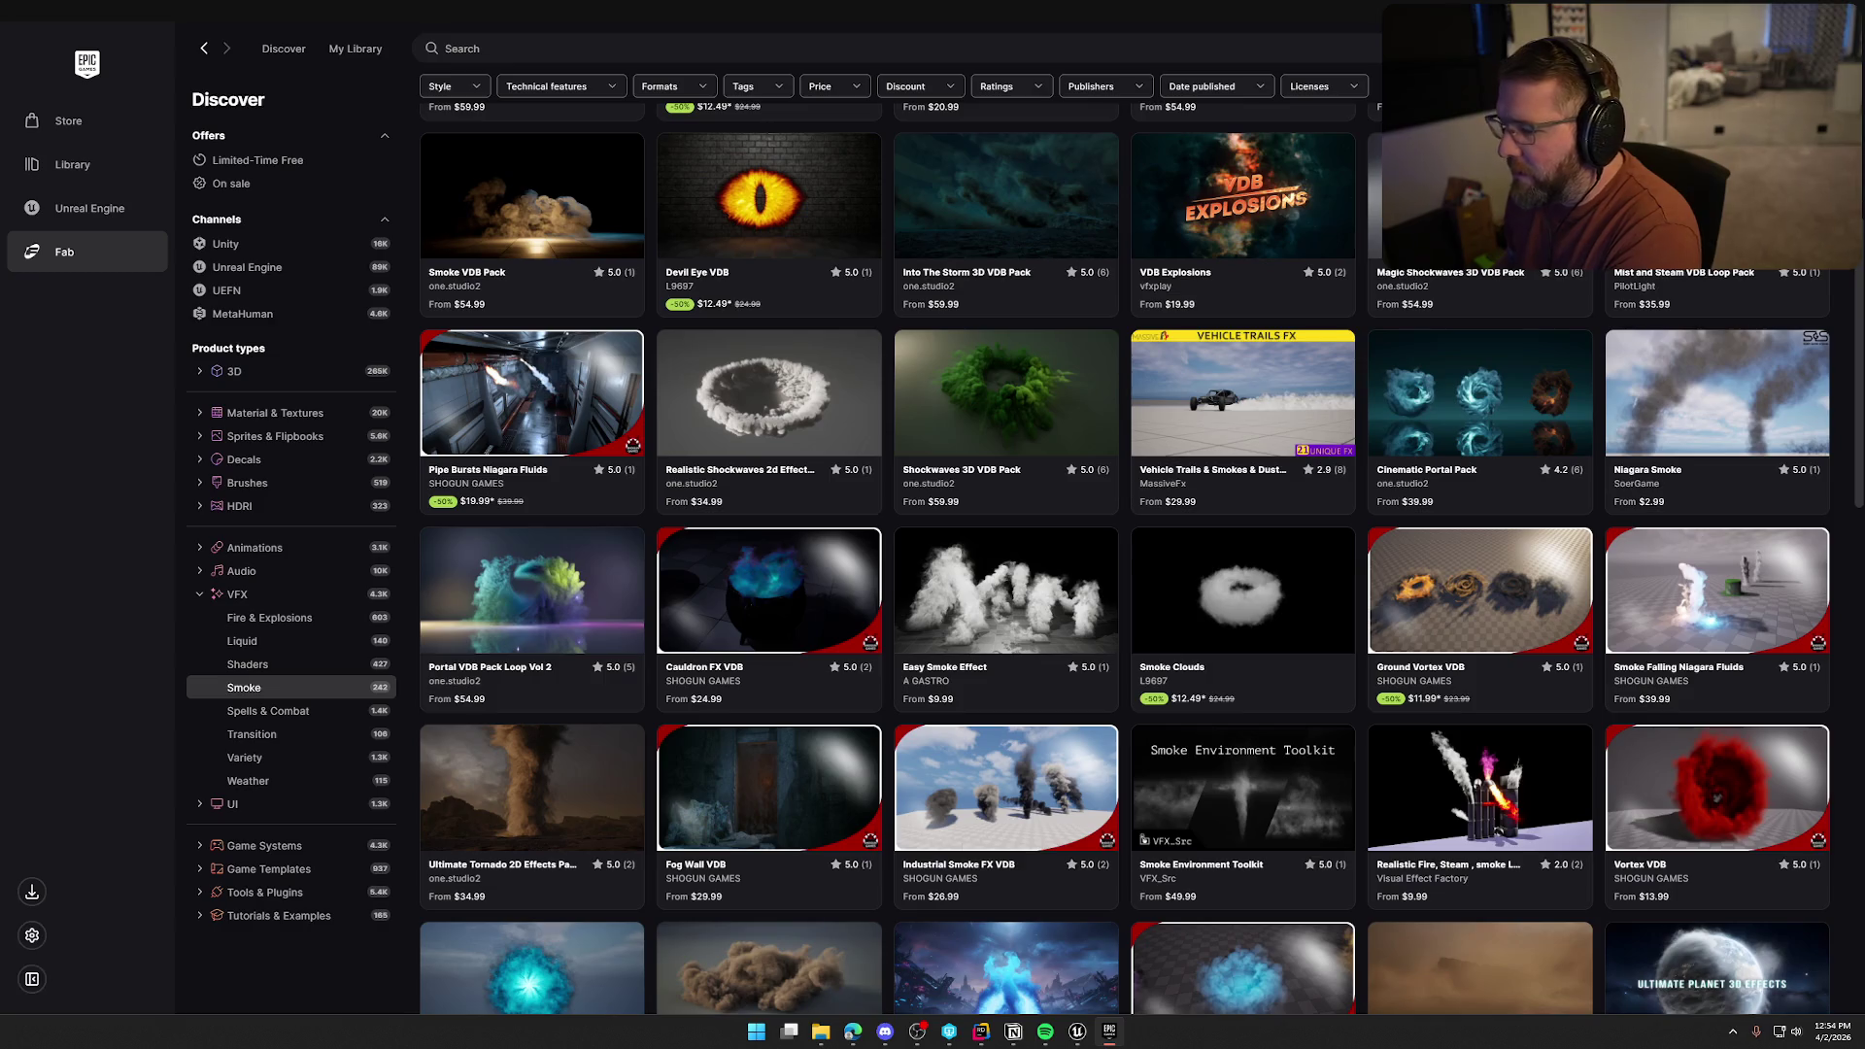
# Scroll the Fab smoke results down and open the Hot Food or Drink Steam Loop listing
pyautogui.scroll(-5, 802, 722)
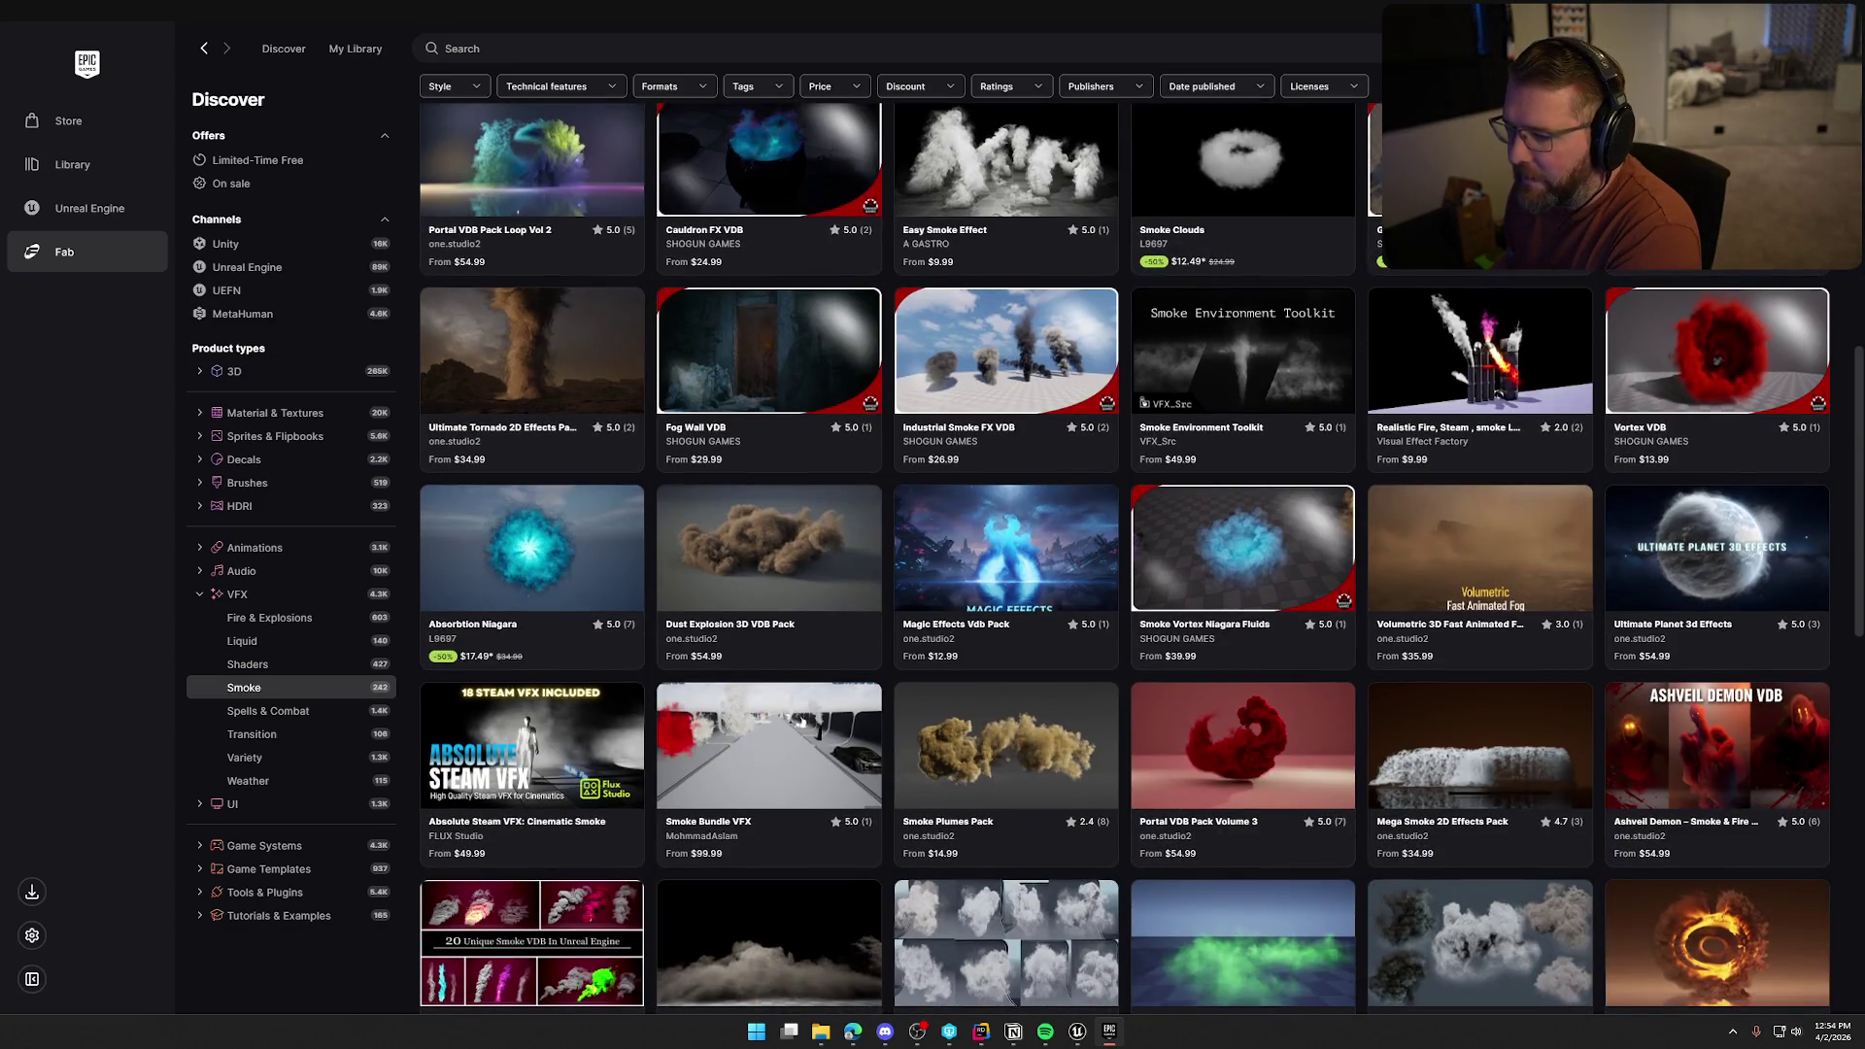
pyautogui.scroll(-1, 1142, 559)
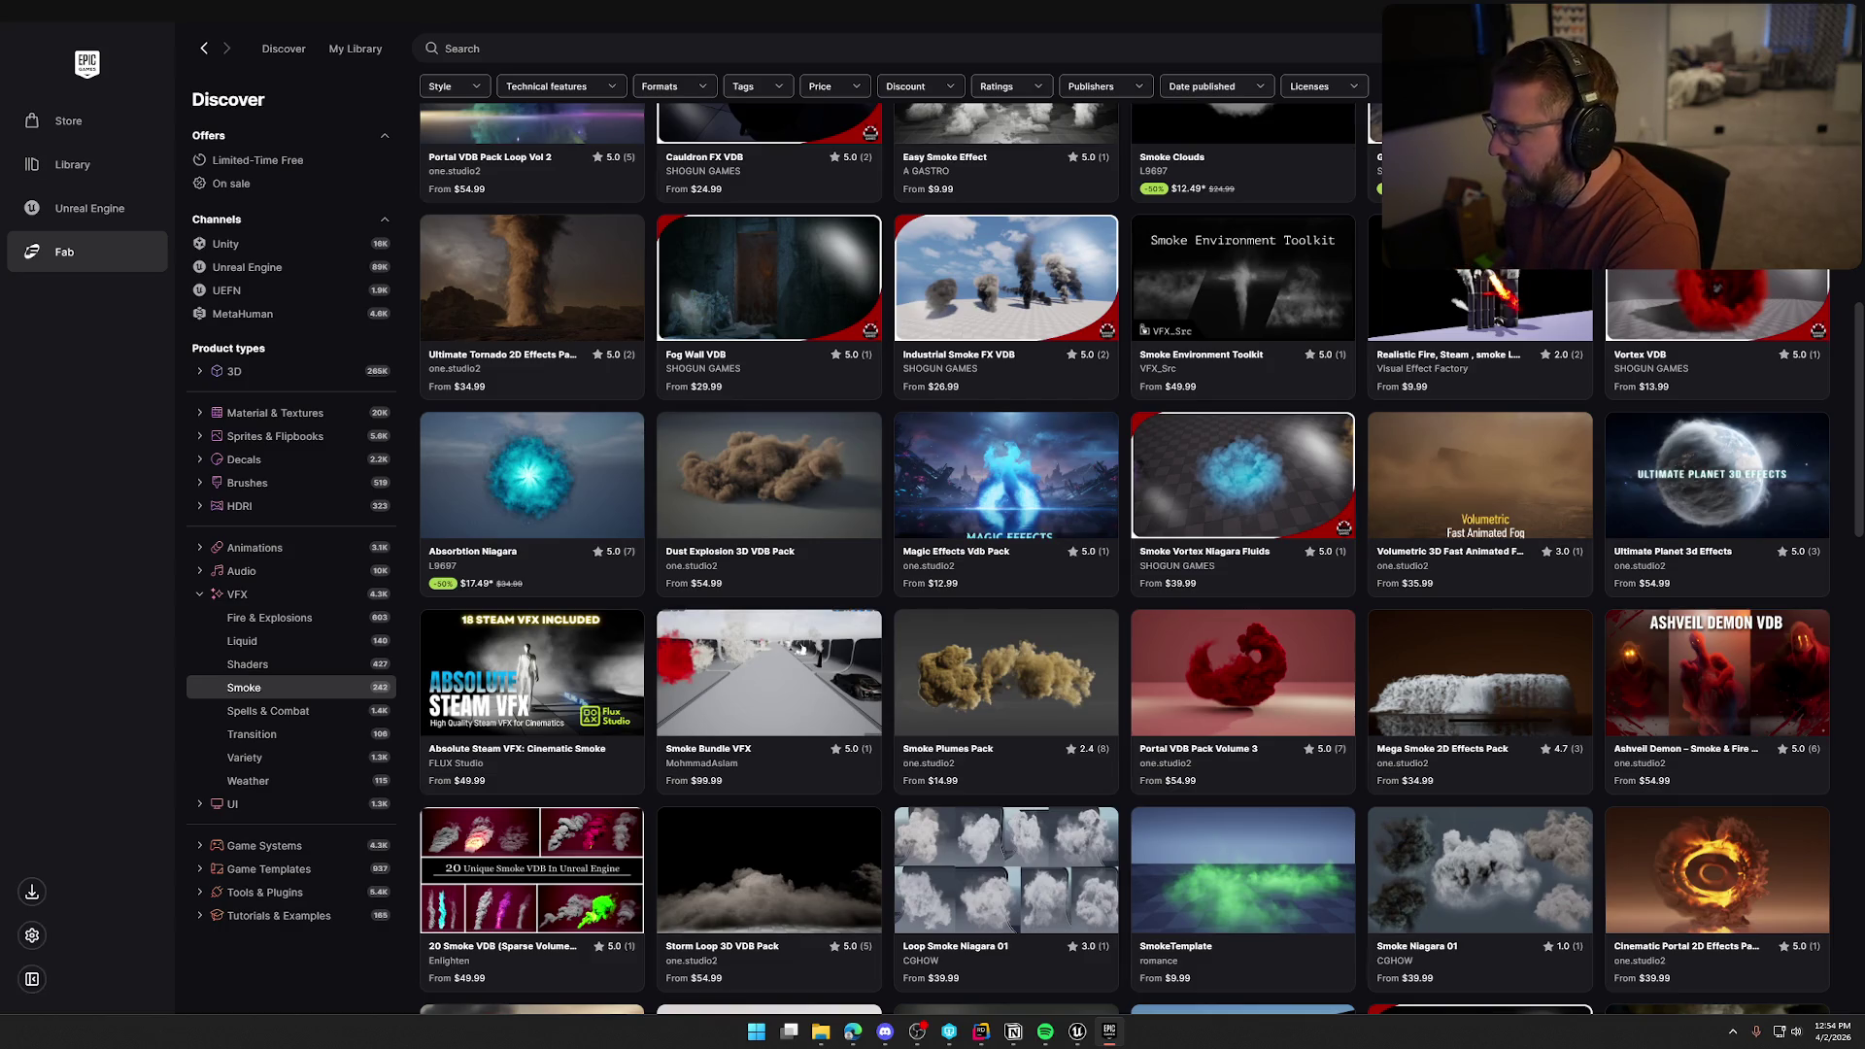
pyautogui.scroll(-2, 1125, 558)
pyautogui.scroll(-2, 1125, 558)
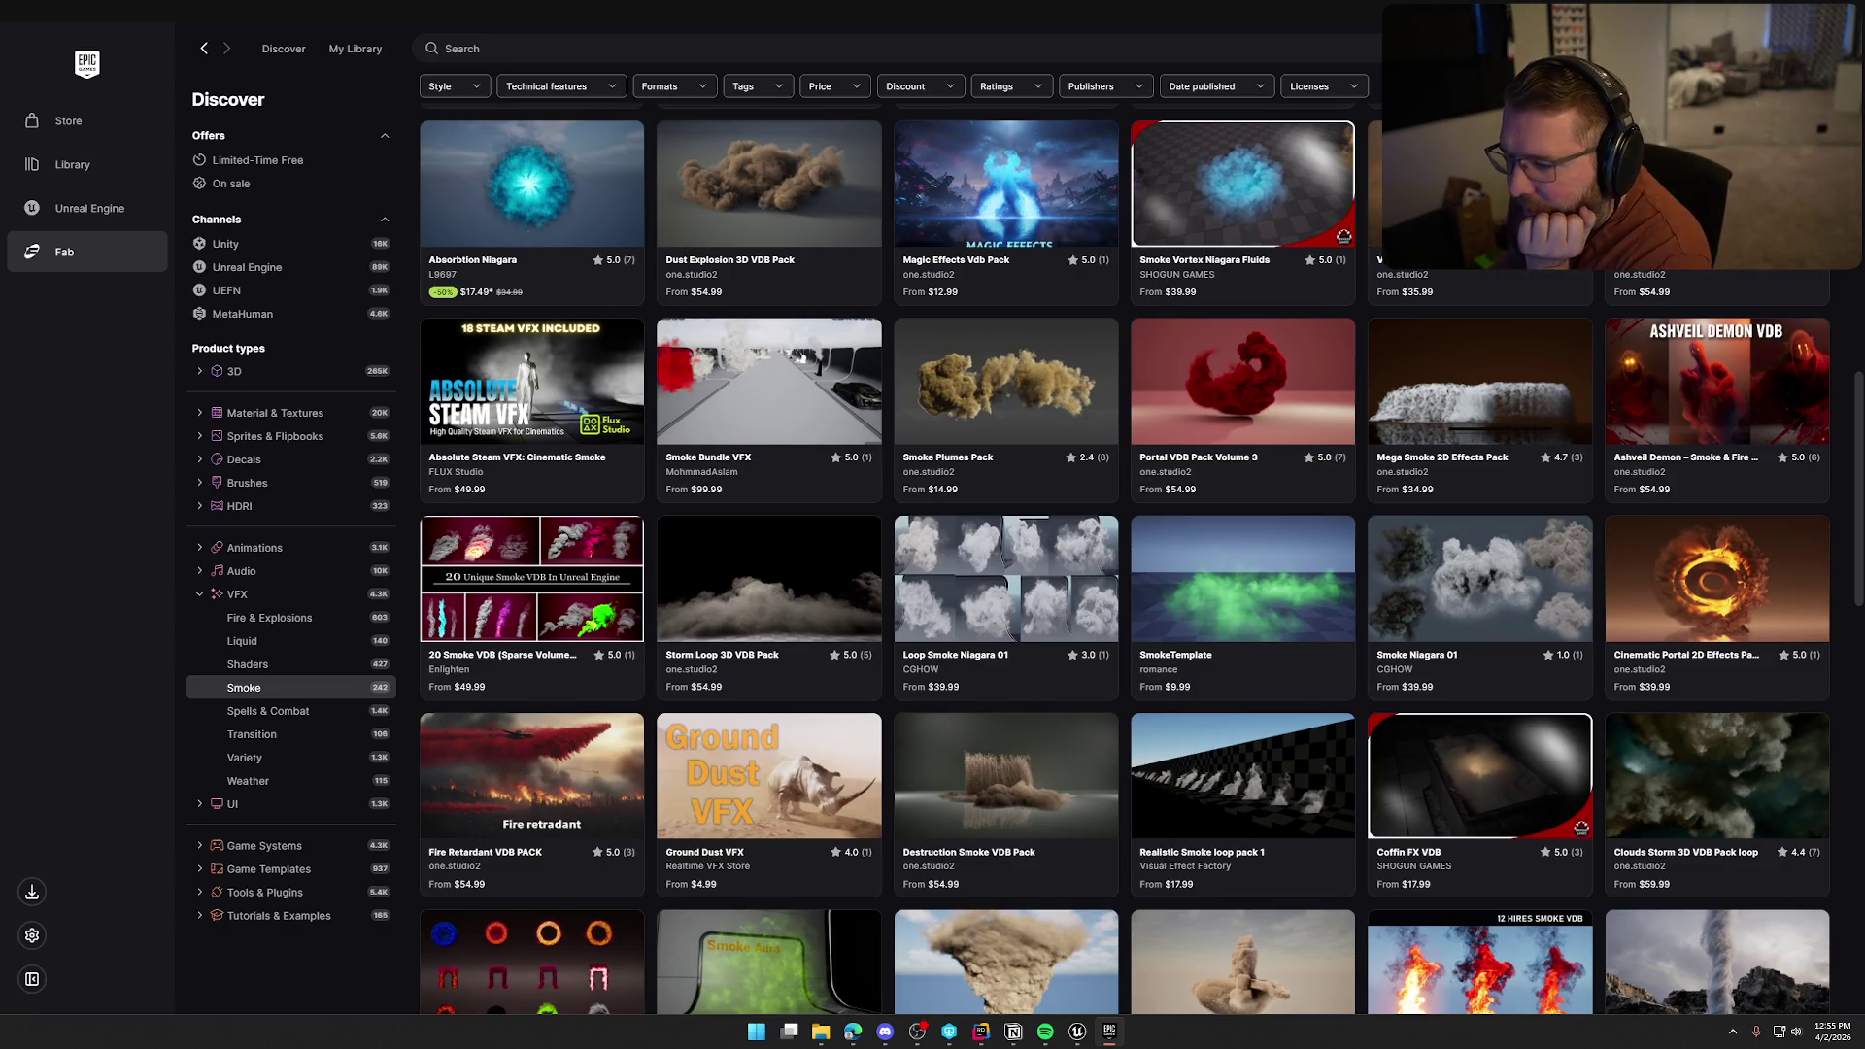
pyautogui.scroll(-4, 802, 358)
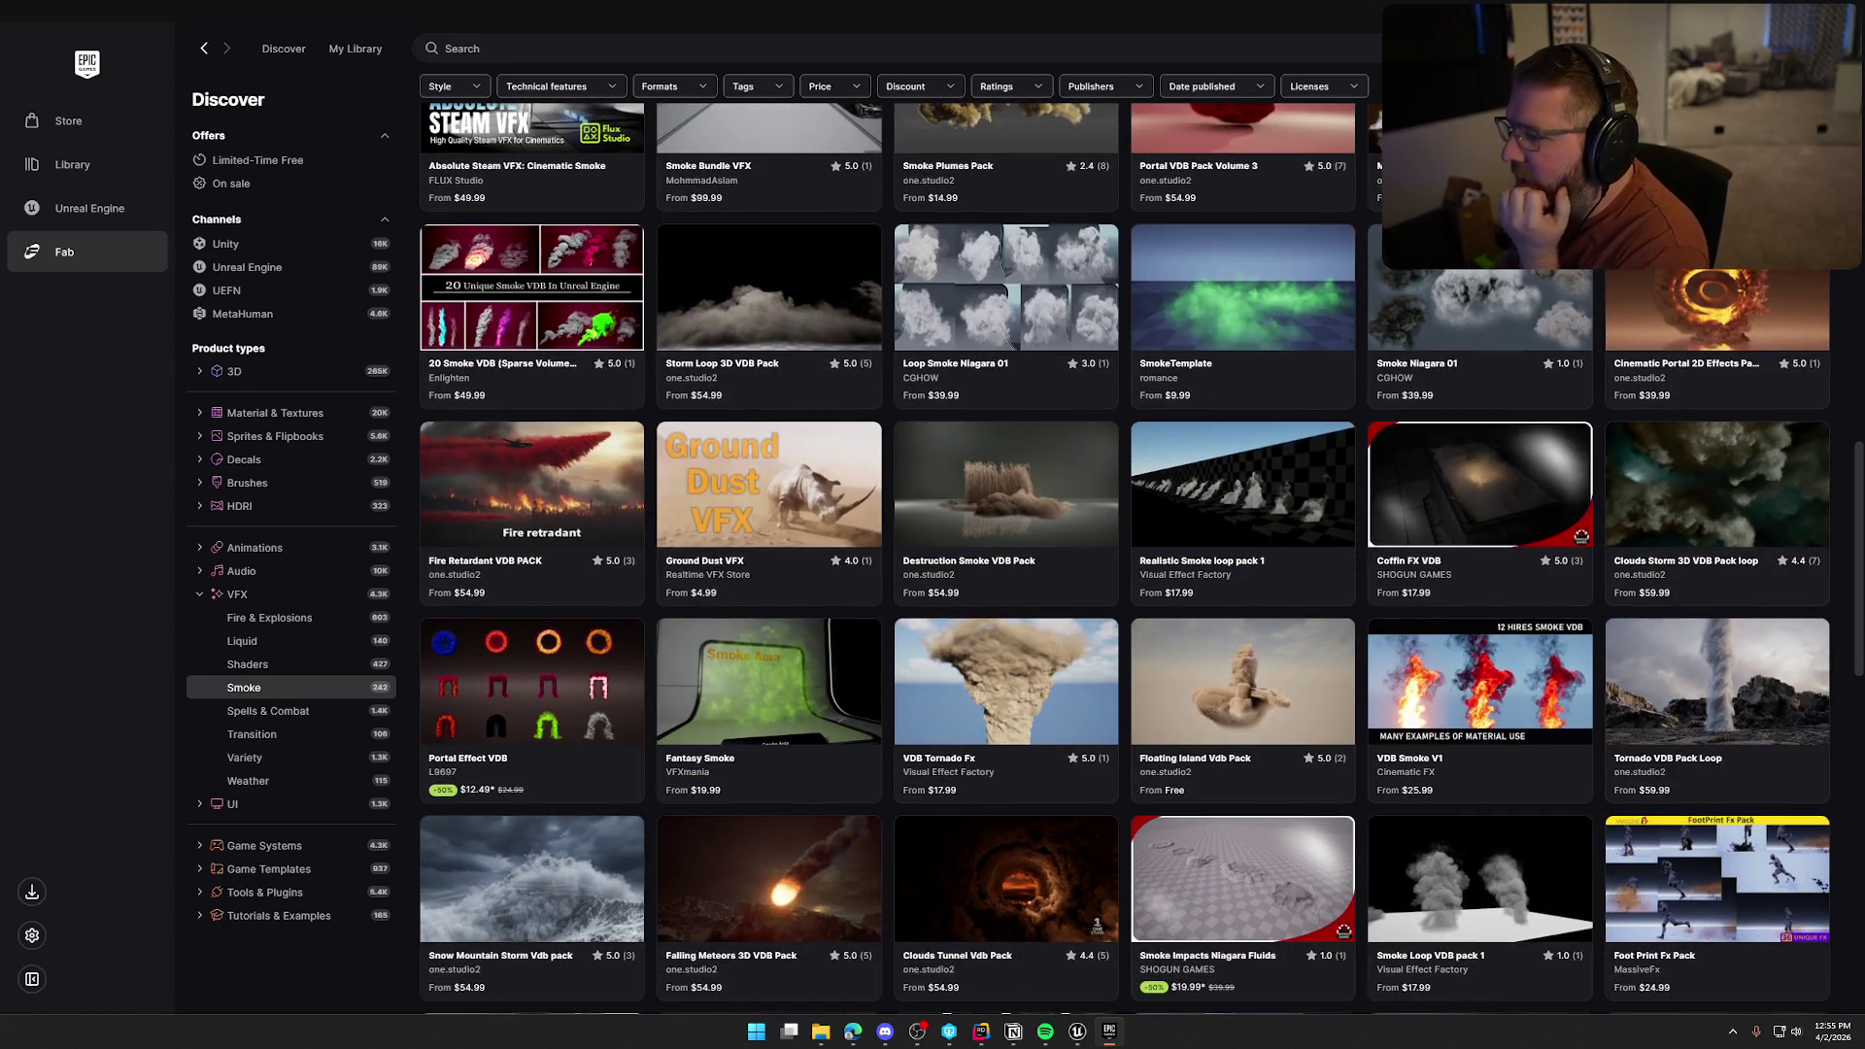
pyautogui.scroll(-7, 1124, 559)
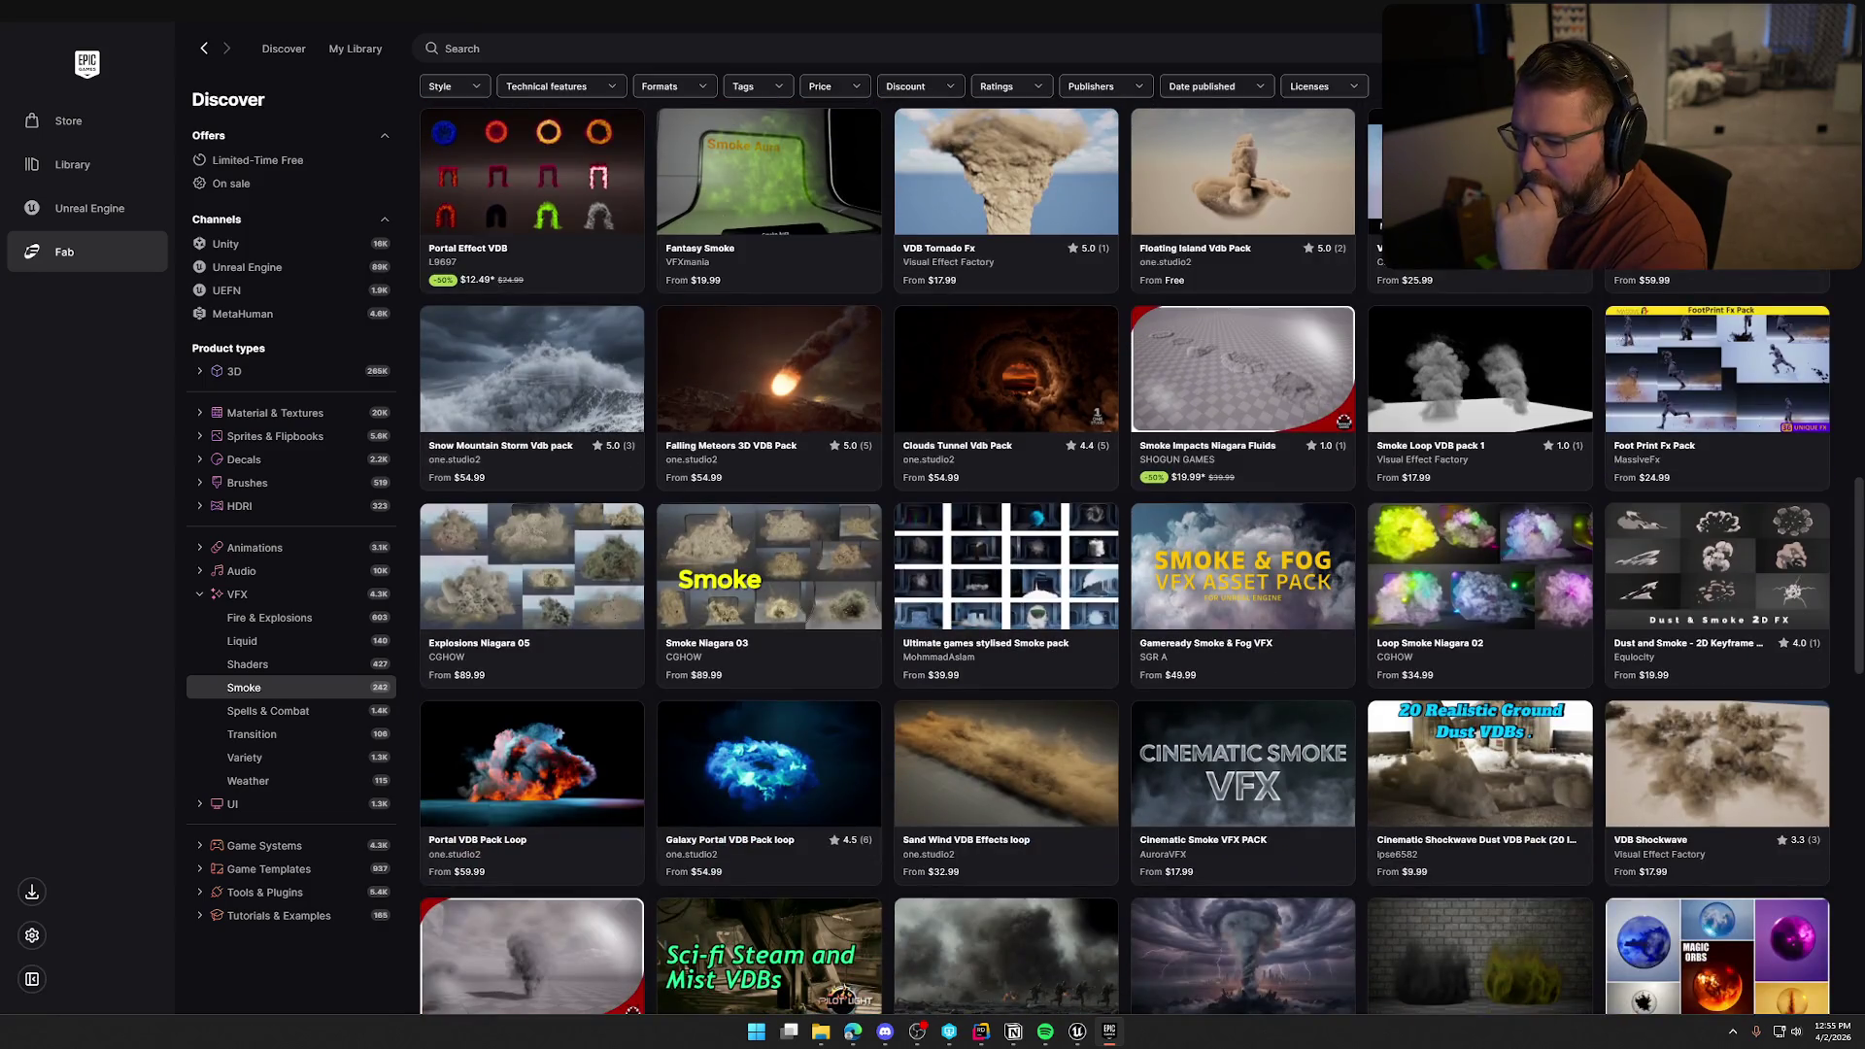
pyautogui.scroll(-4, 1125, 559)
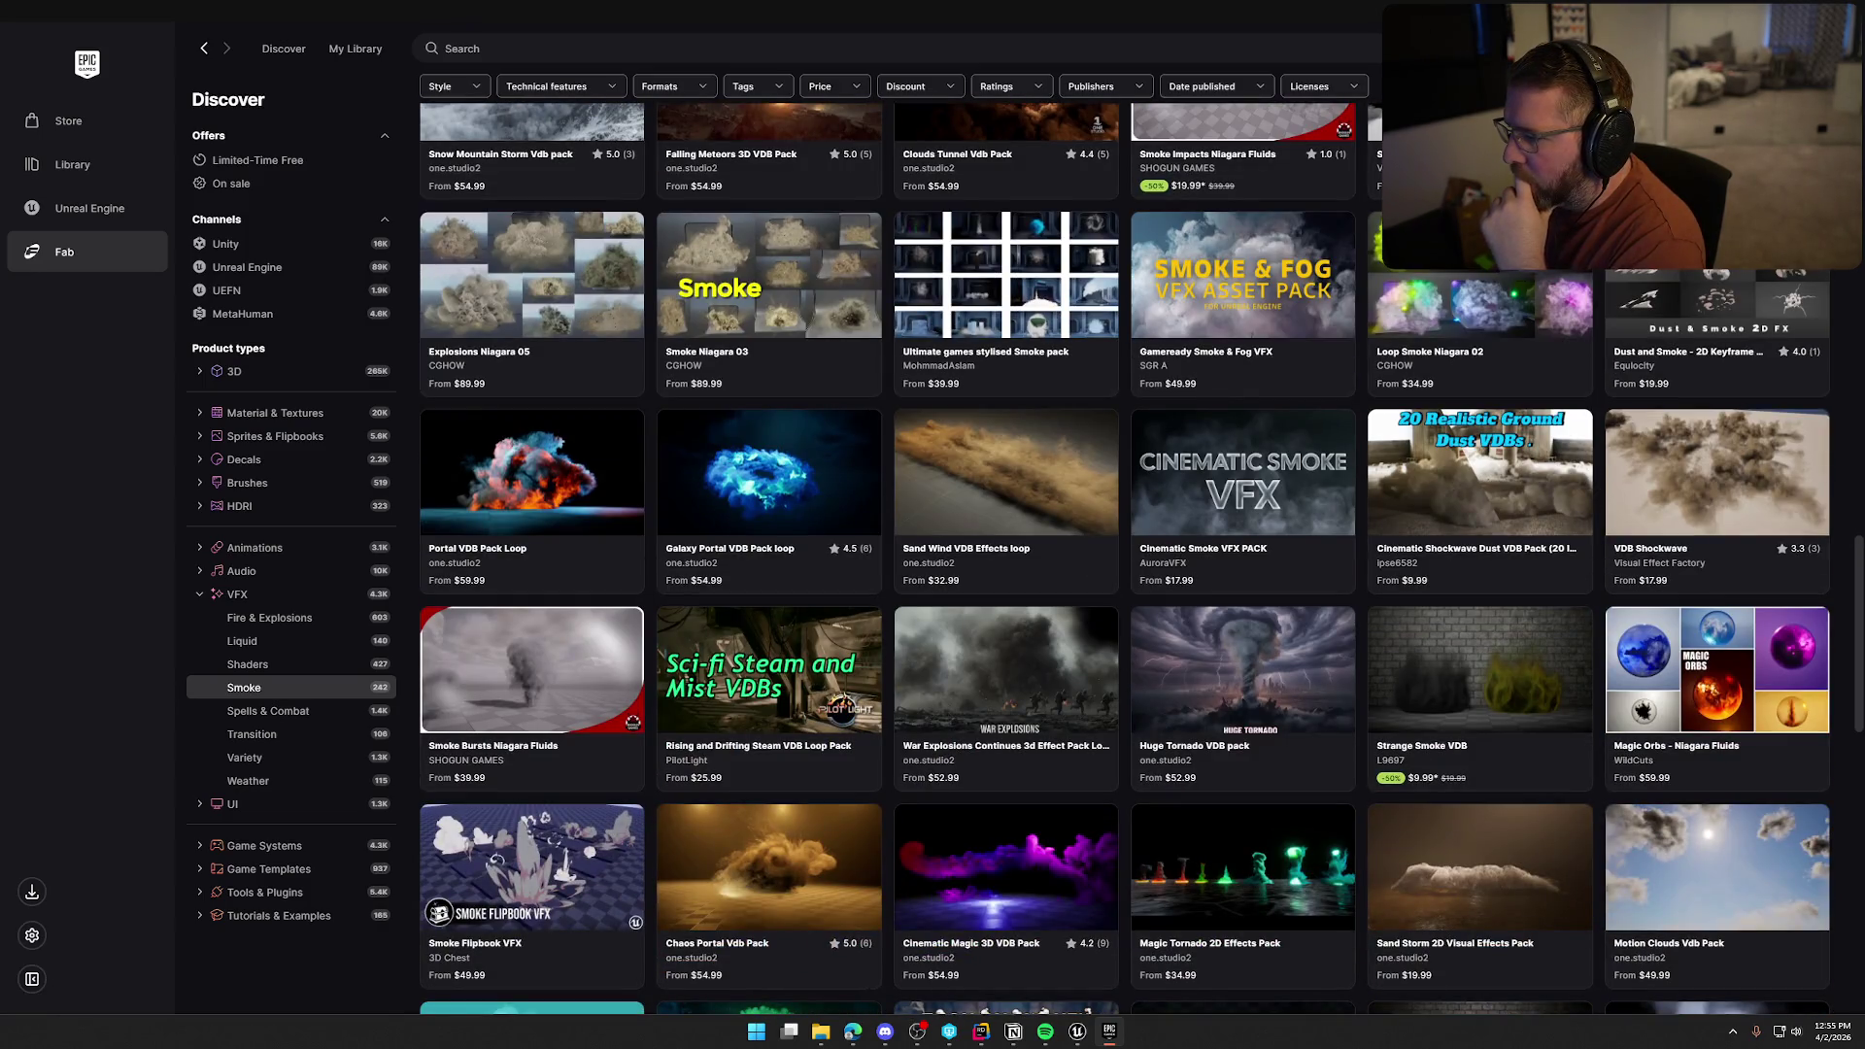
pyautogui.scroll(-5, 1125, 558)
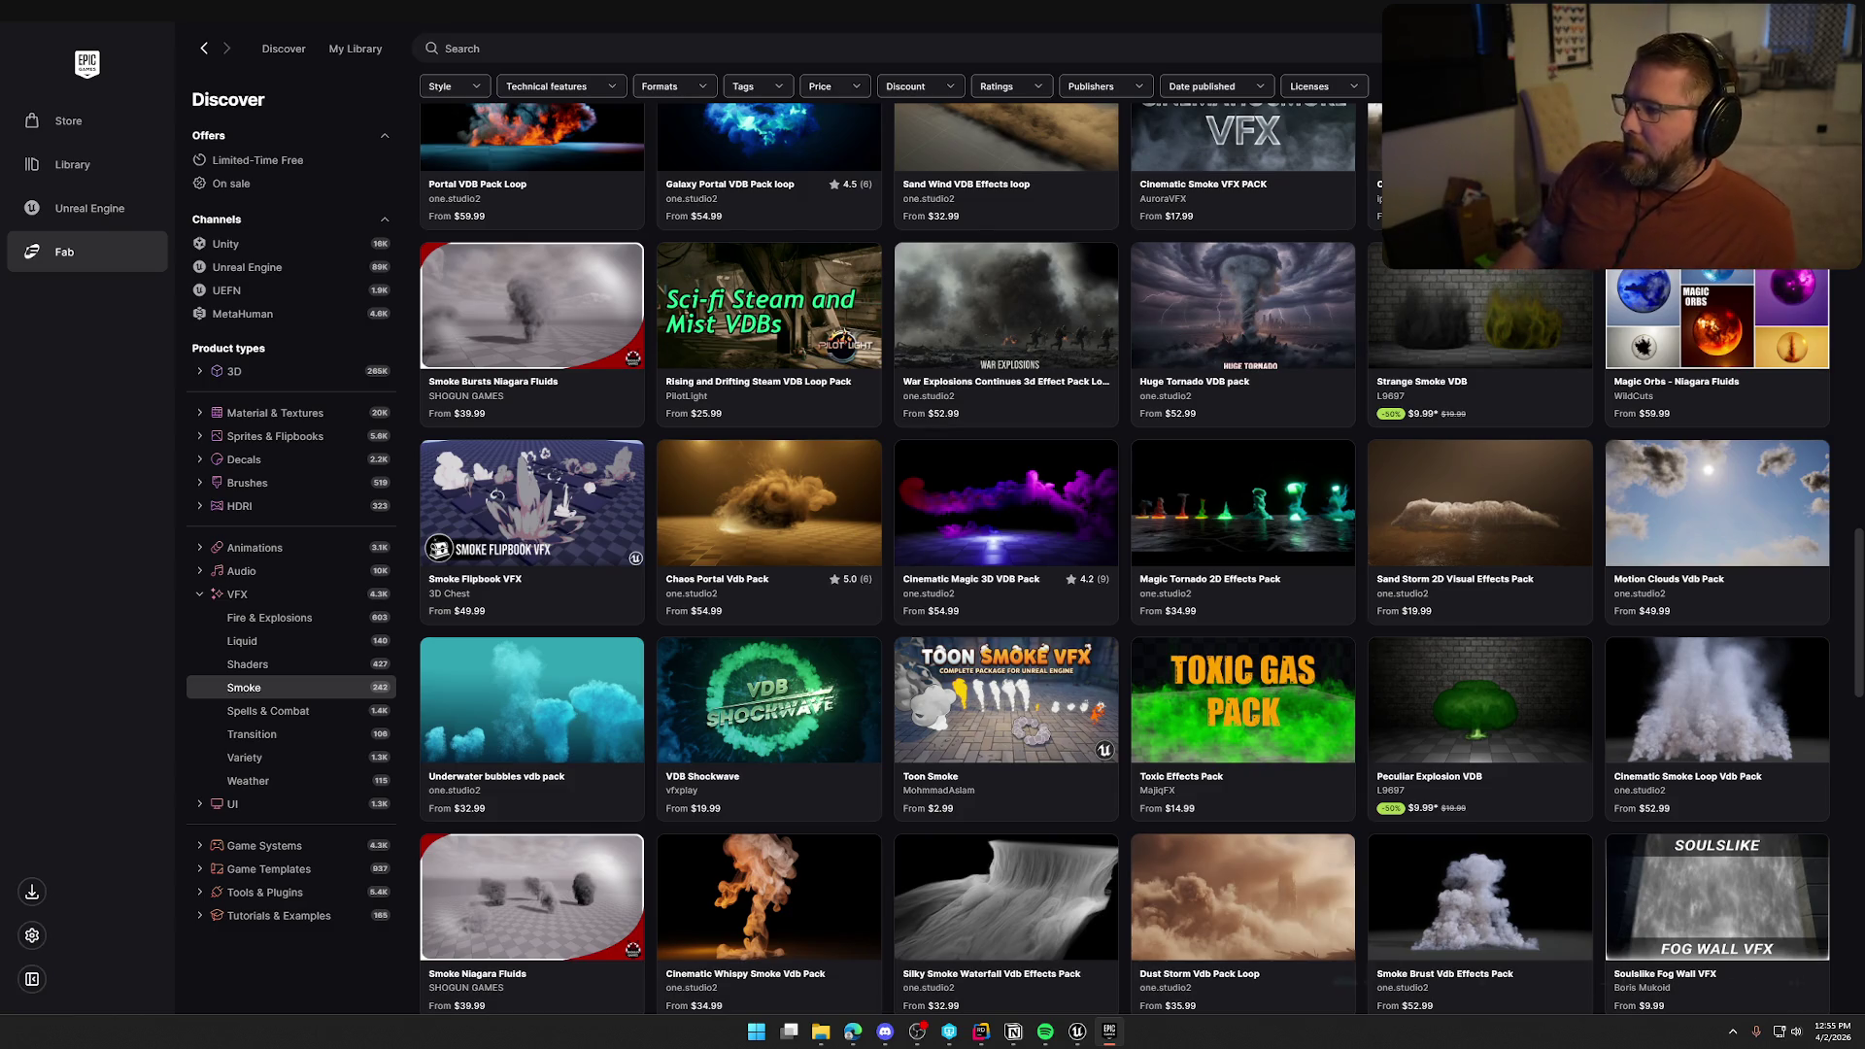
pyautogui.scroll(-3, 1124, 560)
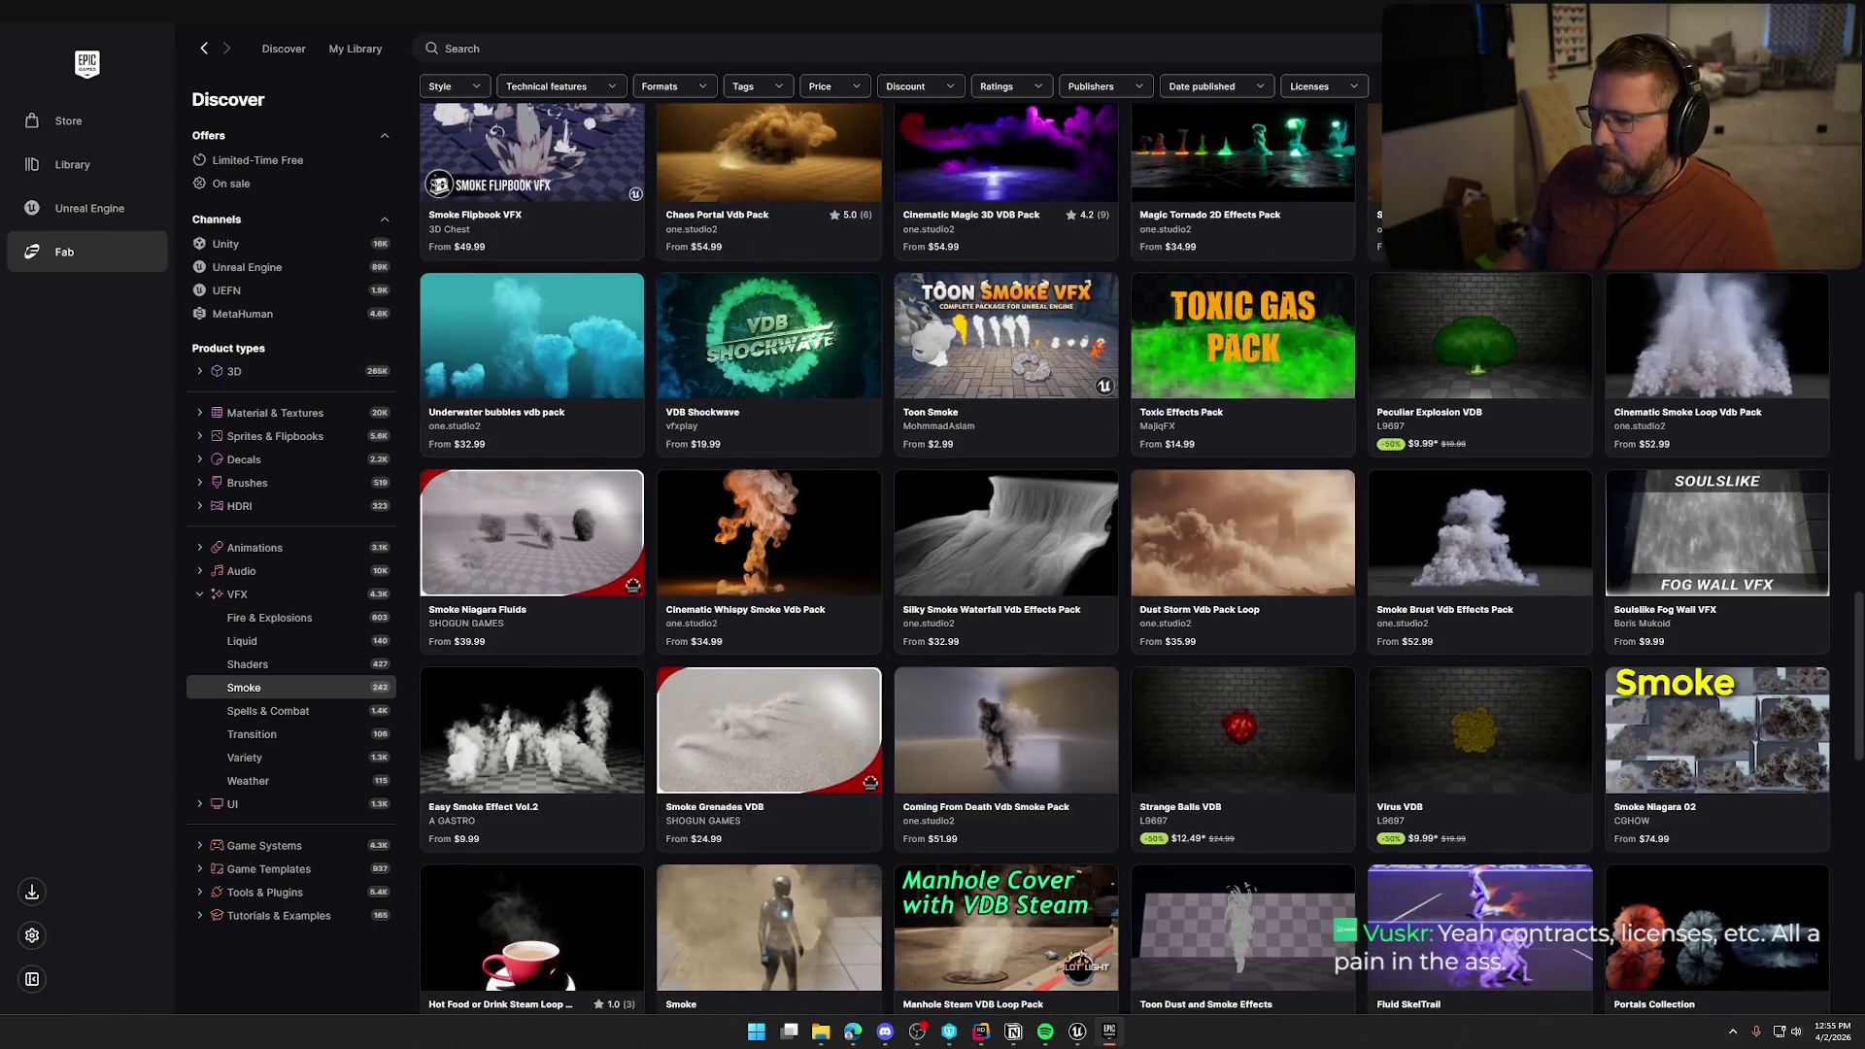
pyautogui.scroll(-1, 1125, 559)
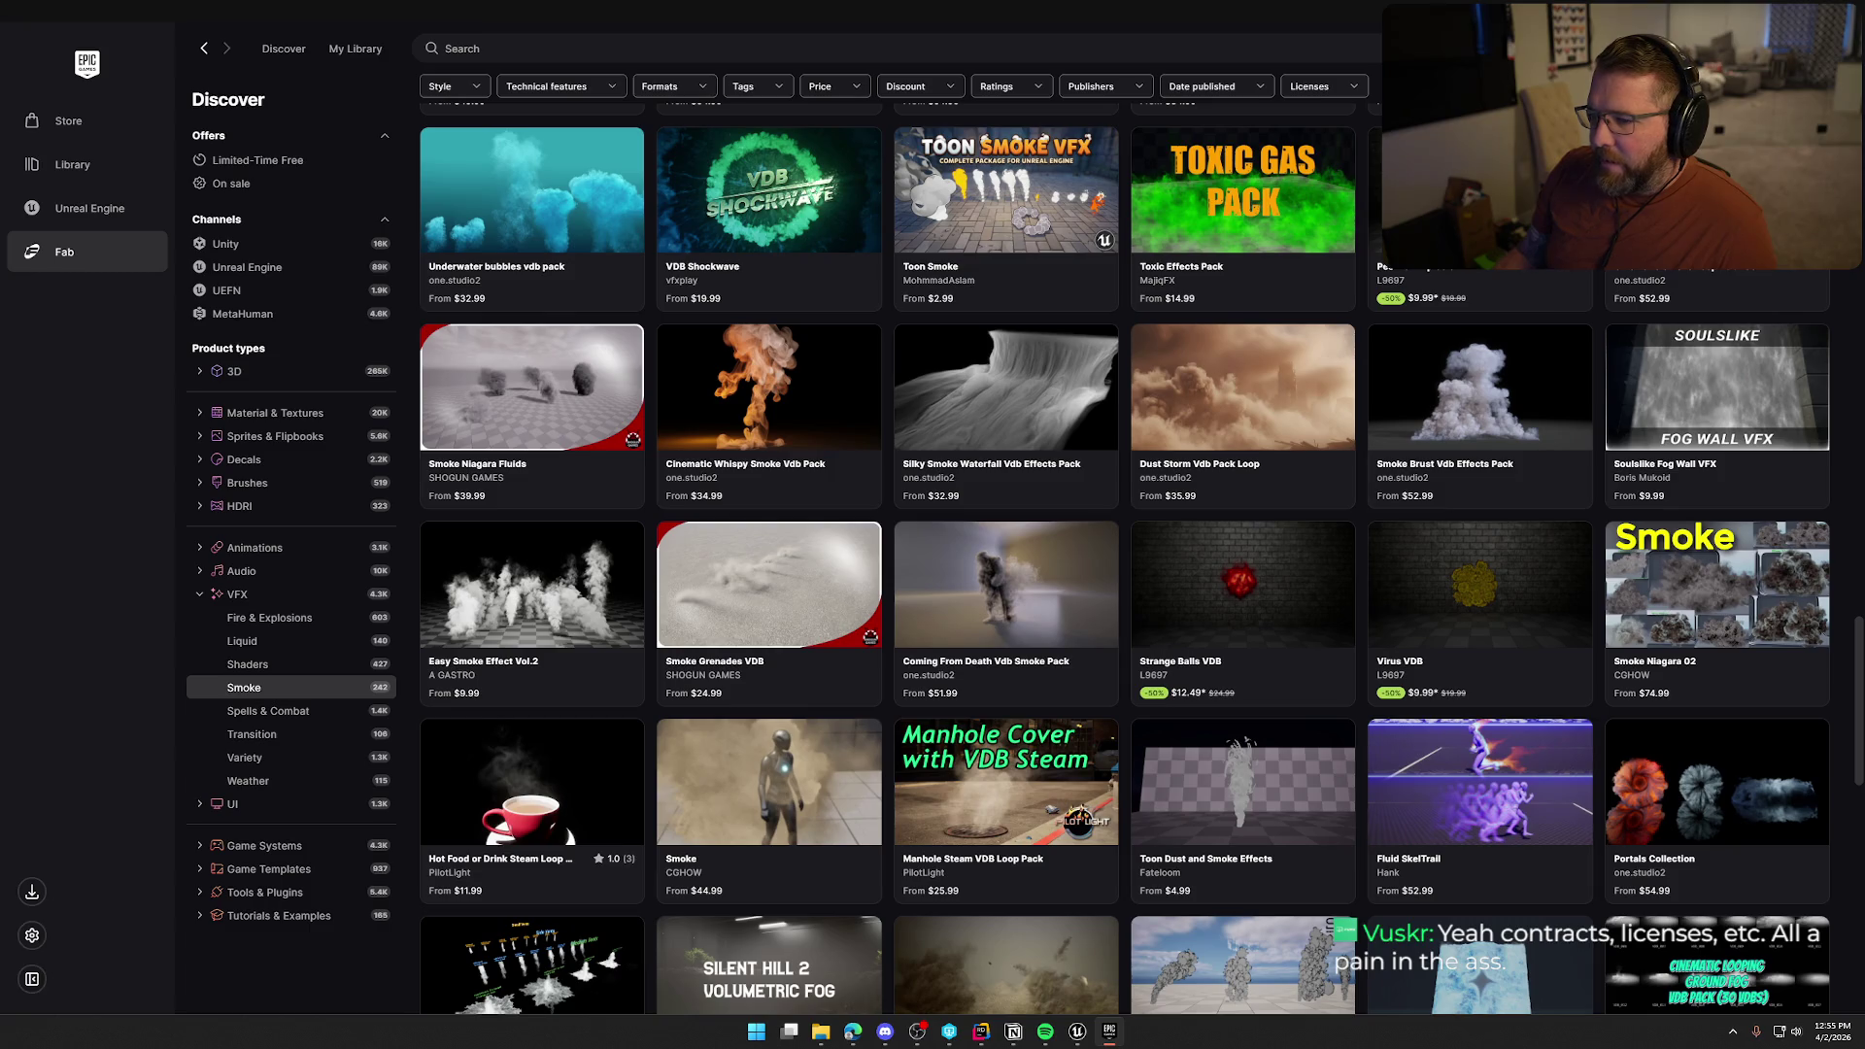
pyautogui.scroll(-2, 1124, 560)
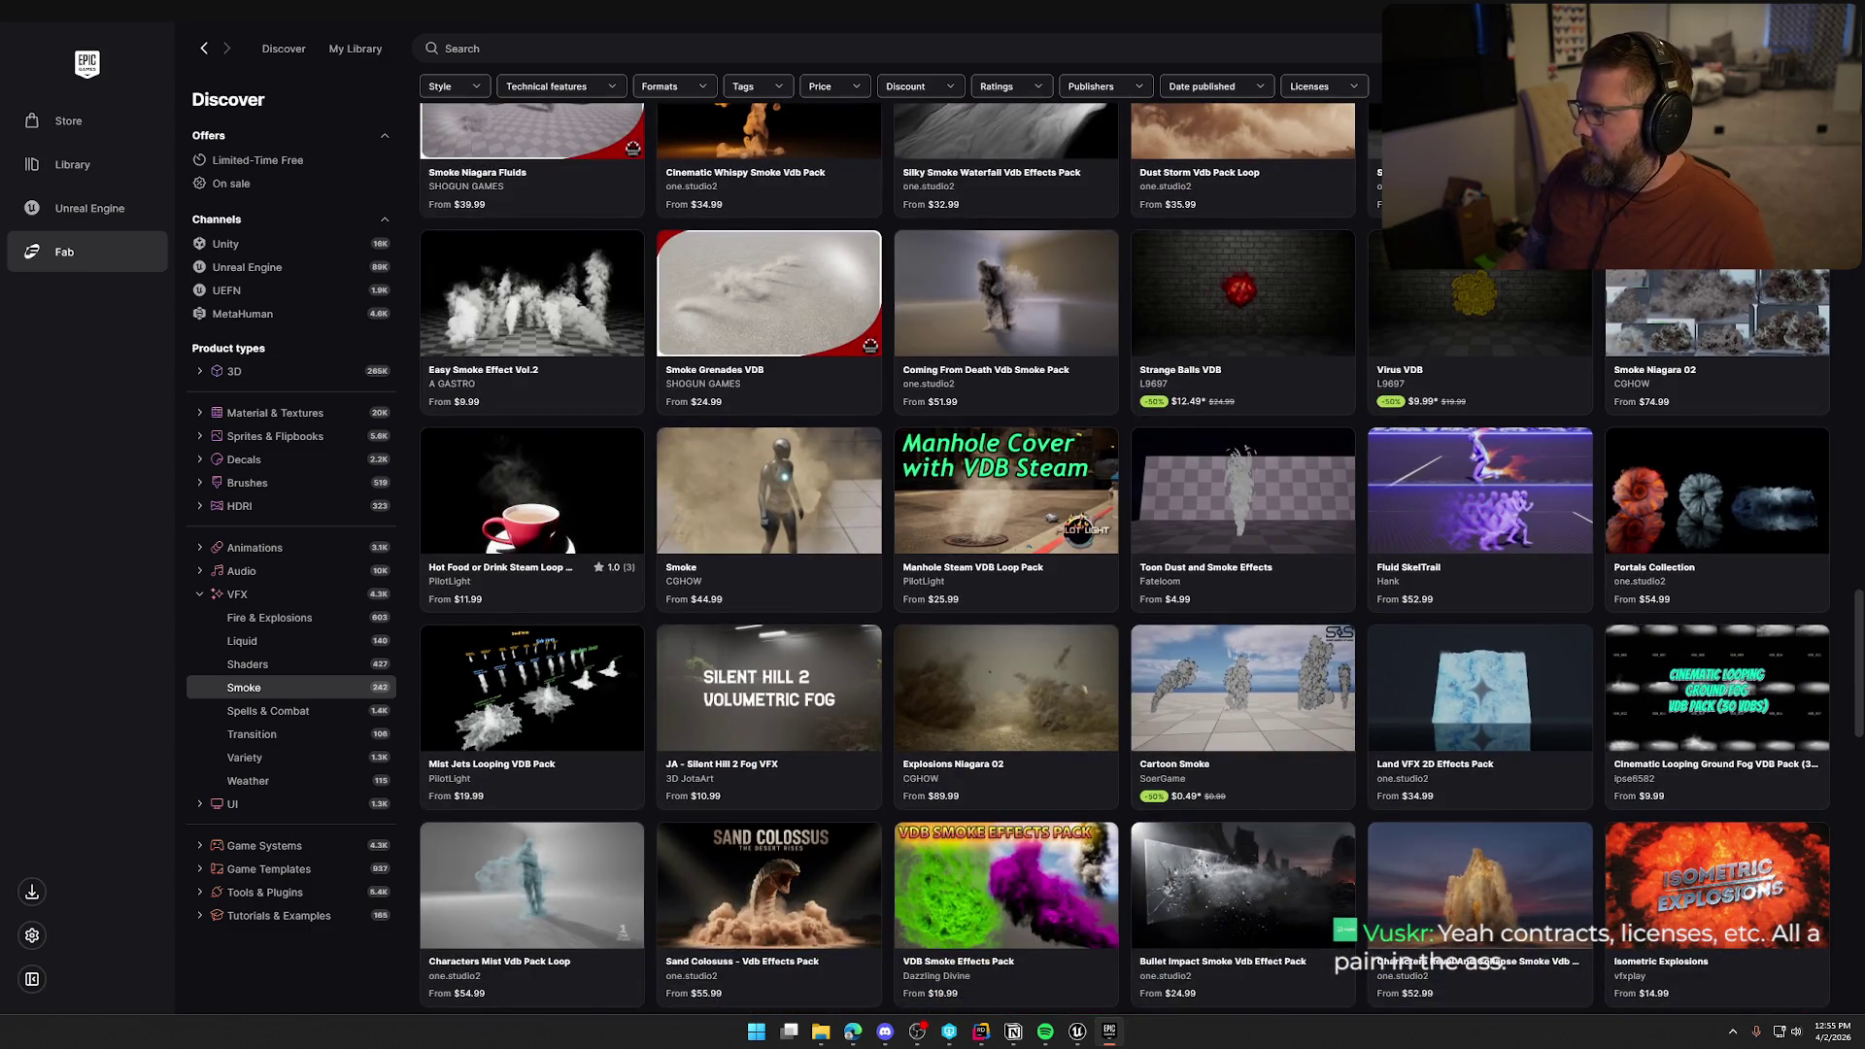
pyautogui.scroll(-1, 1125, 559)
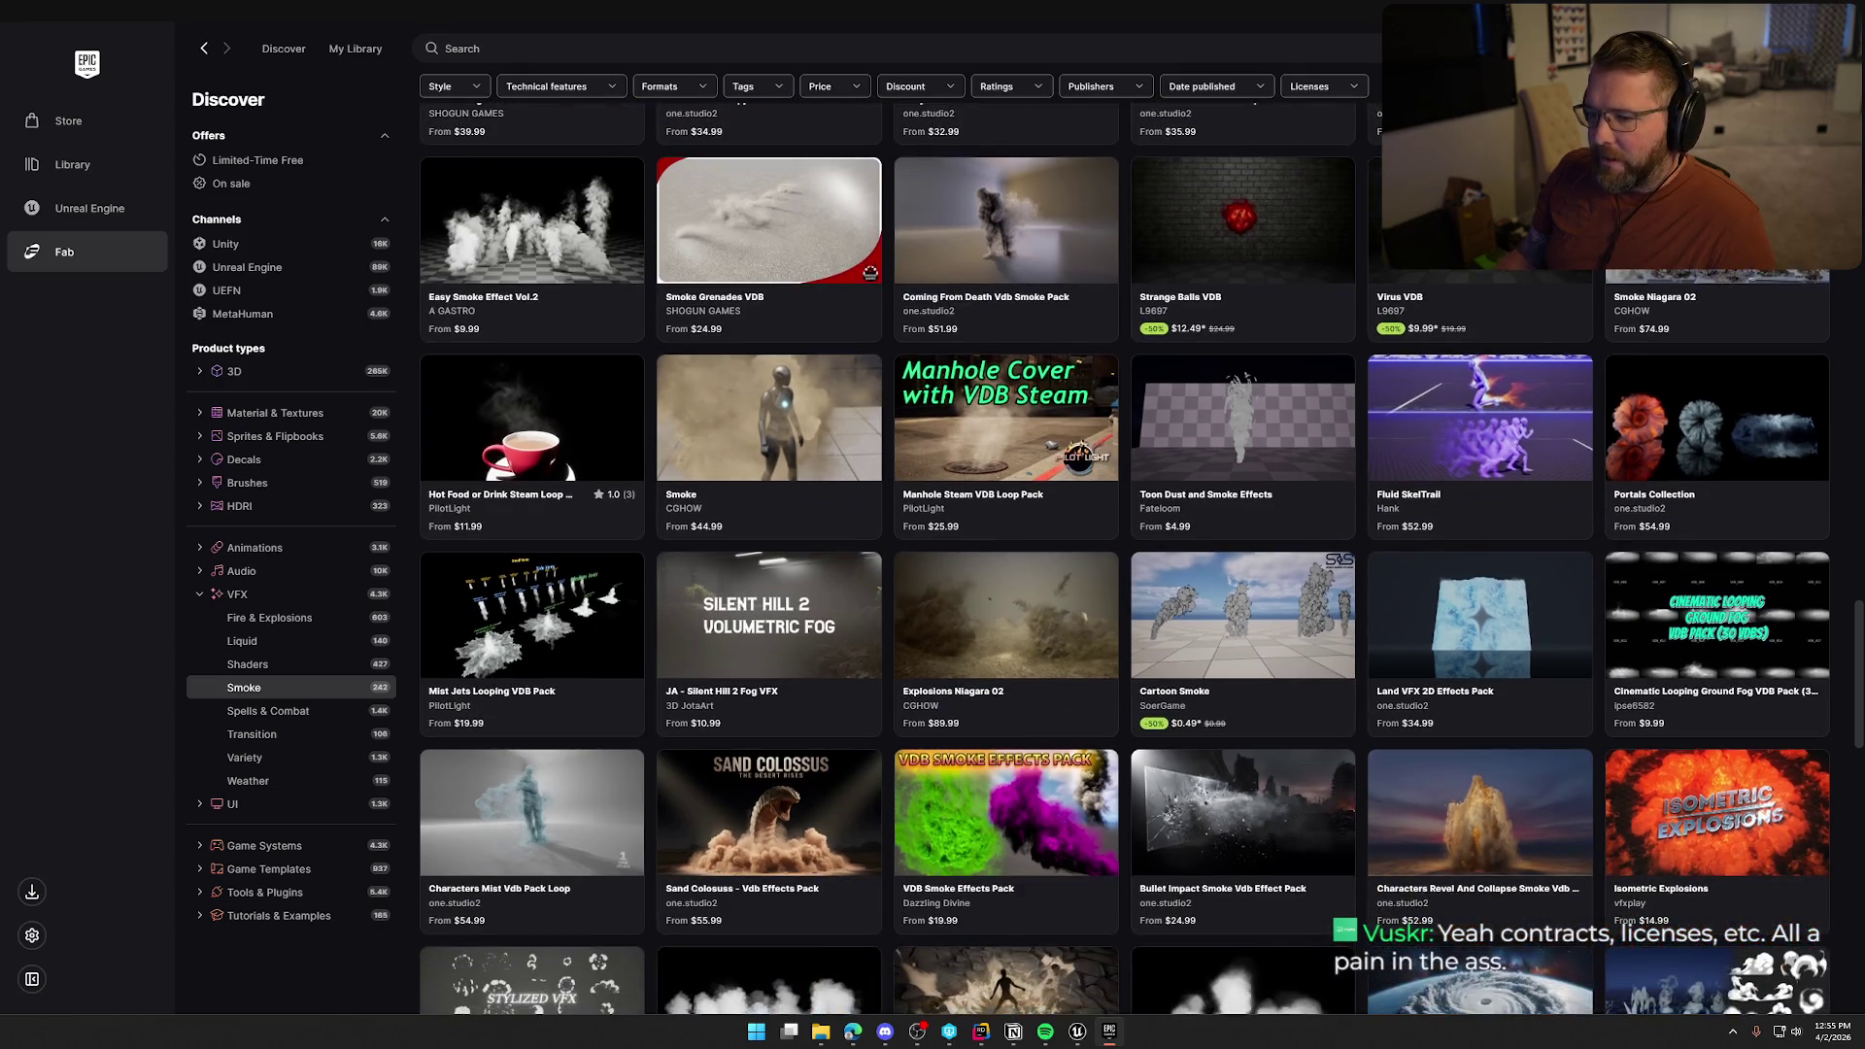
pyautogui.click(546, 449)
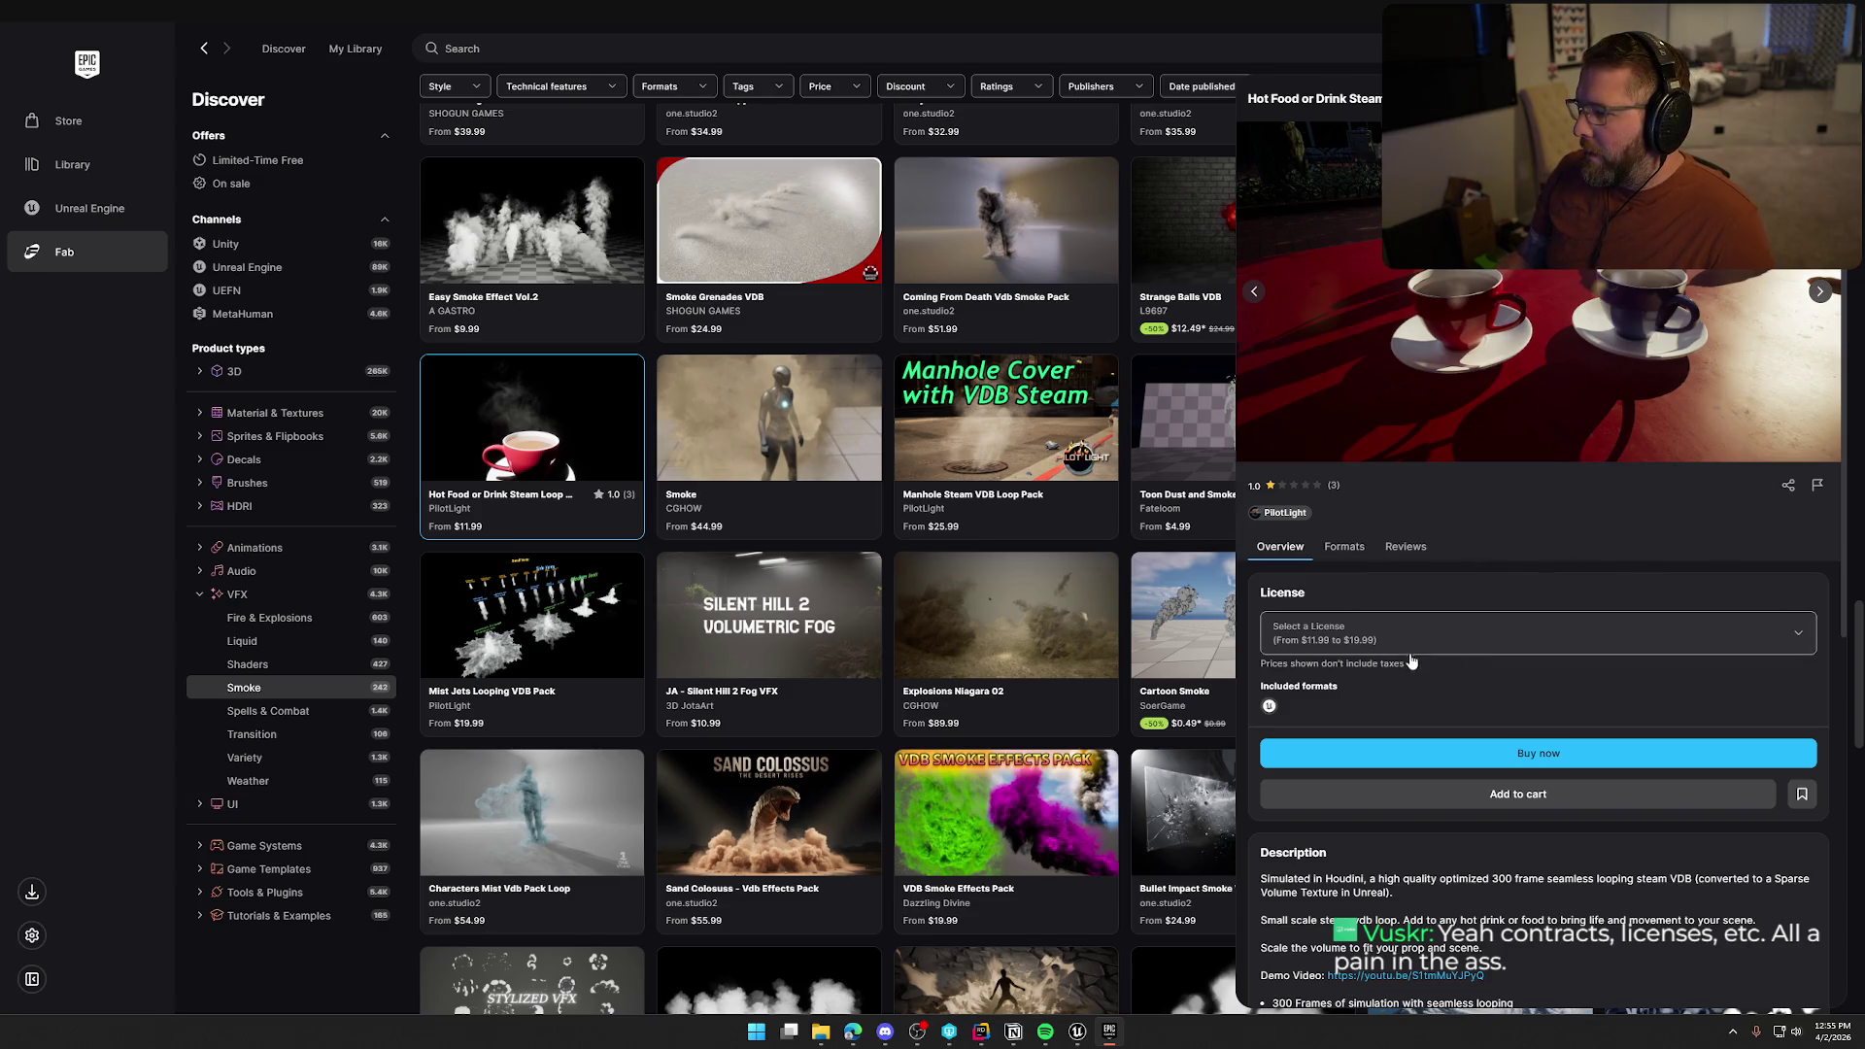
# Cycle through all the steam loop's preview images back to the two cups
pyautogui.click(1819, 295)
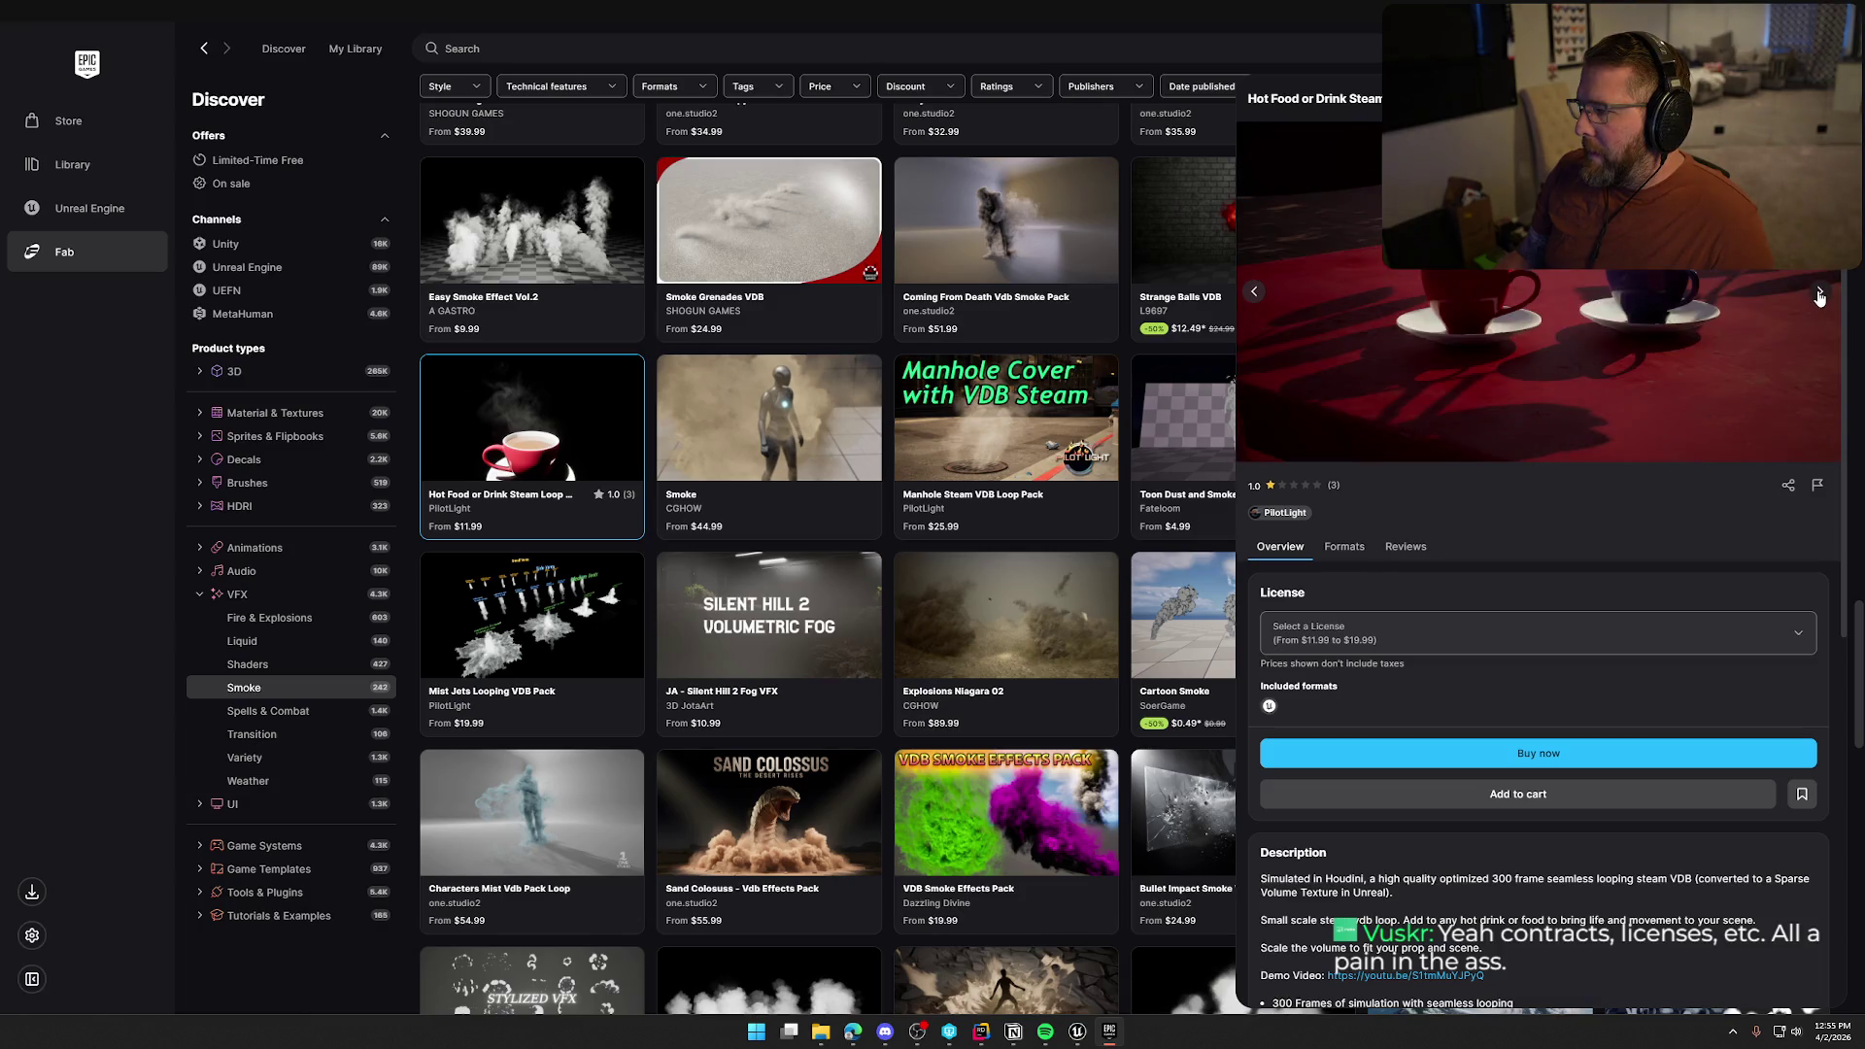
pyautogui.click(1819, 295)
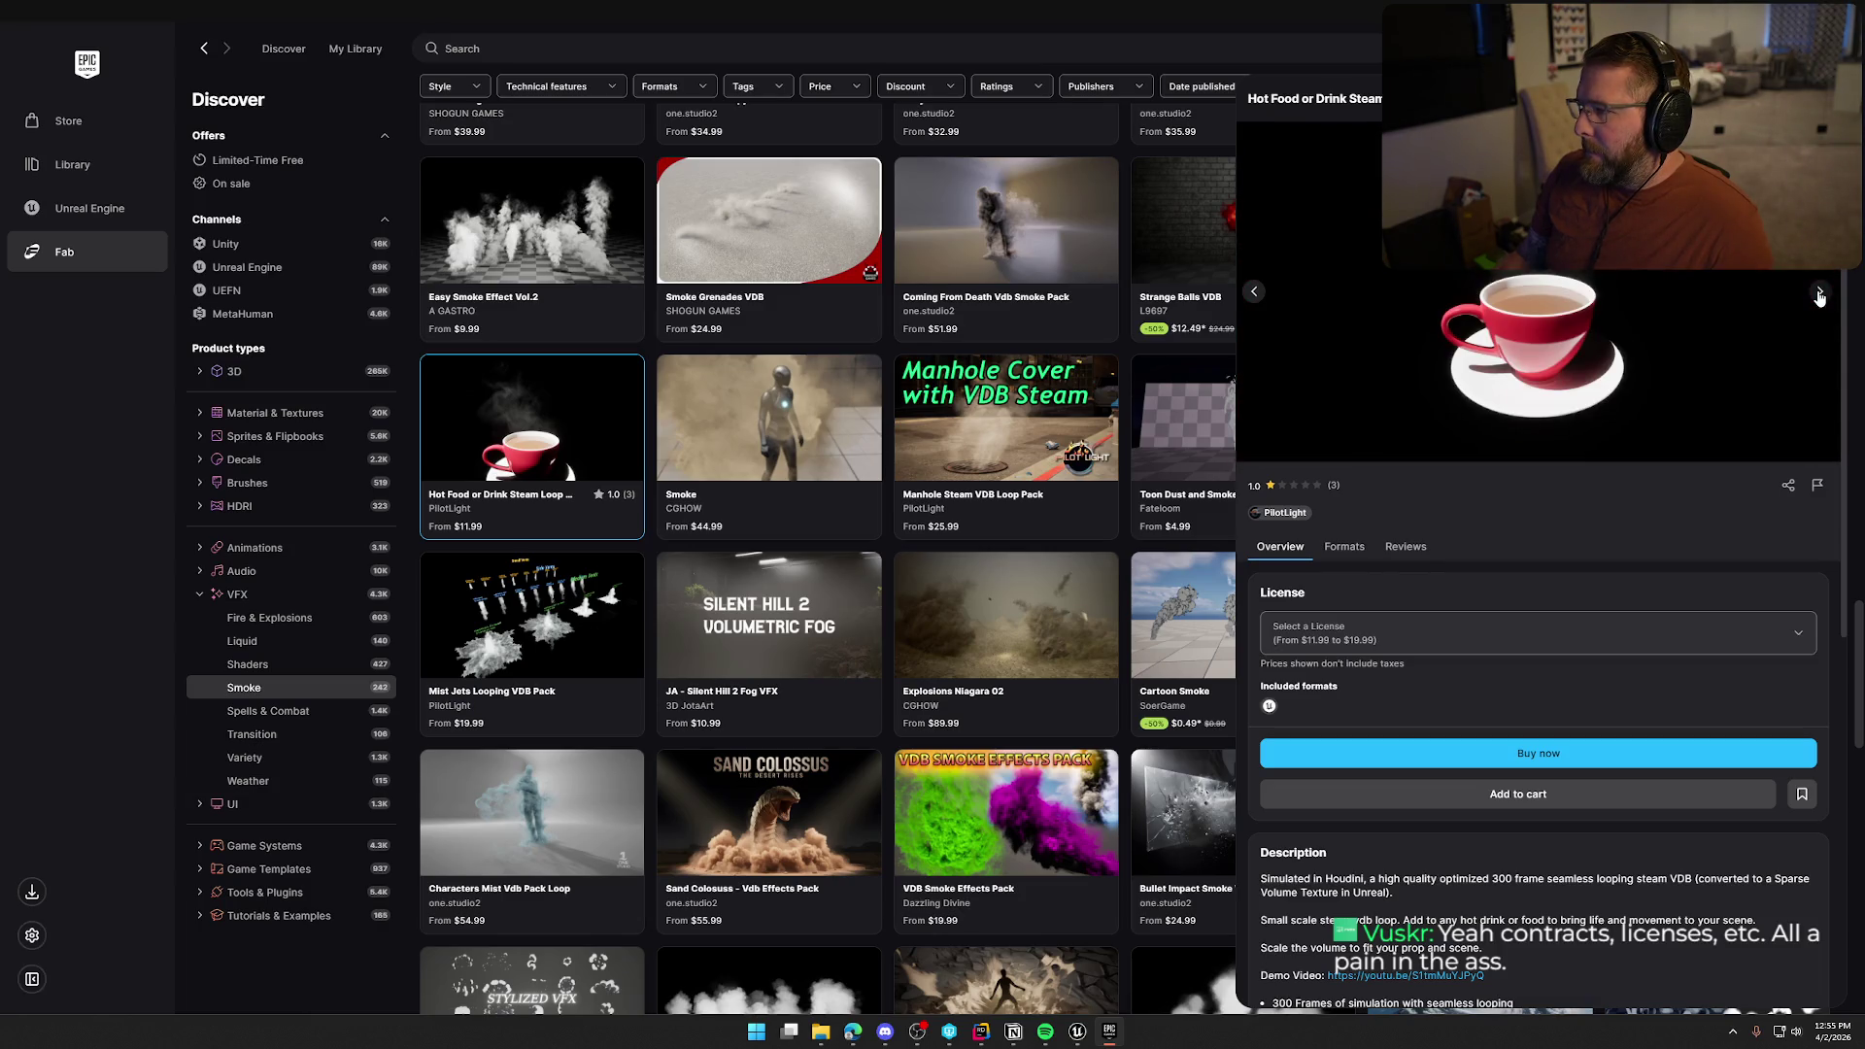
pyautogui.click(1819, 296)
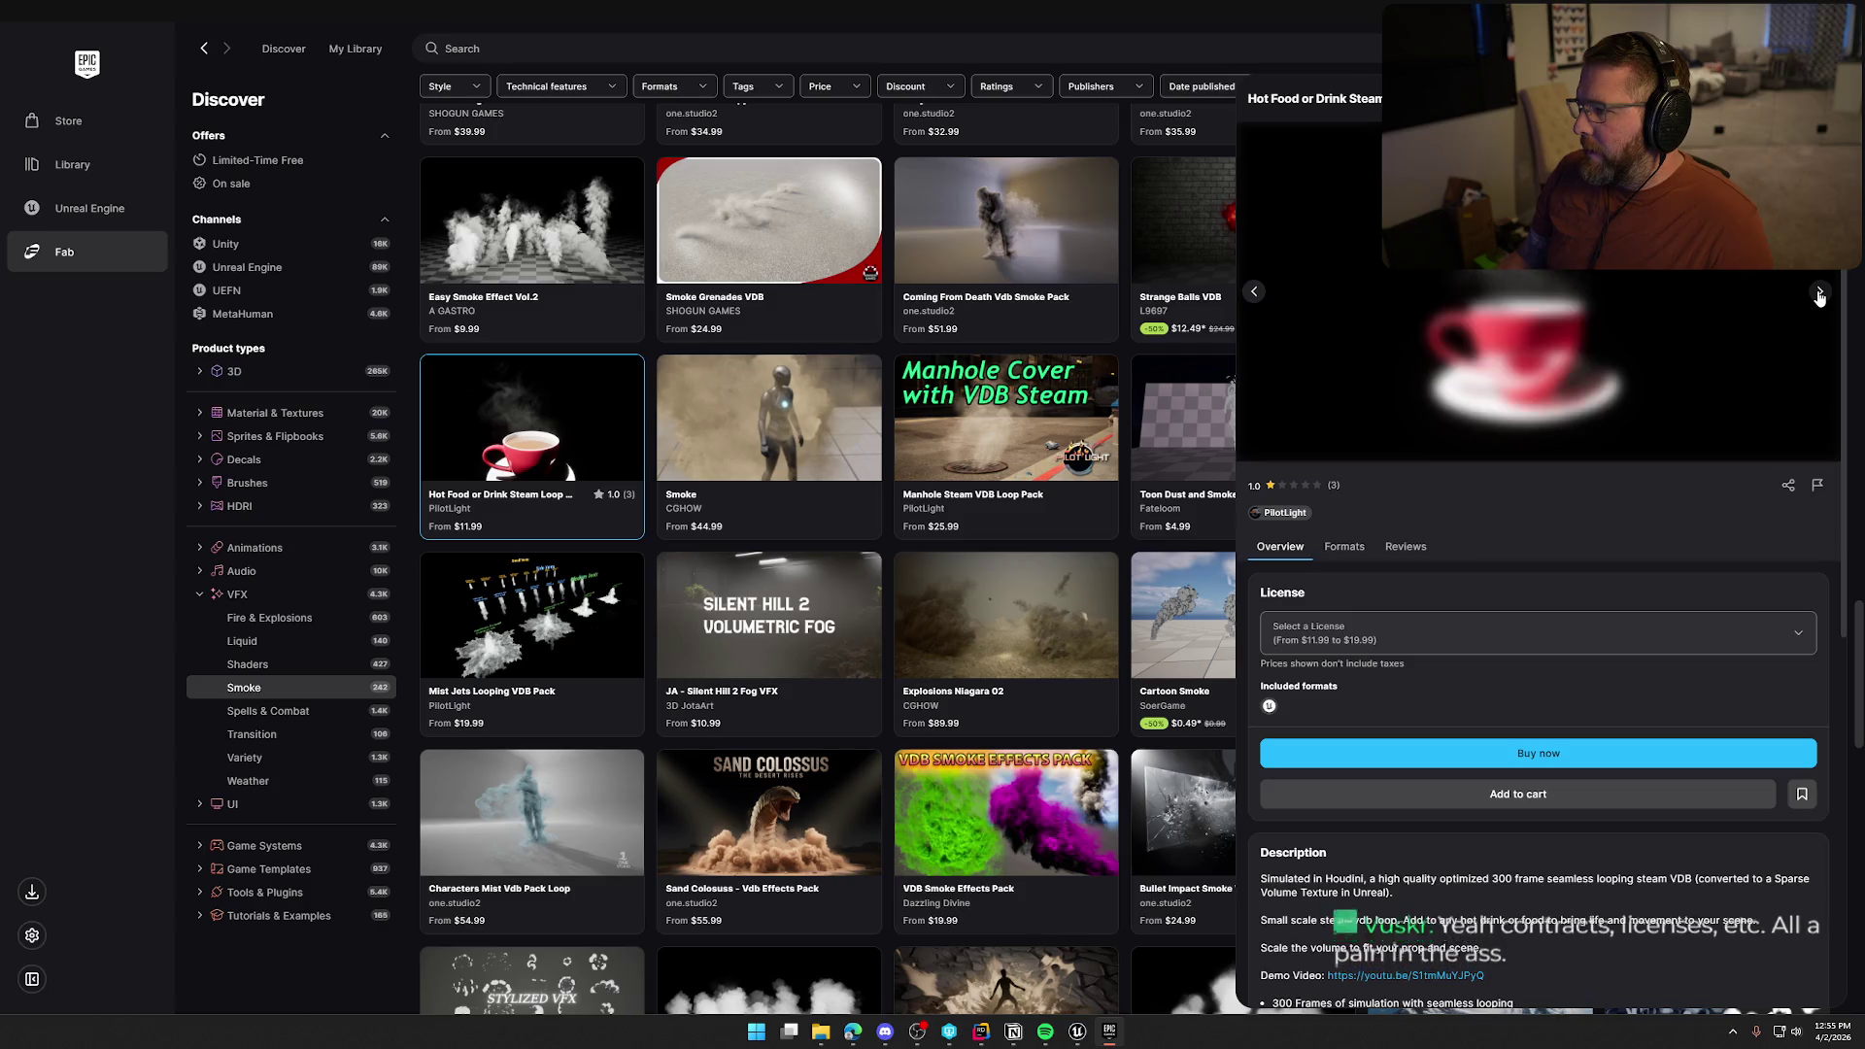
pyautogui.click(1819, 295)
pyautogui.click(1819, 296)
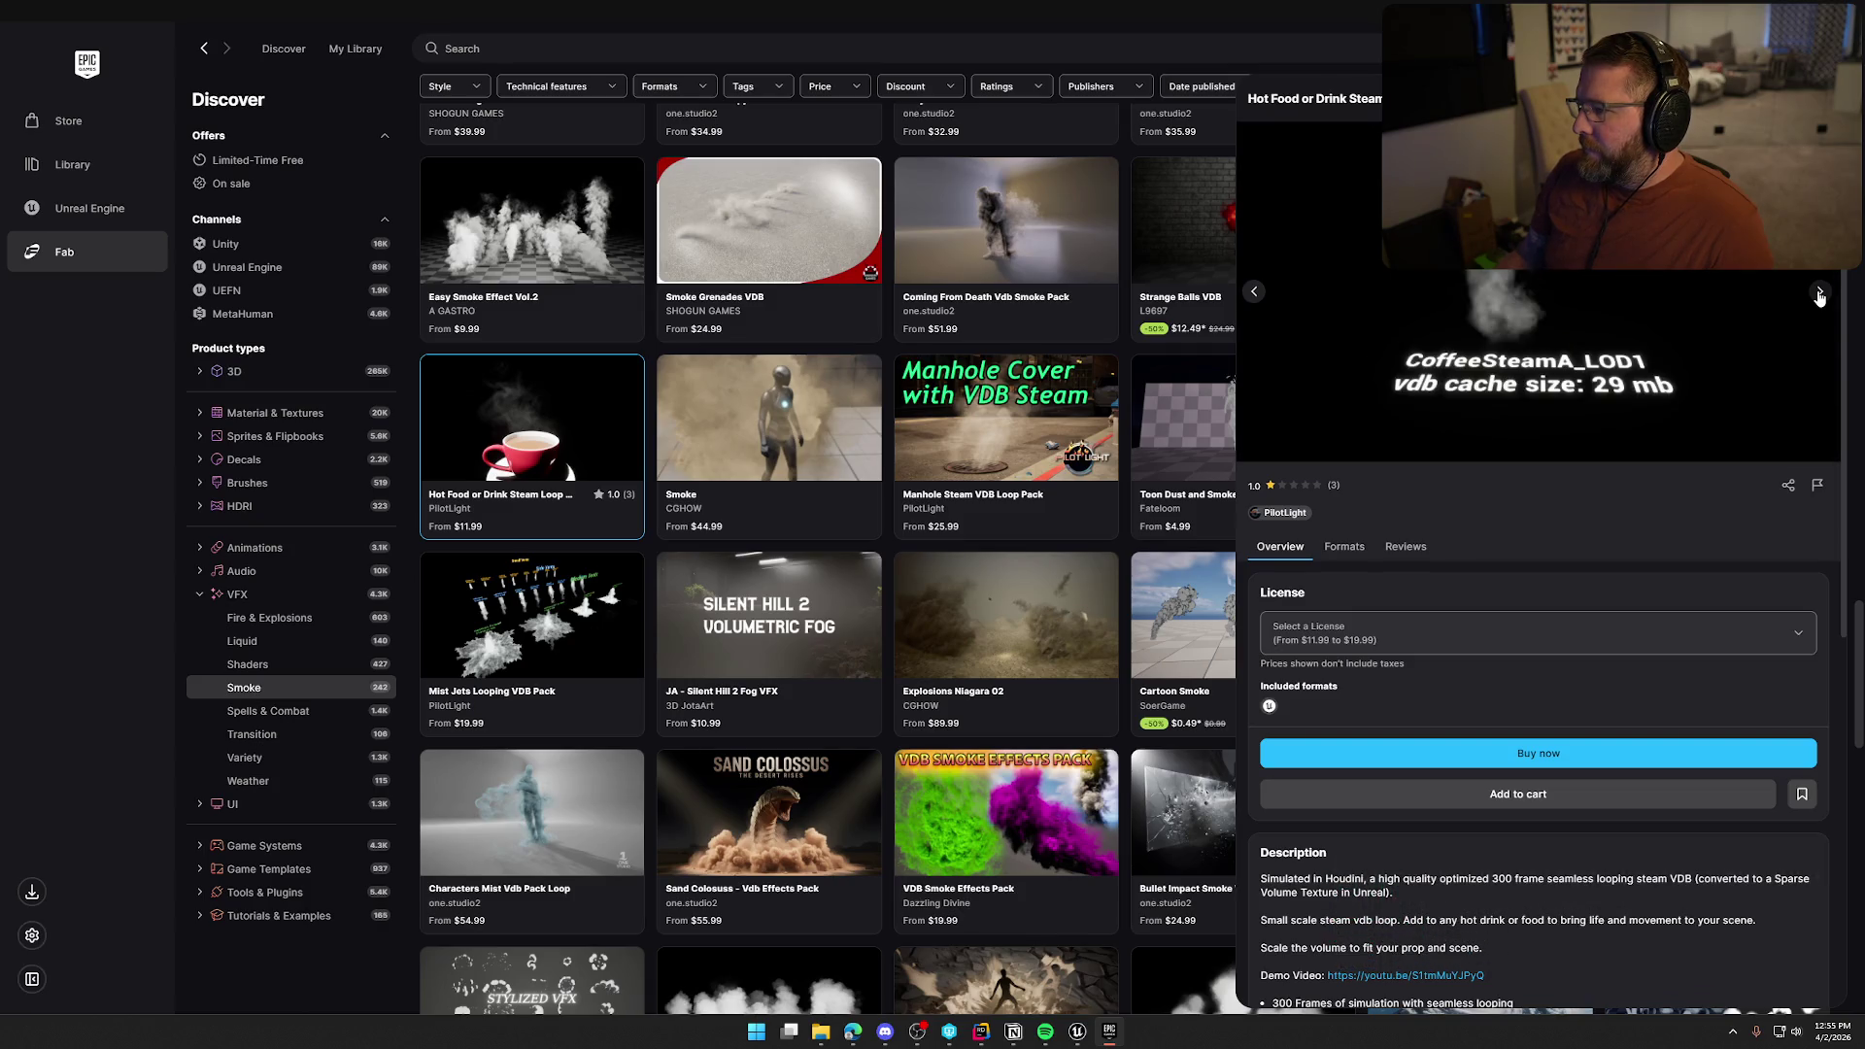
pyautogui.click(1819, 295)
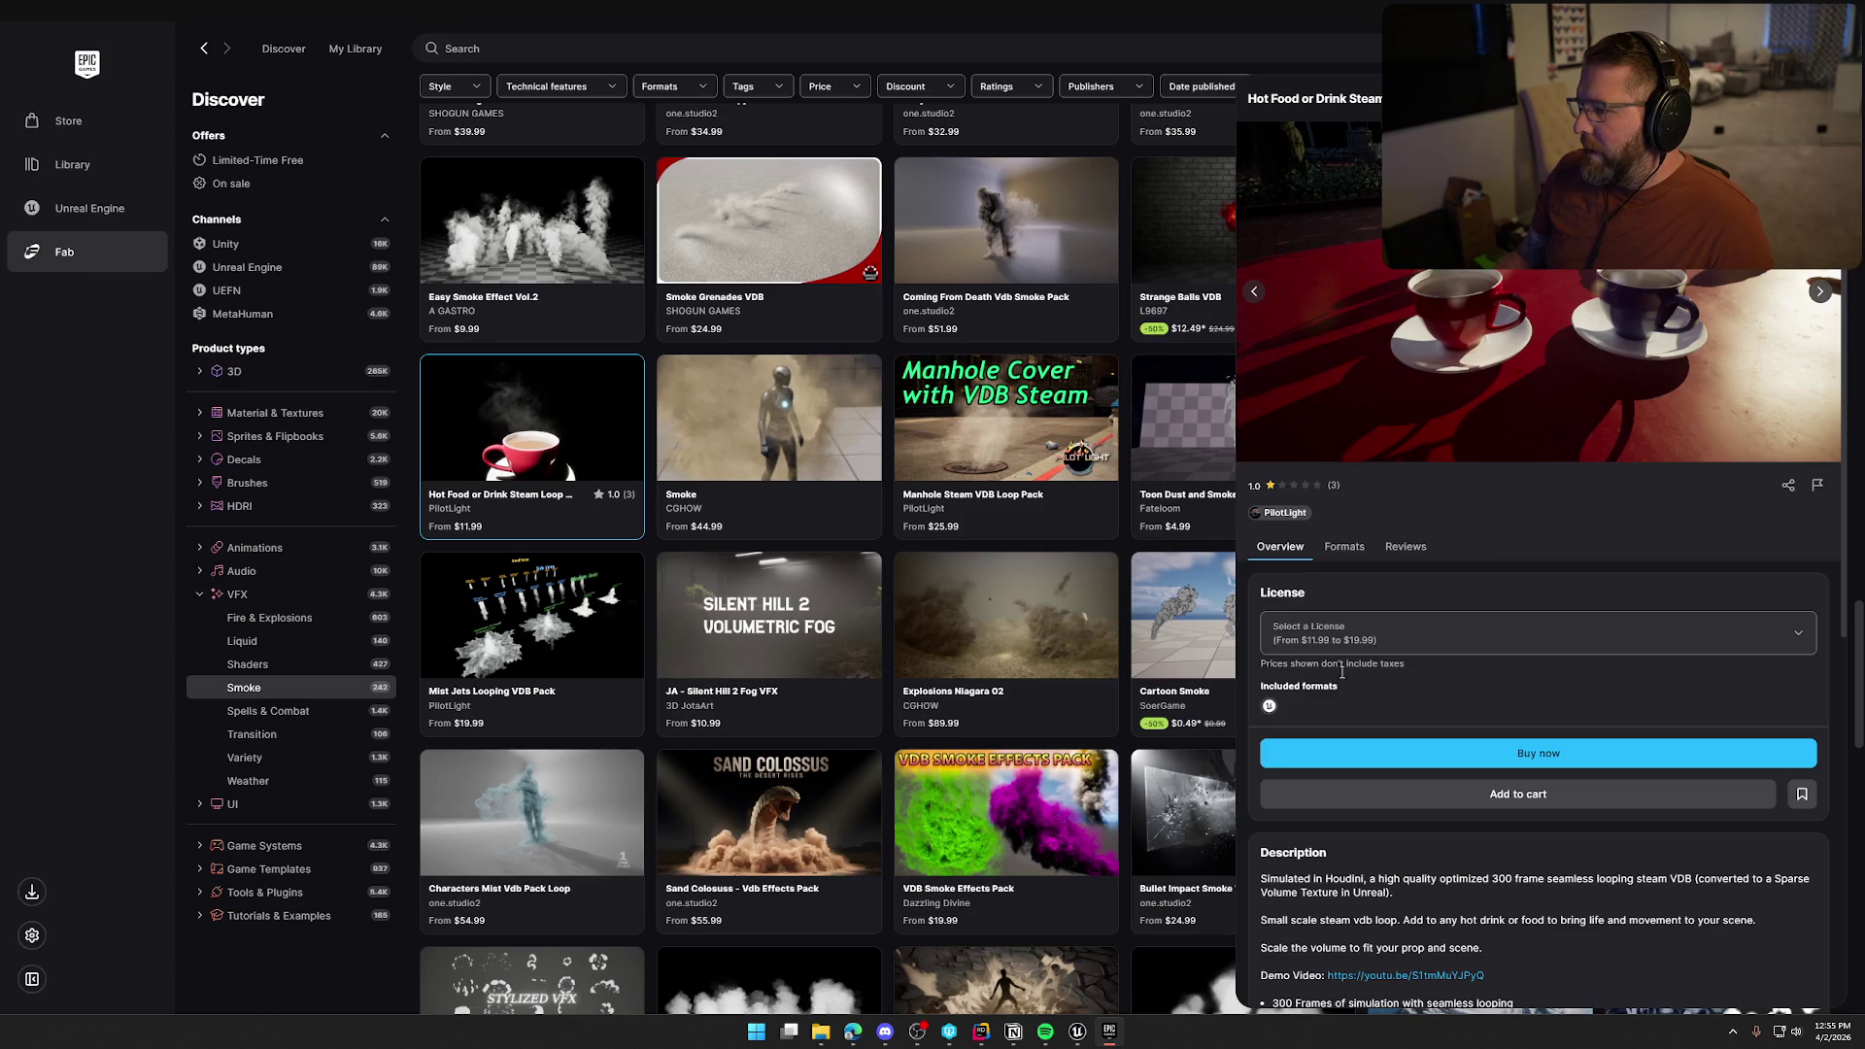
# Choose the Personal $11.99 license and expand the asset's full description
pyautogui.click(1402, 633)
pyautogui.click(1563, 680)
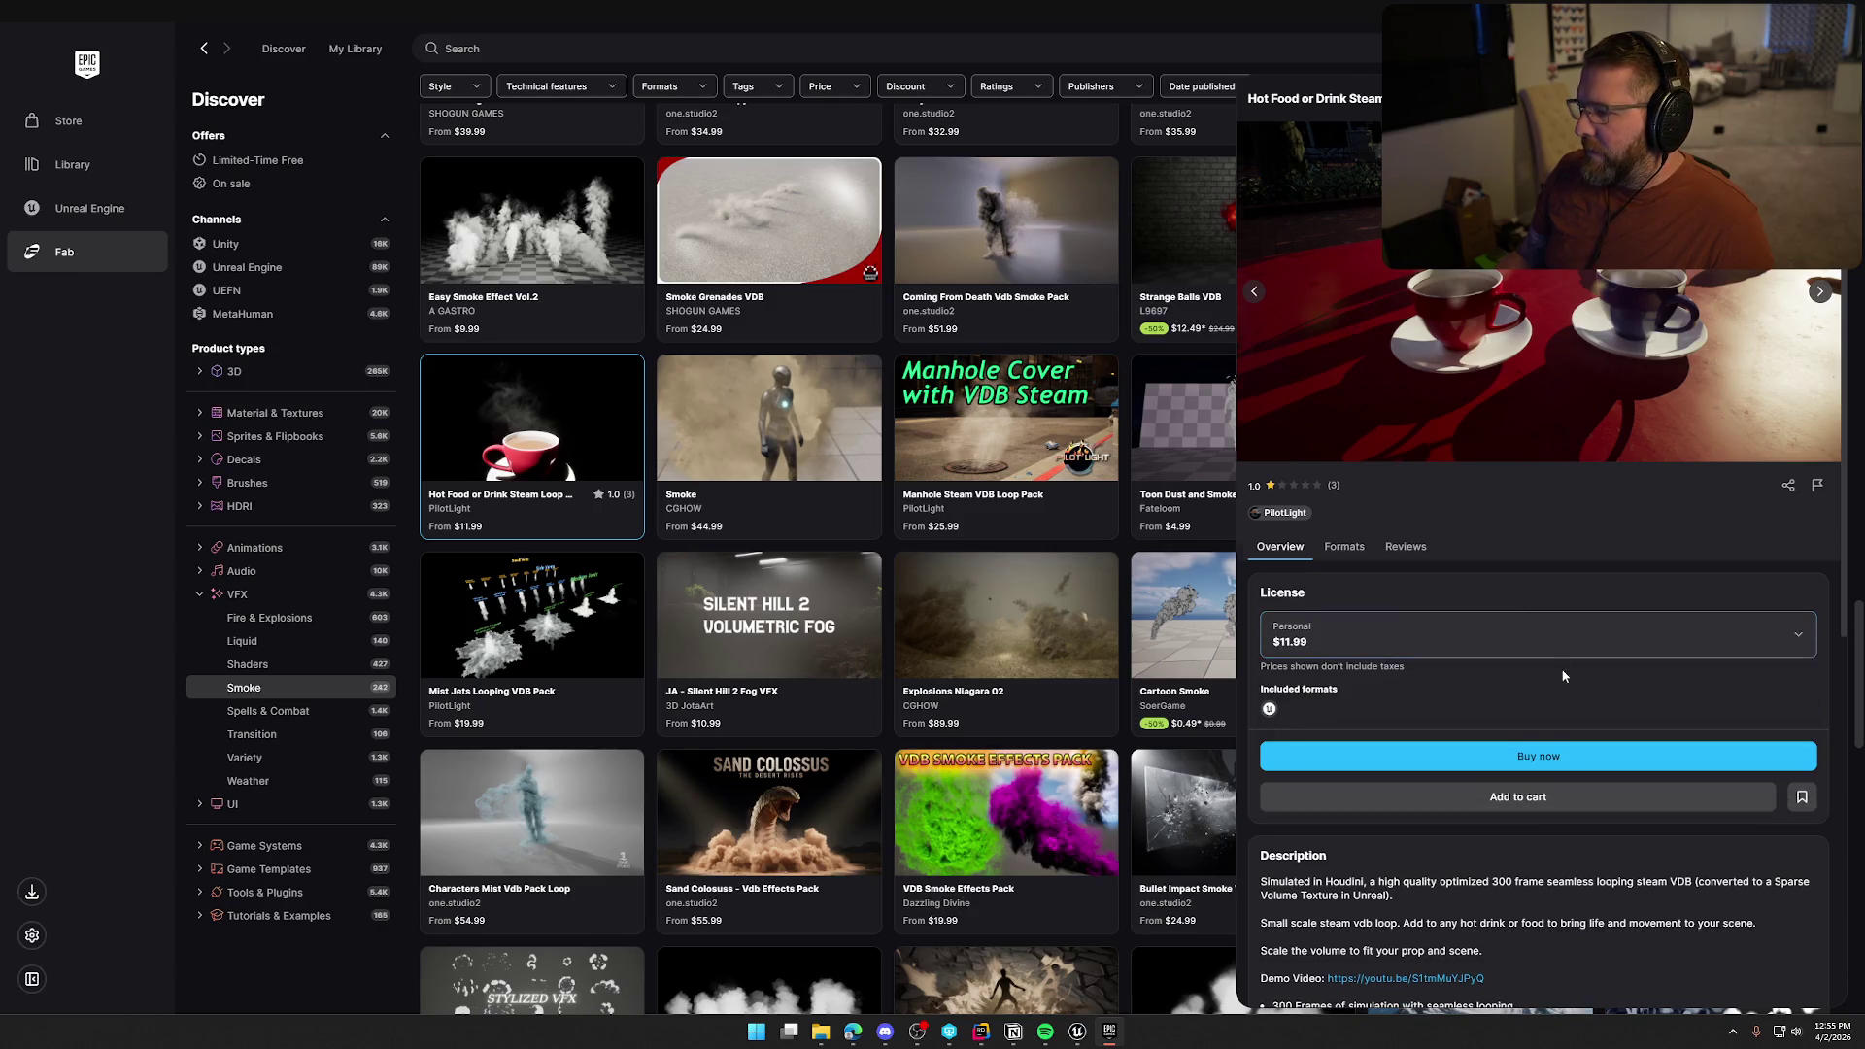
pyautogui.scroll(-3, 1563, 675)
pyautogui.scroll(-2, 1282, 595)
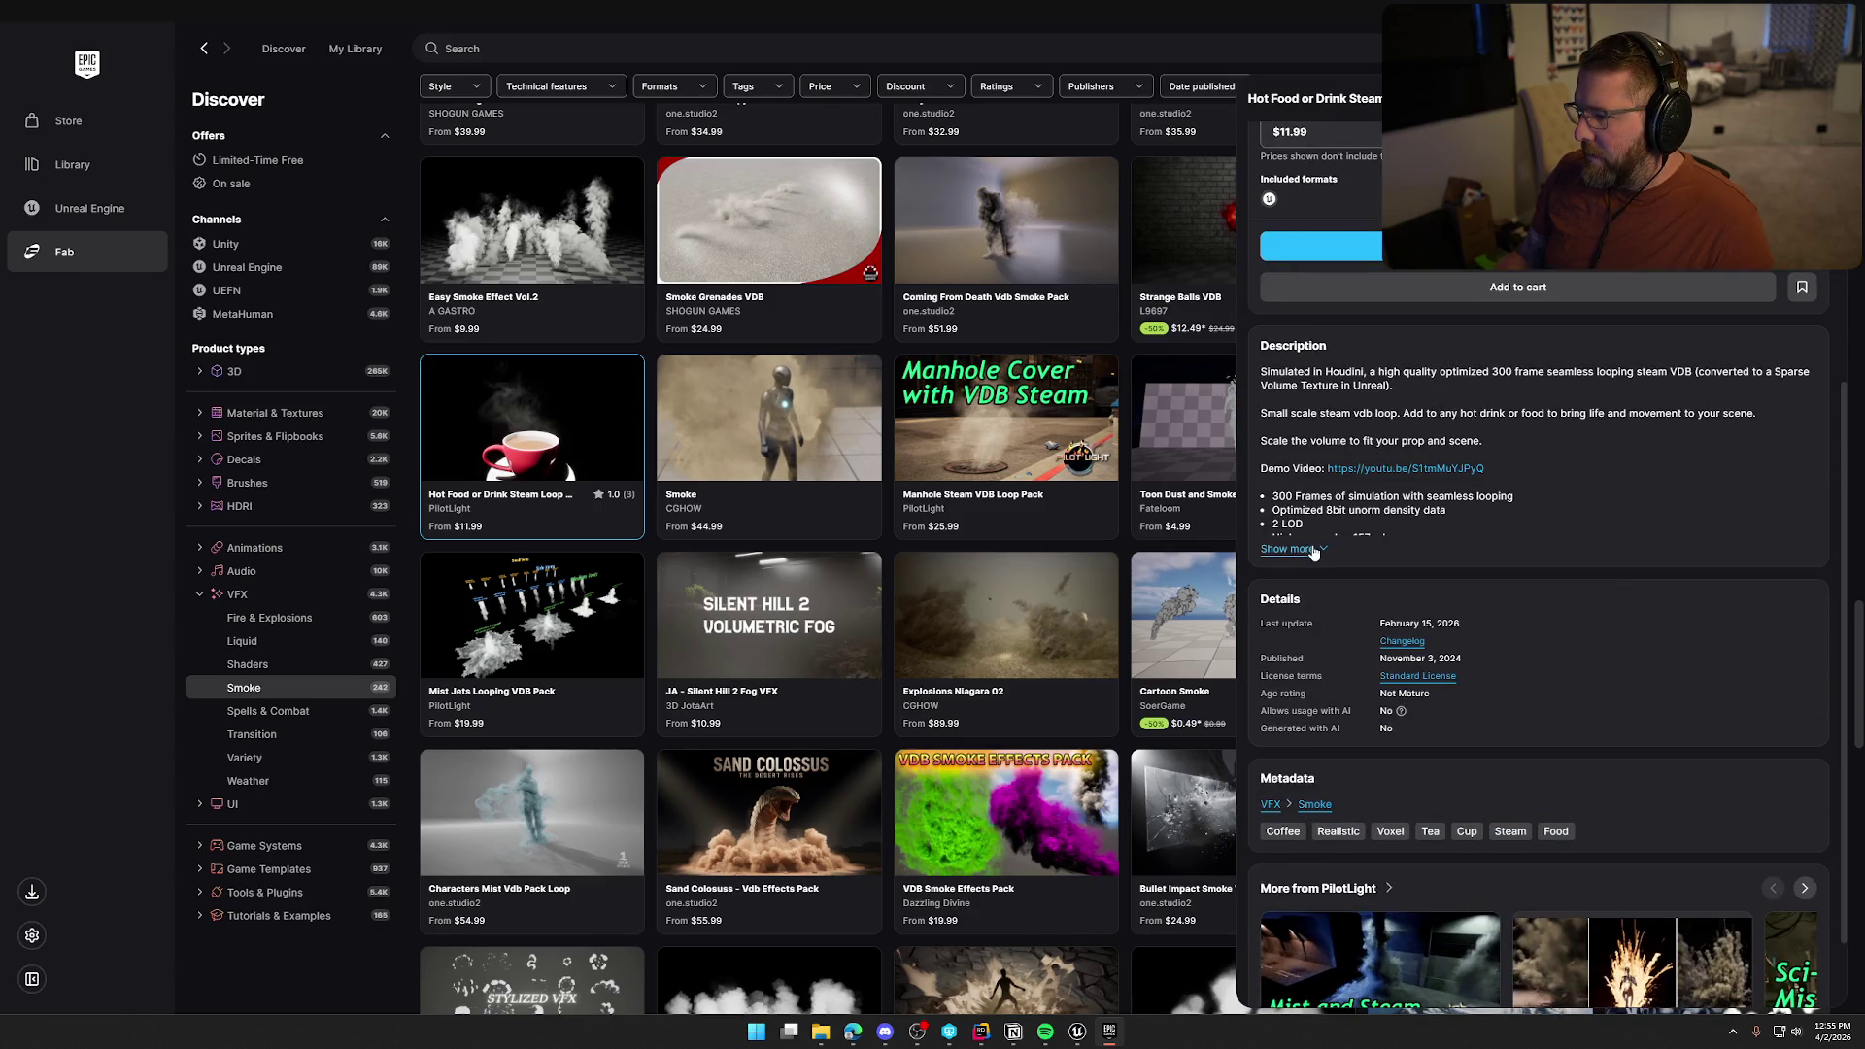
pyautogui.click(1311, 549)
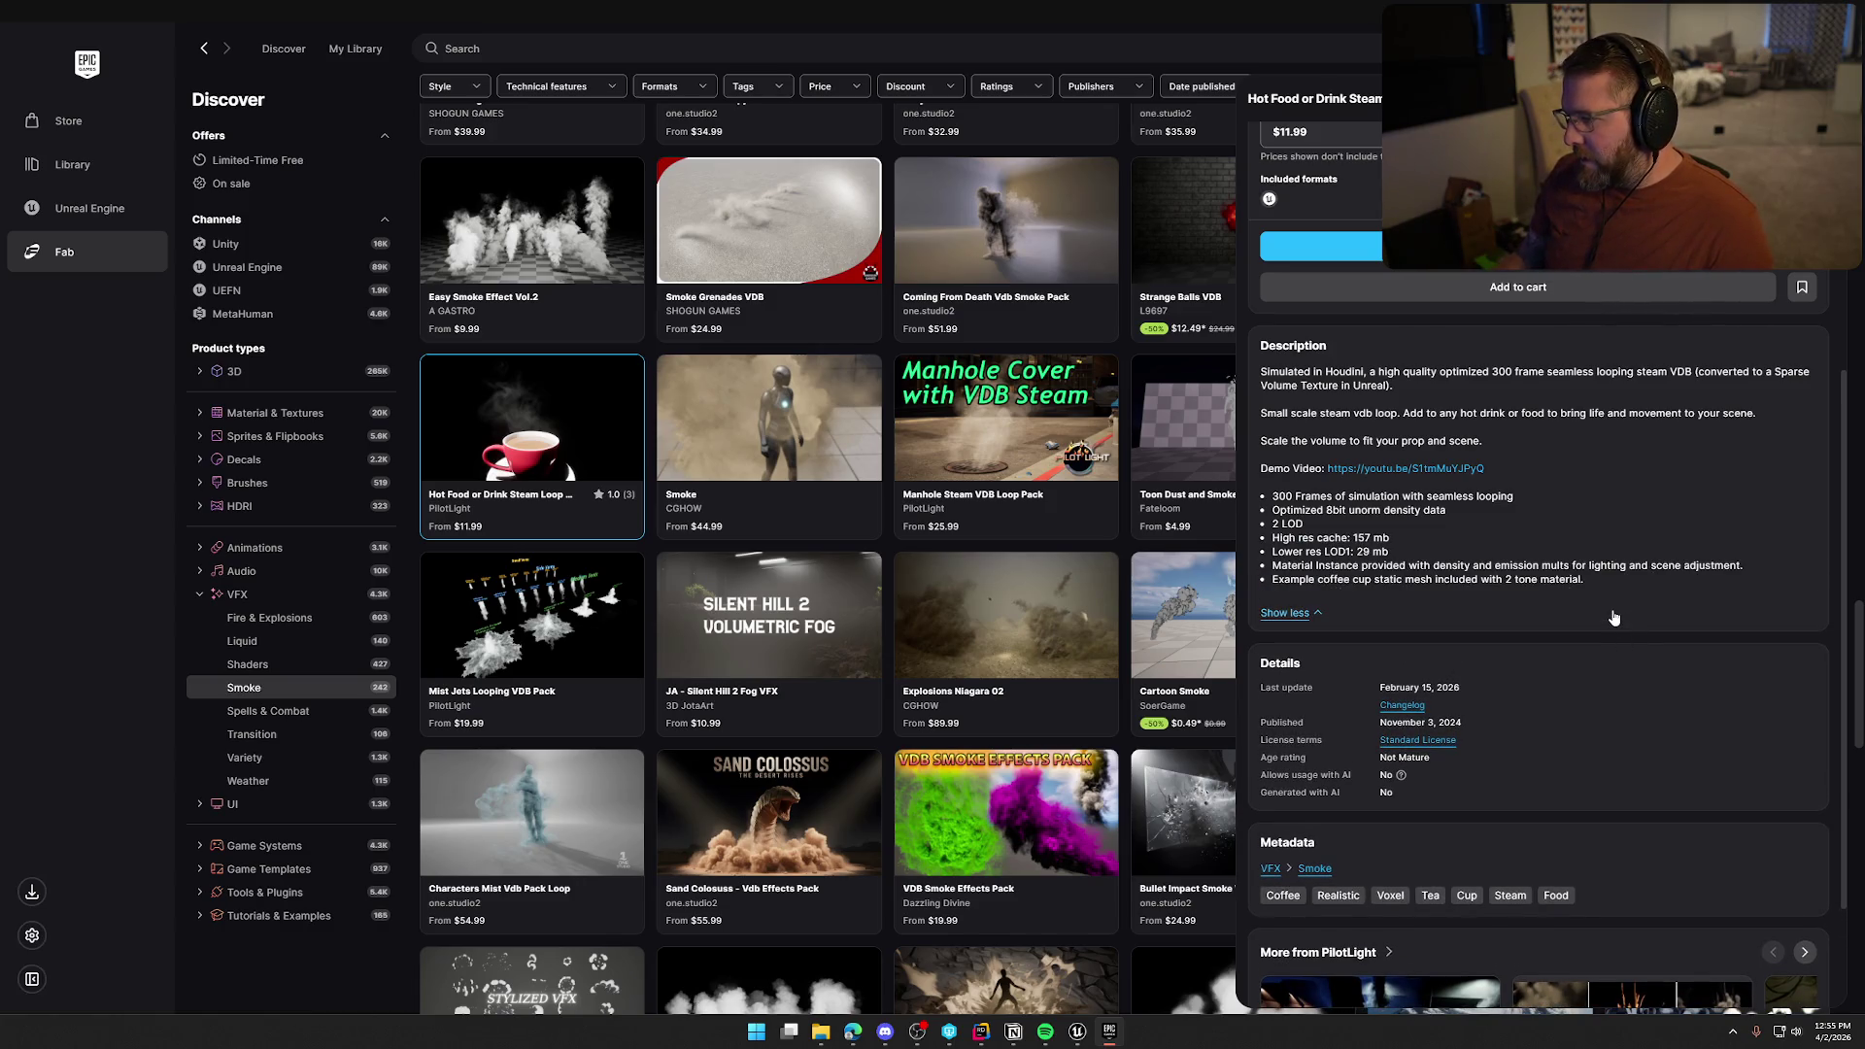
pyautogui.scroll(-3, 1613, 617)
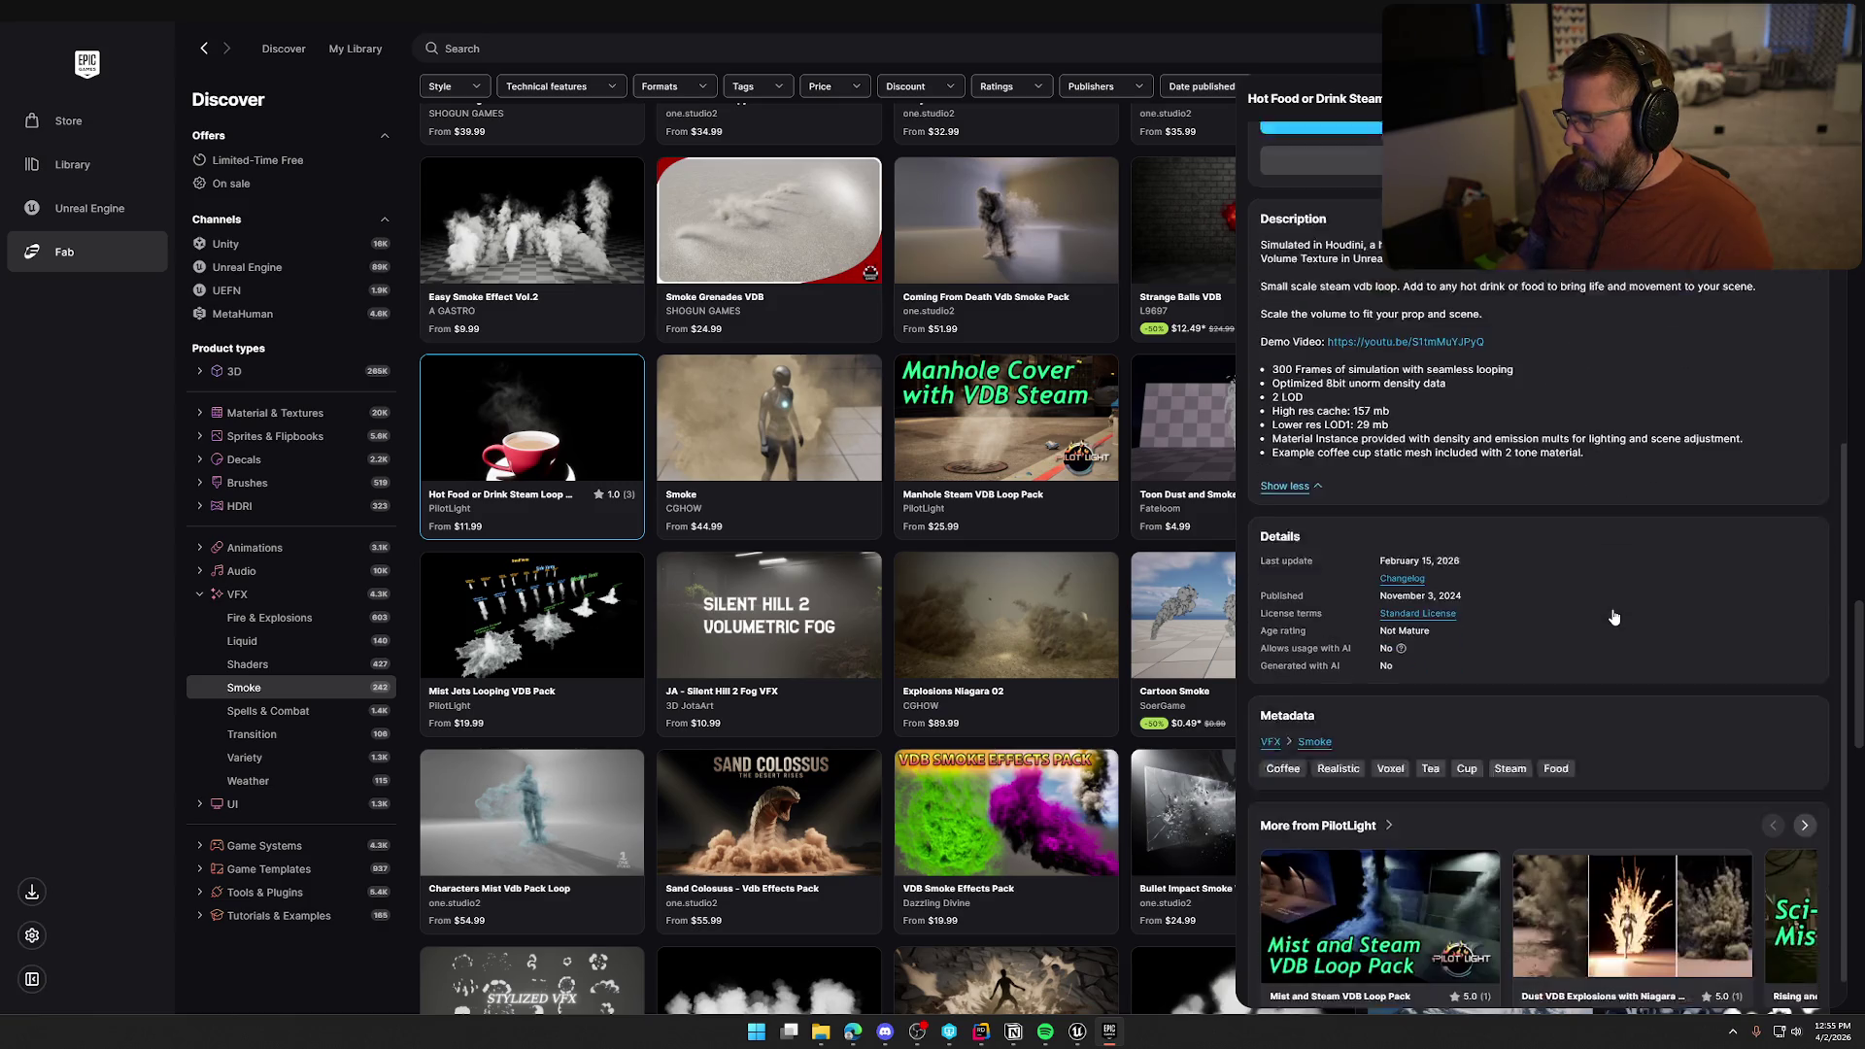
pyautogui.scroll(5, 1410, 689)
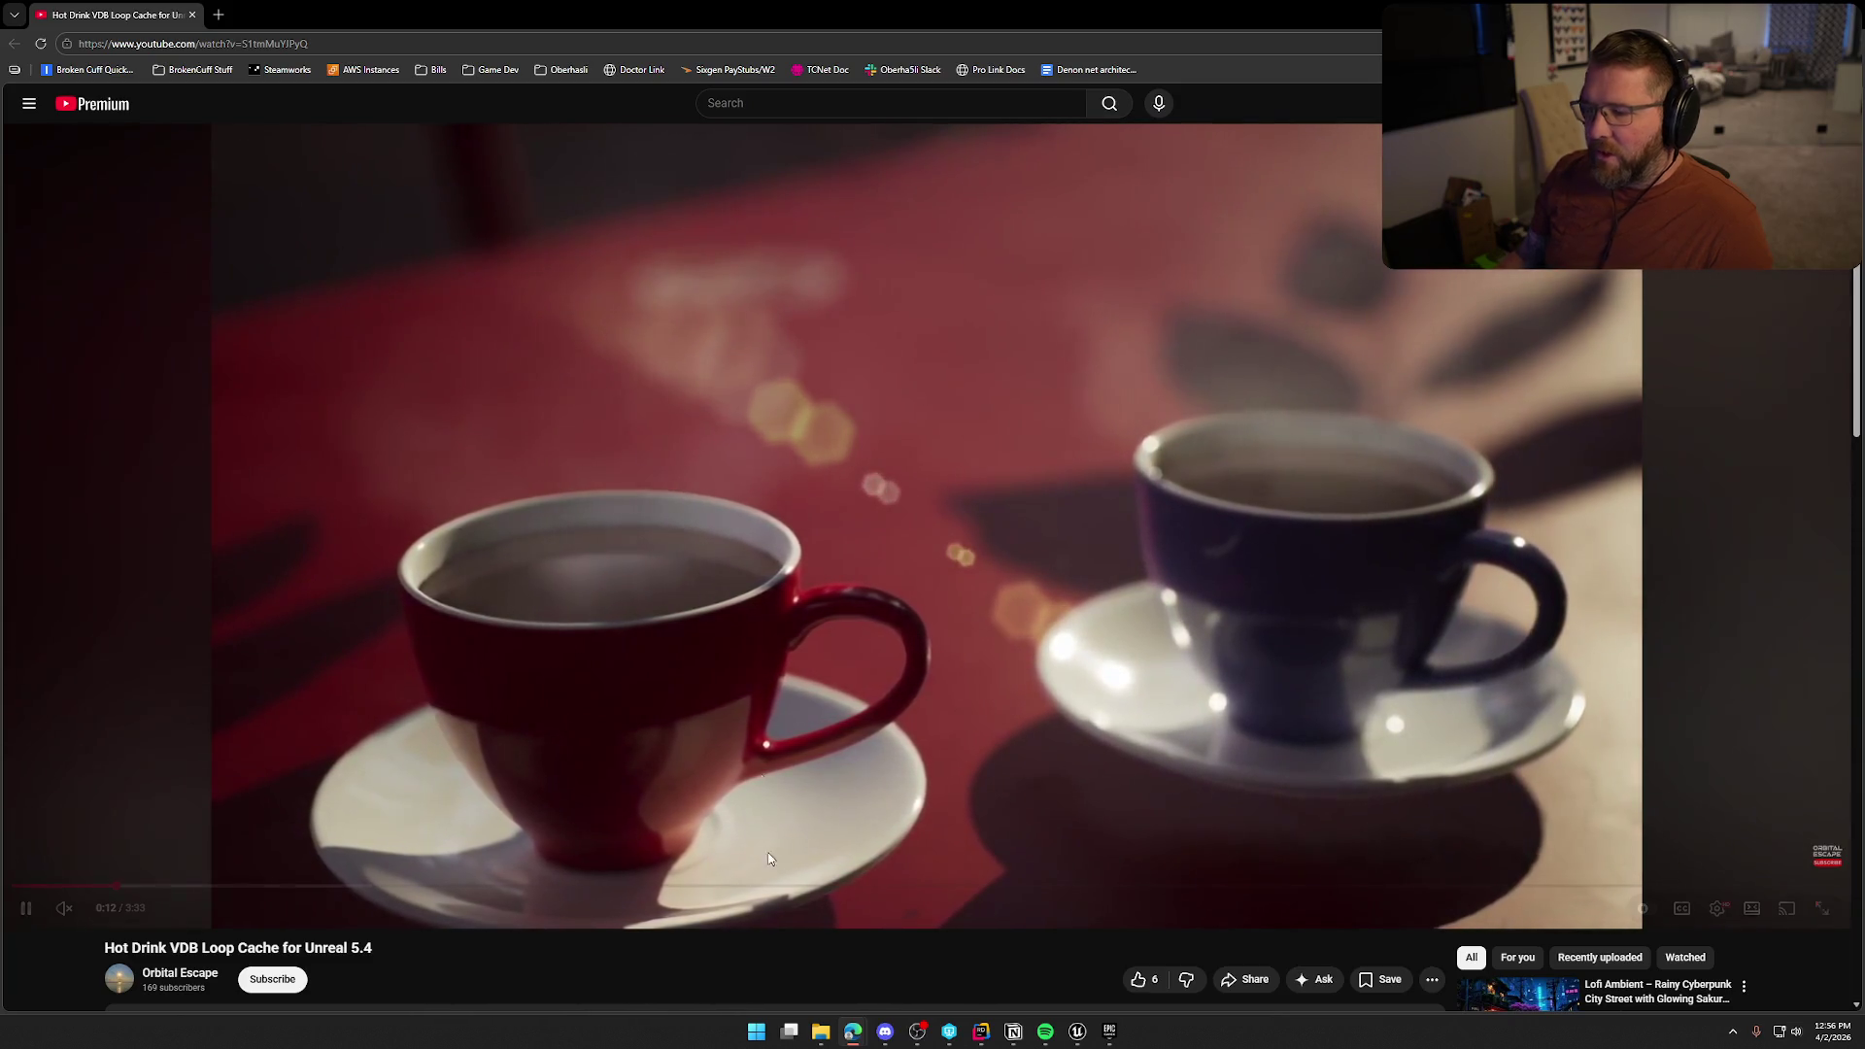
# Watch the 'Hot Drink VDB Loop Cache for Unreal 5.4' demo to 0:48, then return to Fab
pyautogui.moveTo(654, 475)
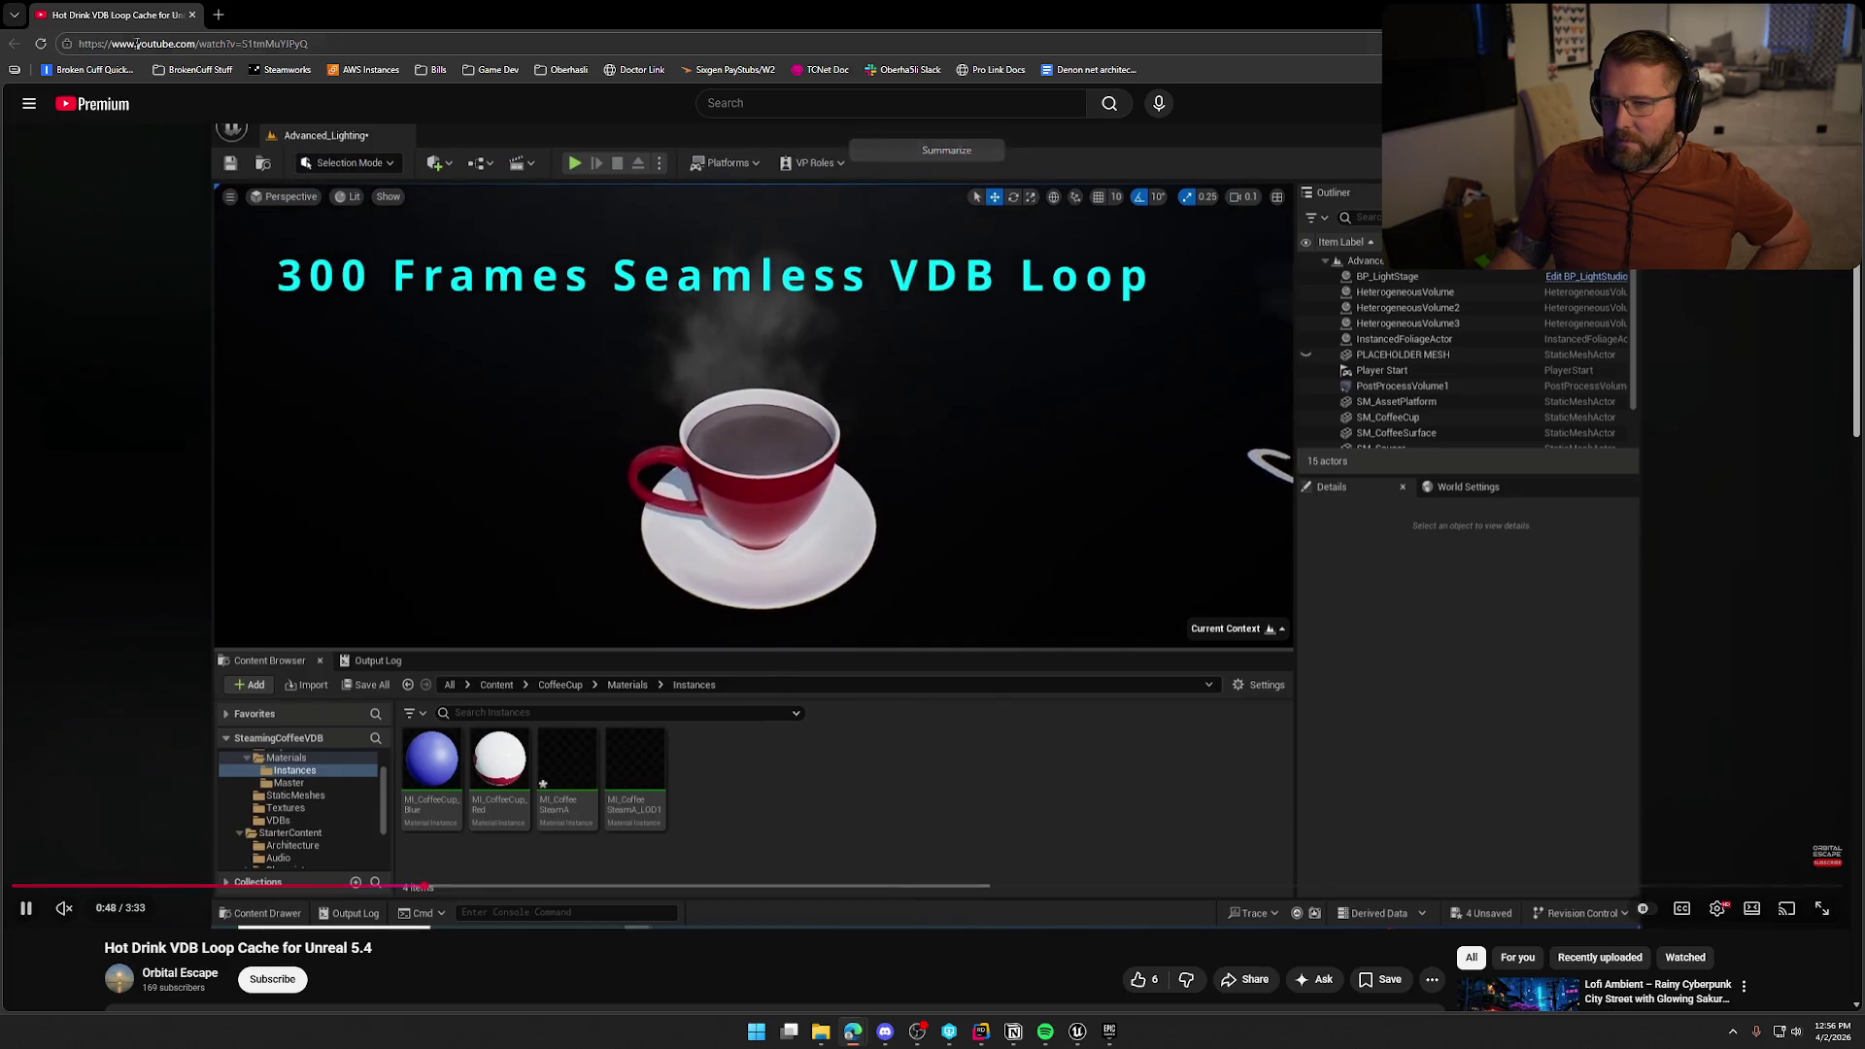
pyautogui.hotkey('alt', 'Tab')
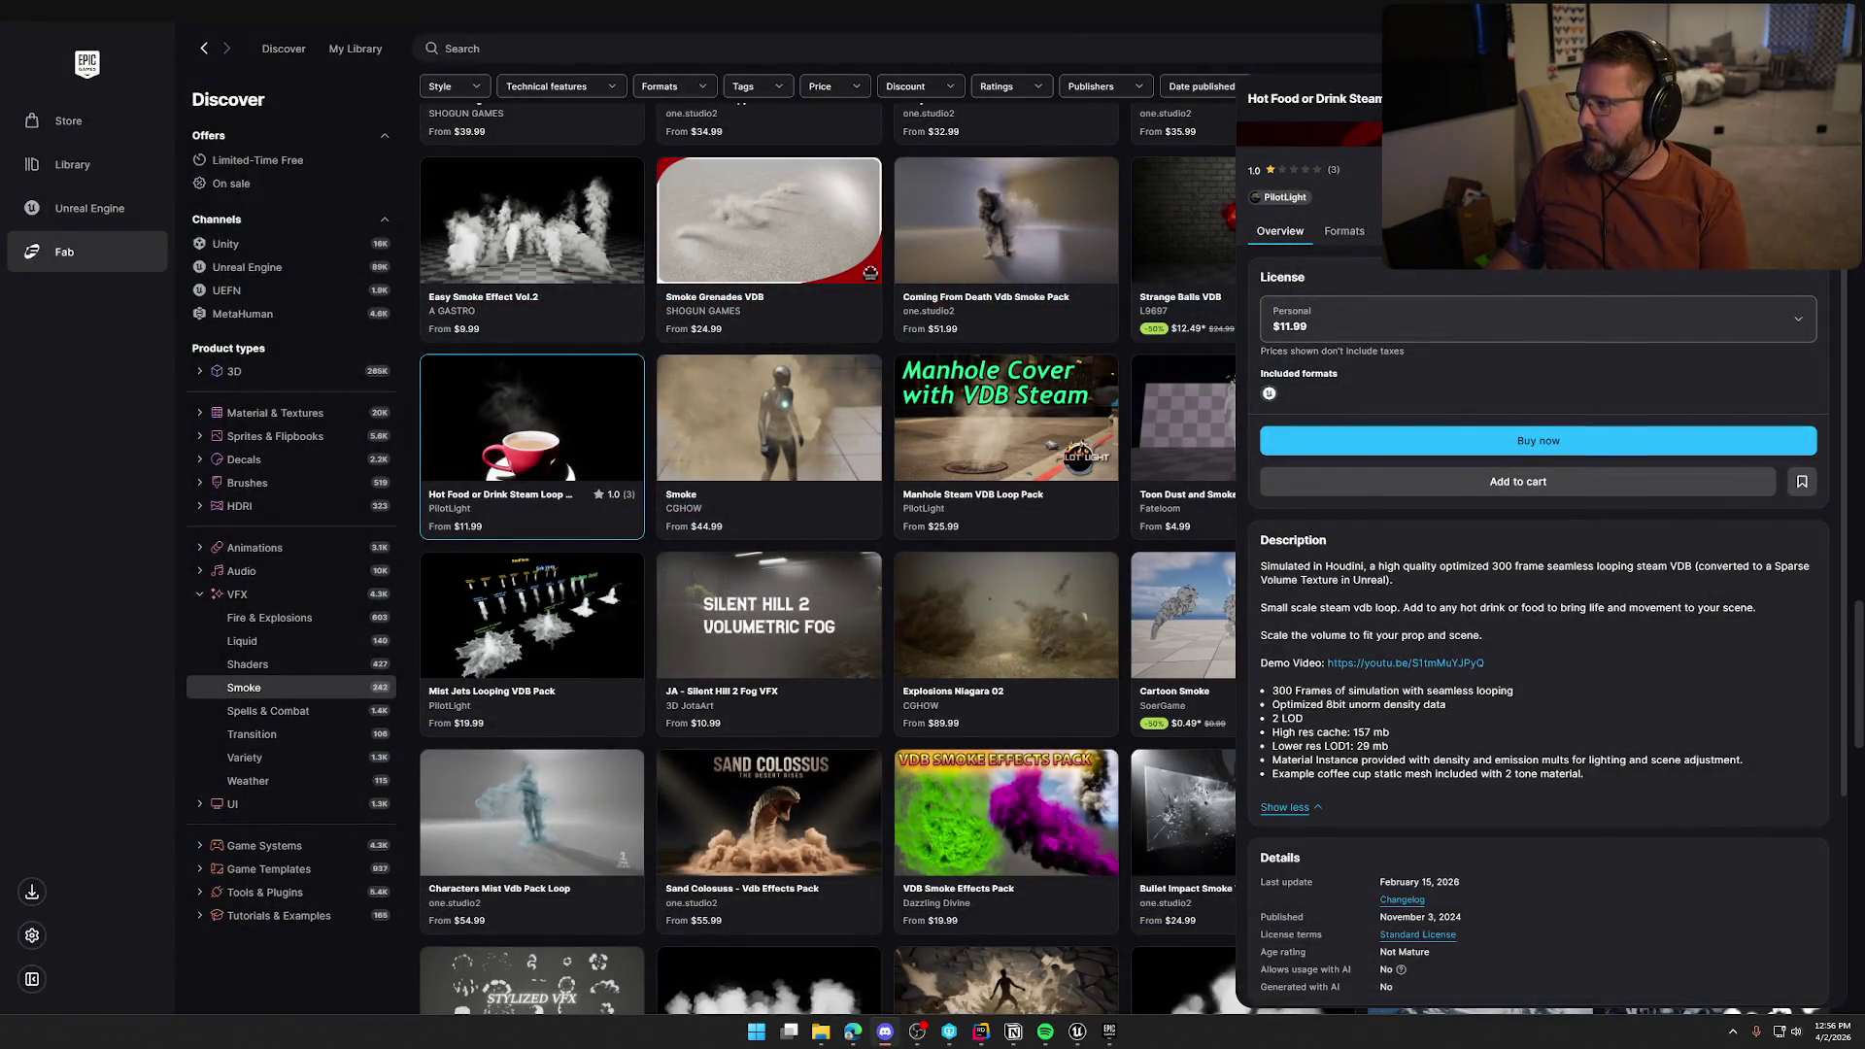
# In Unreal's VFX Content Browser folder, start a new Niagara System to bring up its template picker
pyautogui.click(1077, 1032)
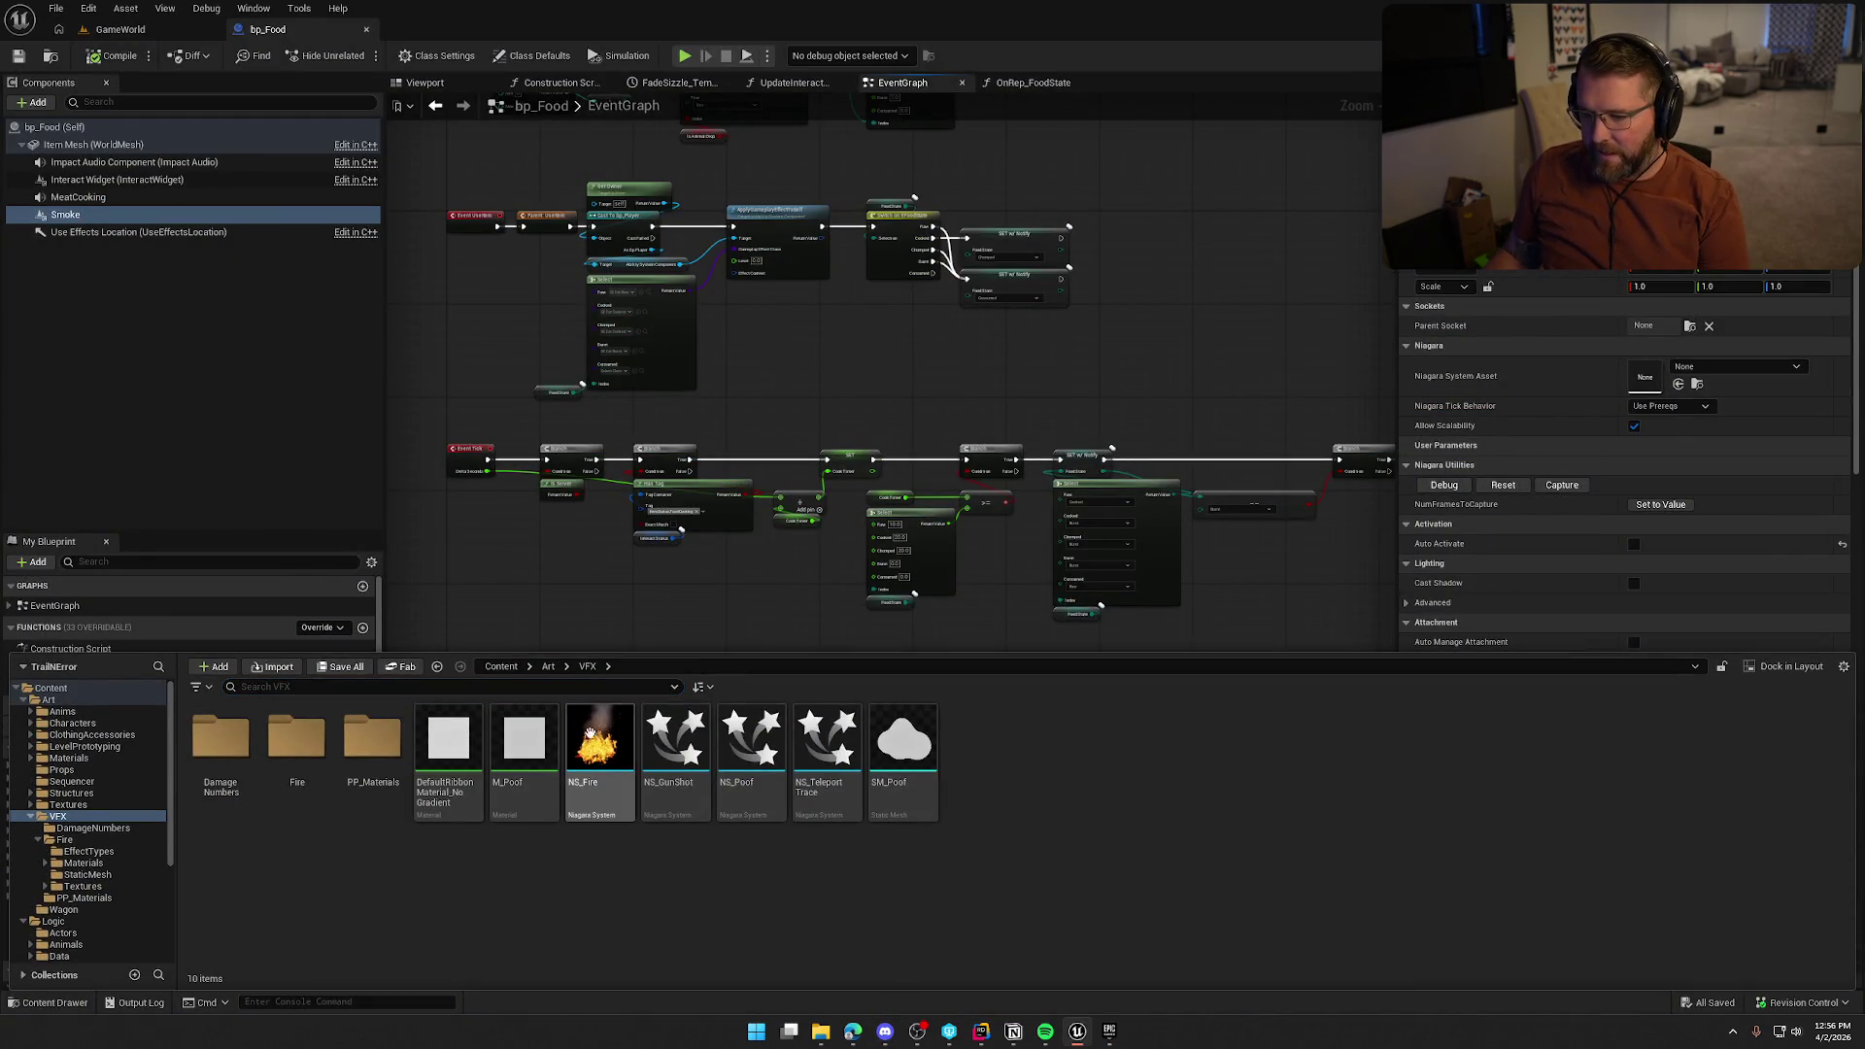
pyautogui.rightClick(995, 732)
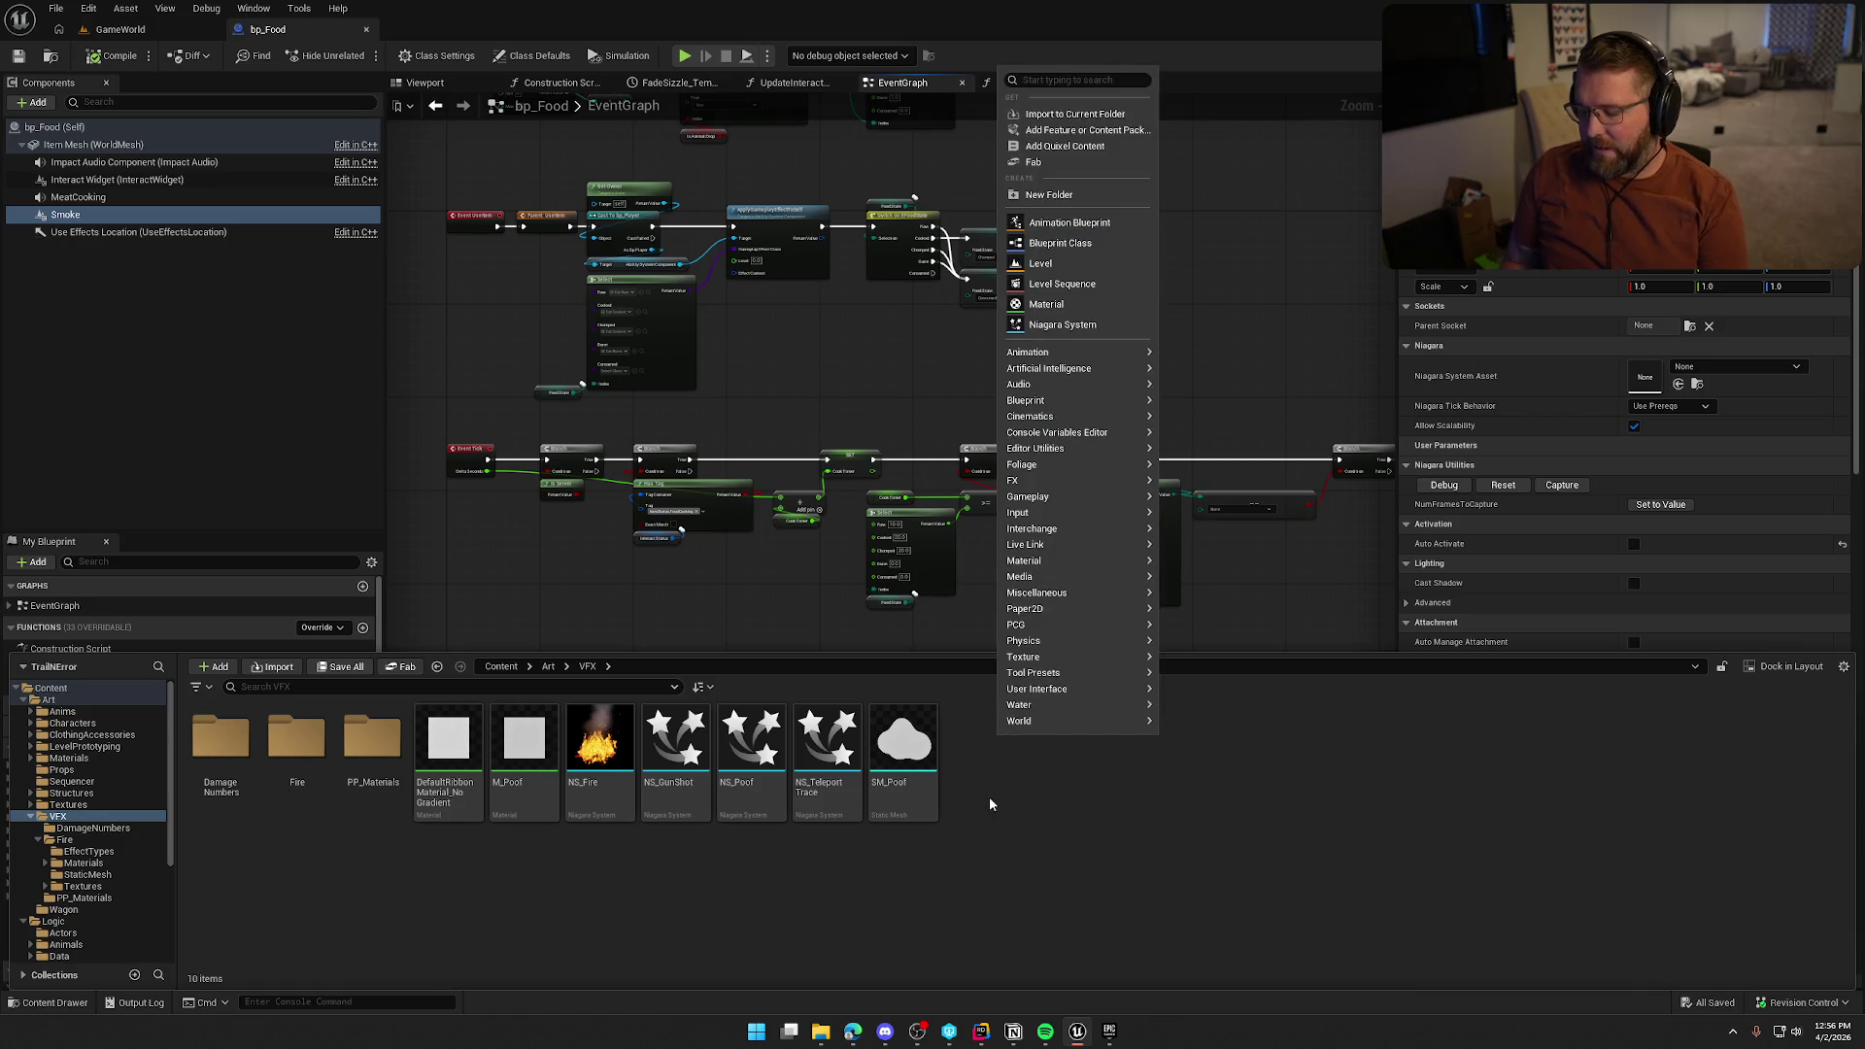
pyautogui.click(1063, 325)
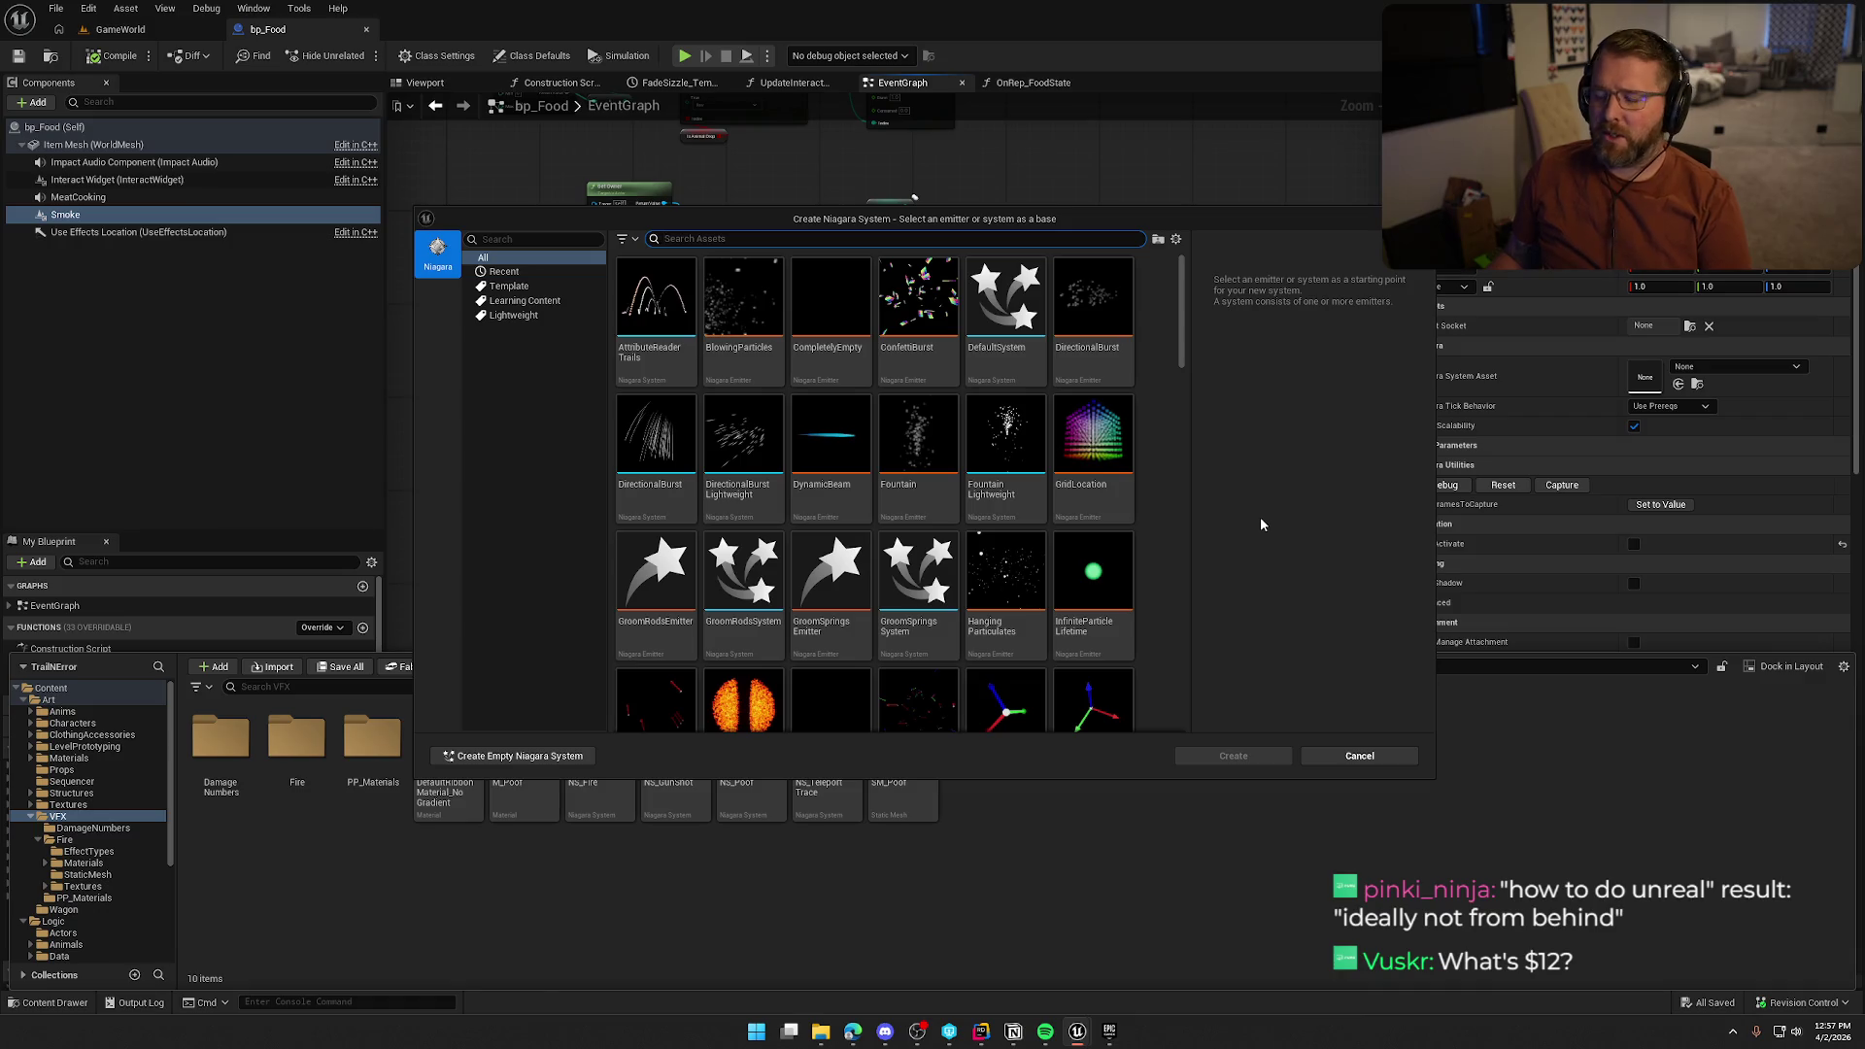
pyautogui.click(1109, 1030)
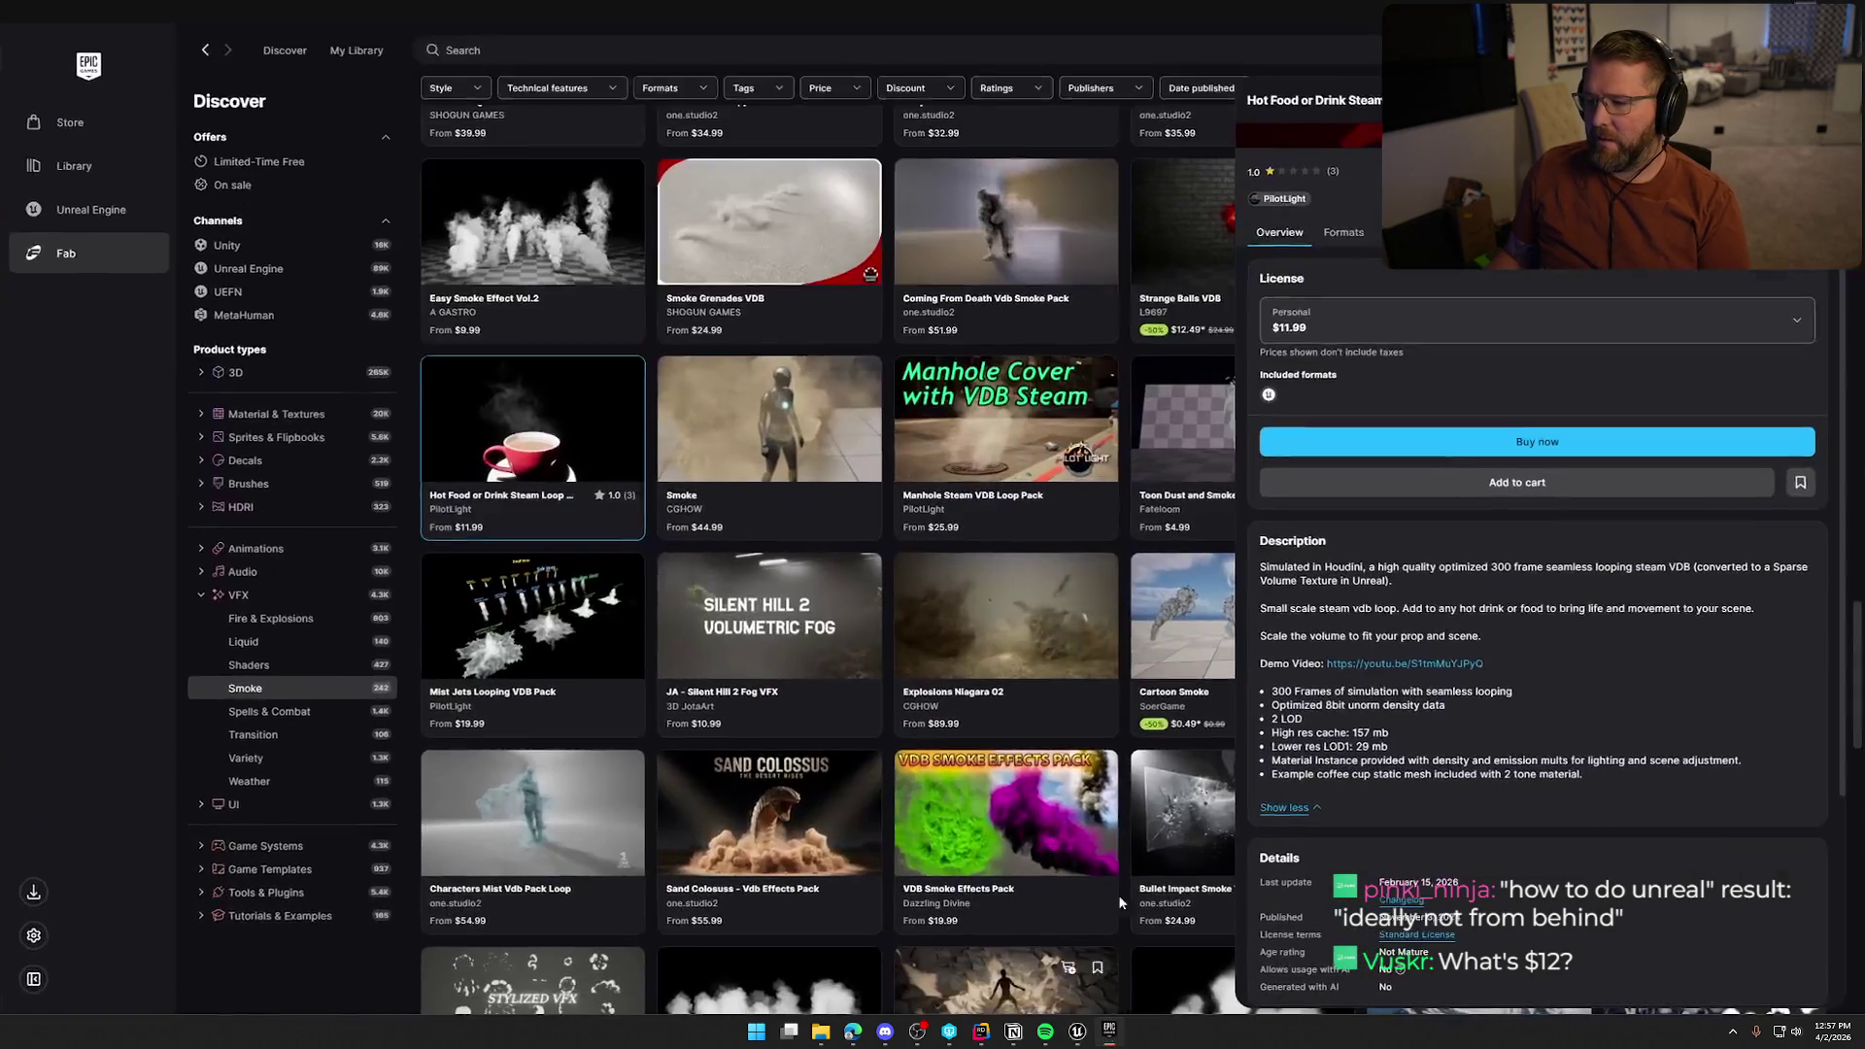
# Check the steam pack's Formats details for supported engine versions and technical info
pyautogui.click(568, 436)
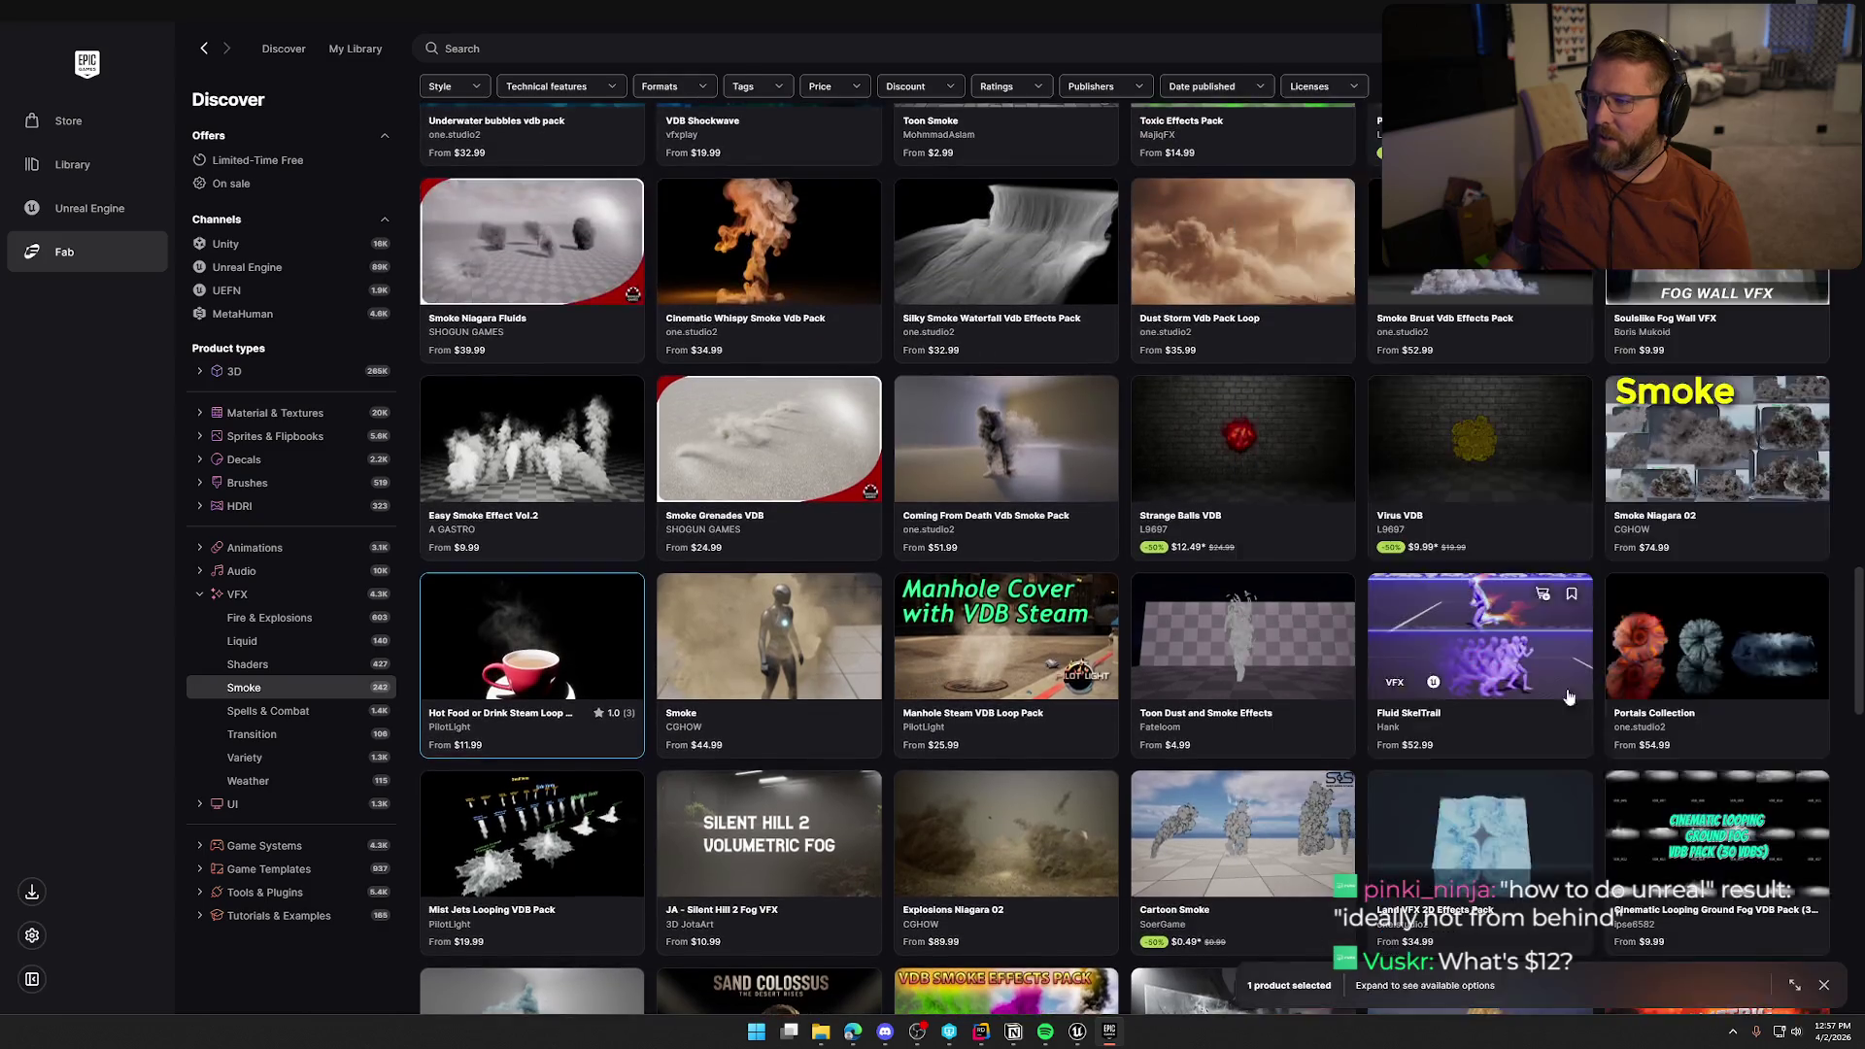
pyautogui.scroll(-2, 979, 818)
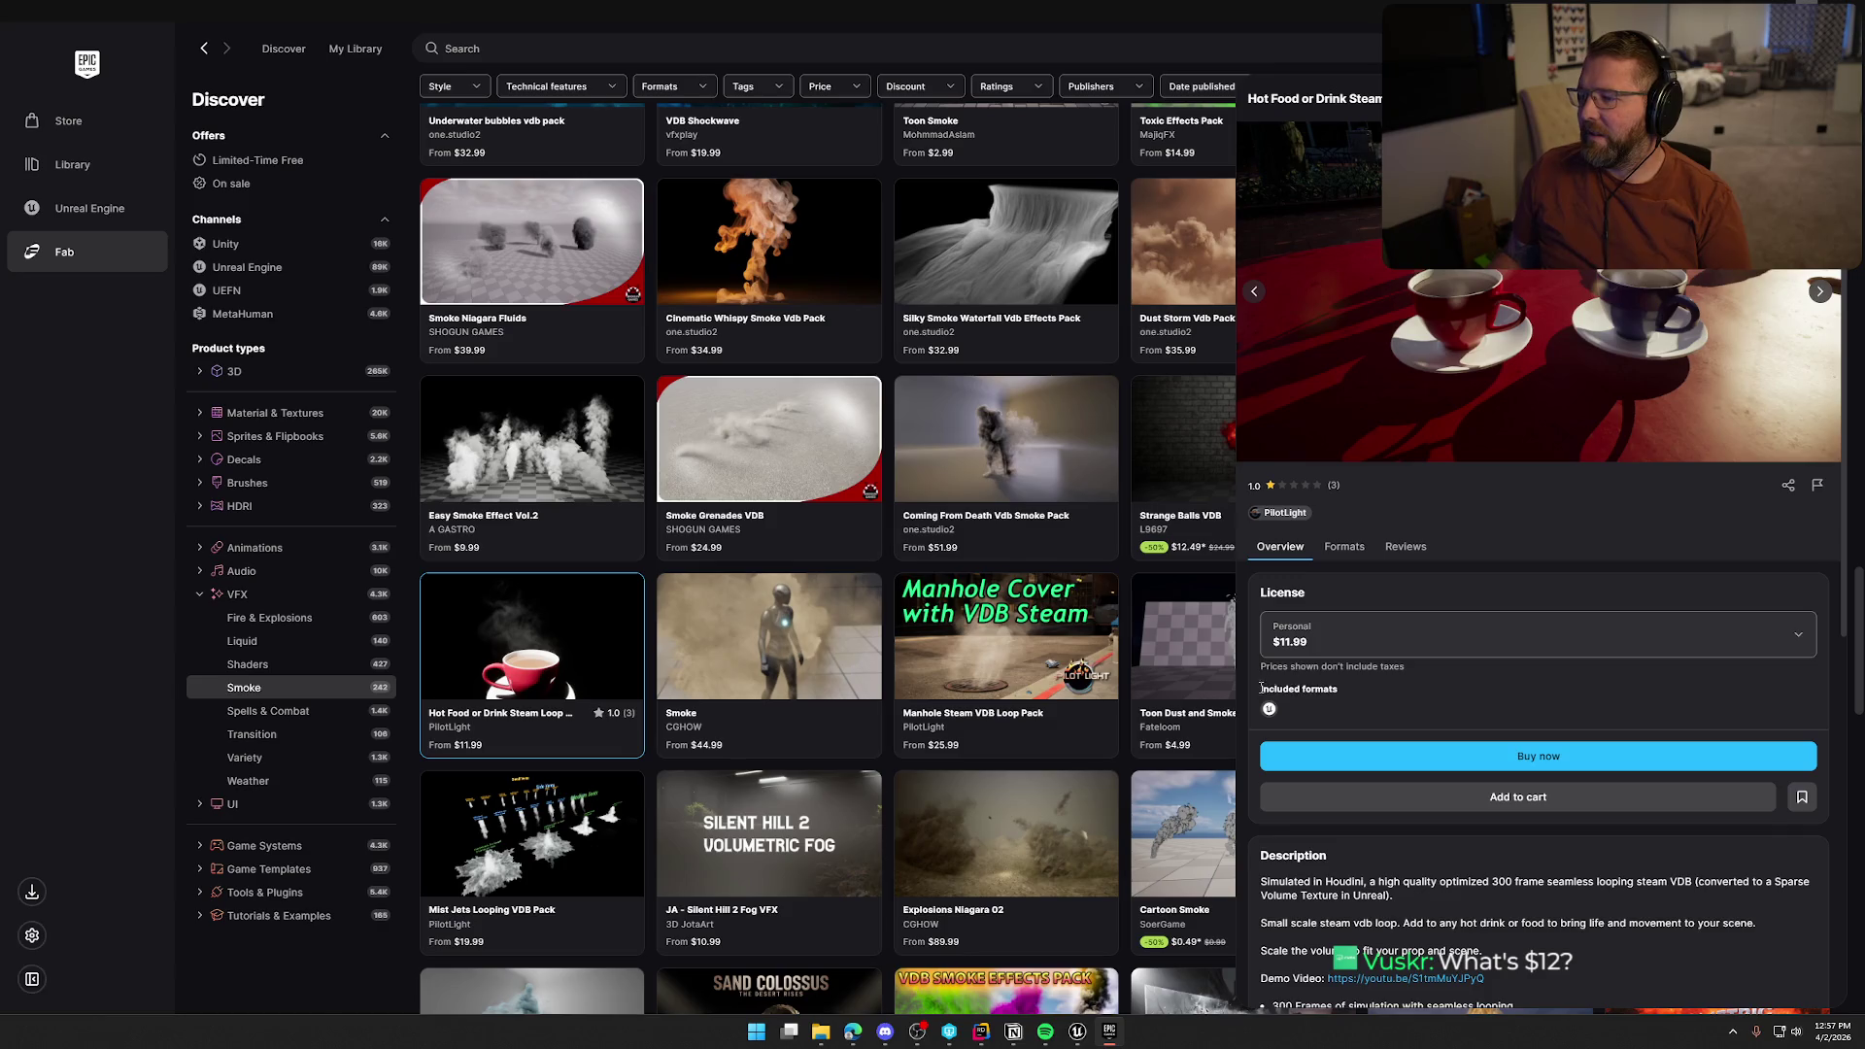
pyautogui.click(1351, 551)
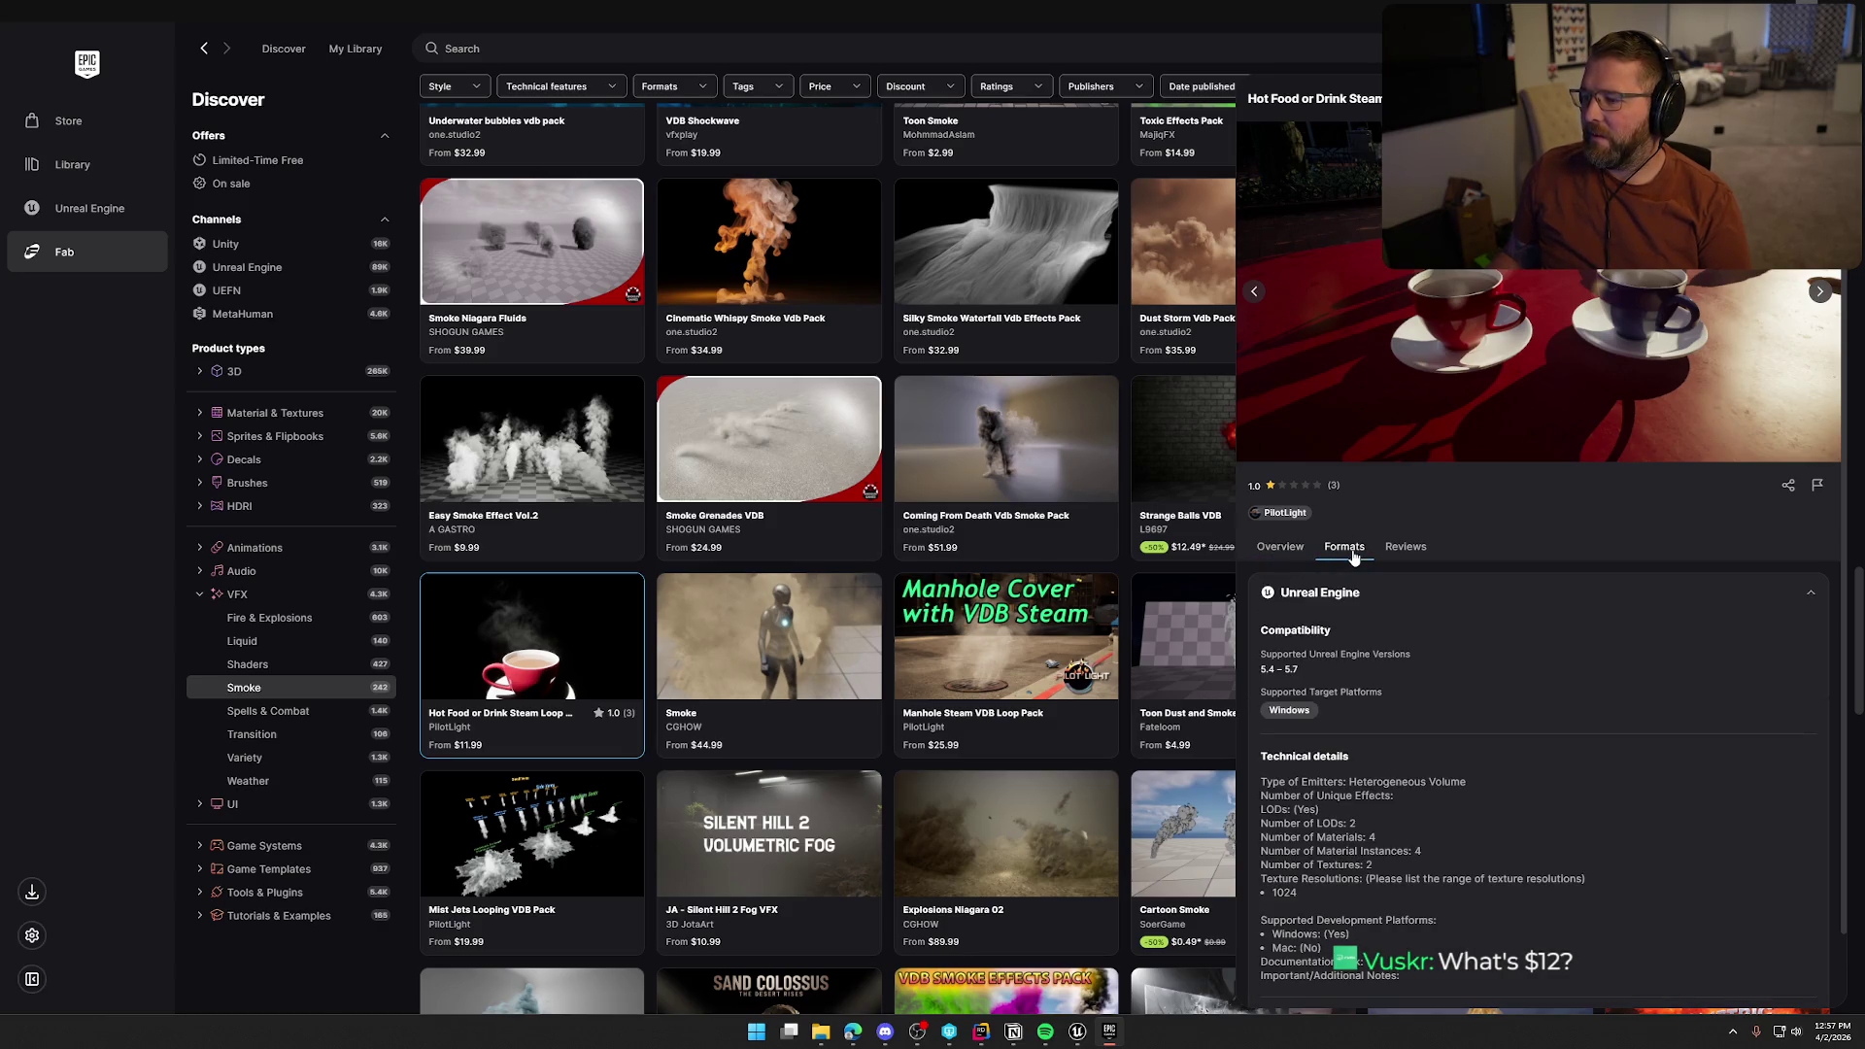
pyautogui.scroll(-1, 1576, 732)
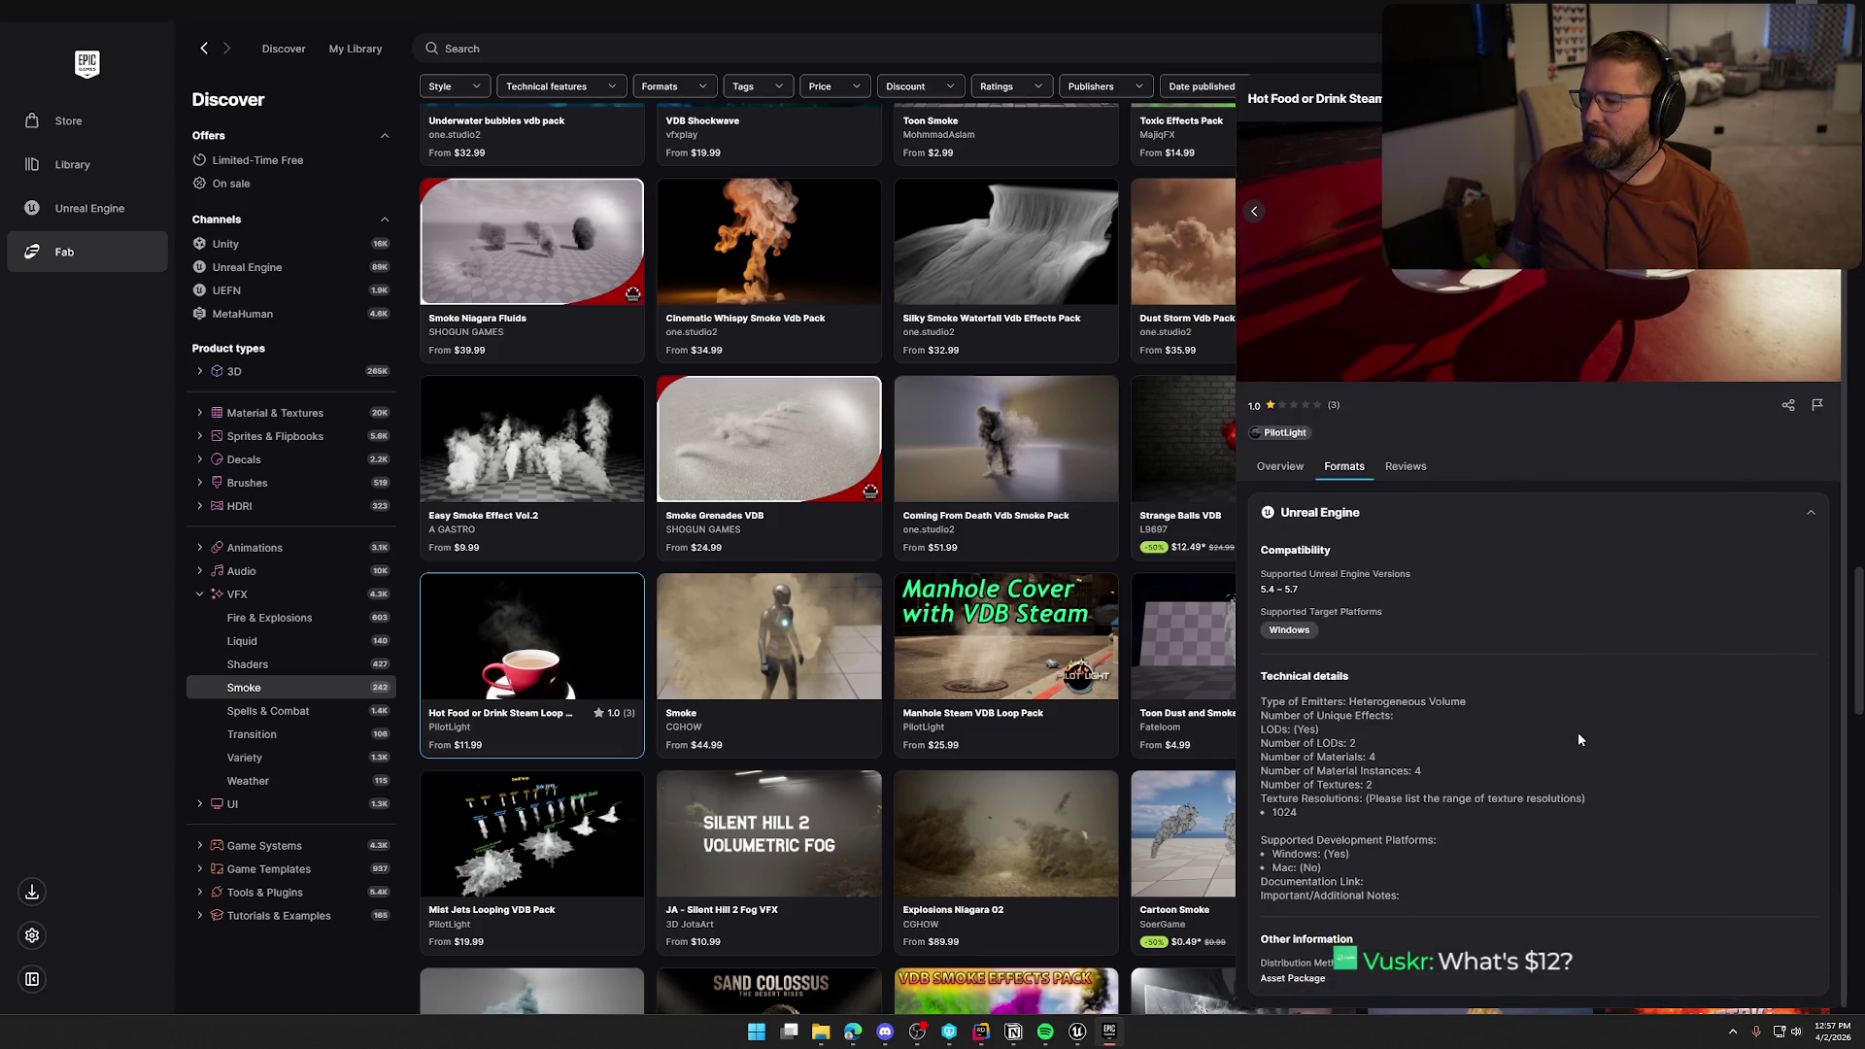
pyautogui.scroll(1, 1577, 732)
# Read the pack's 1.0-rated reviews, then close the listing to show the full Smoke grid
pyautogui.click(1407, 548)
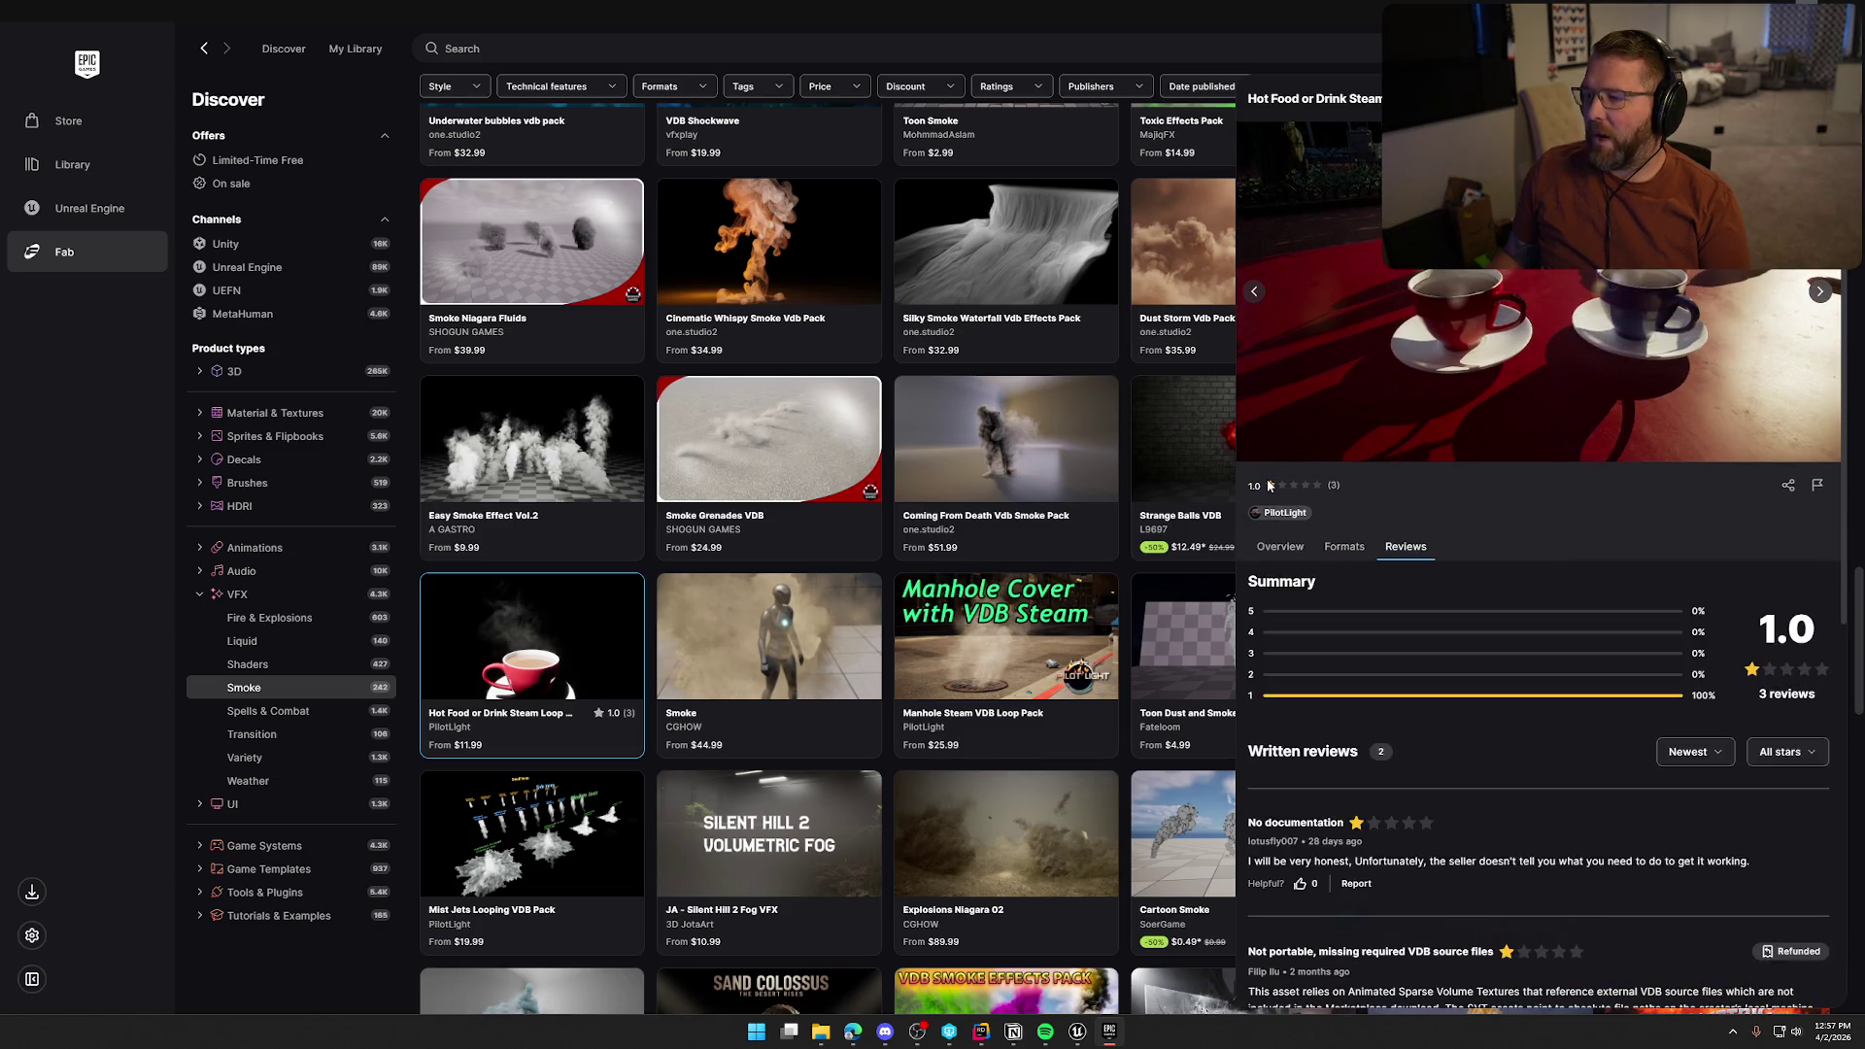
pyautogui.scroll(-2, 1457, 748)
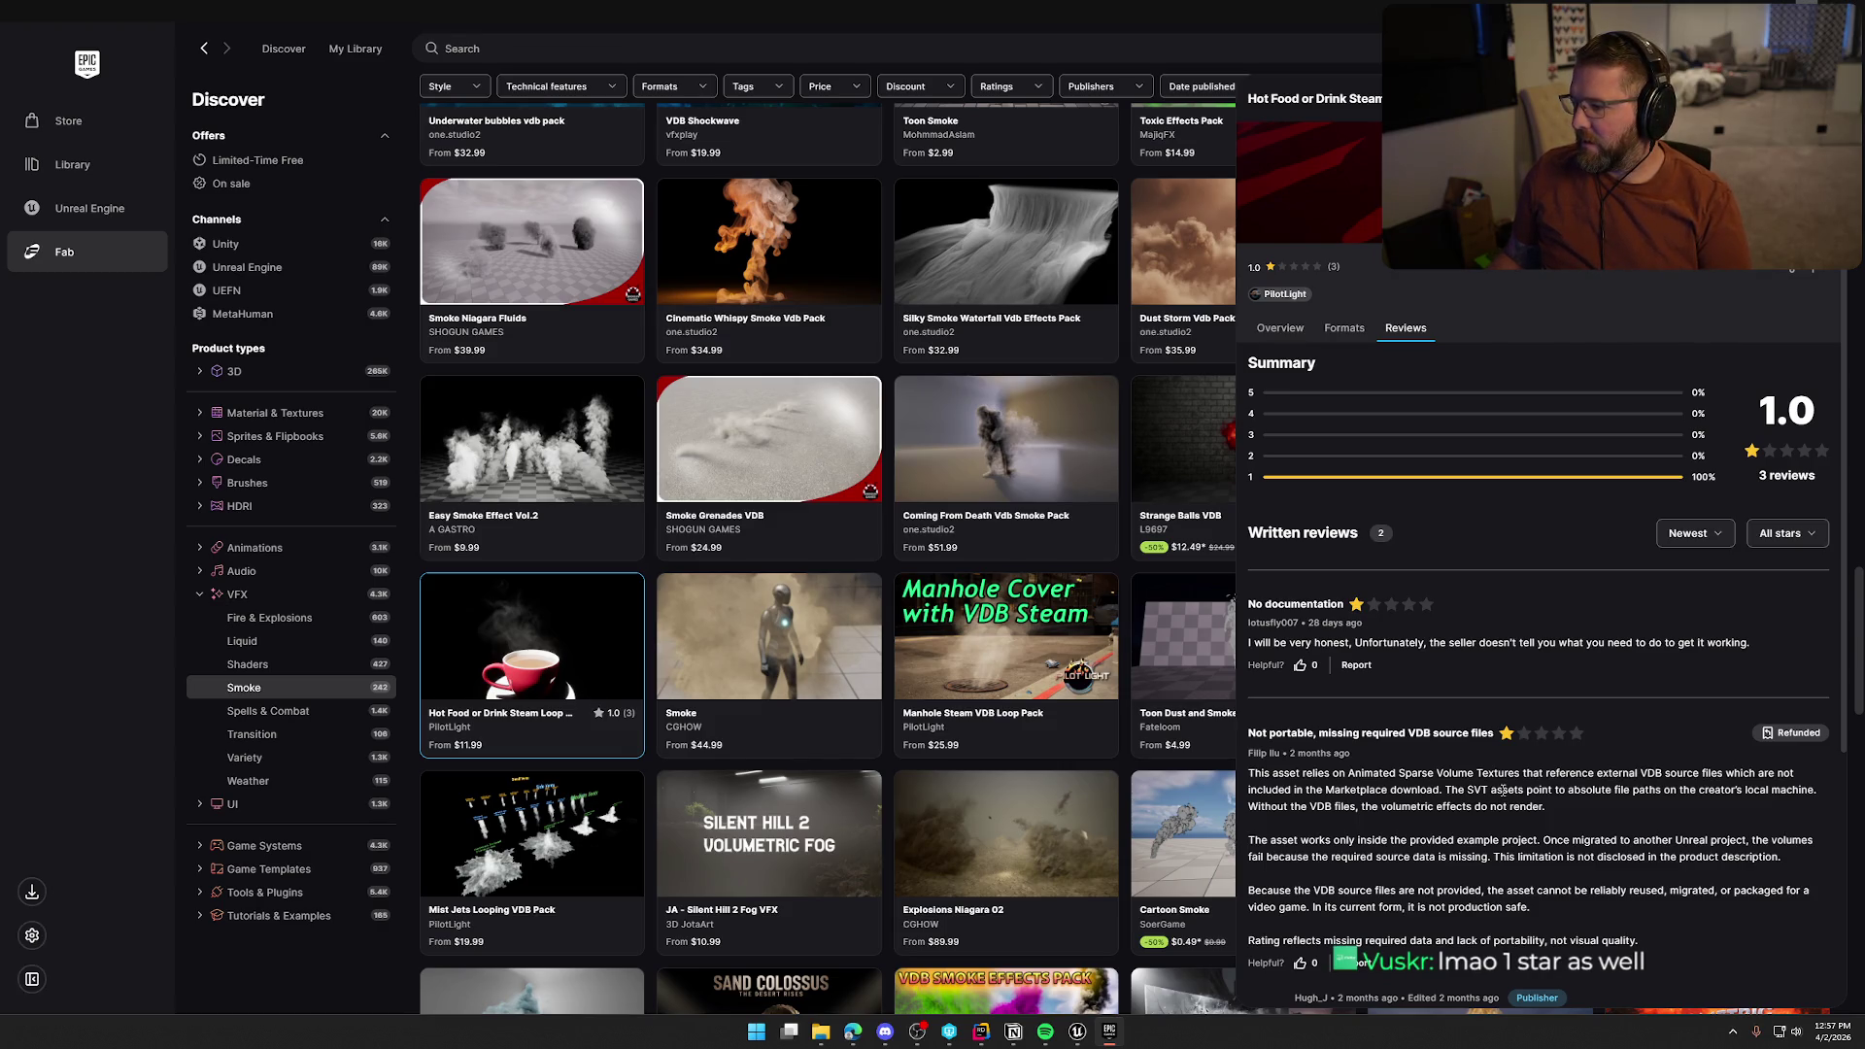
pyautogui.scroll(-2, 1515, 816)
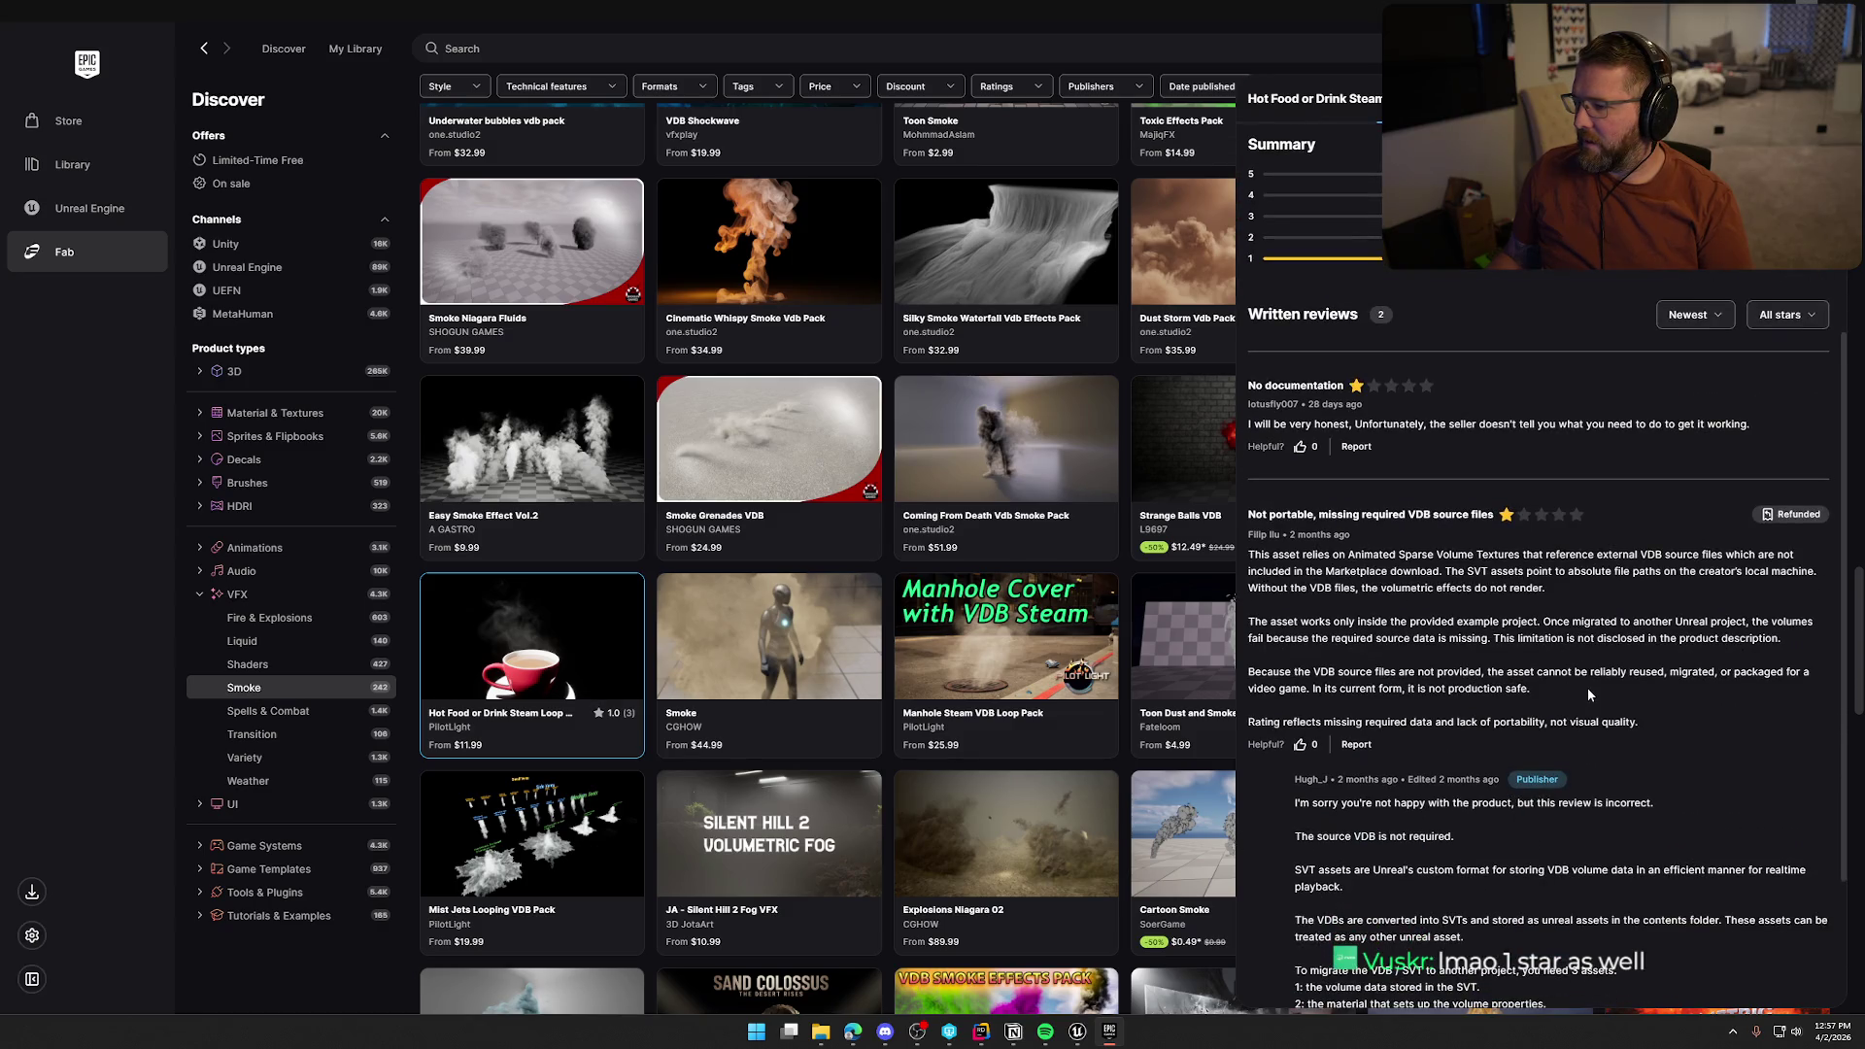
pyautogui.scroll(-2, 1550, 678)
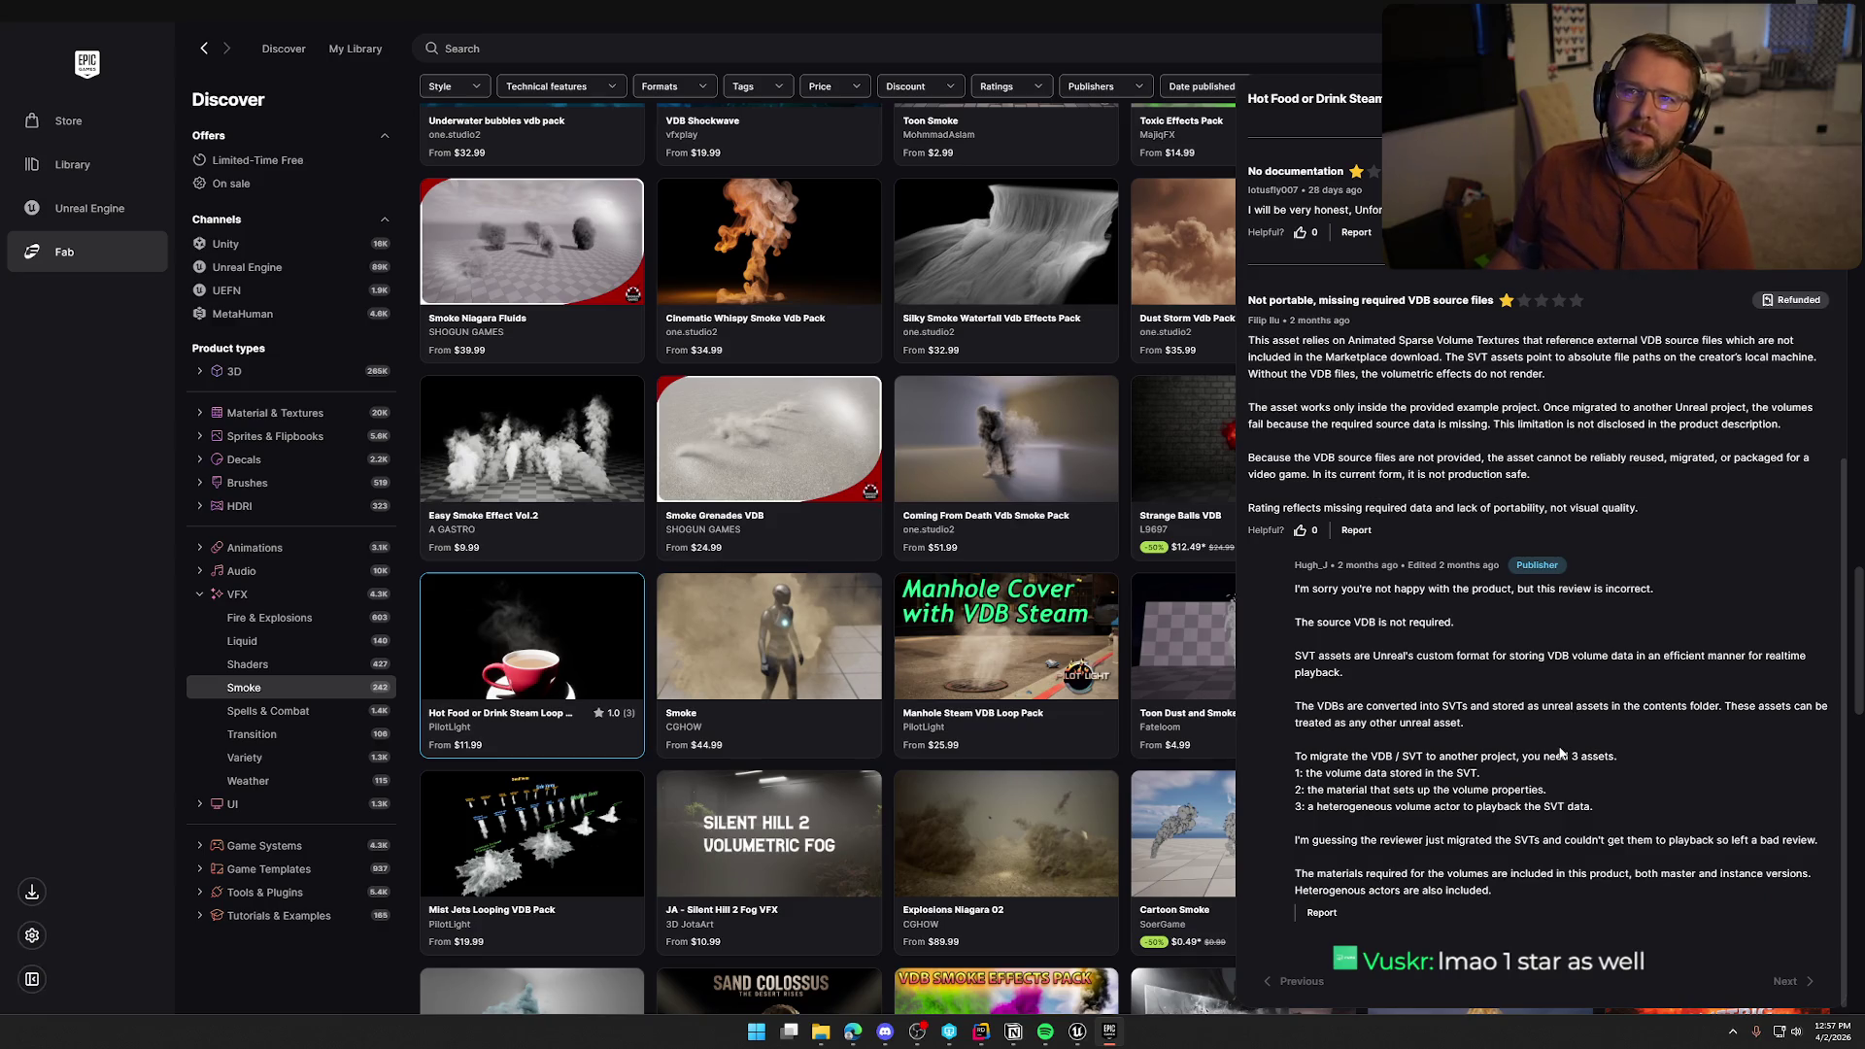
pyautogui.scroll(6, 1560, 753)
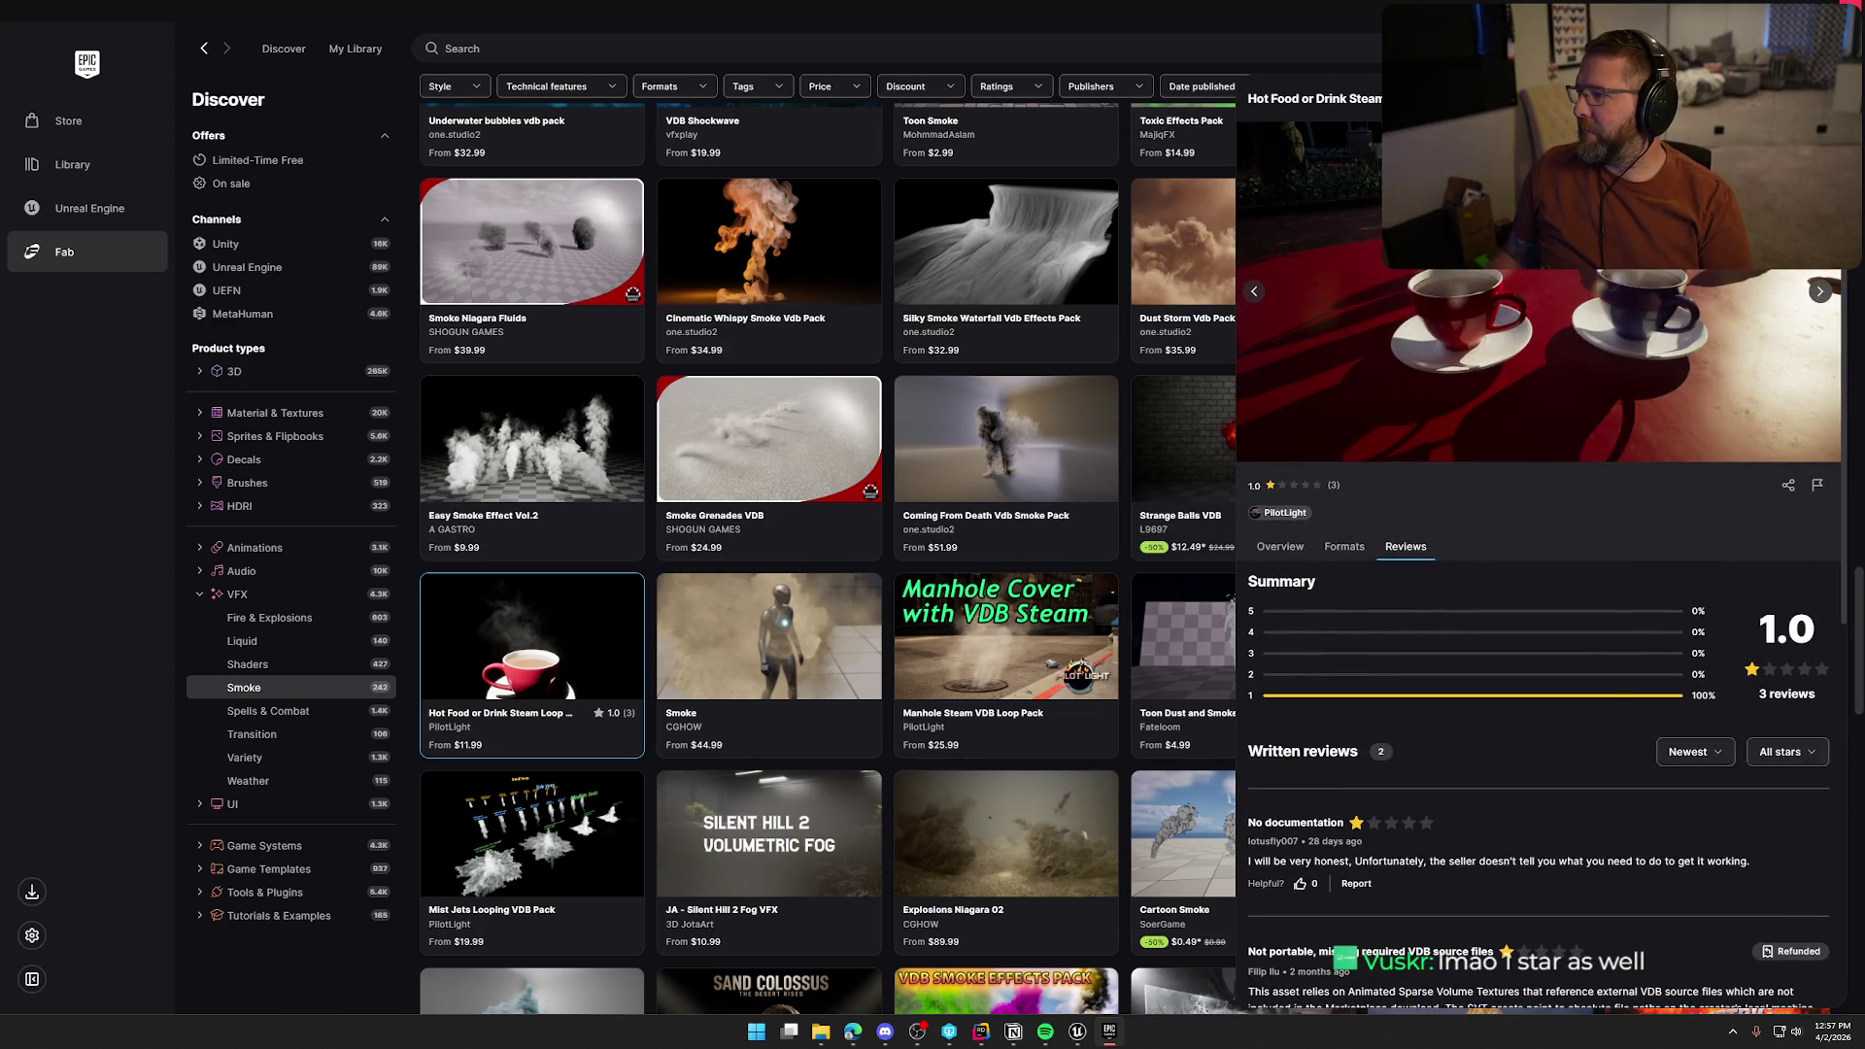
pyautogui.press('Escape')
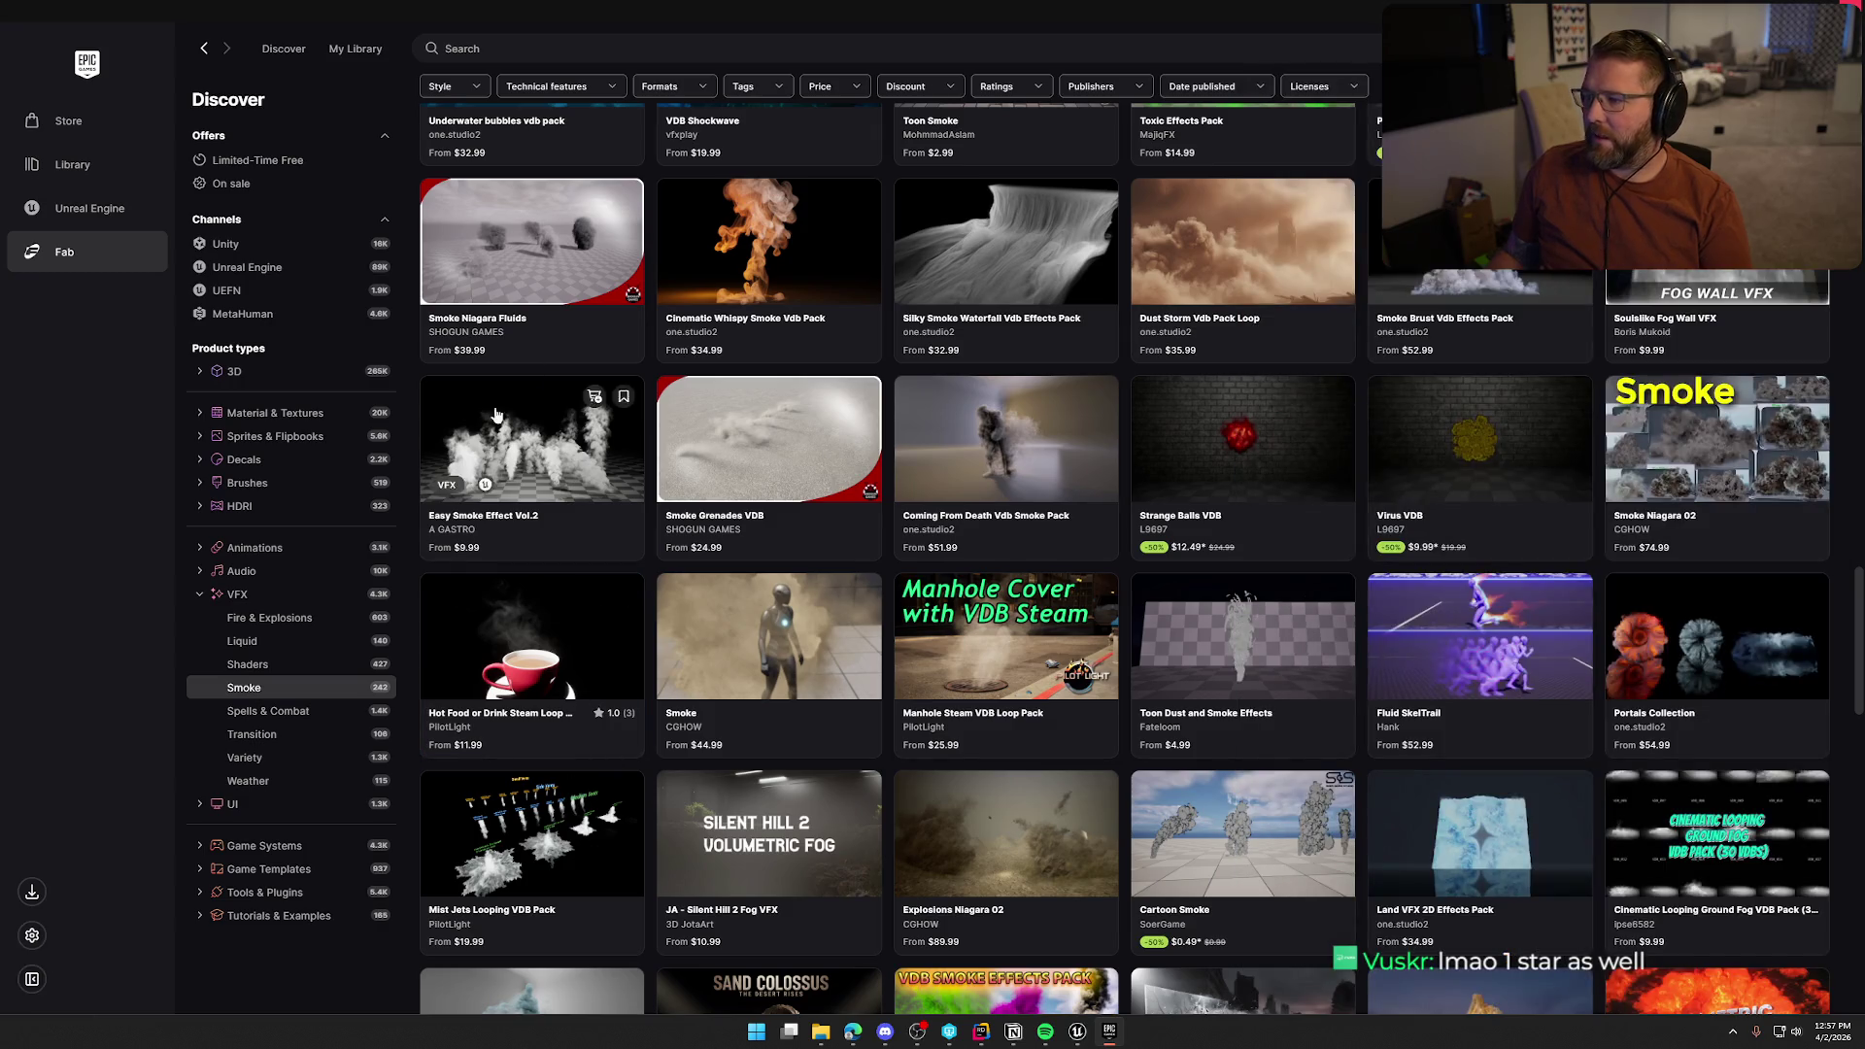
# Back in Unreal, preview DefaultSystem in the Create Niagara System template picker
pyautogui.hotkey('alt', 'Tab')
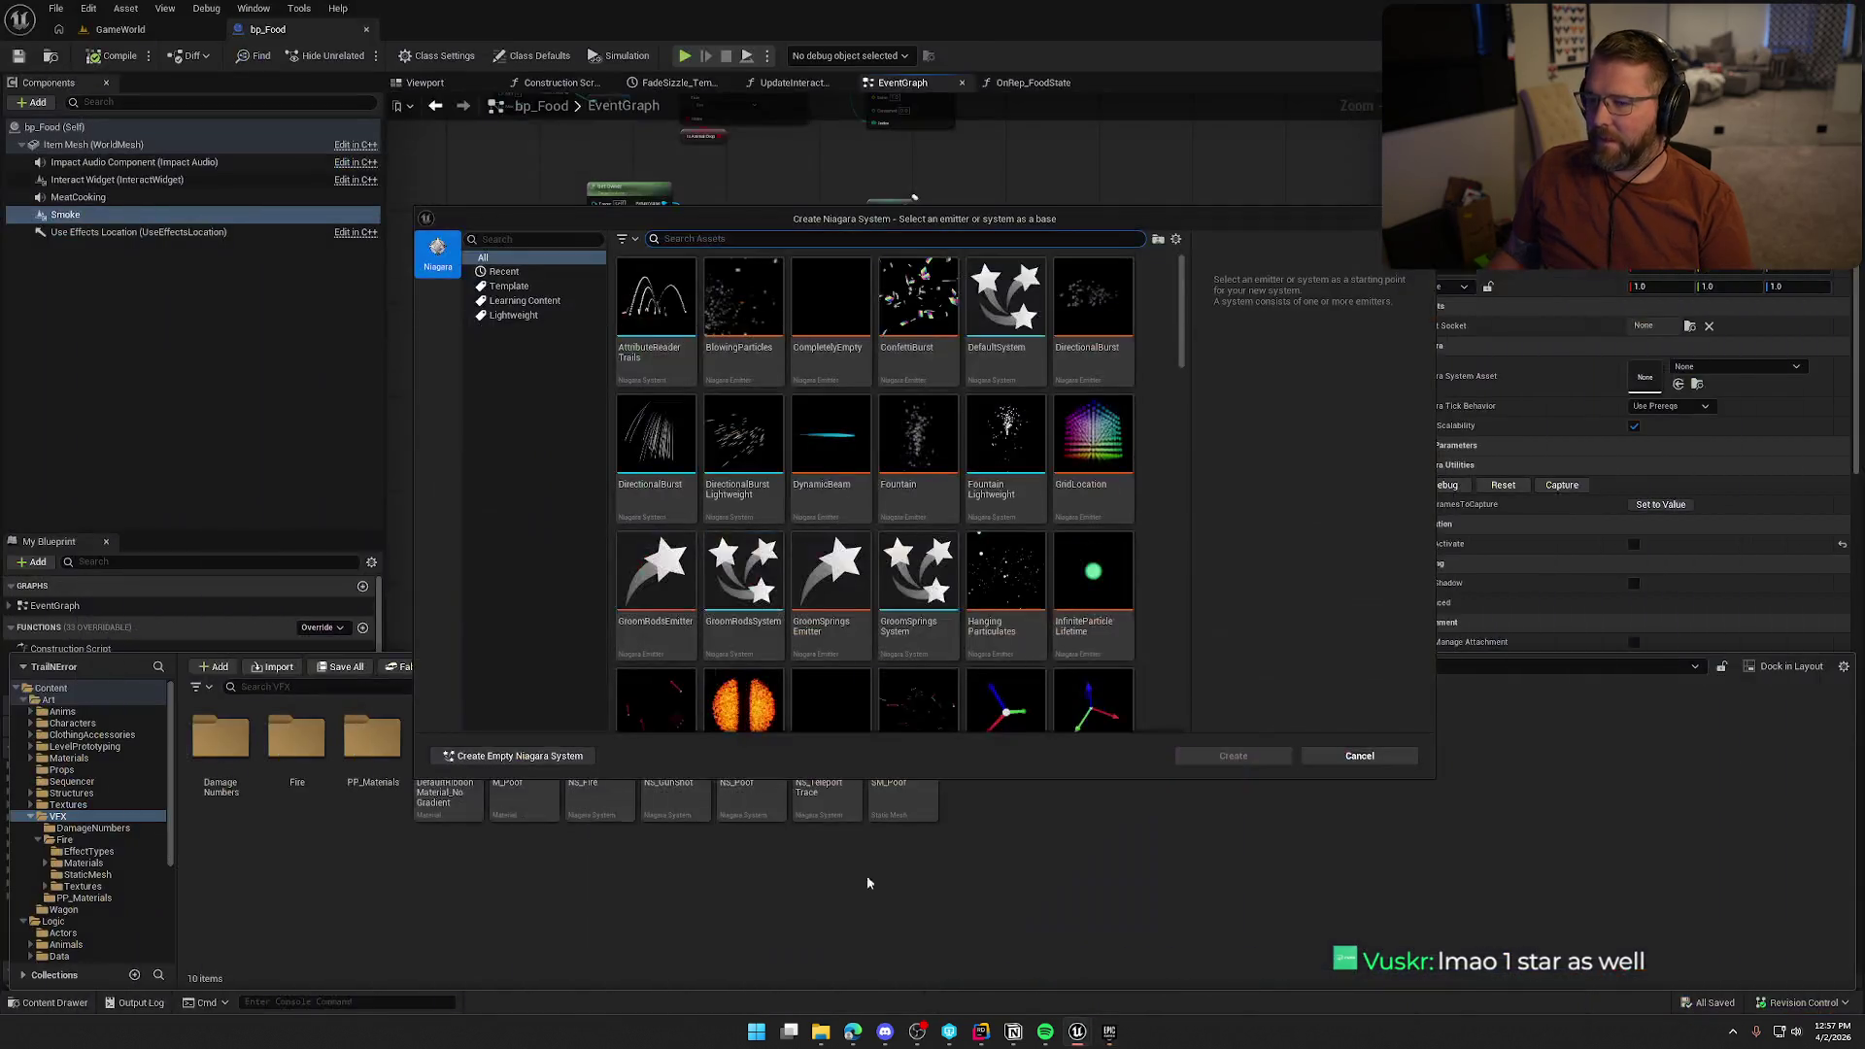
pyautogui.scroll(-5, 971, 583)
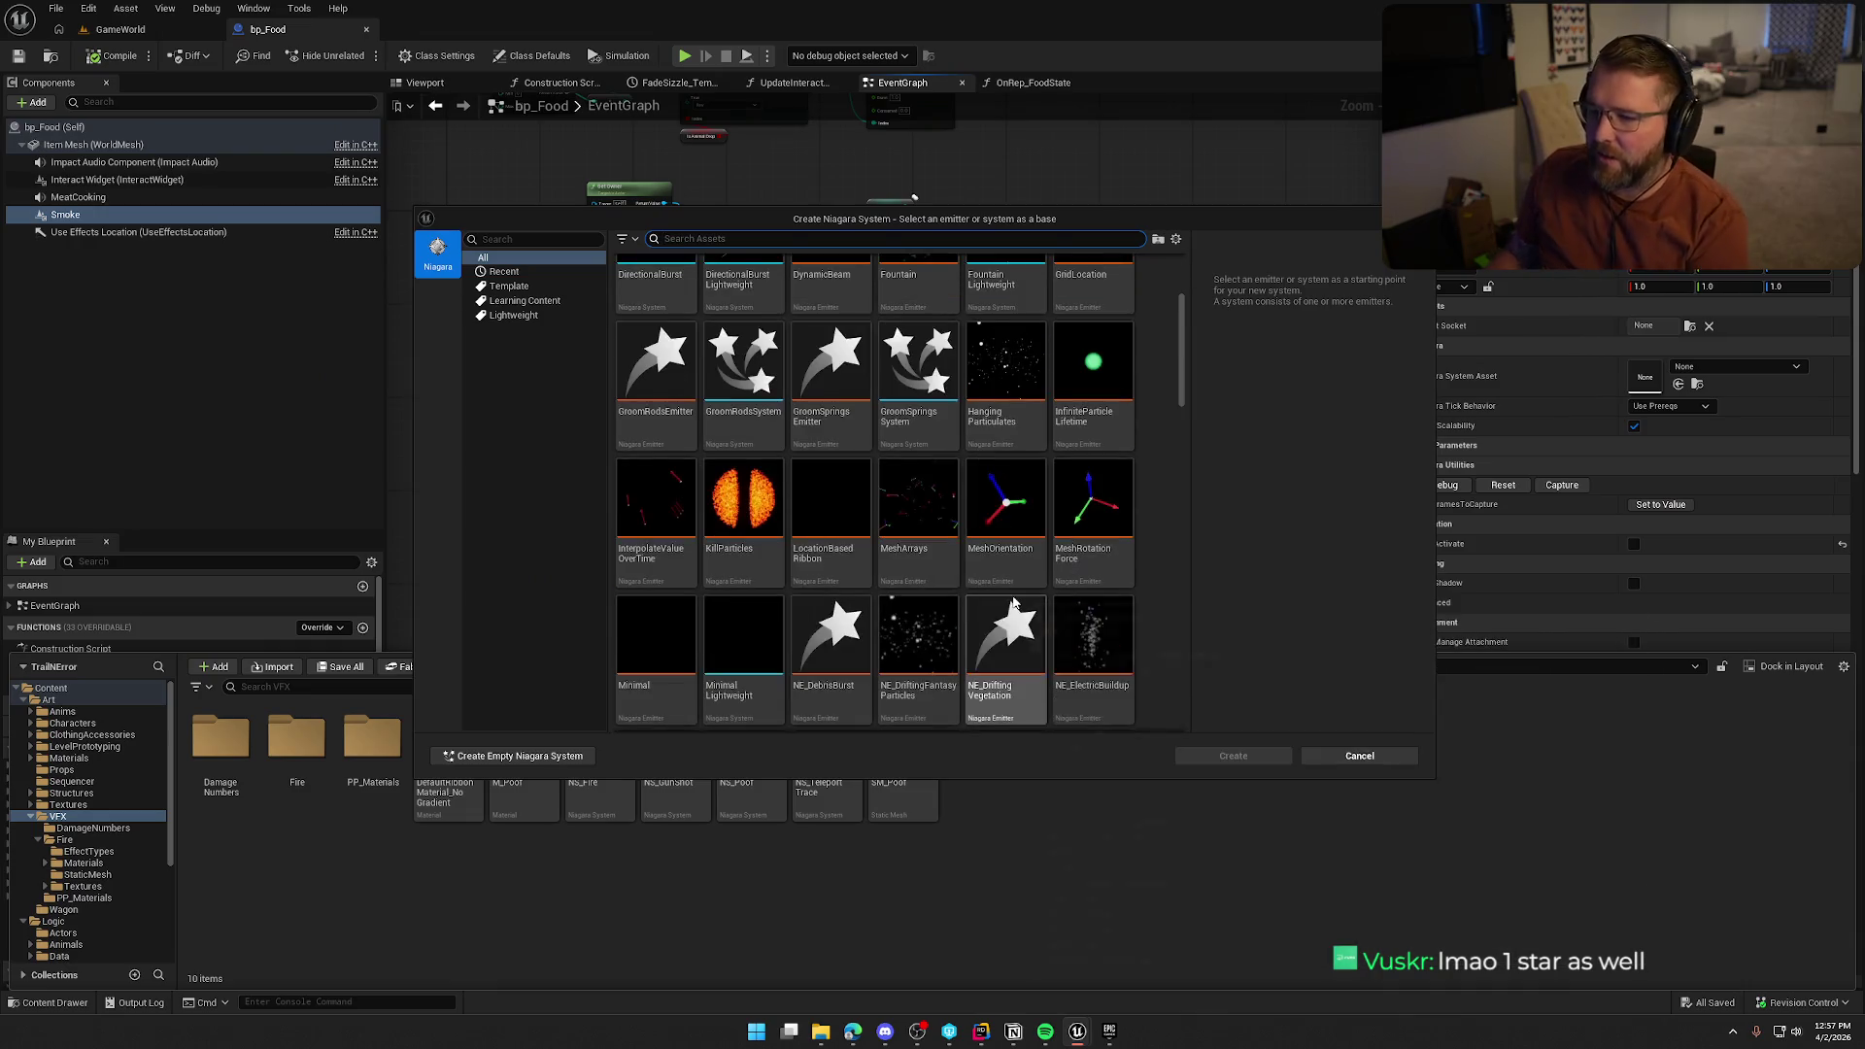
pyautogui.scroll(5, 1013, 603)
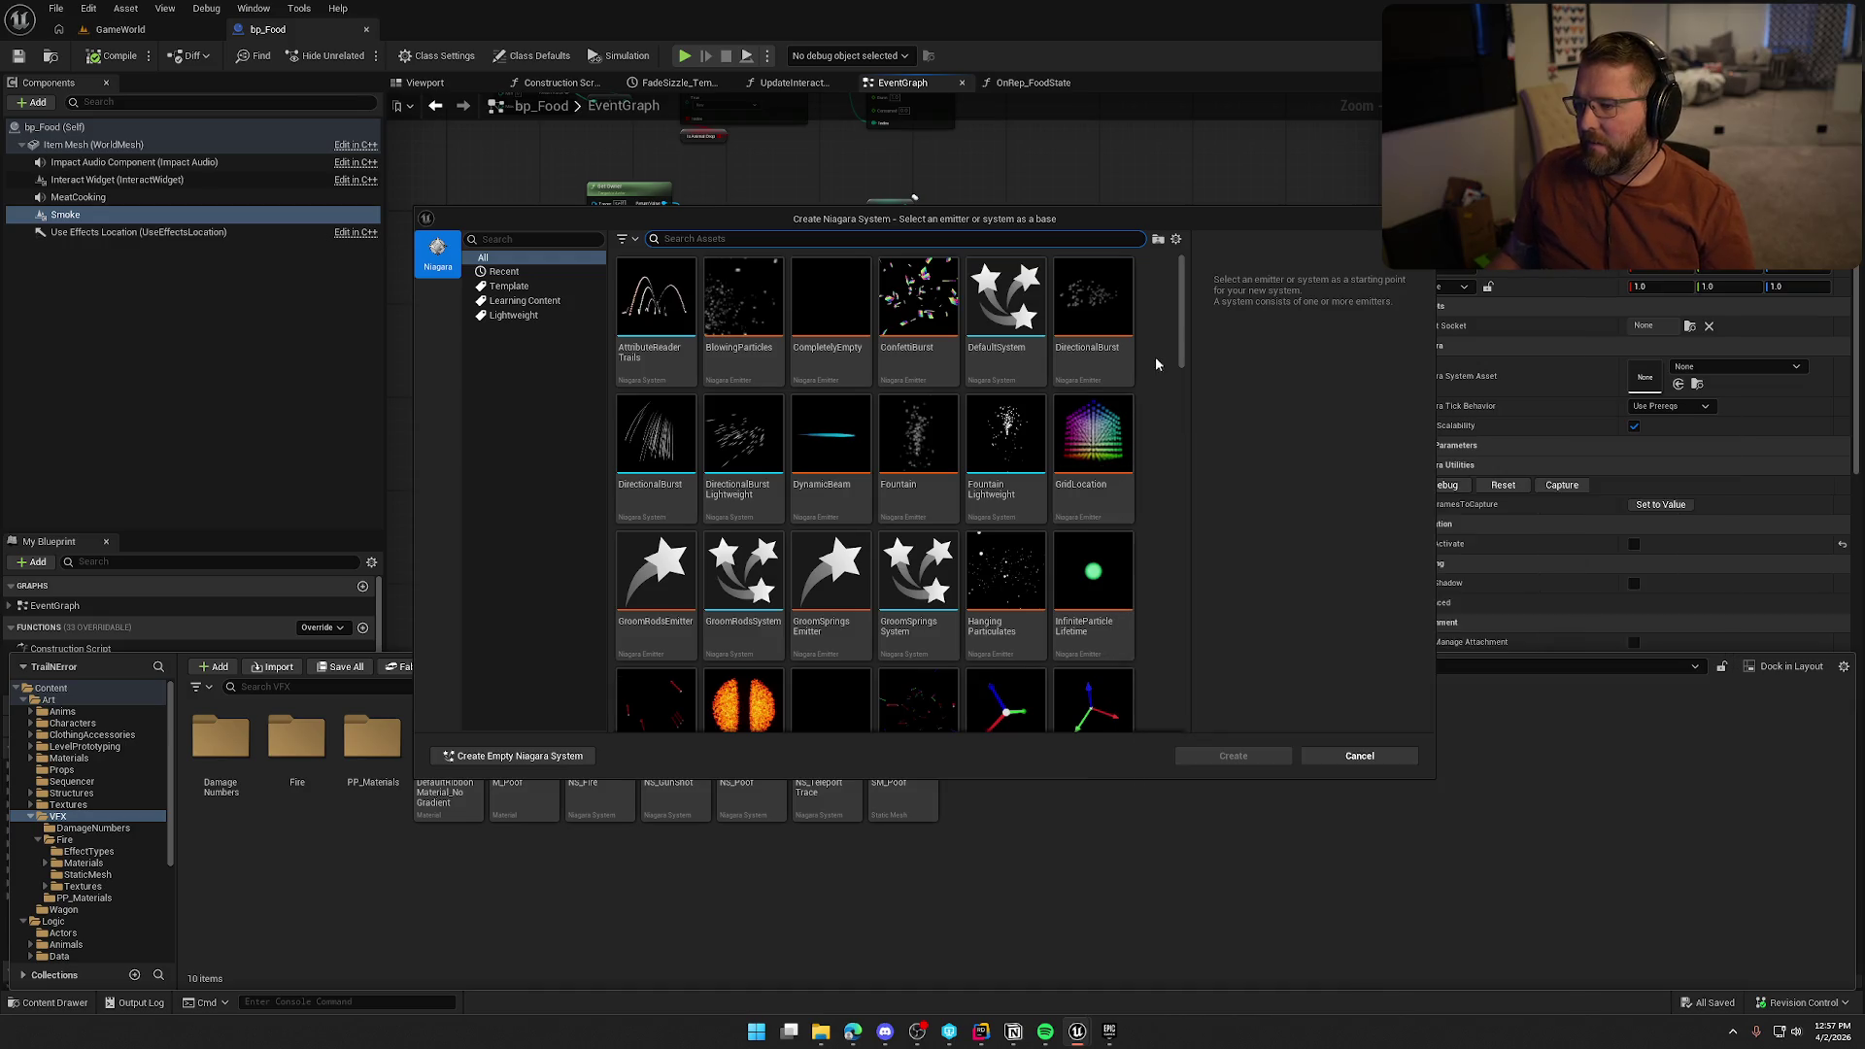
pyautogui.click(1006, 301)
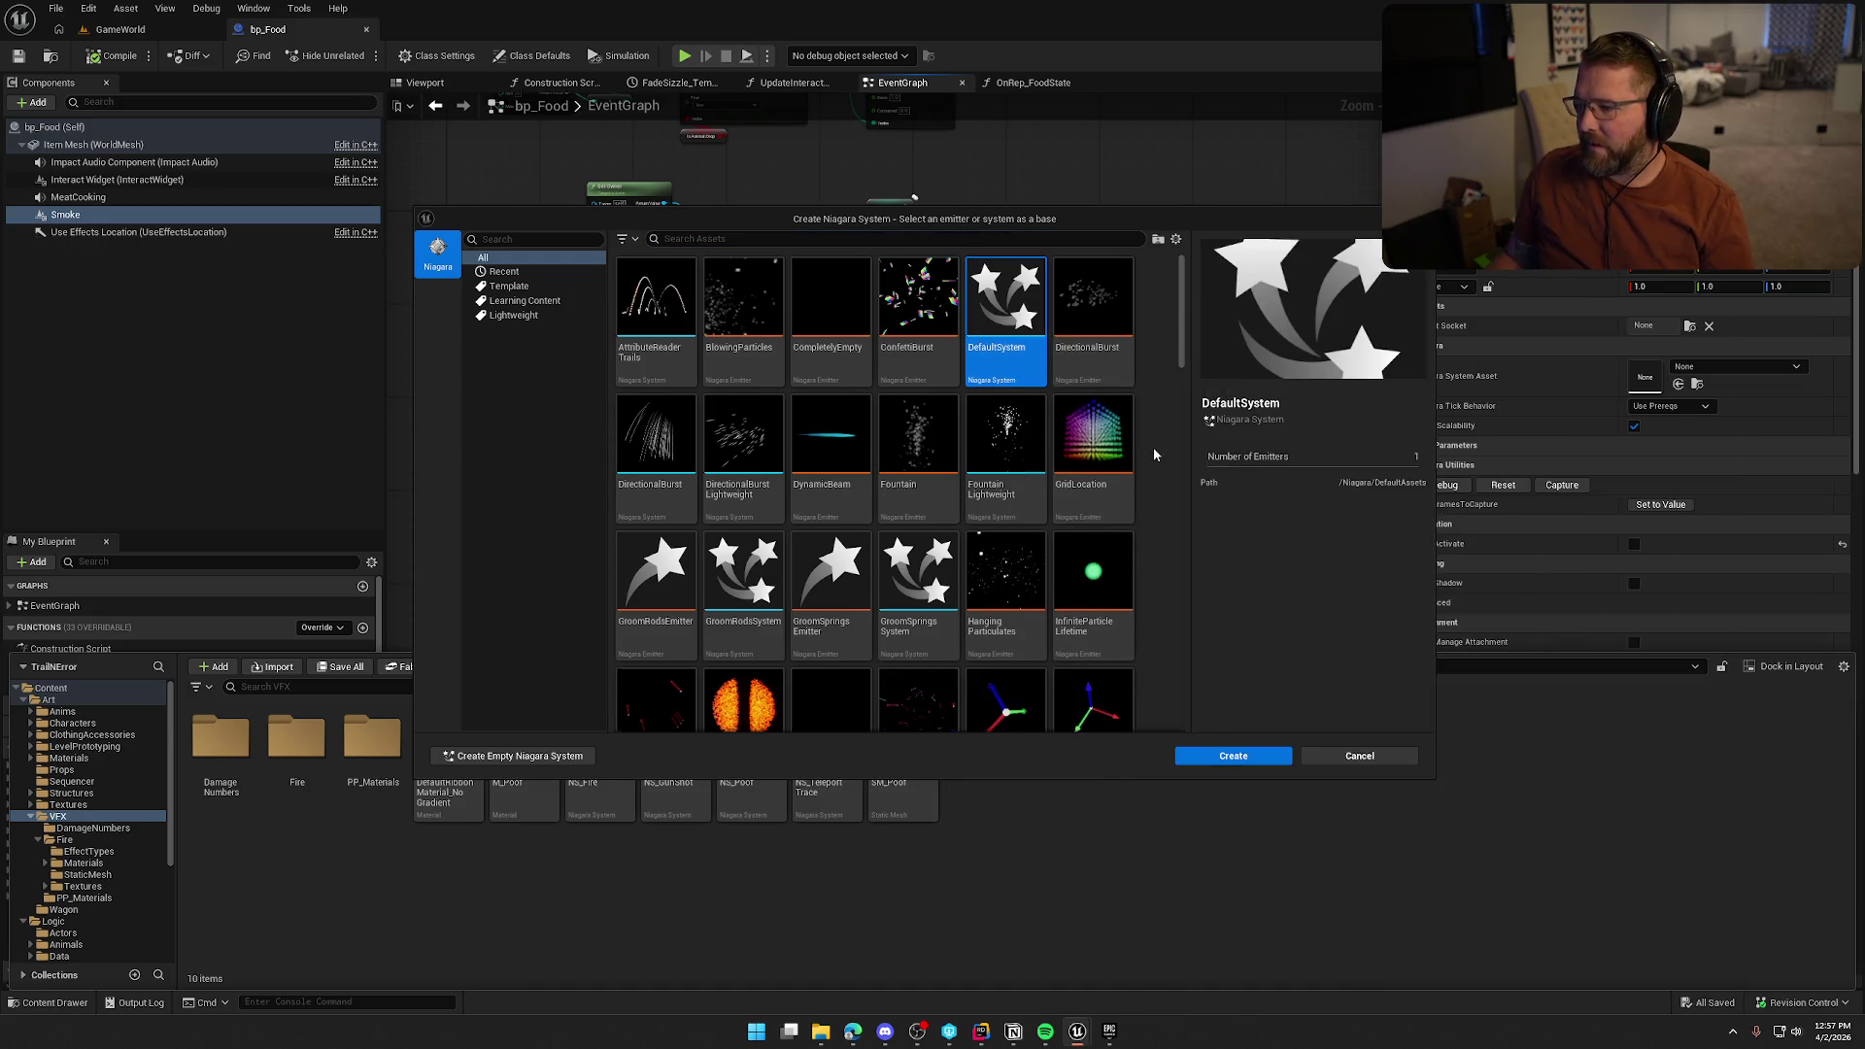
# Browse the template grid and select NS_Fire as the starting template
pyautogui.scroll(-1, 1153, 449)
pyautogui.scroll(-5, 1154, 453)
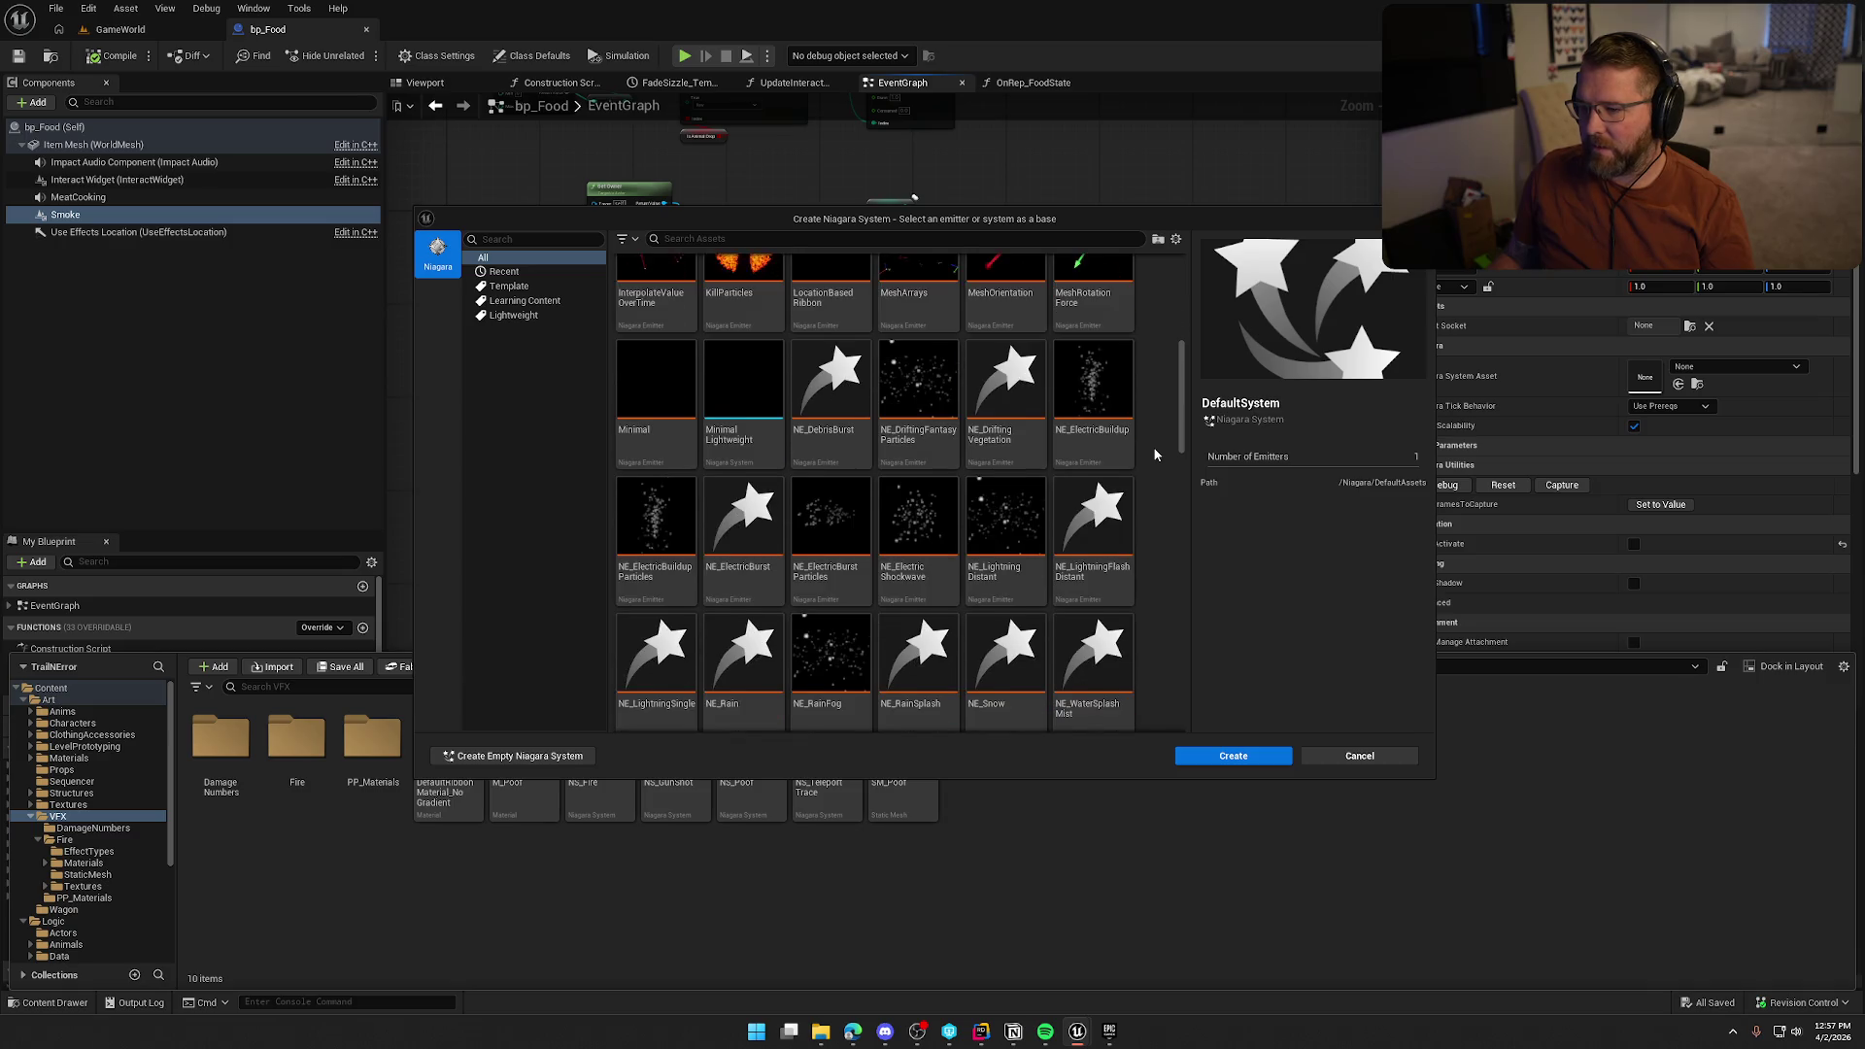
pyautogui.scroll(-4, 1154, 454)
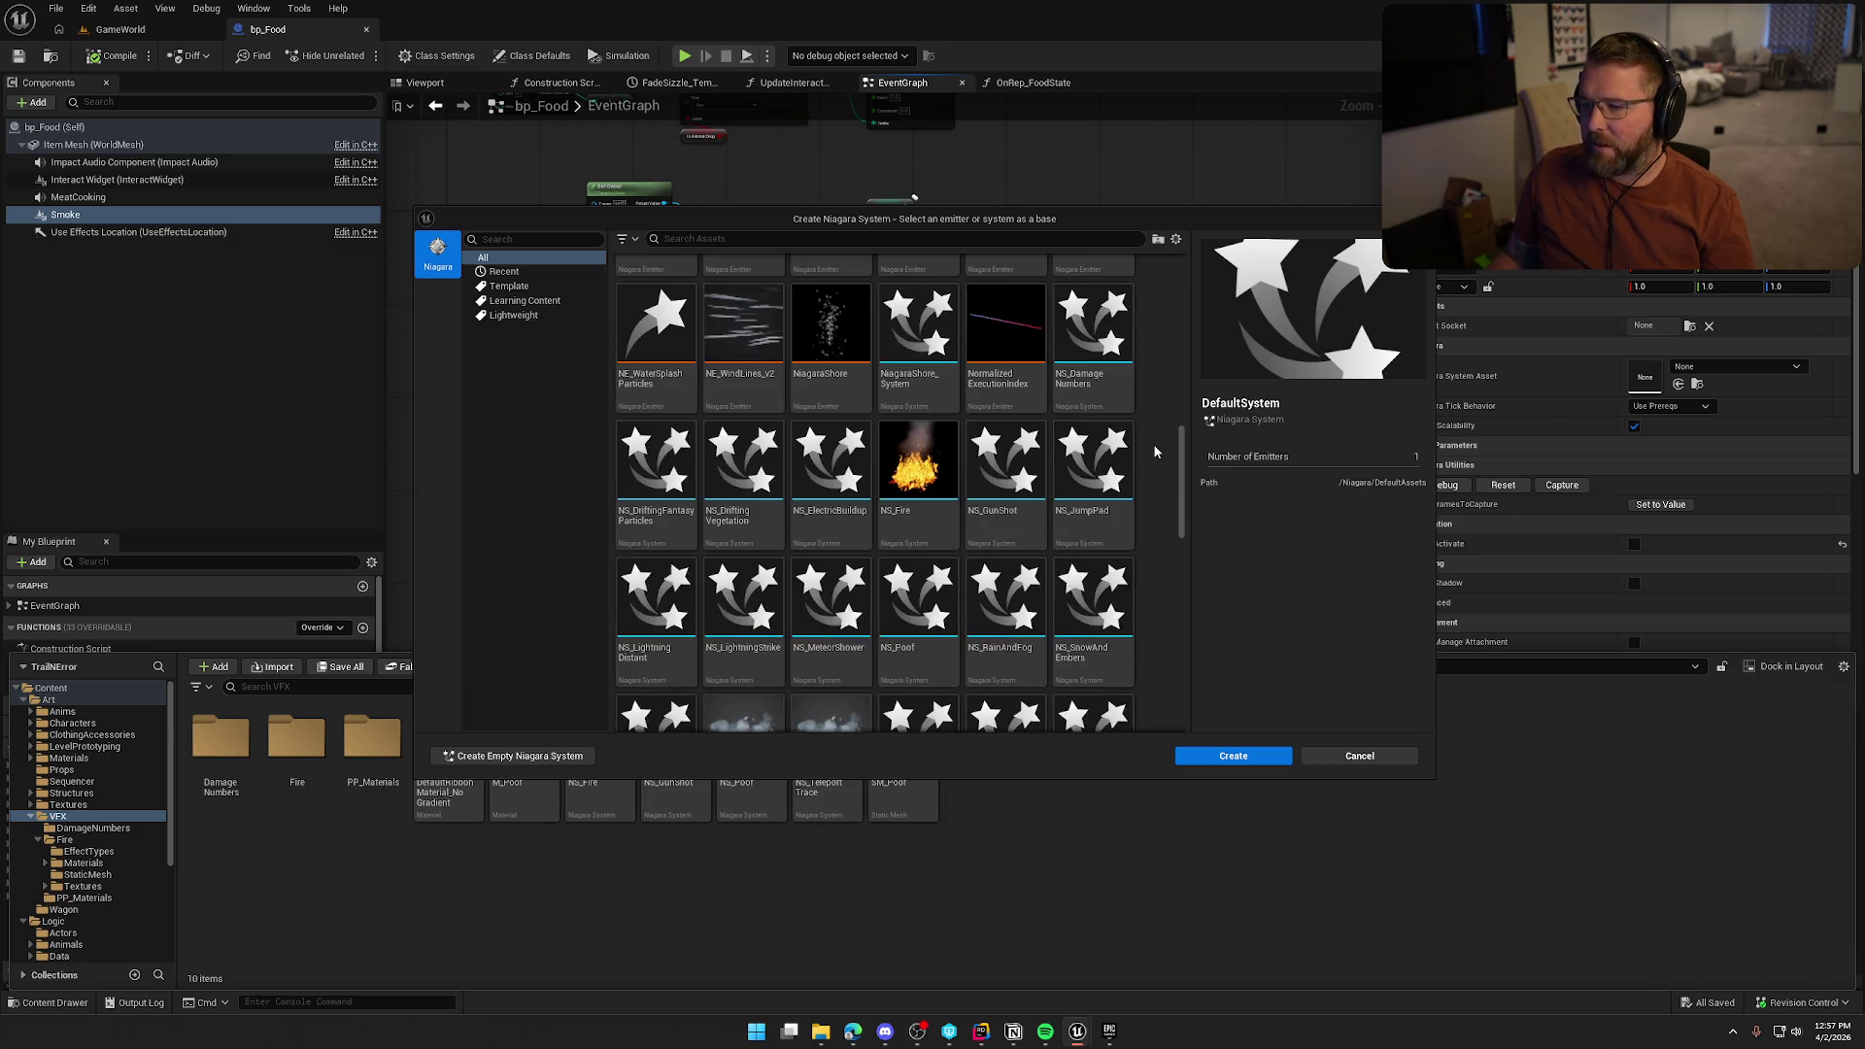
pyautogui.scroll(-3, 1154, 450)
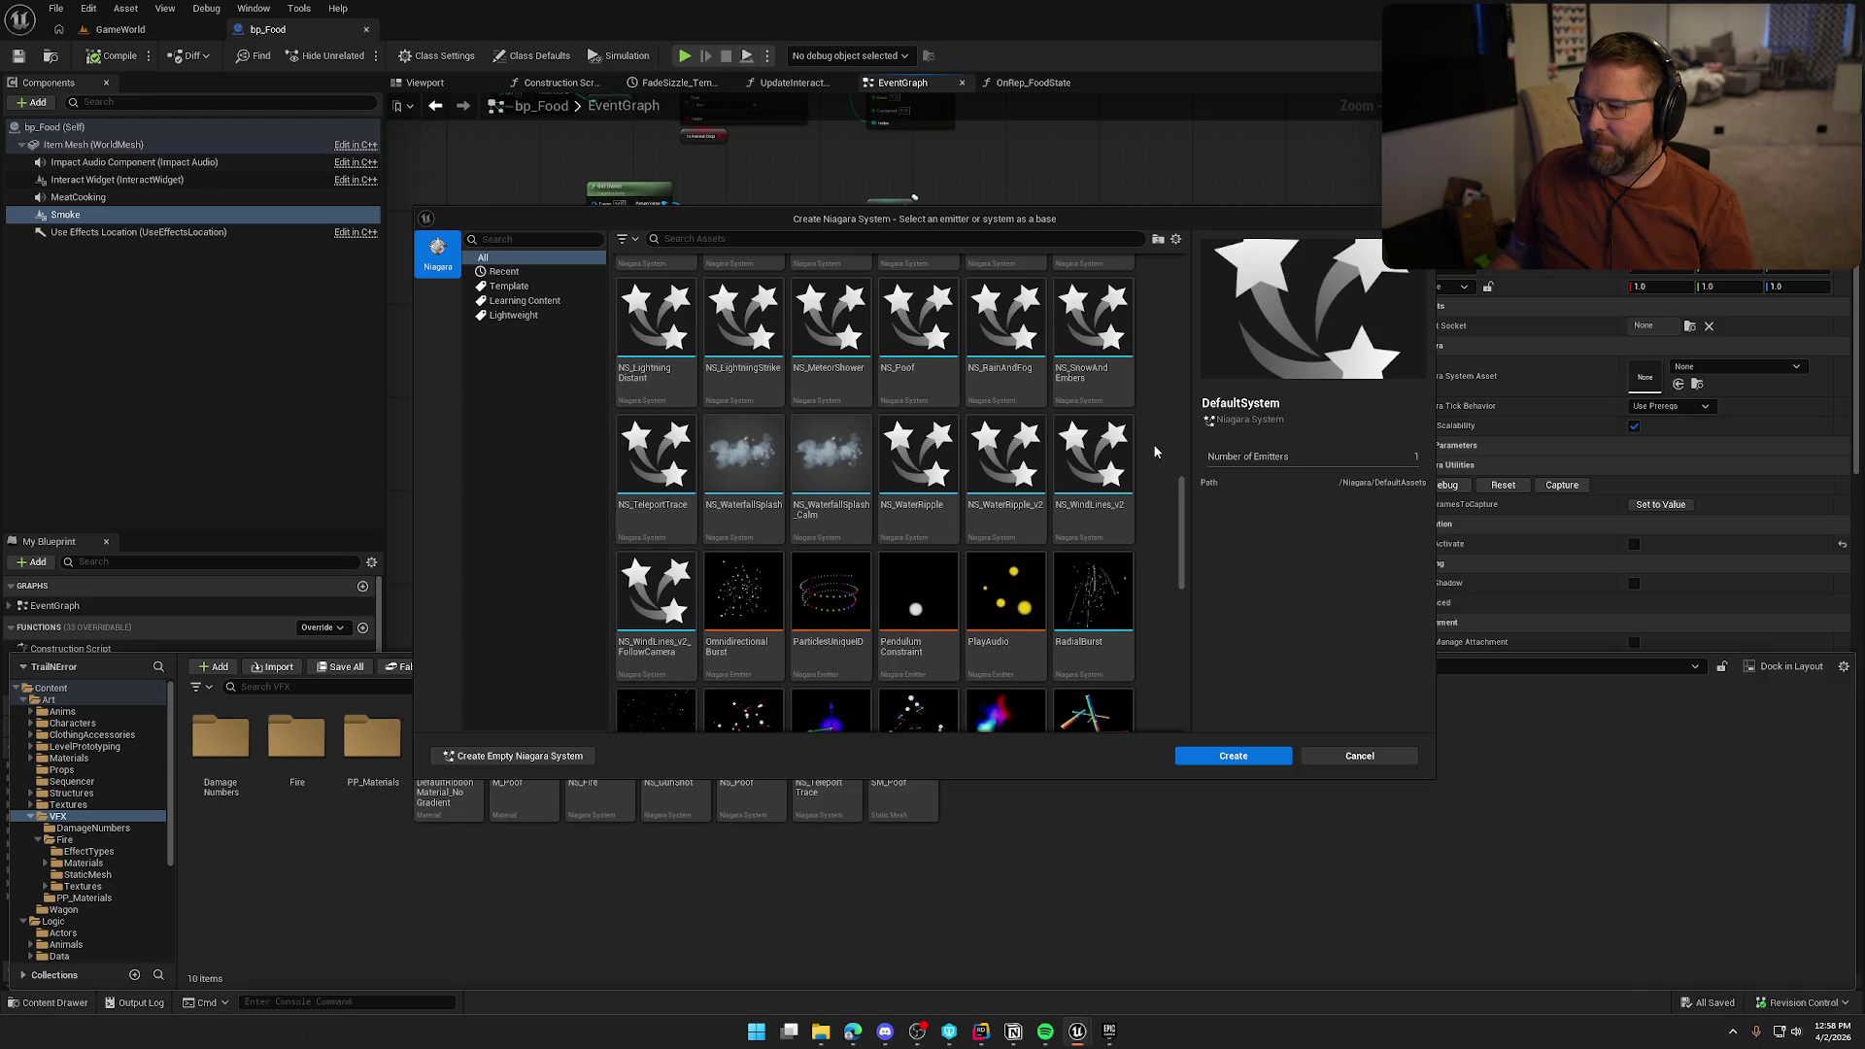
pyautogui.scroll(-6, 1155, 451)
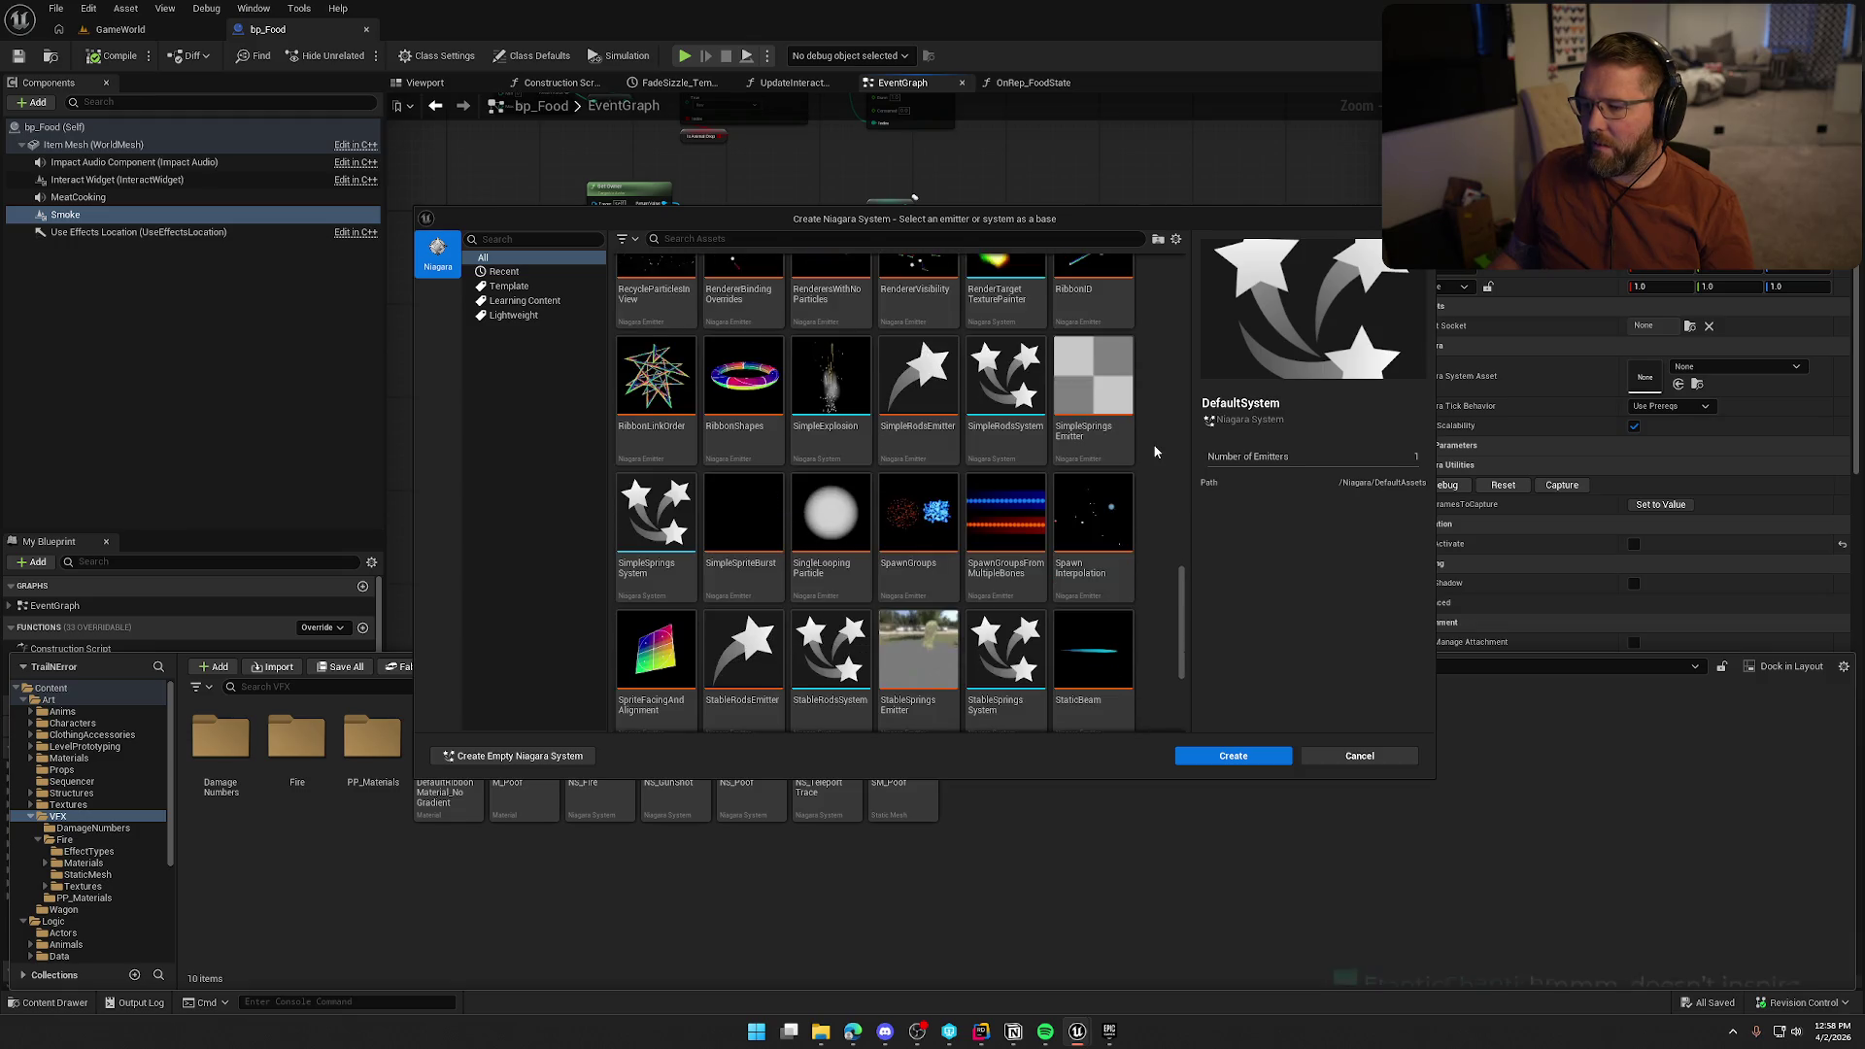
pyautogui.scroll(-3, 1155, 452)
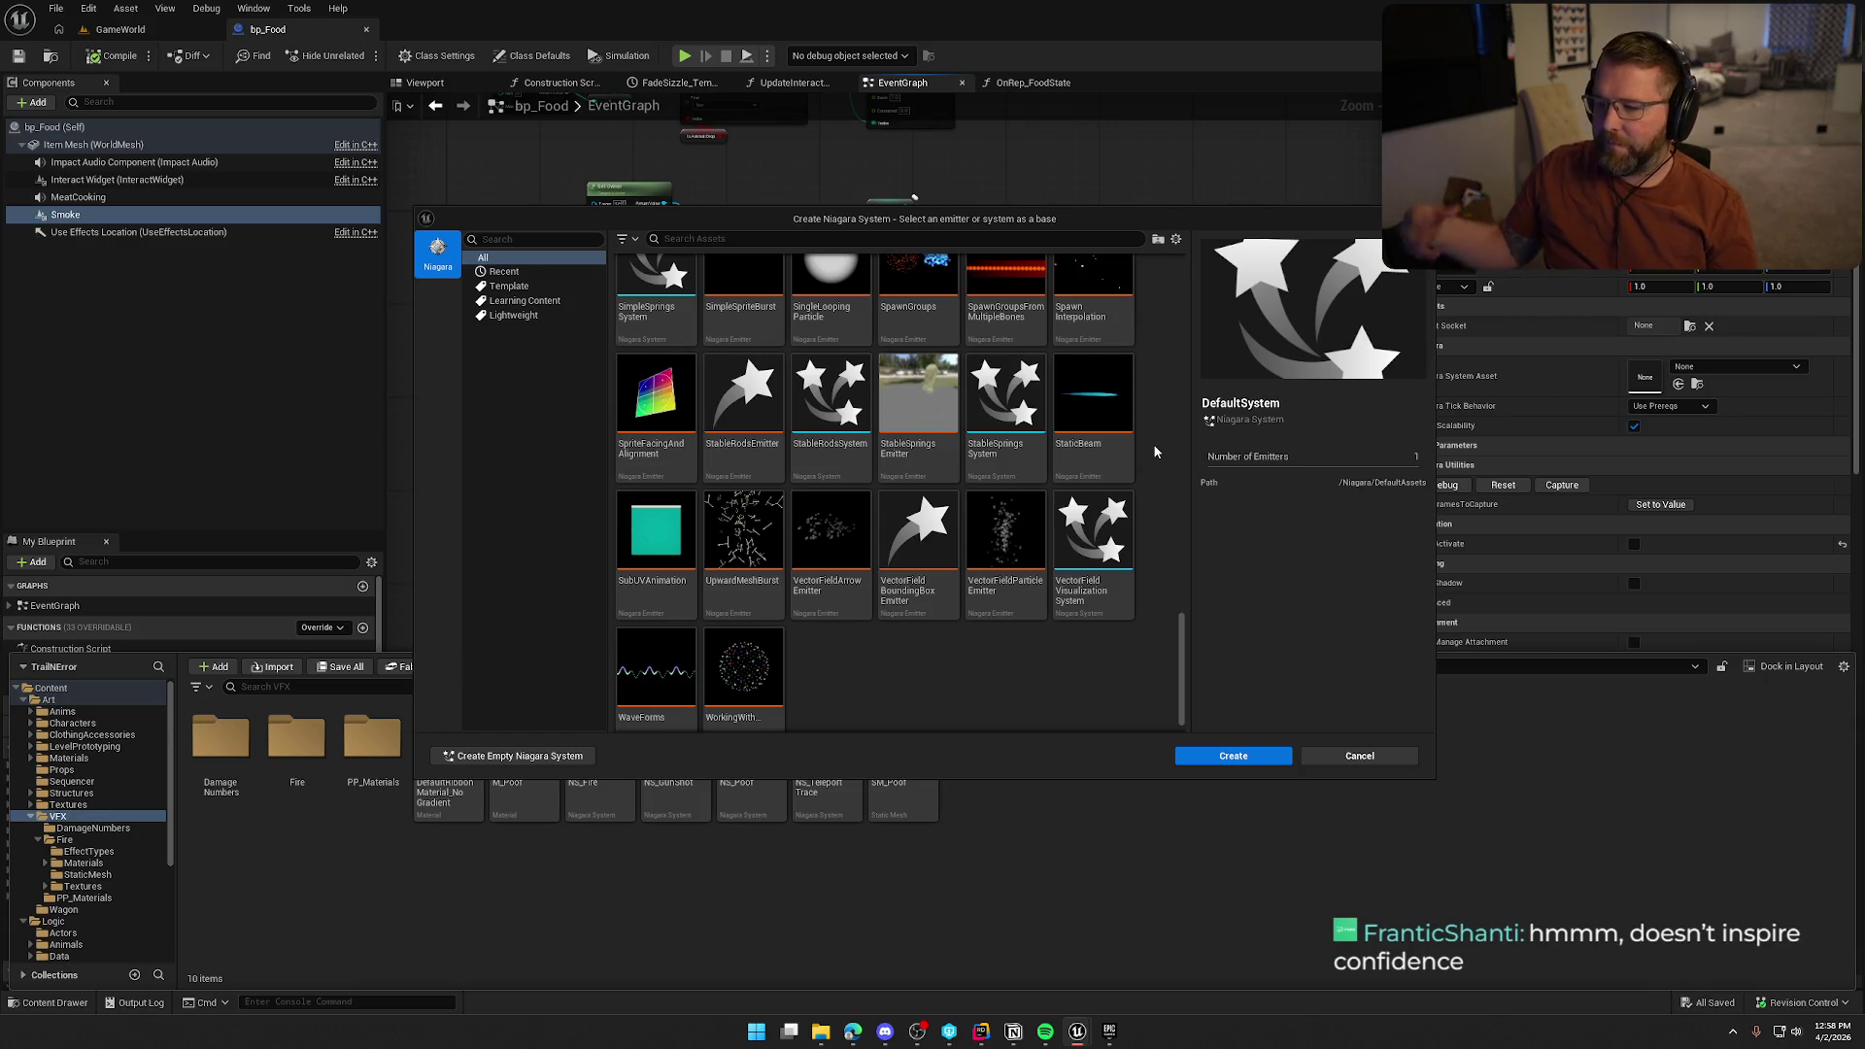
pyautogui.scroll(1, 1155, 452)
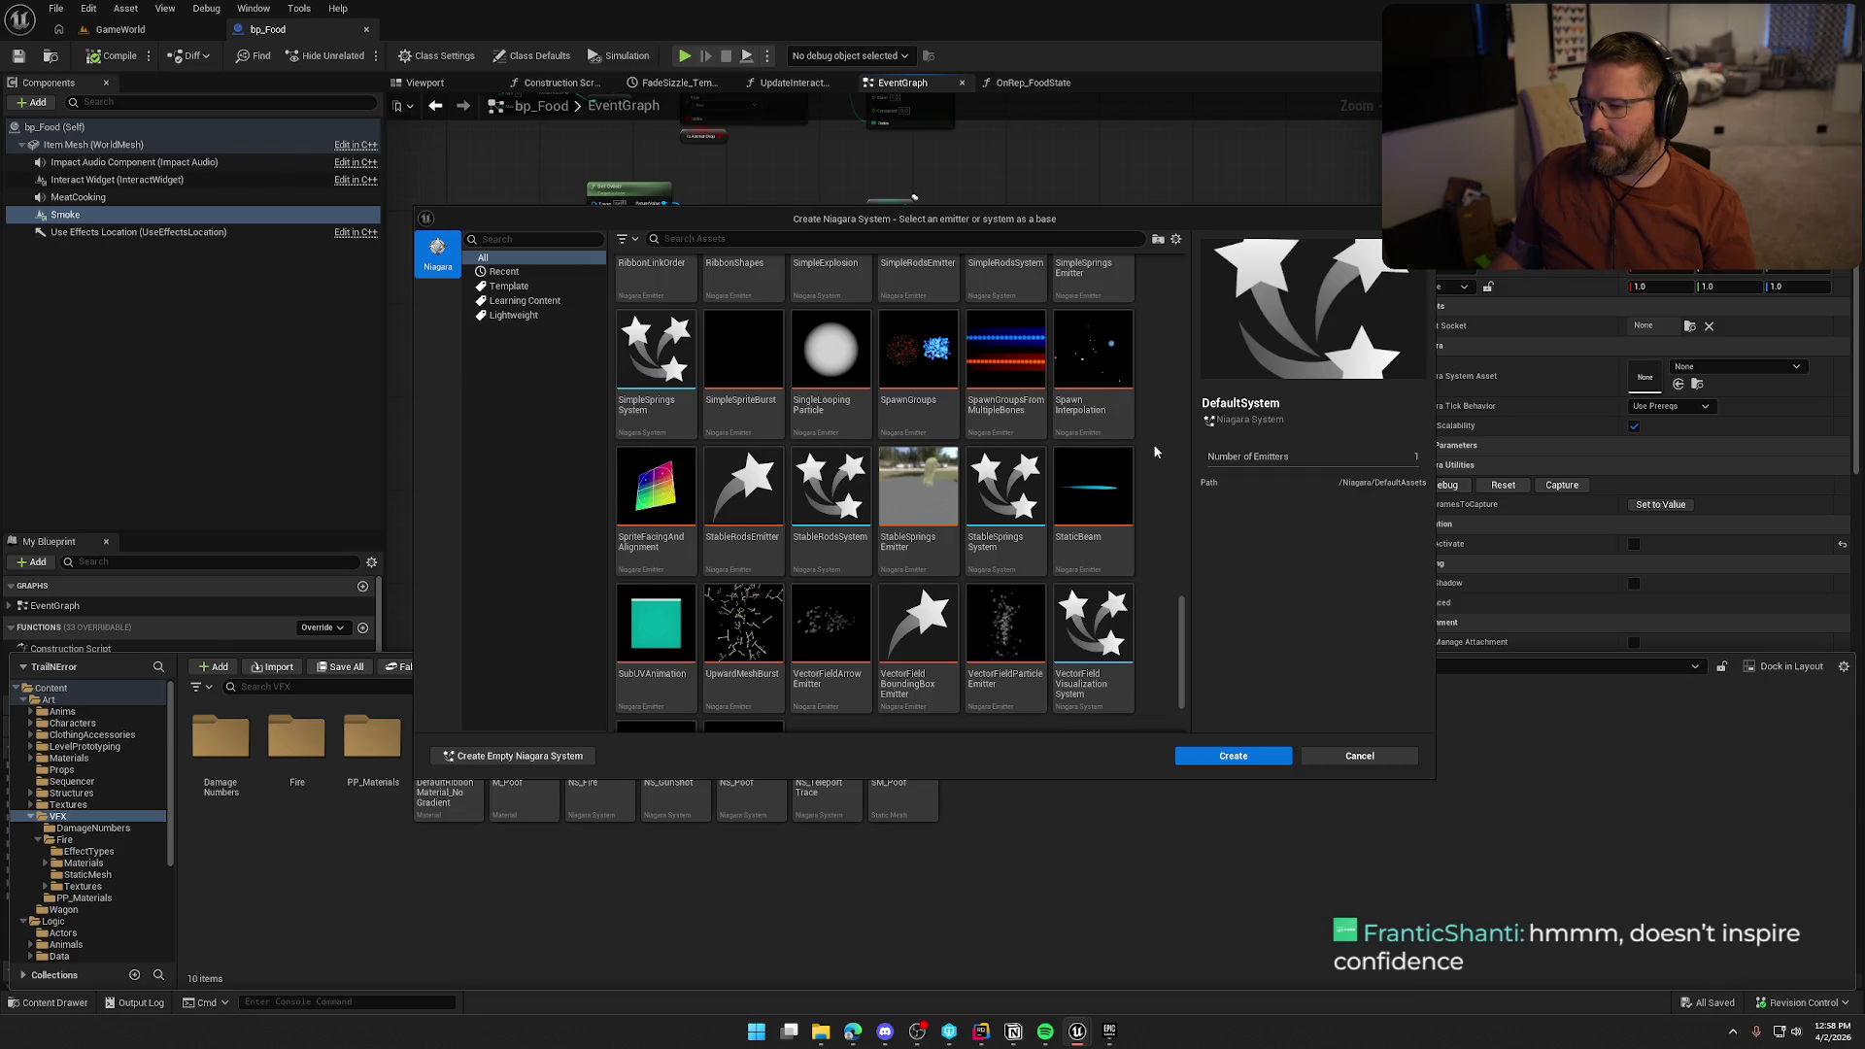
pyautogui.scroll(3, 1154, 452)
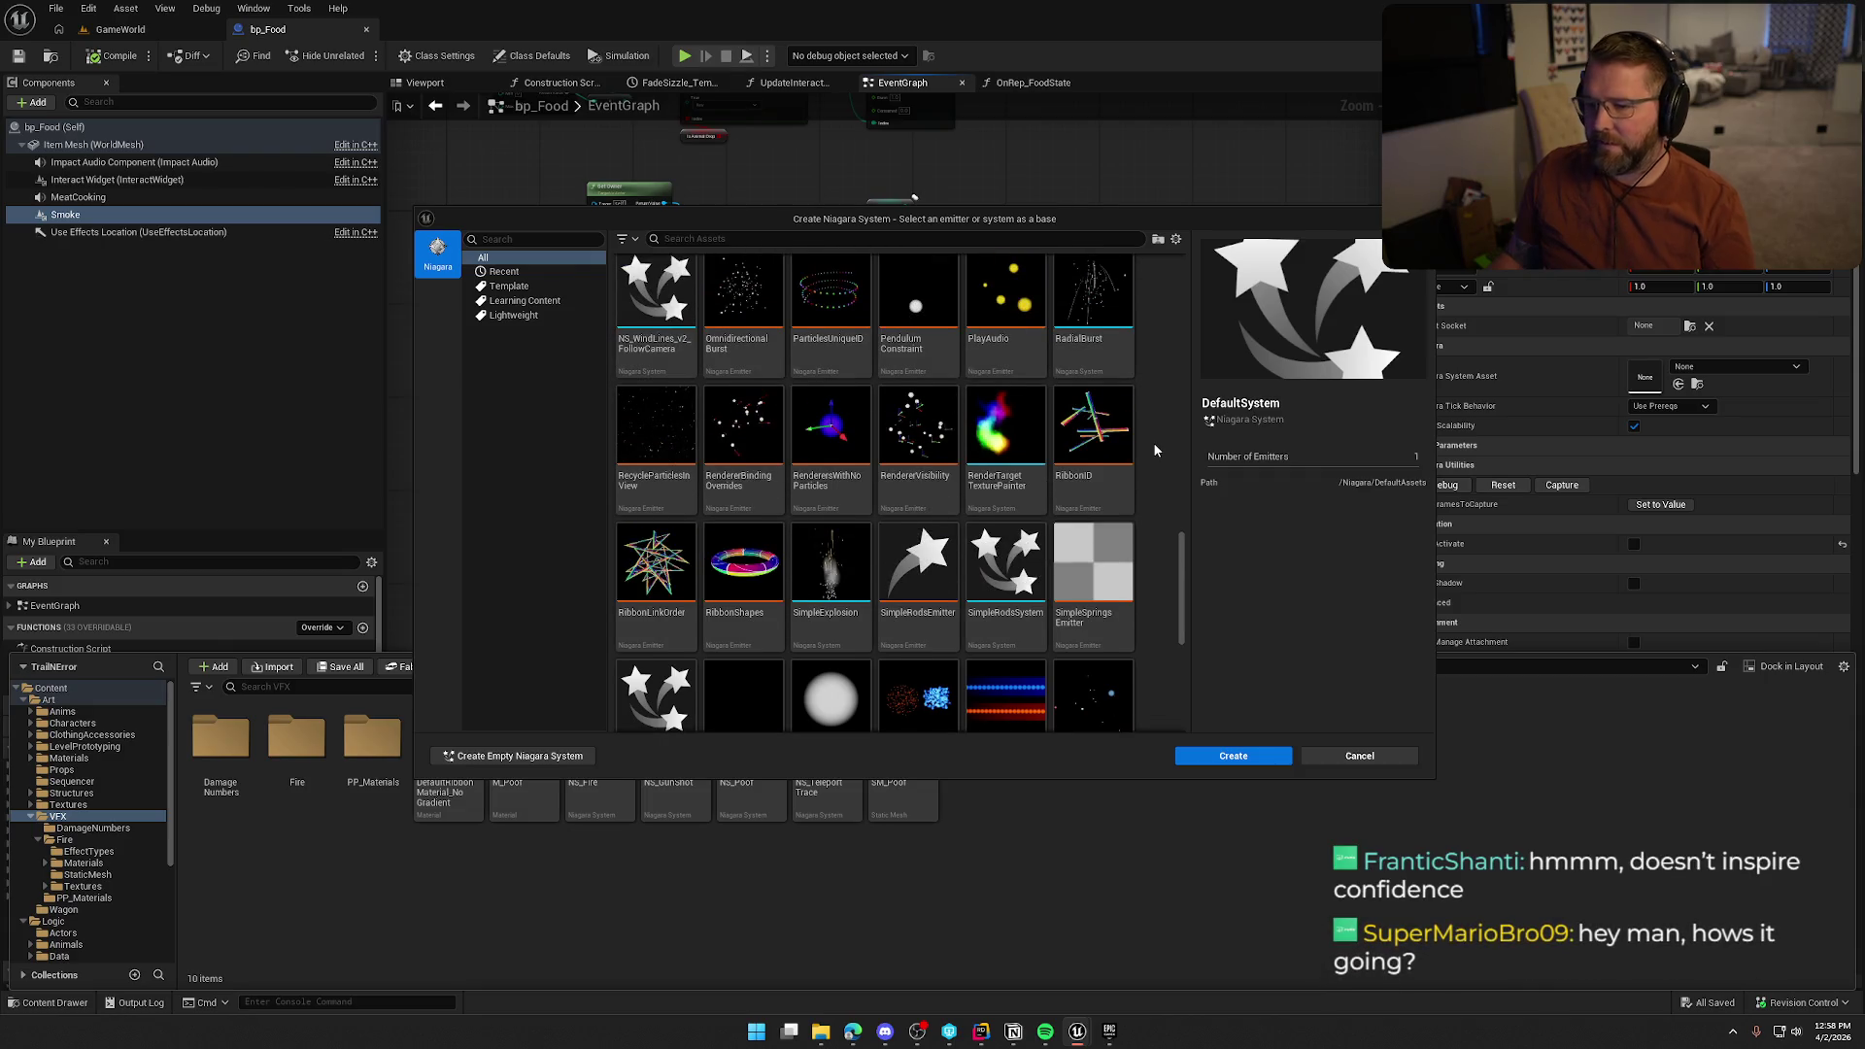
pyautogui.scroll(2, 1155, 449)
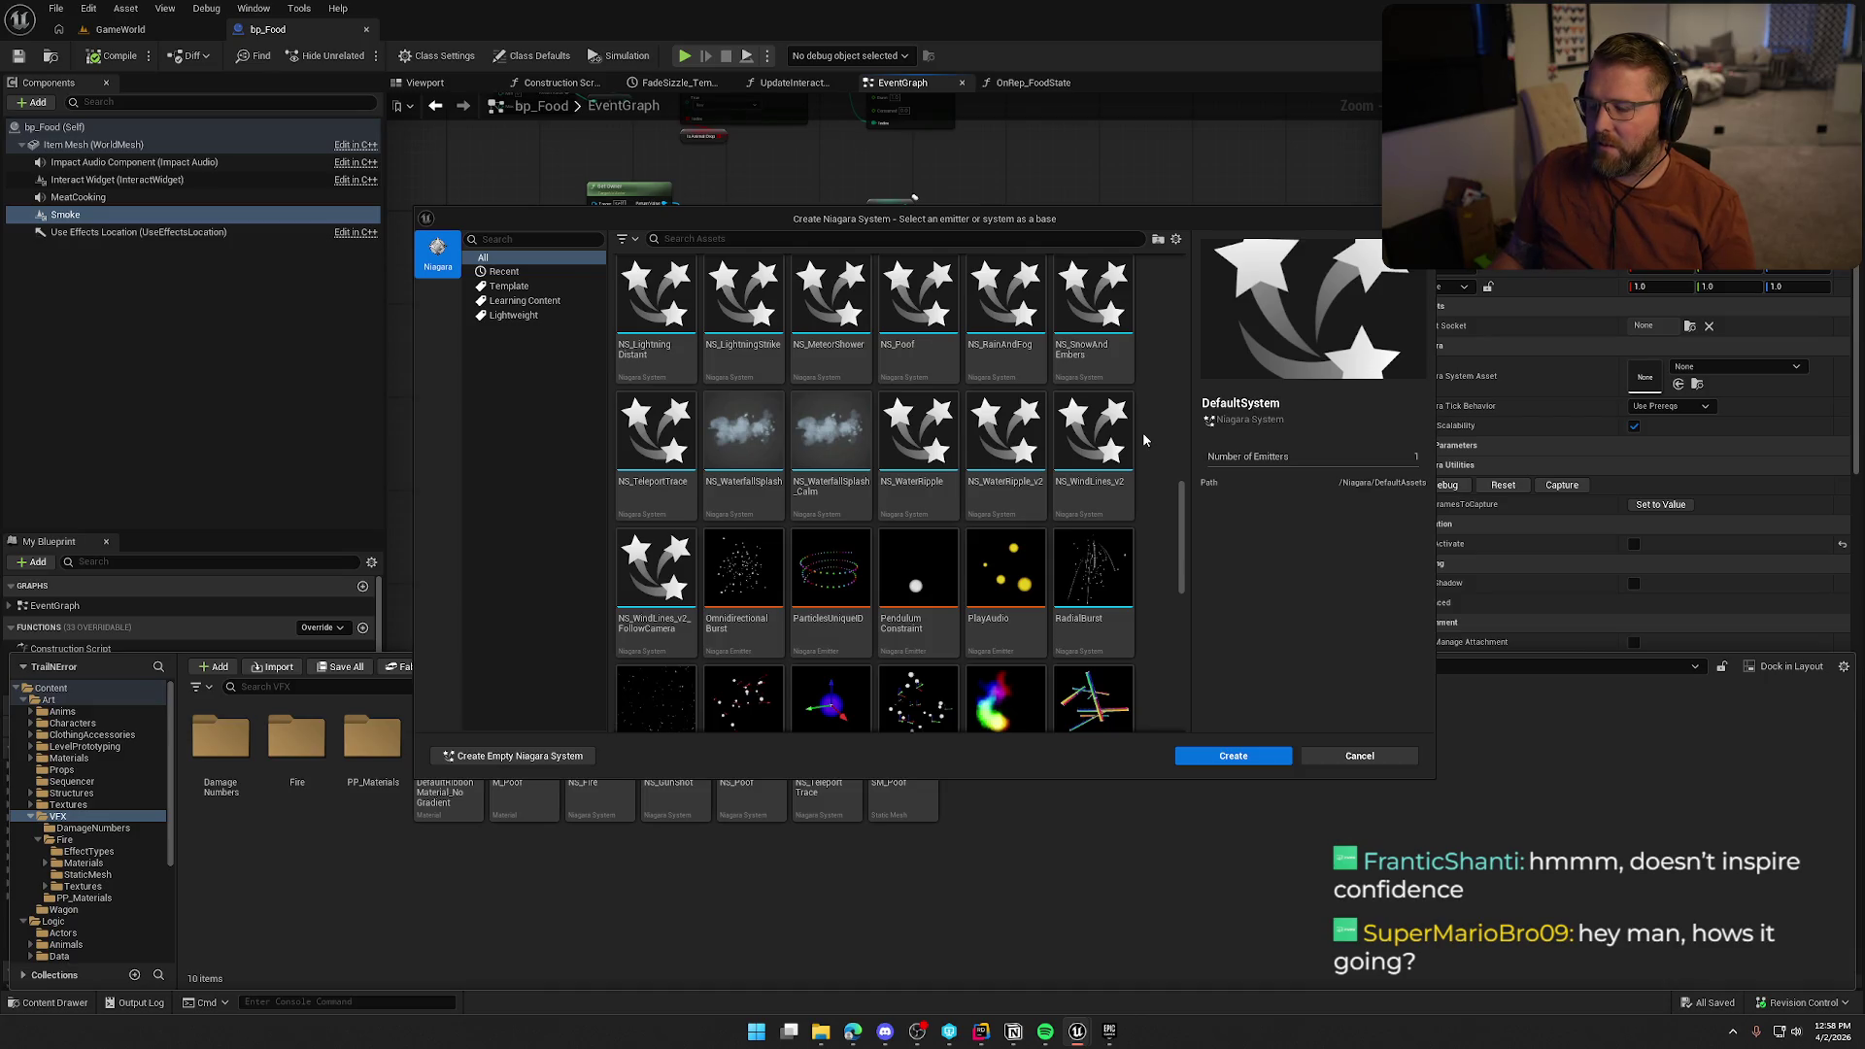
pyautogui.scroll(1, 1143, 439)
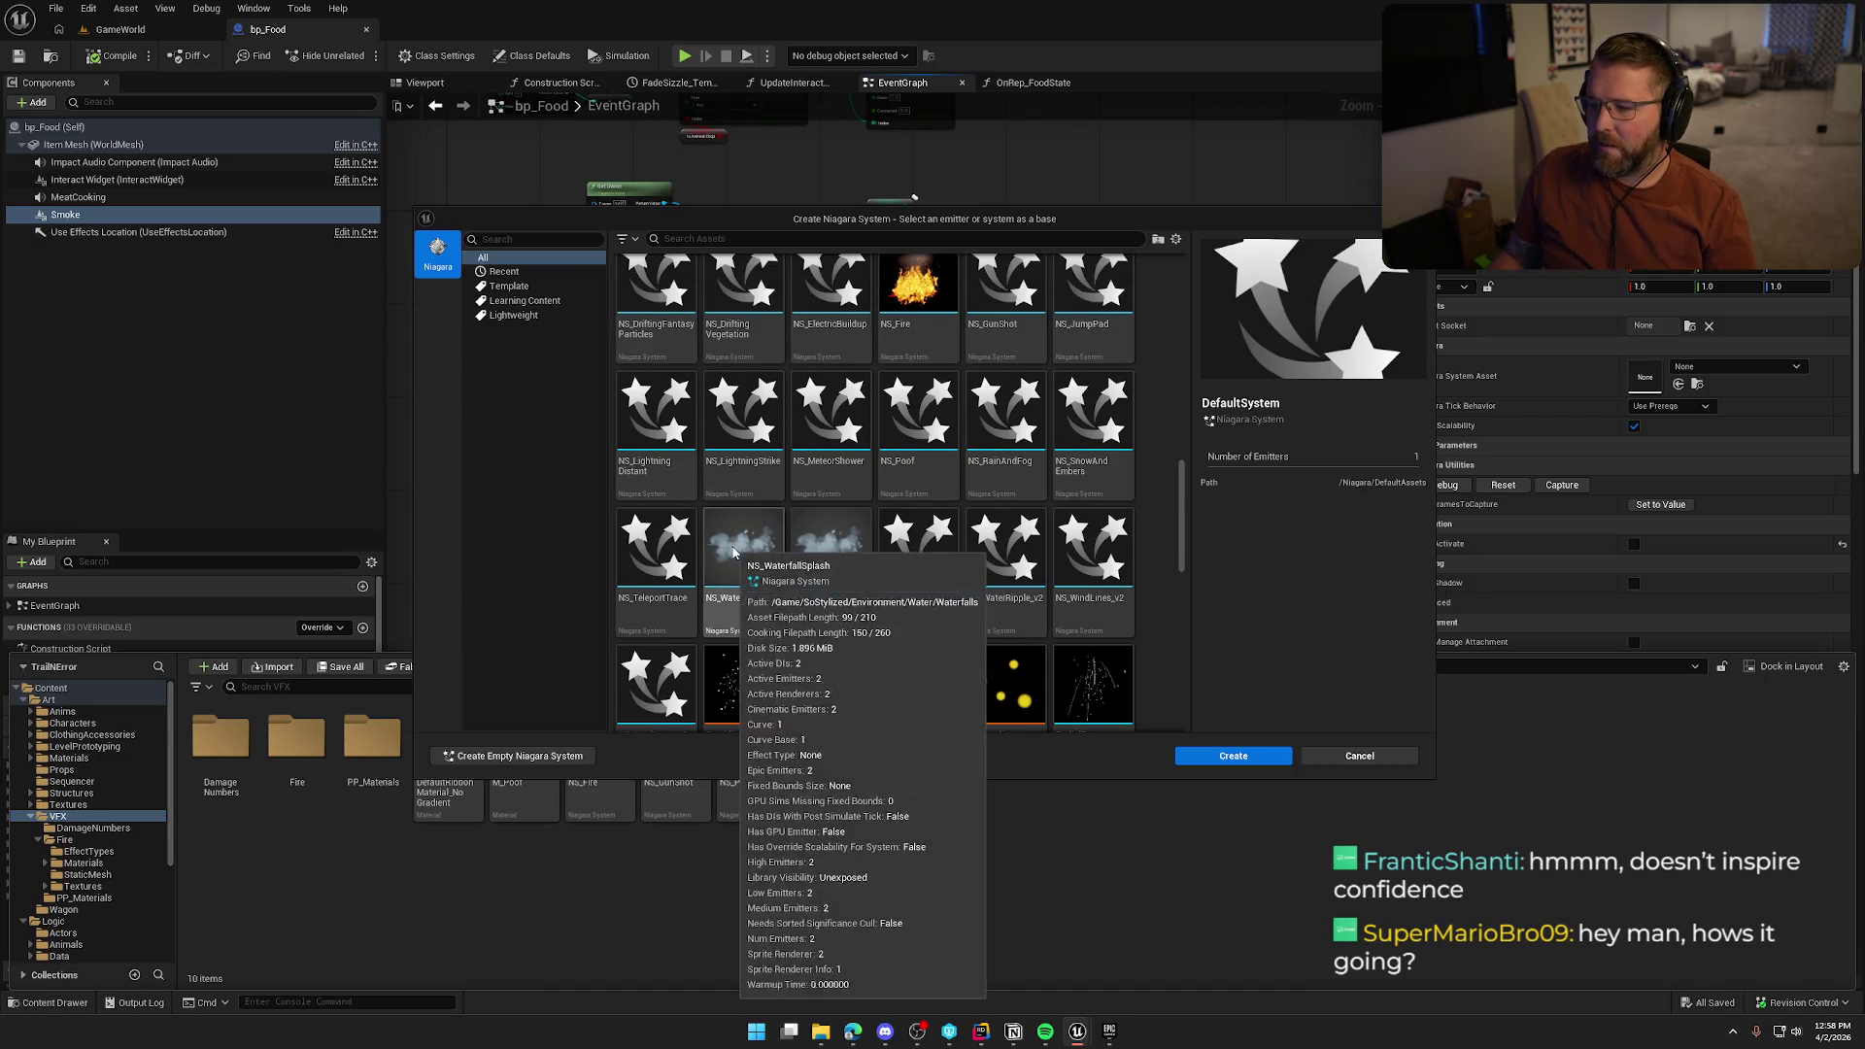
pyautogui.scroll(1, 1005, 547)
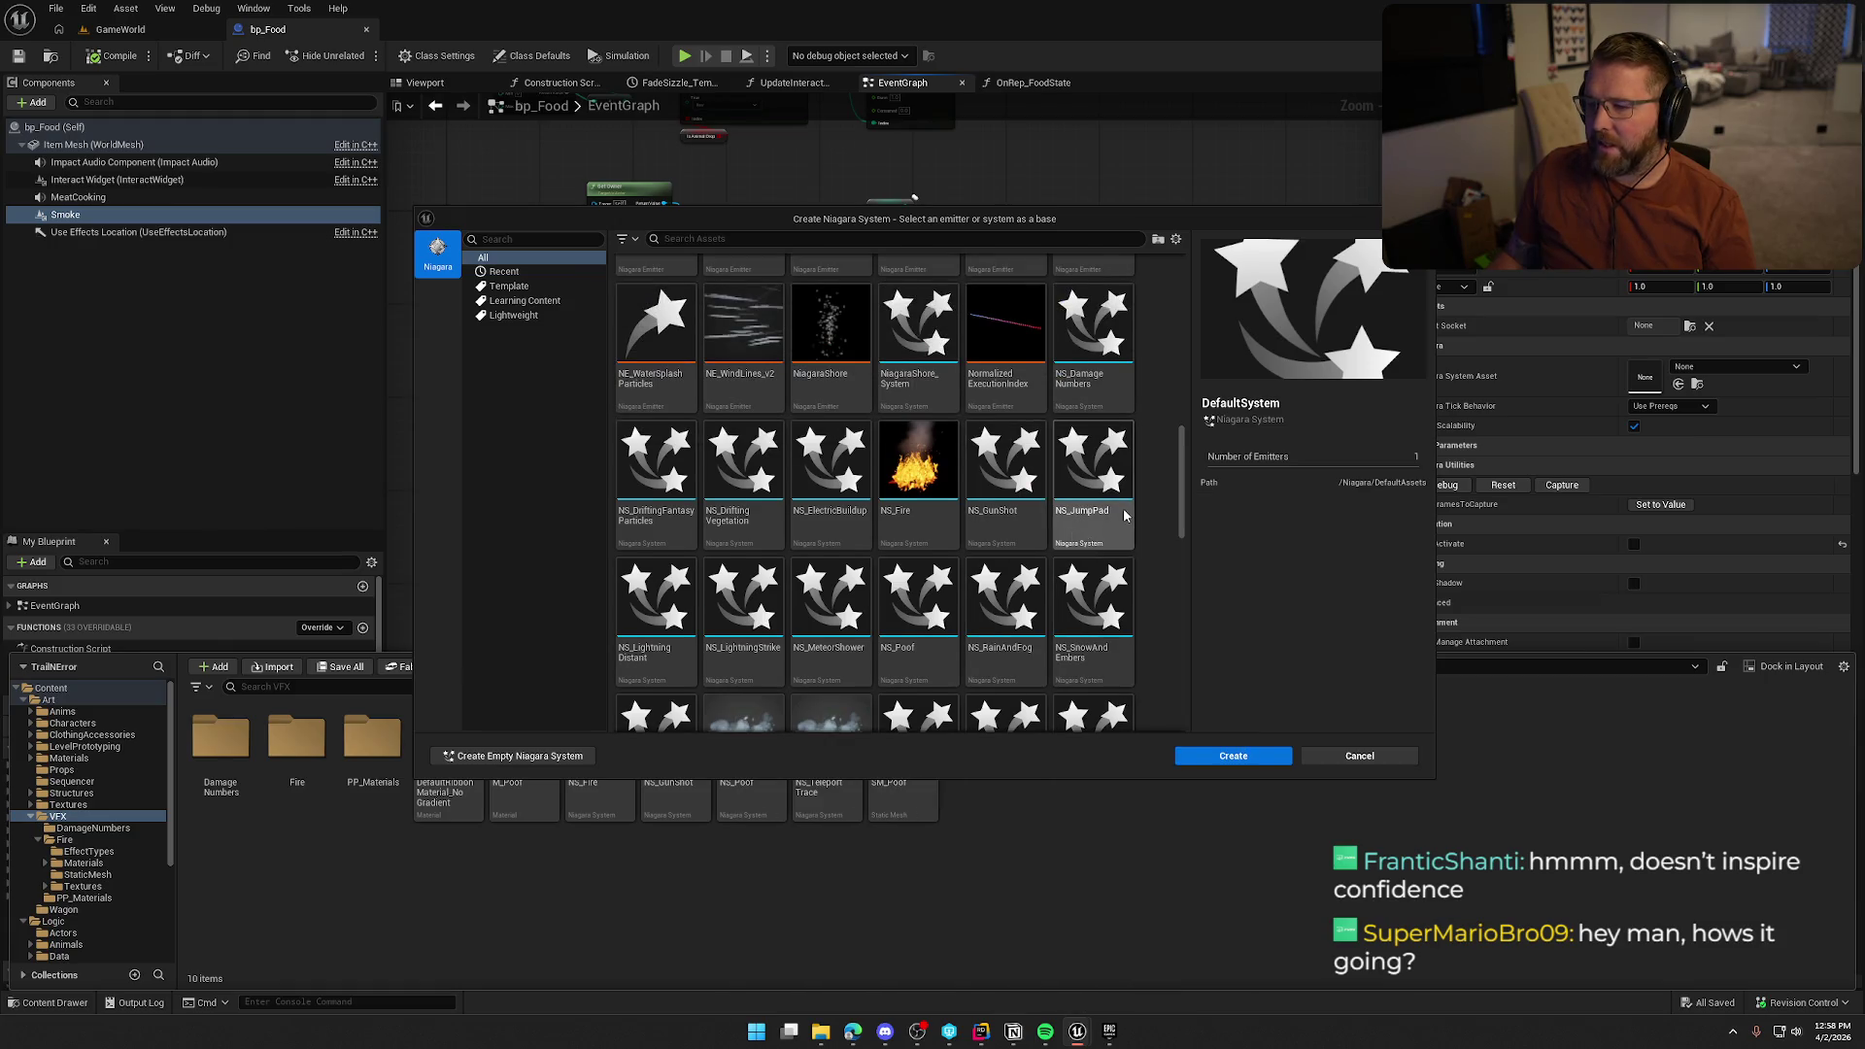
pyautogui.scroll(1, 1005, 547)
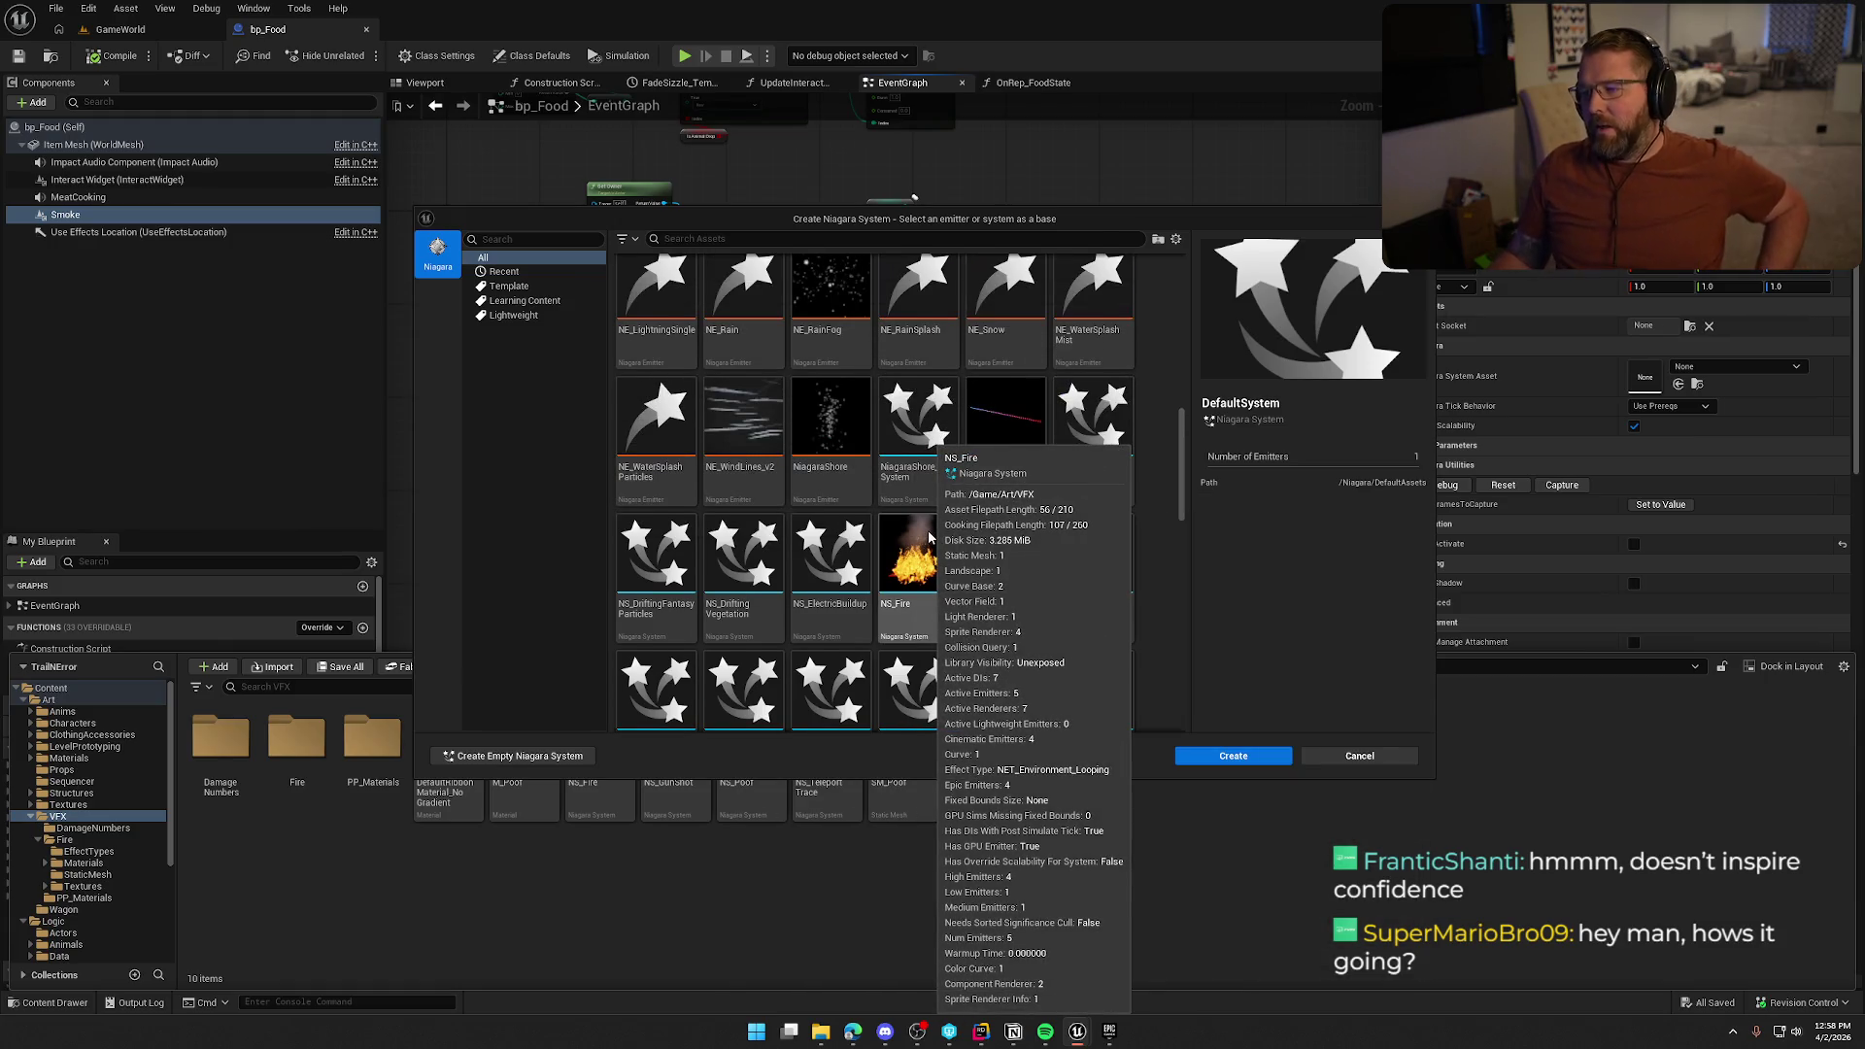
pyautogui.scroll(2, 928, 529)
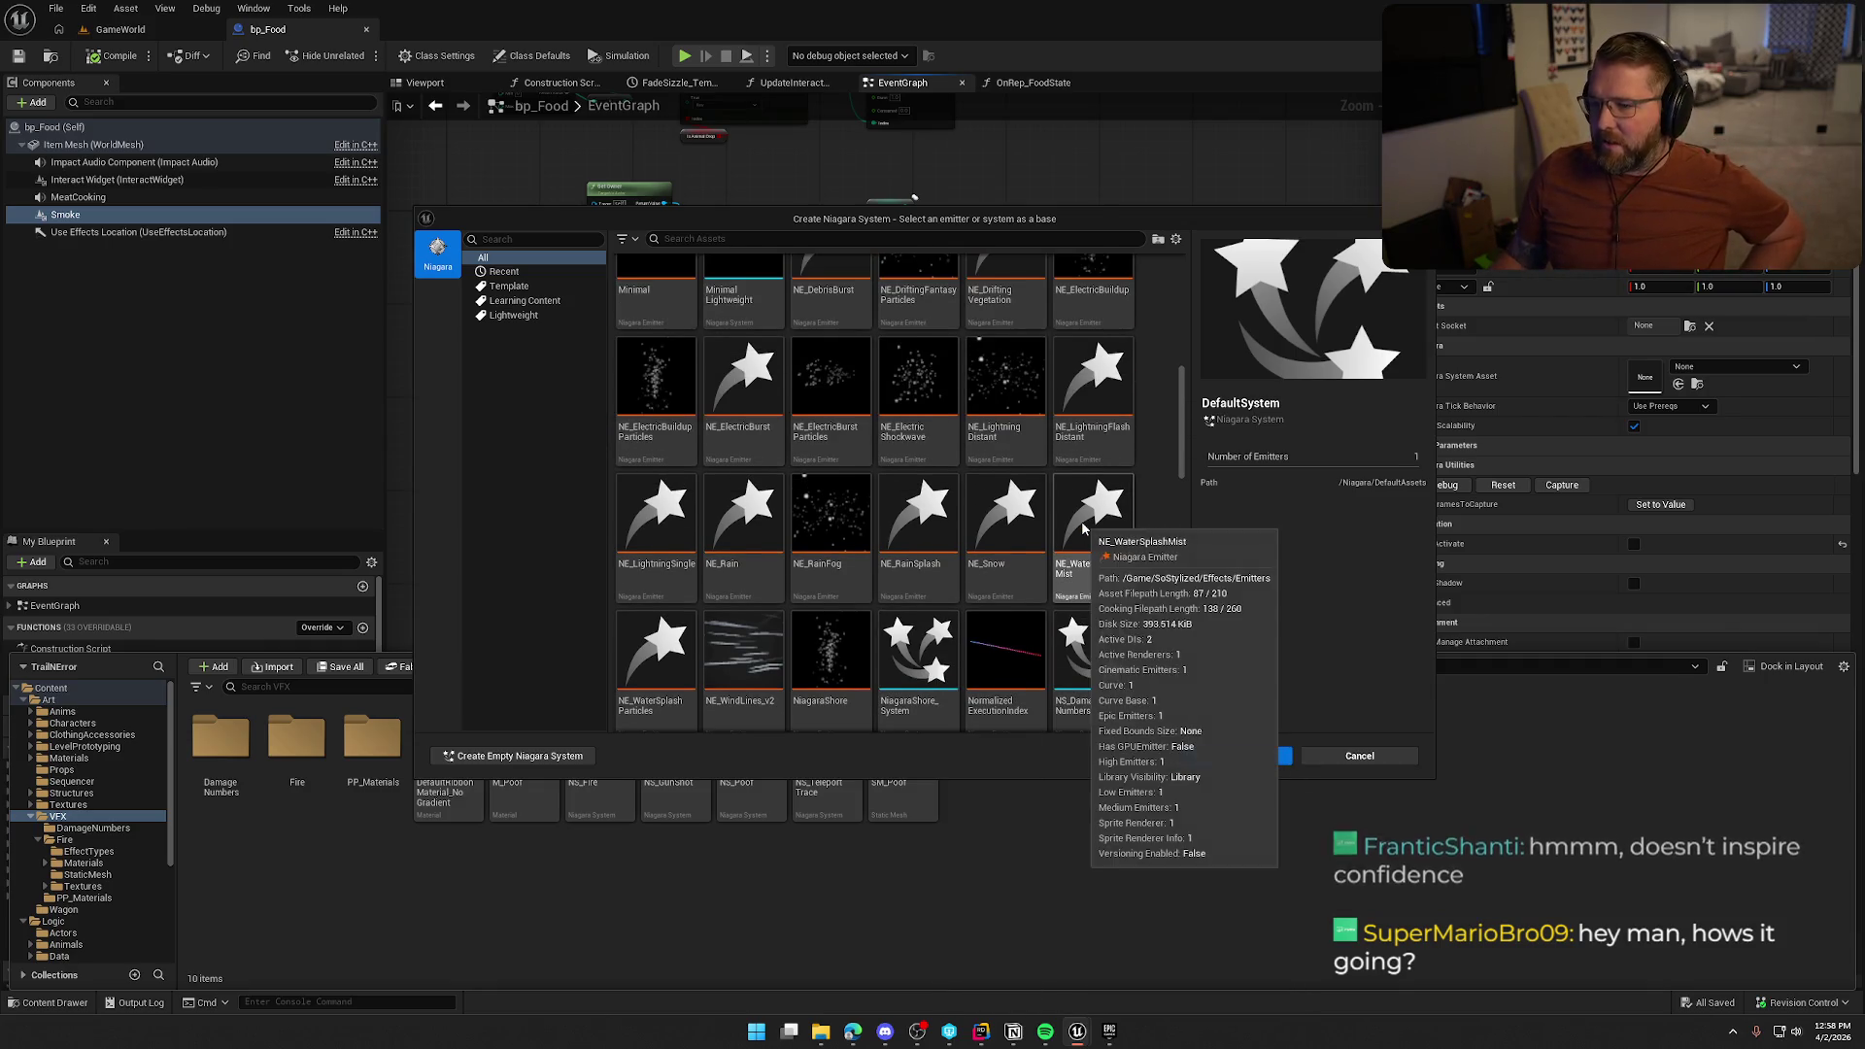
pyautogui.scroll(-3, 1083, 527)
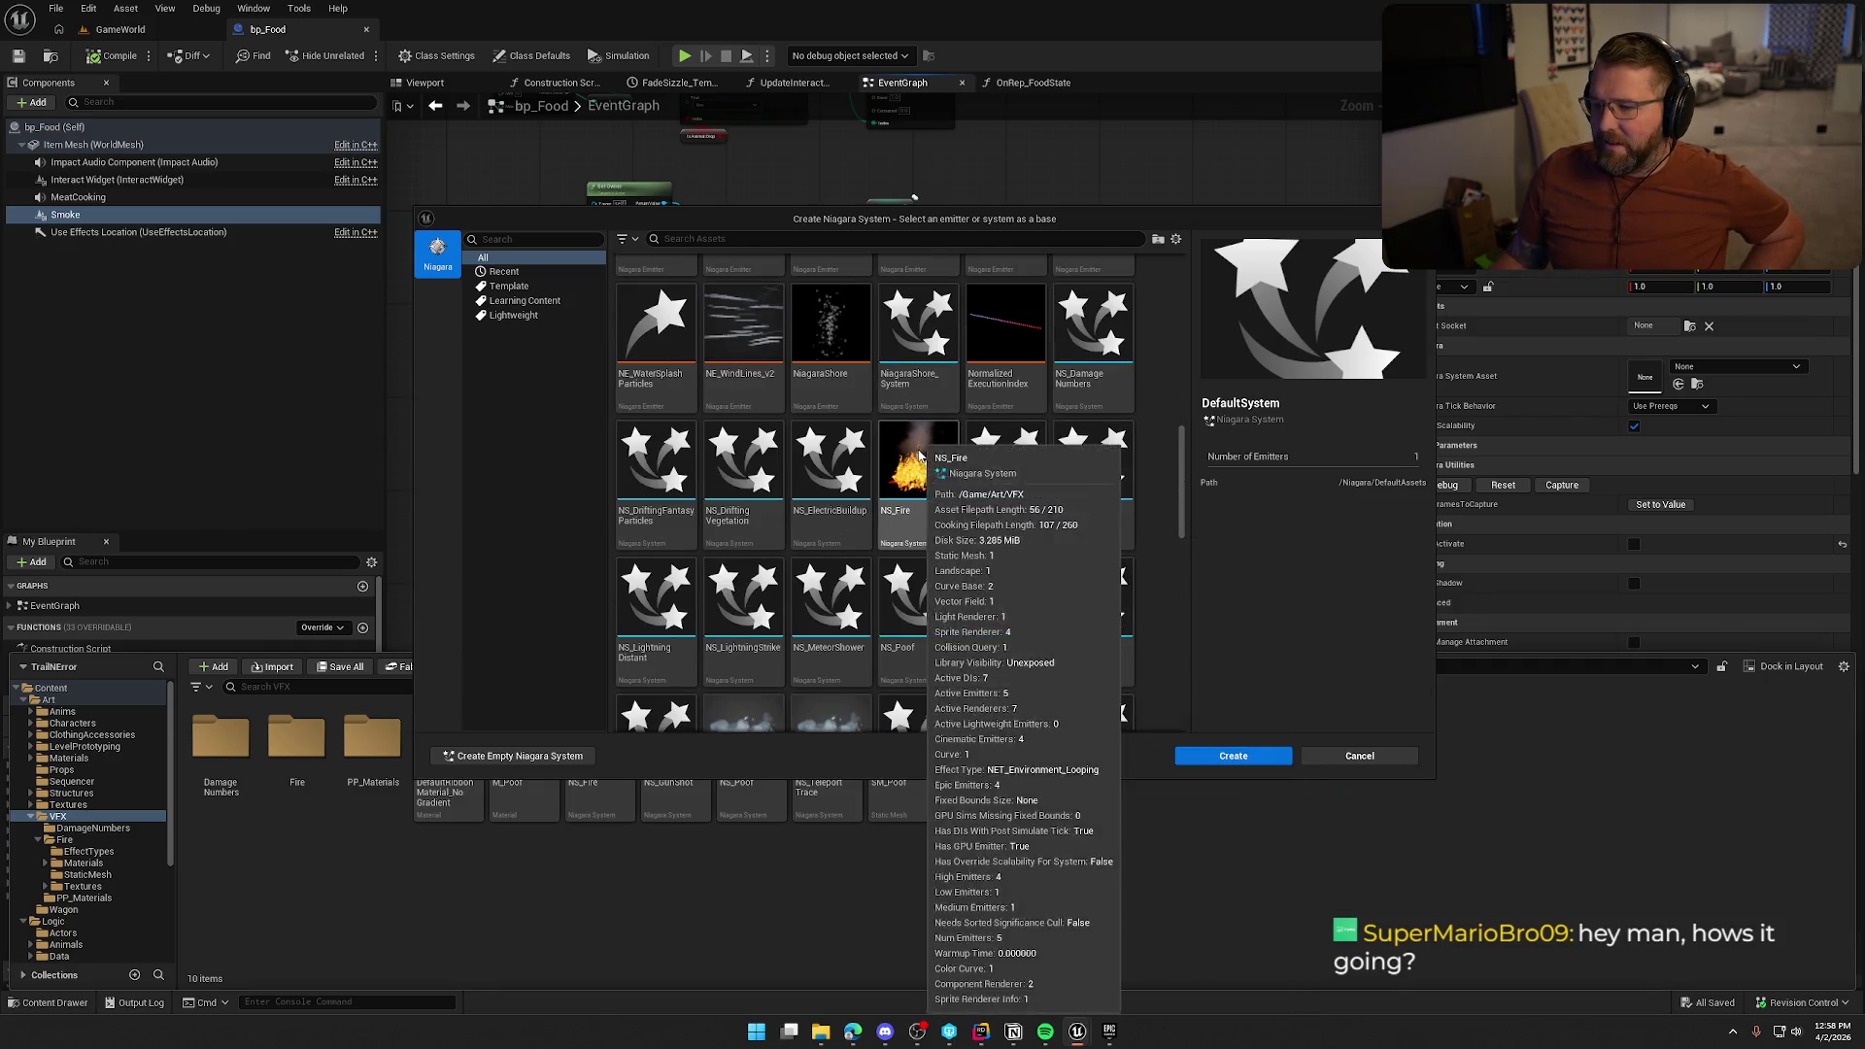
pyautogui.click(920, 455)
# Create NS_MeatSmoke from NS_Fire, save it, and open it in the Niagara editor
pyautogui.click(1226, 759)
pyautogui.write('NS_')
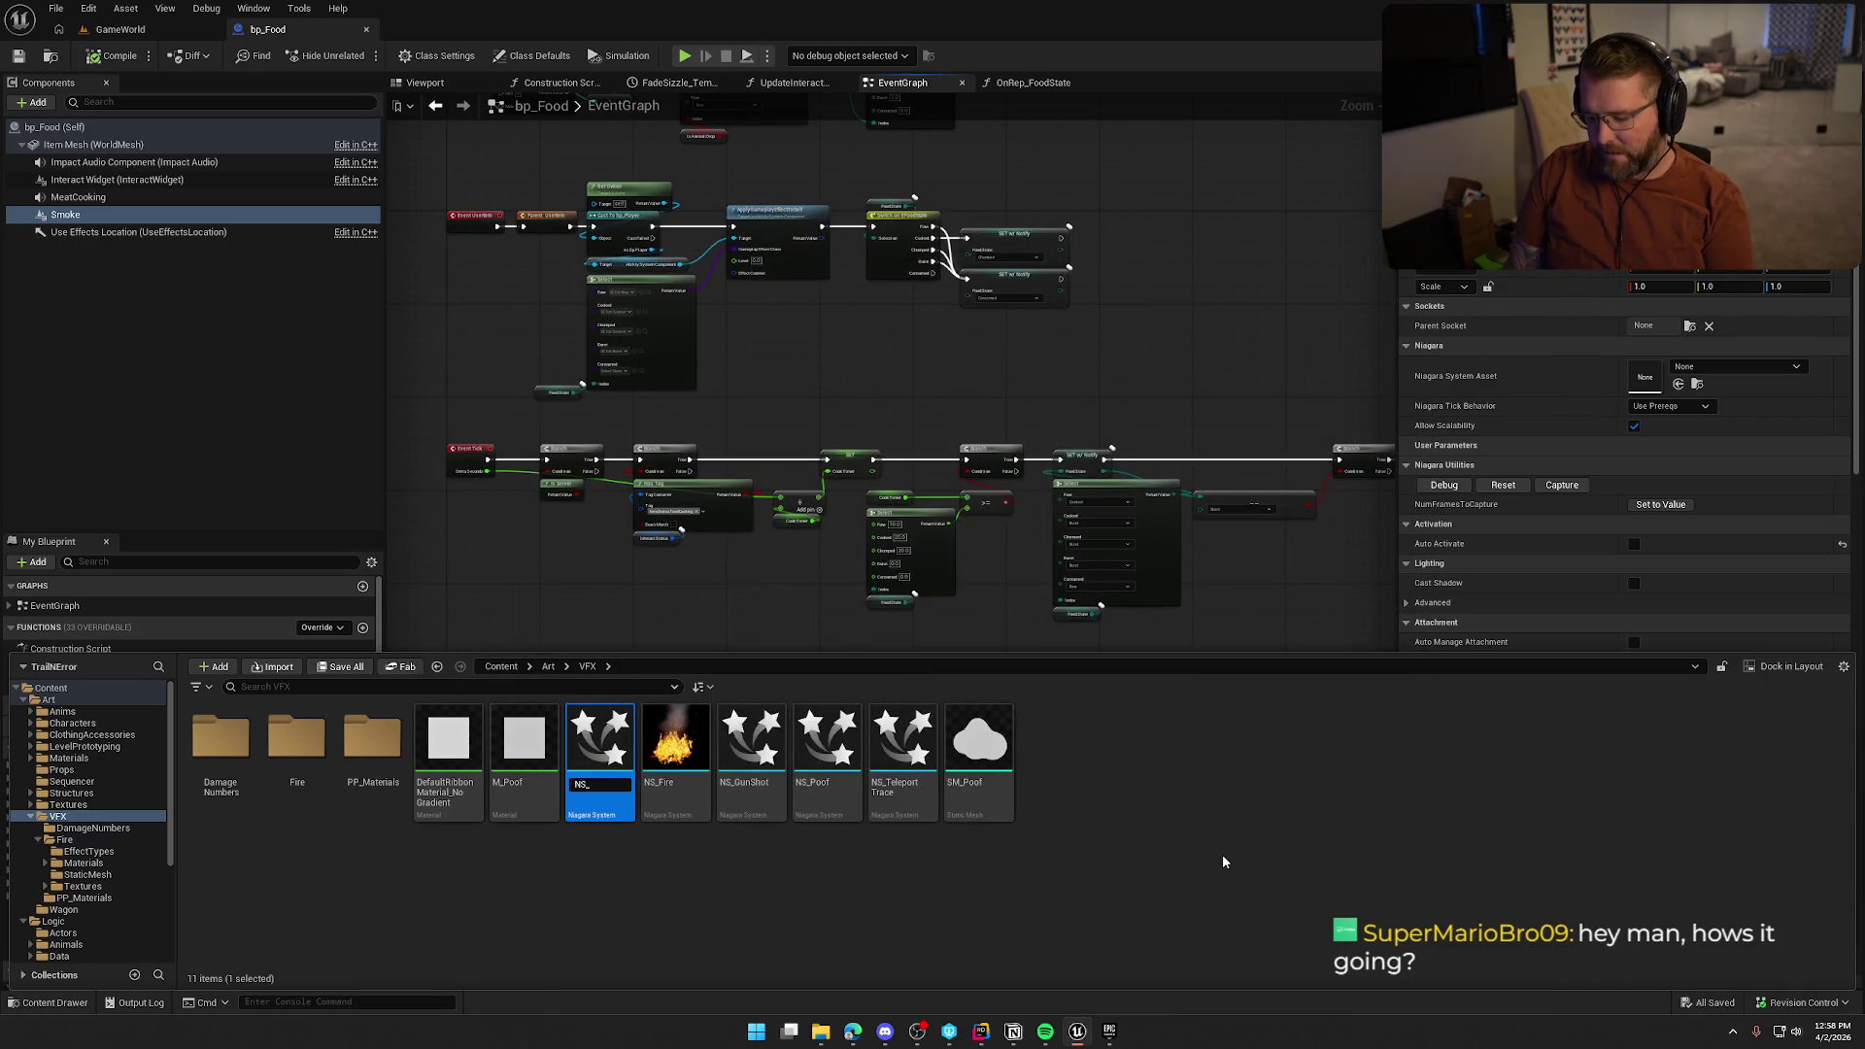
pyautogui.write('MeatSmoke')
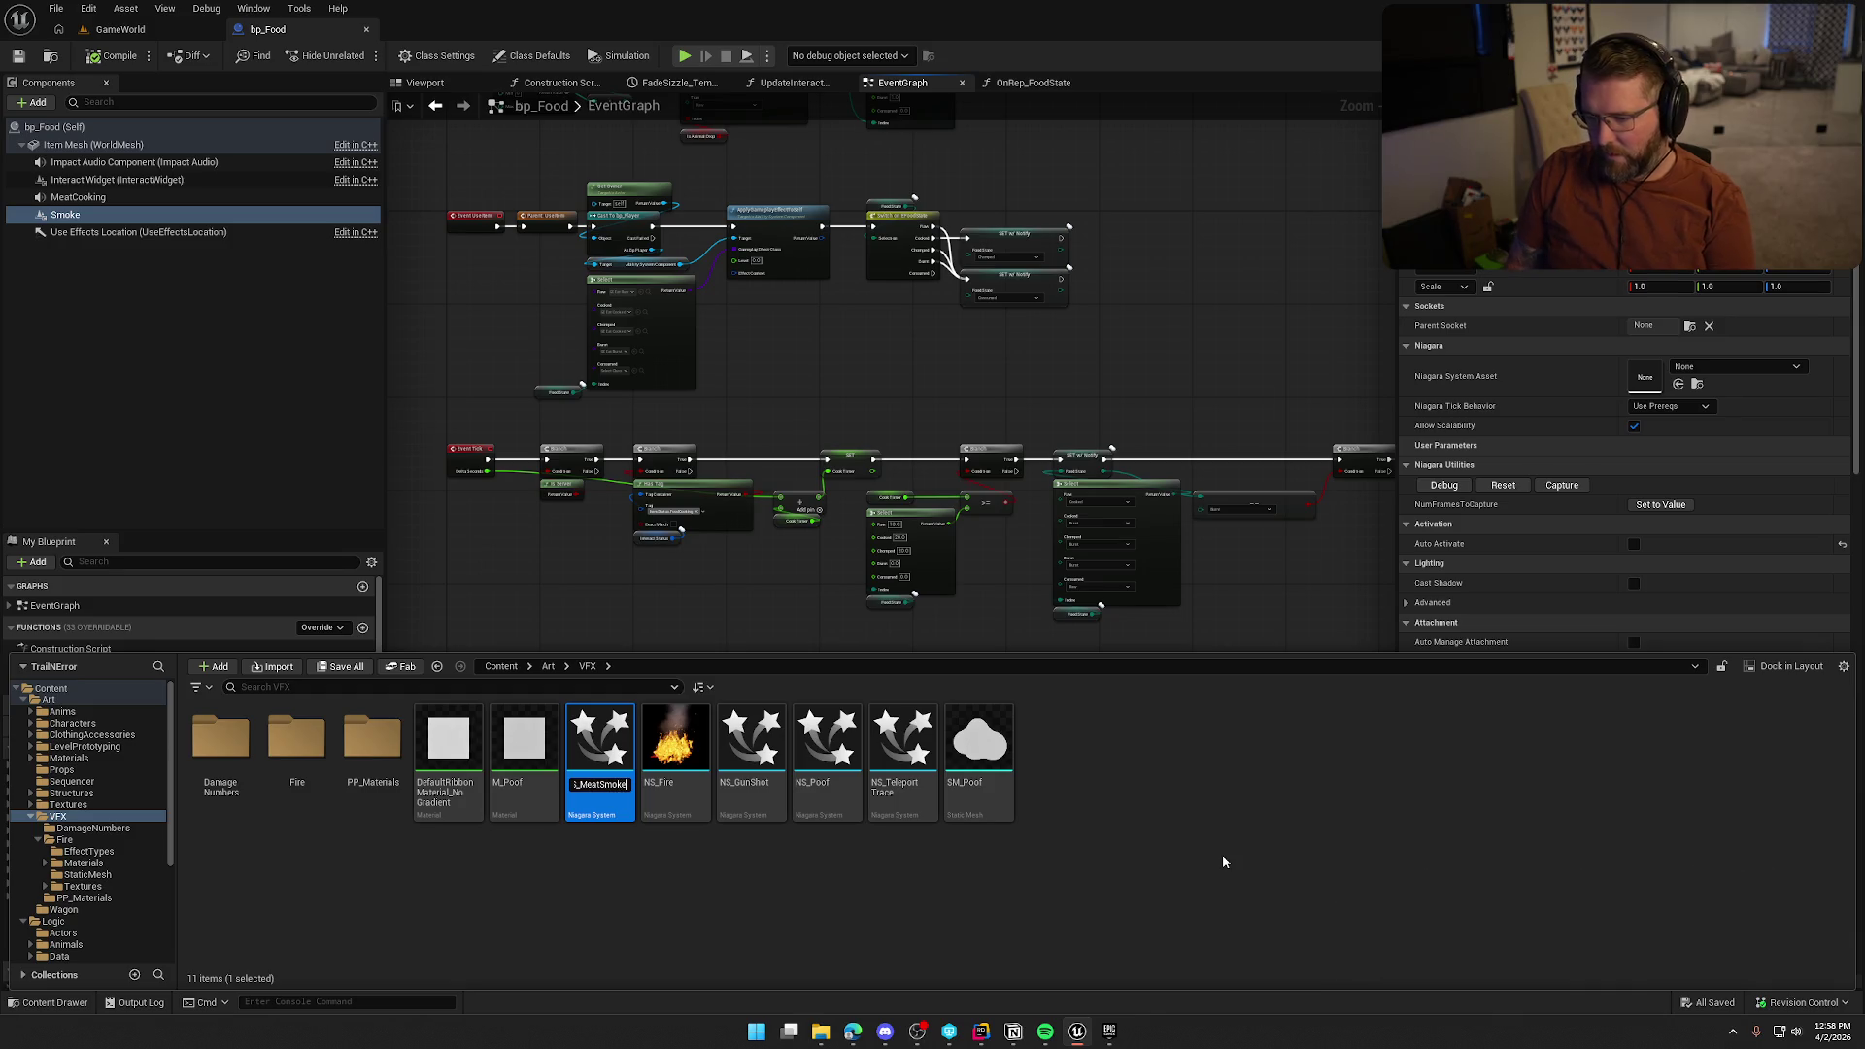
pyautogui.press('Return')
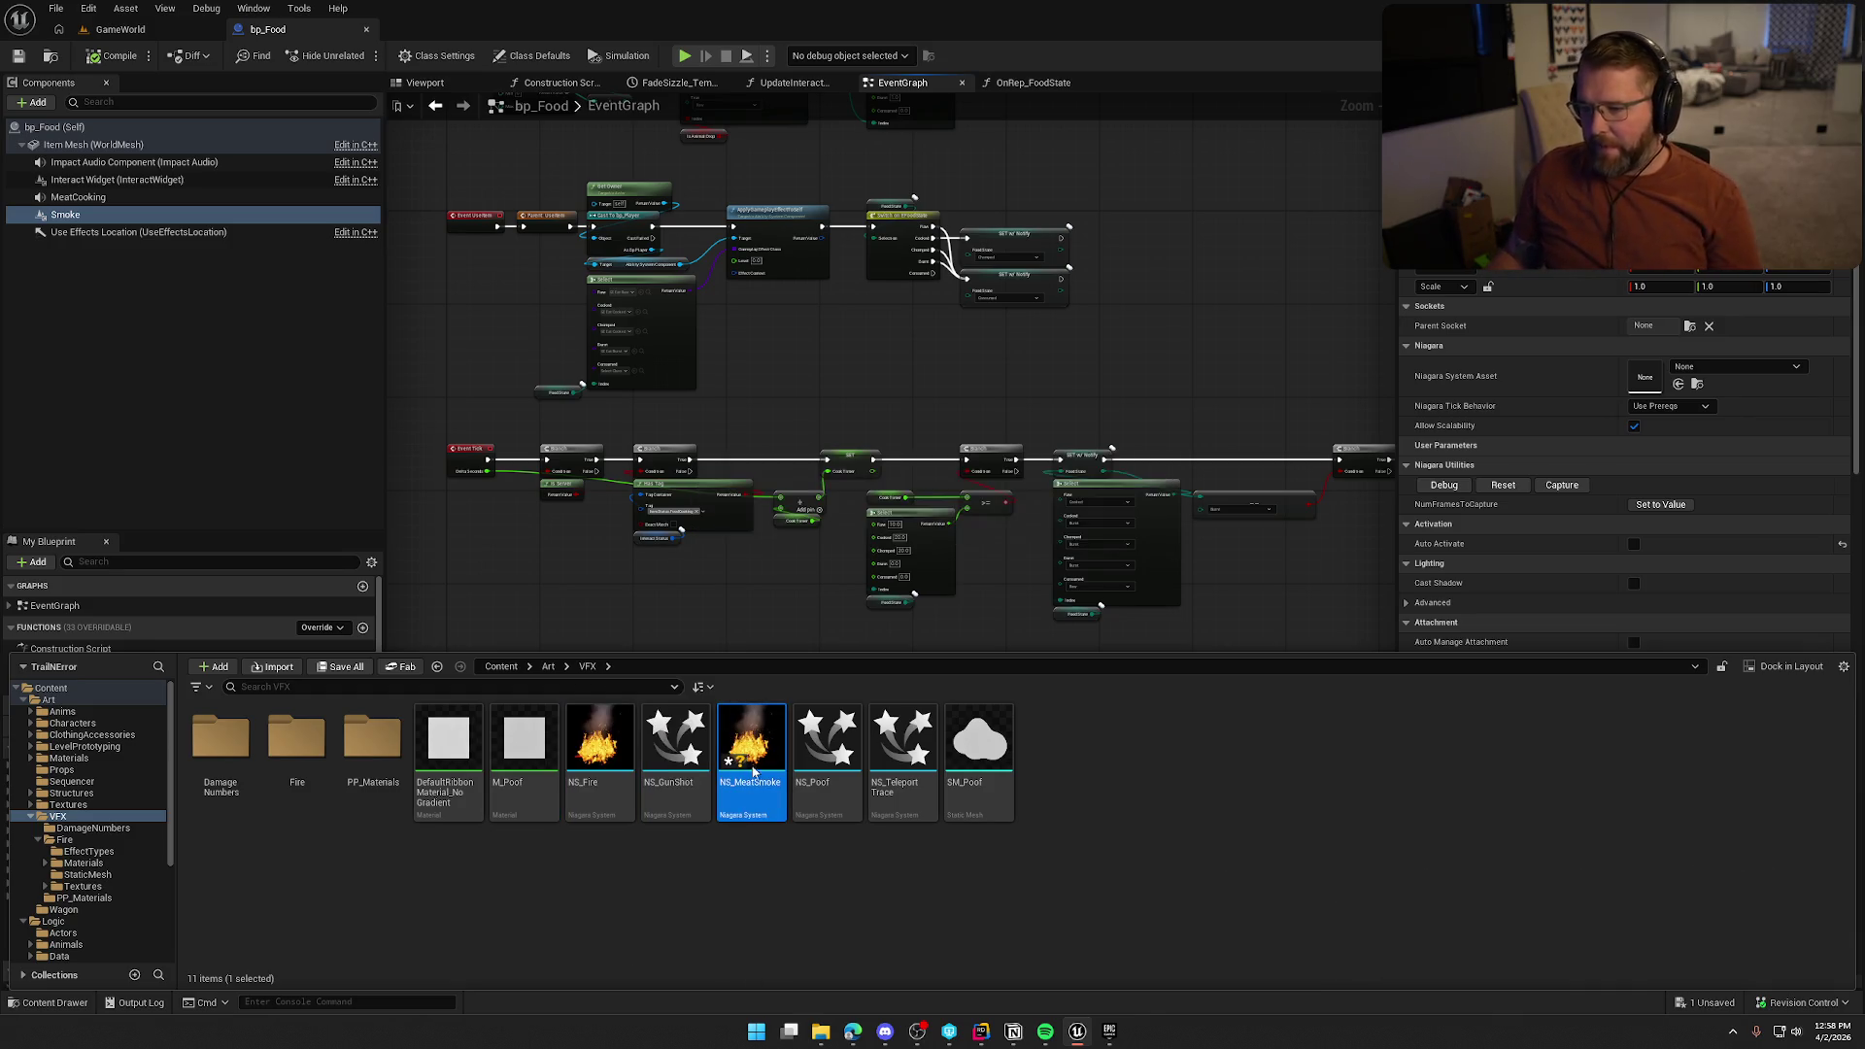
pyautogui.hotkey('ctrl', 's')
pyautogui.press('Return')
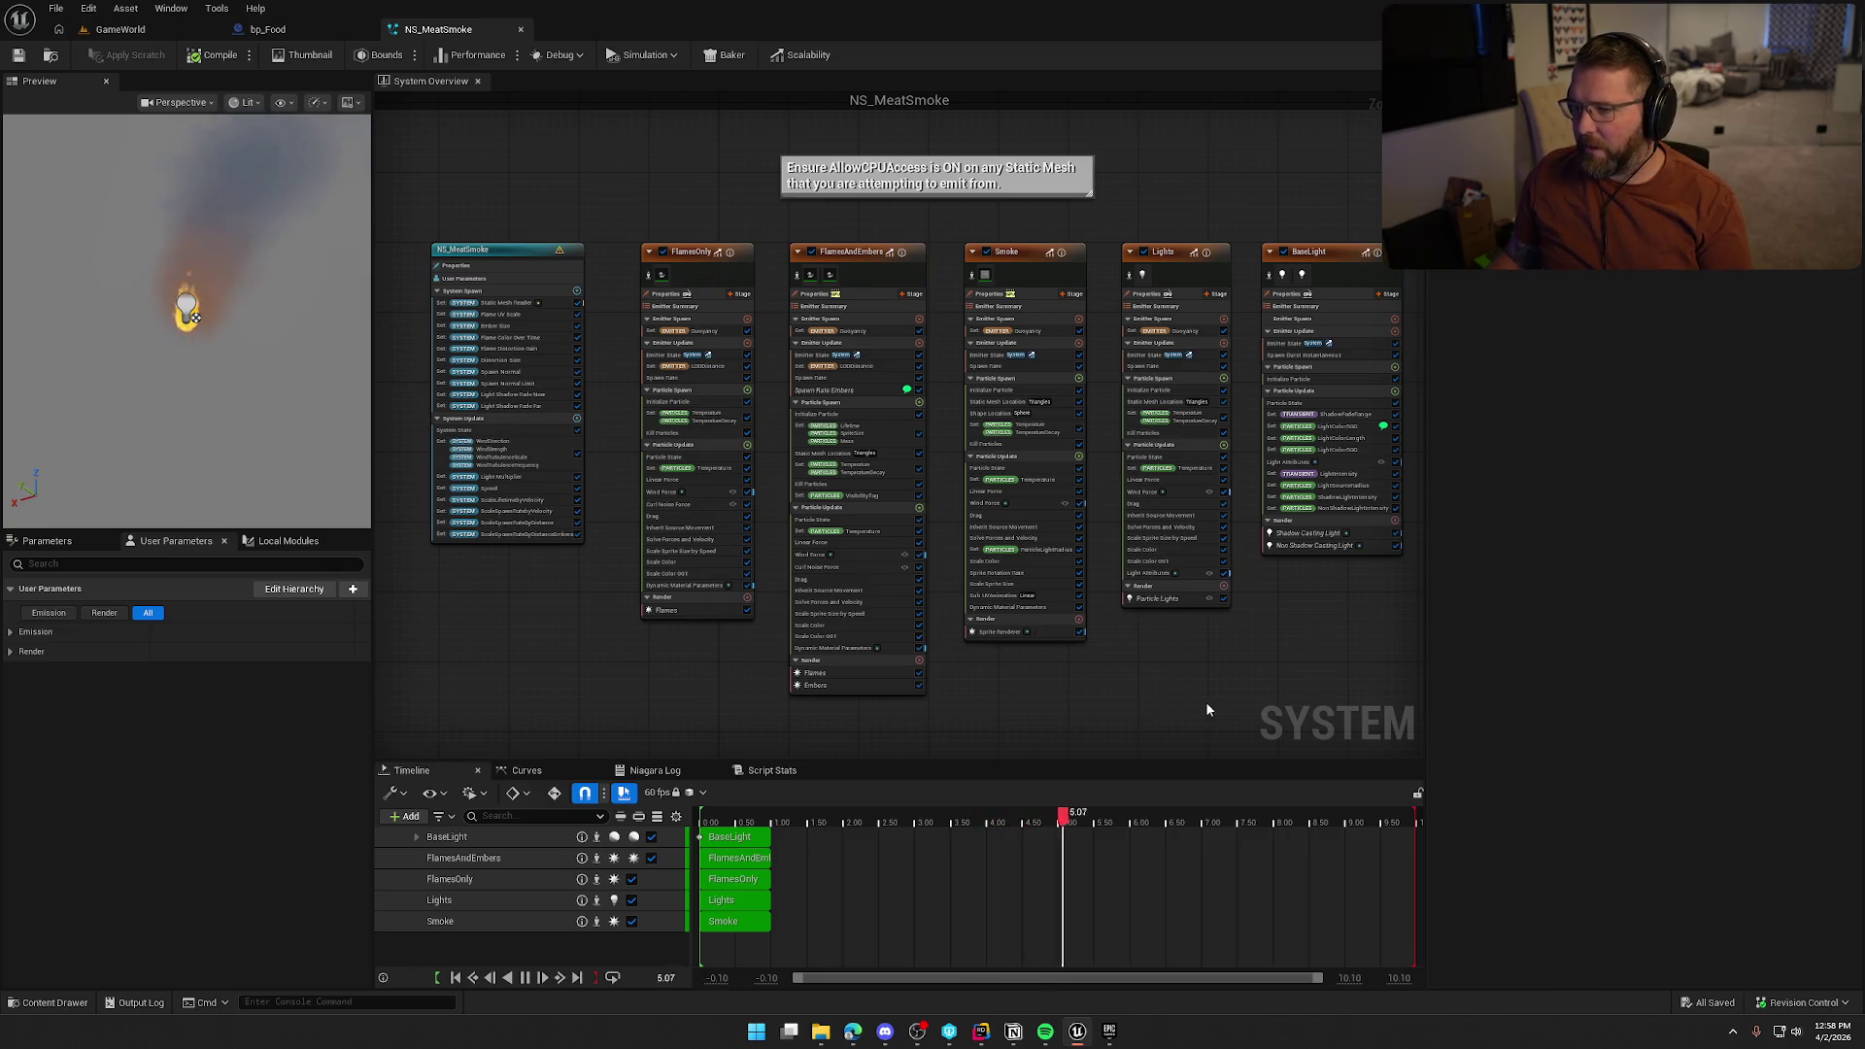
# Select the Static Mesh Reader module and browse the preview mesh list for food meshes
pyautogui.moveTo(1208, 709)
pyautogui.mouseDown()
pyautogui.moveTo(1157, 716)
pyautogui.moveTo(1190, 718)
pyautogui.mouseUp()
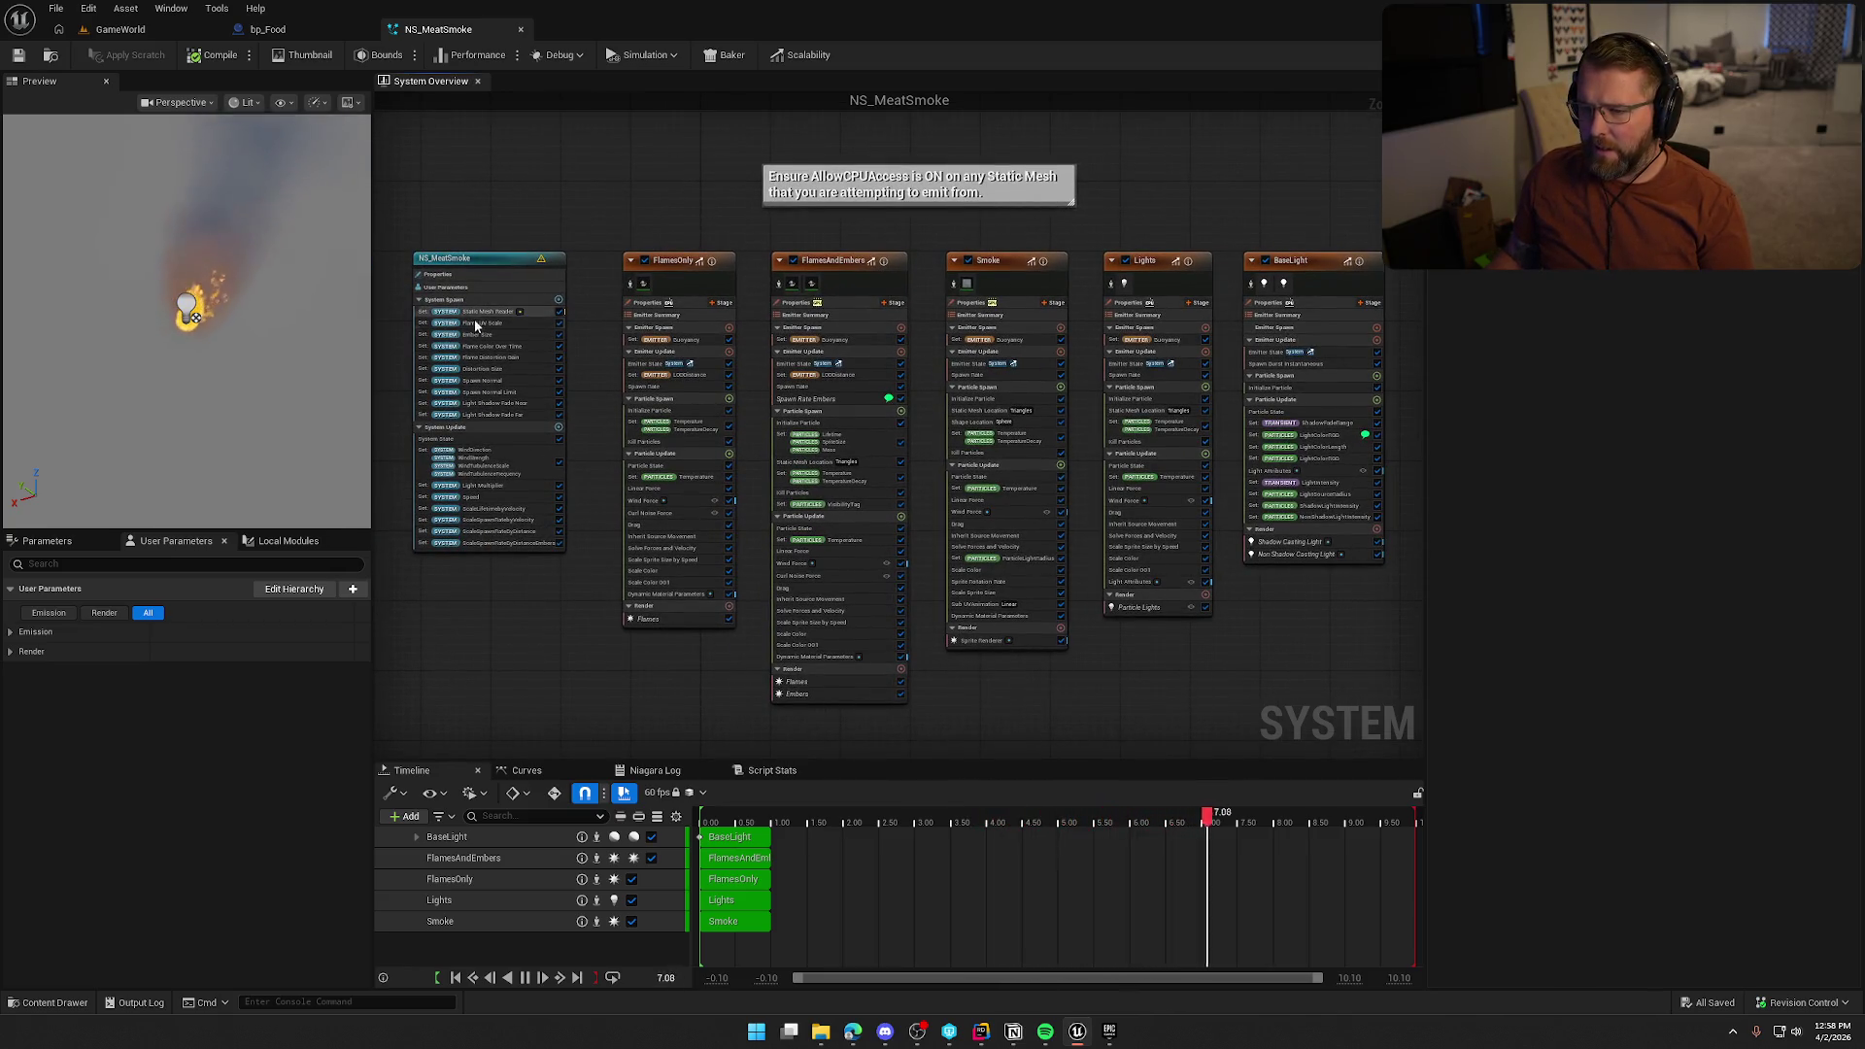
pyautogui.scroll(2, 474, 318)
pyautogui.click(509, 303)
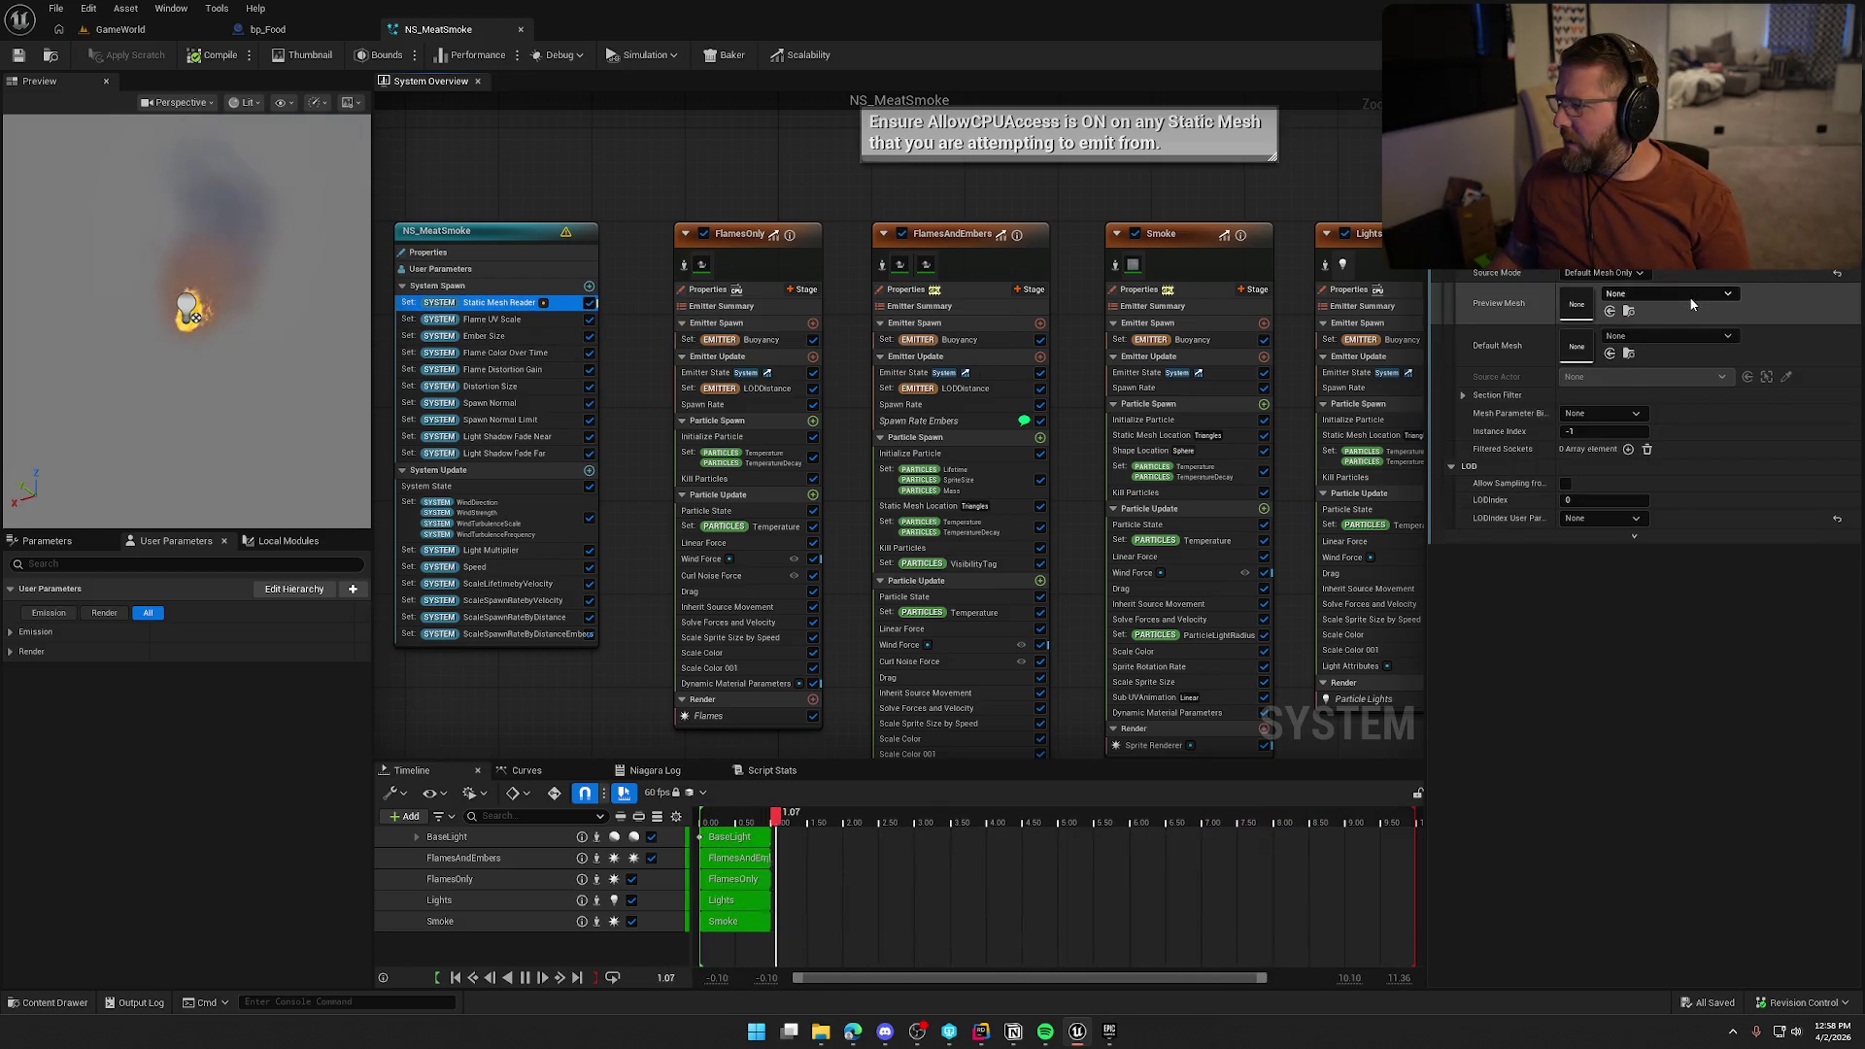
pyautogui.click(1688, 295)
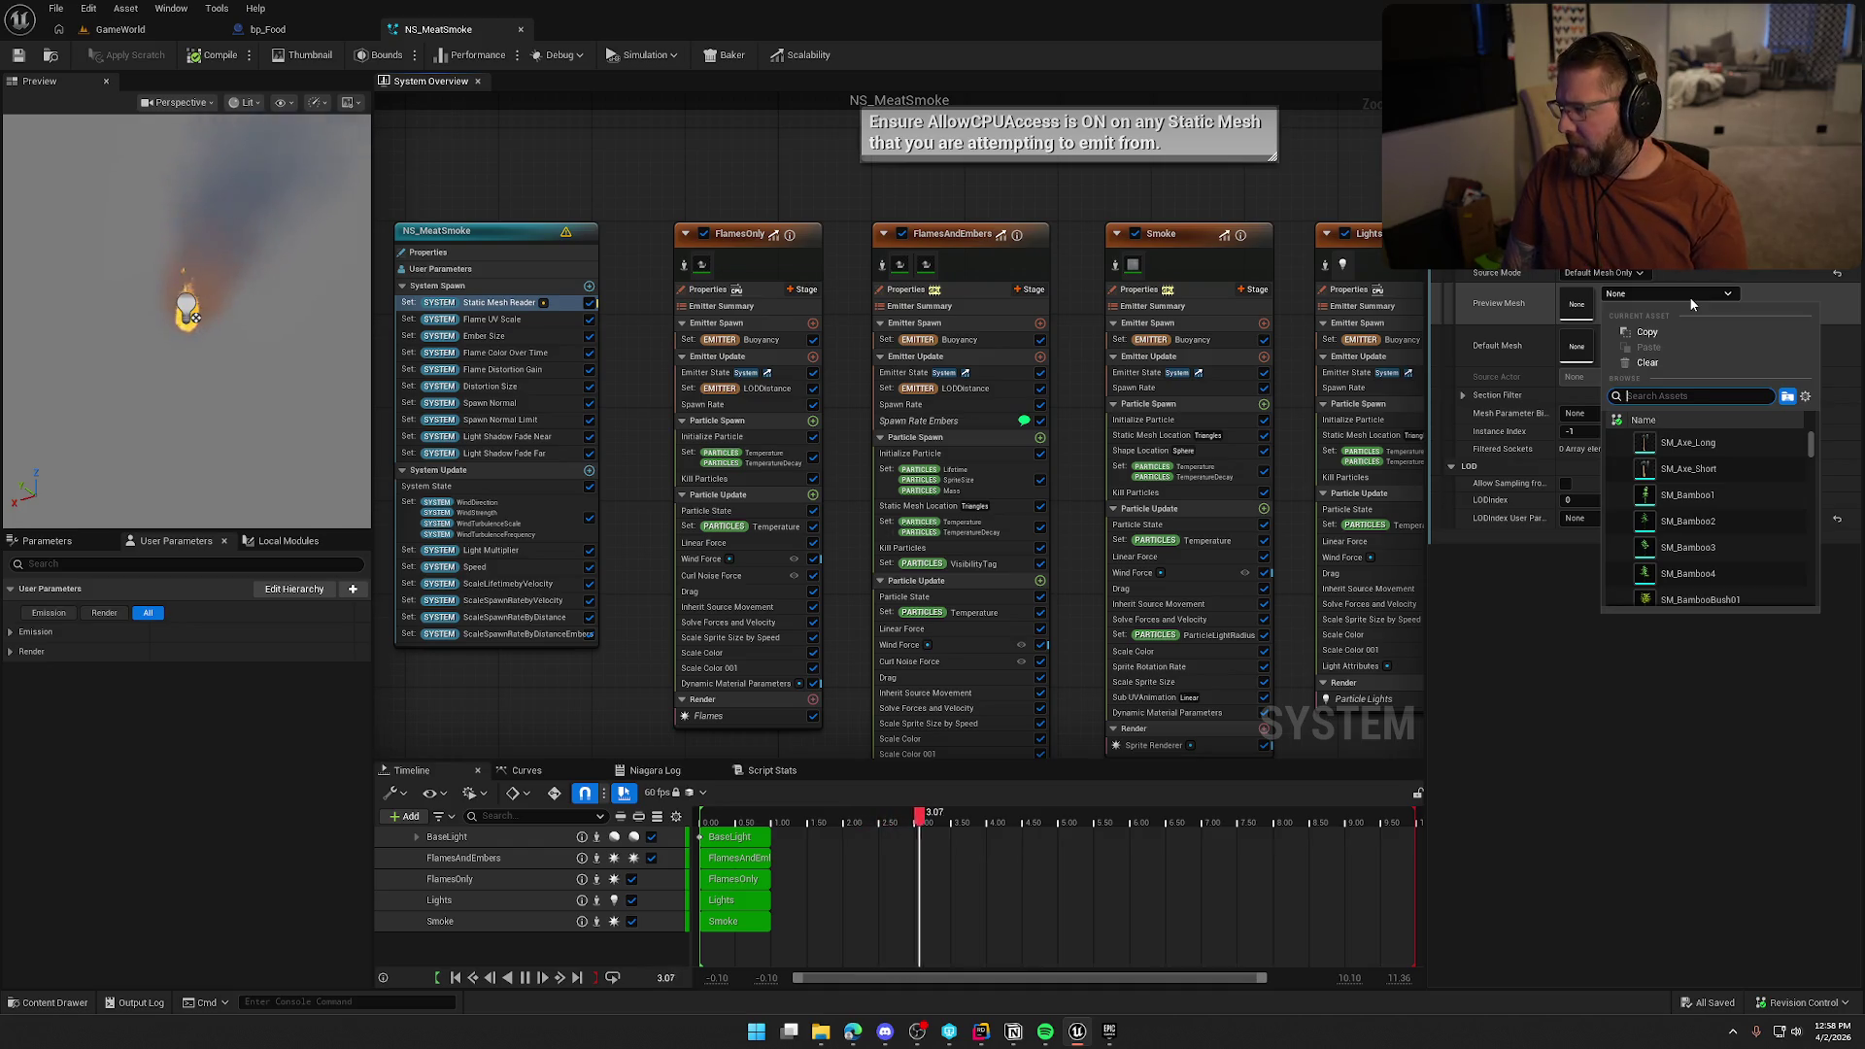
pyautogui.write('food')
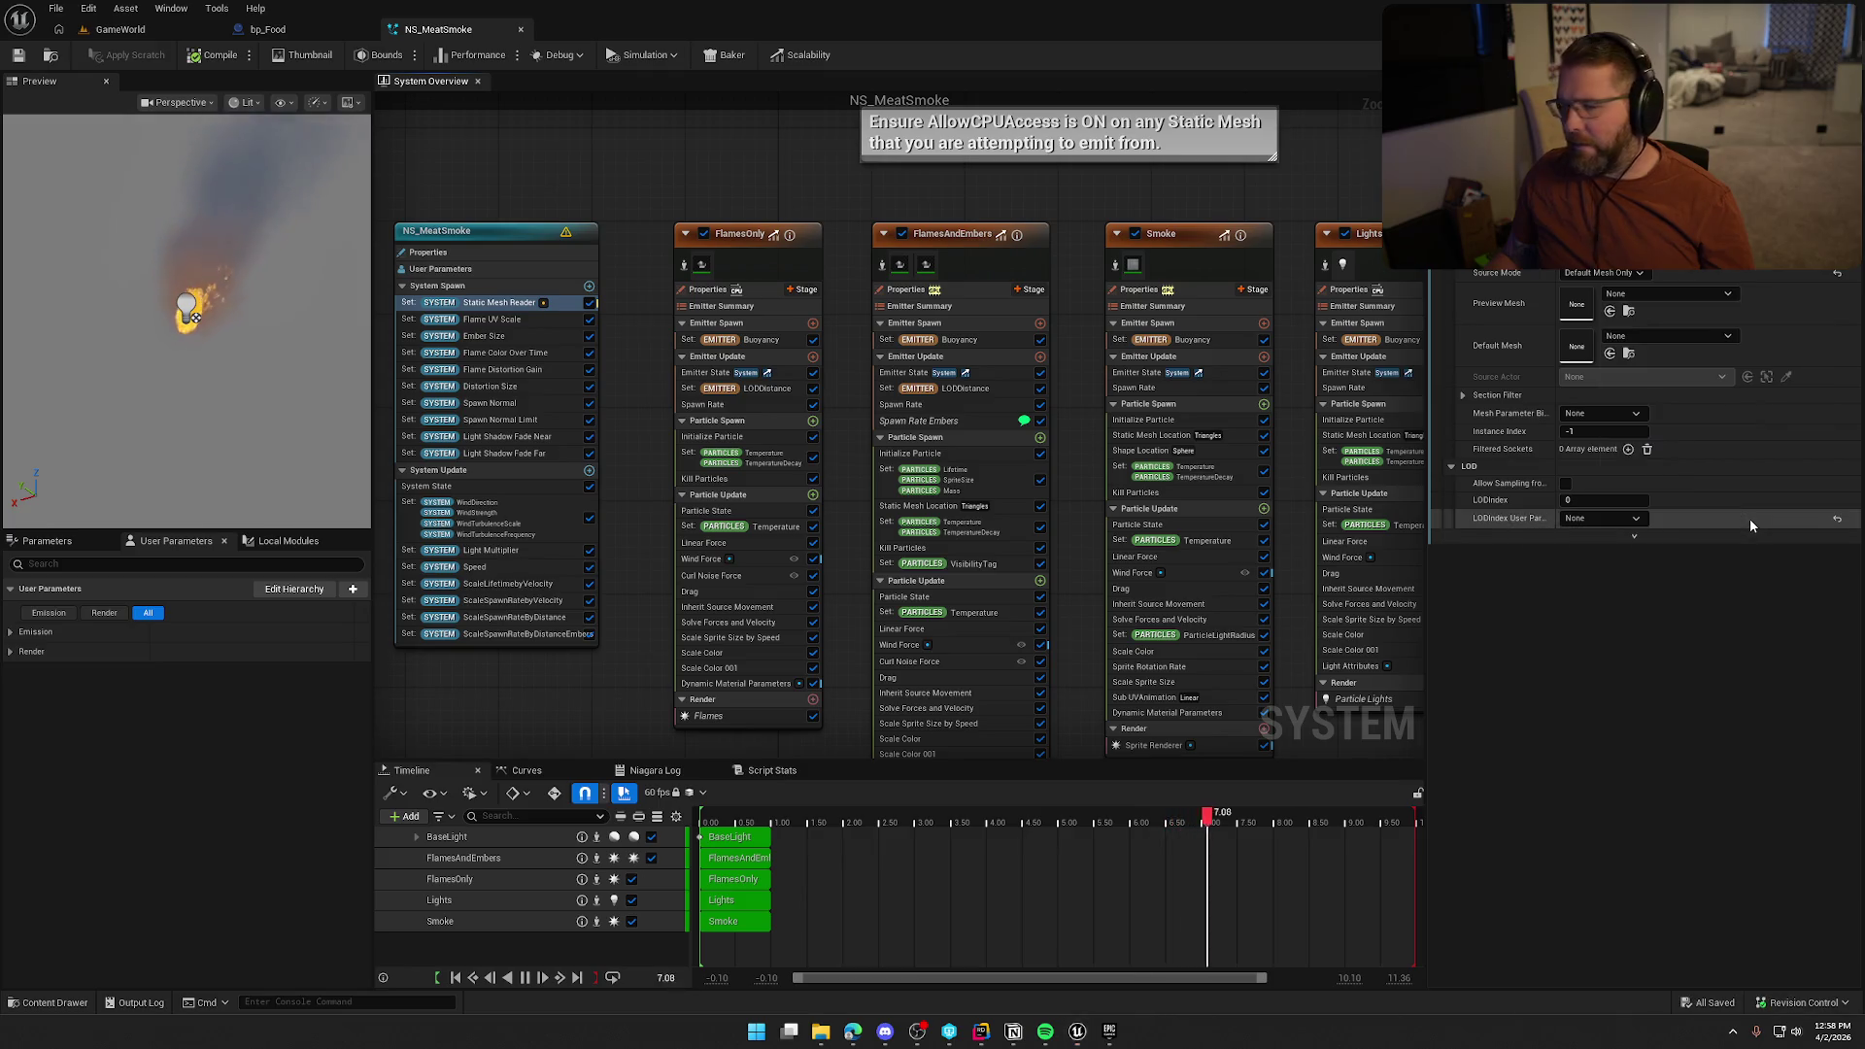
pyautogui.click(1750, 520)
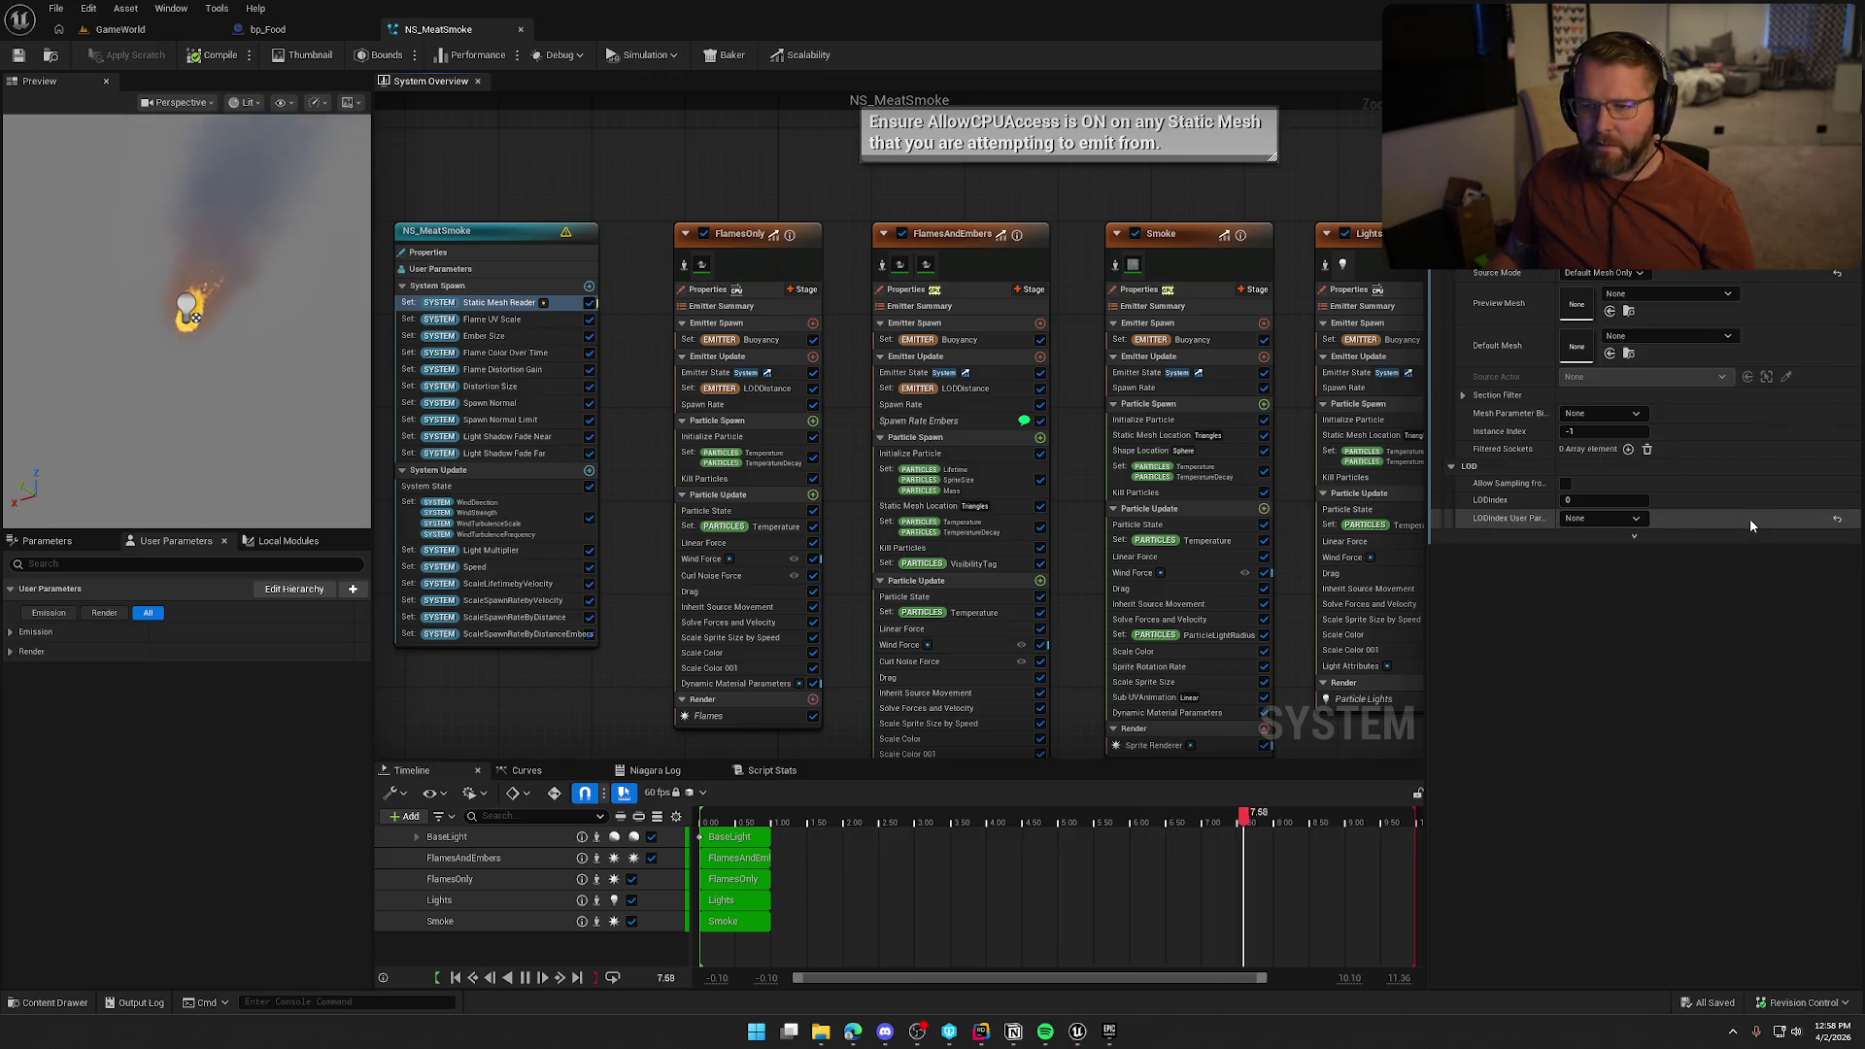
pyautogui.click(1646, 293)
pyautogui.click(1646, 293)
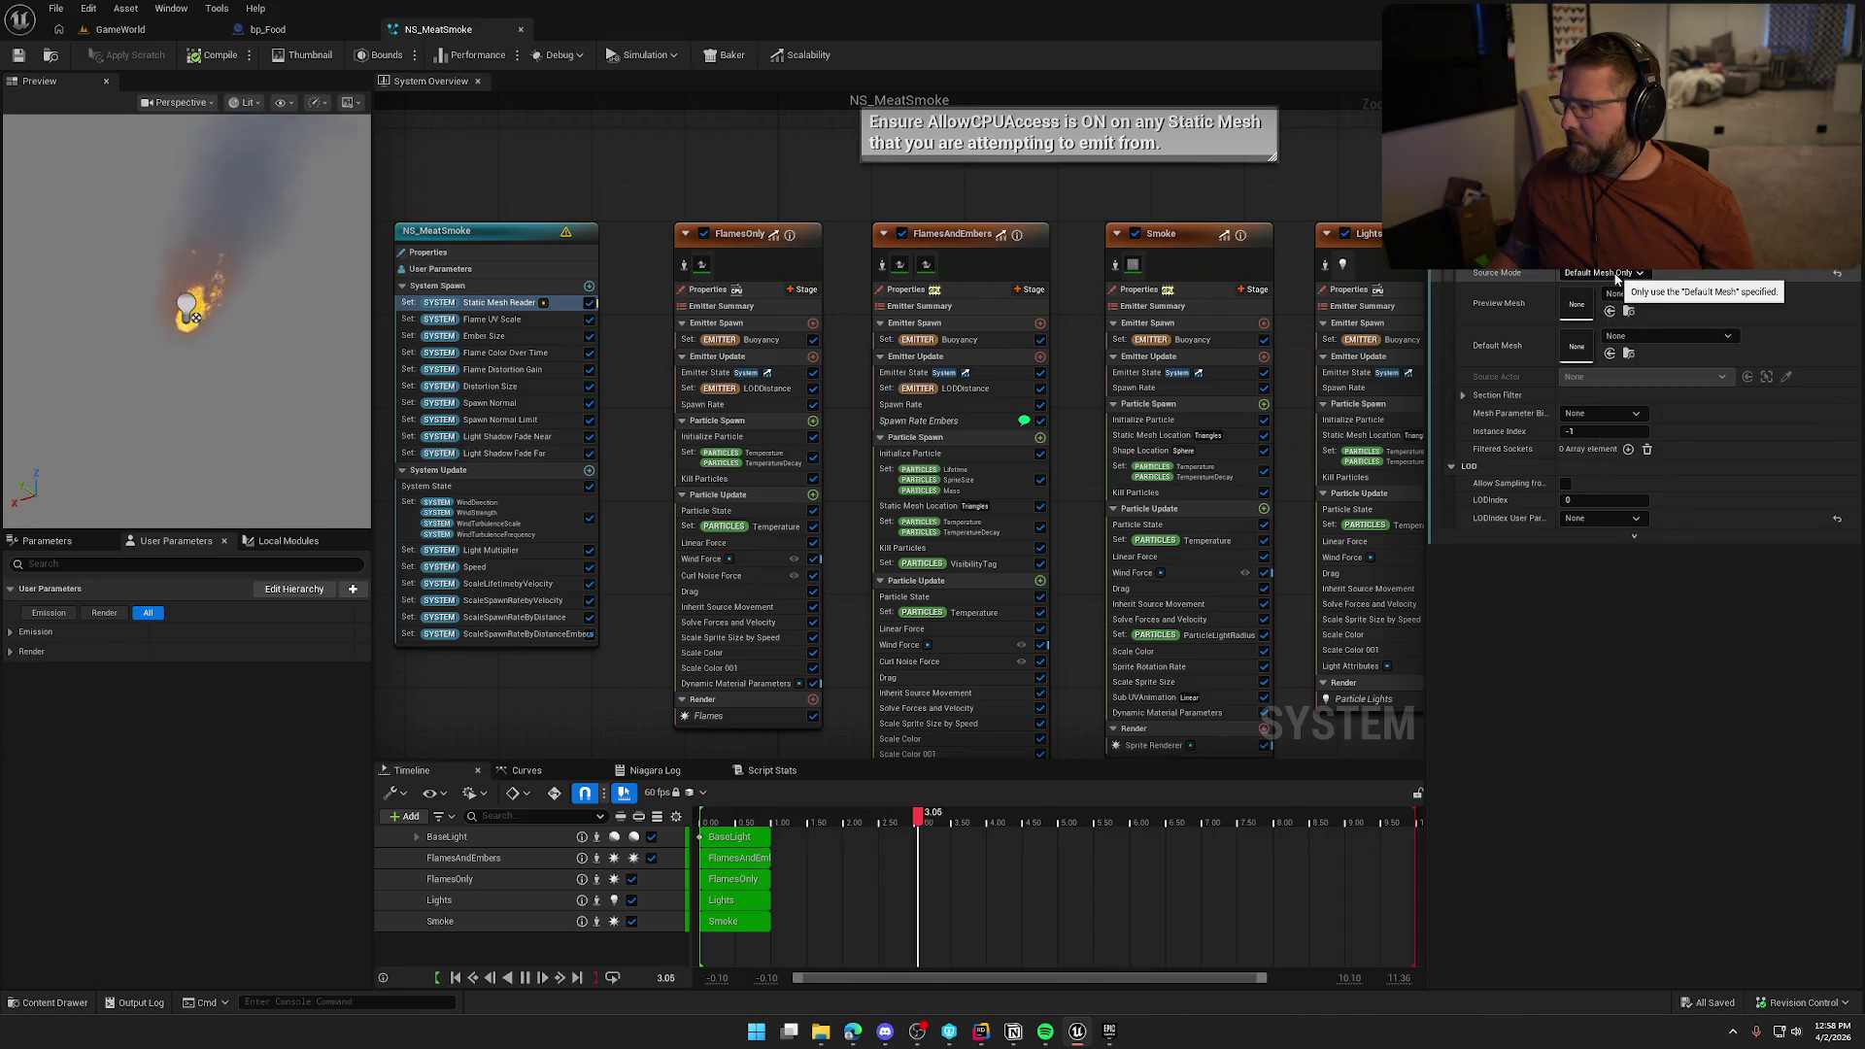
# Set Source Mode to Attach Parent and Preview Mesh to SM_Food_Meat_Raw
pyautogui.click(1618, 275)
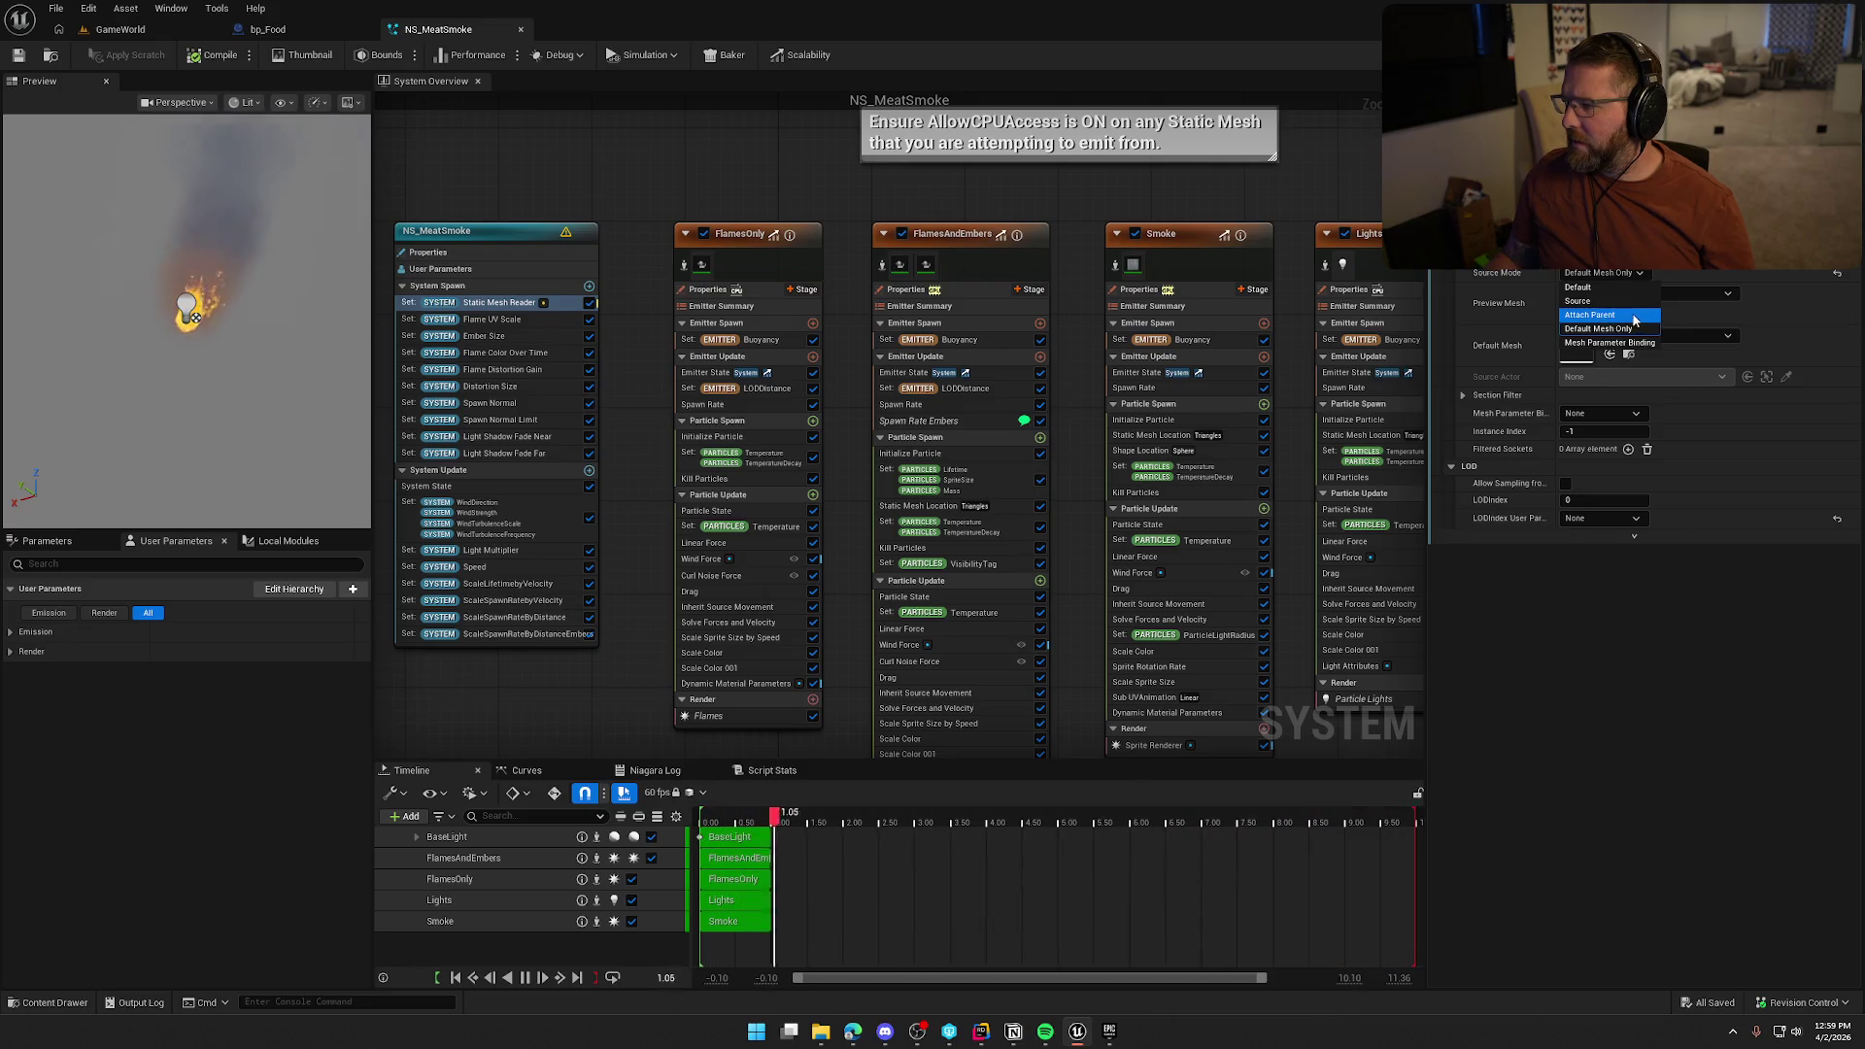
pyautogui.click(1633, 316)
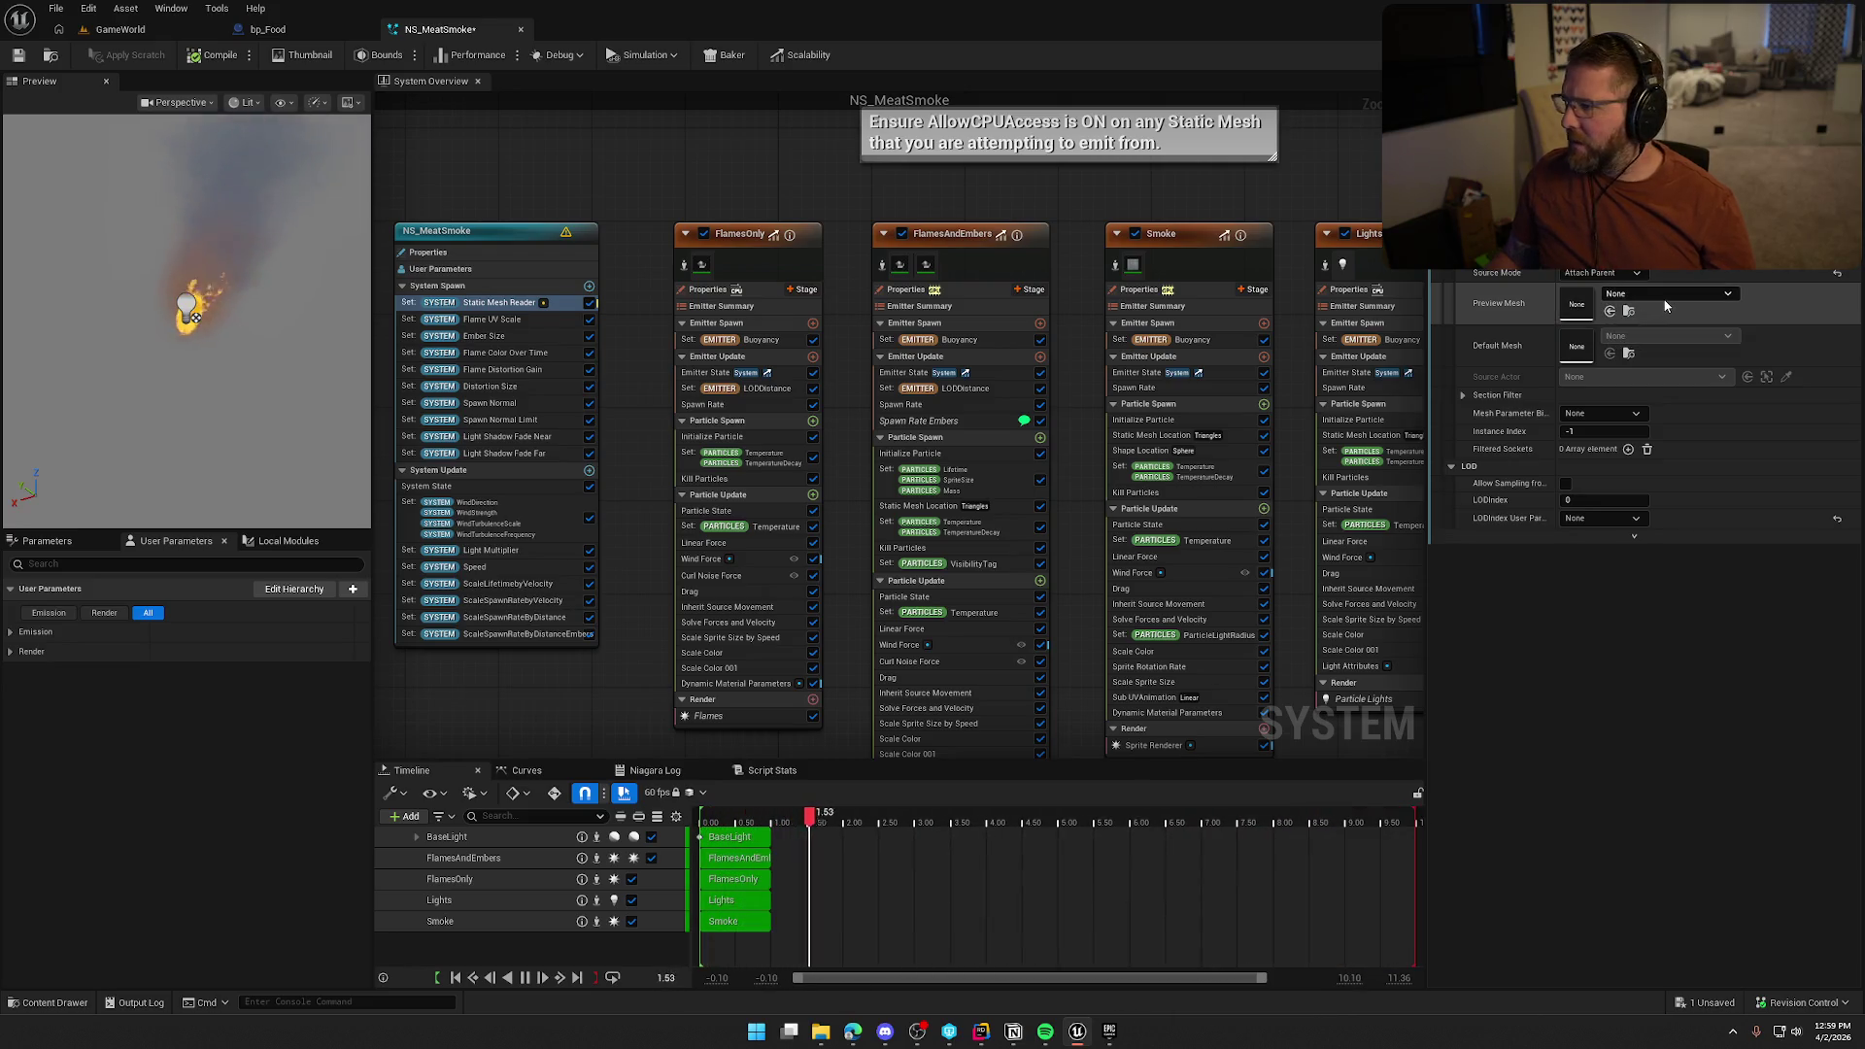
pyautogui.click(1664, 293)
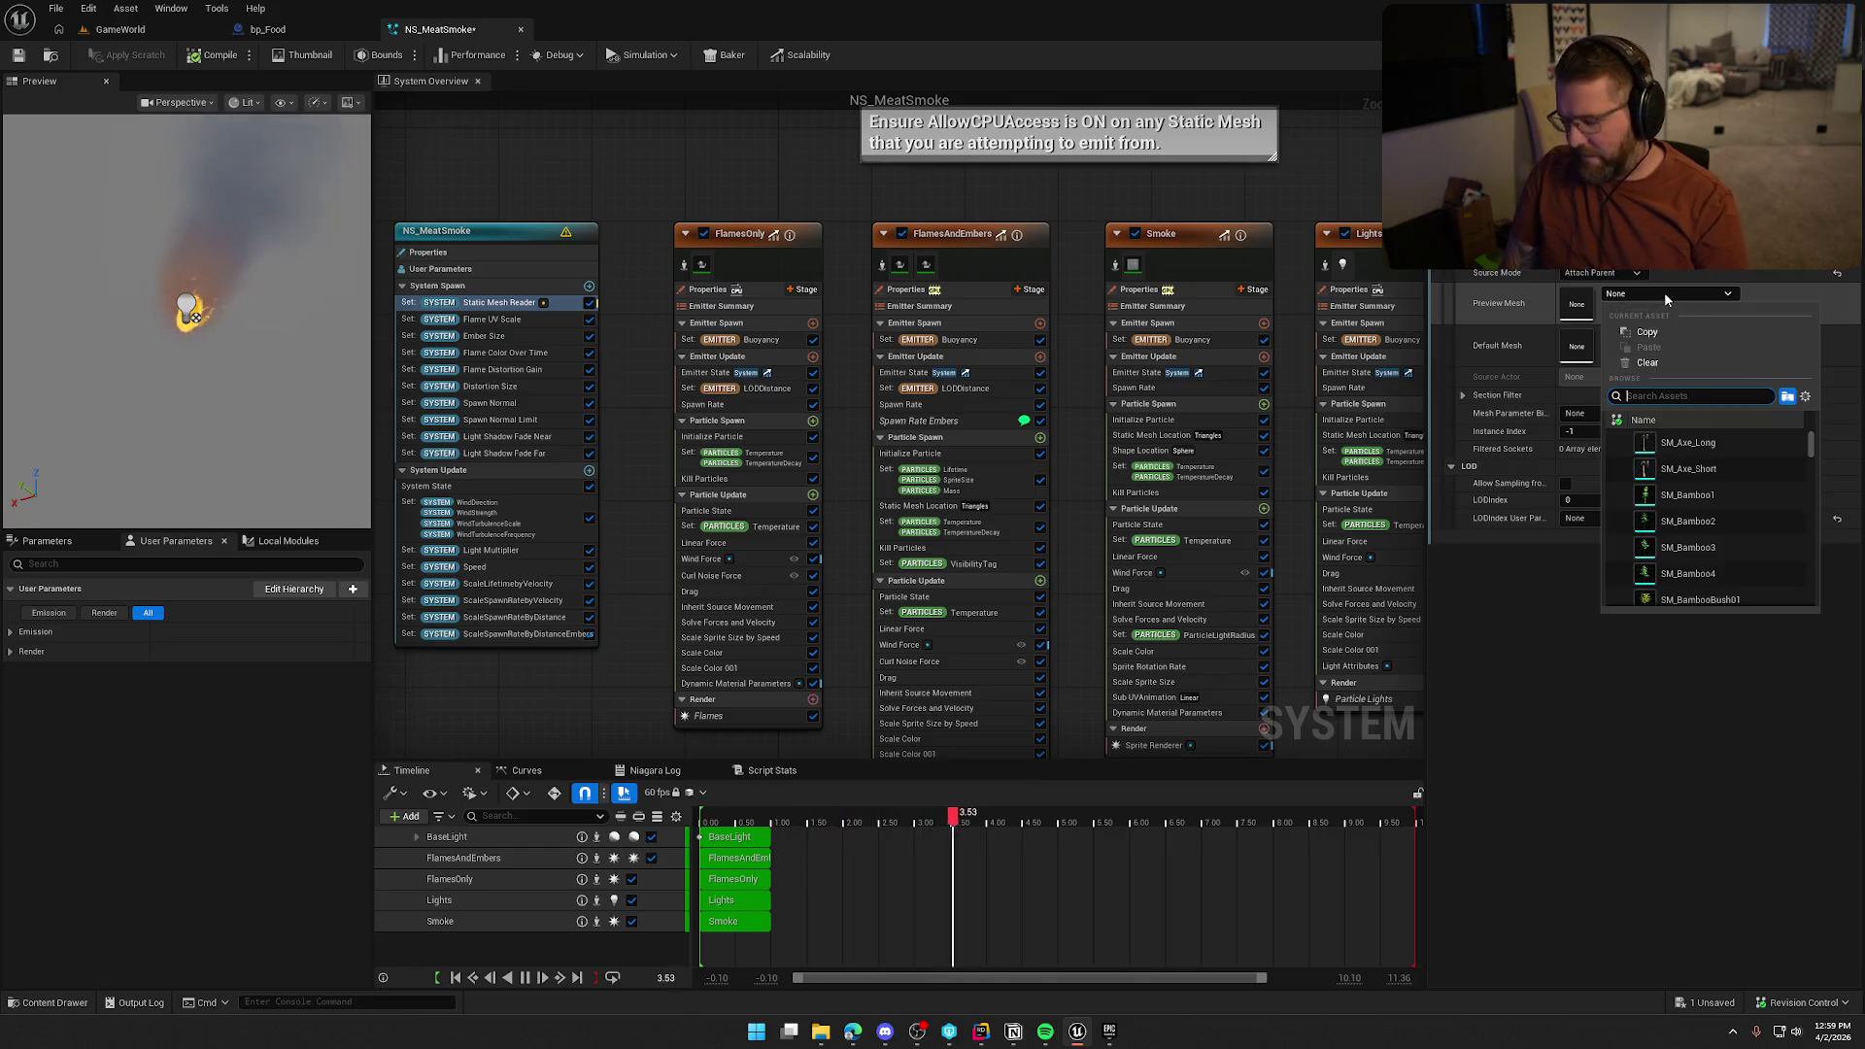
pyautogui.write('food')
pyautogui.click(1736, 512)
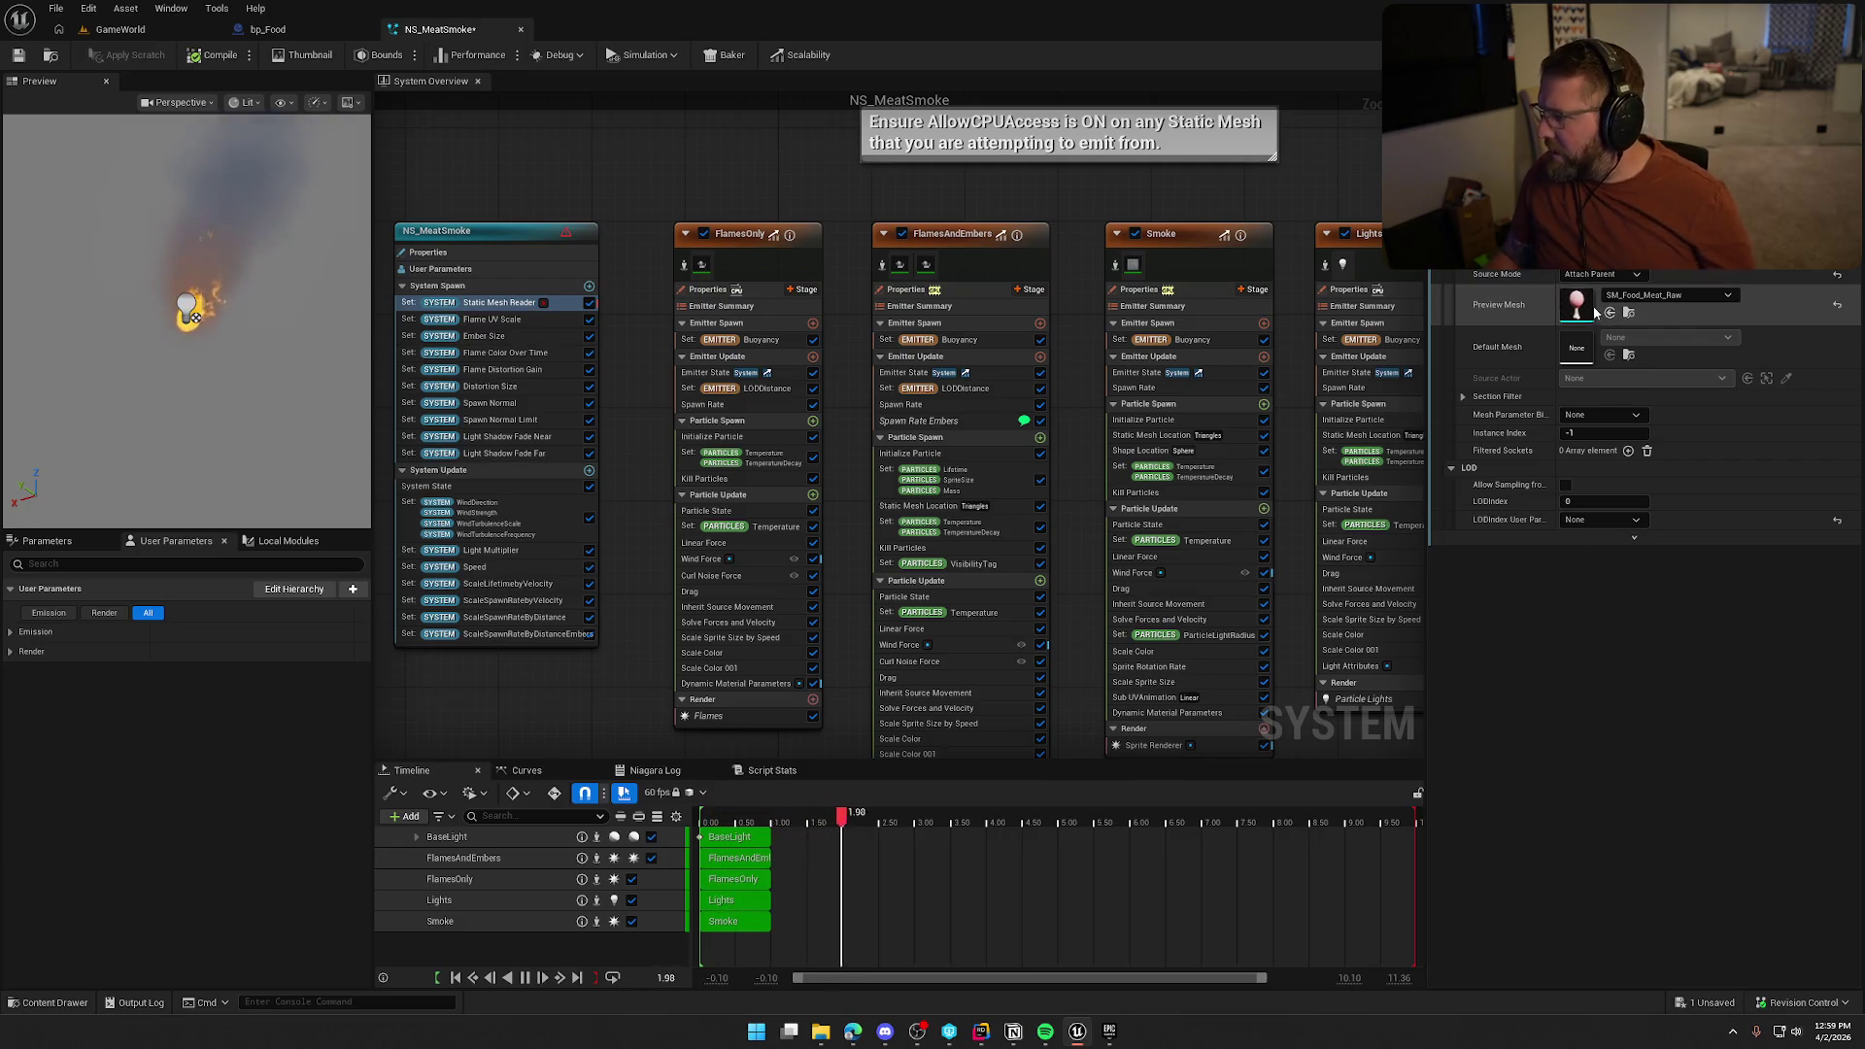
pyautogui.scroll(-2, 1585, 316)
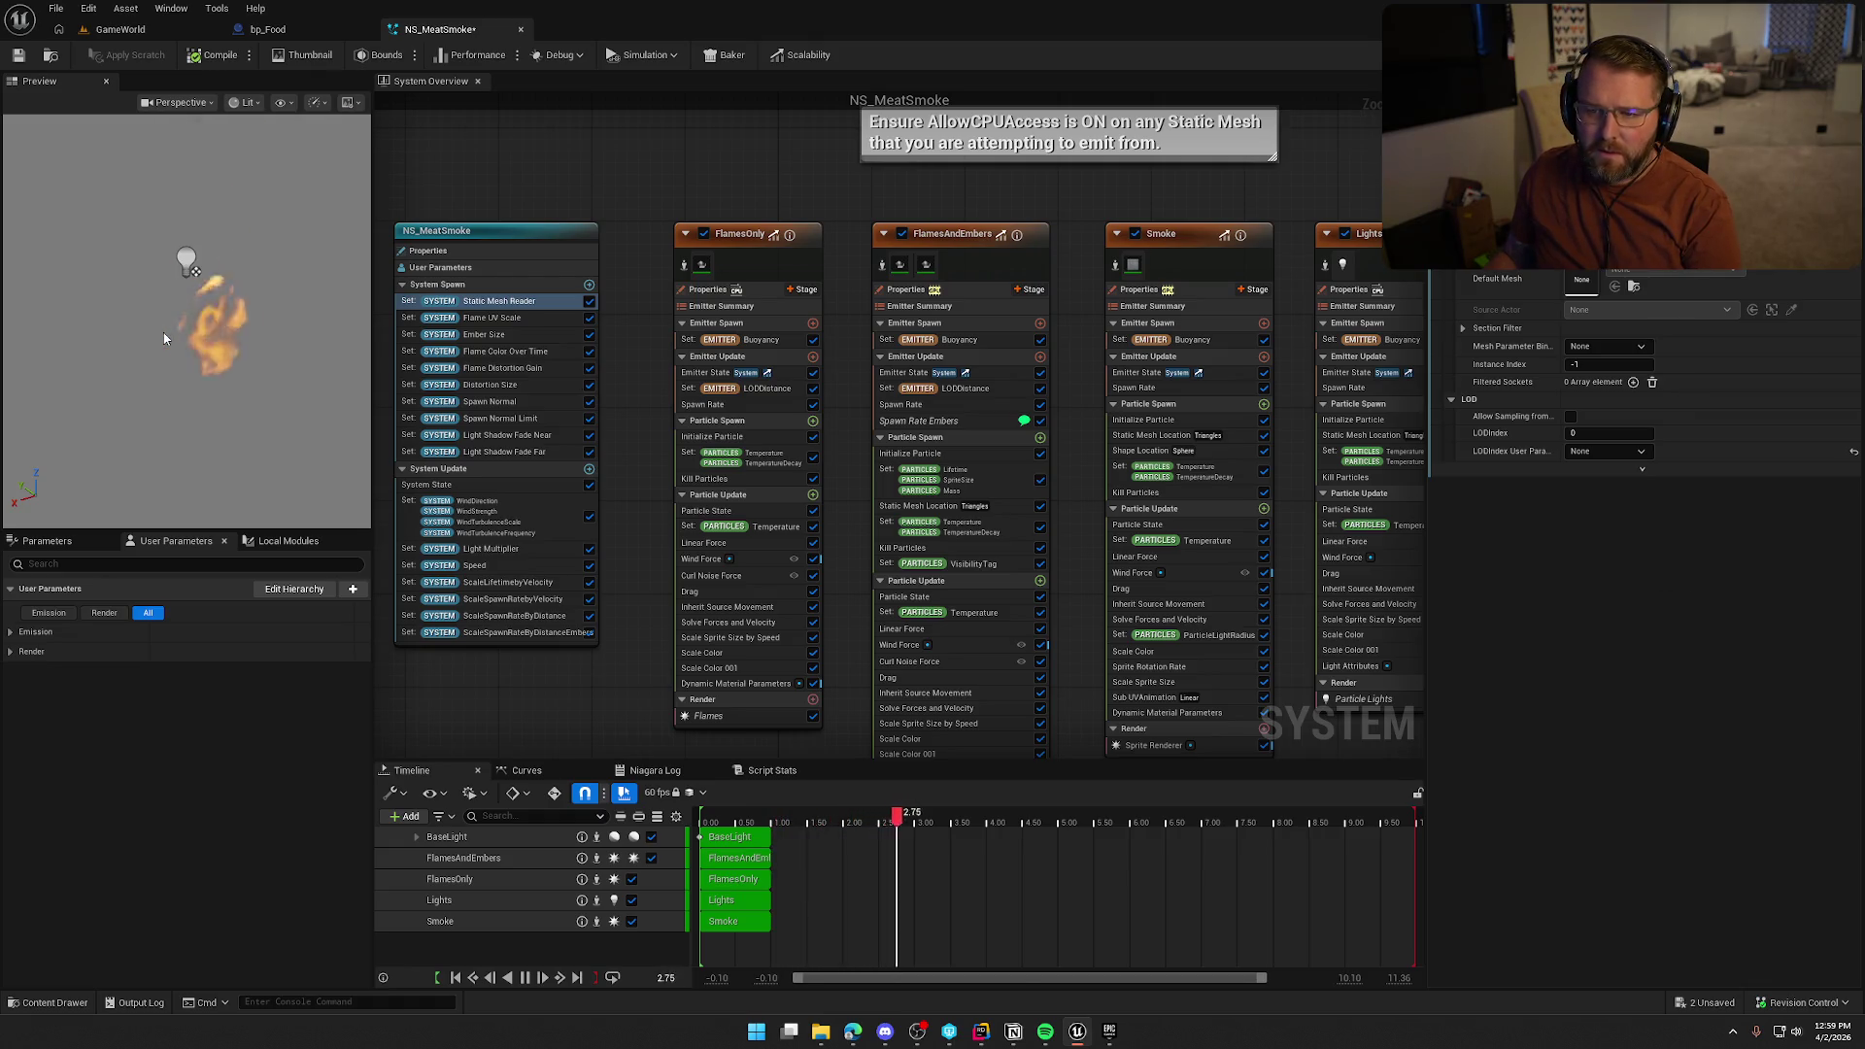
# Delete the FlamesOnly and FlamesAndEmbers emitters from NS_MeatSmoke
pyautogui.click(744, 237)
pyautogui.press('Delete')
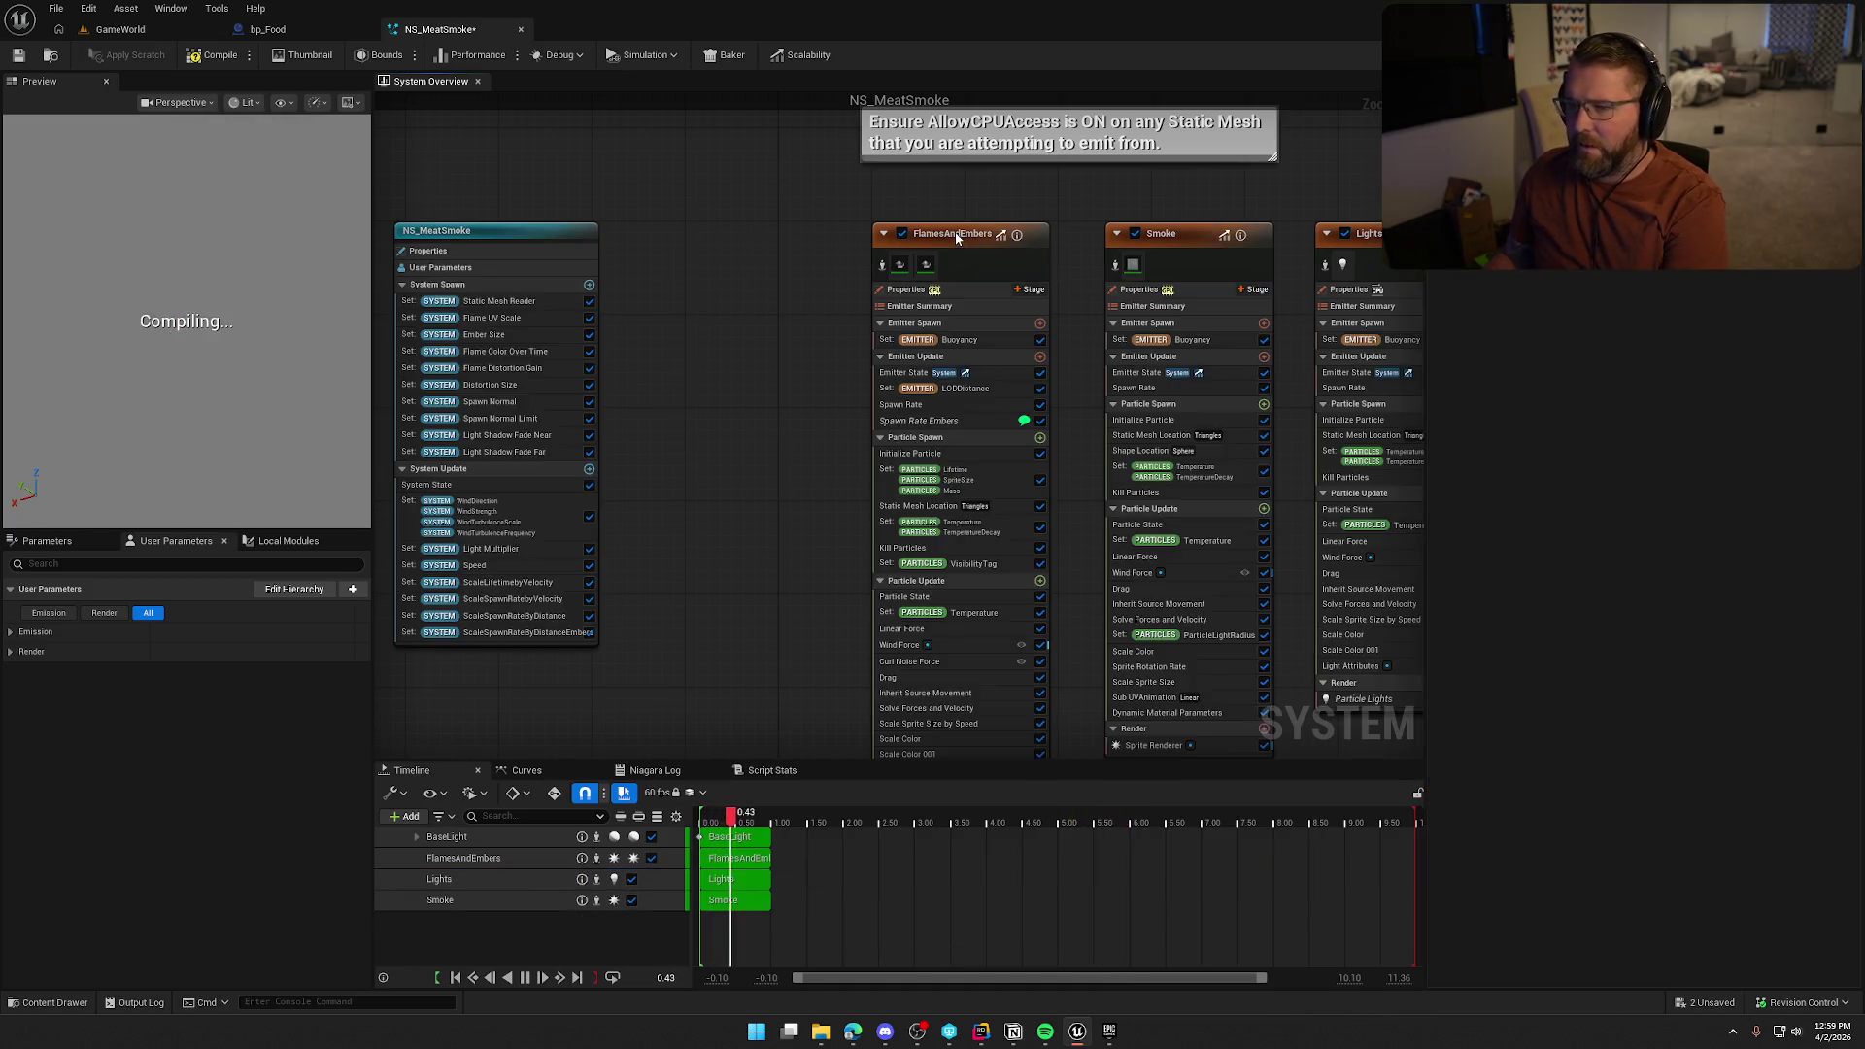
pyautogui.click(1000, 289)
pyautogui.press('Delete')
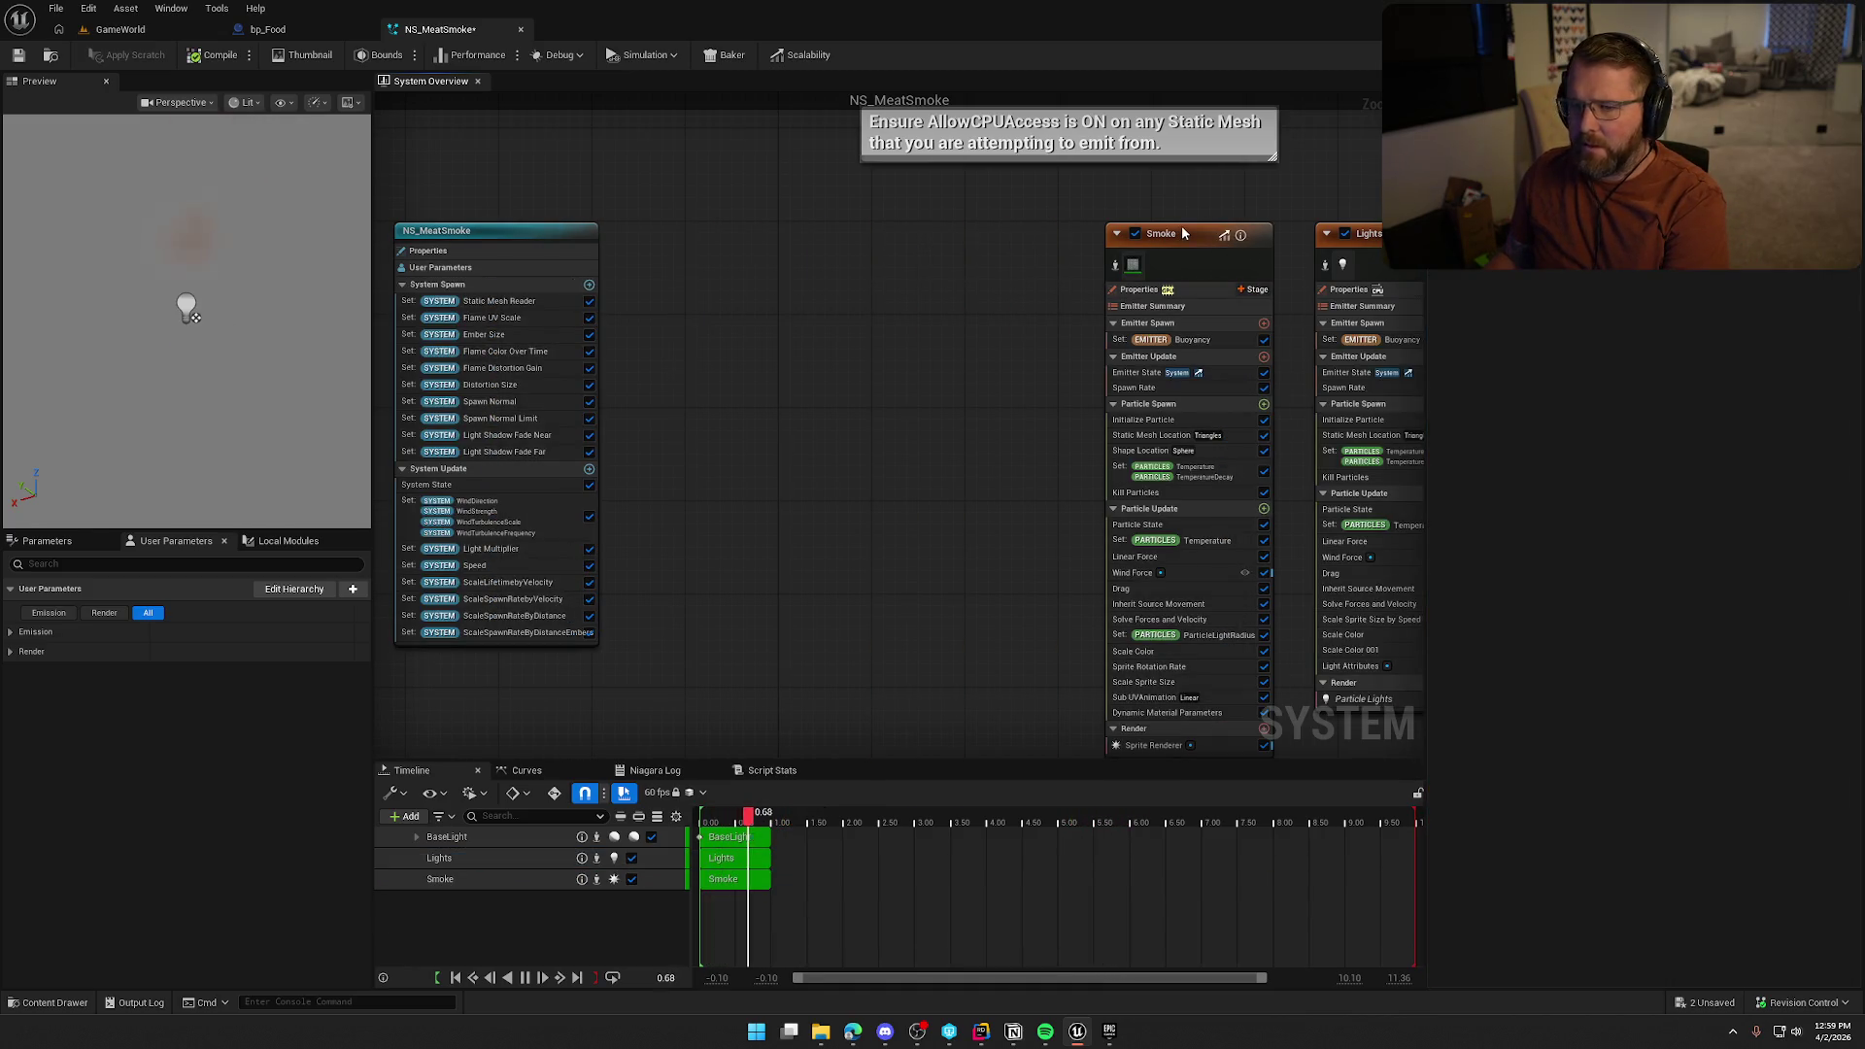
# Delete the Lights and BaseLight emitters and frame the remaining system and Smoke nodes
pyautogui.moveTo(1183, 233); pyautogui.dragTo(797, 229)
pyautogui.moveTo(1210, 248); pyautogui.dragTo(952, 235)
pyautogui.click(1069, 239)
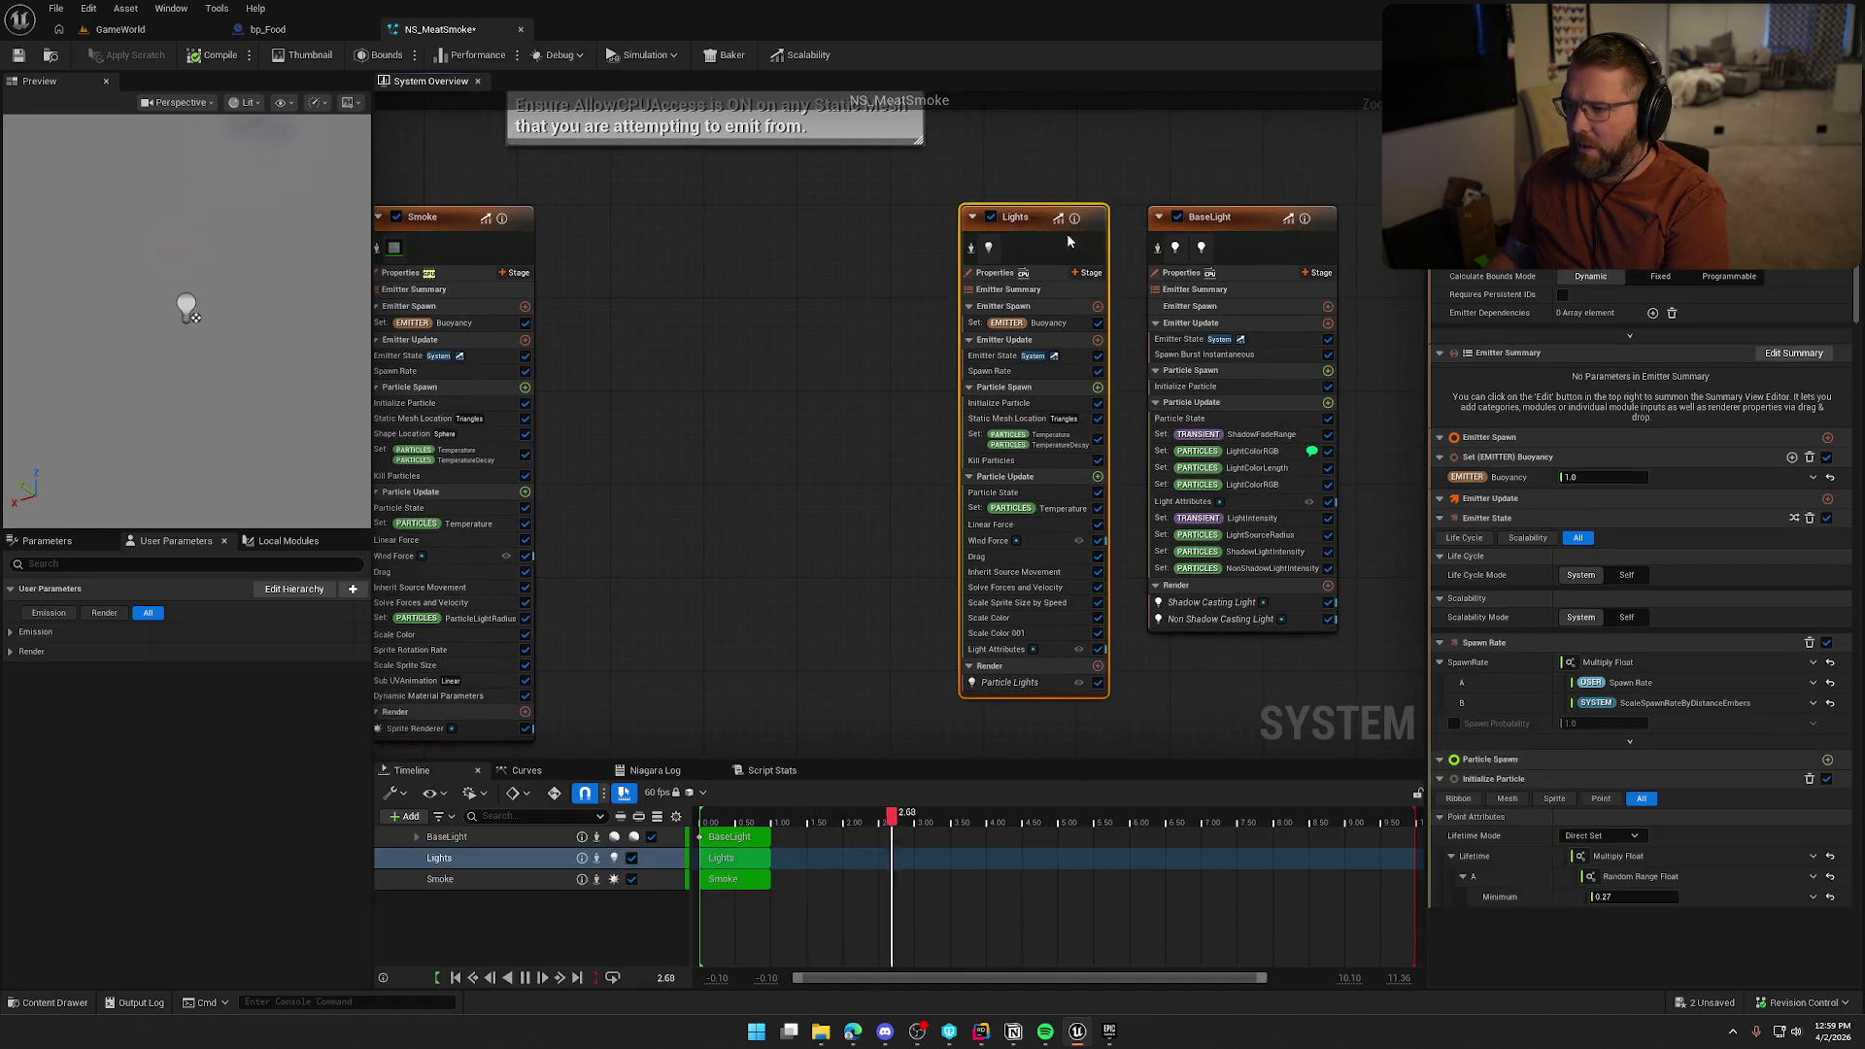
pyautogui.press('Delete')
pyautogui.click(1251, 224)
pyautogui.press('Delete')
pyautogui.press('Home')
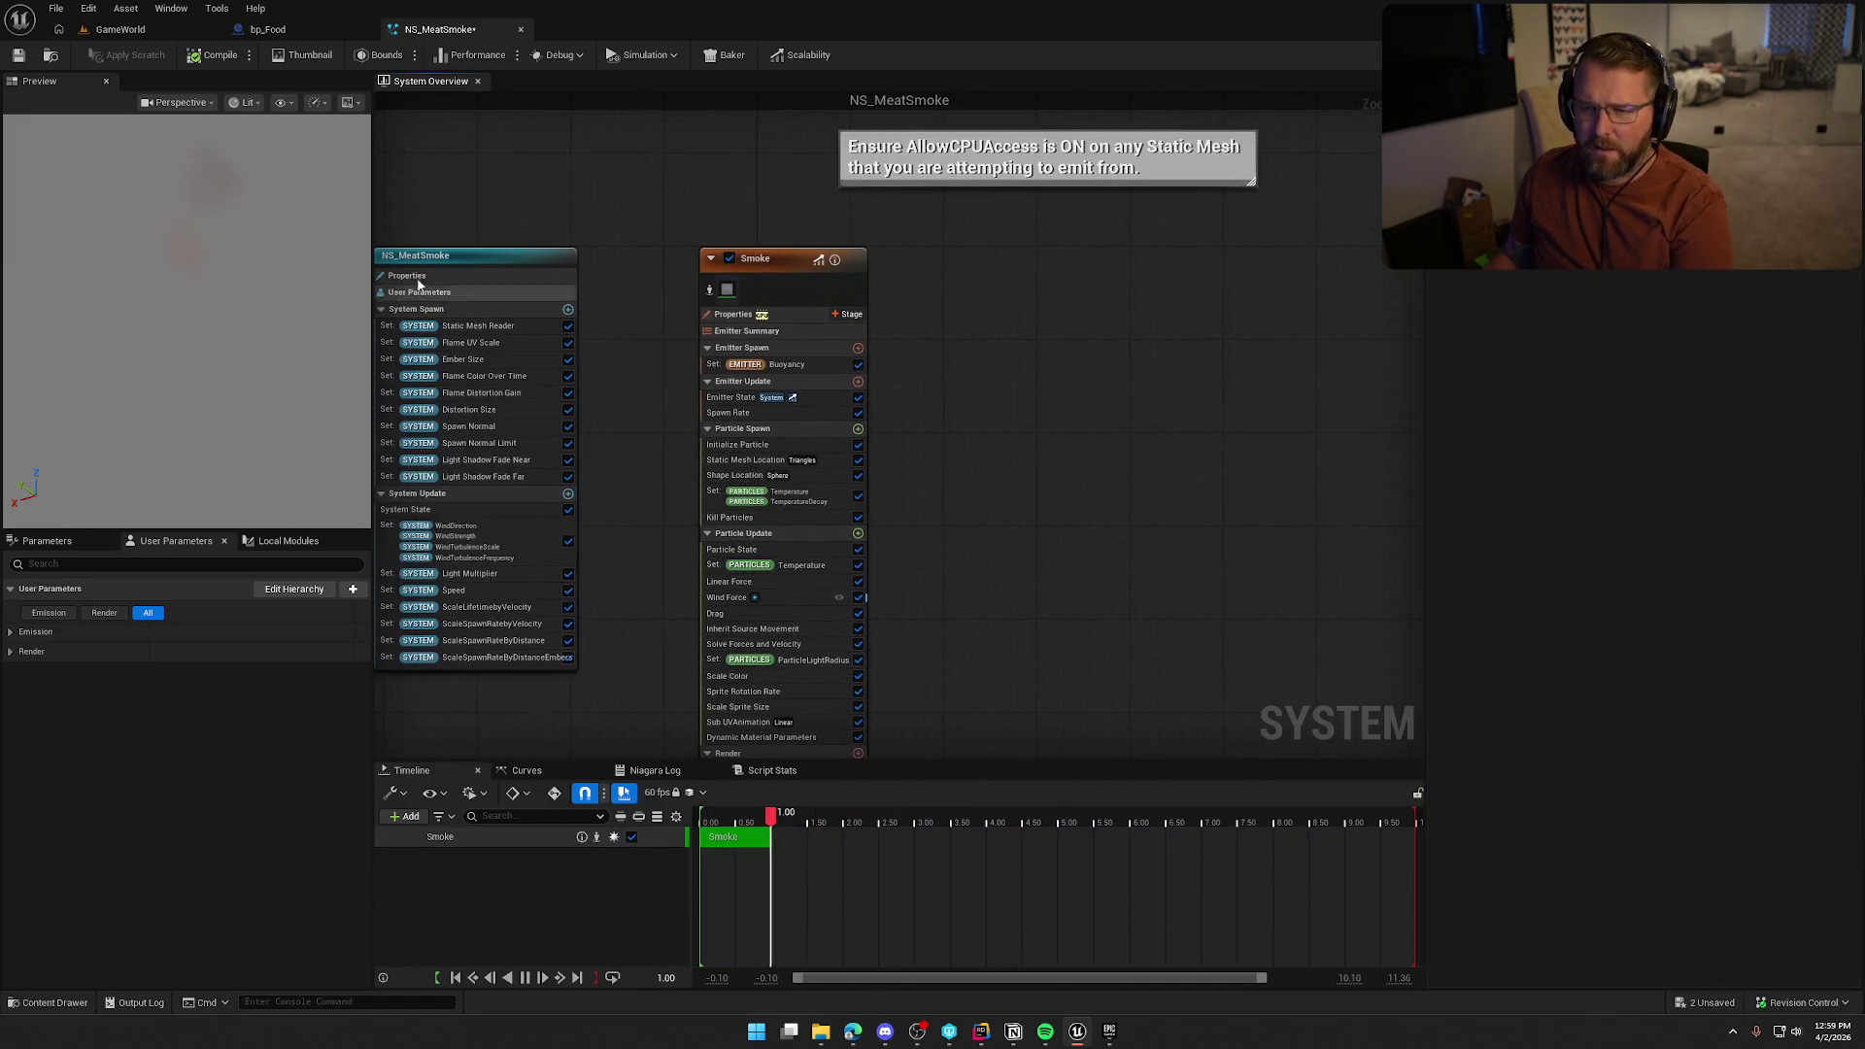
pyautogui.moveTo(614, 212)
pyautogui.mouseDown()
pyautogui.moveTo(713, 212)
pyautogui.moveTo(778, 185)
pyautogui.mouseUp()
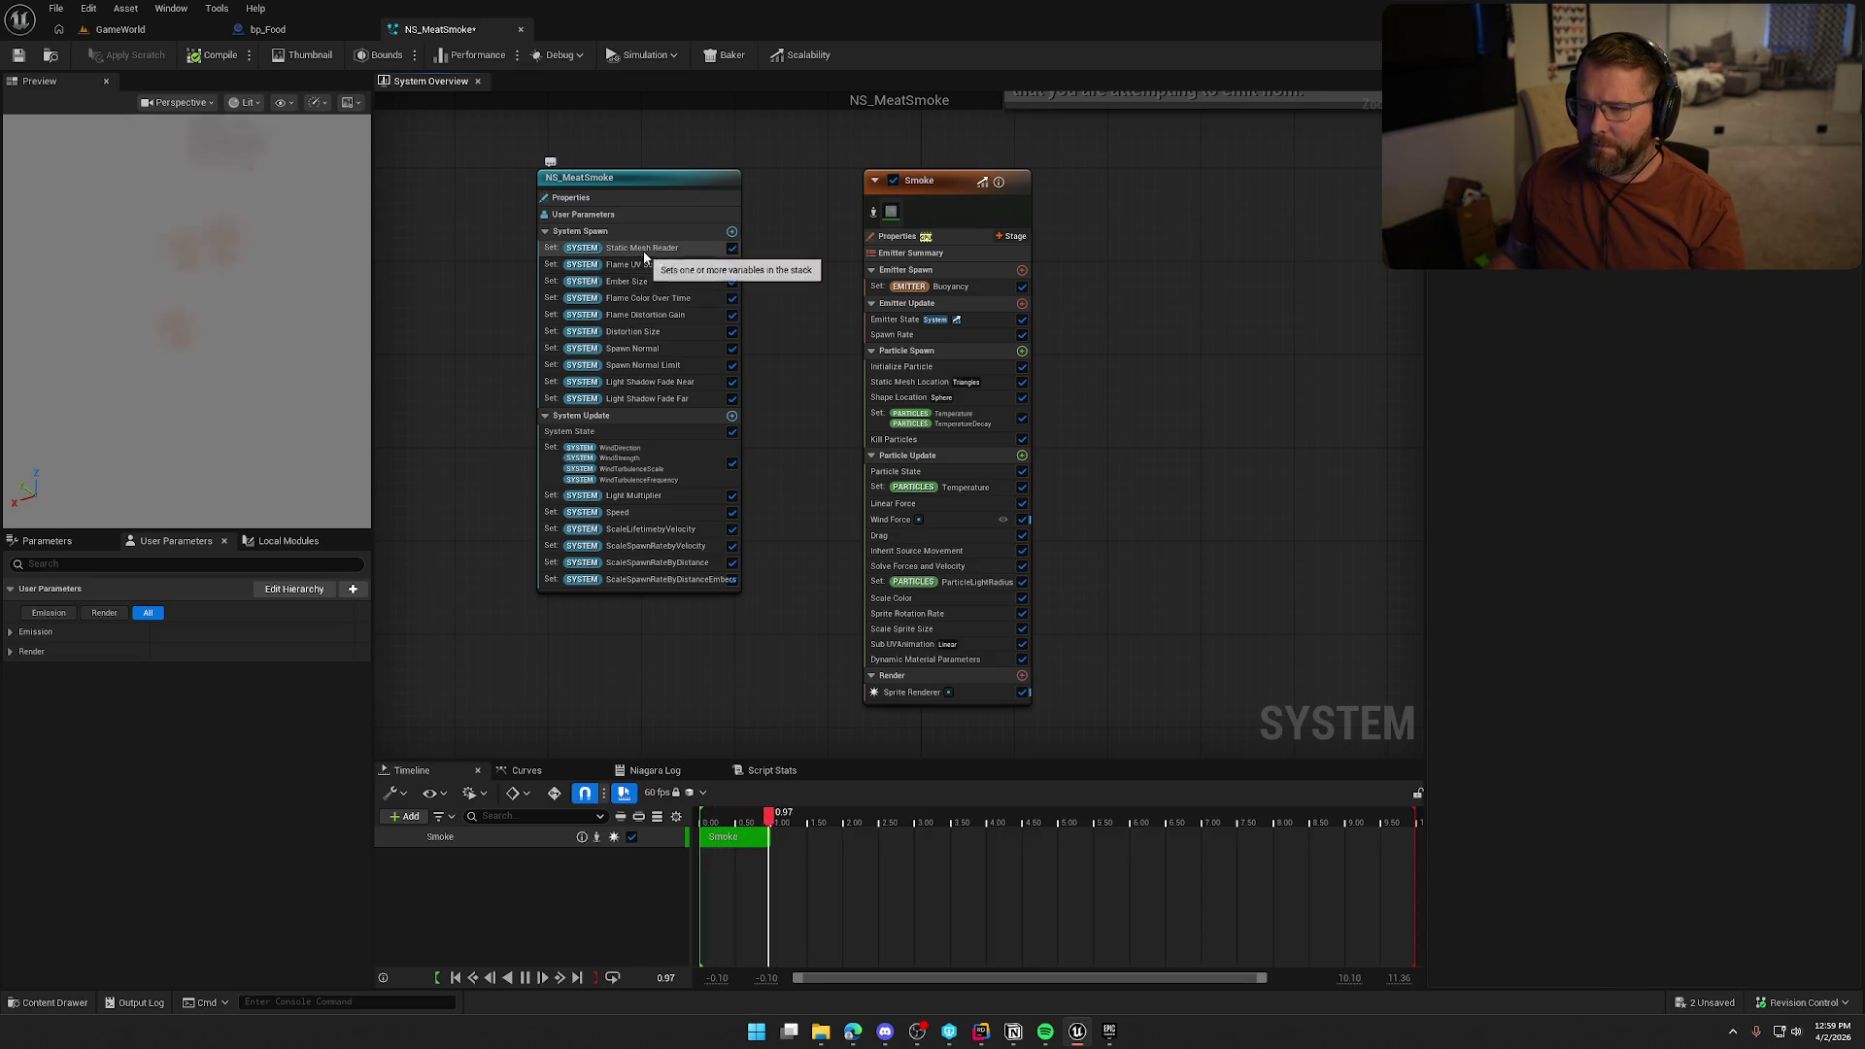
# Delete the Flame UV Scale, Ember Size, Flame Color, Flame Distortion Gain and Distortion Size modules, keeping Spawn Normal
pyautogui.click(641, 248)
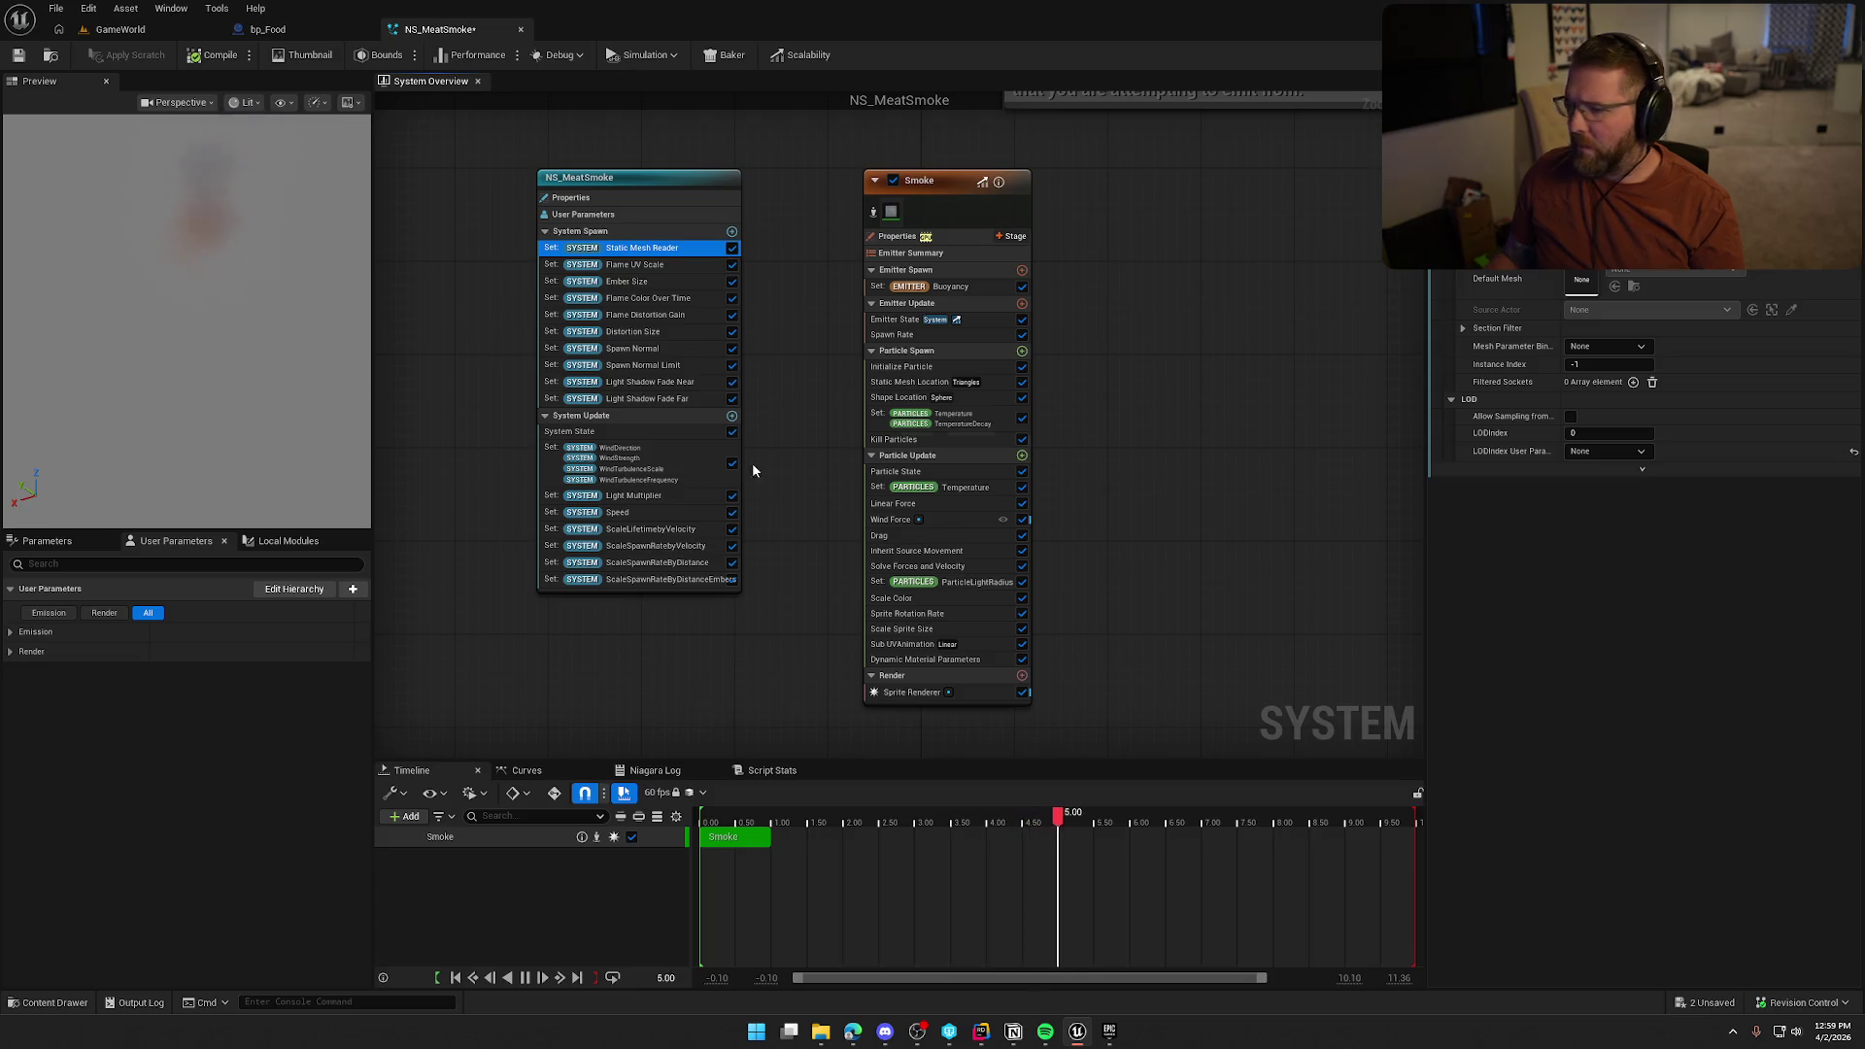
pyautogui.click(645, 266)
pyautogui.press('Delete')
pyautogui.press('Delete')
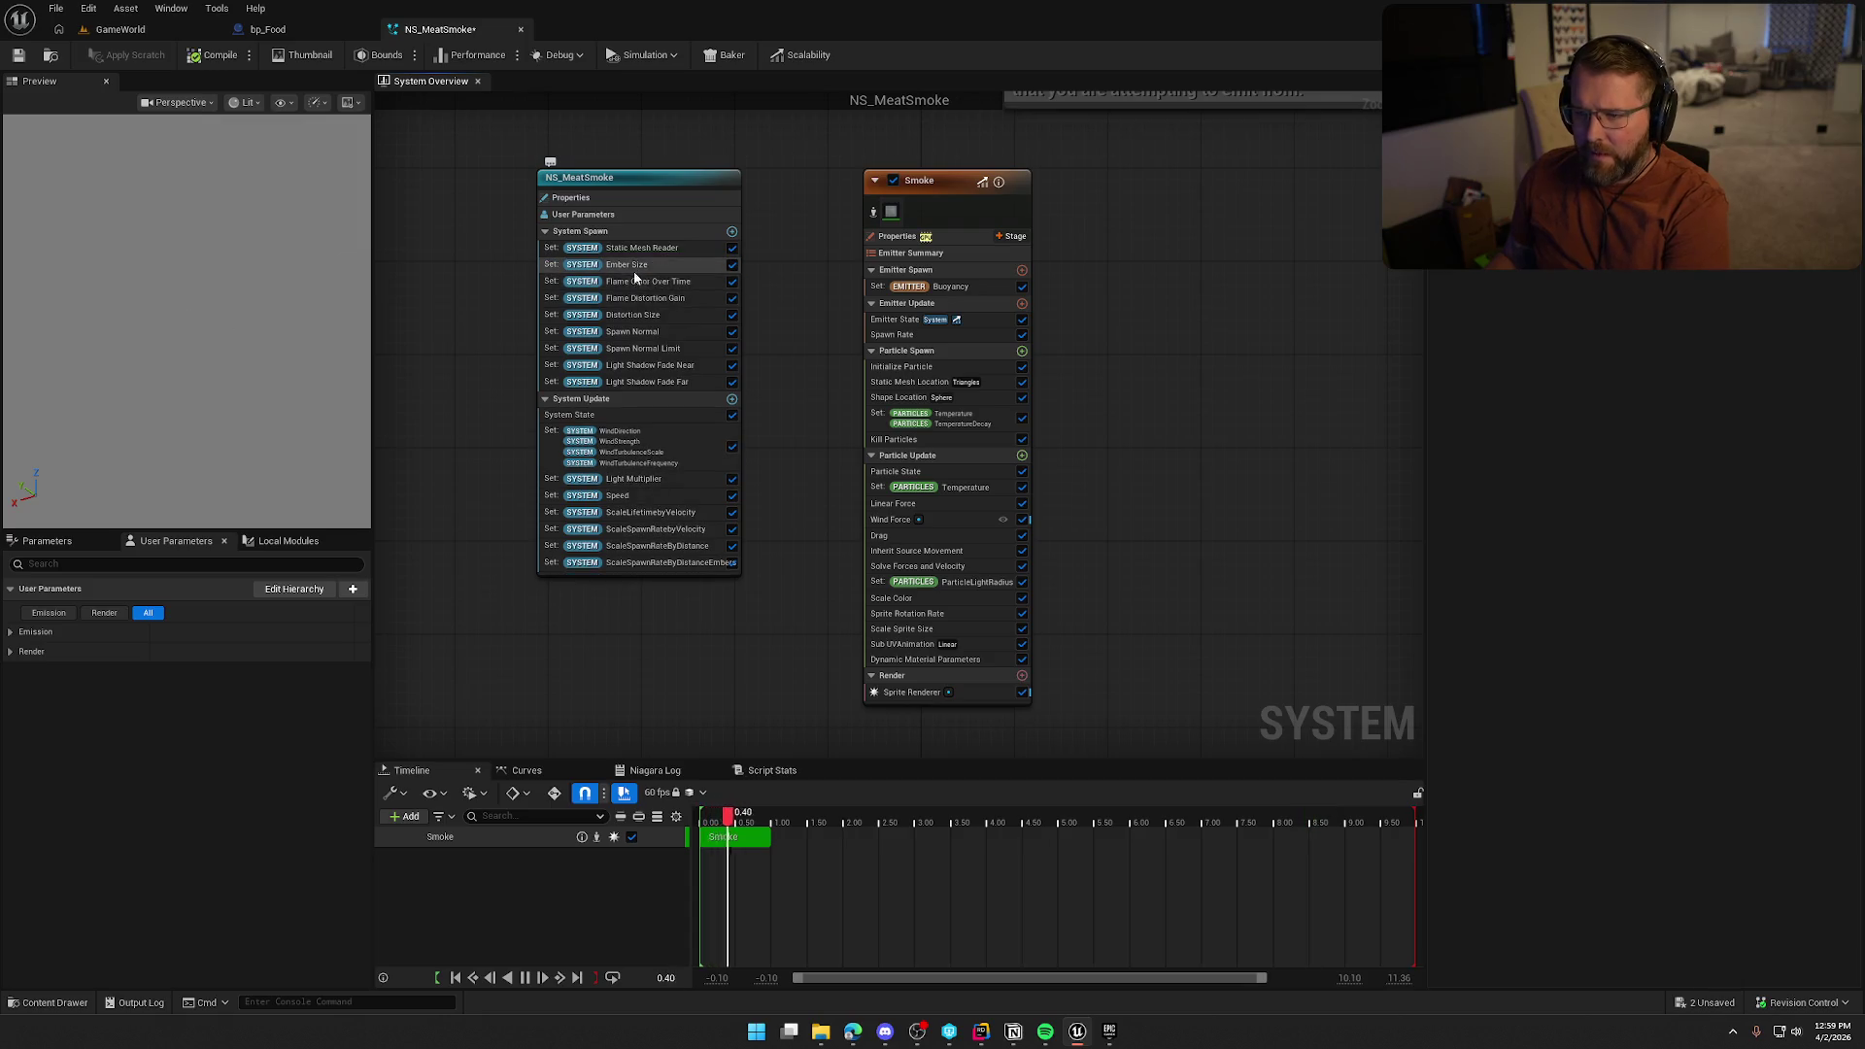
pyautogui.press('Delete')
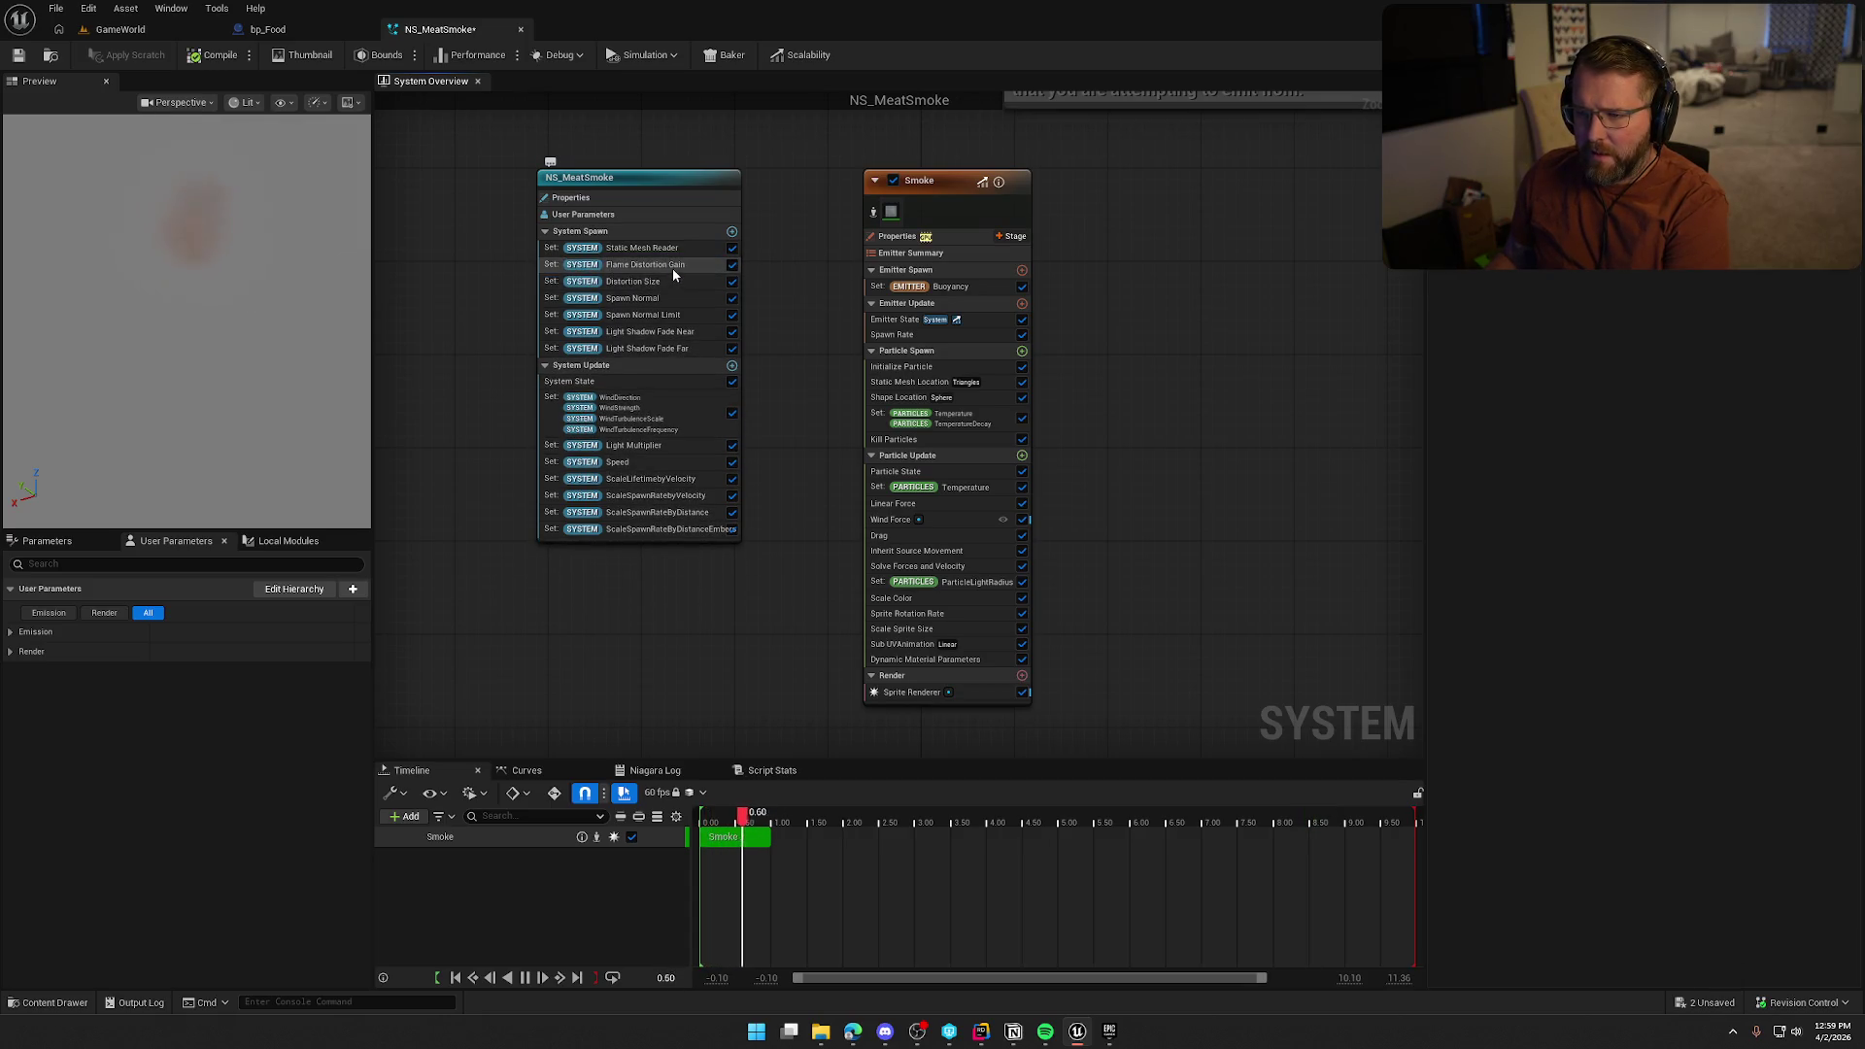
pyautogui.click(672, 266)
pyautogui.press('Delete')
pyautogui.click(655, 265)
pyautogui.press('Delete')
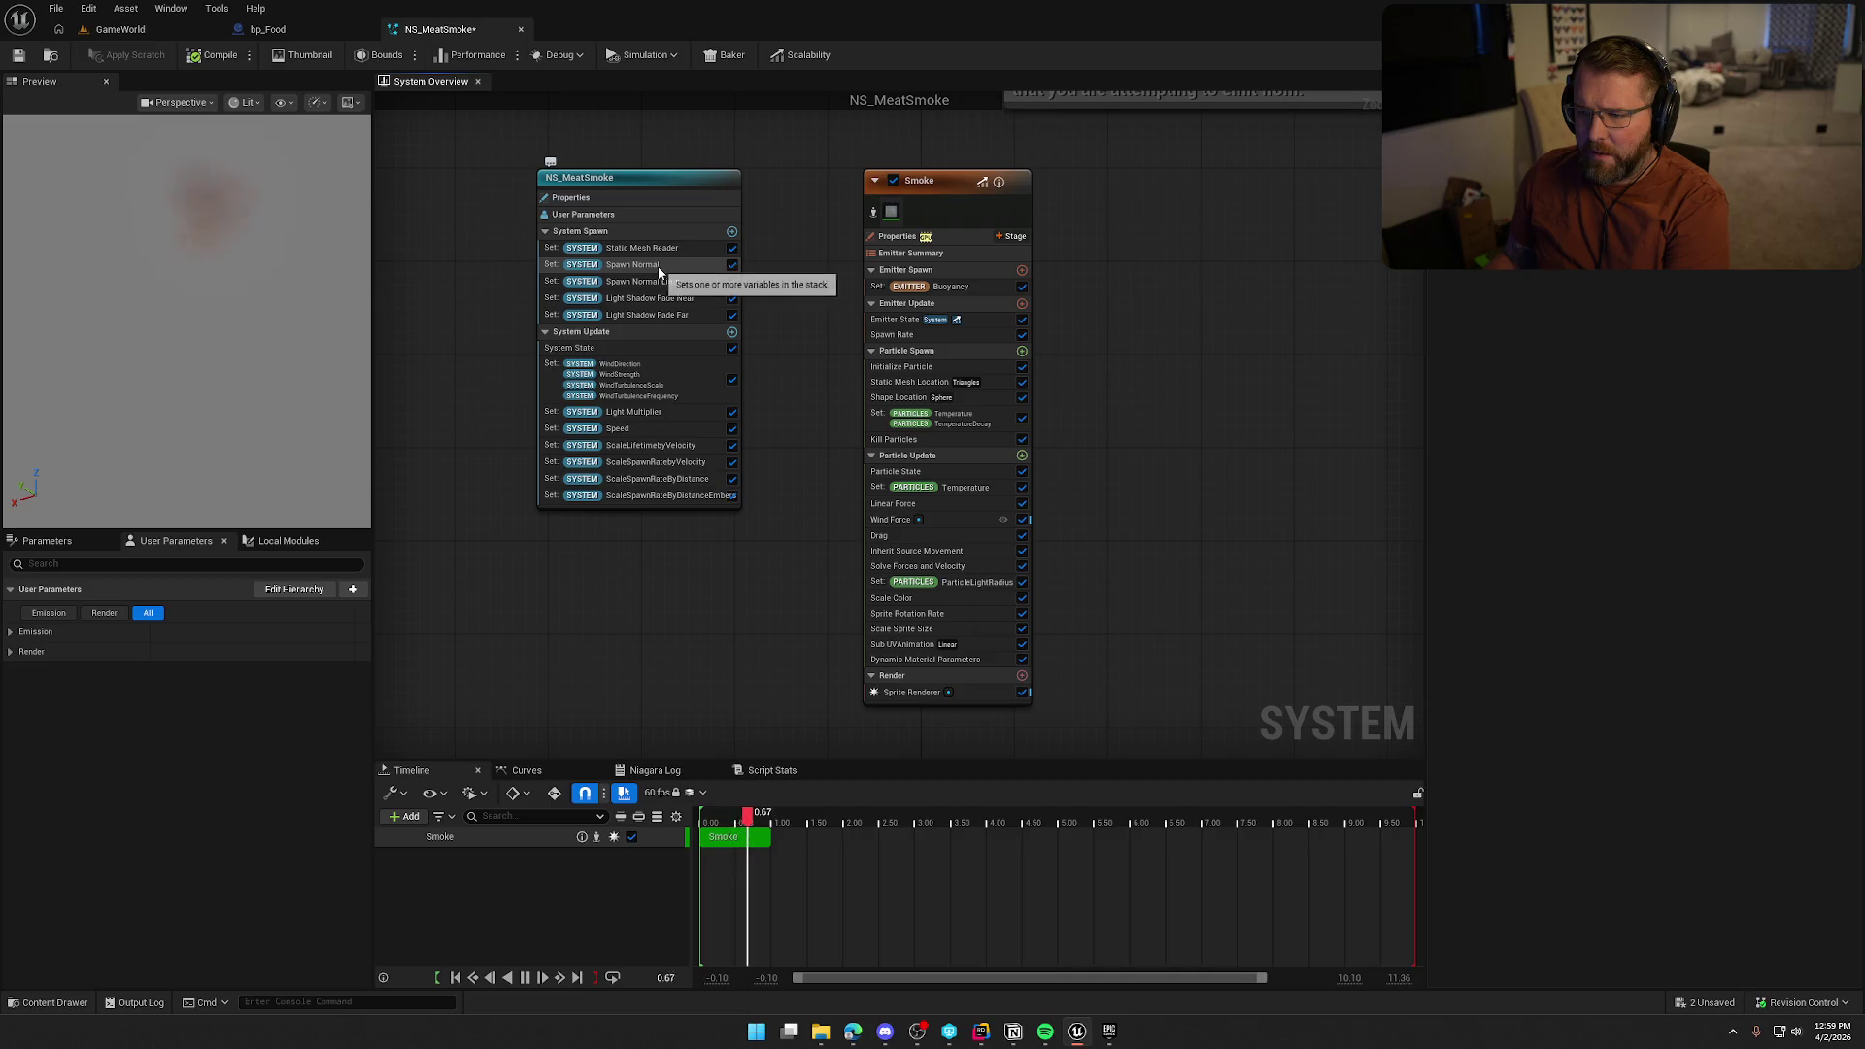
pyautogui.click(659, 267)
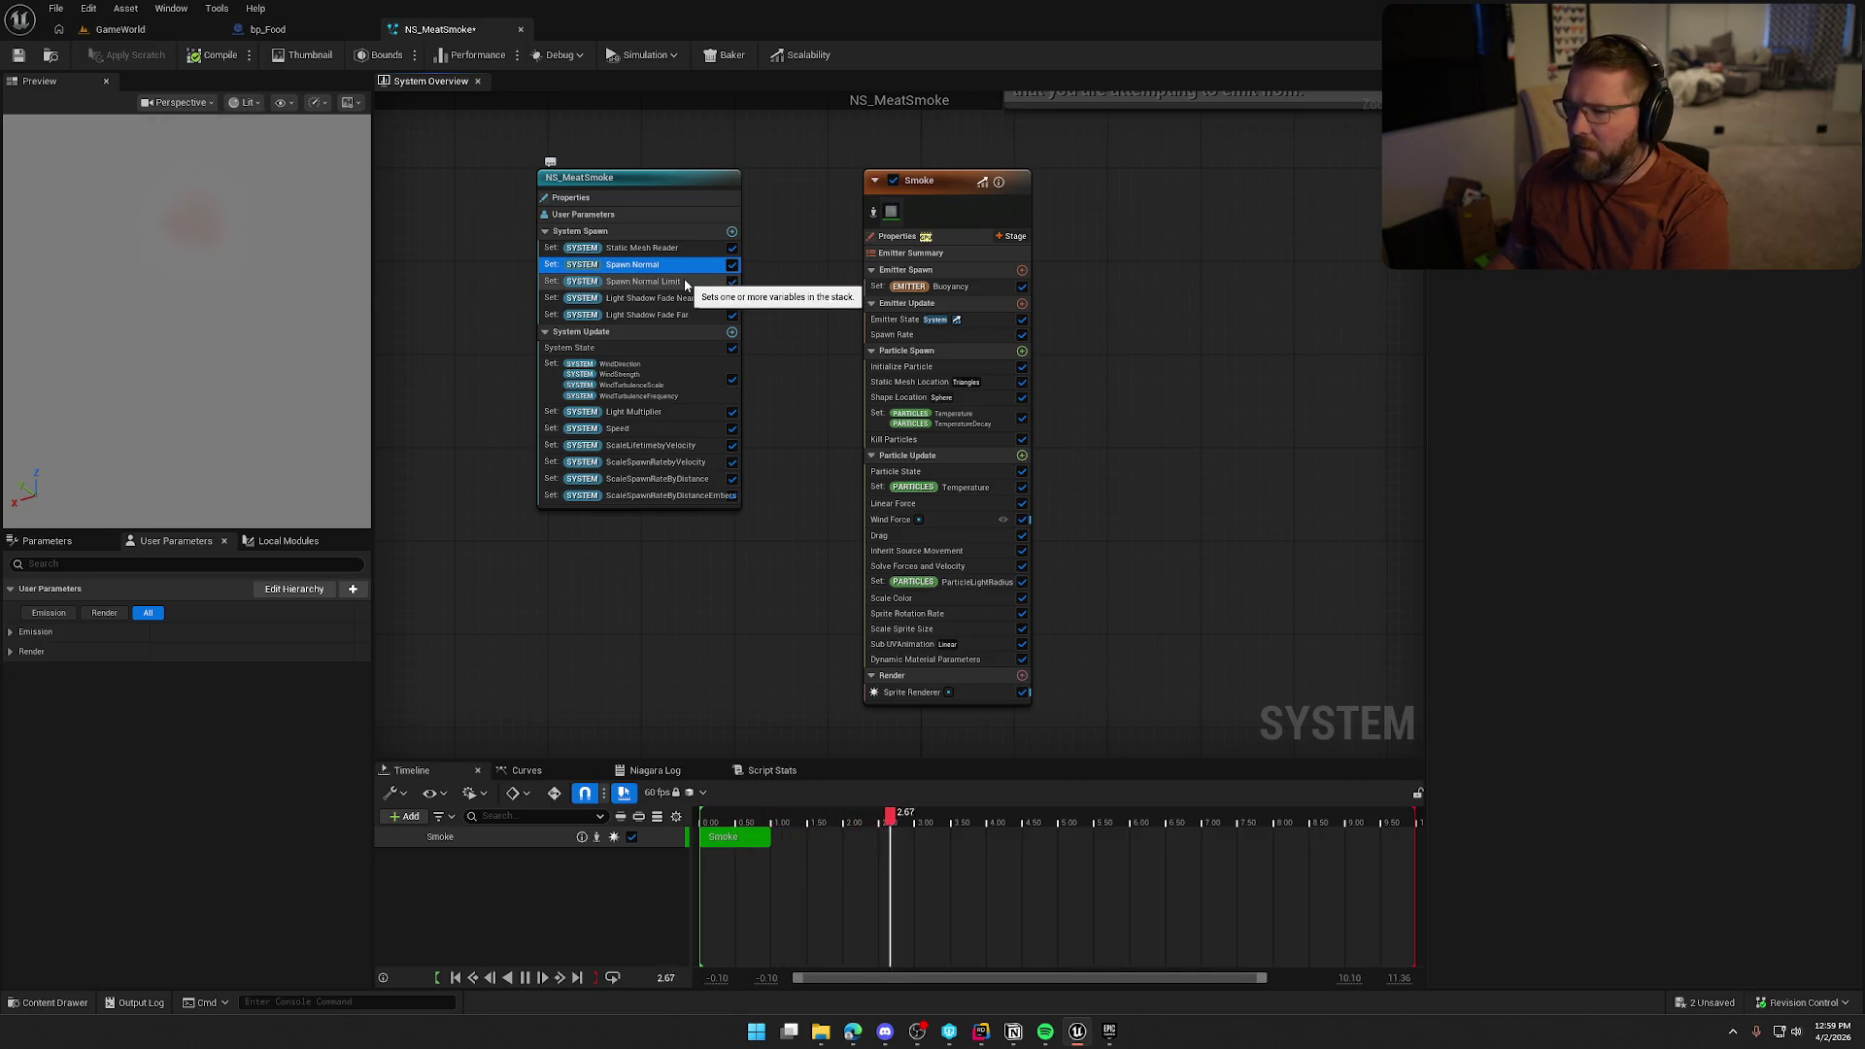
pyautogui.press('Delete')
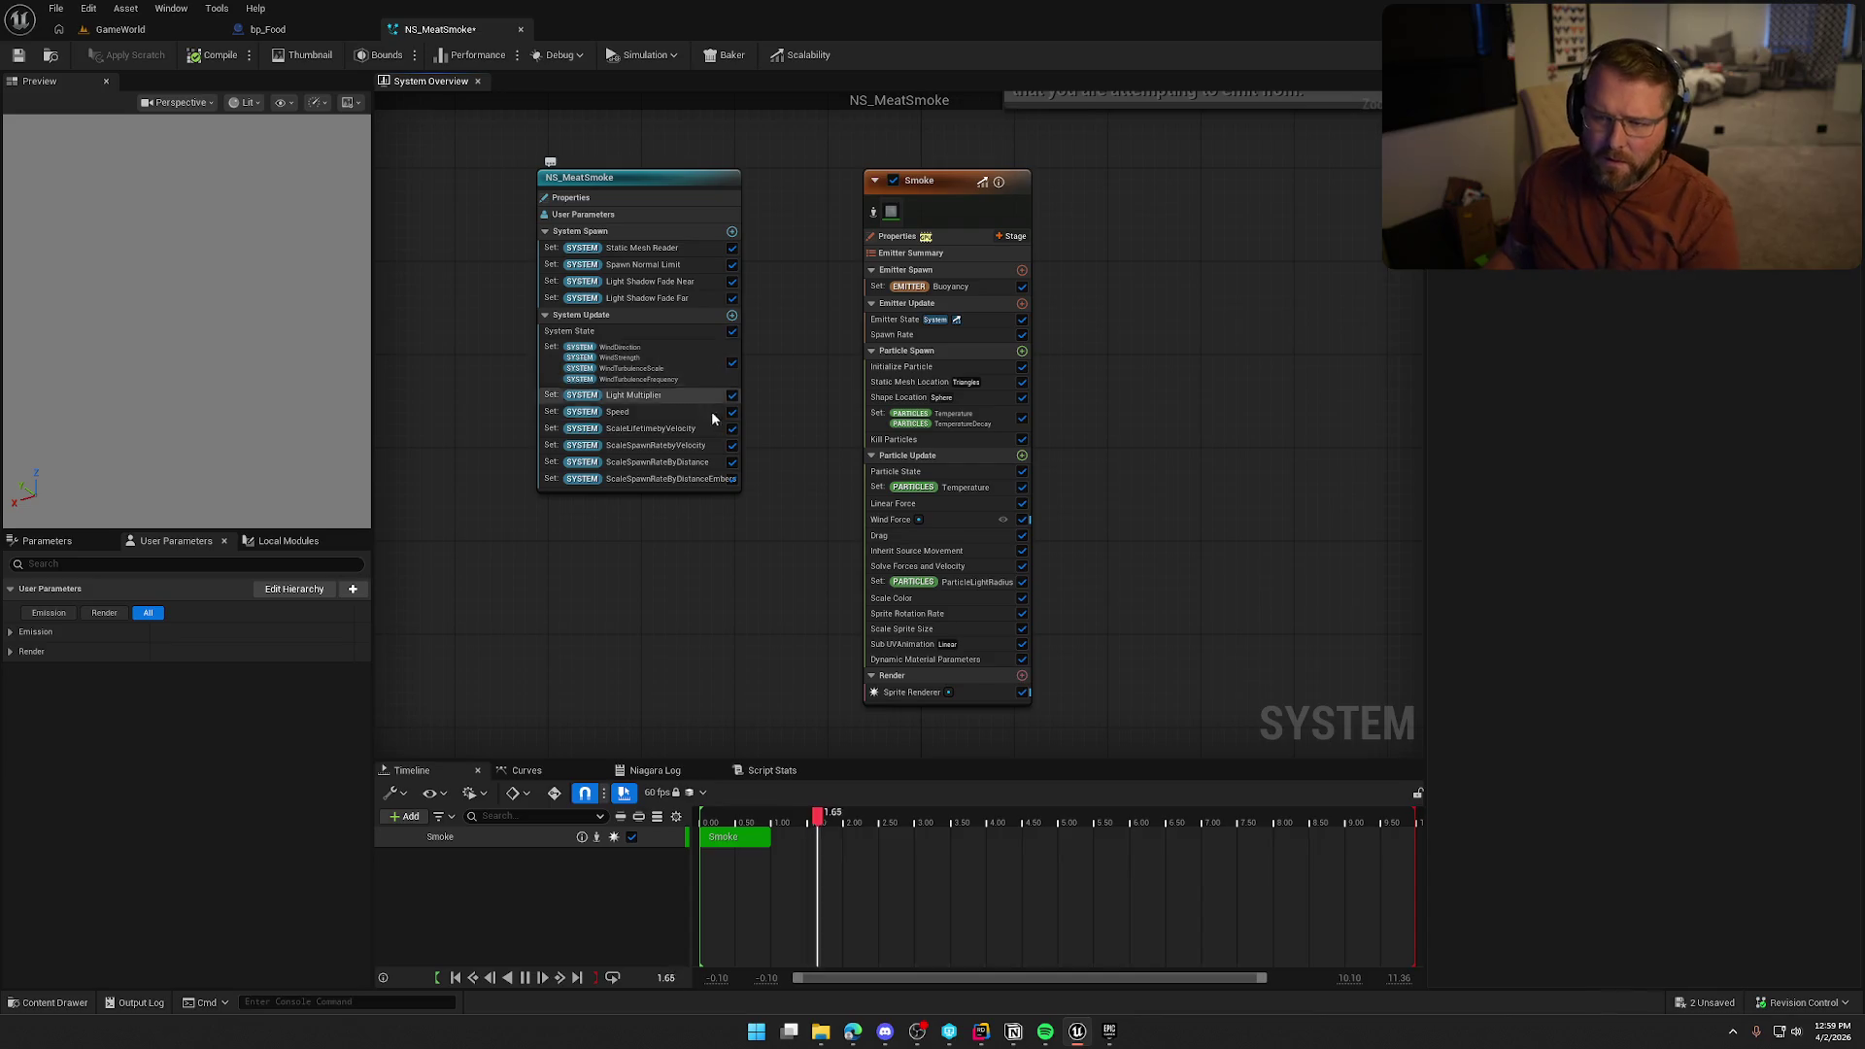
pyautogui.hotkey('ctrl', 'z')
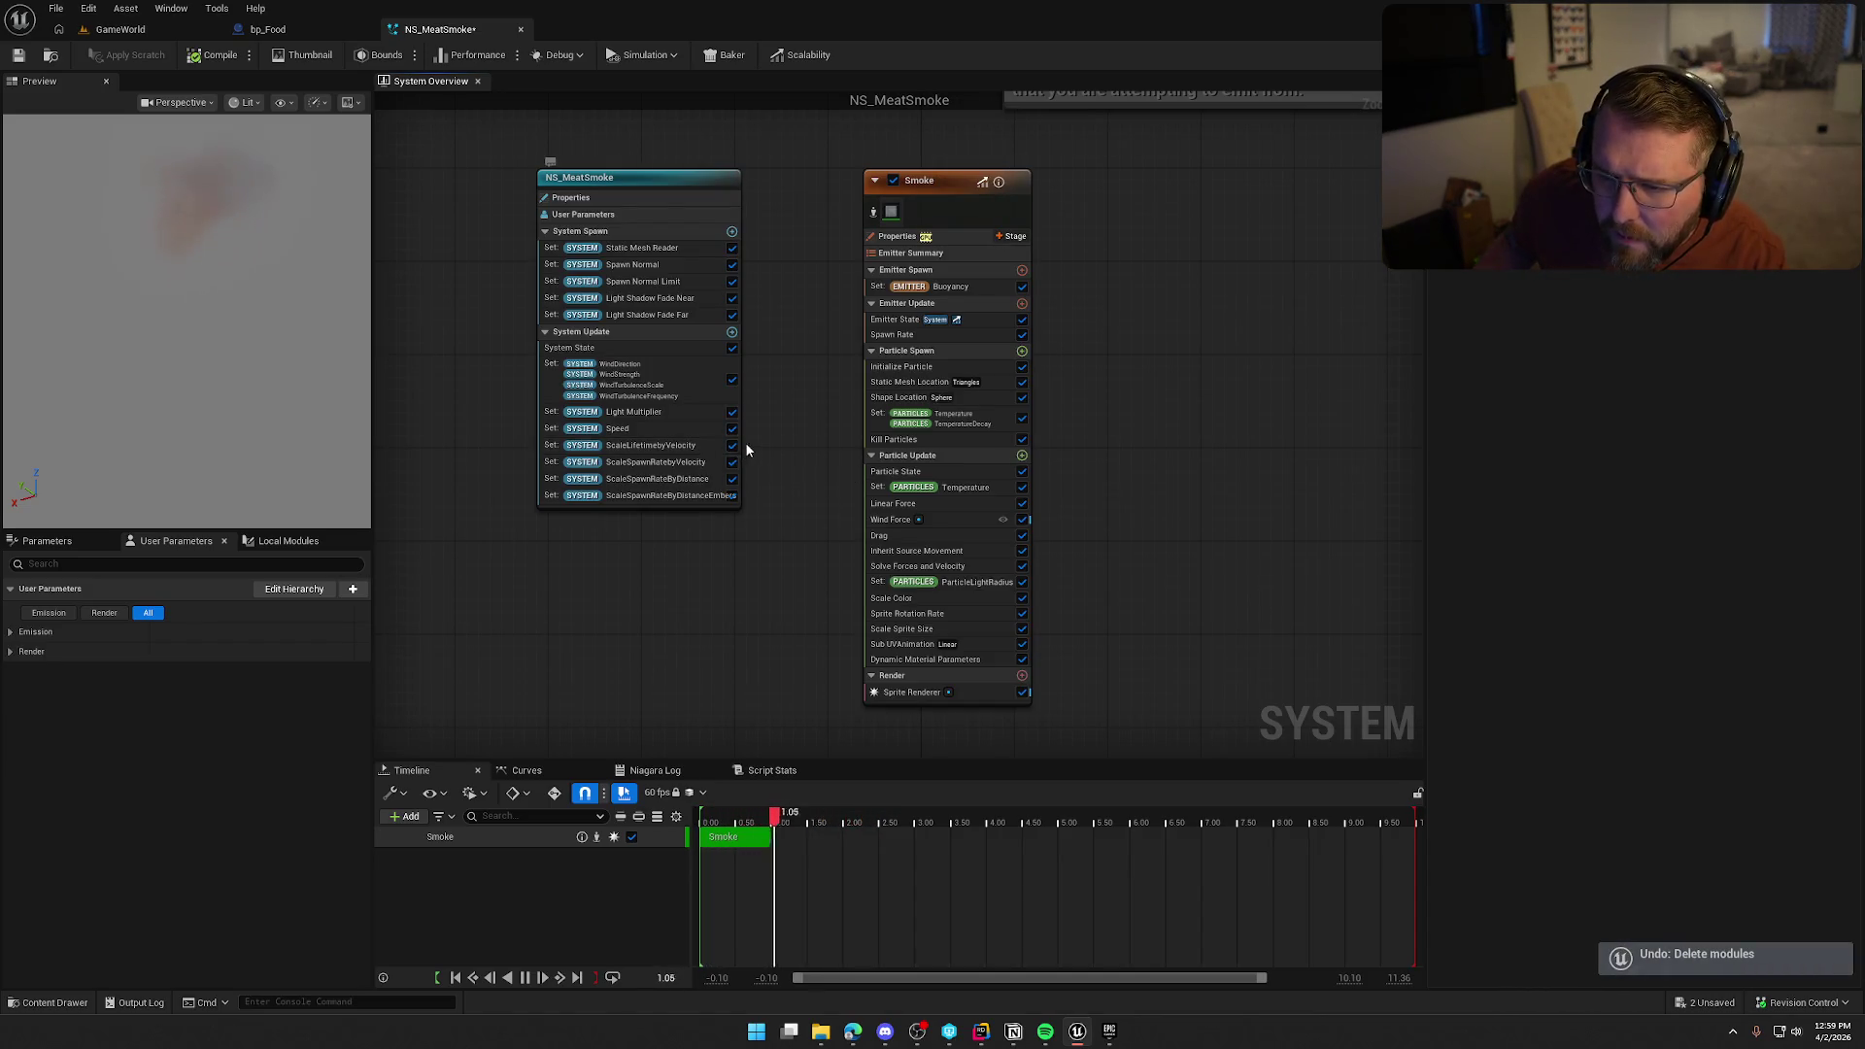
# Delete the Light Shadow Fade Near/Far, wind settings and Light Multiplier modules
pyautogui.click(677, 299)
pyautogui.press('Delete')
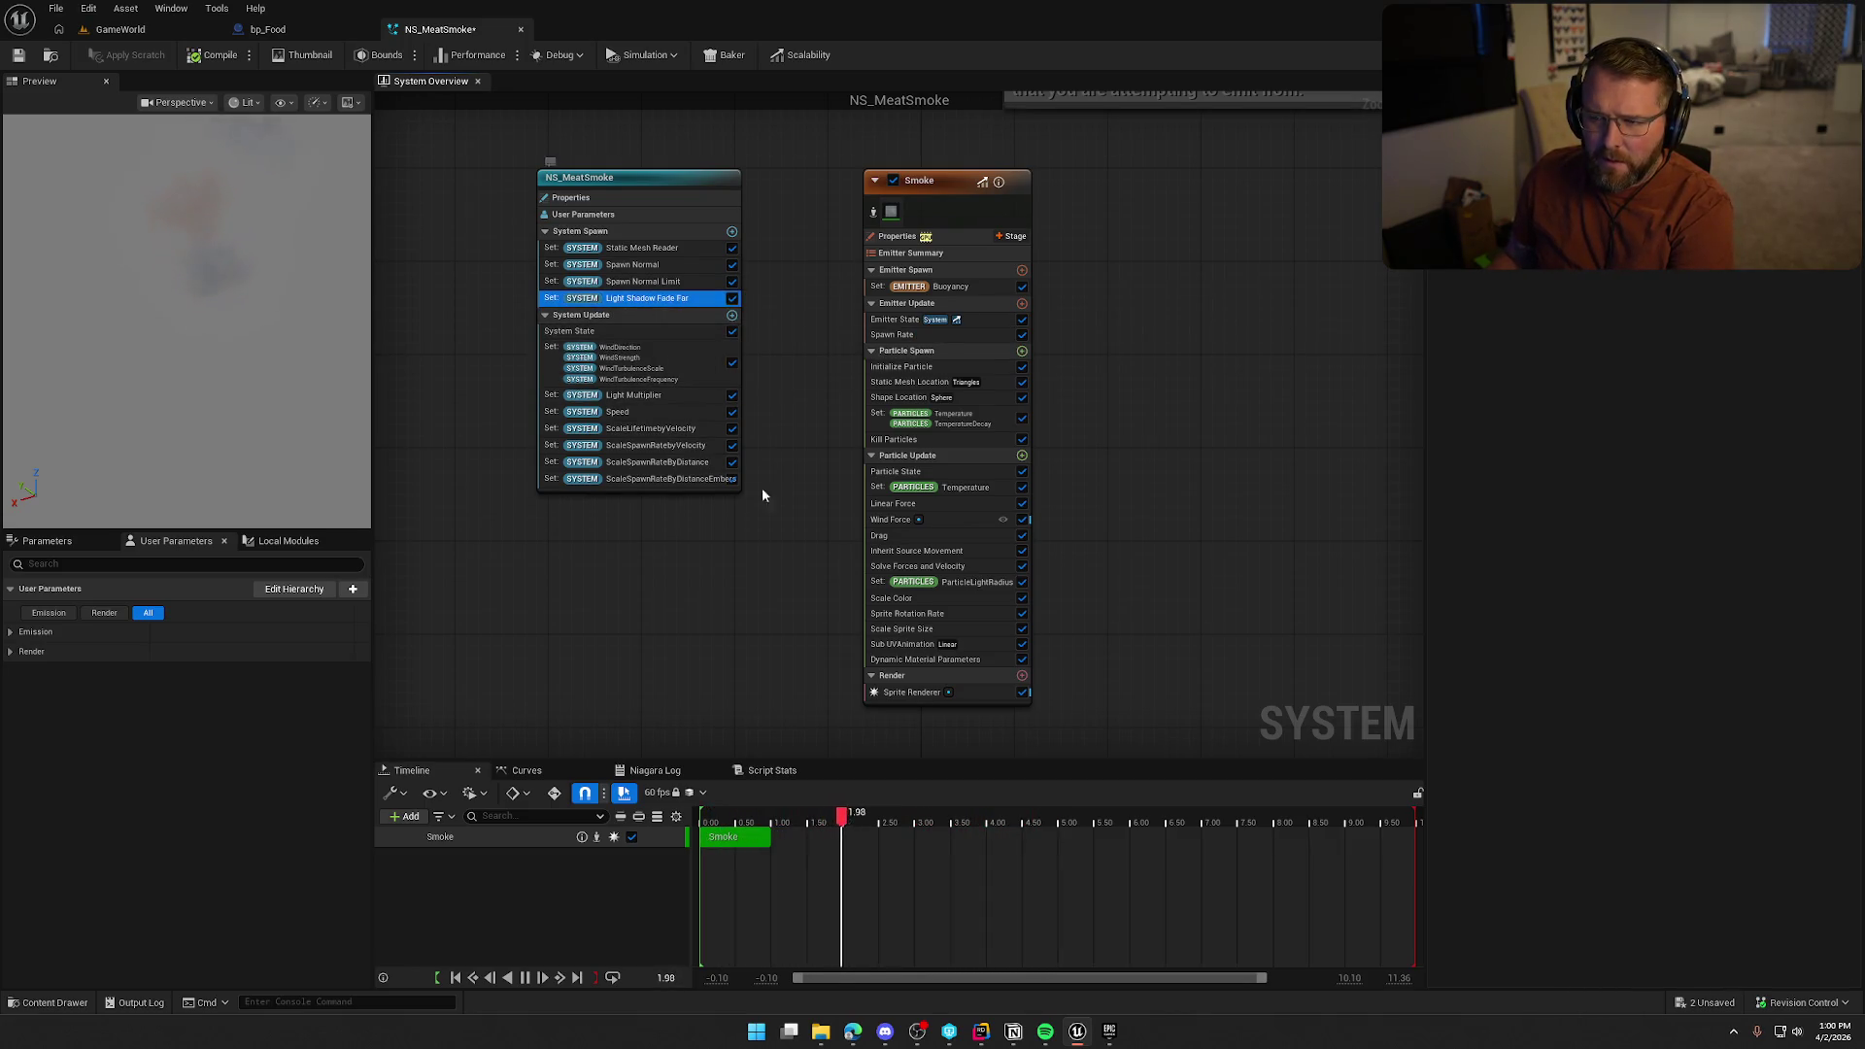
pyautogui.press('Delete')
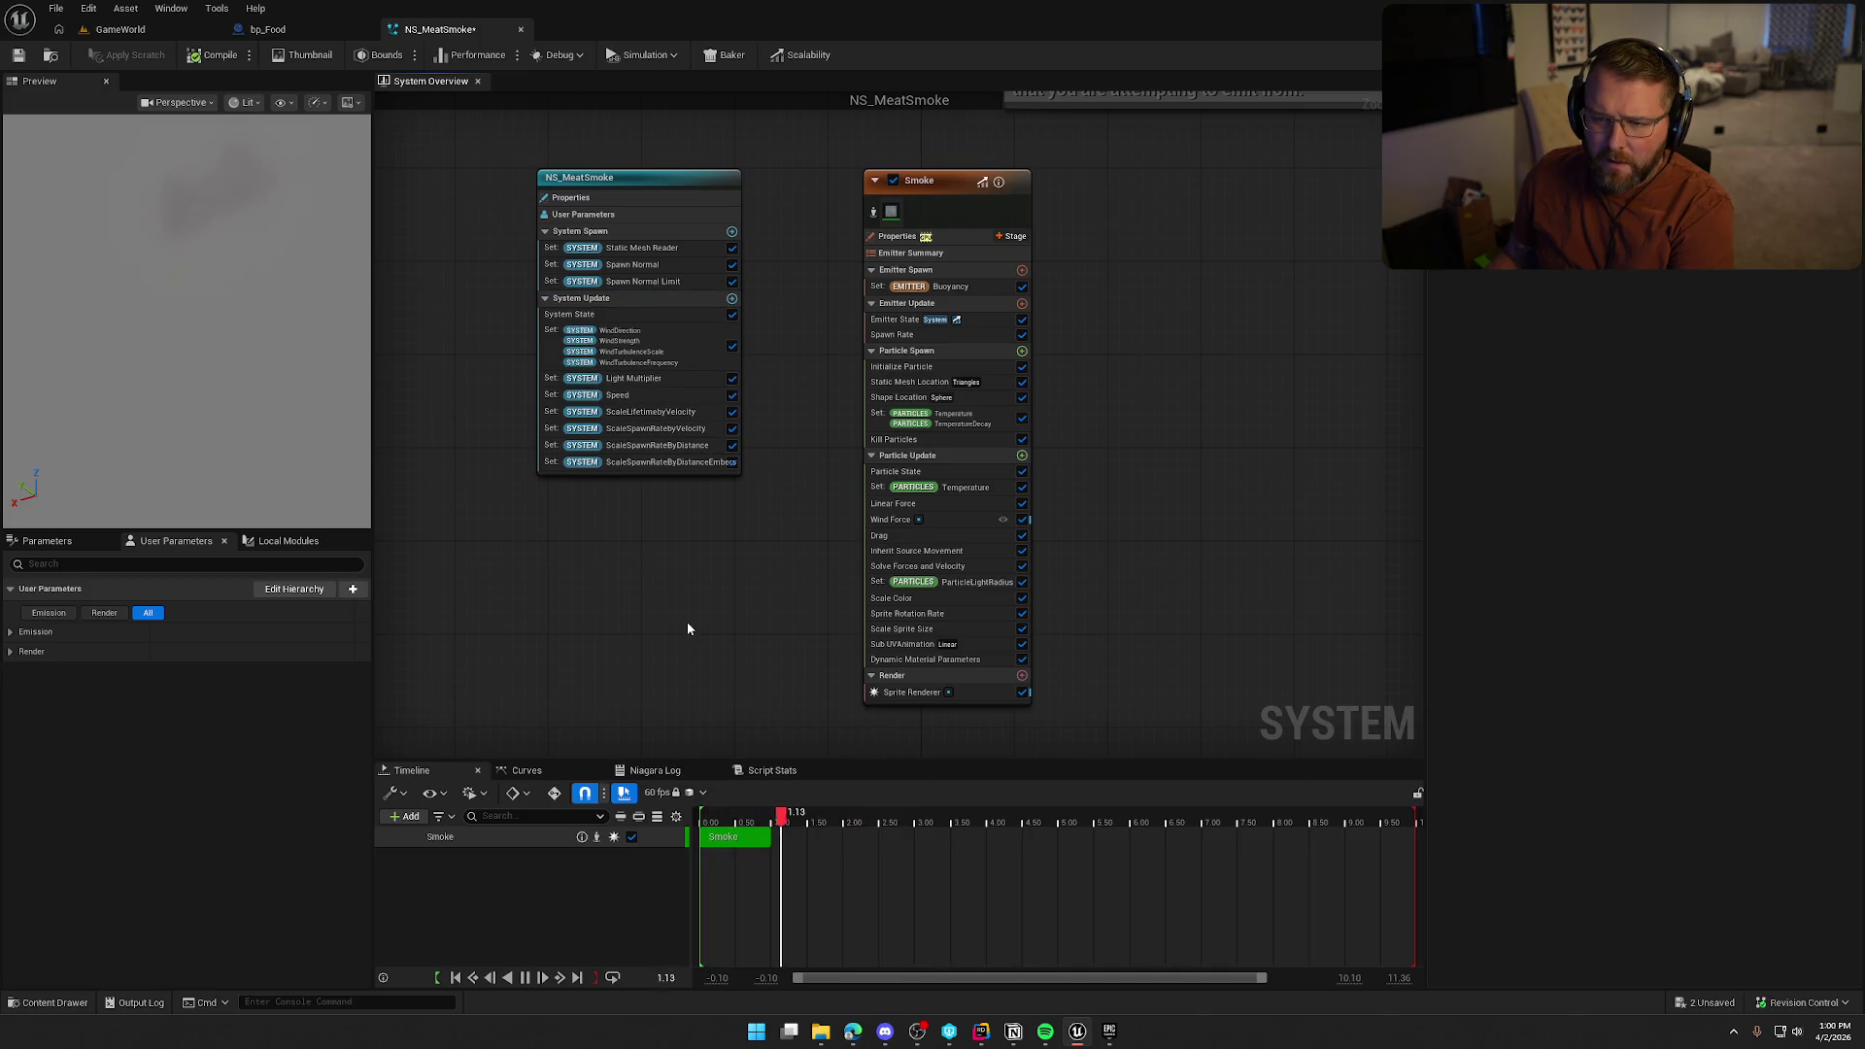
pyautogui.click(670, 344)
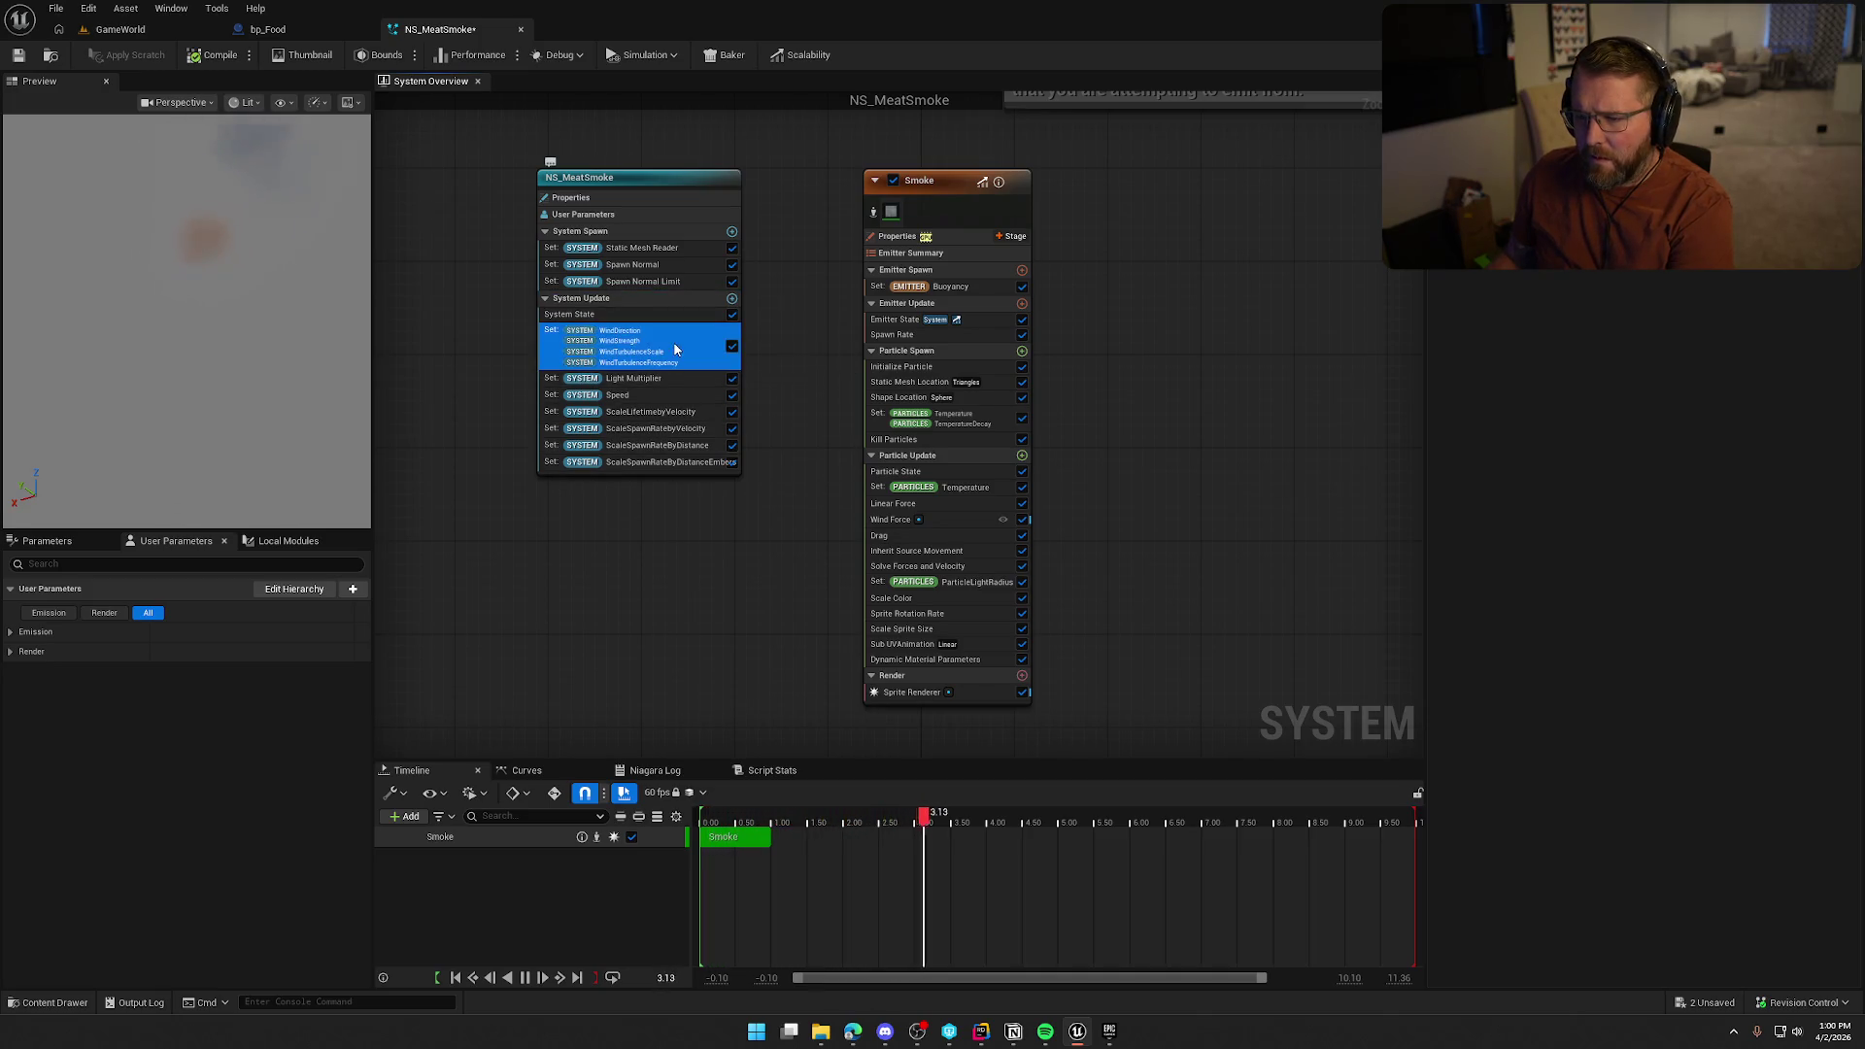
pyautogui.press('Delete')
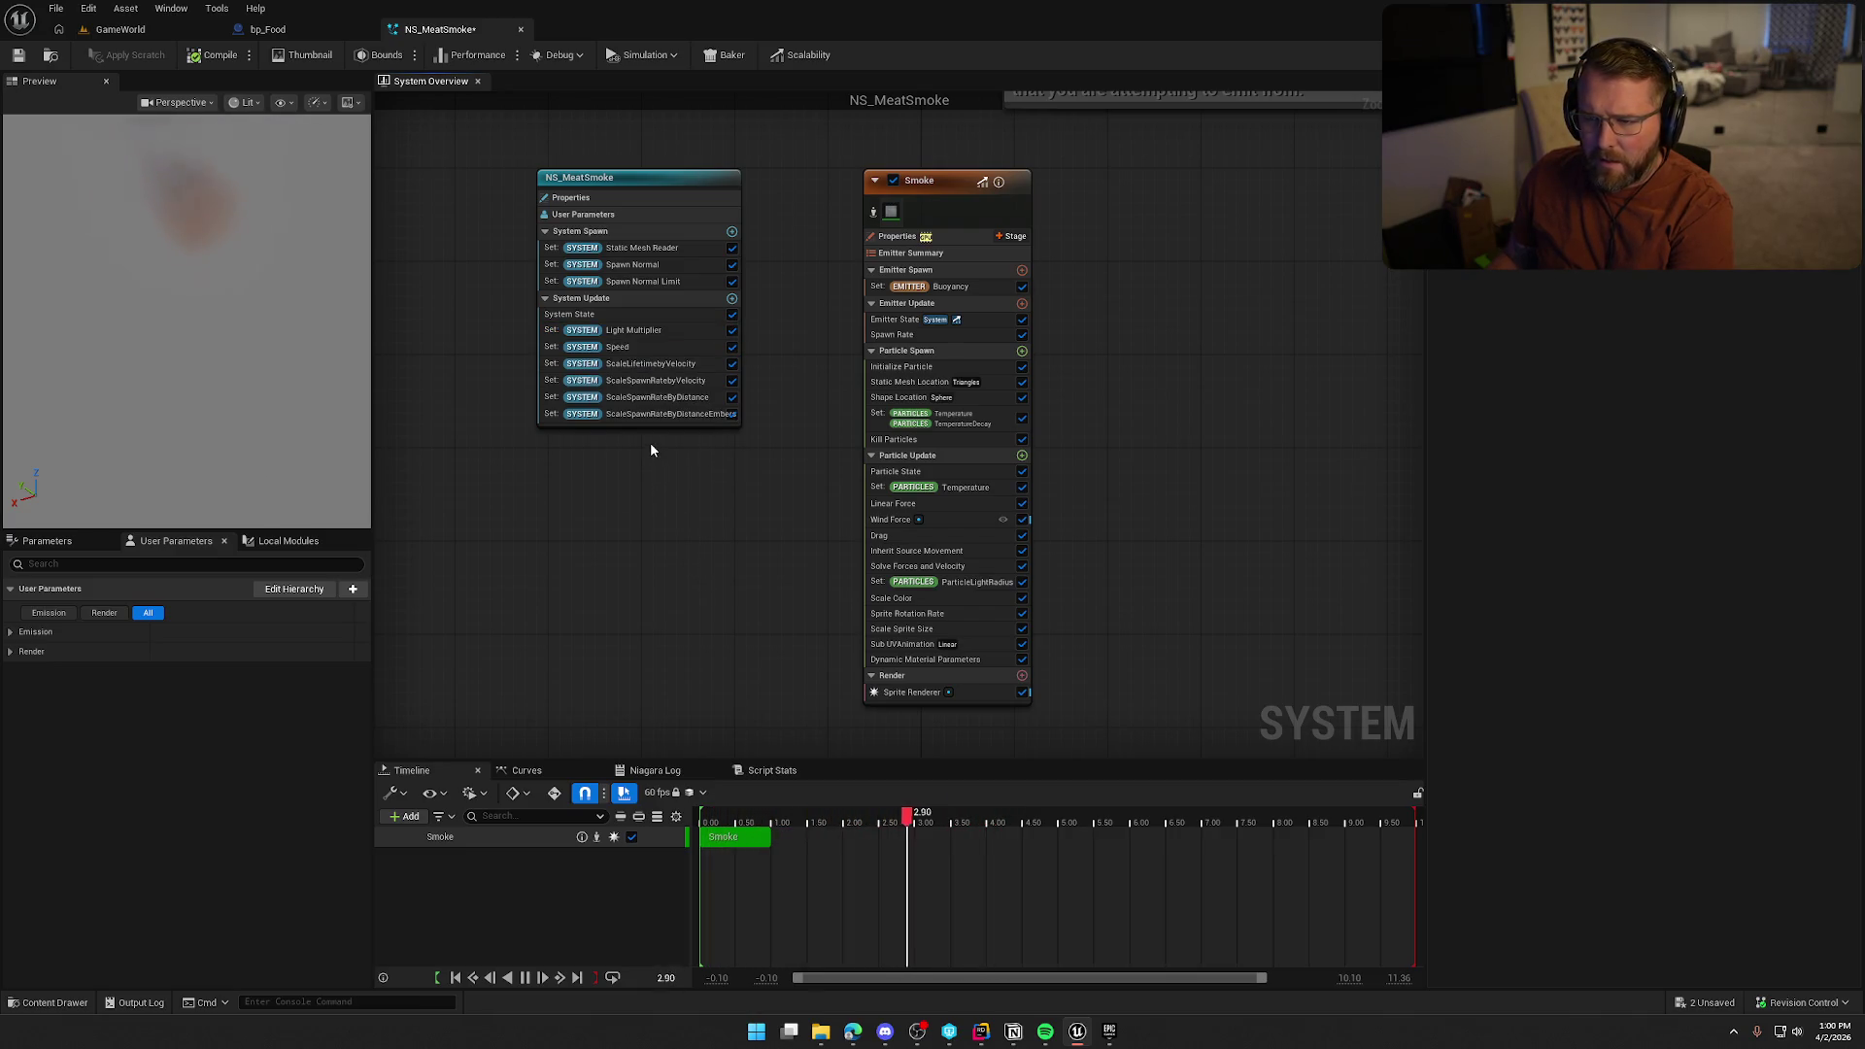
pyautogui.click(646, 330)
pyautogui.press('Delete')
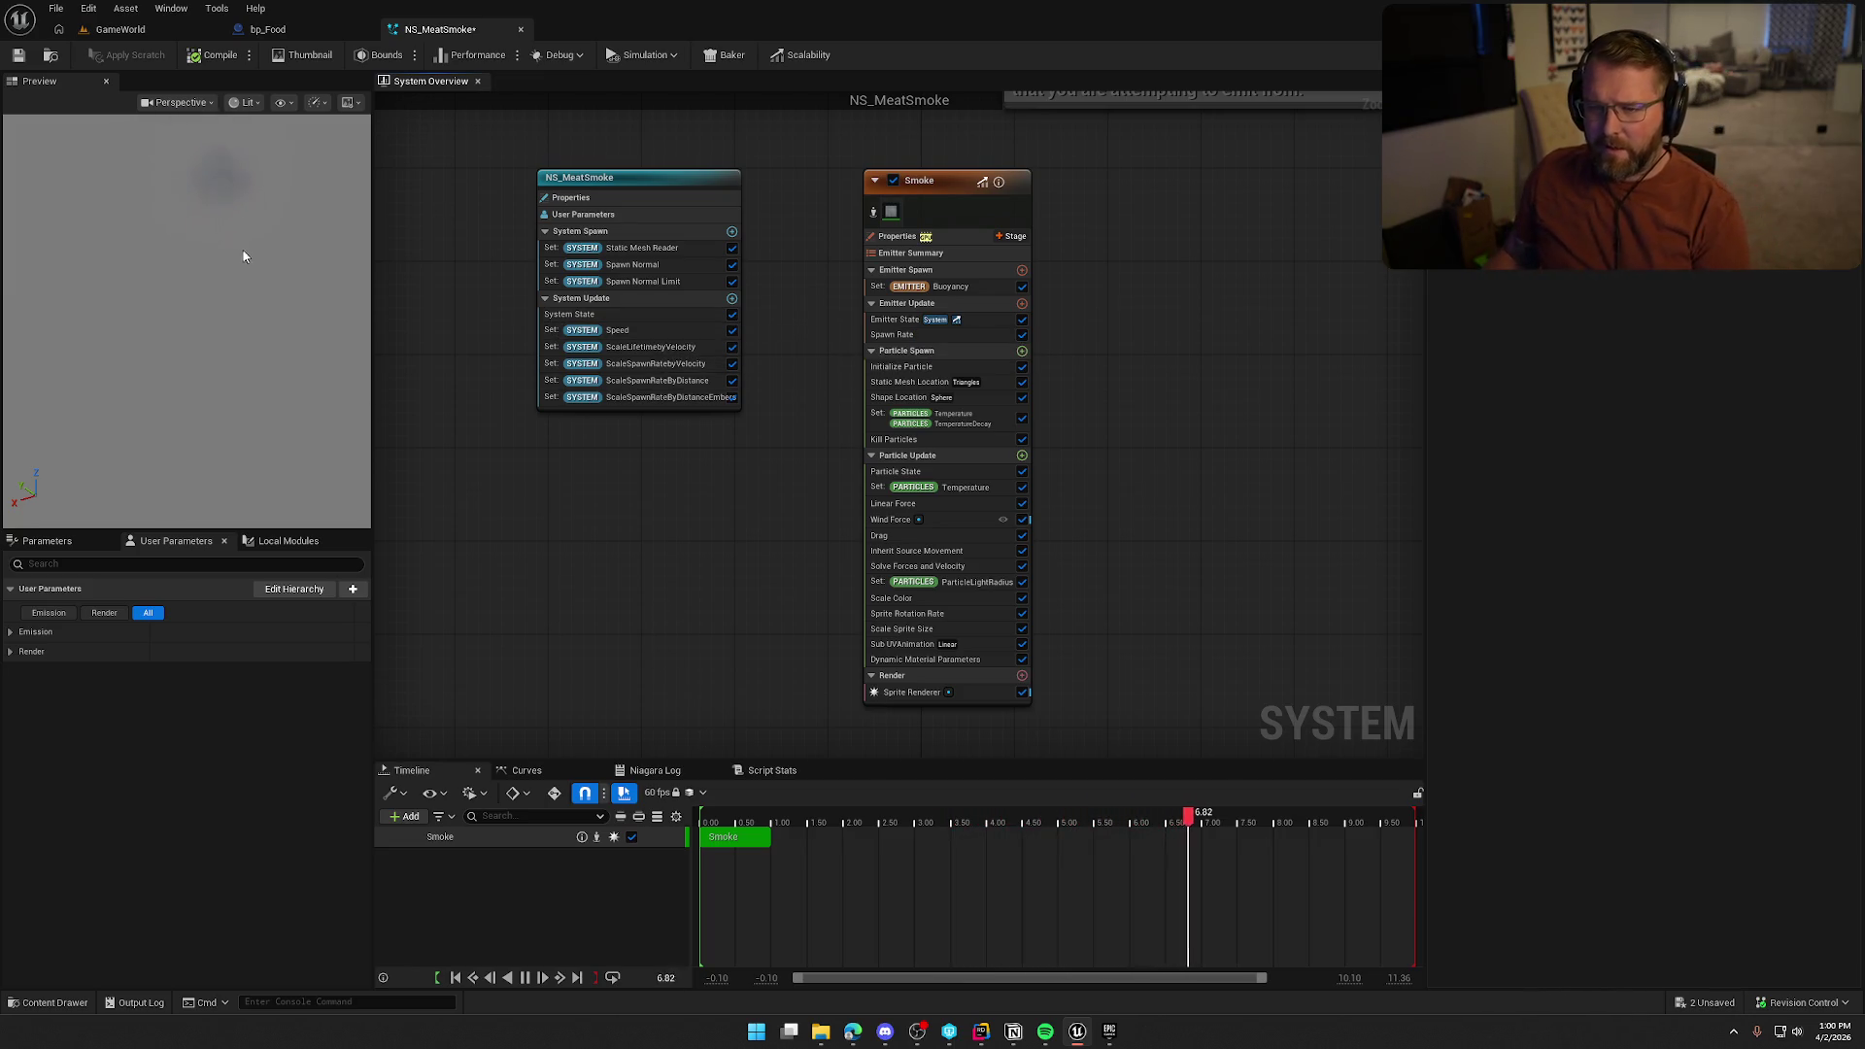
# Check the preview viewport's scene, show and view mode options
pyautogui.click(351, 102)
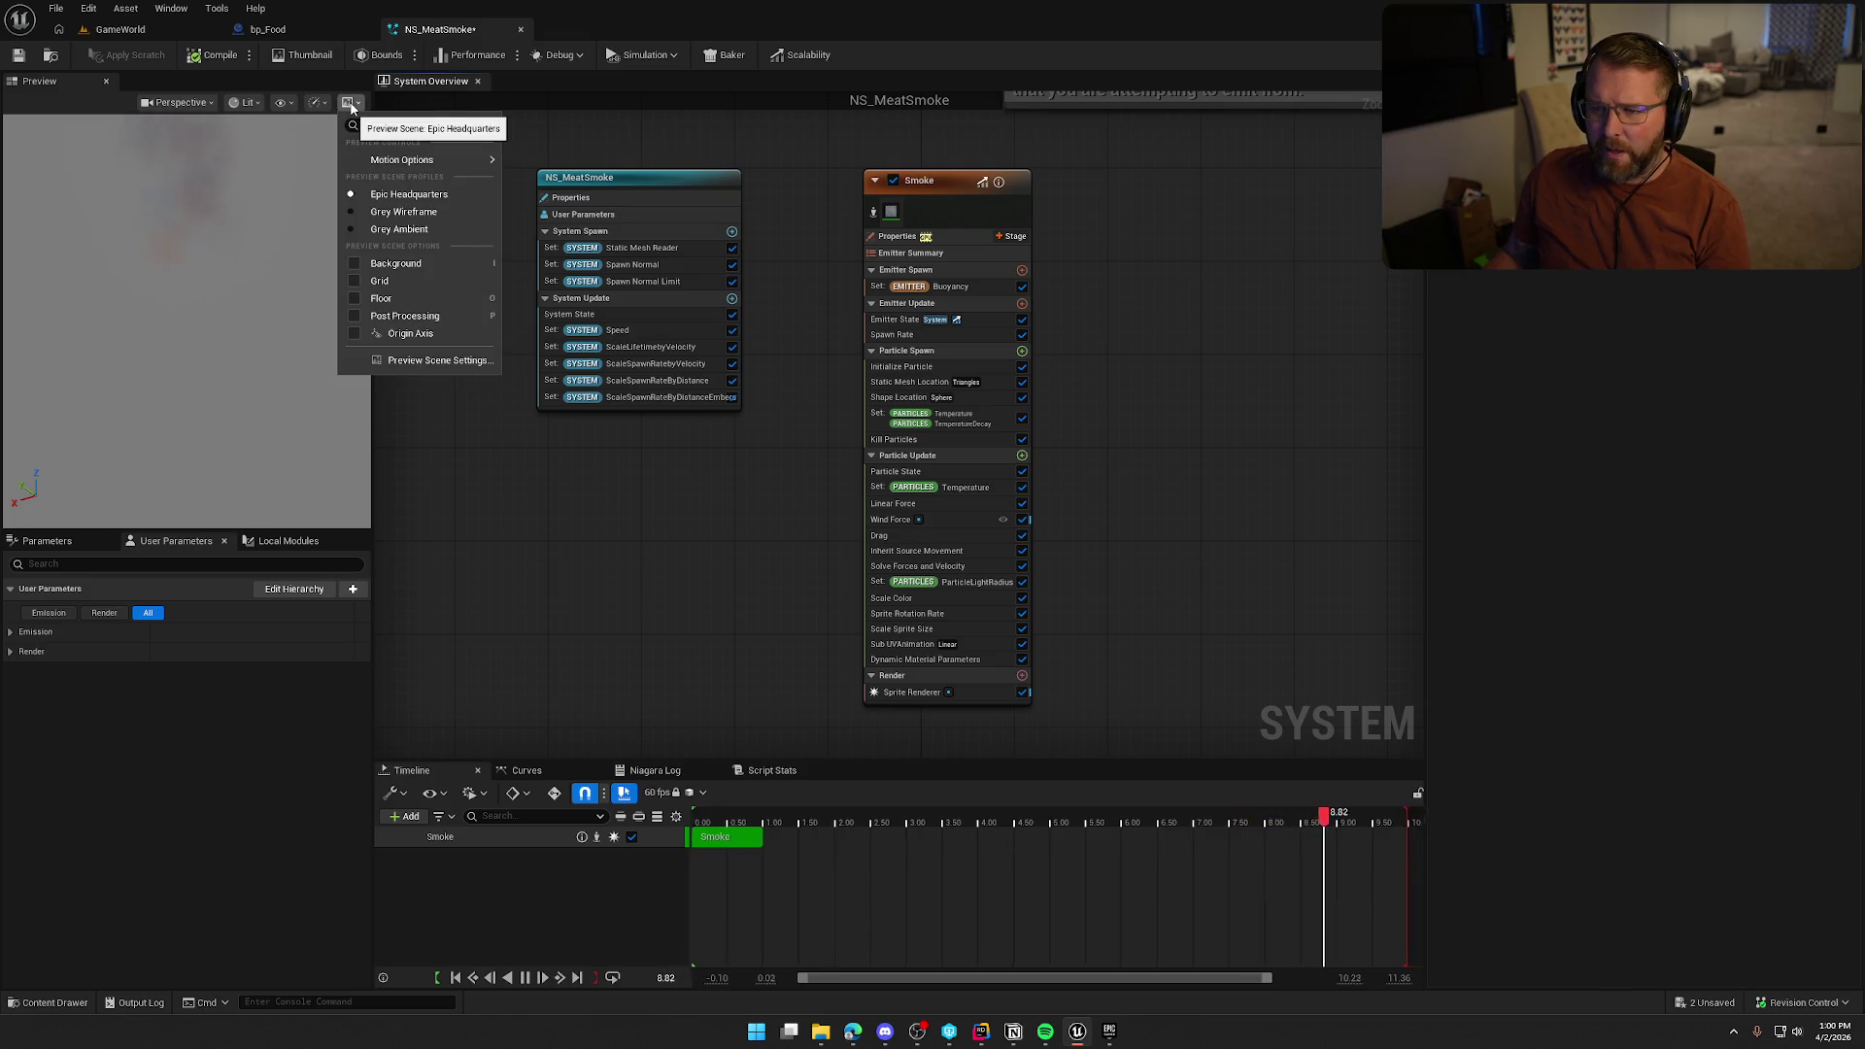
pyautogui.moveTo(445, 161)
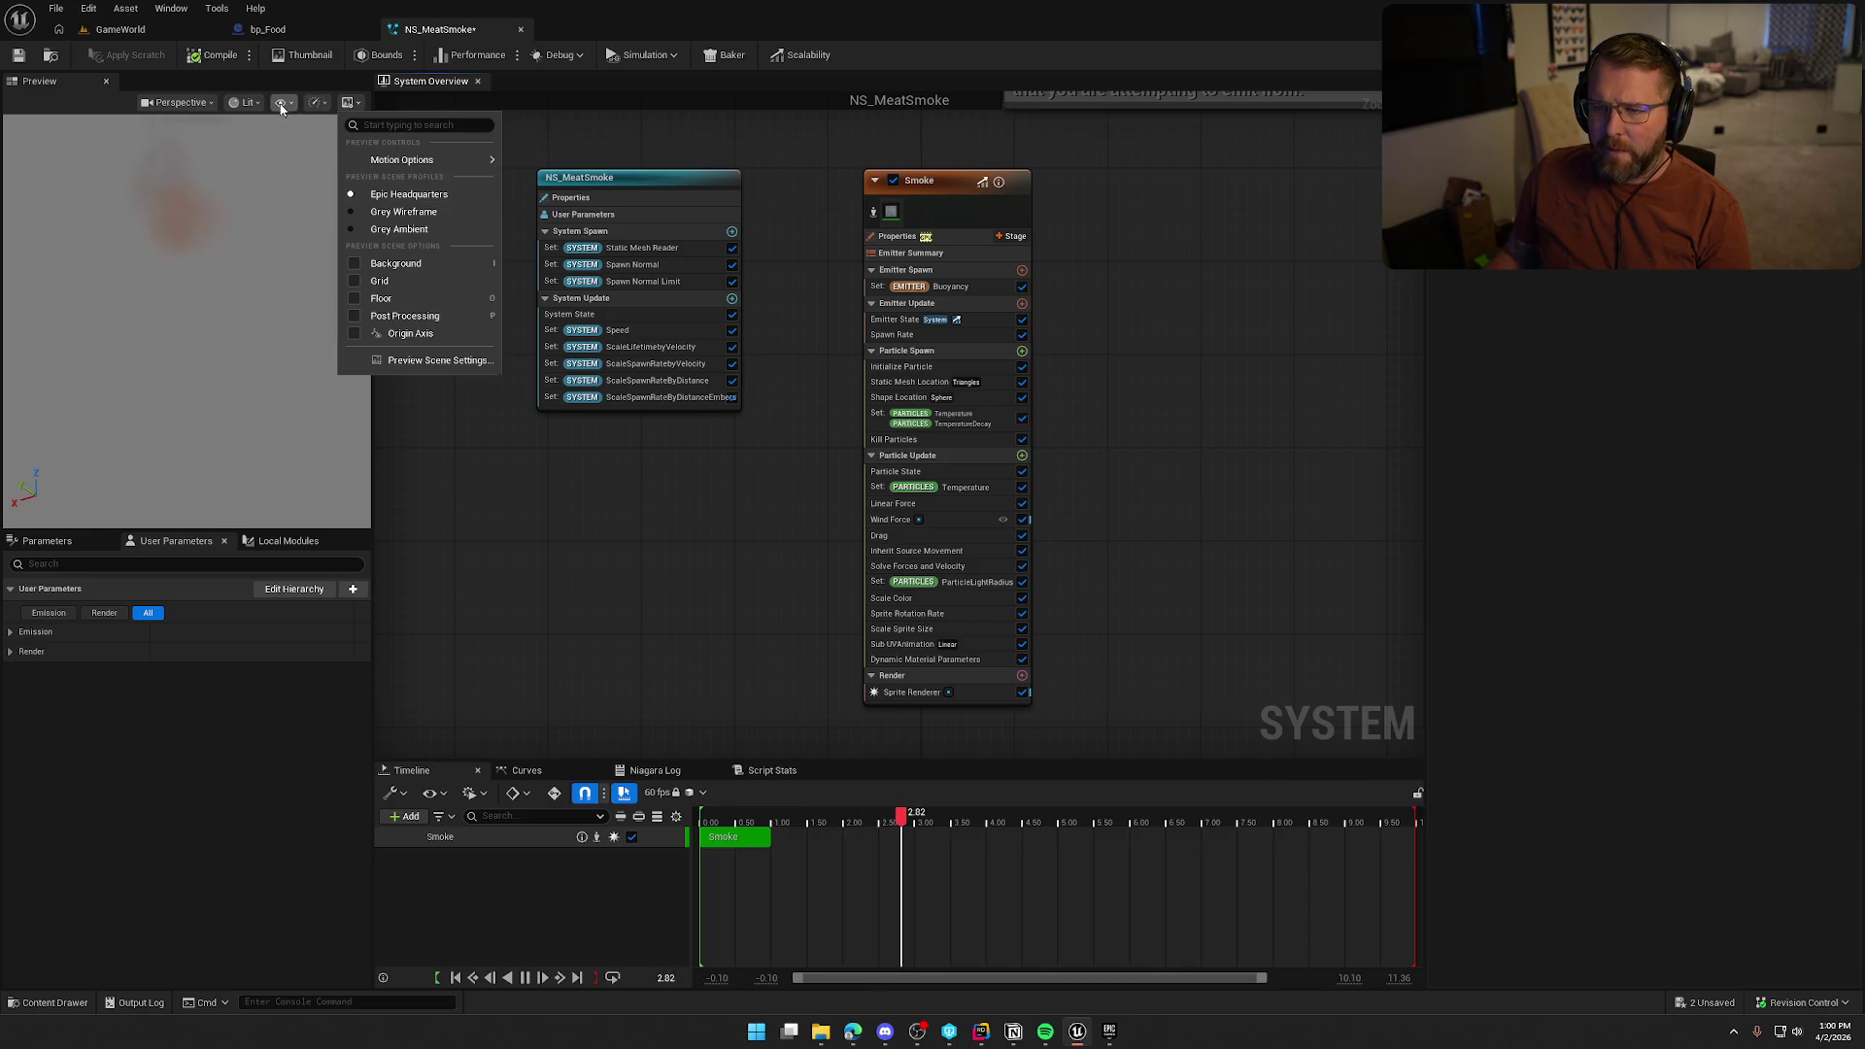
pyautogui.click(317, 103)
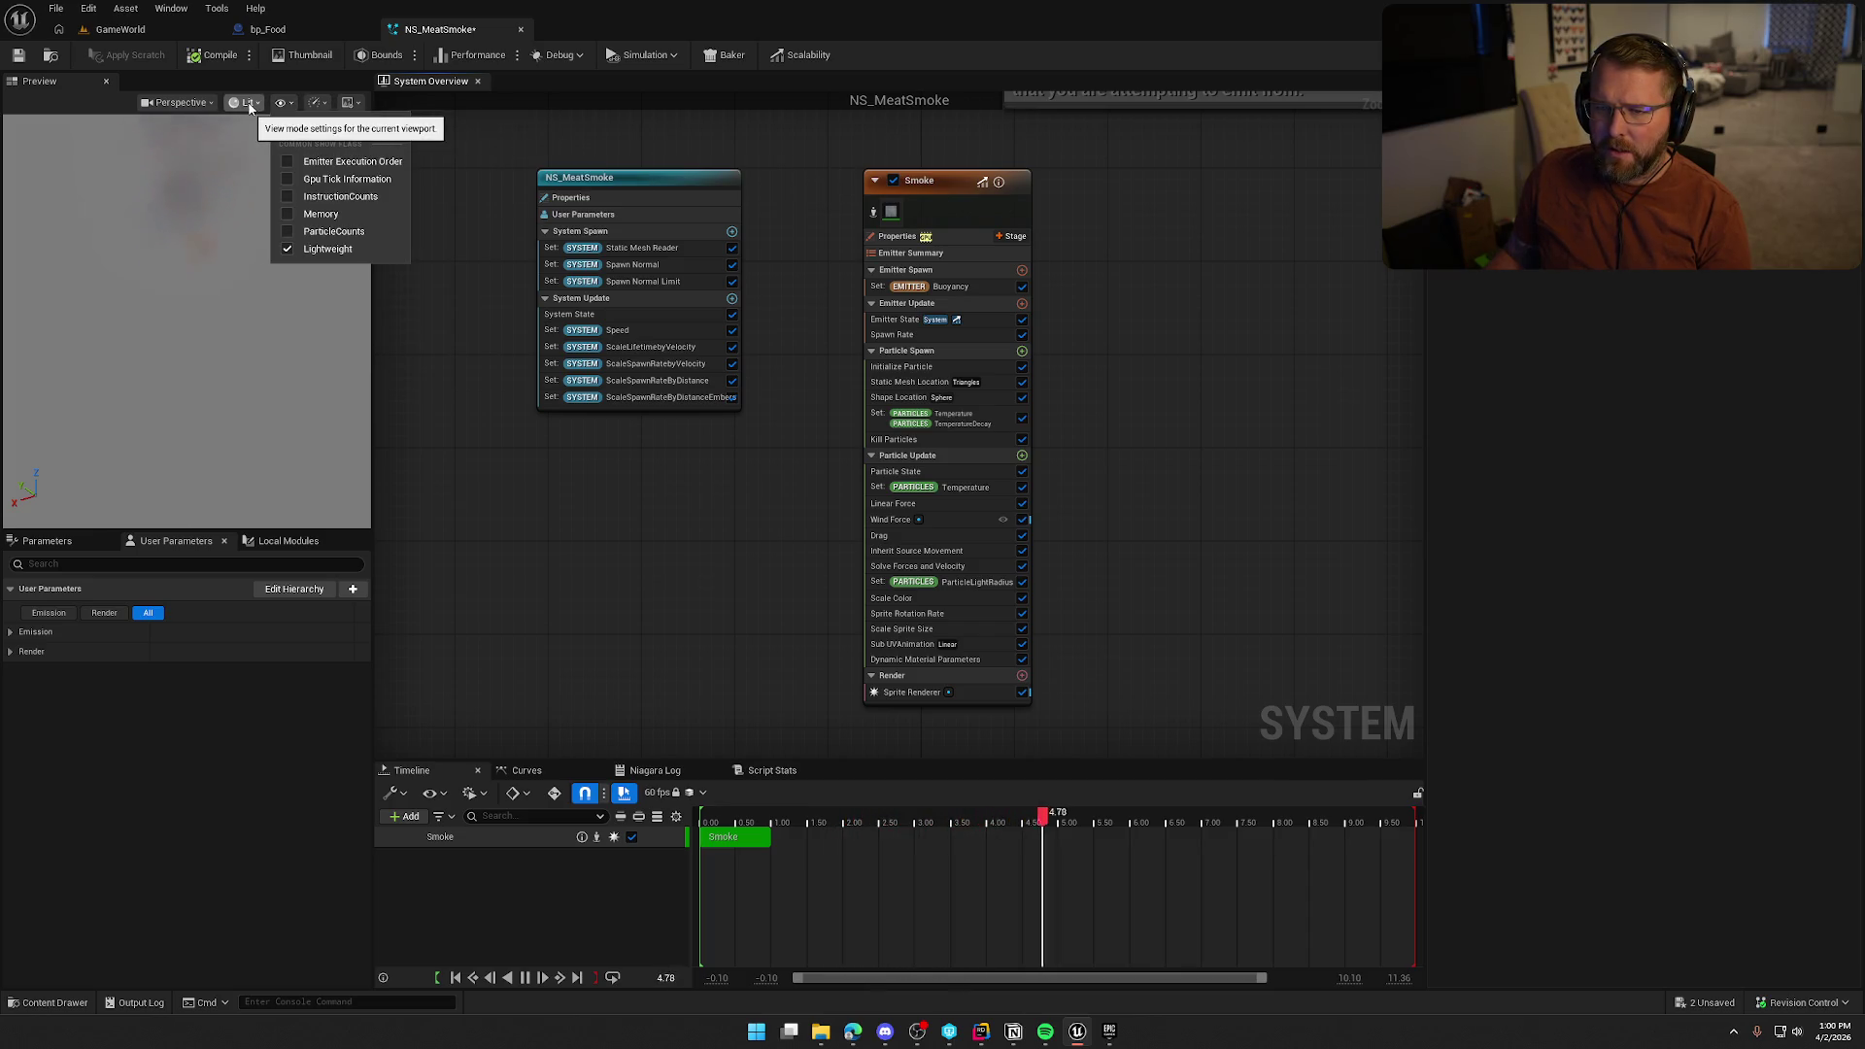
pyautogui.click(242, 102)
pyautogui.click(242, 103)
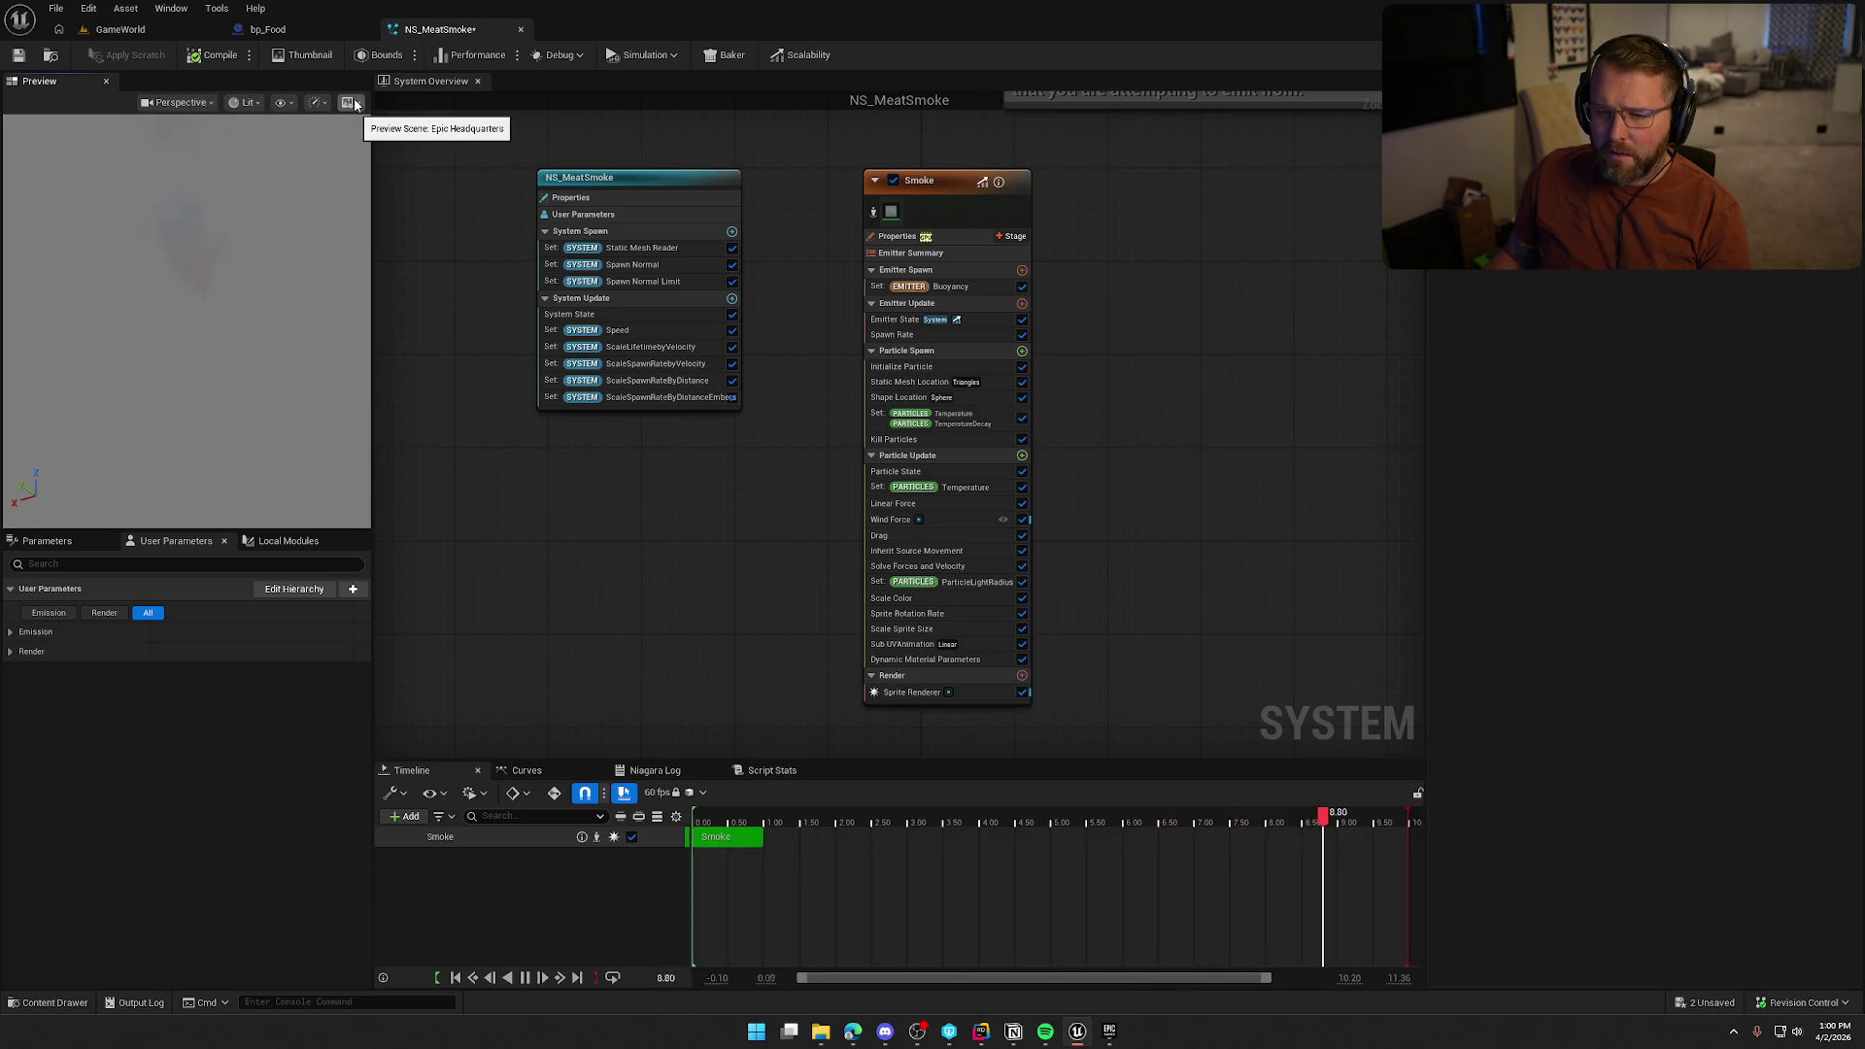
# Show the Parameters overview with User Exposed Smoke Color and Spawn Rate, then select the Buoyancy module
pyautogui.click(47, 542)
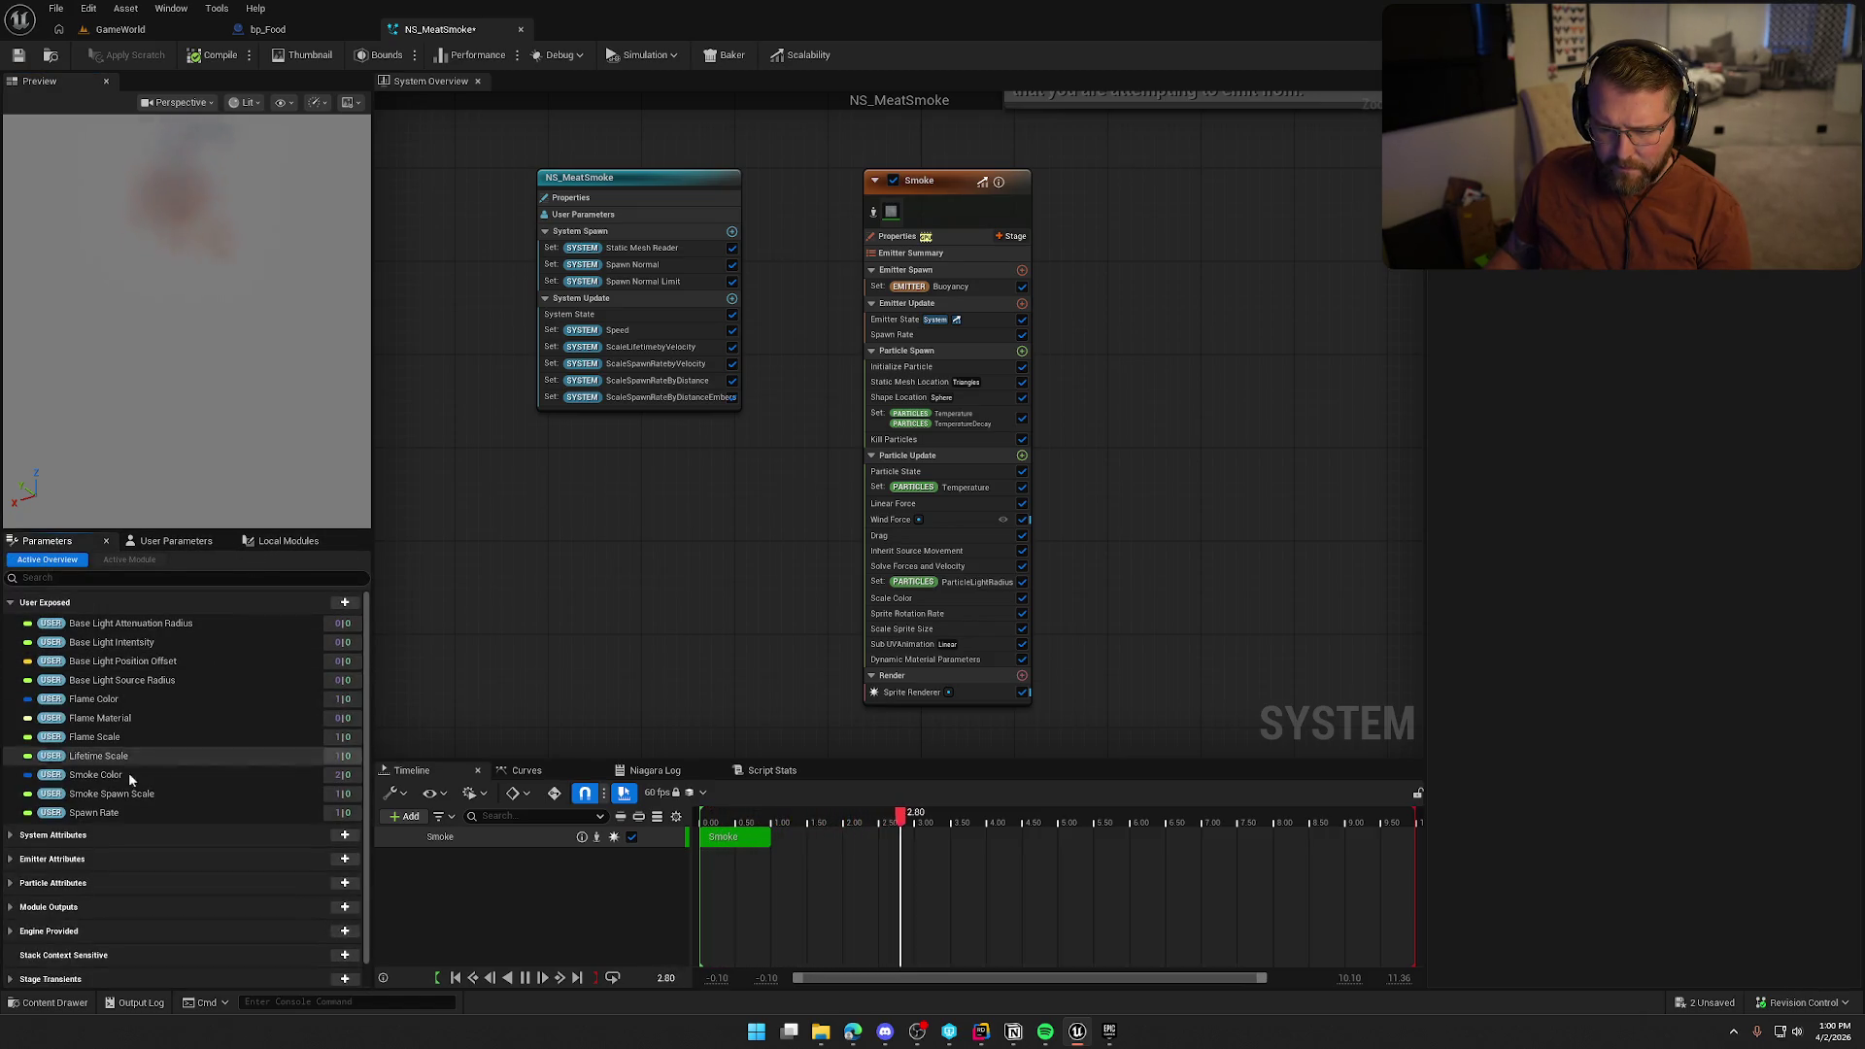
pyautogui.scroll(-1, 205, 784)
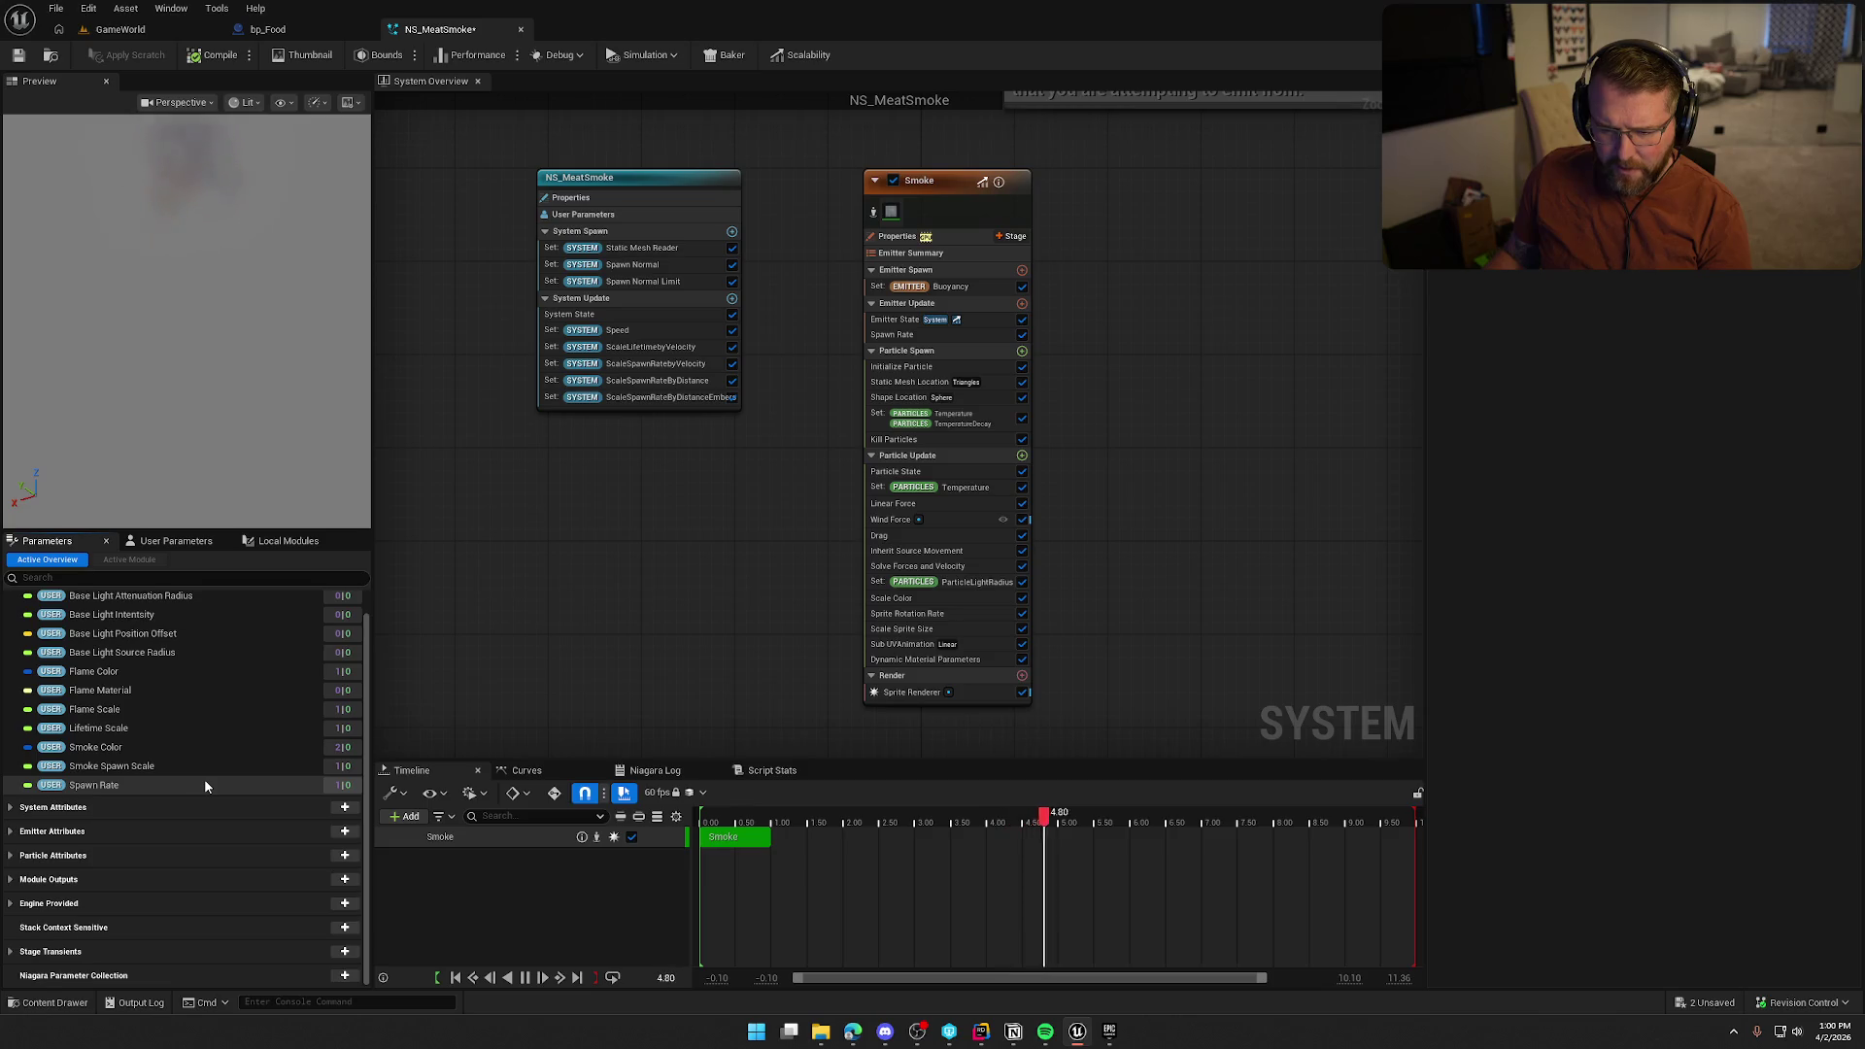
pyautogui.scroll(1, 205, 785)
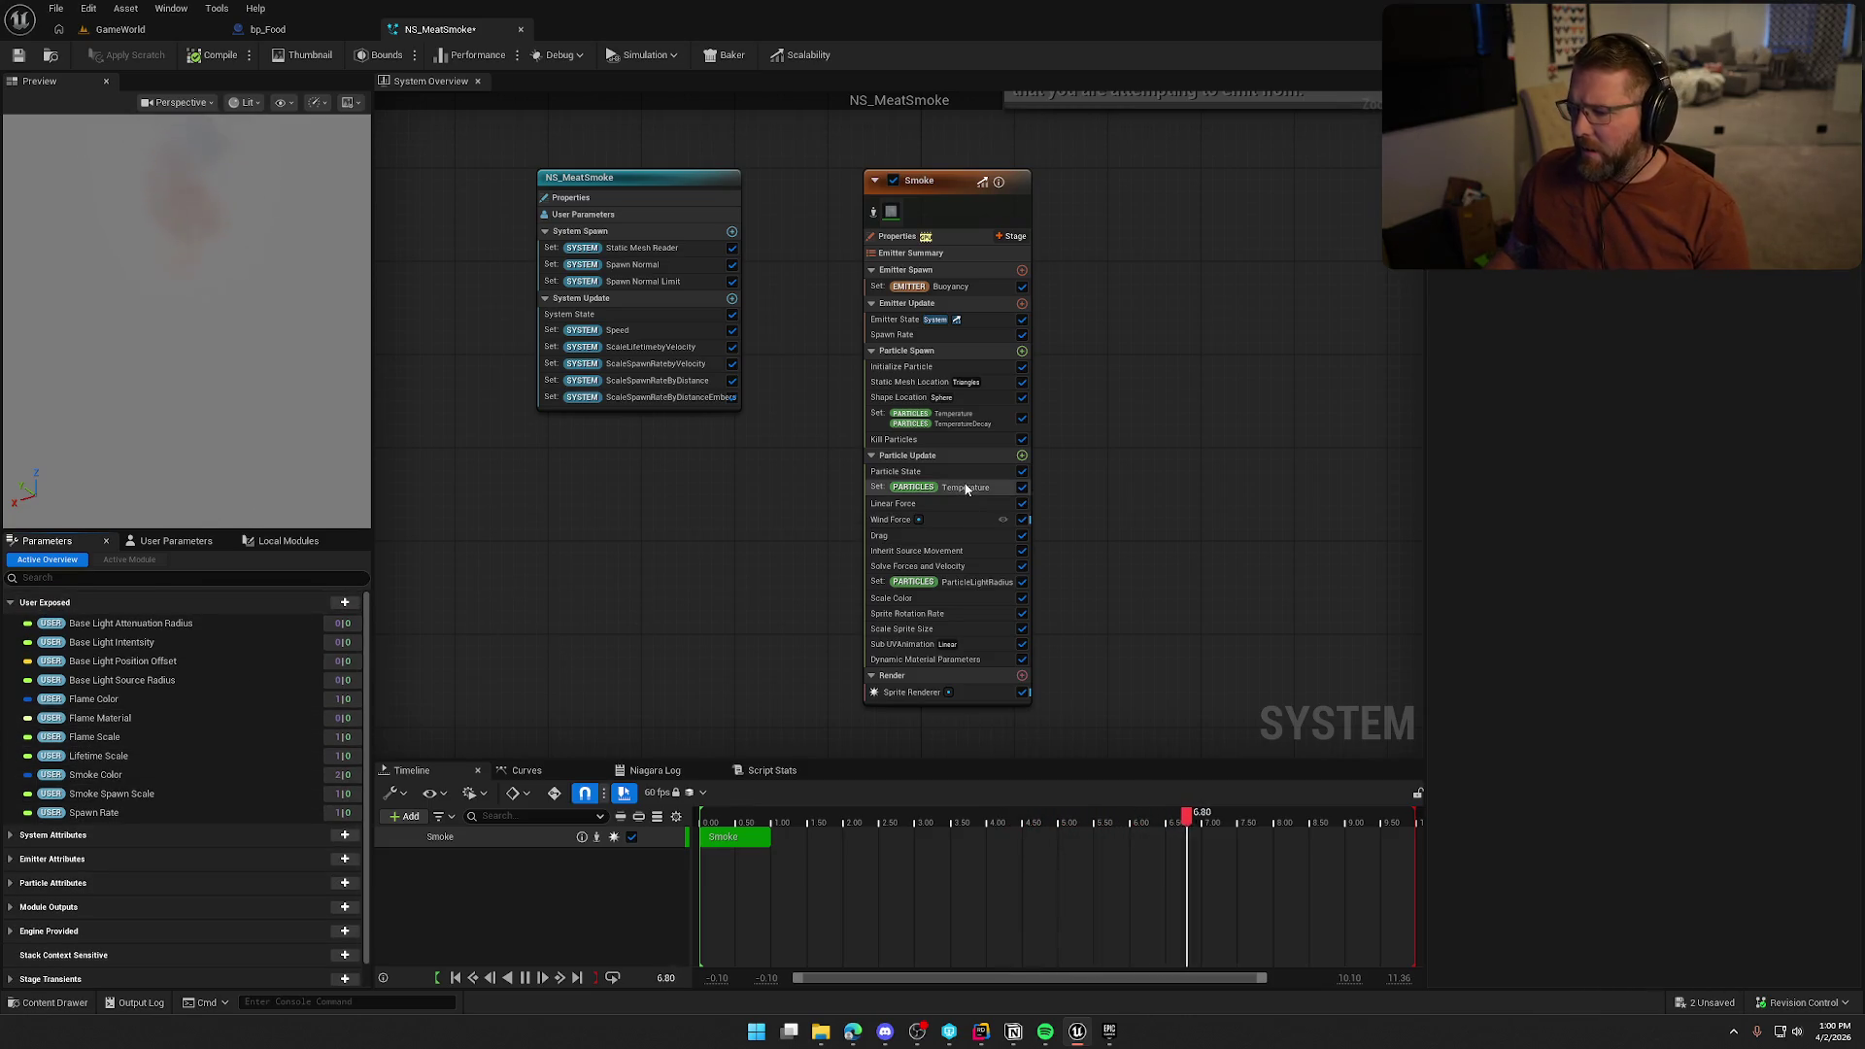
pyautogui.click(984, 289)
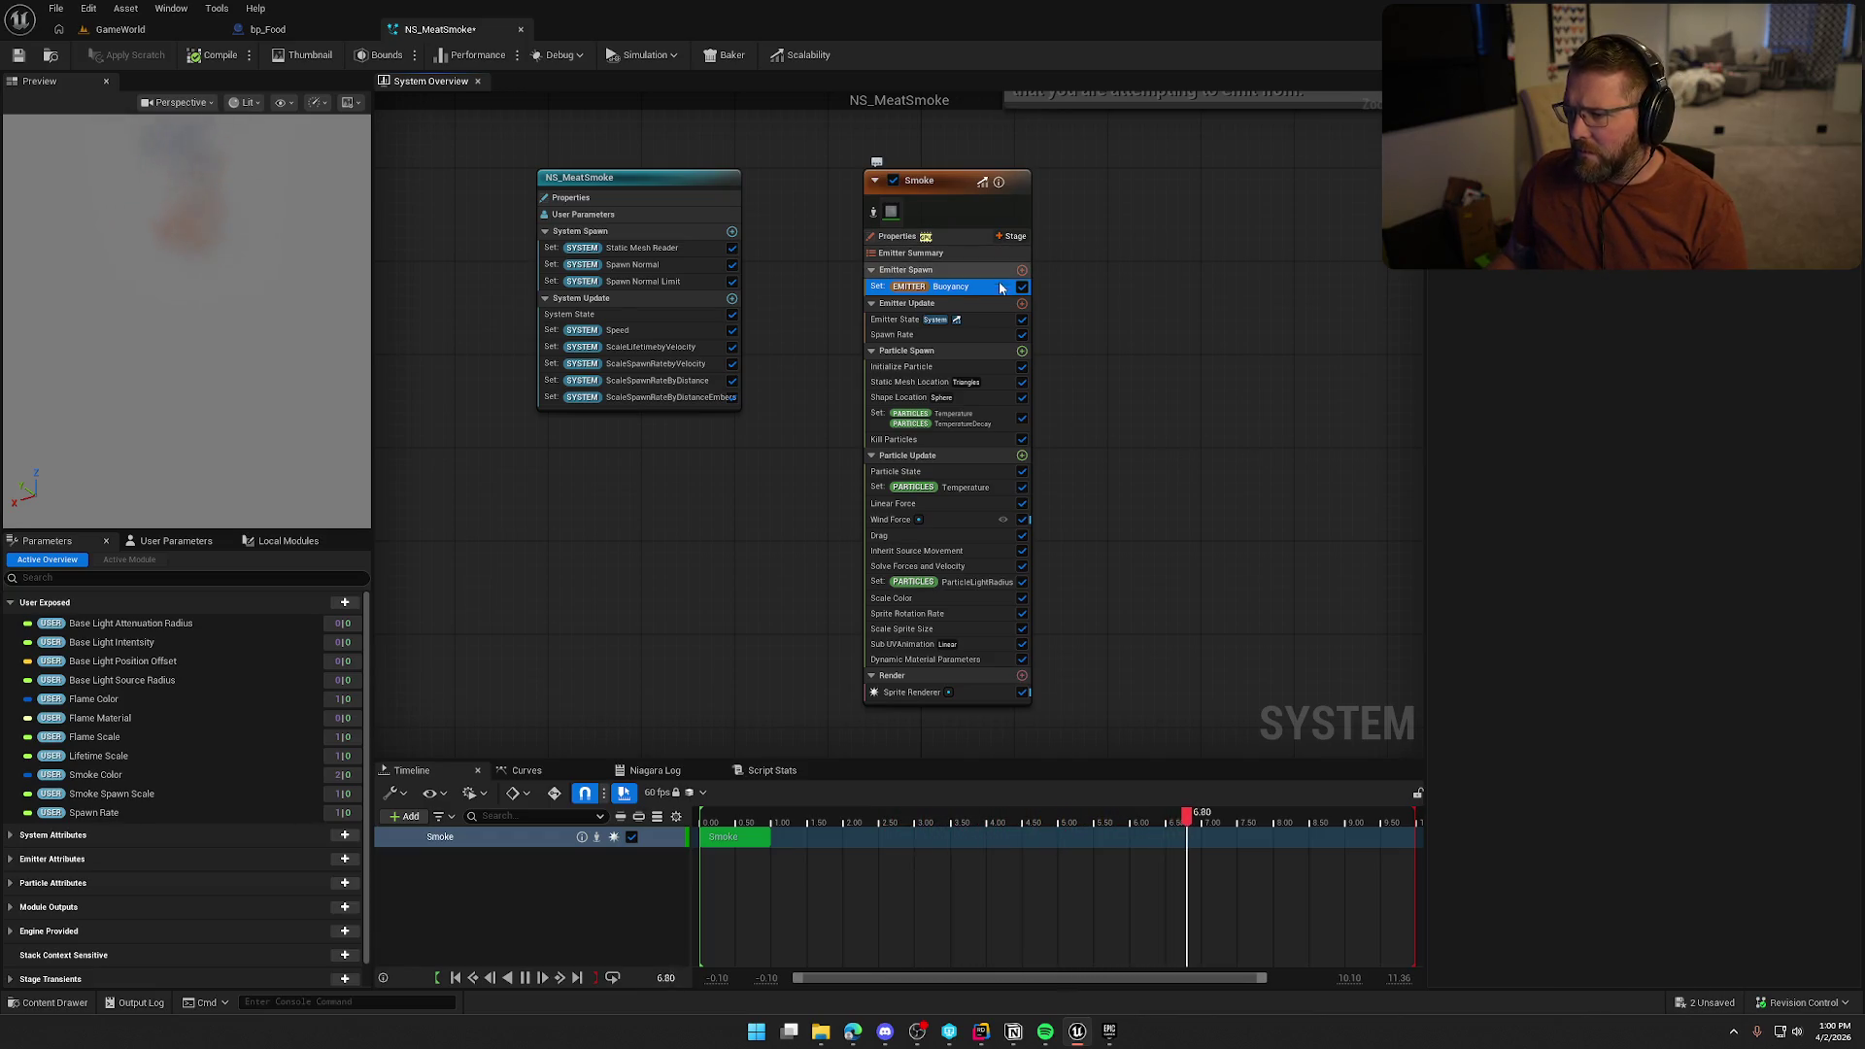
# Delete the Wind Force module from Particle Update, leaving Linear Force and Drag
pyautogui.click(920, 385)
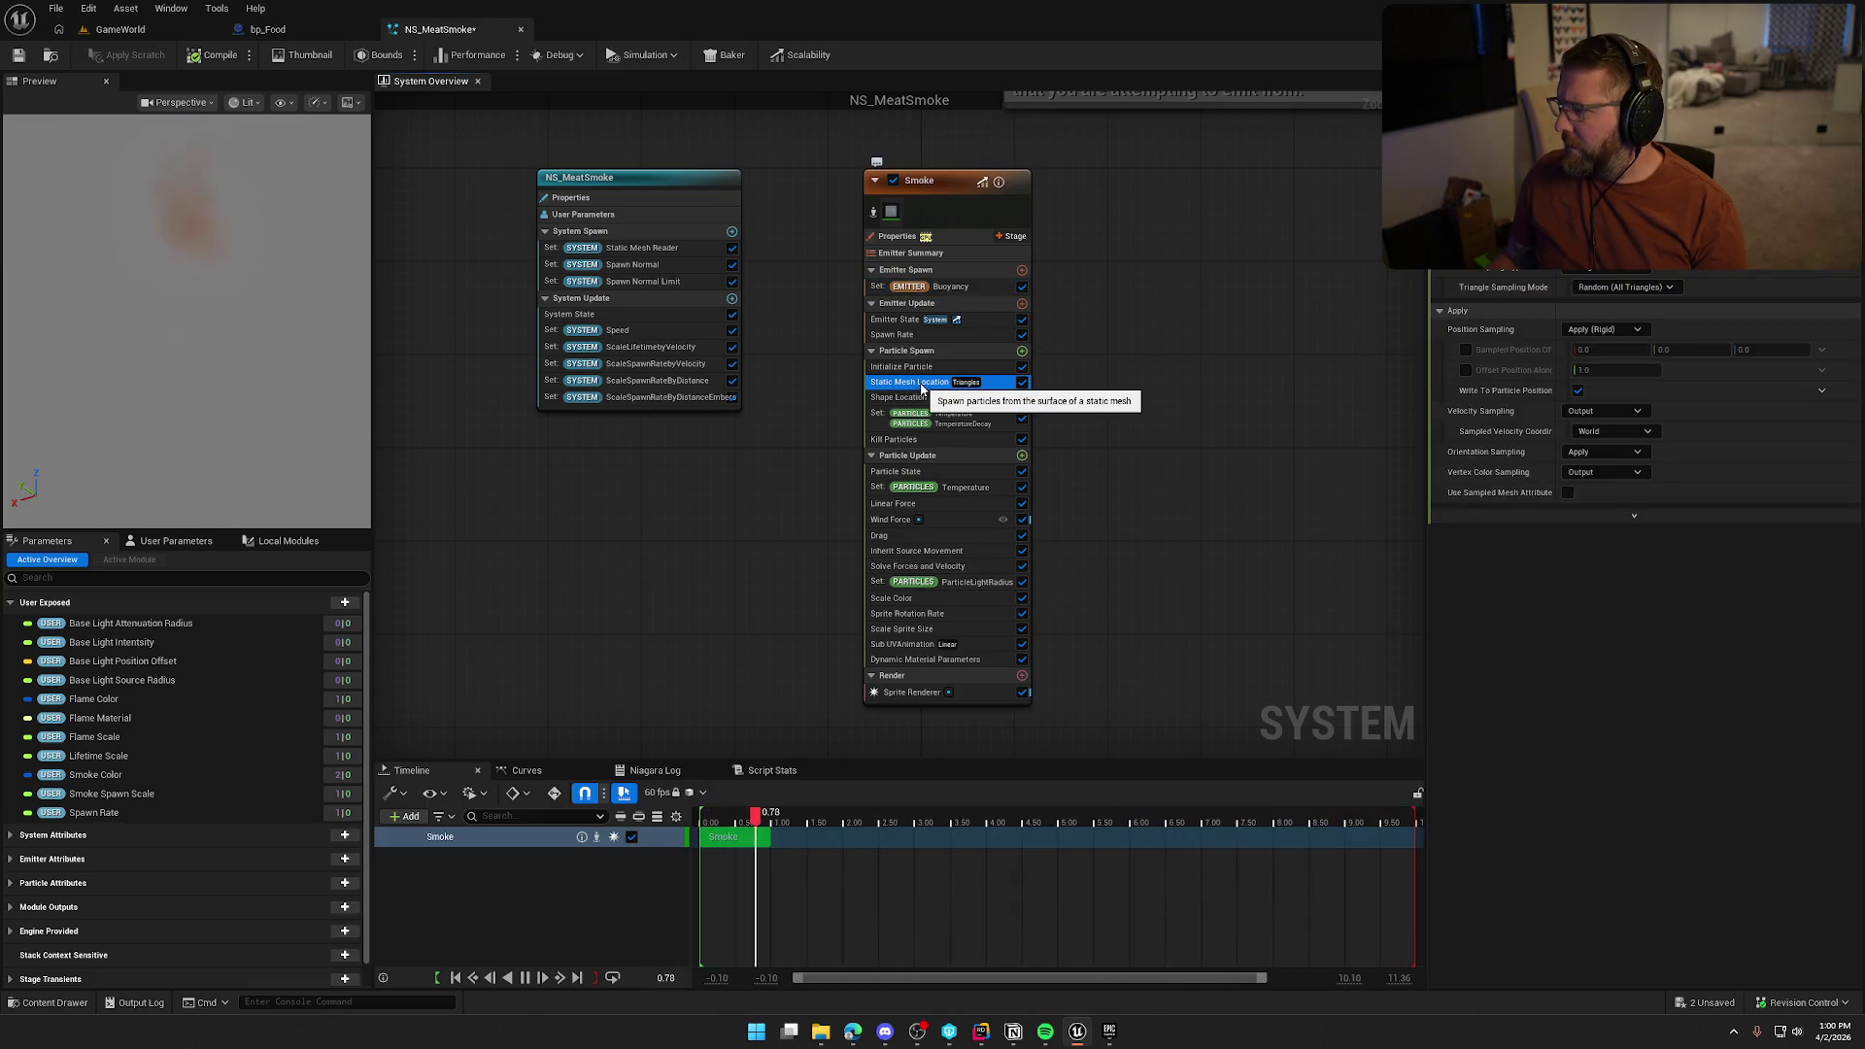
pyautogui.click(946, 519)
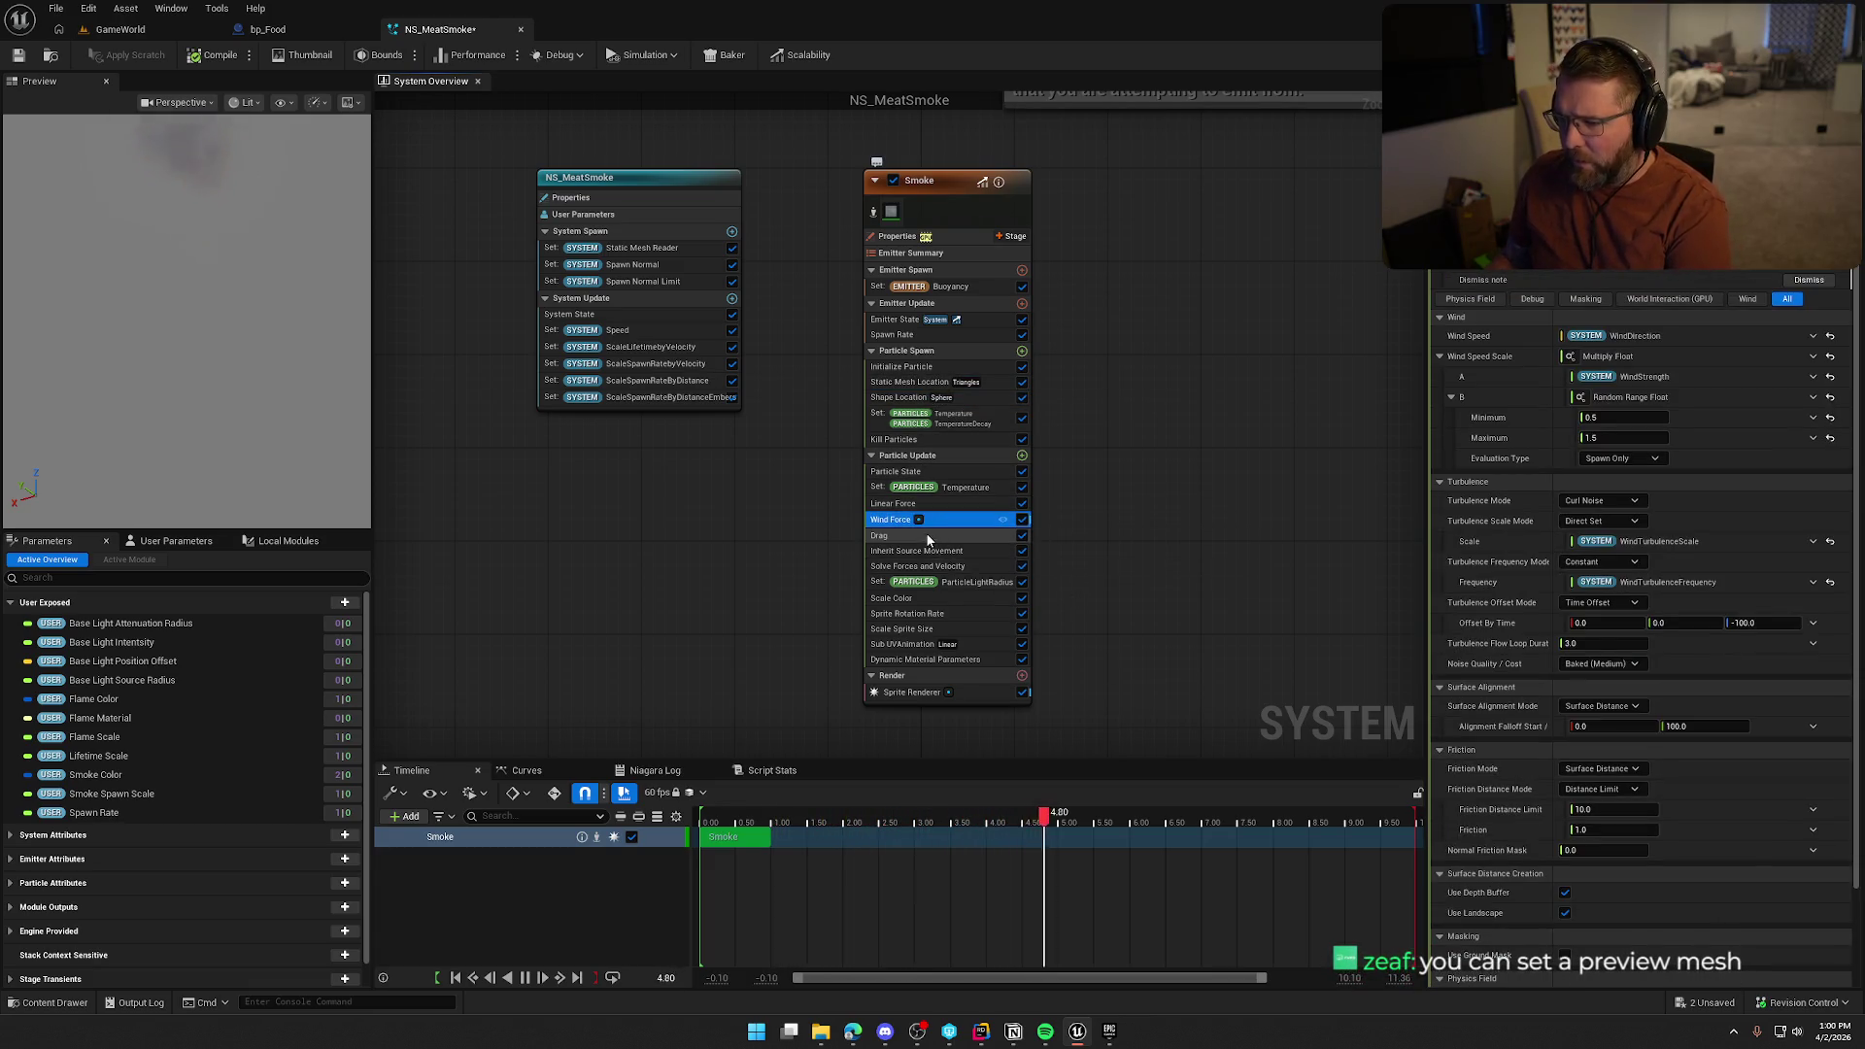
pyautogui.press('Delete')
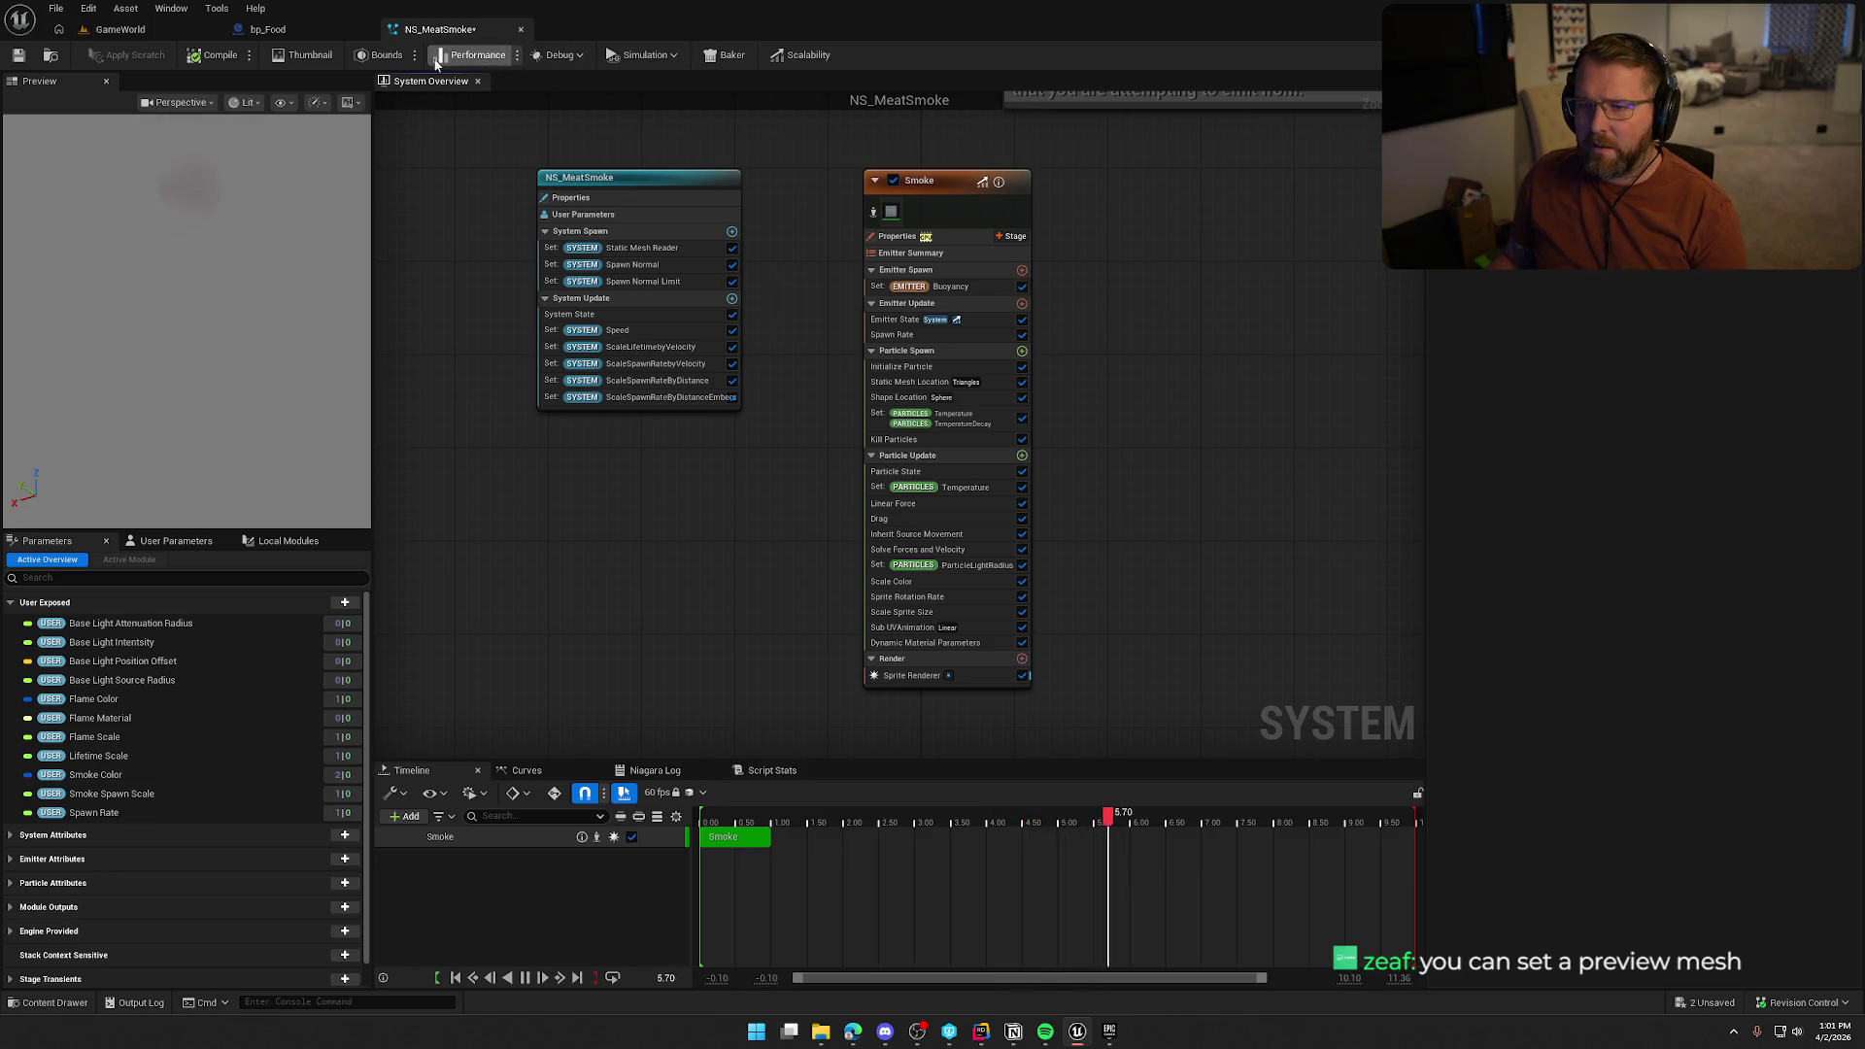
pyautogui.click(631, 55)
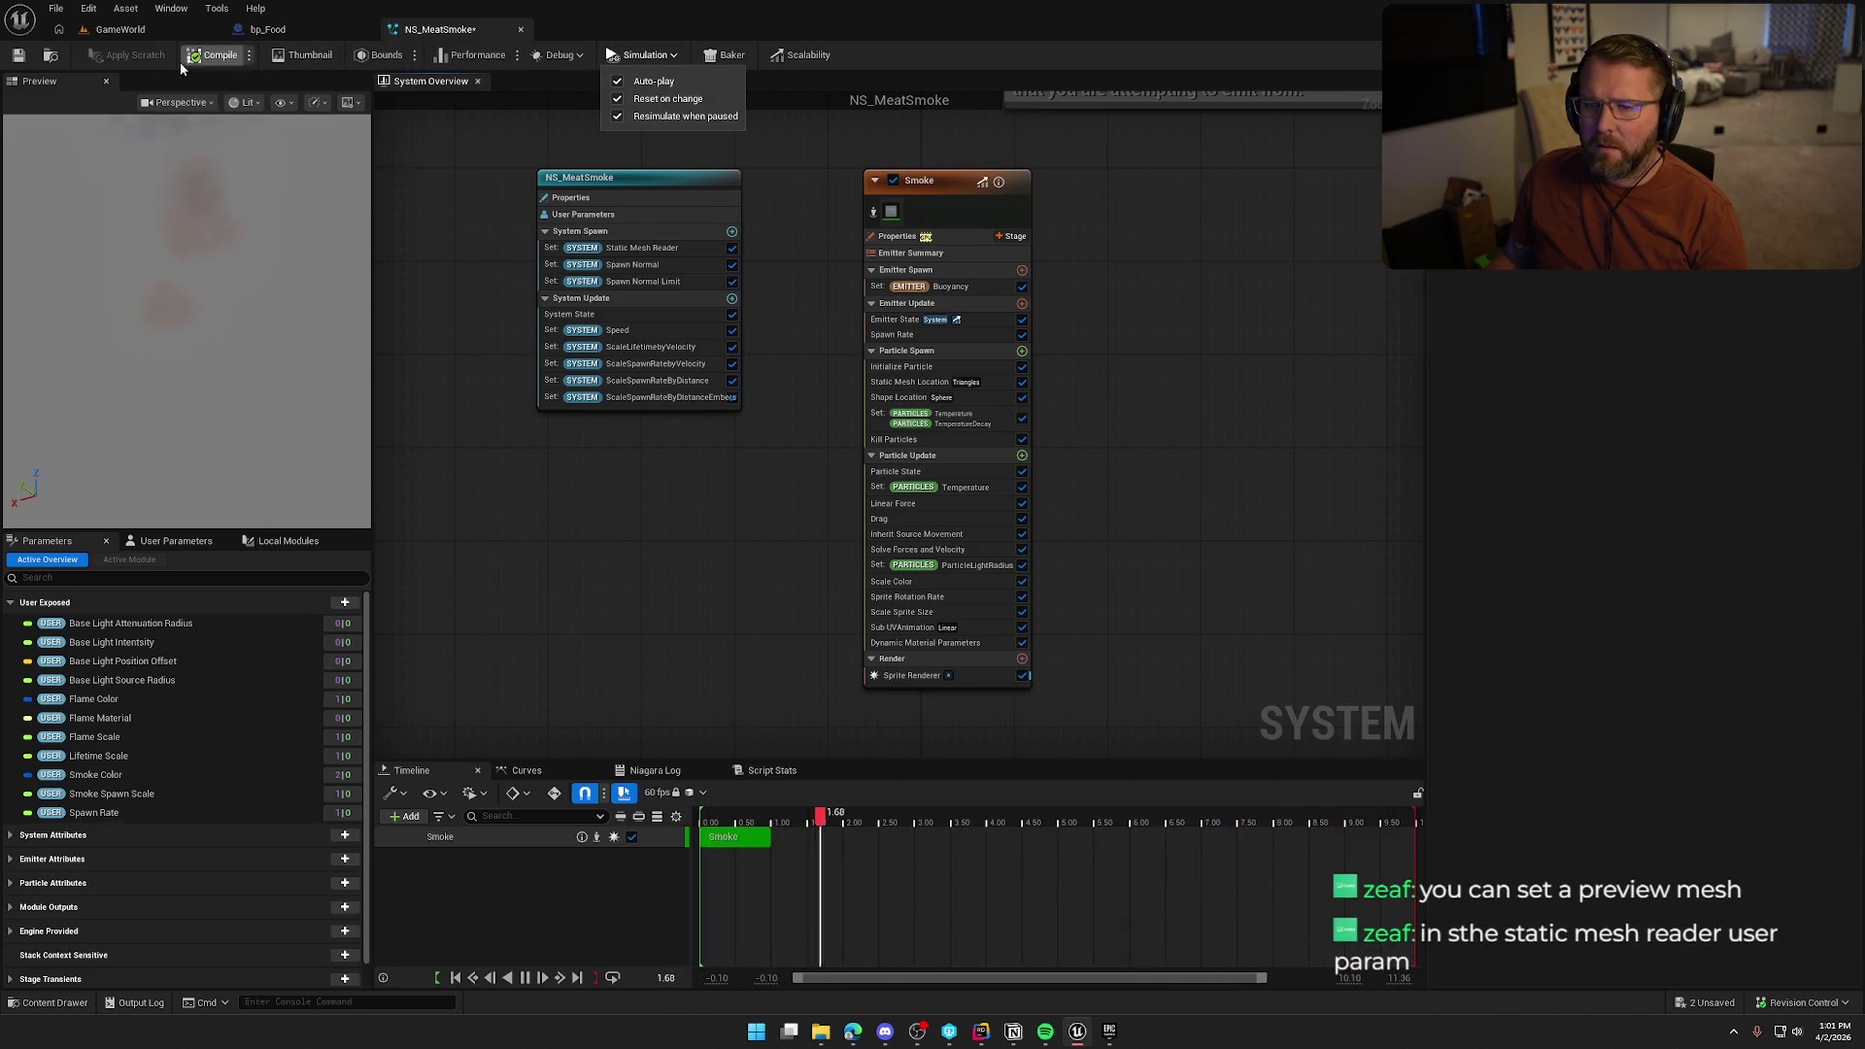
# Review the preview scene settings and the Static Mesh Reader and Static Mesh Location properties
pyautogui.click(347, 102)
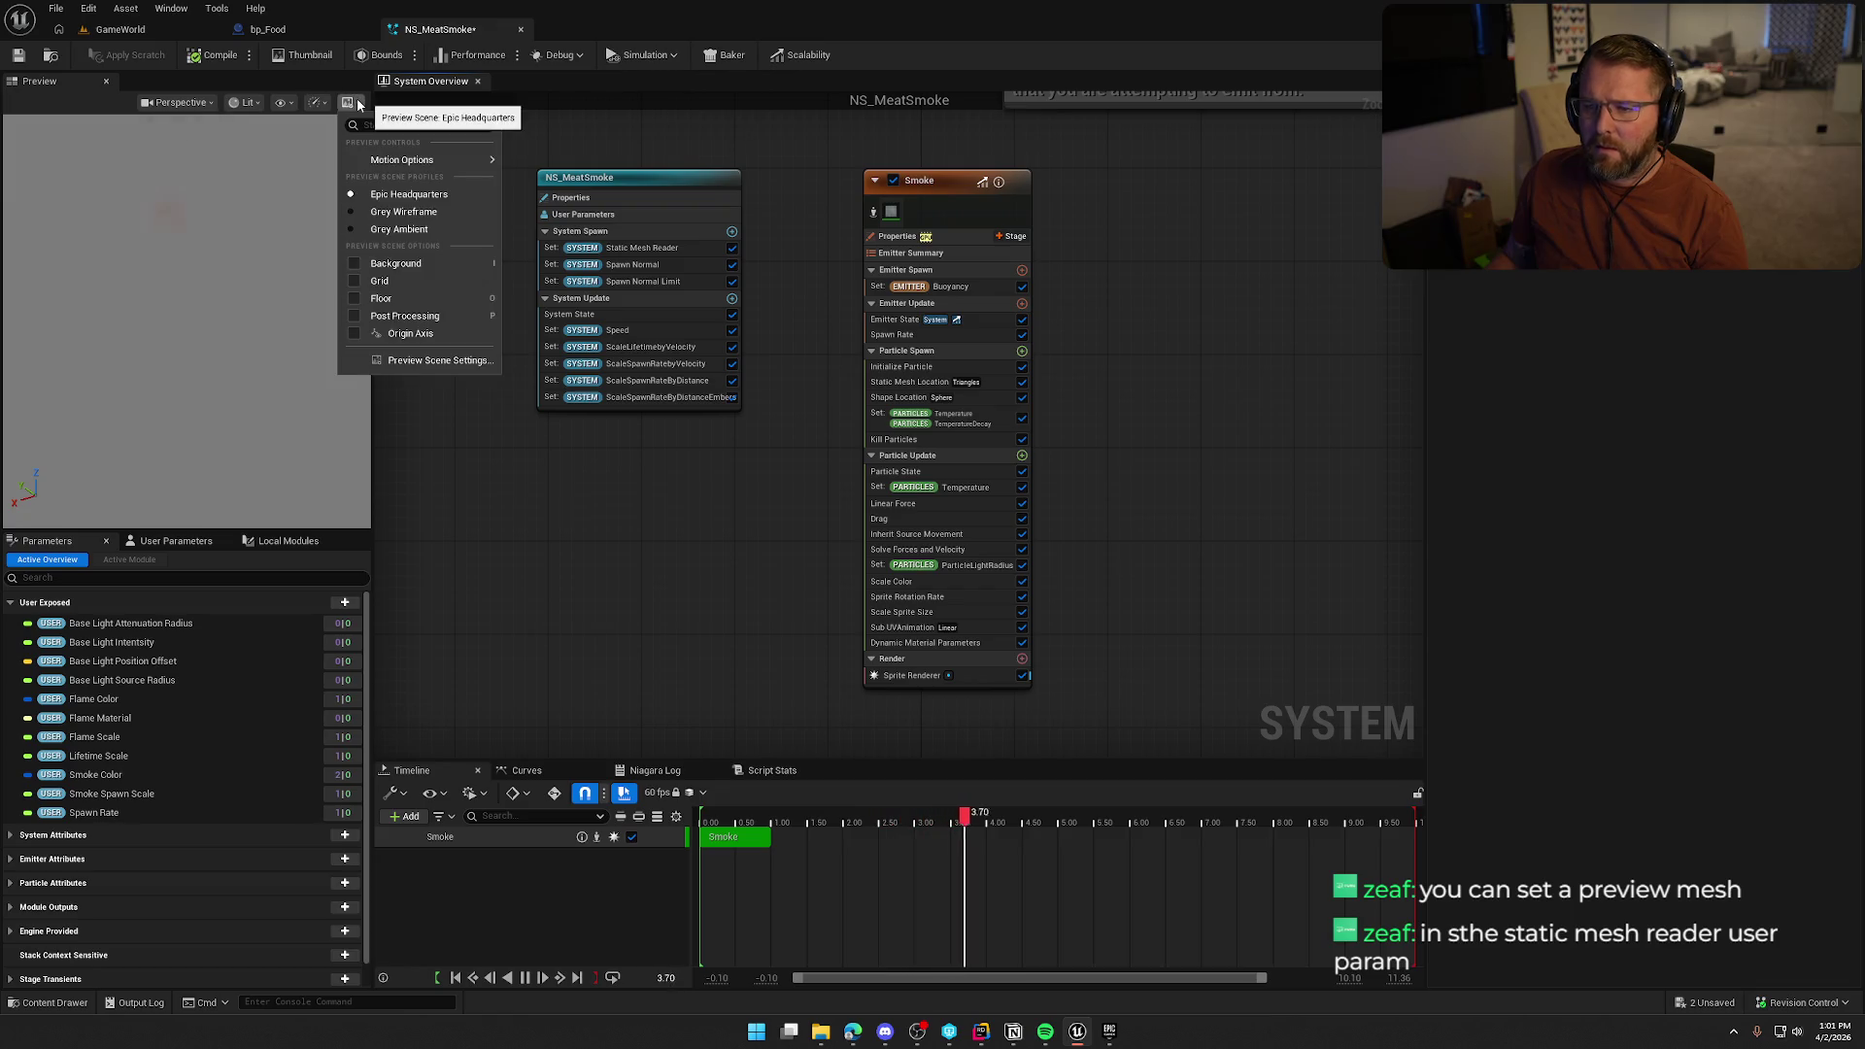
pyautogui.click(441, 360)
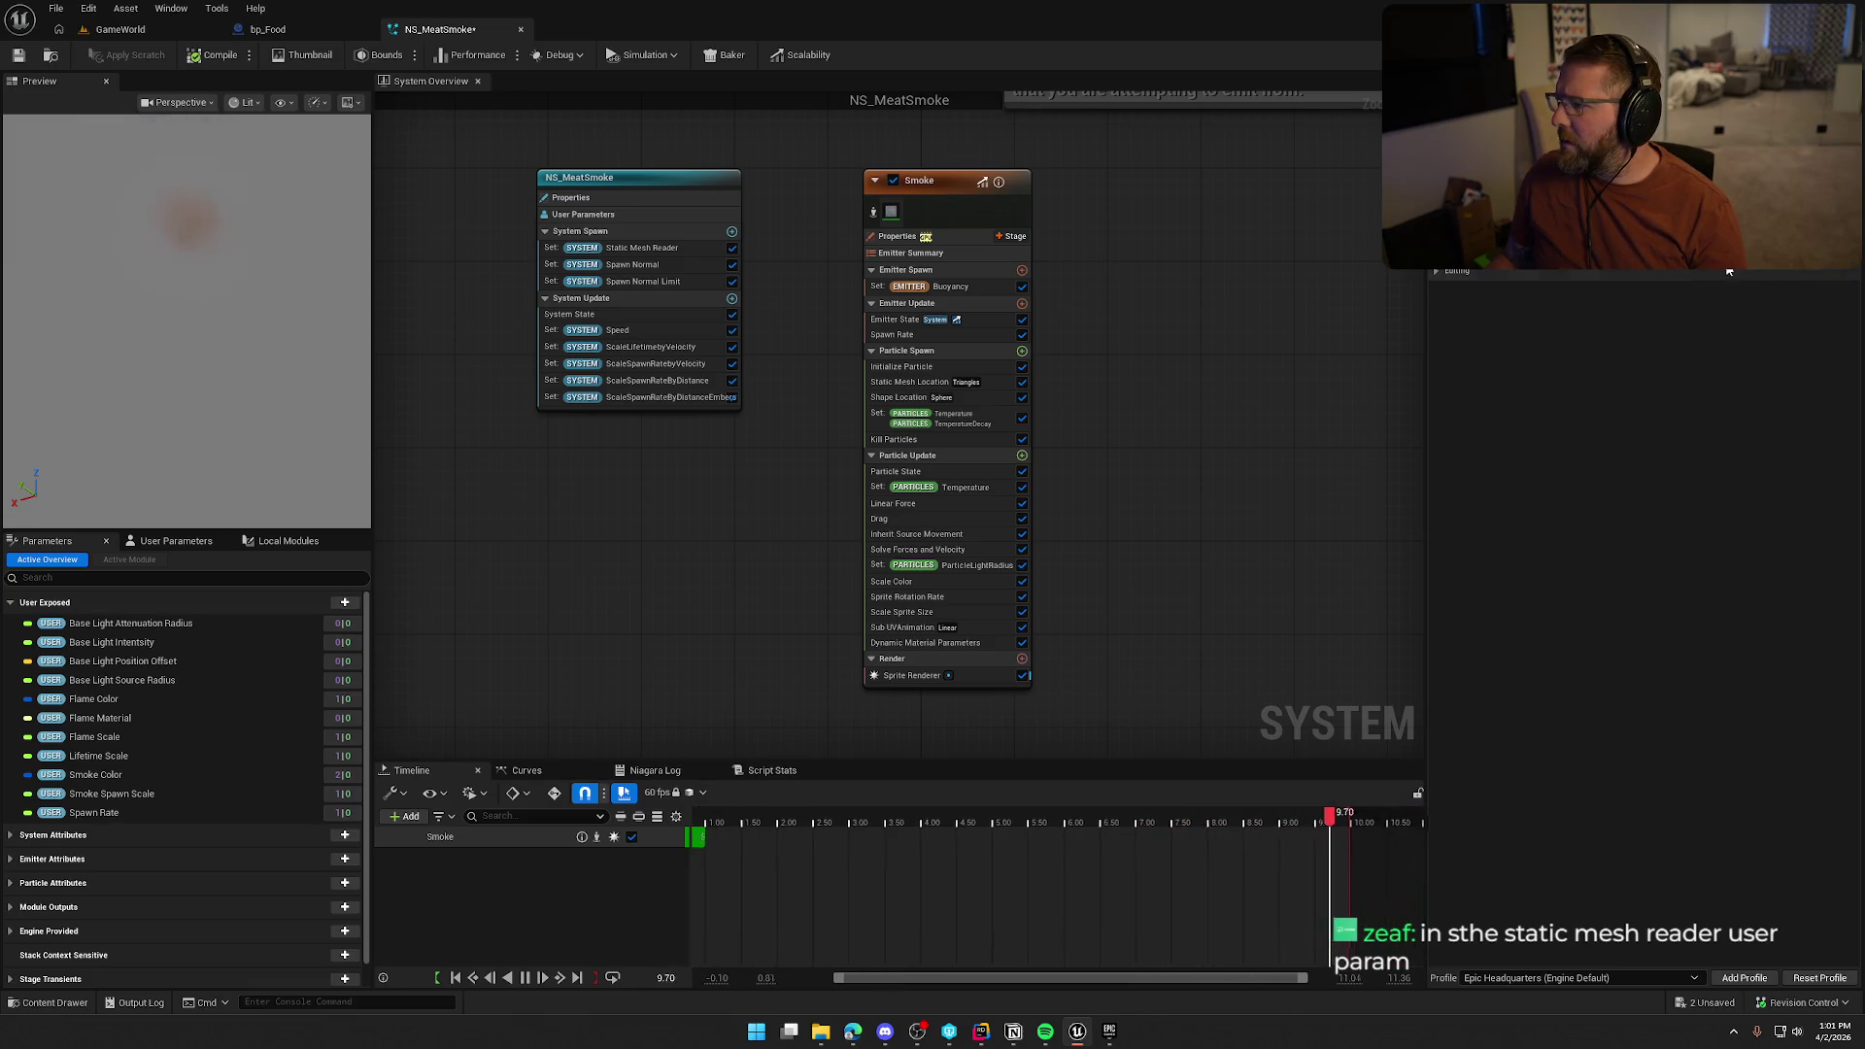
pyautogui.click(1435, 271)
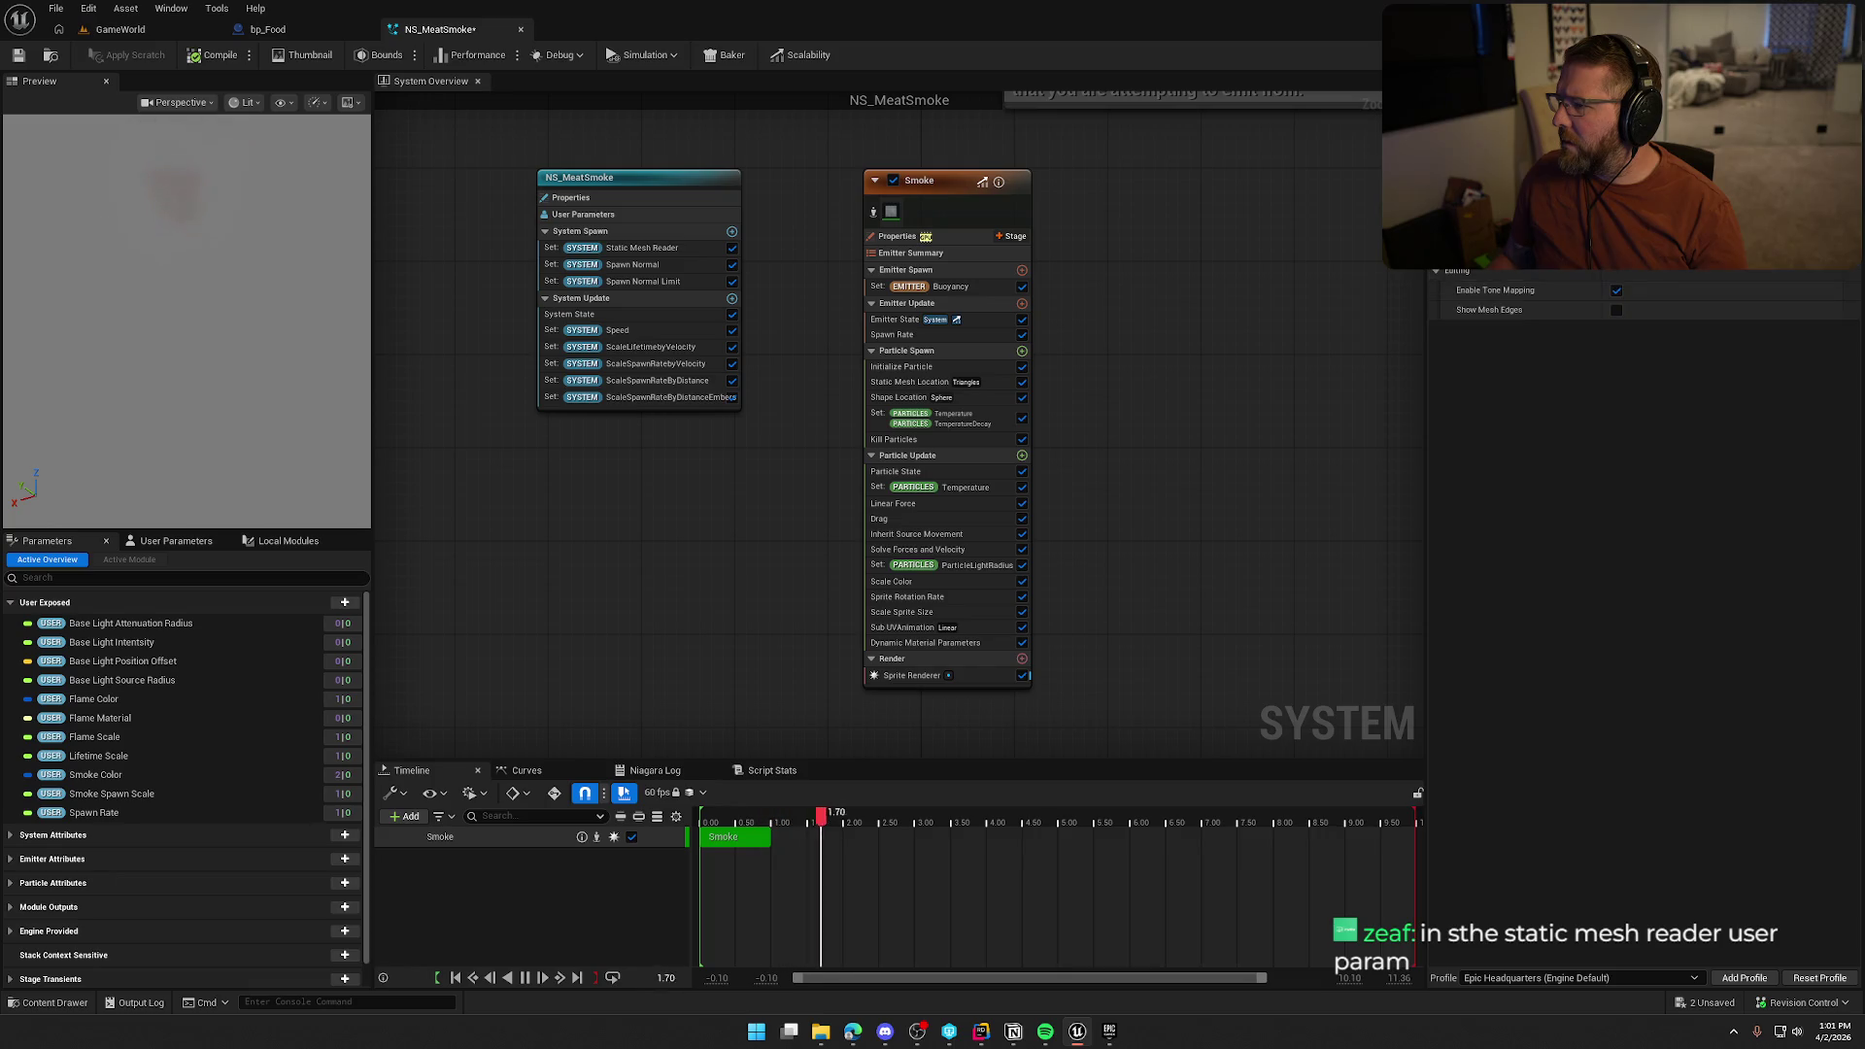
pyautogui.scroll(3, 1614, 261)
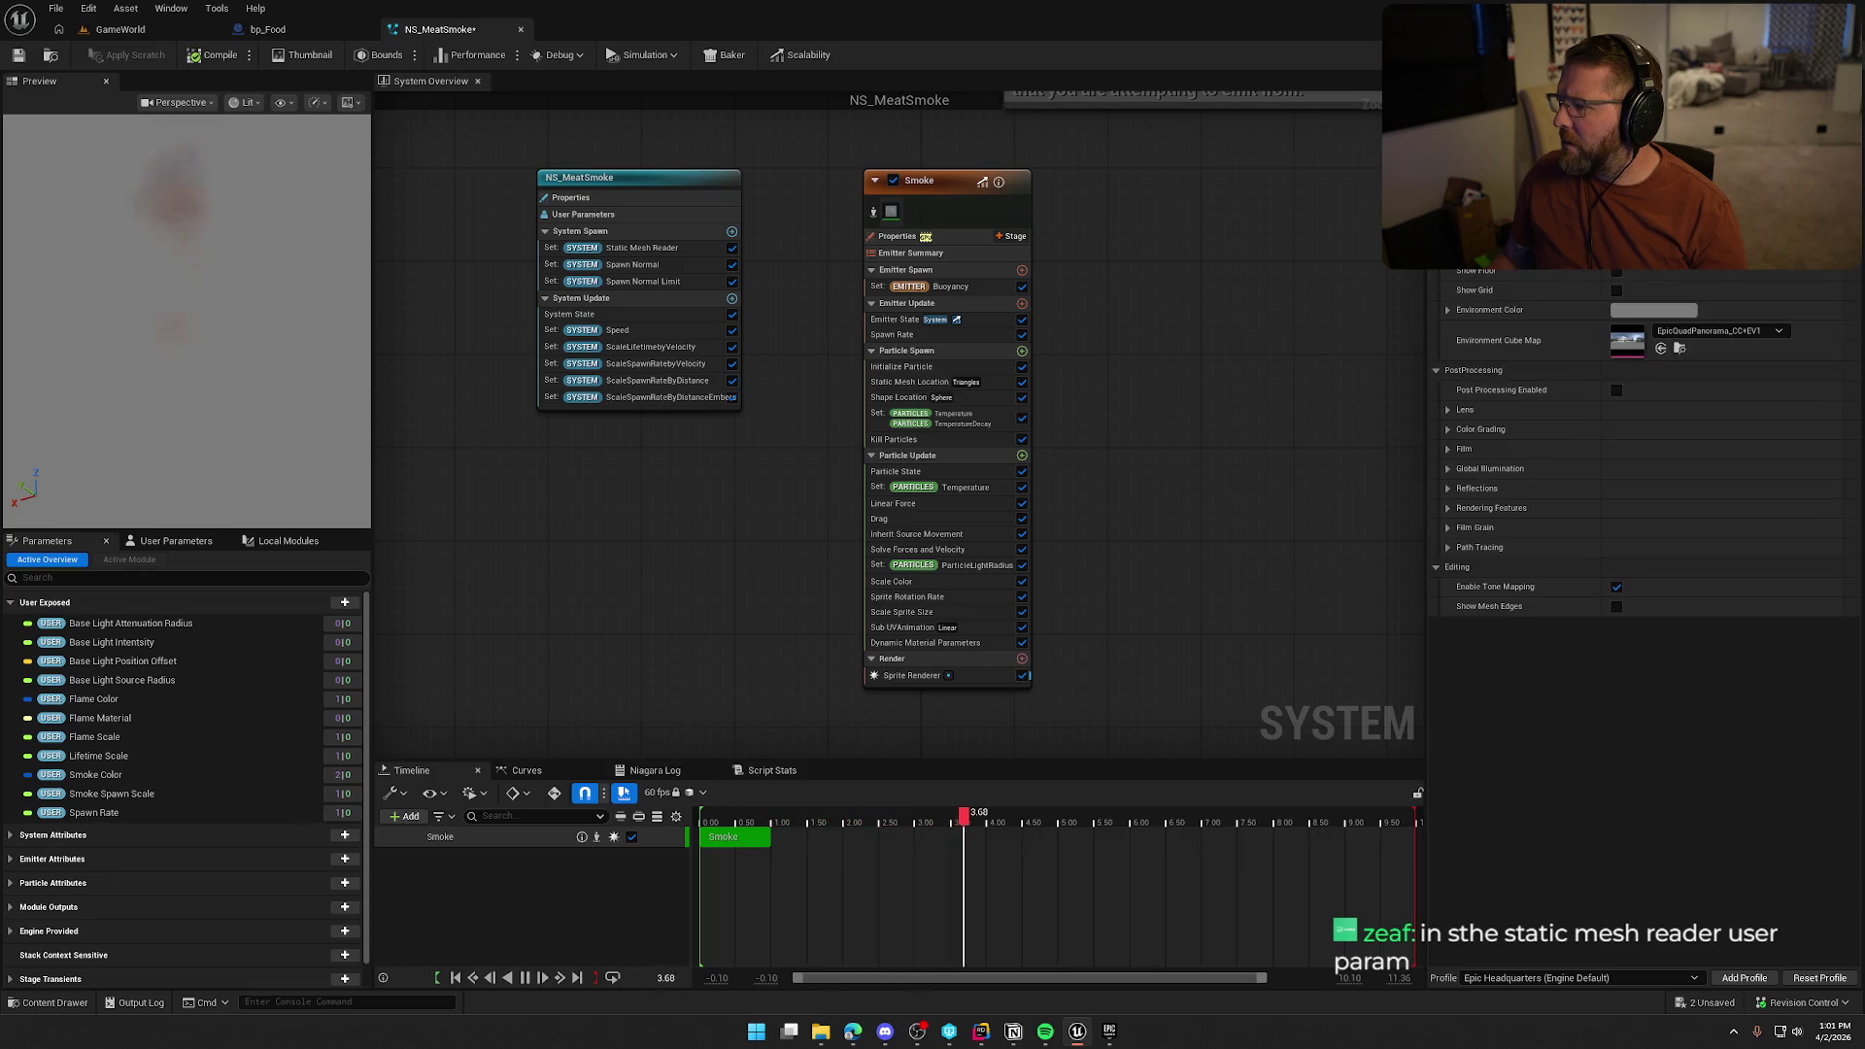
pyautogui.scroll(4, 1614, 261)
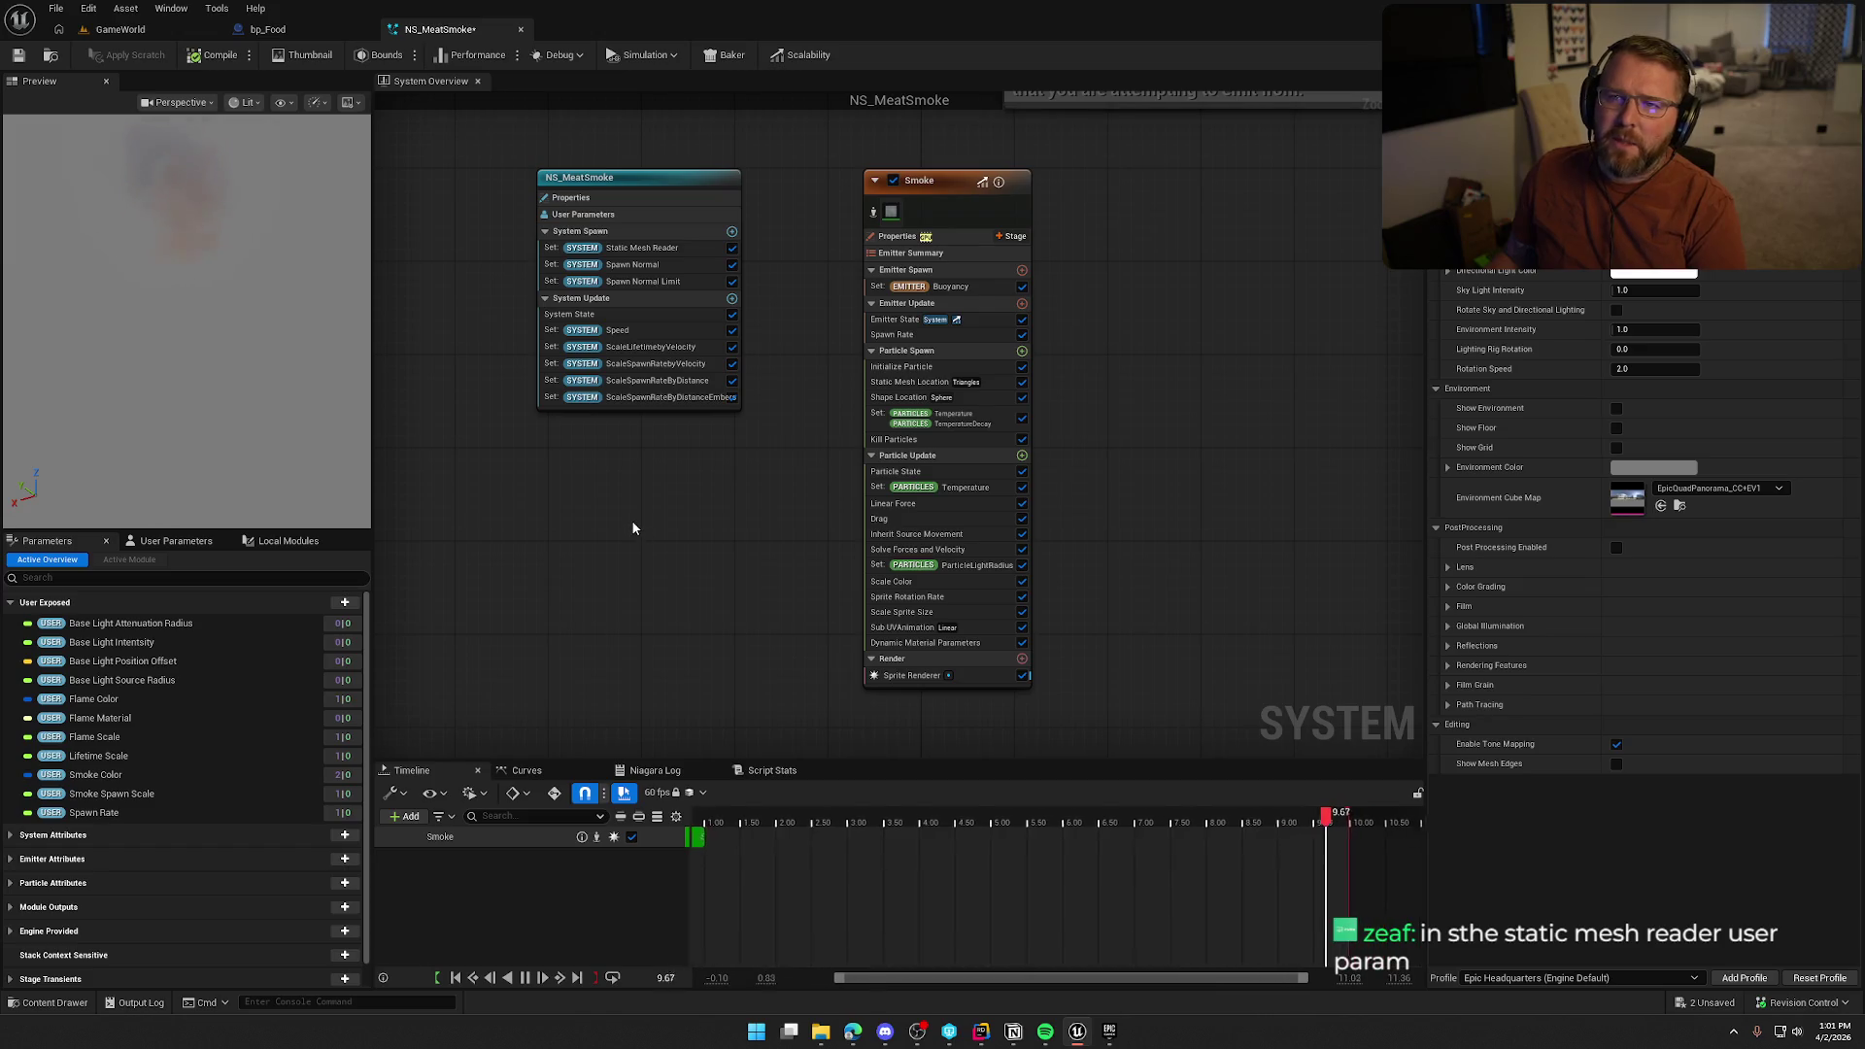
pyautogui.click(1570, 266)
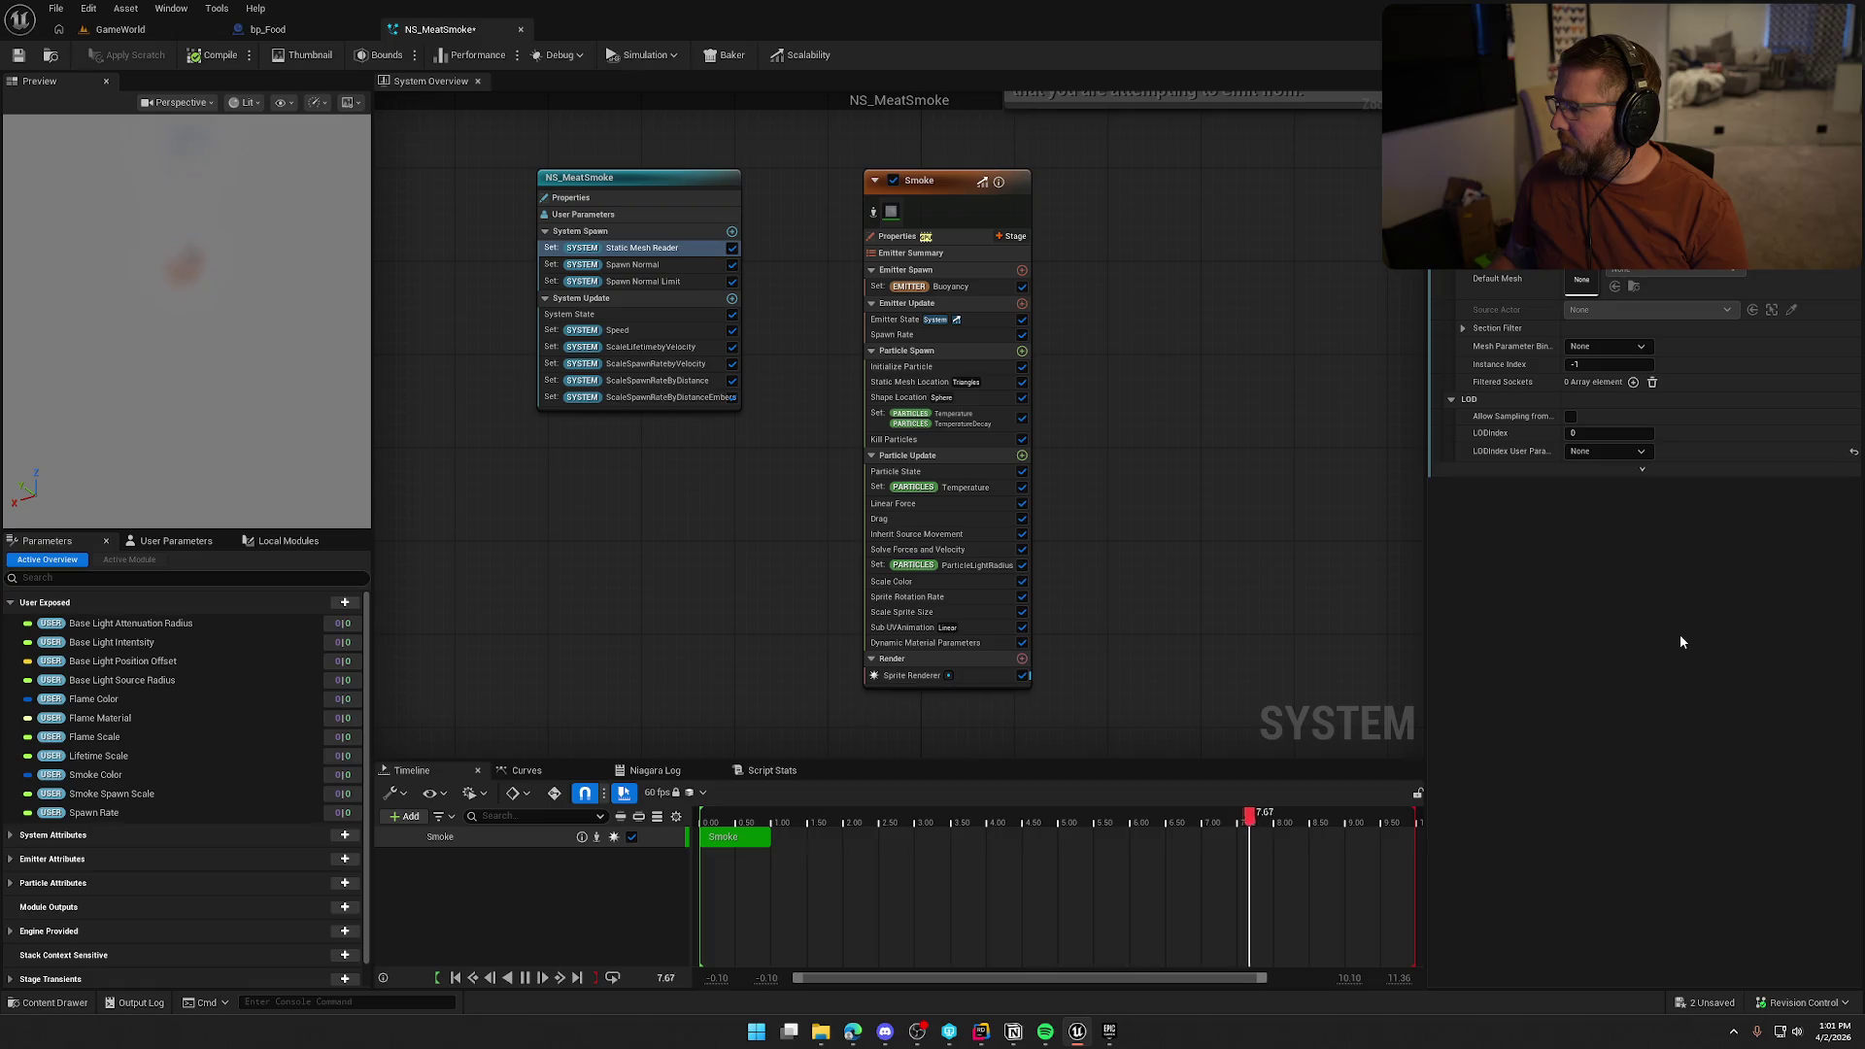
pyautogui.click(1643, 470)
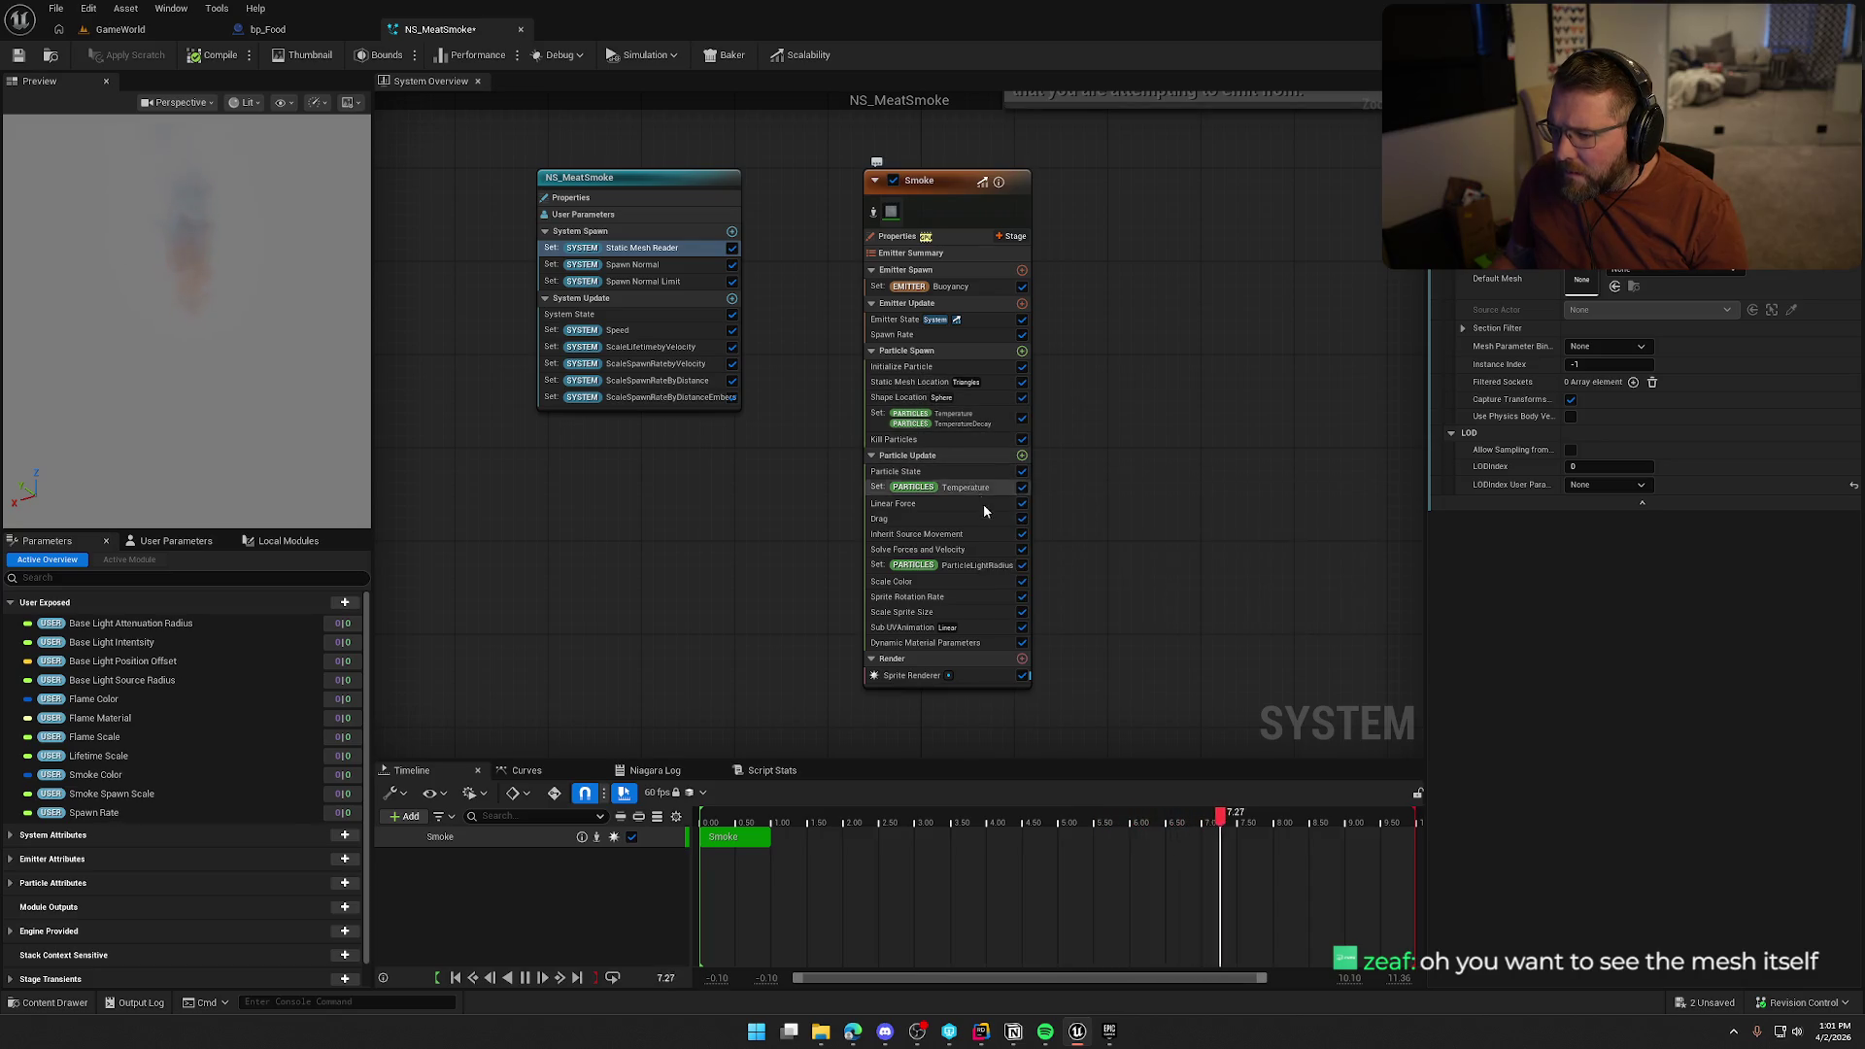
pyautogui.click(908, 384)
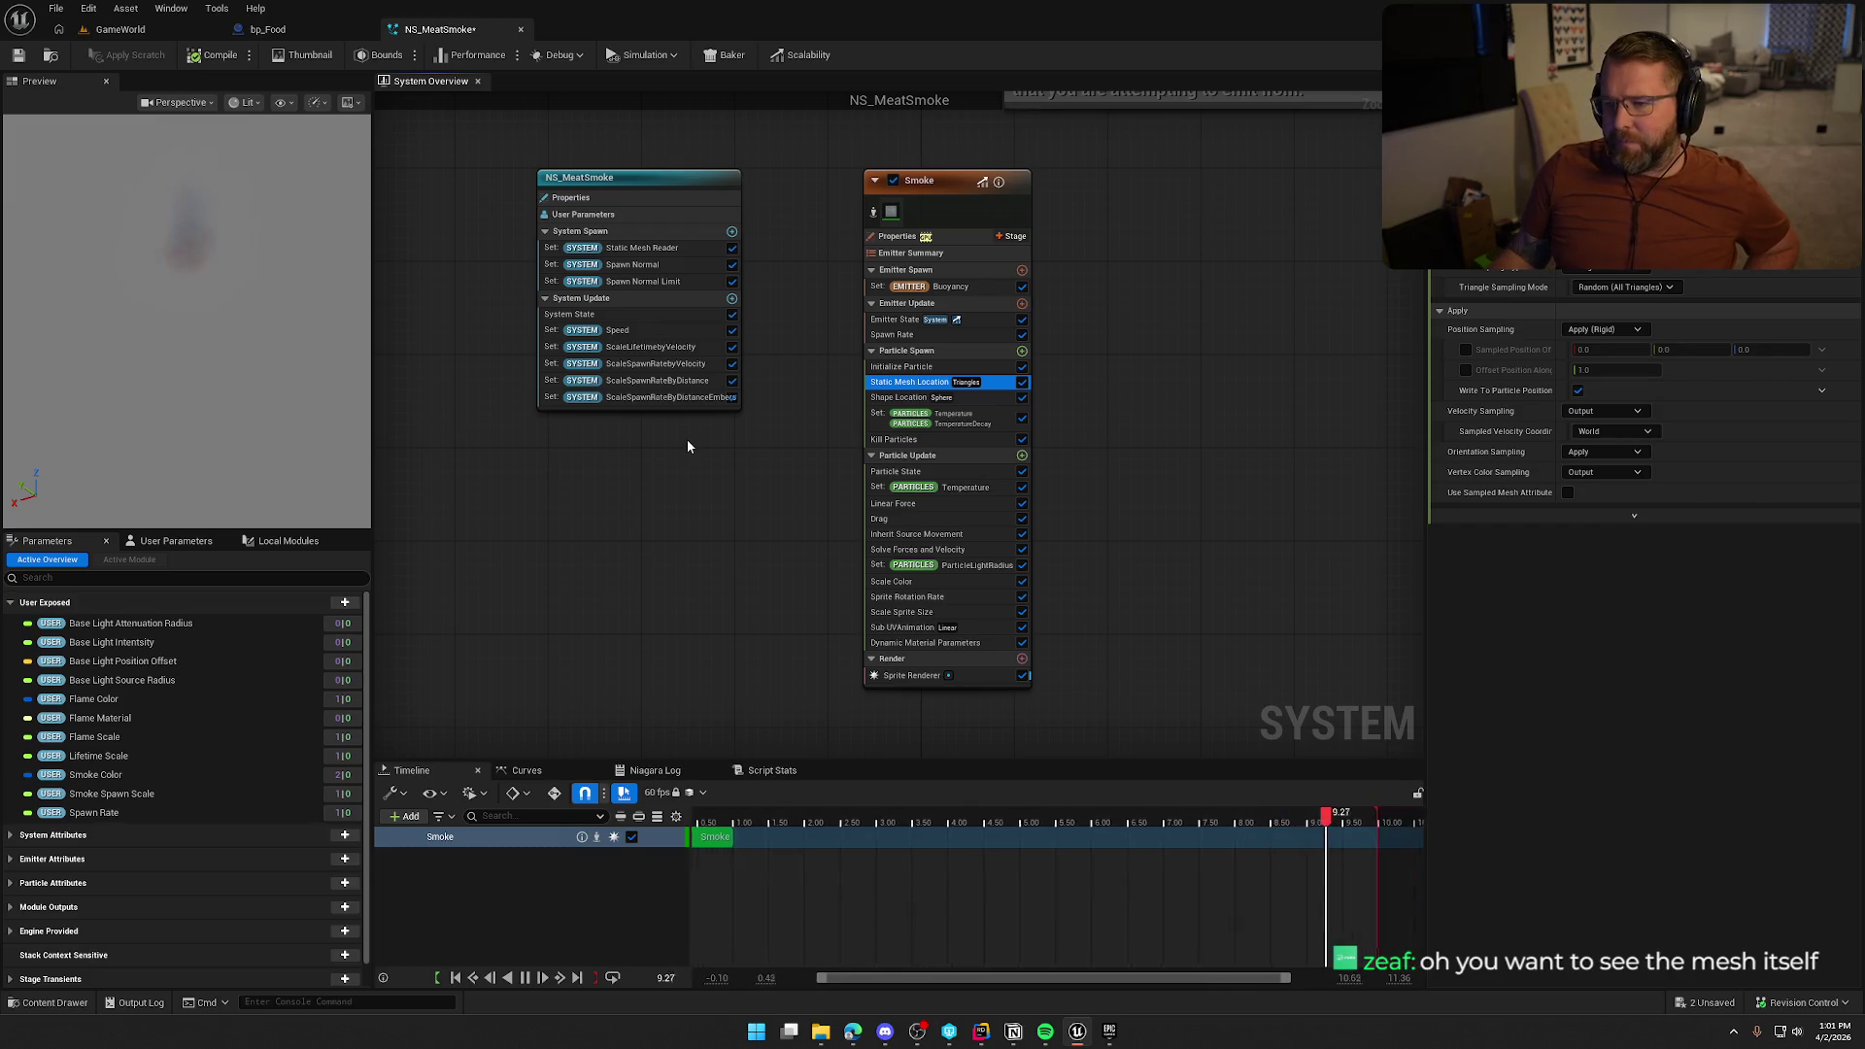
# Delete the comment box from the NS_MeatSmoke graph, reframe the nodes, and switch to GameWorld
pyautogui.moveTo(960, 254)
pyautogui.mouseDown()
pyautogui.moveTo(952, 508)
pyautogui.moveTo(946, 417)
pyautogui.mouseUp()
pyautogui.click(1290, 305)
pyautogui.press('Delete')
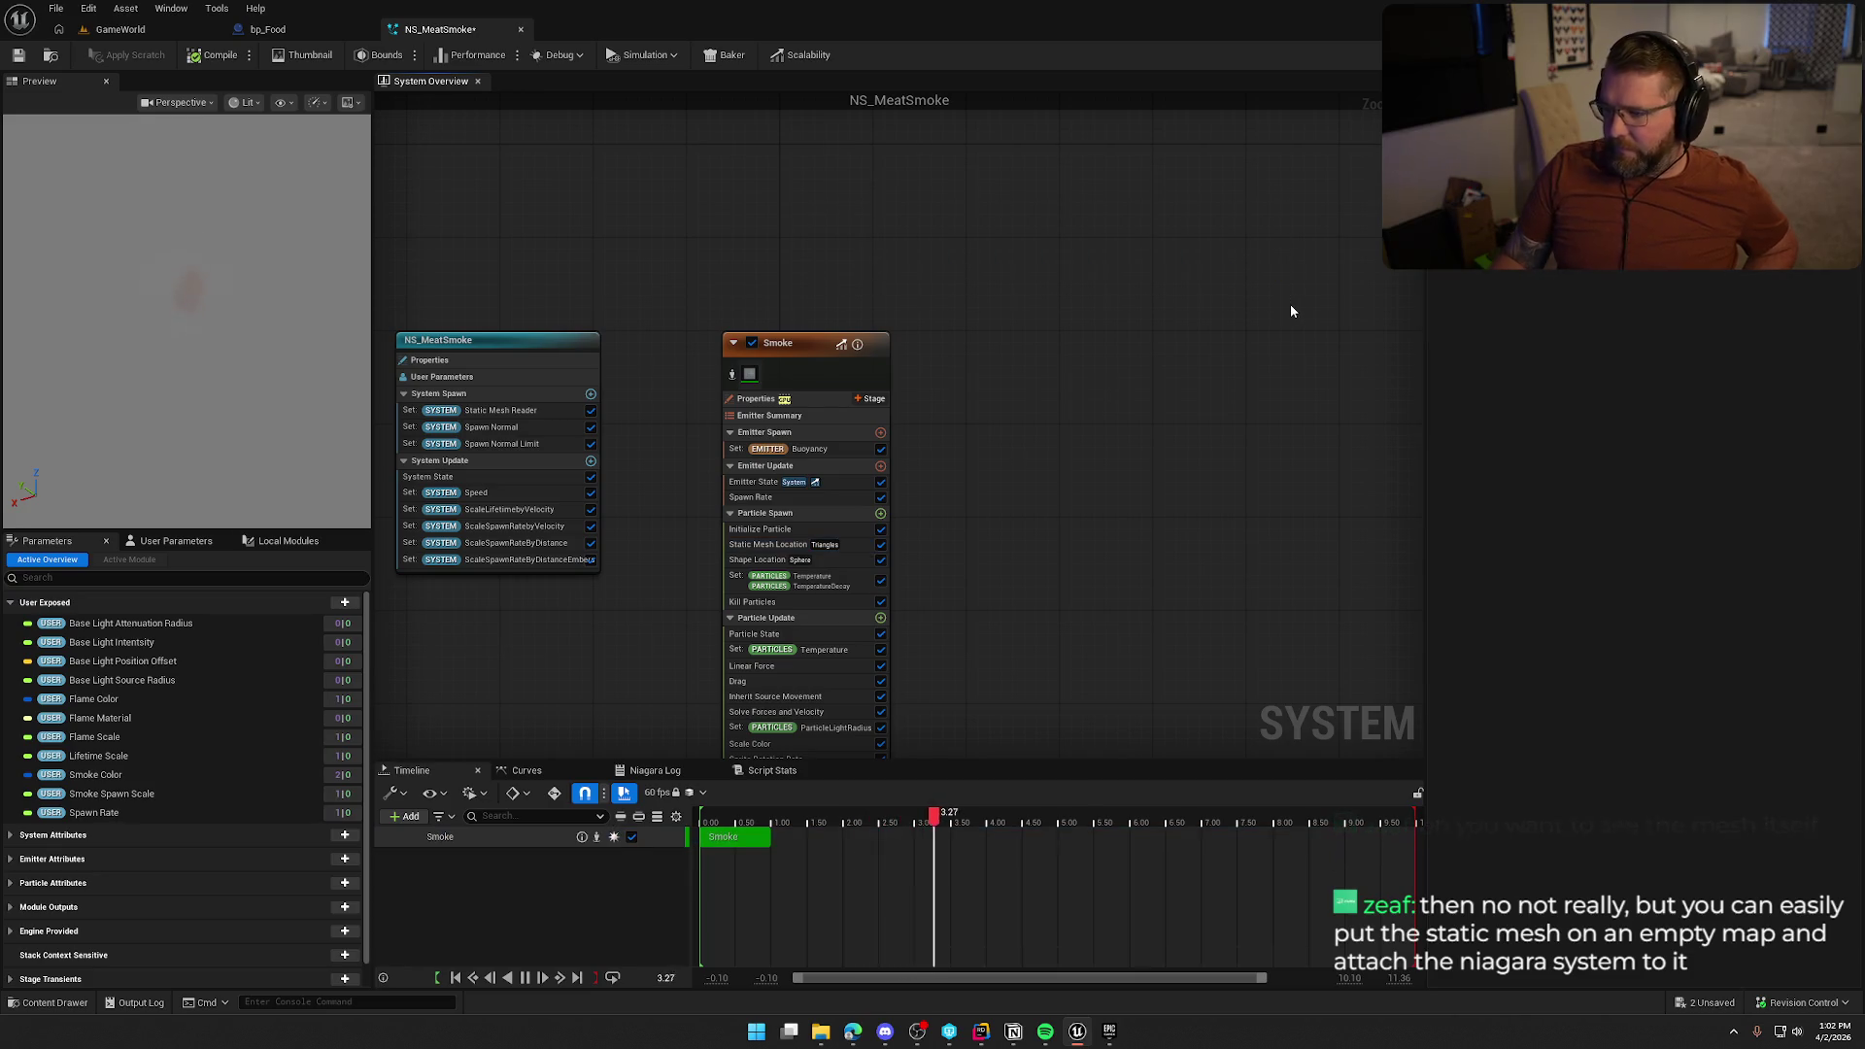
pyautogui.press('Home')
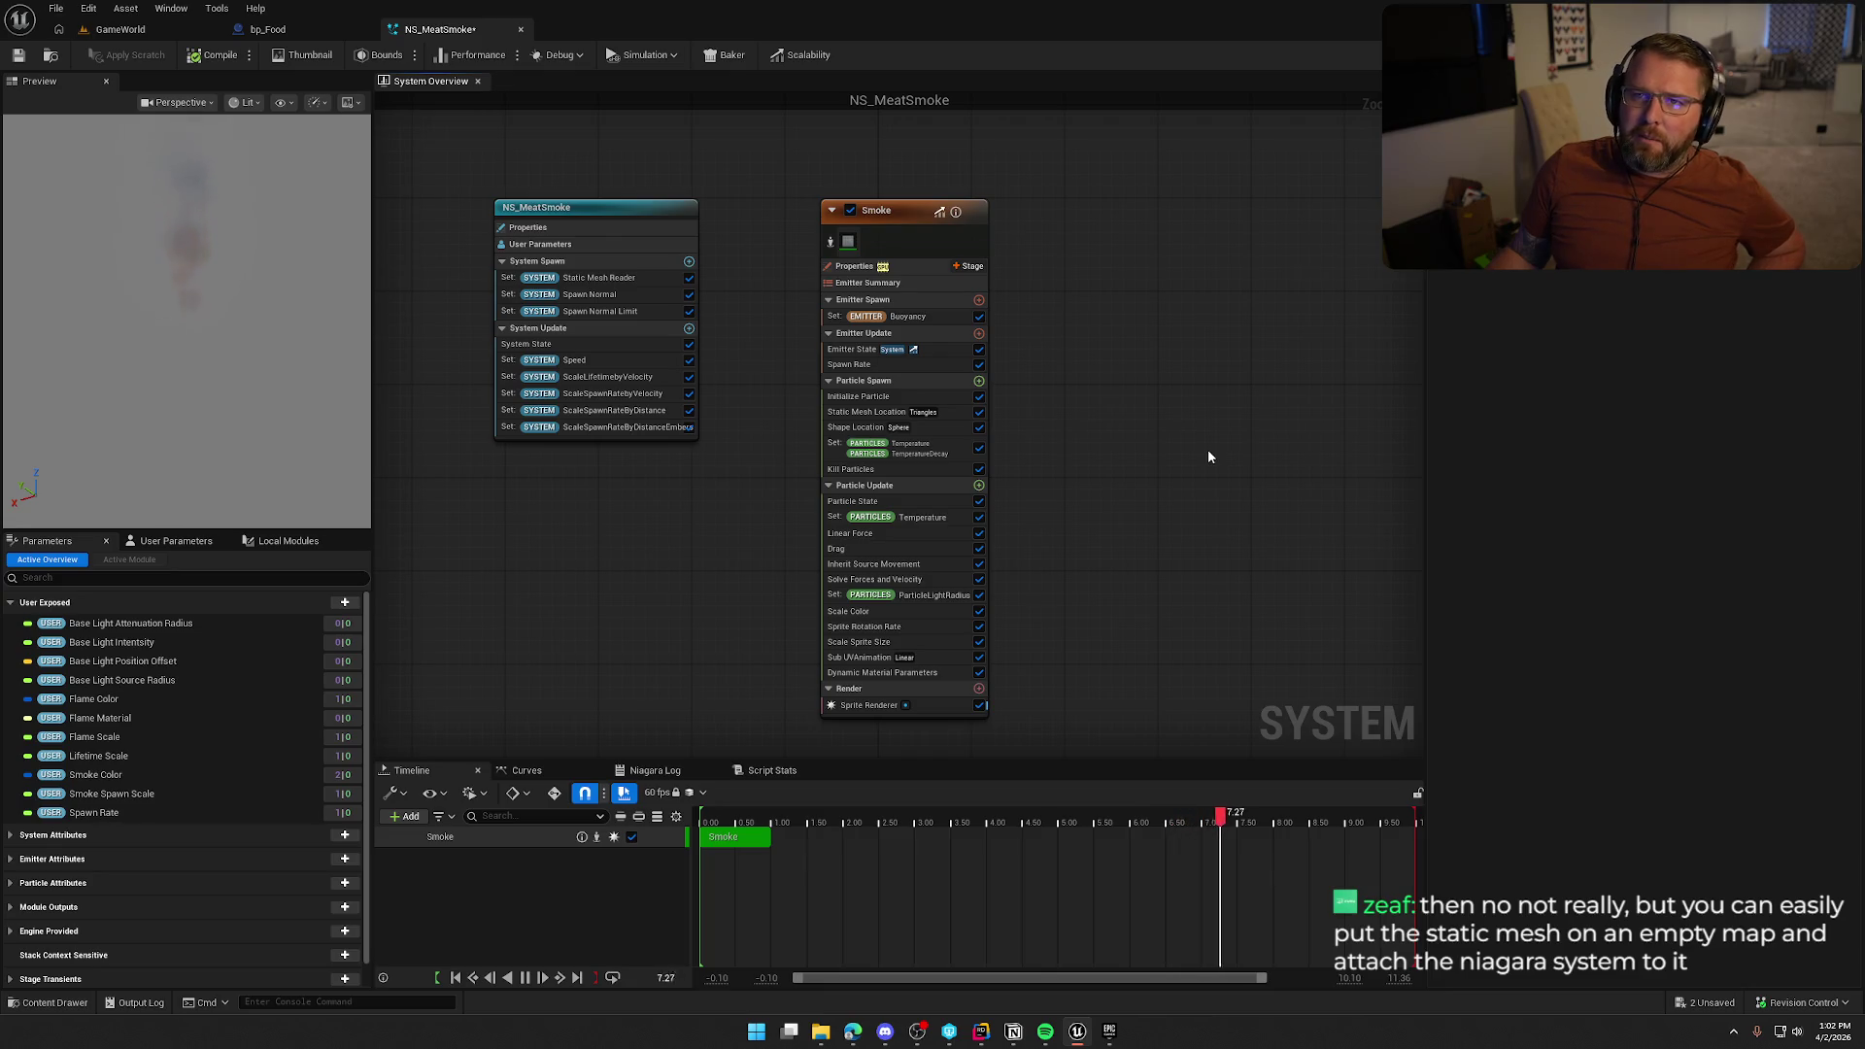
pyautogui.click(113, 24)
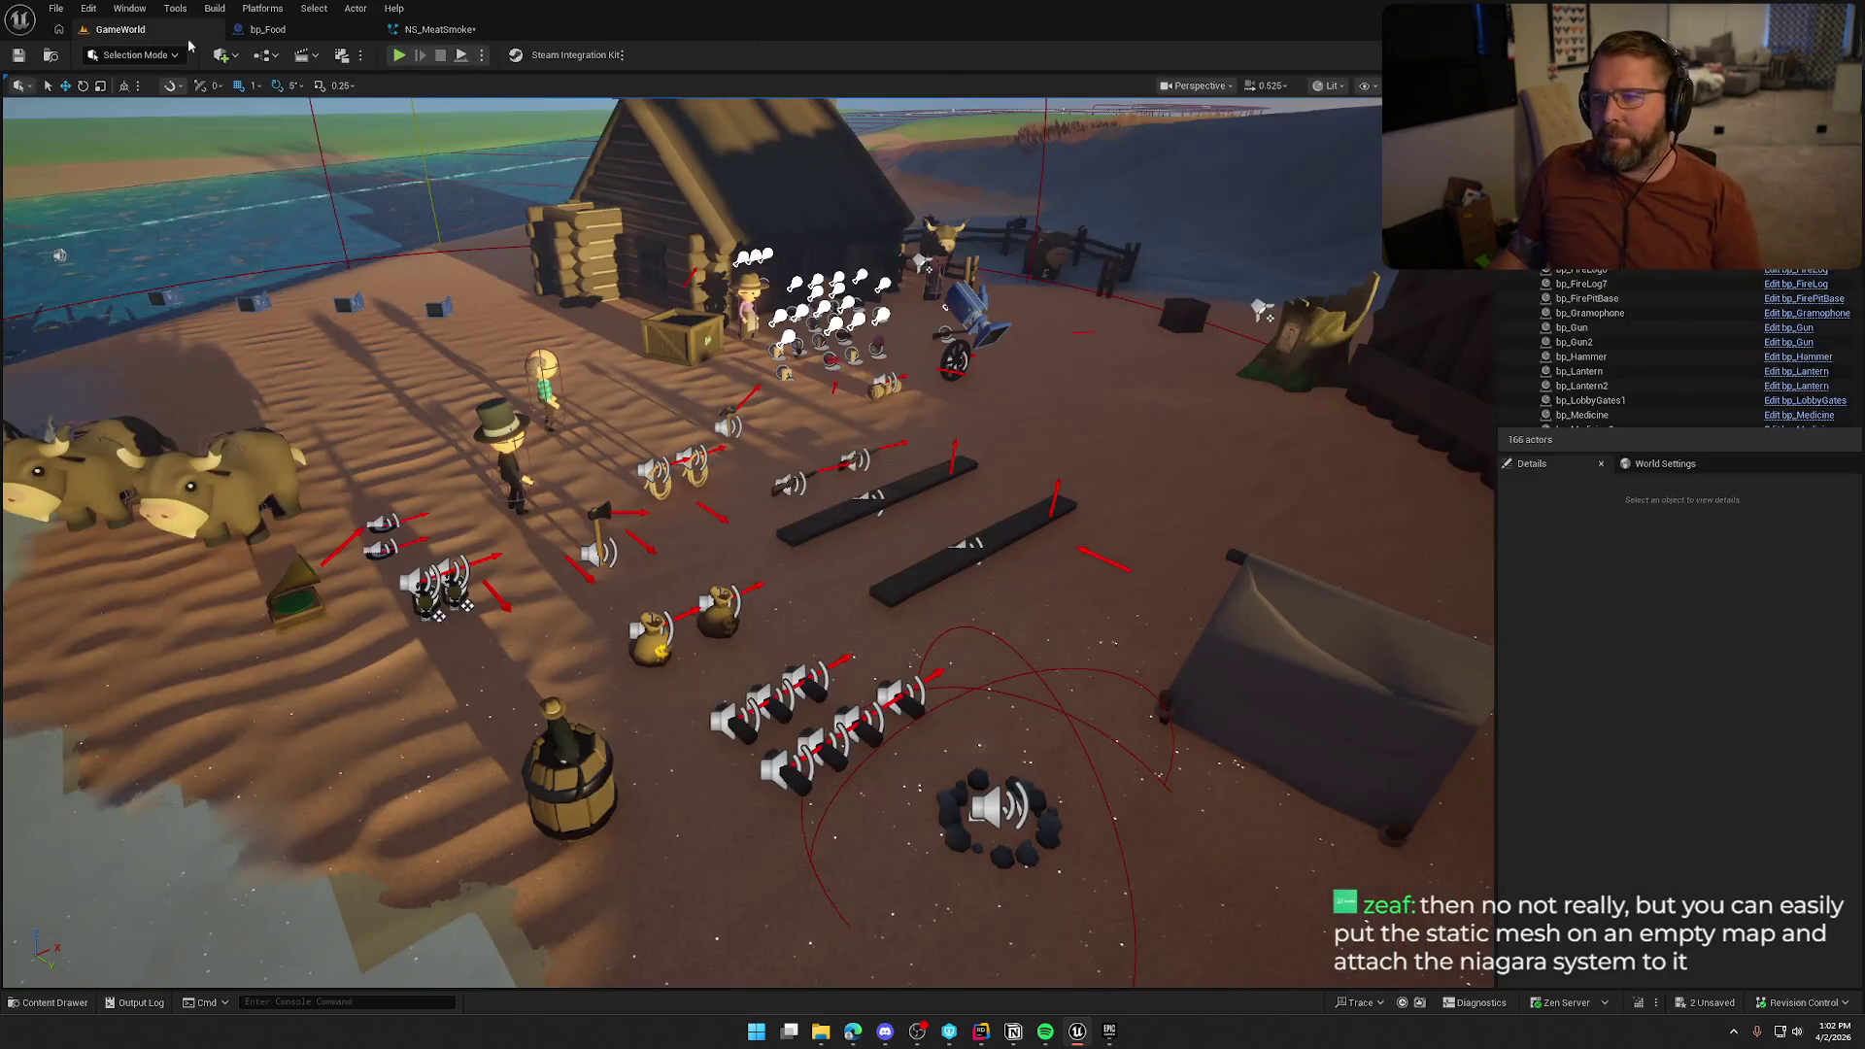
# Place SM_Food_Meat_Raw from the Props folder on open ground and focus on it
pyautogui.press('w')
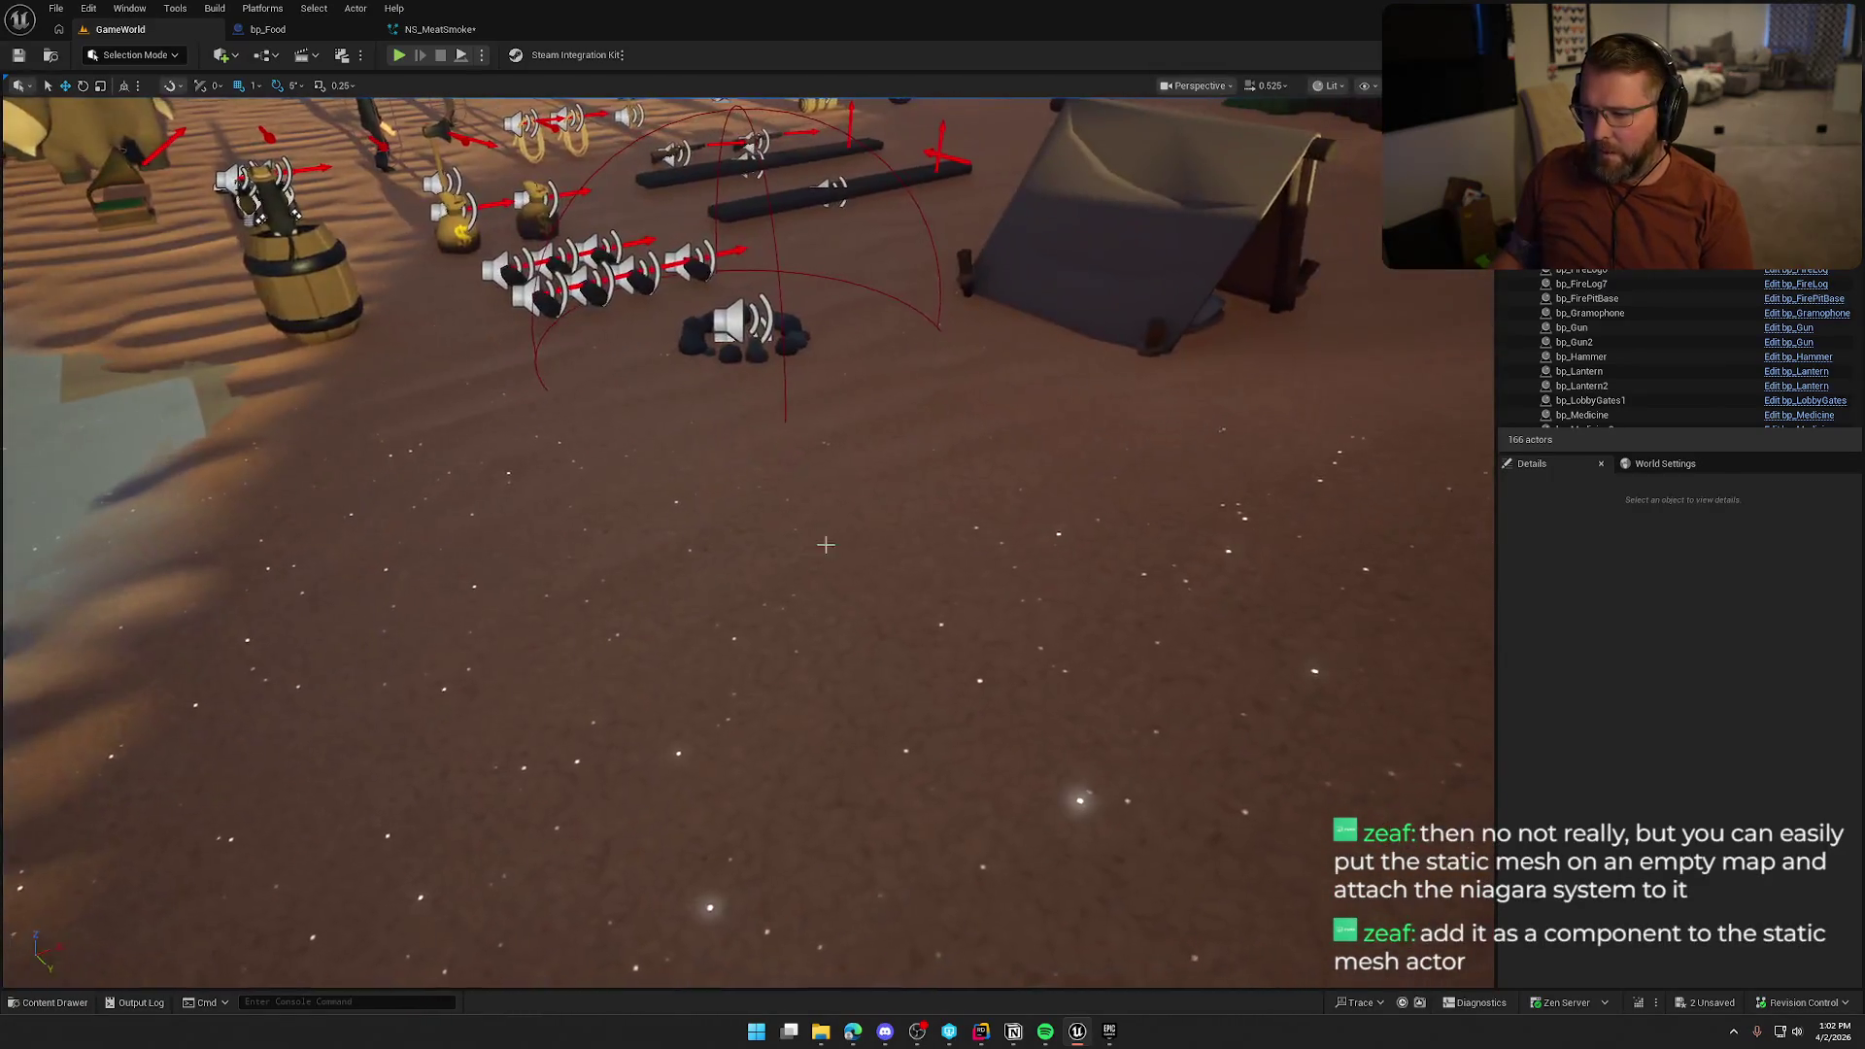
pyautogui.hotkey('ctrl', 'space')
pyautogui.scroll(-2, 59, 802)
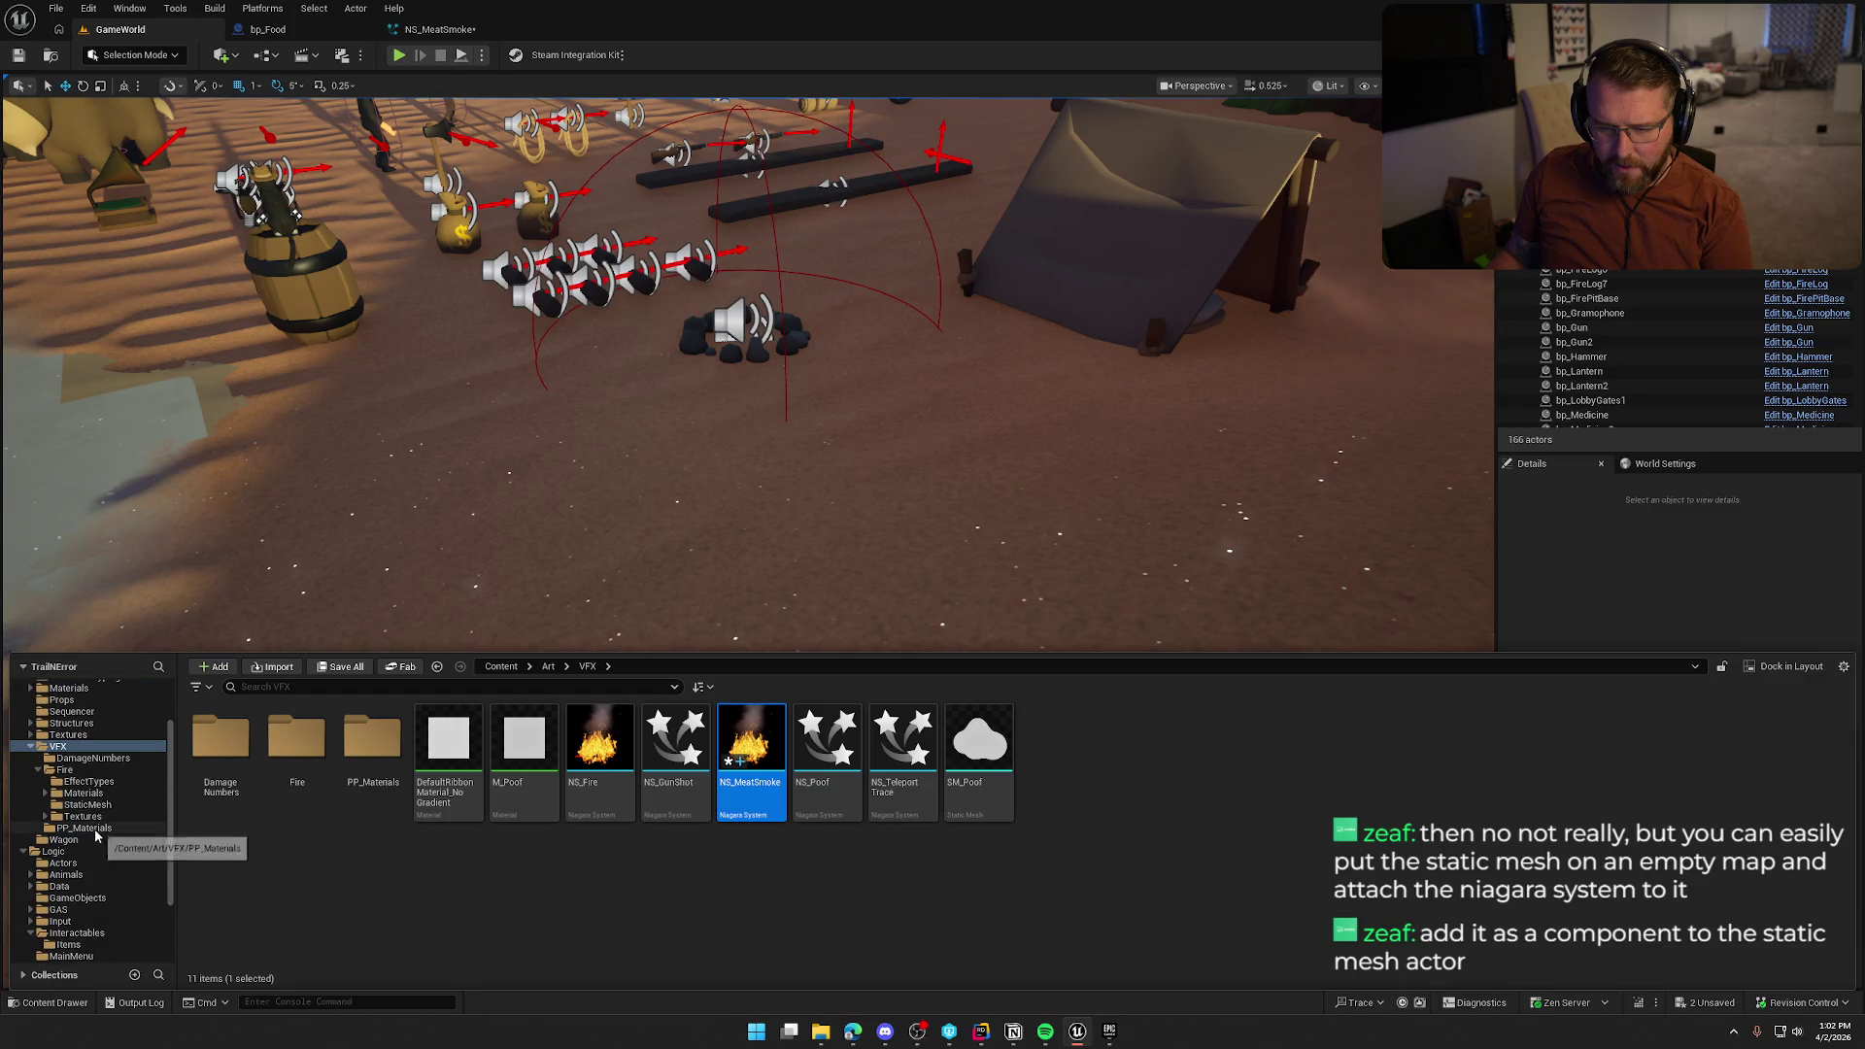
pyautogui.click(68, 723)
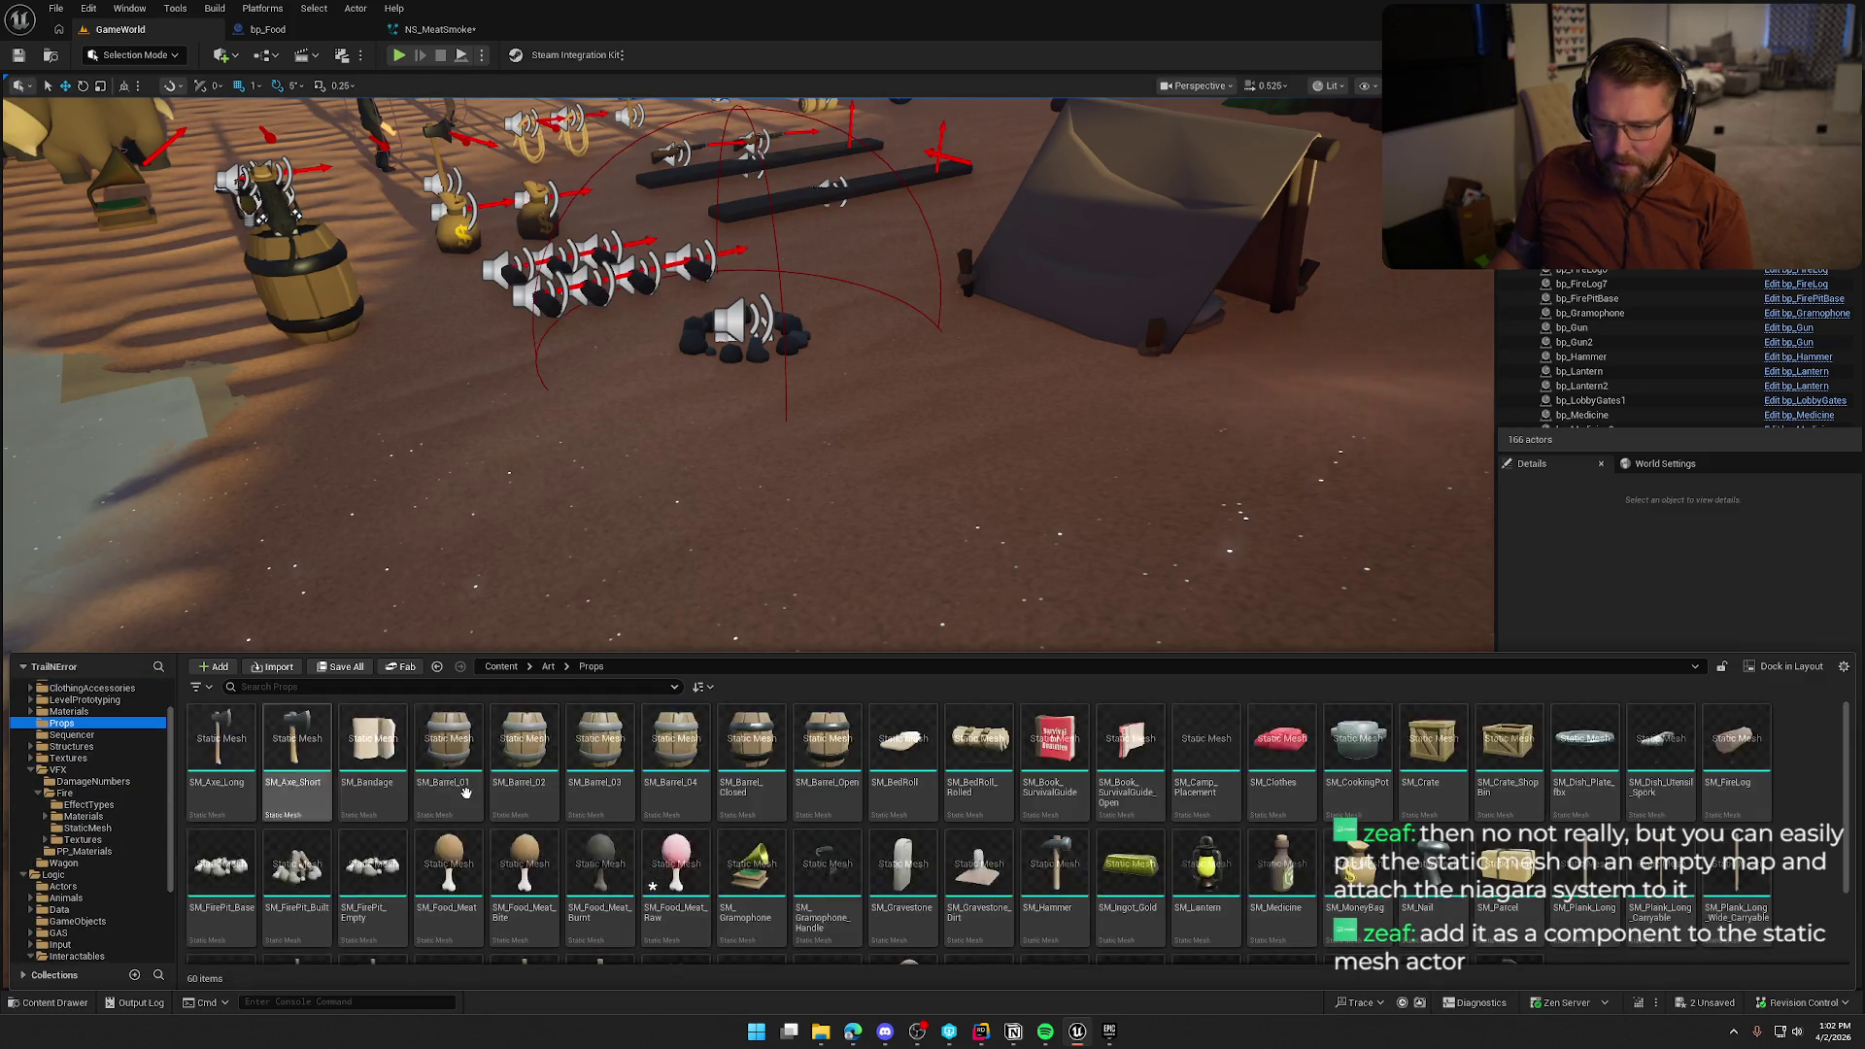
pyautogui.moveTo(675, 888); pyautogui.dragTo(1039, 560)
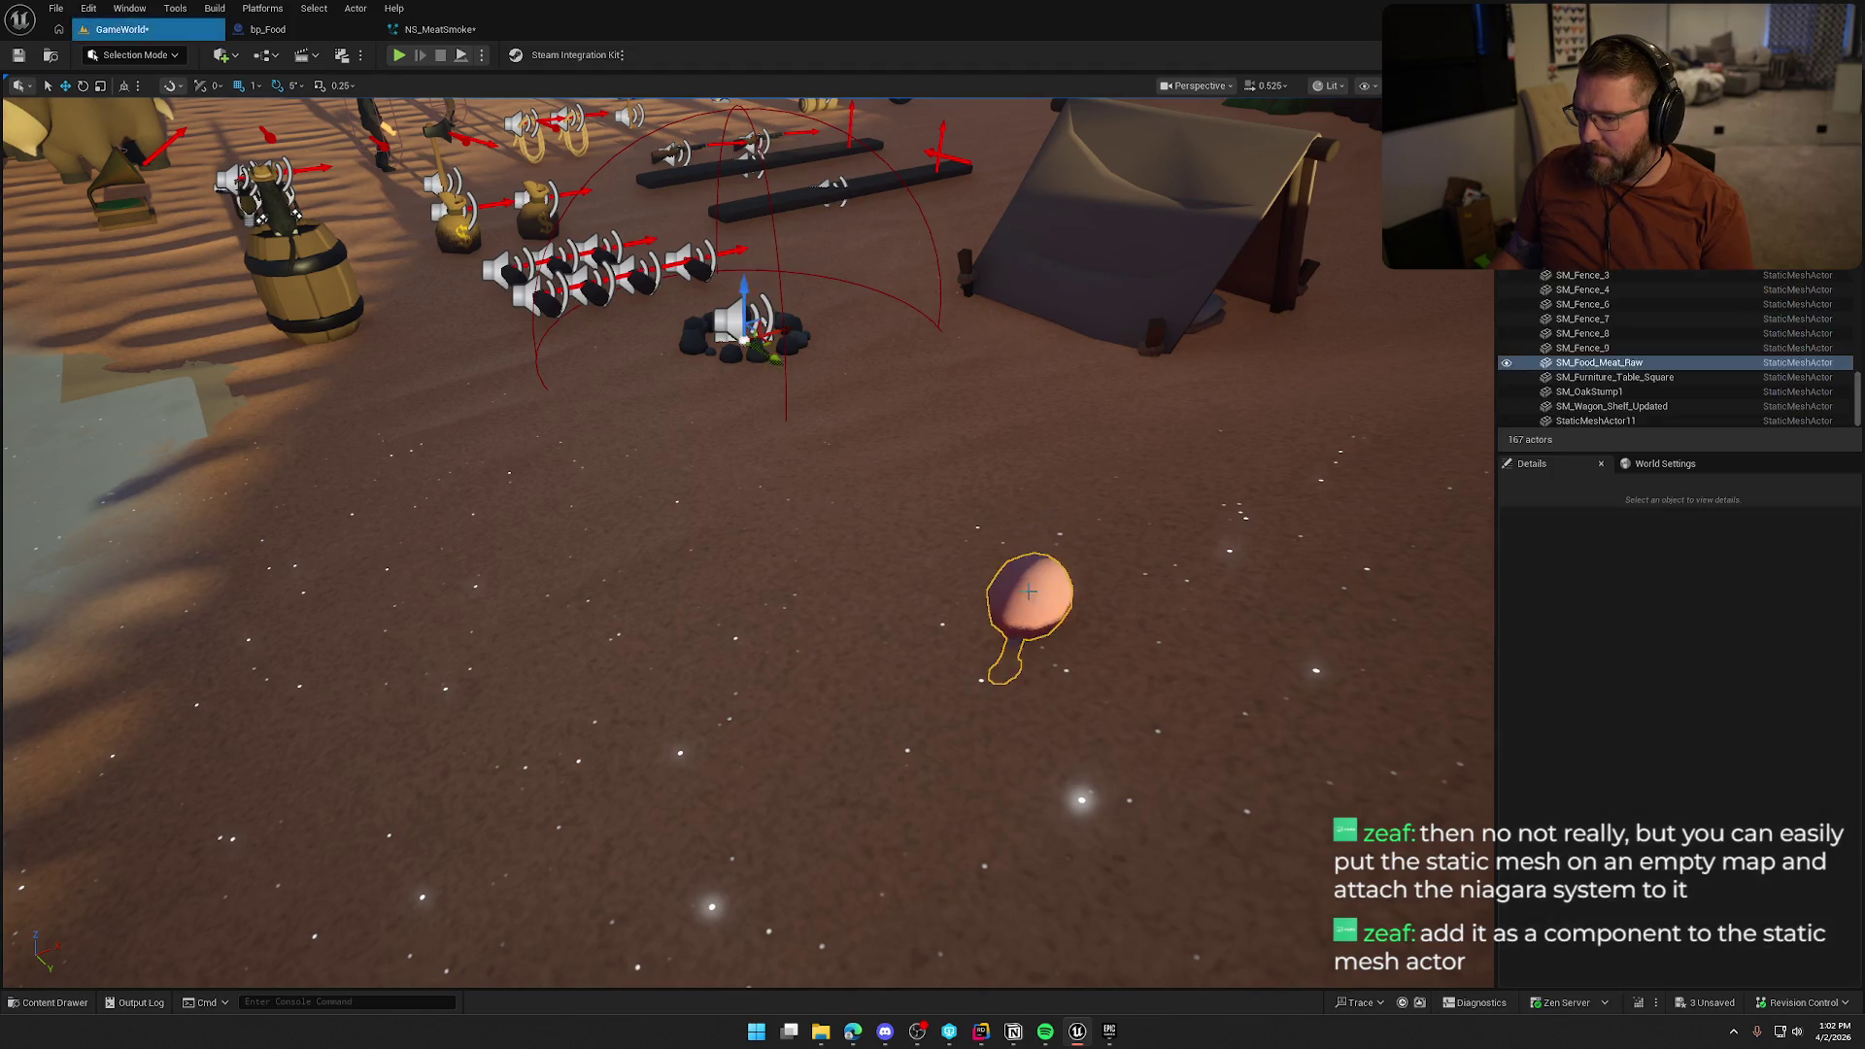
pyautogui.press('f')
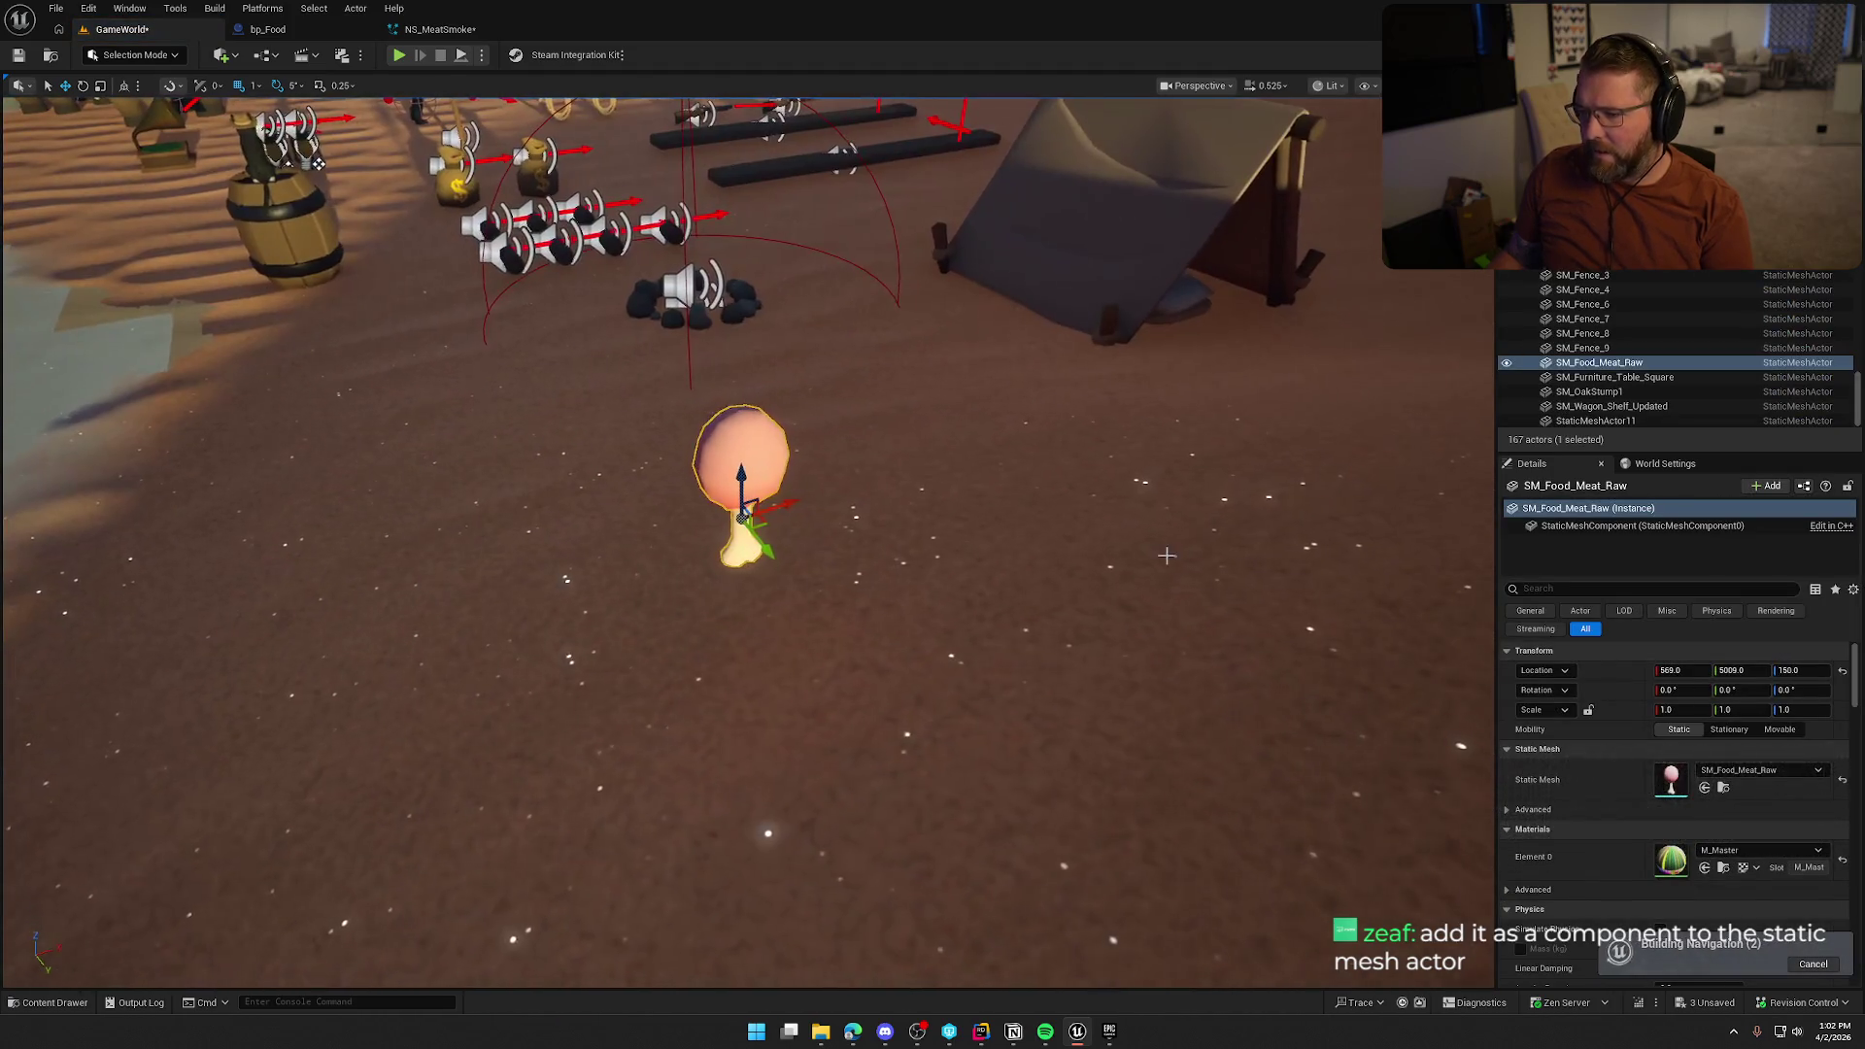
# Drop NS_MeatSmoke from the VFX folder into the level beside the meat
pyautogui.hotkey('ctrl', 'space')
pyautogui.click(66, 817)
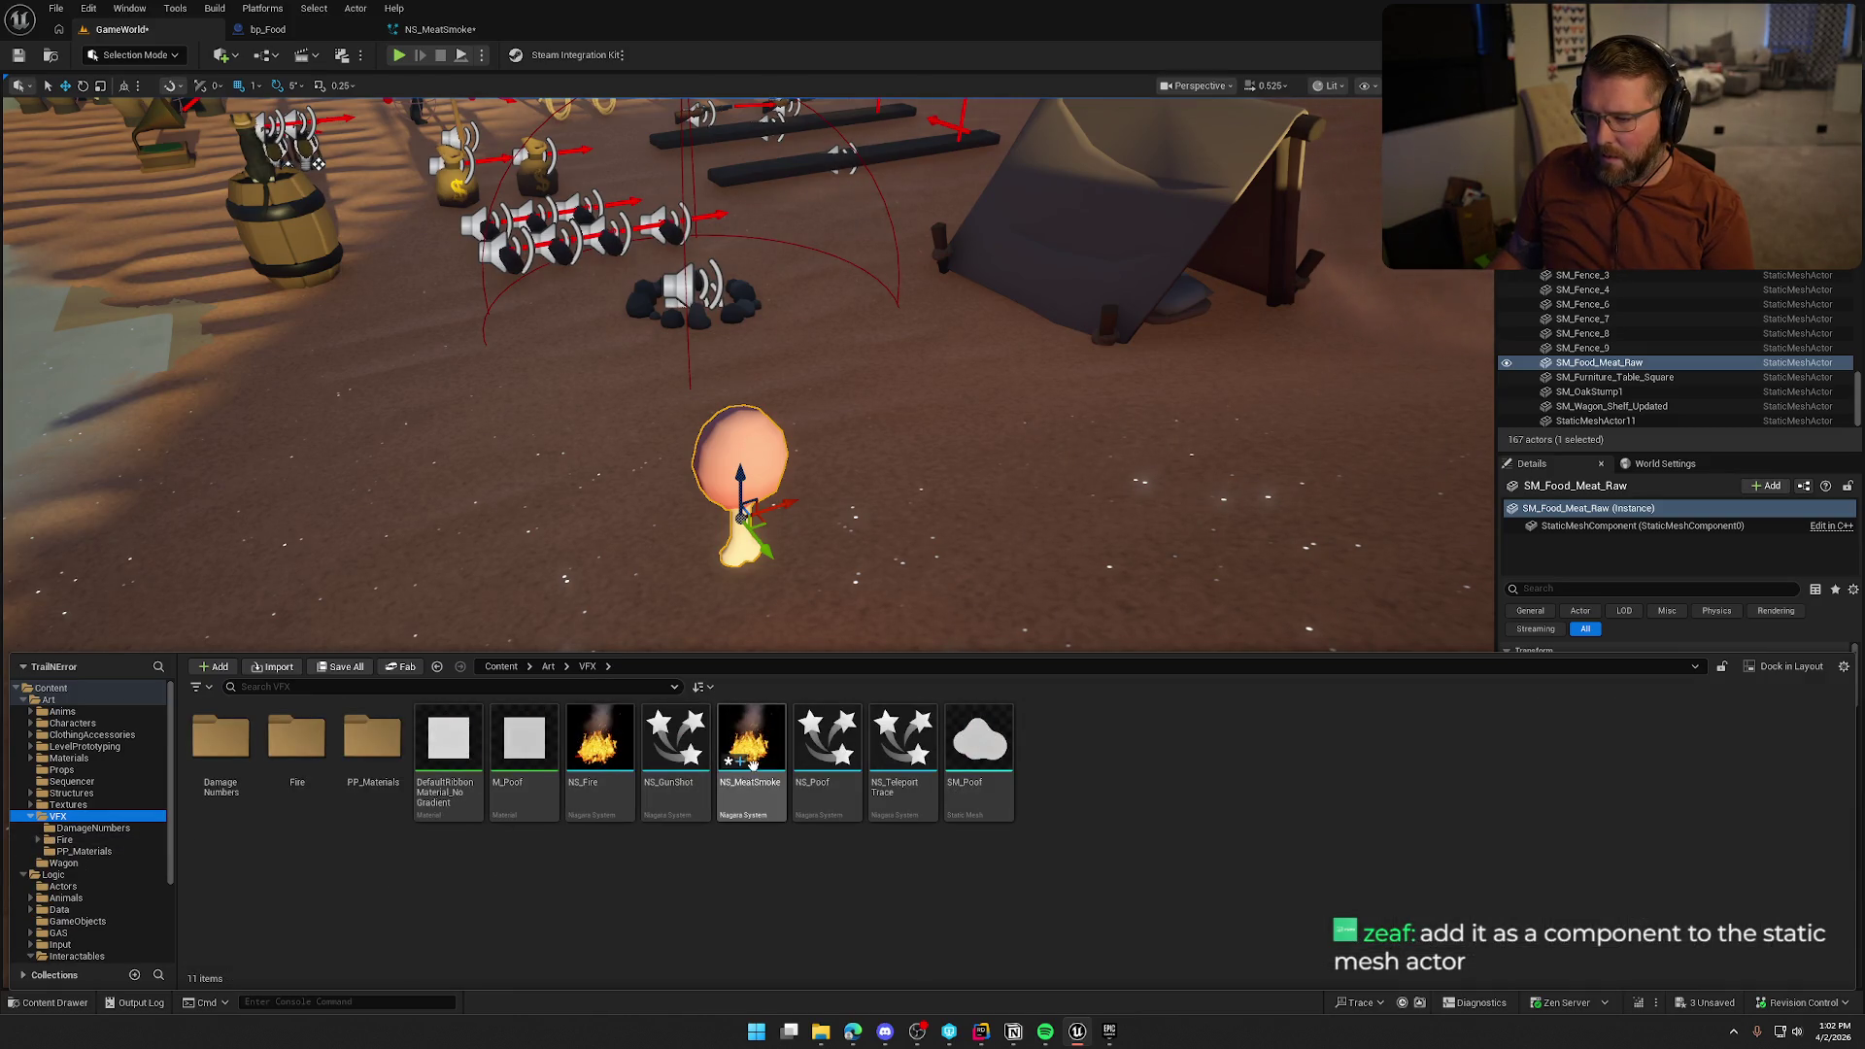
pyautogui.moveTo(750, 738)
pyautogui.mouseDown()
pyautogui.moveTo(756, 542)
pyautogui.moveTo(858, 588)
pyautogui.mouseUp()
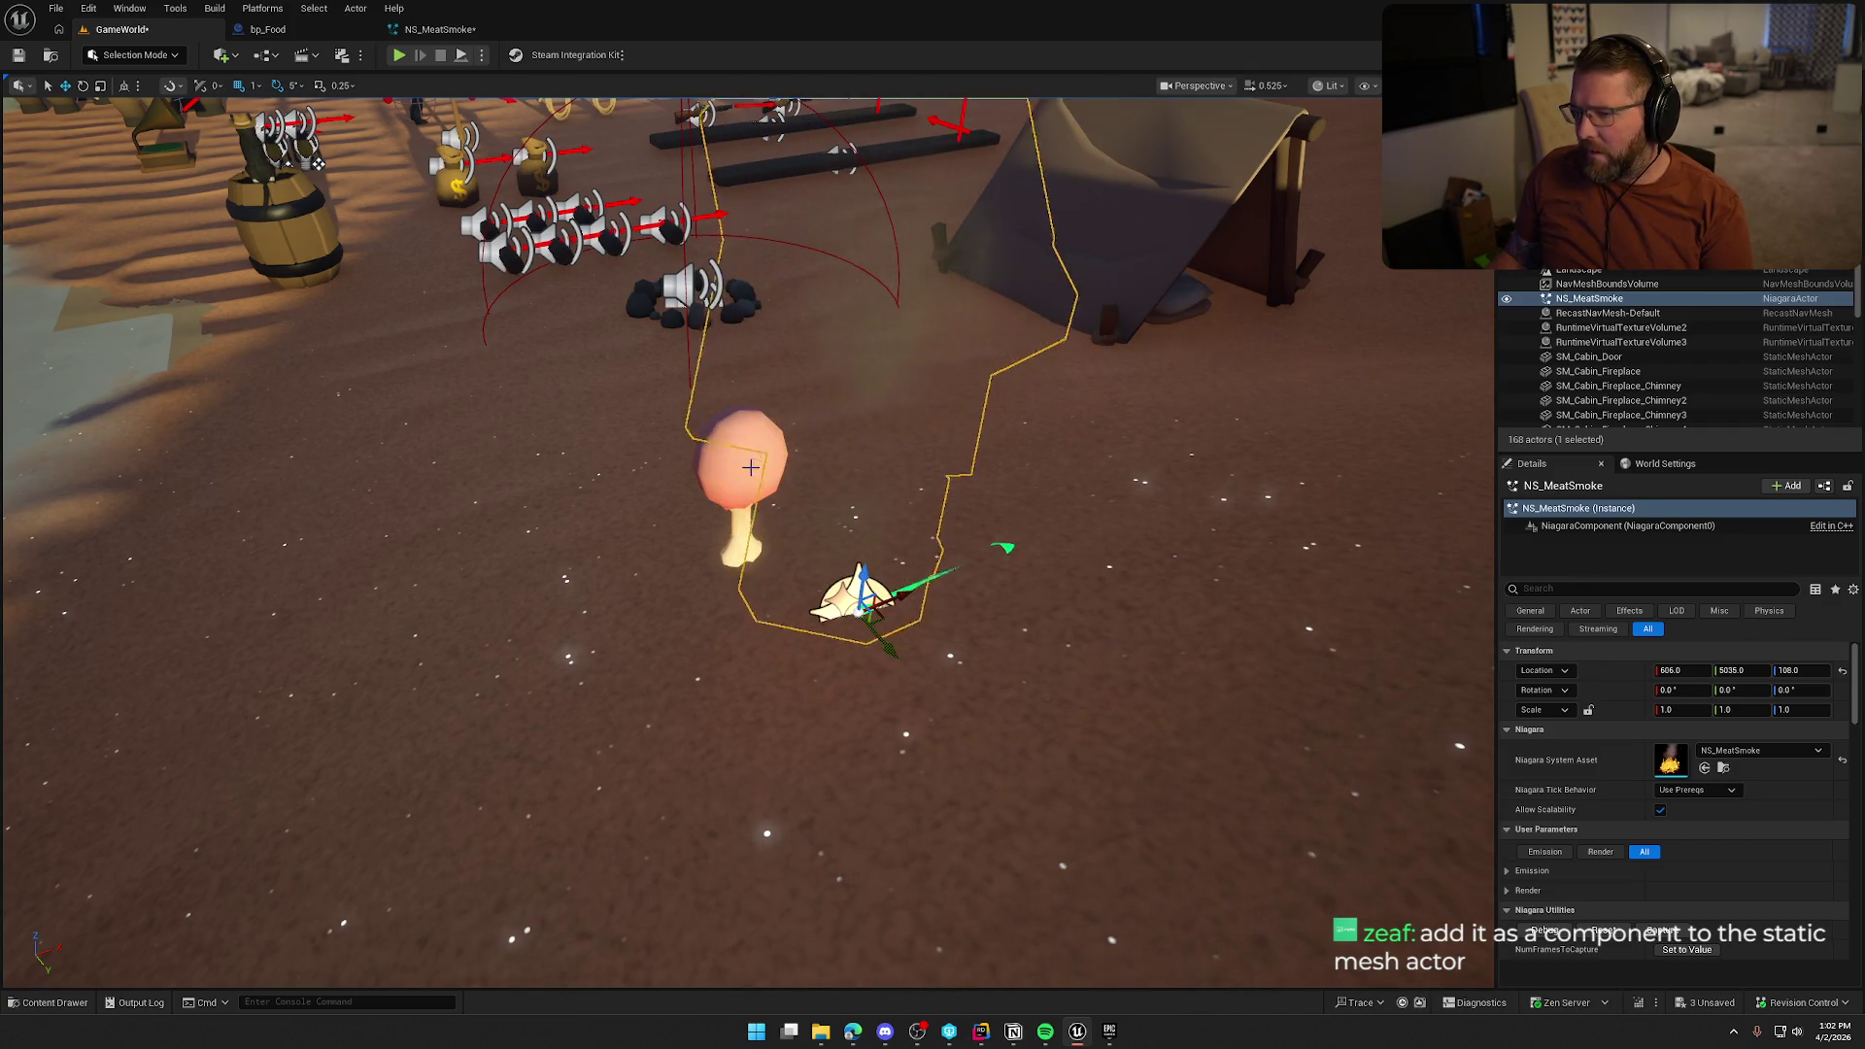
# Attach the NS_MeatSmoke actor to SM_Food_Meat_Raw and reset its location to 0, 0, 0
pyautogui.rightClick(864, 590)
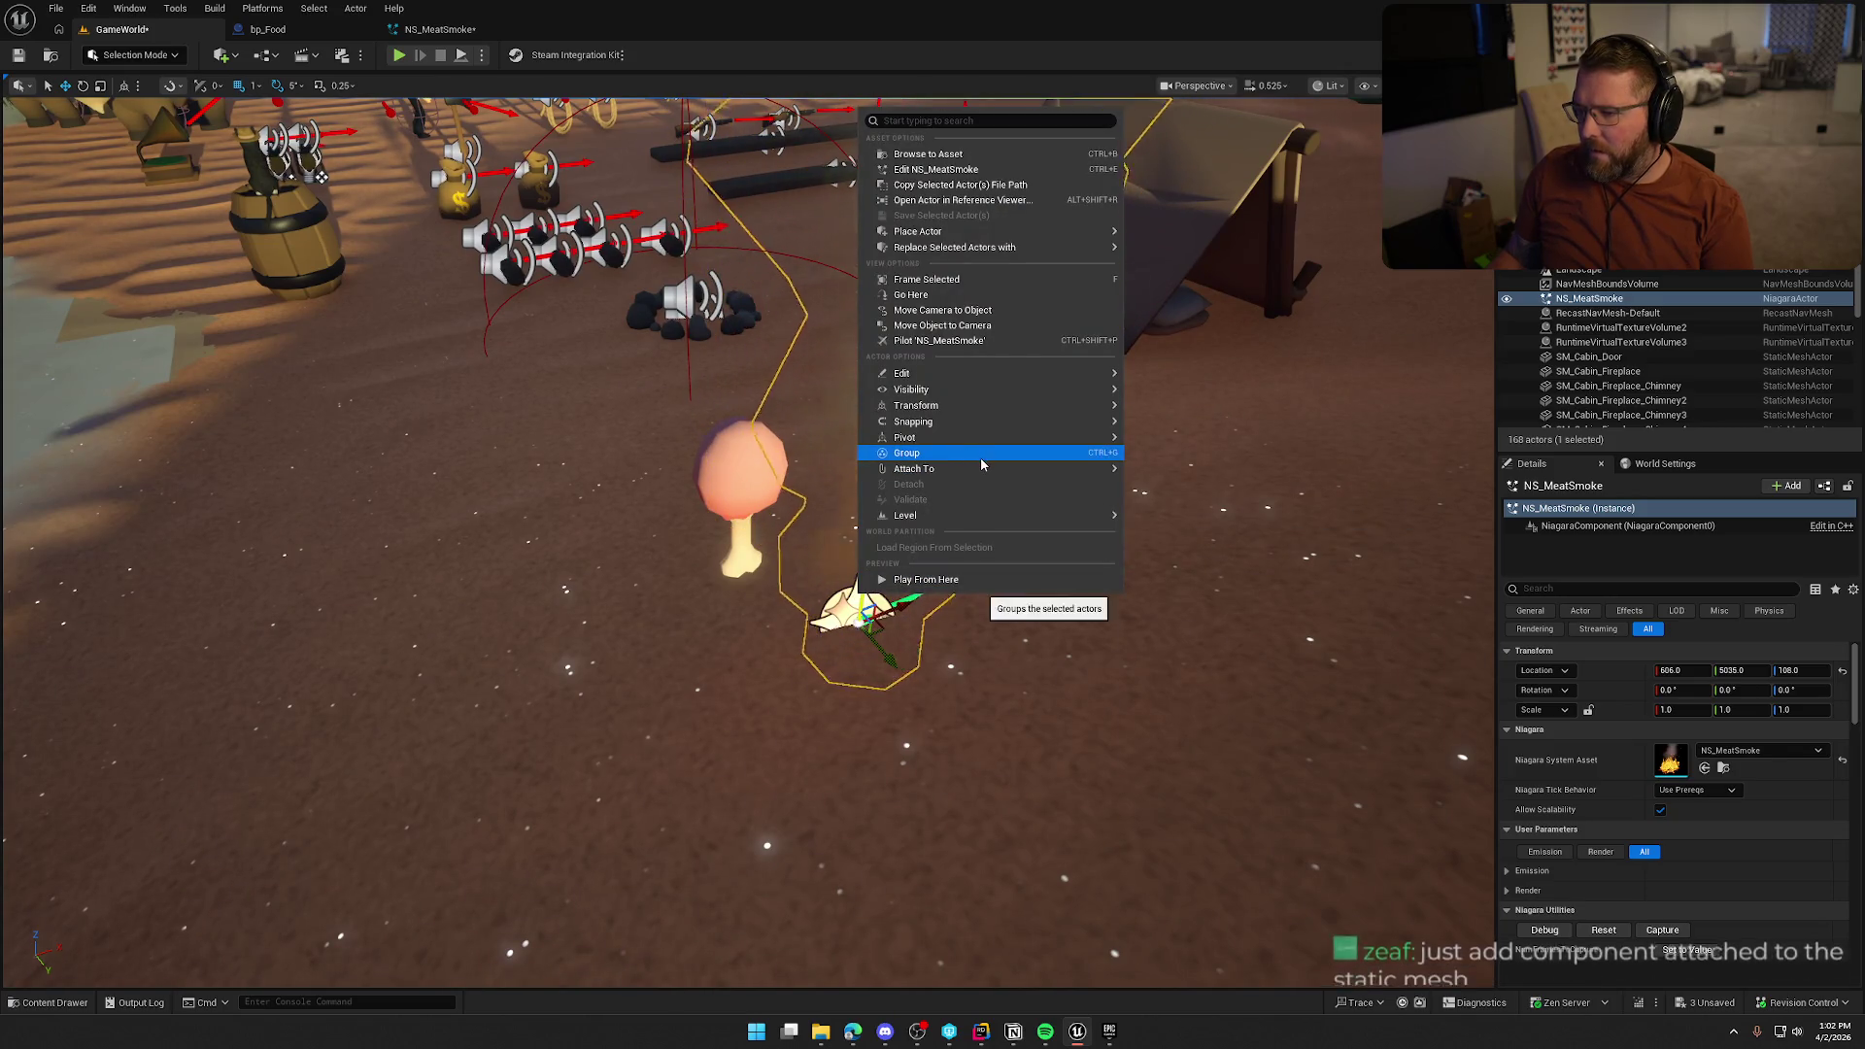
pyautogui.moveTo(992, 469)
pyautogui.click(1427, 476)
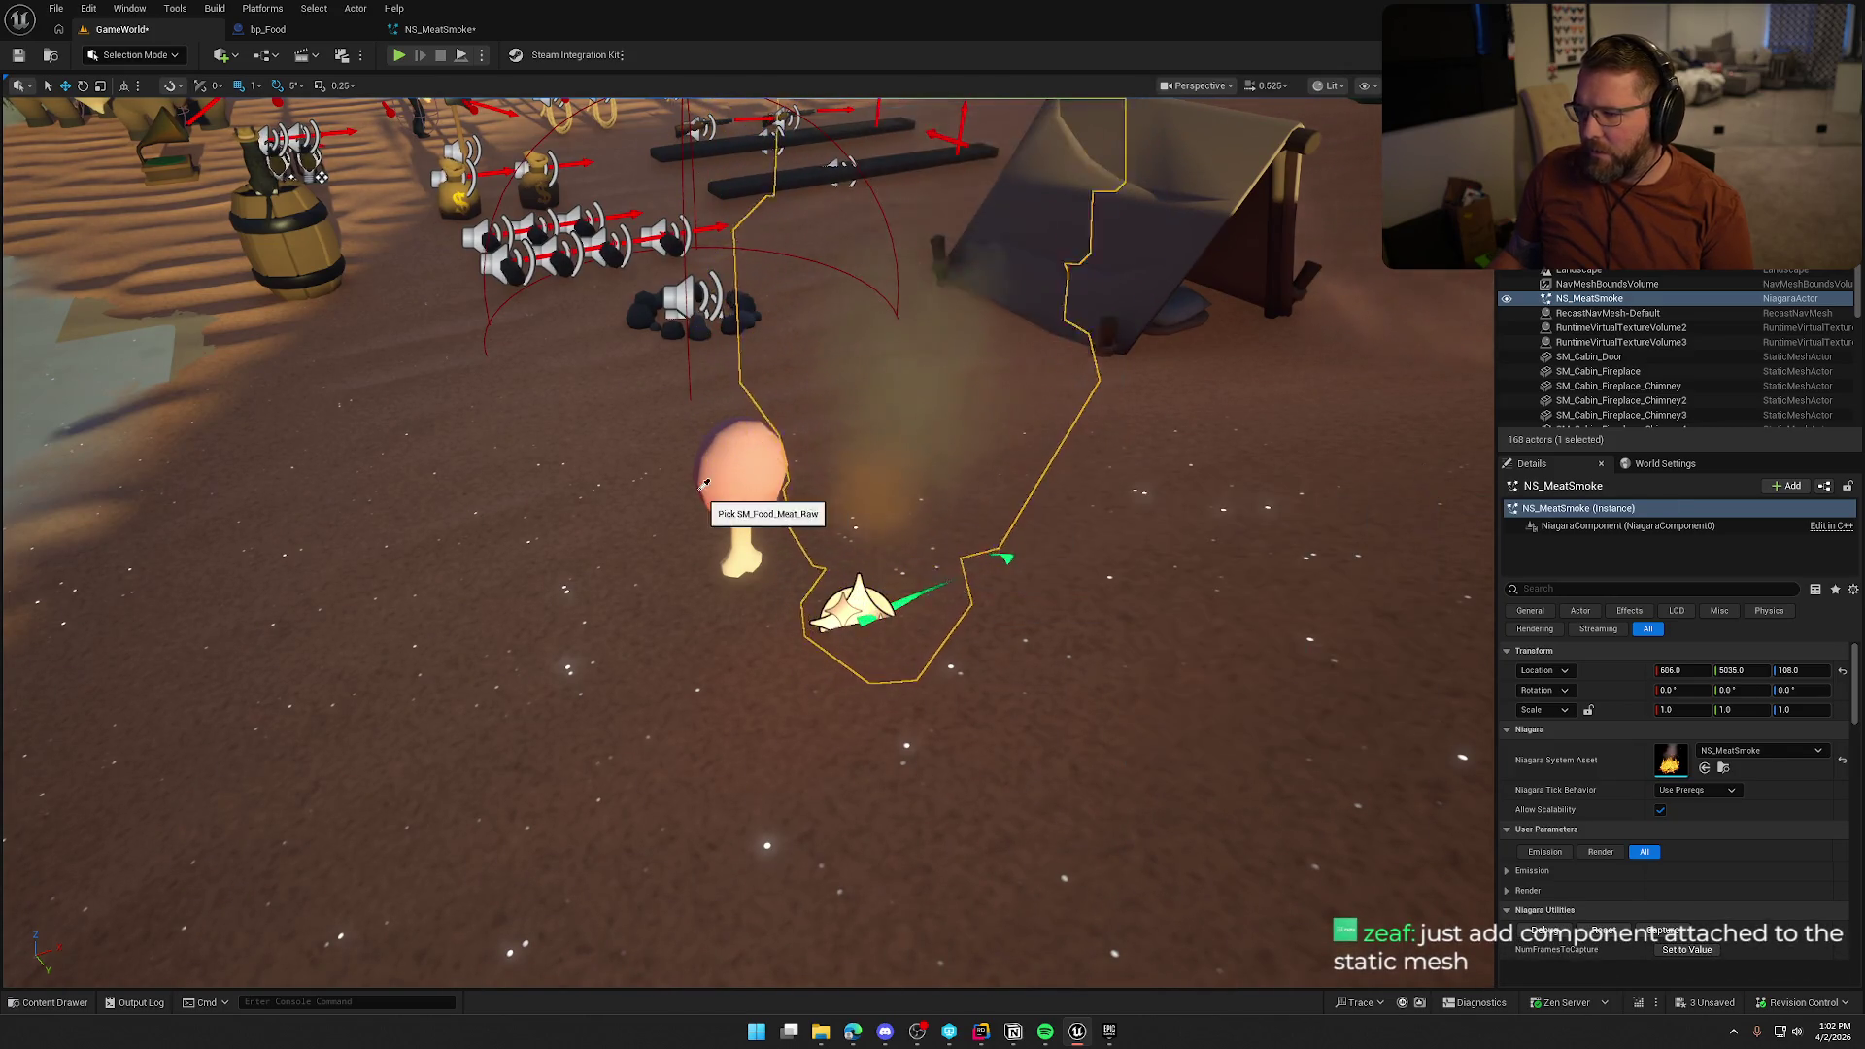
pyautogui.click(733, 490)
pyautogui.scroll(3, 829, 555)
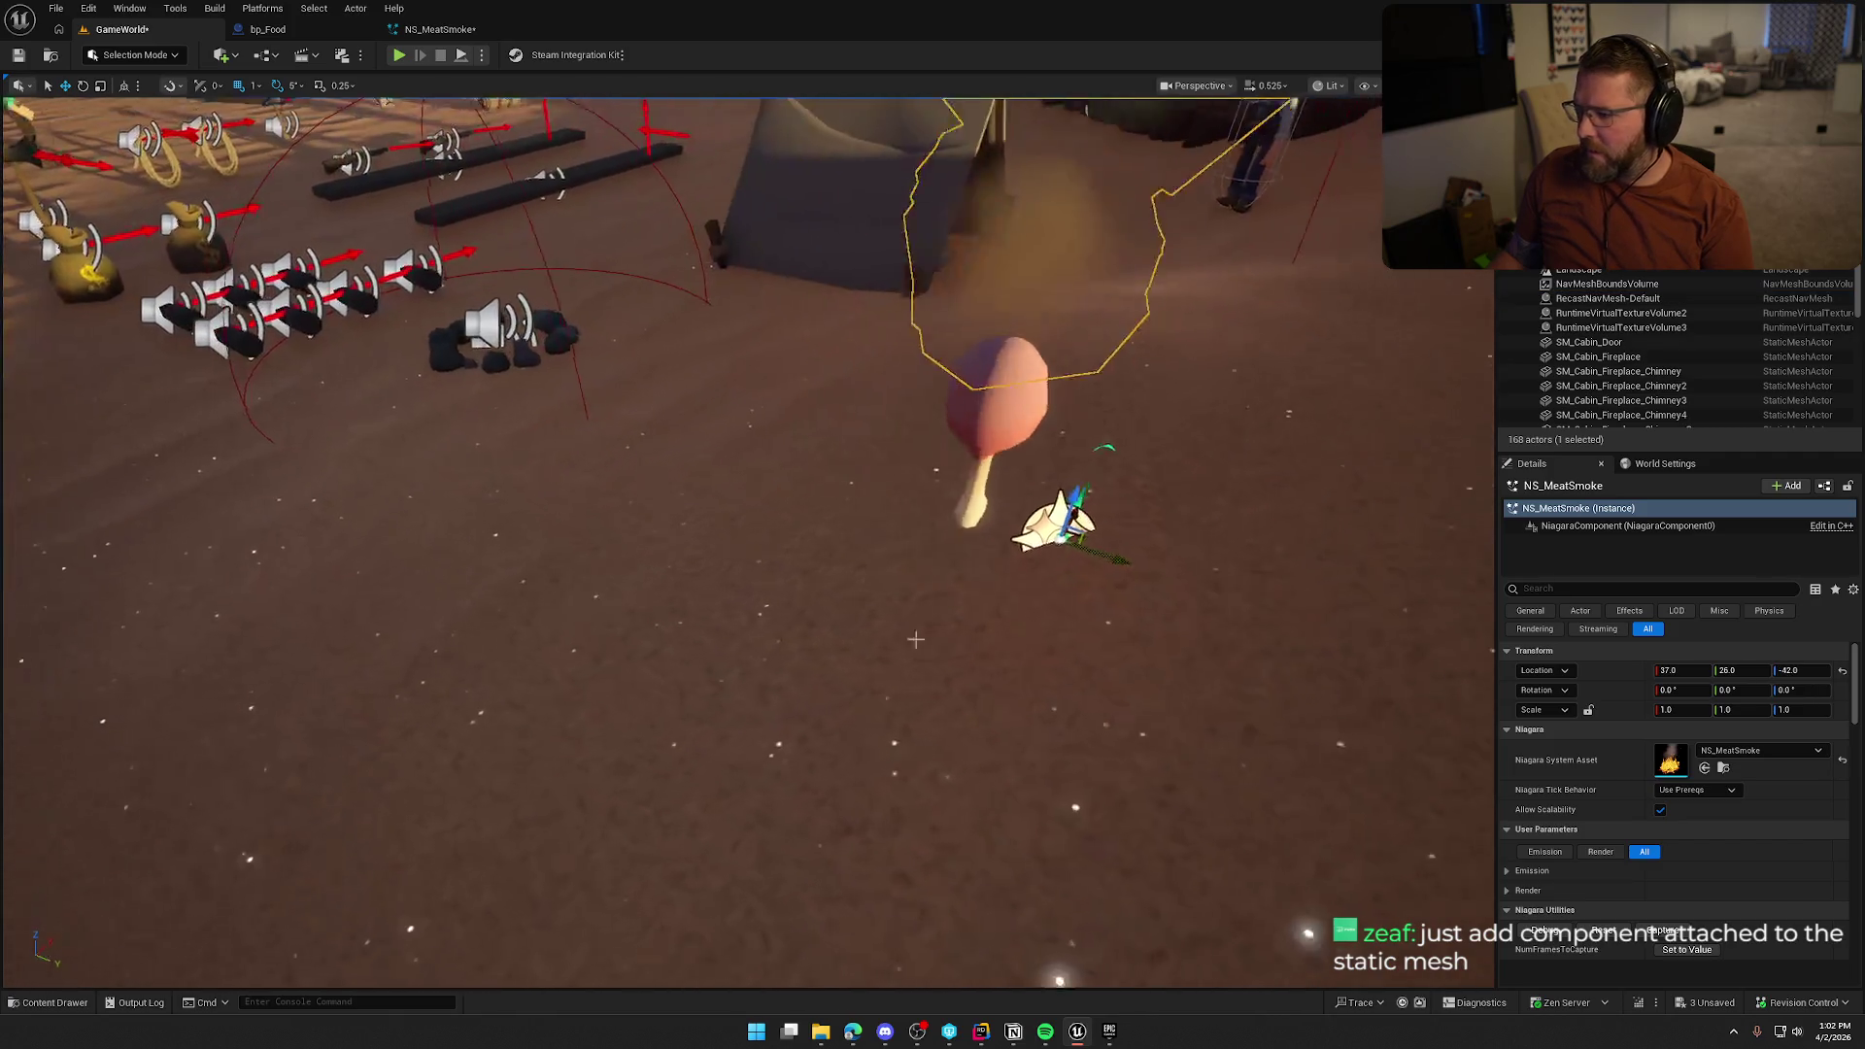
pyautogui.click(1844, 672)
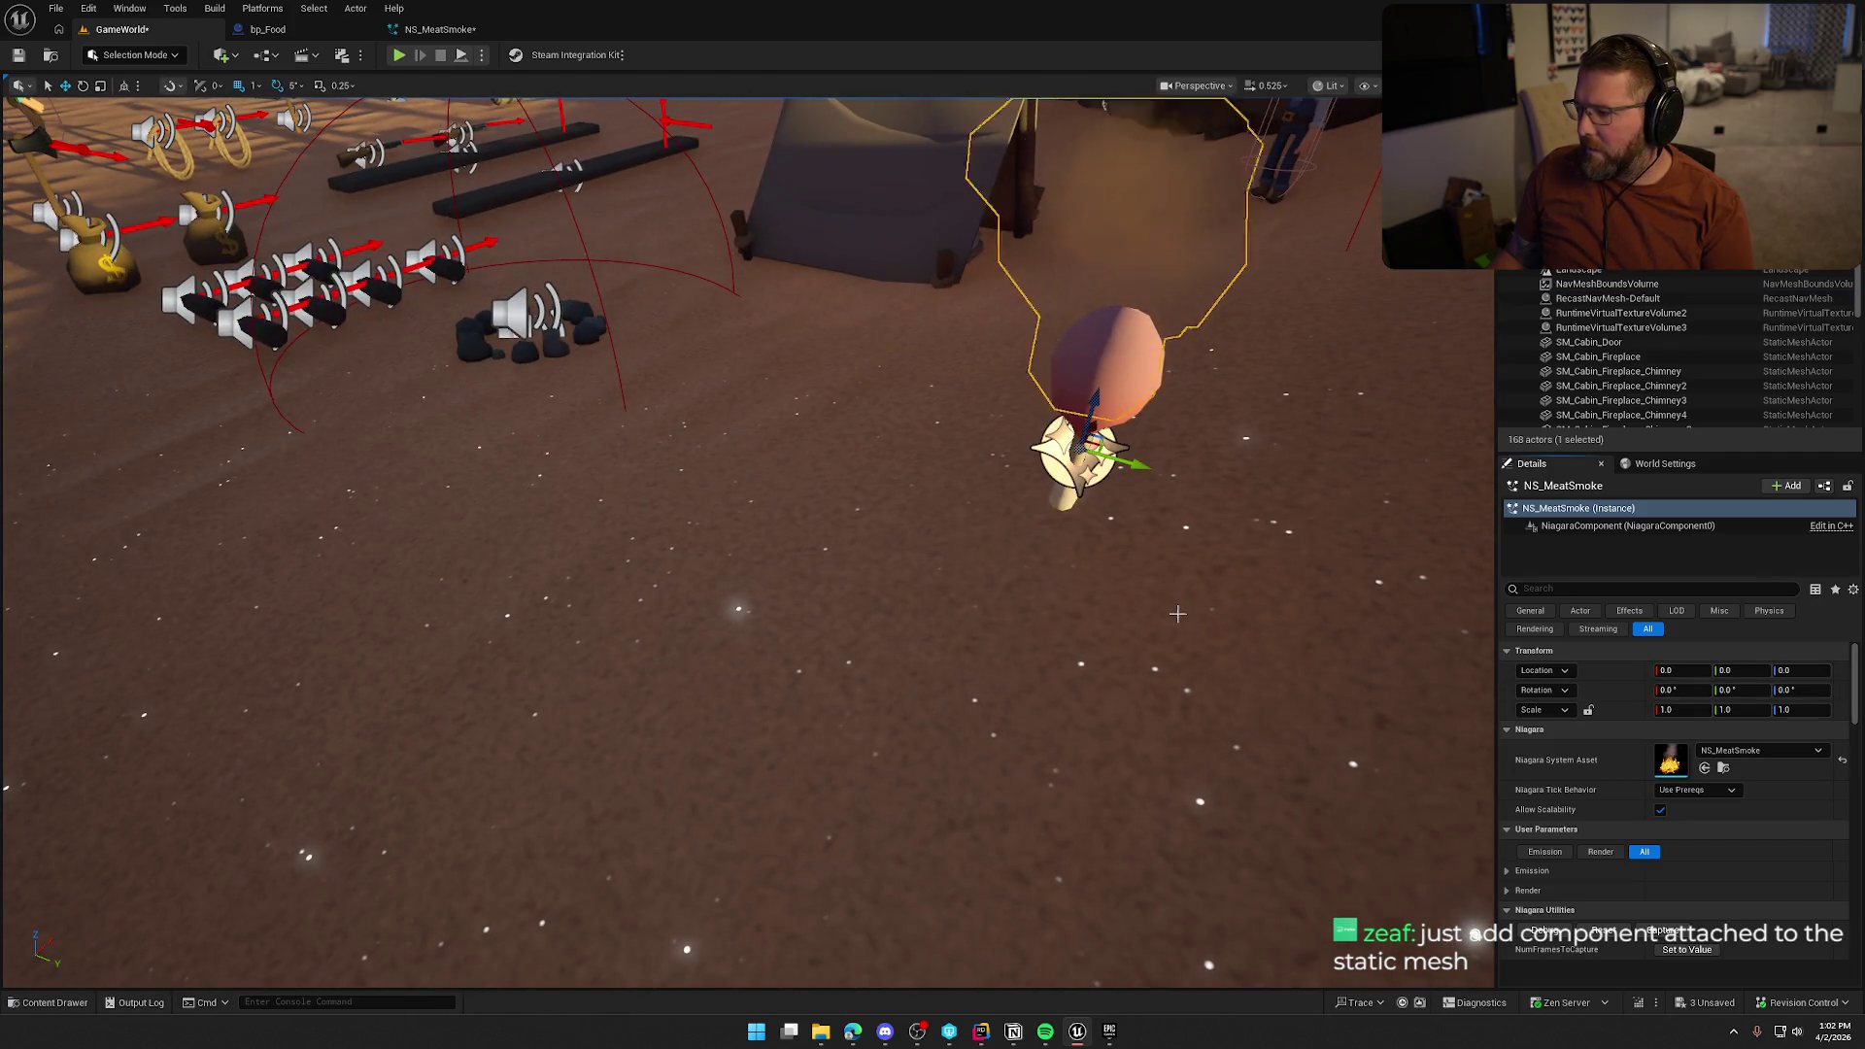
# Preview the scene in game view without editor icons and select the meat drumstick
pyautogui.press('Escape')
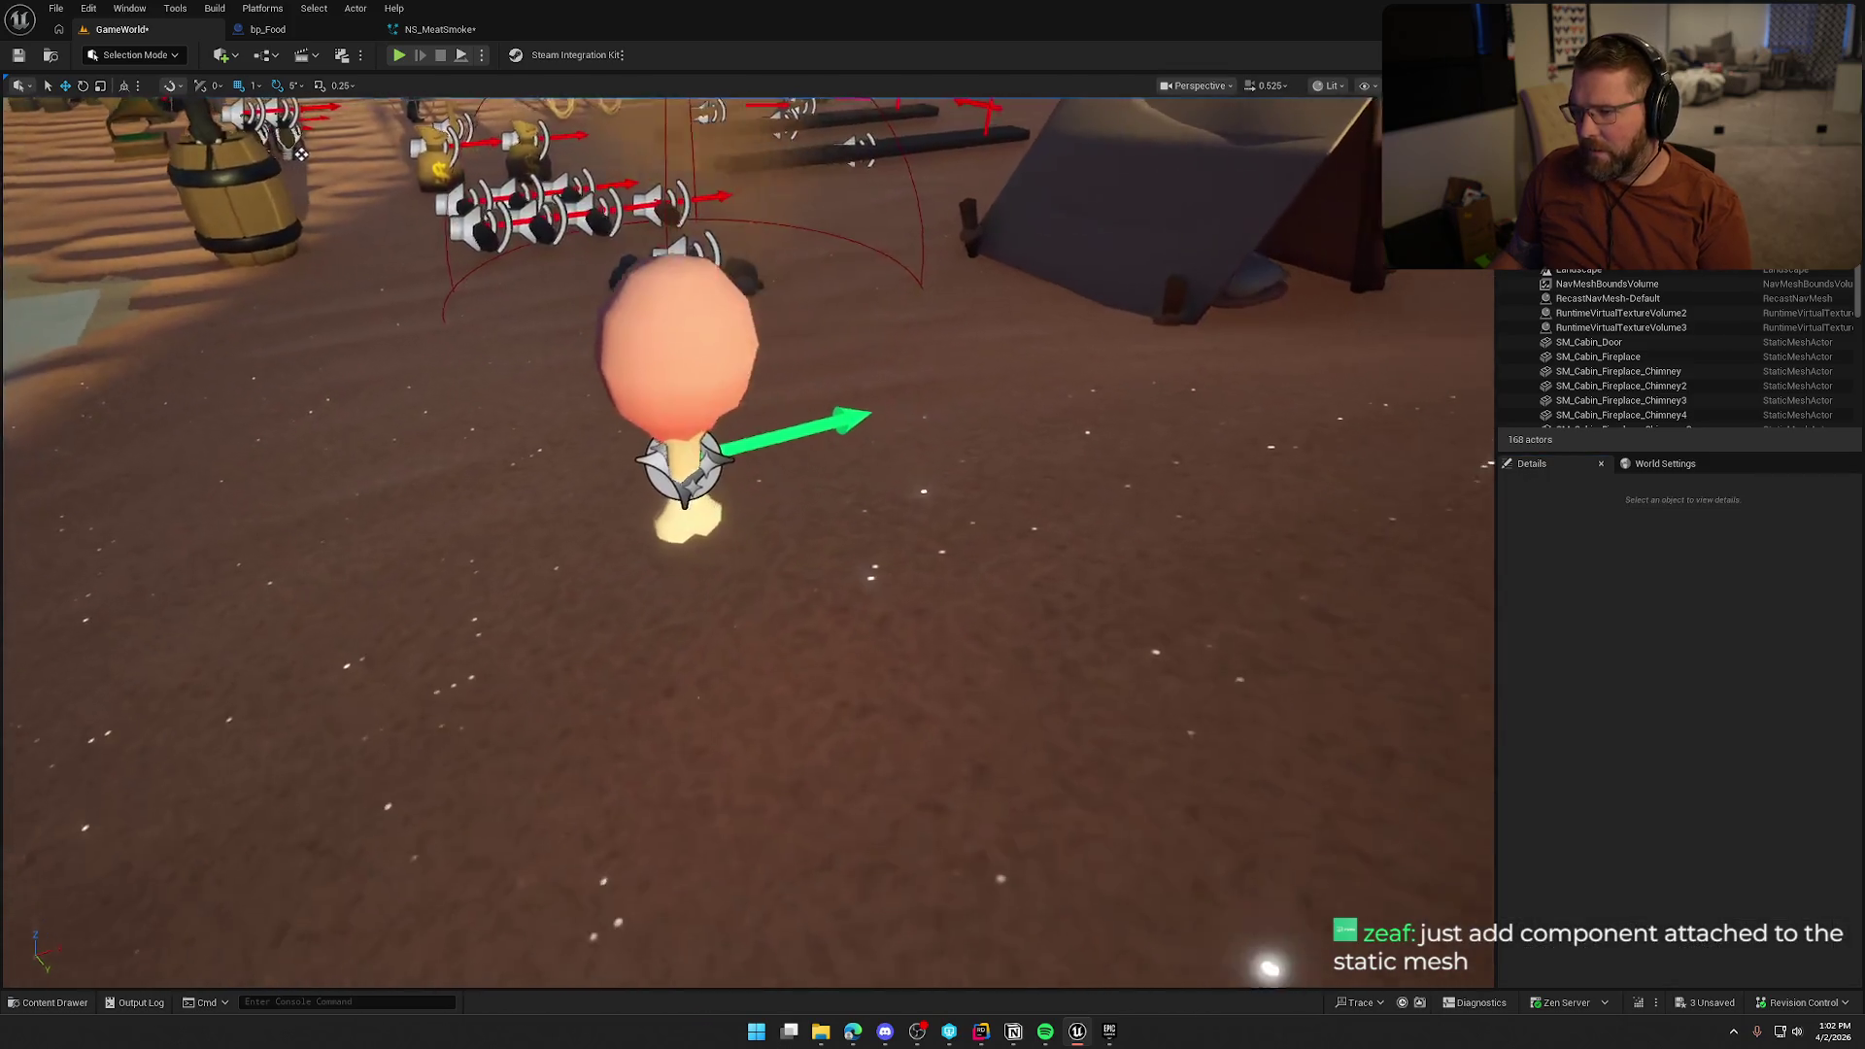
pyautogui.press('g')
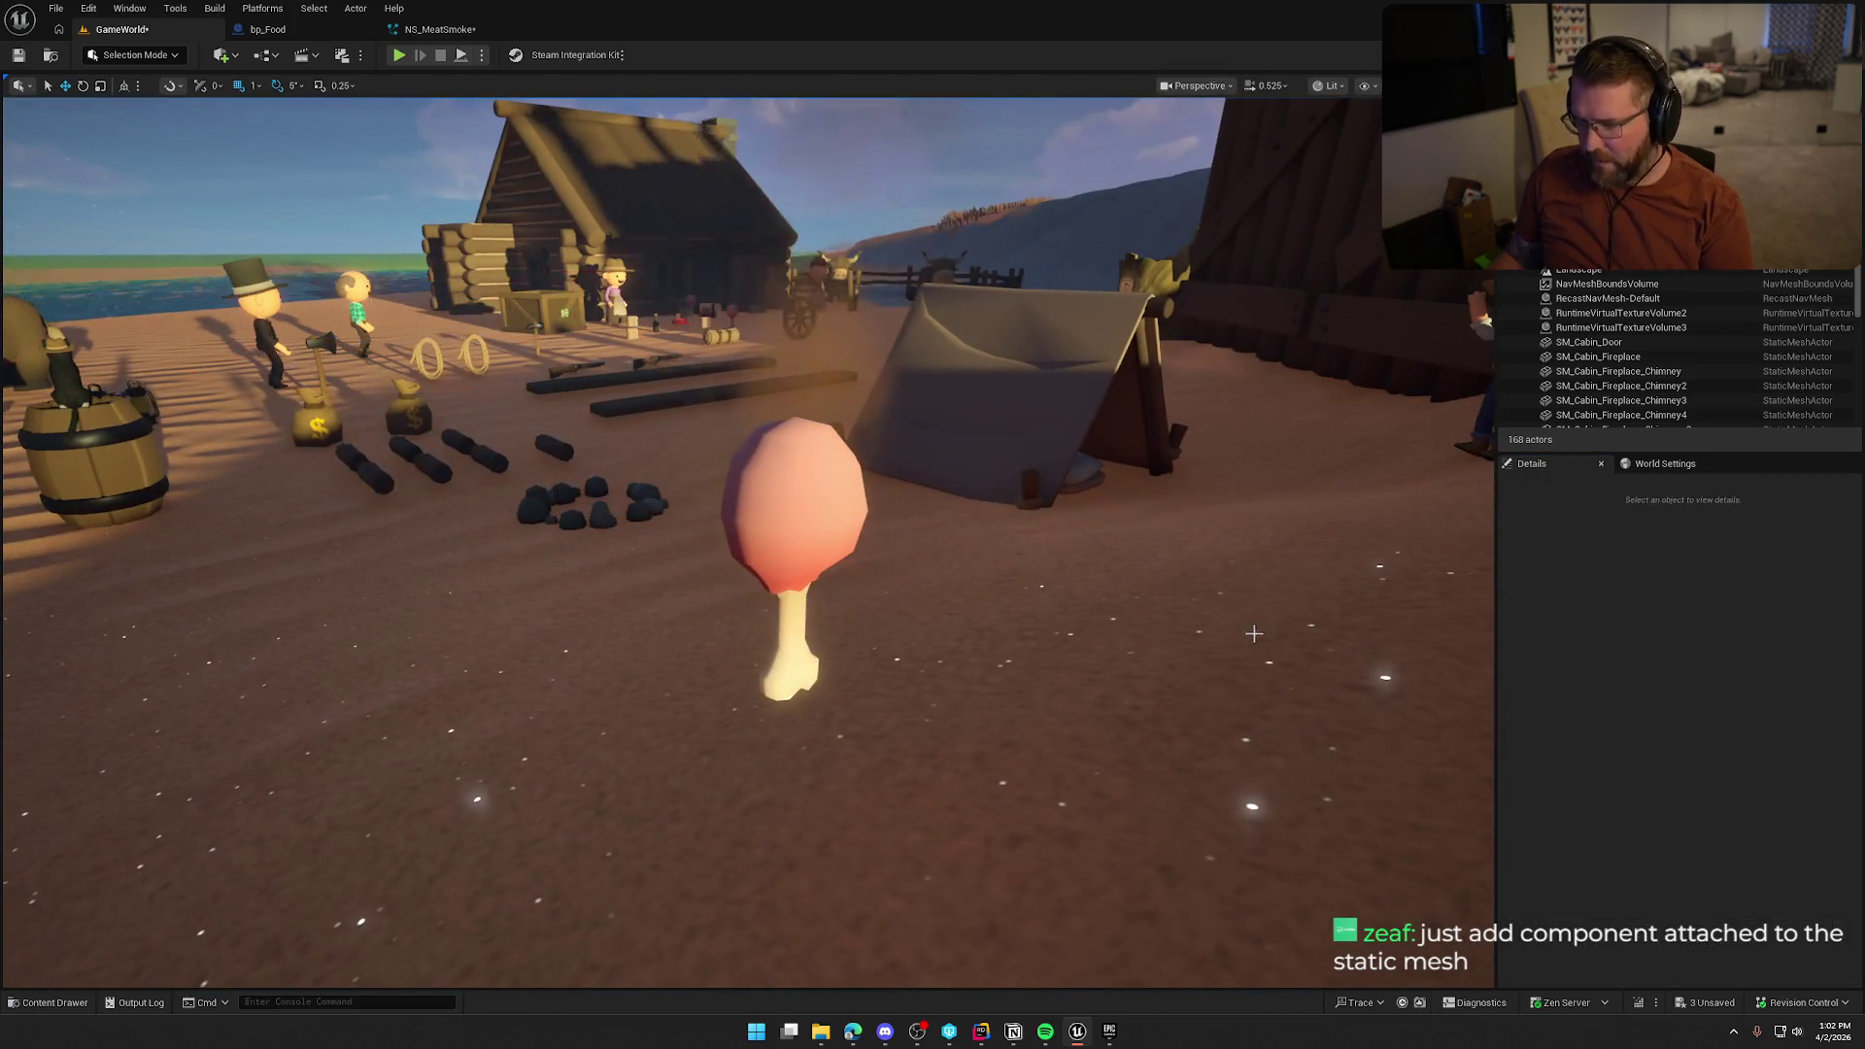
pyautogui.scroll(-5, 1263, 640)
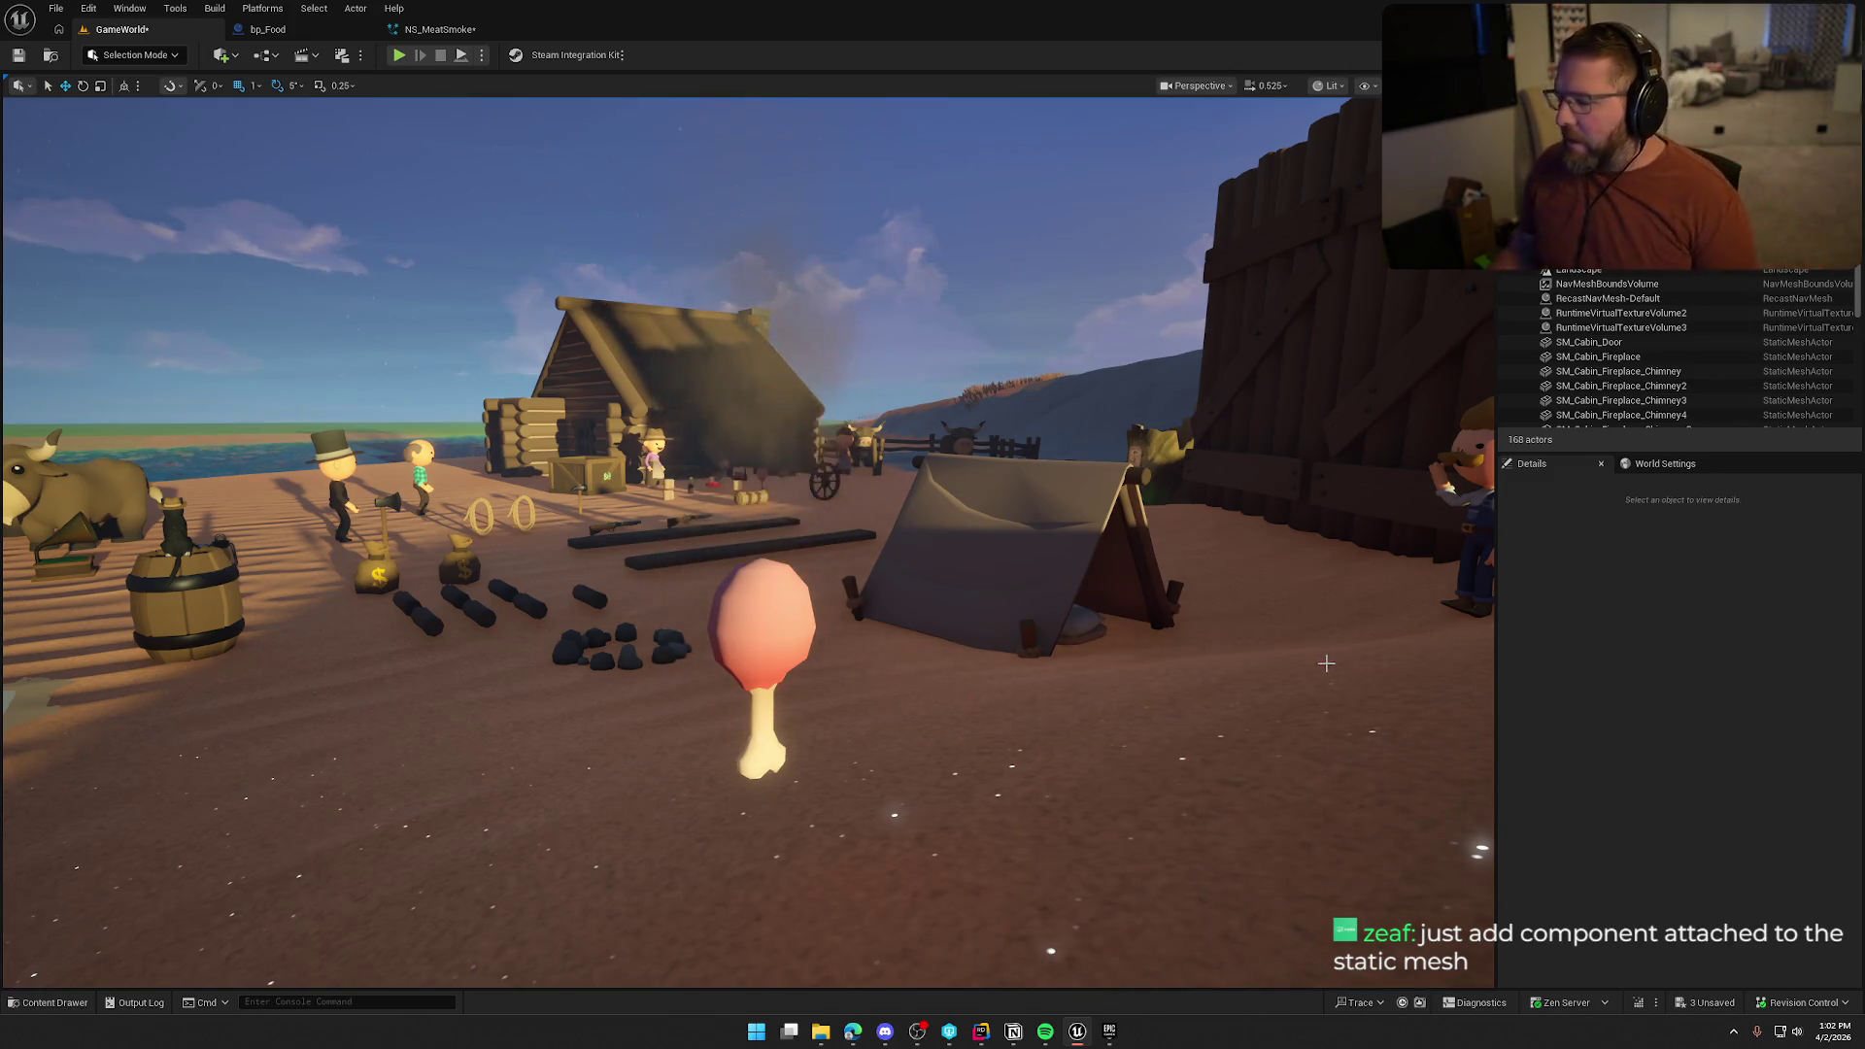
pyautogui.click(749, 637)
# Delete the standalone smoke actor and add an NS_MeatSmoke Niagara Particle System Component to the meat
pyautogui.press('g')
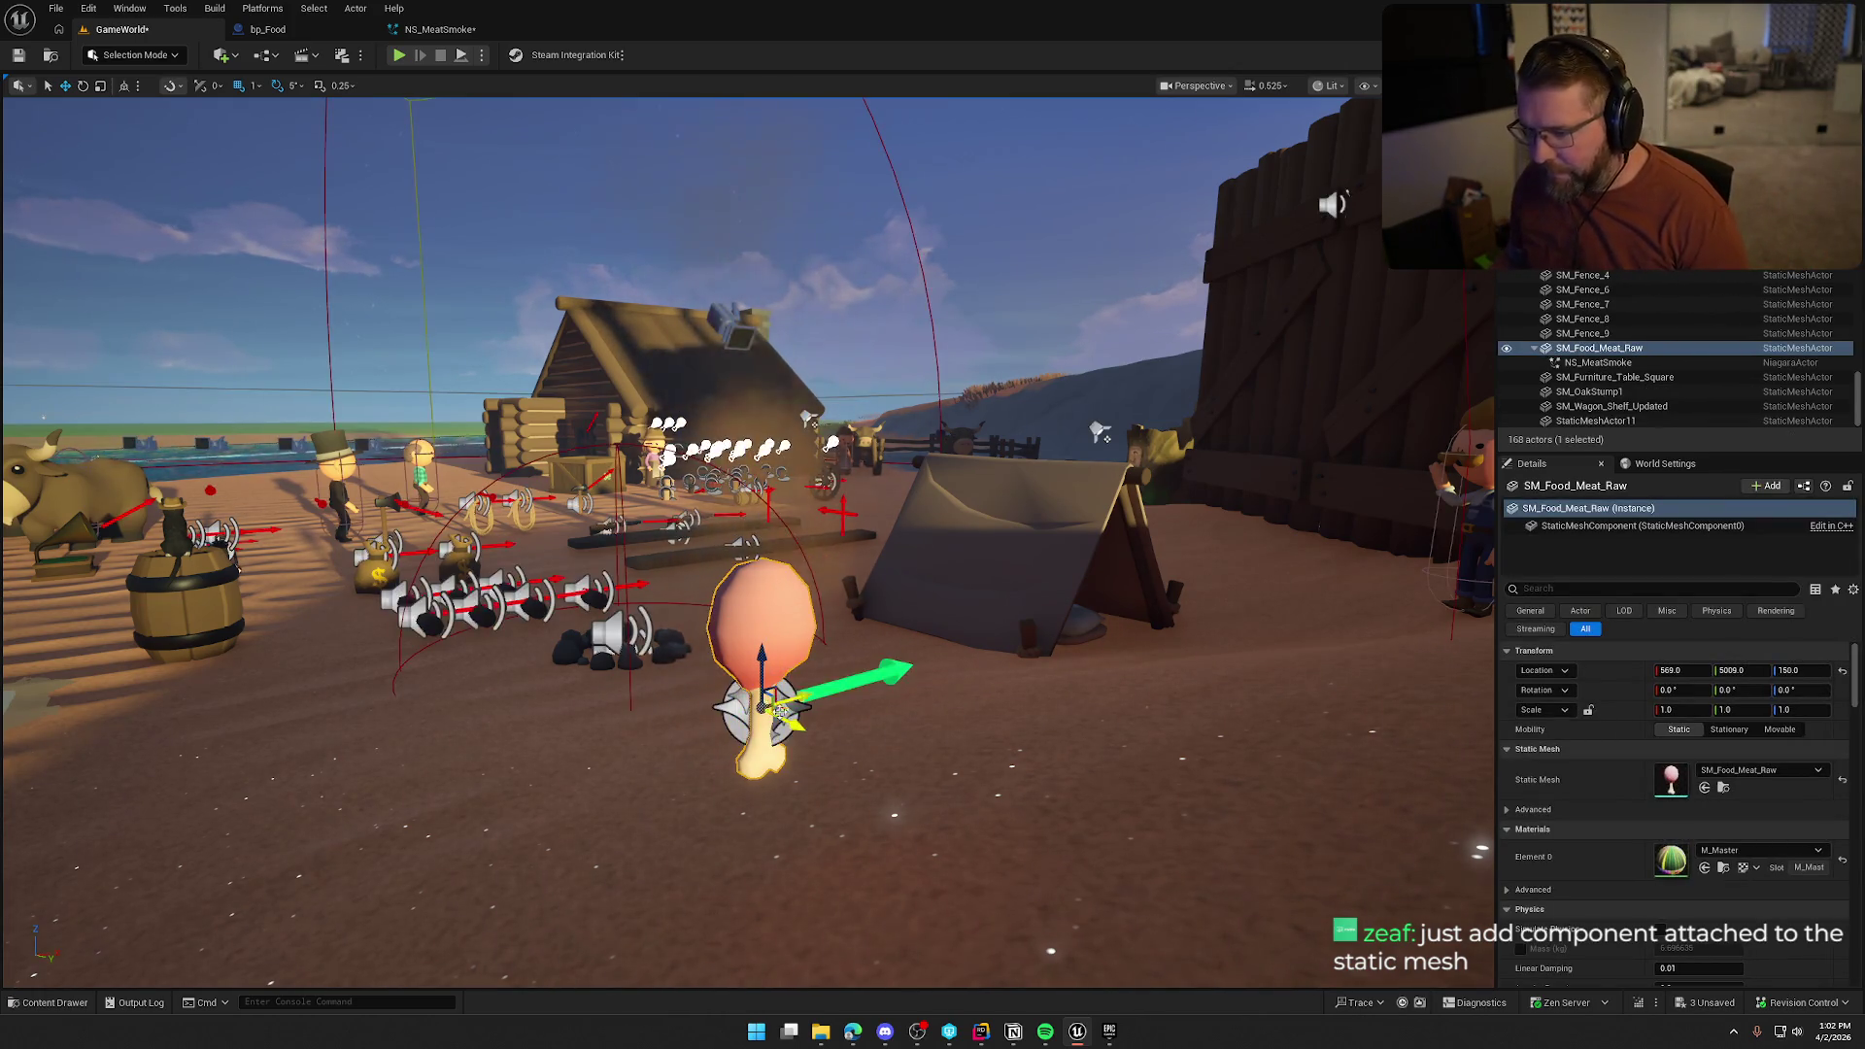
pyautogui.click(786, 668)
pyautogui.press('Delete')
pyautogui.click(762, 632)
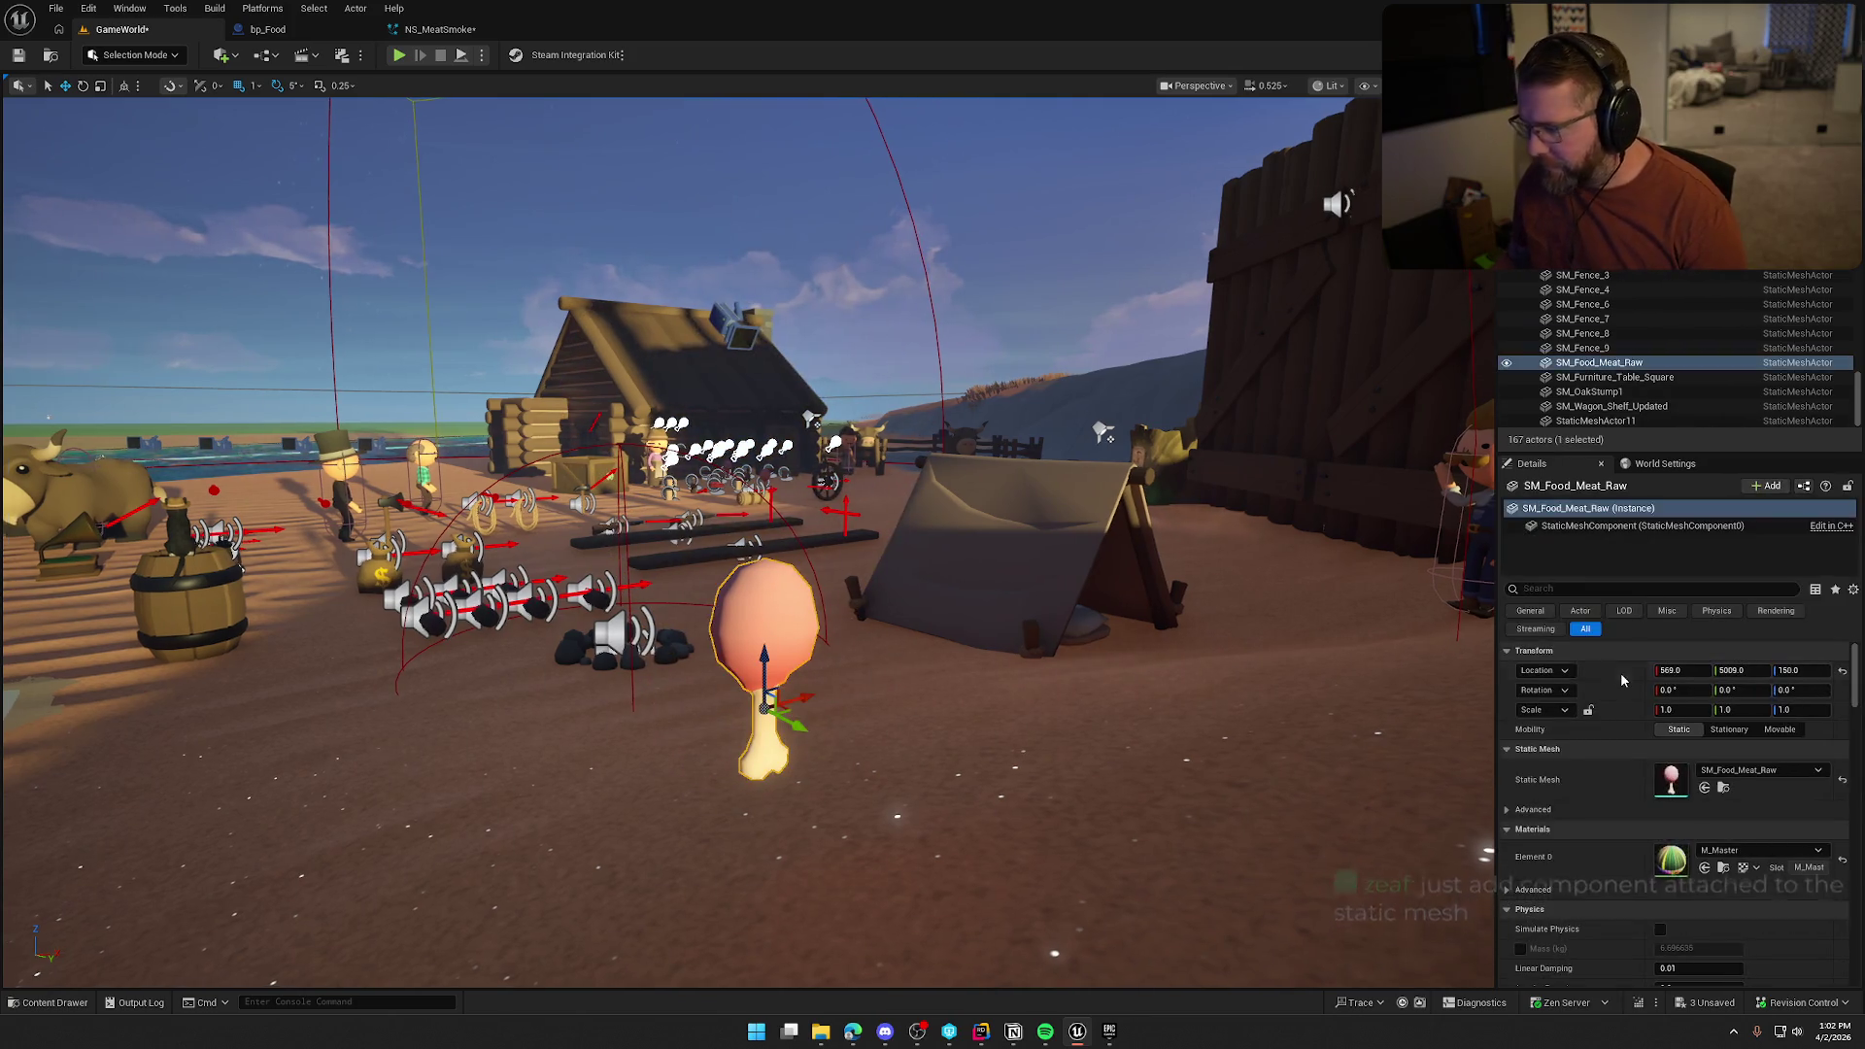
pyautogui.click(1766, 485)
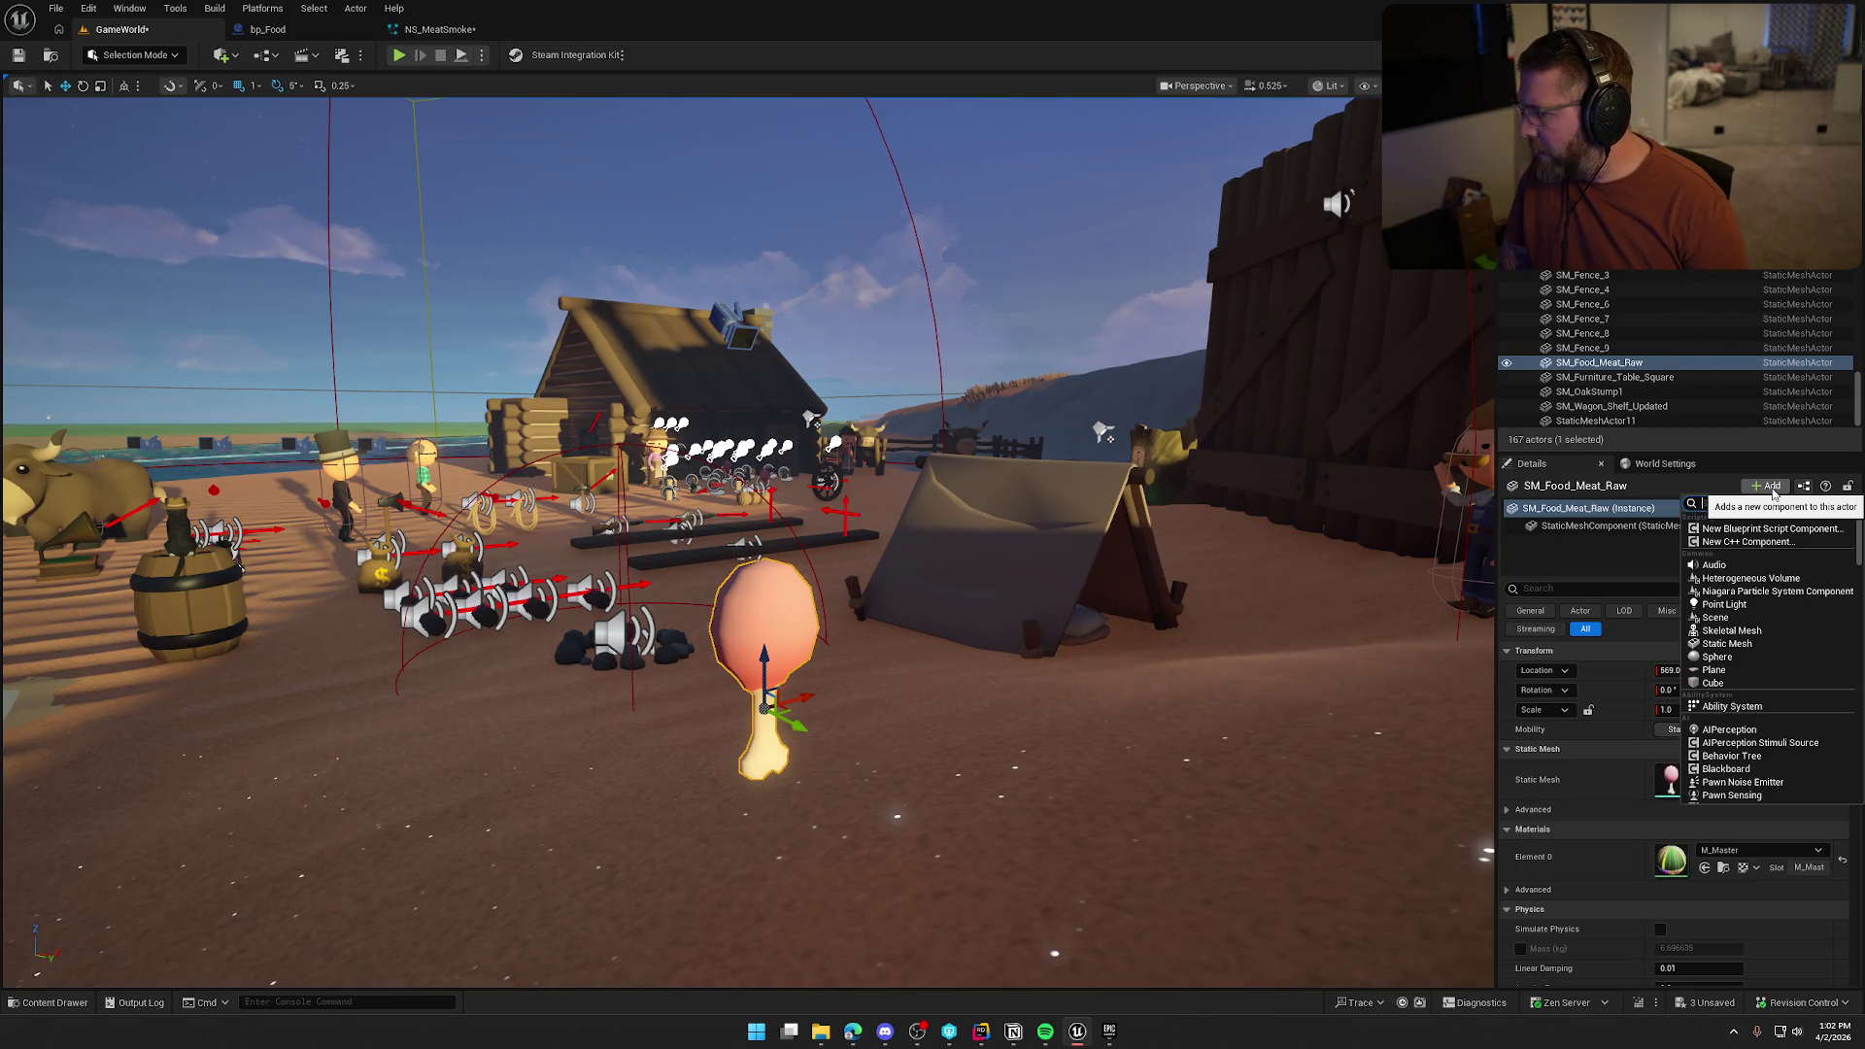
pyautogui.click(1773, 591)
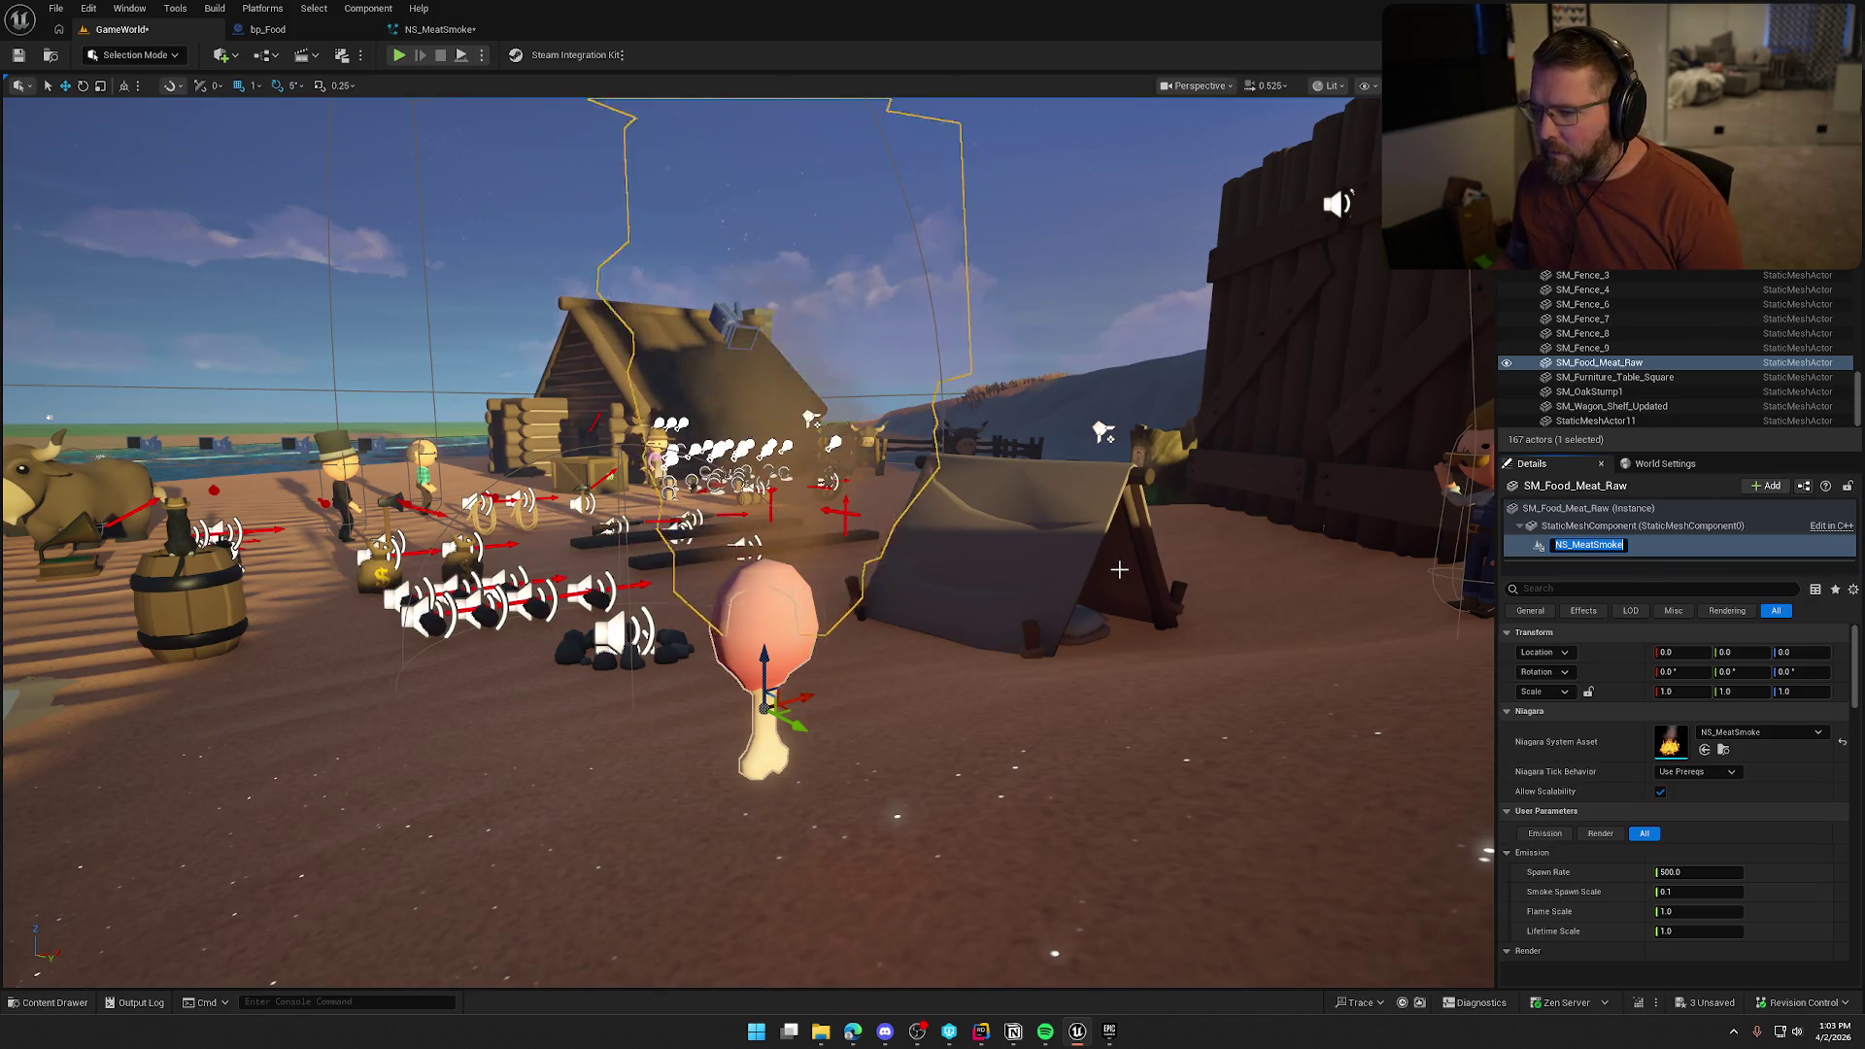
pyautogui.click(1693, 548)
# Move the meat drumstick to confirm the smoke follows, then pop out the NS_MeatSmoke editor
pyautogui.moveTo(748, 777); pyautogui.dragTo(583, 758)
pyautogui.doubleClick(1598, 363)
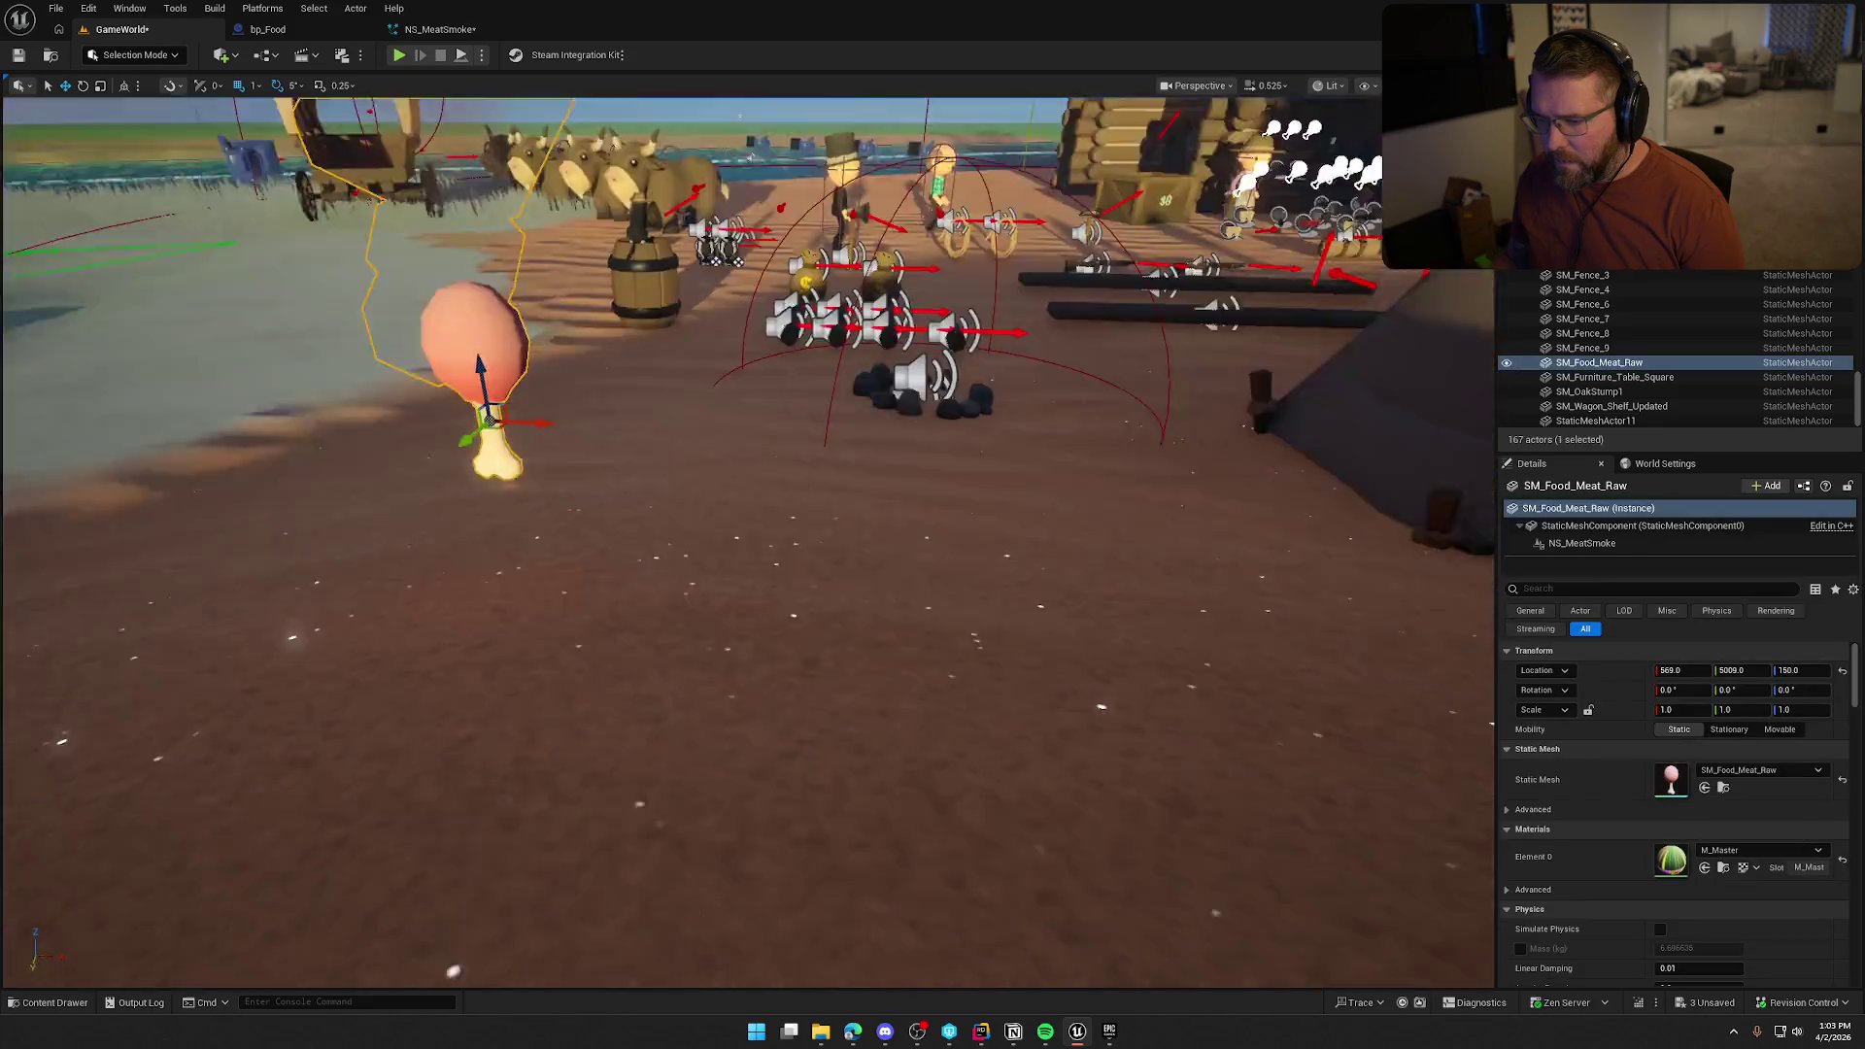
pyautogui.moveTo(631, 680)
pyautogui.mouseDown()
pyautogui.moveTo(729, 668)
pyautogui.moveTo(724, 697)
pyautogui.mouseUp()
pyautogui.moveTo(738, 797); pyautogui.dragTo(660, 826)
pyautogui.moveTo(785, 738)
pyautogui.mouseDown()
pyautogui.moveTo(784, 680)
pyautogui.moveTo(767, 768)
pyautogui.moveTo(766, 649)
pyautogui.moveTo(740, 662)
pyautogui.moveTo(763, 652)
pyautogui.moveTo(754, 476)
pyautogui.mouseUp()
pyautogui.click(743, 583)
pyautogui.press('Escape')
pyautogui.moveTo(904, 795); pyautogui.dragTo(903, 795)
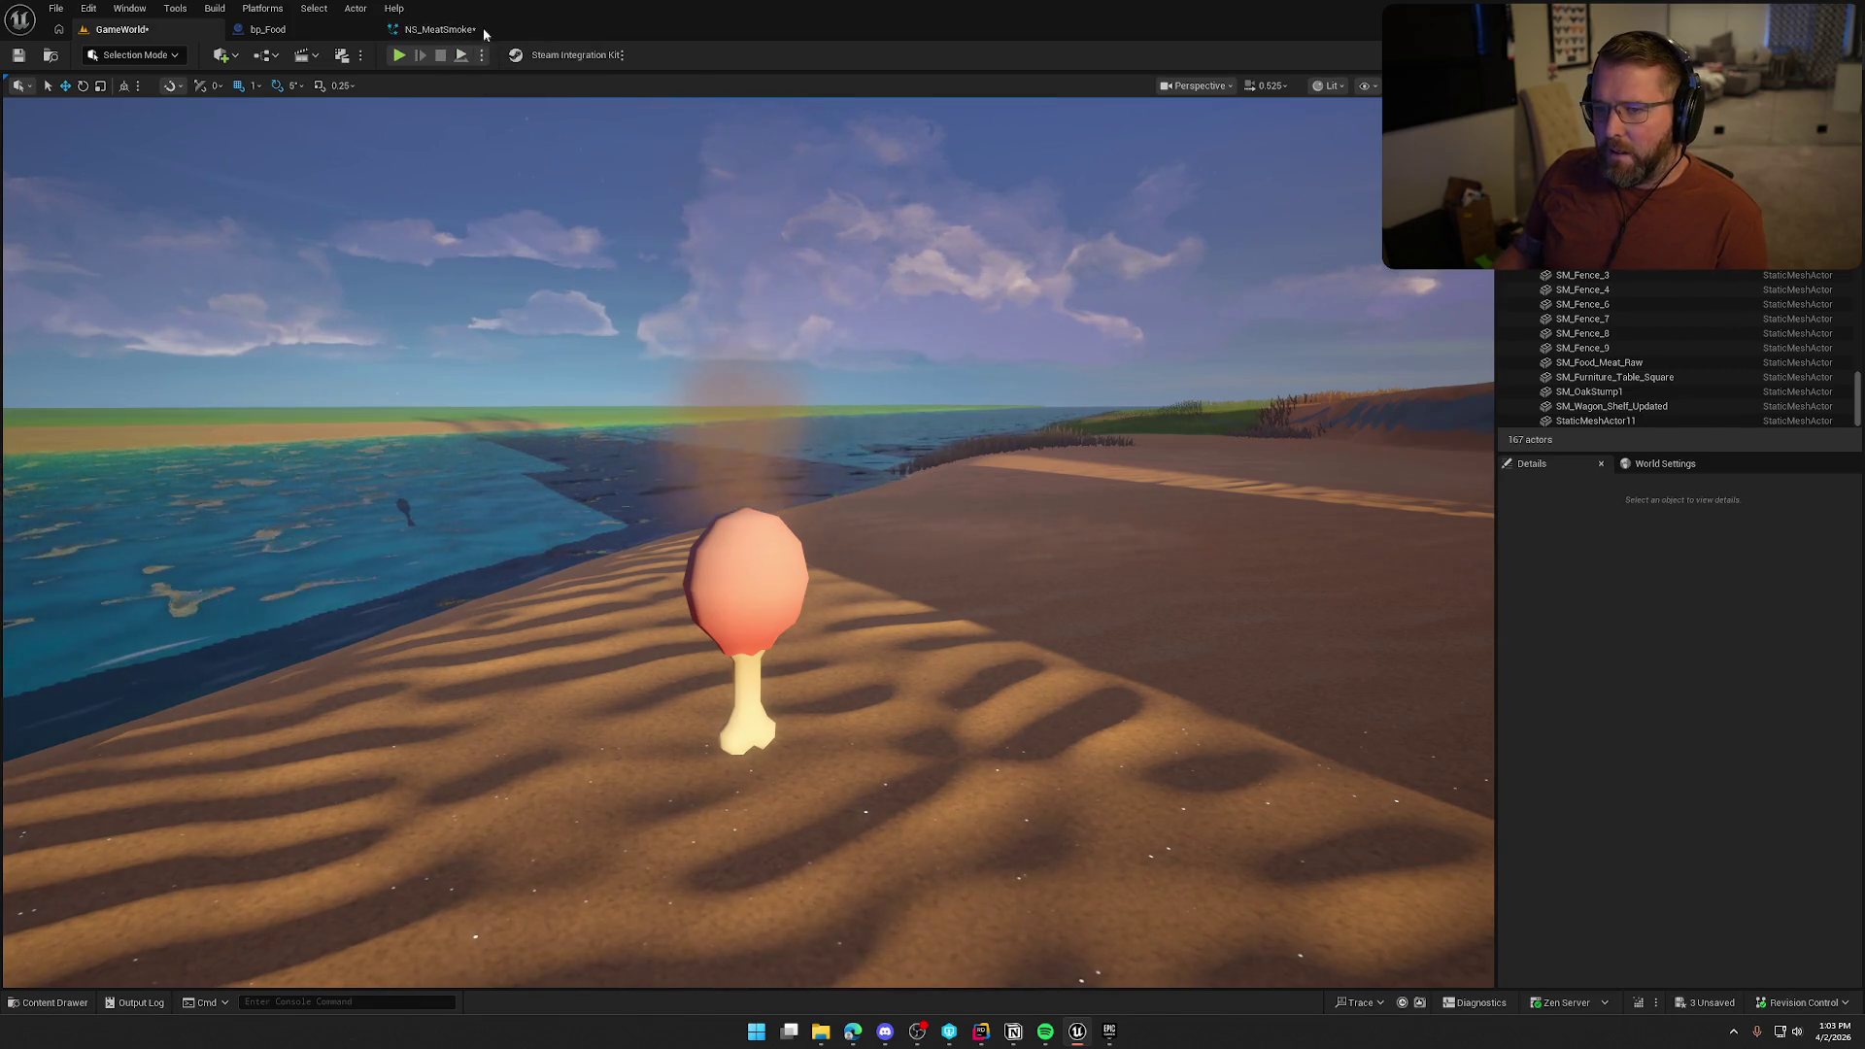
pyautogui.moveTo(484, 34); pyautogui.dragTo(439, 318)
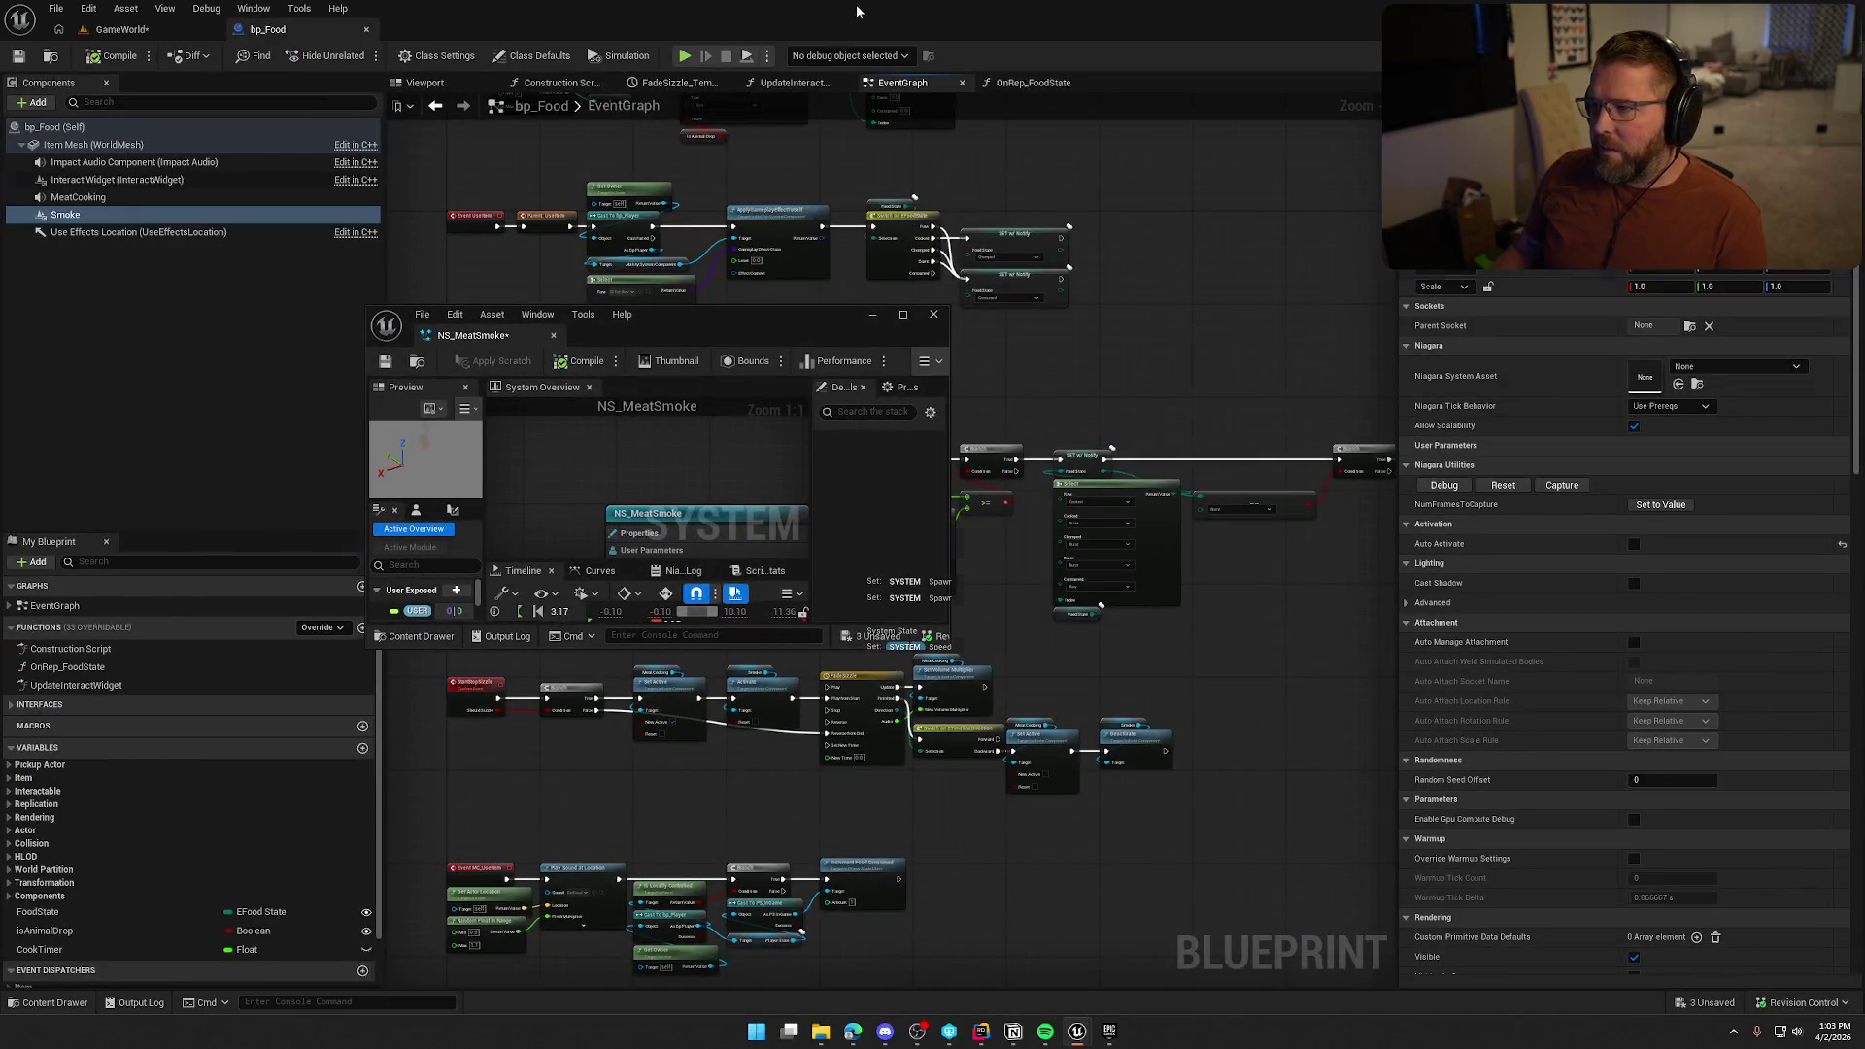
# Switch back to the floating NS_MeatSmoke window and maximize it to full screen
pyautogui.hotkey('alt', 'Tab')
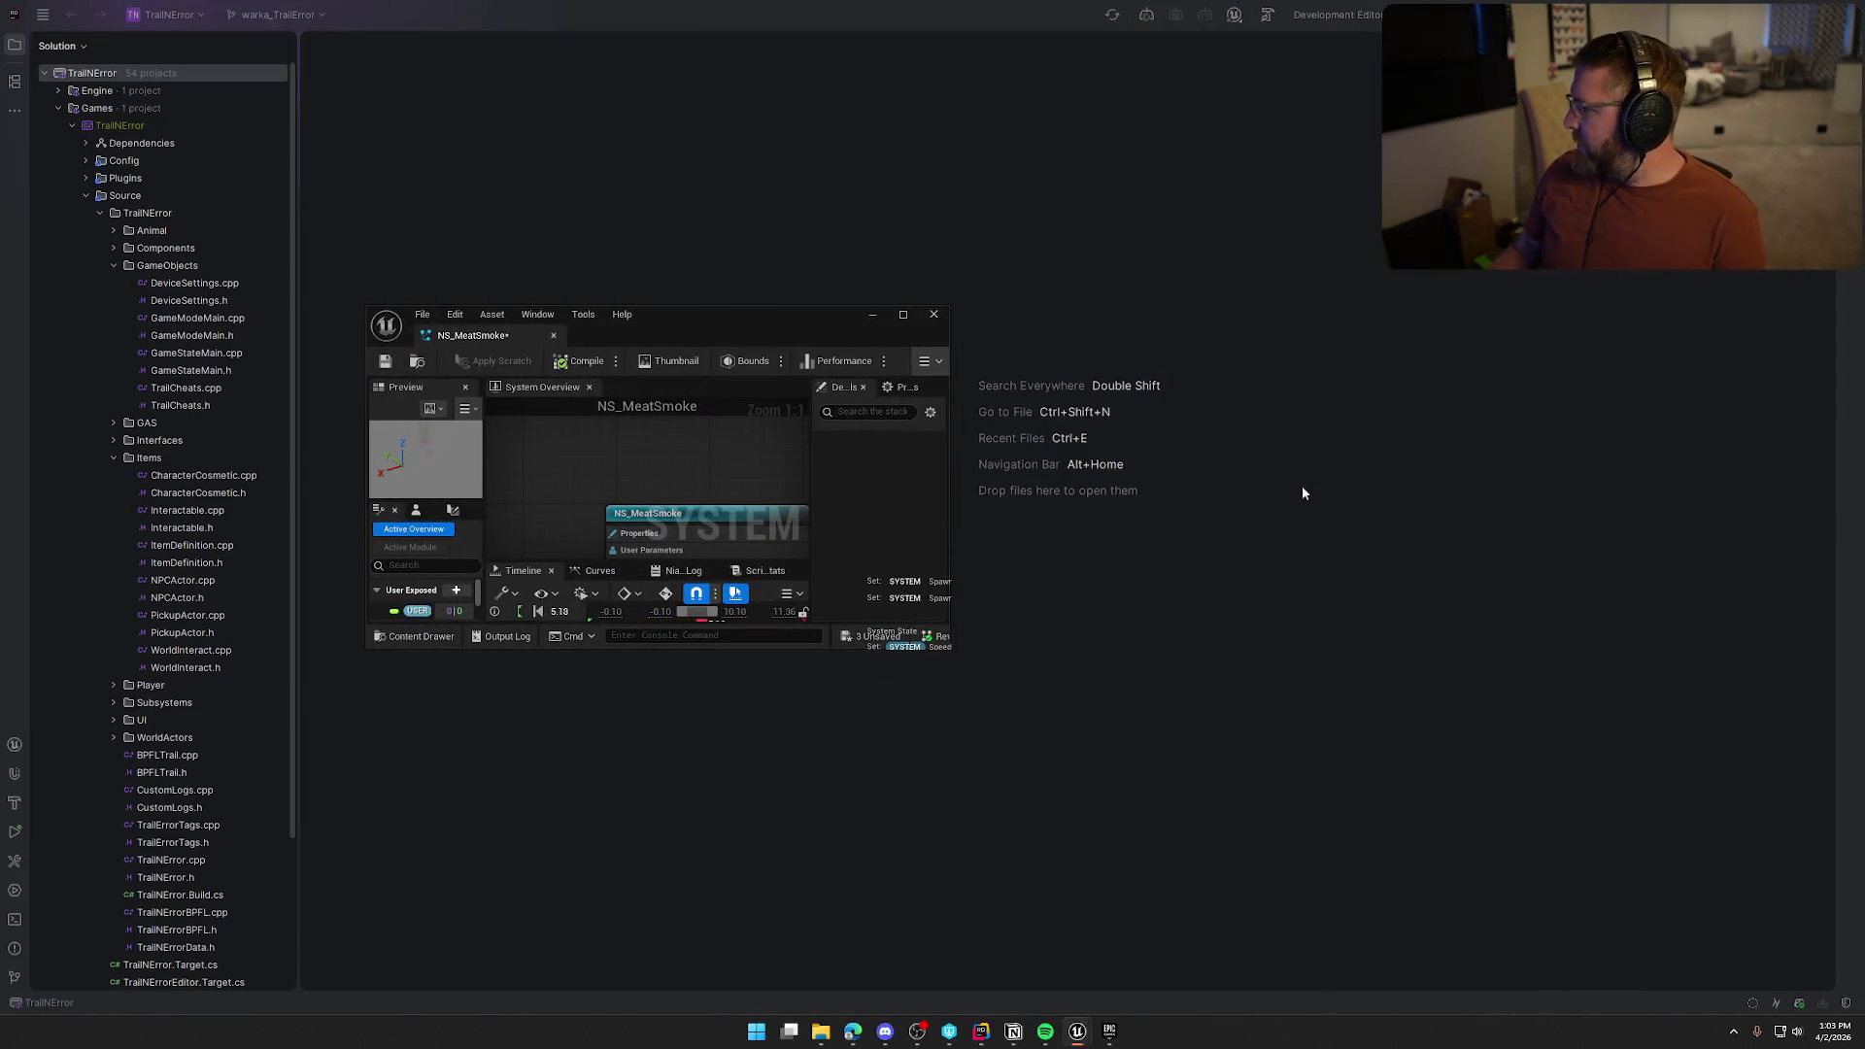
pyautogui.doubleClick(868, 333)
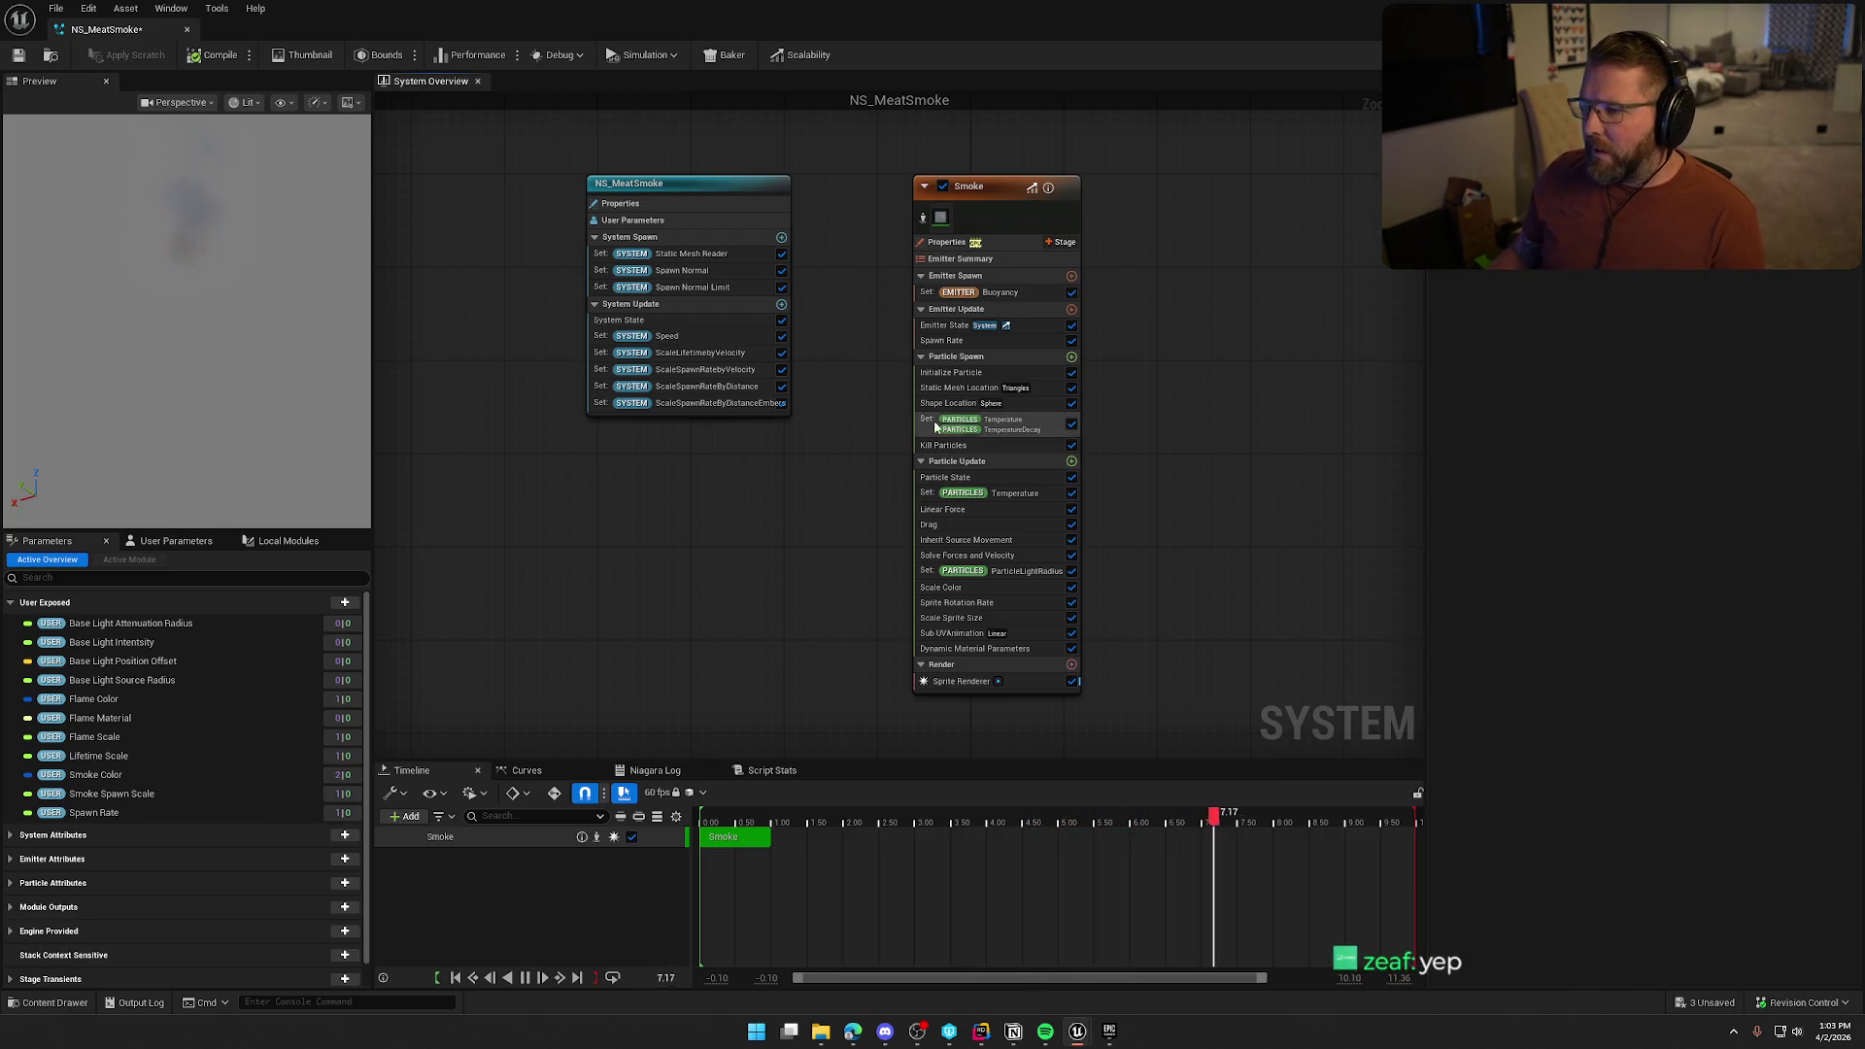
# Nudge the Smoke emitter node, try deleting Flame Material, then undo the removal
pyautogui.click(953, 326)
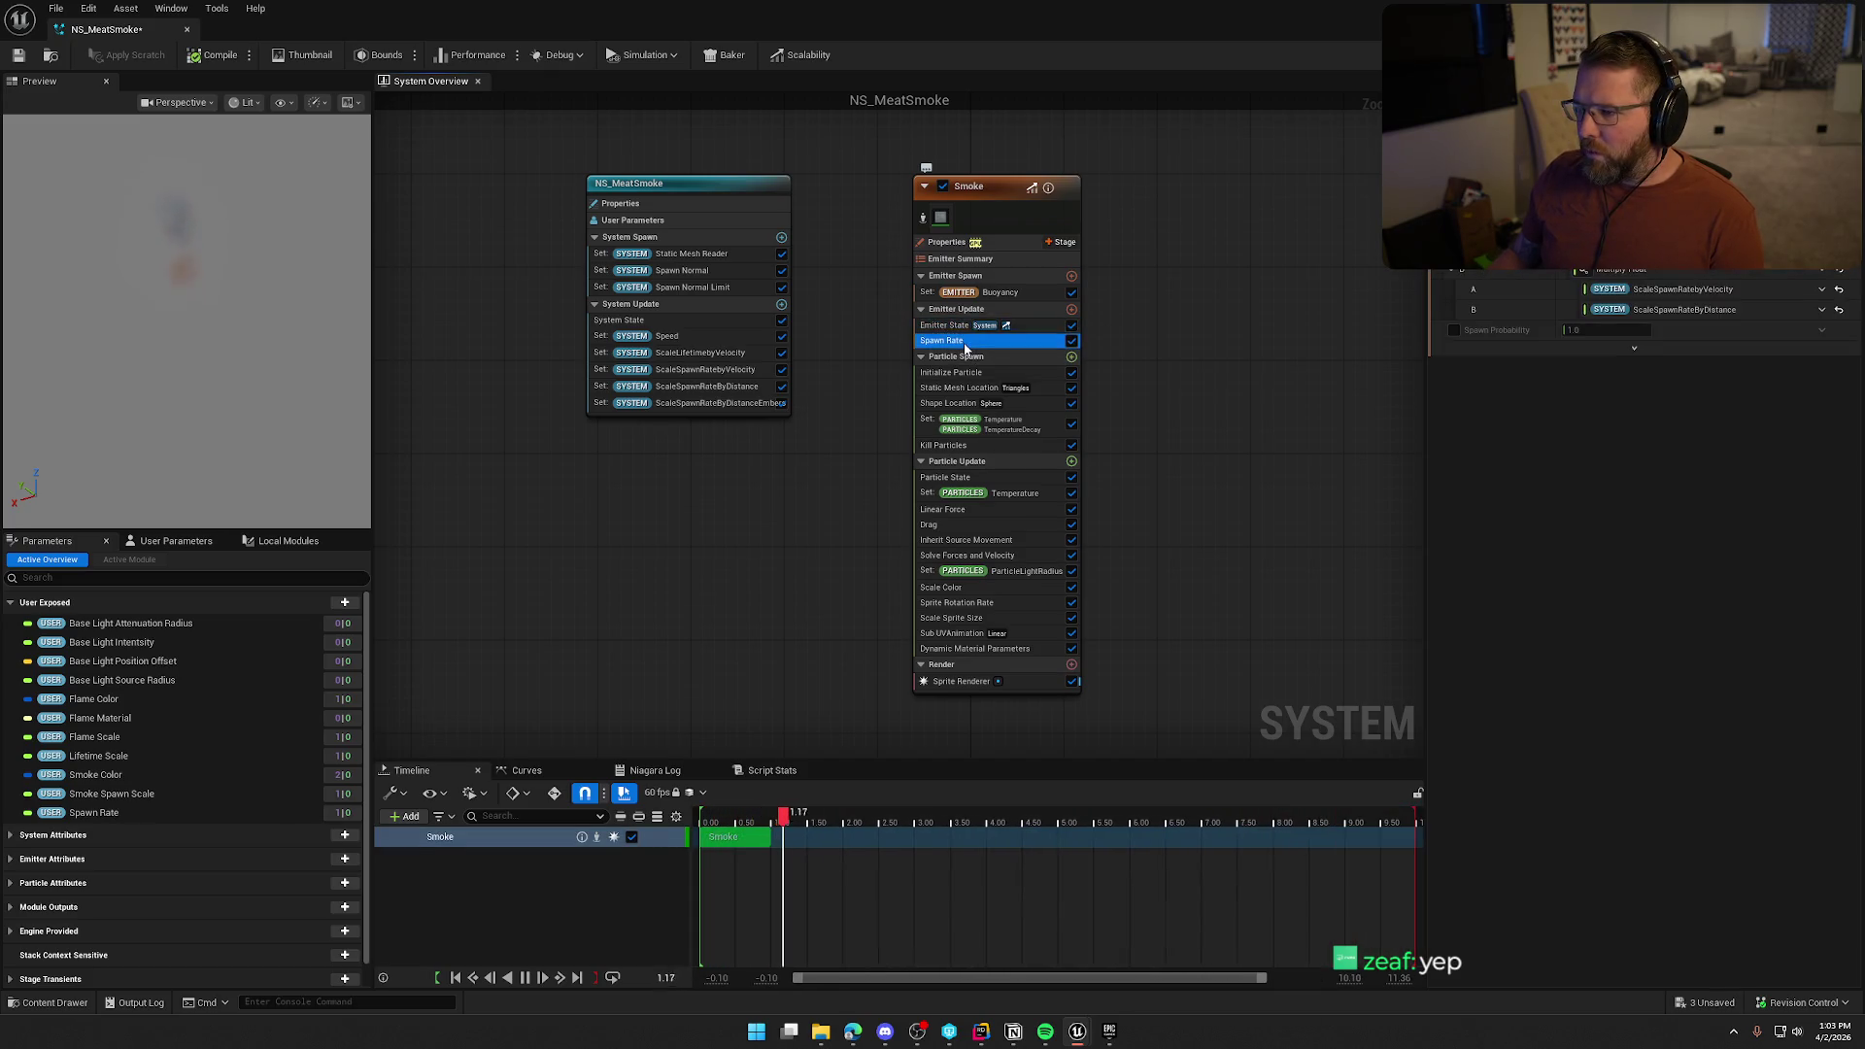
pyautogui.moveTo(999, 191); pyautogui.dragTo(966, 200)
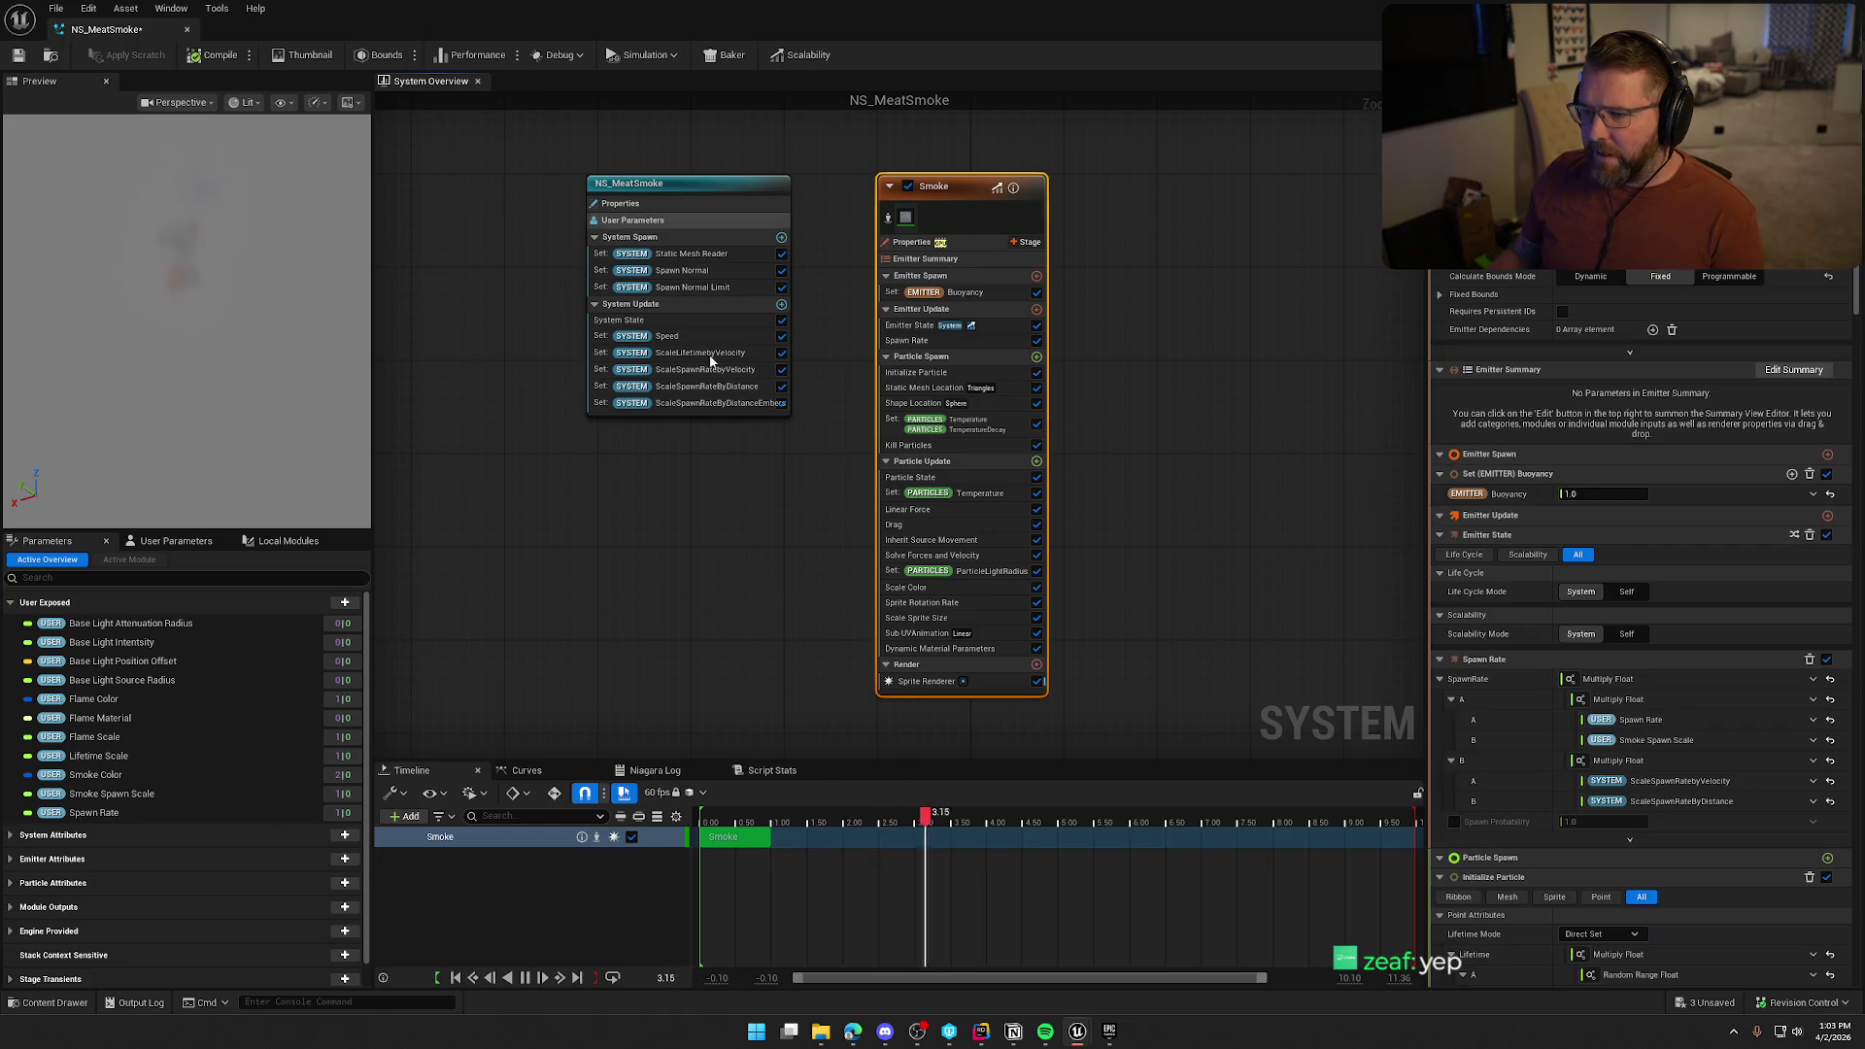
pyautogui.click(121, 699)
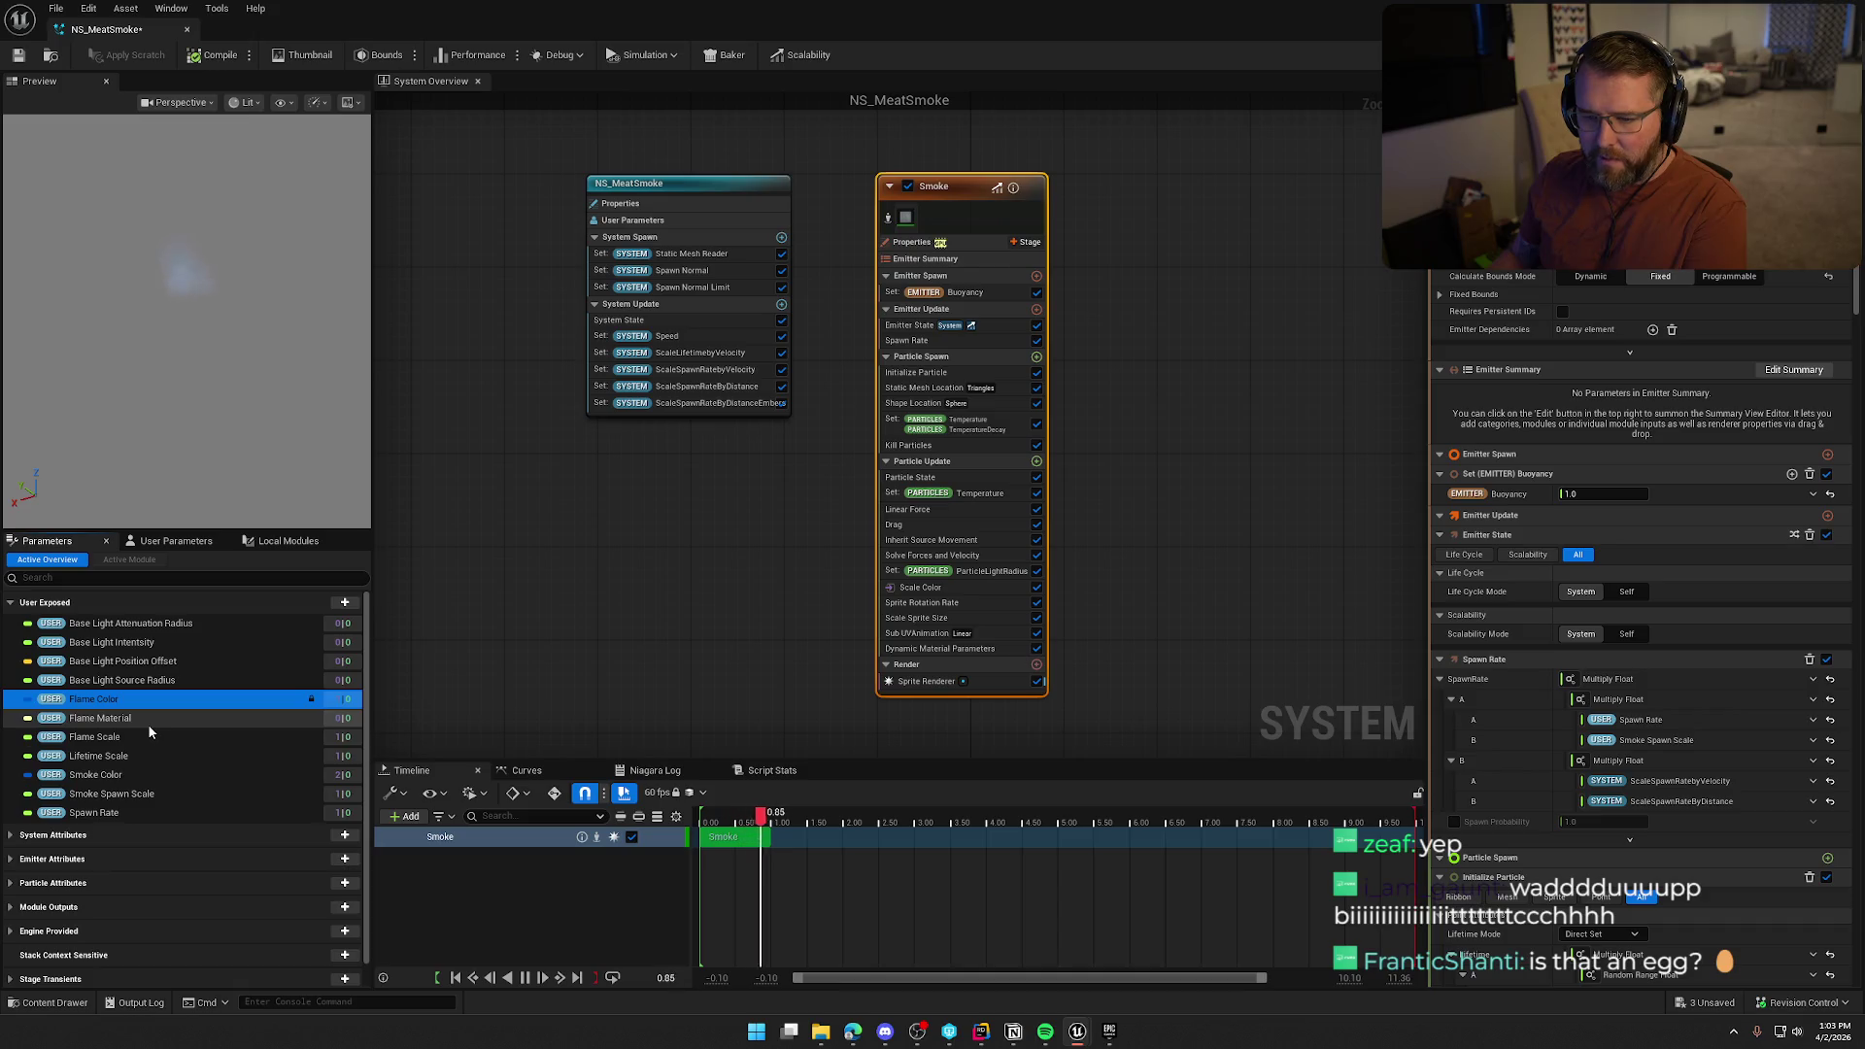
pyautogui.click(147, 724)
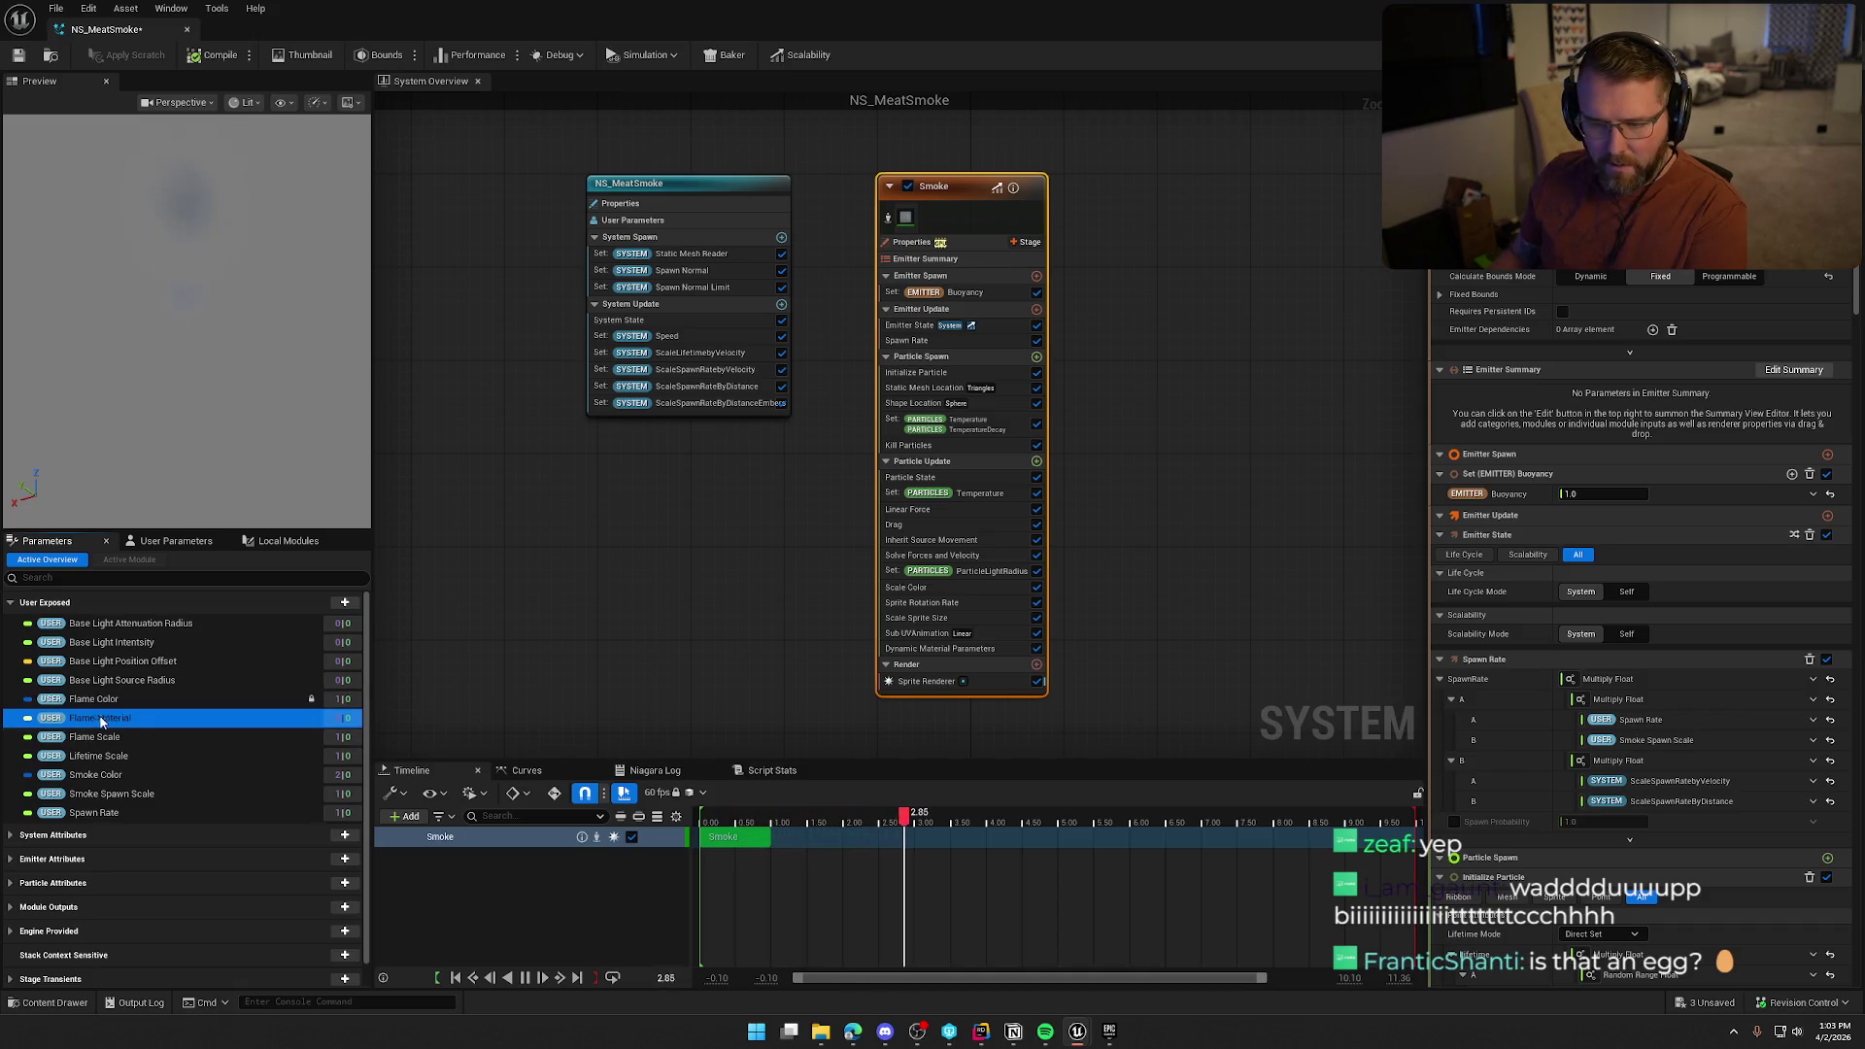
pyautogui.press('Delete')
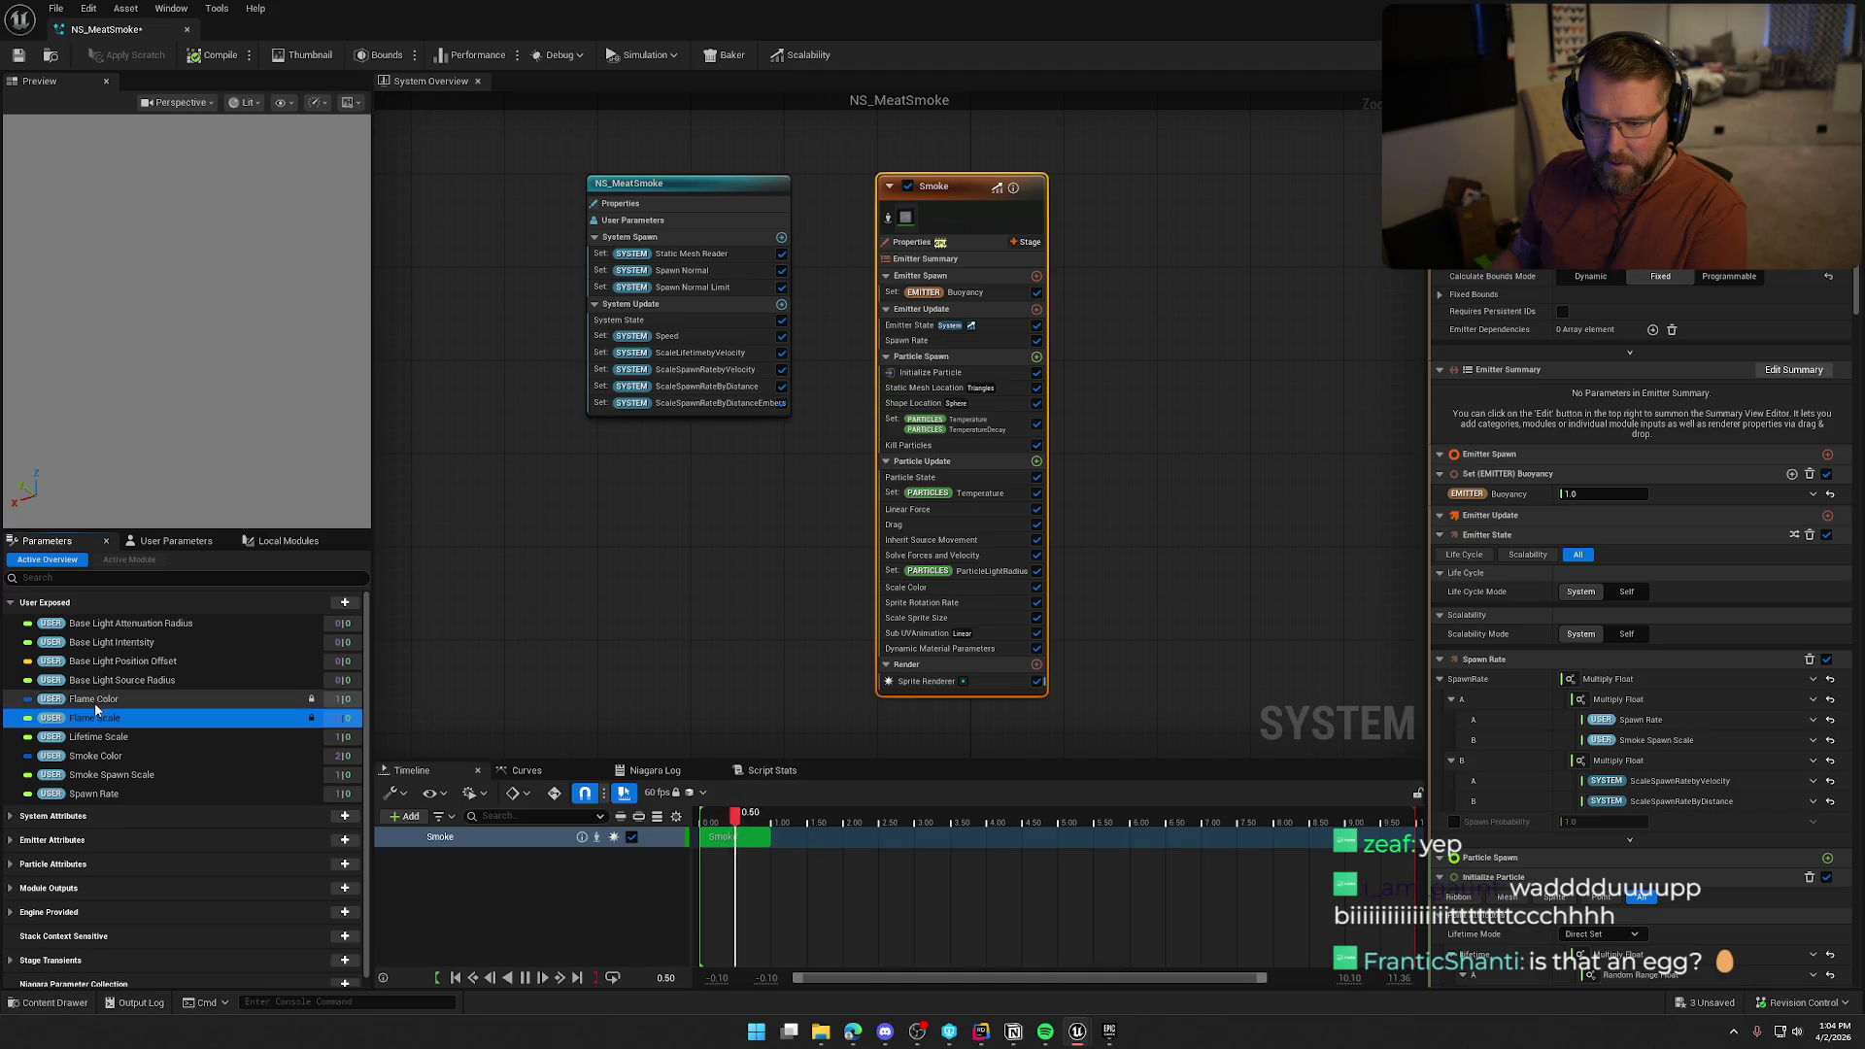
pyautogui.click(97, 703)
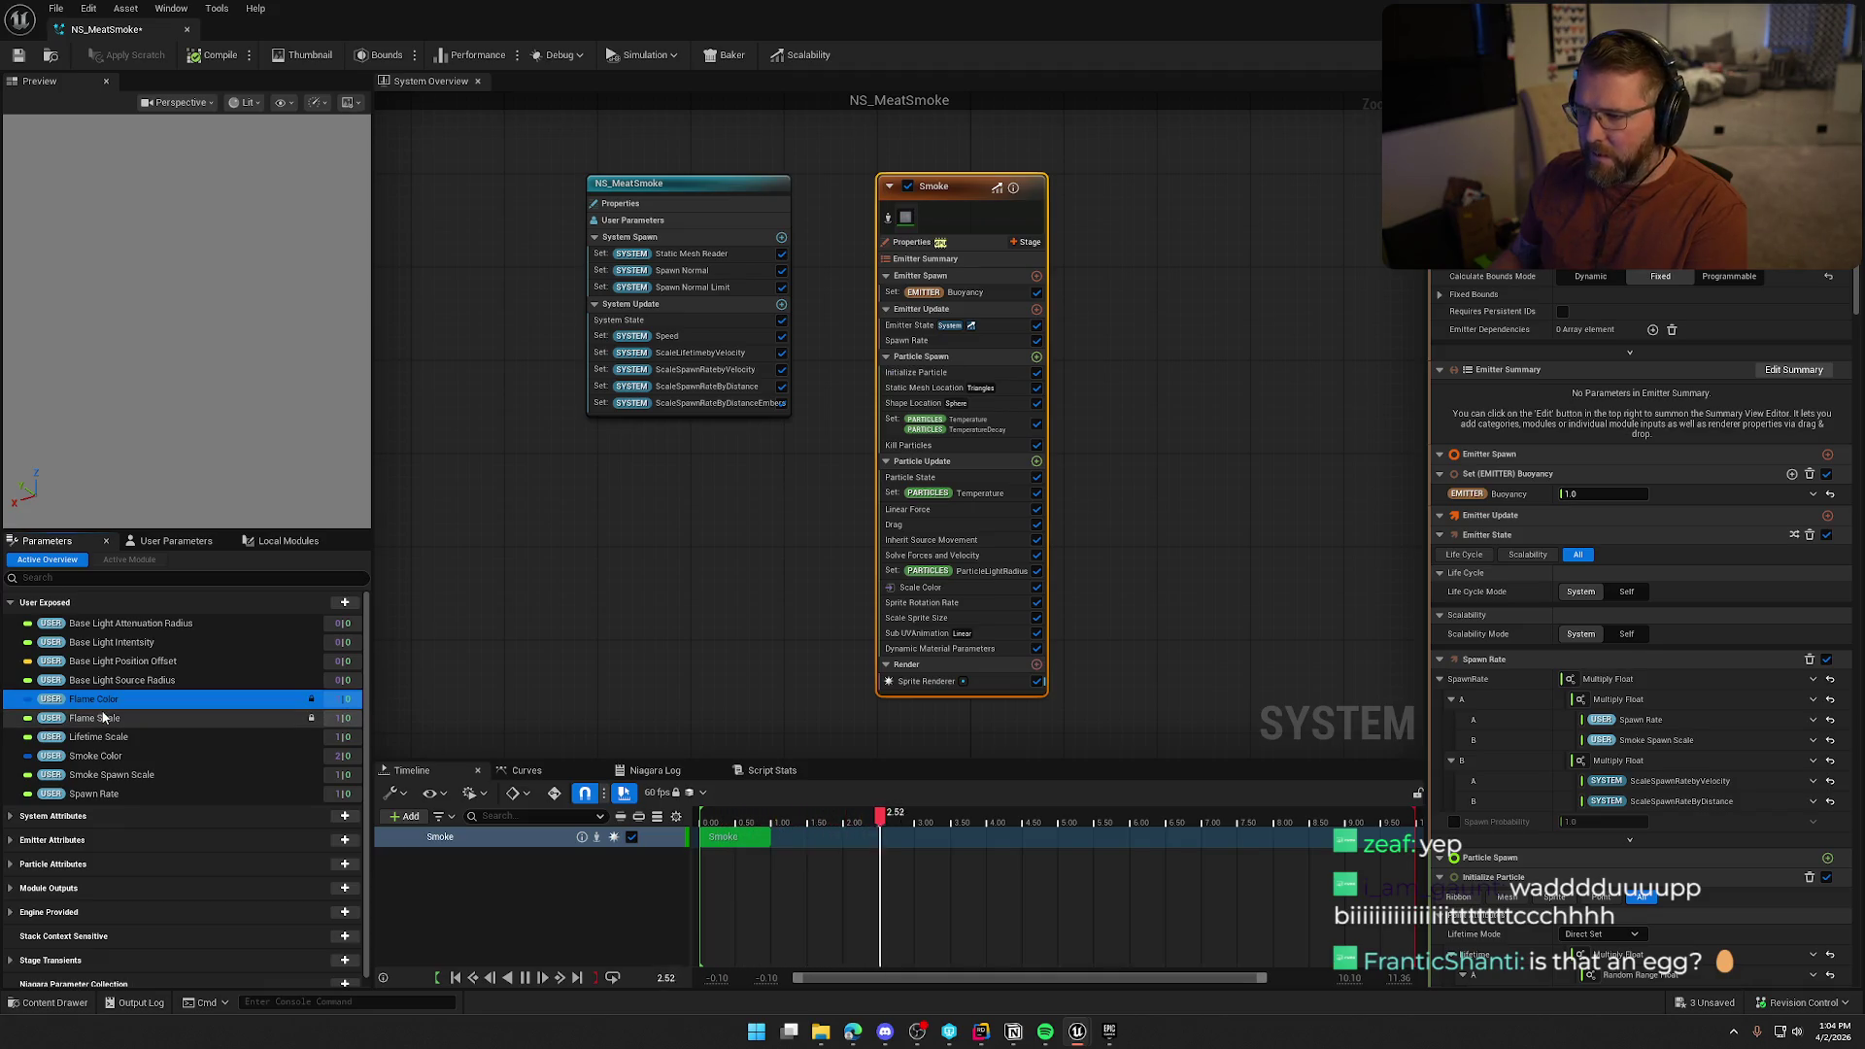
pyautogui.click(625, 581)
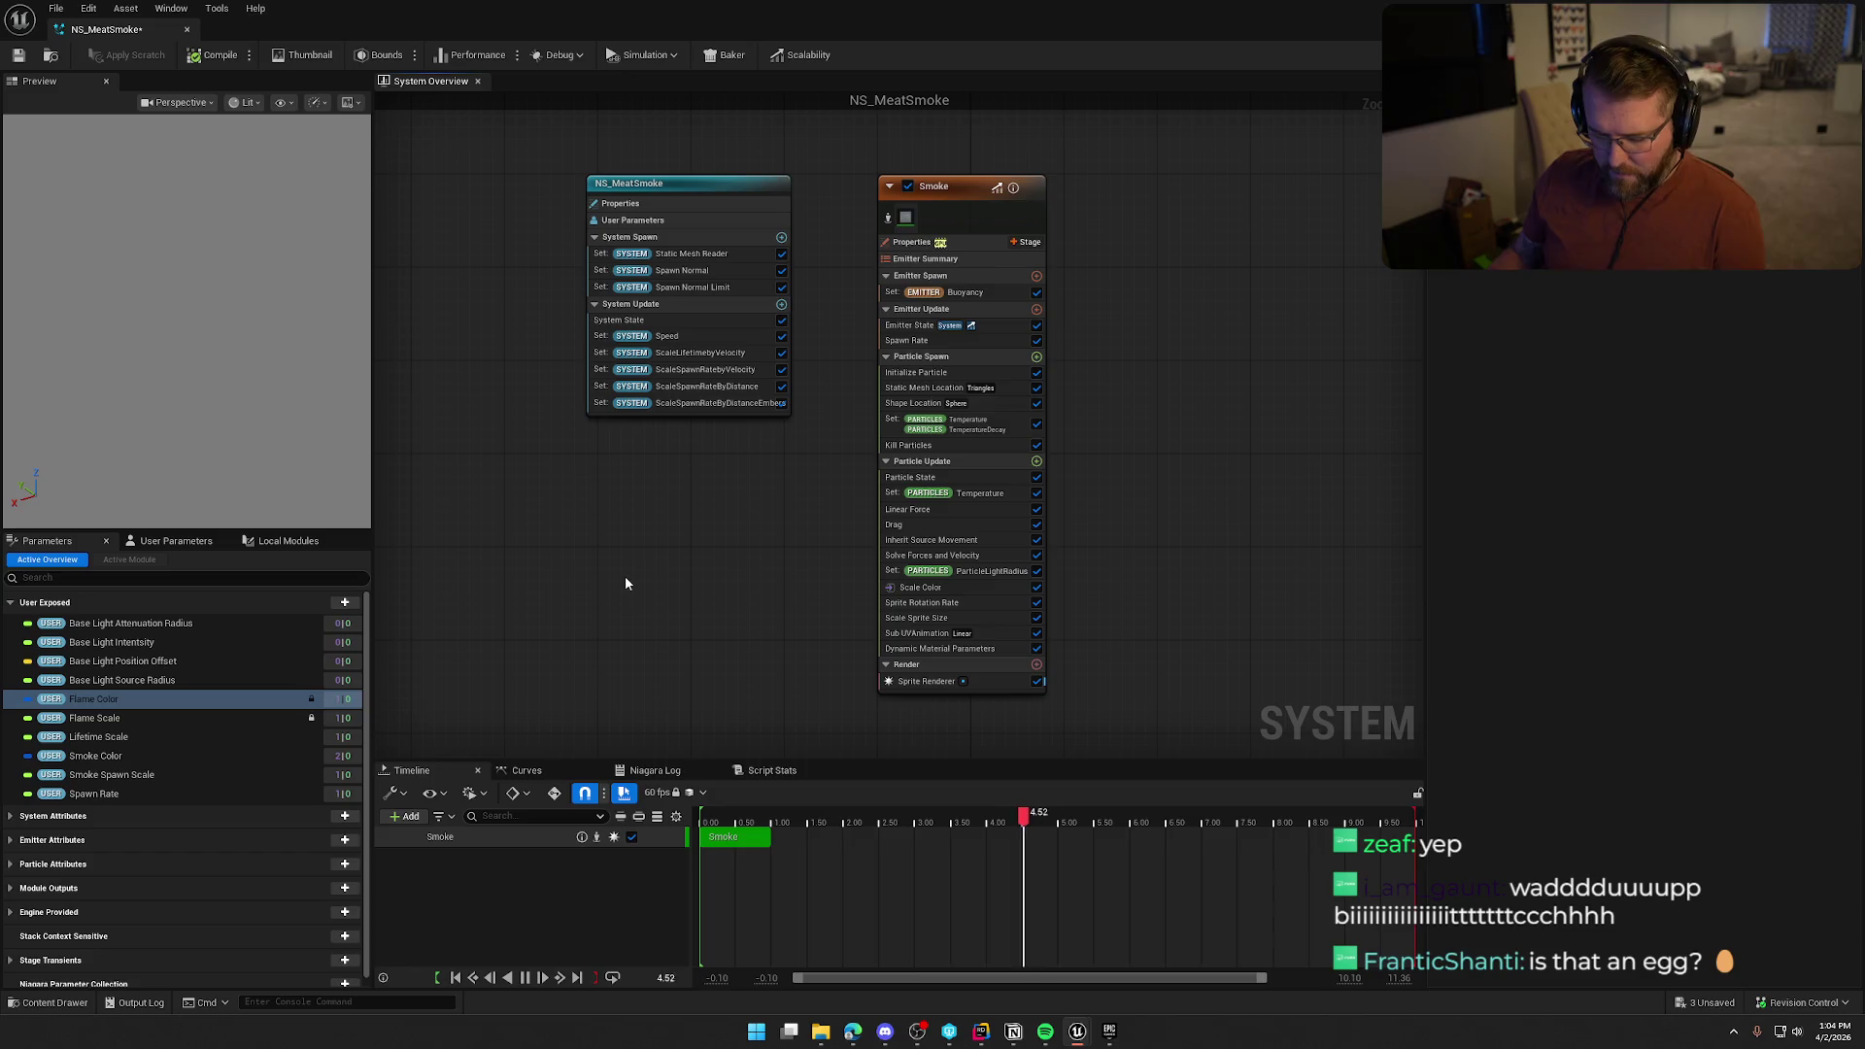
pyautogui.hotkey('ctrl', 'z')
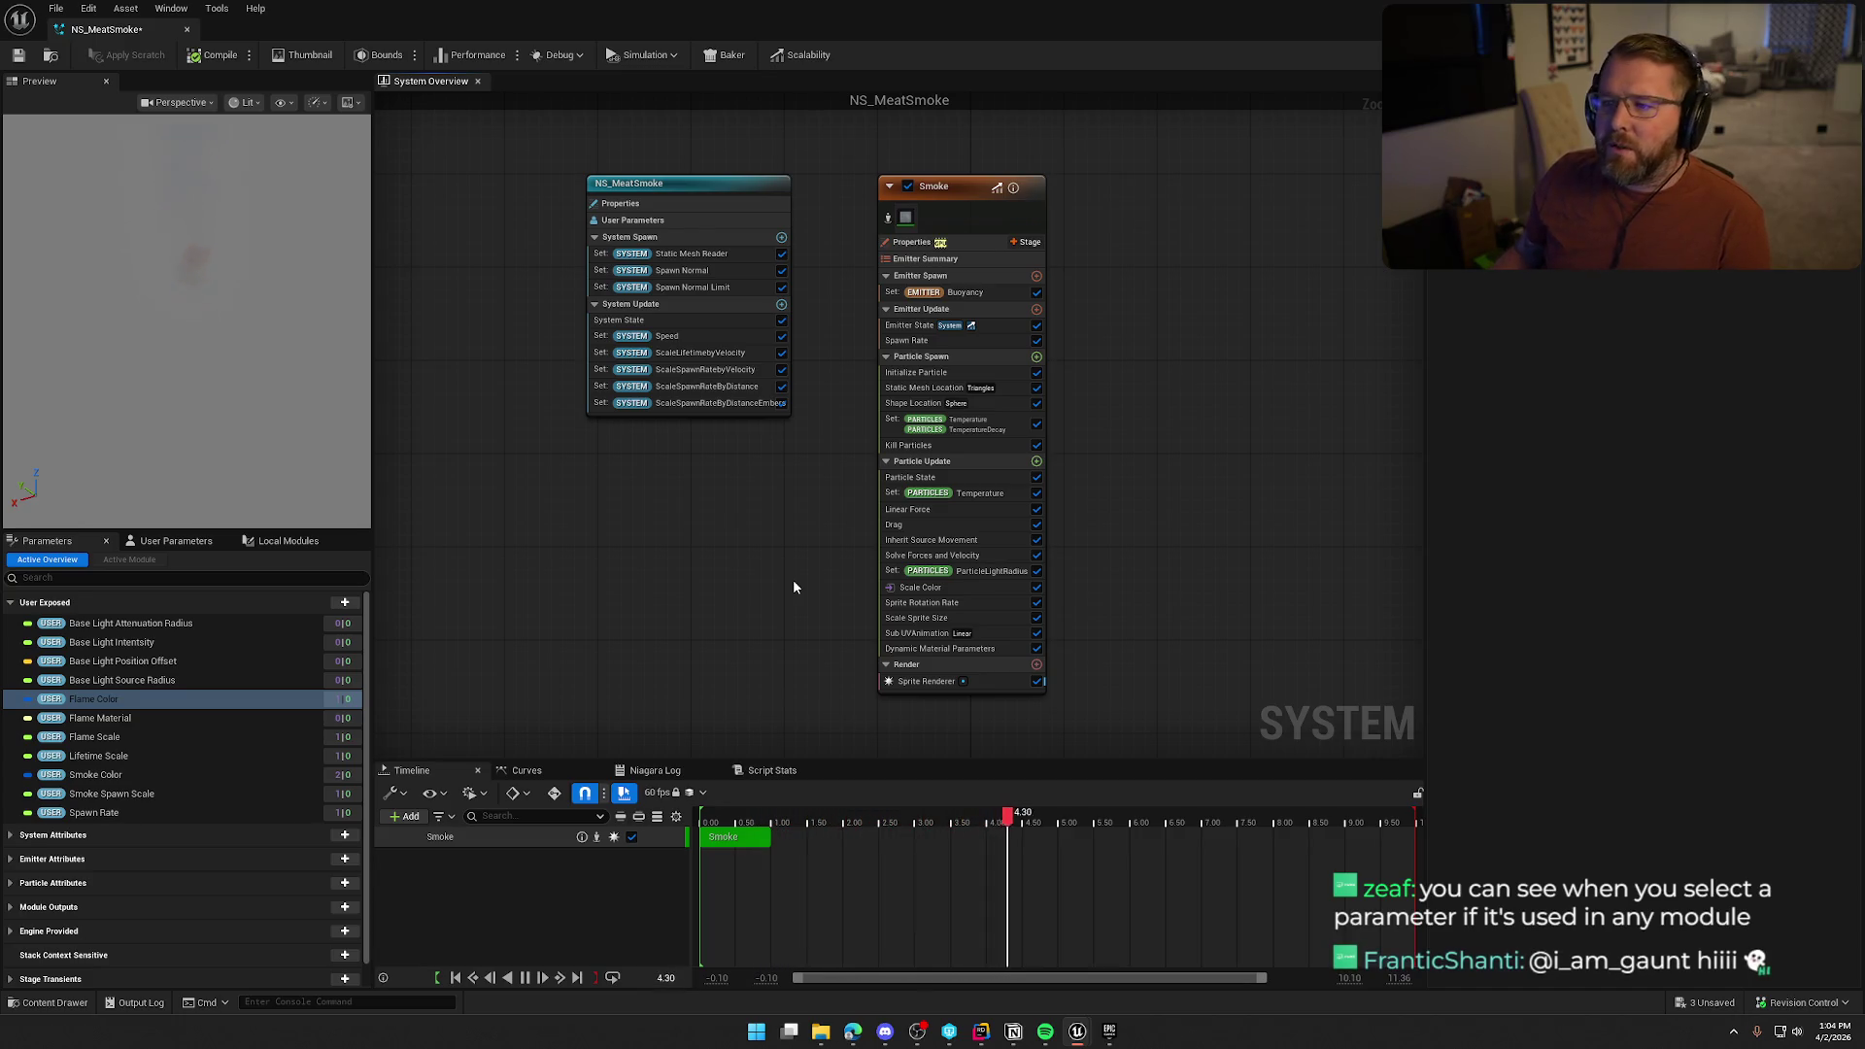
# Check which modules reference Flame Color, then delete the Flame Material parameter
pyautogui.click(103, 698)
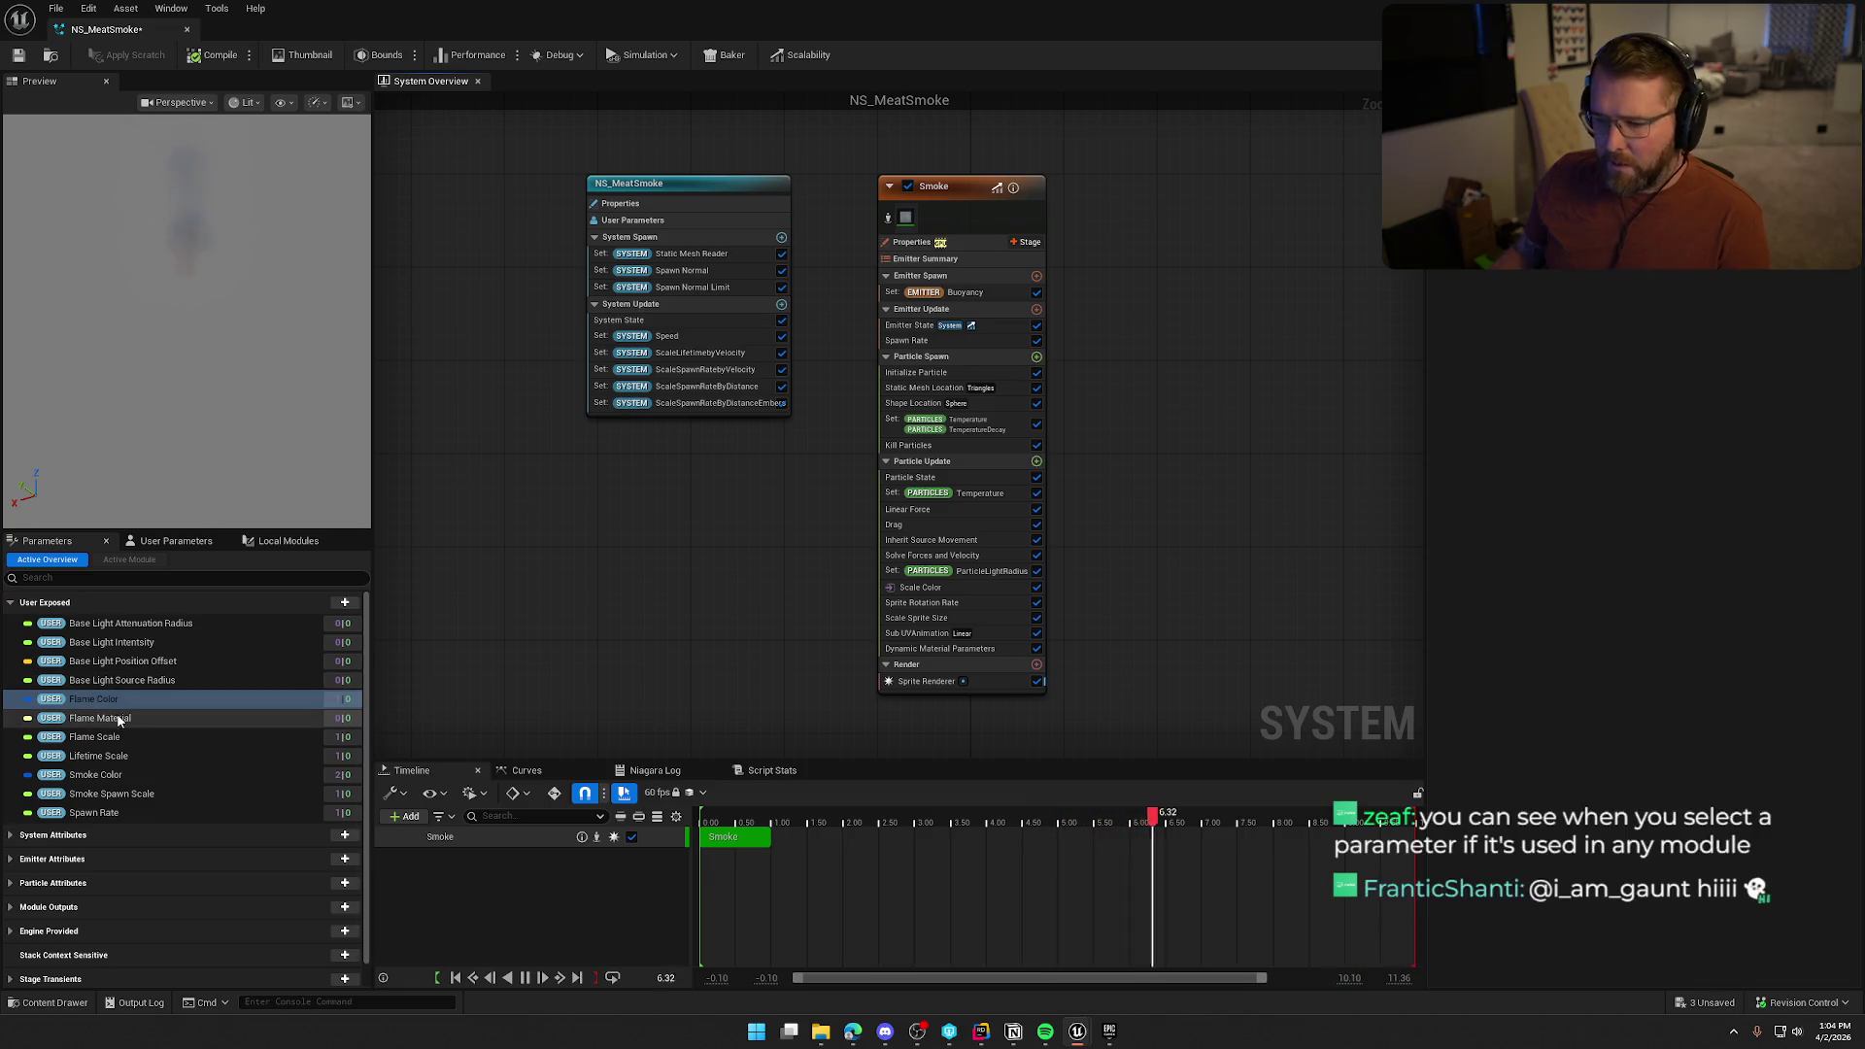
pyautogui.moveTo(340, 706)
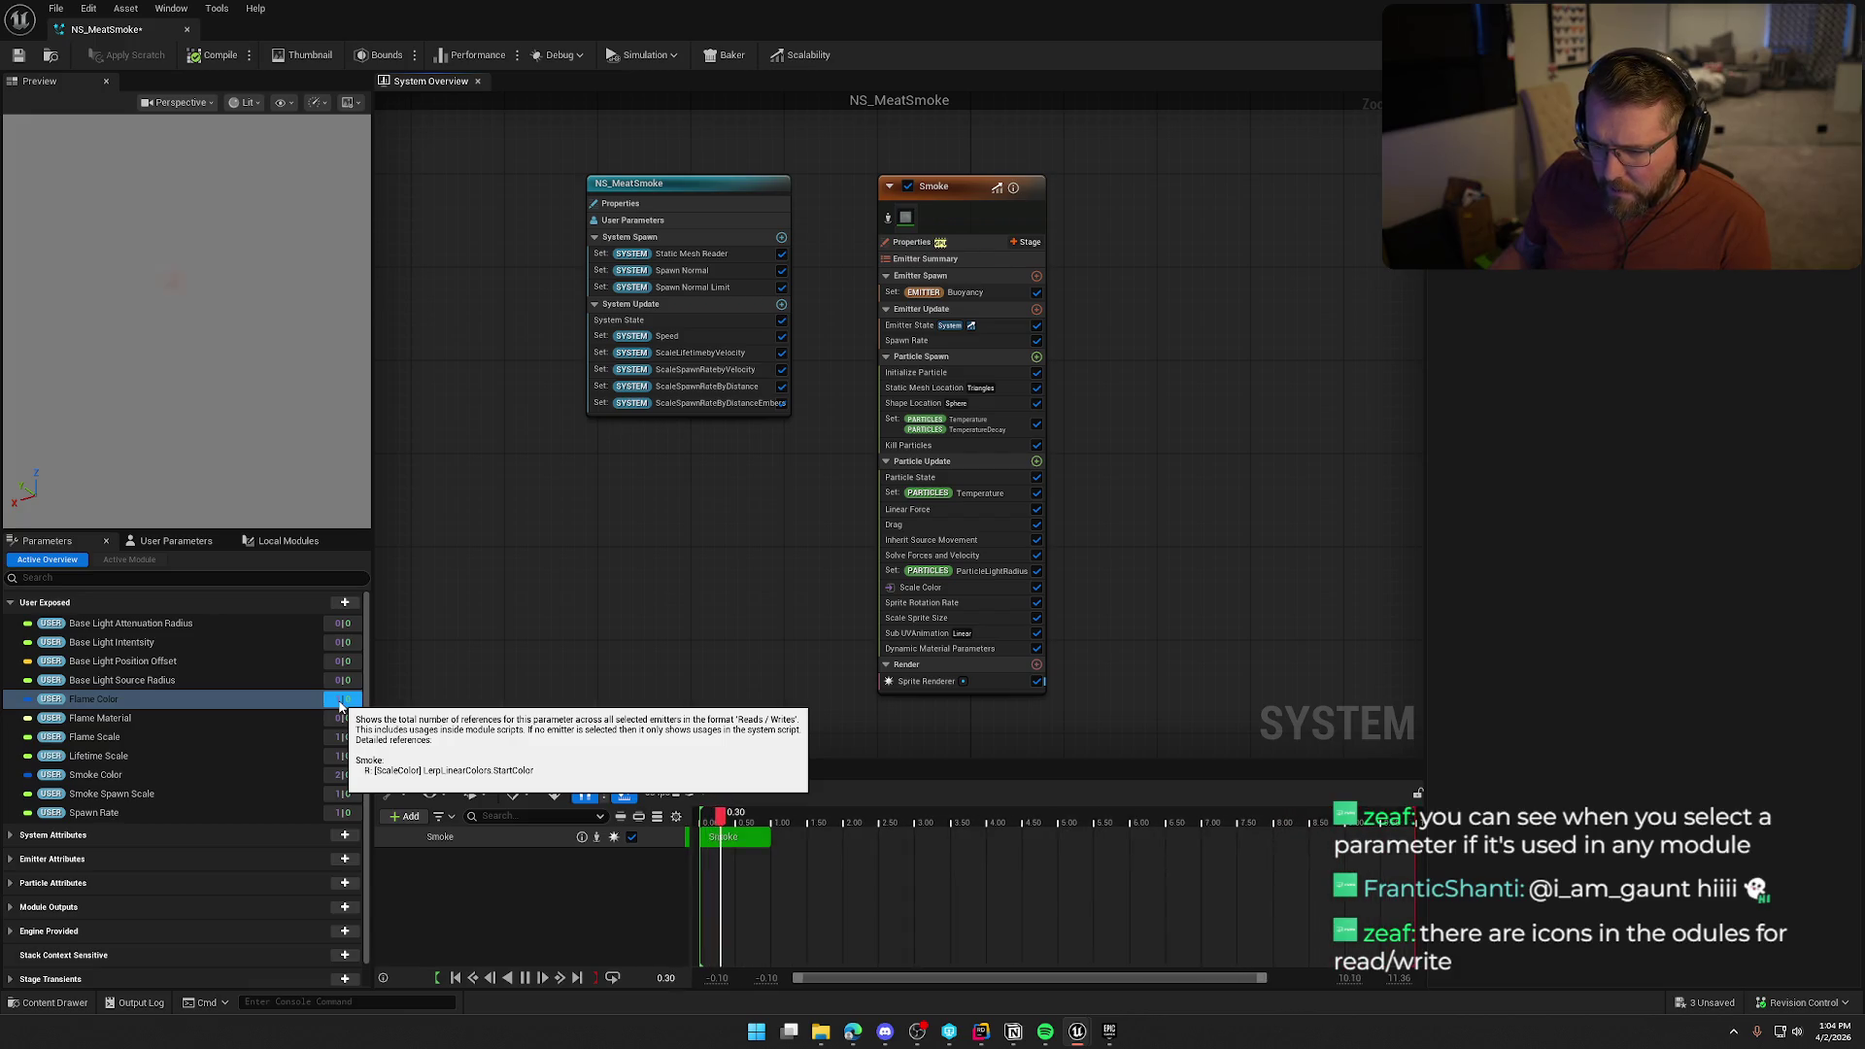
pyautogui.moveTo(340, 743)
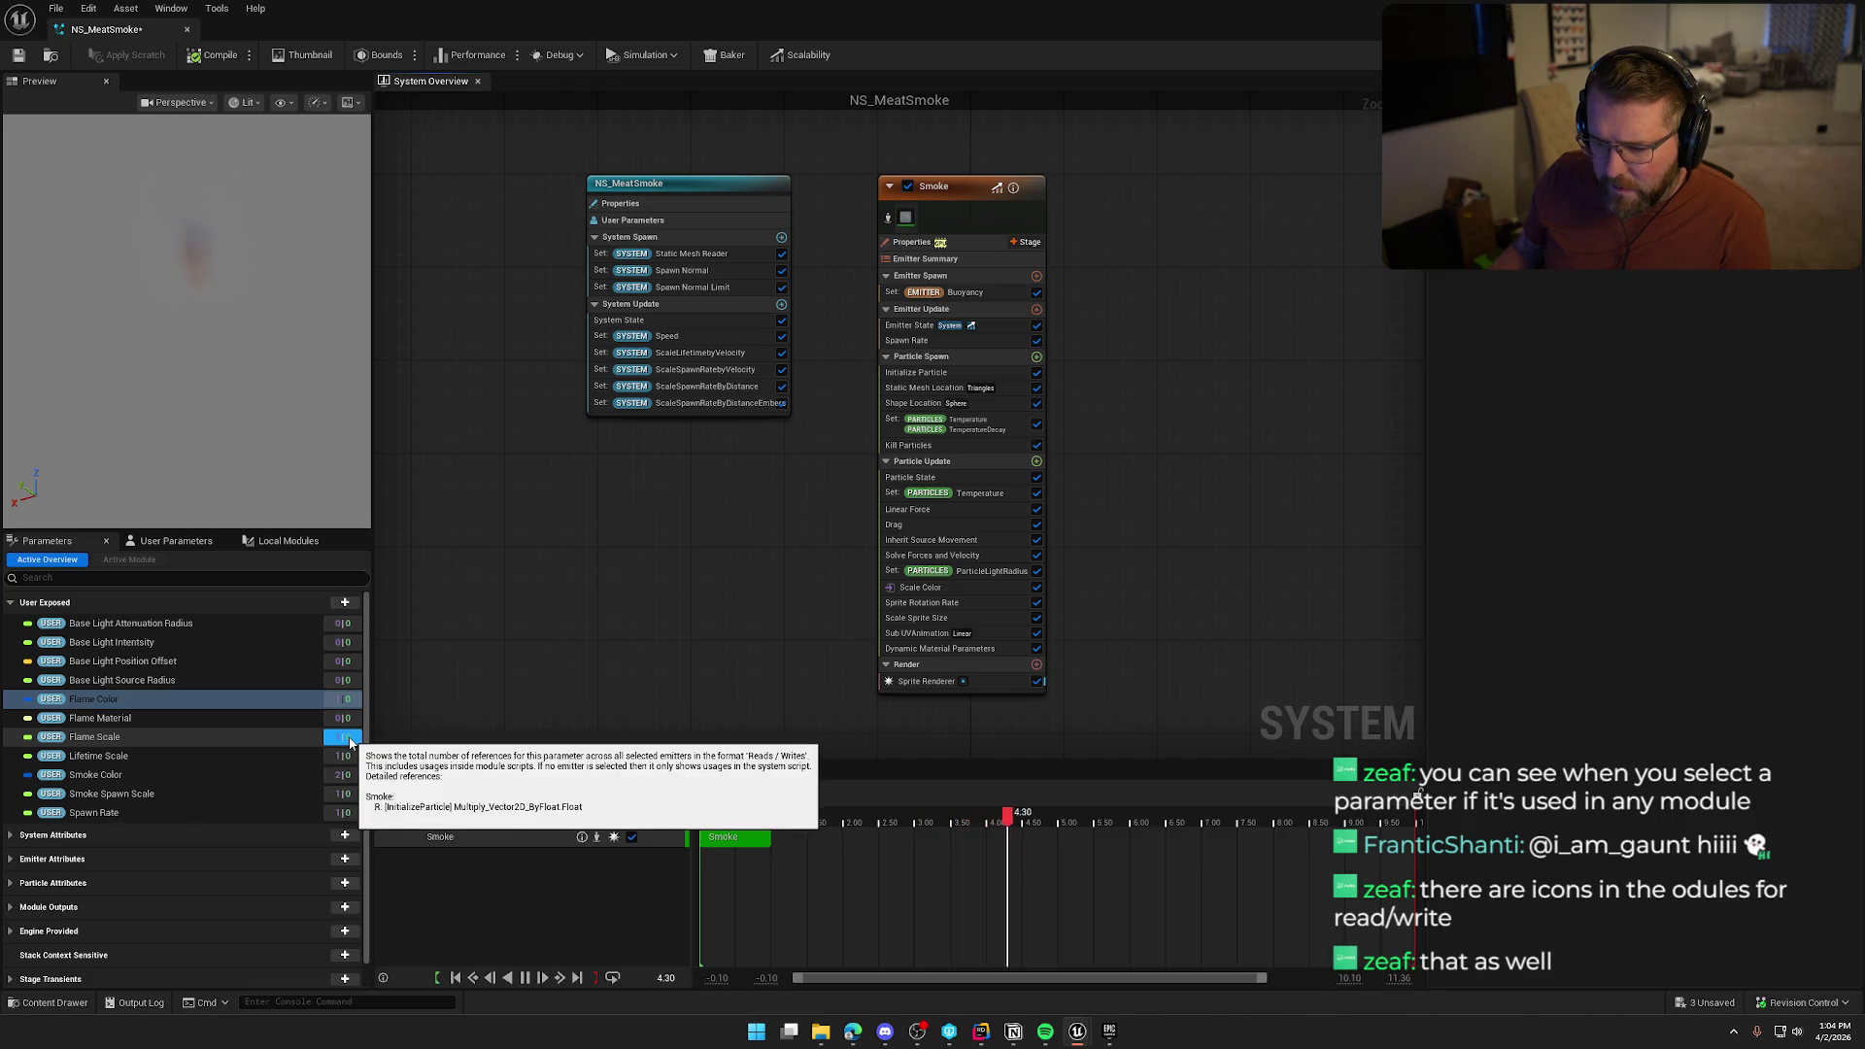
pyautogui.click(133, 725)
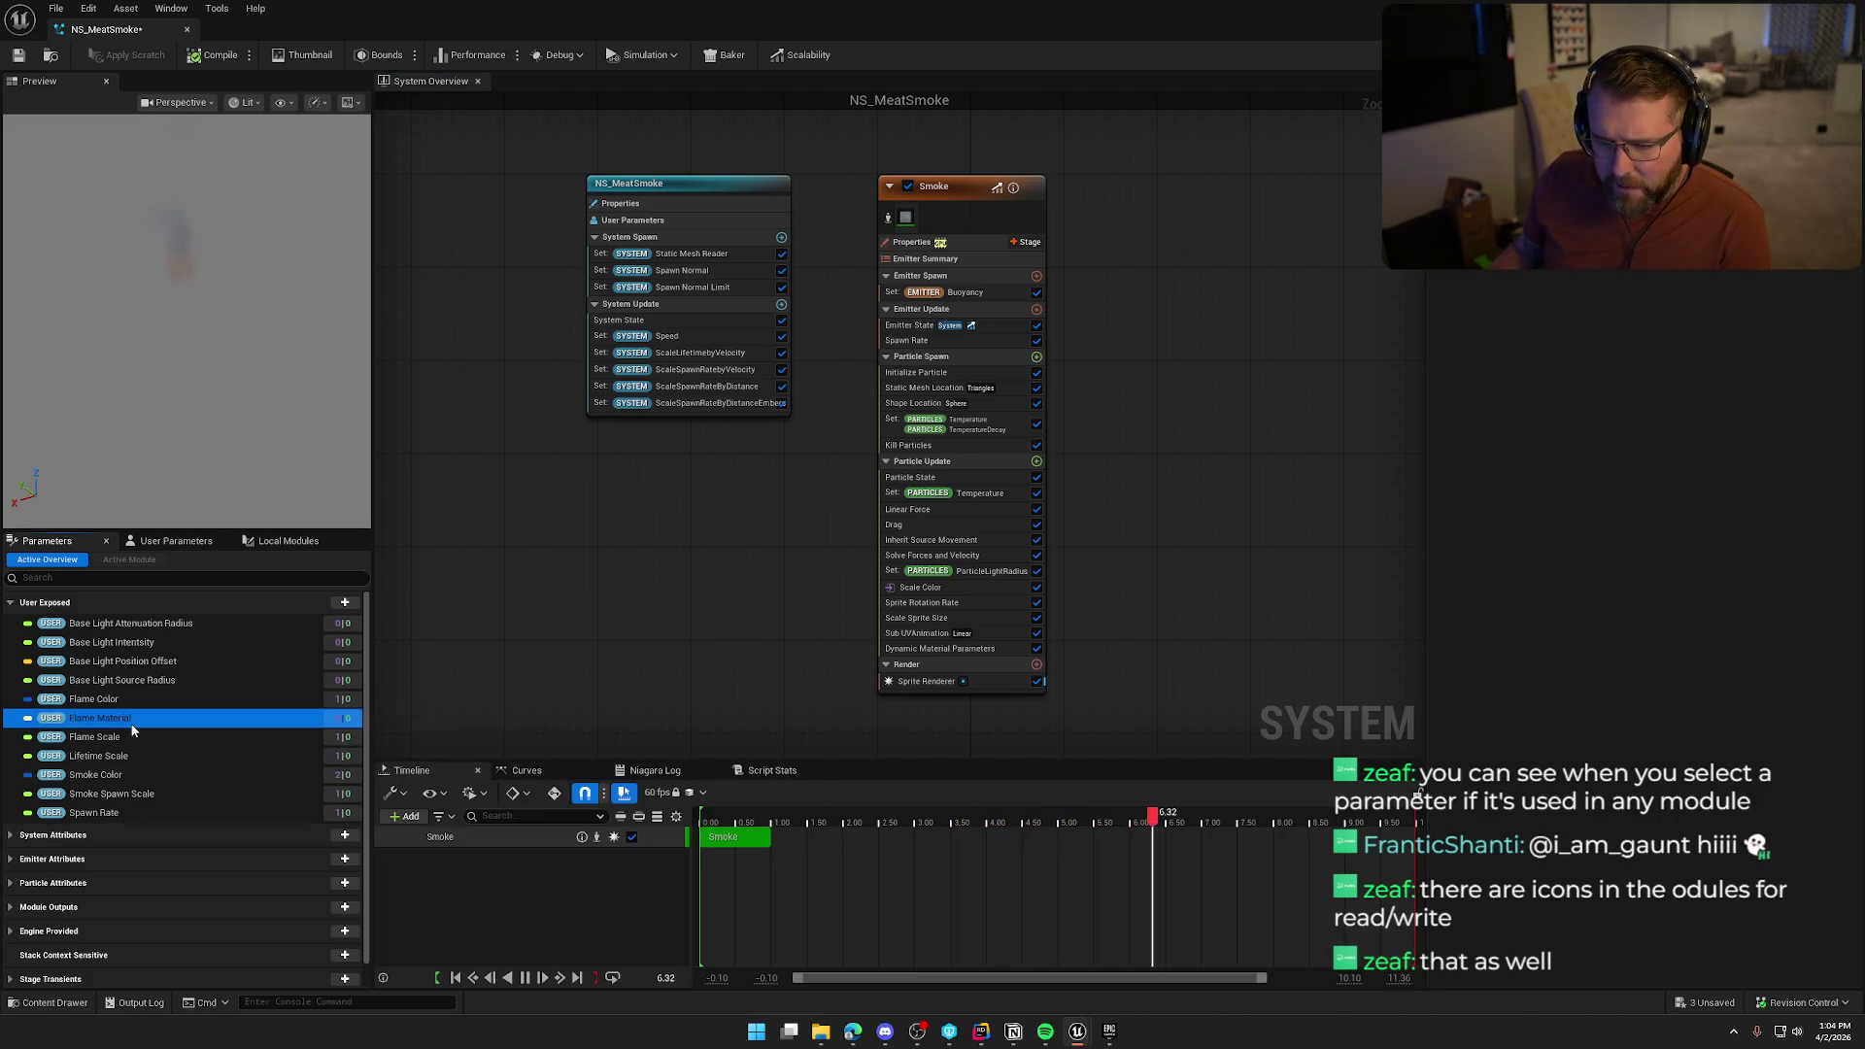
pyautogui.press('Delete')
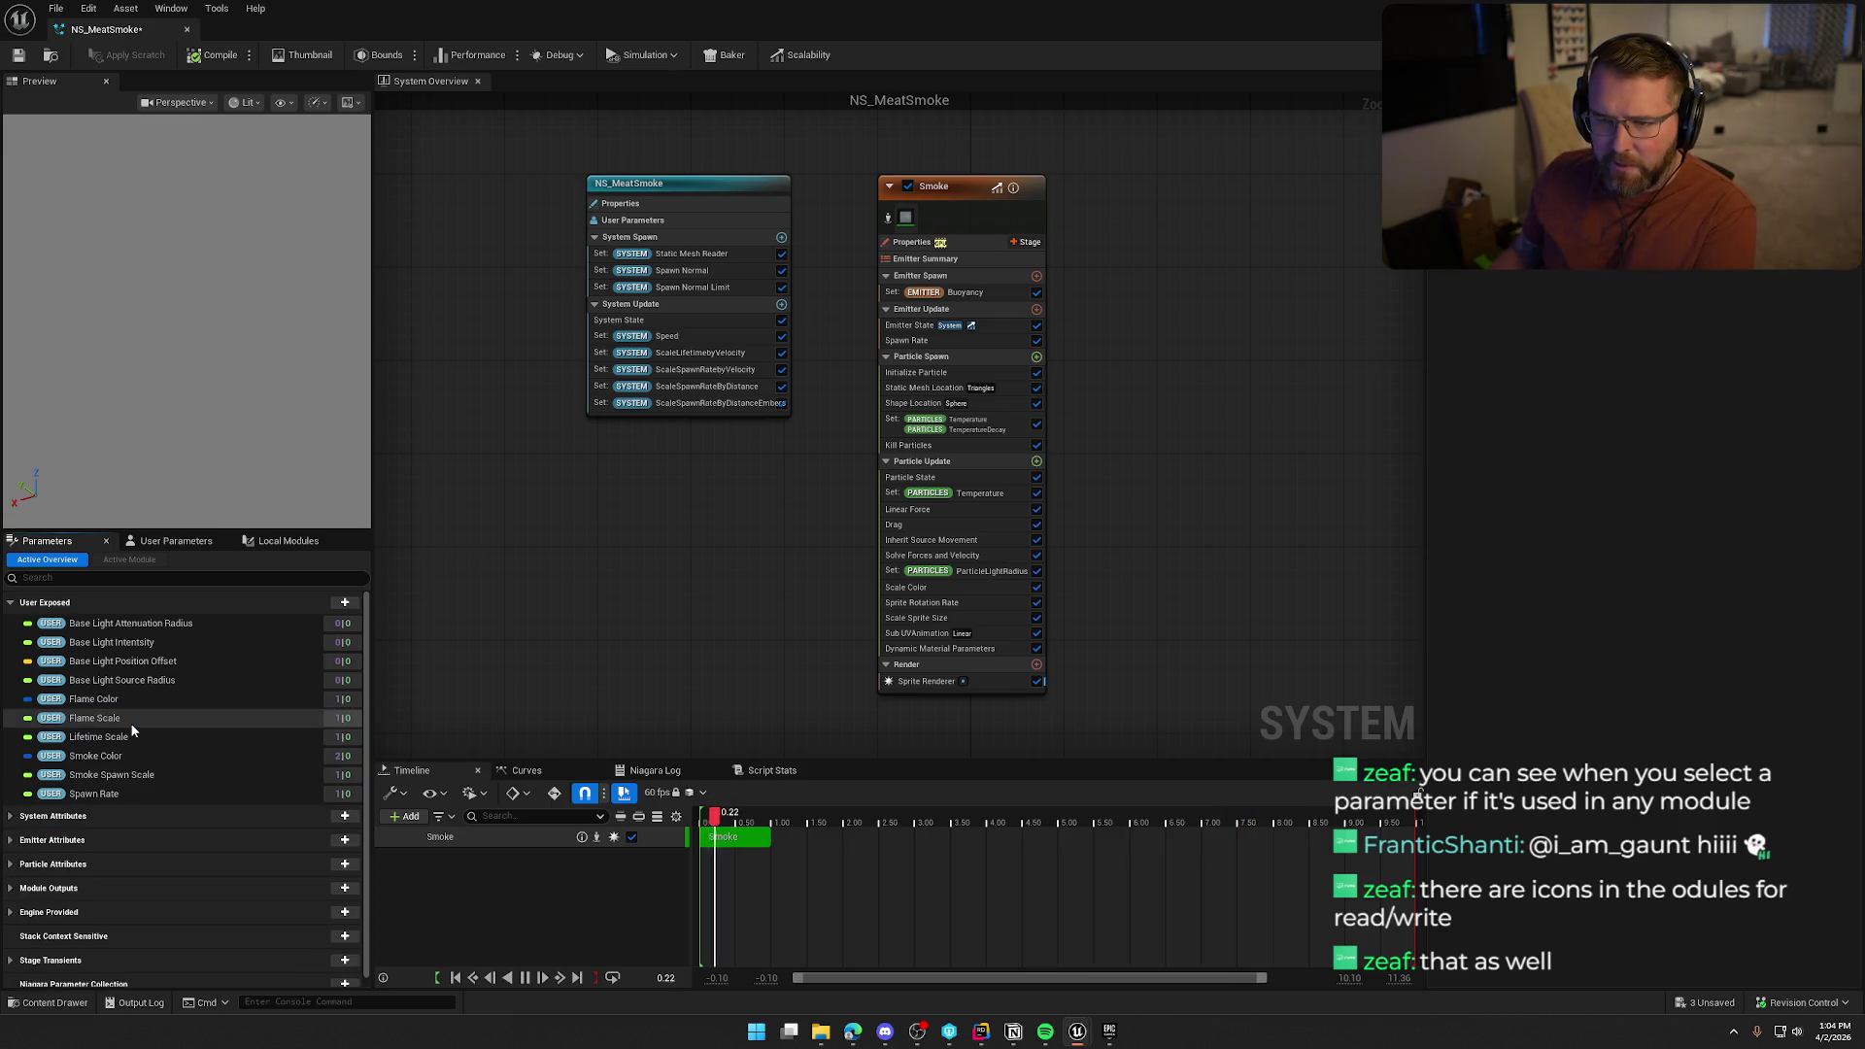
# Delete the Base Light Attenuation Radius, Intensity, Position Offset and Source Radius parameters
pyautogui.click(134, 627)
pyautogui.press('Delete')
pyautogui.click(135, 628)
pyautogui.press('Delete')
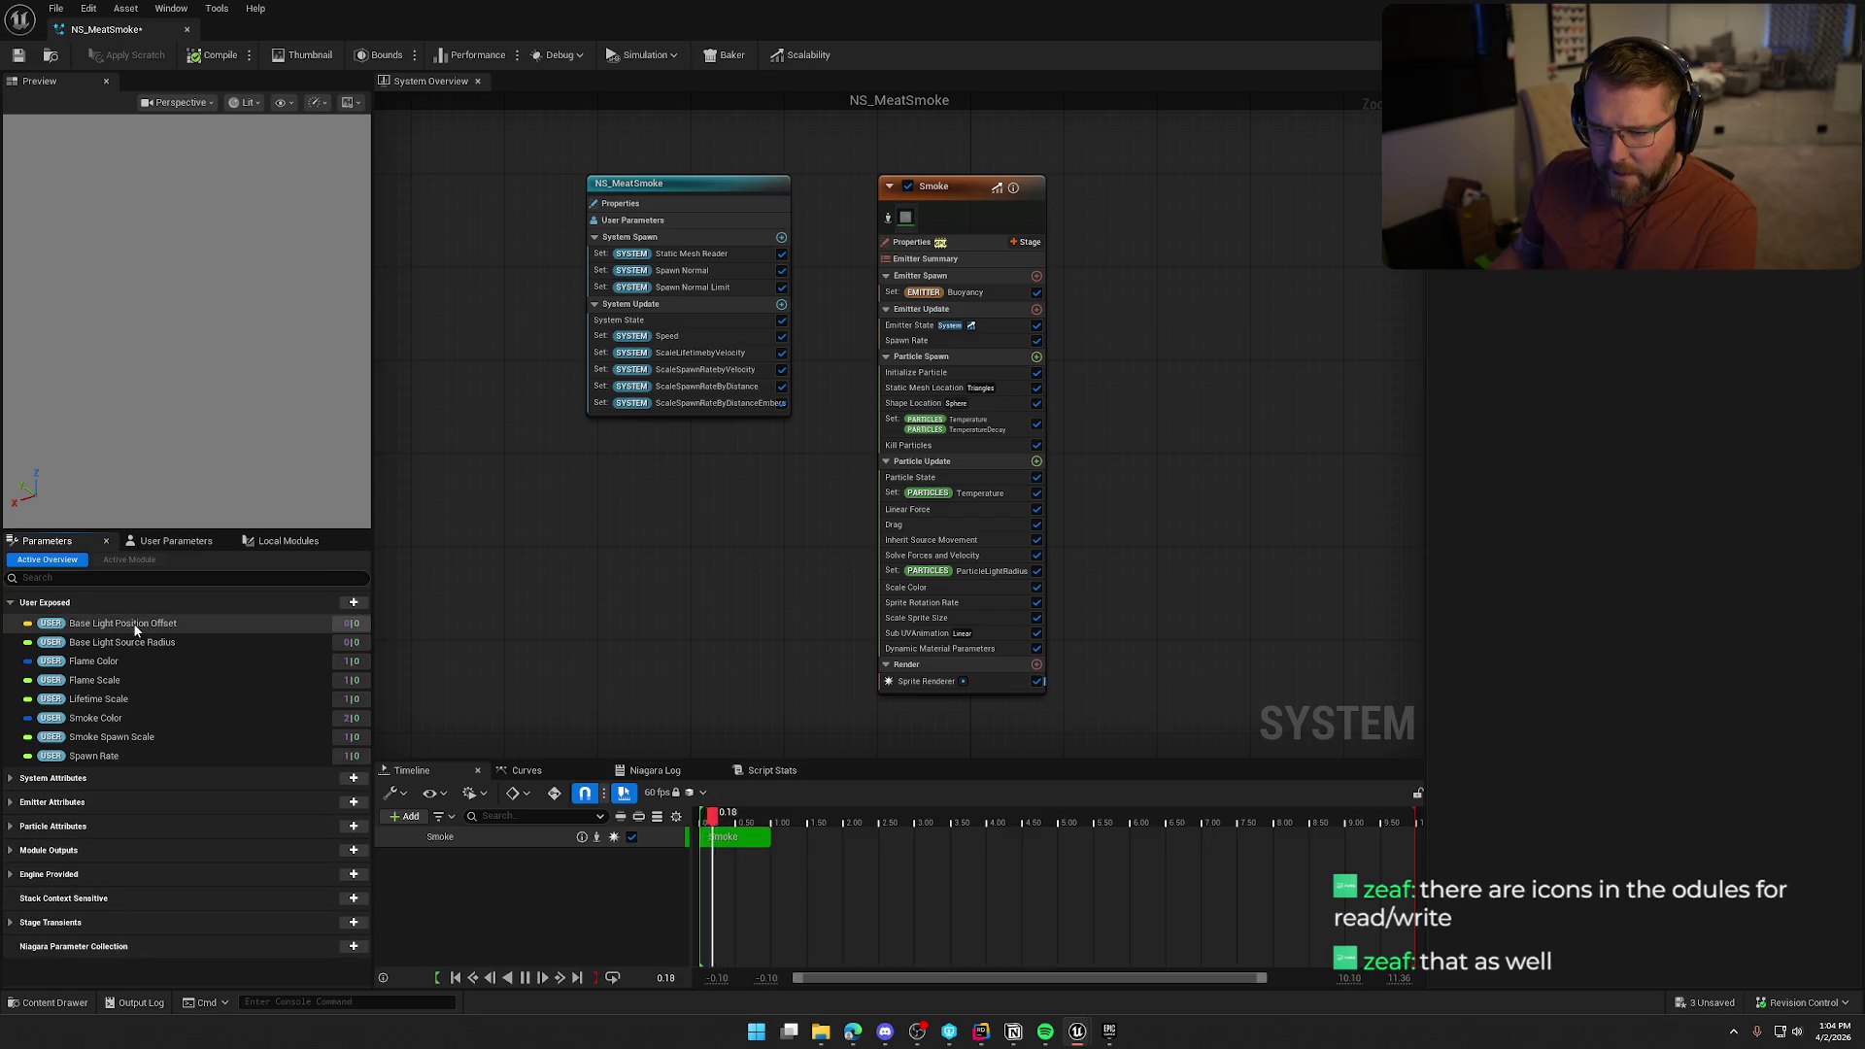
pyautogui.click(134, 626)
pyautogui.press('Delete')
pyautogui.click(132, 622)
pyautogui.press('Delete')
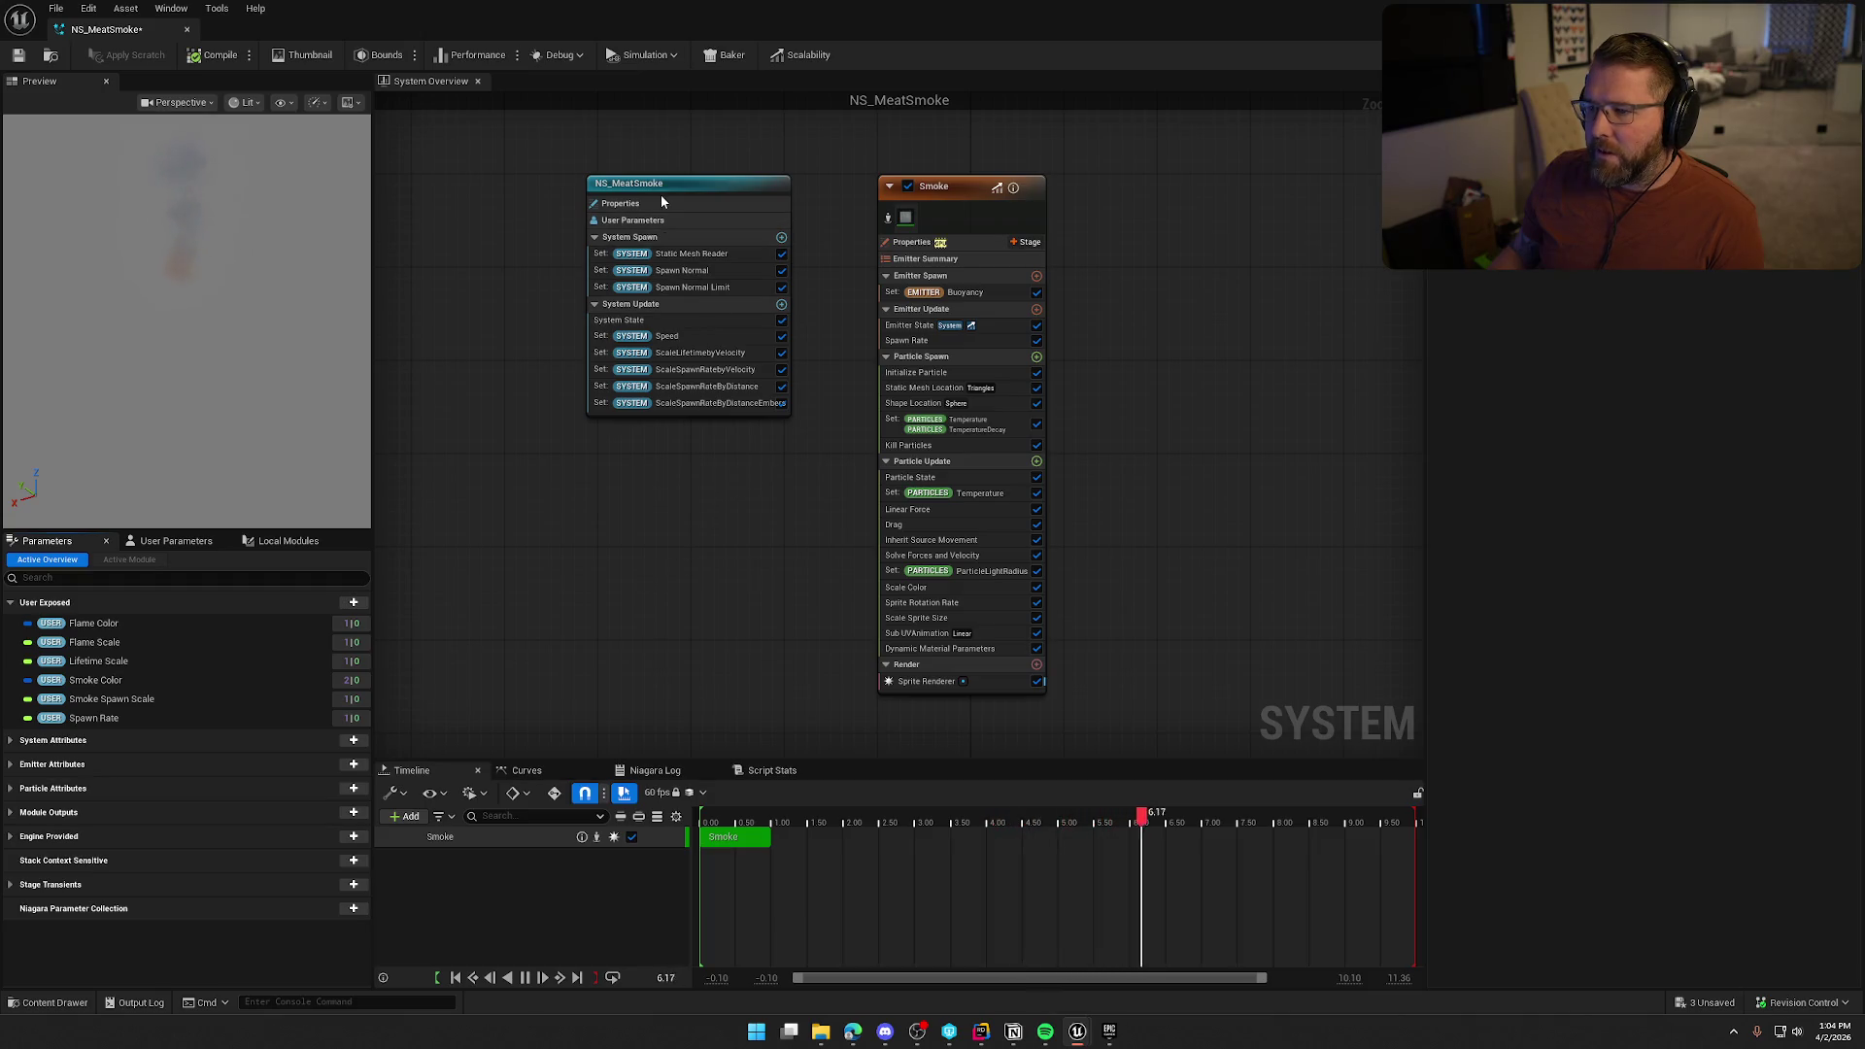
# Check where Flame Color and Flame Scale are used, including the Scale Color module's inputs
pyautogui.moveTo(660, 195); pyautogui.dragTo(672, 182)
pyautogui.click(738, 489)
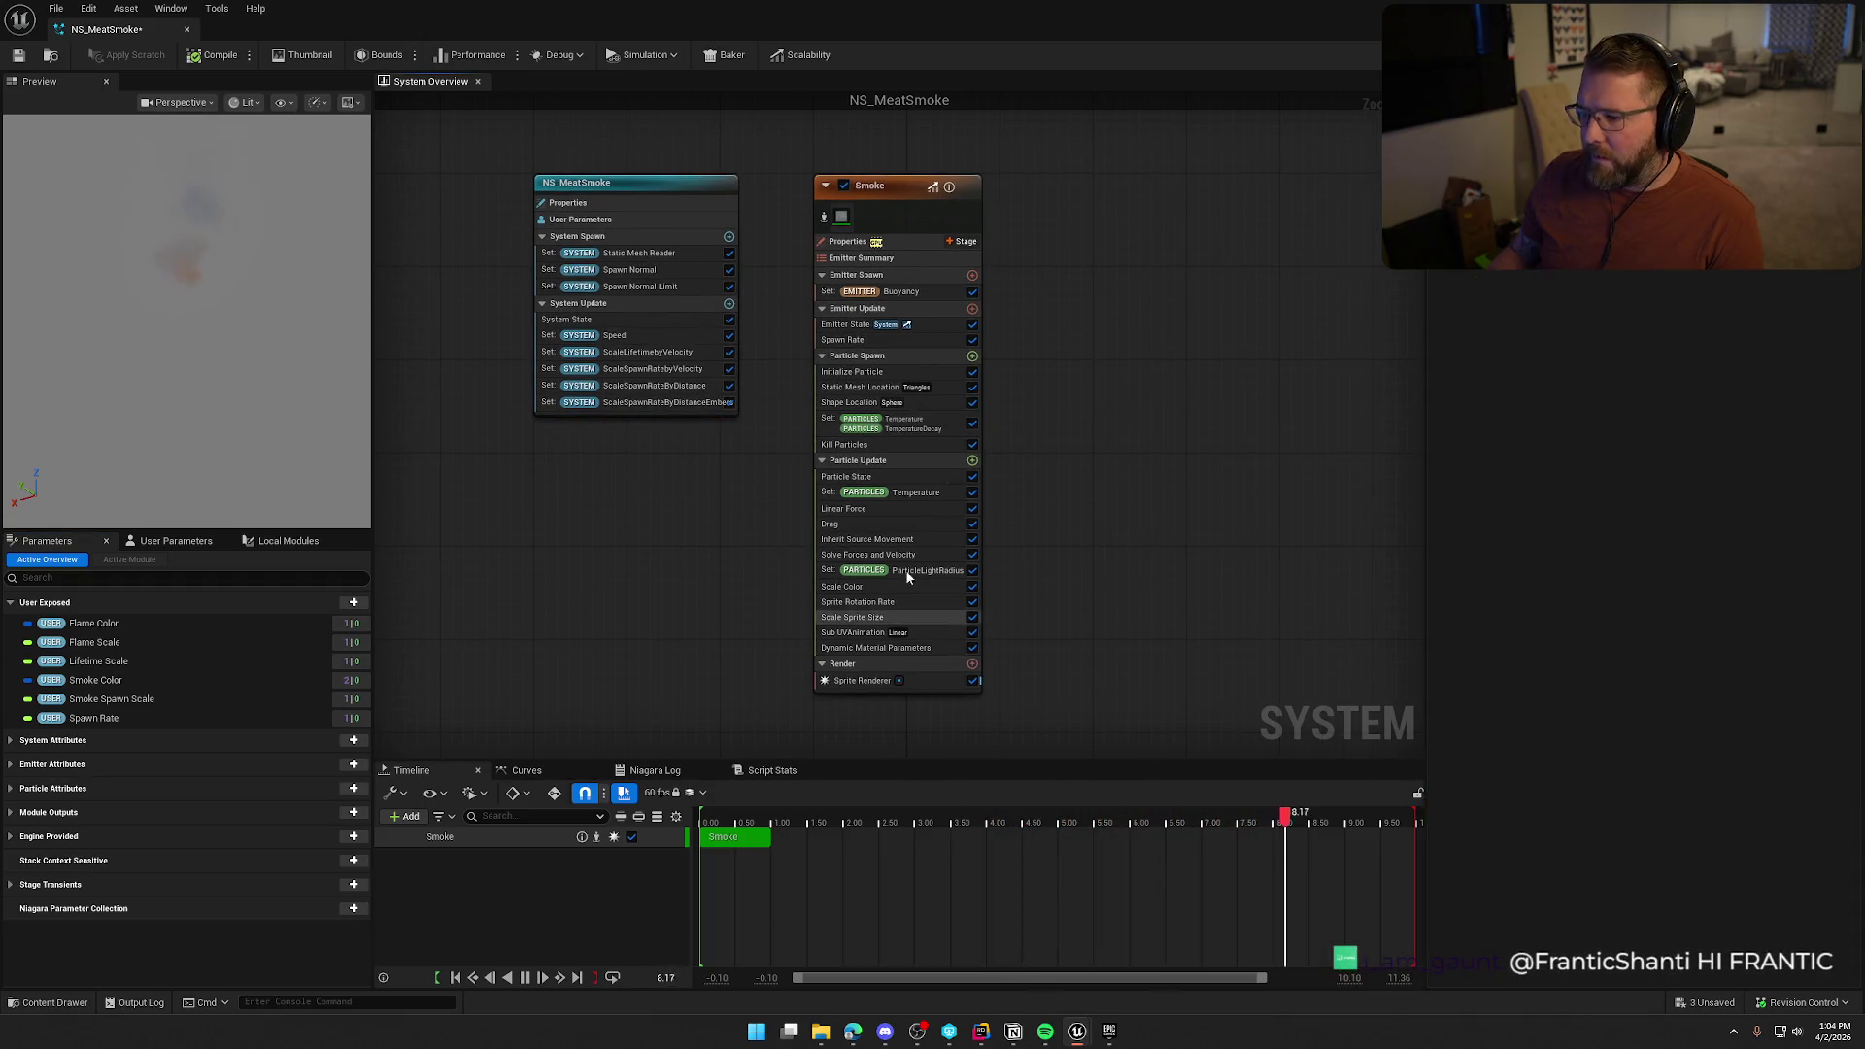
pyautogui.click(848, 334)
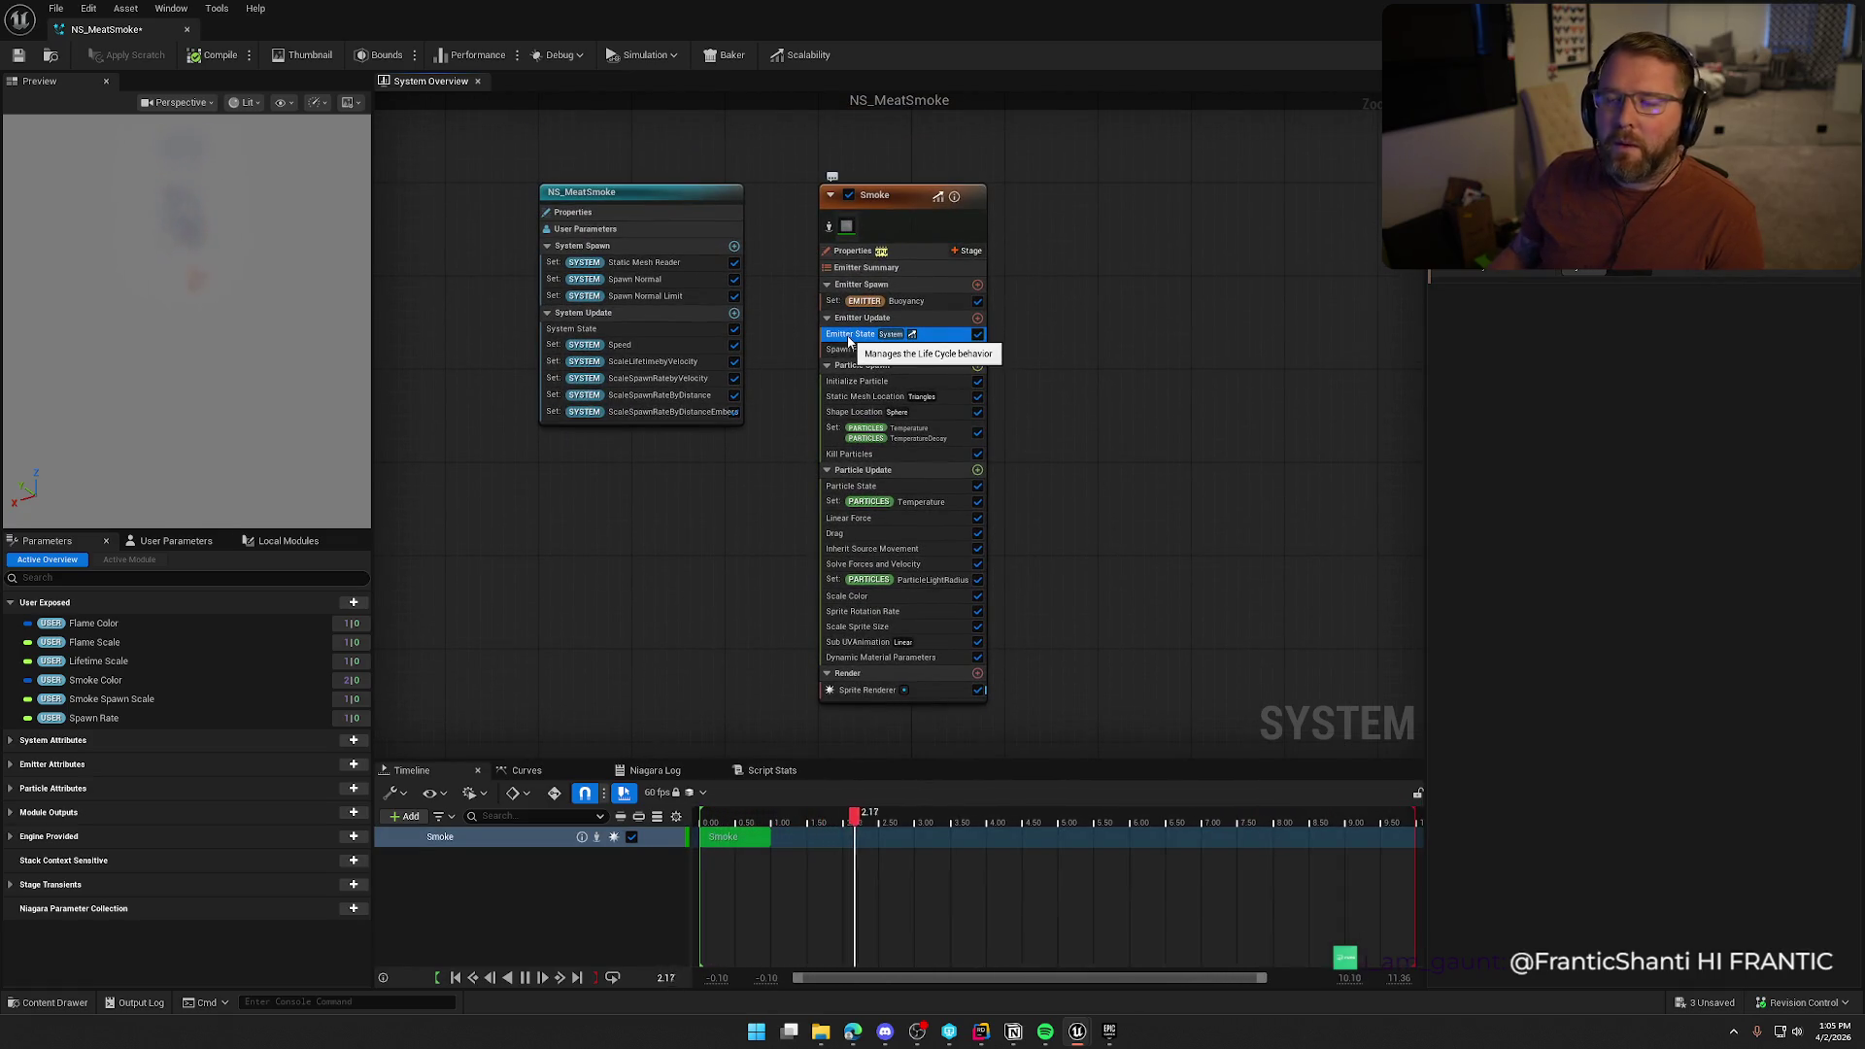
pyautogui.click(849, 349)
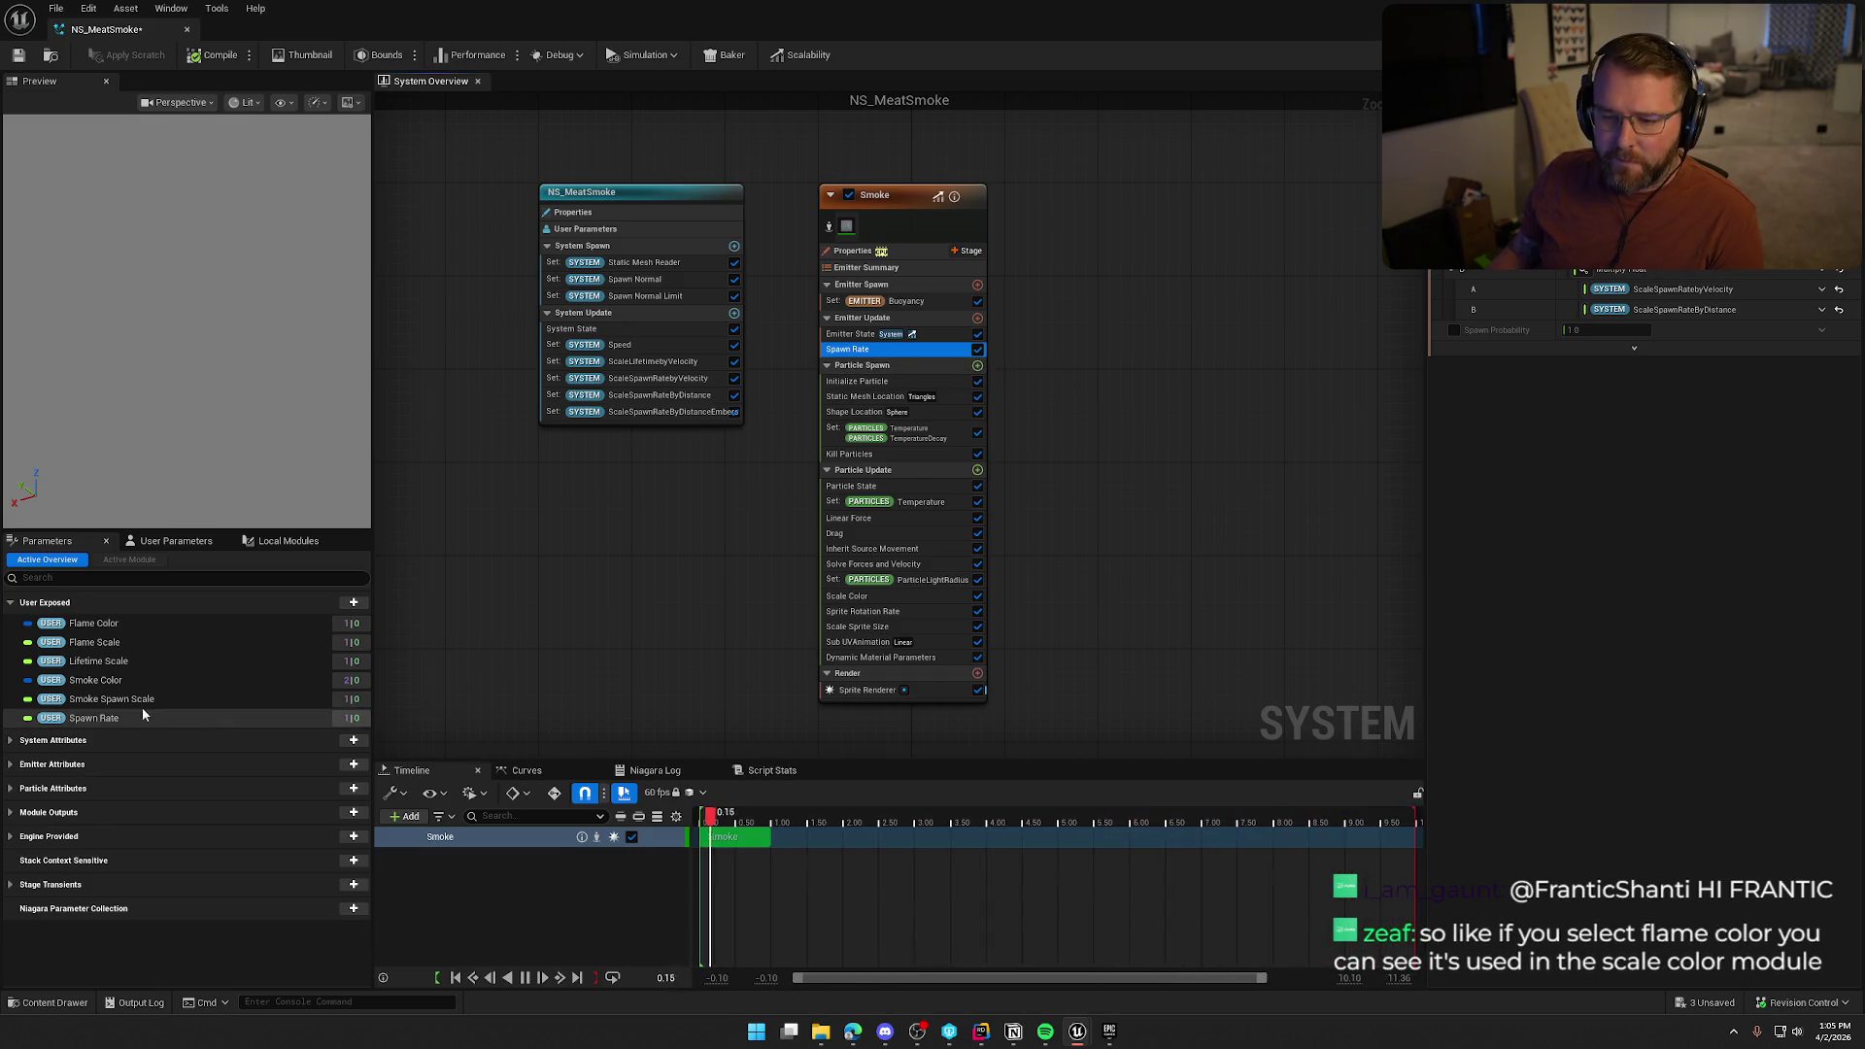
pyautogui.click(128, 626)
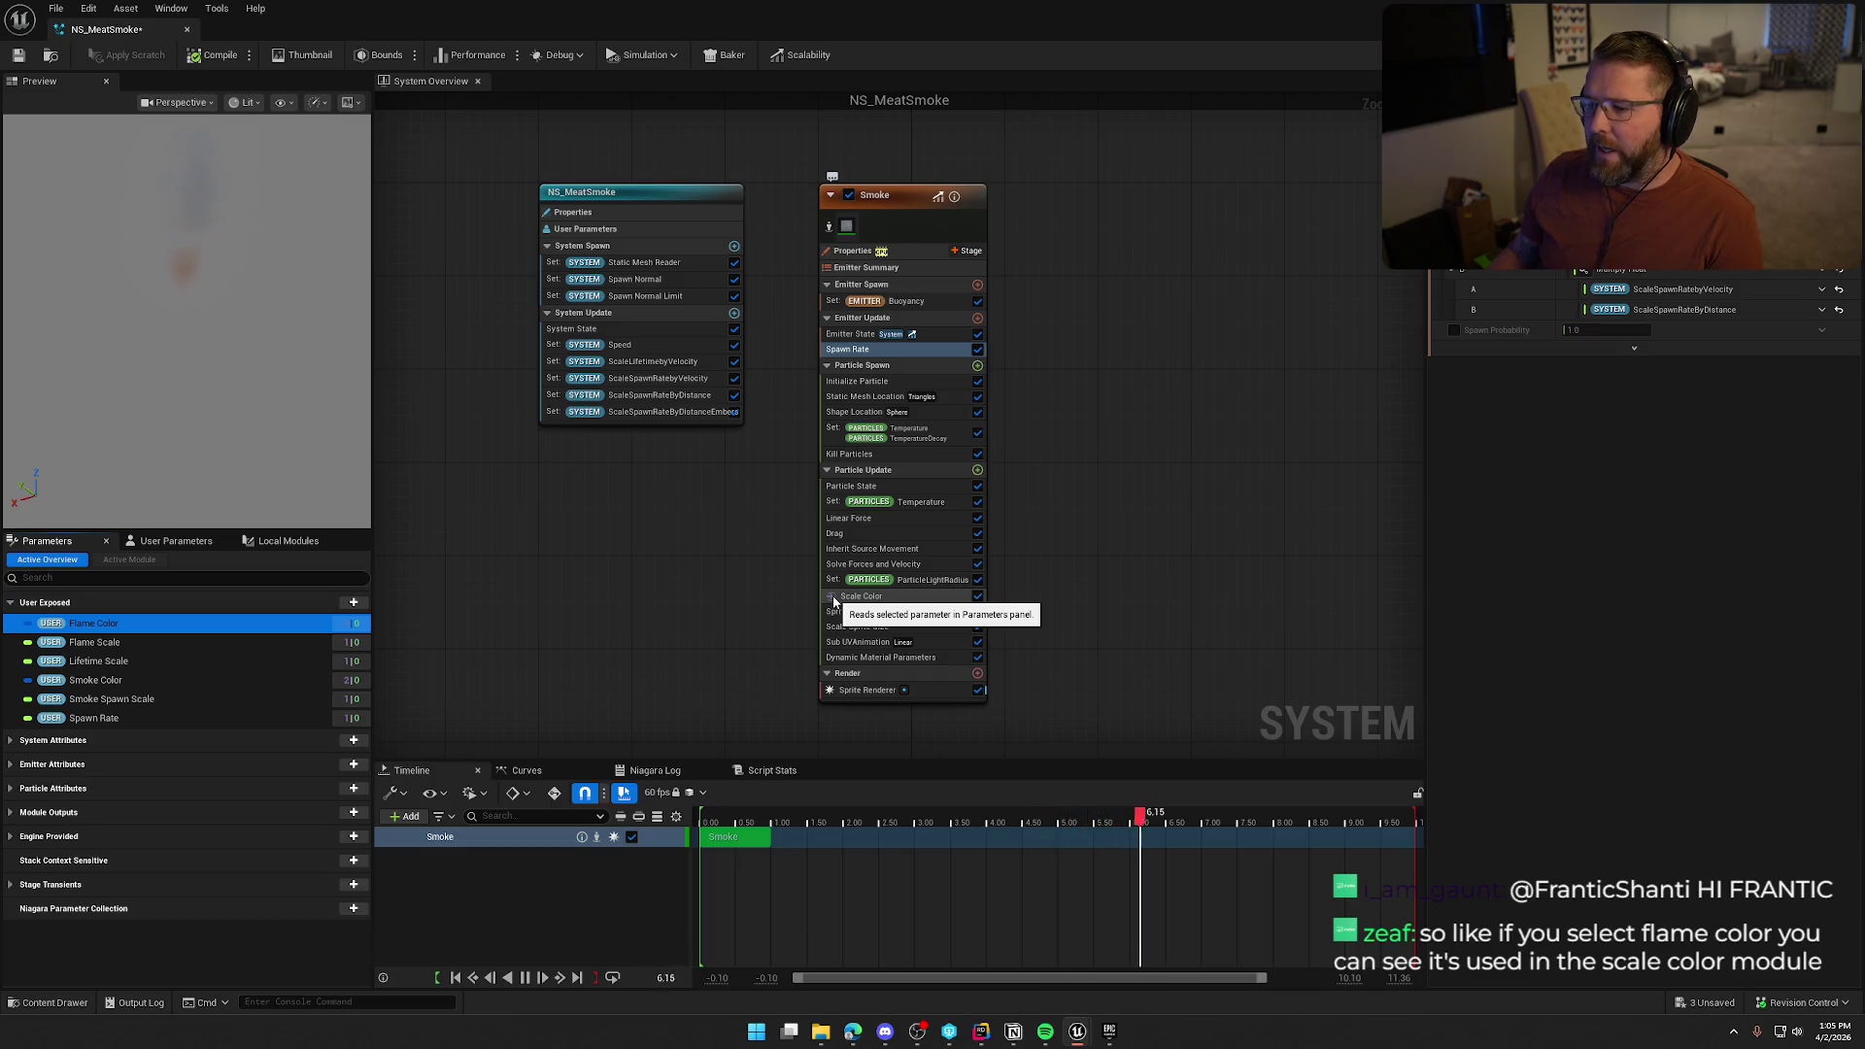
pyautogui.click(122, 643)
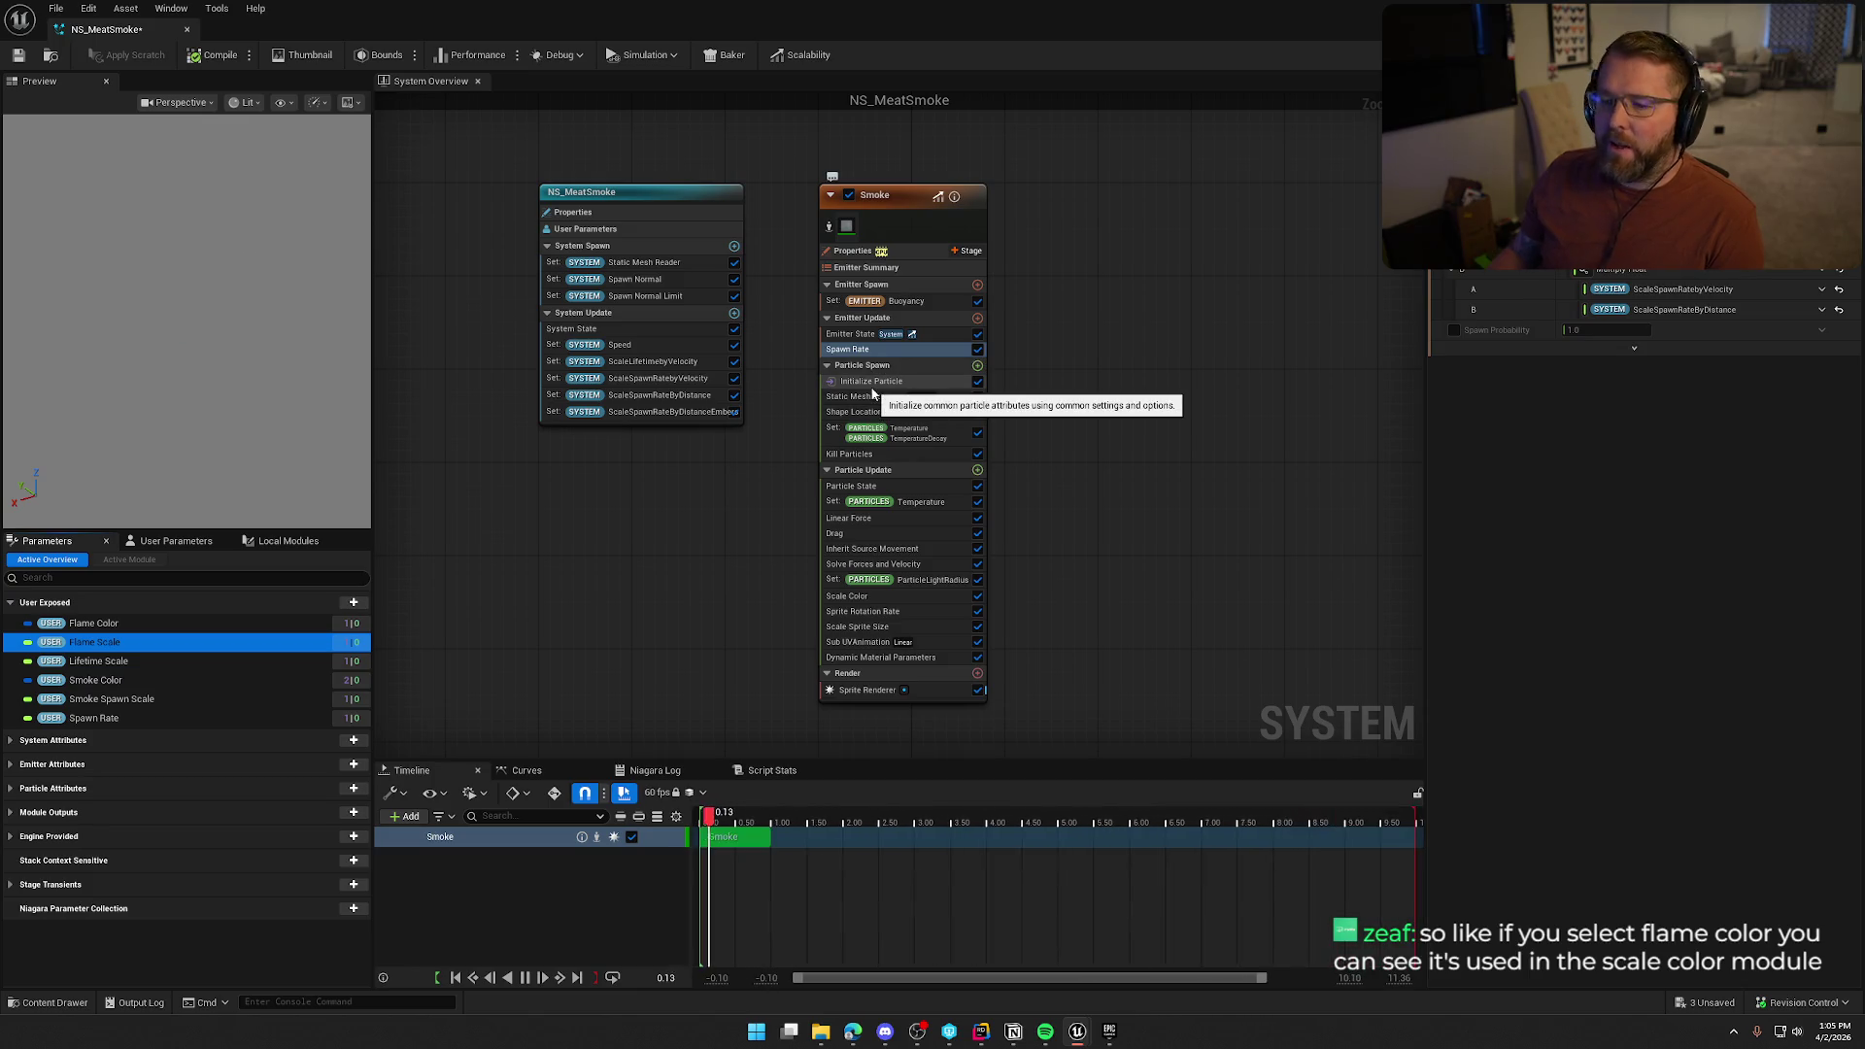
pyautogui.click(109, 625)
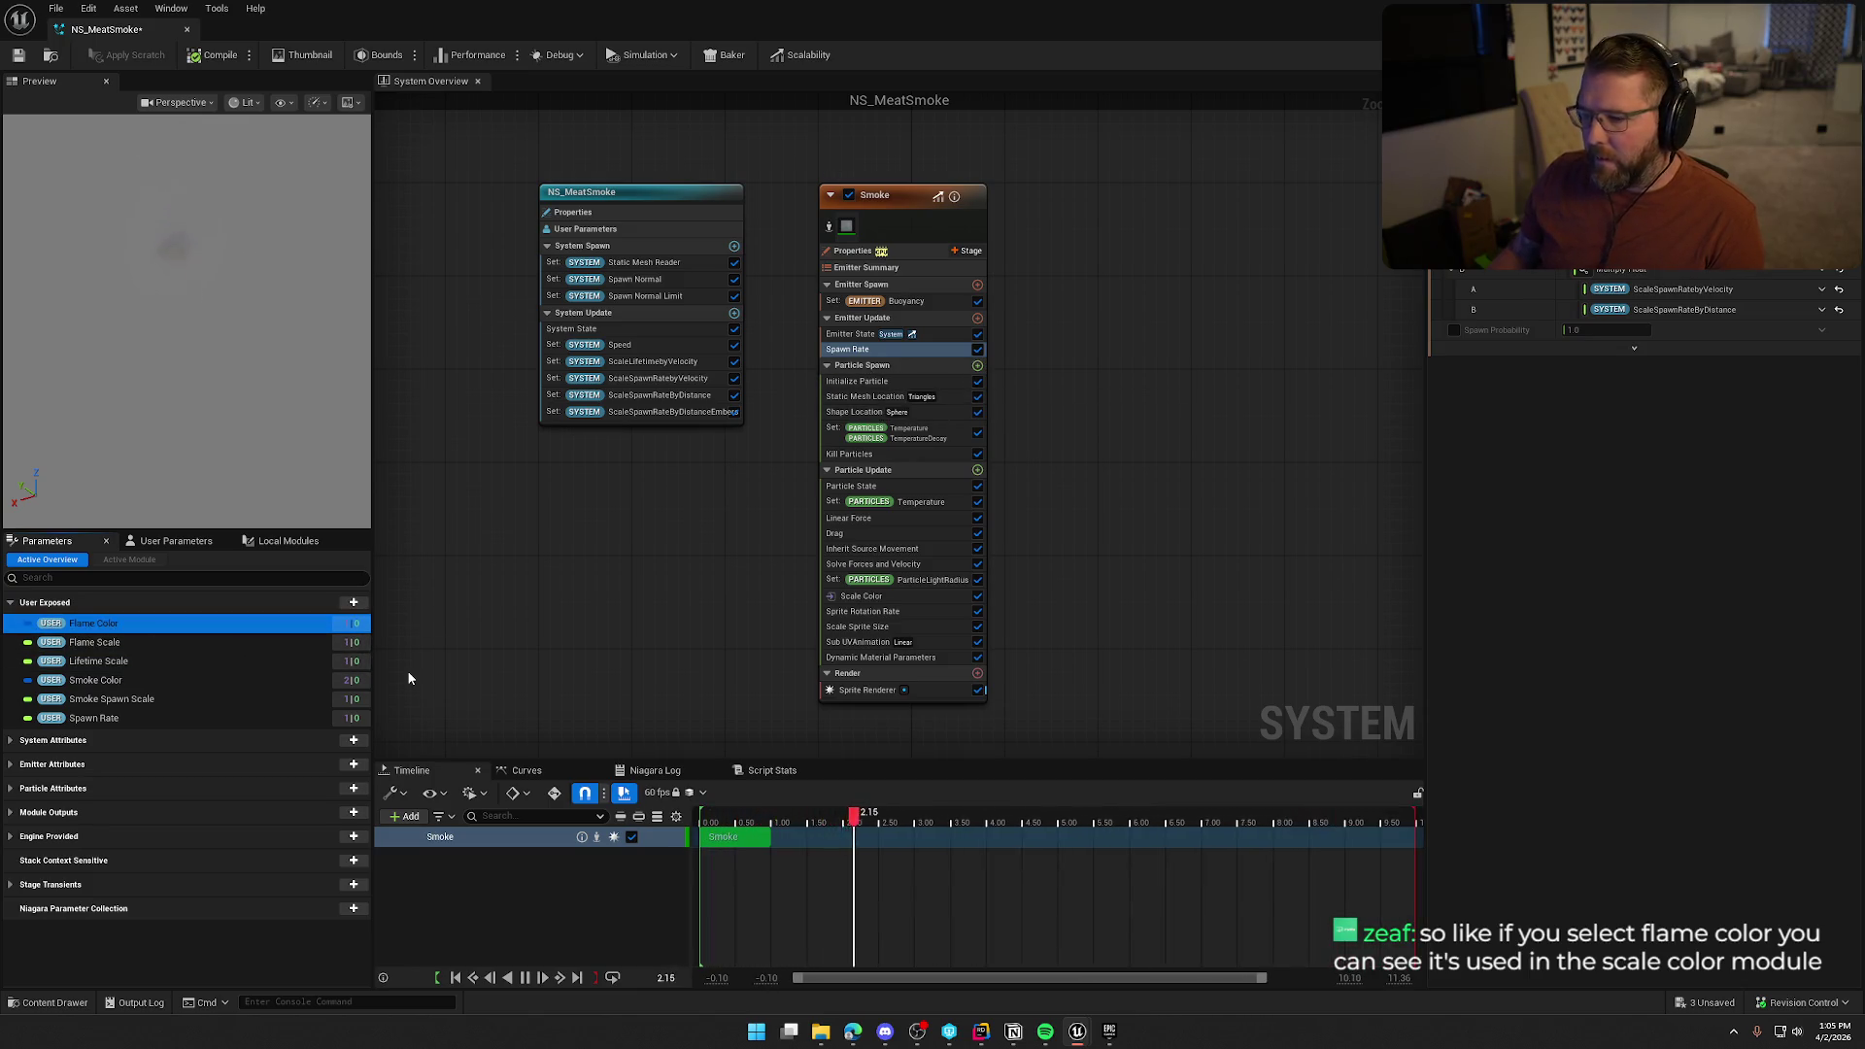
pyautogui.click(903, 597)
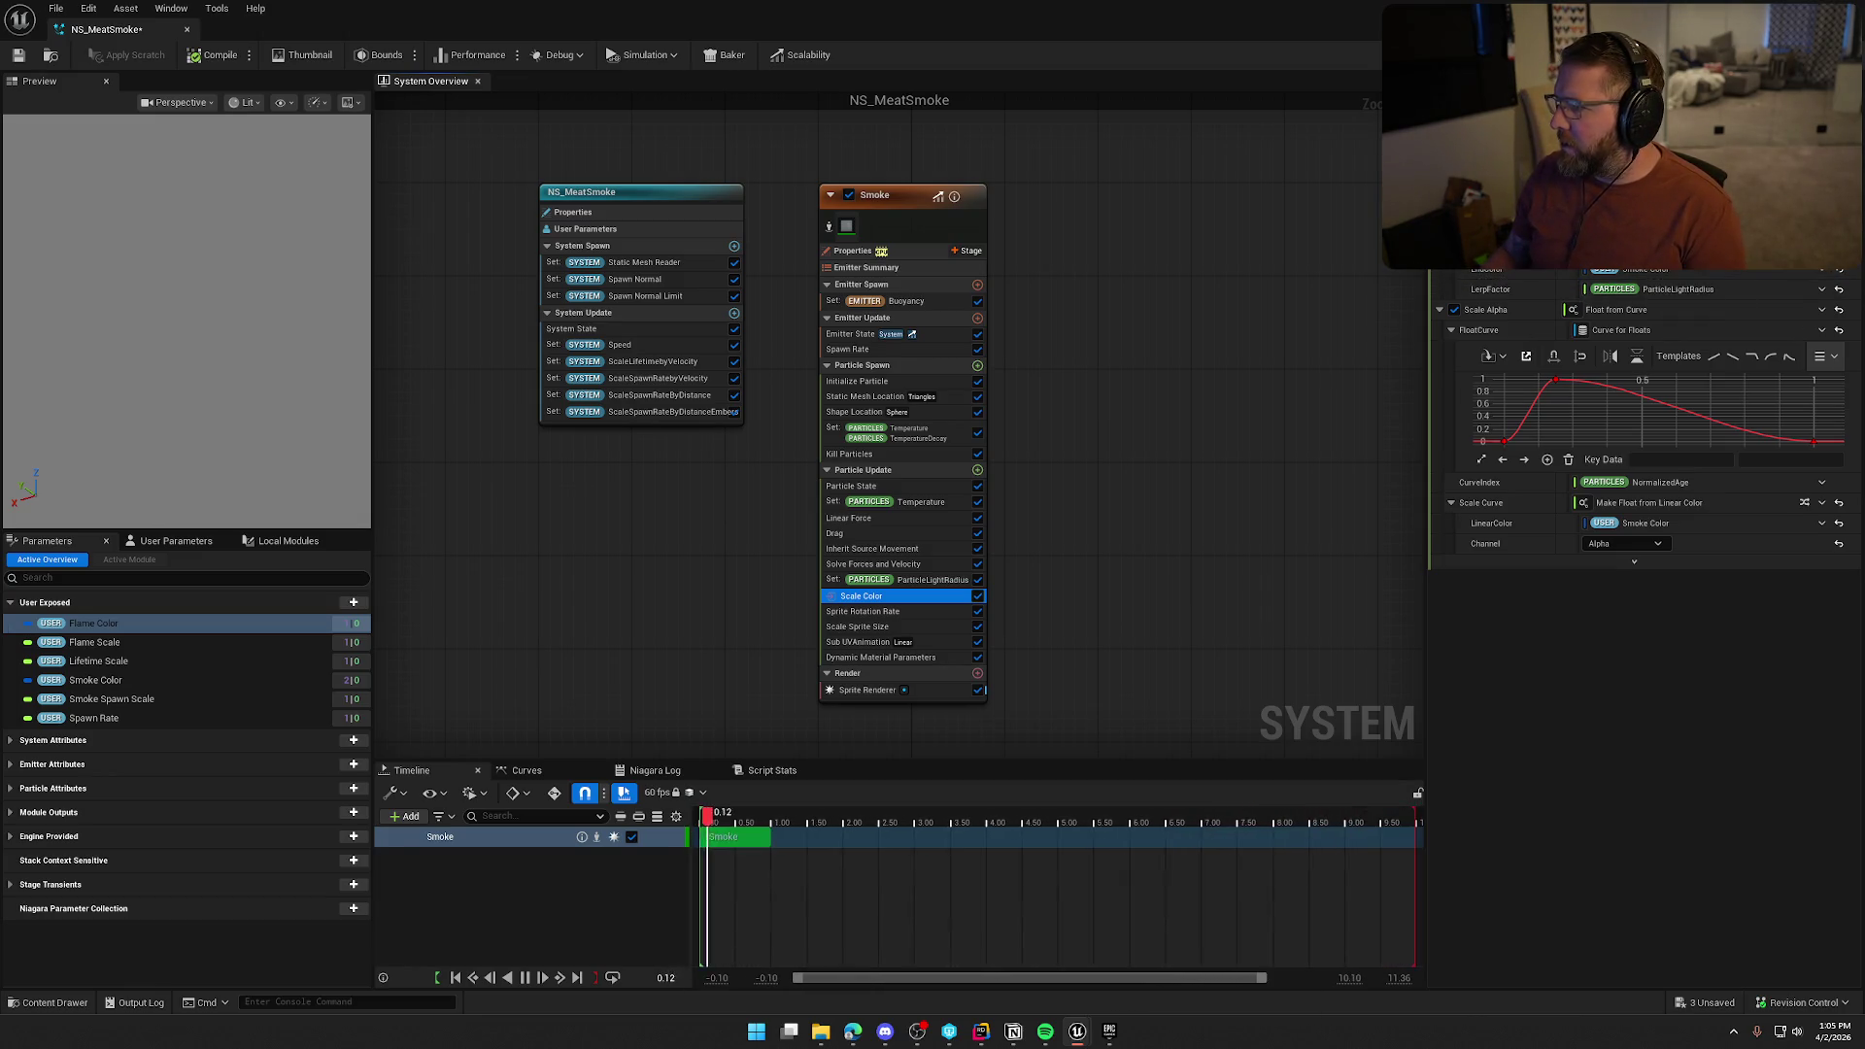
pyautogui.click(1821, 269)
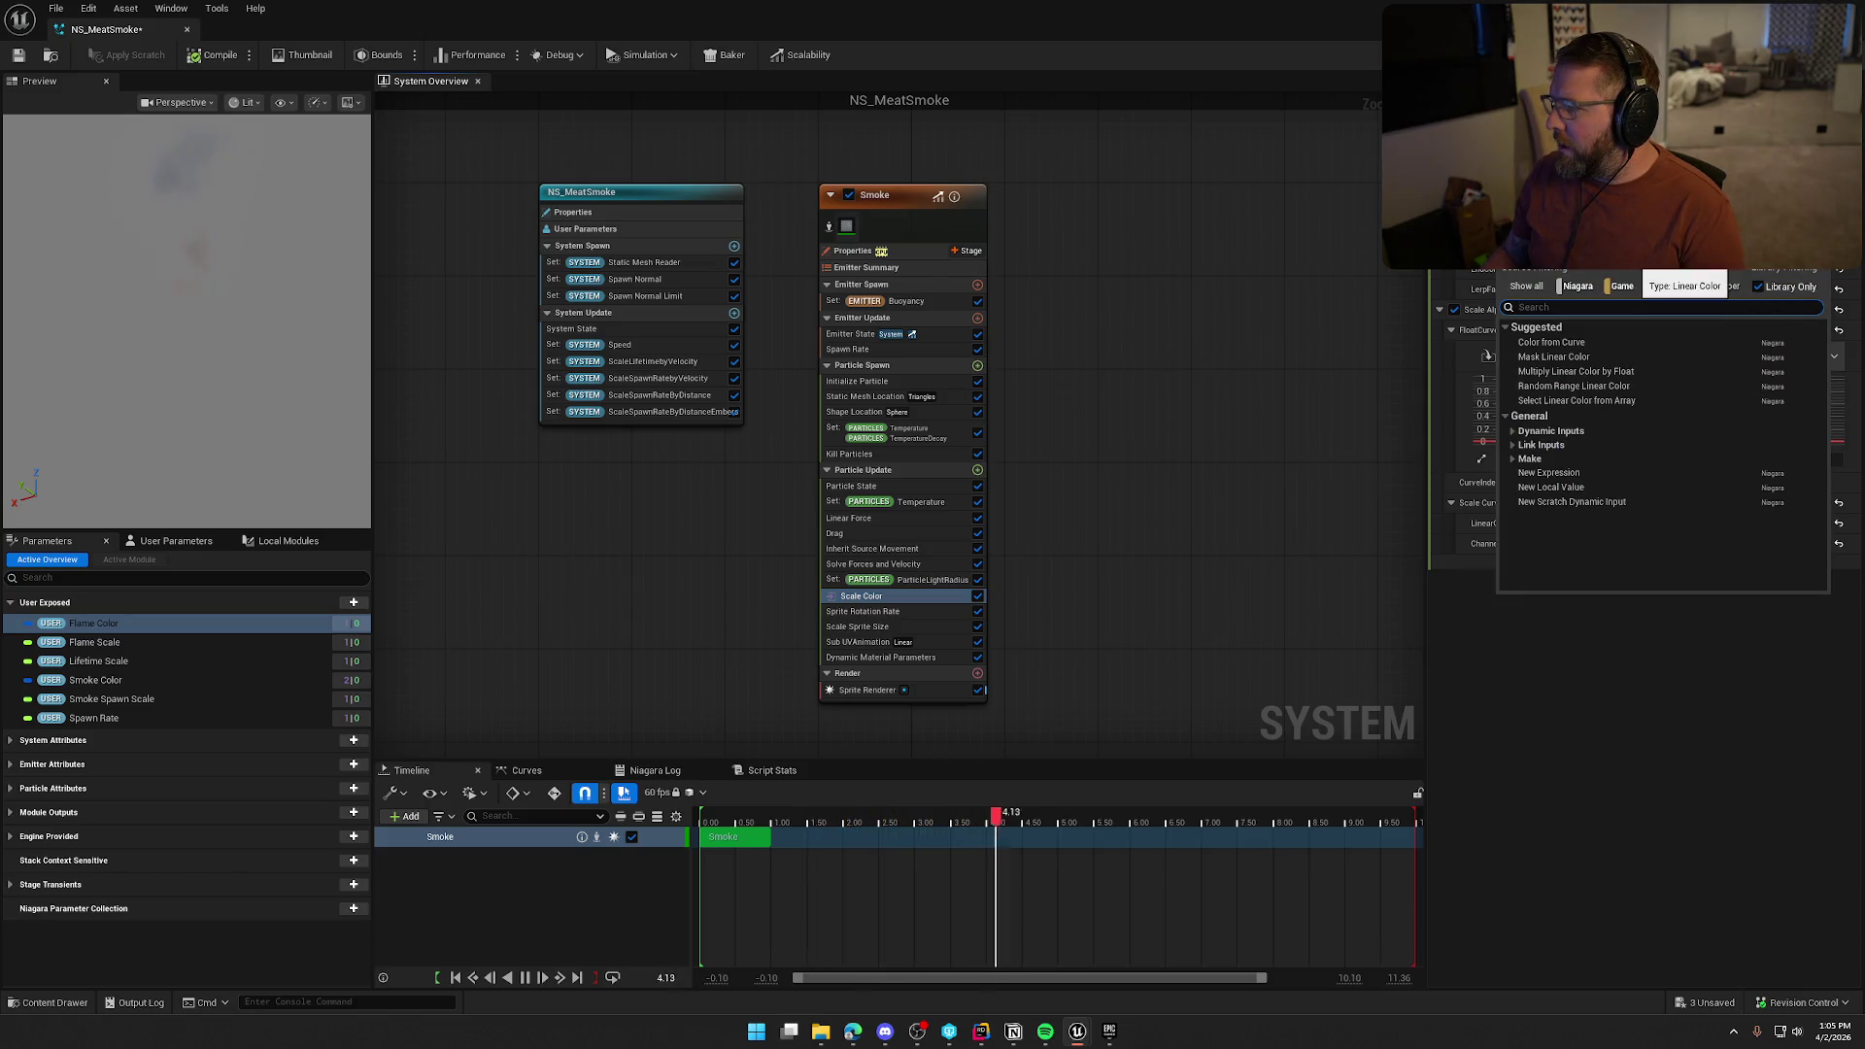
pyautogui.press('Escape')
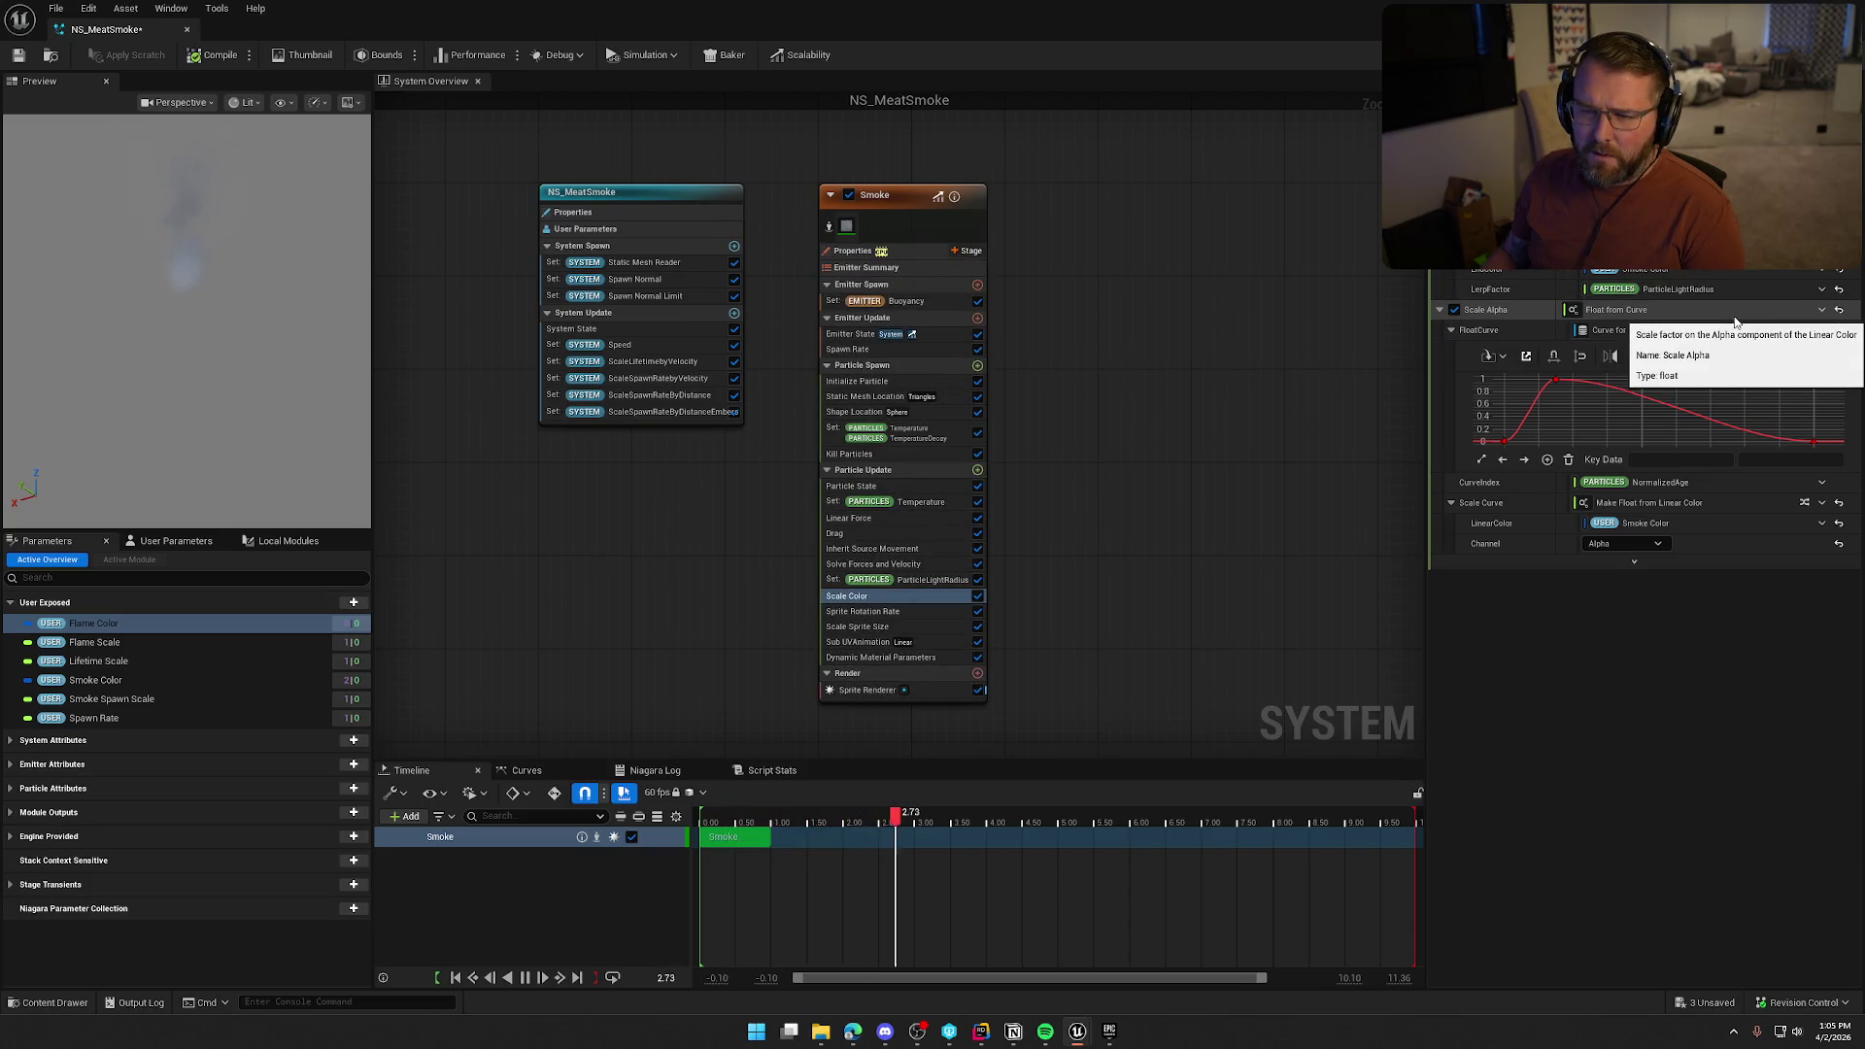
# Save NS_MeatSmoke and delete the Flame Color user parameter
pyautogui.click(125, 643)
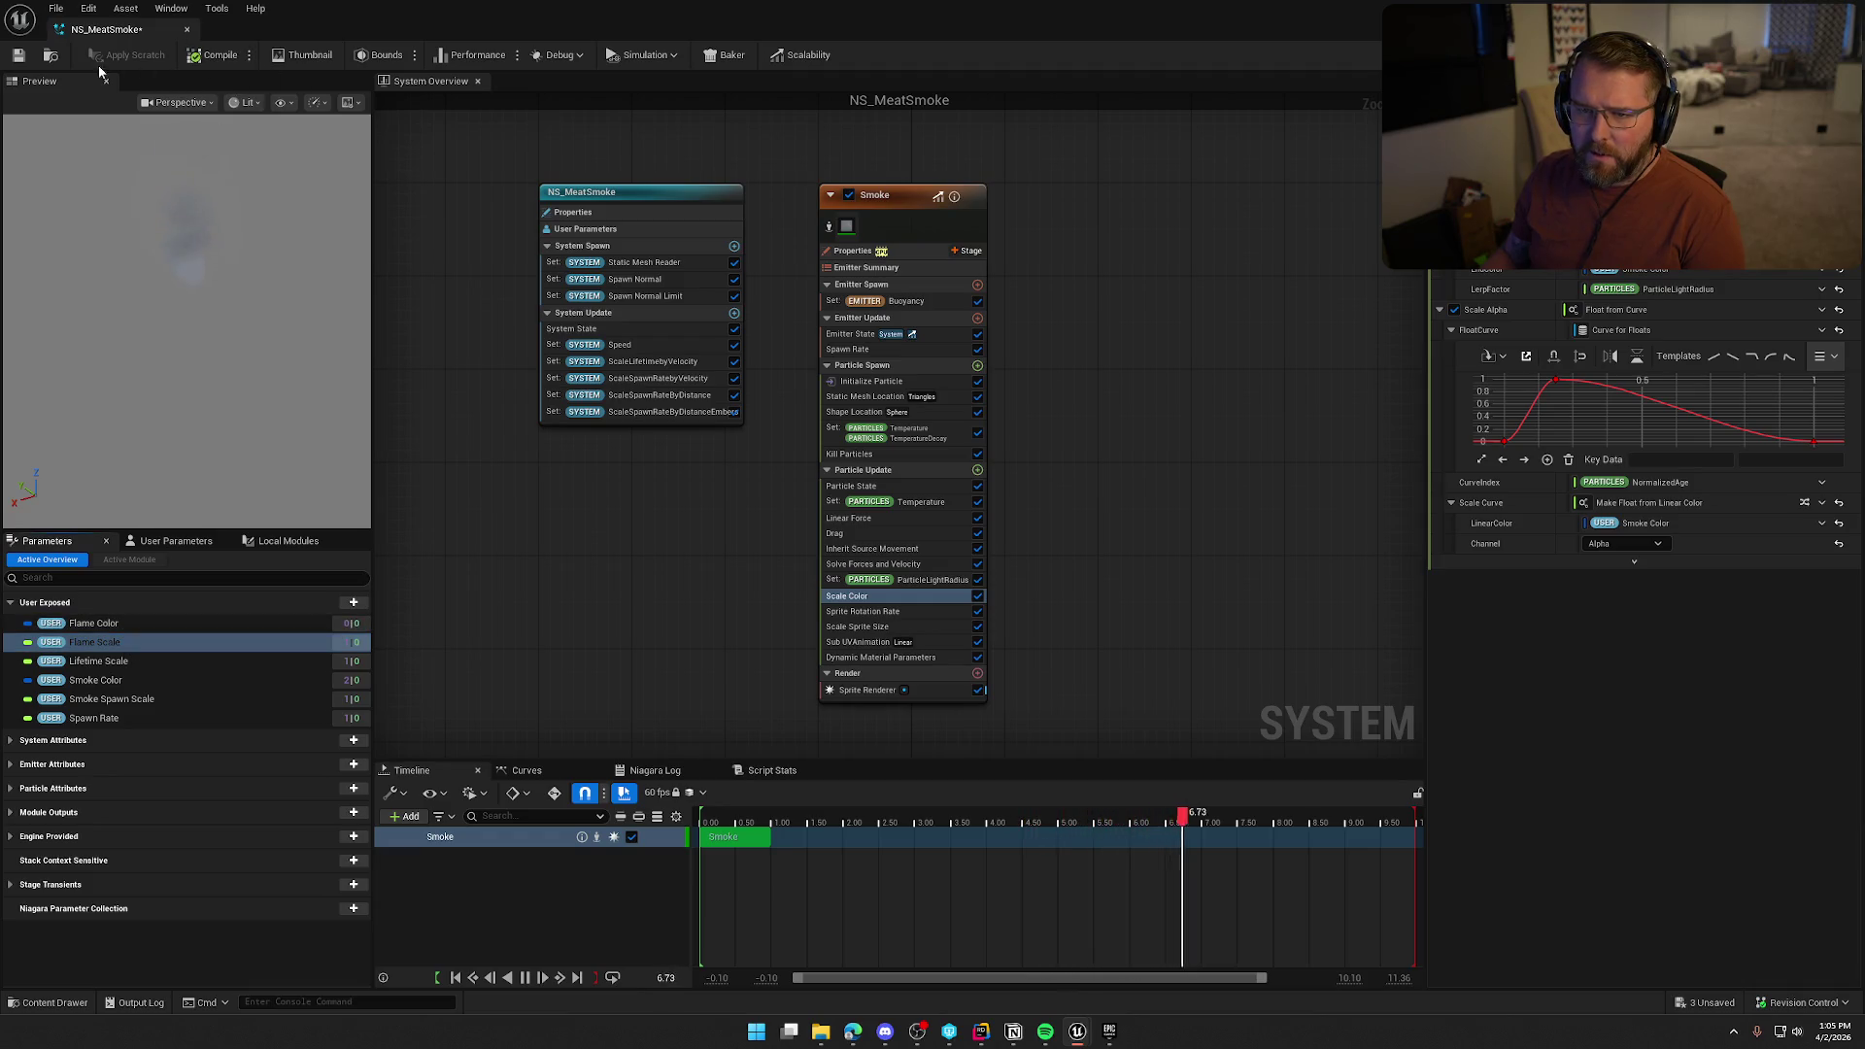
pyautogui.click(19, 54)
pyautogui.click(106, 628)
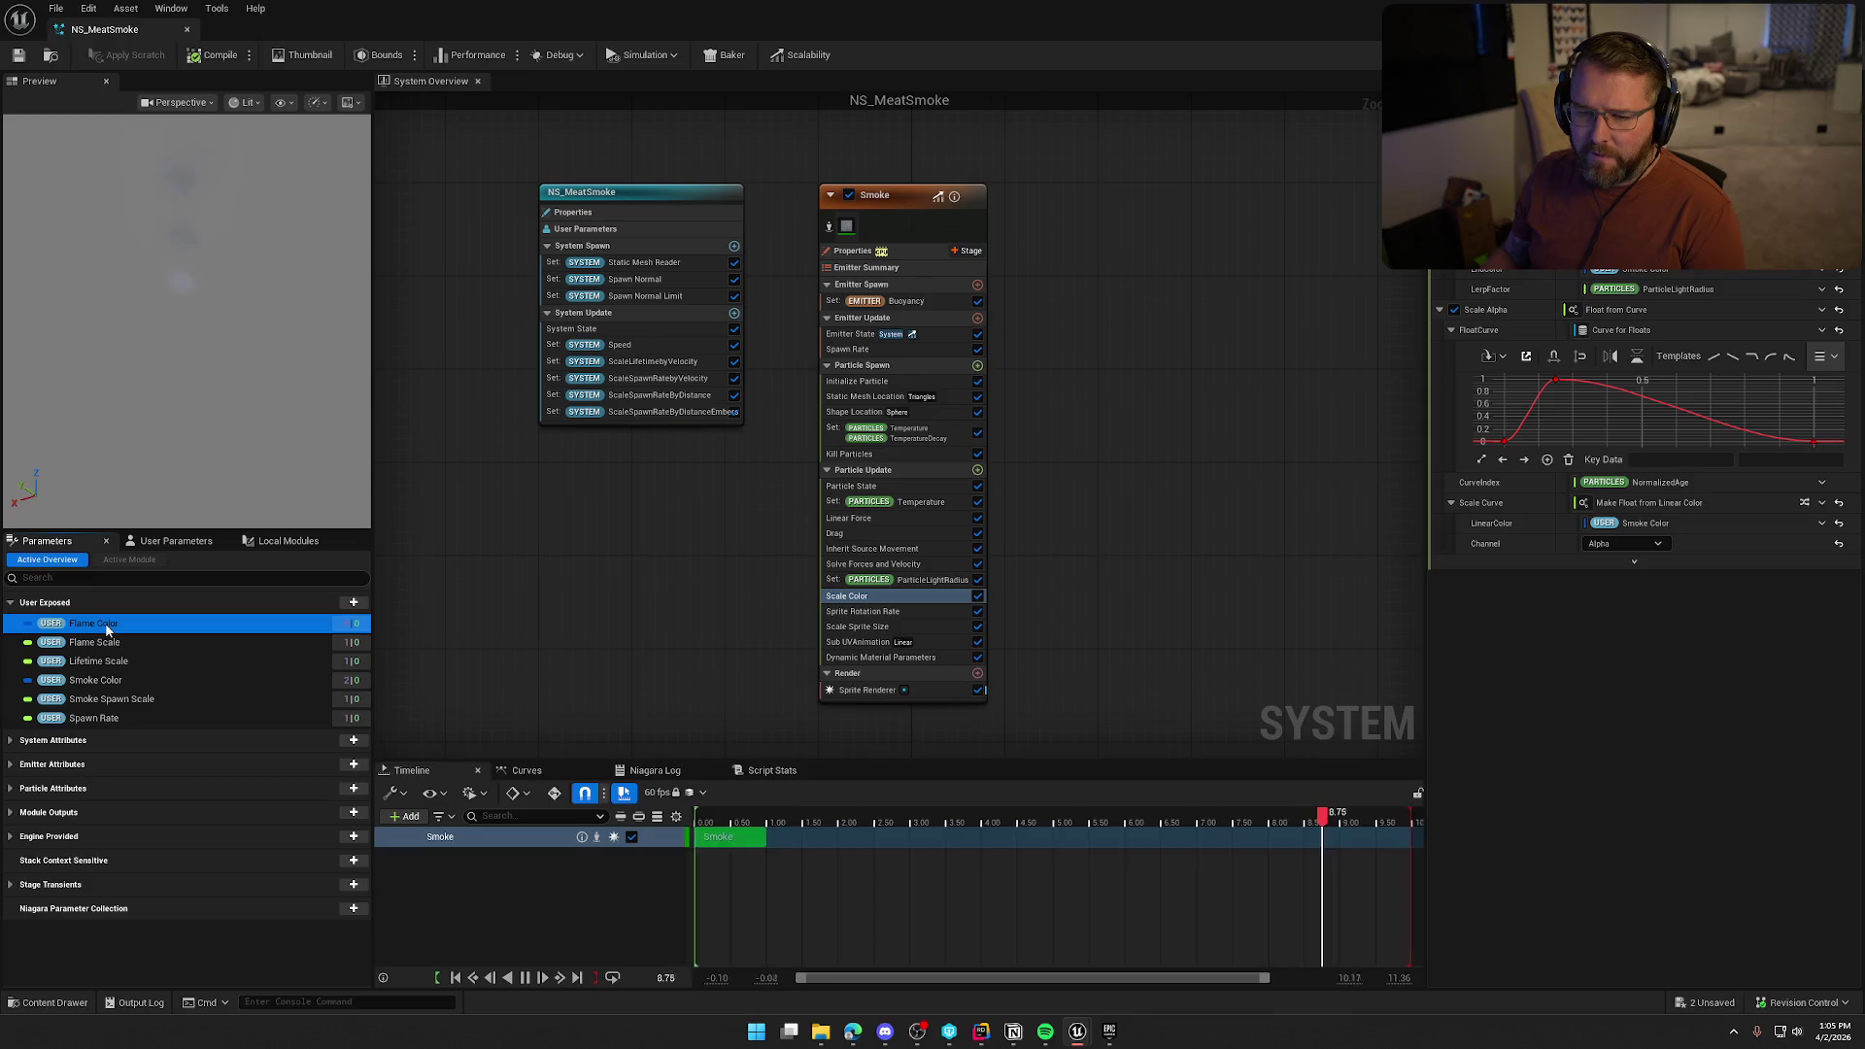
pyautogui.press('Delete')
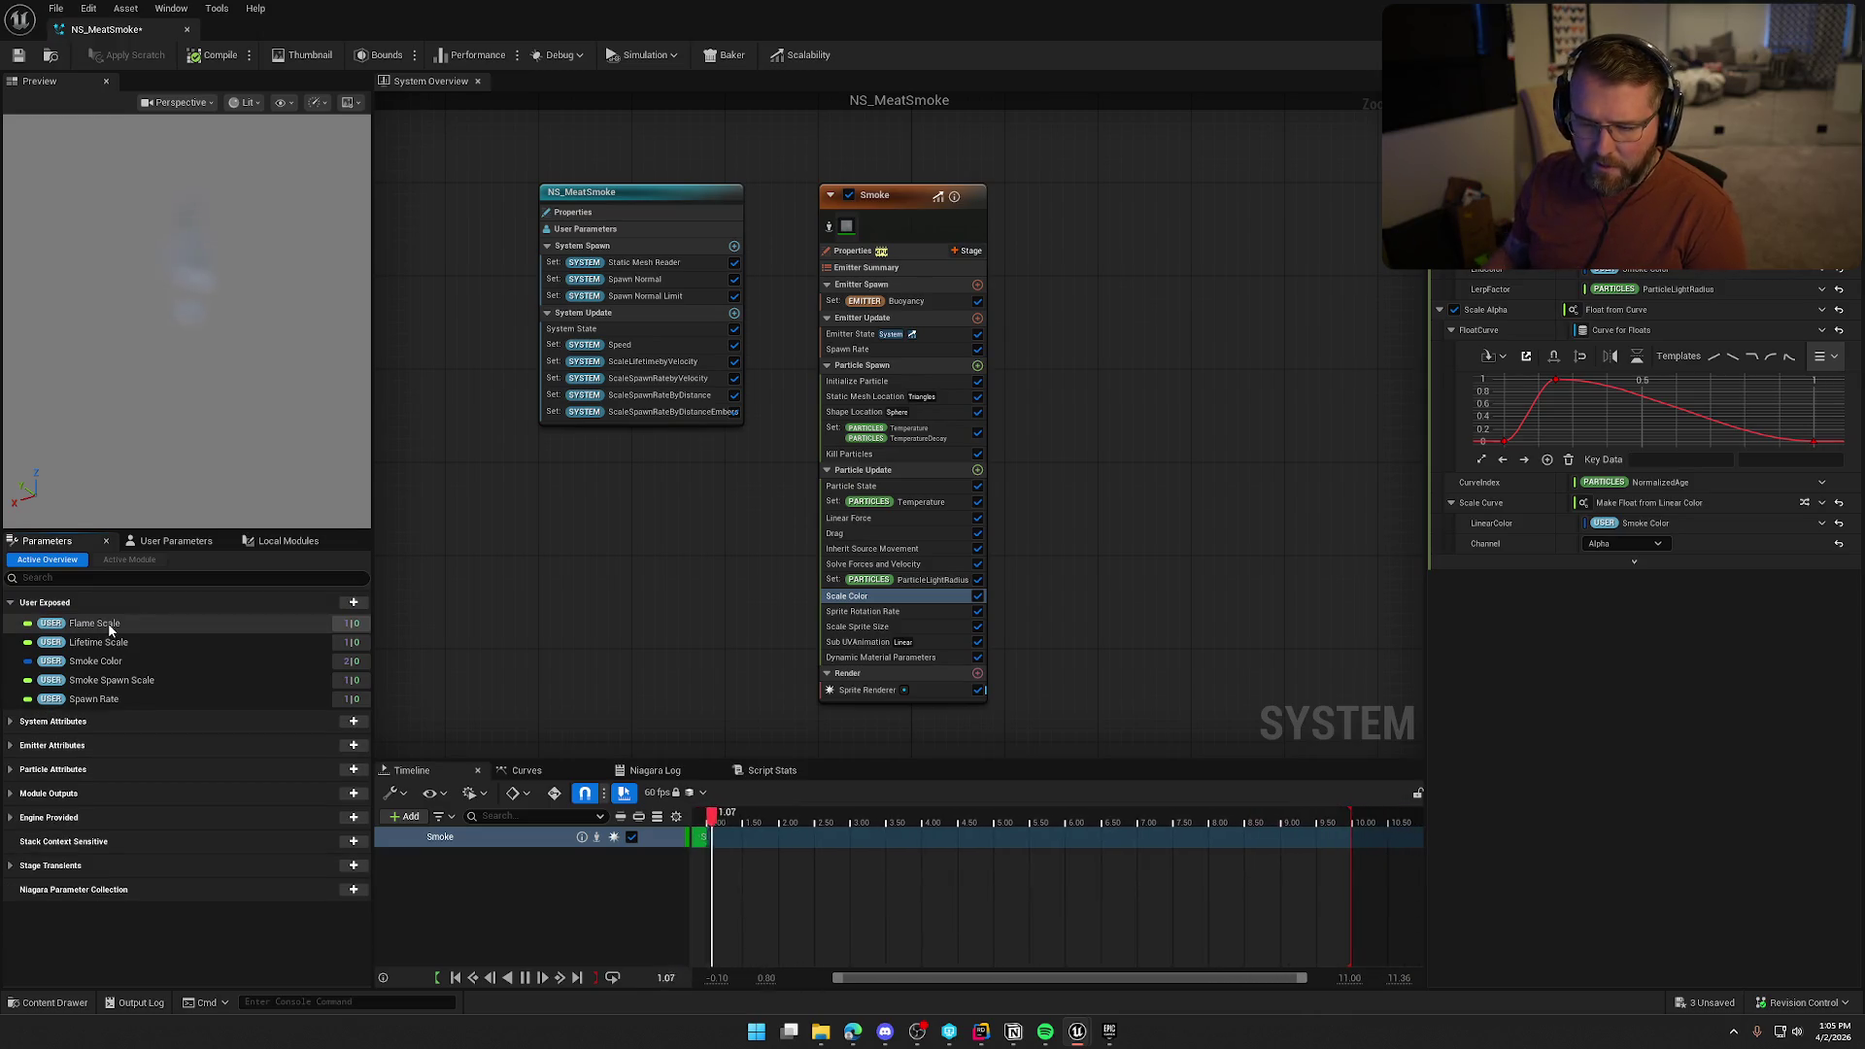
pyautogui.click(108, 626)
pyautogui.click(861, 384)
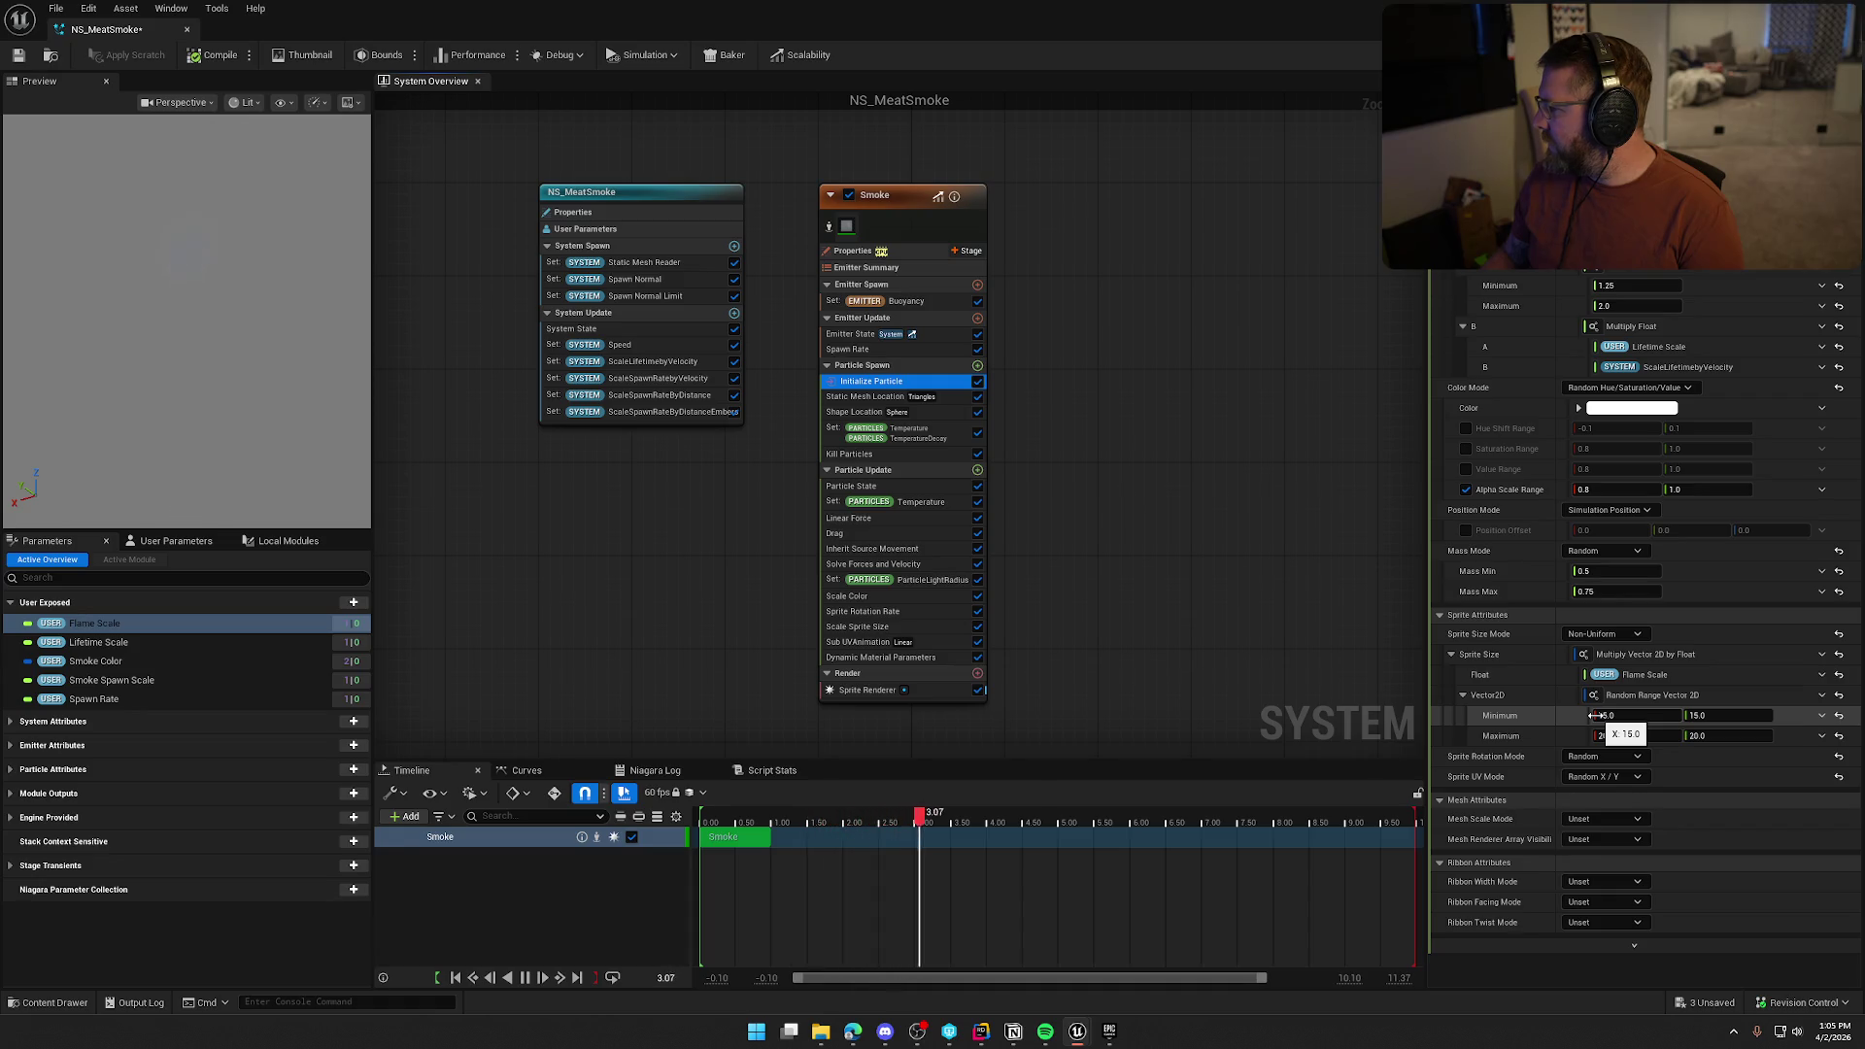
pyautogui.click(873, 397)
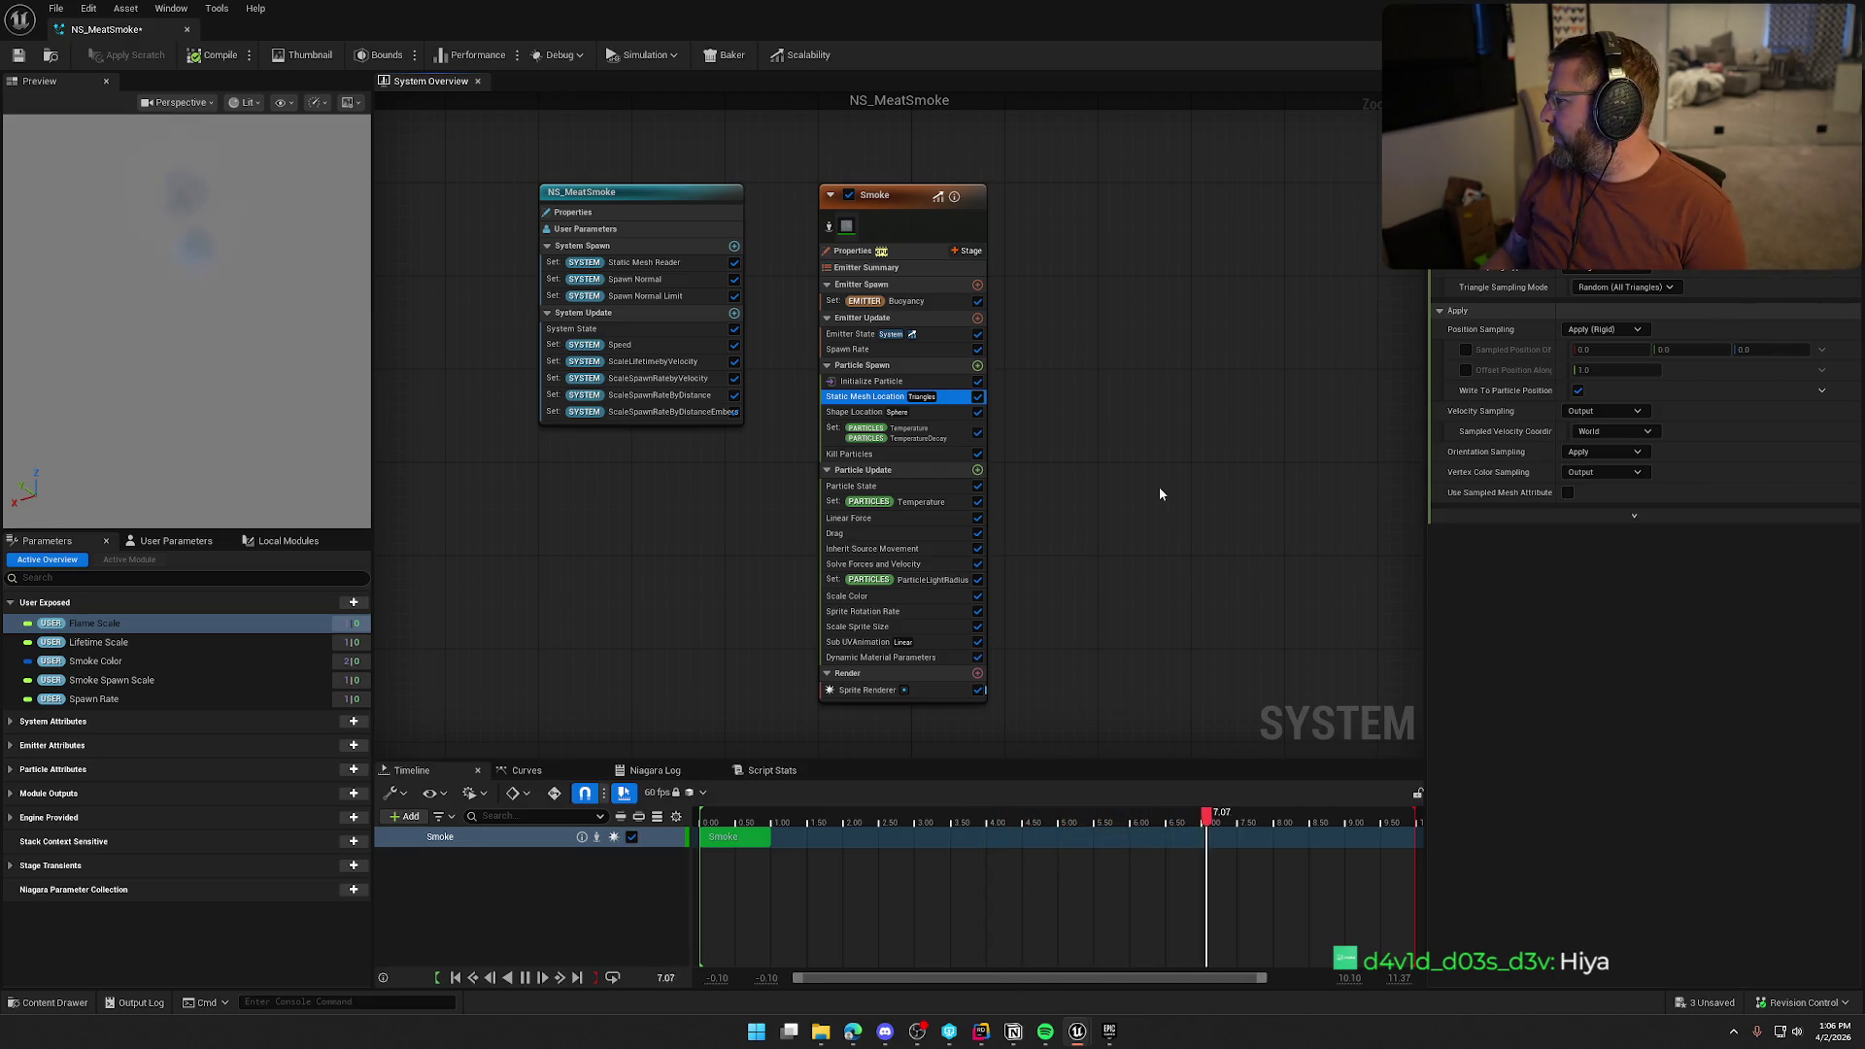
pyautogui.click(920, 439)
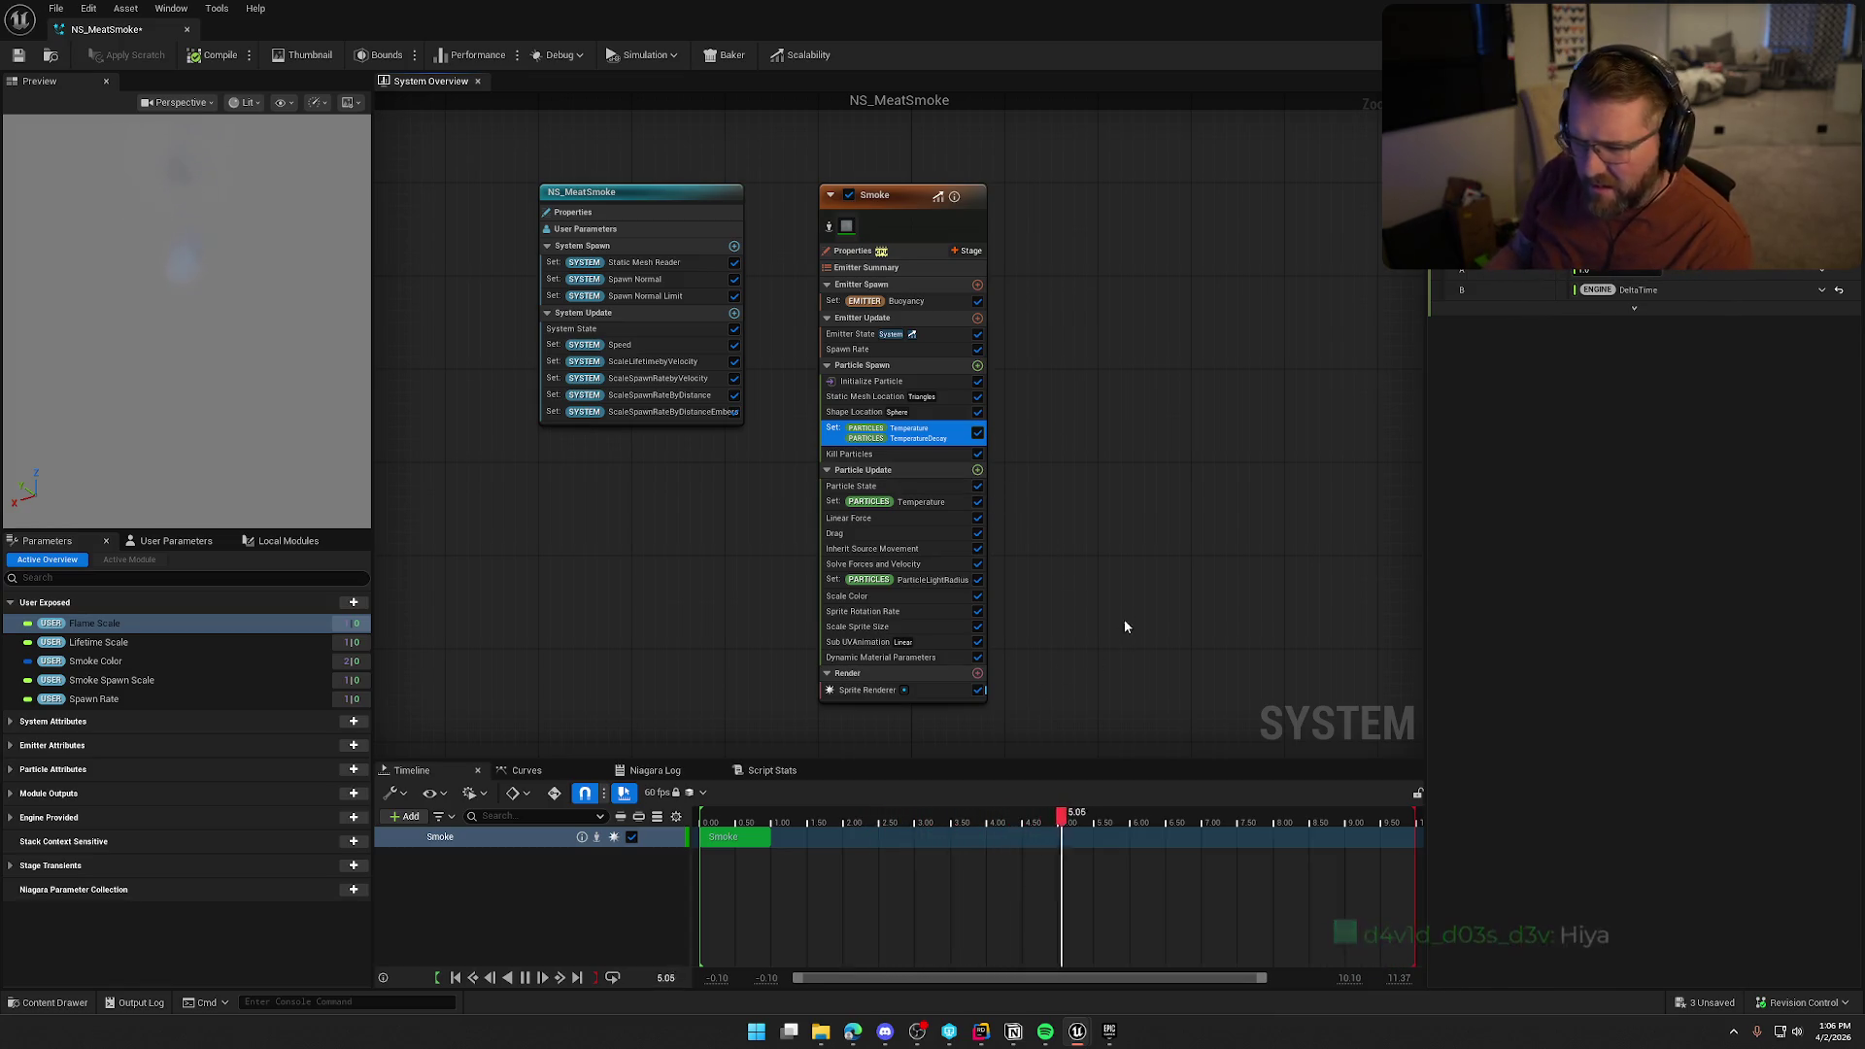
pyautogui.press('Delete')
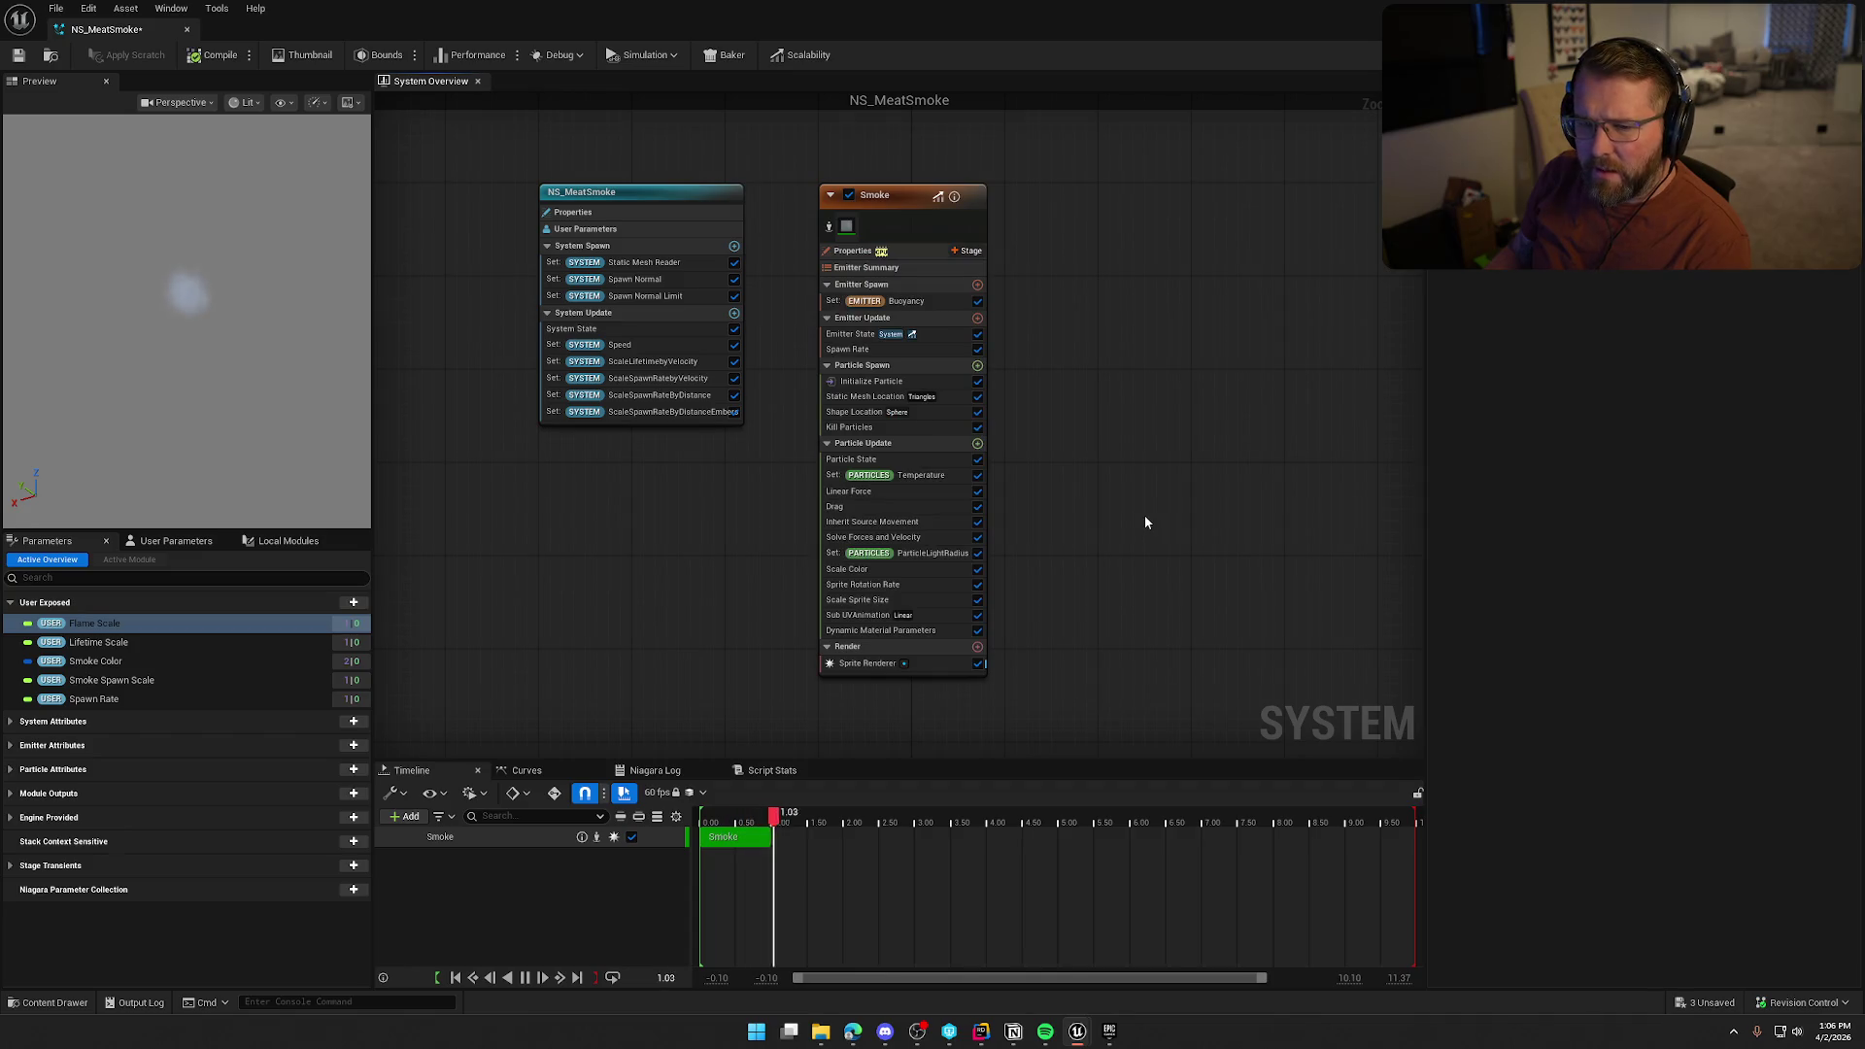
pyautogui.hotkey('ctrl', 'z')
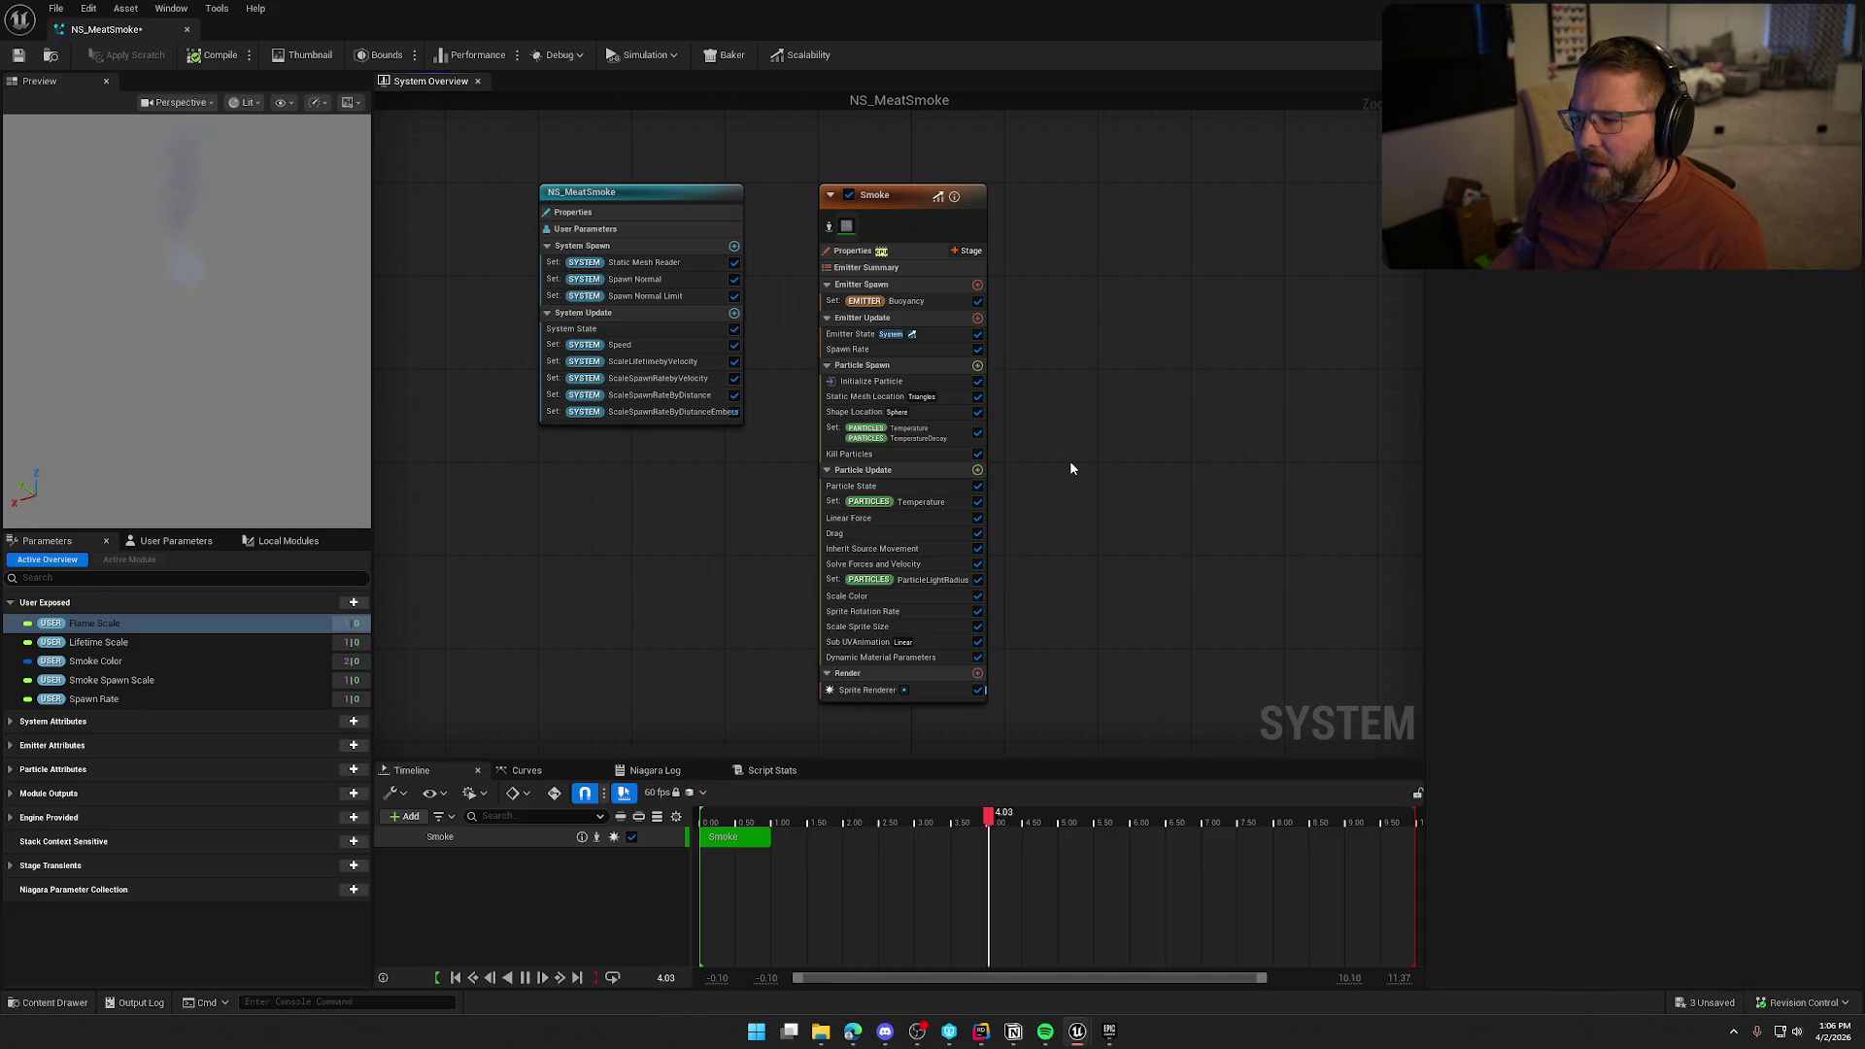
# Delete the ParticleLightRadius and Temperature modules from the Smoke emitter's Particle Update
pyautogui.click(953, 580)
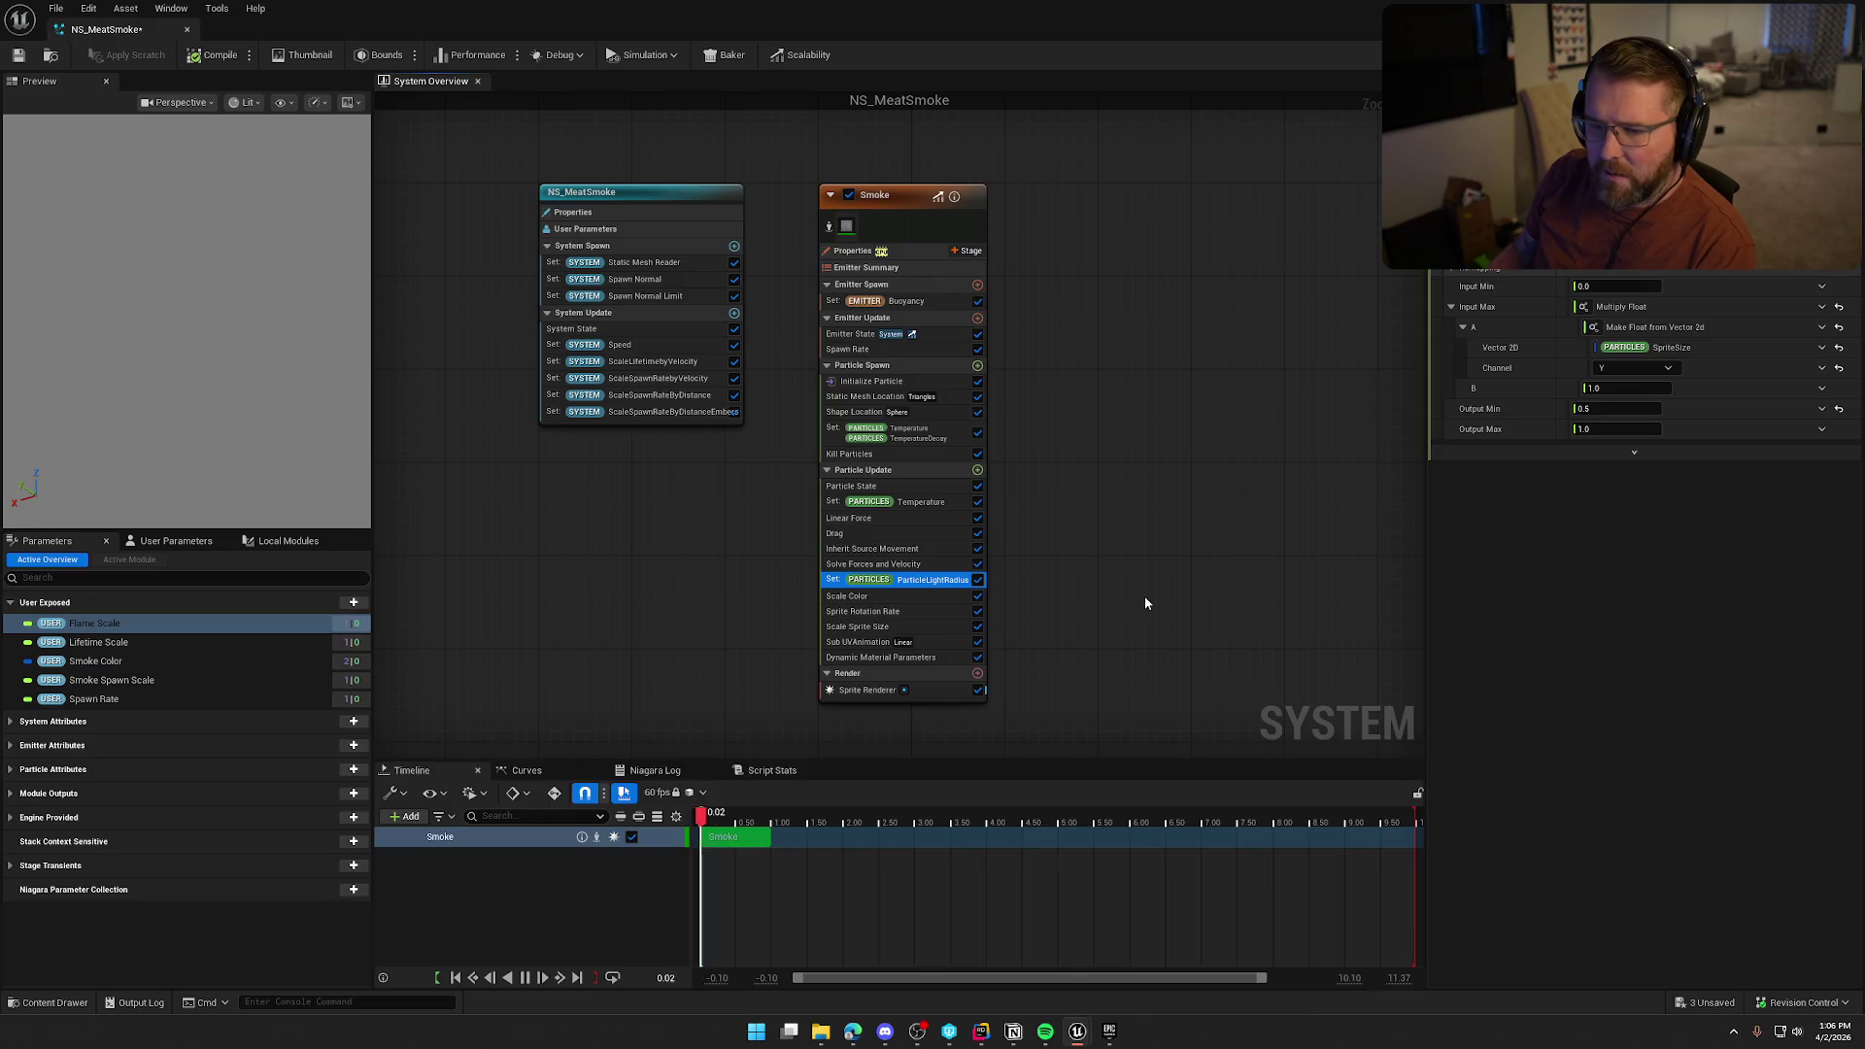
pyautogui.press('Delete')
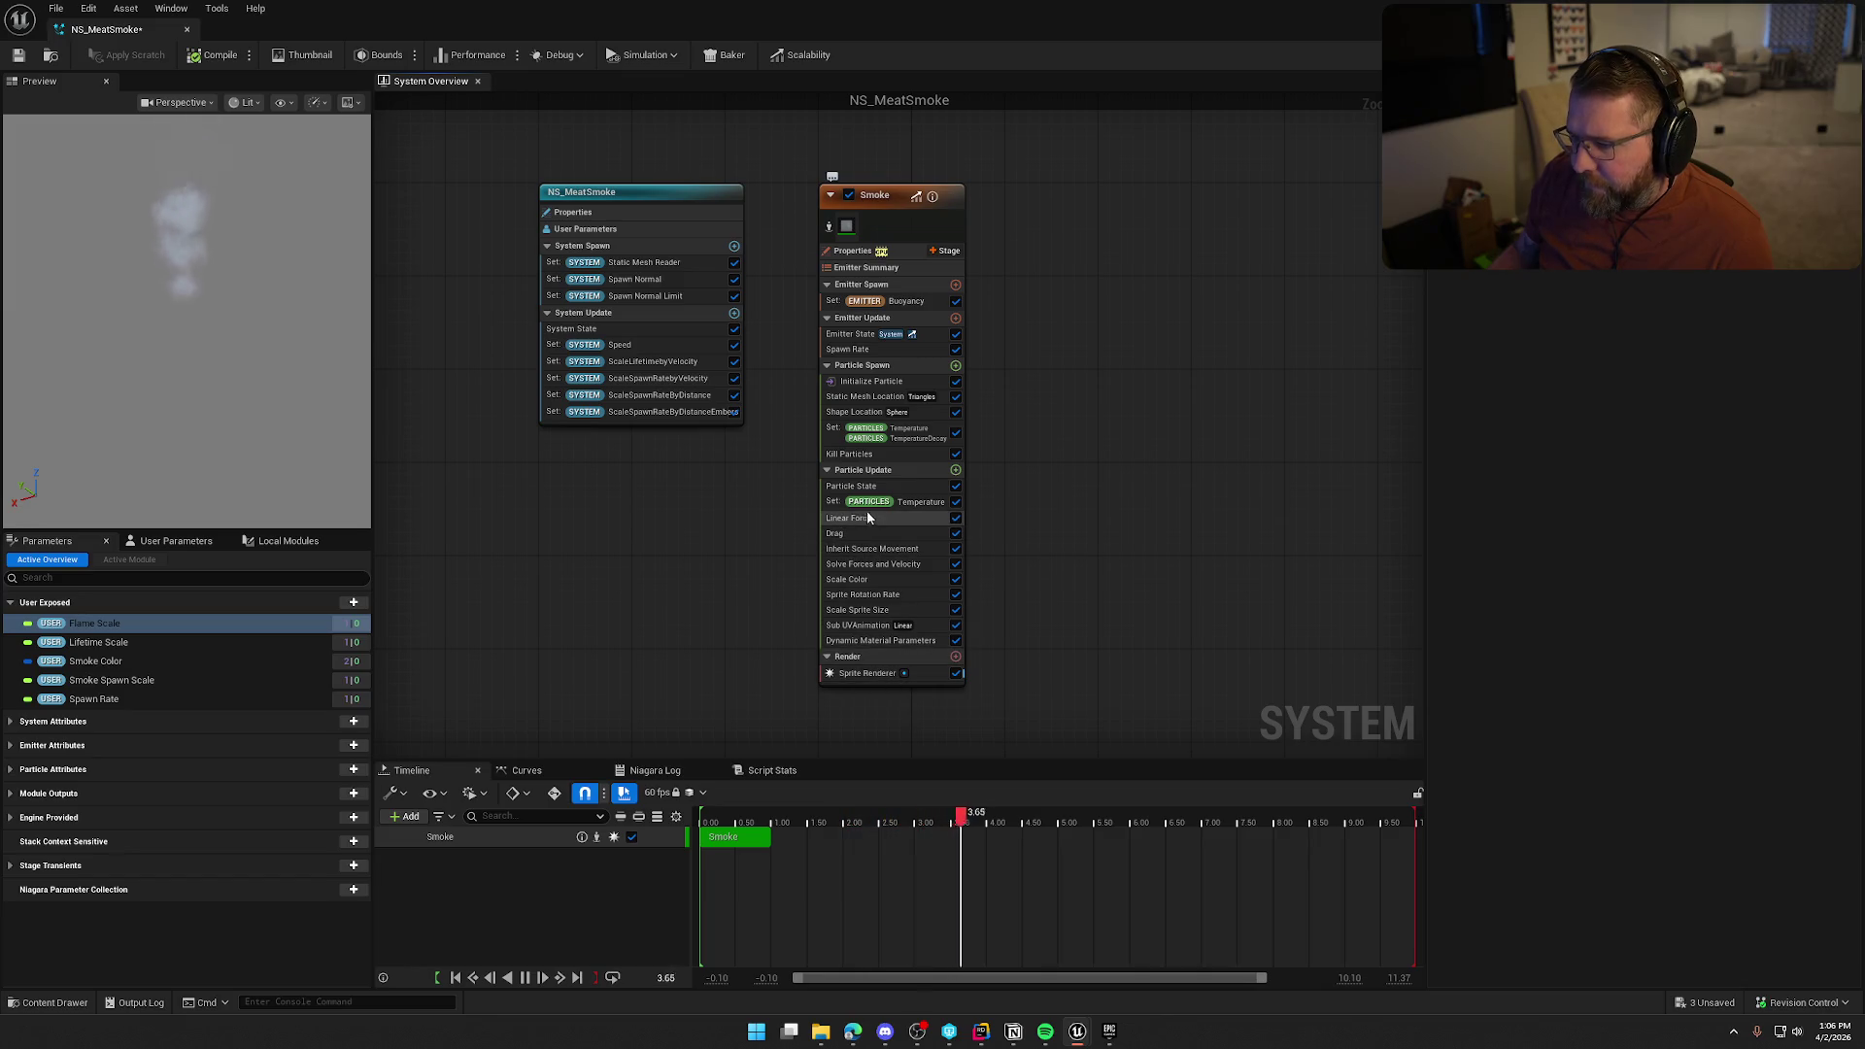
pyautogui.click(907, 502)
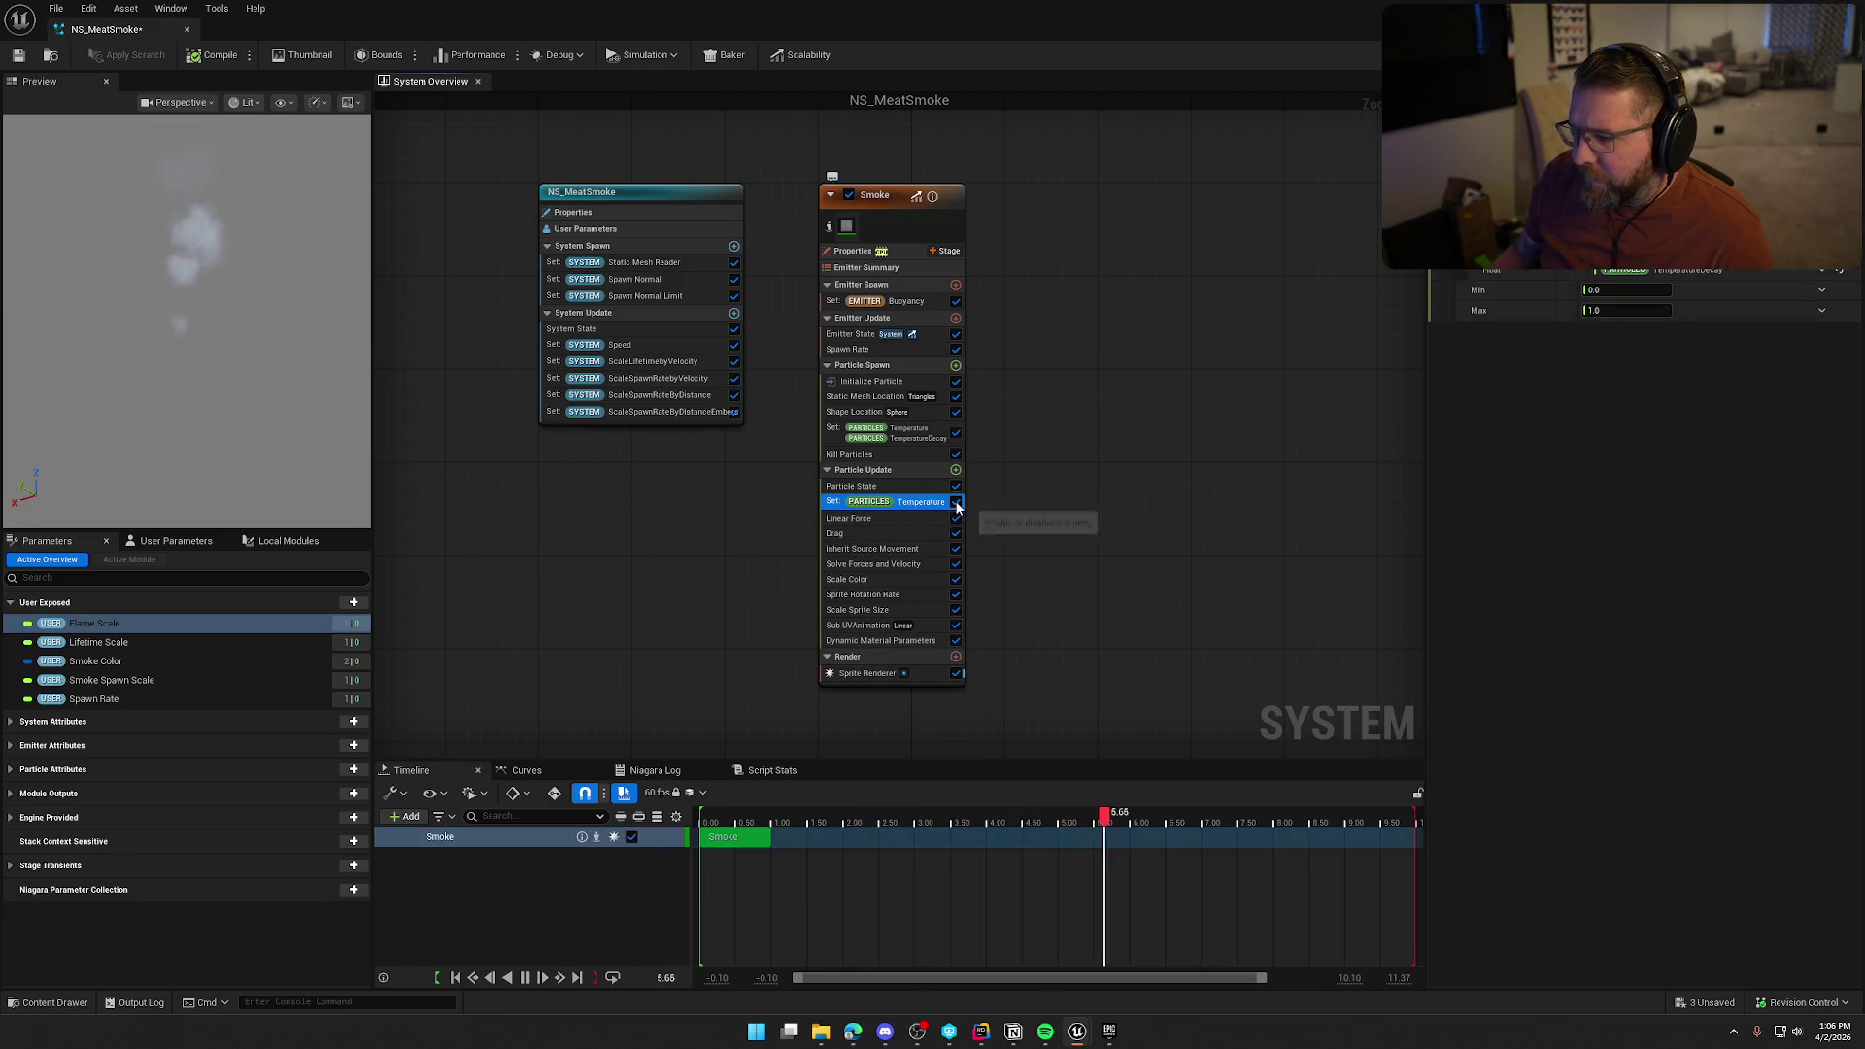
pyautogui.click(957, 503)
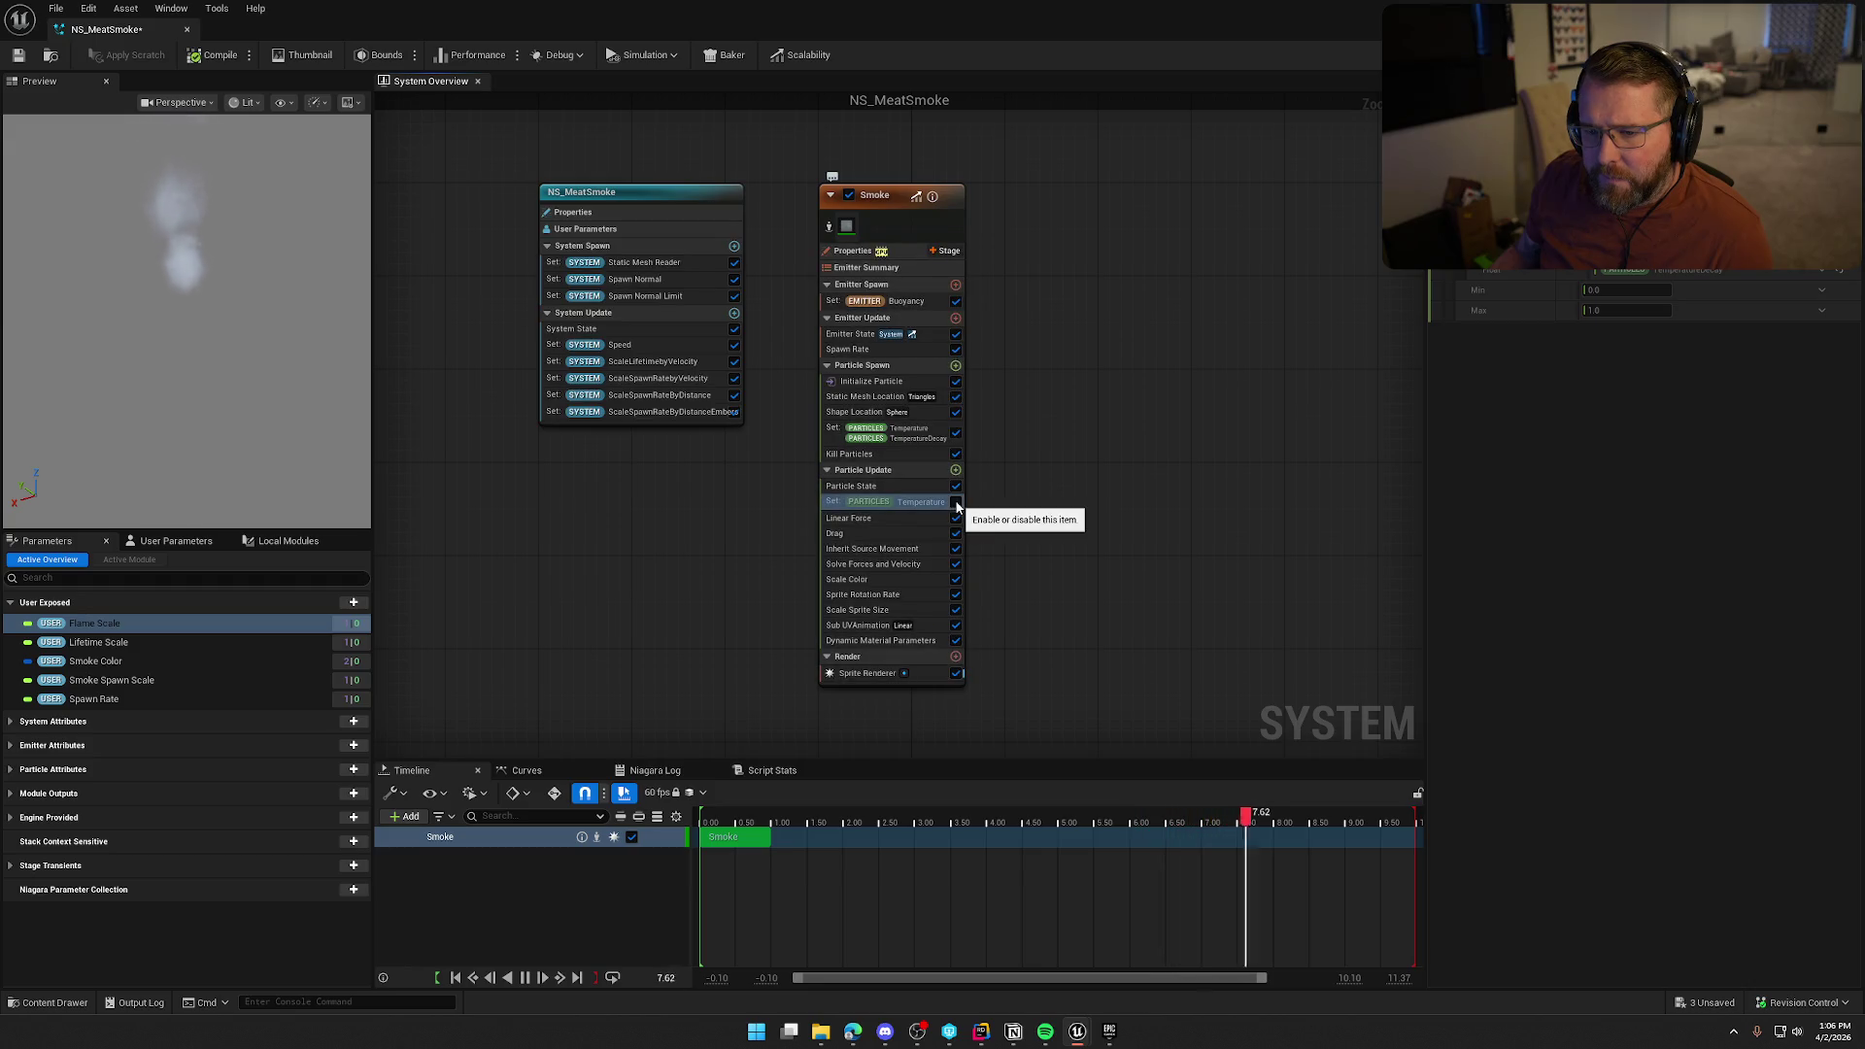
pyautogui.click(957, 503)
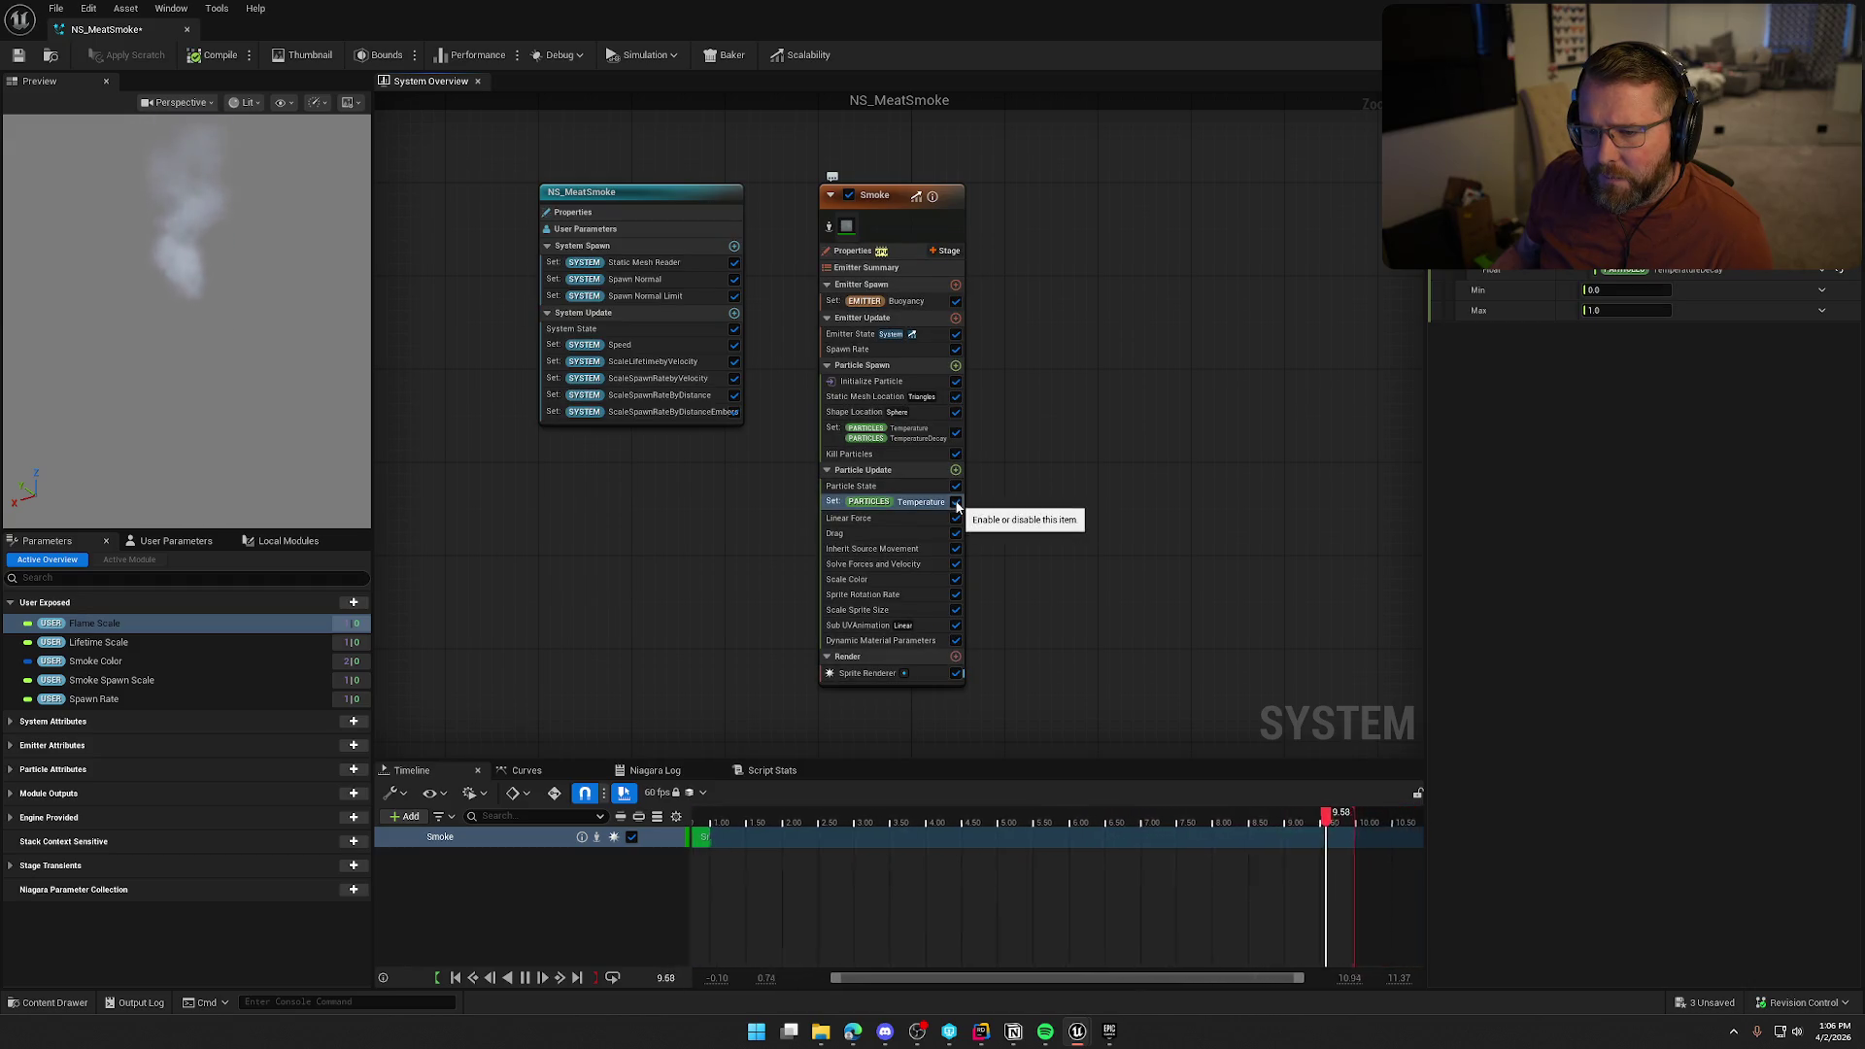
pyautogui.click(915, 510)
pyautogui.click(917, 504)
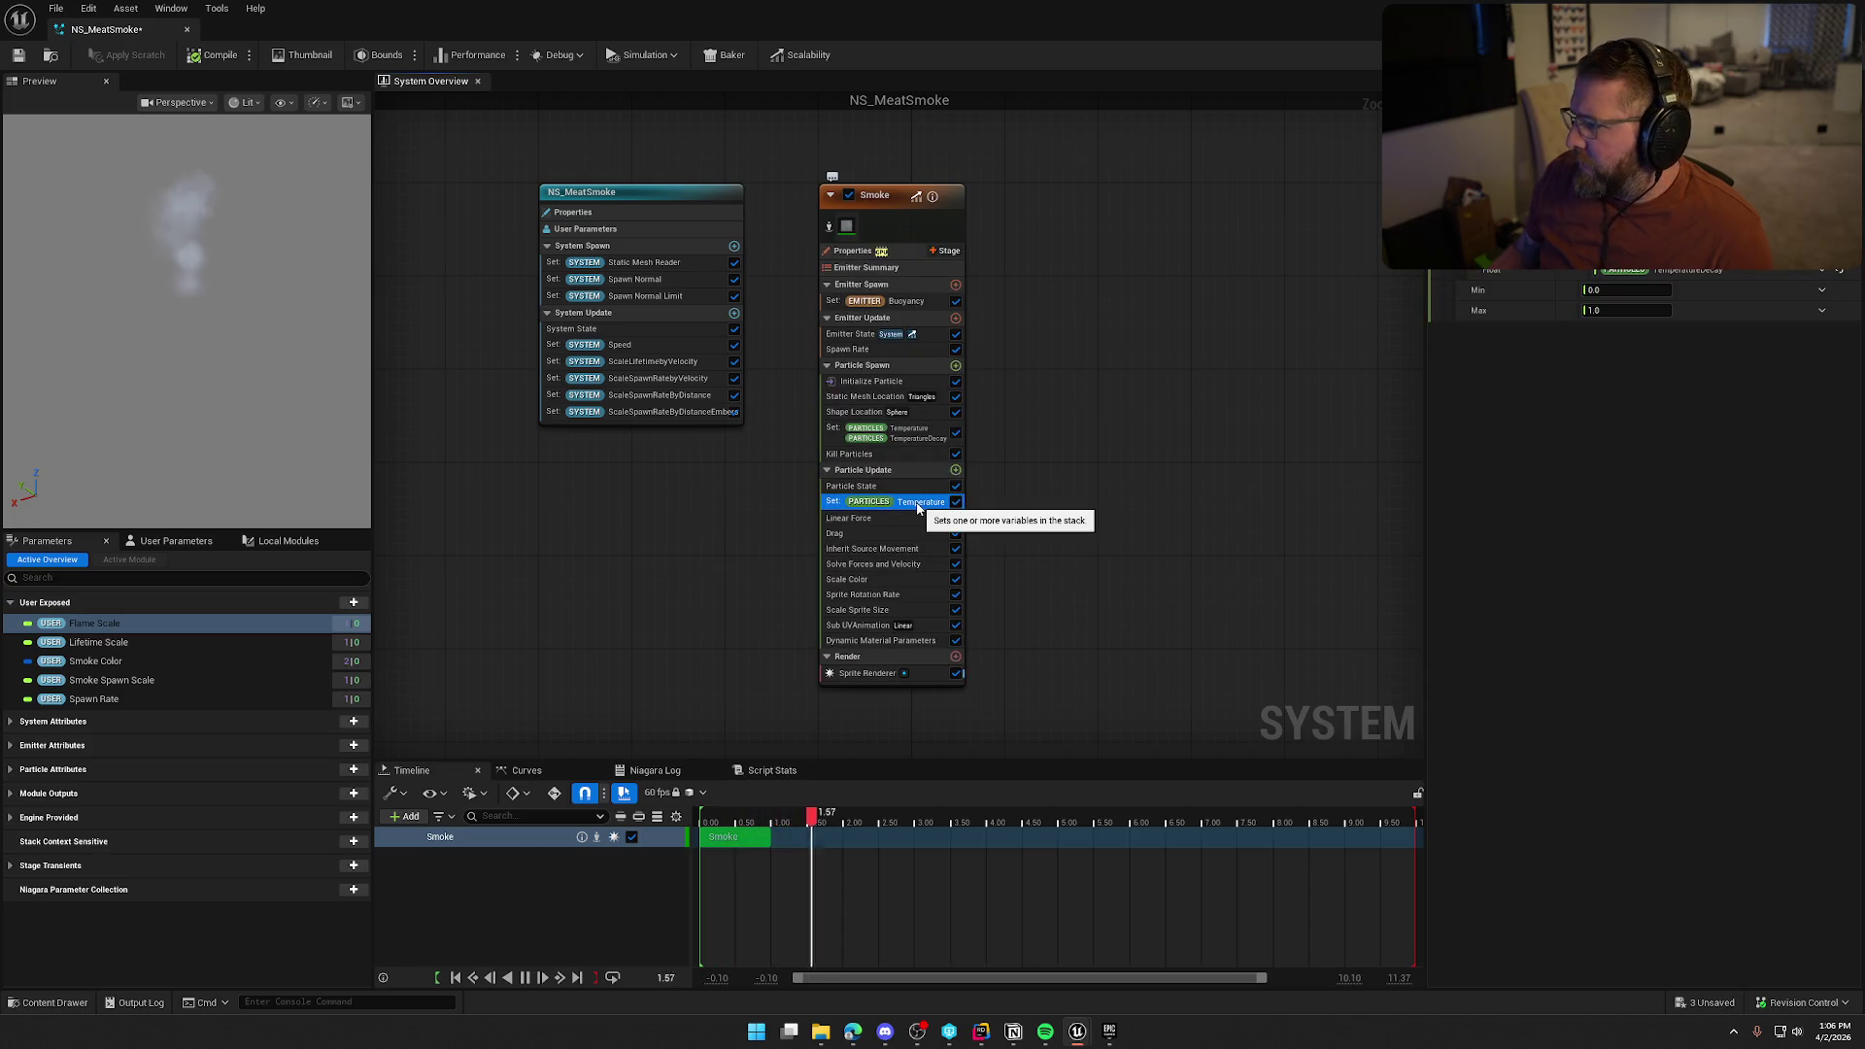
pyautogui.press('Delete')
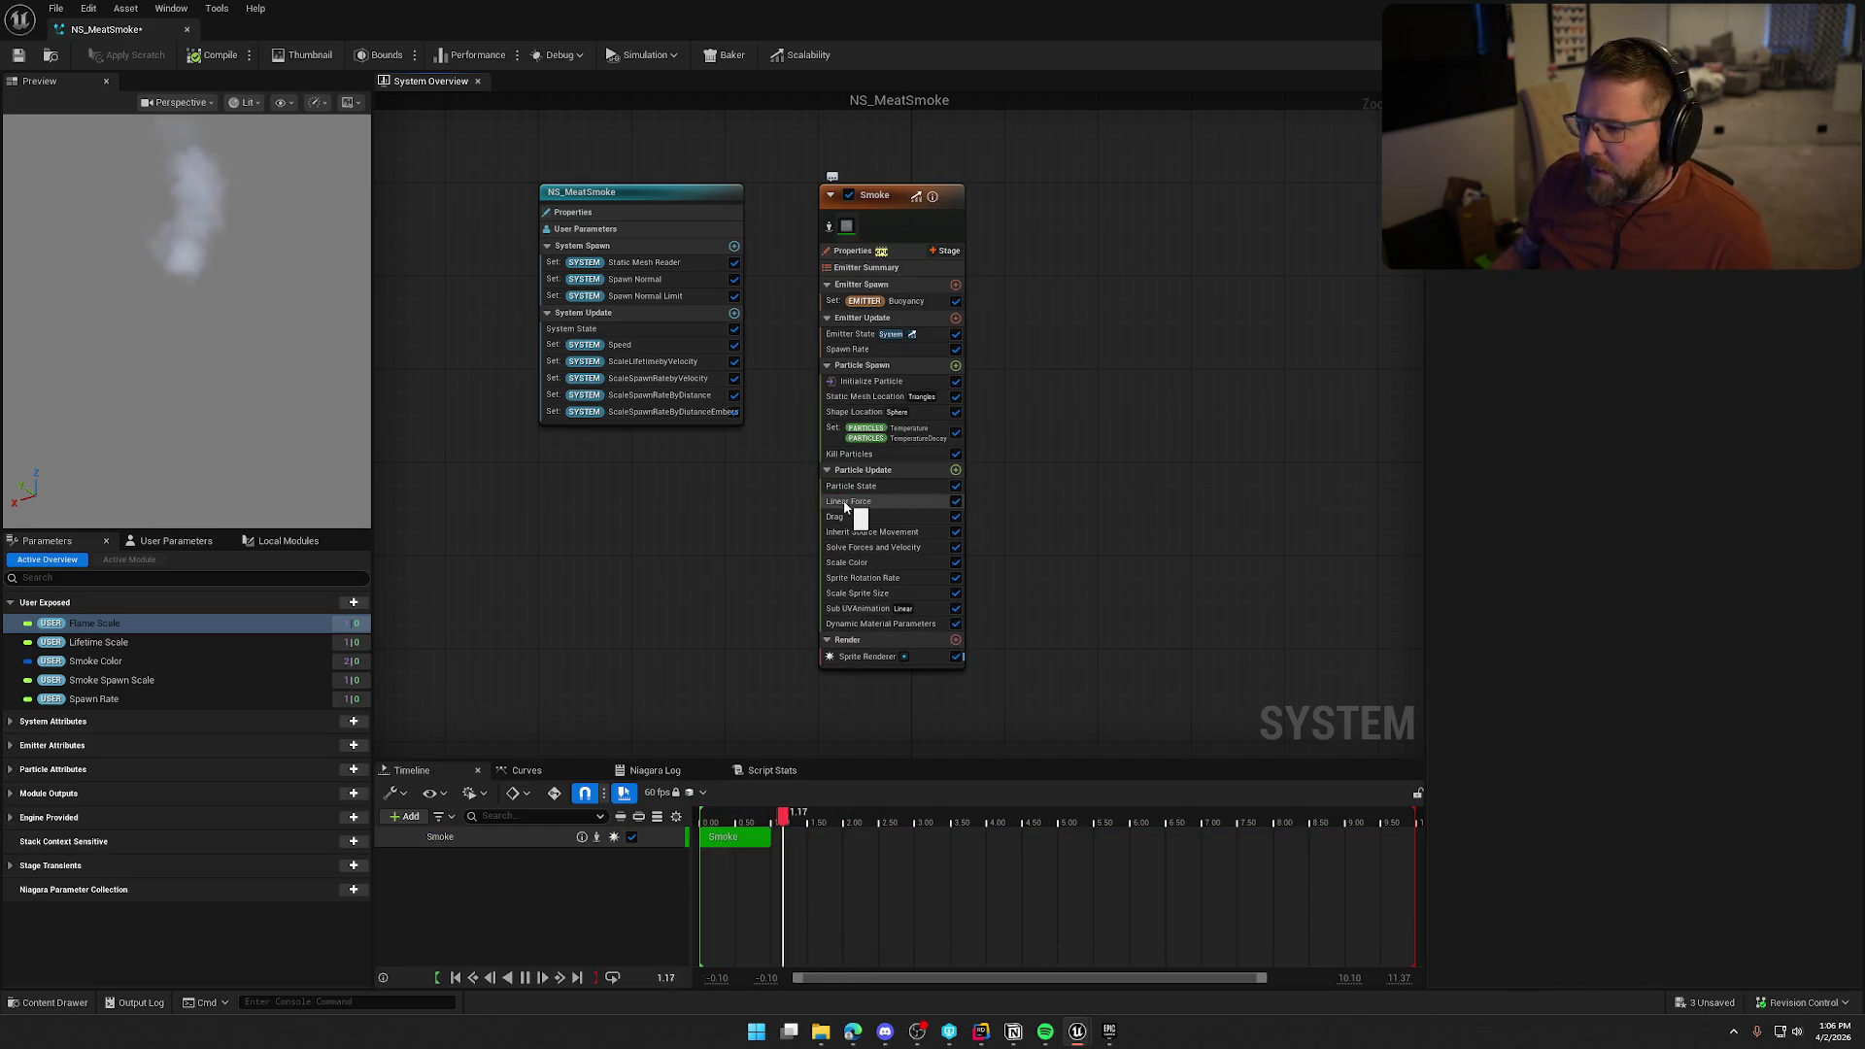
# Toggle spawn Temperature, Kill Particles and Shape Location off and back on to preview their effect
pyautogui.click(957, 432)
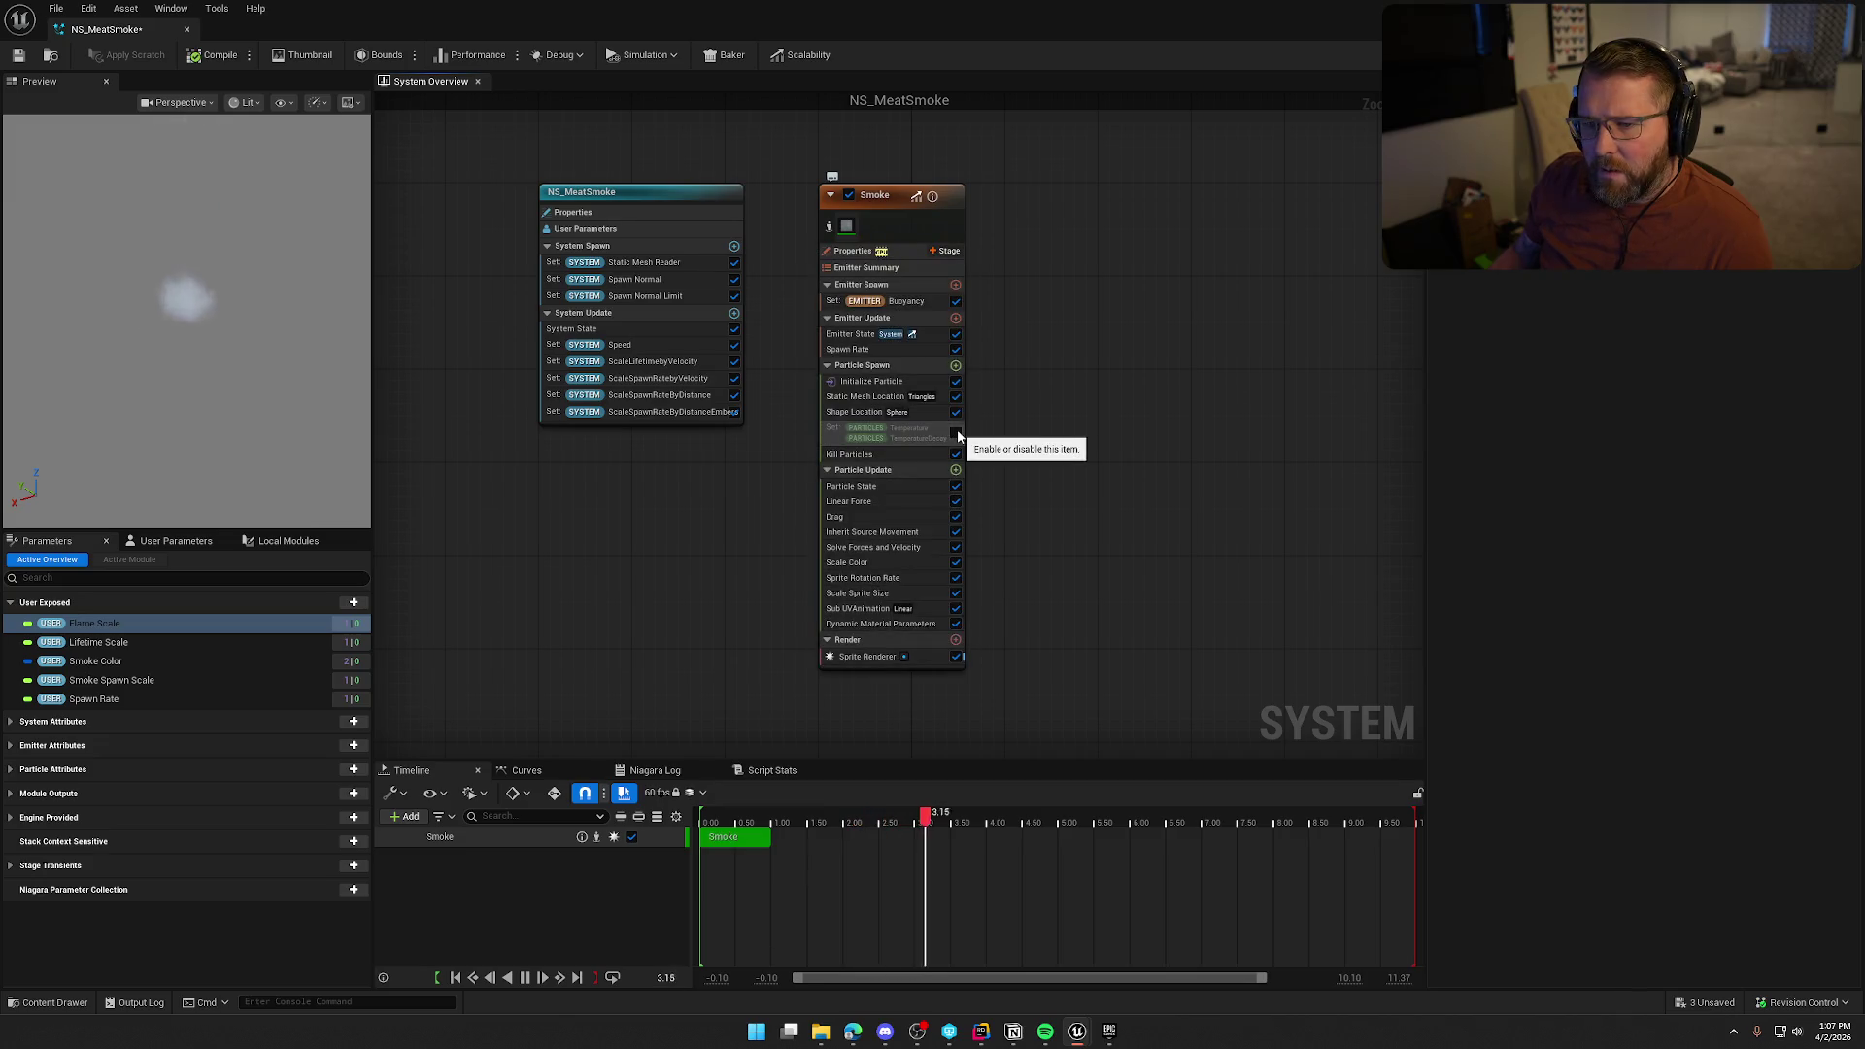
pyautogui.click(956, 434)
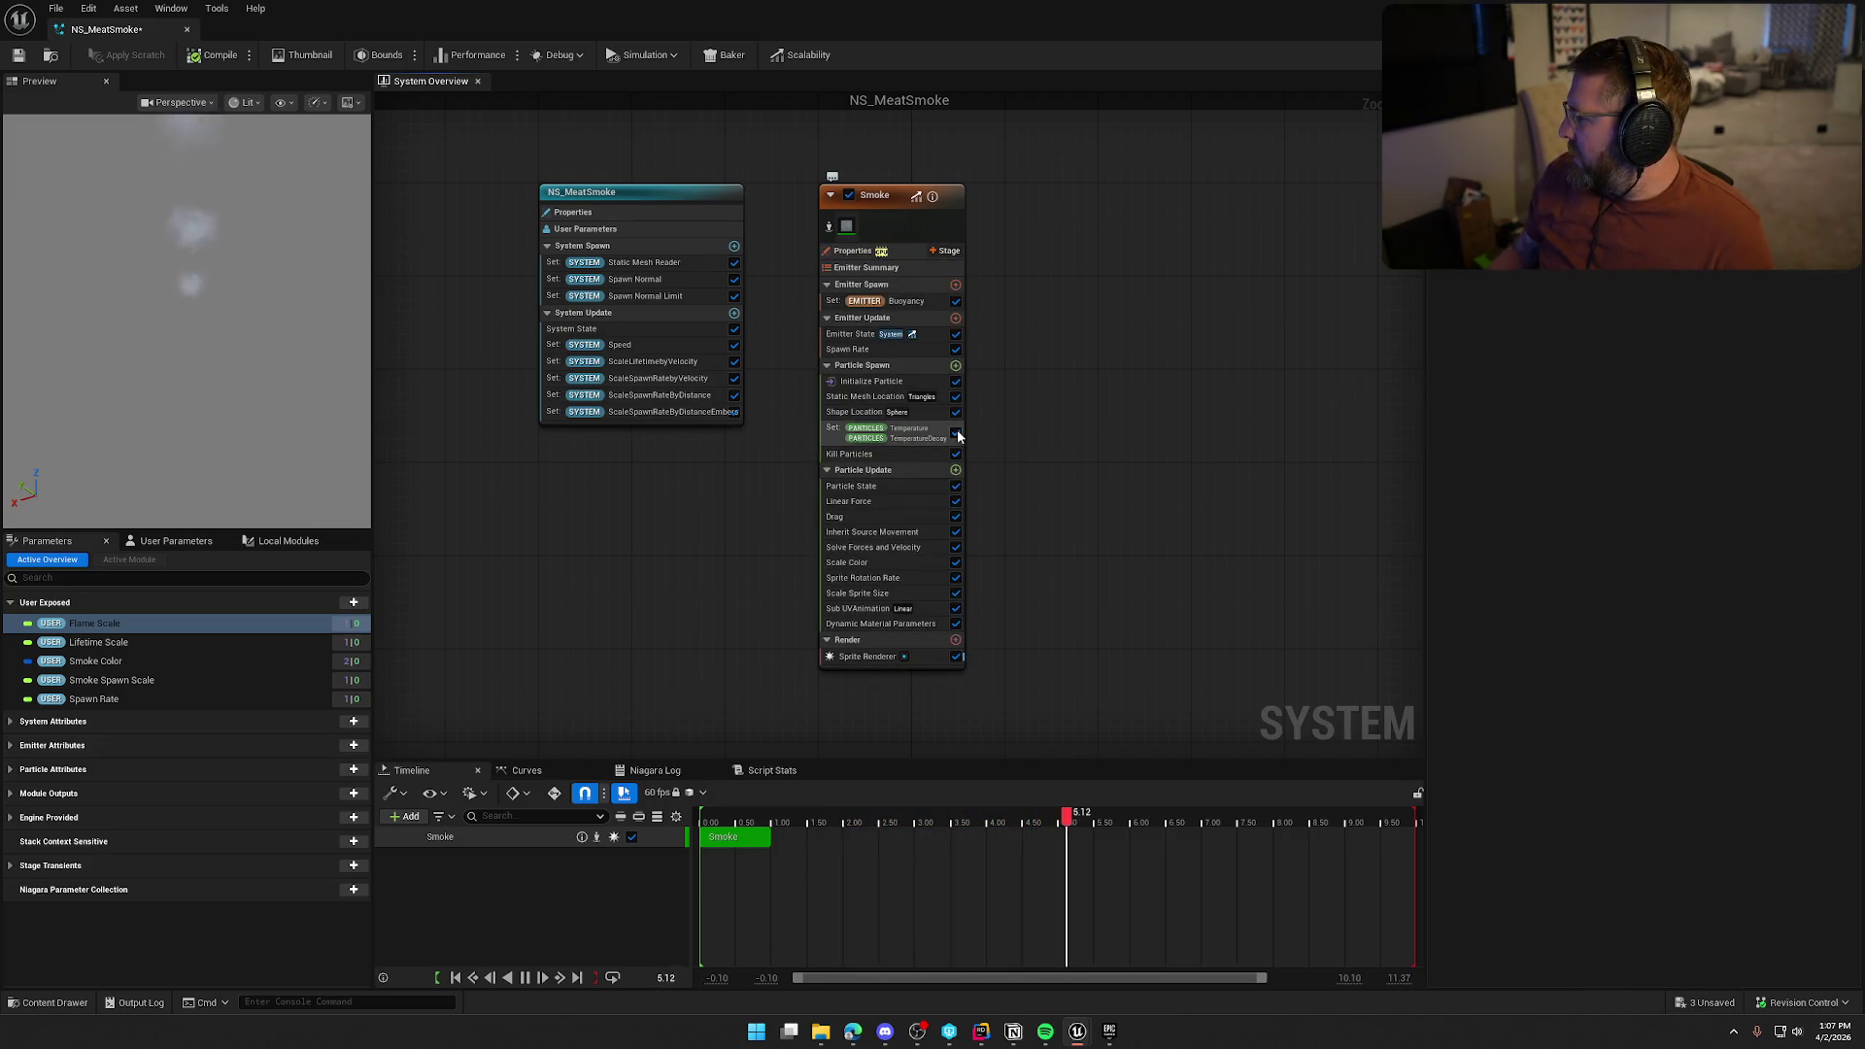
pyautogui.click(897, 437)
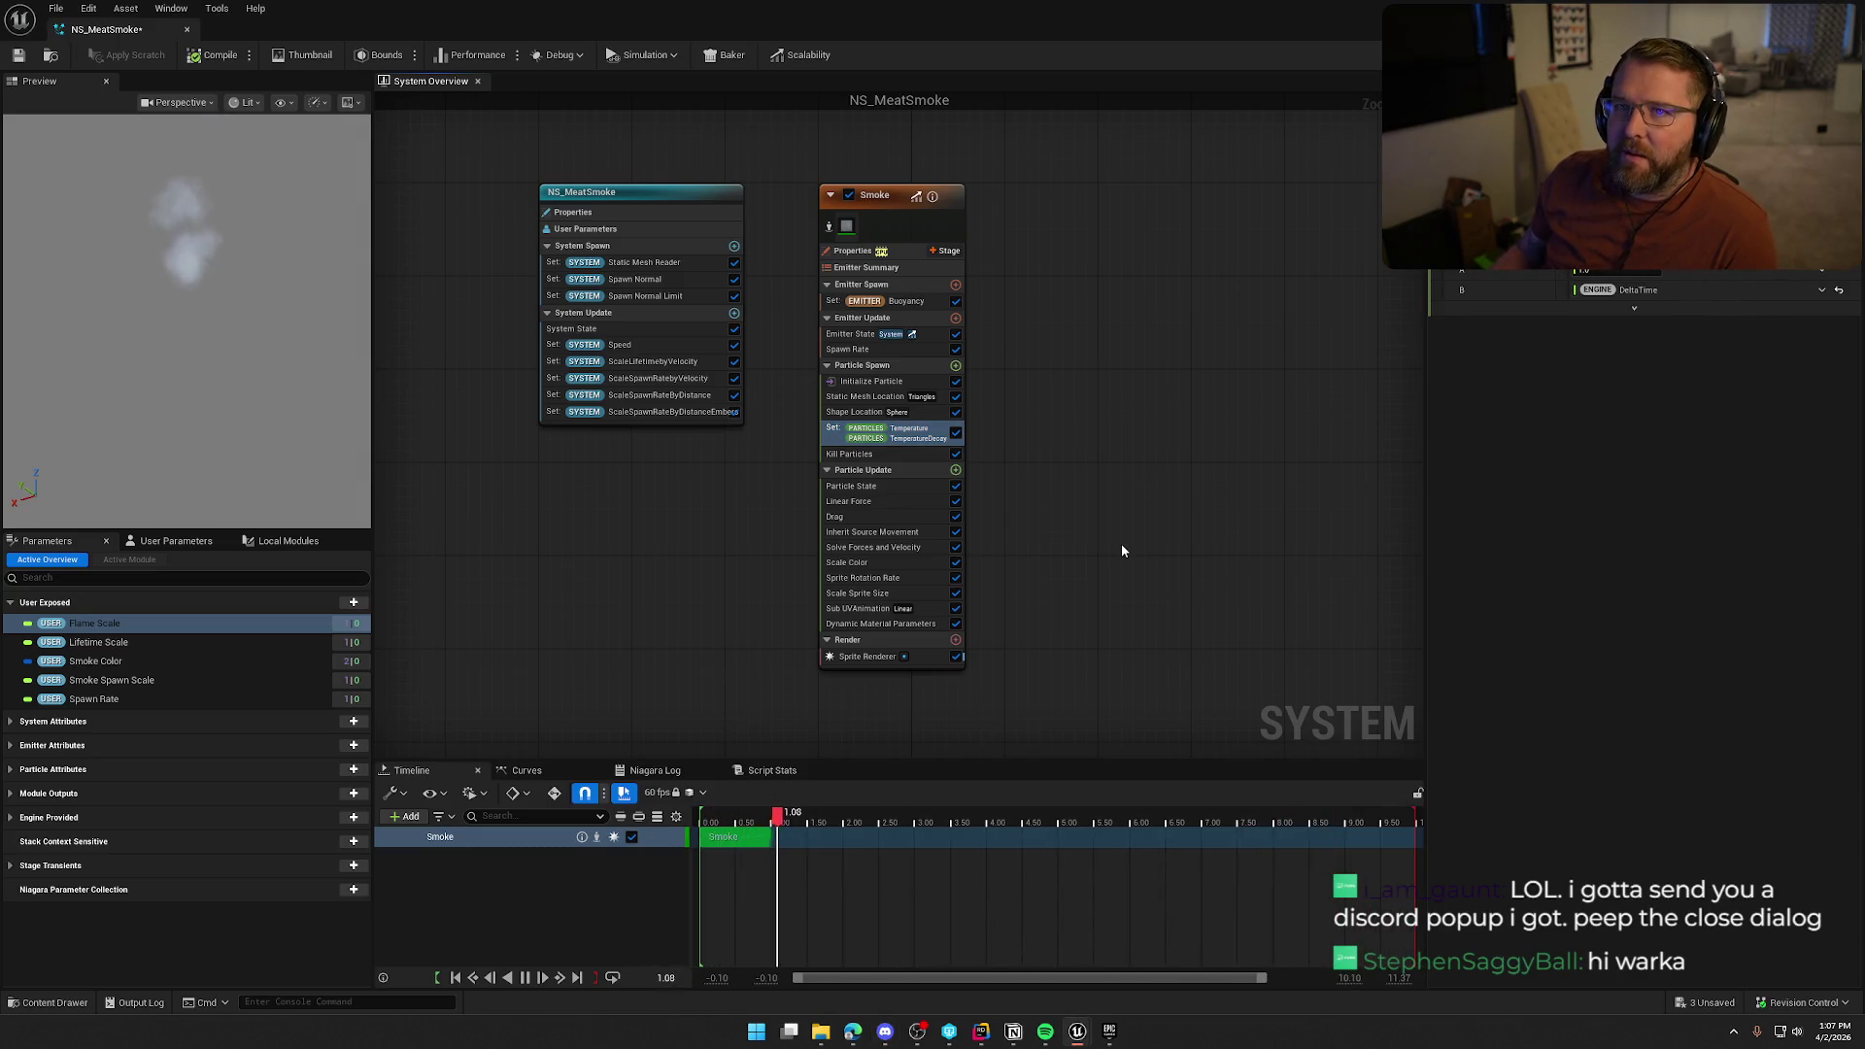
pyautogui.click(863, 453)
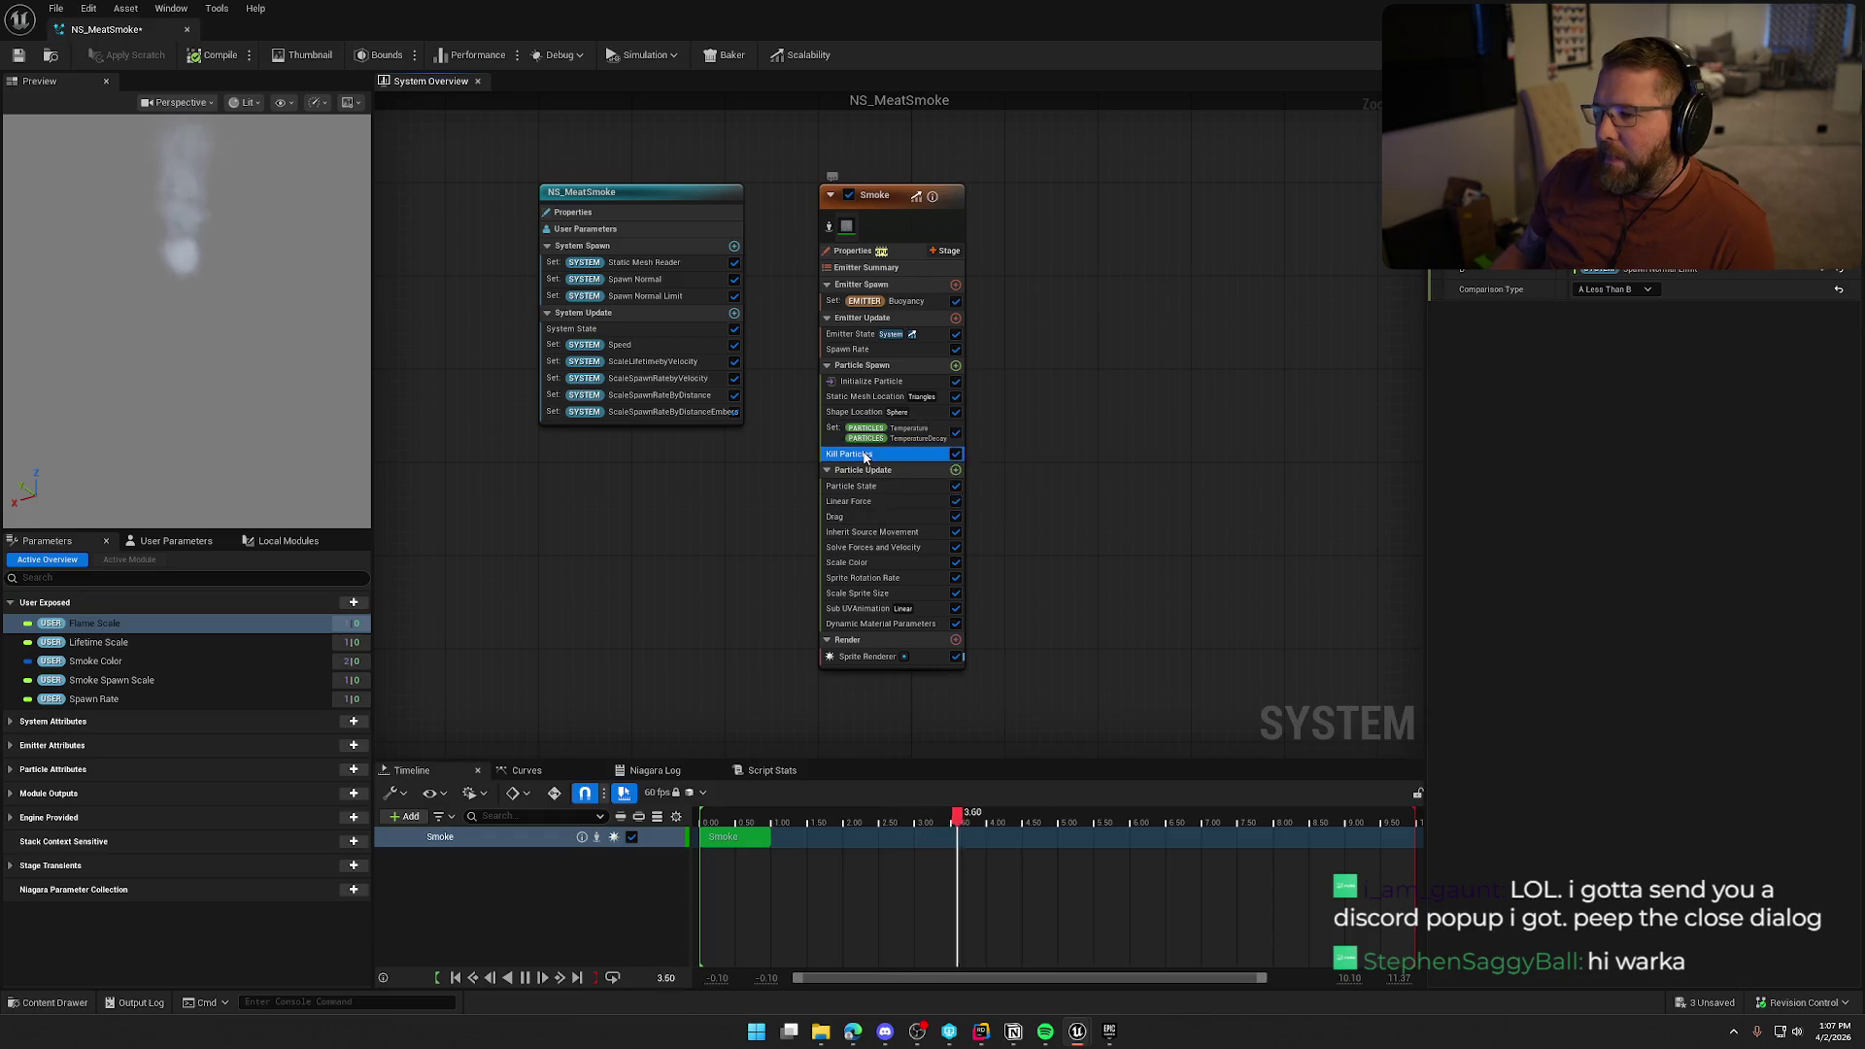
pyautogui.click(955, 454)
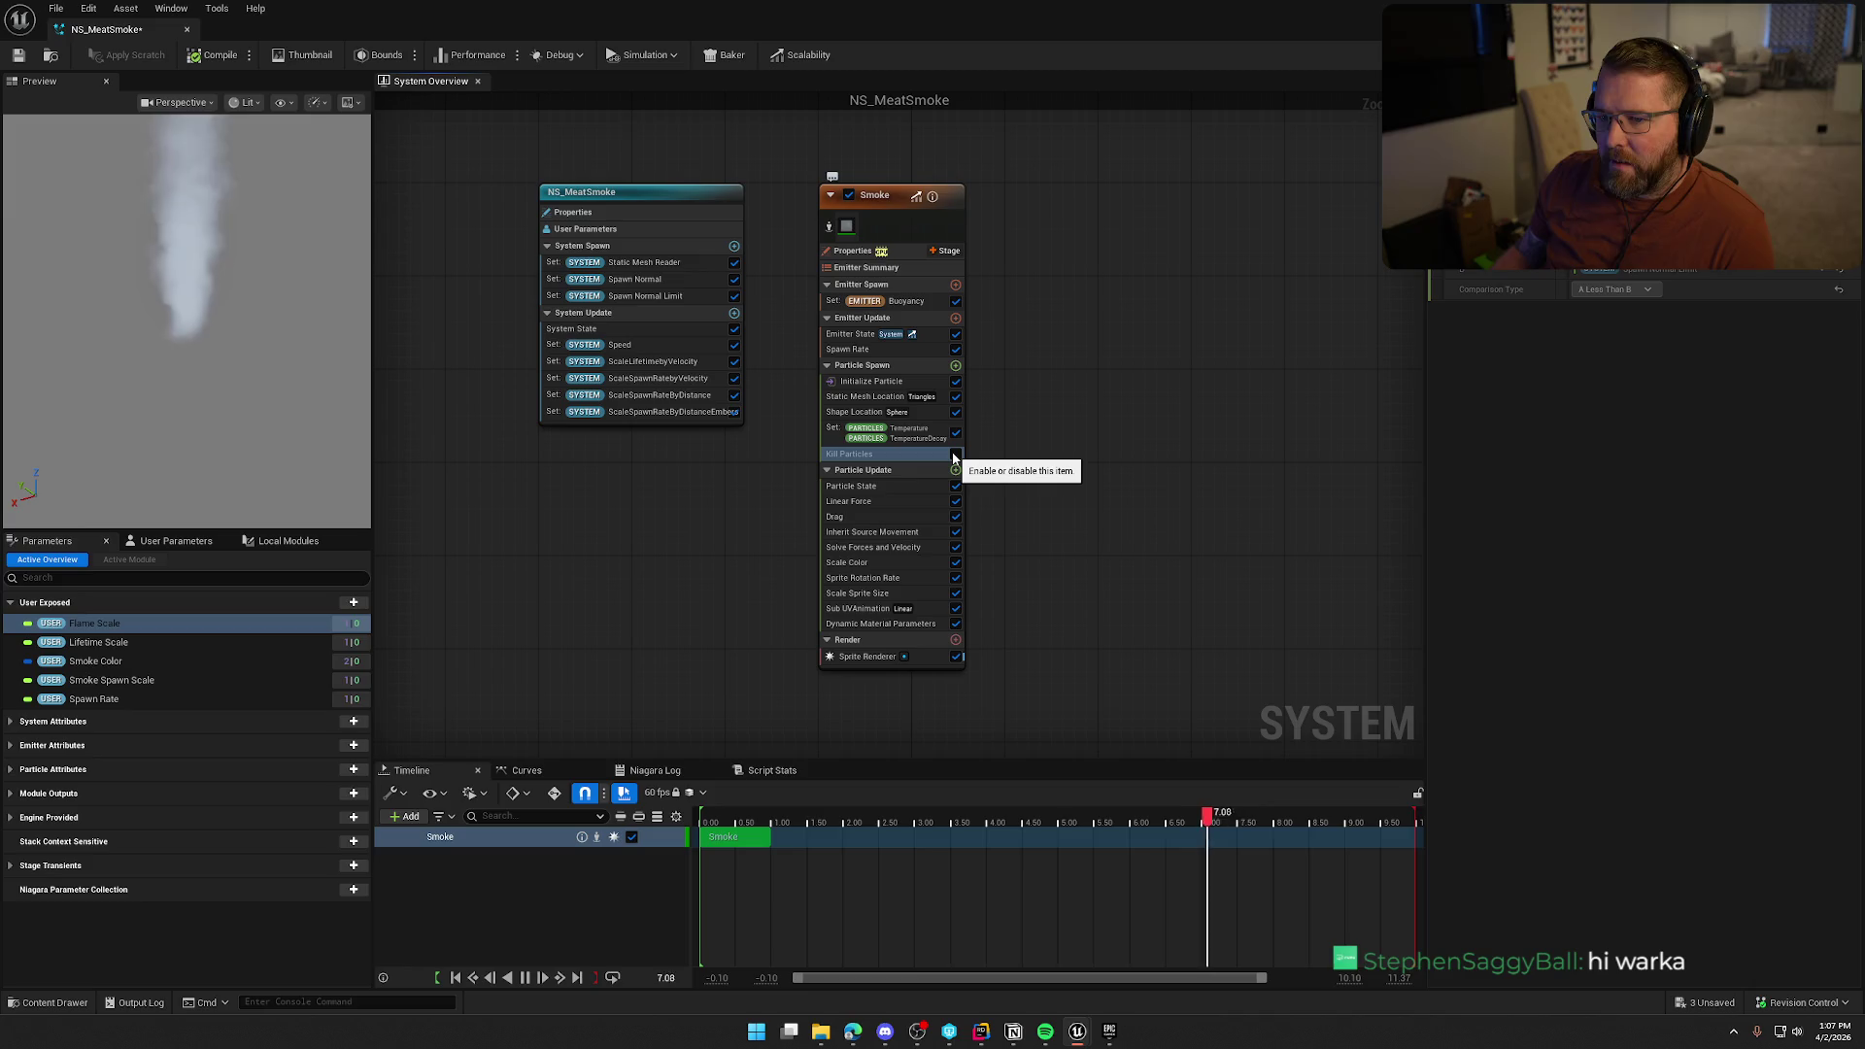
pyautogui.click(955, 455)
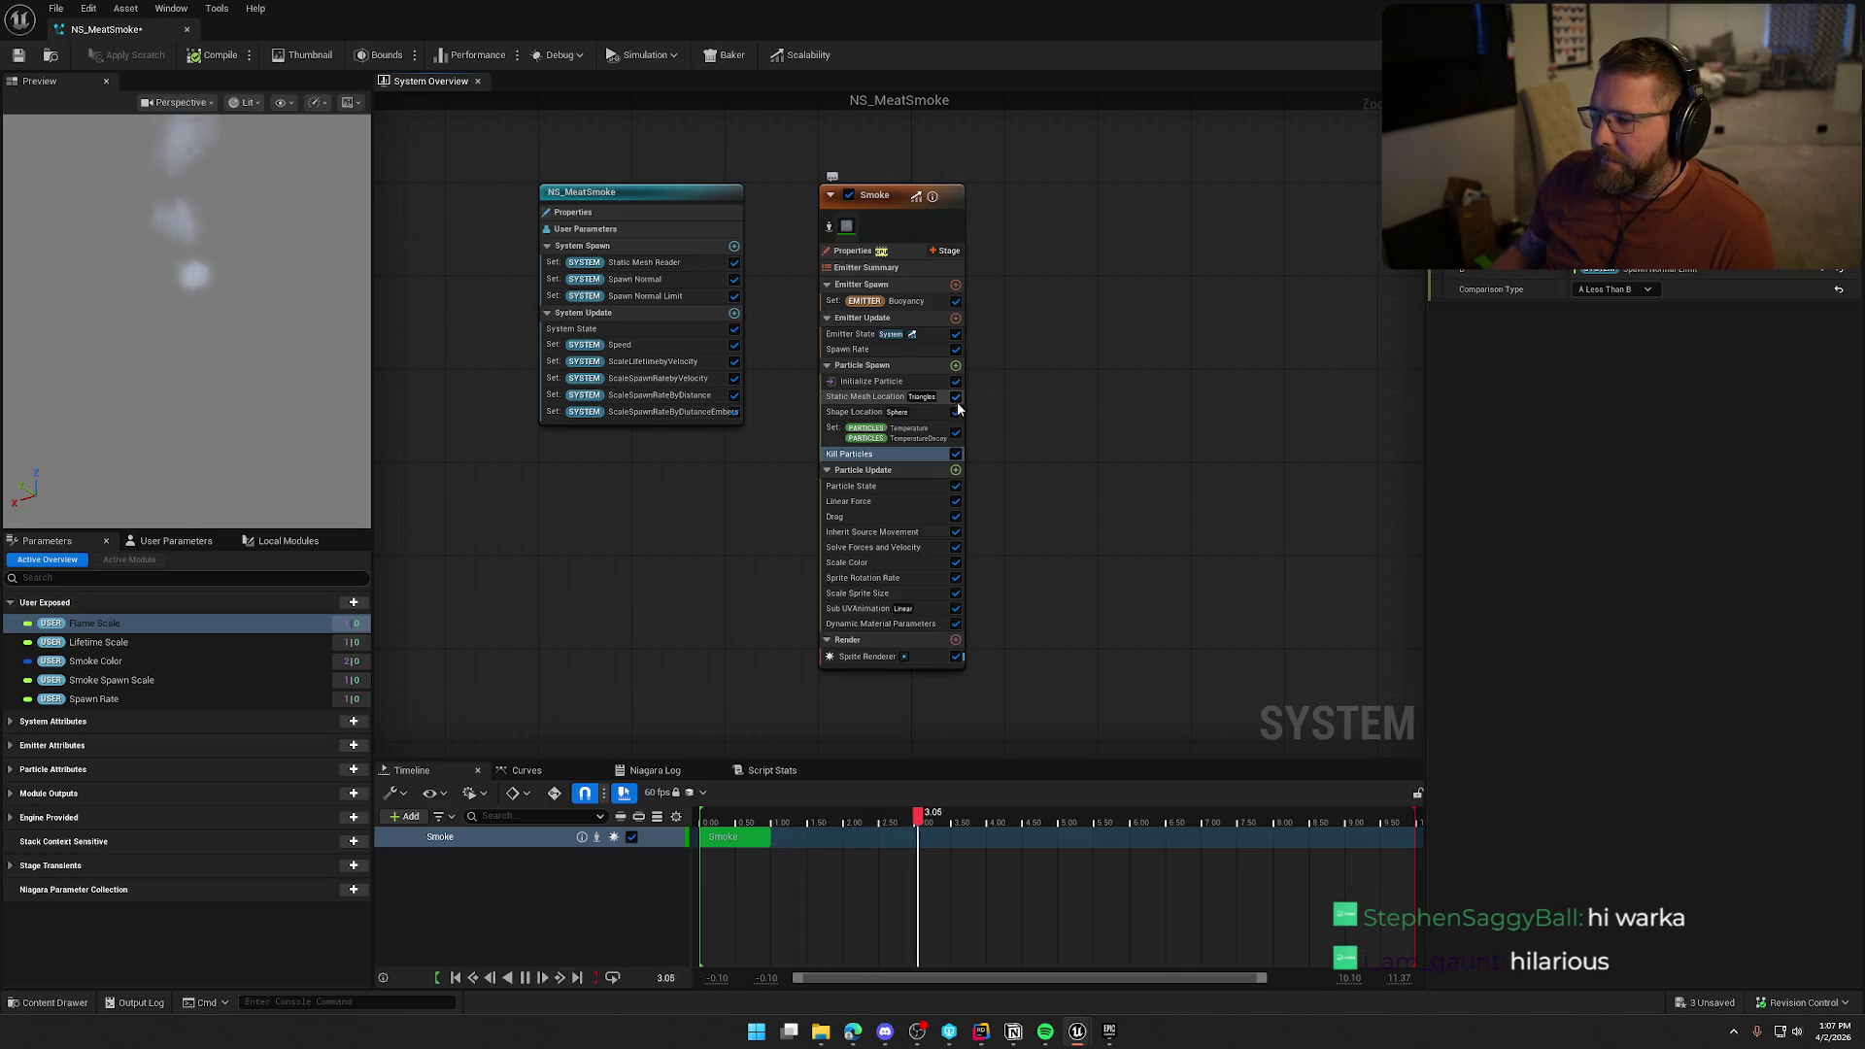
pyautogui.click(871, 412)
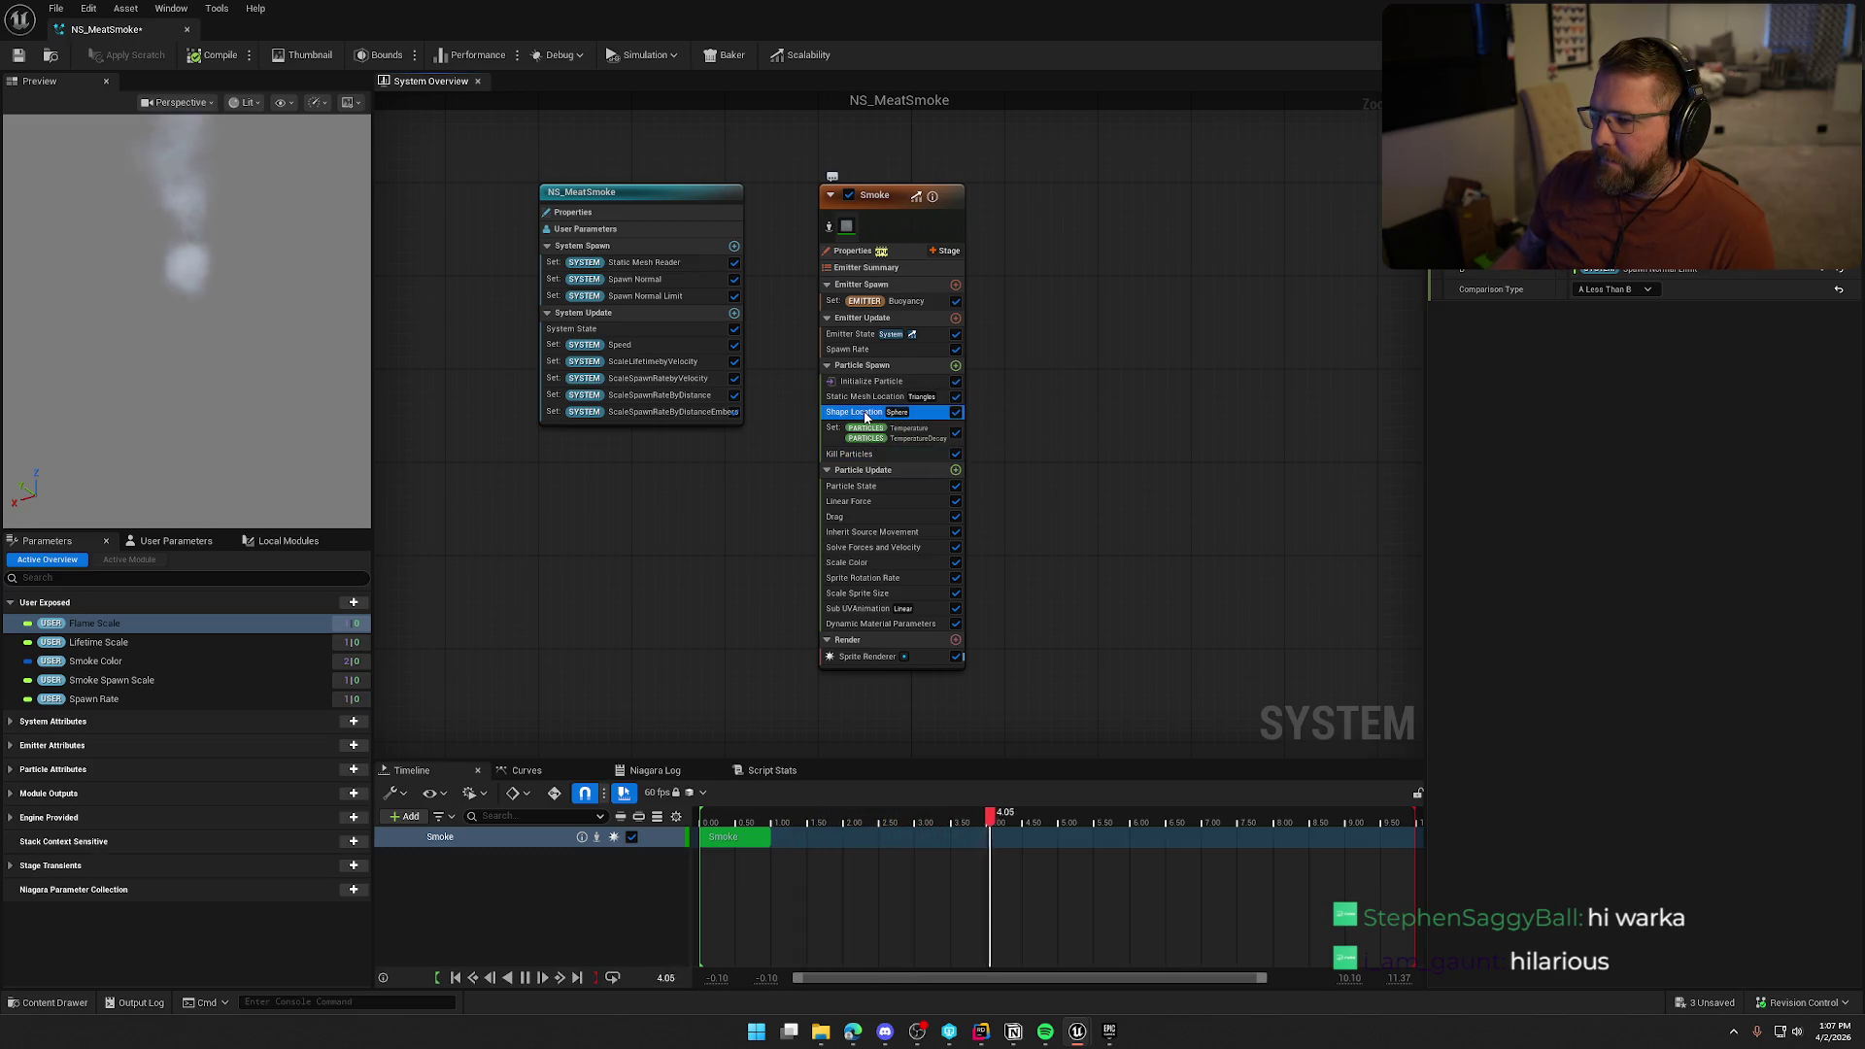
pyautogui.click(957, 412)
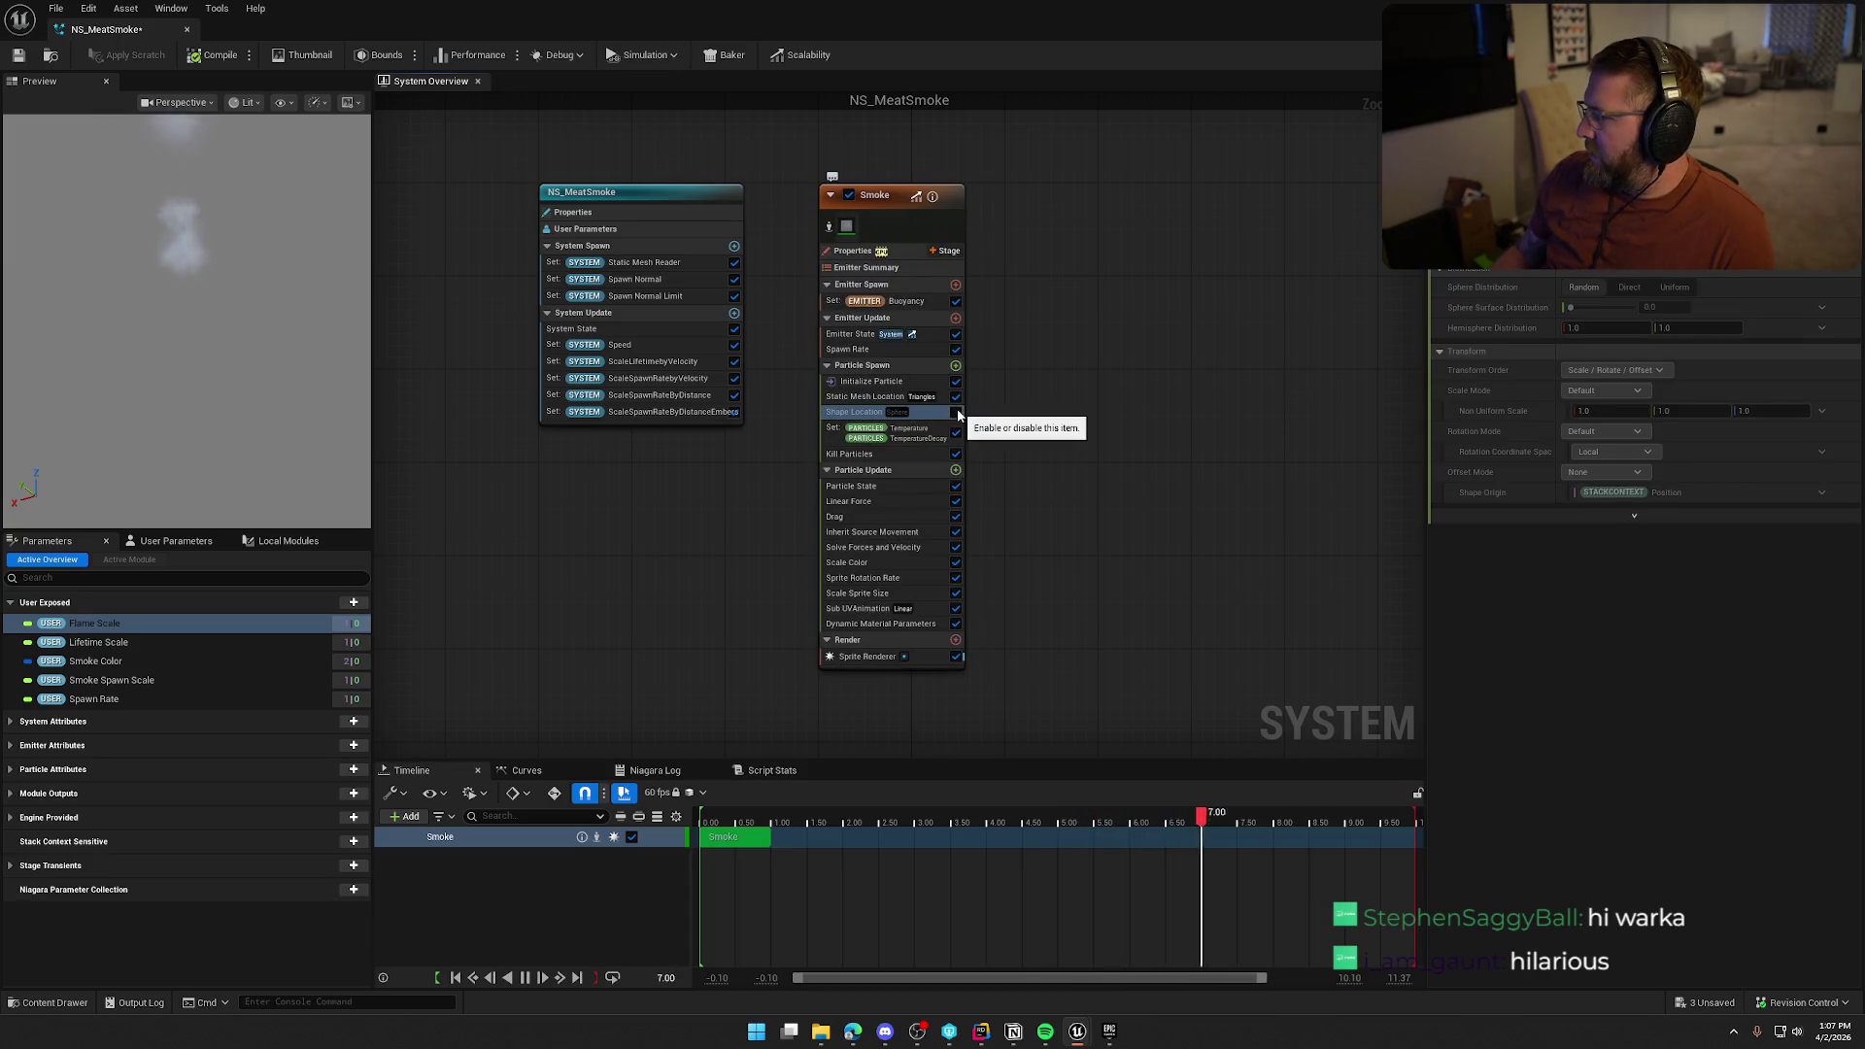
pyautogui.click(957, 412)
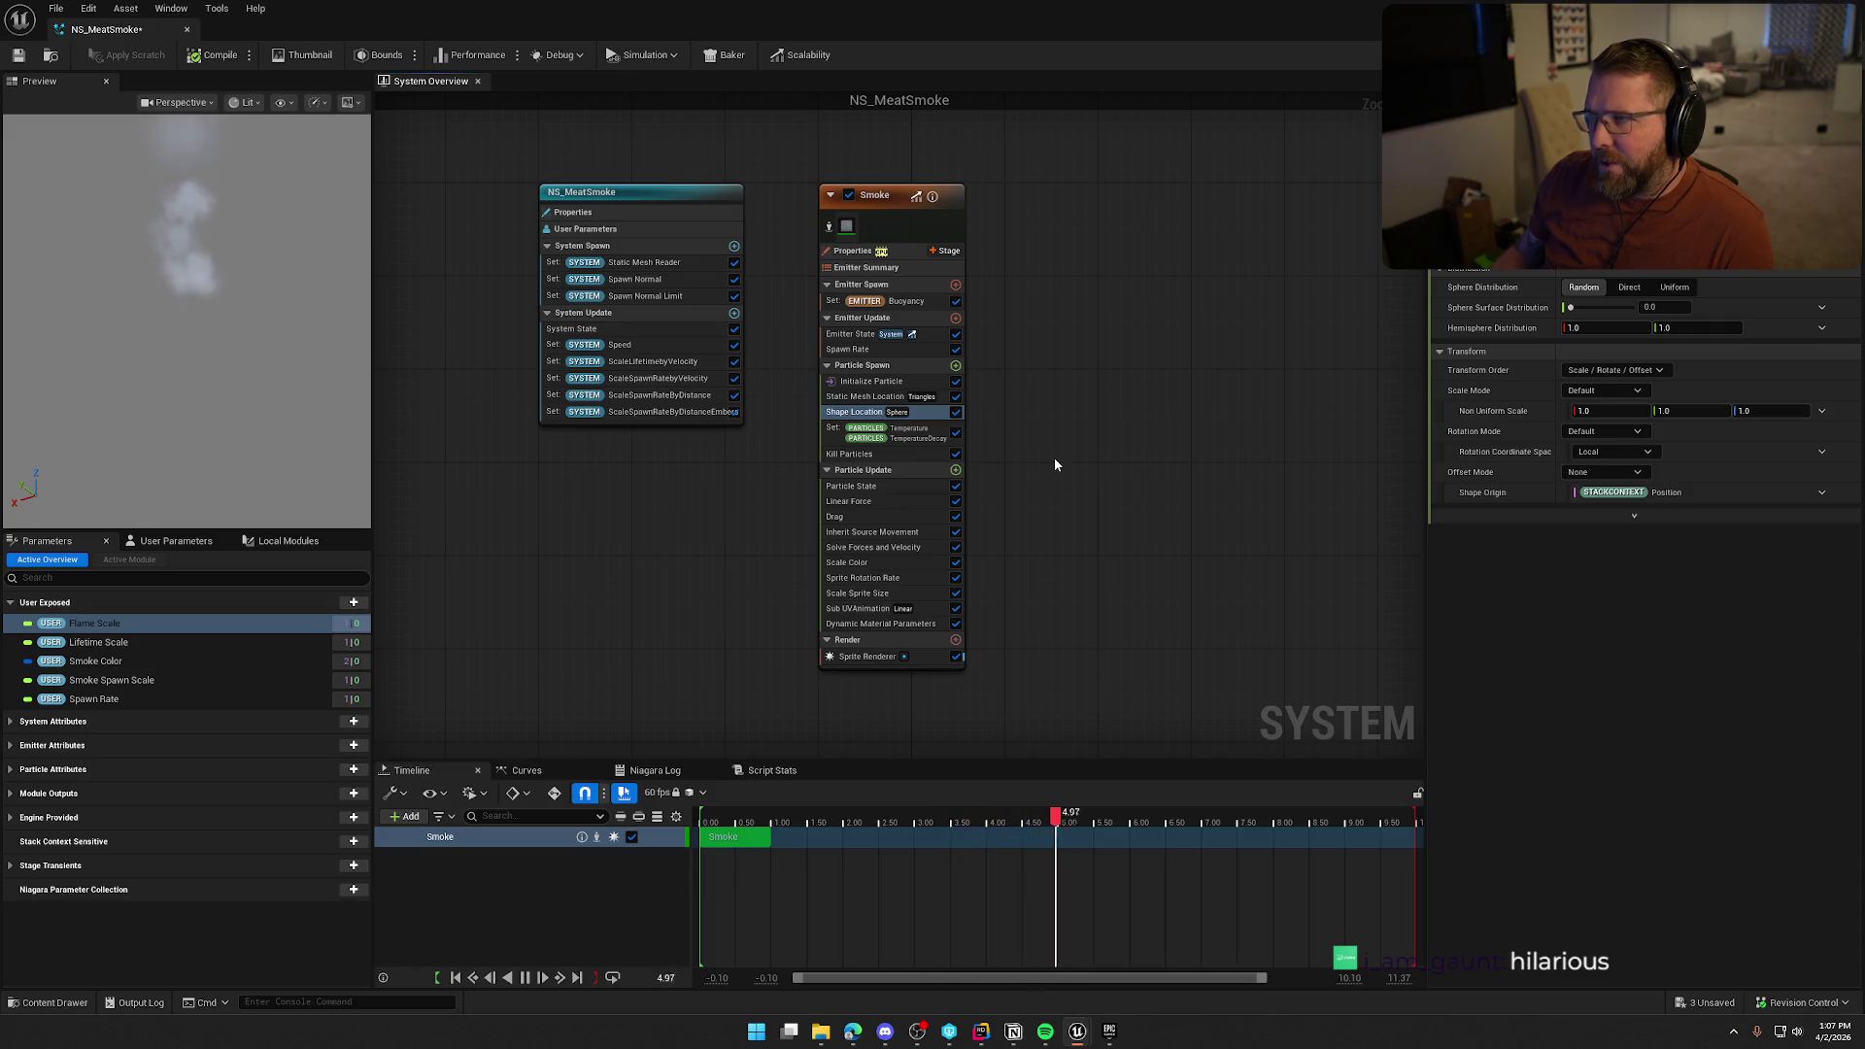
# Toggle Buoyancy off and back on, then bring up the Spawn Rate settings
pyautogui.click(902, 303)
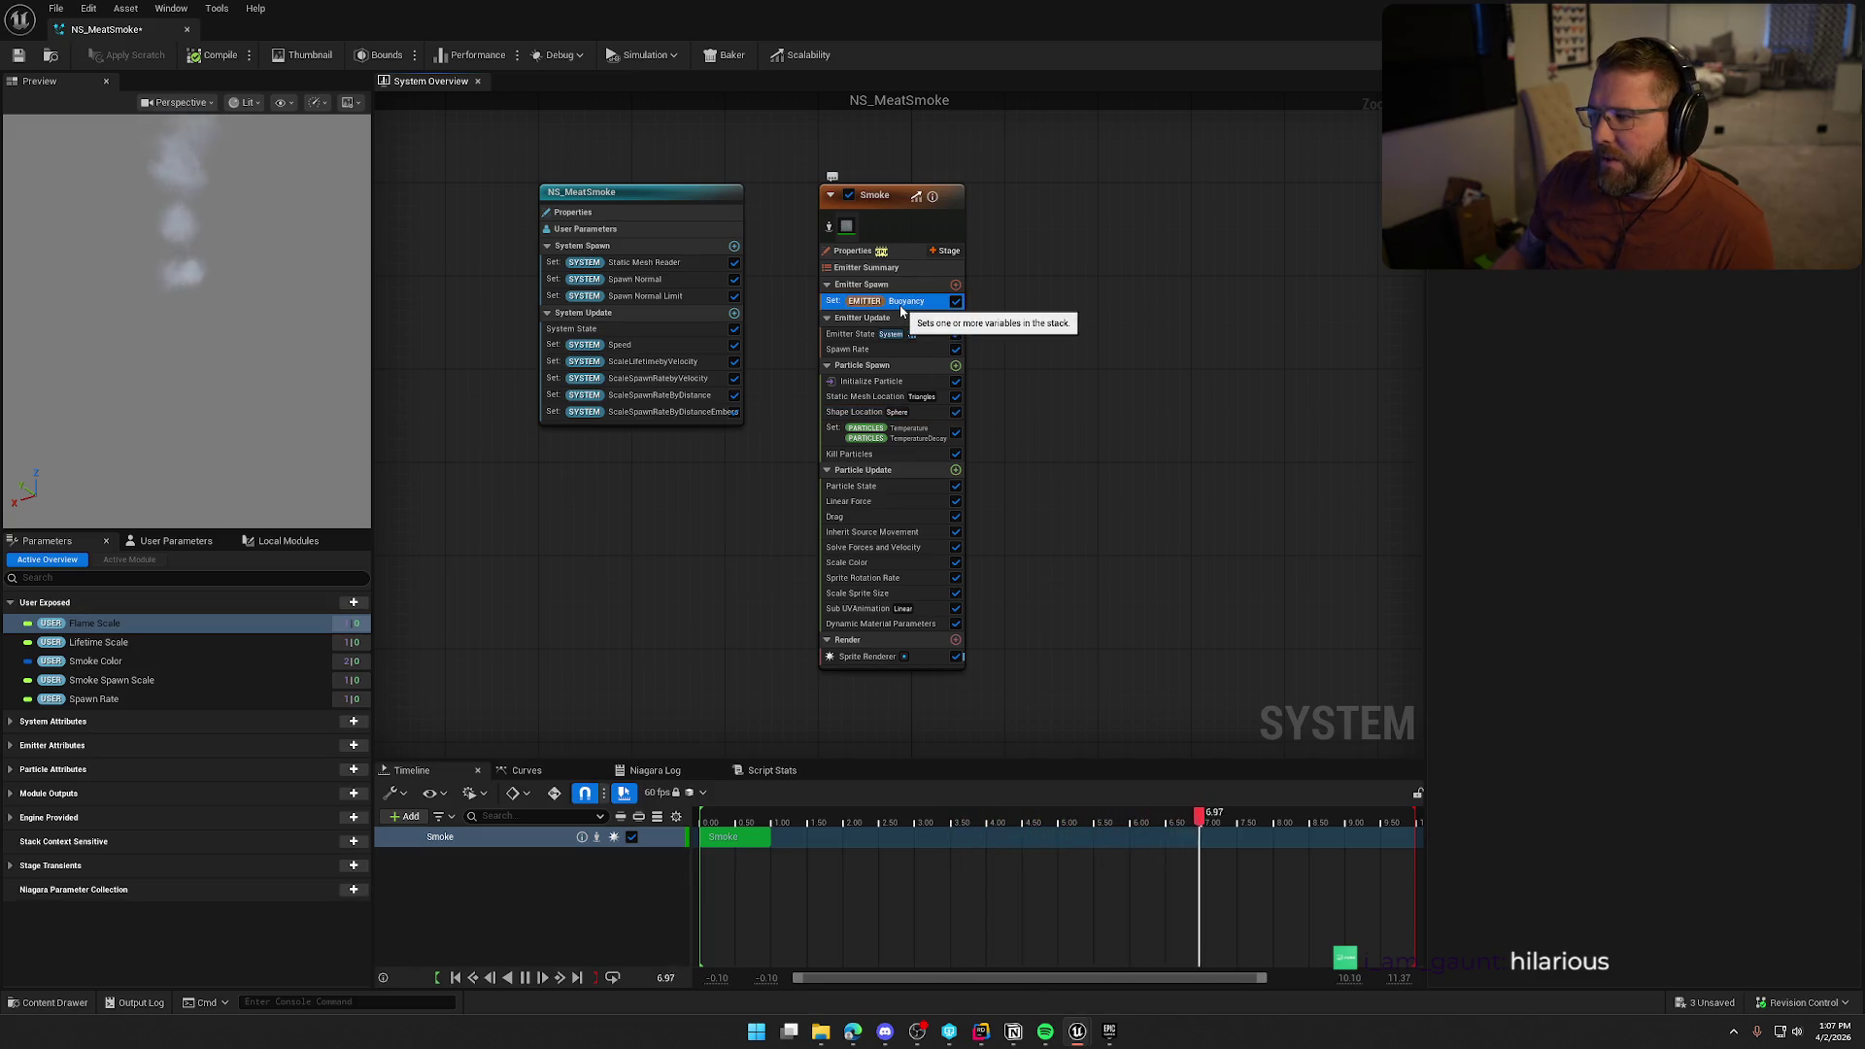
pyautogui.click(955, 302)
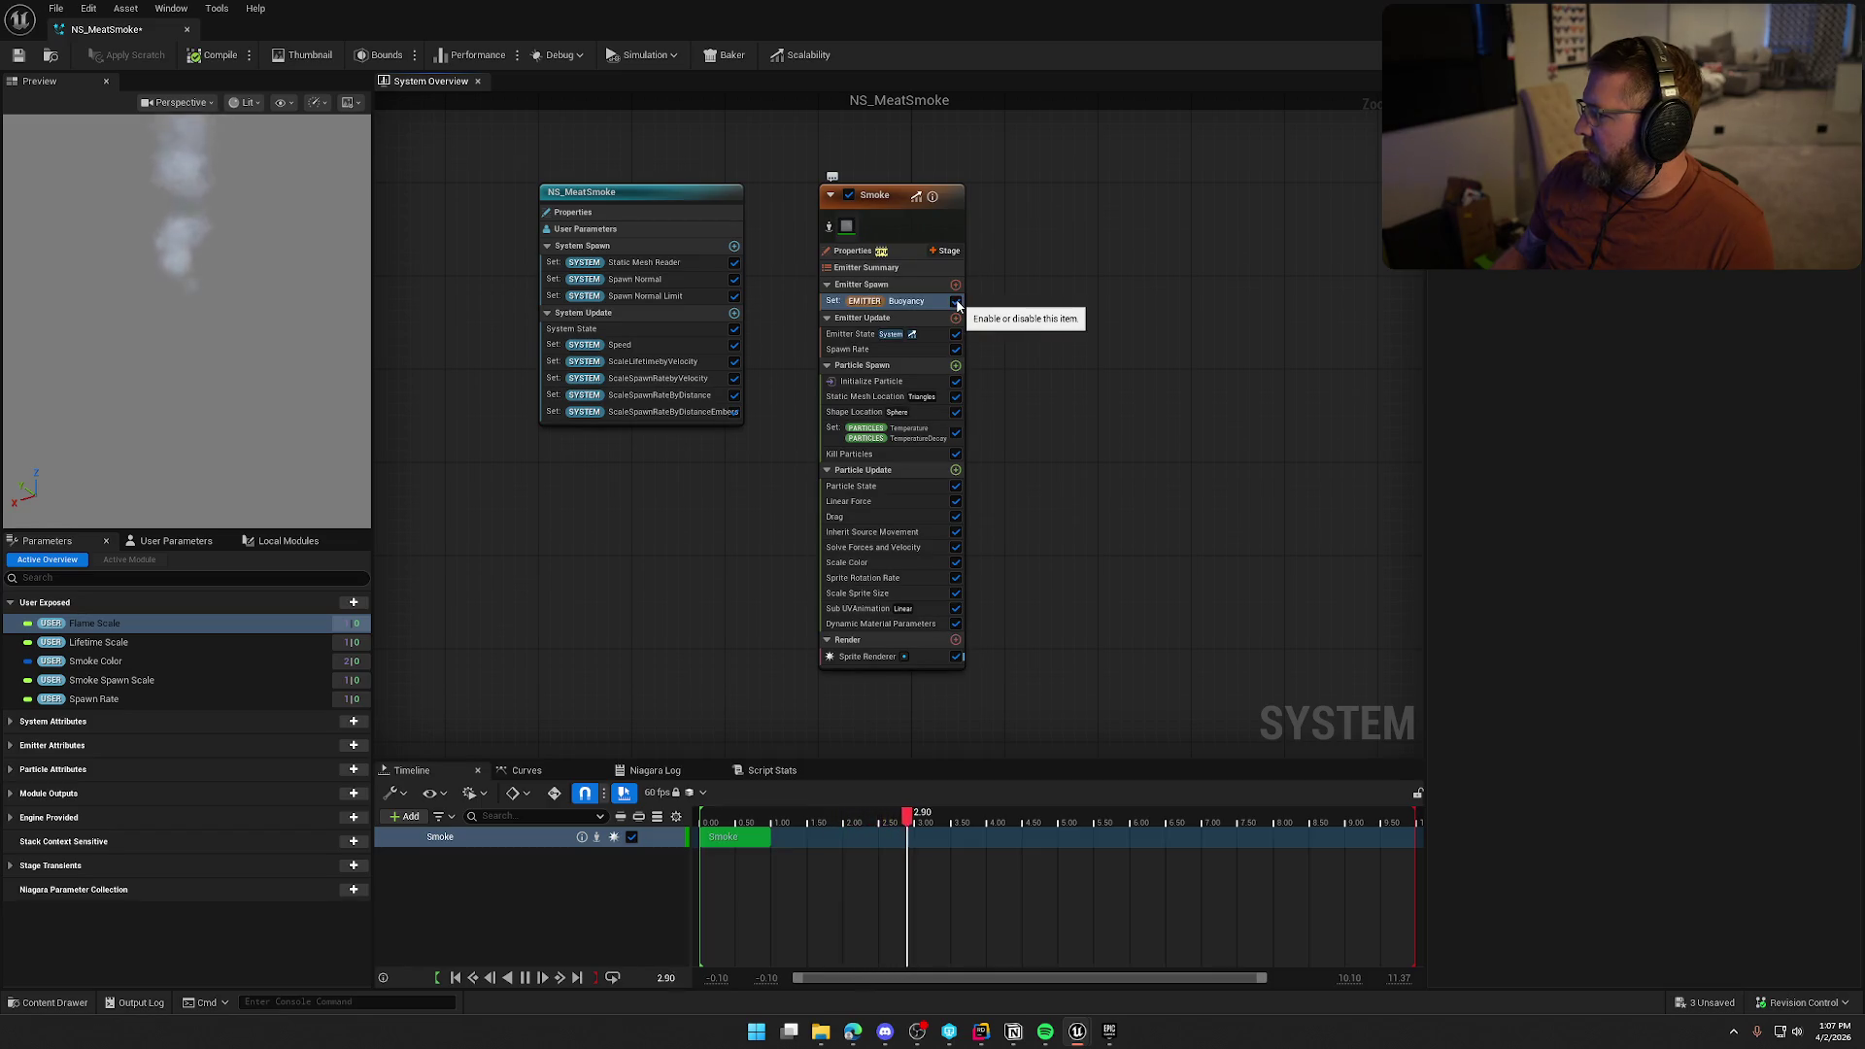
pyautogui.click(956, 302)
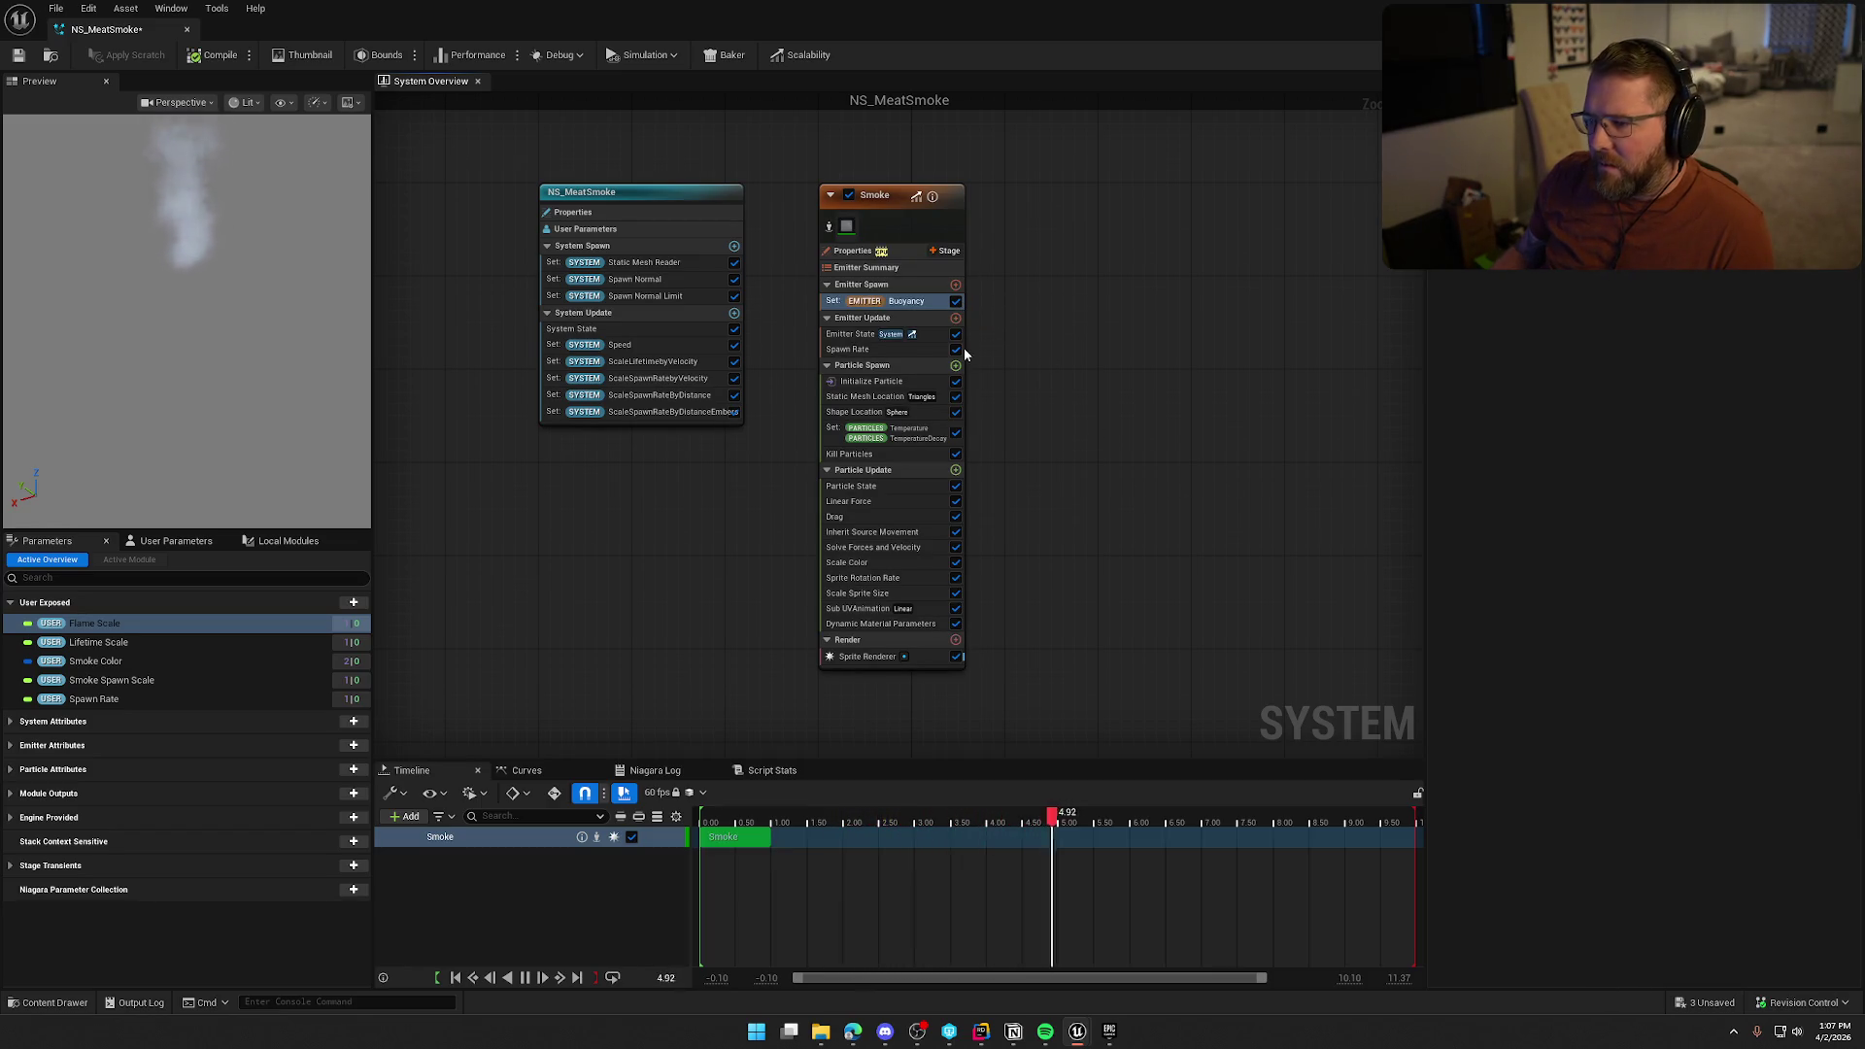
pyautogui.click(854, 349)
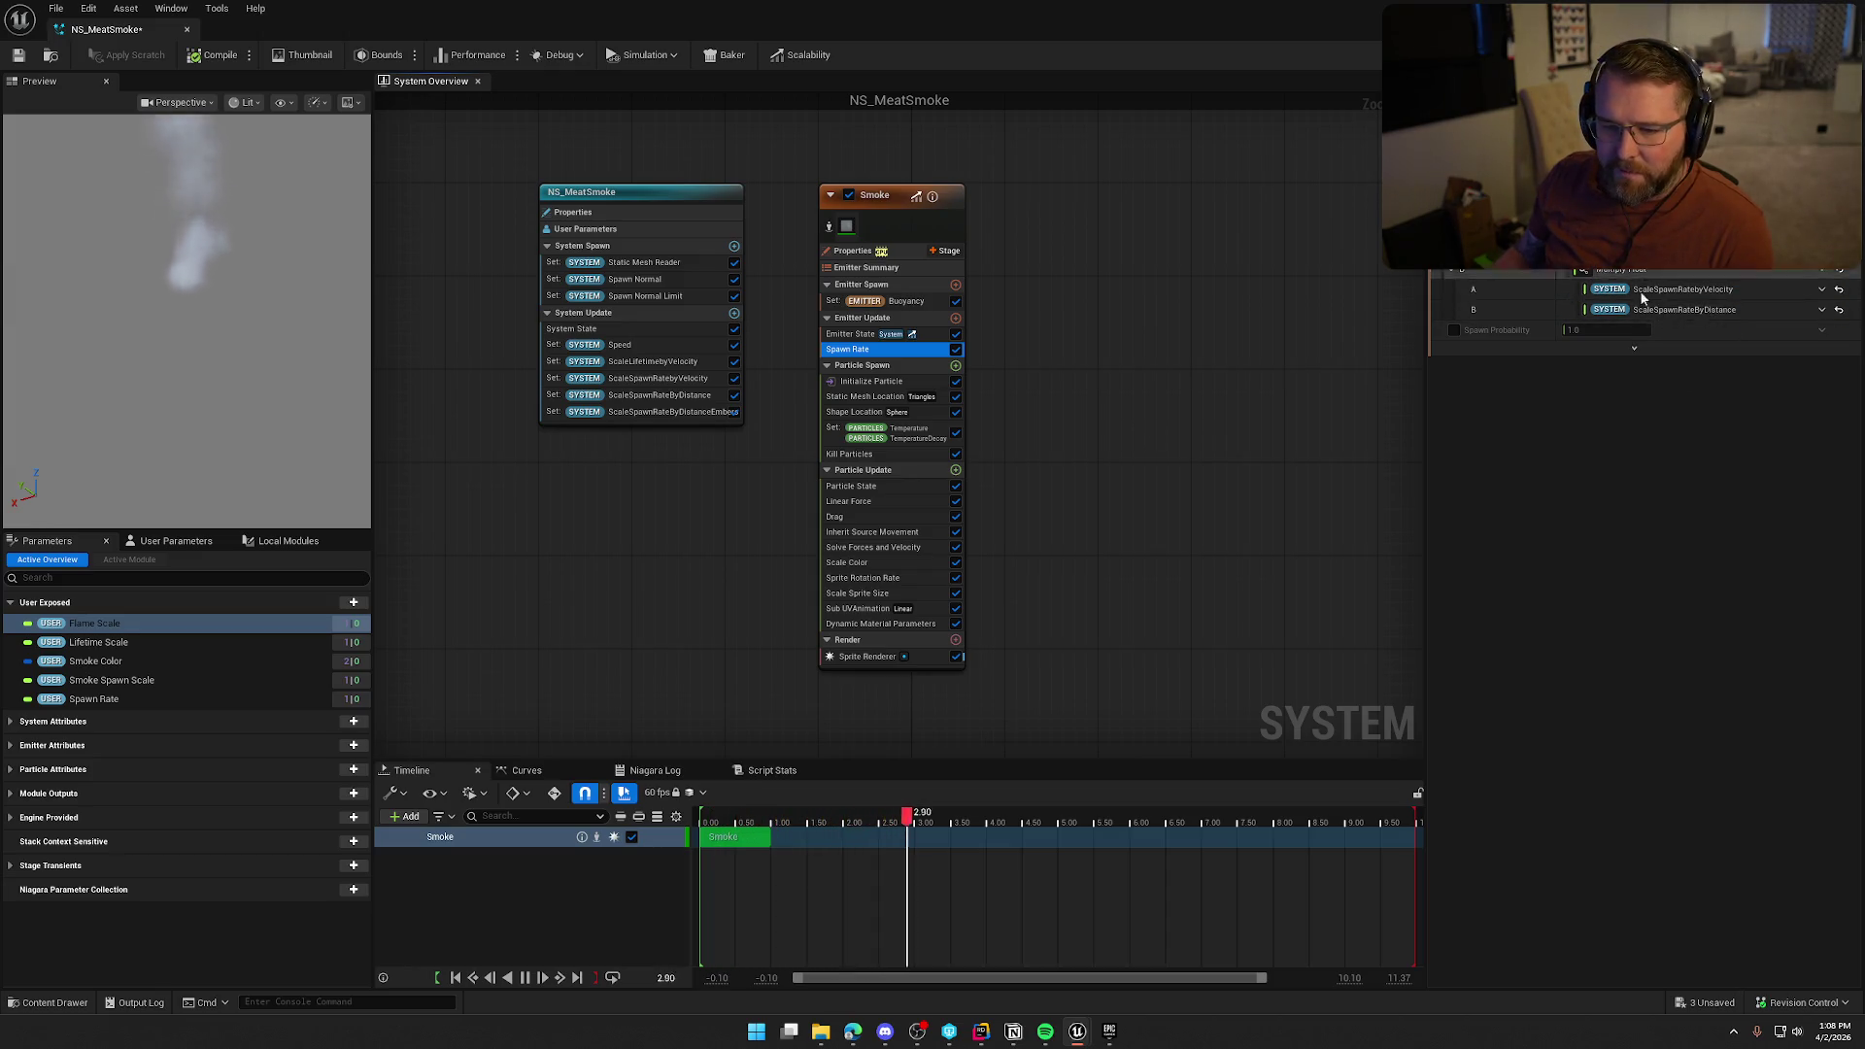
pyautogui.click(131, 680)
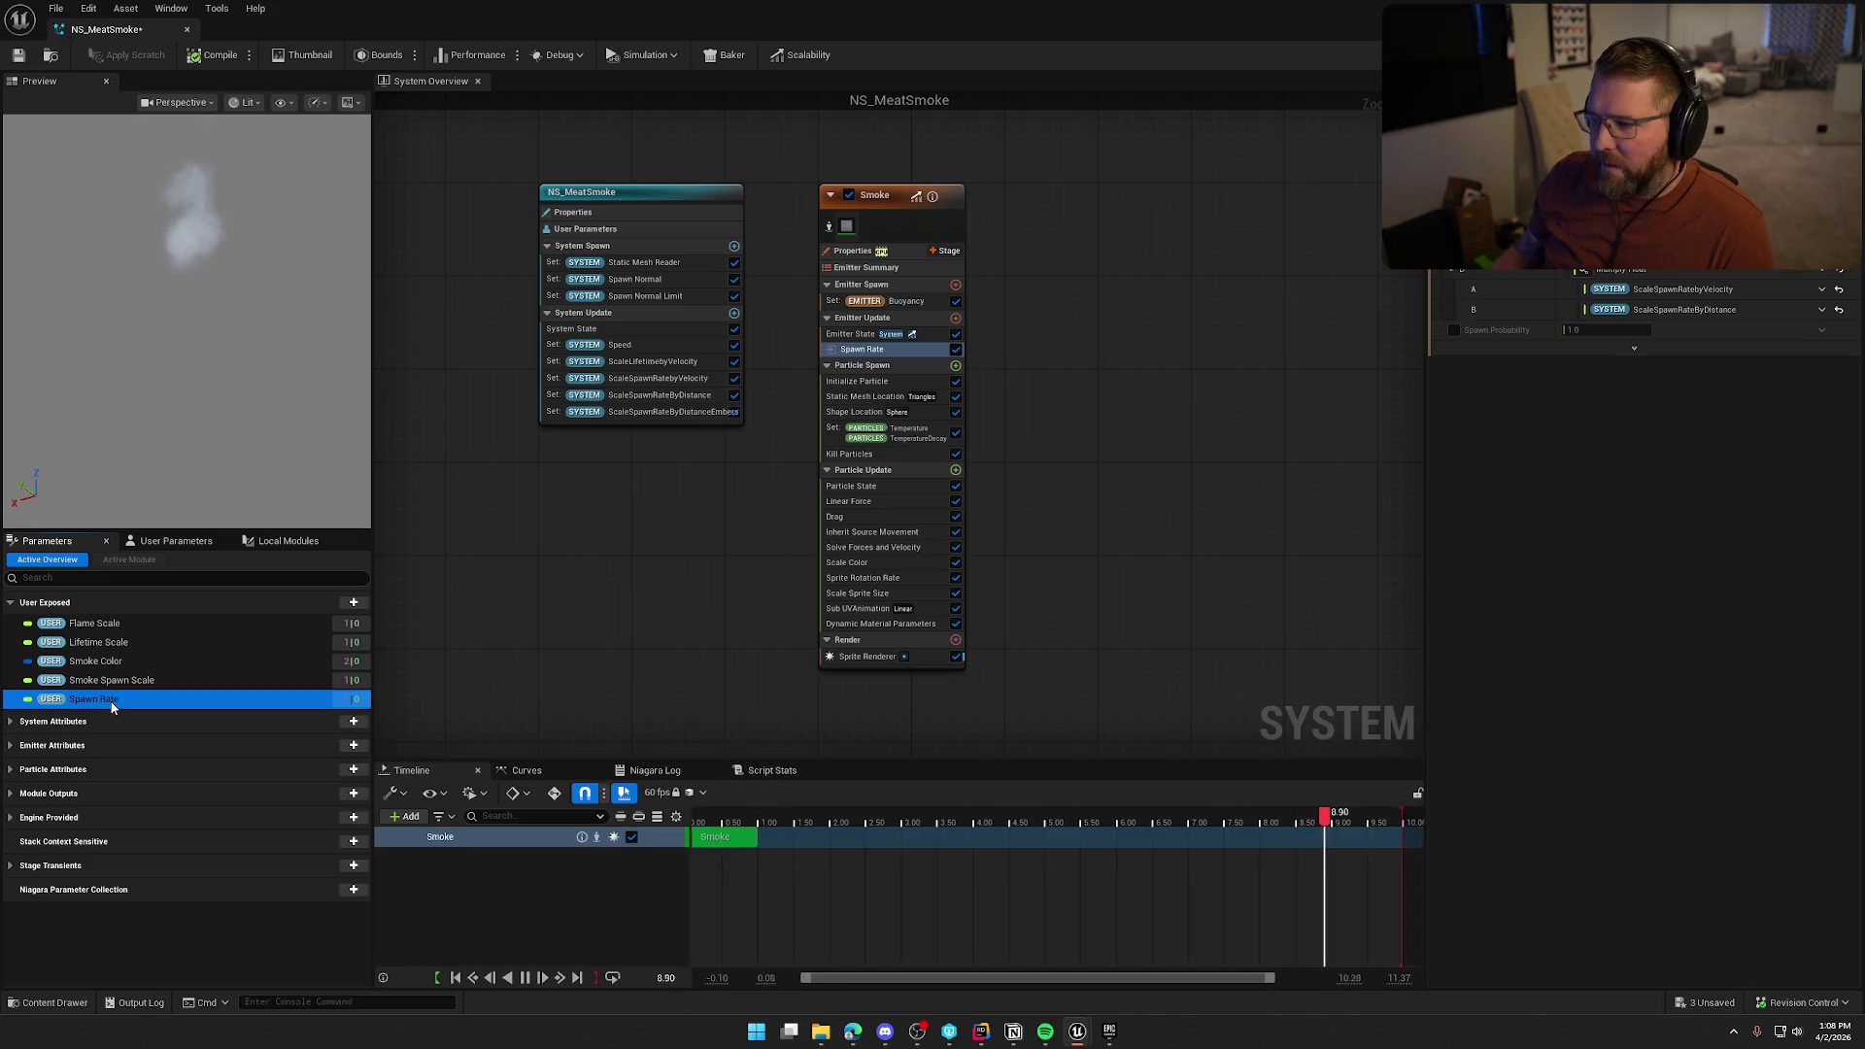
pyautogui.click(118, 664)
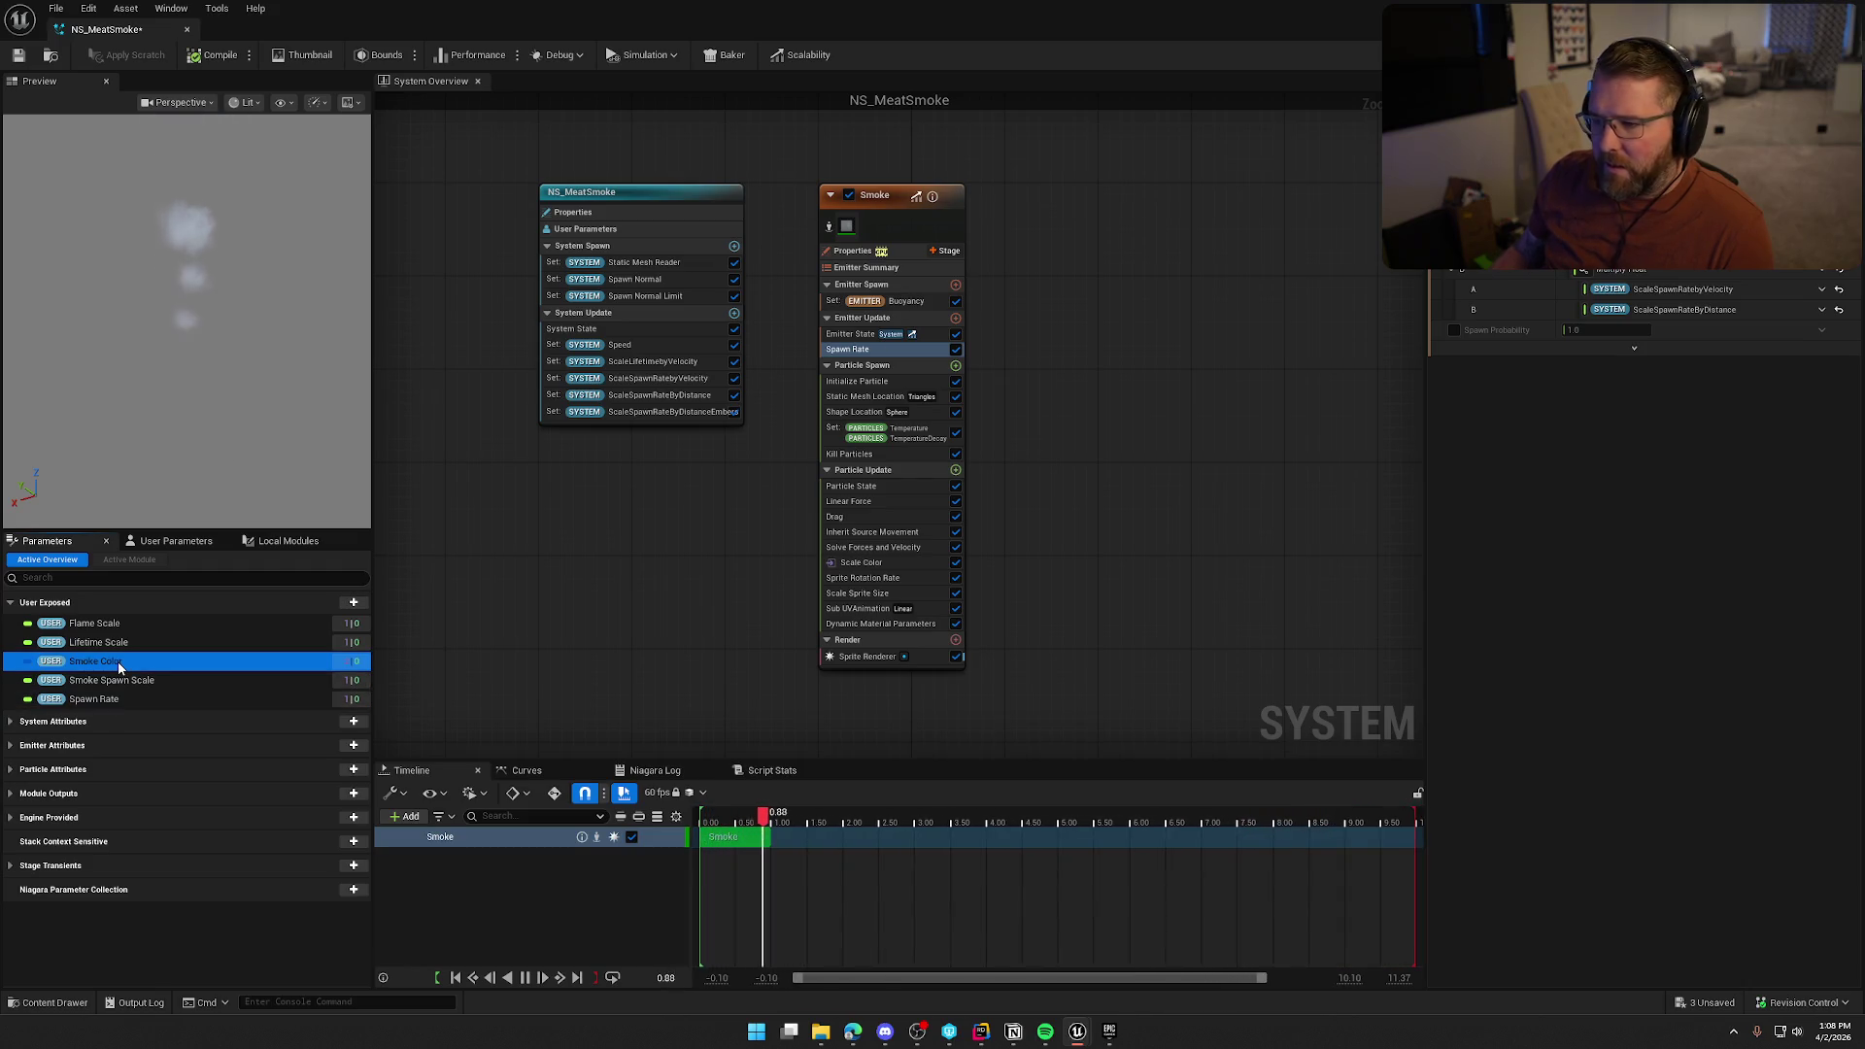
pyautogui.click(861, 564)
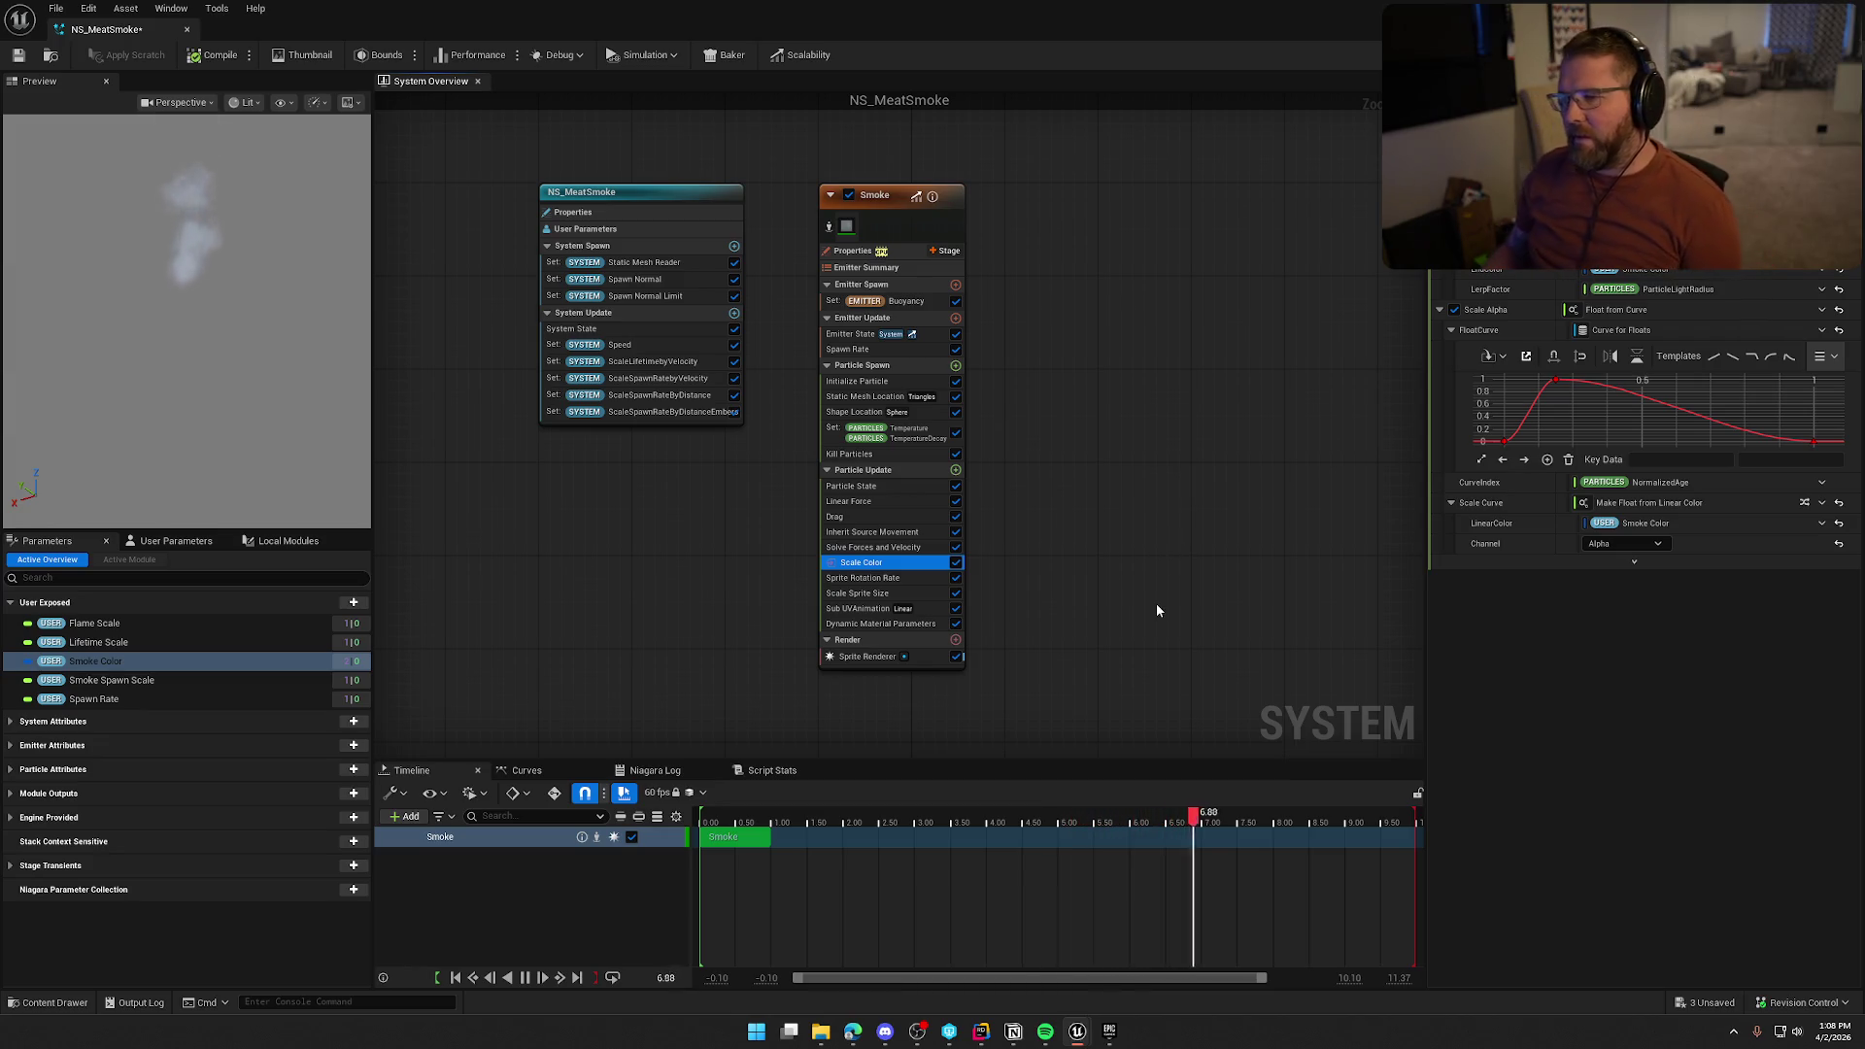
pyautogui.moveTo(1156, 603)
pyautogui.mouseDown()
pyautogui.moveTo(1048, 580)
pyautogui.moveTo(1033, 554)
pyautogui.moveTo(1116, 570)
pyautogui.mouseUp()
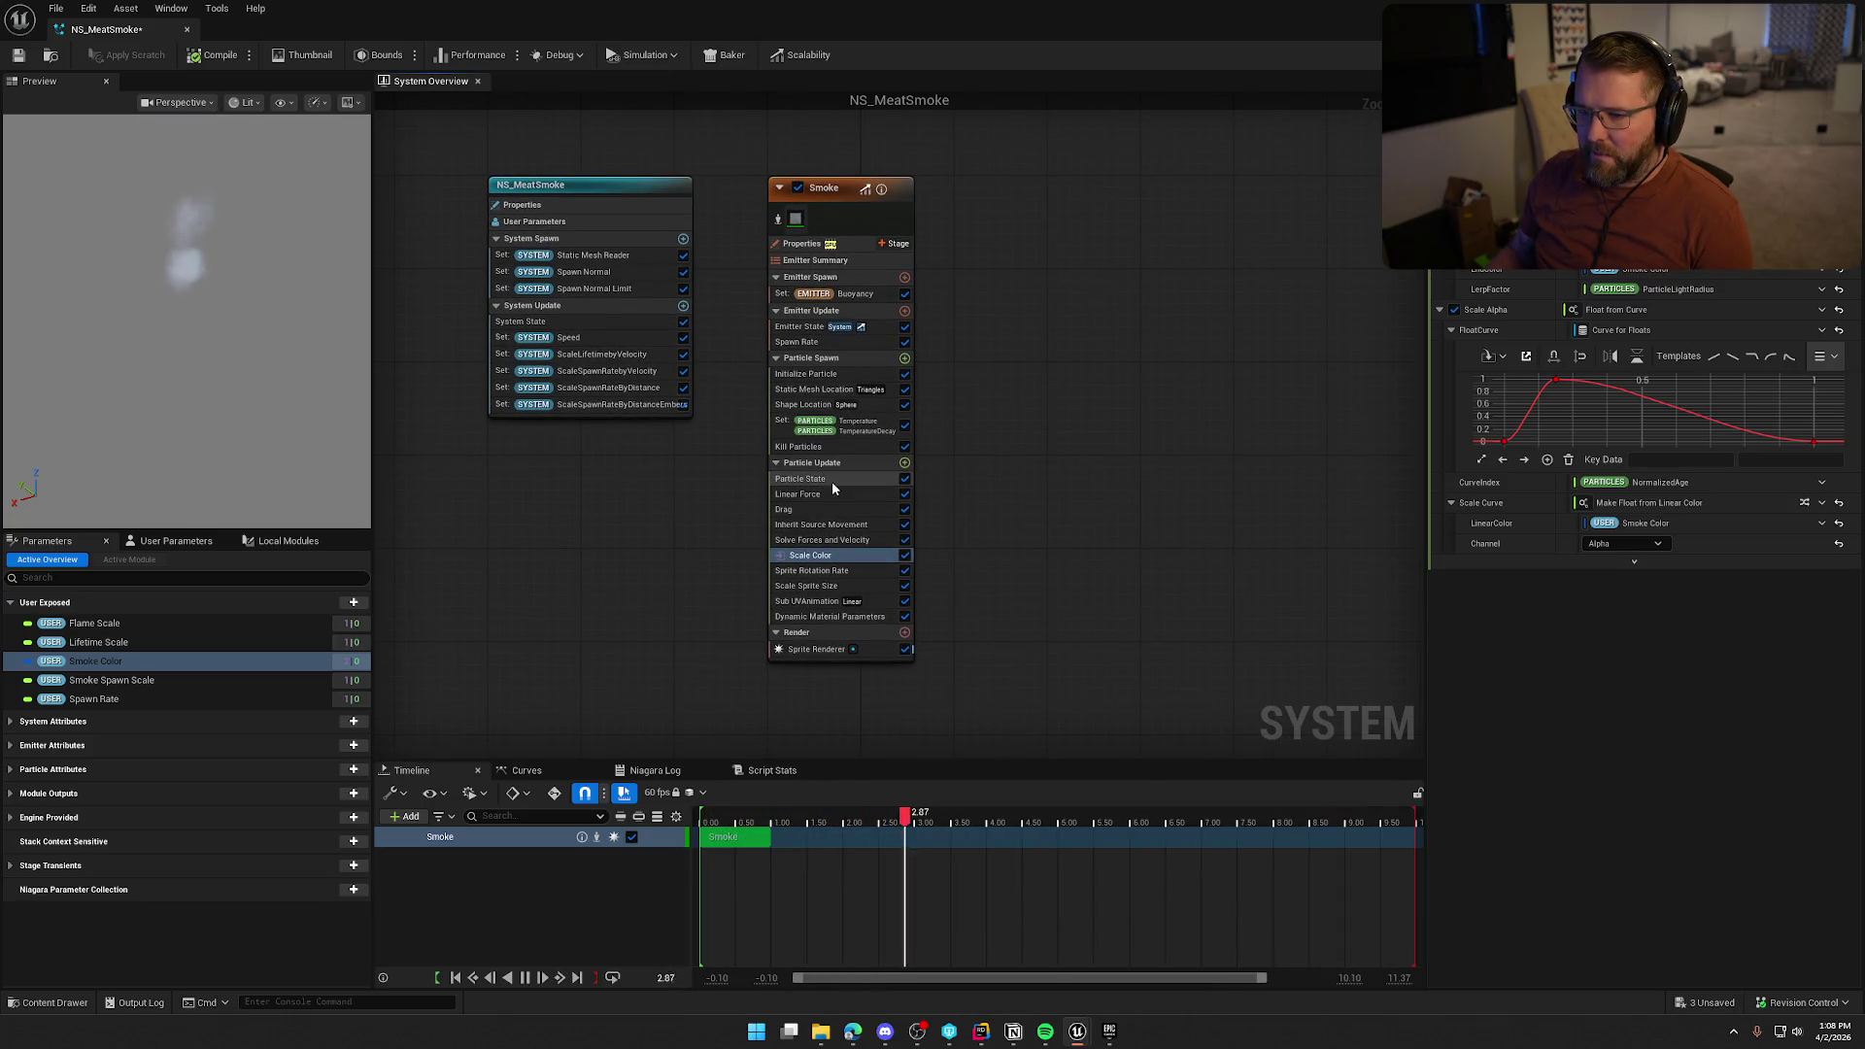
pyautogui.click(619, 278)
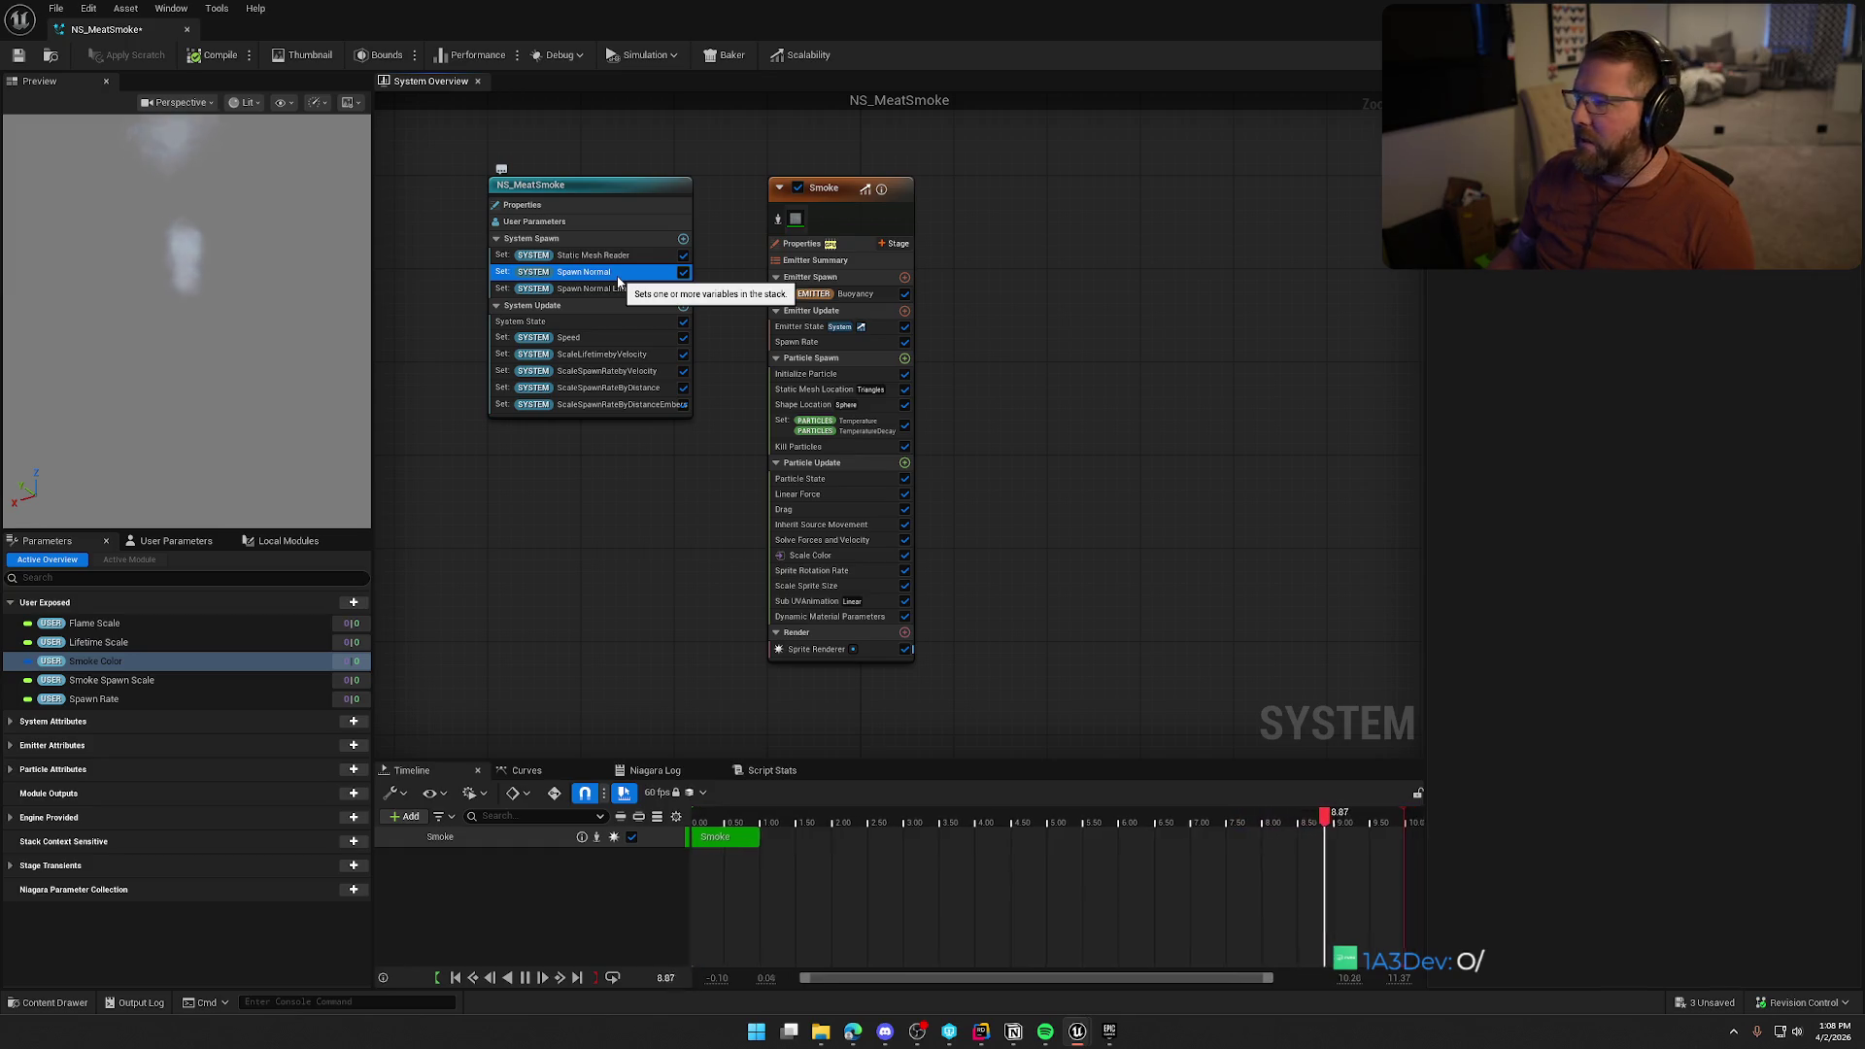
pyautogui.click(614, 287)
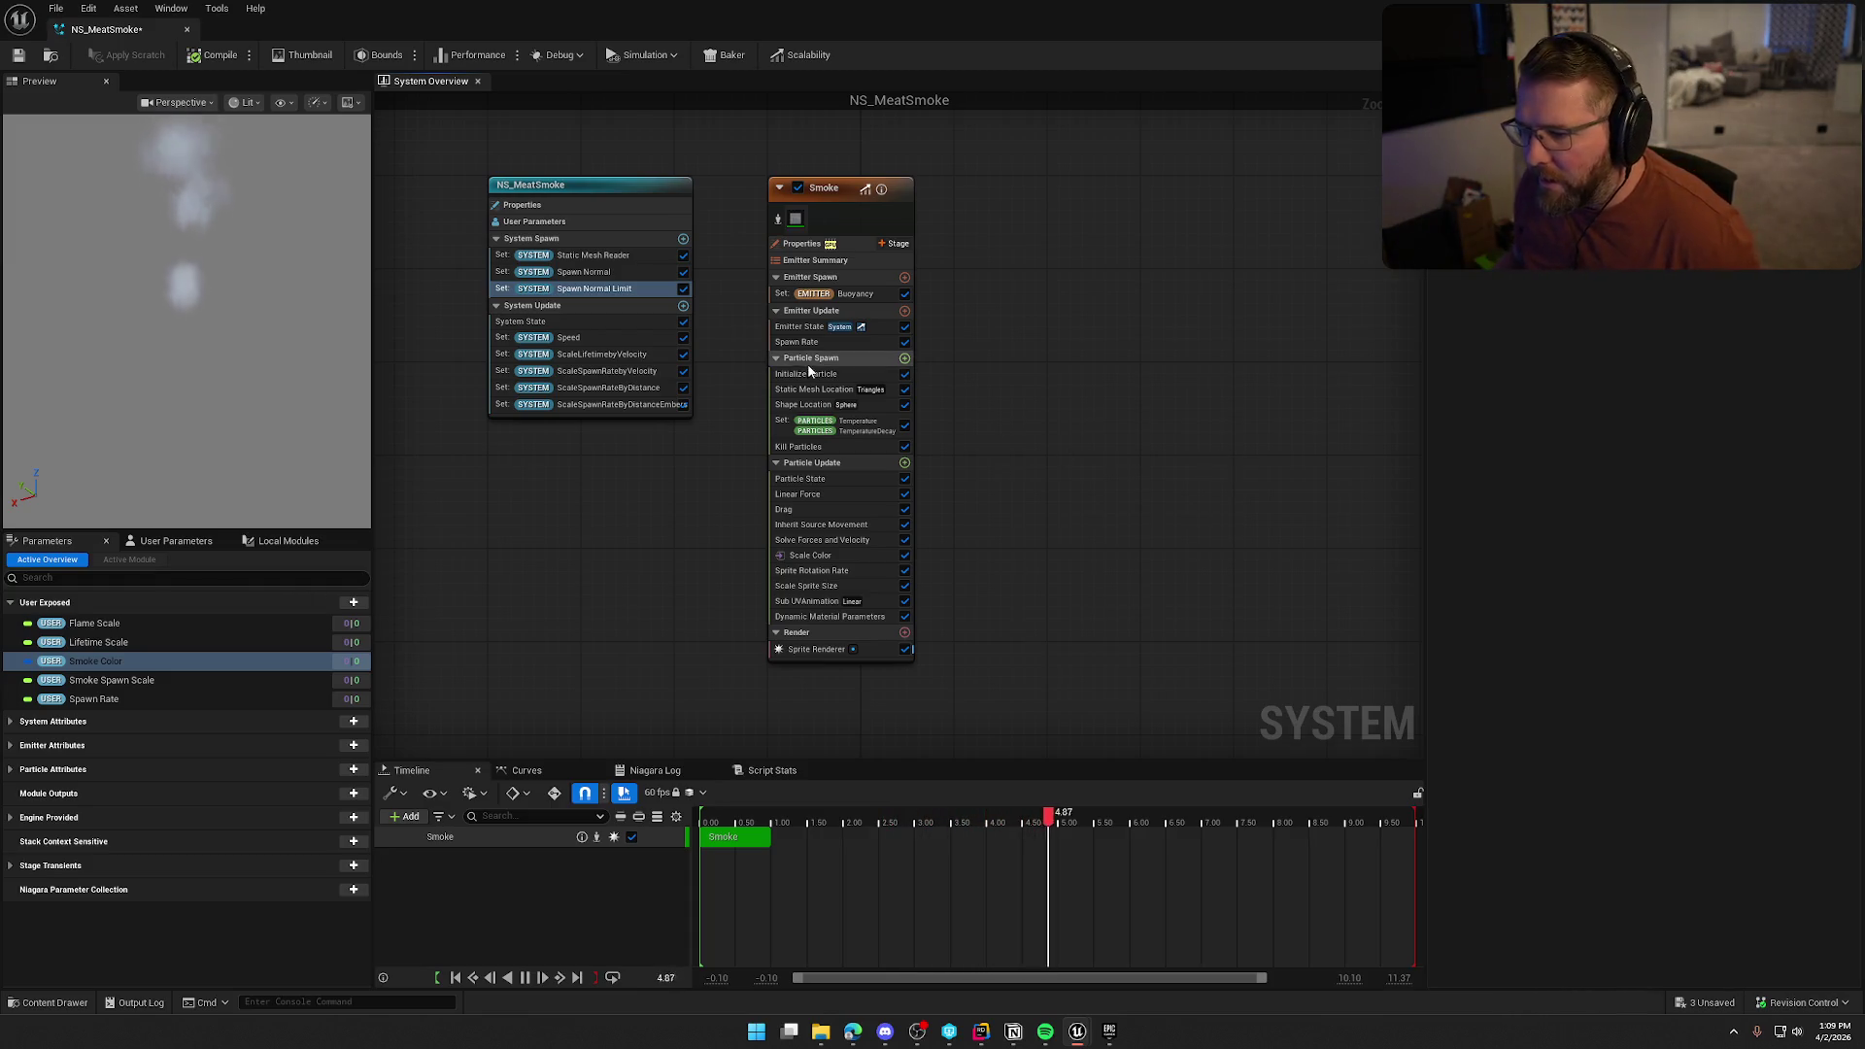
# Try Random (Section Filter) triangle sampling, keeping position sampling at Apply (Rigid)
pyautogui.click(814, 390)
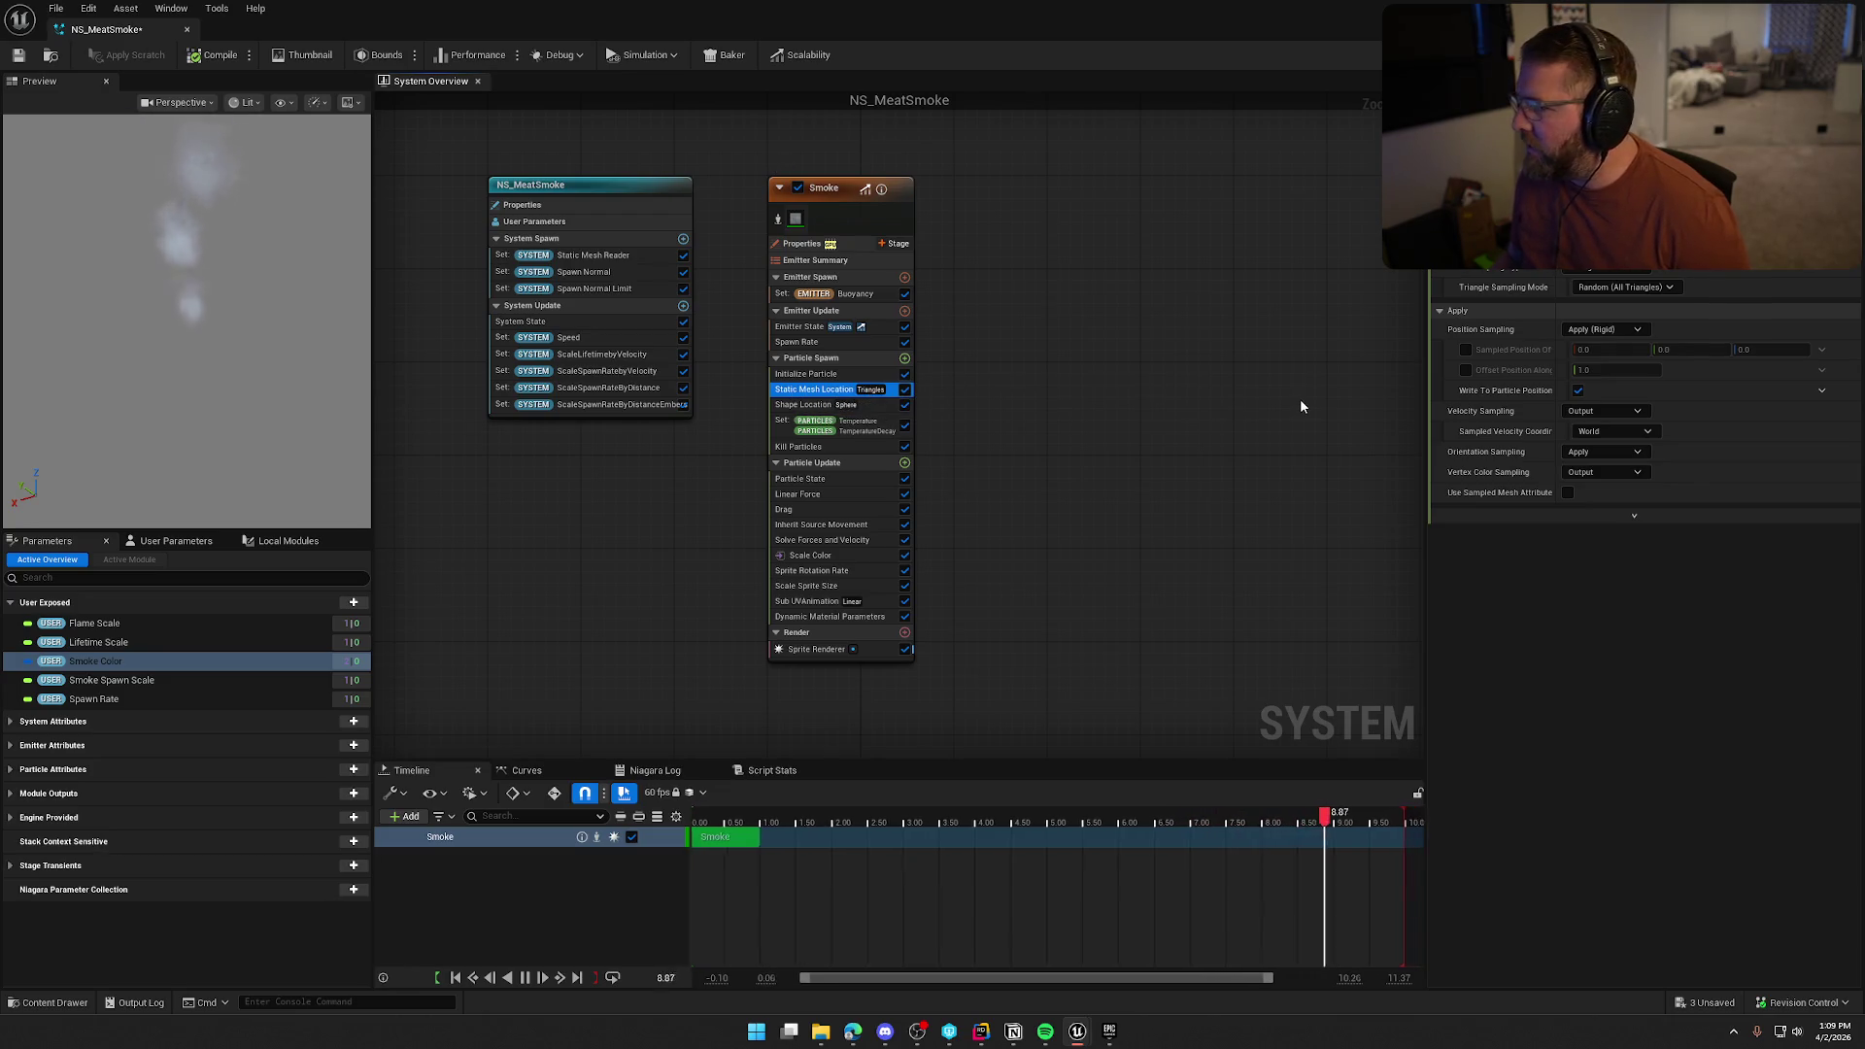
pyautogui.click(1666, 289)
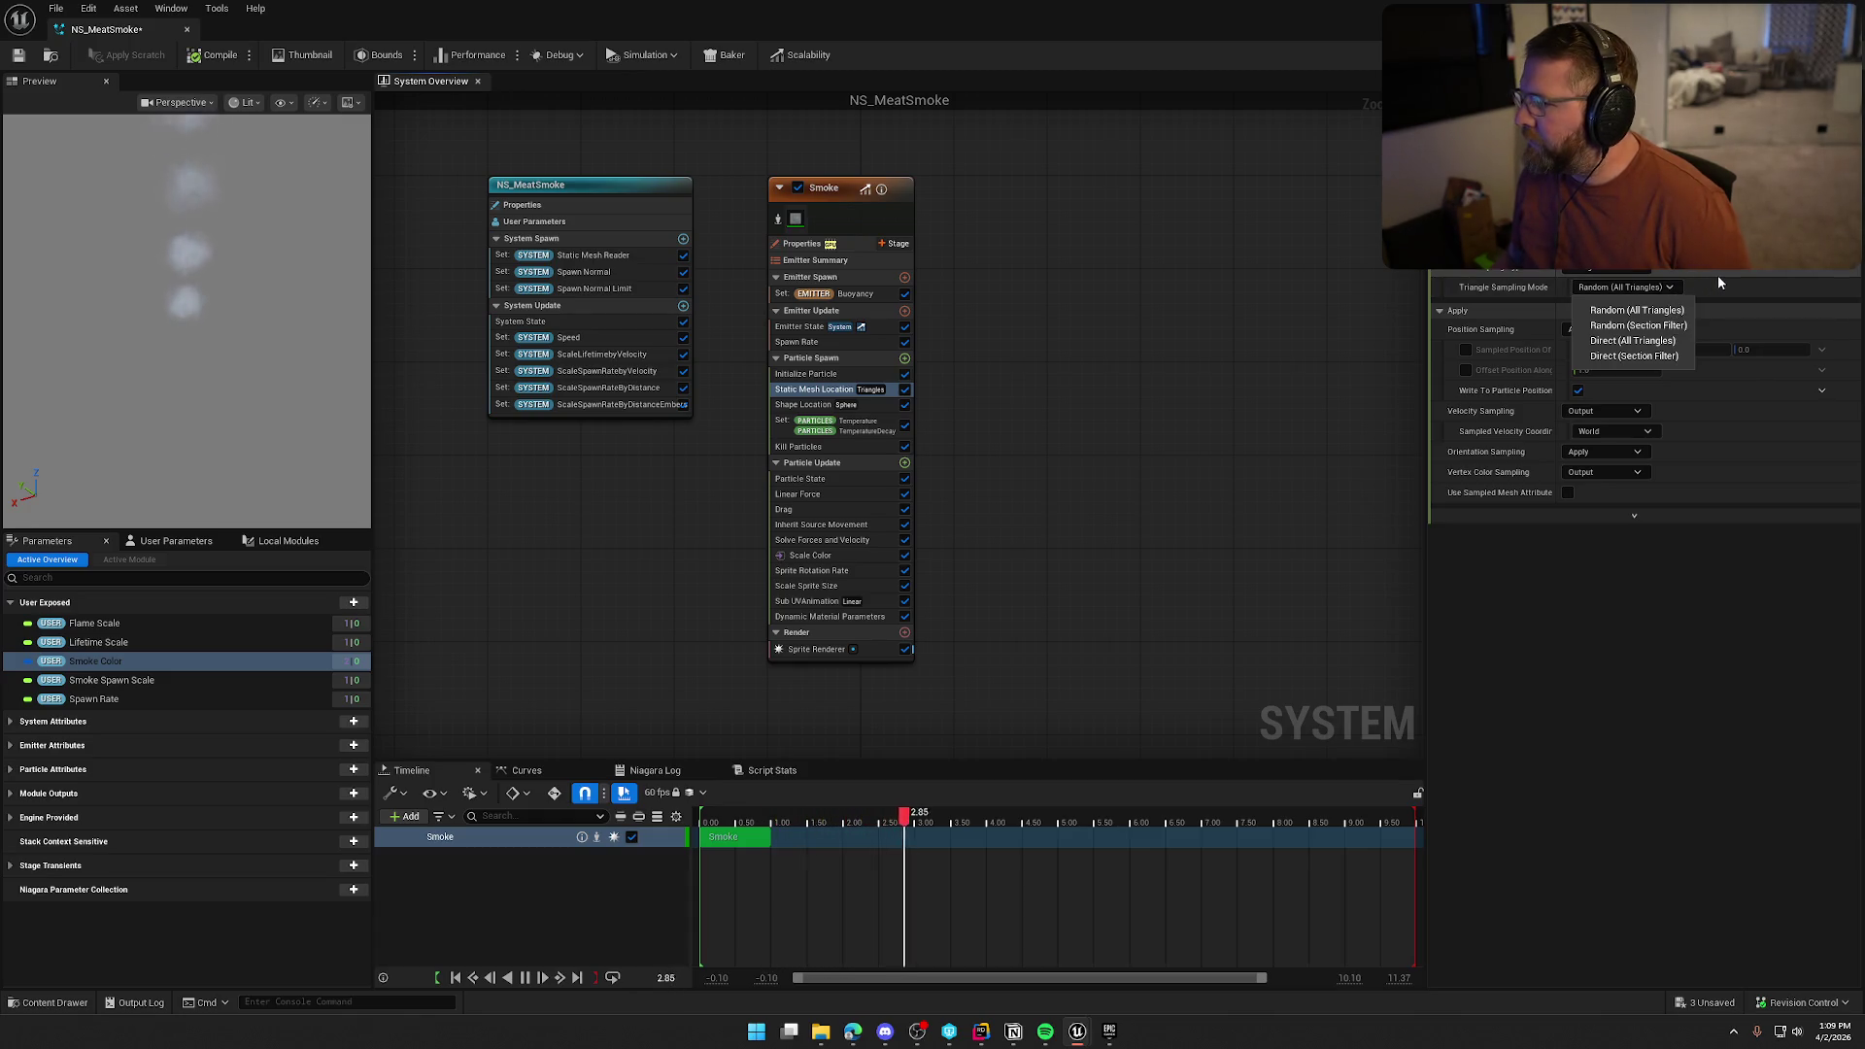
pyautogui.click(1638, 326)
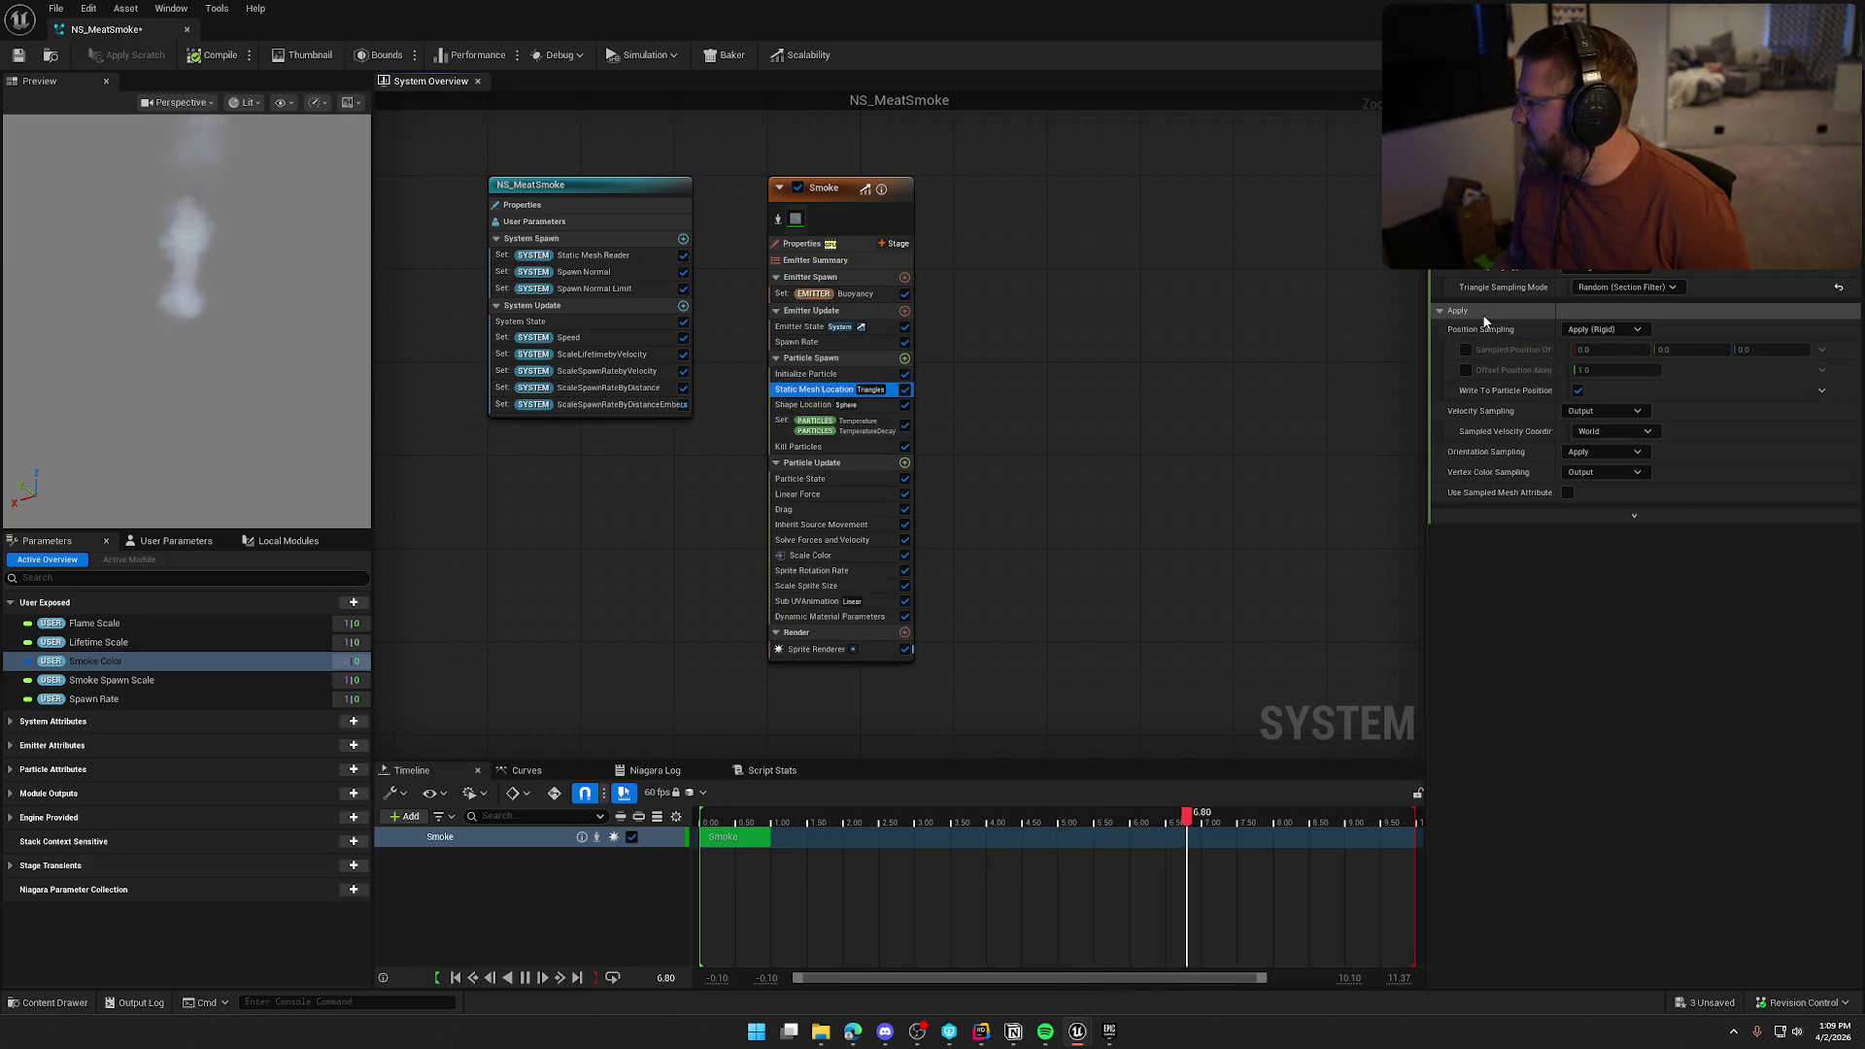
pyautogui.click(1609, 289)
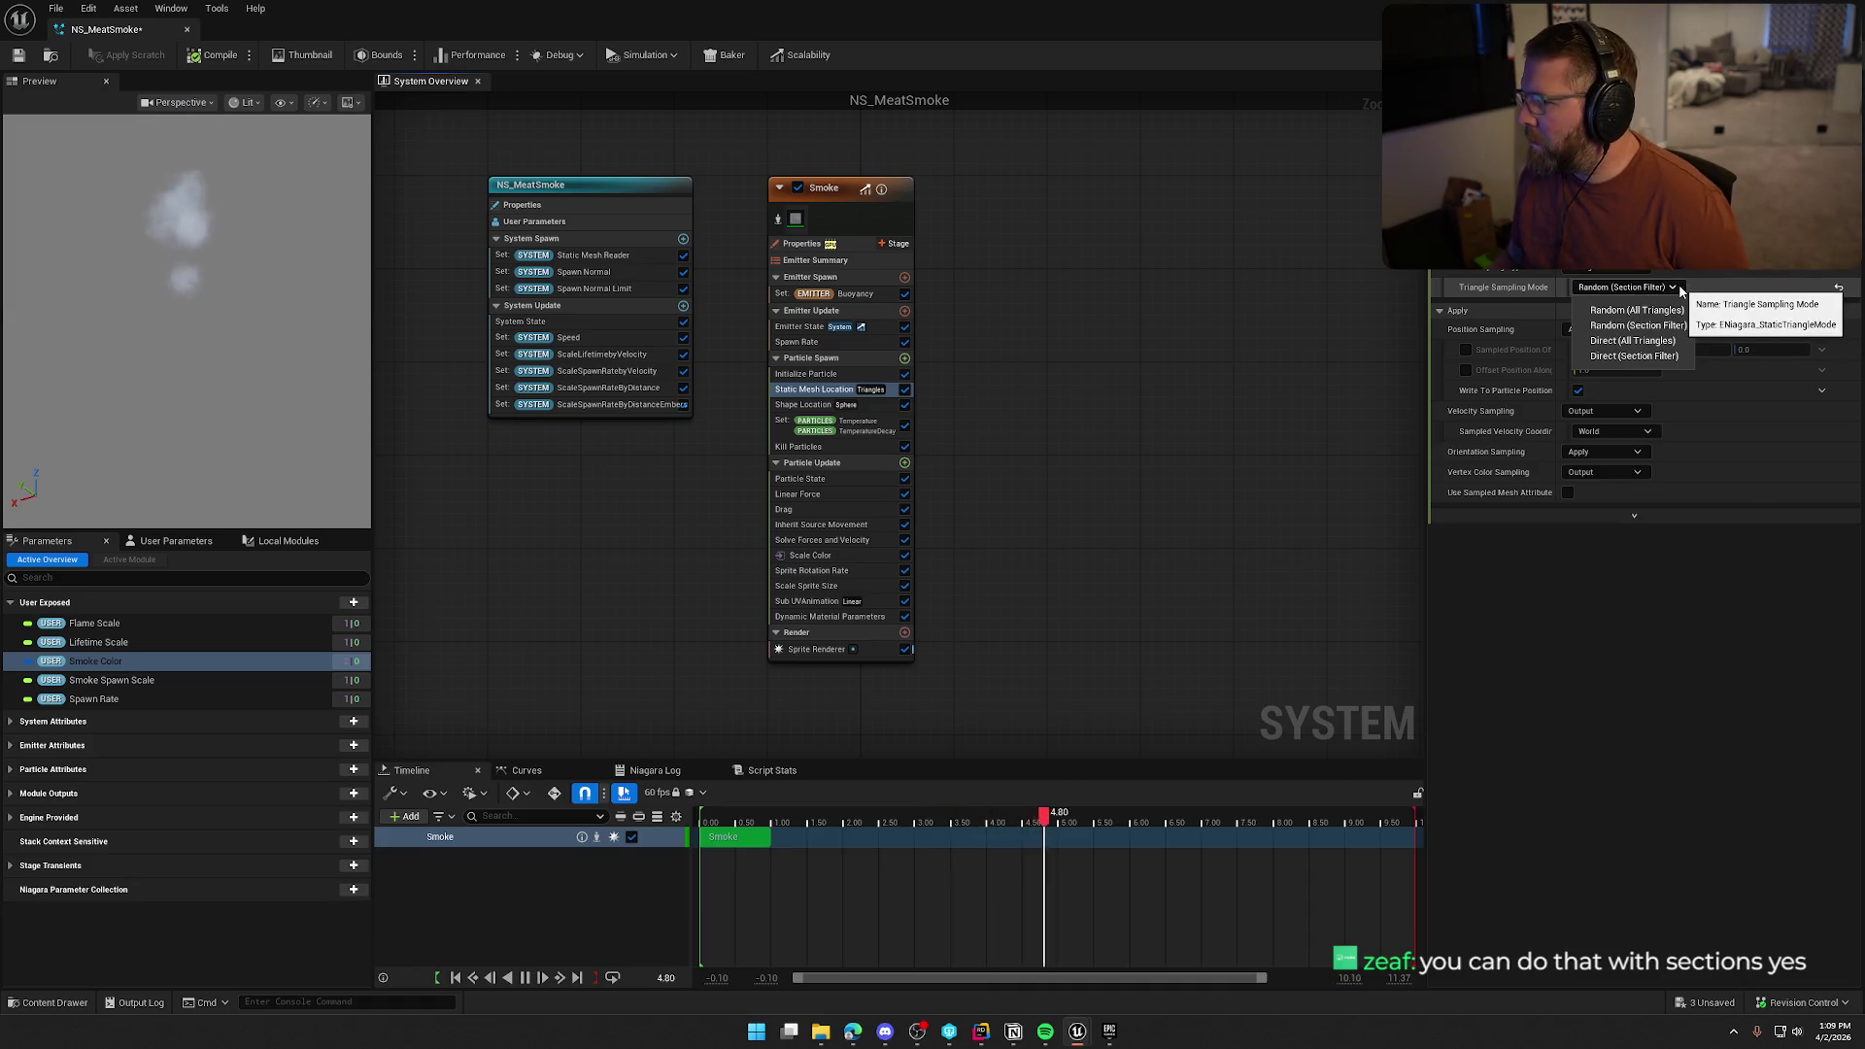
pyautogui.click(1680, 290)
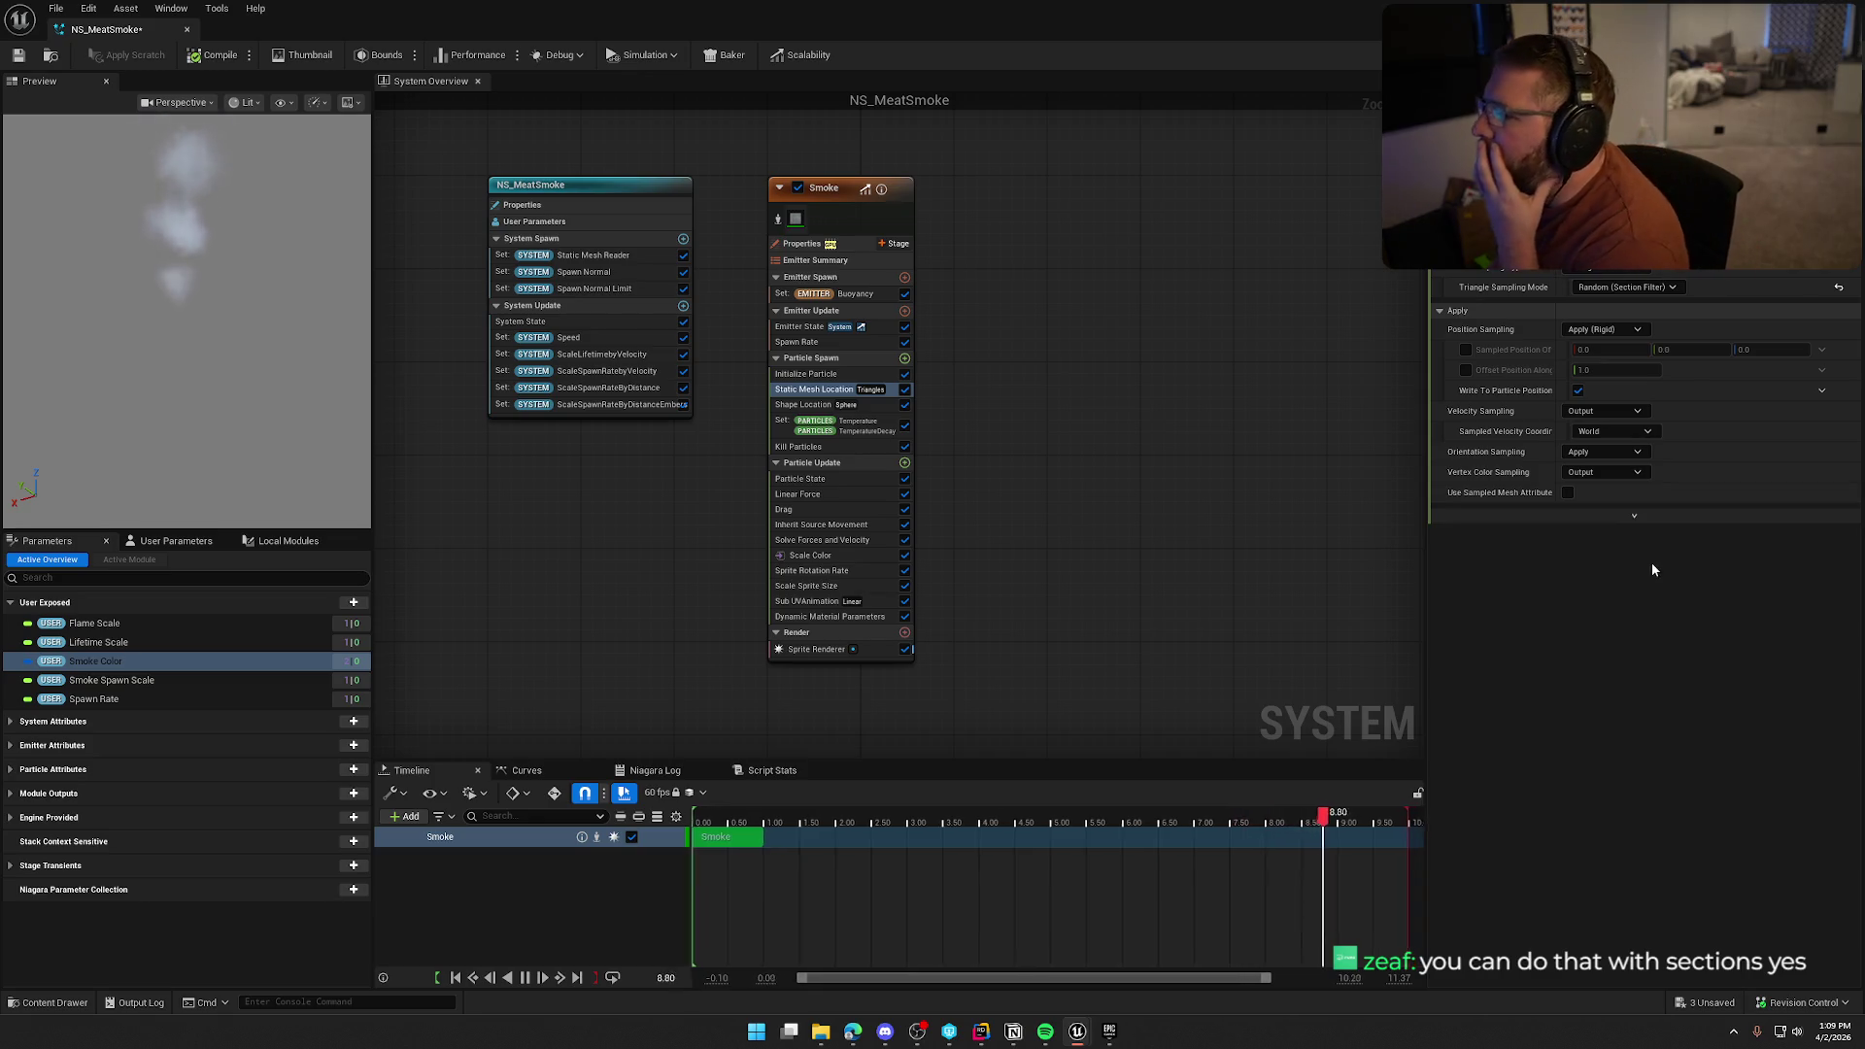
pyautogui.click(1628, 328)
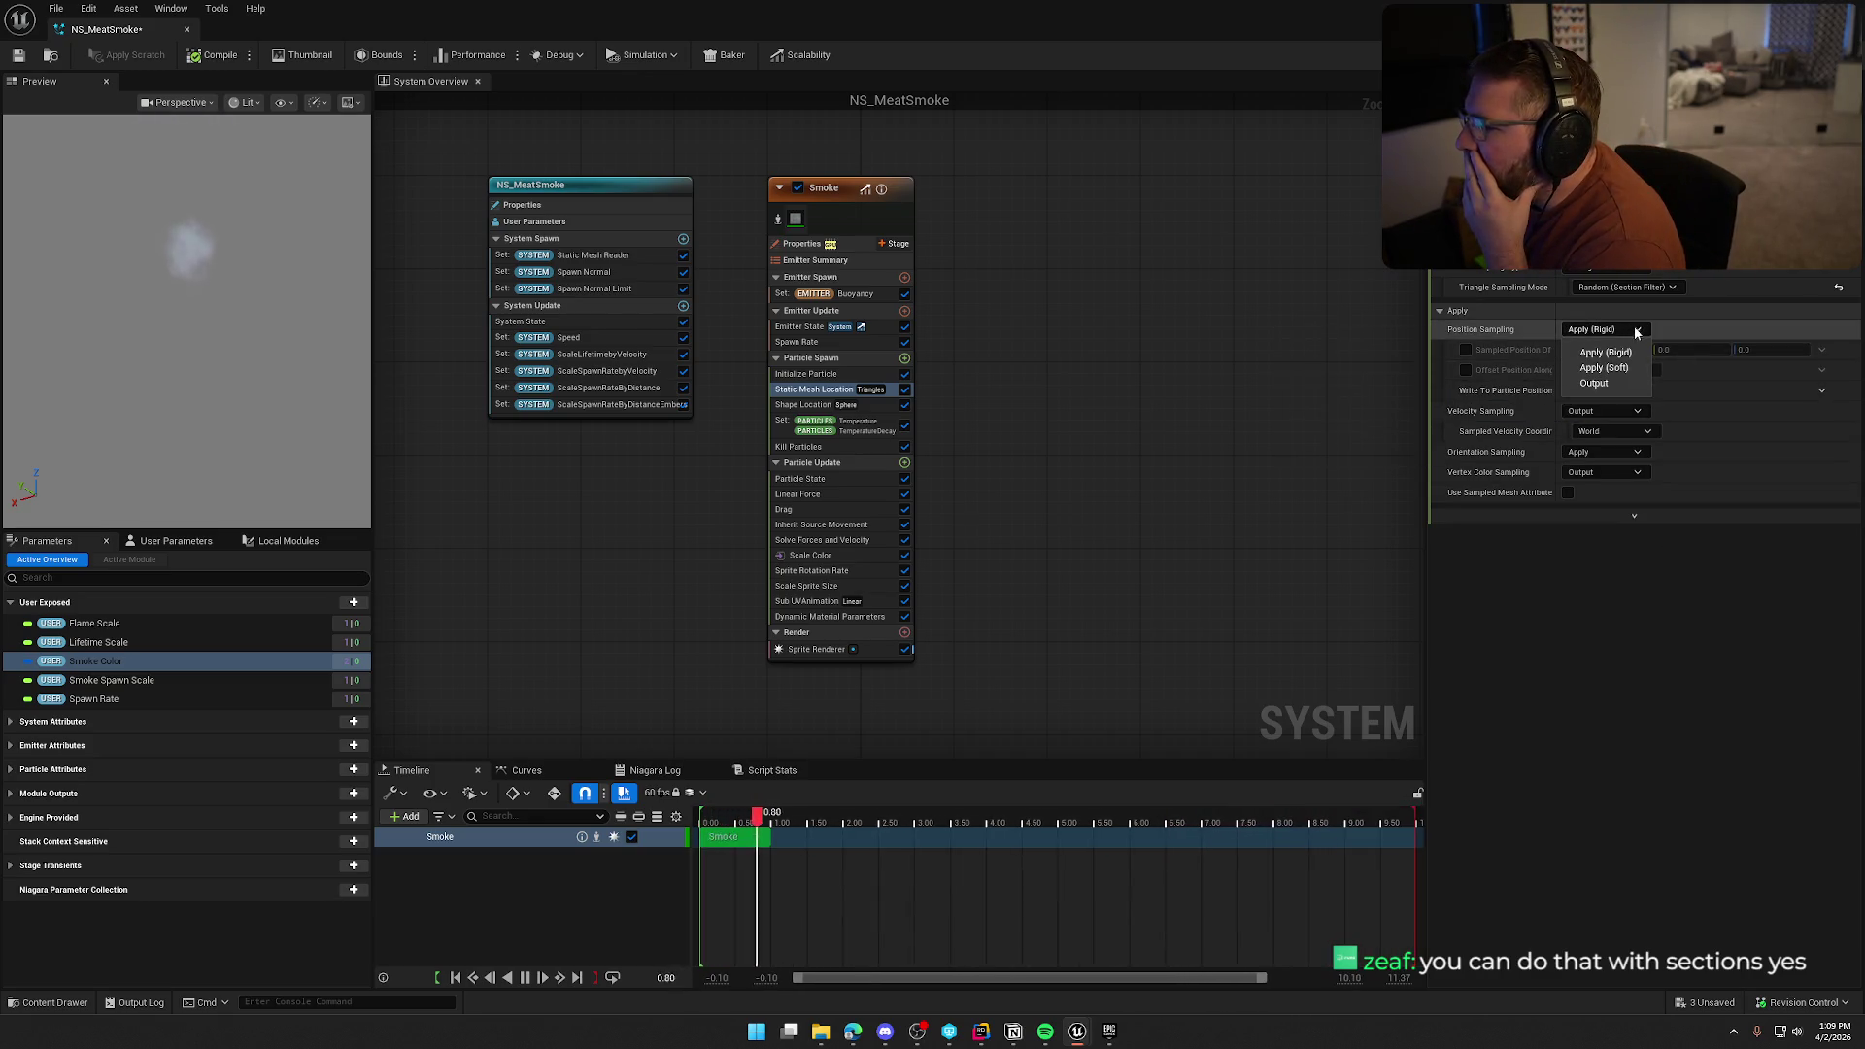
pyautogui.click(1602, 351)
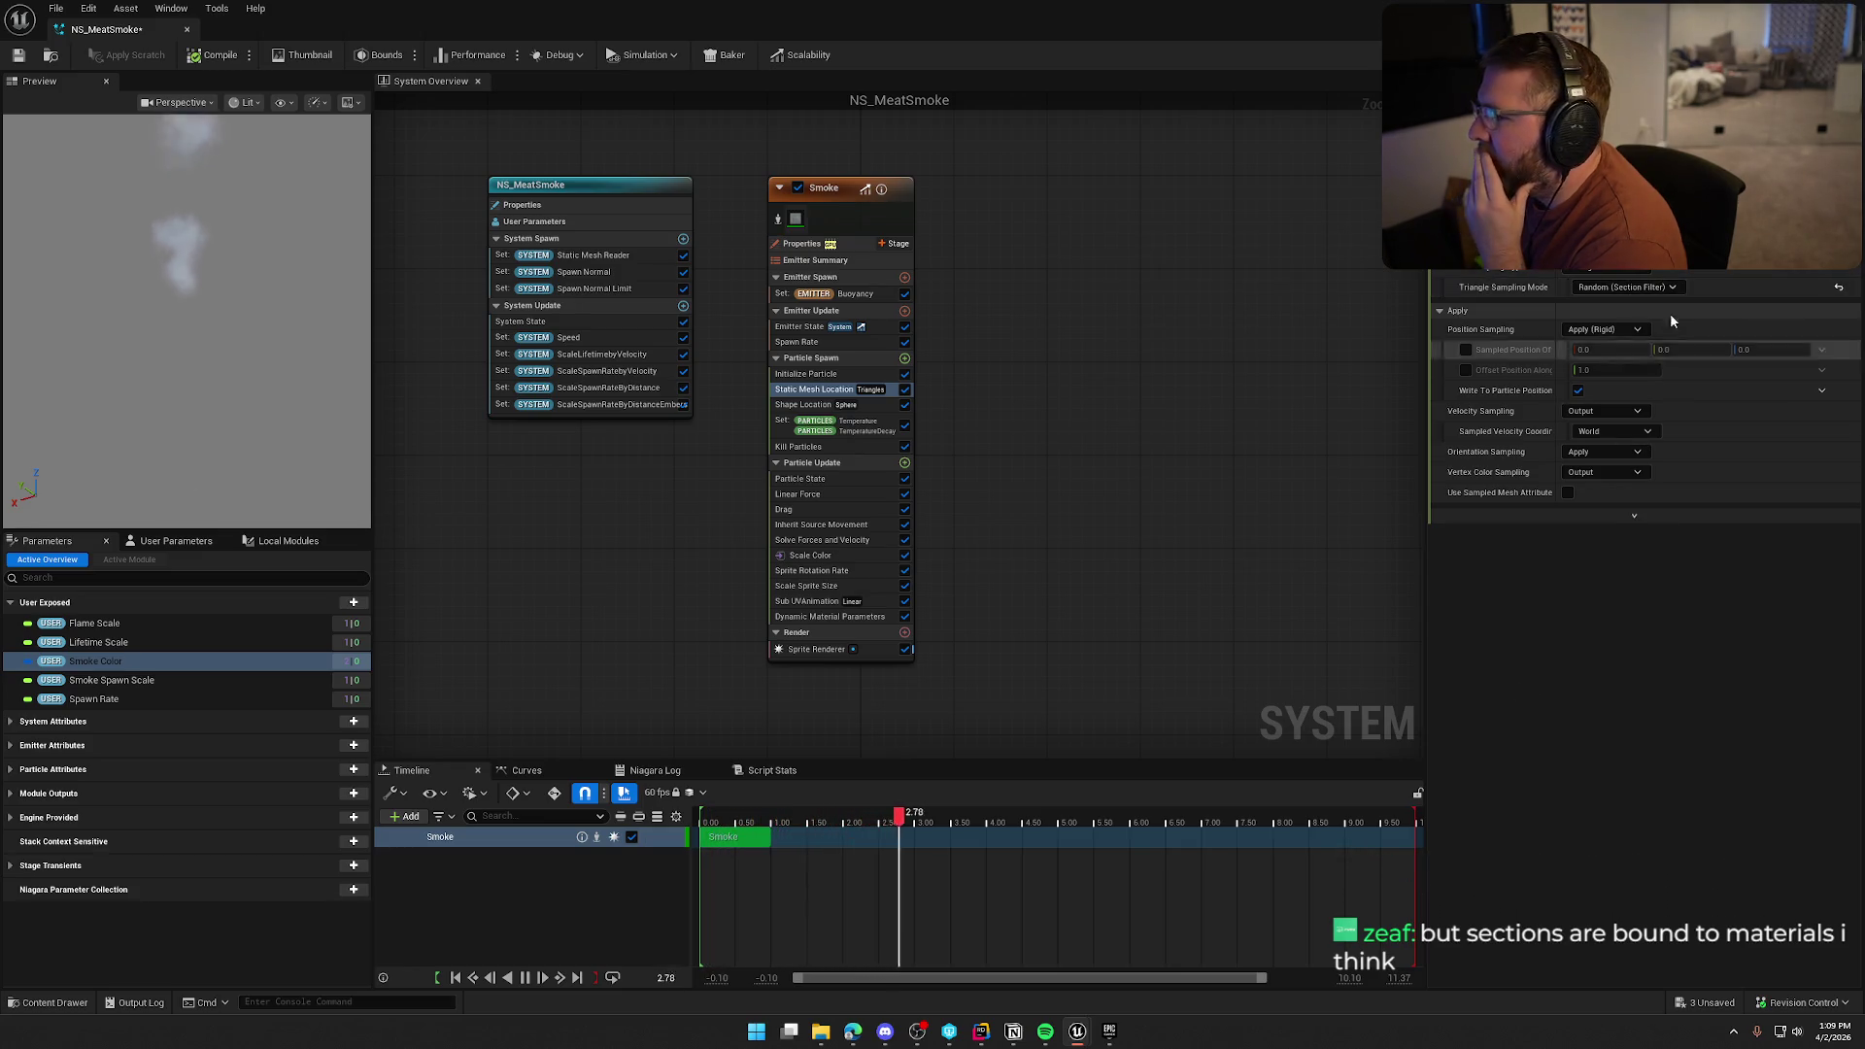
# Set triangle sampling back to Random (All Triangles) and keep mesh sampling on Triangles
pyautogui.click(1651, 288)
pyautogui.click(1658, 311)
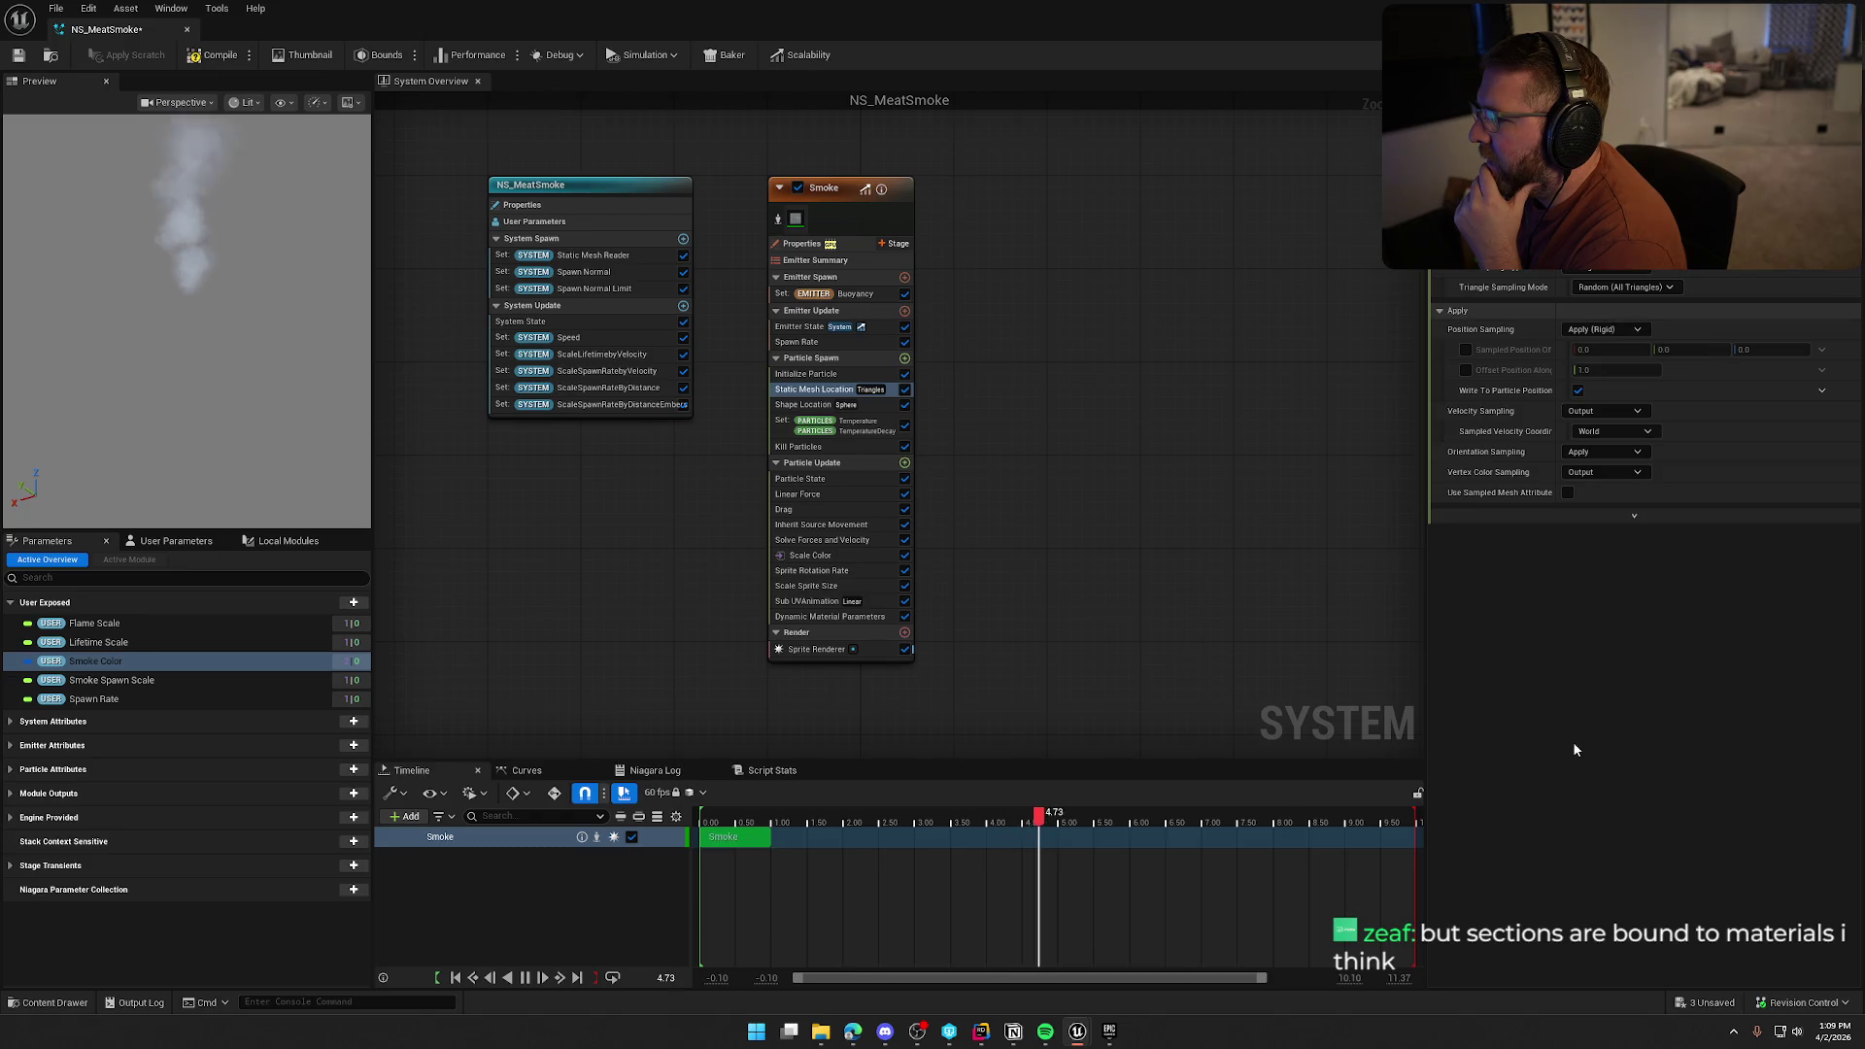
pyautogui.click(1620, 272)
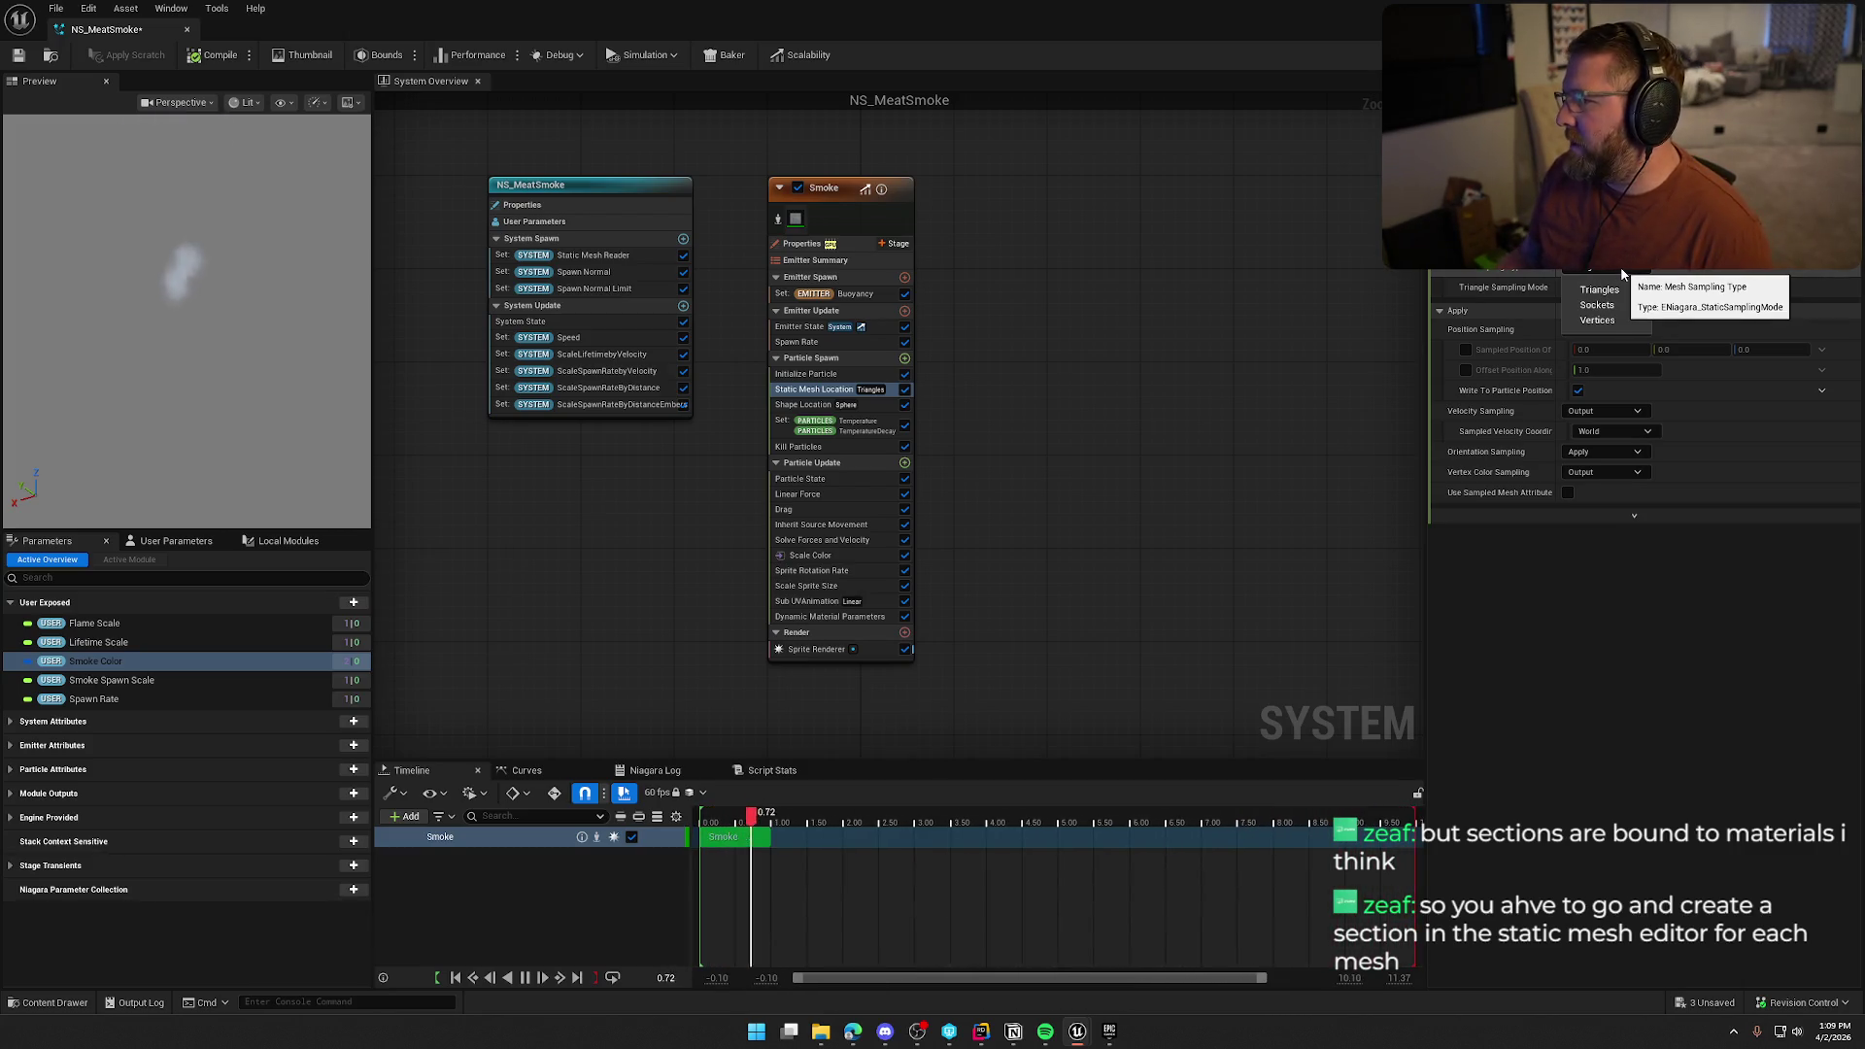
pyautogui.click(1599, 290)
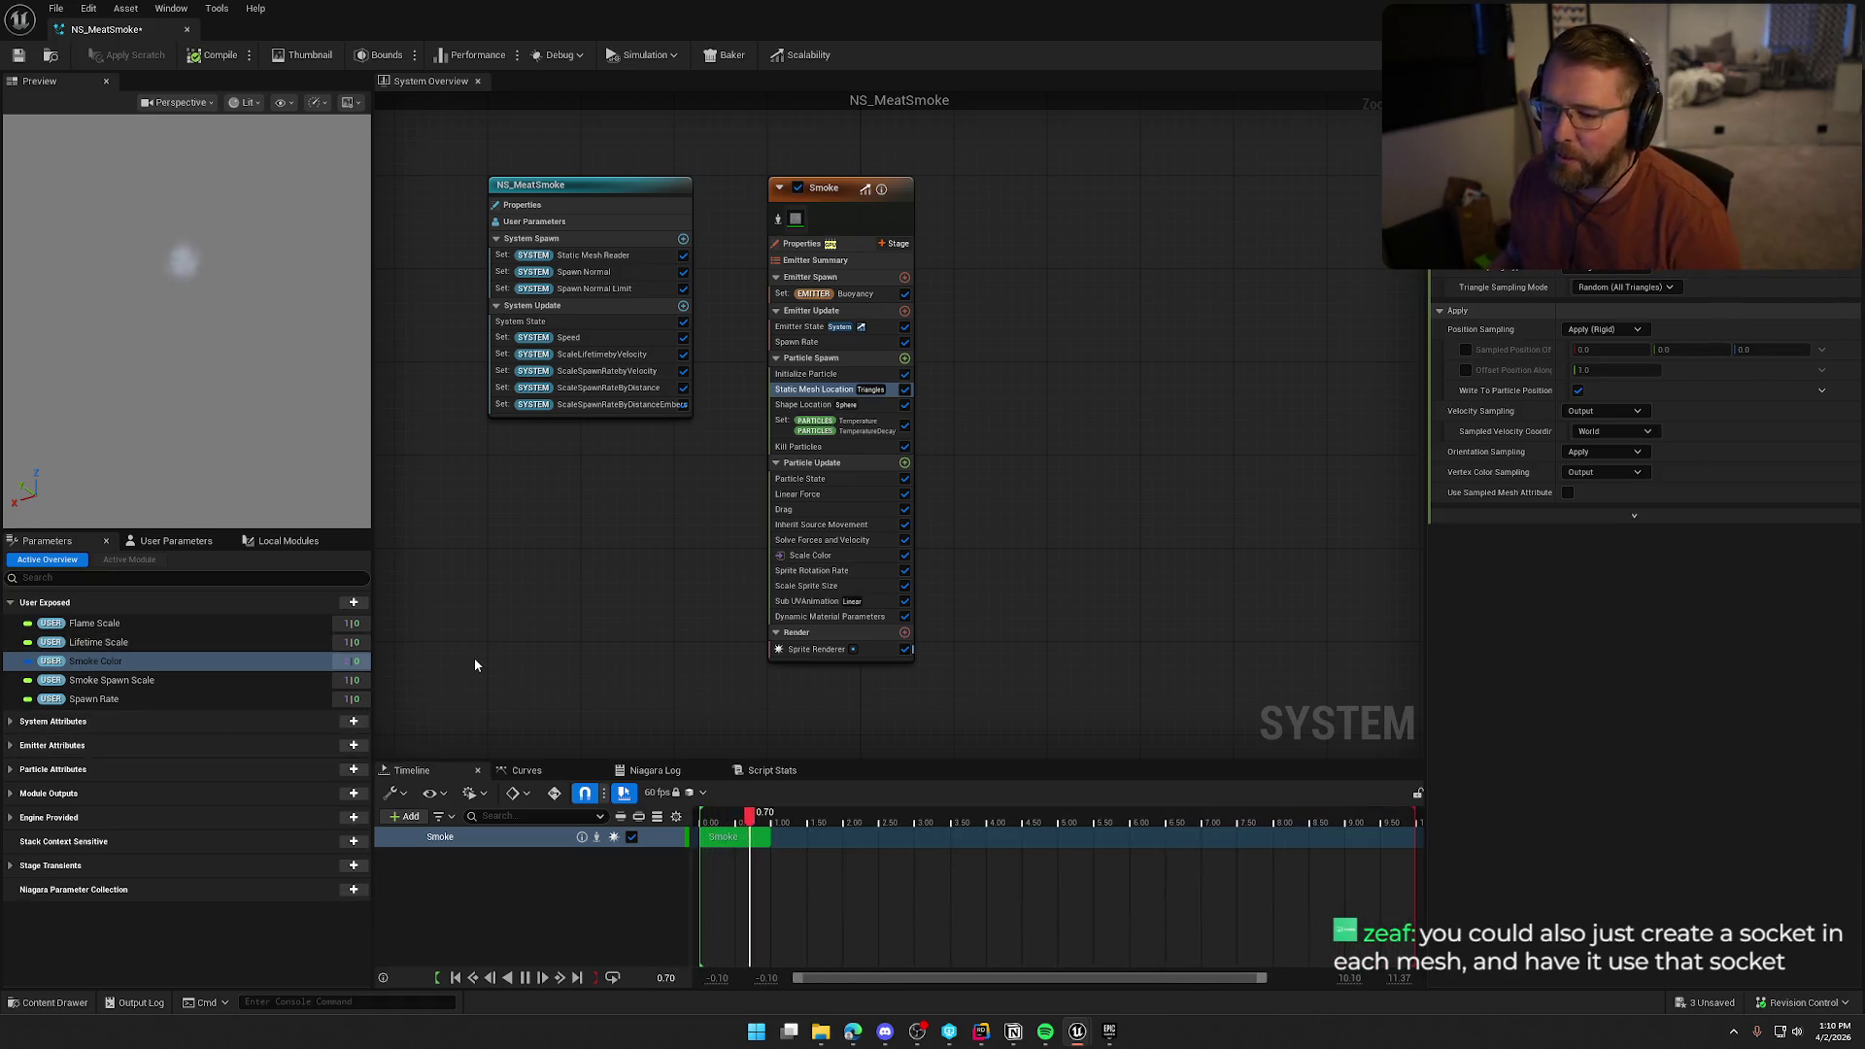
pyautogui.moveTo(601, 601)
pyautogui.mouseDown()
pyautogui.moveTo(645, 608)
pyautogui.moveTo(620, 600)
pyautogui.mouseUp()
pyautogui.click(887, 295)
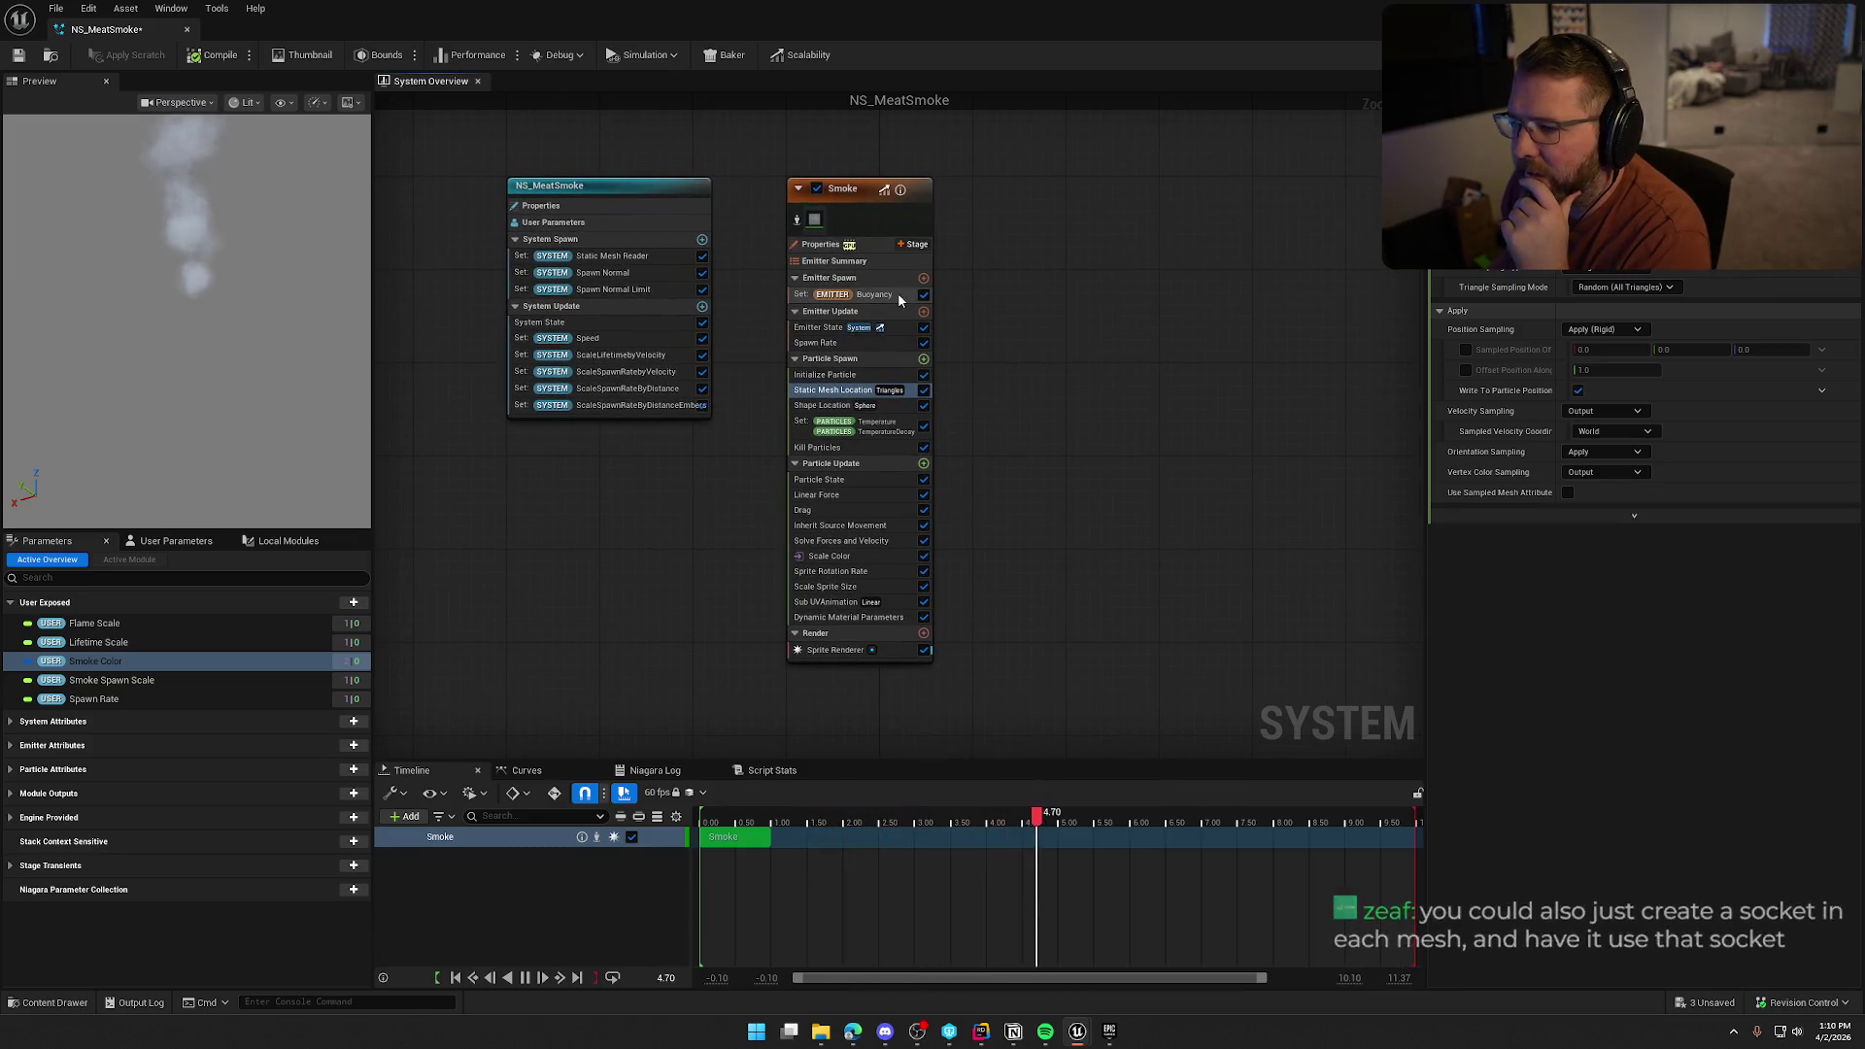
pyautogui.click(808, 345)
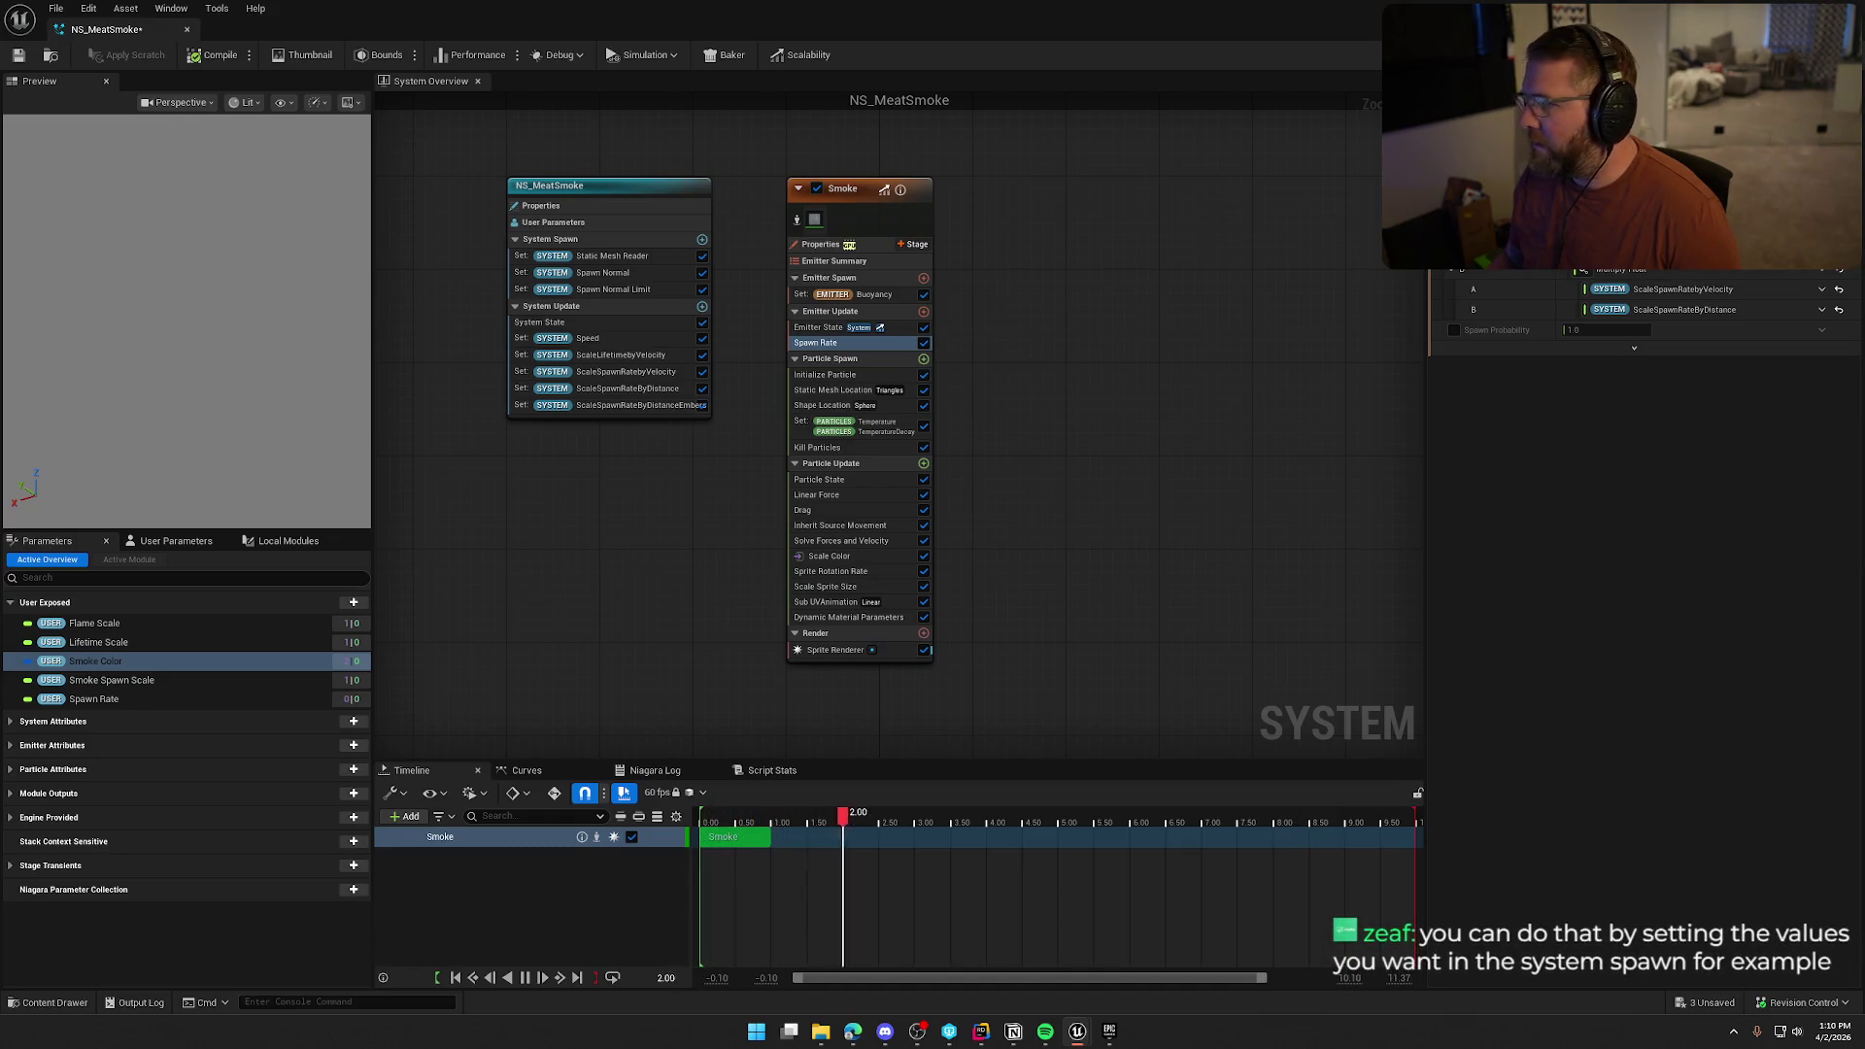
pyautogui.click(124, 699)
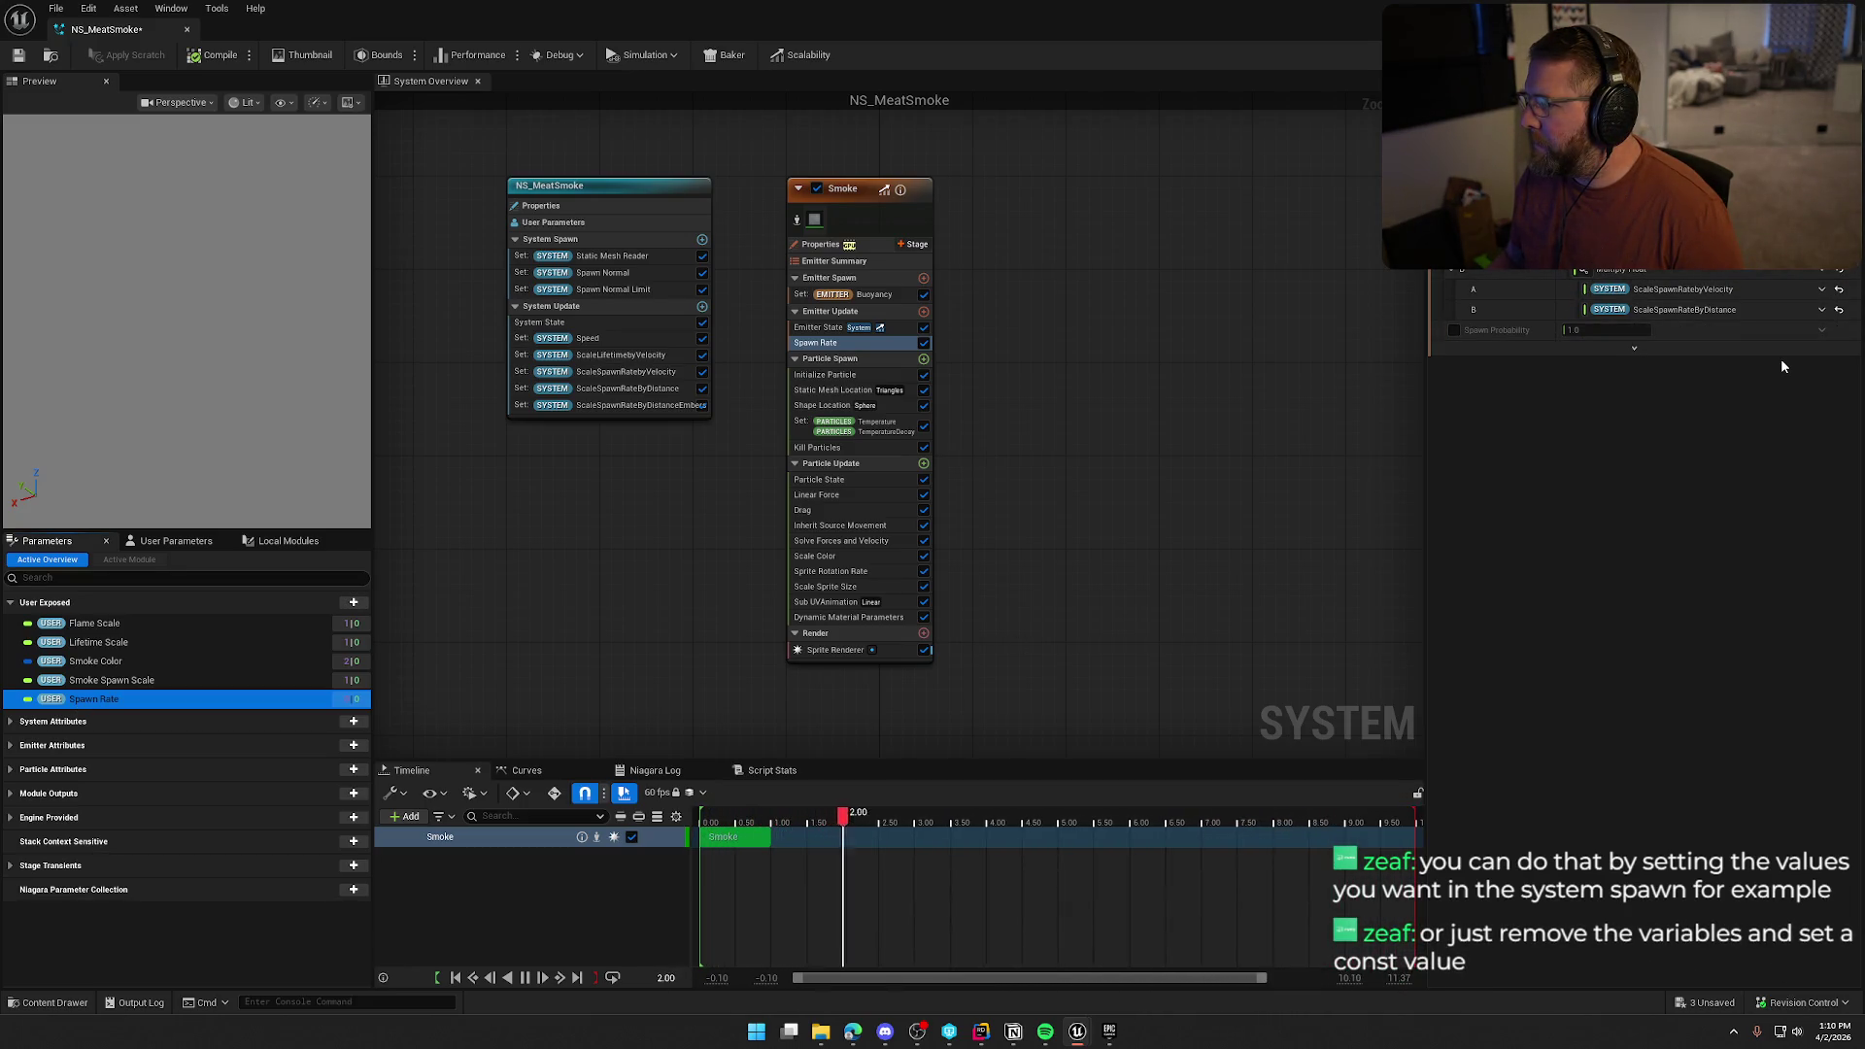
pyautogui.moveTo(1796, 343)
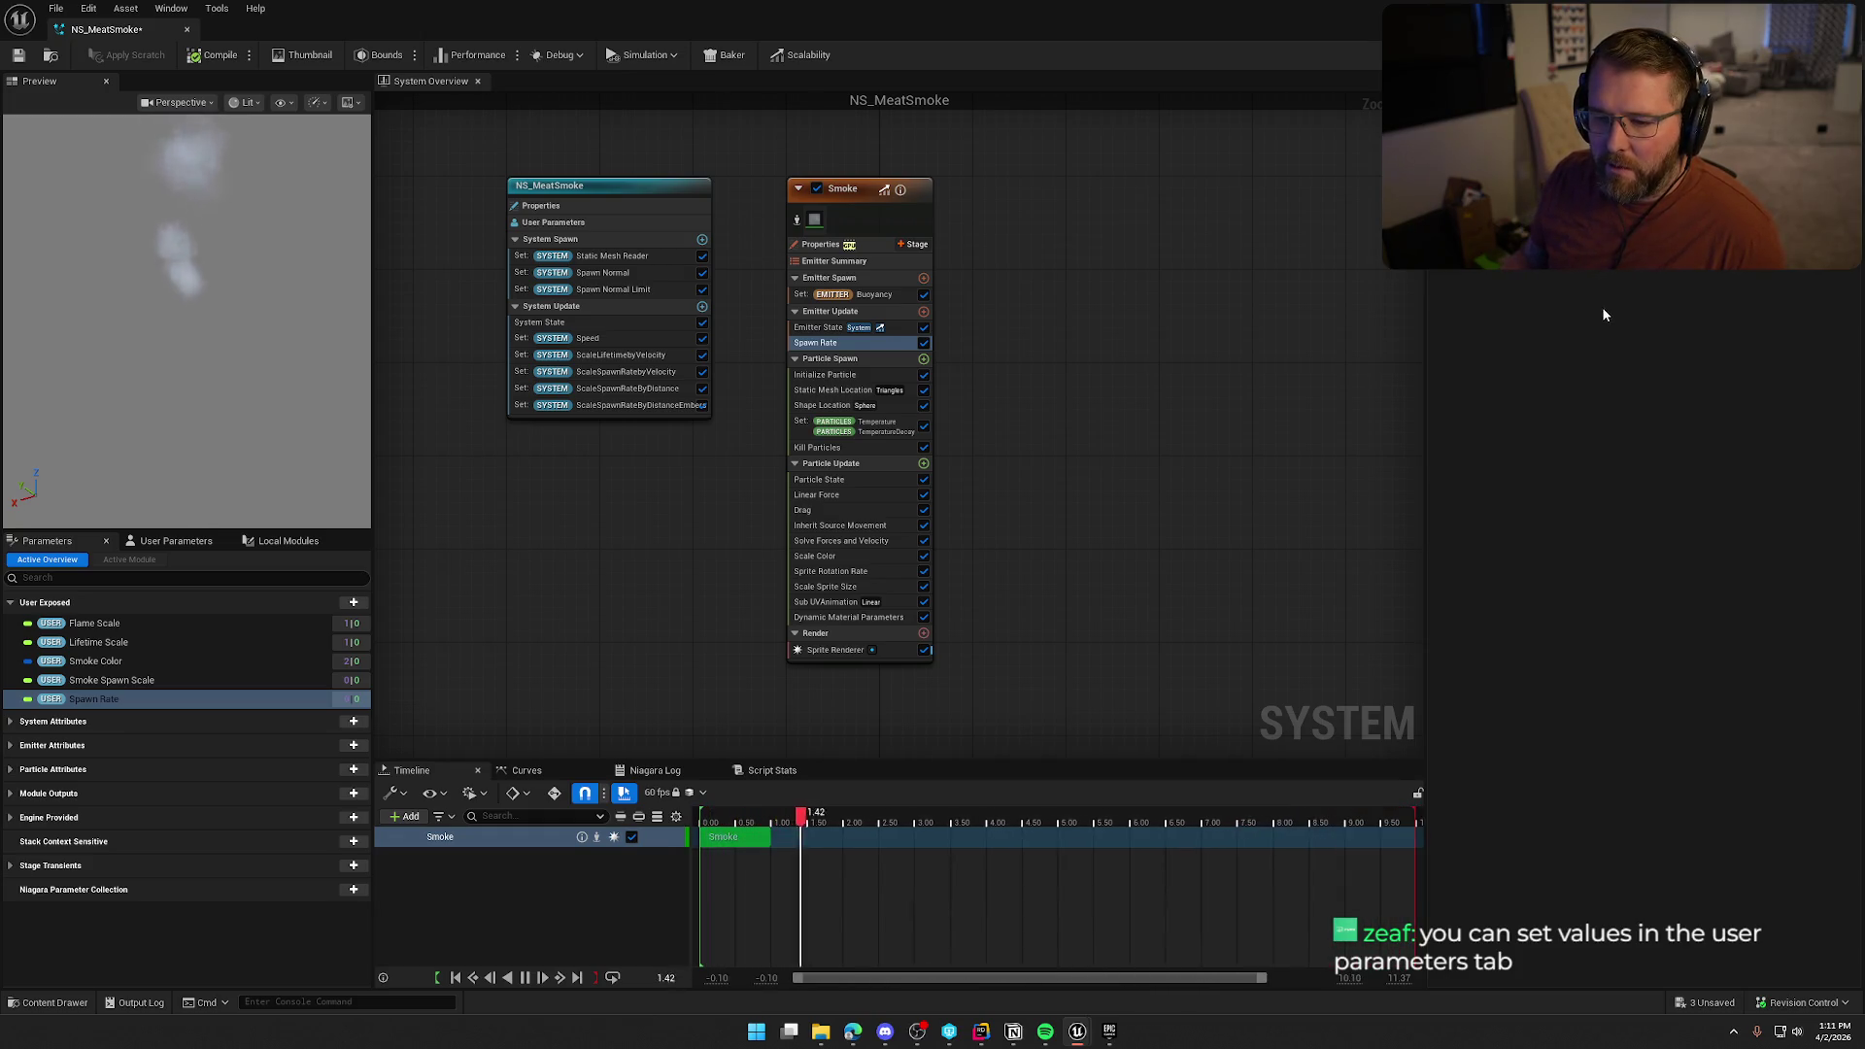
pyautogui.click(180, 542)
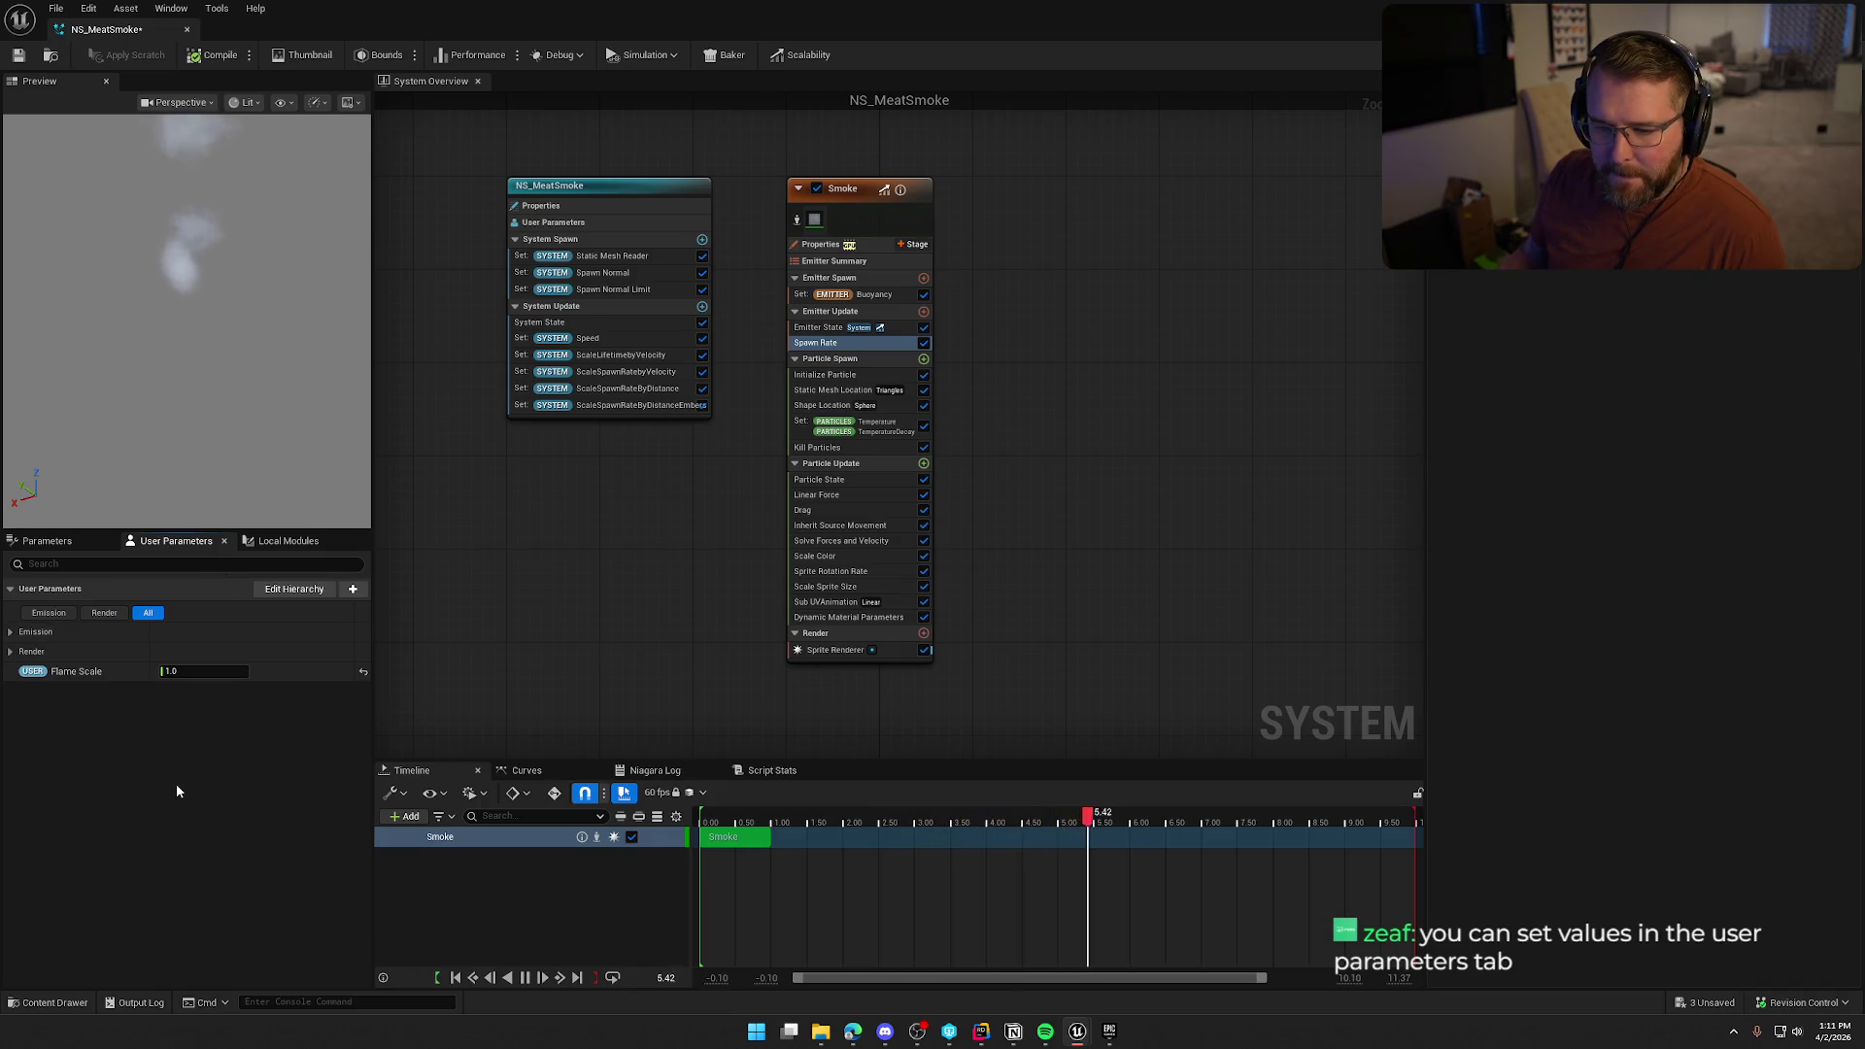
# Expand the Render and Emission groups (Spawn Rate 500.0, Smoke Spawn Scale 0.1, Lifetime Scale 1.0), then select Static Mesh Location
pyautogui.click(10, 649)
pyautogui.click(10, 632)
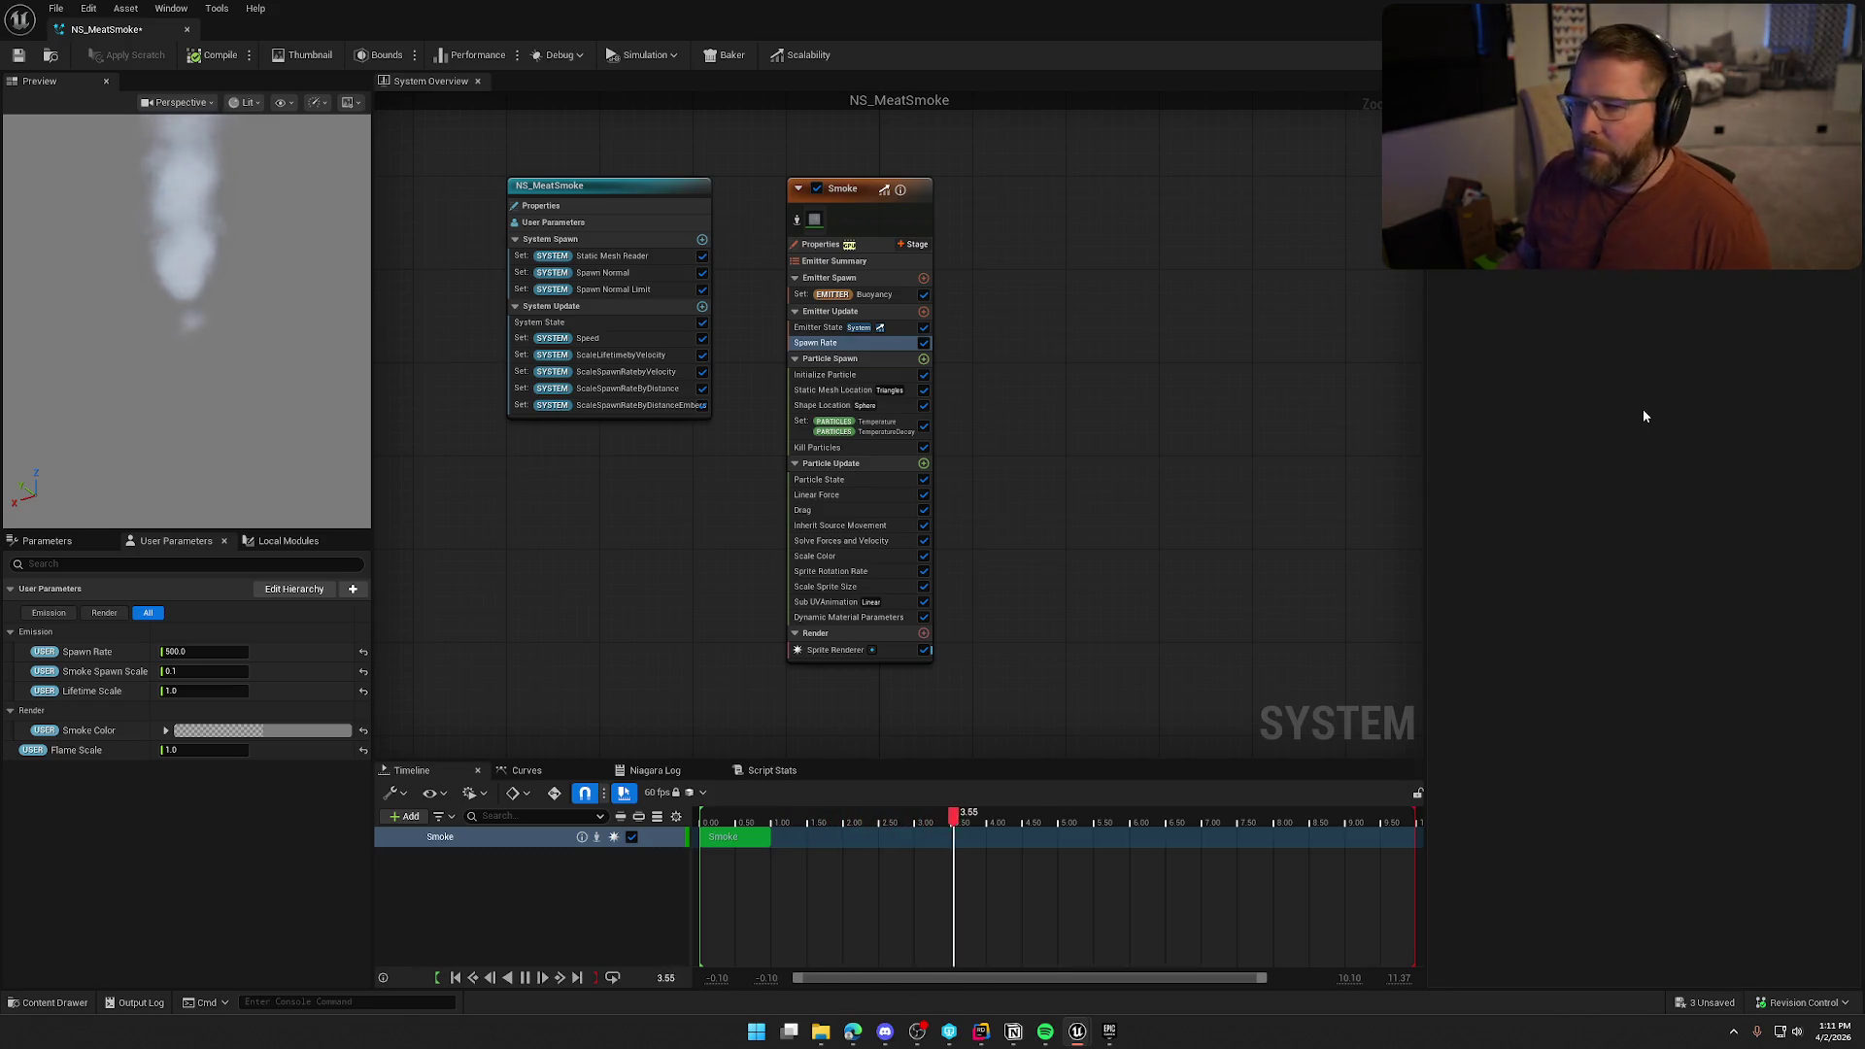
pyautogui.click(840, 390)
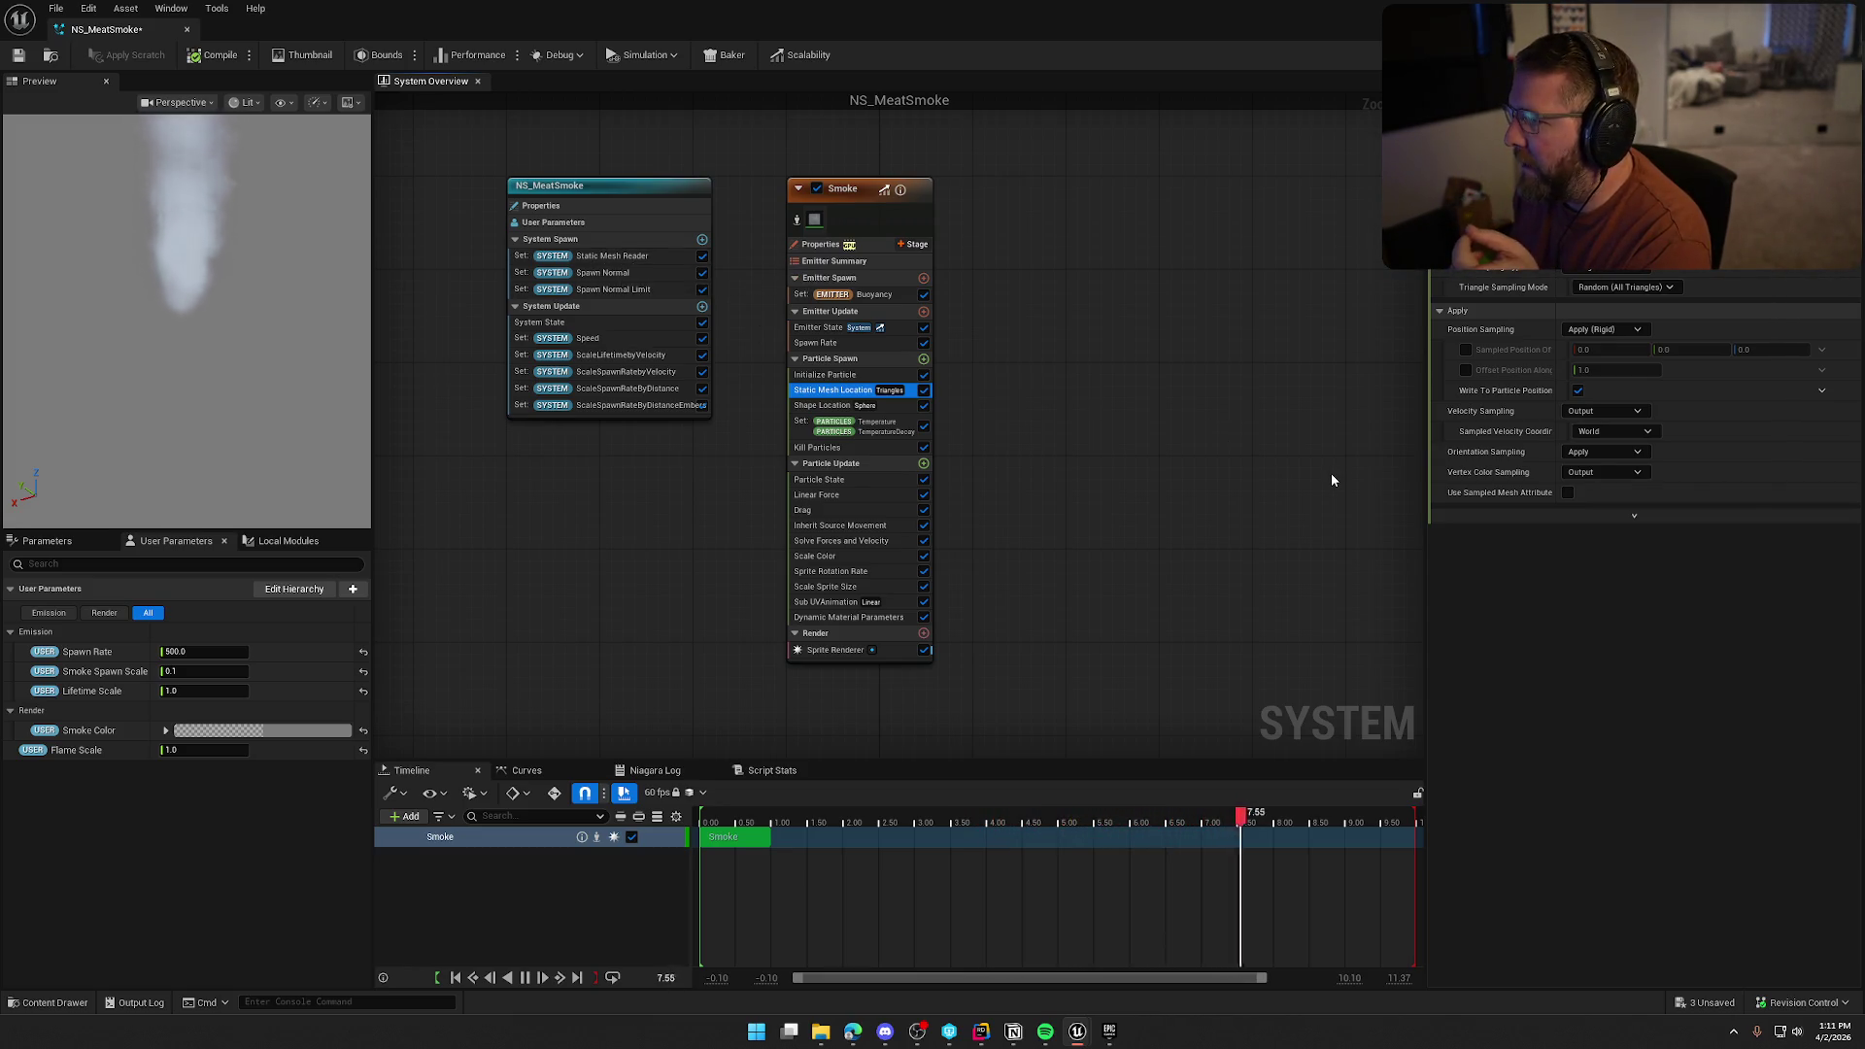
# Delete the Spawn Rate and Smoke Spawn Scale user parameters from the parameters list
pyautogui.click(817, 406)
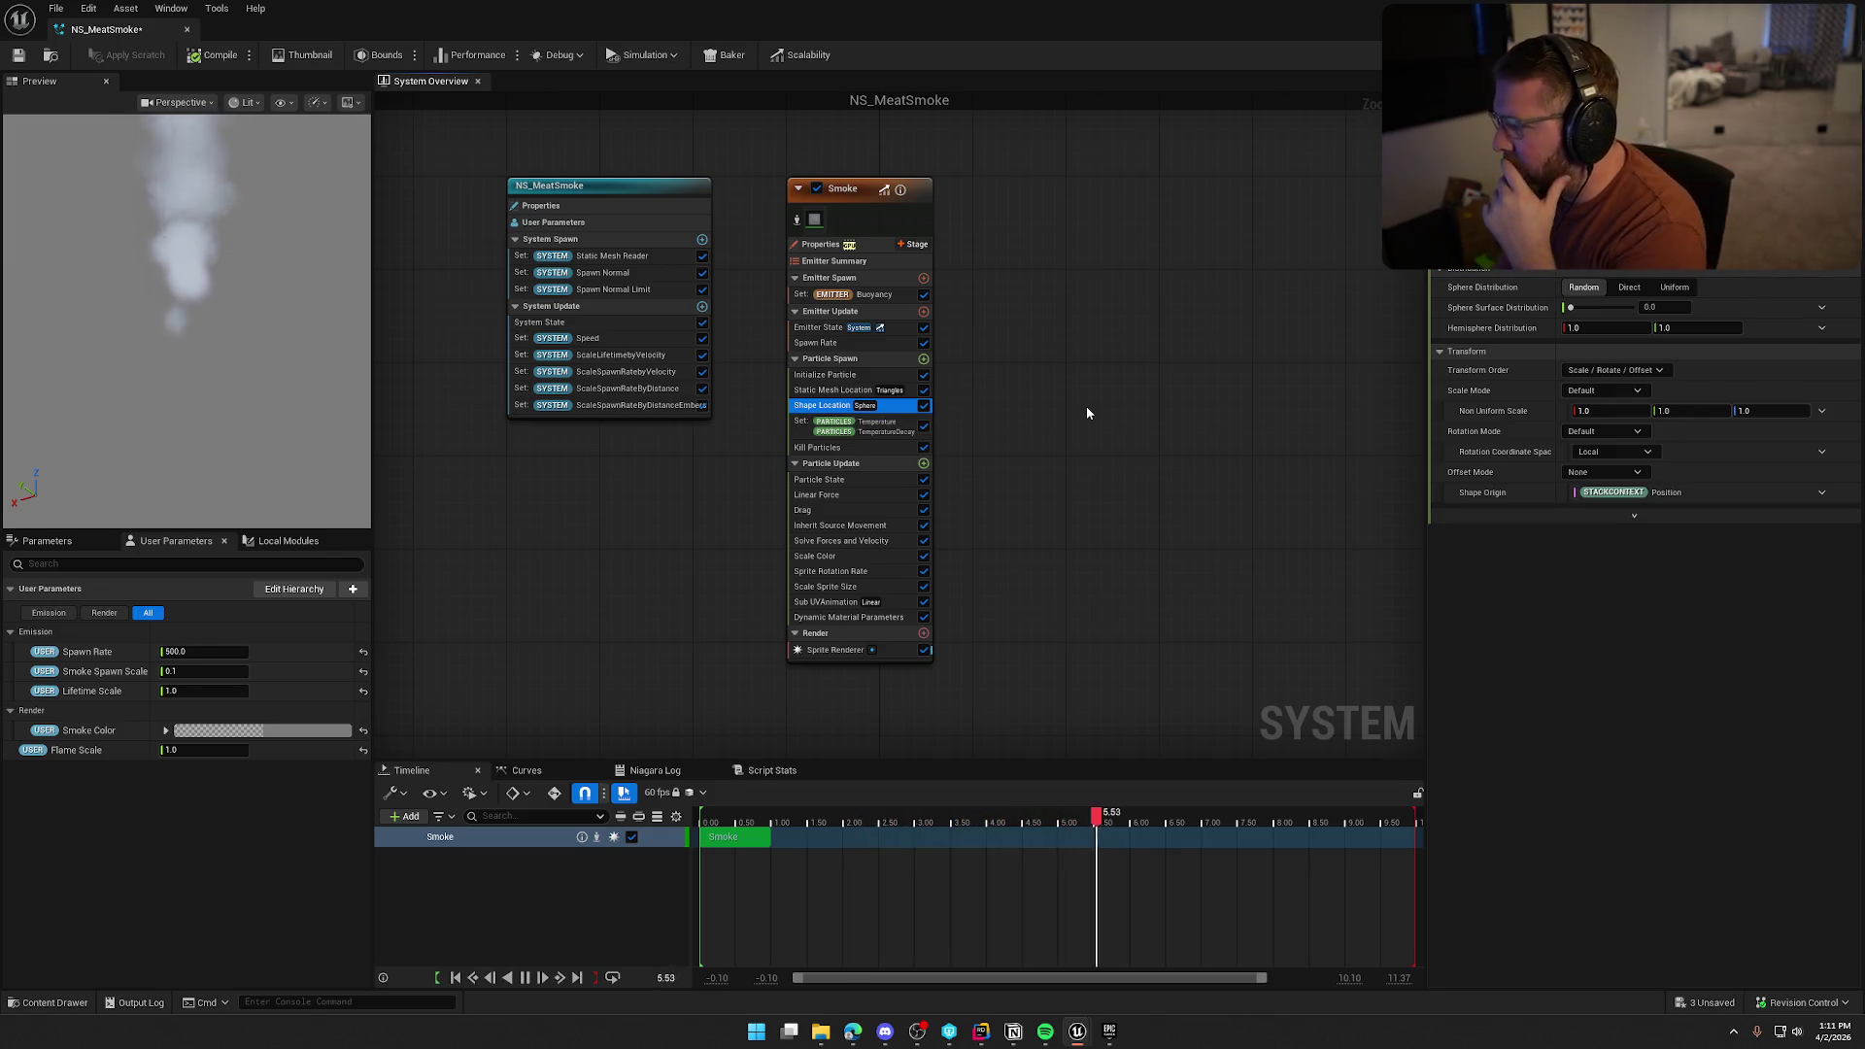
pyautogui.click(55, 545)
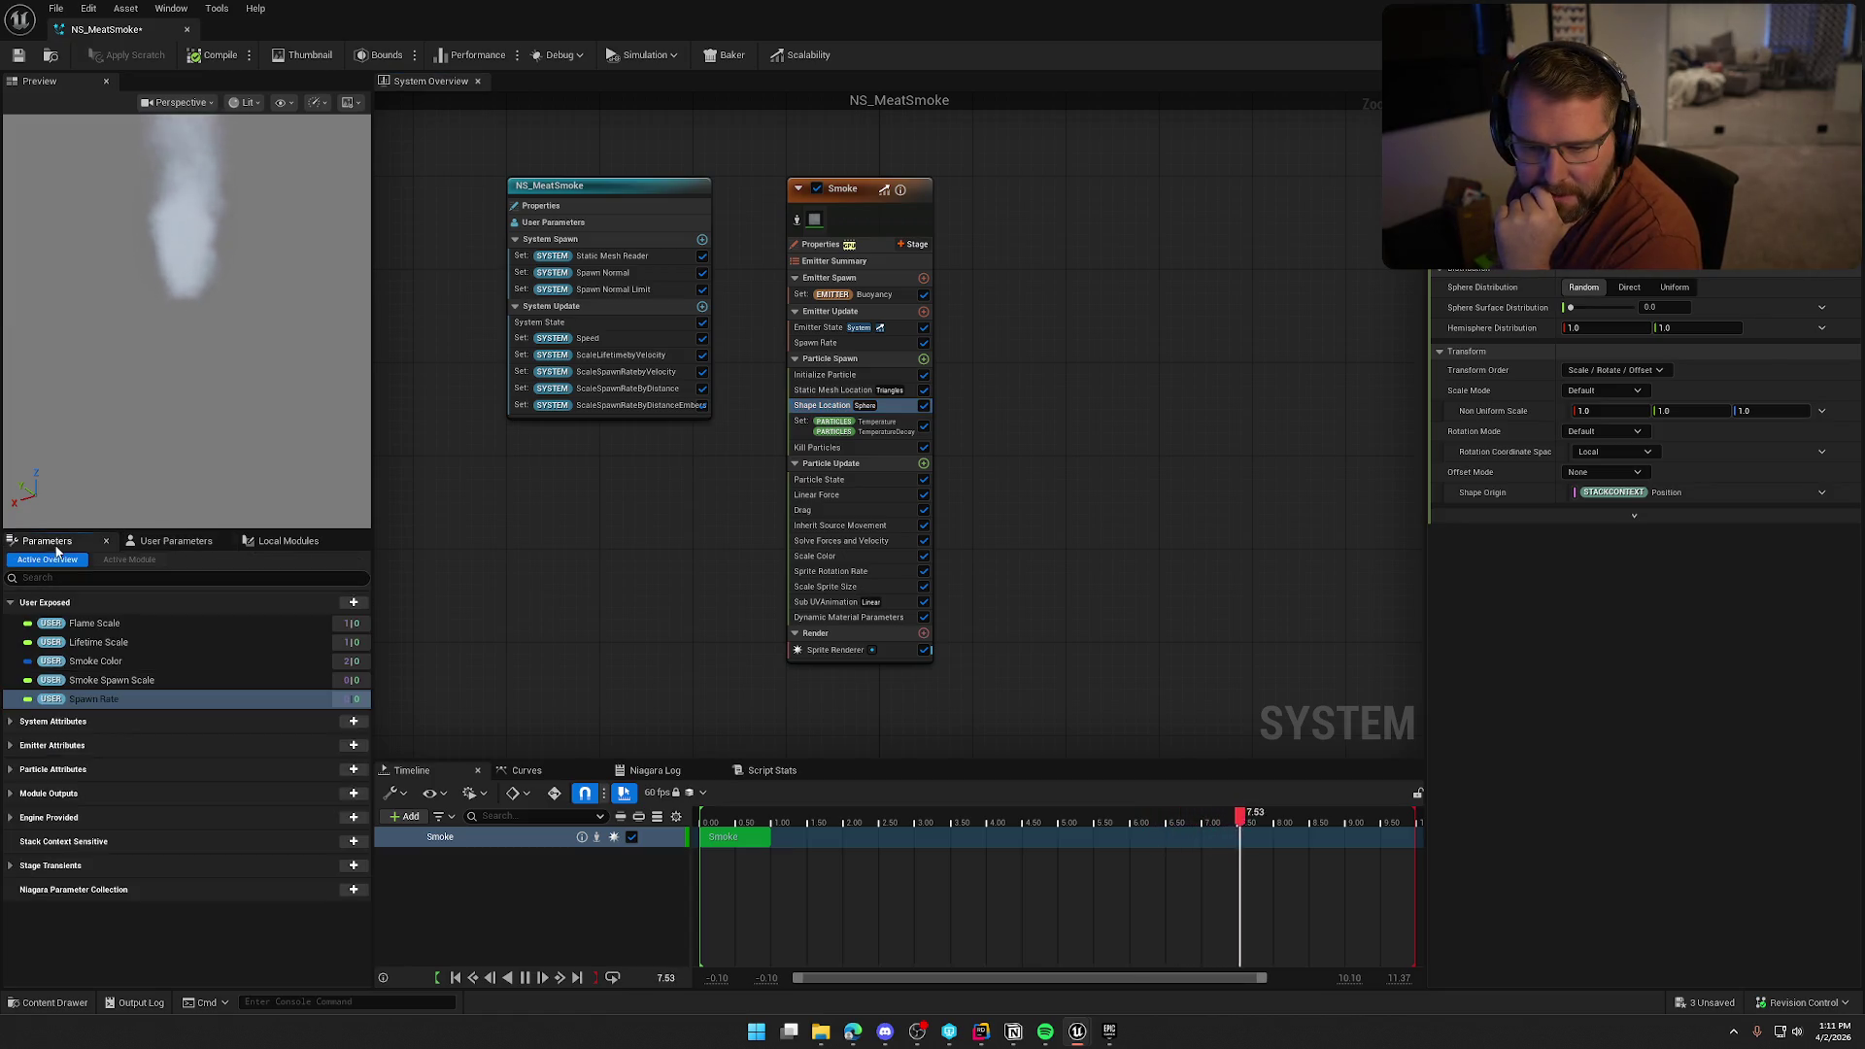
pyautogui.click(128, 698)
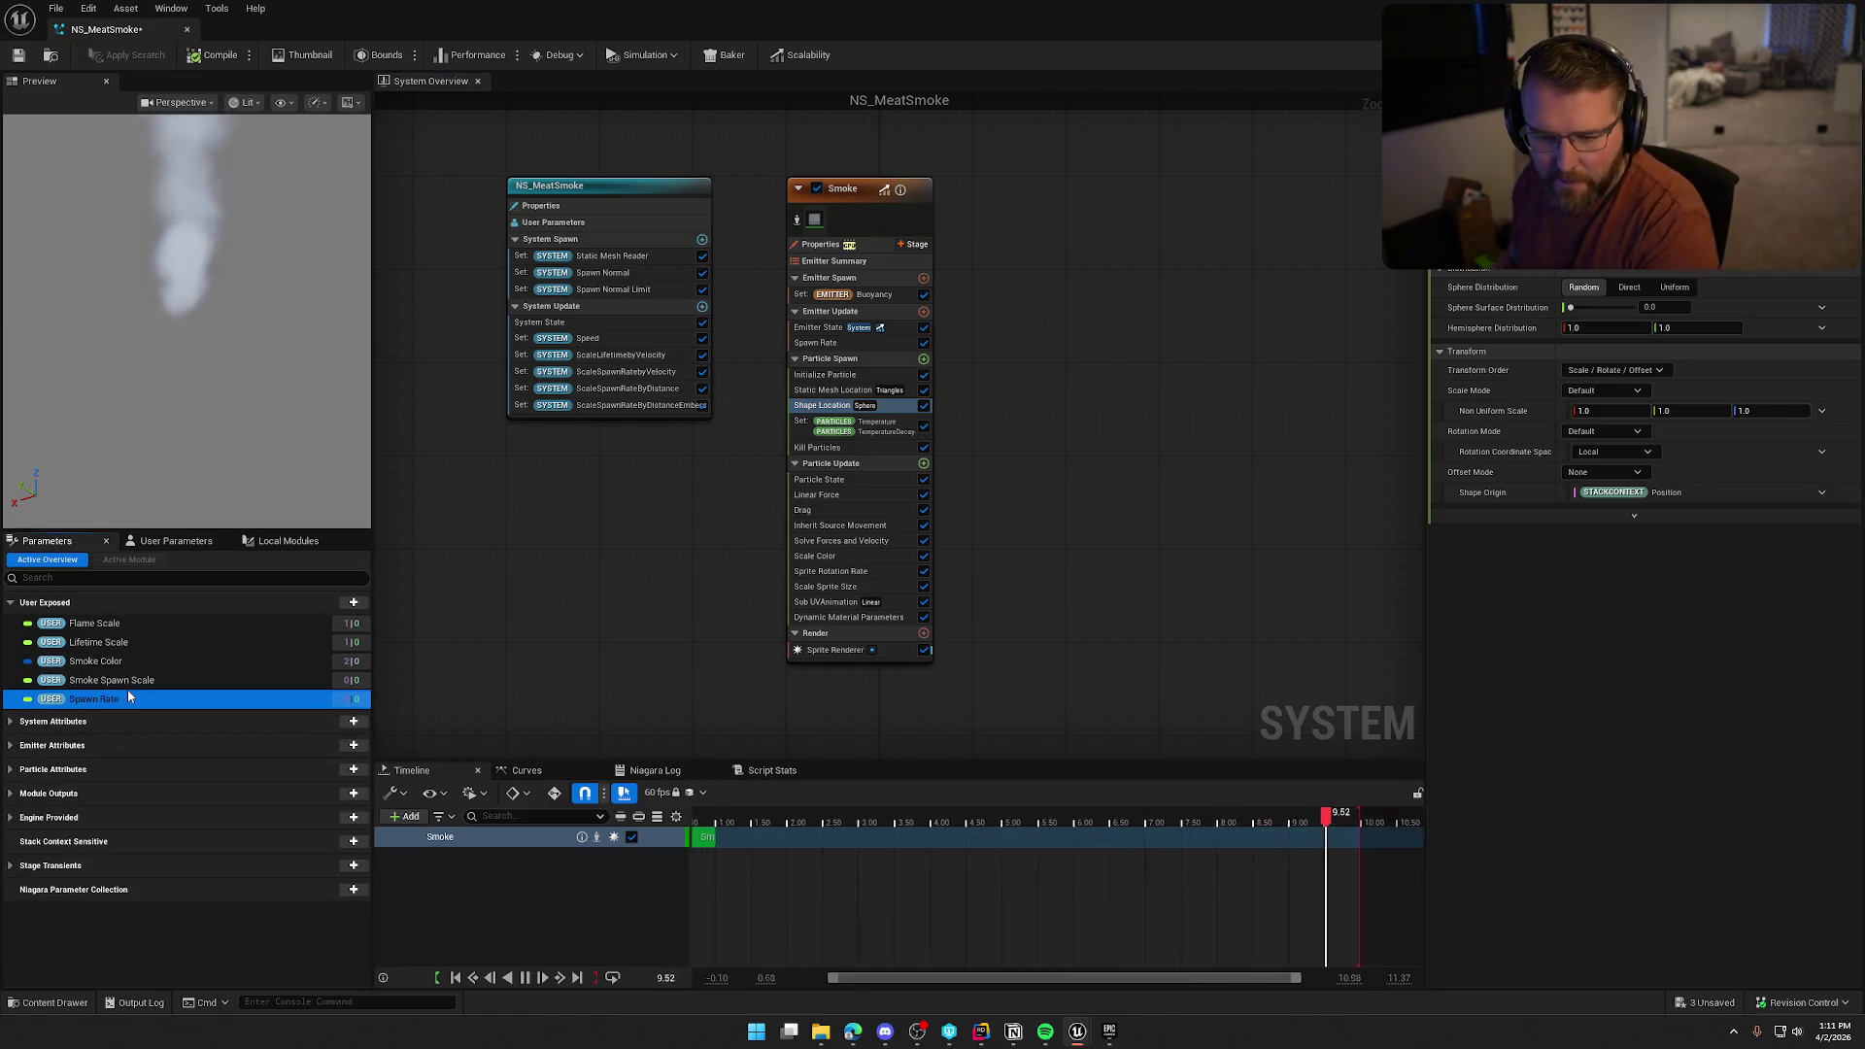
pyautogui.rightClick(128, 698)
pyautogui.click(137, 736)
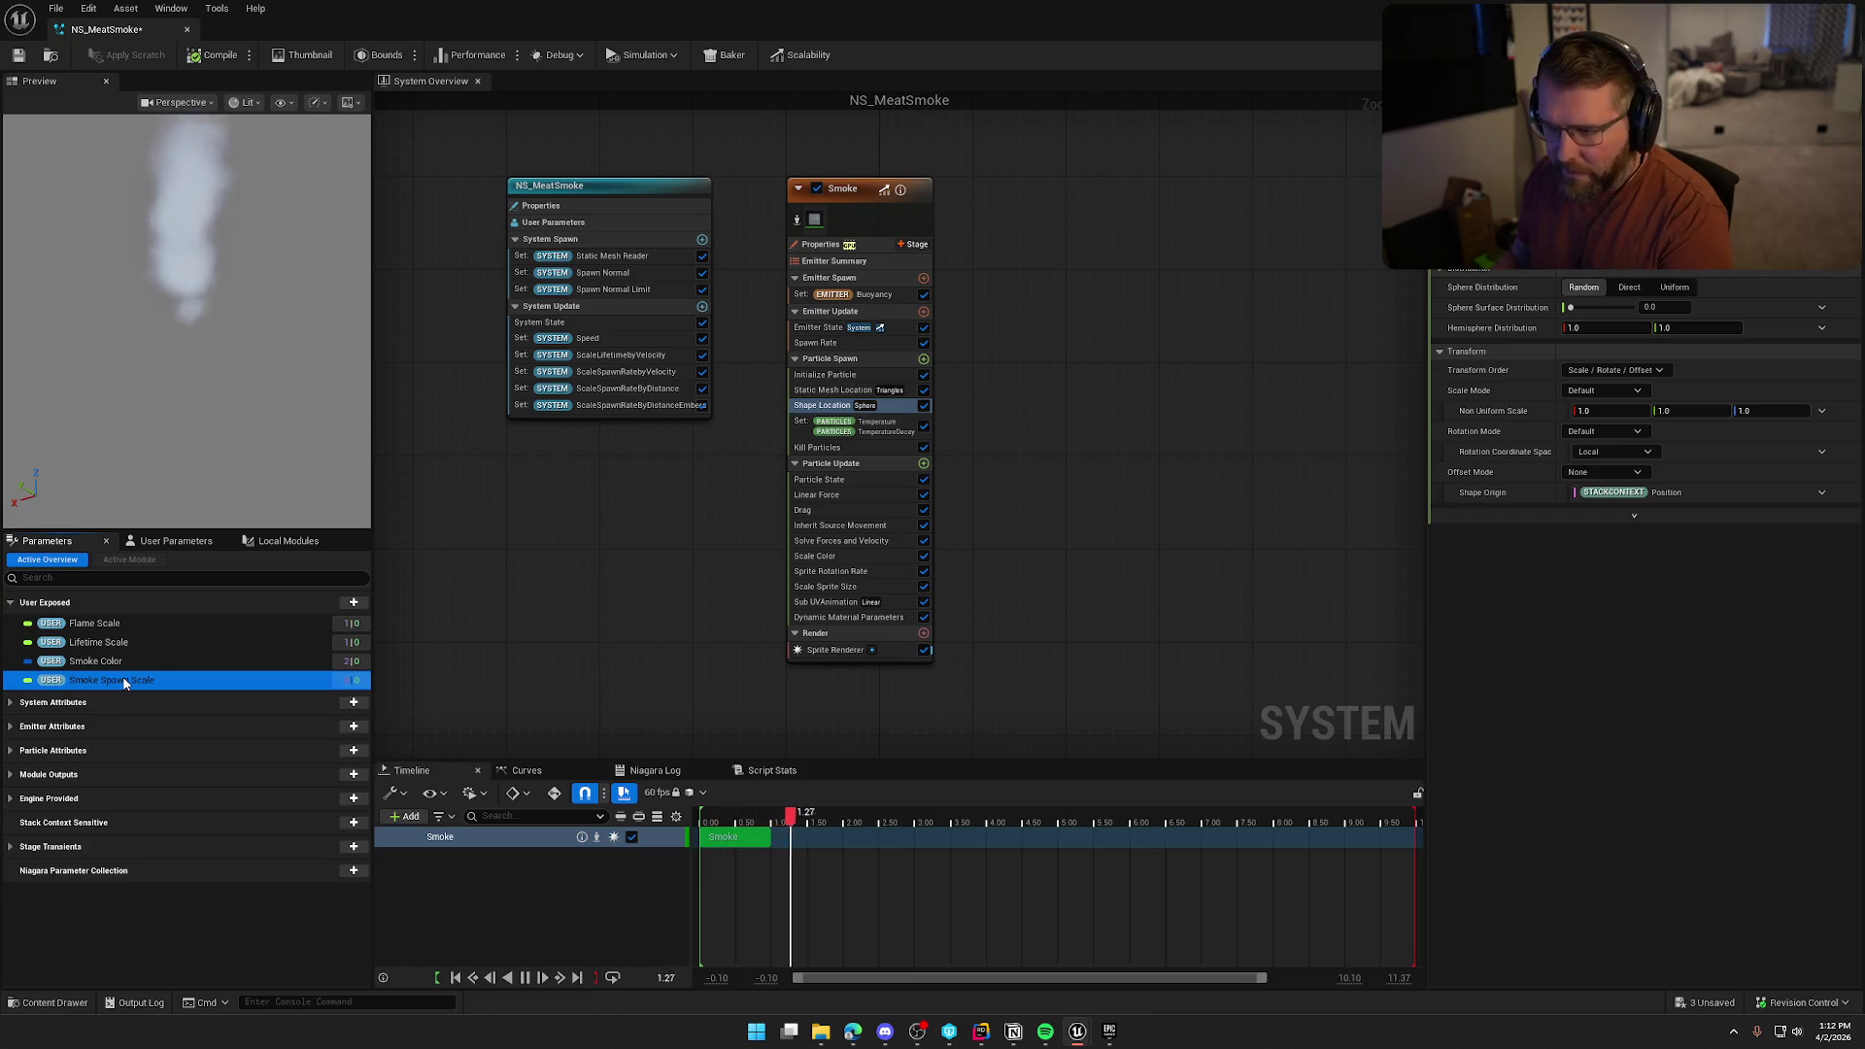
pyautogui.press('Delete')
# Select Smoke Color and show the Scale Color module's settings alongside the user parameters
pyautogui.click(110, 663)
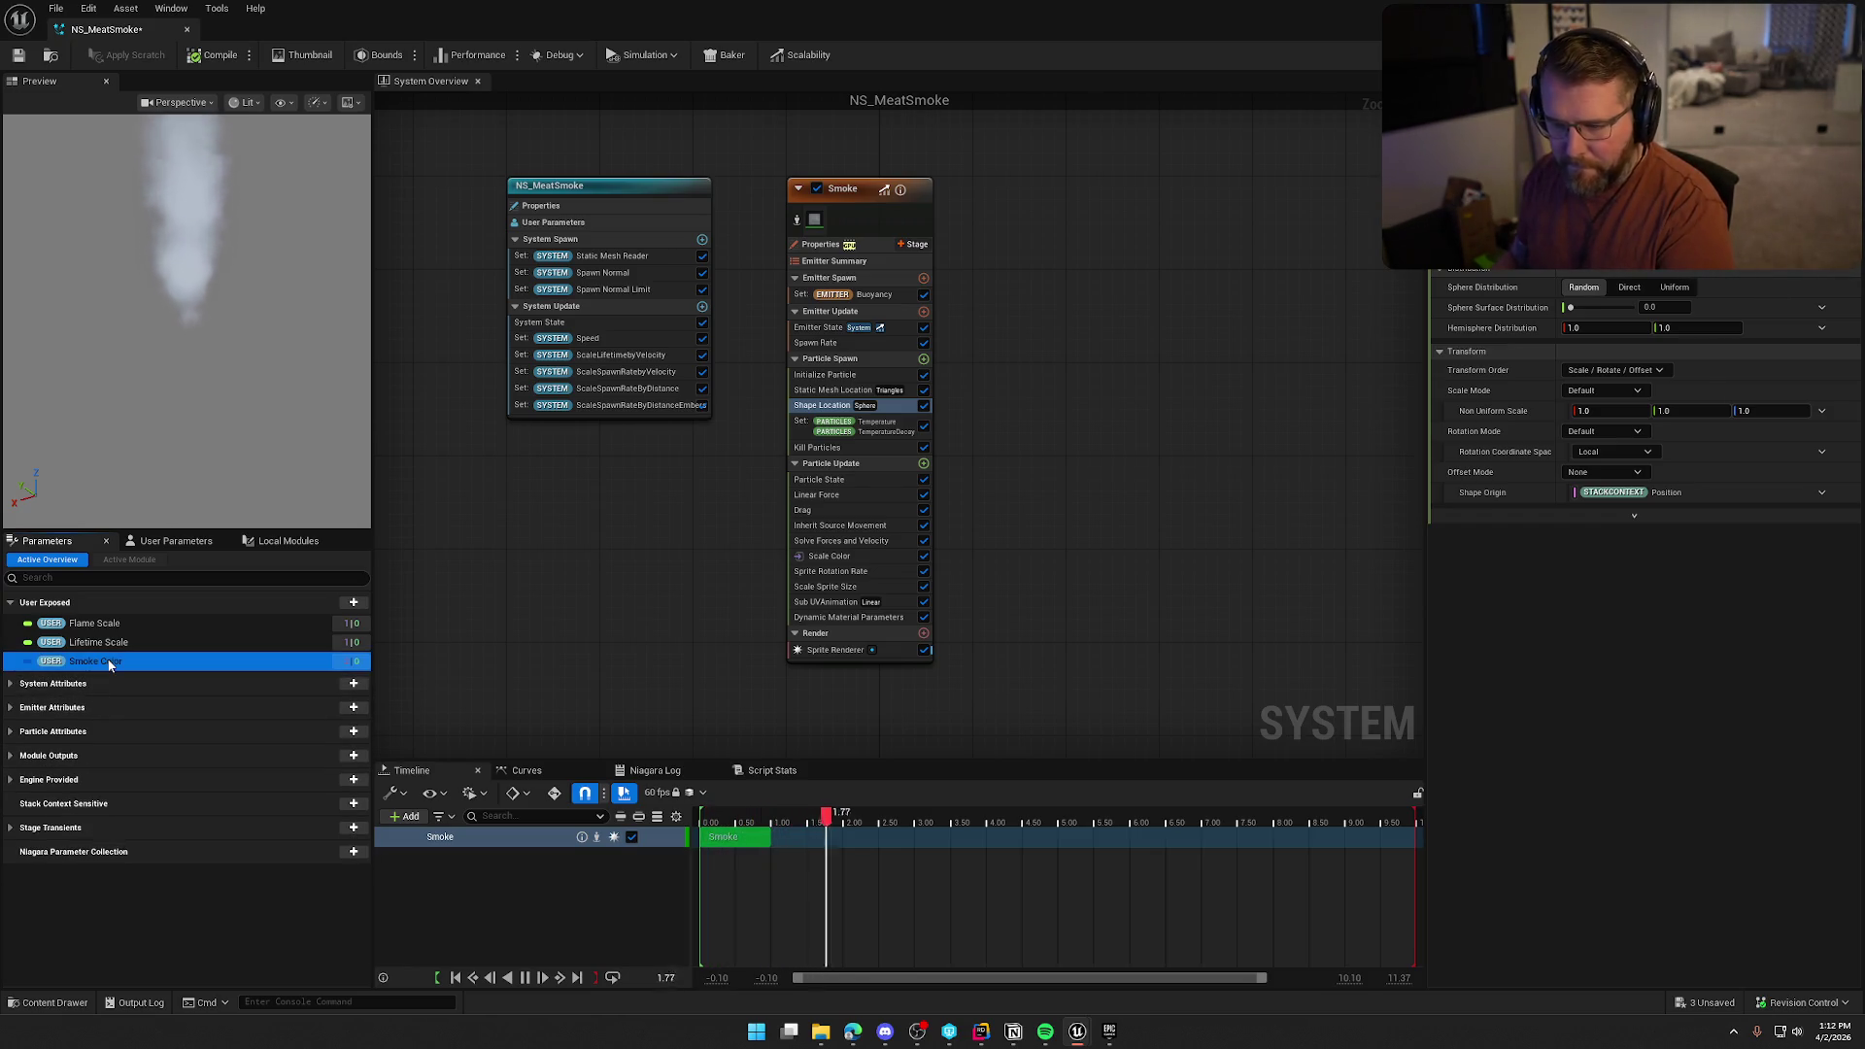
pyautogui.click(849, 561)
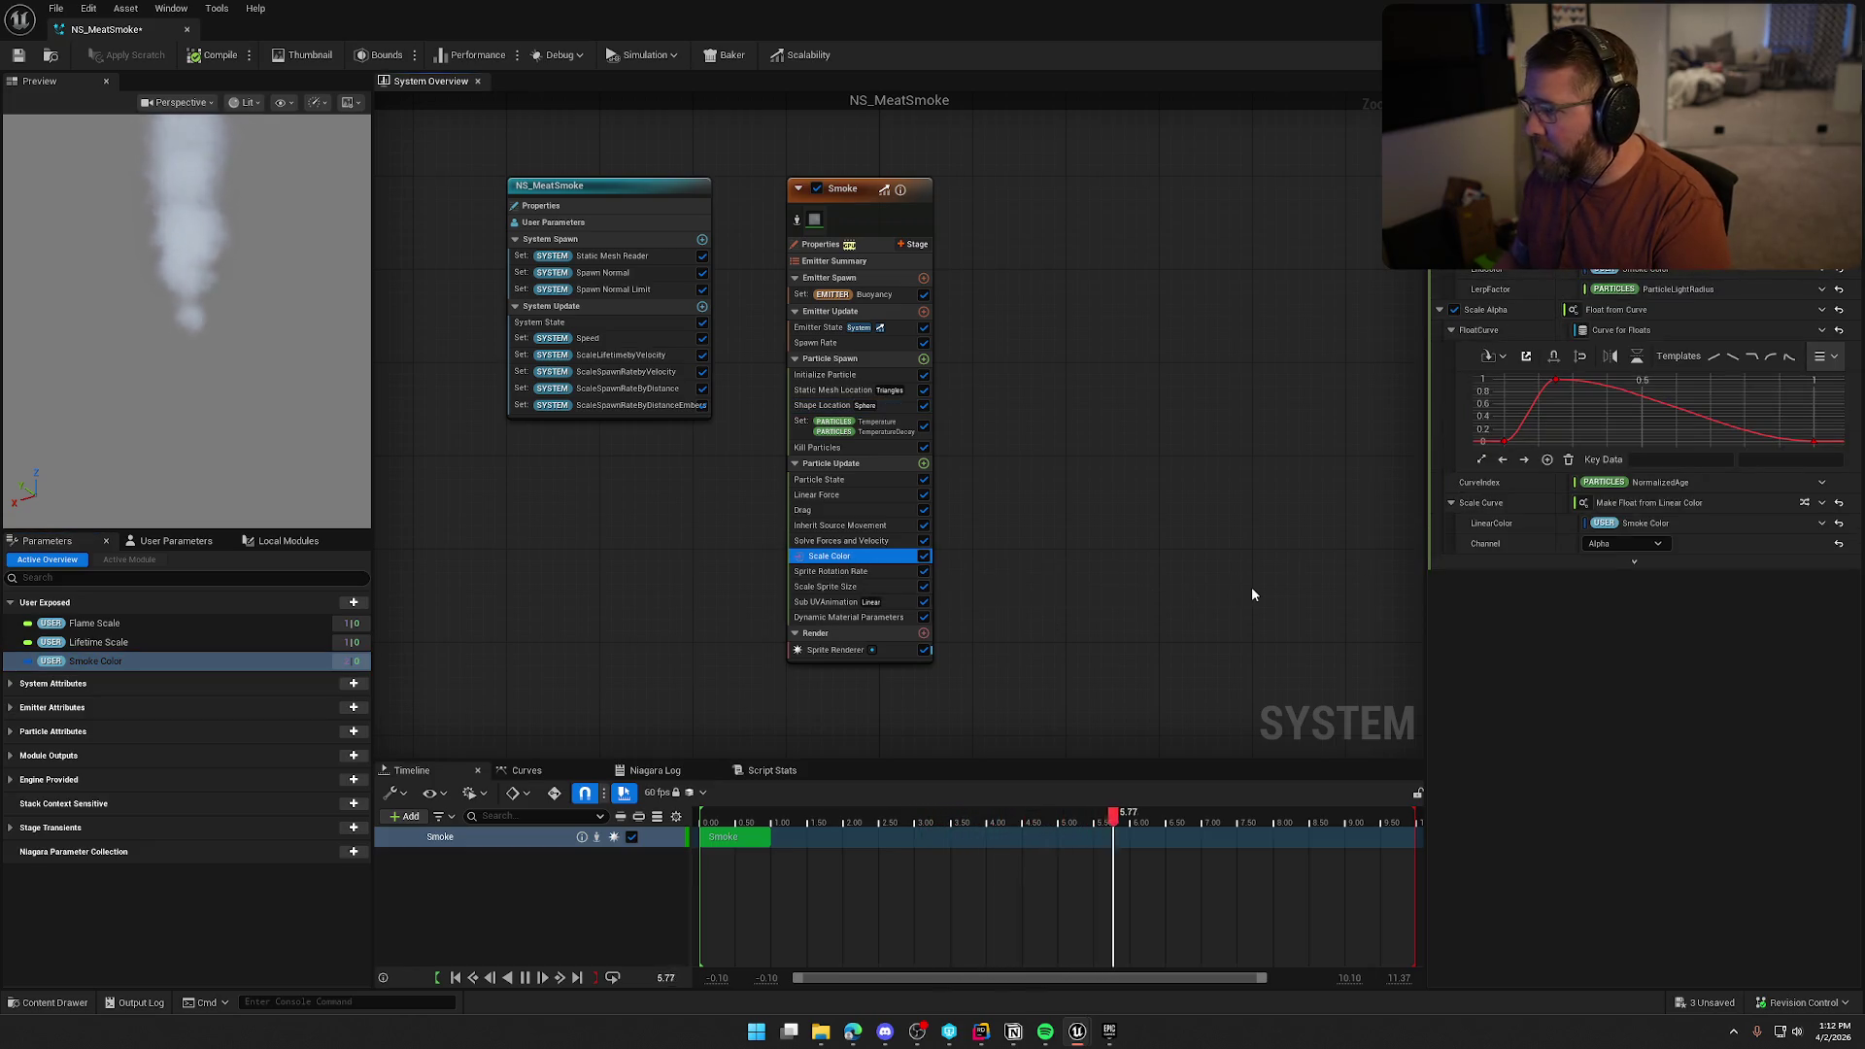
pyautogui.click(167, 541)
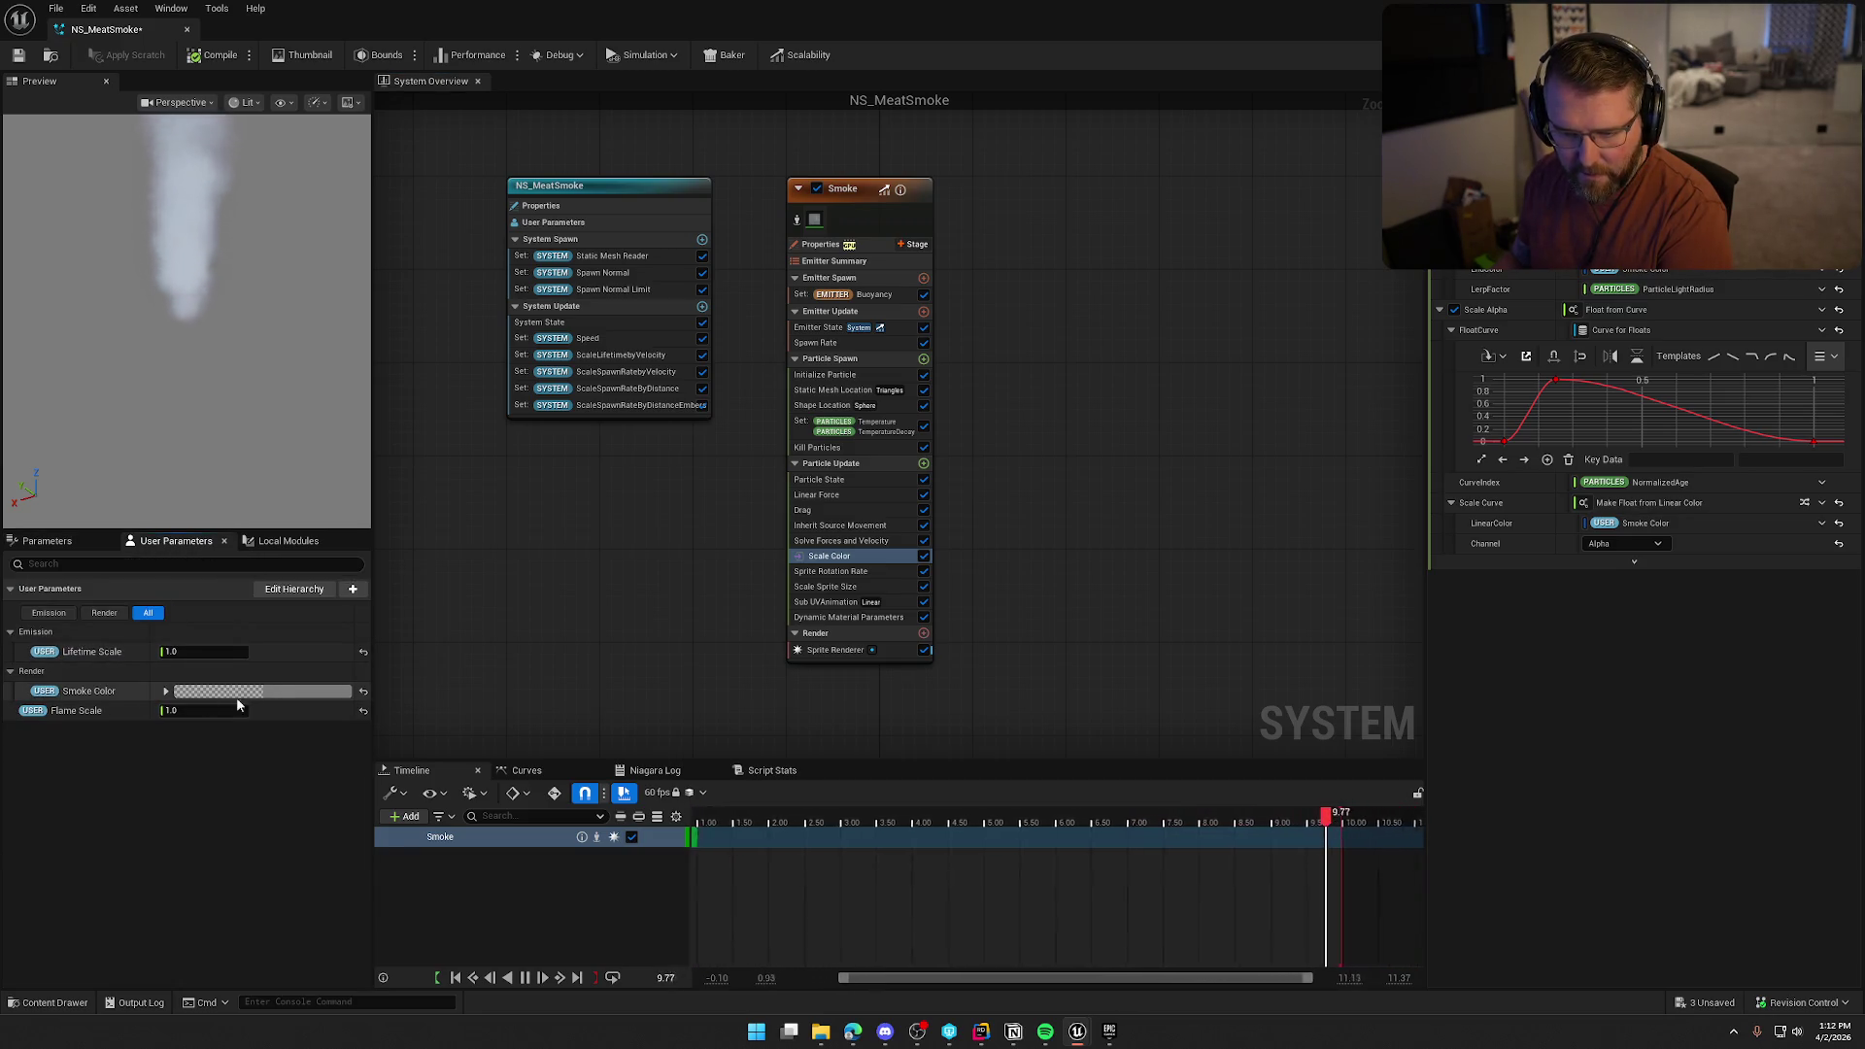
# Give the Scale Color linear colour the semi-transparent grey hex 7C7C7C4D
pyautogui.click(260, 694)
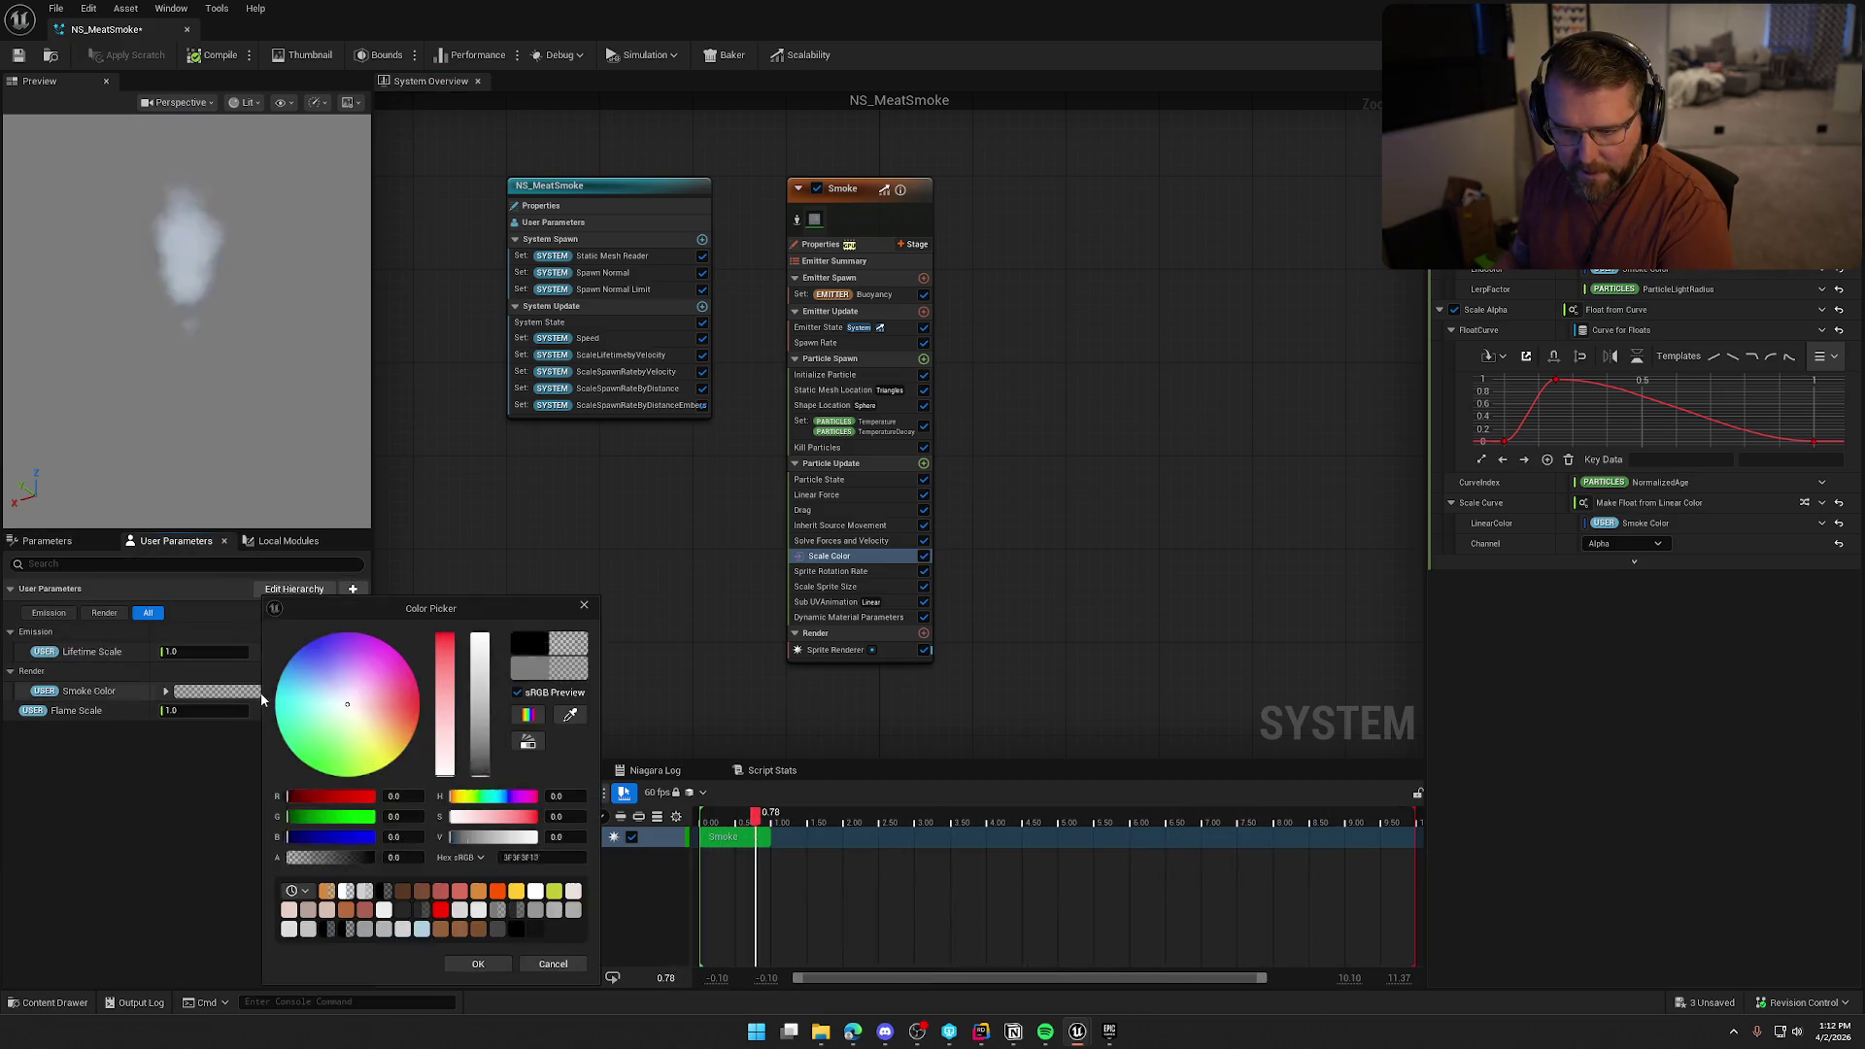
pyautogui.click(479, 965)
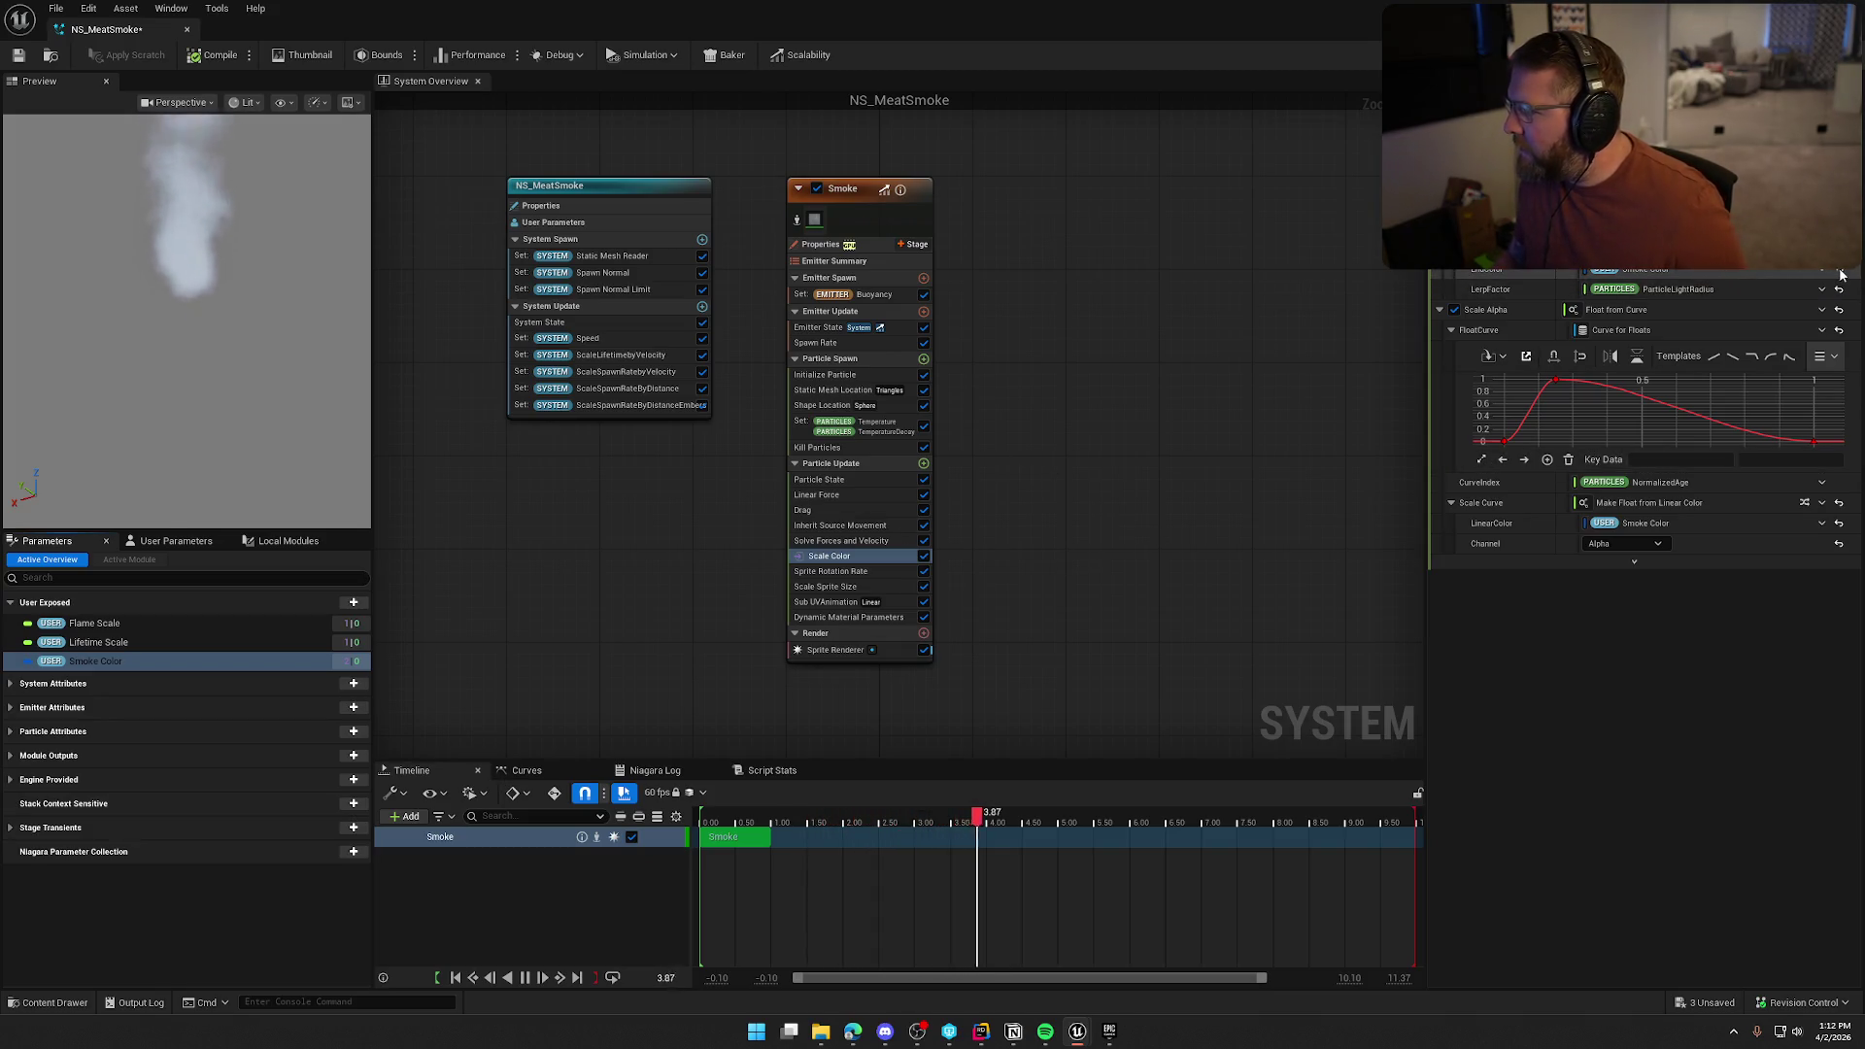
pyautogui.click(1691, 271)
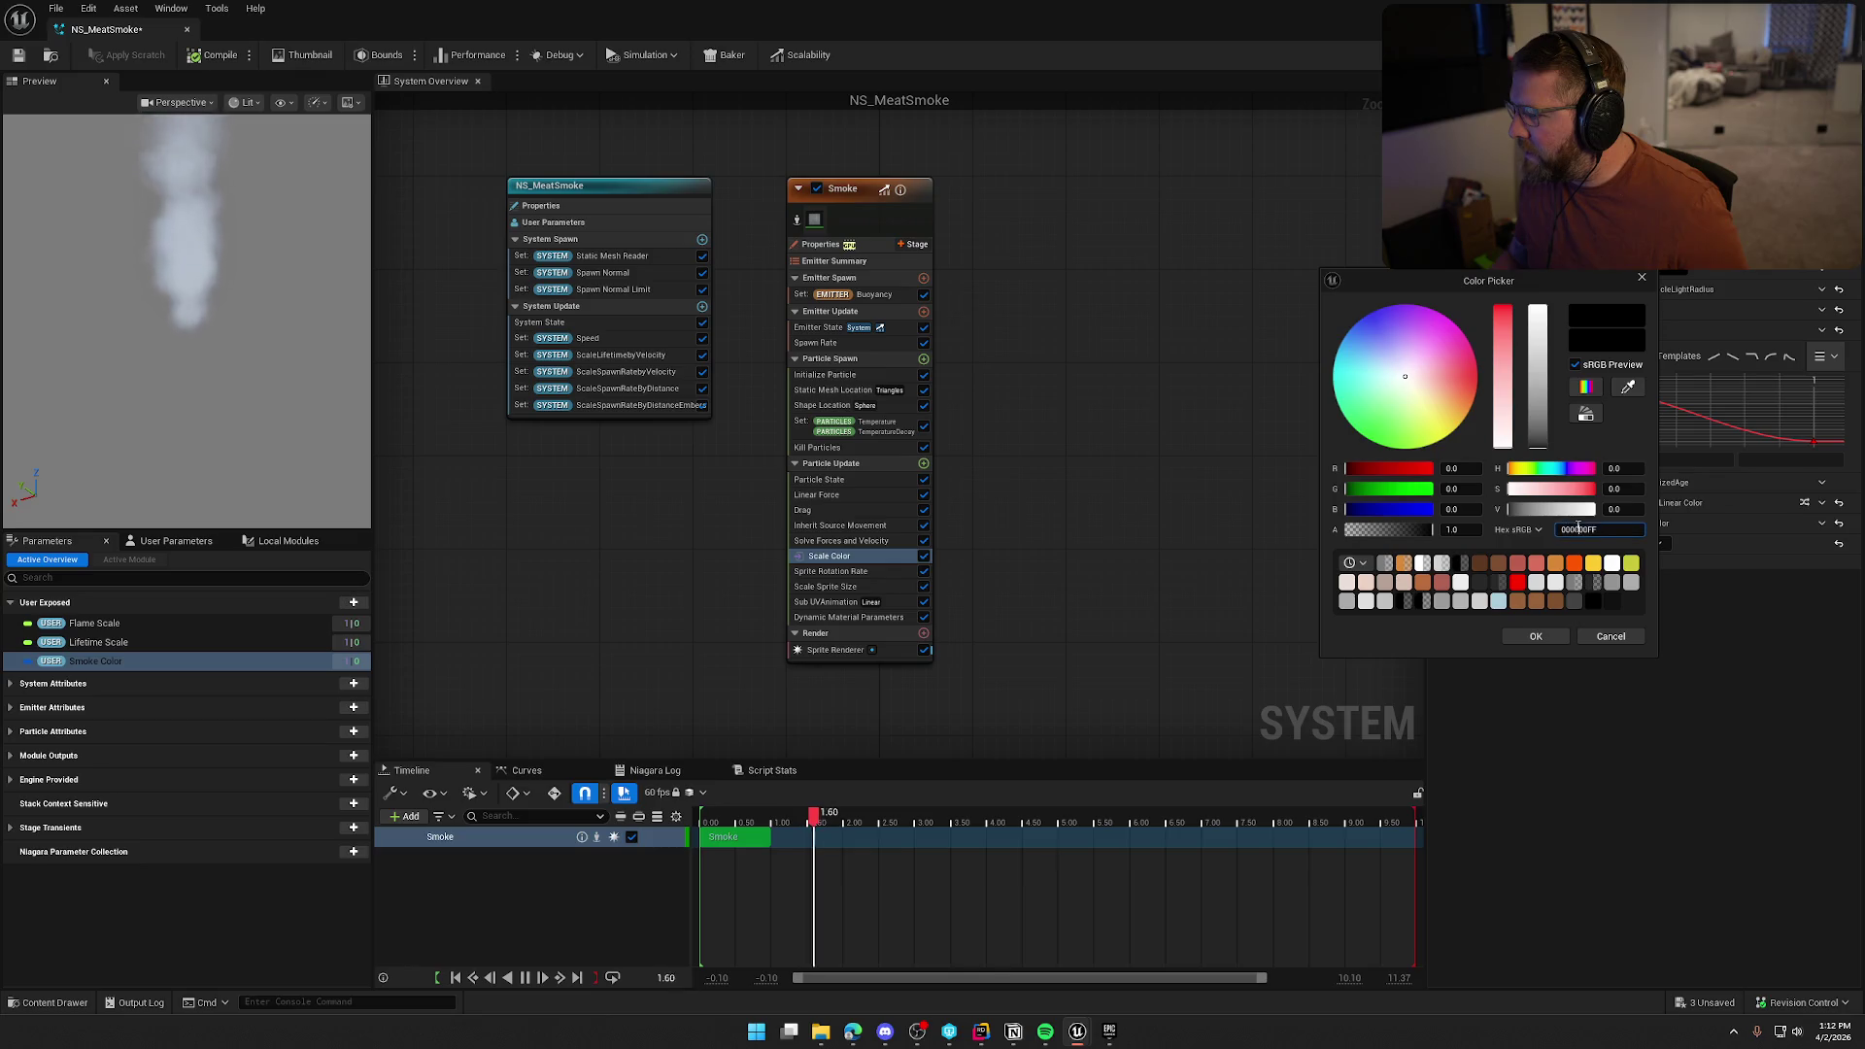
pyautogui.press('Return')
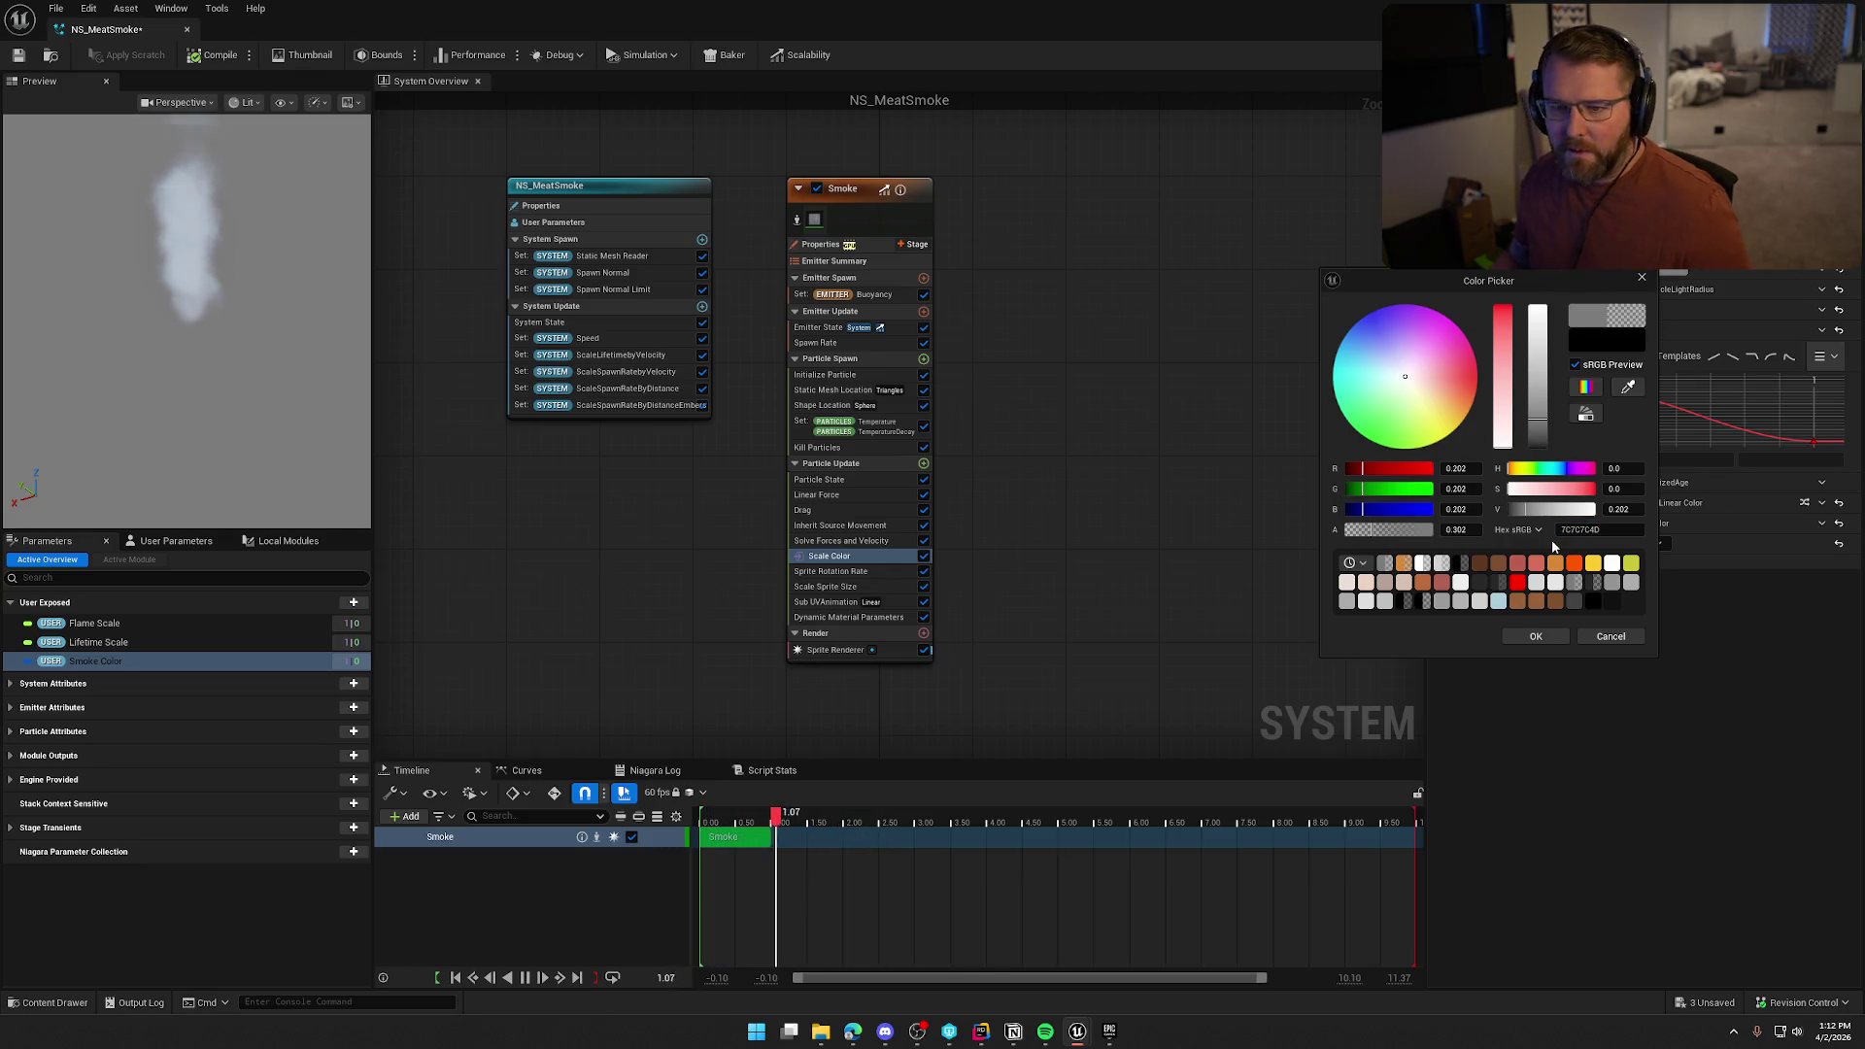
pyautogui.click(1536, 636)
pyautogui.click(1676, 256)
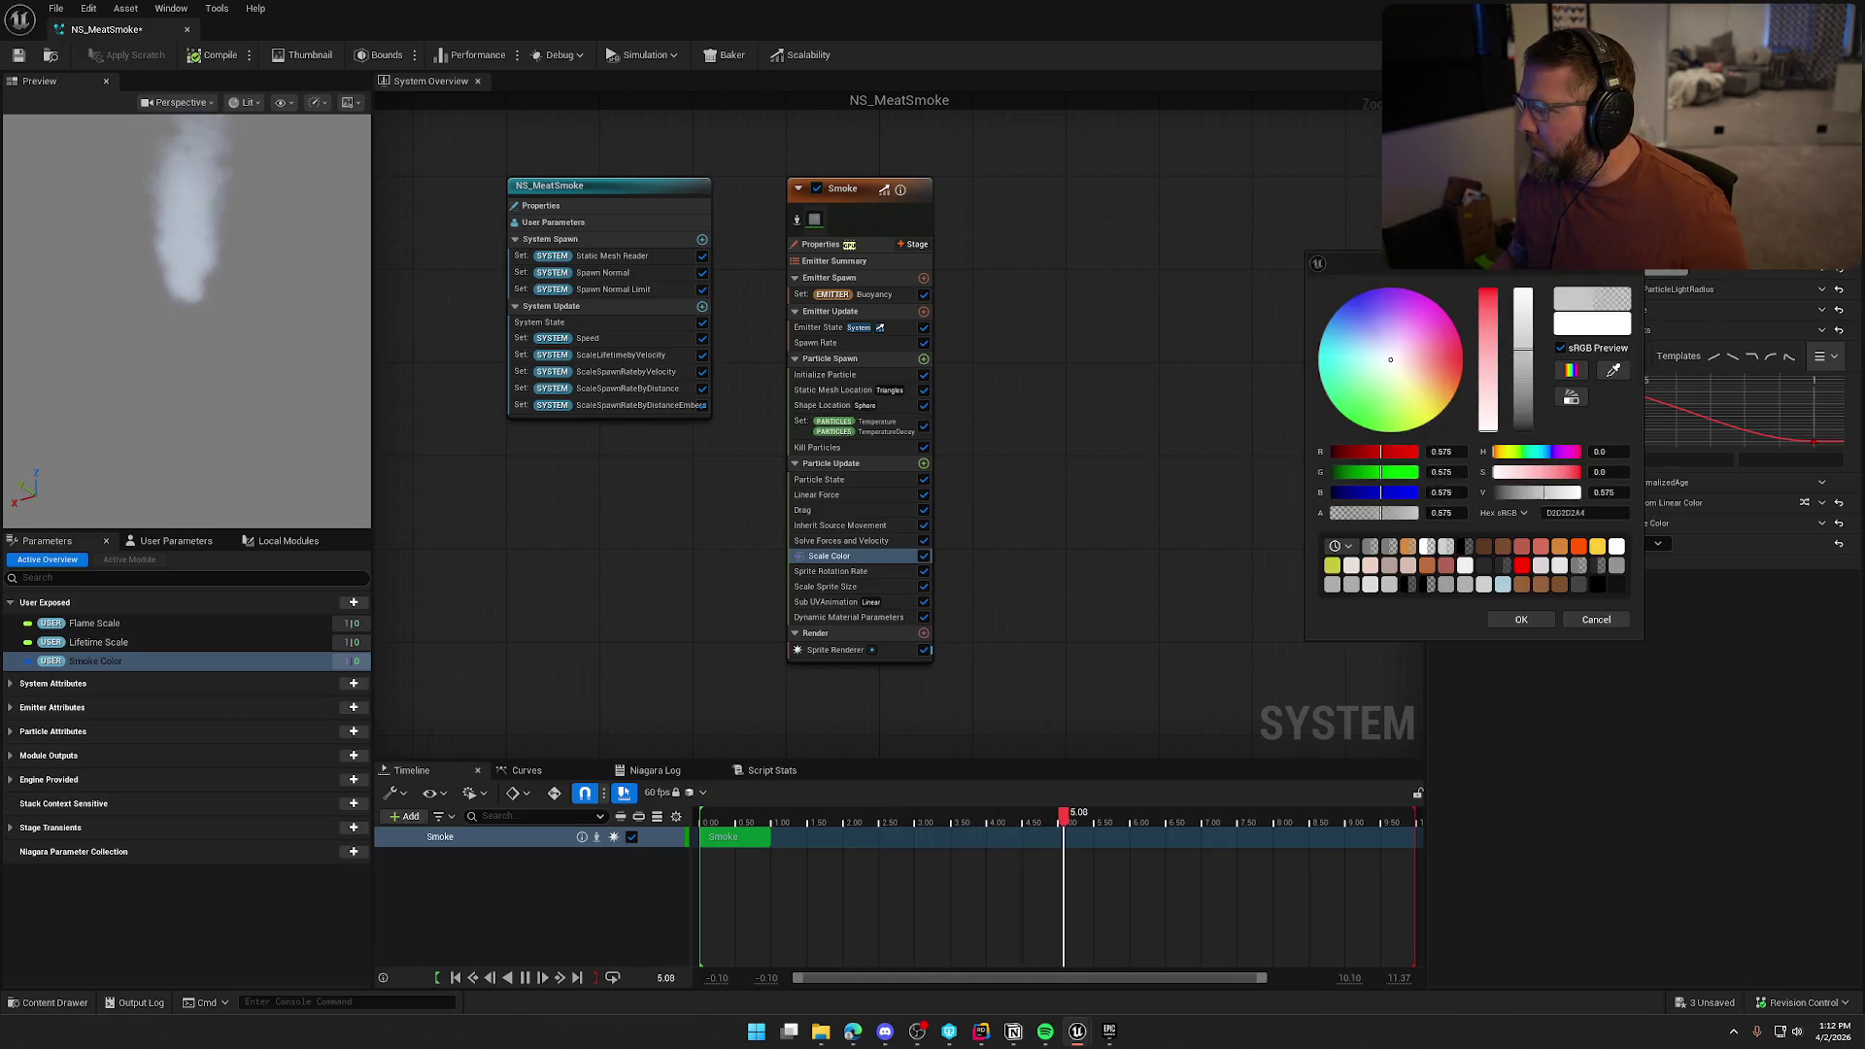
pyautogui.click(1521, 619)
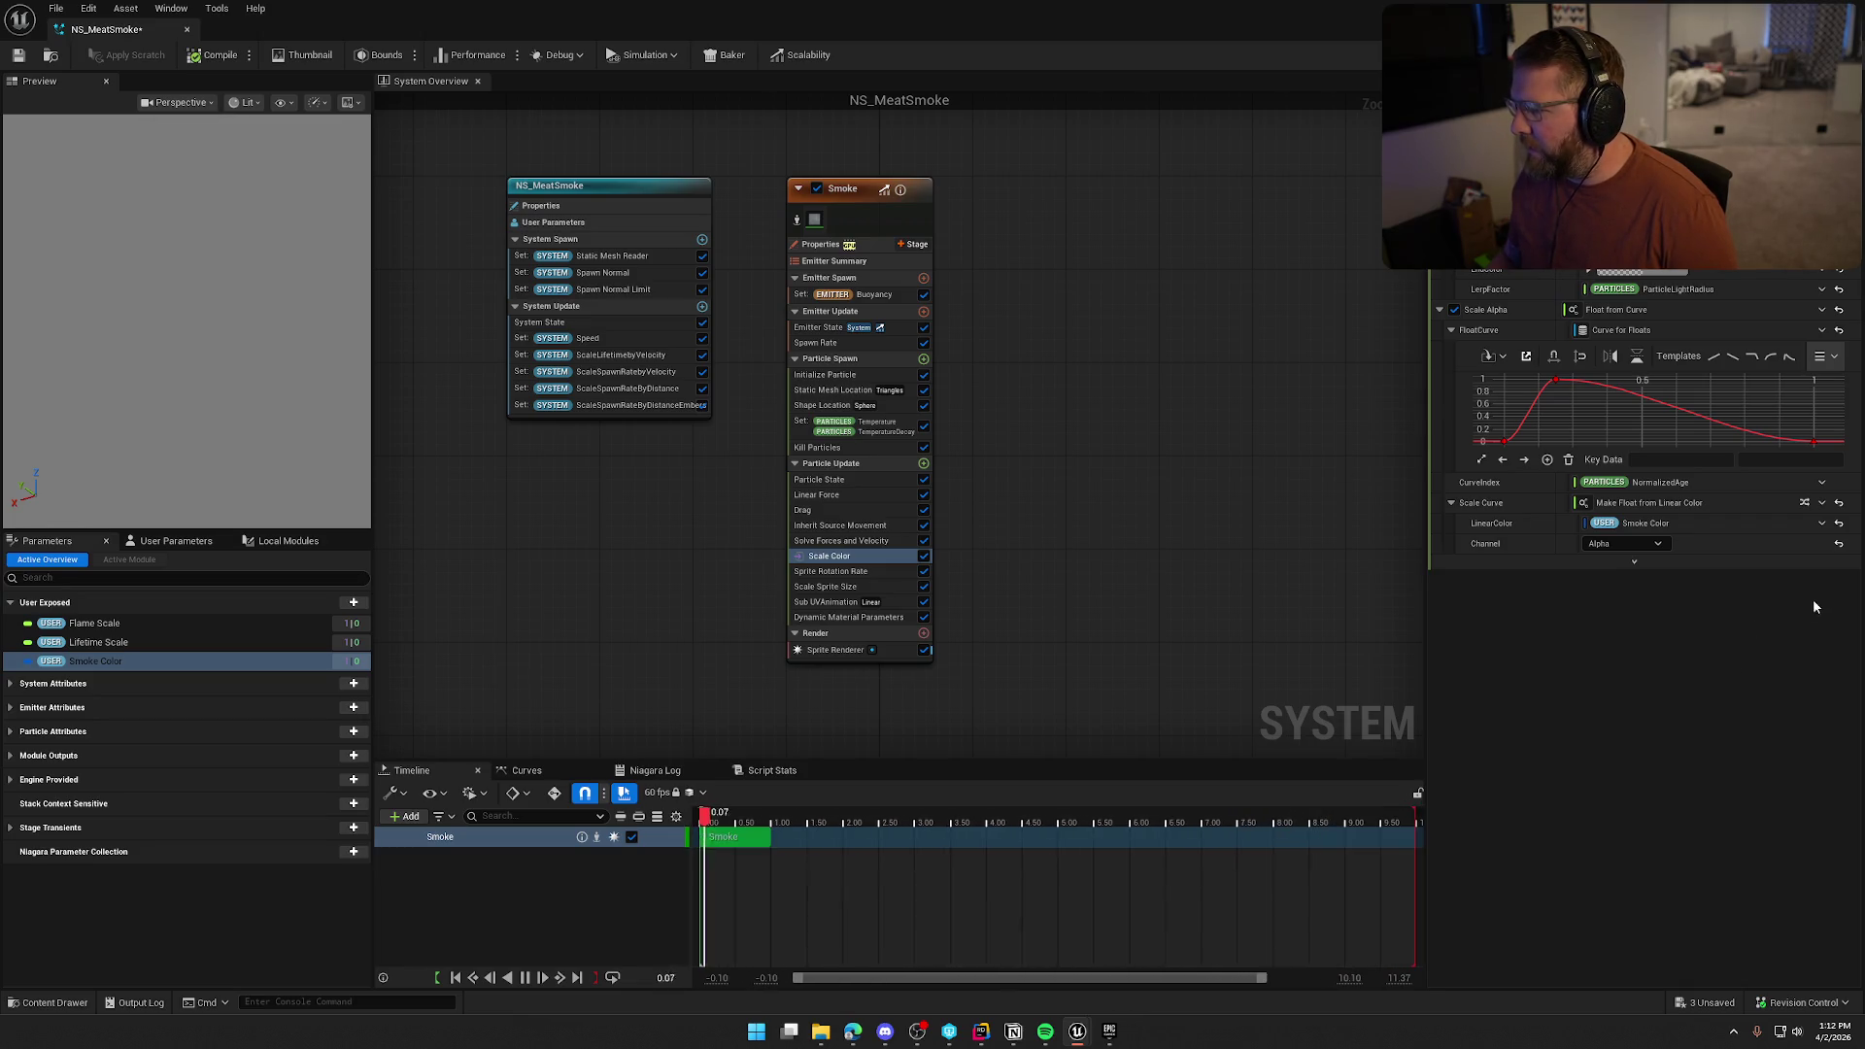
# Unlink the colour from Smoke Color to a local grey value and confirm it
pyautogui.click(1822, 524)
pyautogui.click(1641, 523)
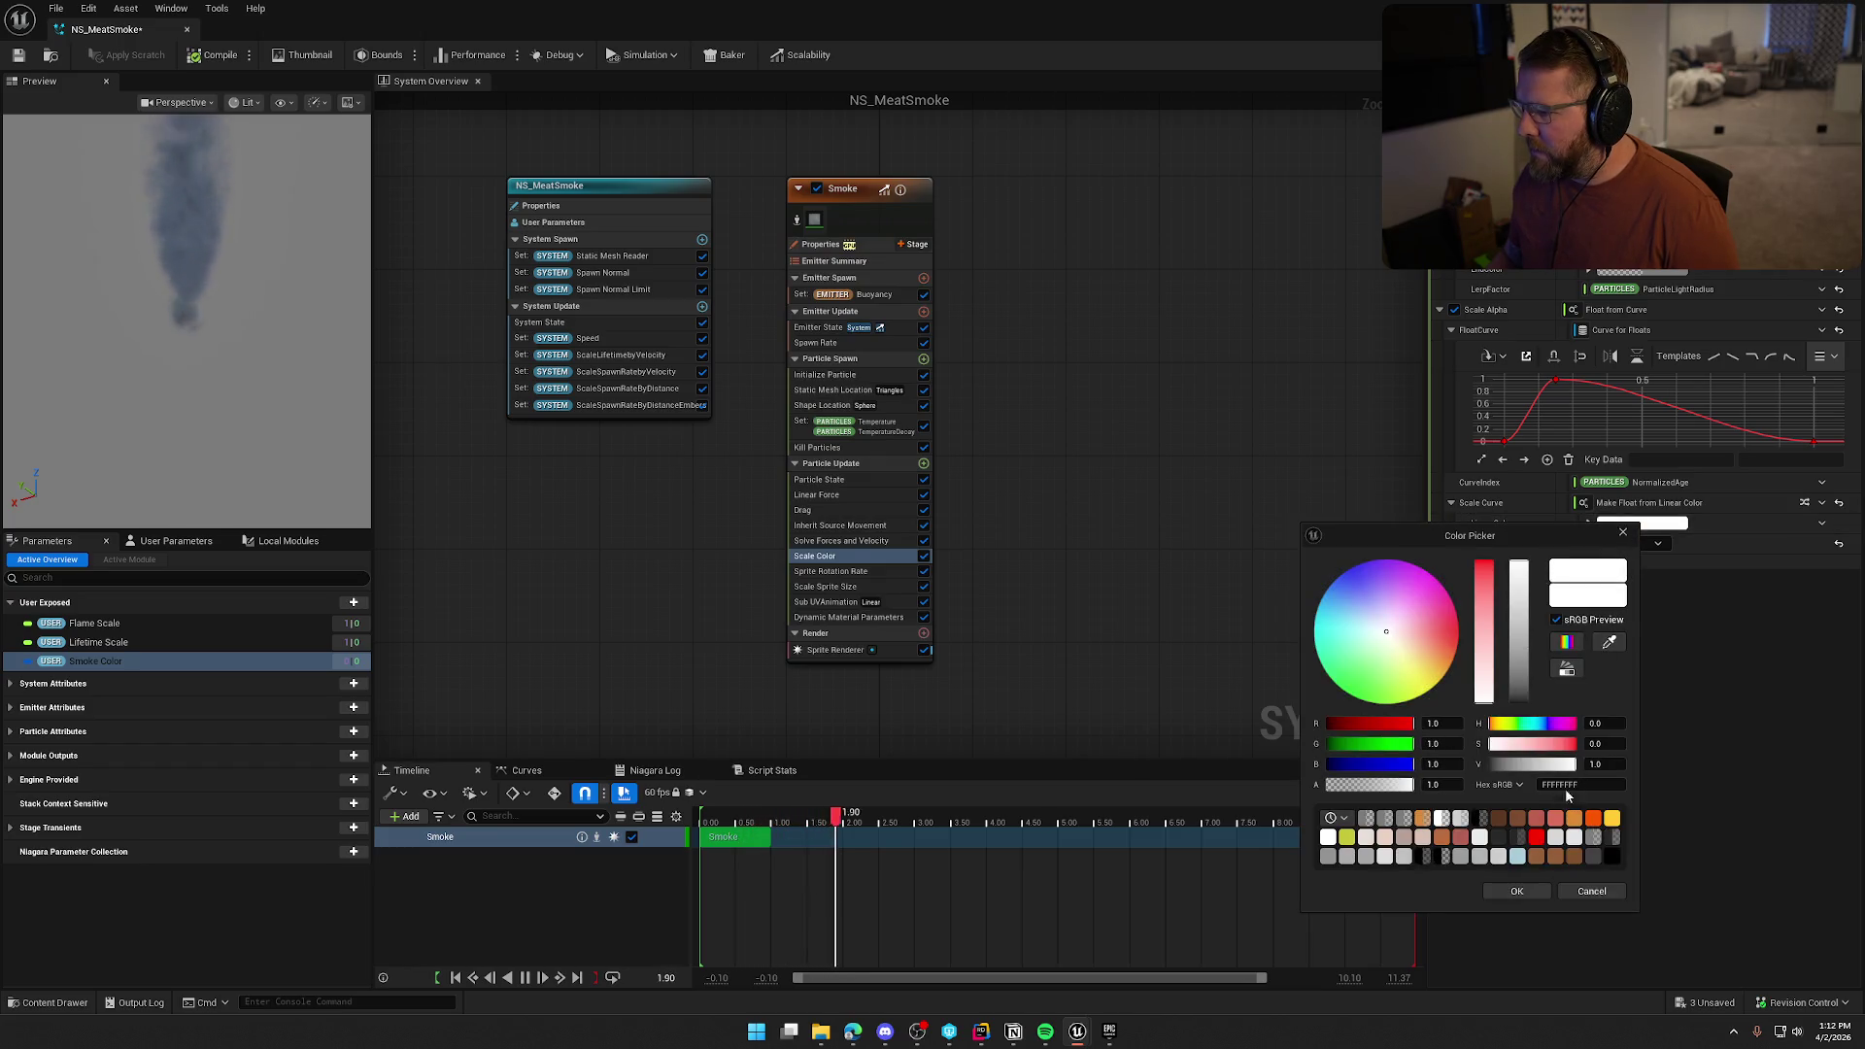
pyautogui.click(1516, 892)
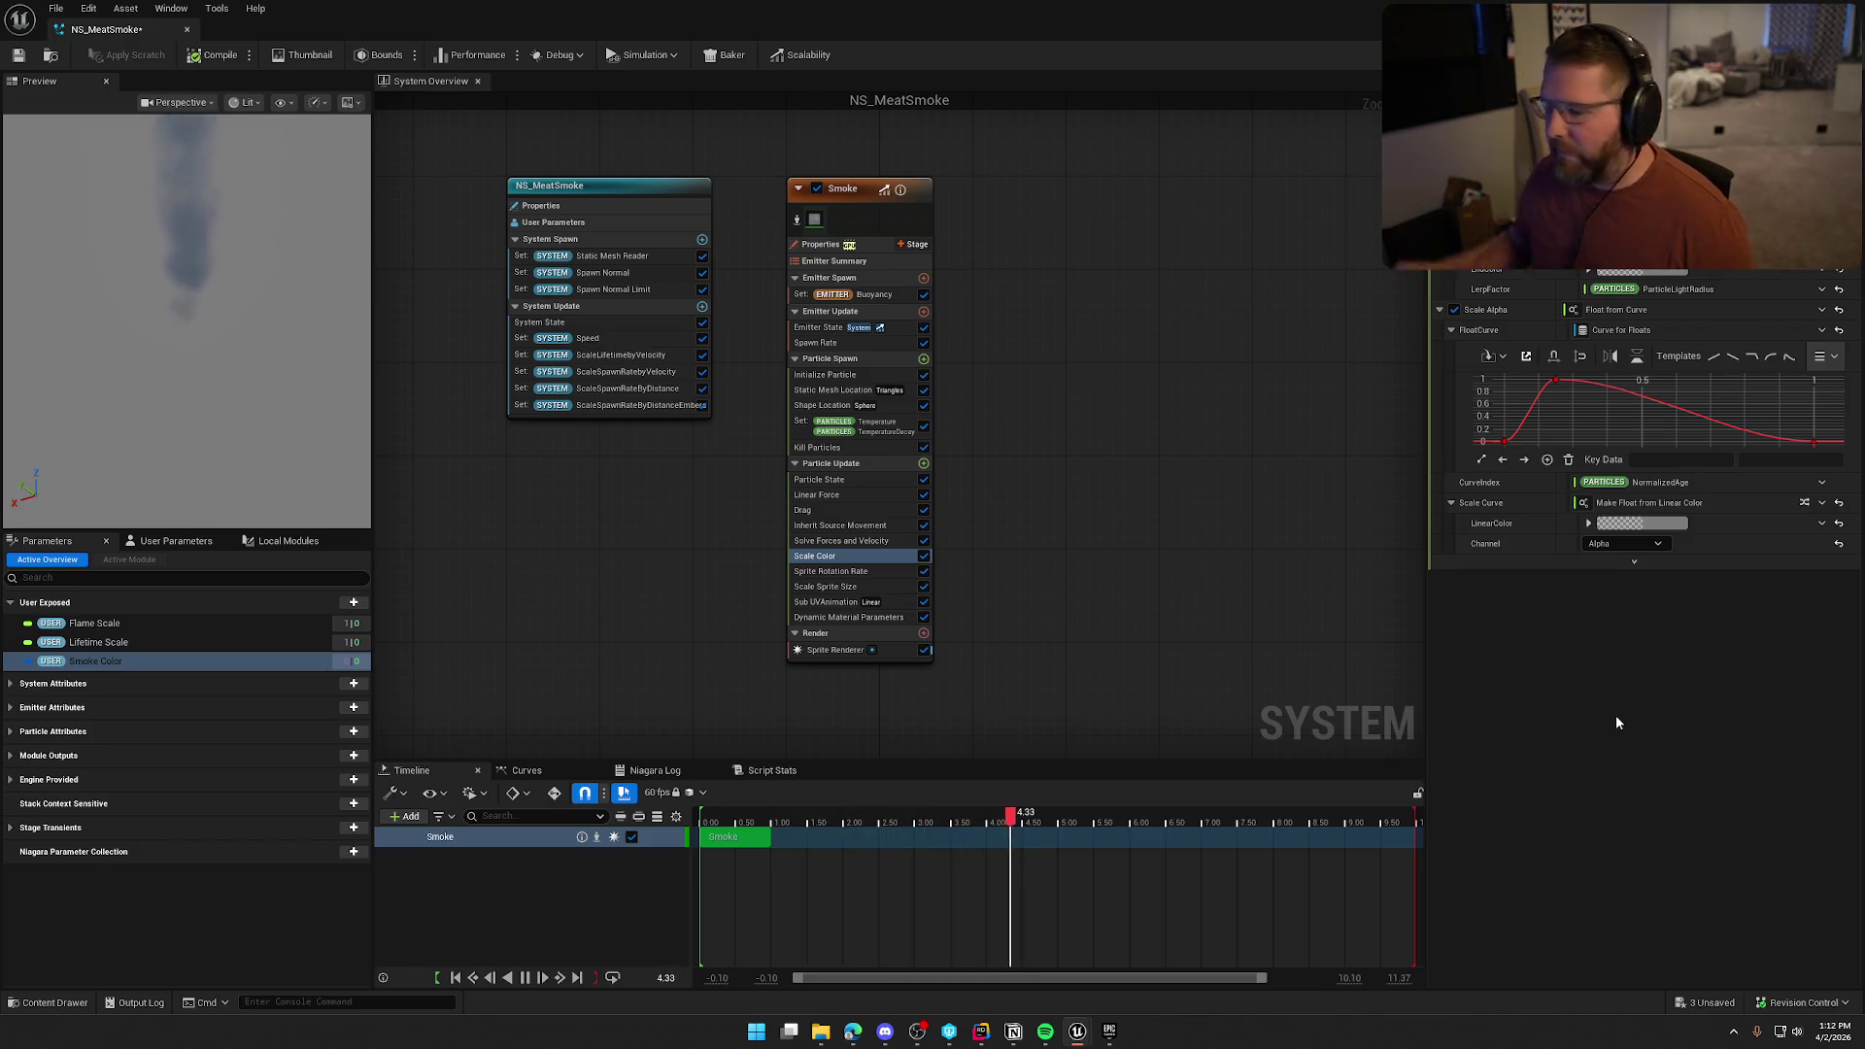
# Delete the Smoke Color user parameter and reset Initialize Particle's sprite size float to 1.0
pyautogui.press('Delete')
pyautogui.click(103, 643)
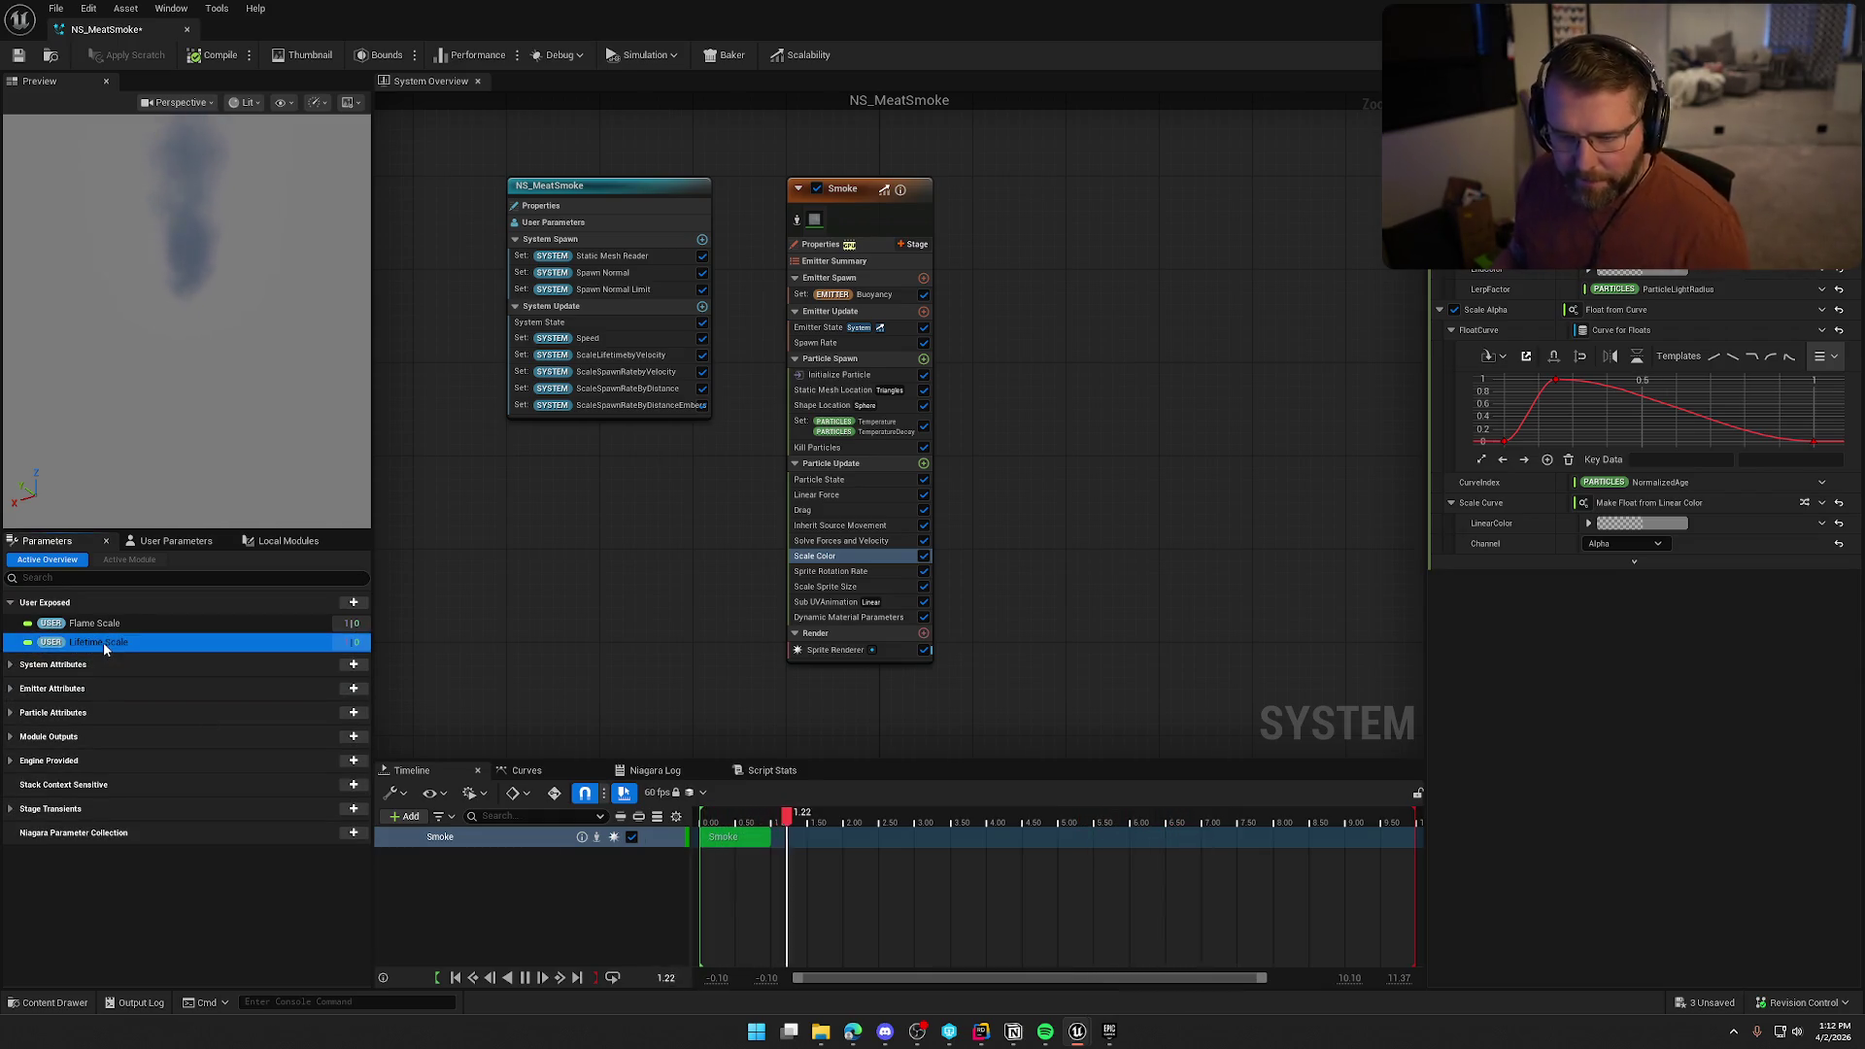
pyautogui.click(855, 376)
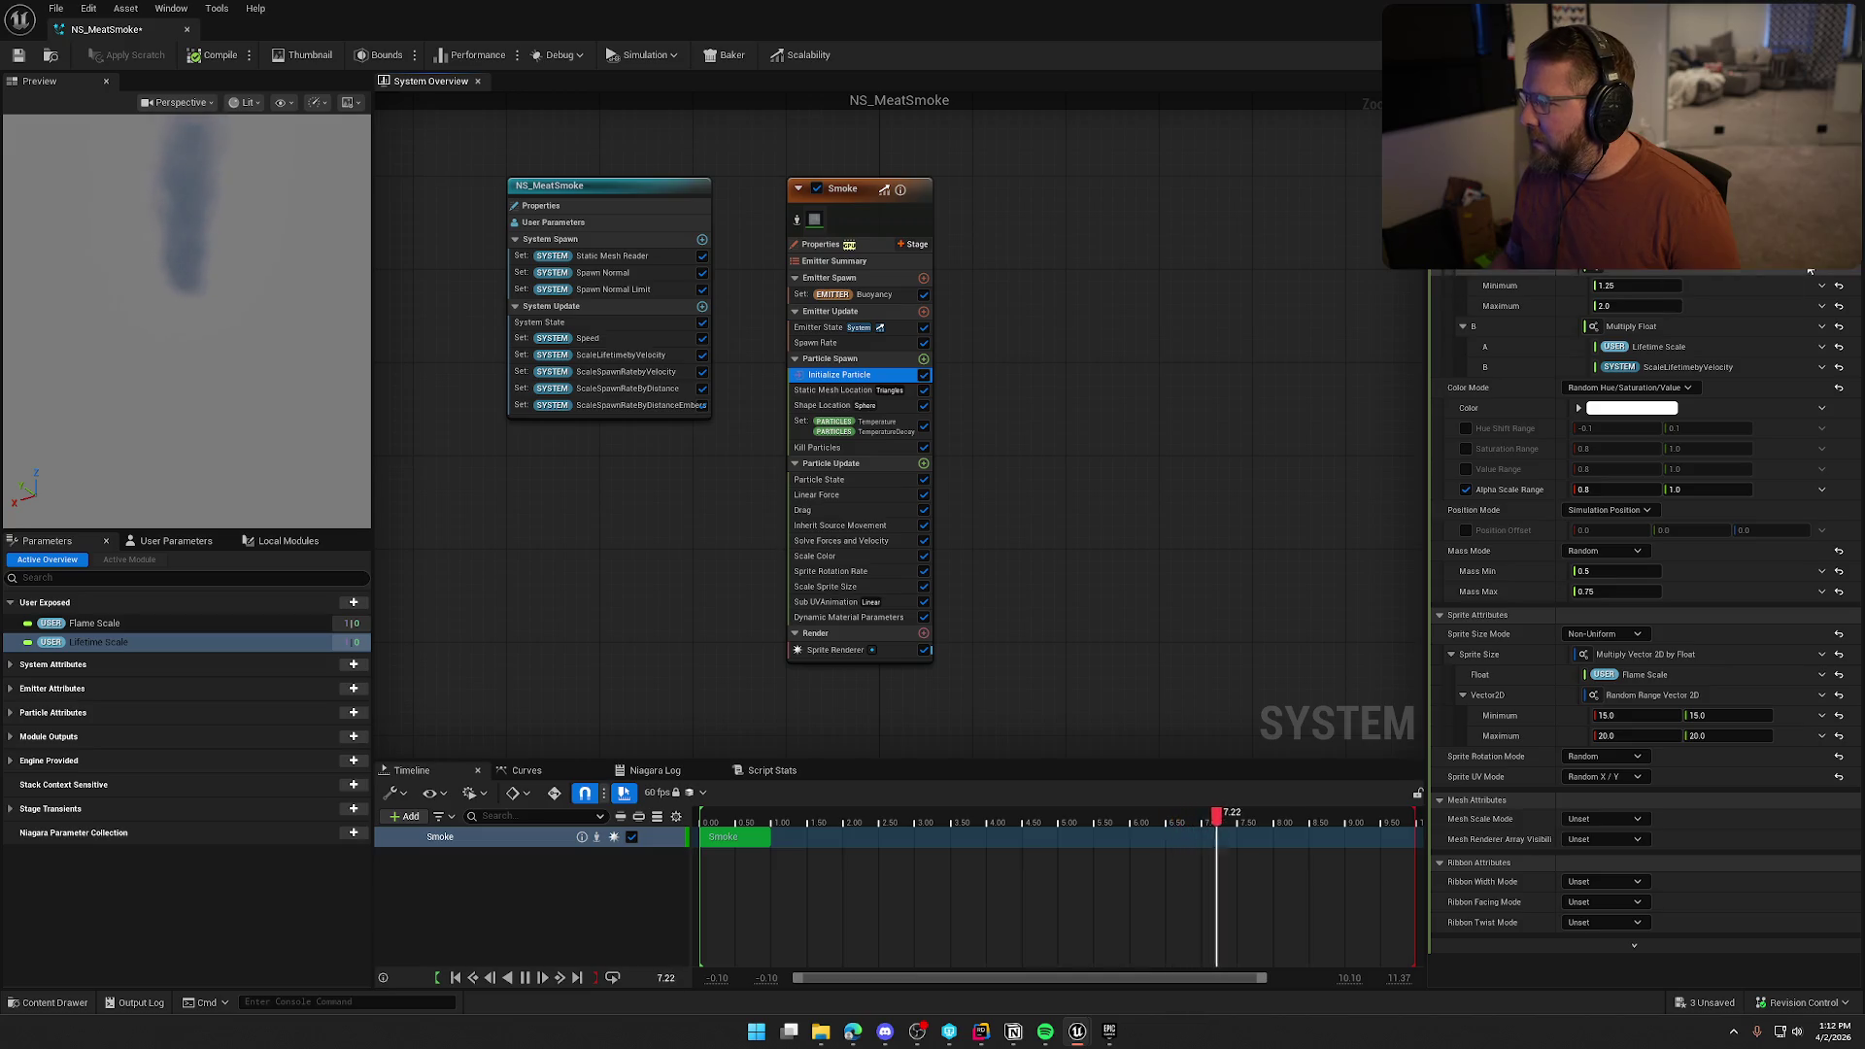
pyautogui.scroll(-3, 1641, 602)
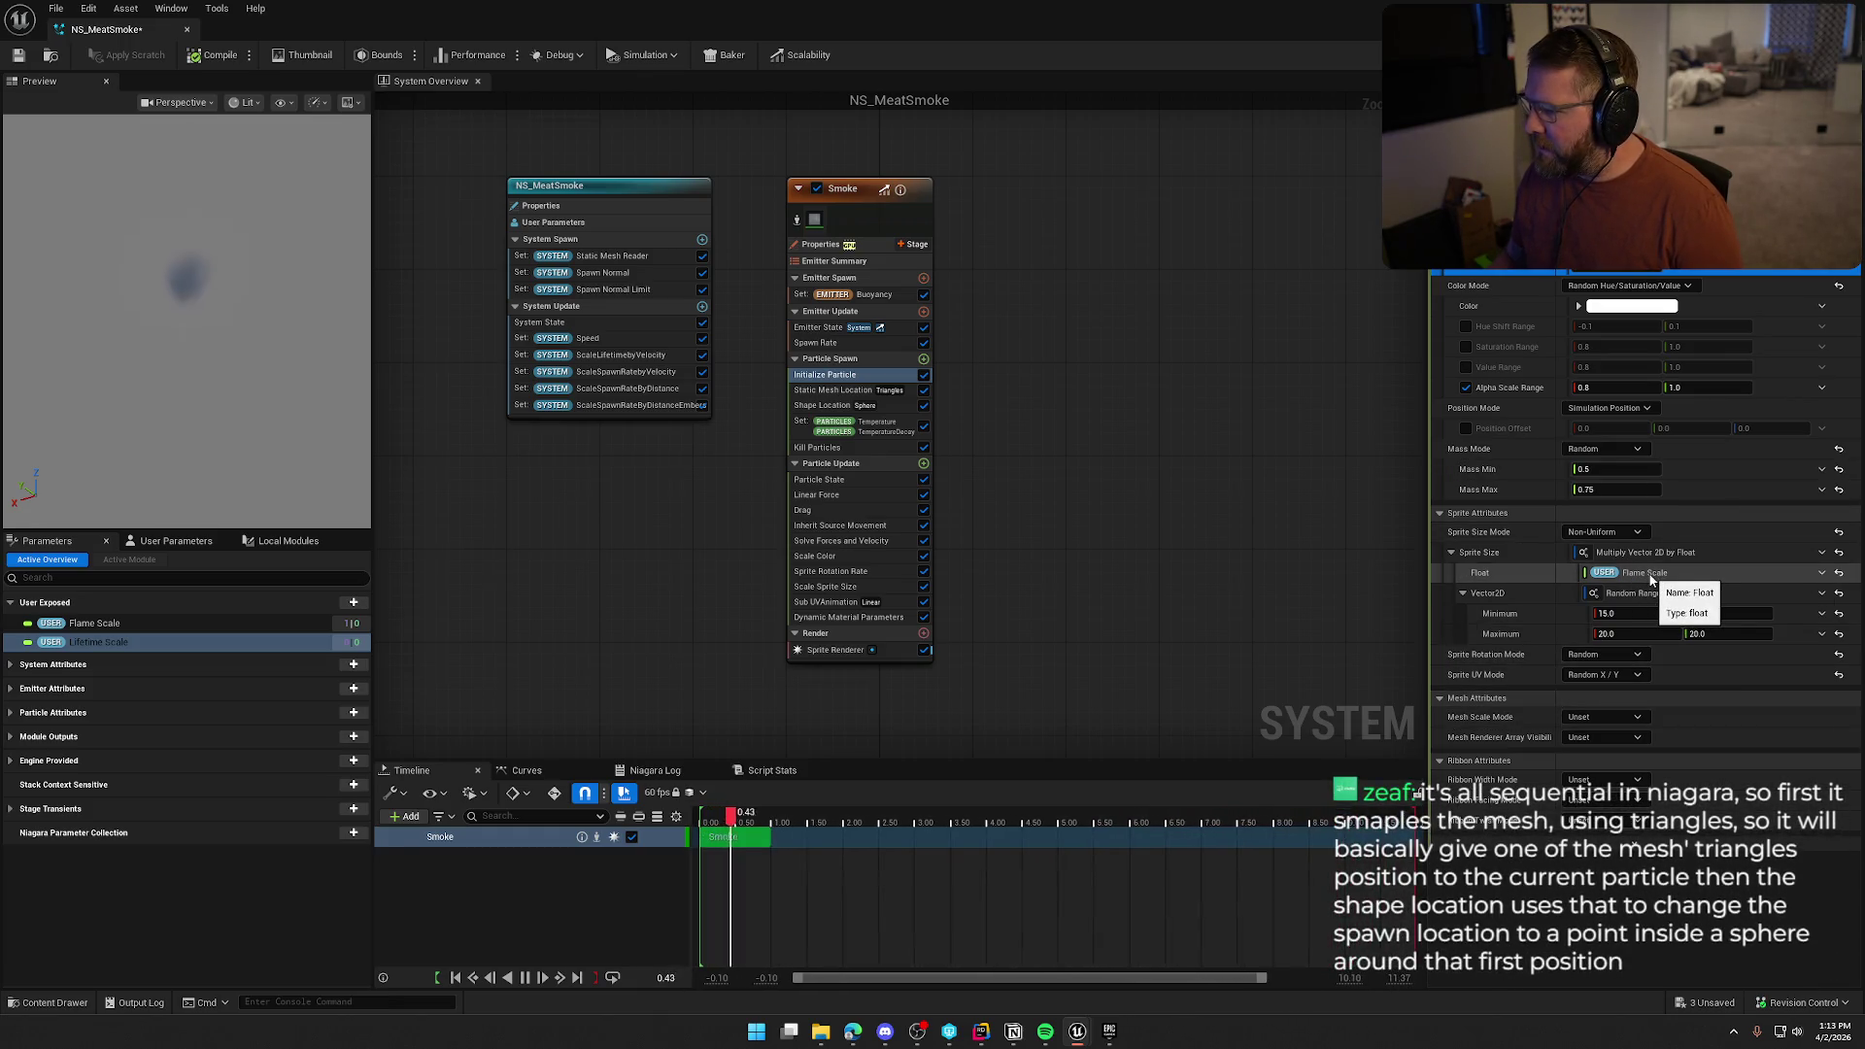
pyautogui.click(164, 544)
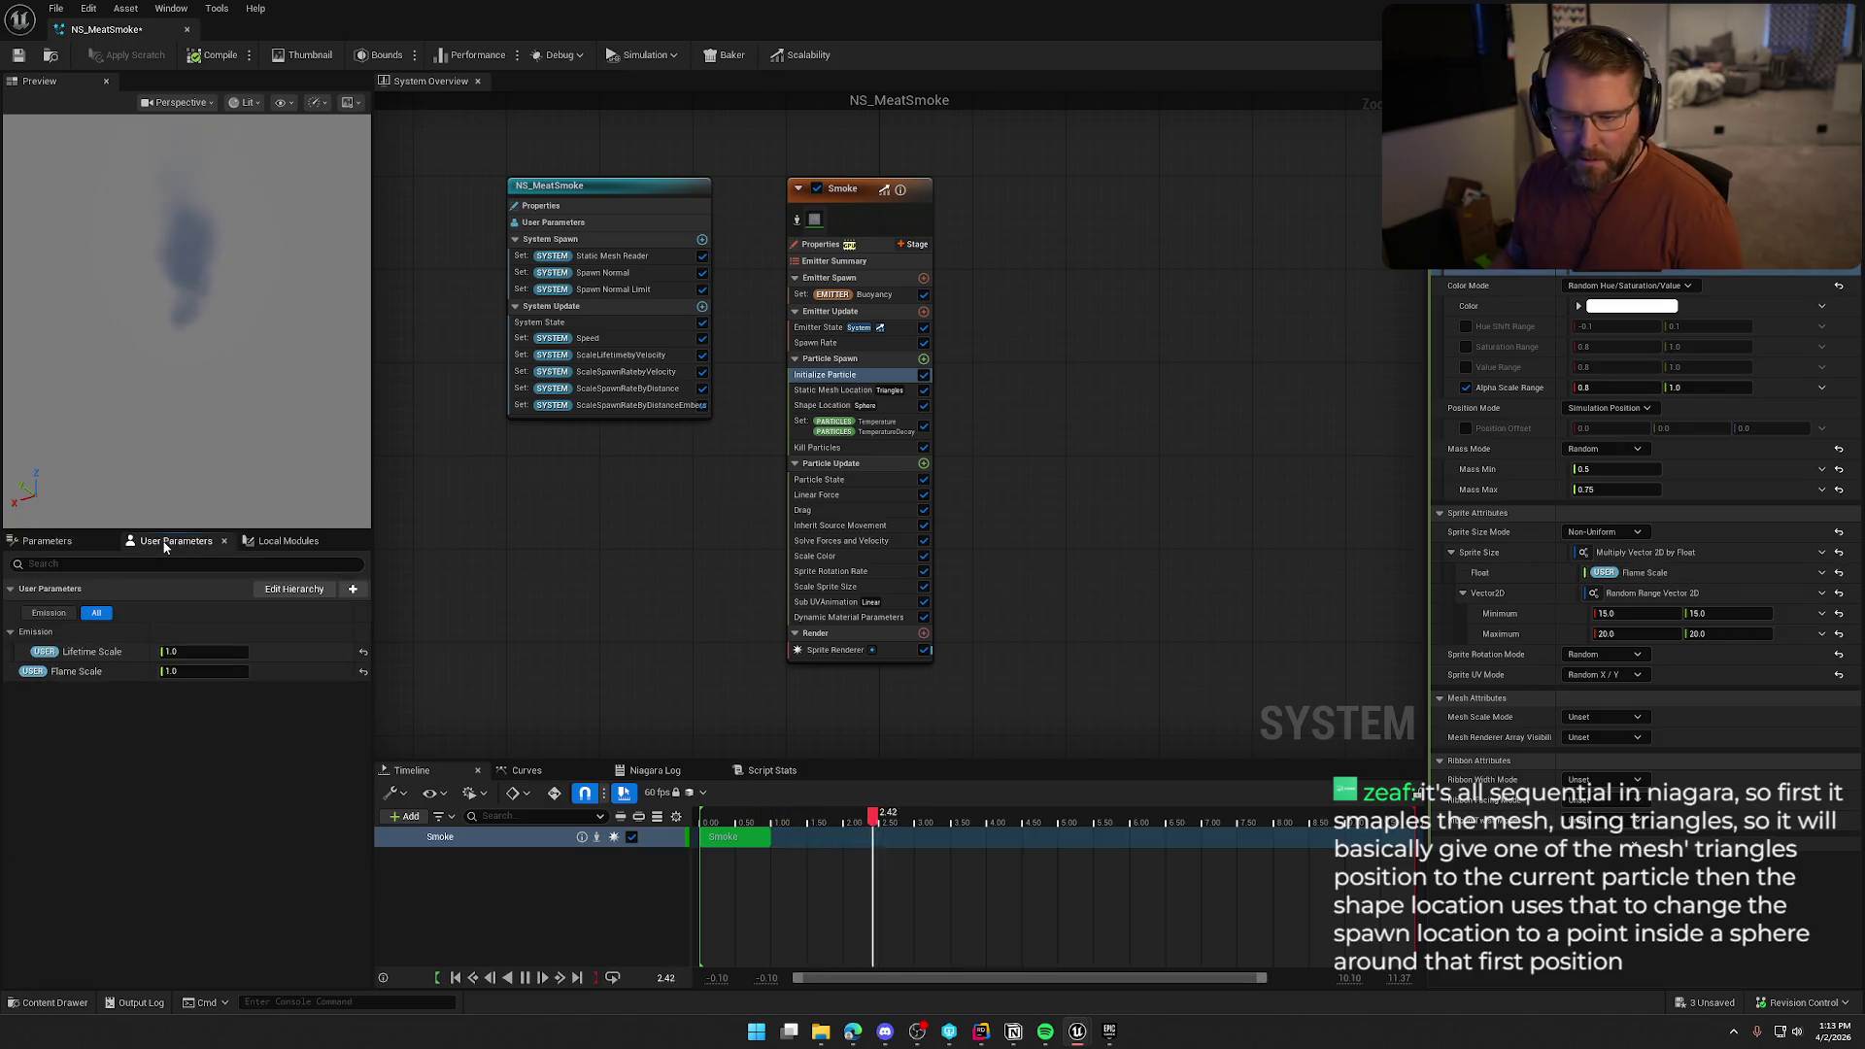
pyautogui.click(58, 541)
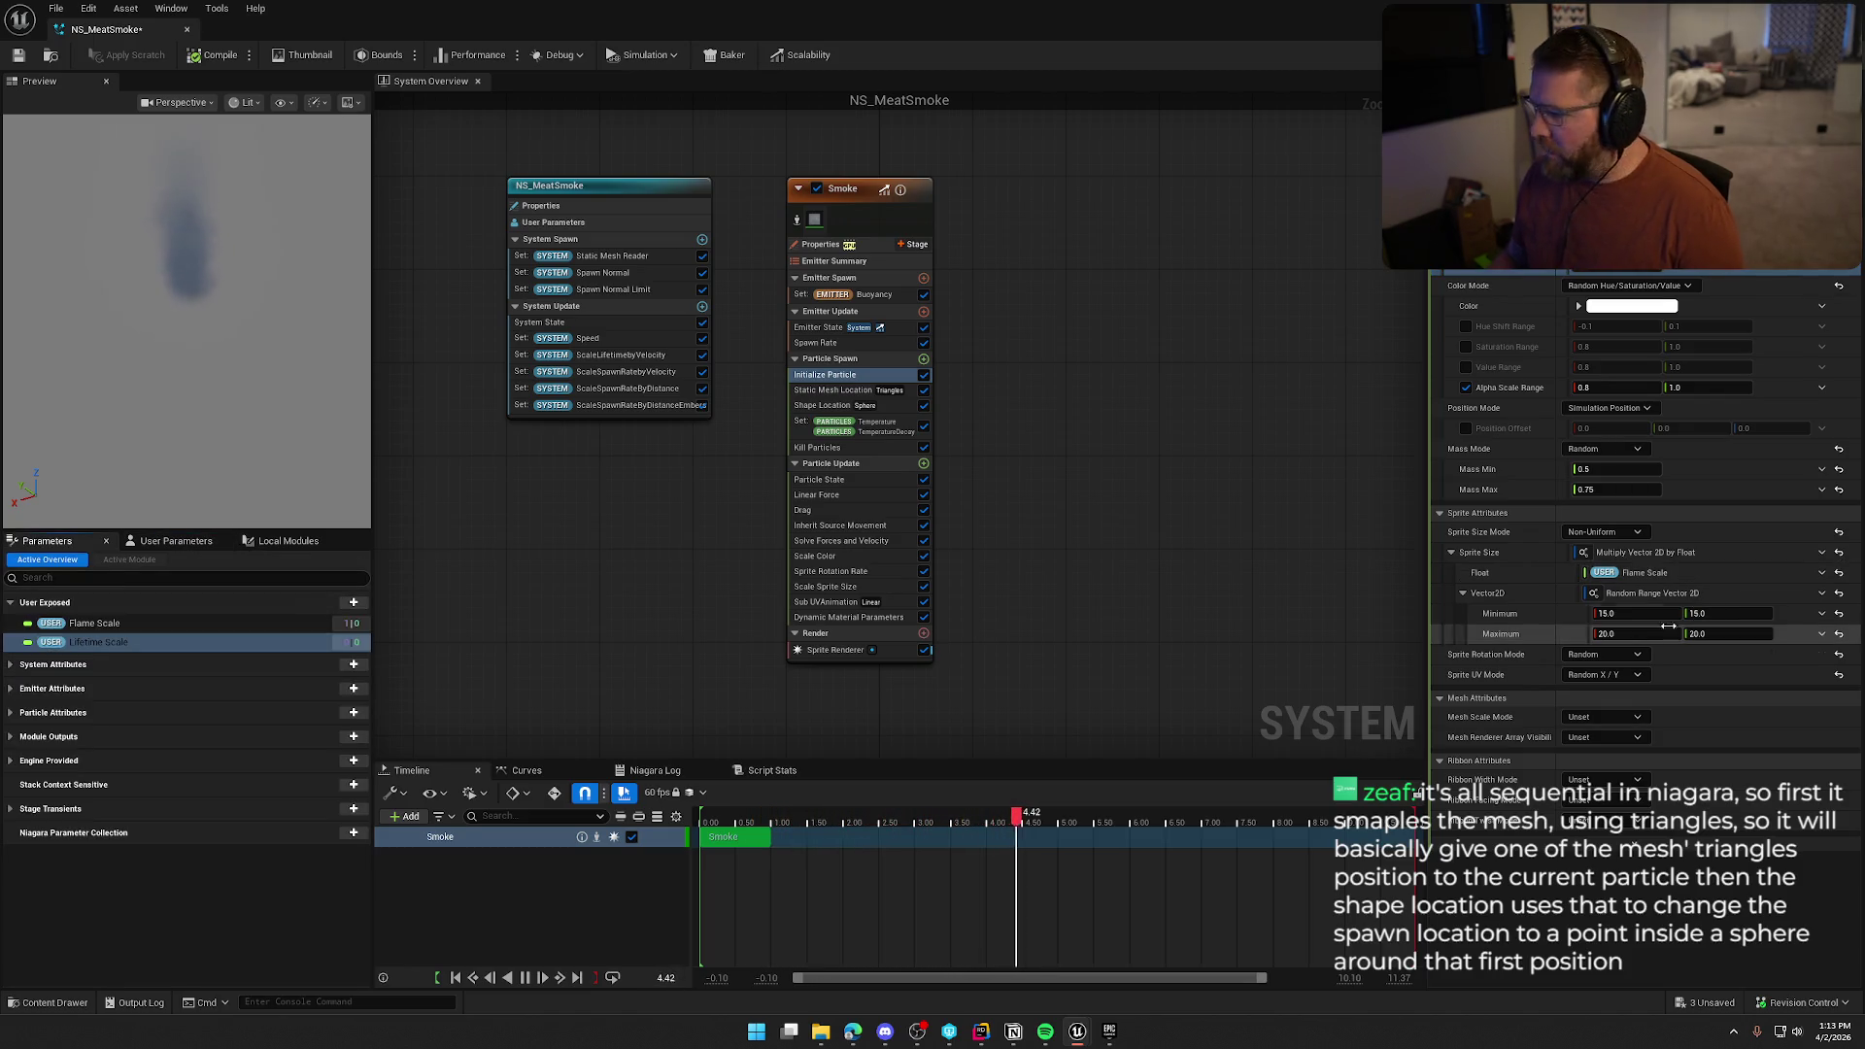
pyautogui.click(1838, 579)
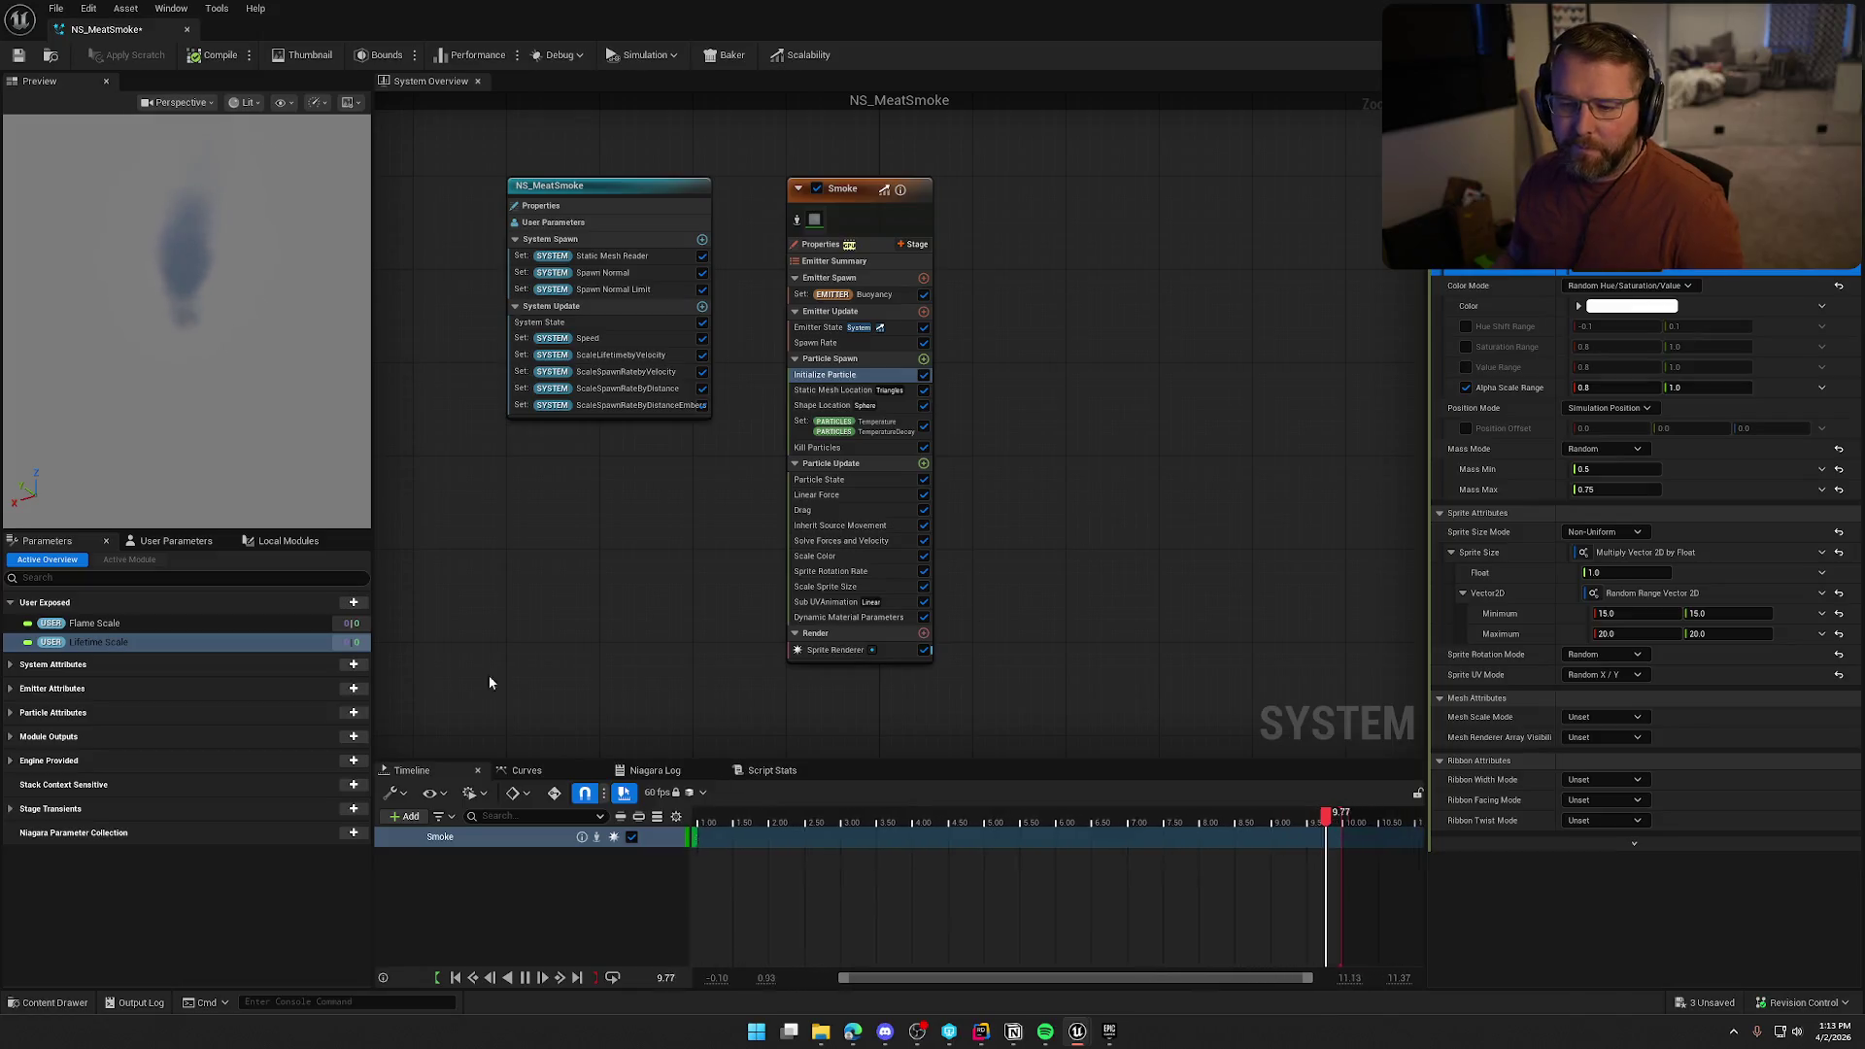
# Delete the Flame Scale and Lifetime Scale user parameters
pyautogui.click(87, 626)
pyautogui.press('Delete')
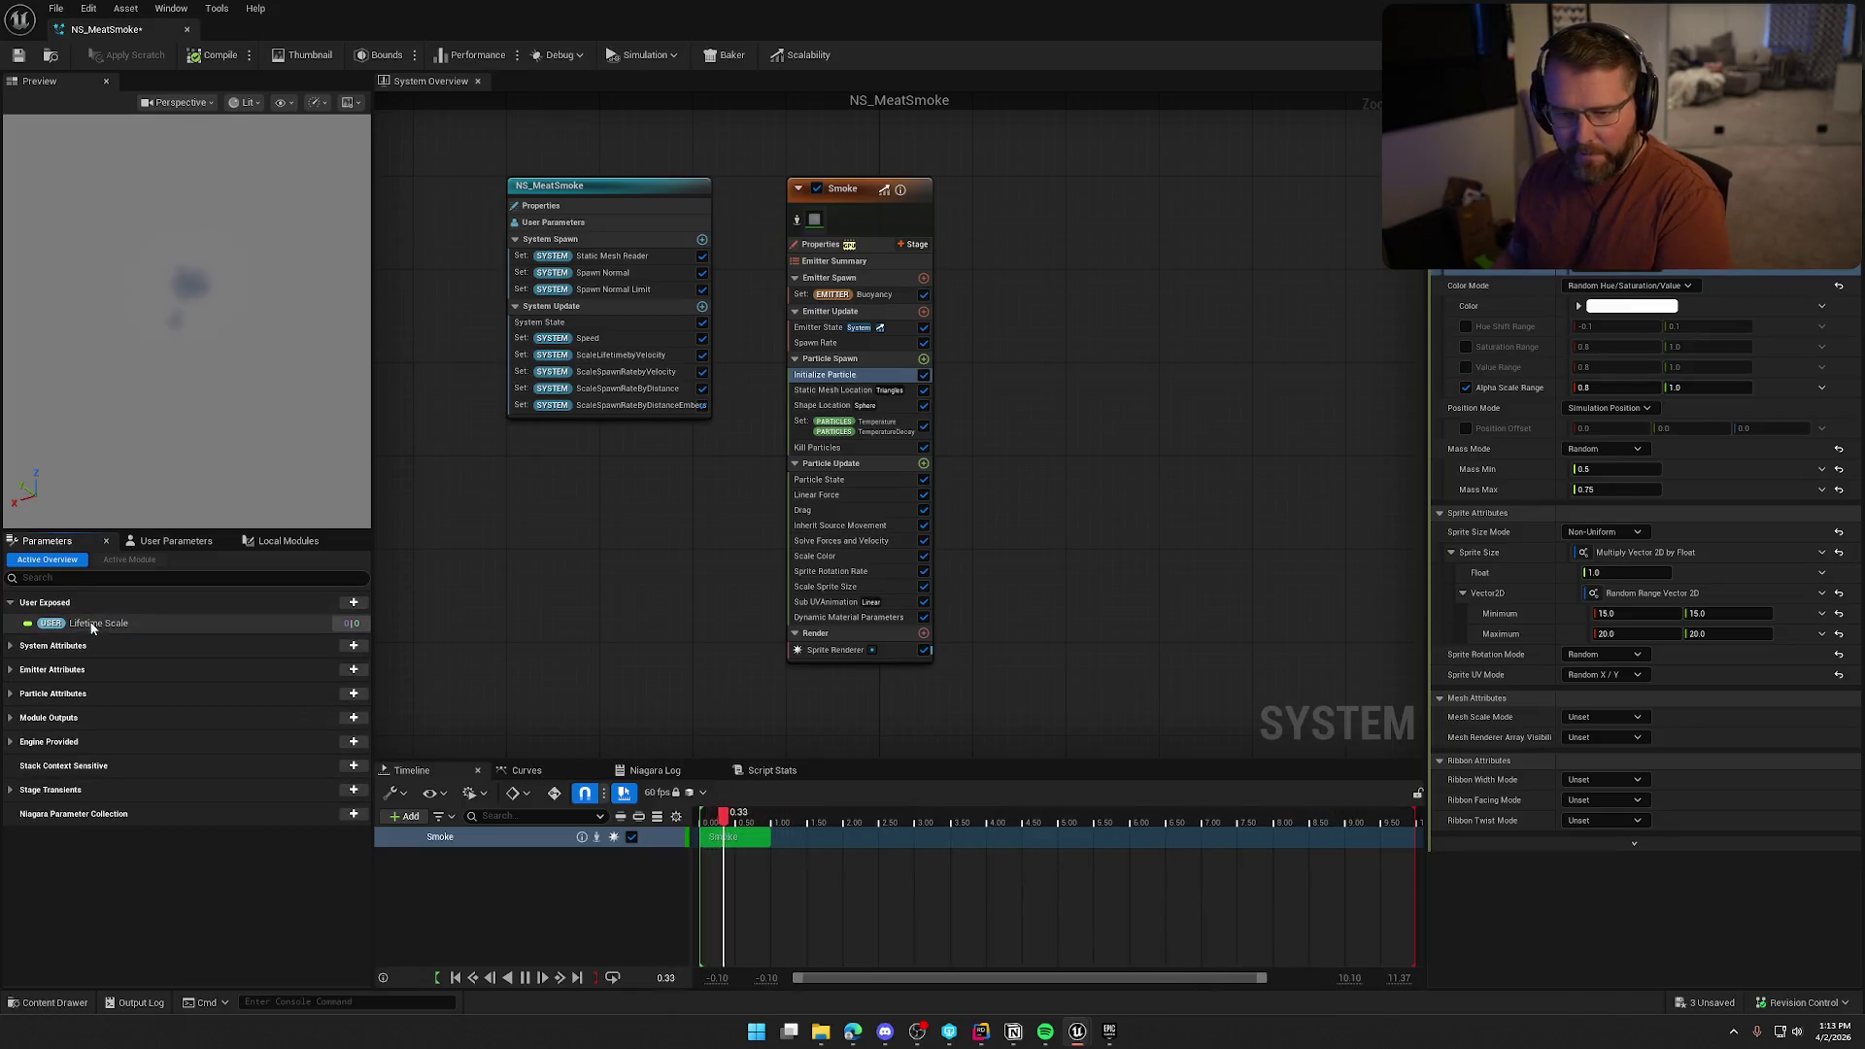
pyautogui.click(105, 622)
pyautogui.press('Delete')
pyautogui.click(12, 628)
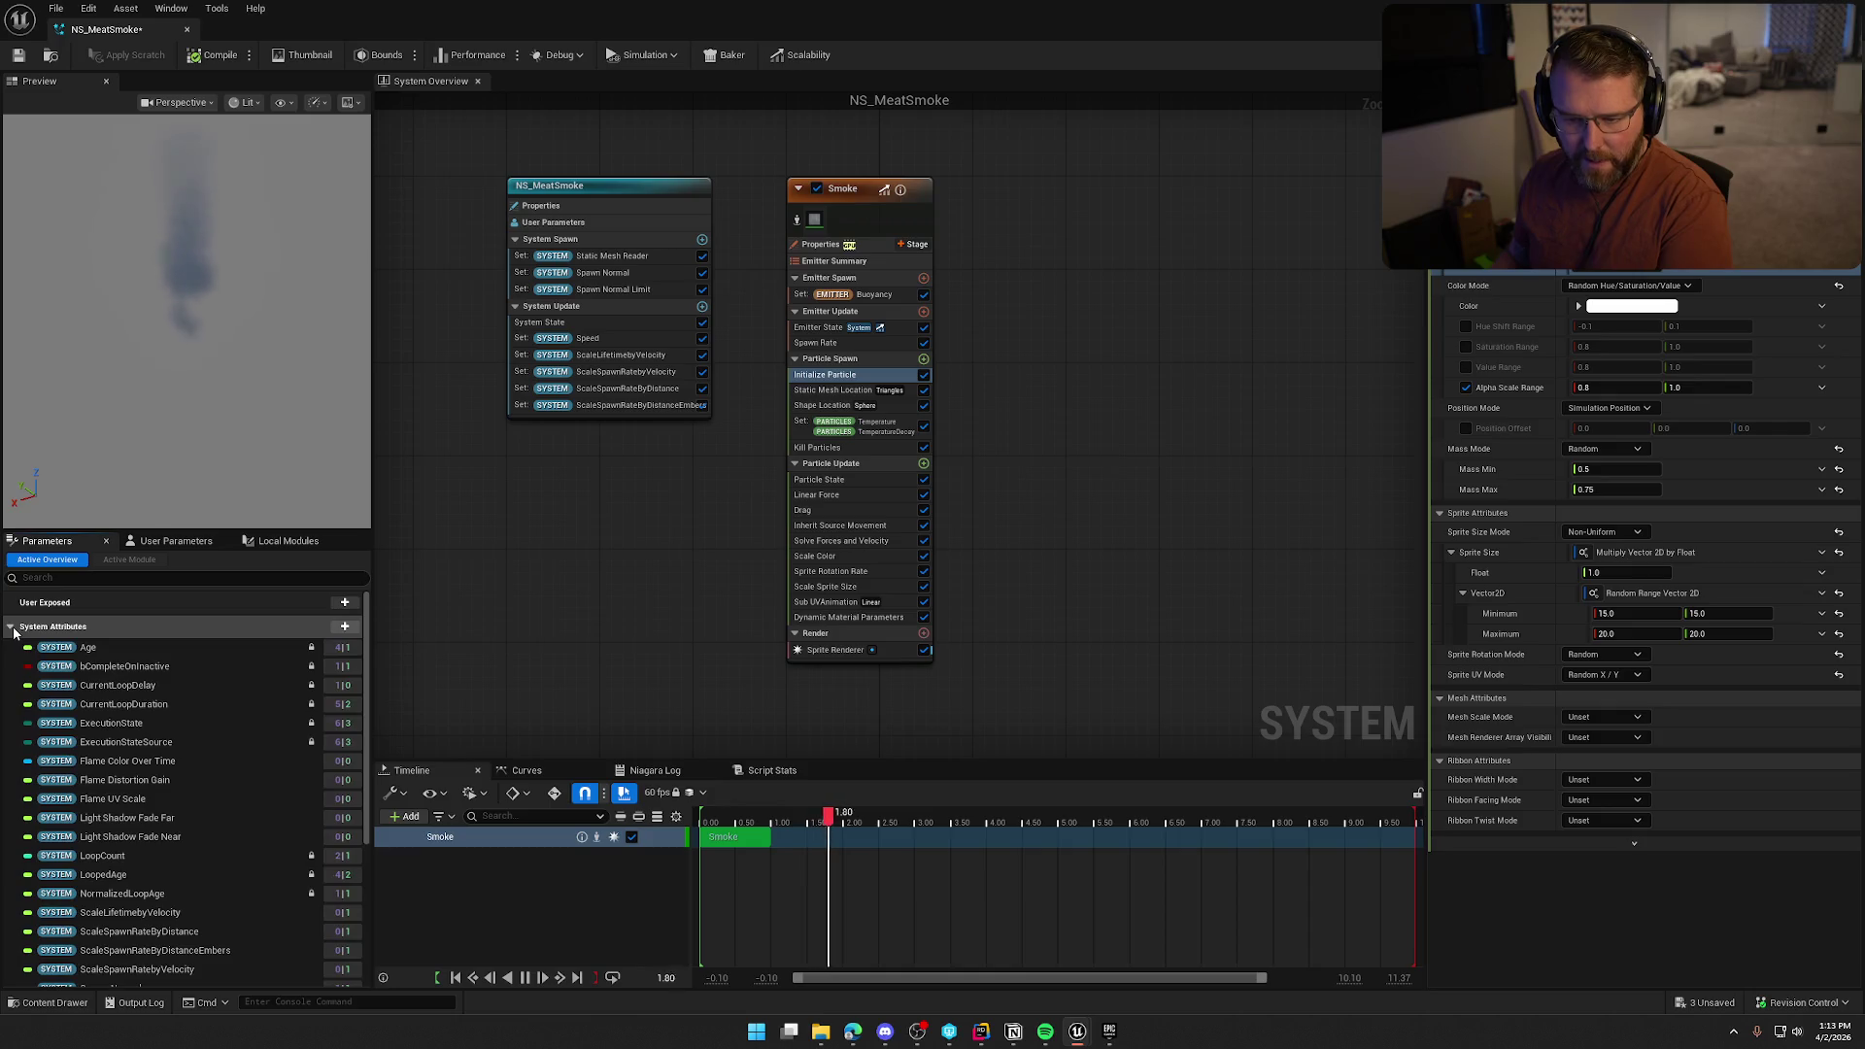
pyautogui.click(11, 628)
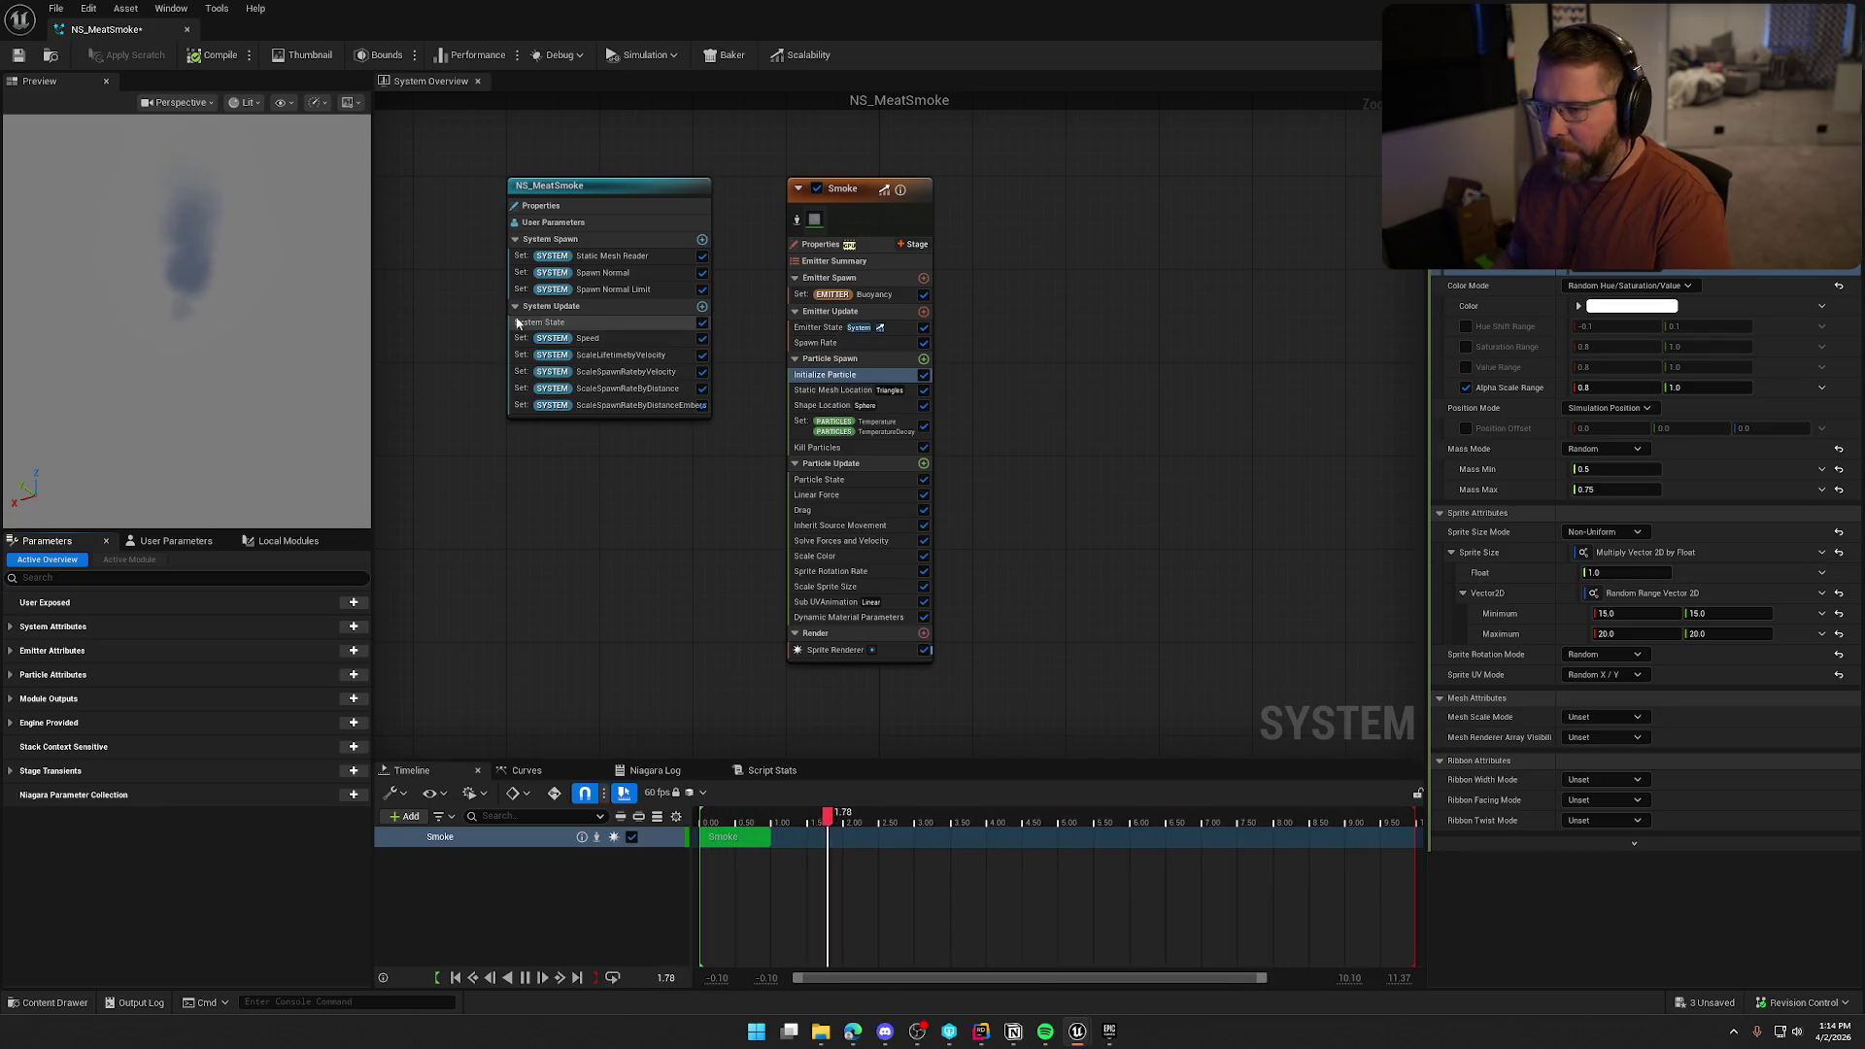
# Toggle the Set PARTICLES Temperature module off and back on in the Smoke emitter
pyautogui.click(567, 338)
pyautogui.click(858, 222)
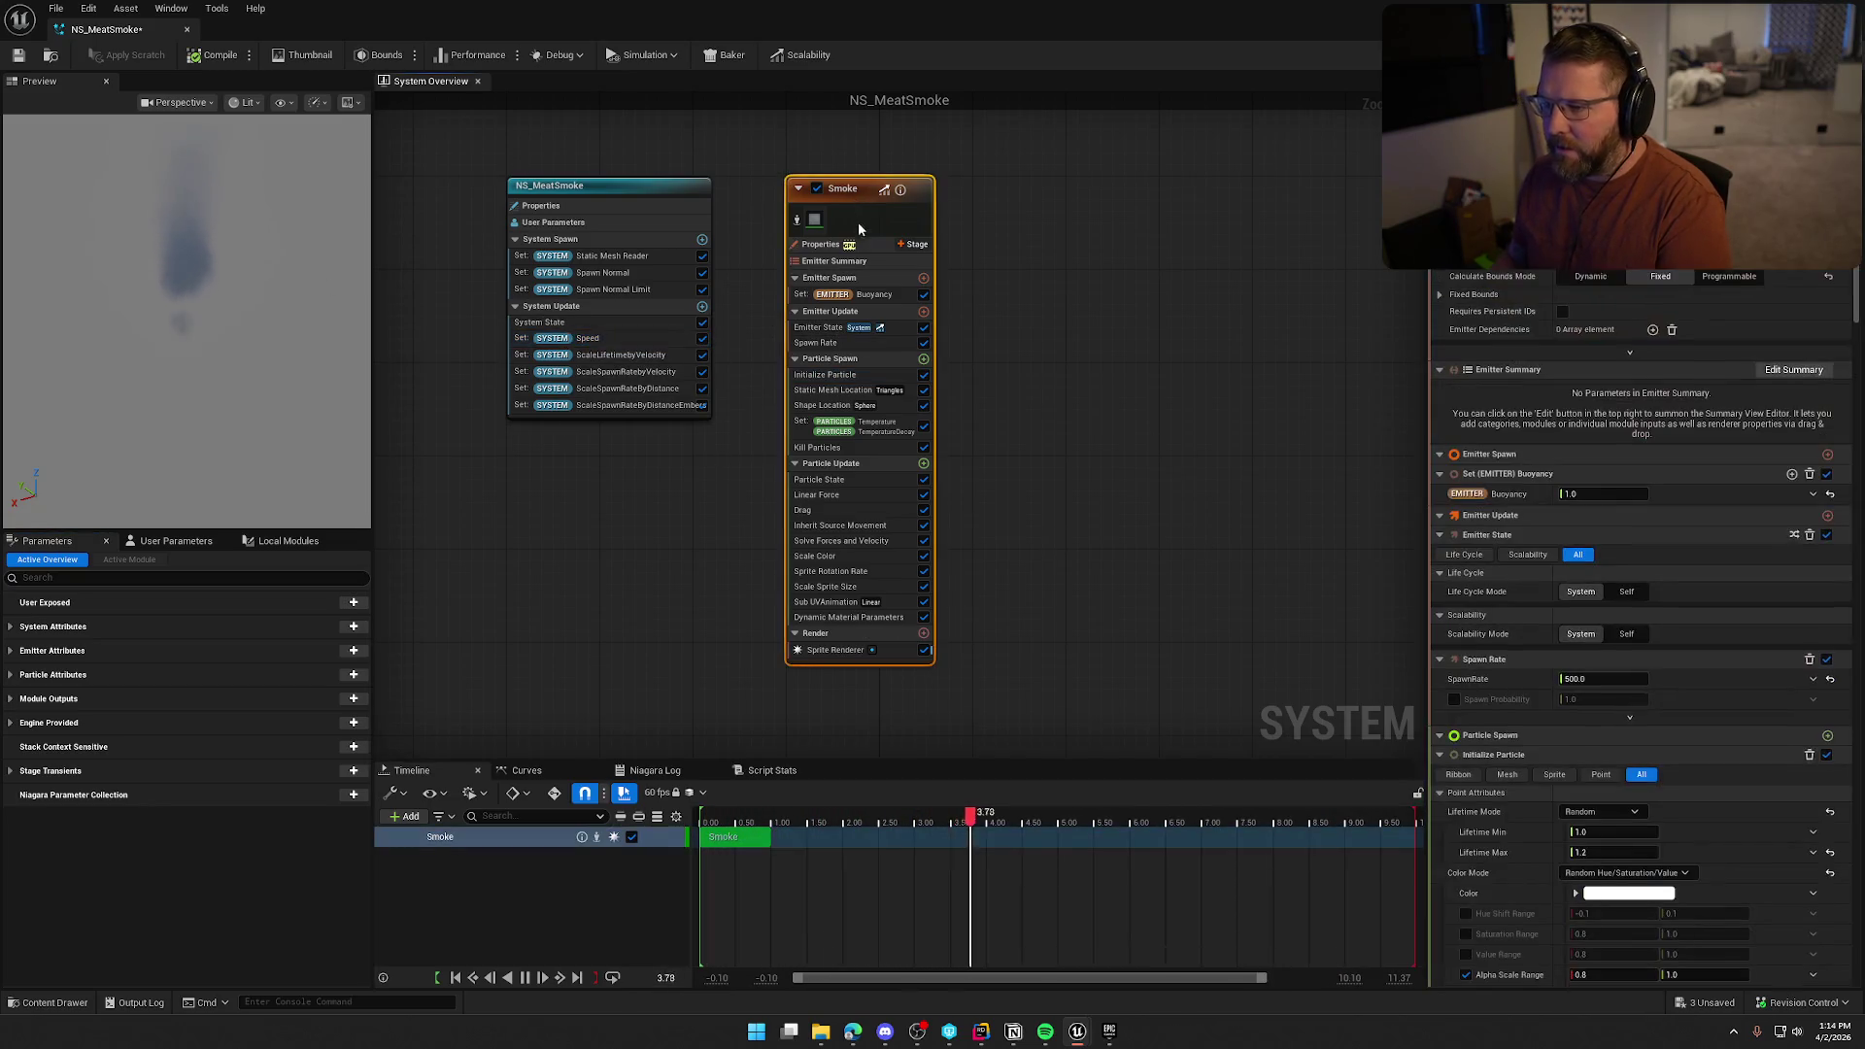
pyautogui.click(889, 433)
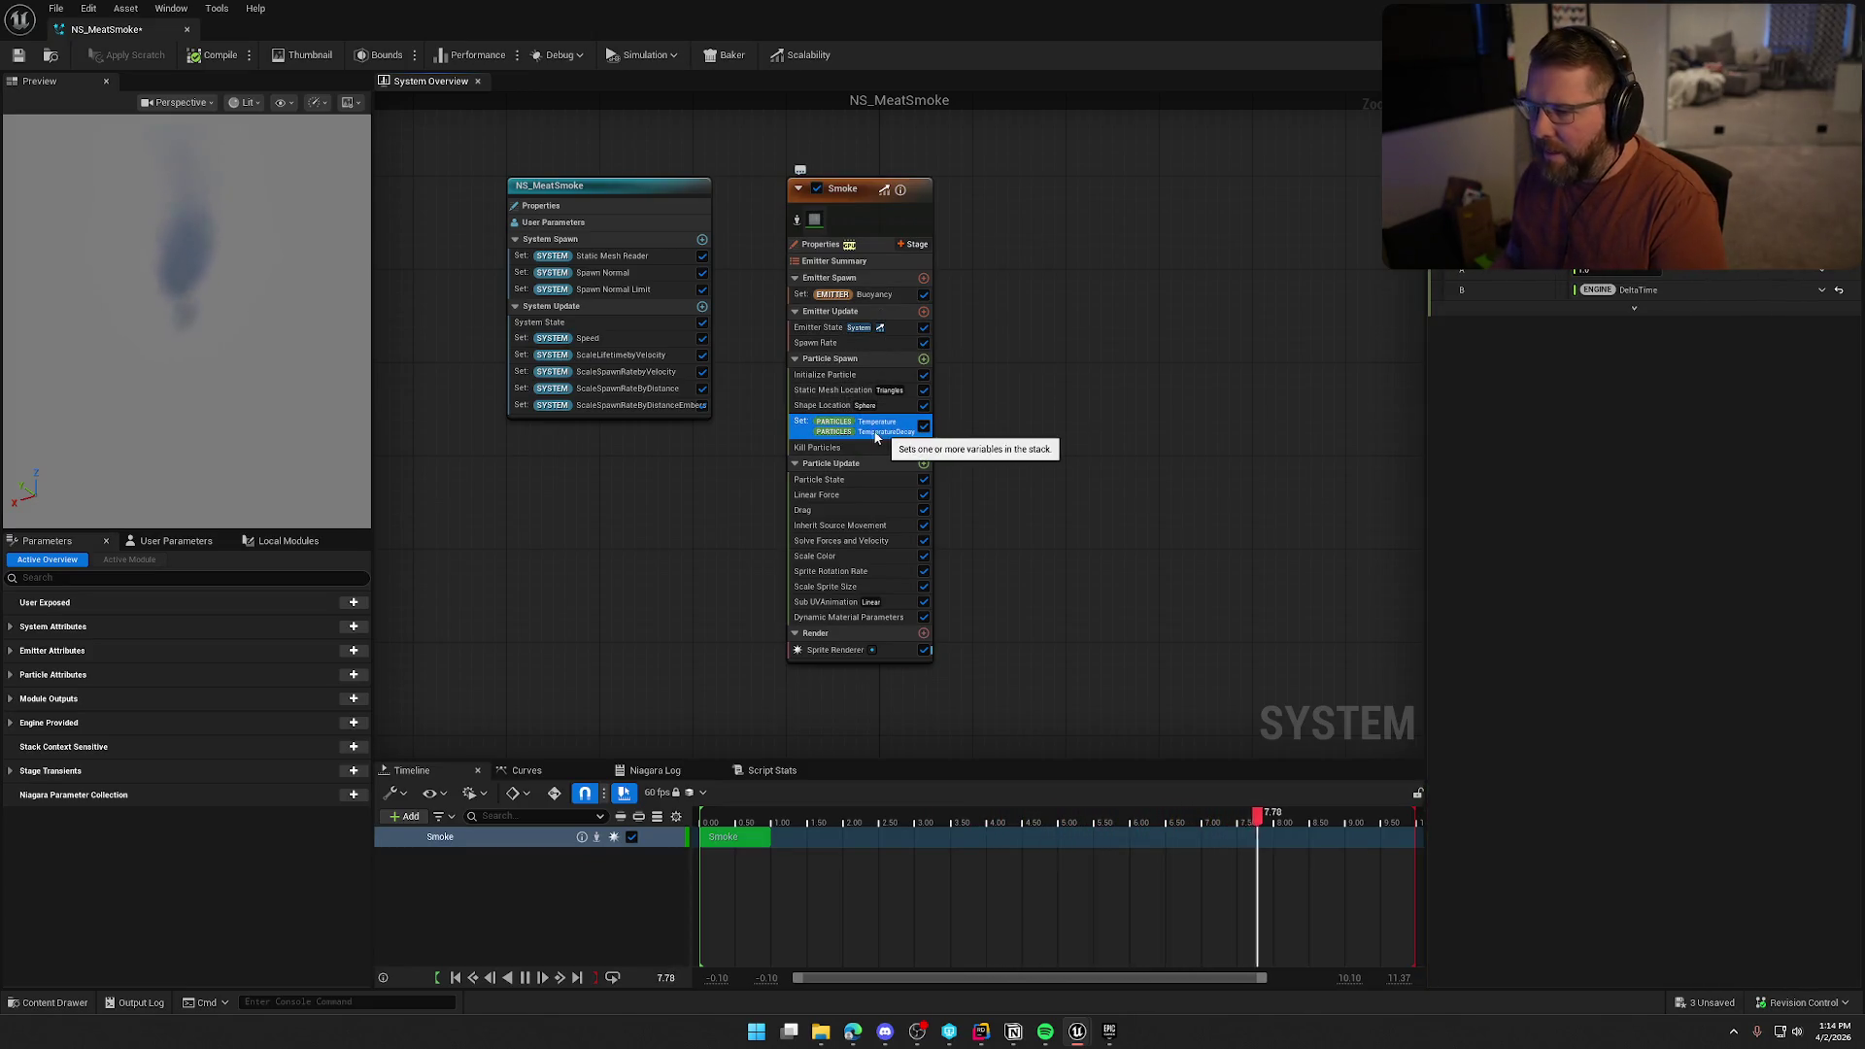
pyautogui.click(924, 427)
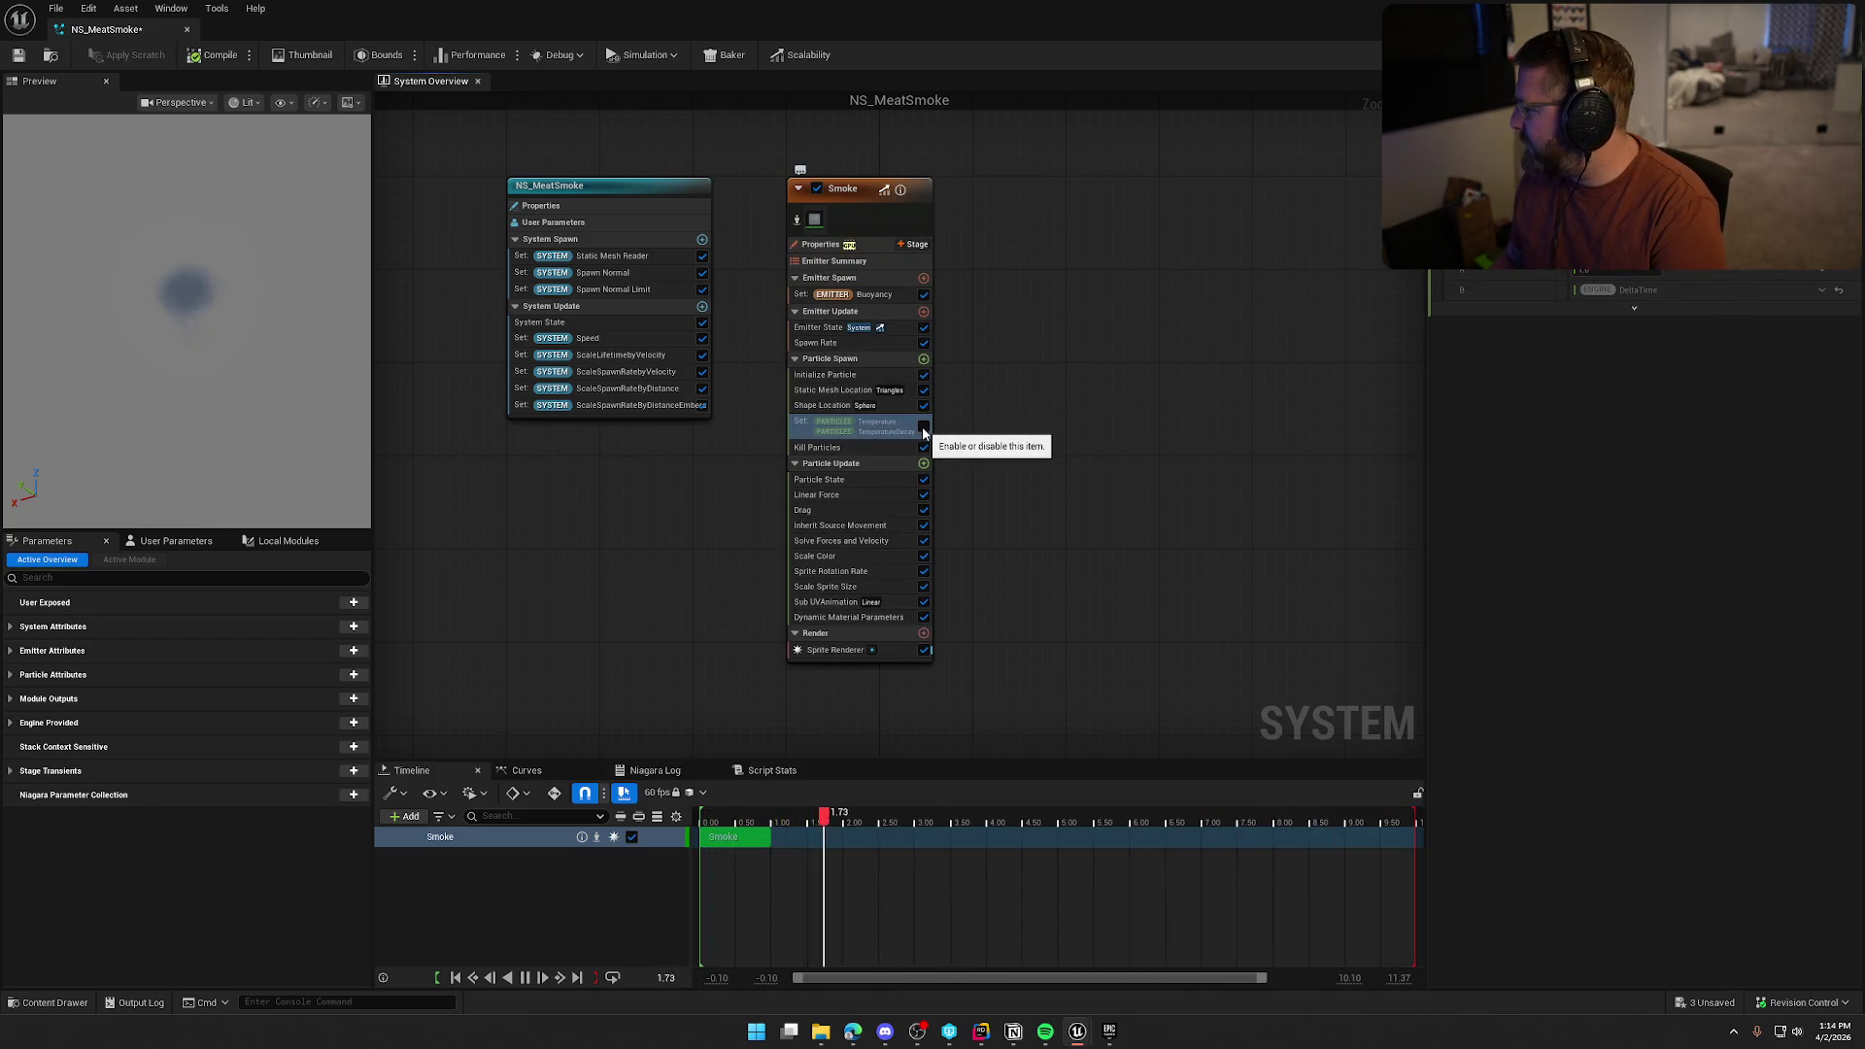
pyautogui.click(924, 427)
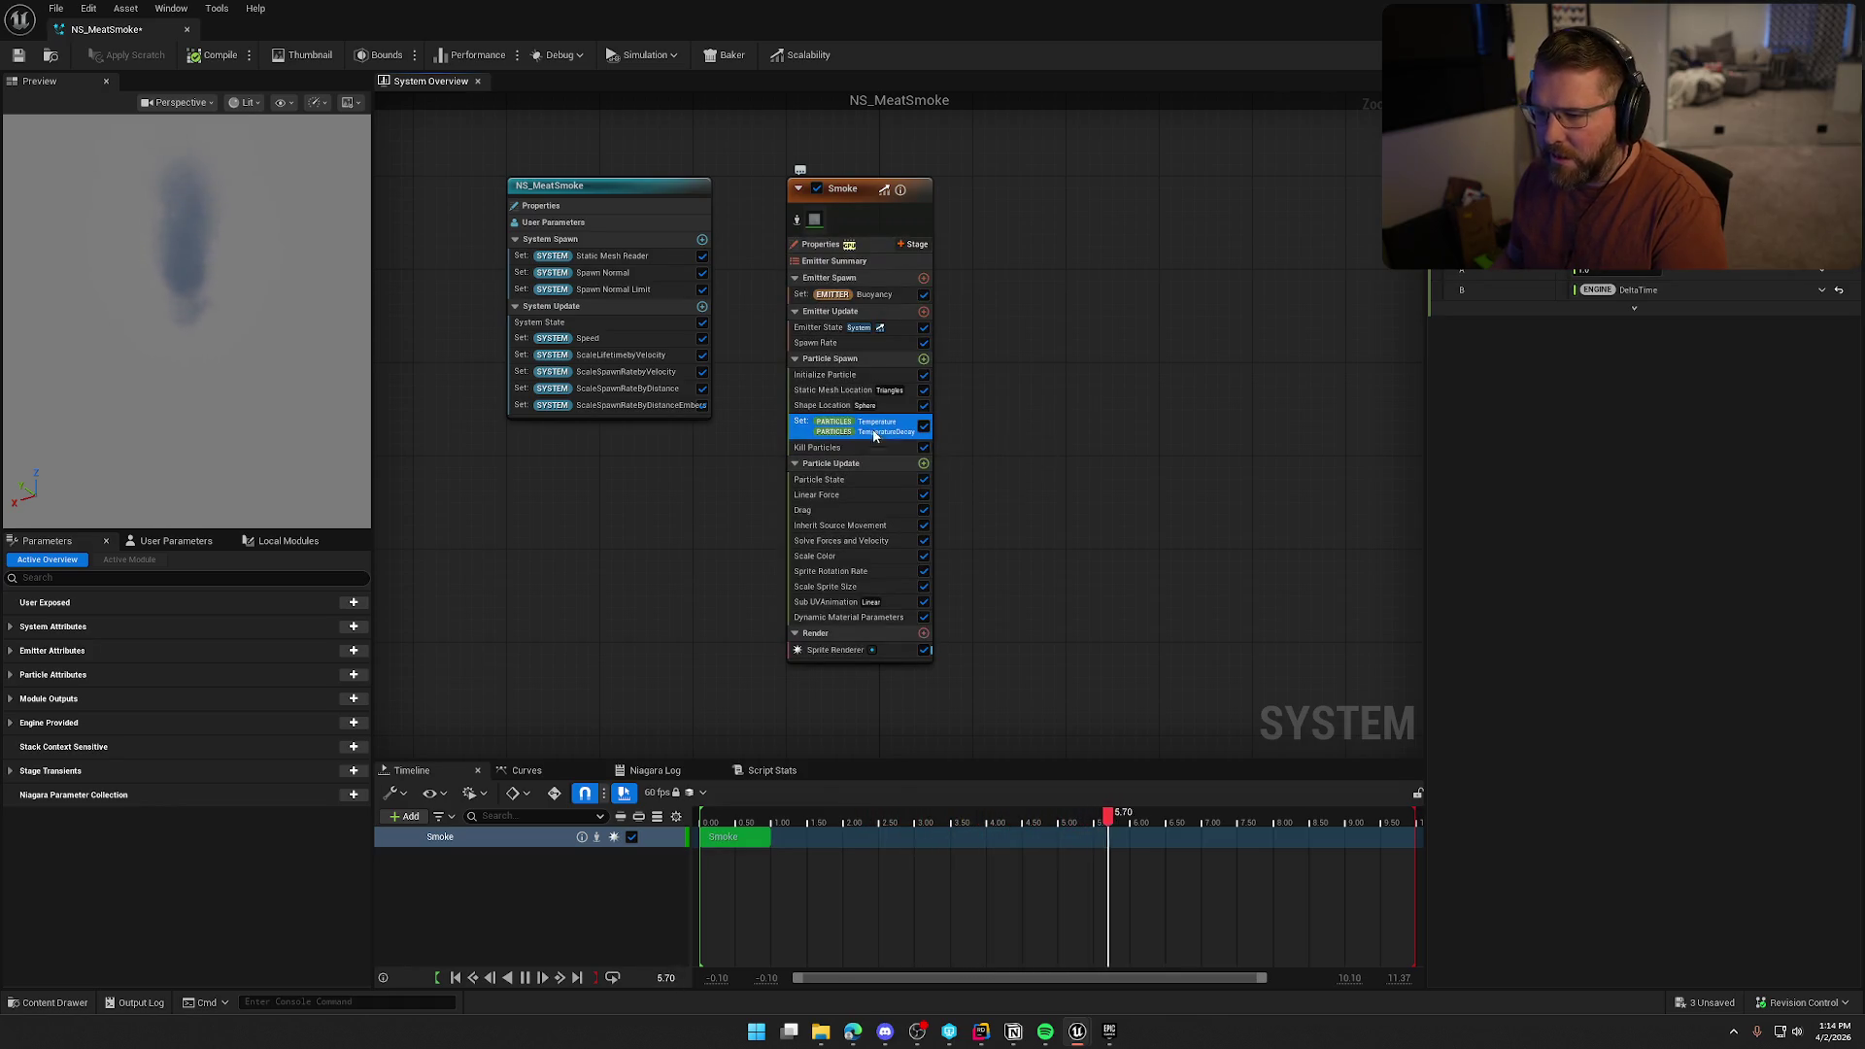
# Inspect Particle State and Initialize Particle's sprite size, then return to the Smoke emitter's full stack
pyautogui.click(863, 479)
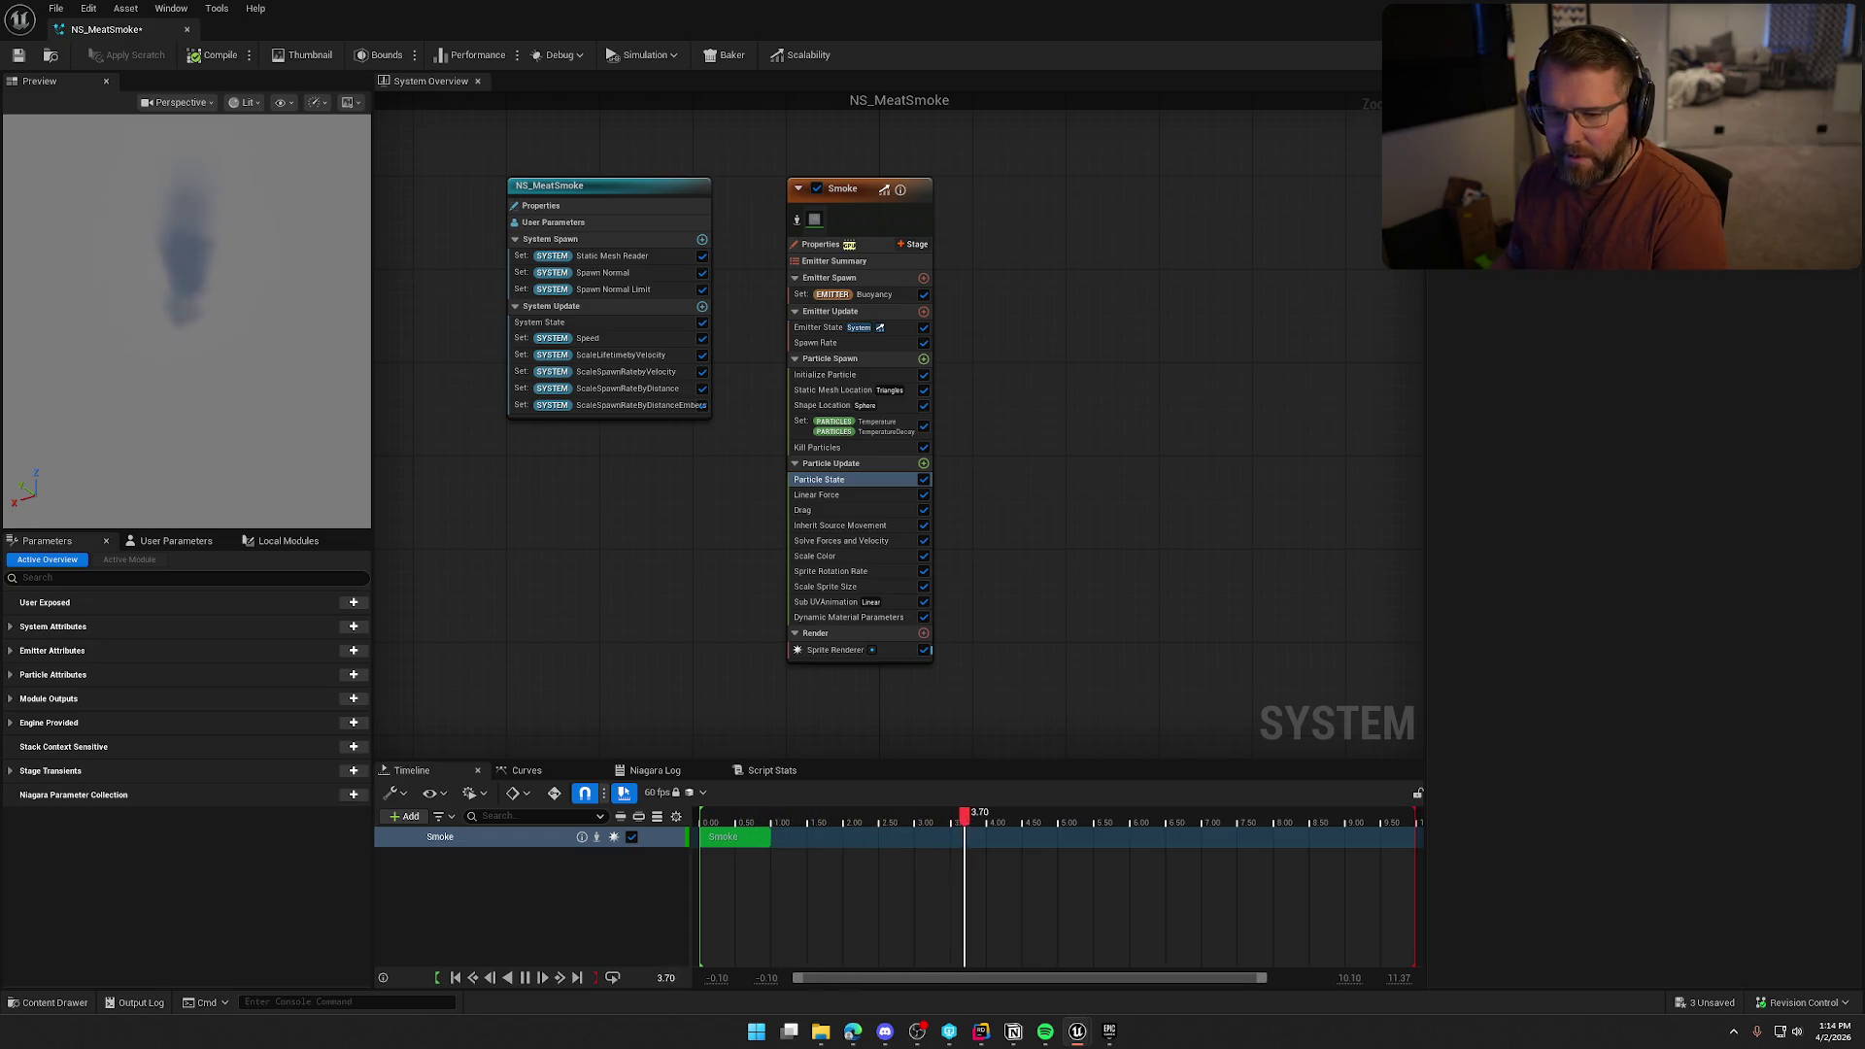
pyautogui.click(831, 375)
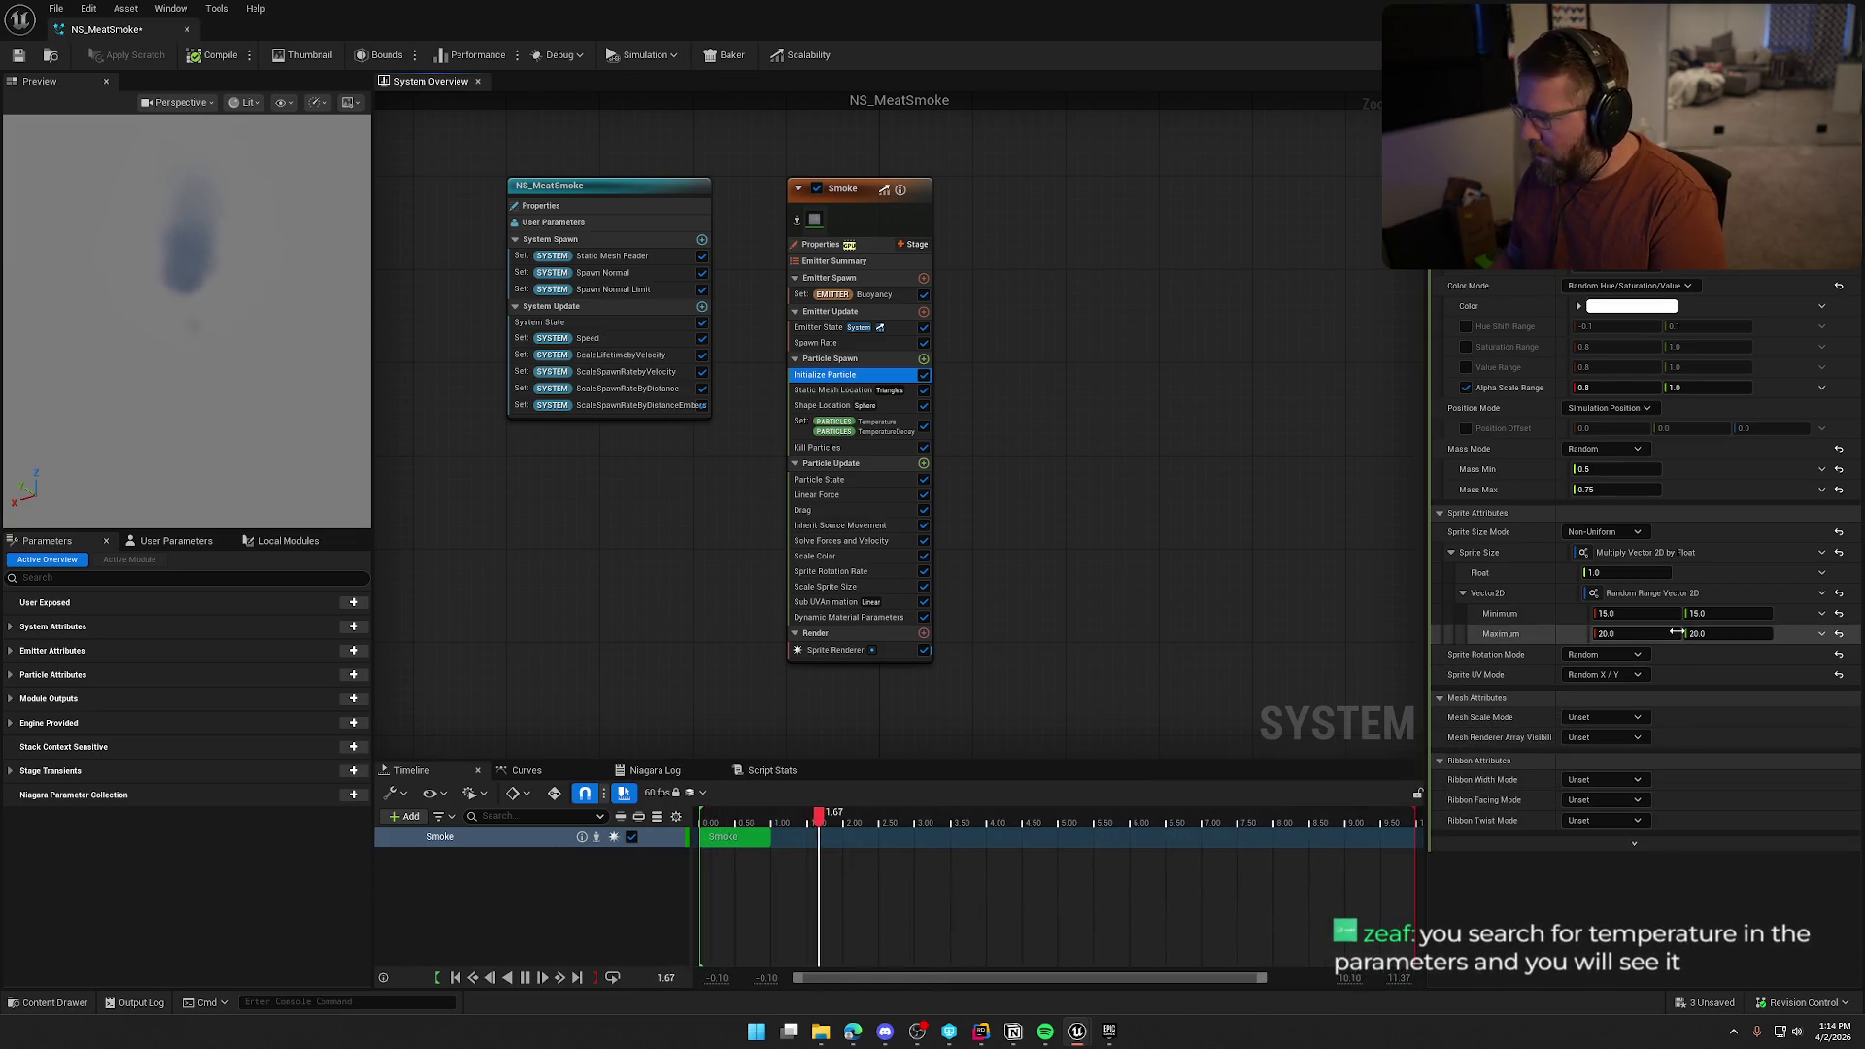
pyautogui.click(1612, 572)
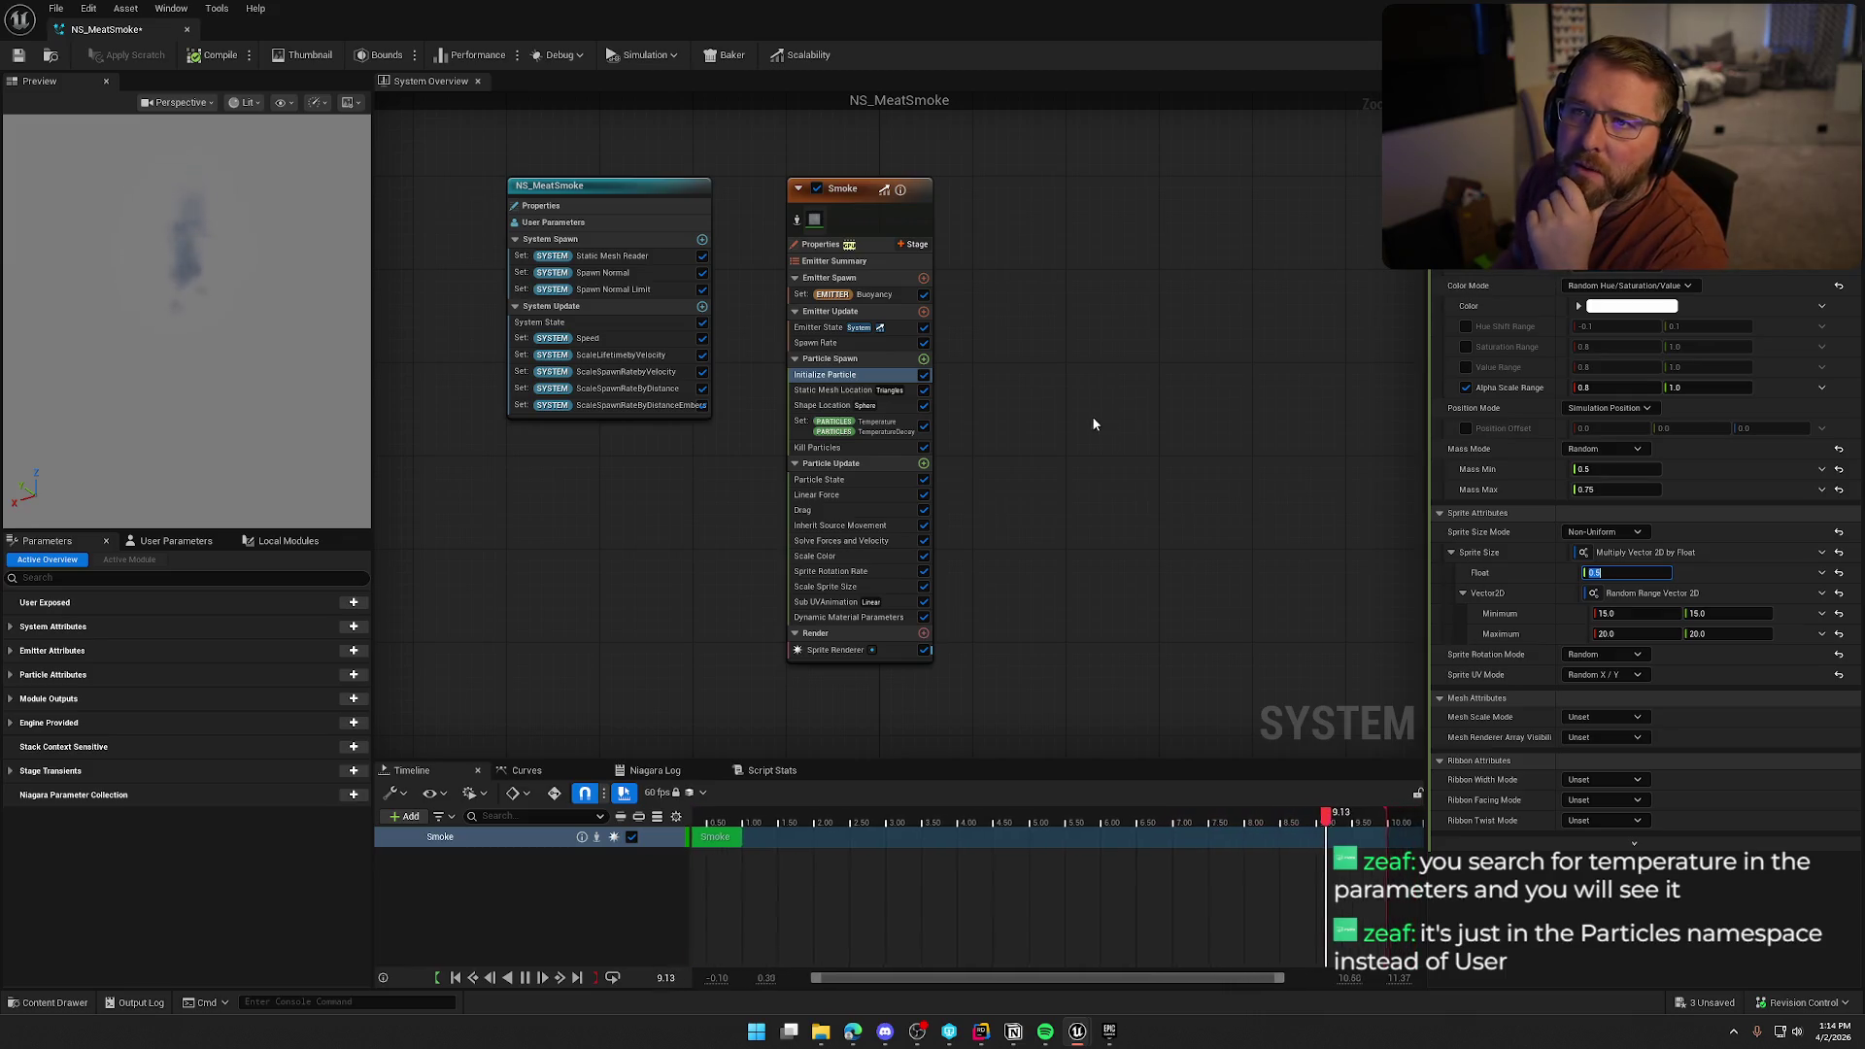
pyautogui.click(849, 201)
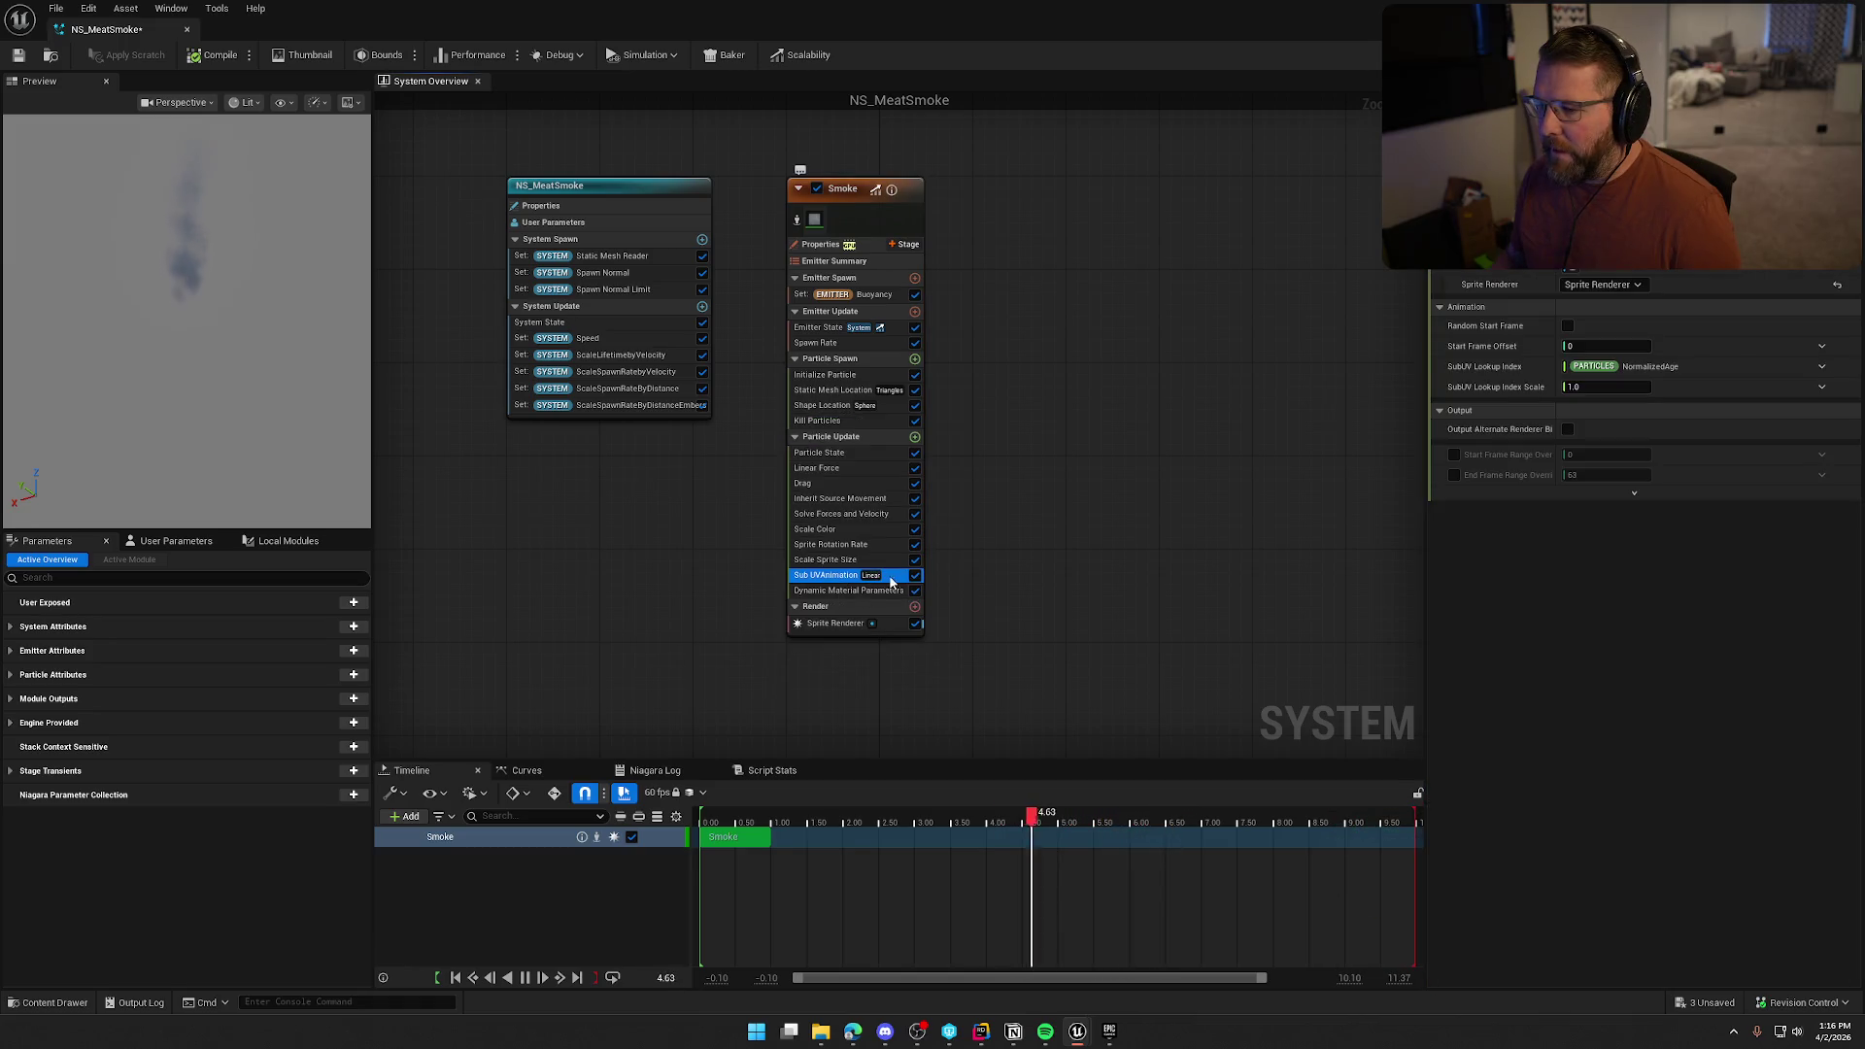
# Toggle Sub UVAnimation off and on, then delete the Dynamic Material Parameters module
pyautogui.click(914, 576)
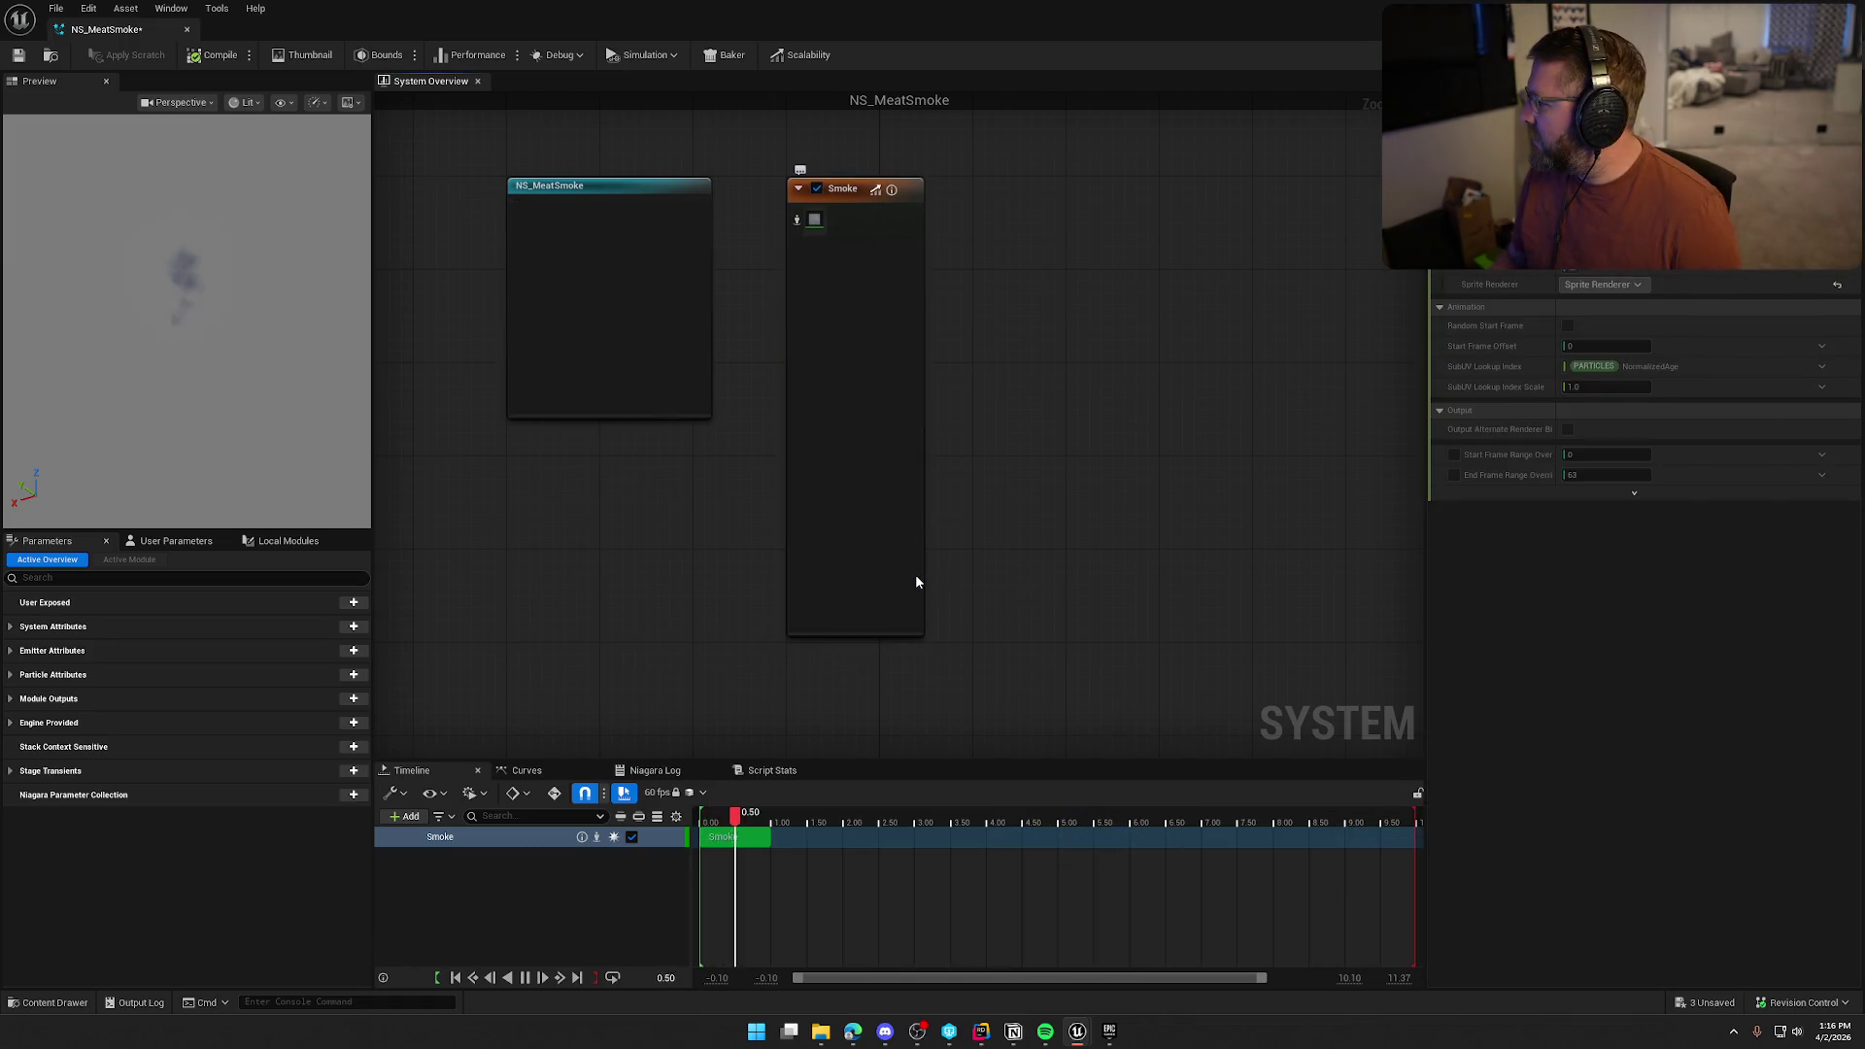
pyautogui.click(915, 576)
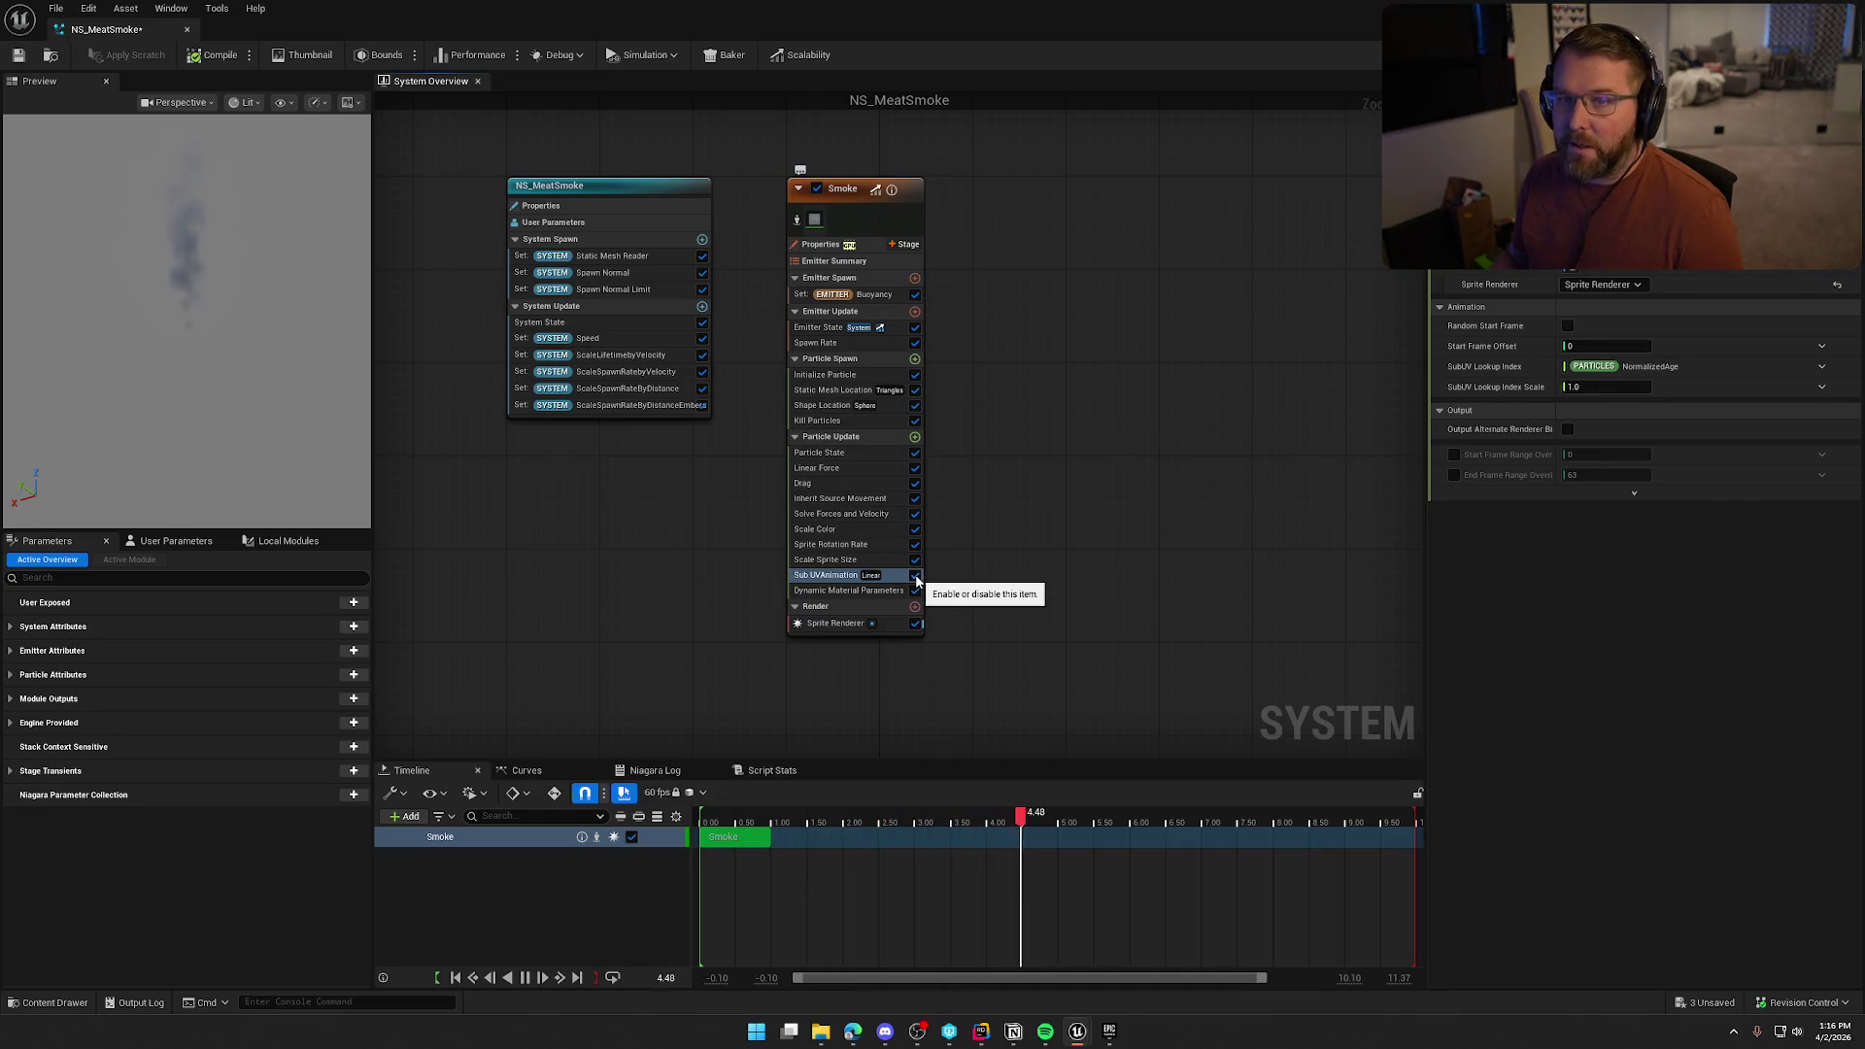
pyautogui.click(853, 590)
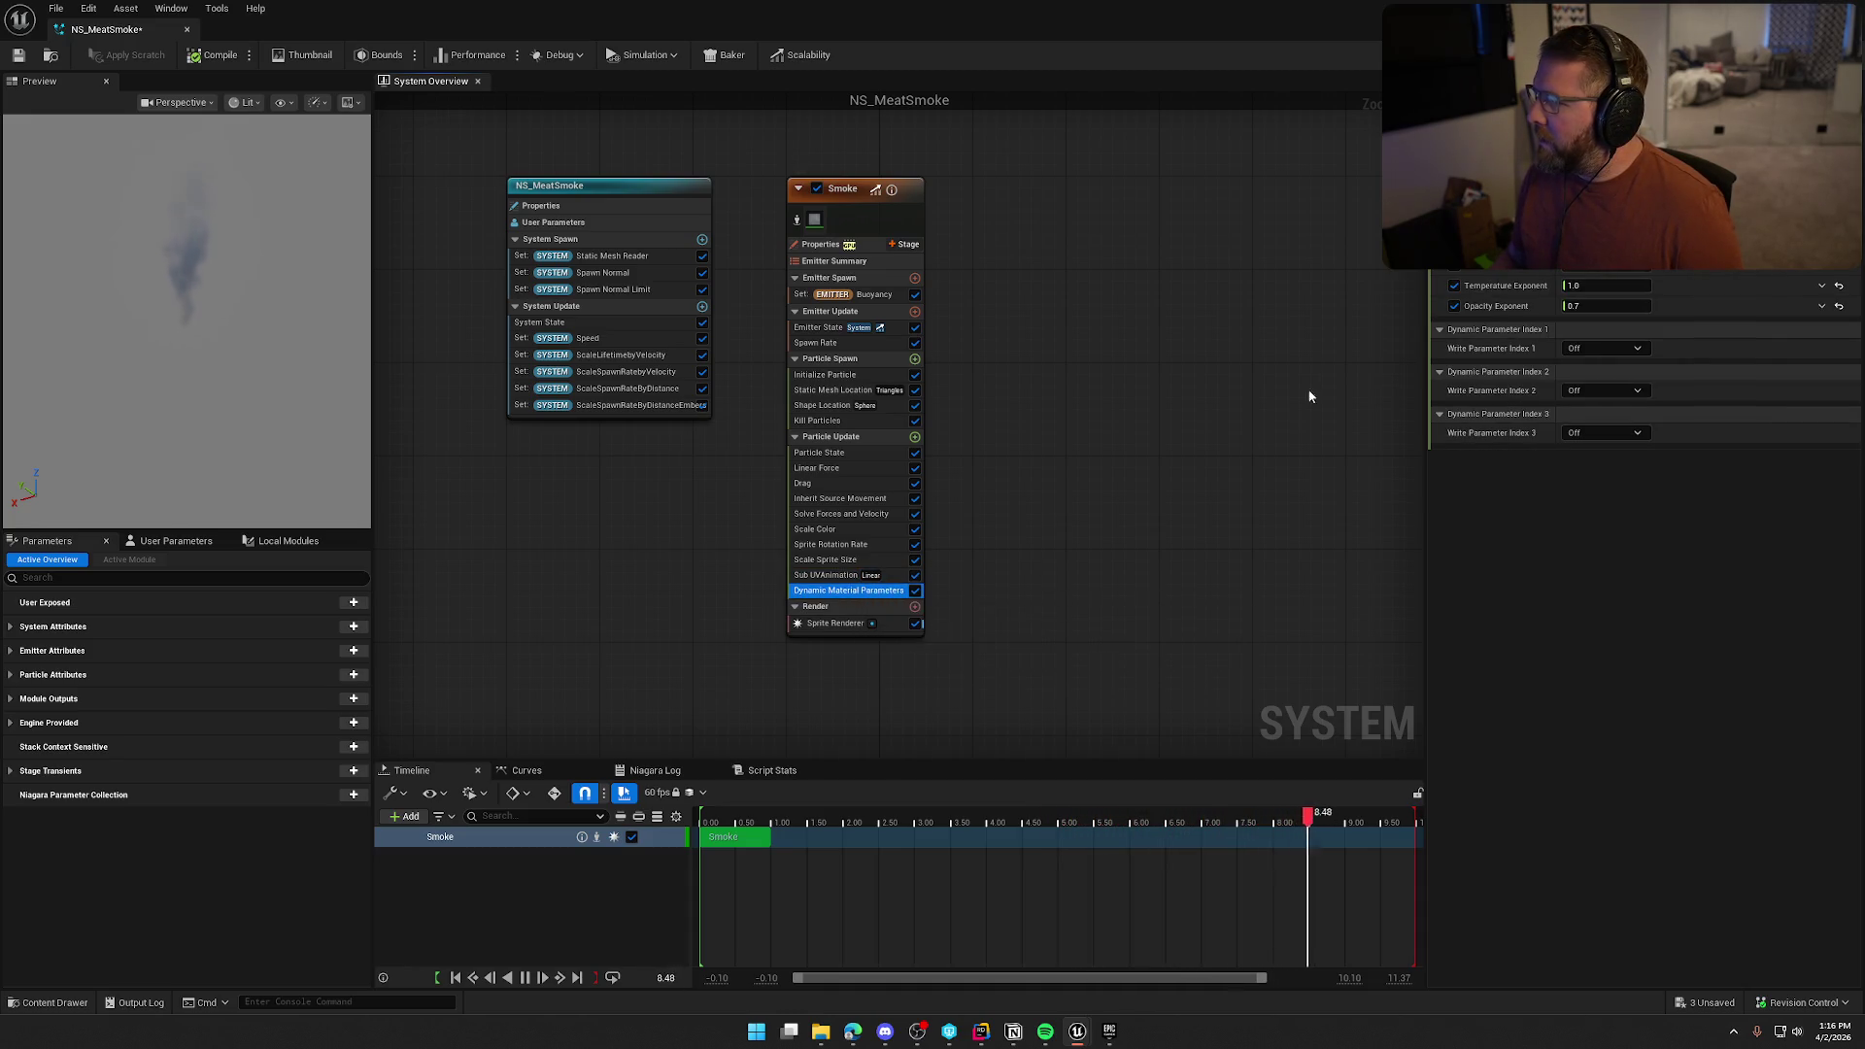
pyautogui.click(915, 591)
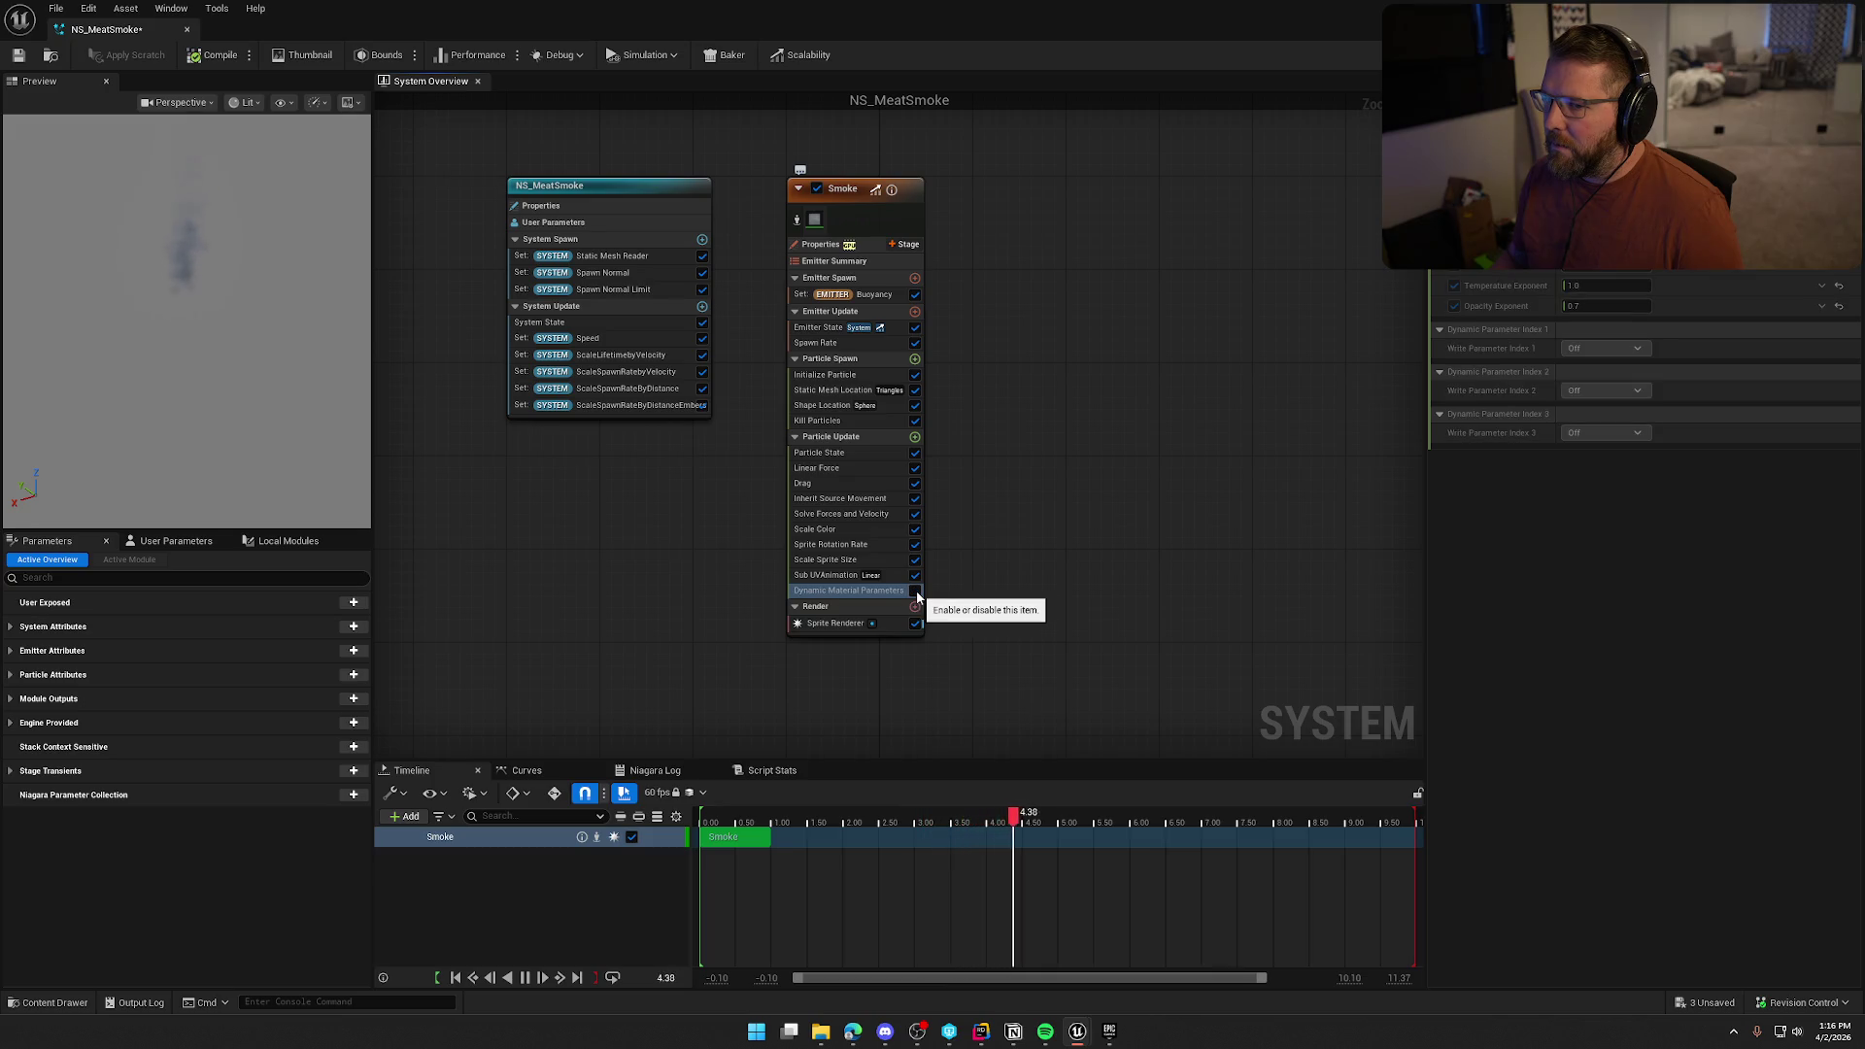
pyautogui.click(915, 591)
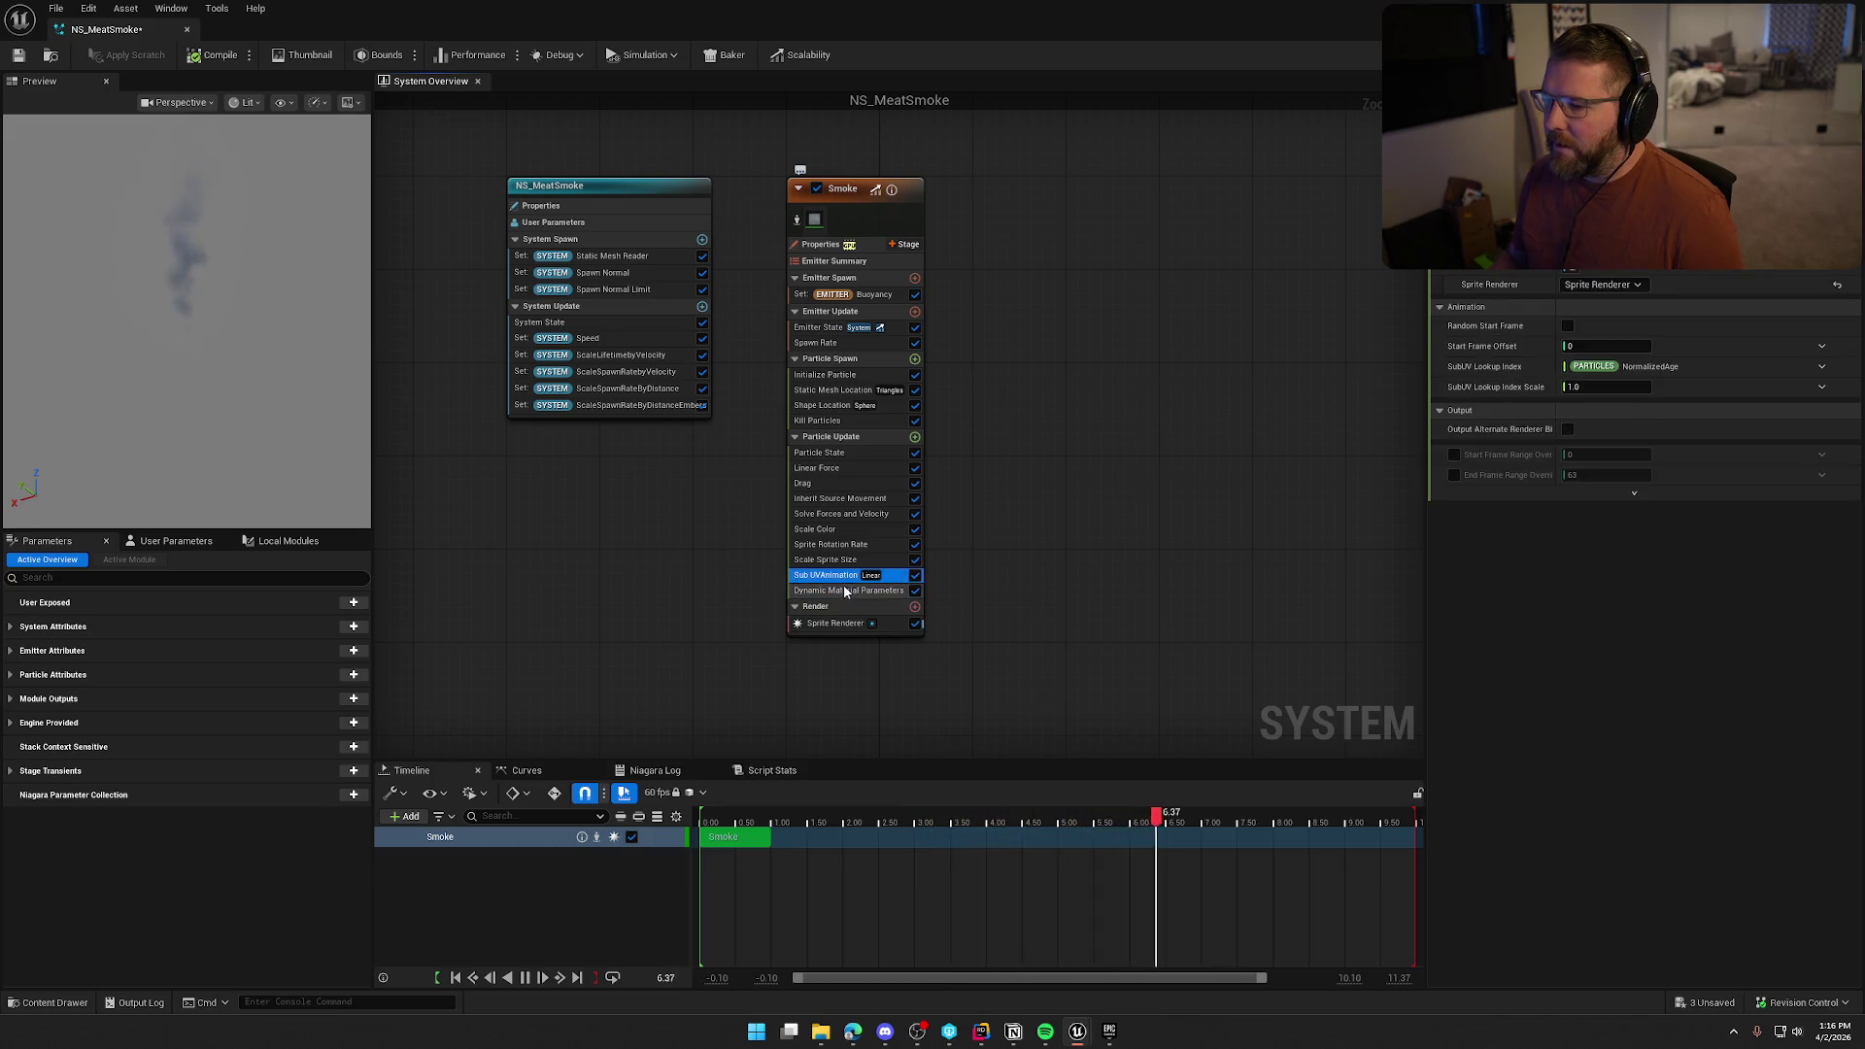
pyautogui.press('Delete')
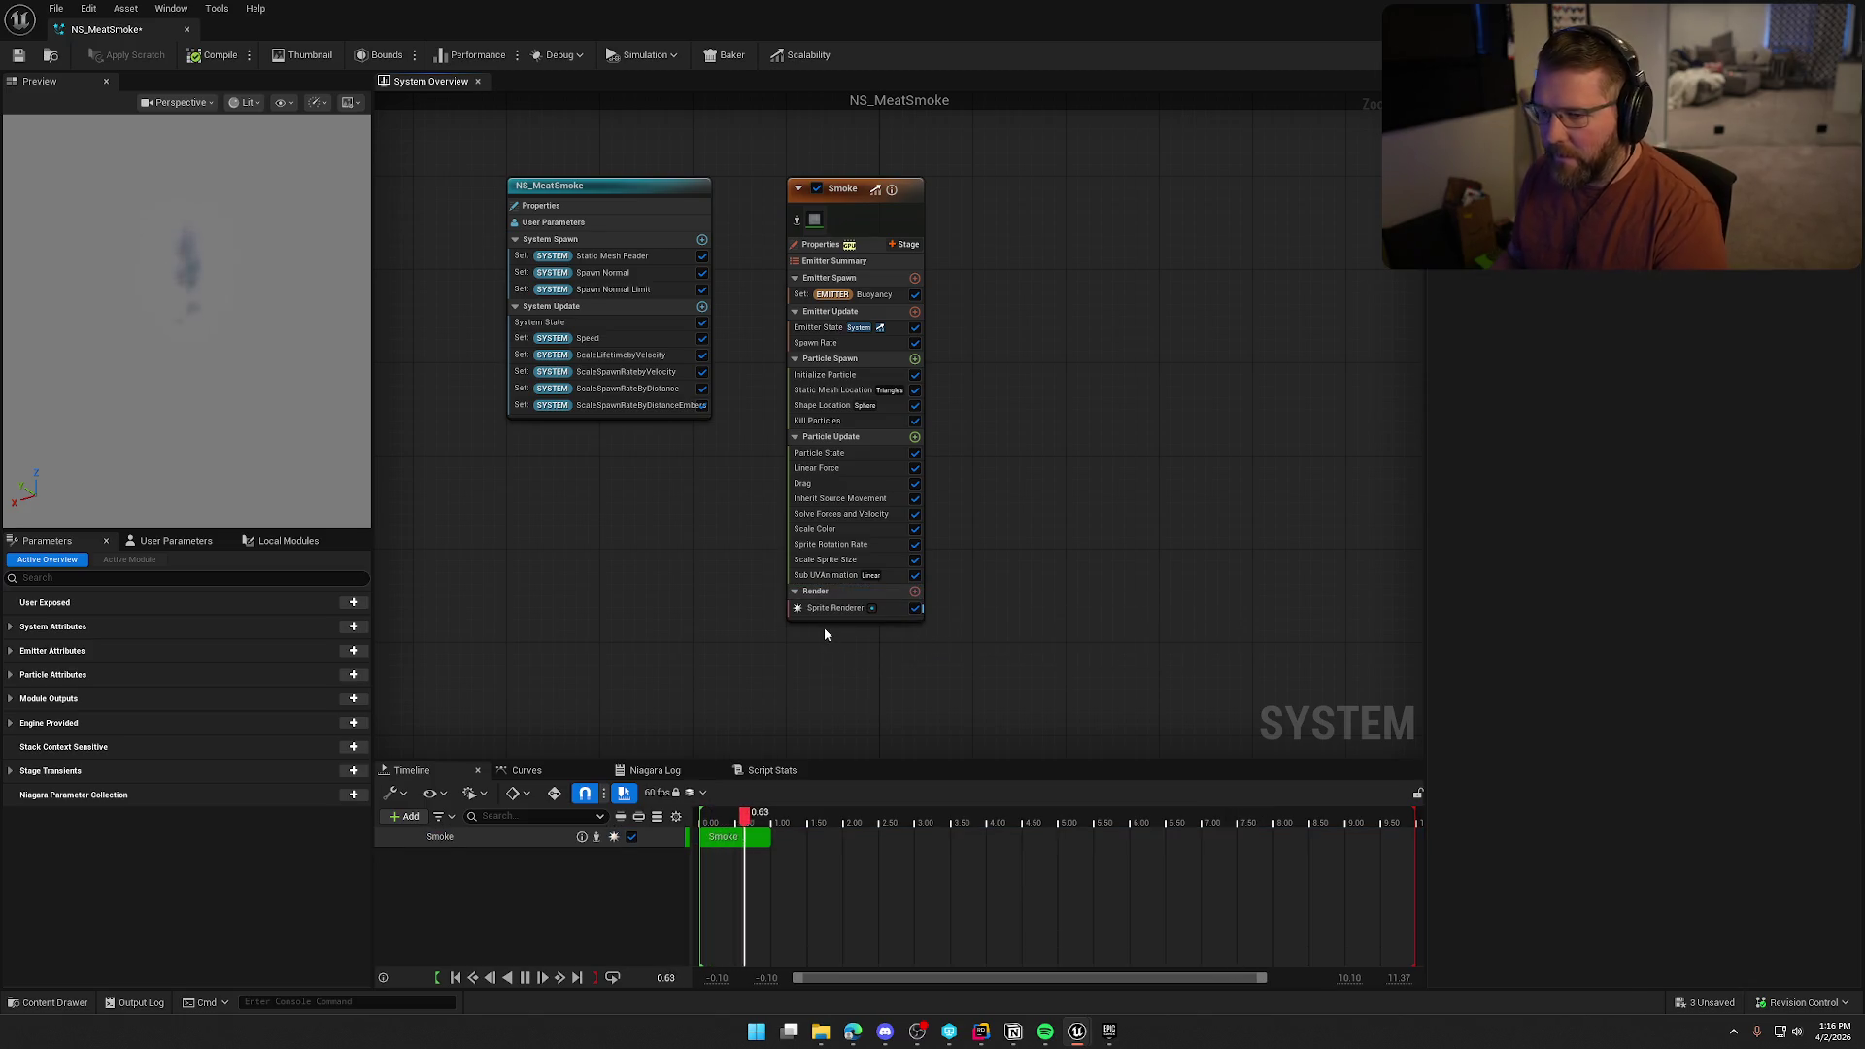
pyautogui.click(855, 529)
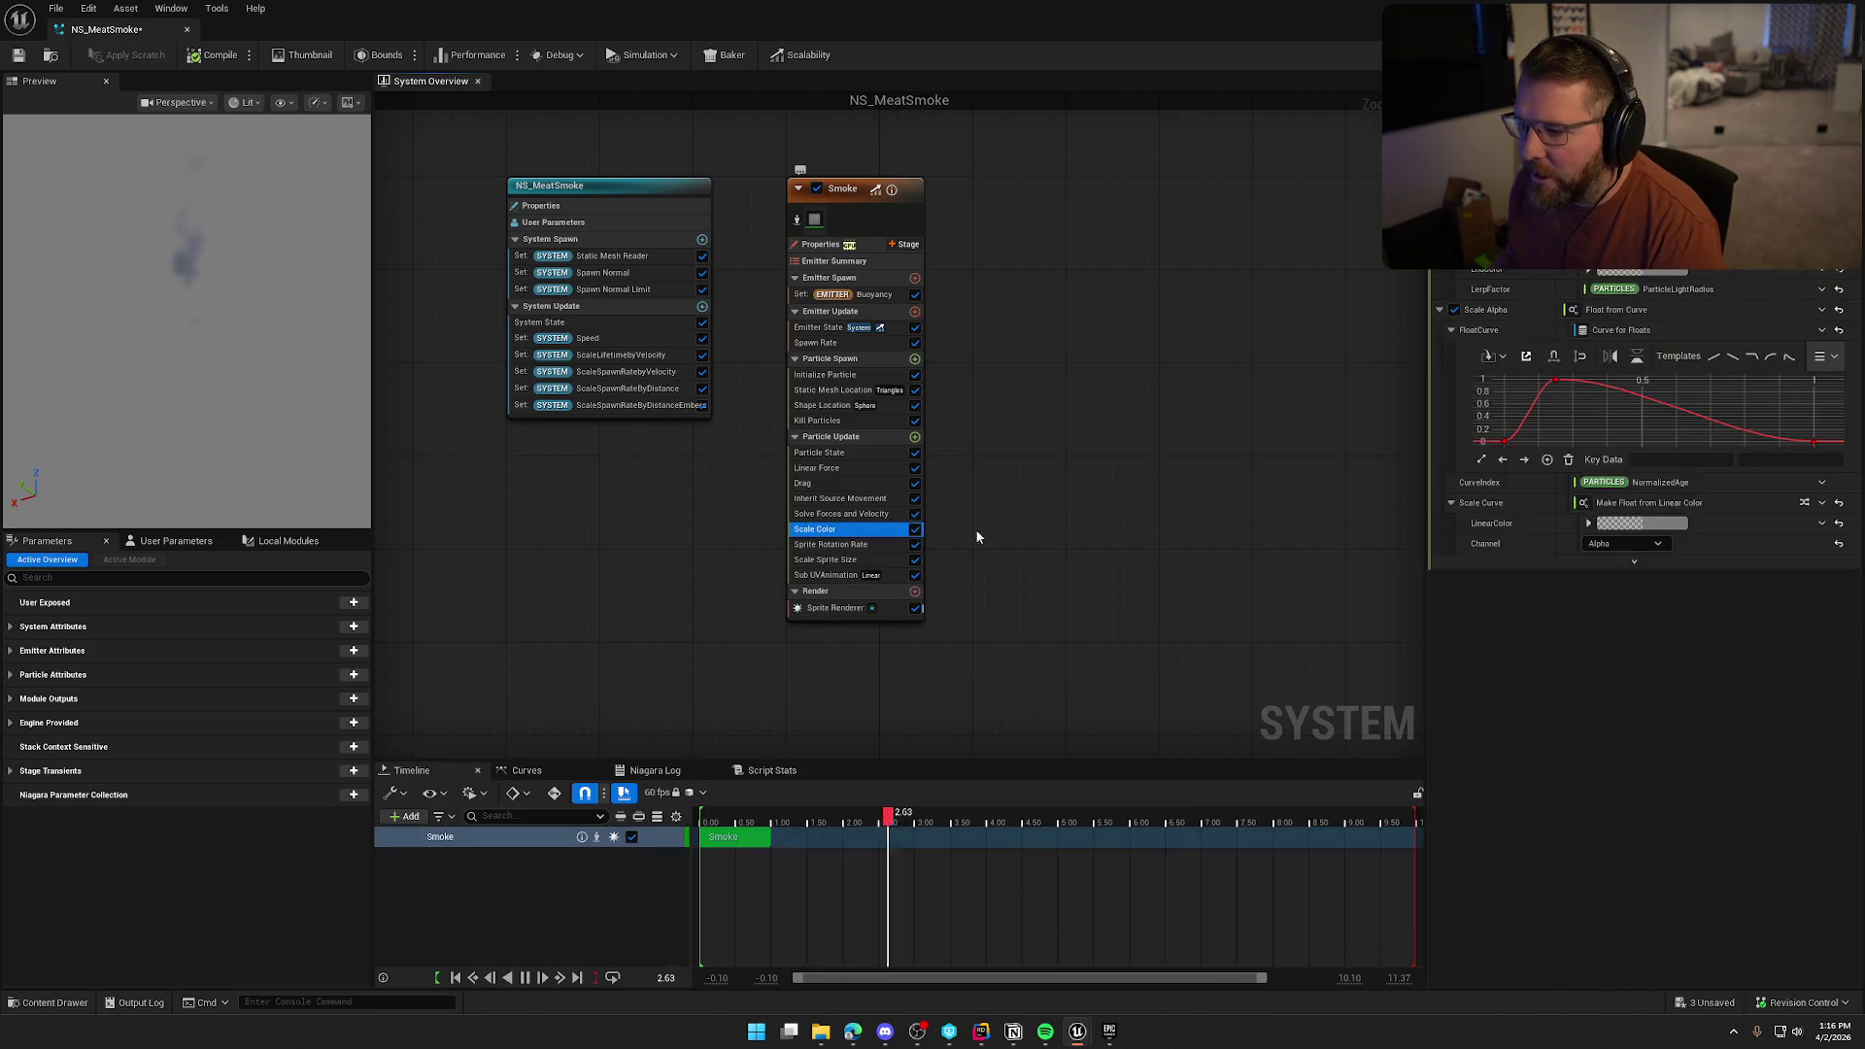
# Brighten the Scale Color tint toward white with alpha values 0.2 and 0.1
pyautogui.click(1641, 522)
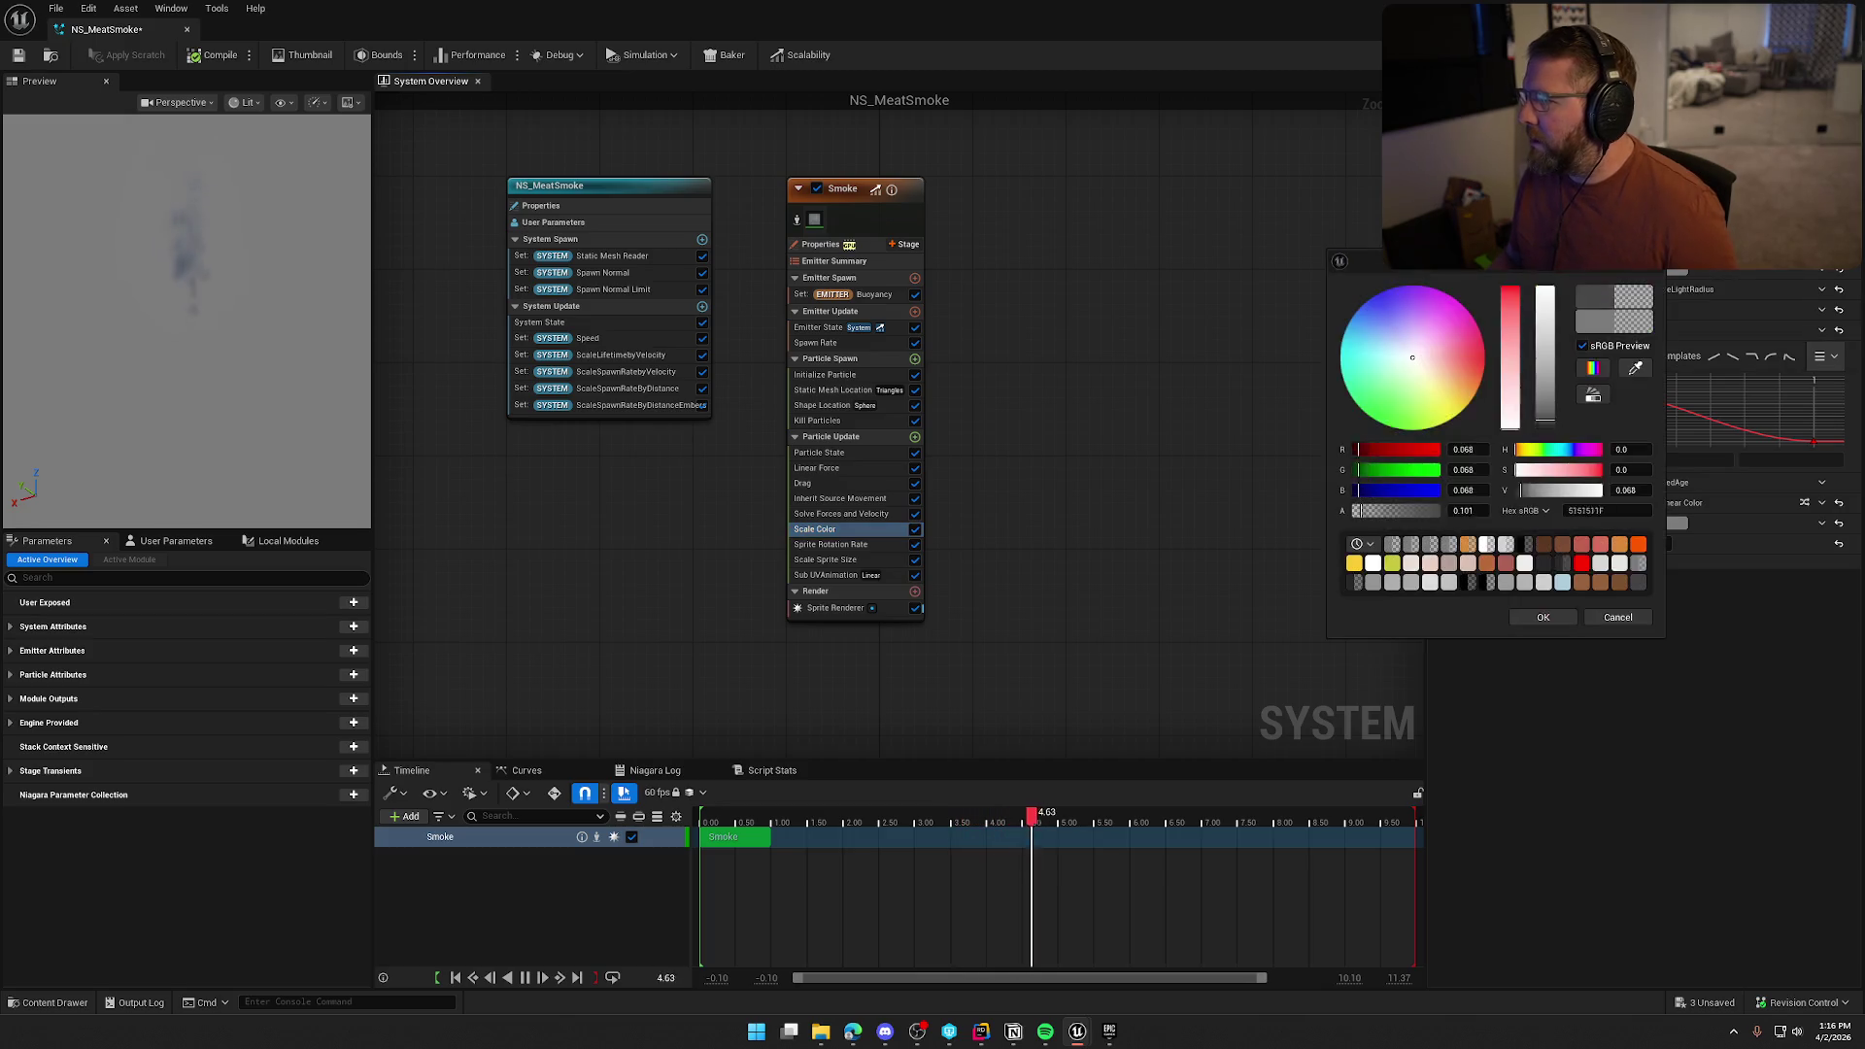
pyautogui.moveTo(1544, 419); pyautogui.dragTo(1548, 309)
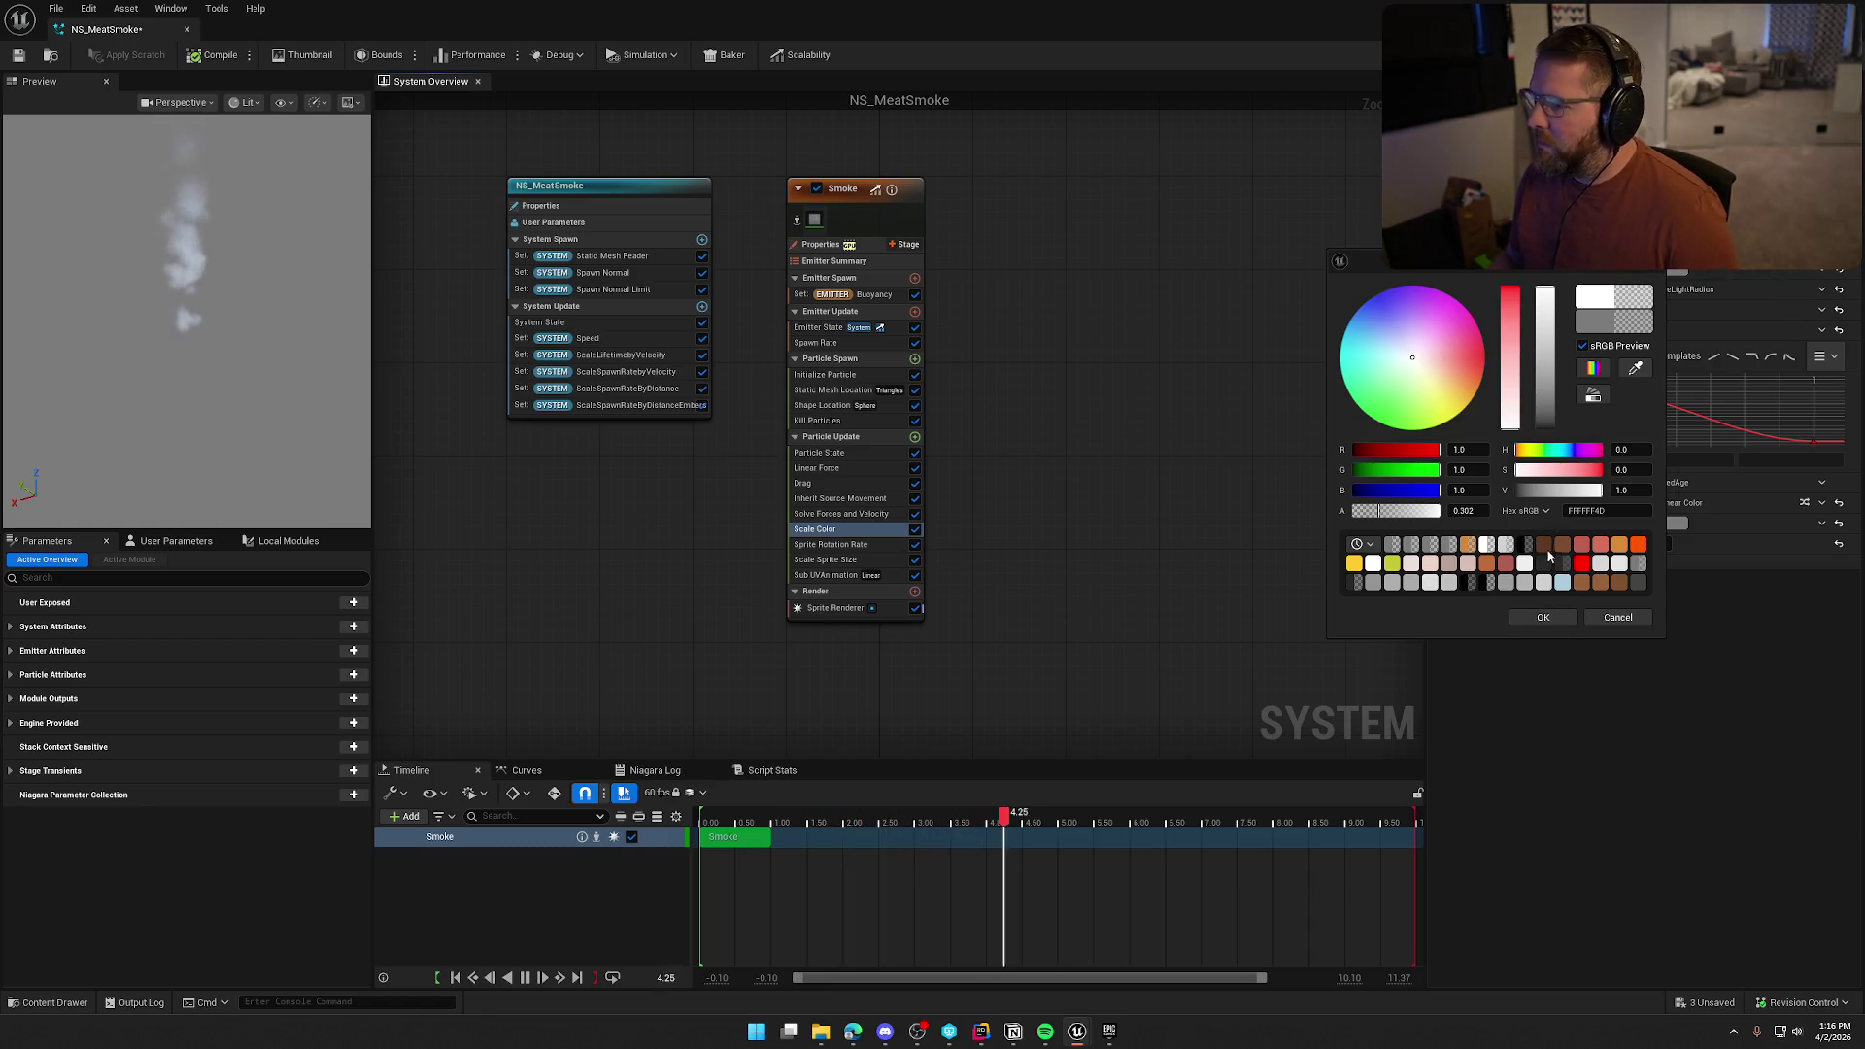
pyautogui.write('0.2')
pyautogui.press('Return')
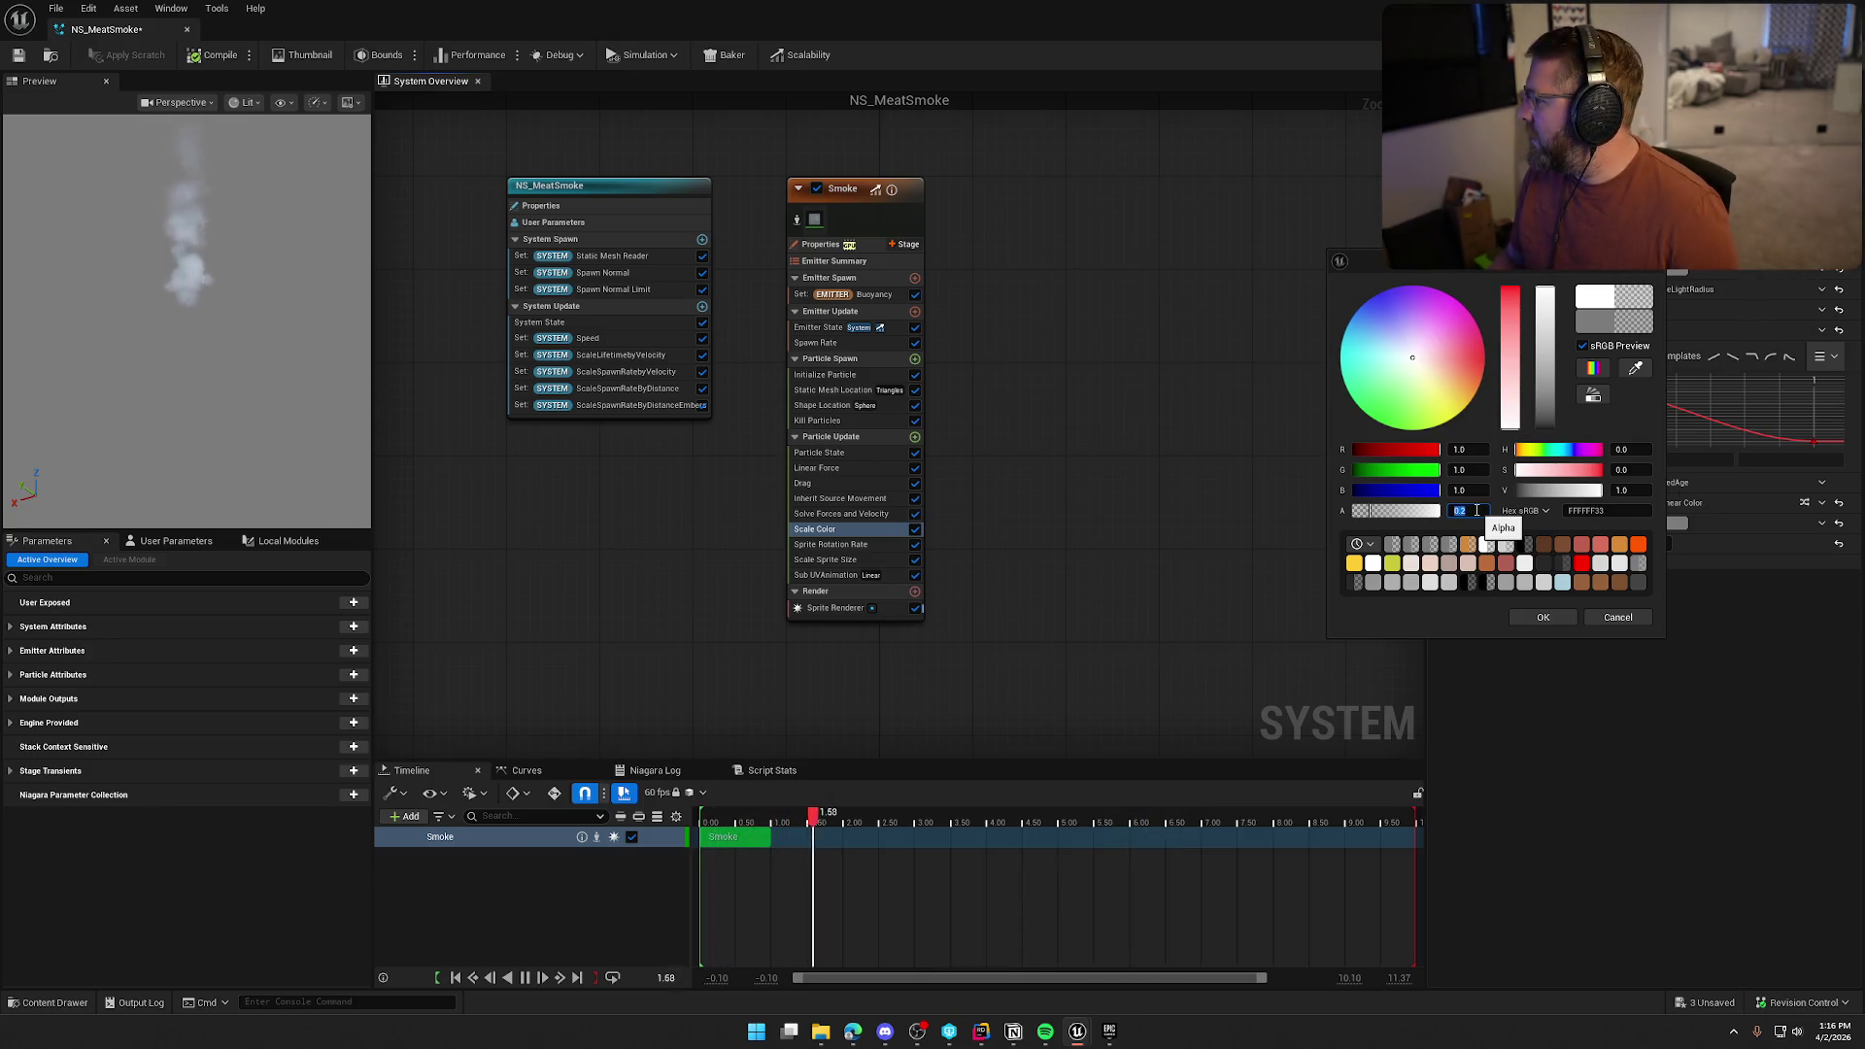
pyautogui.click(1542, 617)
pyautogui.click(1499, 571)
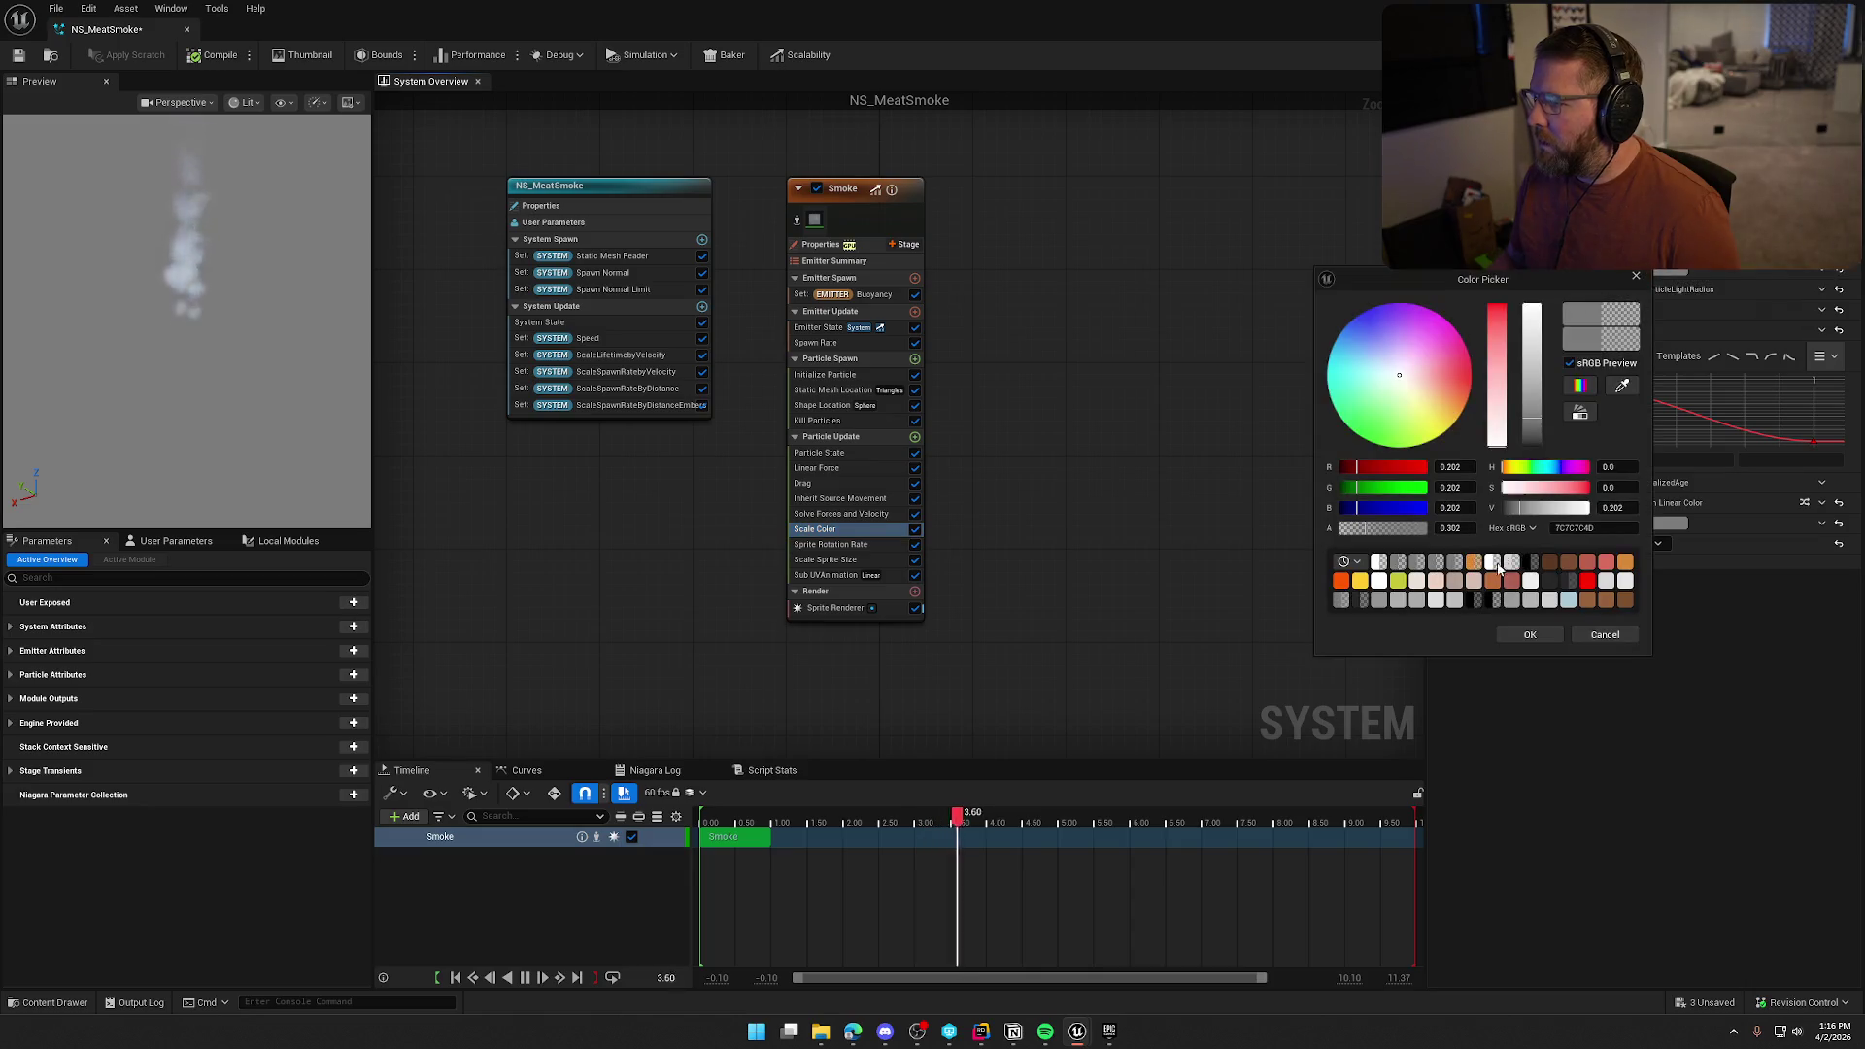
pyautogui.moveTo(1535, 425); pyautogui.dragTo(1535, 321)
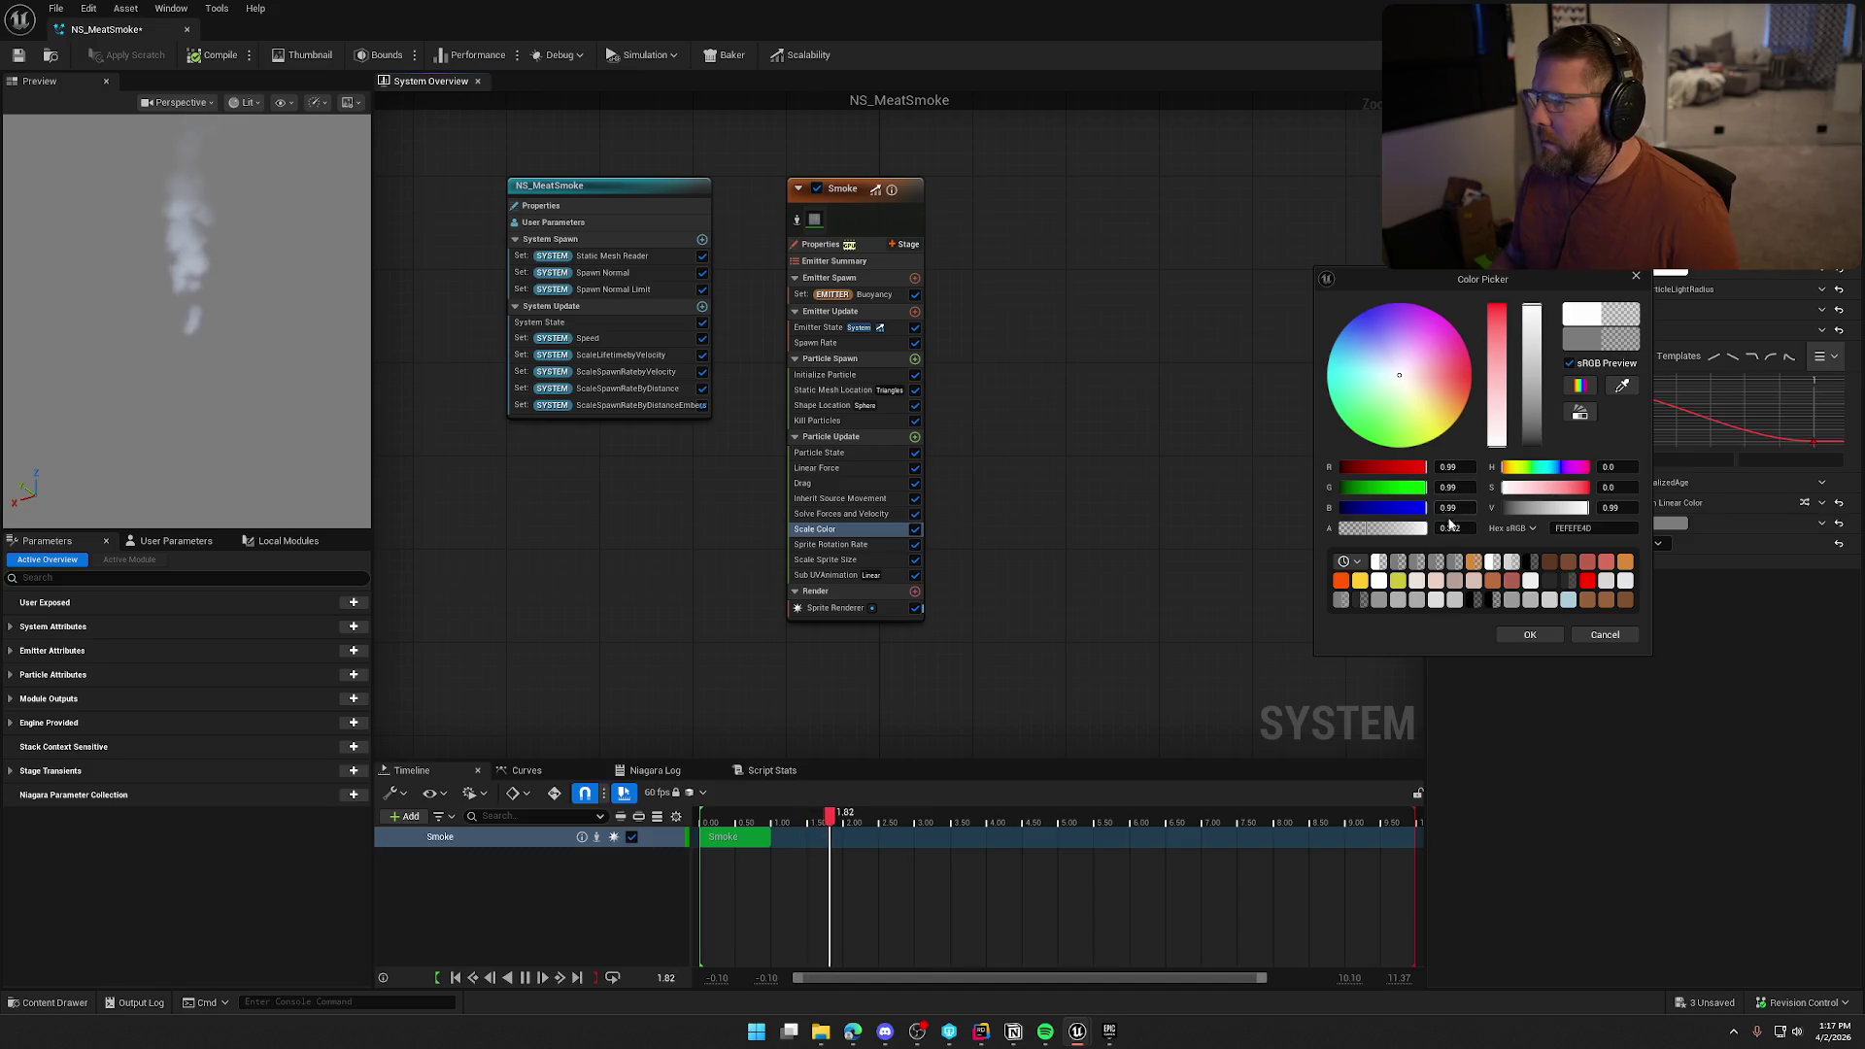
pyautogui.write('0.1')
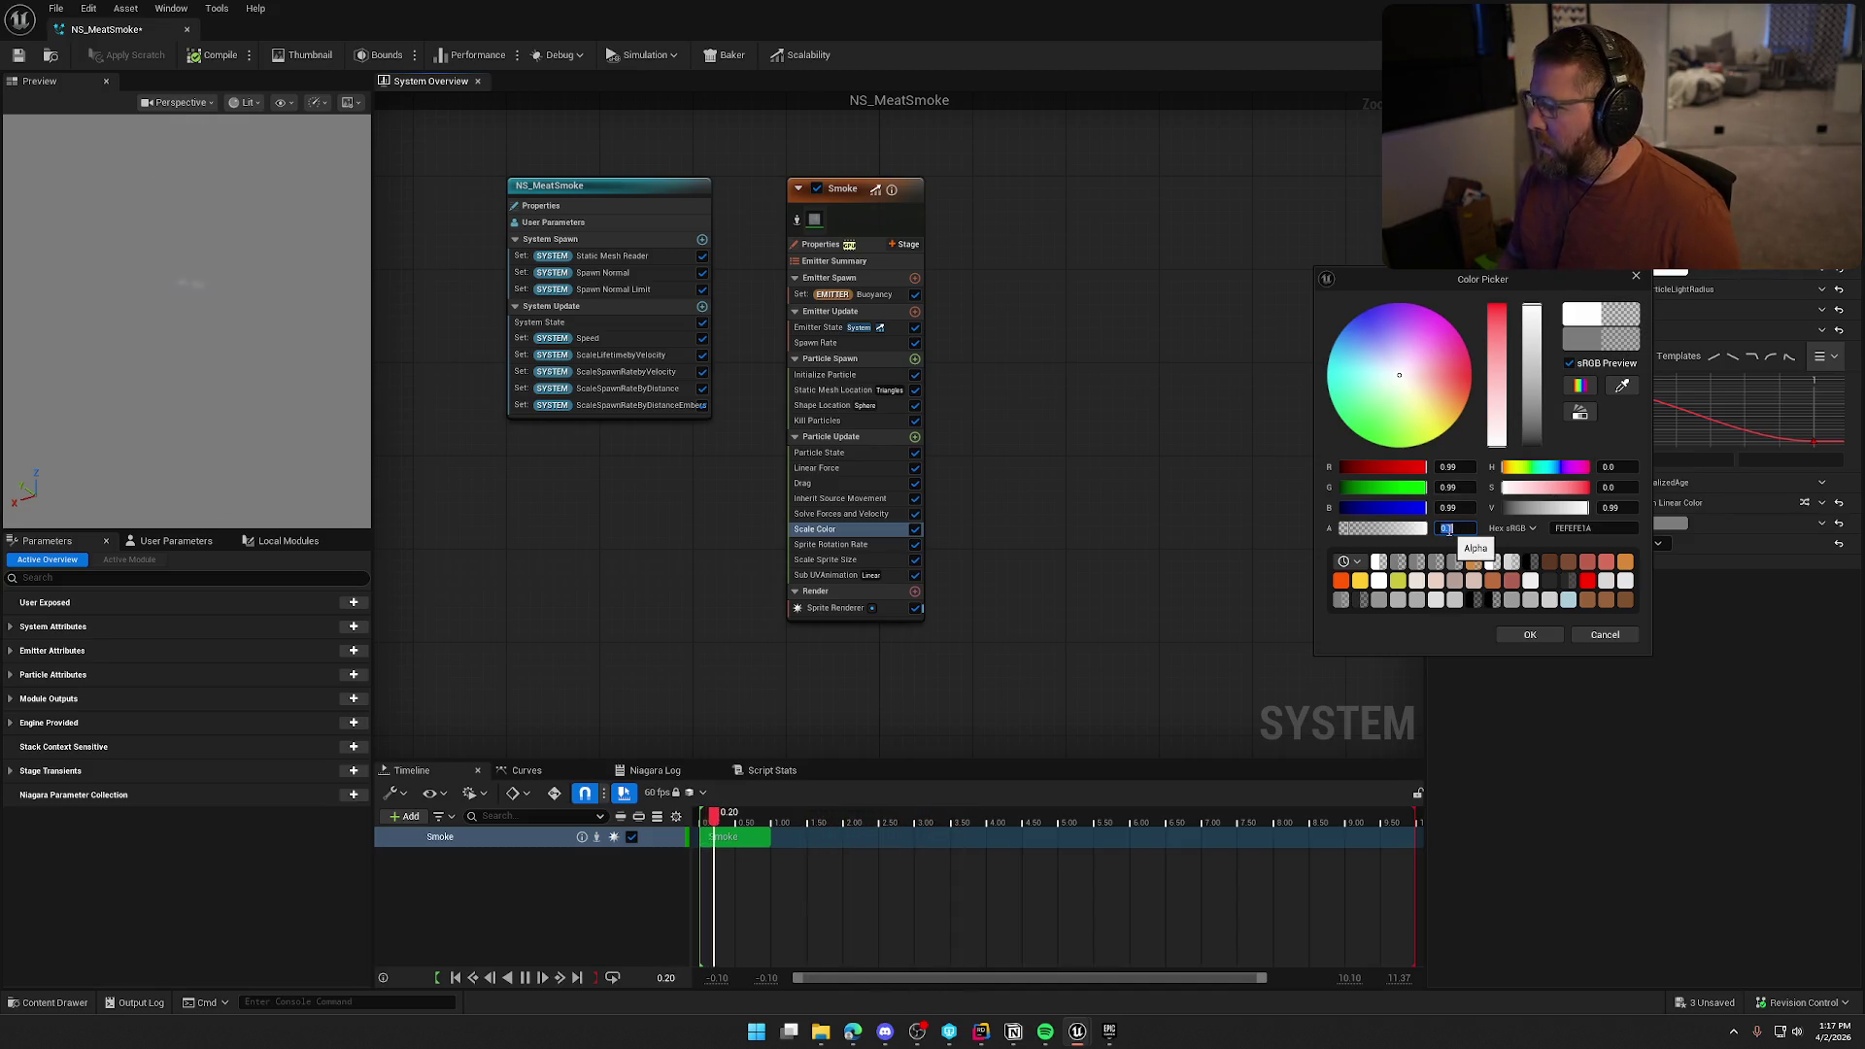
pyautogui.click(1529, 634)
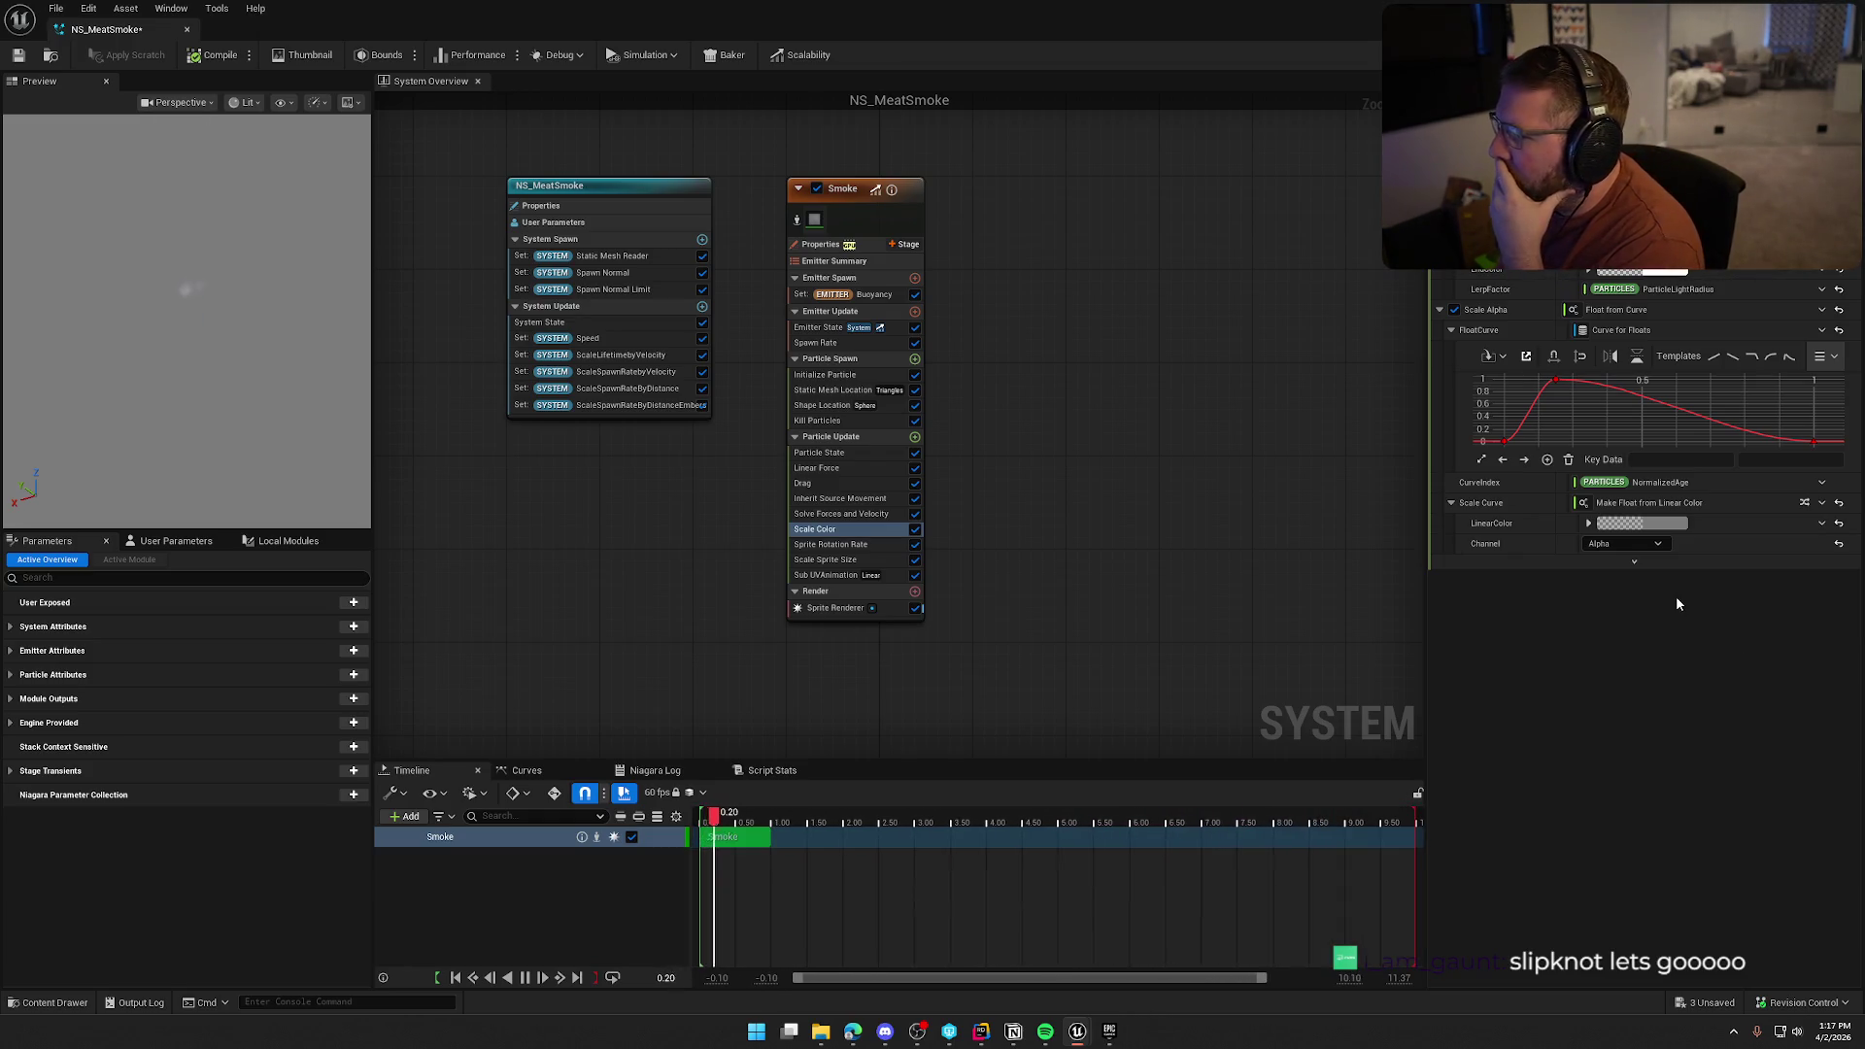
# Try white and dark red for the Scale Curve colour, then cancel the edit
pyautogui.click(1638, 523)
pyautogui.moveTo(1536, 682)
pyautogui.mouseDown()
pyautogui.moveTo(1540, 571)
pyautogui.moveTo(1493, 547)
pyautogui.mouseUp()
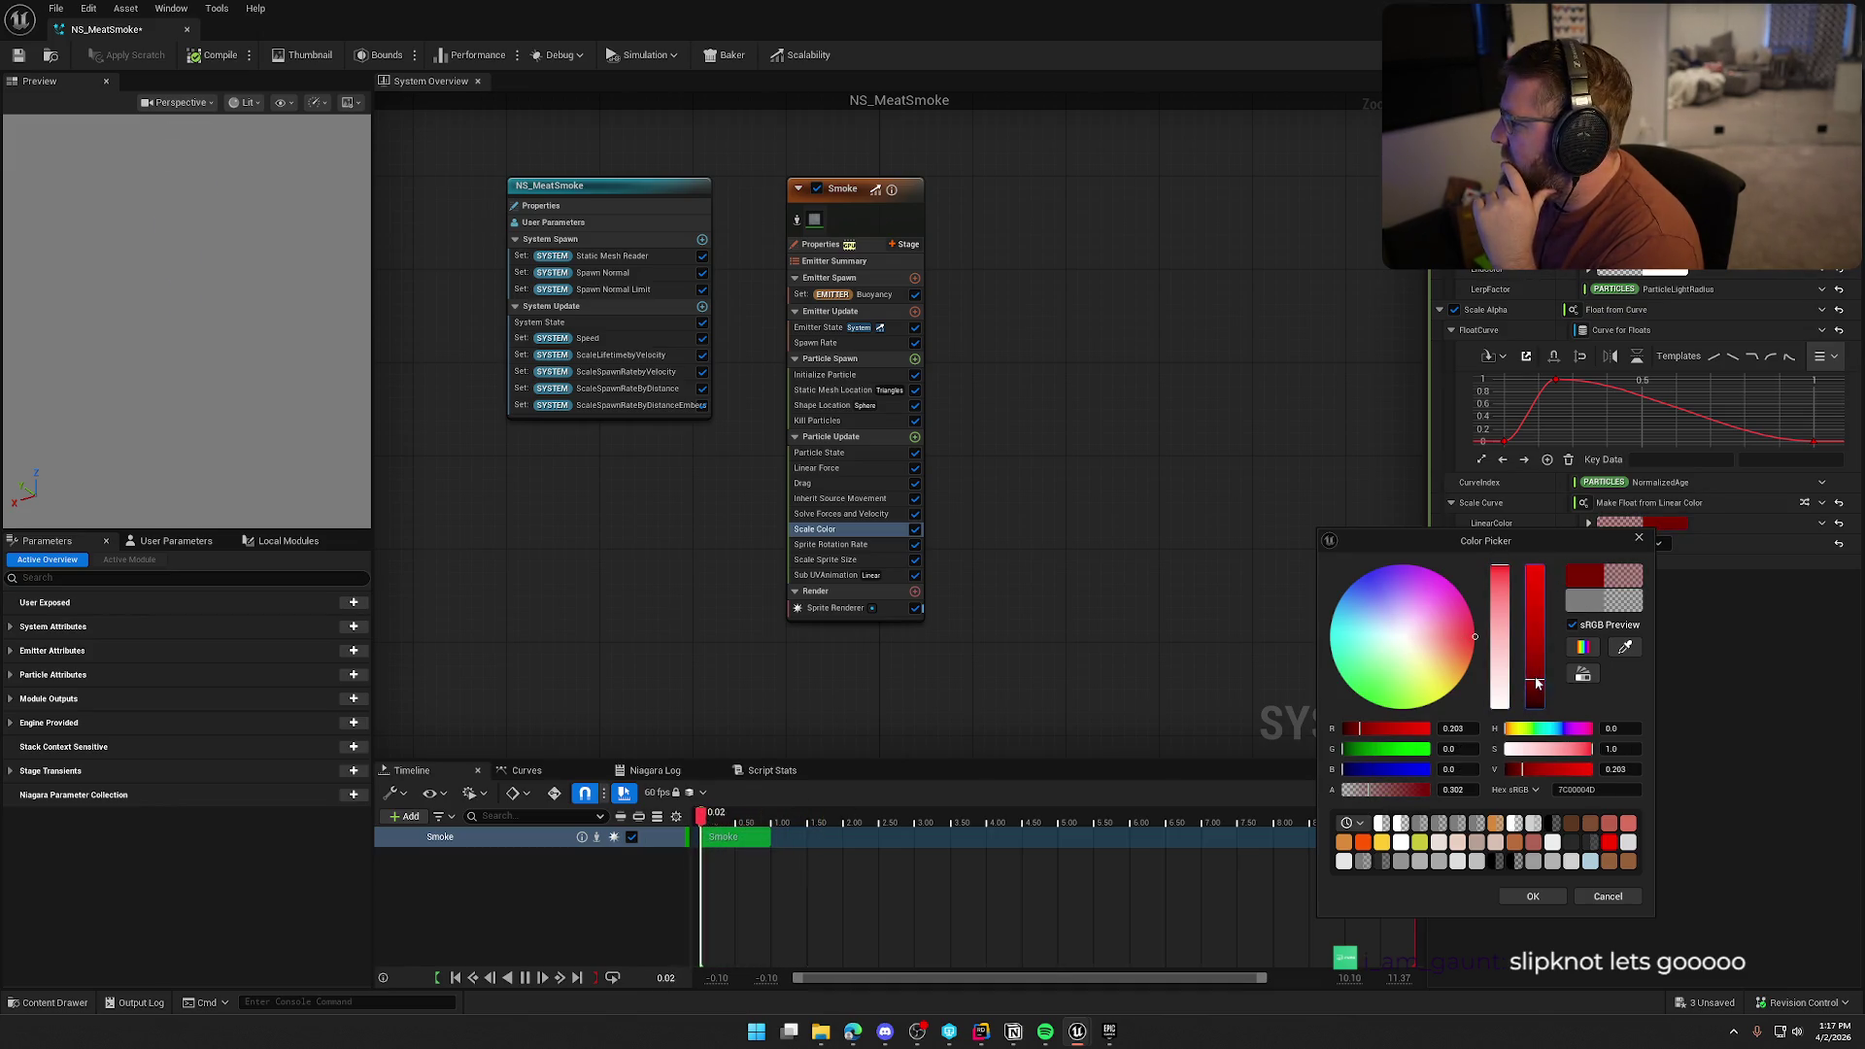
pyautogui.click(1553, 769)
pyautogui.click(1585, 902)
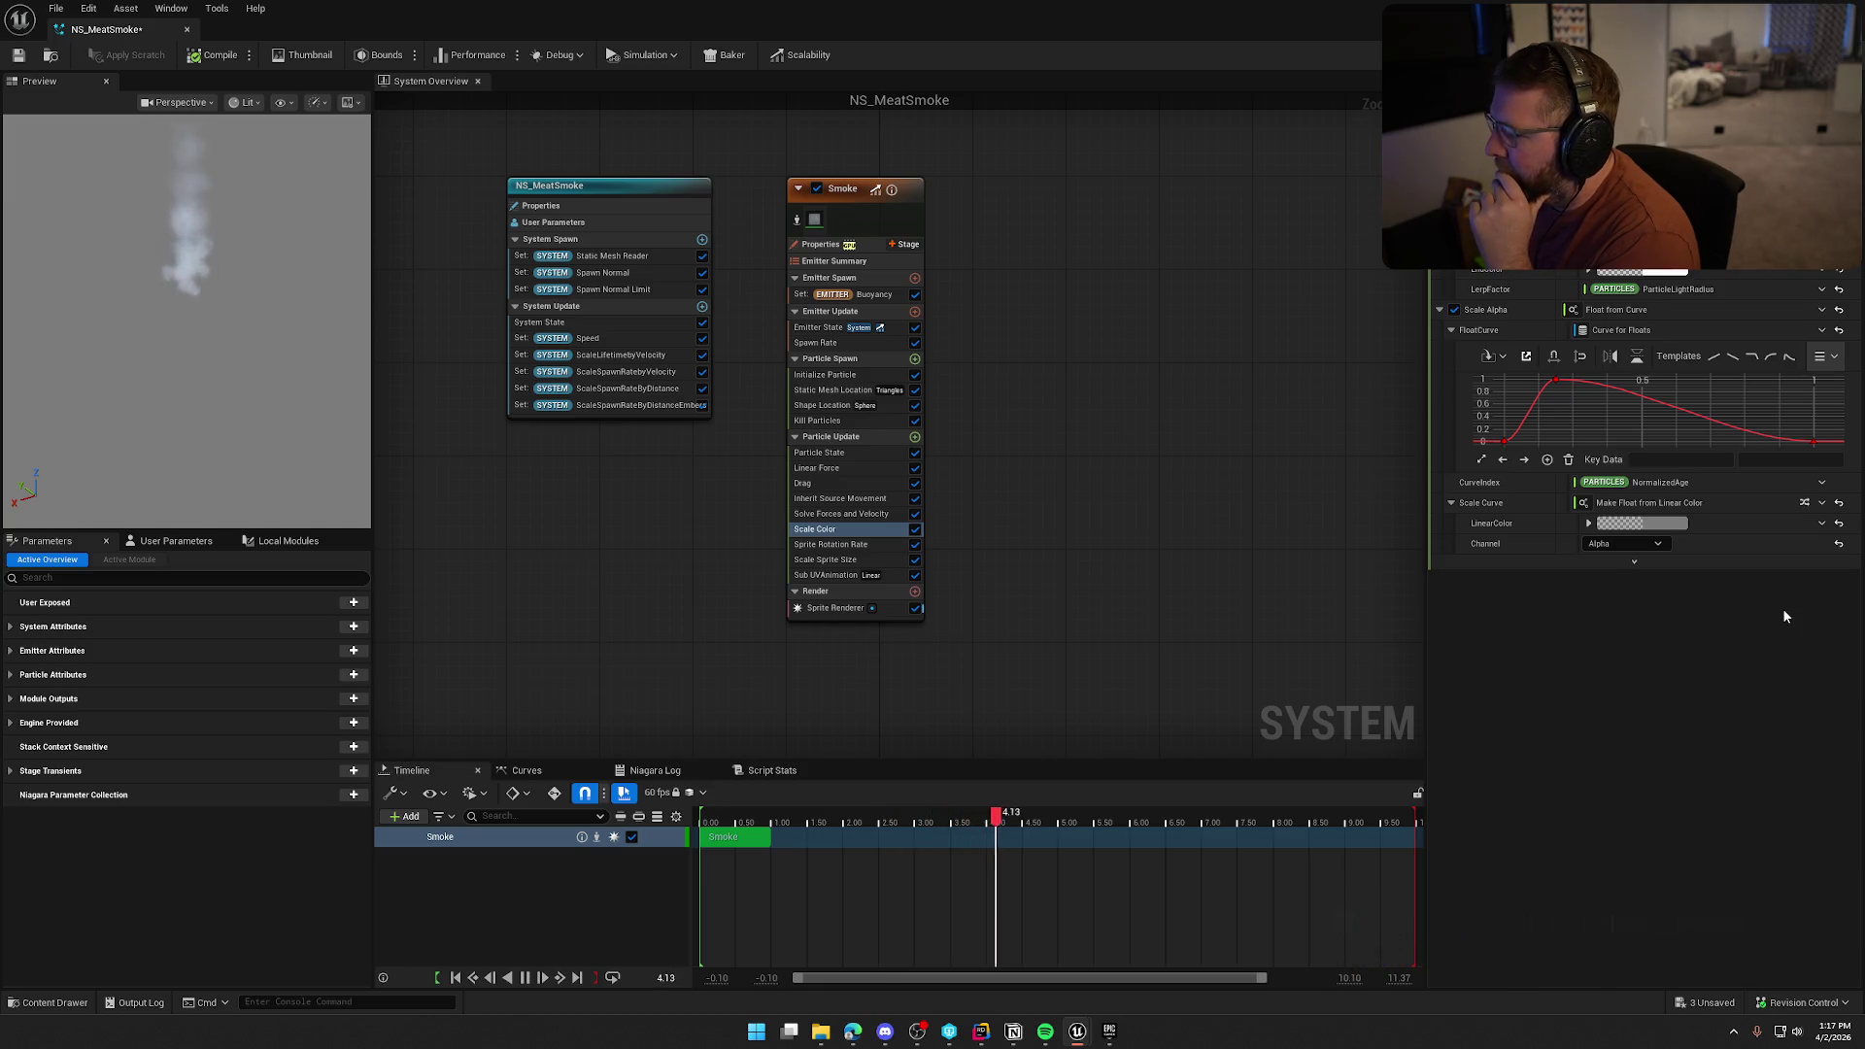
# Unbind LerpFactor from ParticleLightRadius and set it to a plain value of 1.0
pyautogui.click(1686, 293)
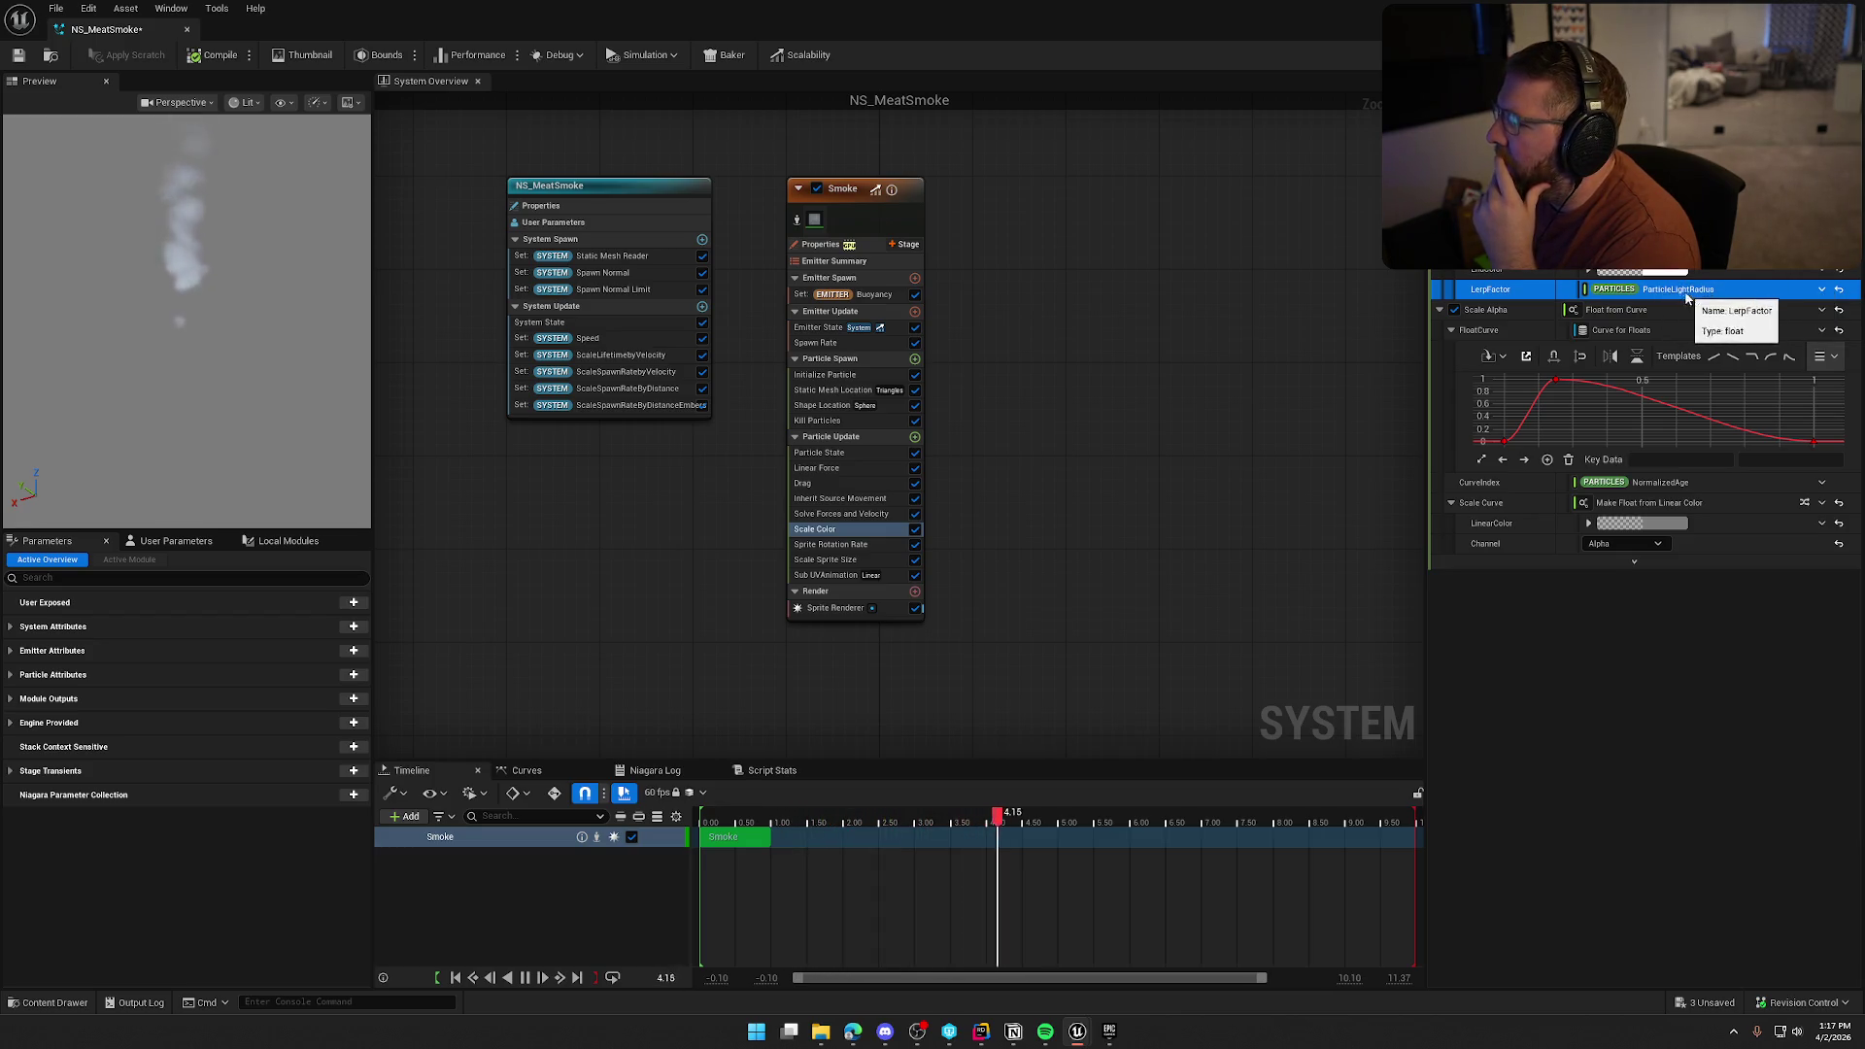
pyautogui.click(1840, 291)
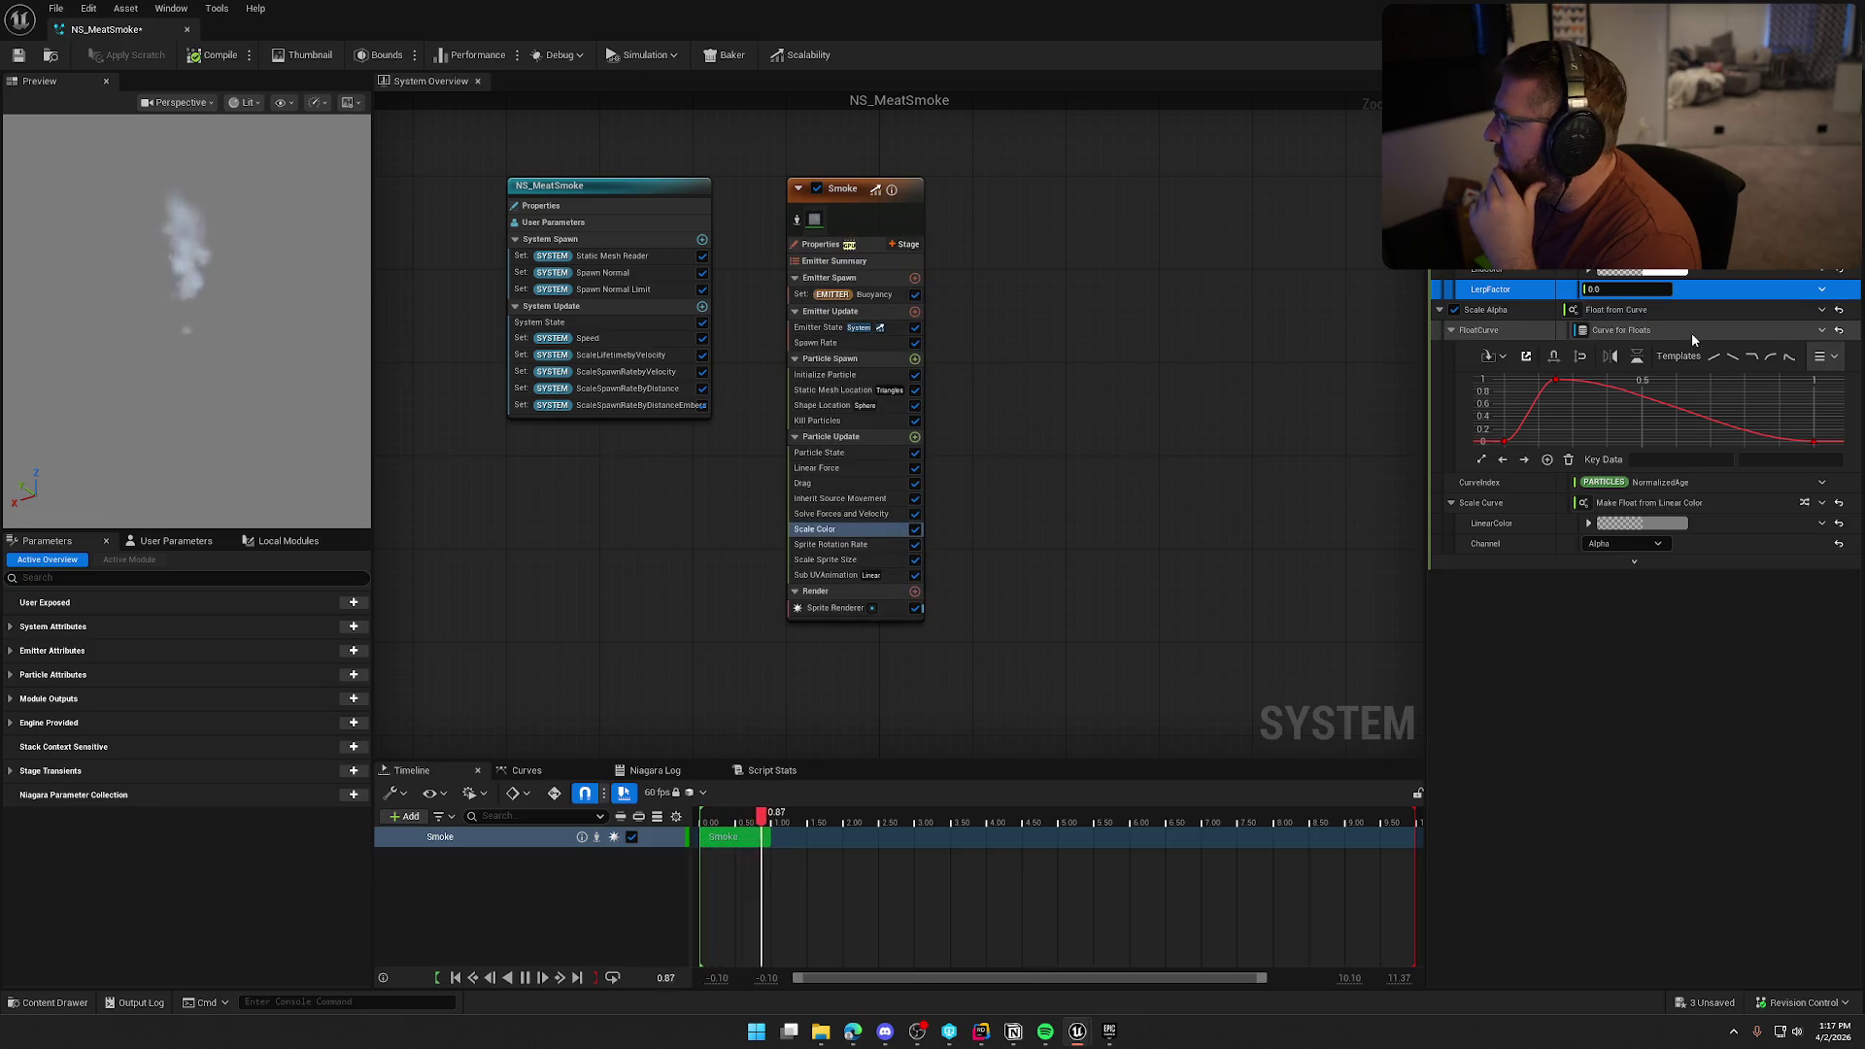
pyautogui.moveTo(1632, 289); pyautogui.dragTo(1651, 288)
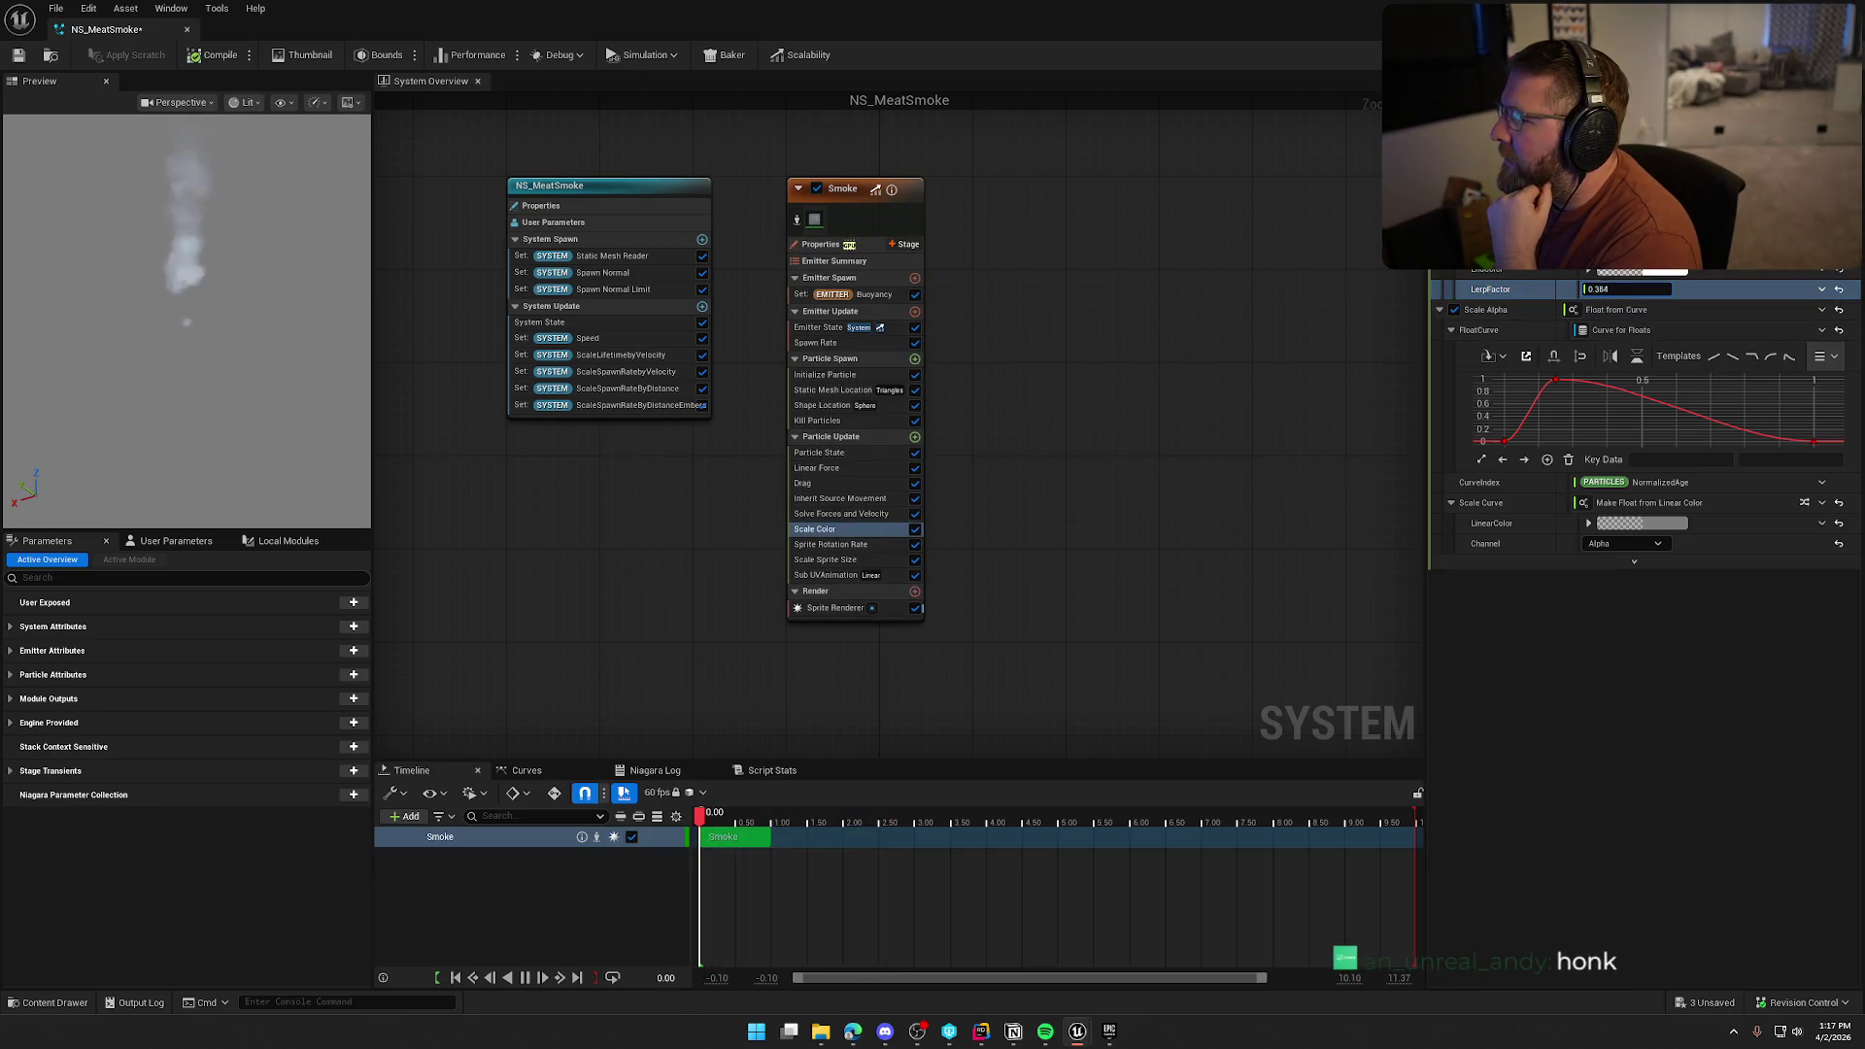
pyautogui.click(1609, 289)
pyautogui.write('1')
pyautogui.press('Return')
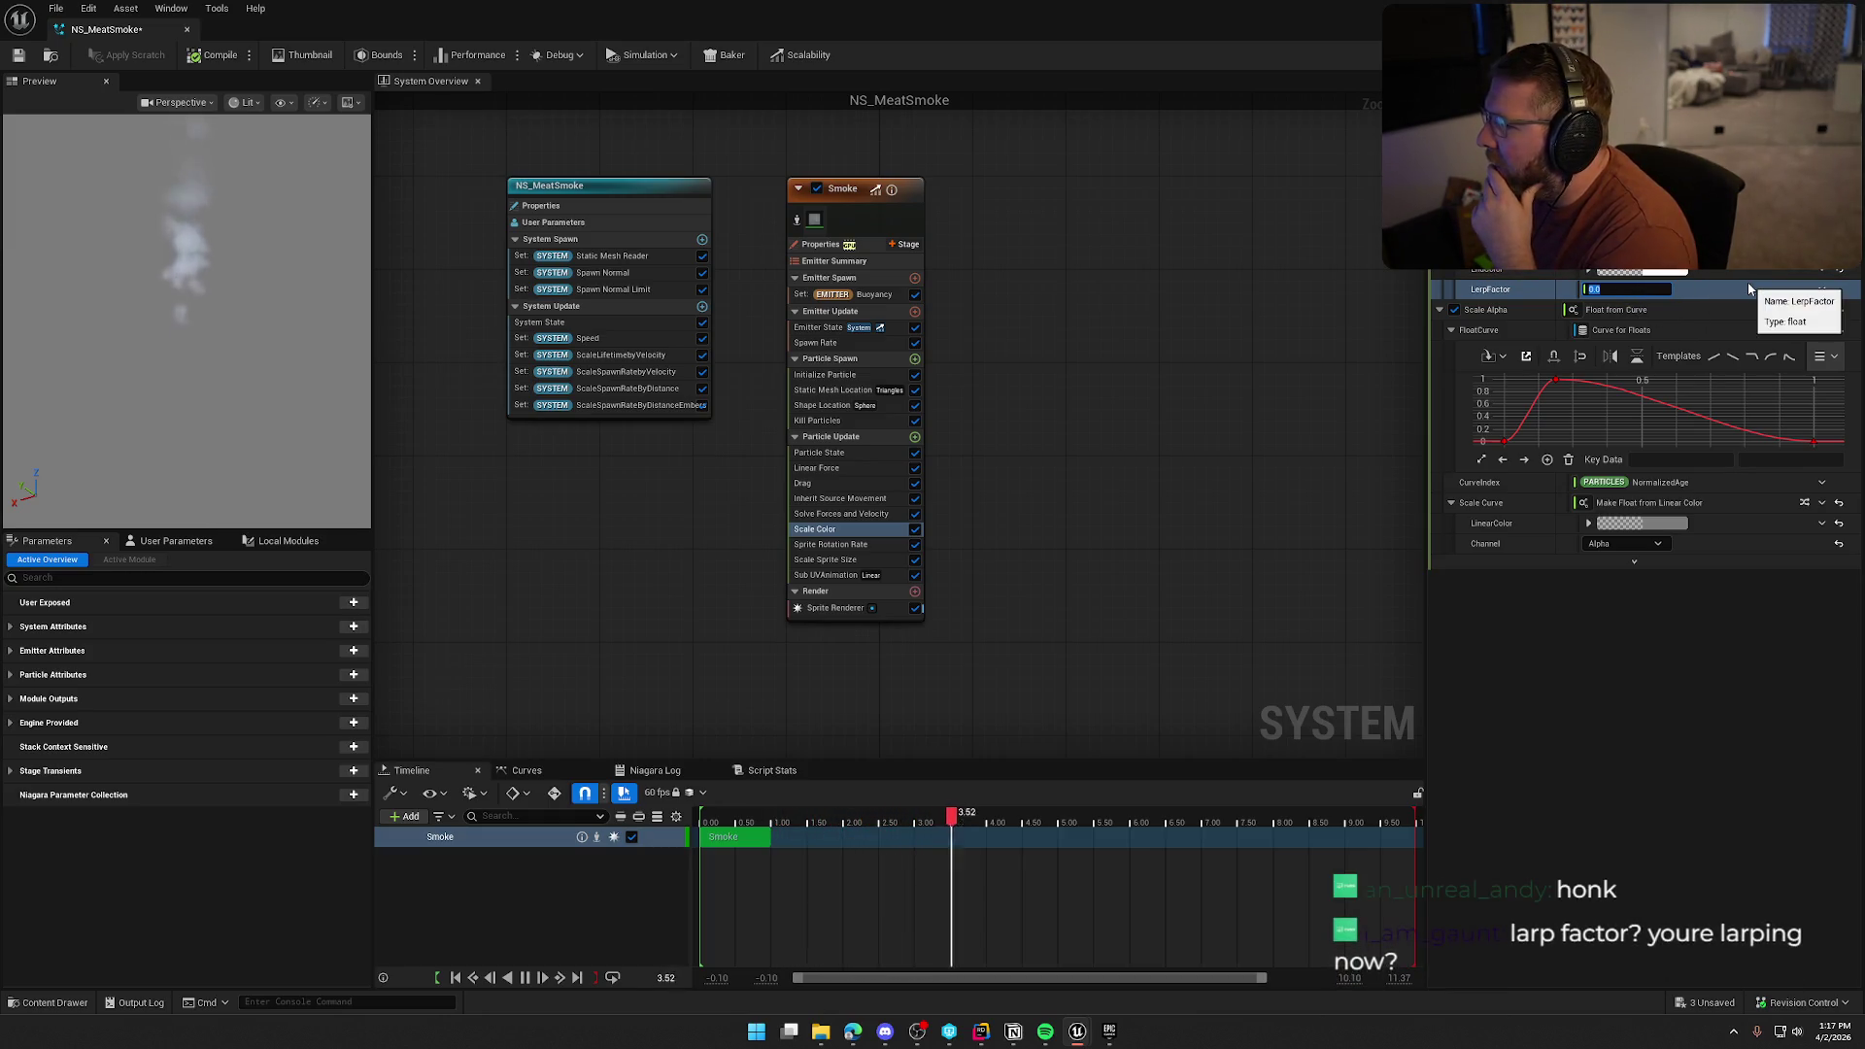
pyautogui.press('Return')
pyautogui.scroll(-2, 1752, 305)
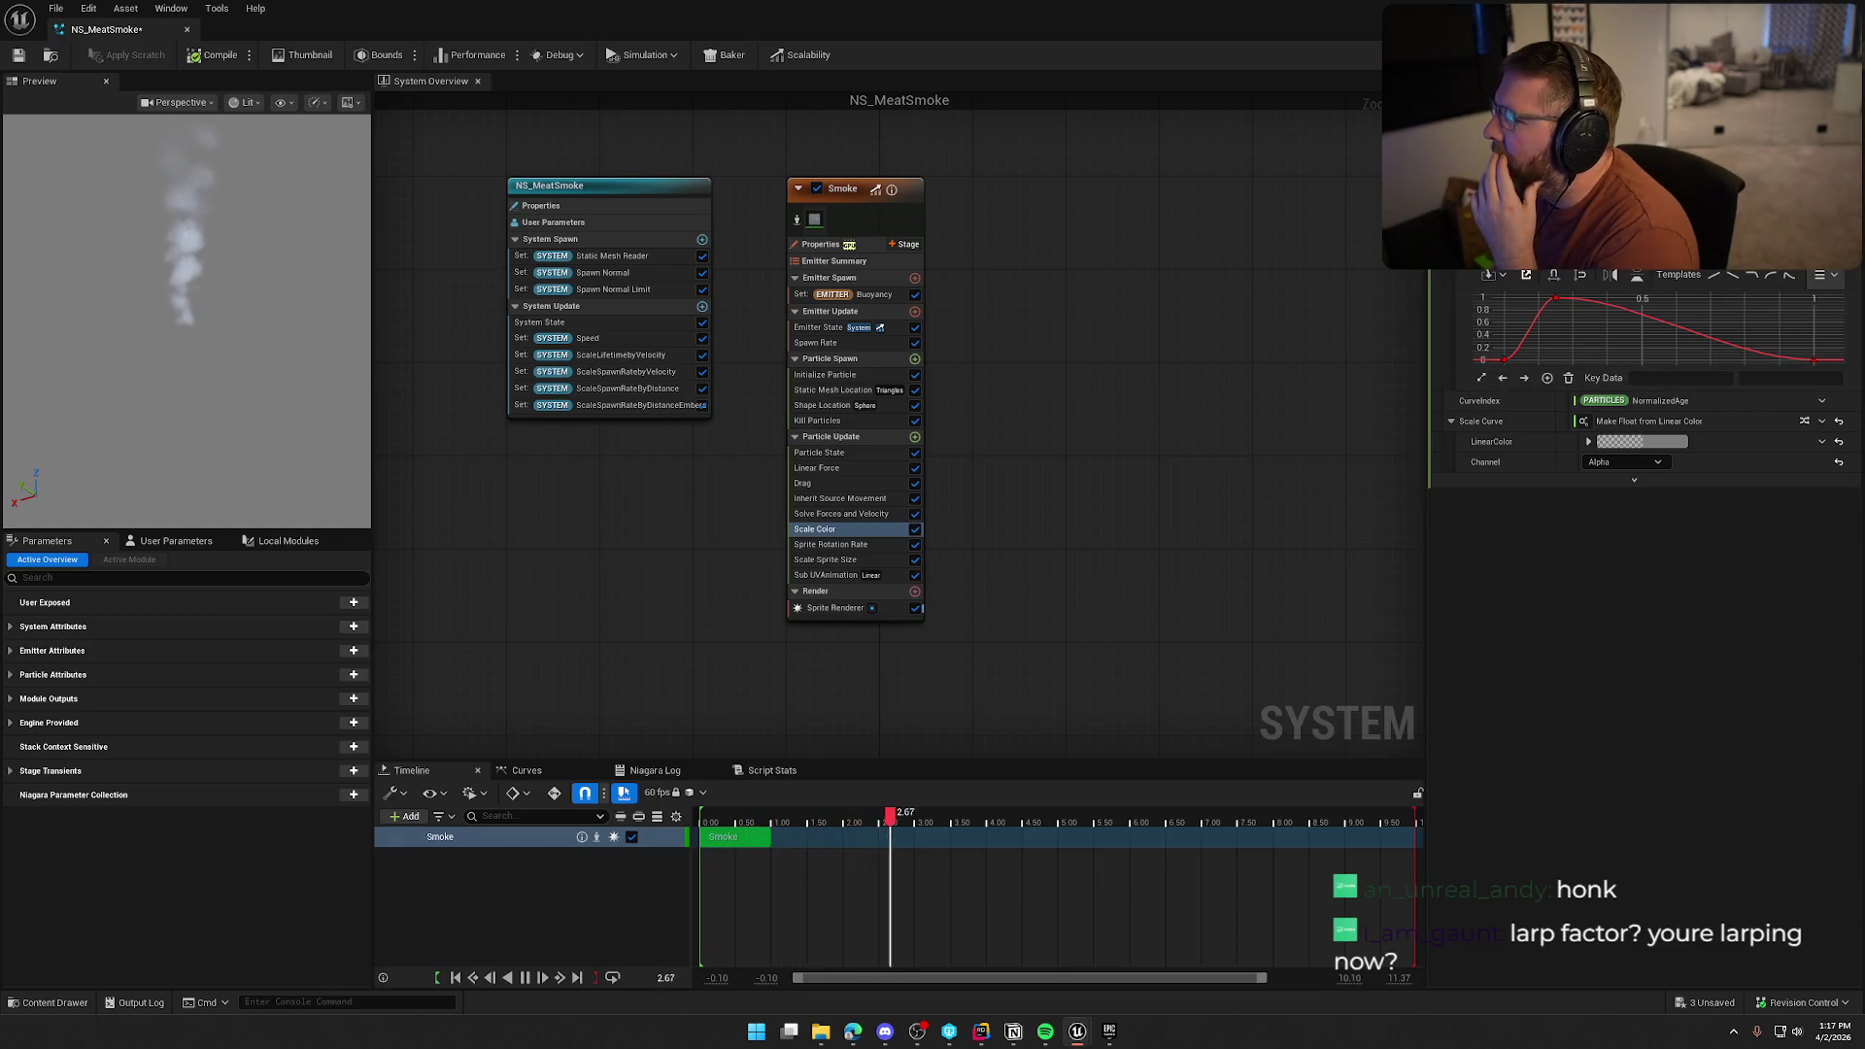
pyautogui.click(1798, 336)
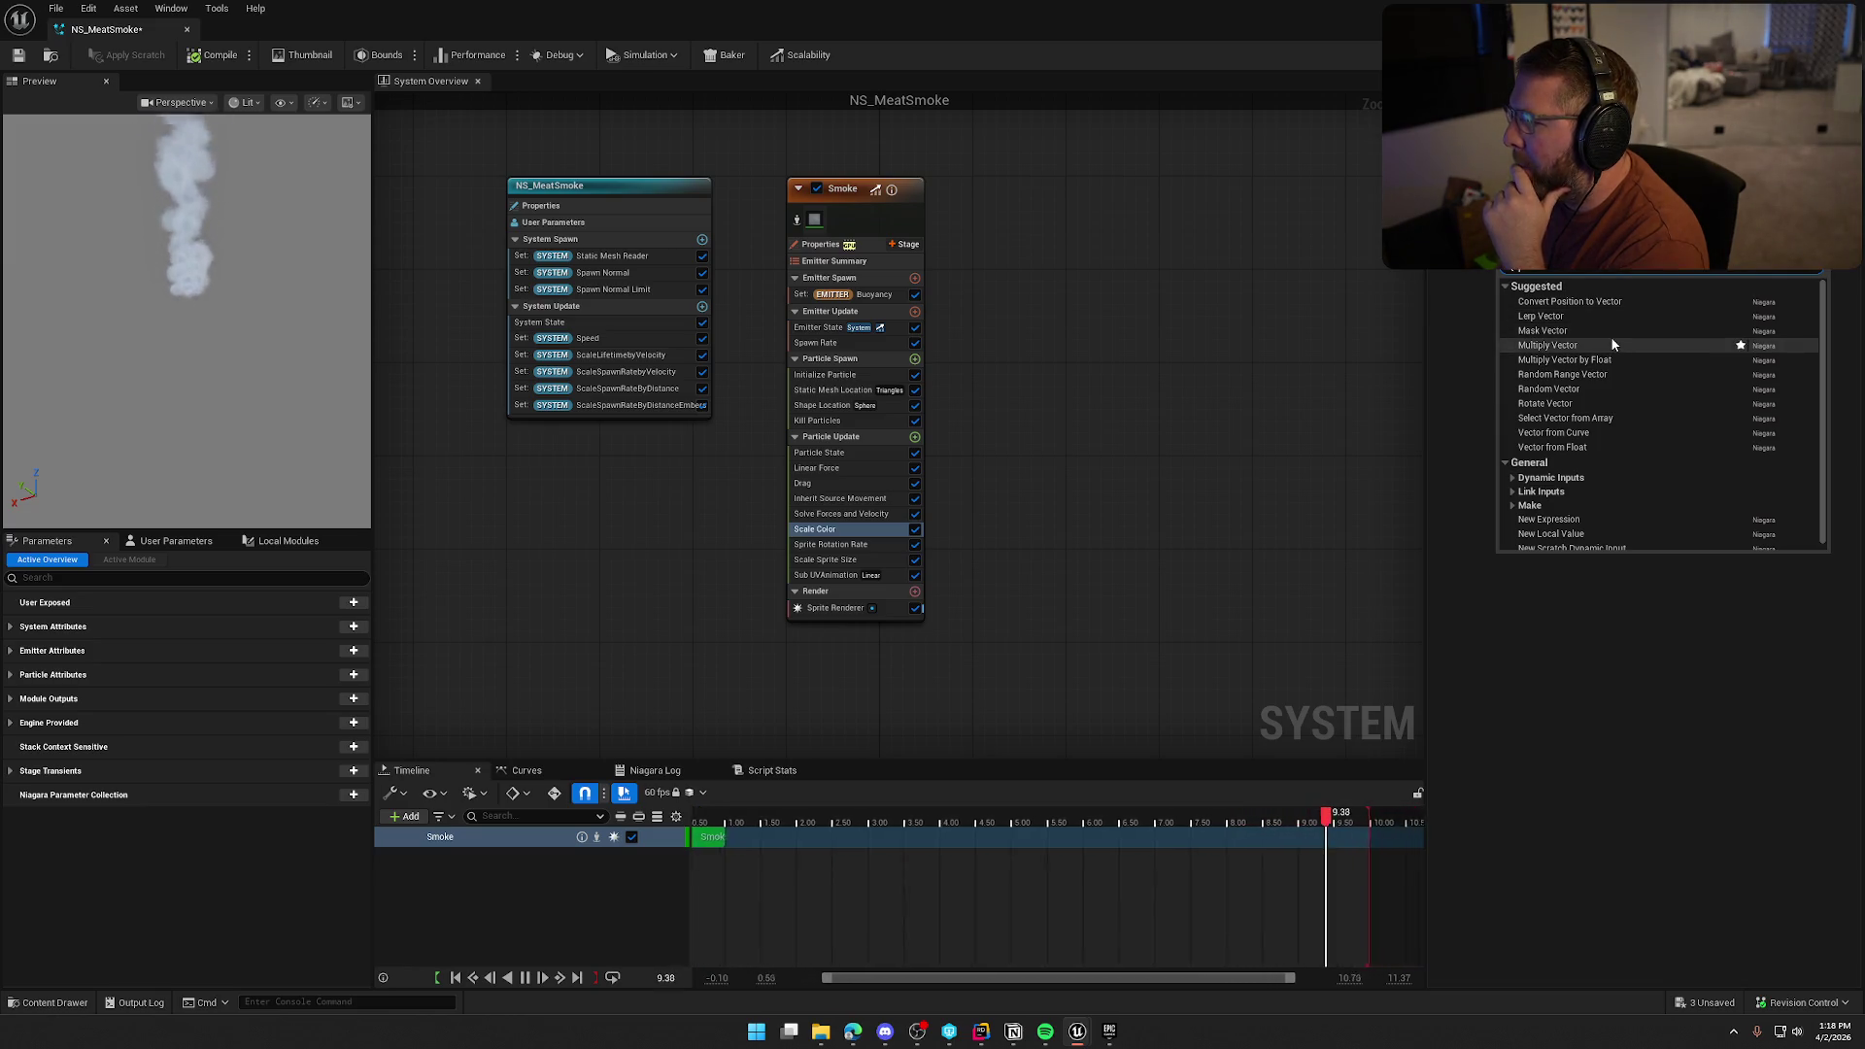
# Drive the Scale Color input with Random Vector, then switch it to Vector from Curve
pyautogui.click(1632, 390)
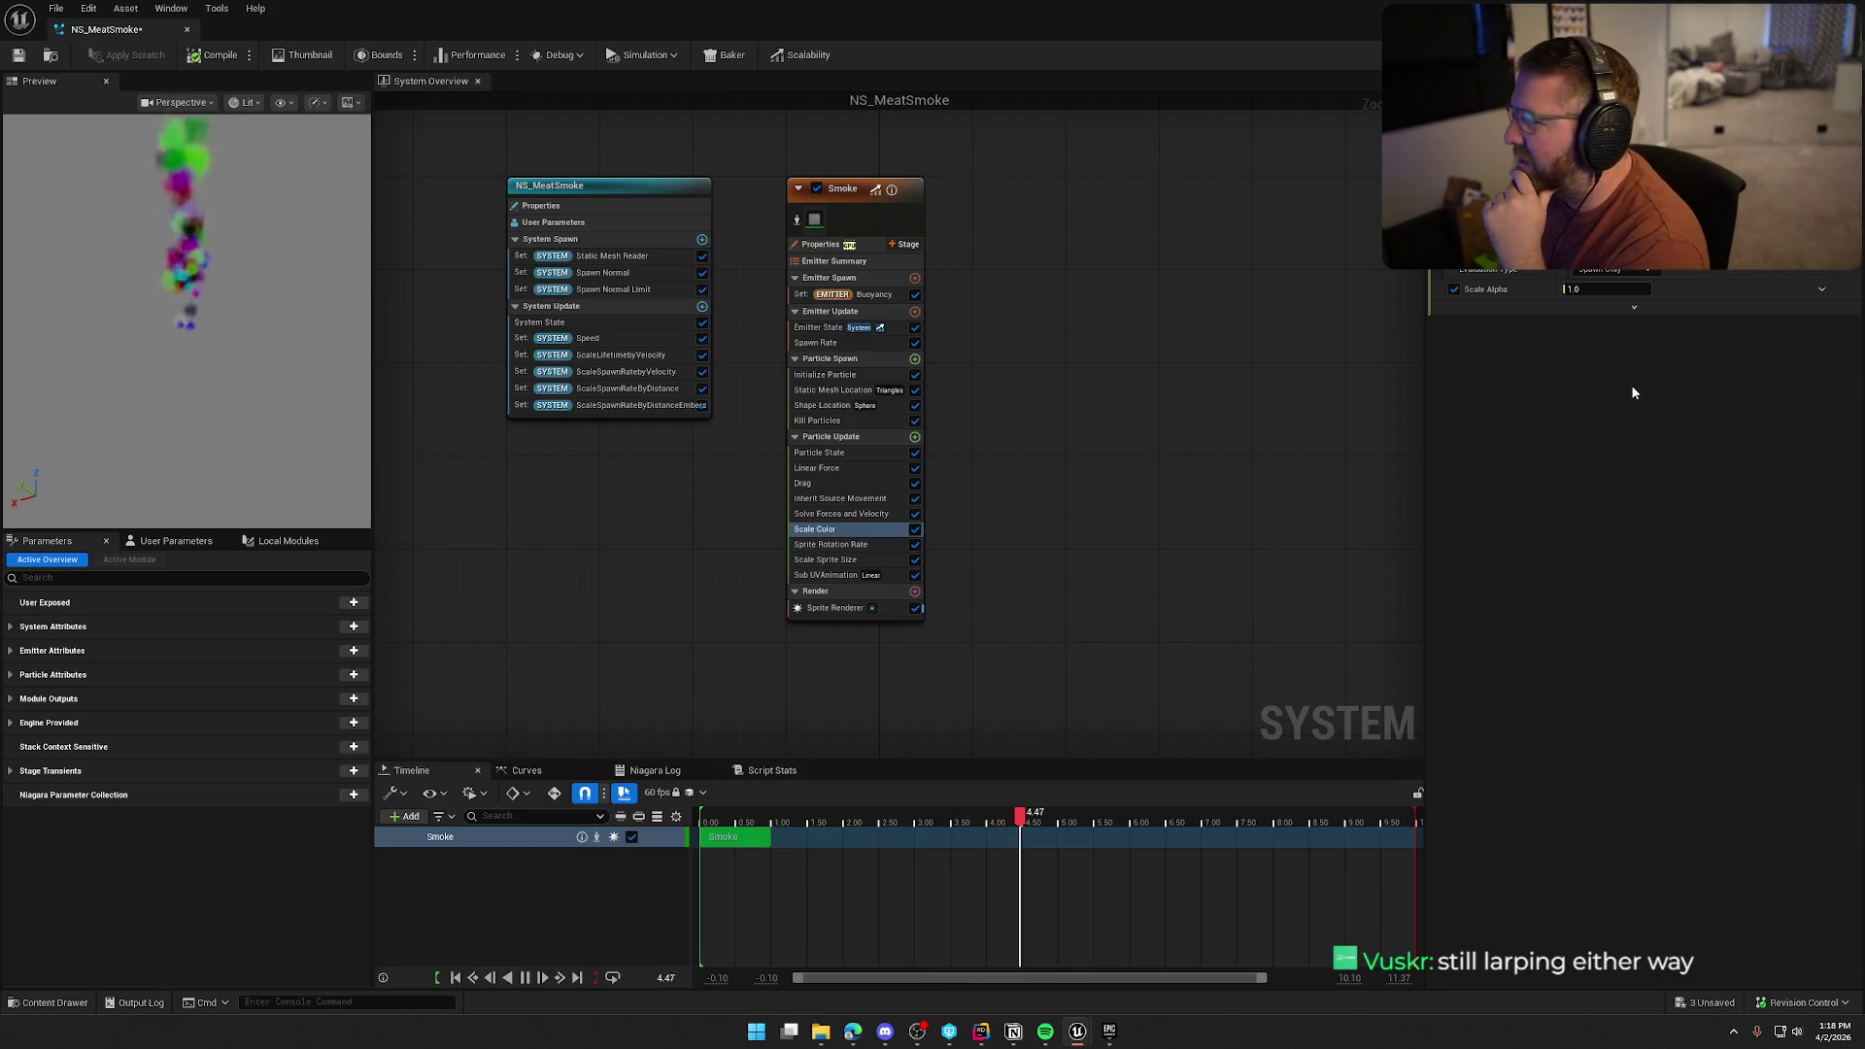
pyautogui.click(1587, 197)
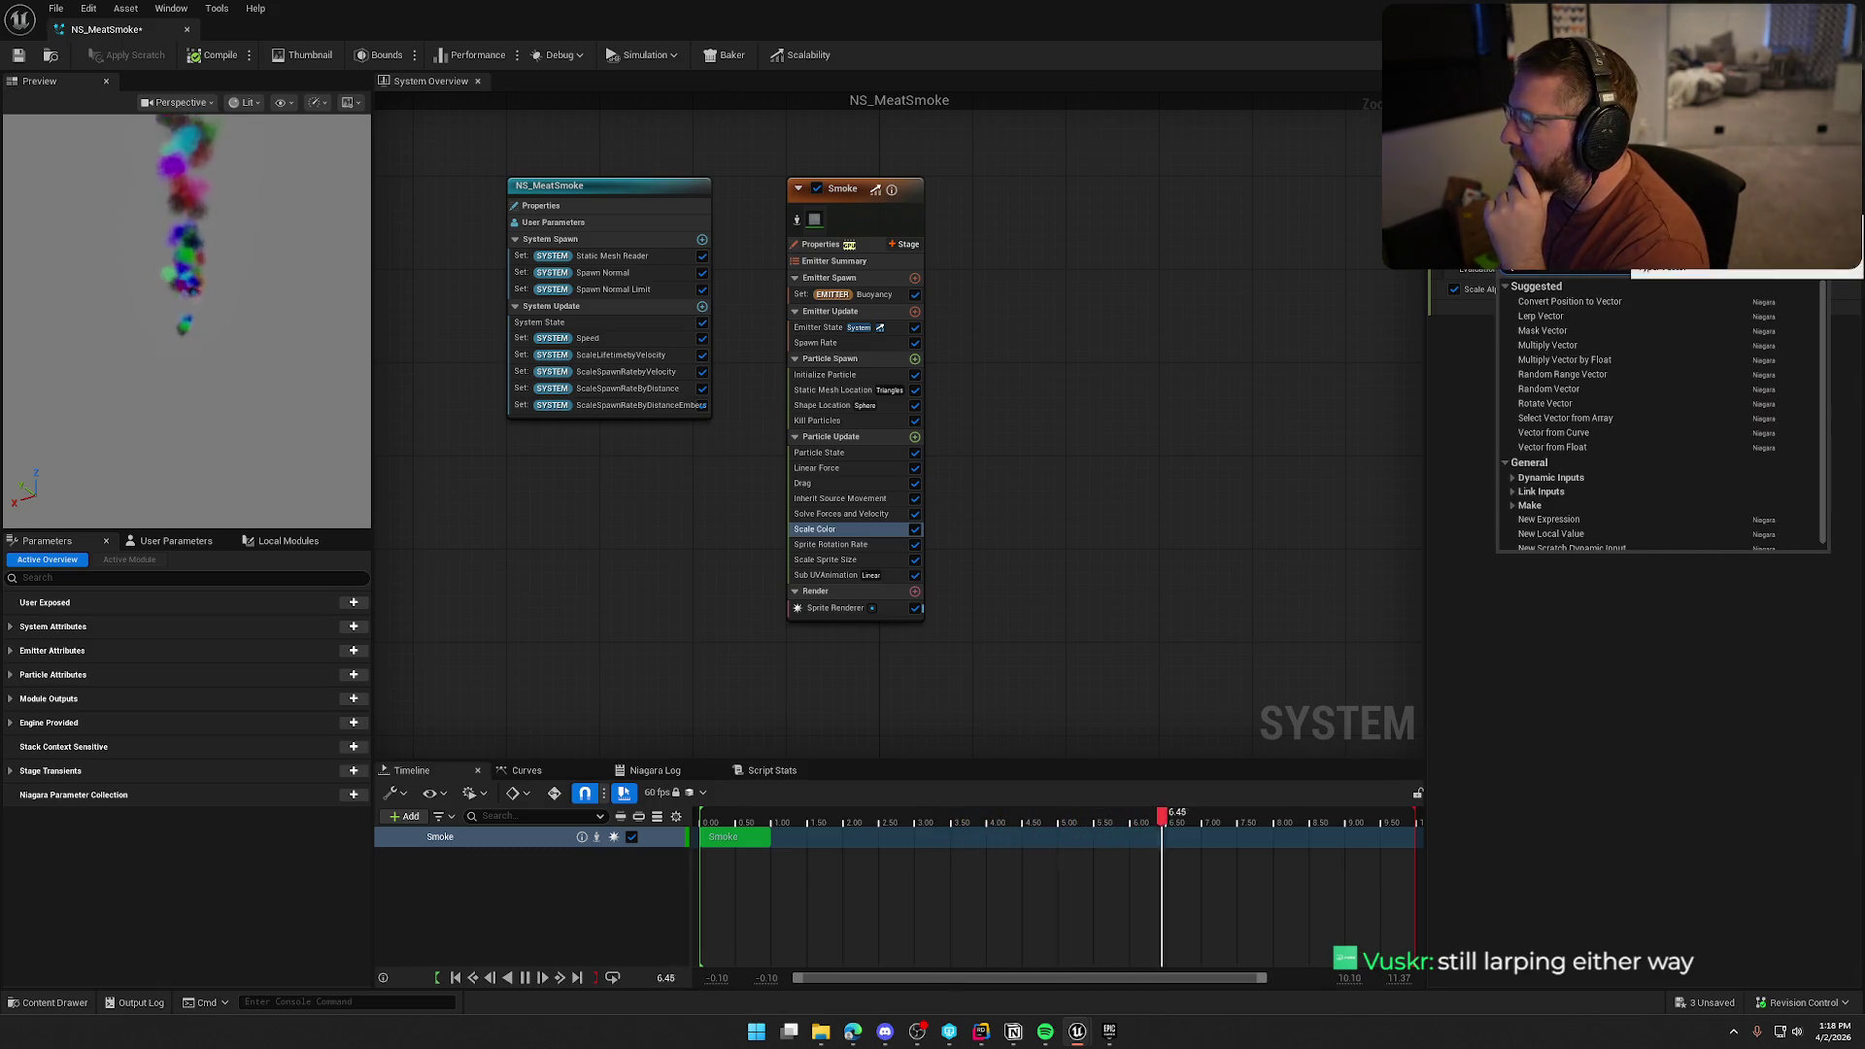
pyautogui.click(1611, 431)
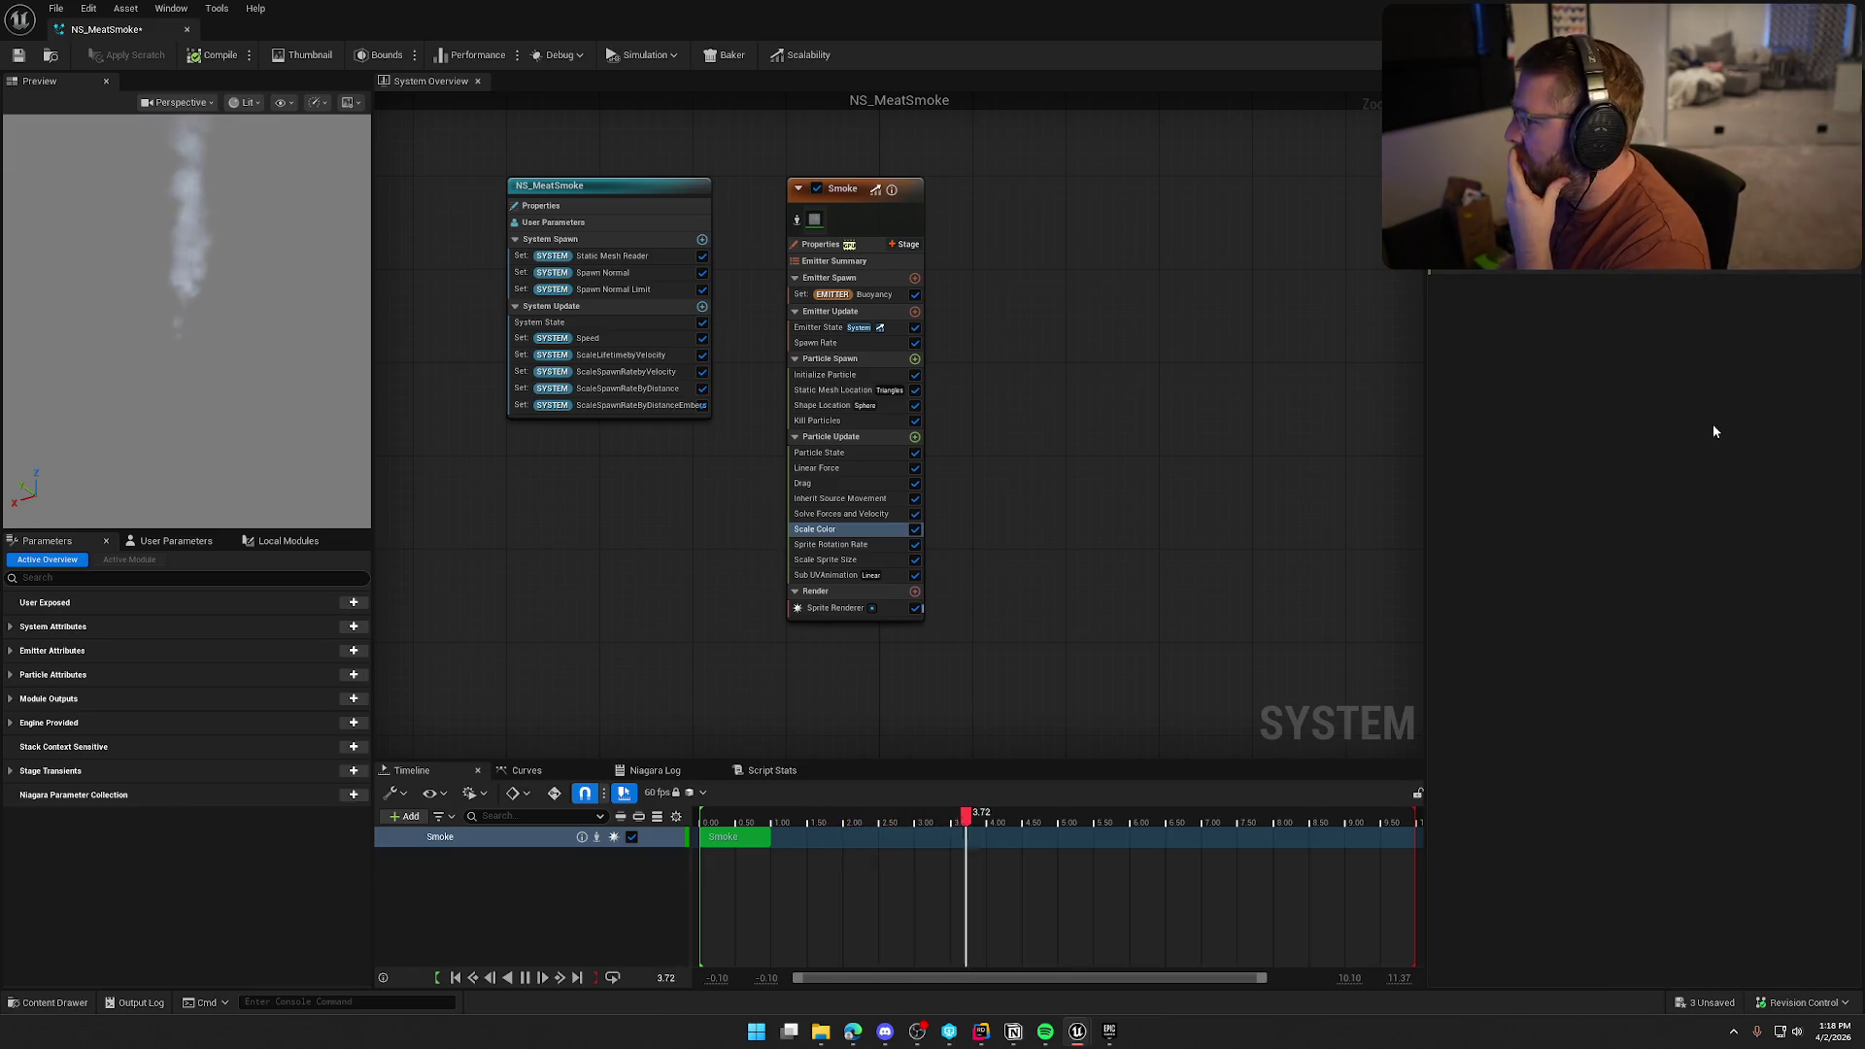
# Review the Smoke emitter's Emitter State, Emitter Update and Spawn Rate, then show Initialize Particle
pyautogui.click(821, 329)
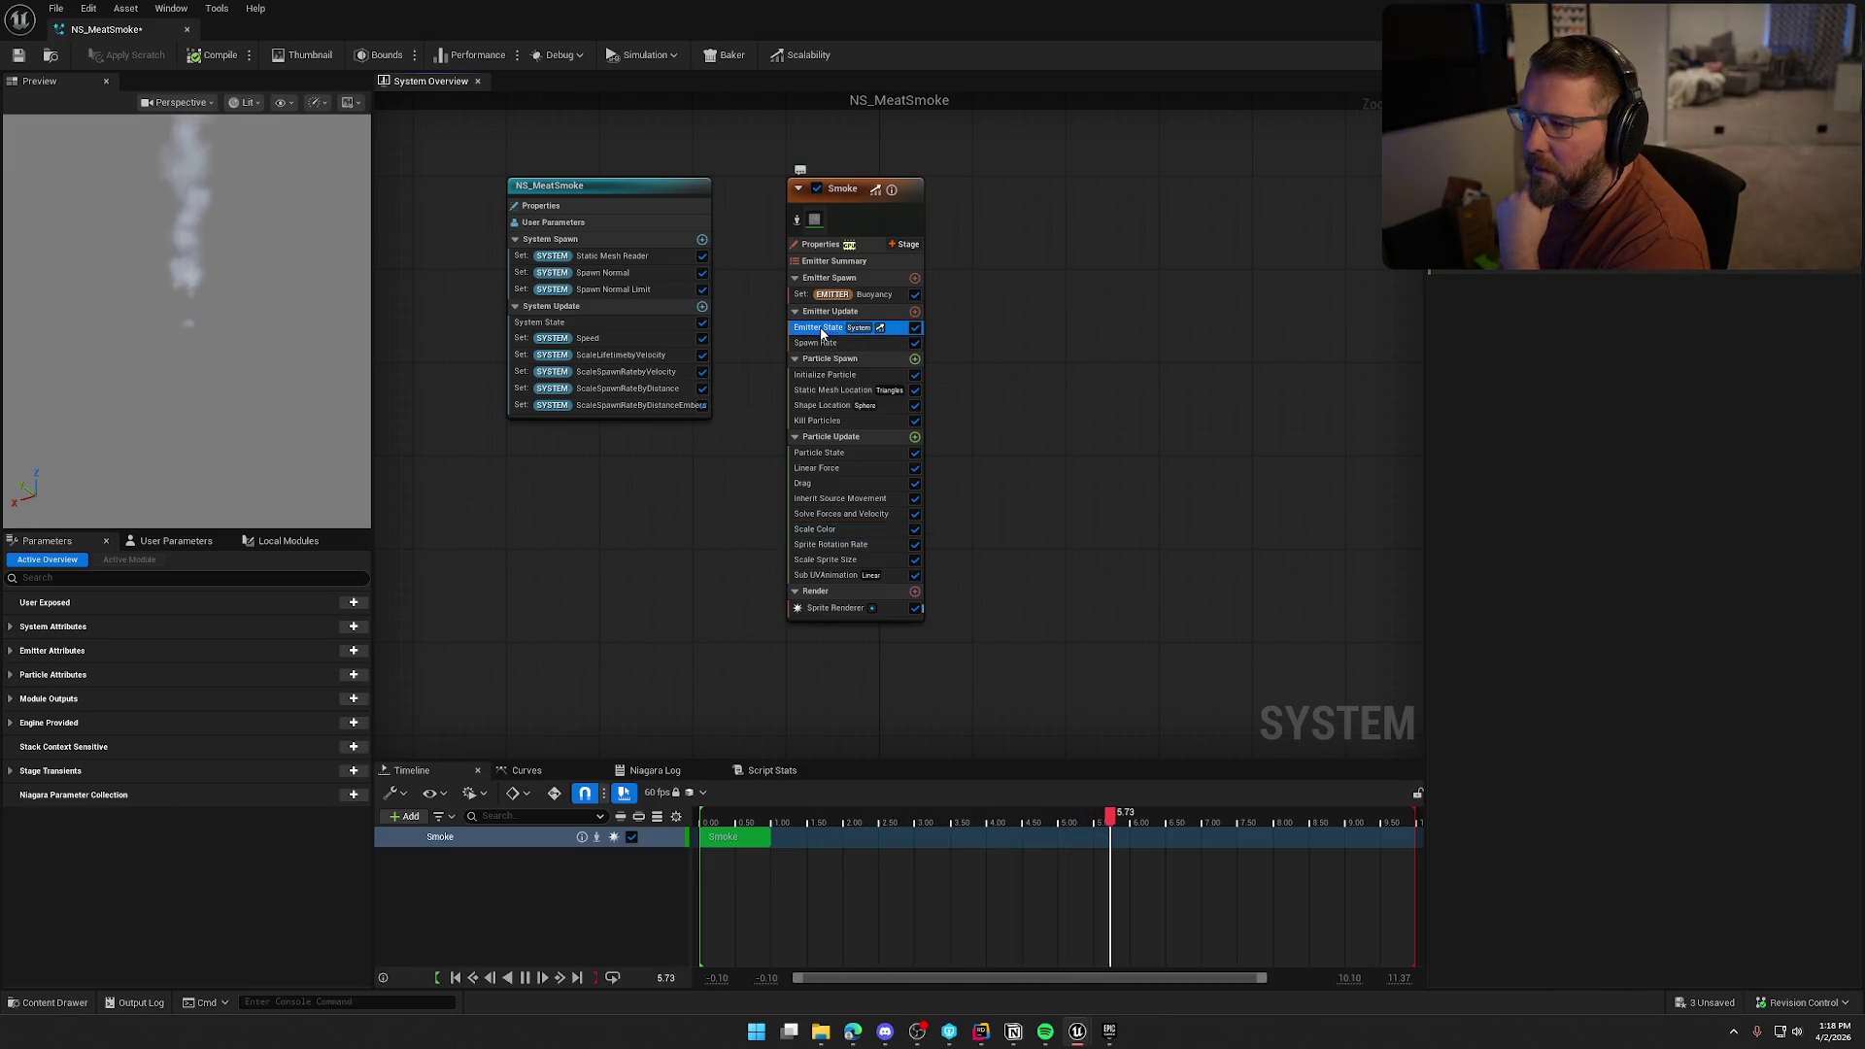
pyautogui.click(876, 312)
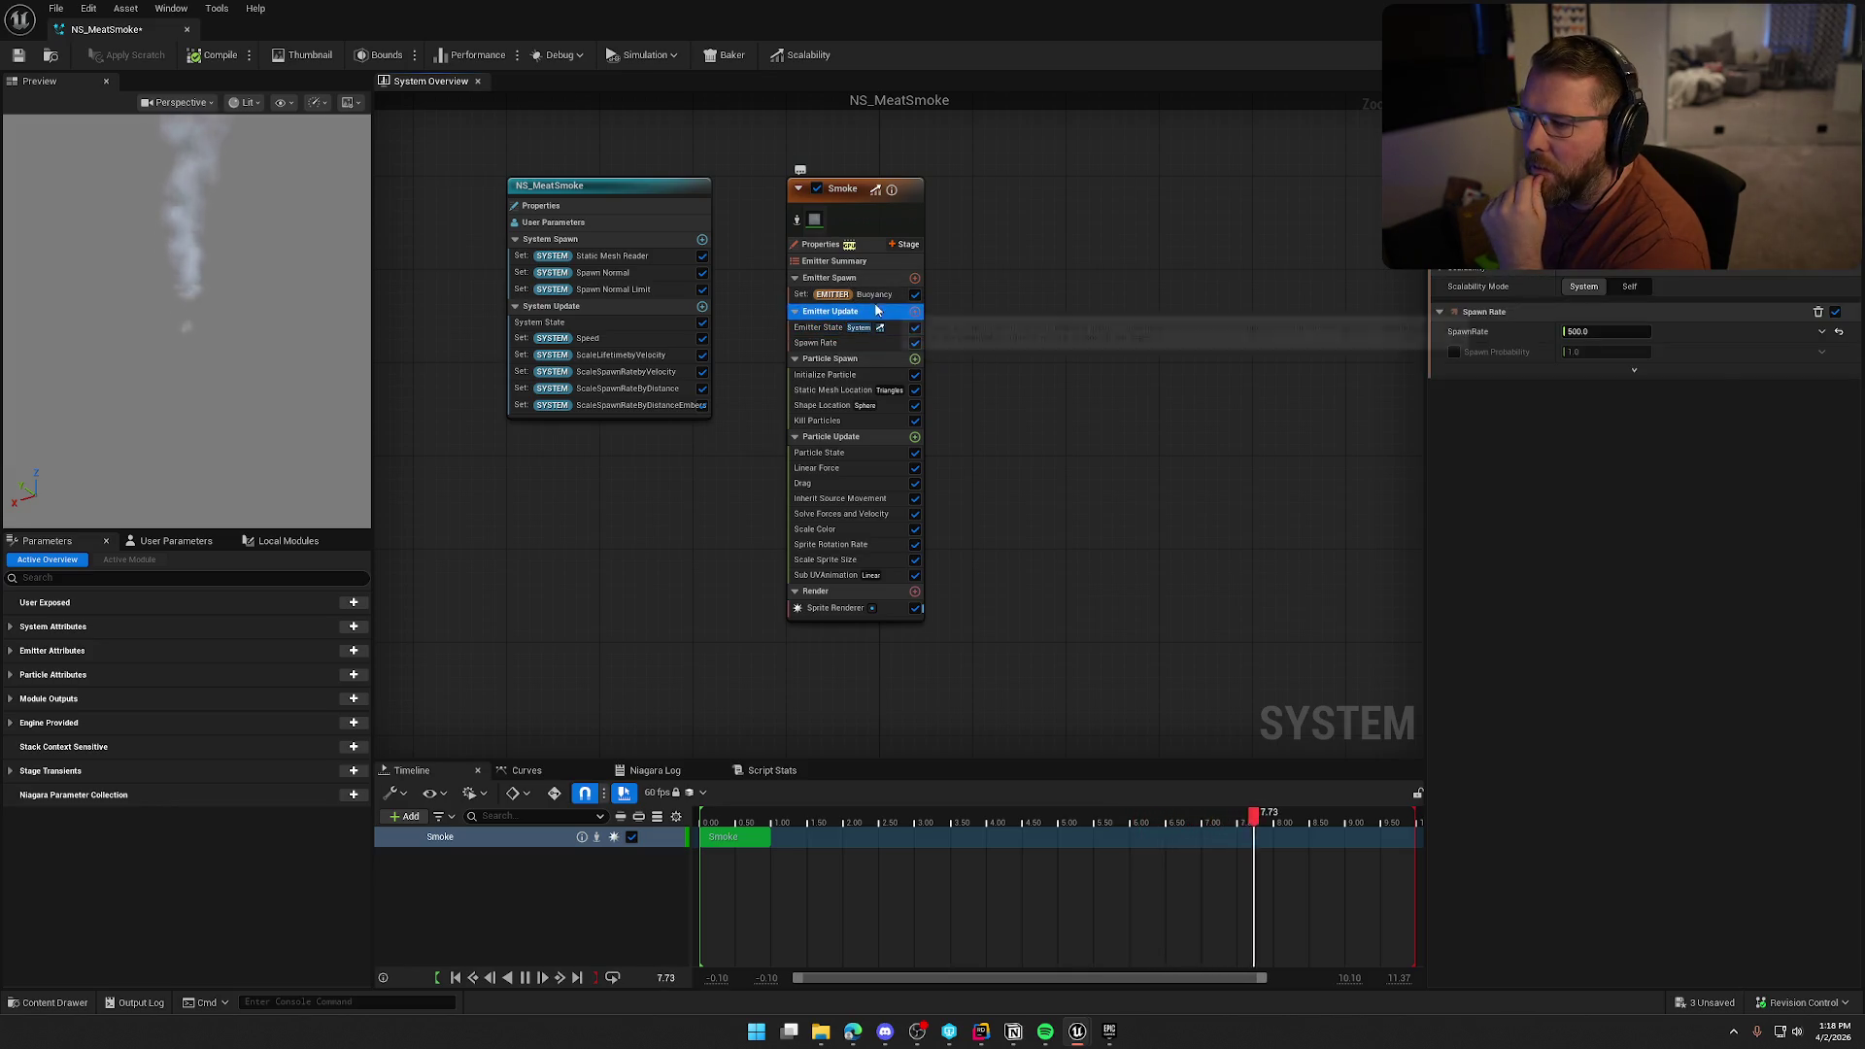
pyautogui.click(865, 342)
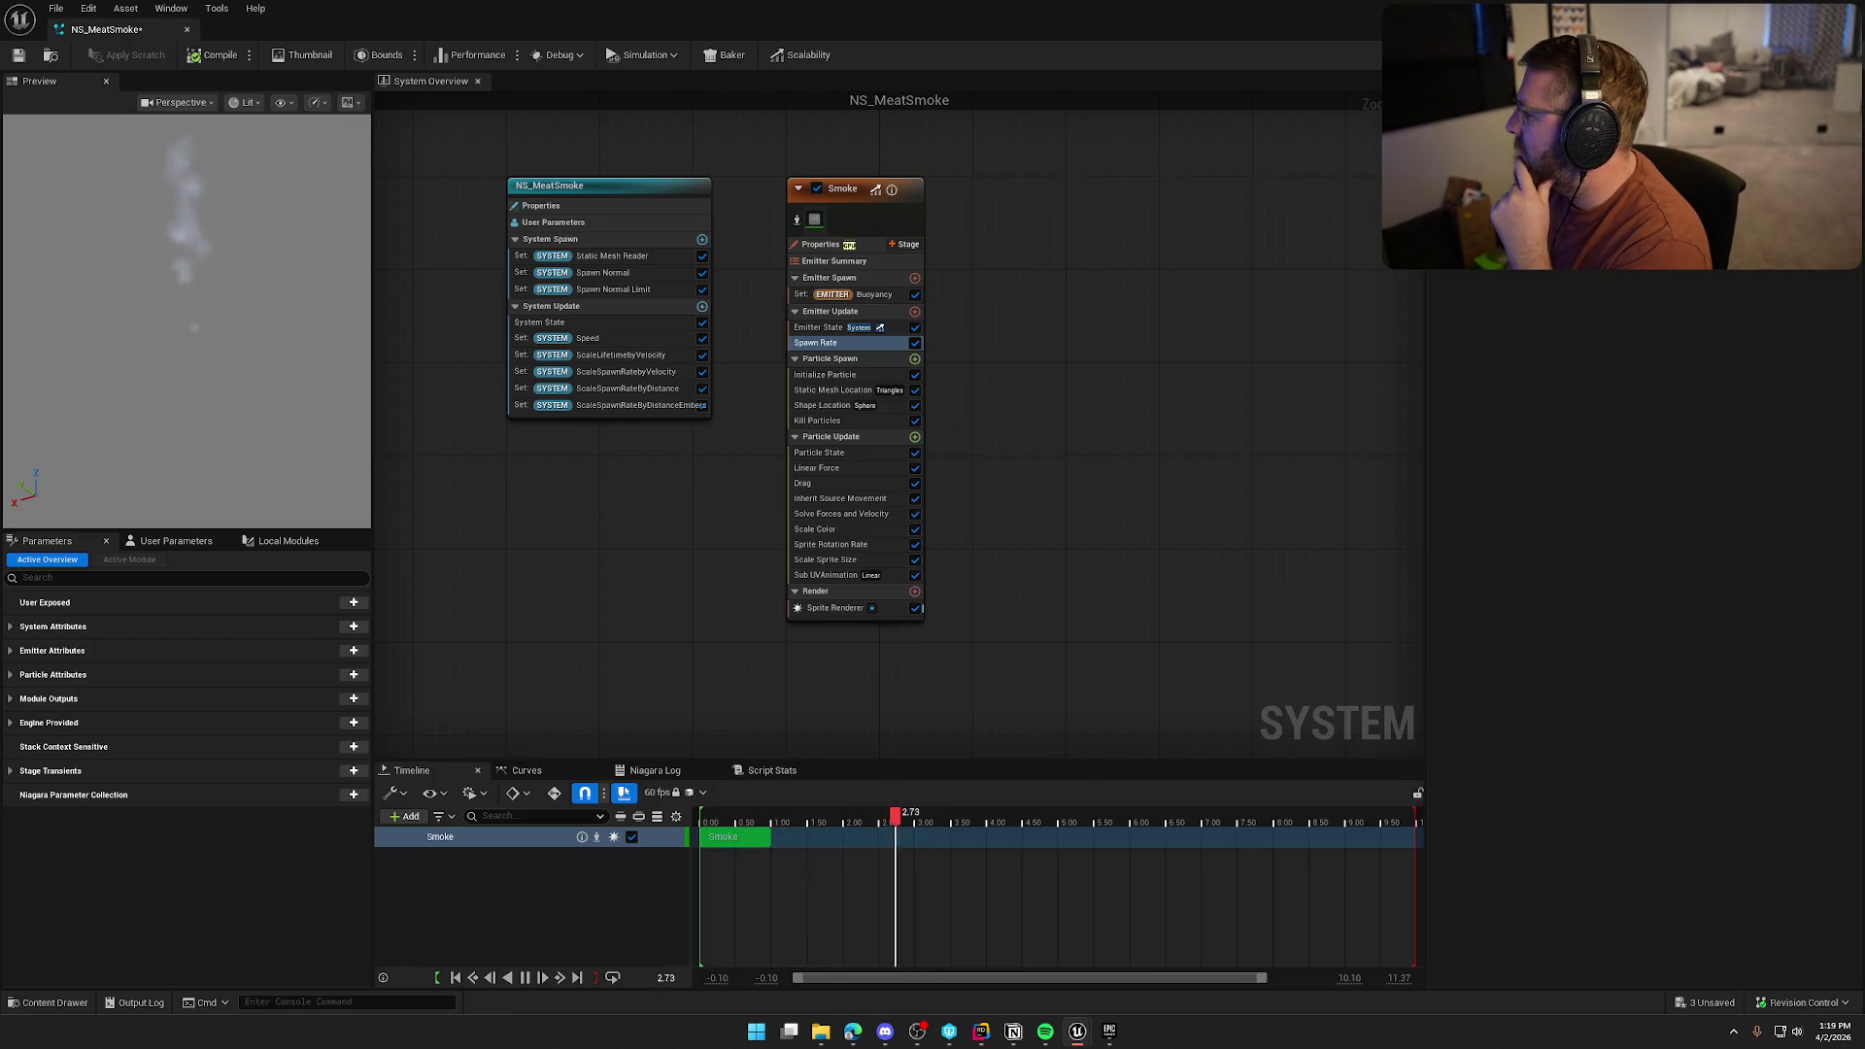
pyautogui.click(826, 374)
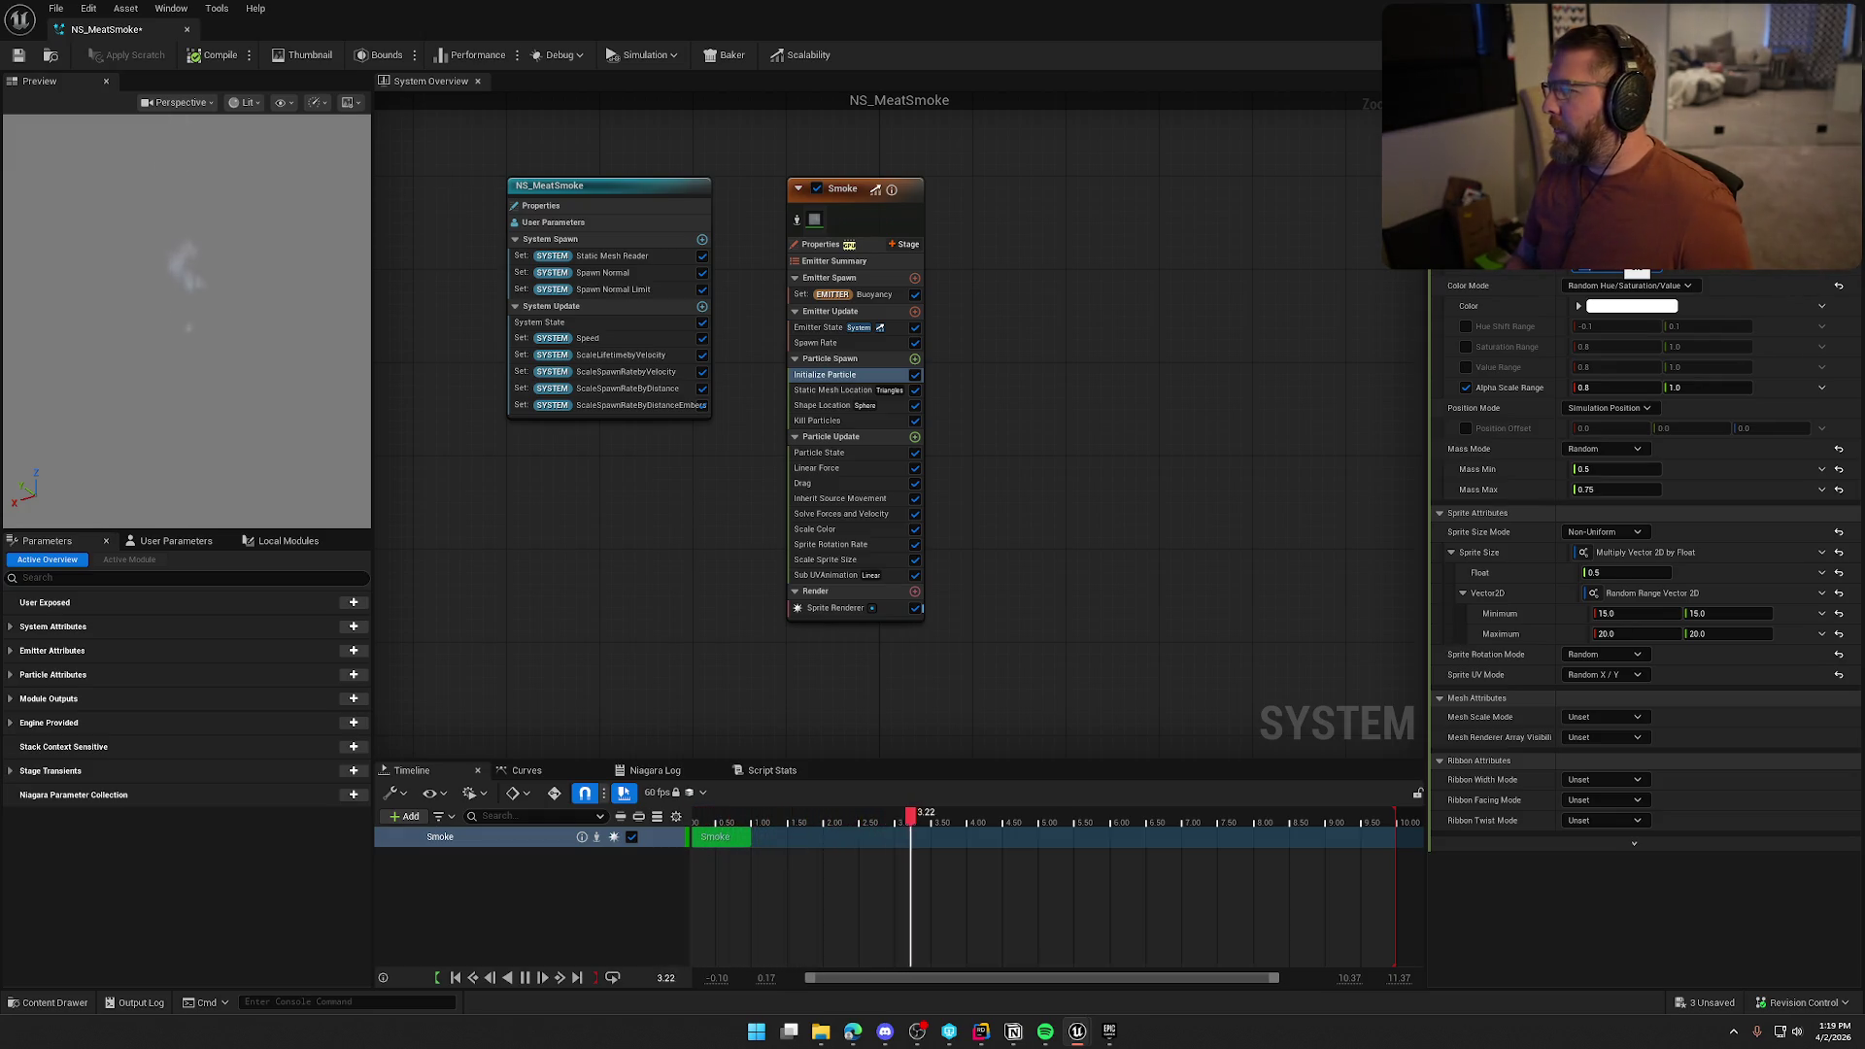
pyautogui.click(837, 560)
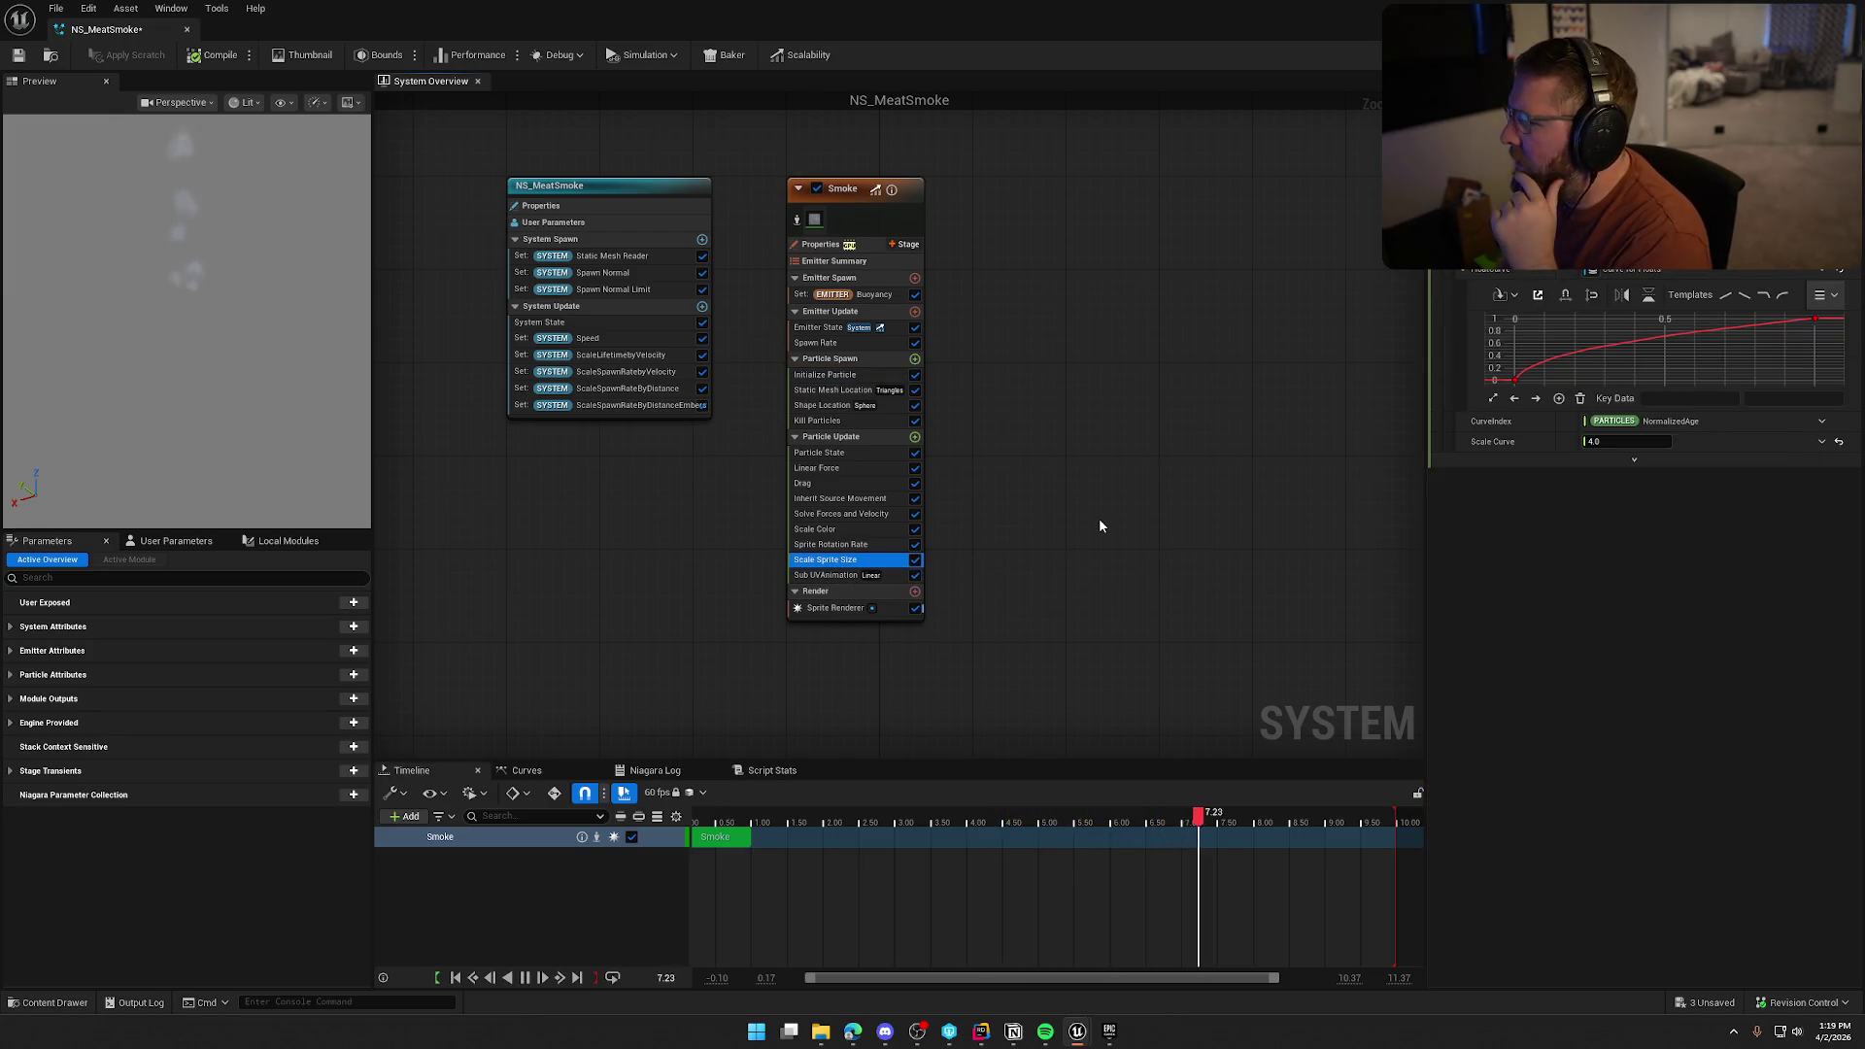
# Reset the Scale Sprite Size scale to 3.0 and flip its curve vertically to descend
pyautogui.click(1838, 441)
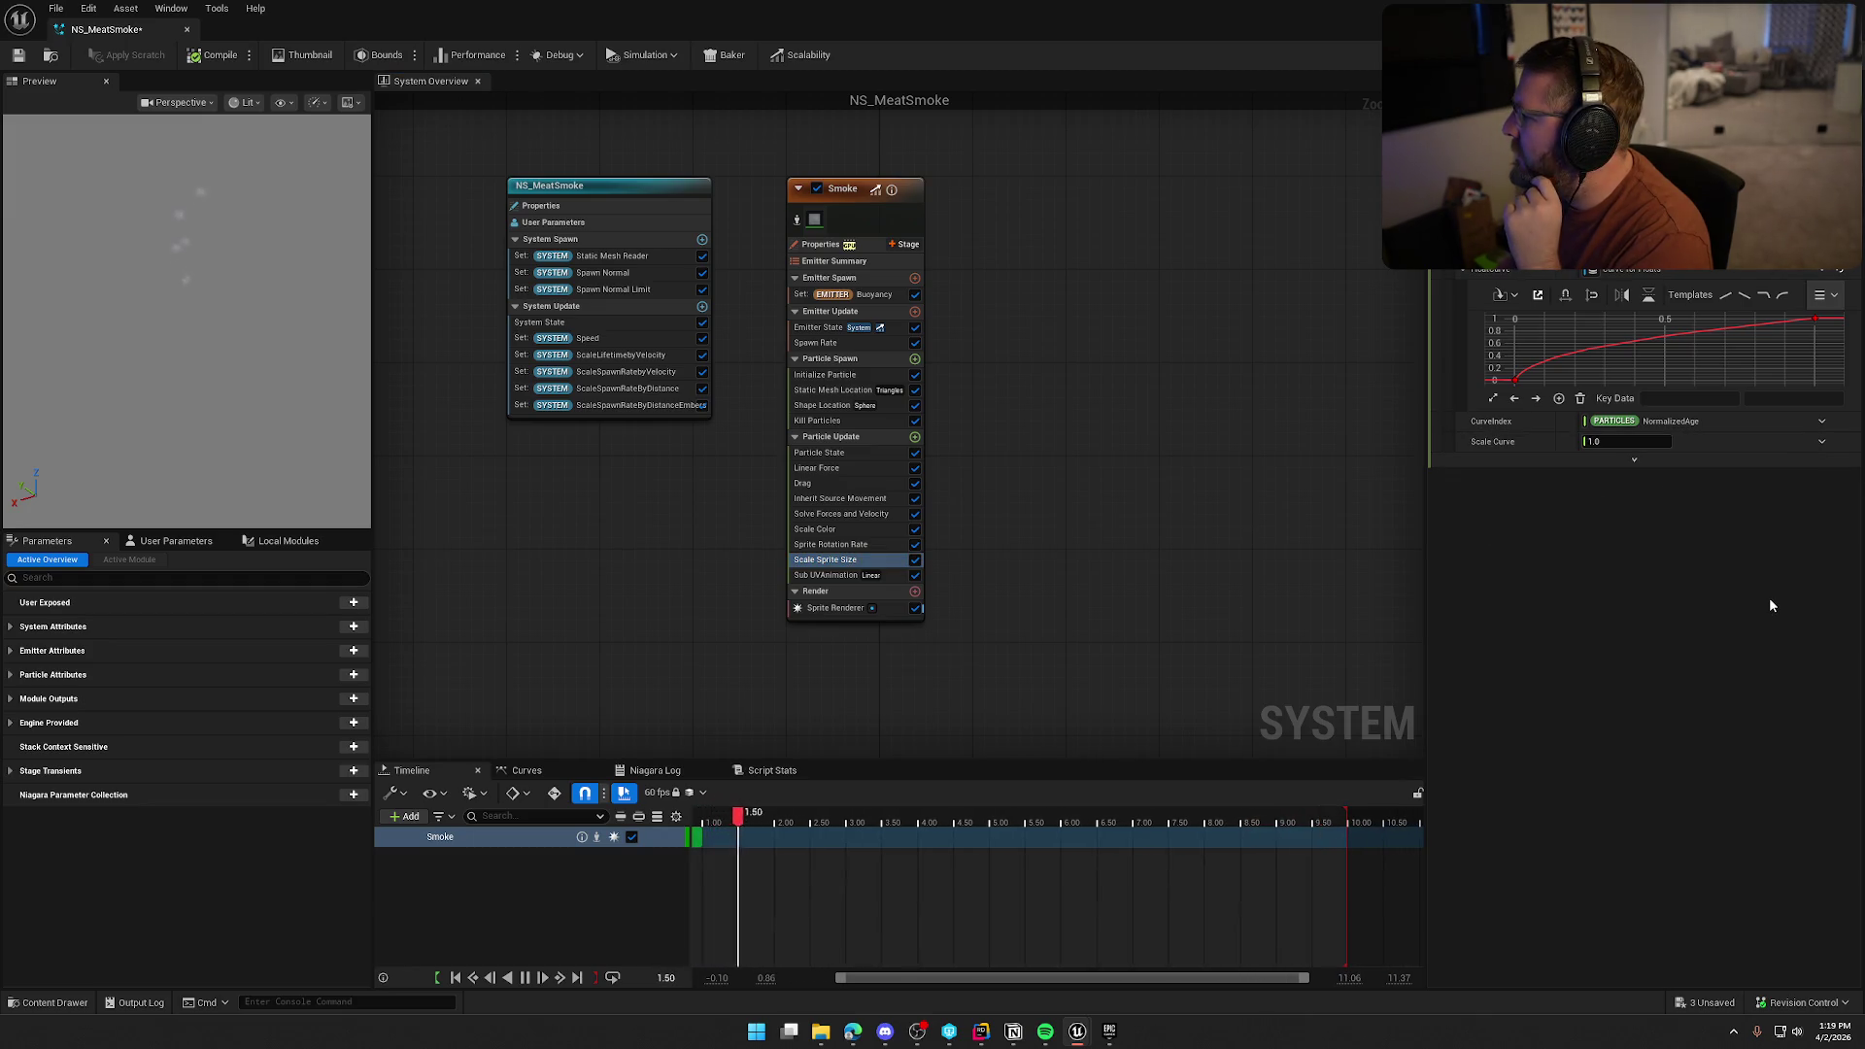
pyautogui.click(1633, 441)
pyautogui.write('3')
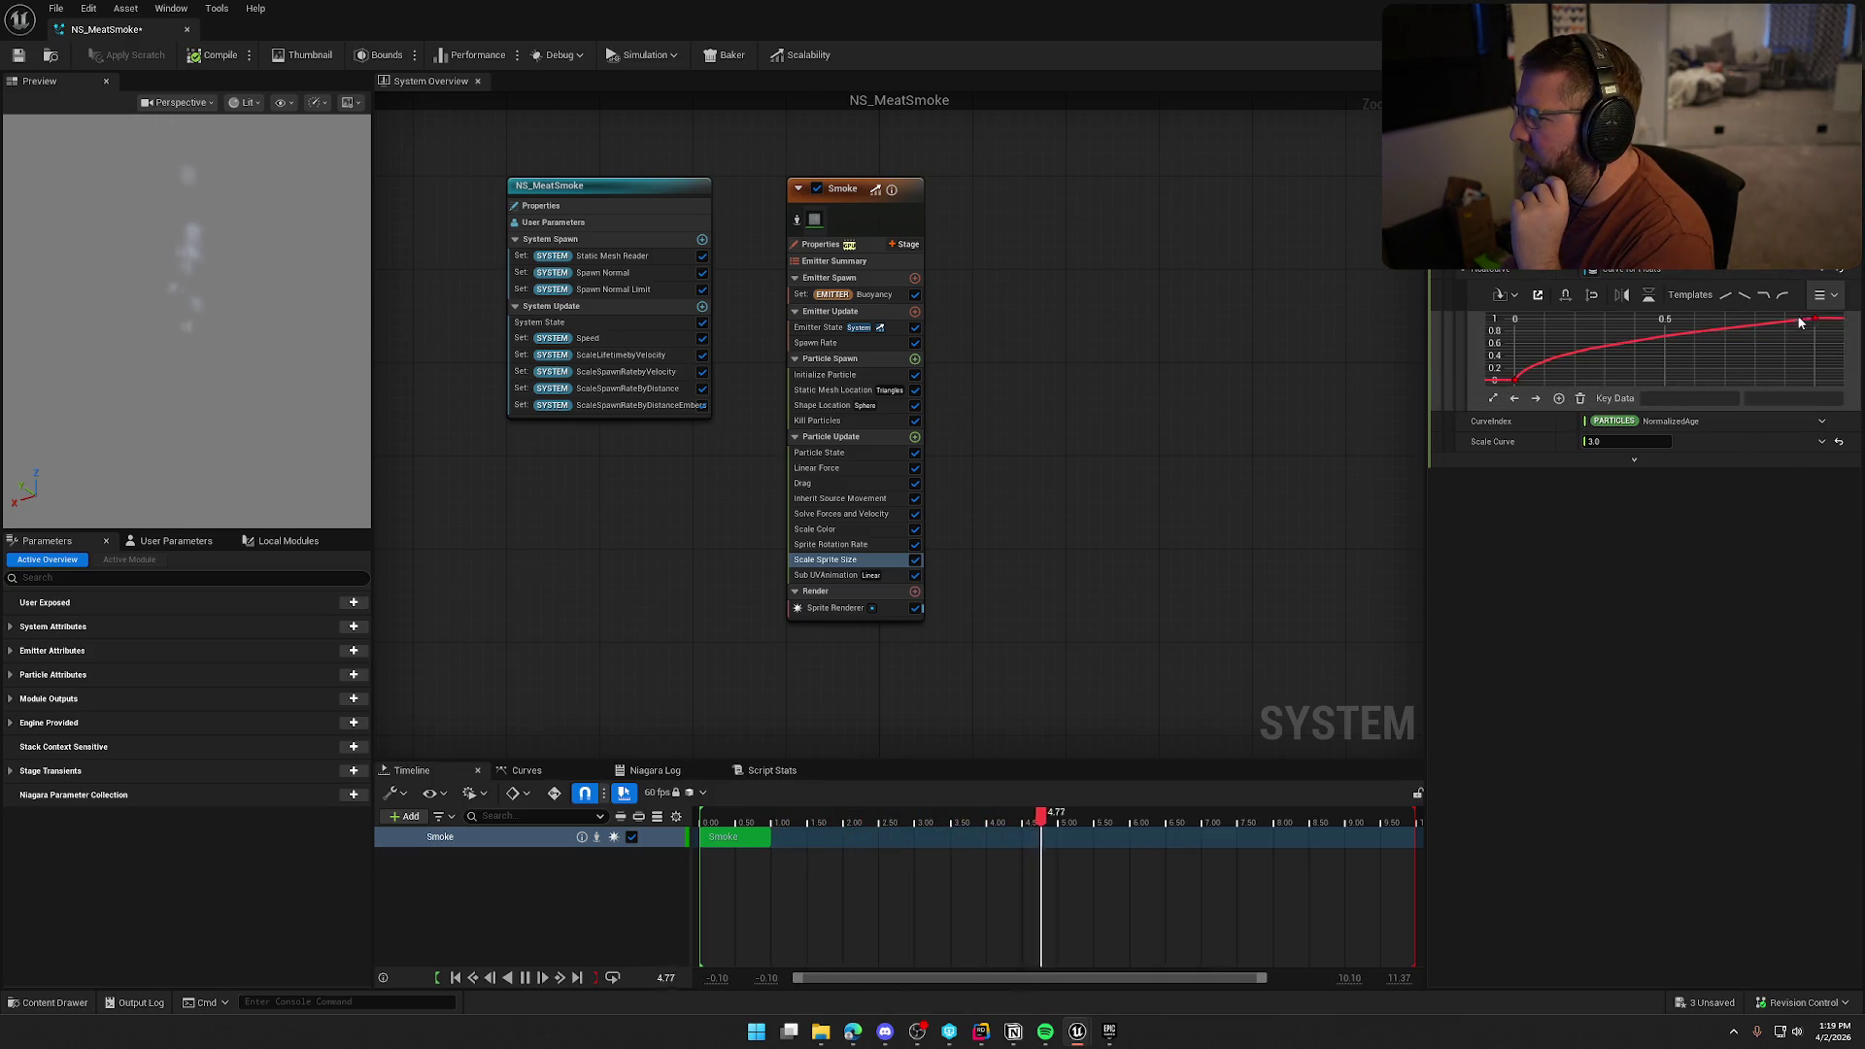
pyautogui.click(1839, 296)
pyautogui.click(1839, 296)
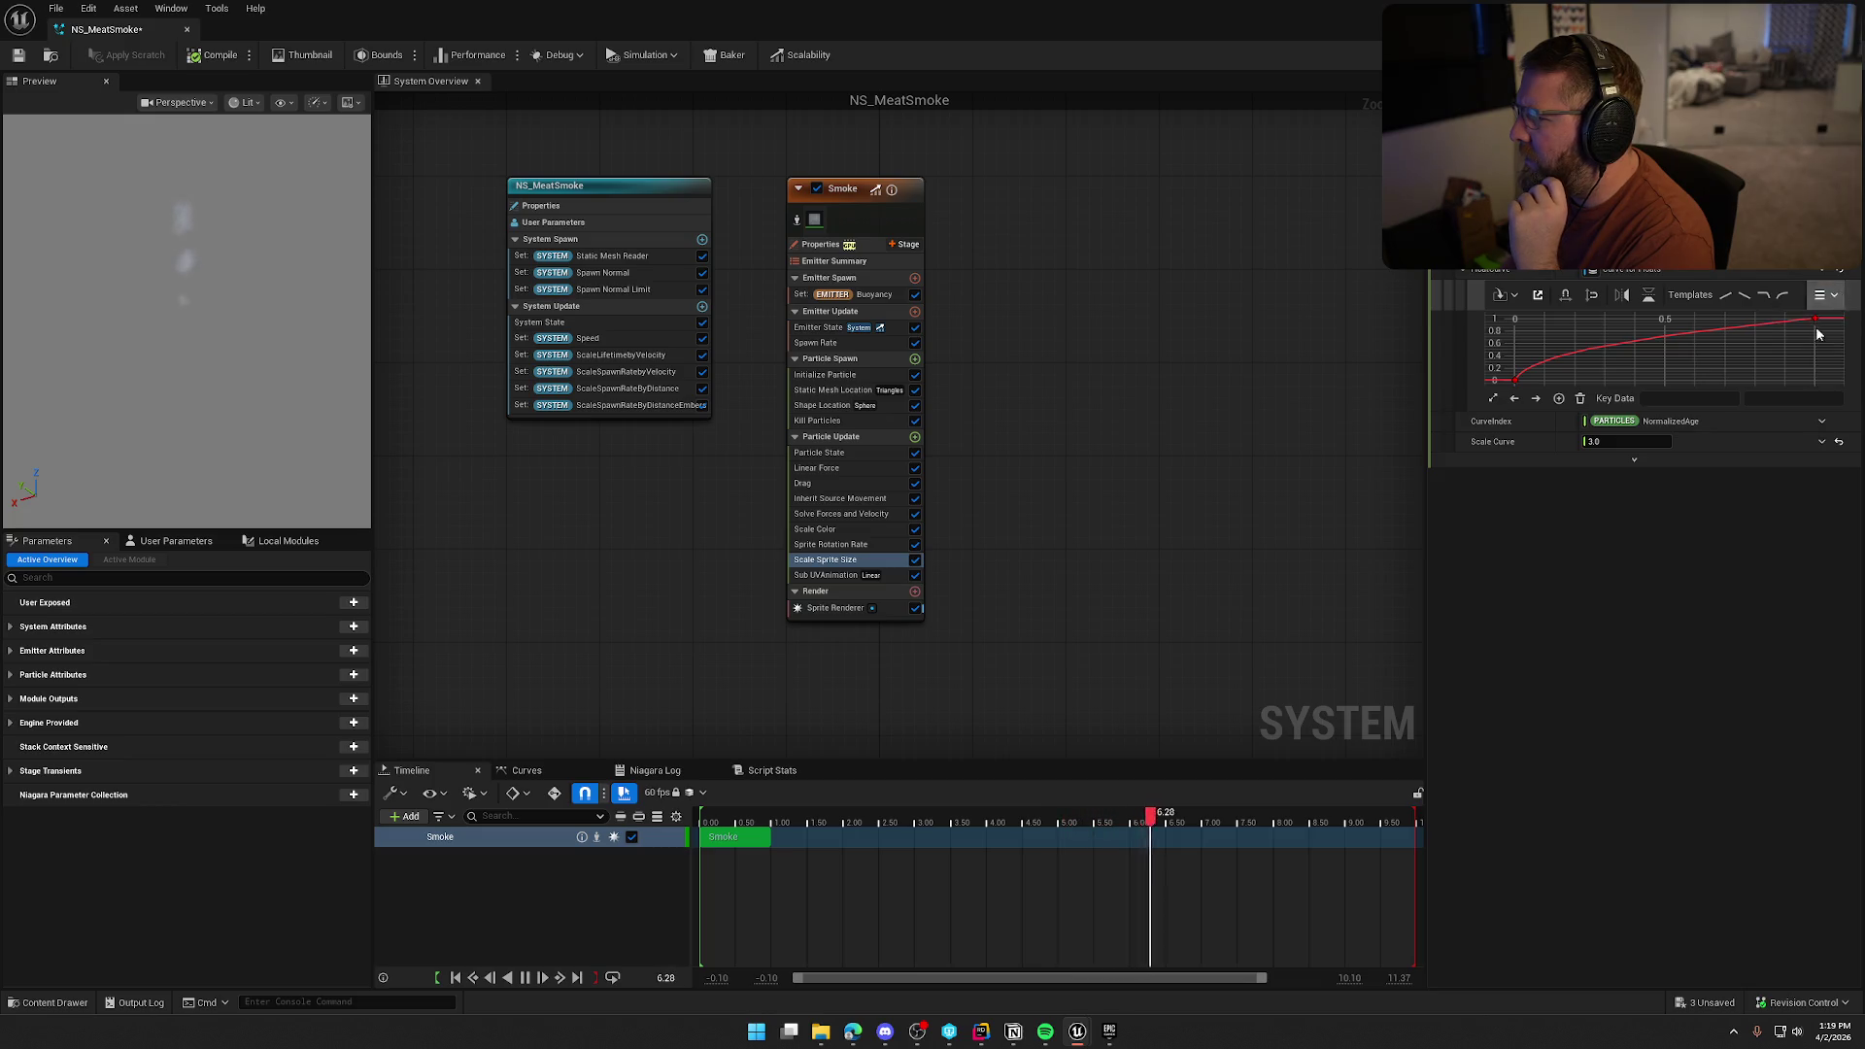
pyautogui.click(1648, 297)
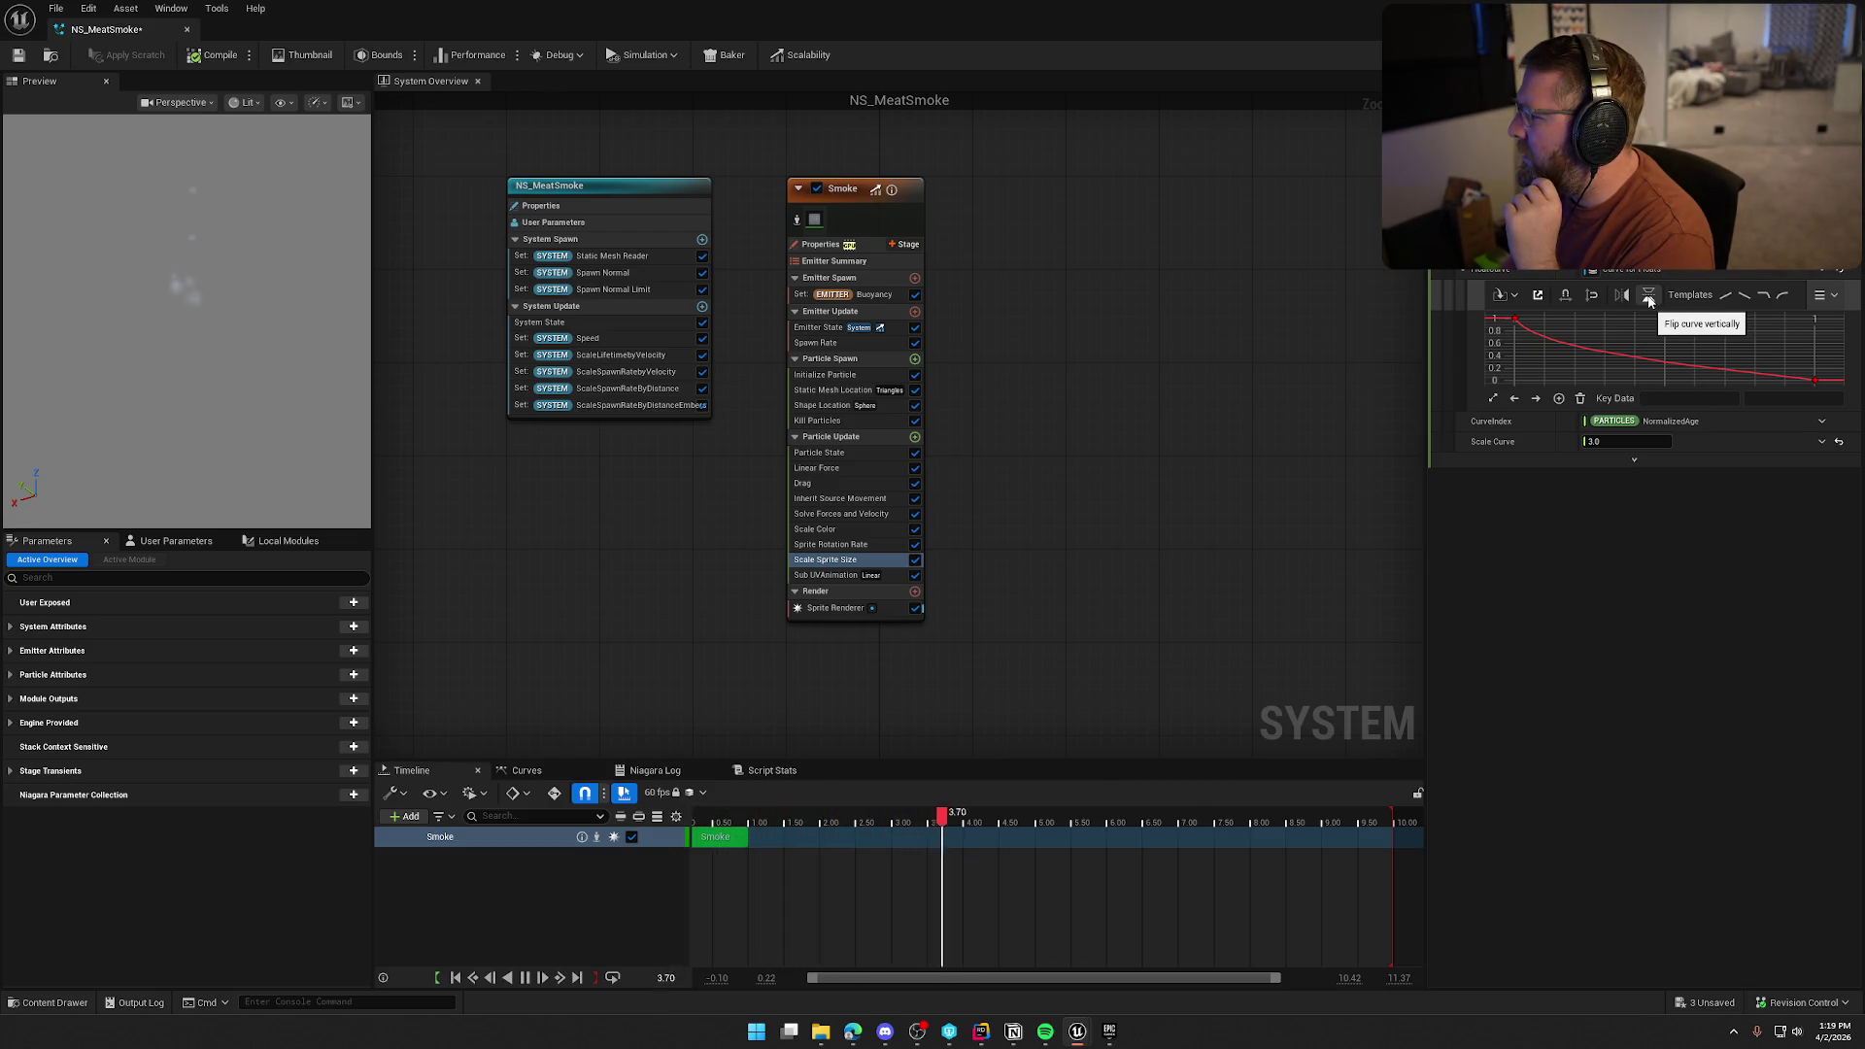
# Recheck Spawn Rate, then flip the Scale Sprite Size curve vertically twice to settle its direction
pyautogui.click(810, 343)
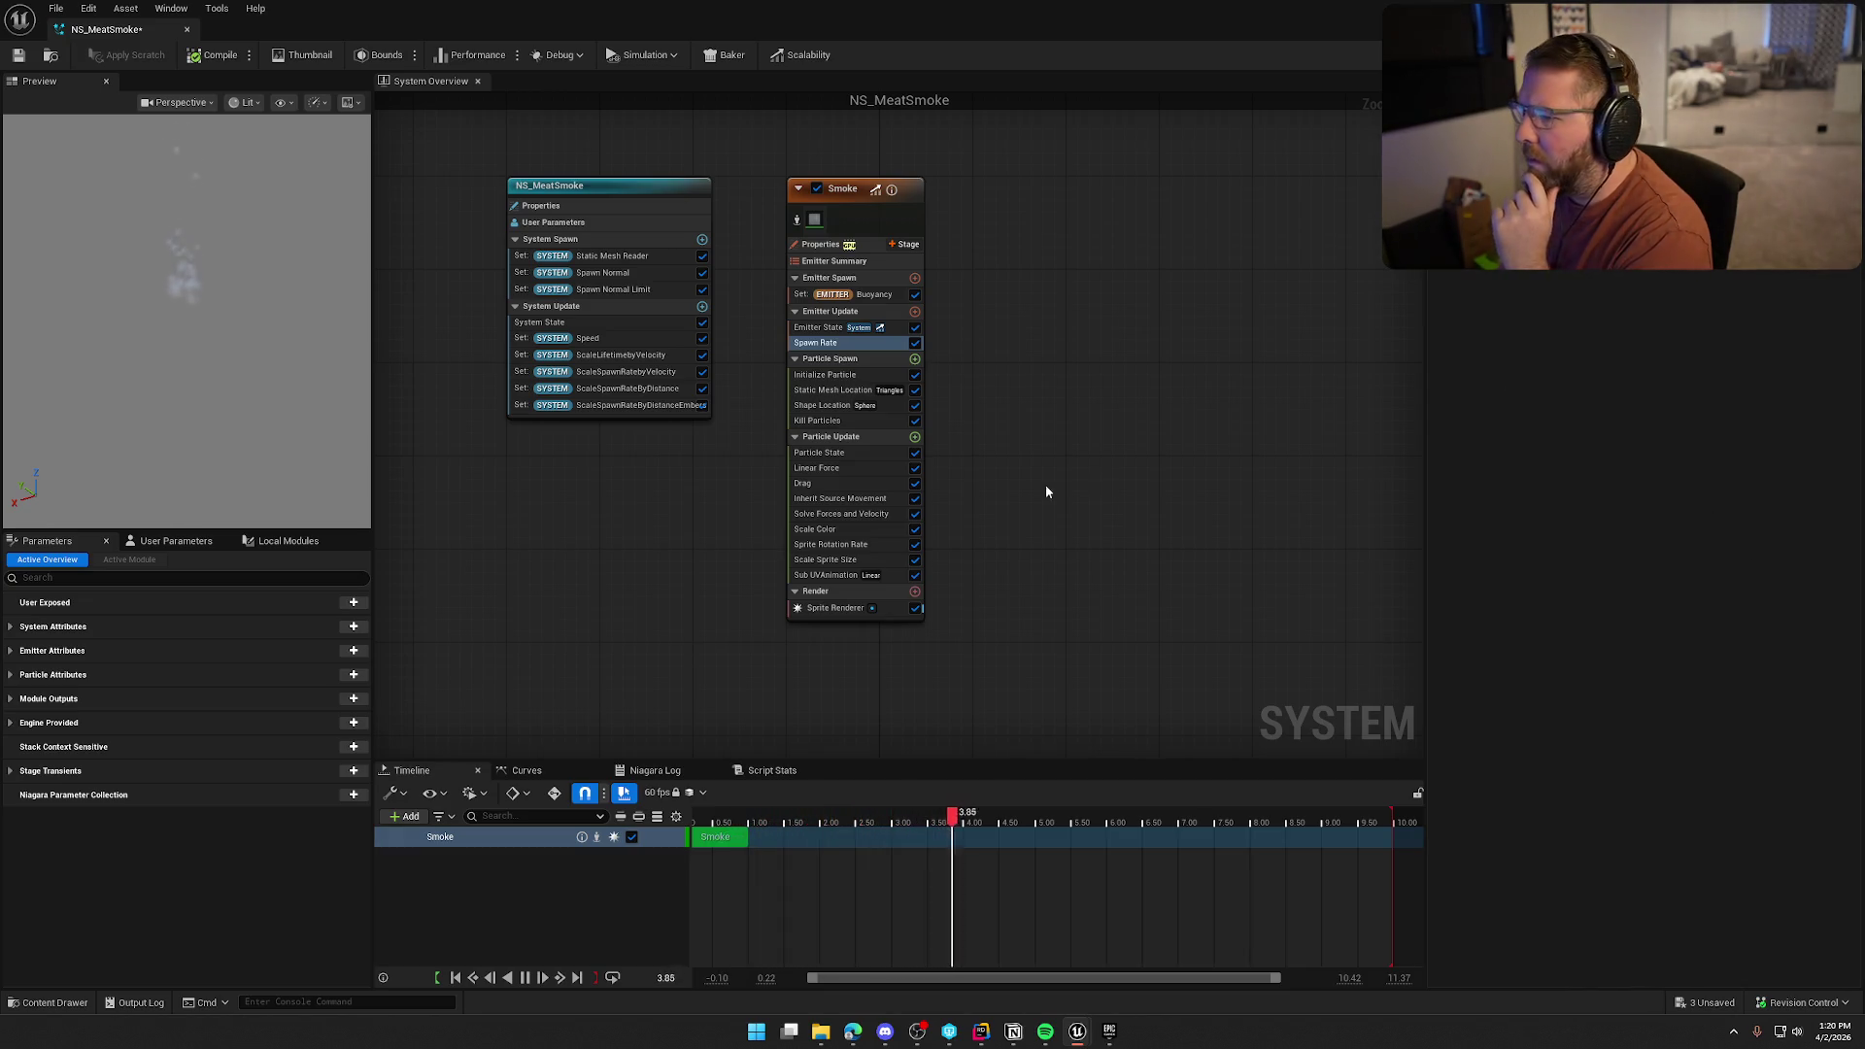
pyautogui.click(839, 559)
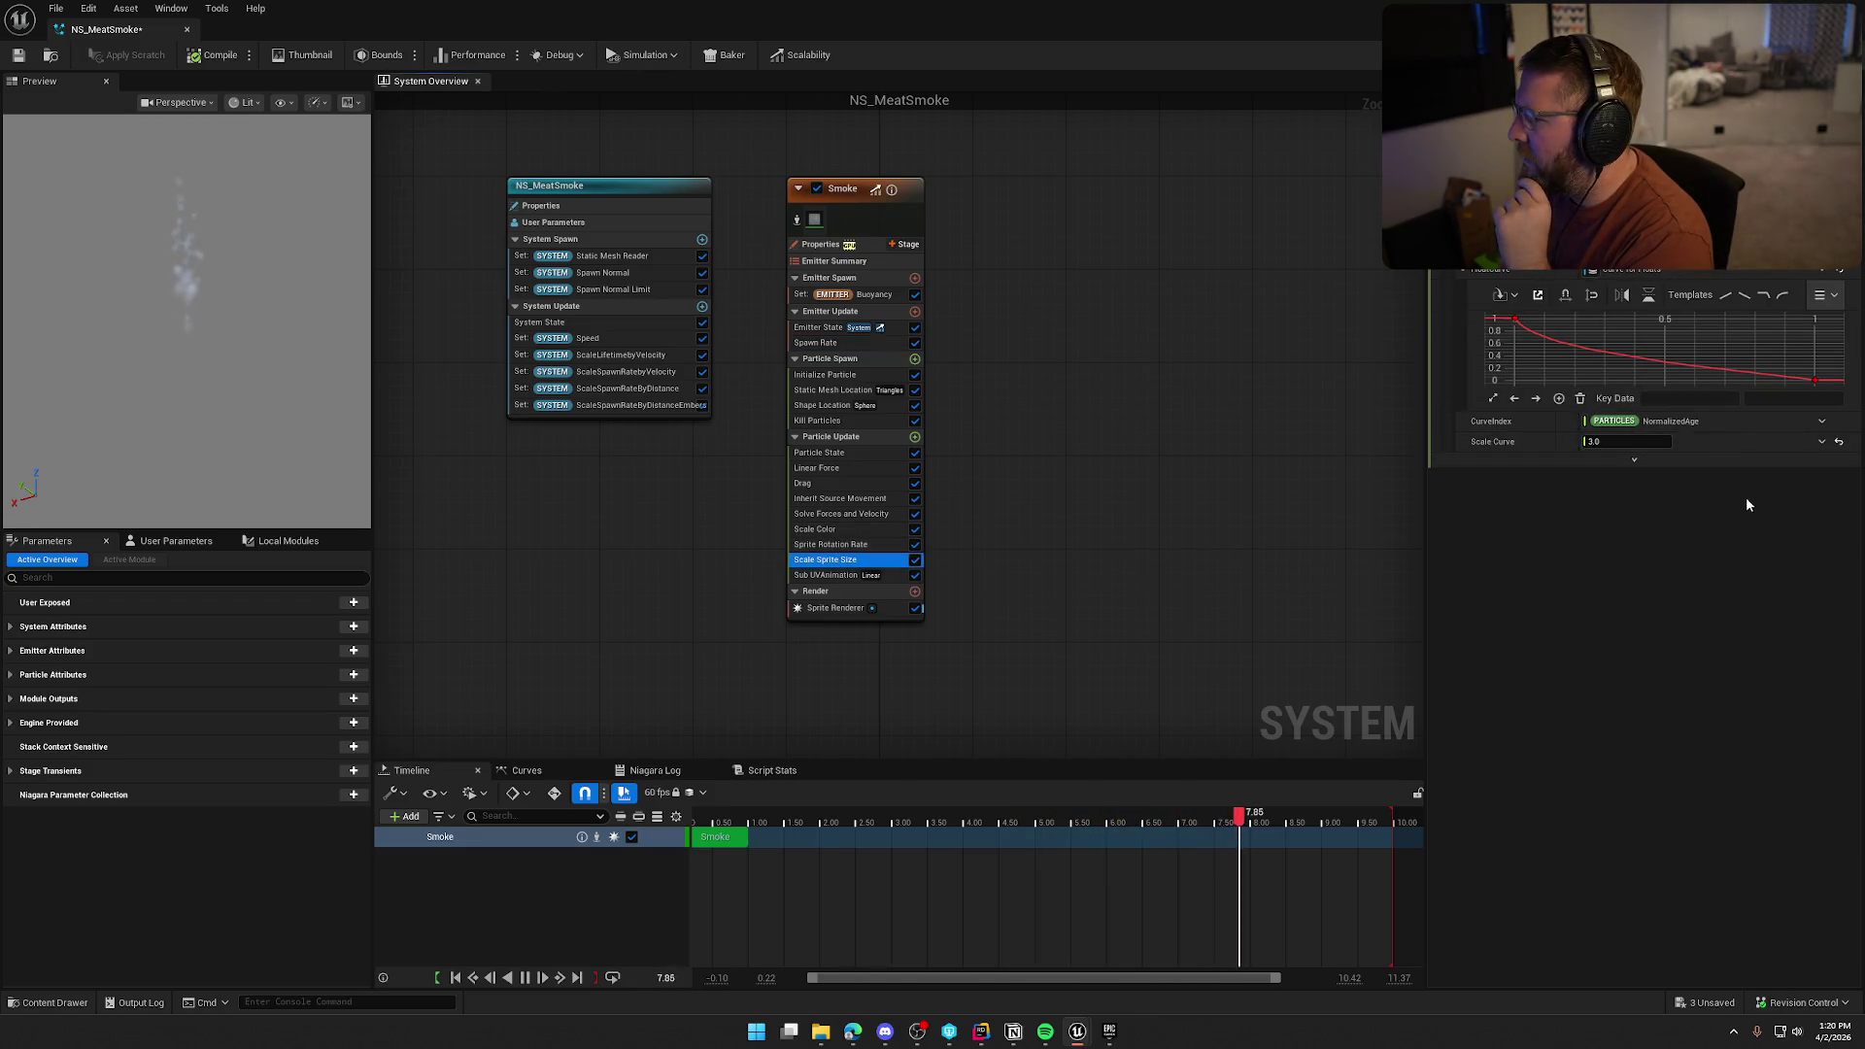
pyautogui.click(1648, 297)
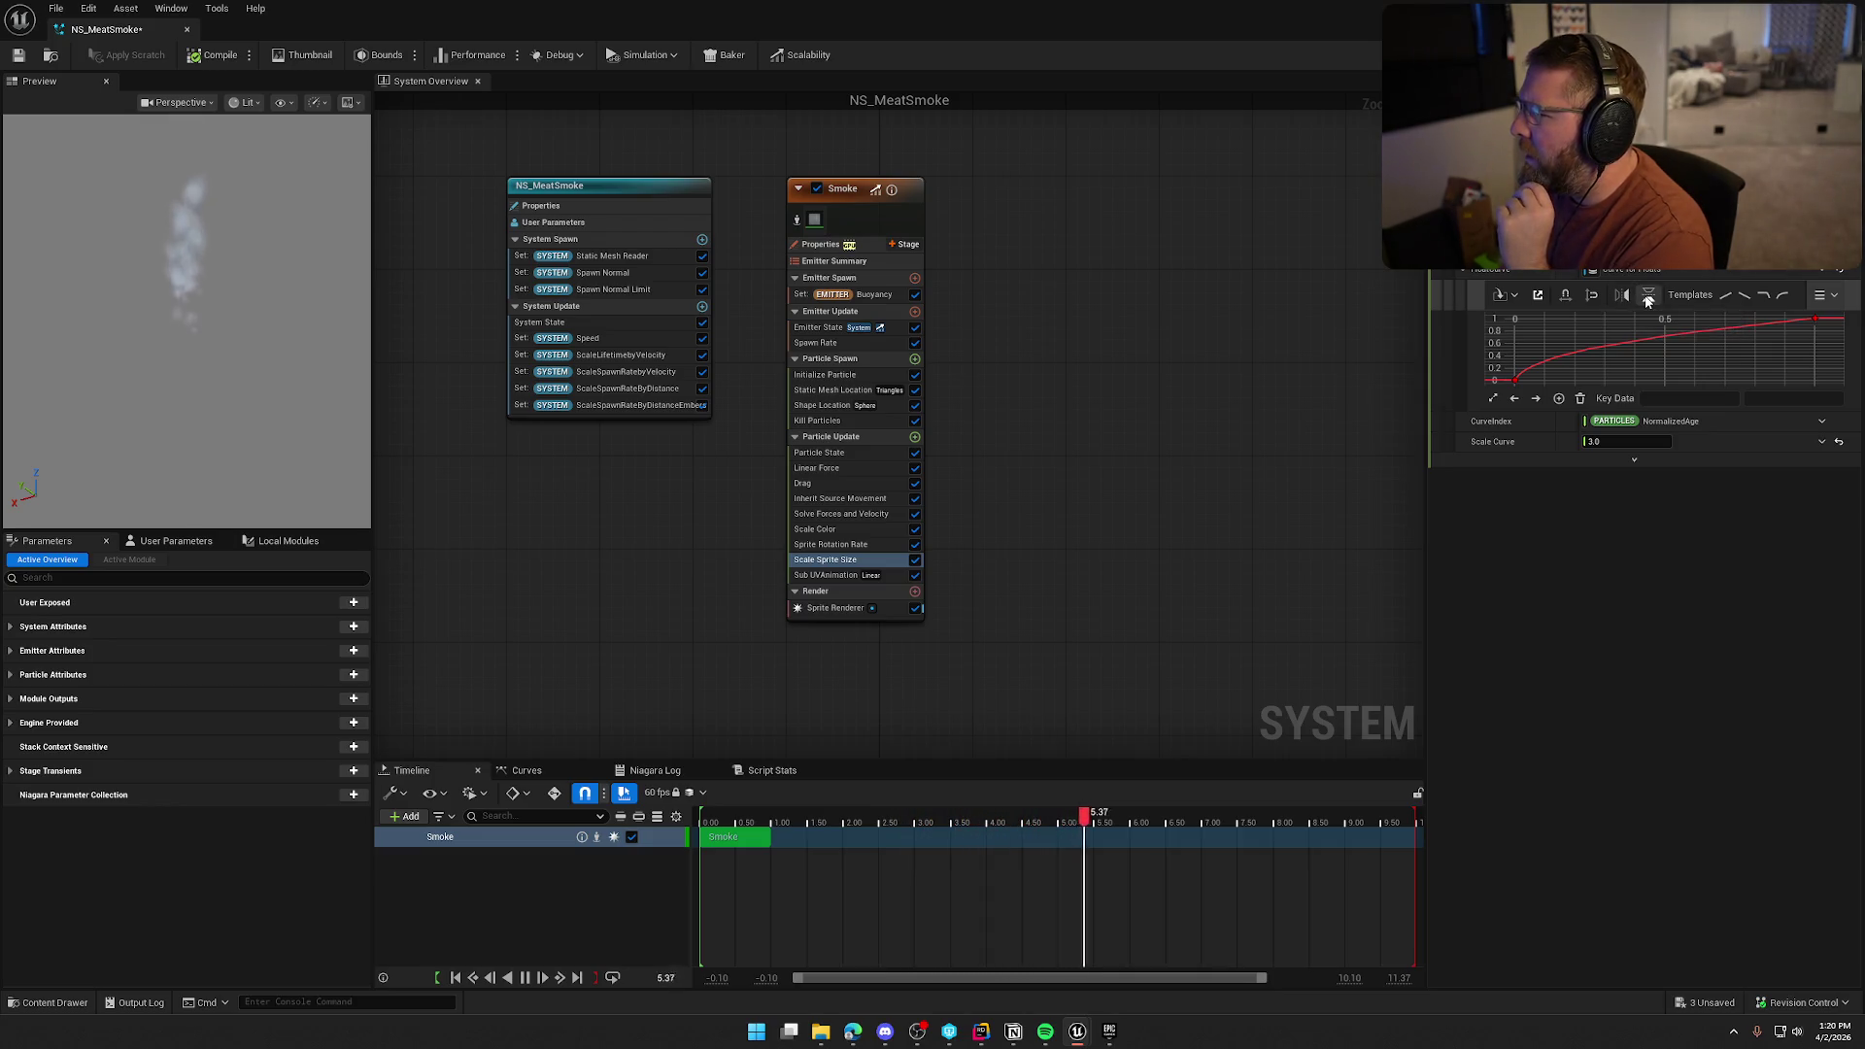
pyautogui.click(1648, 296)
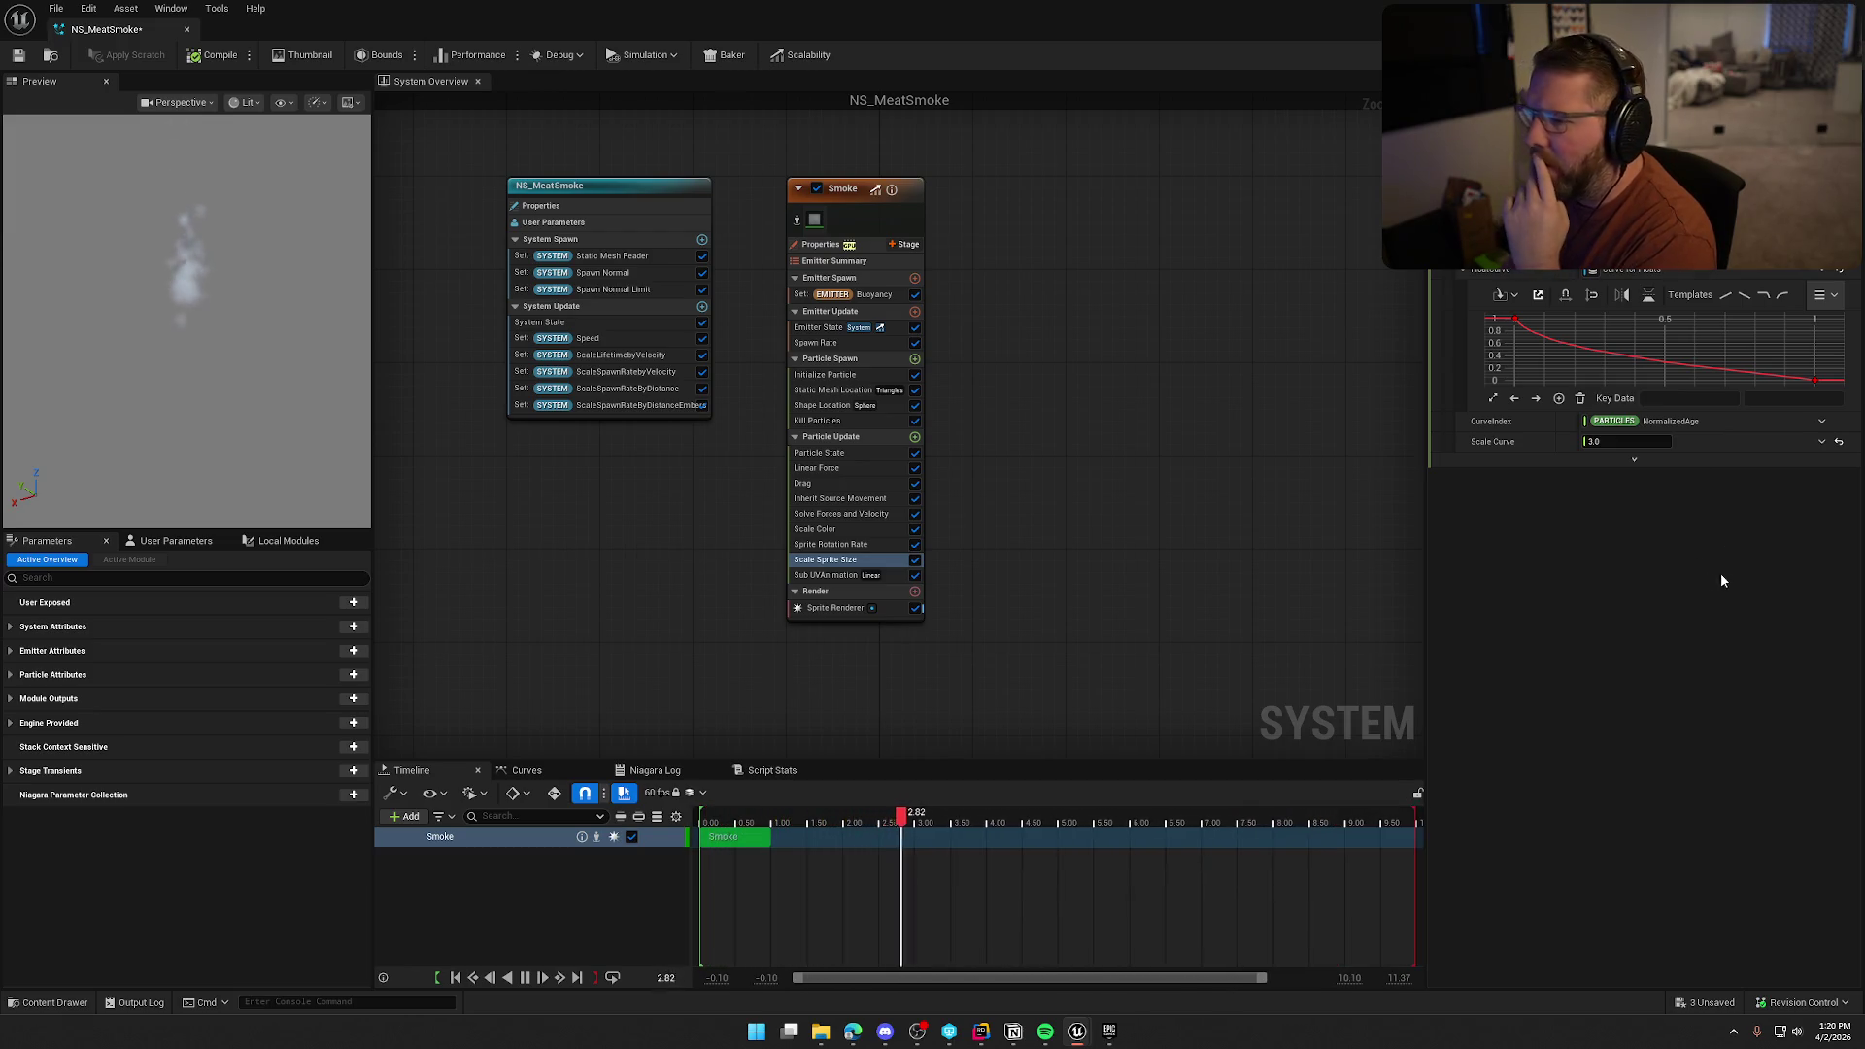
# Drive Scale Color with a Float from Curve and set its first key to 0.2
pyautogui.click(822, 530)
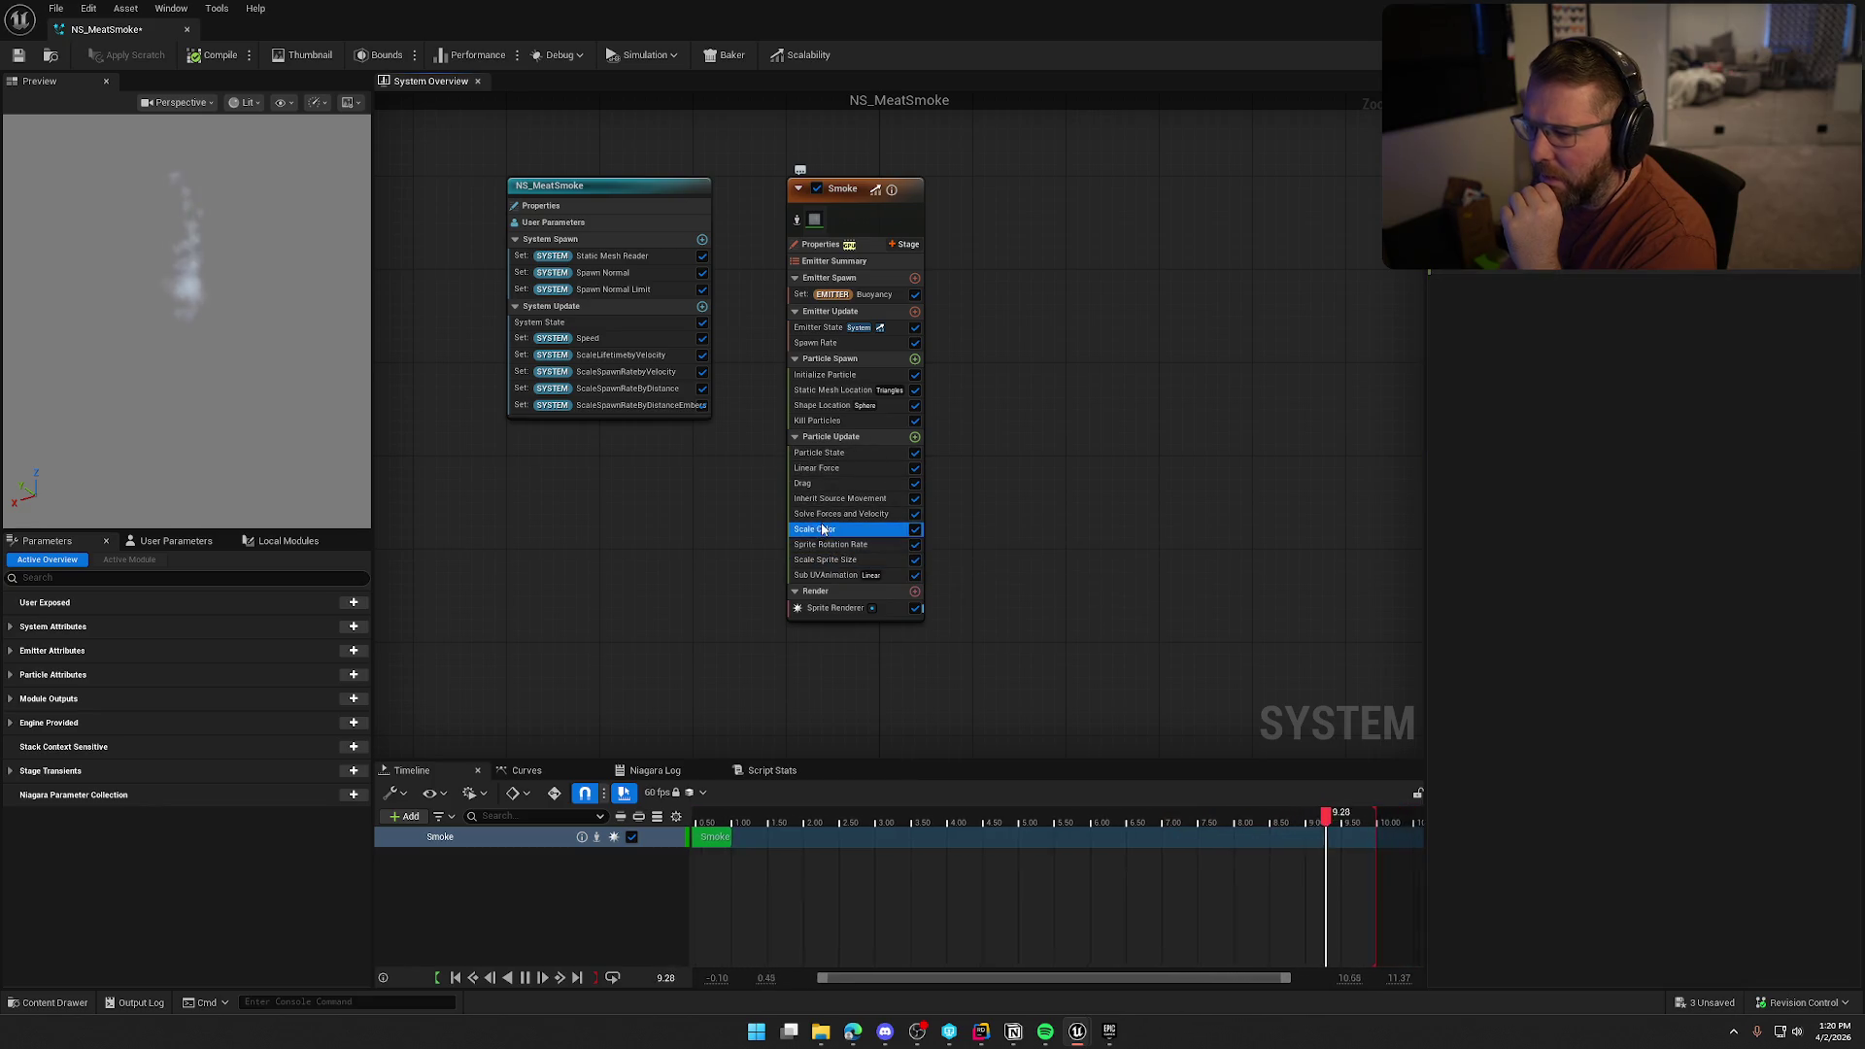
pyautogui.click(1636, 248)
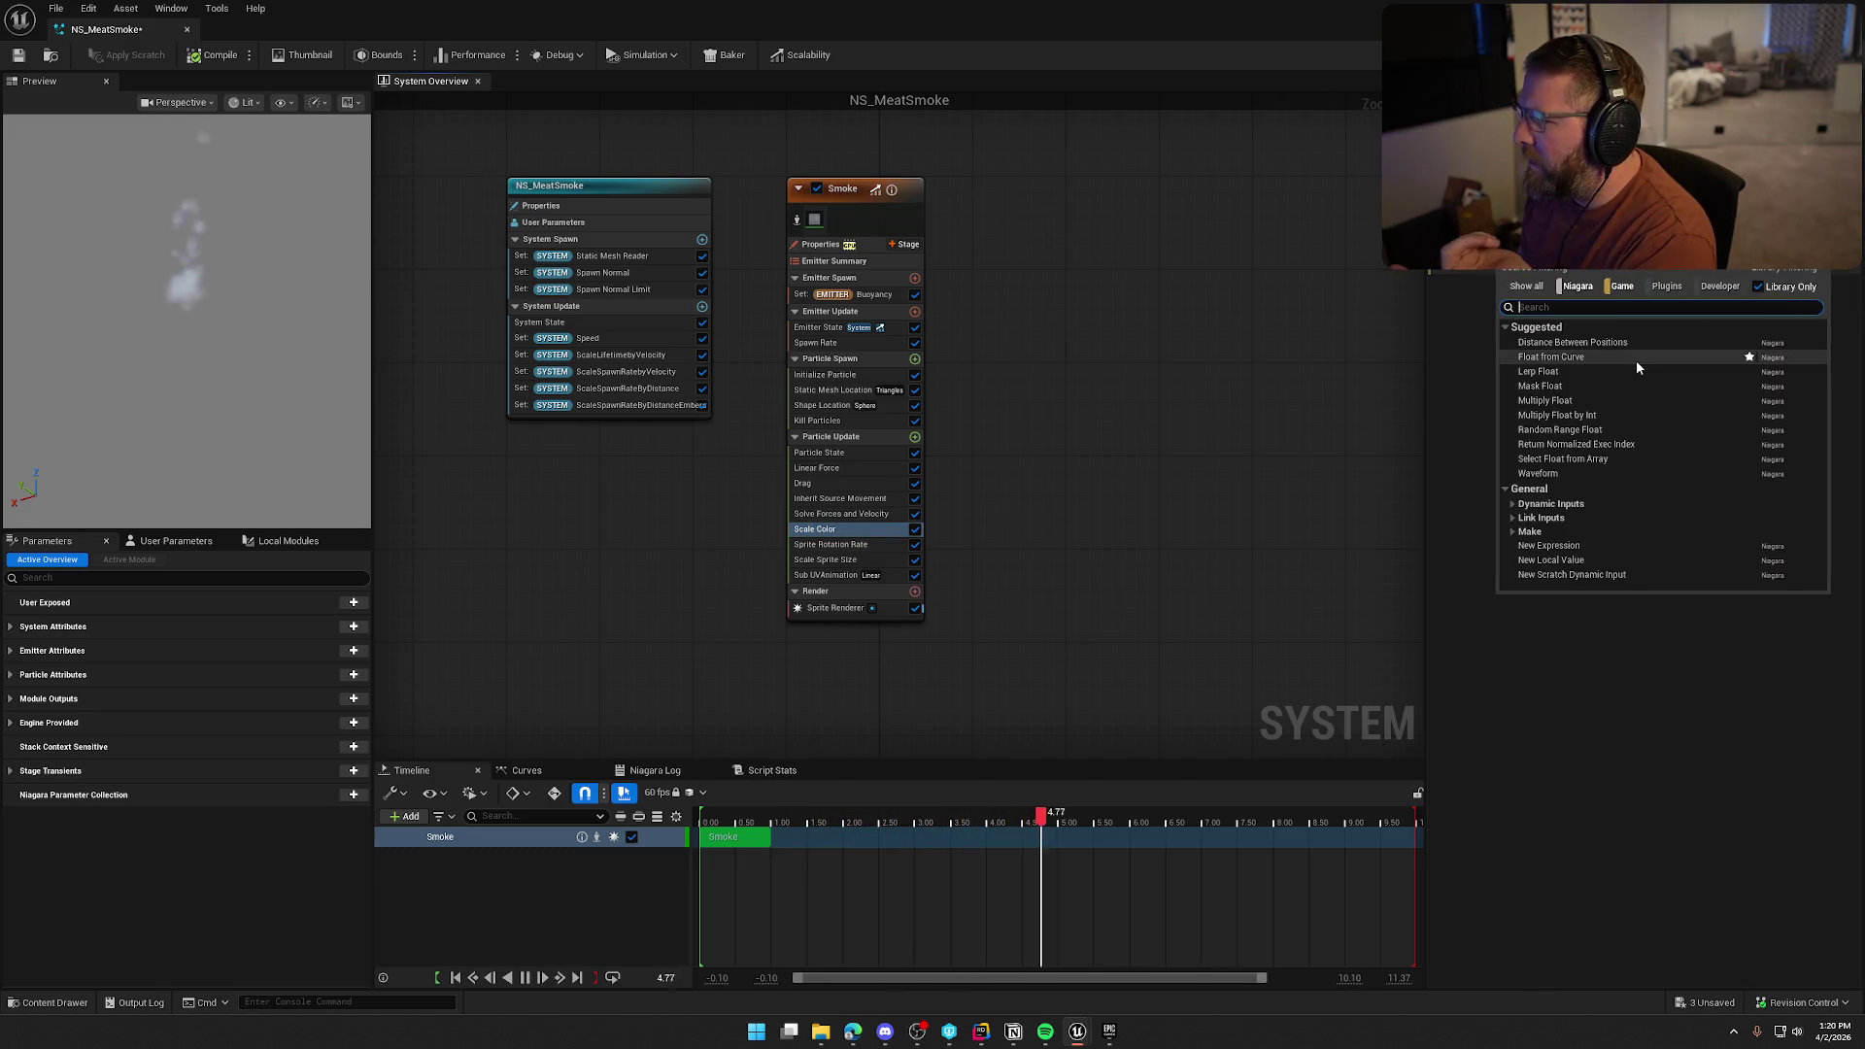
pyautogui.click(1594, 359)
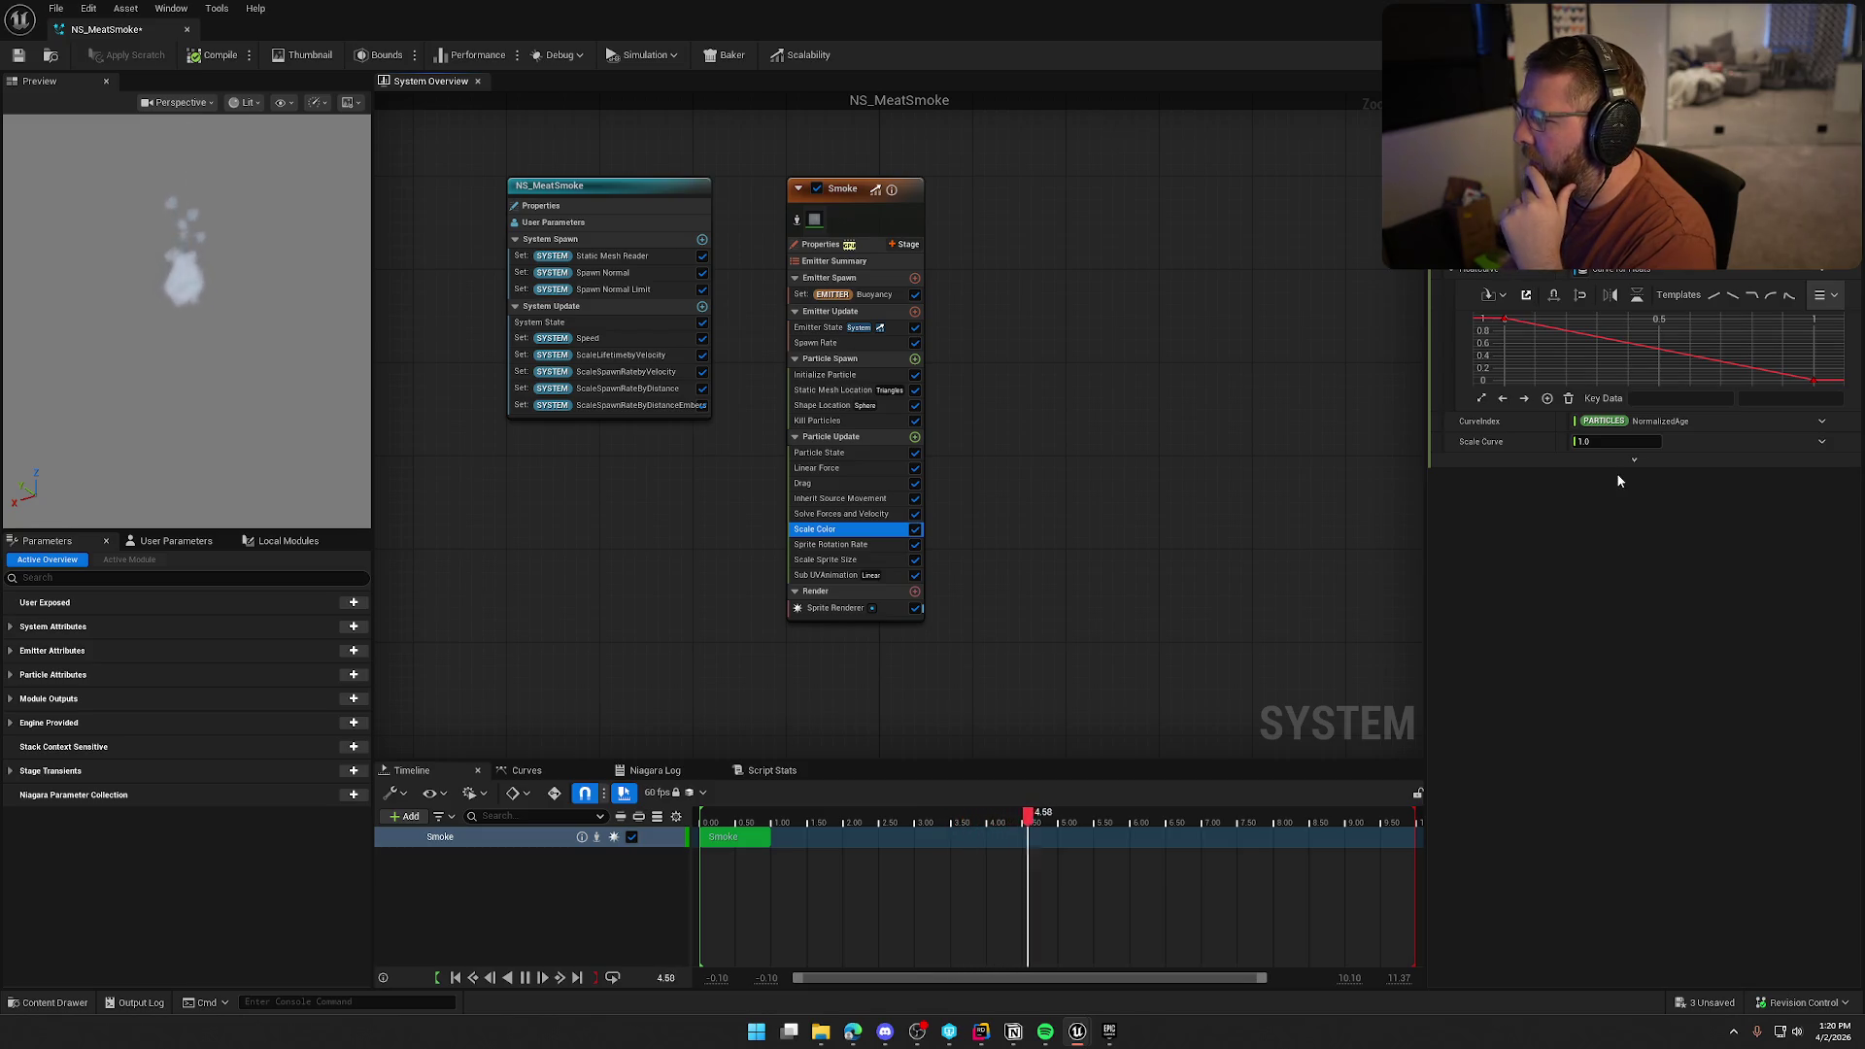
pyautogui.click(1504, 319)
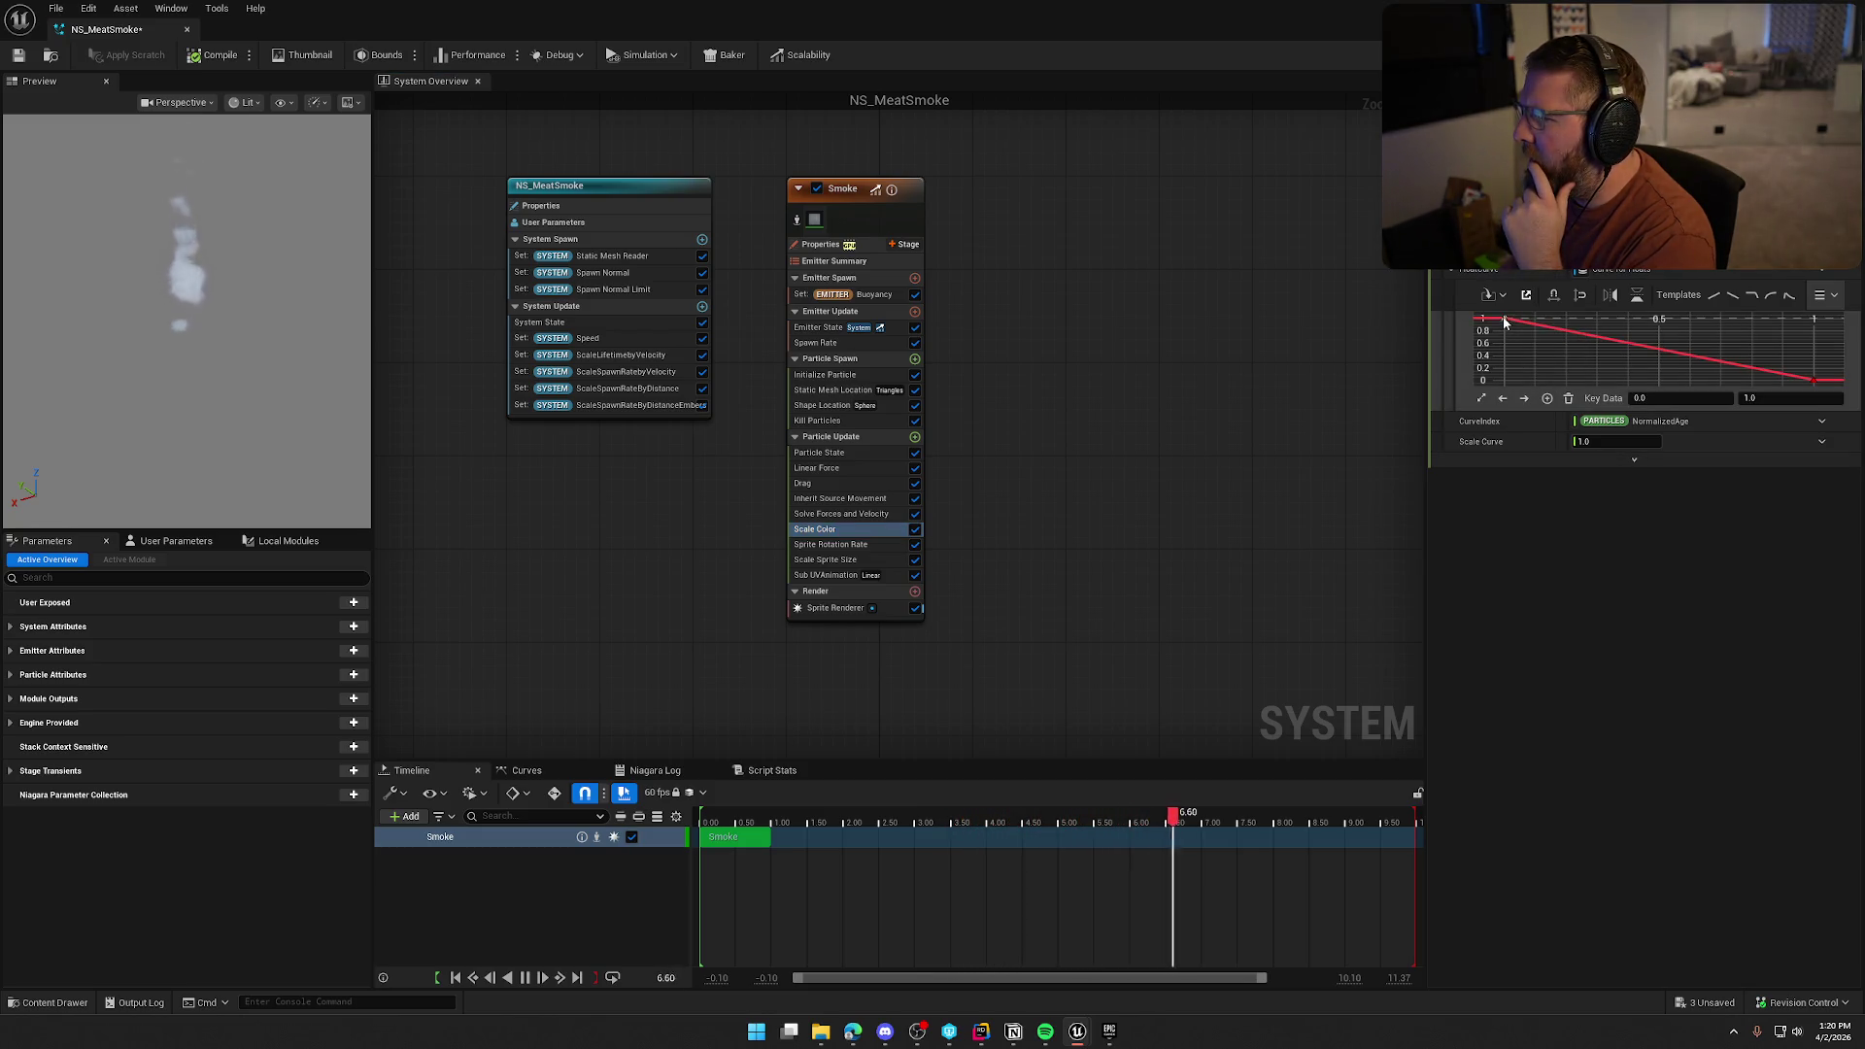
pyautogui.click(1757, 398)
pyautogui.write('.')
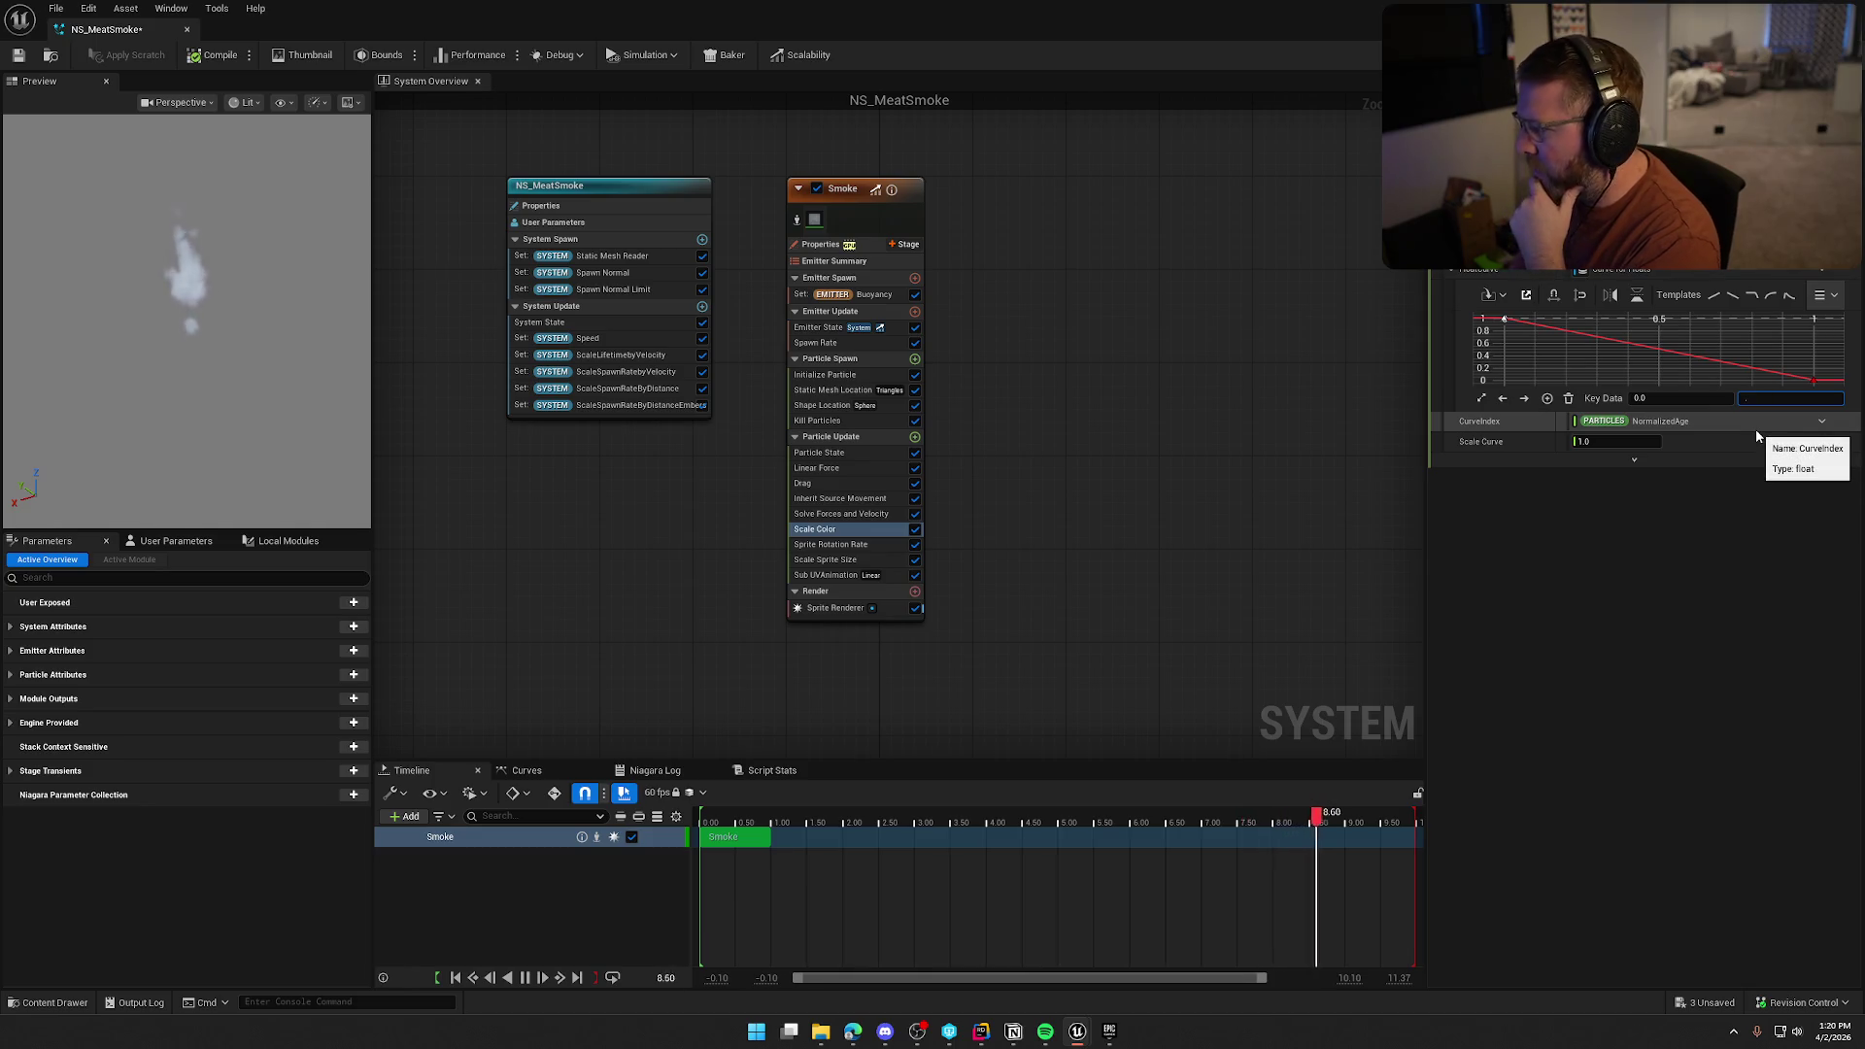
pyautogui.write('2')
pyautogui.press('Return')
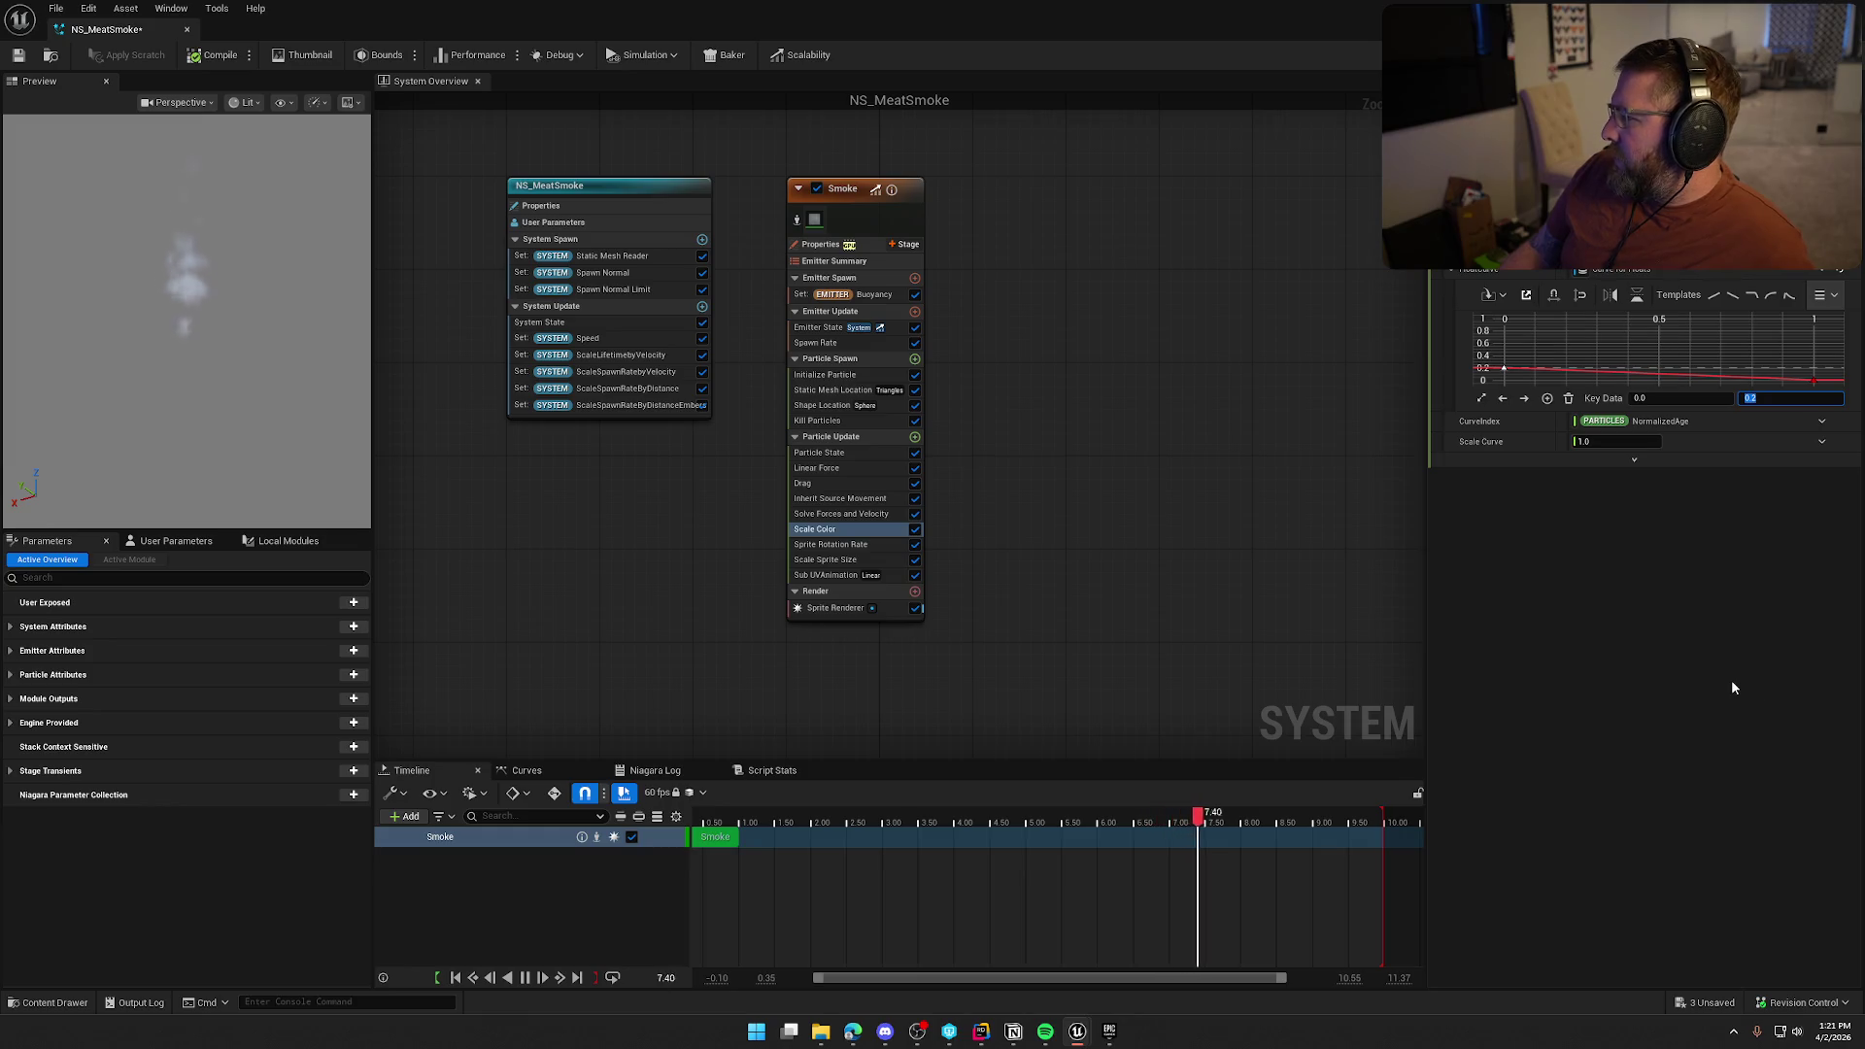
pyautogui.press('Return')
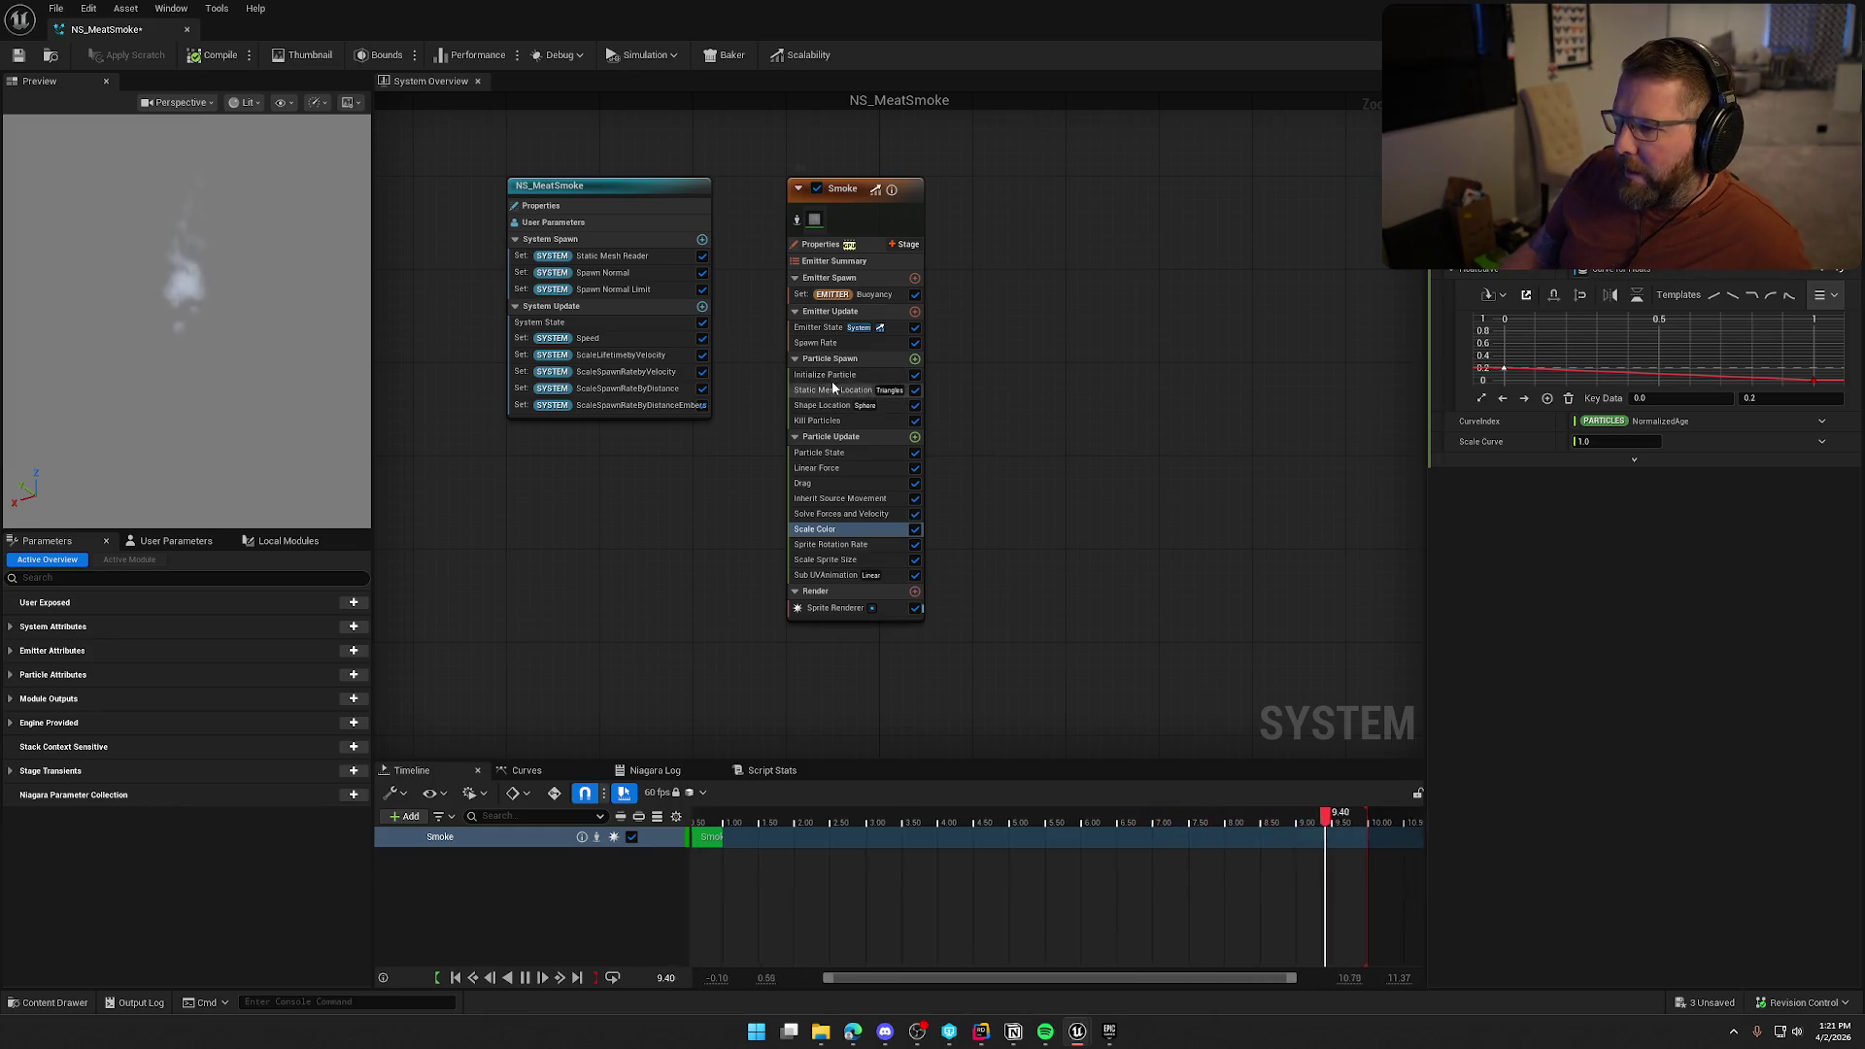
# Review the Smoke emitter's Initialize Particle, Spawn Rate and Buoyancy modules
pyautogui.click(832, 377)
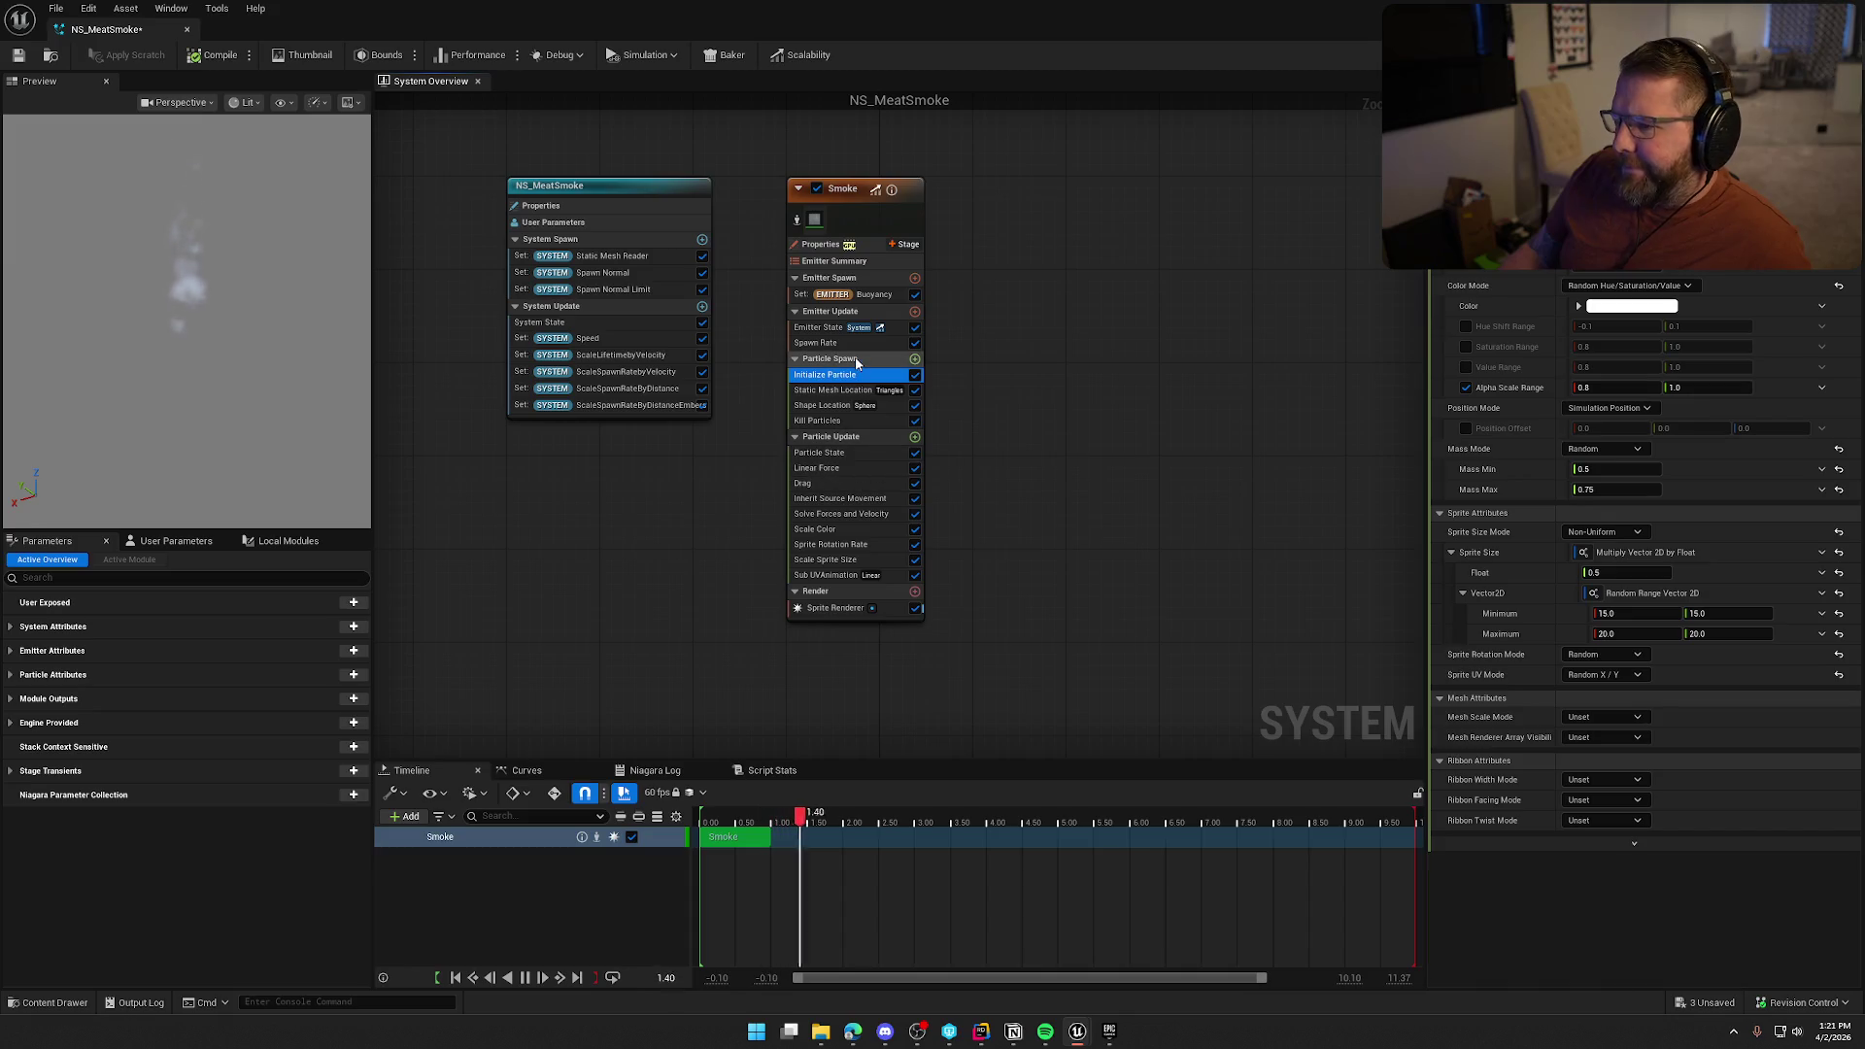
pyautogui.click(840, 343)
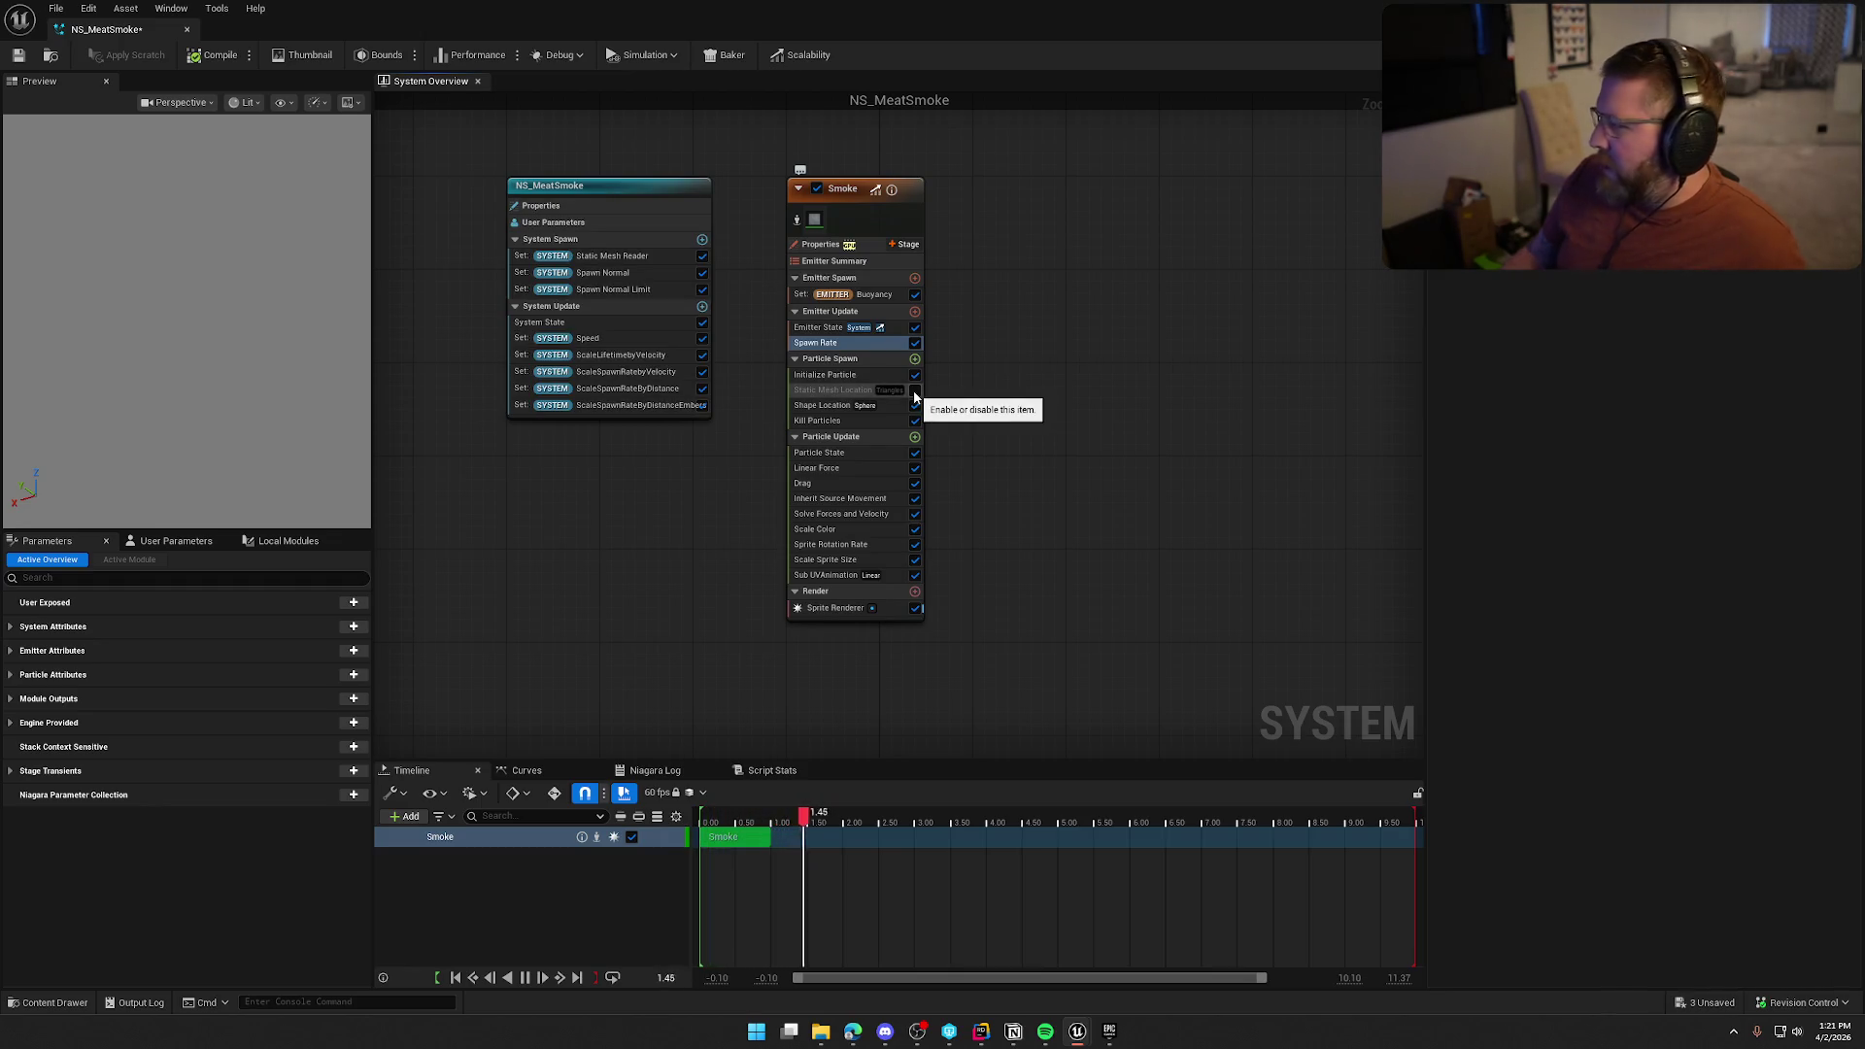
pyautogui.click(833, 375)
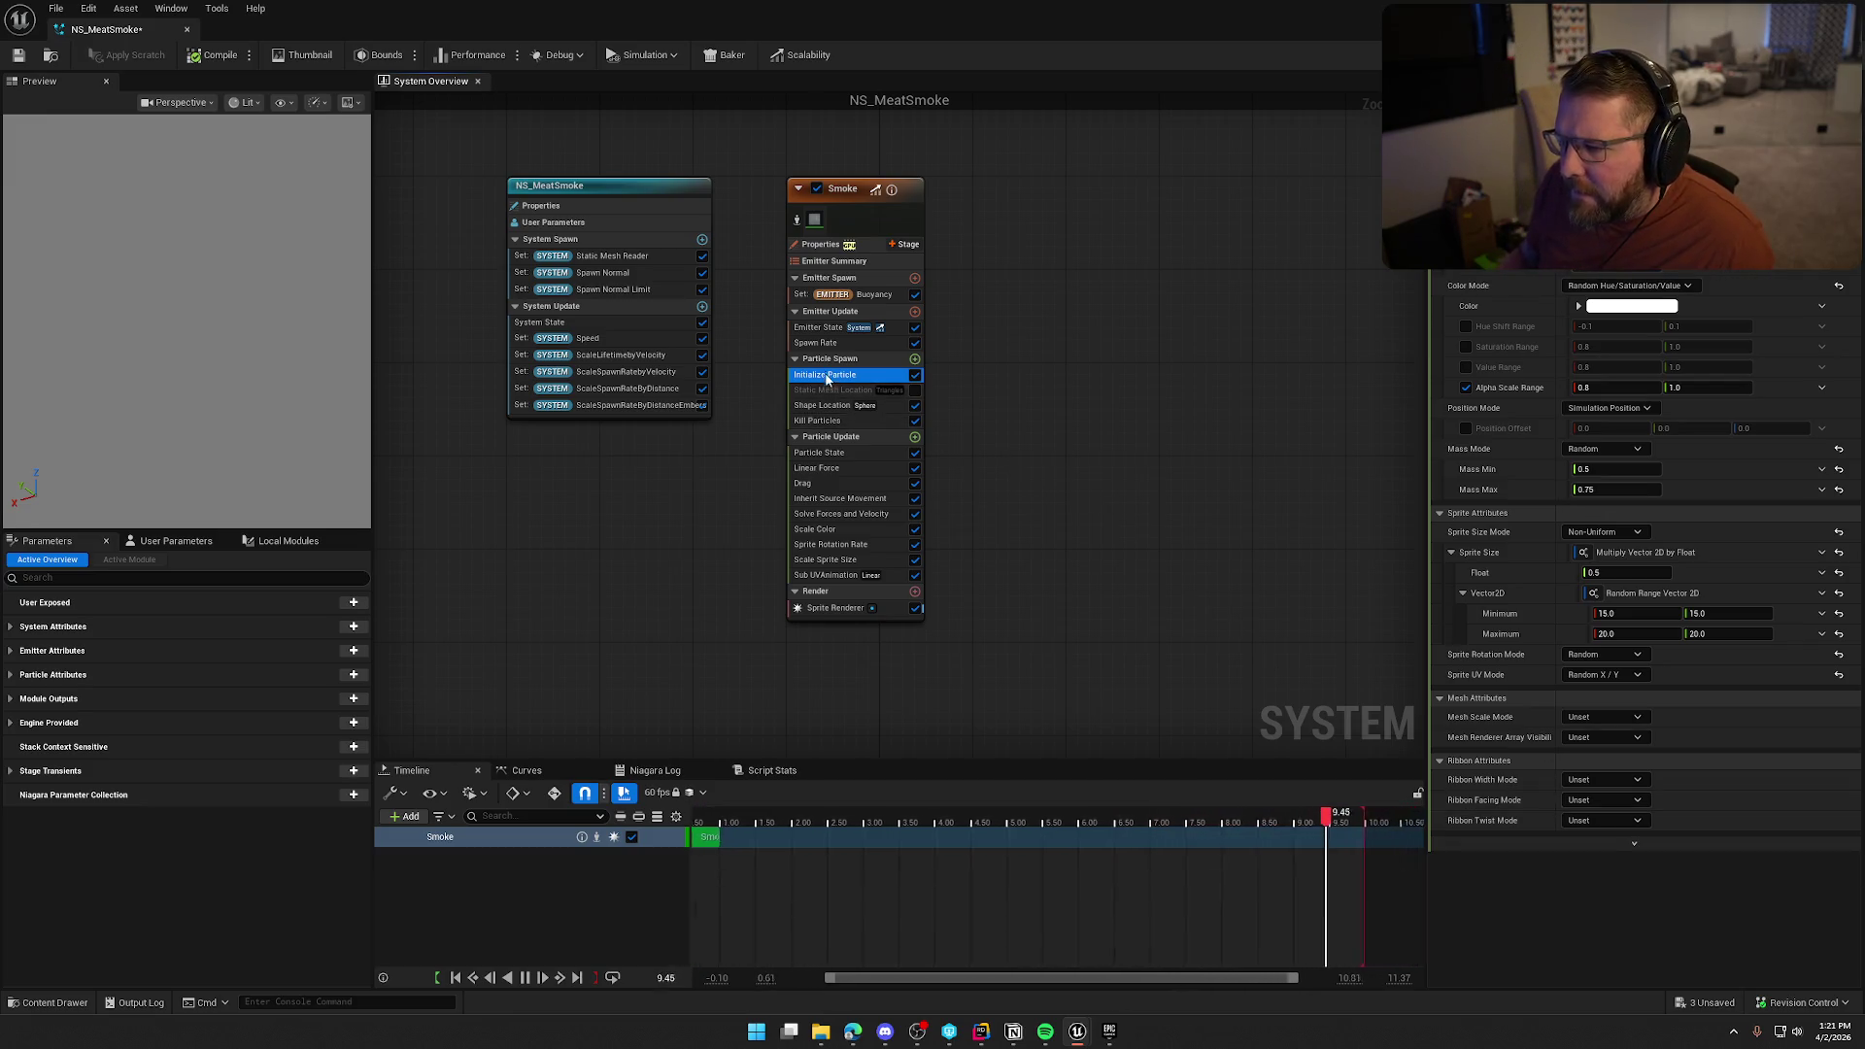
pyautogui.click(825, 342)
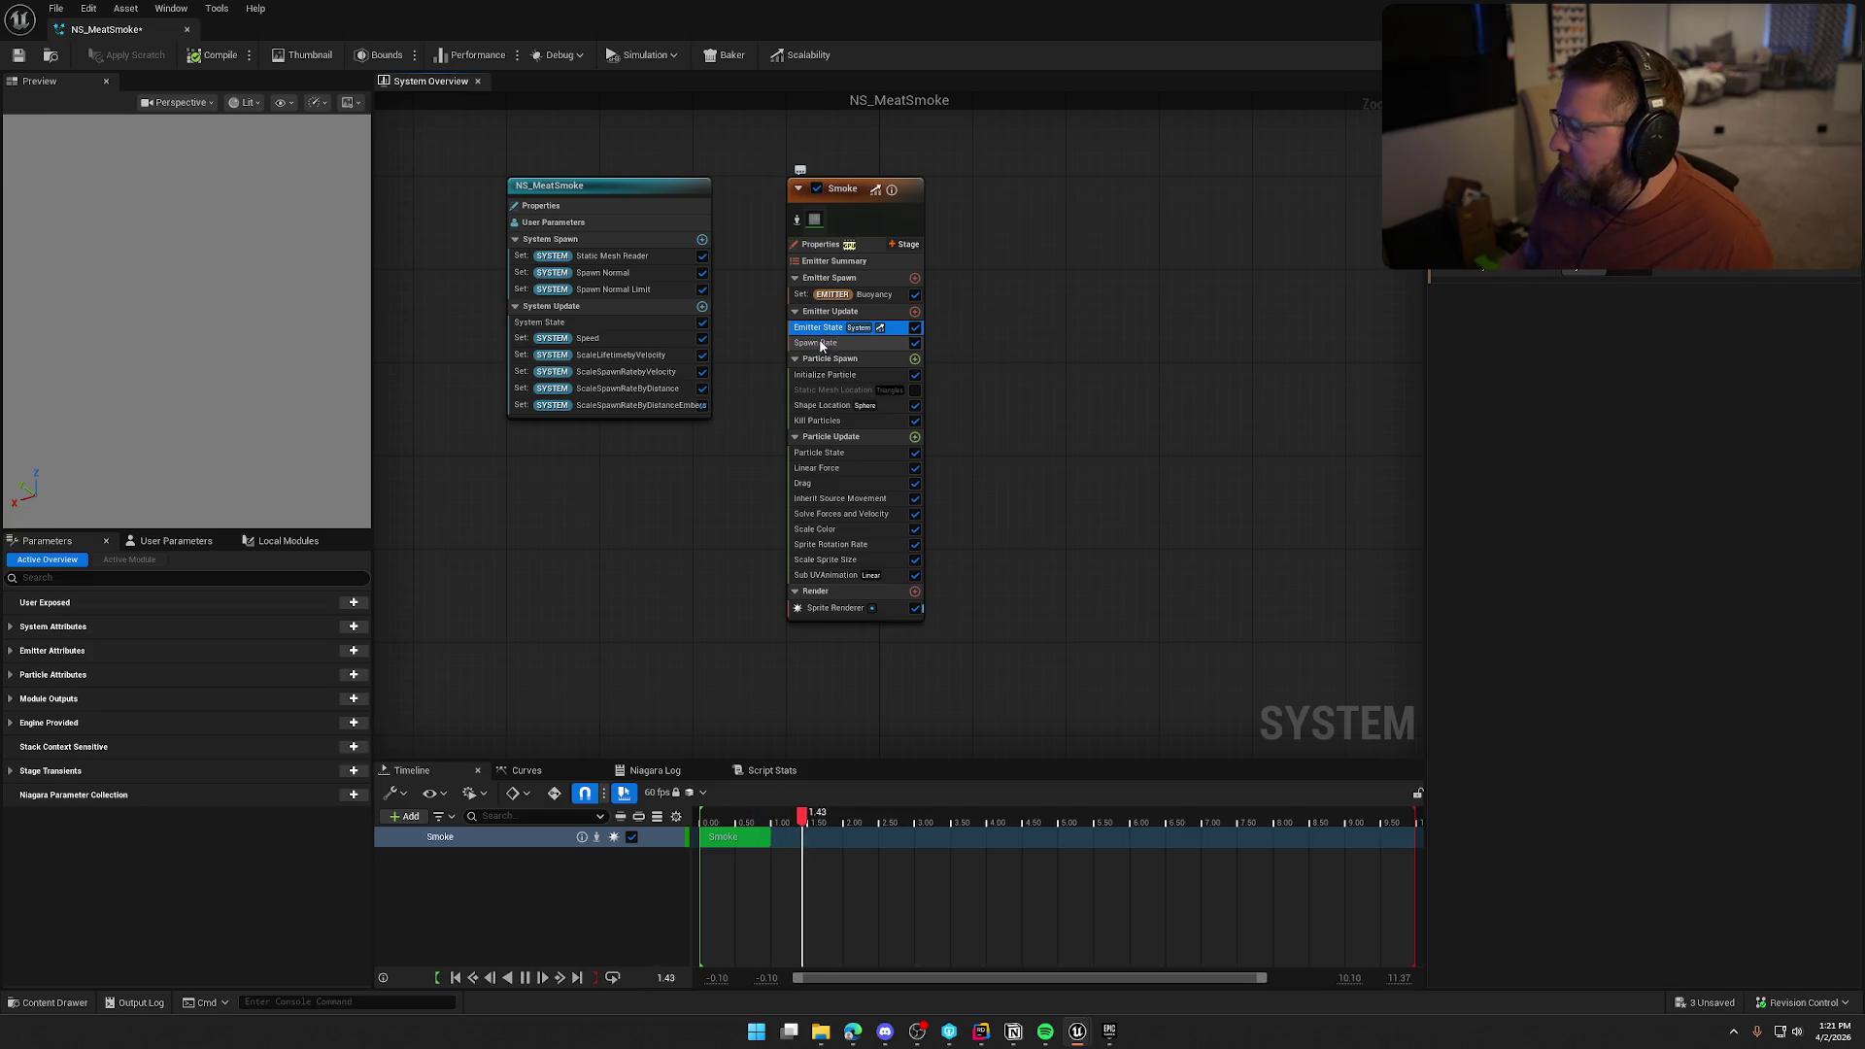
pyautogui.click(833, 294)
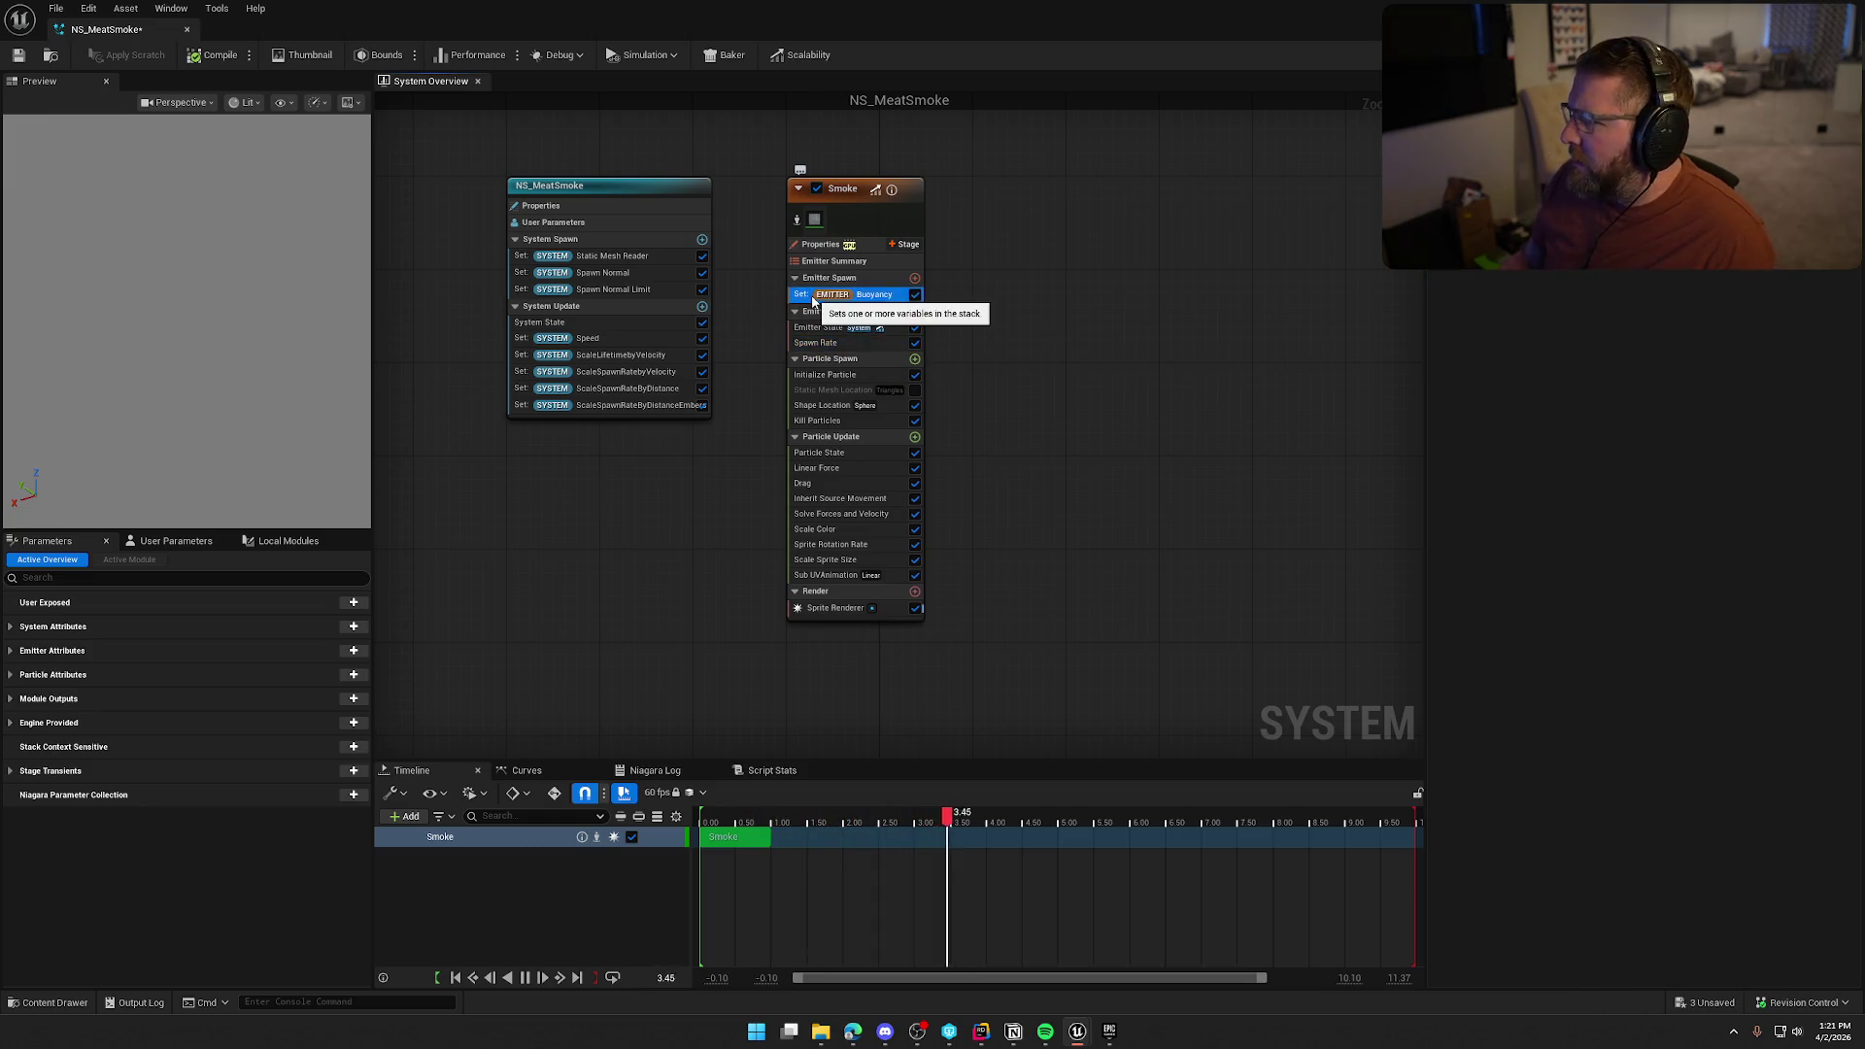
# Keep Static Mesh Location enabled and disable NS_MeatSmoke's Static Mesh Reader
pyautogui.click(817, 393)
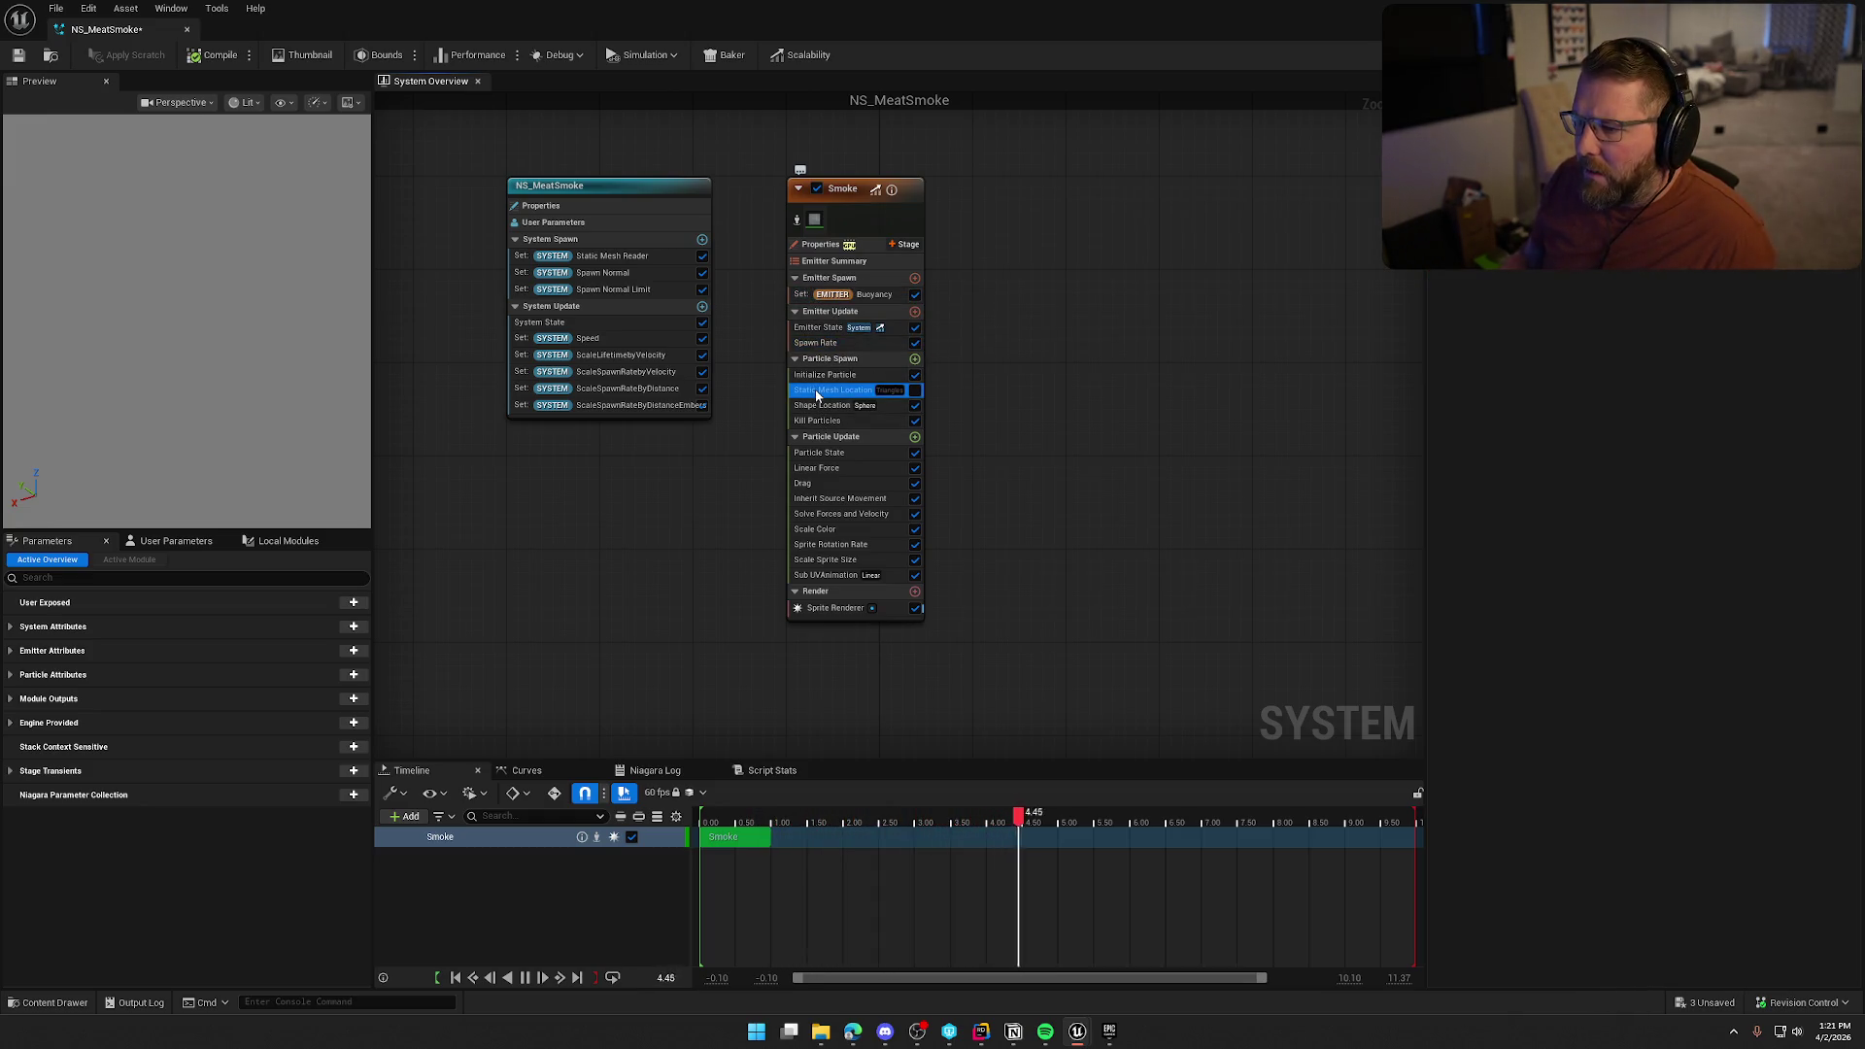
pyautogui.click(916, 392)
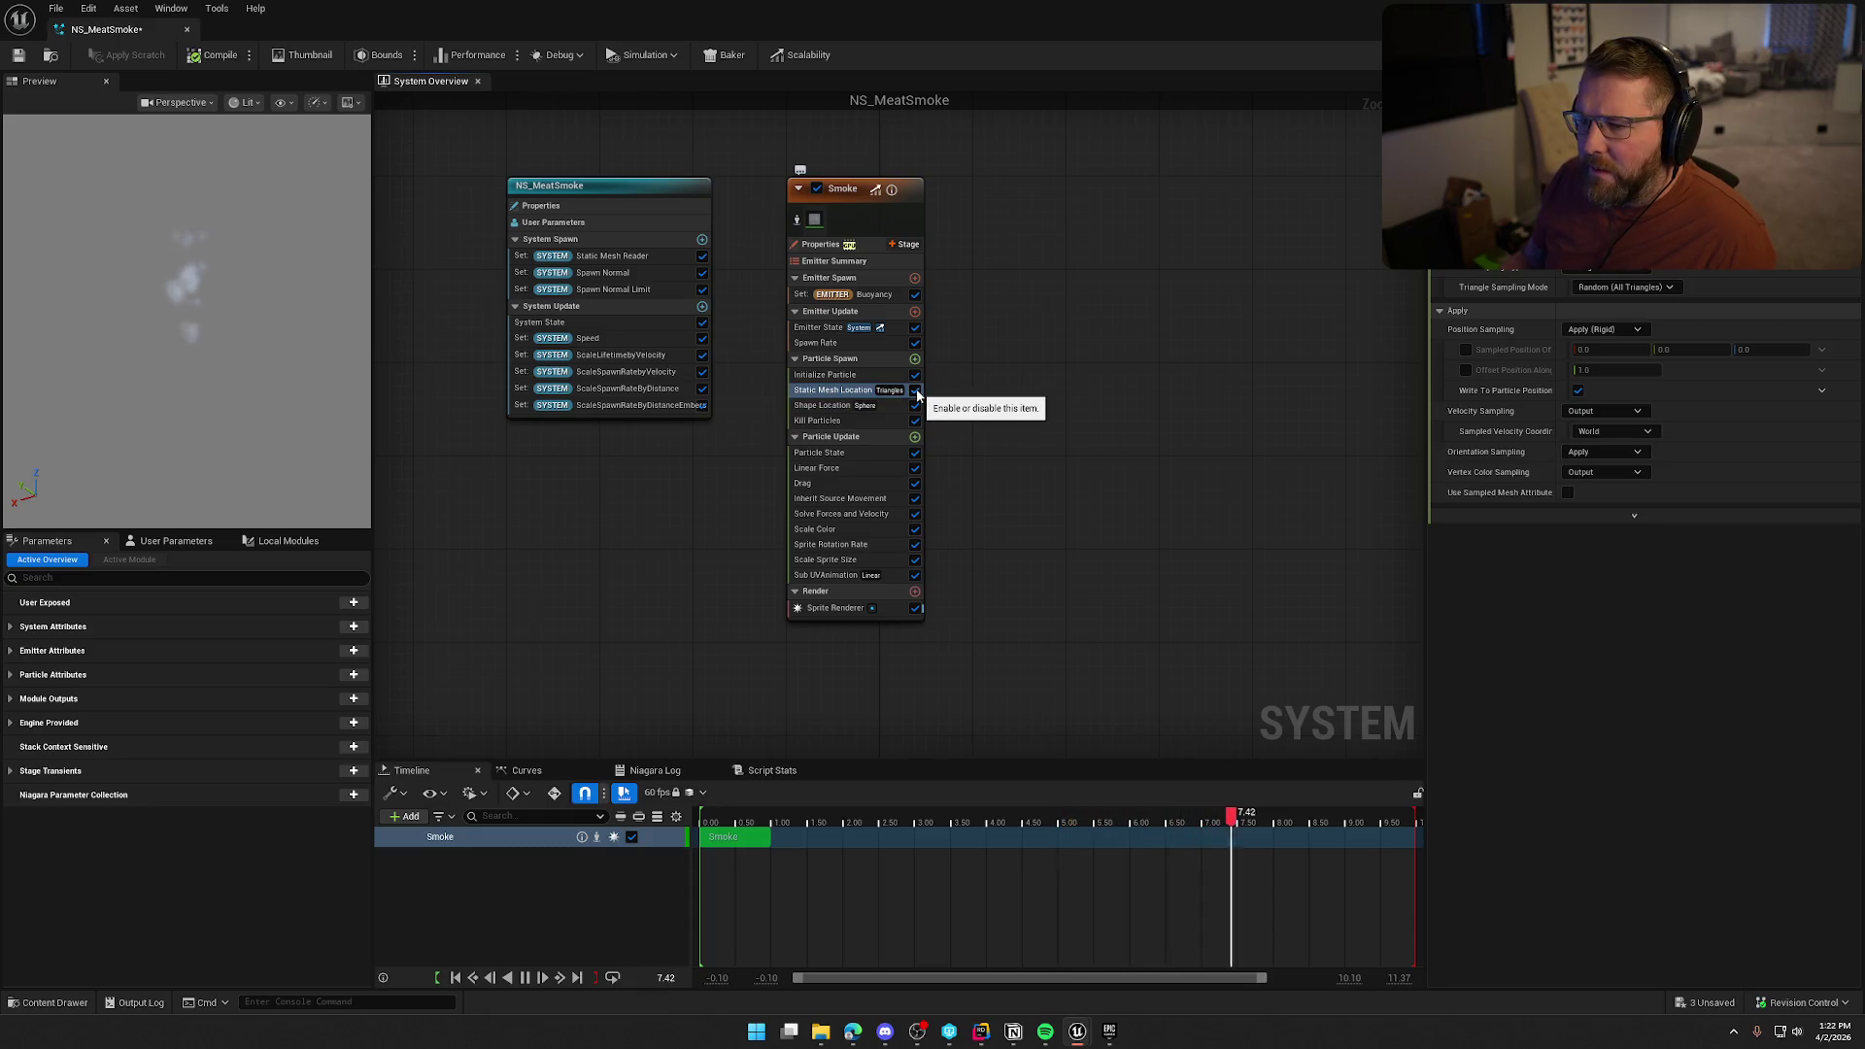
pyautogui.click(702, 256)
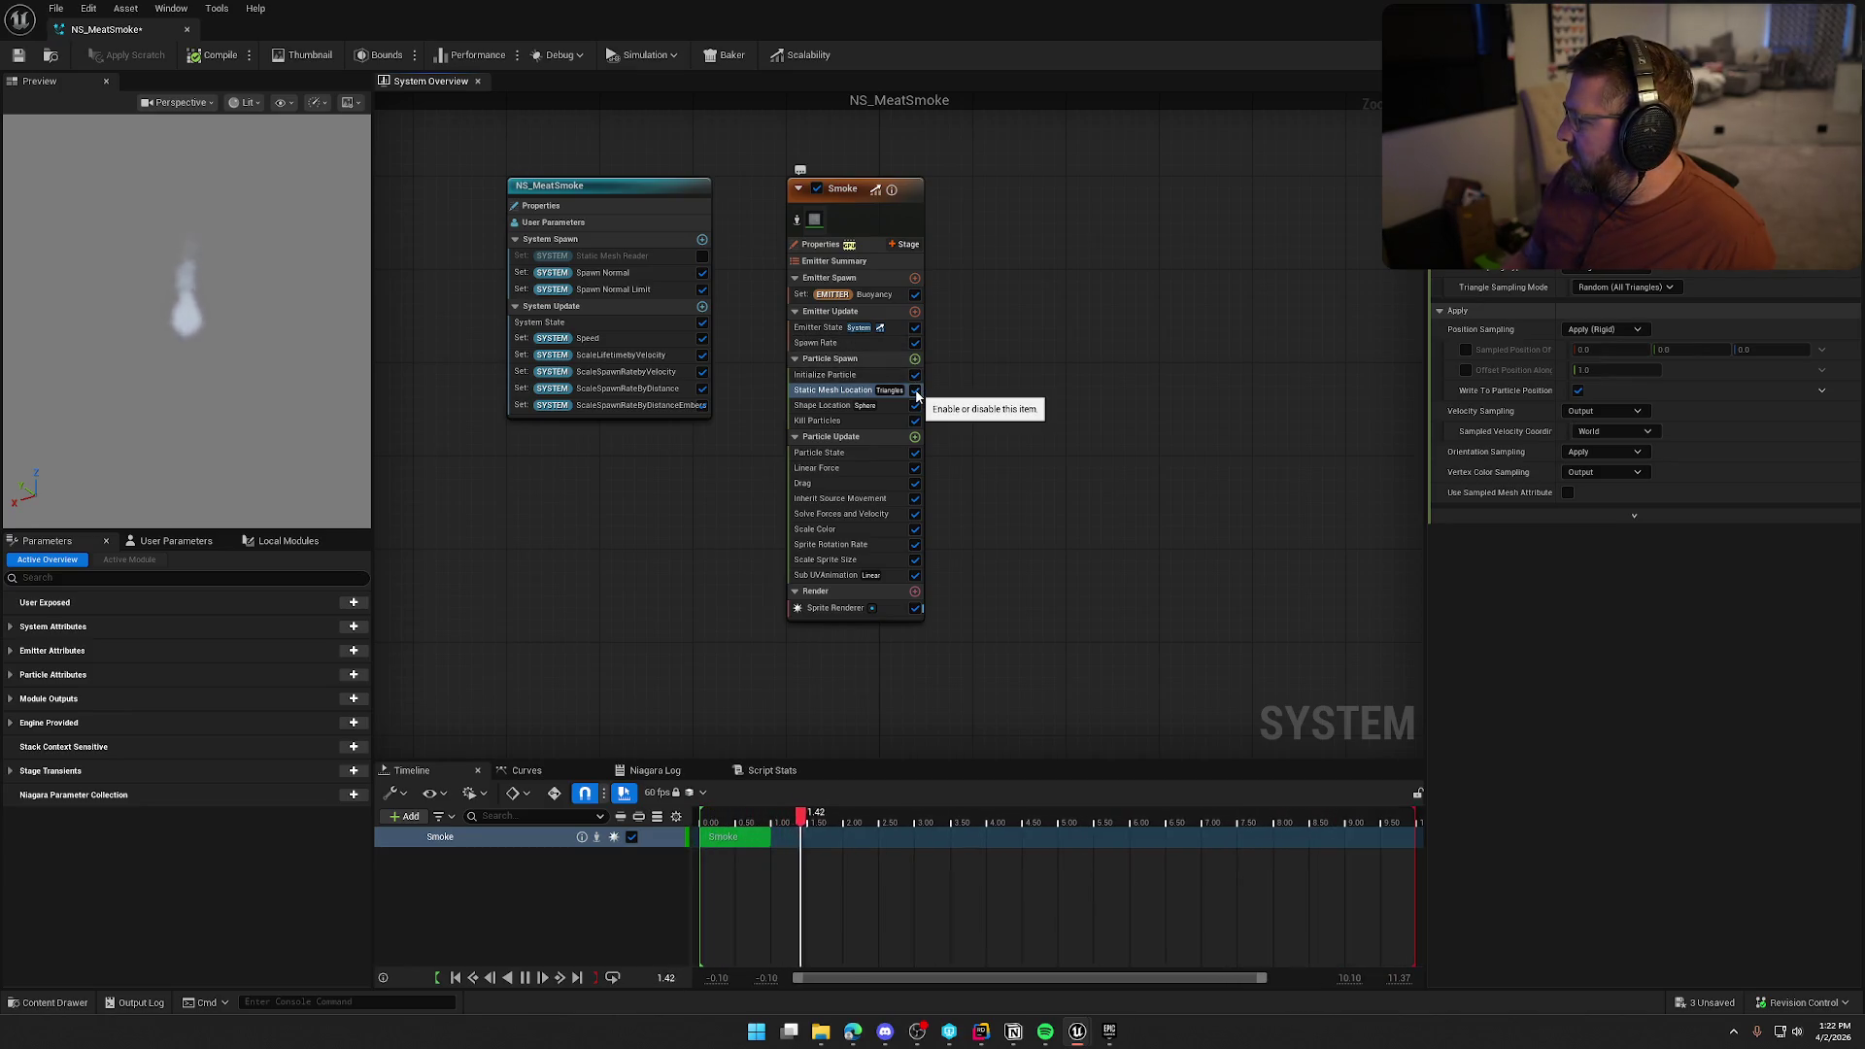
pyautogui.click(916, 391)
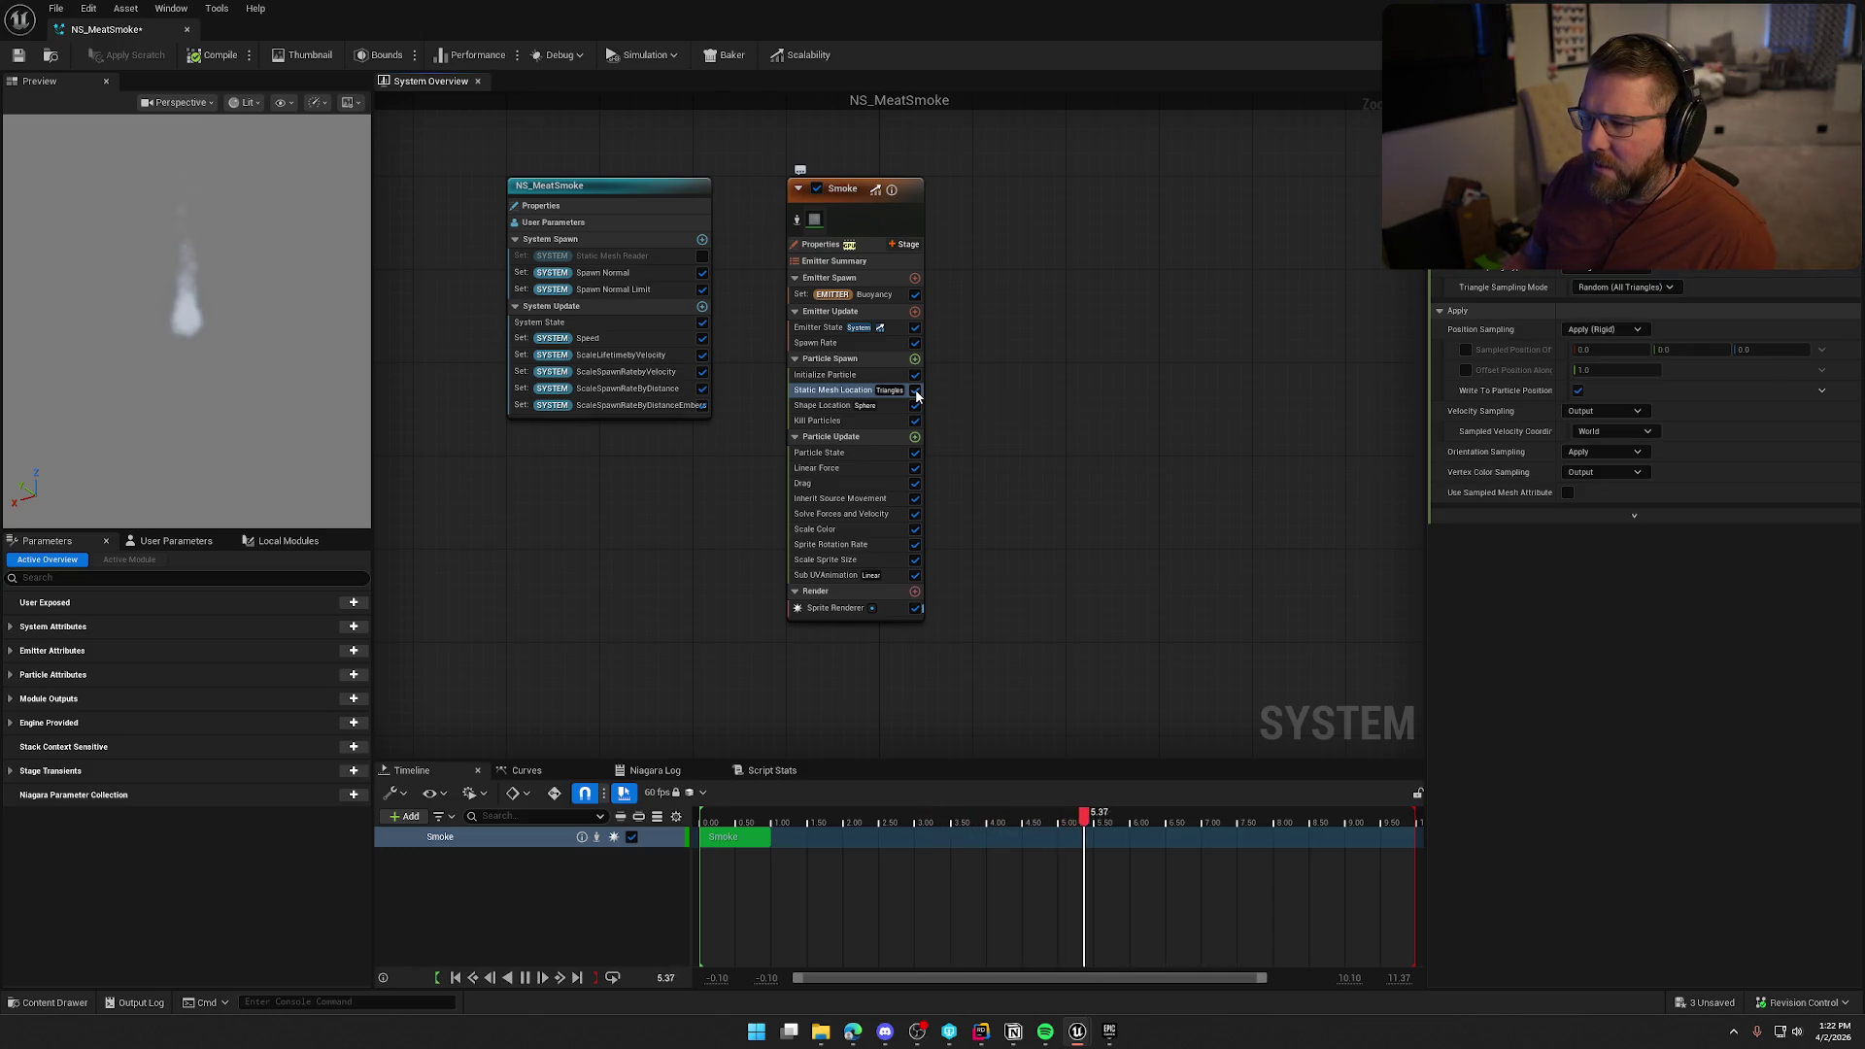
pyautogui.click(867, 377)
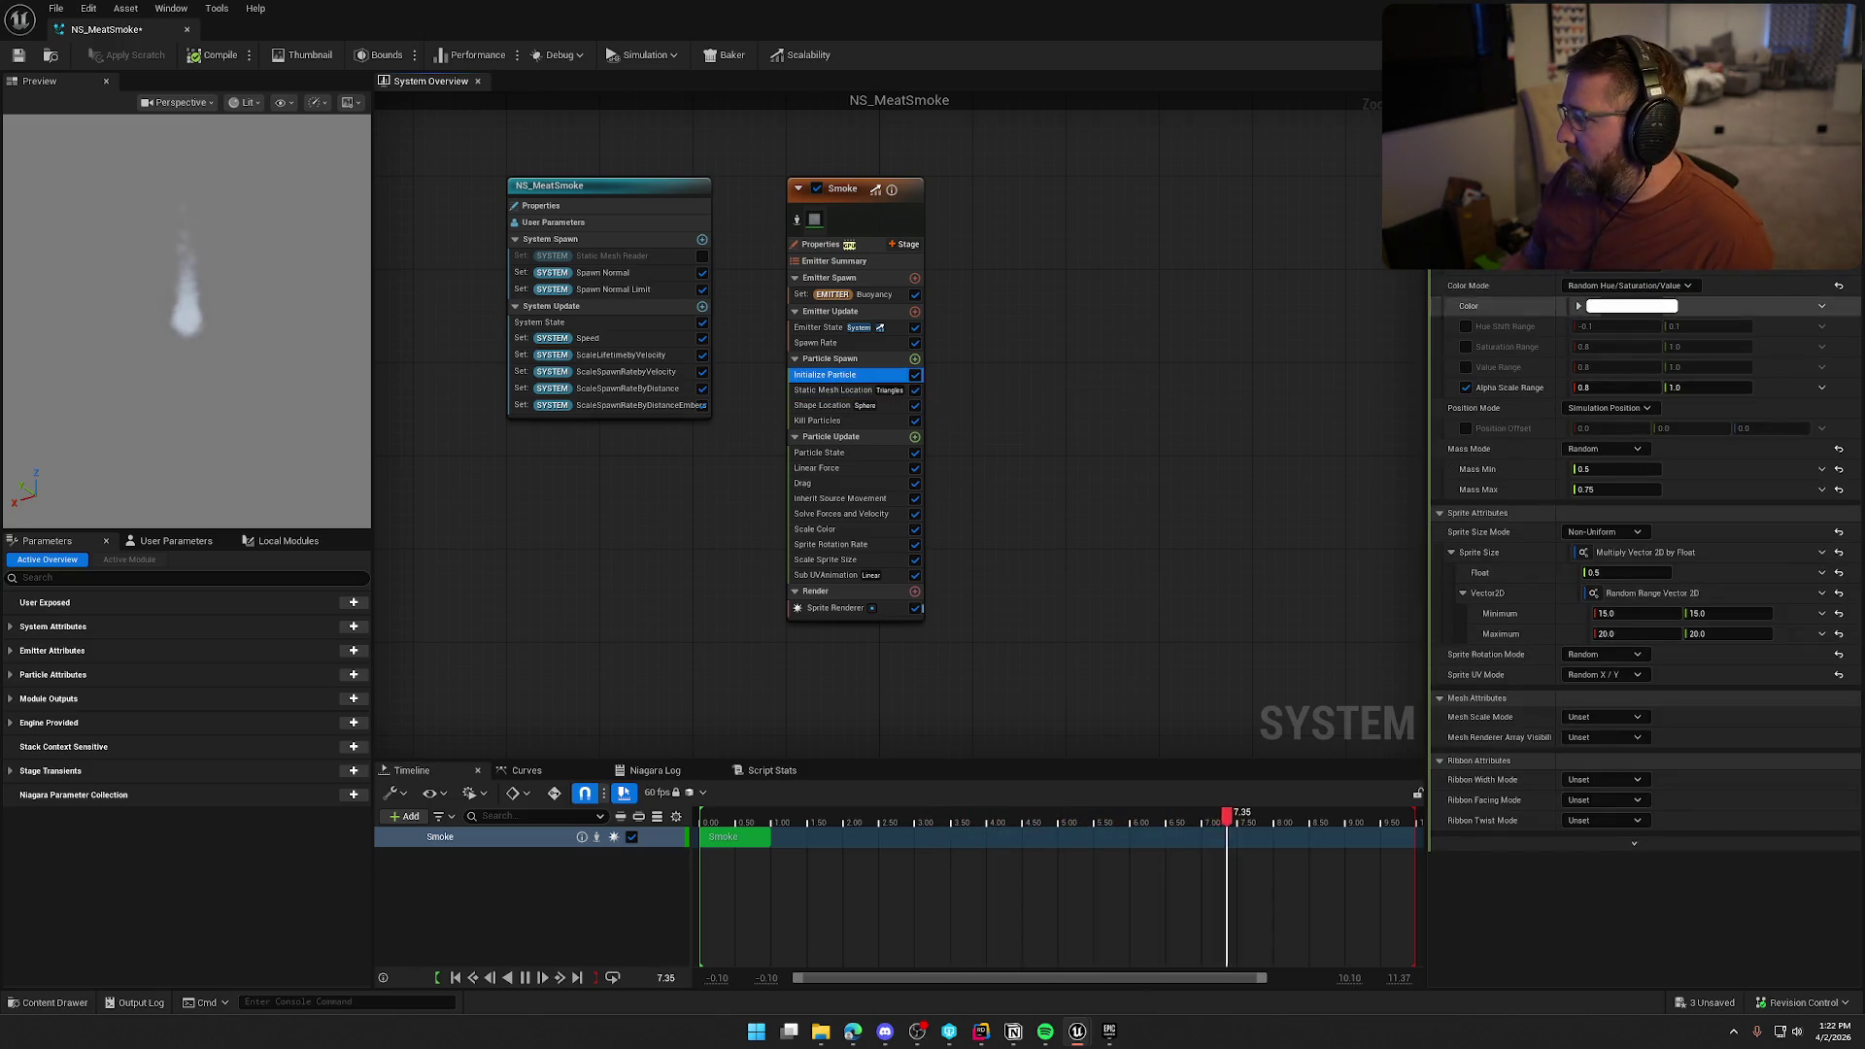
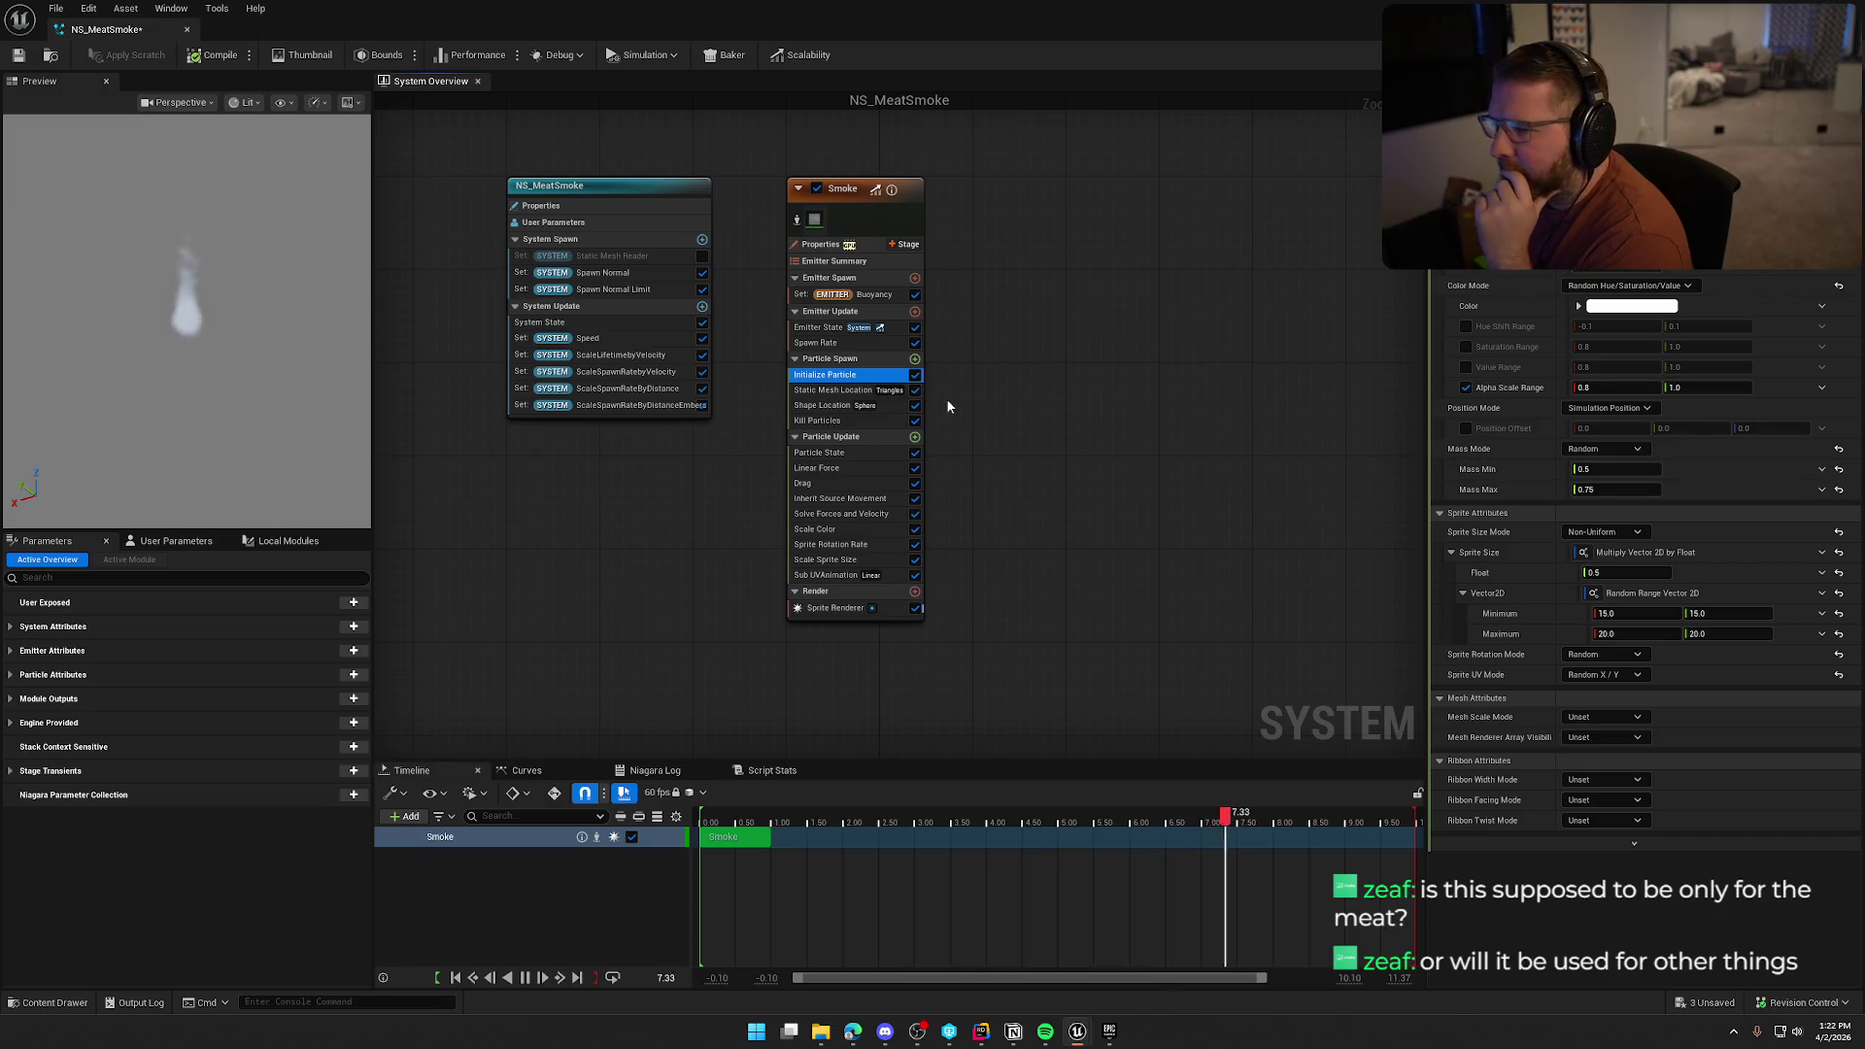
# Re-enable the Static Mesh Reader in NS_MeatSmoke and toggle Shape Location off and back on
pyautogui.click(702, 255)
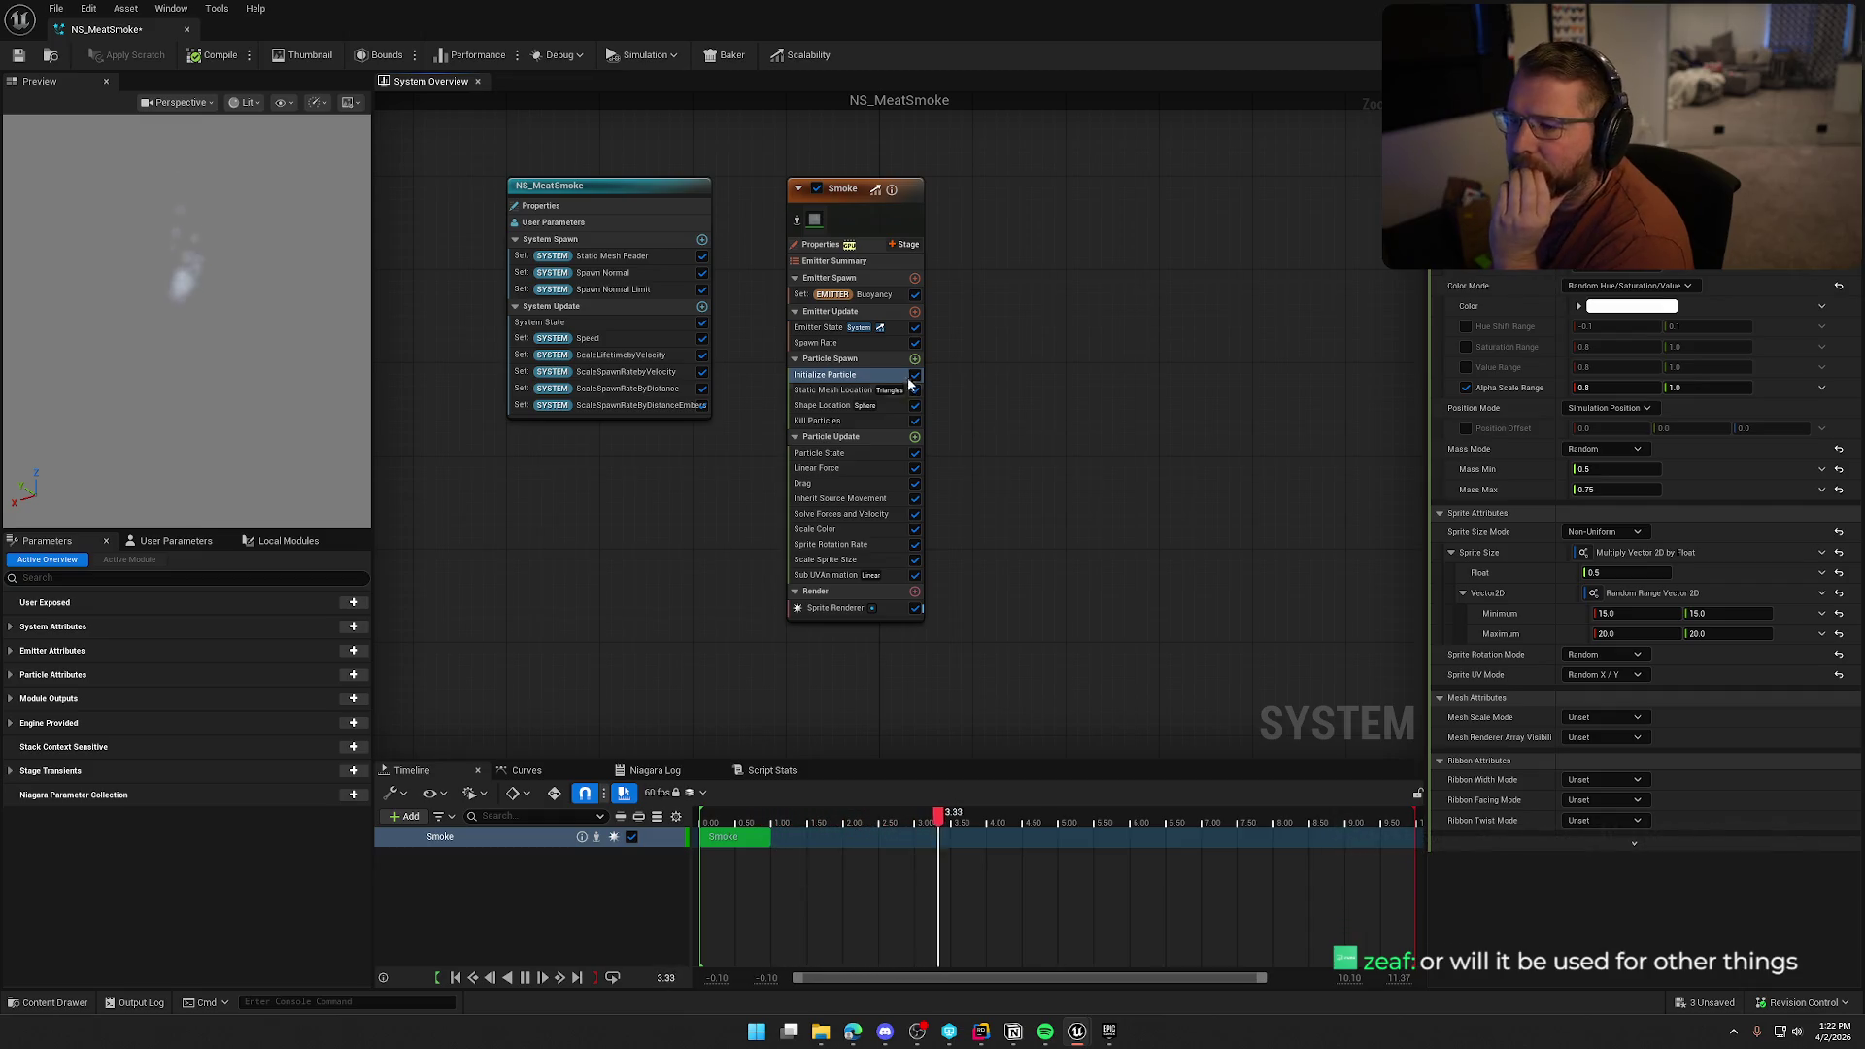
pyautogui.click(912, 404)
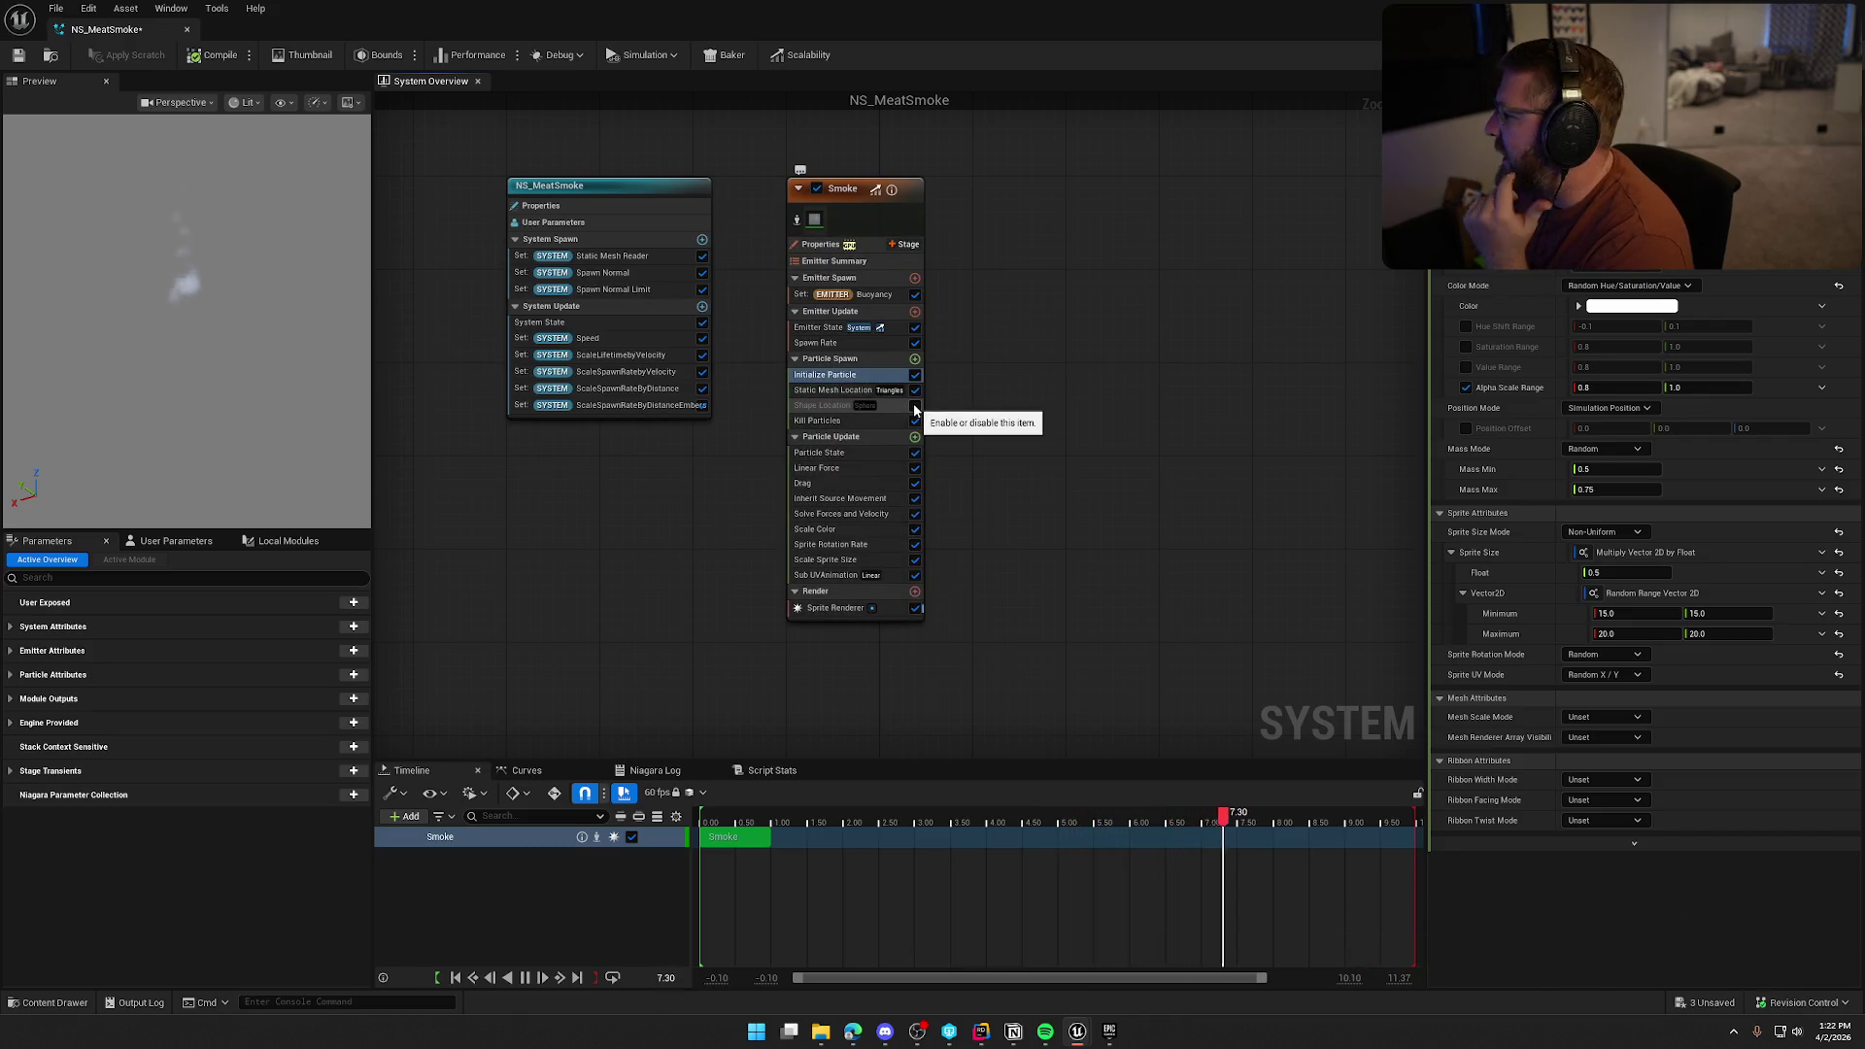
pyautogui.click(914, 405)
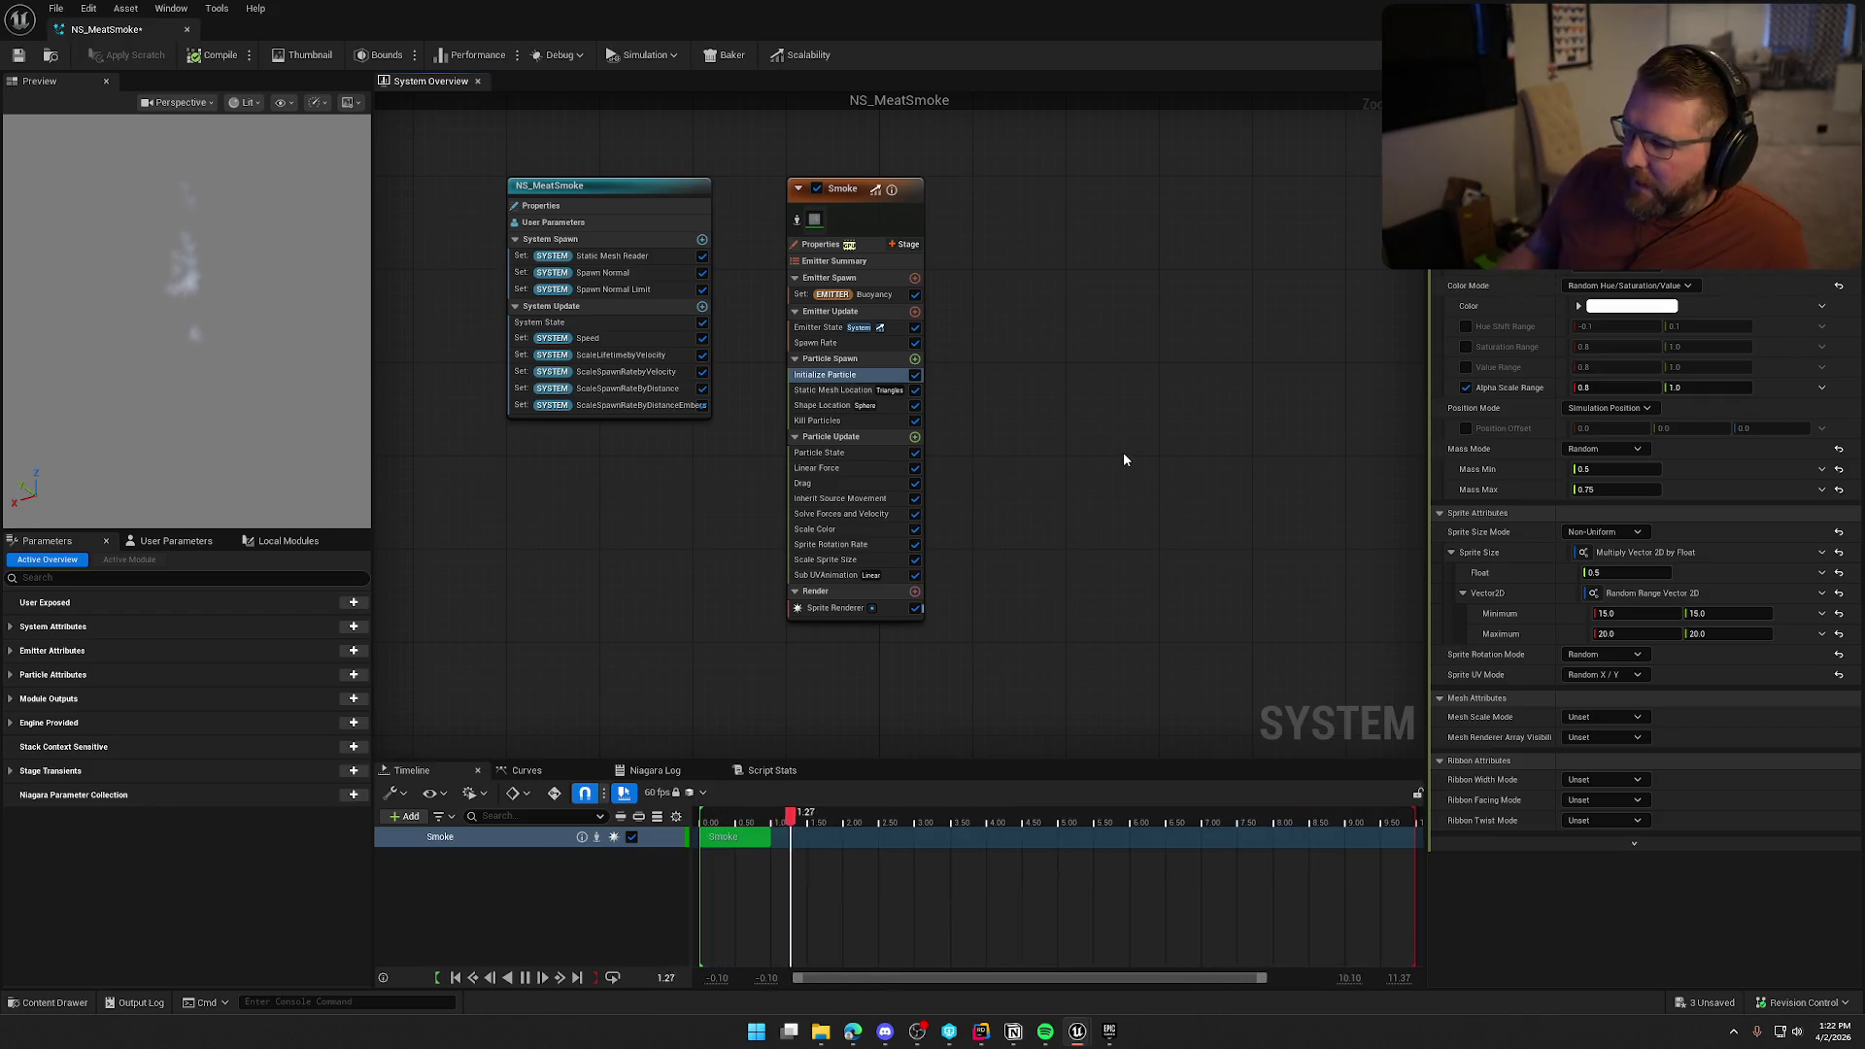
# Switch to Fab's VFX Smoke listings and open the Hot Food or Drink Steam Loop pack's details
pyautogui.click(1156, 371)
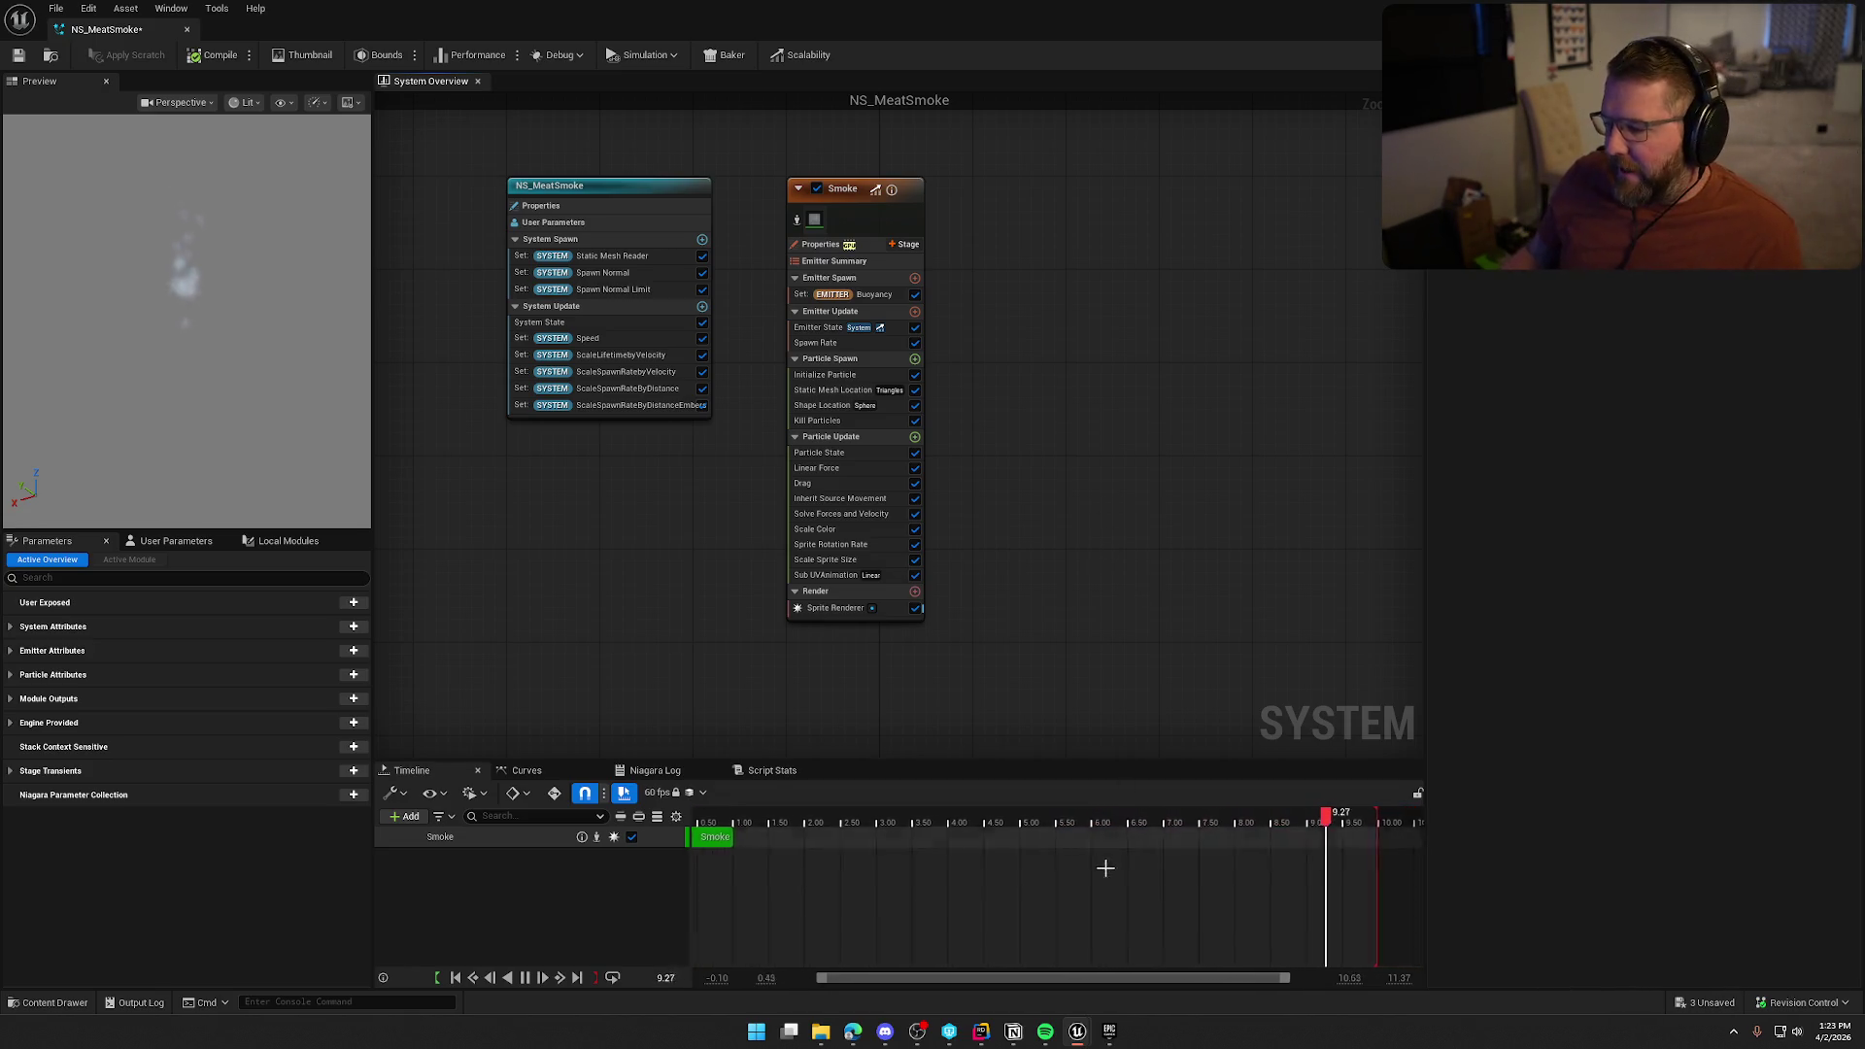
pyautogui.click(1109, 1031)
pyautogui.click(575, 730)
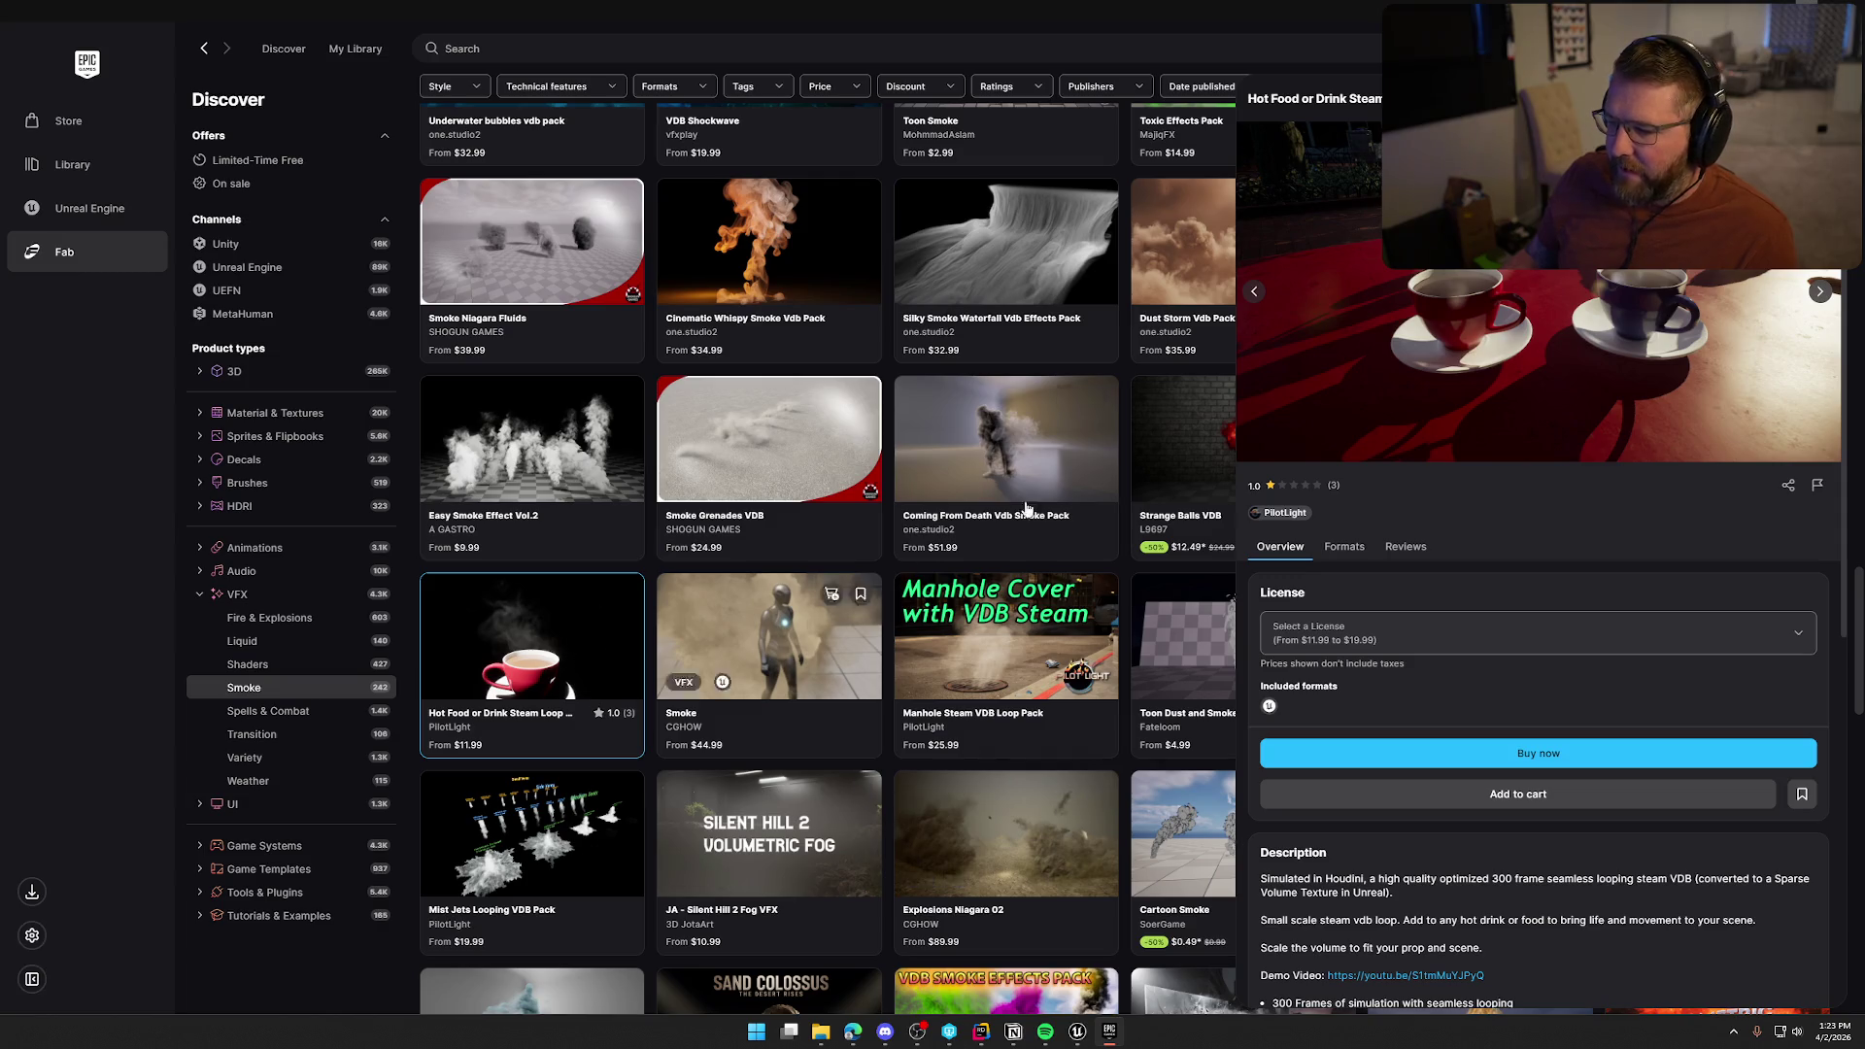
# Browse the Smoke packs, preview Stylized VFX - Smoke, then show the whole VFX category
pyautogui.press('Escape')
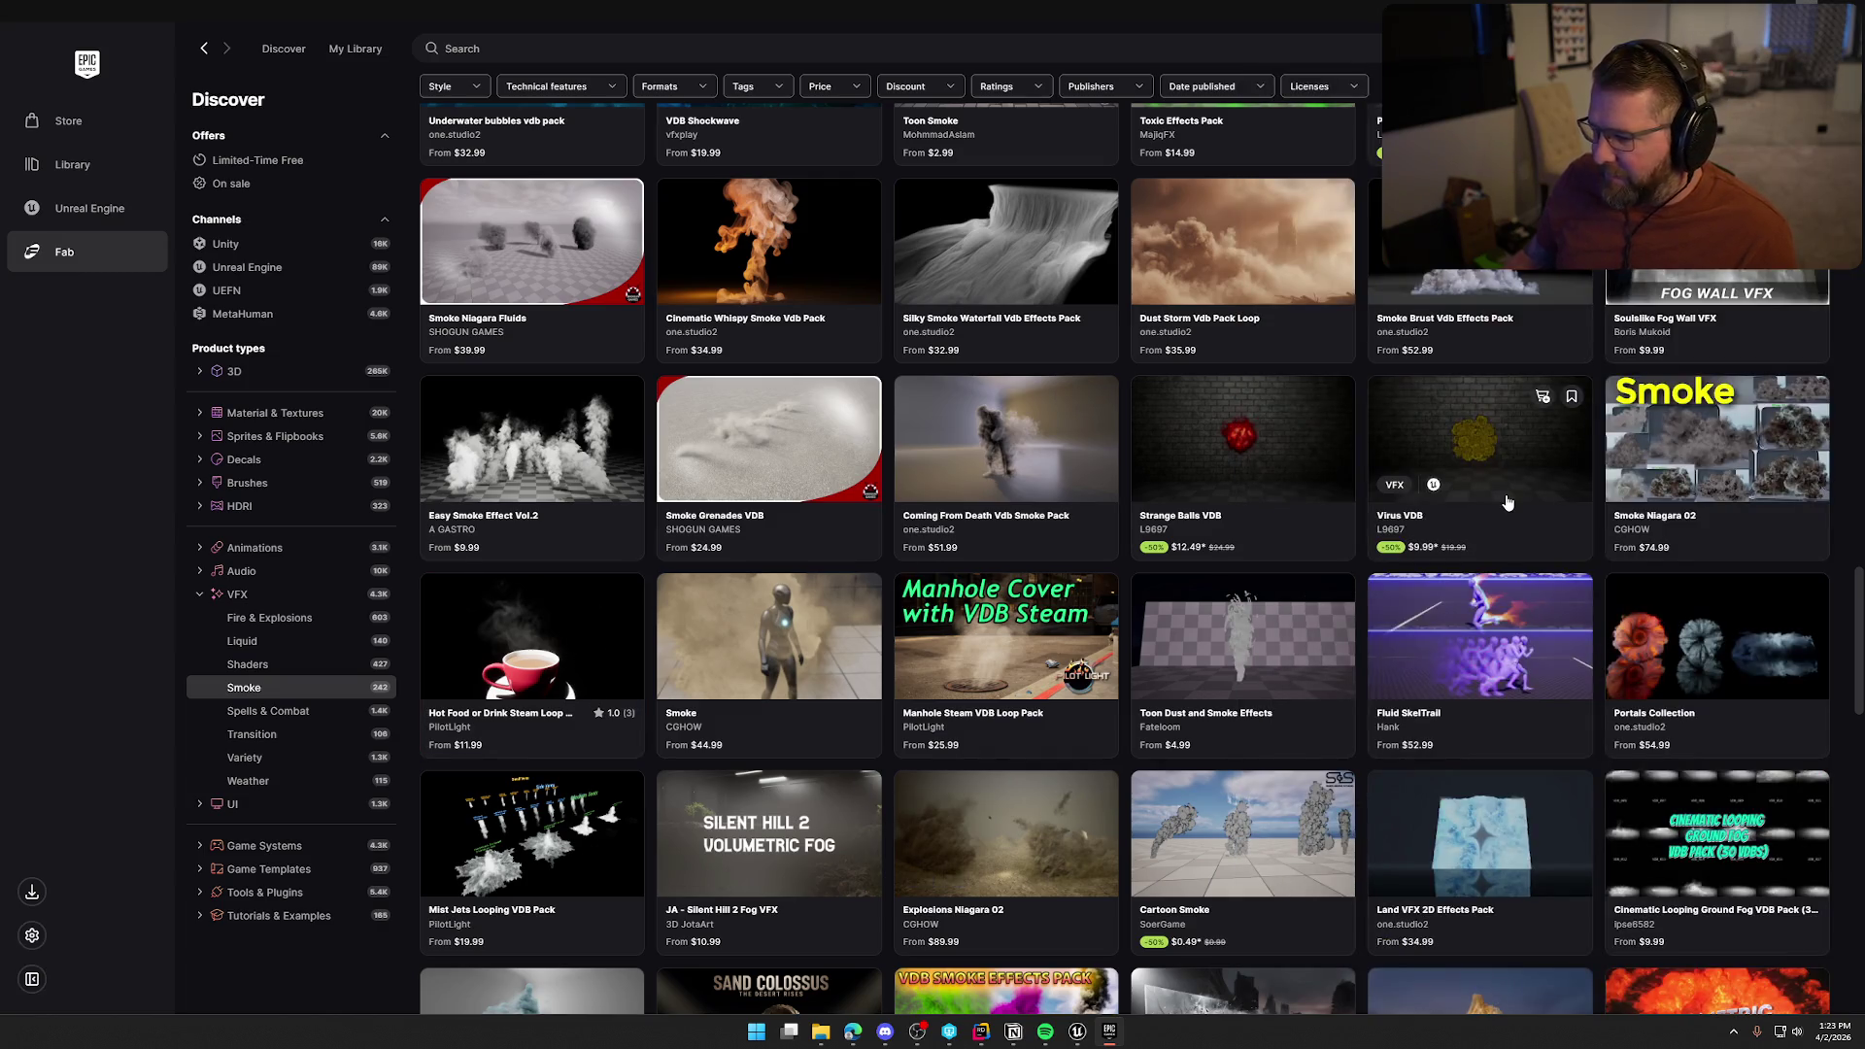
pyautogui.scroll(-5, 1557, 699)
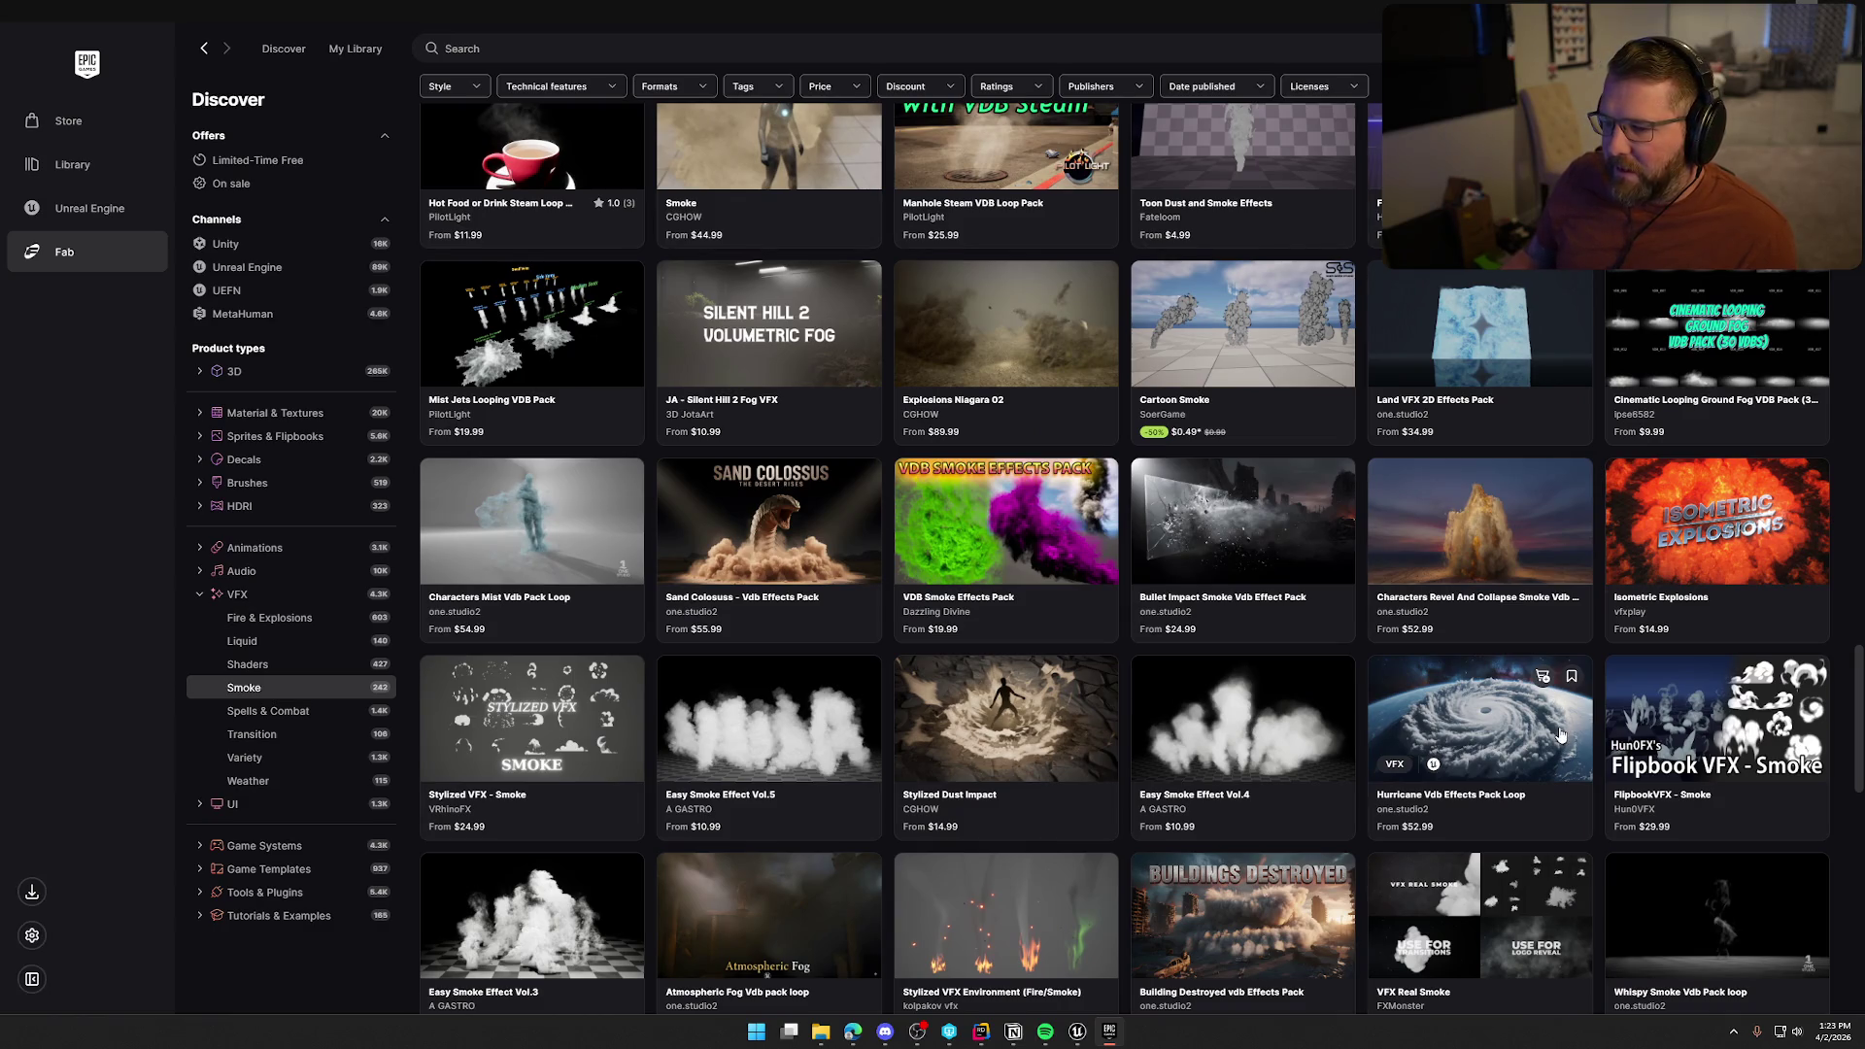
pyautogui.click(503, 728)
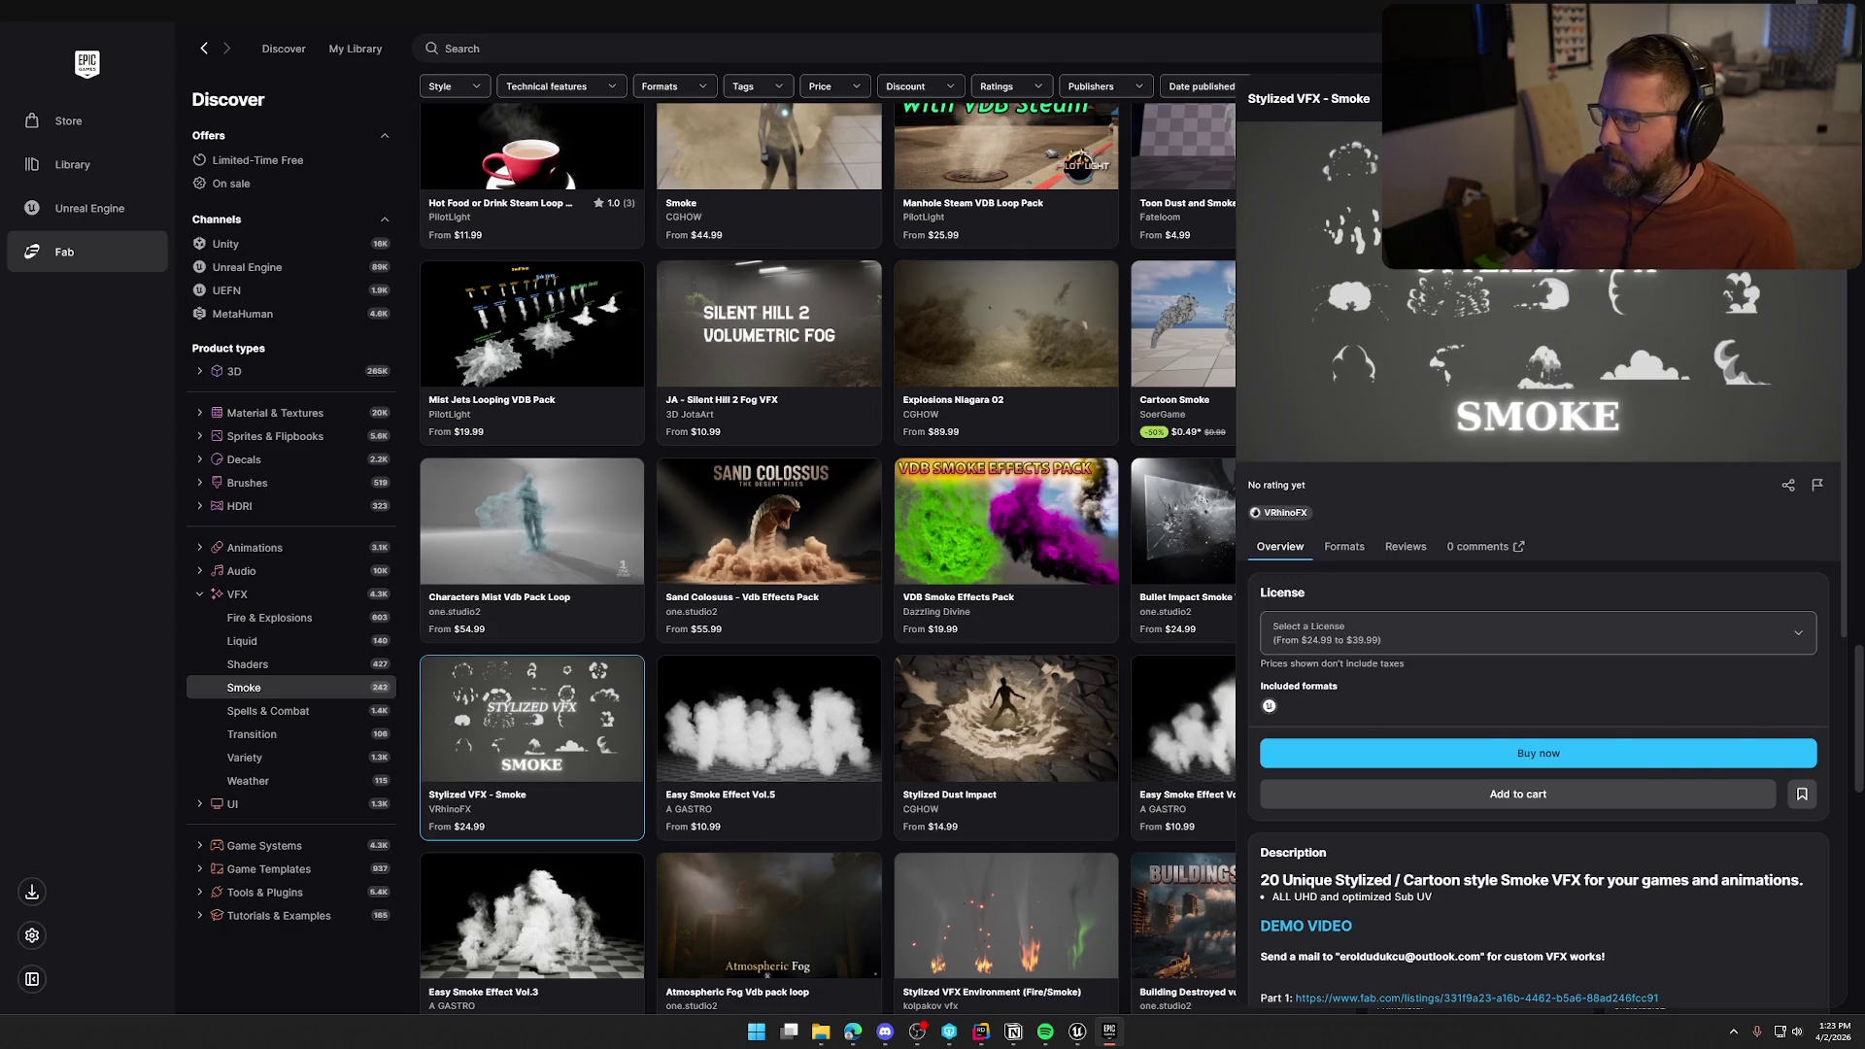
pyautogui.press('Escape')
pyautogui.click(291, 594)
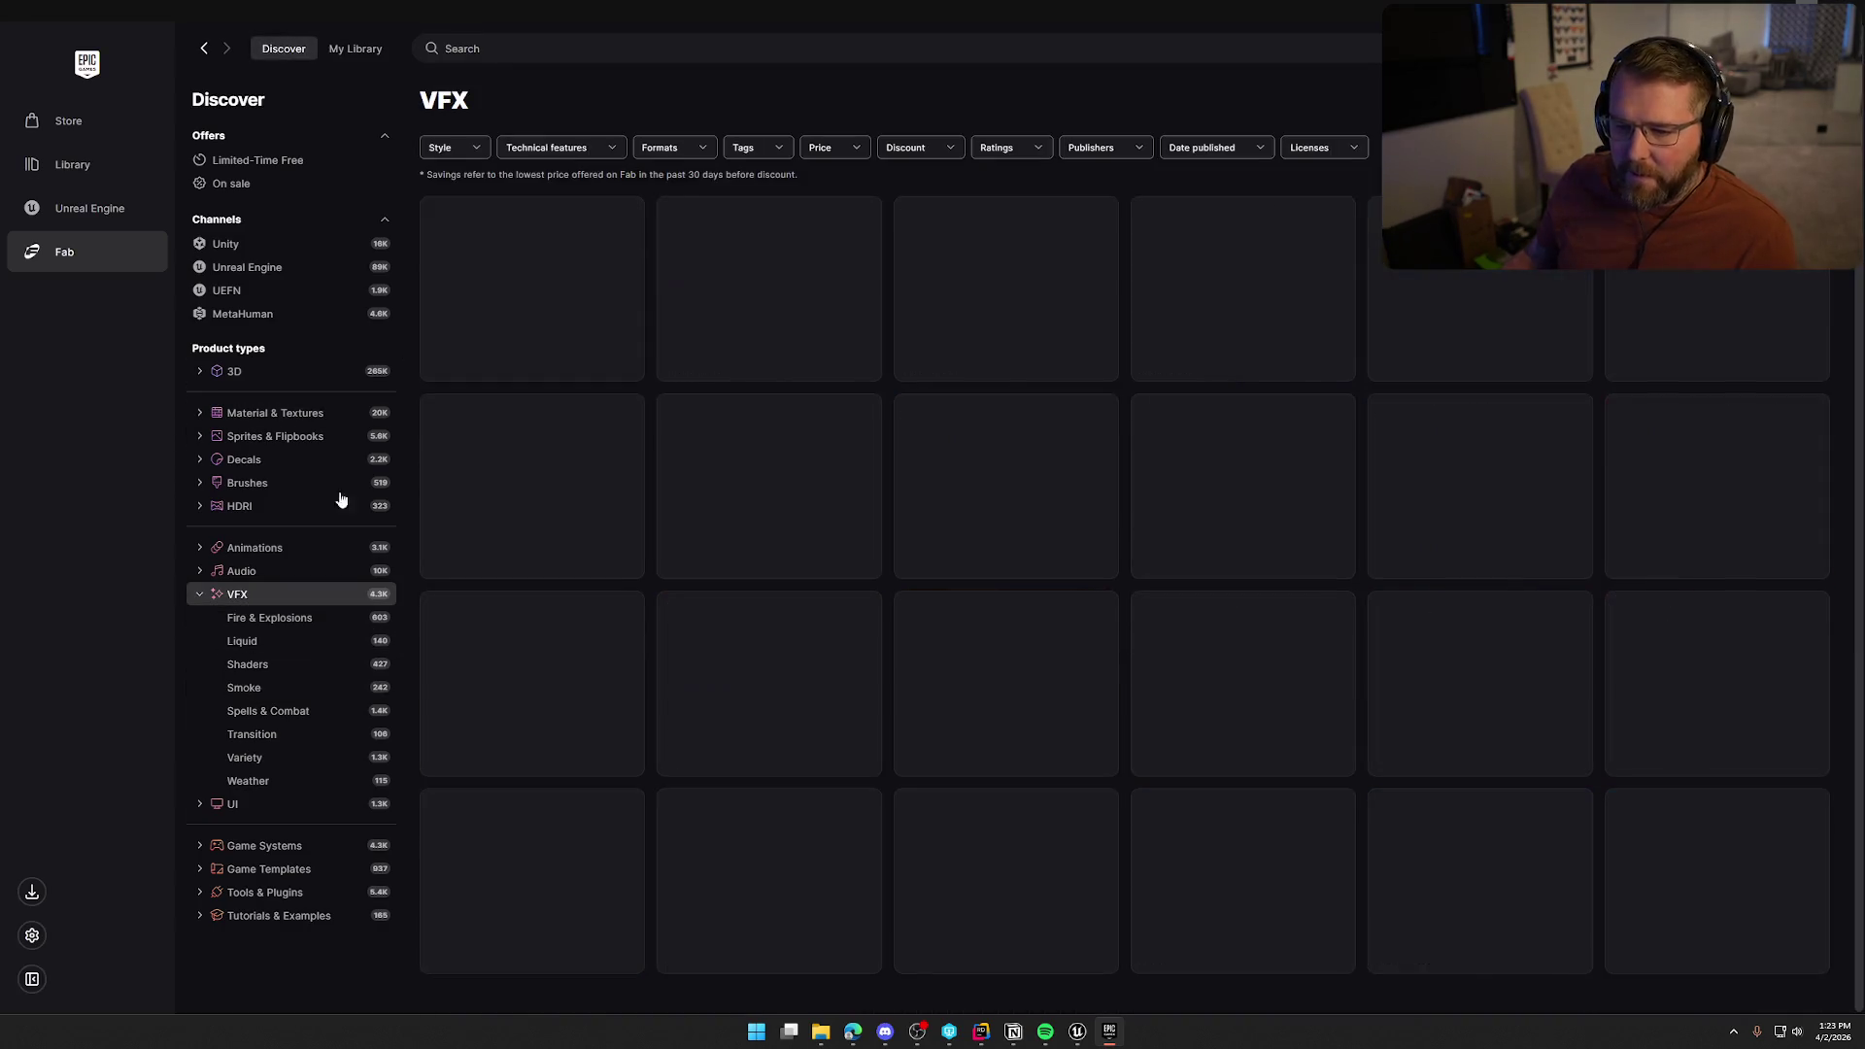
# Search the VFX products for 'impact'
pyautogui.click(580, 51)
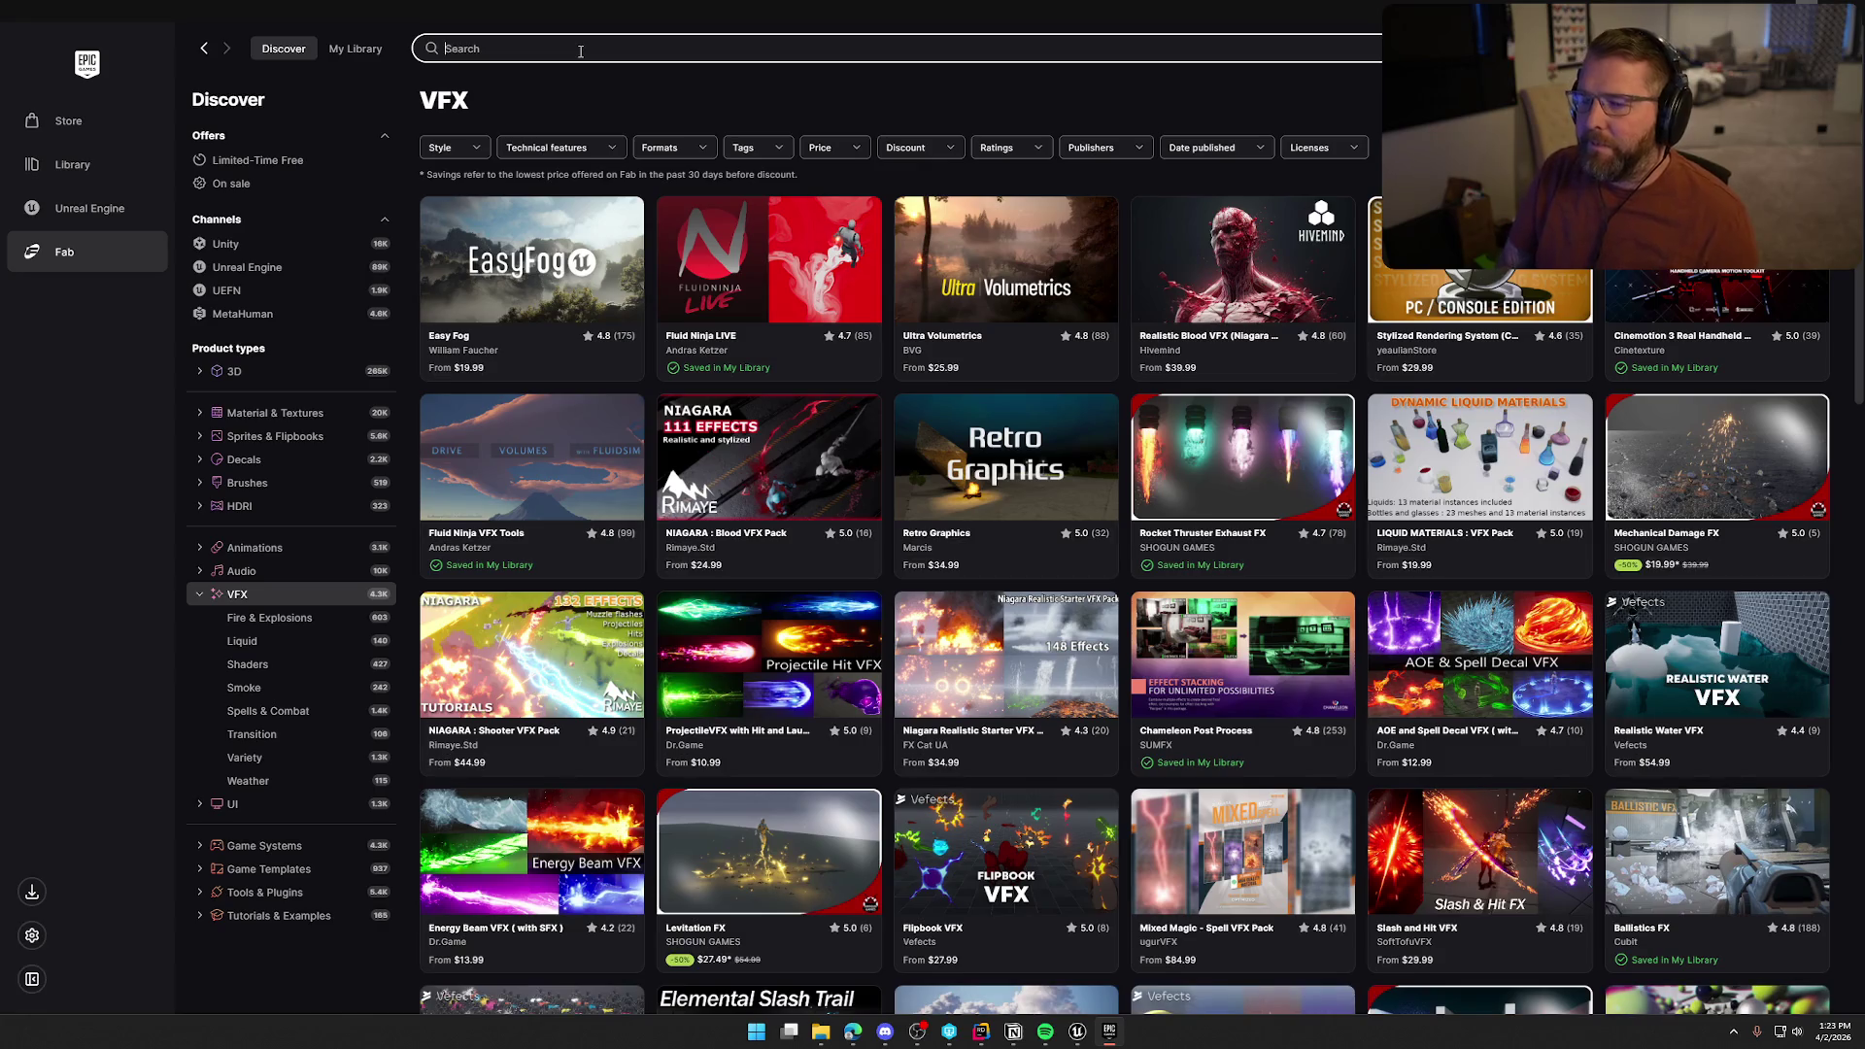
pyautogui.write('impact')
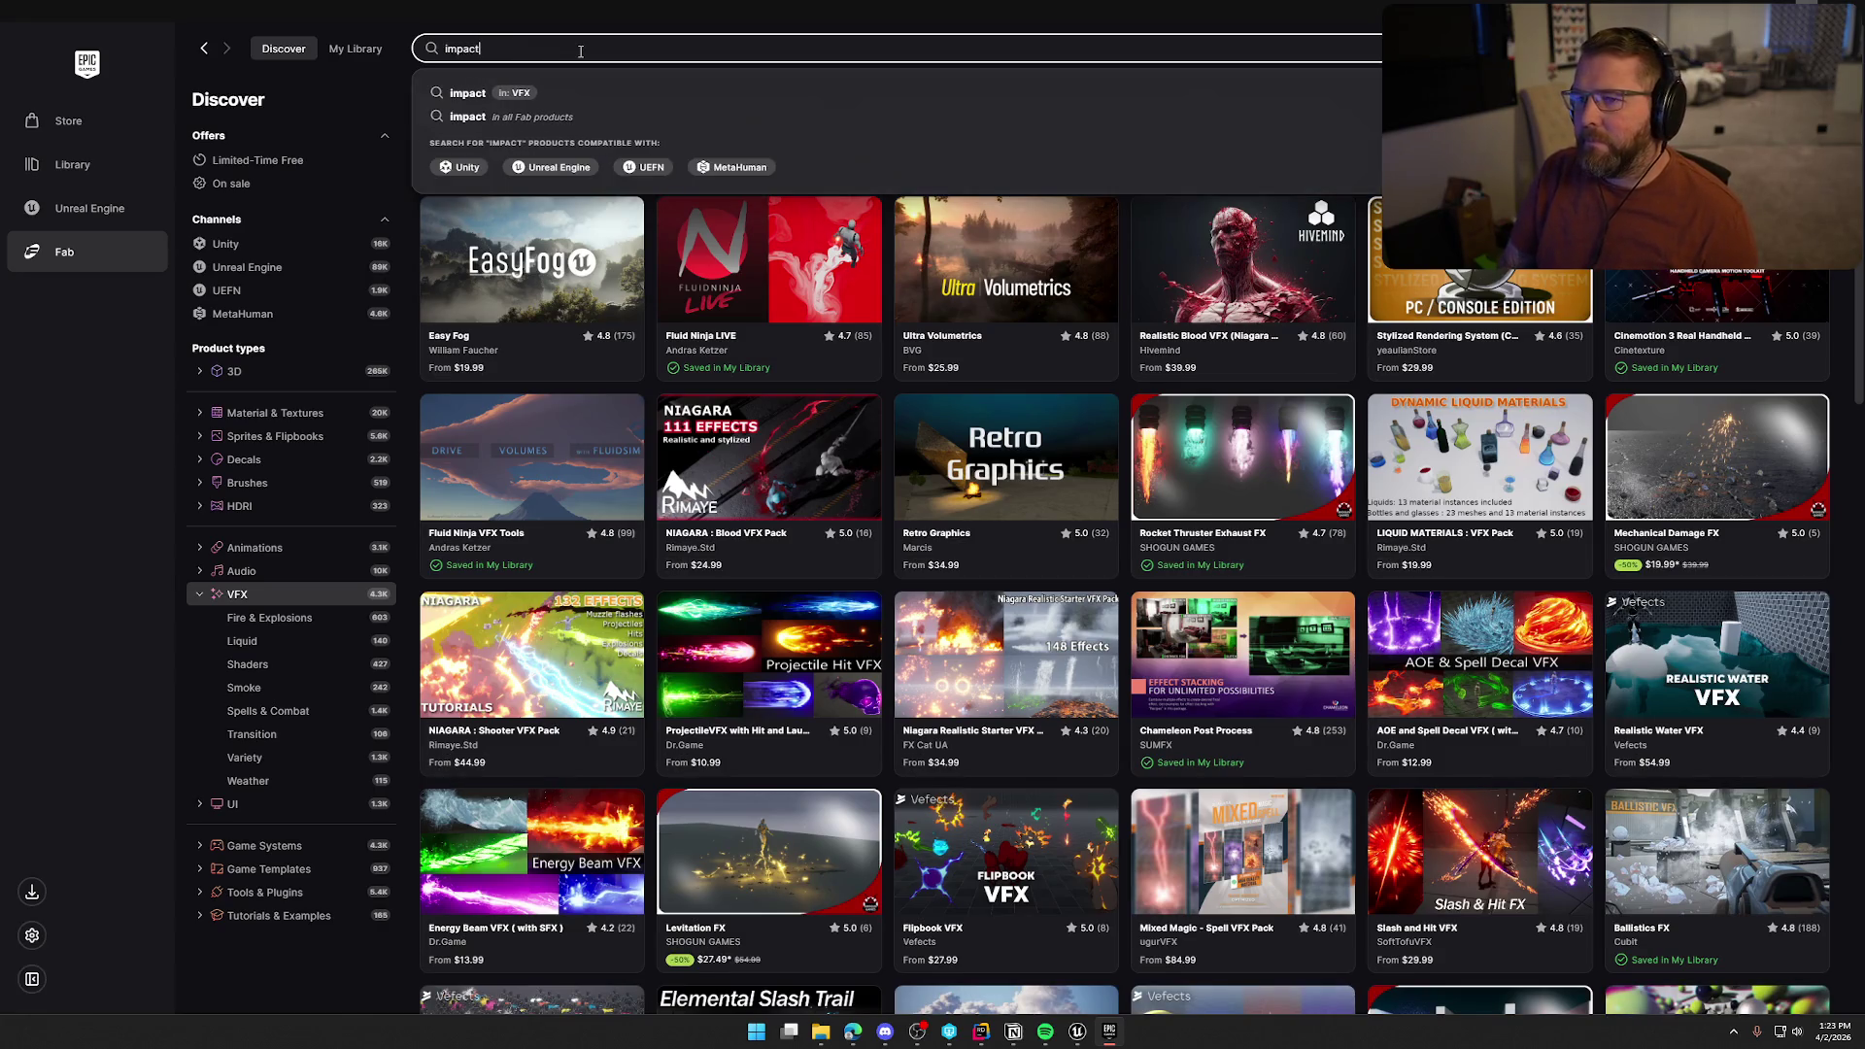
pyautogui.press('Return')
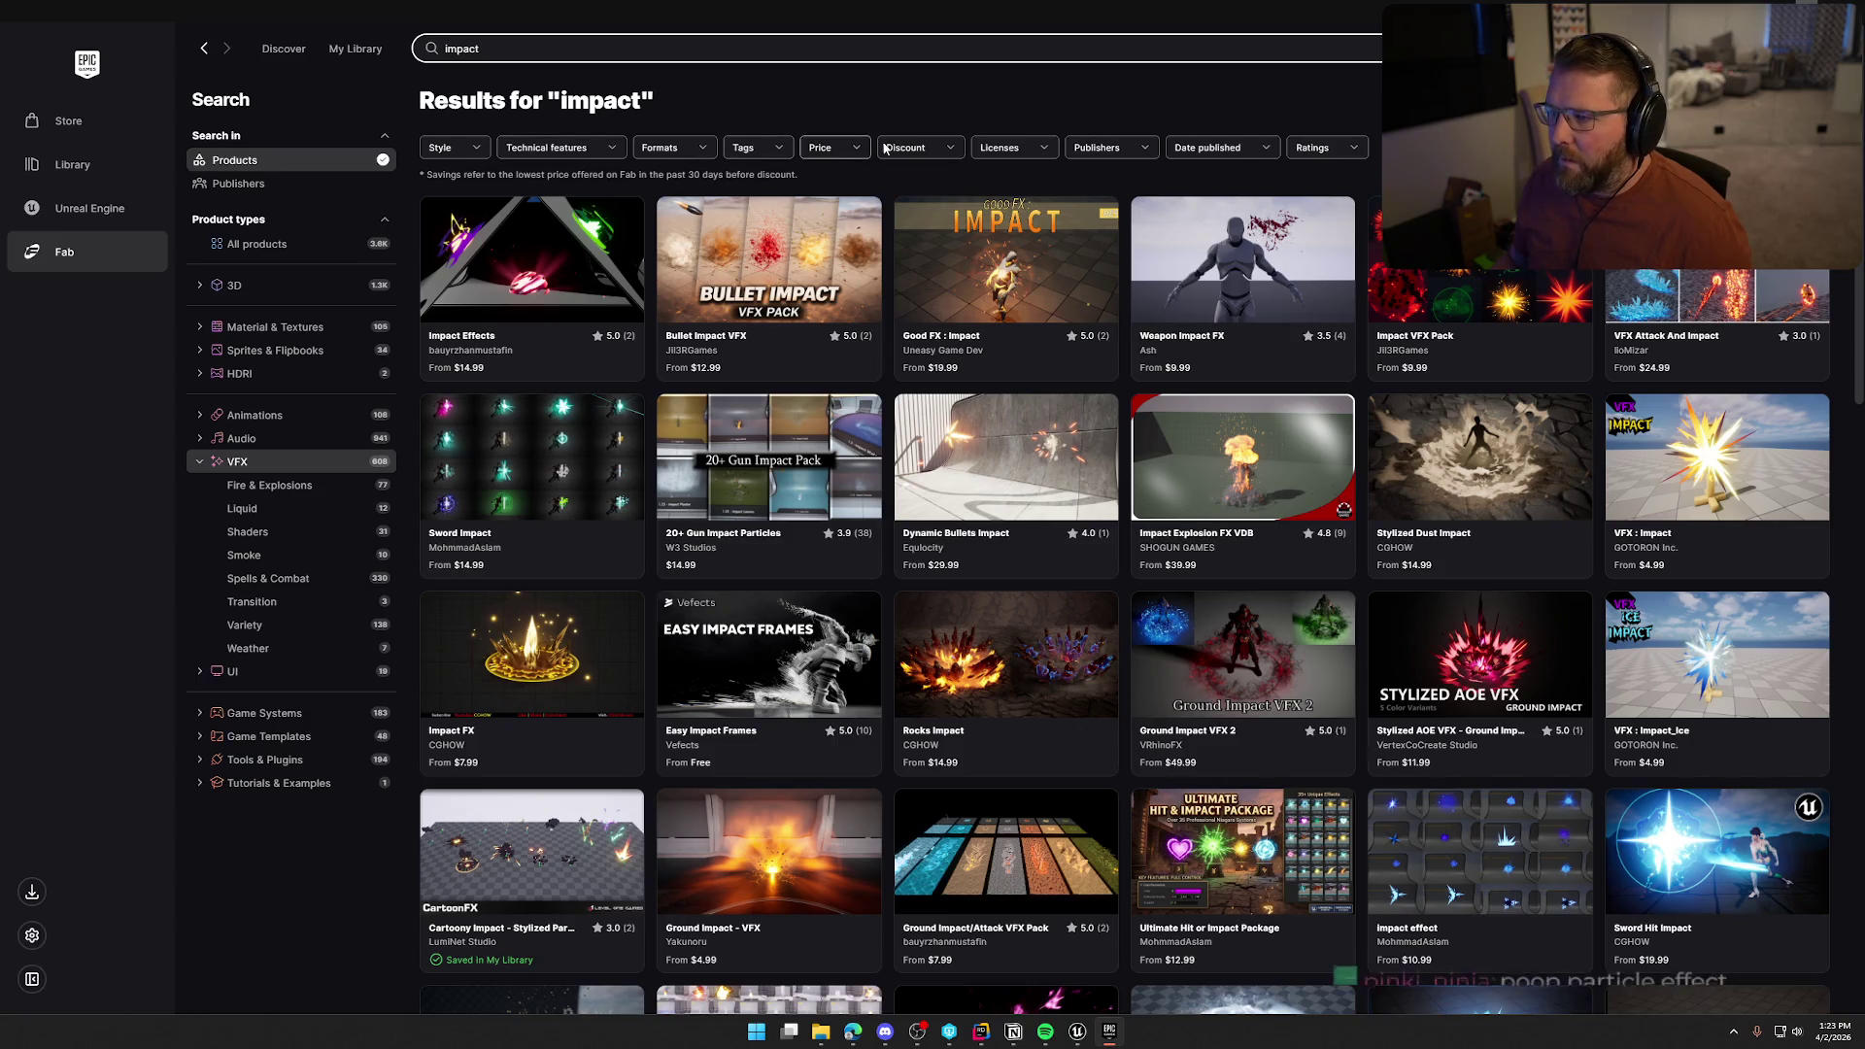
# Filter the impact results to the Stylized style
pyautogui.click(589, 150)
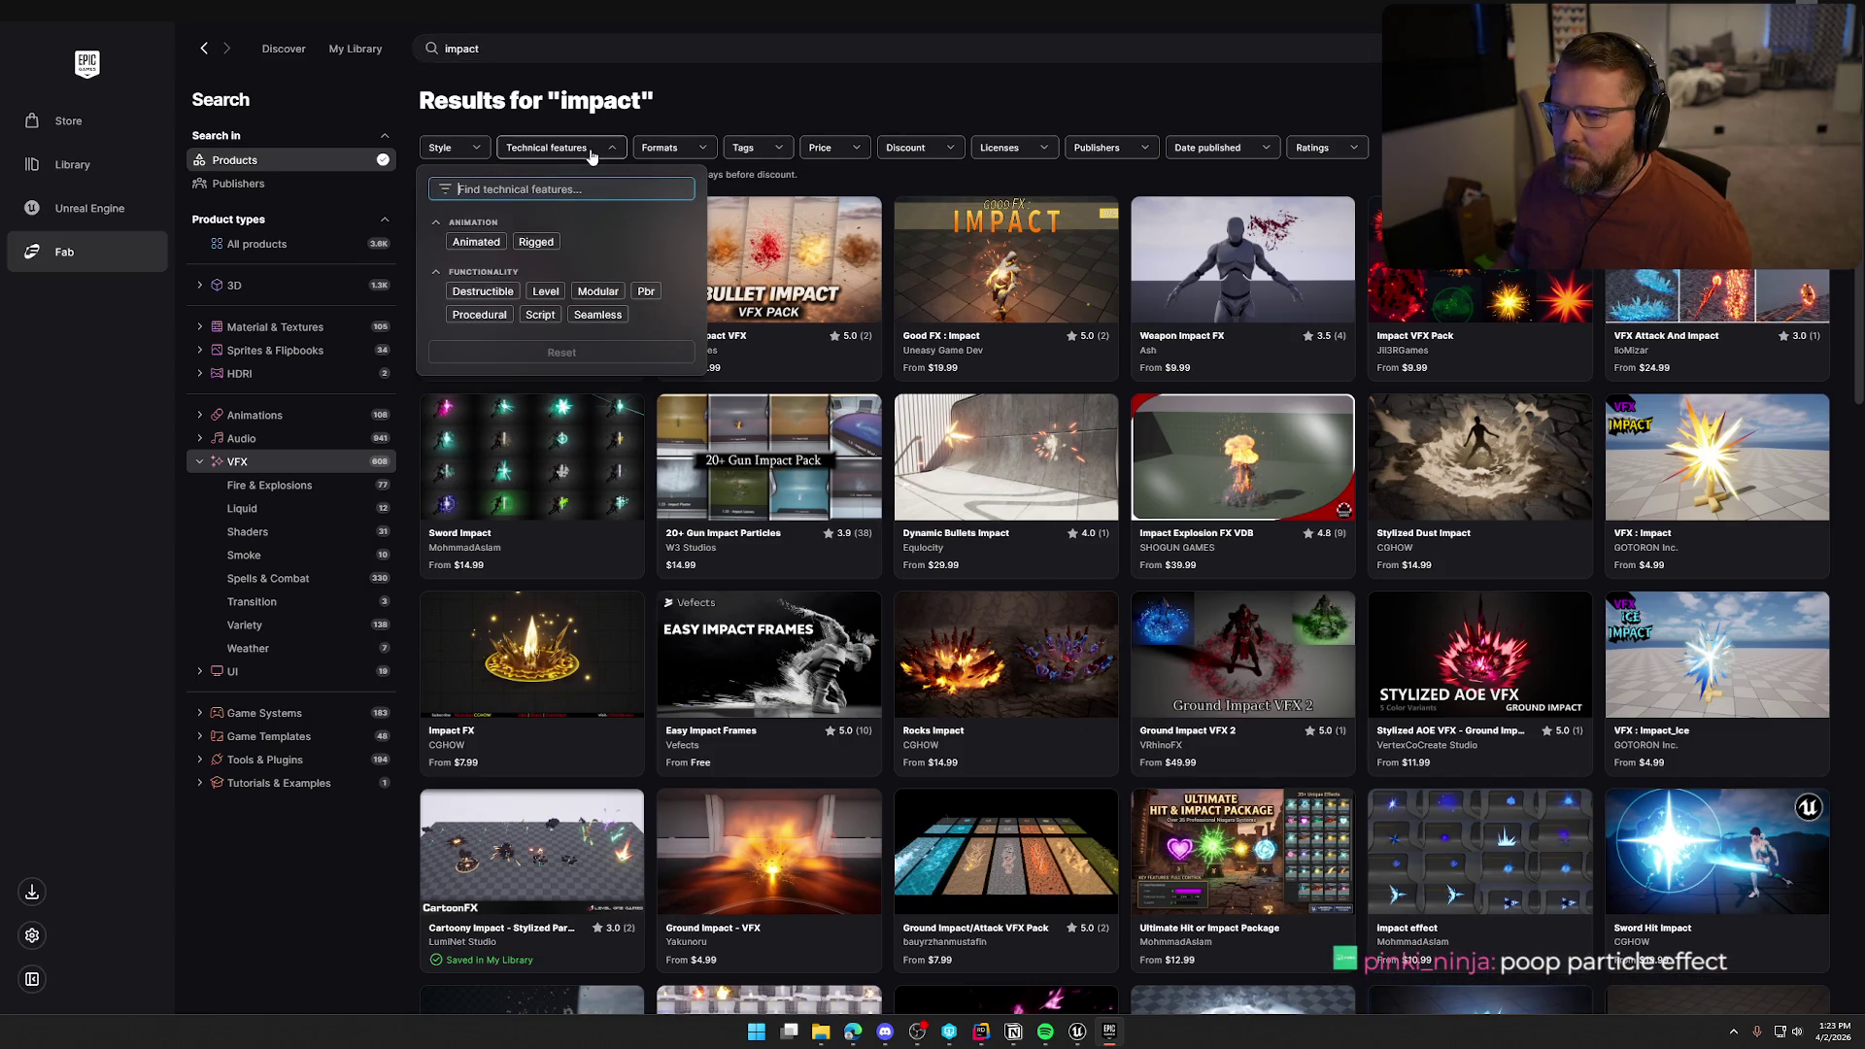
pyautogui.click(589, 151)
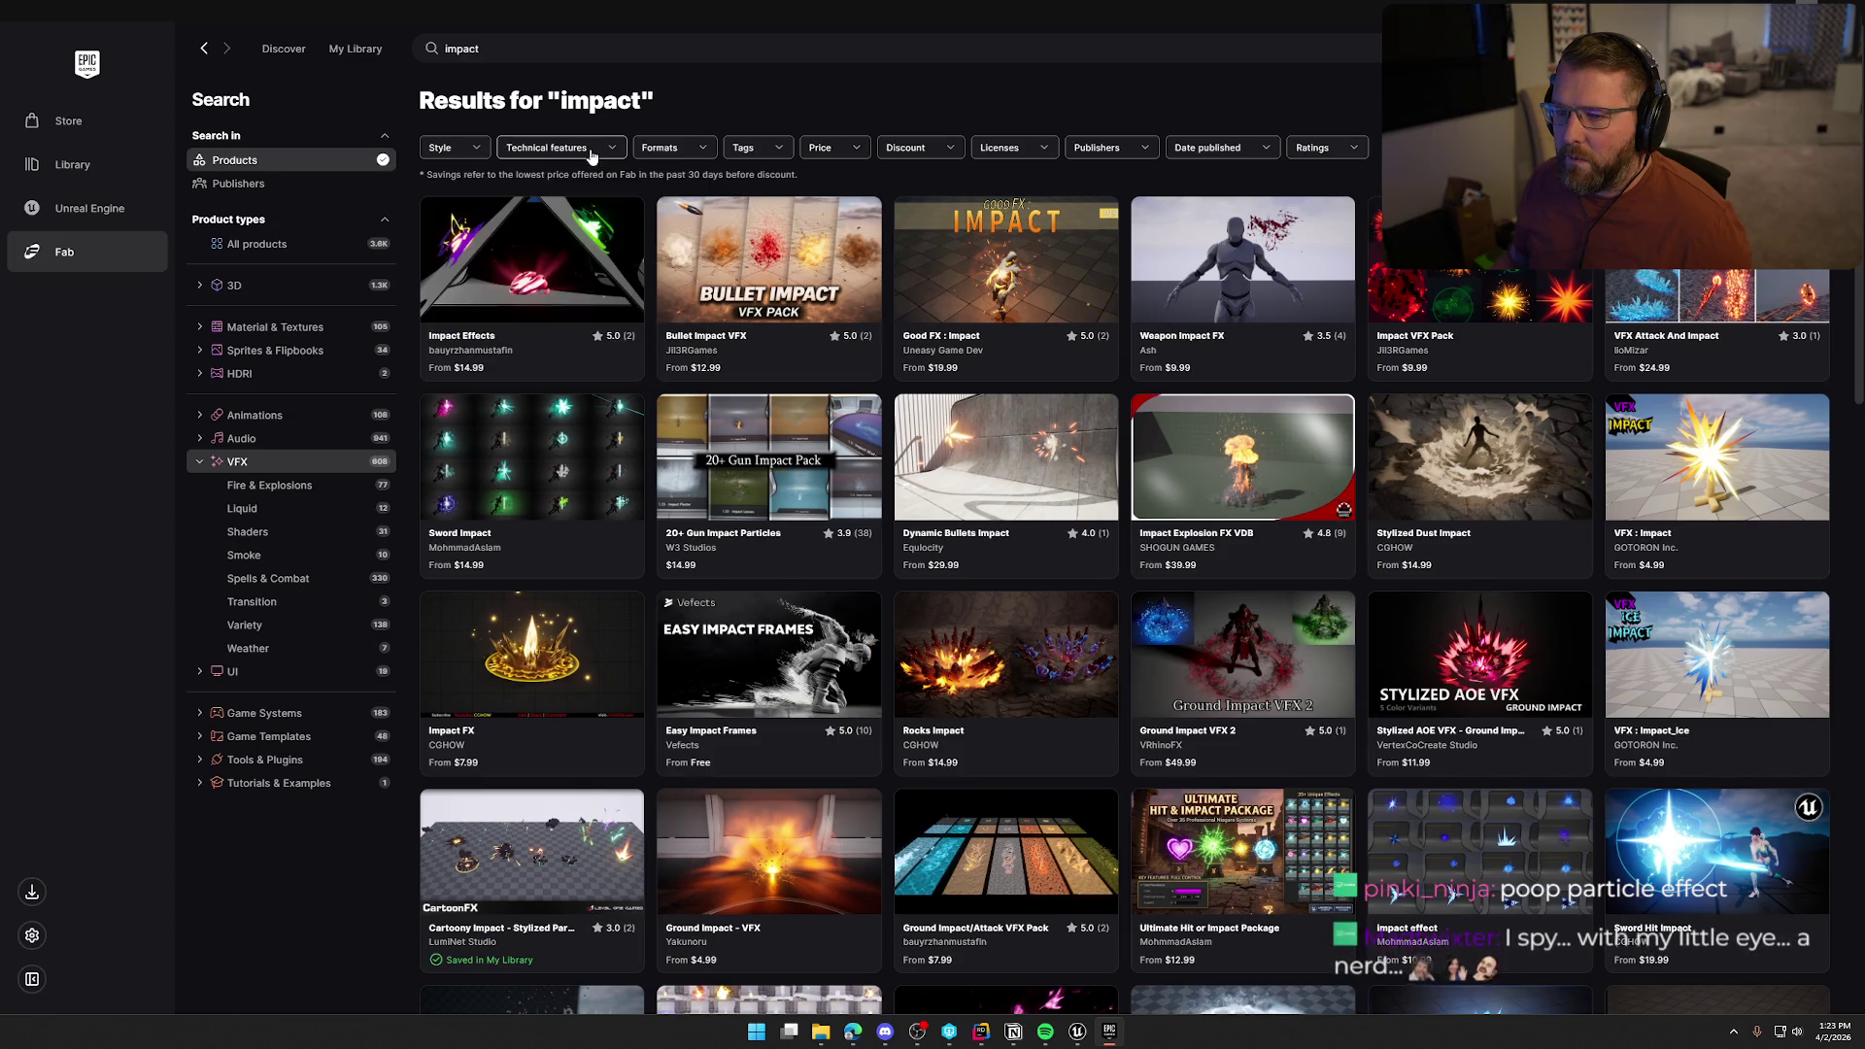
pyautogui.click(476, 151)
pyautogui.click(475, 241)
pyautogui.click(812, 107)
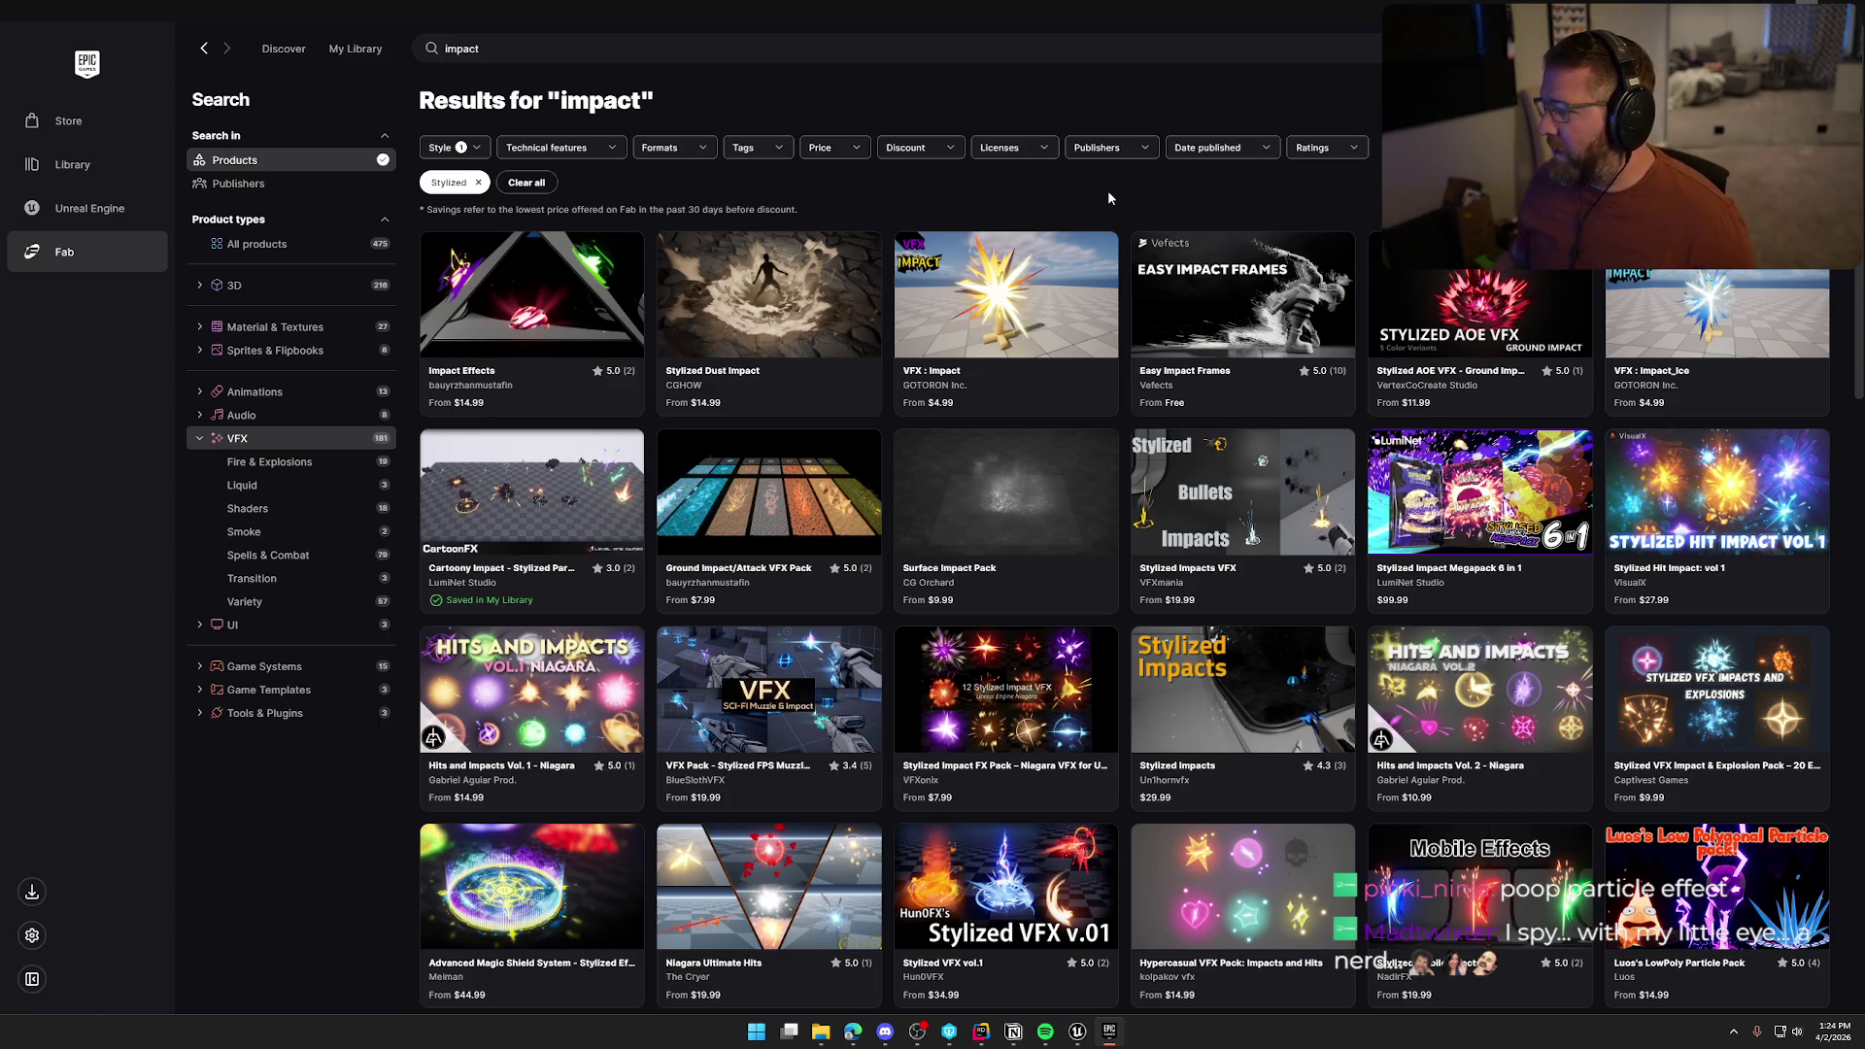
pyautogui.doubleClick(448, 183)
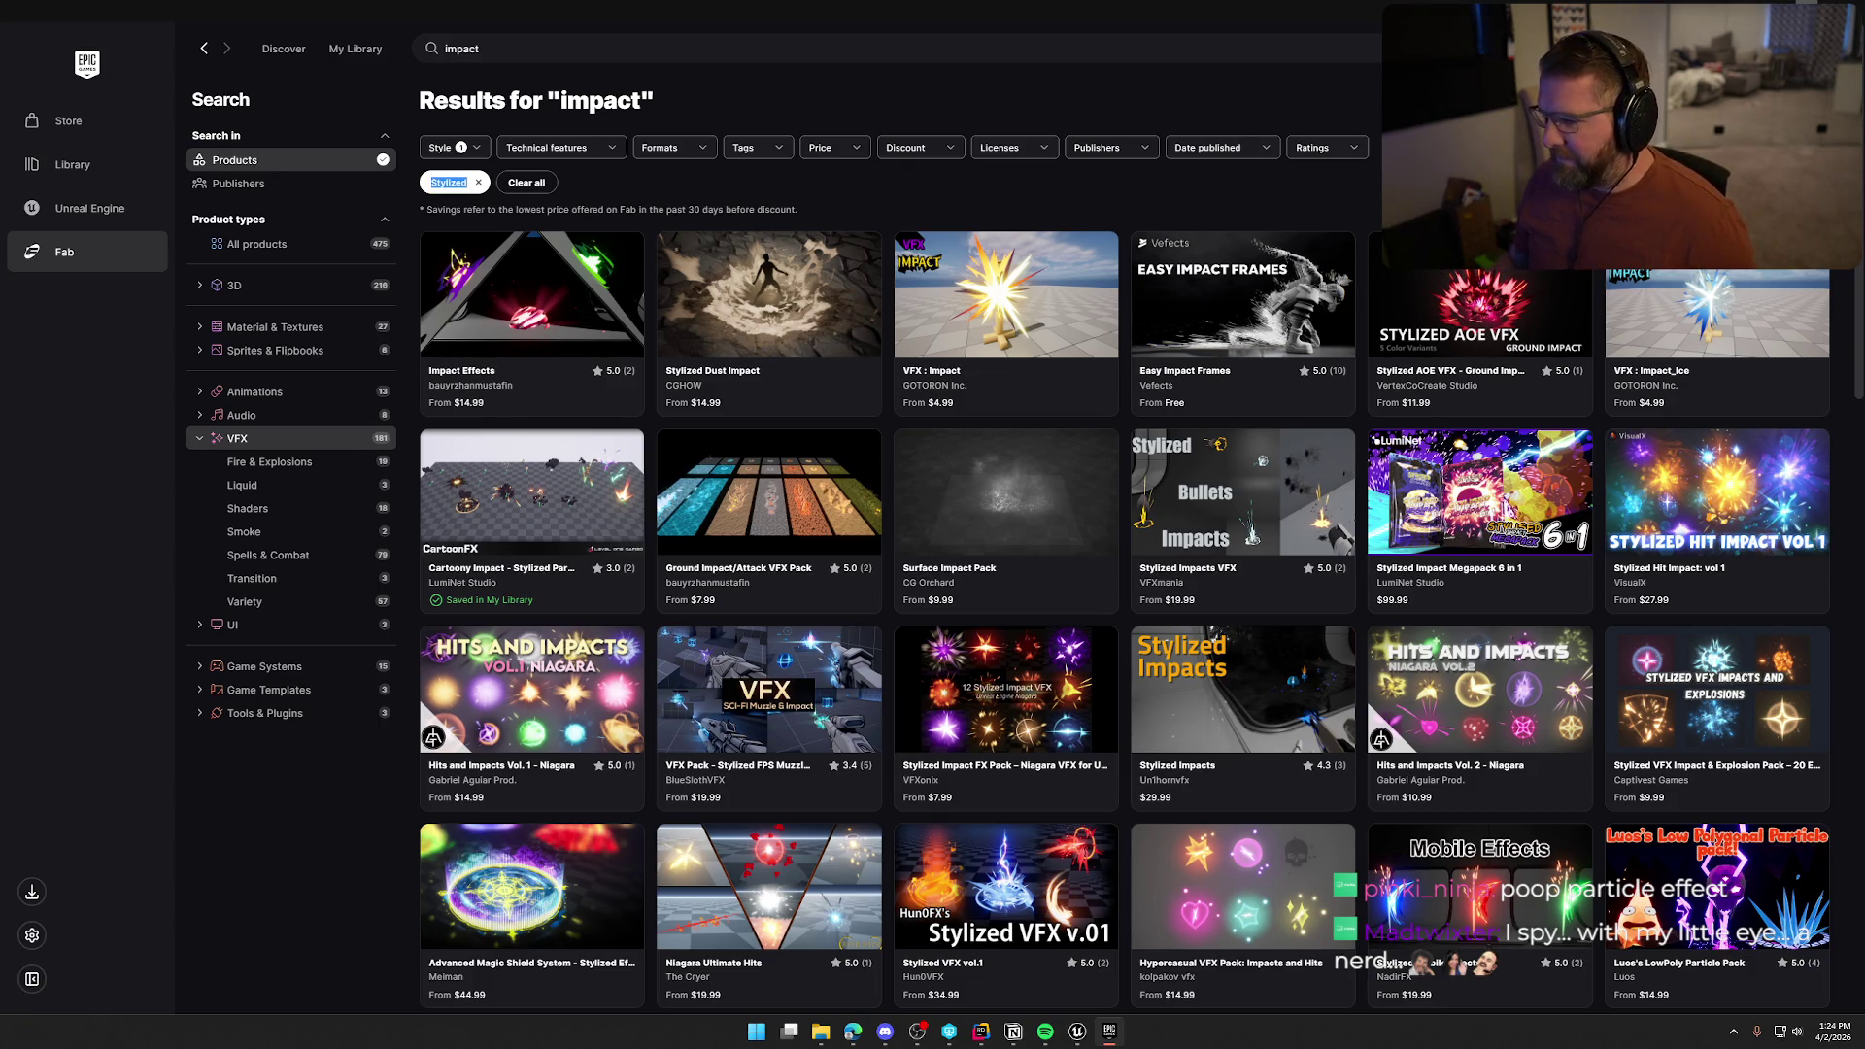
pyautogui.scroll(-2, 408, 767)
pyautogui.scroll(-2, 346, 823)
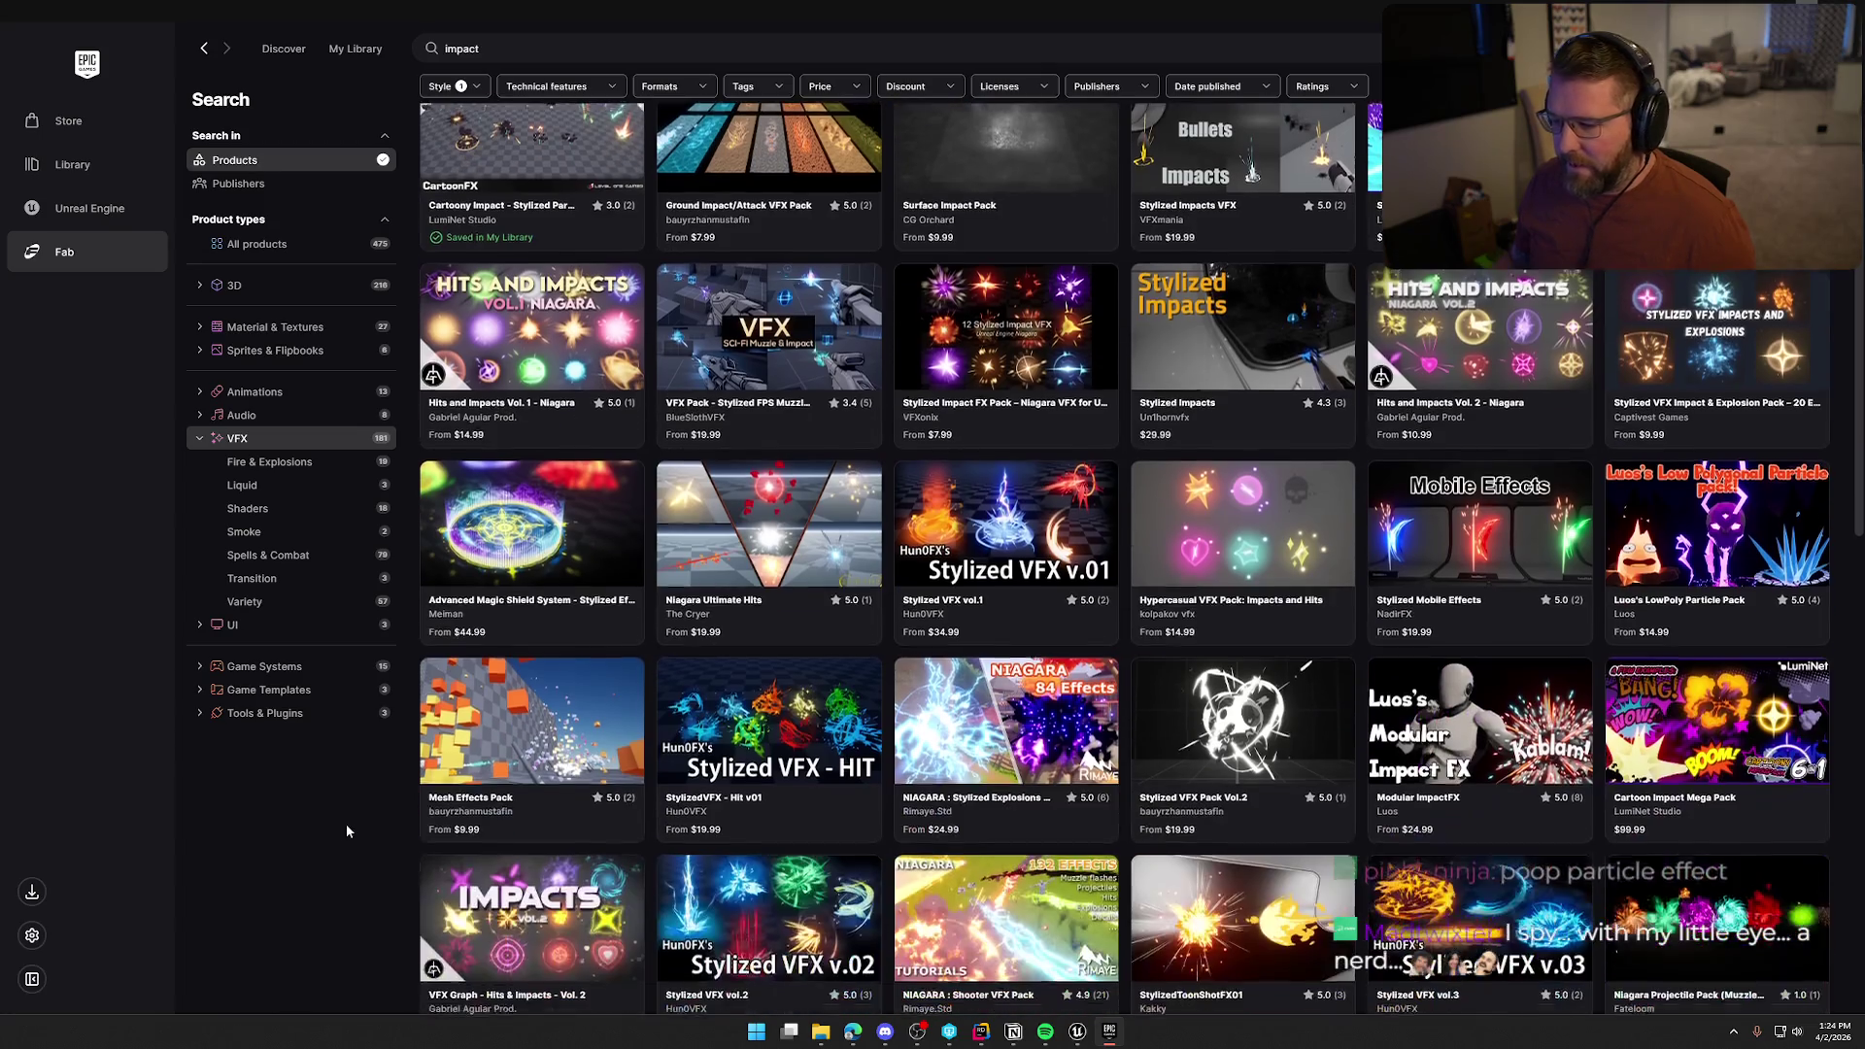
pyautogui.scroll(-3, 346, 824)
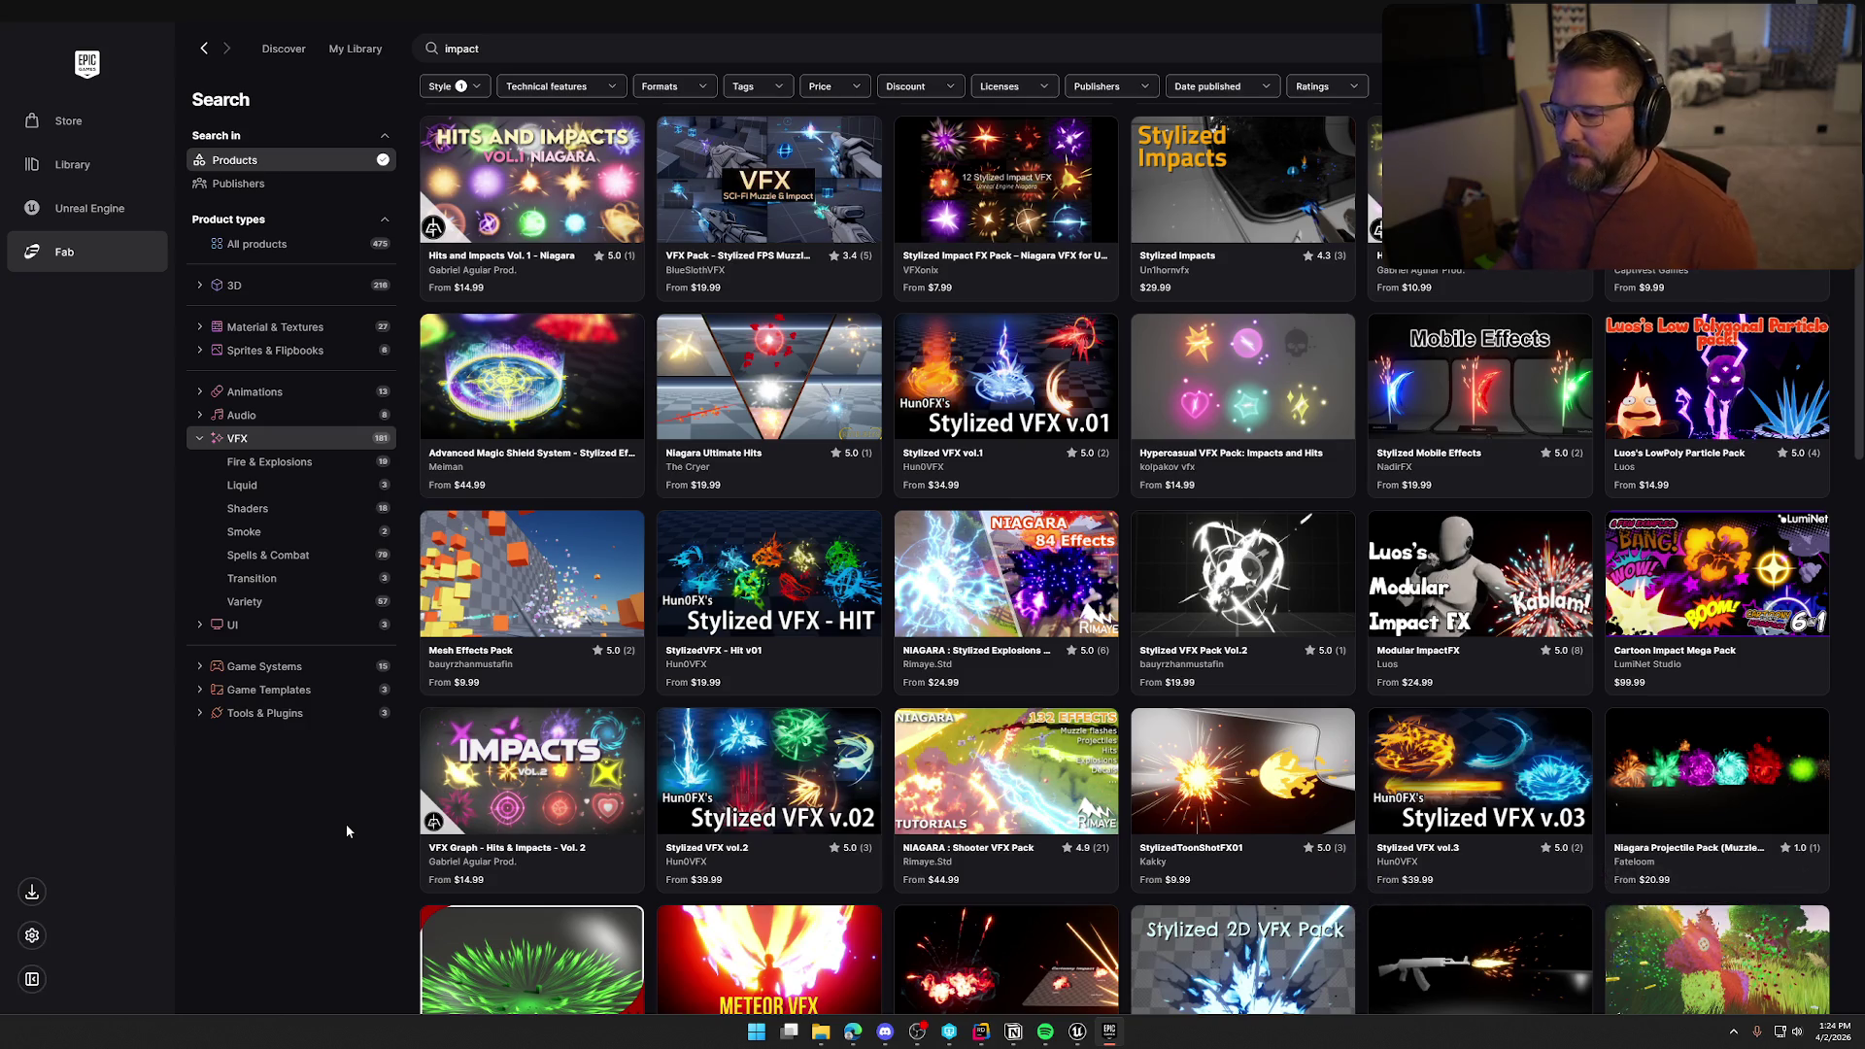
pyautogui.scroll(-3, 345, 824)
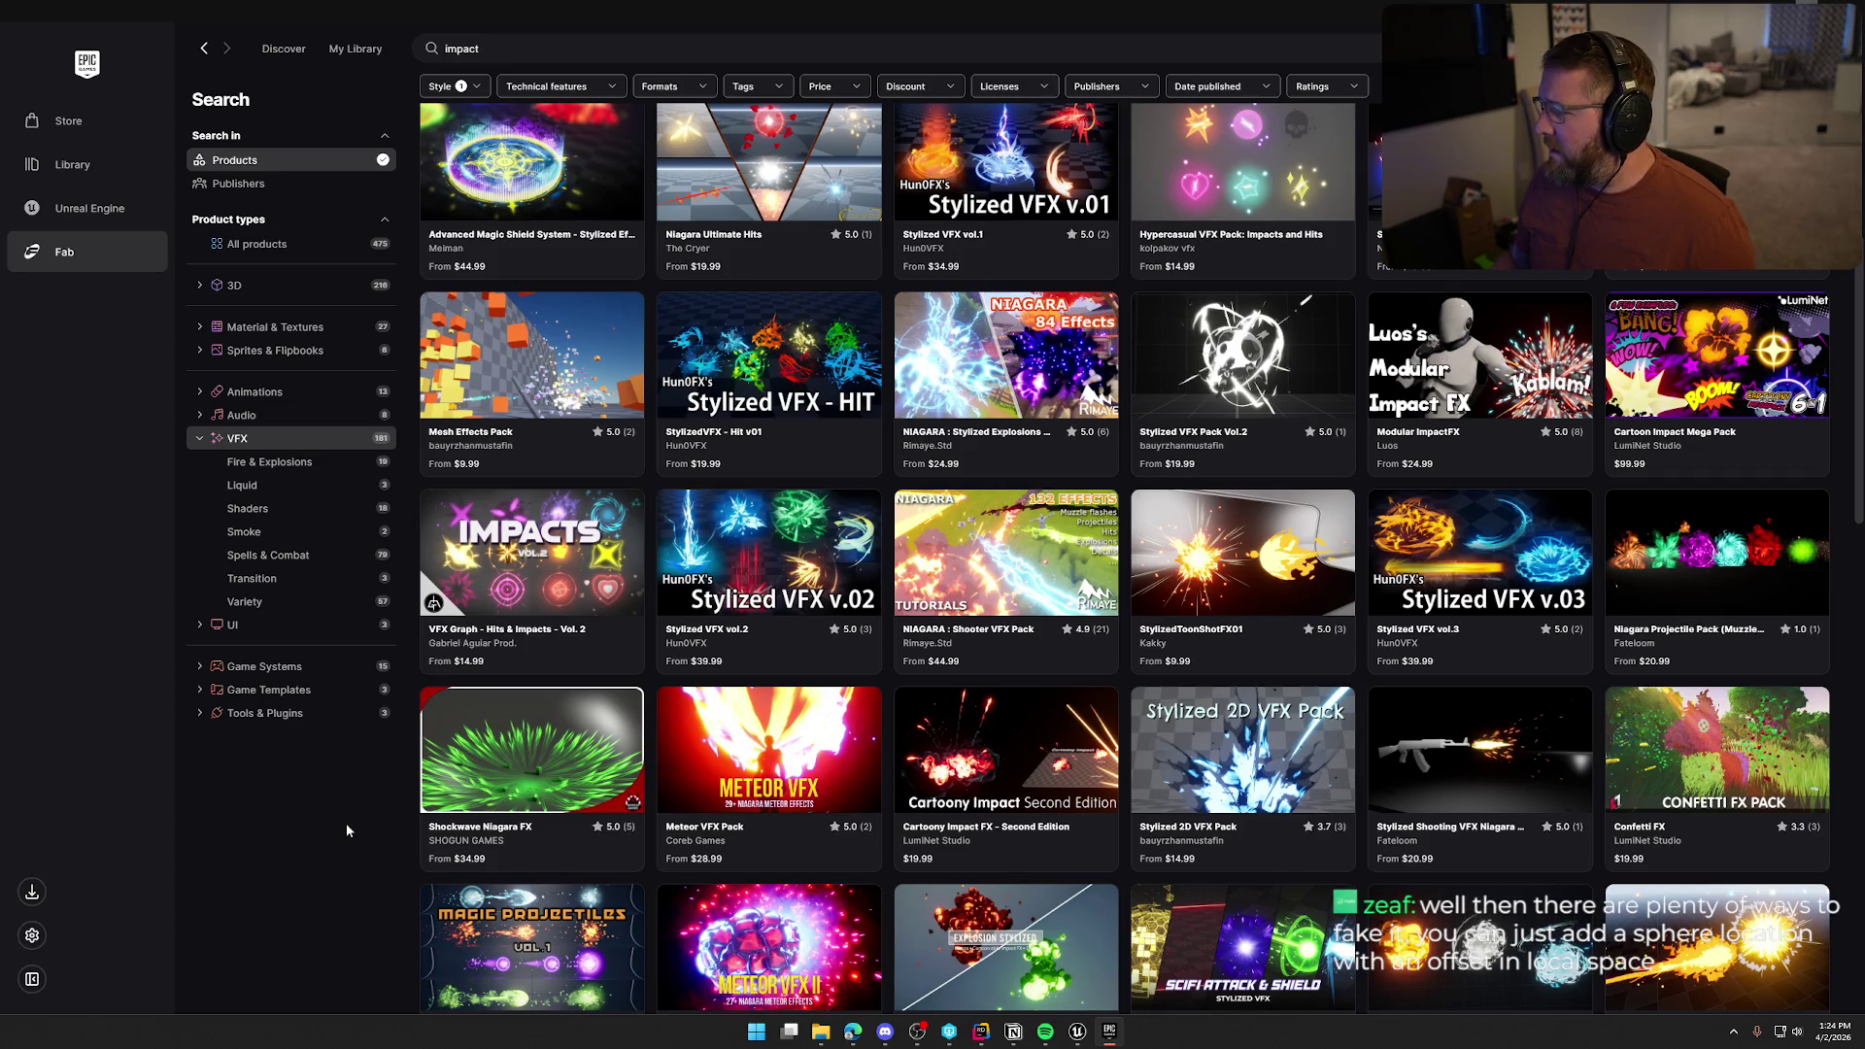
pyautogui.click(1715, 447)
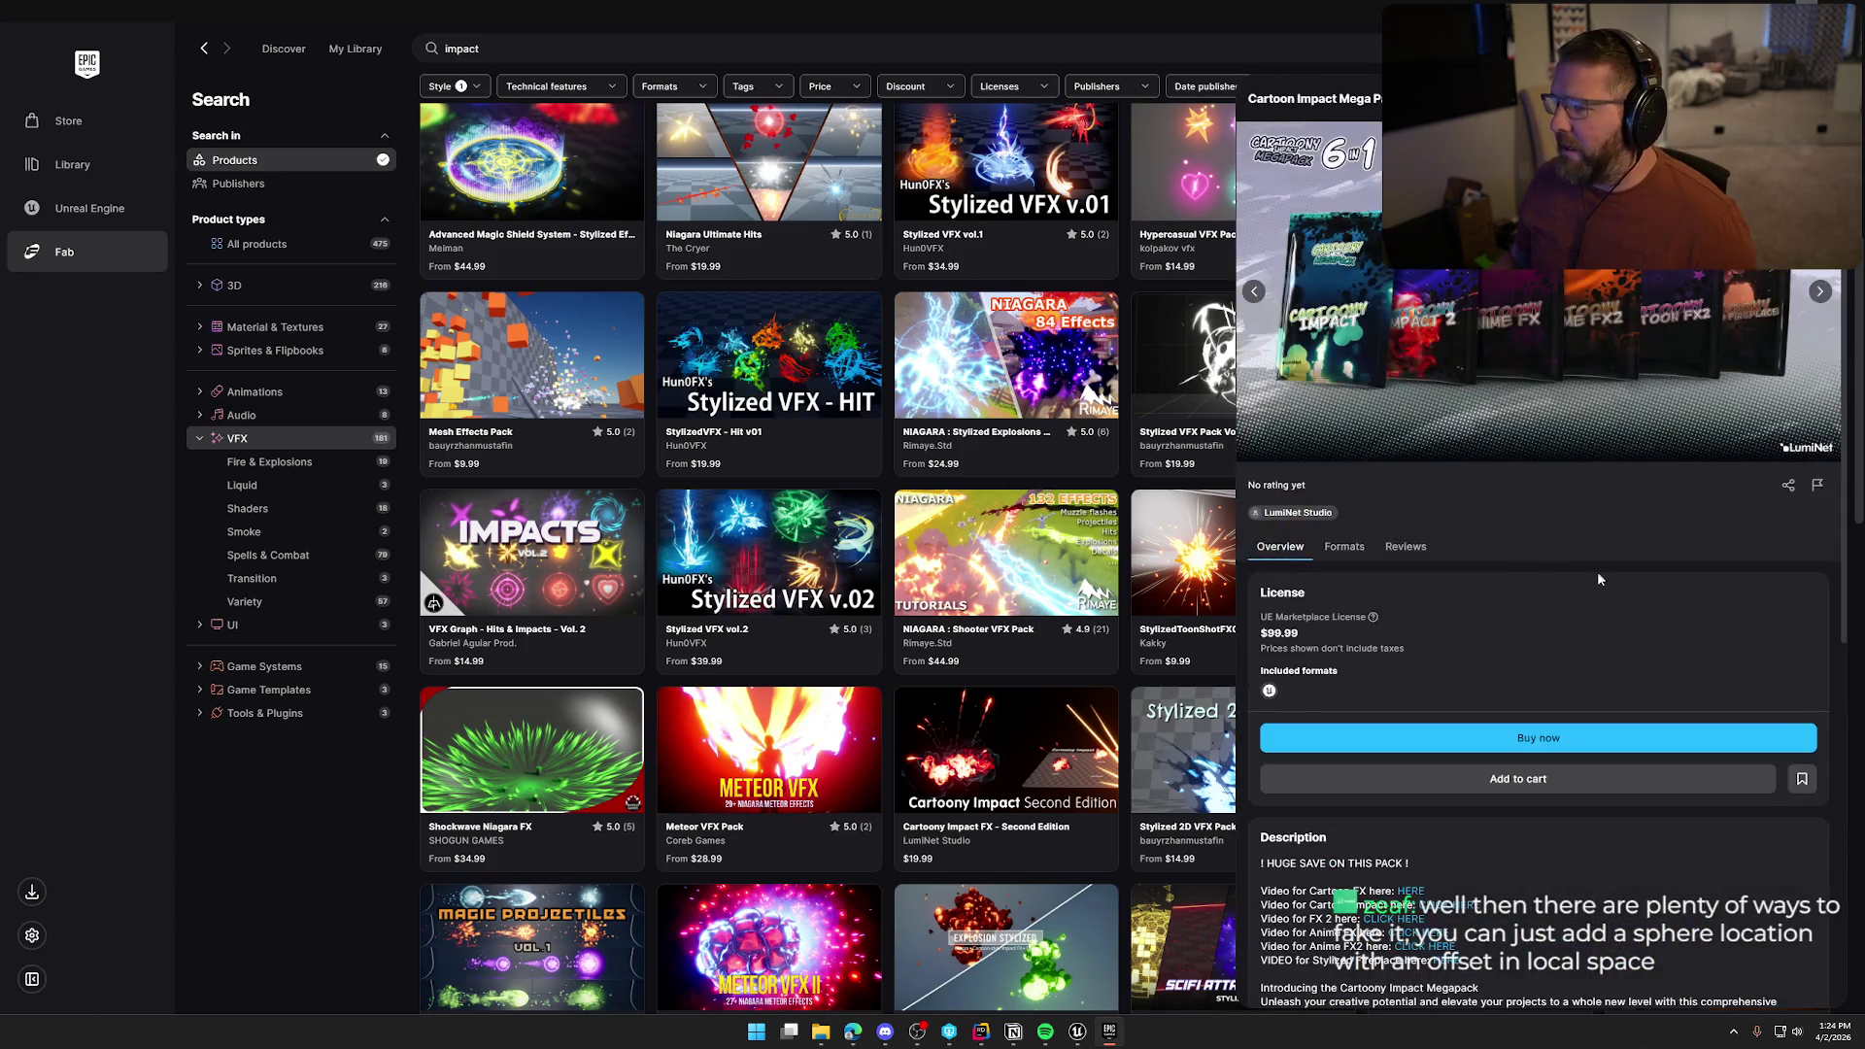
pyautogui.click(1819, 291)
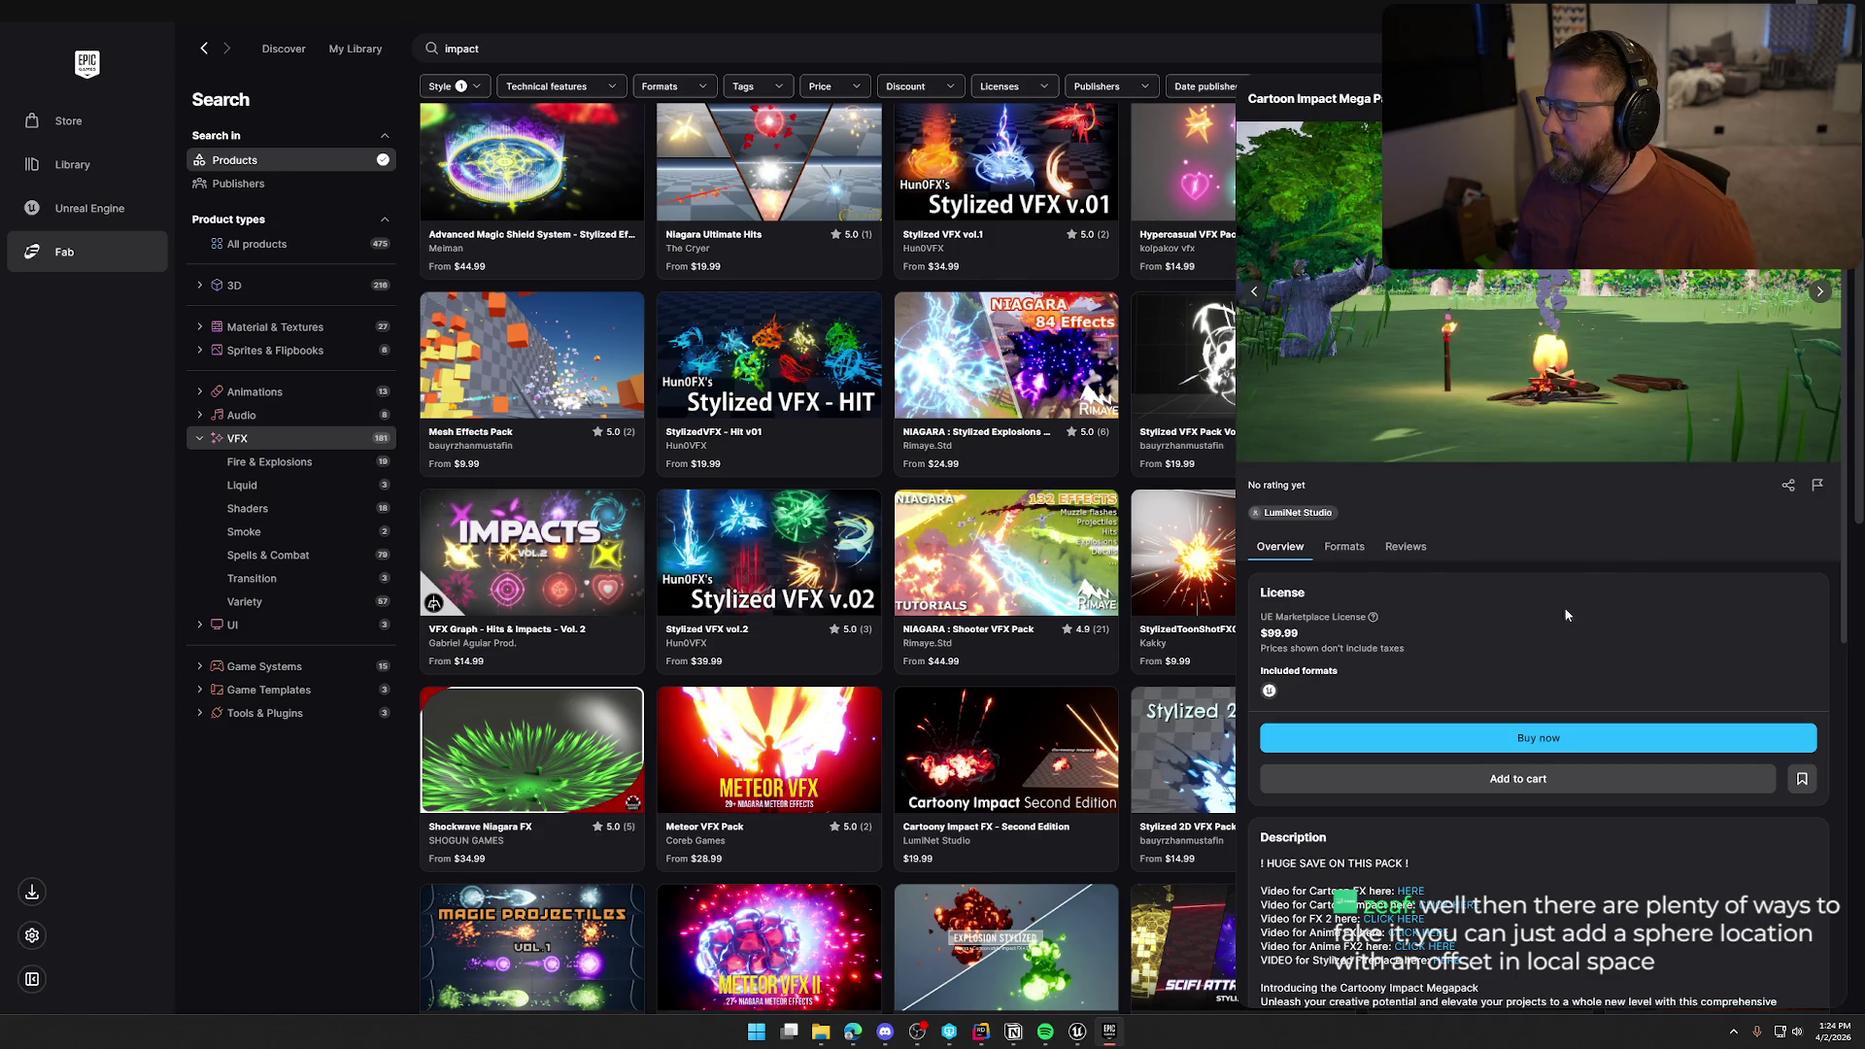
pyautogui.click(1821, 293)
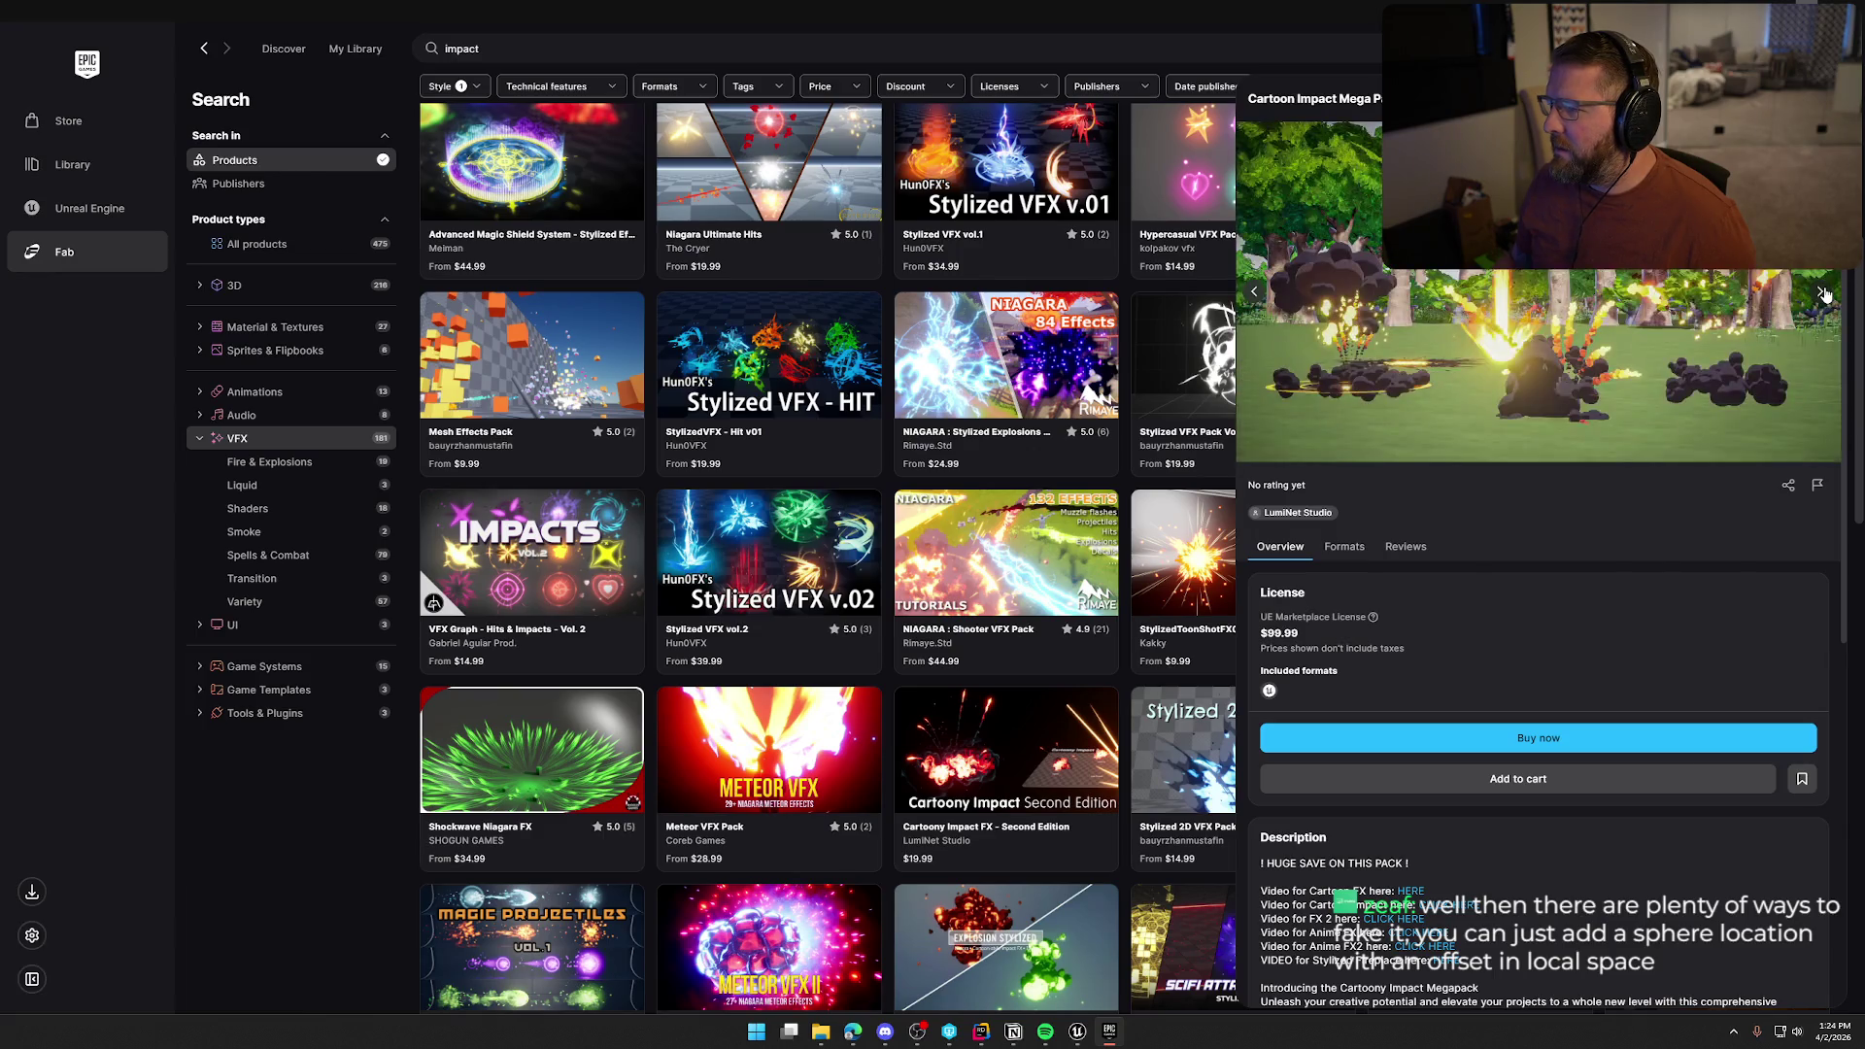
pyautogui.click(1822, 293)
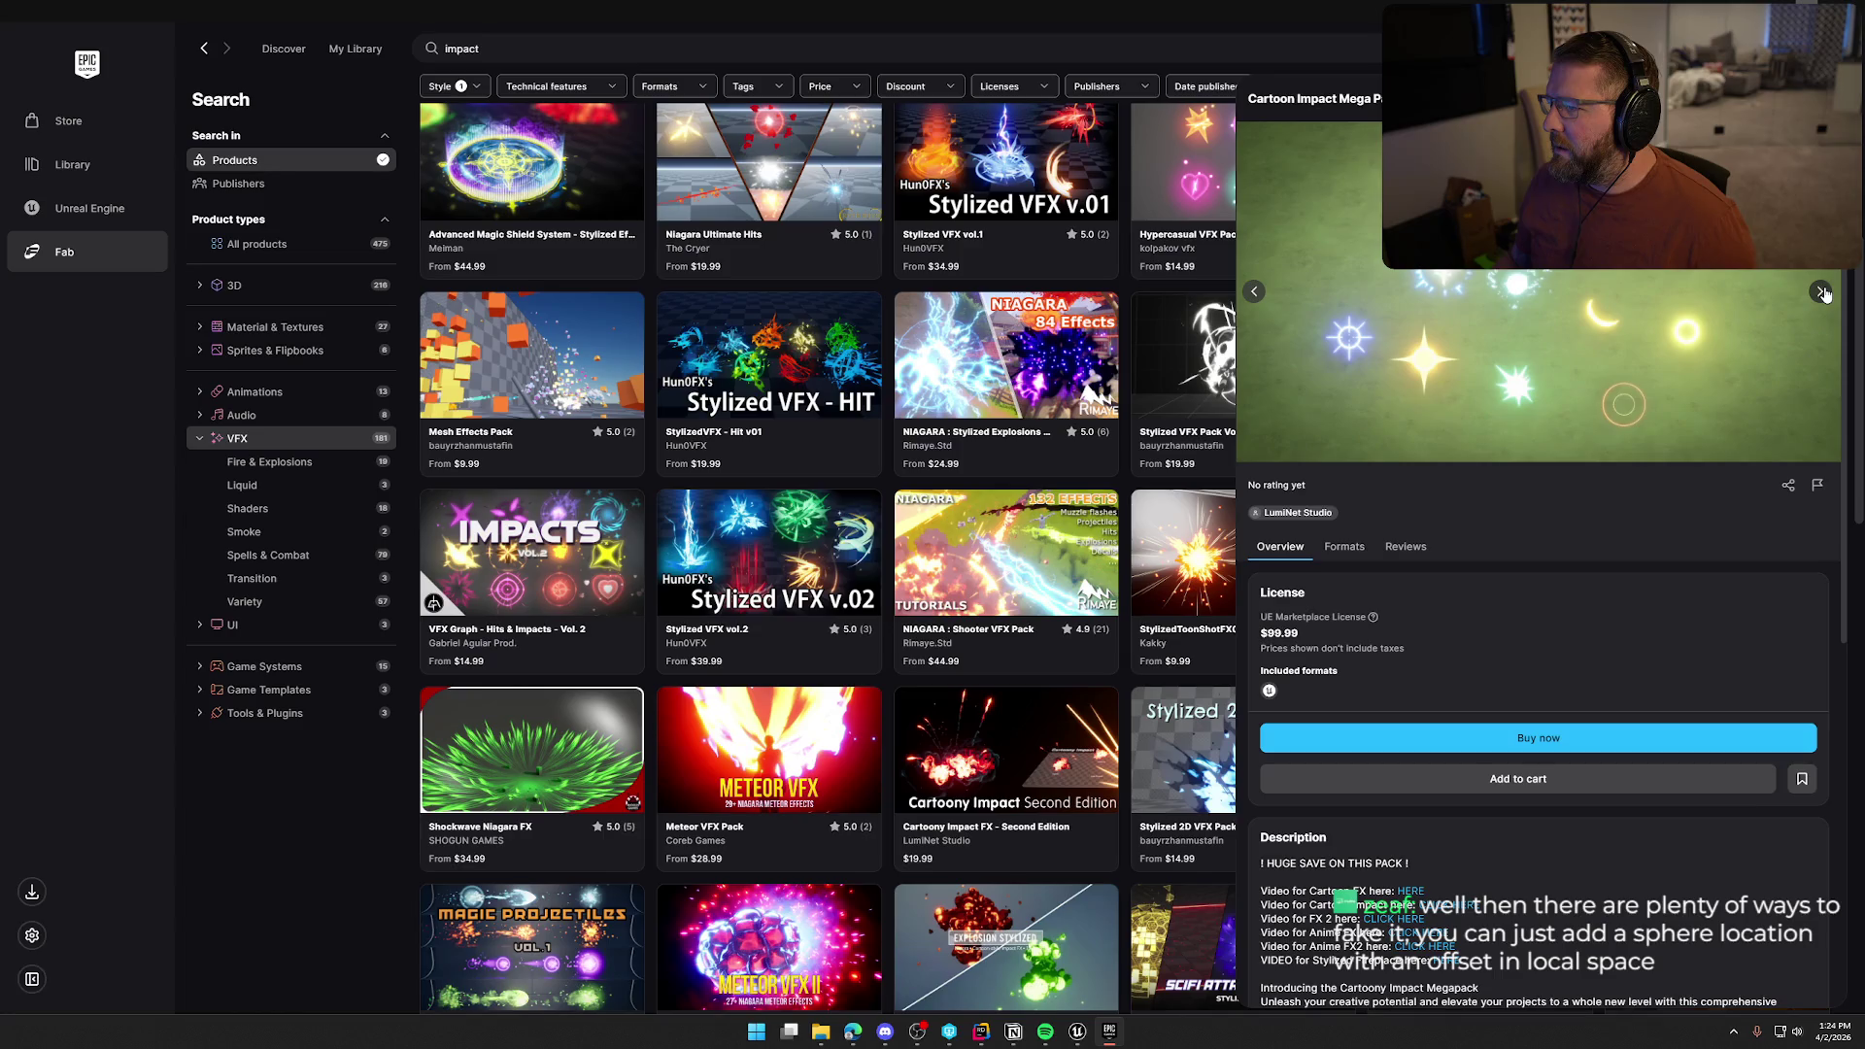
pyautogui.click(1822, 292)
pyautogui.click(403, 728)
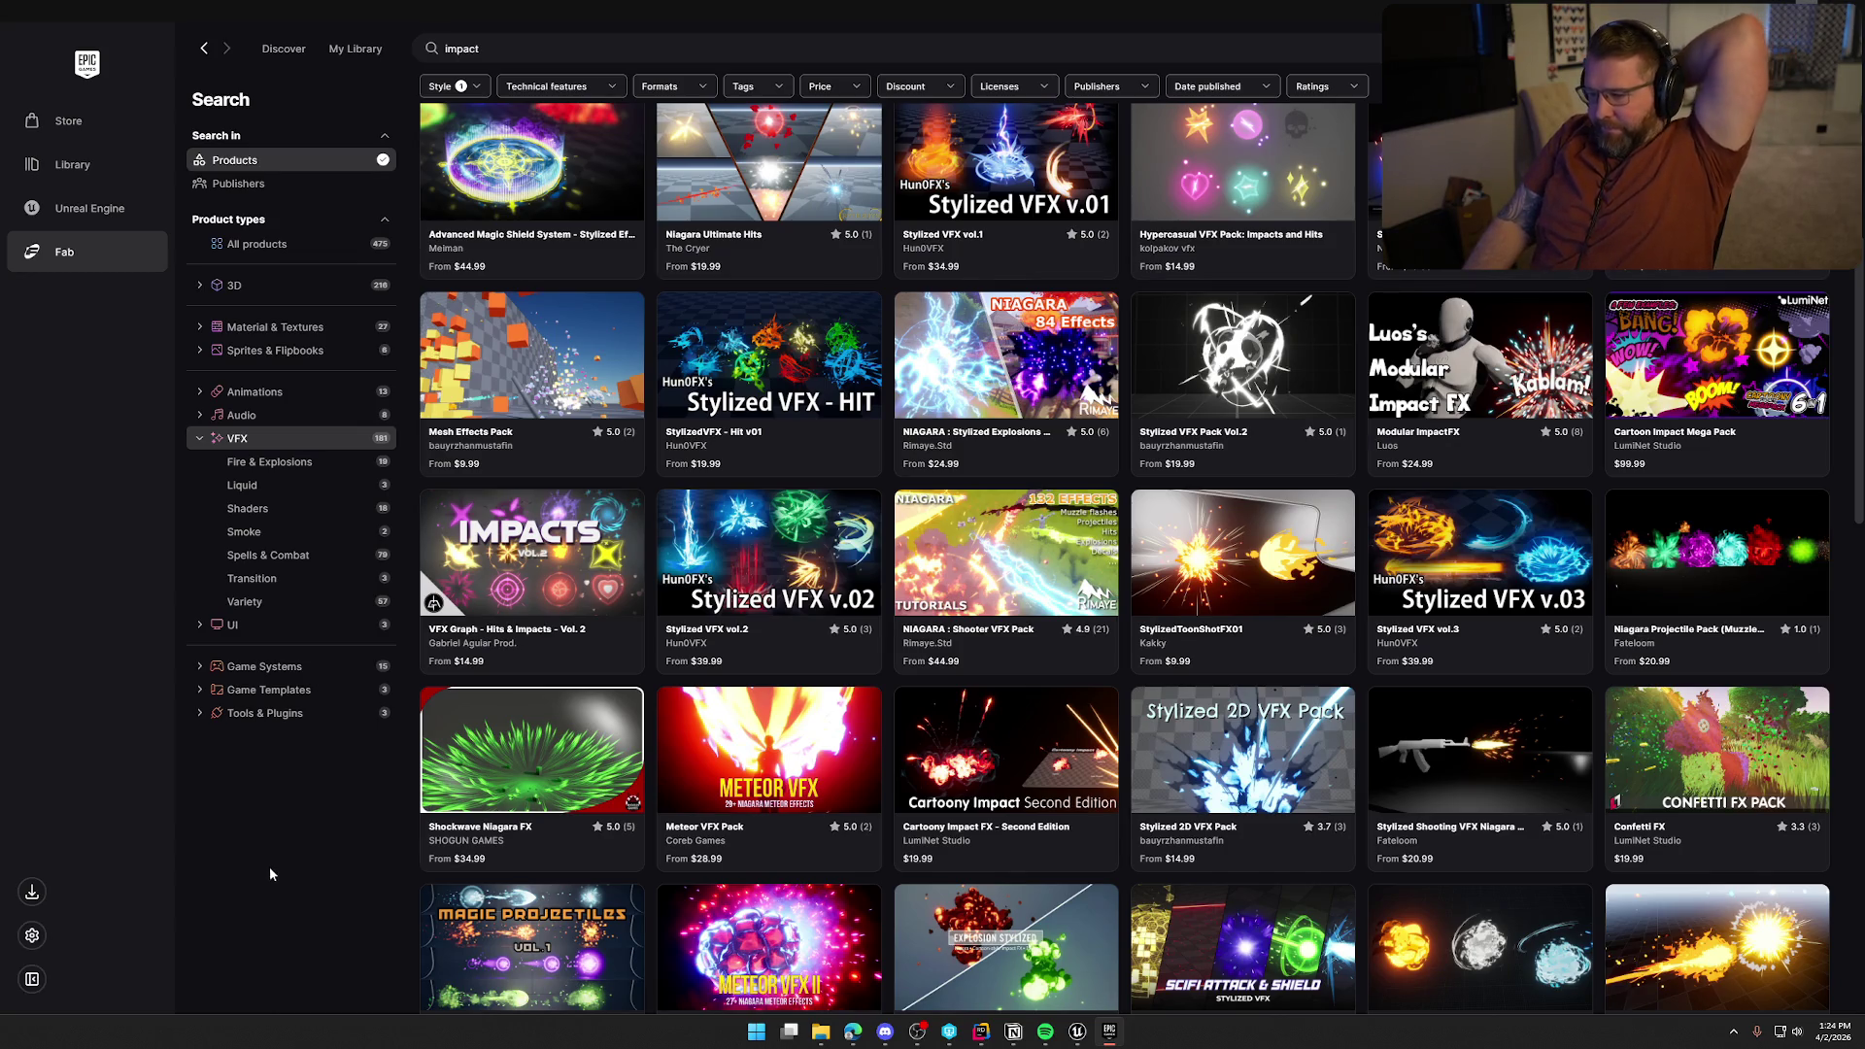
pyautogui.scroll(-4, 303, 872)
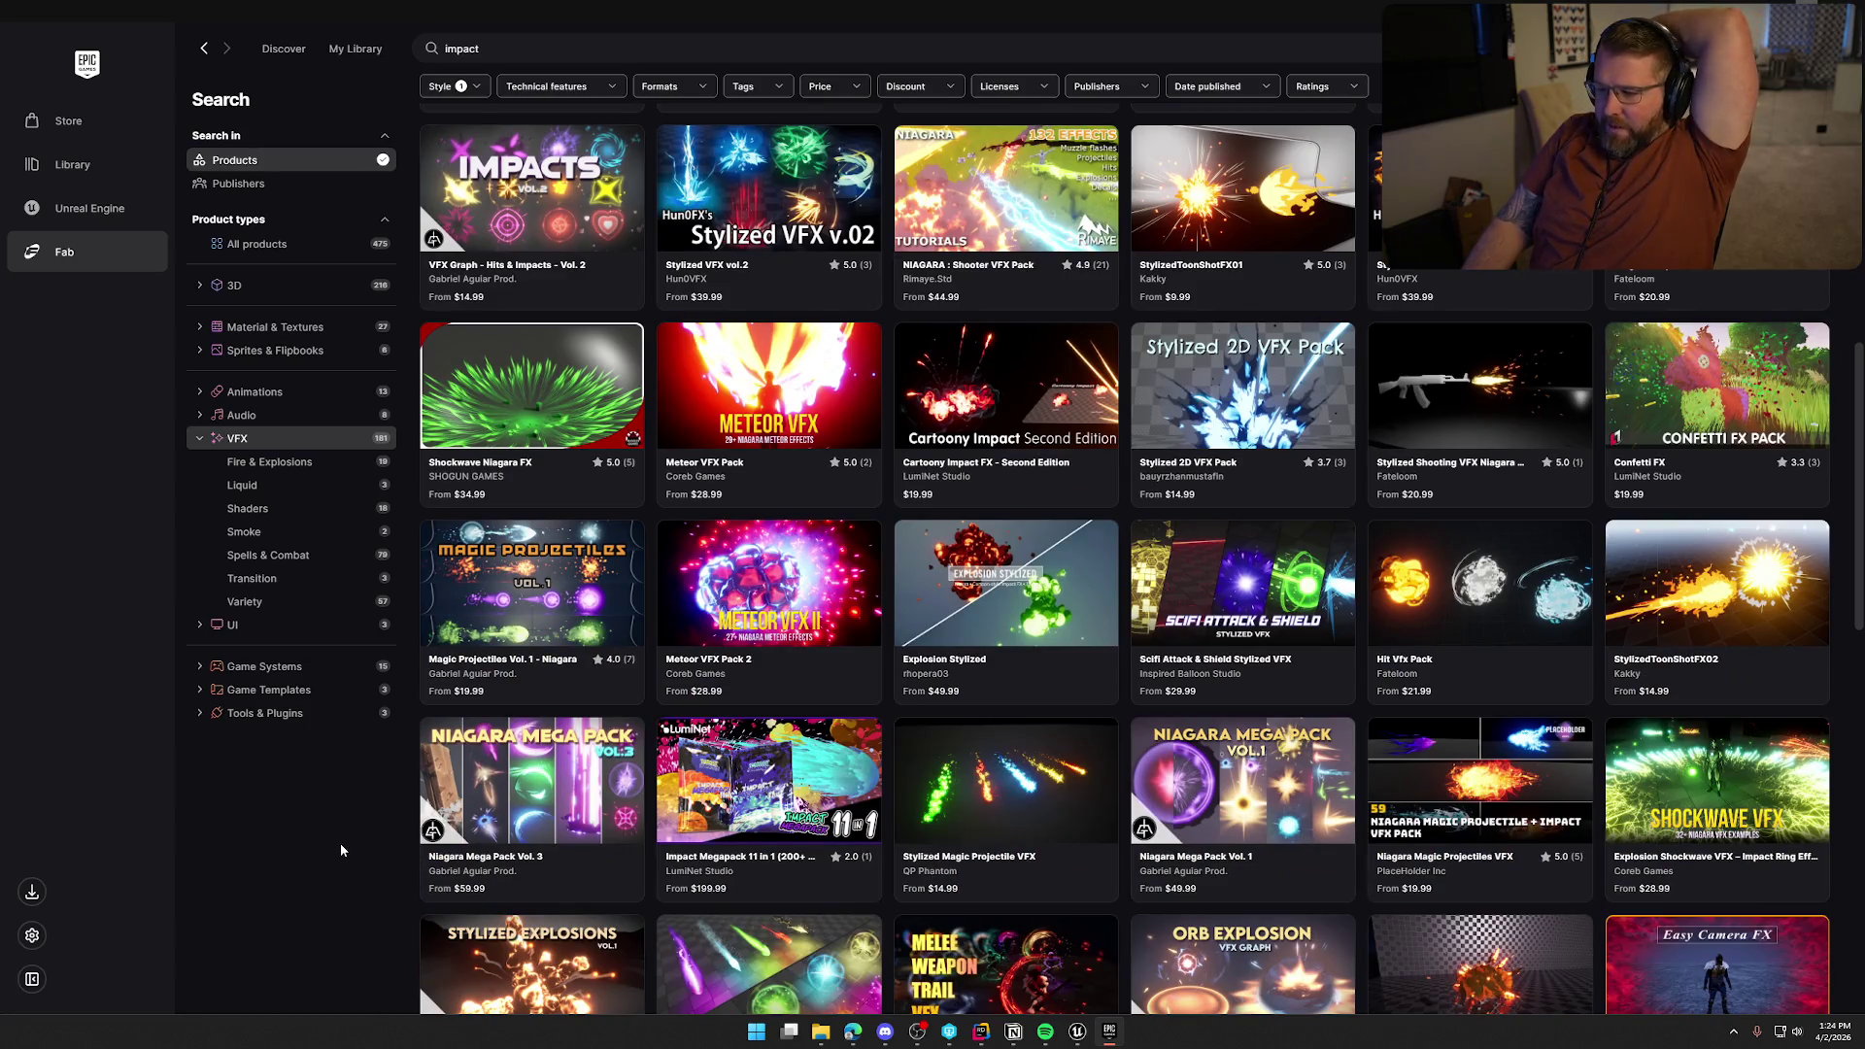
pyautogui.scroll(-2, 341, 843)
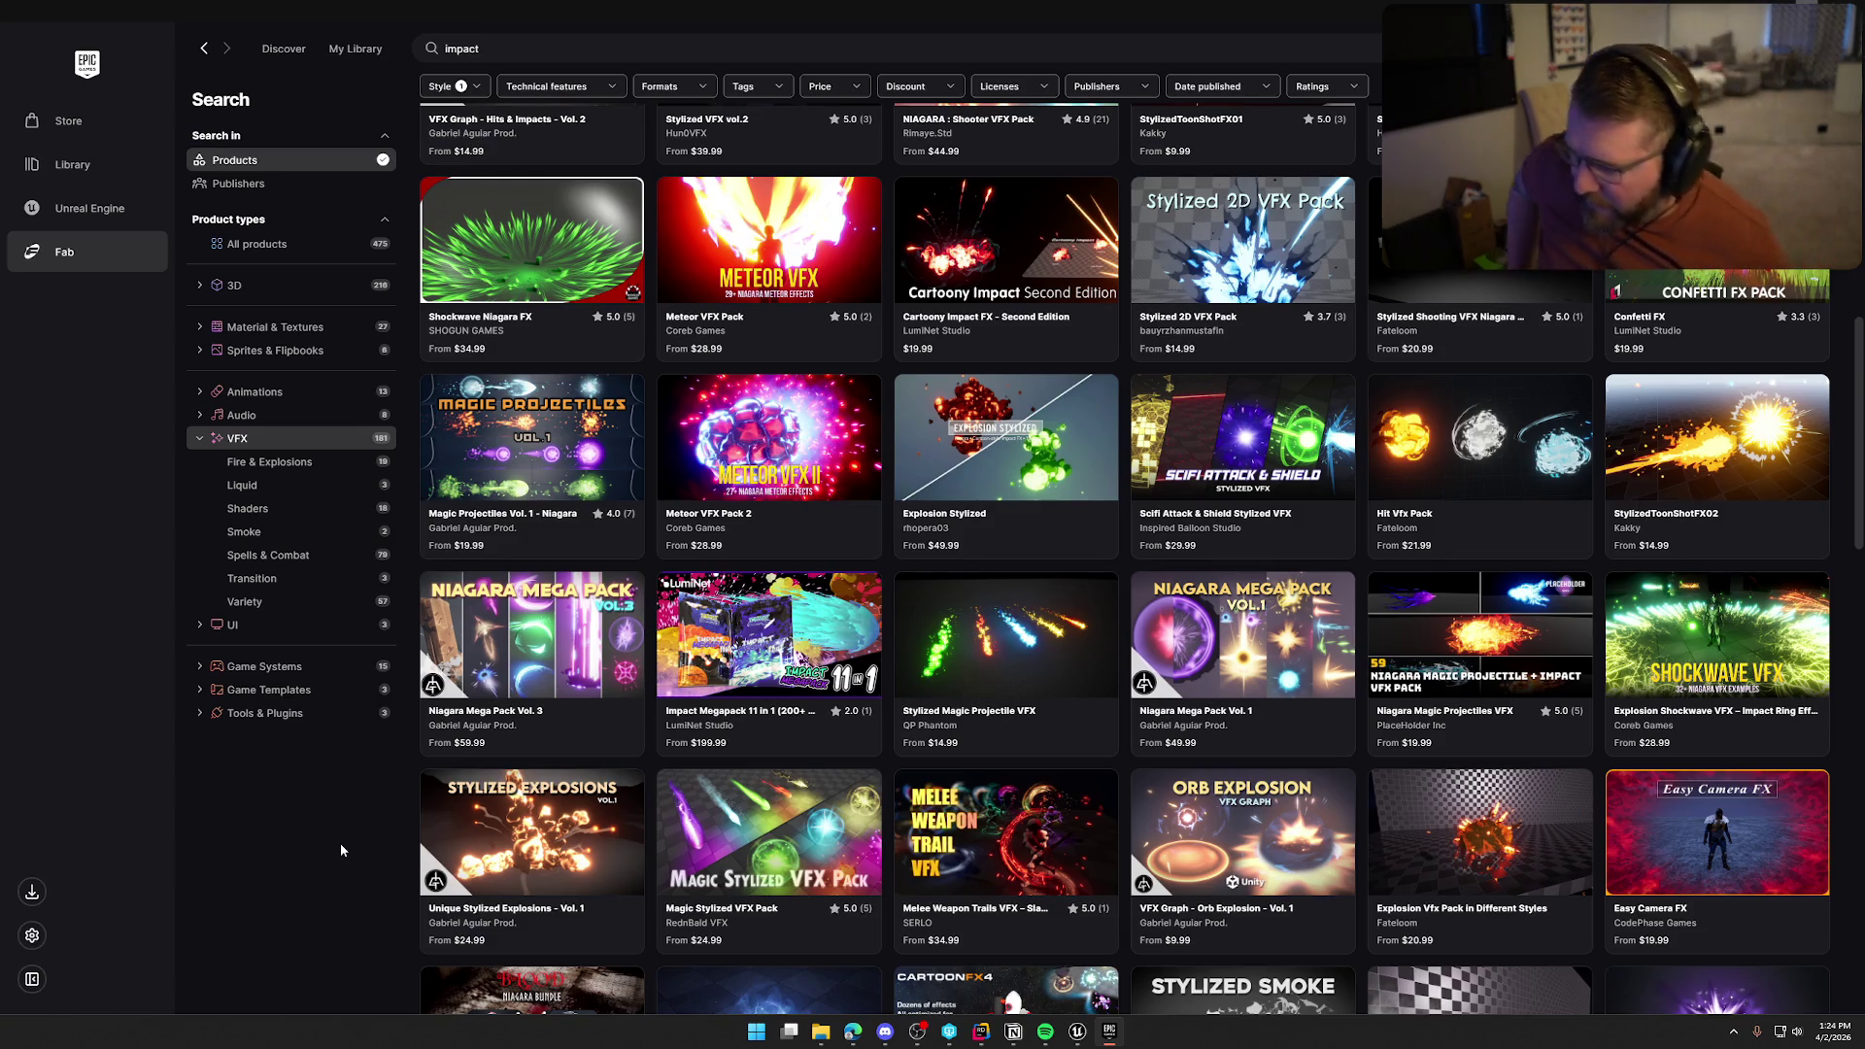
pyautogui.scroll(-5, 295, 800)
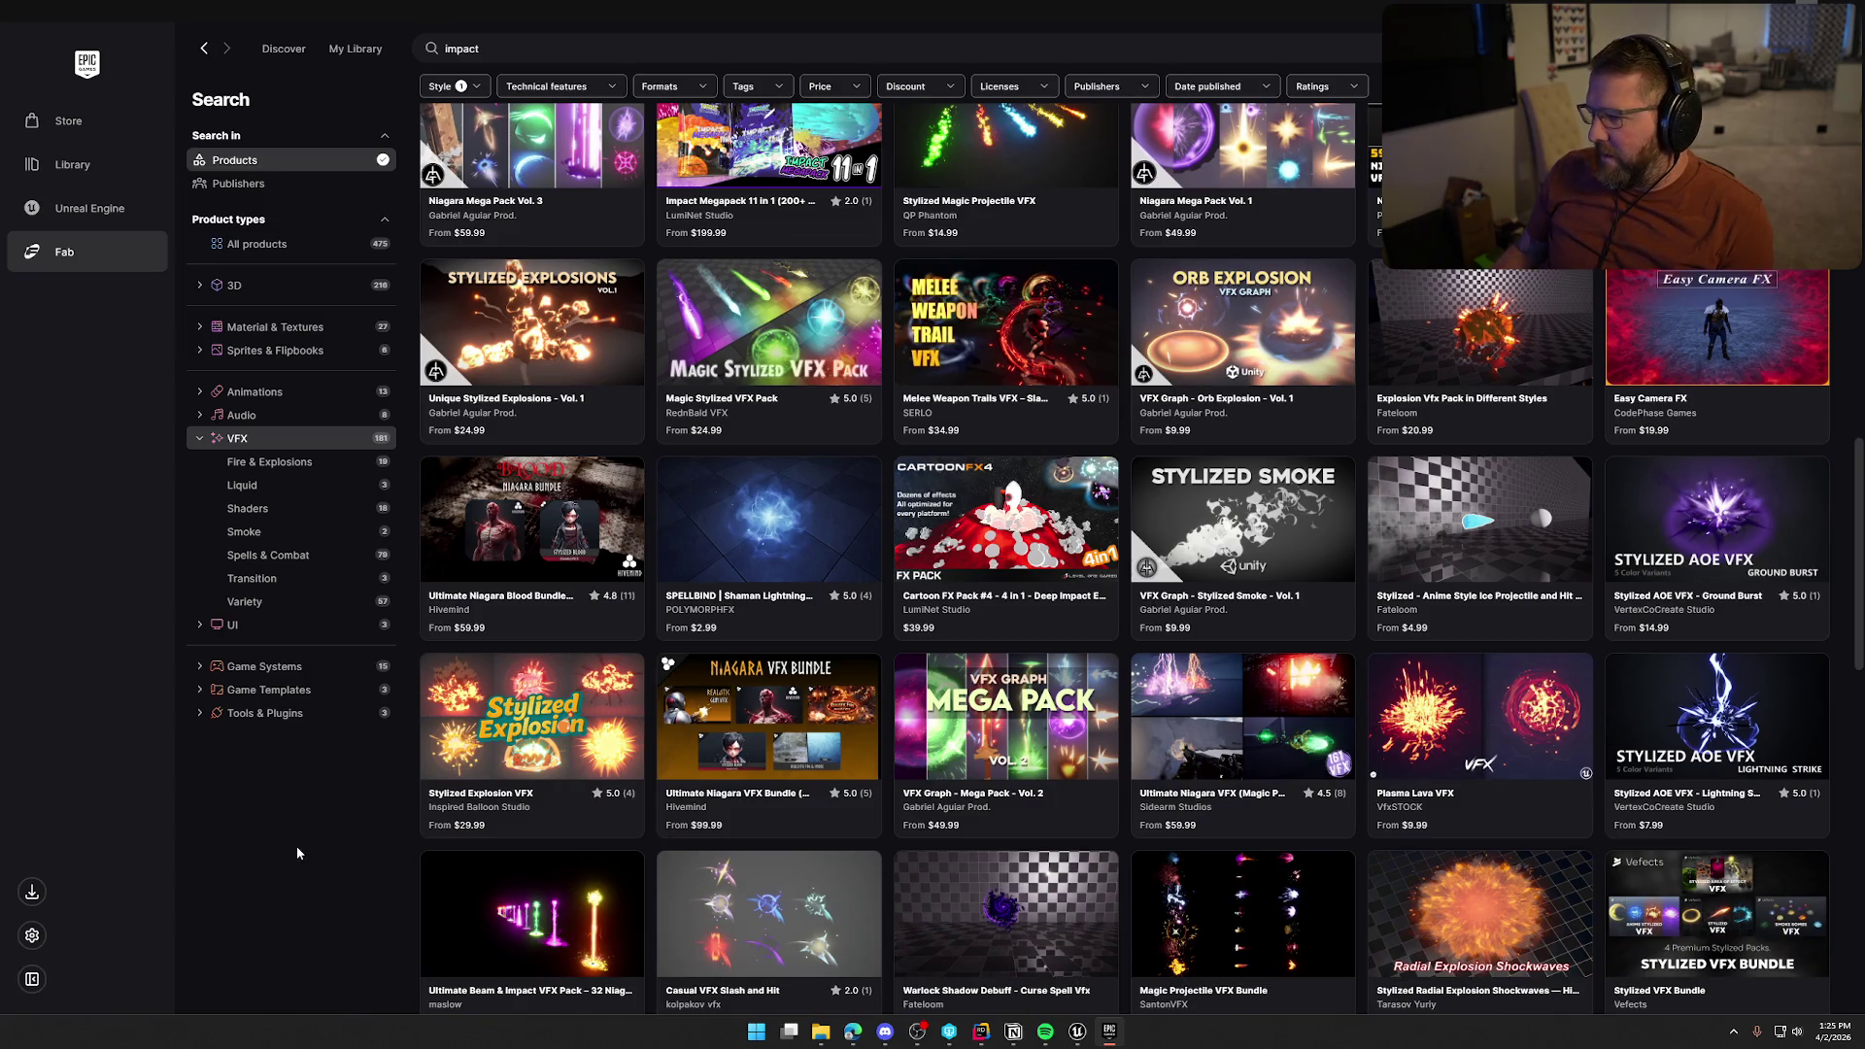
pyautogui.scroll(-3, 297, 853)
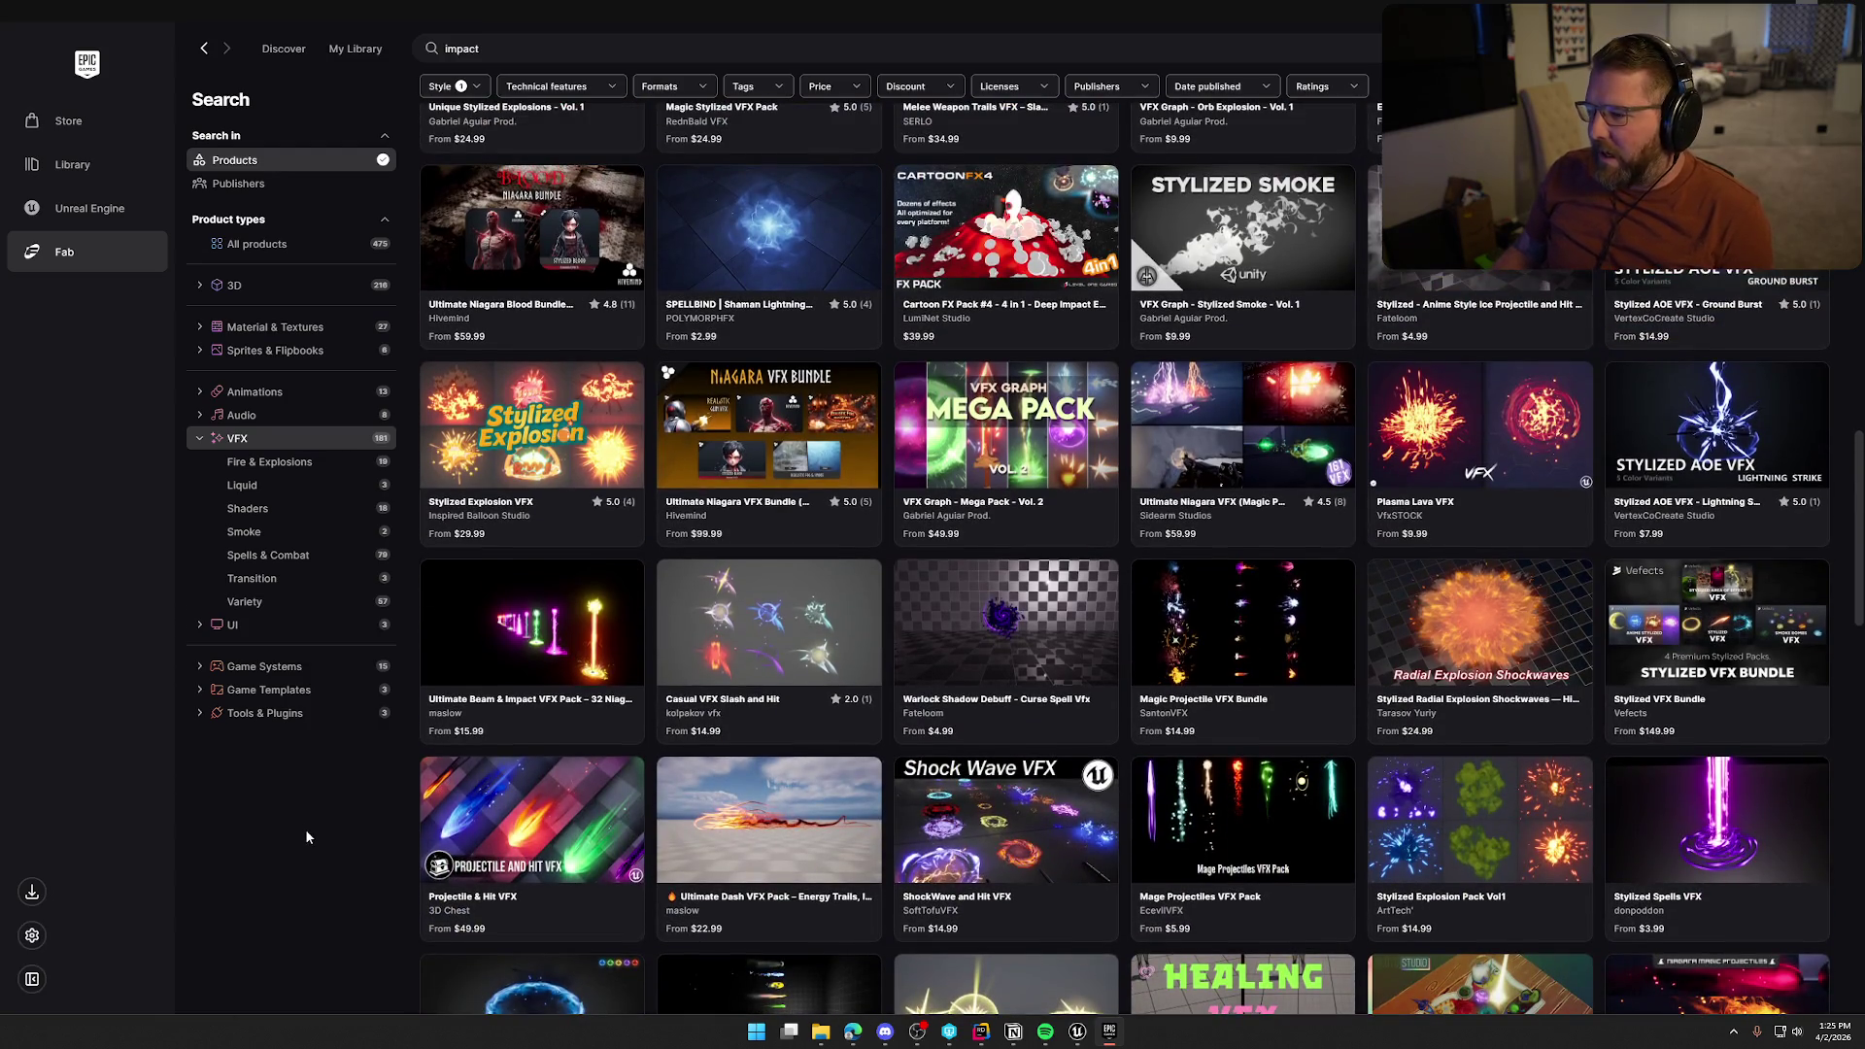
pyautogui.scroll(-4, 307, 835)
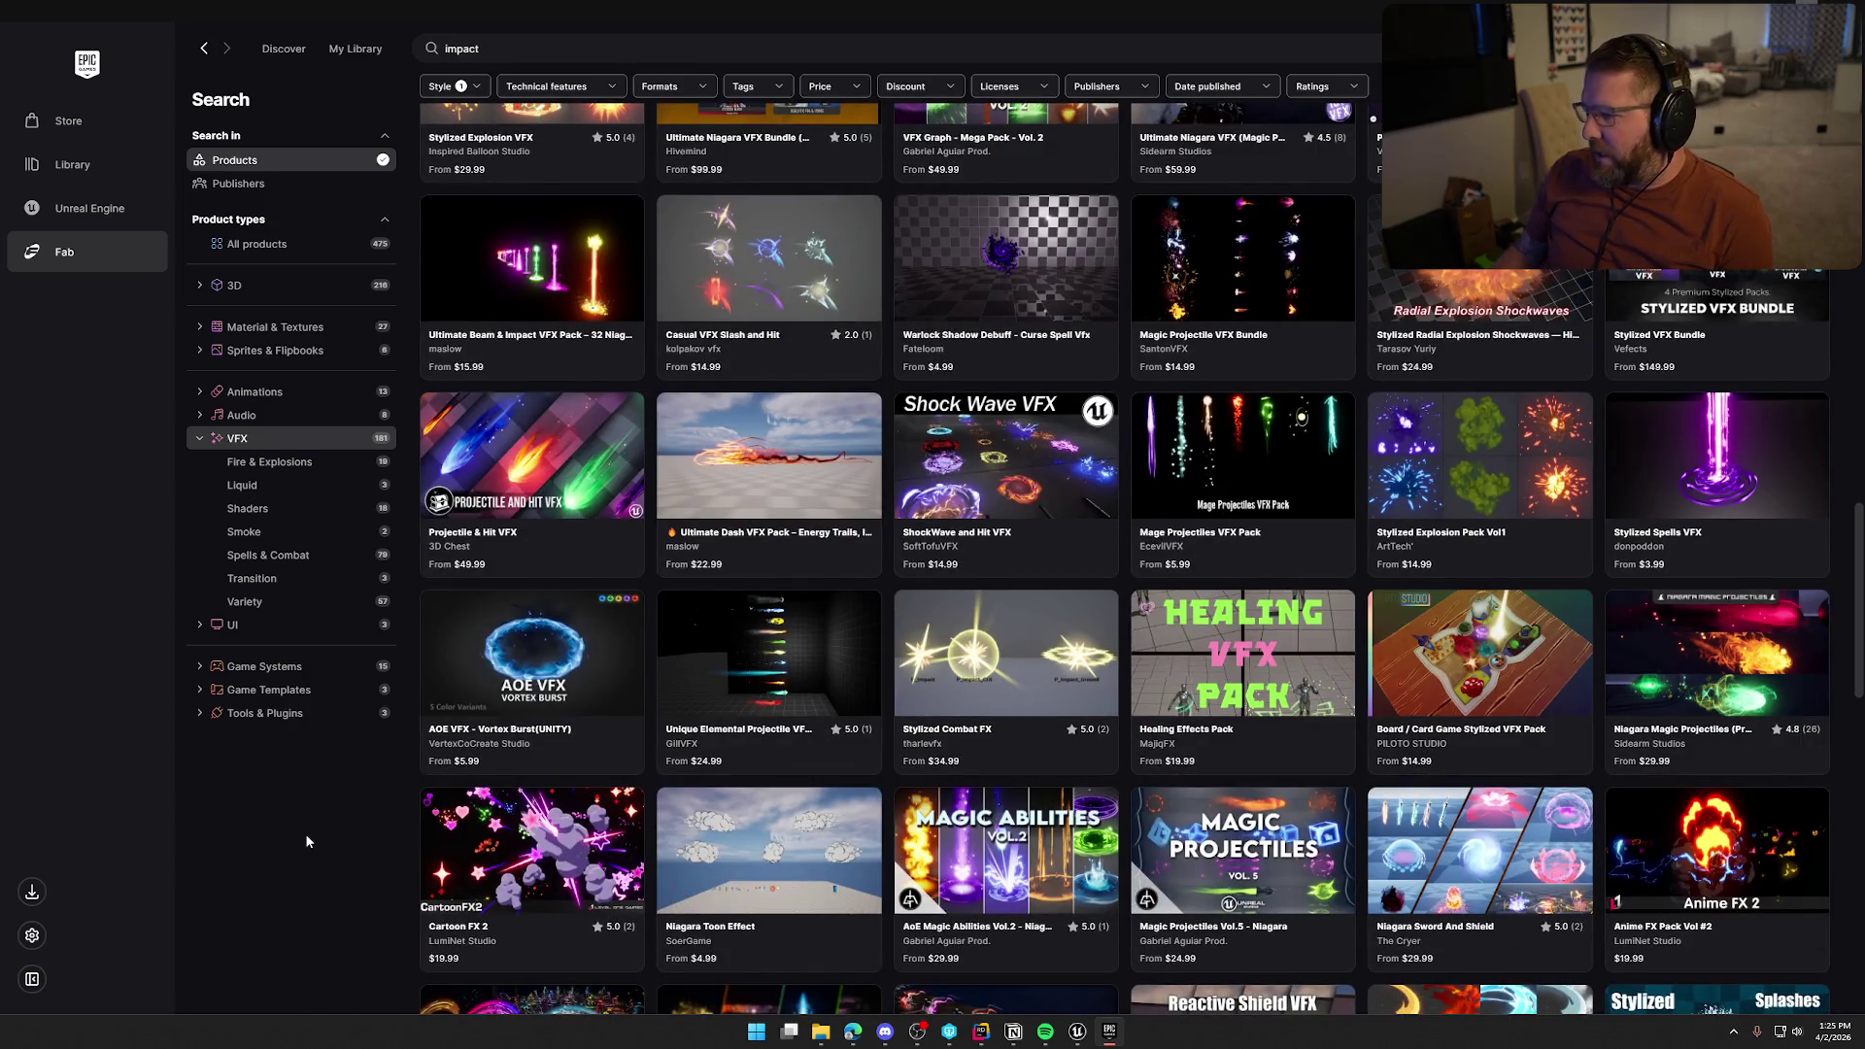
pyautogui.scroll(-4, 306, 836)
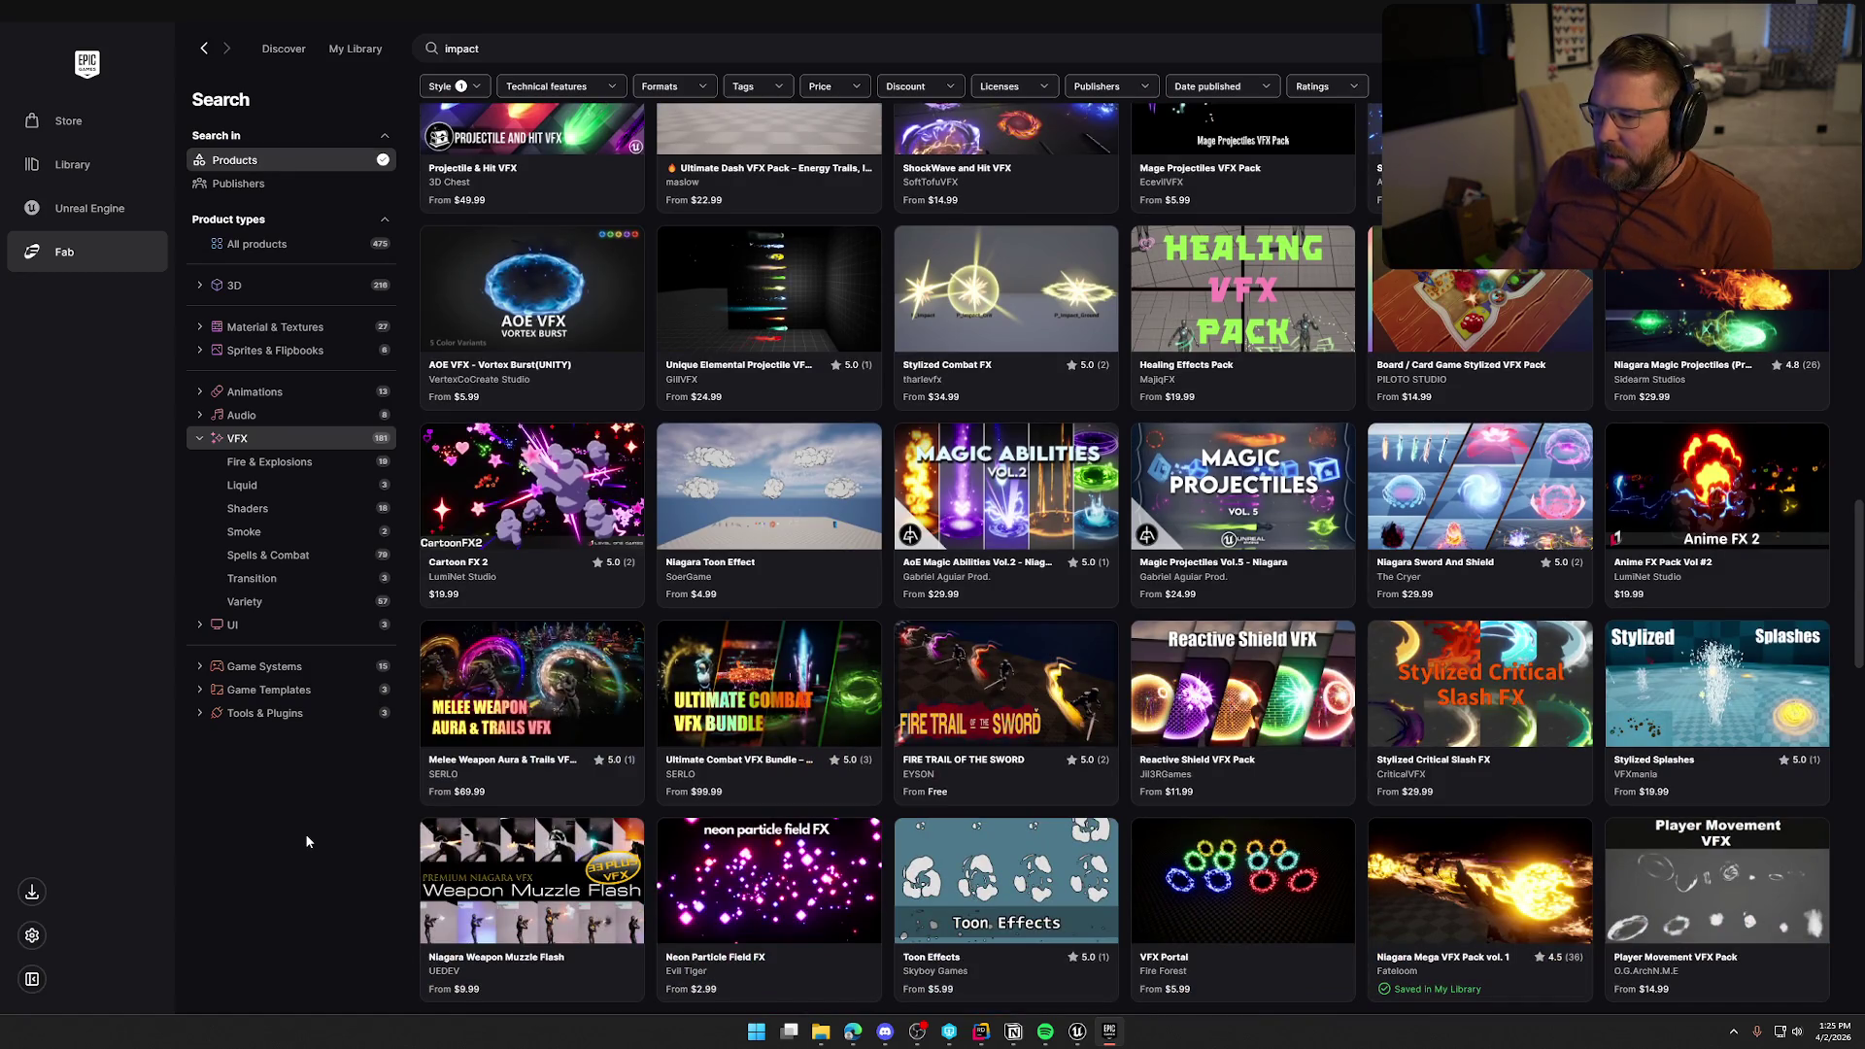
pyautogui.scroll(1, 307, 837)
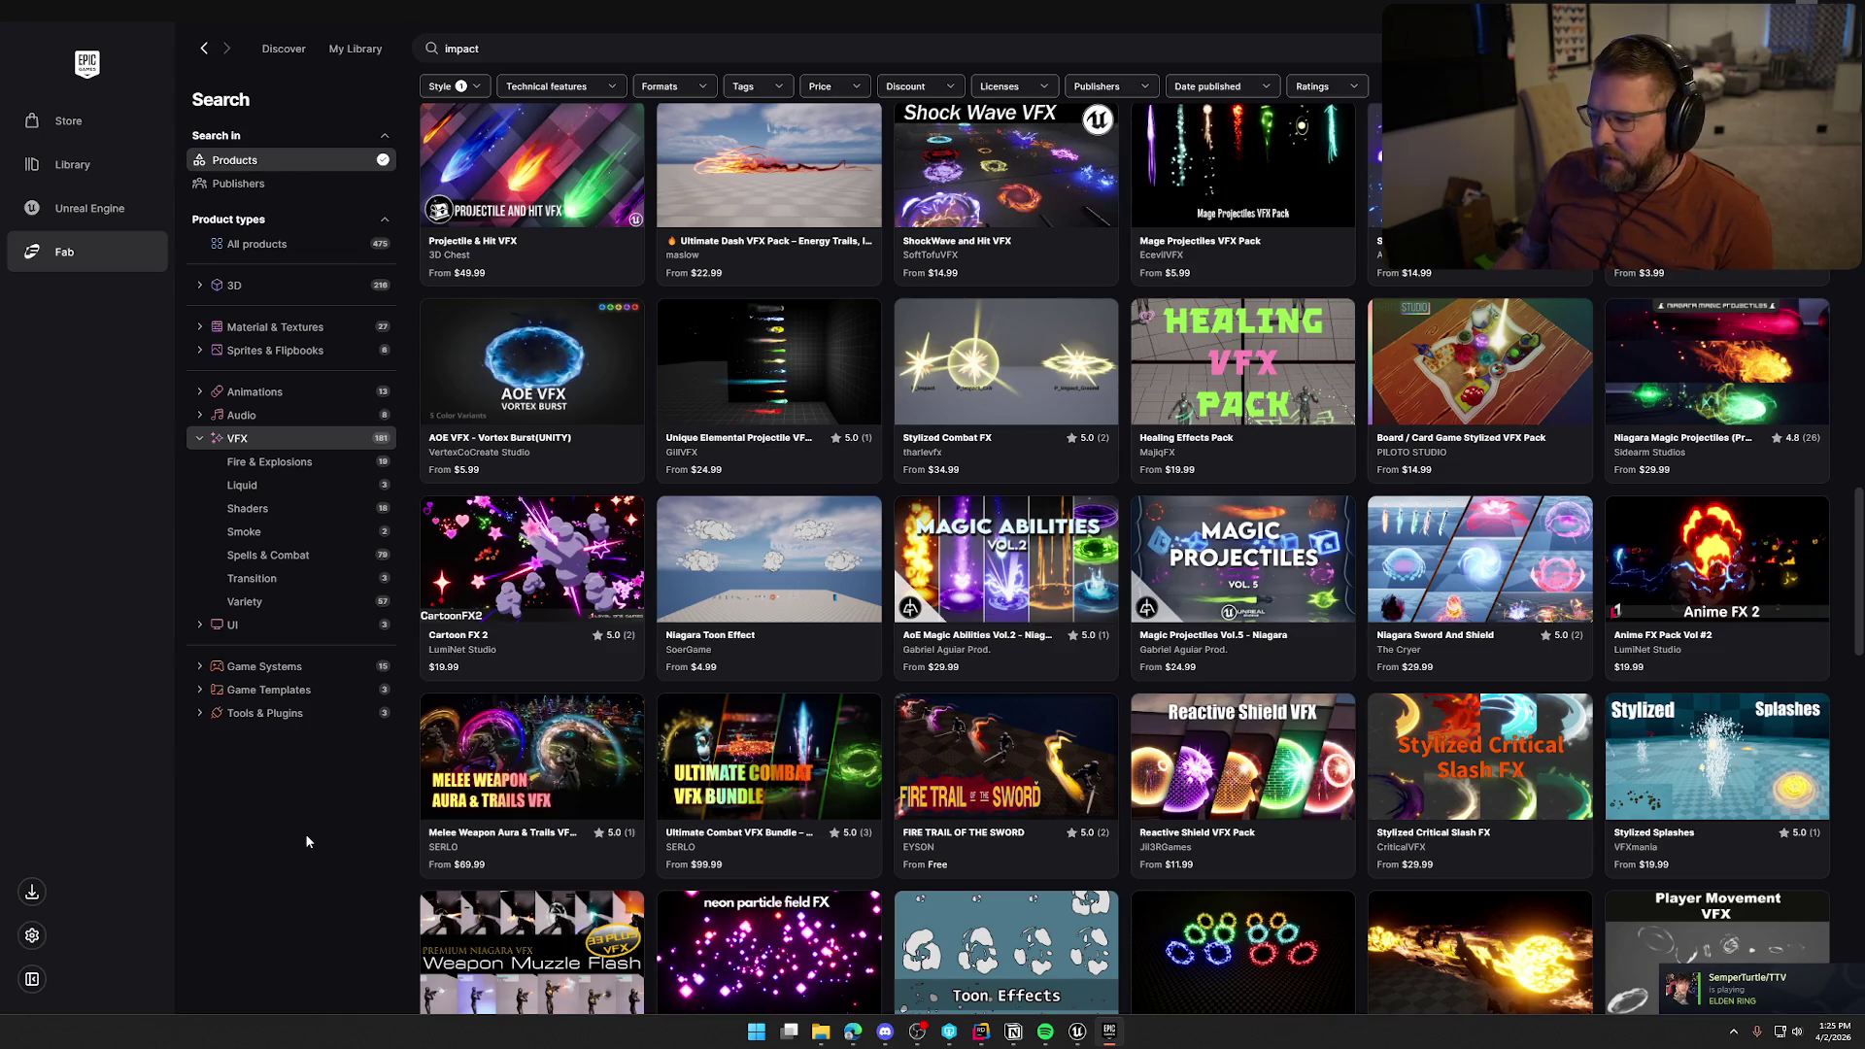
pyautogui.scroll(-3, 303, 836)
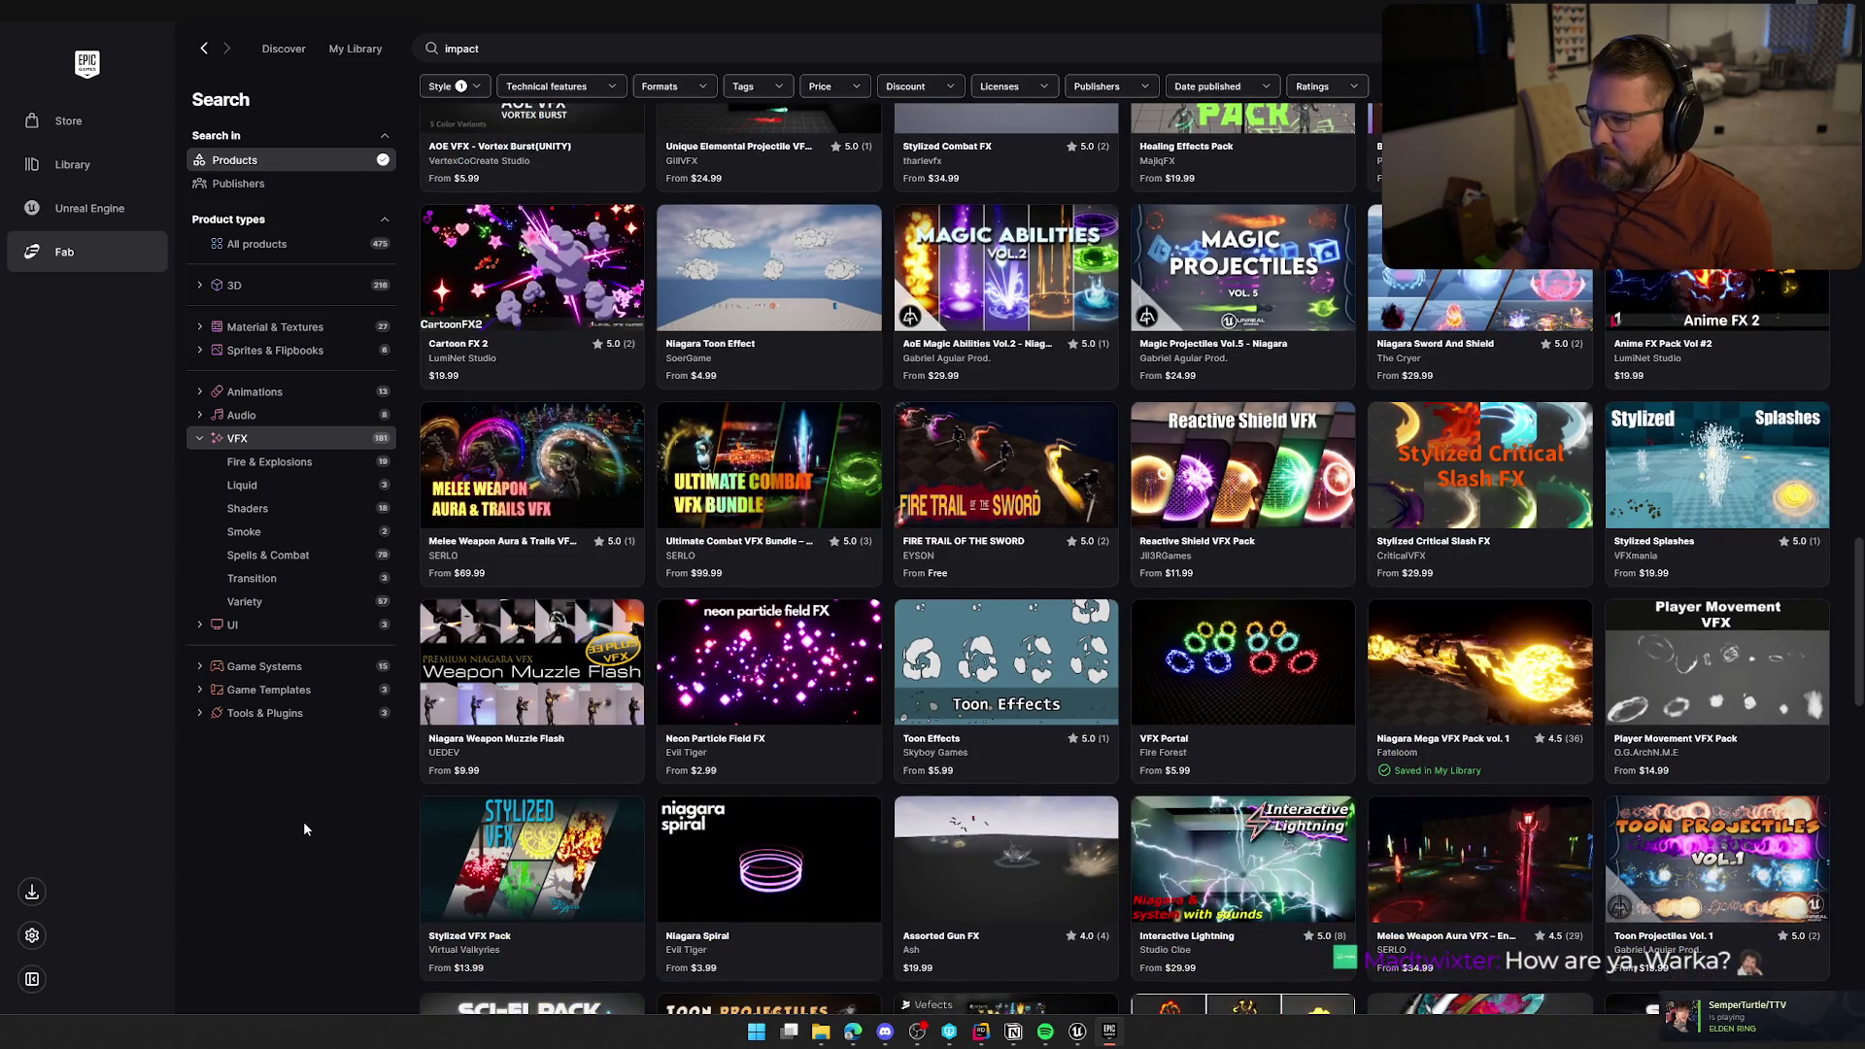
pyautogui.scroll(-3, 303, 828)
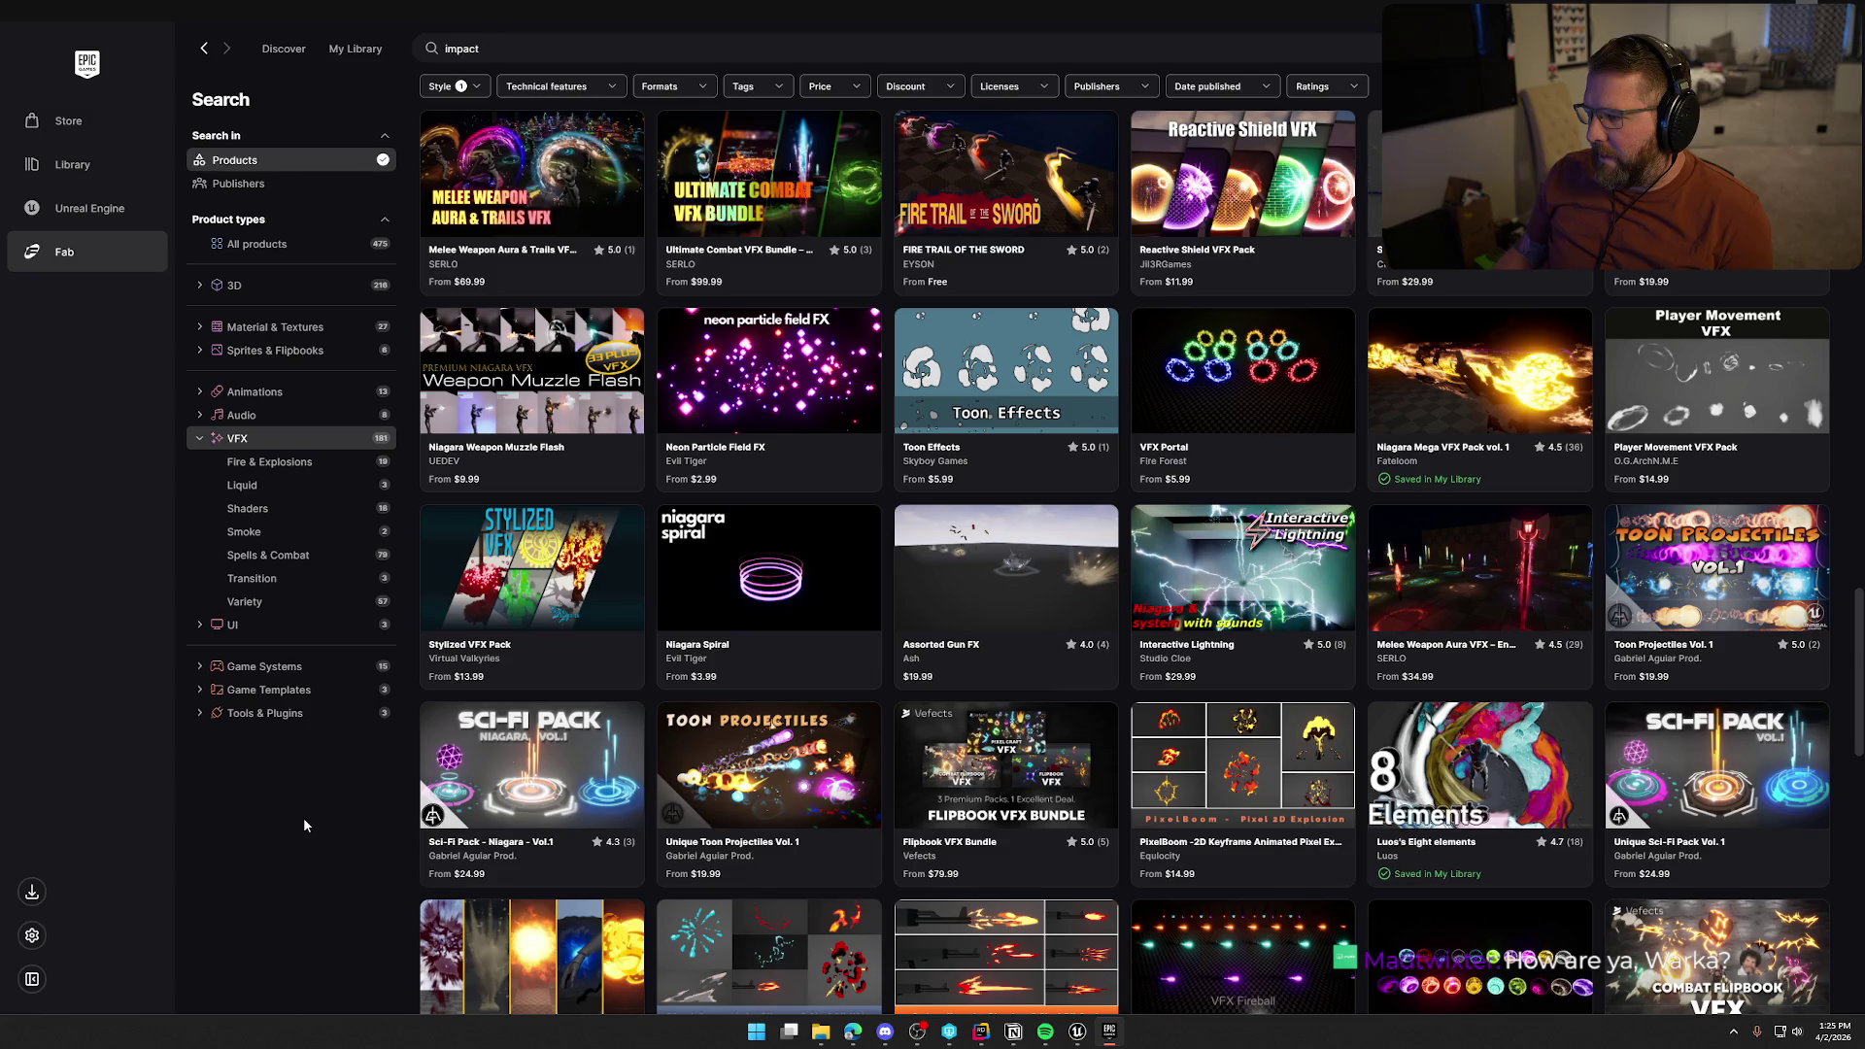
pyautogui.scroll(-3, 303, 817)
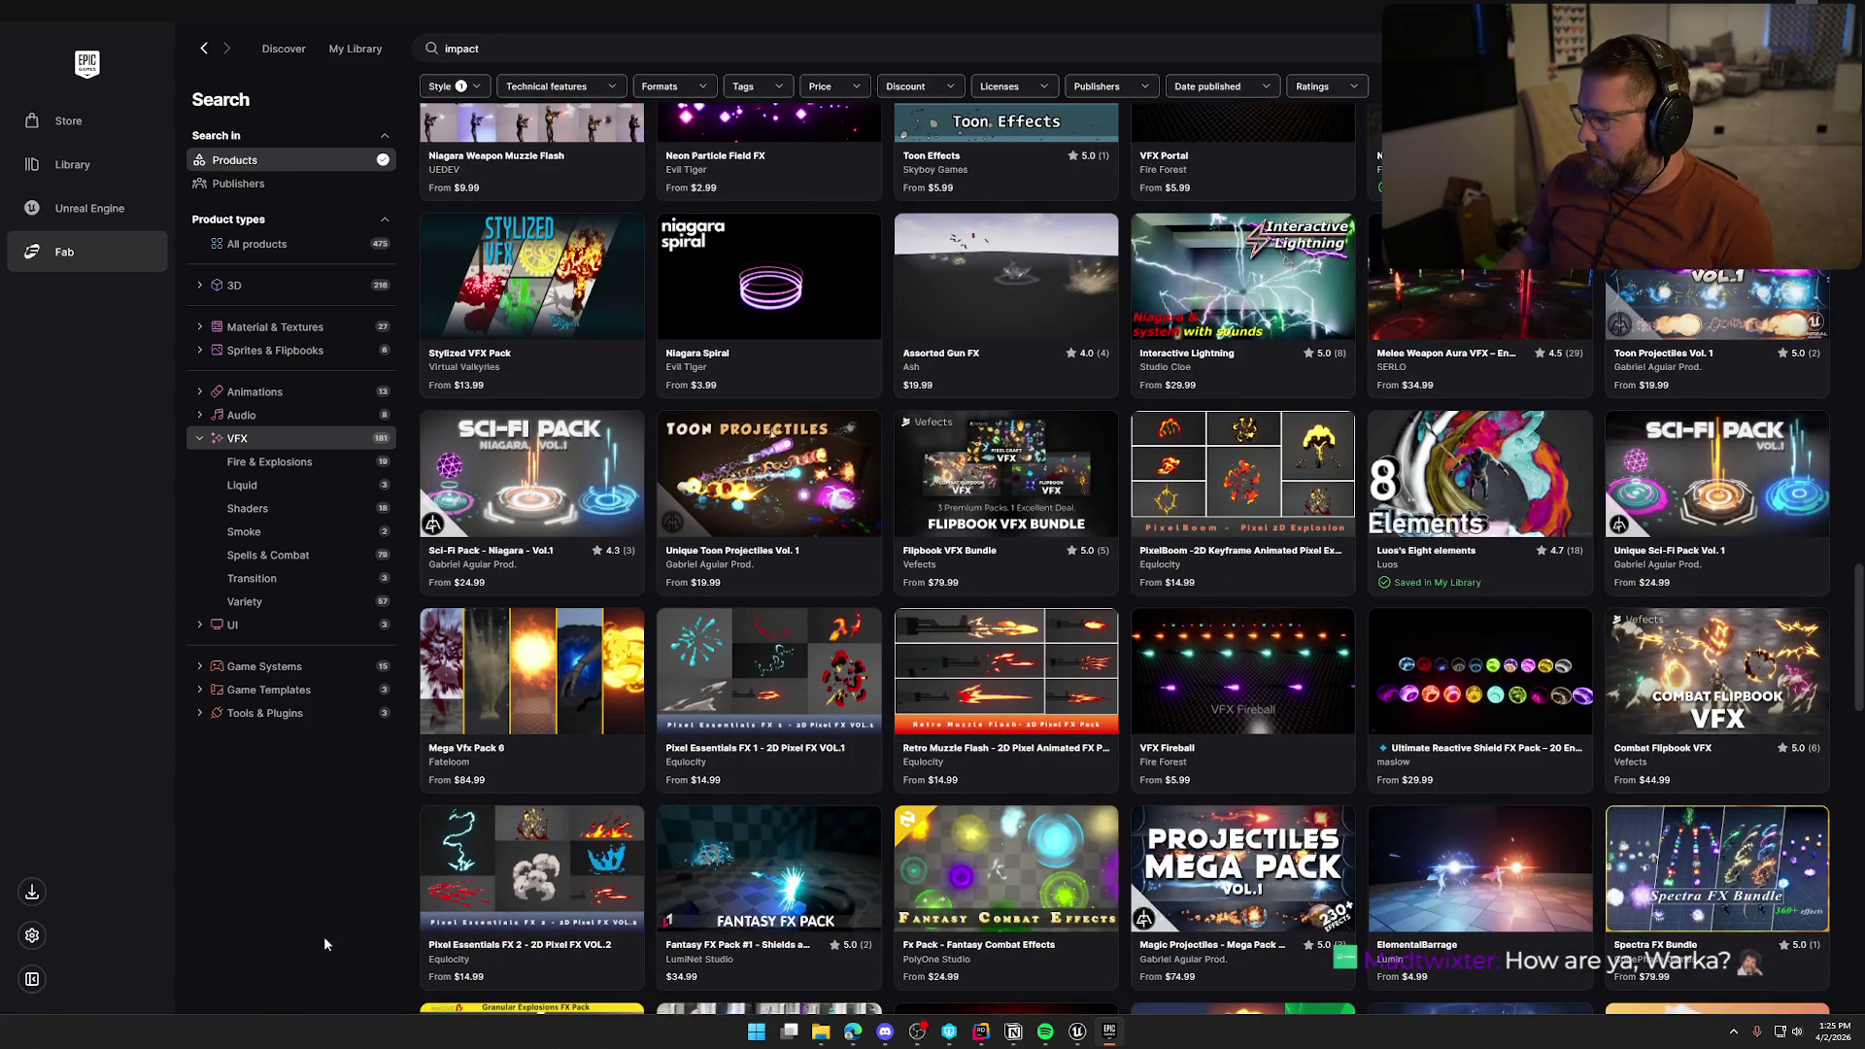
pyautogui.scroll(-3, 326, 825)
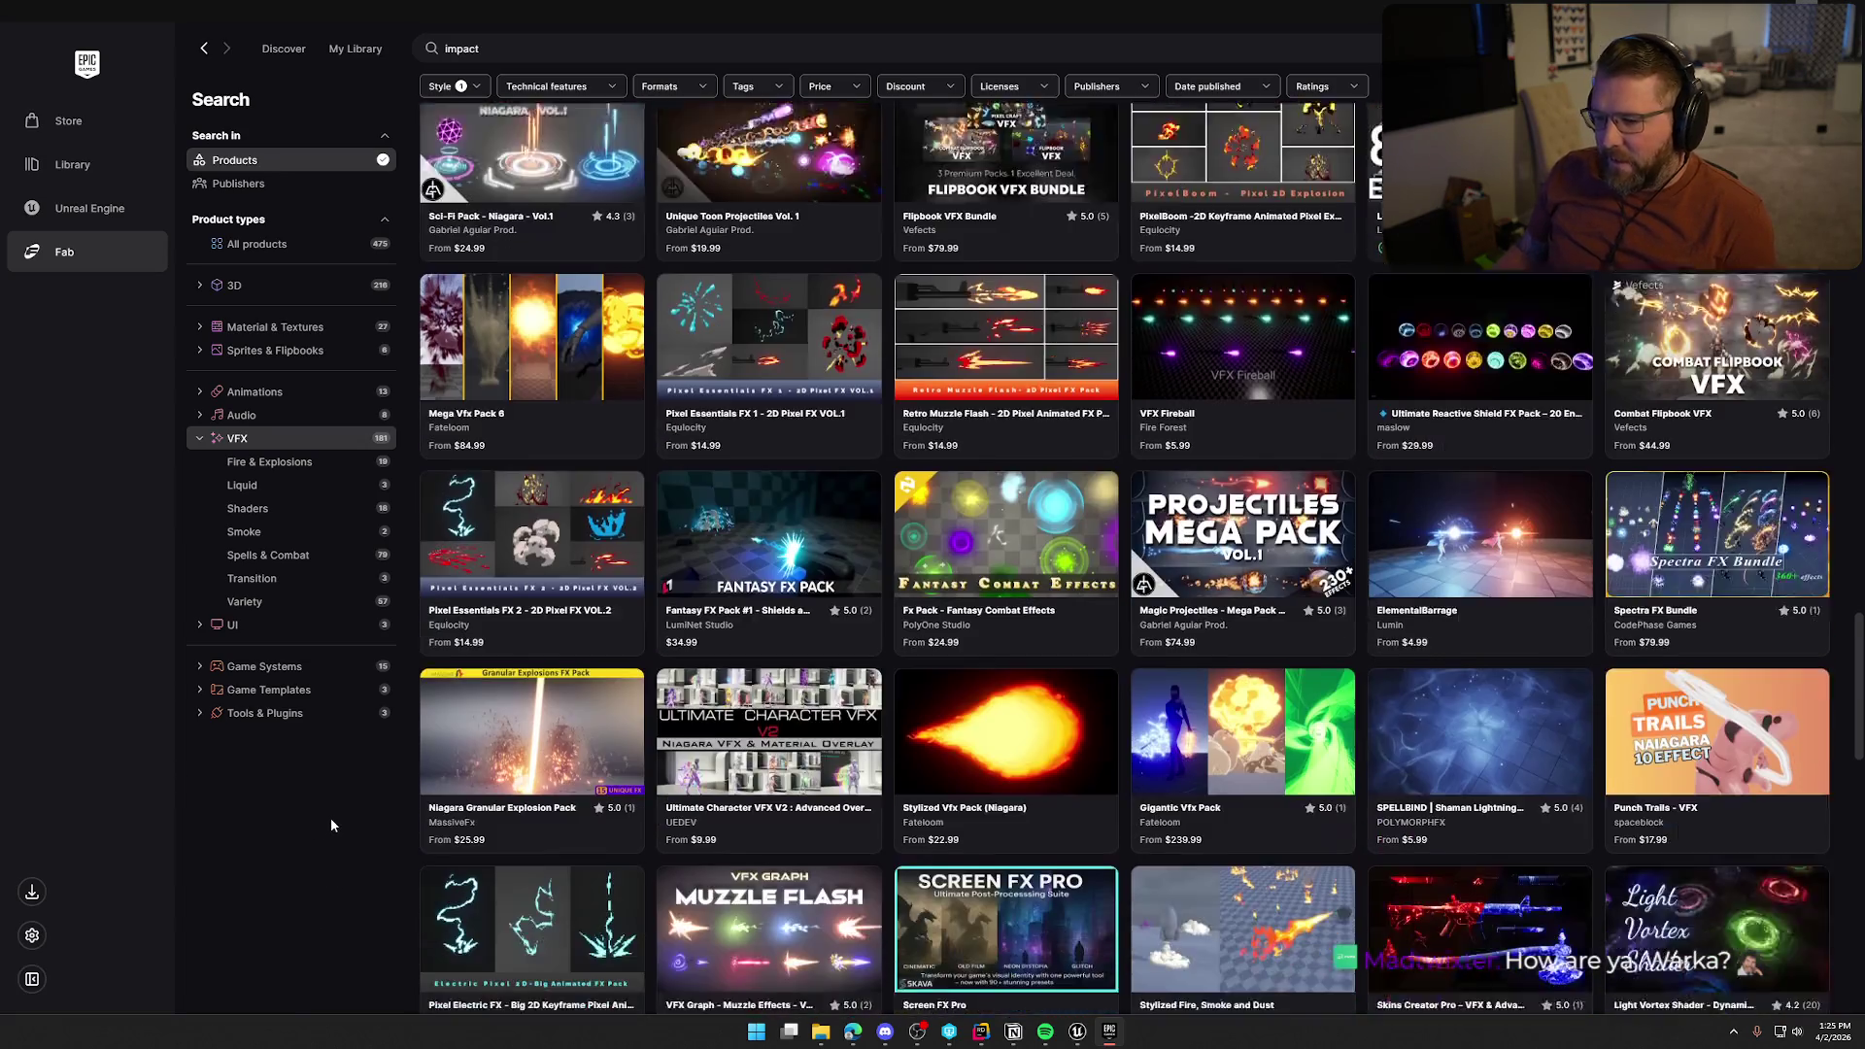
pyautogui.scroll(-1, 331, 824)
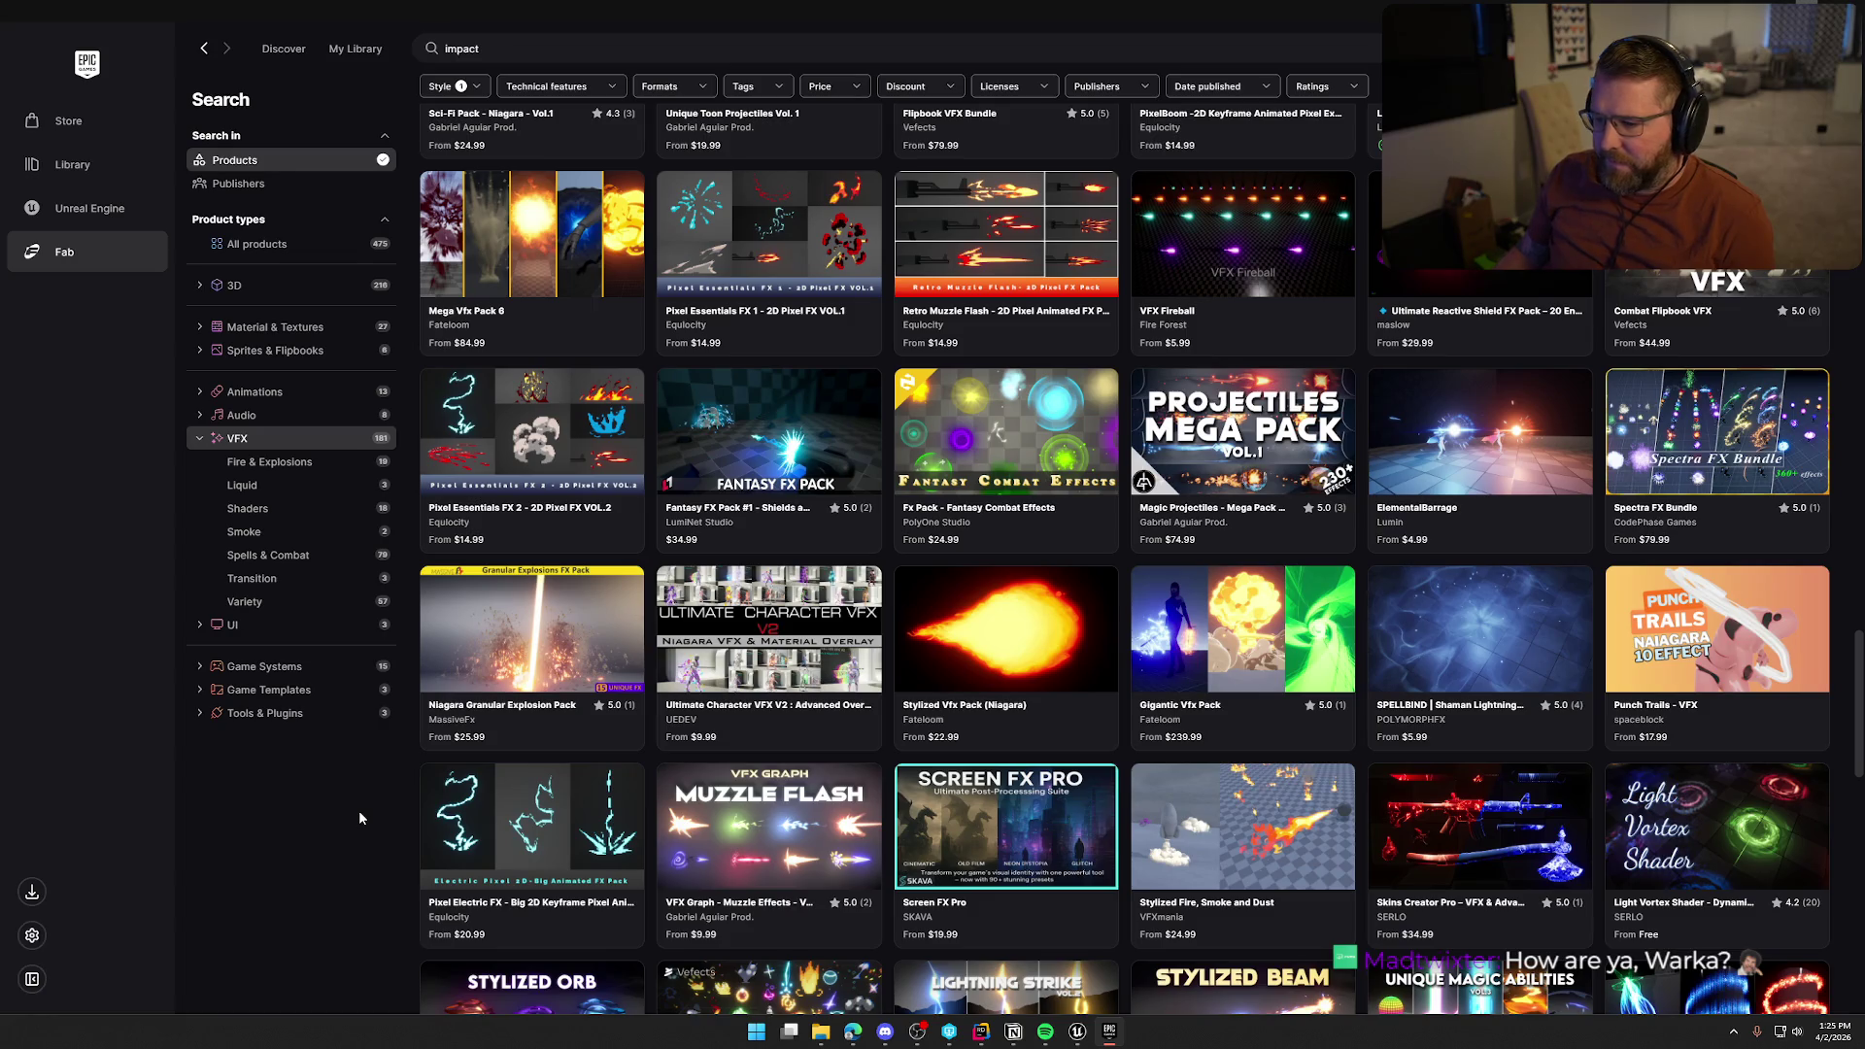
pyautogui.scroll(-1, 359, 812)
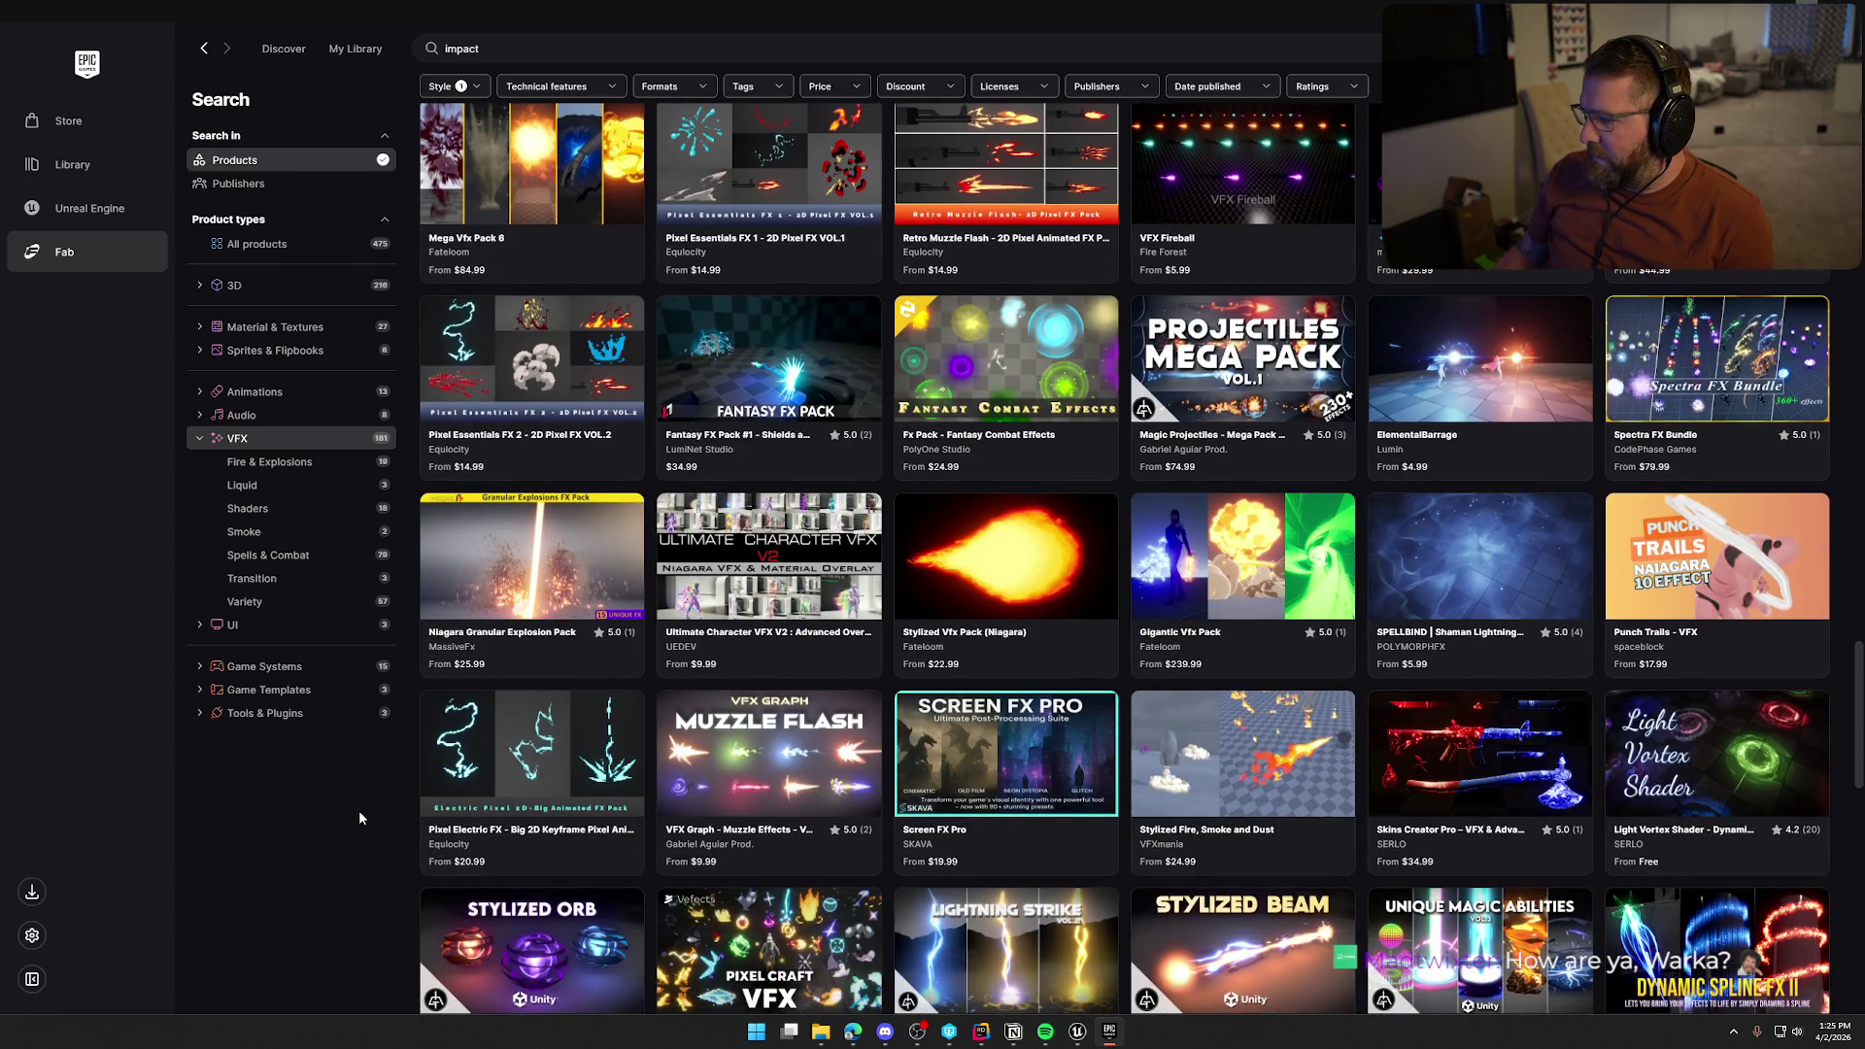
pyautogui.scroll(-5, 360, 812)
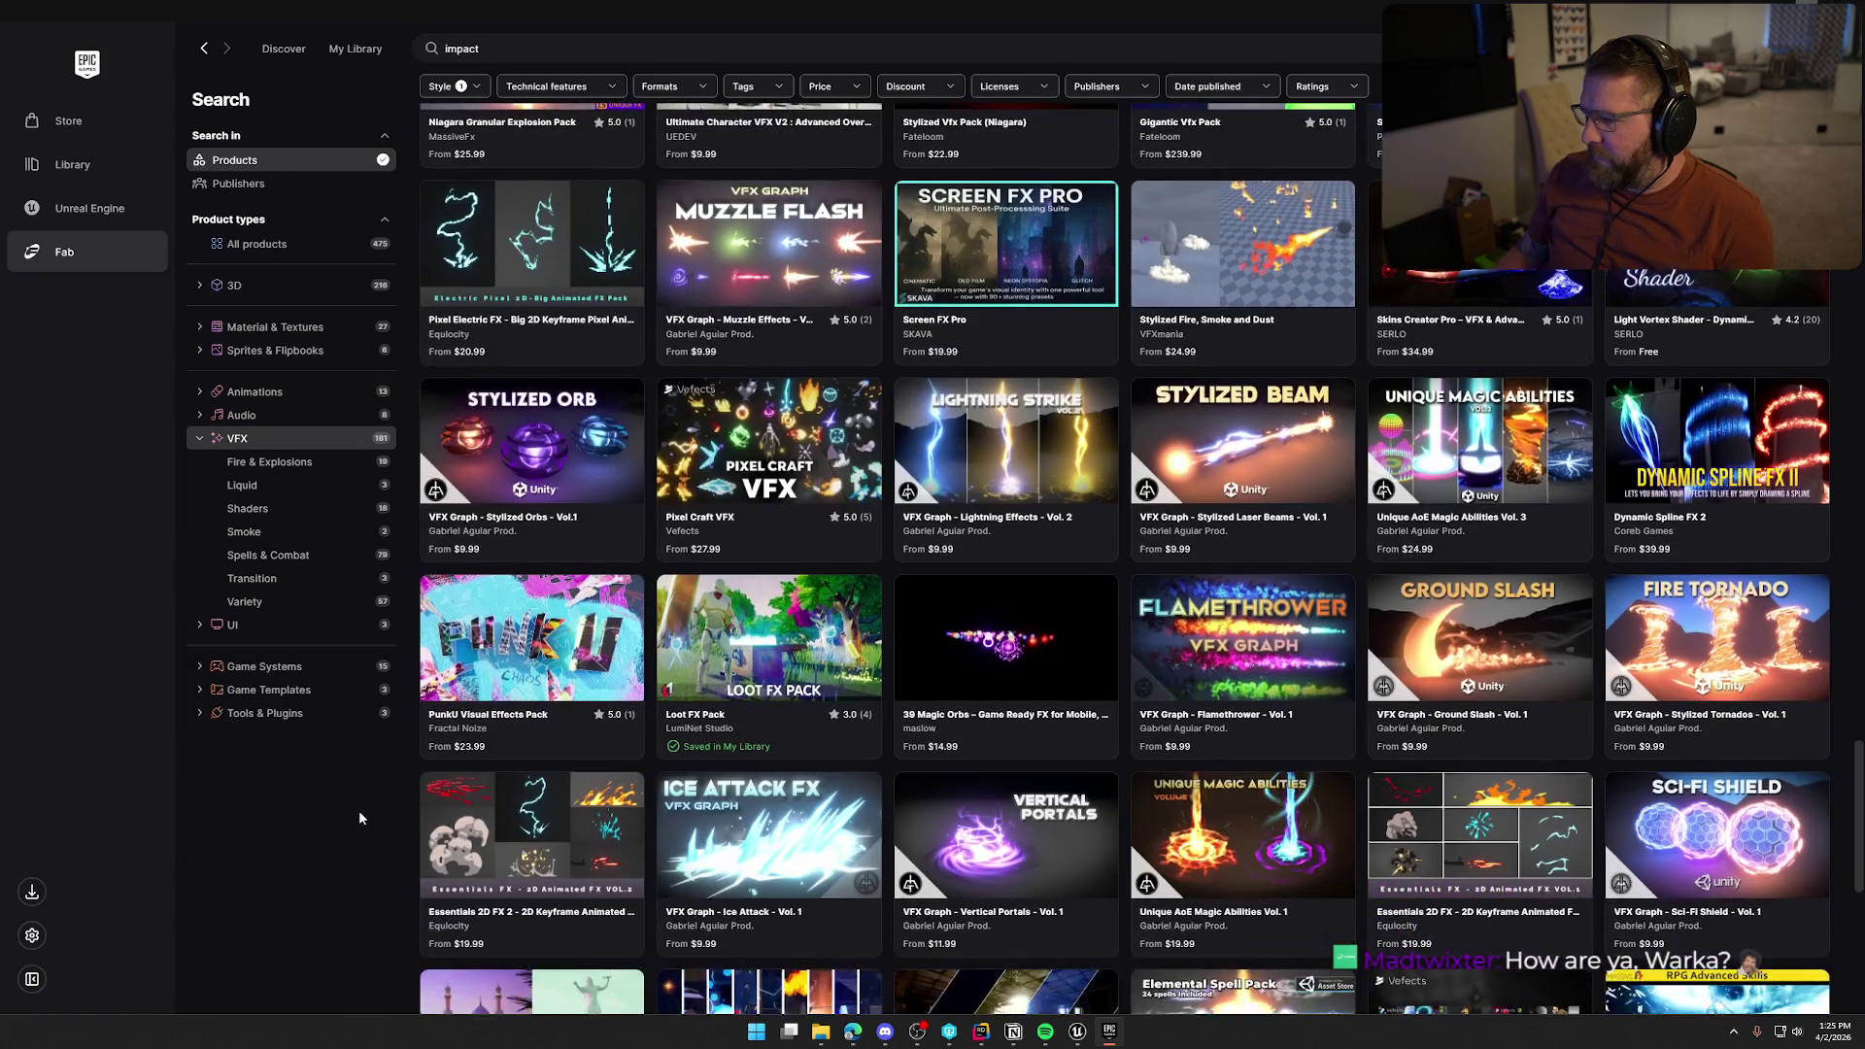
pyautogui.scroll(-2, 360, 818)
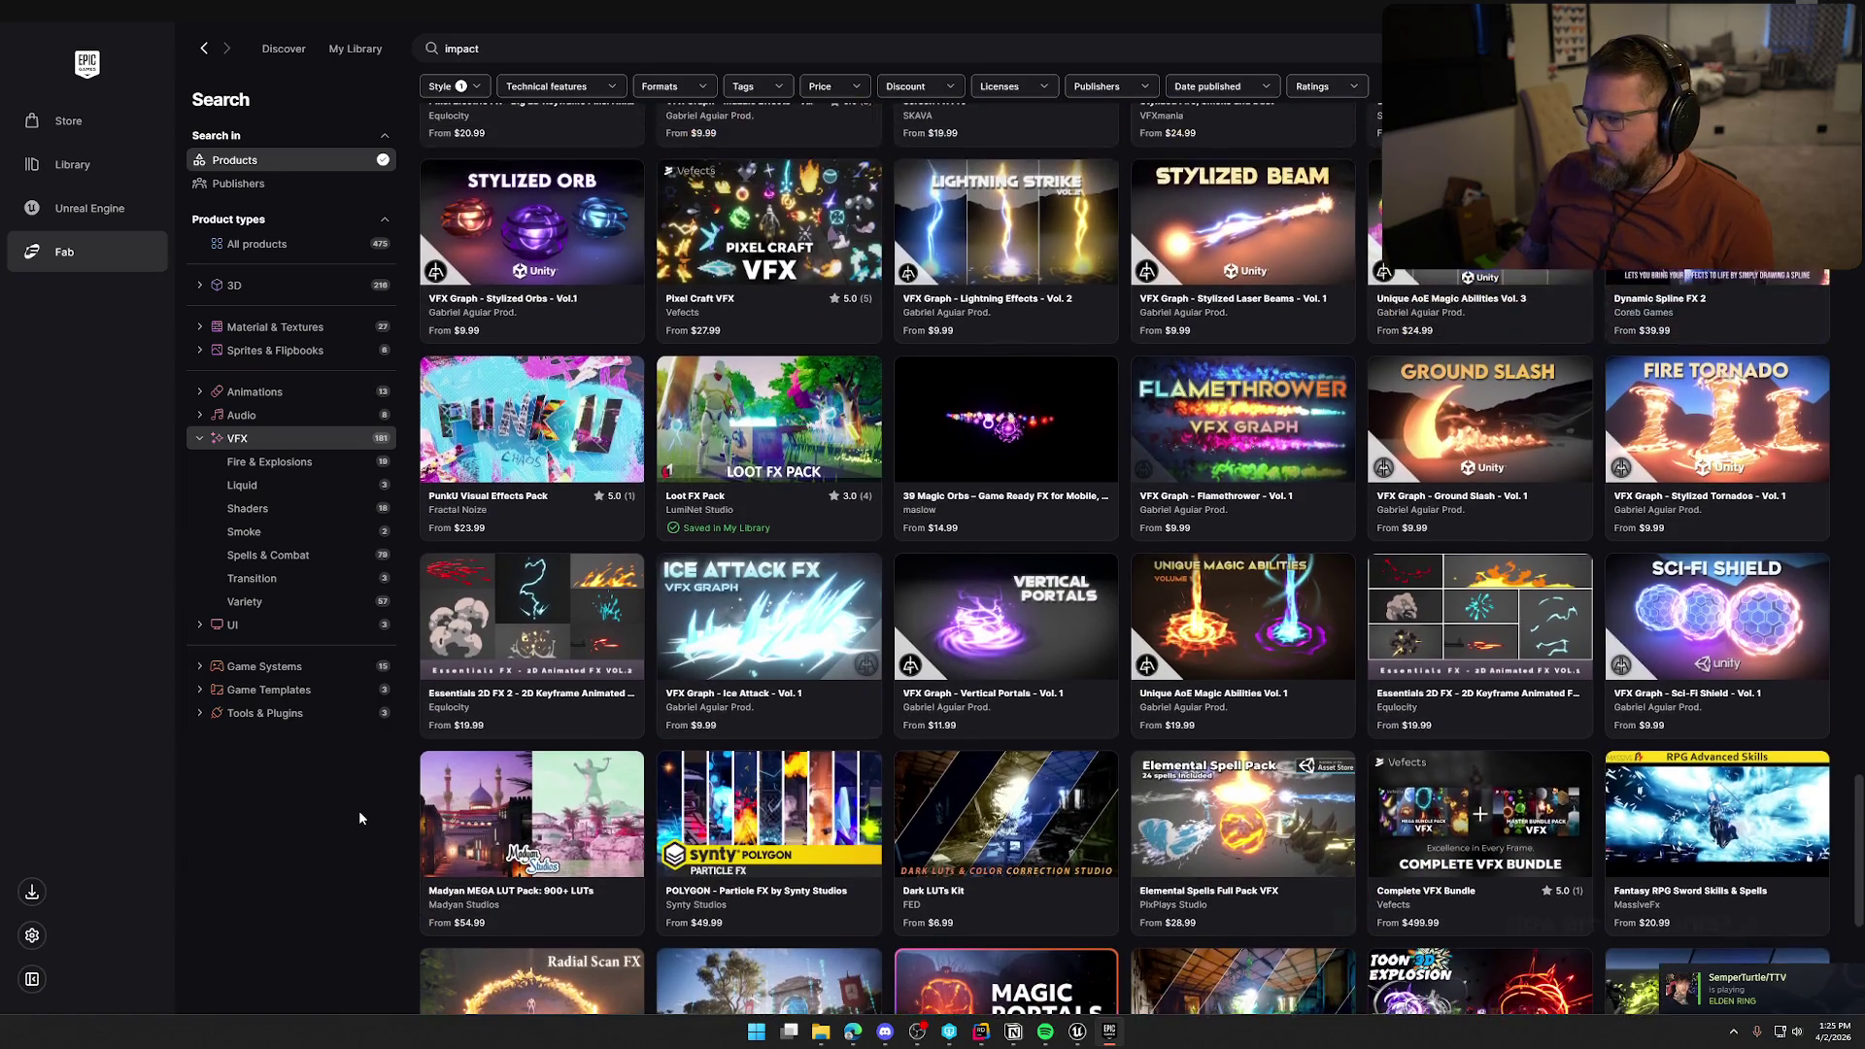
pyautogui.scroll(-2, 359, 818)
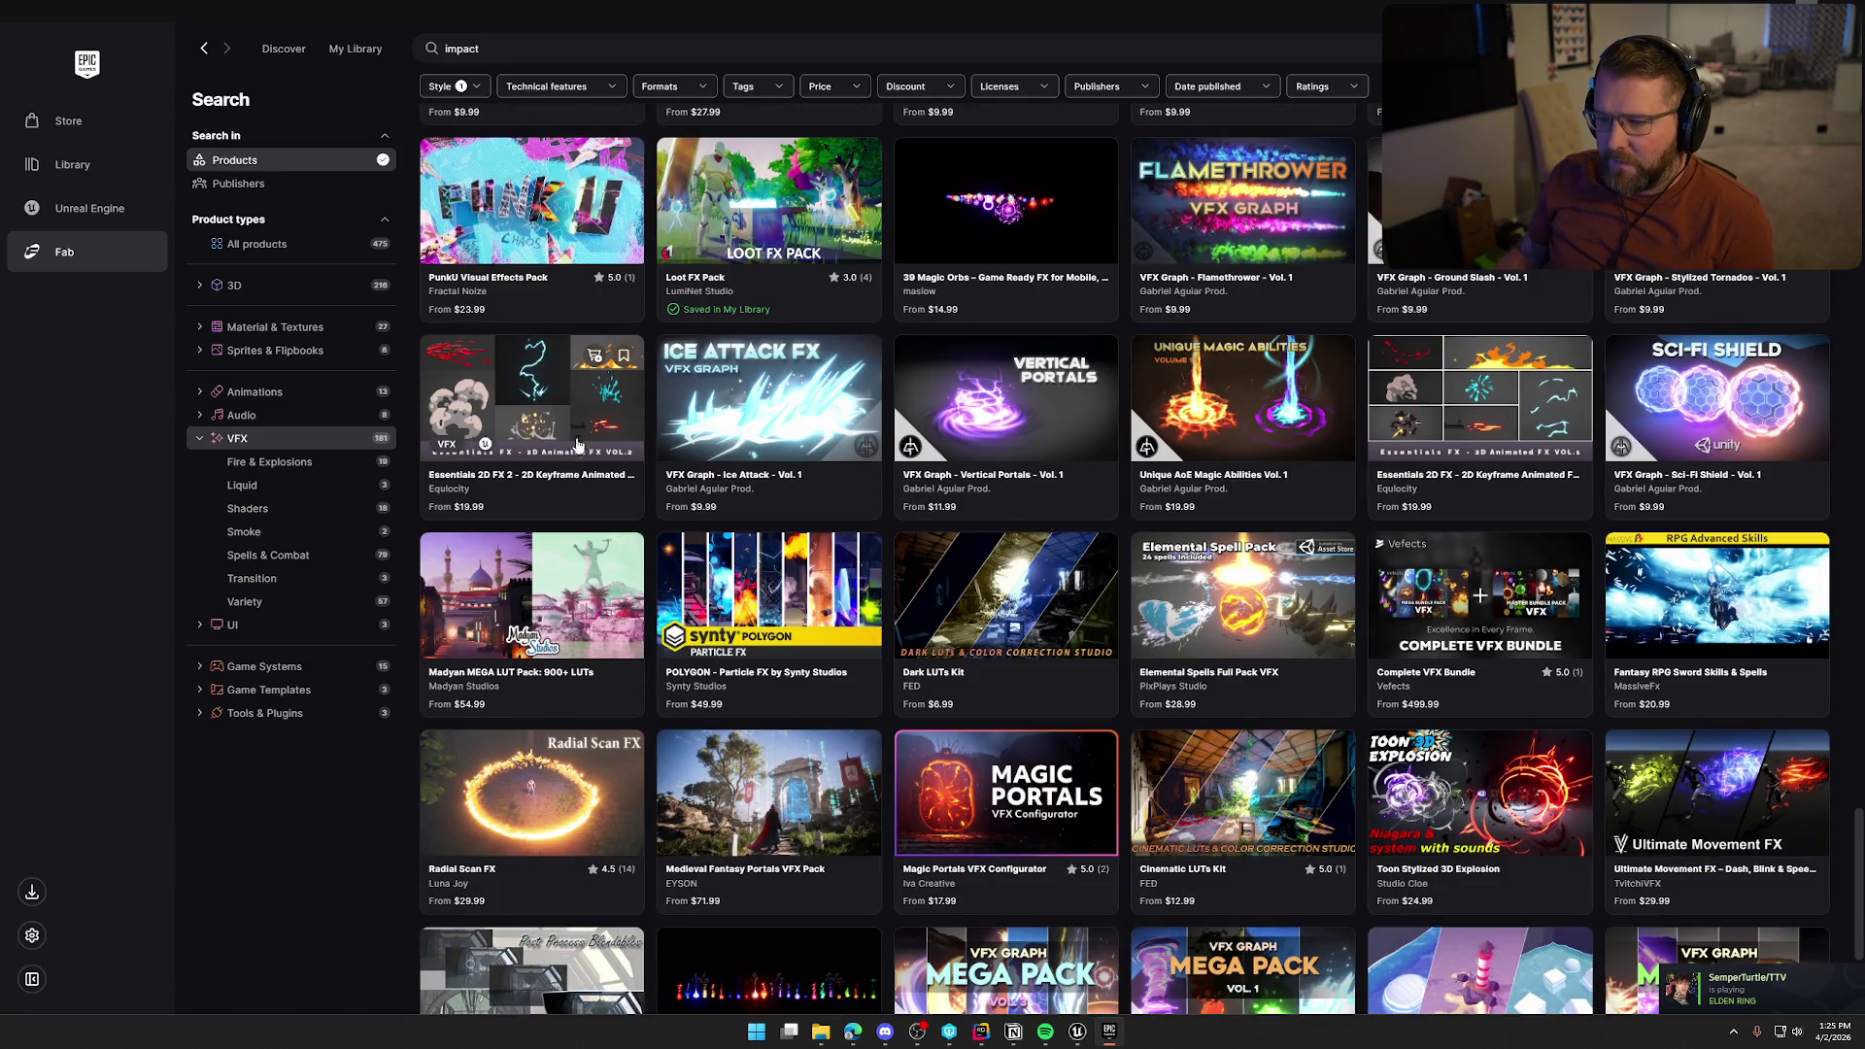
pyautogui.click(554, 403)
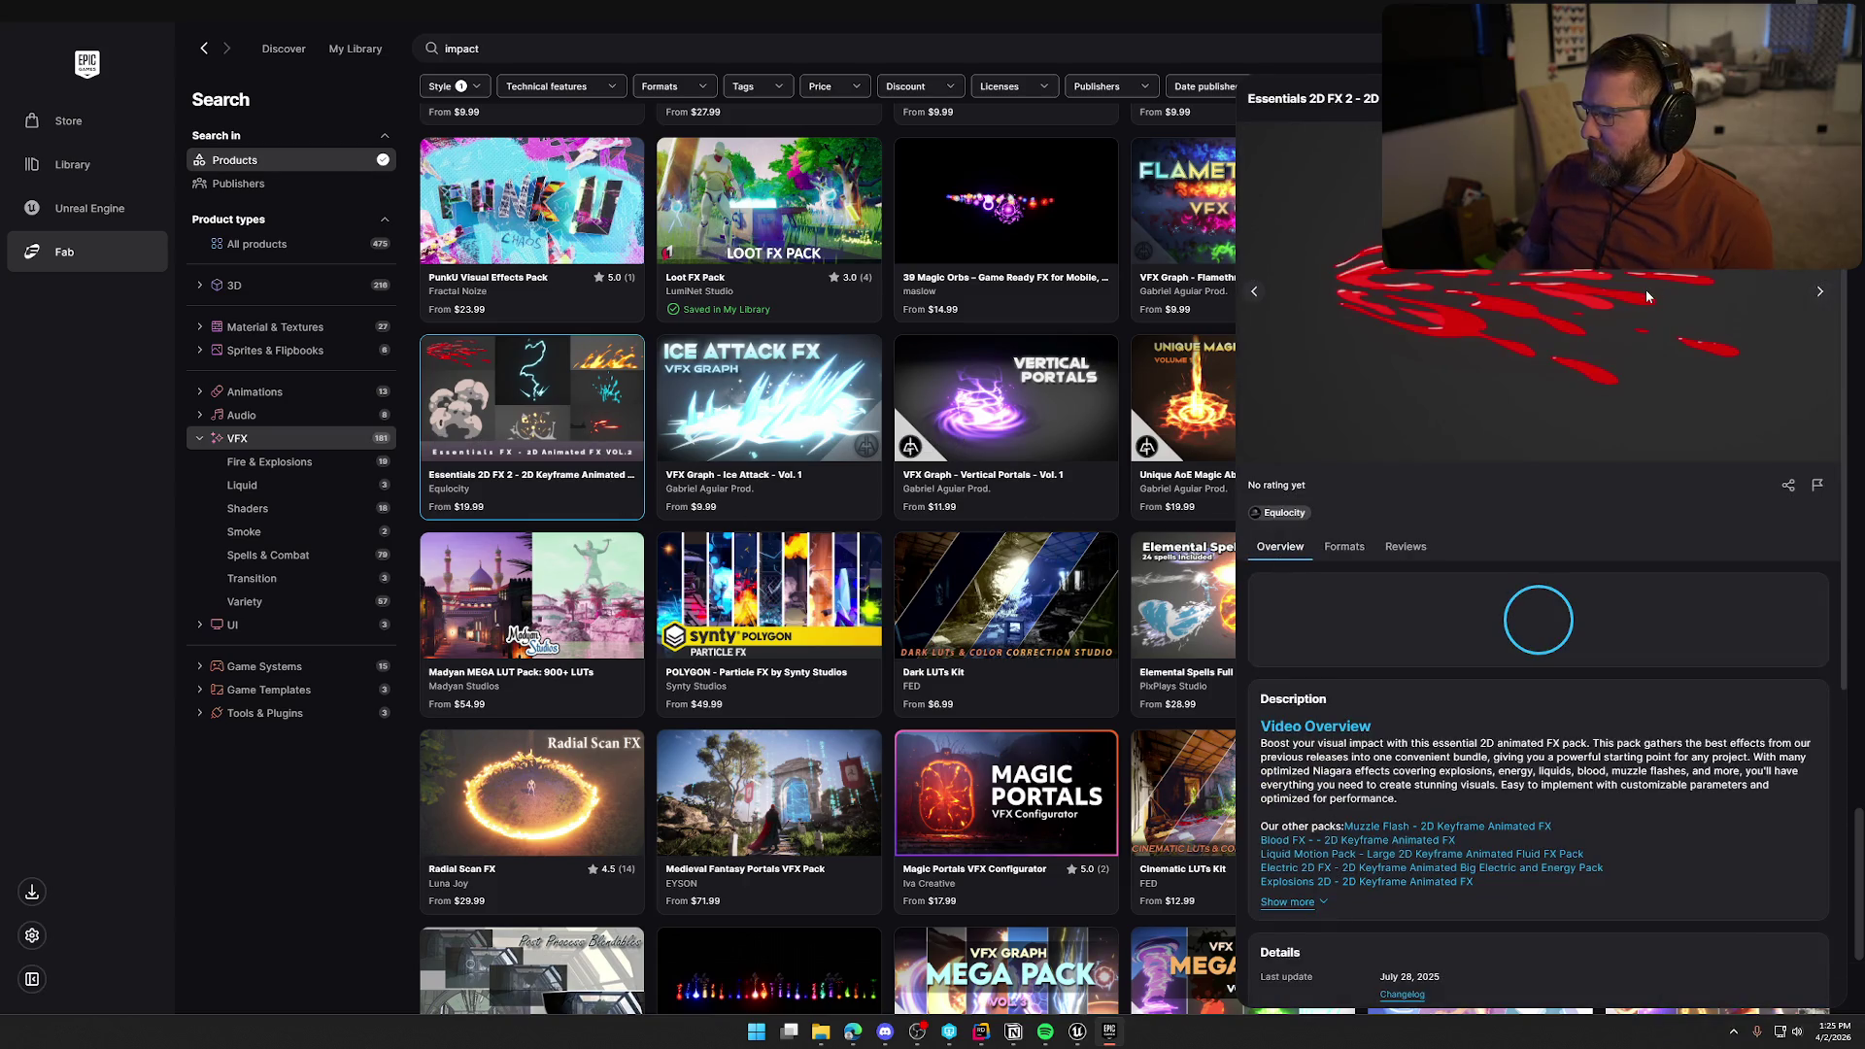
pyautogui.click(1820, 293)
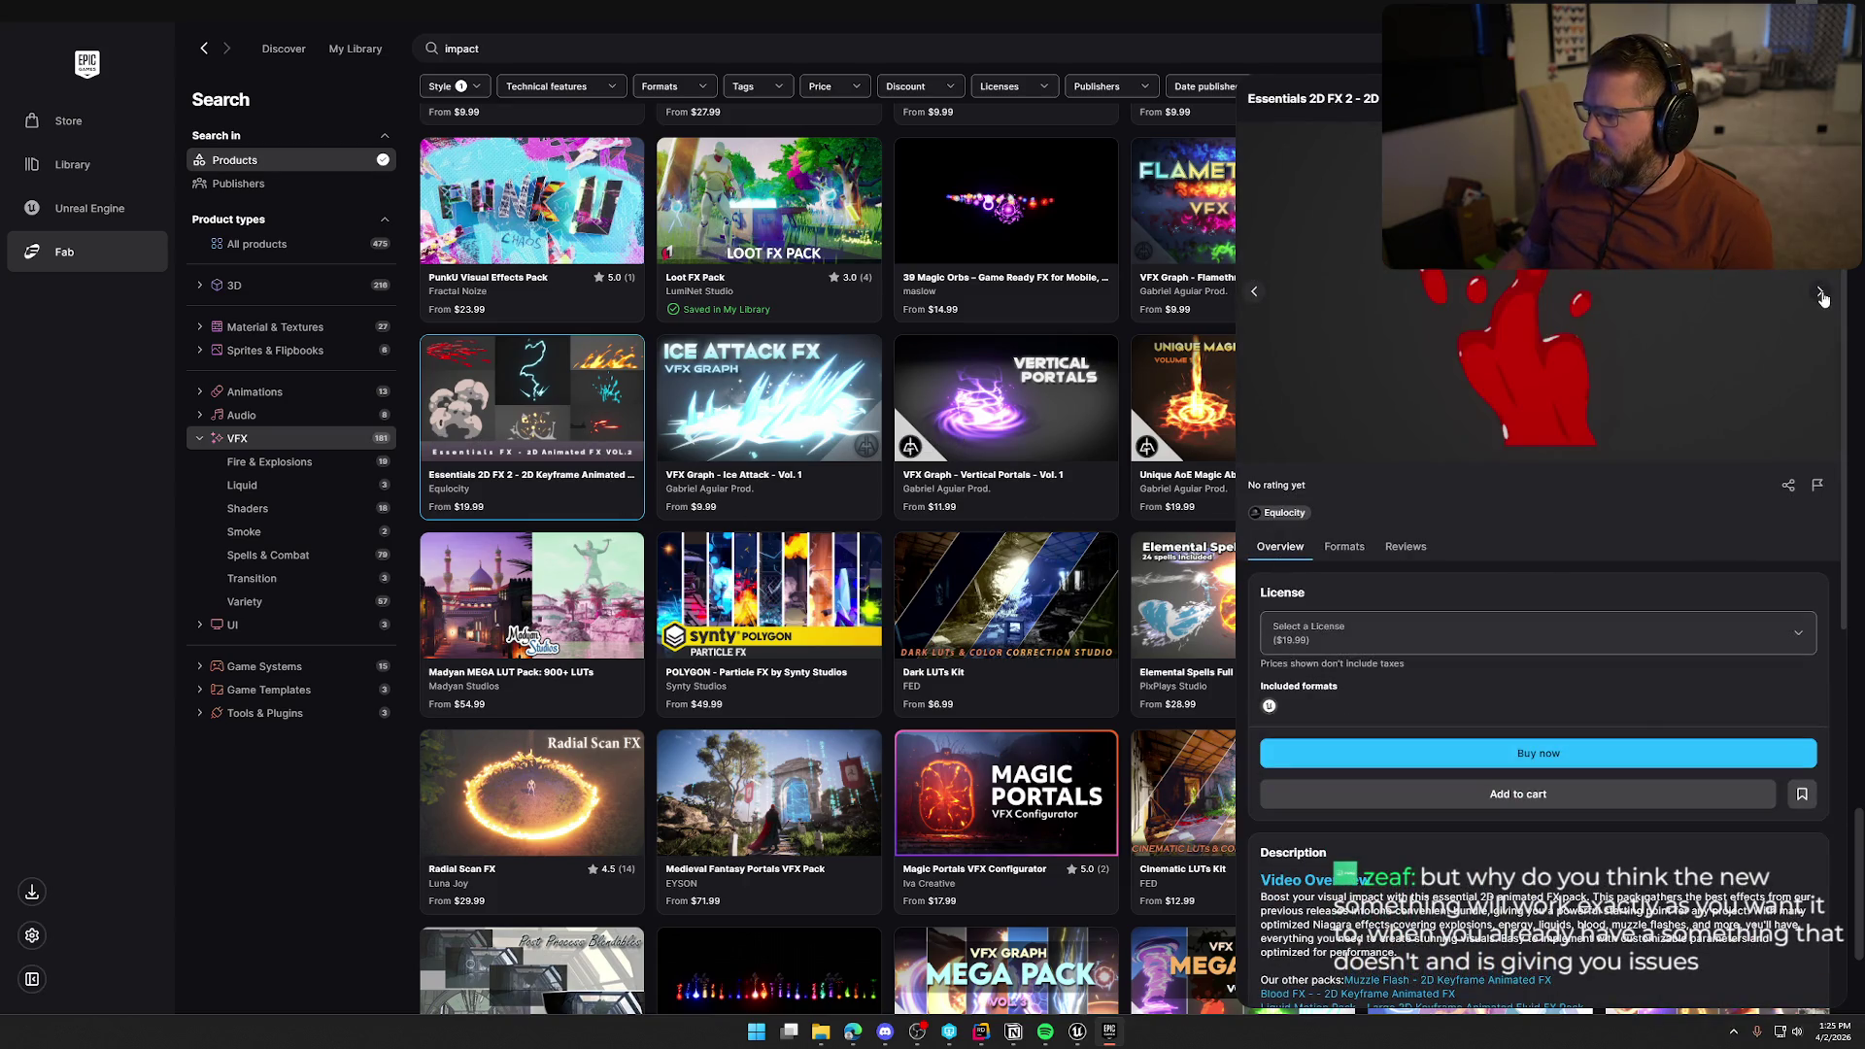
pyautogui.click(1820, 293)
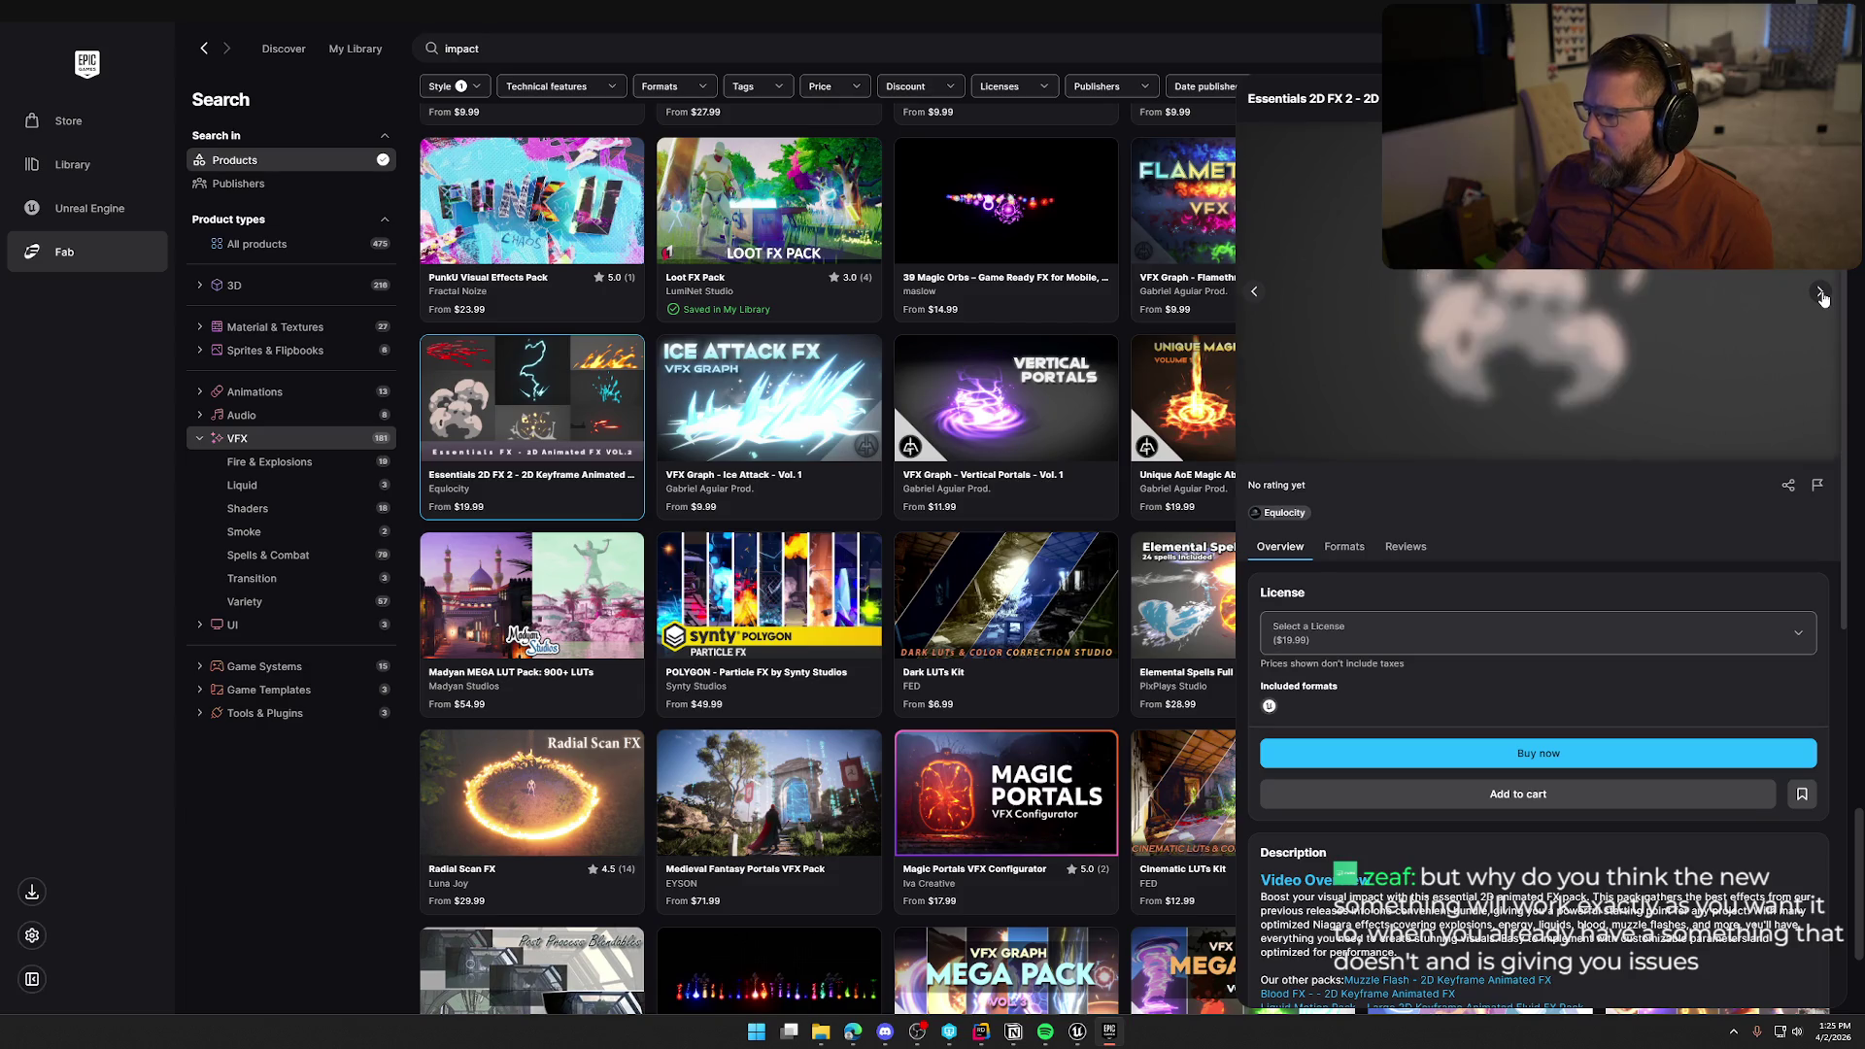
pyautogui.click(1820, 293)
pyautogui.click(1820, 293)
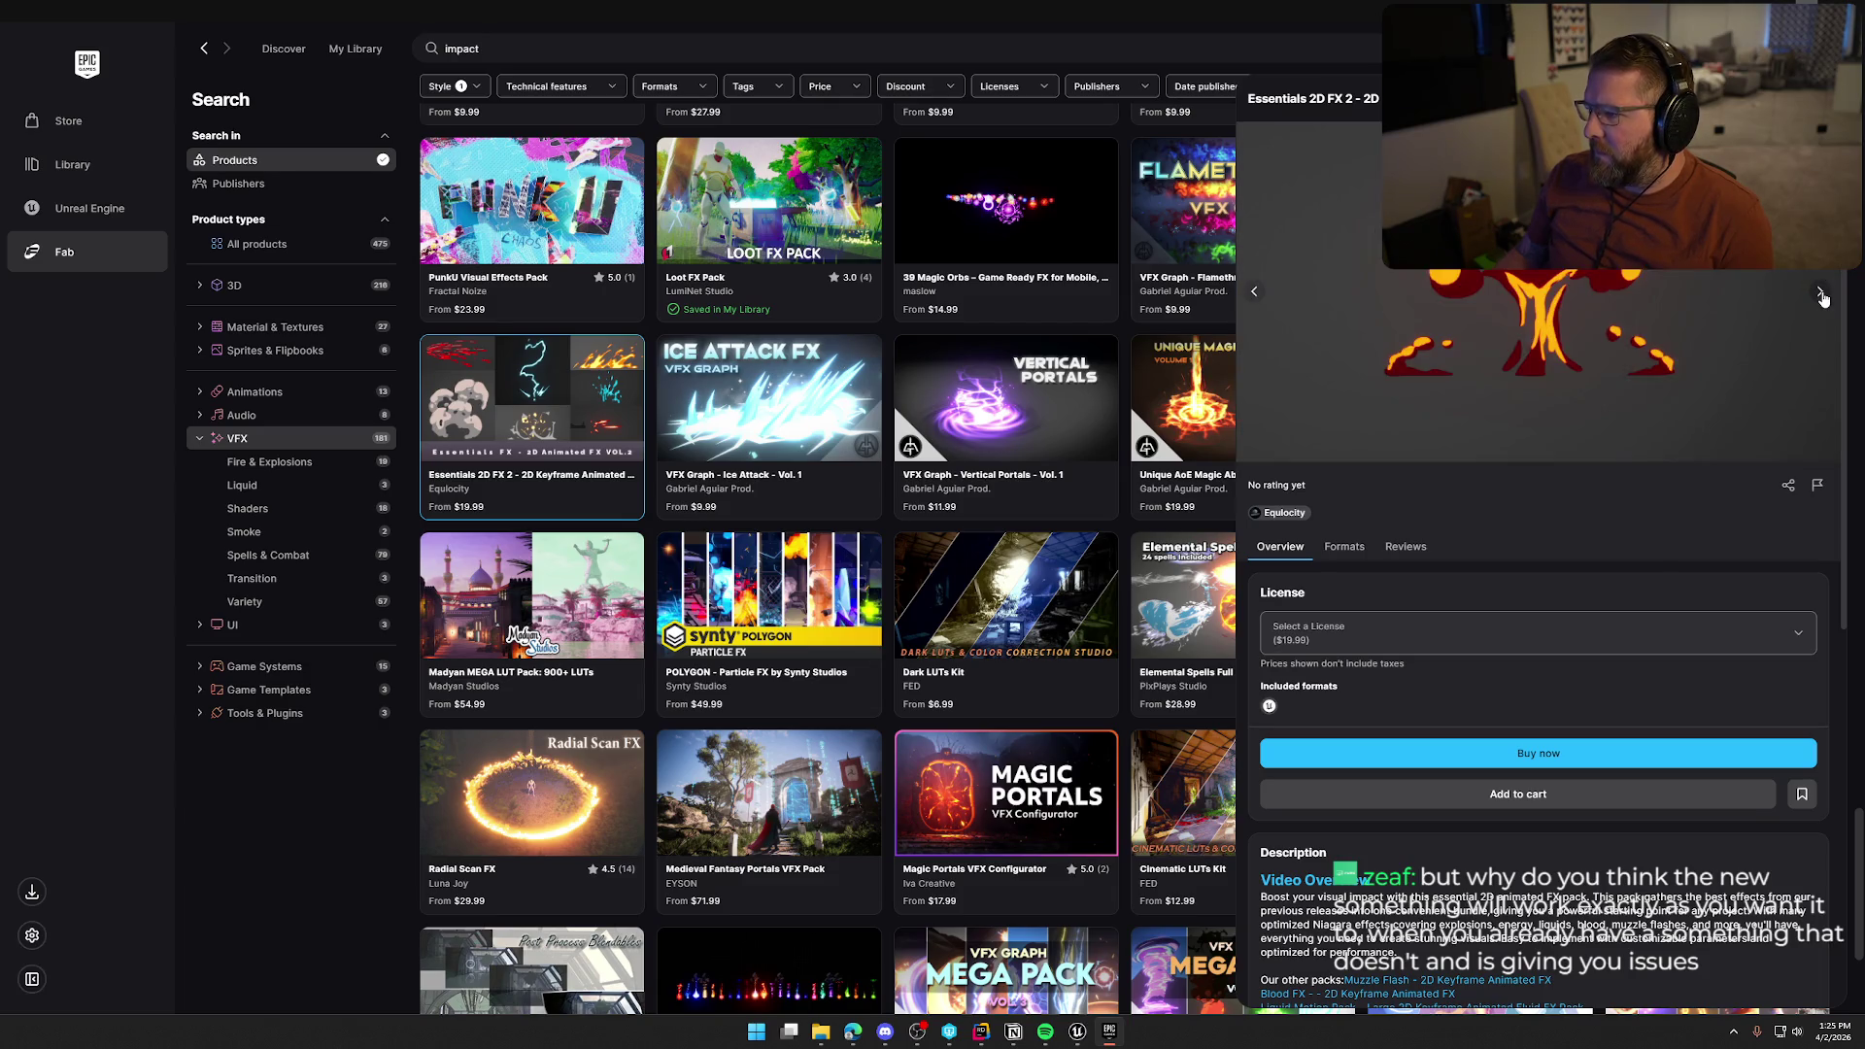
pyautogui.click(1820, 293)
pyautogui.click(1820, 293)
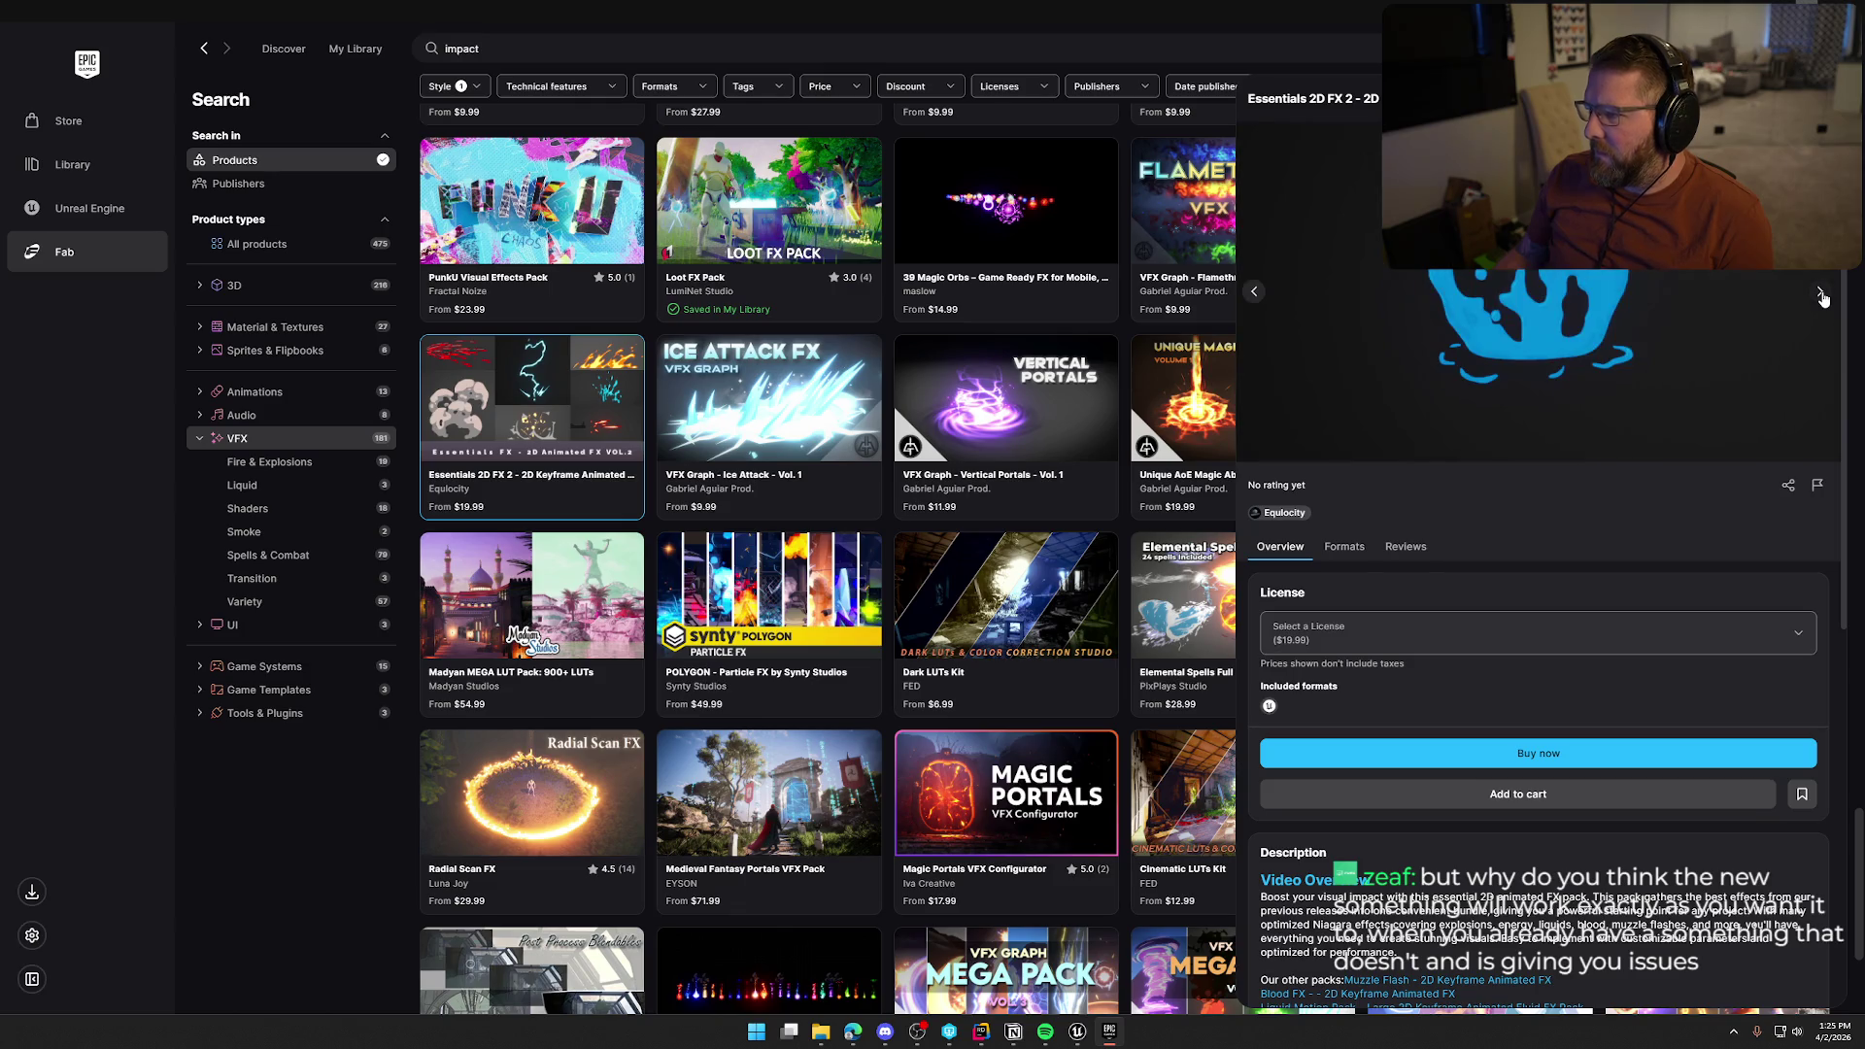
pyautogui.click(1820, 294)
pyautogui.press('Escape')
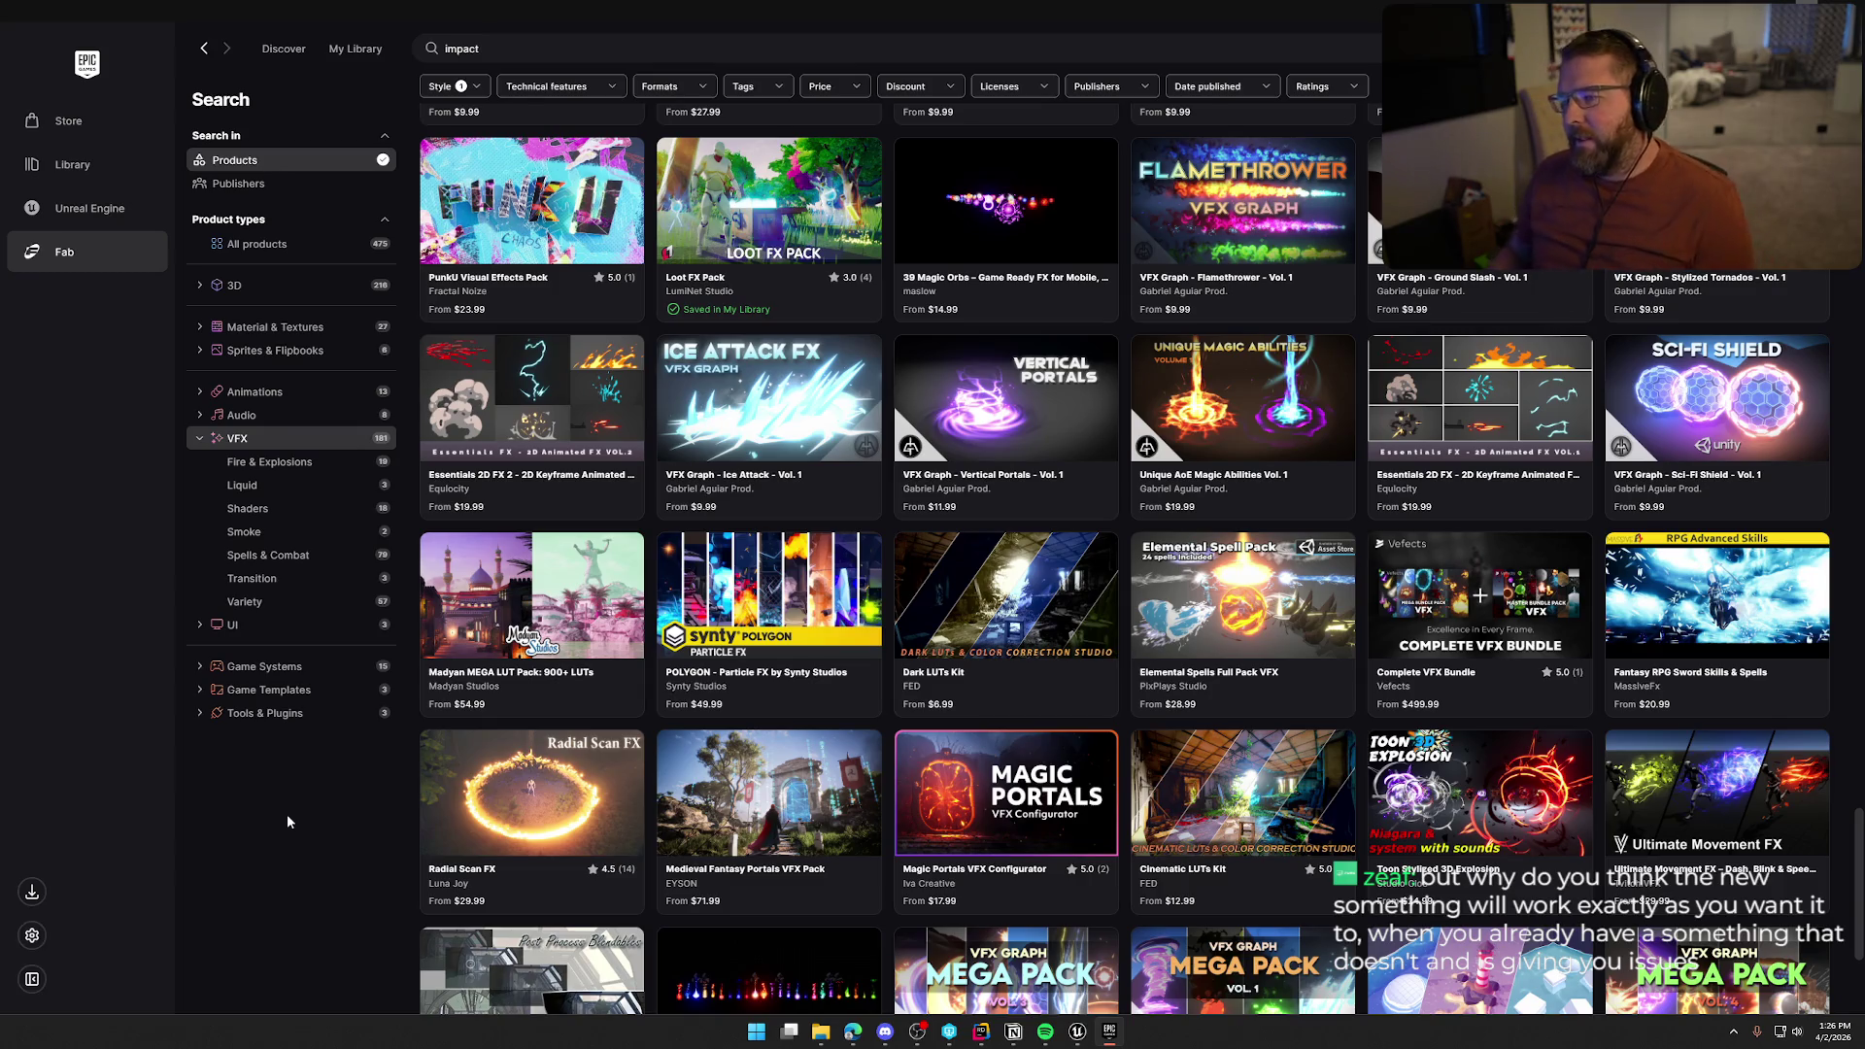
pyautogui.scroll(-1, 293, 825)
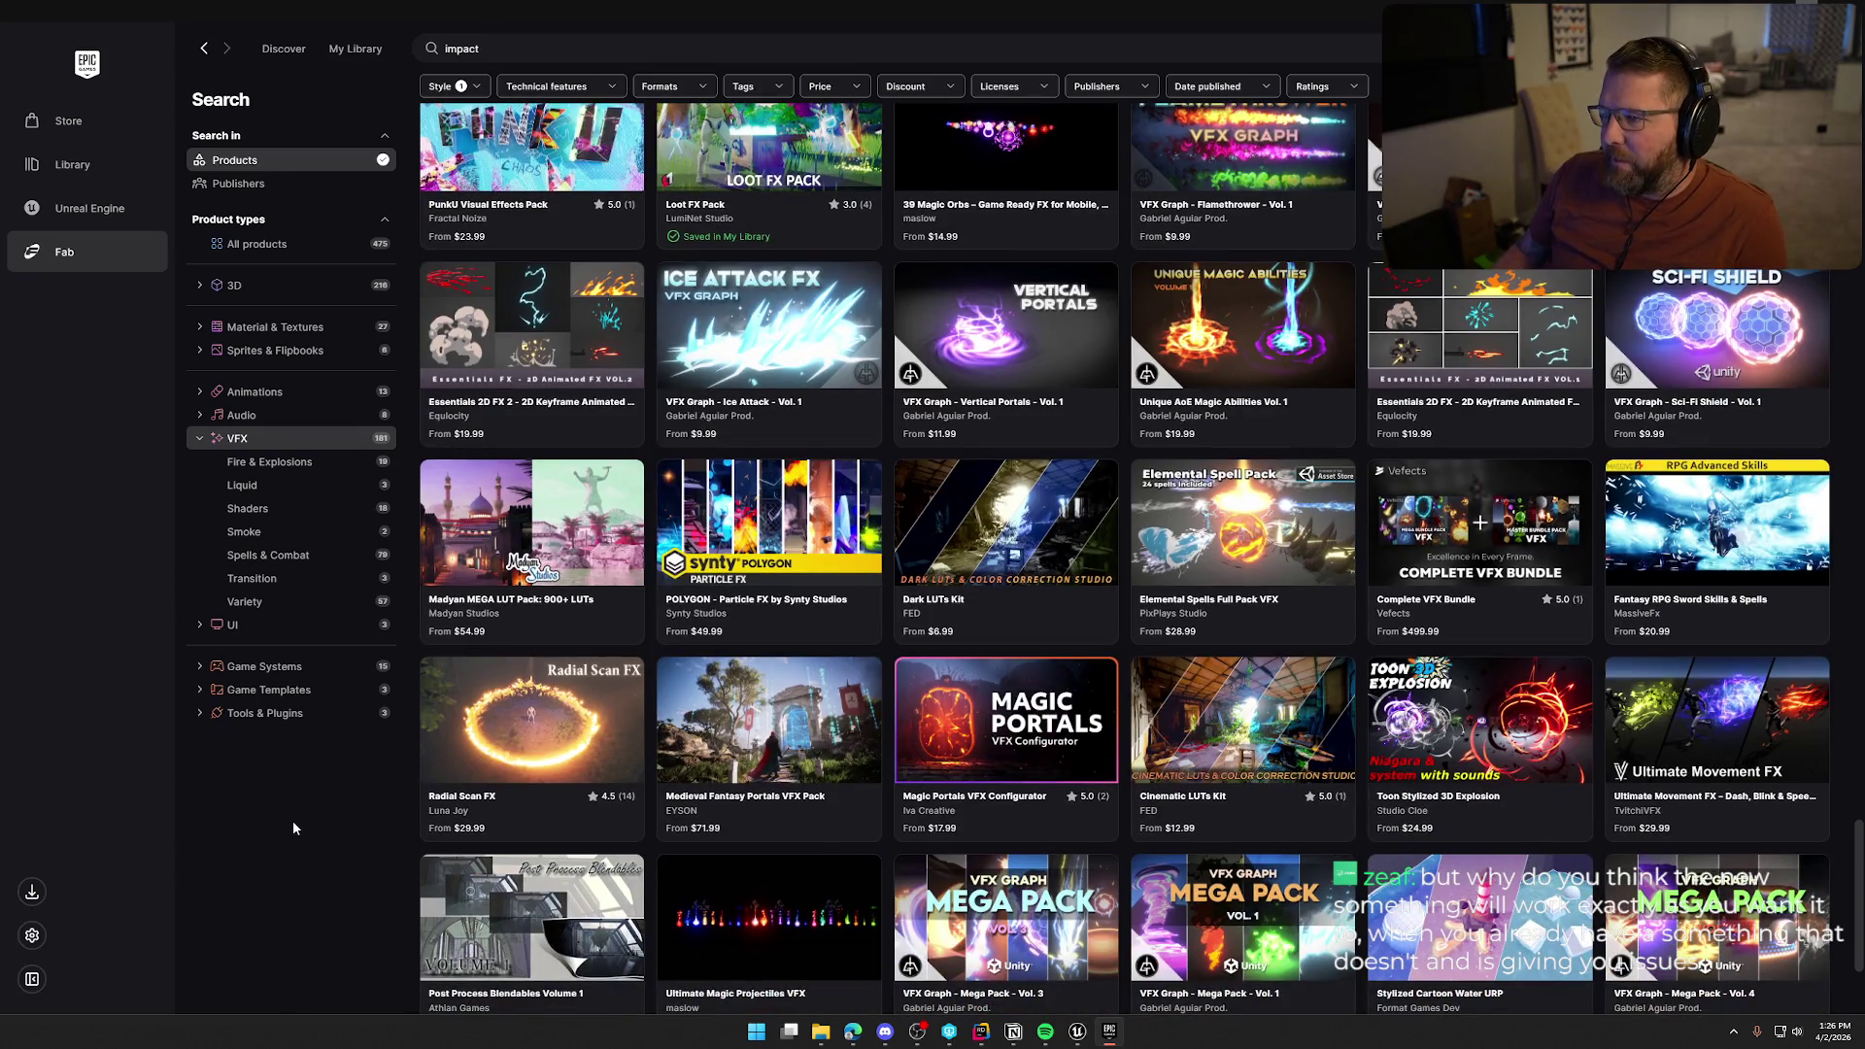
pyautogui.scroll(-3, 294, 828)
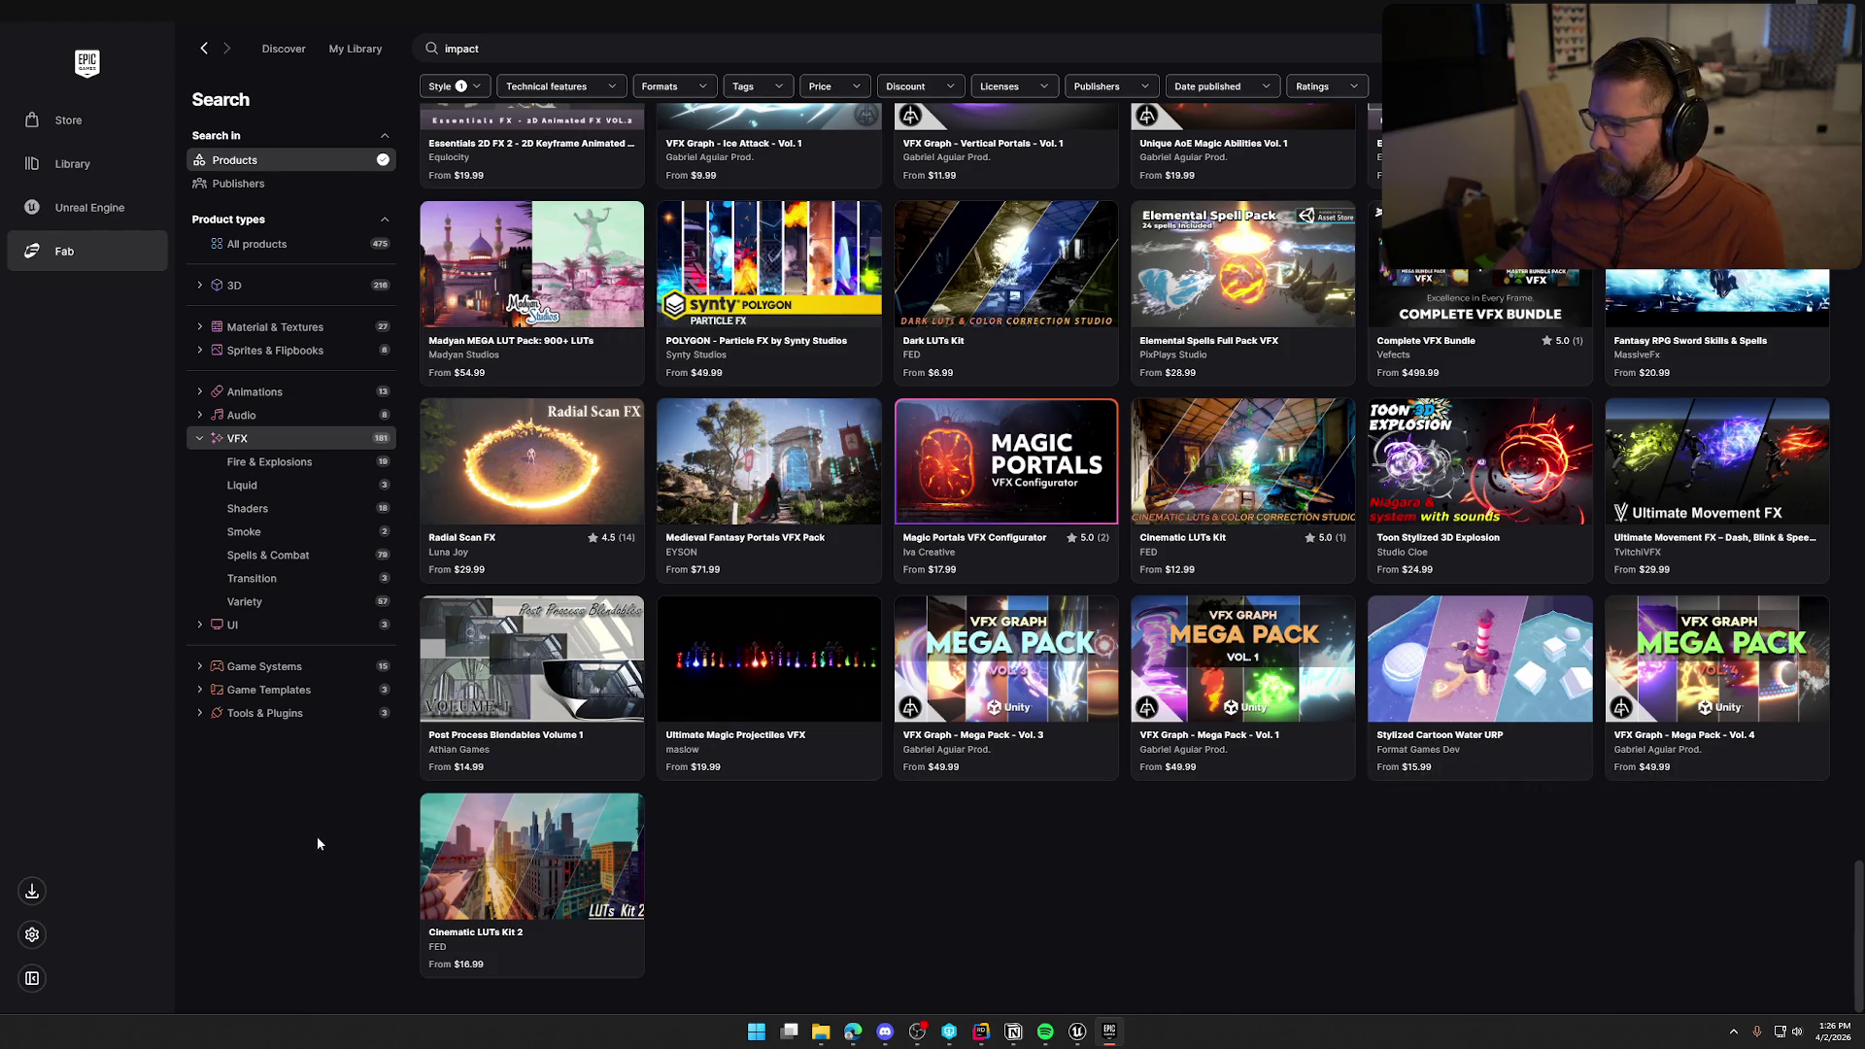
pyautogui.scroll(-10, 317, 843)
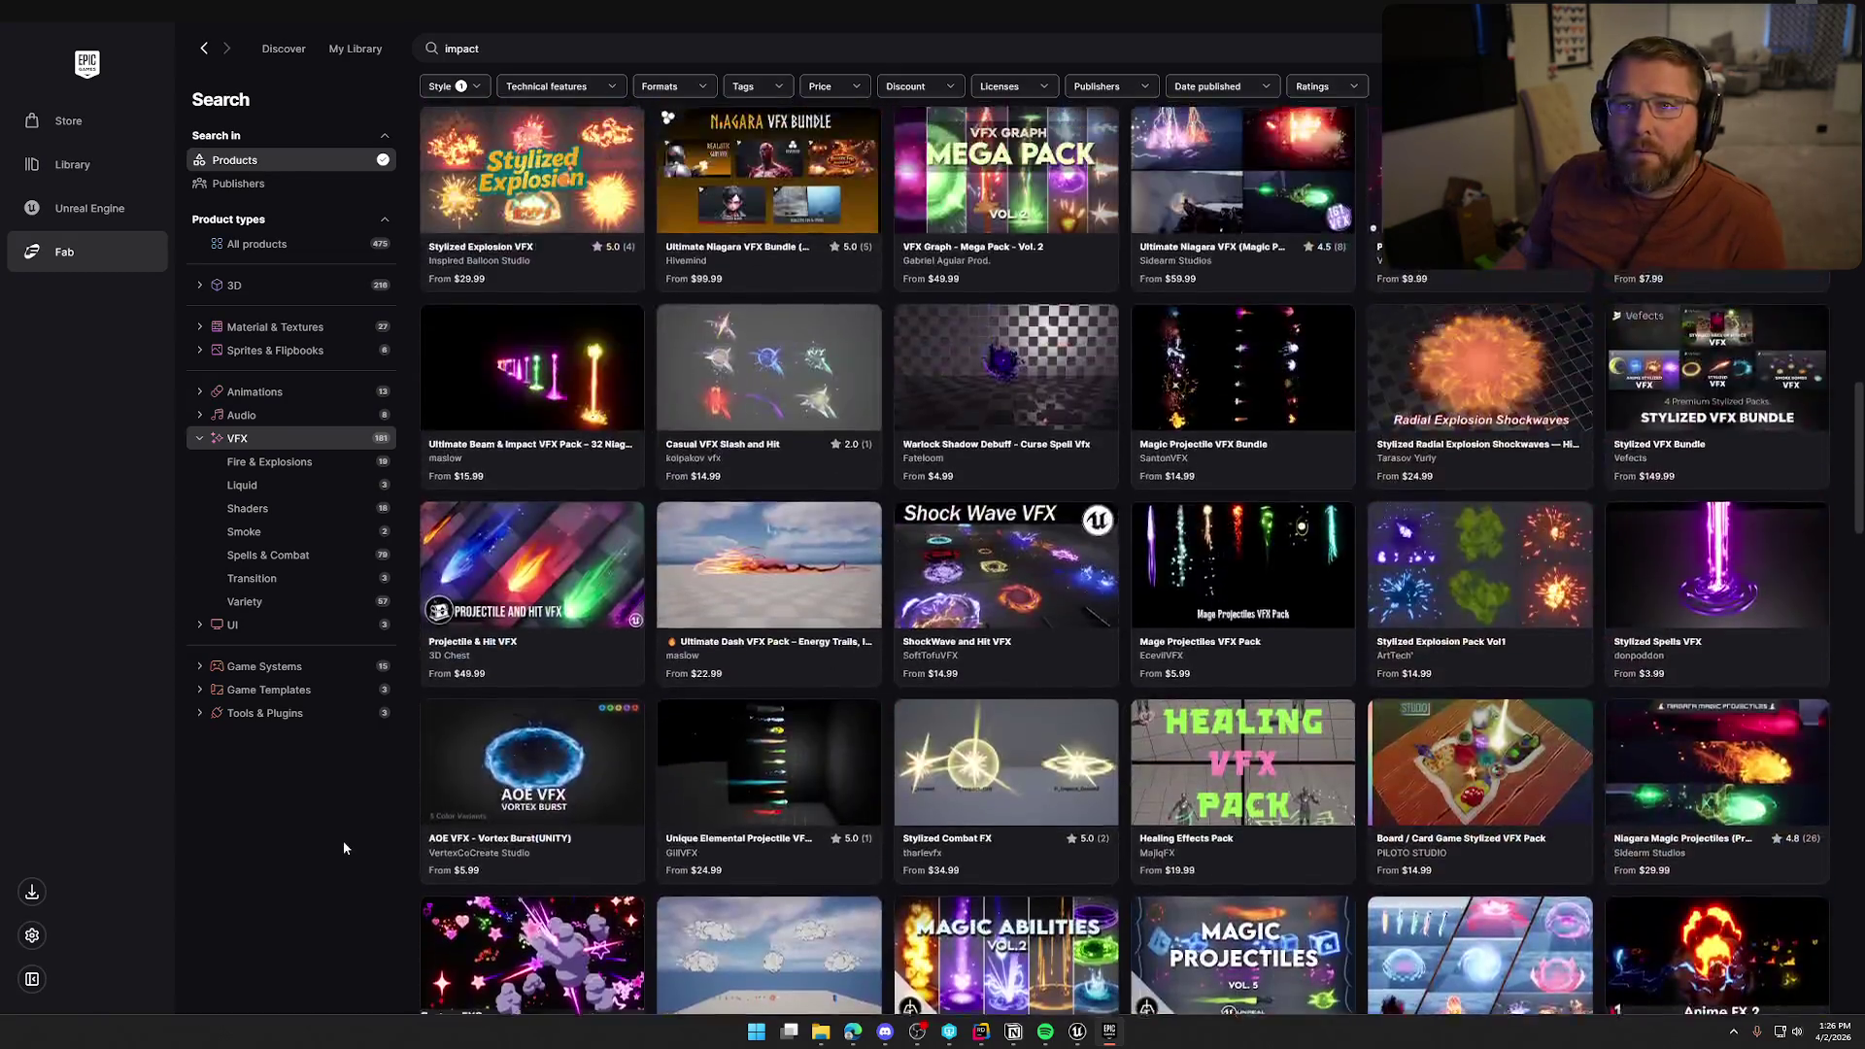
pyautogui.scroll(15, 343, 847)
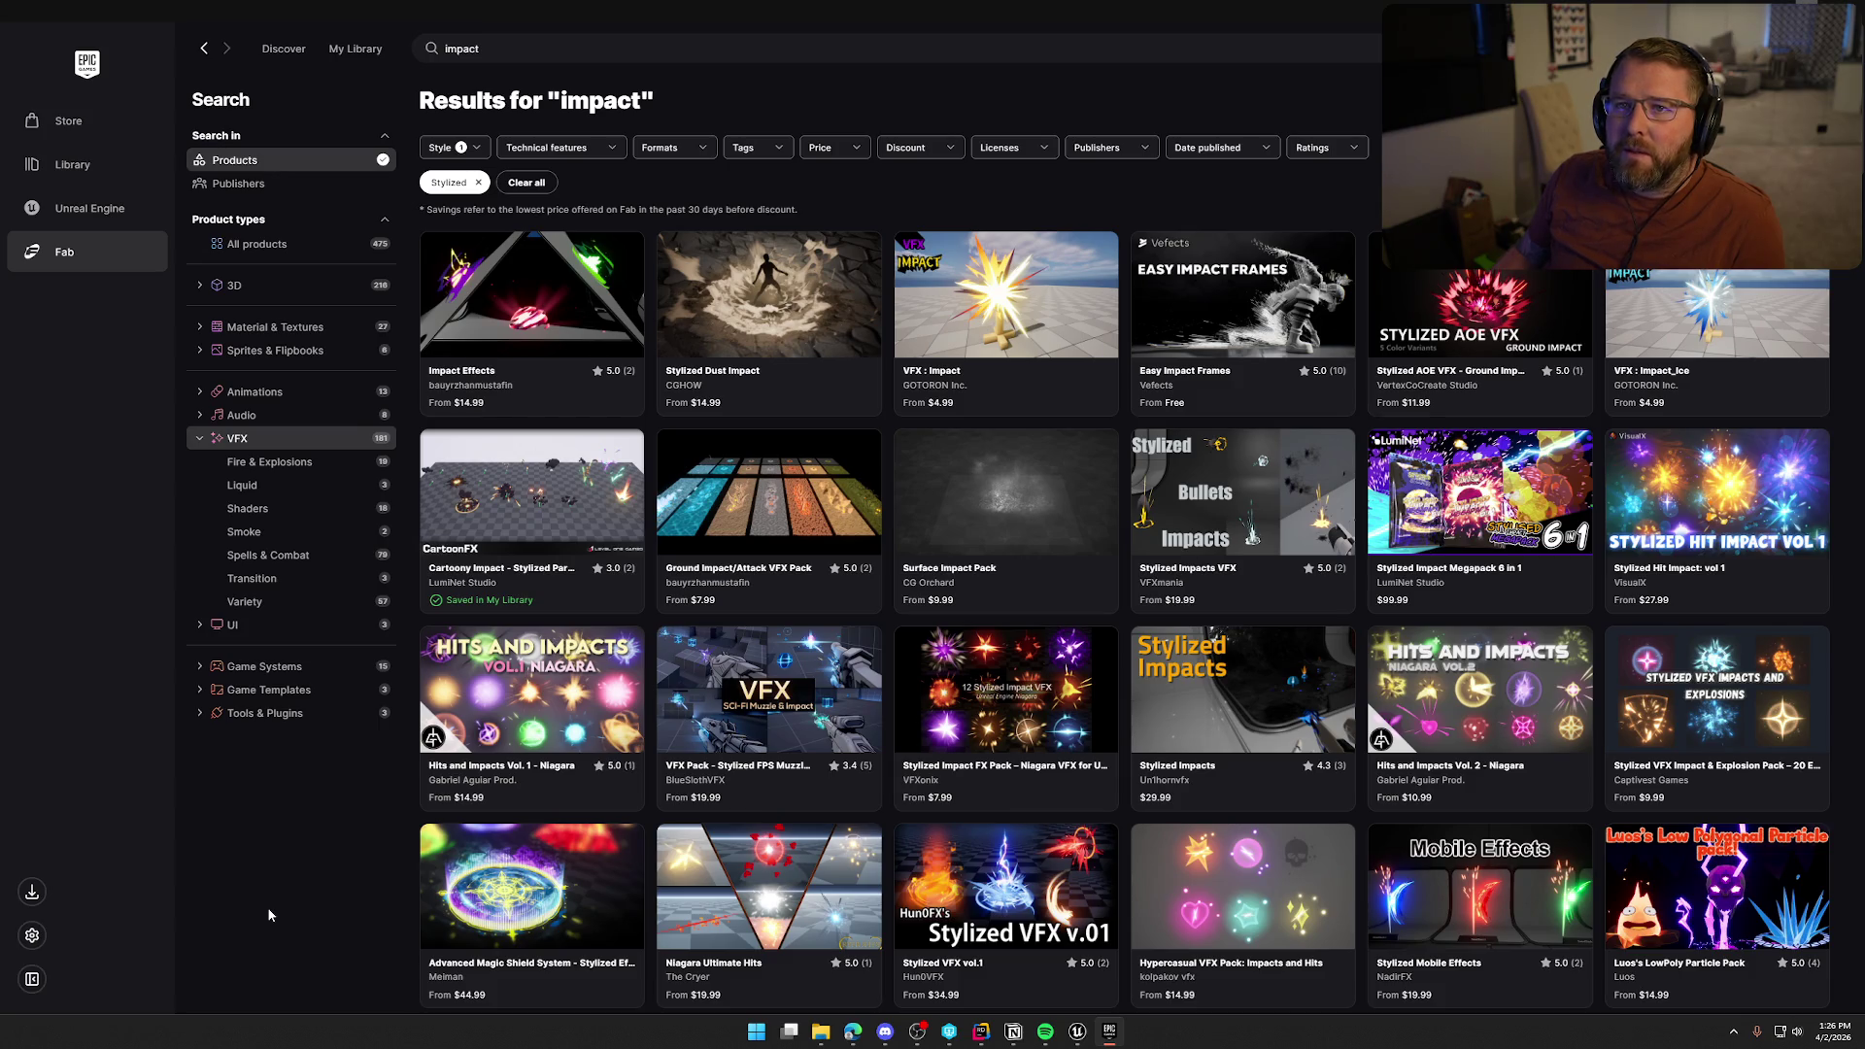
pyautogui.hotkey('alt', 'Tab')
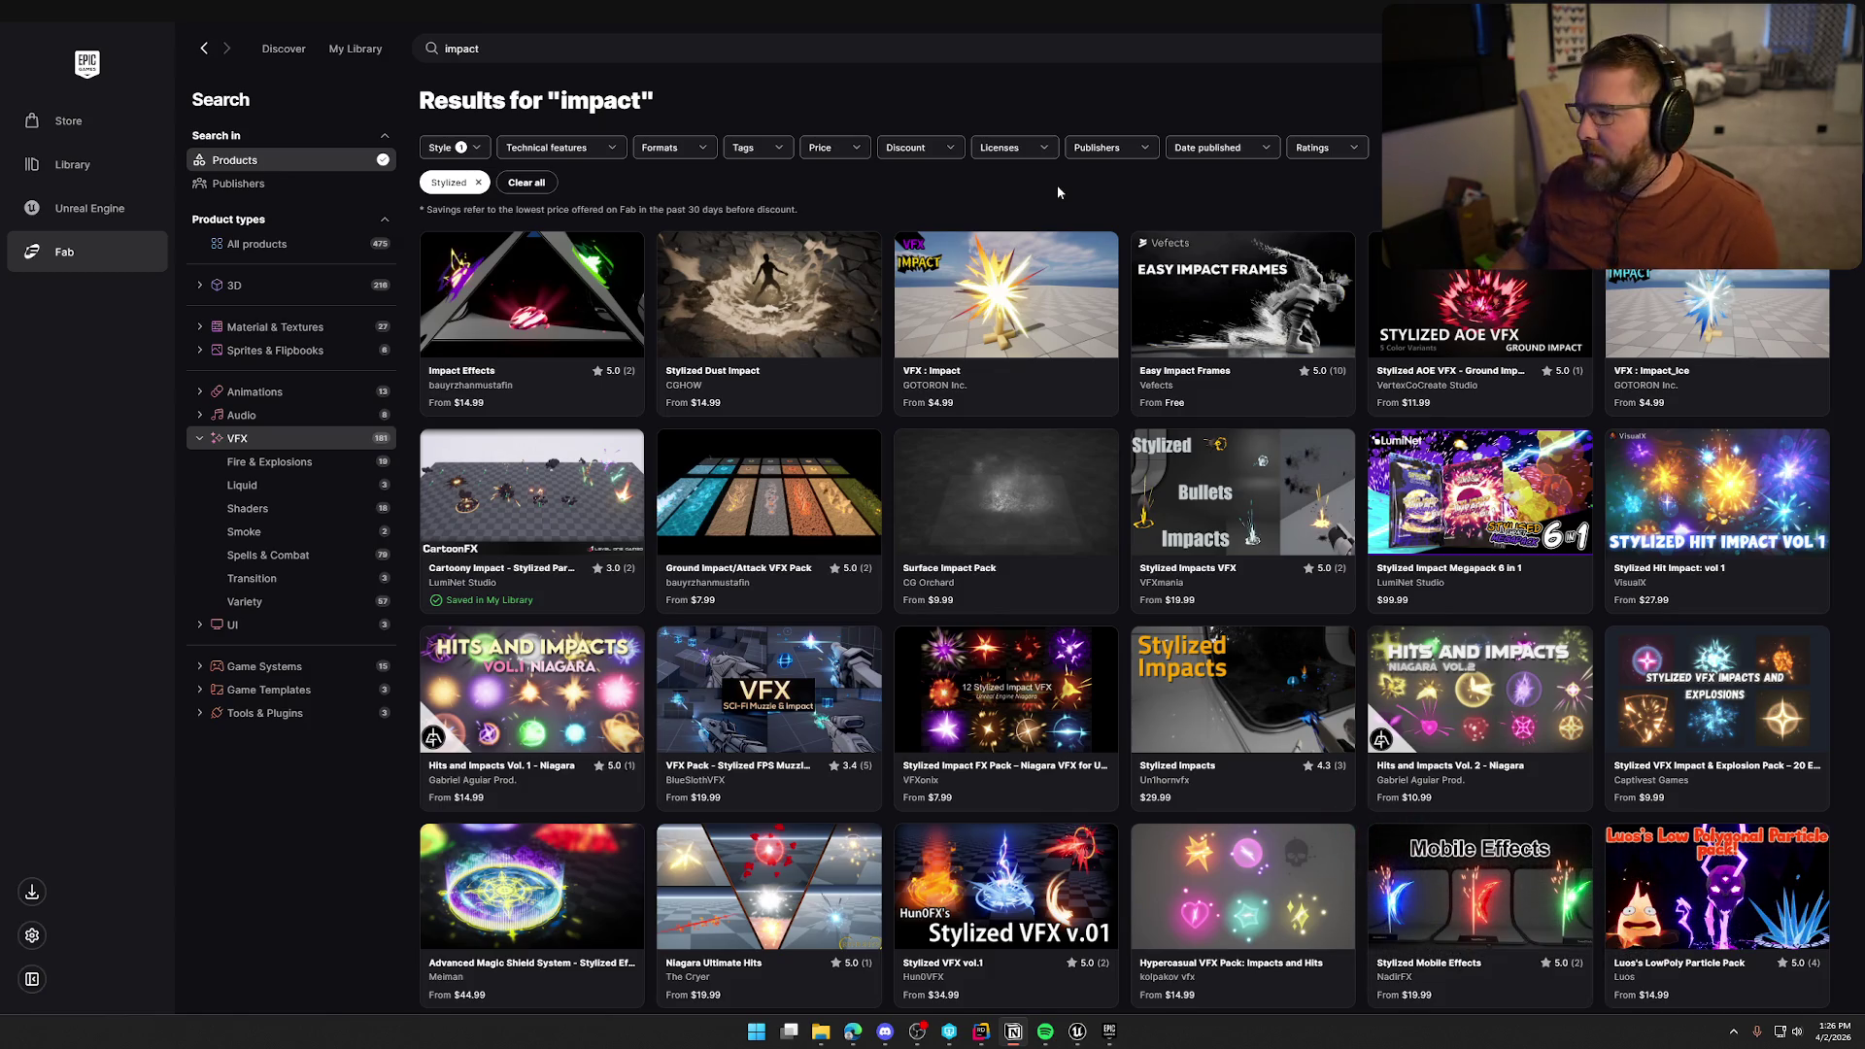
# Search Fab for 'cloud', then replace it with 'sick'
pyautogui.click(498, 58)
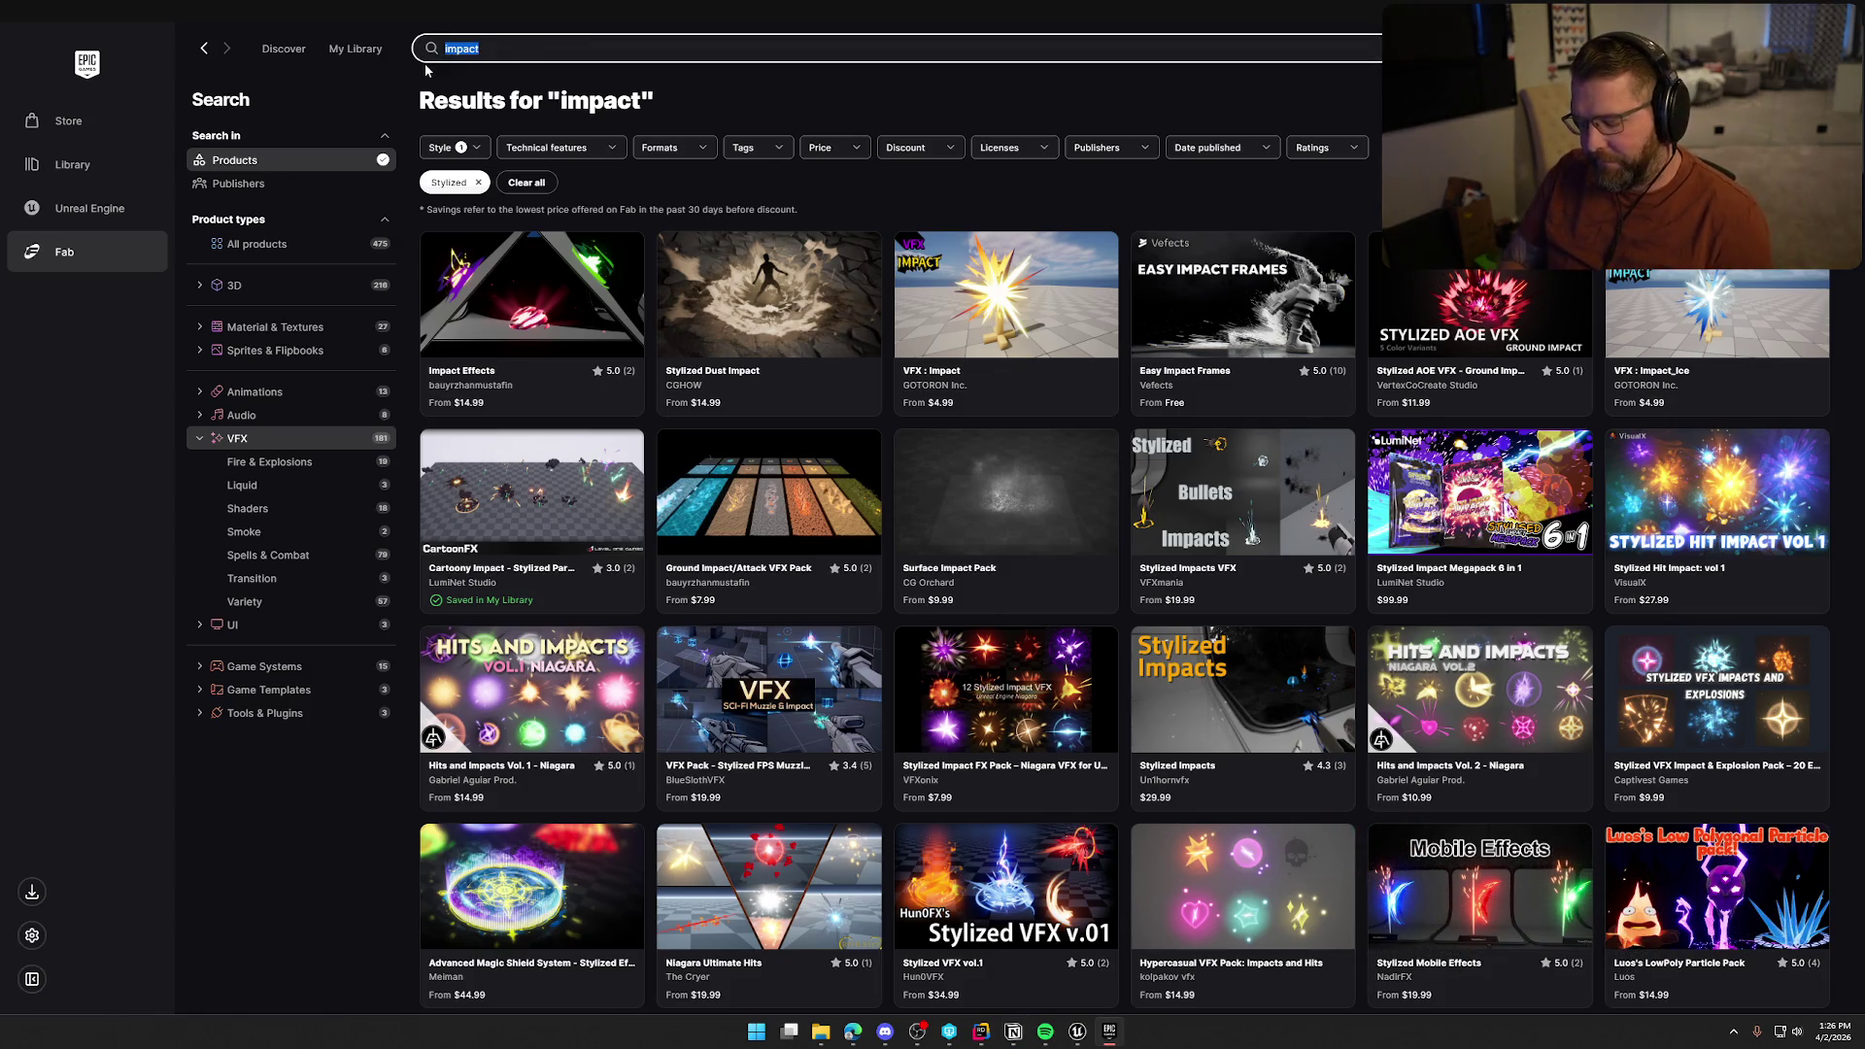
pyautogui.write('cloud')
pyautogui.press('Return')
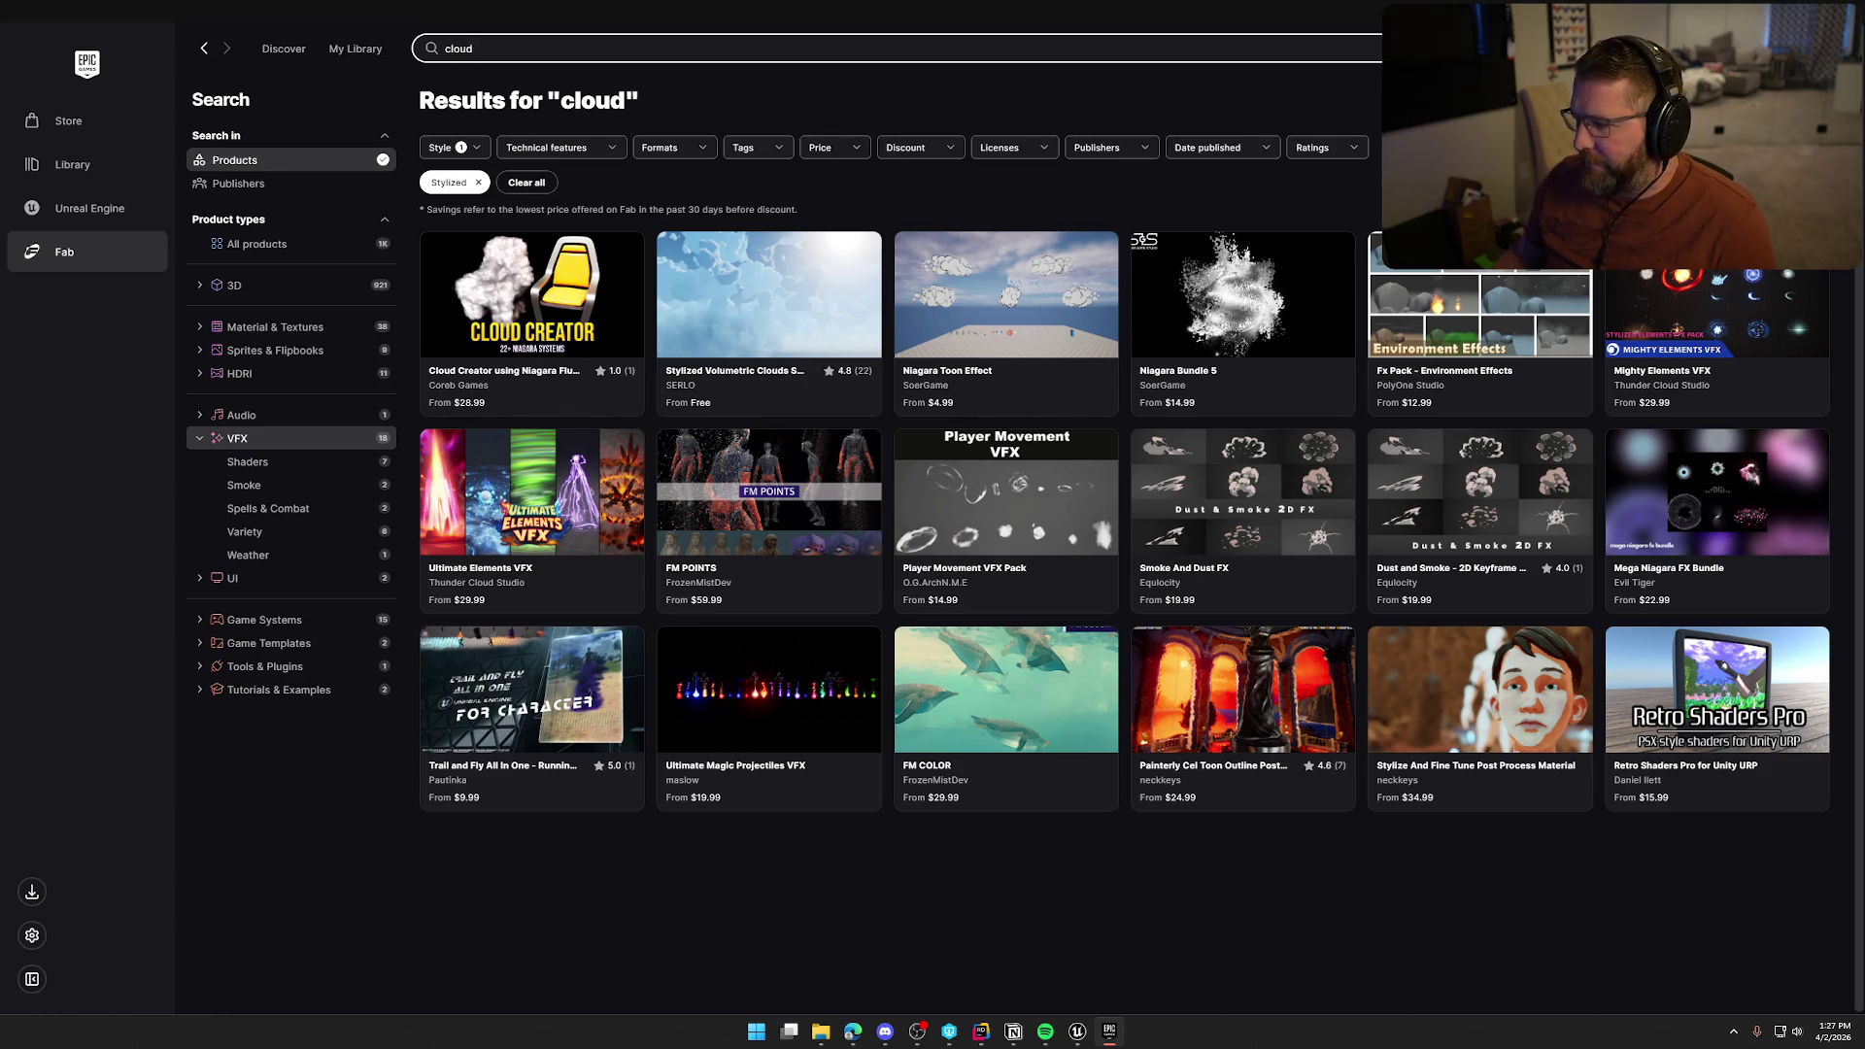
pyautogui.hotkey('ctrl', 'a')
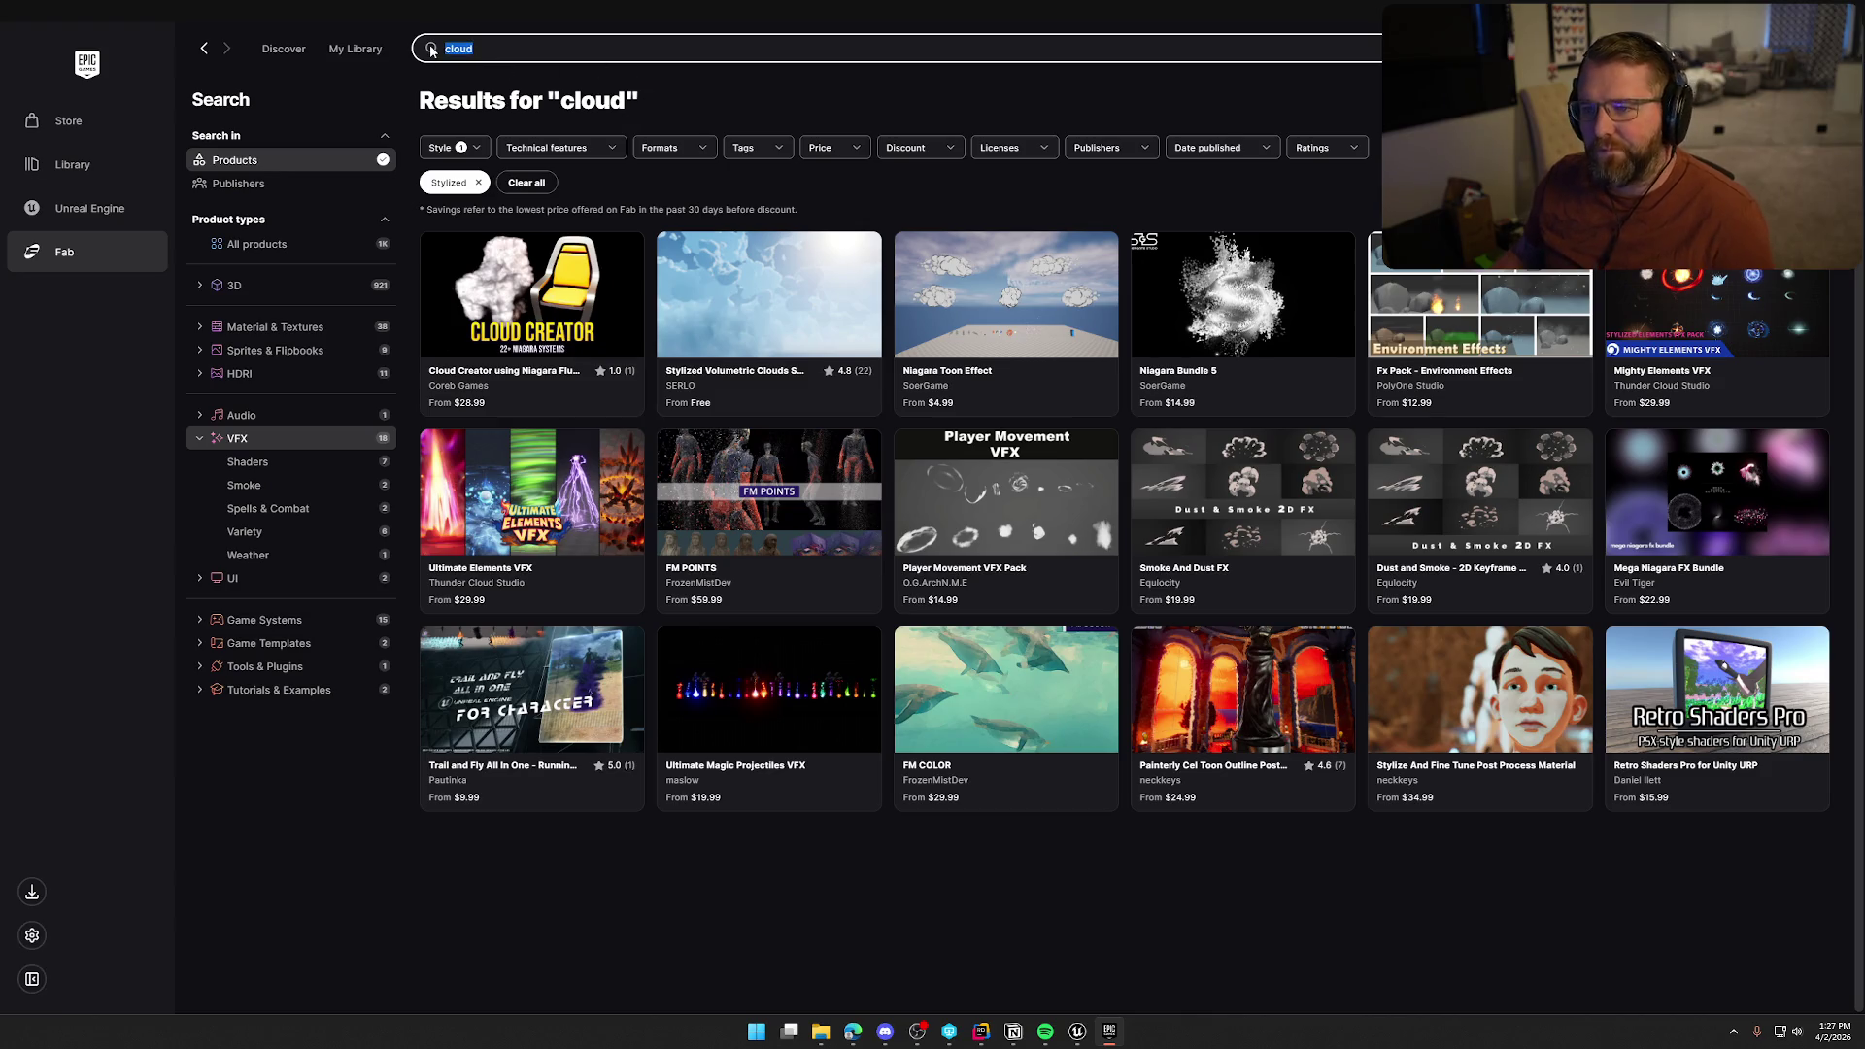
pyautogui.write('sick')
pyautogui.press('Return')
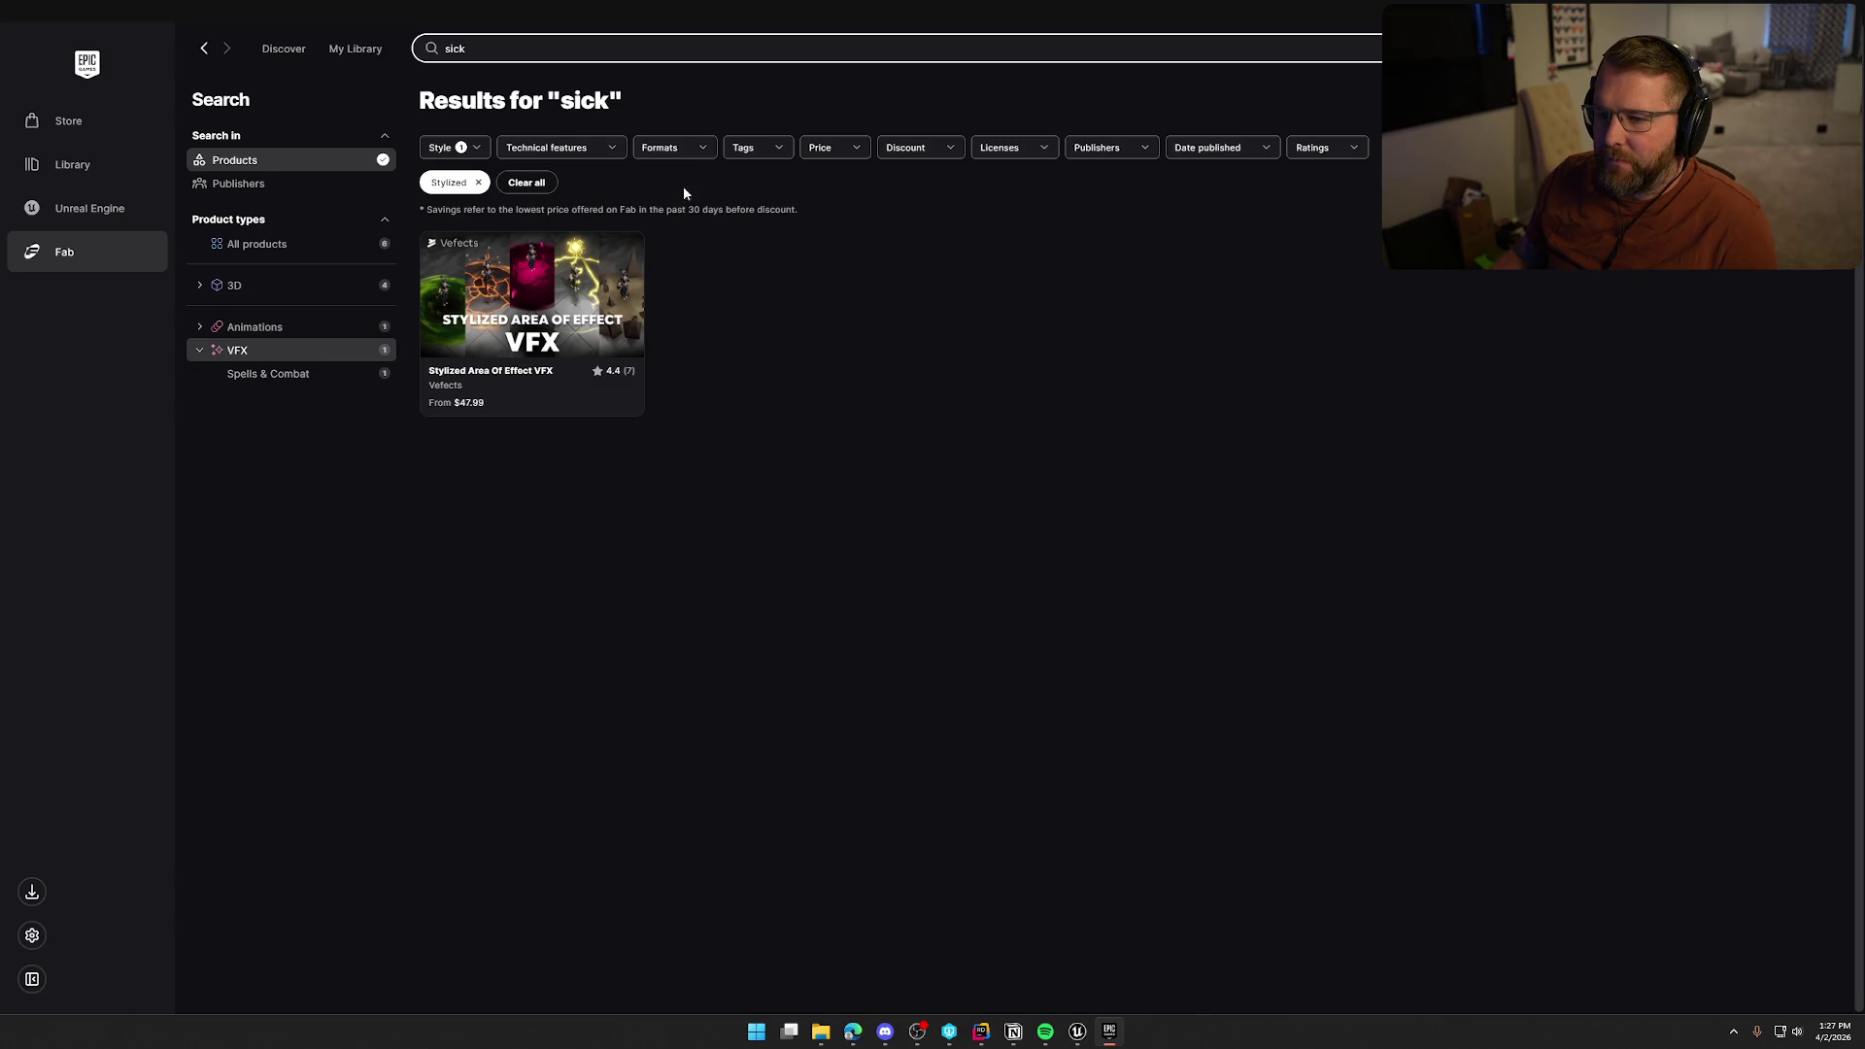
# Try 'illness', which returns nothing, then search for 'heal' and scroll the results
pyautogui.doubleClick(465, 48)
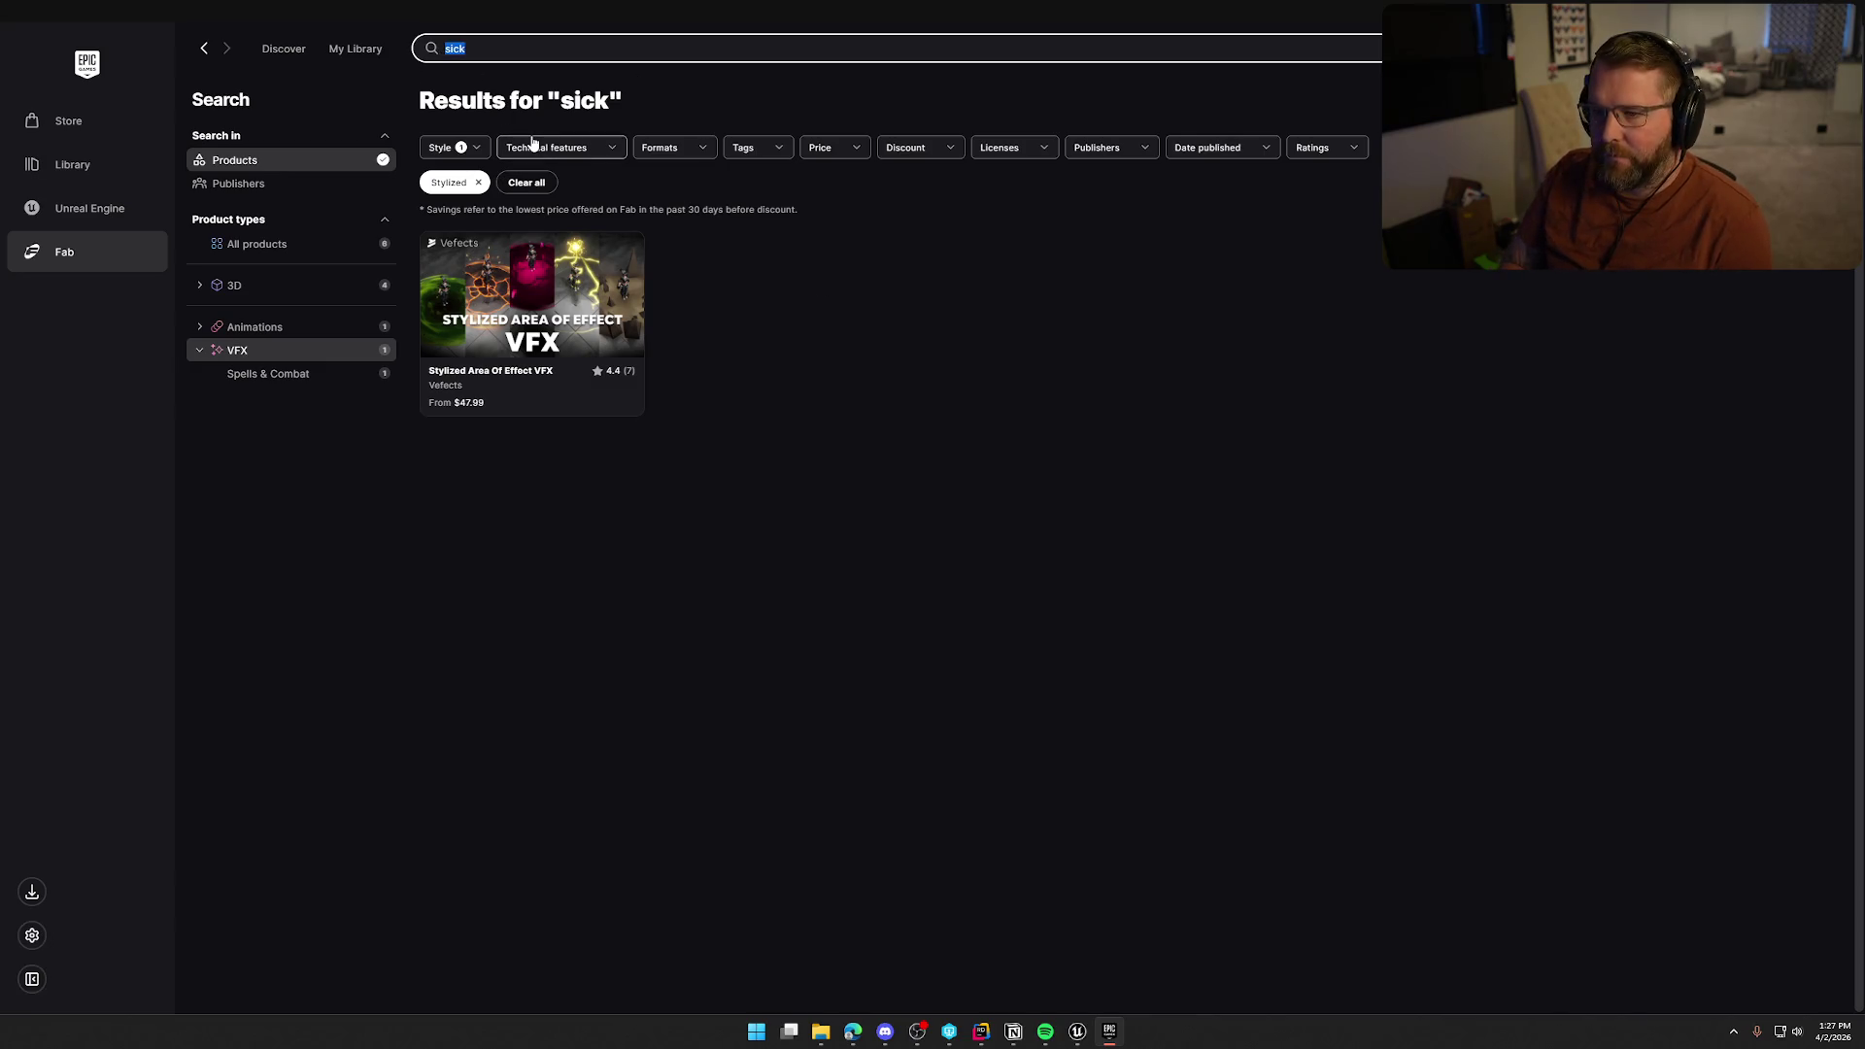
pyautogui.write('illness')
pyautogui.press('Return')
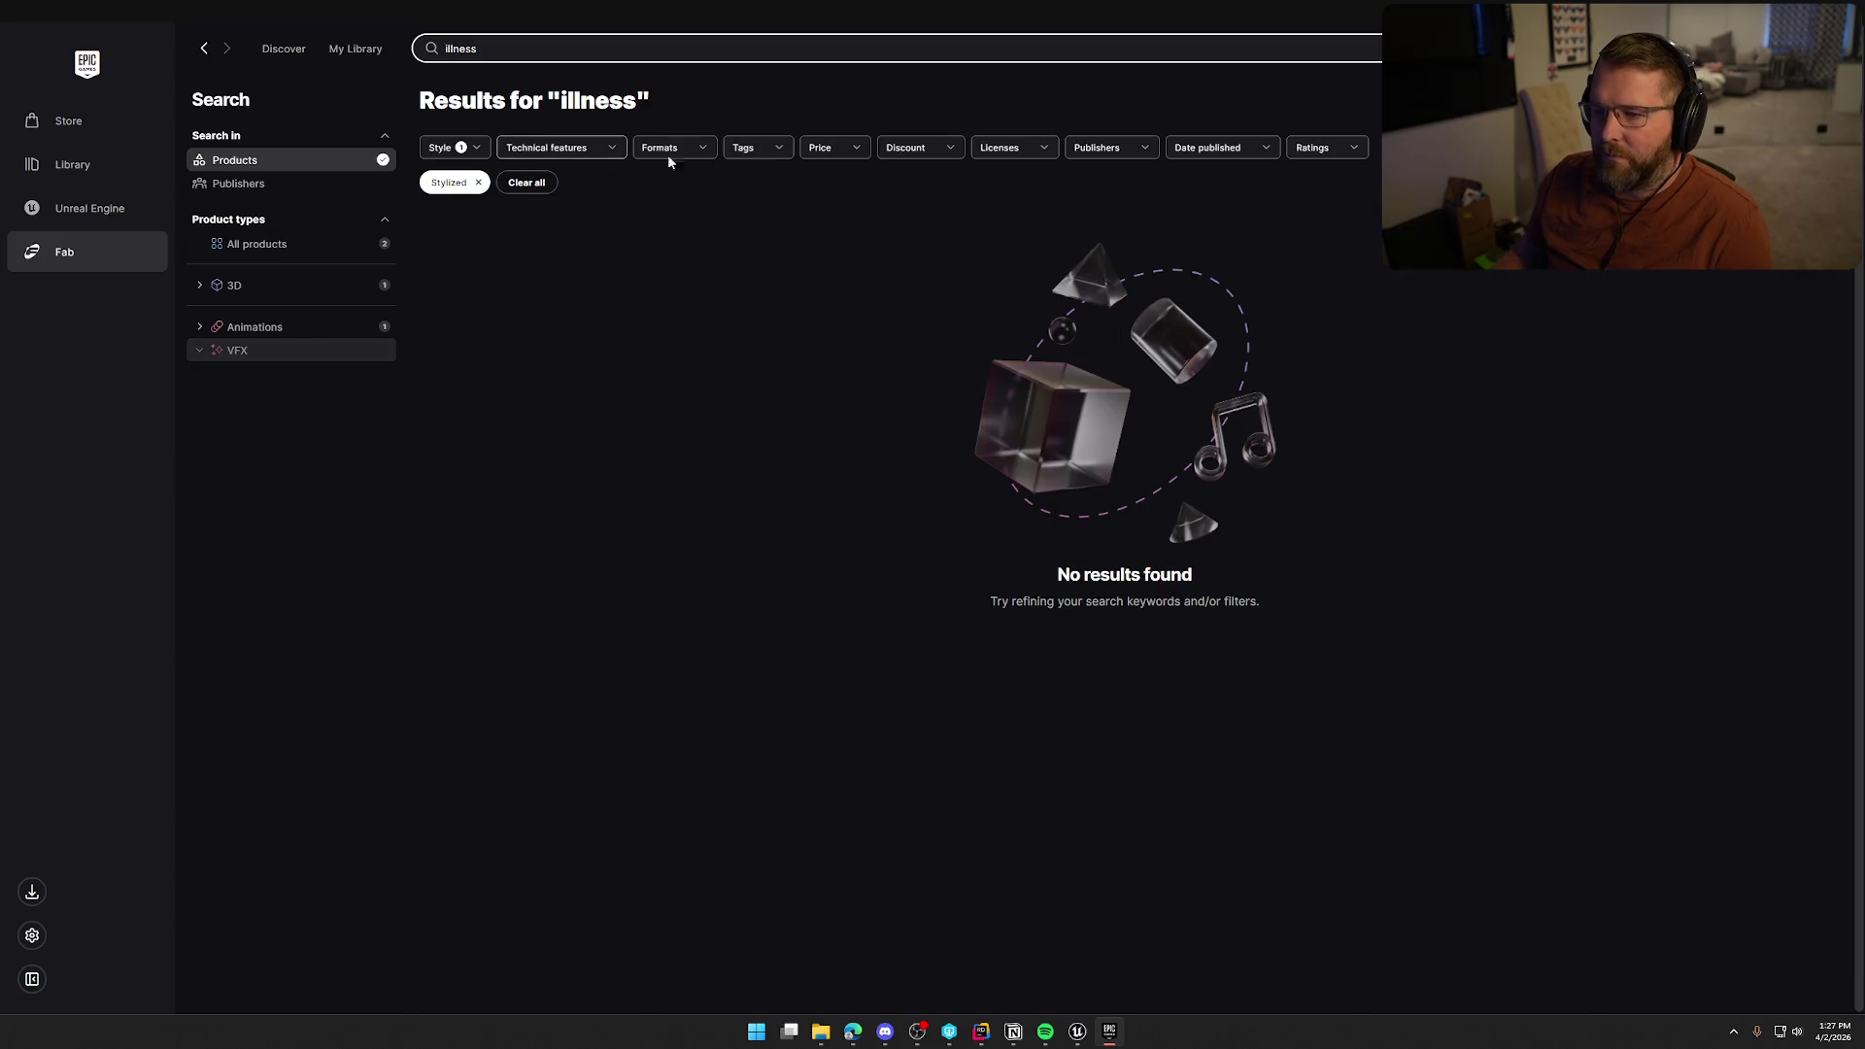
pyautogui.click(434, 58)
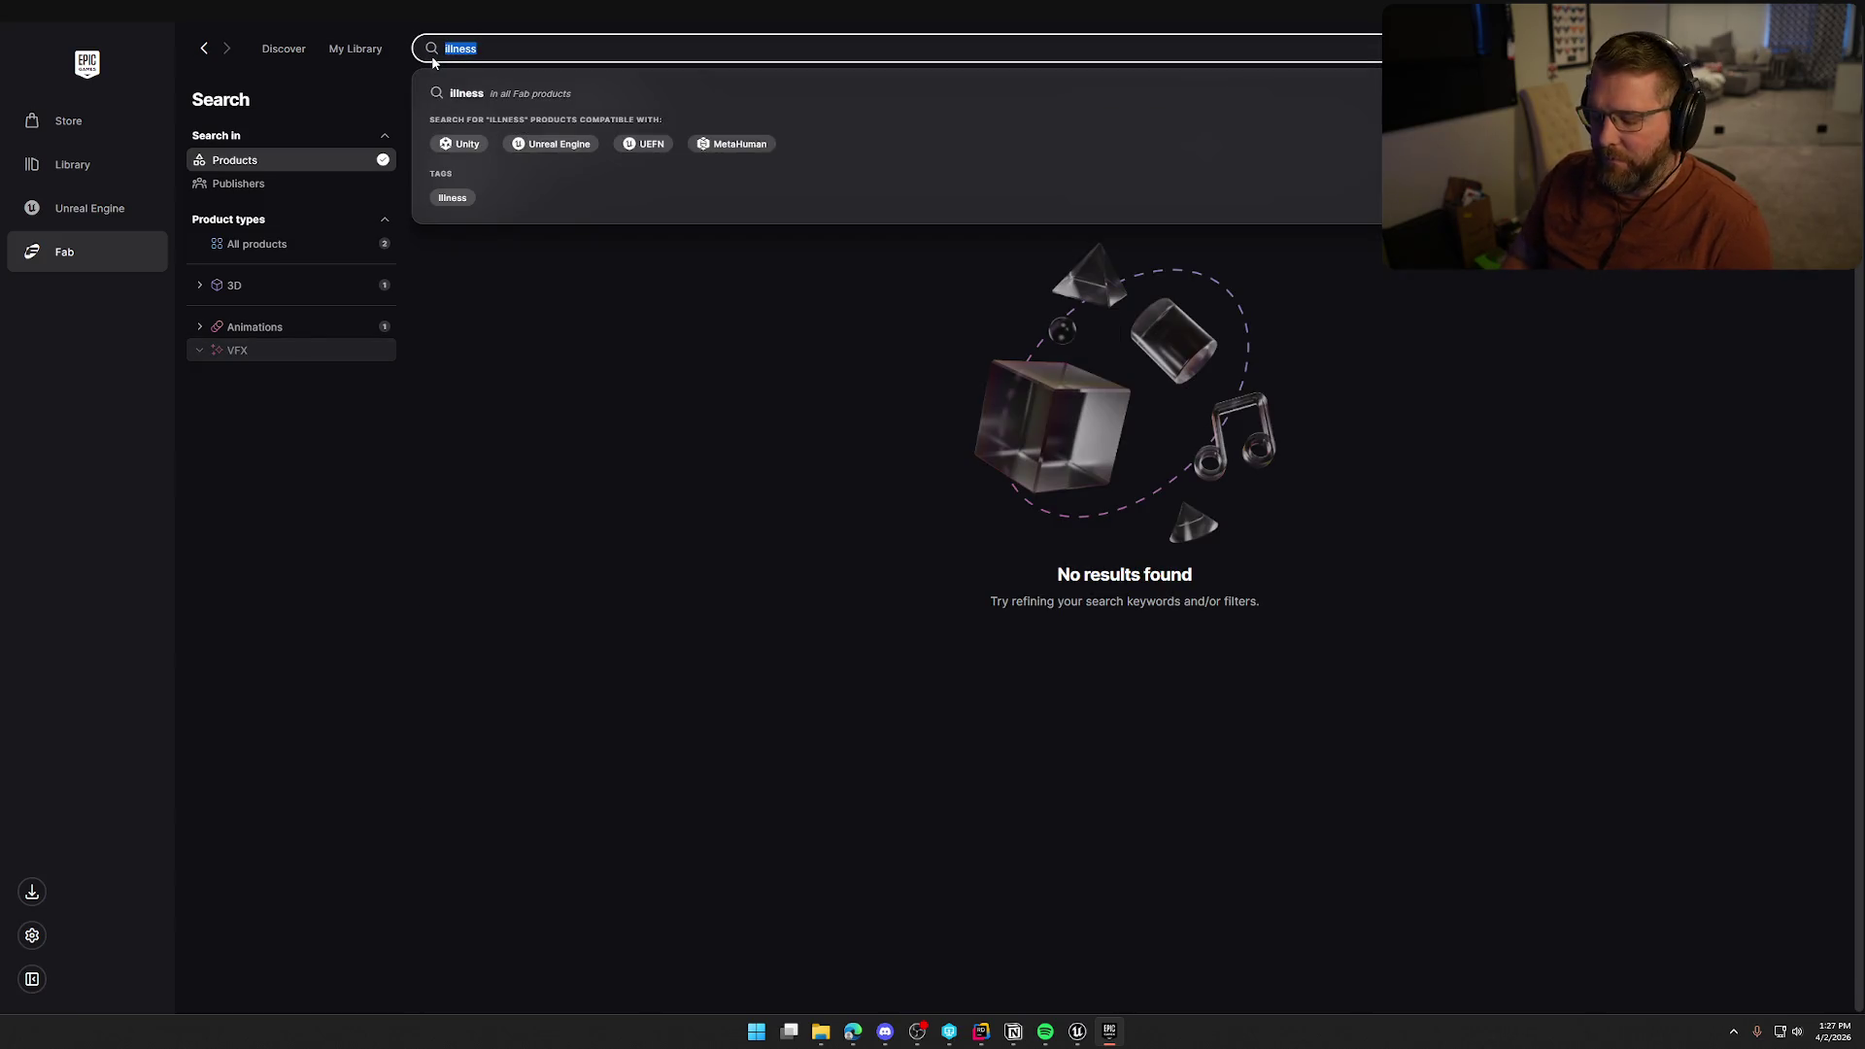
pyautogui.write('heal')
pyautogui.press('Return')
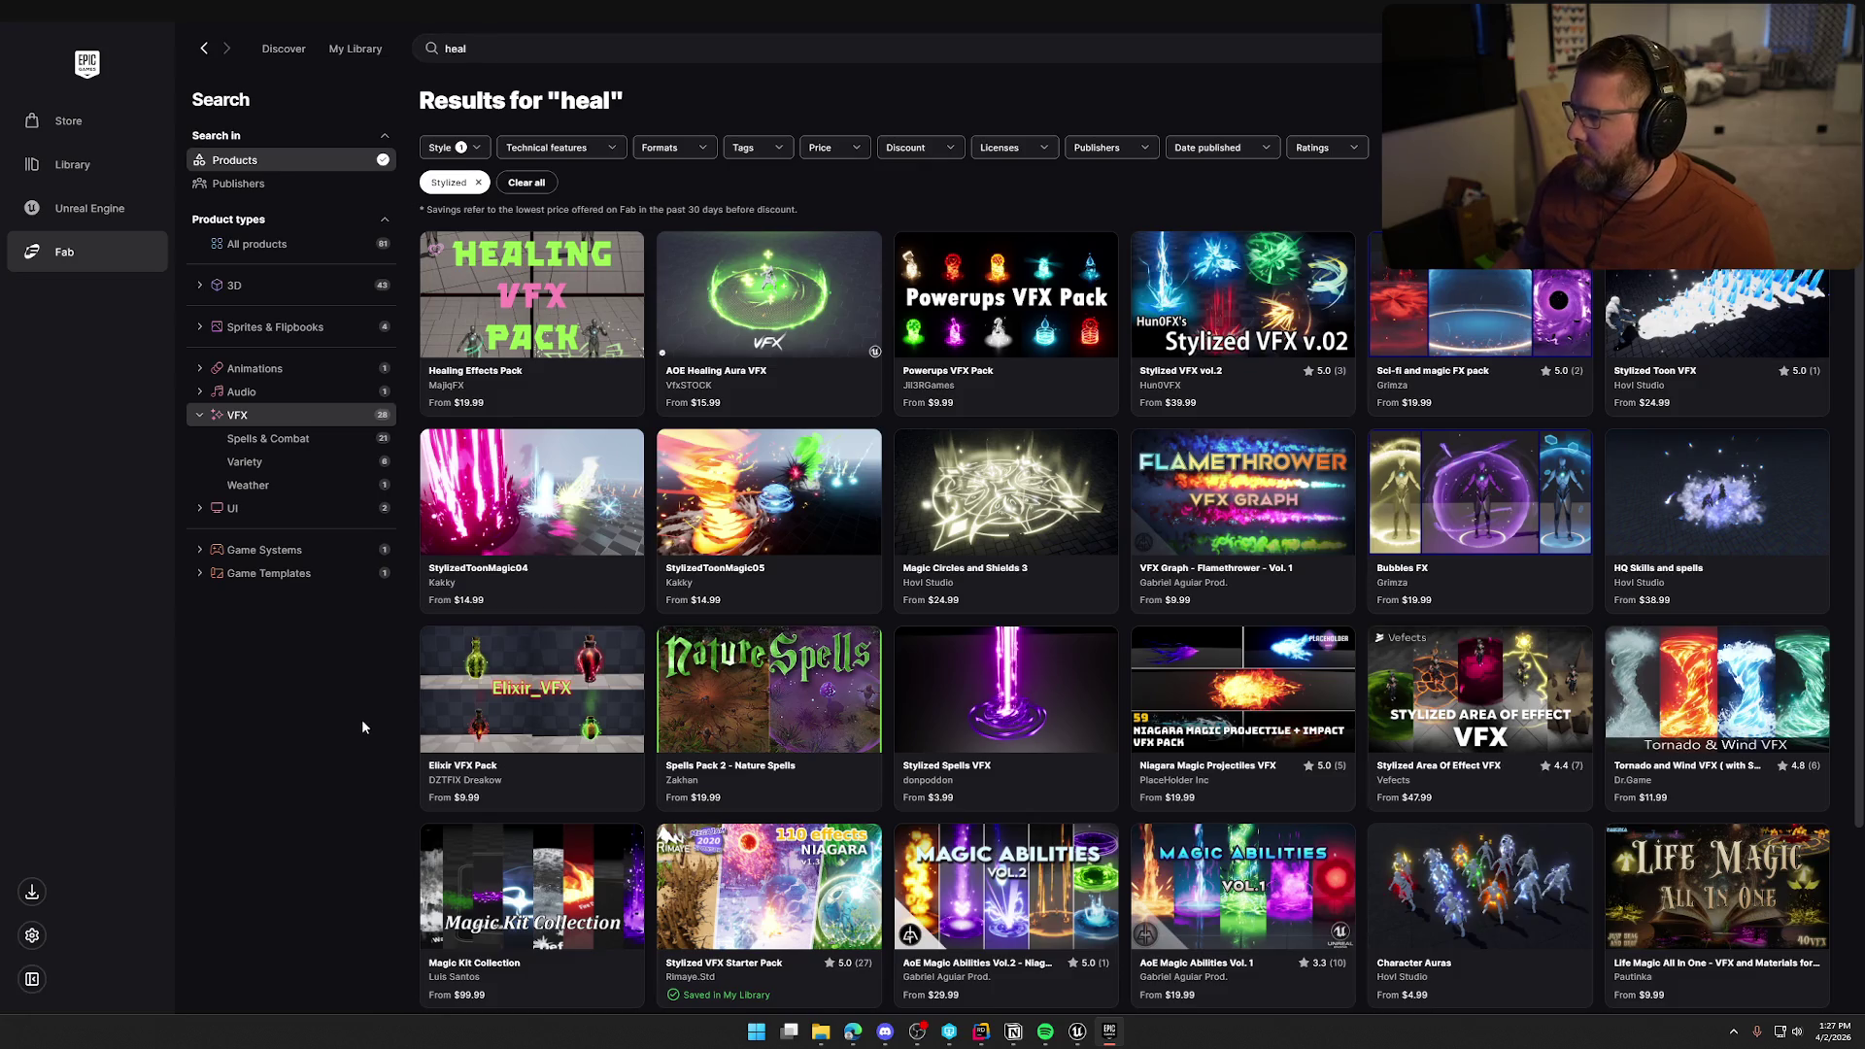
pyautogui.scroll(-2, 364, 722)
pyautogui.scroll(-1, 364, 719)
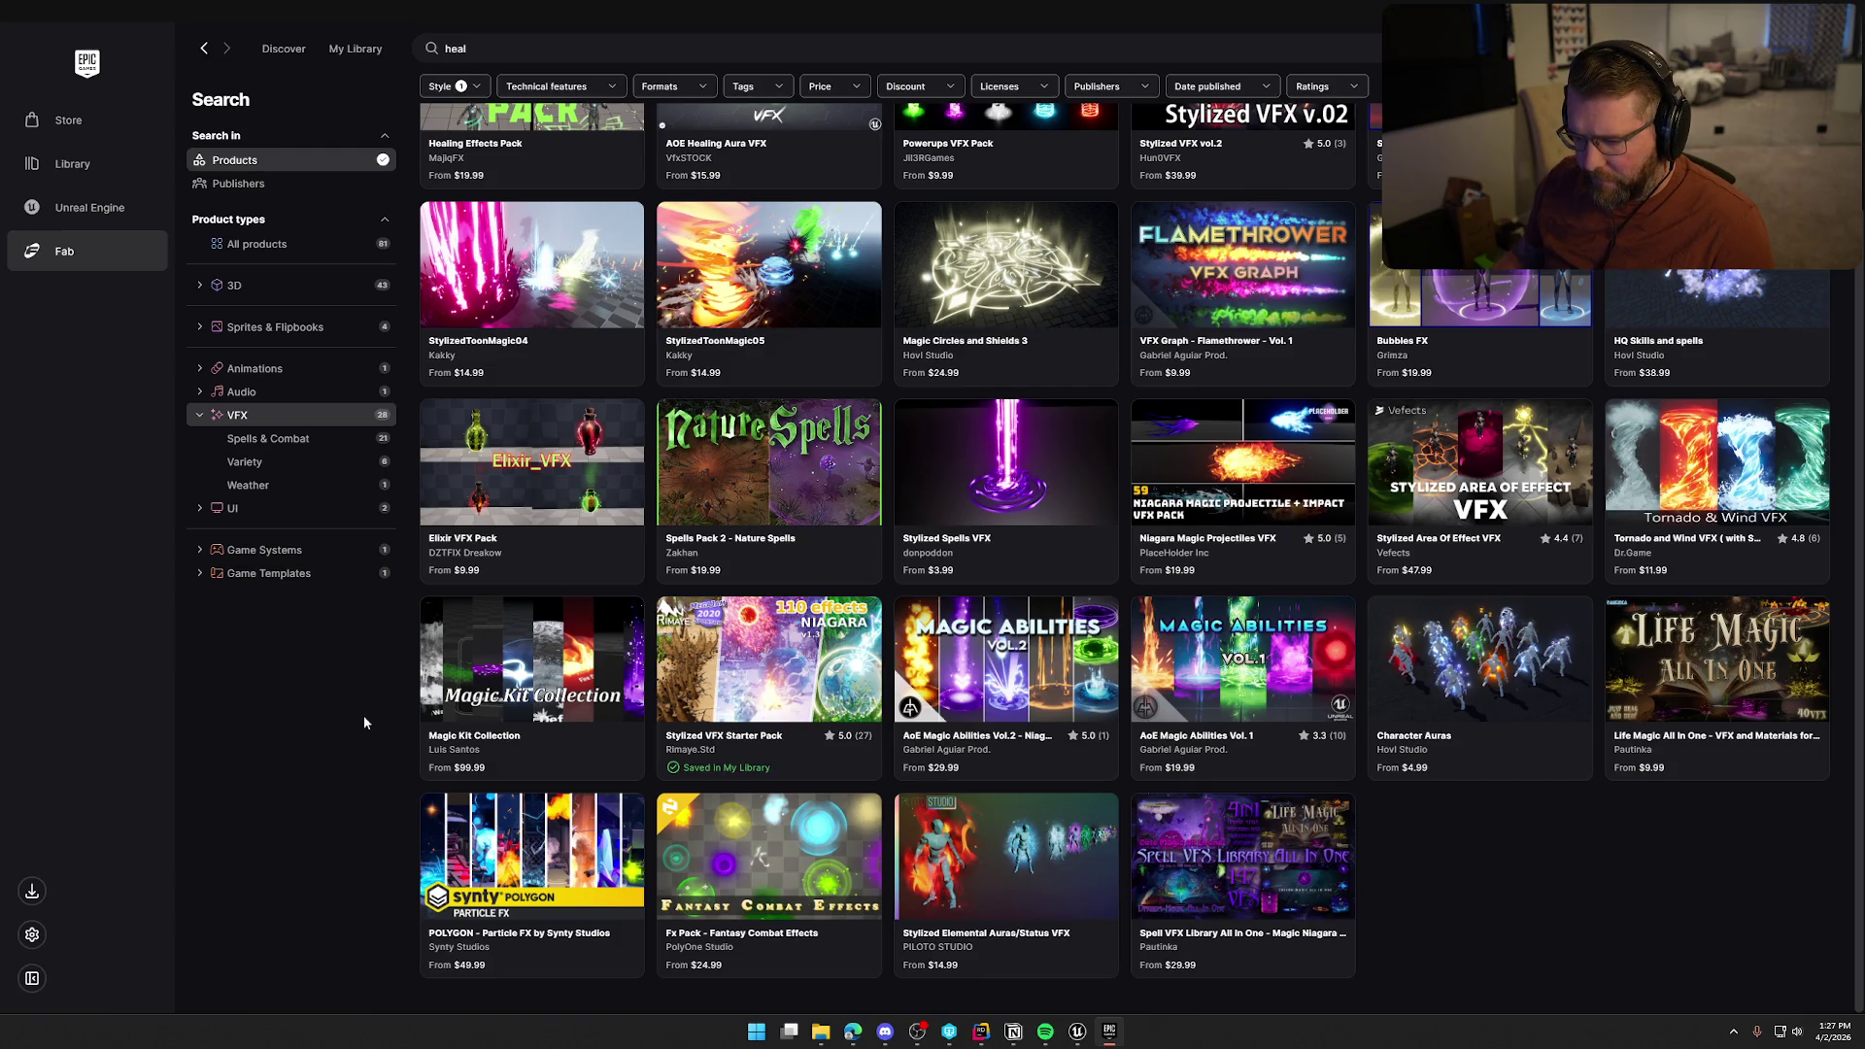
pyautogui.scroll(3, 364, 723)
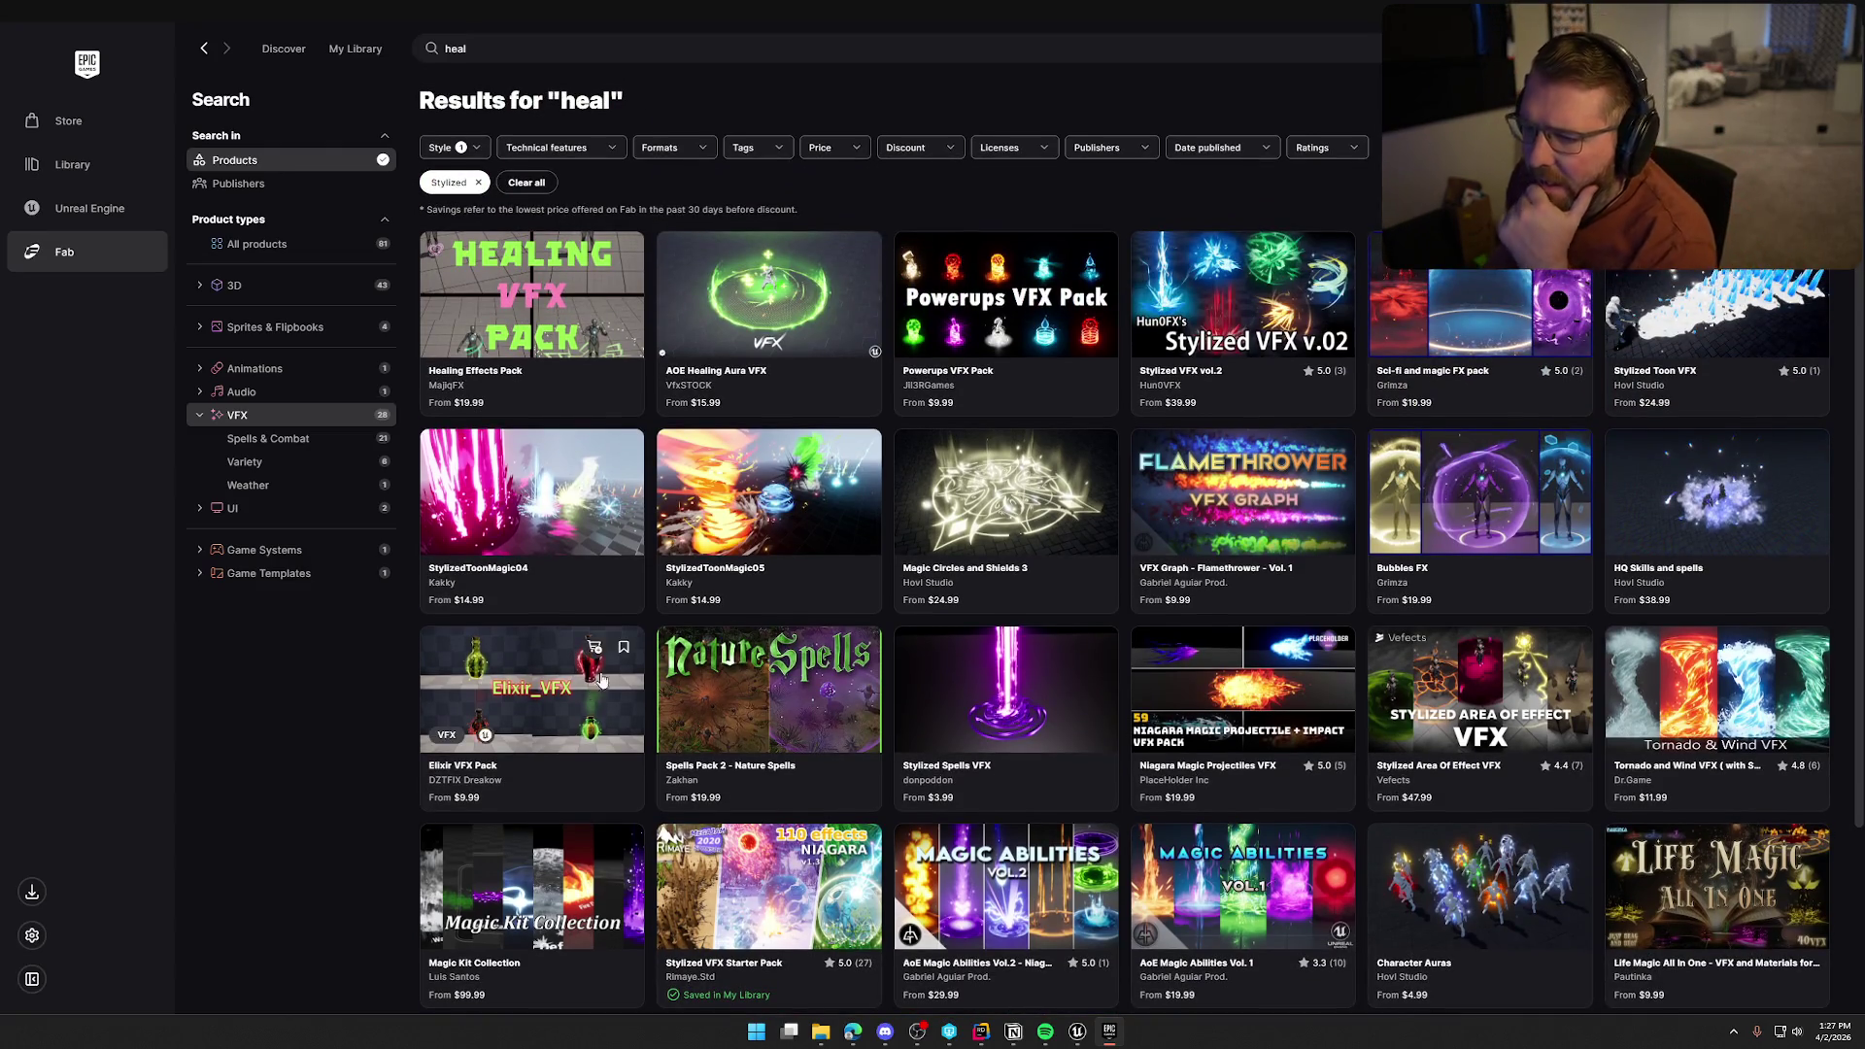
pyautogui.click(737, 308)
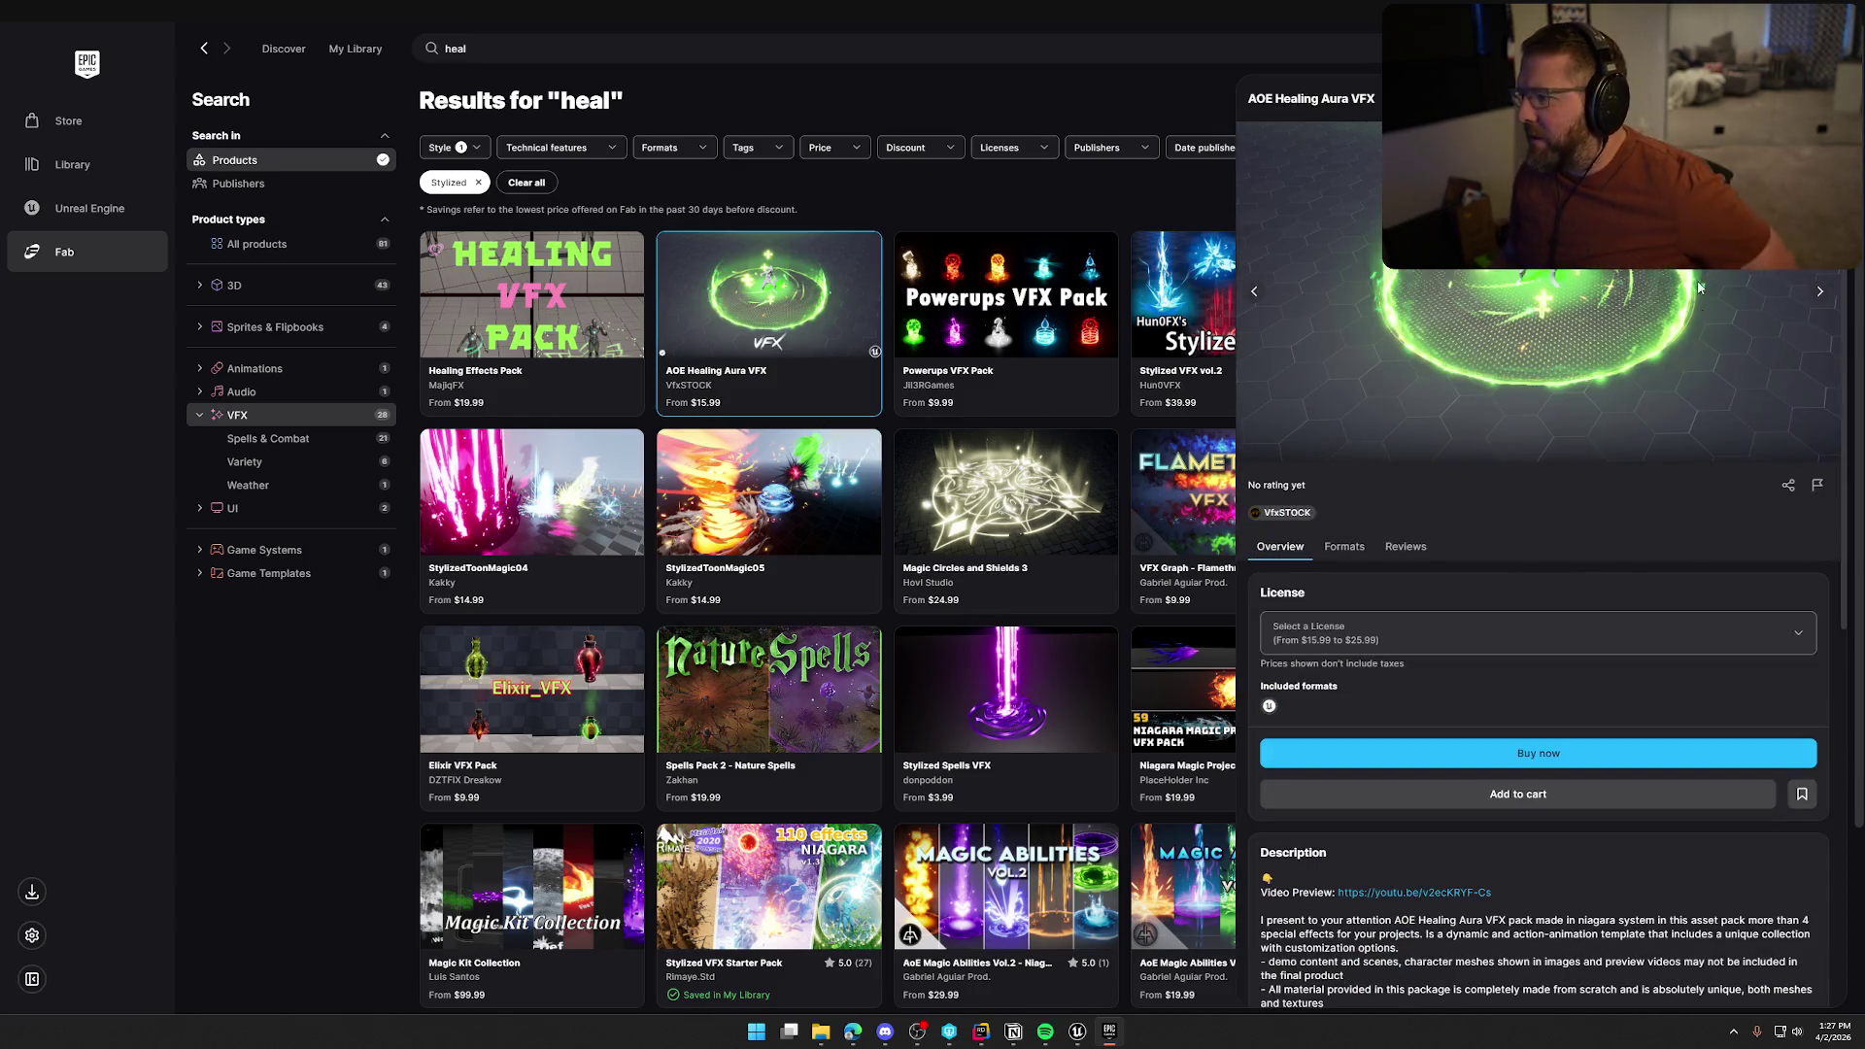
pyautogui.click(1819, 291)
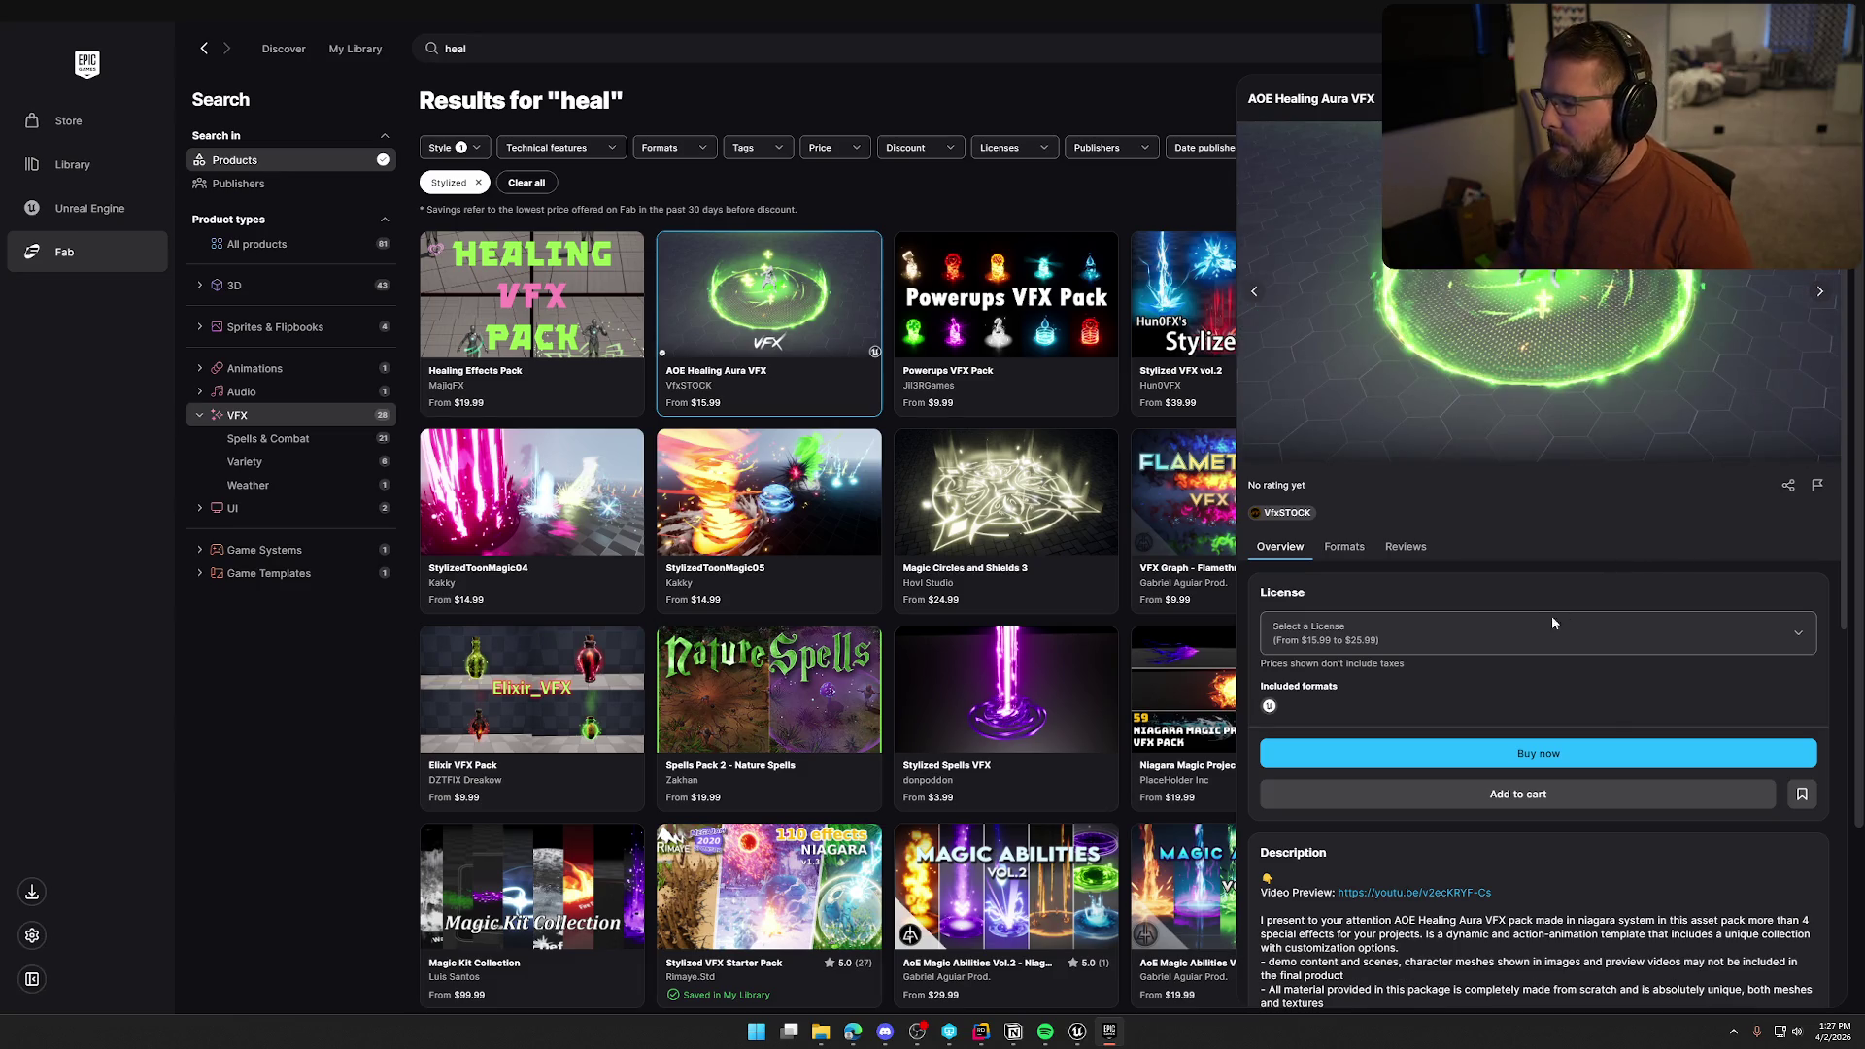
pyautogui.press('Escape')
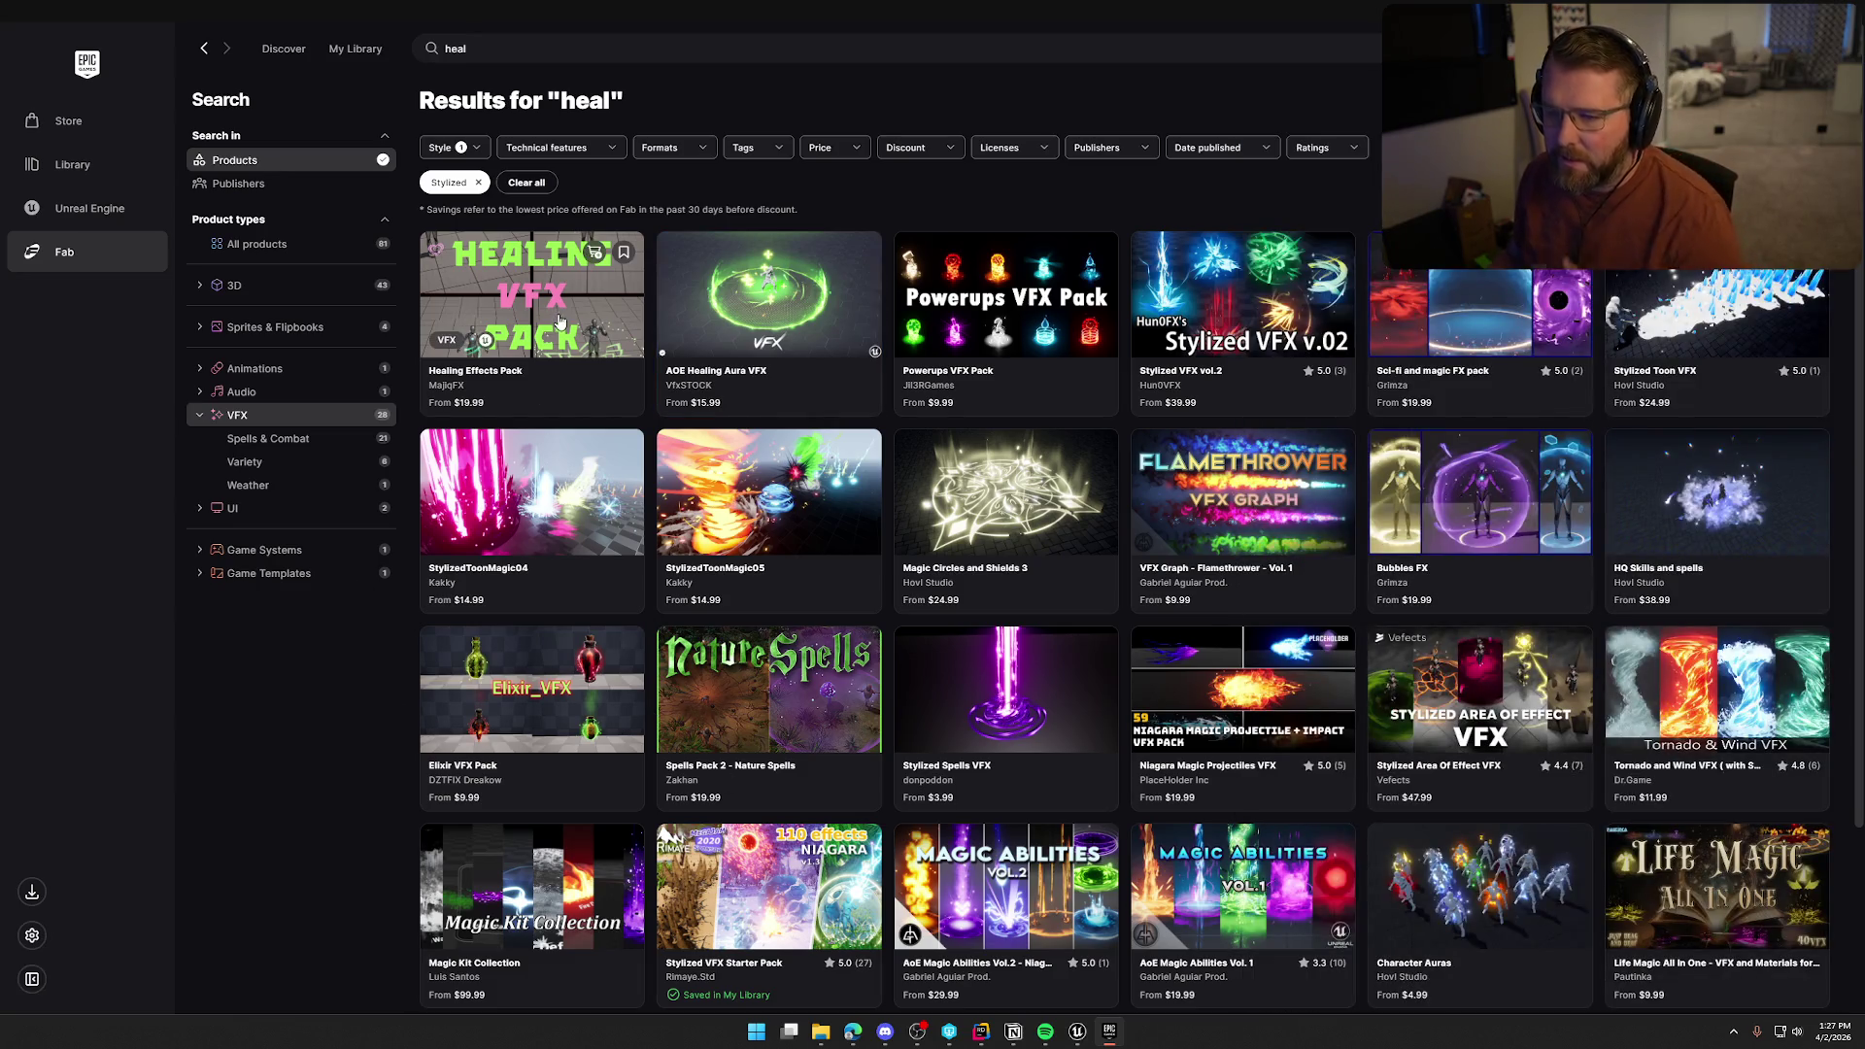
pyautogui.click(532, 311)
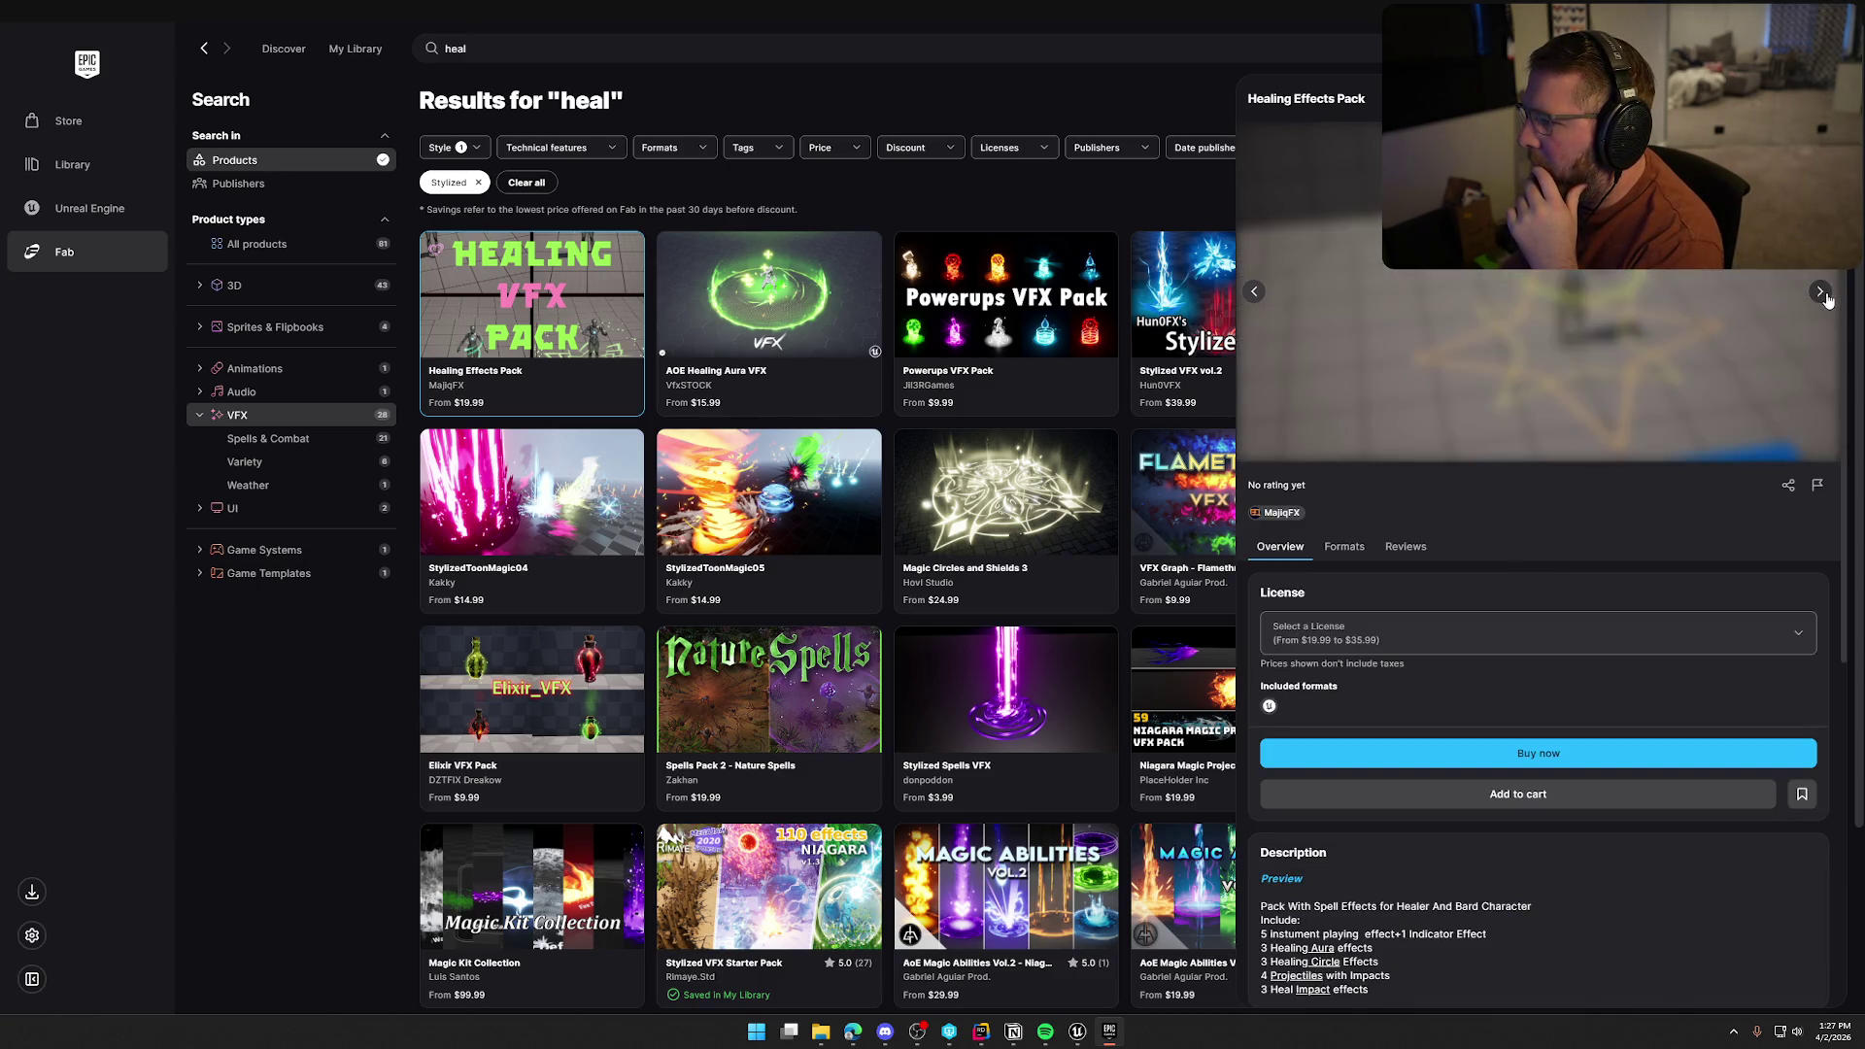
pyautogui.click(404, 819)
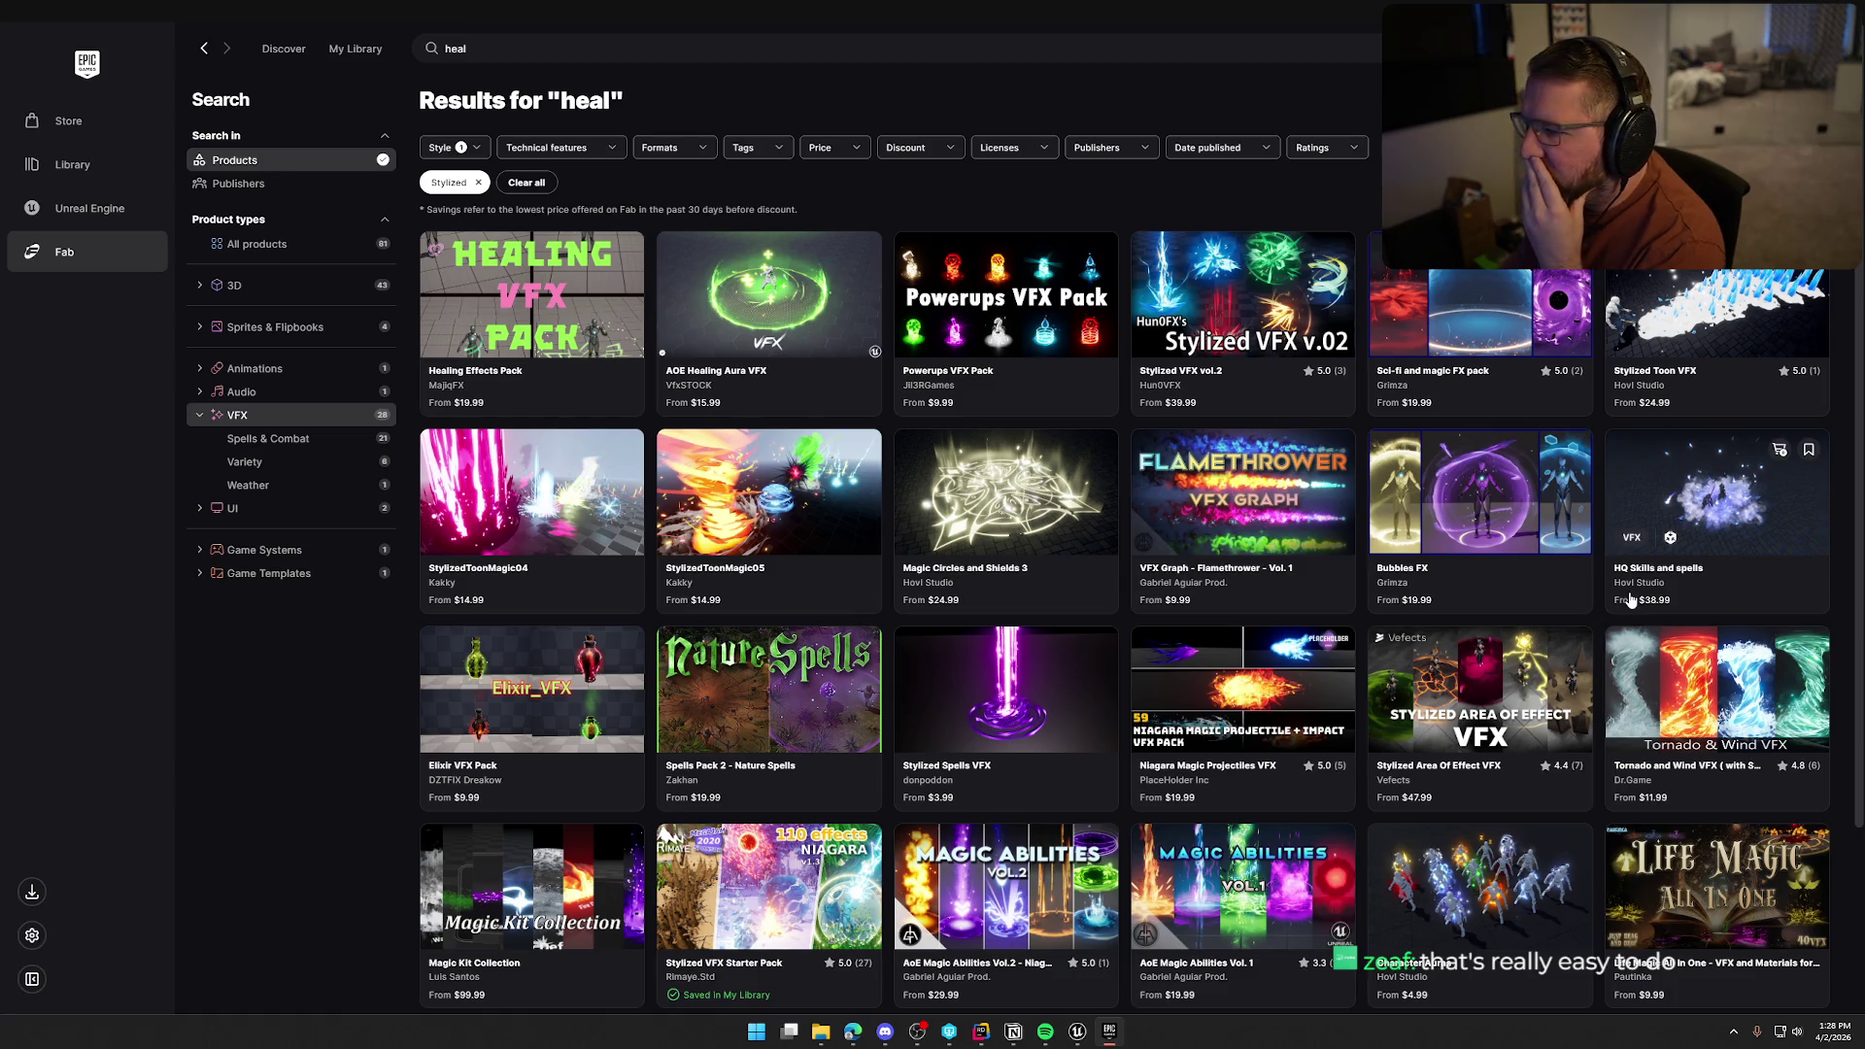
pyautogui.scroll(-2, 1740, 529)
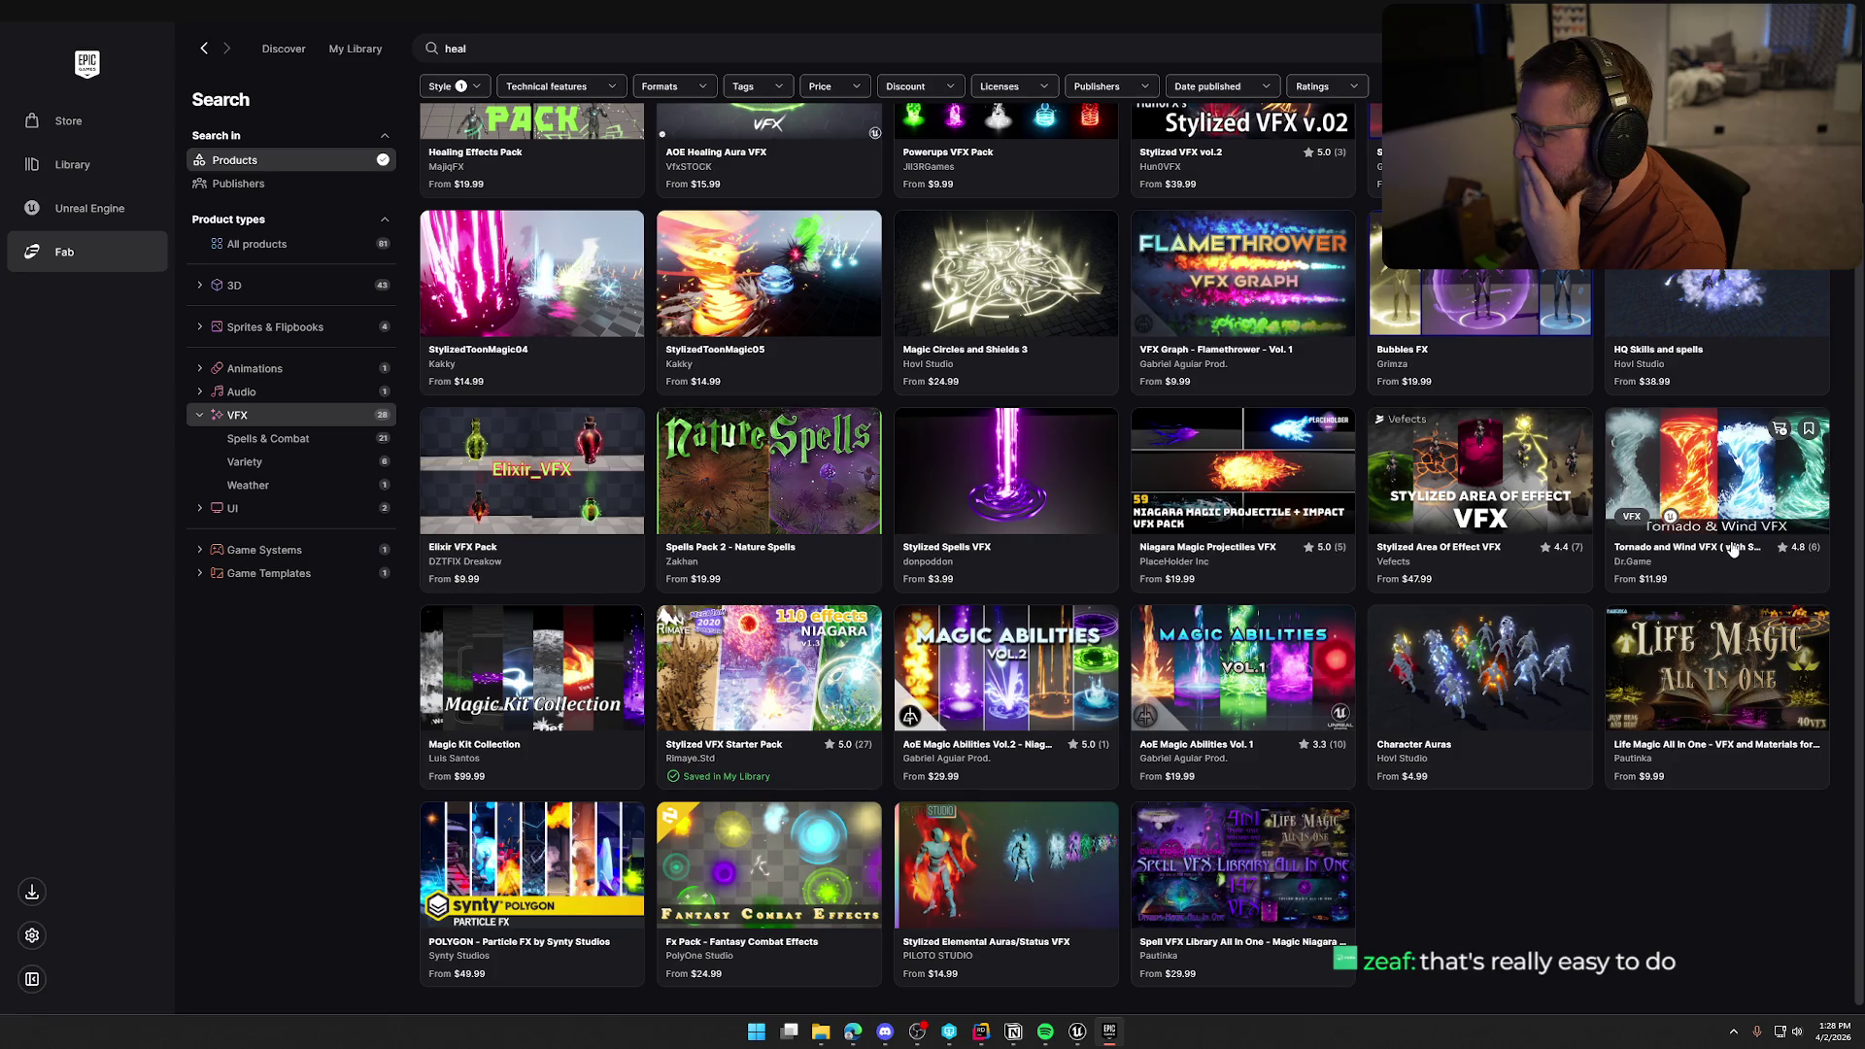
pyautogui.scroll(2, 1719, 558)
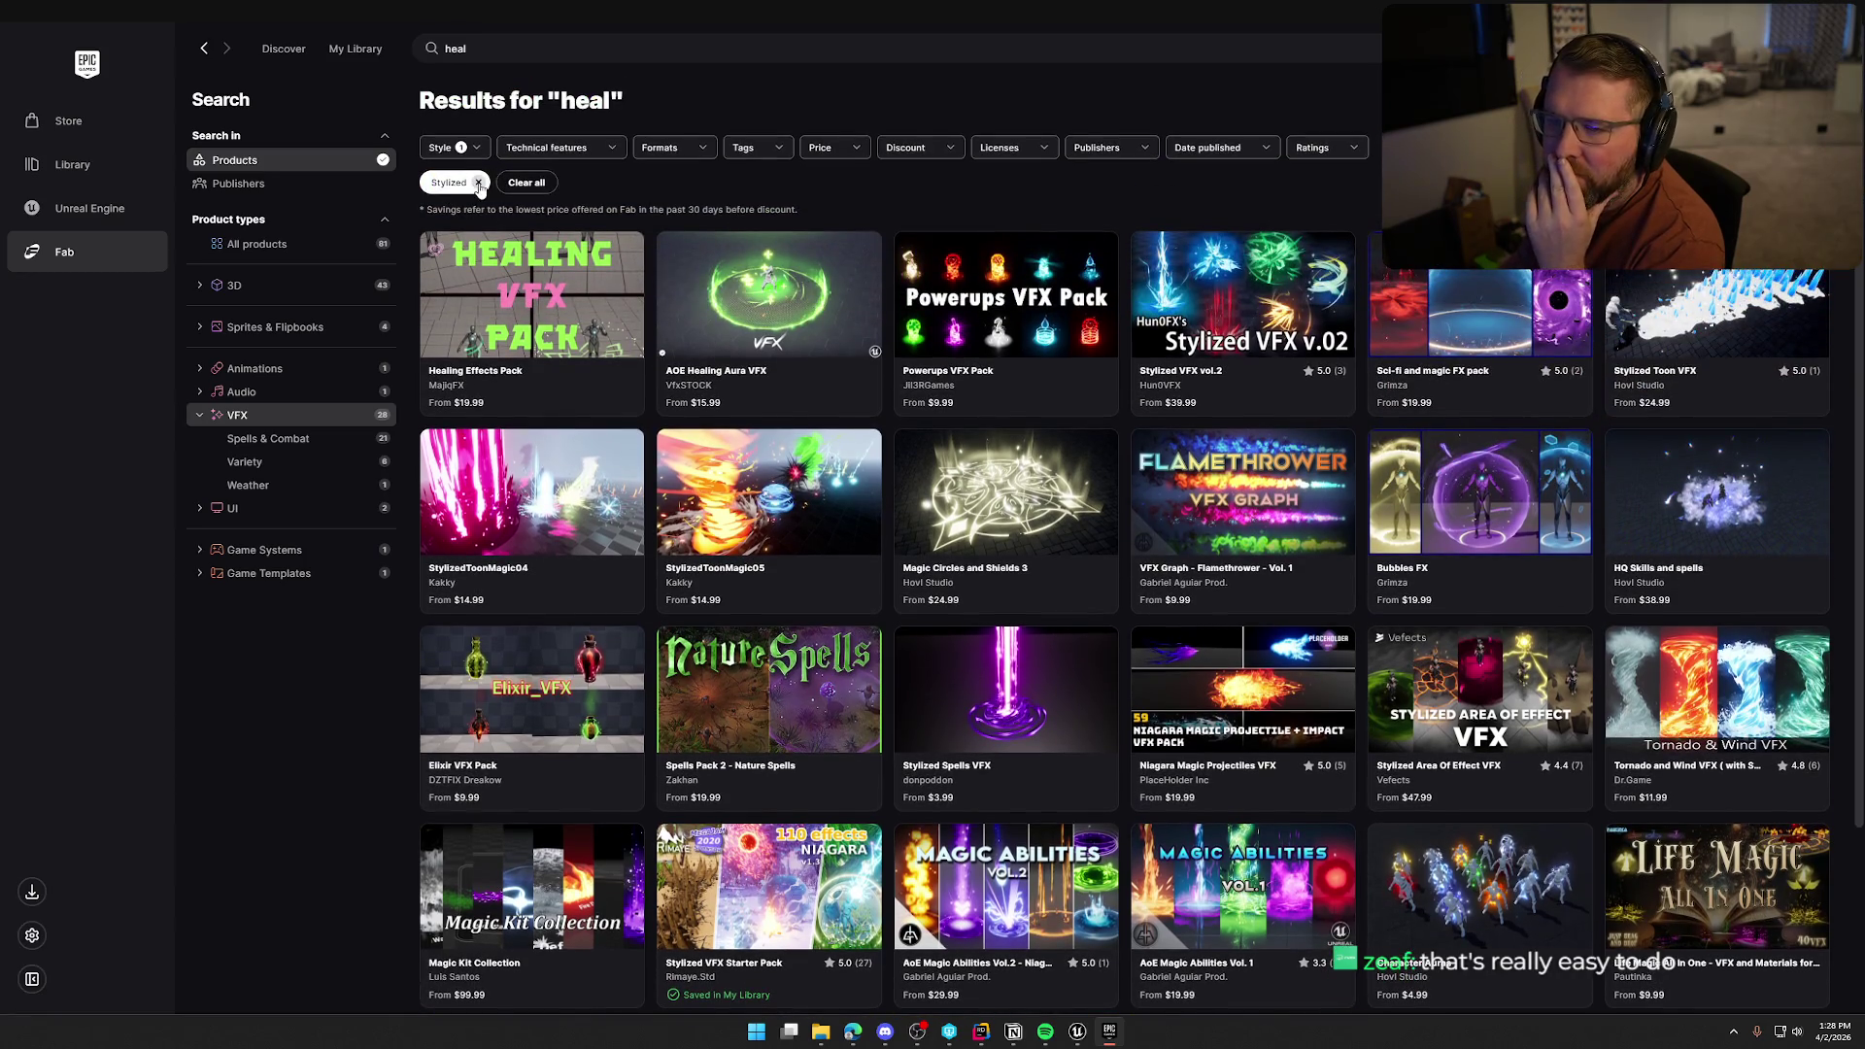
# Remove the Stylized filter and scroll through all 120 heal results
pyautogui.click(479, 183)
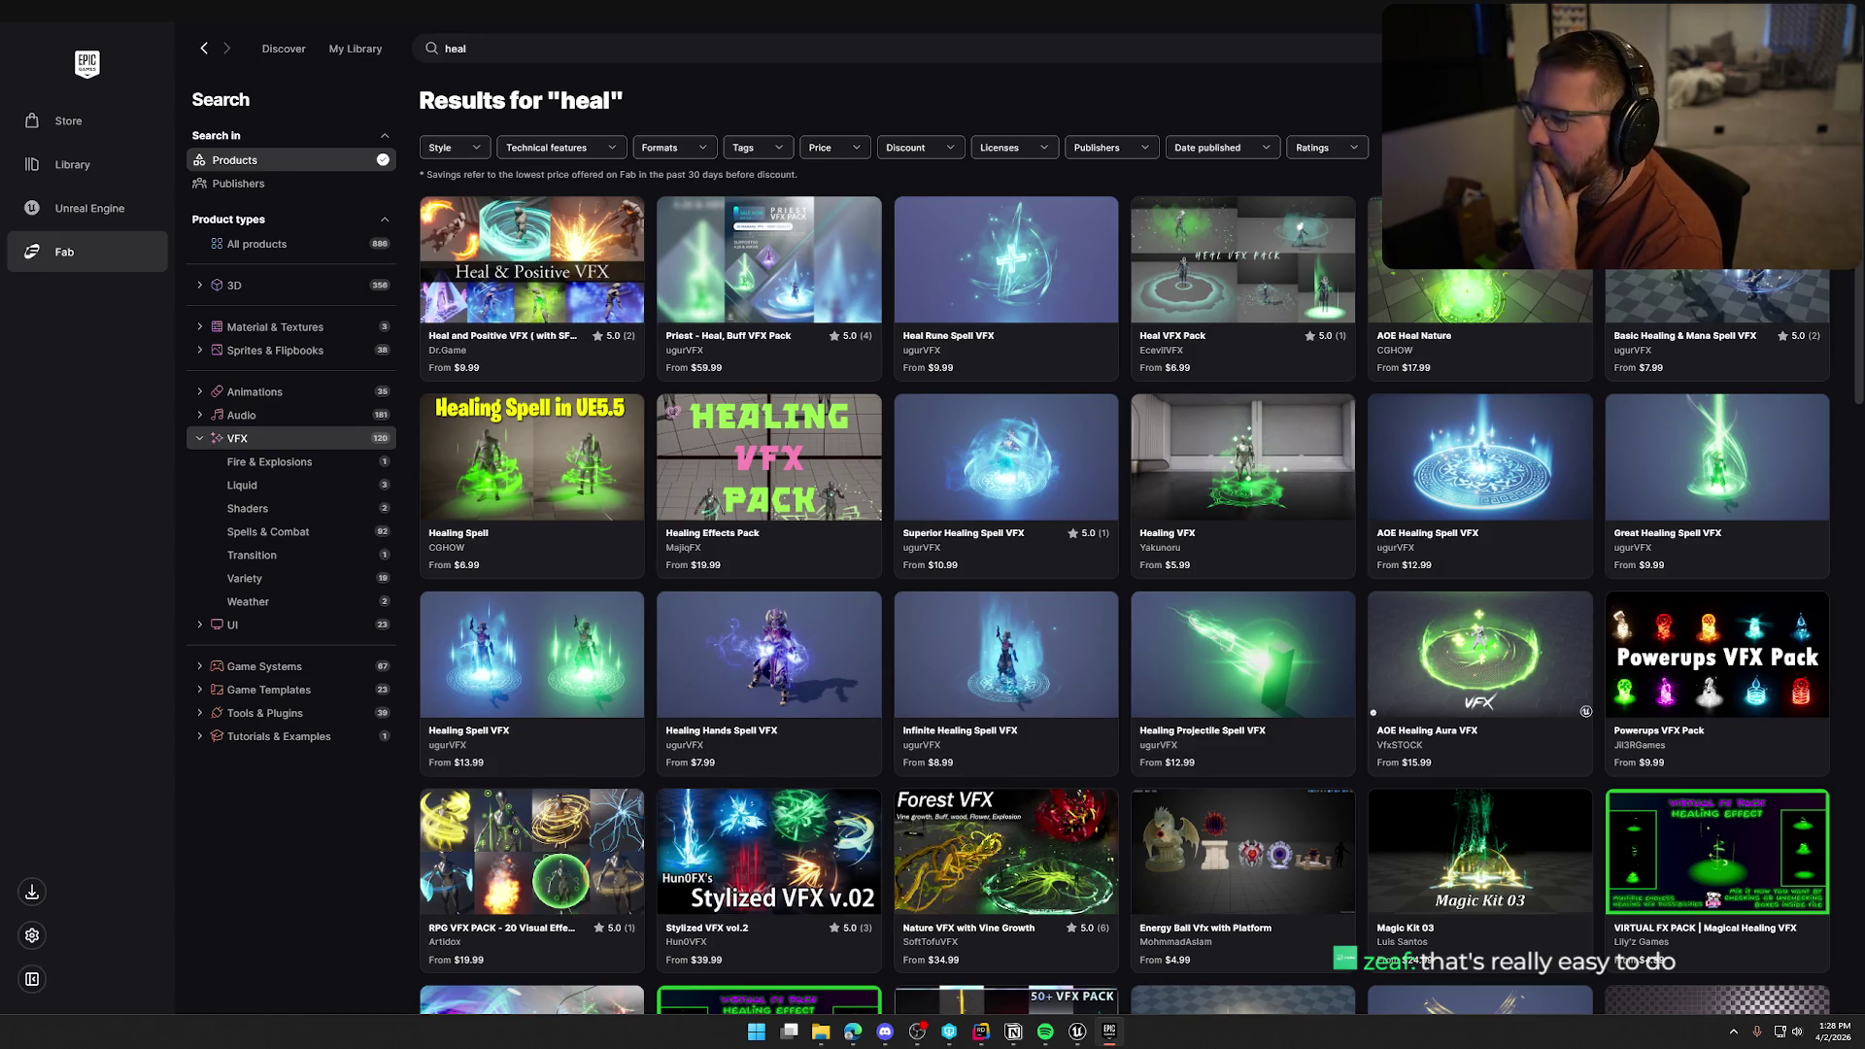
pyautogui.scroll(-2, 1125, 544)
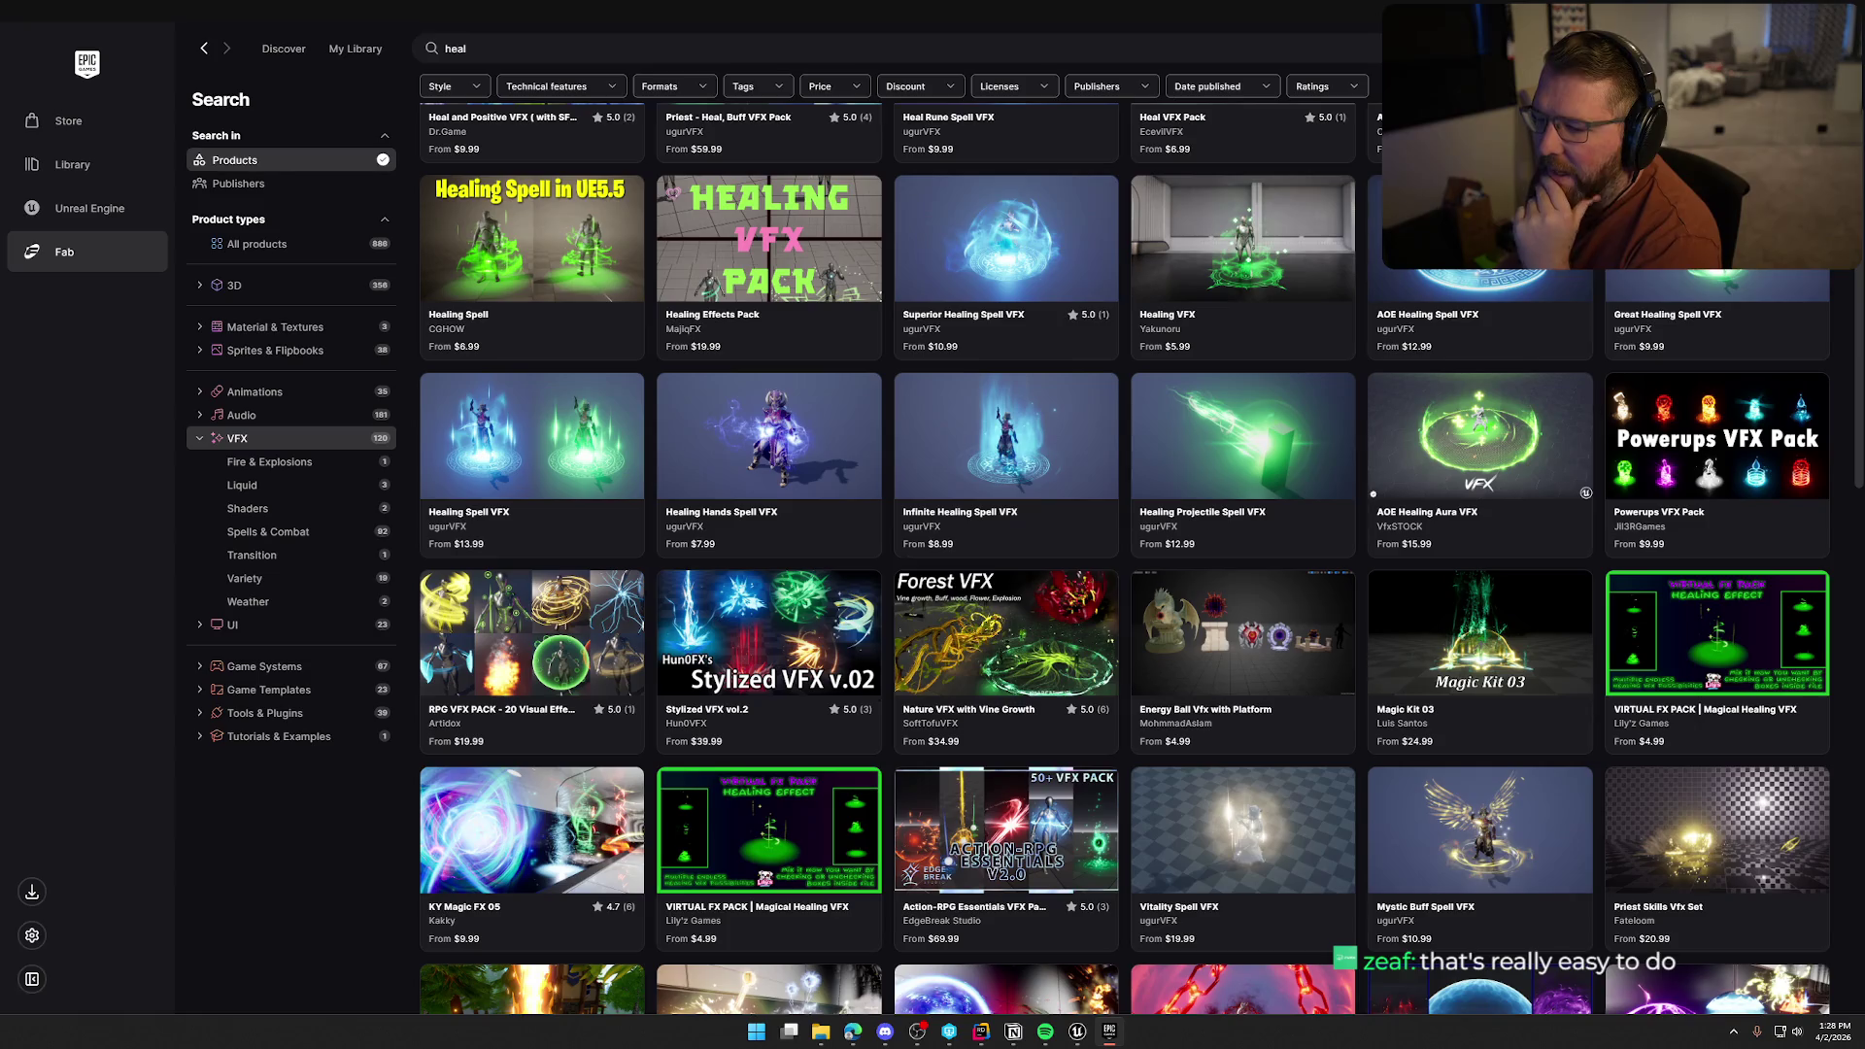
pyautogui.scroll(-1, 1142, 559)
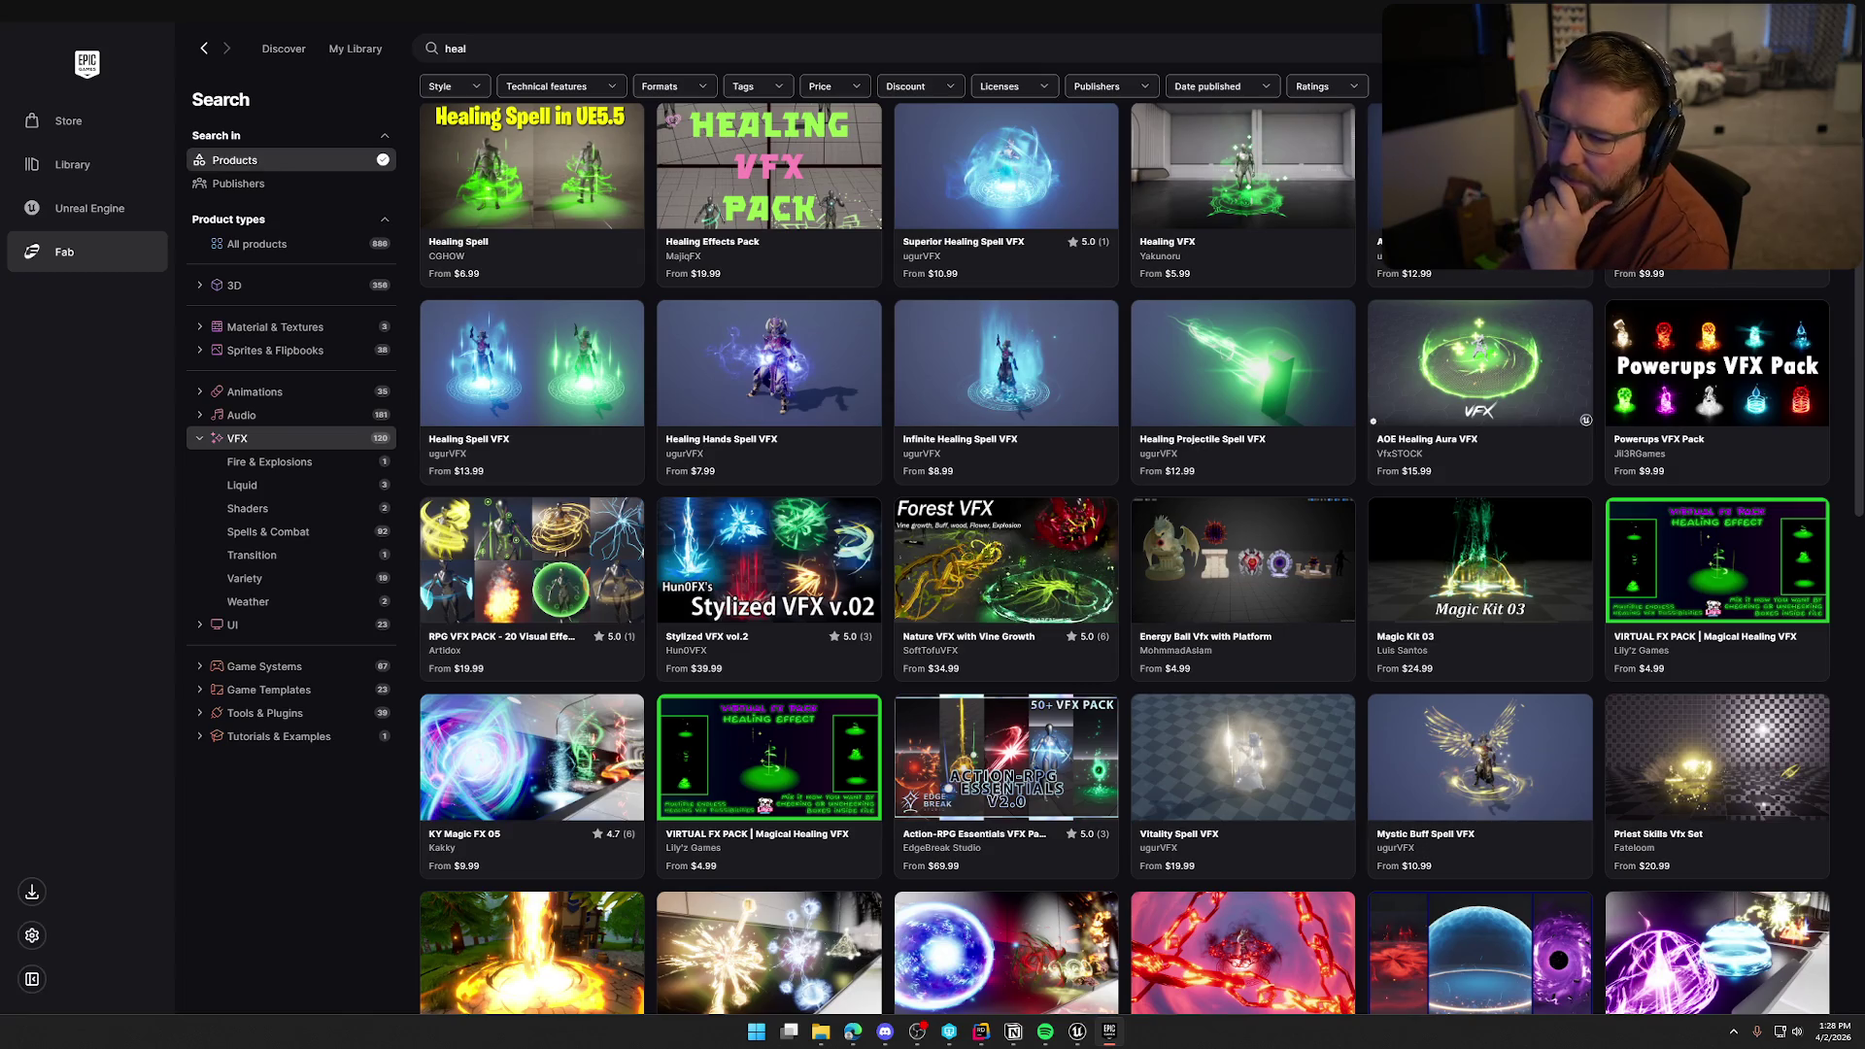
pyautogui.scroll(-1, 1142, 559)
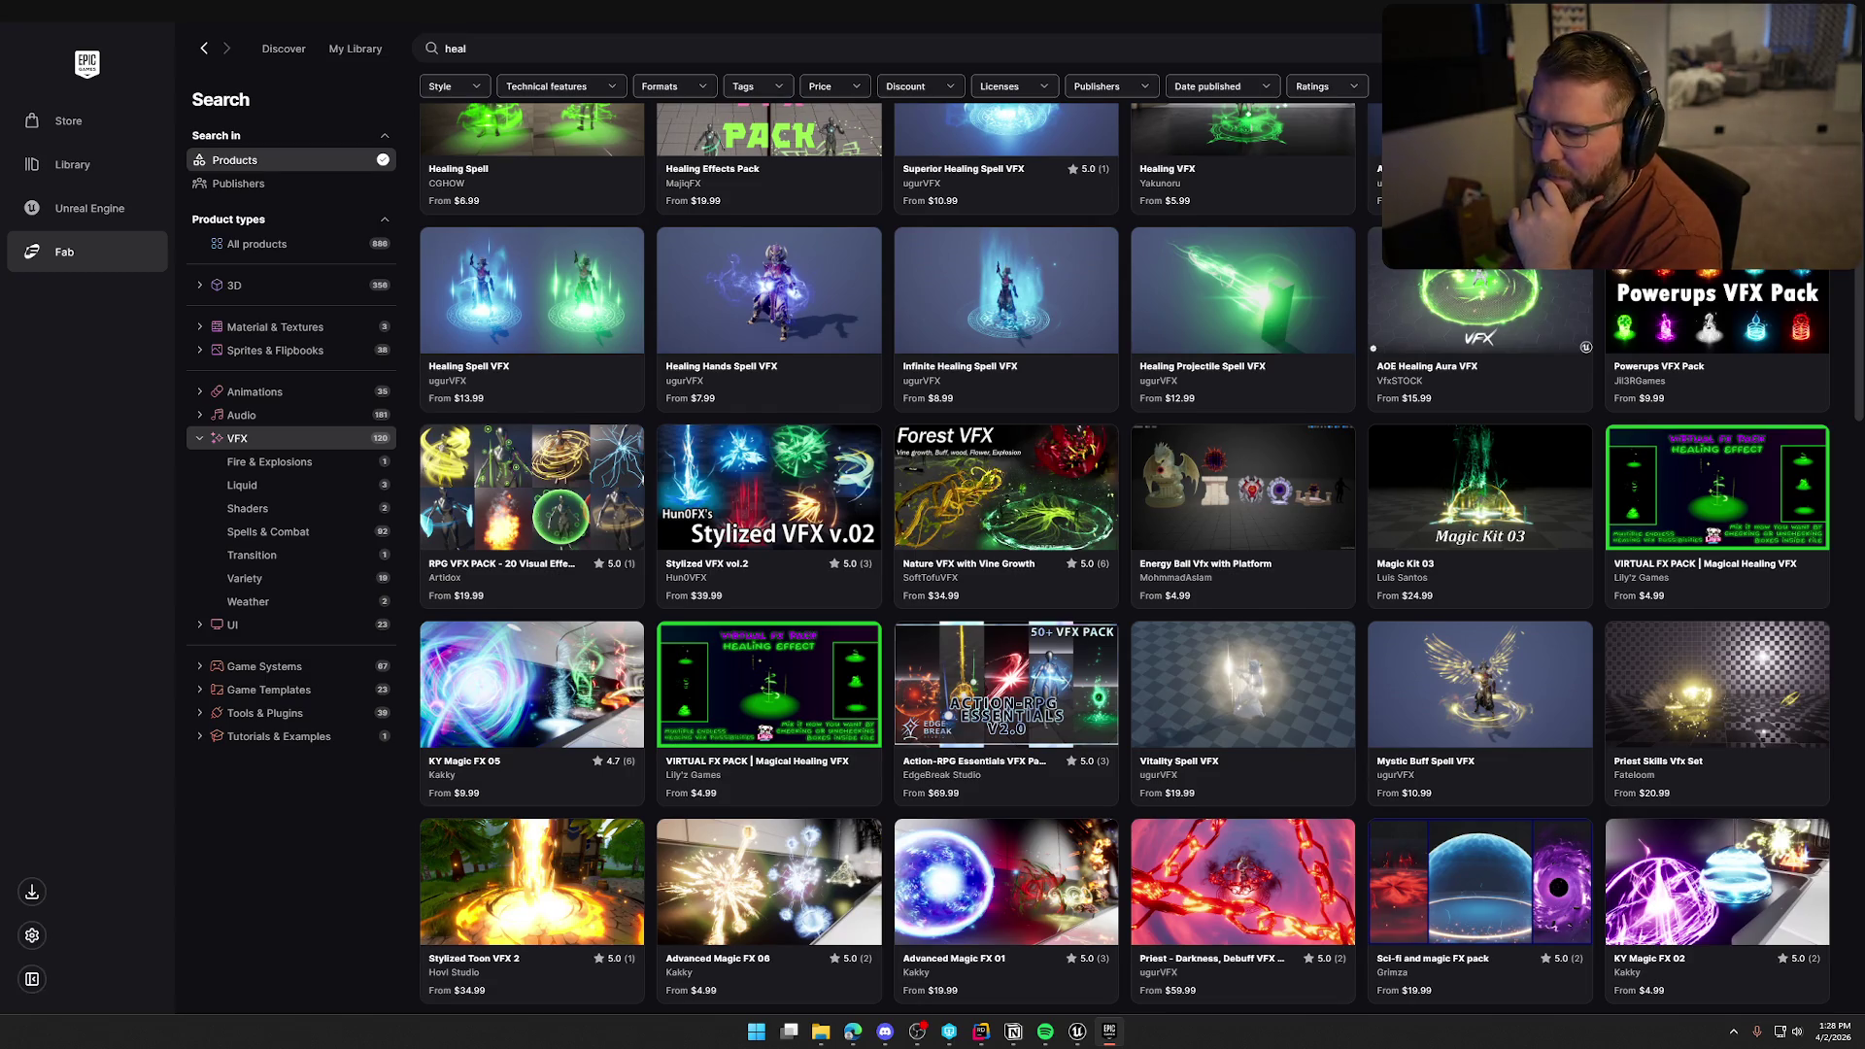
pyautogui.scroll(-4, 705, 361)
pyautogui.scroll(3, 705, 362)
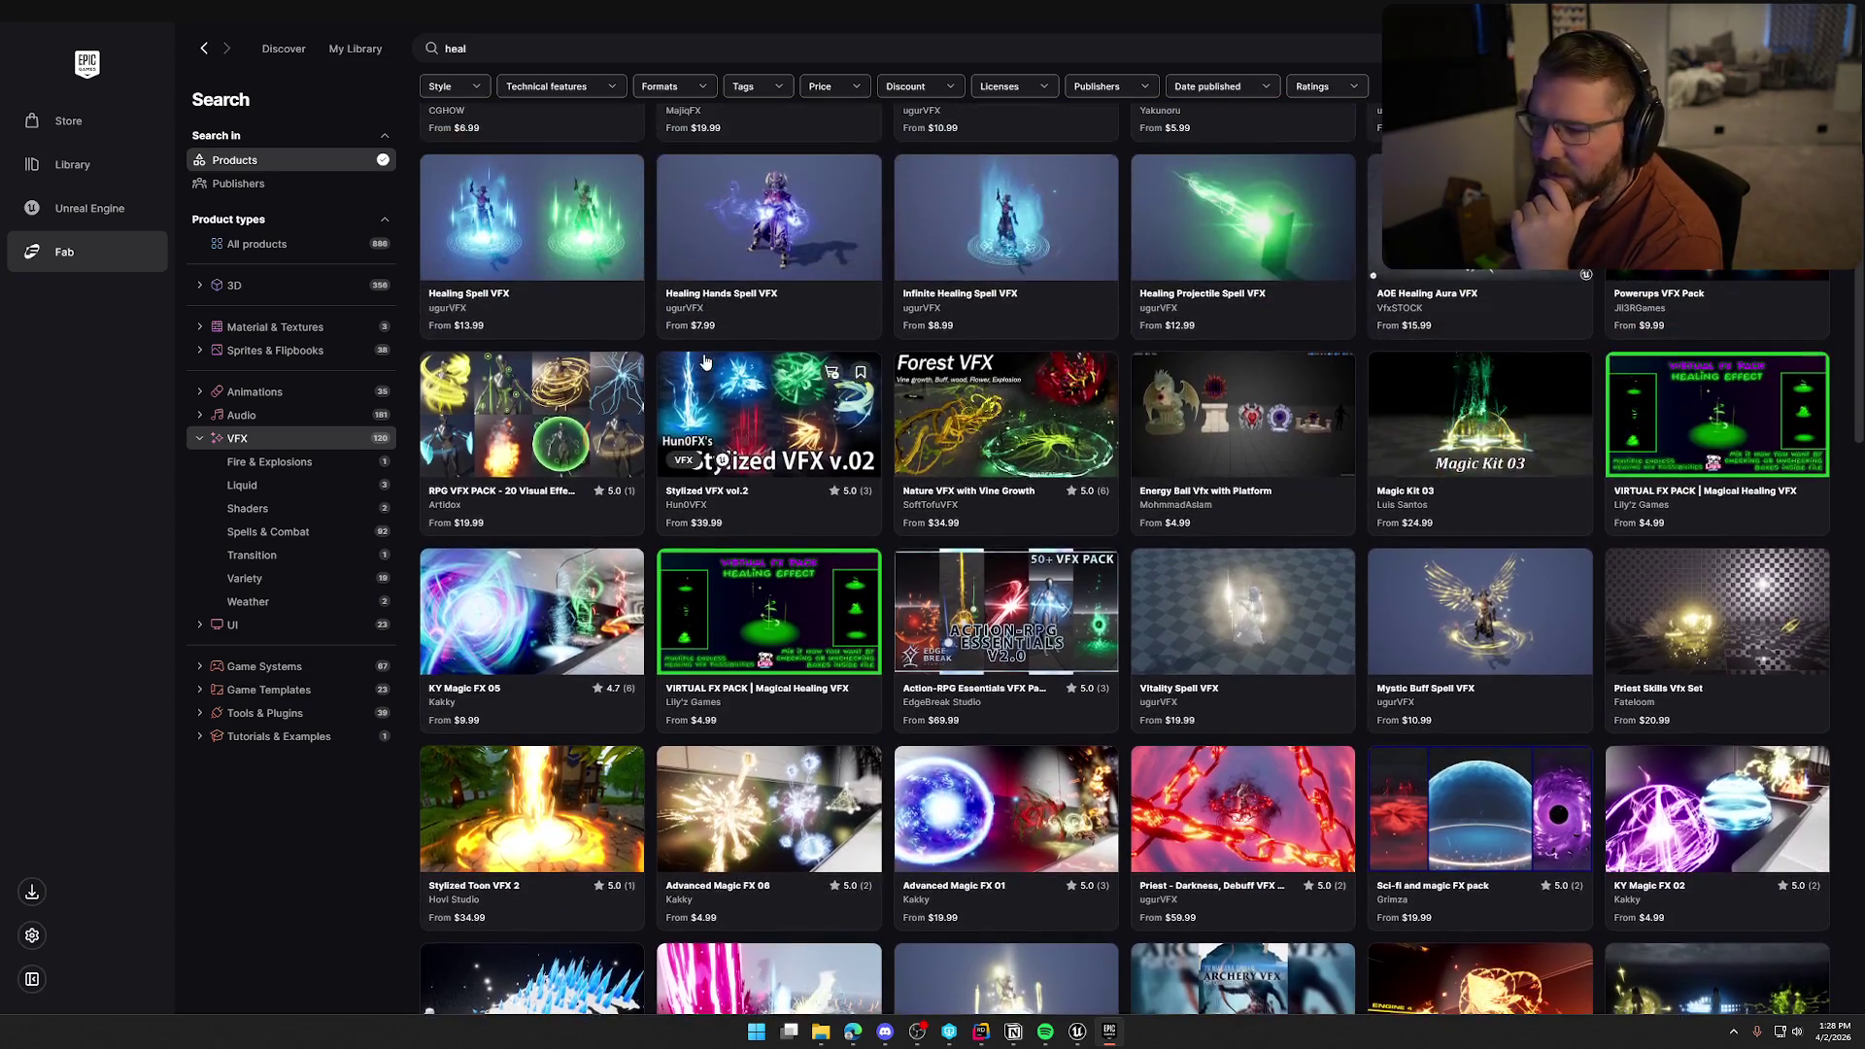
# Page through the RPG VFX PACK preview gallery, then open Nature VFX with Vine Growth
pyautogui.click(501, 421)
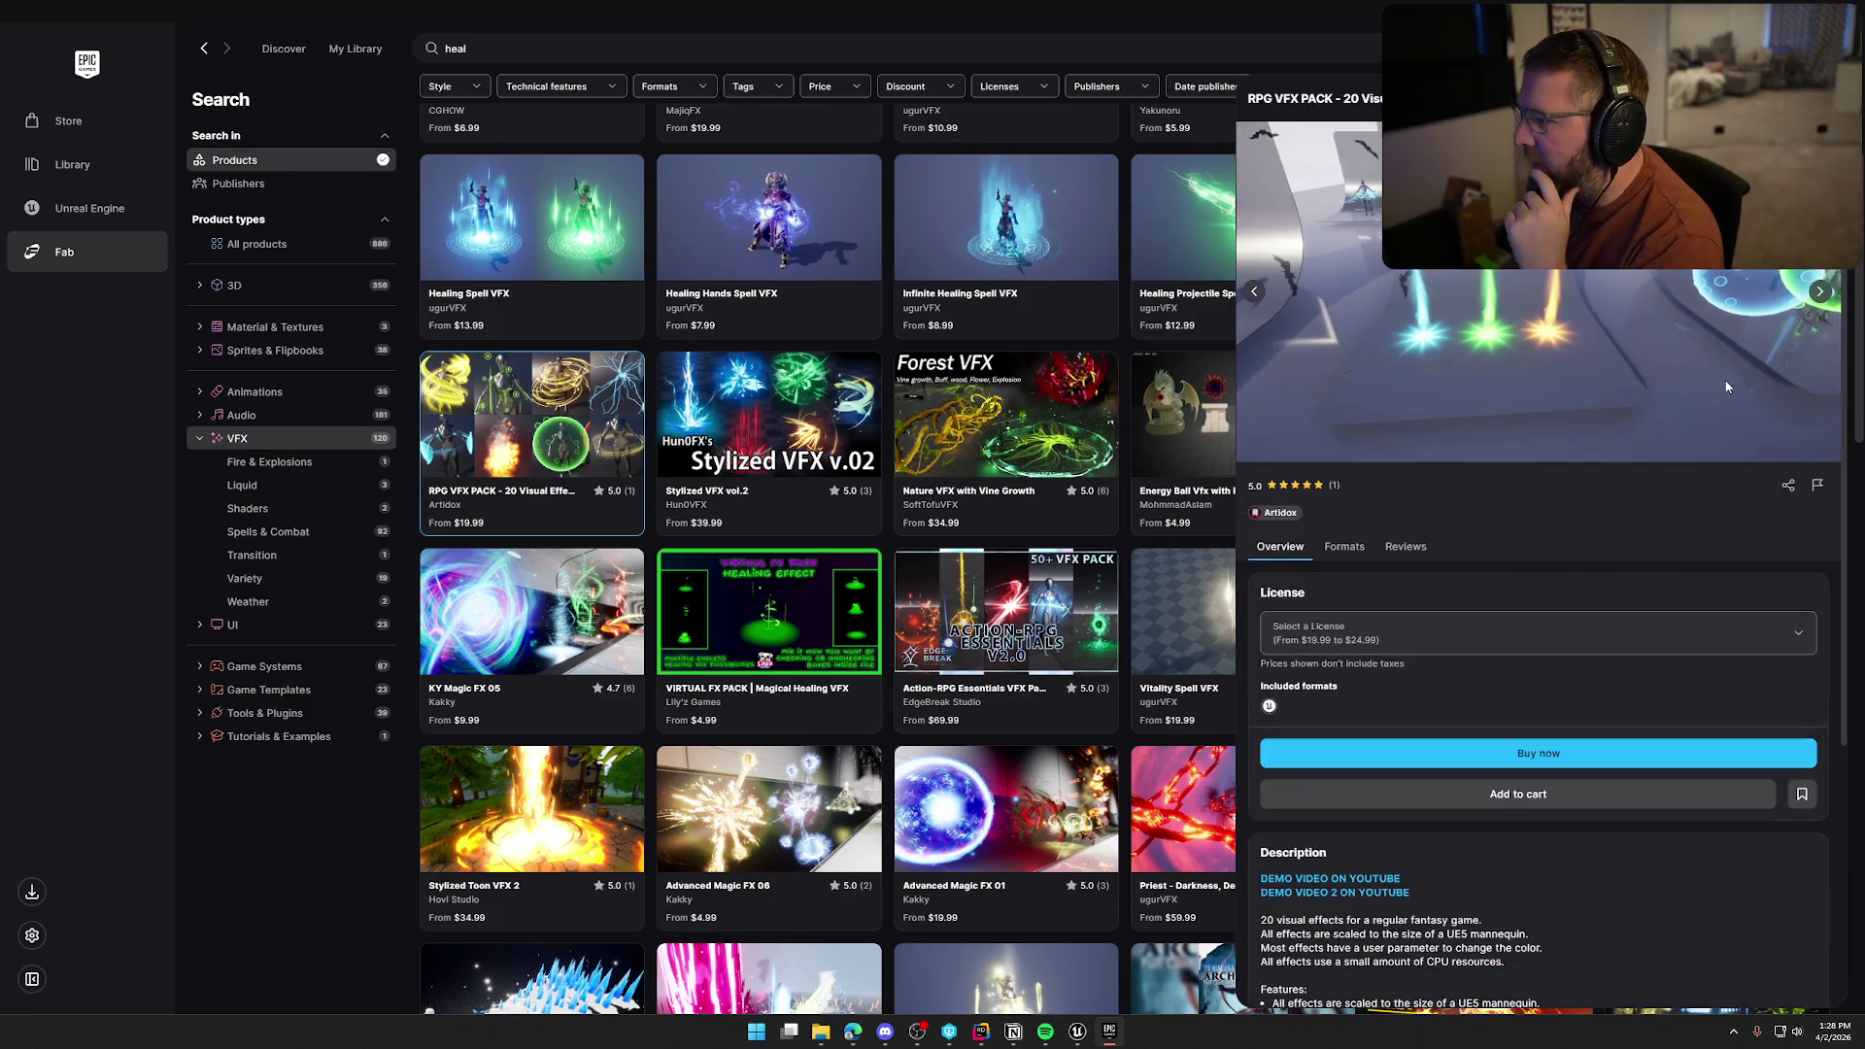
pyautogui.click(1820, 293)
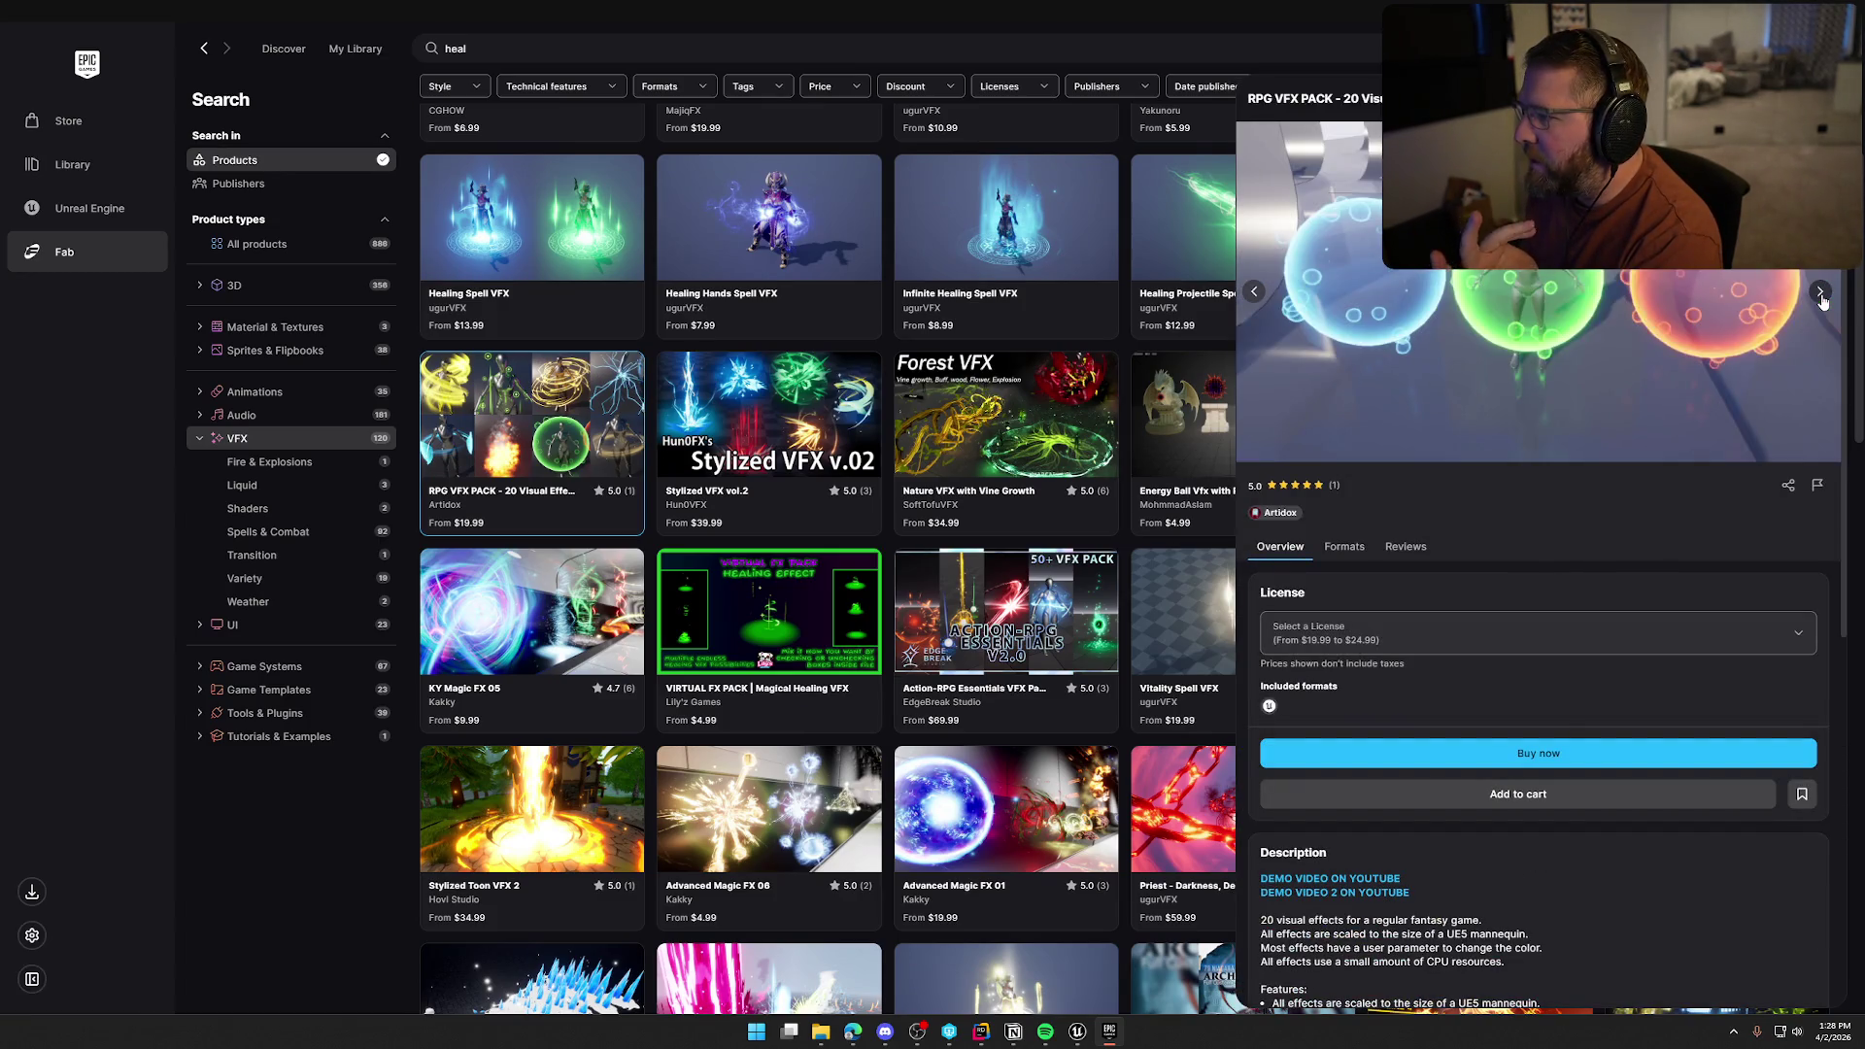
pyautogui.click(1820, 293)
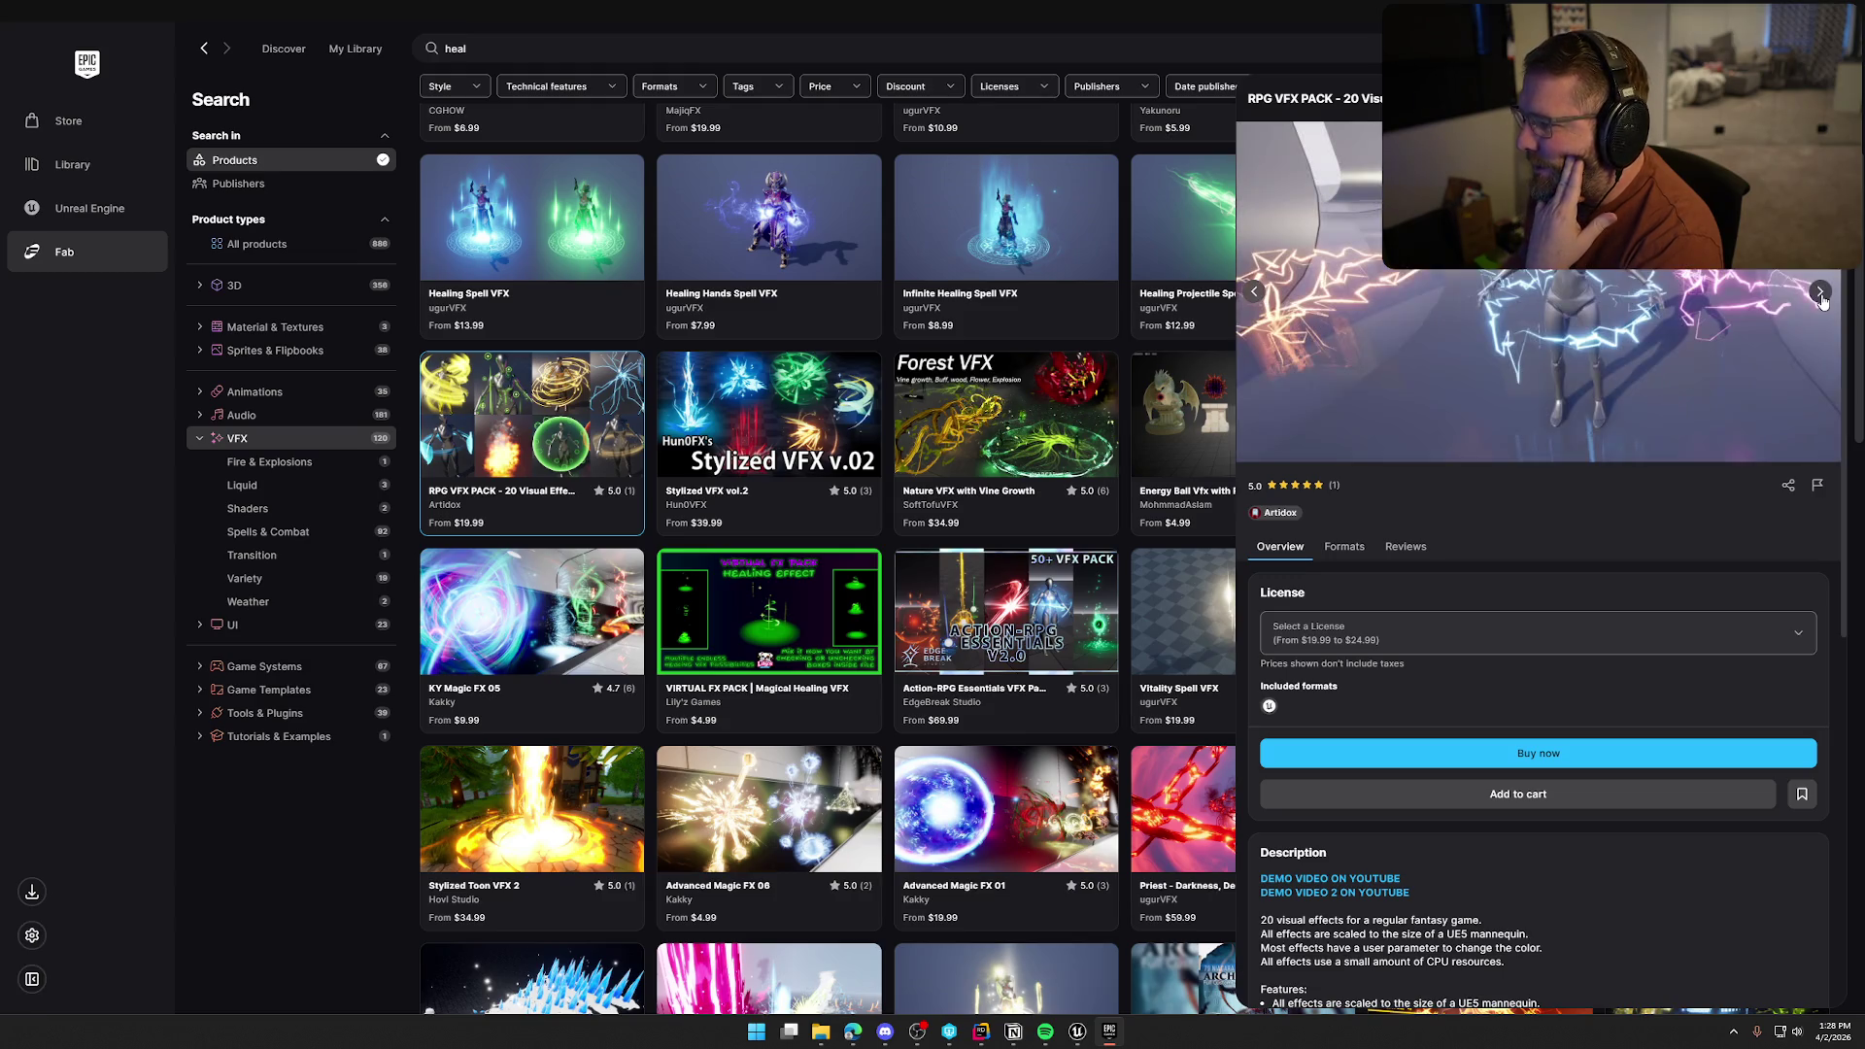
pyautogui.click(1820, 294)
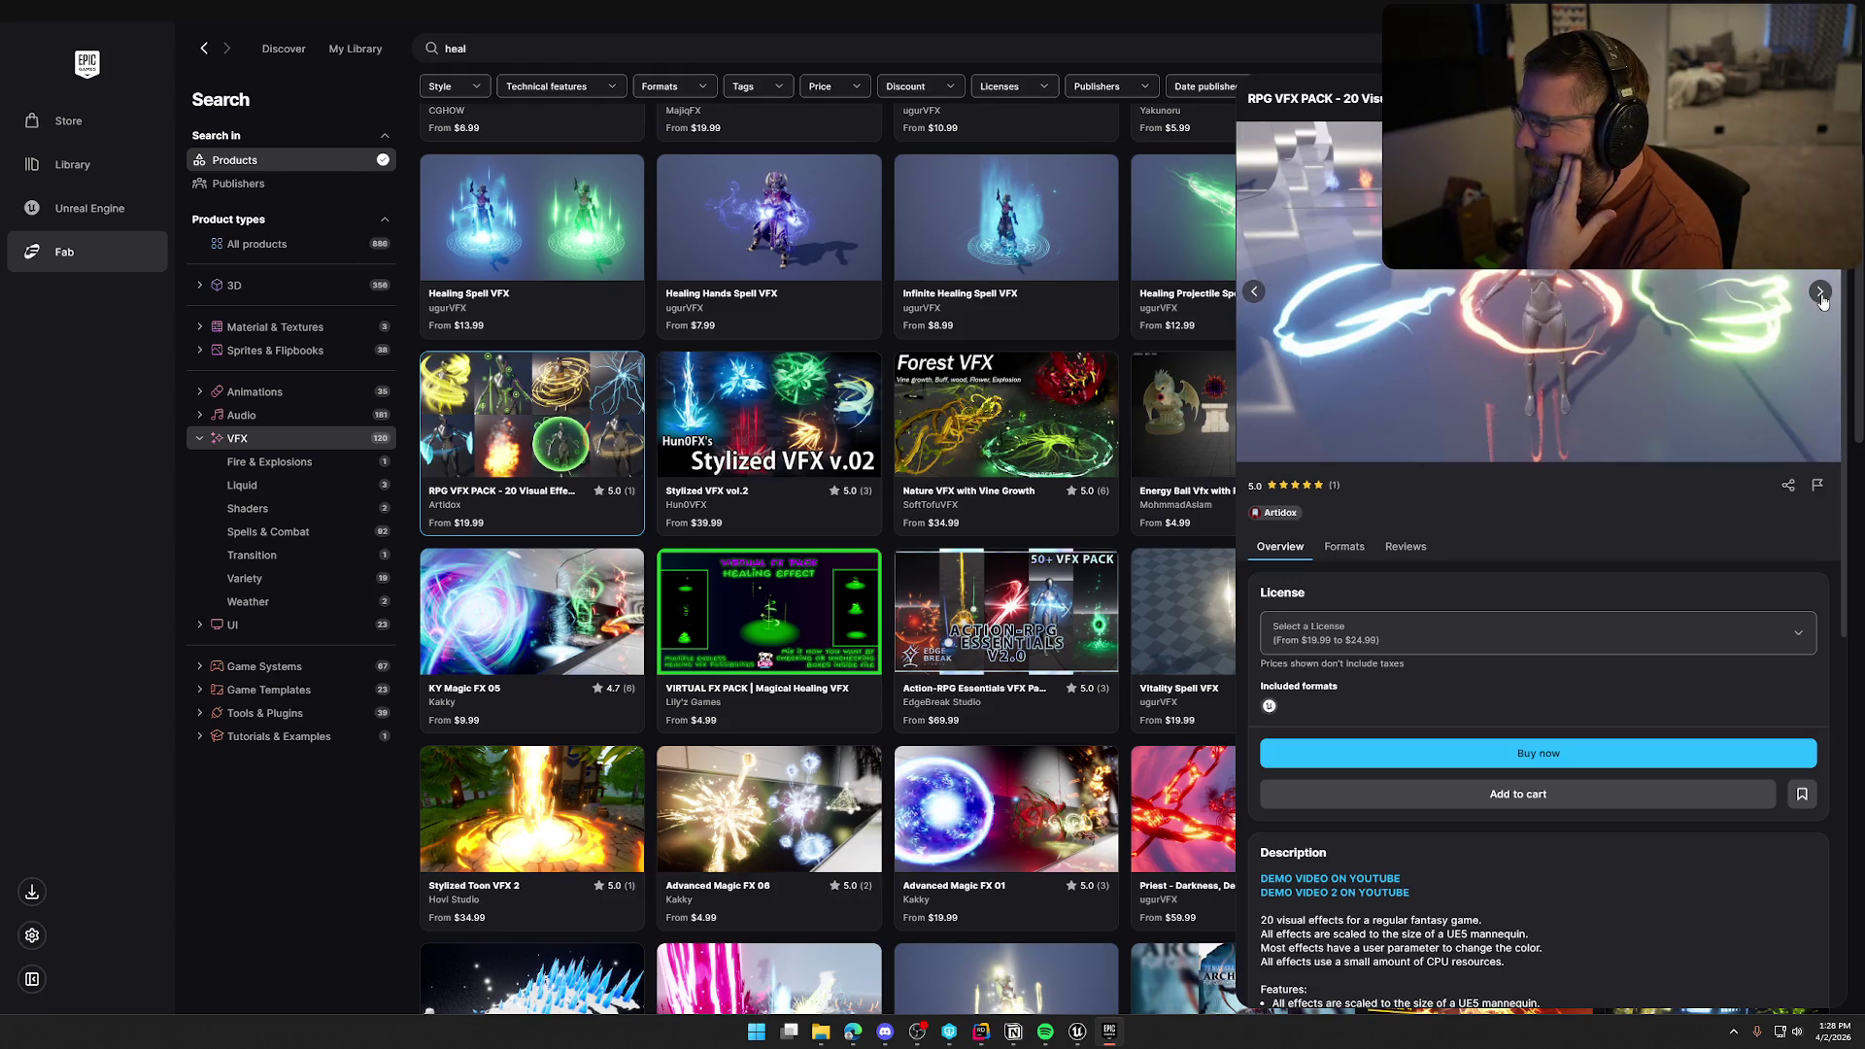
pyautogui.click(1820, 293)
pyautogui.click(1821, 294)
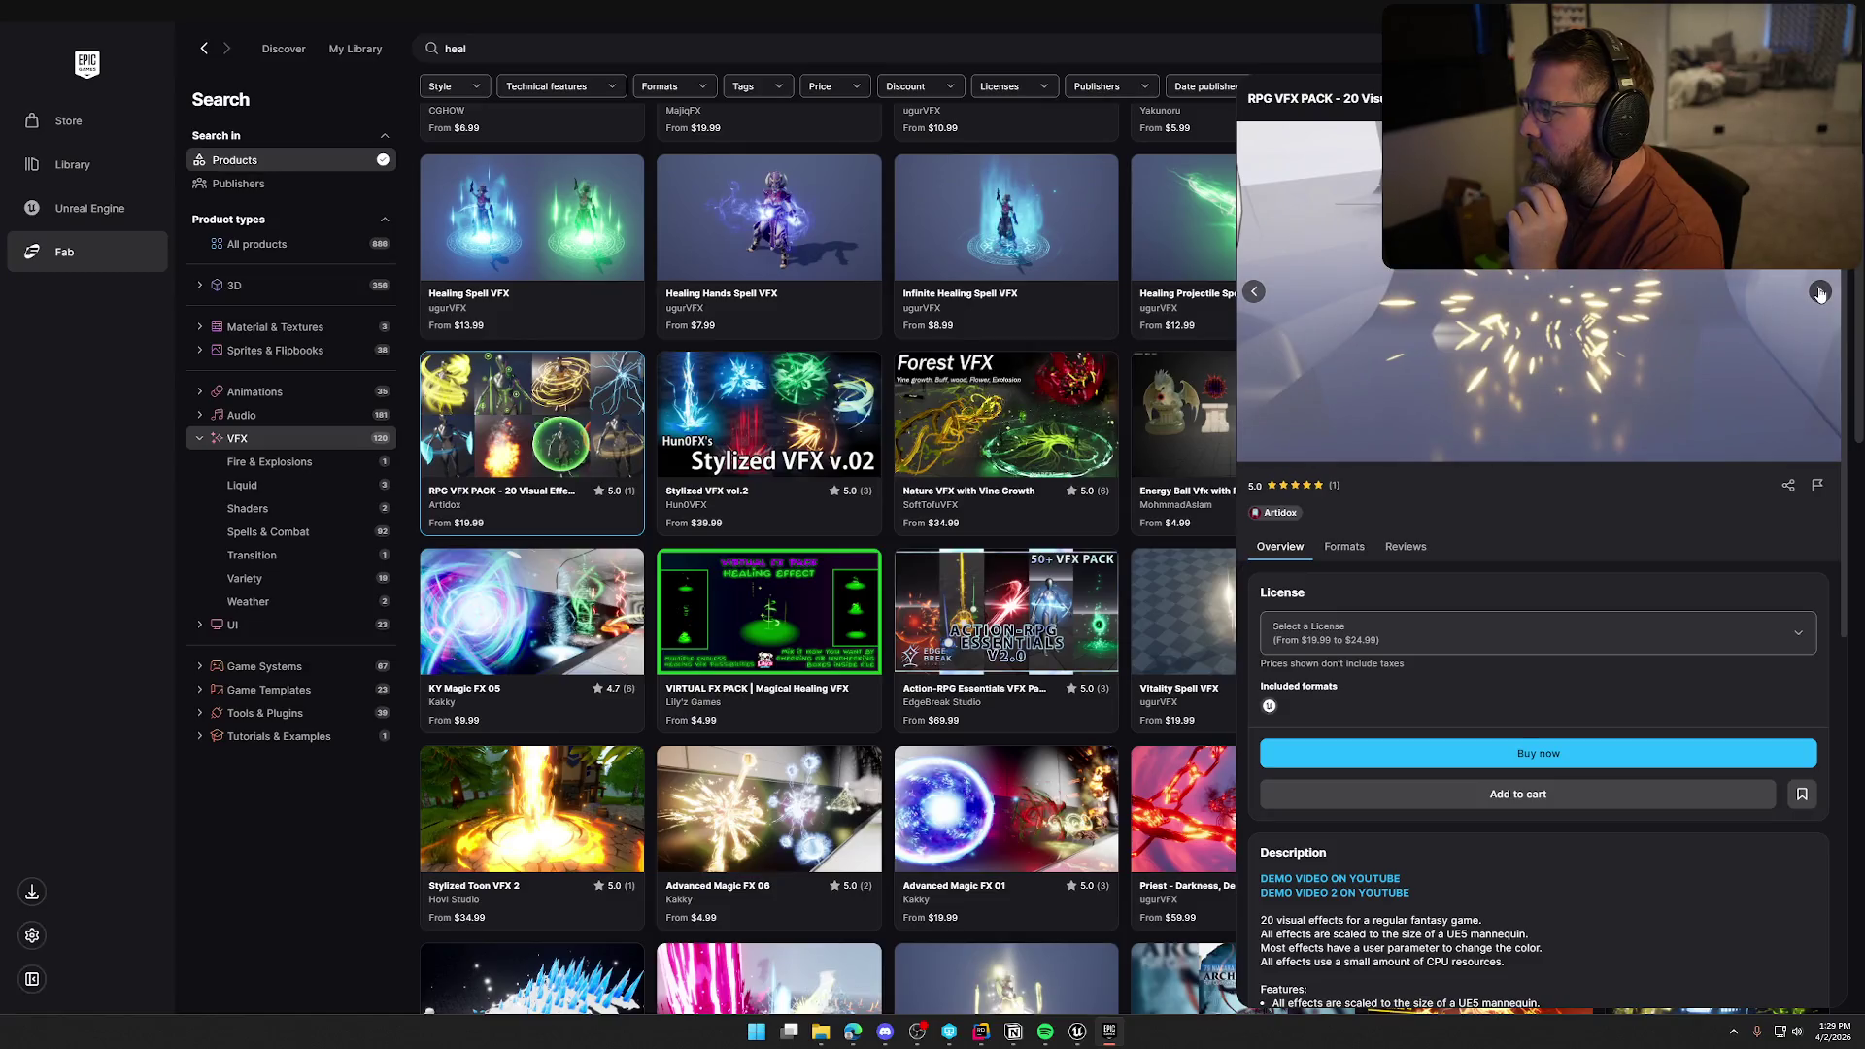
pyautogui.click(1821, 294)
pyautogui.click(1821, 294)
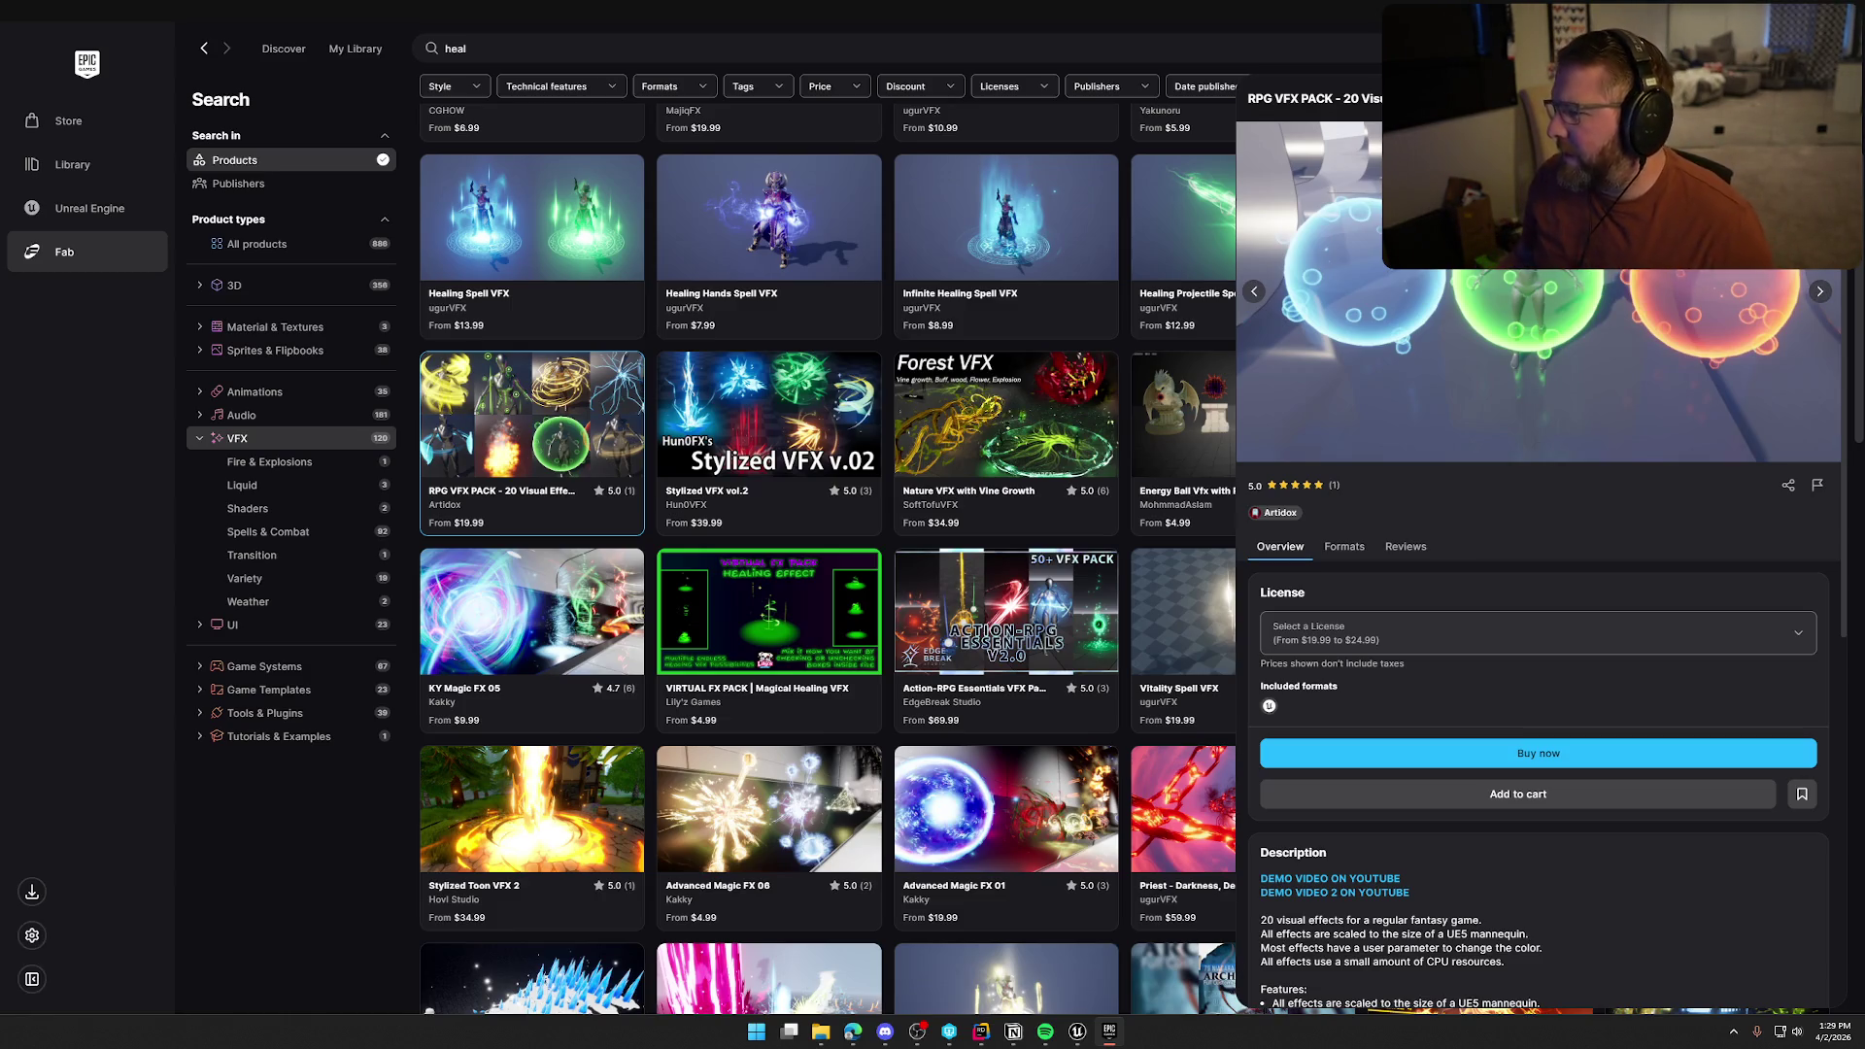
pyautogui.click(1821, 294)
pyautogui.press('Escape')
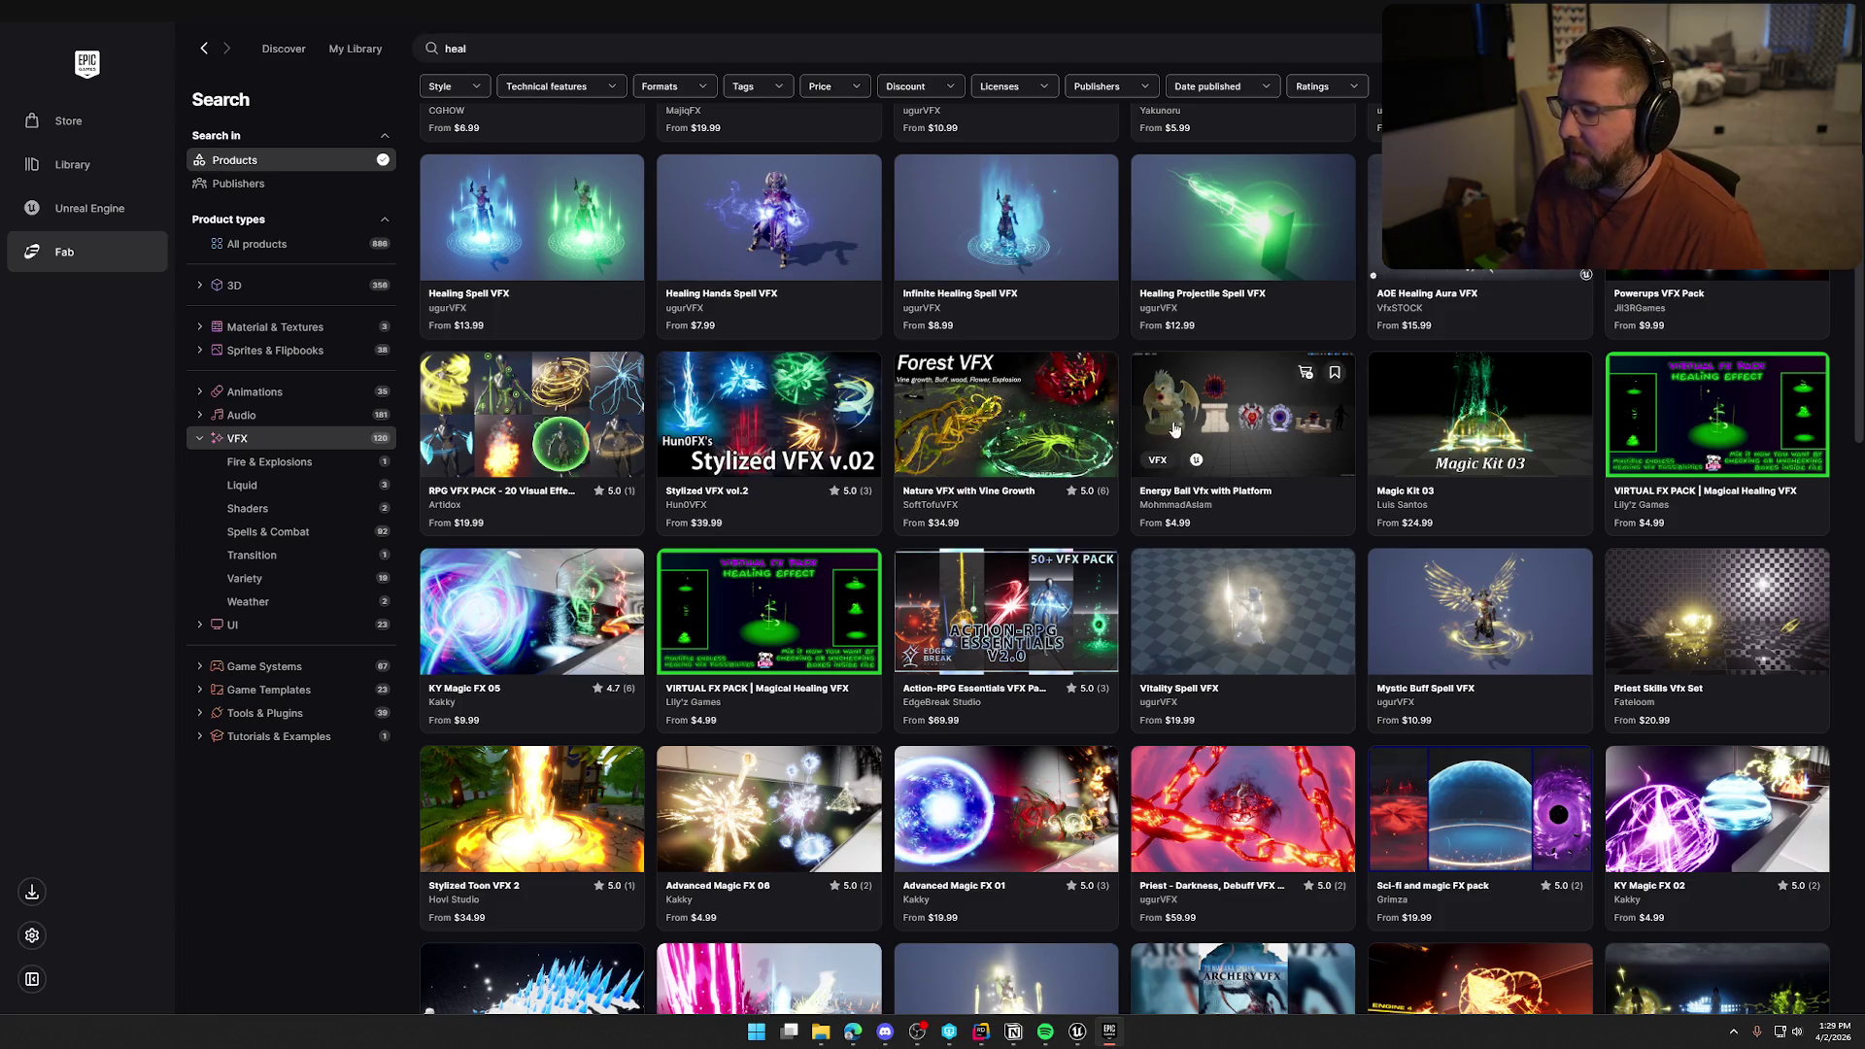
pyautogui.click(1034, 475)
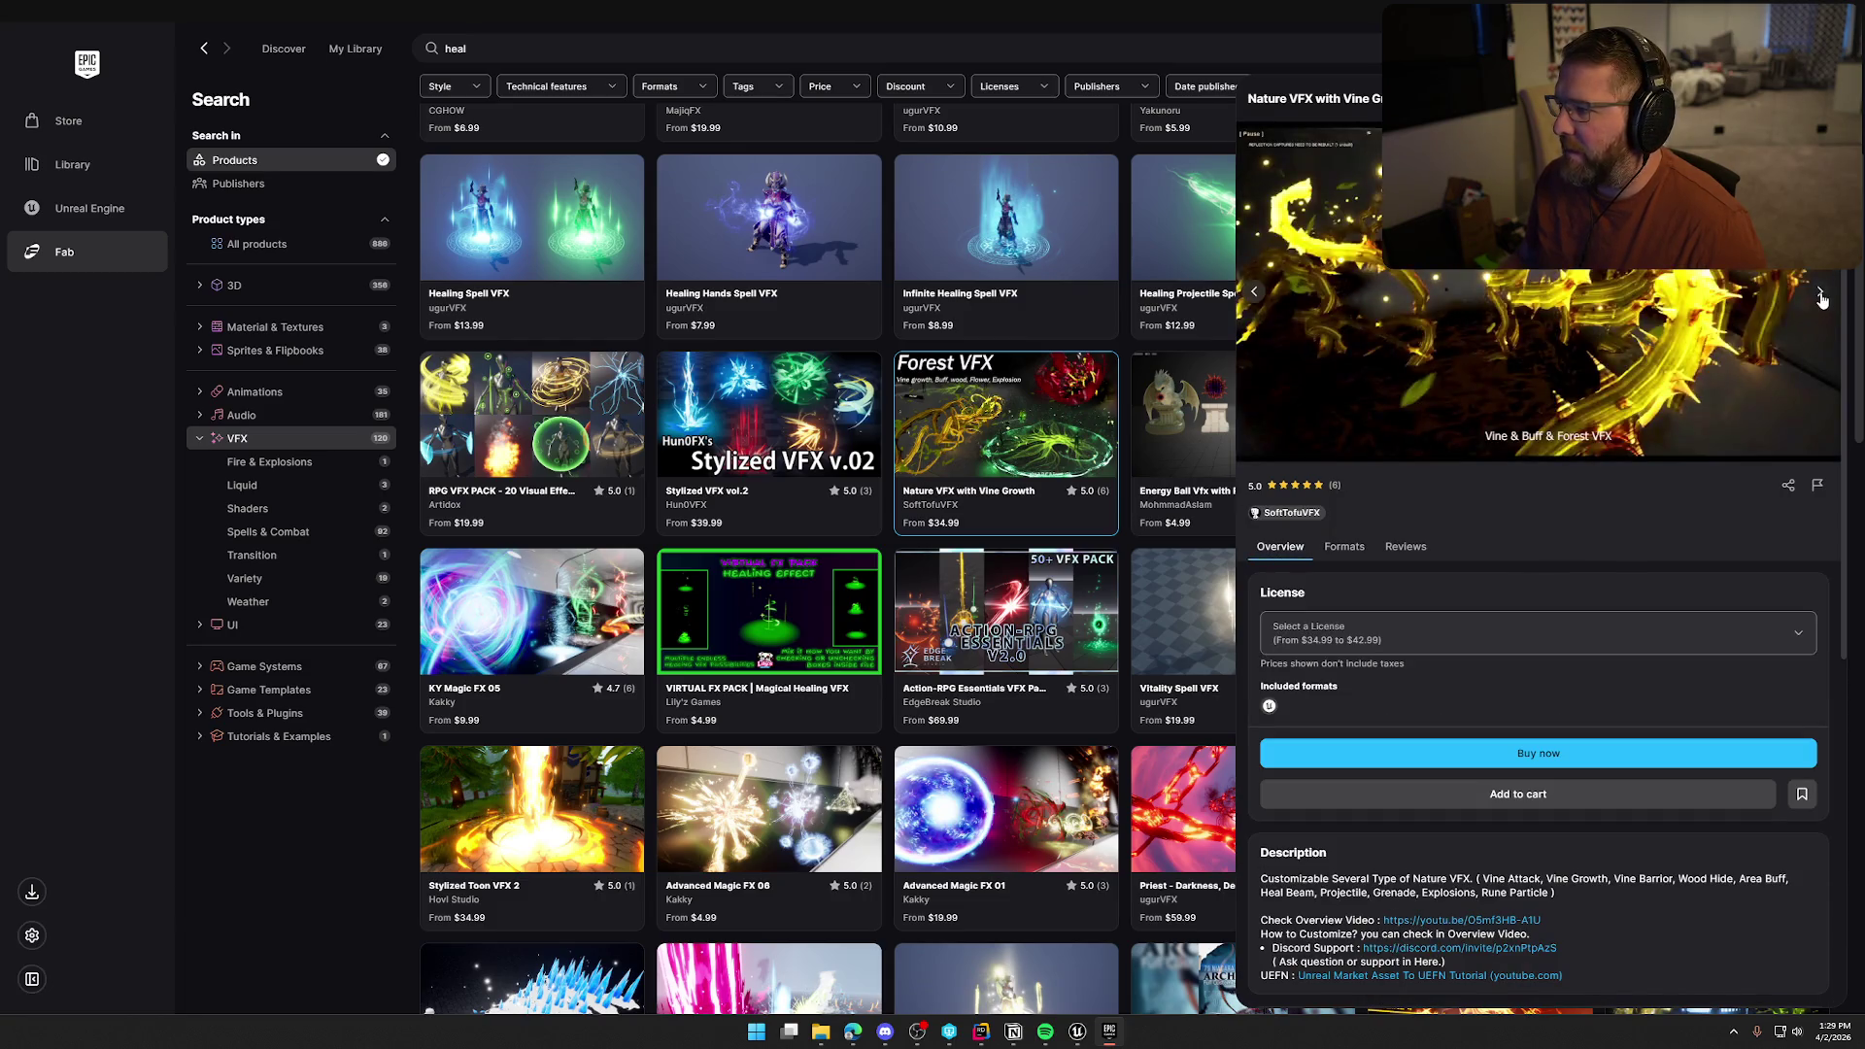
# Scroll the heal results down and open Hovl Studio's Character Auras pack ($4.99-$14.99)
pyautogui.scroll(-2, 933, 787)
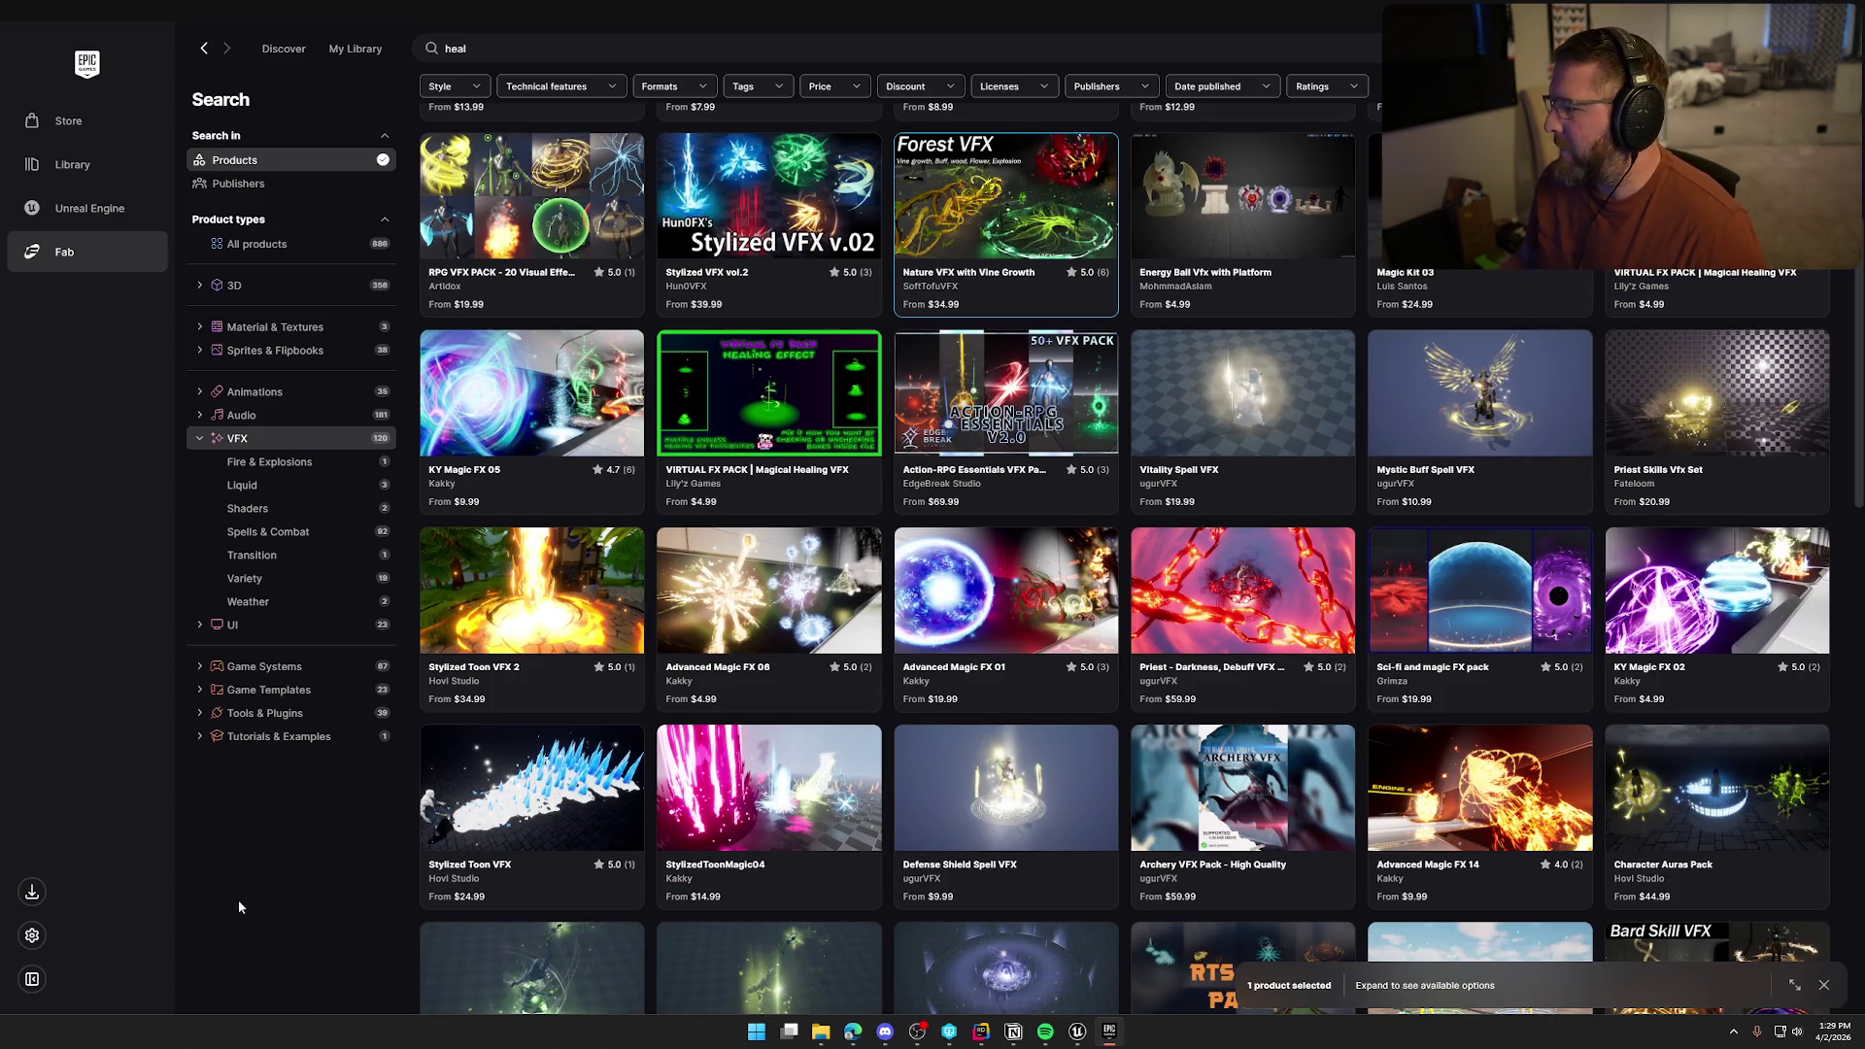
pyautogui.scroll(-3, 1270, 727)
pyautogui.scroll(-3, 1271, 726)
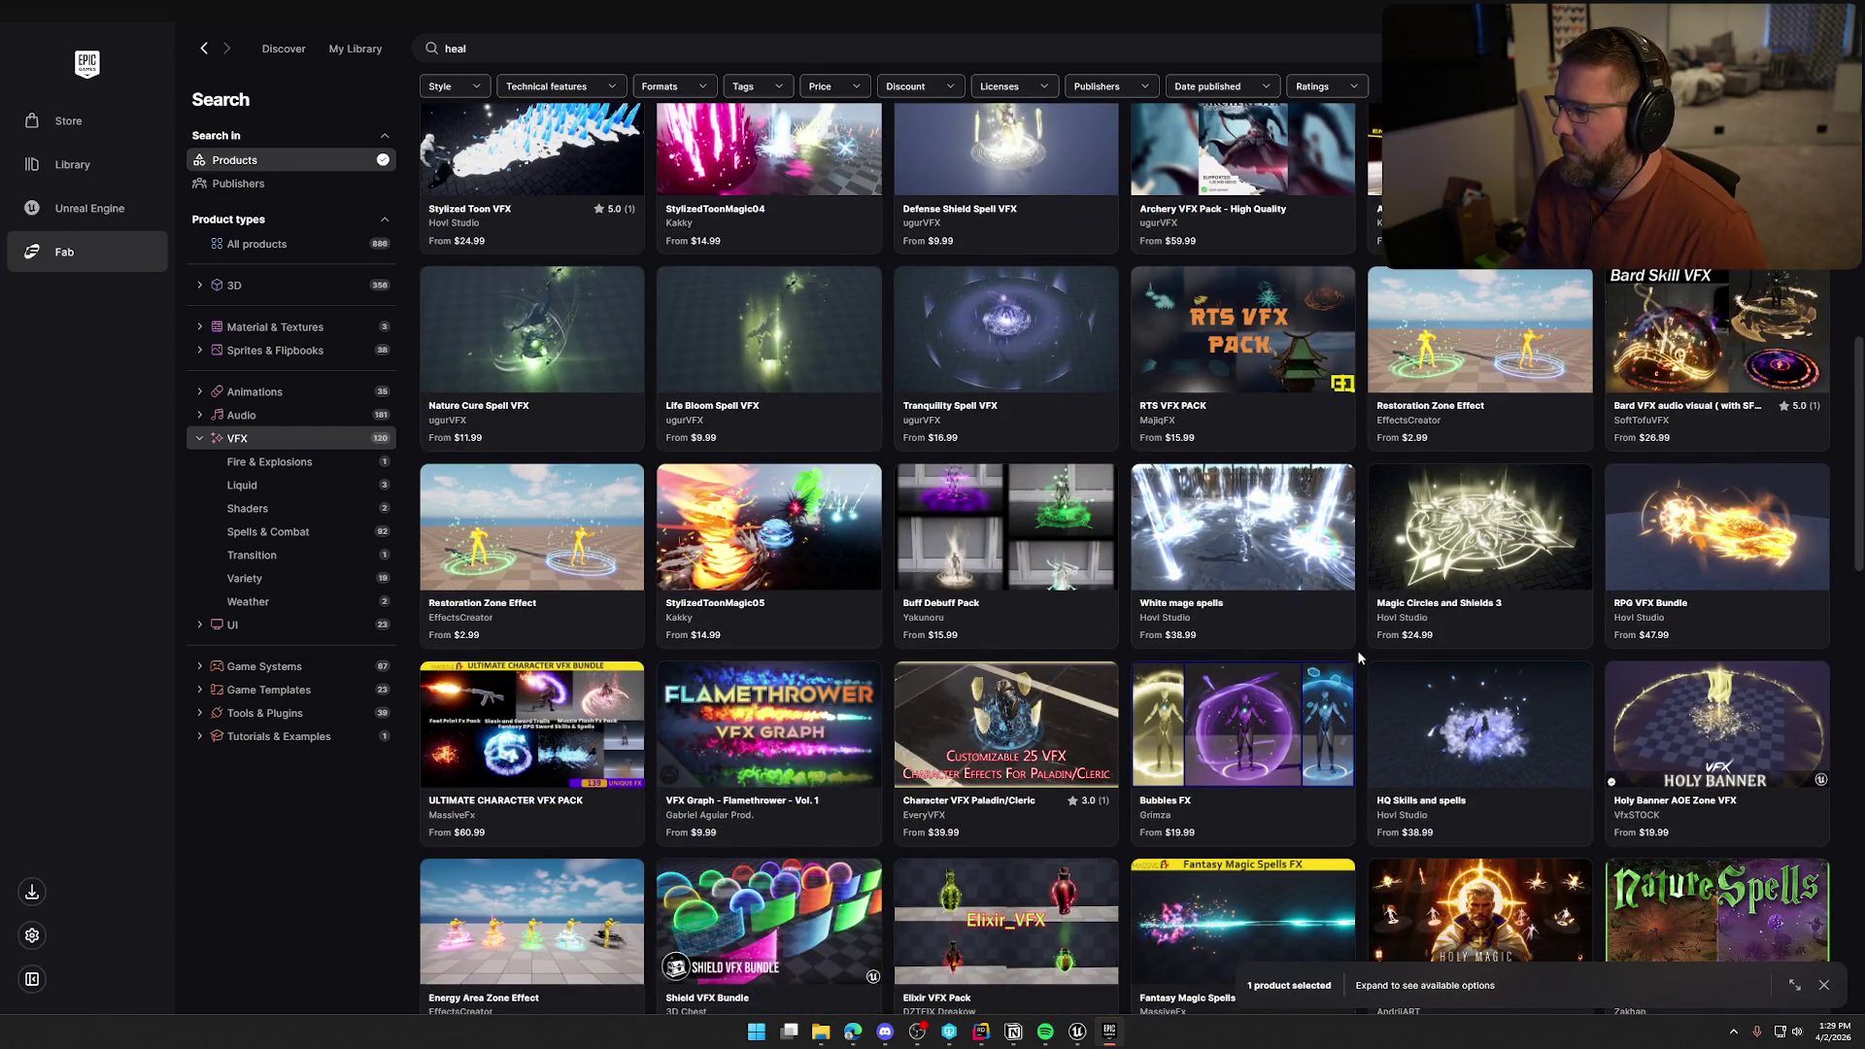
pyautogui.scroll(-3, 1617, 658)
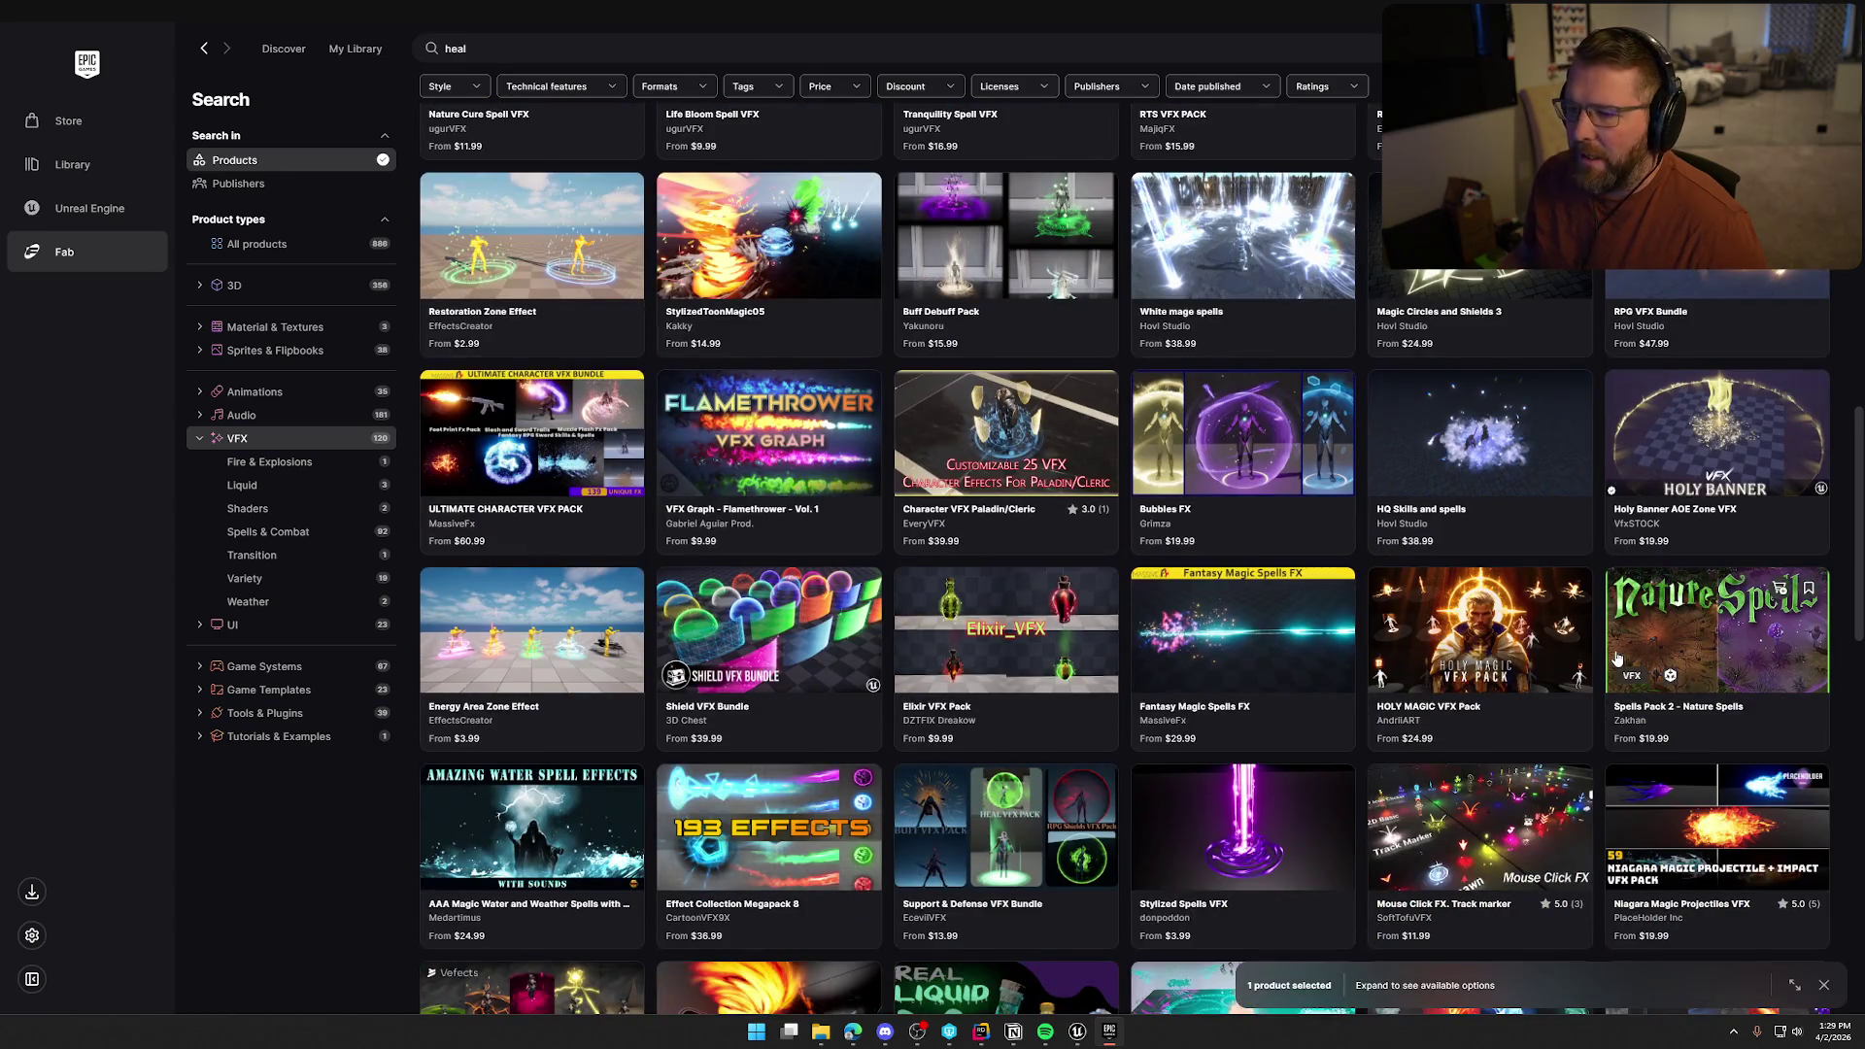
pyautogui.scroll(-1, 1617, 659)
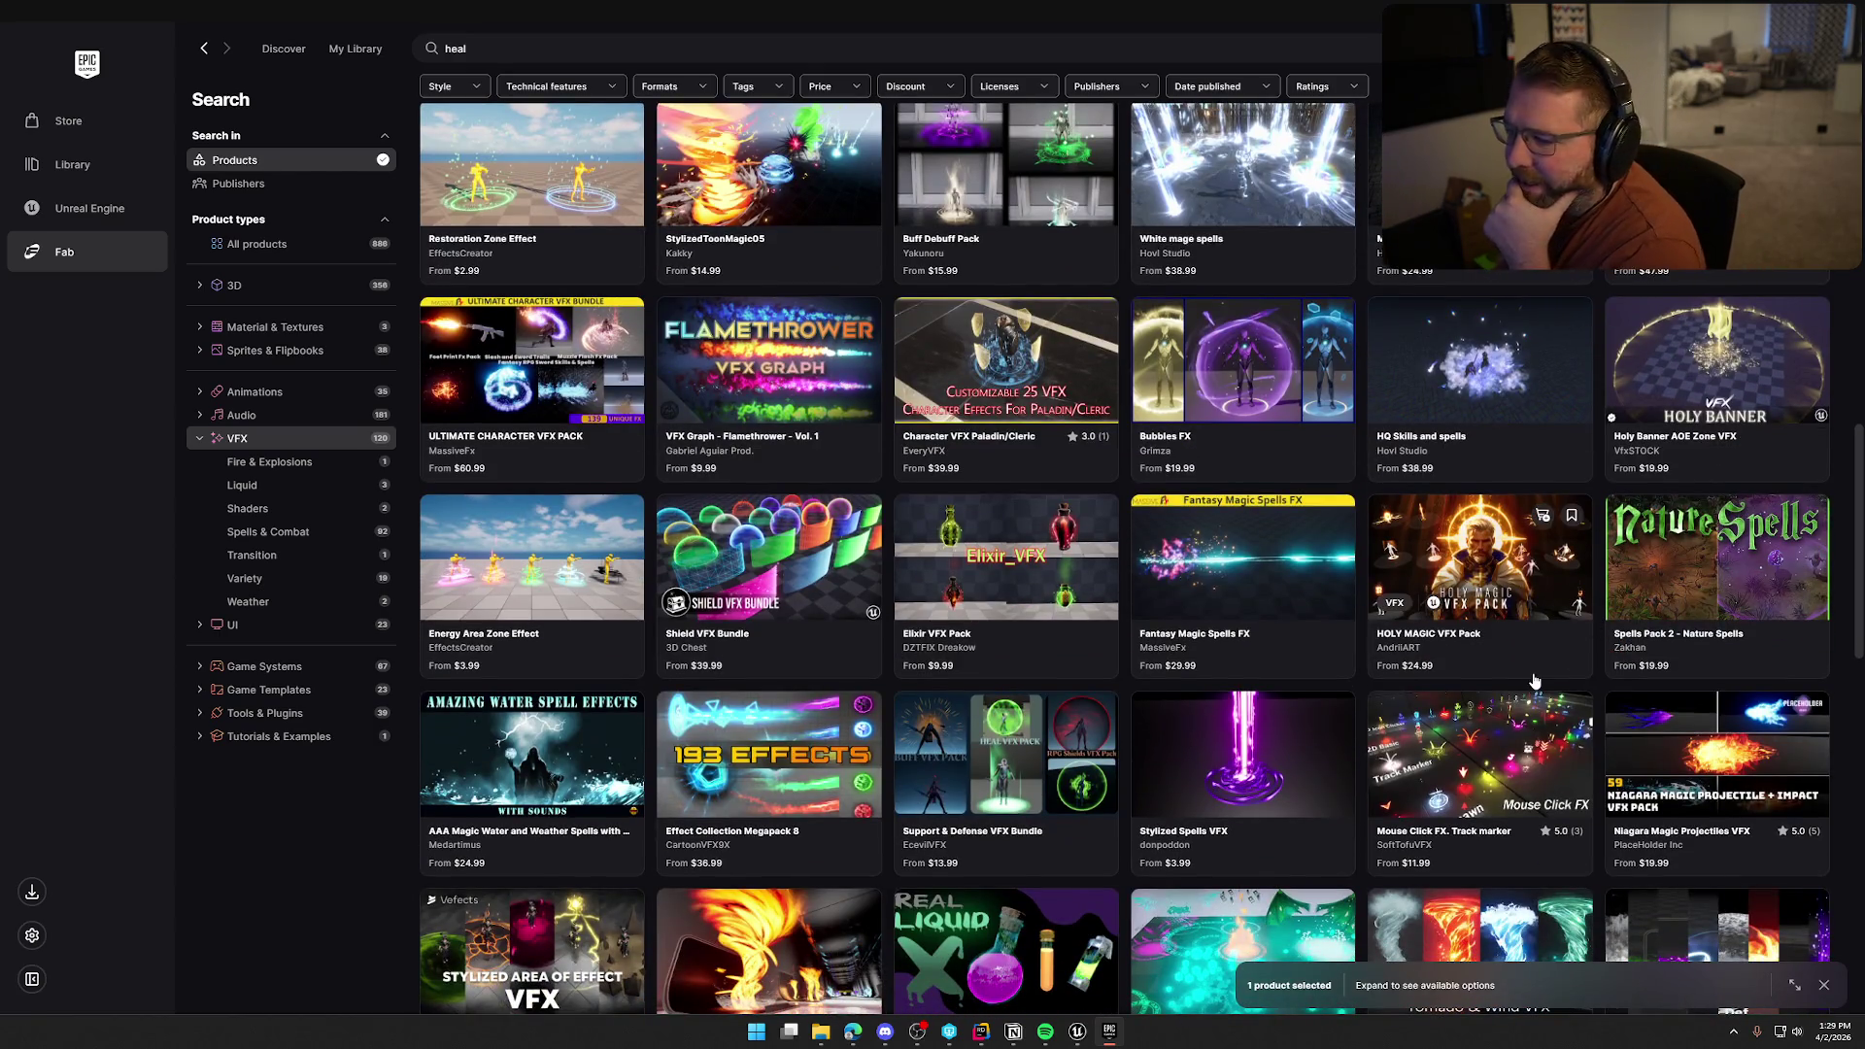
pyautogui.scroll(-3, 1533, 681)
pyautogui.scroll(-3, 1534, 681)
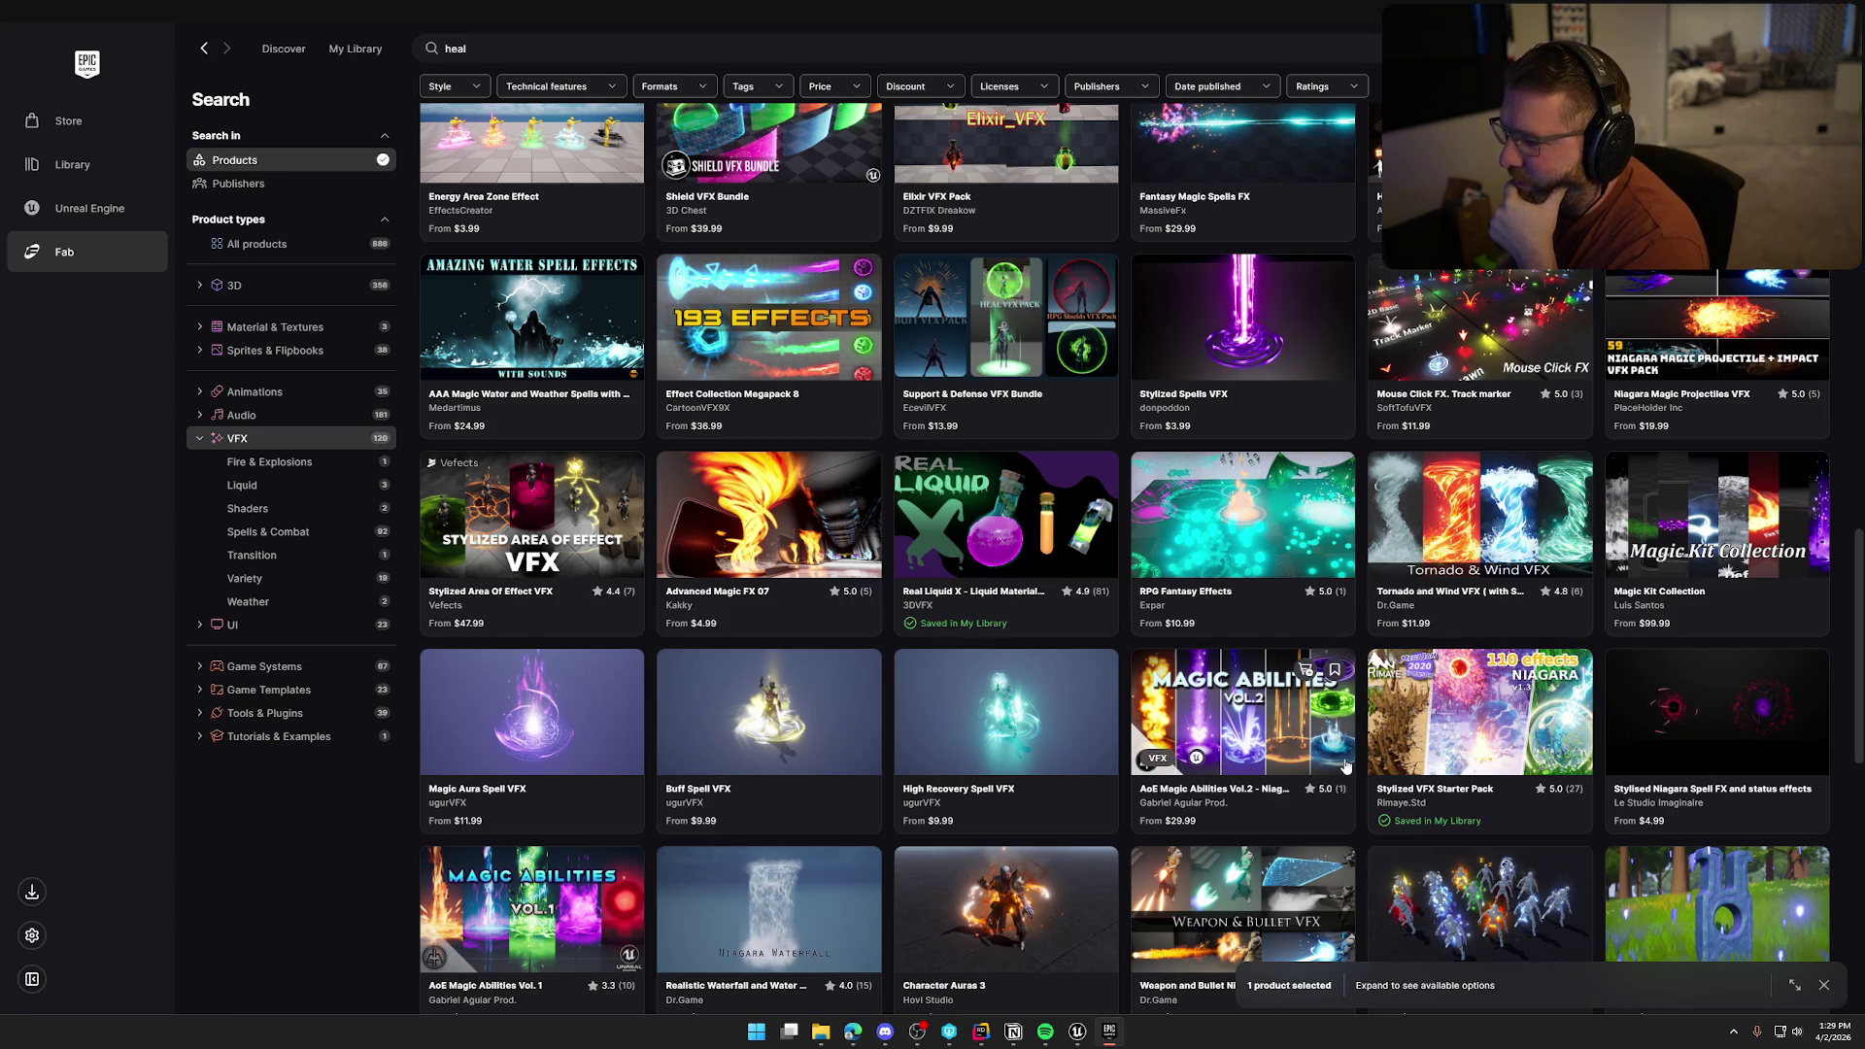
pyautogui.scroll(-3, 1345, 766)
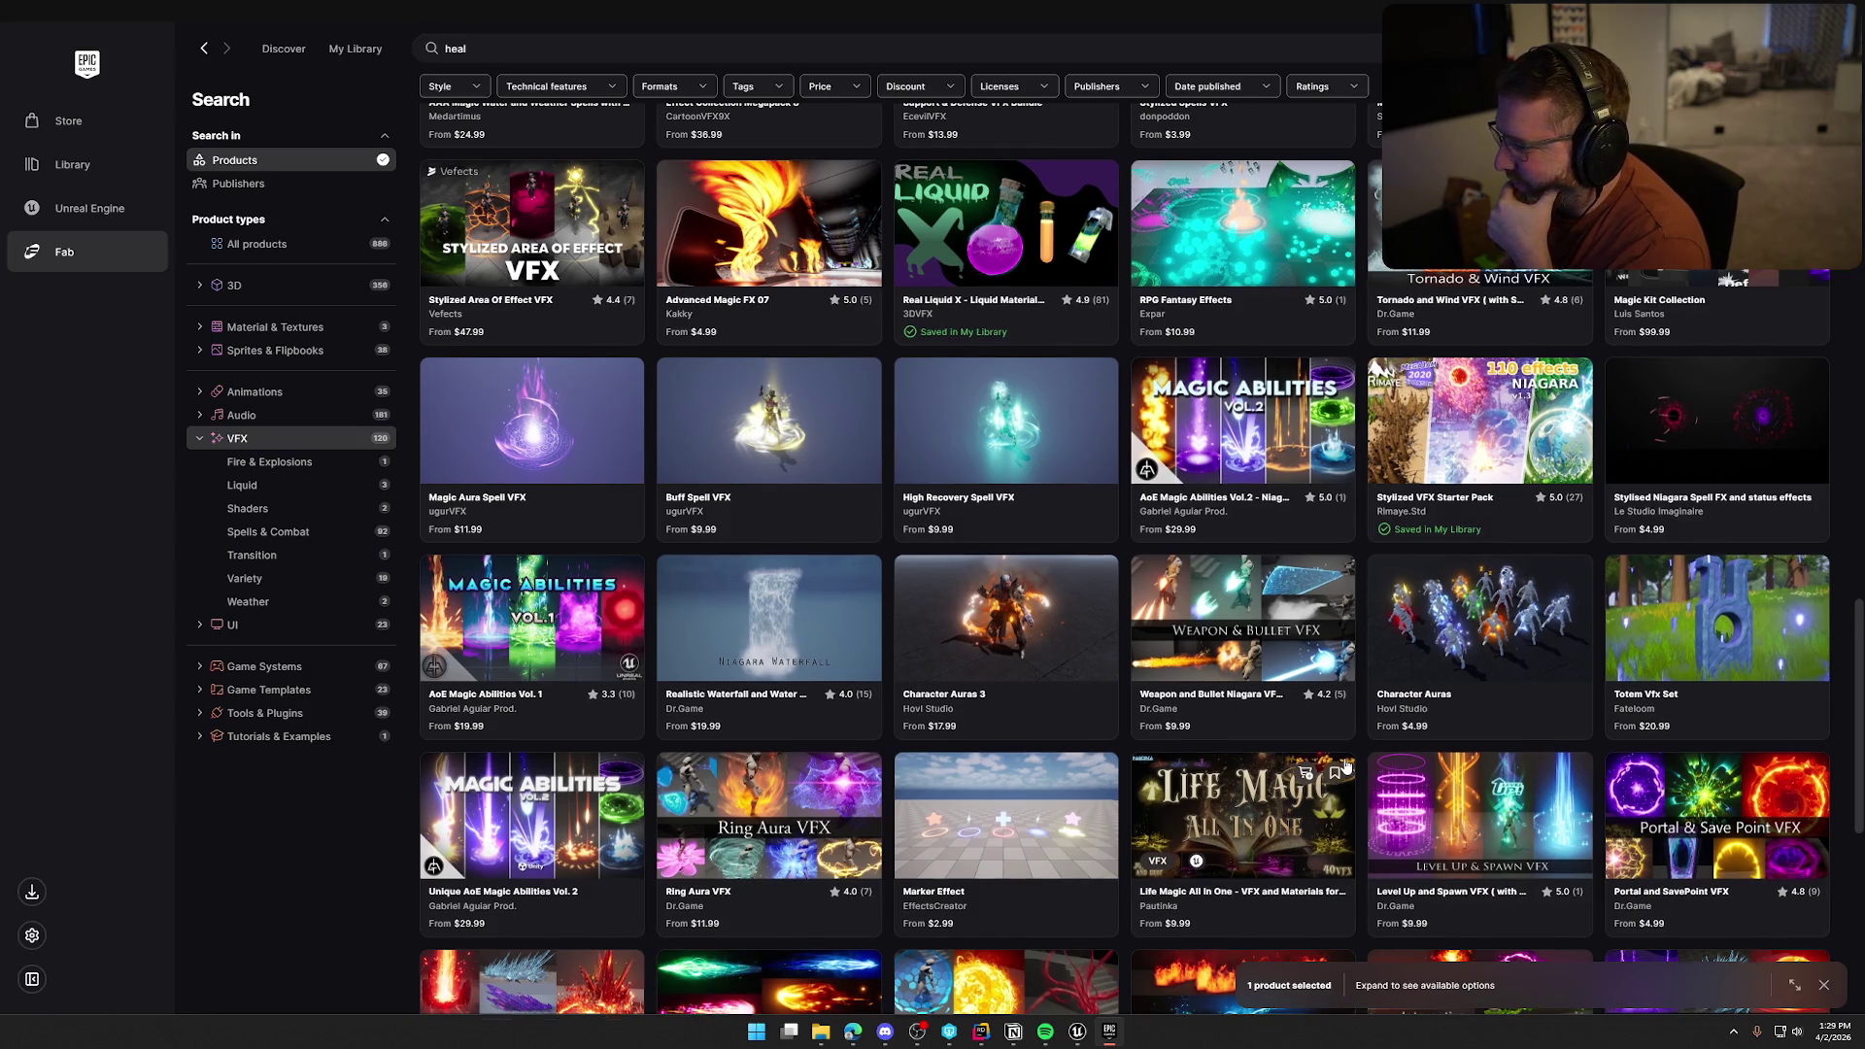
pyautogui.scroll(-5, 1345, 766)
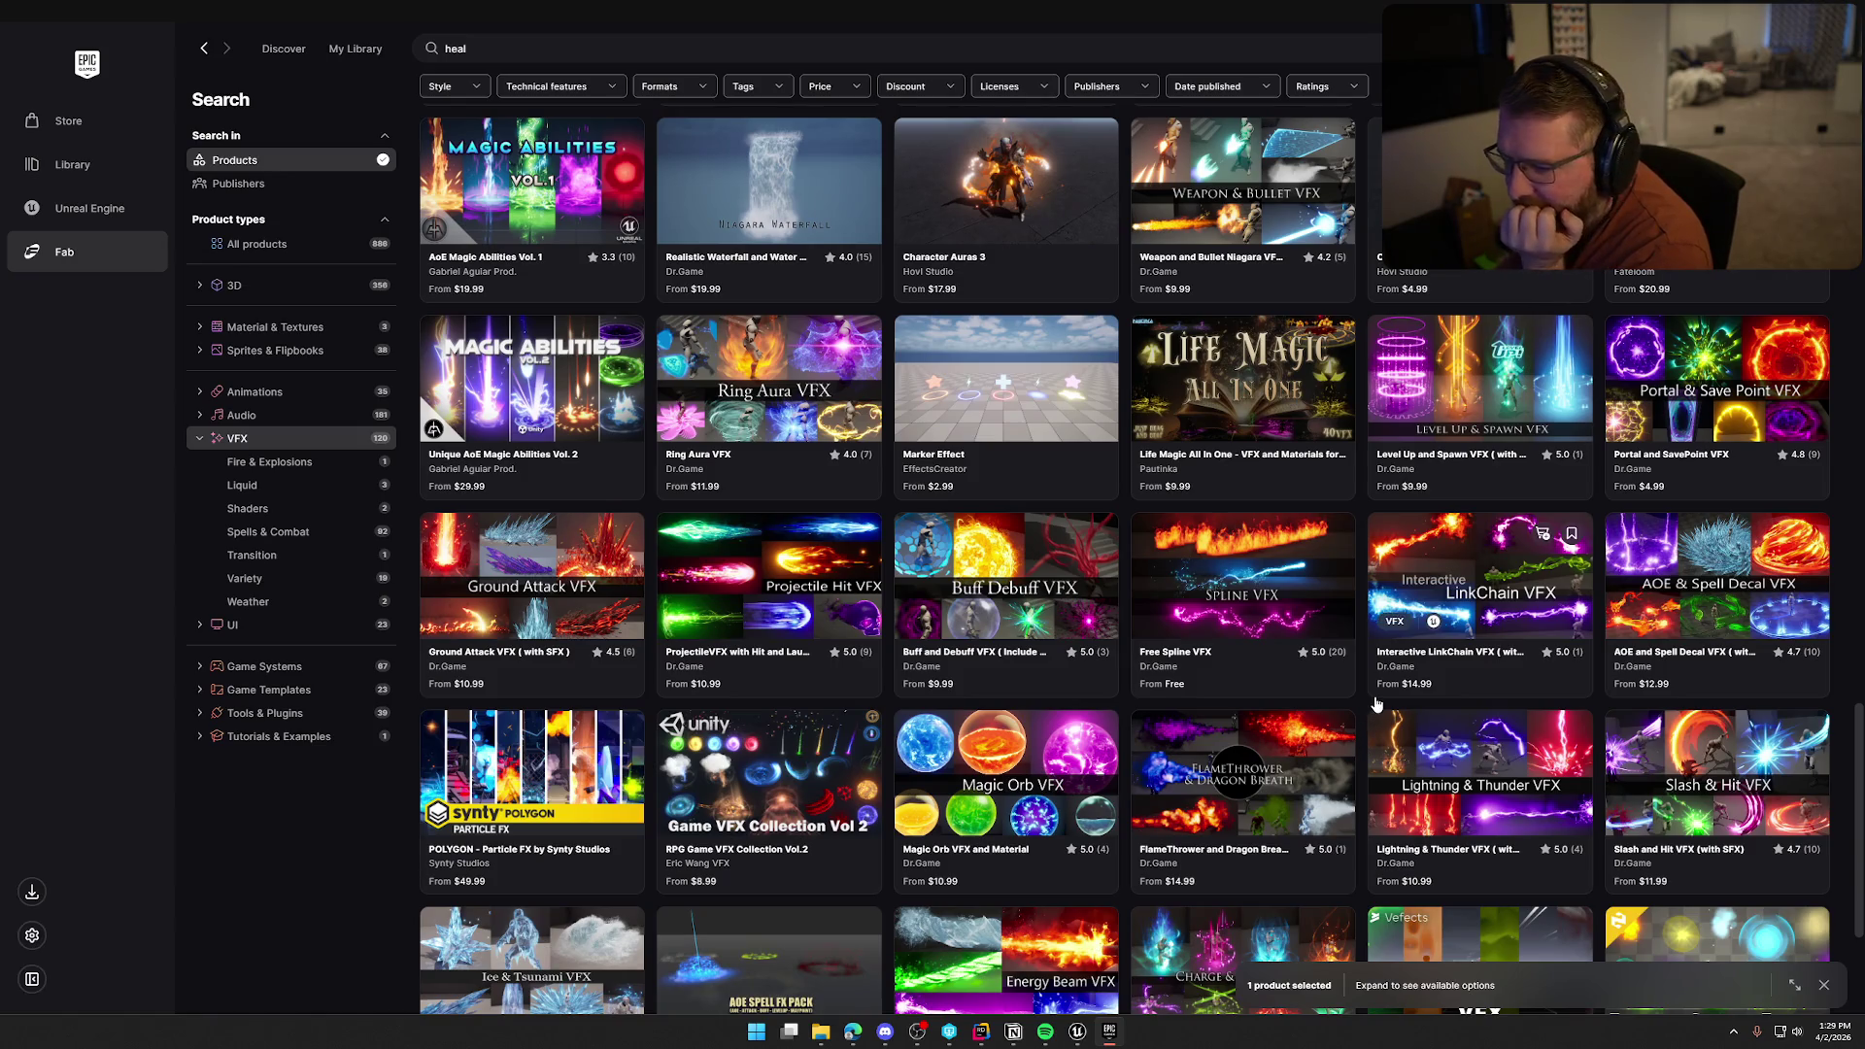
pyautogui.scroll(-3, 1387, 692)
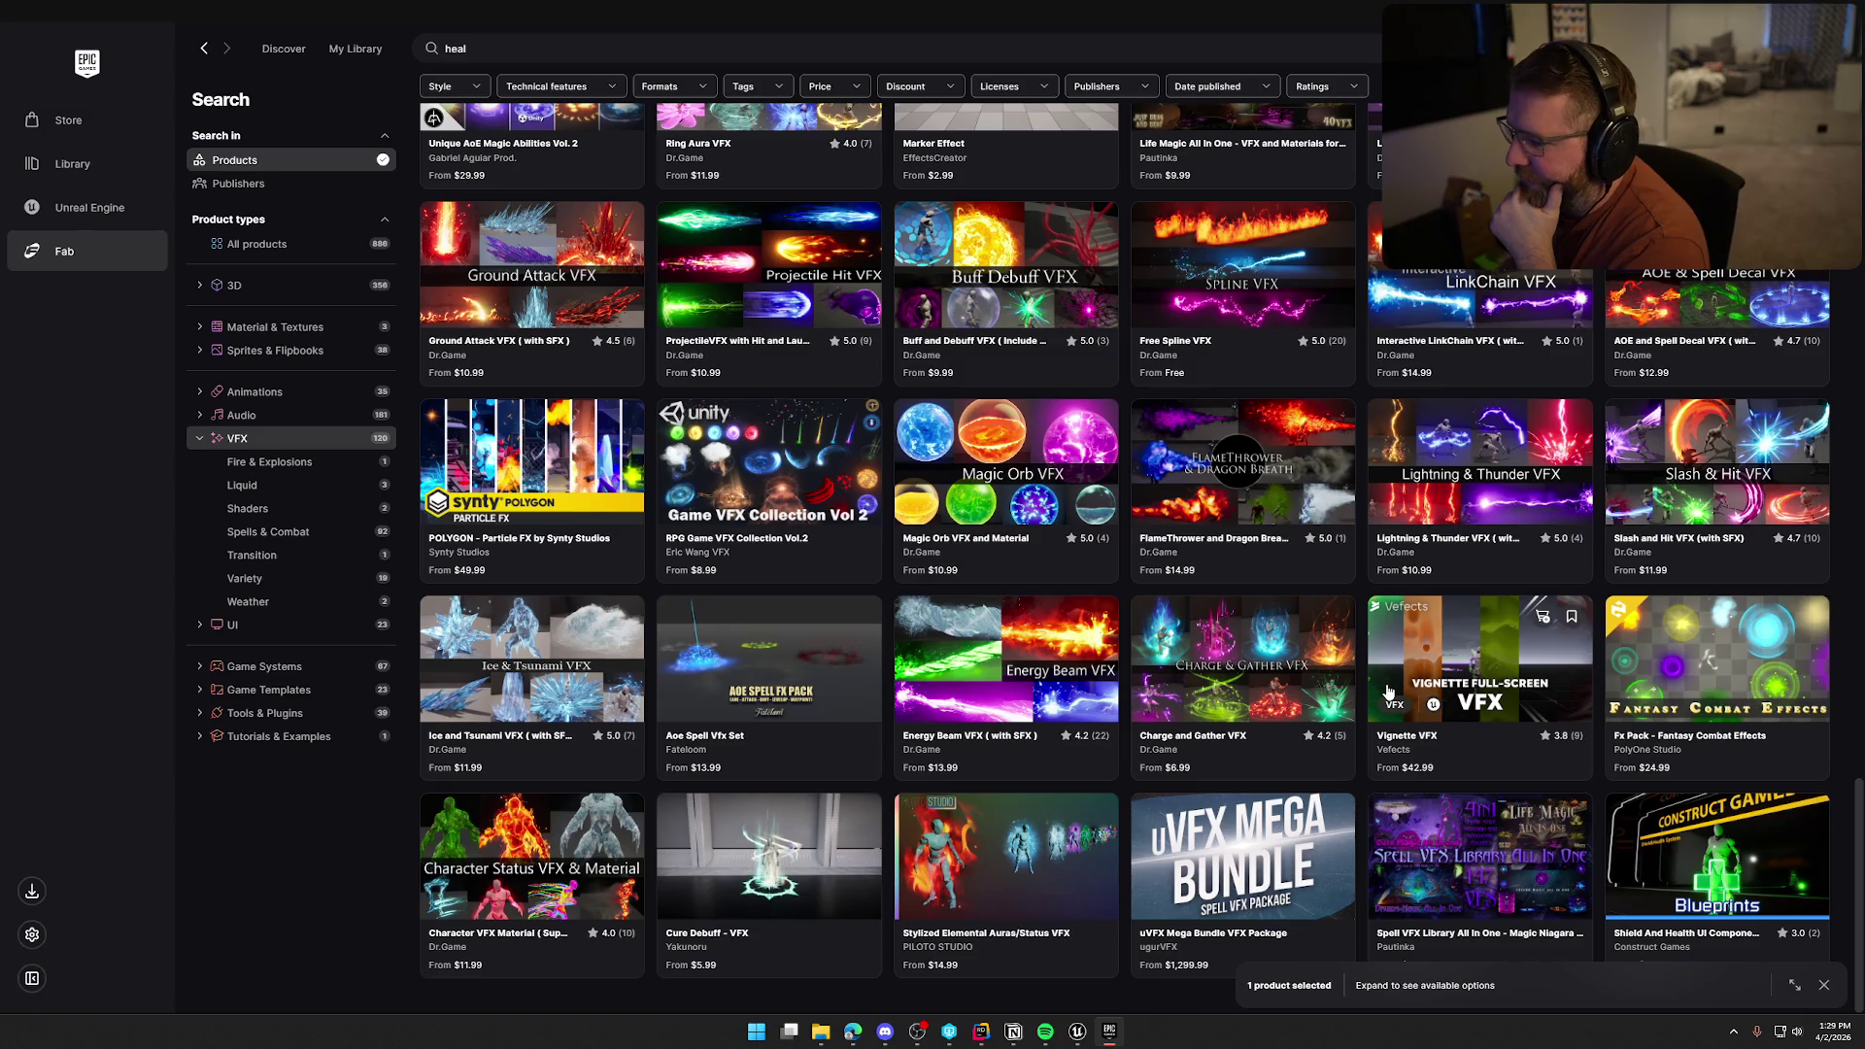
pyautogui.scroll(8, 1387, 691)
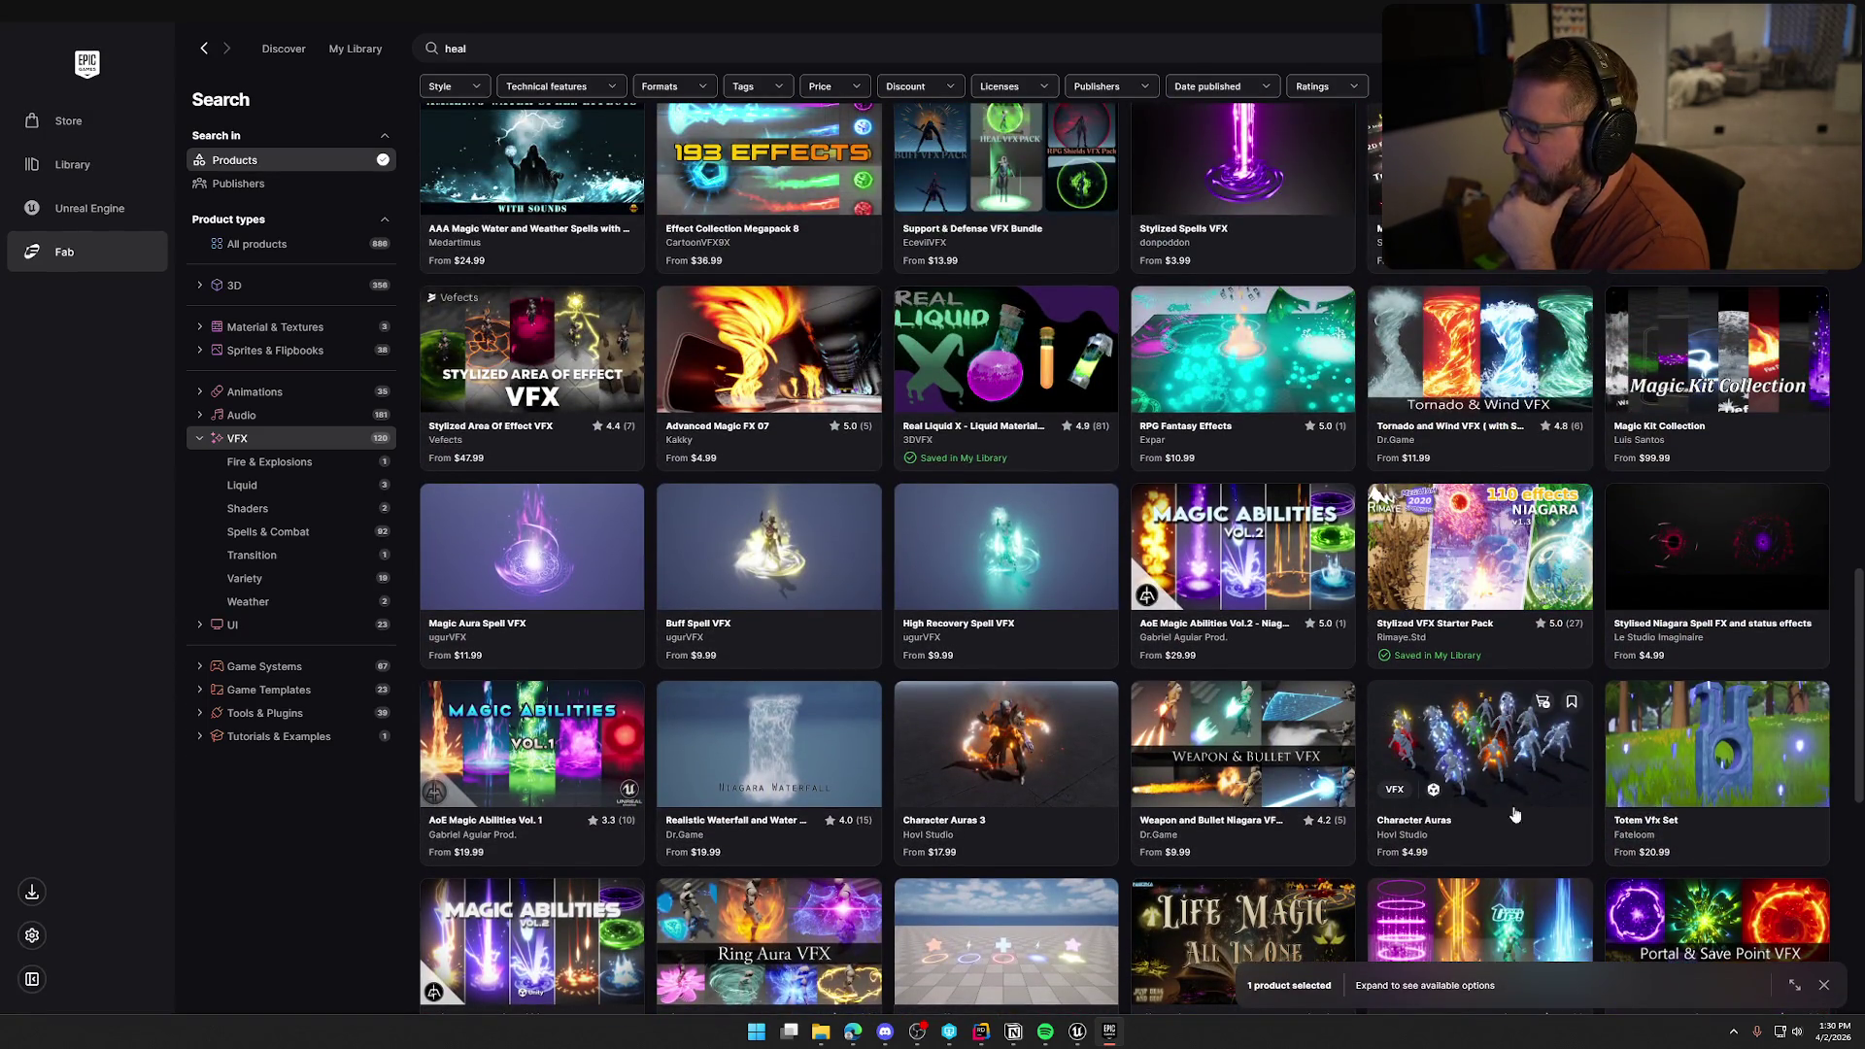
pyautogui.click(1506, 776)
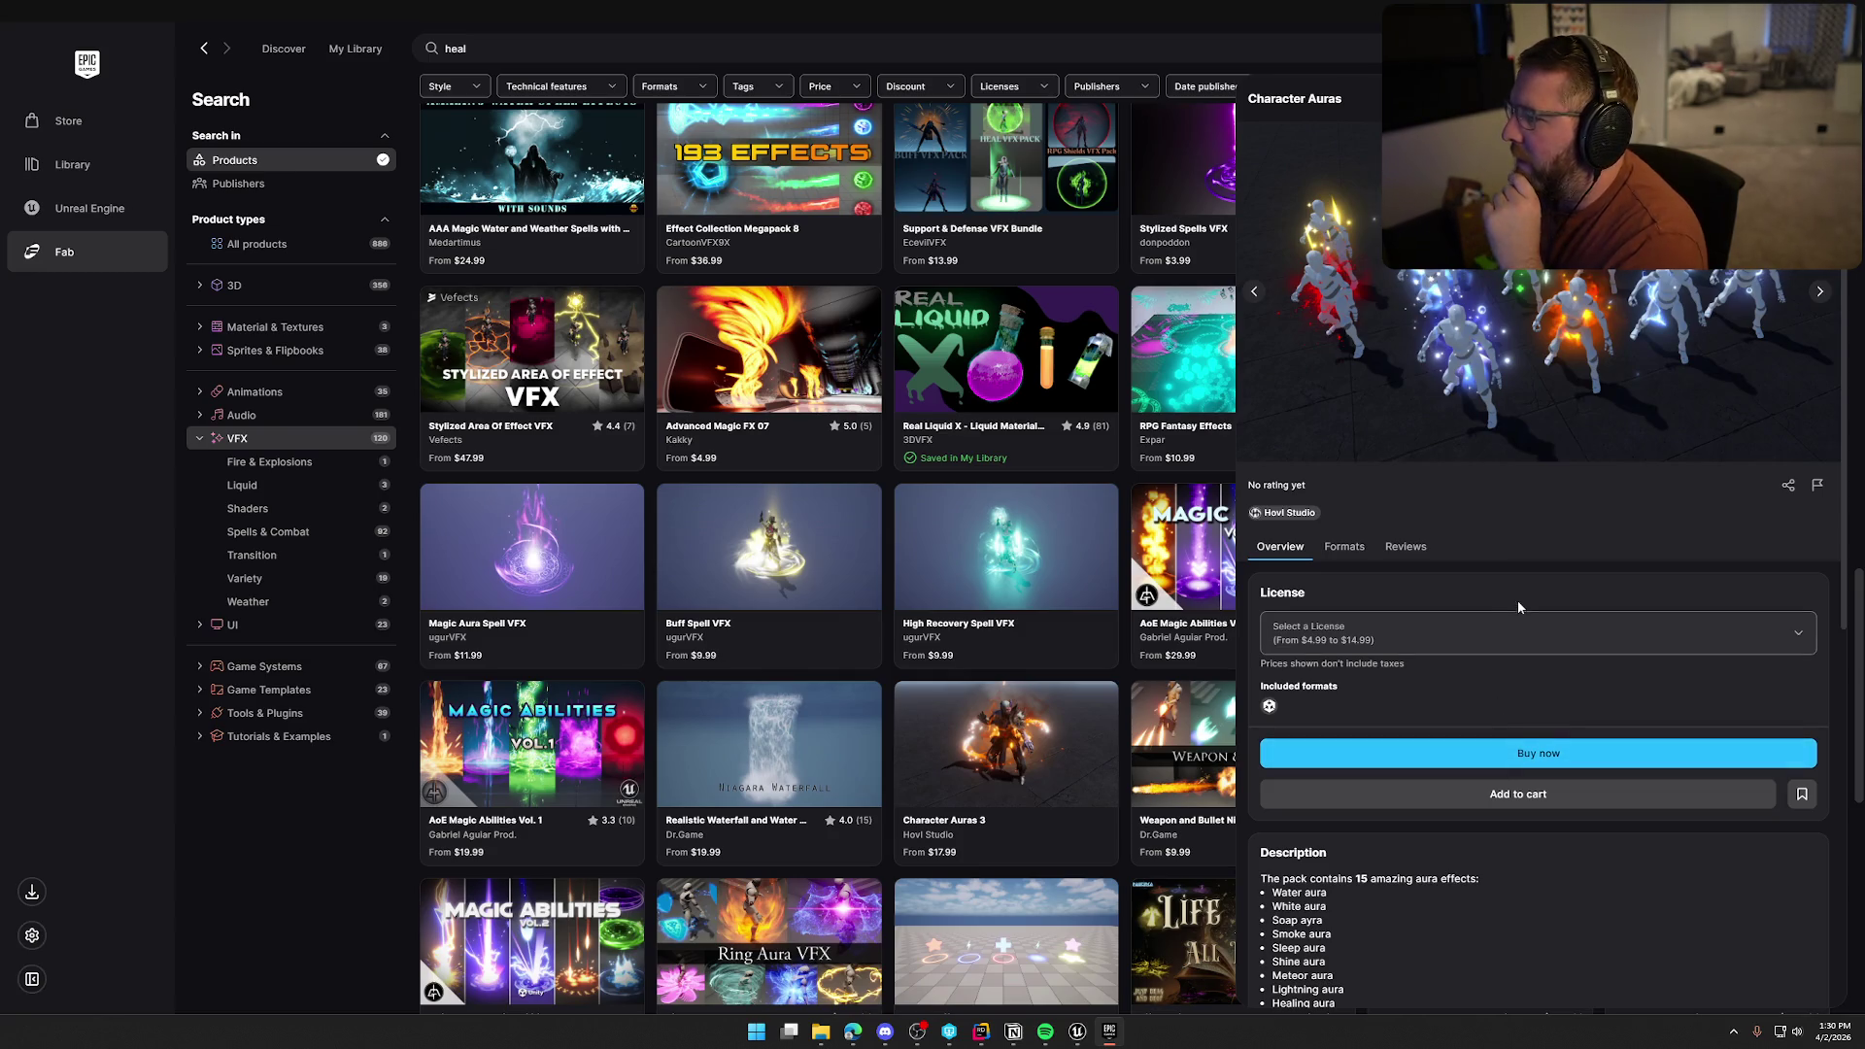
# Preview gallery images of the Character Auras and AOE Heal Nature packs
pyautogui.click(1822, 294)
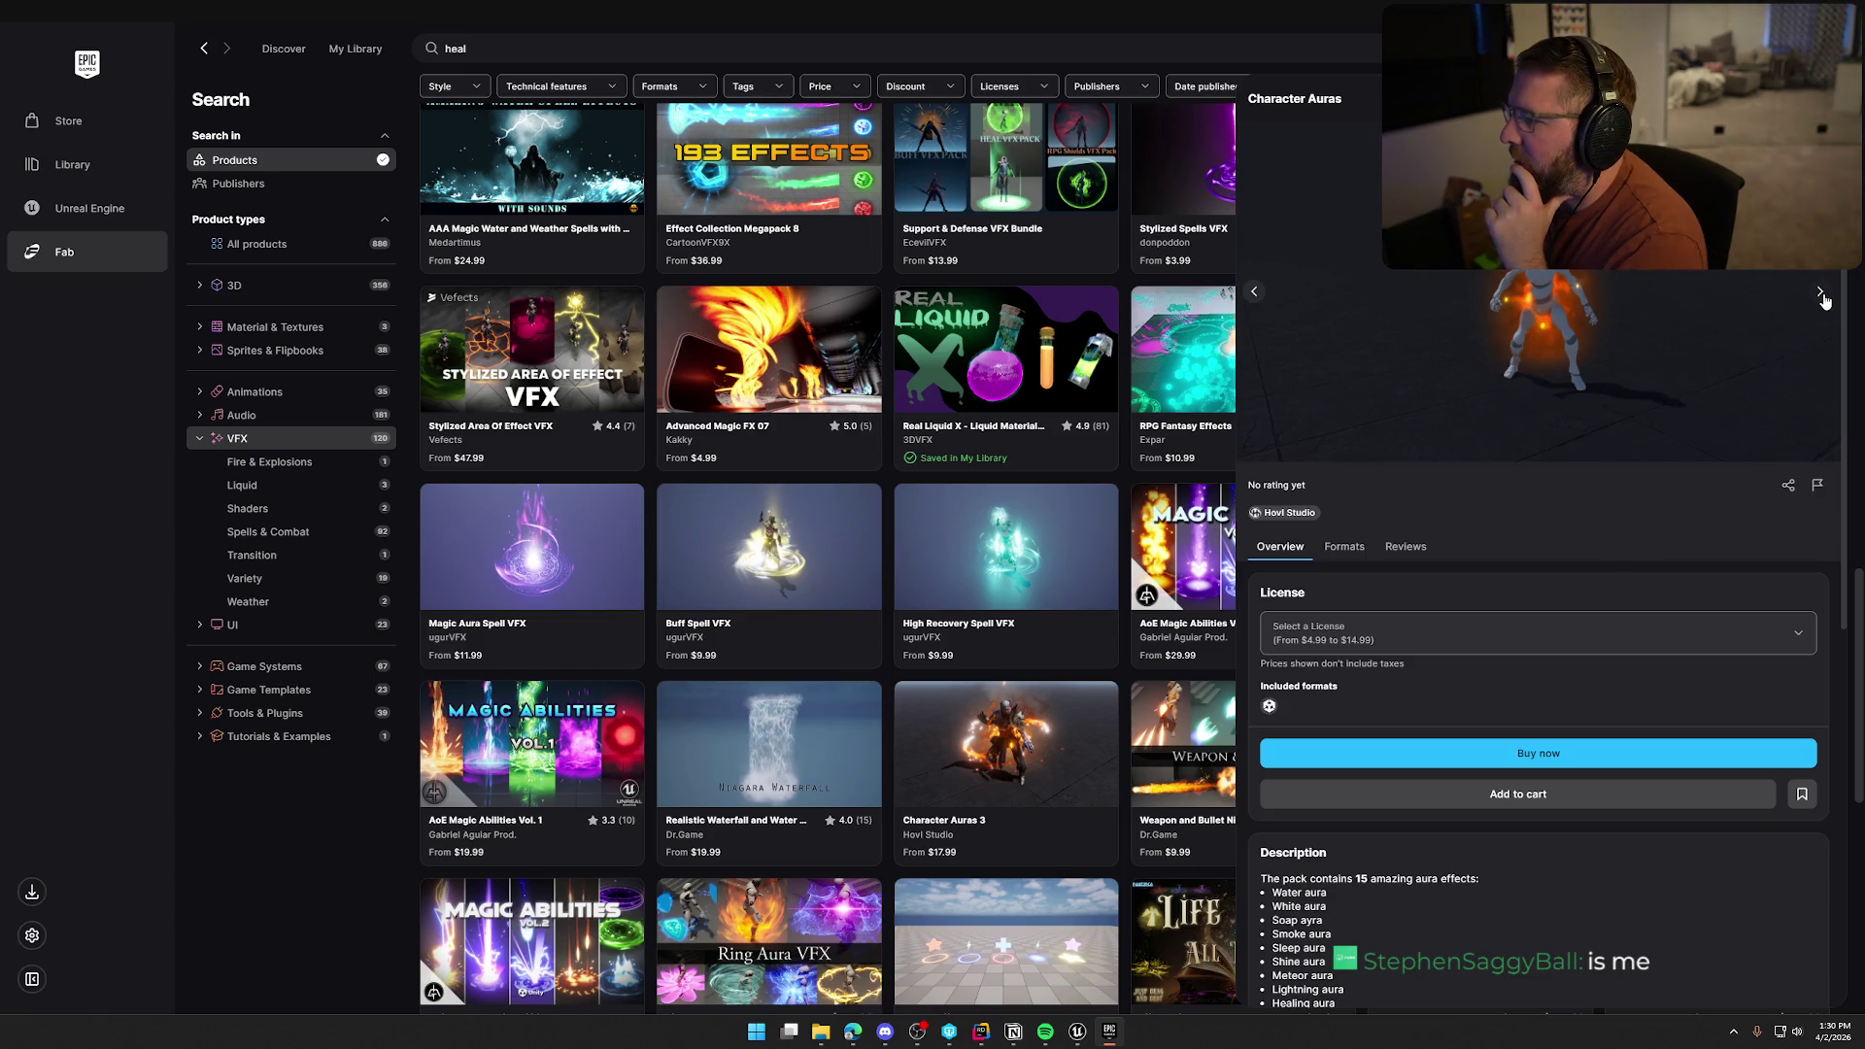
pyautogui.press('Escape')
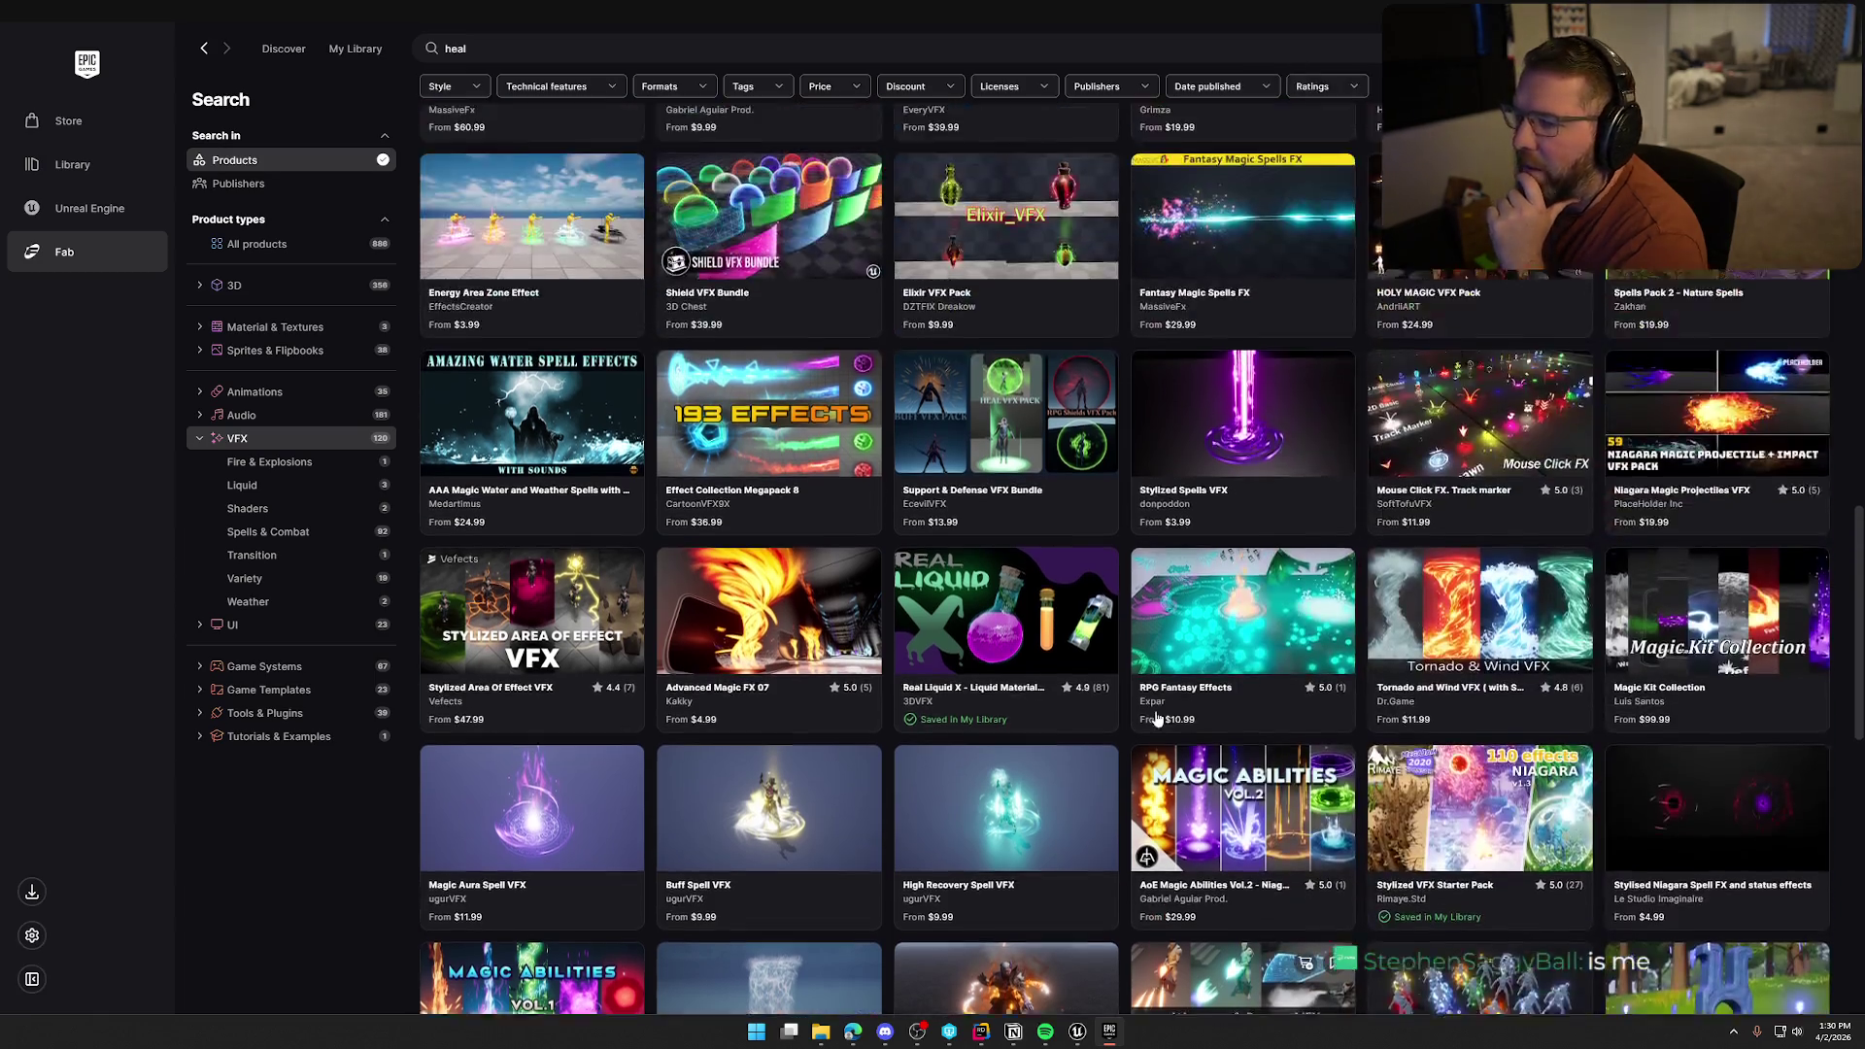
pyautogui.scroll(15, 1158, 718)
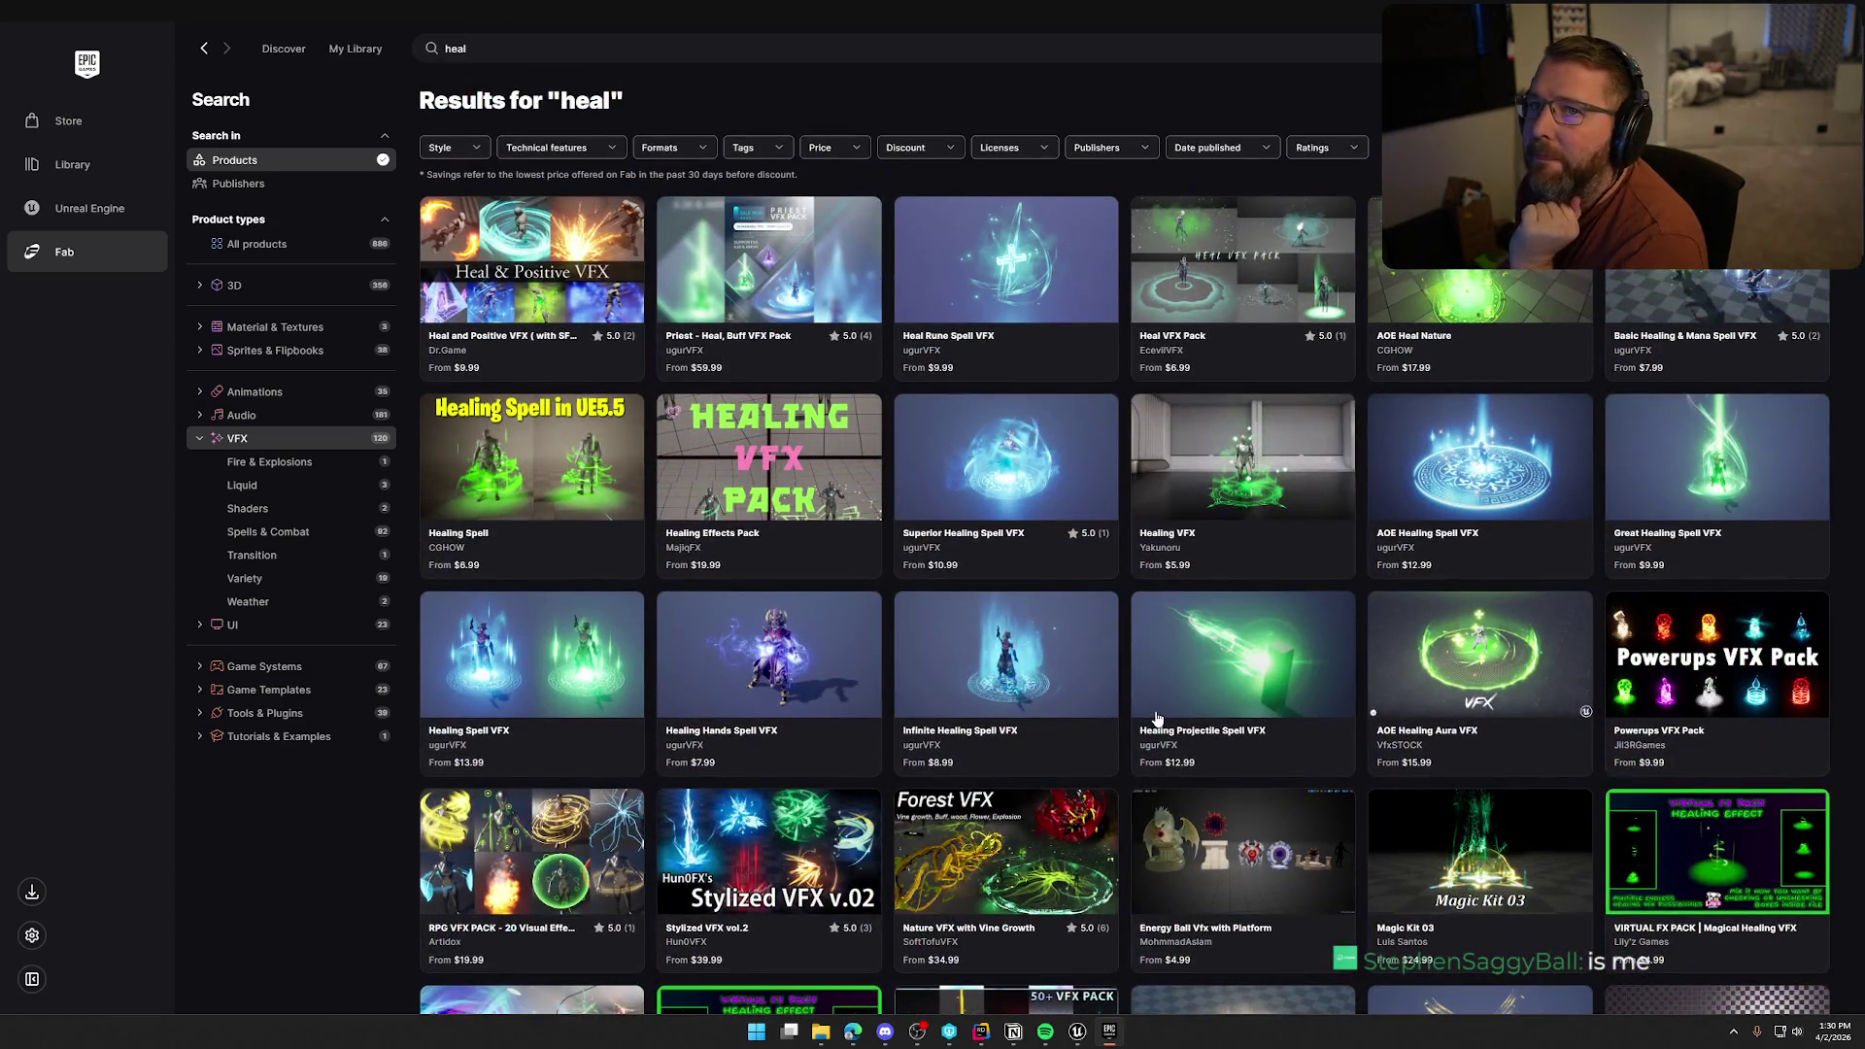
pyautogui.click(1470, 277)
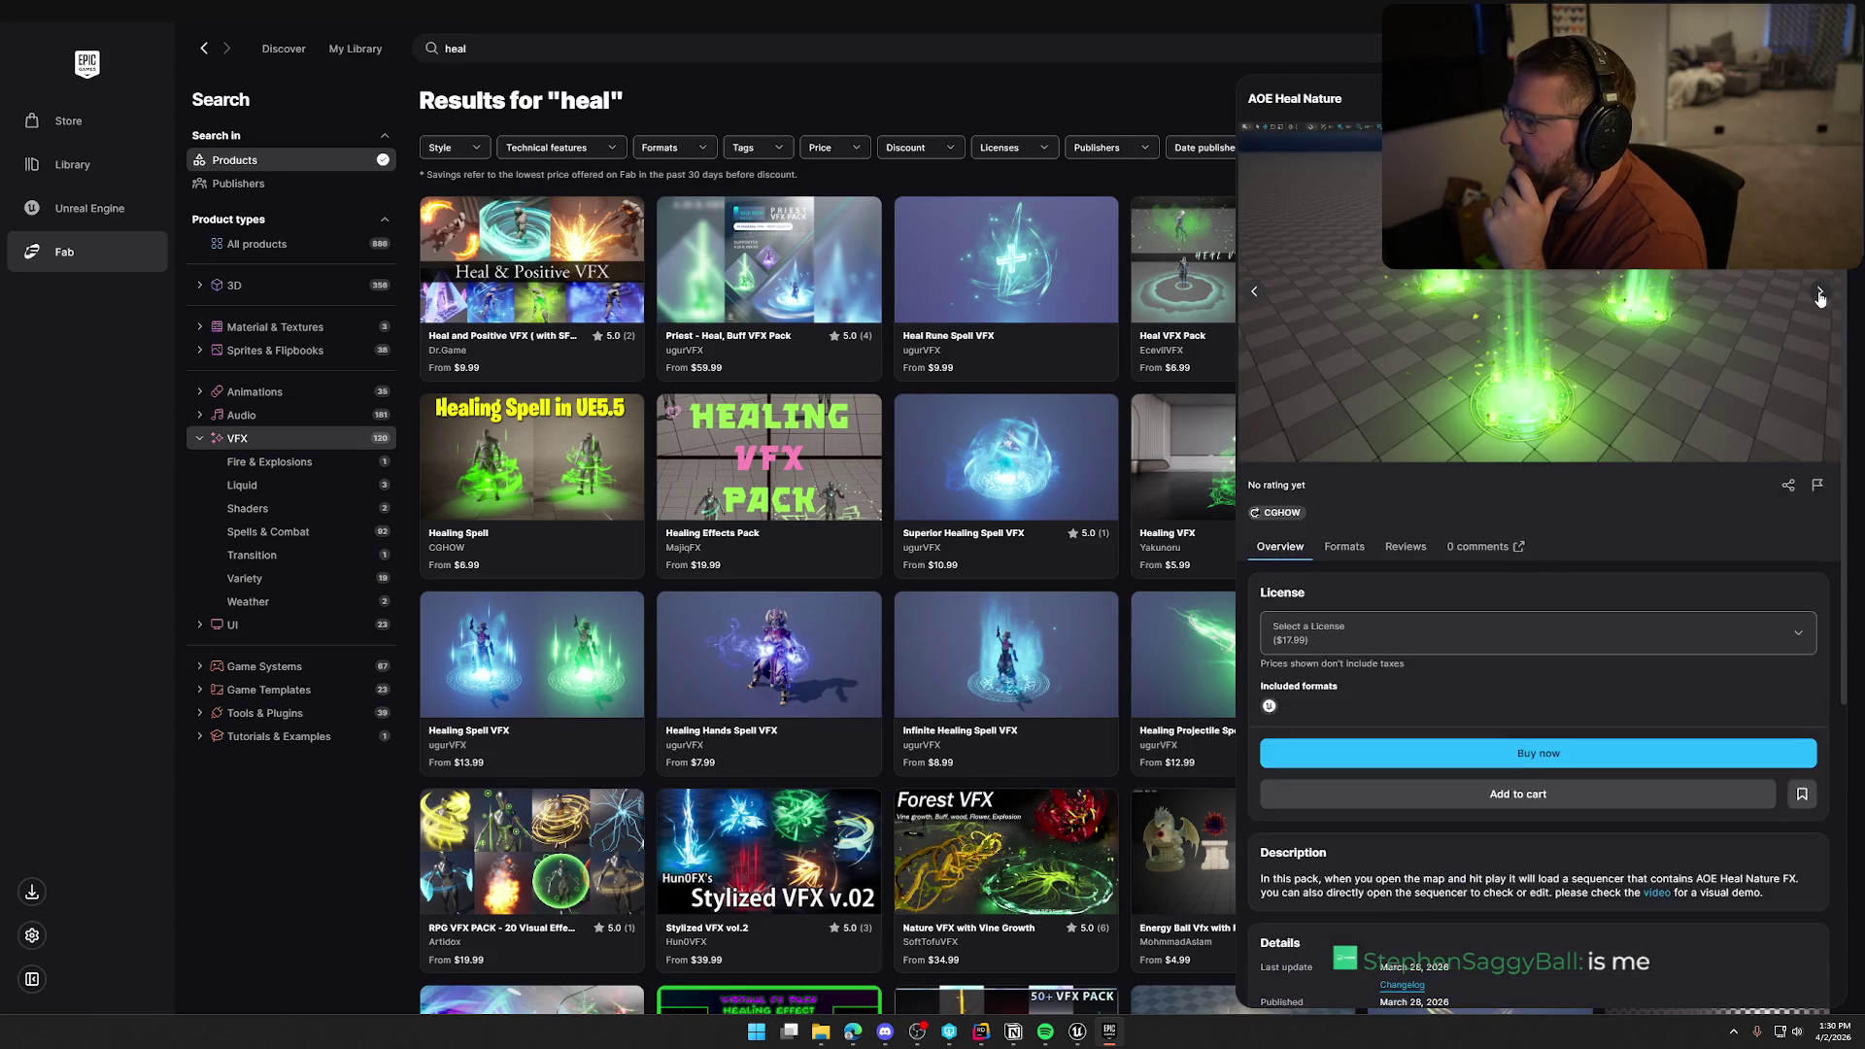
pyautogui.click(1820, 295)
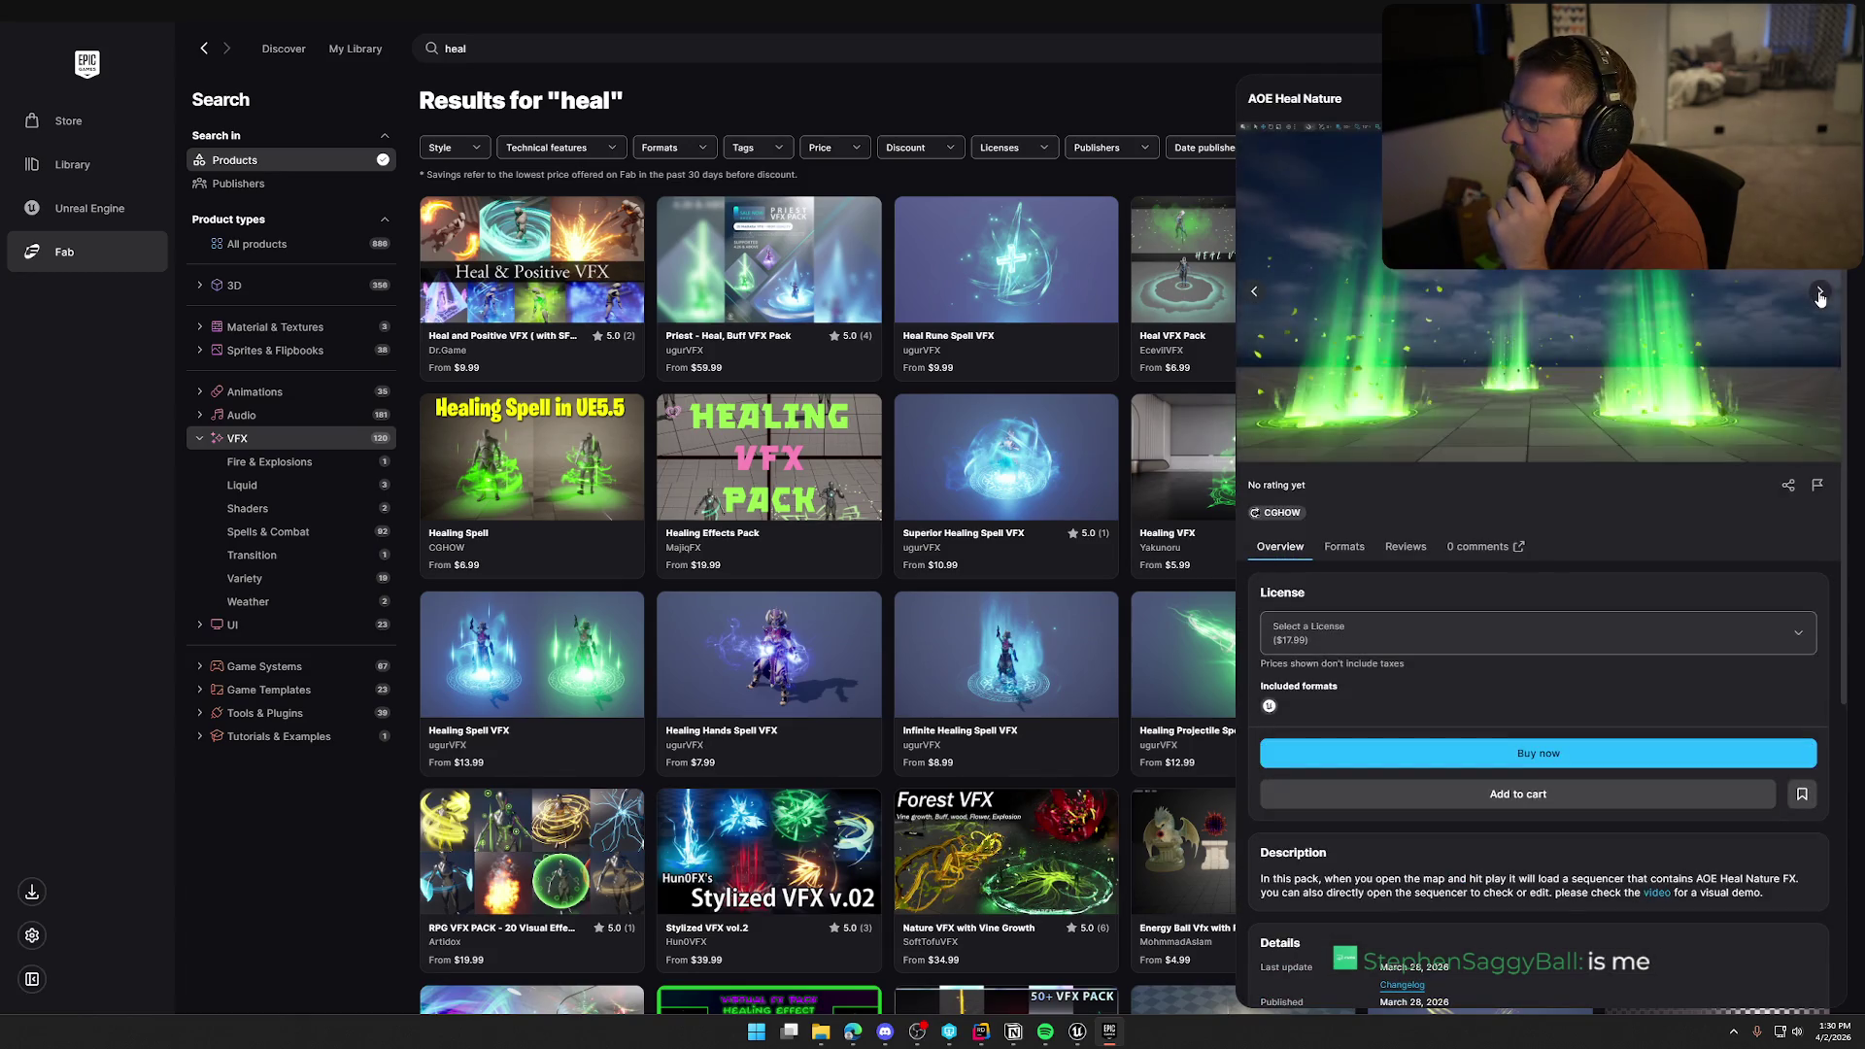
pyautogui.click(1820, 294)
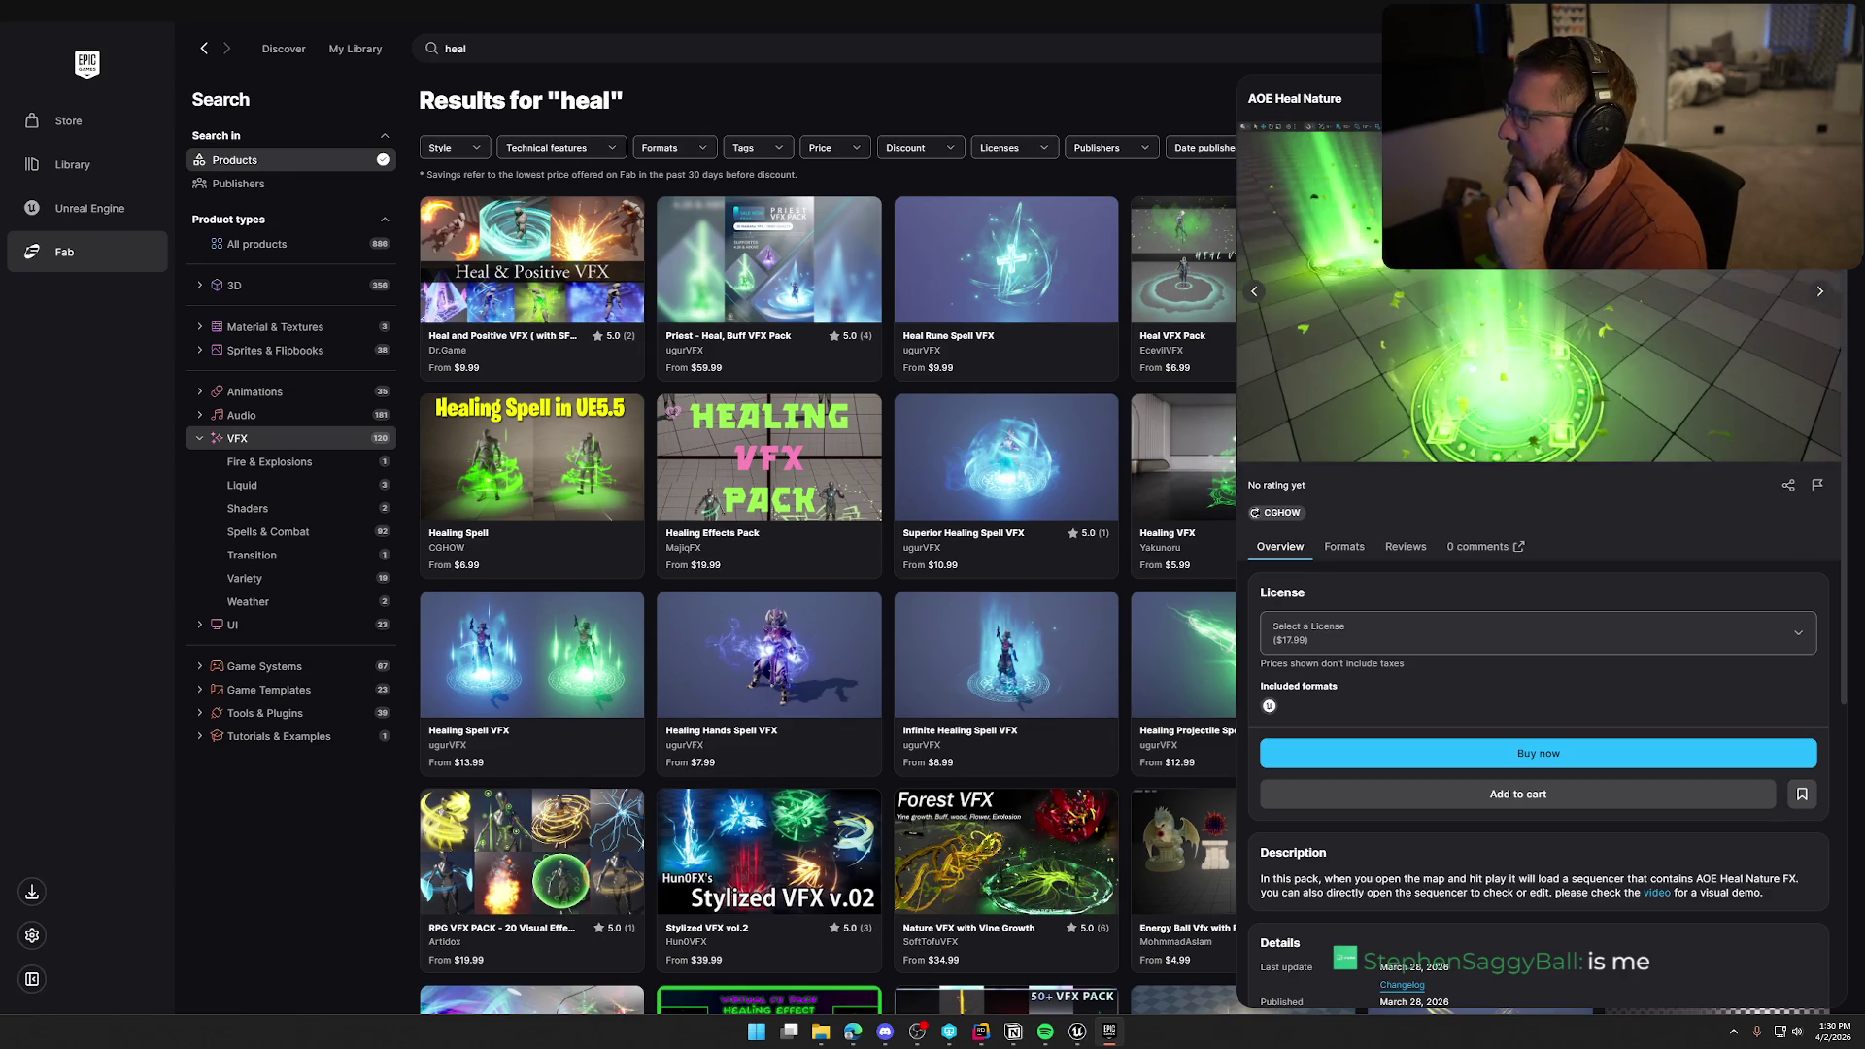
pyautogui.press('Escape')
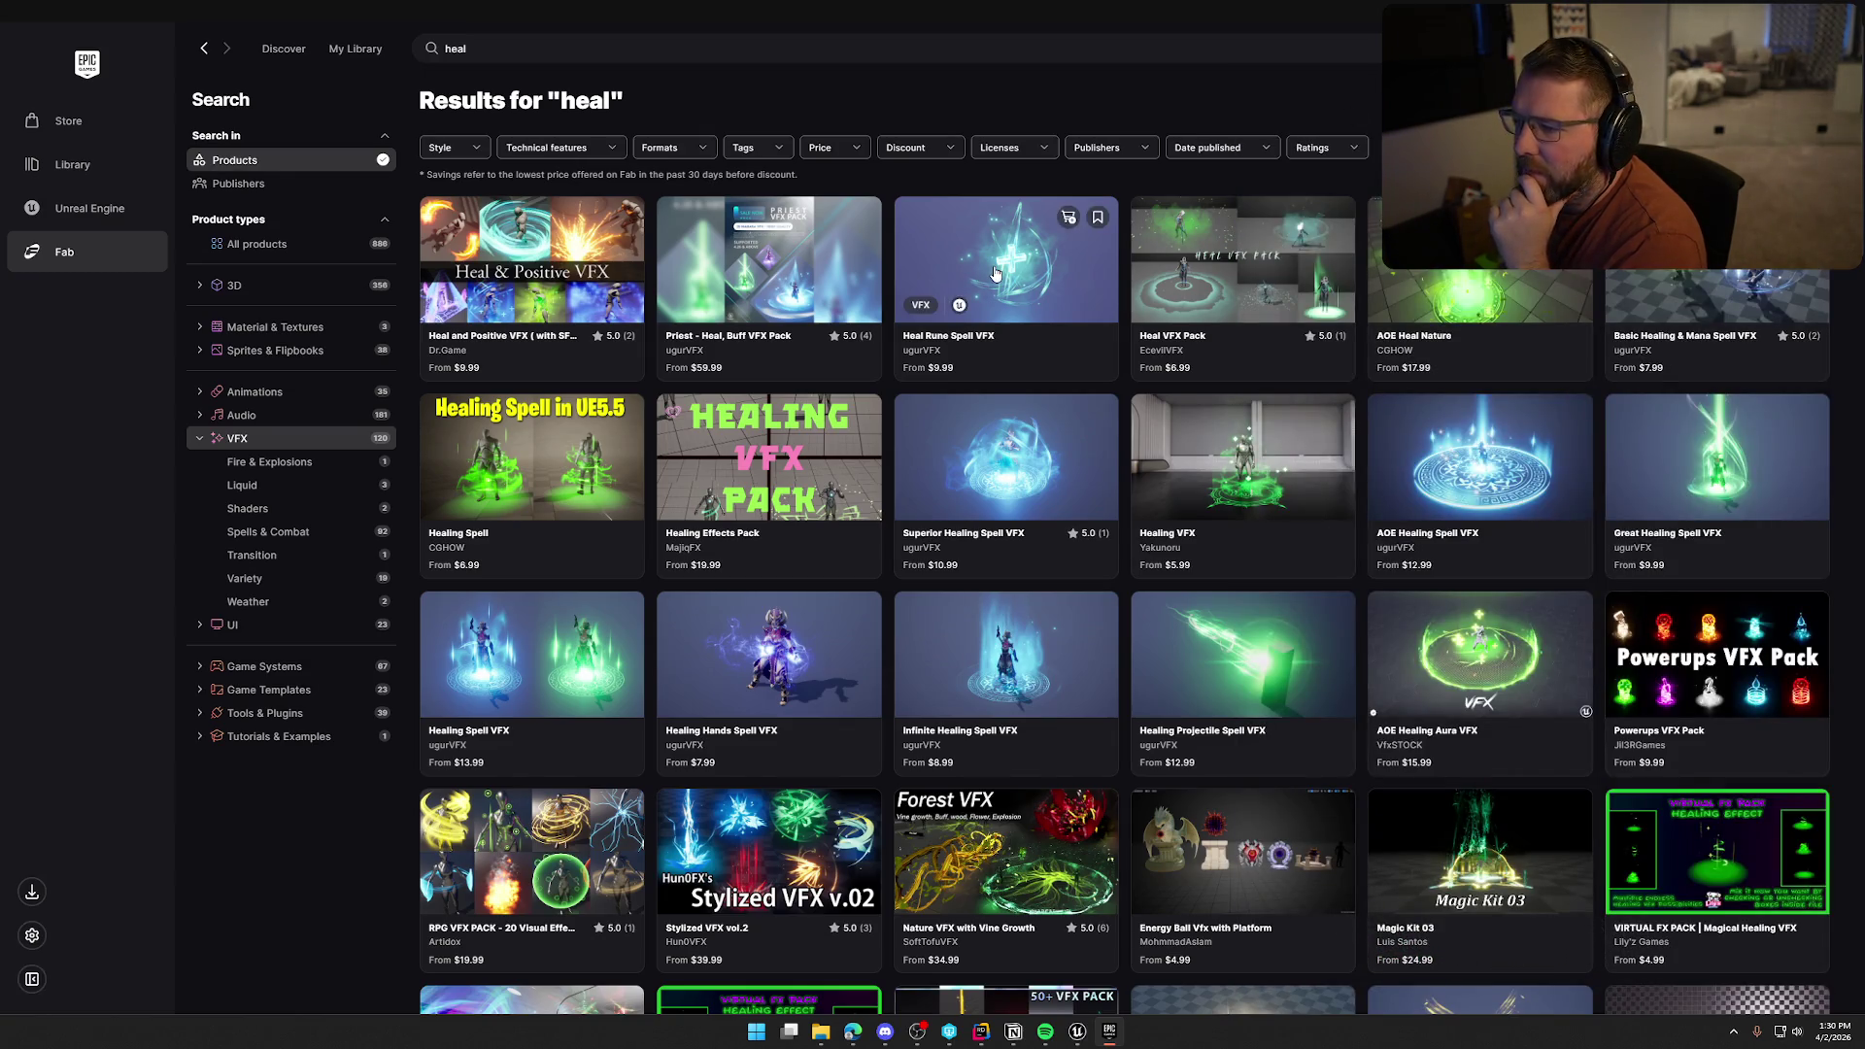
# Glance at the Heal VFX Pack, then select the 'heal' search term
pyautogui.click(1253, 274)
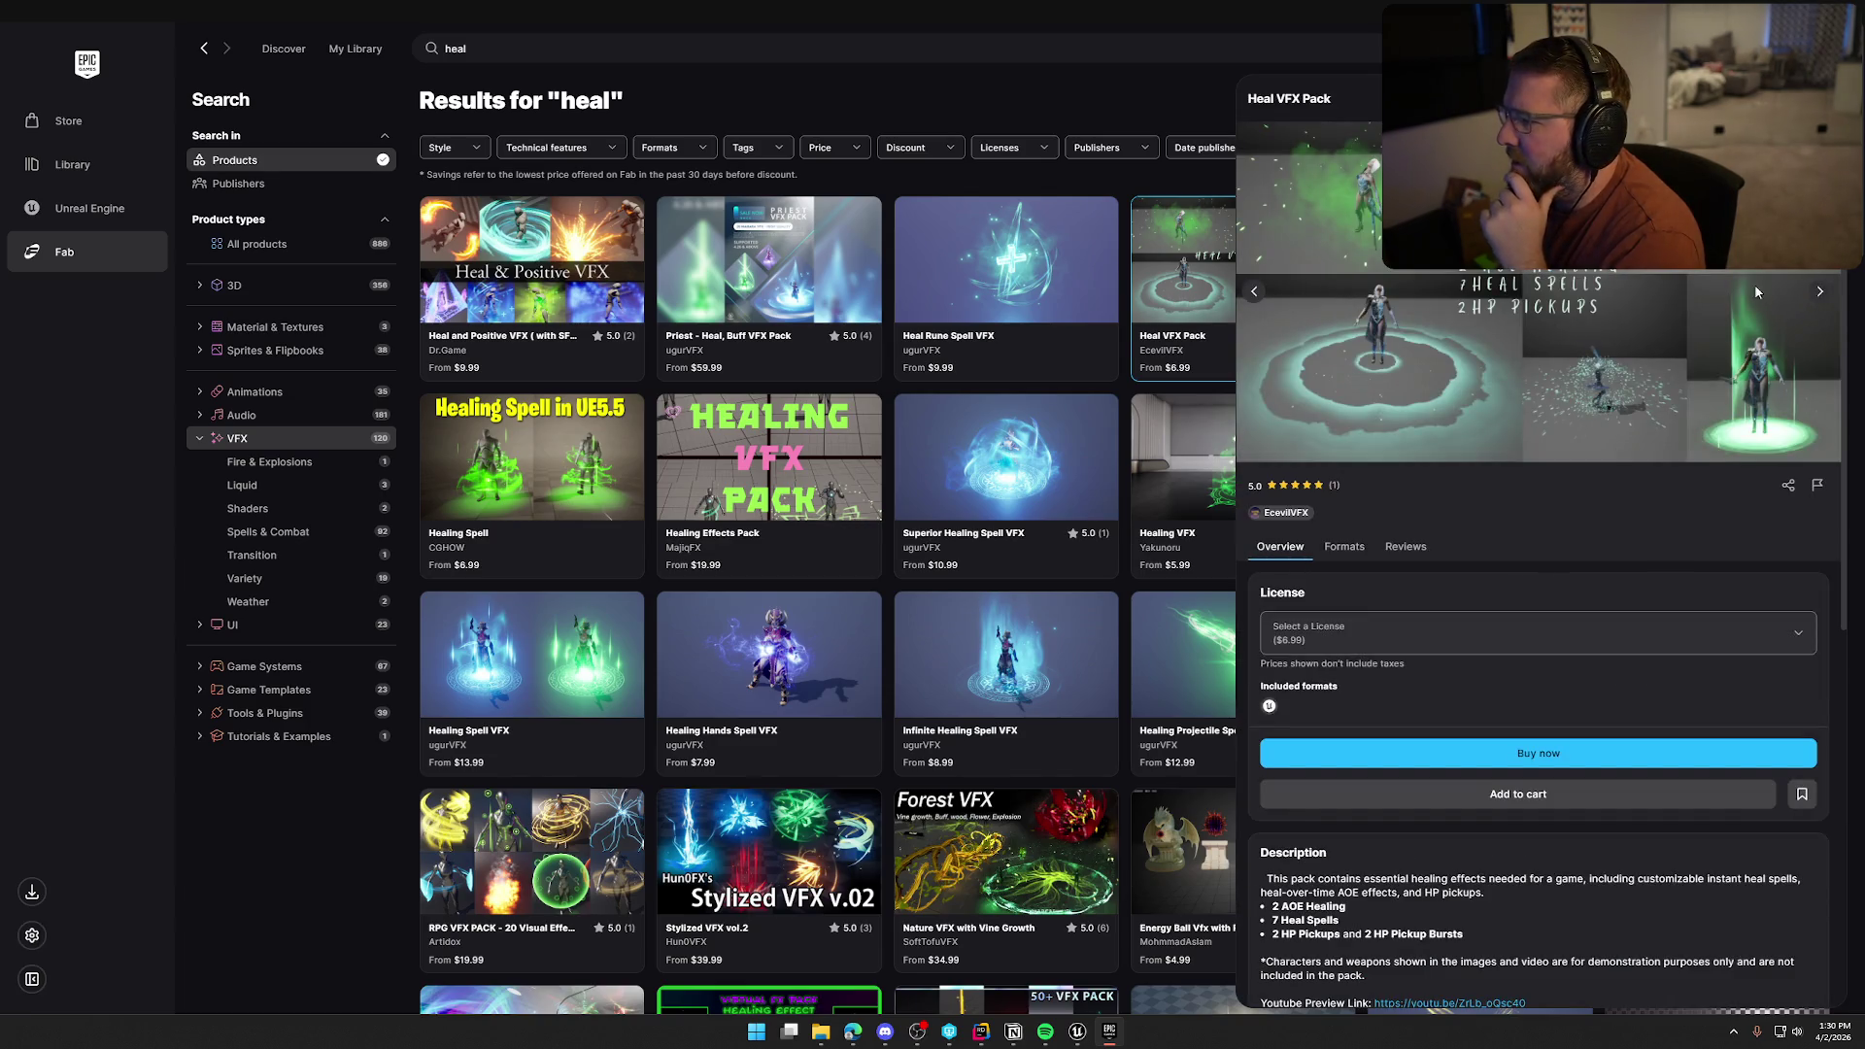
pyautogui.press('Escape')
pyautogui.click(452, 49)
pyautogui.doubleClick(454, 48)
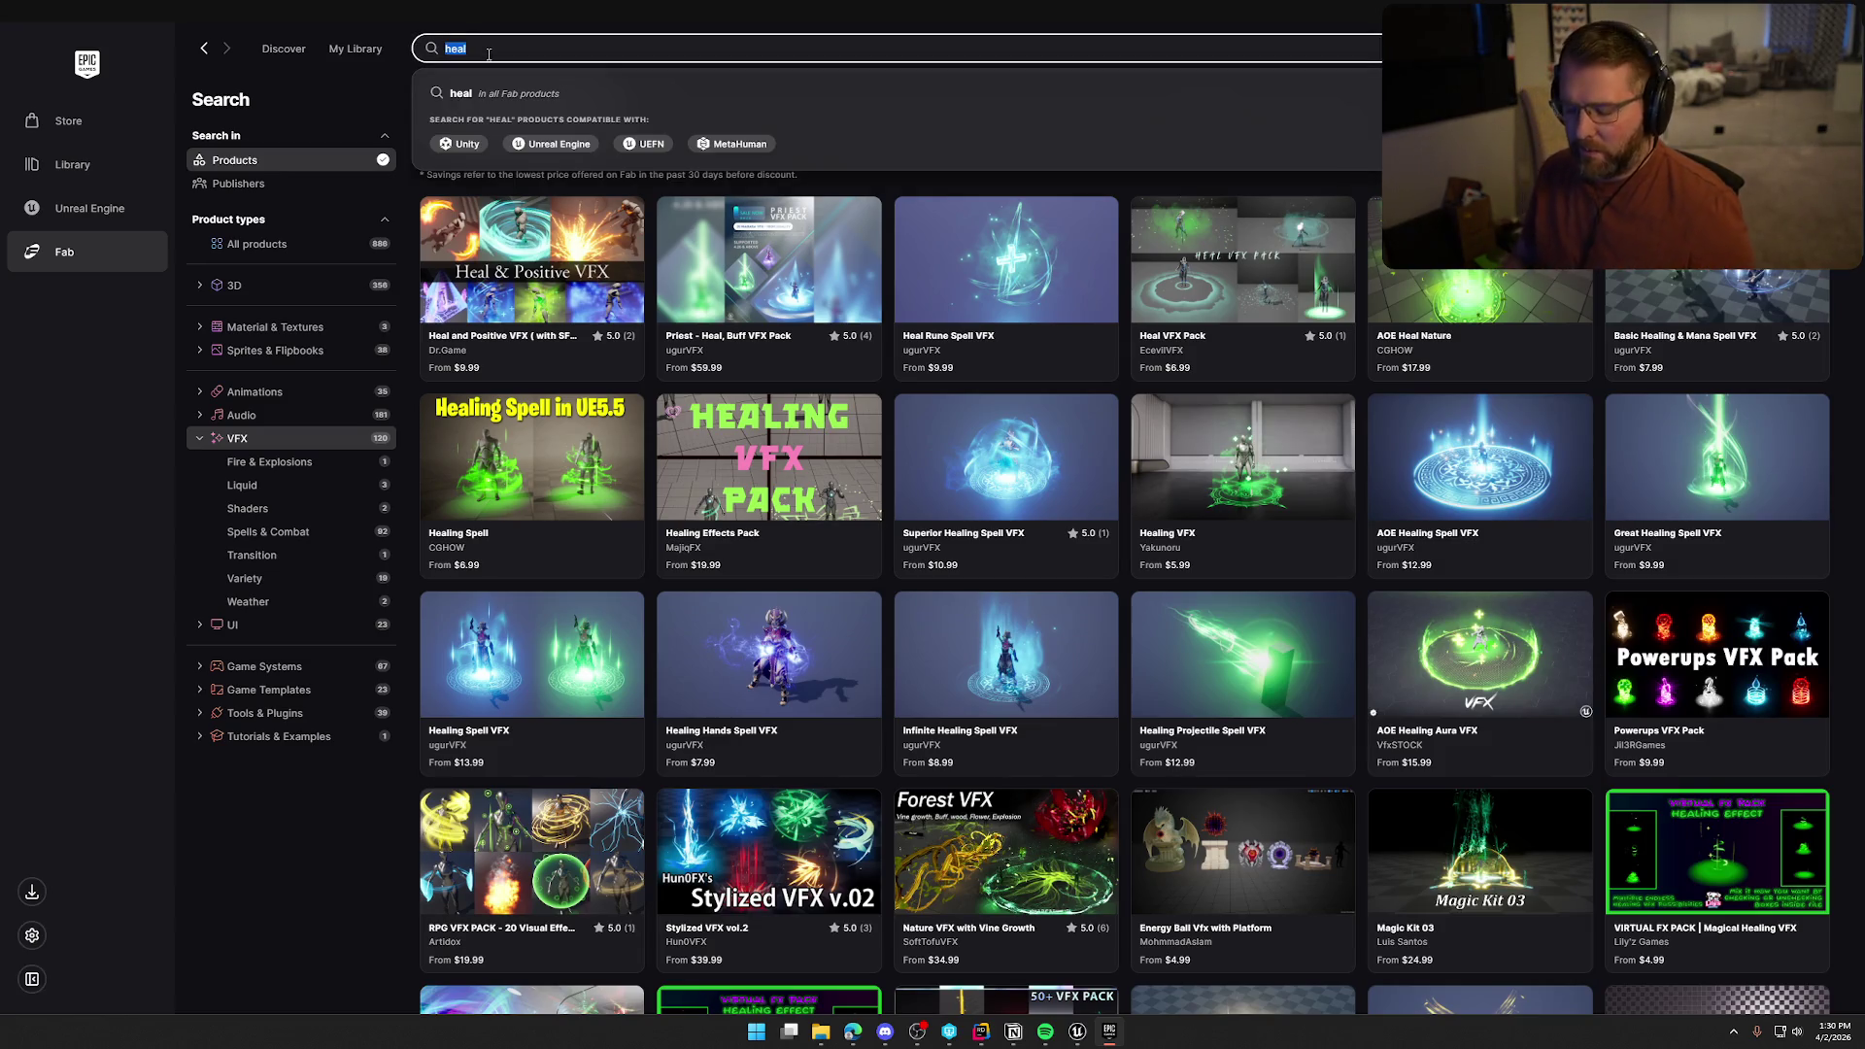
# Search the VFX products for 'aura' and scroll the results
pyautogui.write('u')
pyautogui.press('BackSpace')
pyautogui.write('aura')
pyautogui.press('Return')
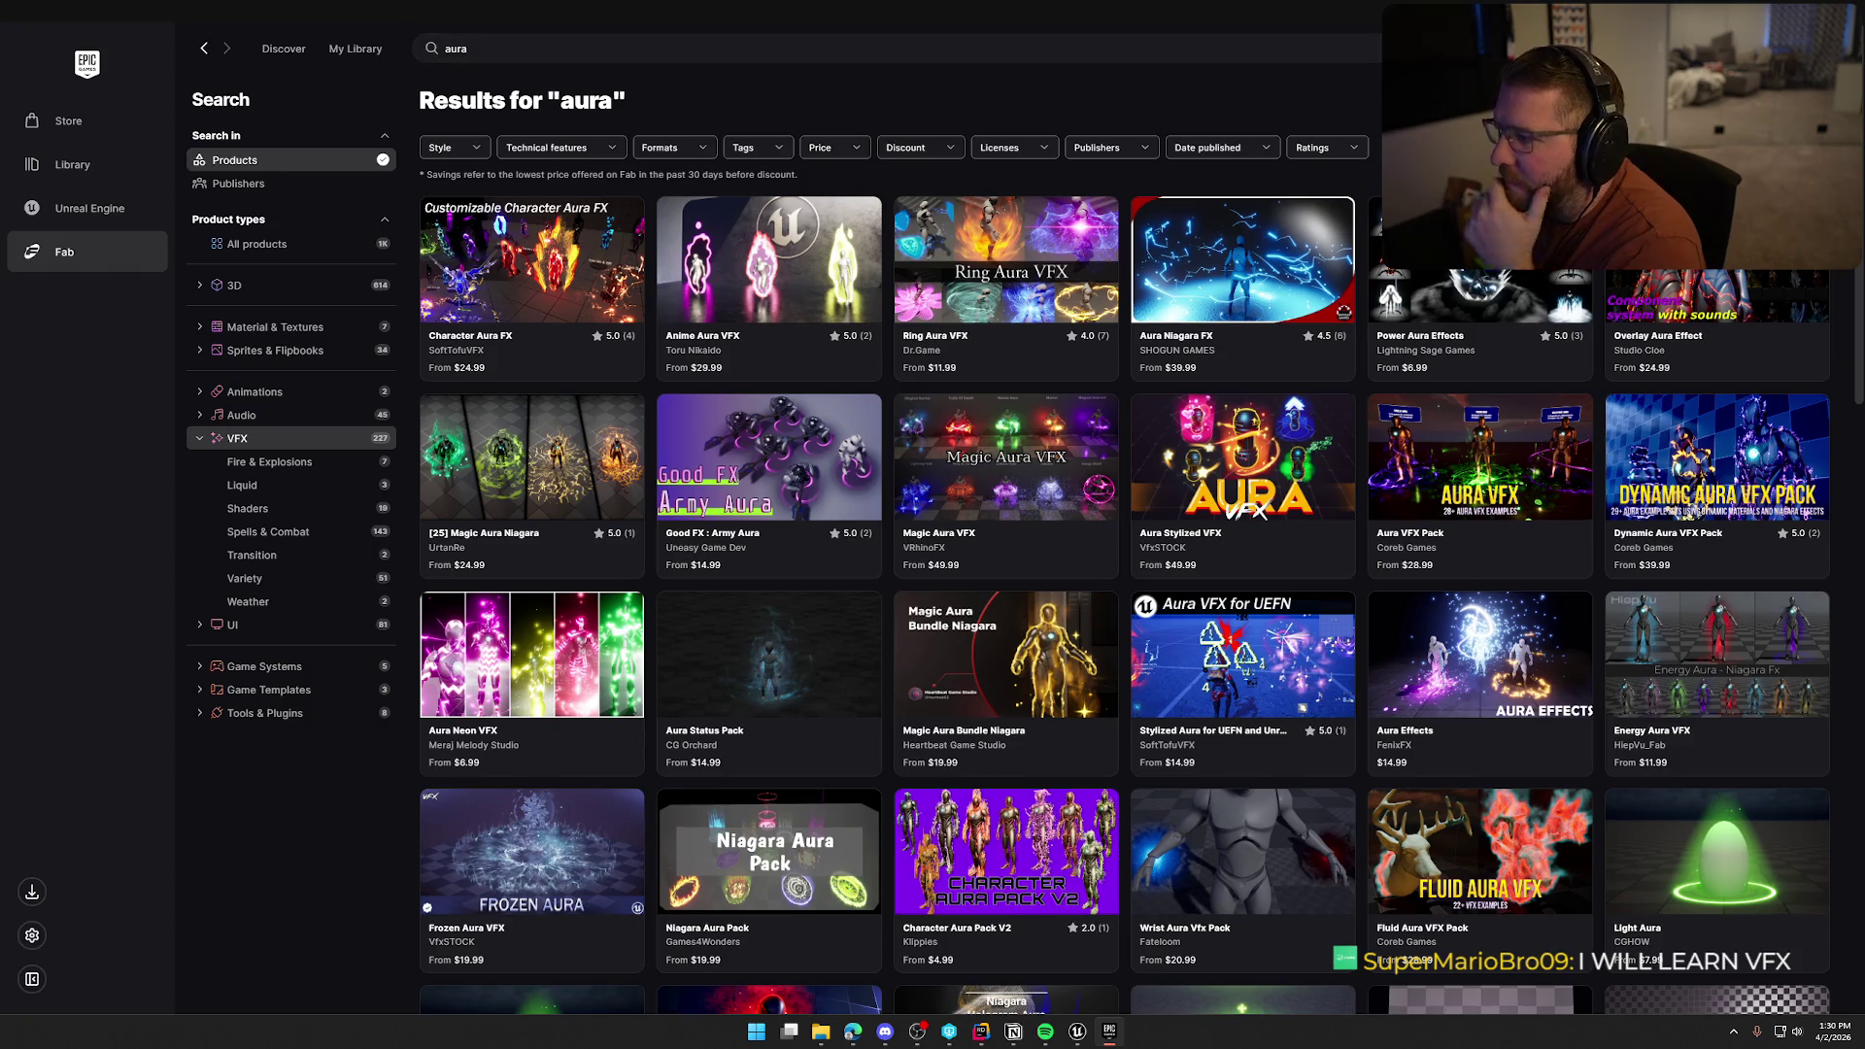
pyautogui.scroll(-2, 1125, 563)
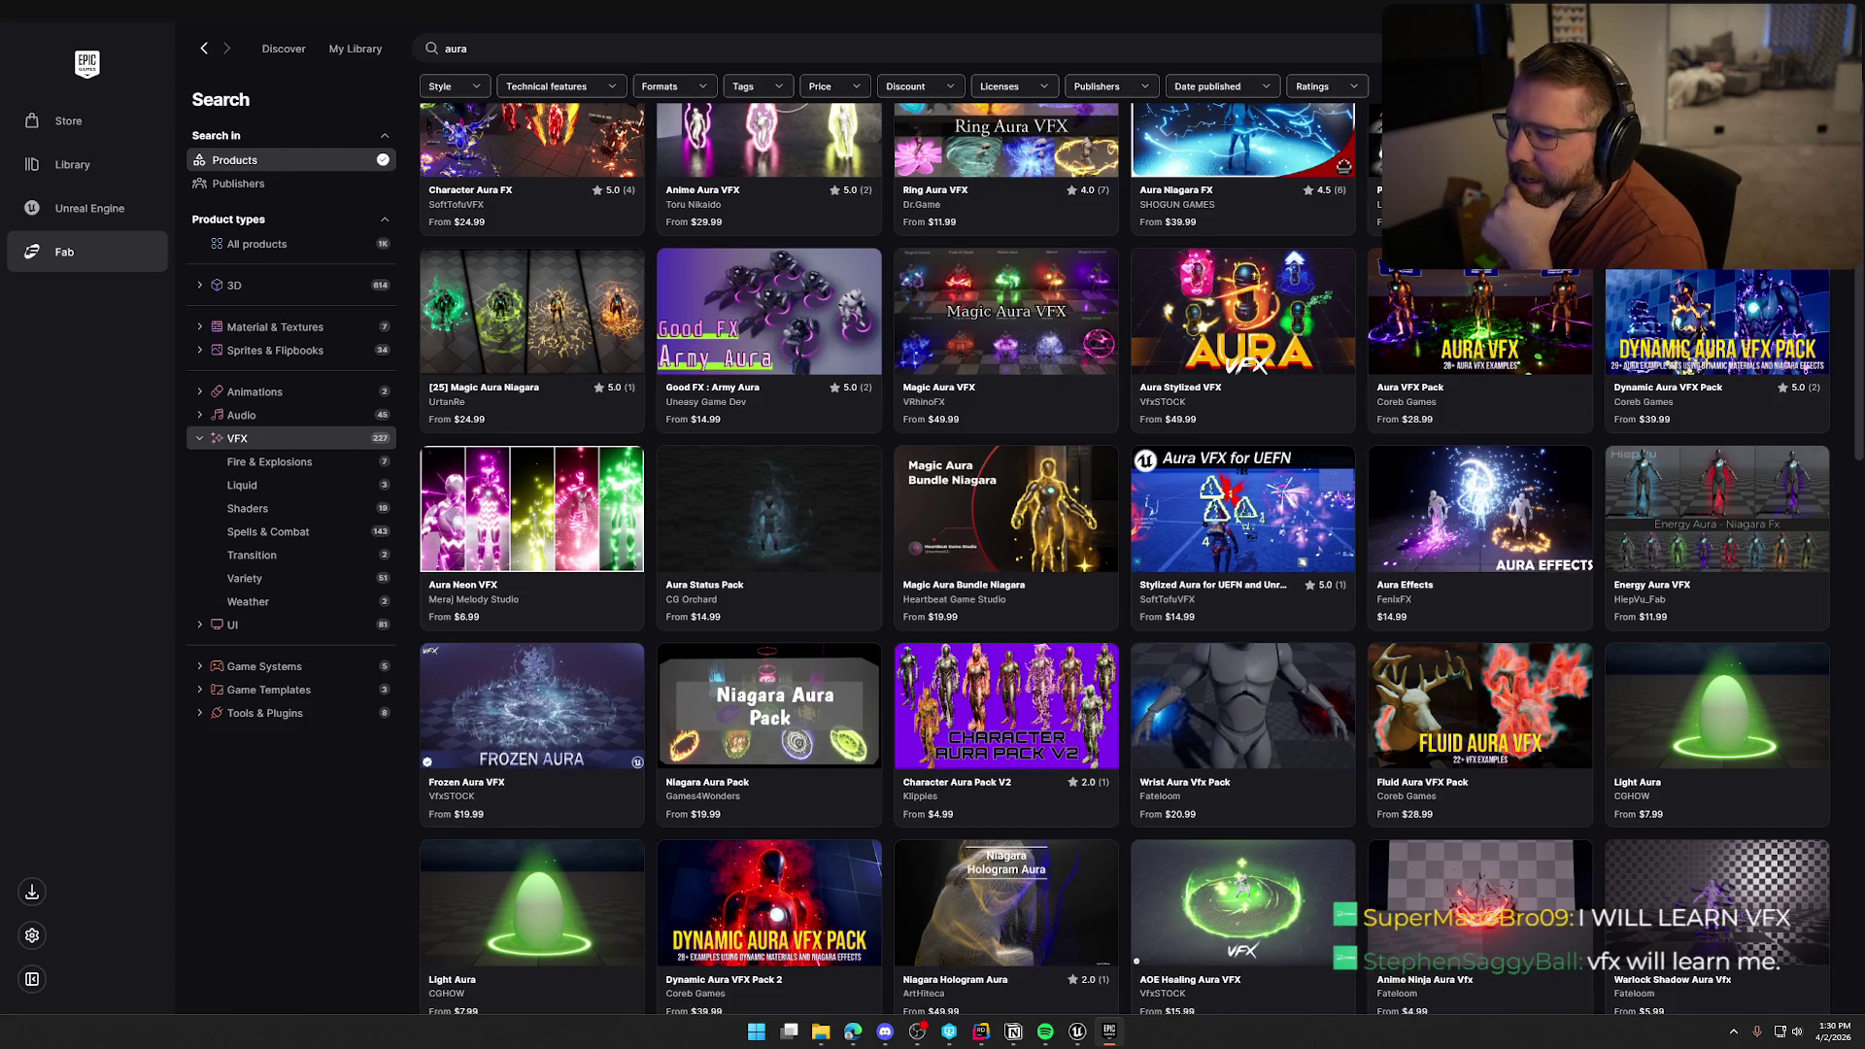
pyautogui.scroll(-1, 531, 505)
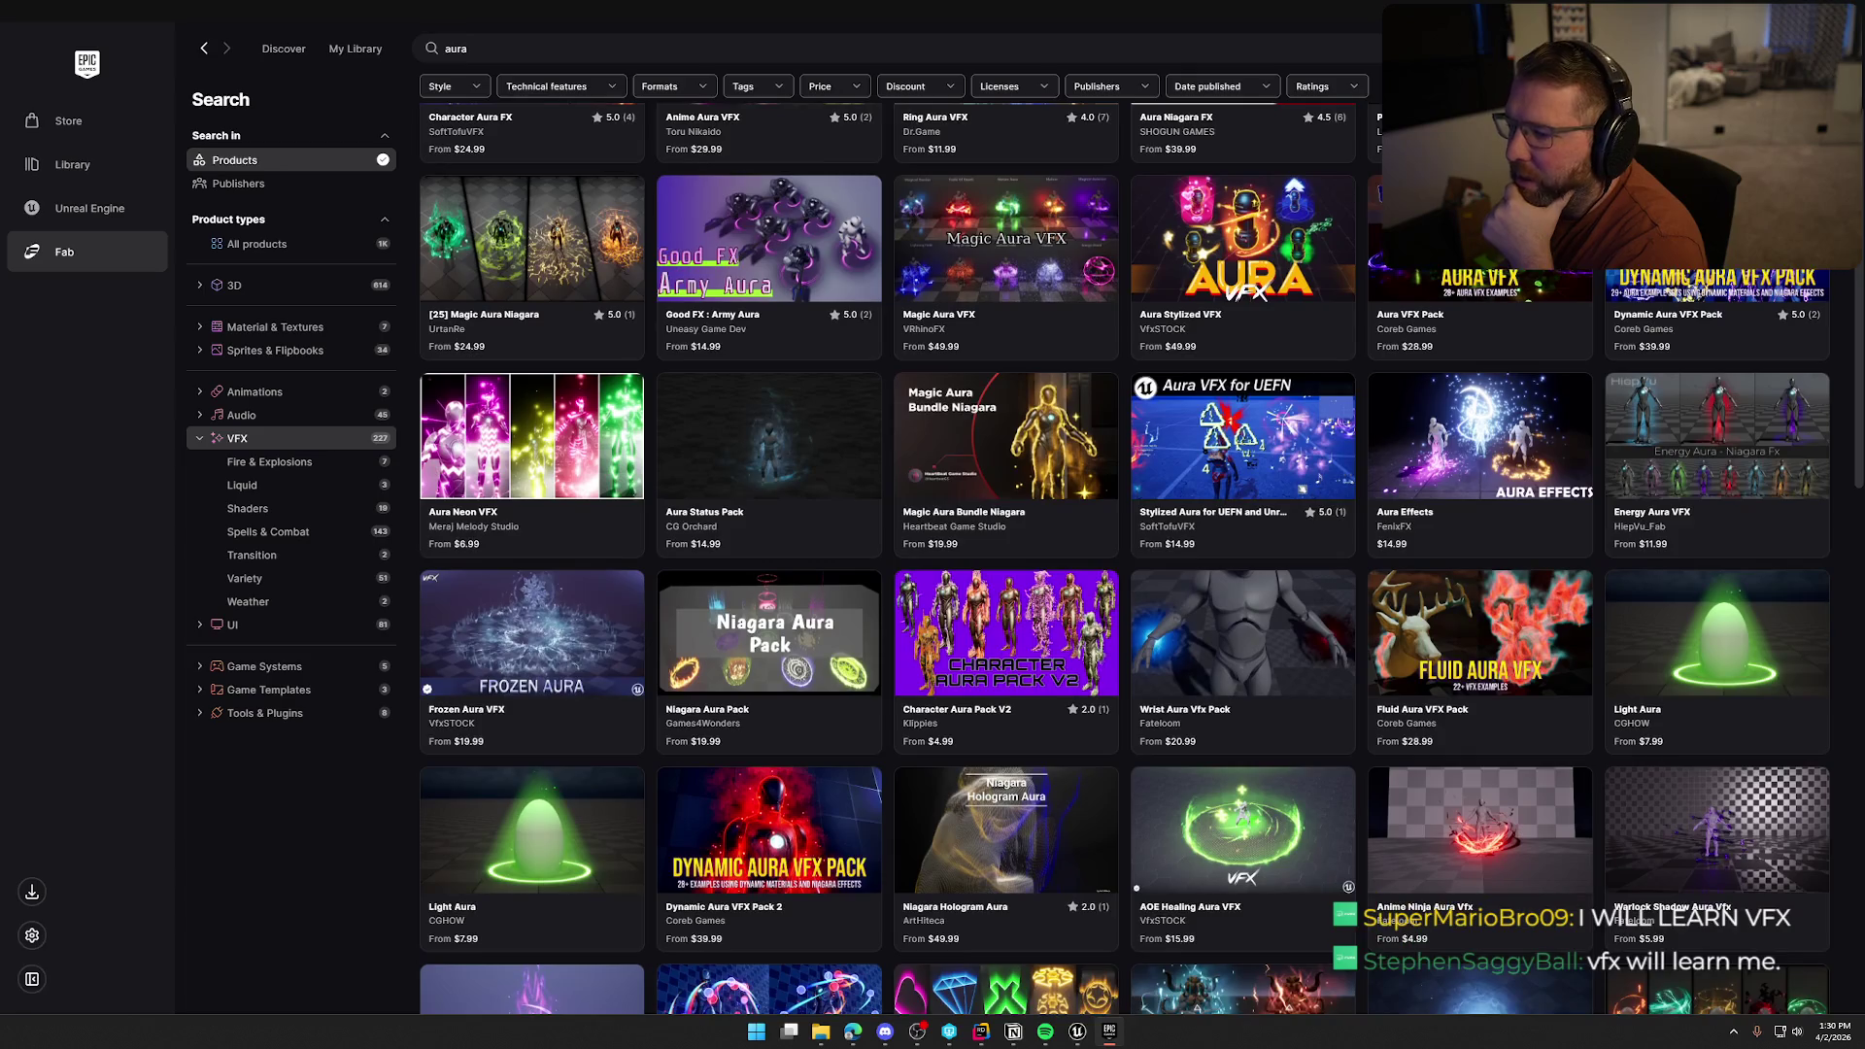
pyautogui.scroll(-1, 531, 437)
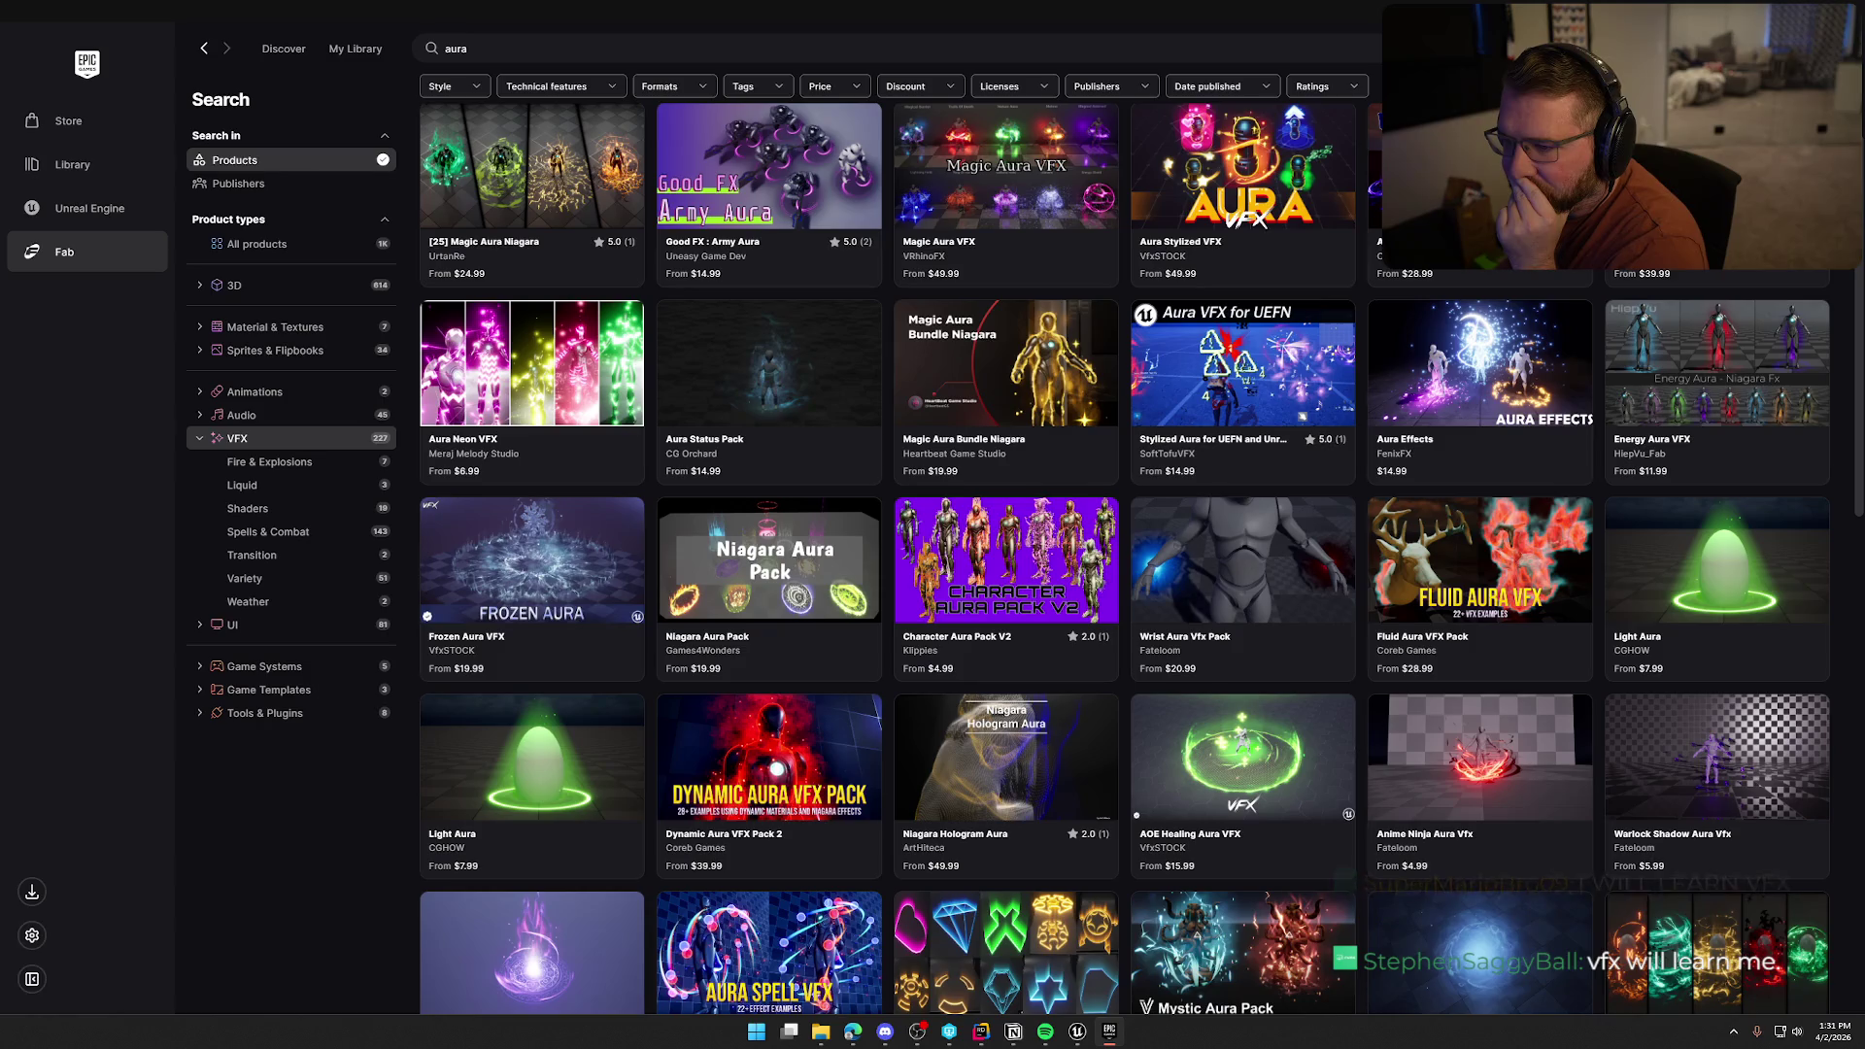
# Preview the Aura Status Pack's gallery images
pyautogui.click(724, 373)
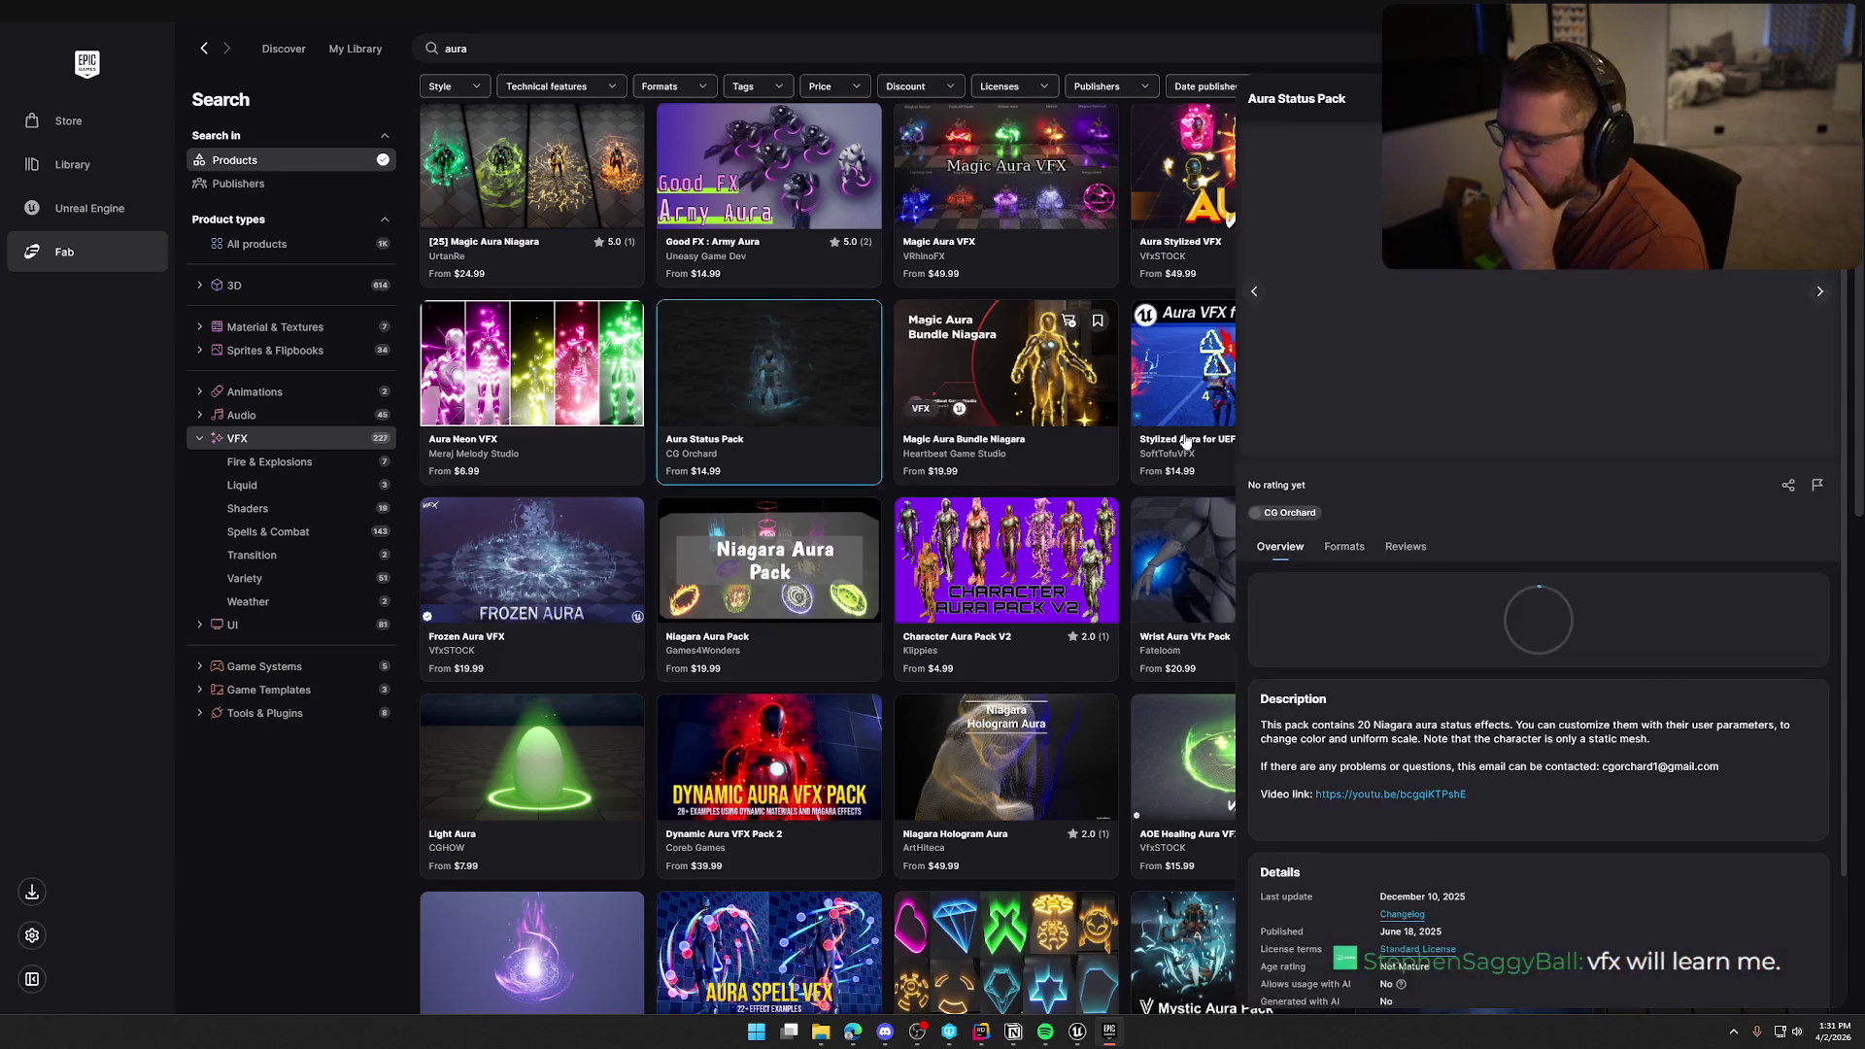
pyautogui.click(1821, 293)
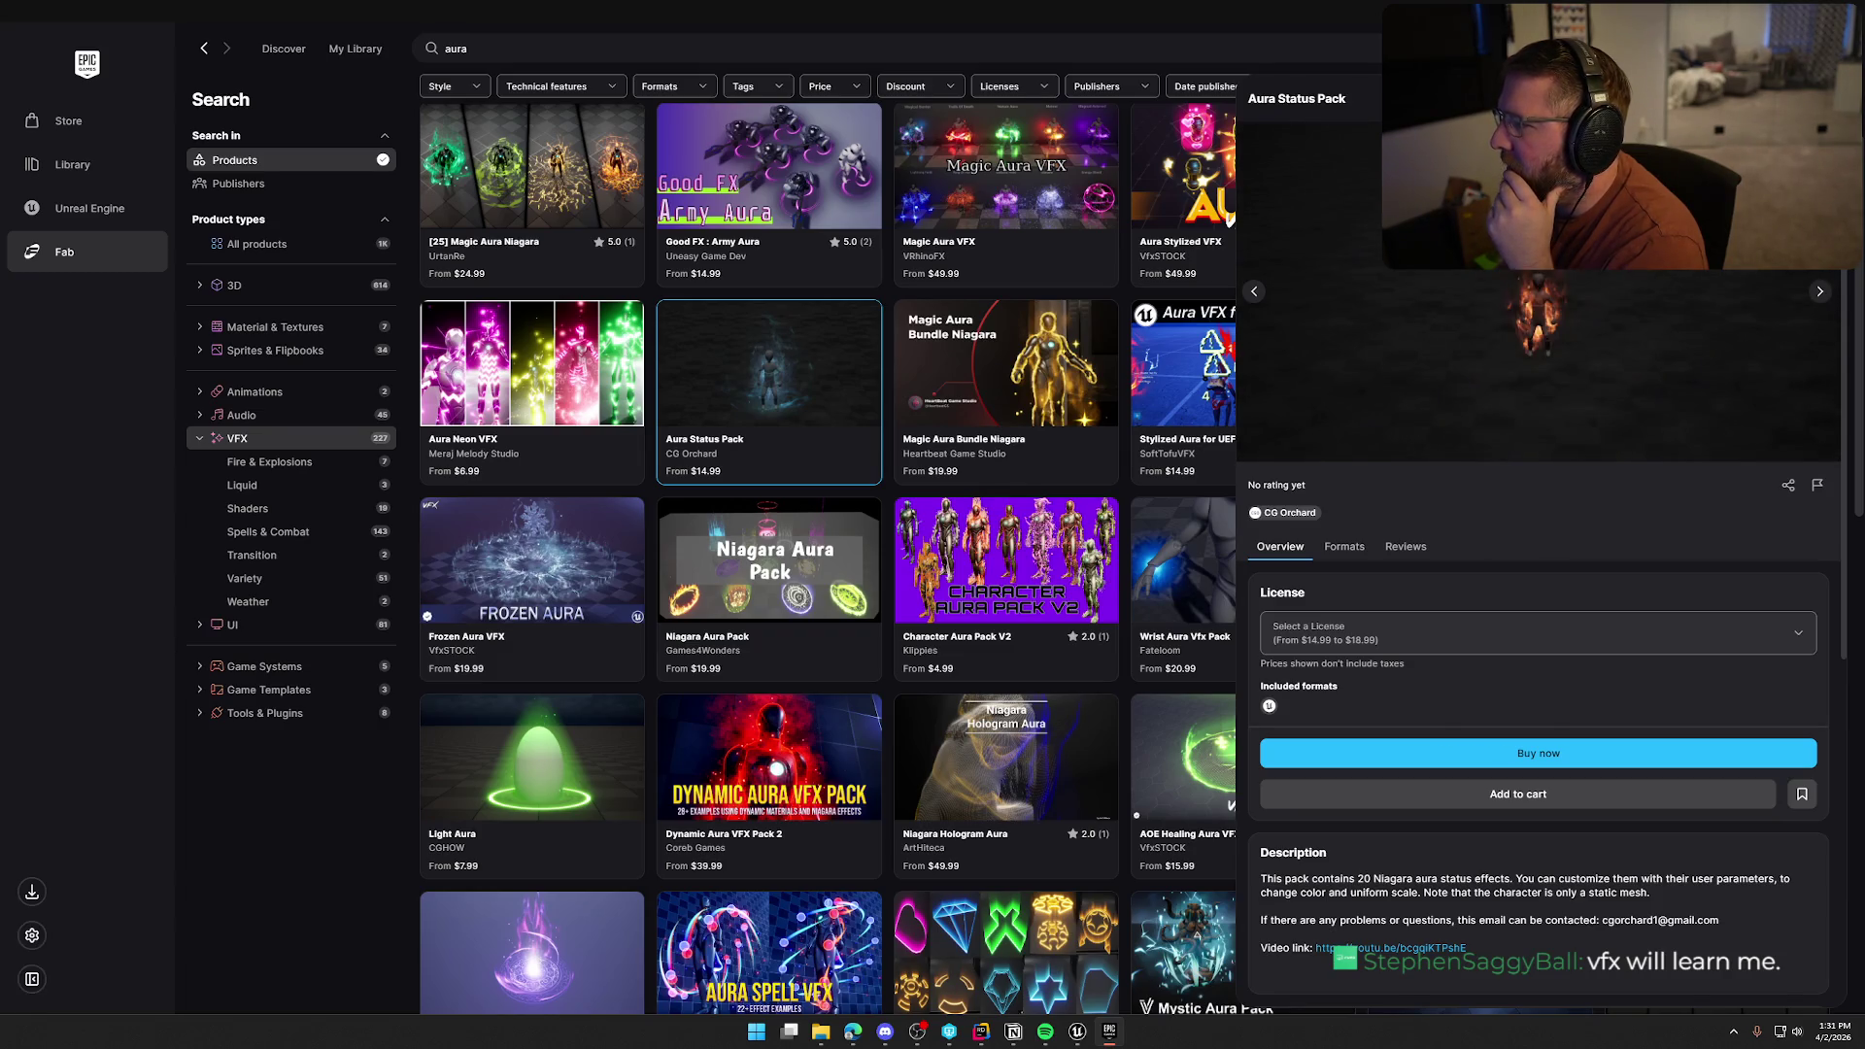
pyautogui.press('Escape')
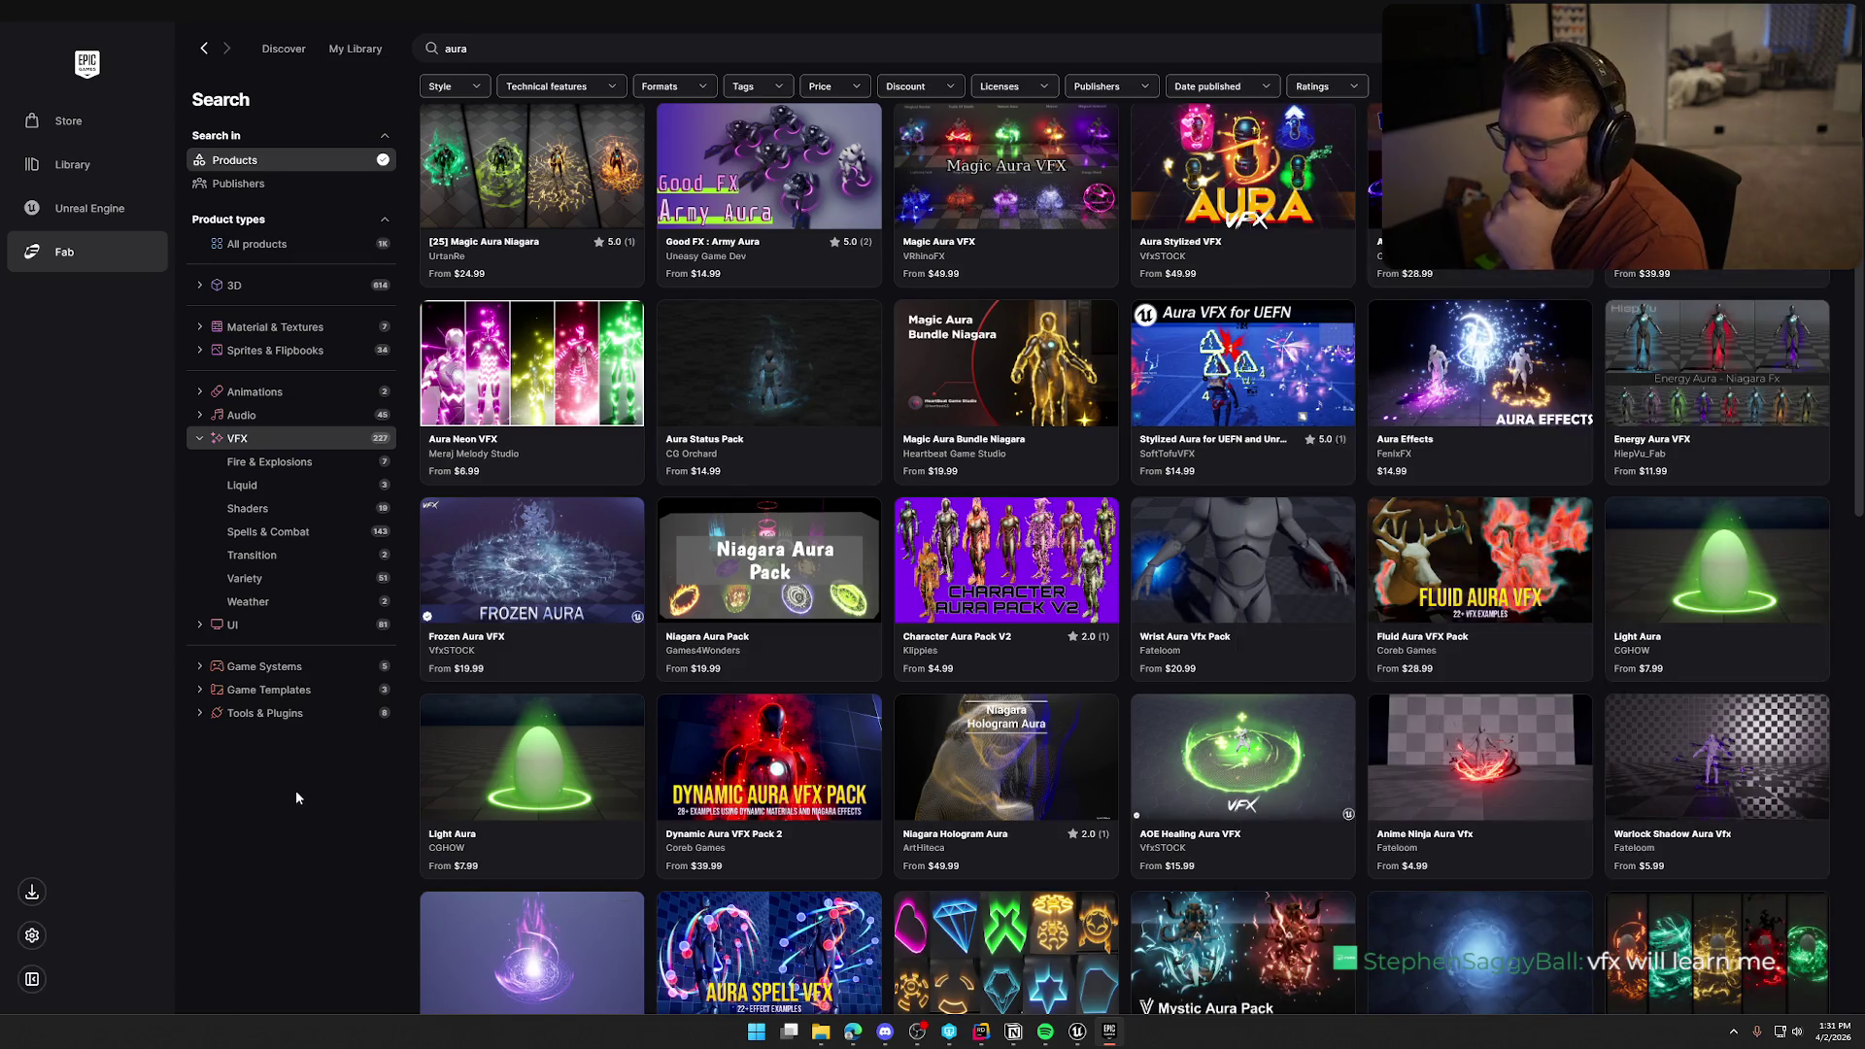
# Scroll far down the aura results past Character Auras 3, Sword Auras Pack 4 and AuraFX01
pyautogui.scroll(-2, 297, 799)
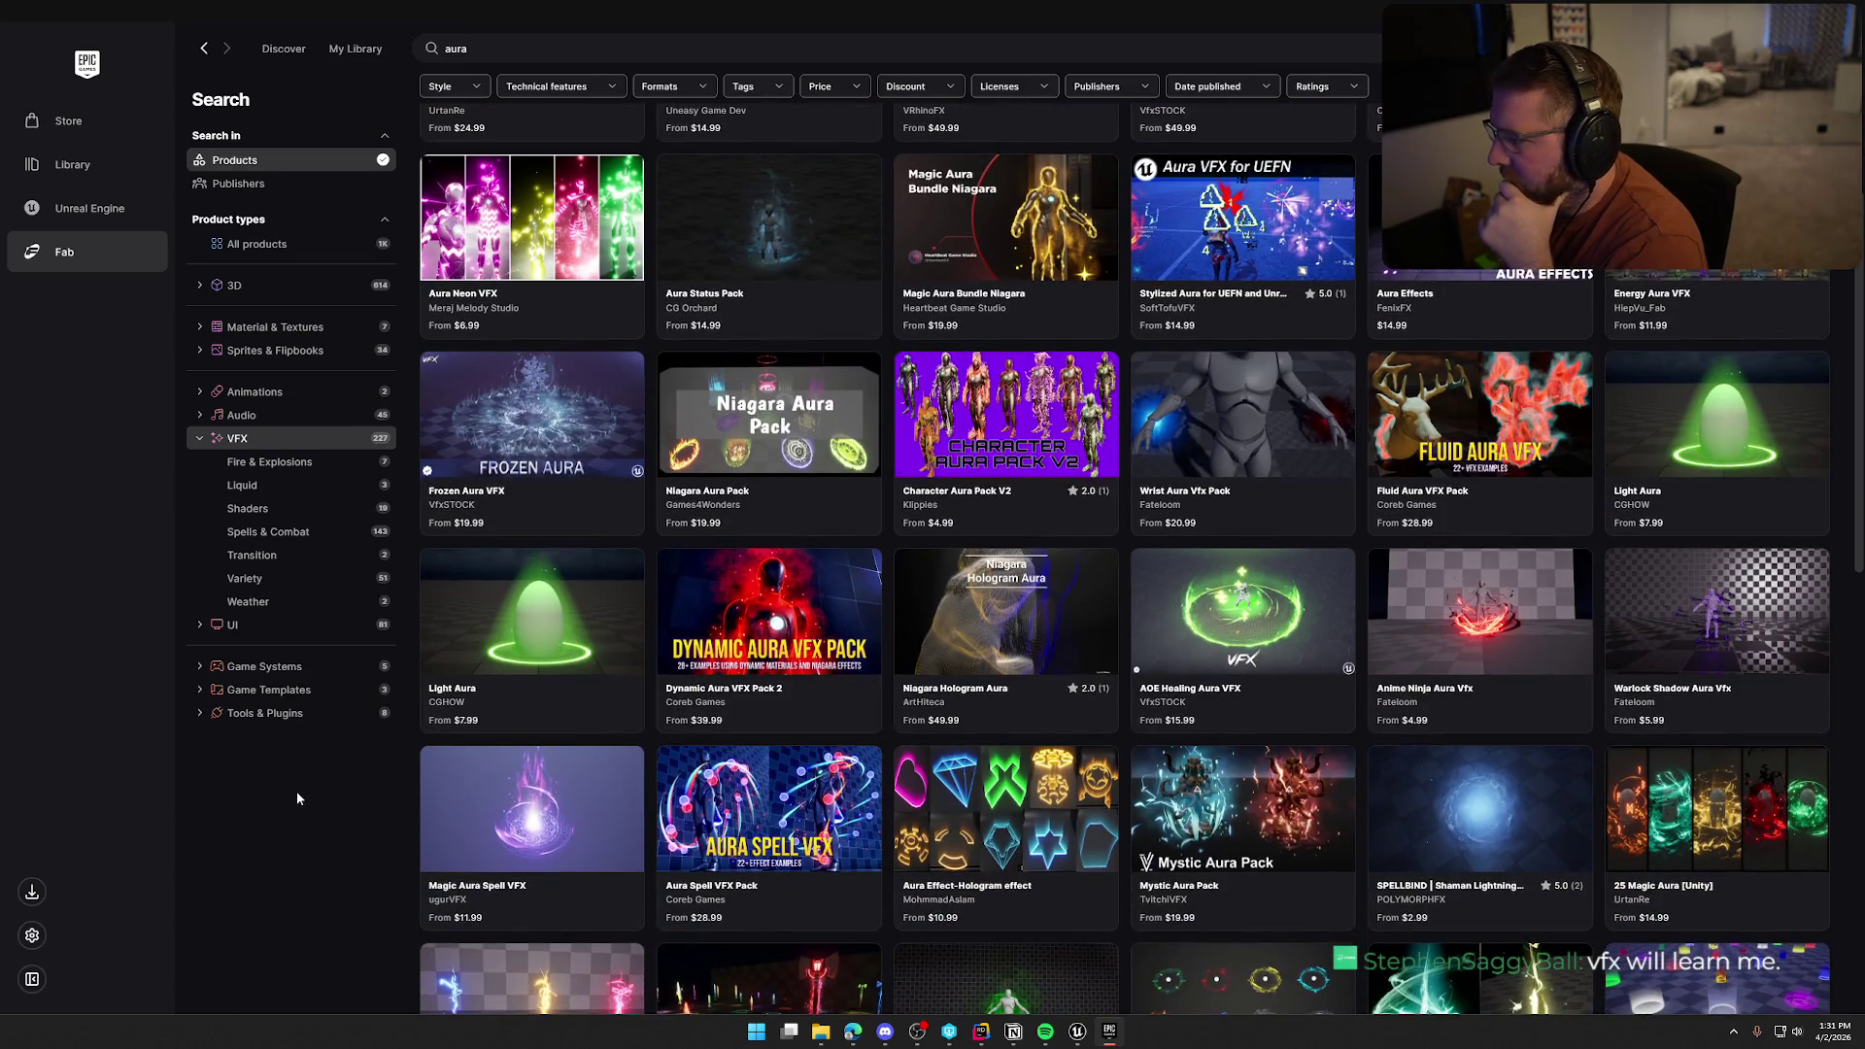
pyautogui.scroll(-2, 298, 799)
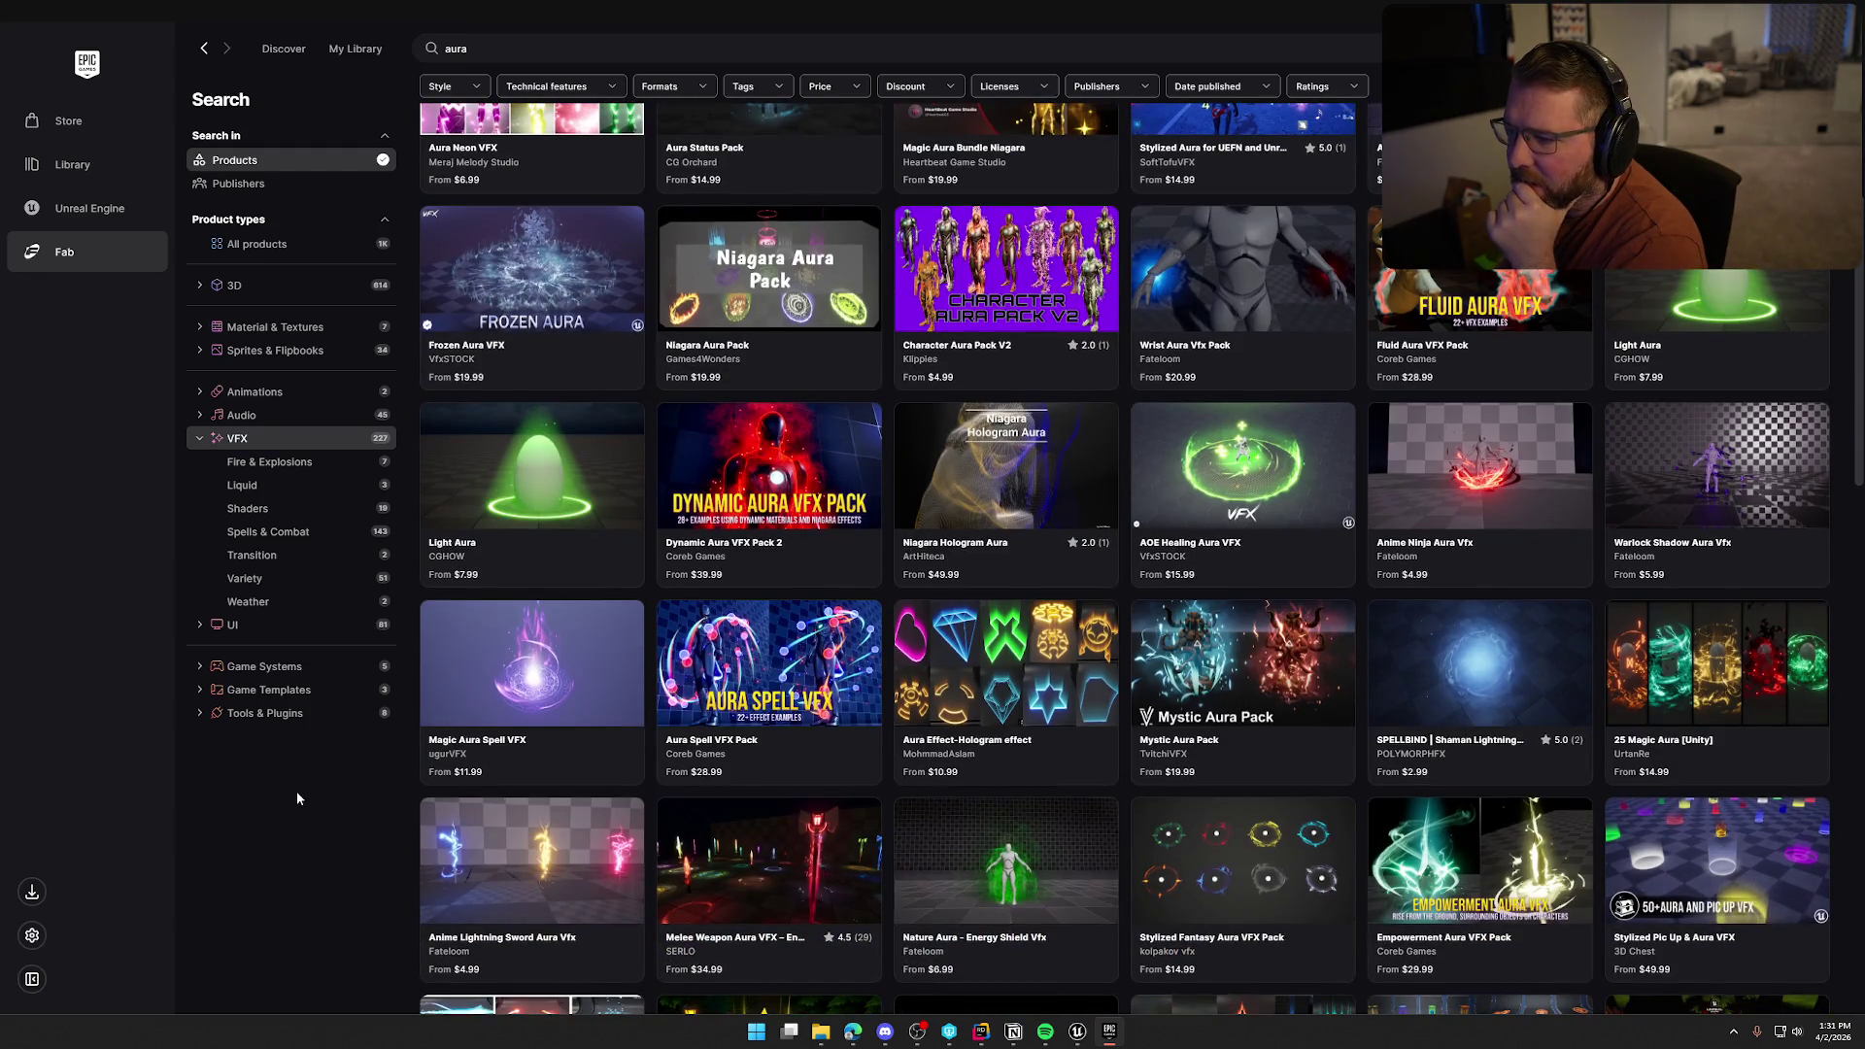
pyautogui.scroll(-3, 297, 798)
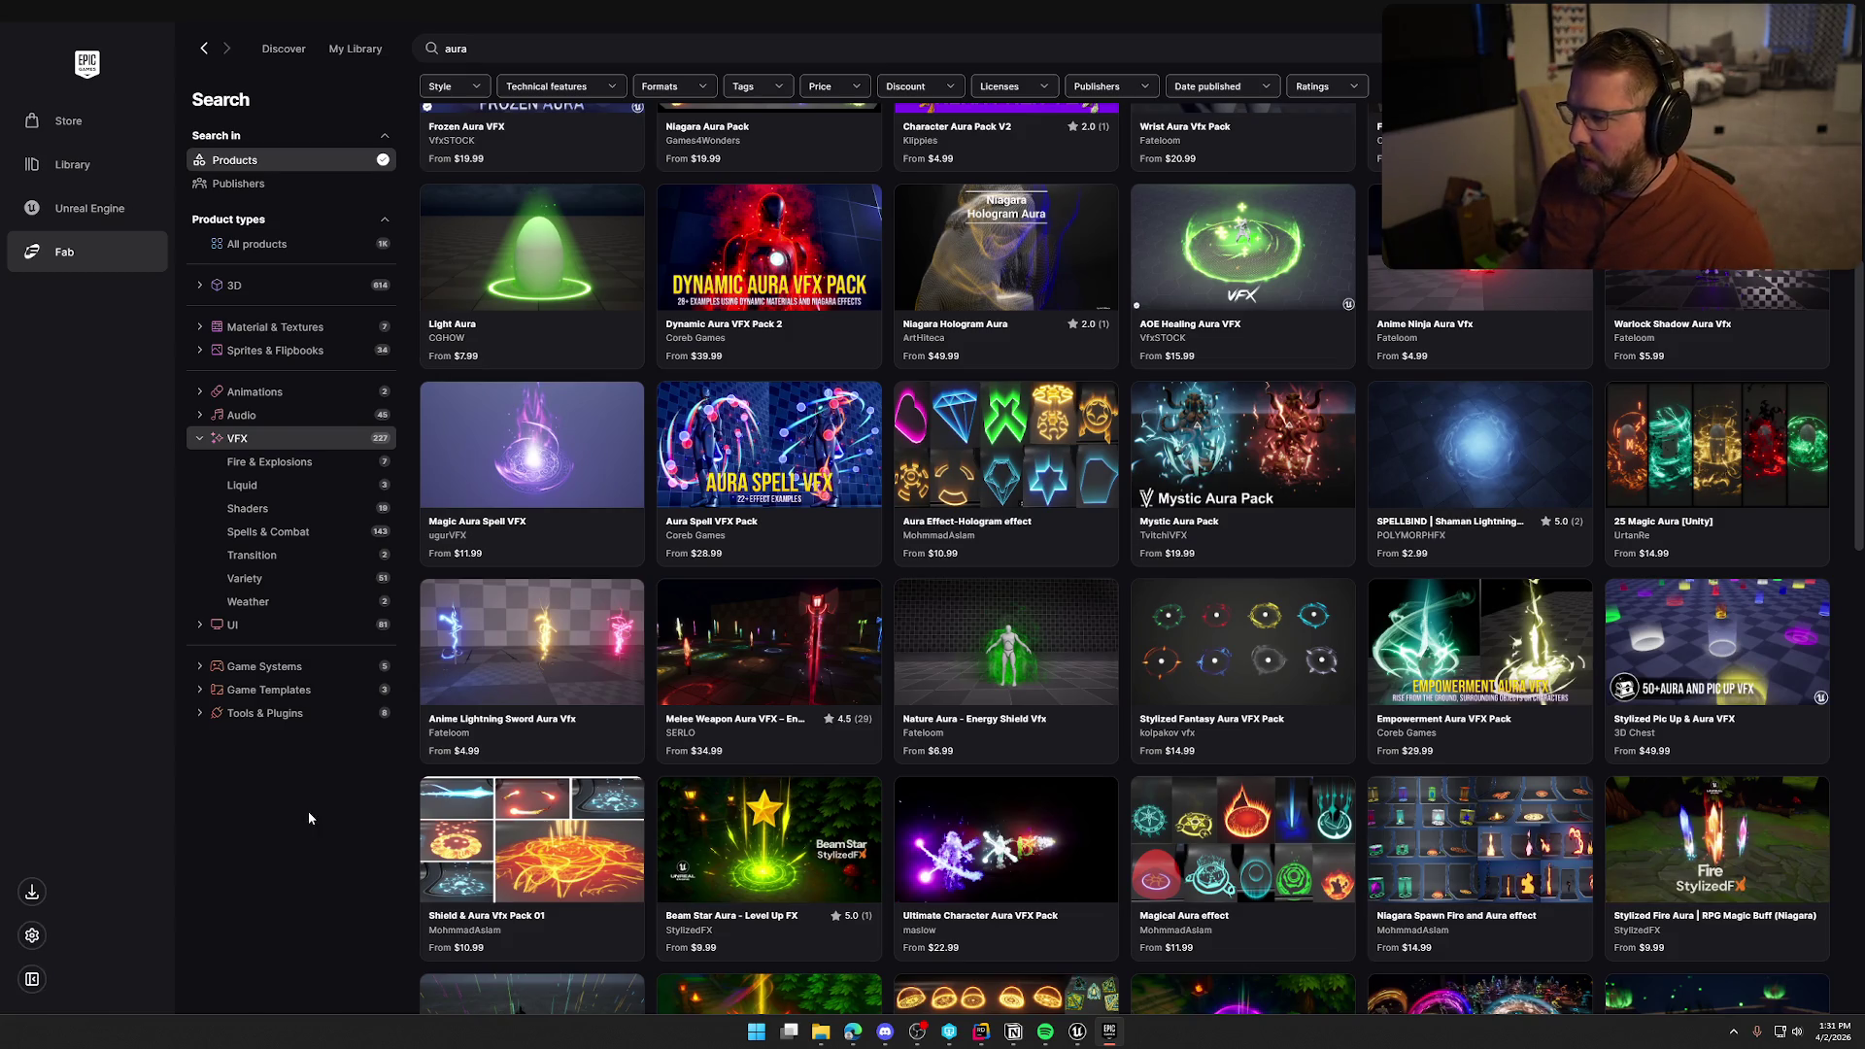
pyautogui.scroll(-5, 309, 808)
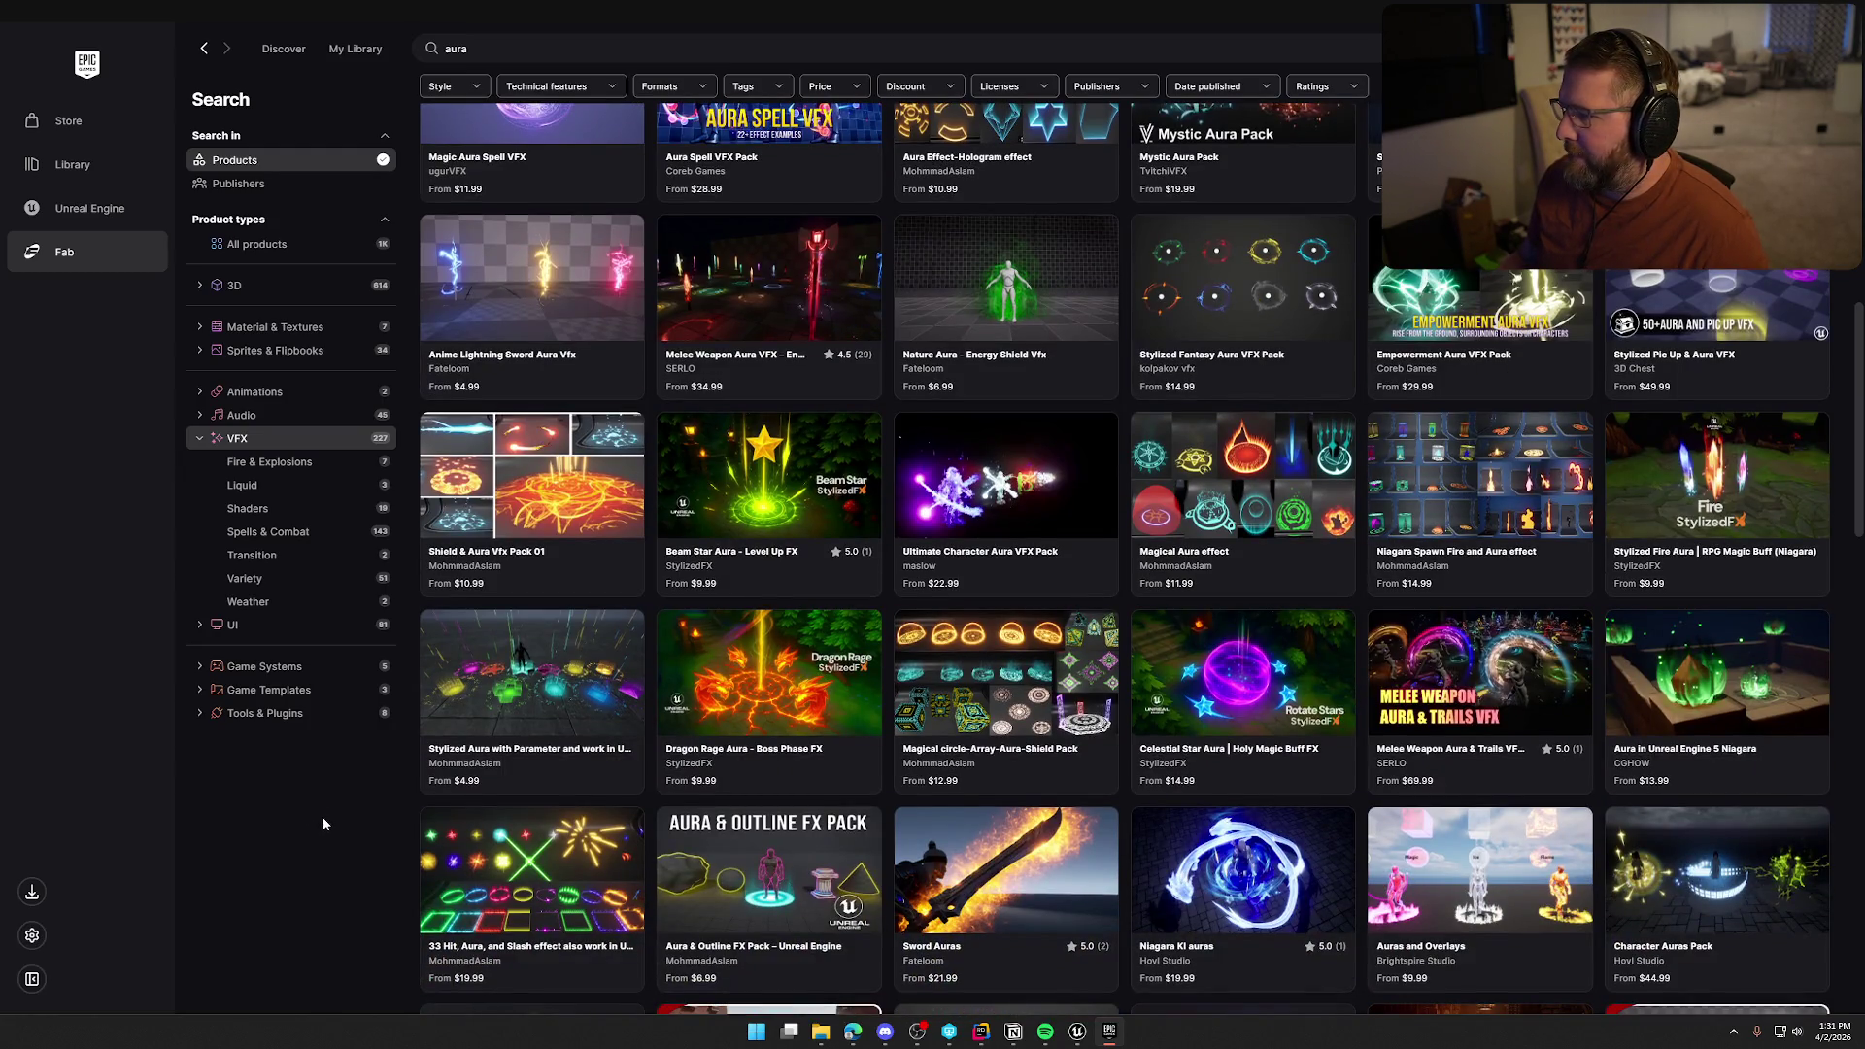
pyautogui.scroll(-2, 323, 824)
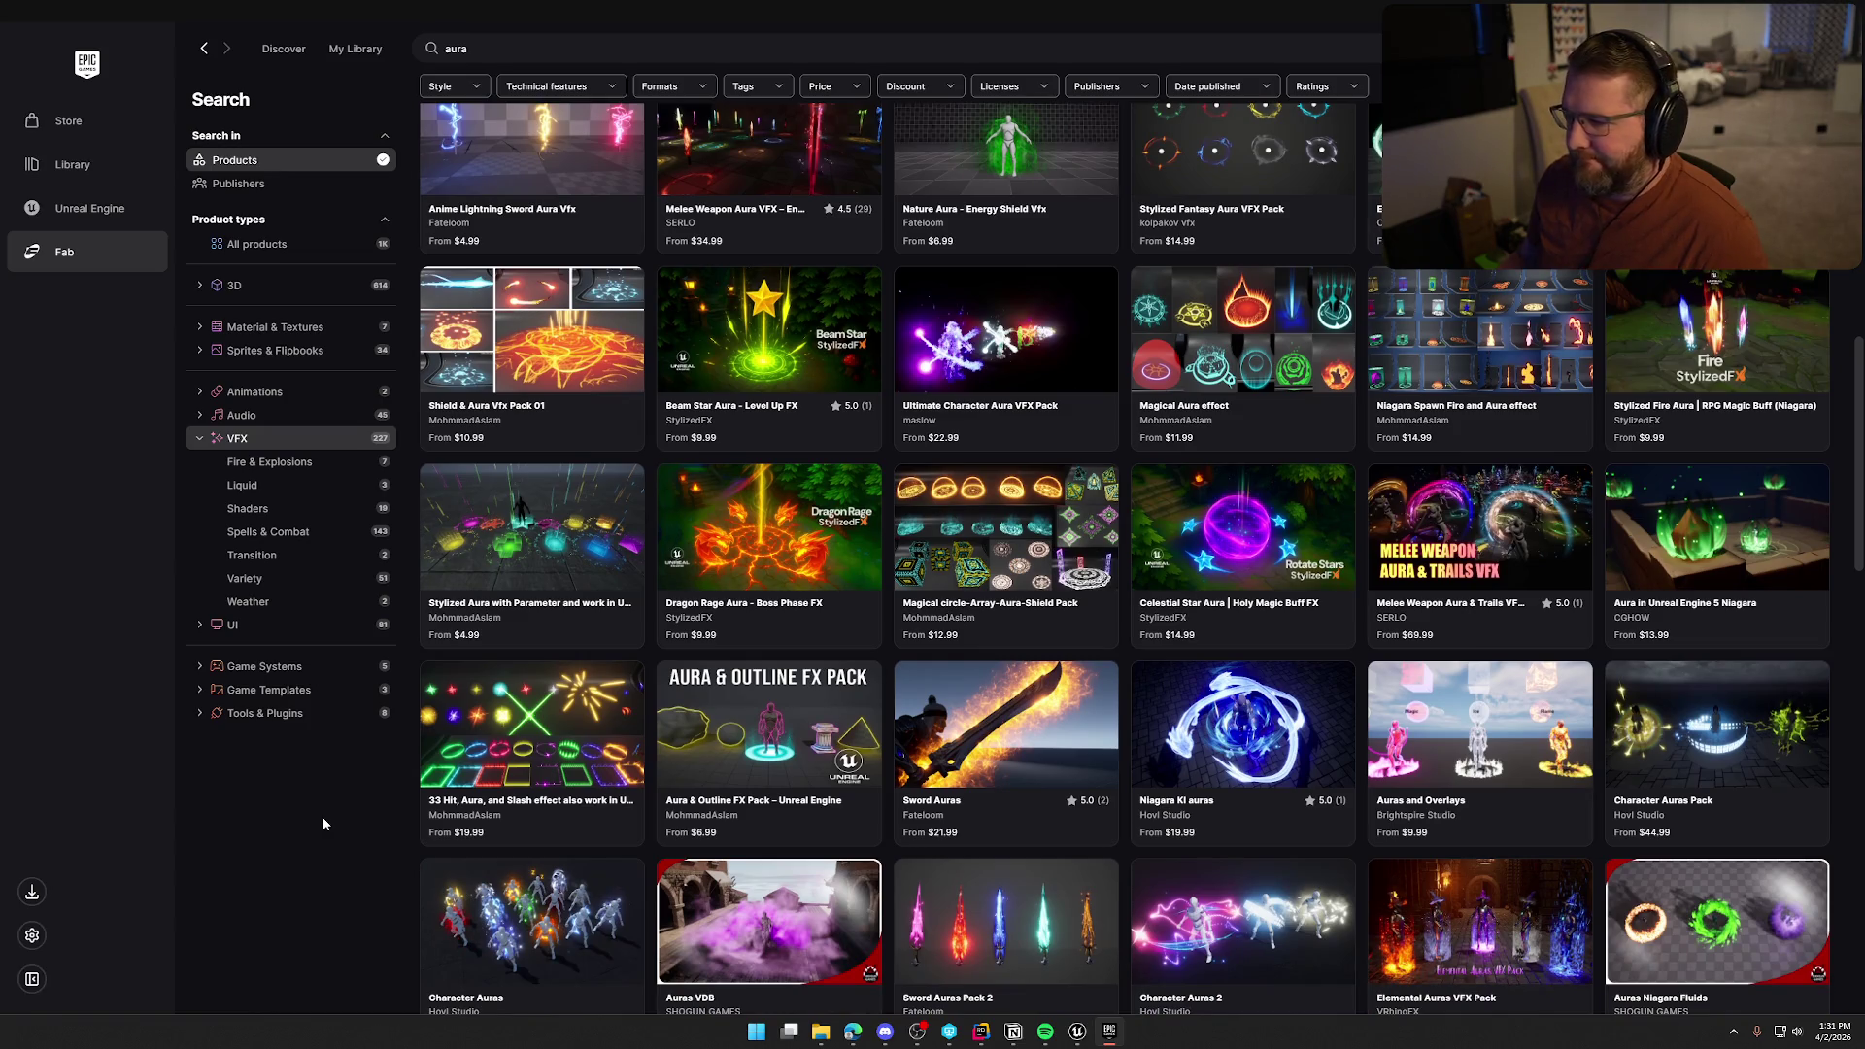
pyautogui.scroll(-4, 323, 824)
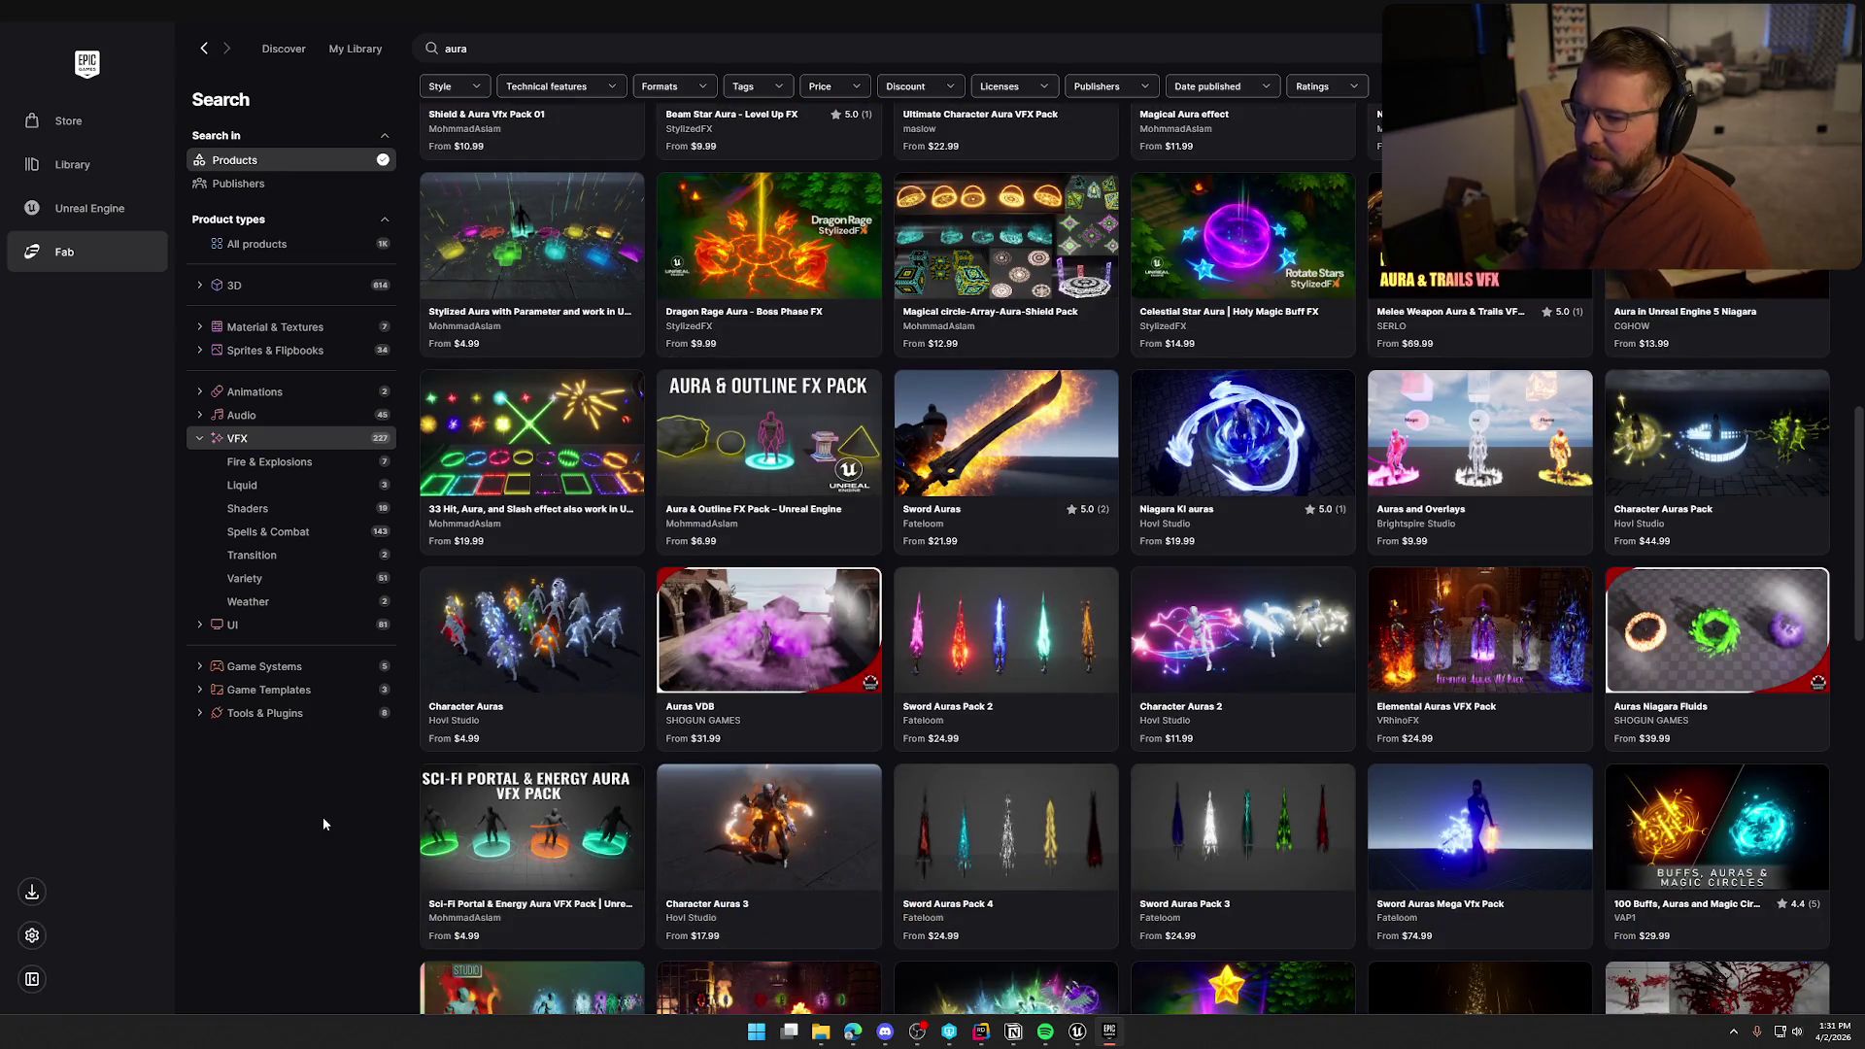
pyautogui.scroll(-2, 323, 823)
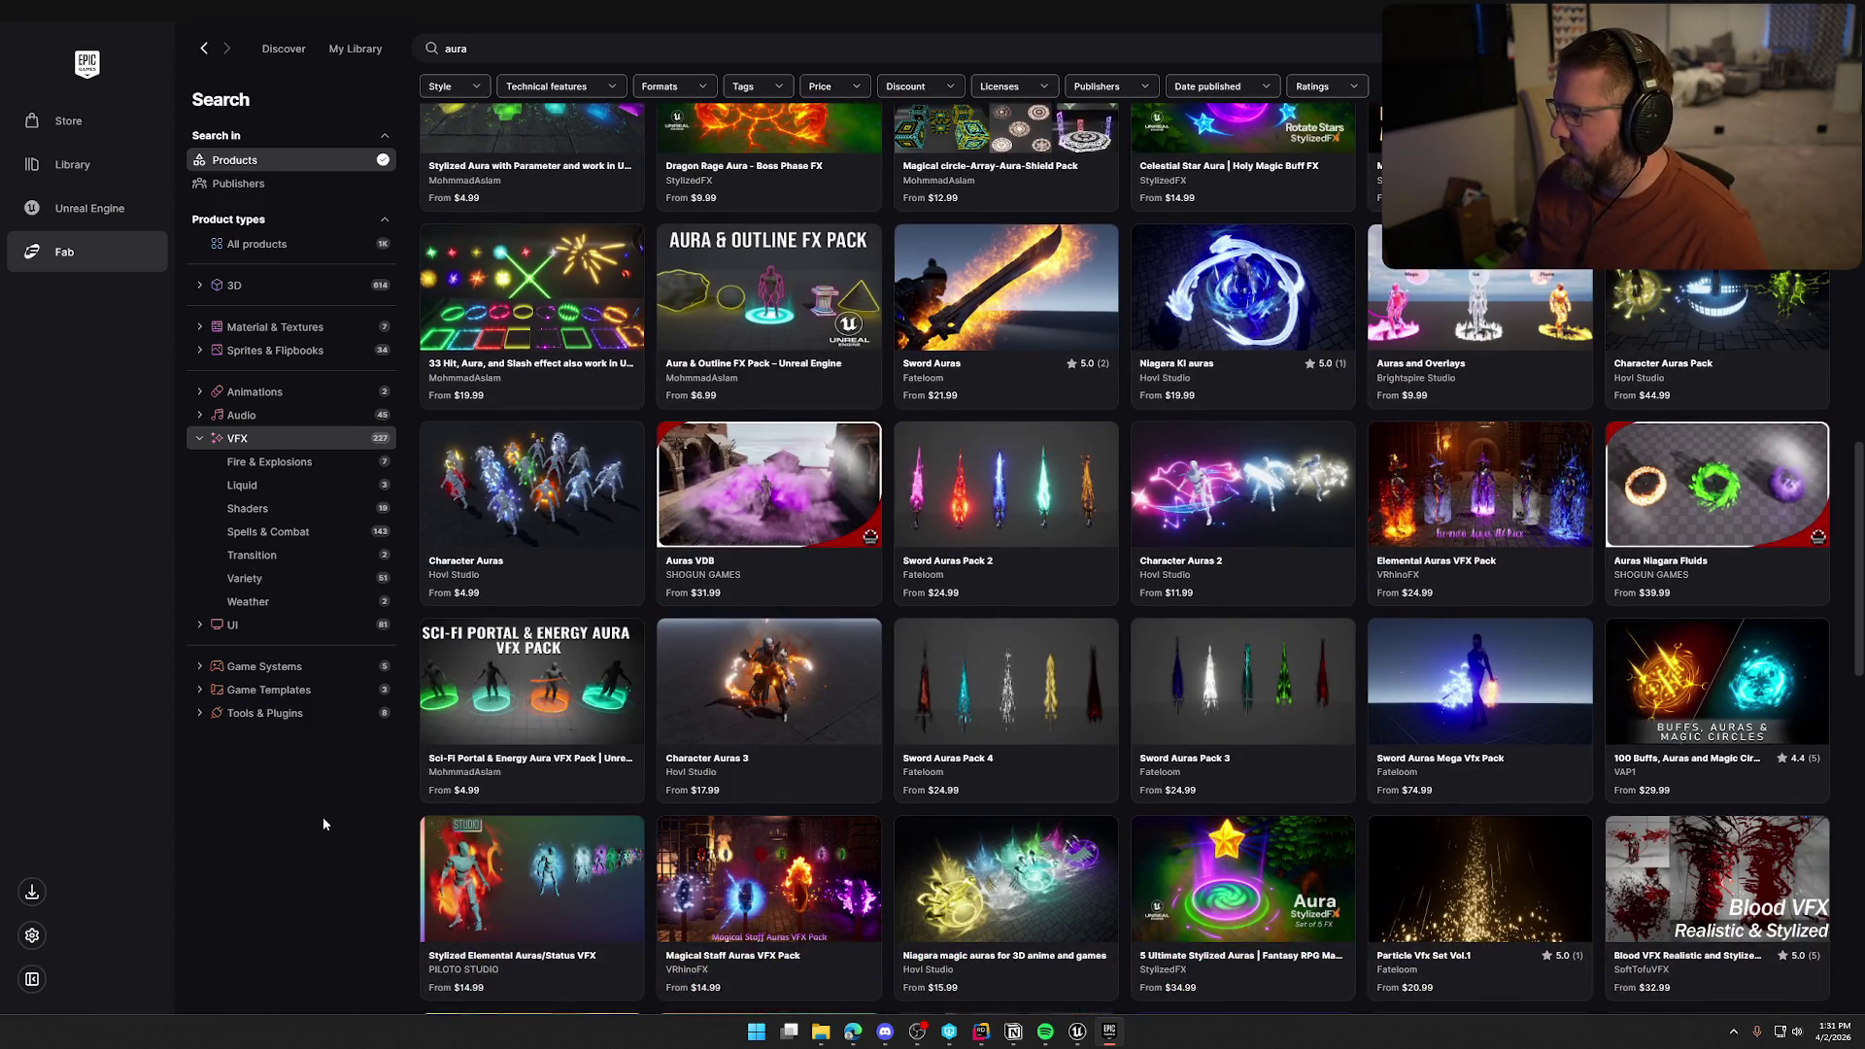
pyautogui.scroll(-4, 323, 823)
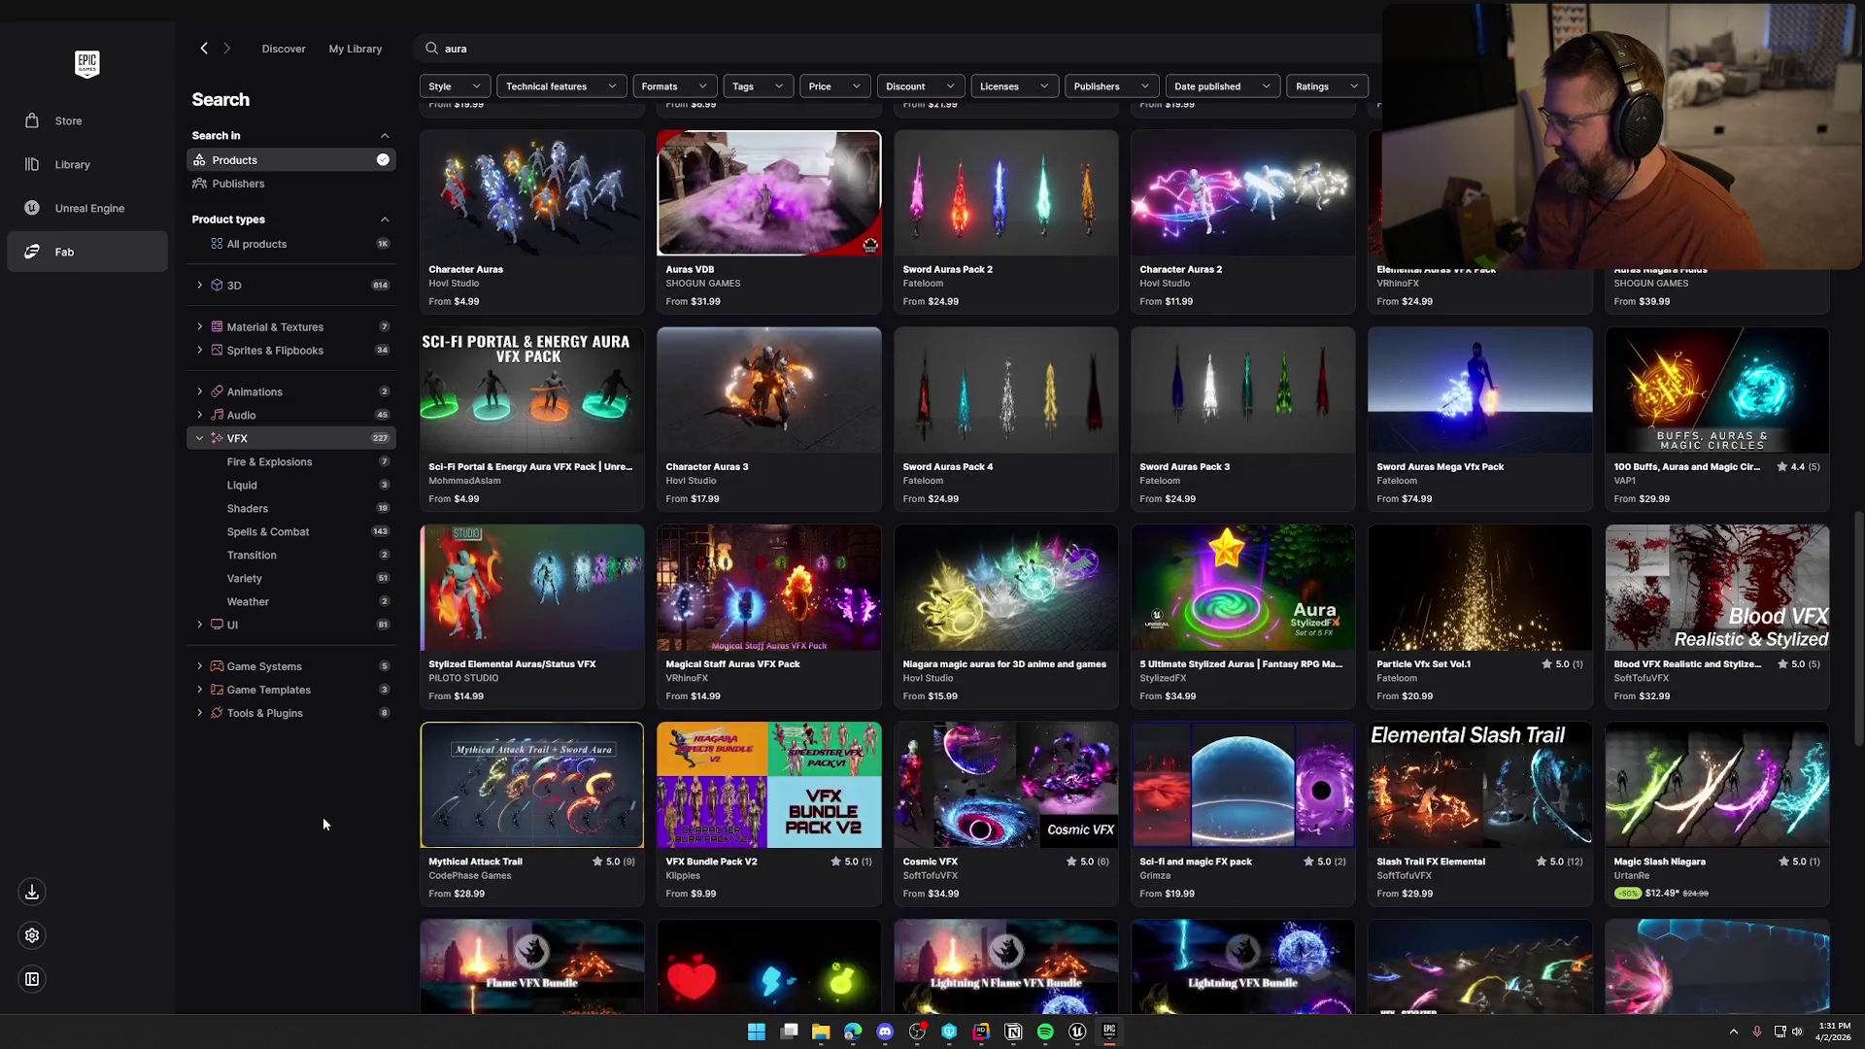
pyautogui.scroll(-4, 323, 824)
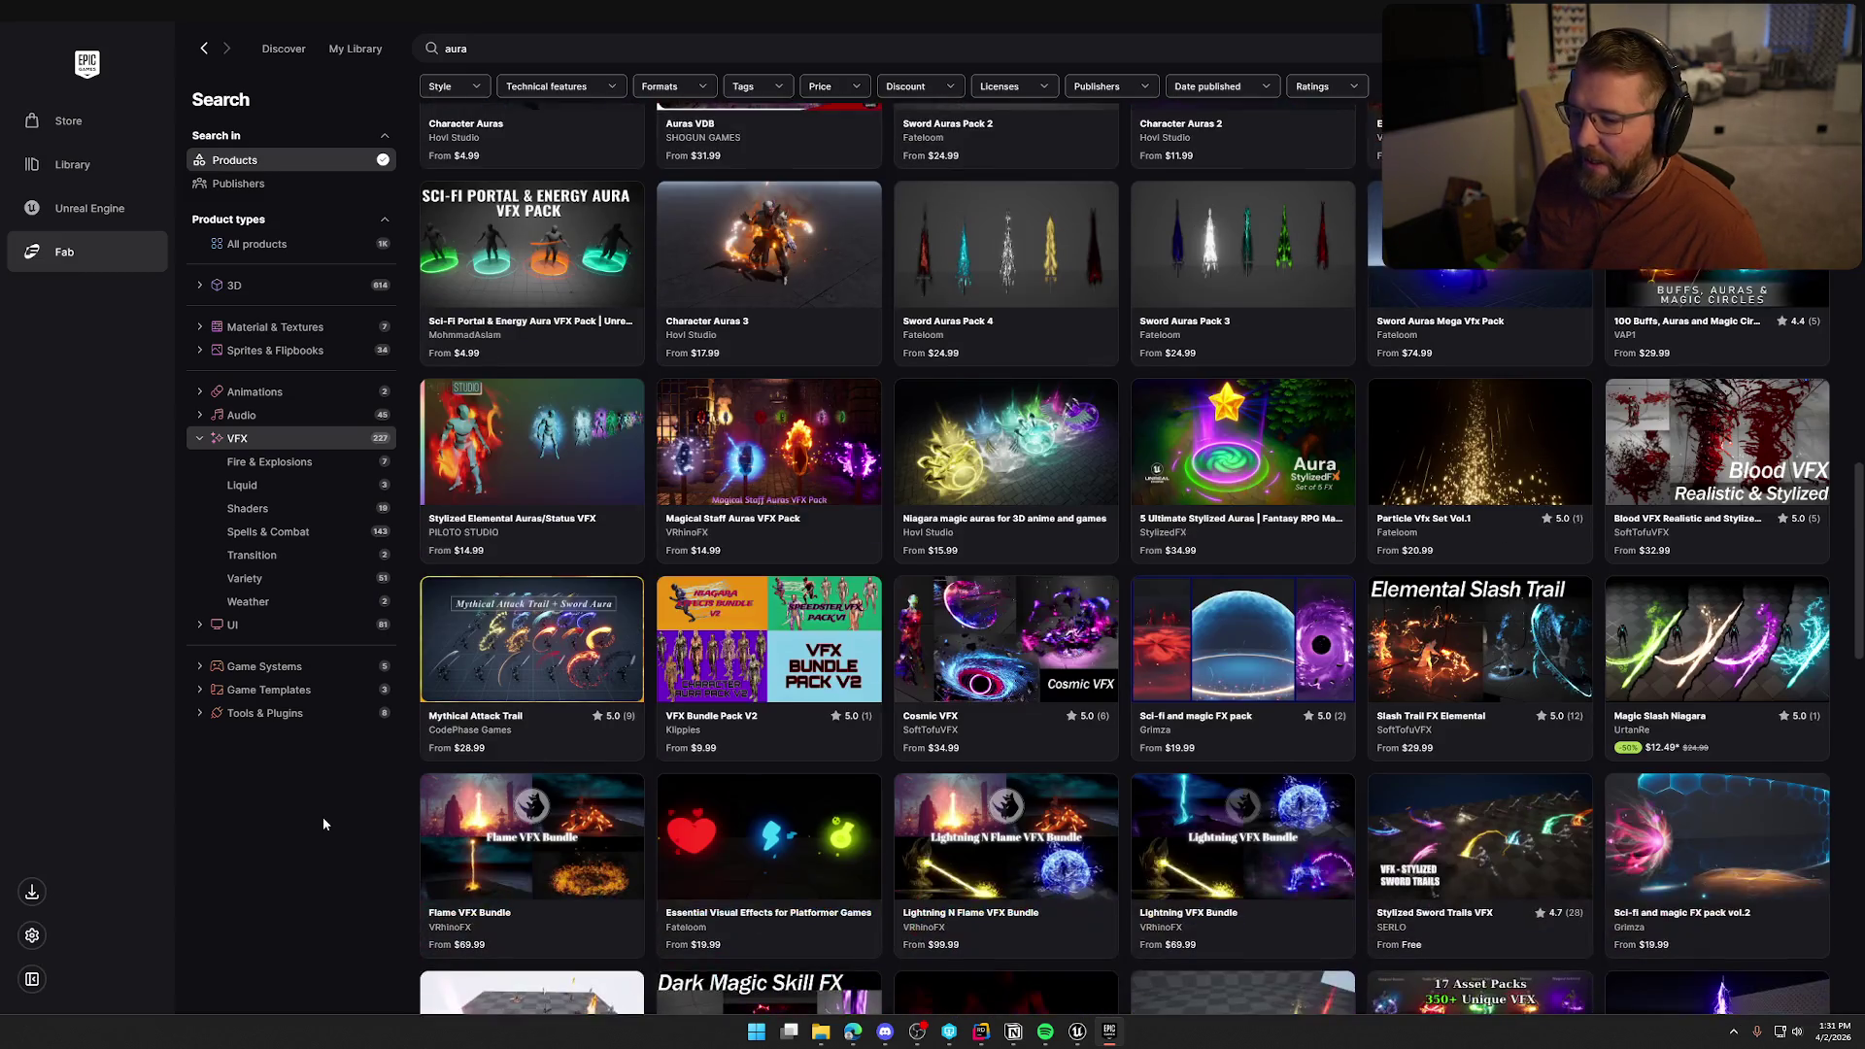
pyautogui.scroll(-3, 323, 824)
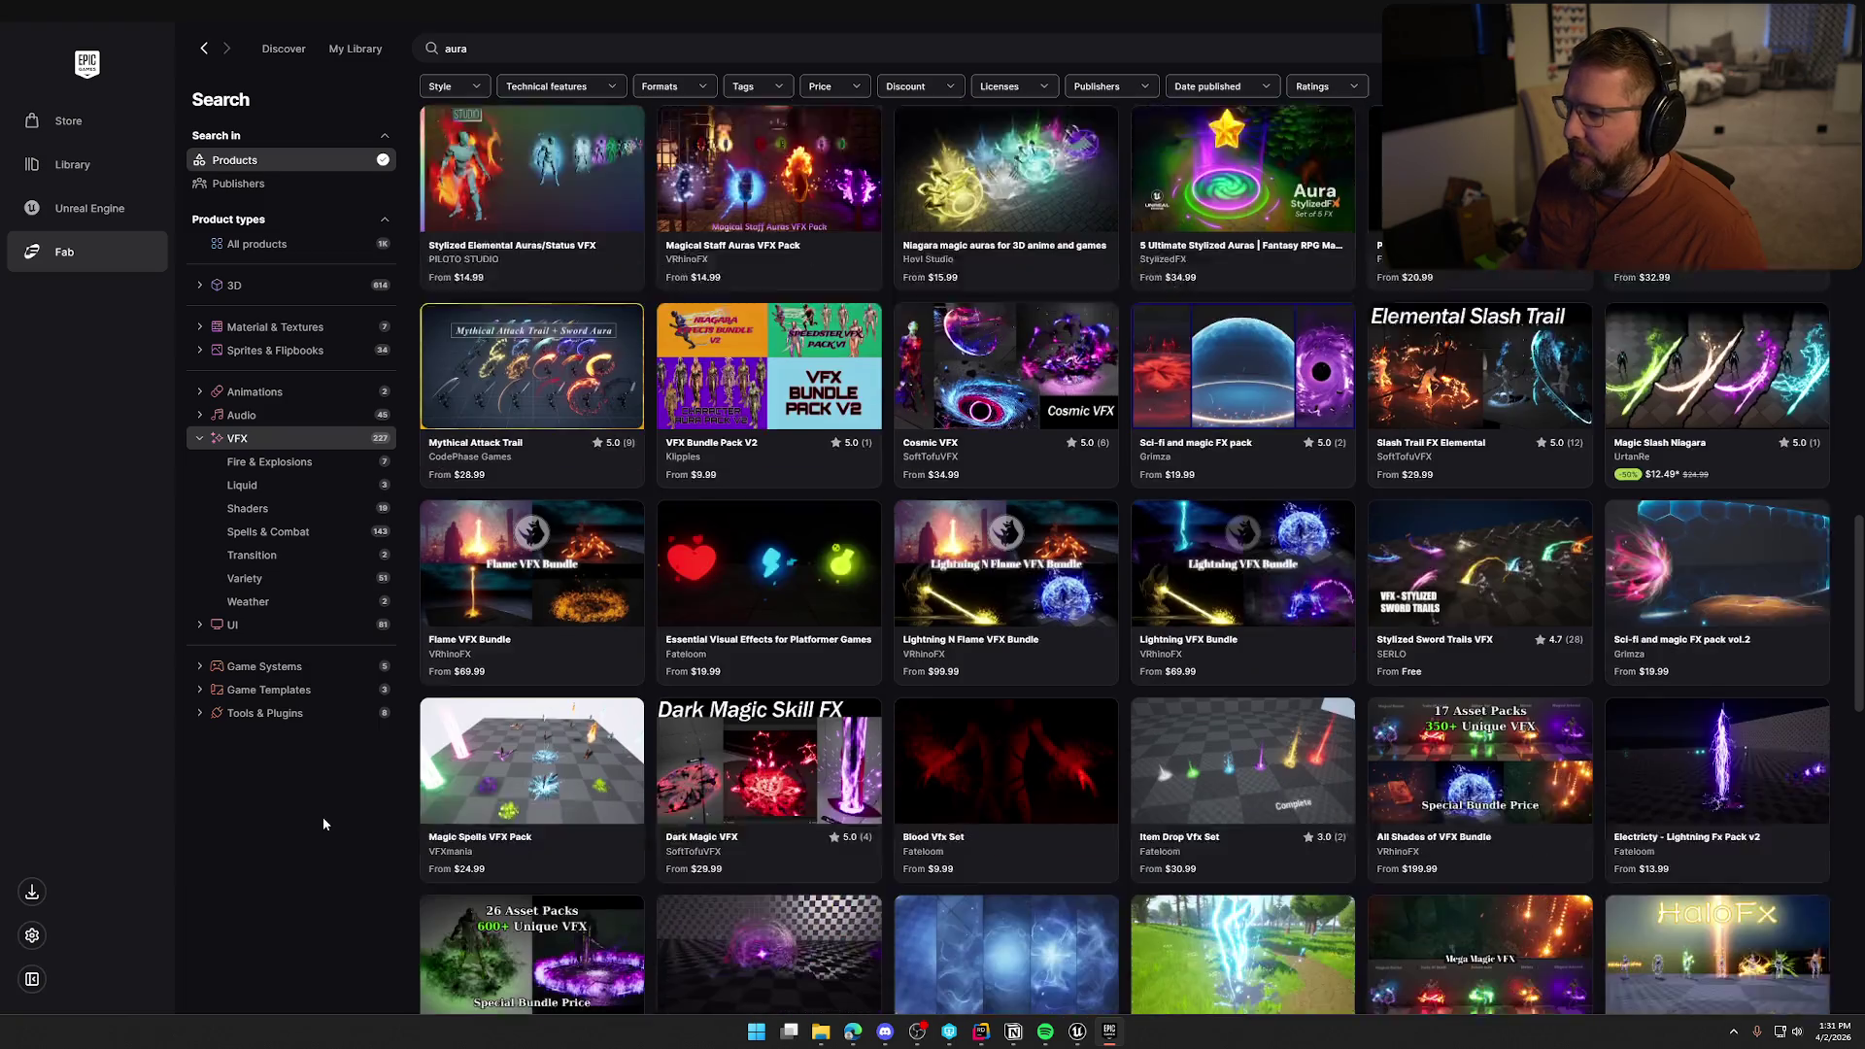
pyautogui.scroll(-2, 324, 823)
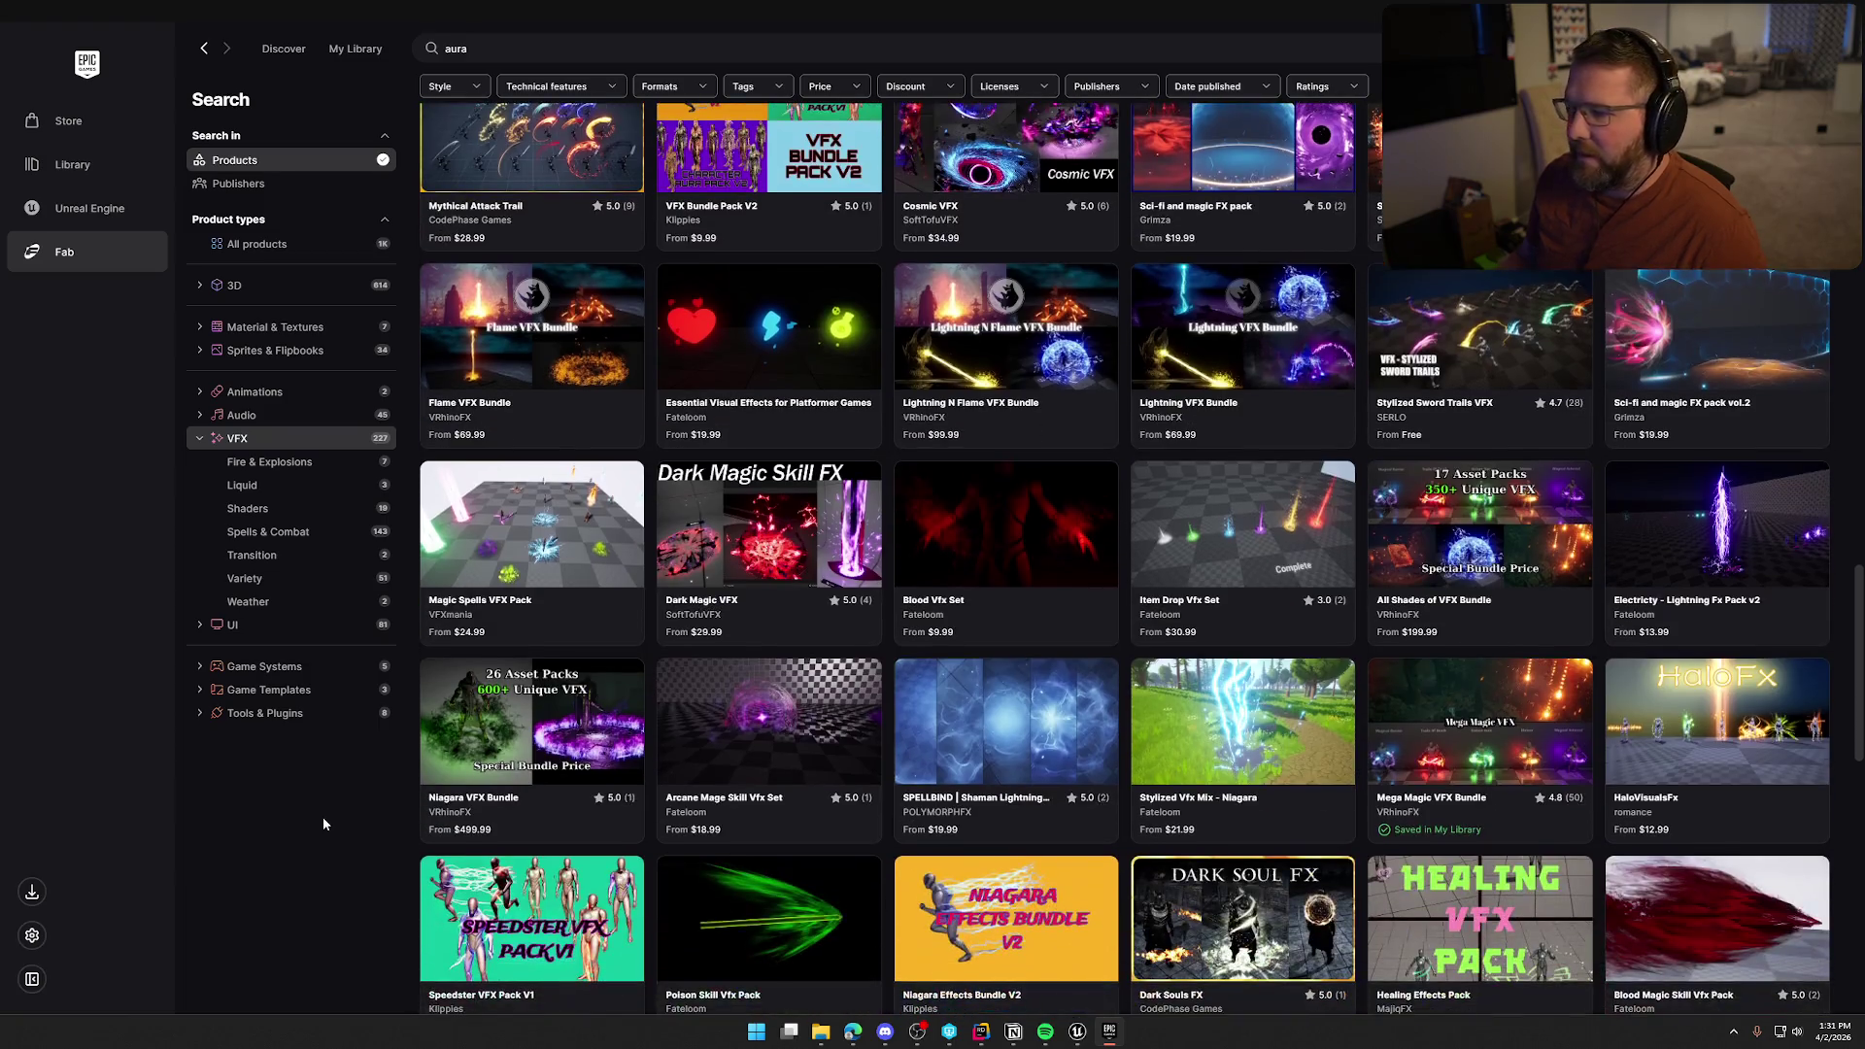
pyautogui.scroll(-7, 324, 823)
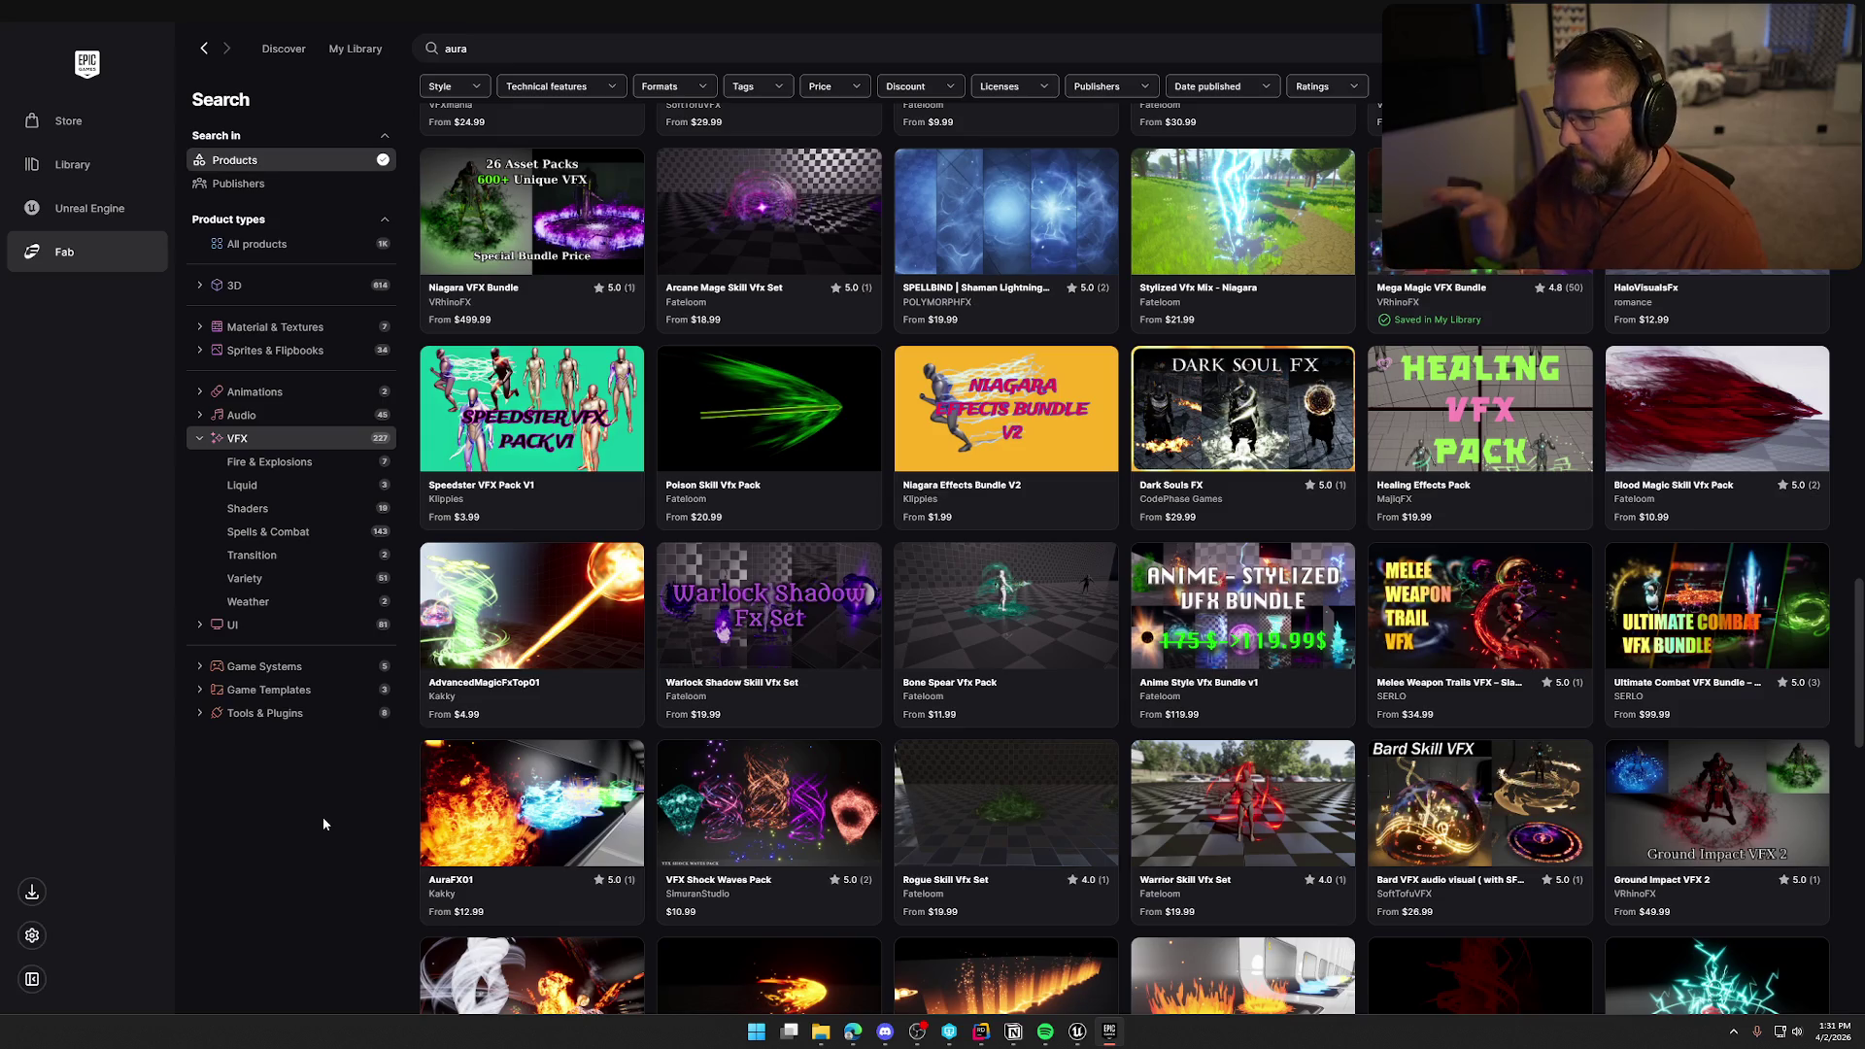
pyautogui.scroll(-5, 322, 821)
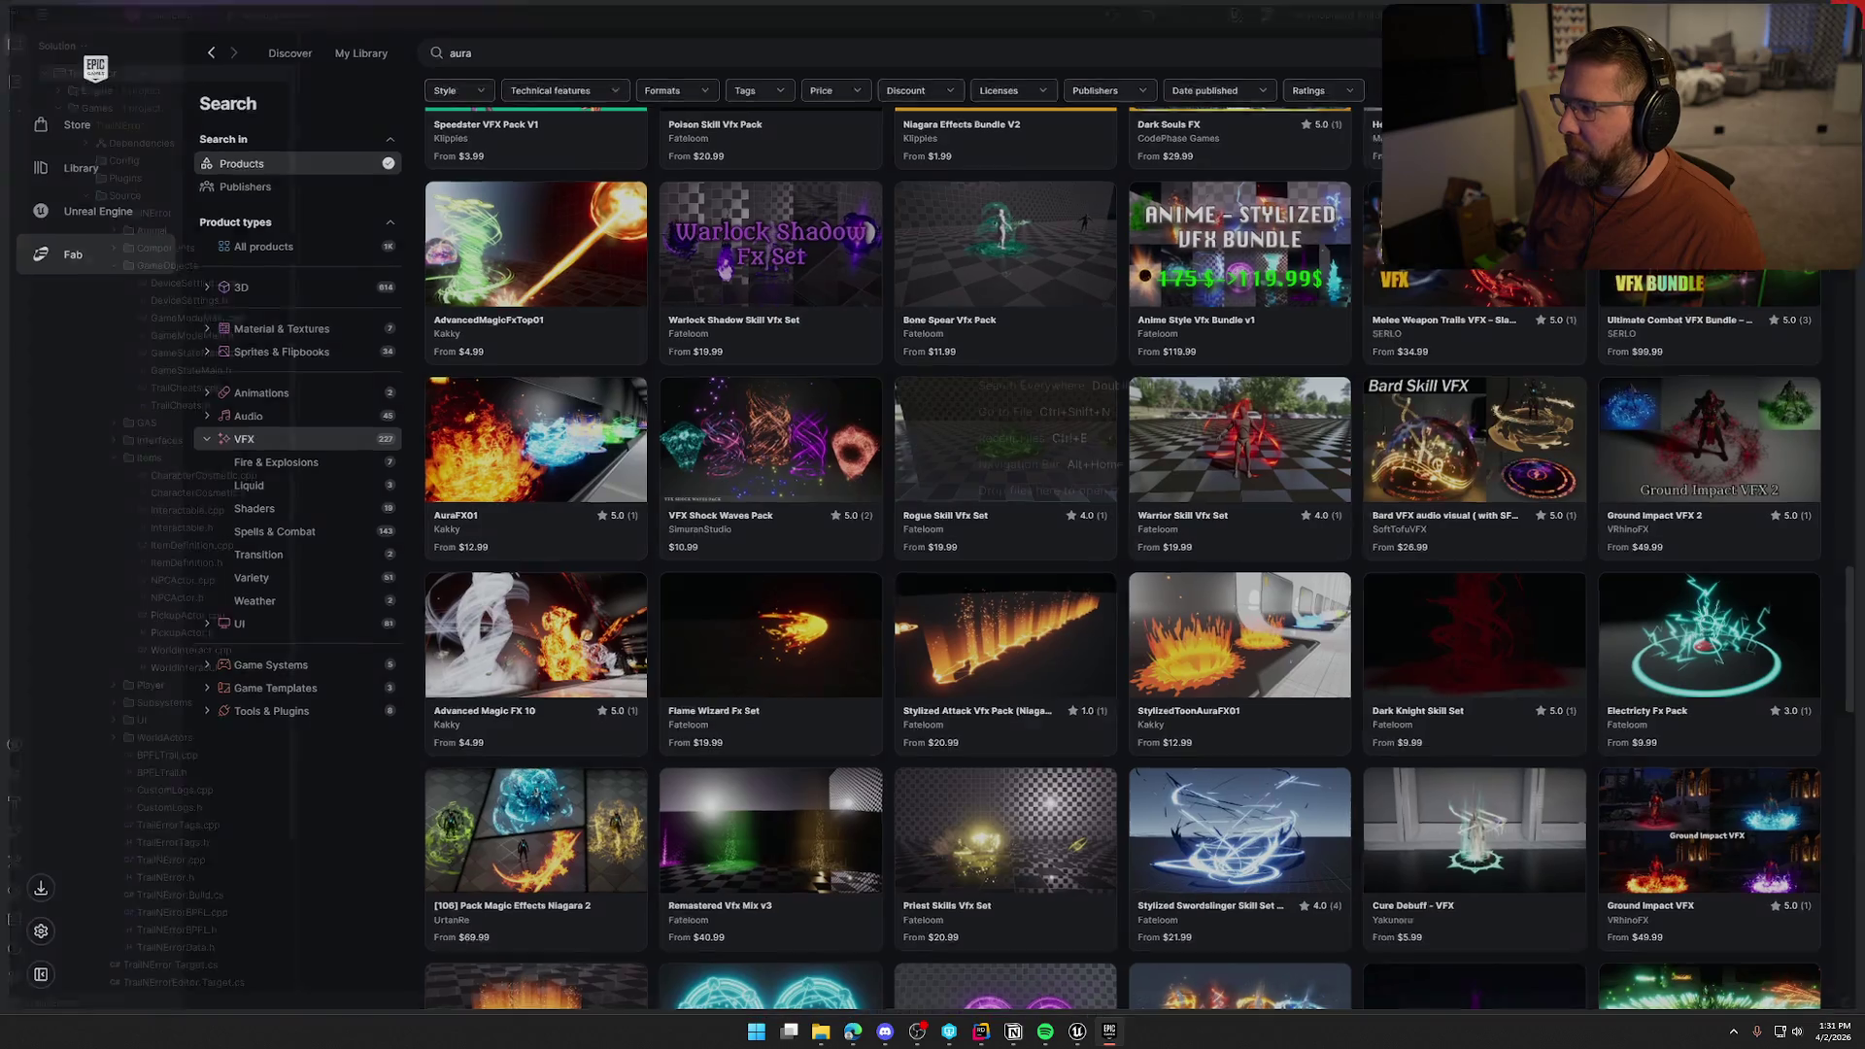
# Close the Epic Games Launcher and bring up the 'ue5 niagara heal tutorial' Google results
pyautogui.hotkey('alt', 'F4')
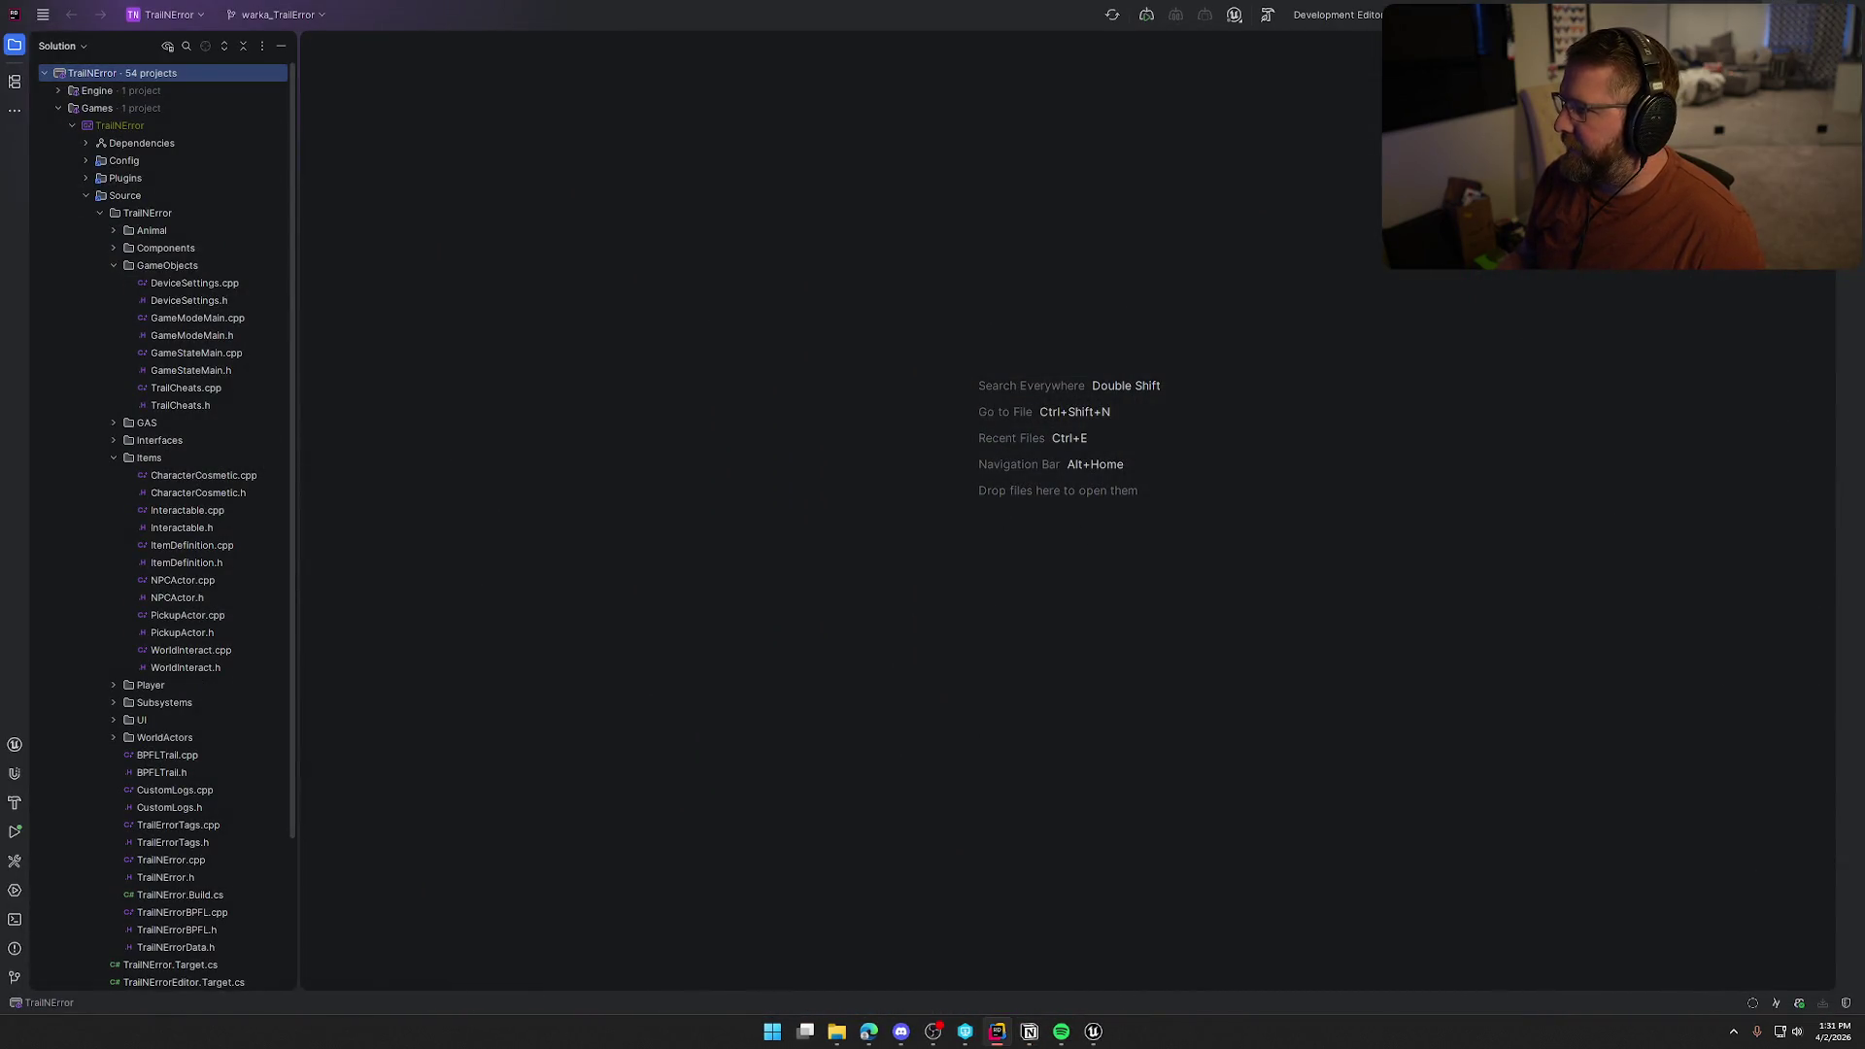
pyautogui.hotkey('alt', 'F4')
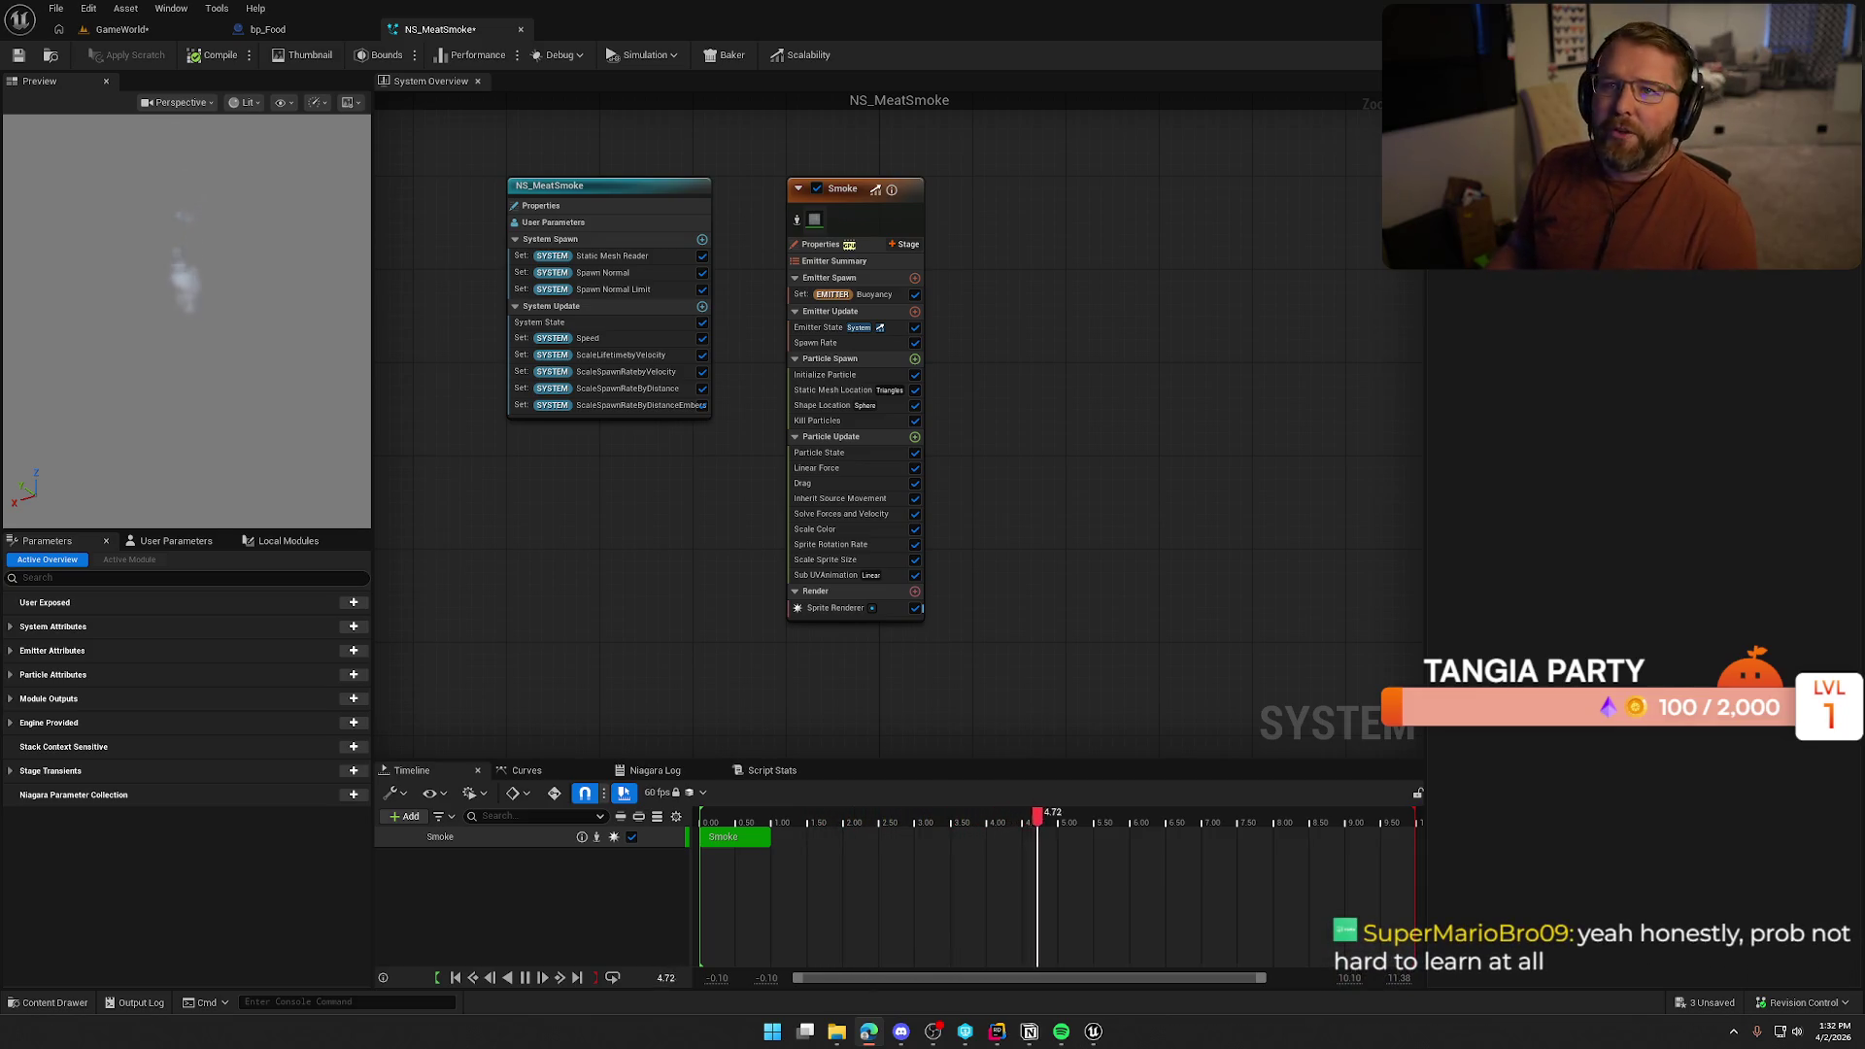
pyautogui.hotkey('alt', 'Tab')
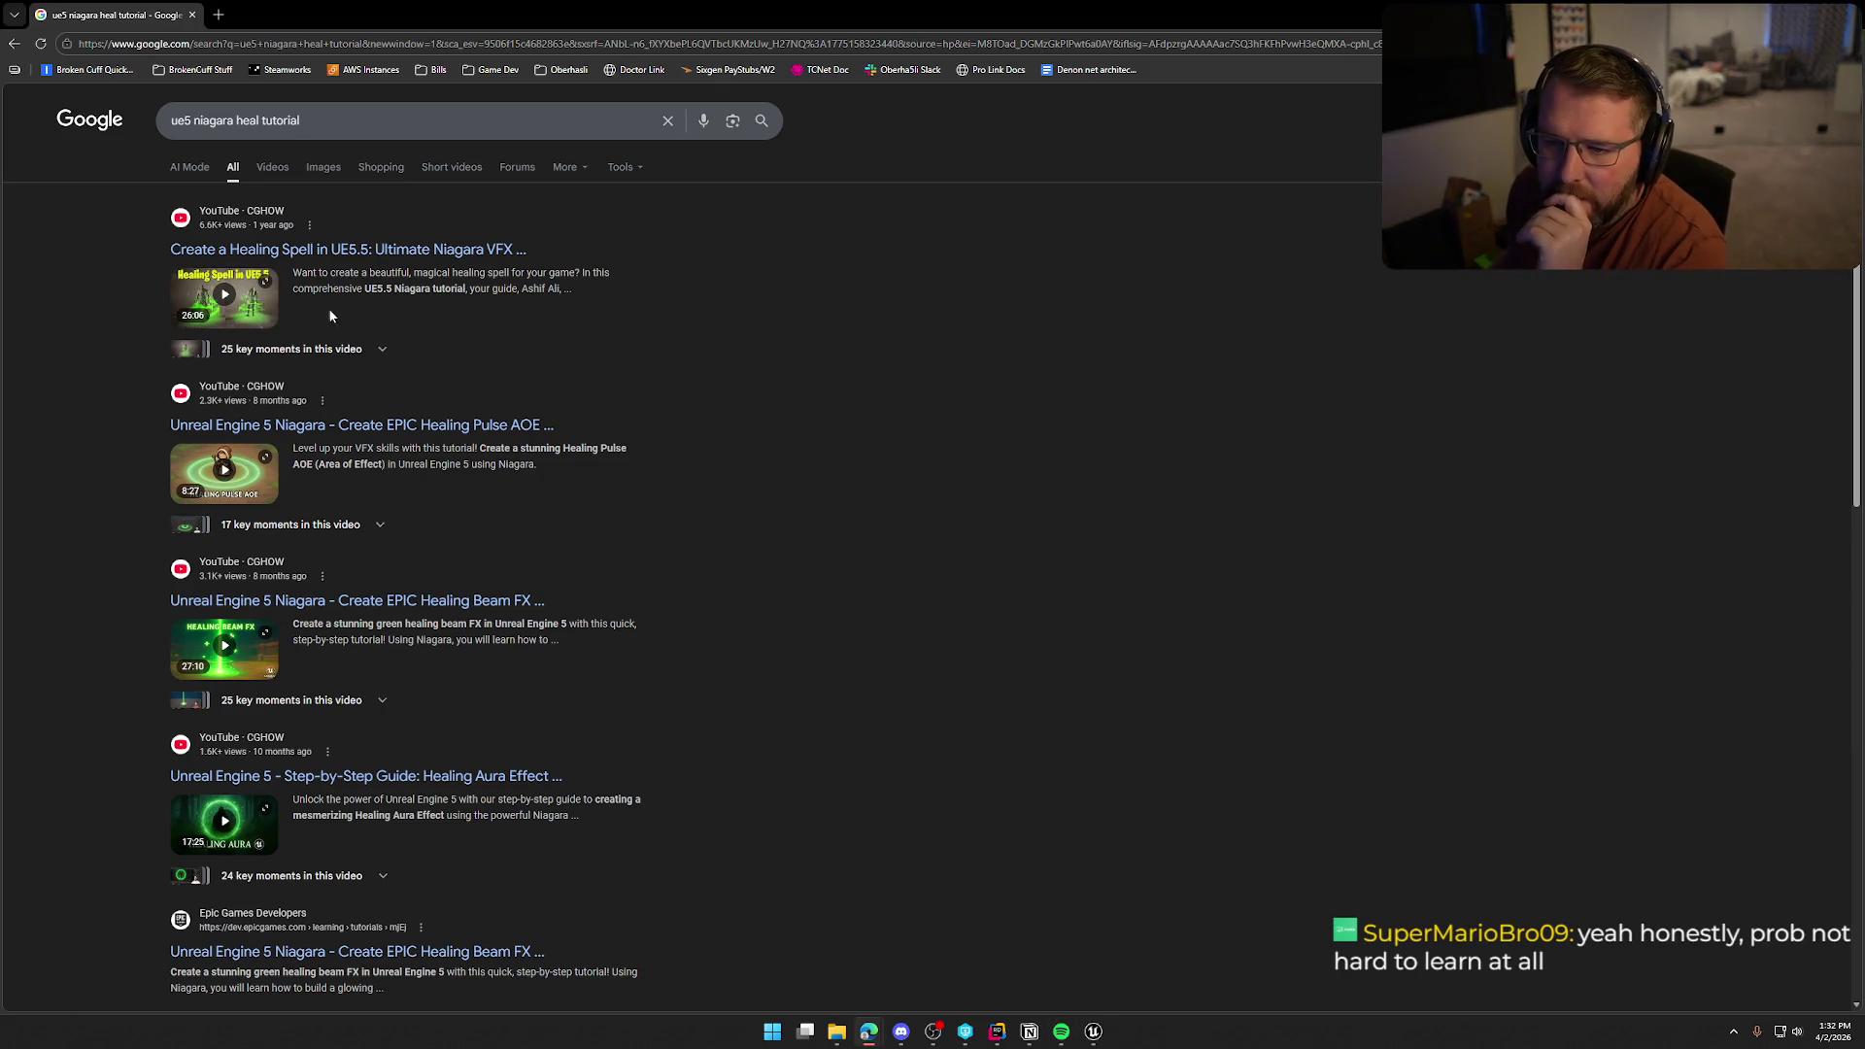
# Play CGHOW's 'Create a Healing Spell in UE5.5' video in a new tab with sound on
pyautogui.middleClick(185, 251)
pyautogui.click(291, 14)
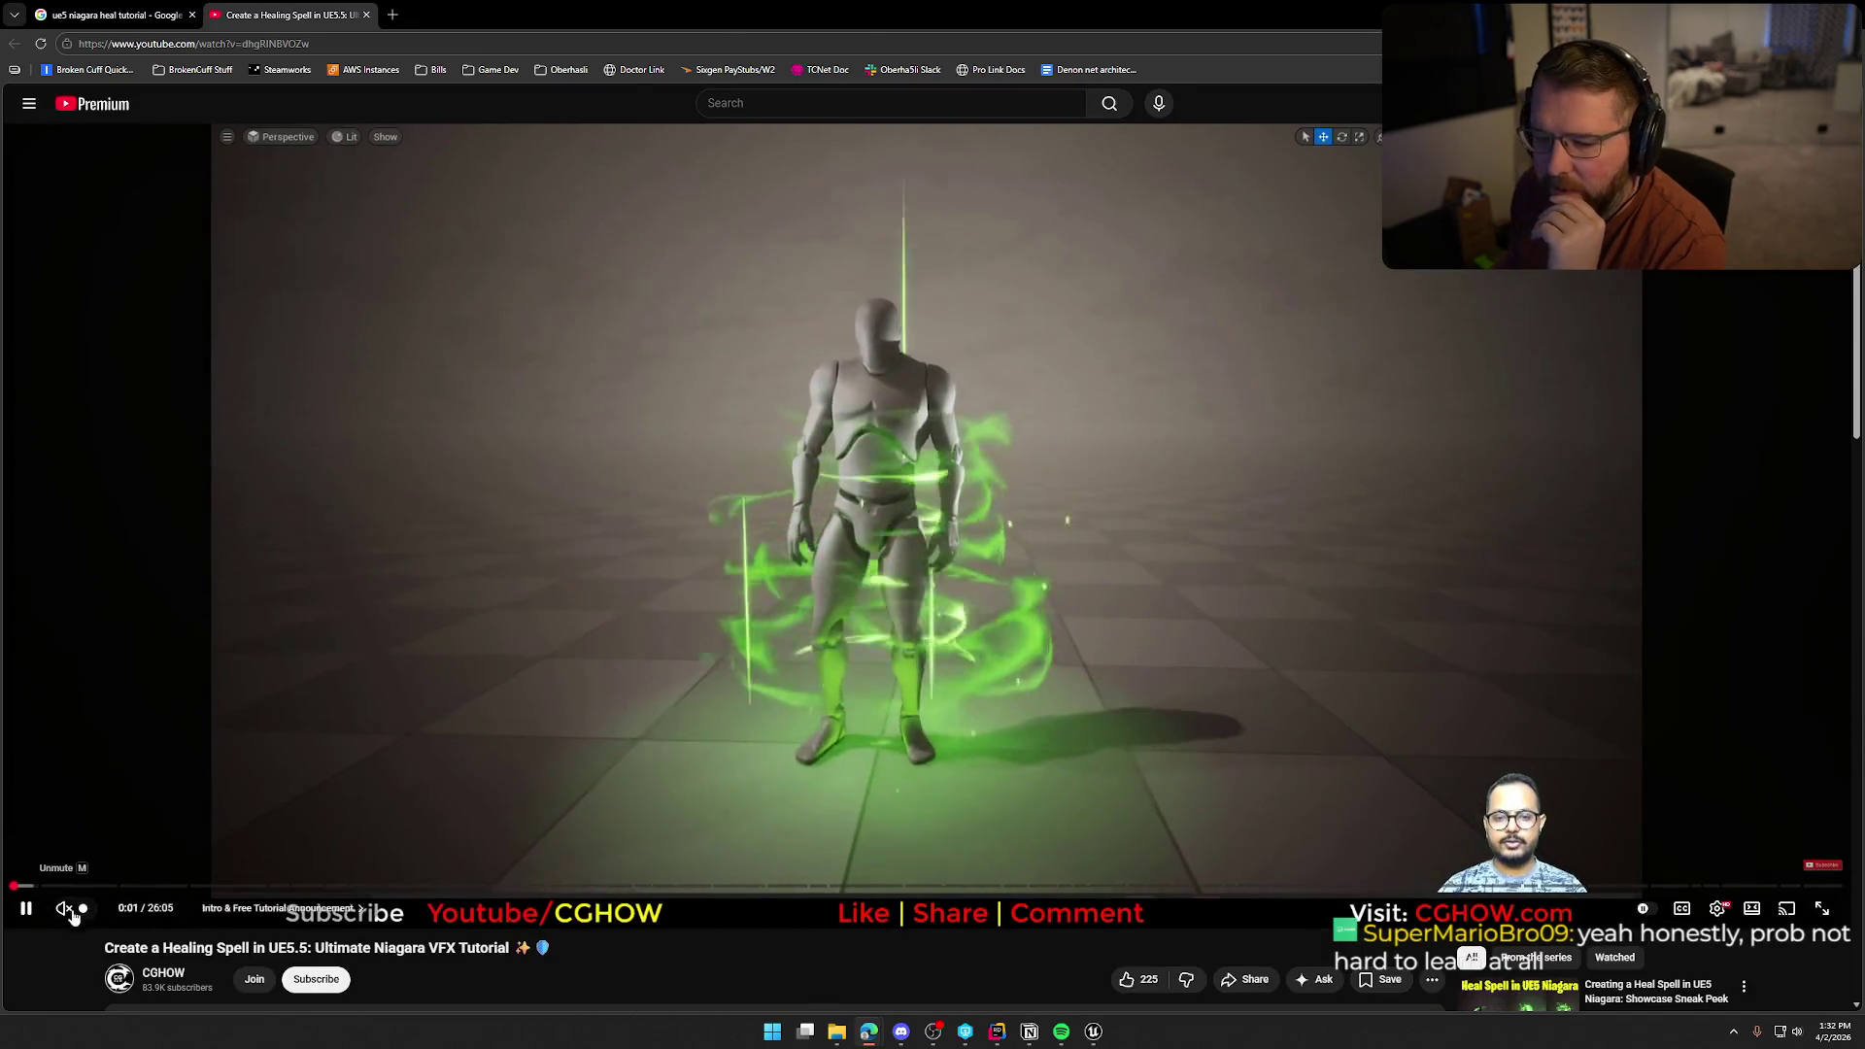
pyautogui.click(64, 908)
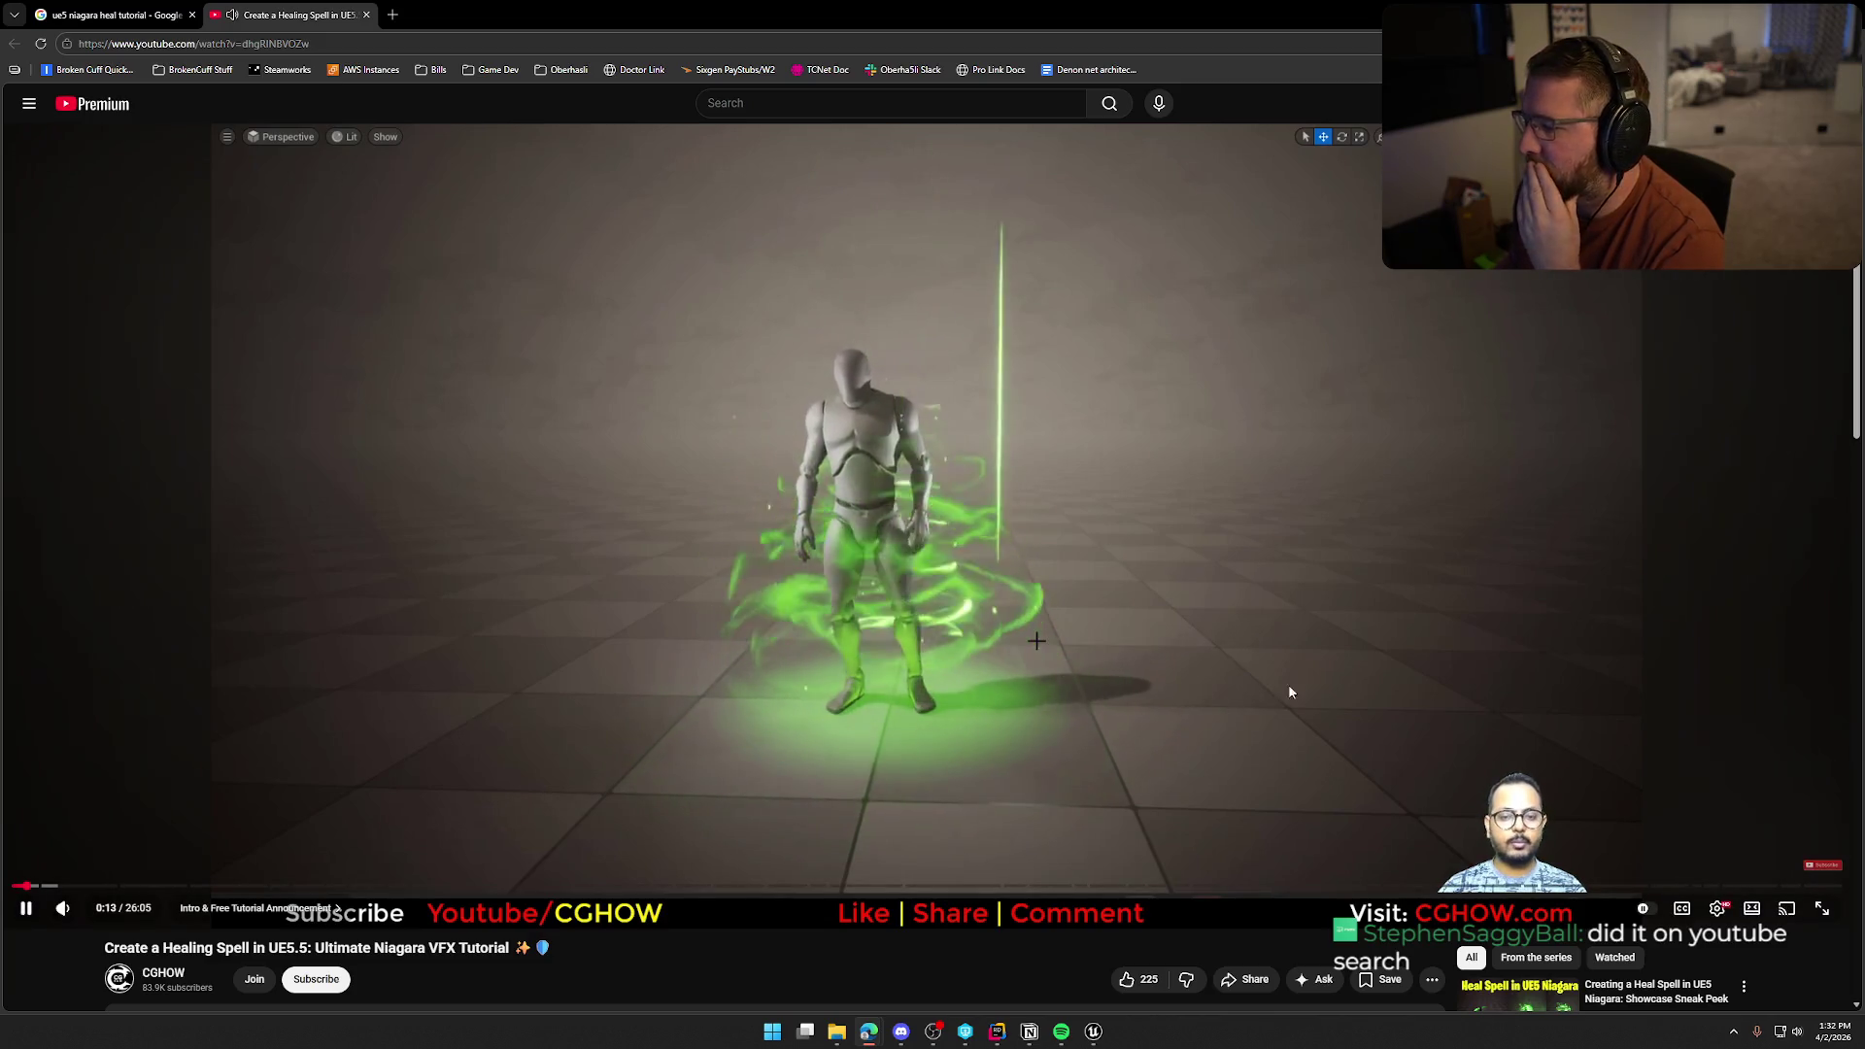
# Close the Healing Spell video and open the Healing Beam FX result in a new tab
pyautogui.hotkey('ctrl', 'w')
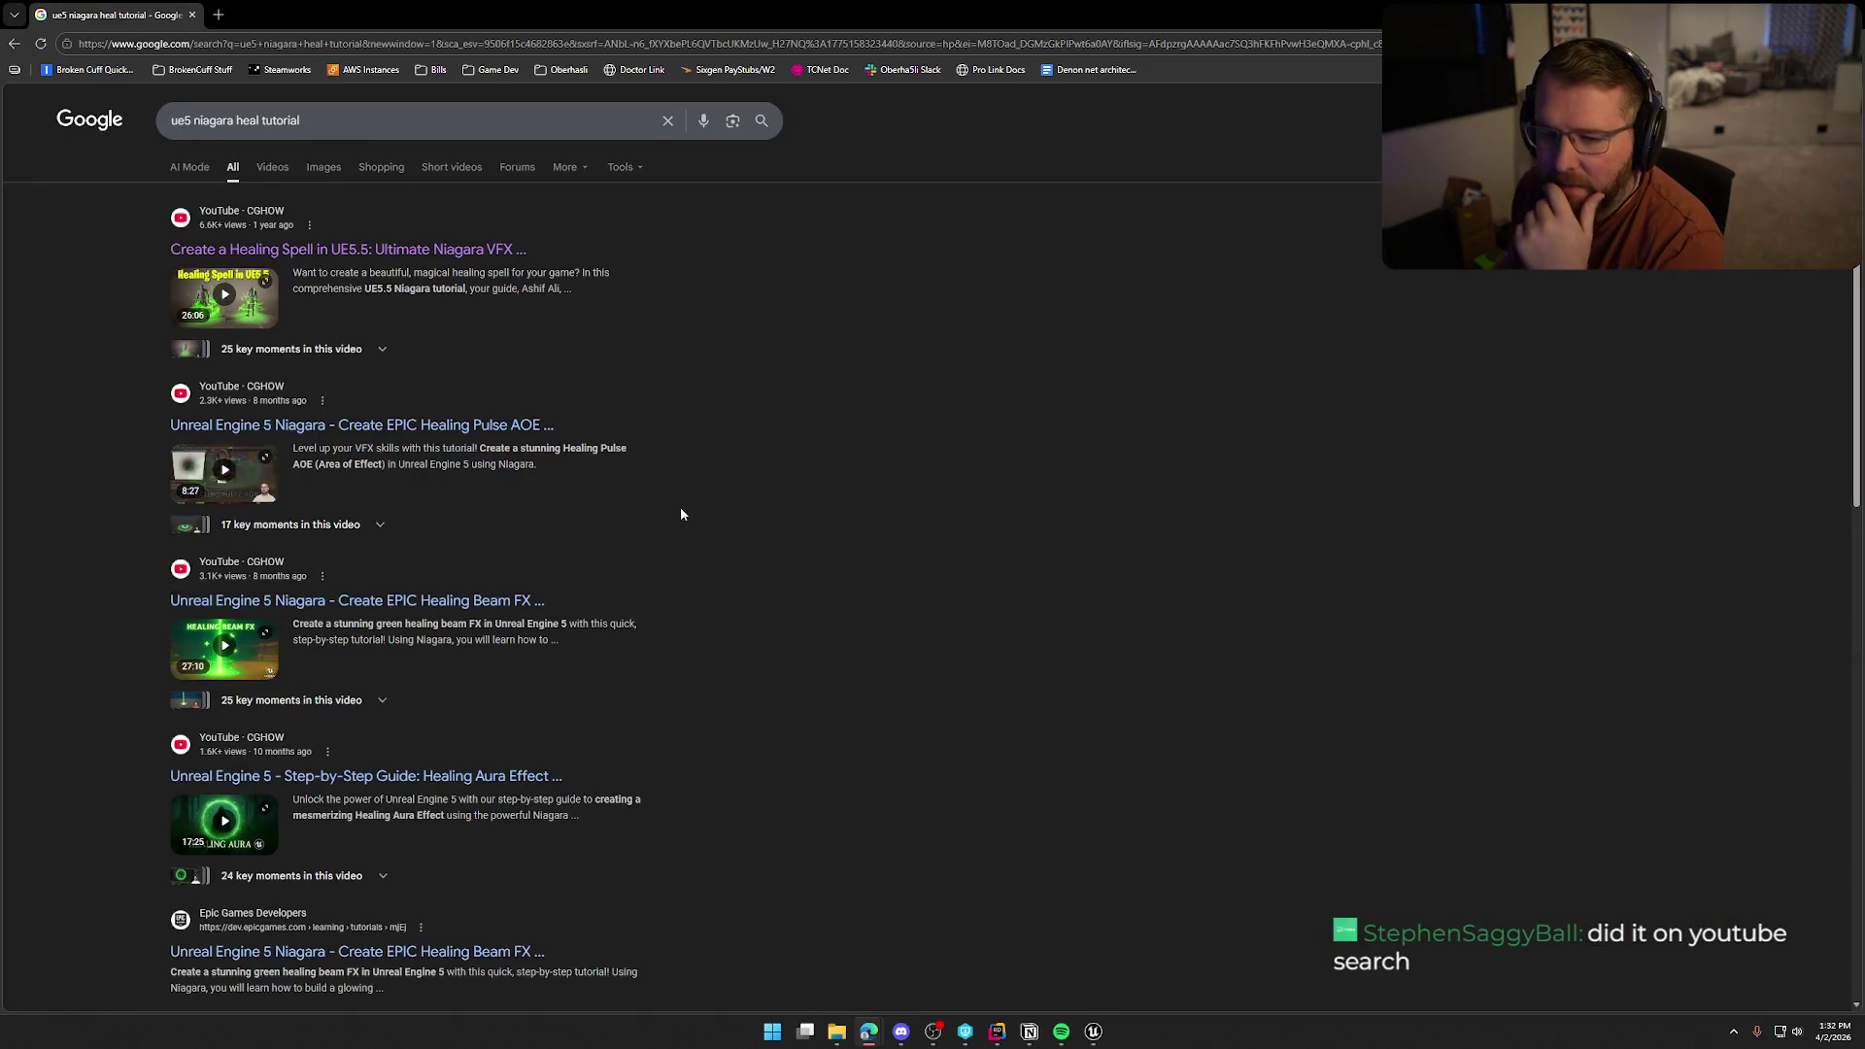
pyautogui.scroll(-2, 955, 715)
pyautogui.middleClick(350, 455)
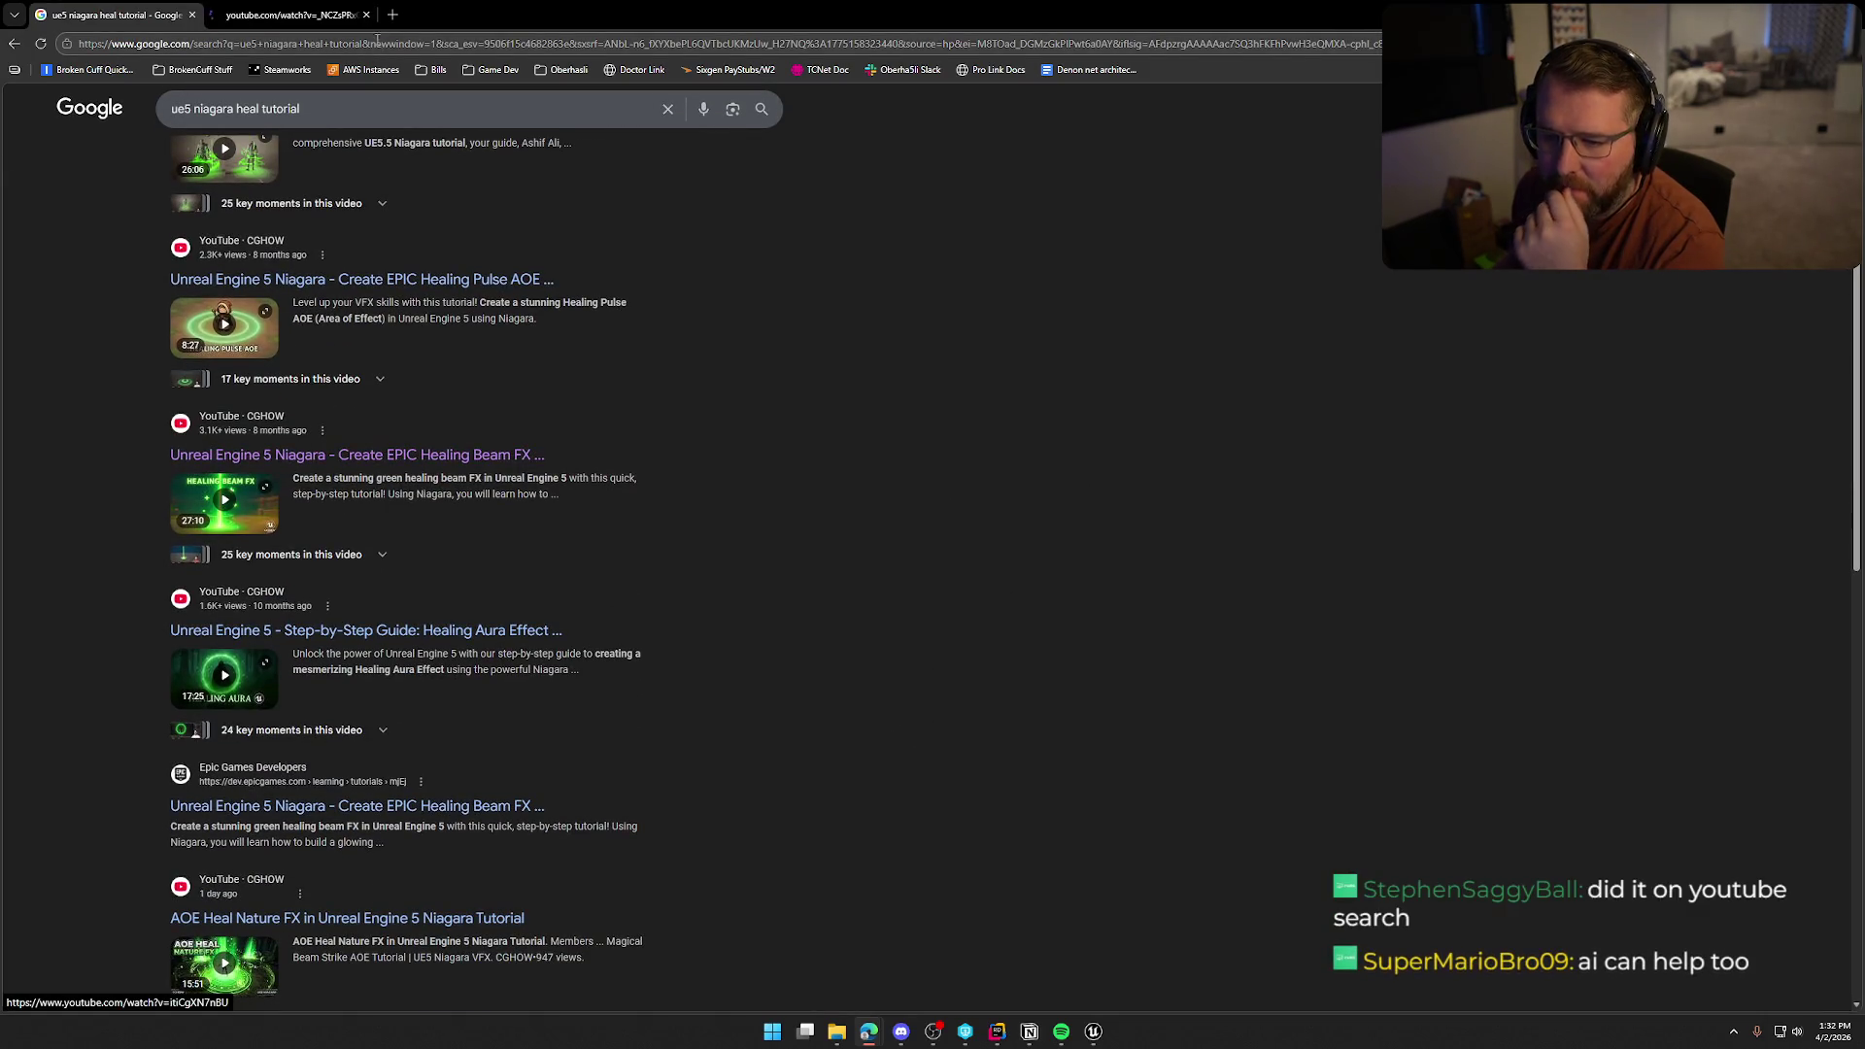
# Skim the Healing Beam FX video past the beam material and Niagara setup sections
pyautogui.click(319, 20)
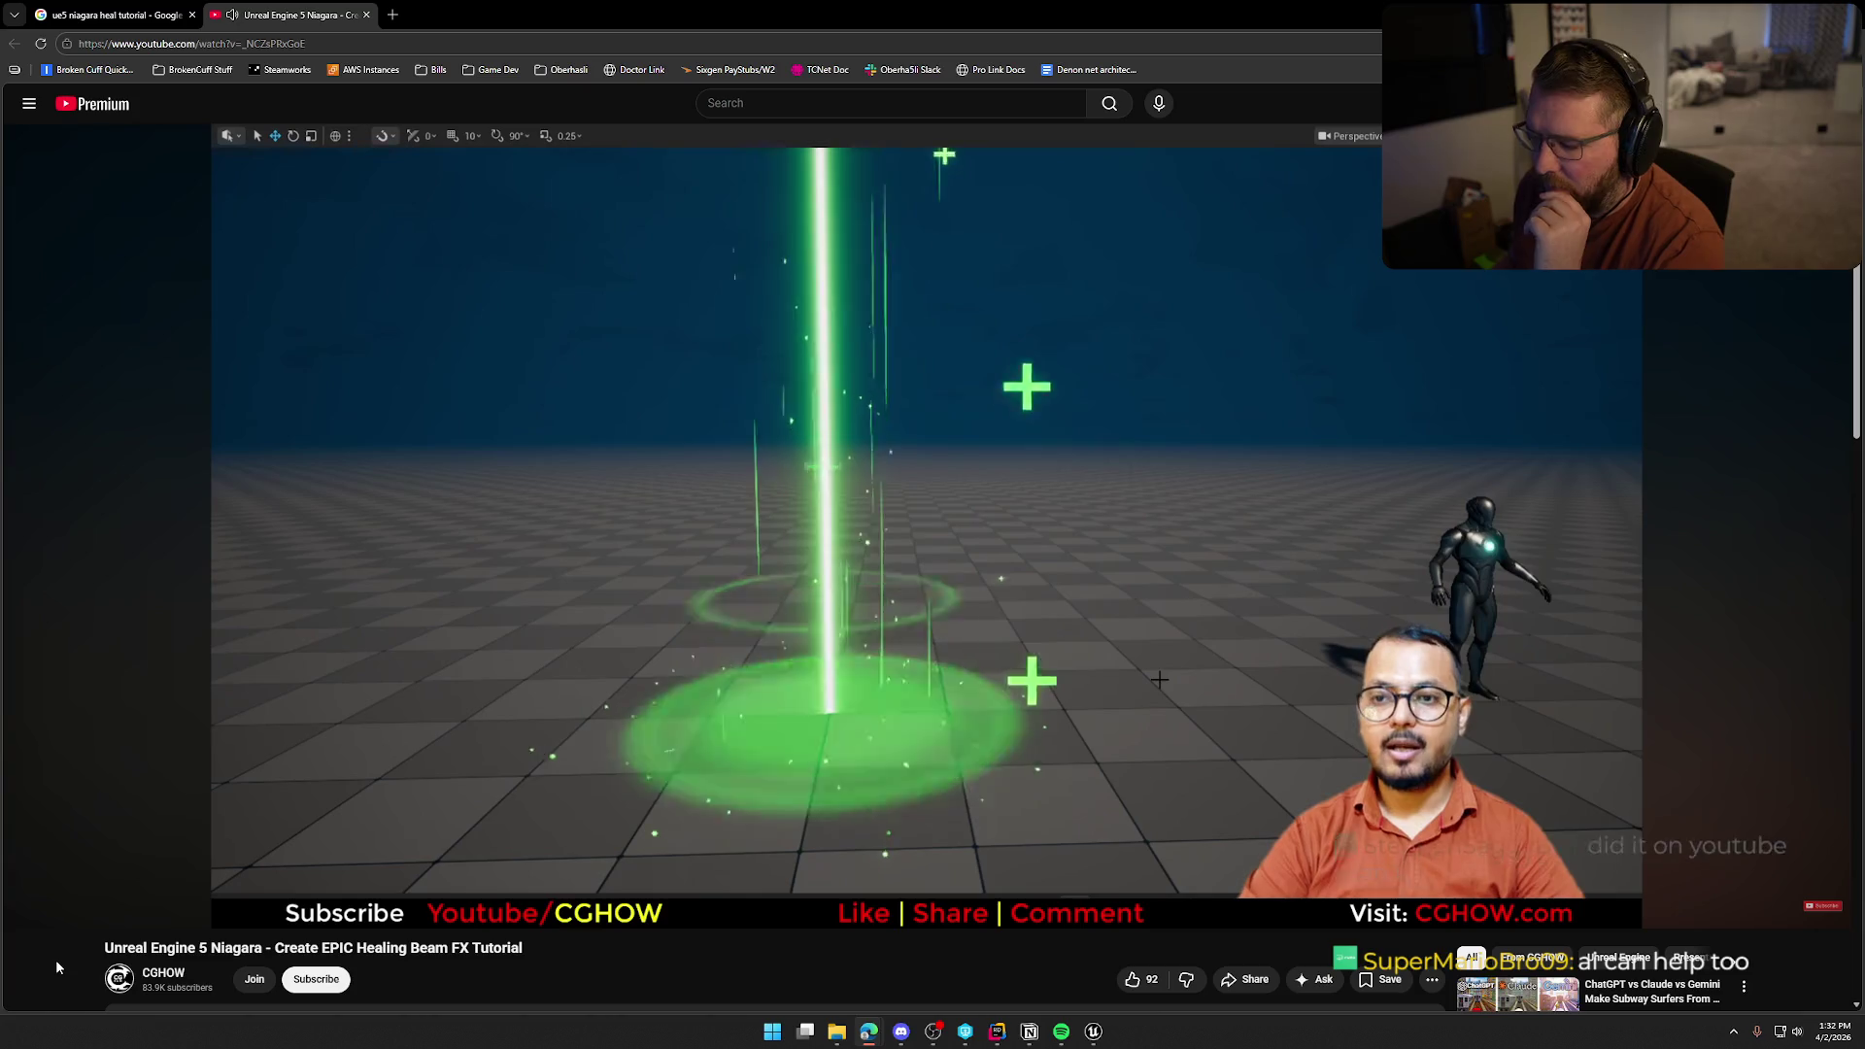
pyautogui.press('Right')
pyautogui.press('Right')
pyautogui.press('Right')
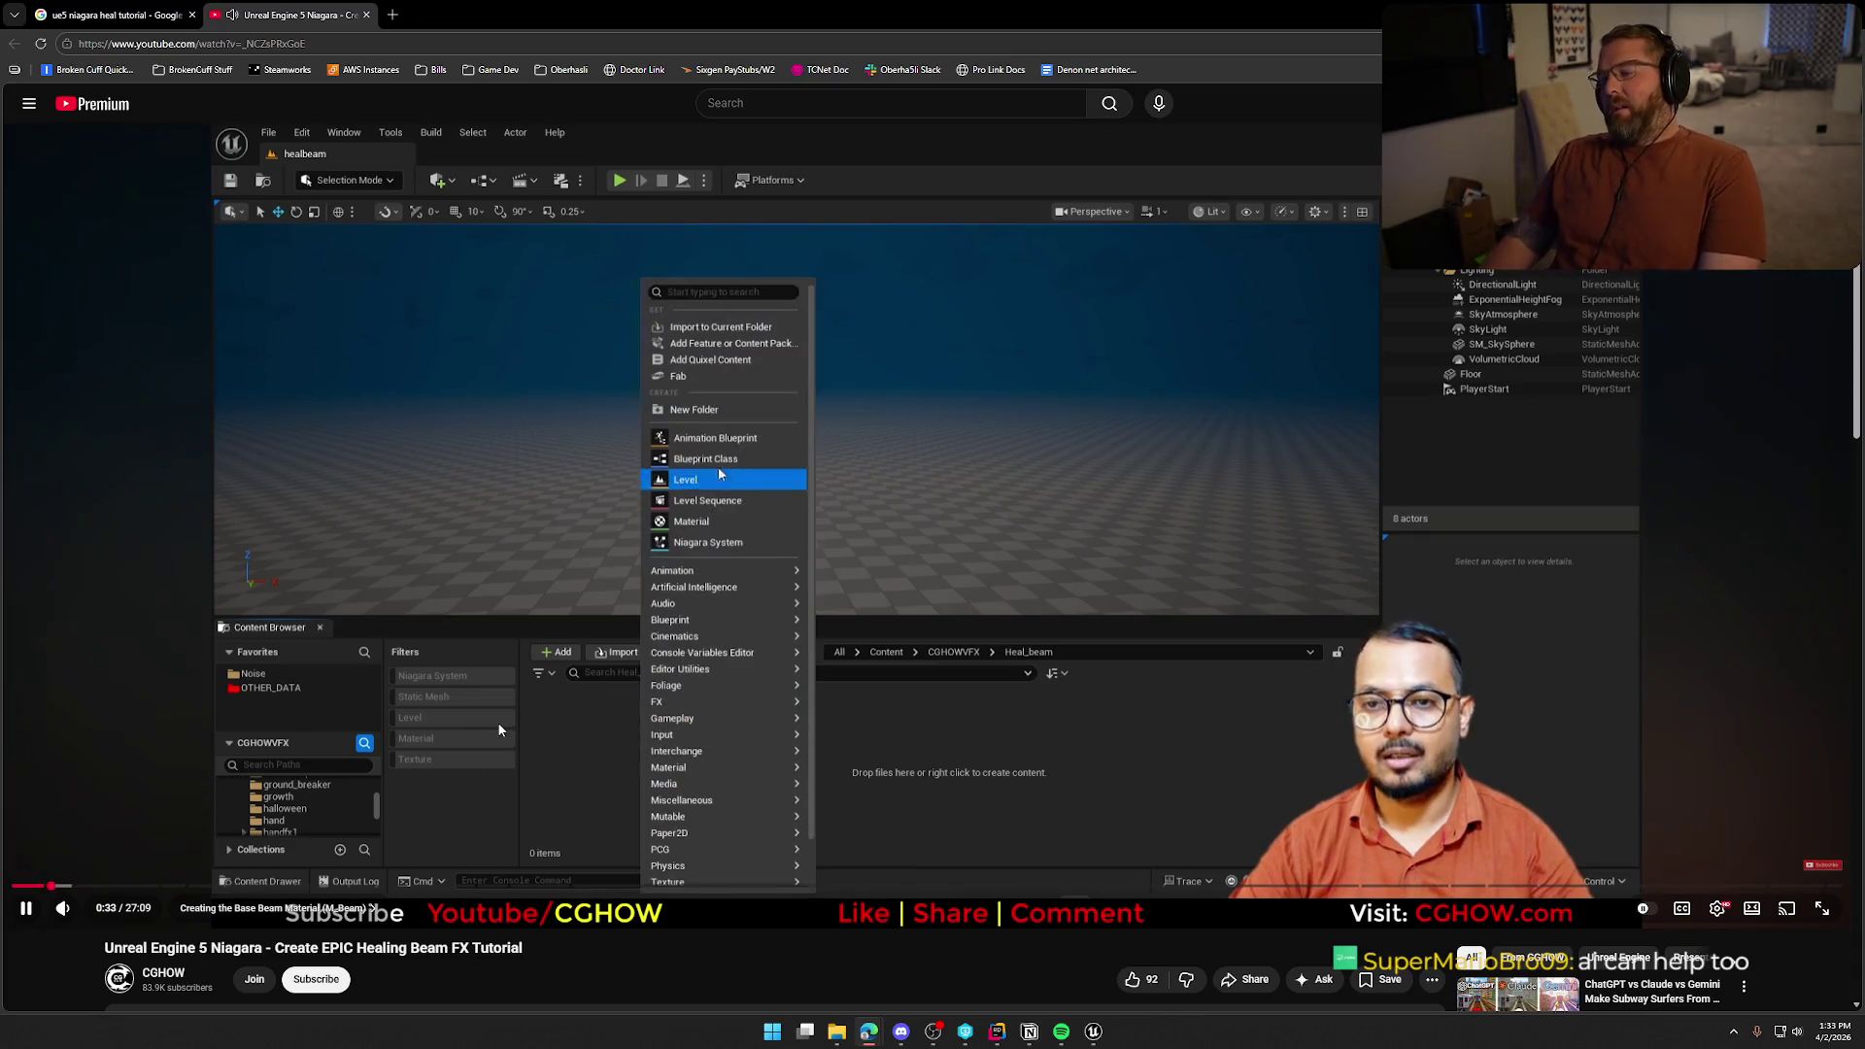
pyautogui.press('Right')
pyautogui.press('Right')
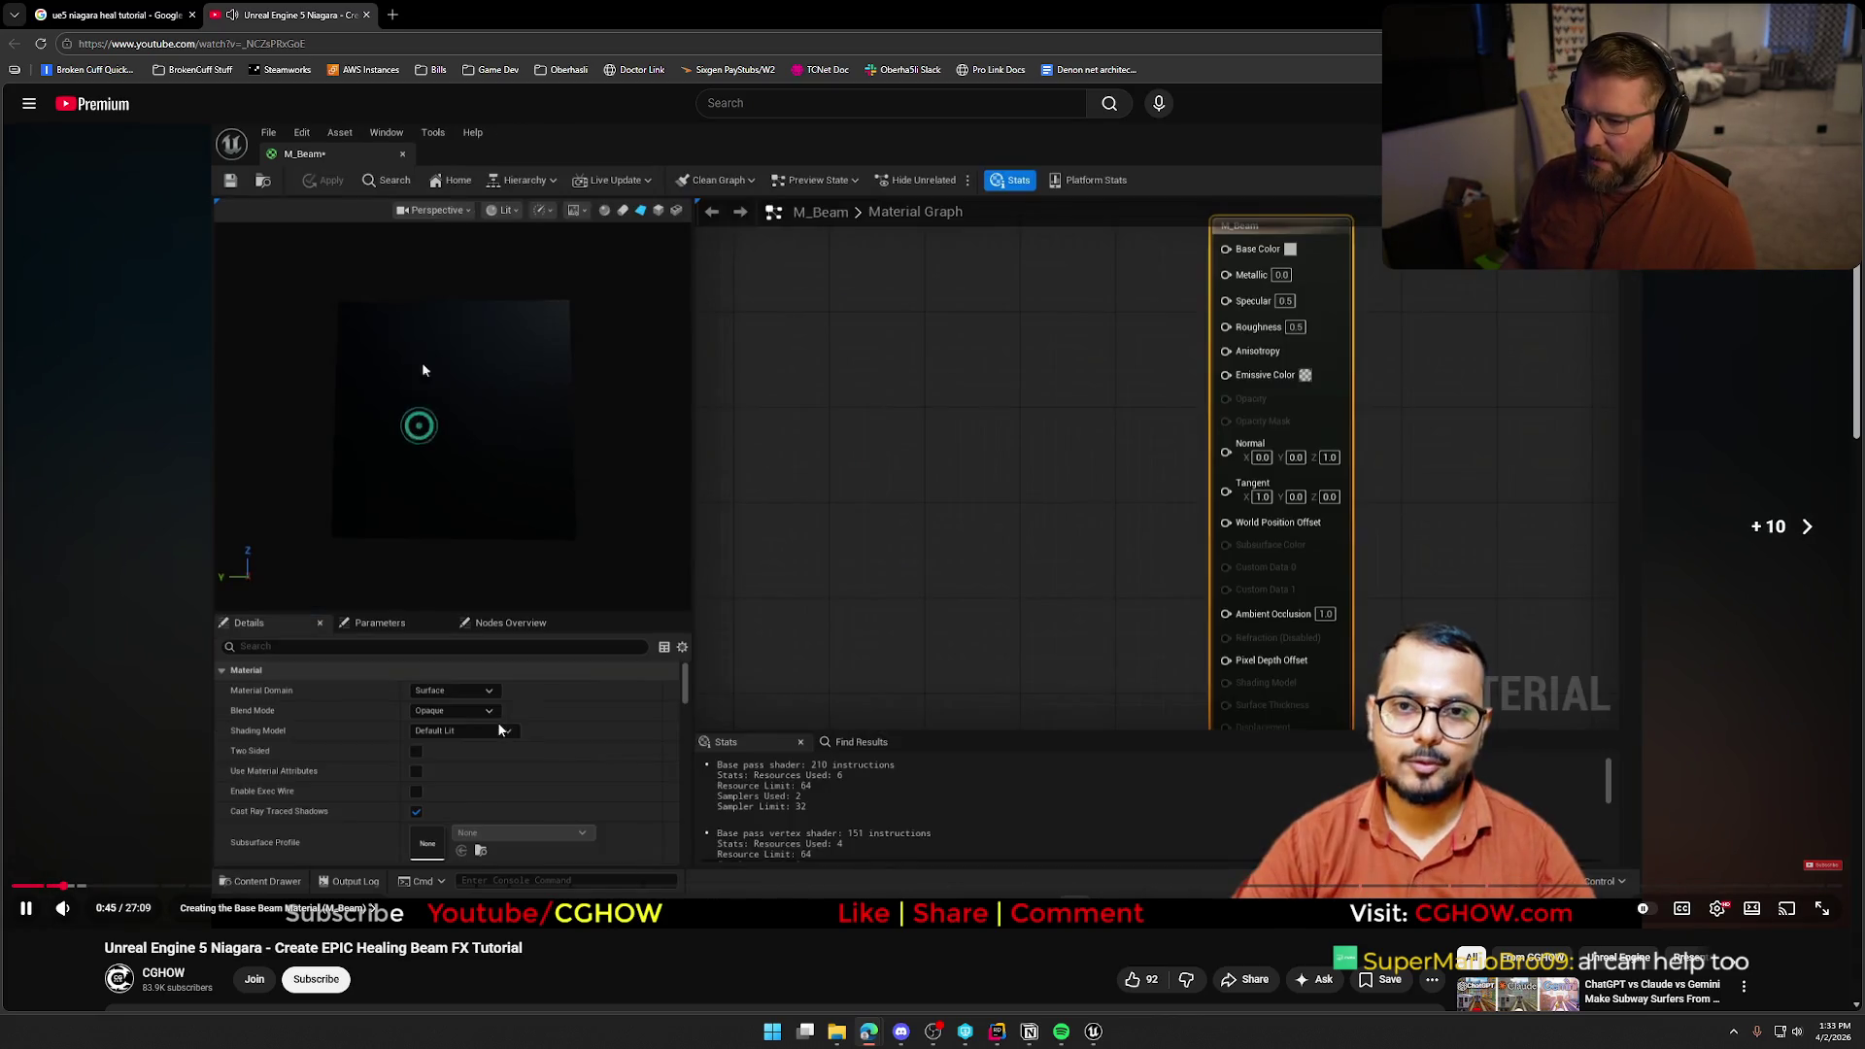
pyautogui.press('Right')
pyautogui.press('Right')
pyautogui.press('Right')
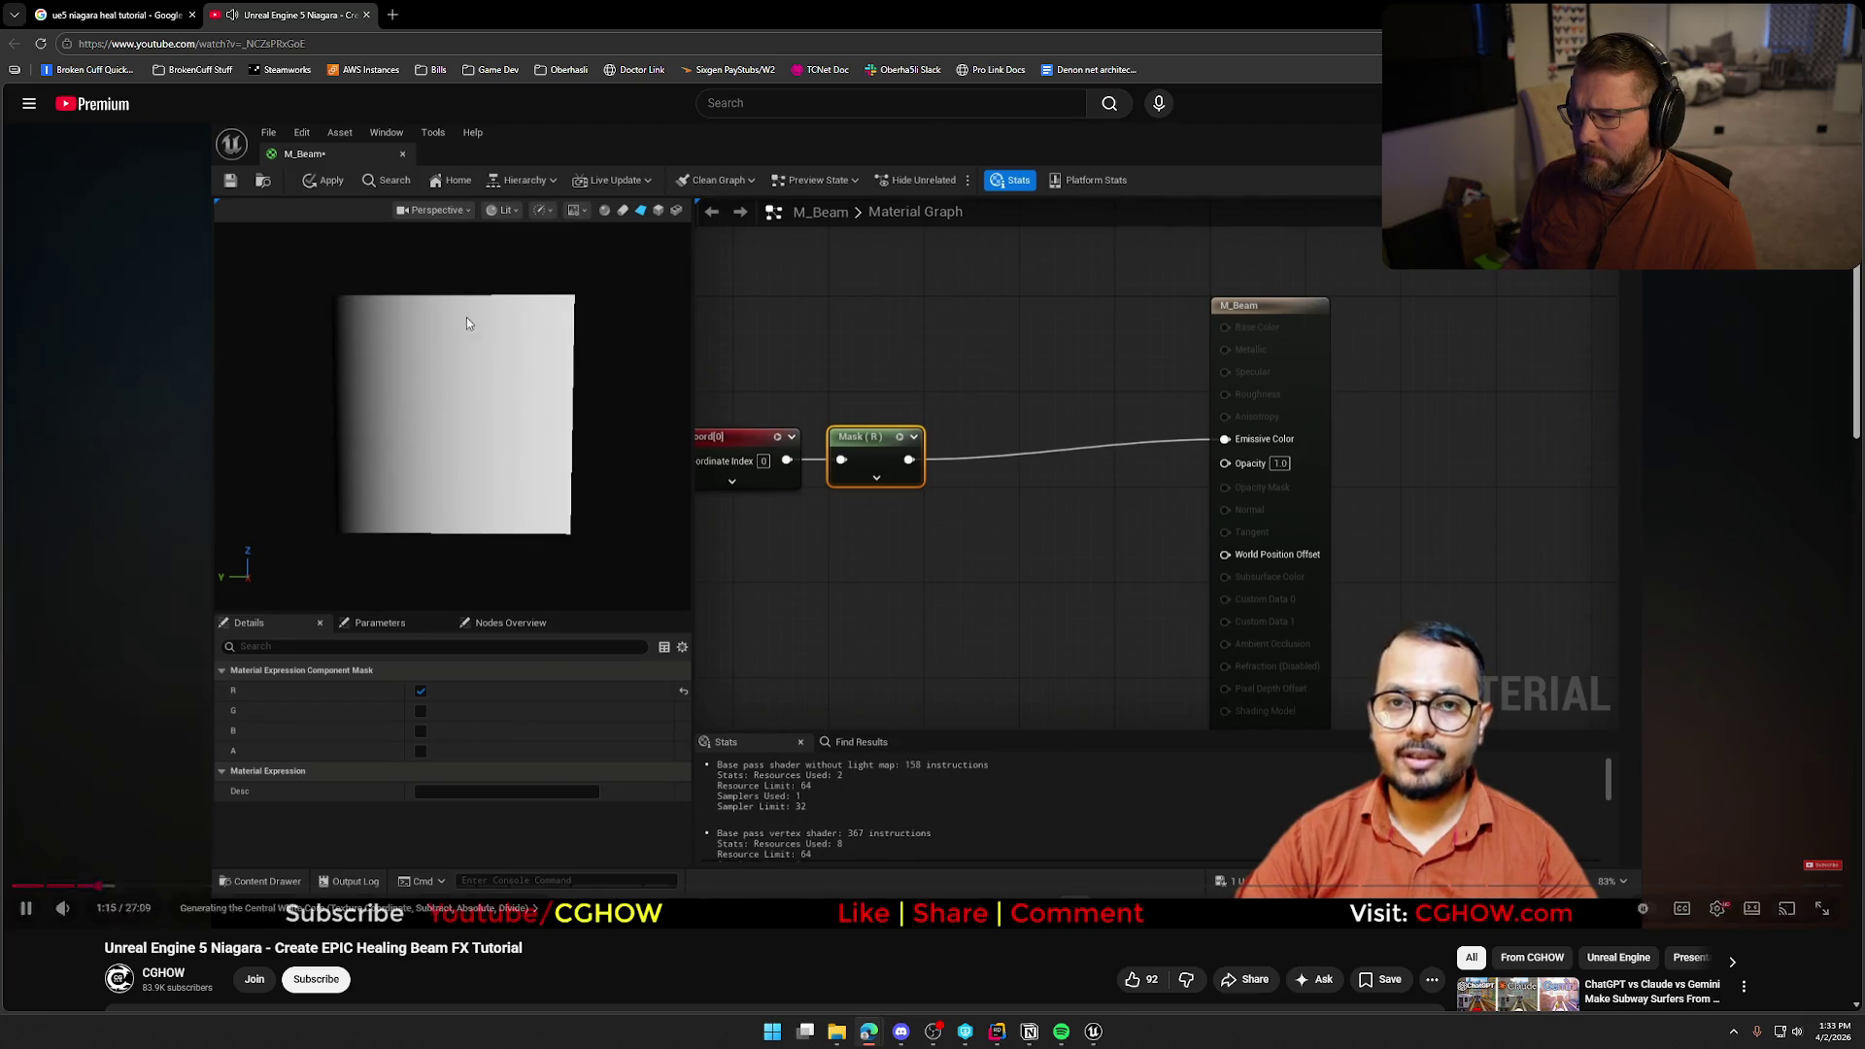
pyautogui.press('Right')
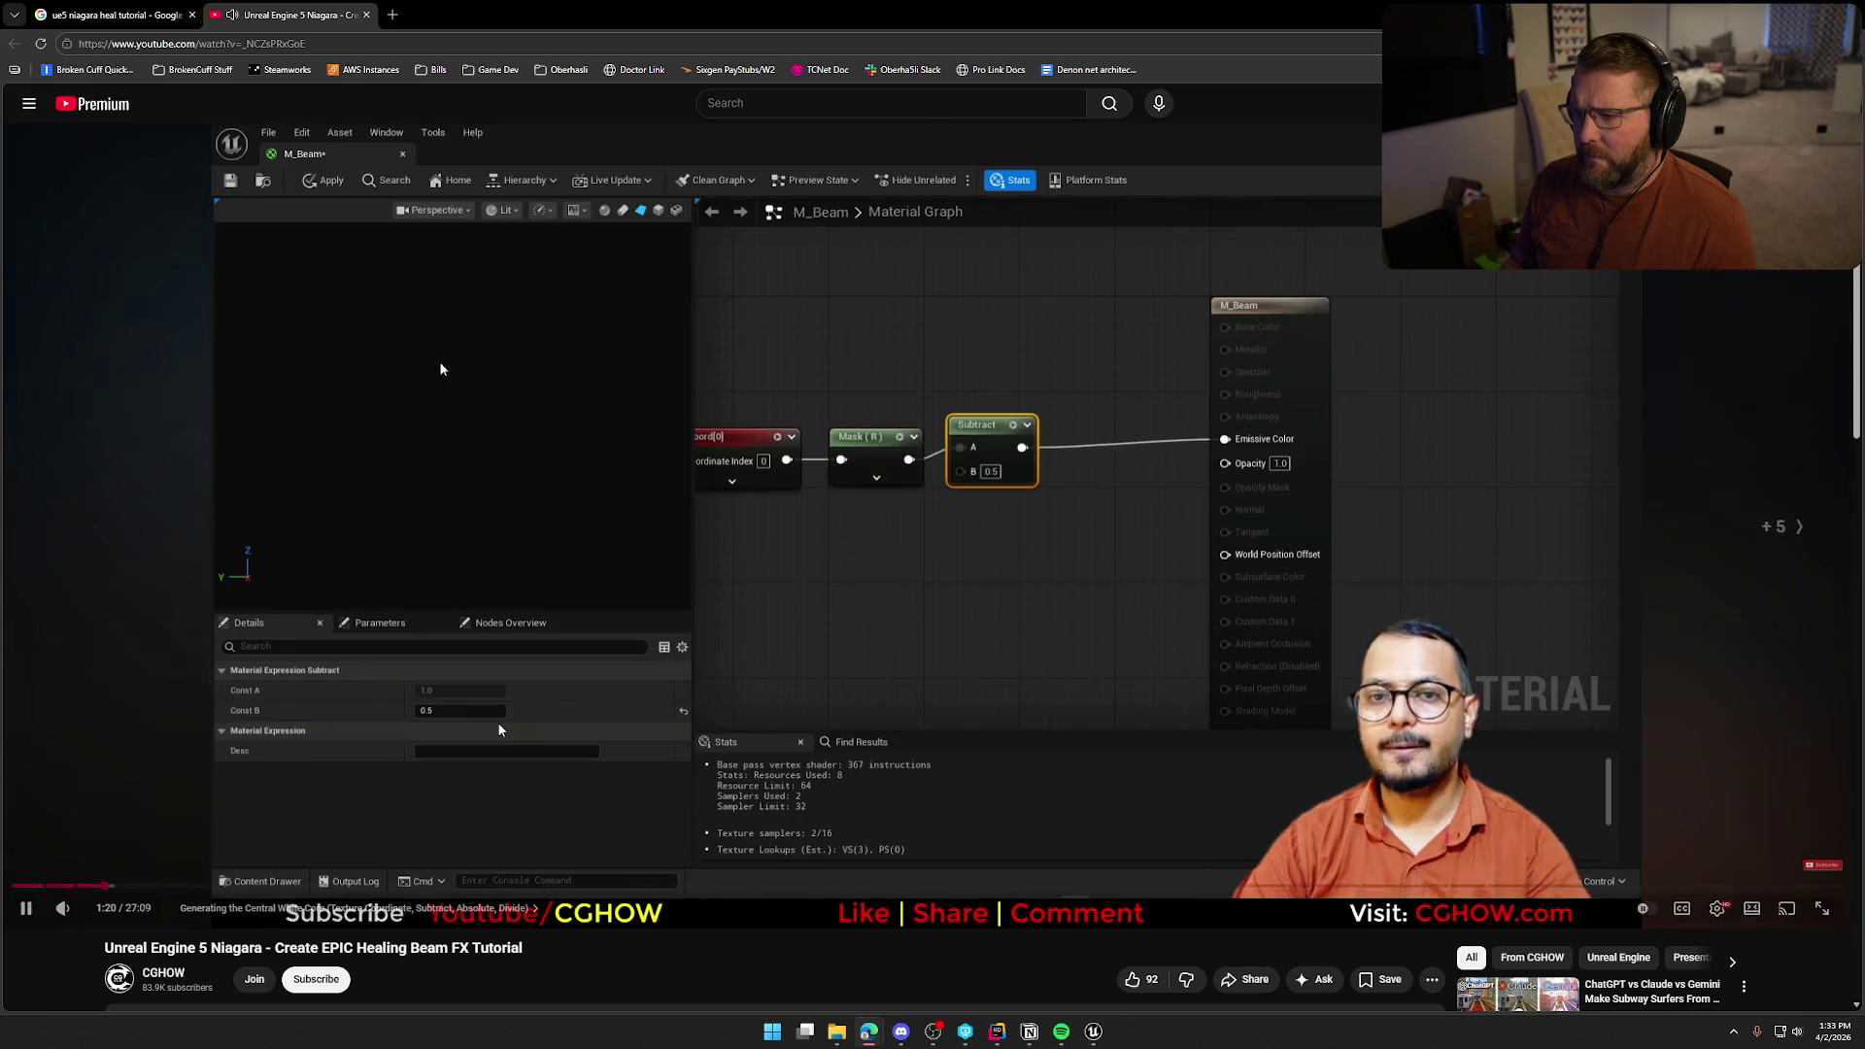
pyautogui.press('Right')
pyautogui.press('Right')
pyautogui.press('Right')
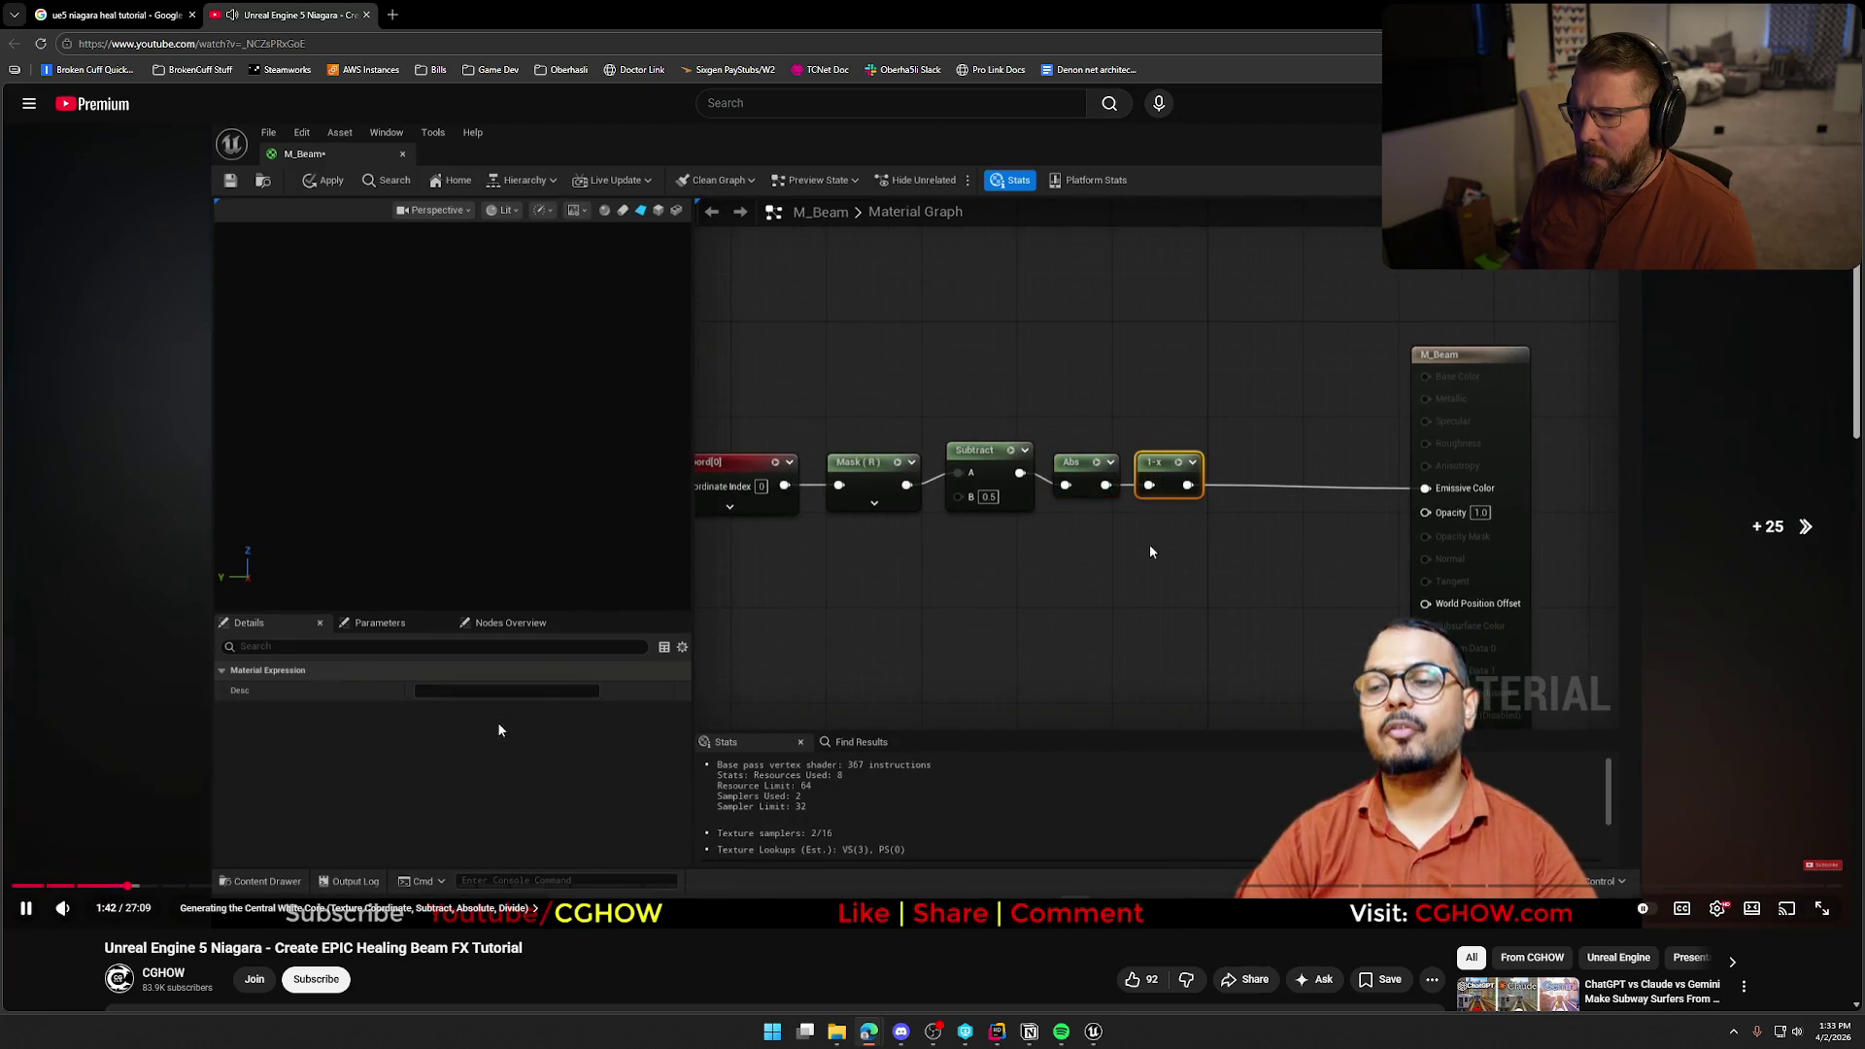
pyautogui.press('Right')
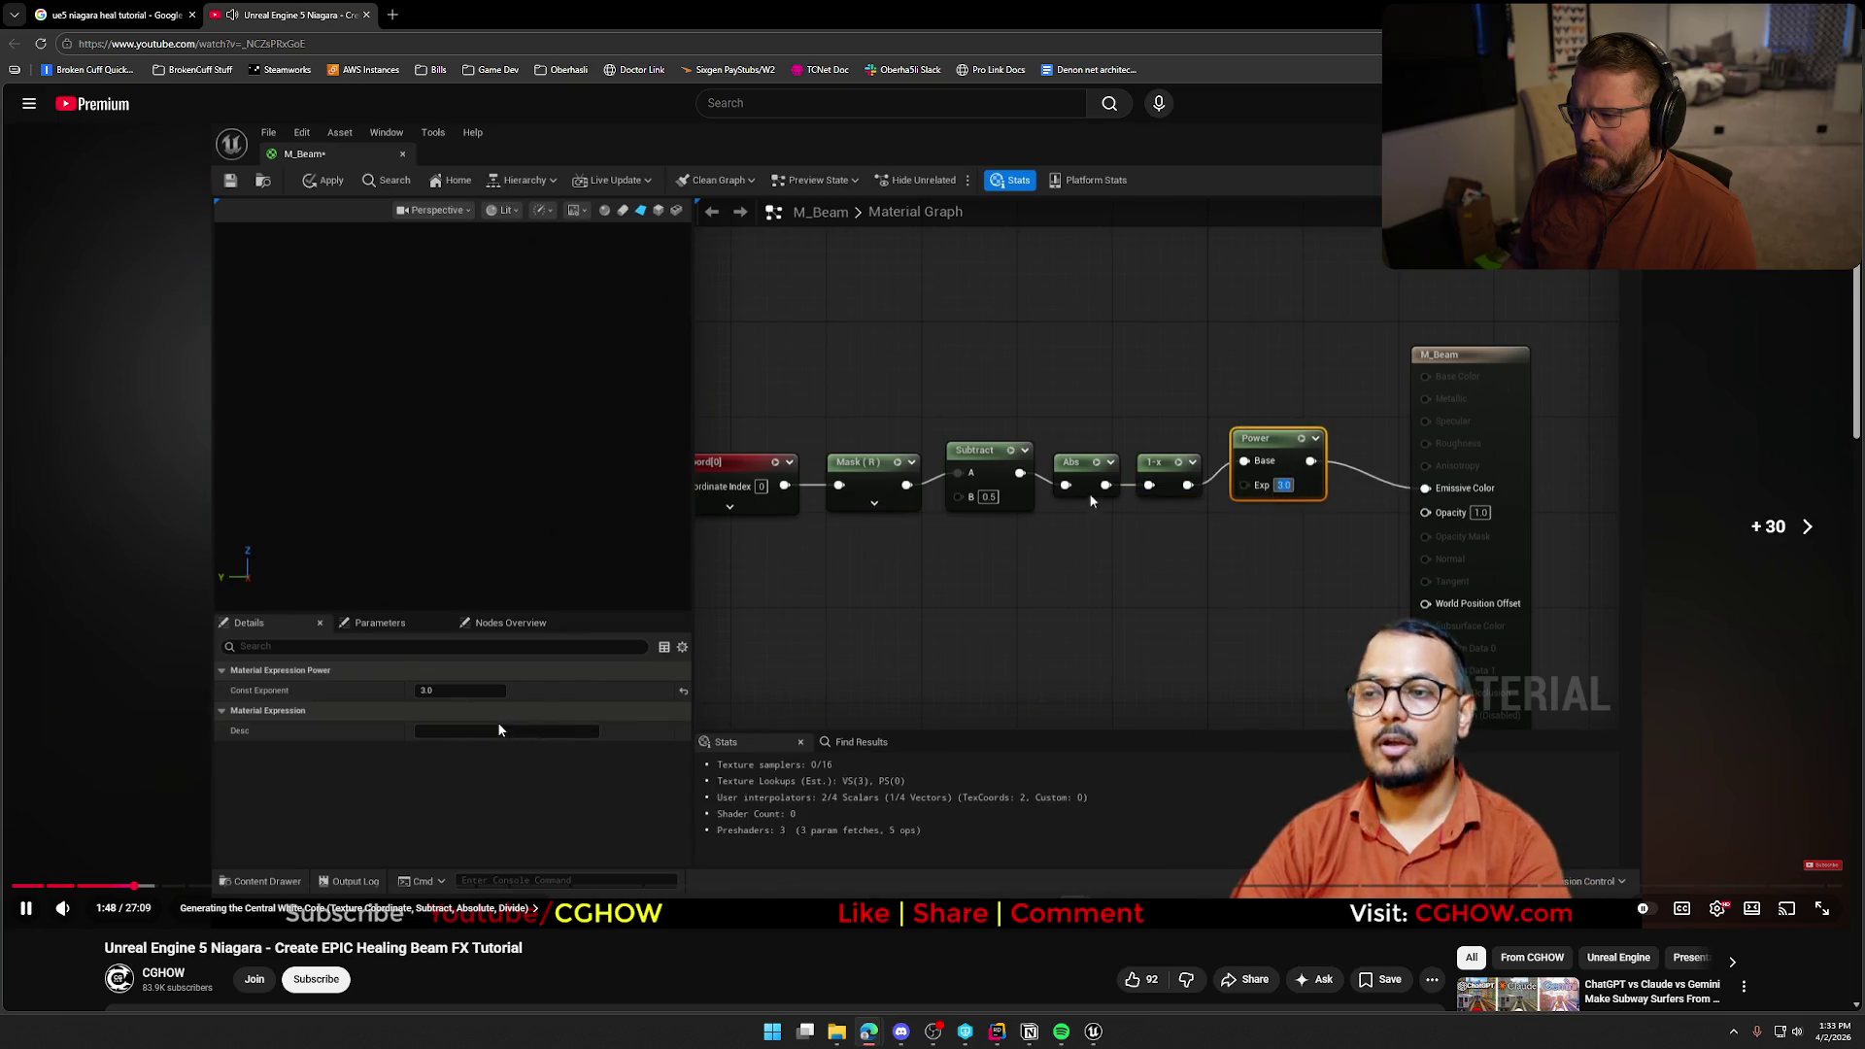
pyautogui.press('Right')
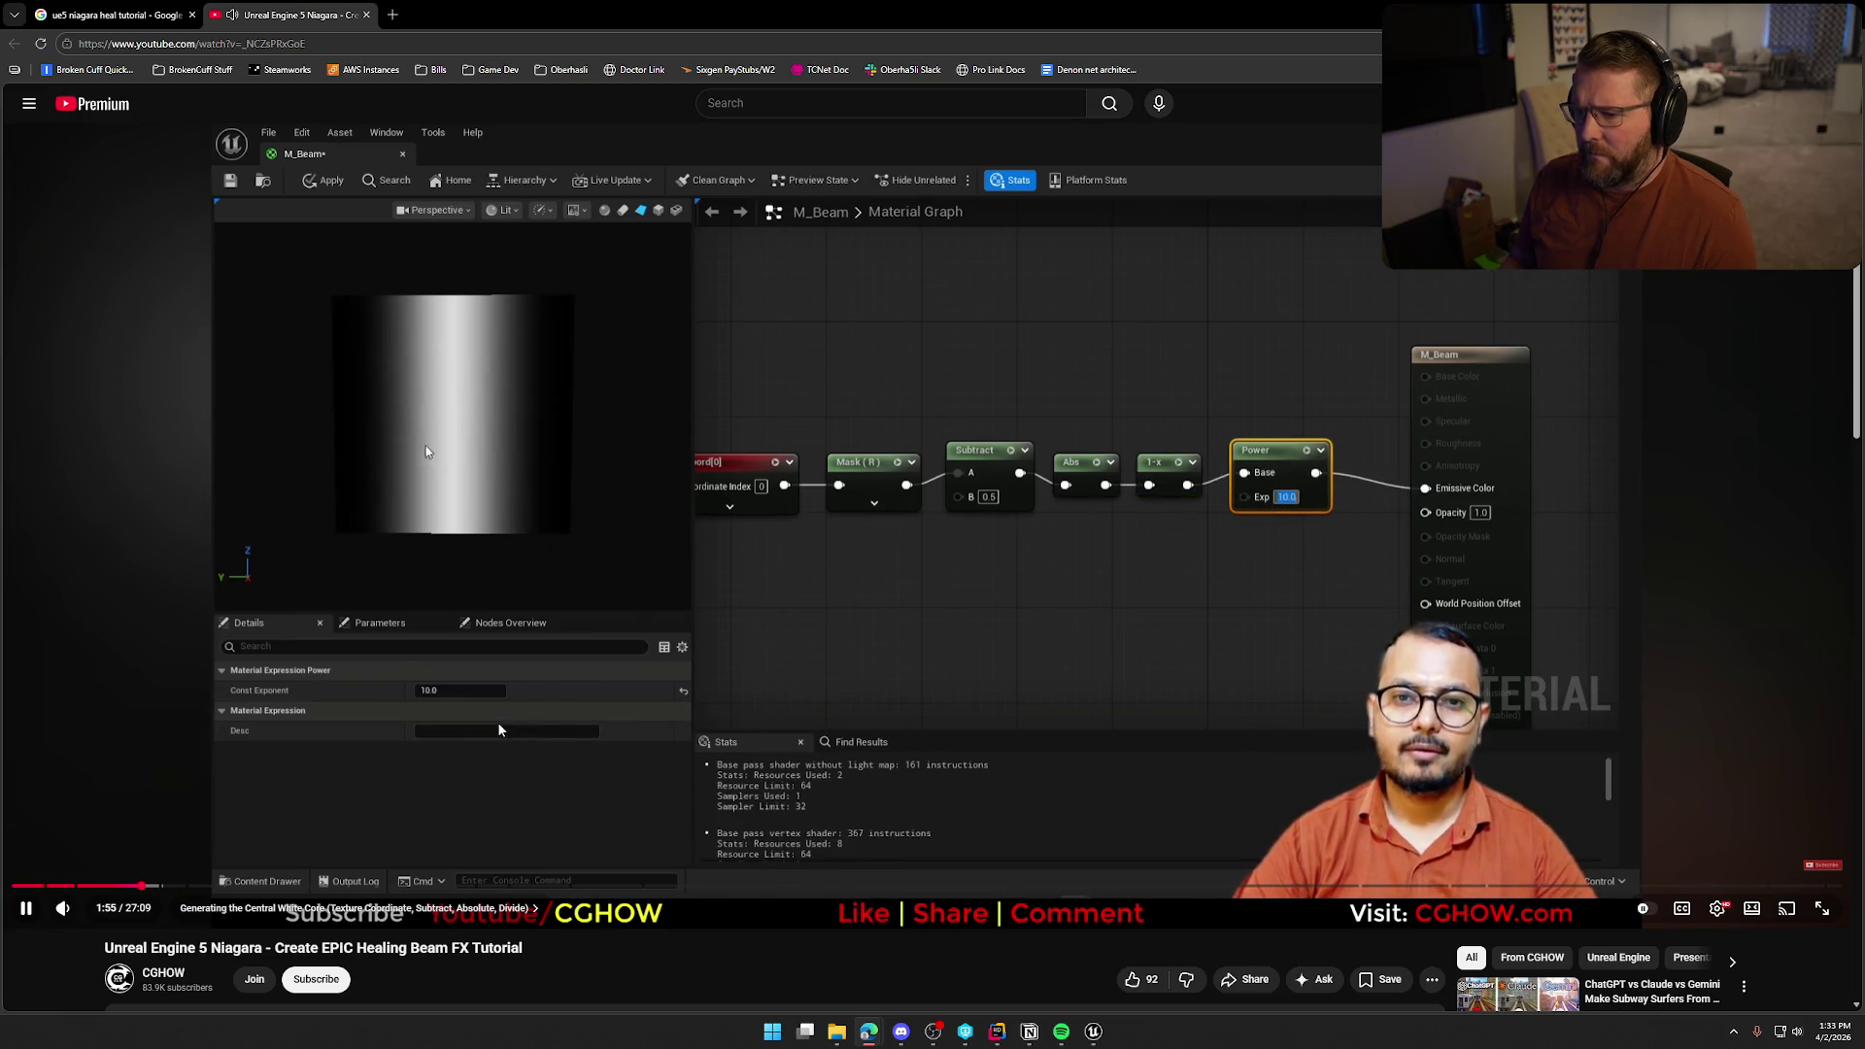
pyautogui.press('Right')
pyautogui.press('Right')
pyautogui.press('Right')
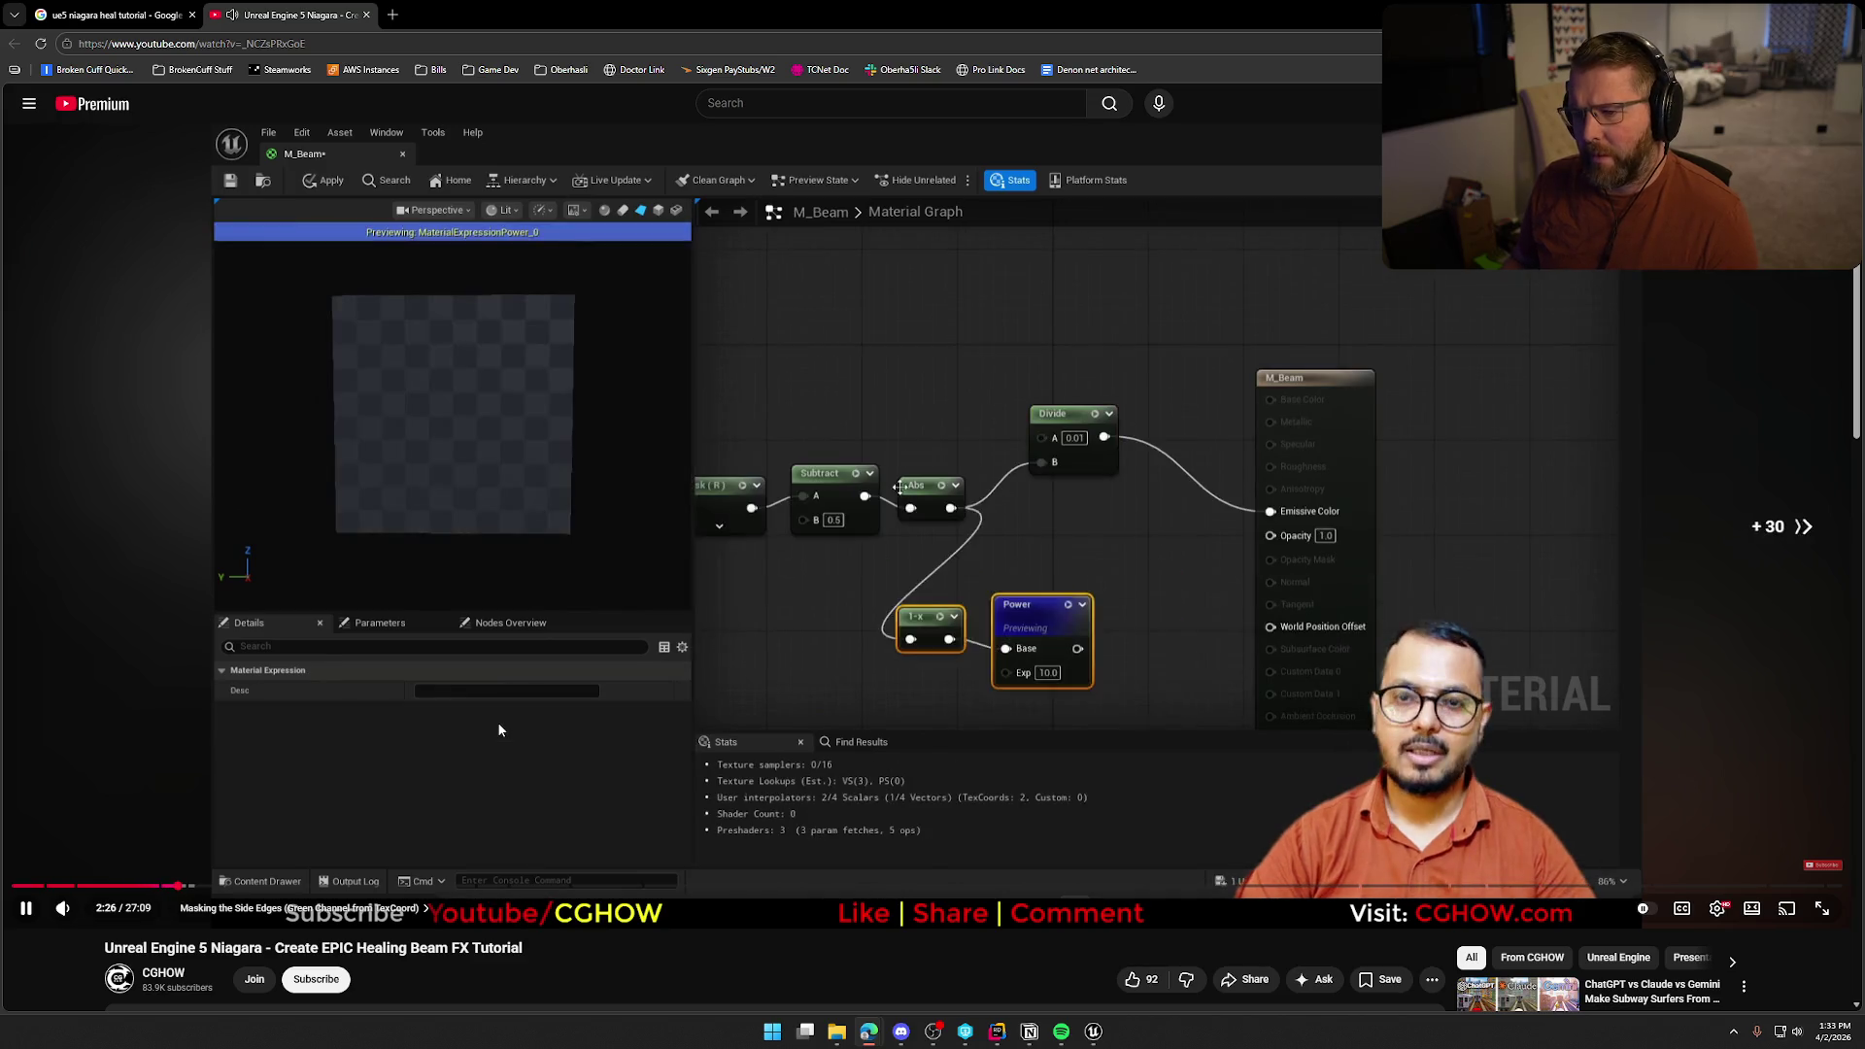
pyautogui.press('Right')
pyautogui.press('Right')
pyautogui.press('Right')
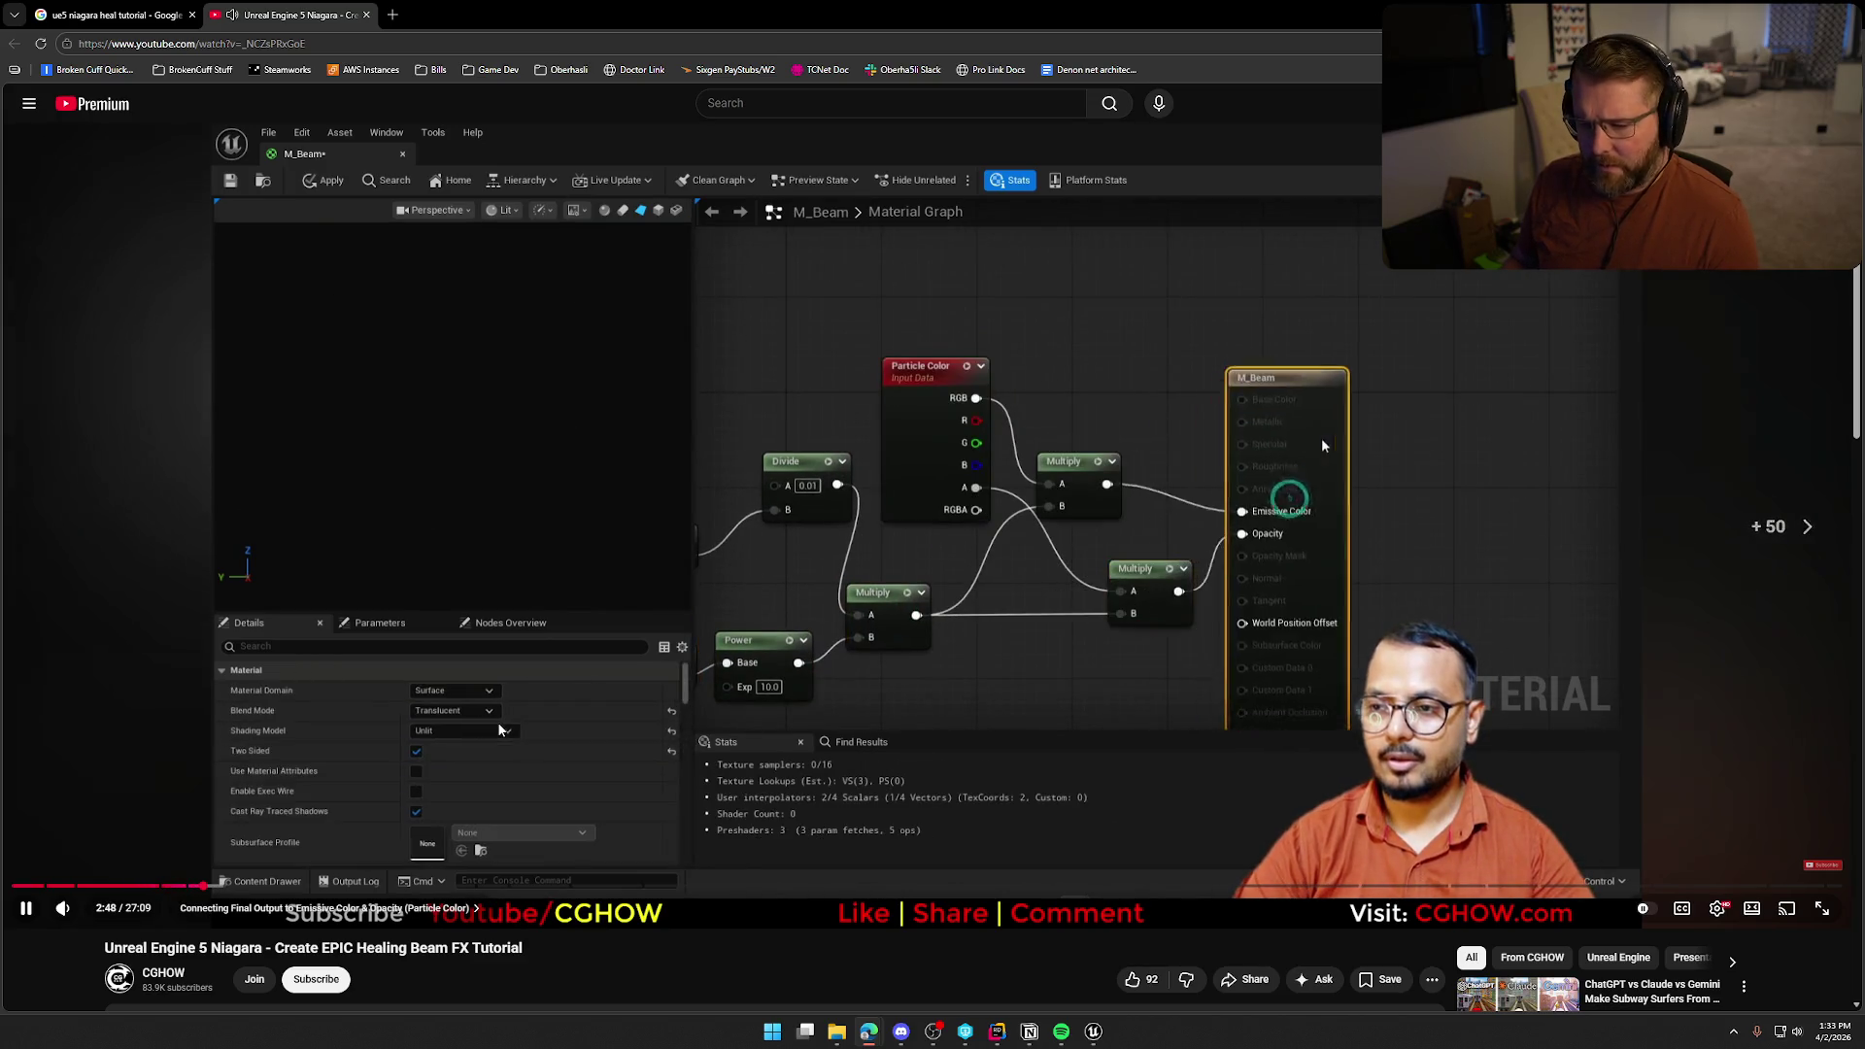
pyautogui.press('Right')
pyautogui.press('Right')
pyautogui.press('Right')
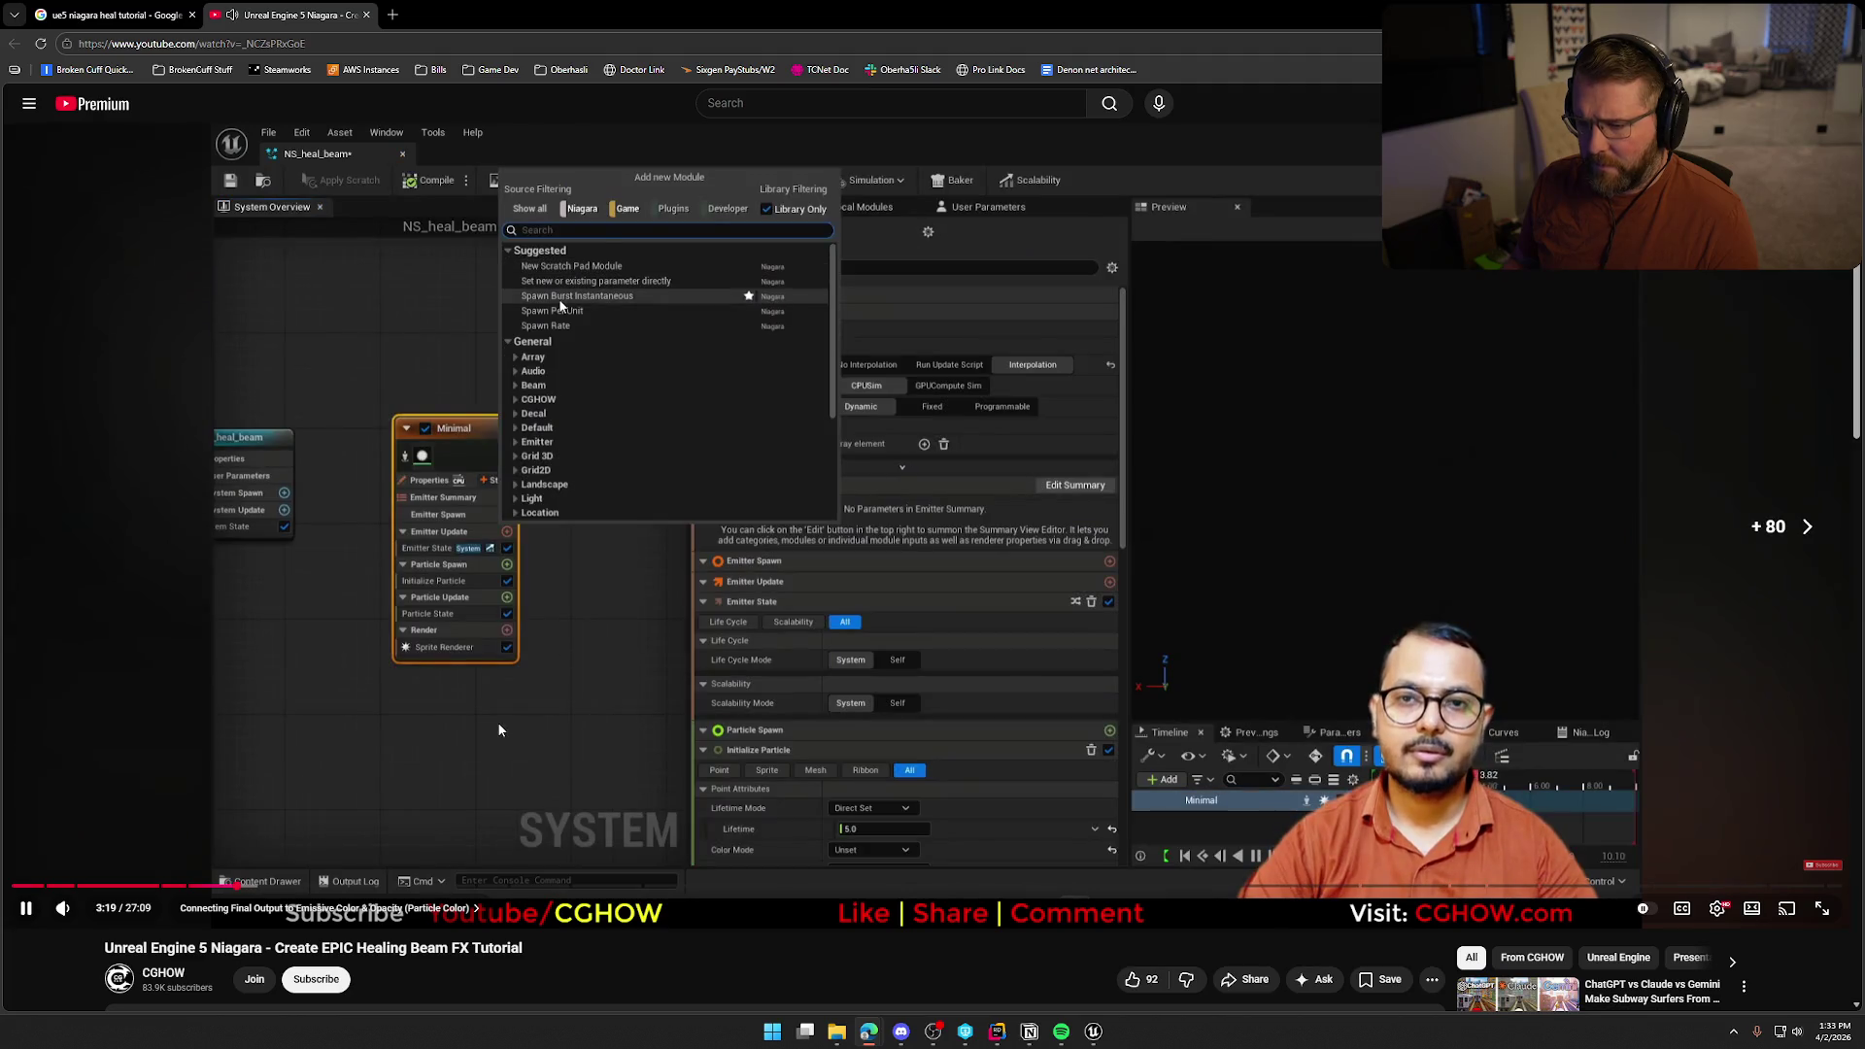
pyautogui.press('Right')
pyautogui.press('Right')
pyautogui.press('Right')
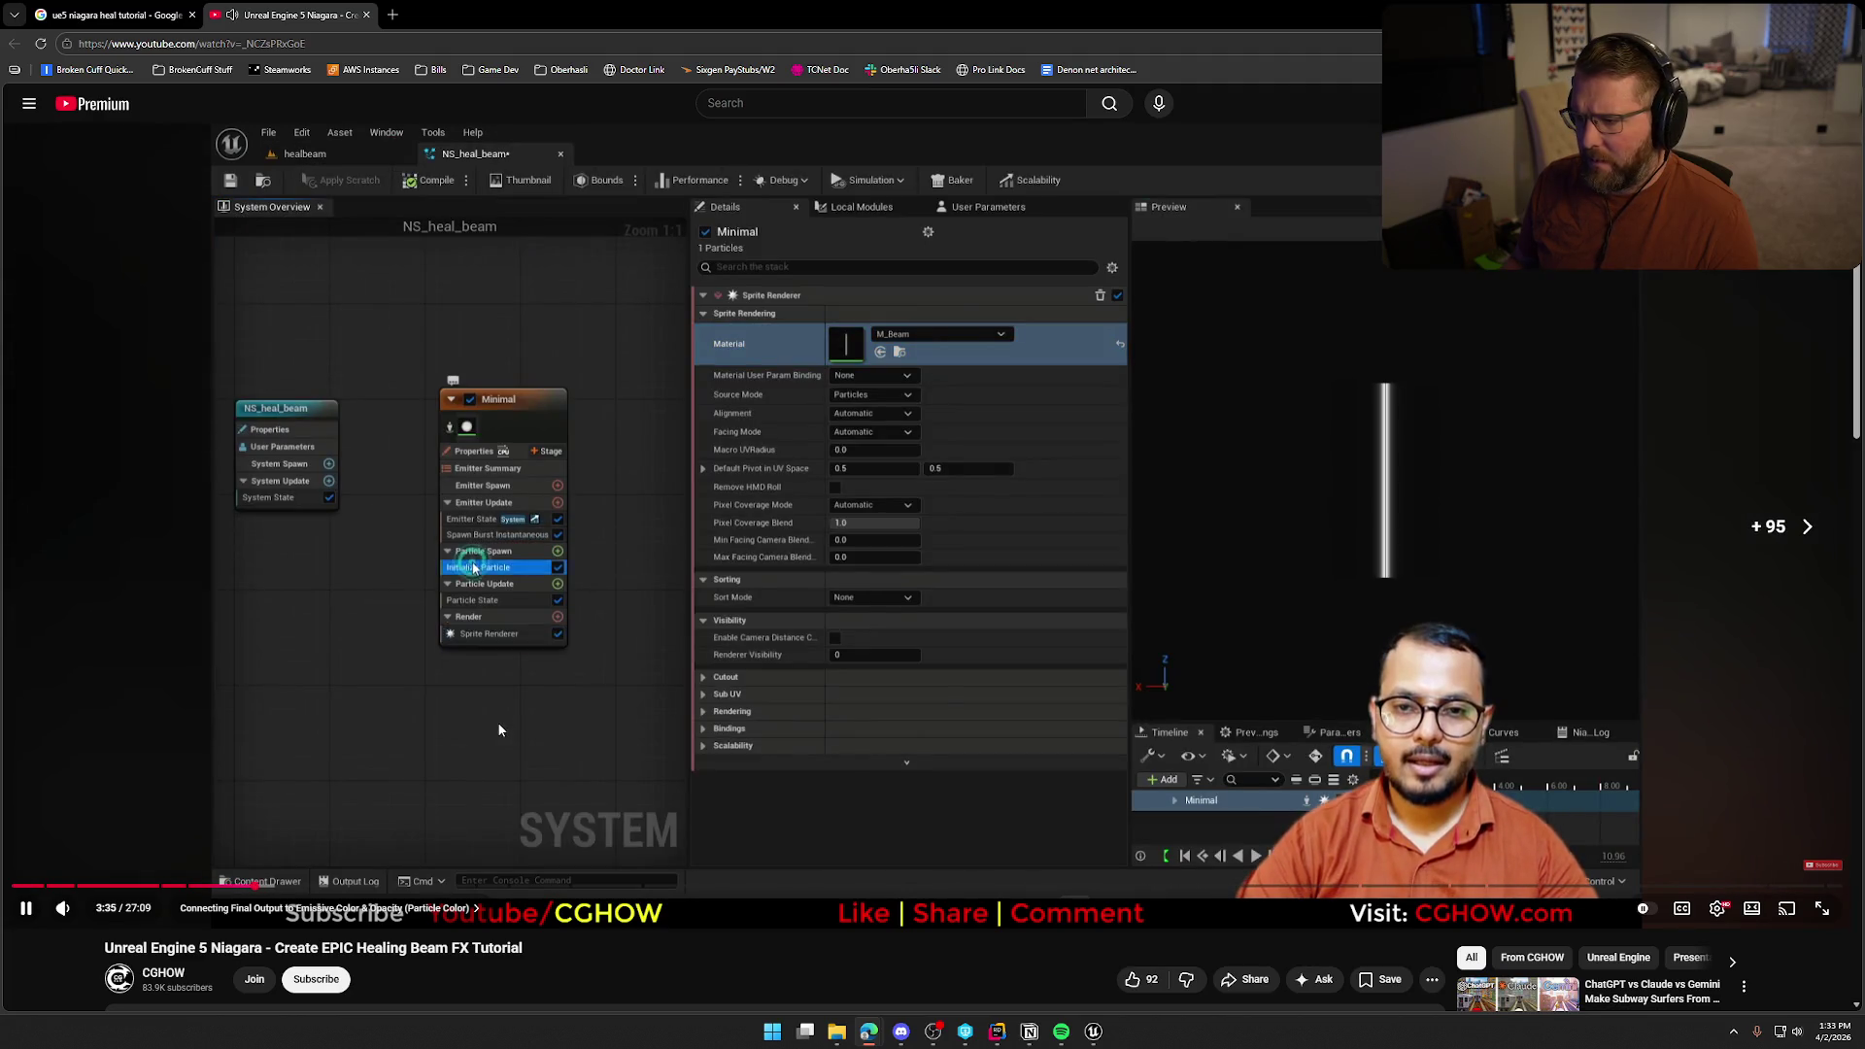
pyautogui.press('Right')
pyautogui.press('Right')
pyautogui.press('Right')
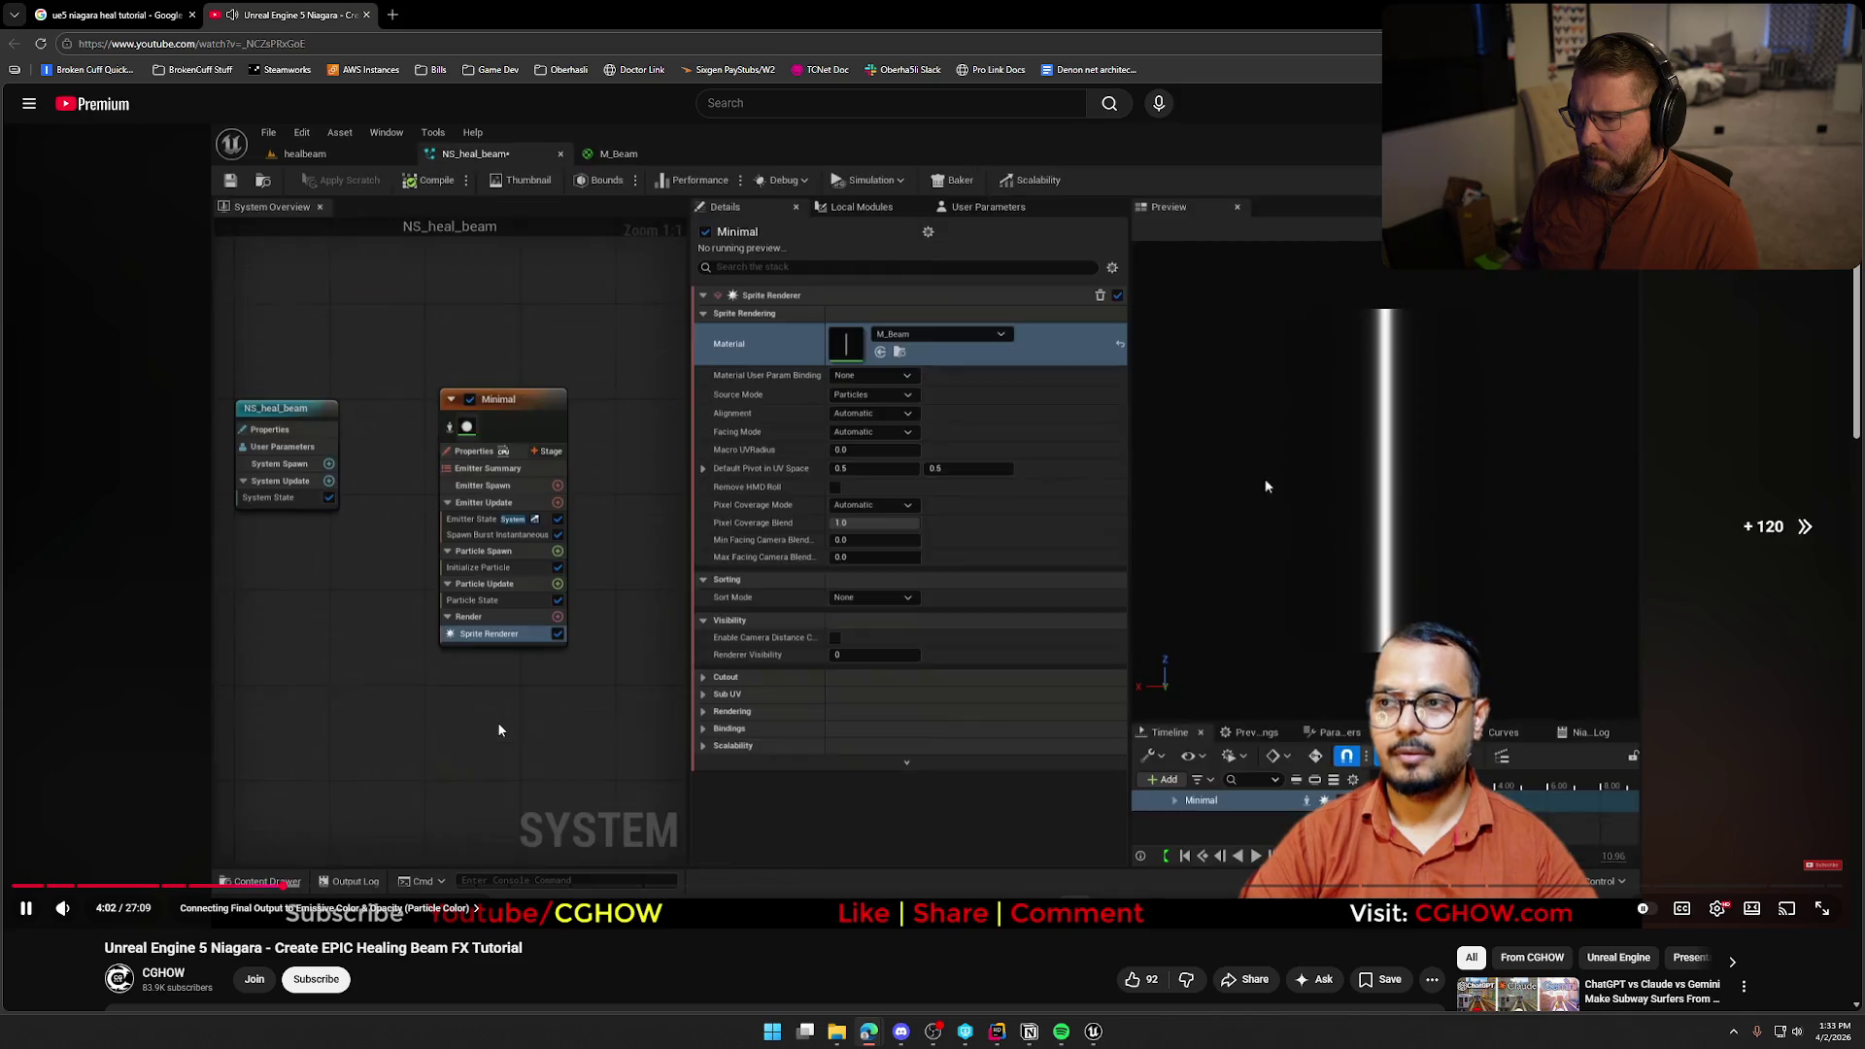
pyautogui.press('Right')
pyautogui.press('Right')
pyautogui.press('Right')
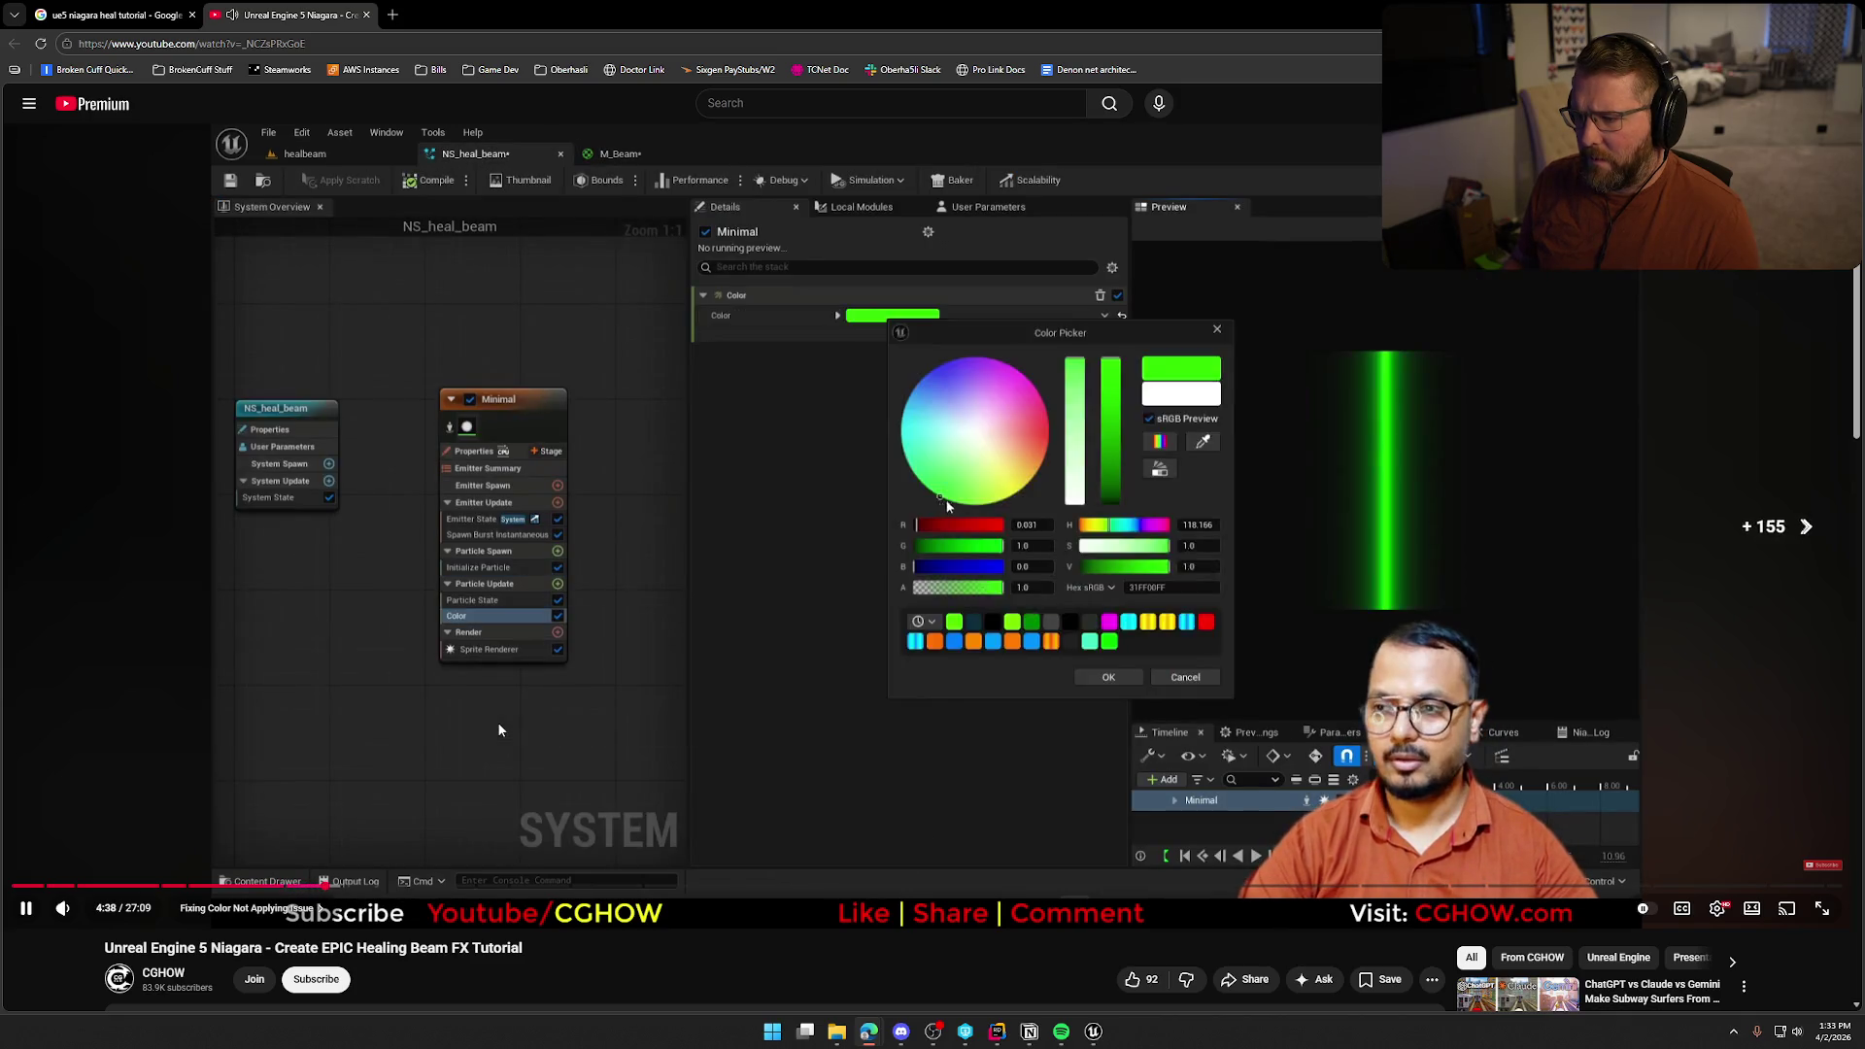
pyautogui.press('l')
pyautogui.press('l')
pyautogui.press('l')
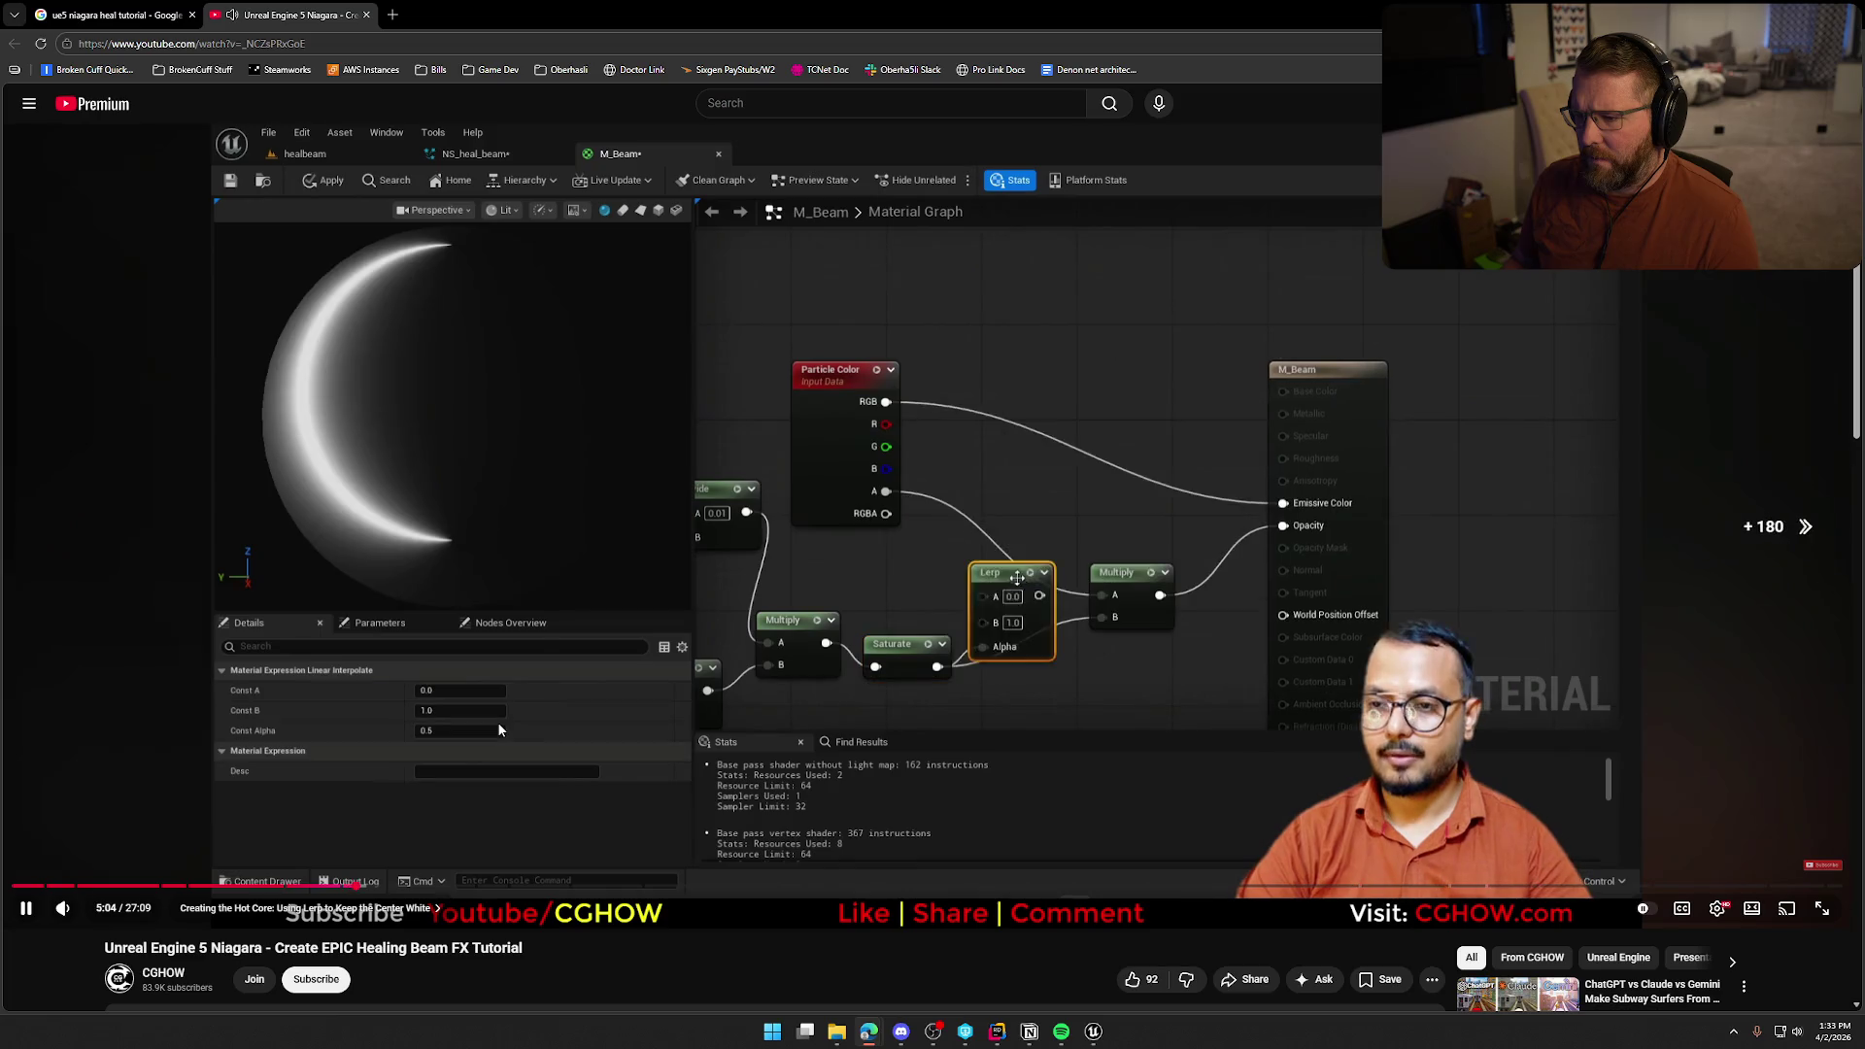
pyautogui.press('Right')
pyautogui.press('Right')
pyautogui.press('Right')
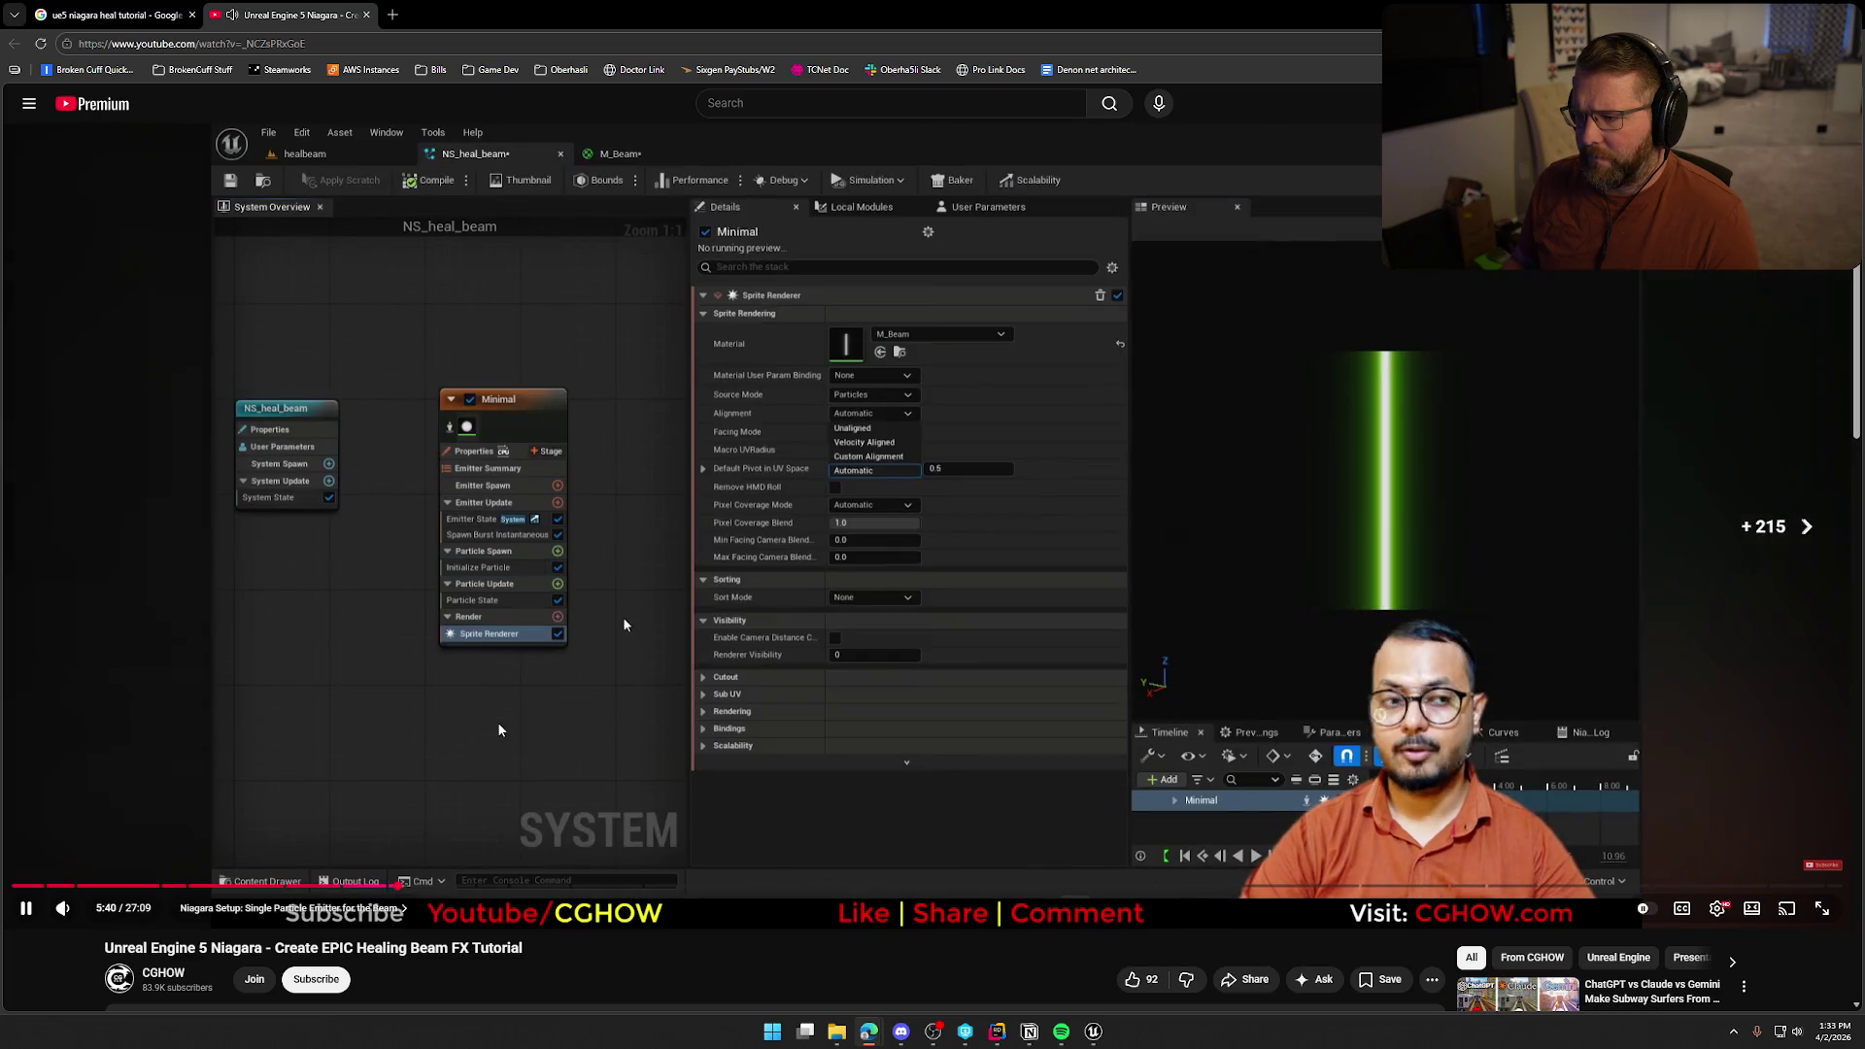
pyautogui.press('Right')
pyautogui.press('Right')
pyautogui.press('Right')
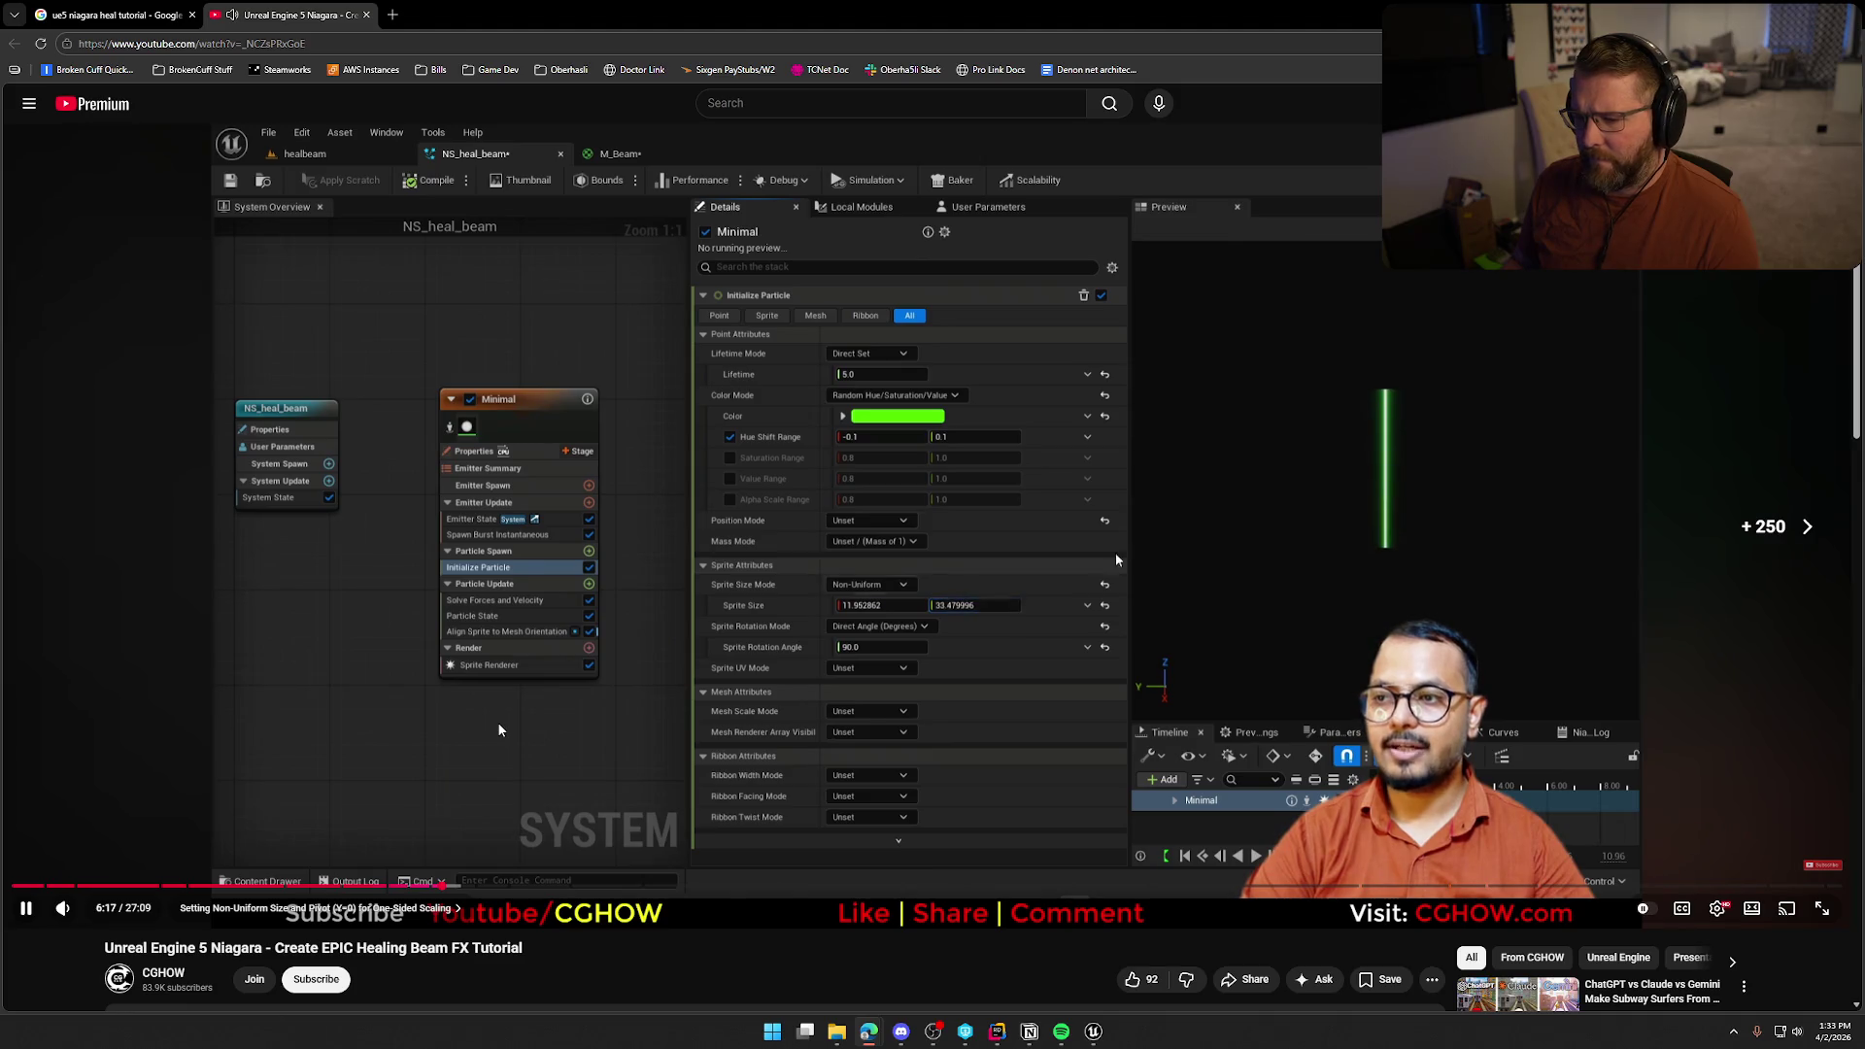
pyautogui.press('Right')
pyautogui.press('Right')
pyautogui.press('Right')
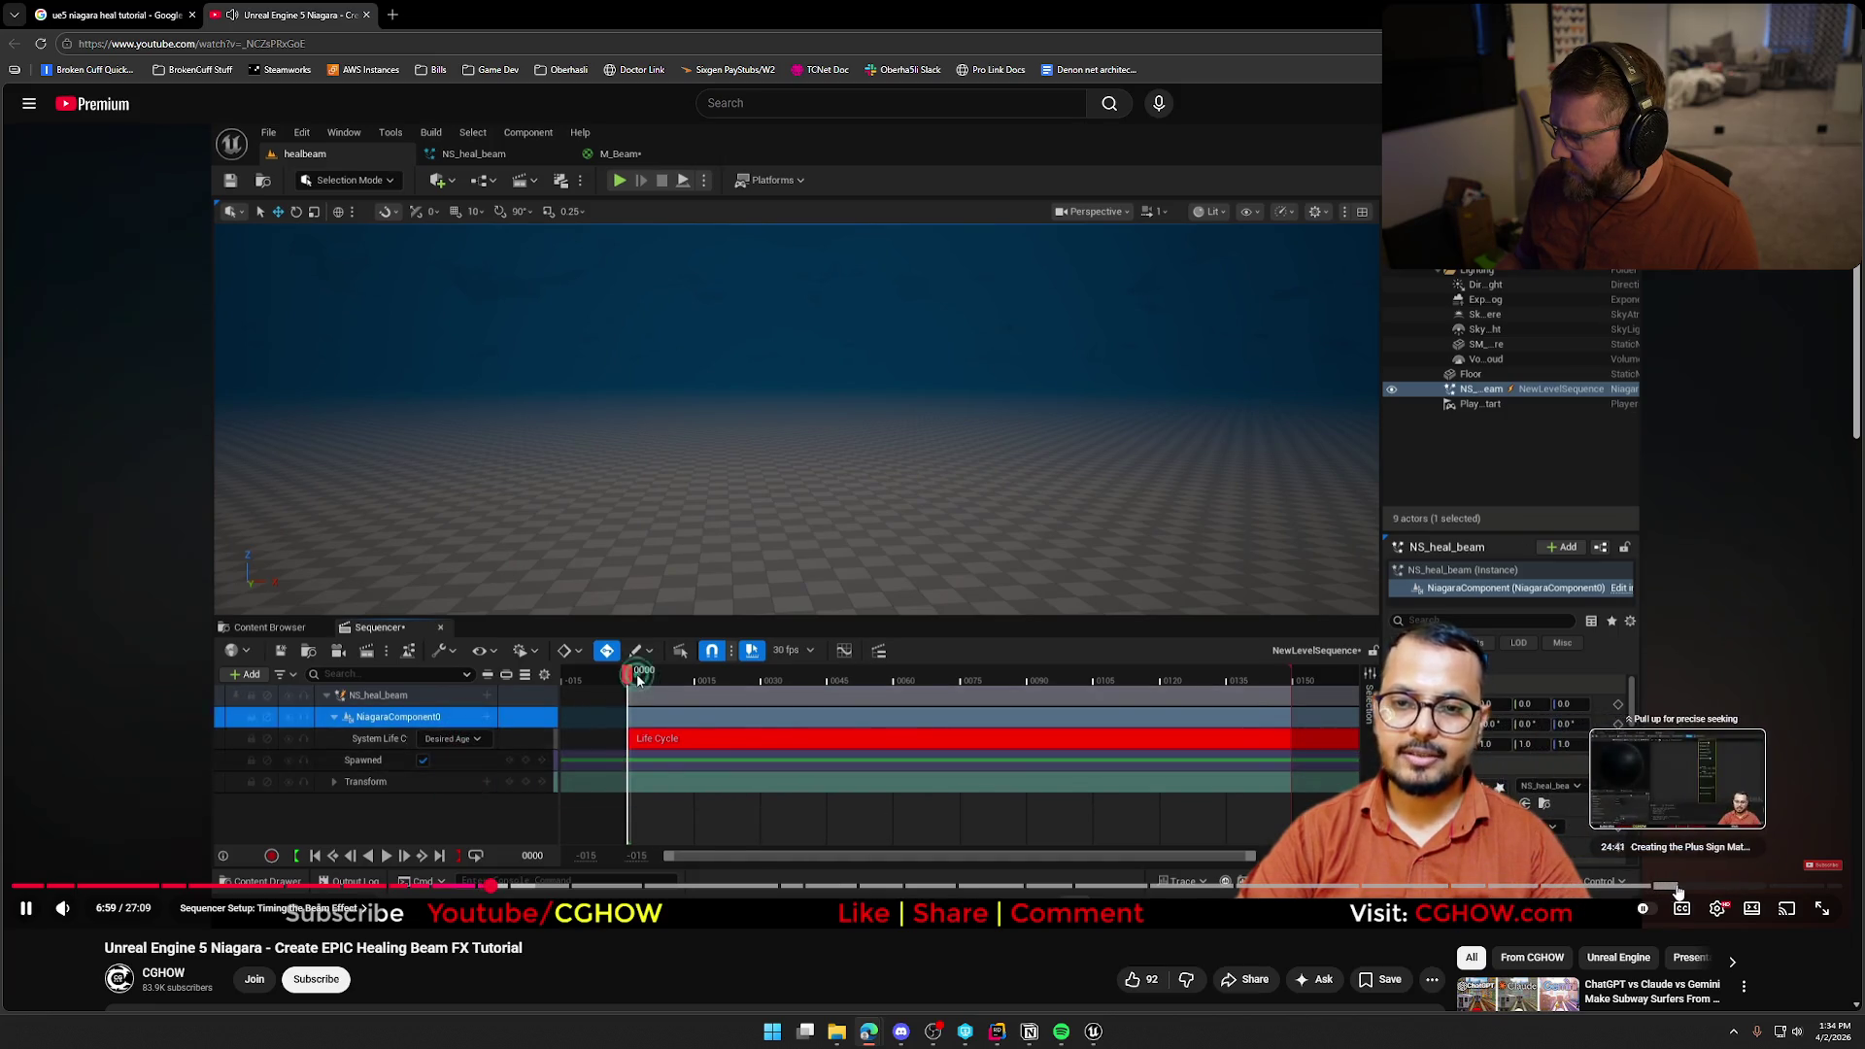
# Jump to the Plus Sign chapter, pause on the M_plus material, and close the Google tab
pyautogui.click(1677, 887)
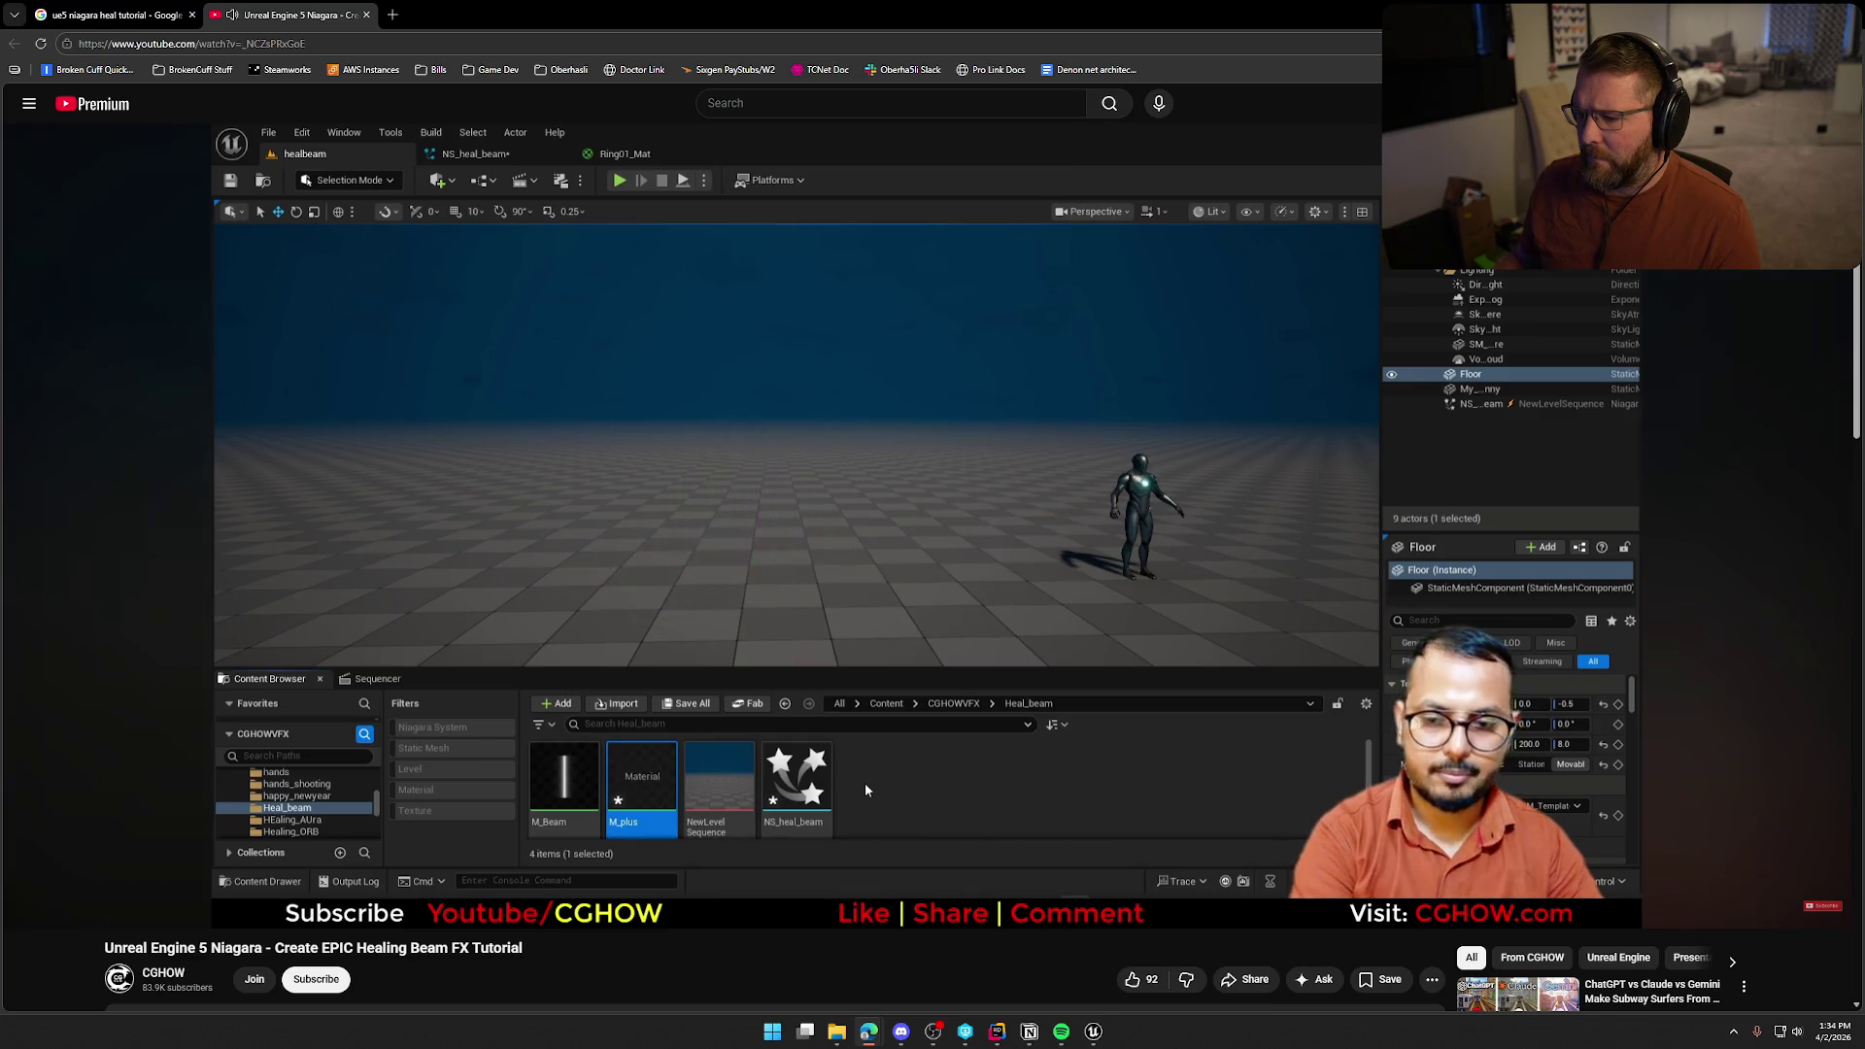
pyautogui.click(1014, 366)
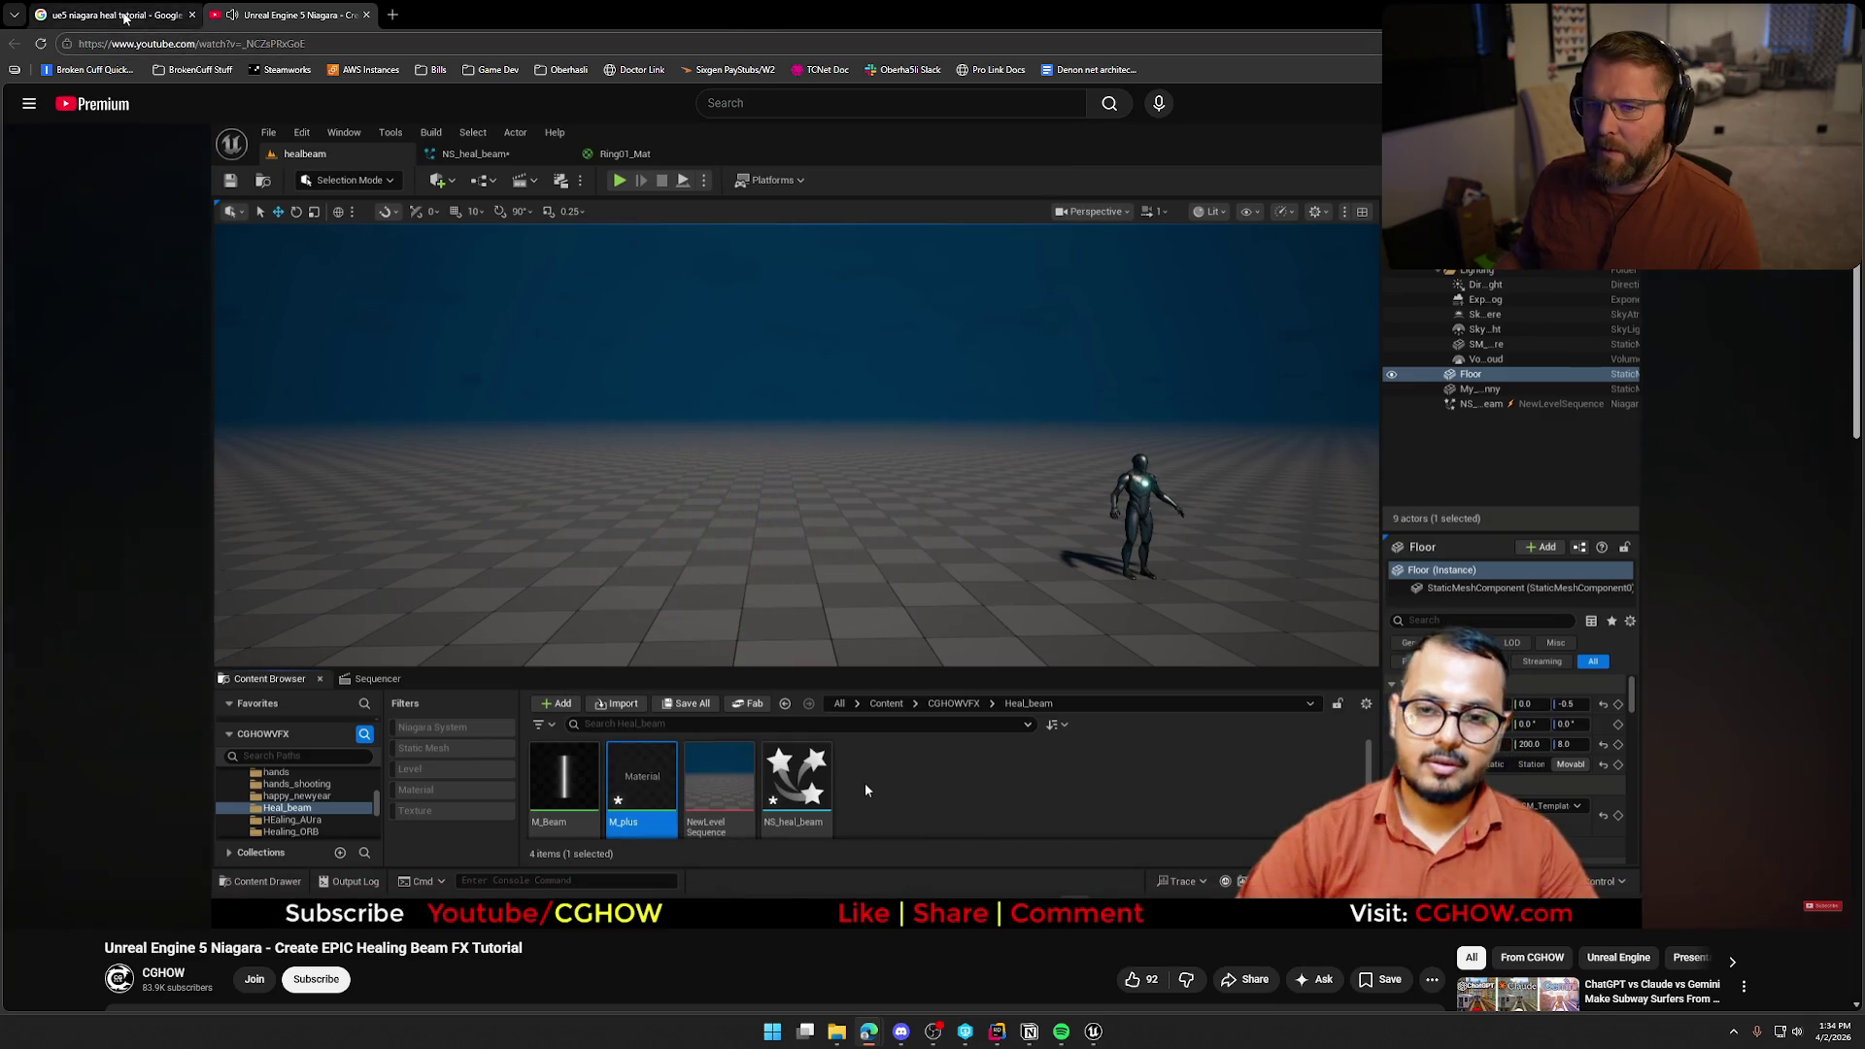
pyautogui.click(192, 15)
pyautogui.hotkey('alt', 'Tab')
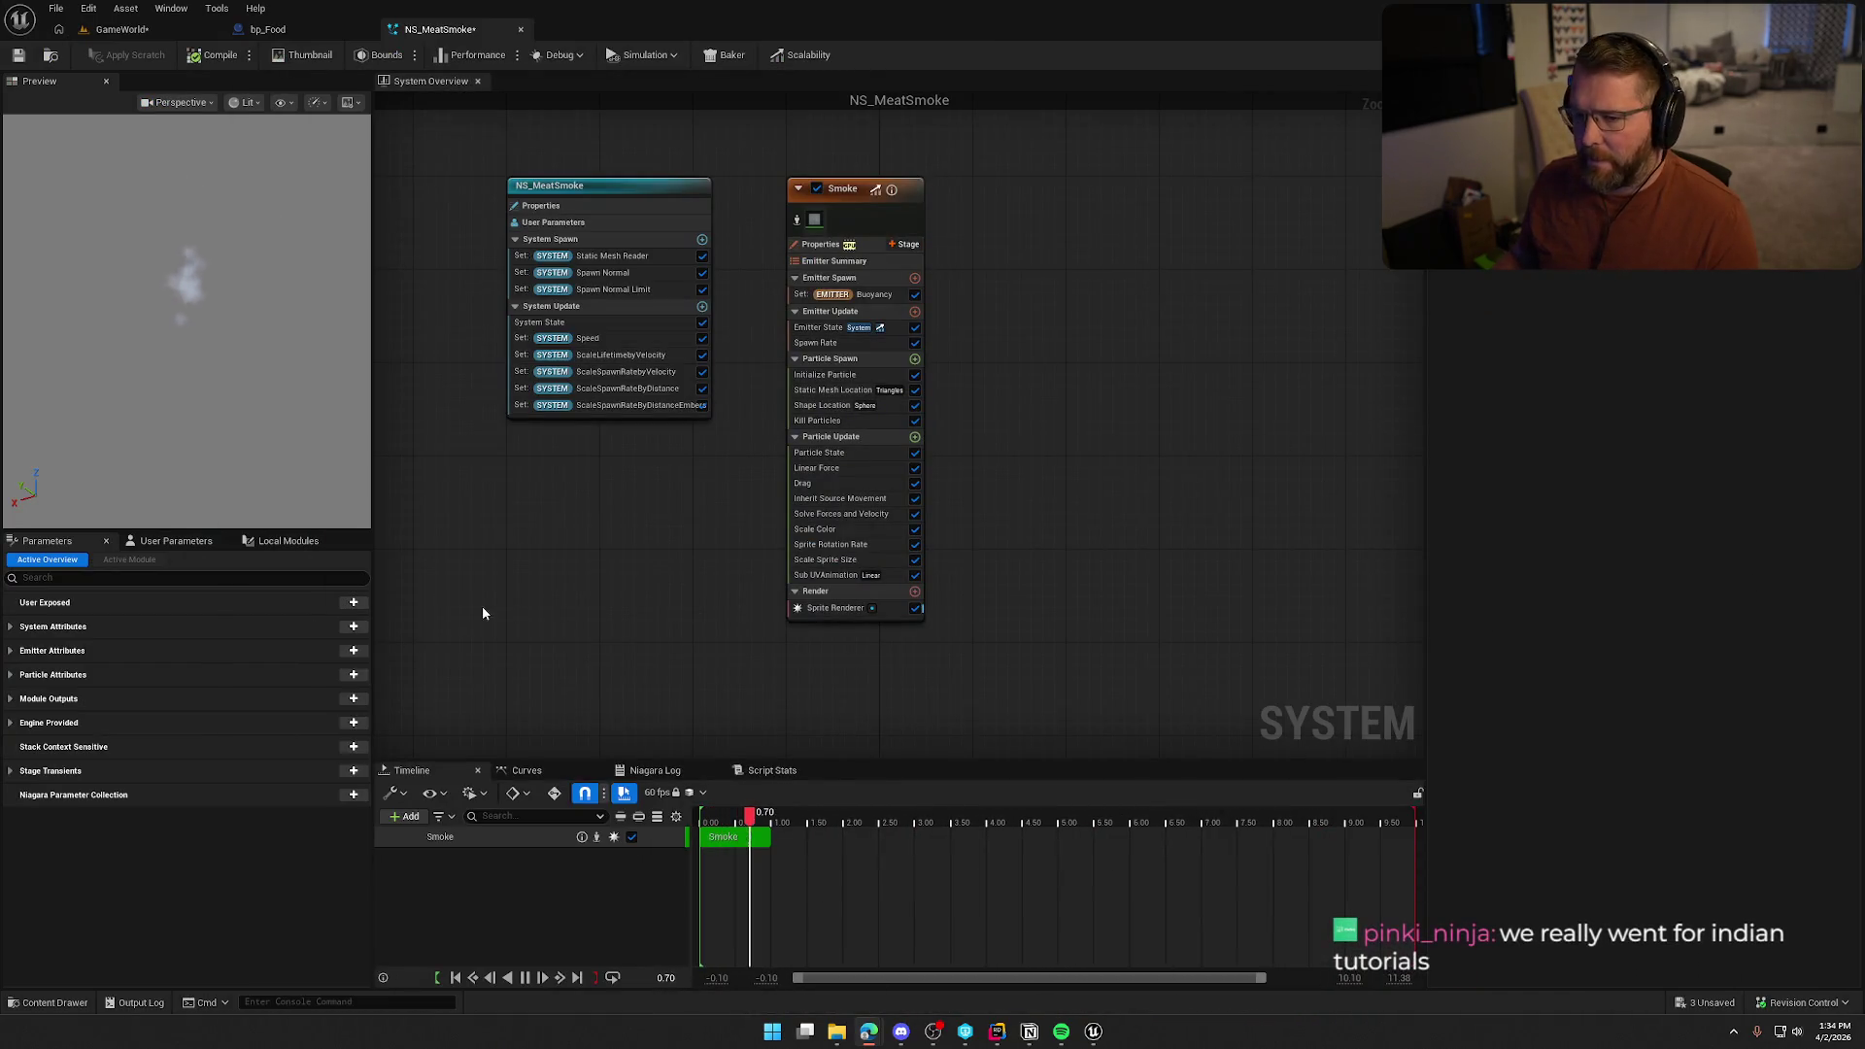
# Delete the meat actor from the GameWorld level
pyautogui.click(313, 29)
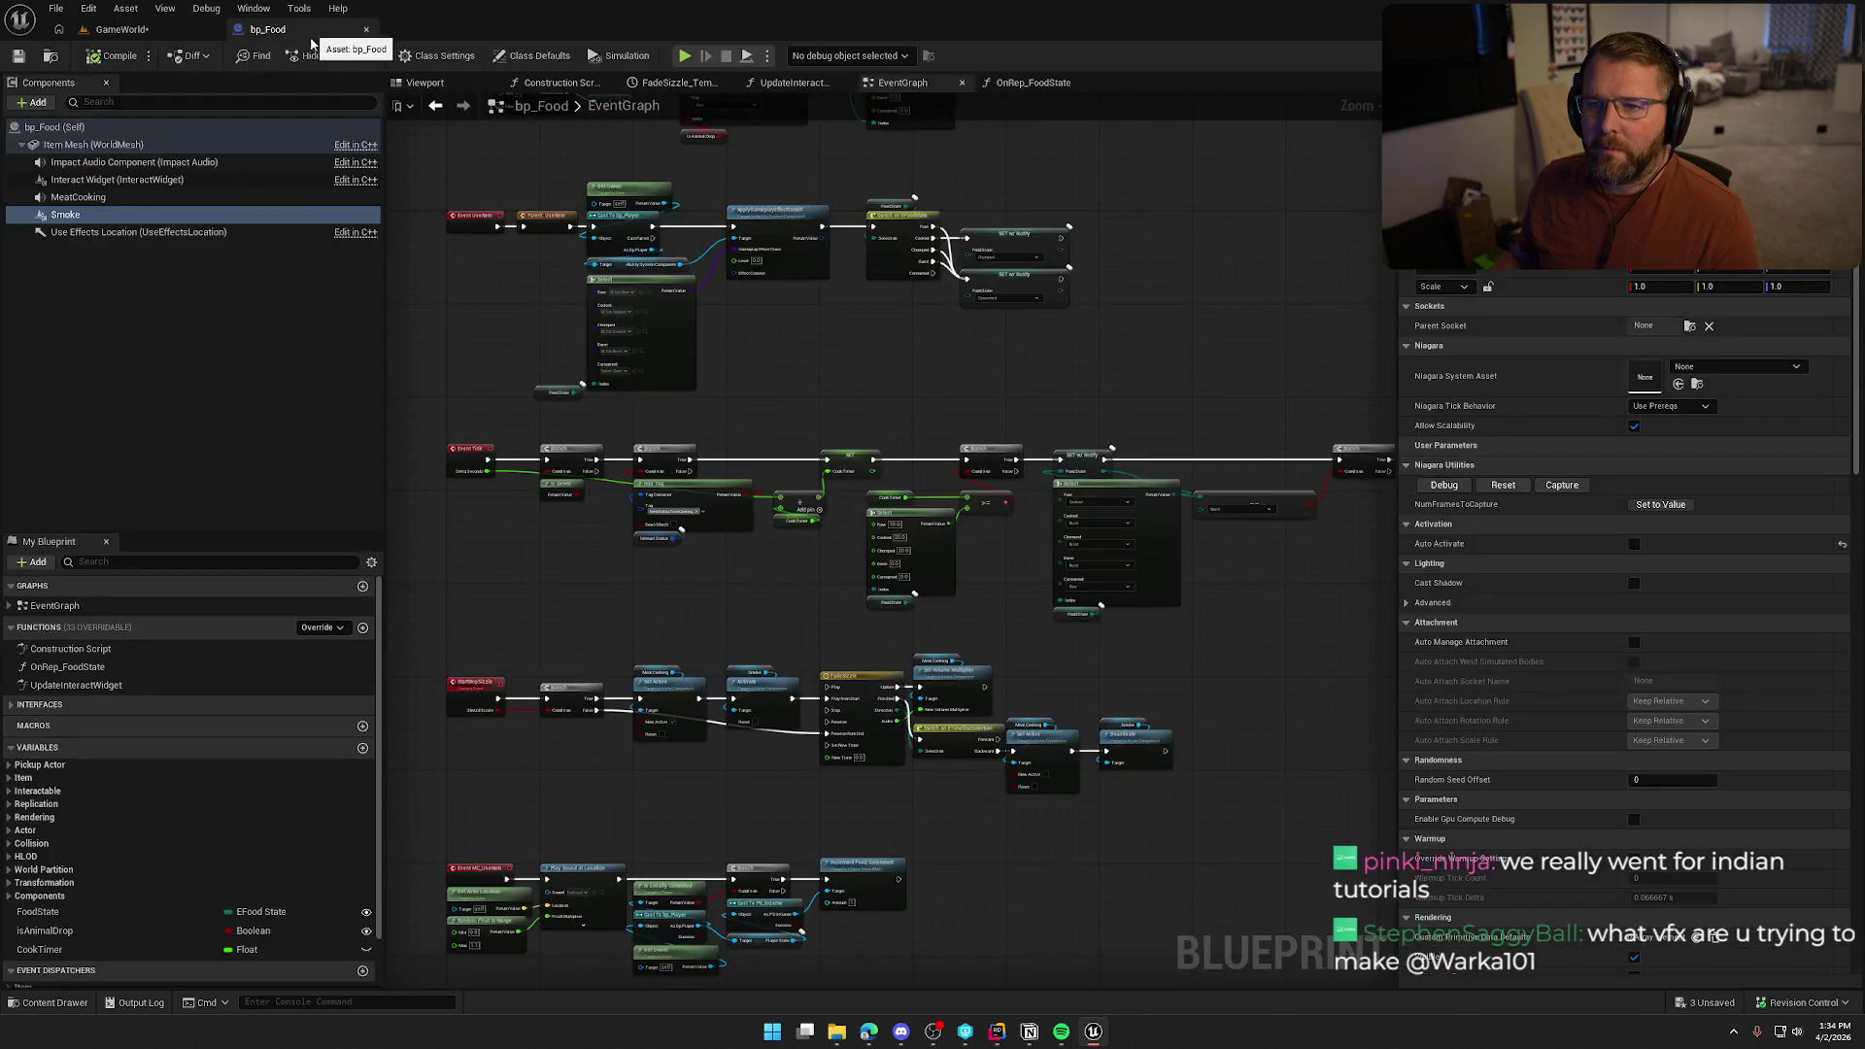
pyautogui.click(122, 29)
pyautogui.moveTo(1041, 763); pyautogui.dragTo(117, 769)
pyautogui.click(800, 524)
pyautogui.press('Delete')
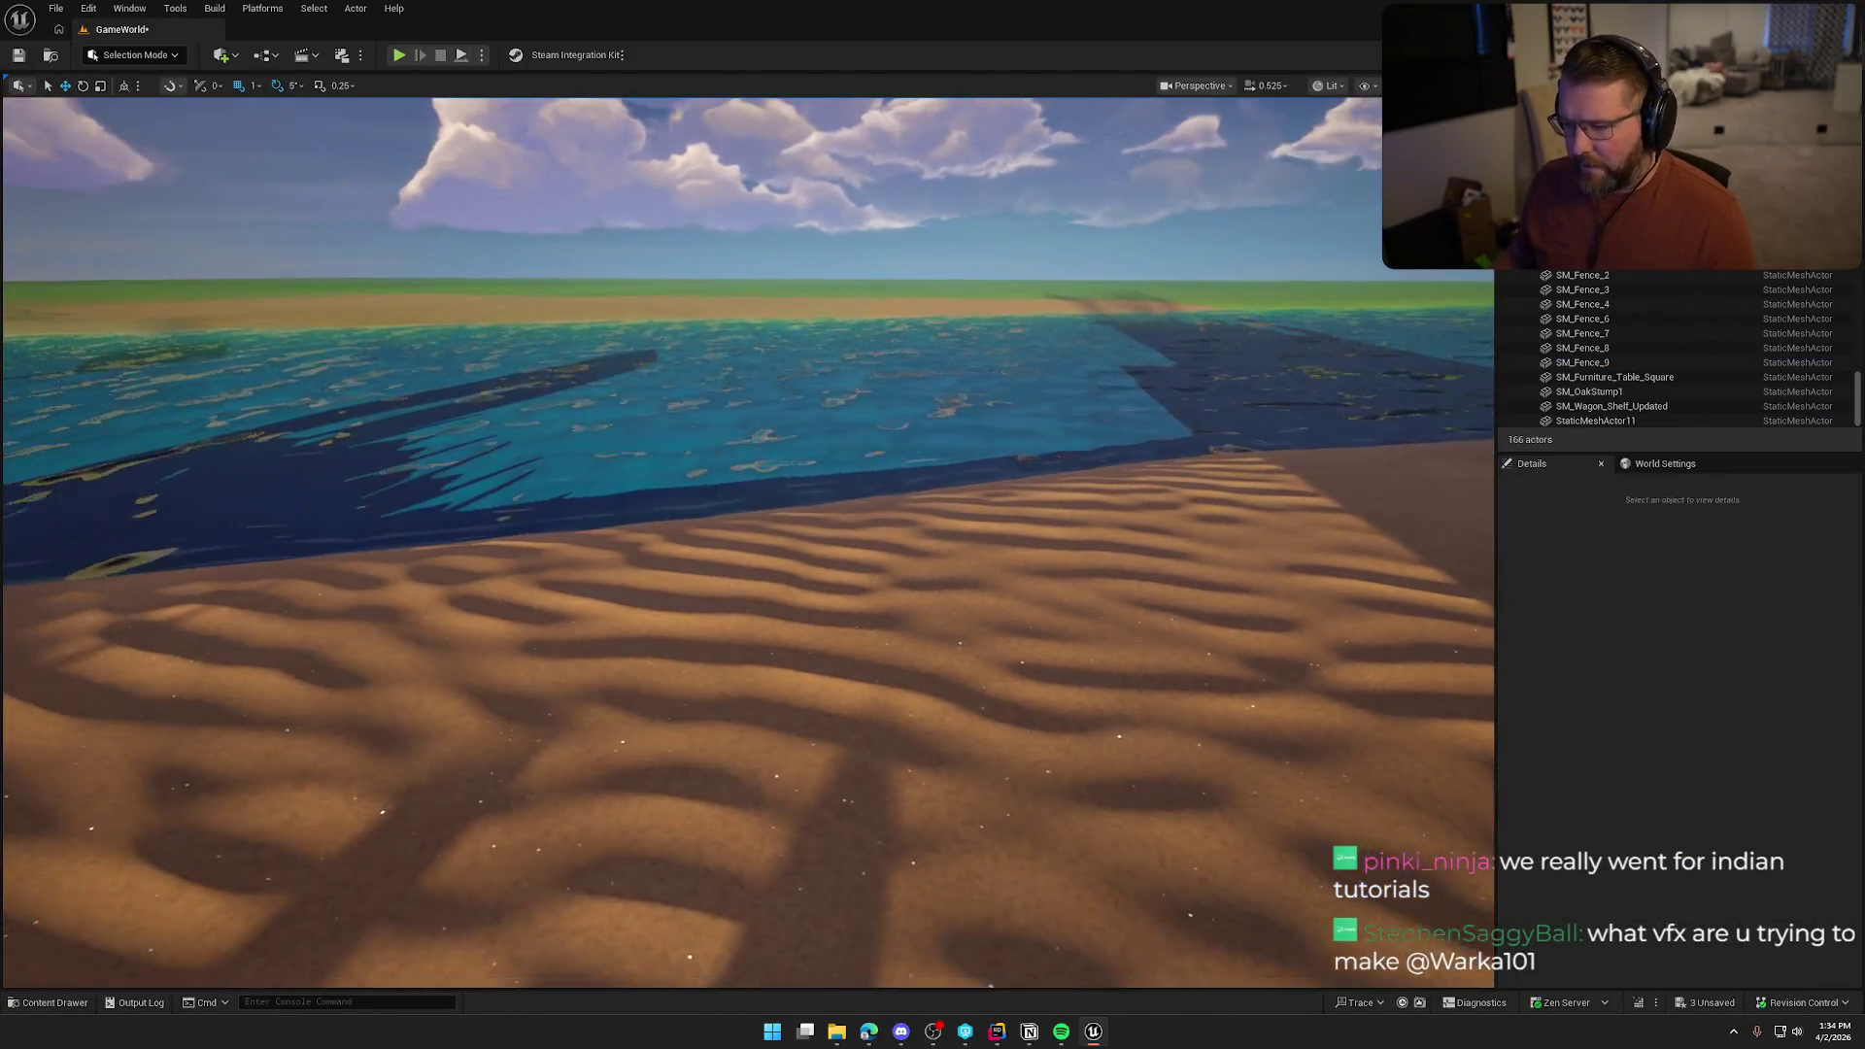
# Create a new folder named Heal inside VFX and open it
pyautogui.click(49, 1002)
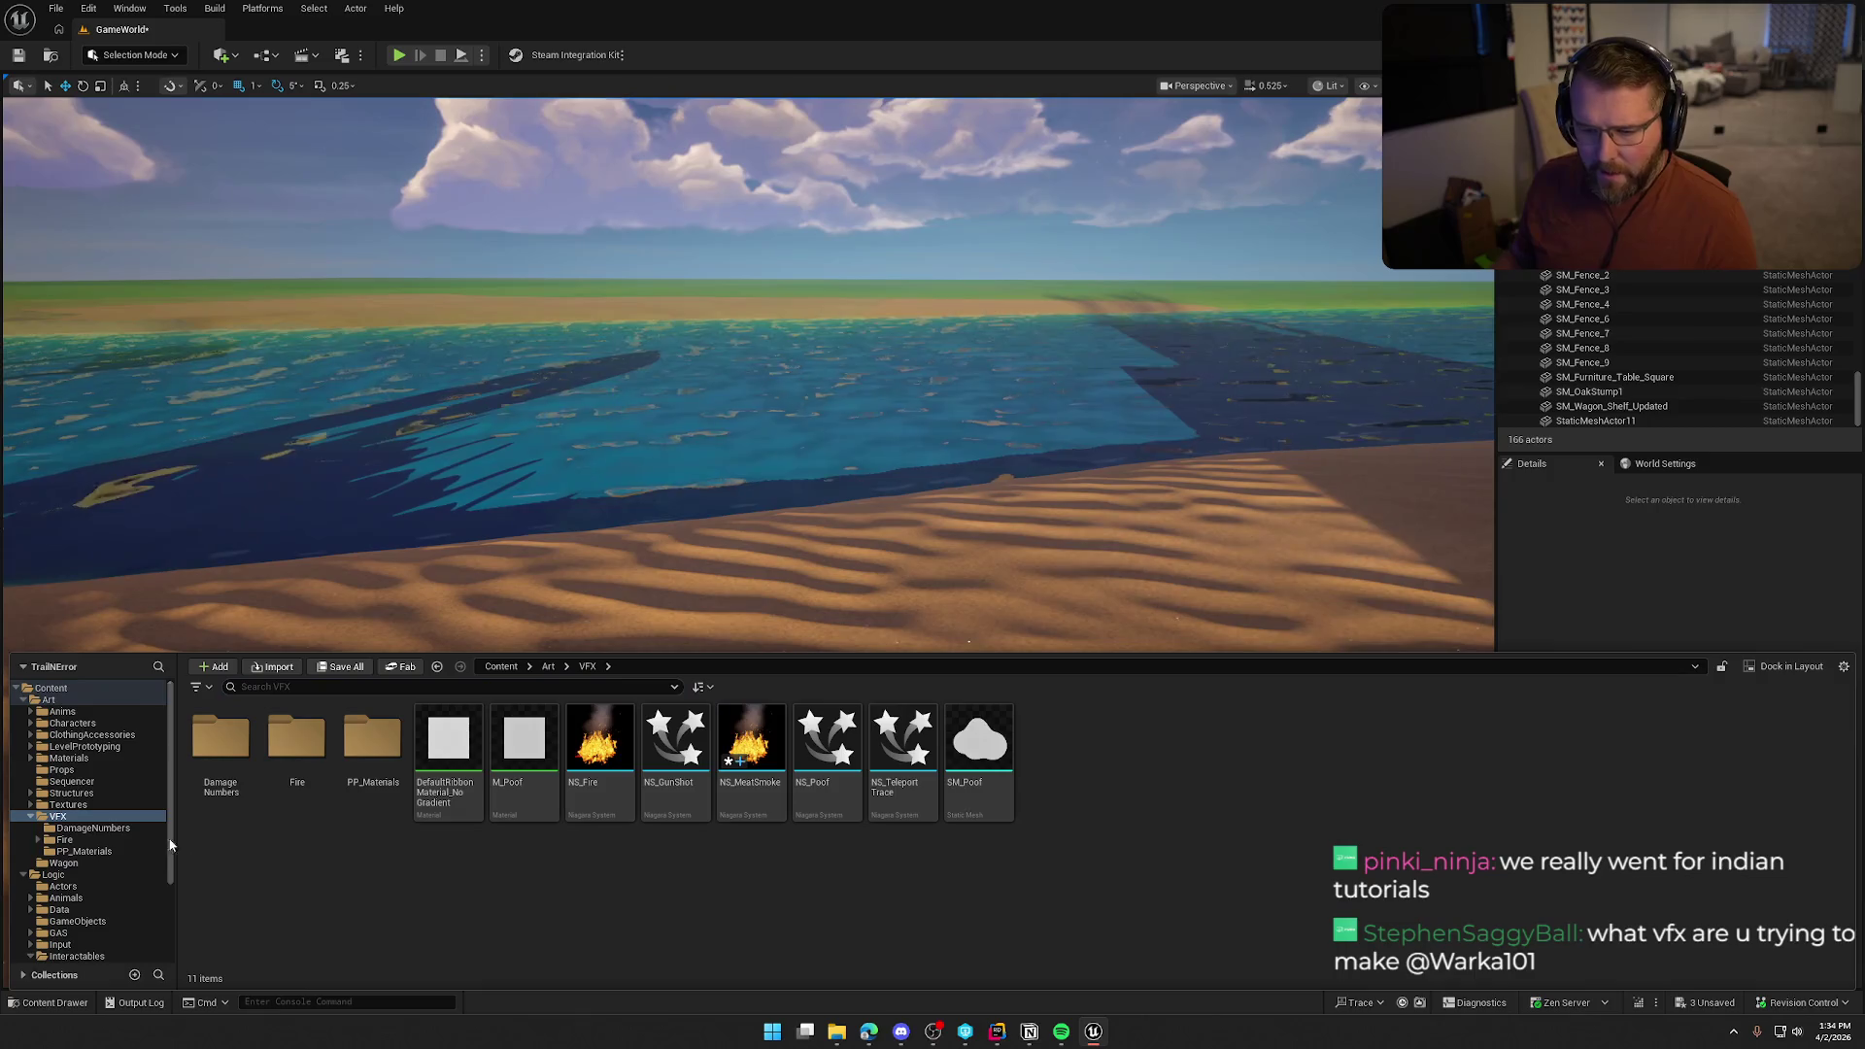
pyautogui.click(23, 874)
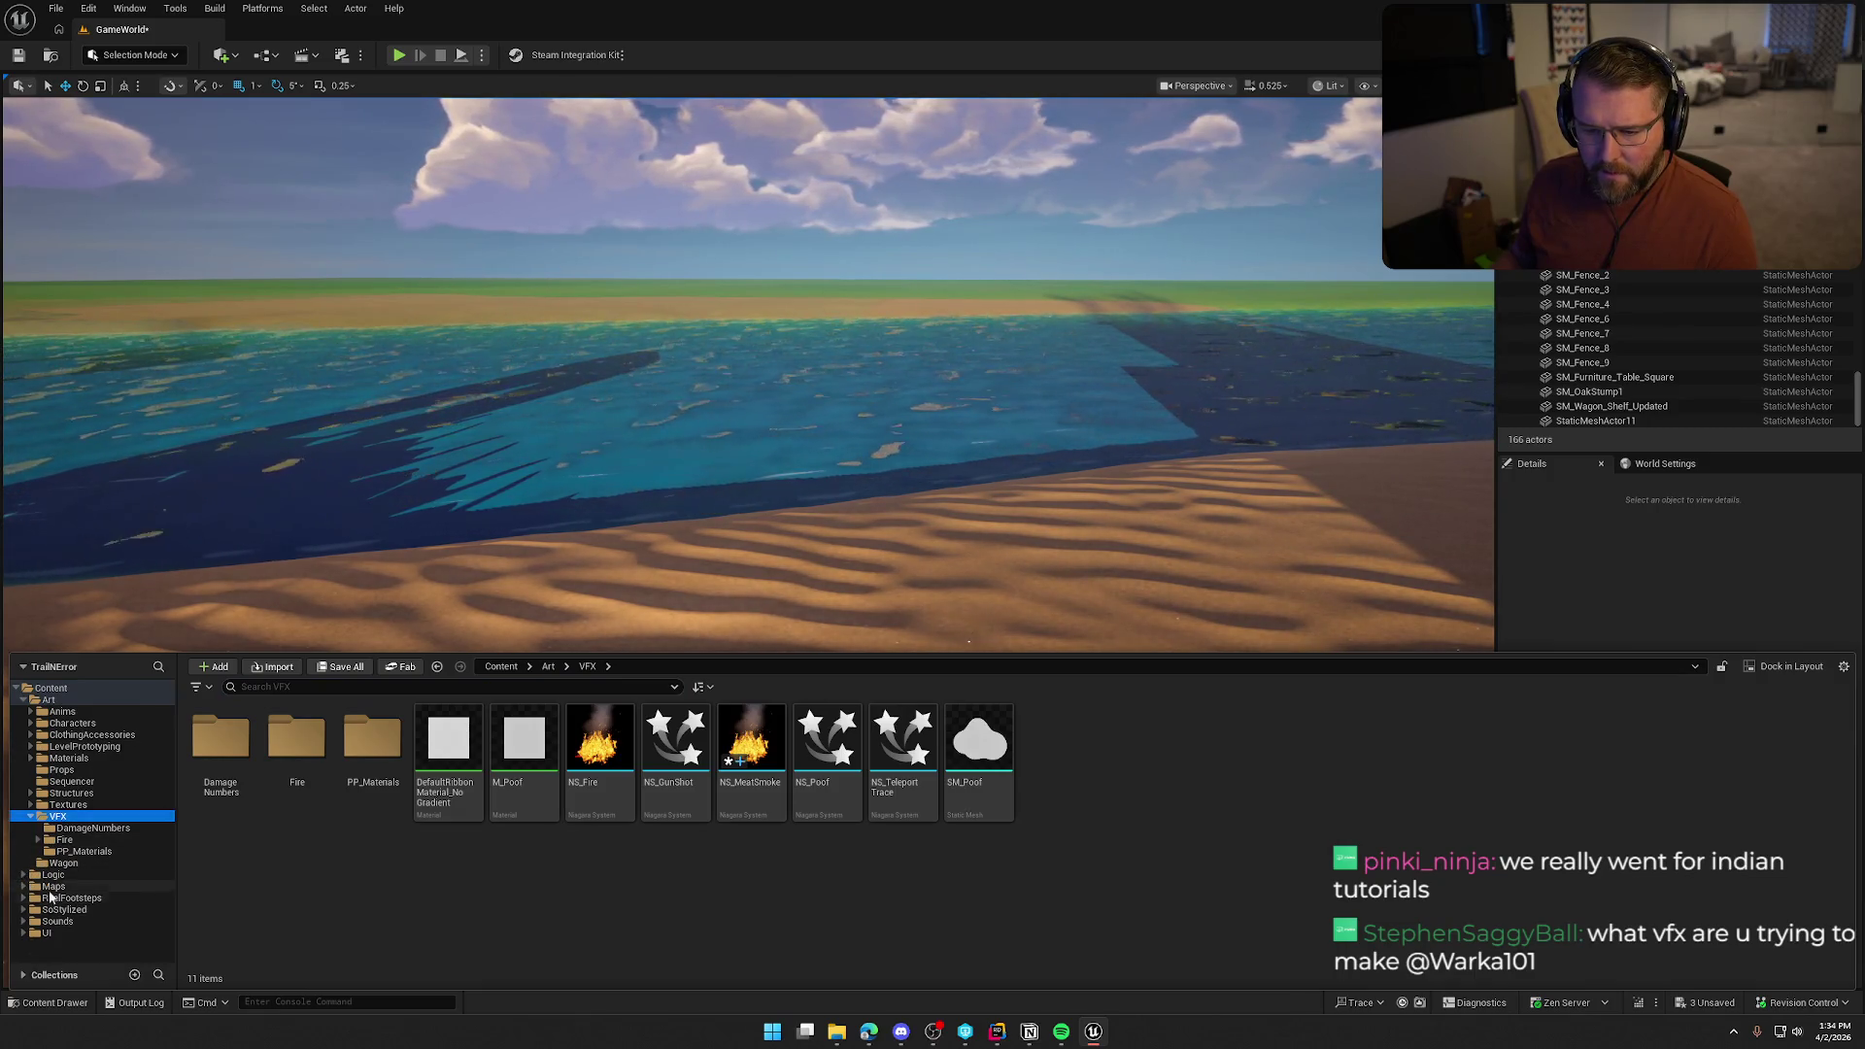
pyautogui.click(31, 816)
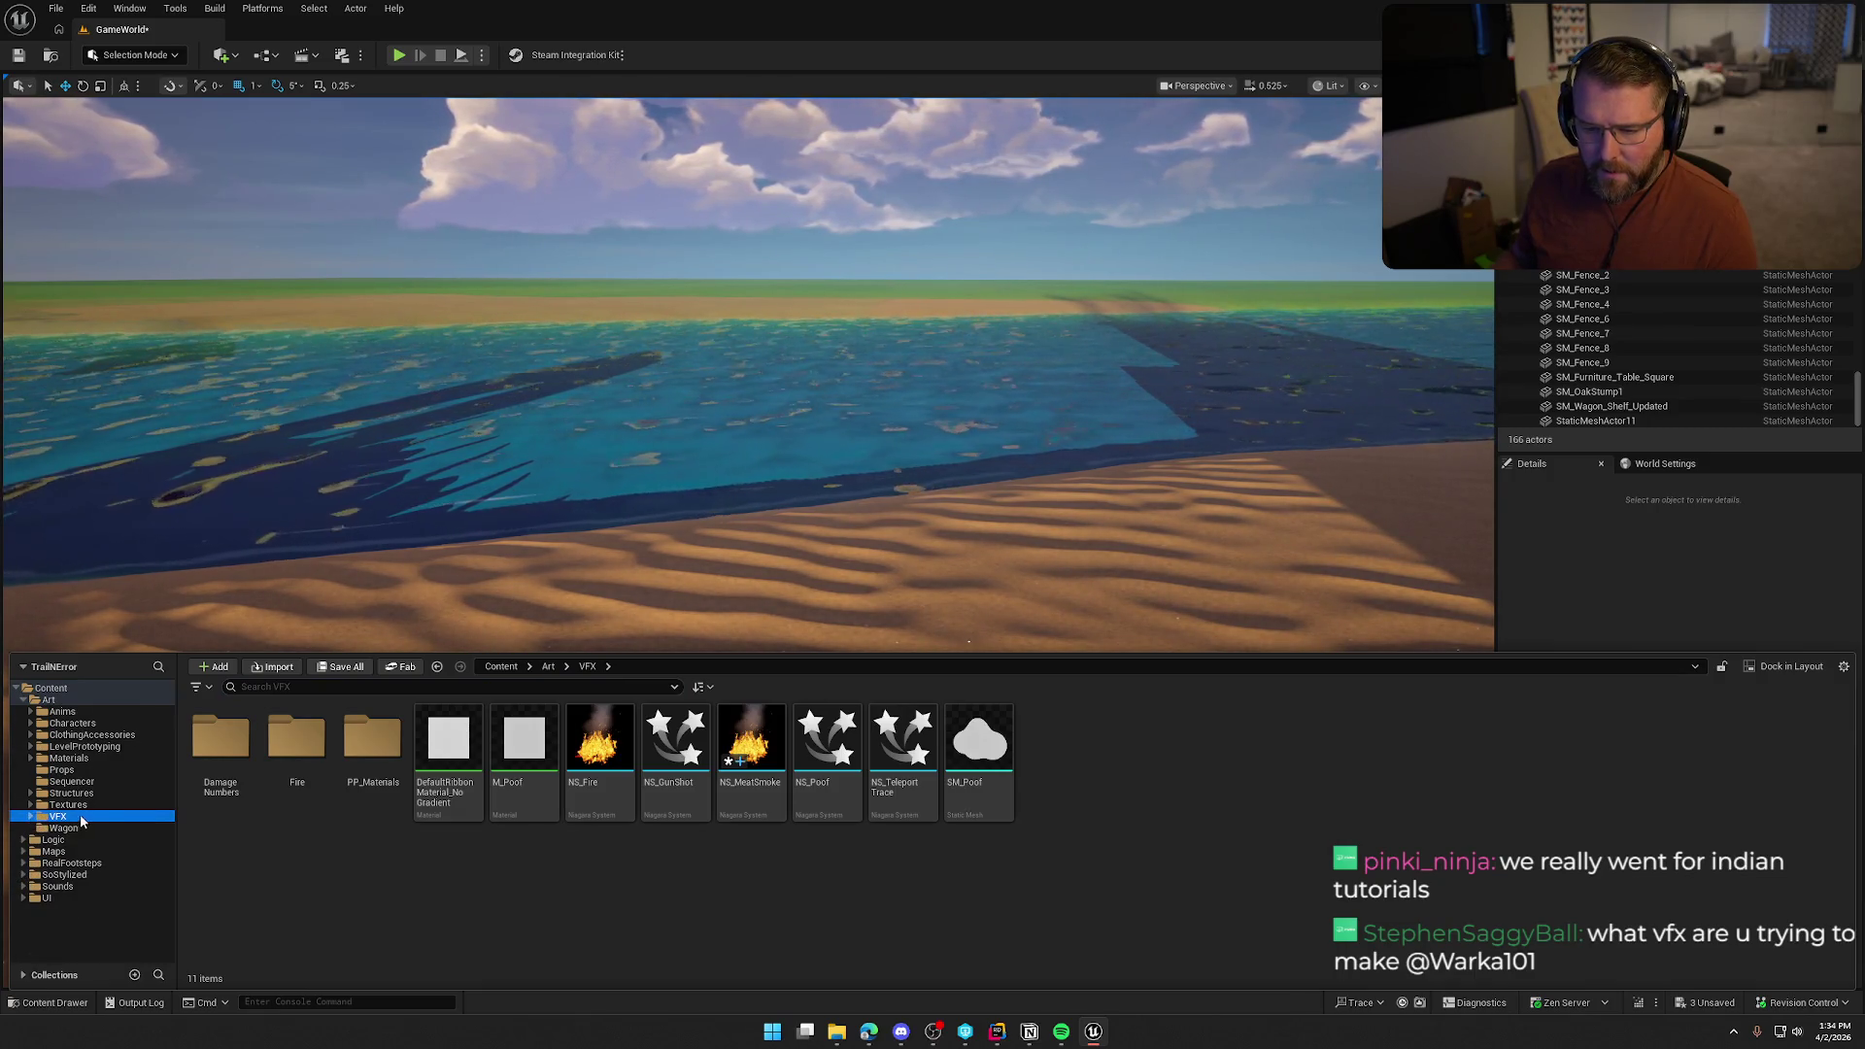
pyautogui.click(480, 859)
pyautogui.rightClick(479, 855)
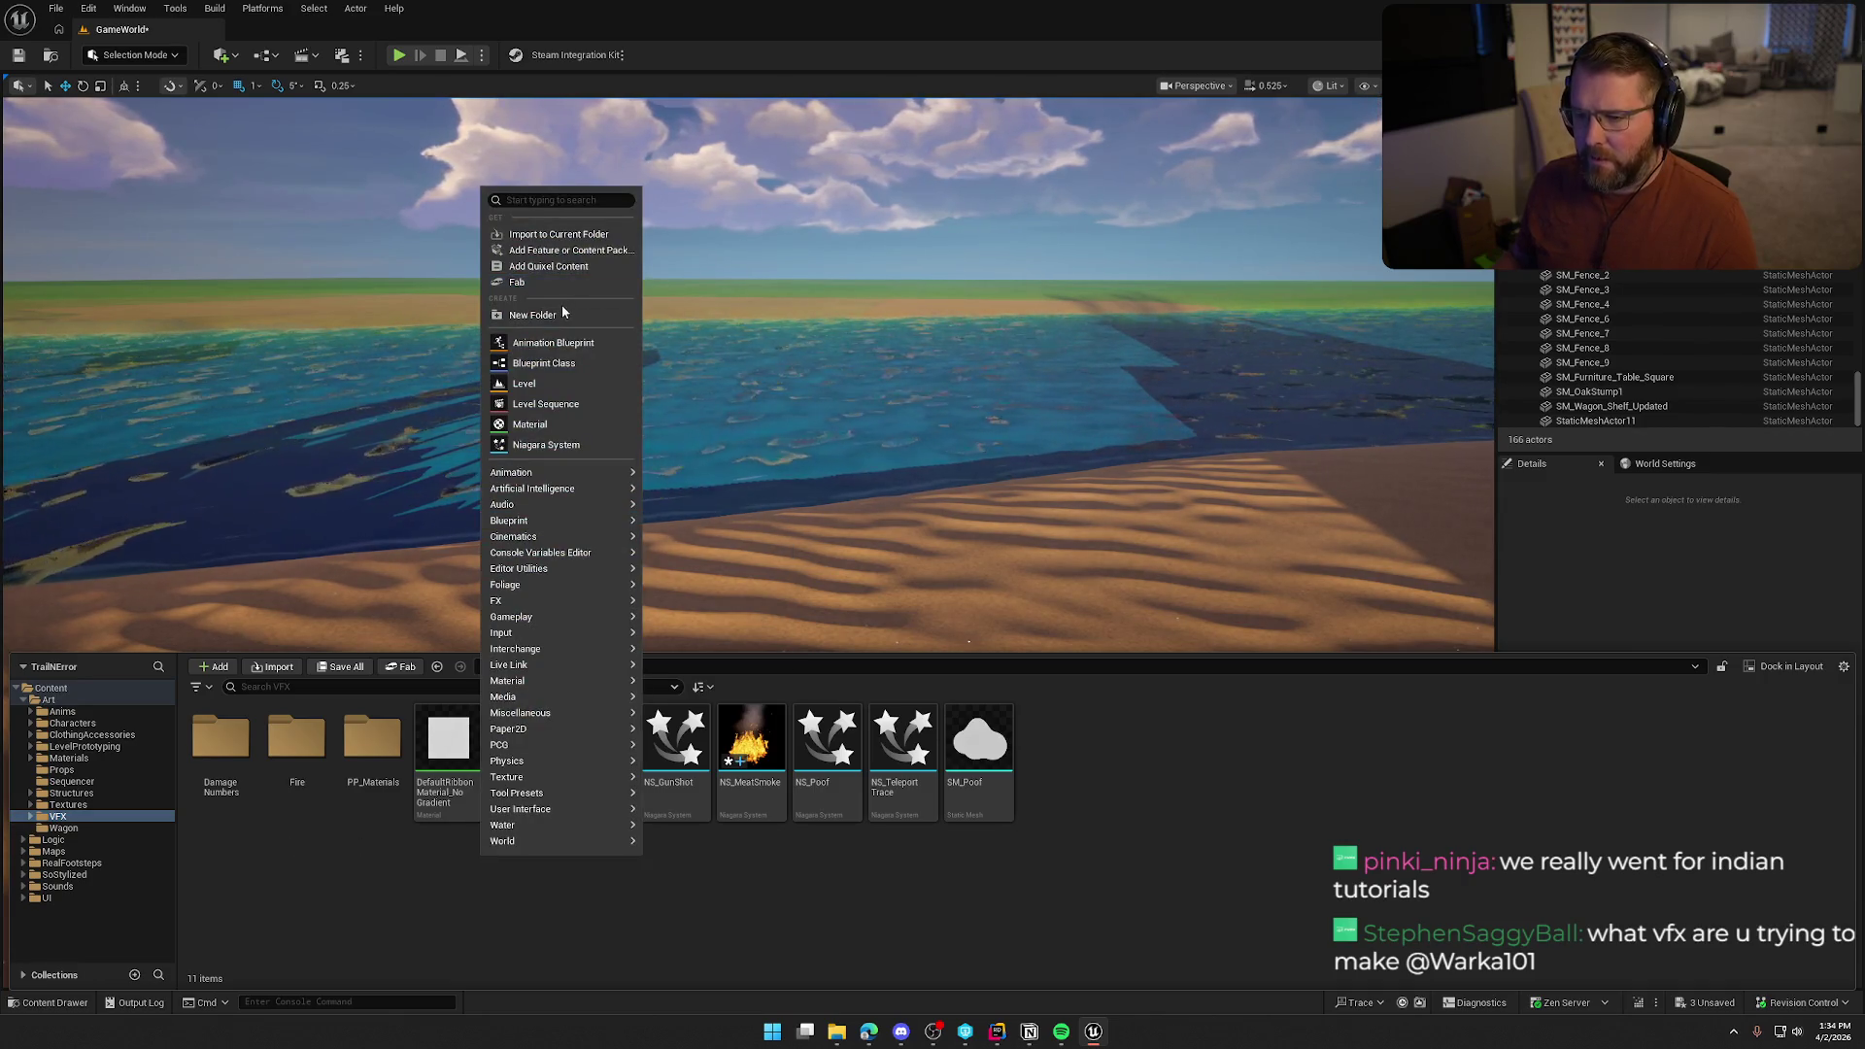
pyautogui.click(514, 204)
pyautogui.write('Heal')
pyautogui.press('Return')
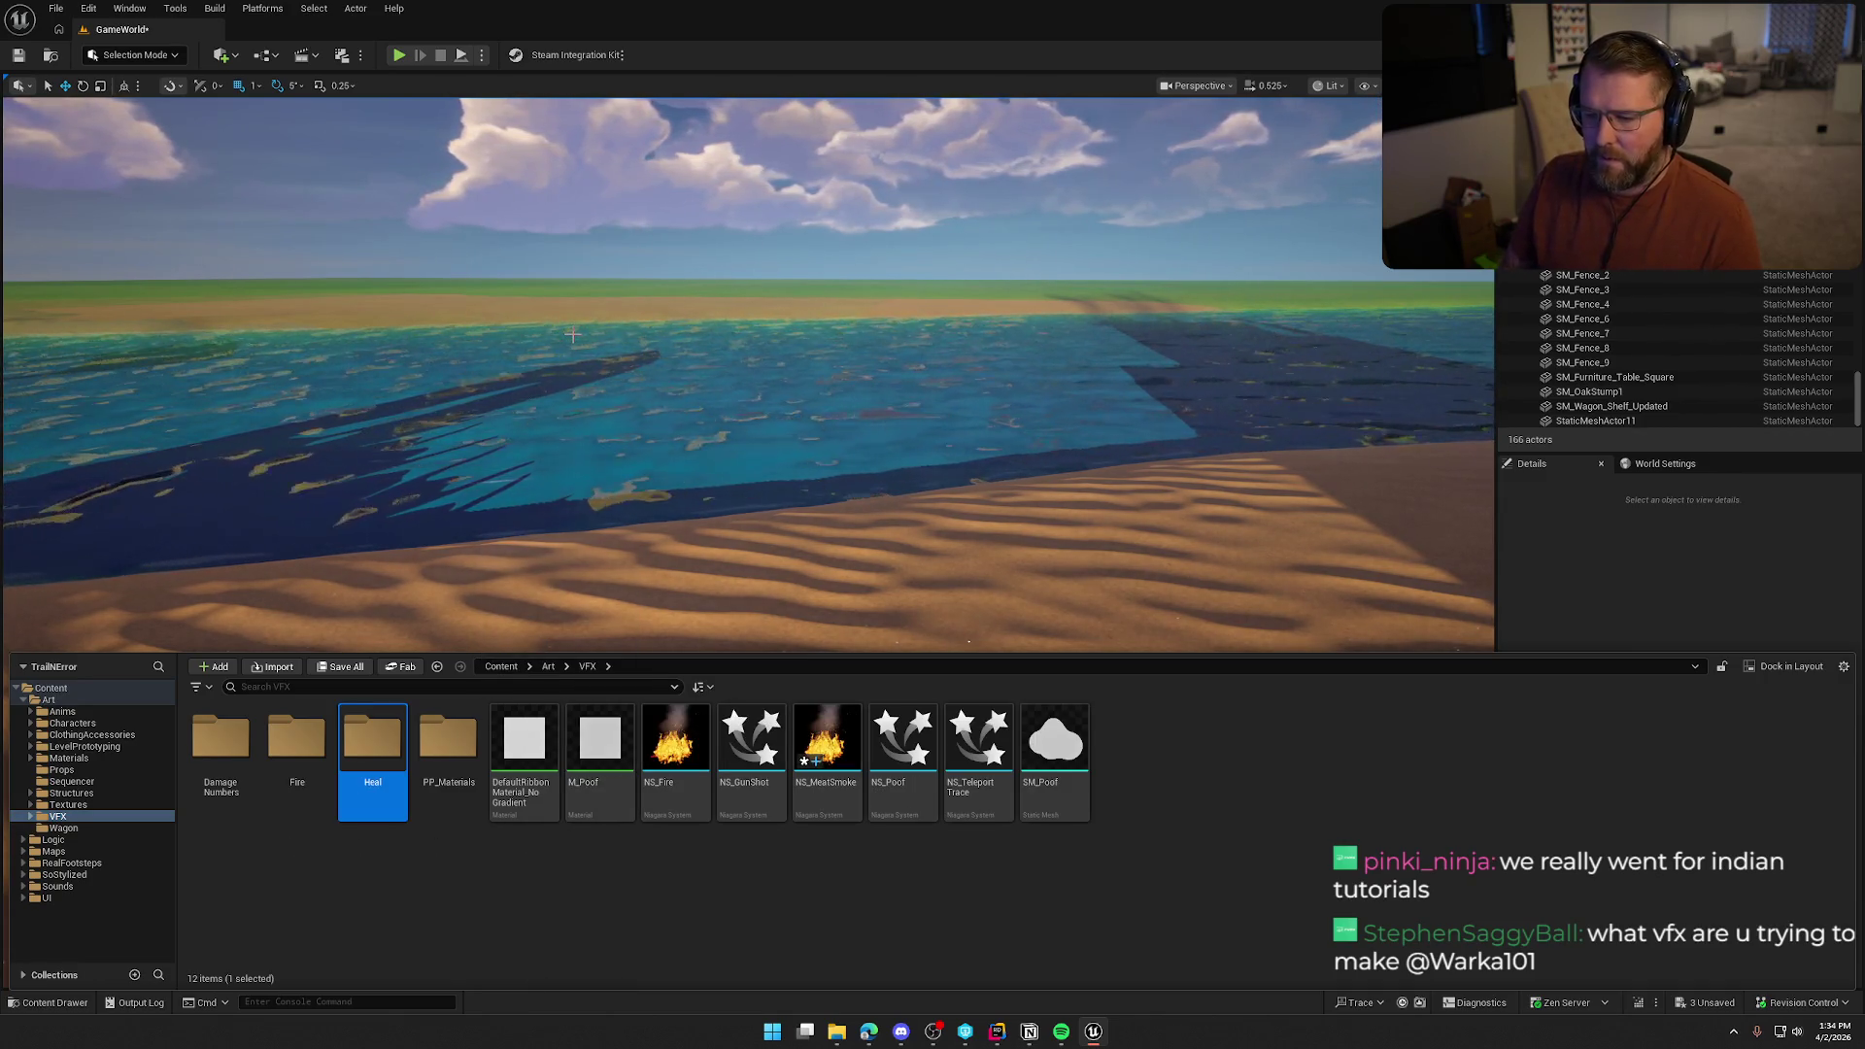
pyautogui.doubleClick(393, 752)
# Create the material M_PlusSign in Heal, then save and check it out
pyautogui.rightClick(395, 765)
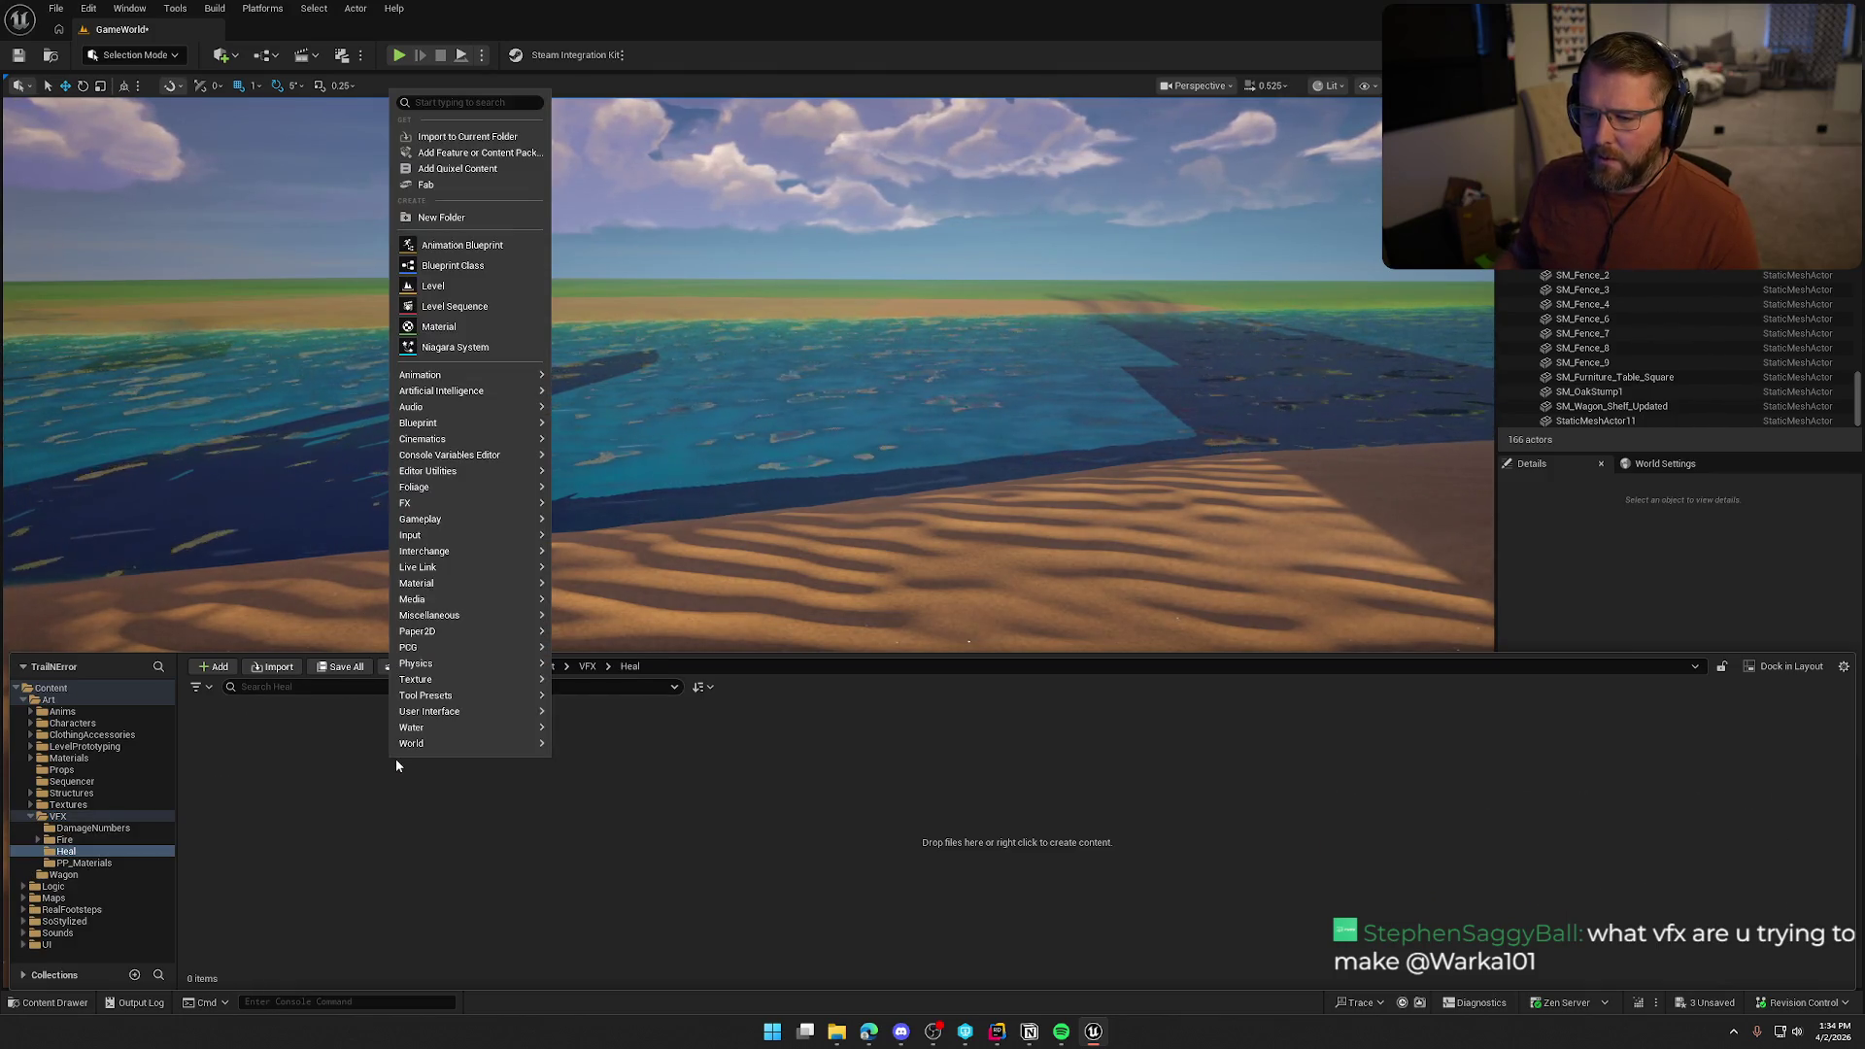
pyautogui.click(439, 327)
pyautogui.write('M_')
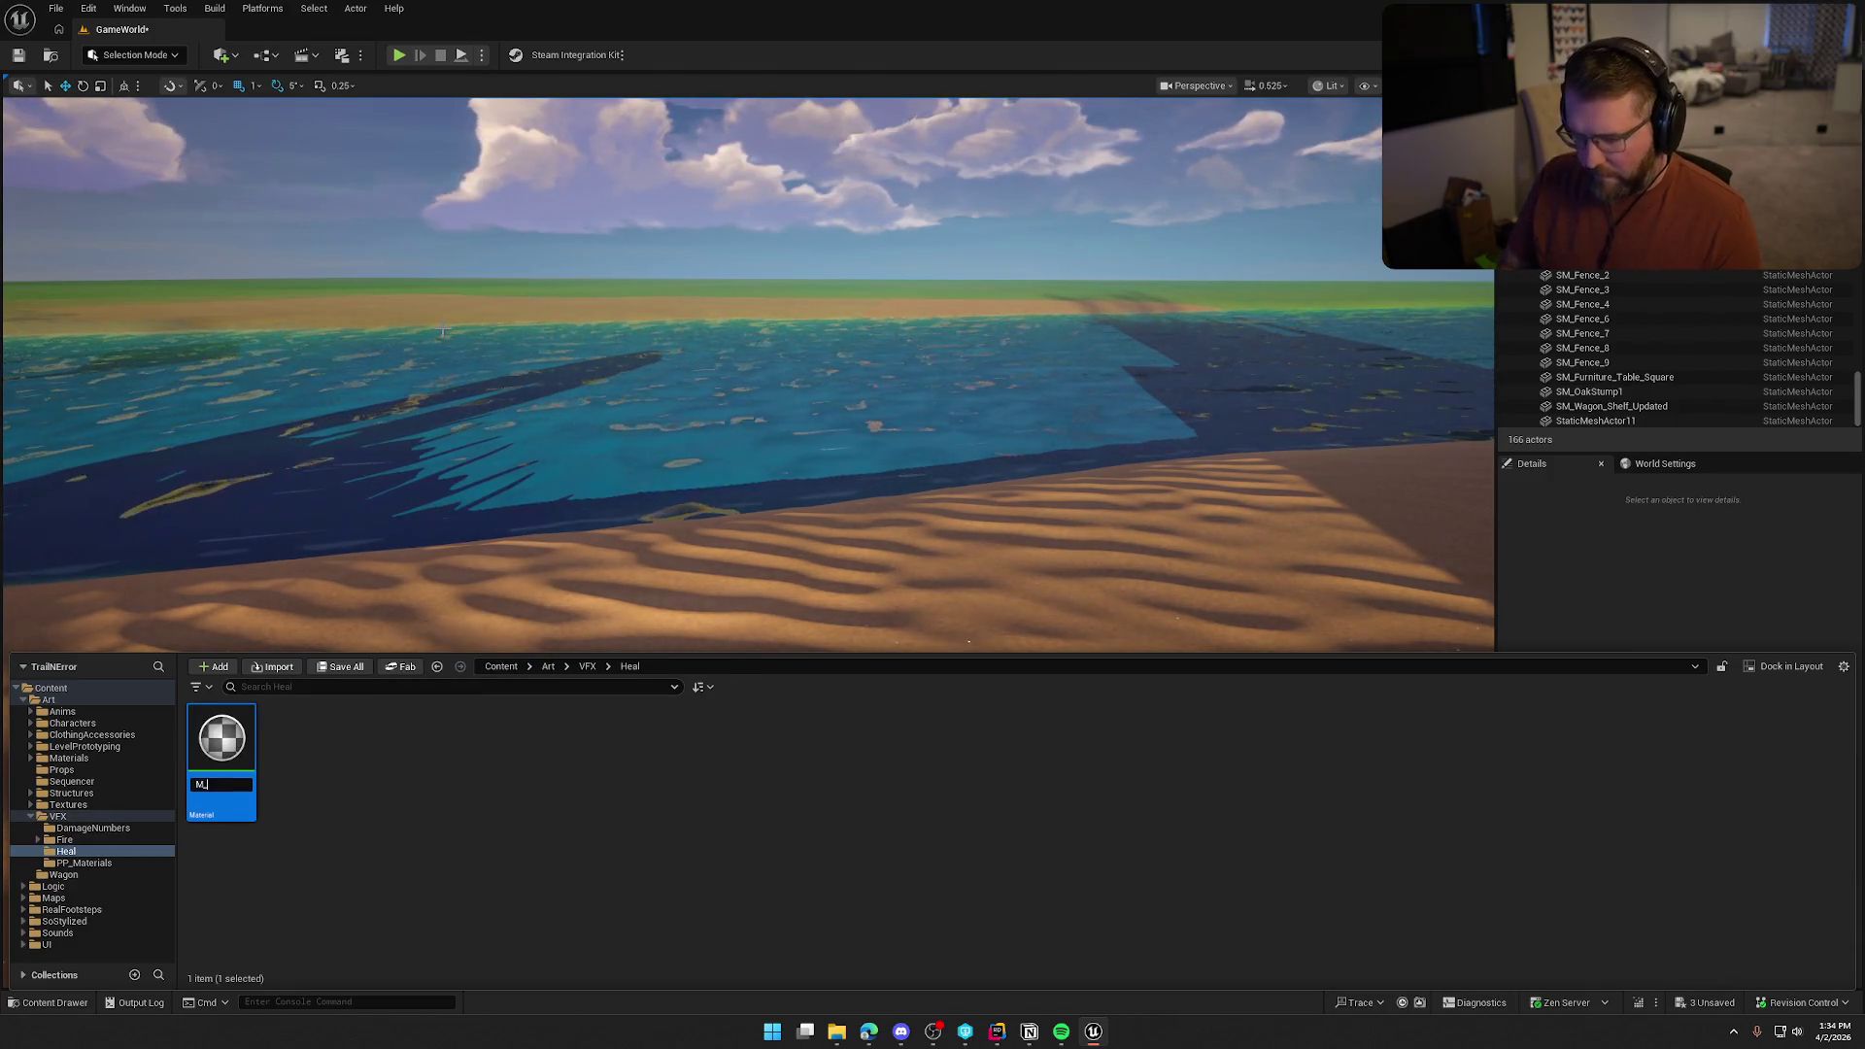
pyautogui.write('PlusSign')
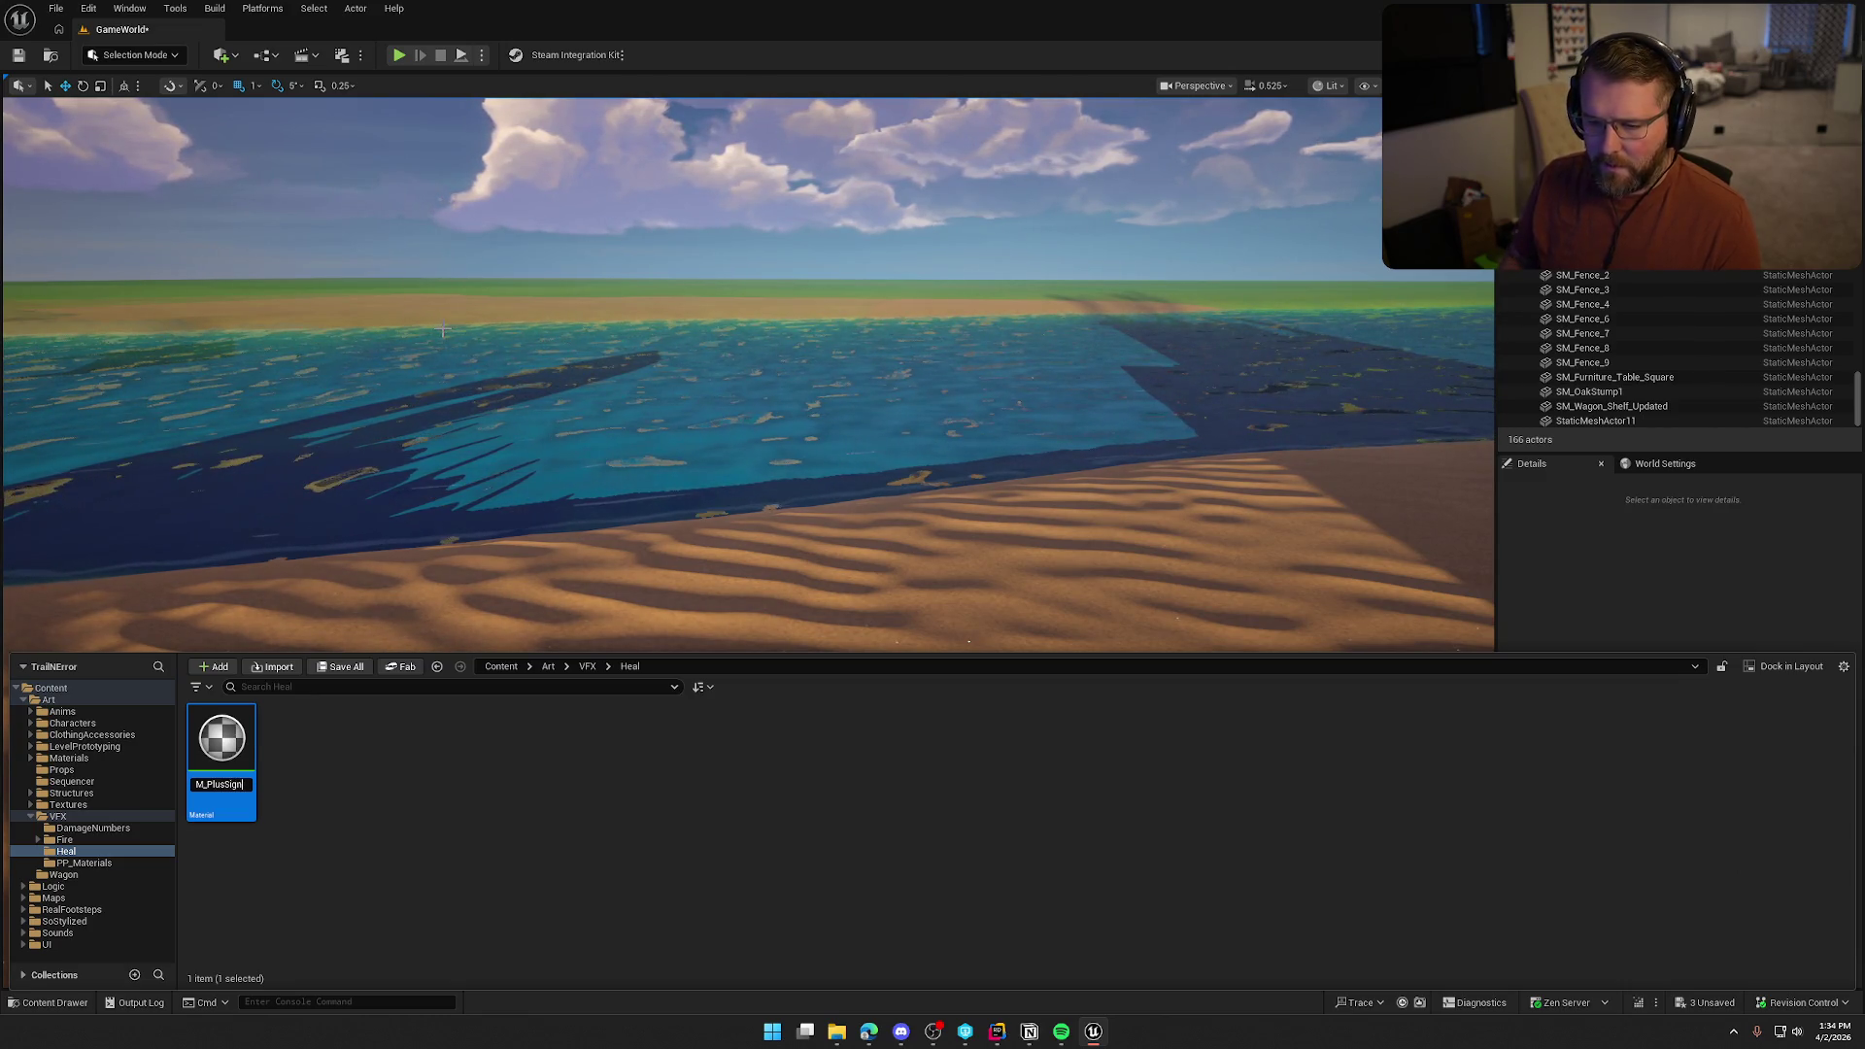
pyautogui.press('Return')
pyautogui.hotkey('ctrl', 'shift', 's')
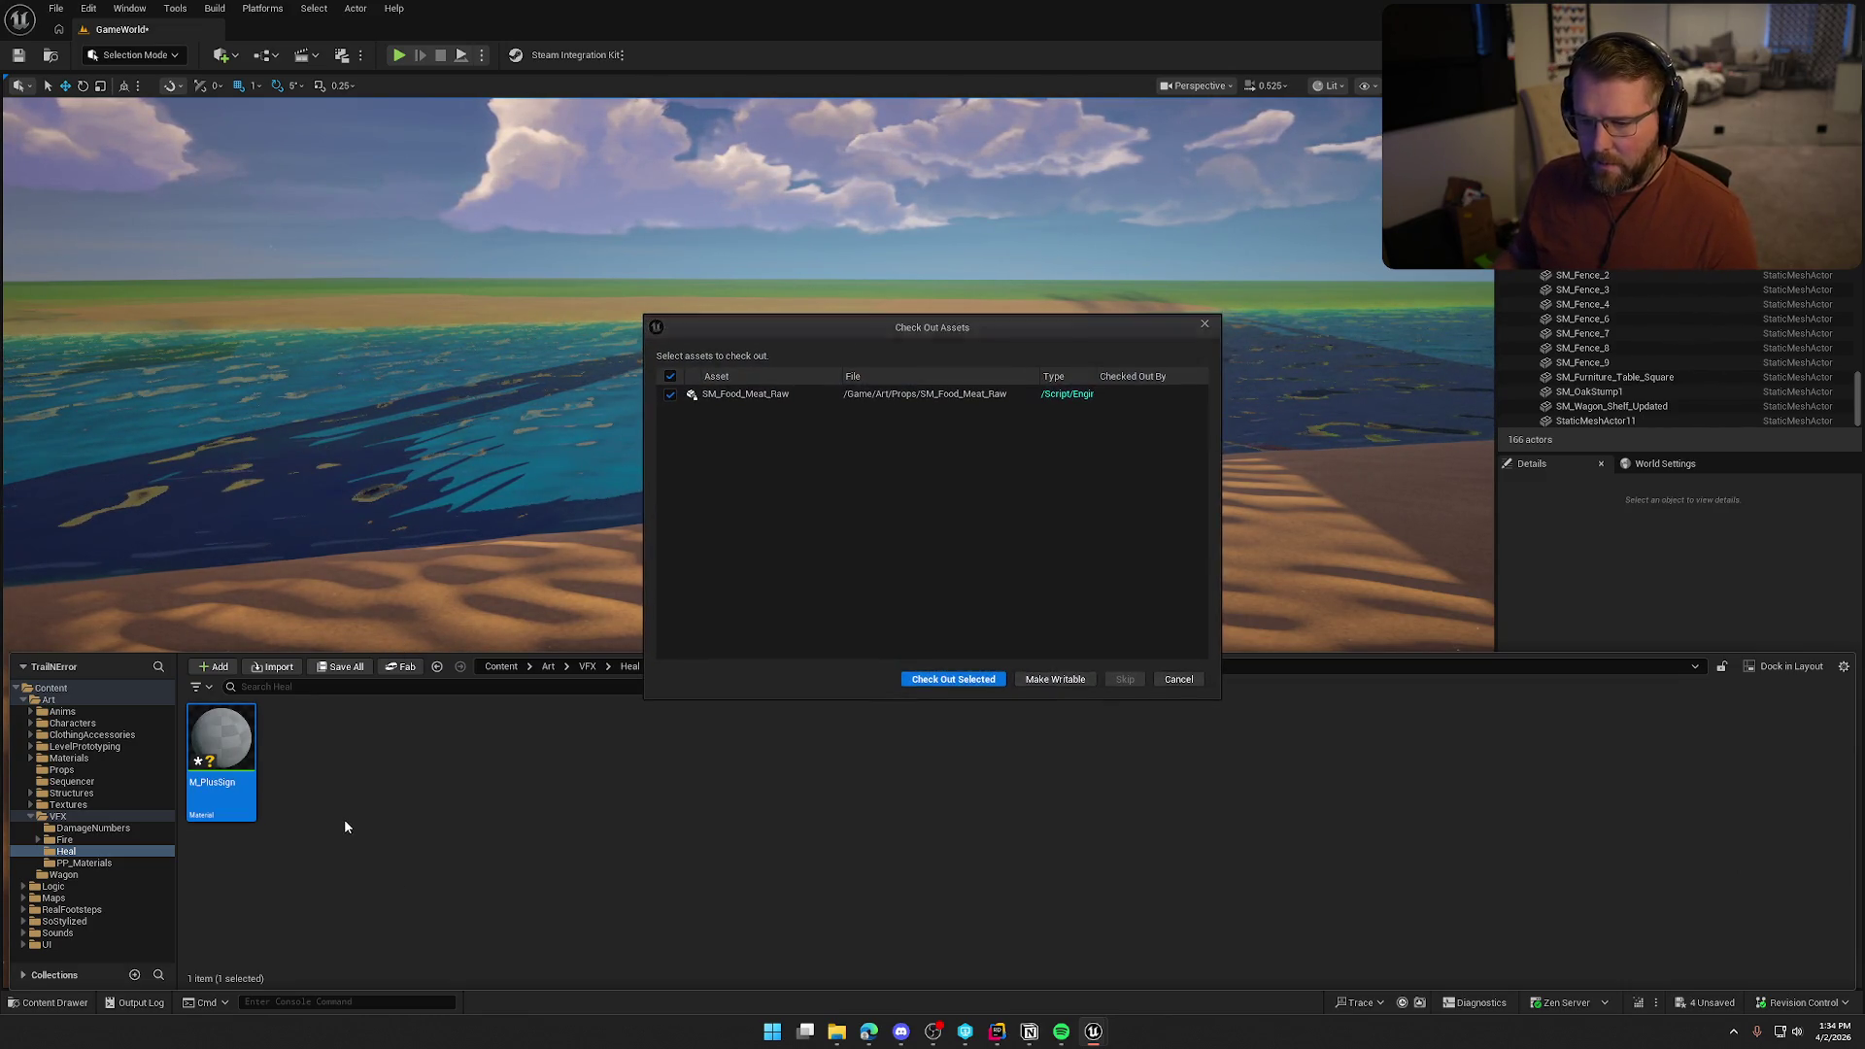
pyautogui.click(931, 682)
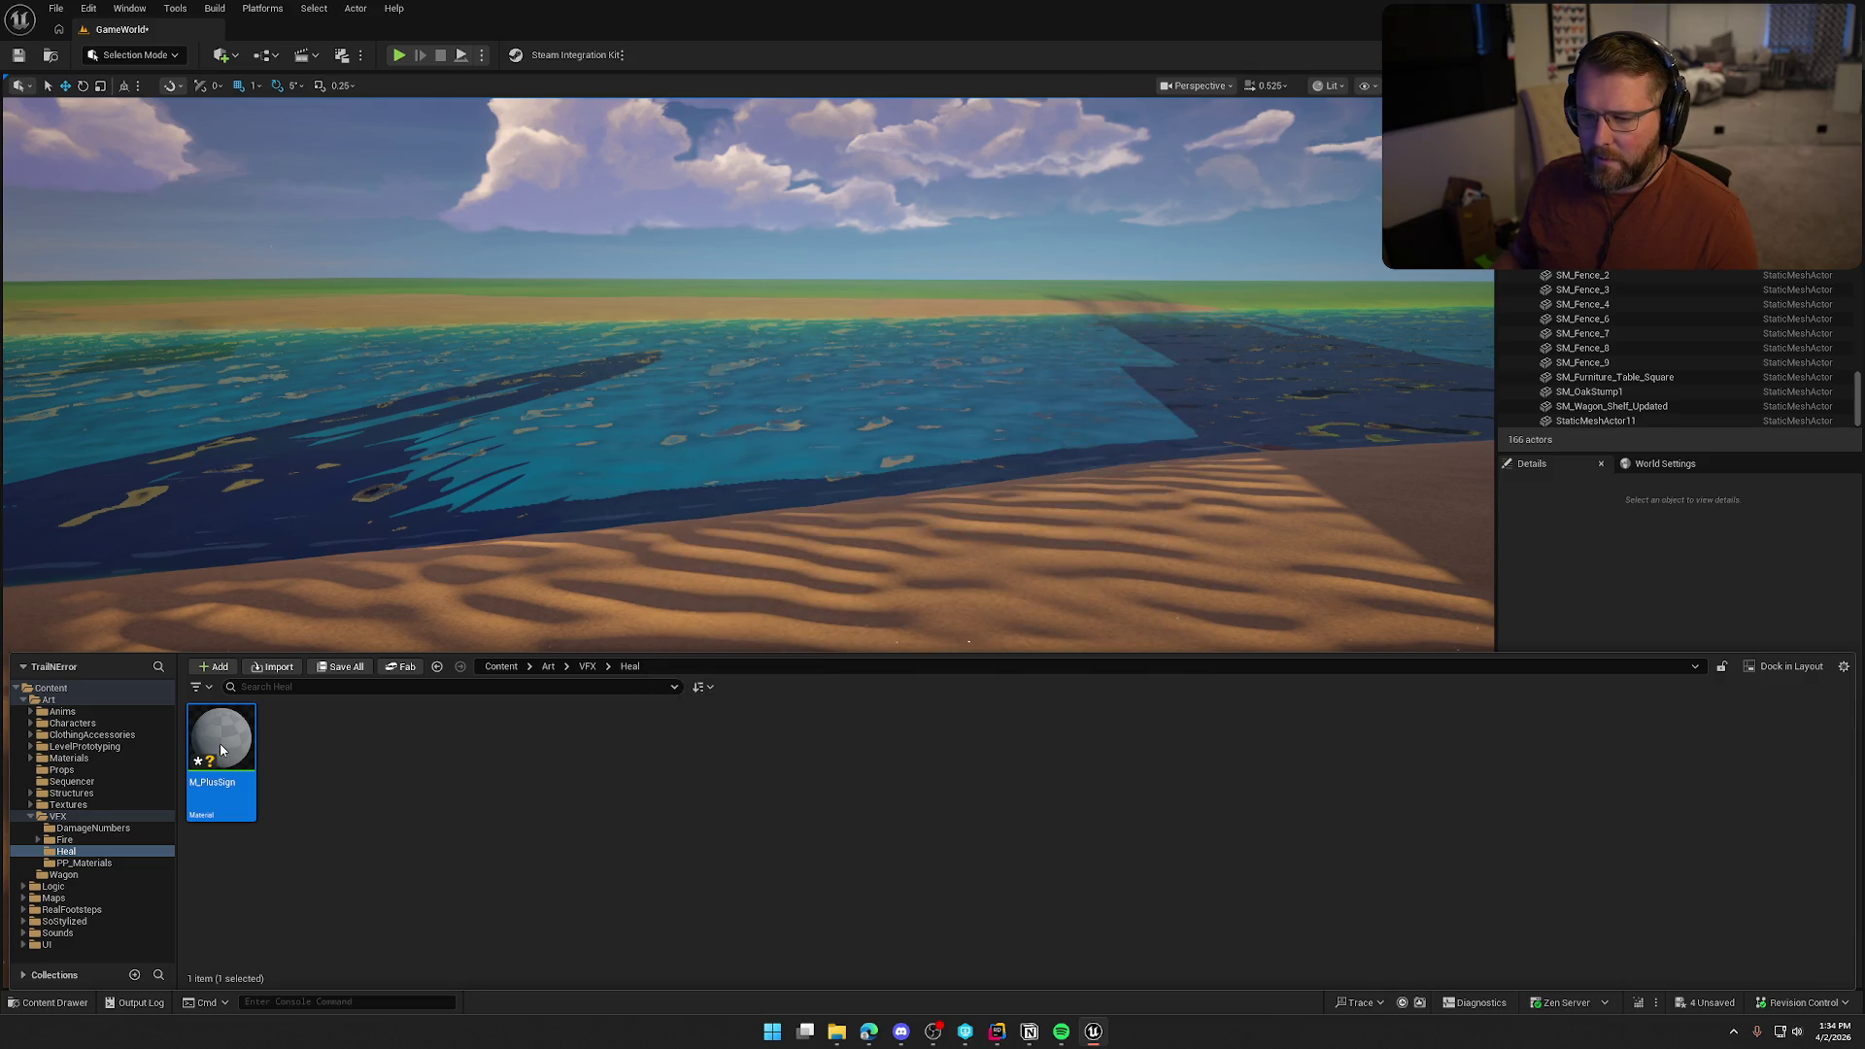
pyautogui.hotkey('ctrl', 'space')
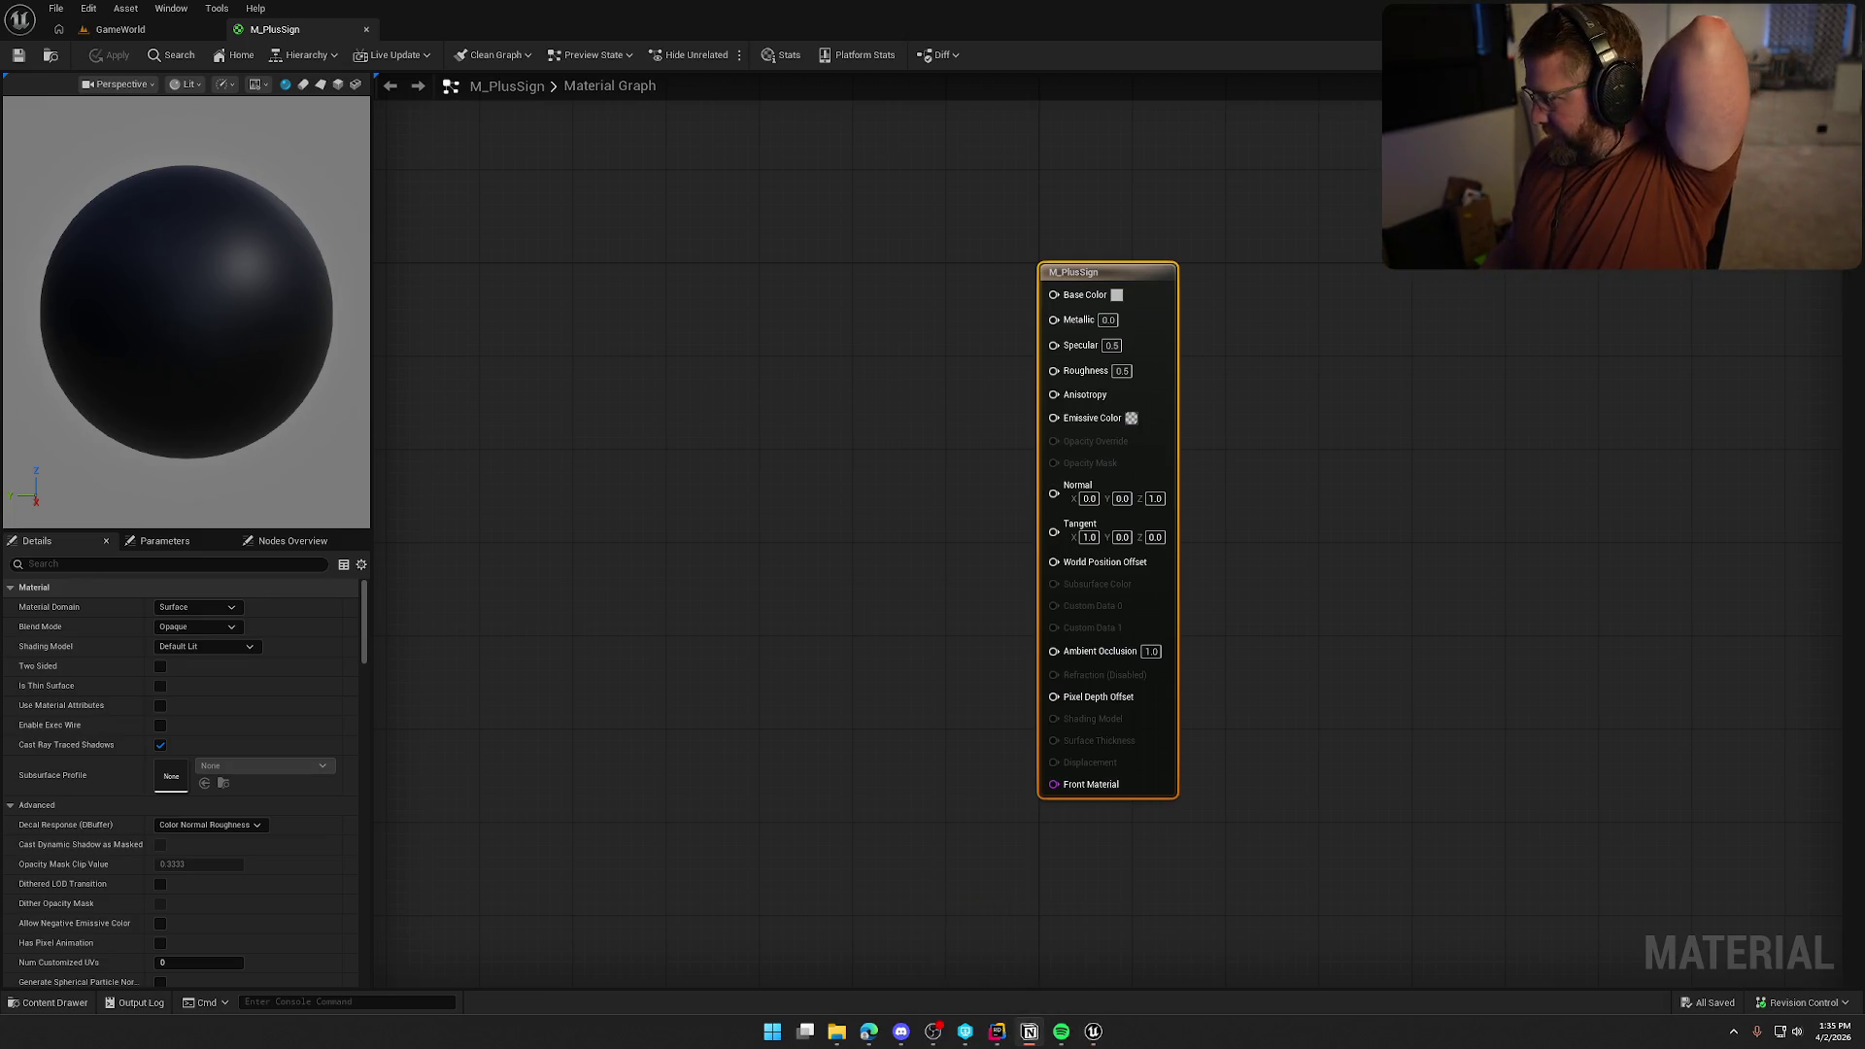
# Set M_PlusSign's Blend Mode to TranslucentGreyTransmittance and its Shading Model to Unlit
pyautogui.click(1030, 1031)
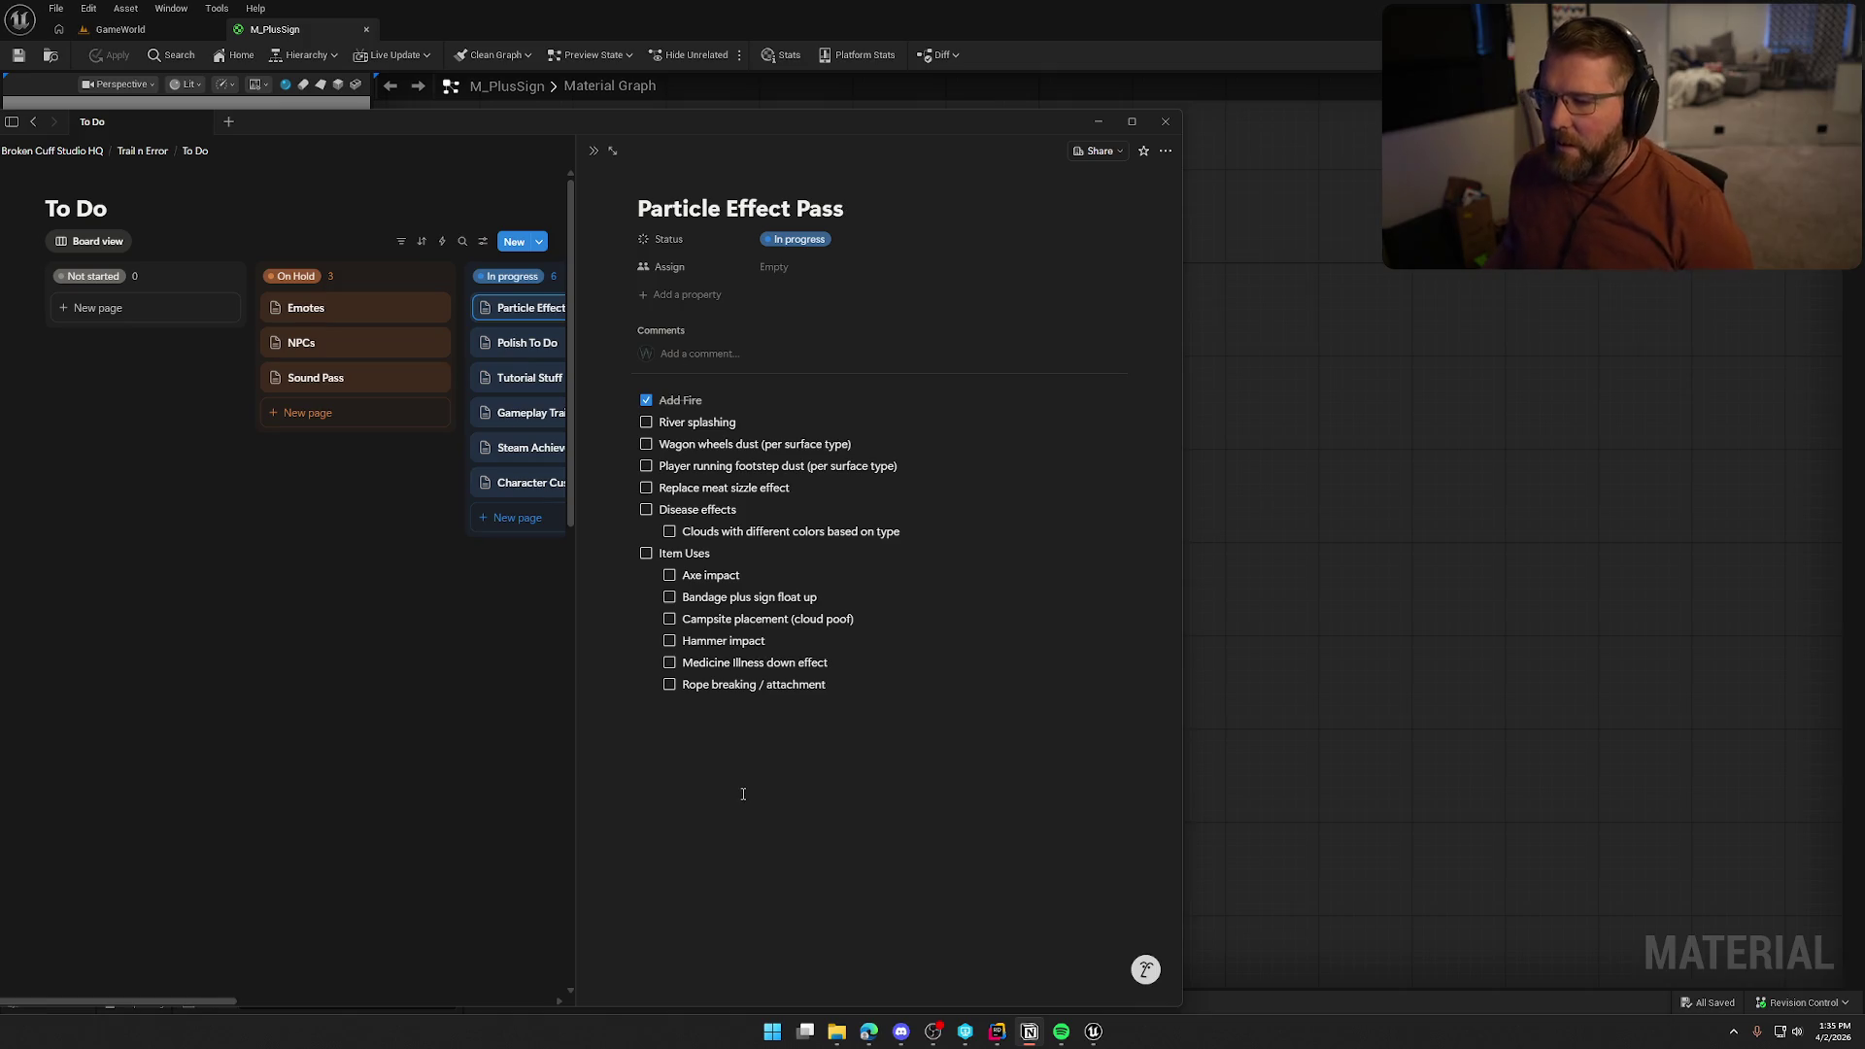
pyautogui.click(400, 119)
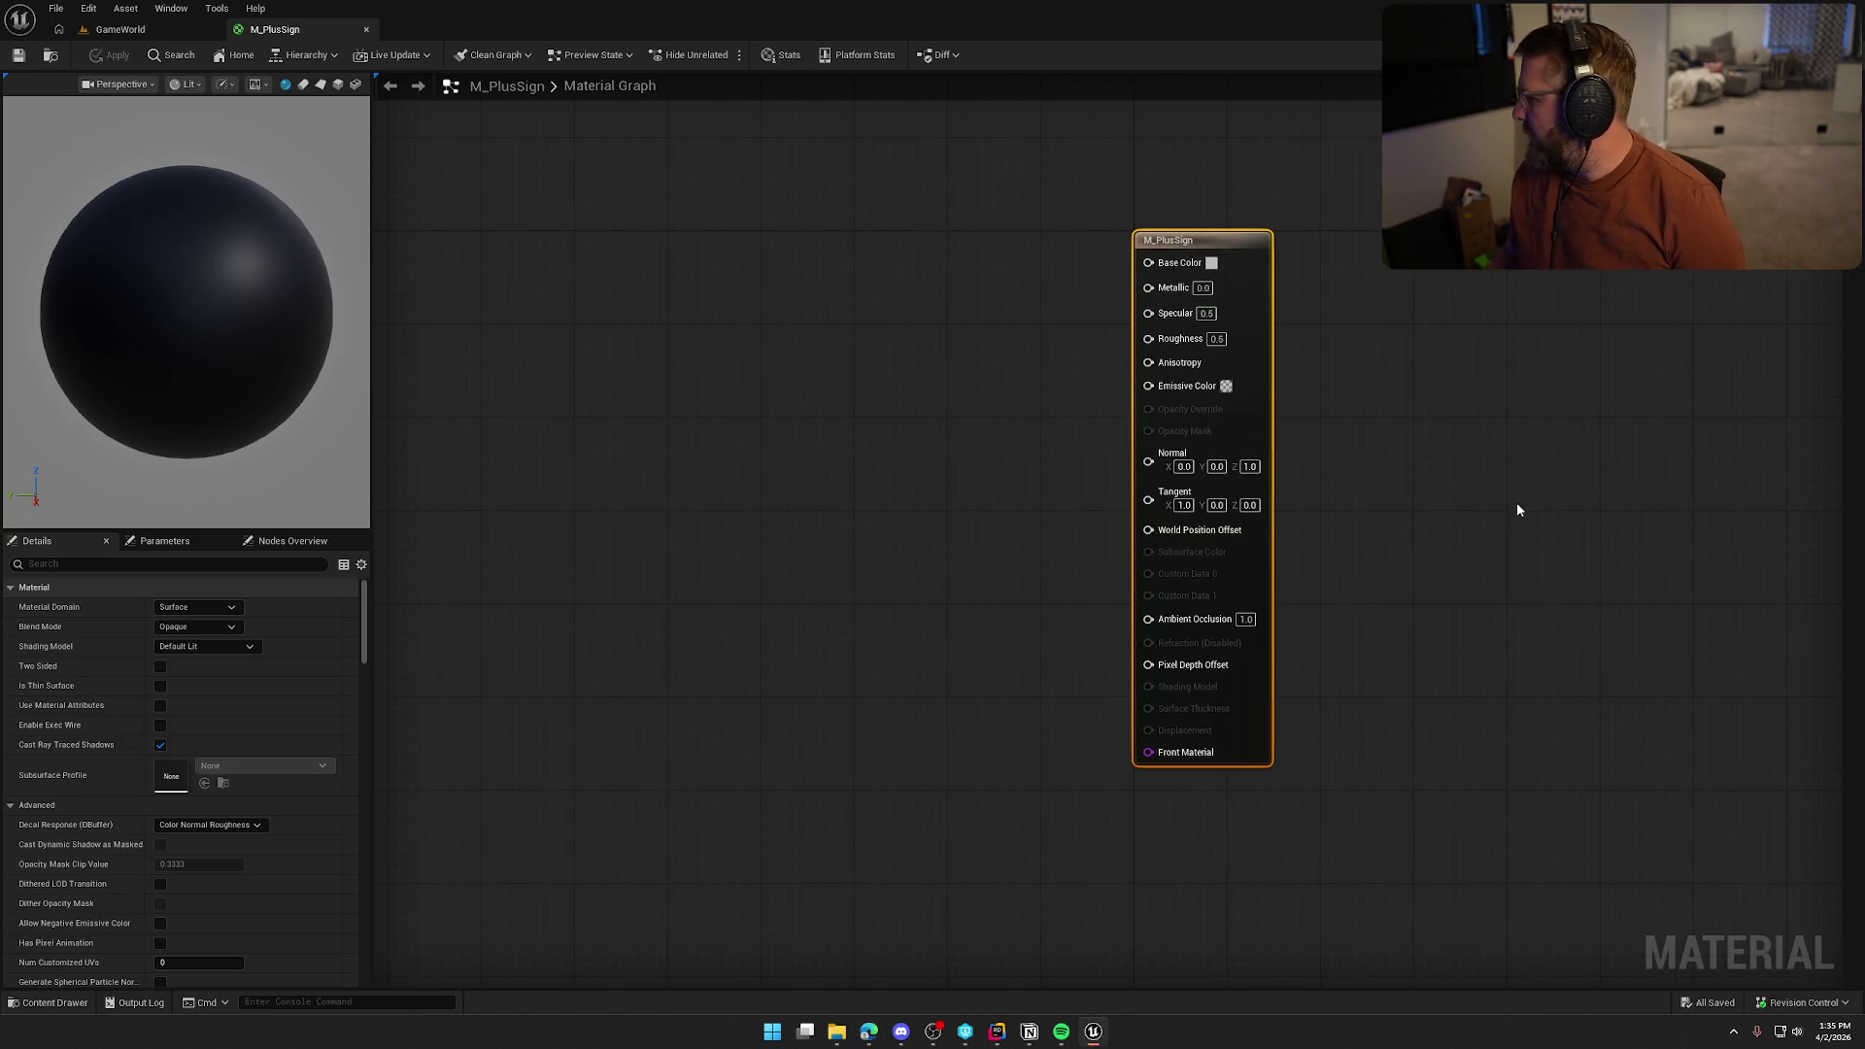
pyautogui.click(909, 485)
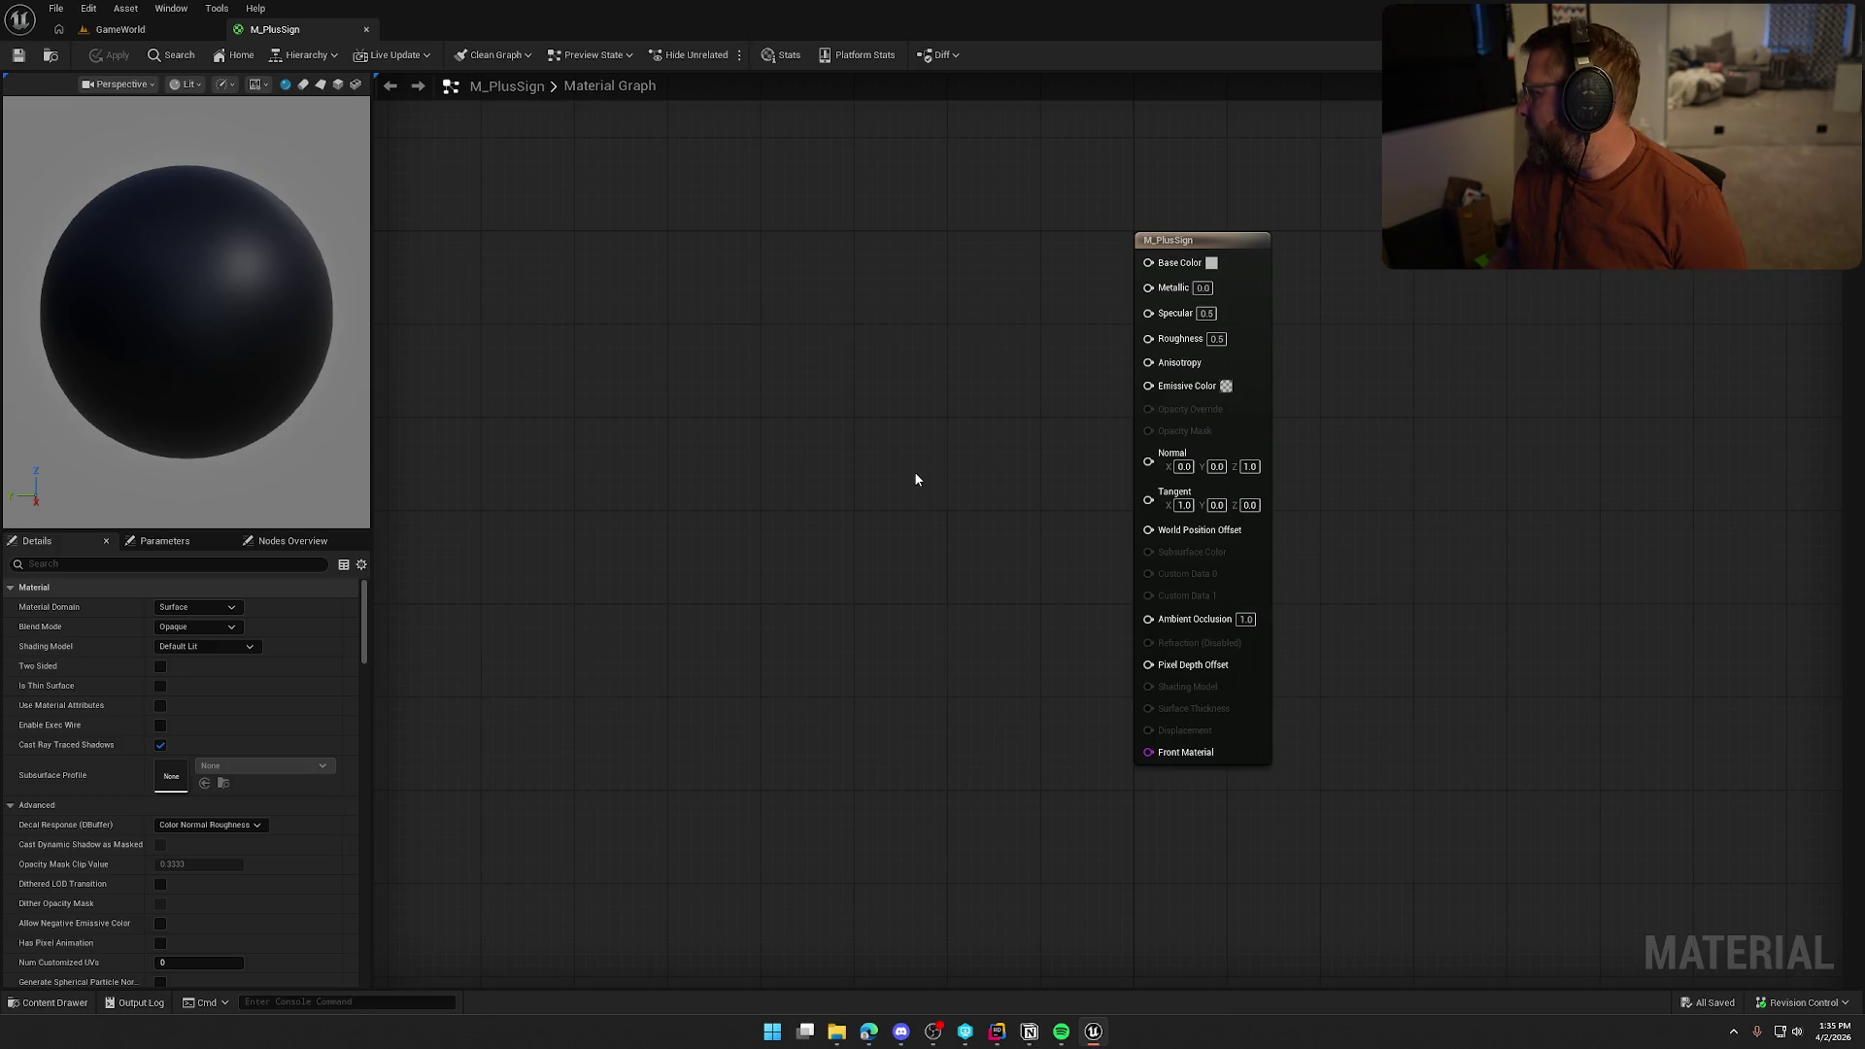
pyautogui.click(202, 627)
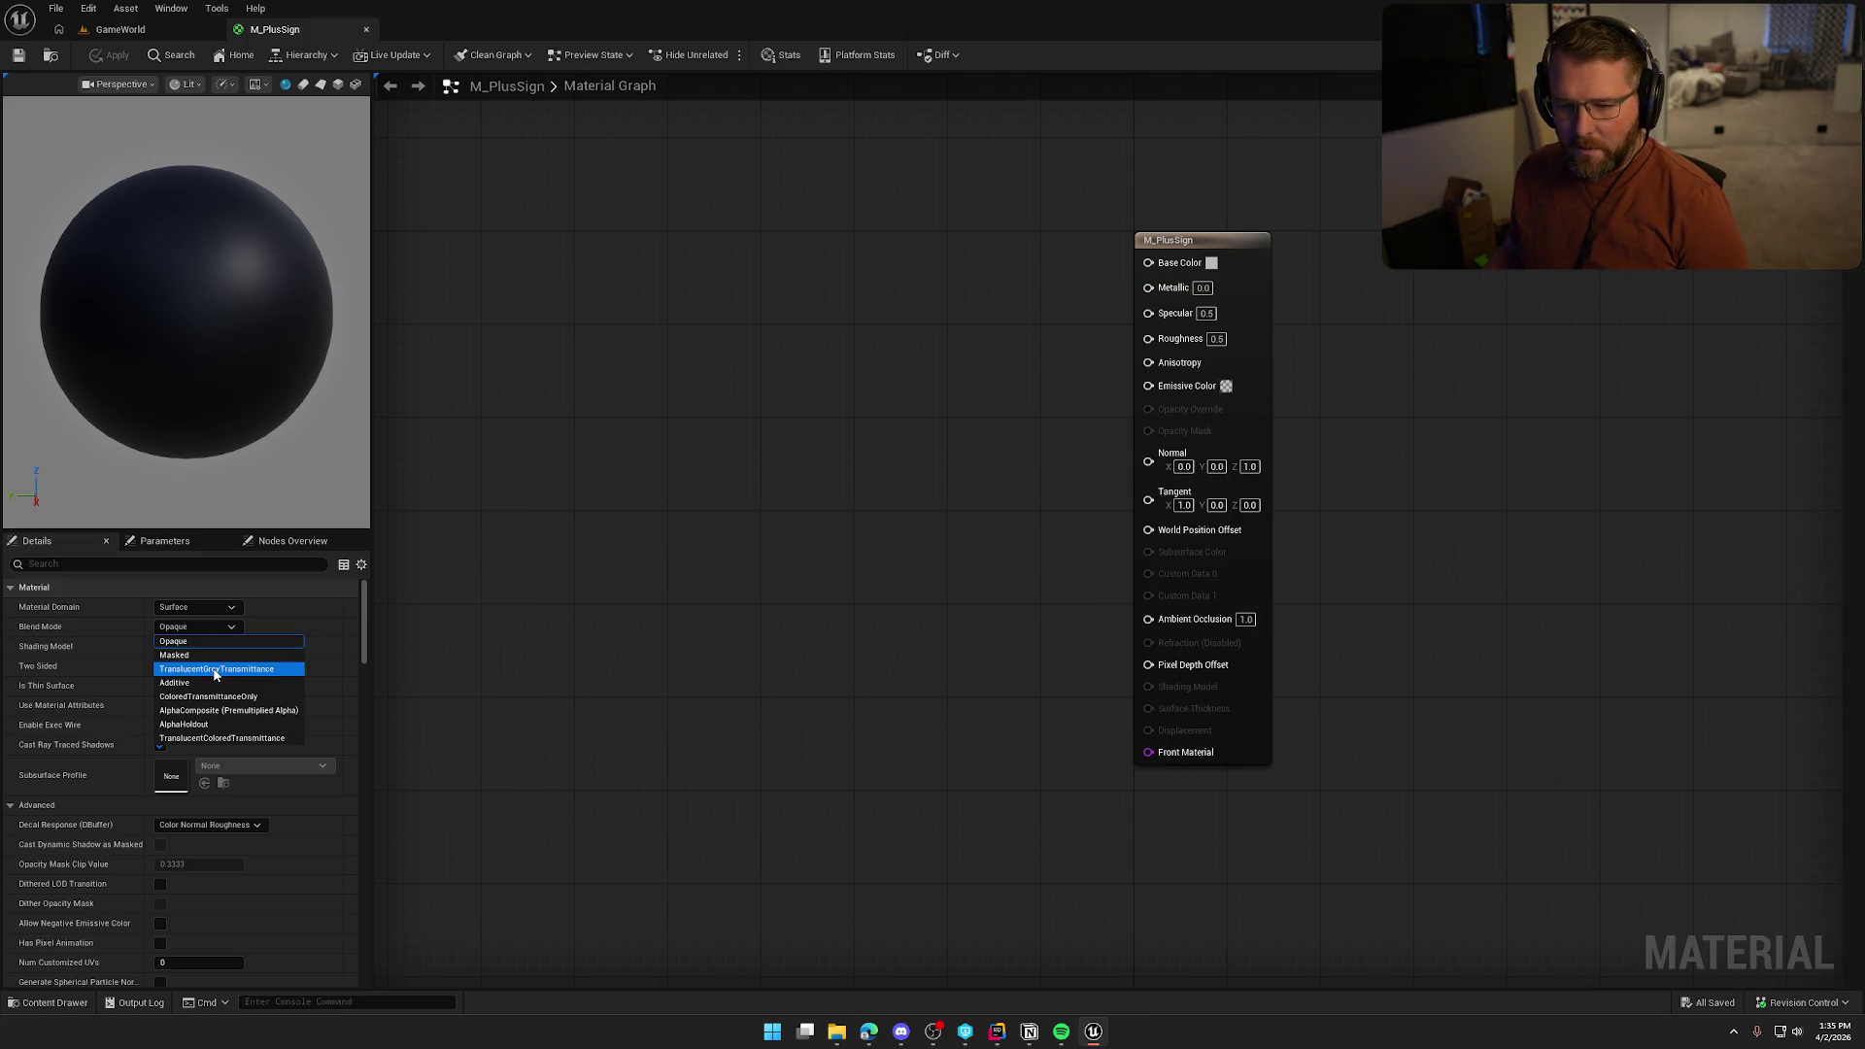
pyautogui.click(215, 673)
pyautogui.click(183, 648)
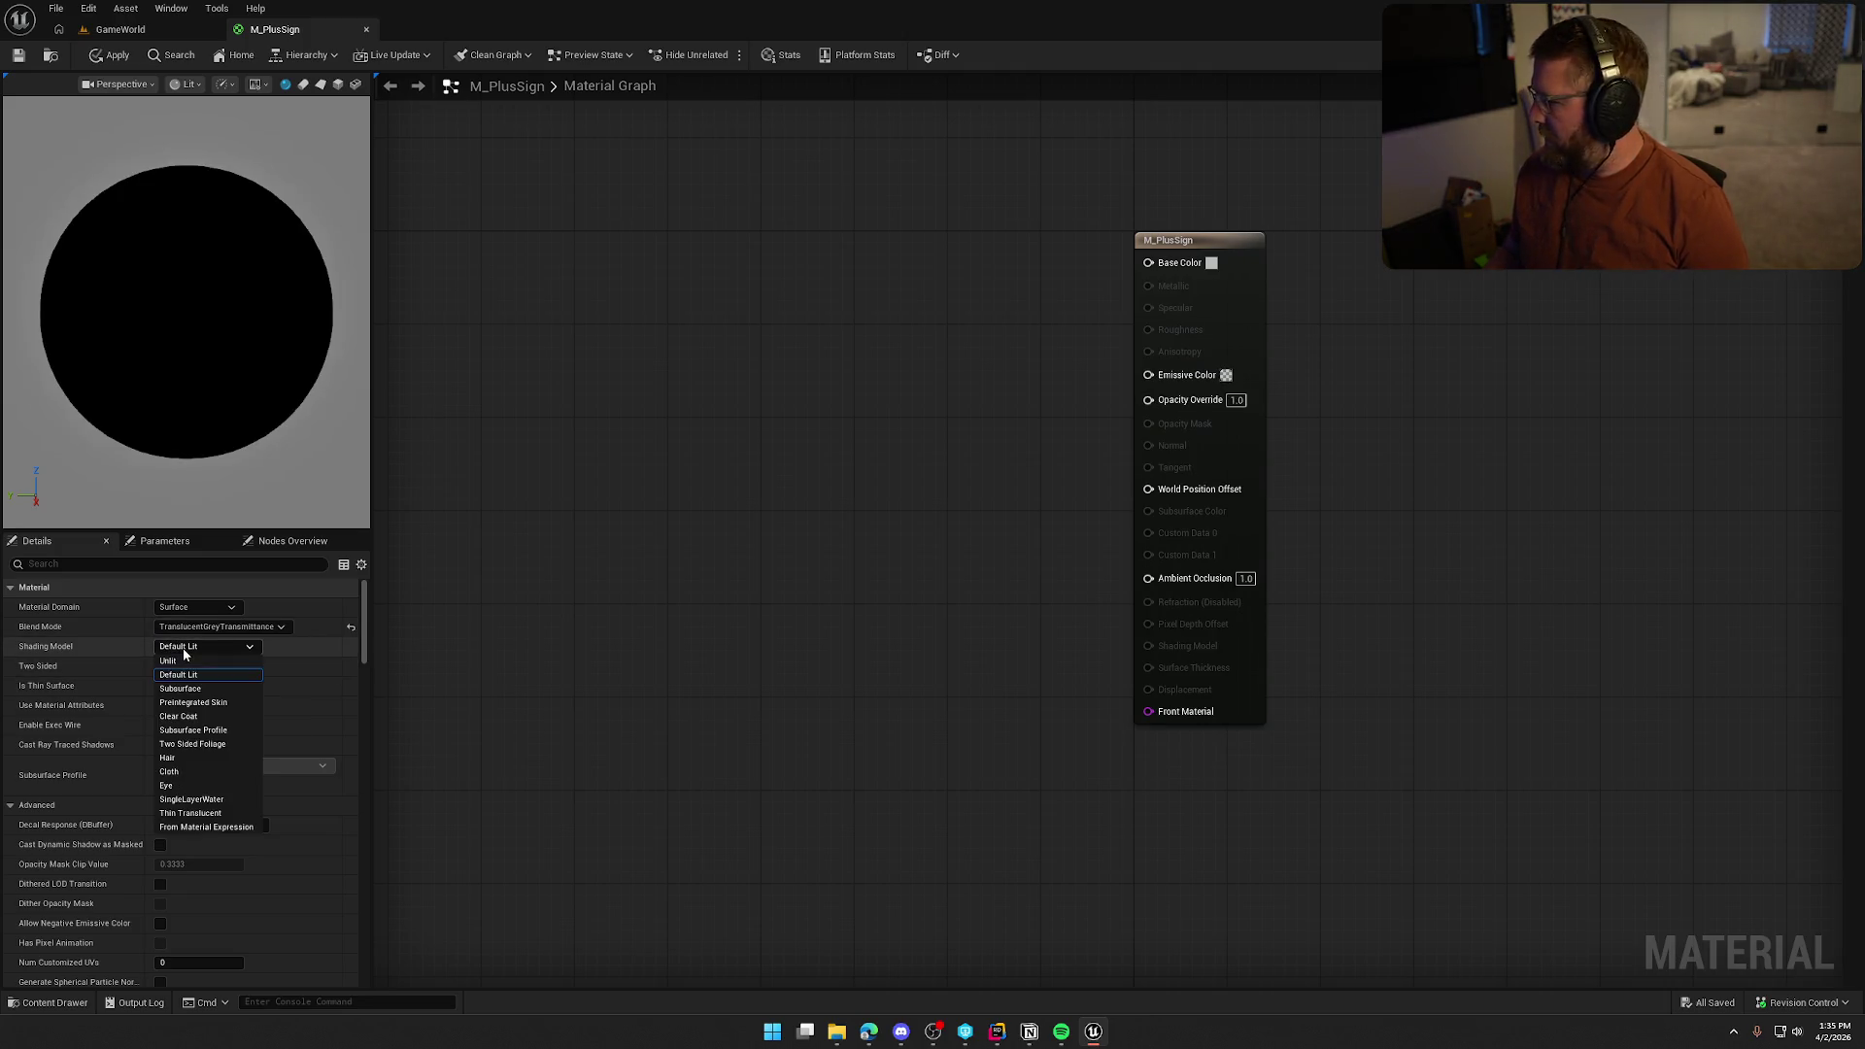
pyautogui.click(194, 661)
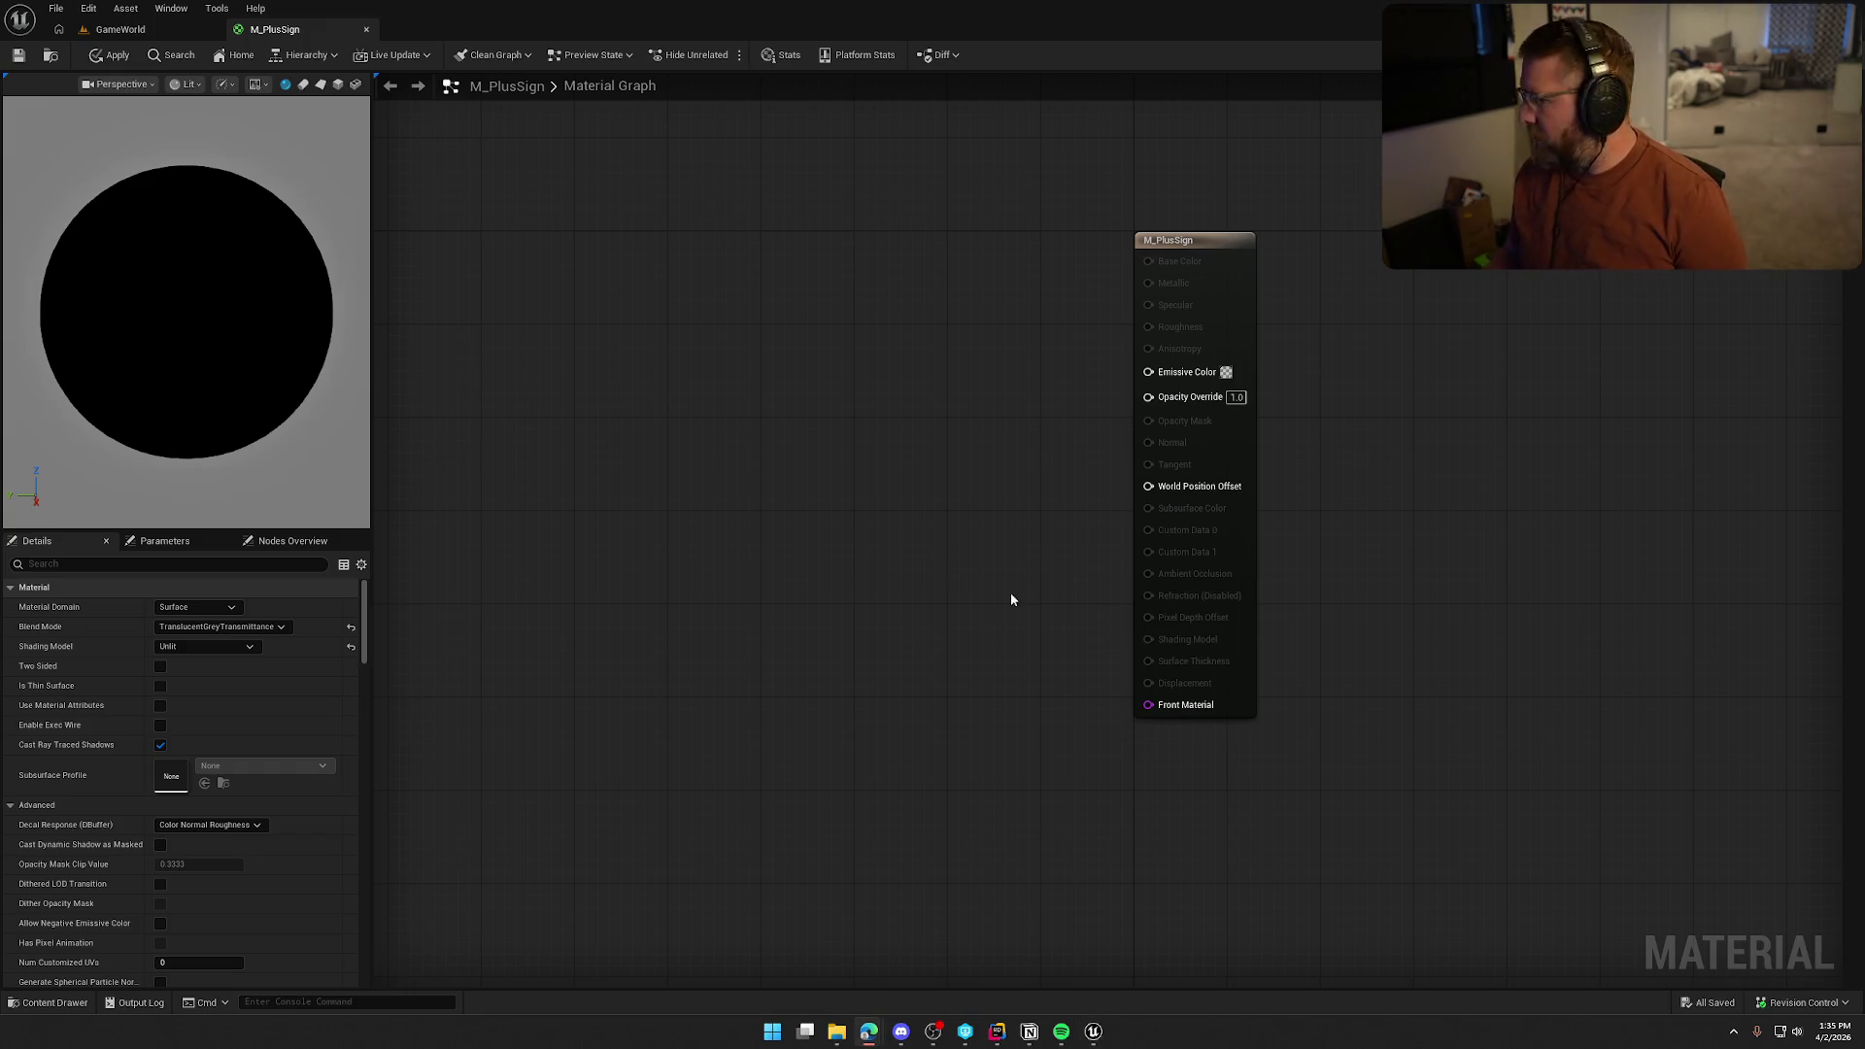
pyautogui.rightClick(662, 371)
# Add a TexCoord node and keep the grey transmittance blend mode after trying coloured transmittance
pyautogui.write('te')
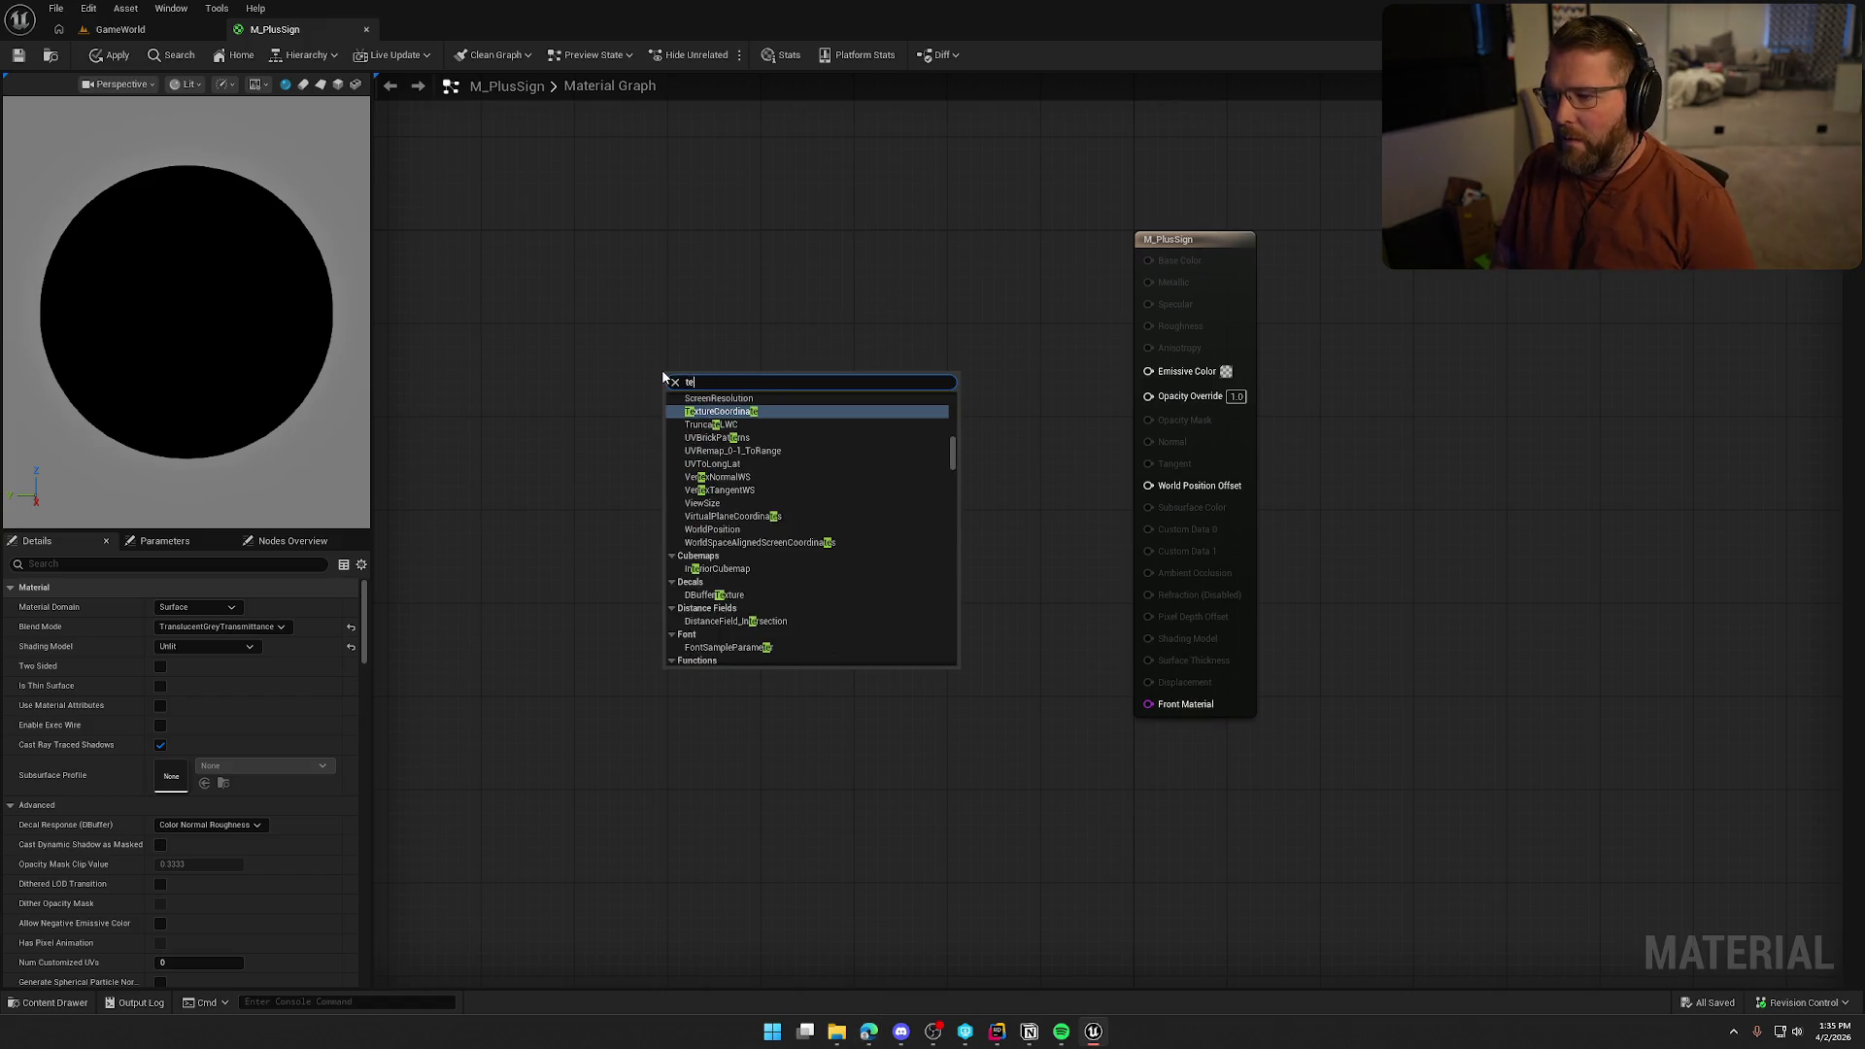
pyautogui.write('xtcoord')
pyautogui.press('Return')
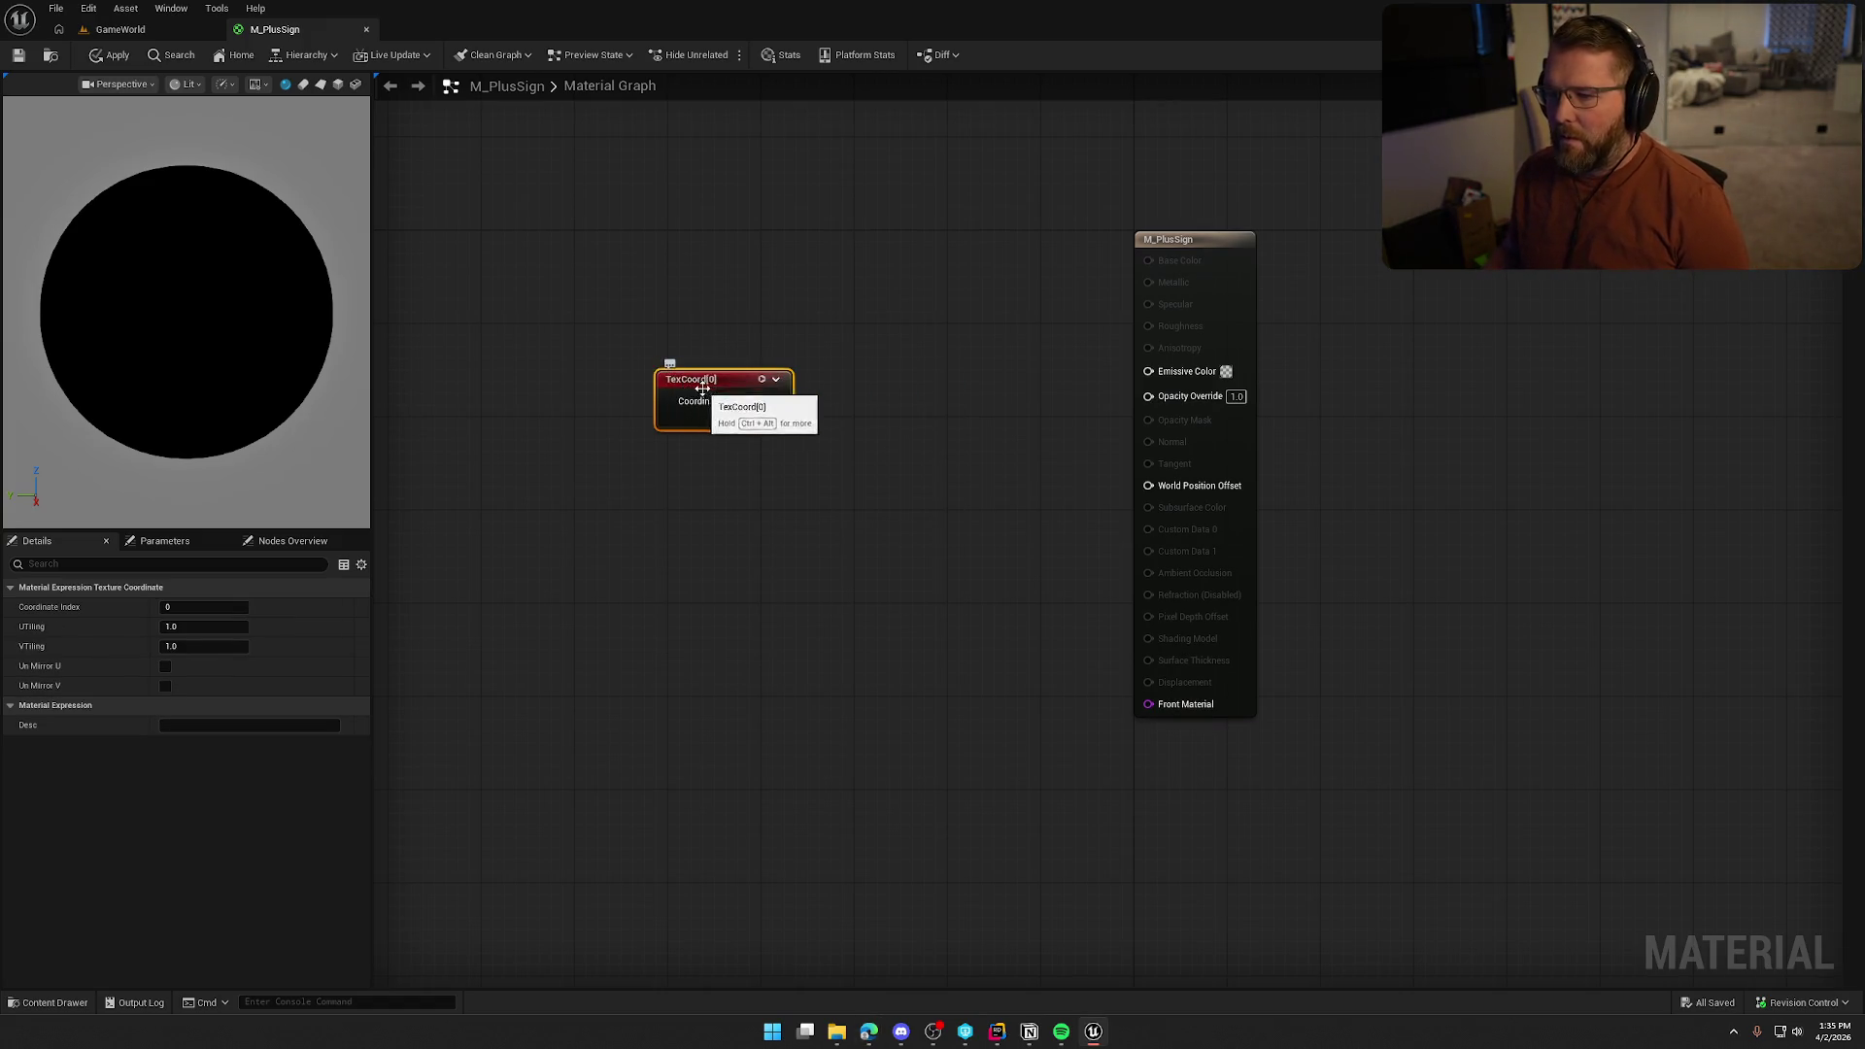
pyautogui.moveTo(616, 375); pyautogui.dragTo(625, 379)
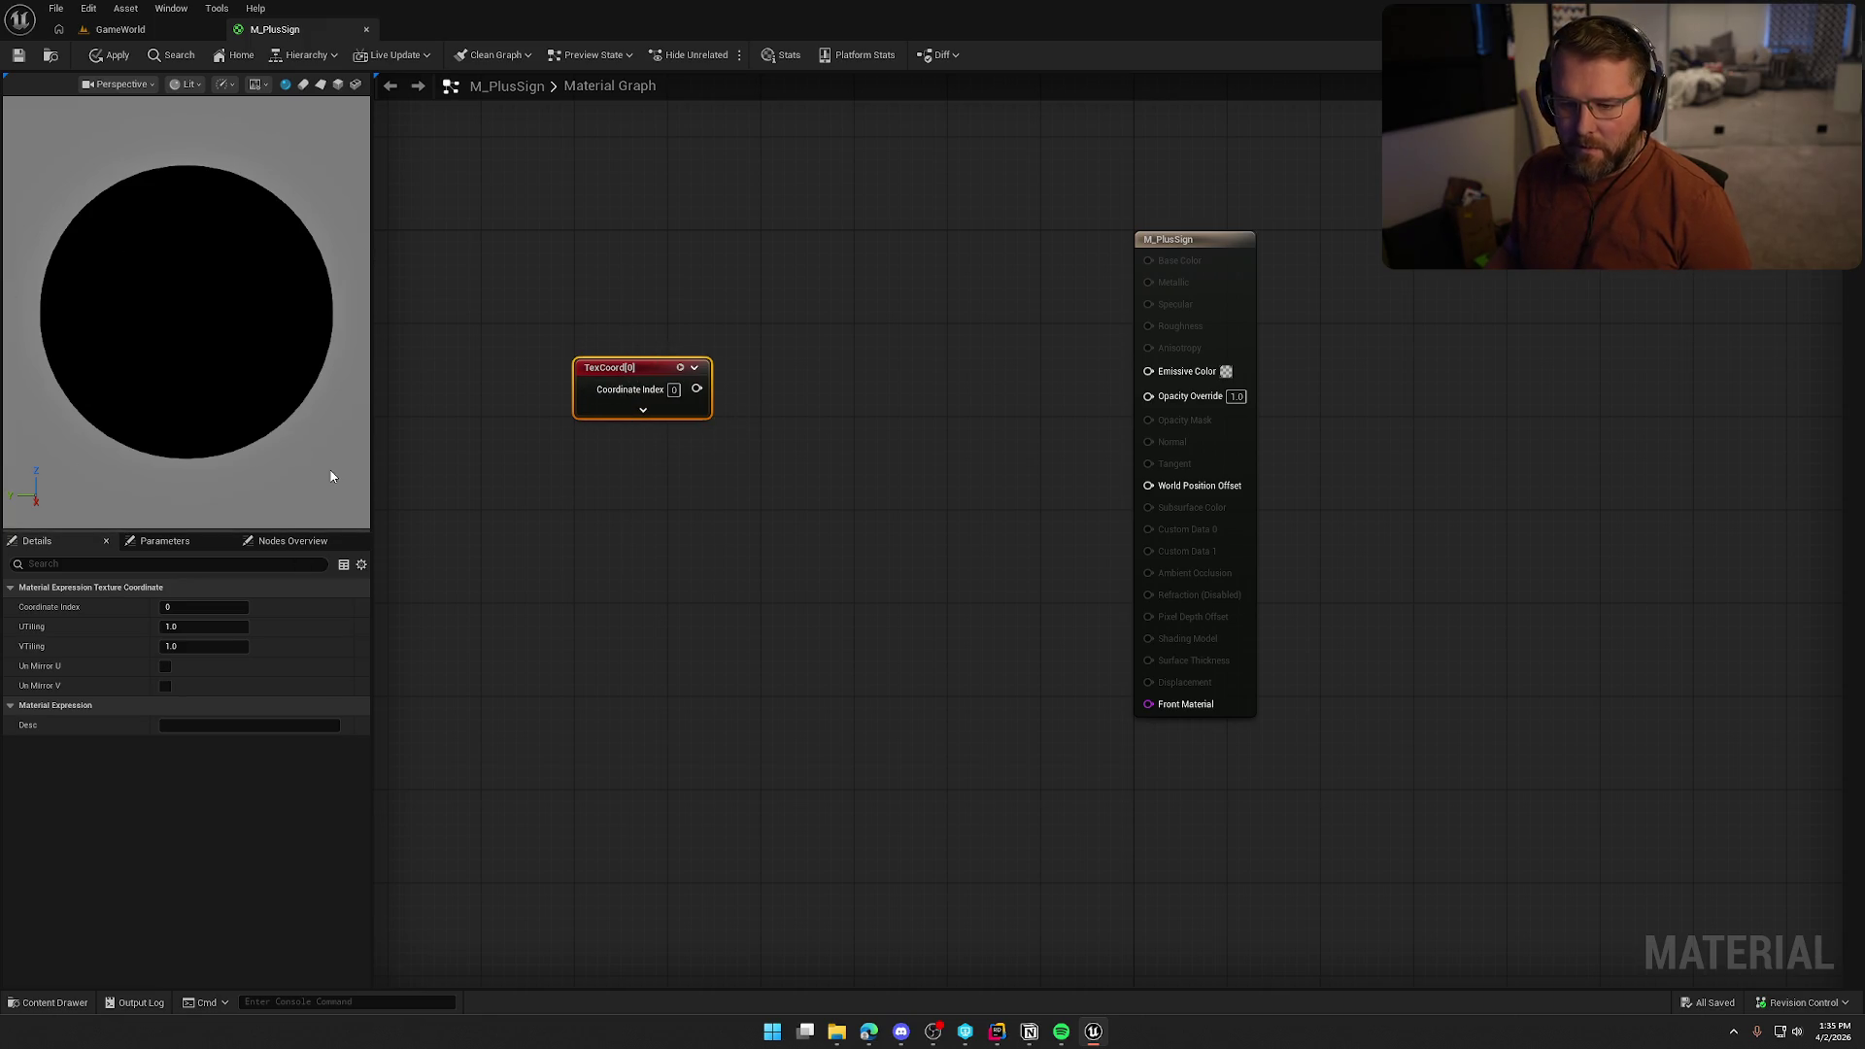
pyautogui.click(393, 651)
pyautogui.click(224, 627)
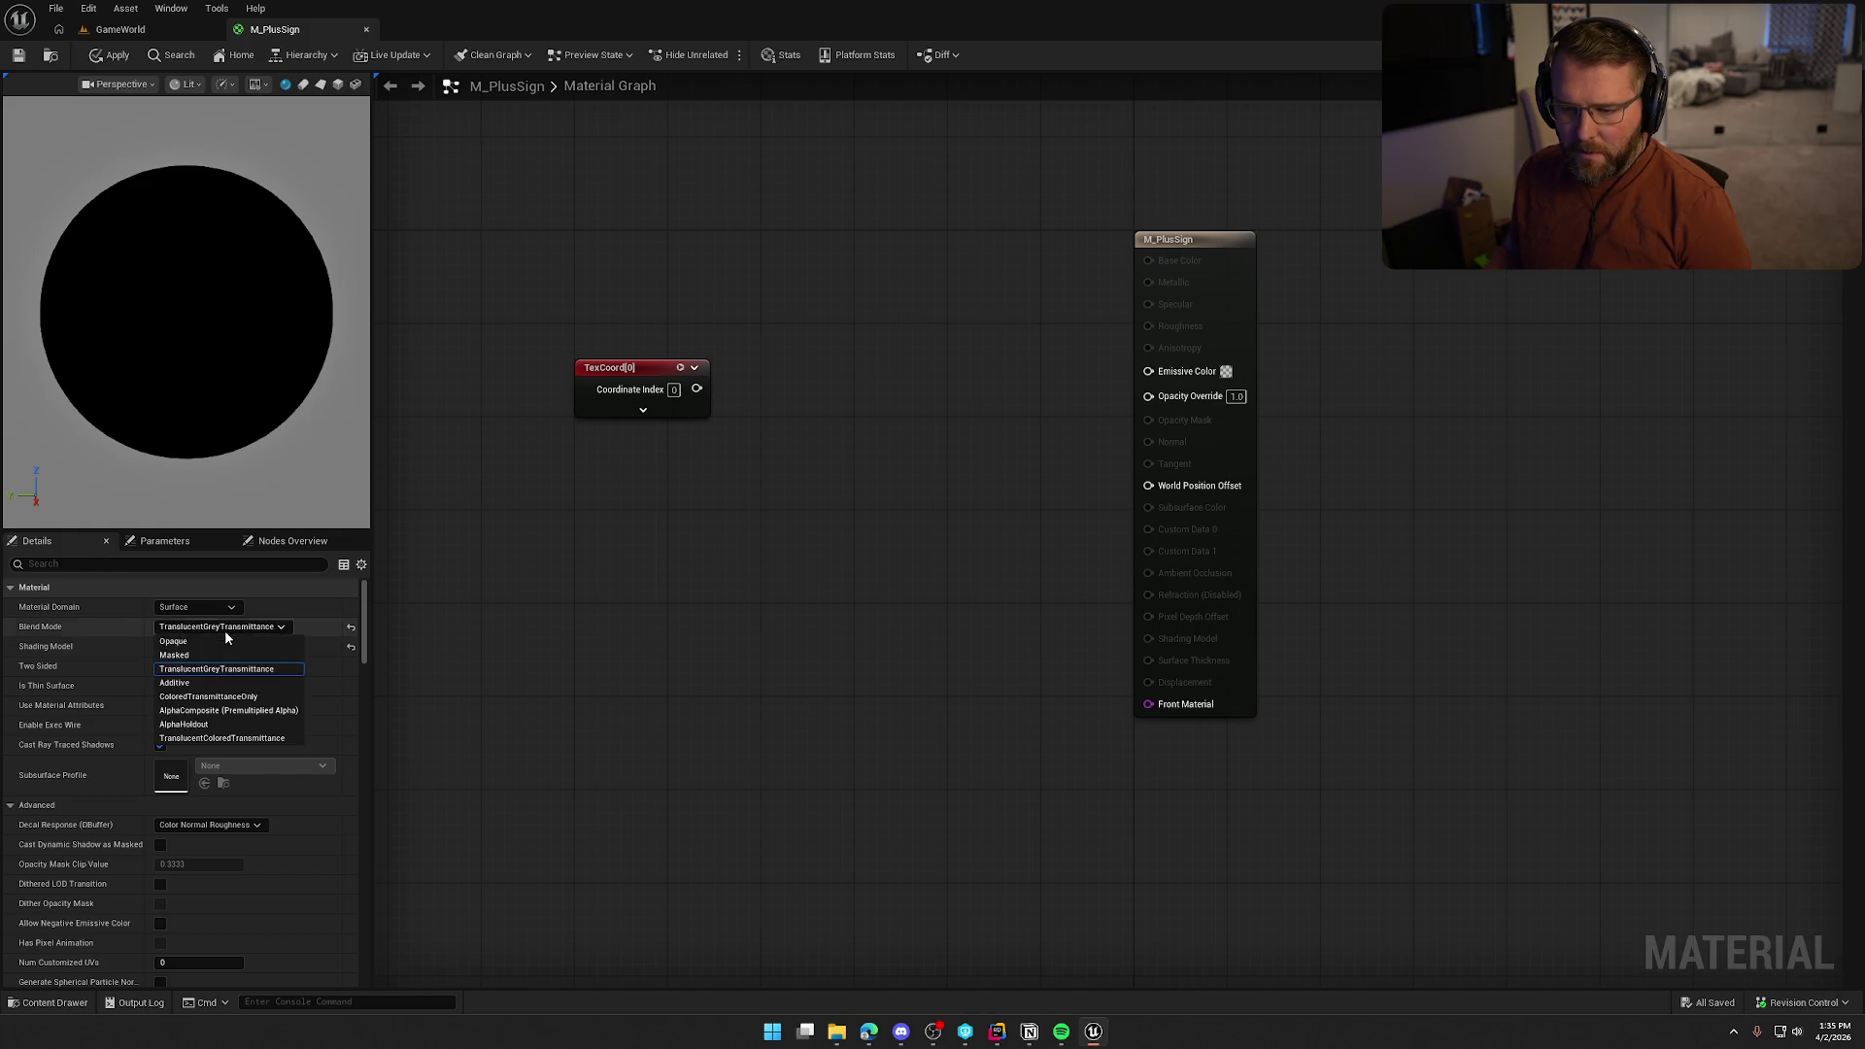
pyautogui.click(202, 738)
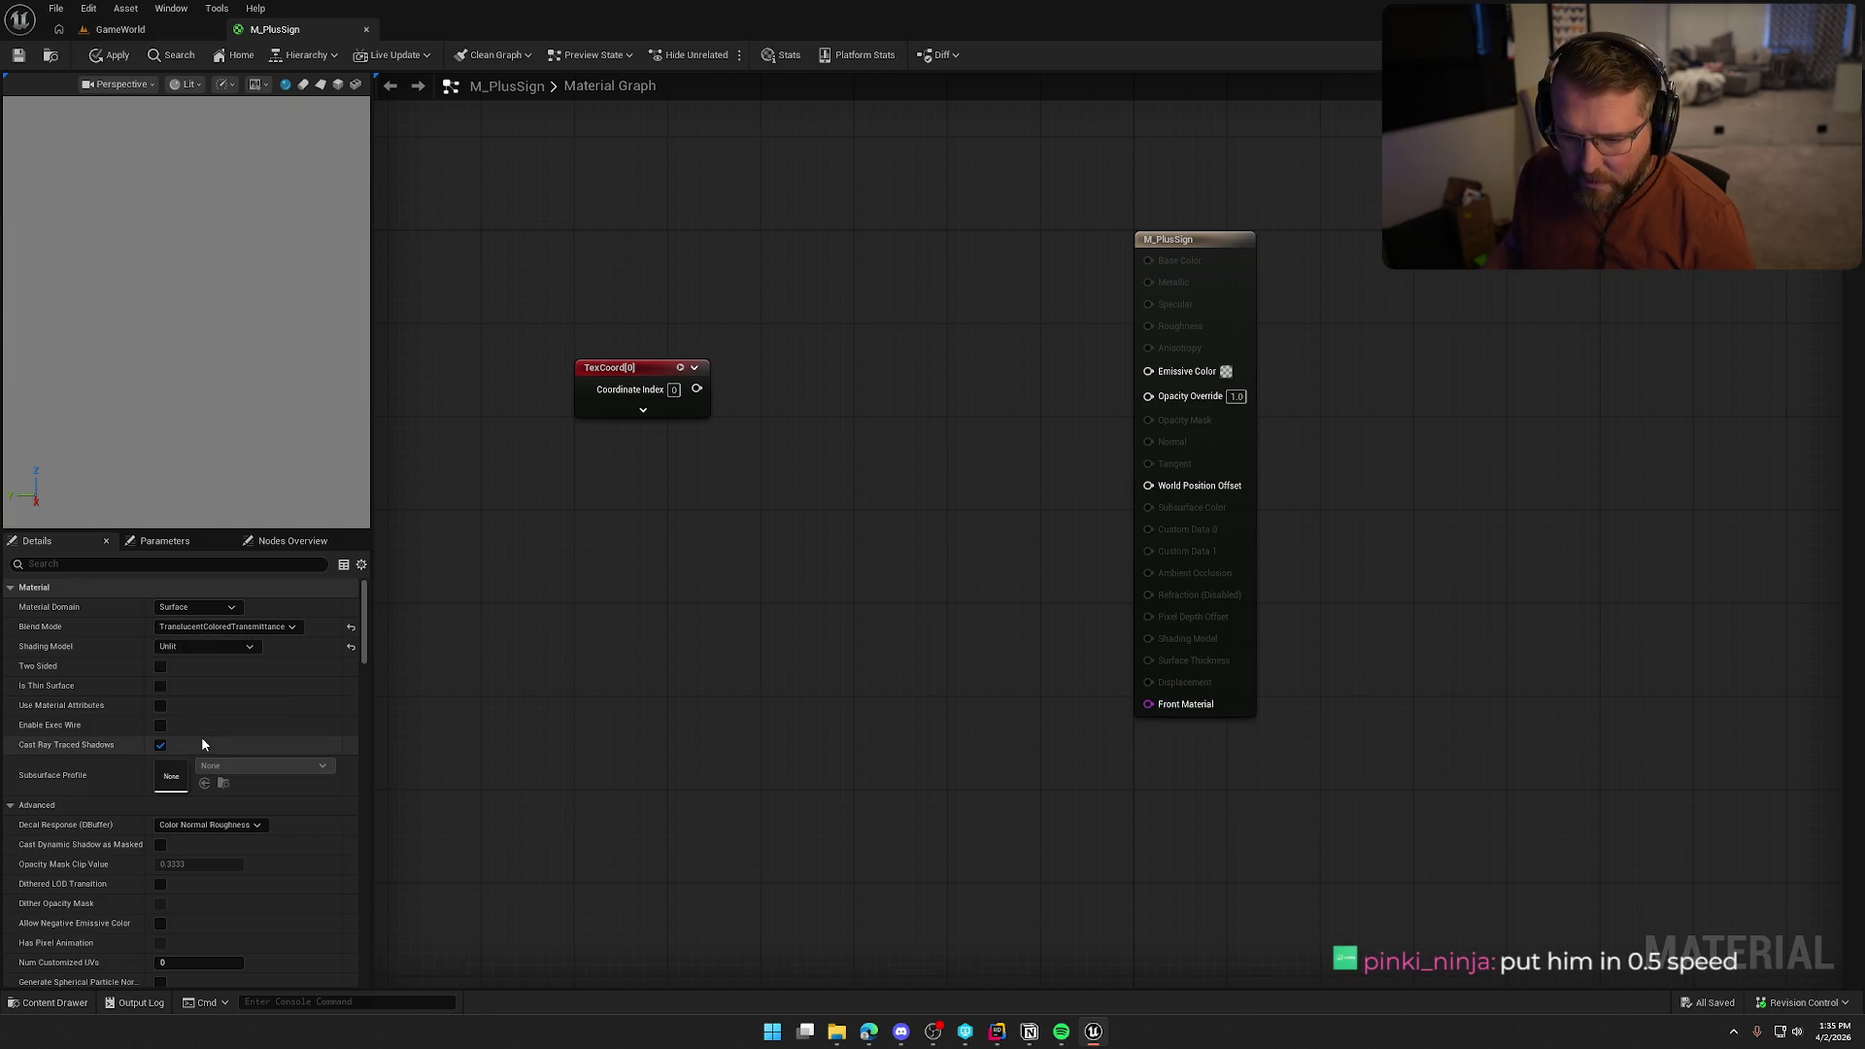
pyautogui.click(223, 627)
pyautogui.click(218, 669)
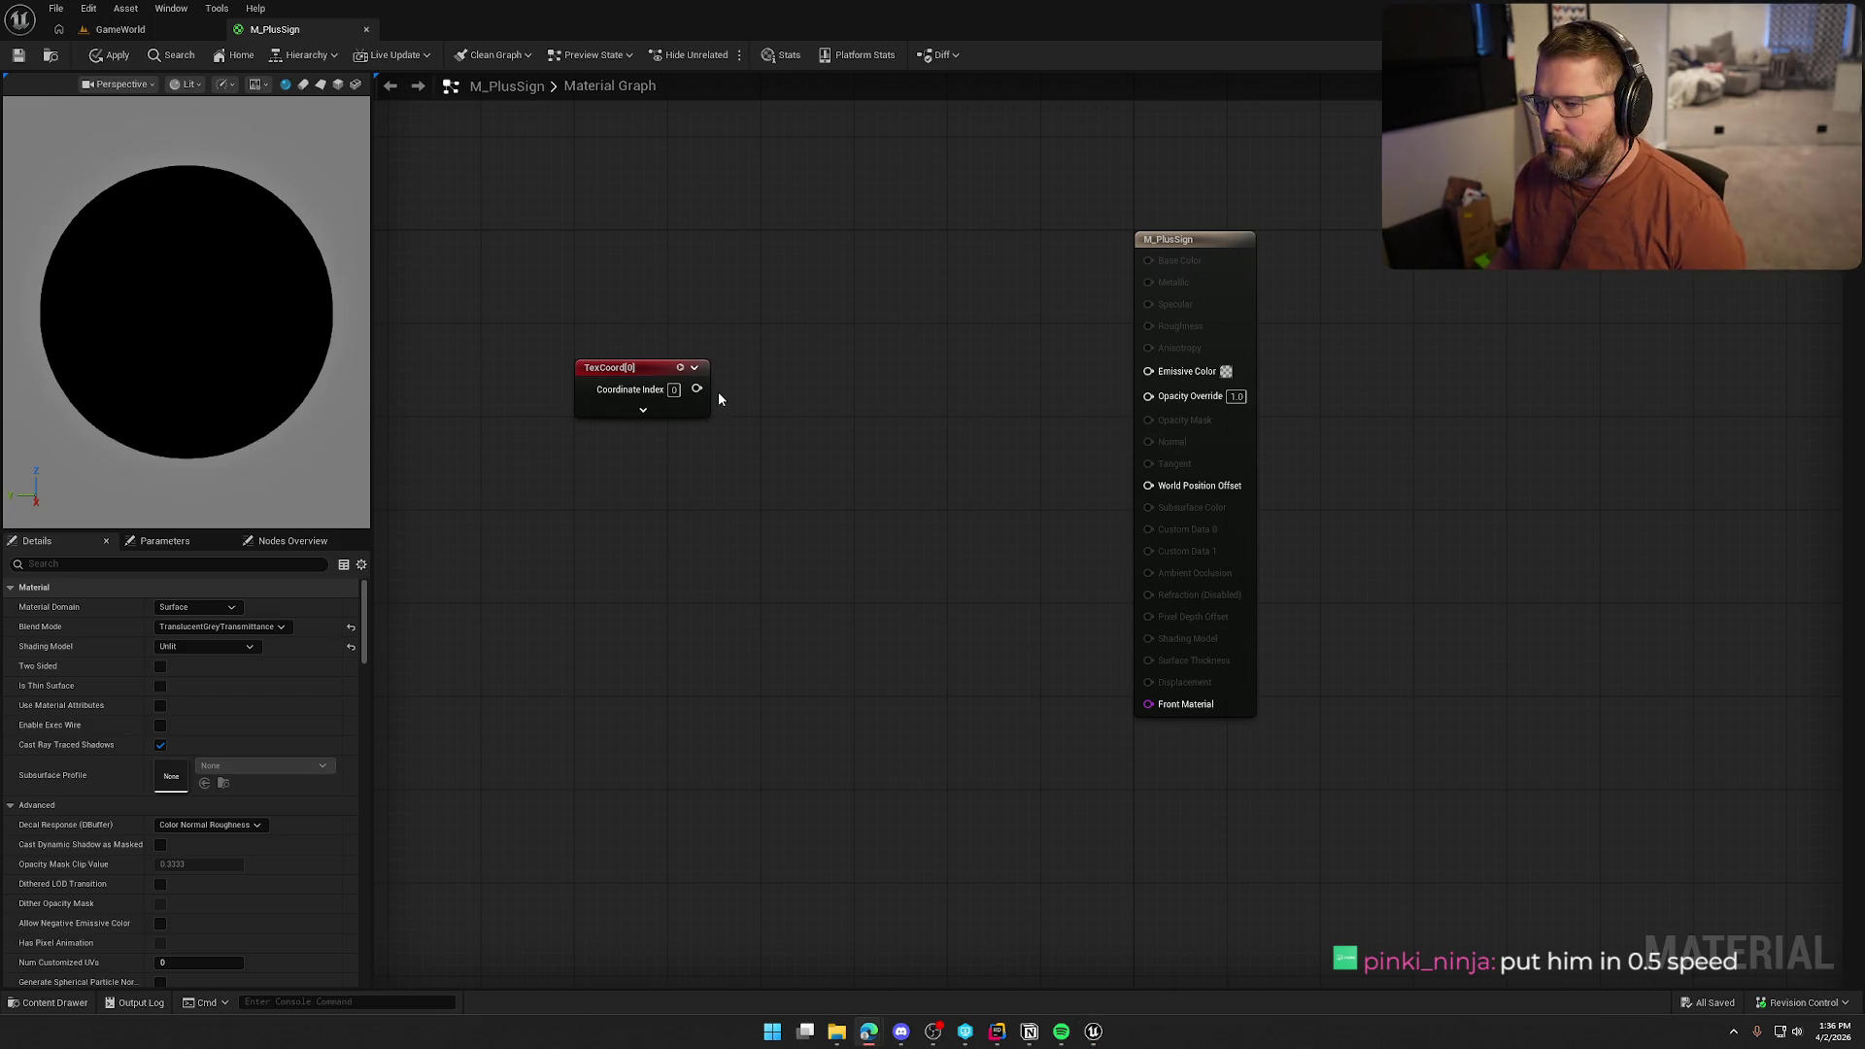
# Chain TexCoord into a Subtract by 0.5, then into an Abs node
pyautogui.moveTo(696, 388)
pyautogui.mouseDown()
pyautogui.moveTo(829, 410)
pyautogui.moveTo(806, 386)
pyautogui.moveTo(884, 424)
pyautogui.mouseUp()
pyautogui.write('subt')
pyautogui.click(774, 460)
pyautogui.write('abs')
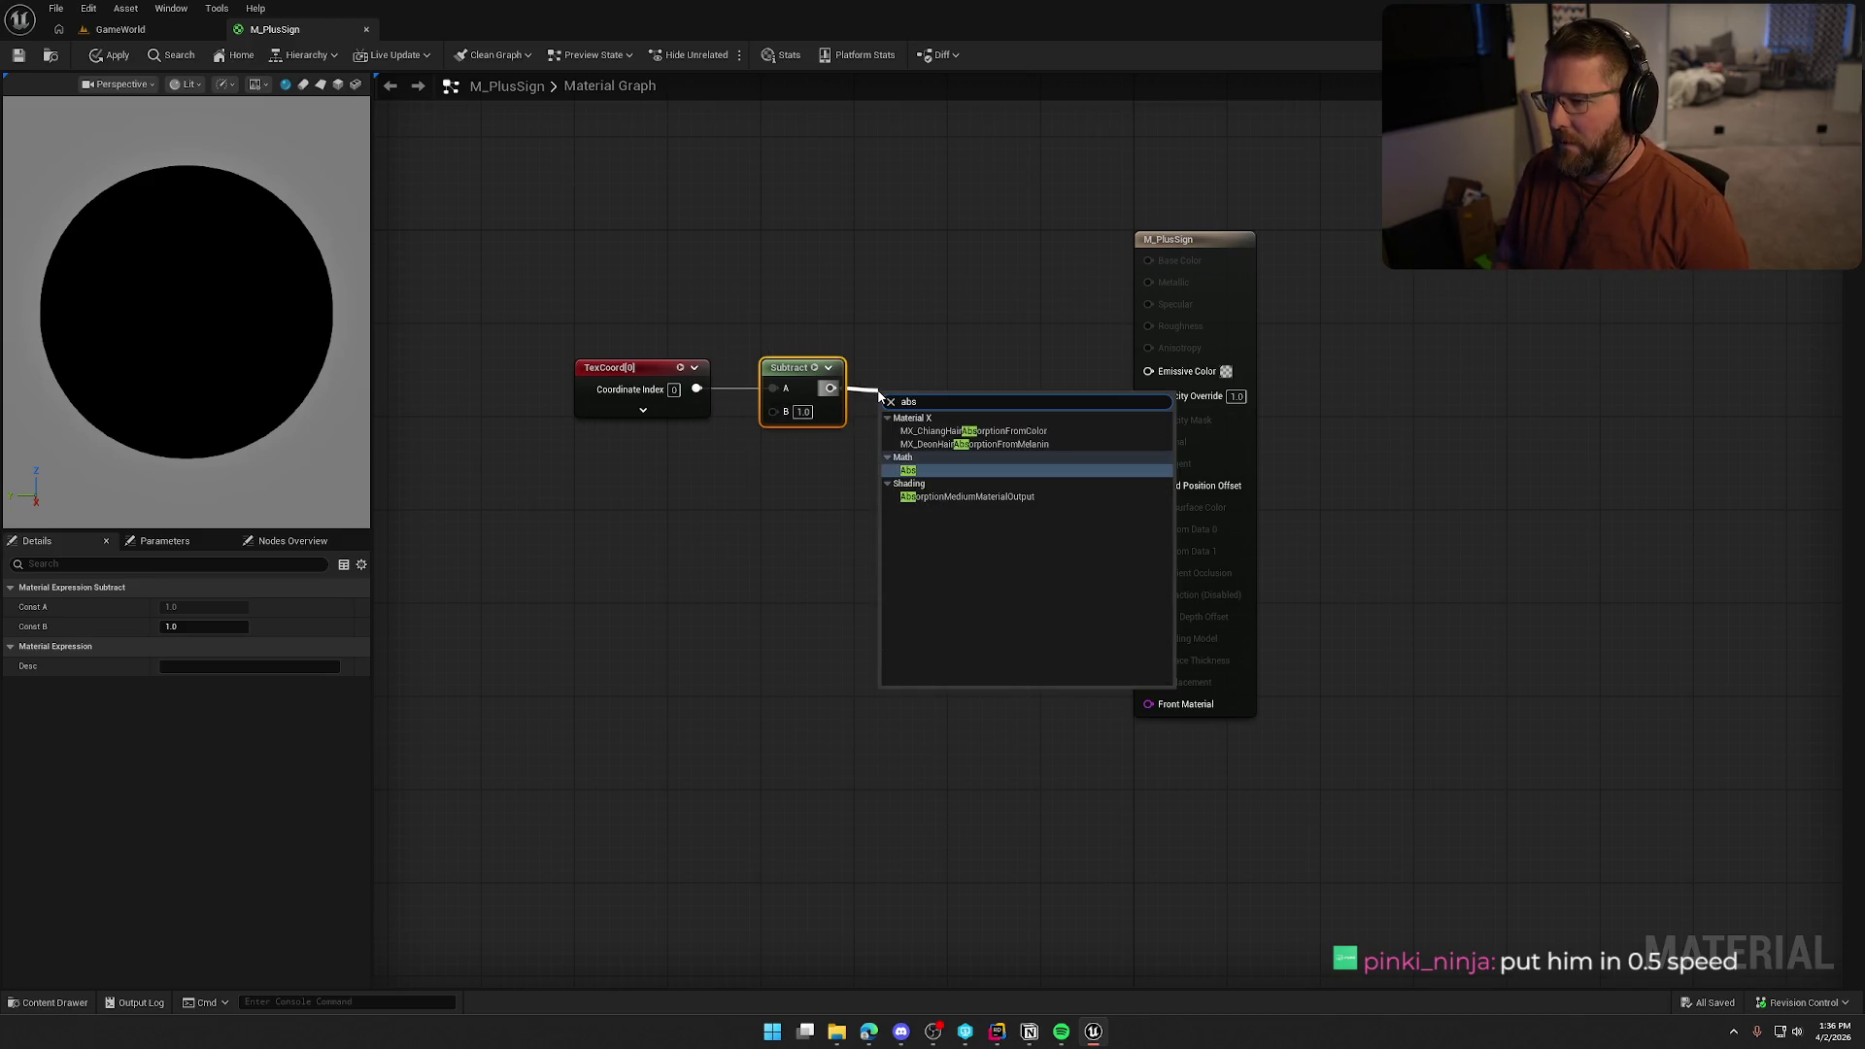
pyautogui.press('Return')
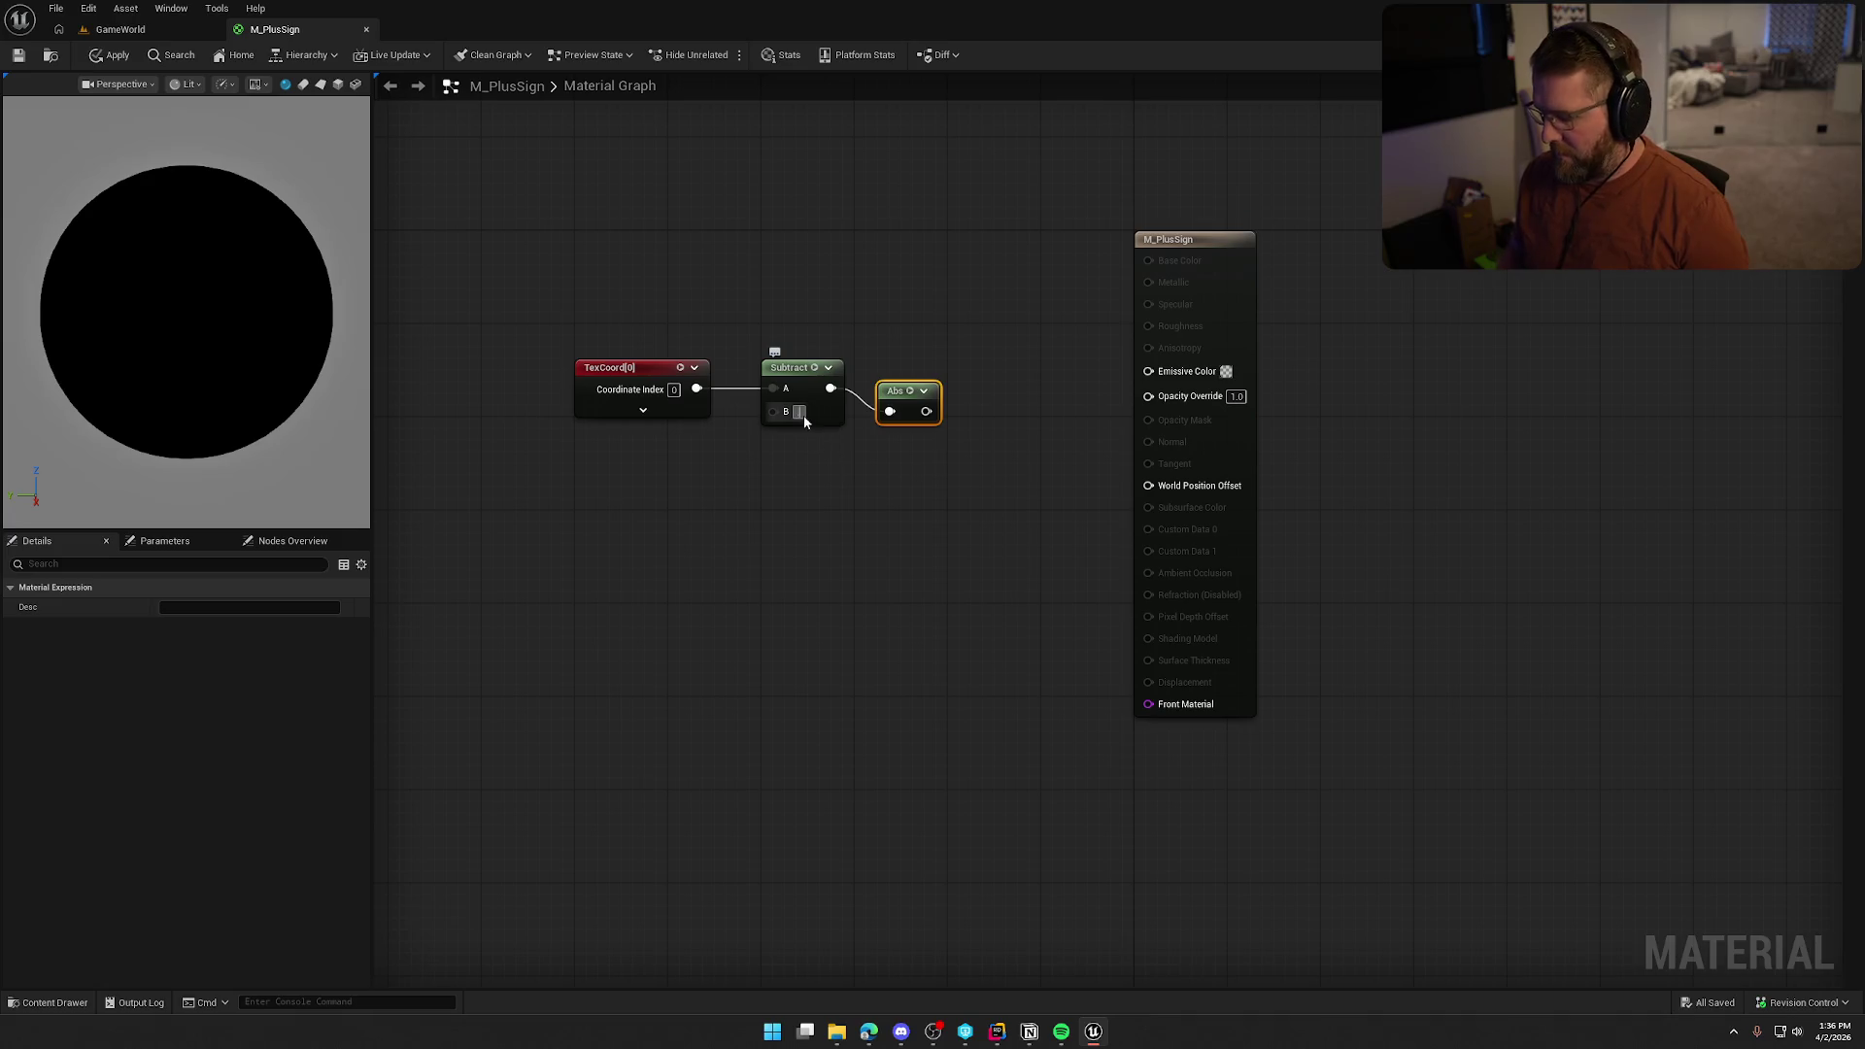
pyautogui.write('0.5')
pyautogui.moveTo(879, 396); pyautogui.dragTo(876, 367)
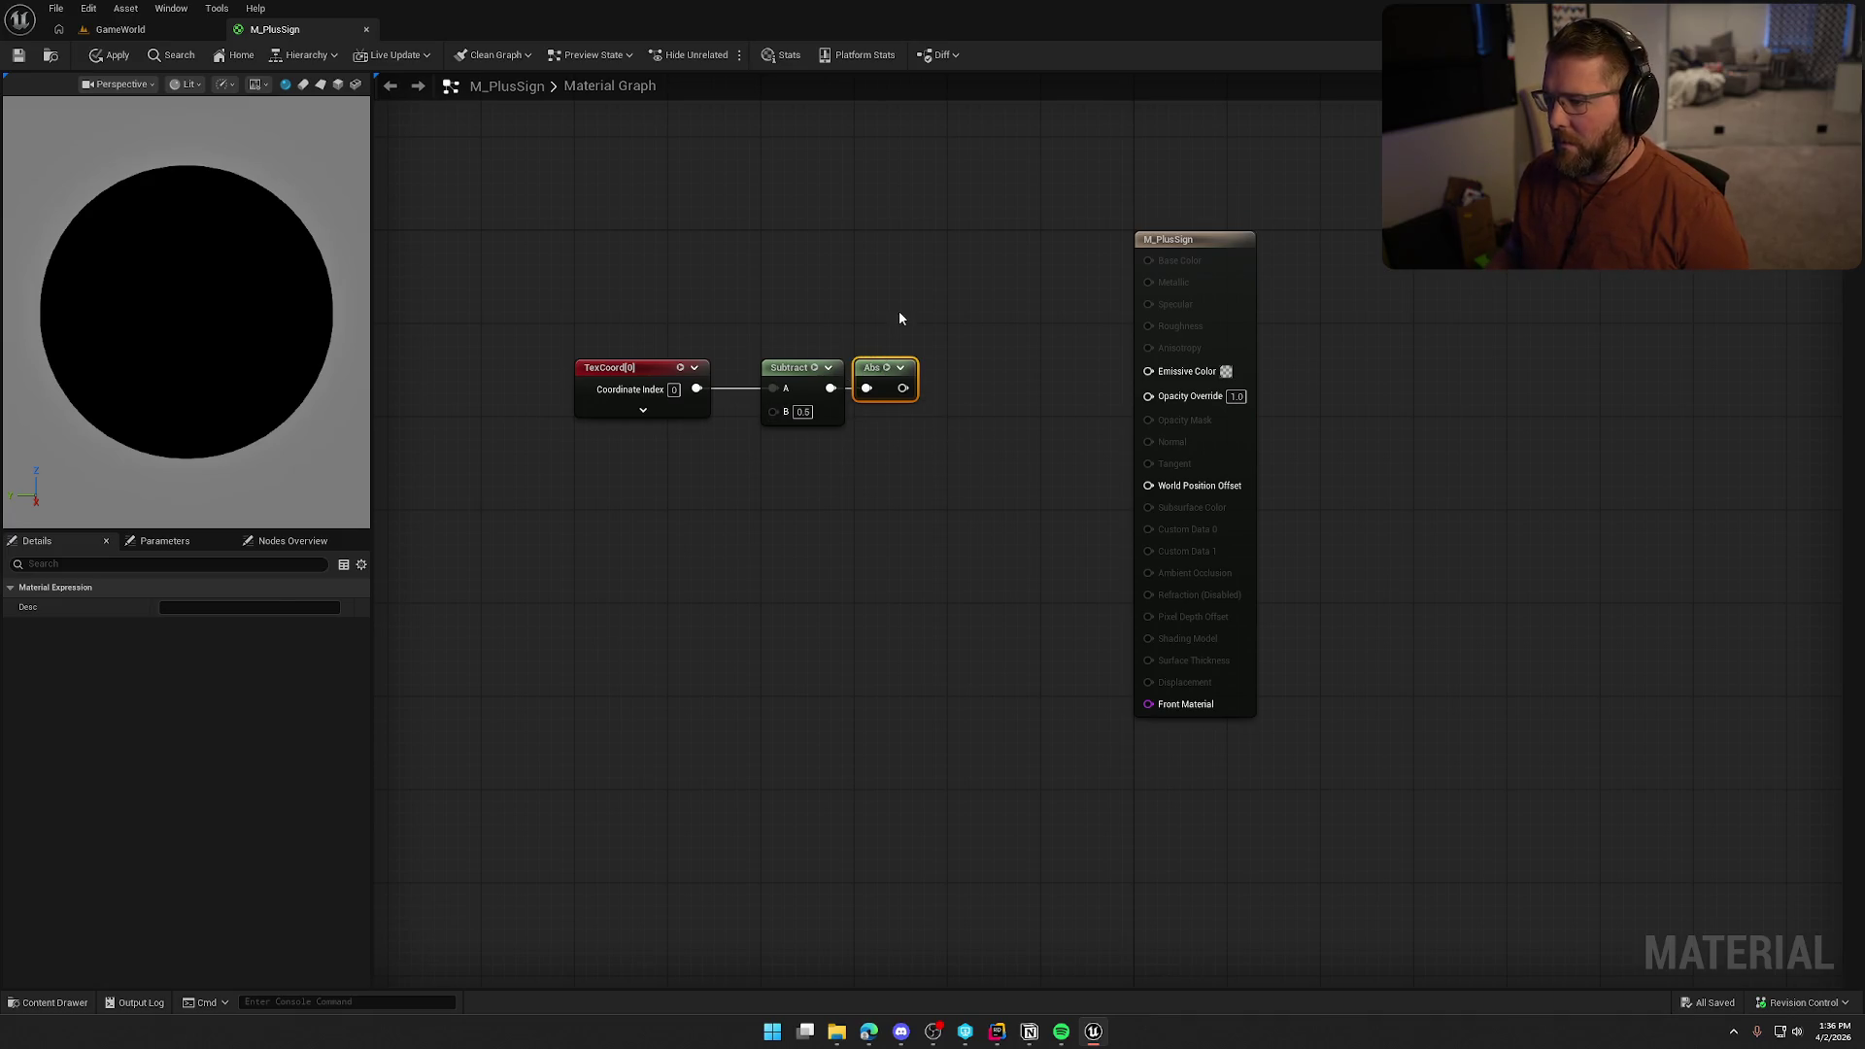
pyautogui.click(899, 318)
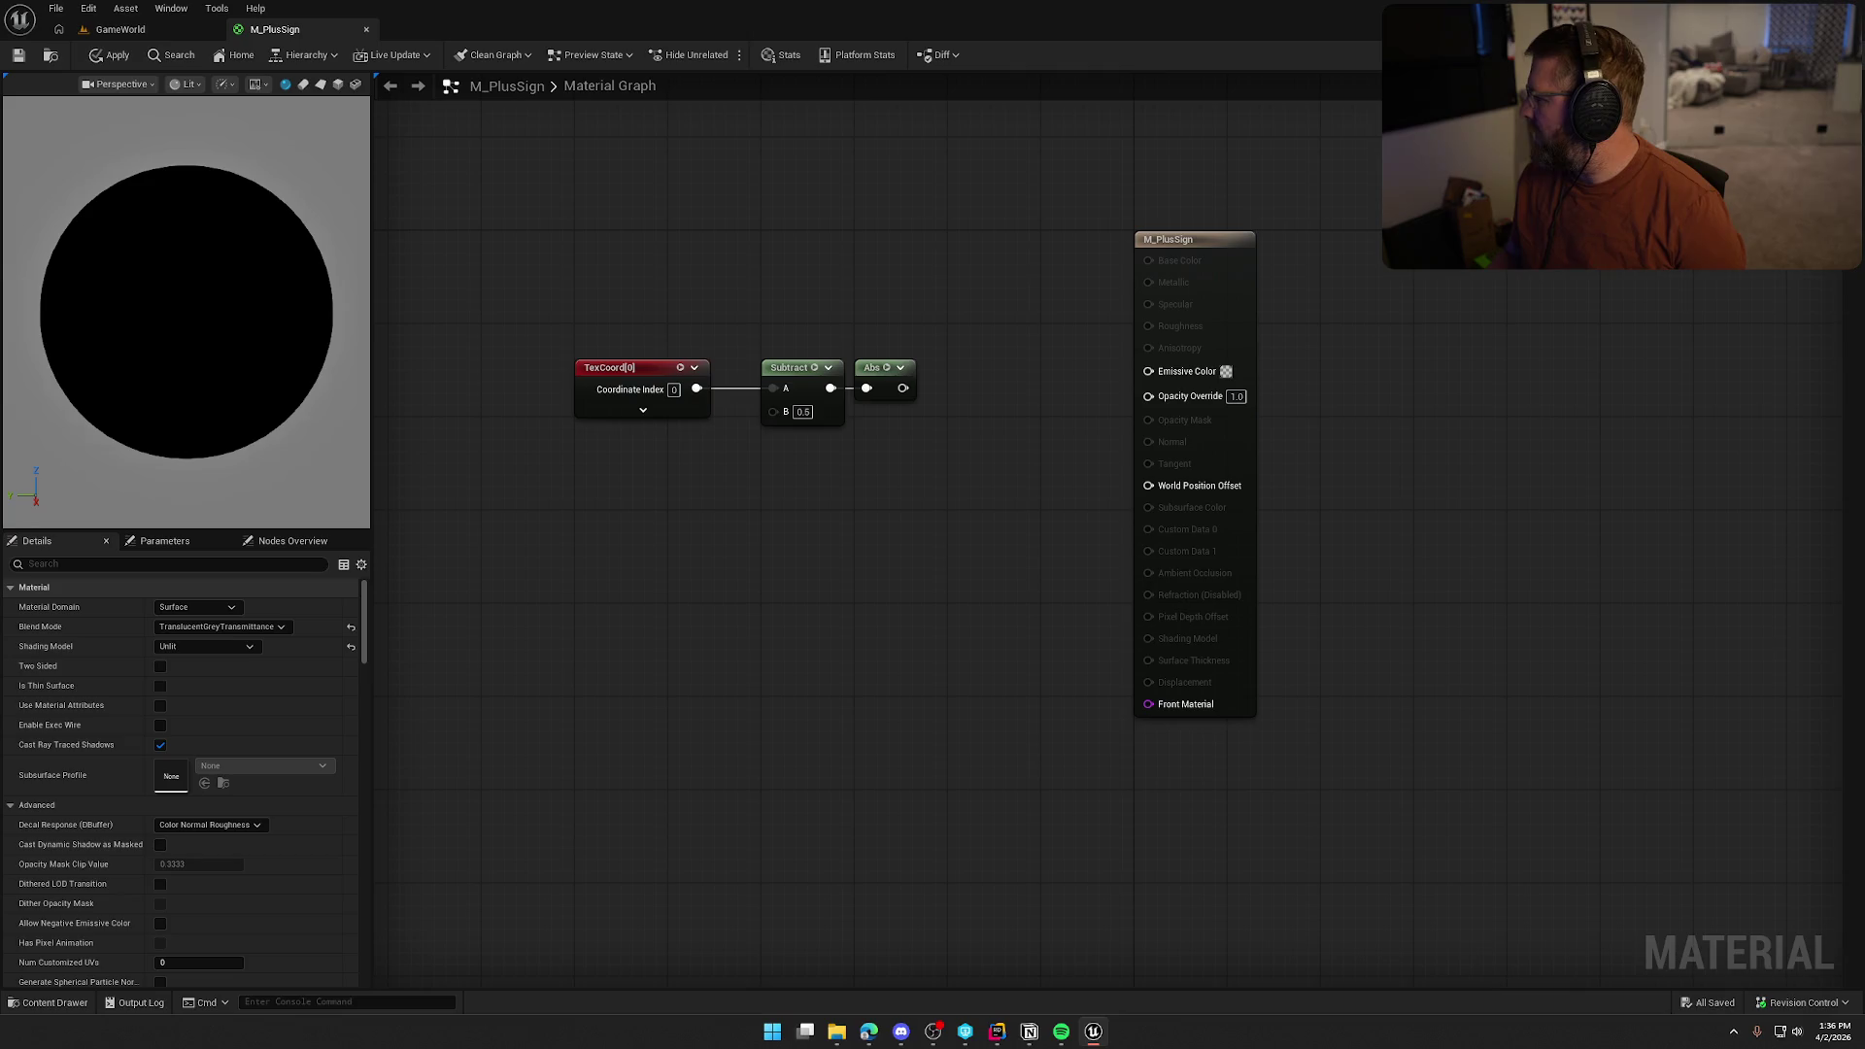
# Search for a break or float2 node from the Abs output, then cancel without adding one
pyautogui.moveTo(902, 388); pyautogui.dragTo(930, 406)
pyautogui.write('break')
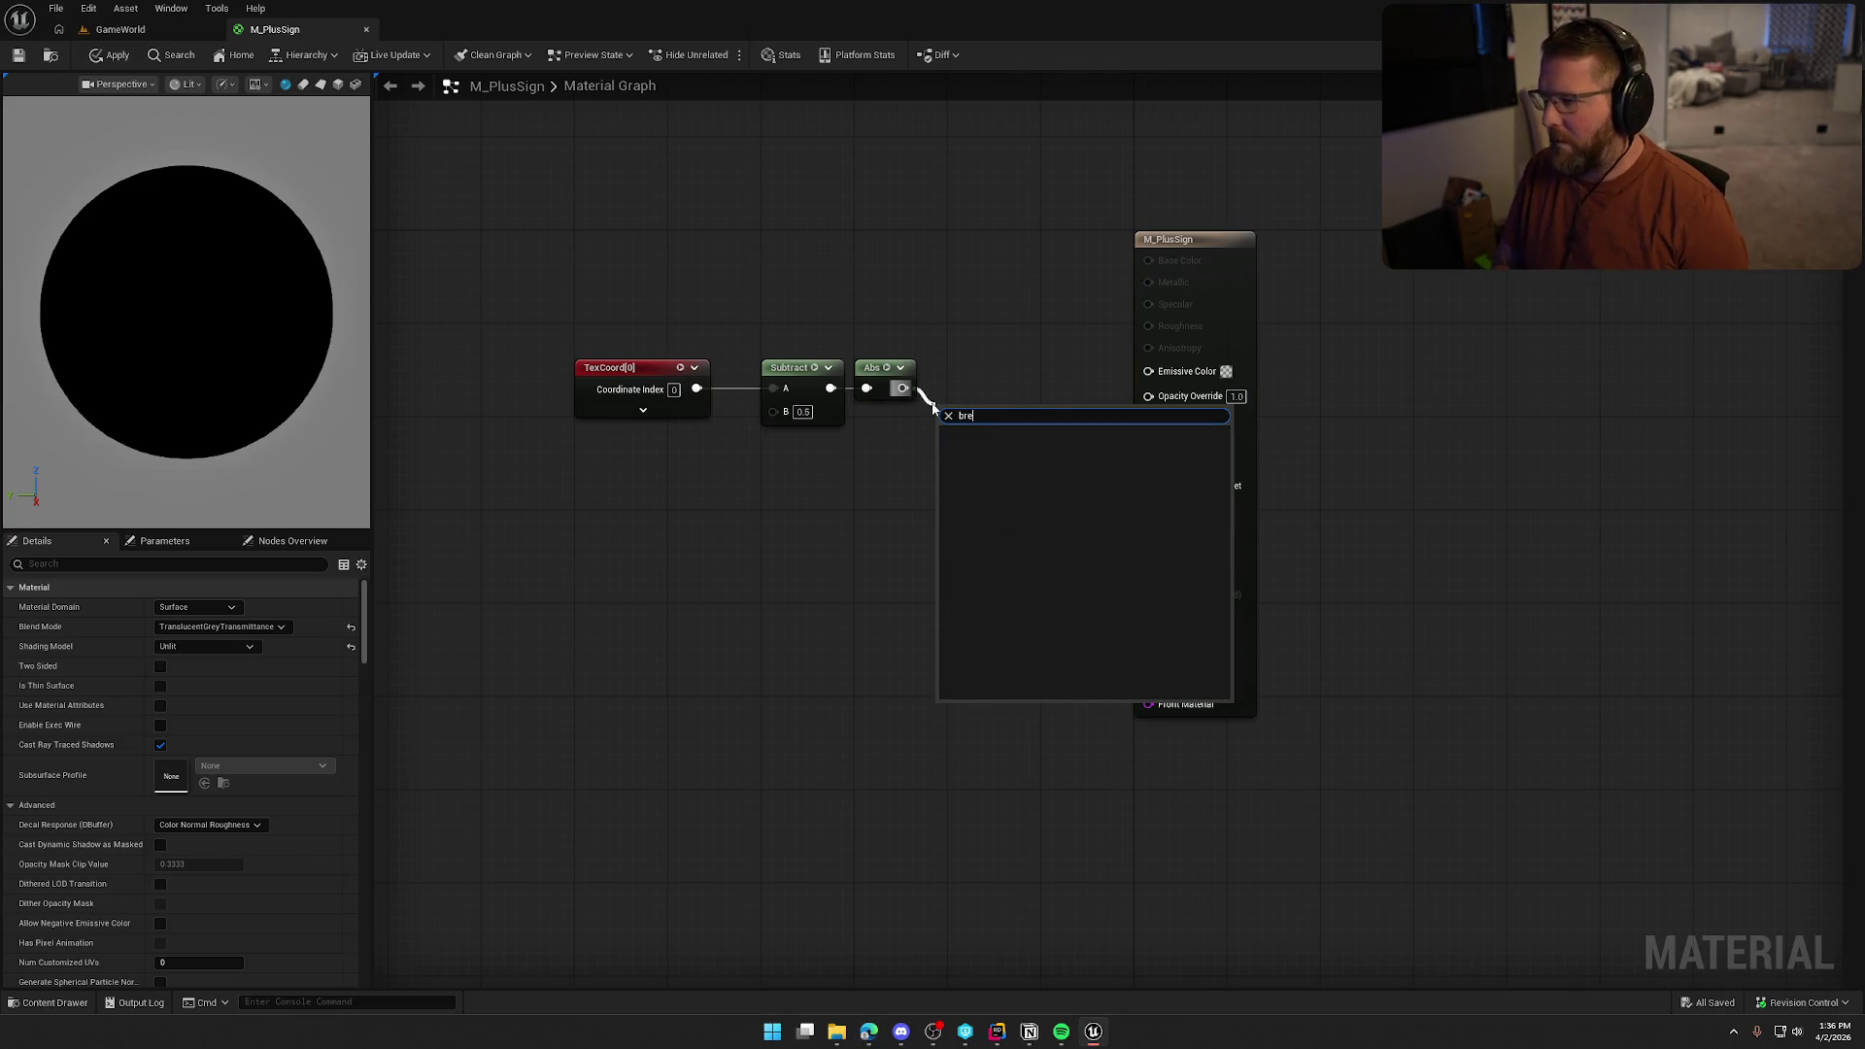
pyautogui.press('BackSpace')
pyautogui.press('BackSpace')
pyautogui.press('BackSpace')
pyautogui.press('Escape')
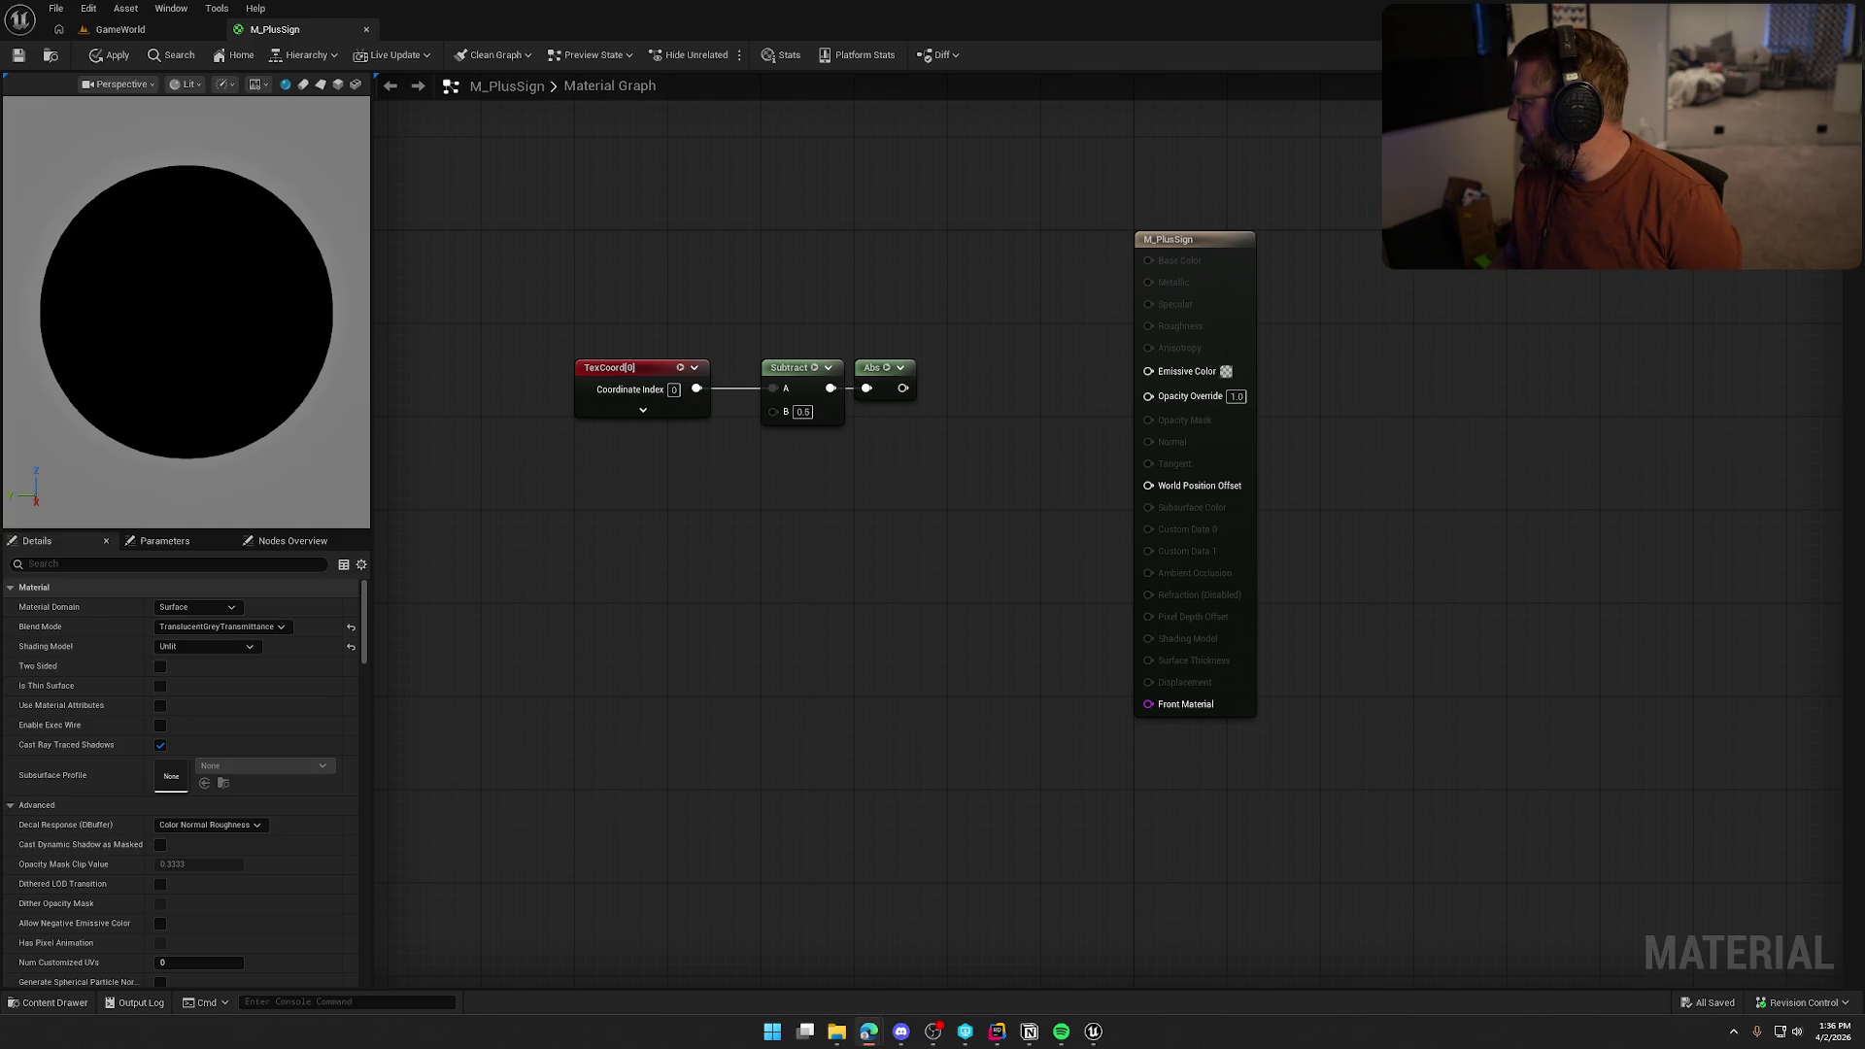
pyautogui.moveTo(904, 388); pyautogui.dragTo(961, 393)
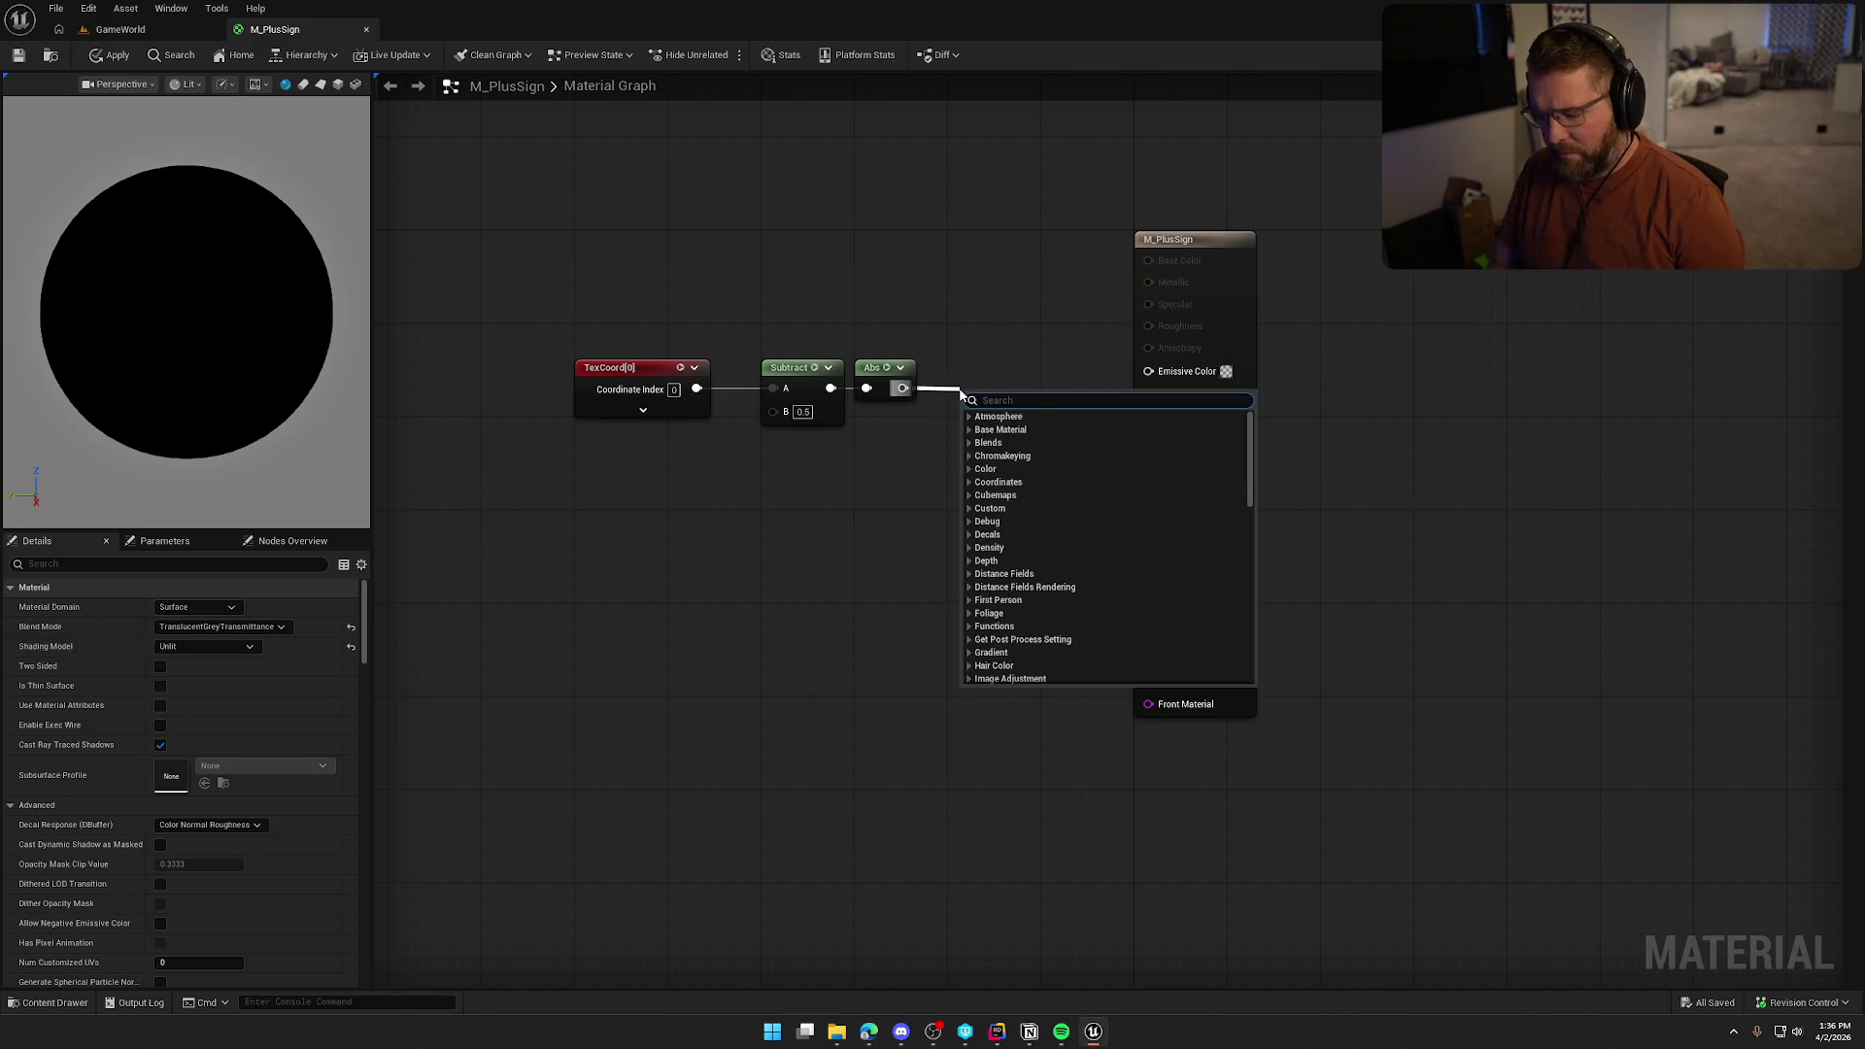
pyautogui.write('brea')
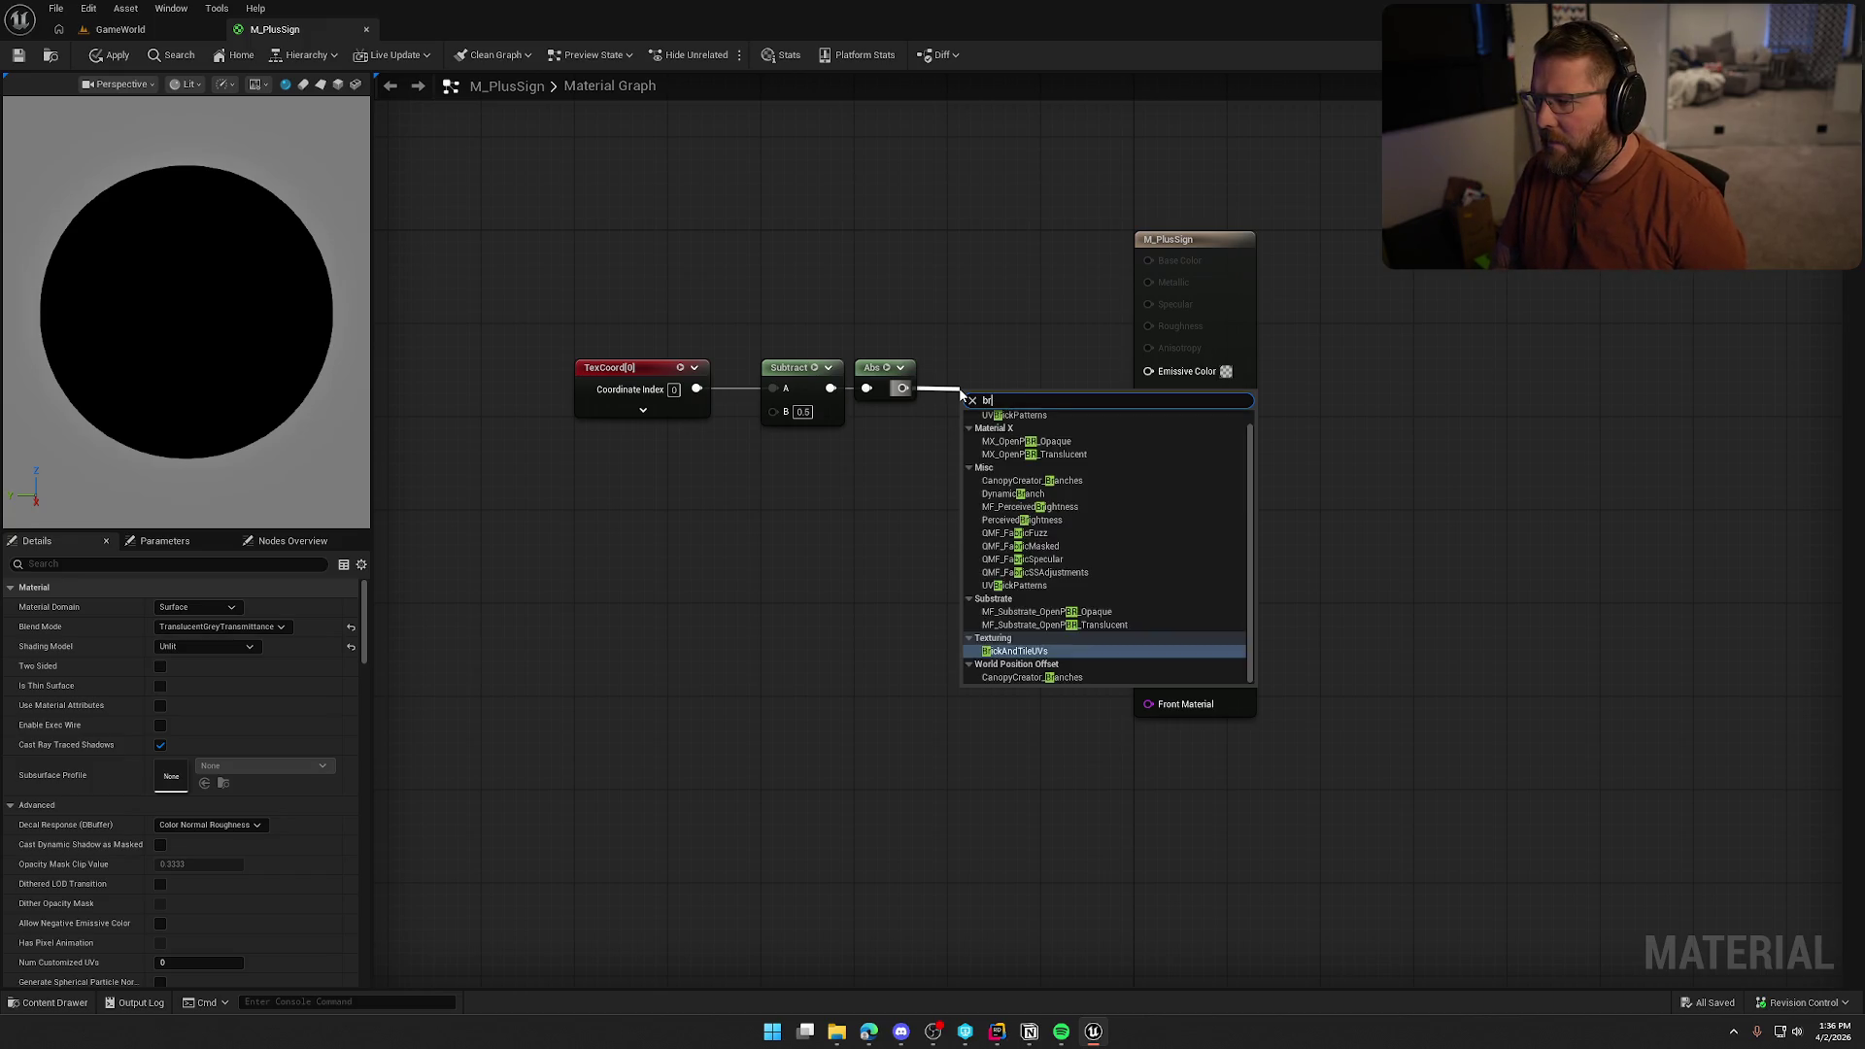
pyautogui.press('BackSpace')
pyautogui.press('BackSpace')
pyautogui.press('BackSpace')
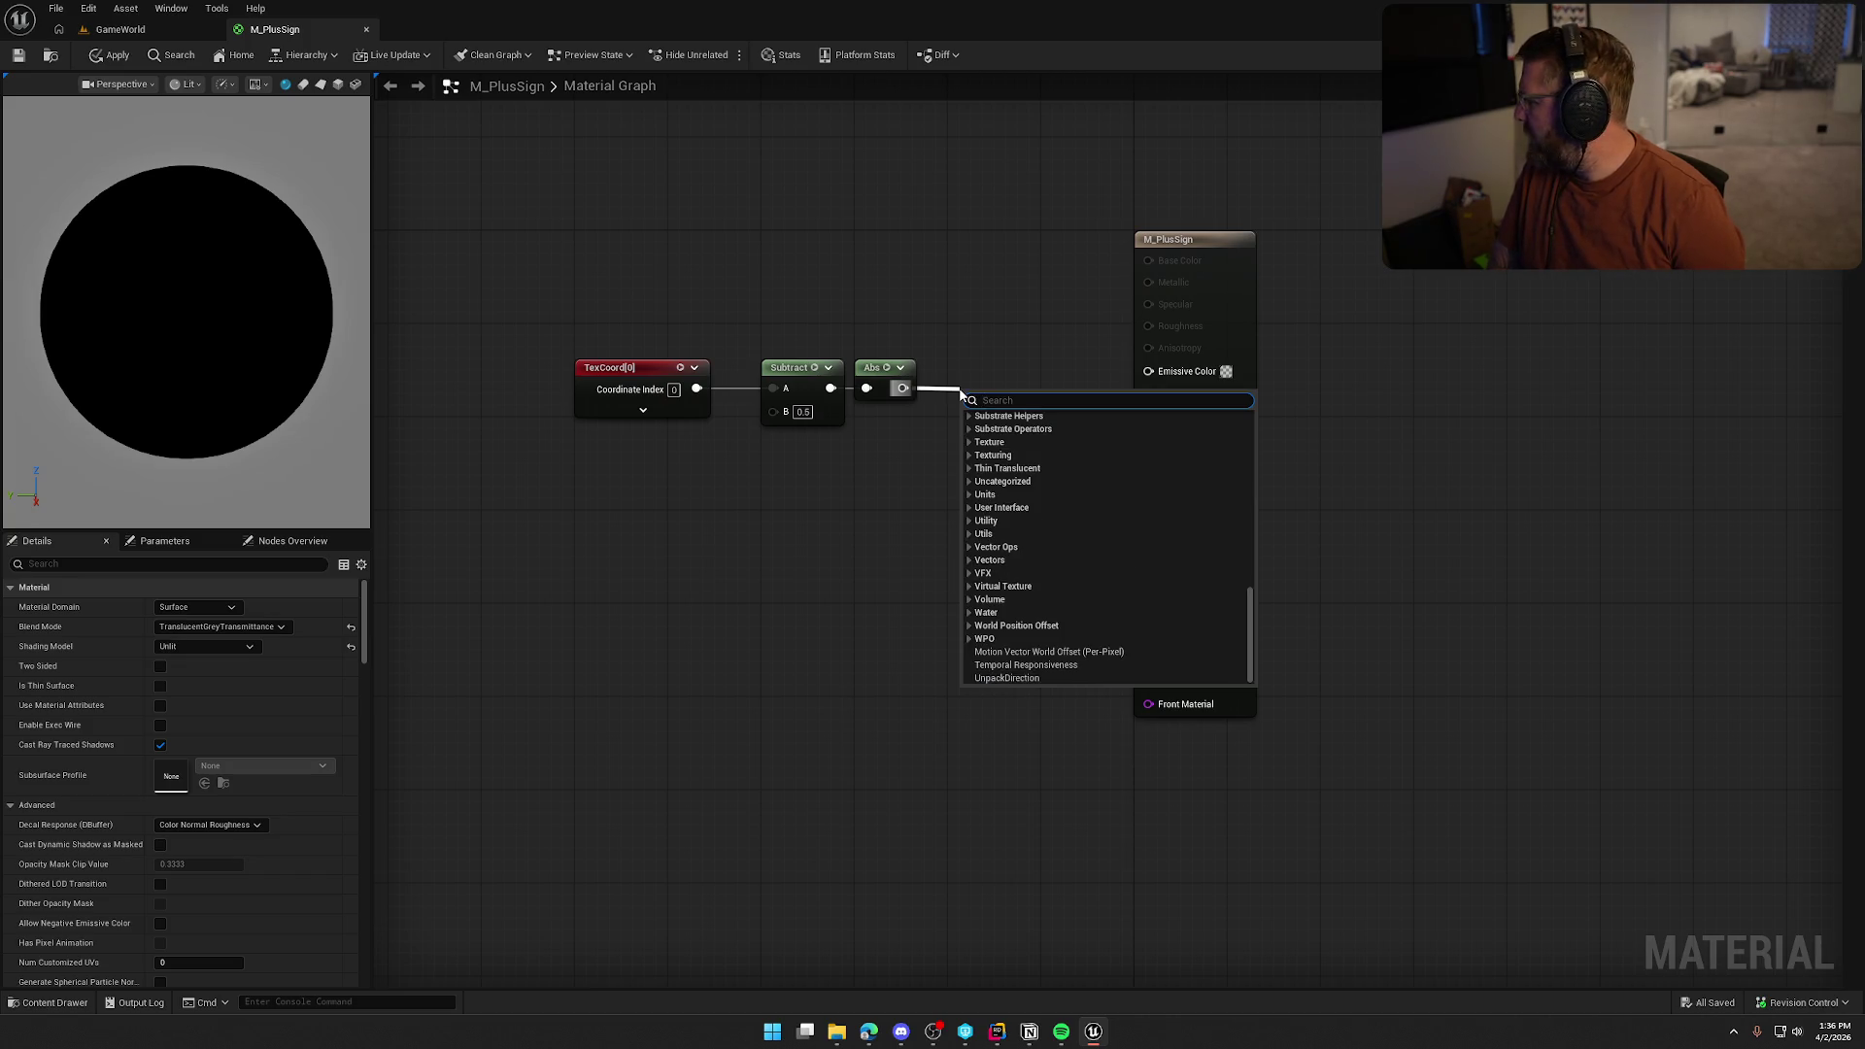
pyautogui.write('float')
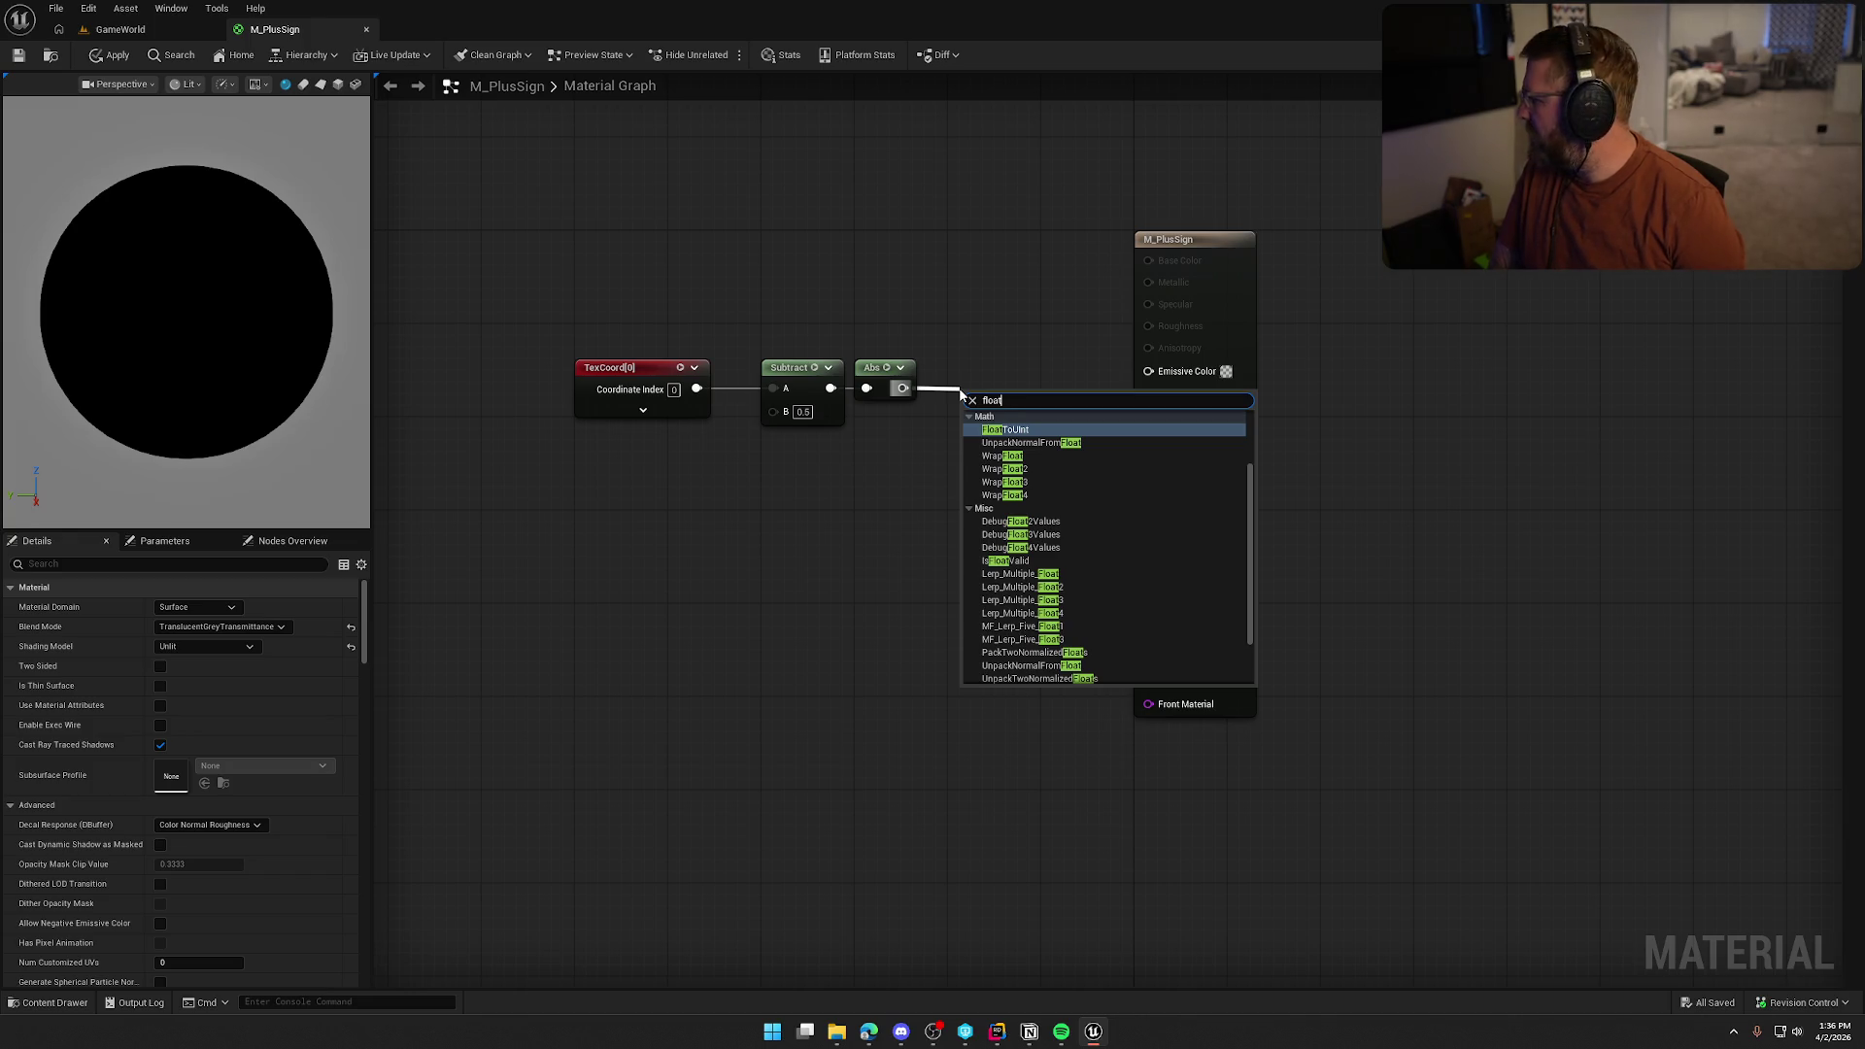
pyautogui.write('2')
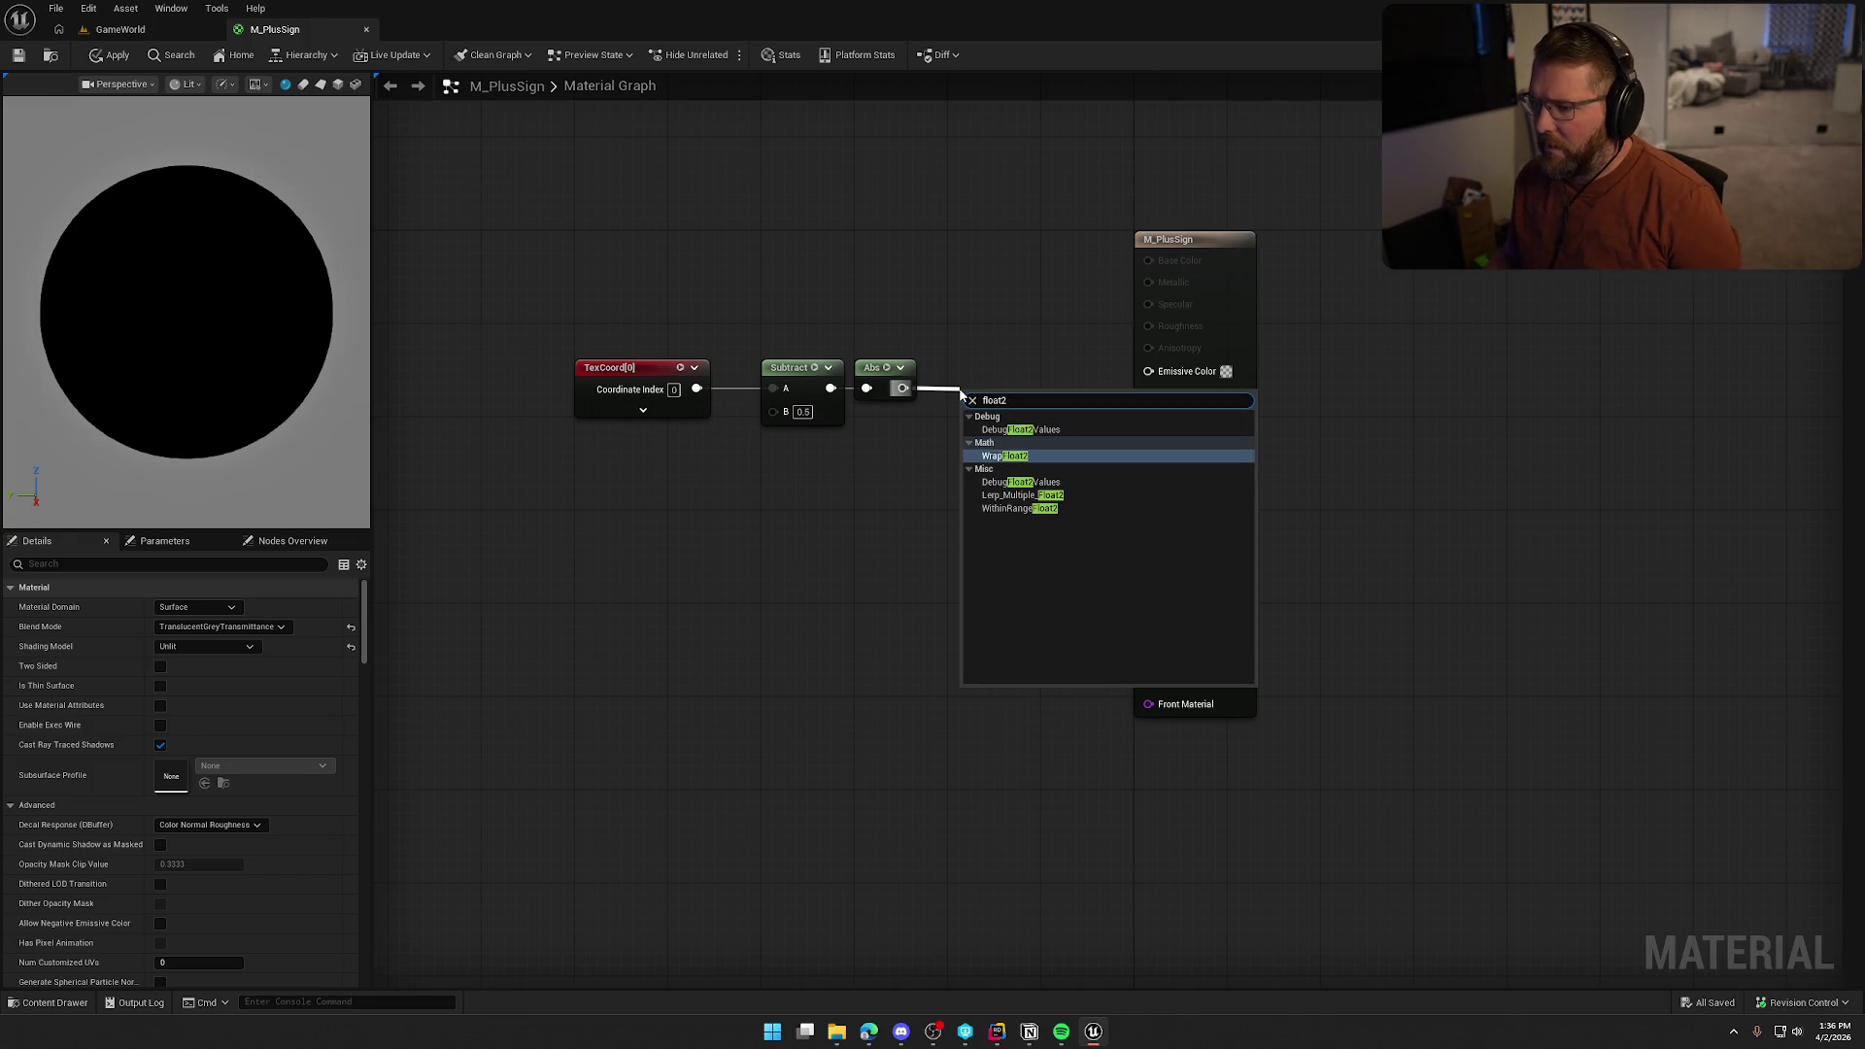
pyautogui.click(848, 551)
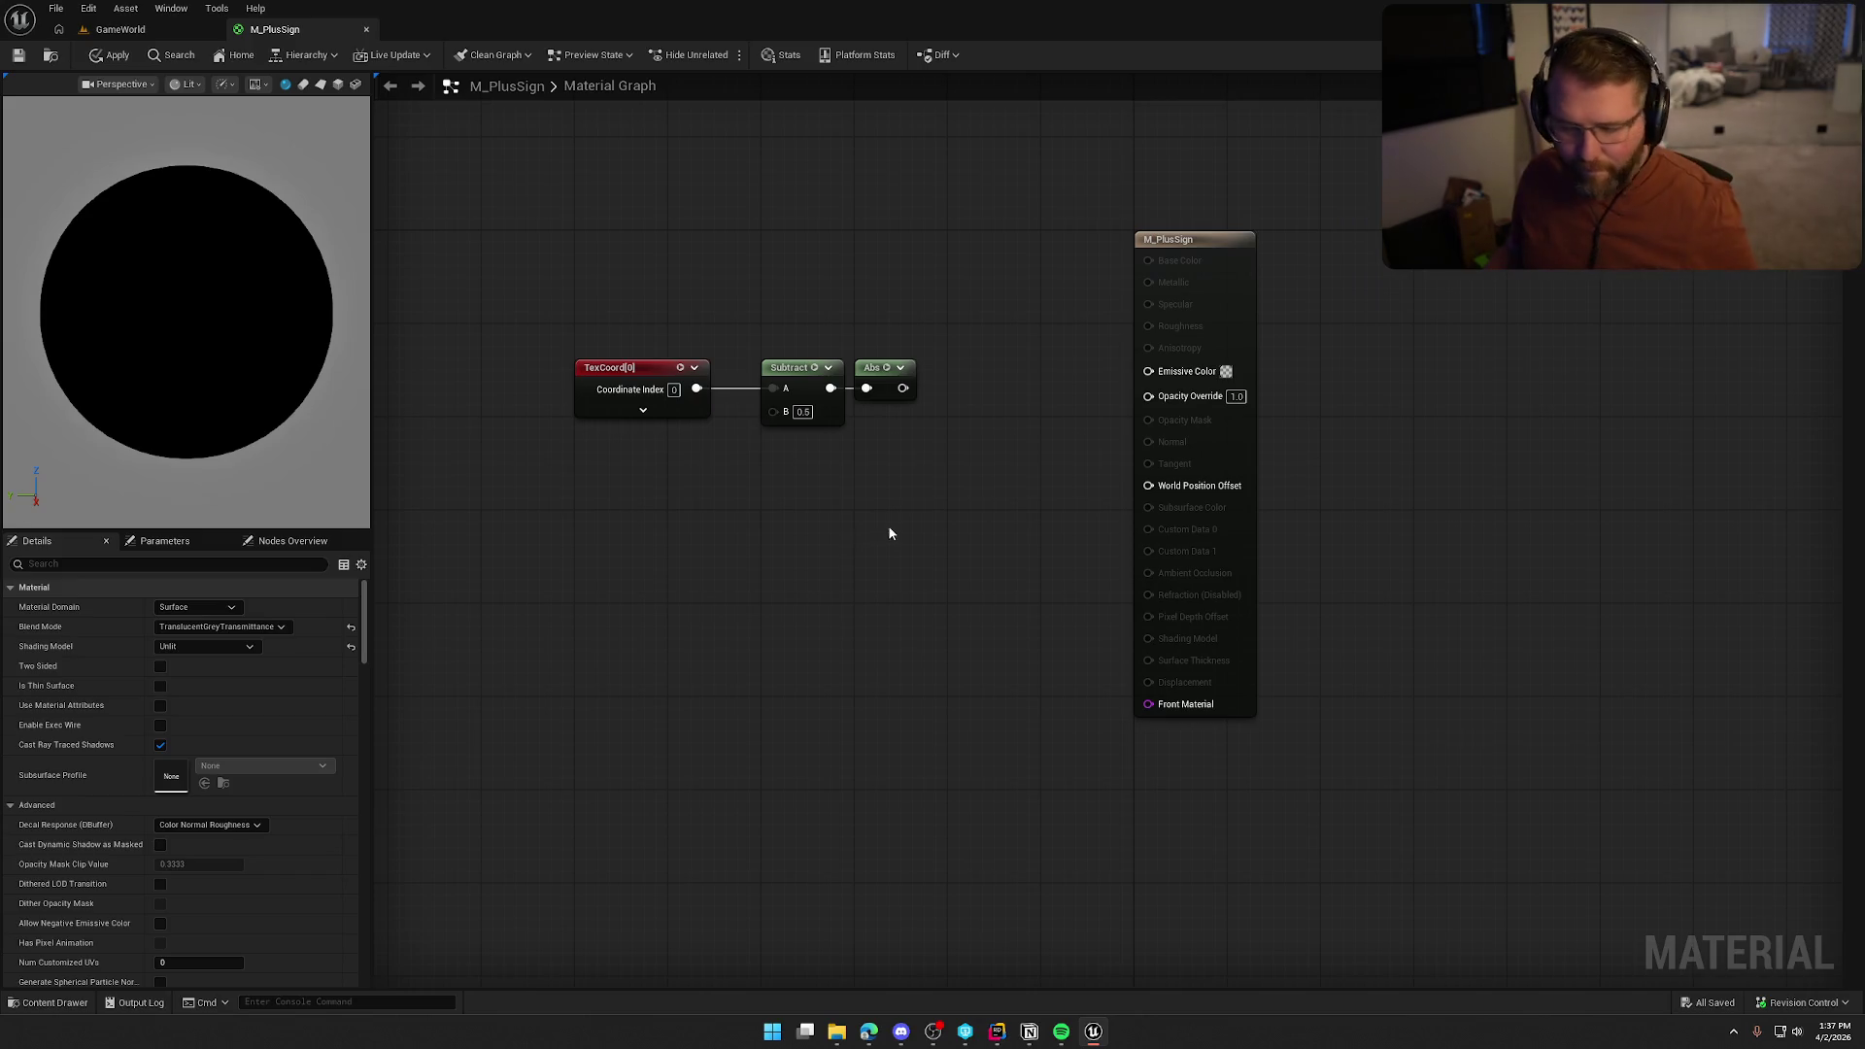
pyautogui.rightClick(930, 425)
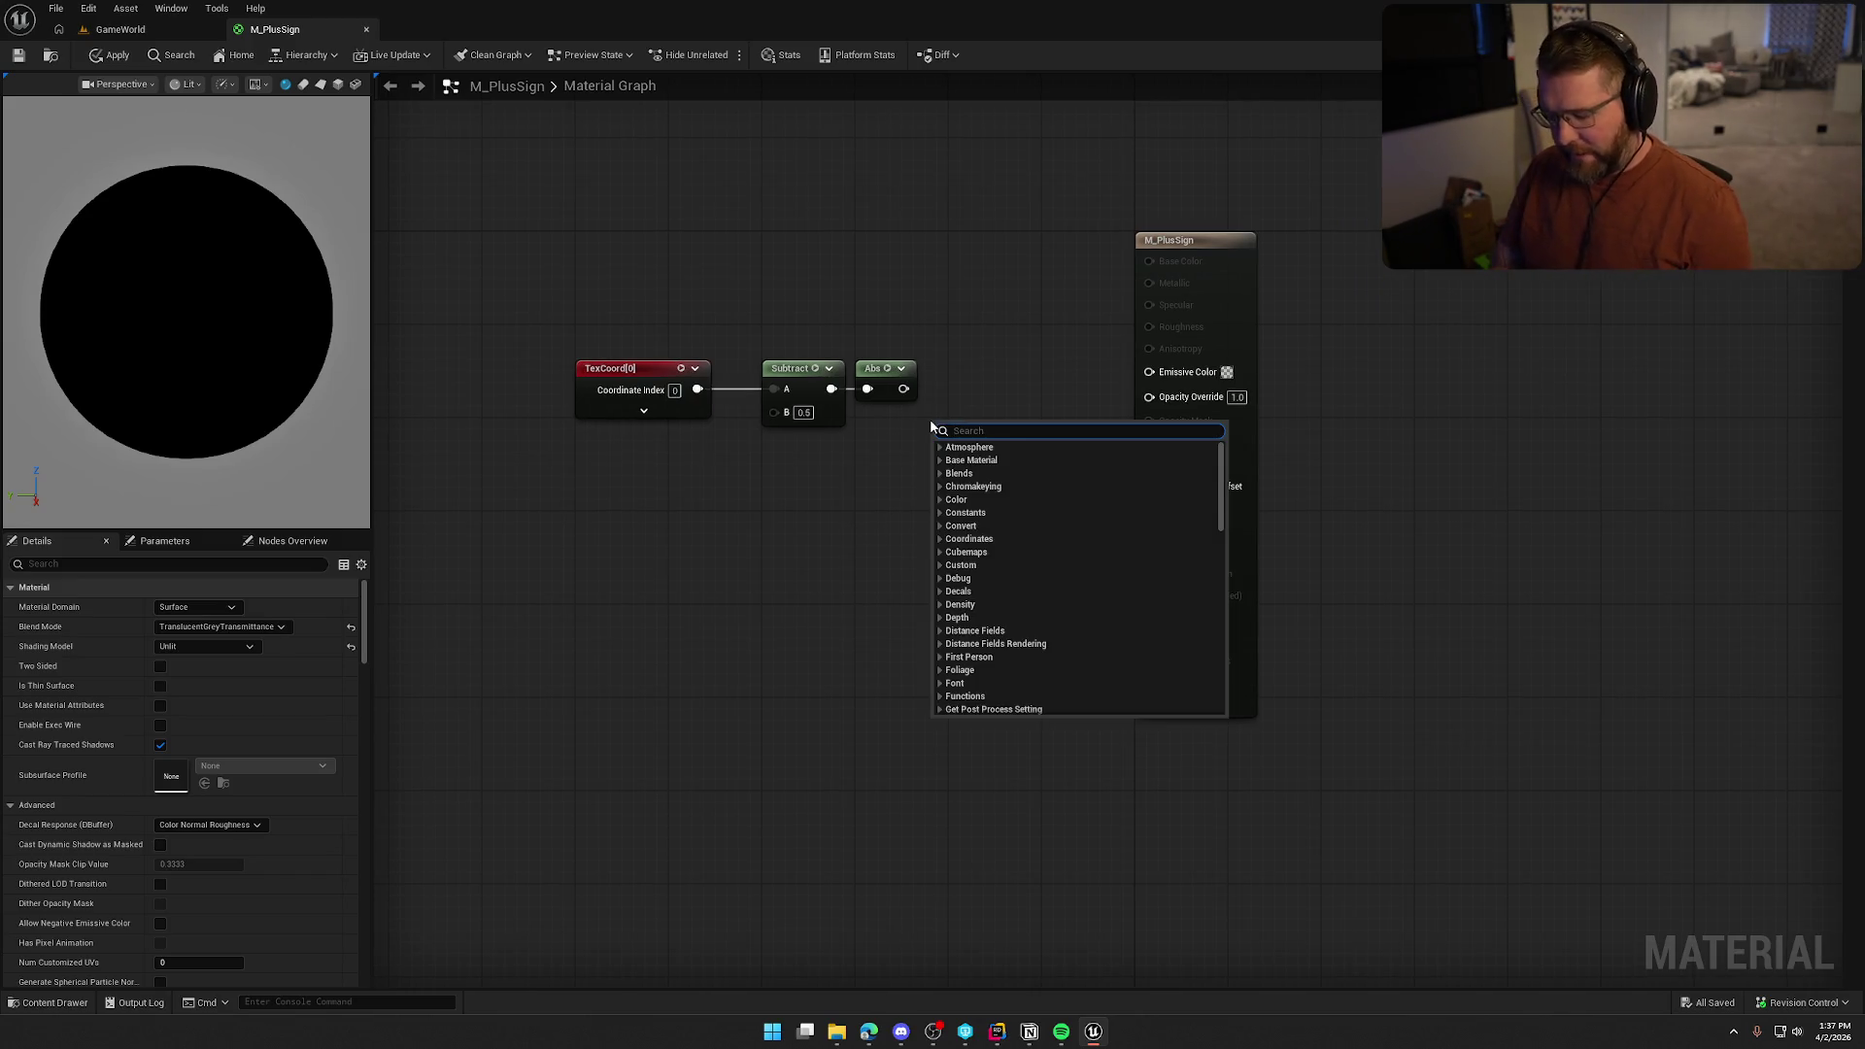
# Add a Break Float2 node fed by Abs and move the M_PlusSign output node right
pyautogui.write('break')
pyautogui.press('Up')
pyautogui.press('Up')
pyautogui.press('Up')
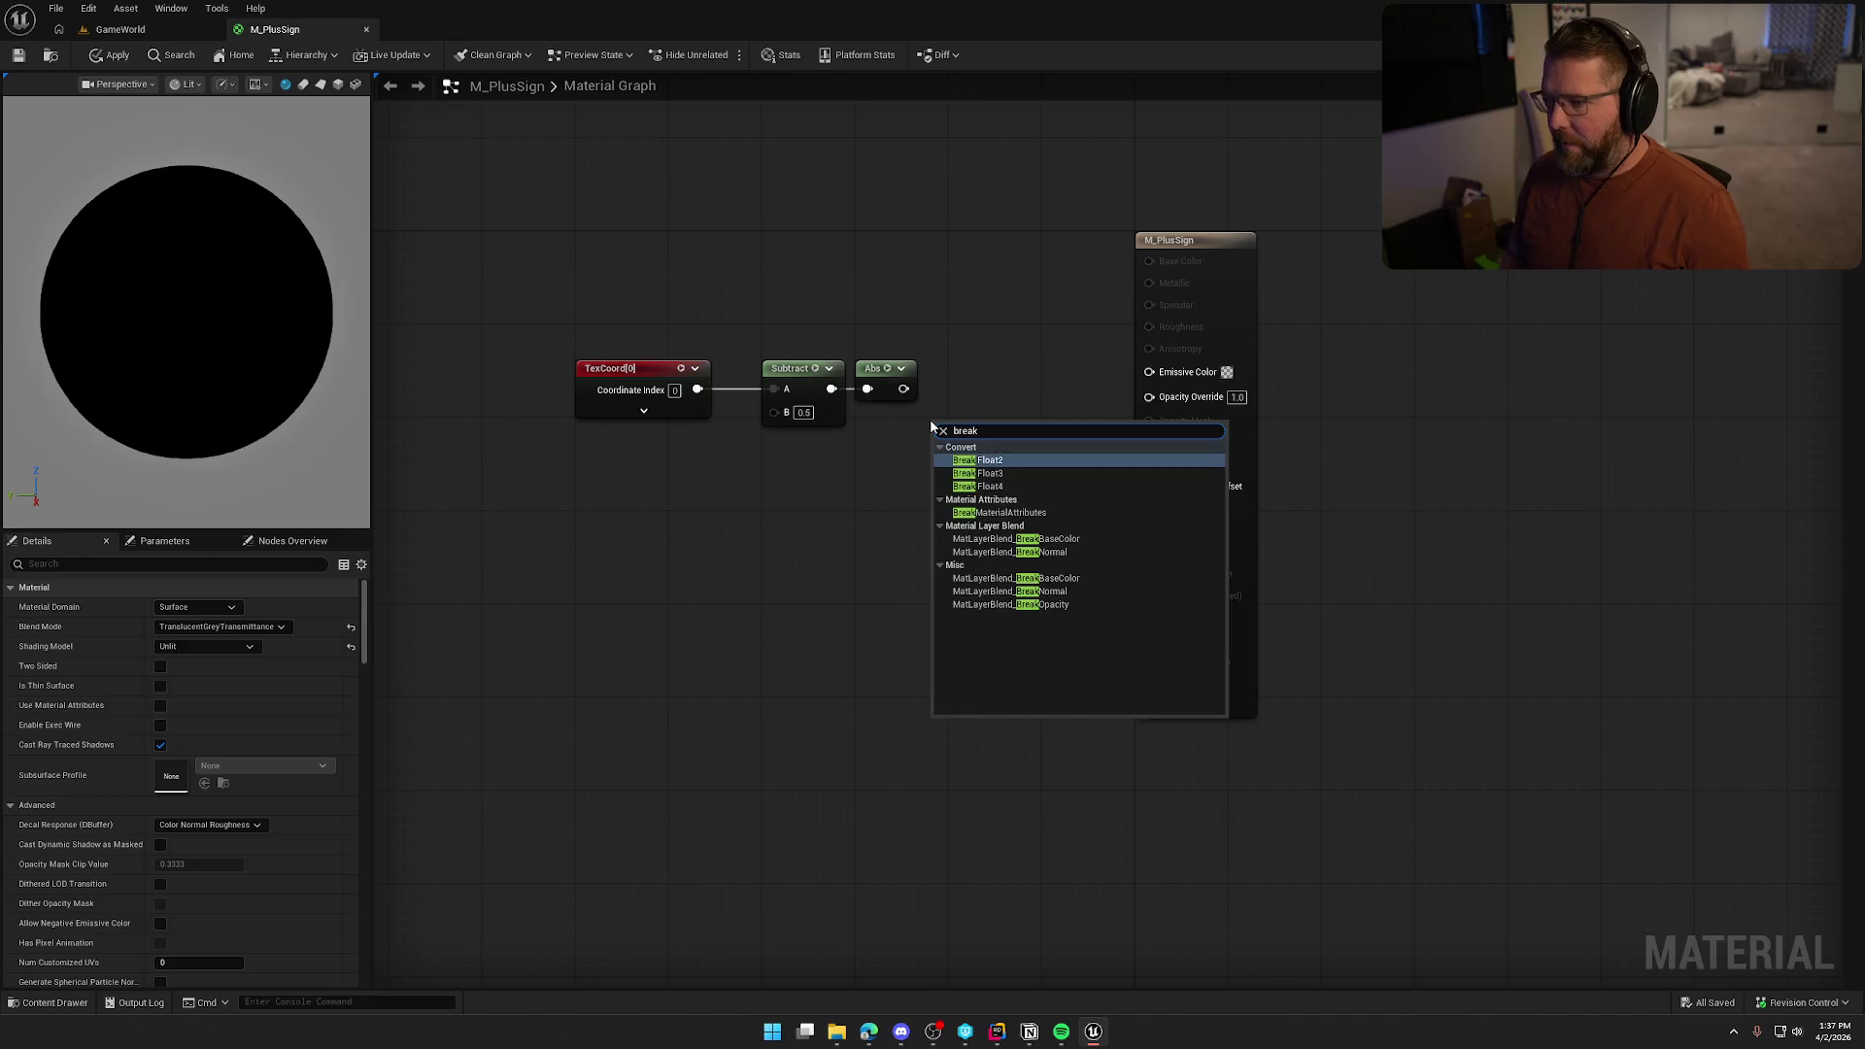
pyautogui.press('Return')
pyautogui.moveTo(937, 455)
pyautogui.mouseDown()
pyautogui.moveTo(904, 388)
pyautogui.moveTo(995, 409)
pyautogui.moveTo(1014, 364)
pyautogui.mouseUp()
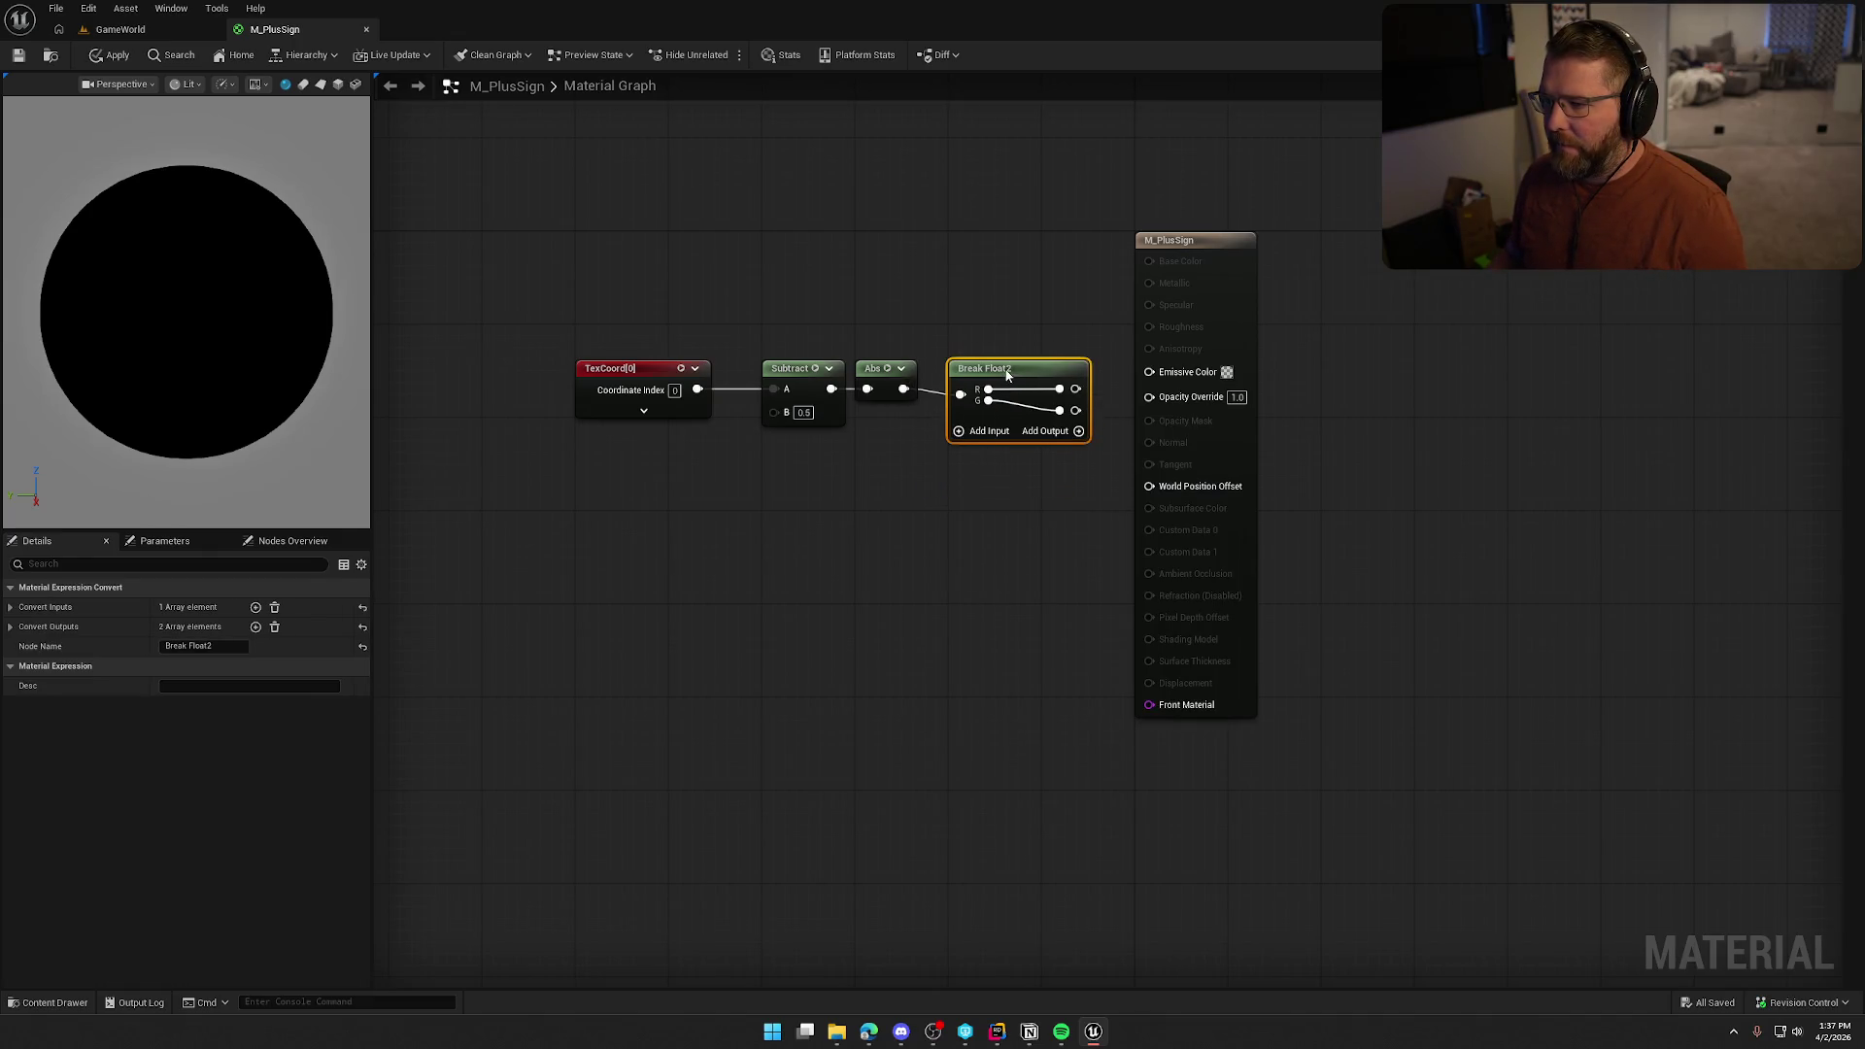
pyautogui.moveTo(1021, 565); pyautogui.dragTo(828, 564)
pyautogui.moveTo(1053, 243); pyautogui.dragTo(1243, 249)
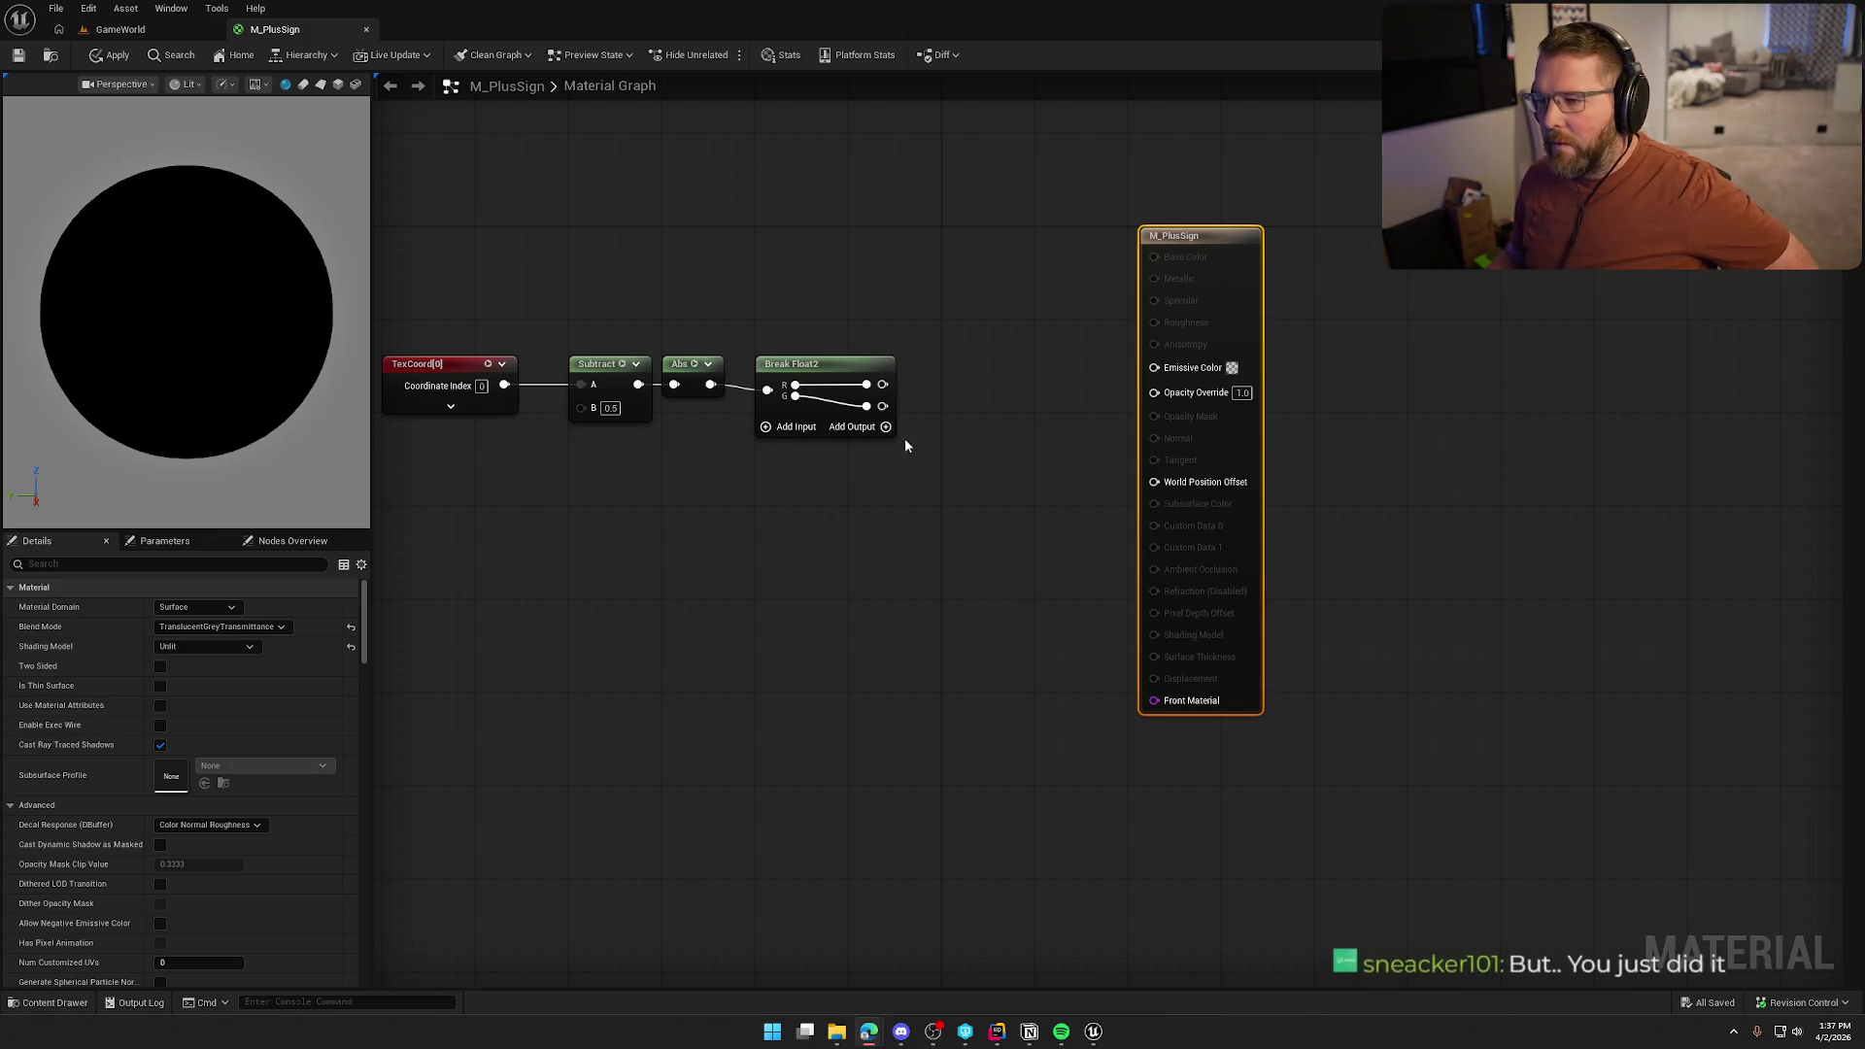
pyautogui.moveTo(882, 384); pyautogui.dragTo(936, 398)
# Add a Min of the R and G channels and preview it on a cube mesh
pyautogui.write('min')
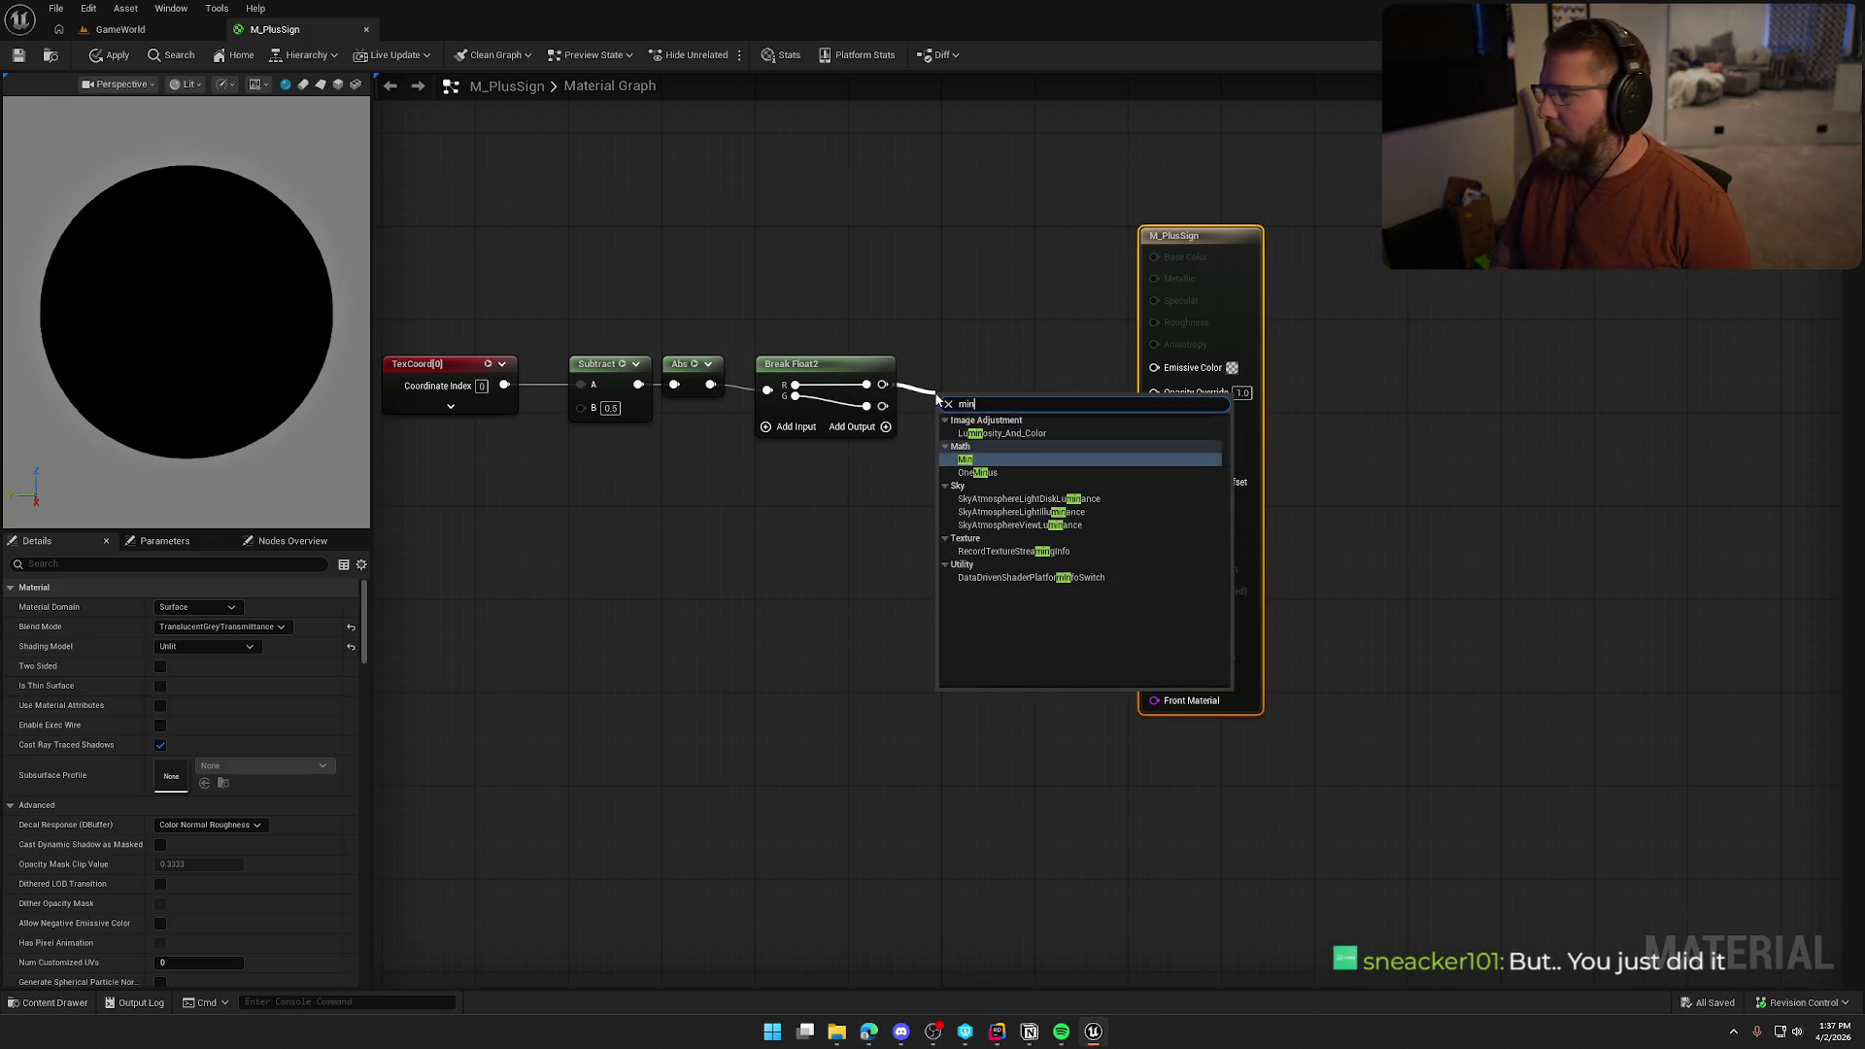
pyautogui.press('Return')
pyautogui.moveTo(882, 406)
pyautogui.mouseDown()
pyautogui.moveTo(941, 443)
pyautogui.moveTo(964, 381)
pyautogui.mouseUp()
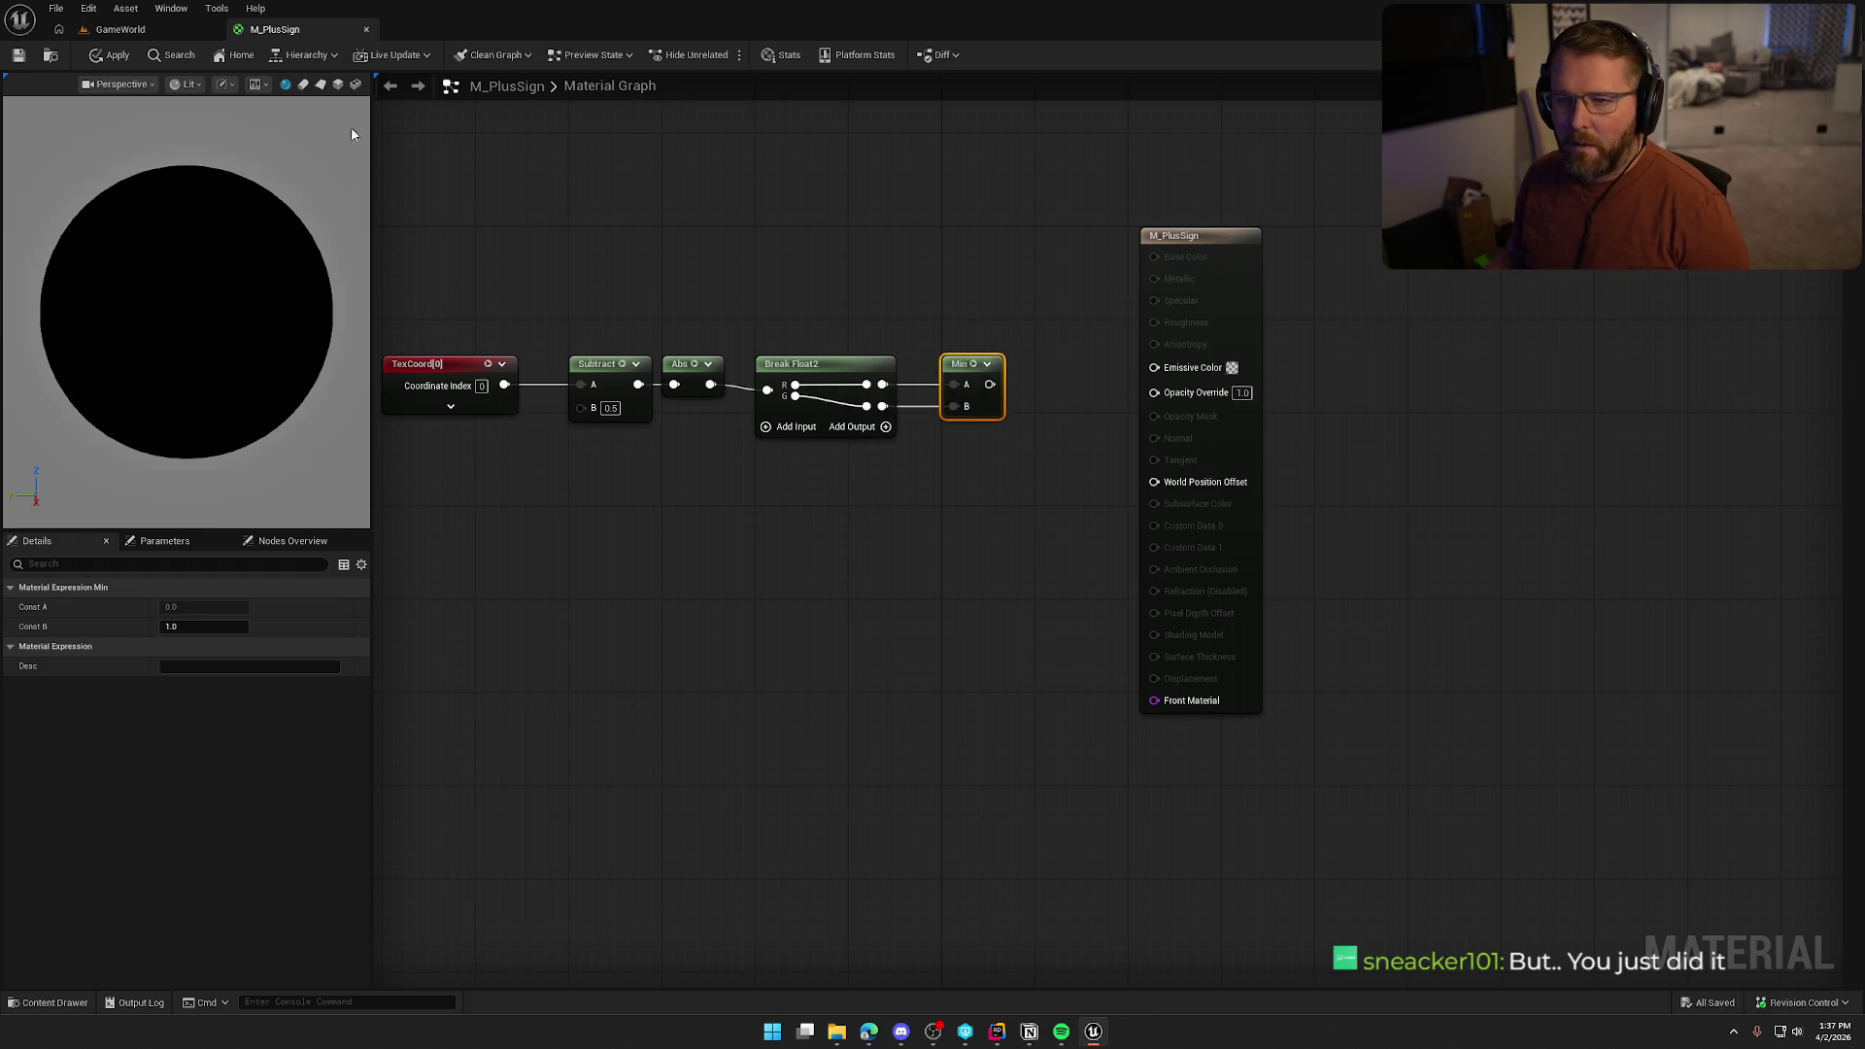
pyautogui.click(338, 83)
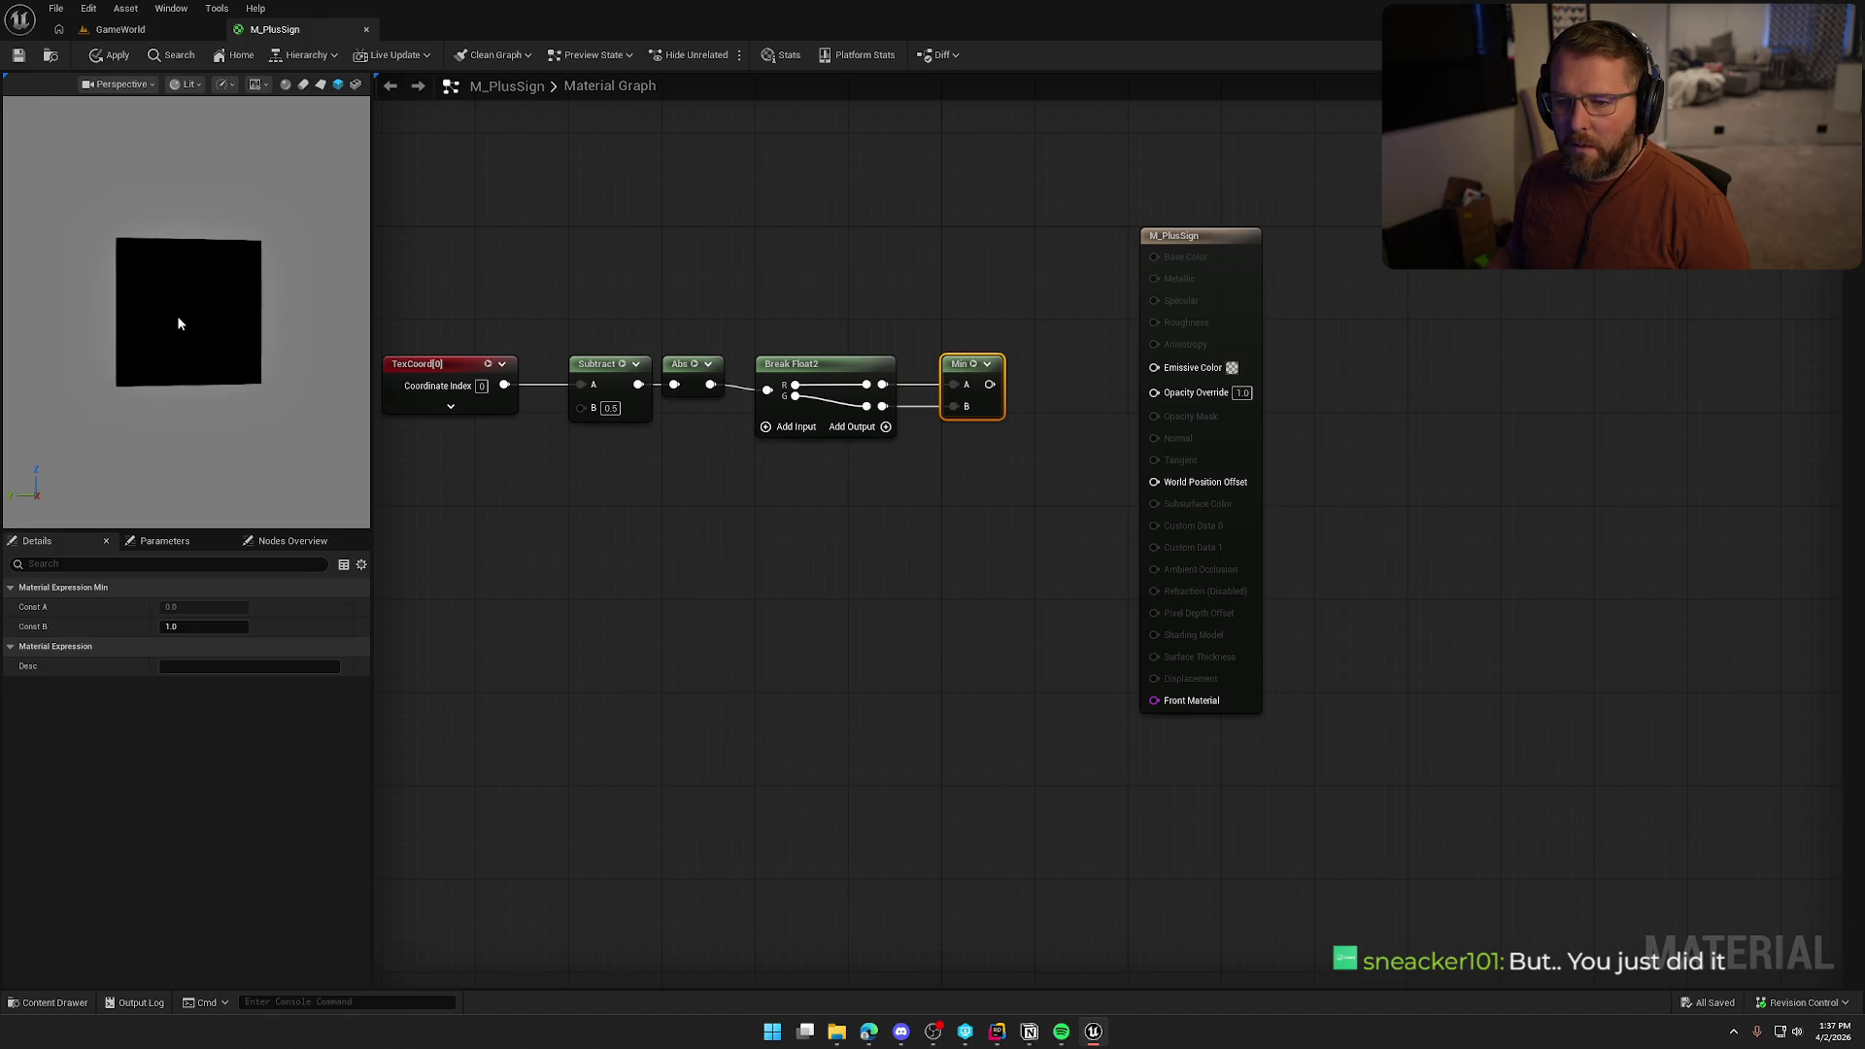
pyautogui.scroll(3, 179, 323)
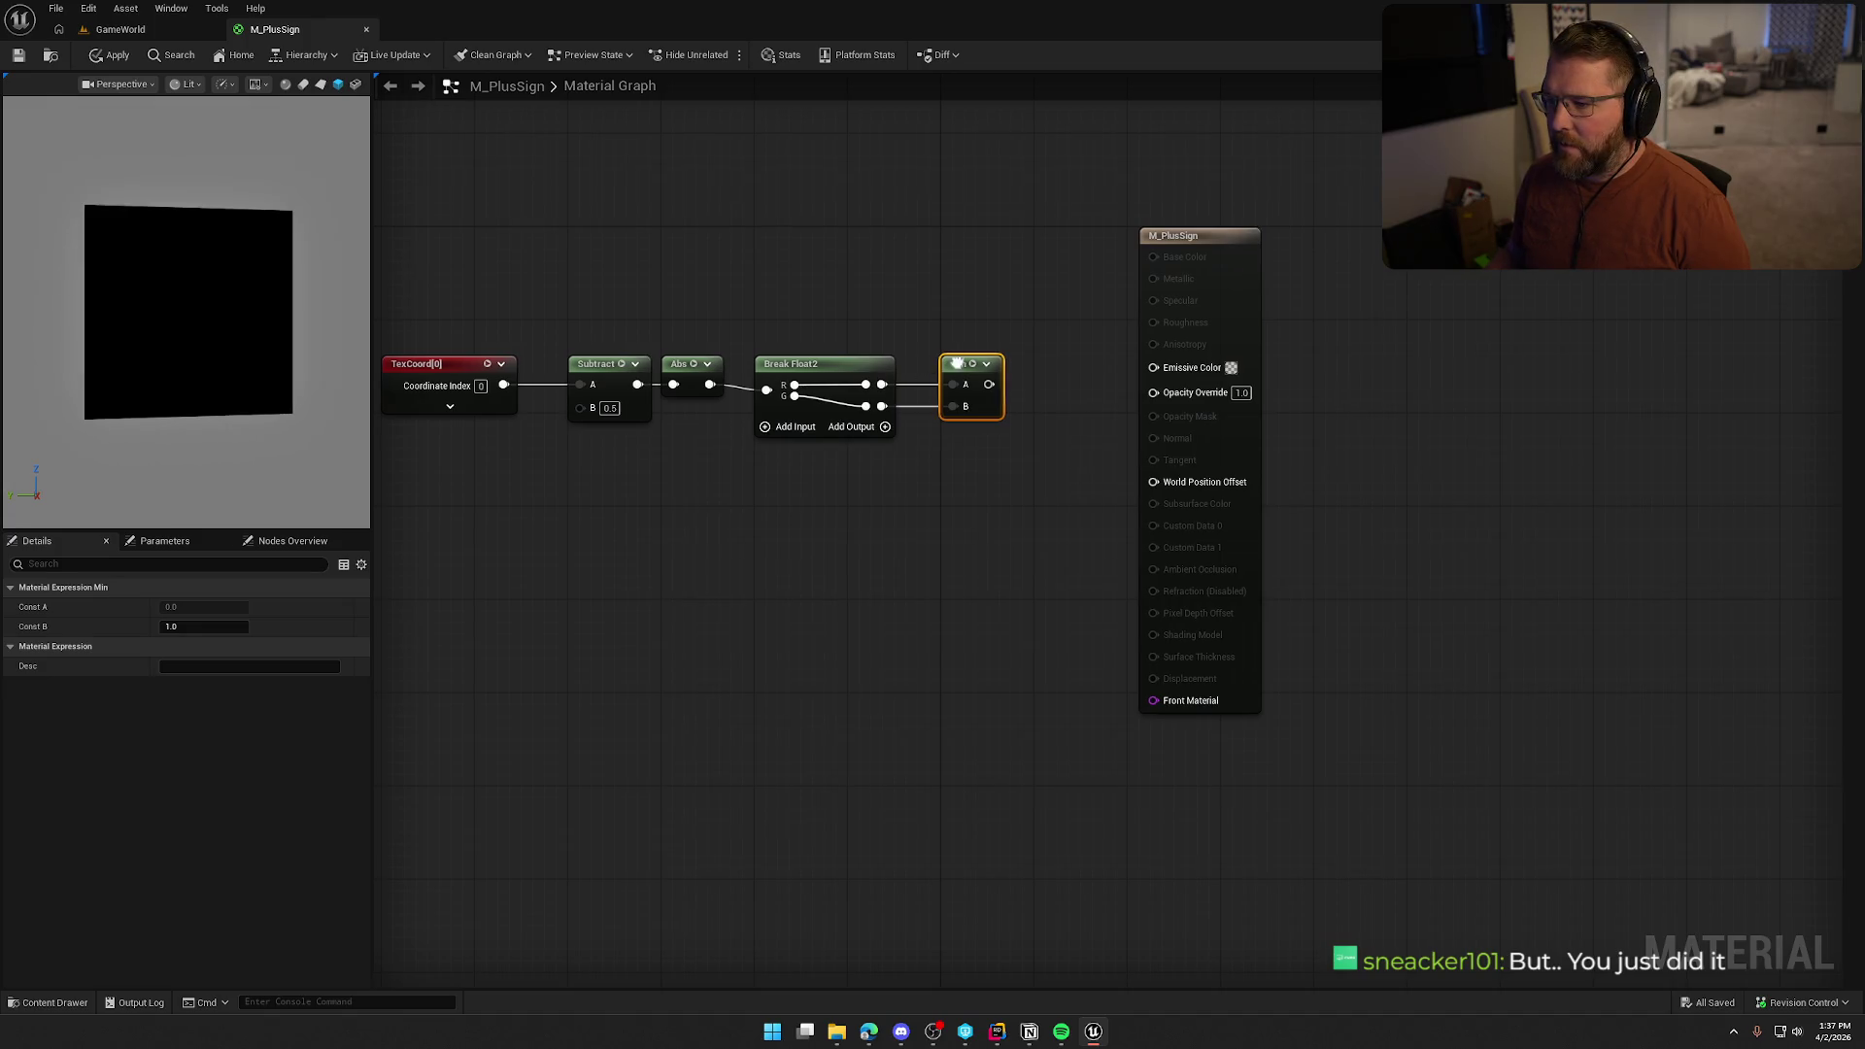
pyautogui.rightClick(952, 360)
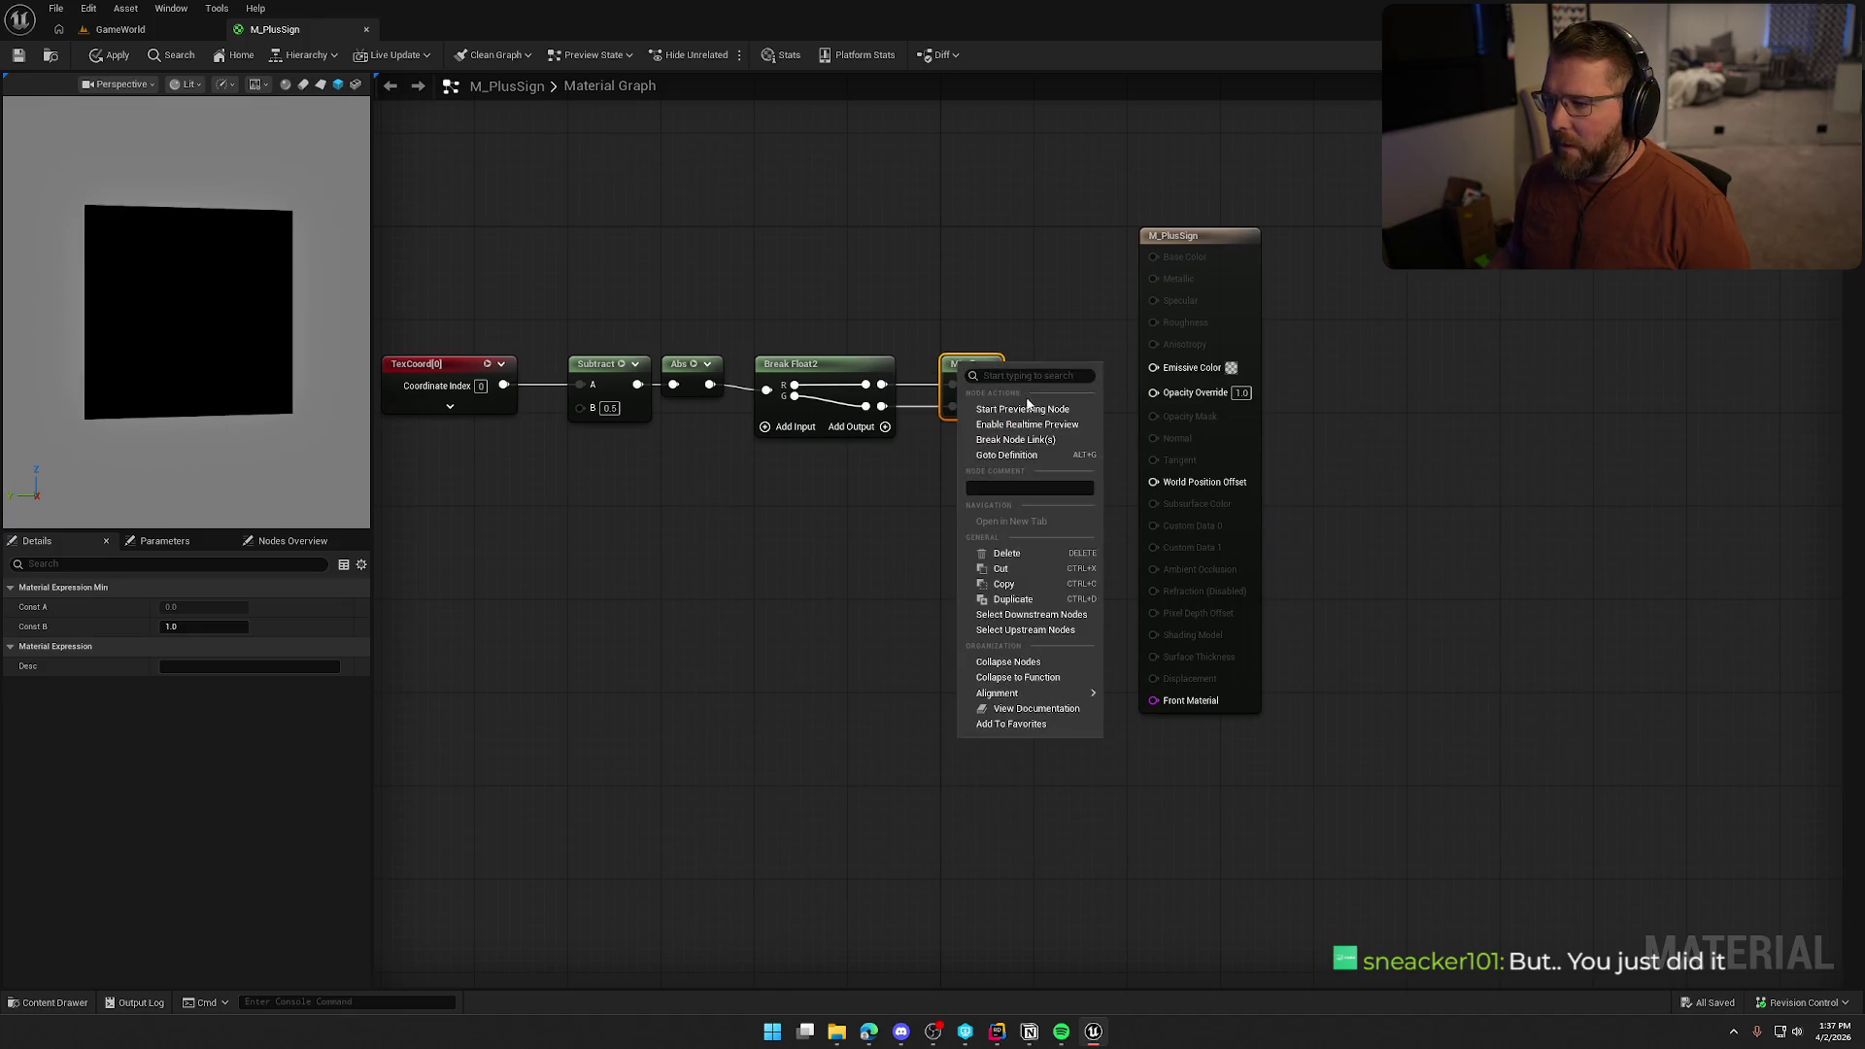
pyautogui.click(1000, 408)
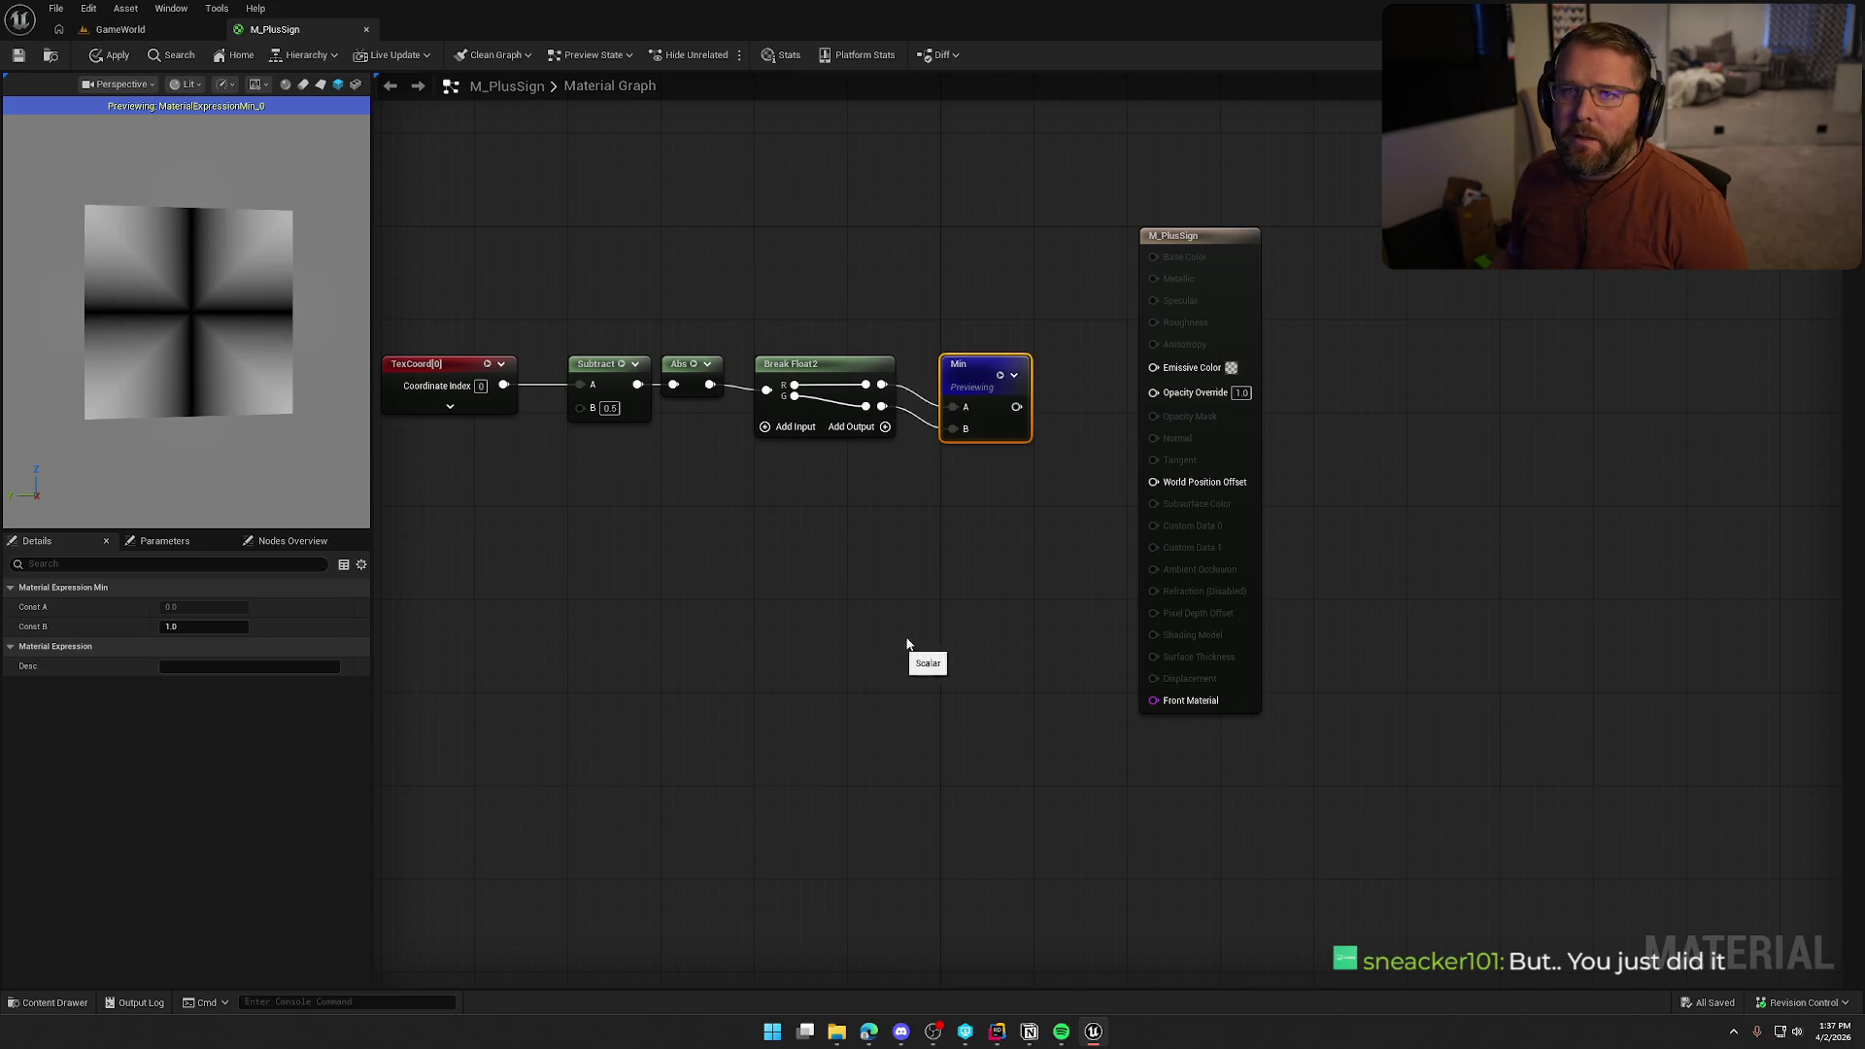
# Move the output node further right and discard an extra Break Float2 node
pyautogui.moveTo(945, 615)
pyautogui.mouseDown()
pyautogui.moveTo(828, 637)
pyautogui.moveTo(919, 627)
pyautogui.mouseUp()
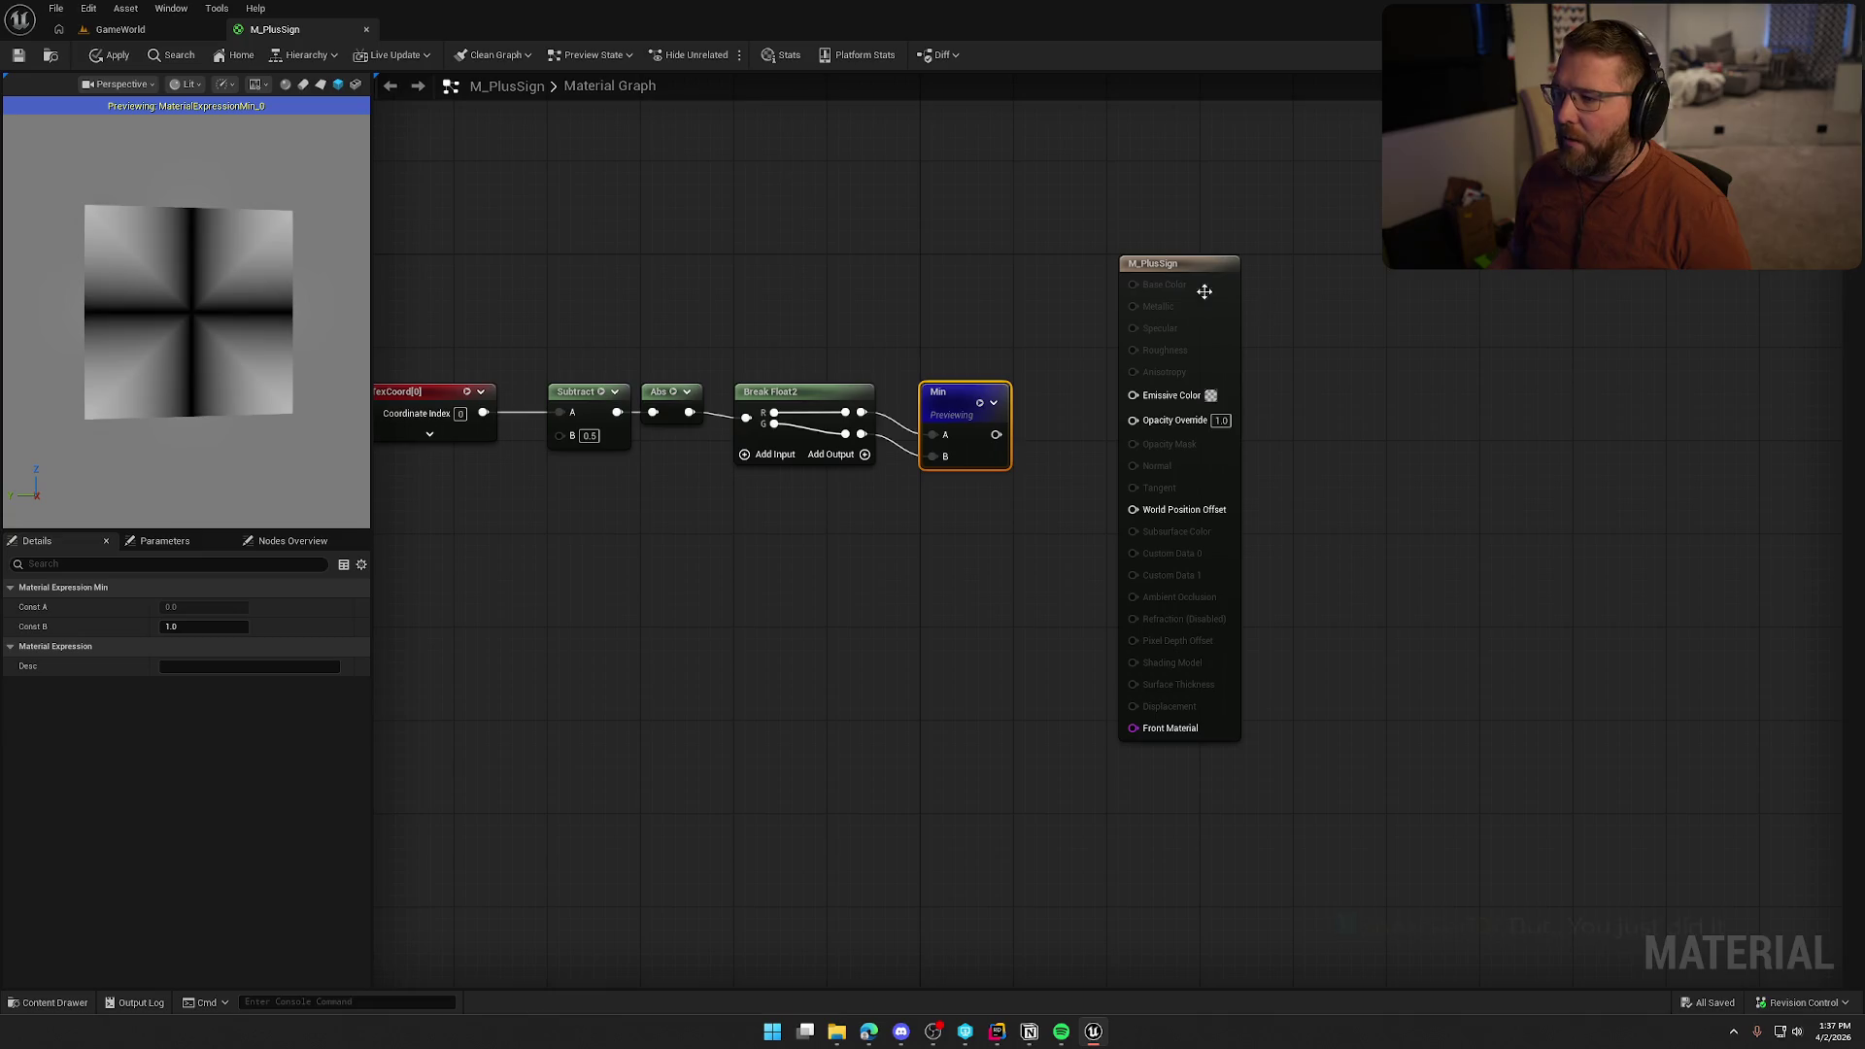
pyautogui.moveTo(1204, 291); pyautogui.dragTo(1390, 289)
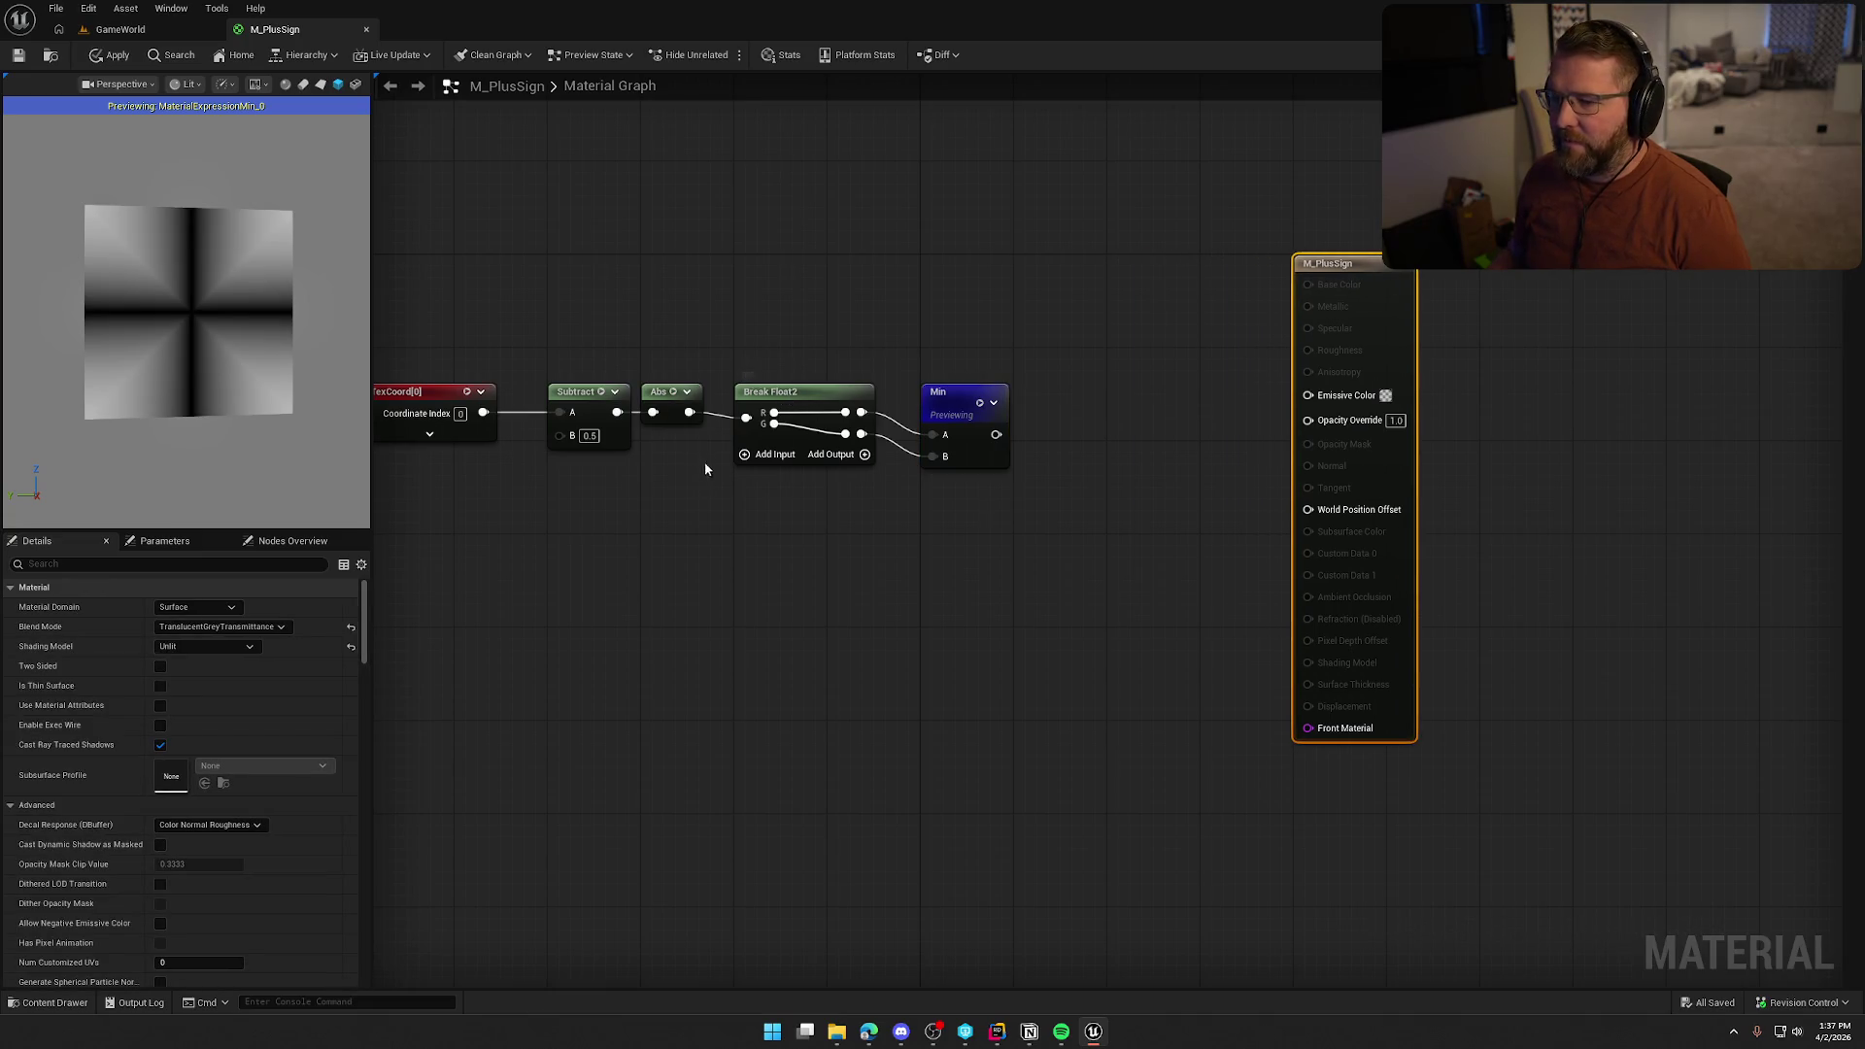
pyautogui.moveTo(688, 412); pyautogui.dragTo(756, 507)
pyautogui.write('break')
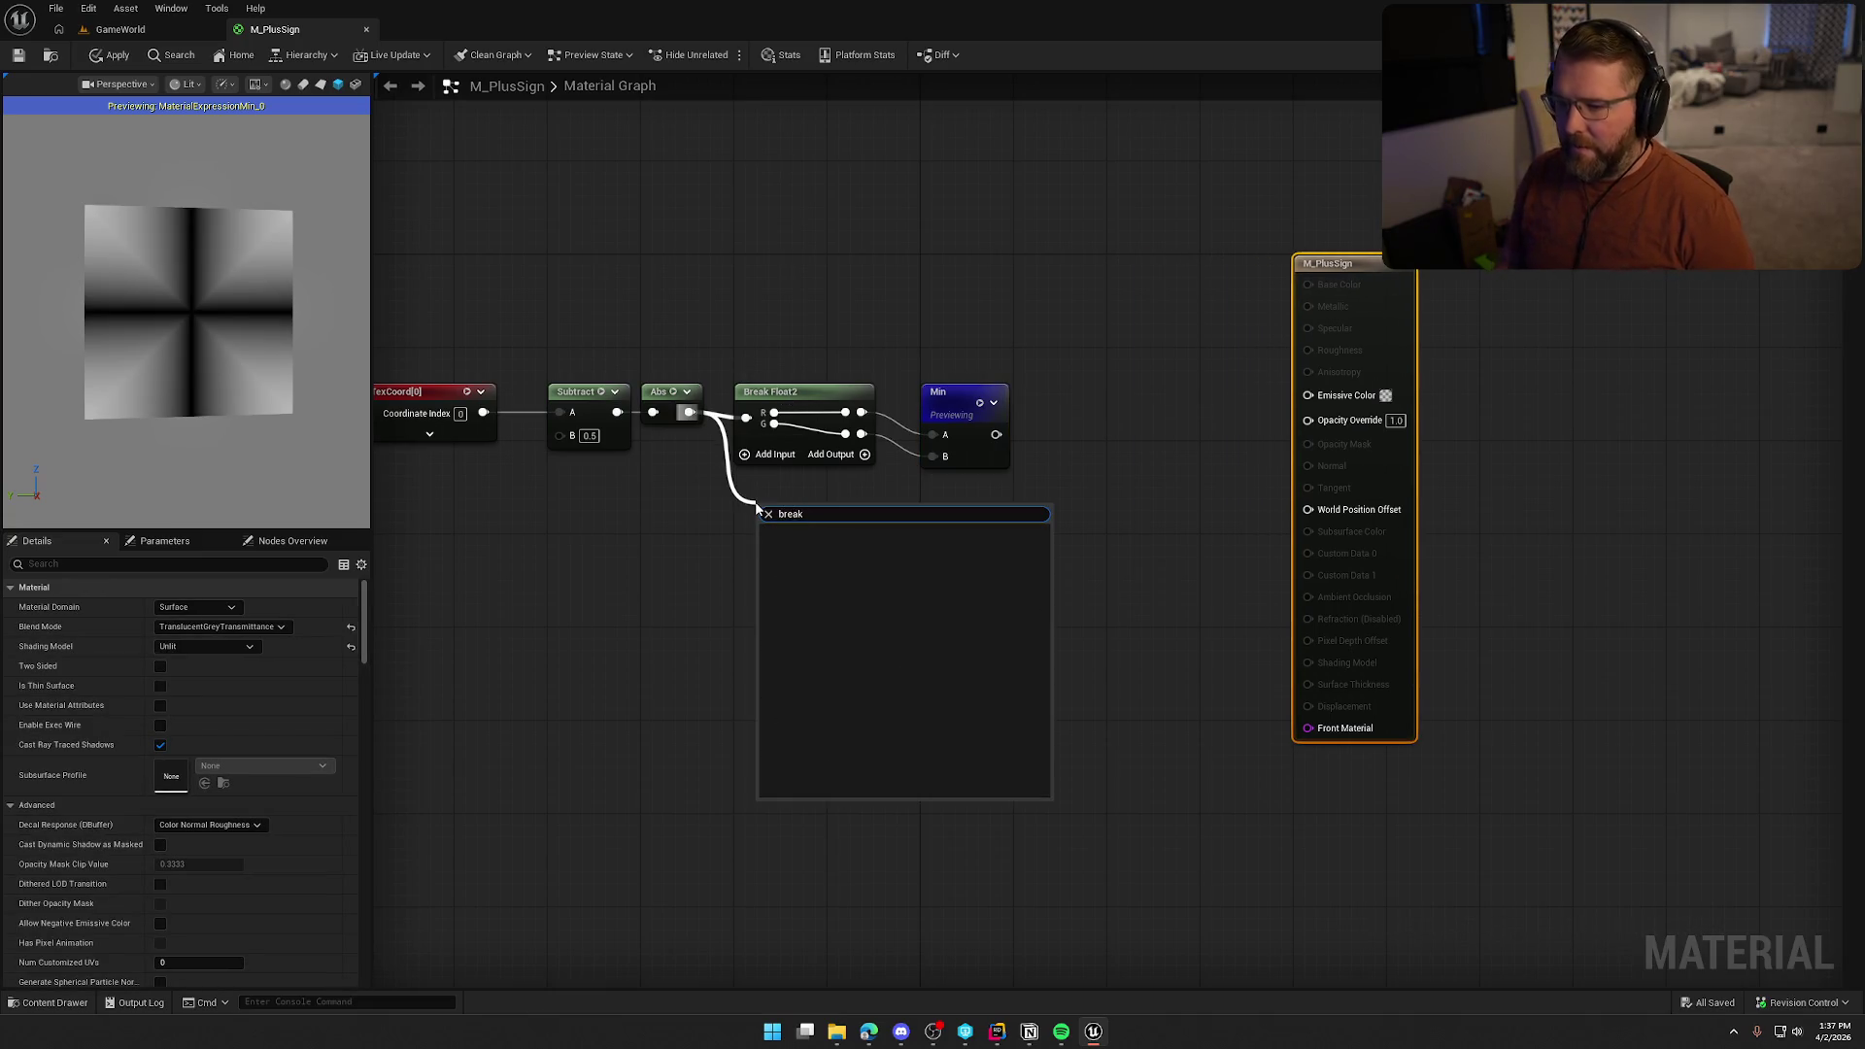
pyautogui.press('Escape')
pyautogui.rightClick(775, 503)
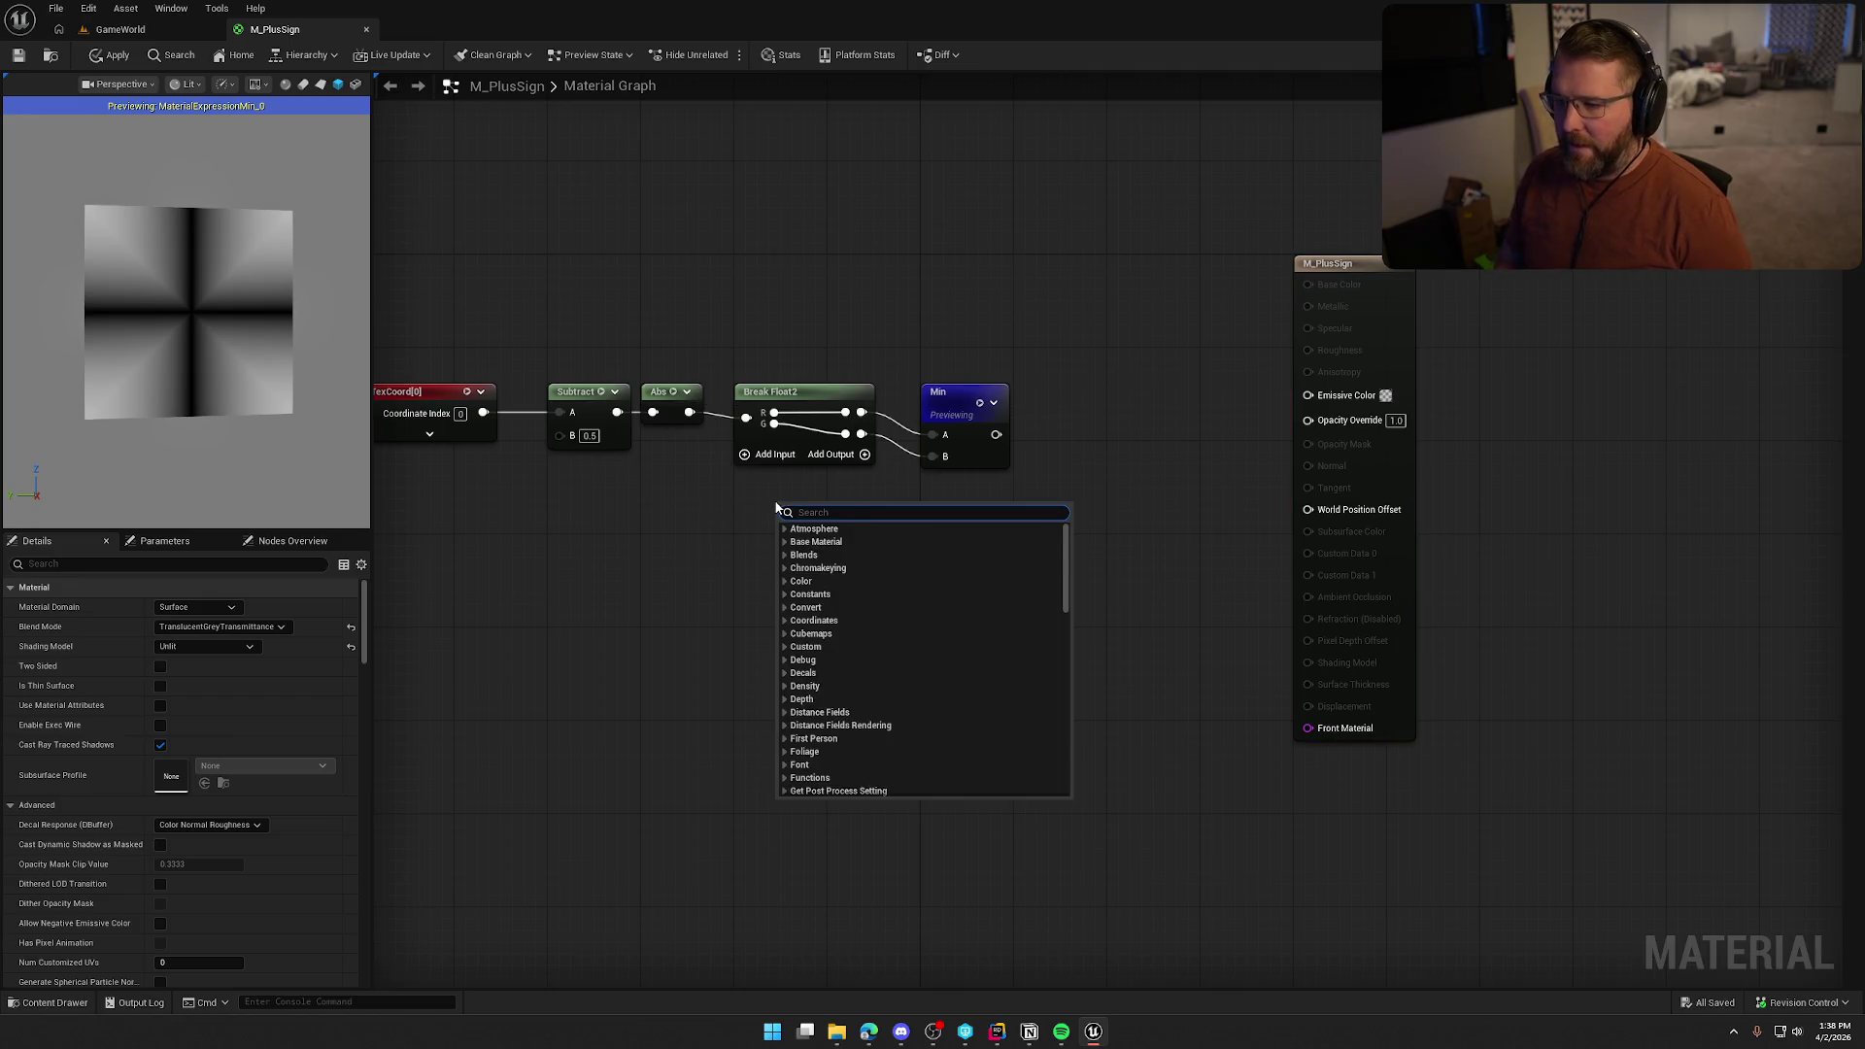
pyautogui.write('break')
pyautogui.click(822, 541)
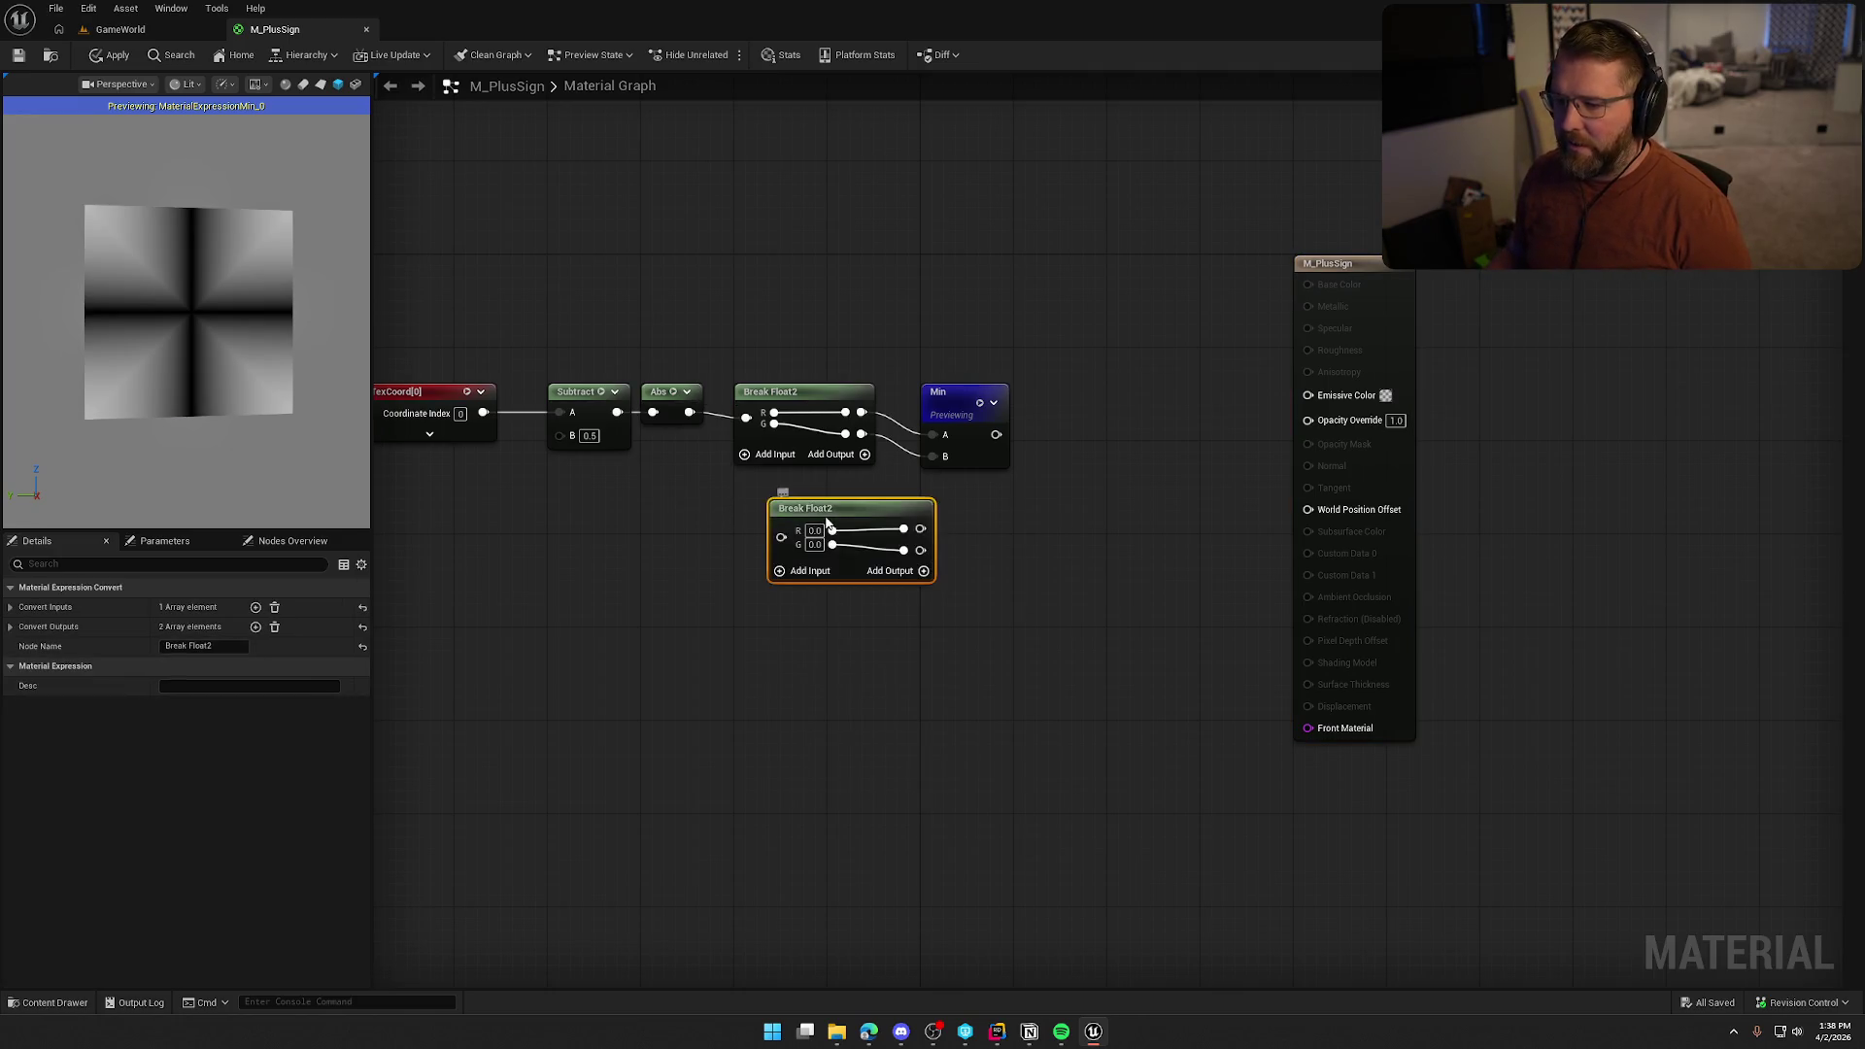
pyautogui.moveTo(821, 541)
pyautogui.mouseDown()
pyautogui.moveTo(709, 449)
pyautogui.moveTo(668, 585)
pyautogui.mouseUp()
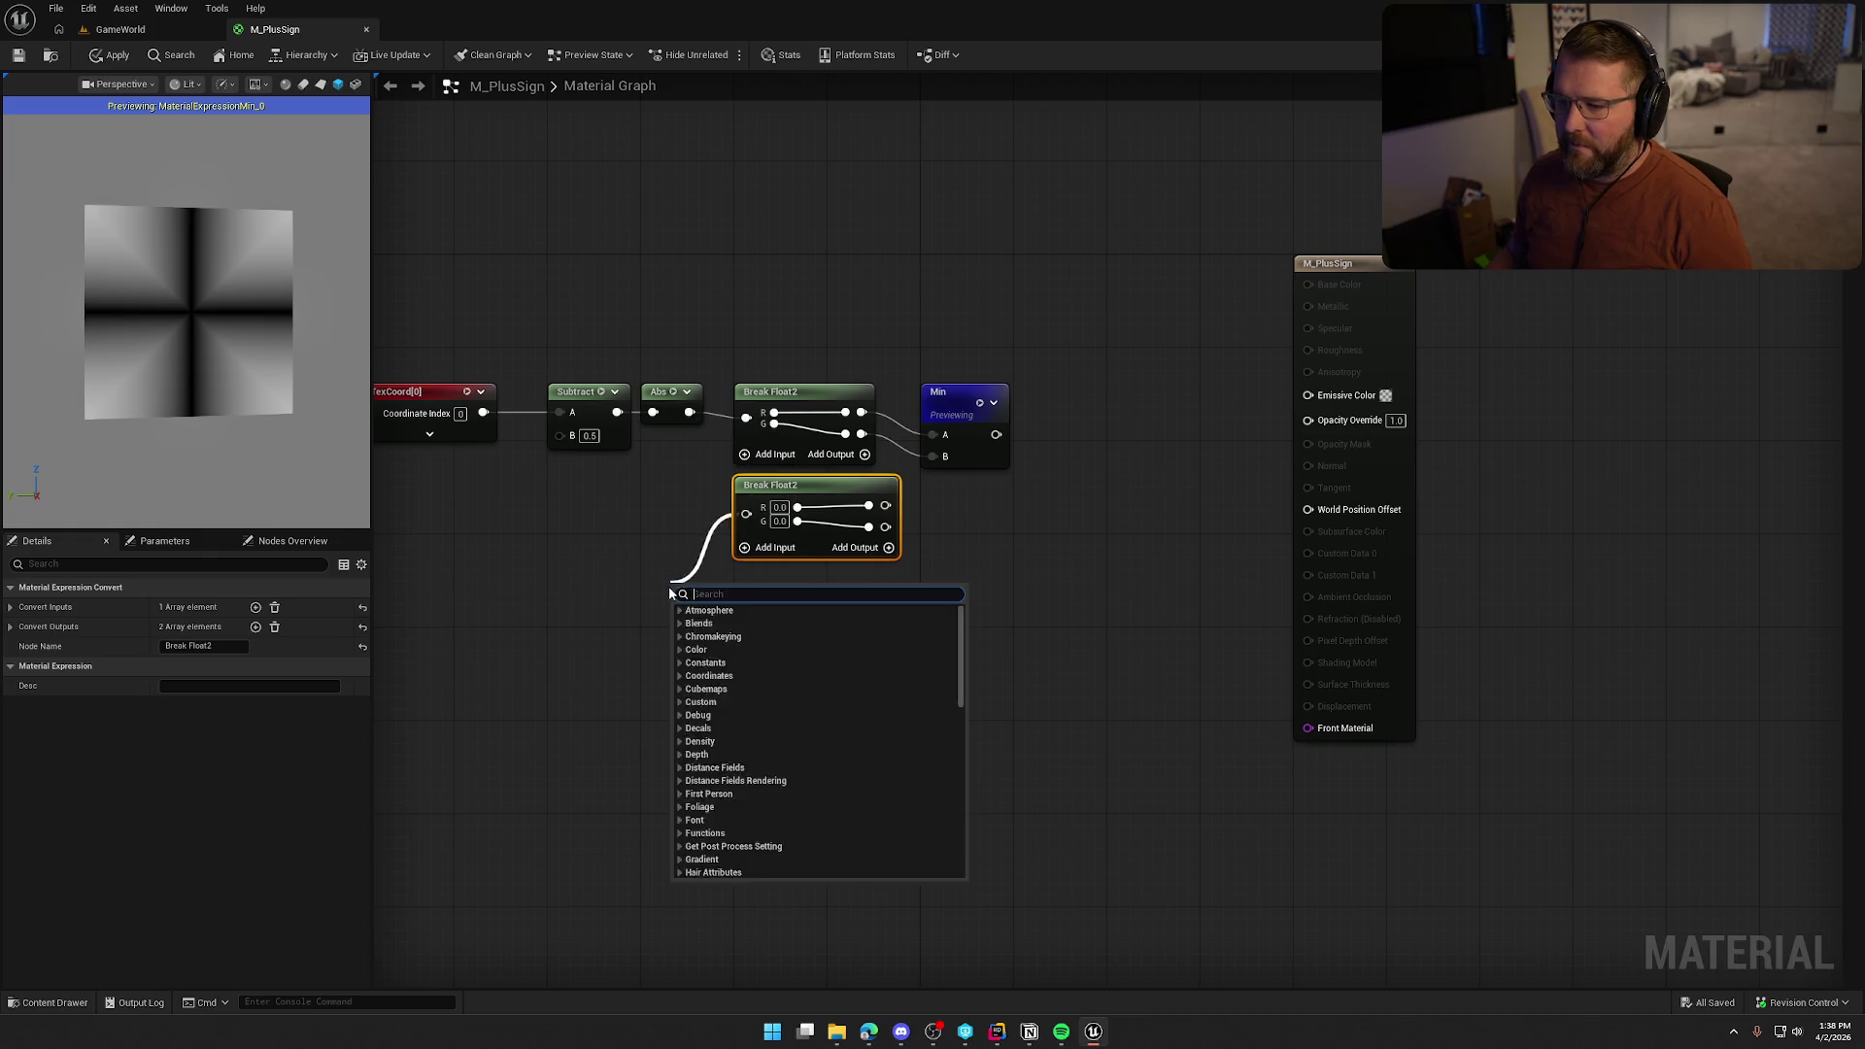
pyautogui.click(693, 522)
pyautogui.moveTo(694, 521); pyautogui.dragTo(886, 709)
pyautogui.press('Delete')
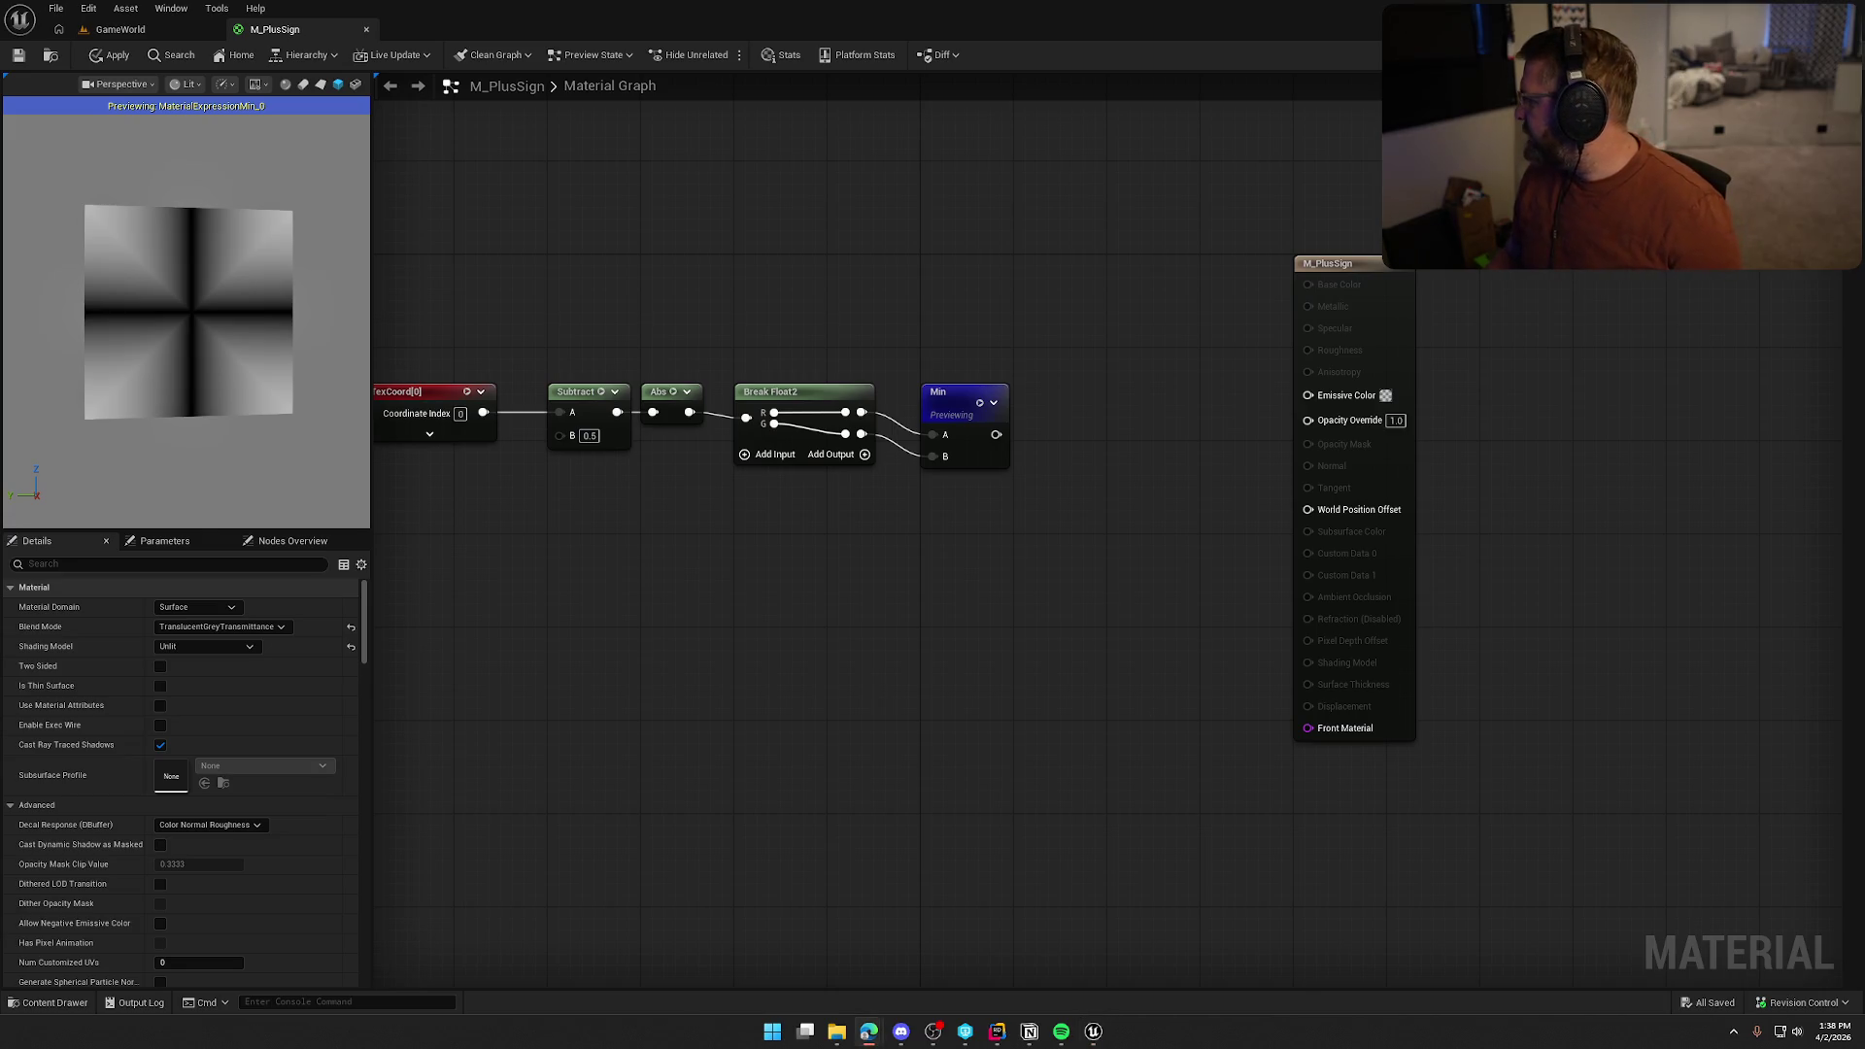
pyautogui.moveTo(996, 435); pyautogui.dragTo(1062, 457)
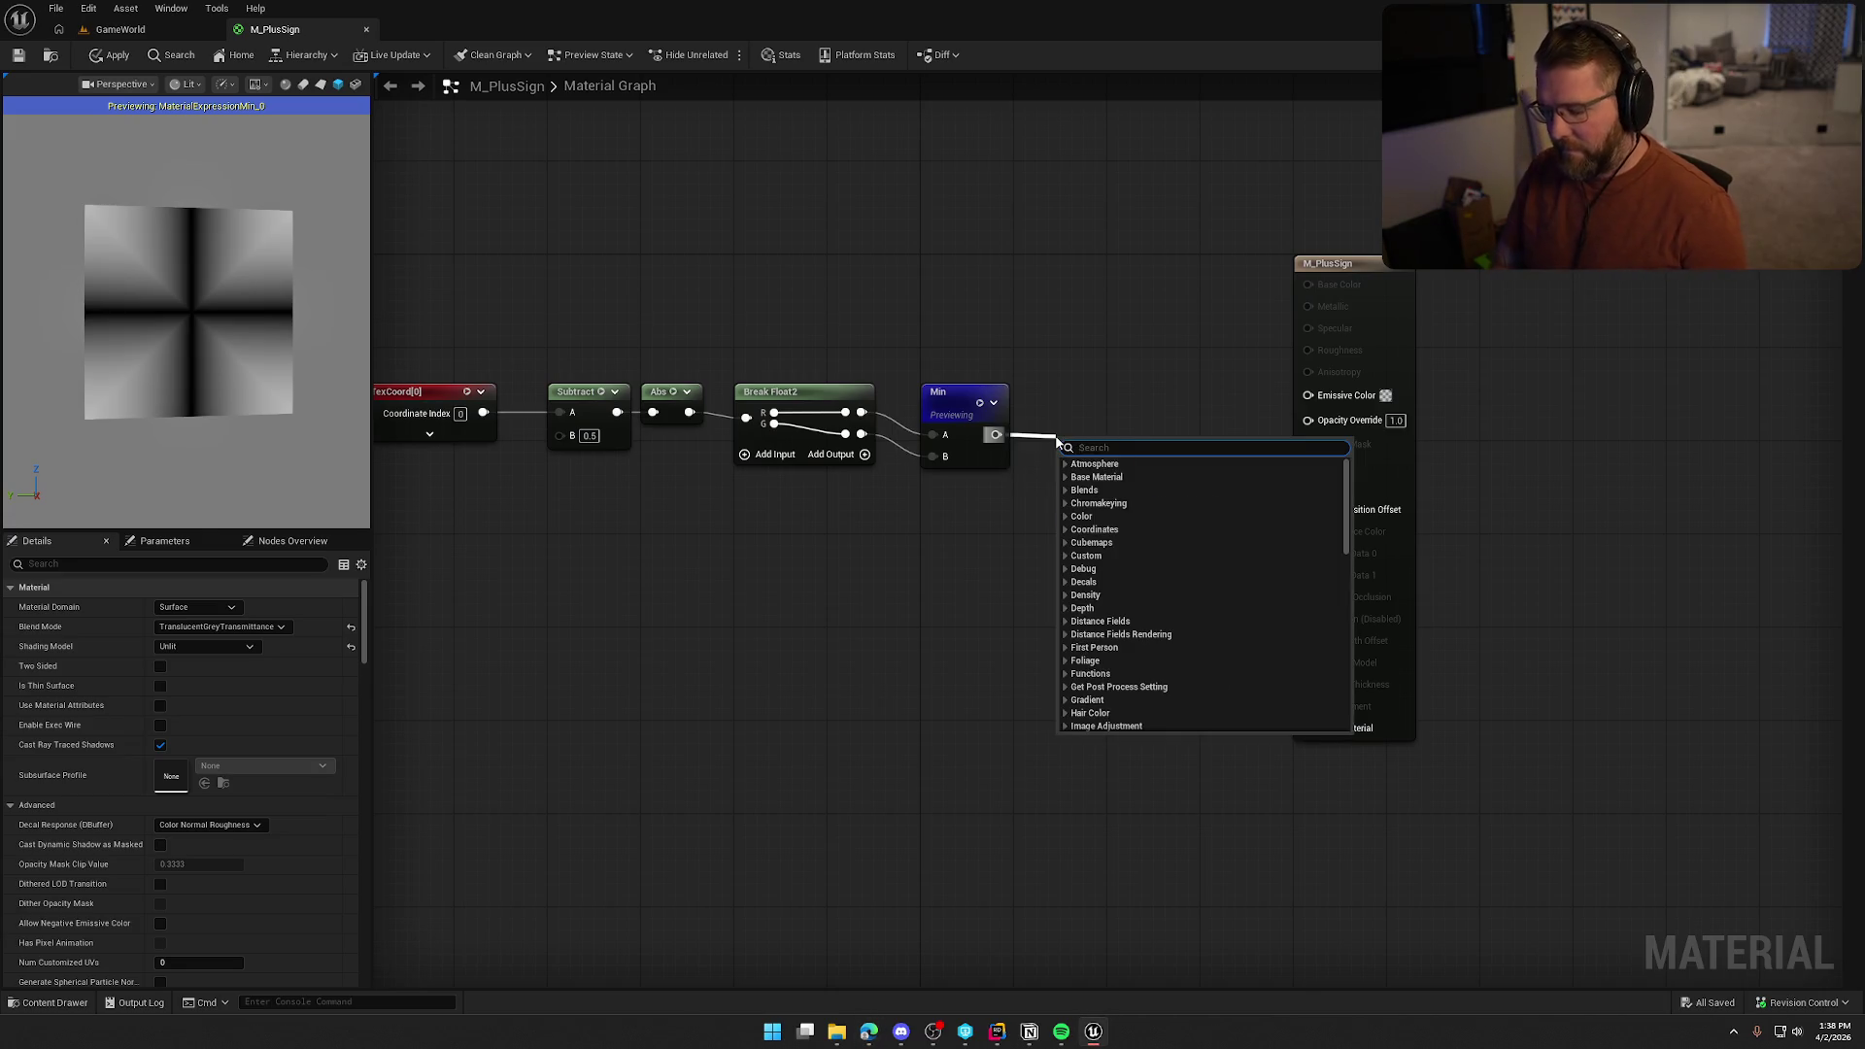
# Add a OneMinus node after Min, followed by a Step node with 0.5
pyautogui.write('1-x')
pyautogui.press('Return')
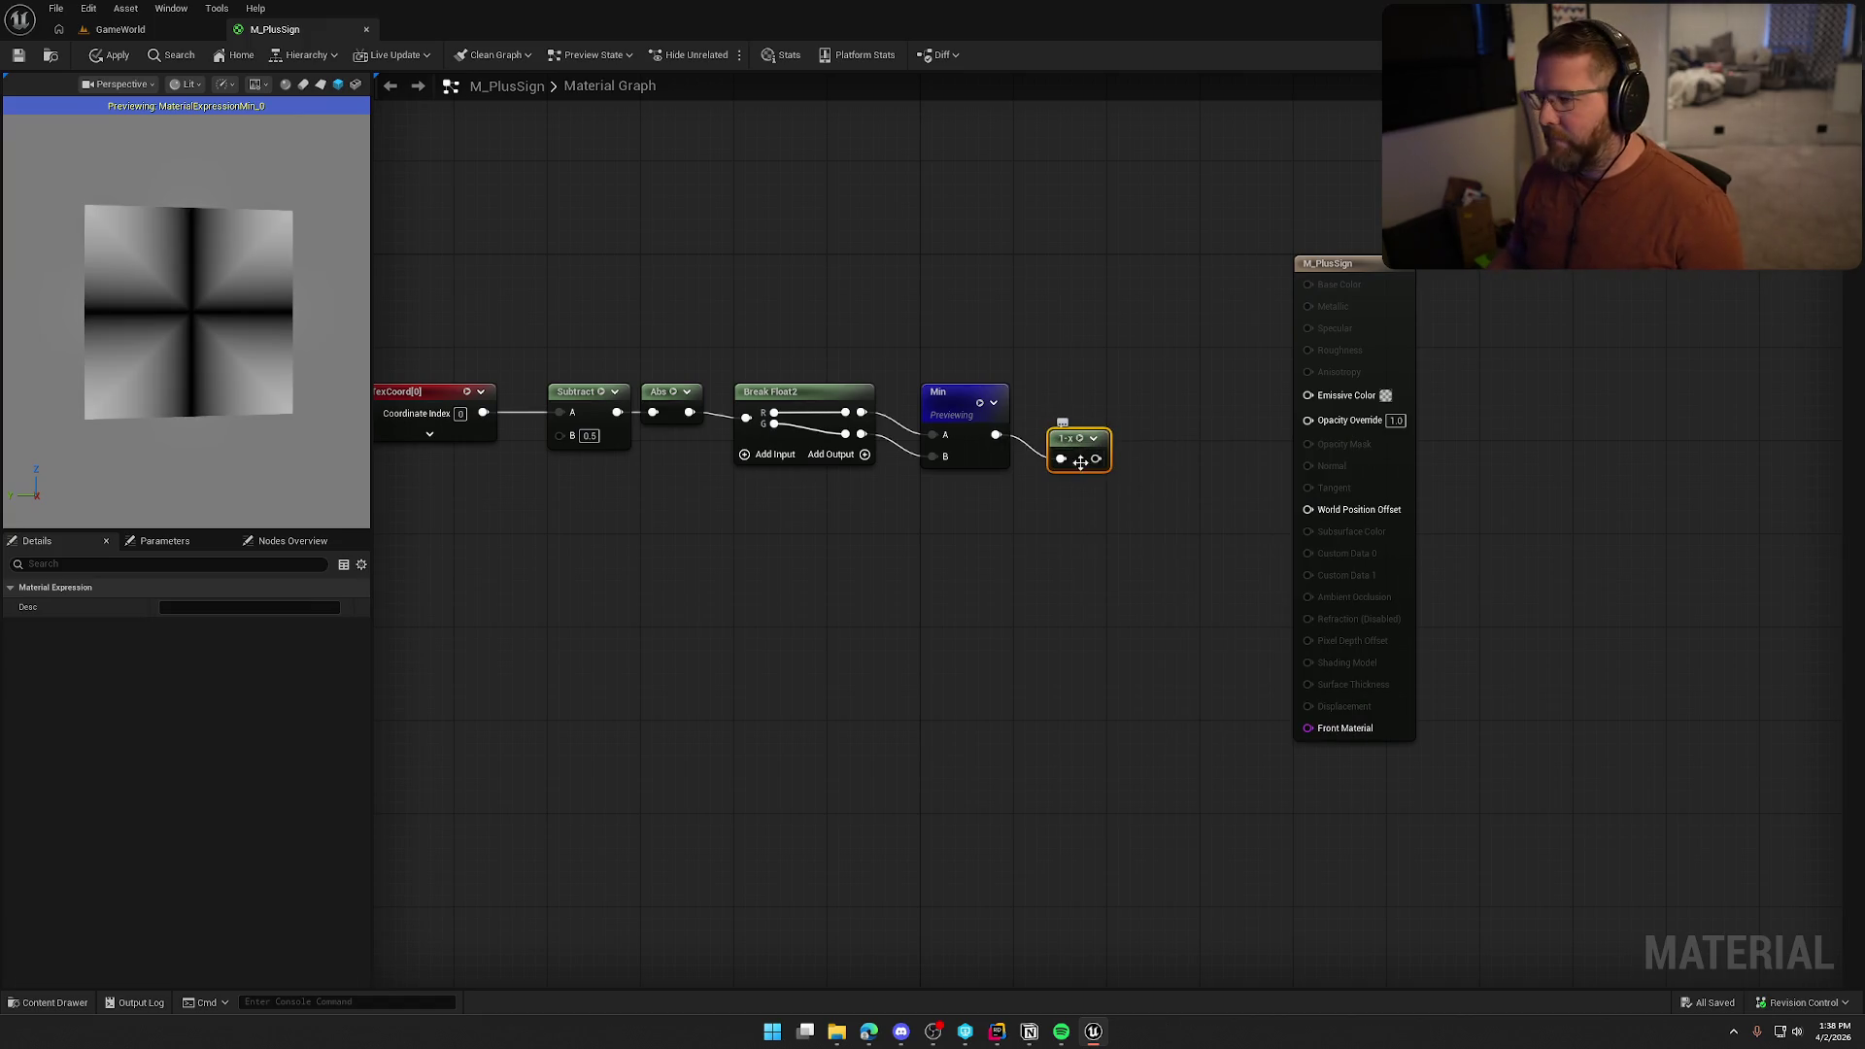
pyautogui.moveTo(1096, 458); pyautogui.dragTo(1146, 456)
pyautogui.write('step')
pyautogui.press('Return')
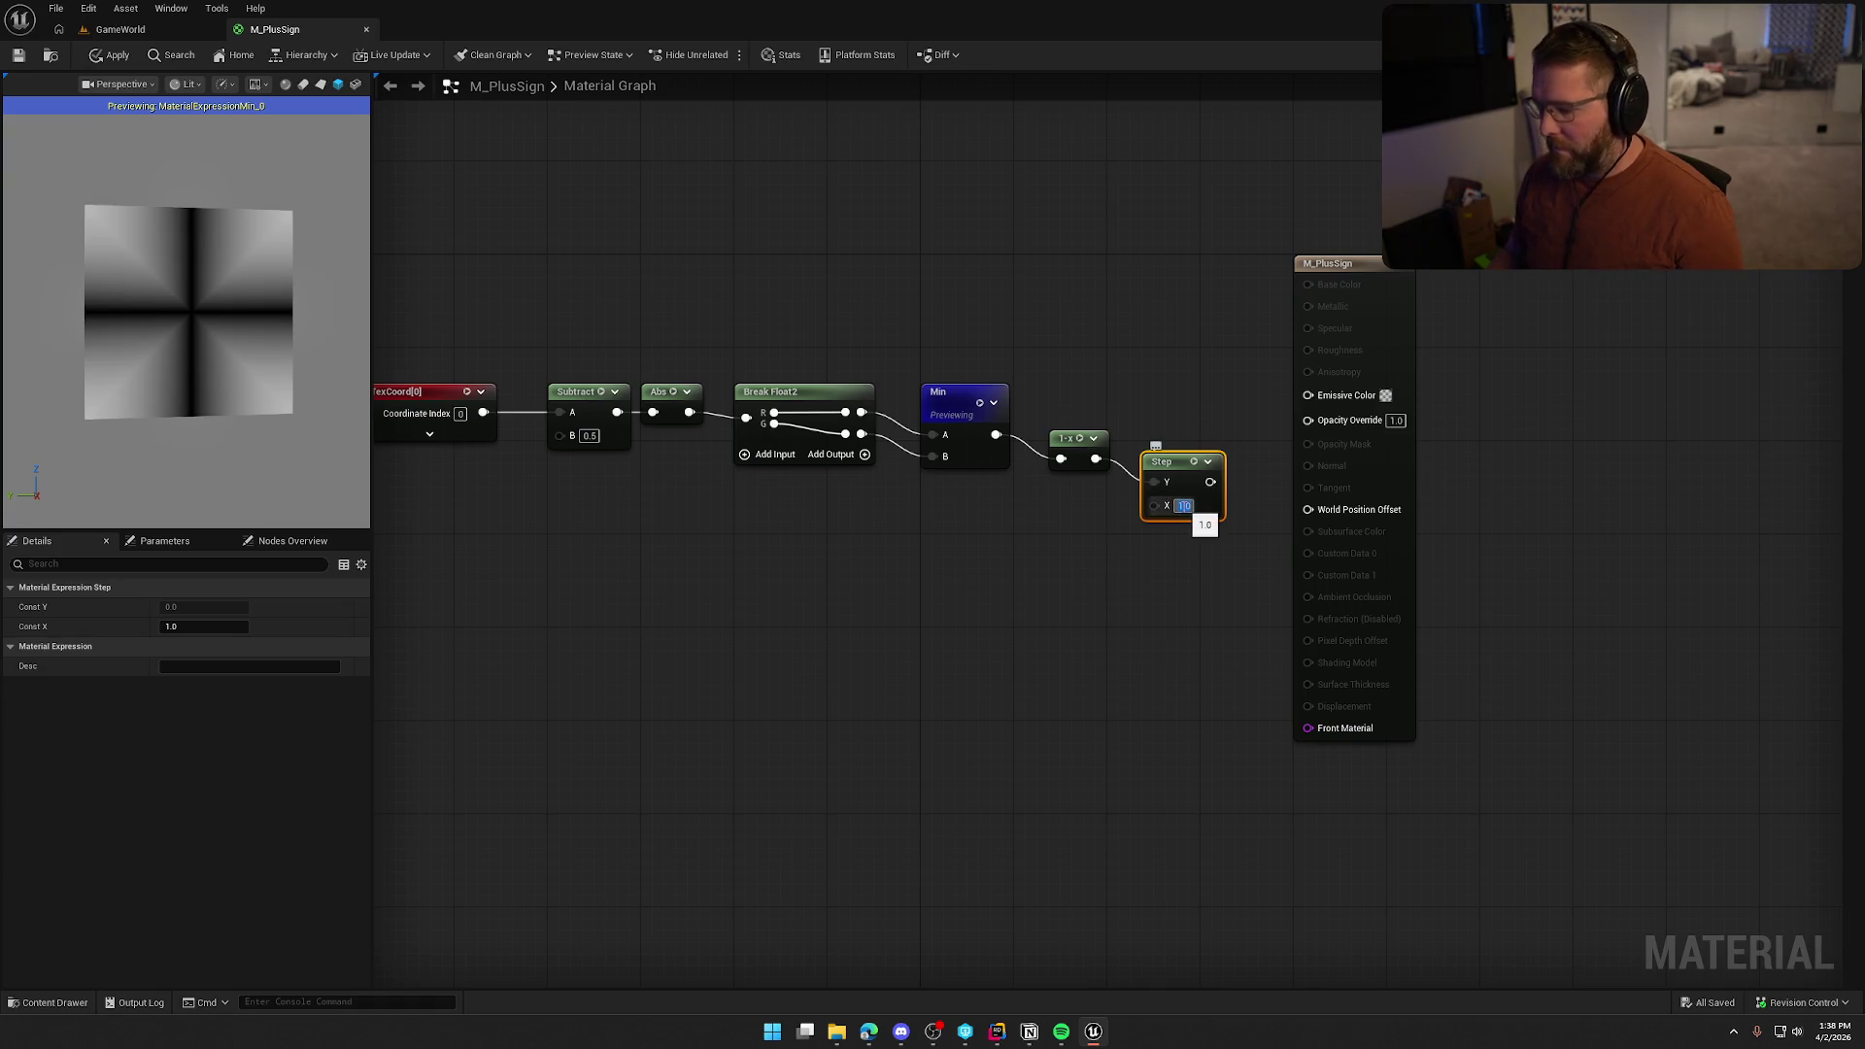
pyautogui.write('0.5')
pyautogui.press('Return')
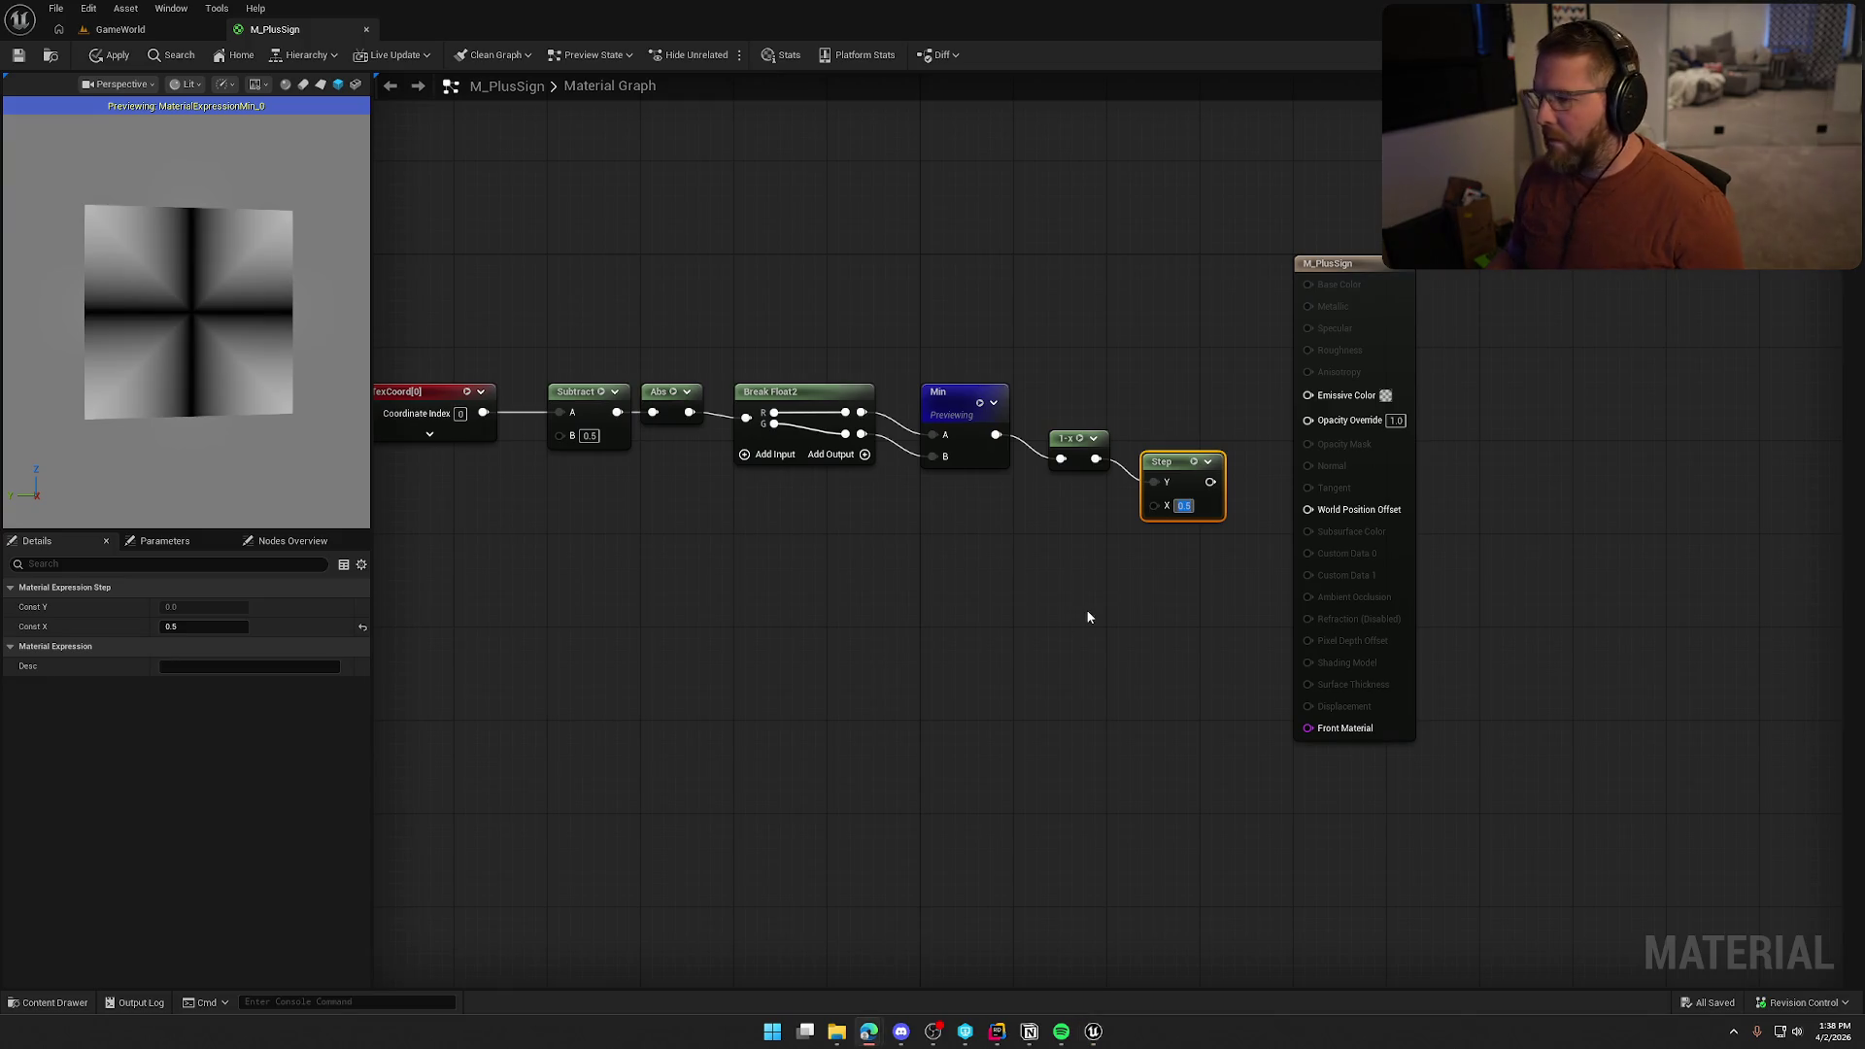
# Remove OneMinus, feed Min into Step's Y with X at 0.1, and preview Step
pyautogui.click(1074, 449)
pyautogui.press('Delete')
pyautogui.moveTo(996, 434)
pyautogui.mouseDown()
pyautogui.moveTo(1154, 483)
pyautogui.moveTo(1077, 415)
pyautogui.mouseUp()
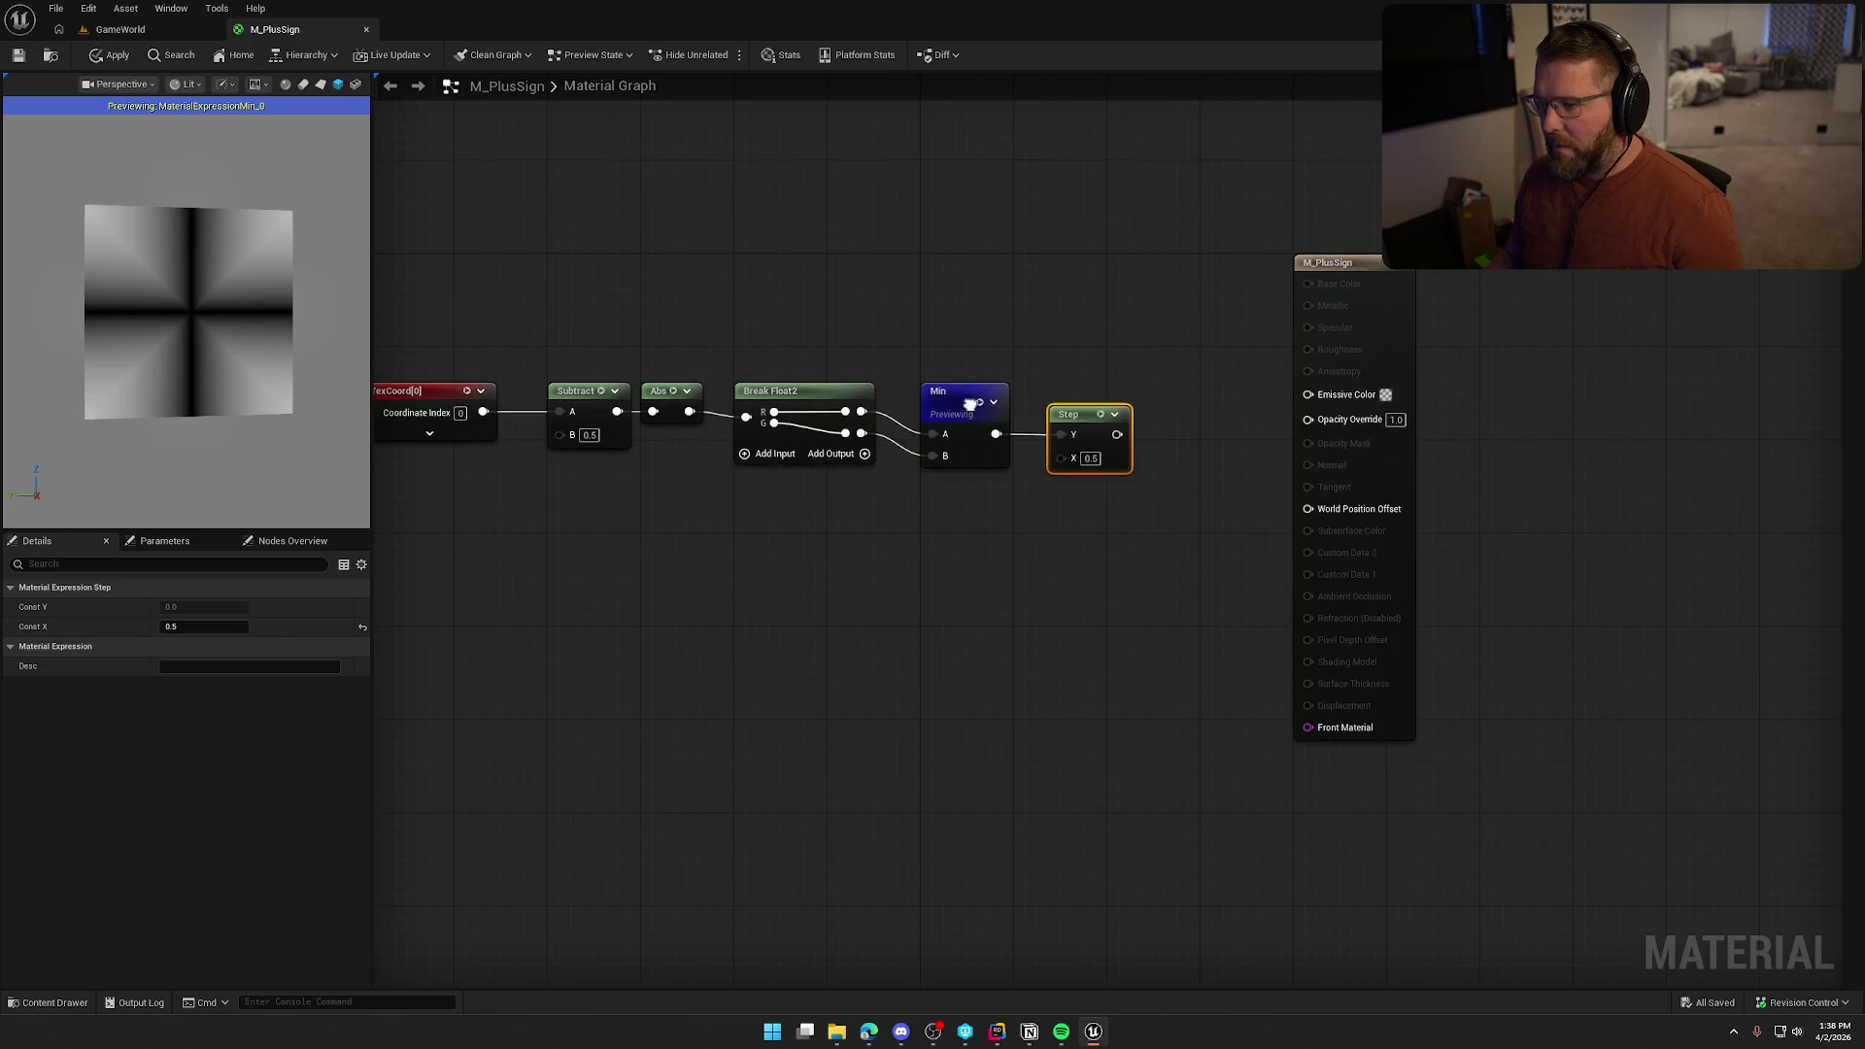
pyautogui.rightClick(971, 401)
pyautogui.click(1083, 453)
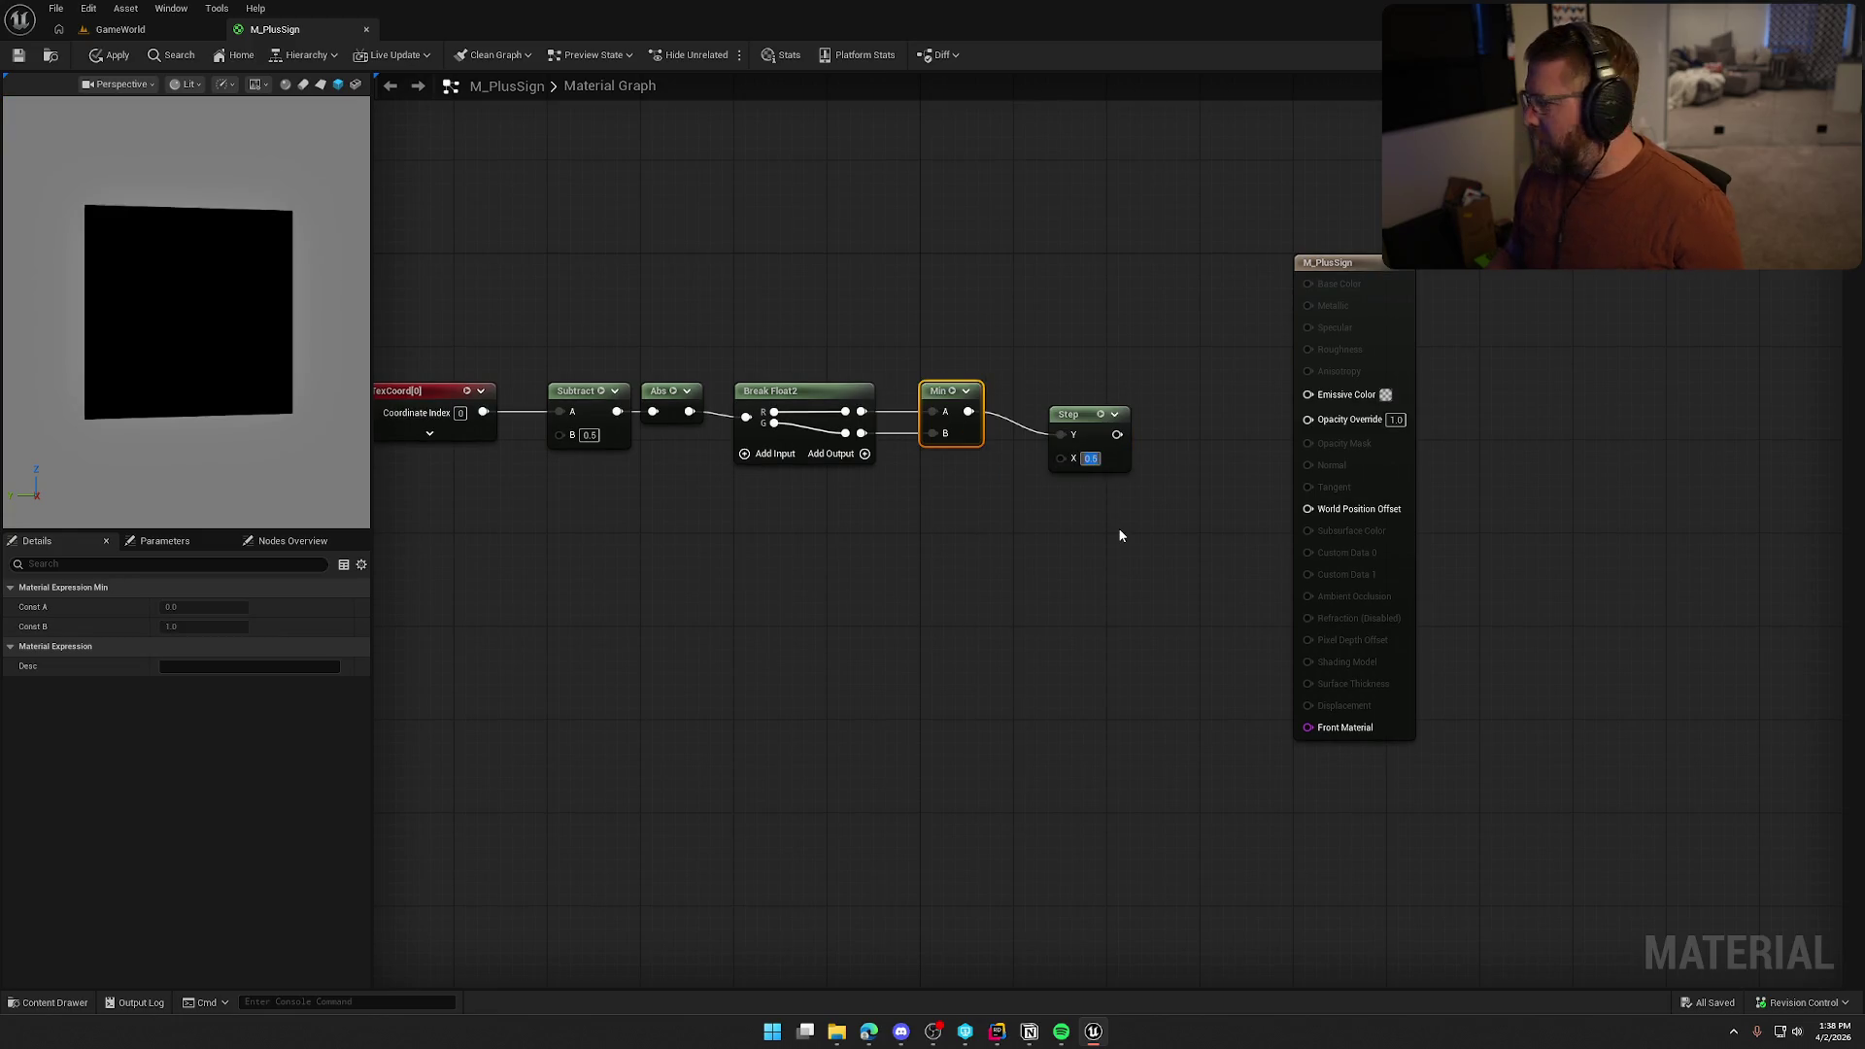
pyautogui.write('0.1')
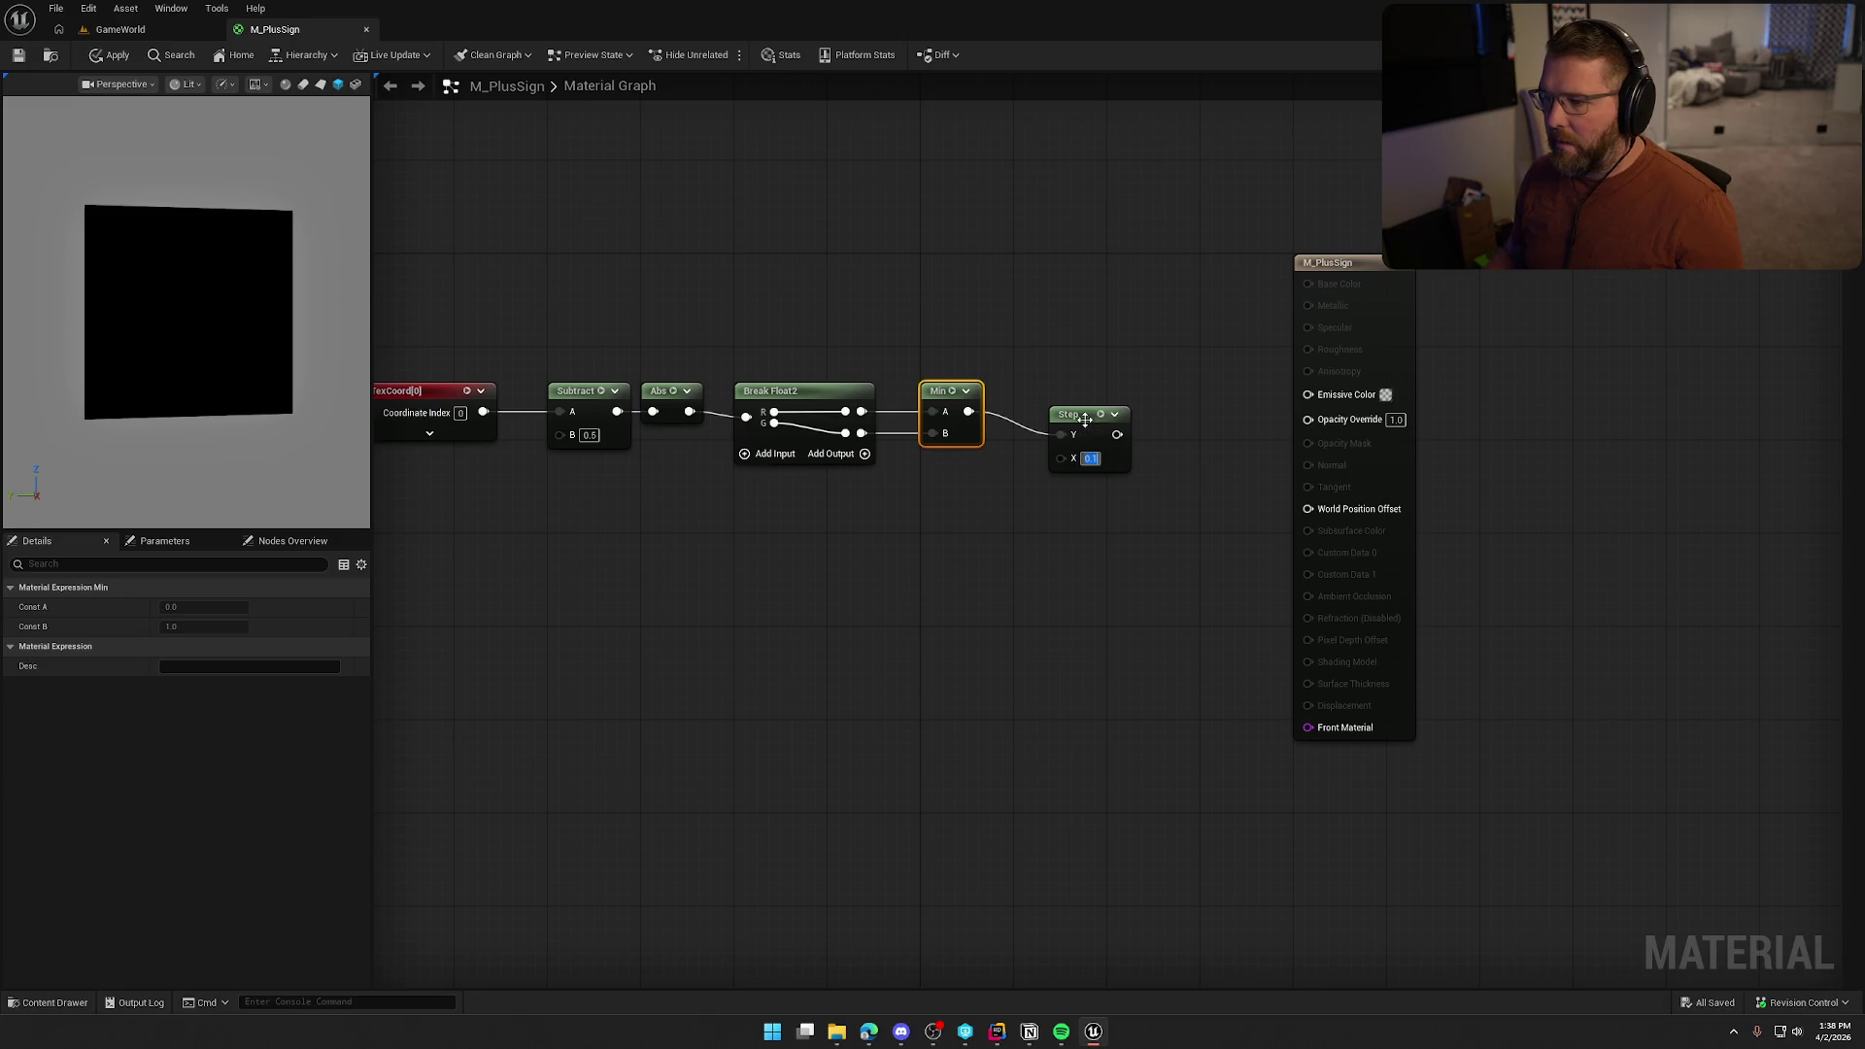
pyautogui.moveTo(1085, 419); pyautogui.dragTo(1050, 409)
pyautogui.rightClick(1050, 398)
pyautogui.click(1111, 451)
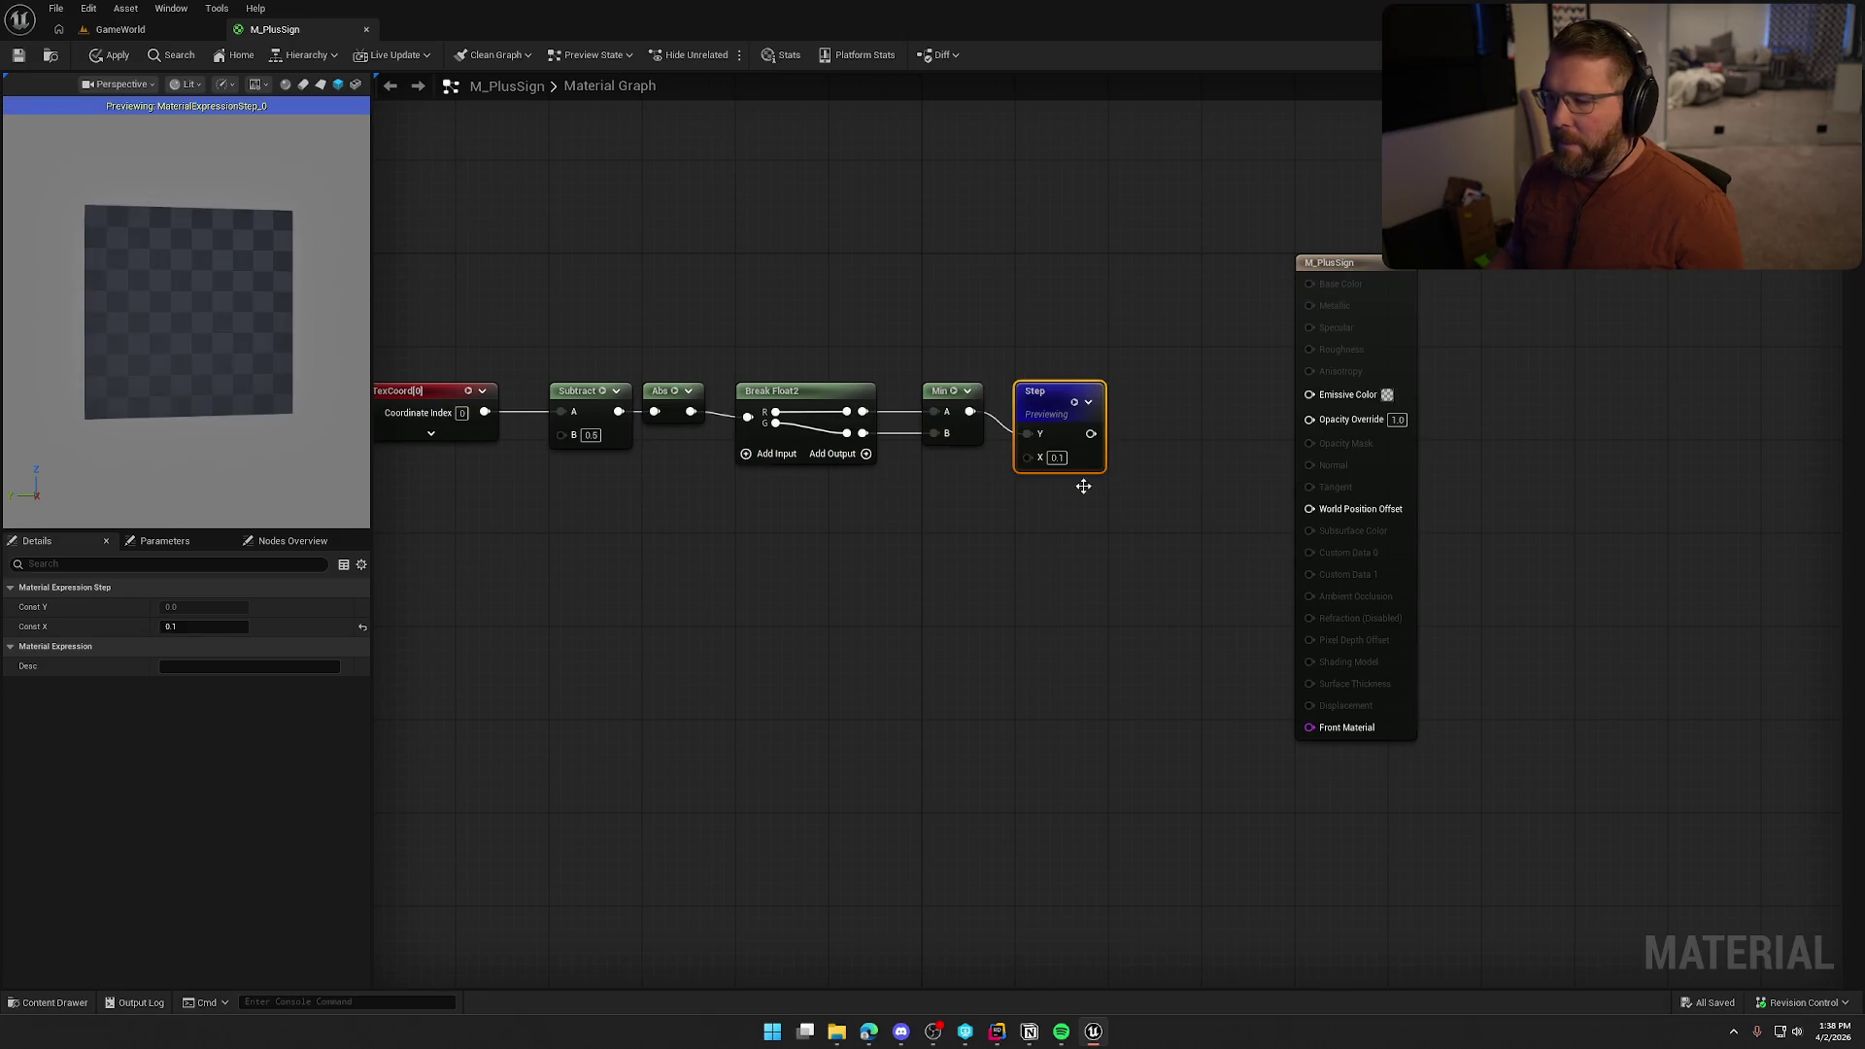
pyautogui.moveTo(237, 363); pyautogui.dragTo(237, 364)
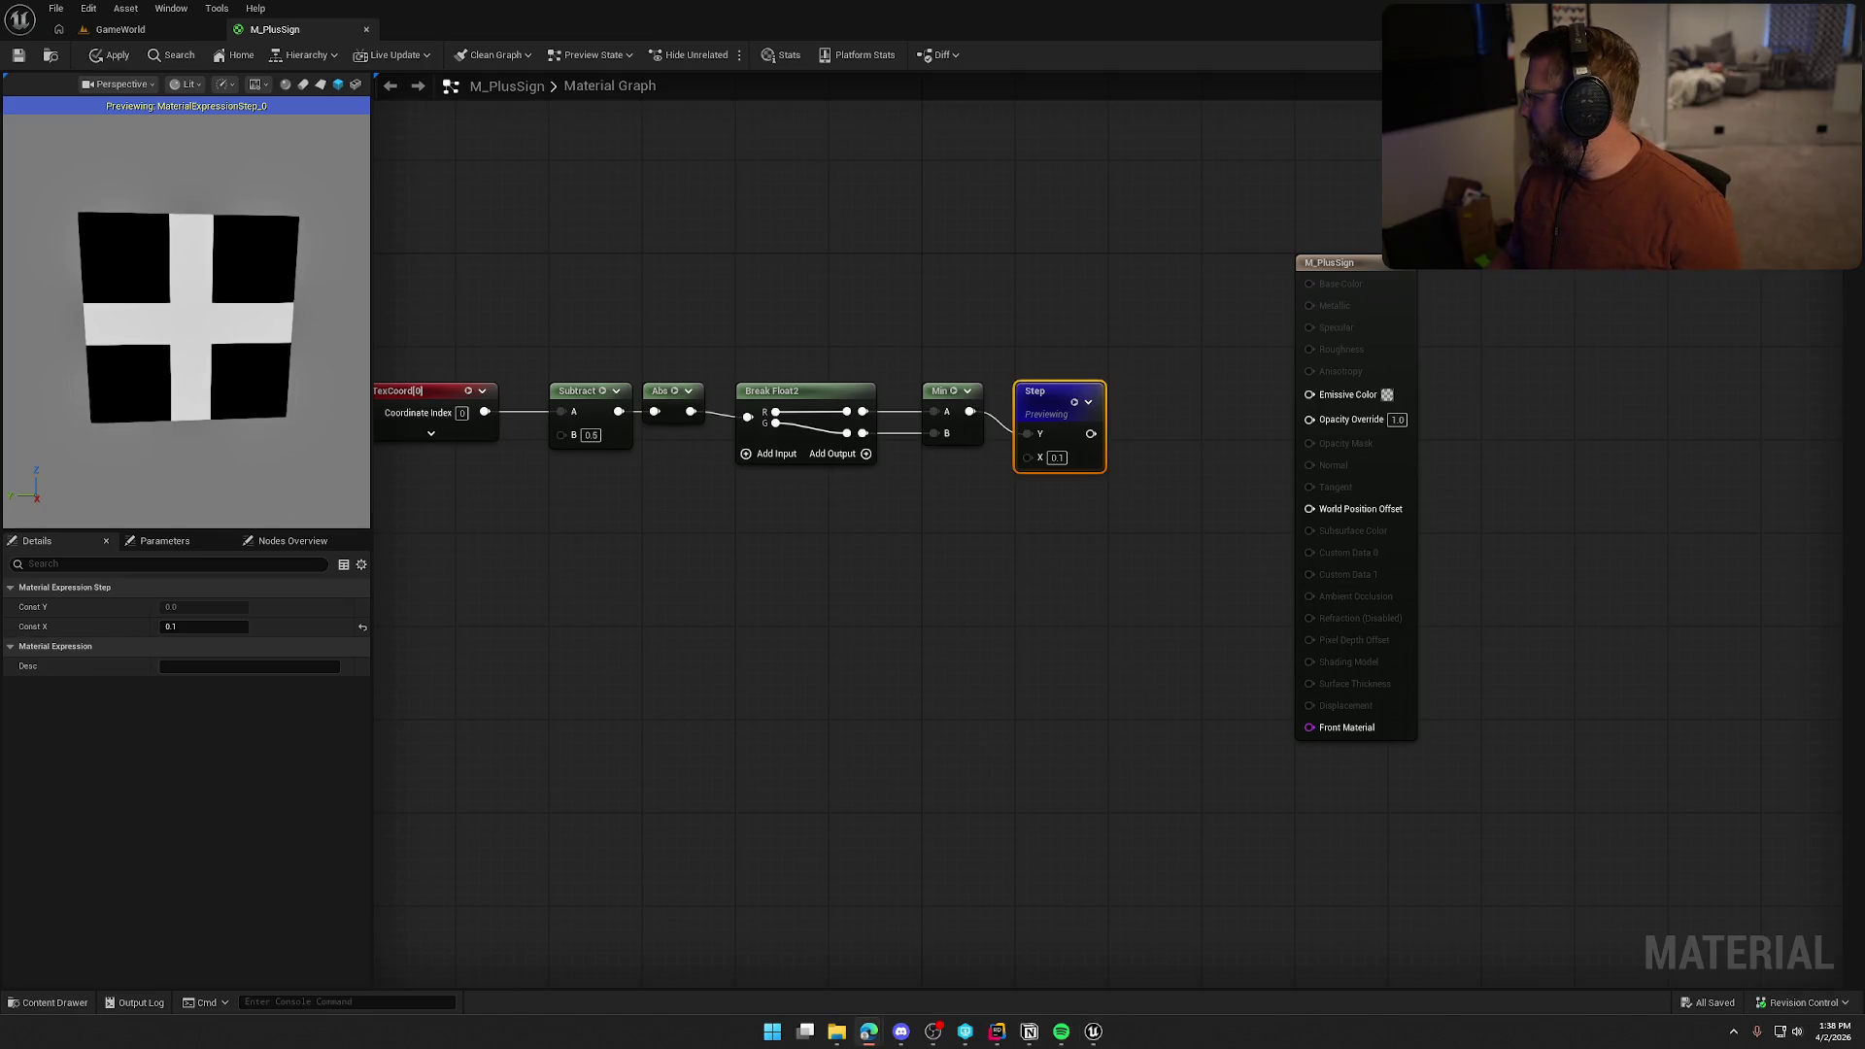
pyautogui.click(988, 266)
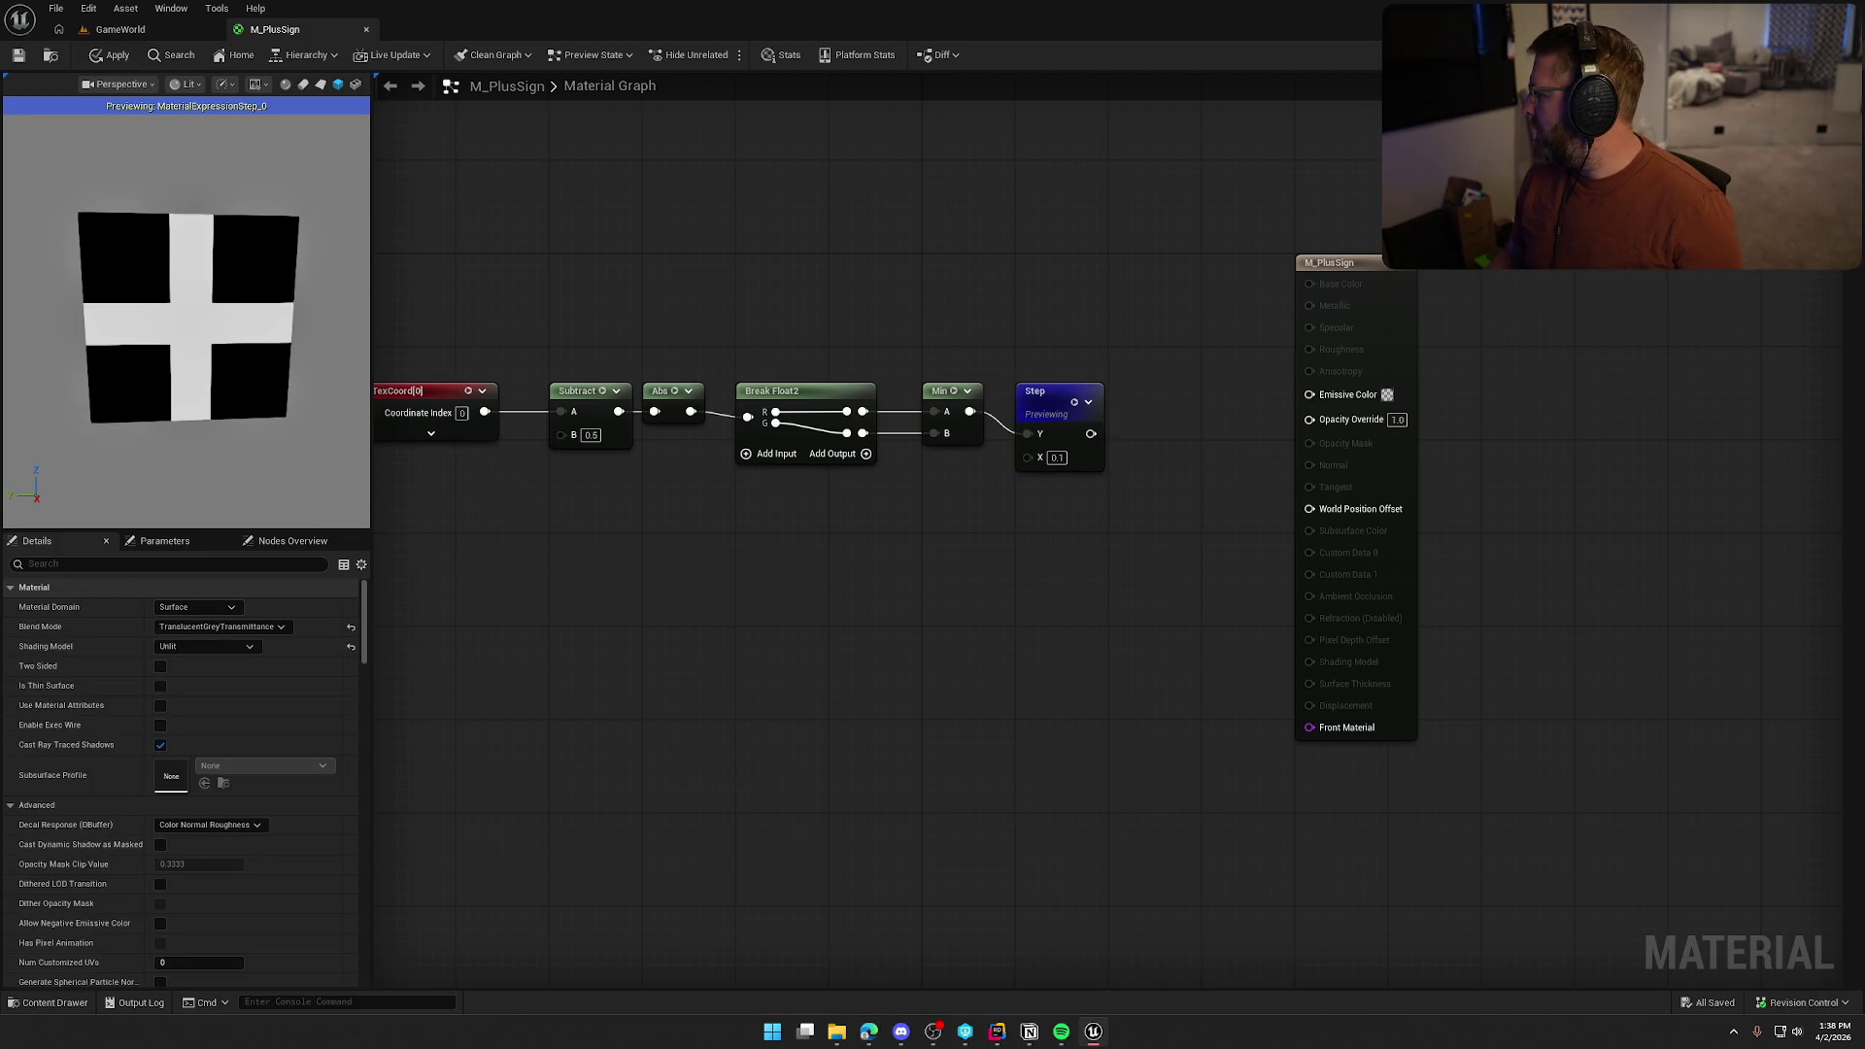
pyautogui.rightClick(1035, 224)
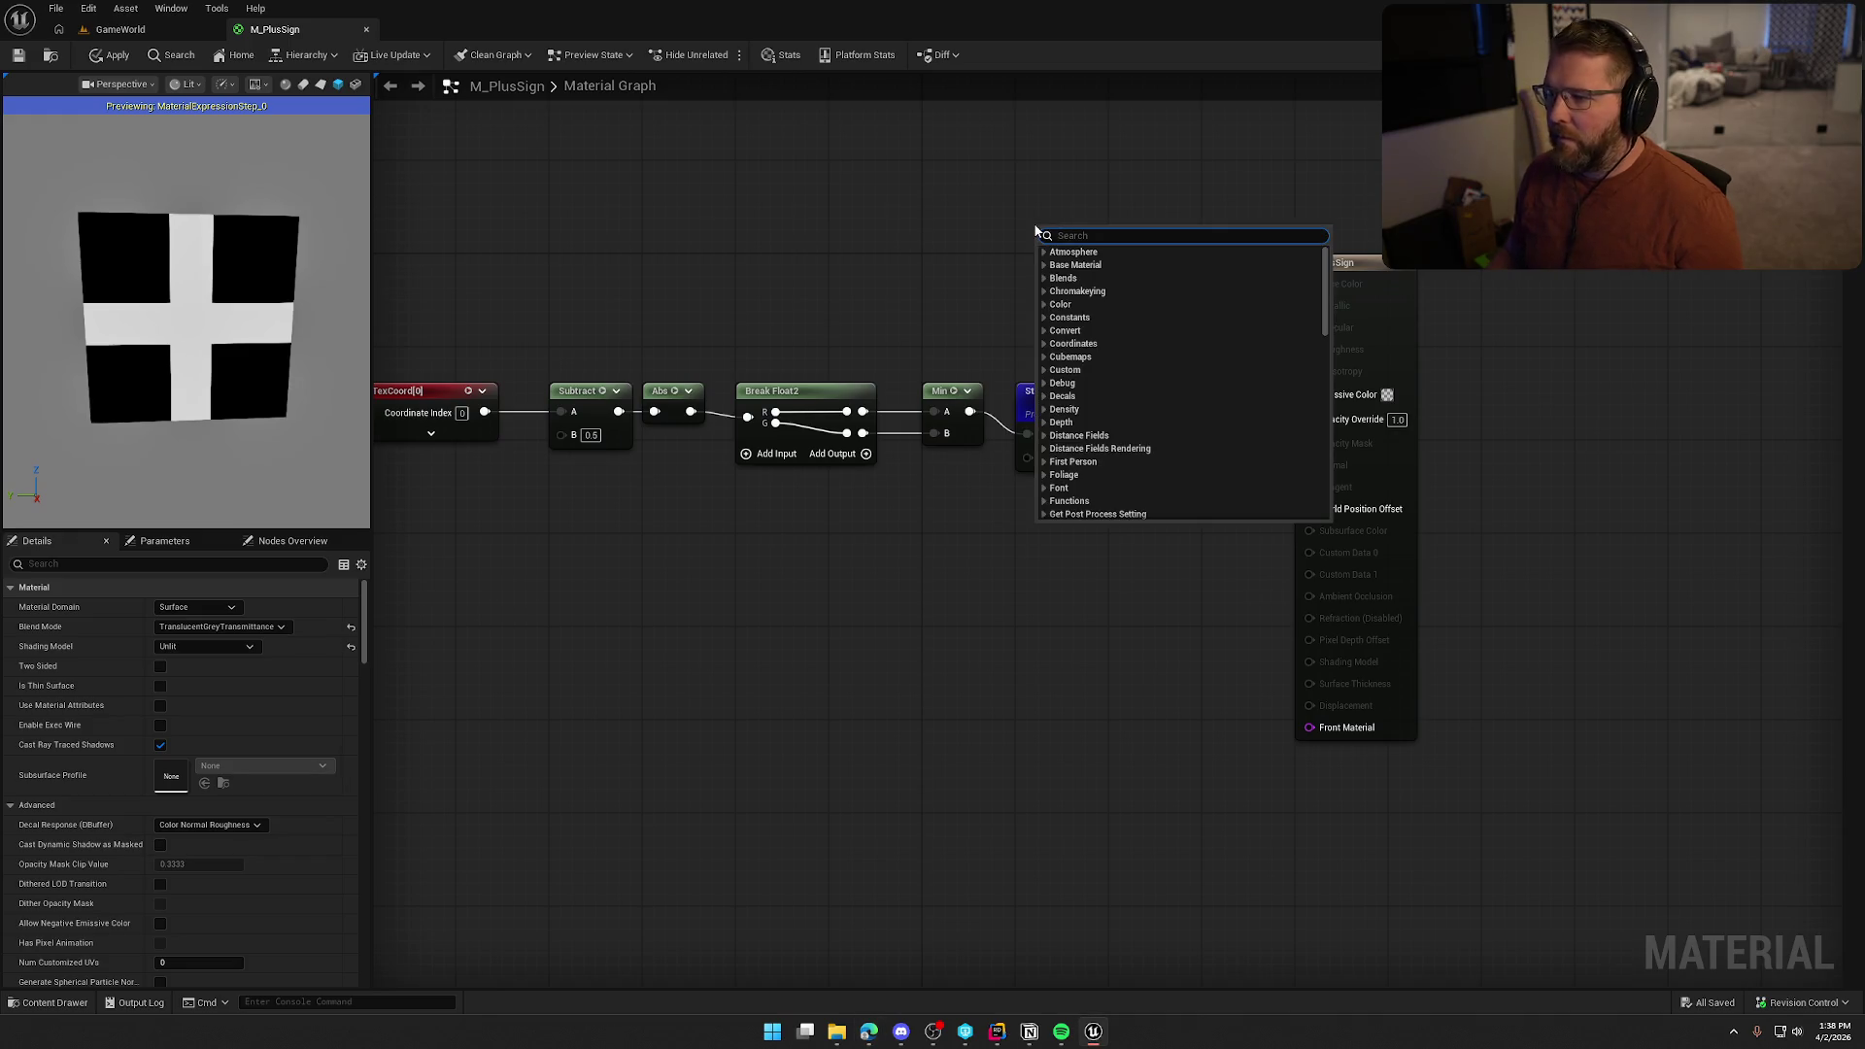
# Add a Particle Color node and multiply its alpha by the Step mask
pyautogui.write('particle color')
pyautogui.press('Return')
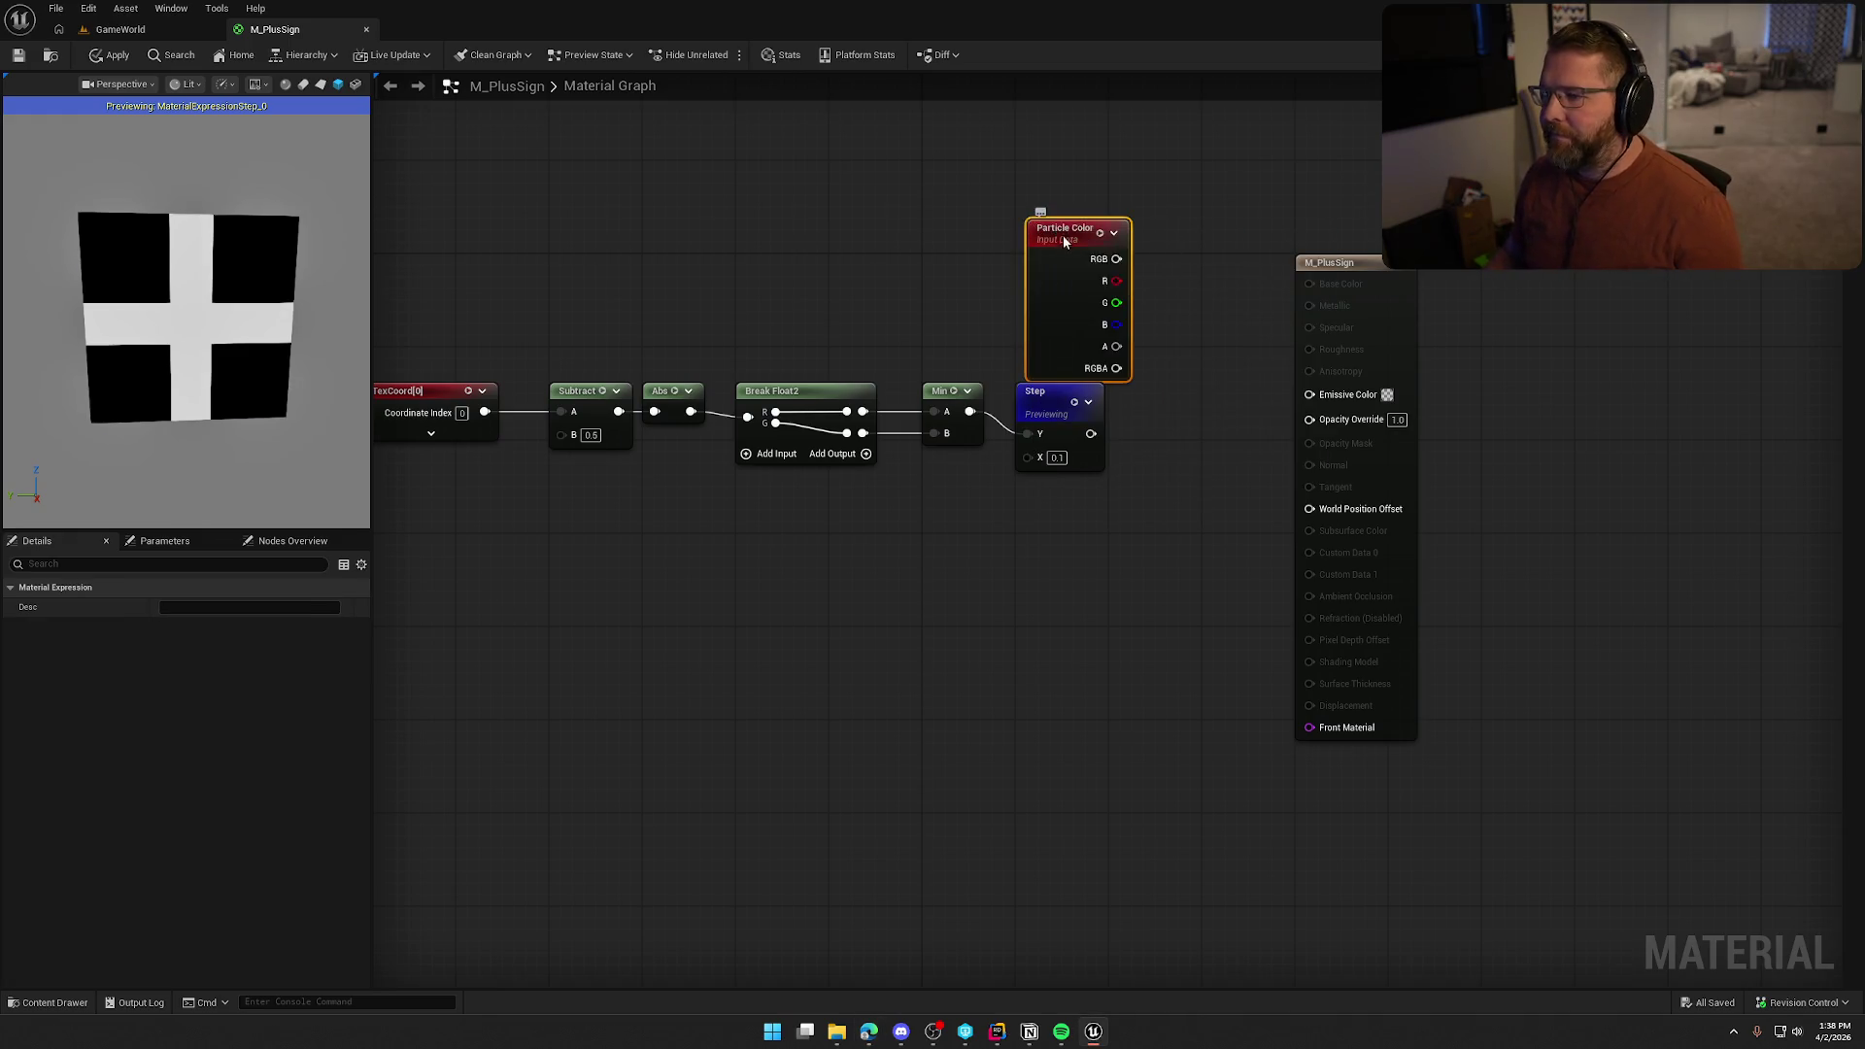
pyautogui.moveTo(1034, 224)
pyautogui.mouseDown()
pyautogui.moveTo(928, 202)
pyautogui.moveTo(1185, 437)
pyautogui.moveTo(1309, 394)
pyautogui.mouseUp()
pyautogui.moveTo(1011, 322)
pyautogui.mouseDown()
pyautogui.moveTo(1180, 383)
pyautogui.moveTo(1156, 371)
pyautogui.mouseUp()
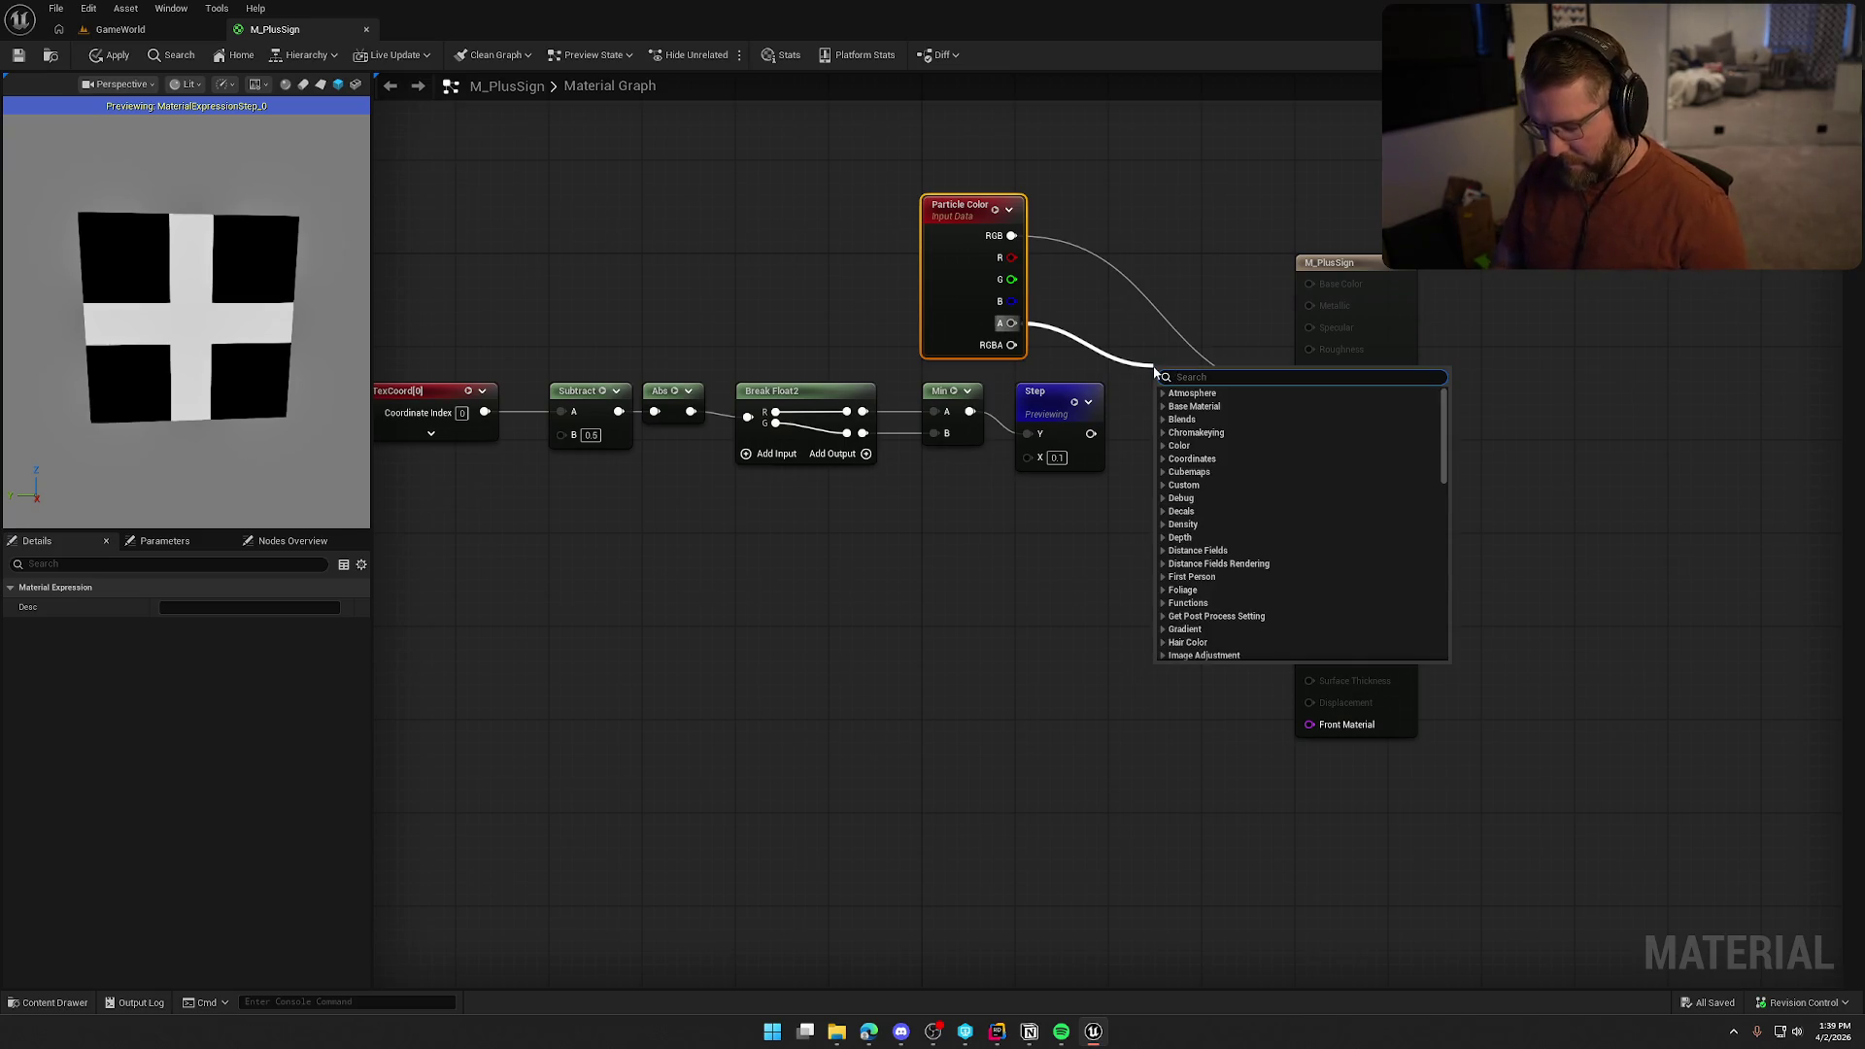
pyautogui.write('multiply')
pyautogui.press('Return')
pyautogui.moveTo(1091, 433)
pyautogui.mouseDown()
pyautogui.moveTo(1154, 430)
pyautogui.moveTo(1155, 410)
pyautogui.moveTo(1311, 416)
pyautogui.mouseUp()
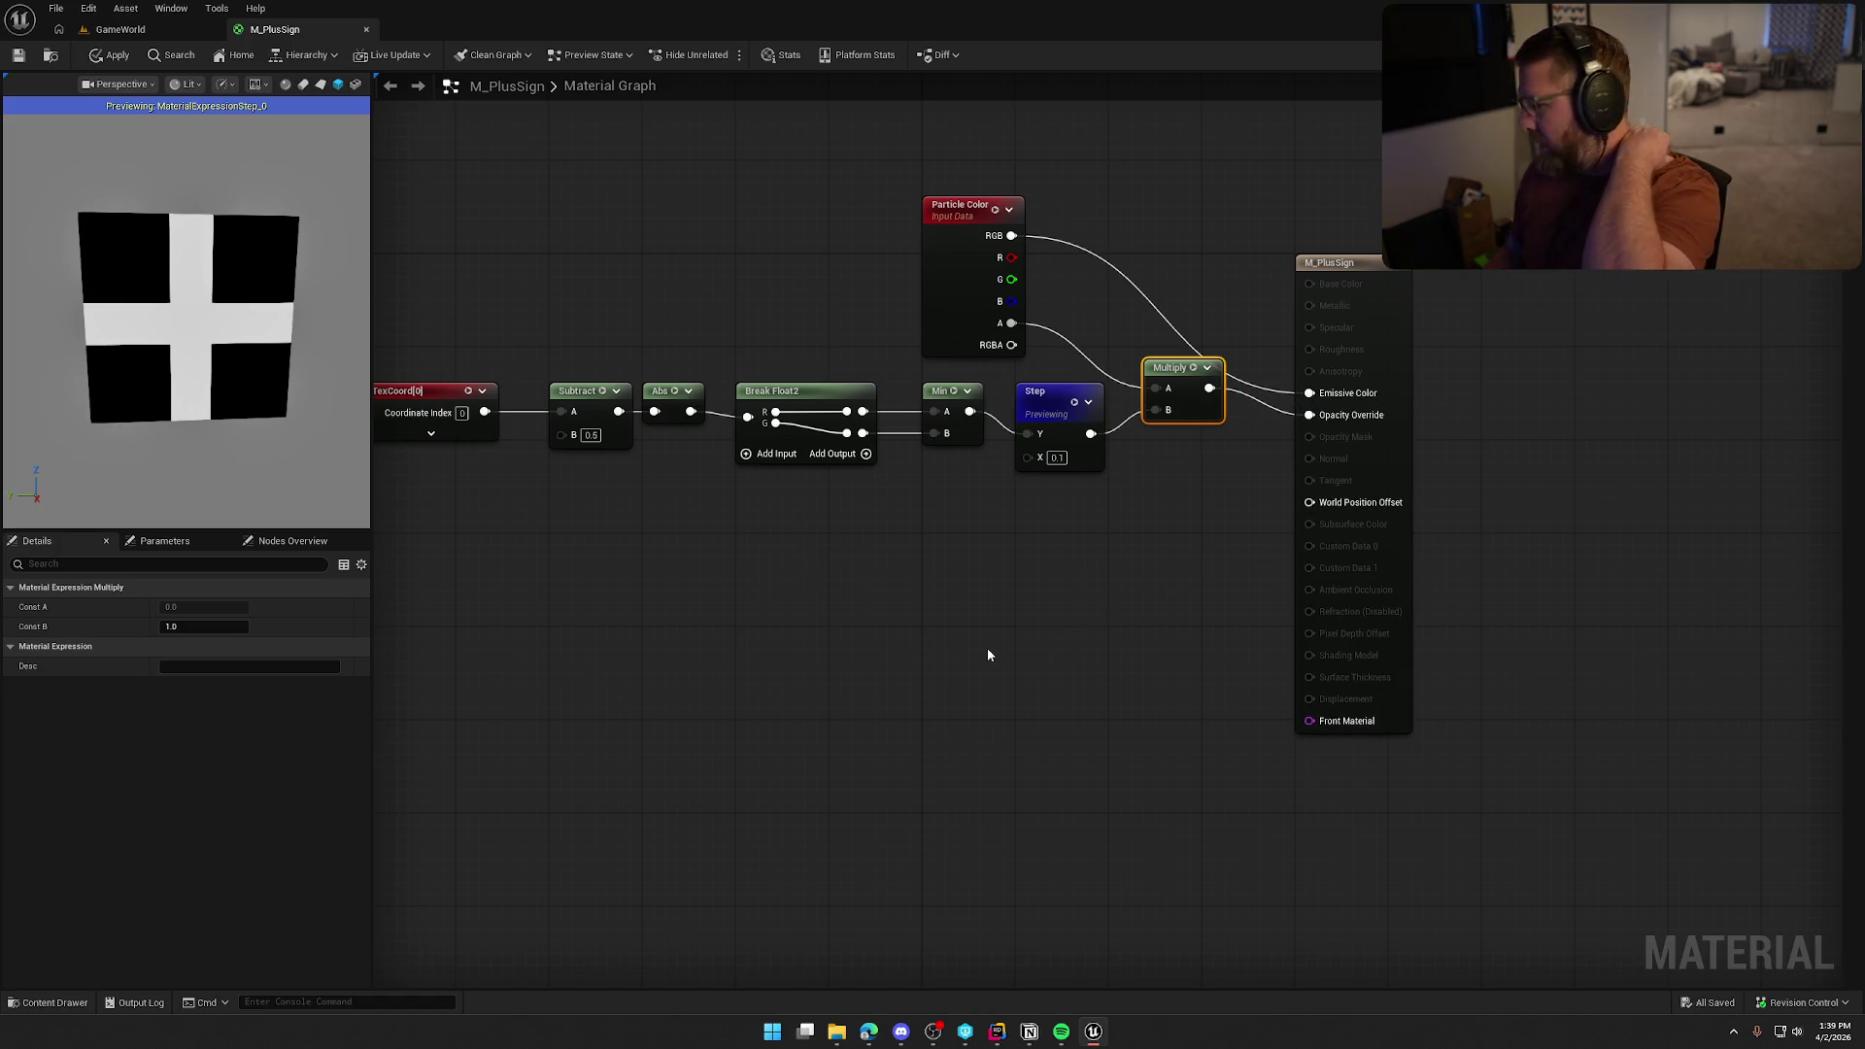
# Stop previewing the Step node and apply the M_PlusSign material changes
pyautogui.rightClick(1044, 403)
pyautogui.click(1107, 447)
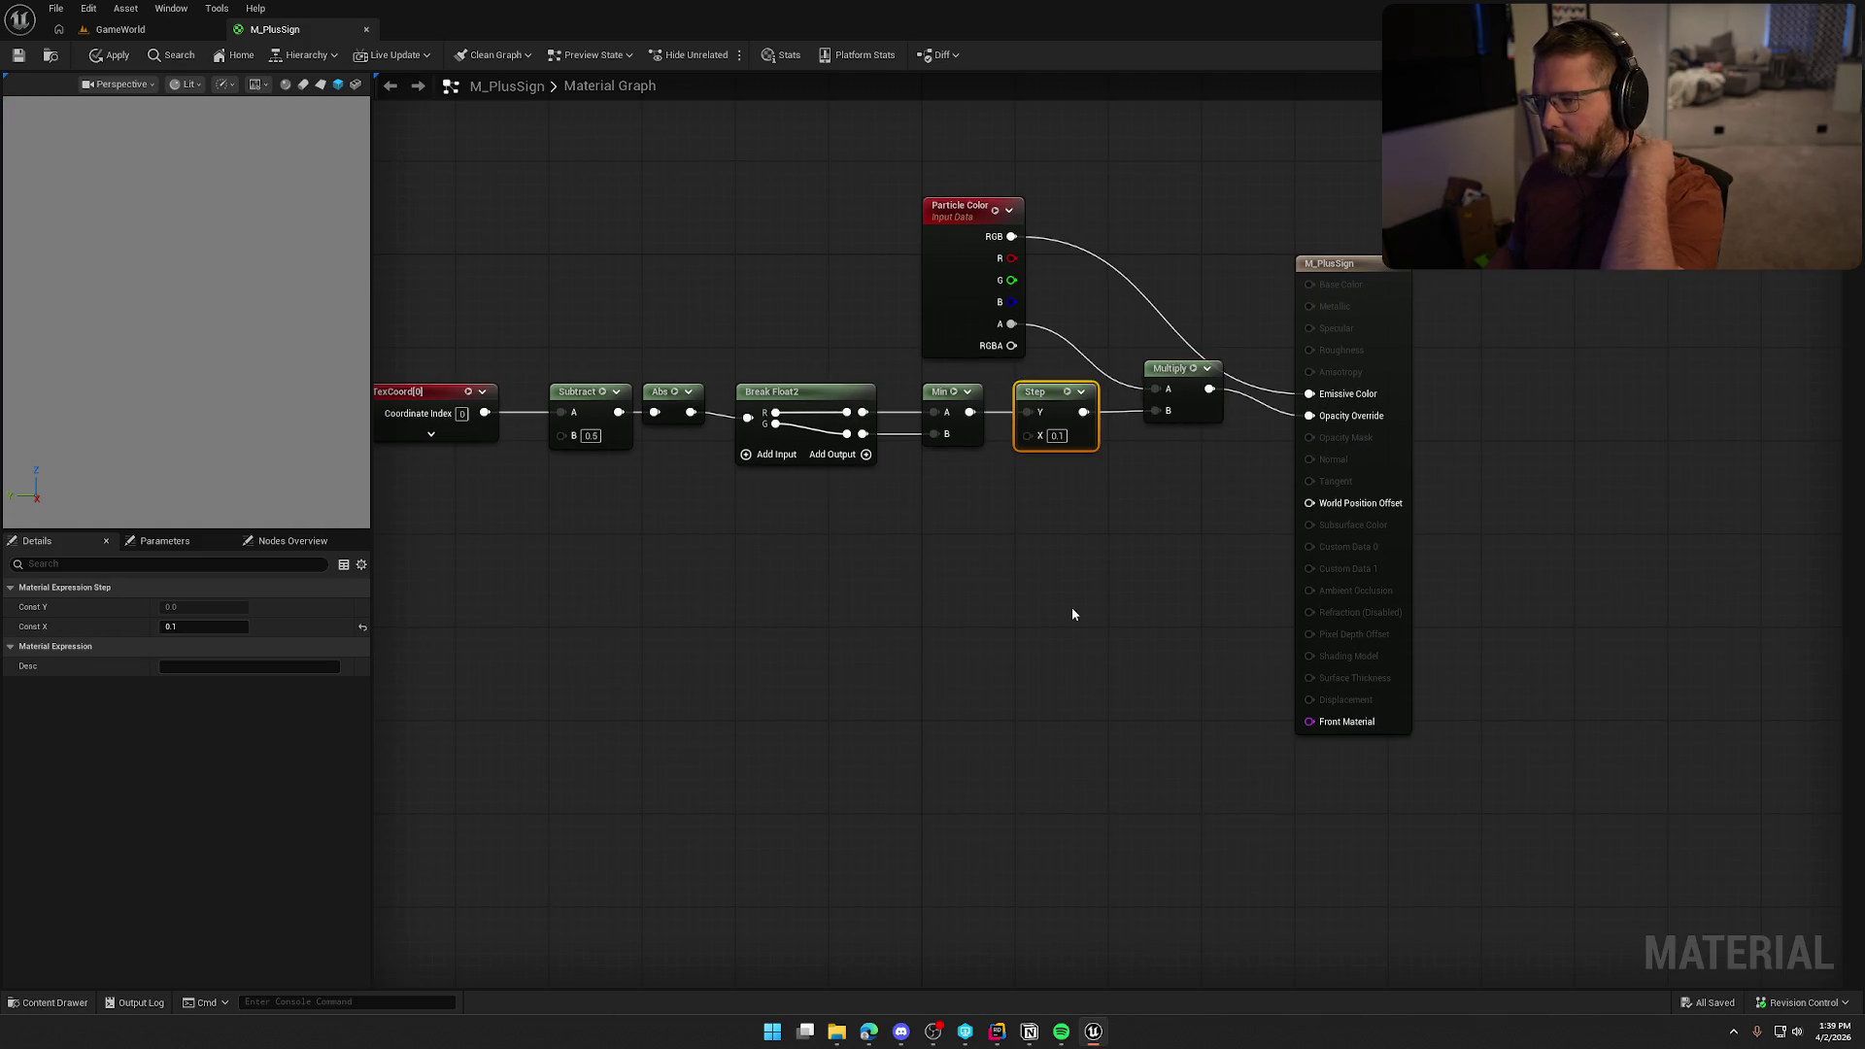
pyautogui.click(1068, 614)
pyautogui.moveTo(194, 311)
pyautogui.mouseDown()
pyautogui.moveTo(224, 321)
pyautogui.moveTo(243, 296)
pyautogui.mouseUp()
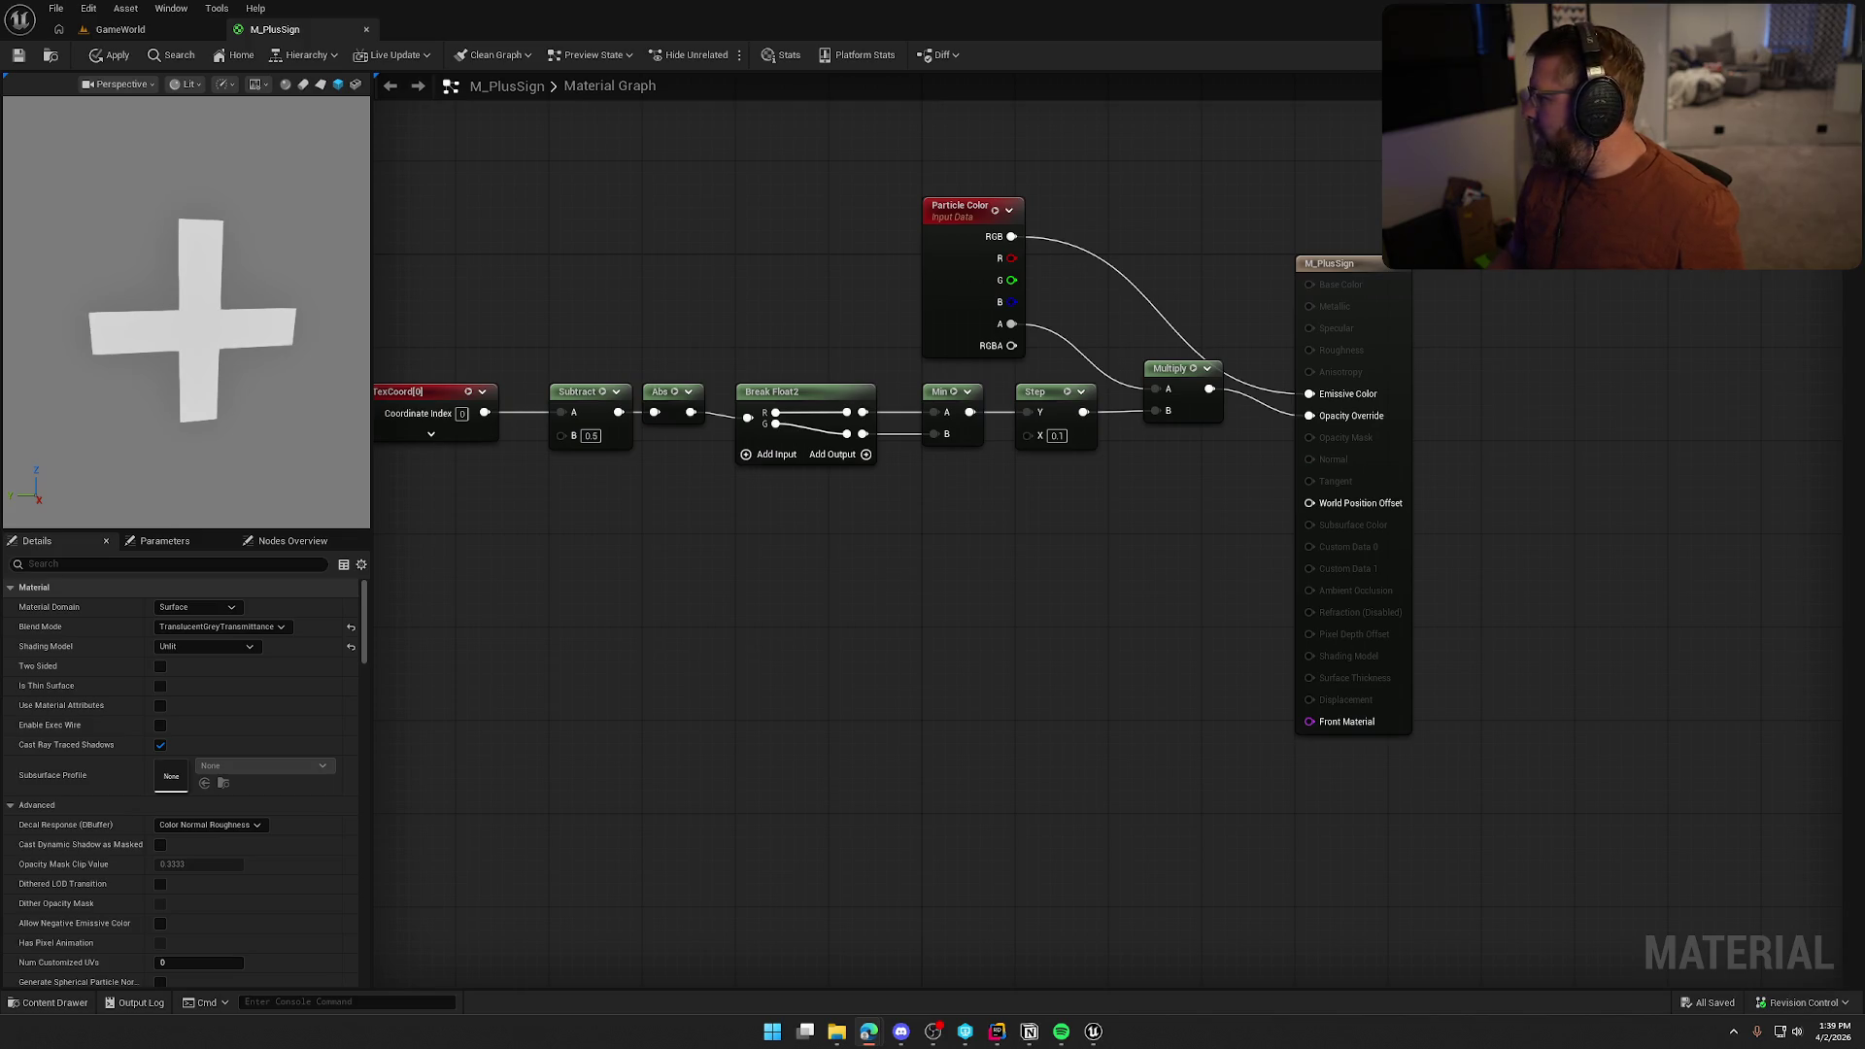
pyautogui.click(109, 54)
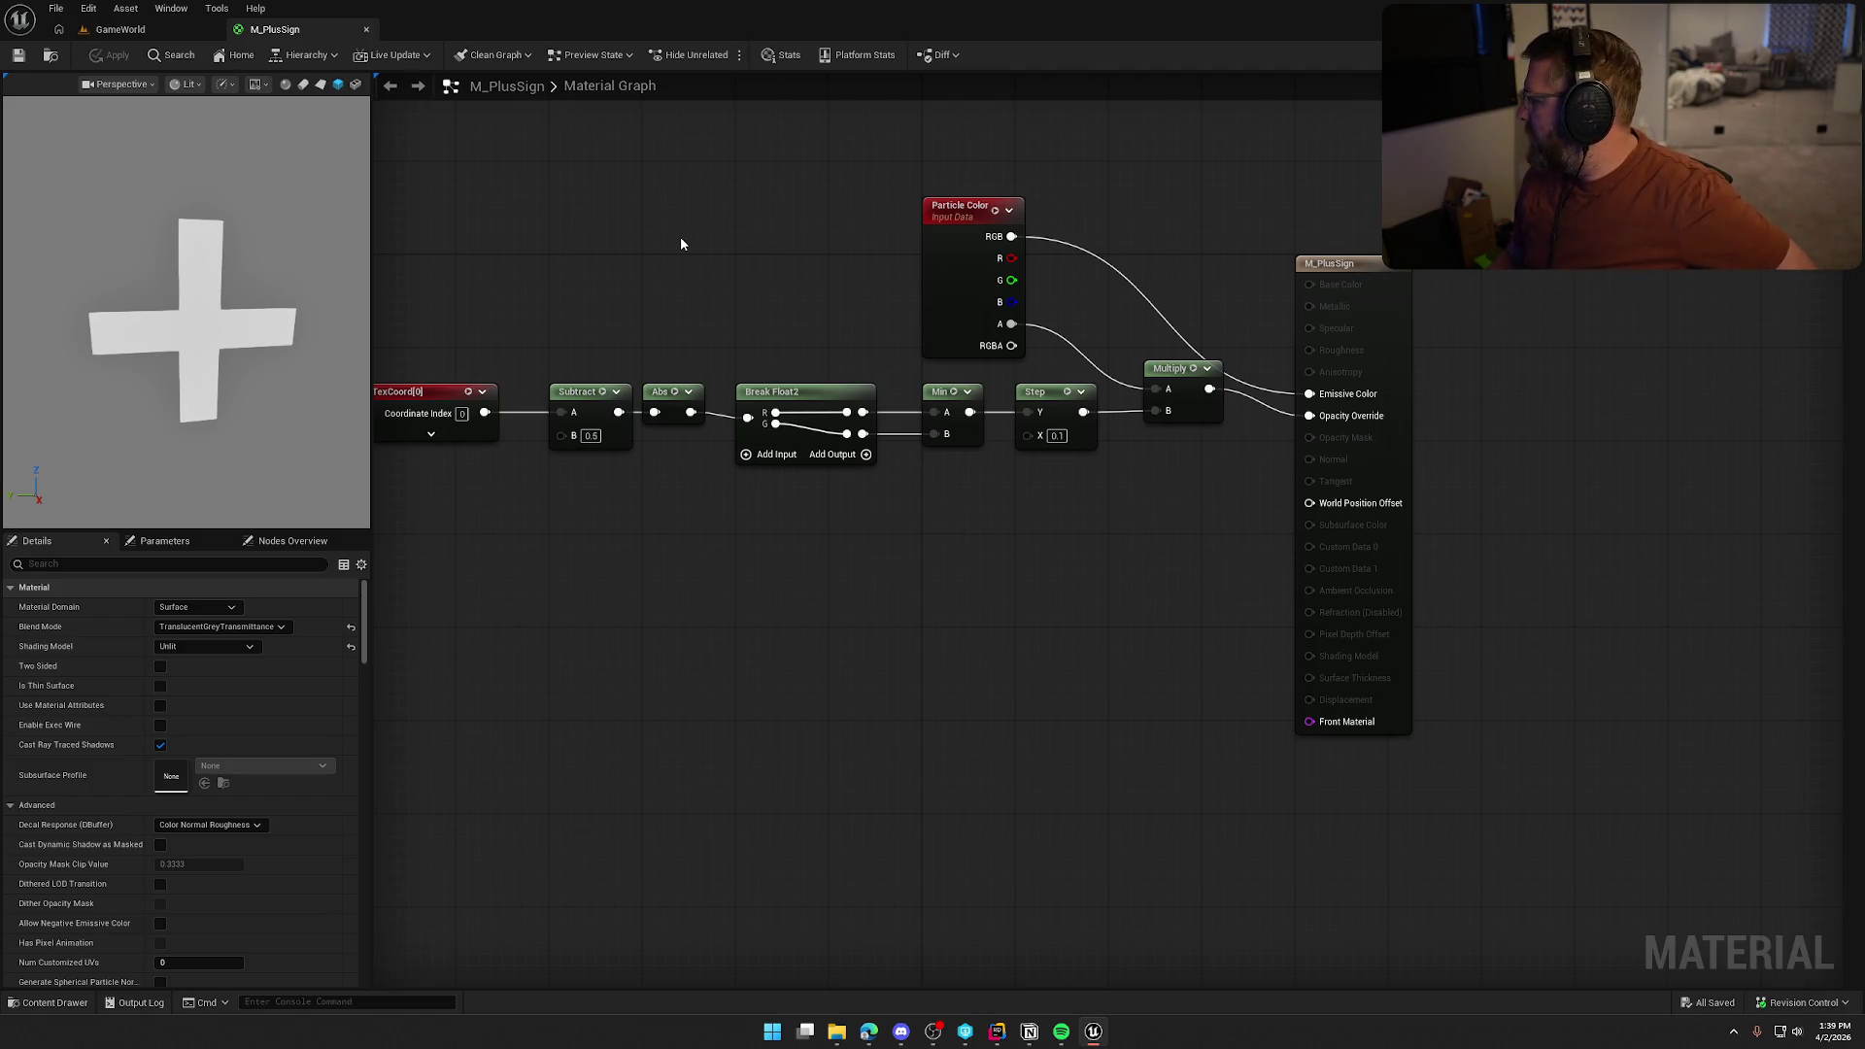
pyautogui.click(121, 29)
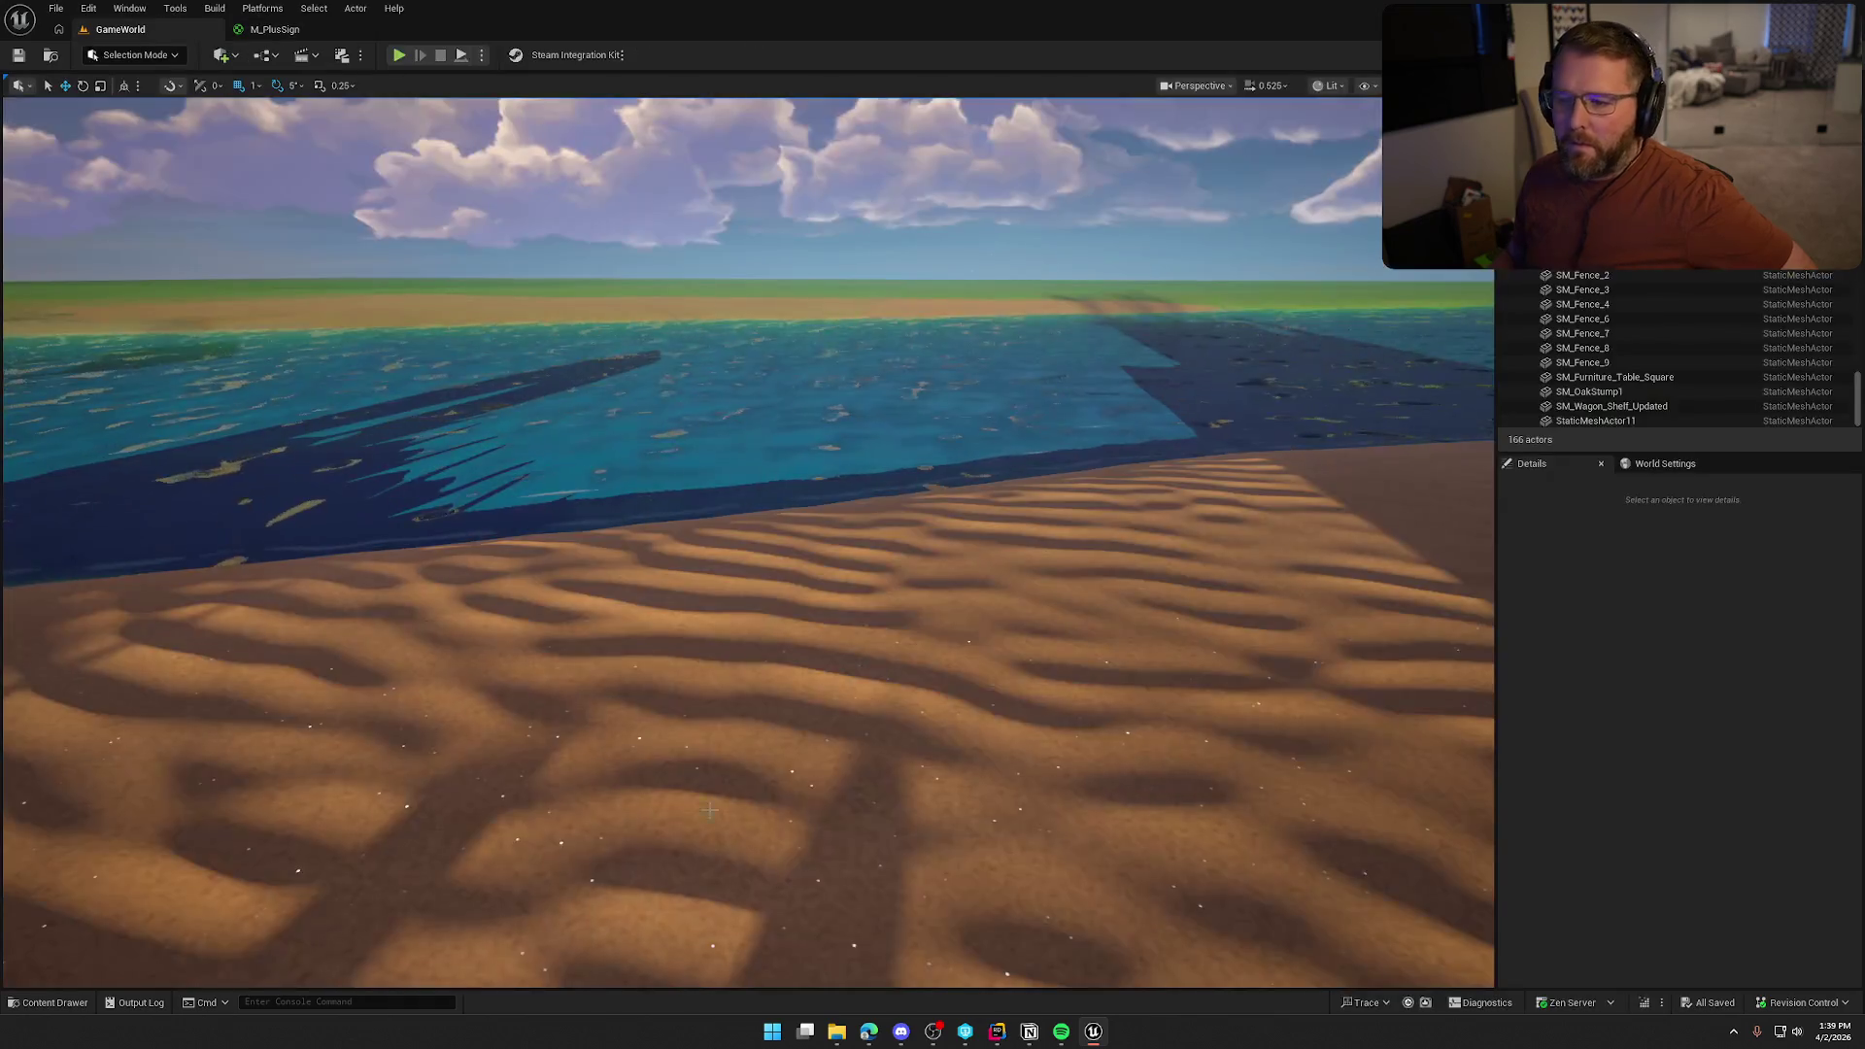
# Create a Niagara system named NS_Heal from the default system in the Heal folder
pyautogui.hotkey('ctrl', 'space')
pyautogui.rightClick(402, 772)
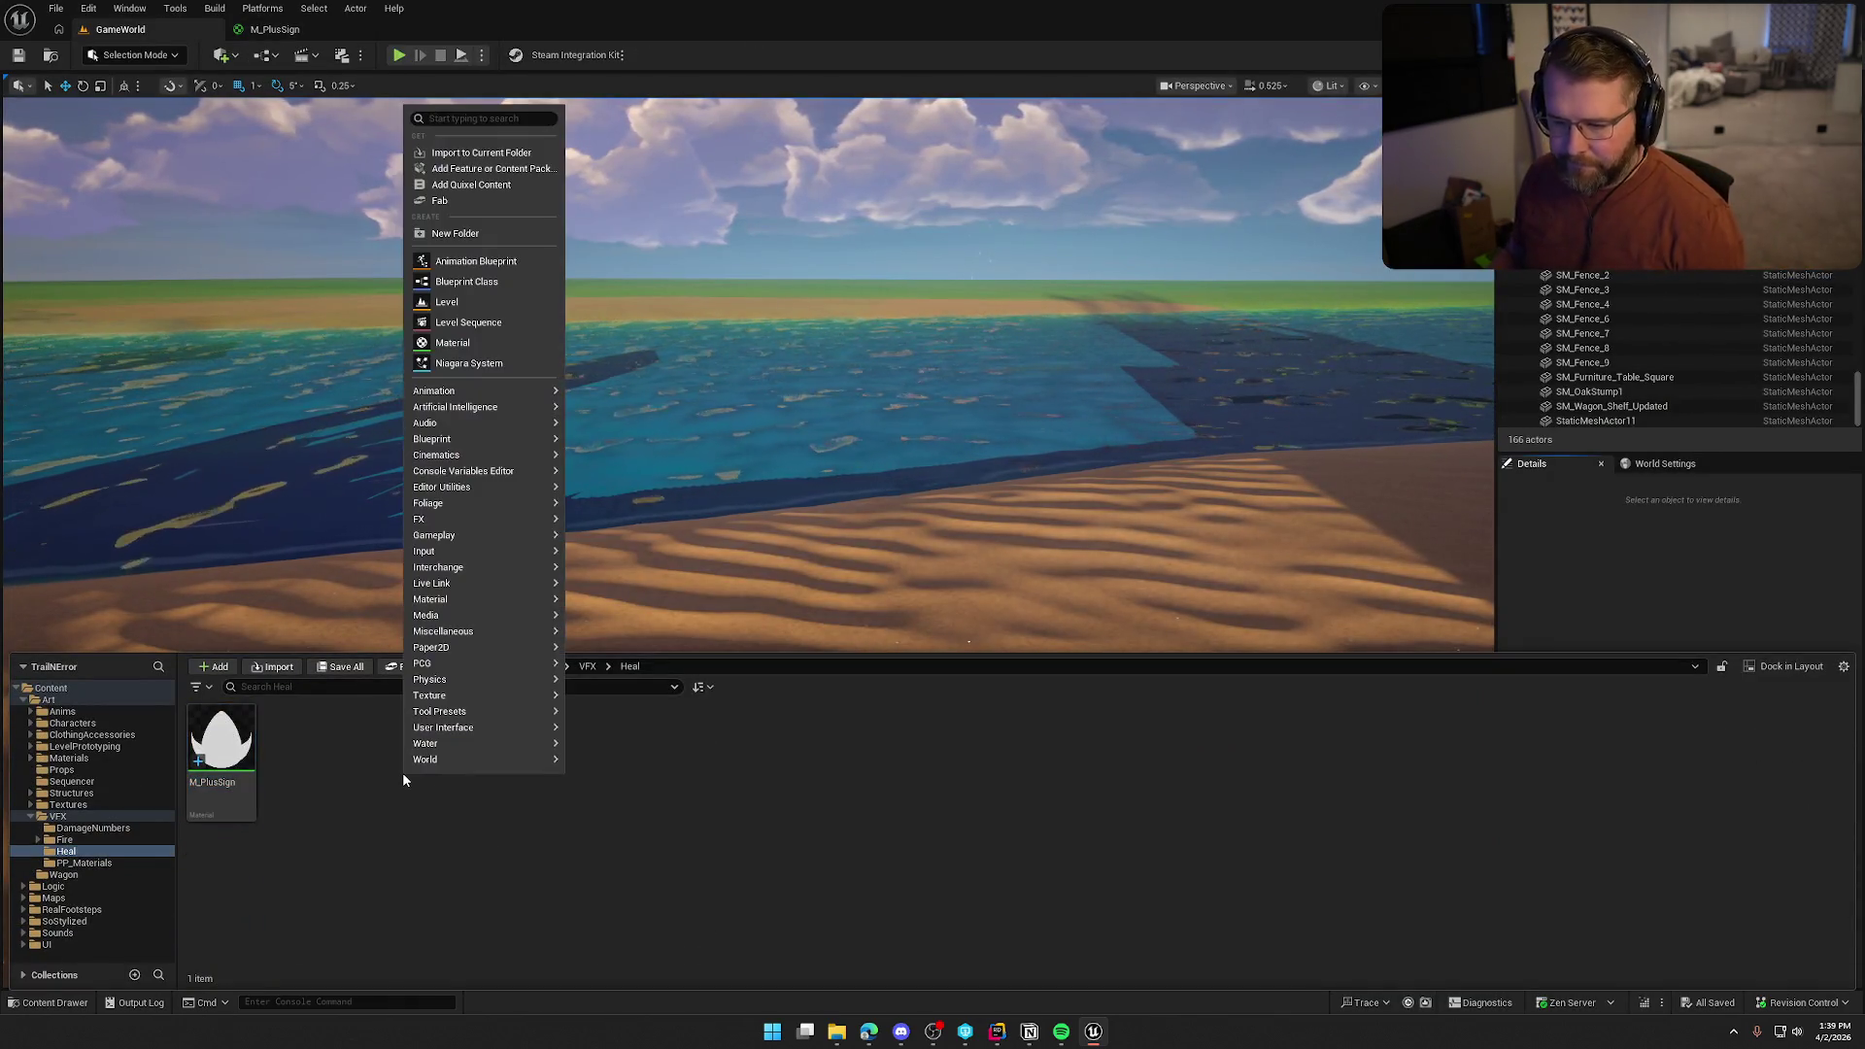
pyautogui.moveTo(457, 386)
pyautogui.click(612, 401)
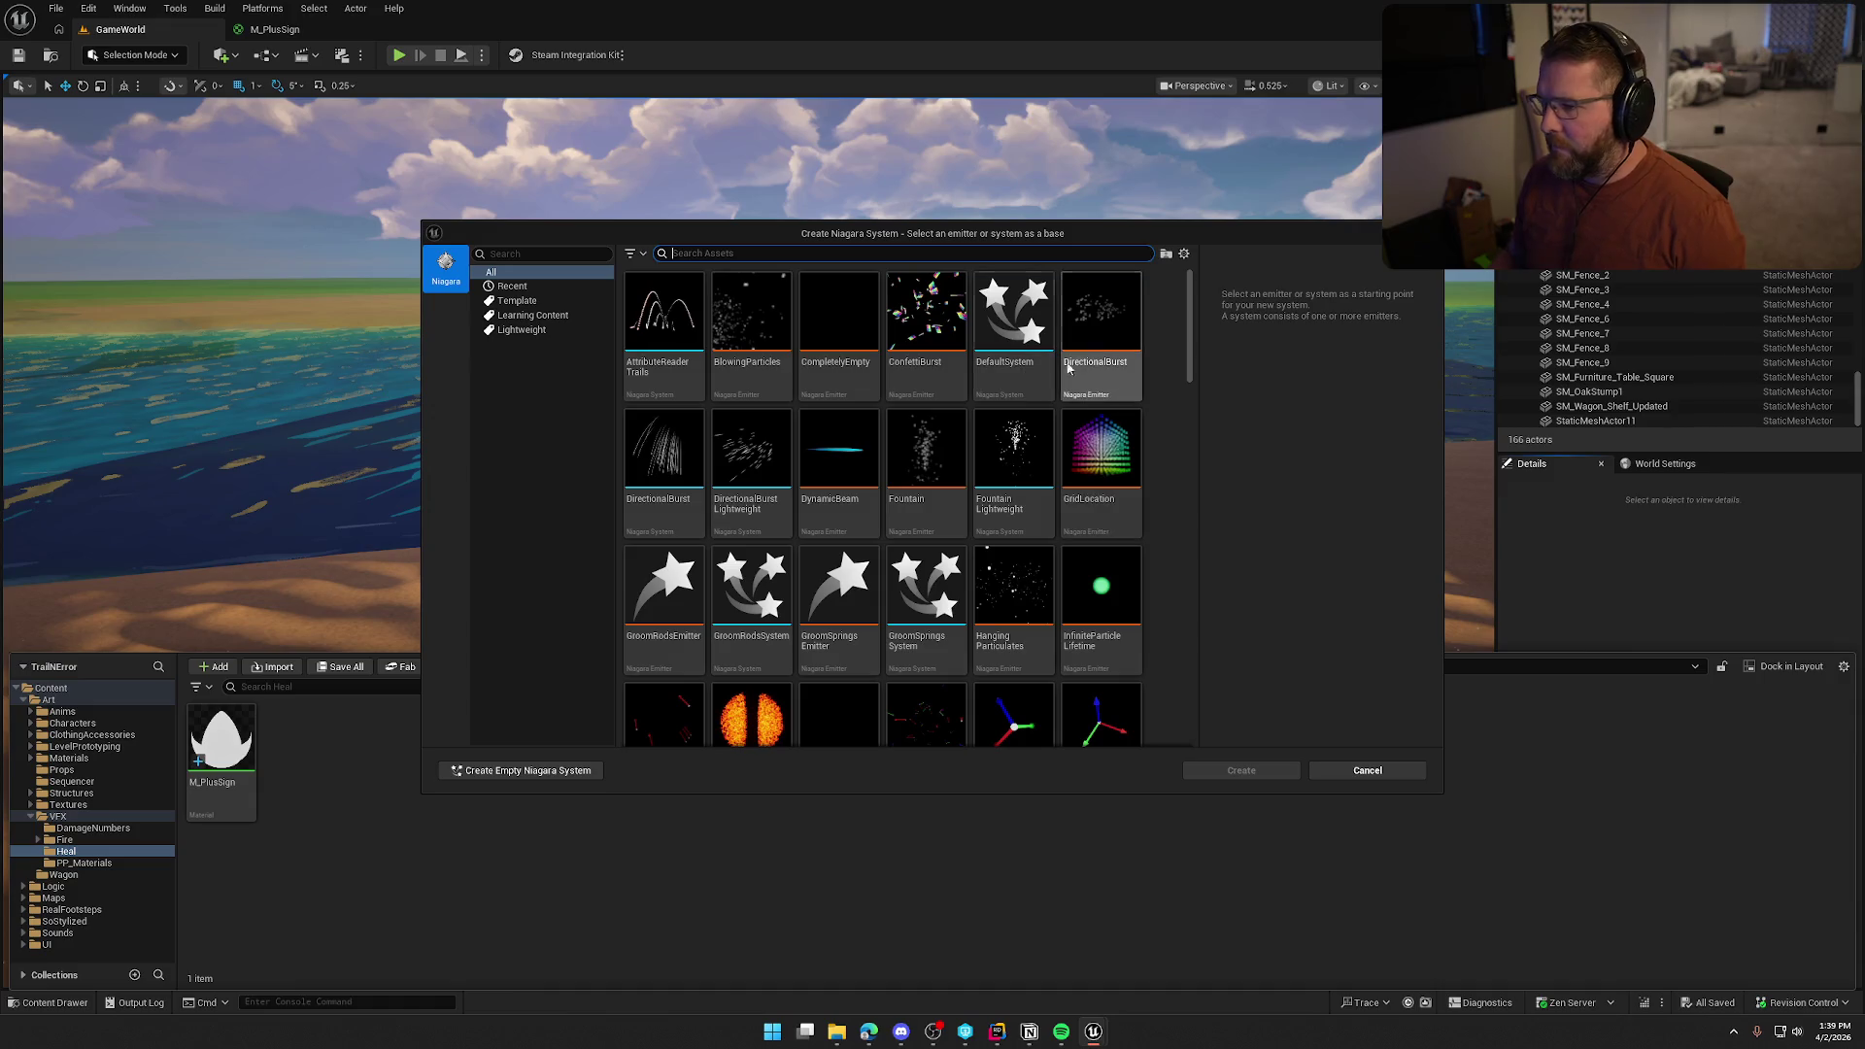
pyautogui.click(1029, 329)
pyautogui.click(1242, 769)
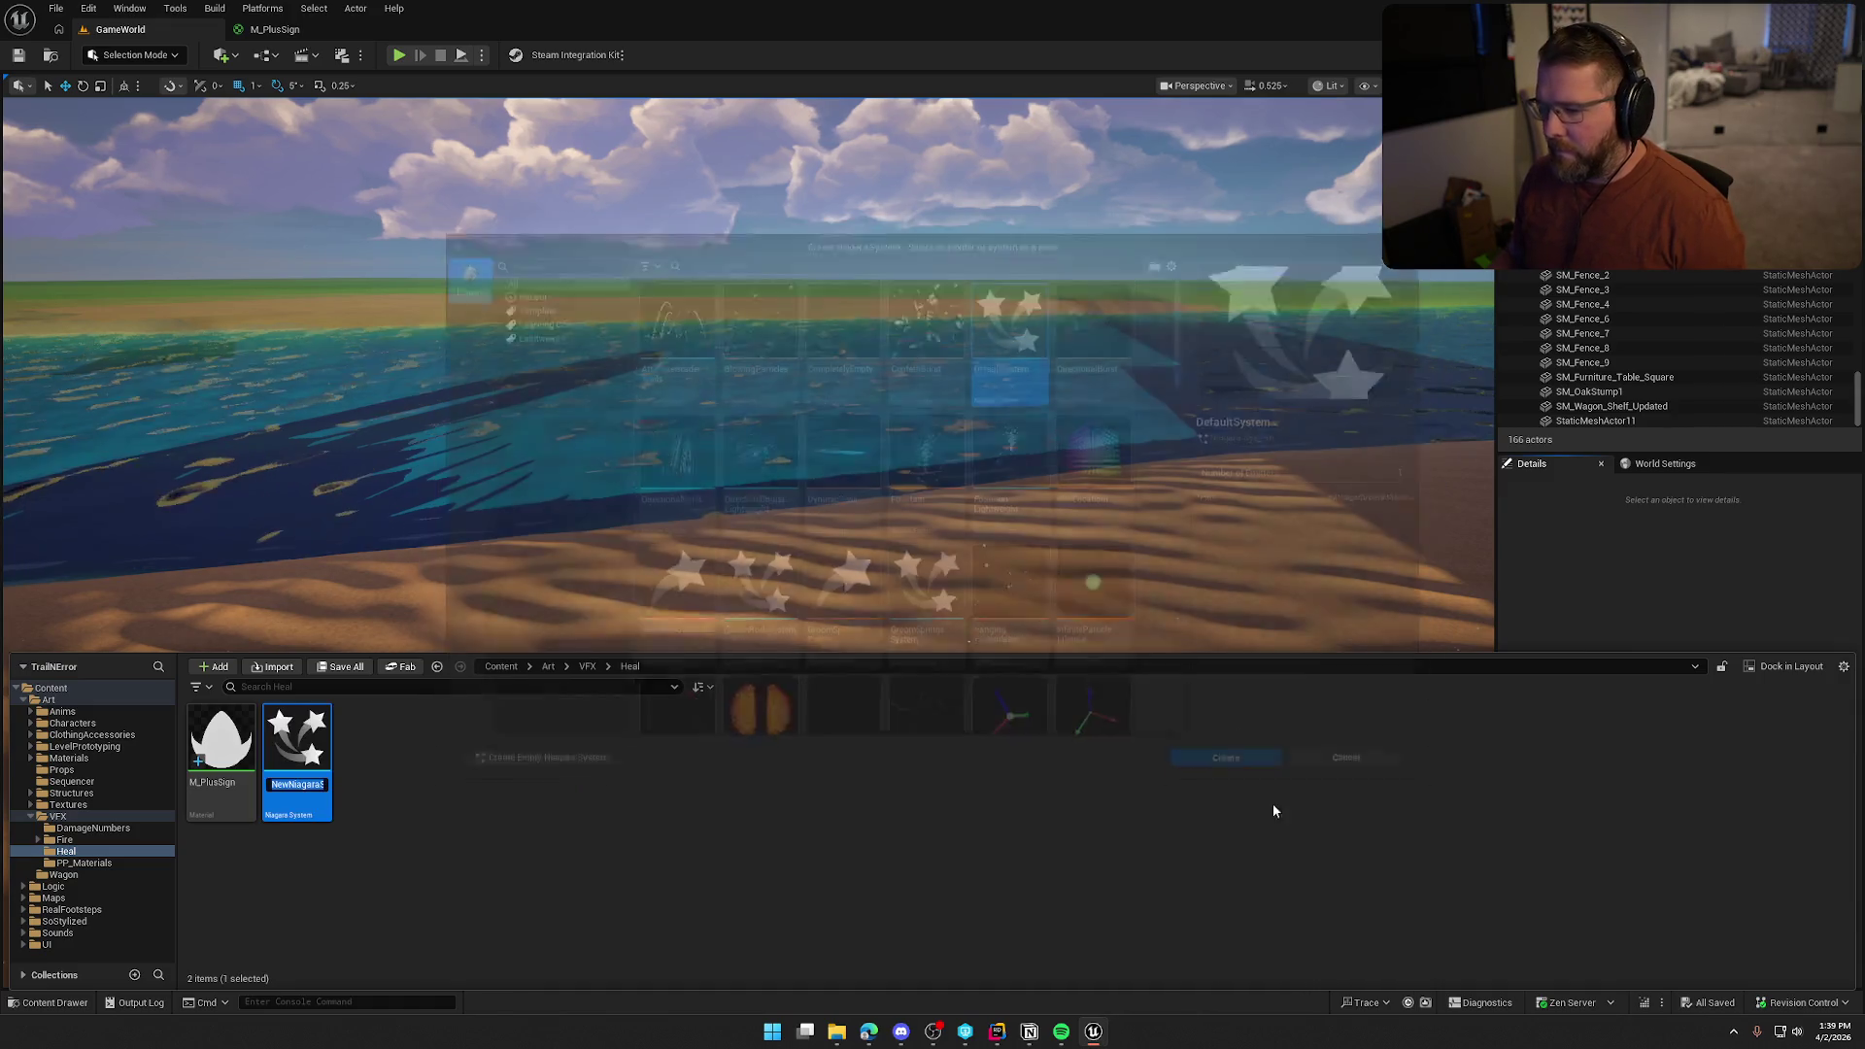
pyautogui.write('NS_Heal')
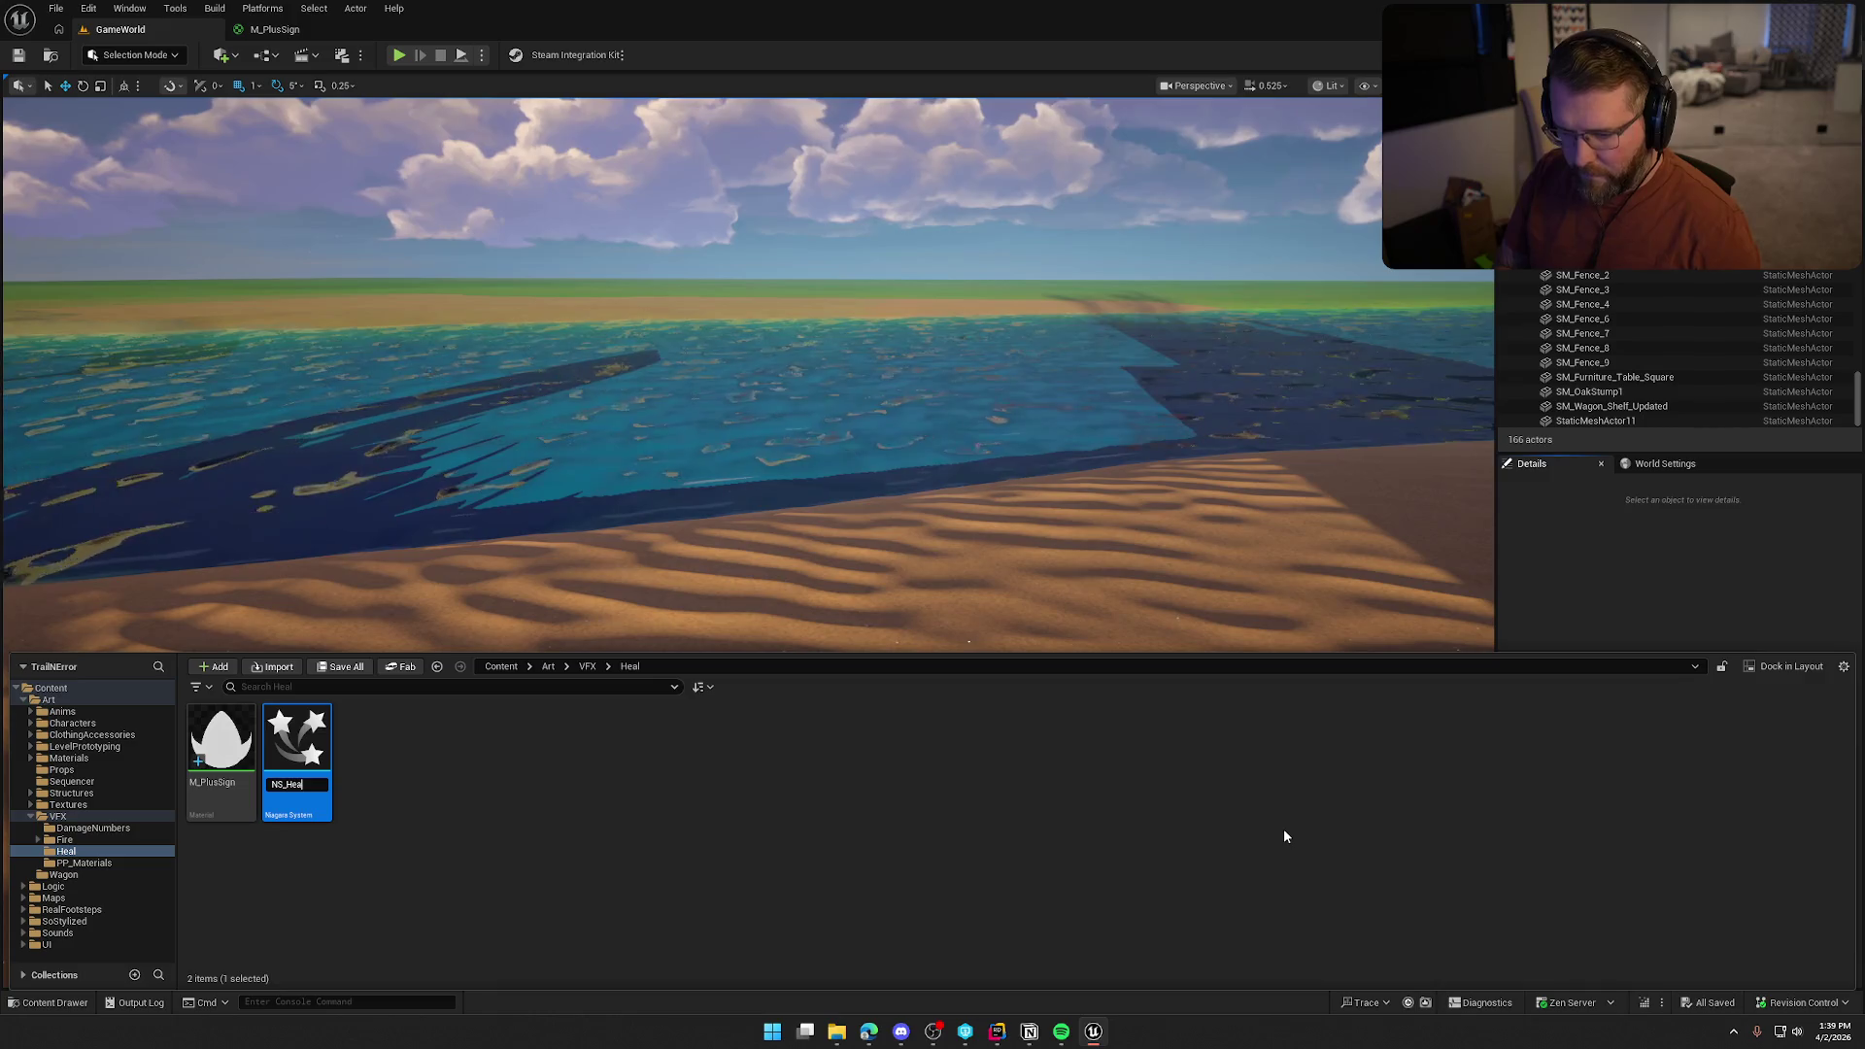
pyautogui.press('Return')
# Save all changes and open NS_Heal in the Niagara editor
pyautogui.click(474, 841)
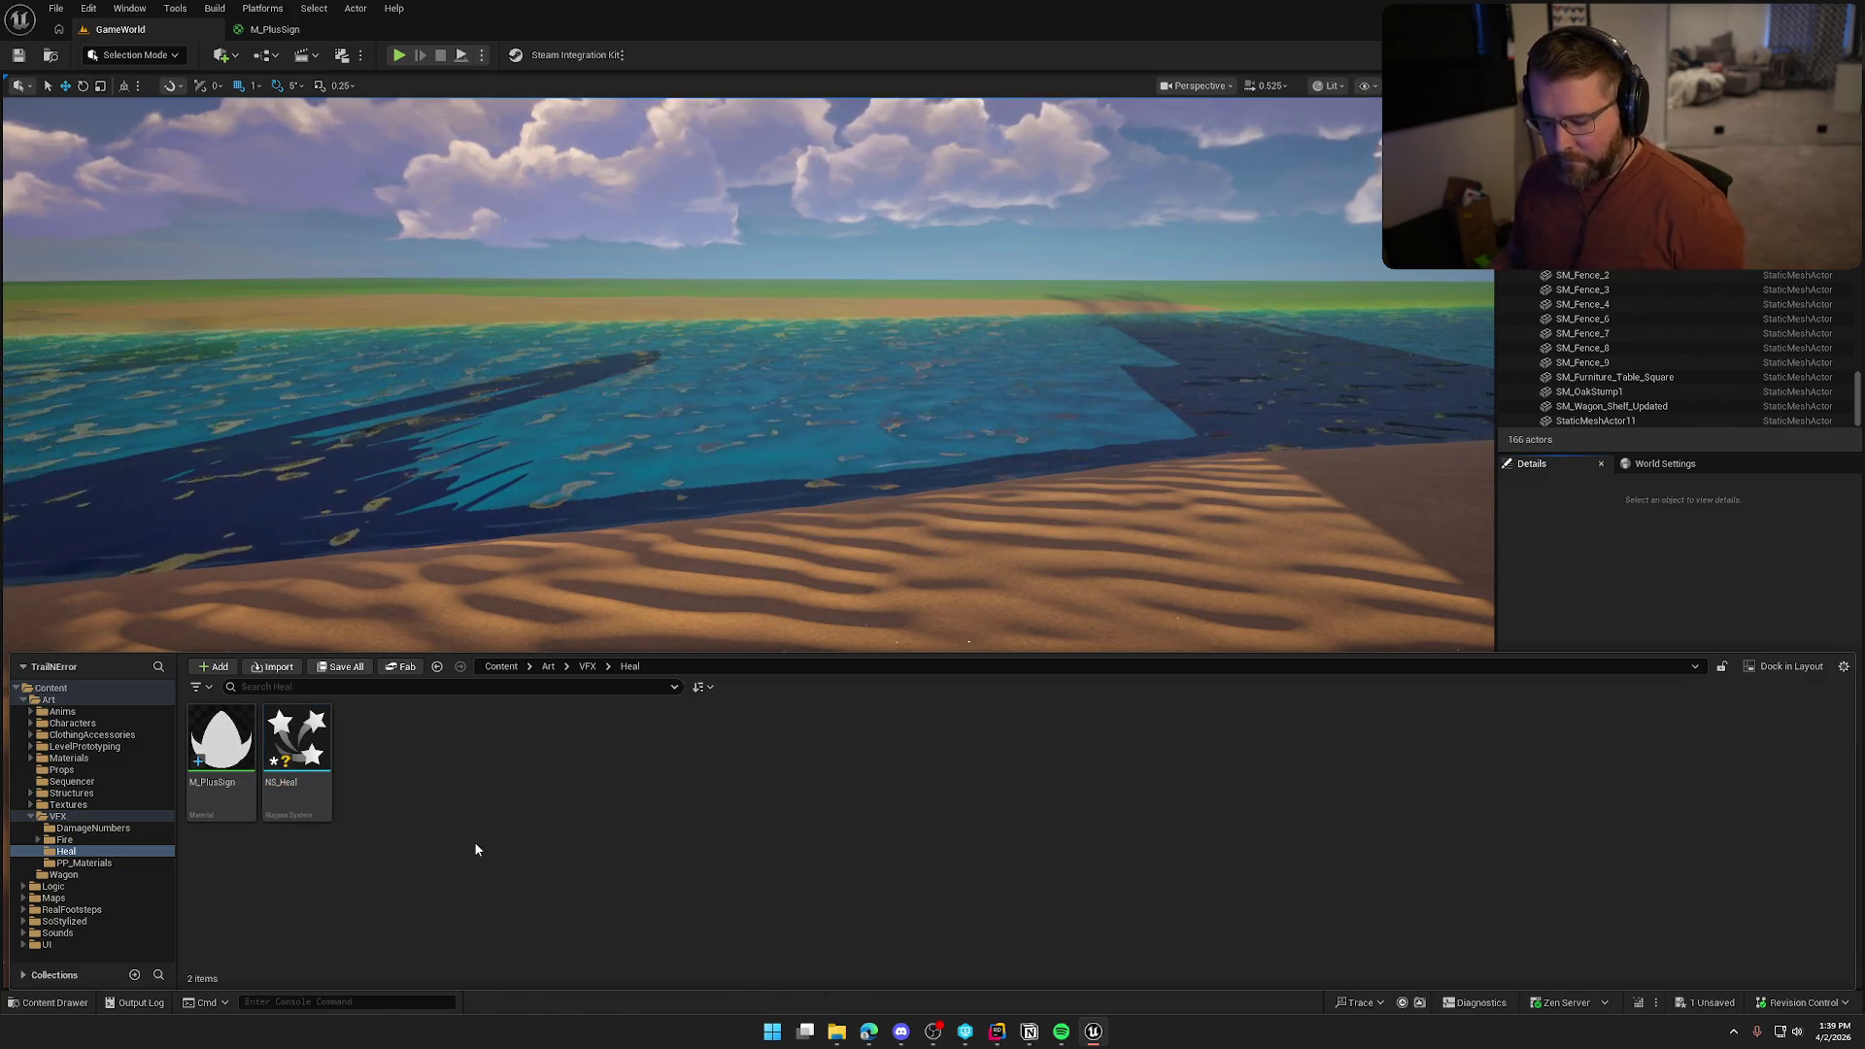
pyautogui.hotkey('ctrl', 'shift', 's')
pyautogui.doubleClick(307, 792)
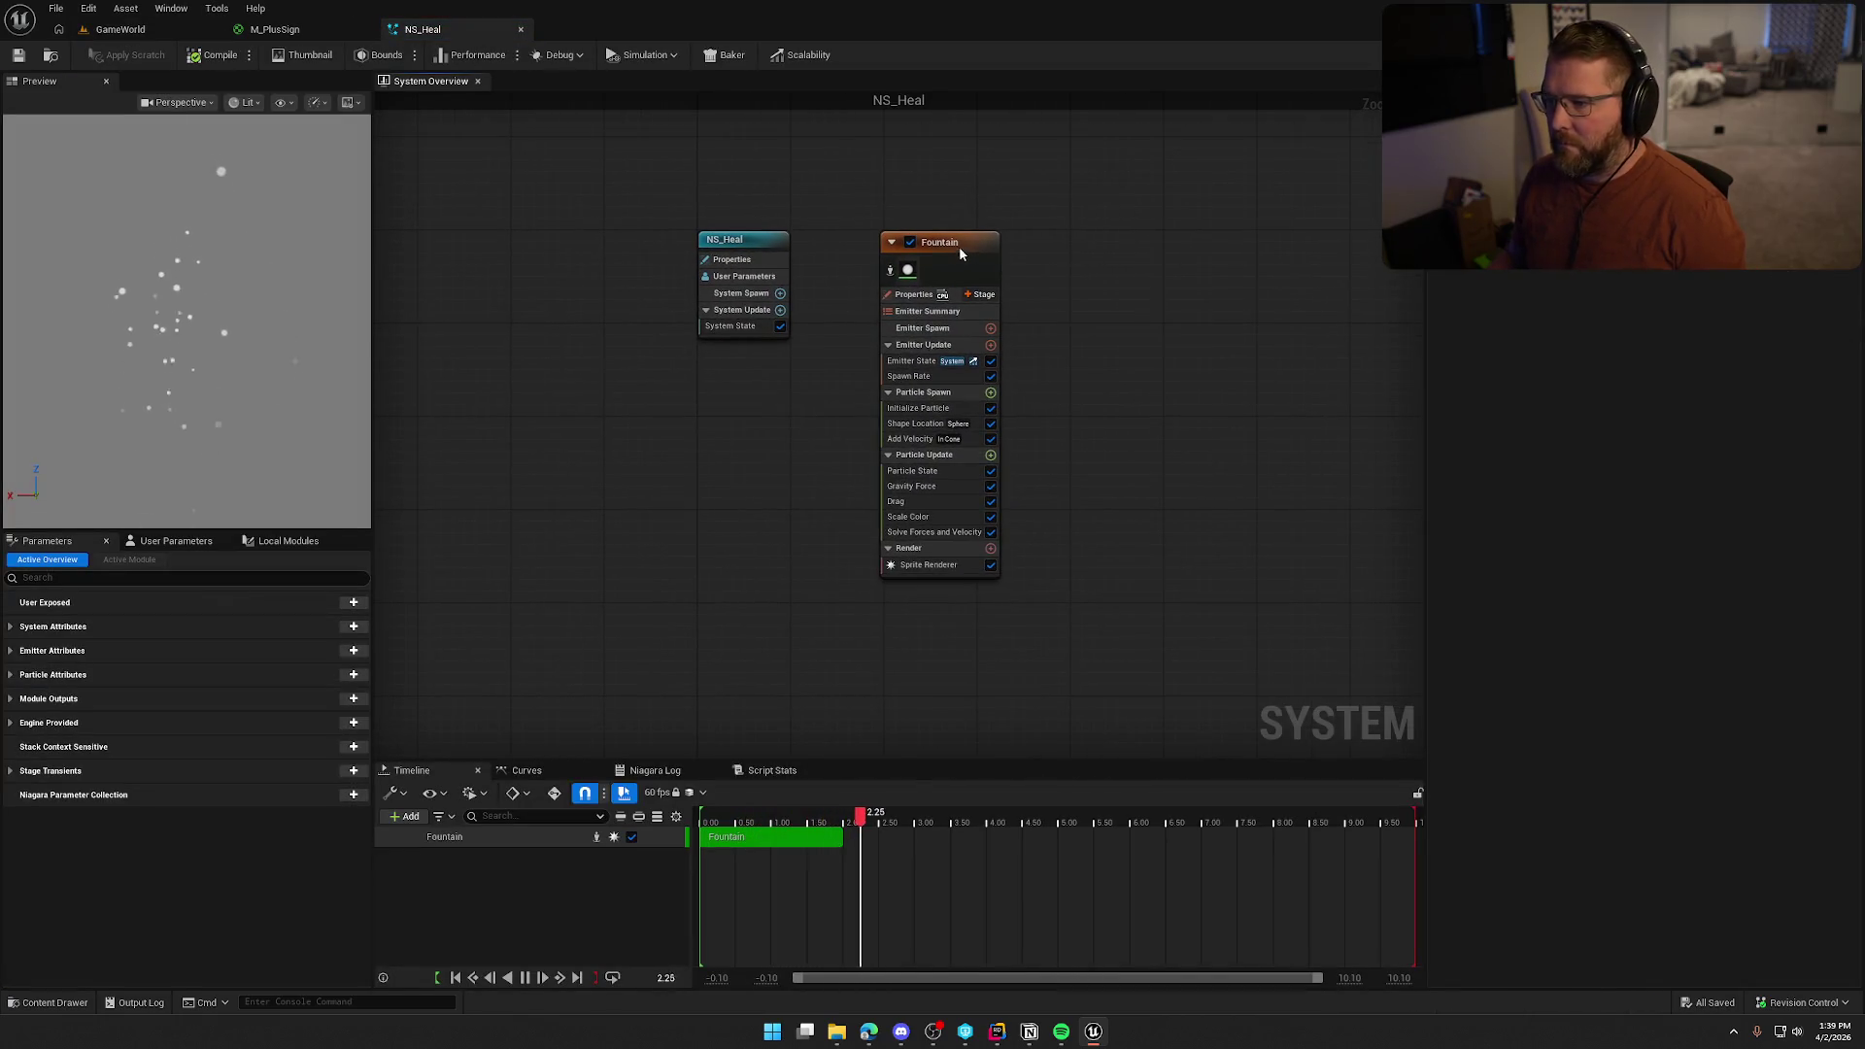
# Select the Fountain emitter, shift its node left, and show its Sprite Renderer details
pyautogui.click(959, 245)
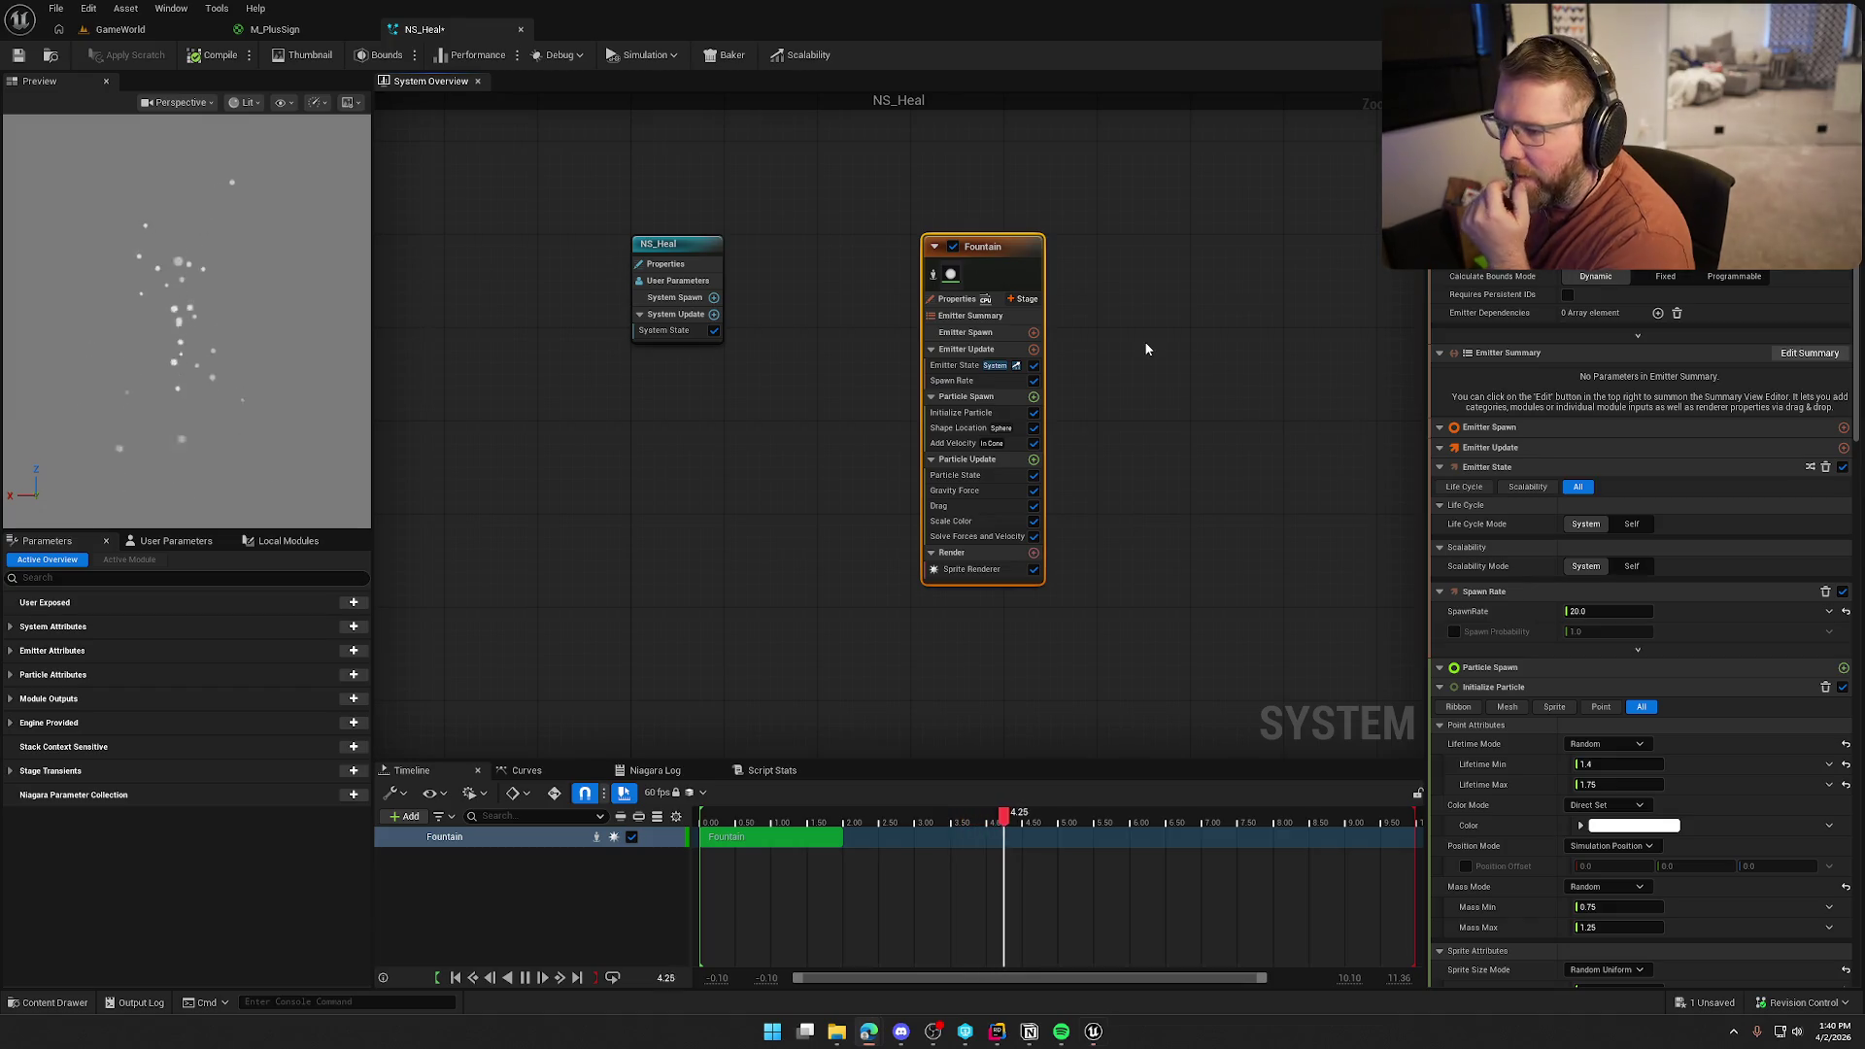
pyautogui.moveTo(1016, 249); pyautogui.dragTo(911, 250)
pyautogui.moveTo(1106, 309)
pyautogui.mouseDown()
pyautogui.moveTo(1175, 300)
pyautogui.moveTo(1172, 260)
pyautogui.mouseUp()
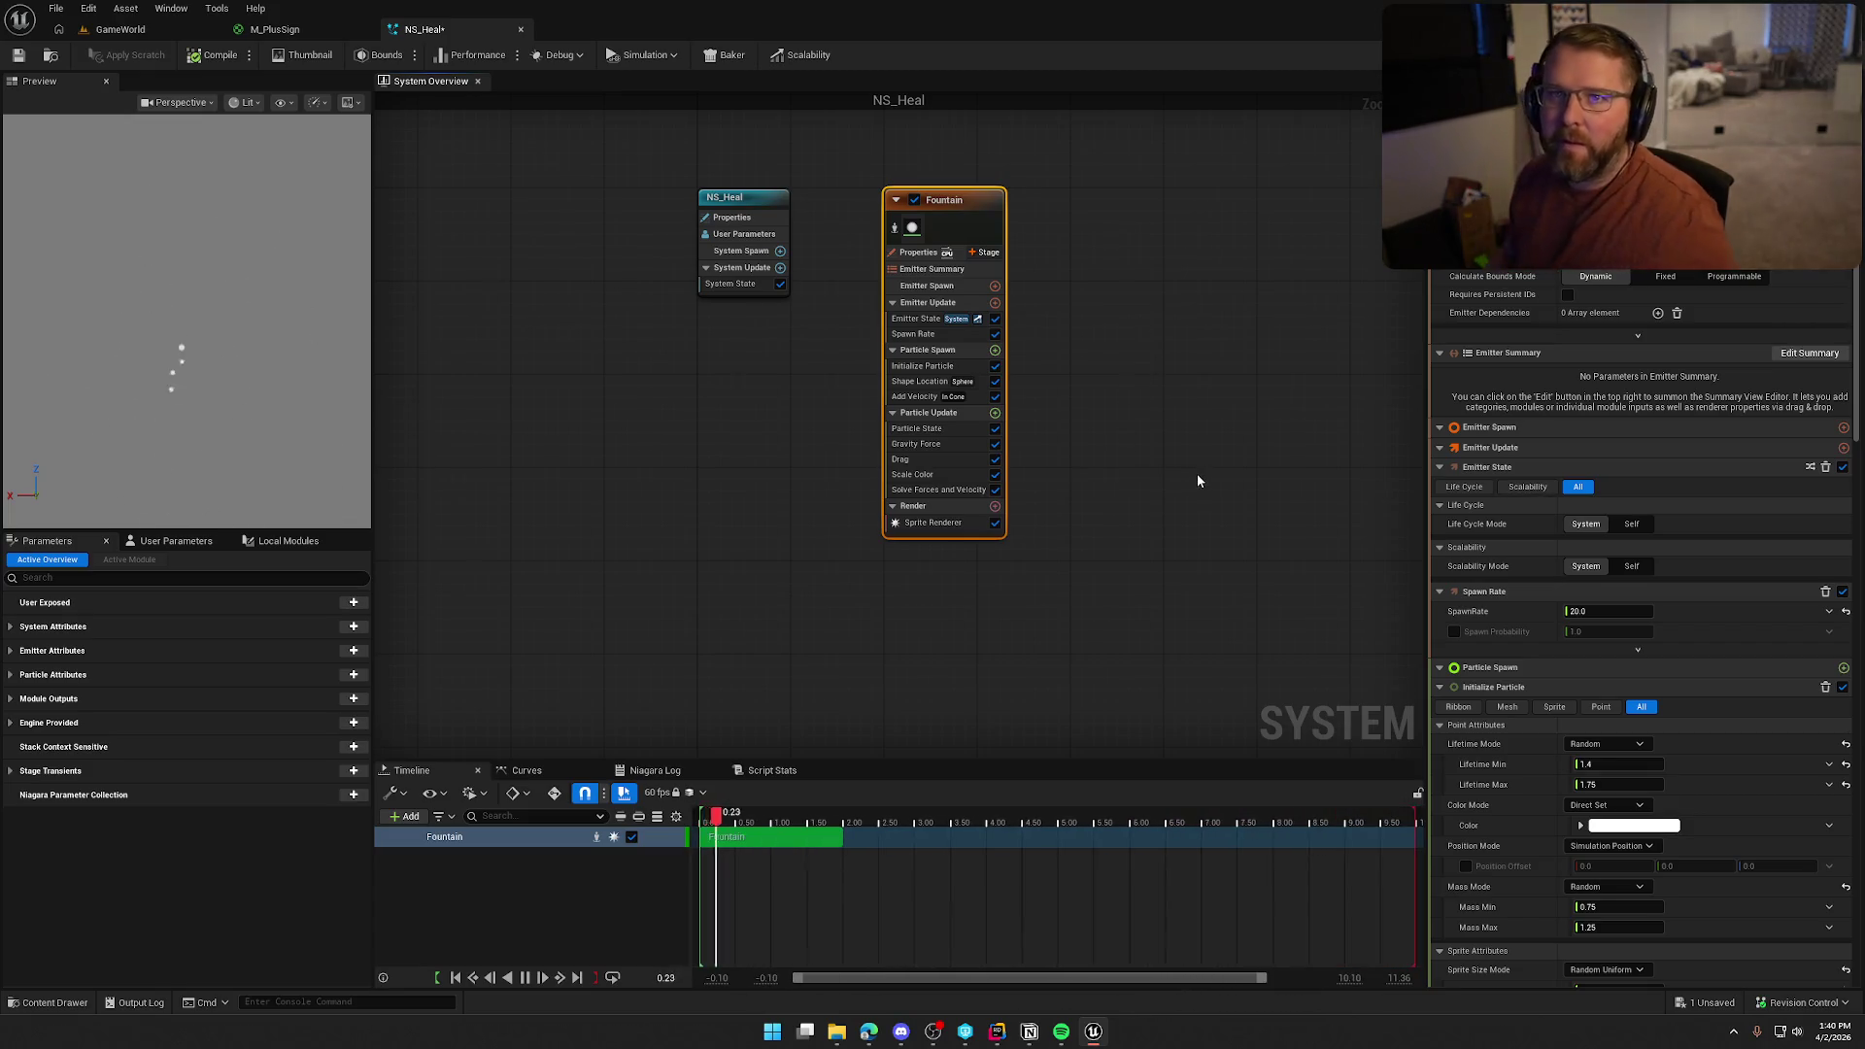
pyautogui.click(932, 522)
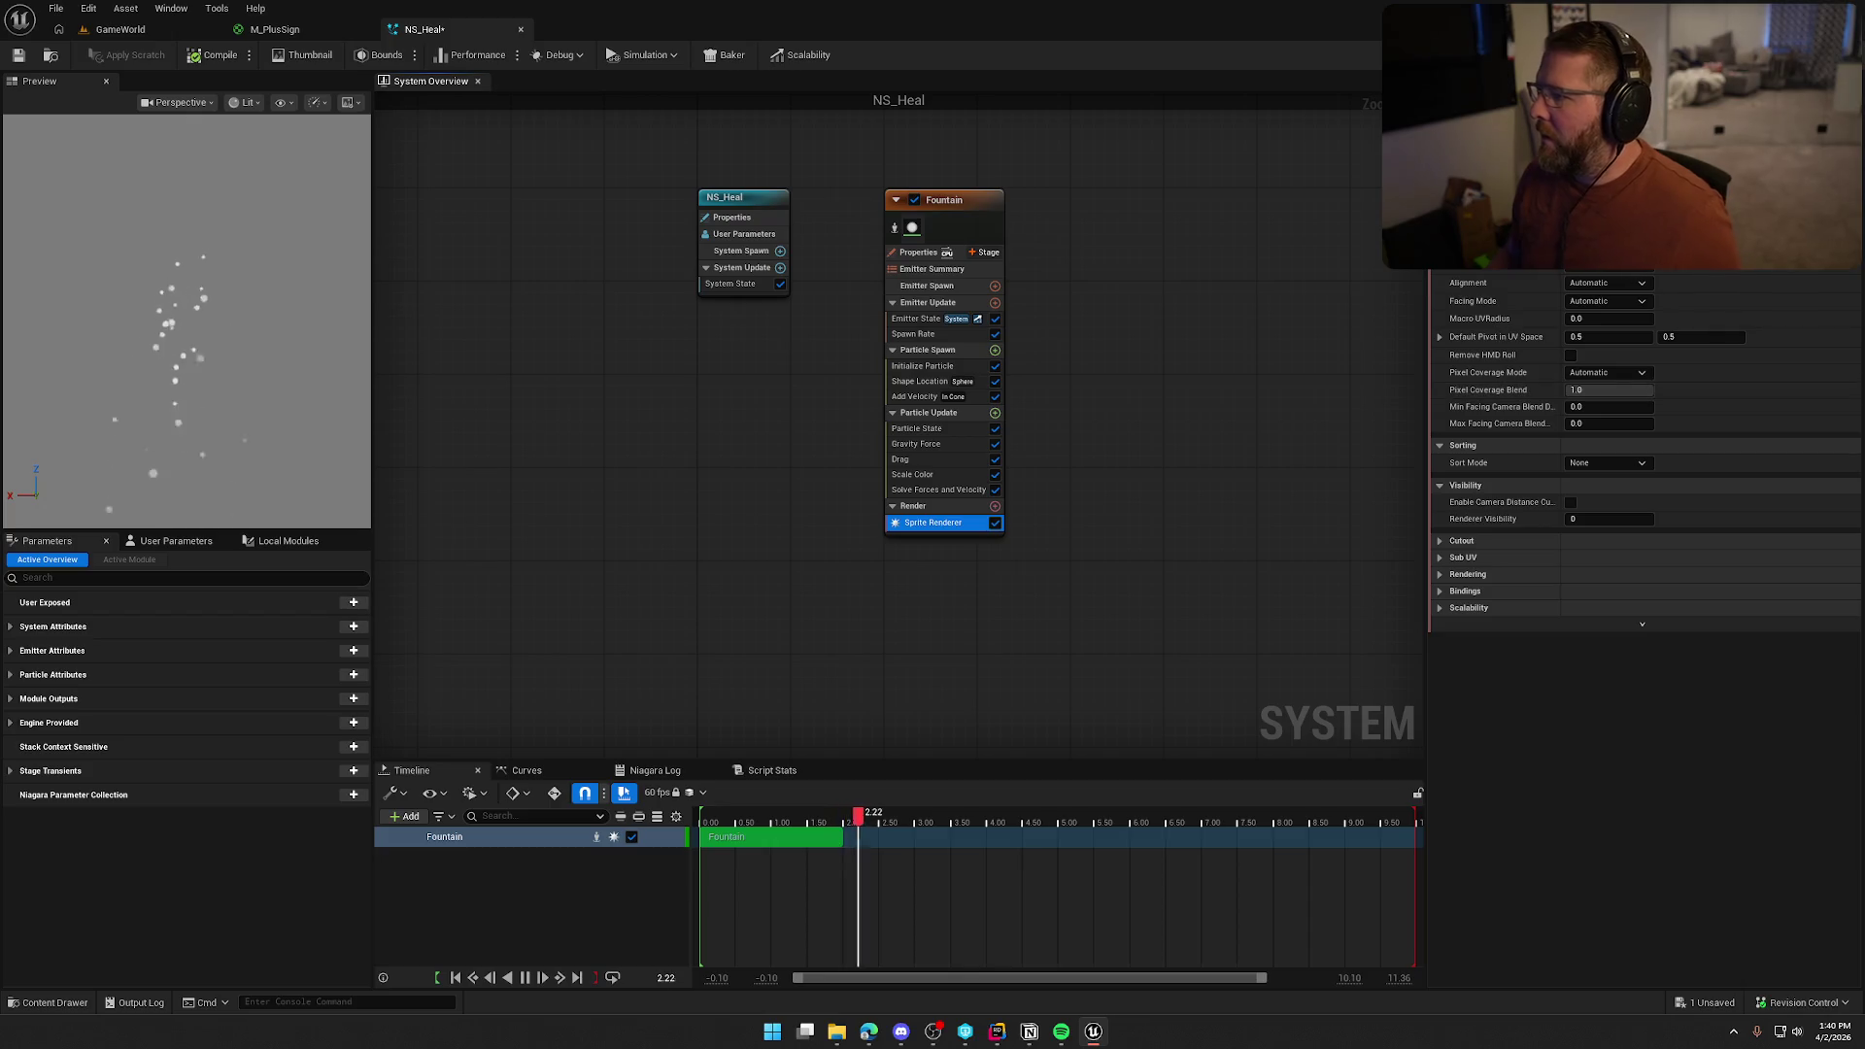
# Assign M_PlusSign as the Sprite Renderer material
pyautogui.hotkey('ctrl', 'space')
pyautogui.click(206, 788)
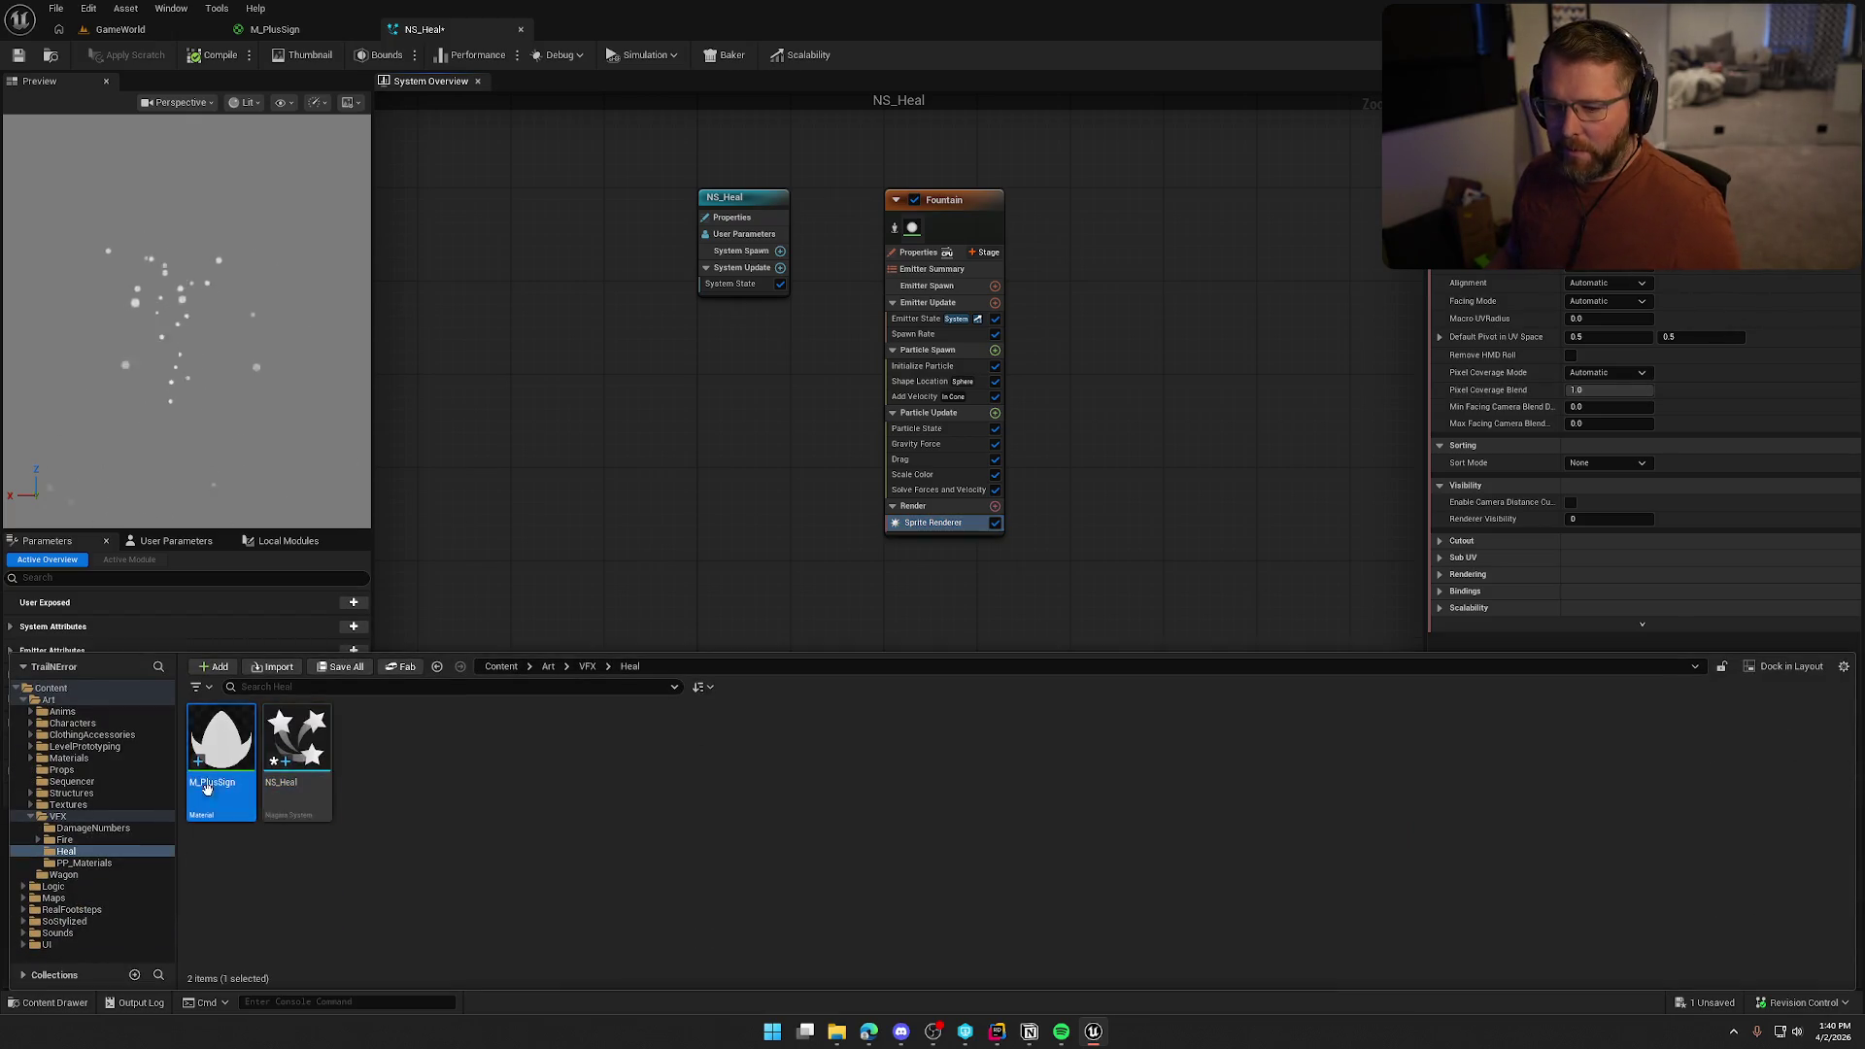
pyautogui.moveTo(206, 788); pyautogui.dragTo(1578, 296)
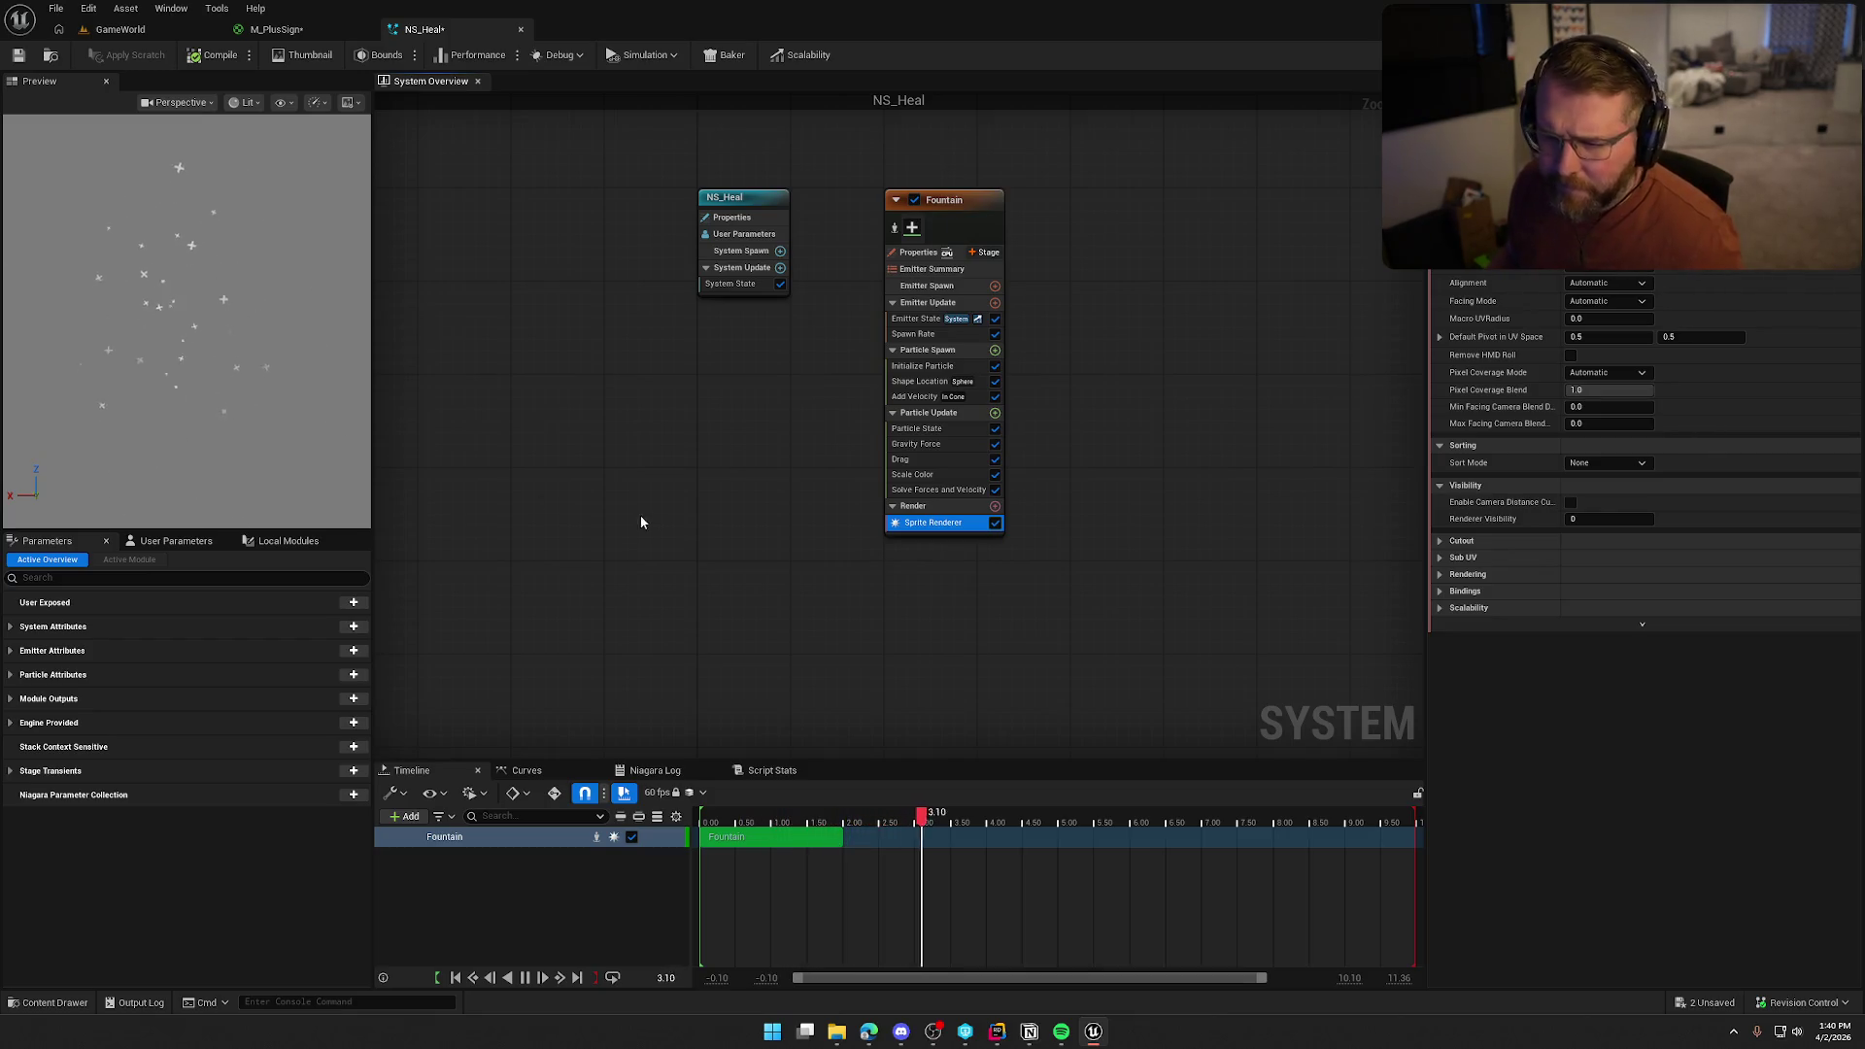
# Add a Spawn Burst Instantaneous module to Emitter Update in place of Spawn Rate
pyautogui.click(947, 329)
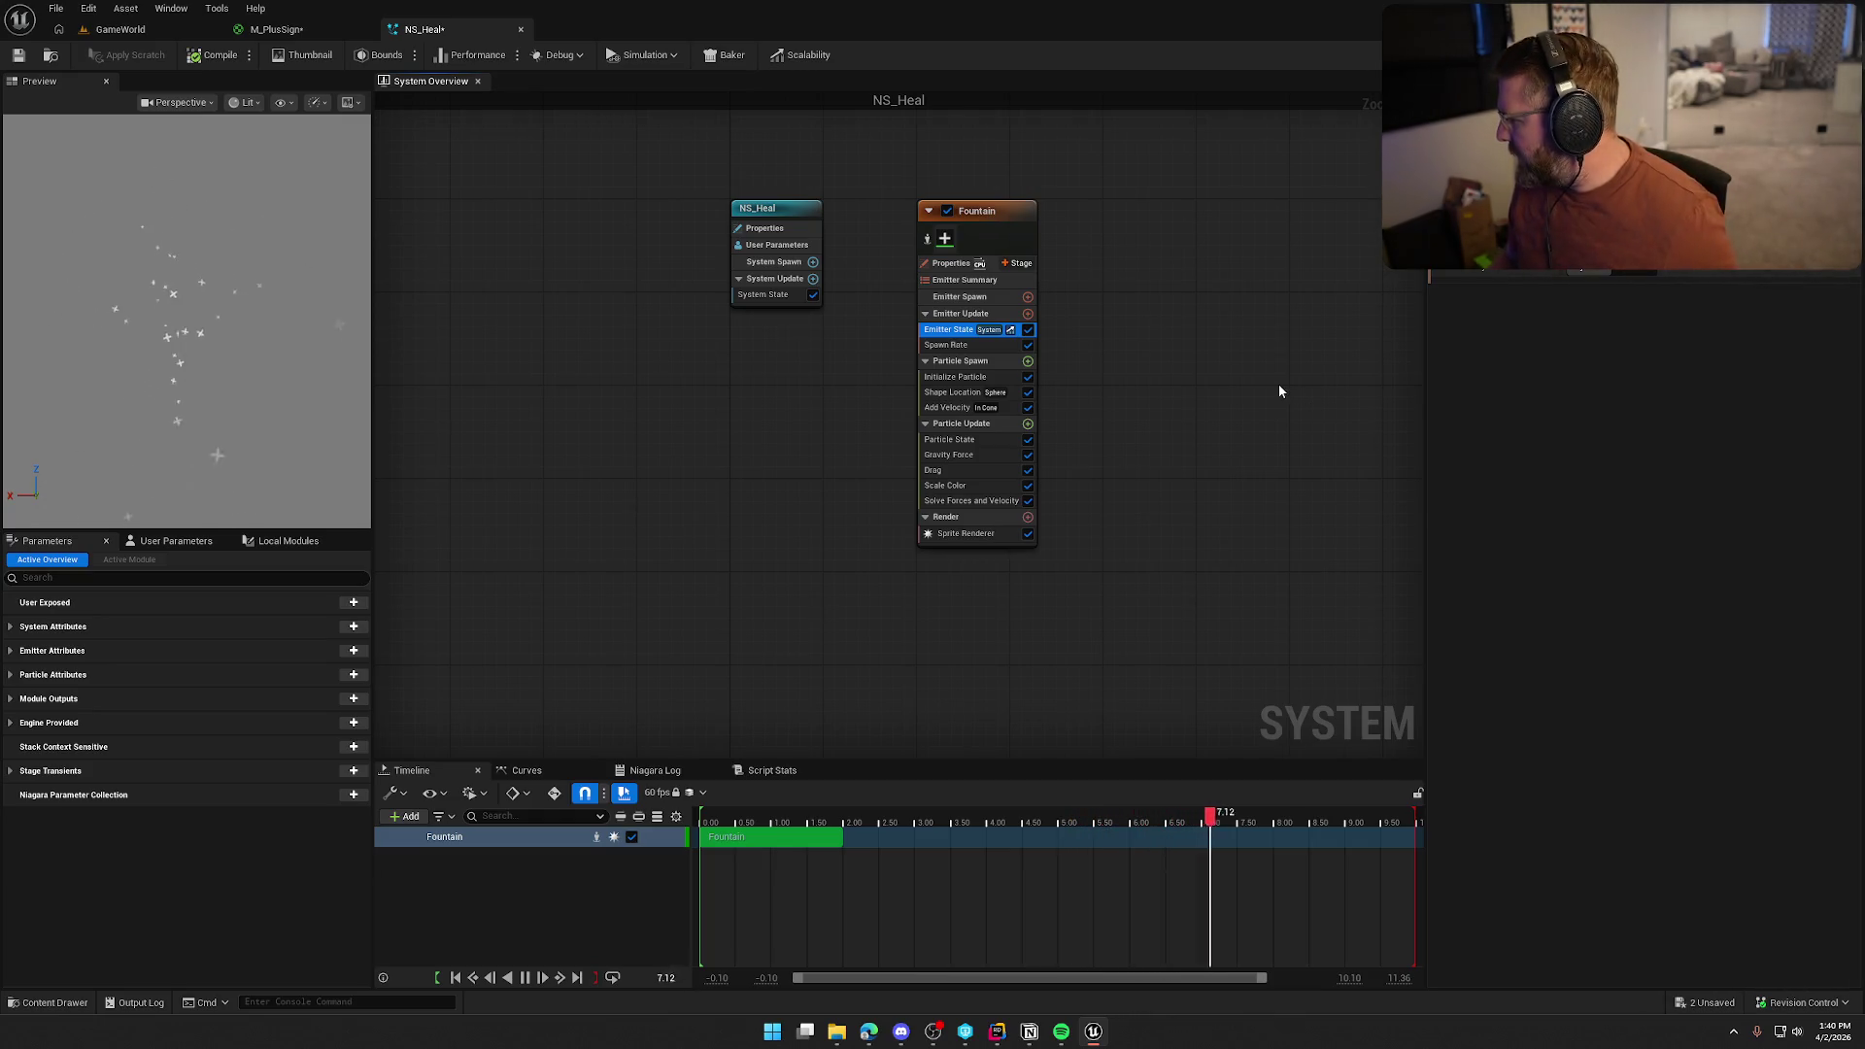
pyautogui.click(964, 344)
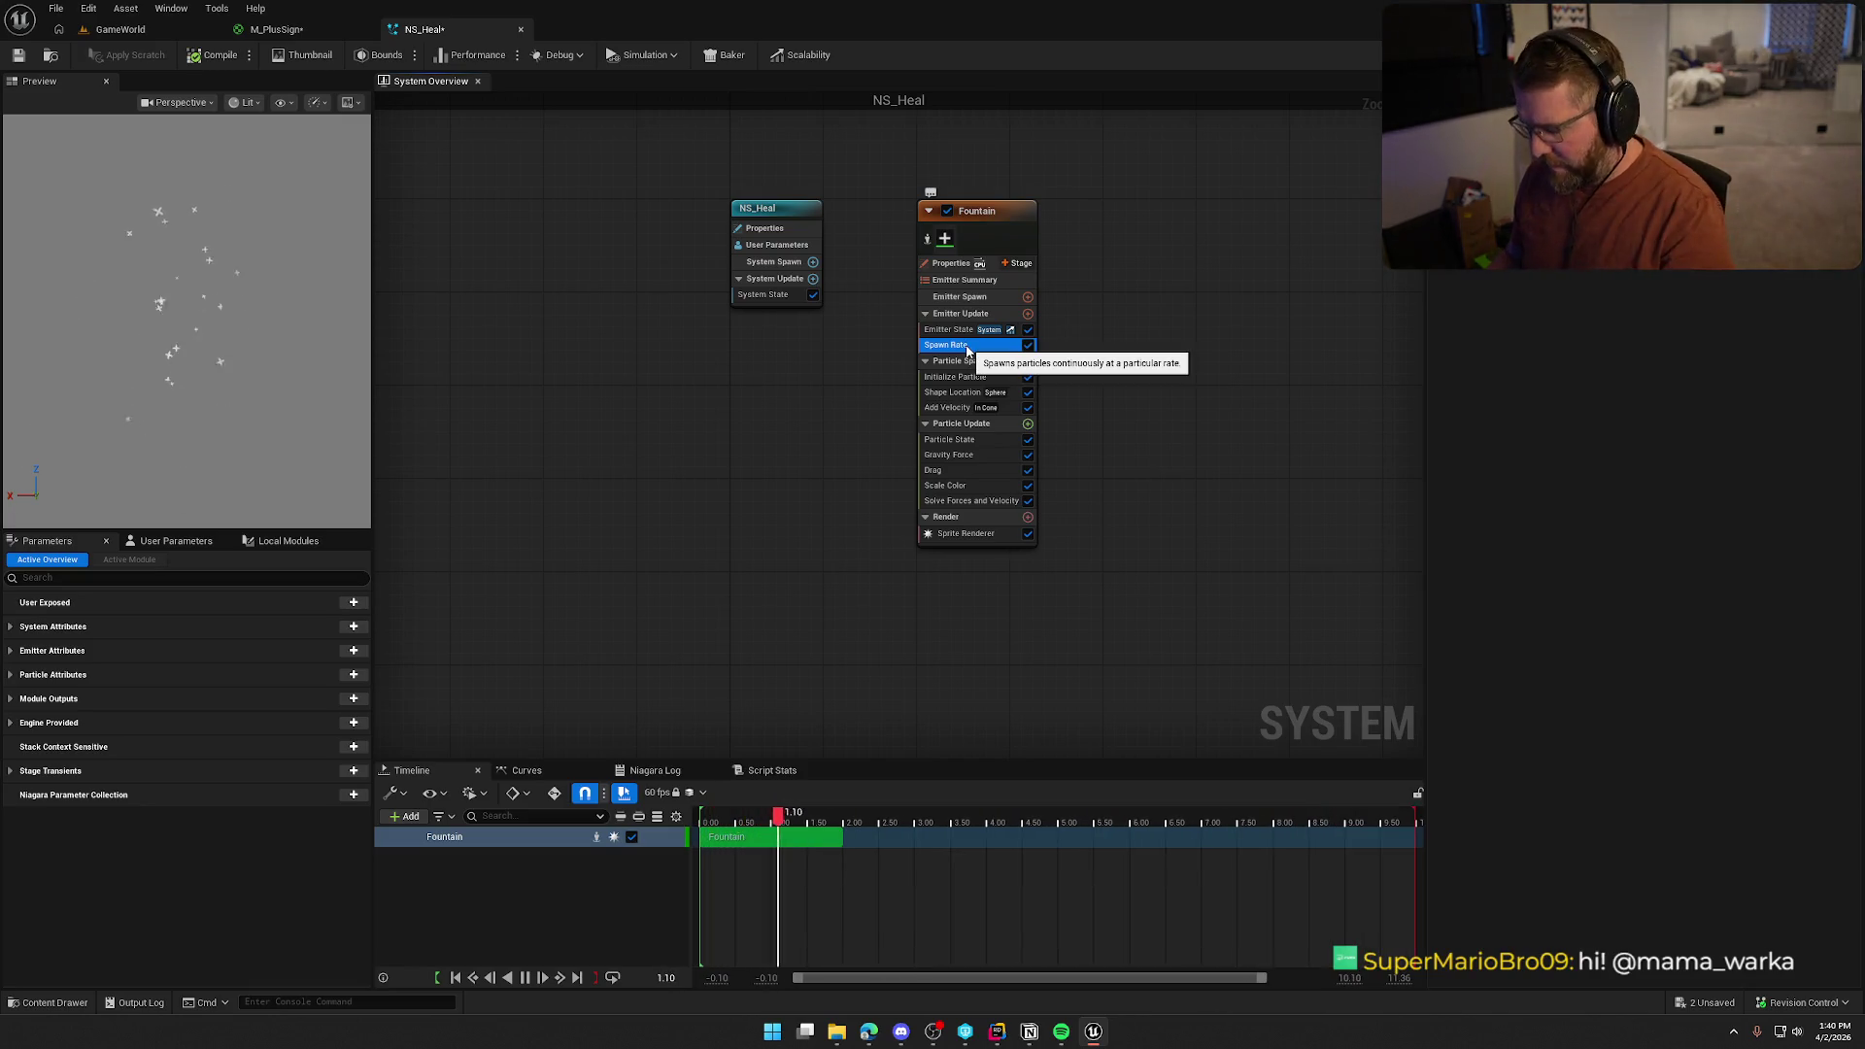
pyautogui.click(1027, 314)
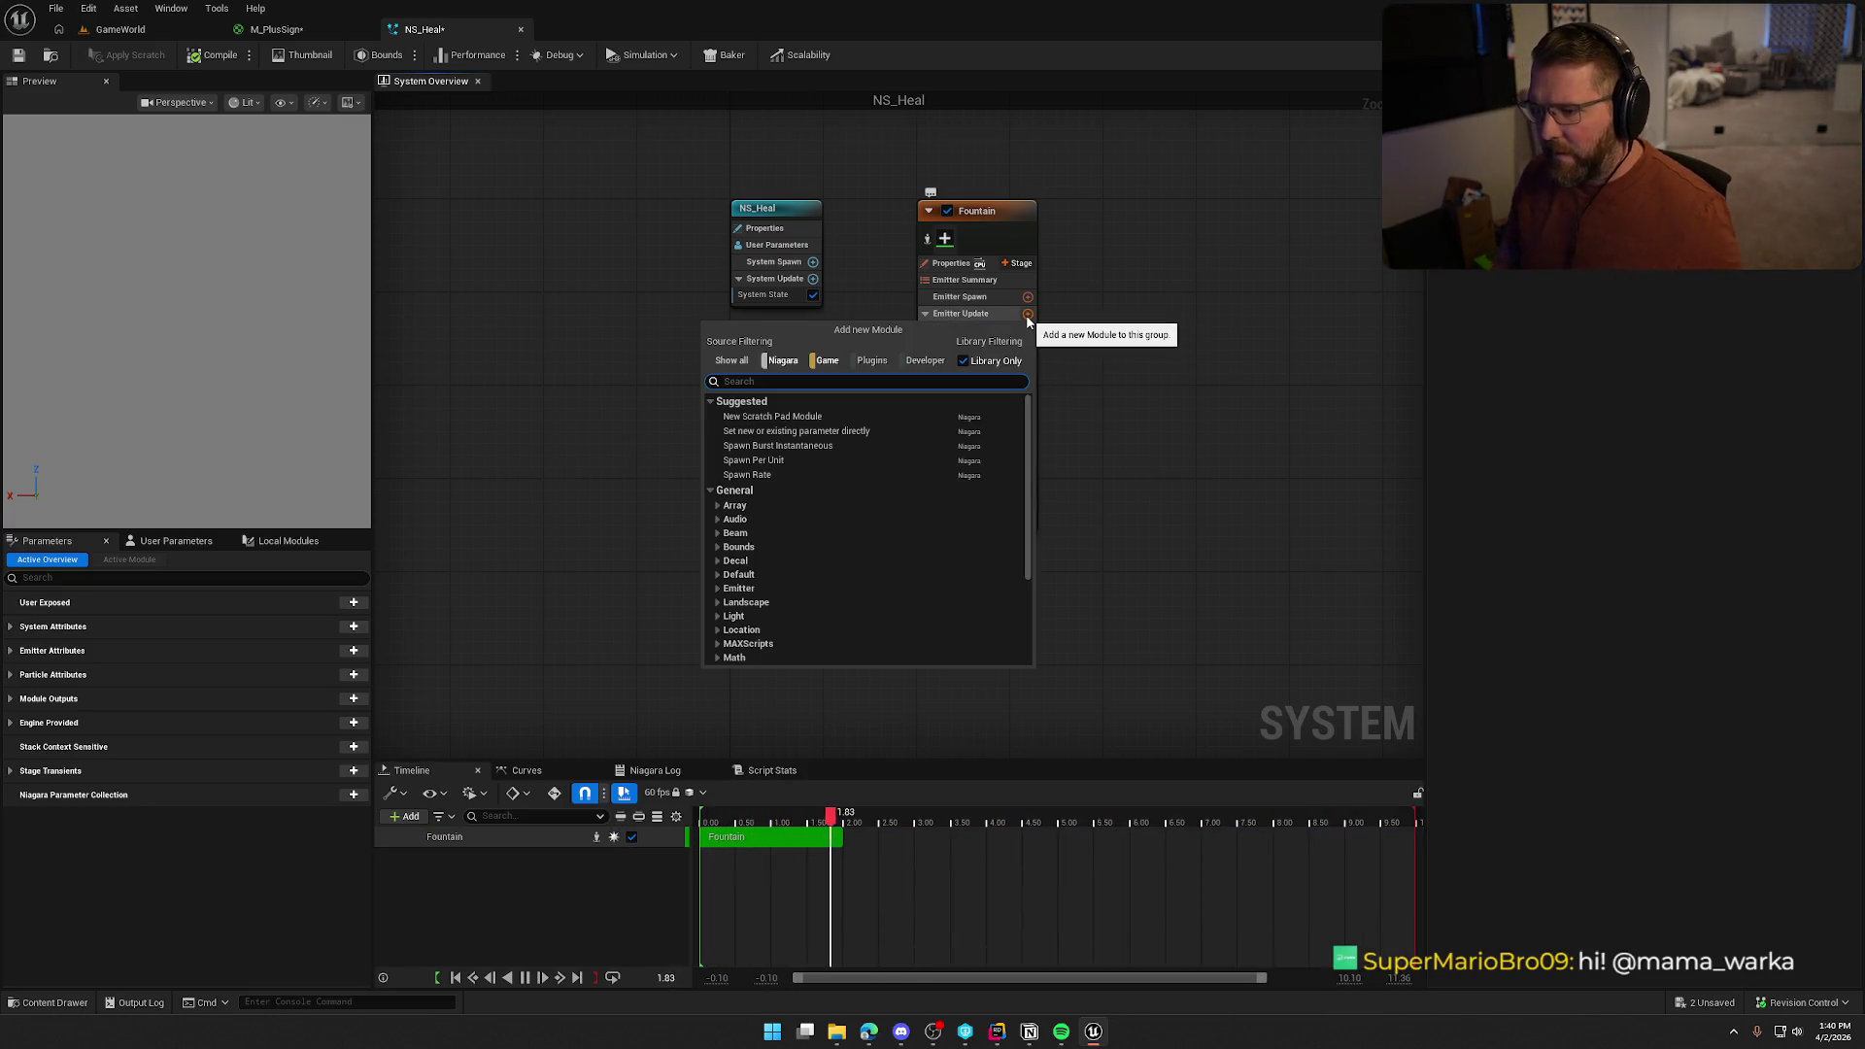
pyautogui.write('burst')
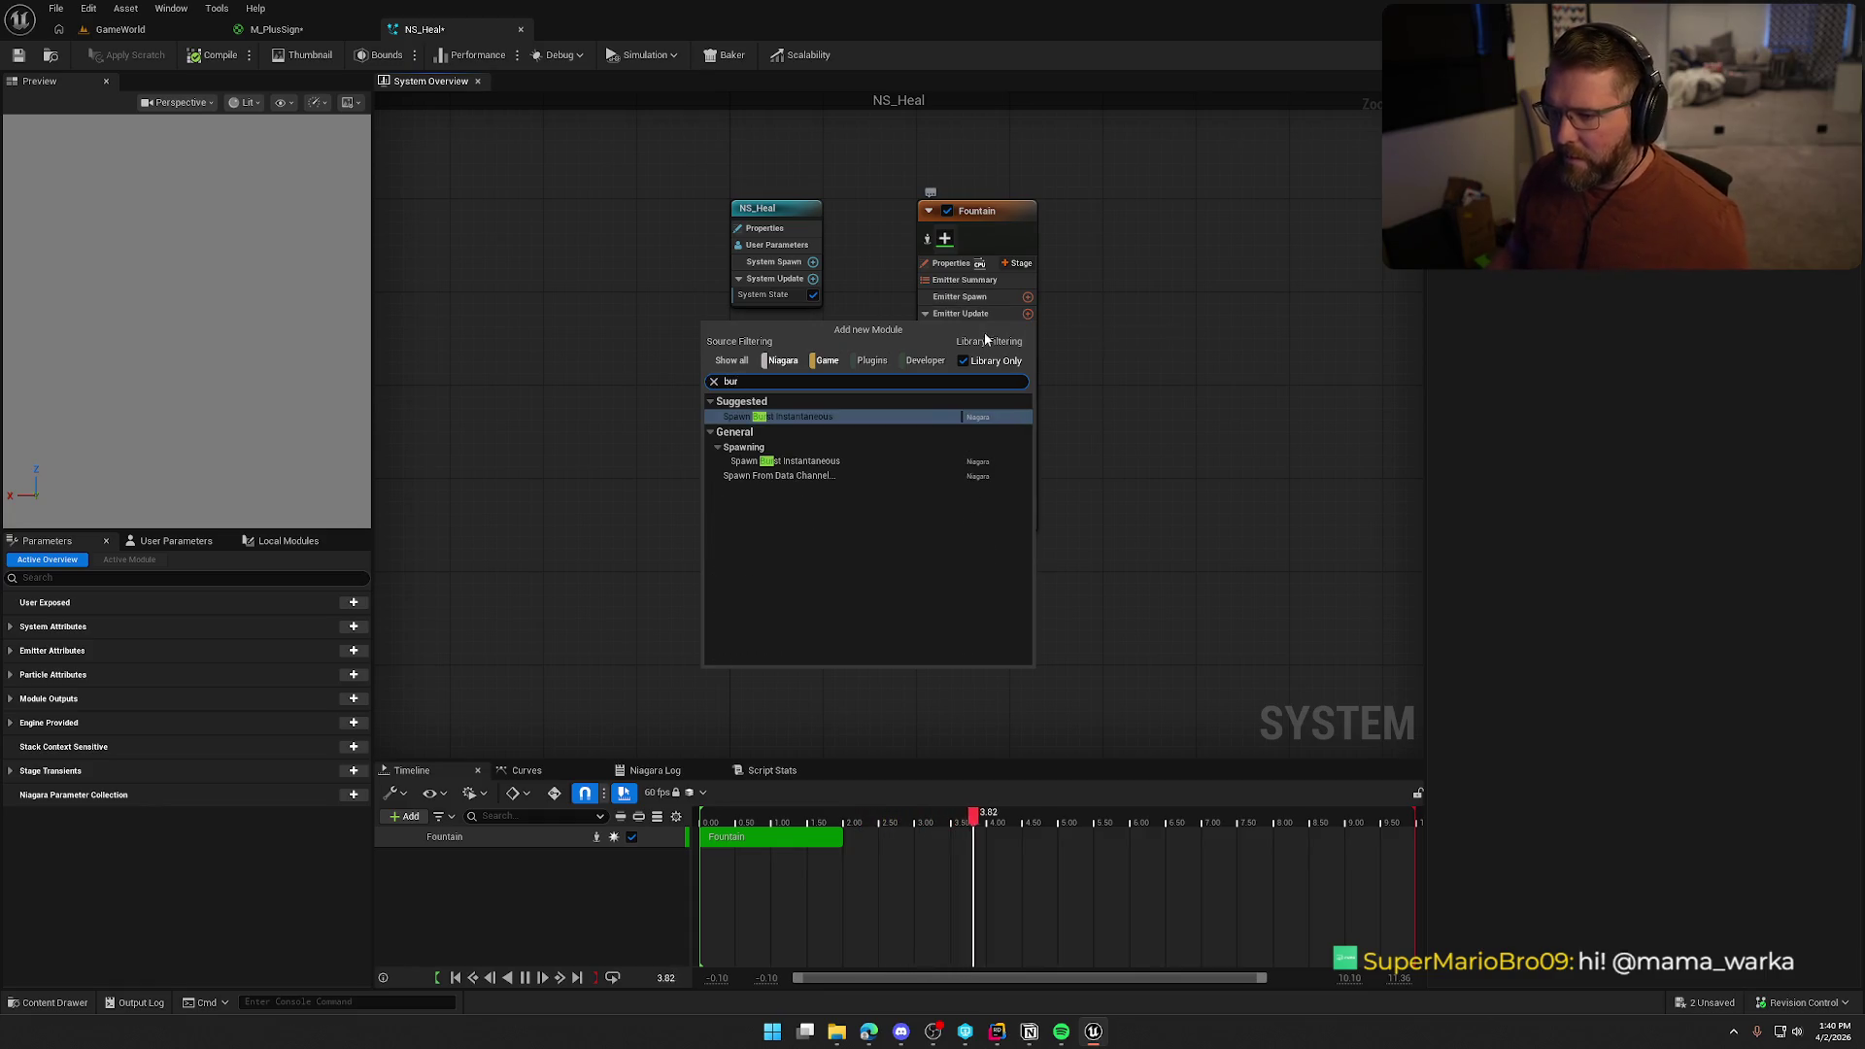
pyautogui.click(808, 417)
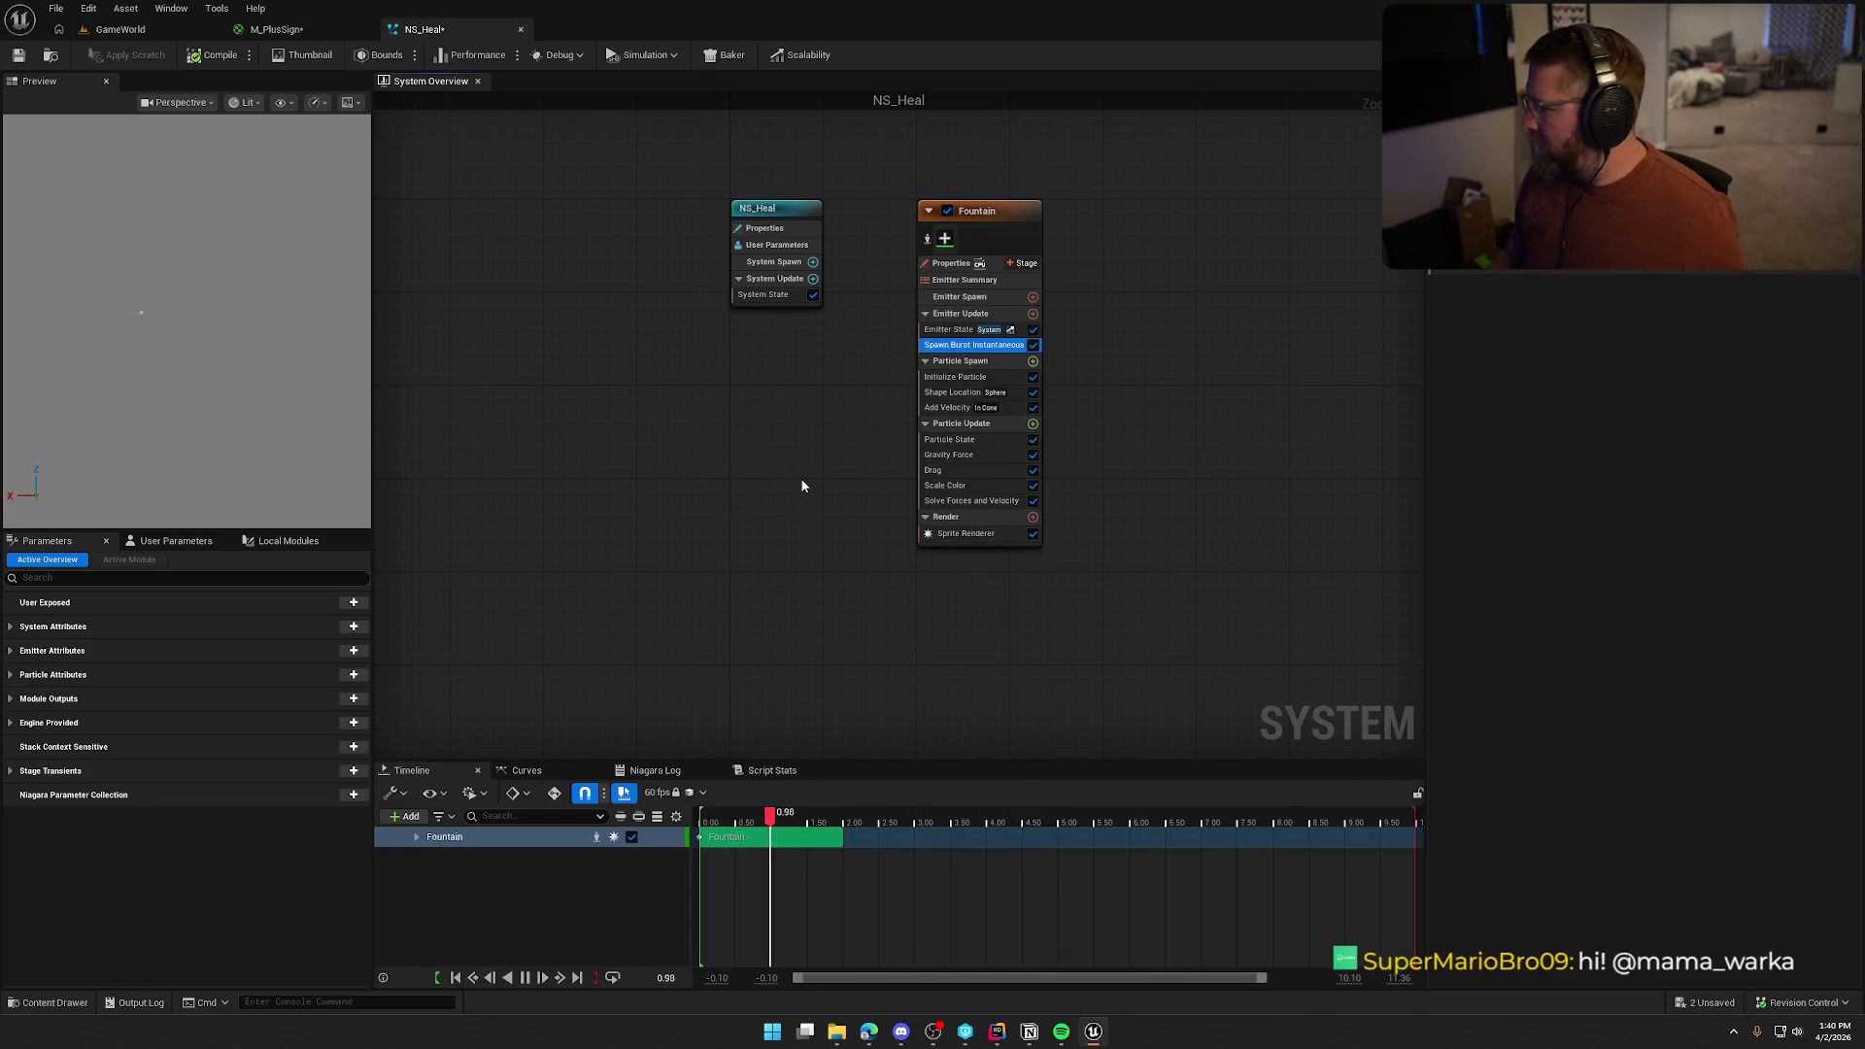
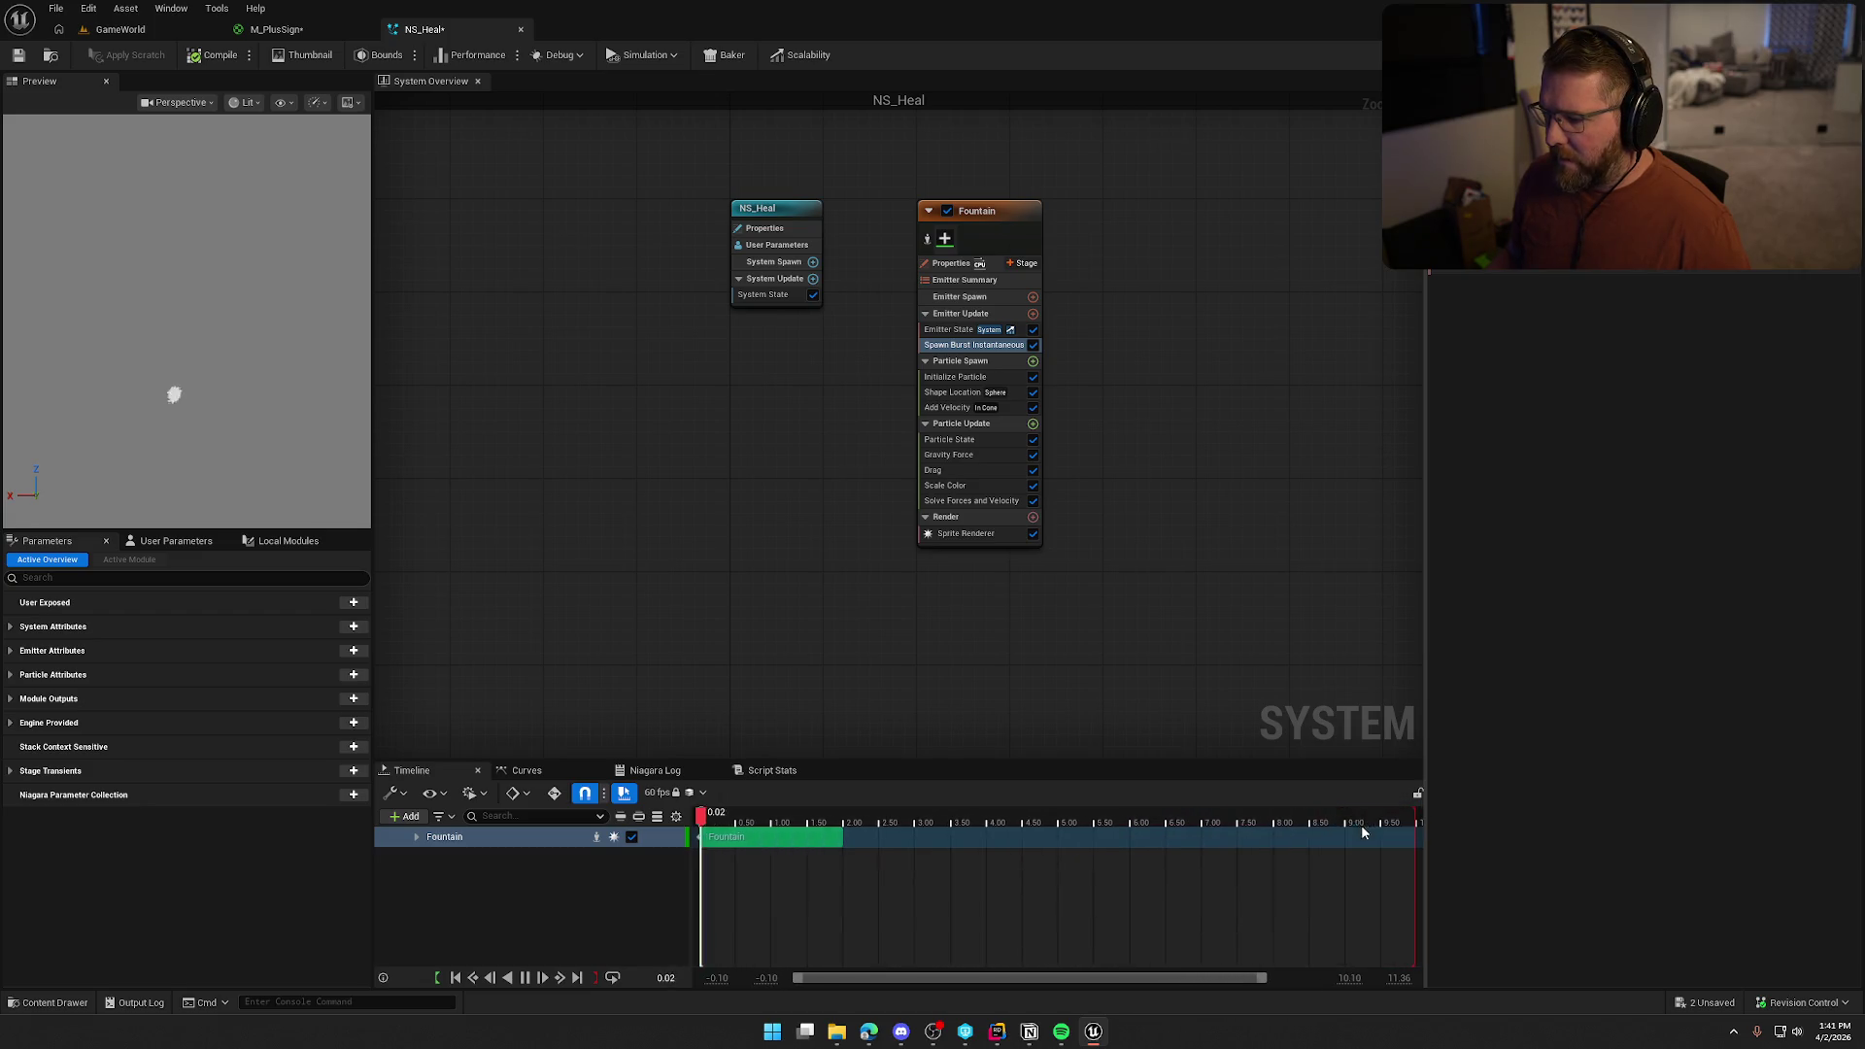
# Shorten the NS_Heal preview loop to about 1.9 s and show Initialize Particle settings
pyautogui.moveTo(1405, 827); pyautogui.dragTo(841, 825)
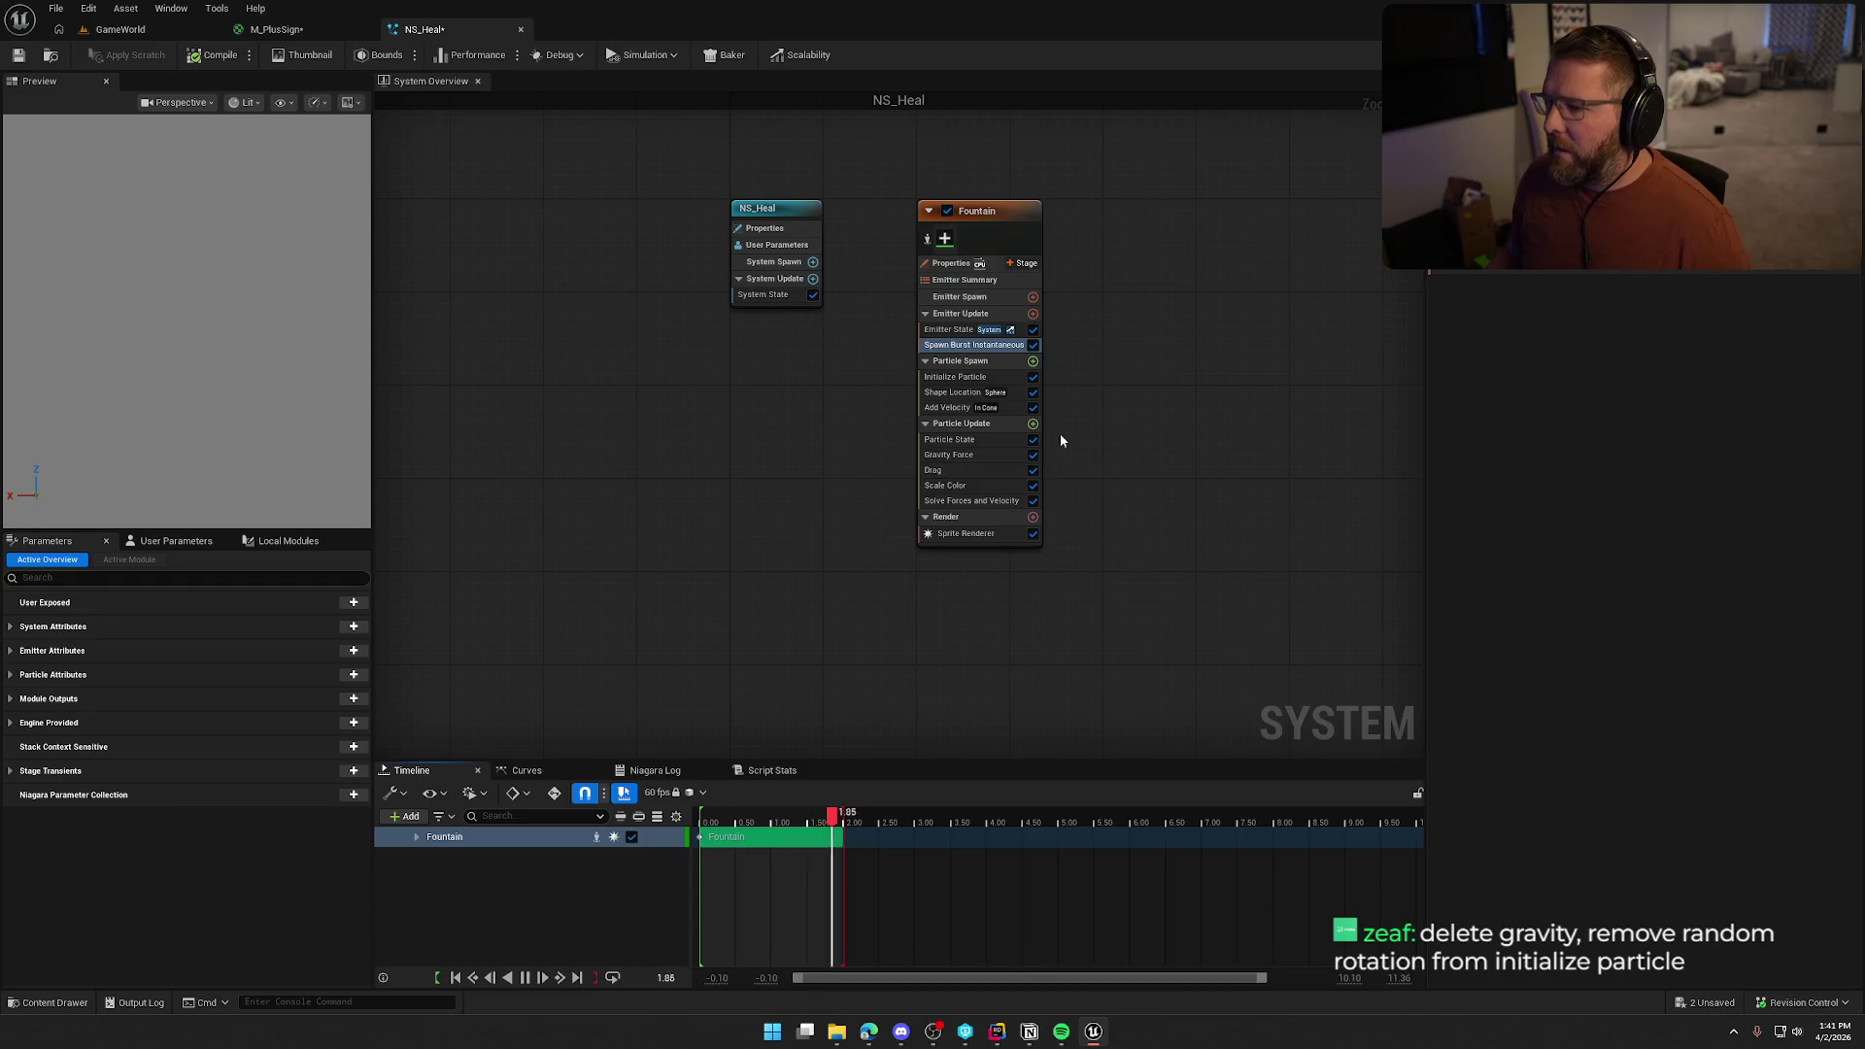
pyautogui.click(947, 378)
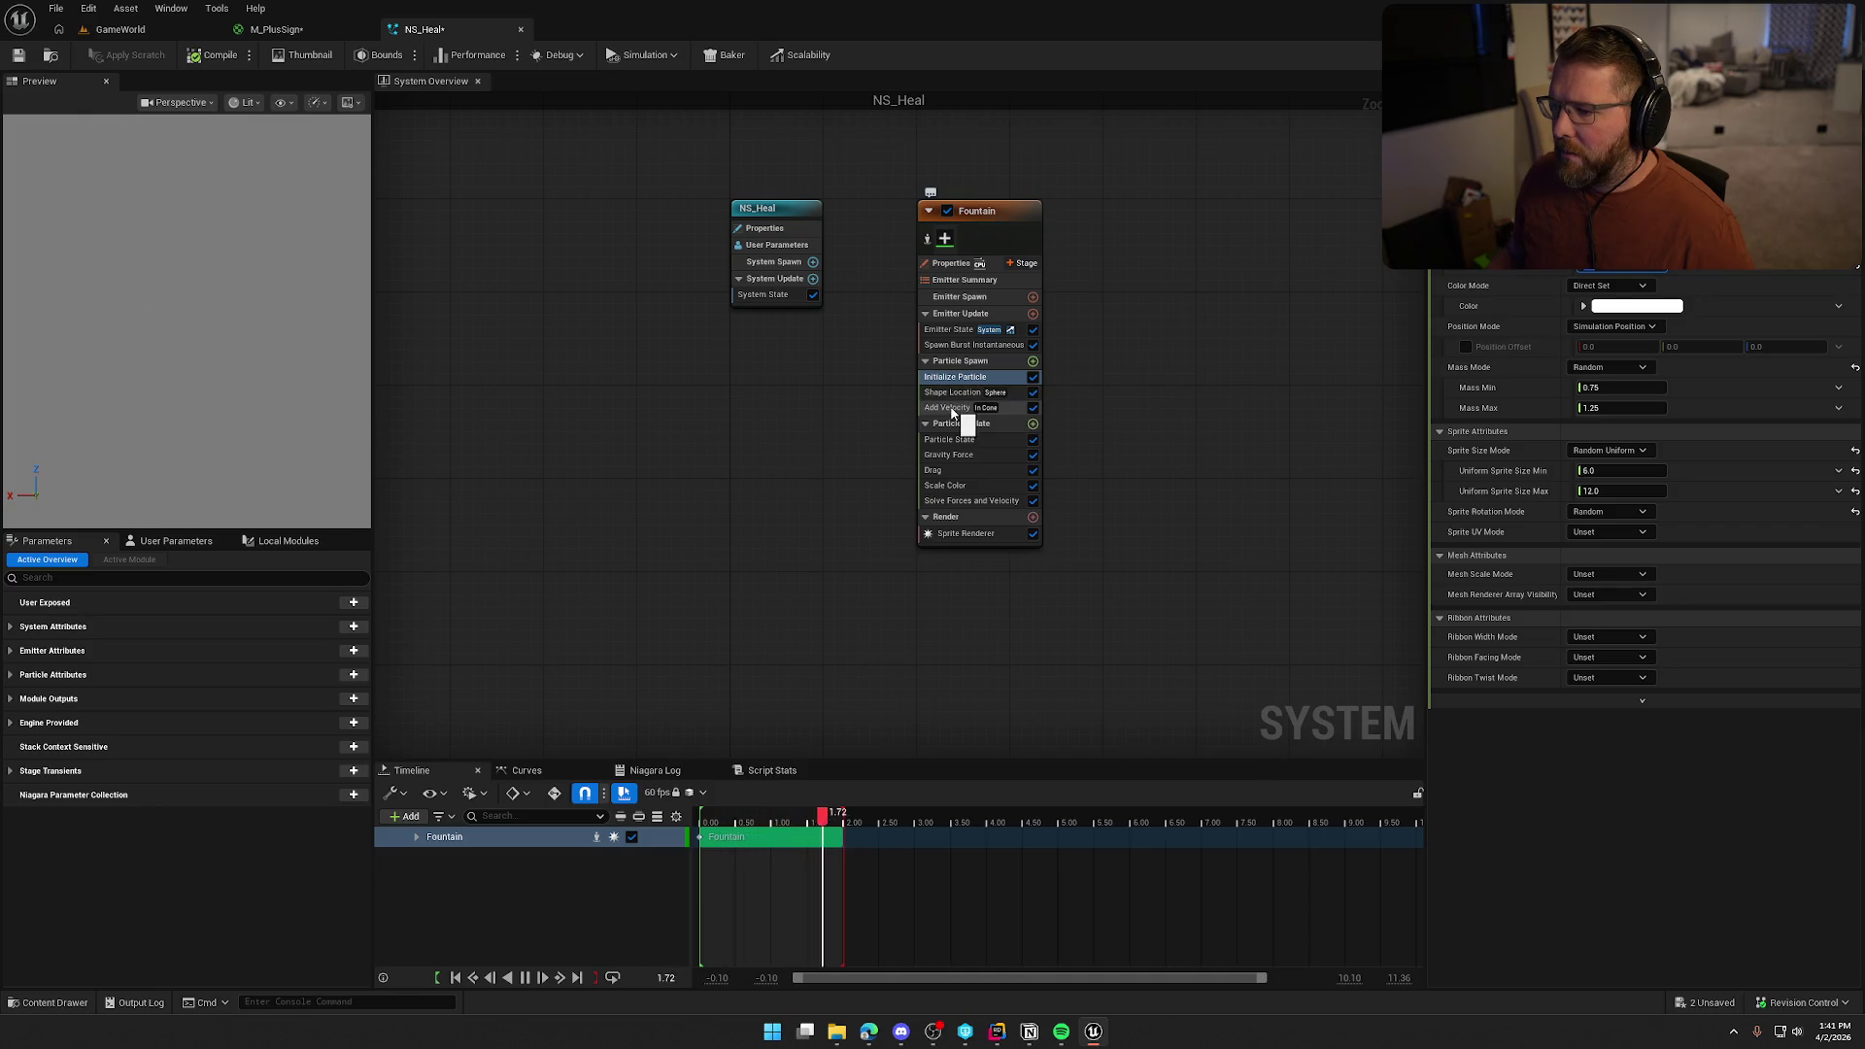
# Delete the Gravity Force module from the Fountain emitter
pyautogui.click(950, 408)
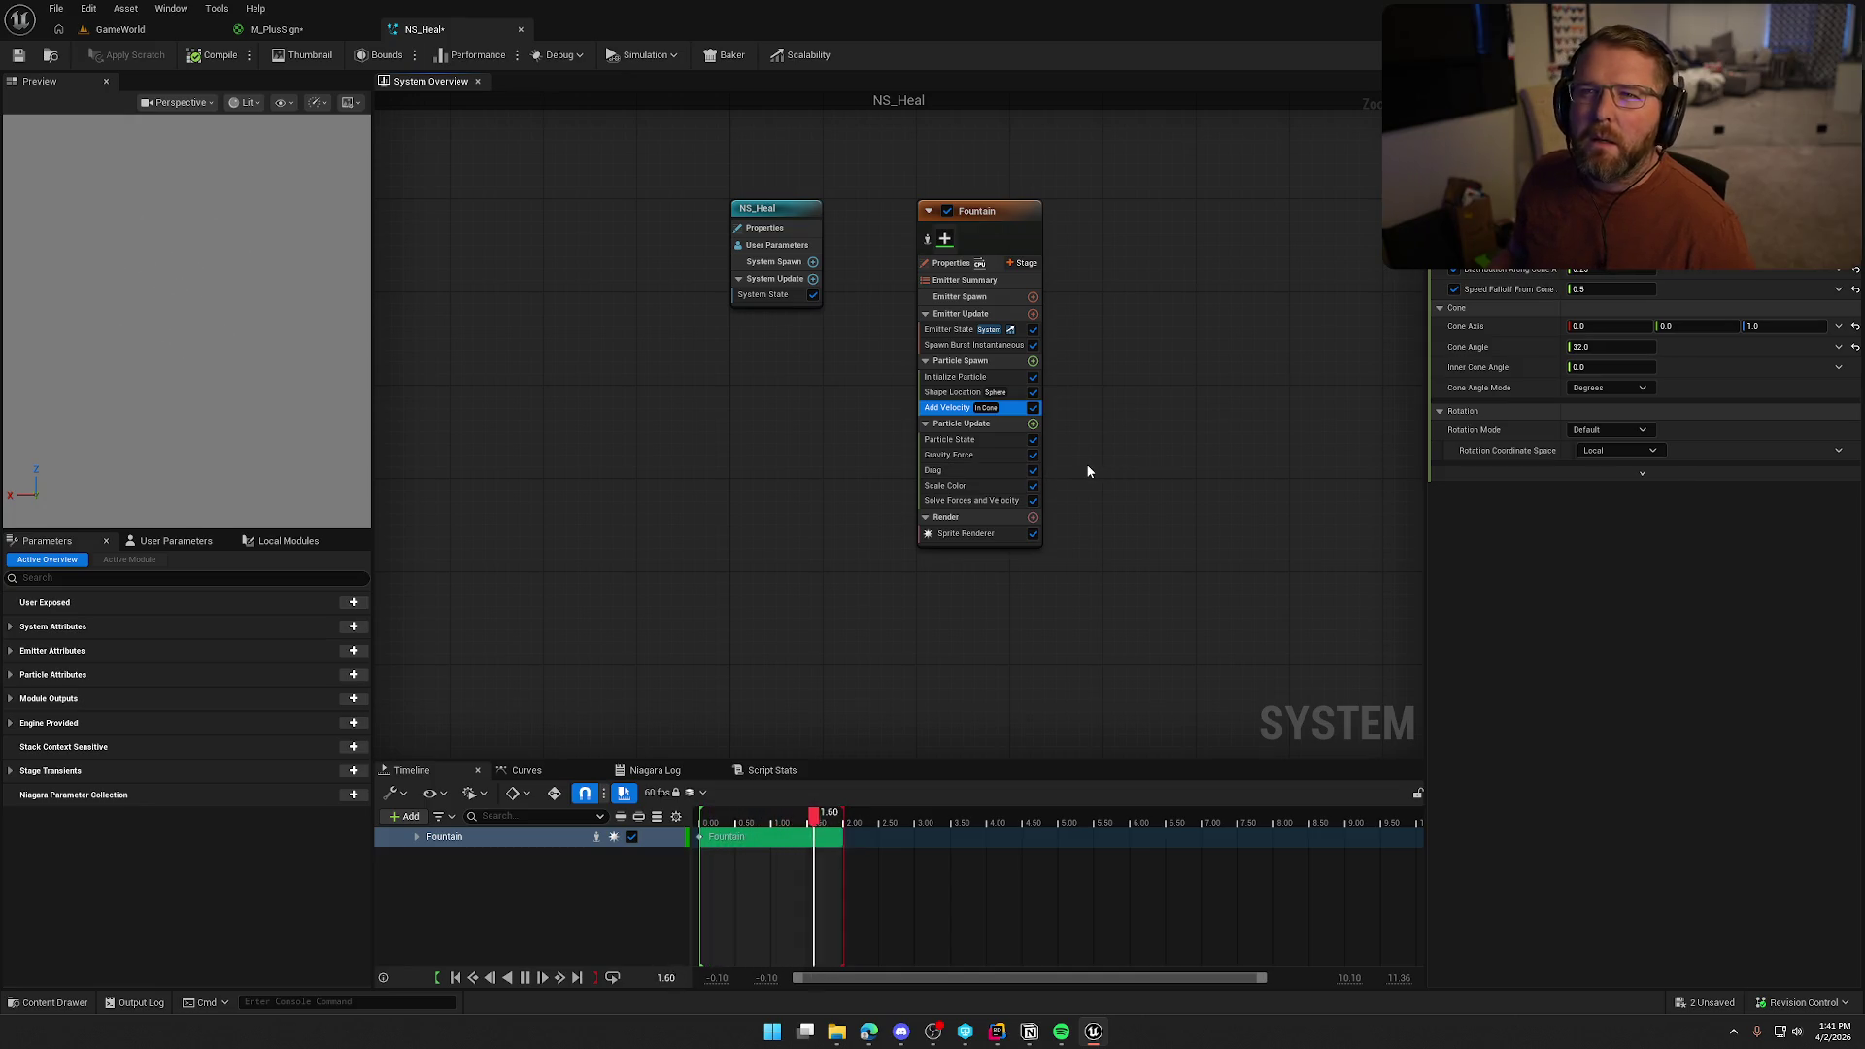
pyautogui.click(950, 377)
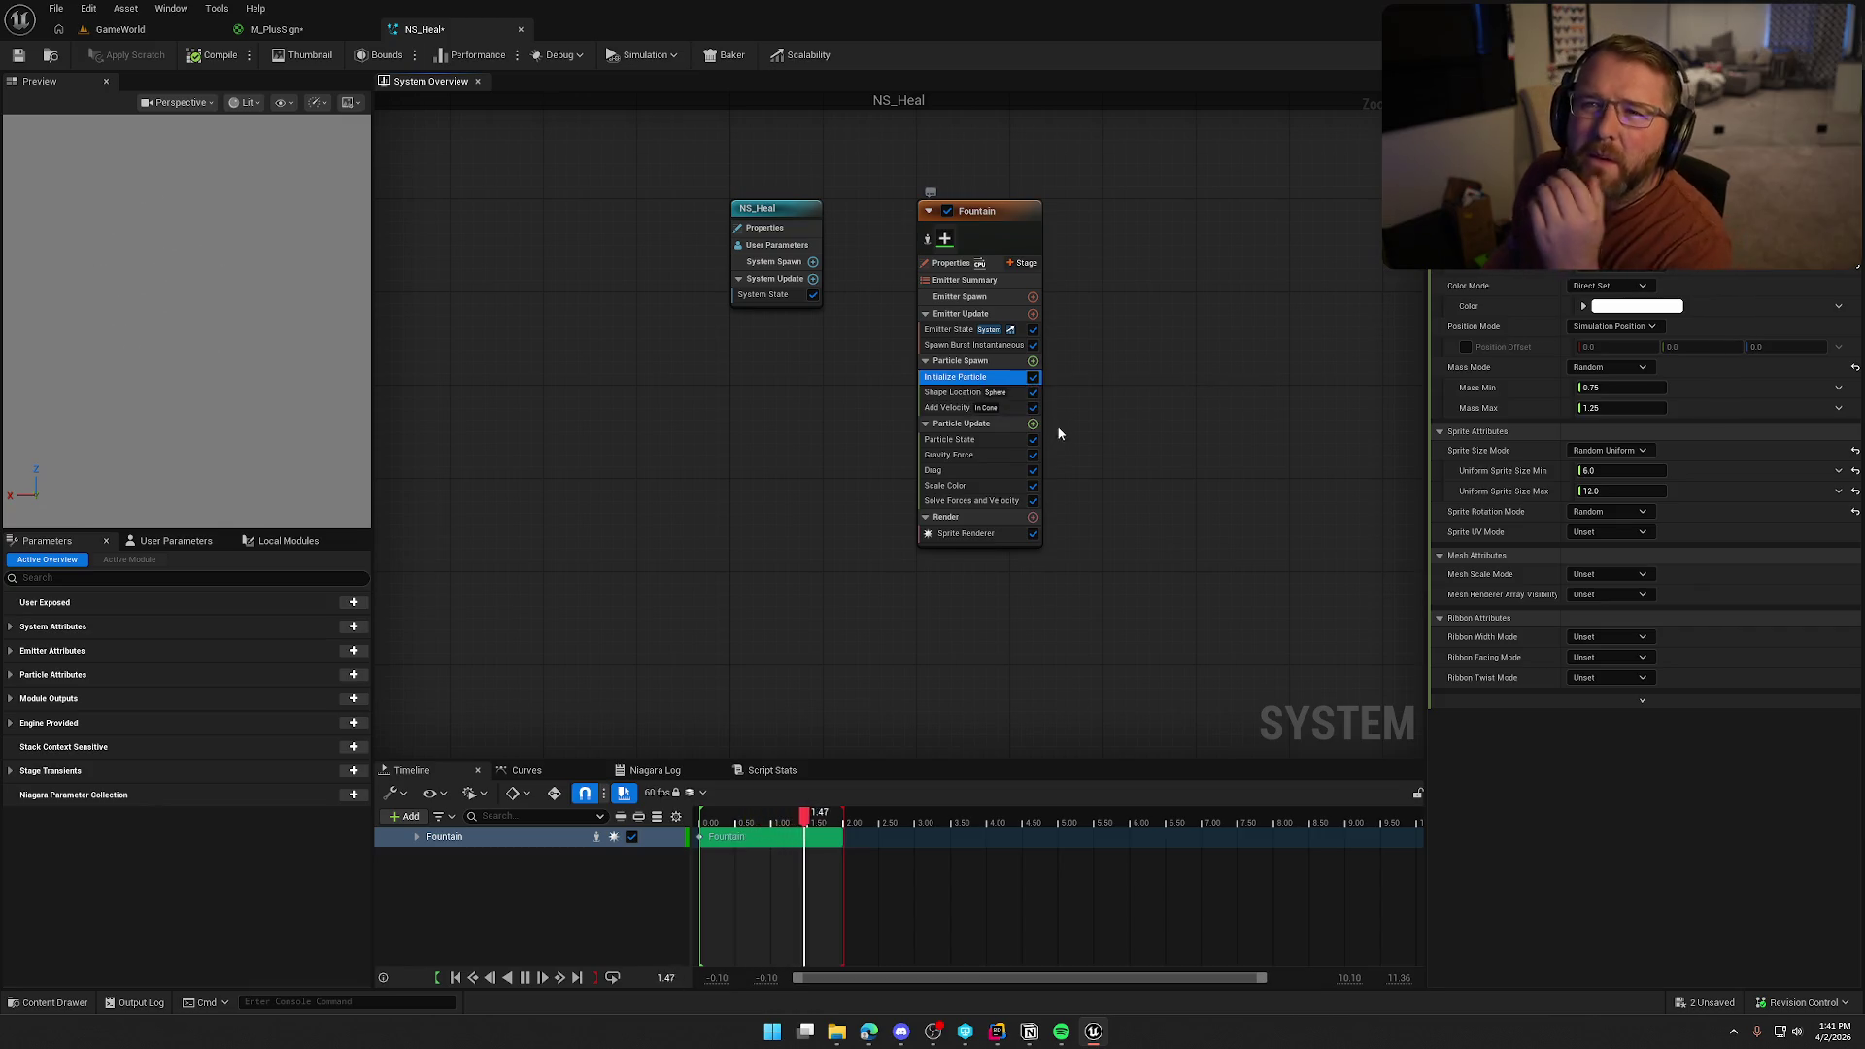
pyautogui.click(951, 455)
pyautogui.press('Delete')
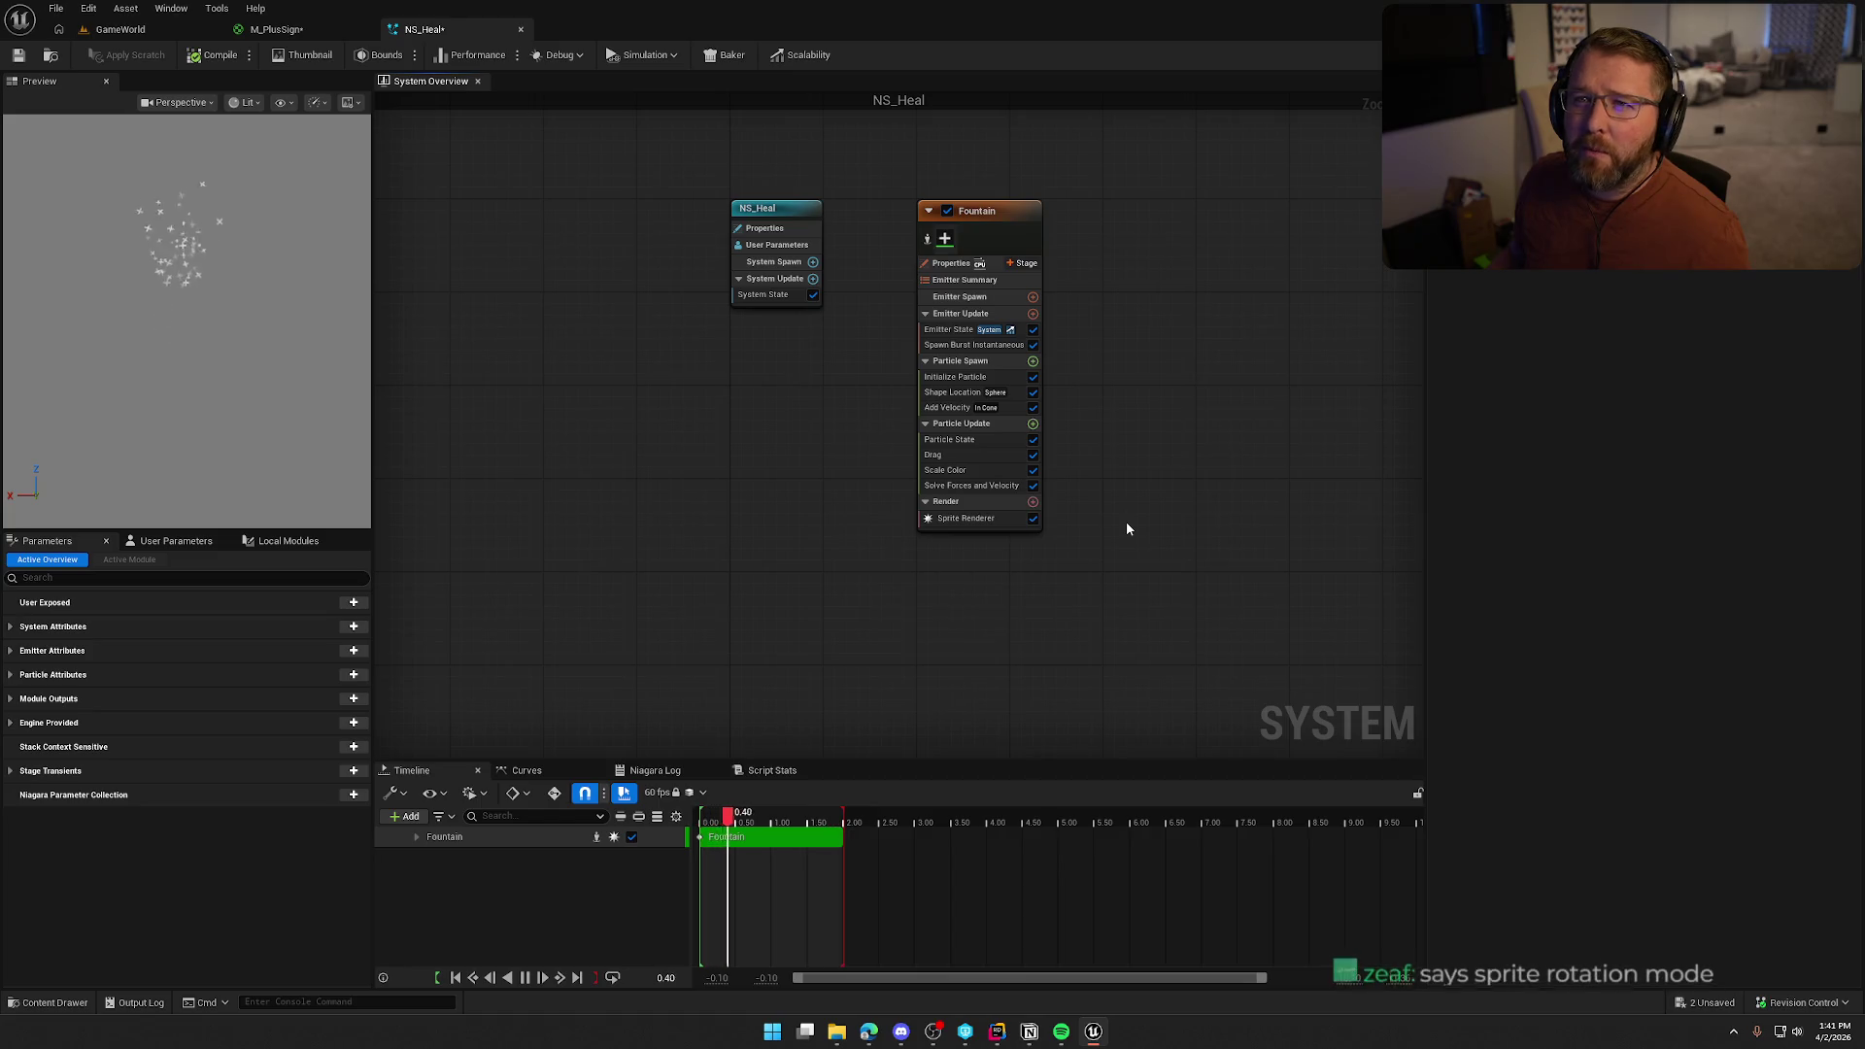
# Change Initialize Particle's Sprite Rotation Mode from Random to Unset
pyautogui.click(967, 386)
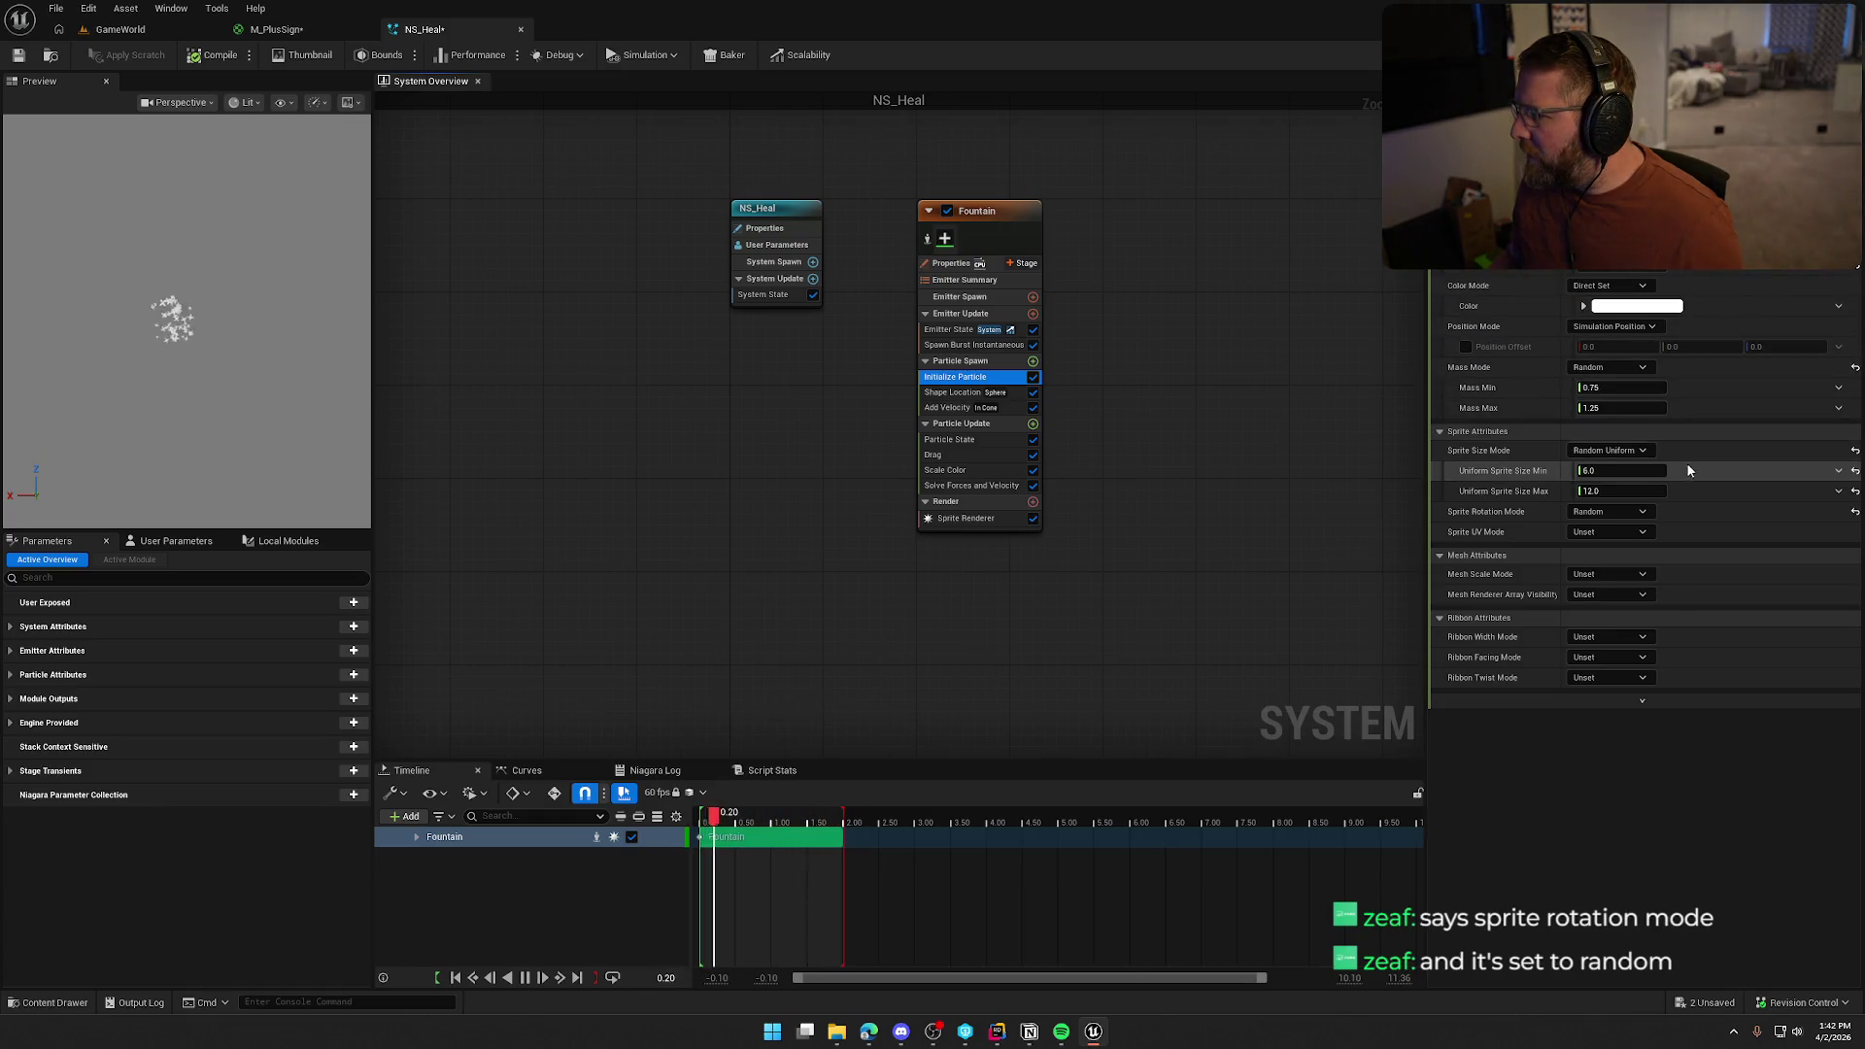
pyautogui.click(1612, 511)
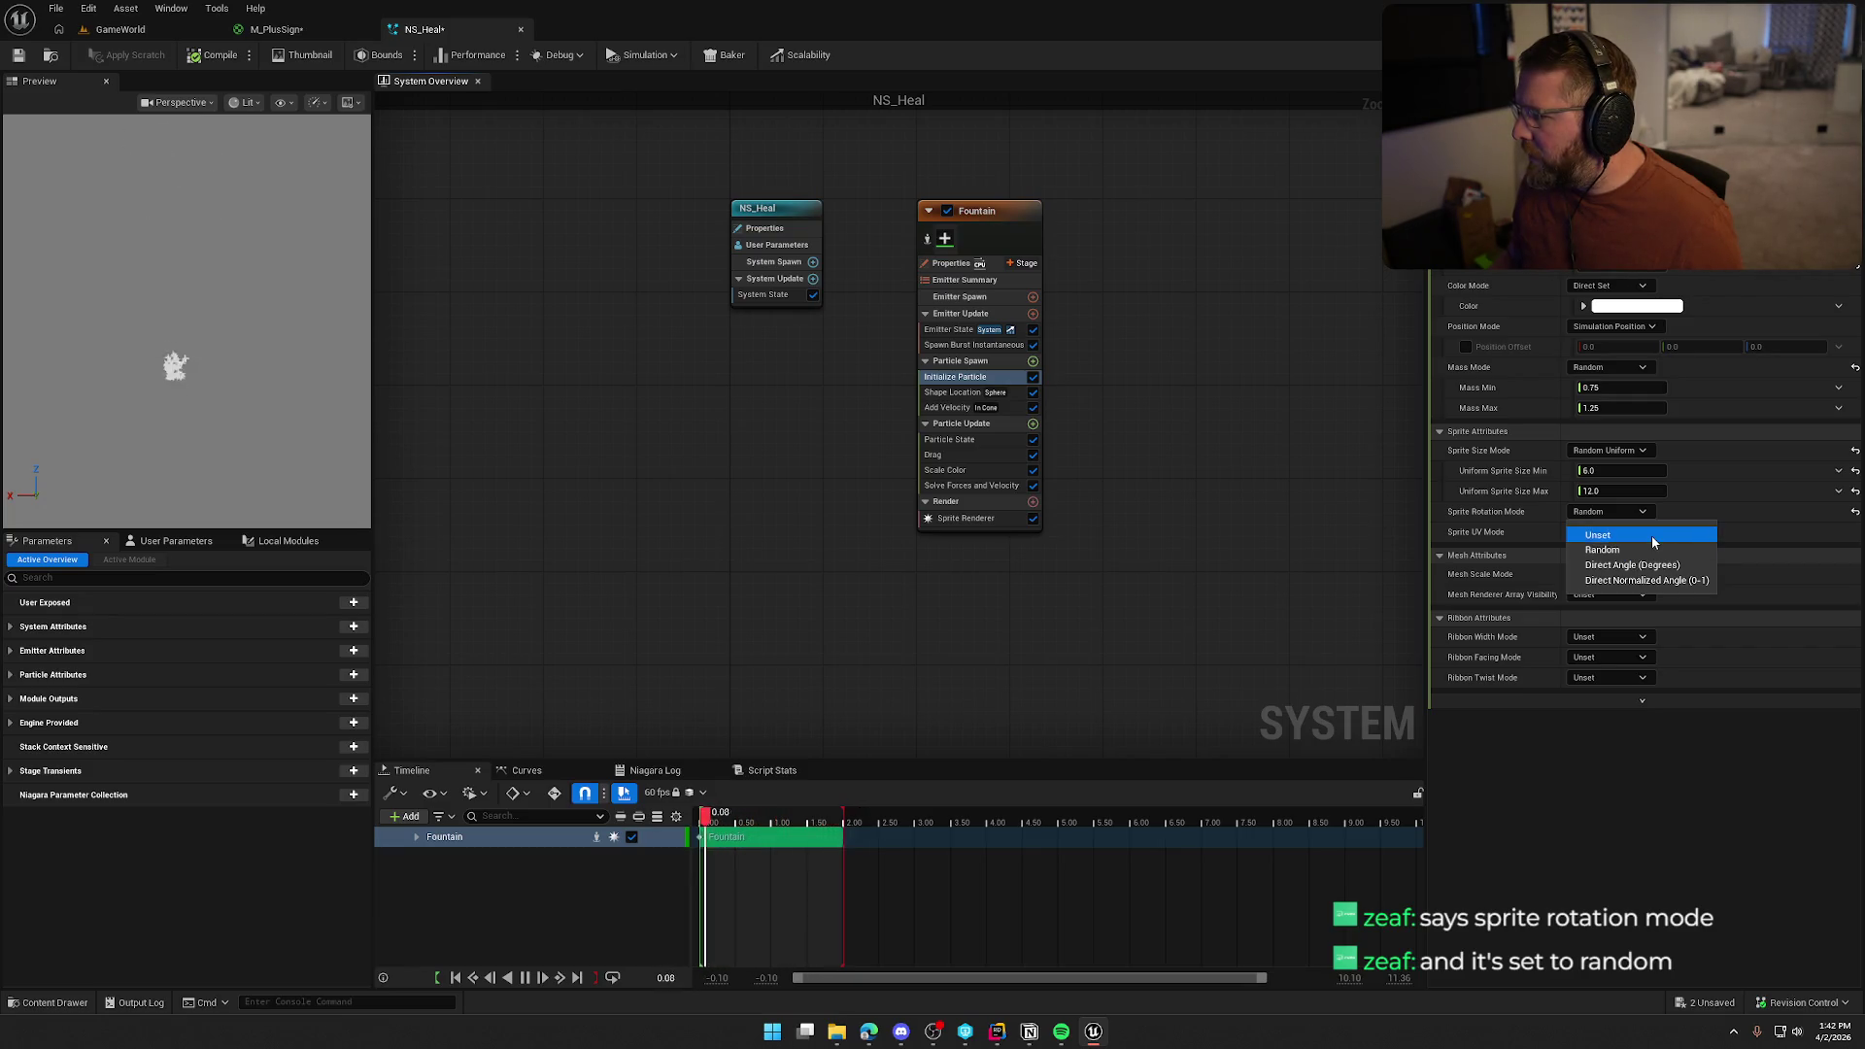
pyautogui.click(1652, 537)
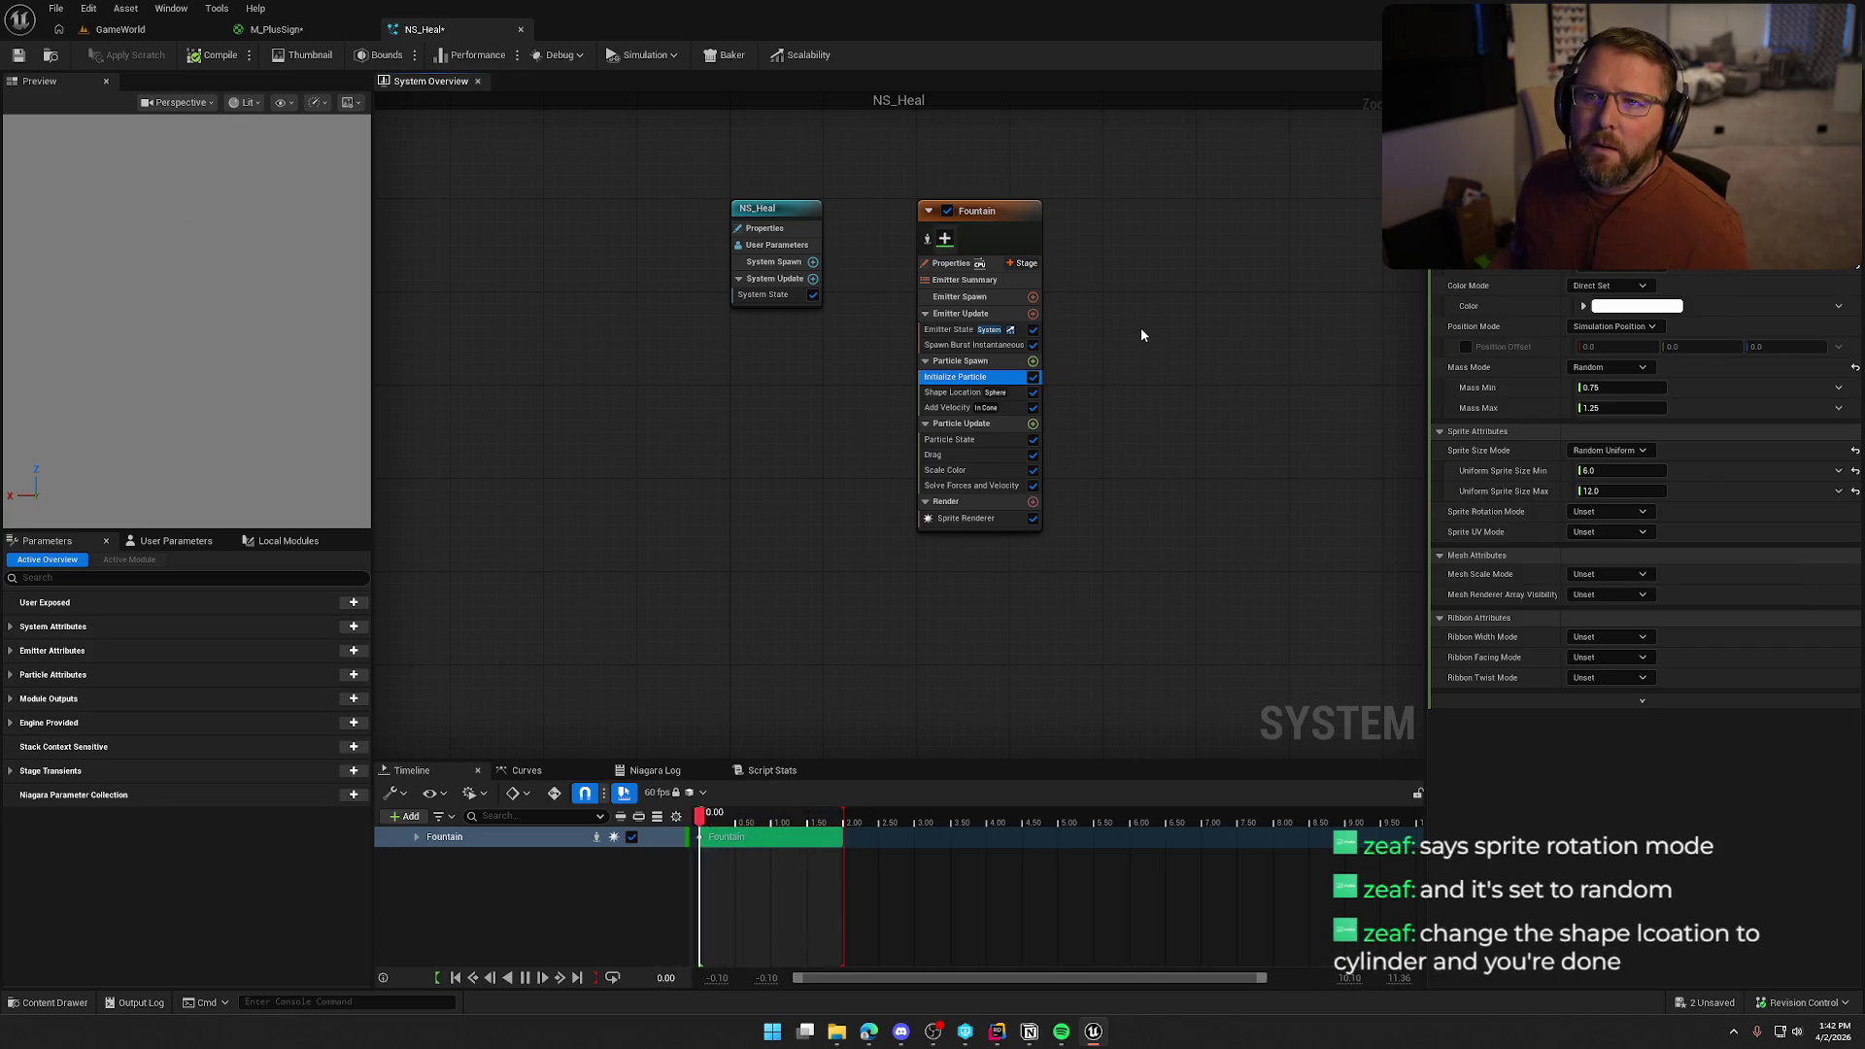
pyautogui.click(952, 393)
pyautogui.click(1607, 233)
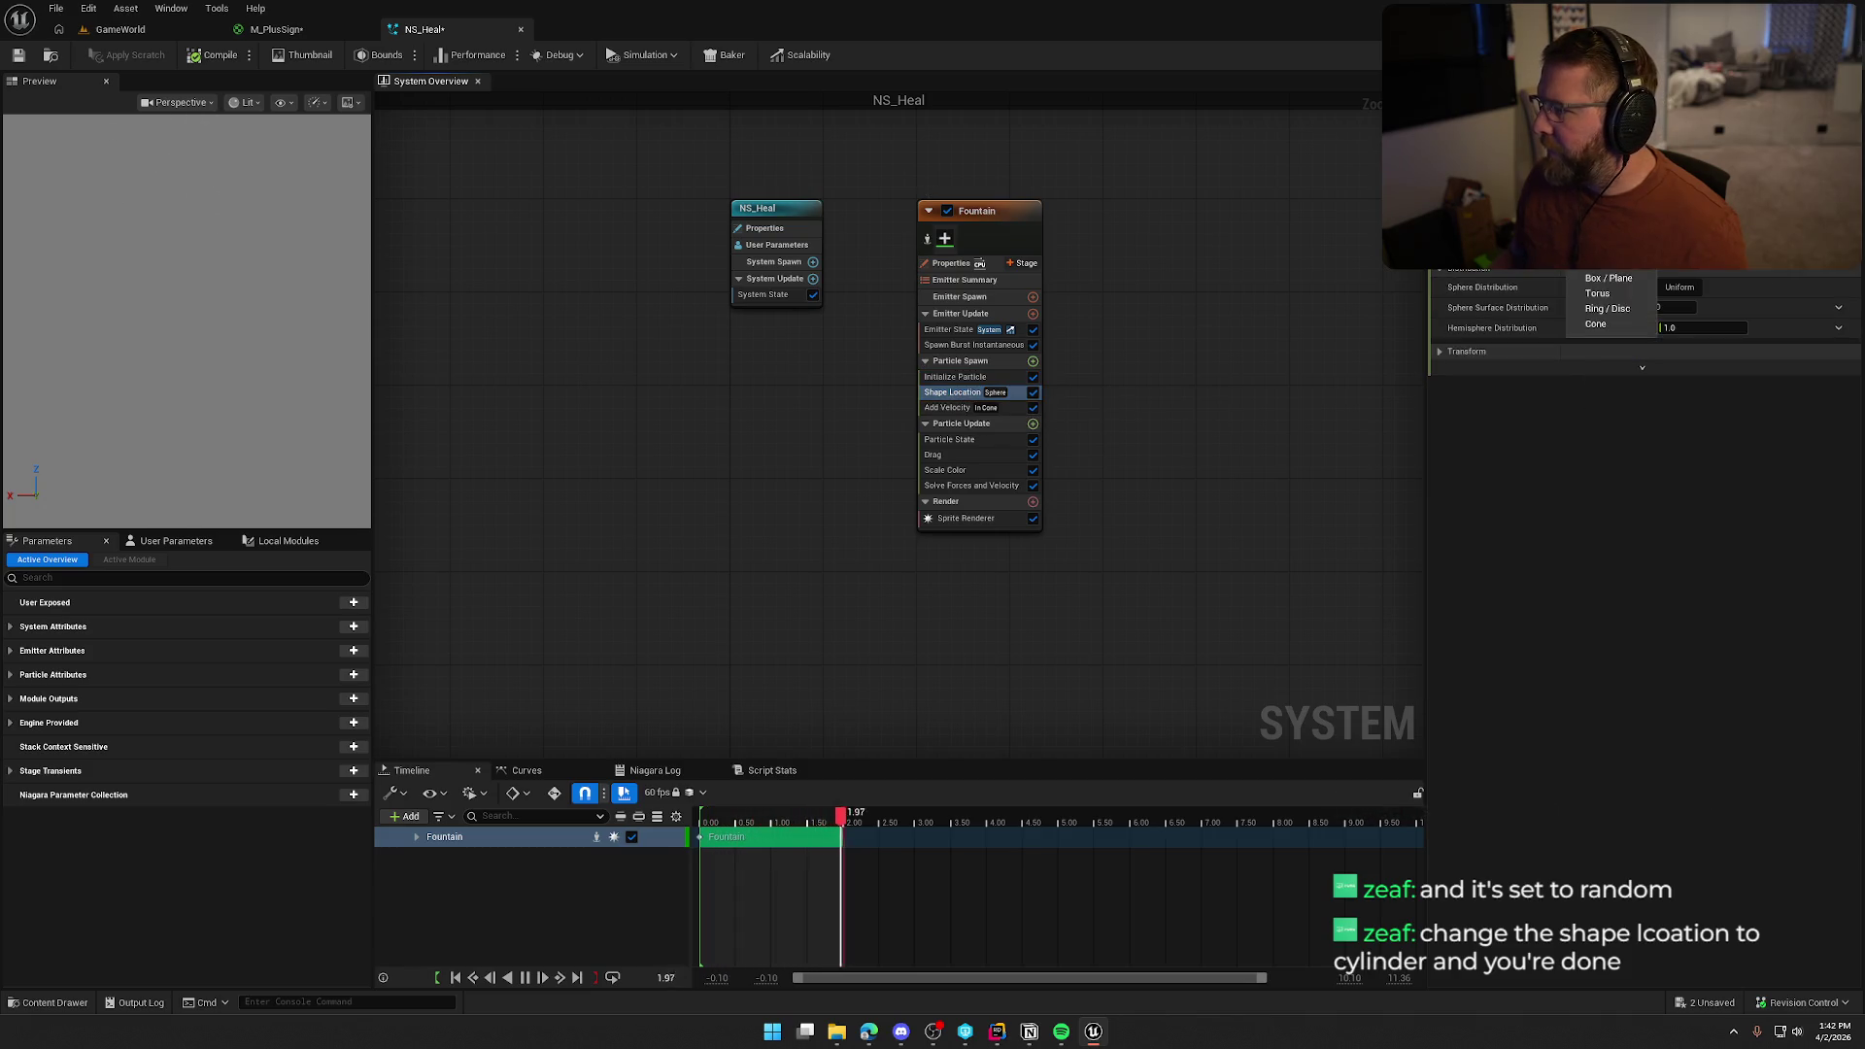
# Set the Shape Location spawn shape to Cylinder and review the other Fountain modules
pyautogui.click(1603, 262)
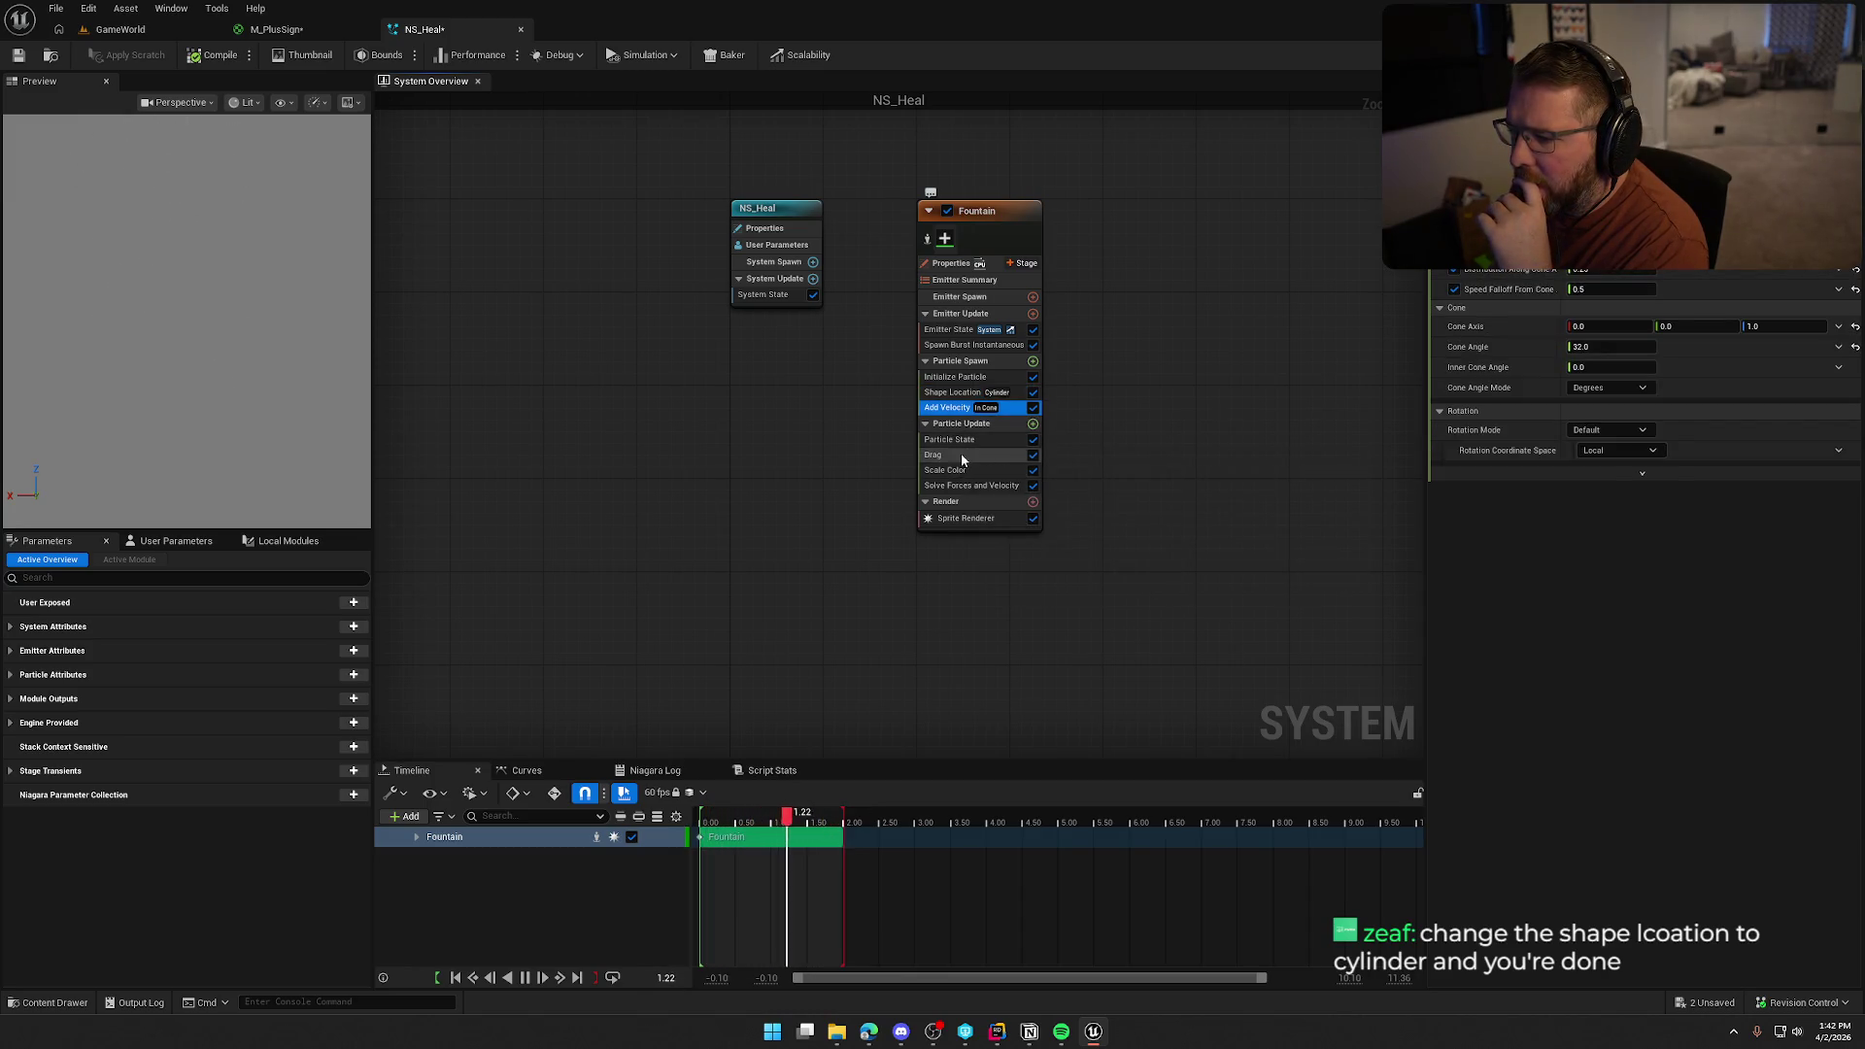
pyautogui.click(962, 455)
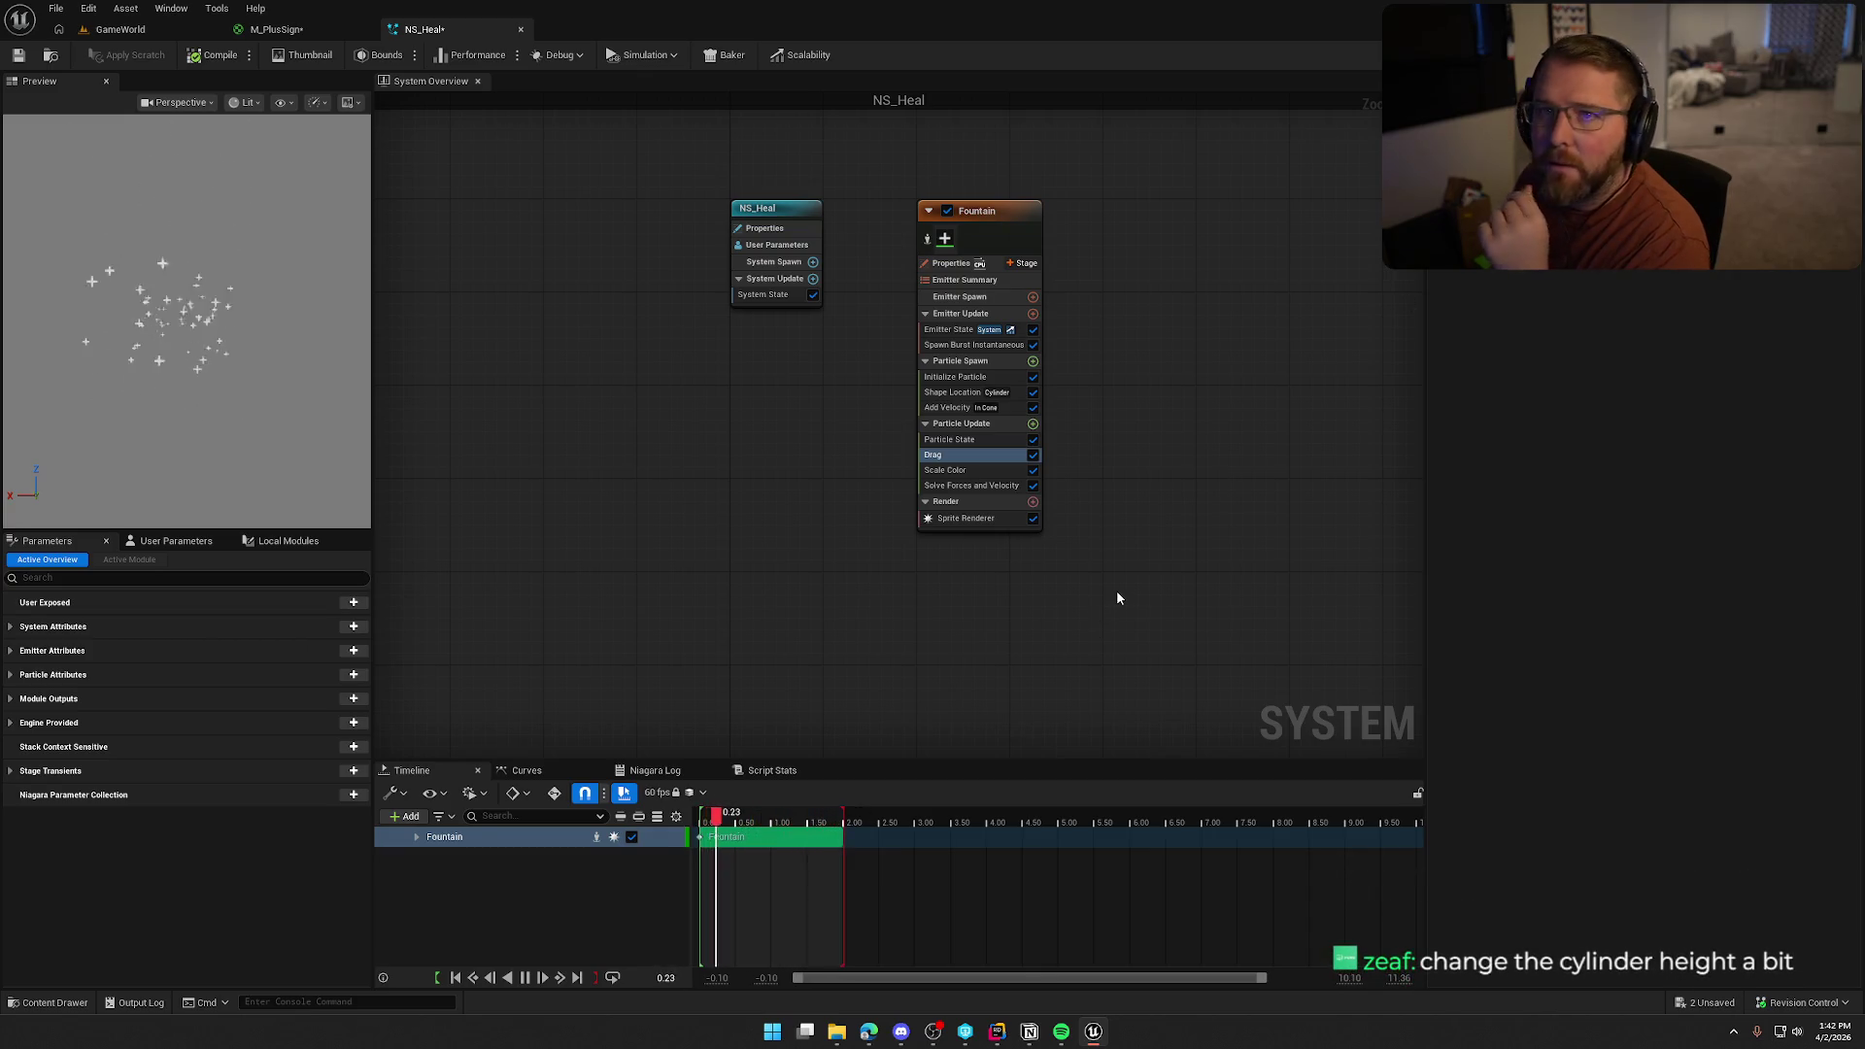
pyautogui.click(966, 472)
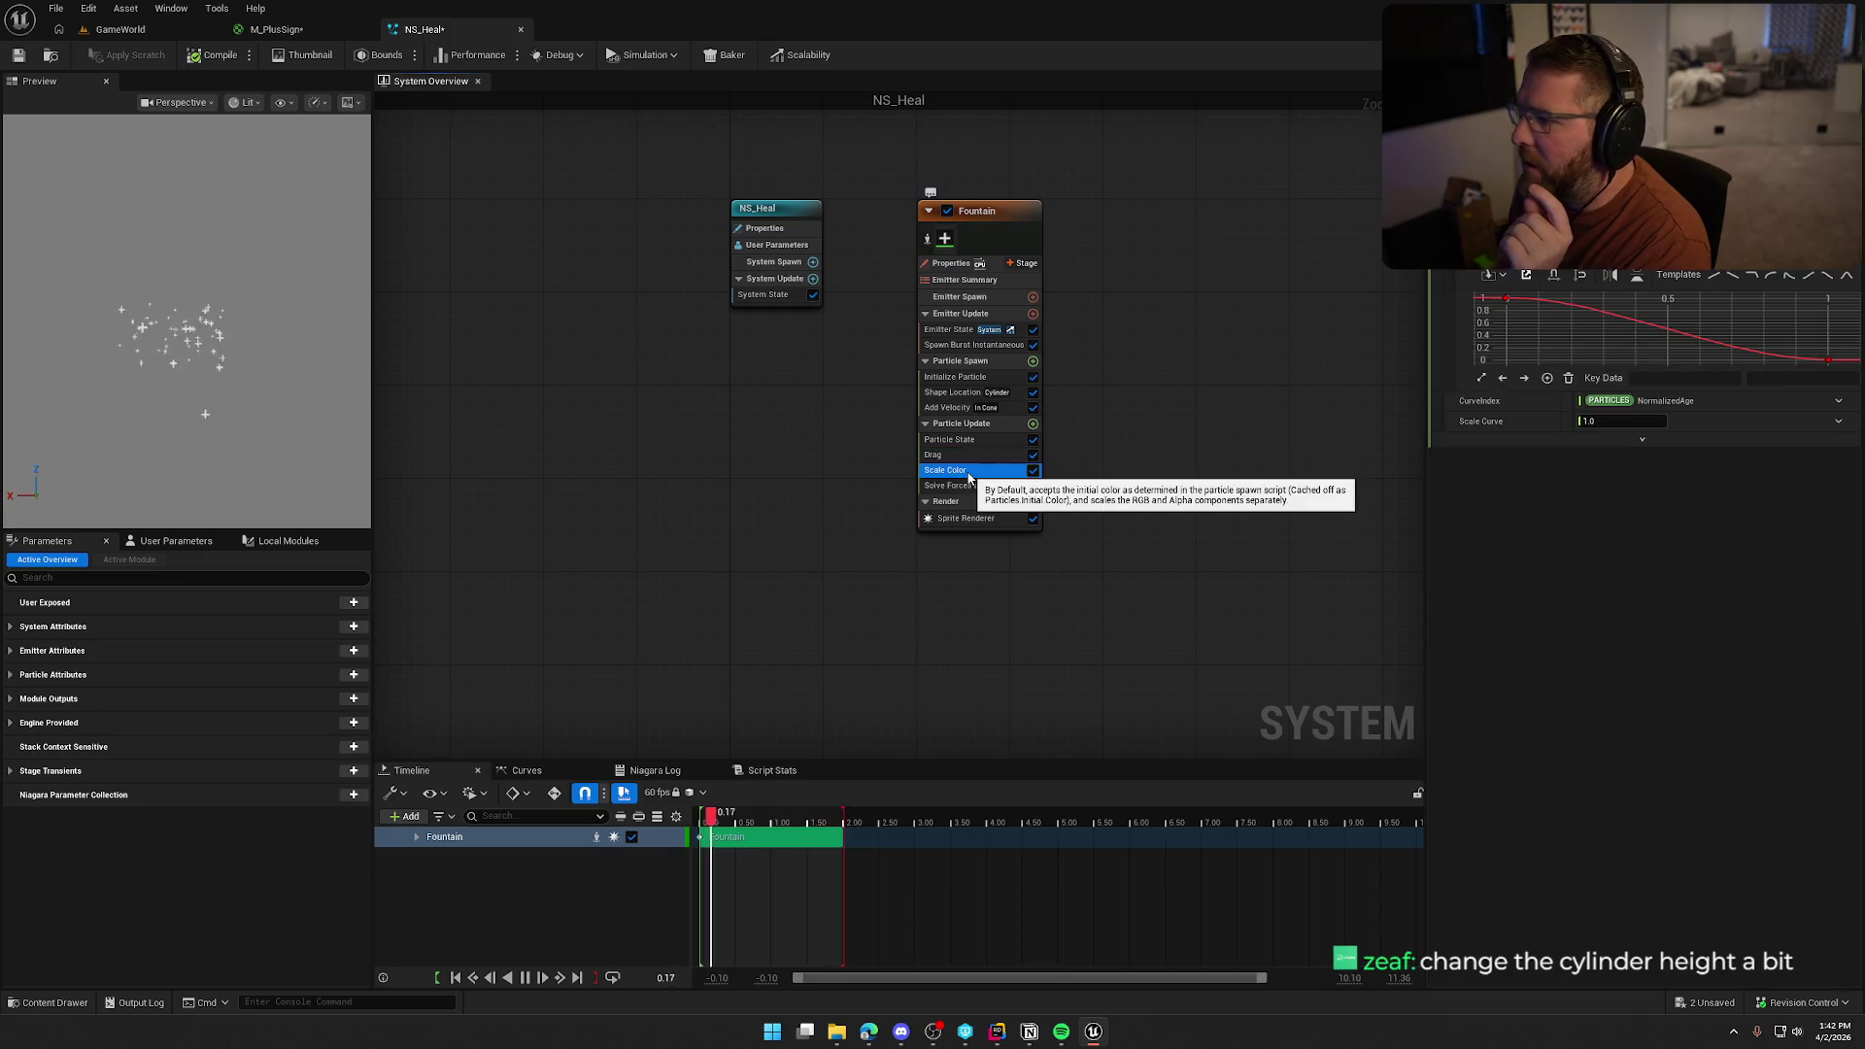
pyautogui.click(957, 377)
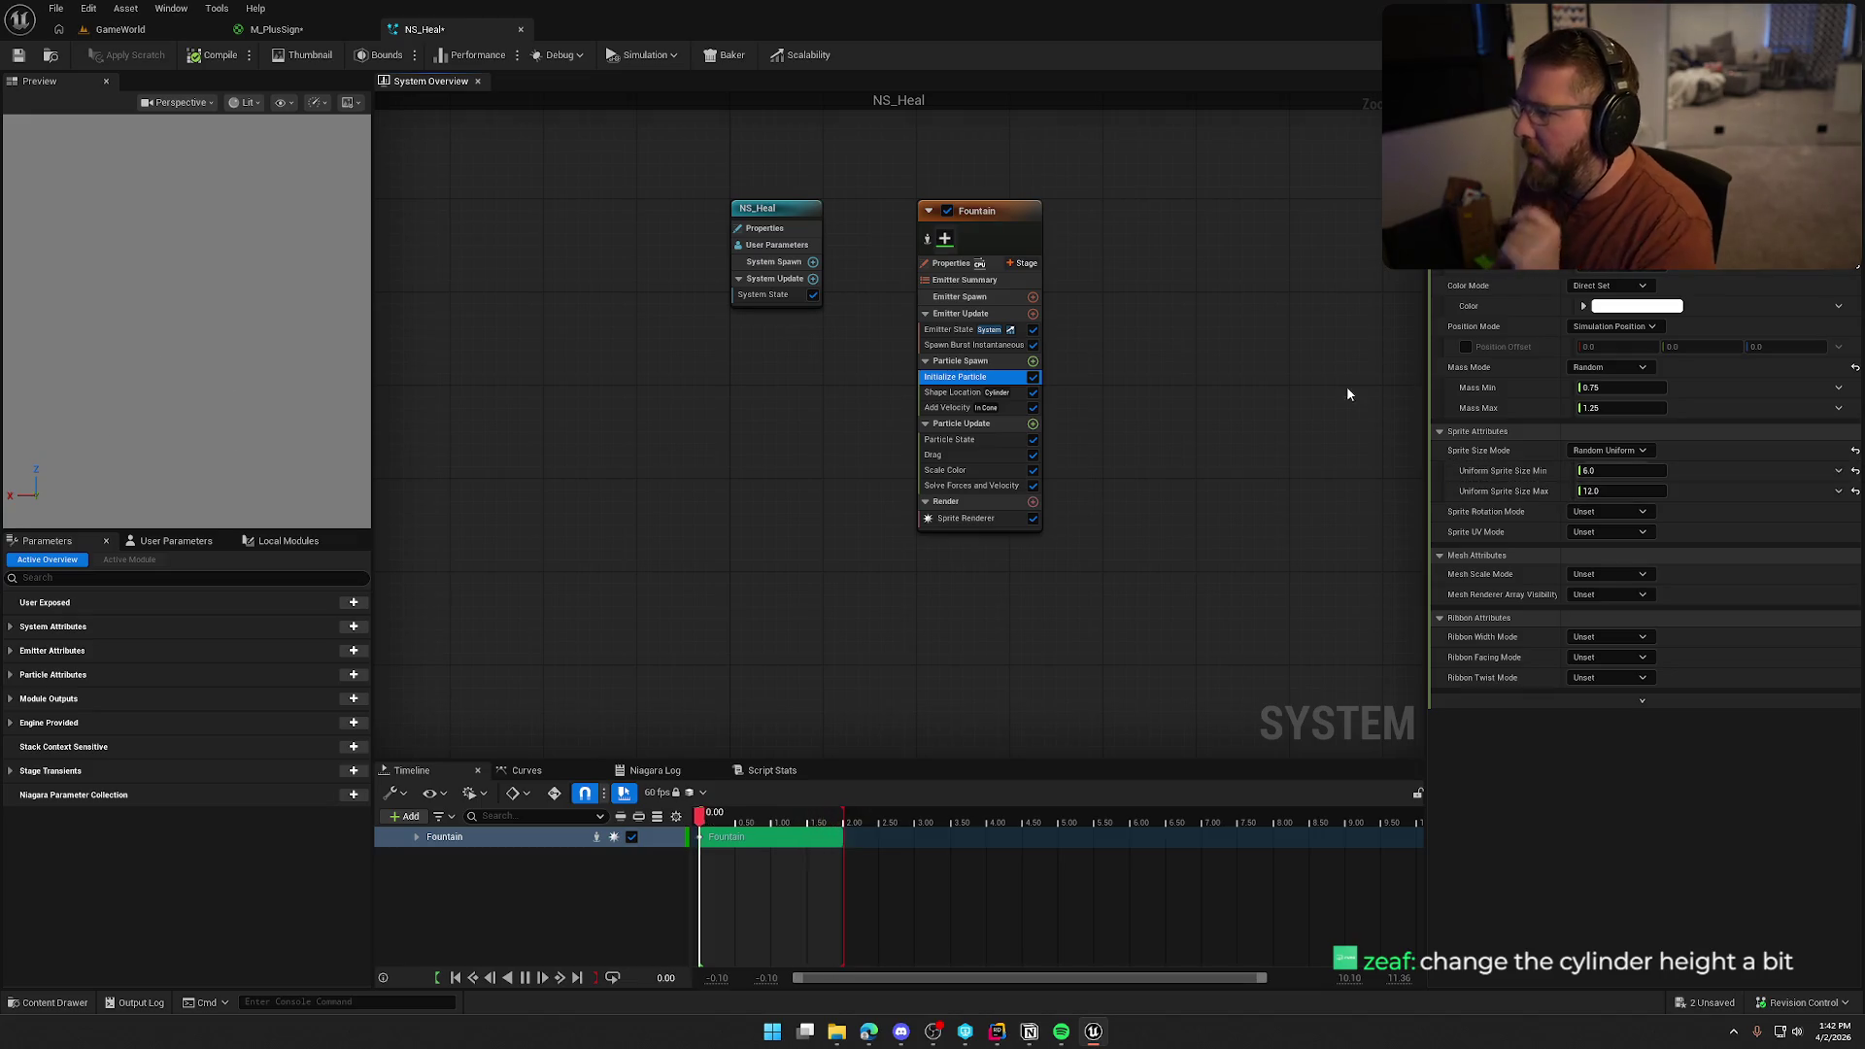
pyautogui.click(949, 332)
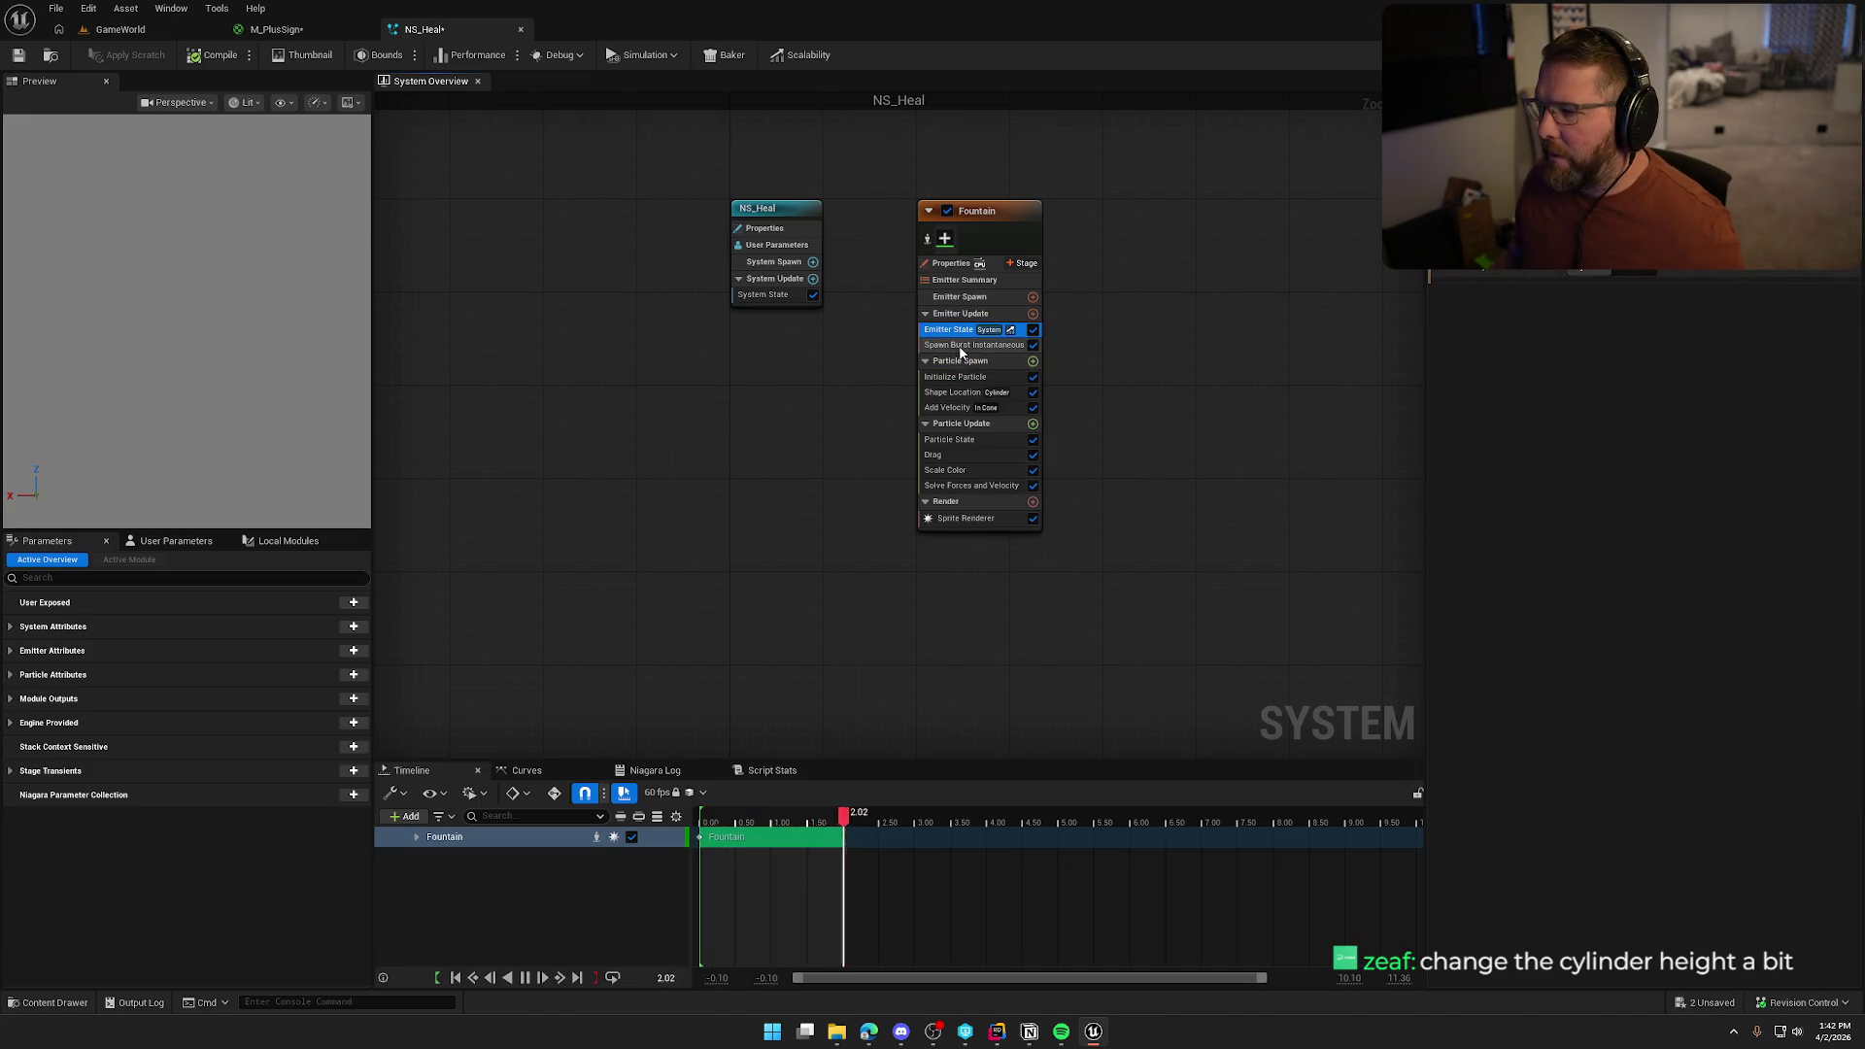
pyautogui.click(973, 346)
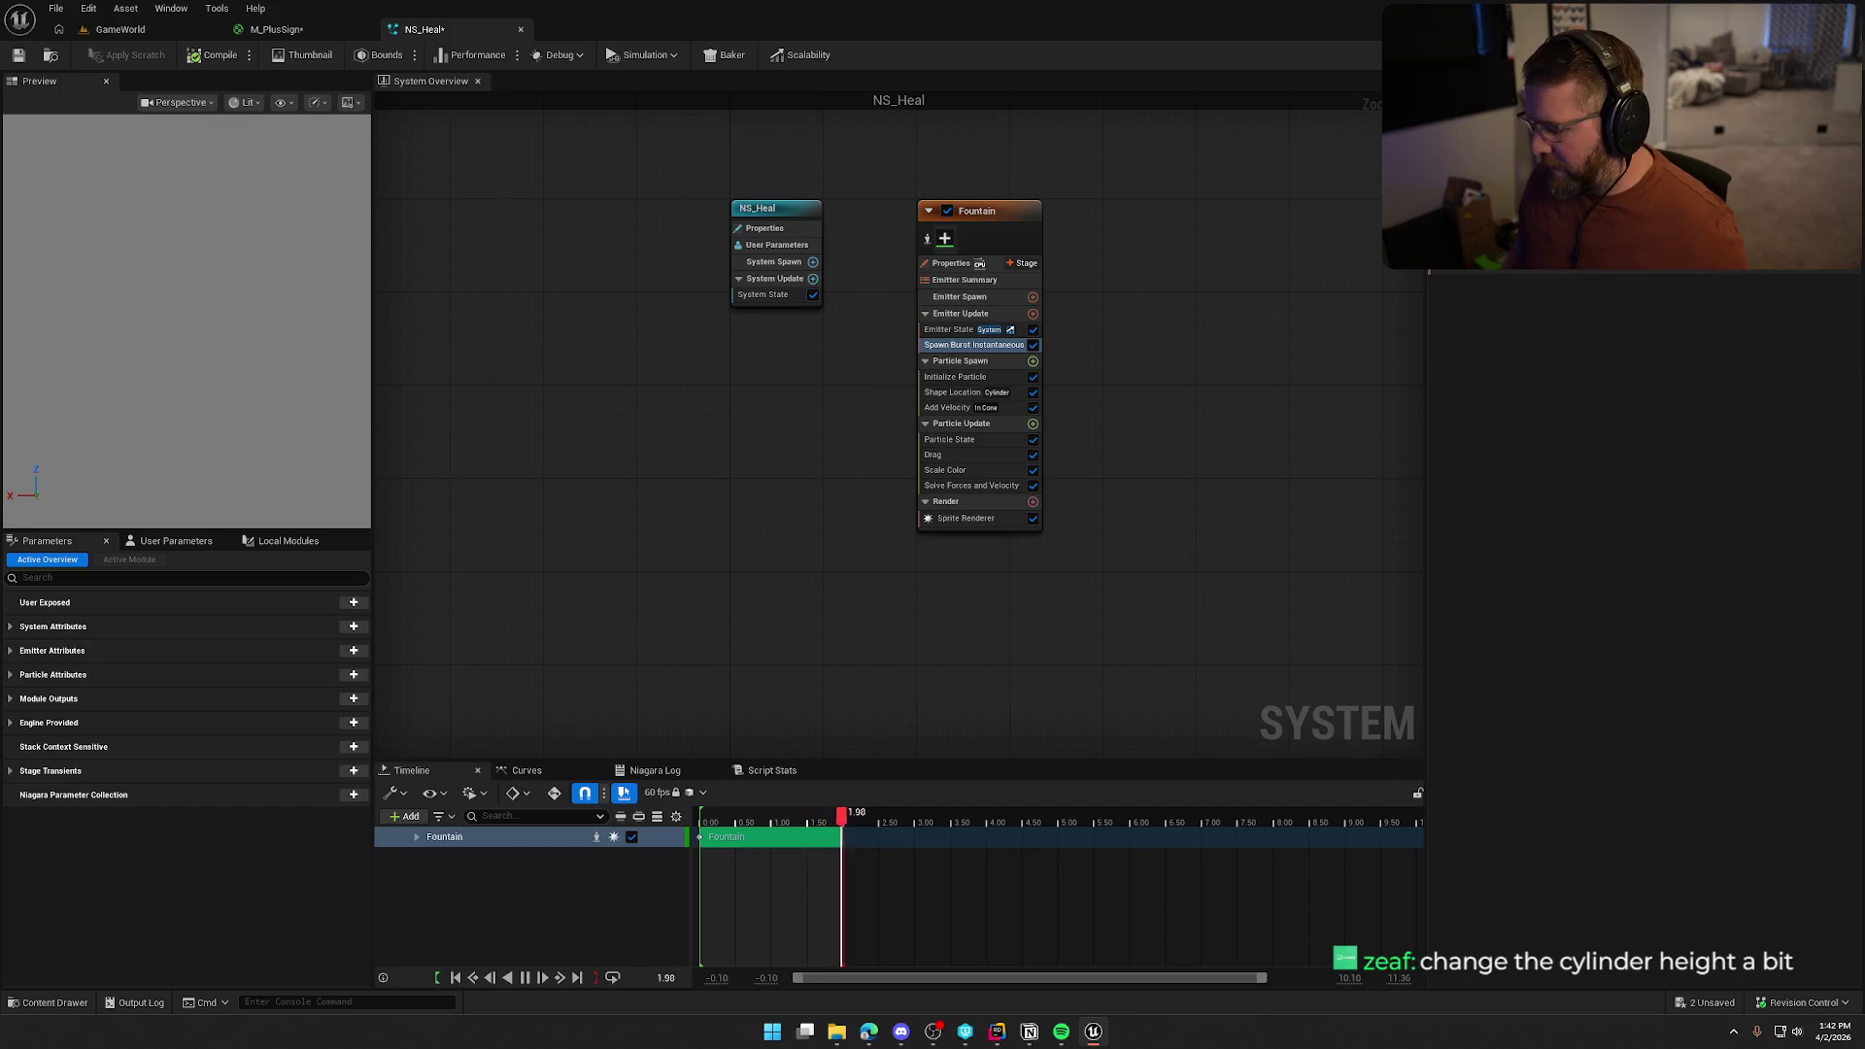
# Set Initialize Particle's uniform sprite size range to 15 minimum and 20 maximum
pyautogui.click(954, 378)
pyautogui.click(1610, 472)
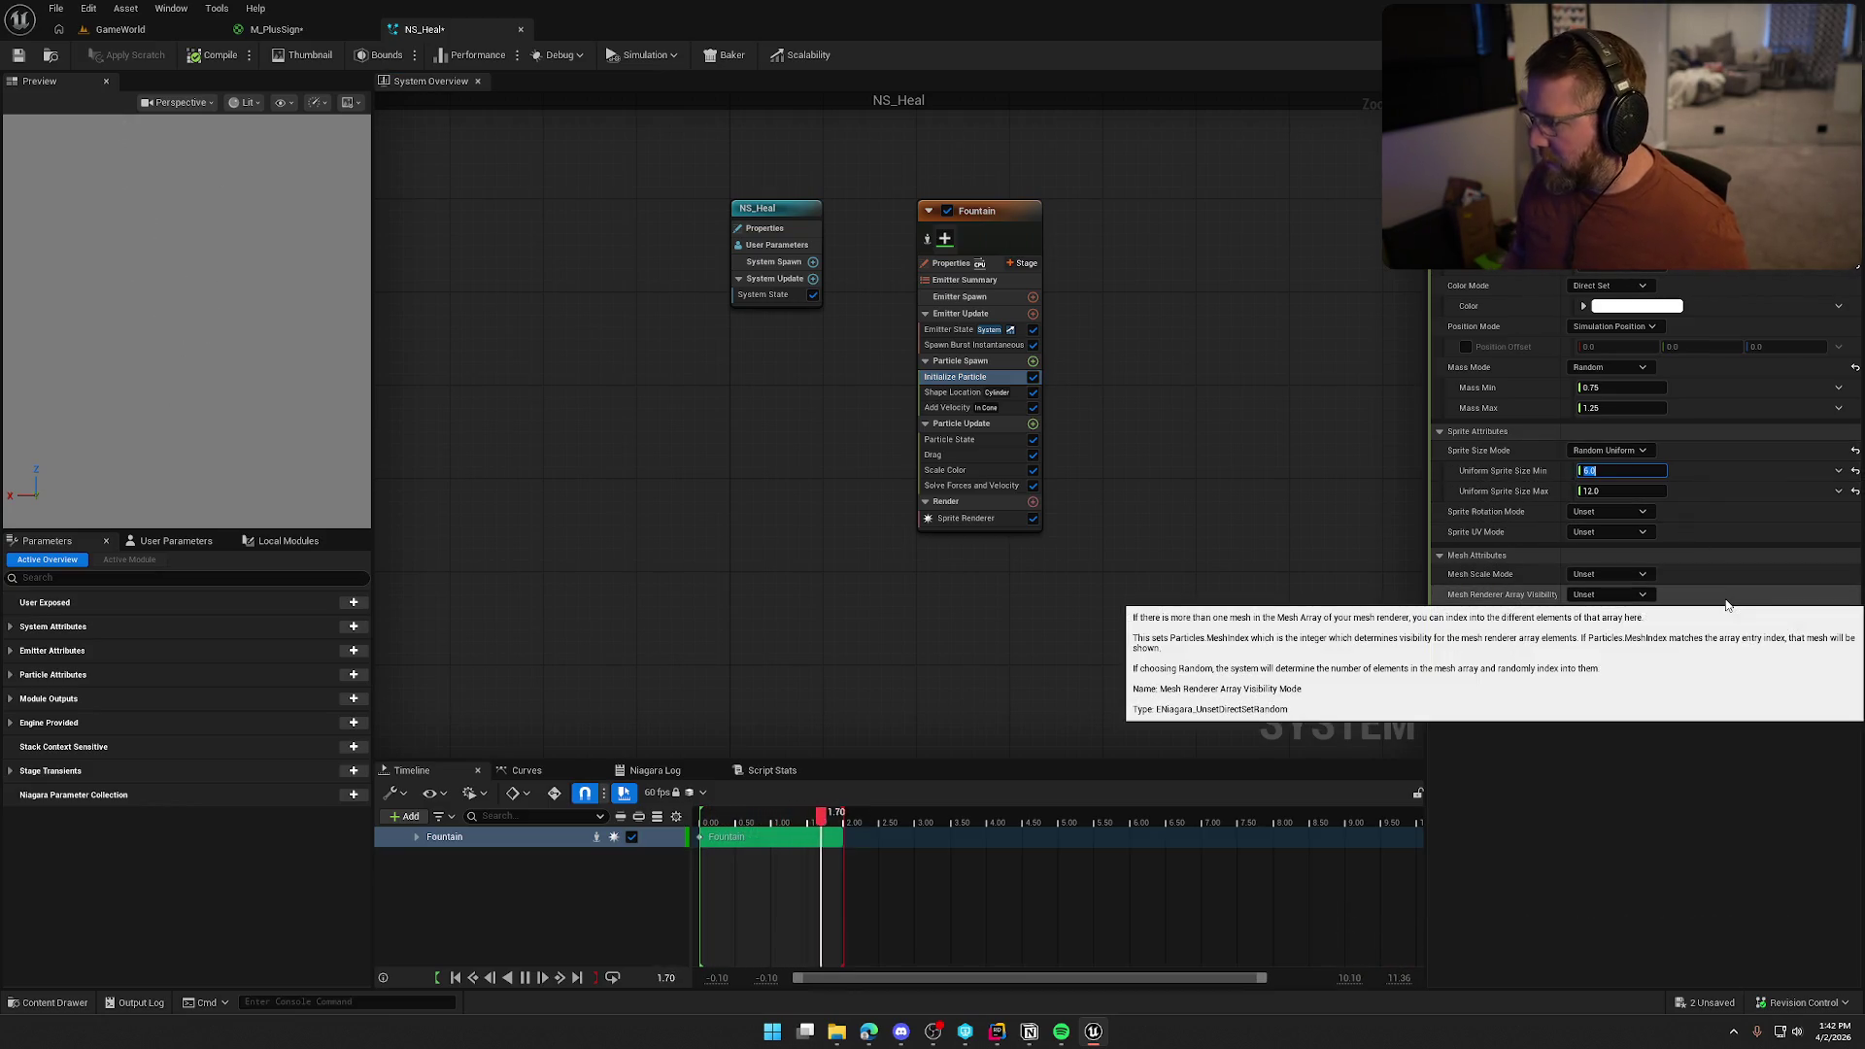
pyautogui.write('5')
pyautogui.press('Tab')
pyautogui.write('20')
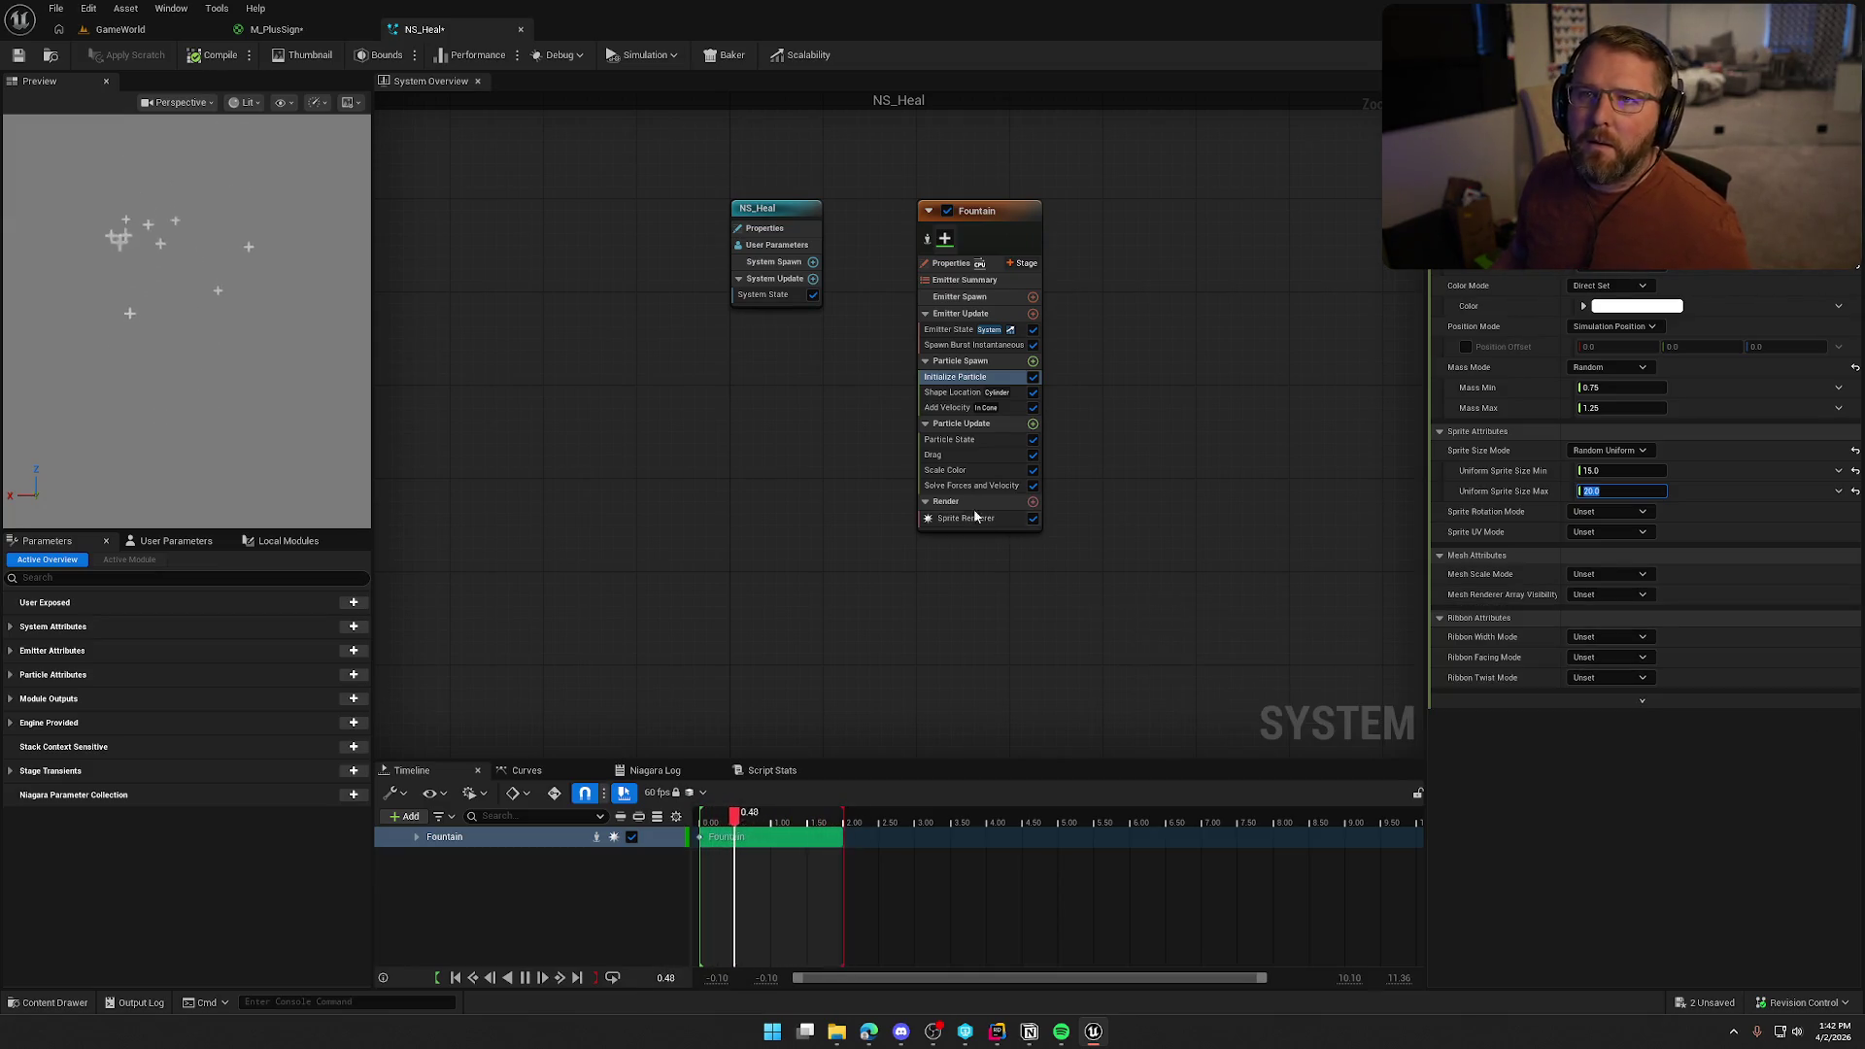
pyautogui.click(952, 394)
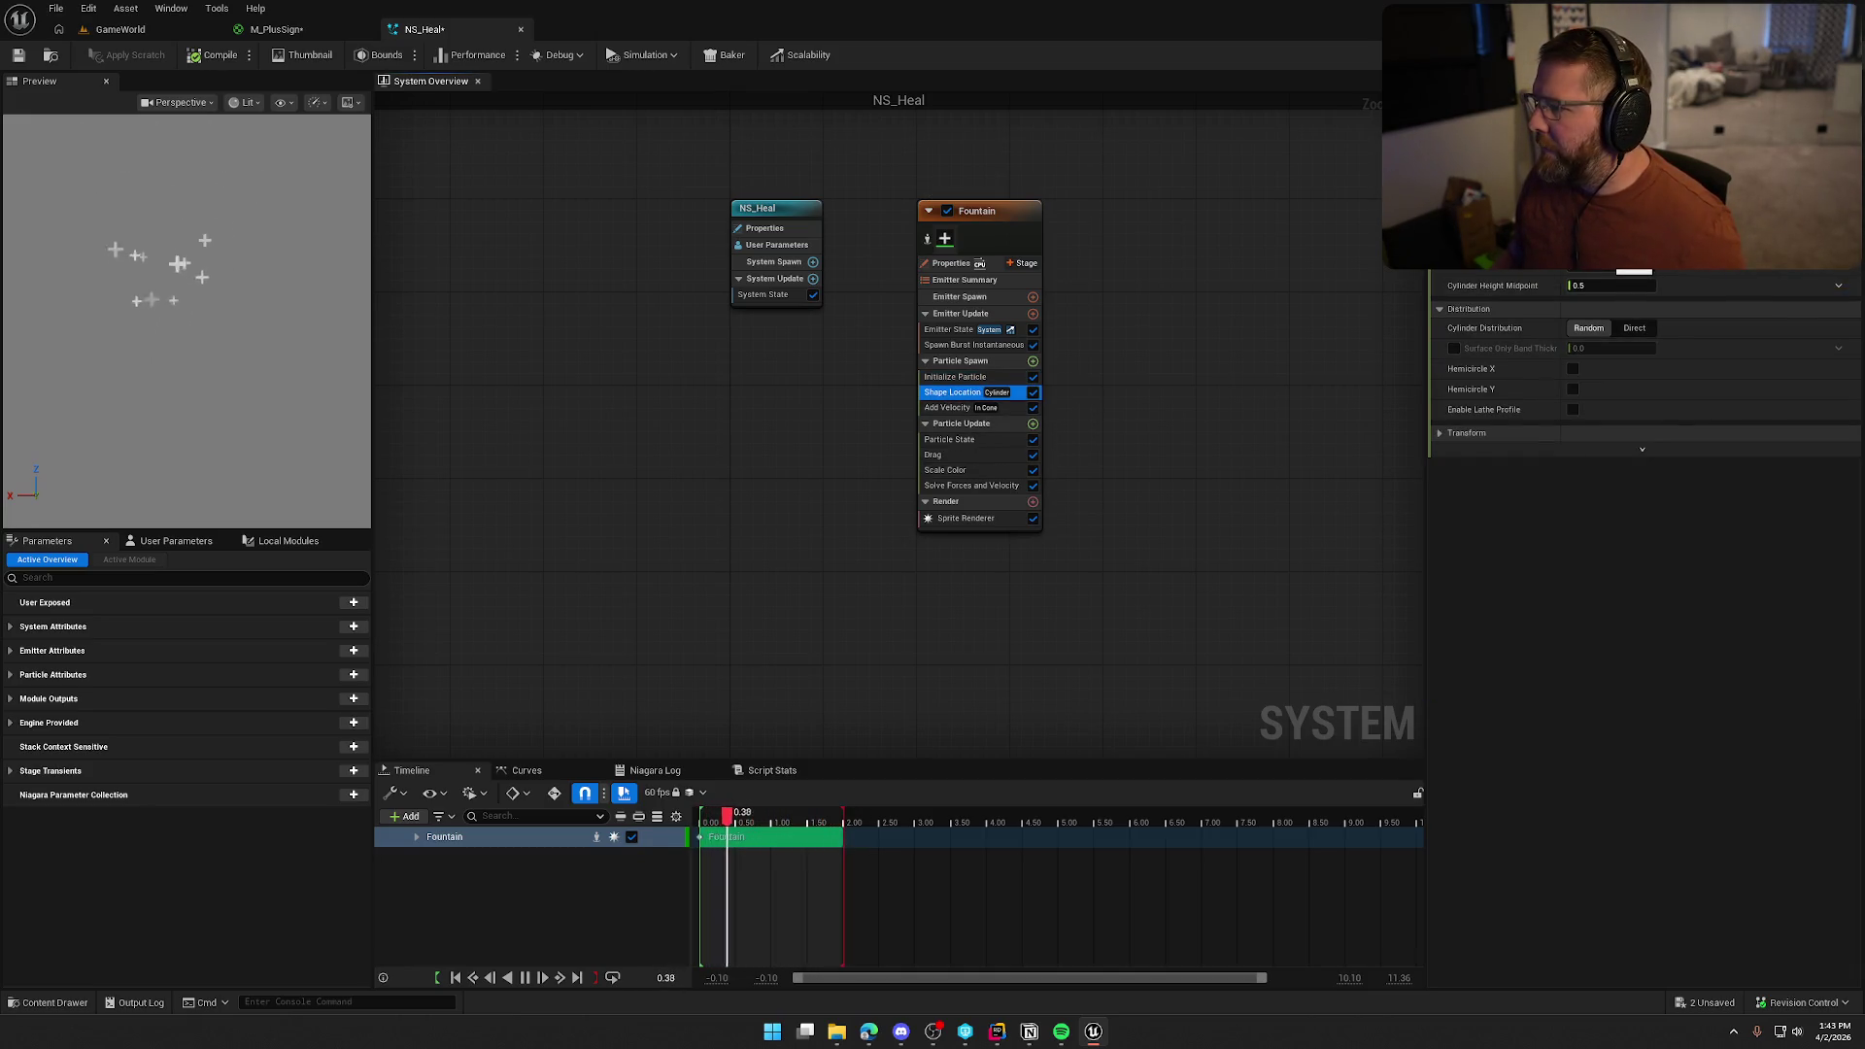
pyautogui.click(213, 54)
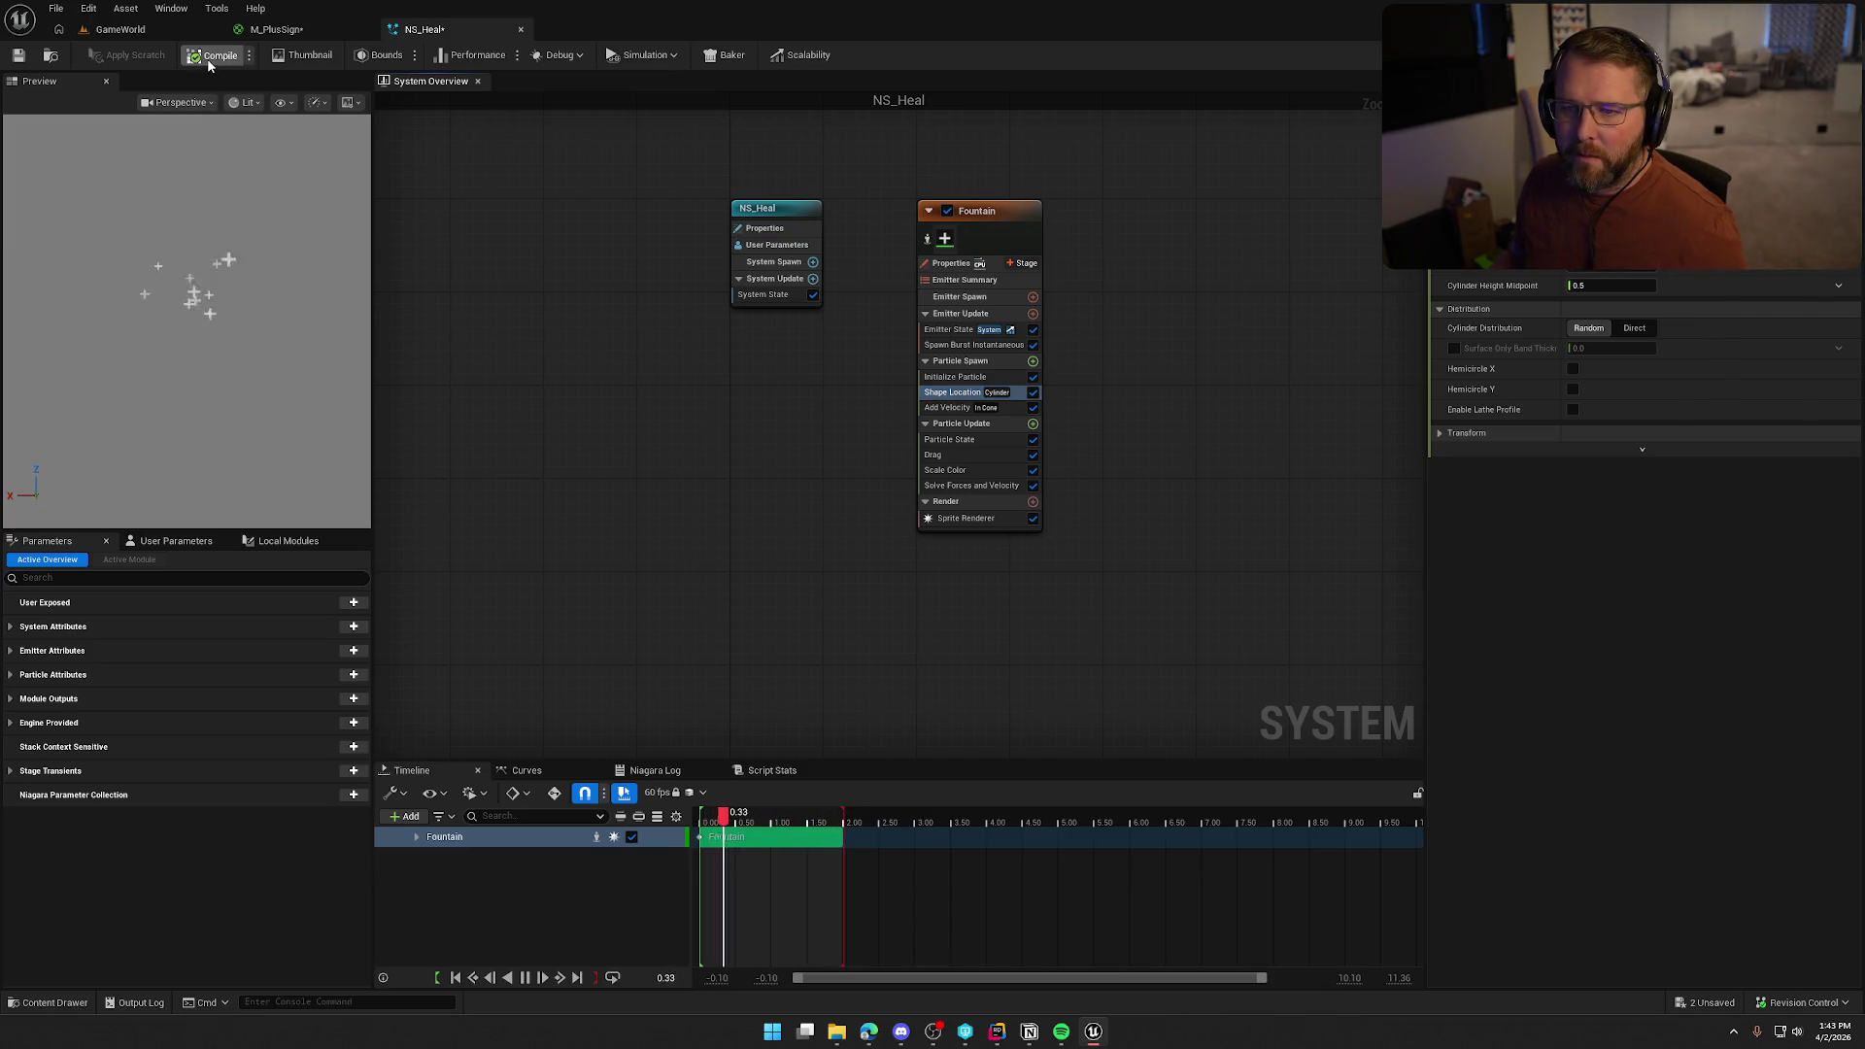
# Tint the Fountain particles bright green (59FF0BFF), then return to the GameWorld level
pyautogui.click(947, 469)
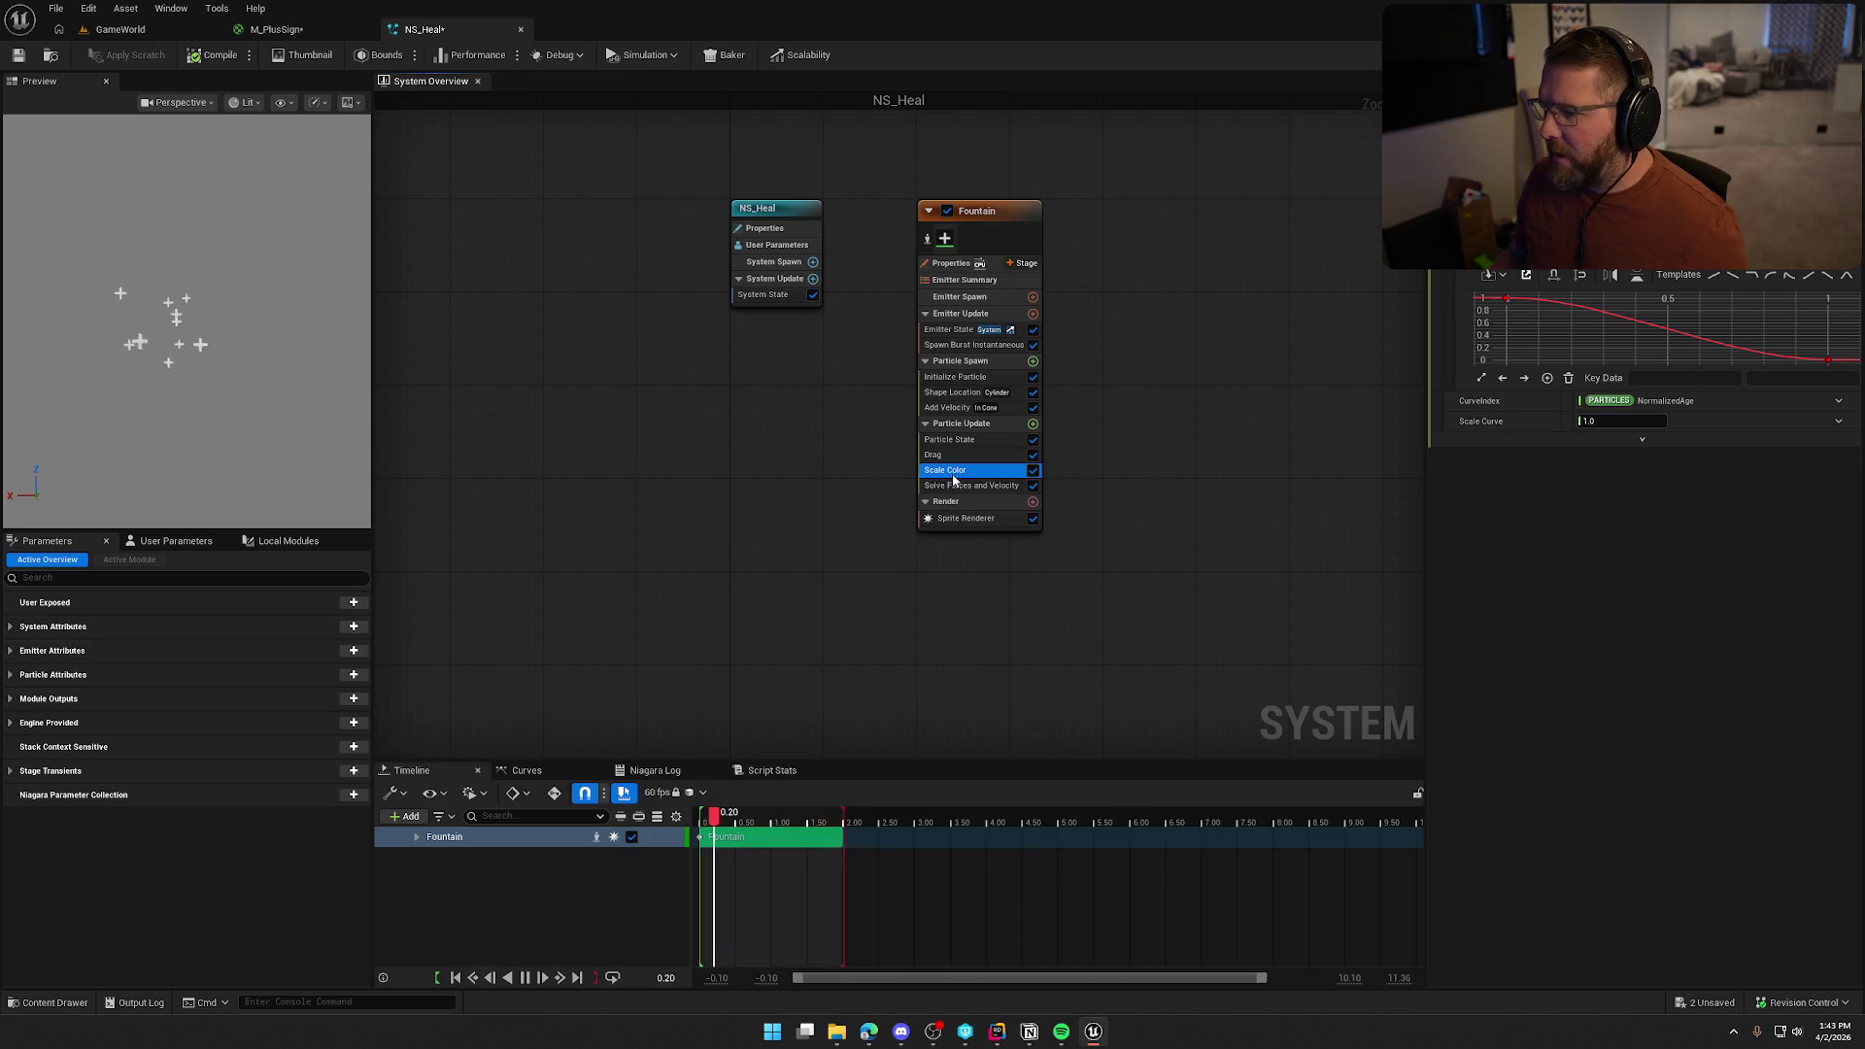
pyautogui.click(969, 379)
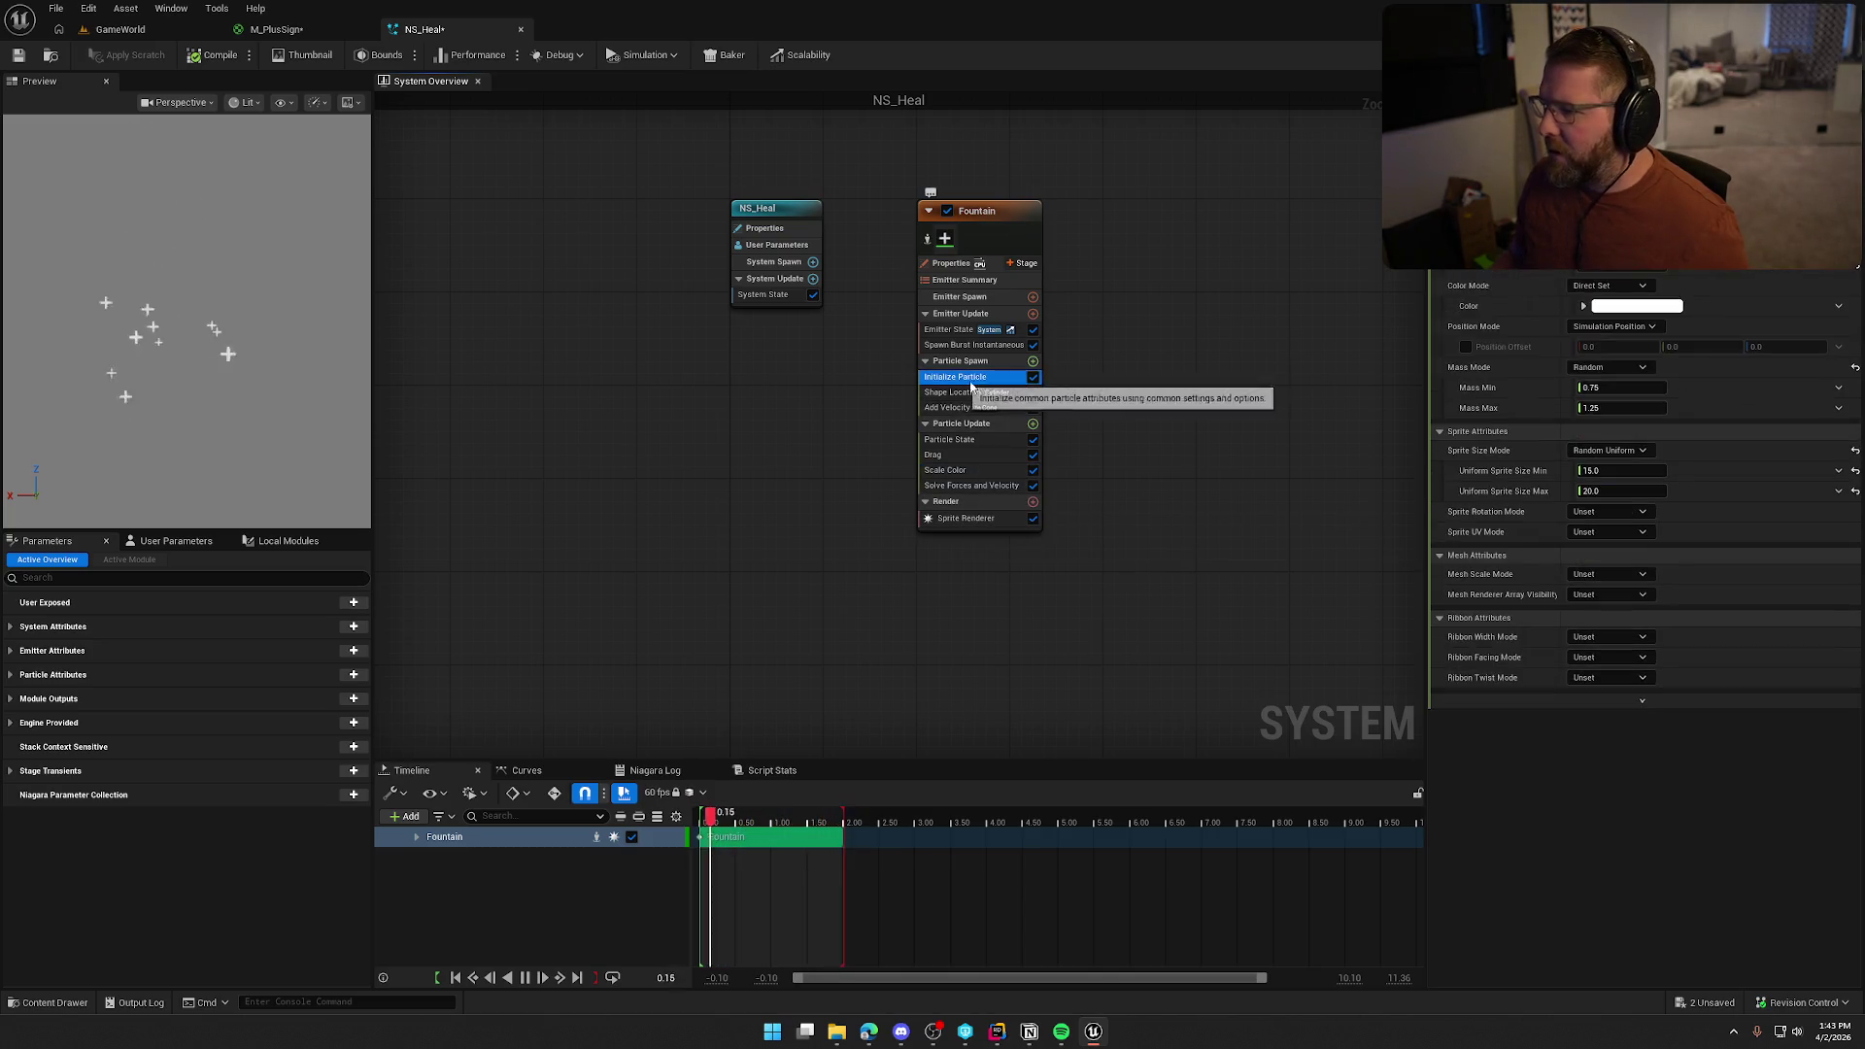
pyautogui.click(1622, 306)
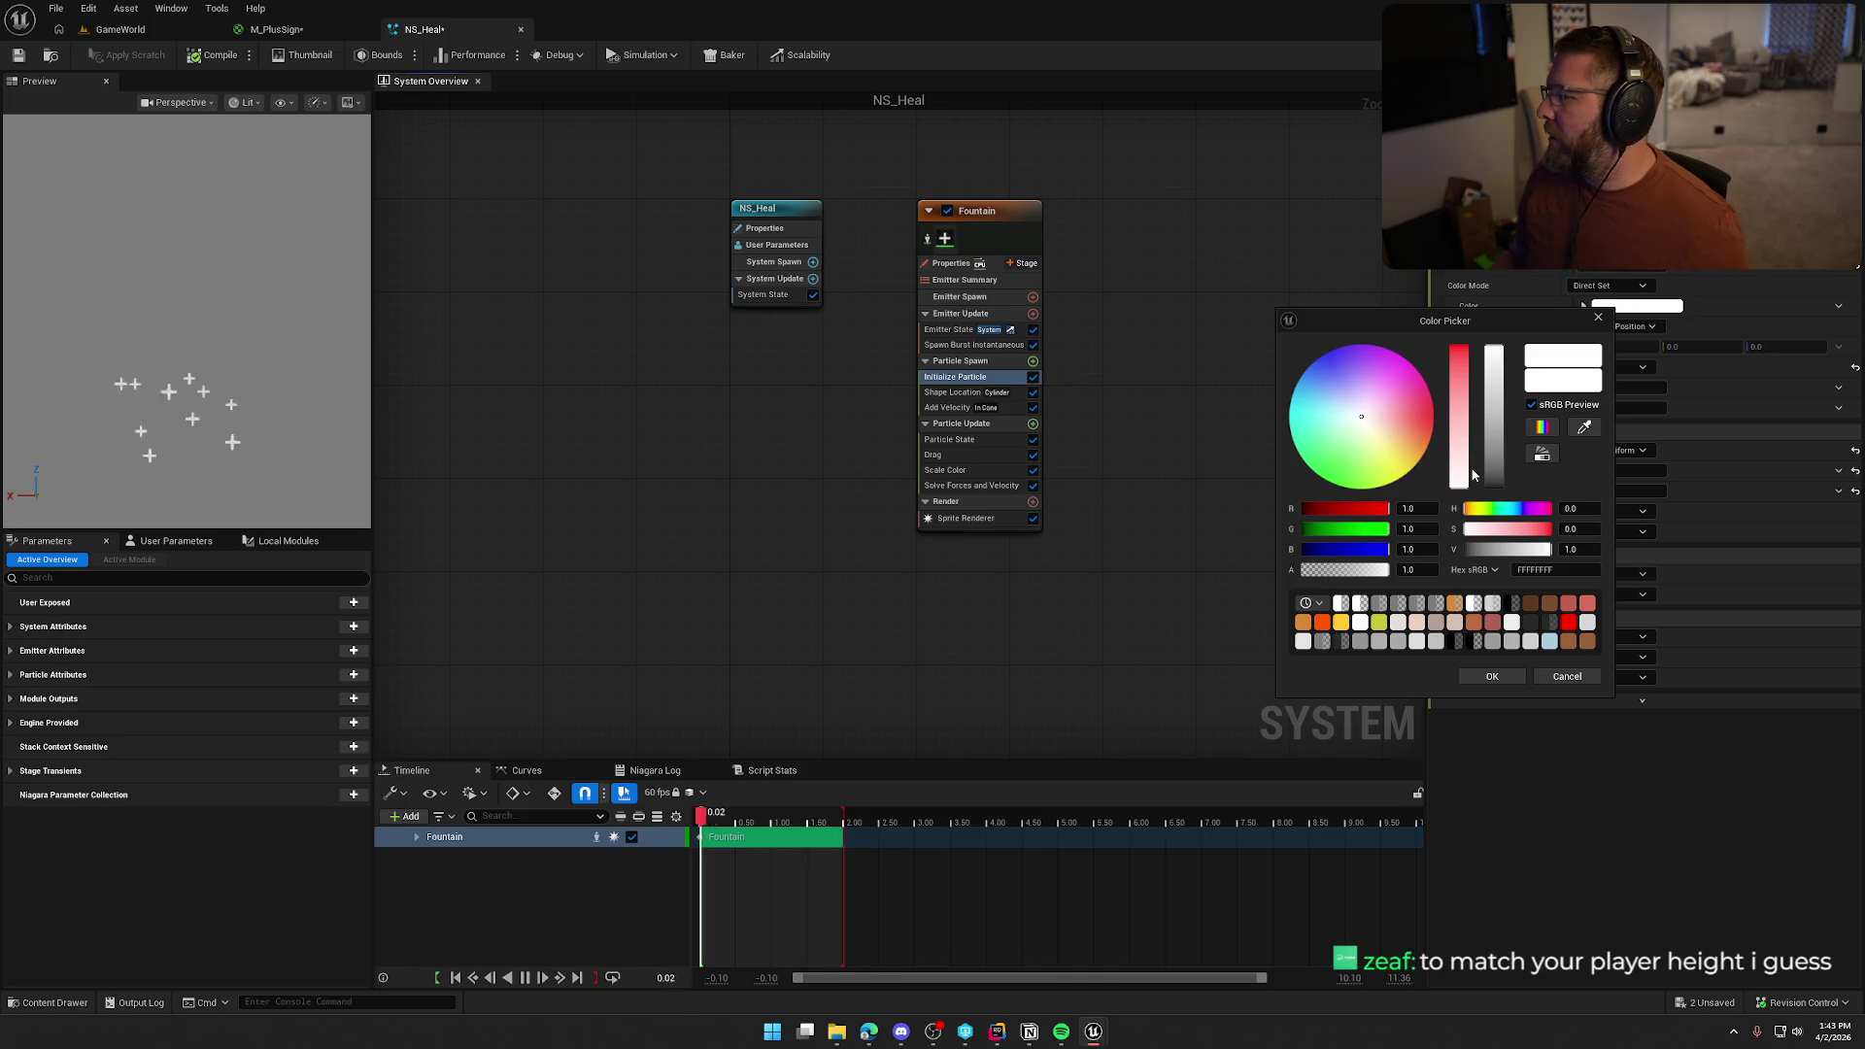
pyautogui.click(1330, 482)
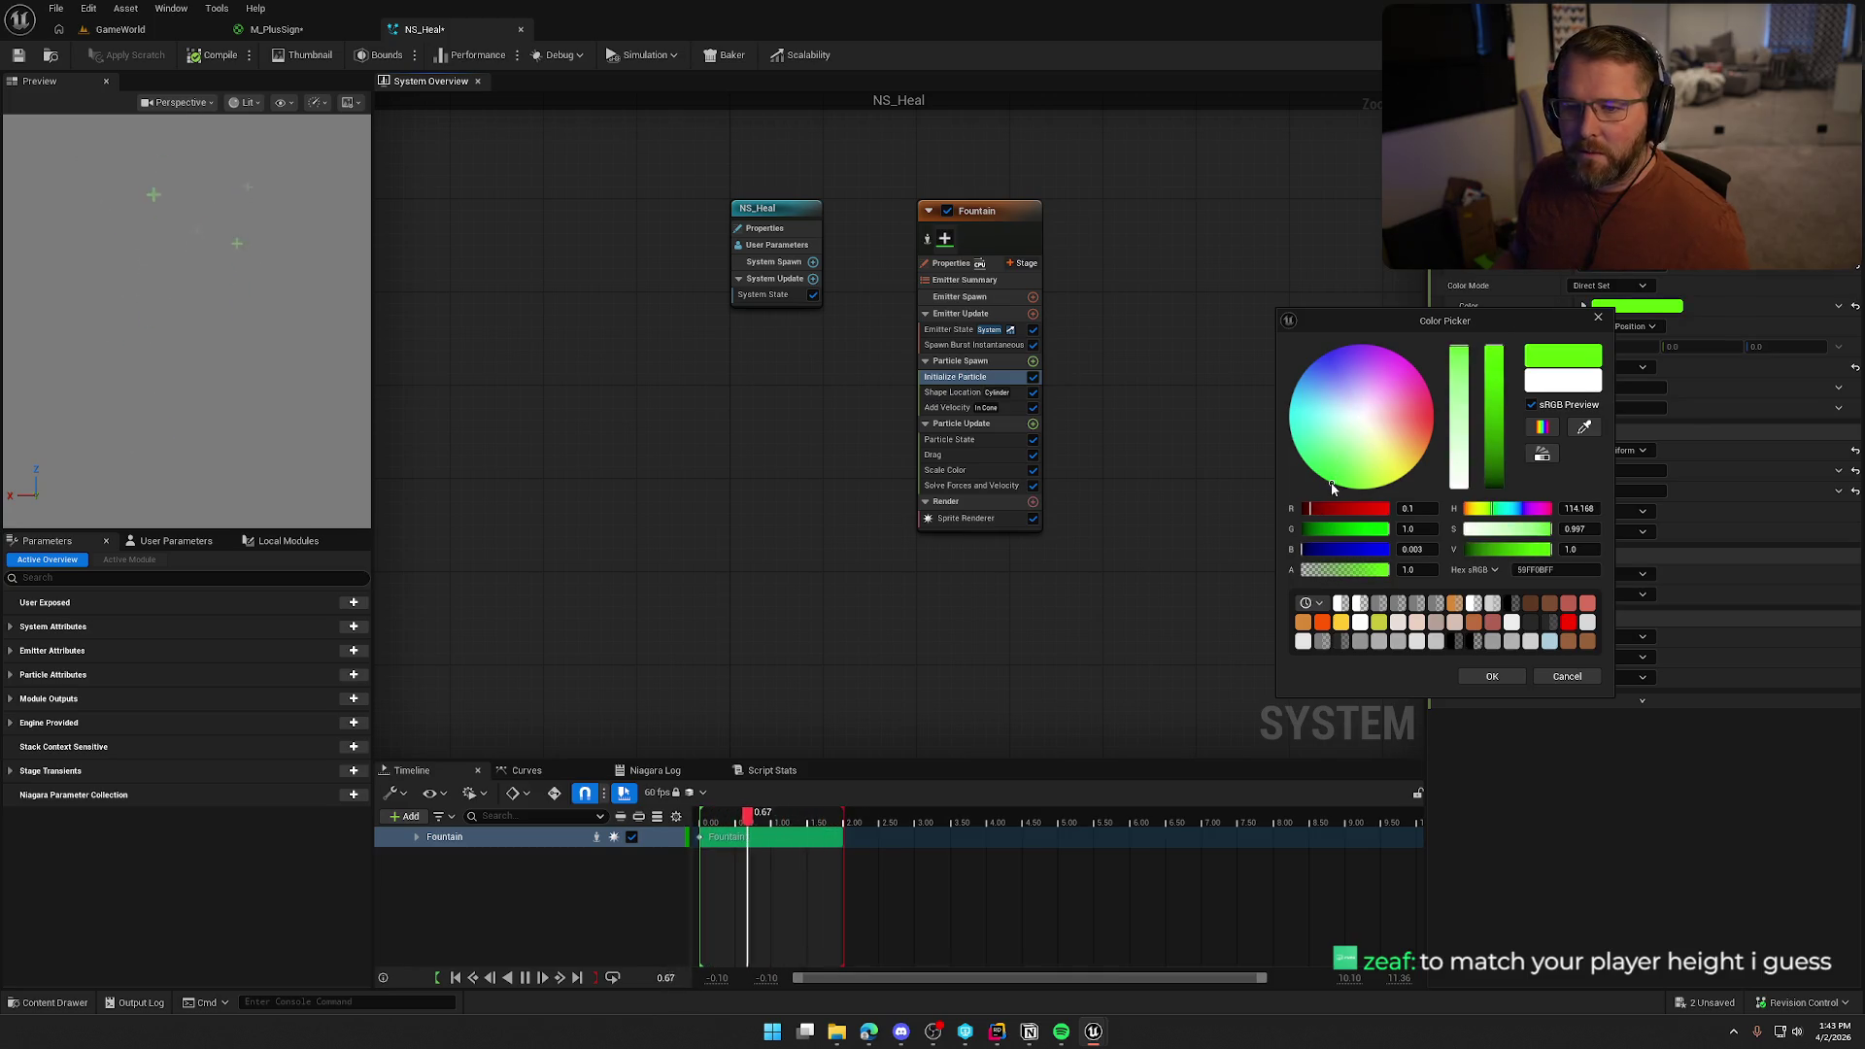
pyautogui.click(1486, 675)
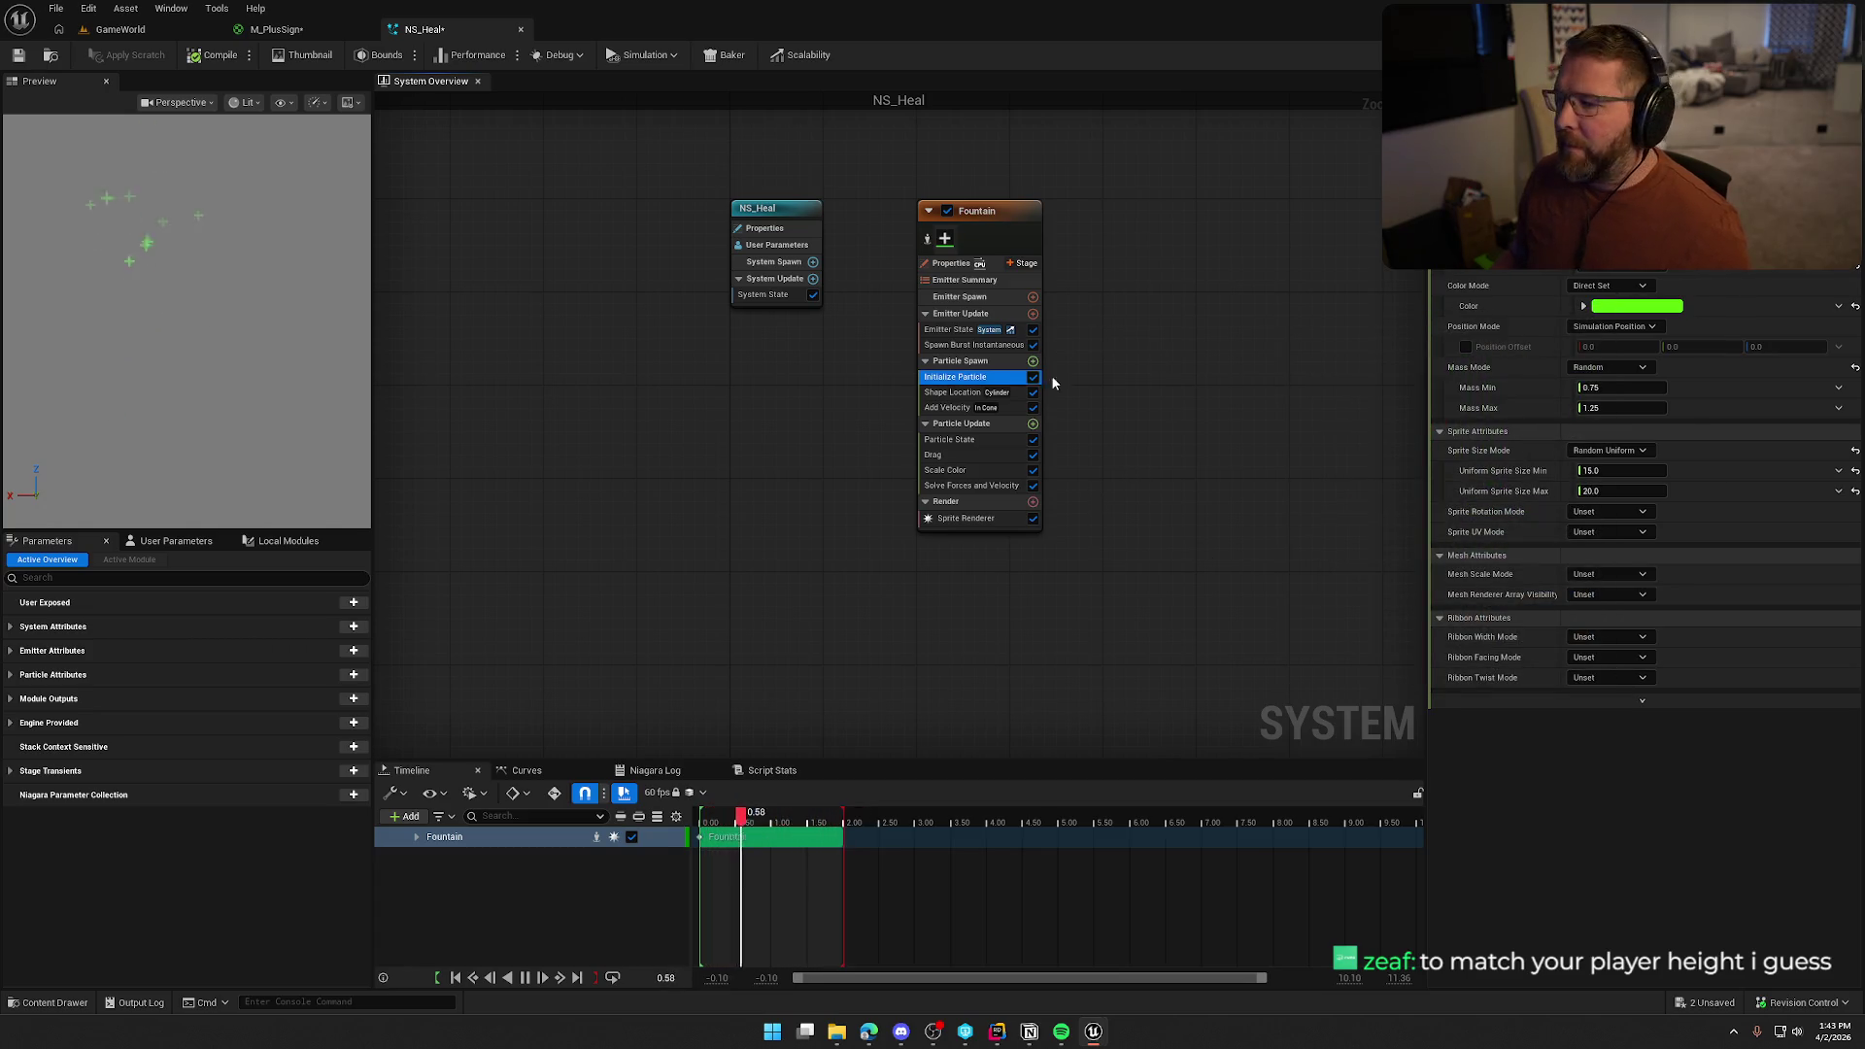
pyautogui.click(957, 396)
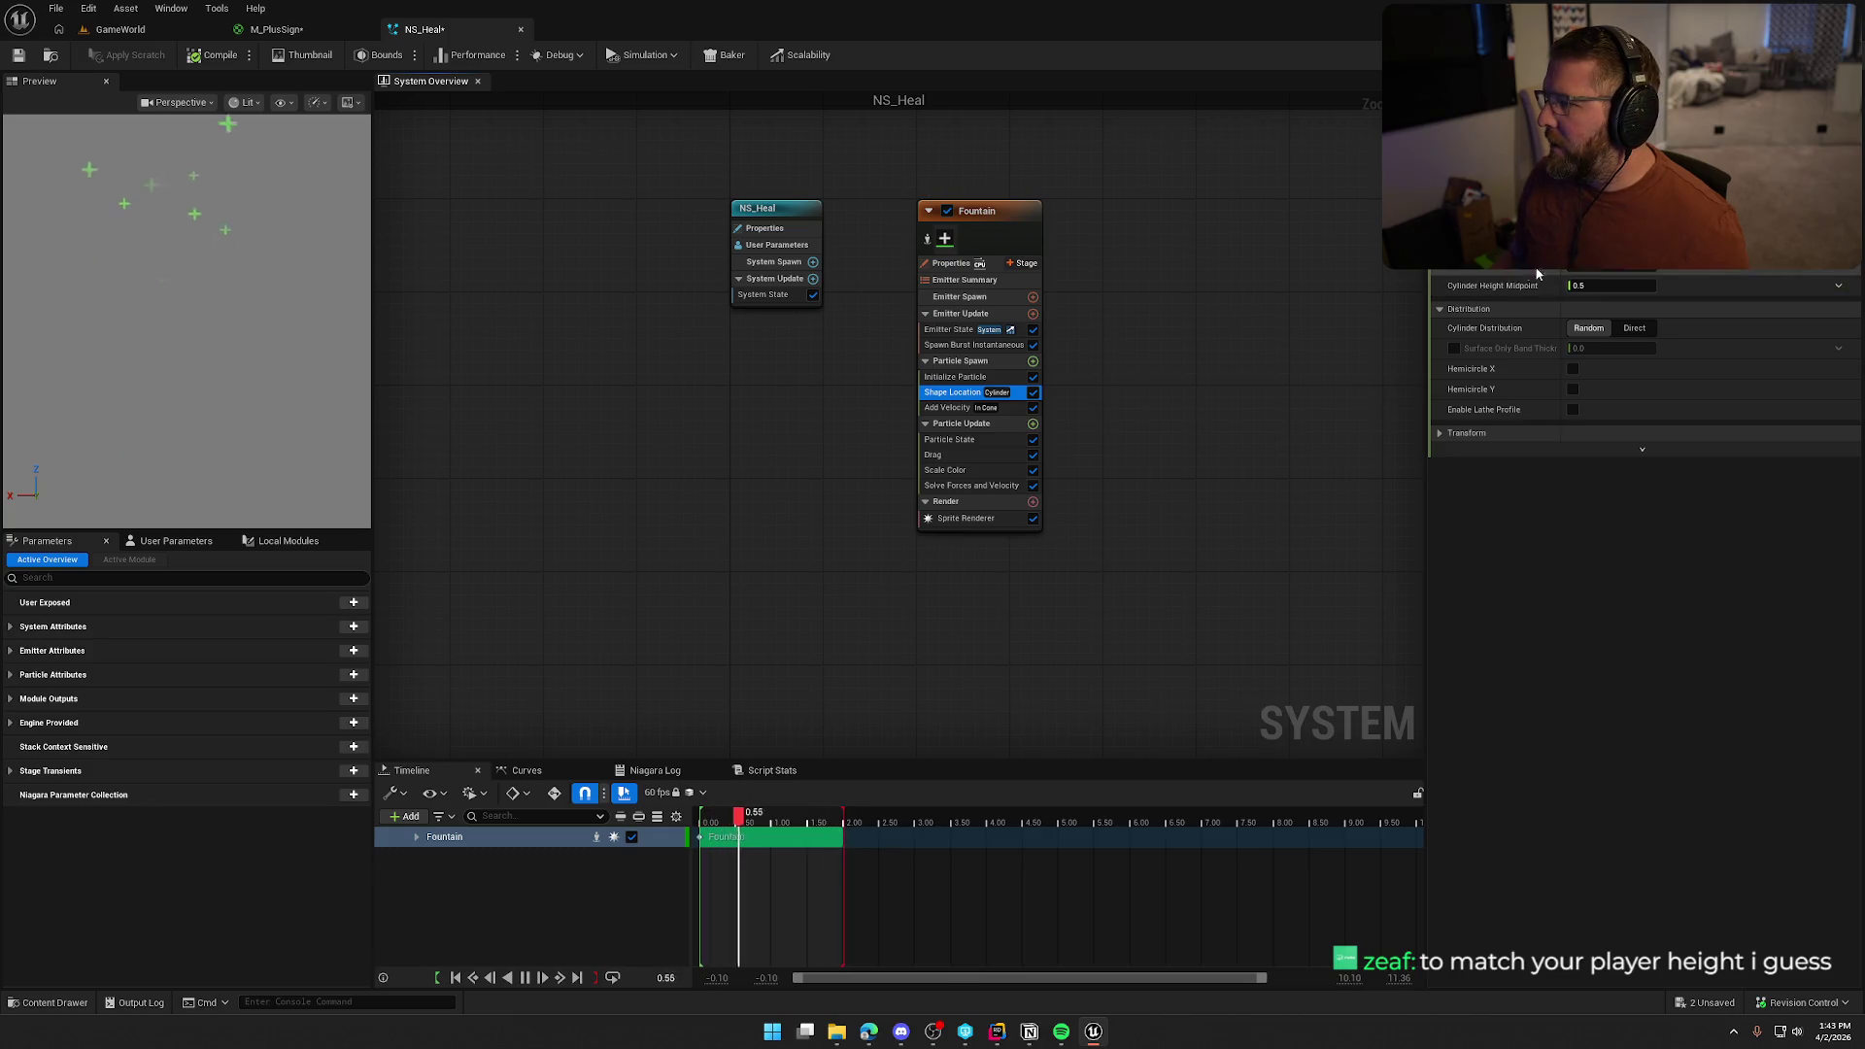
pyautogui.click(120, 30)
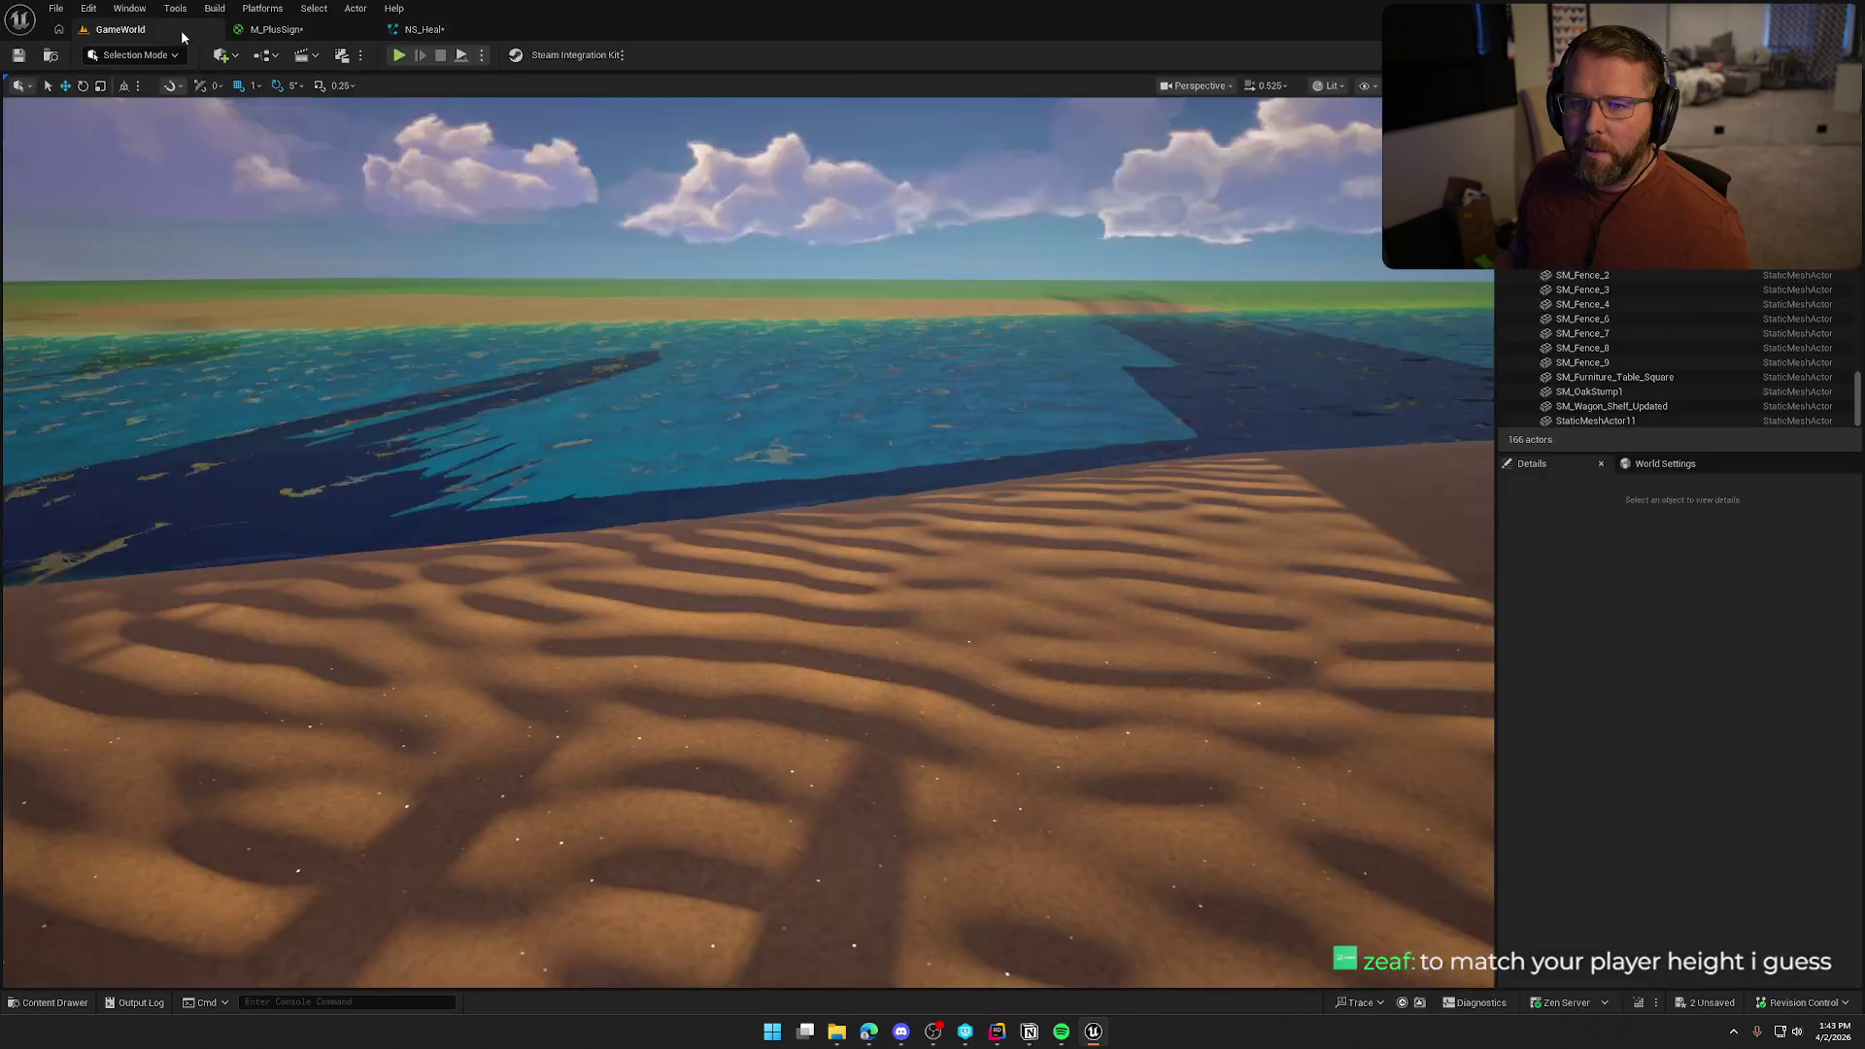
# Open bp_Player from the Logic/Player folder and read the capsule's 85 half height, 40 radius
pyautogui.click(55, 1001)
pyautogui.click(54, 885)
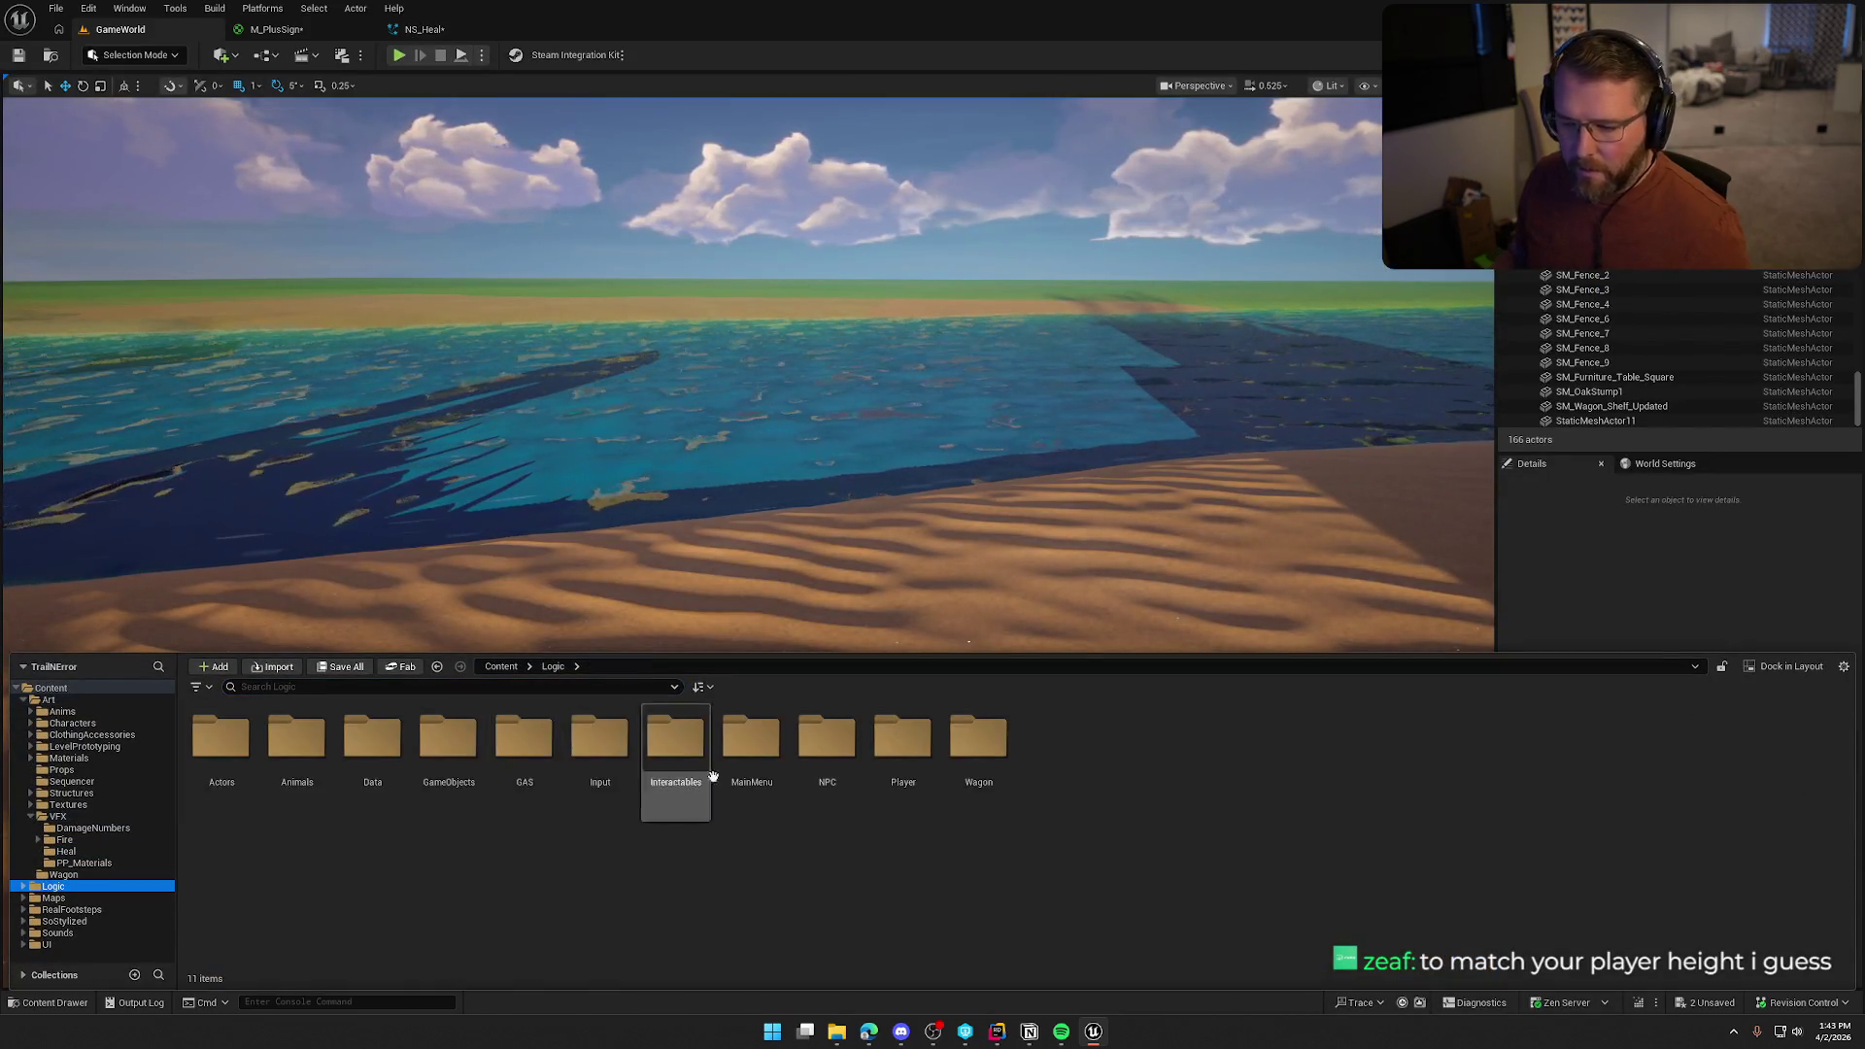
pyautogui.doubleClick(899, 753)
pyautogui.click(275, 740)
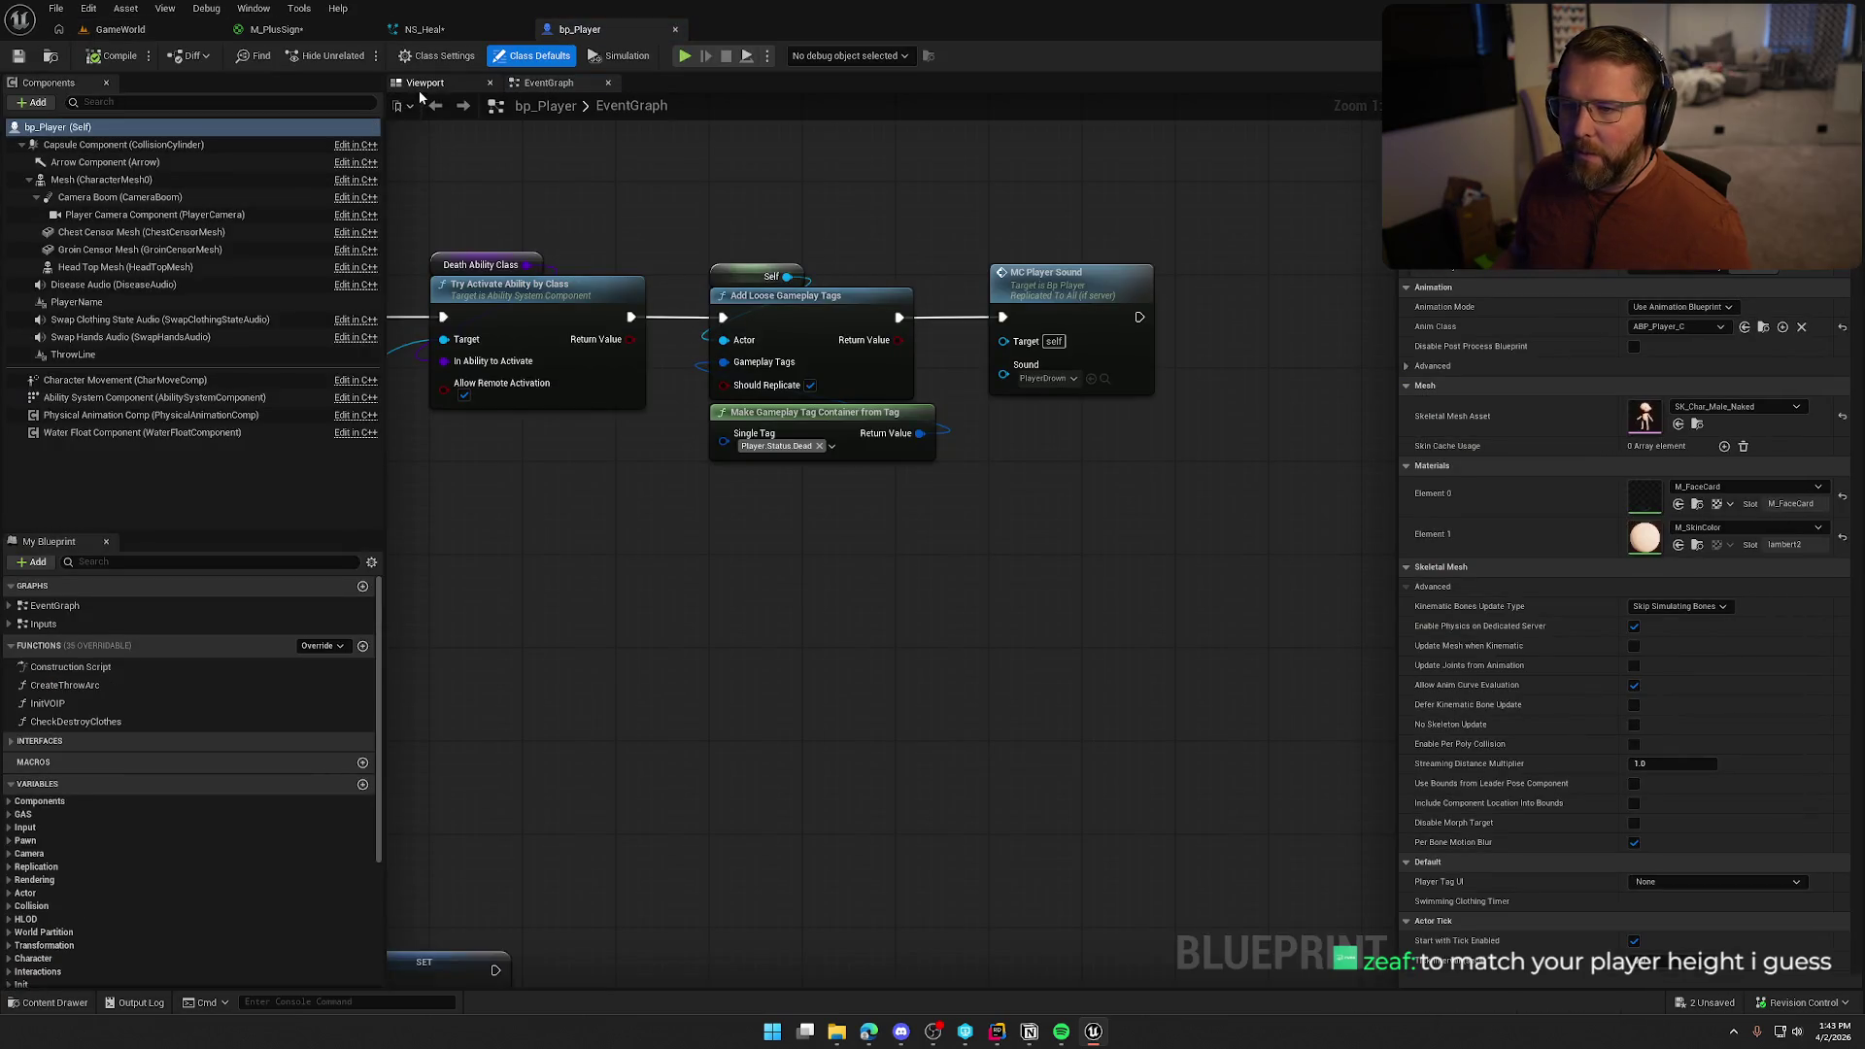
pyautogui.click(424, 84)
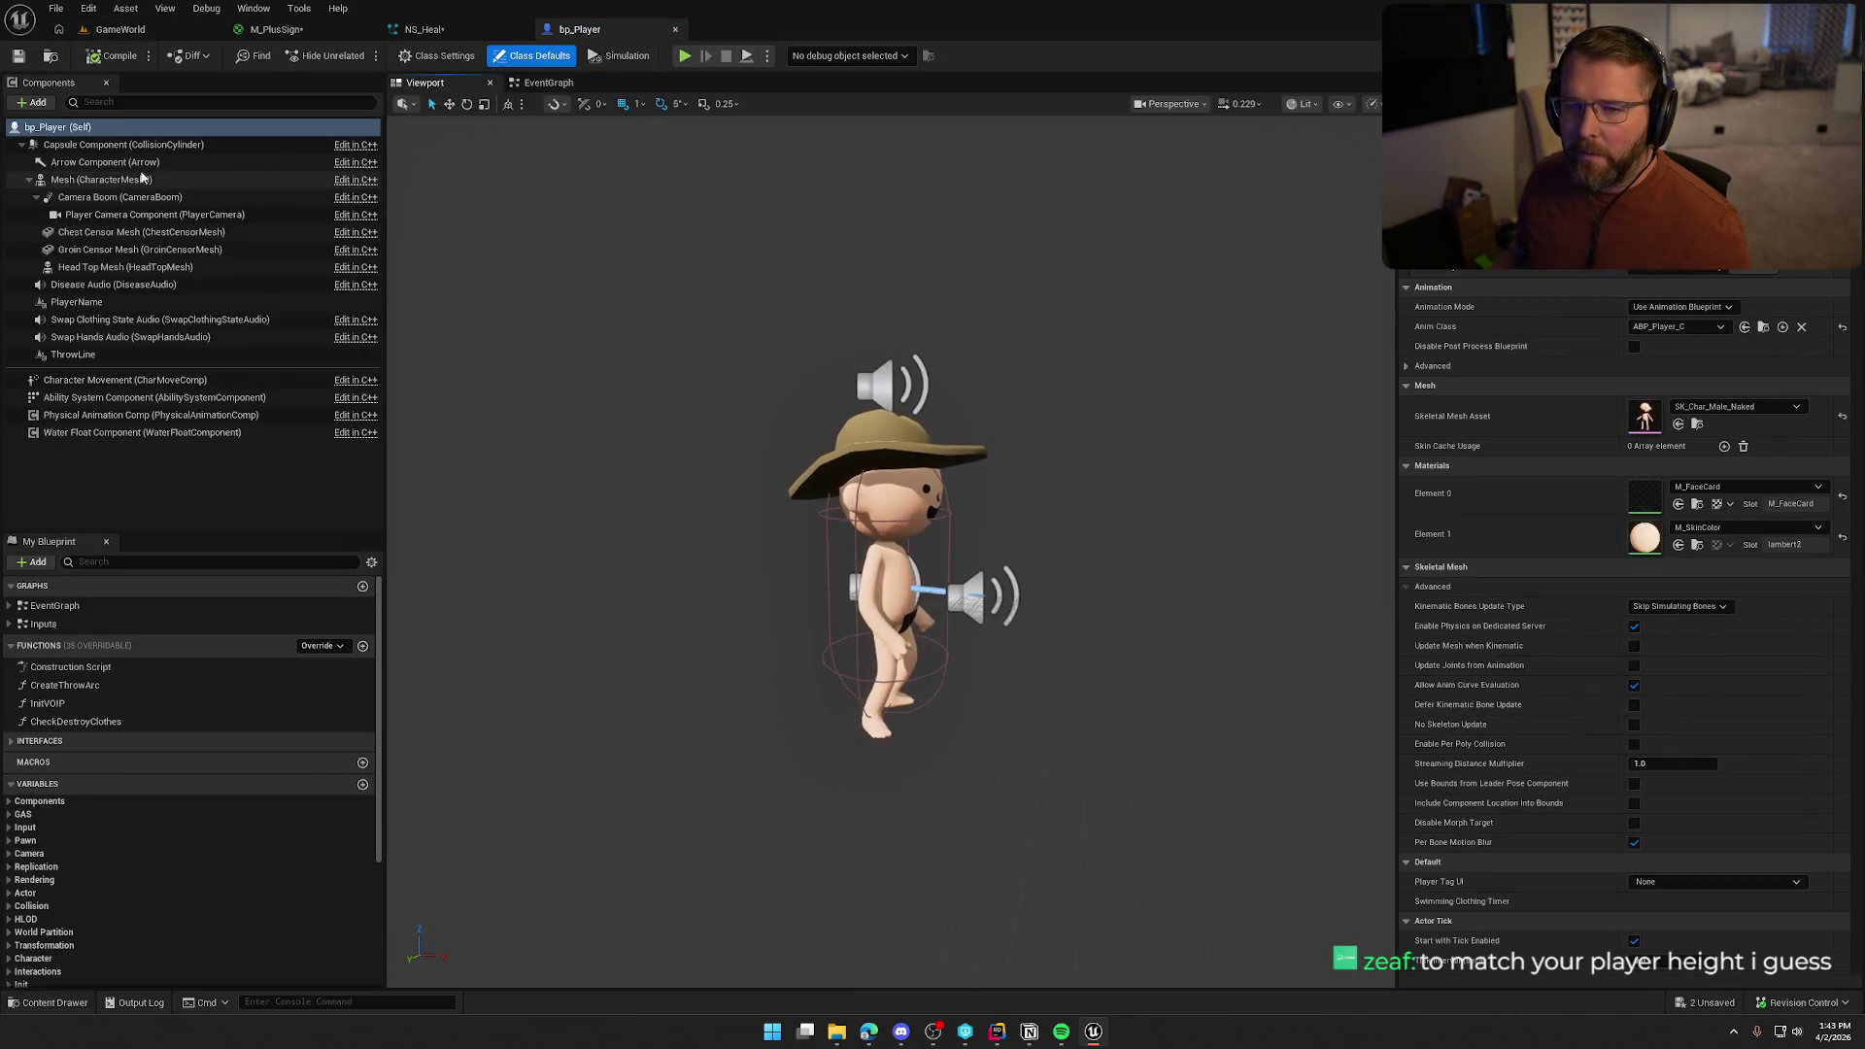
pyautogui.click(123, 145)
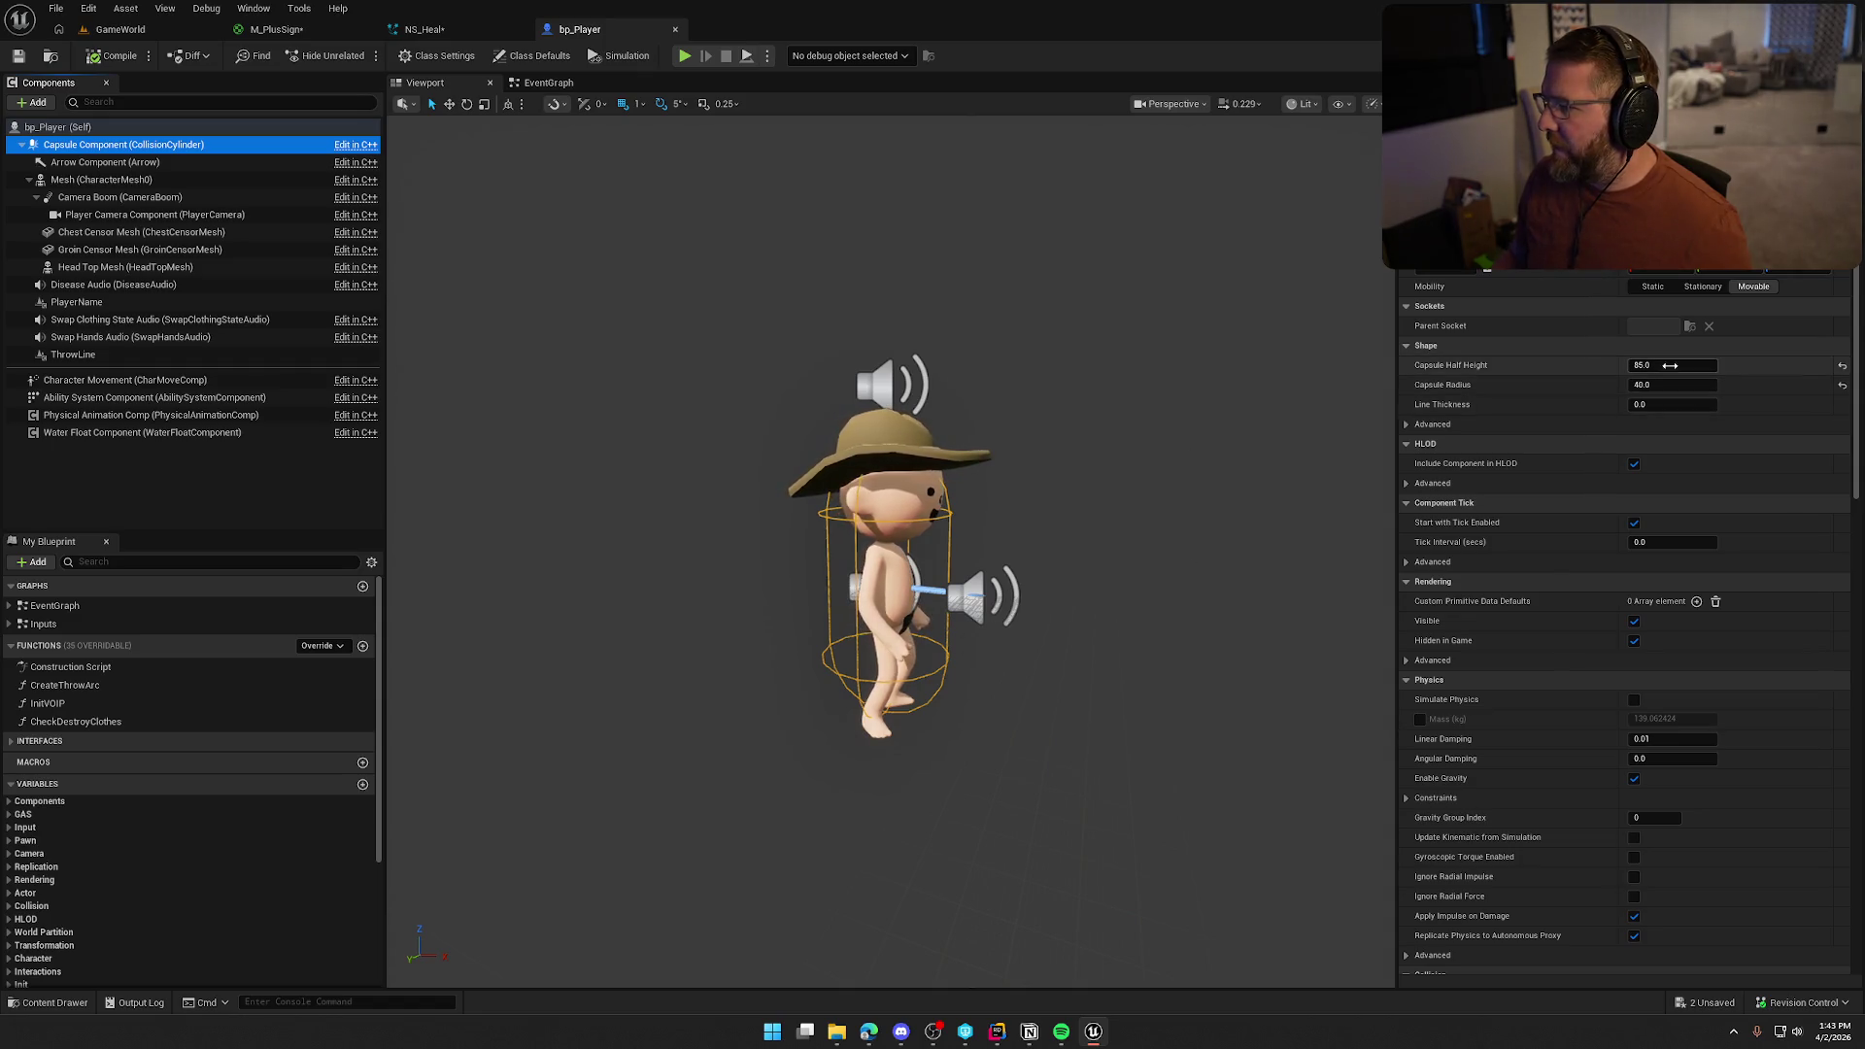
pyautogui.click(428, 29)
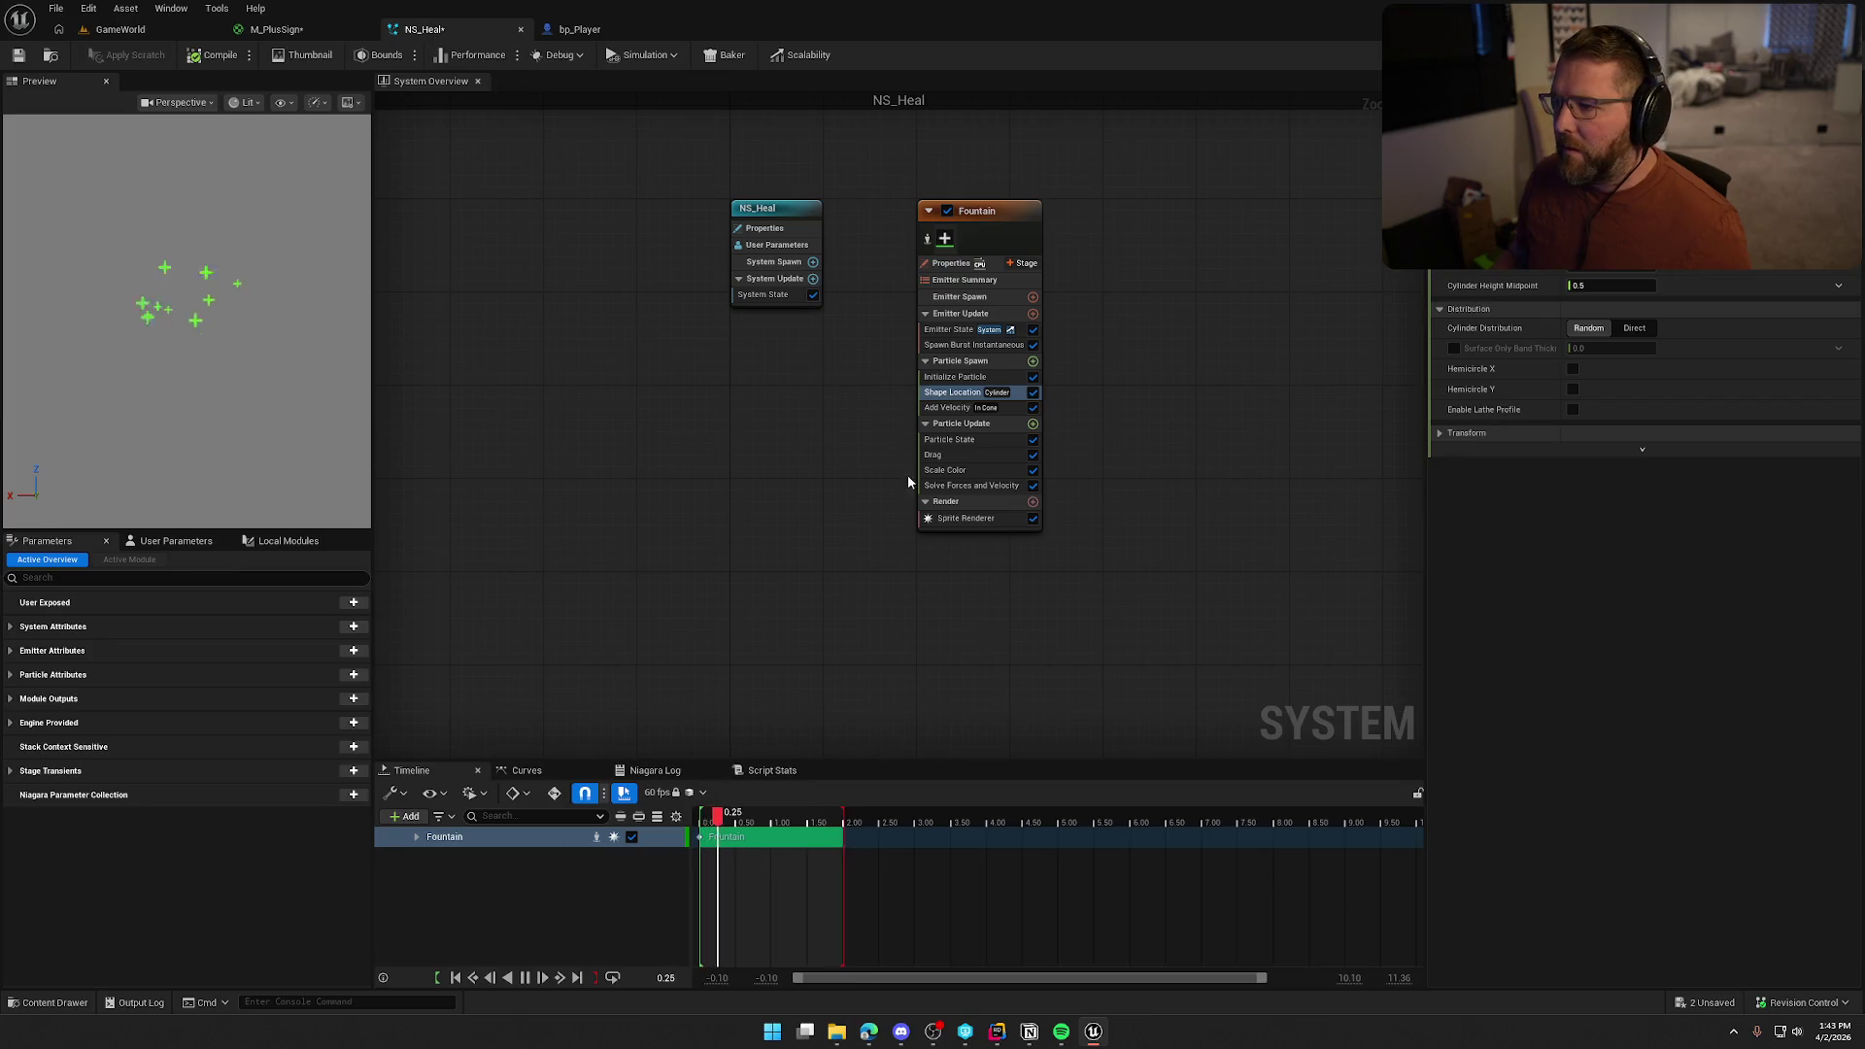
pyautogui.click(120, 29)
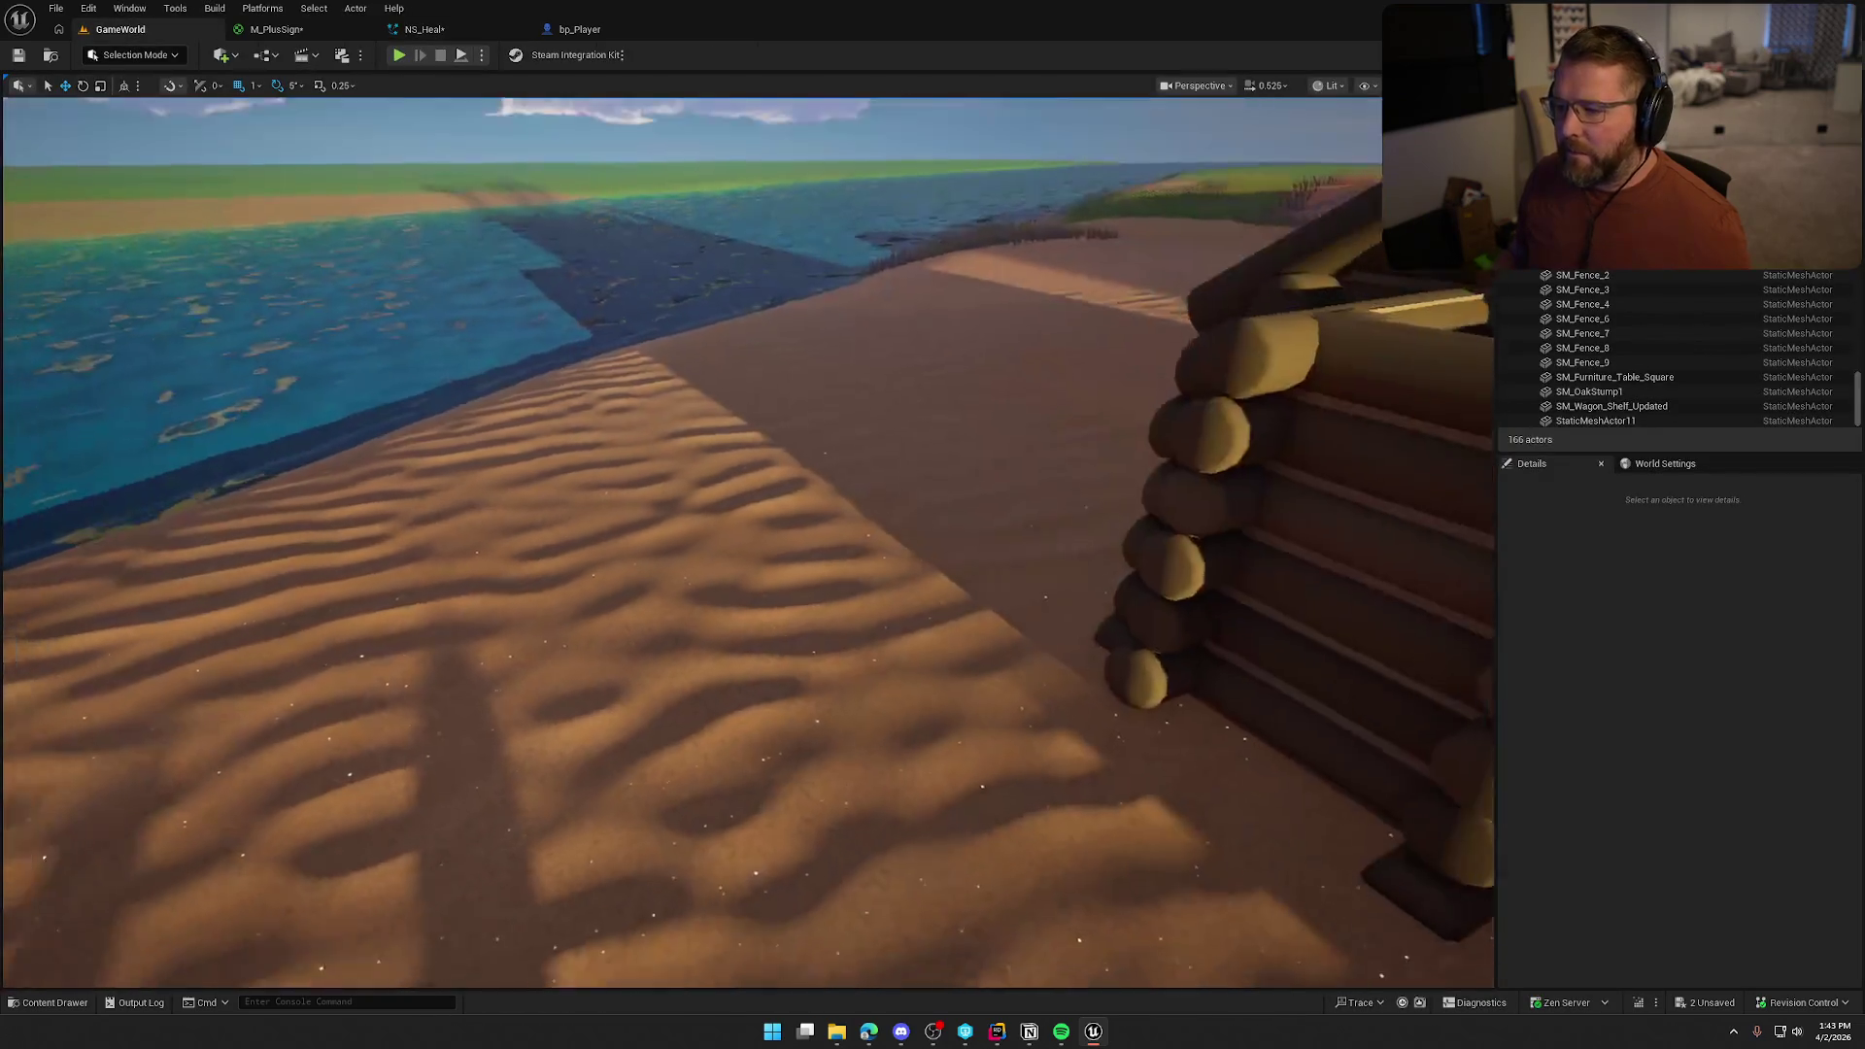
# Place NS_Heal from the Heal effects folder onto the beach in the GameWorld level
pyautogui.hotkey('ctrl', 'space')
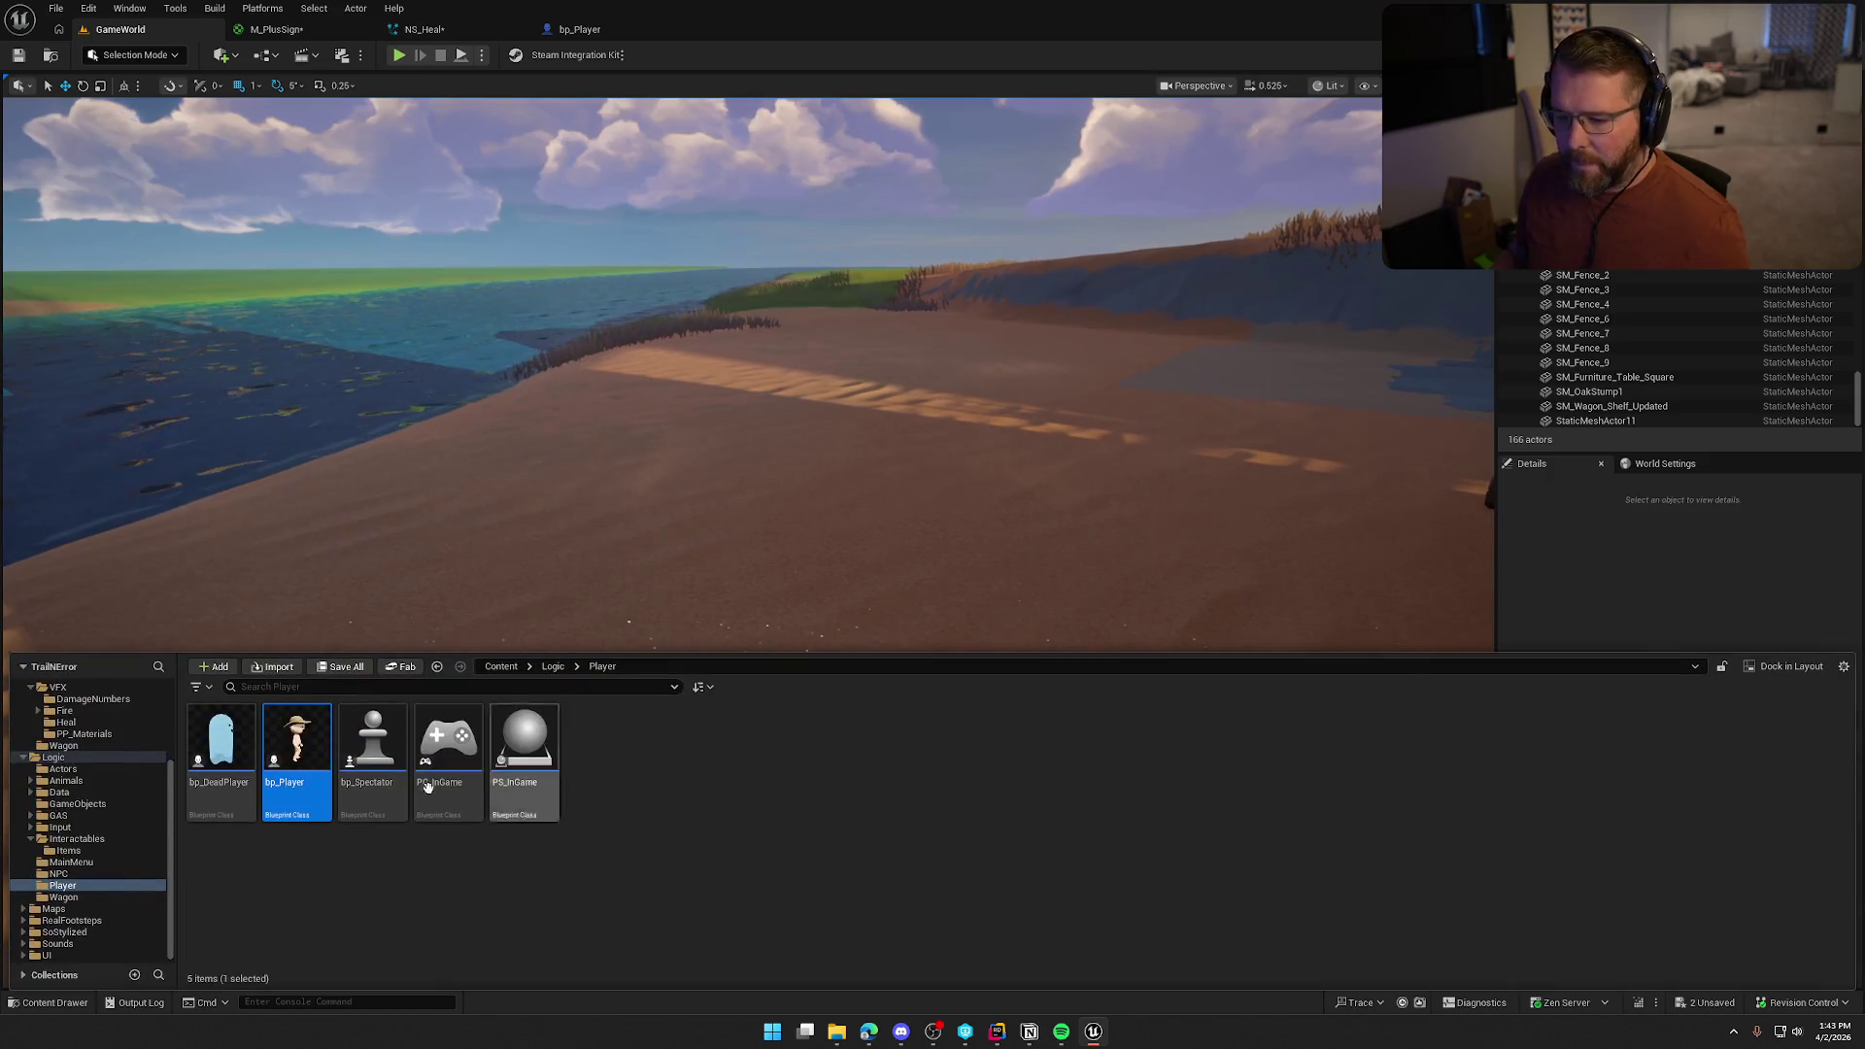
pyautogui.scroll(2, 106, 799)
pyautogui.click(68, 768)
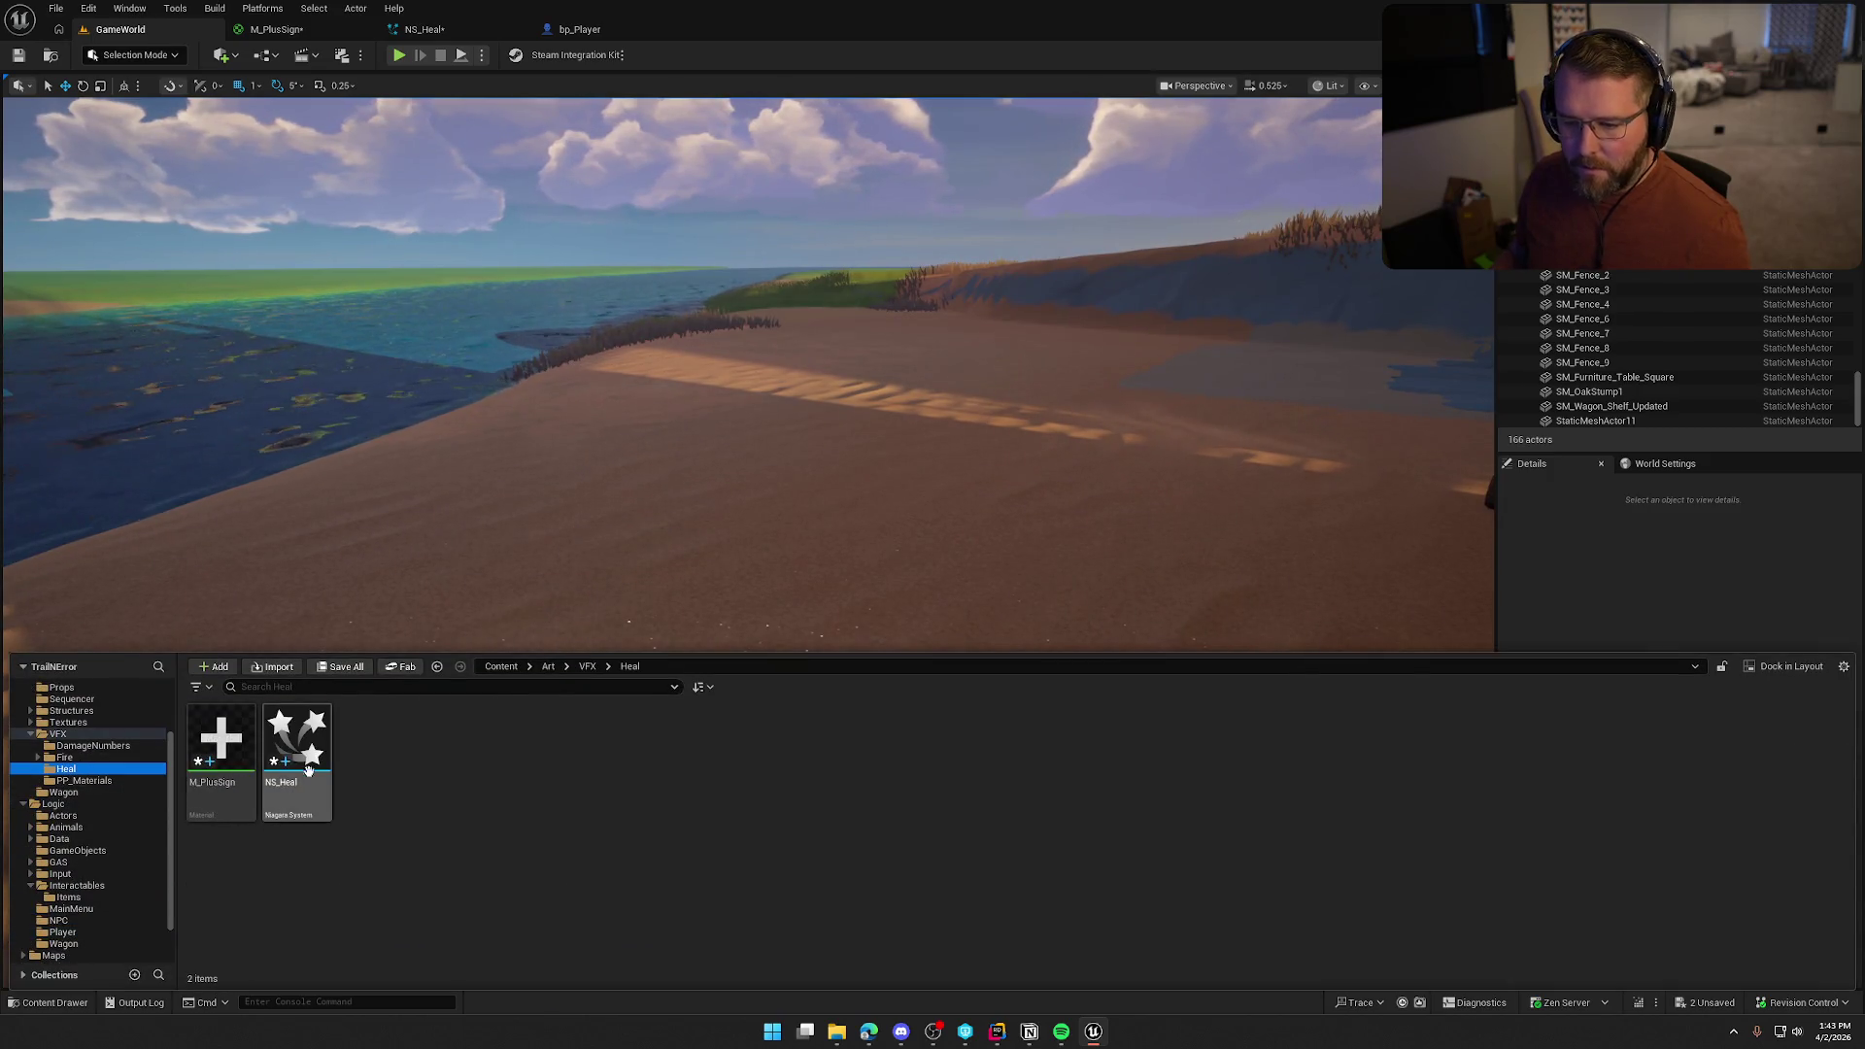
pyautogui.moveTo(295, 743)
pyautogui.mouseDown()
pyautogui.moveTo(369, 671)
pyautogui.moveTo(809, 579)
pyautogui.mouseUp()
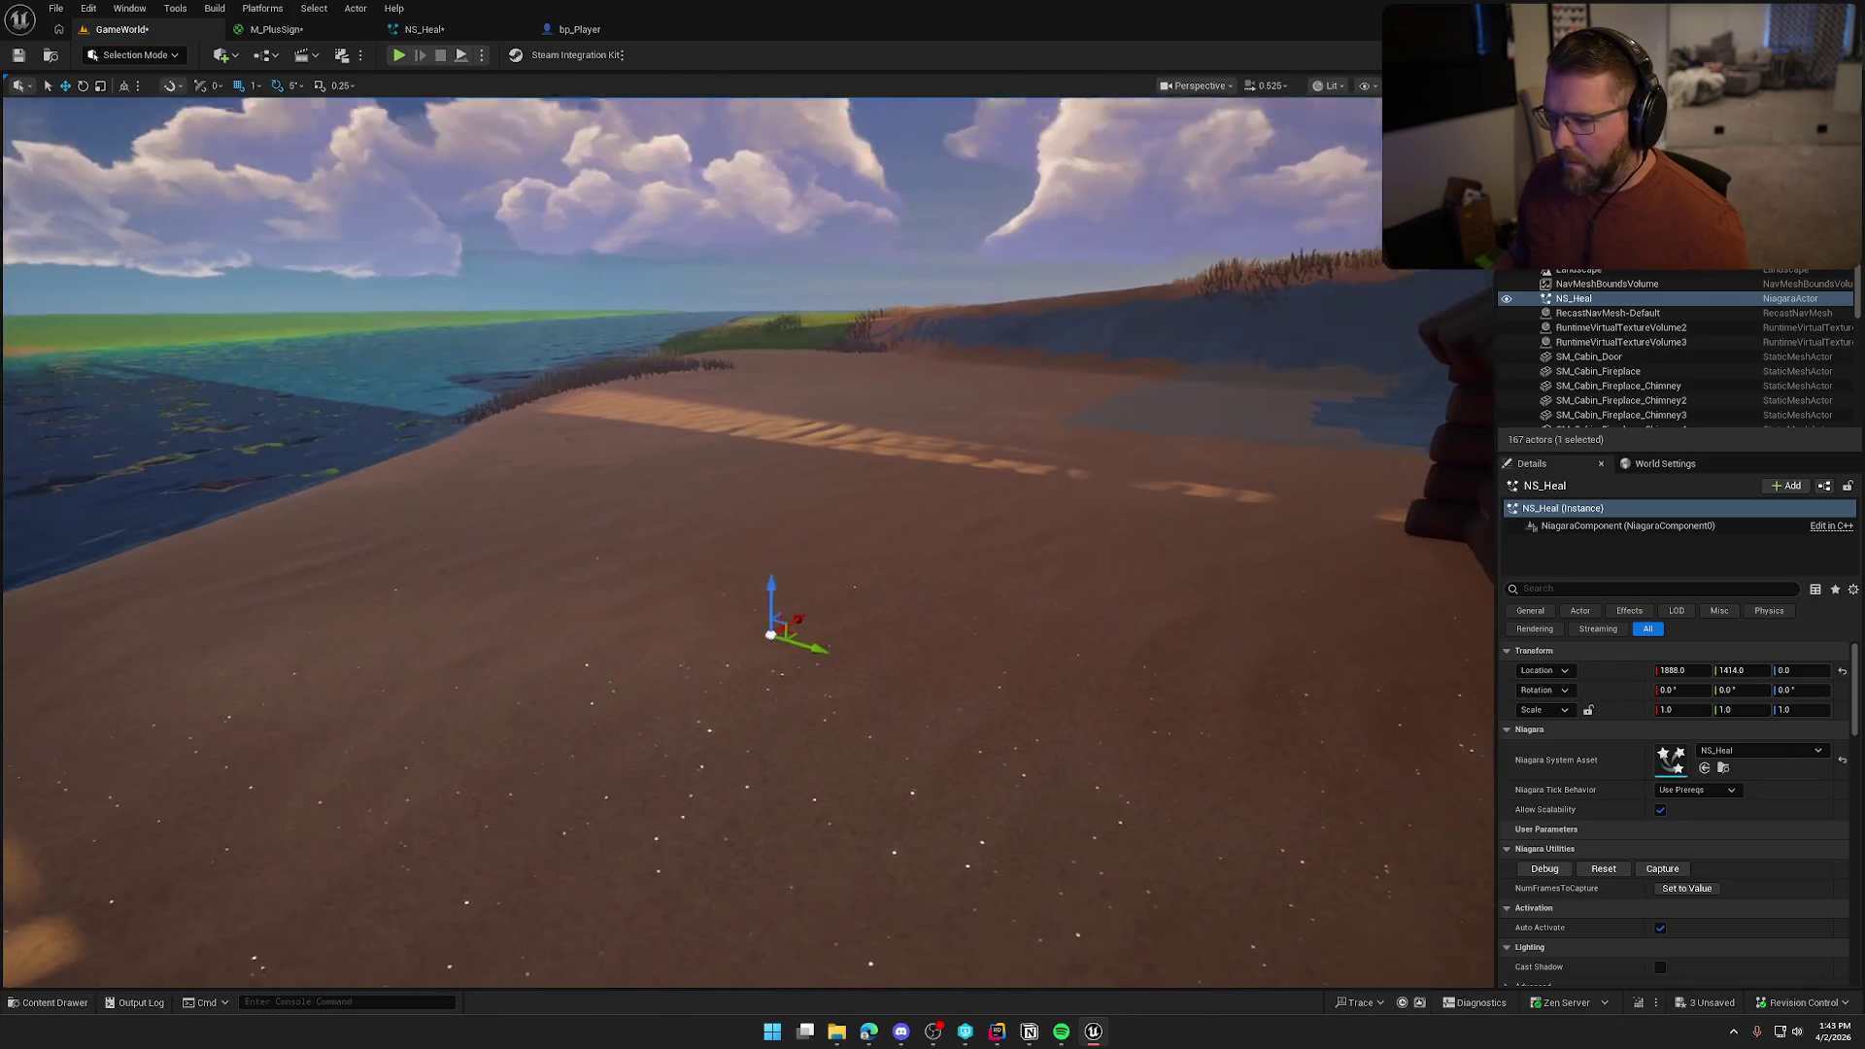
# Reset the placed heal effect and look around the beach at the green plus signs
pyautogui.moveTo(859, 680); pyautogui.dragTo(860, 711)
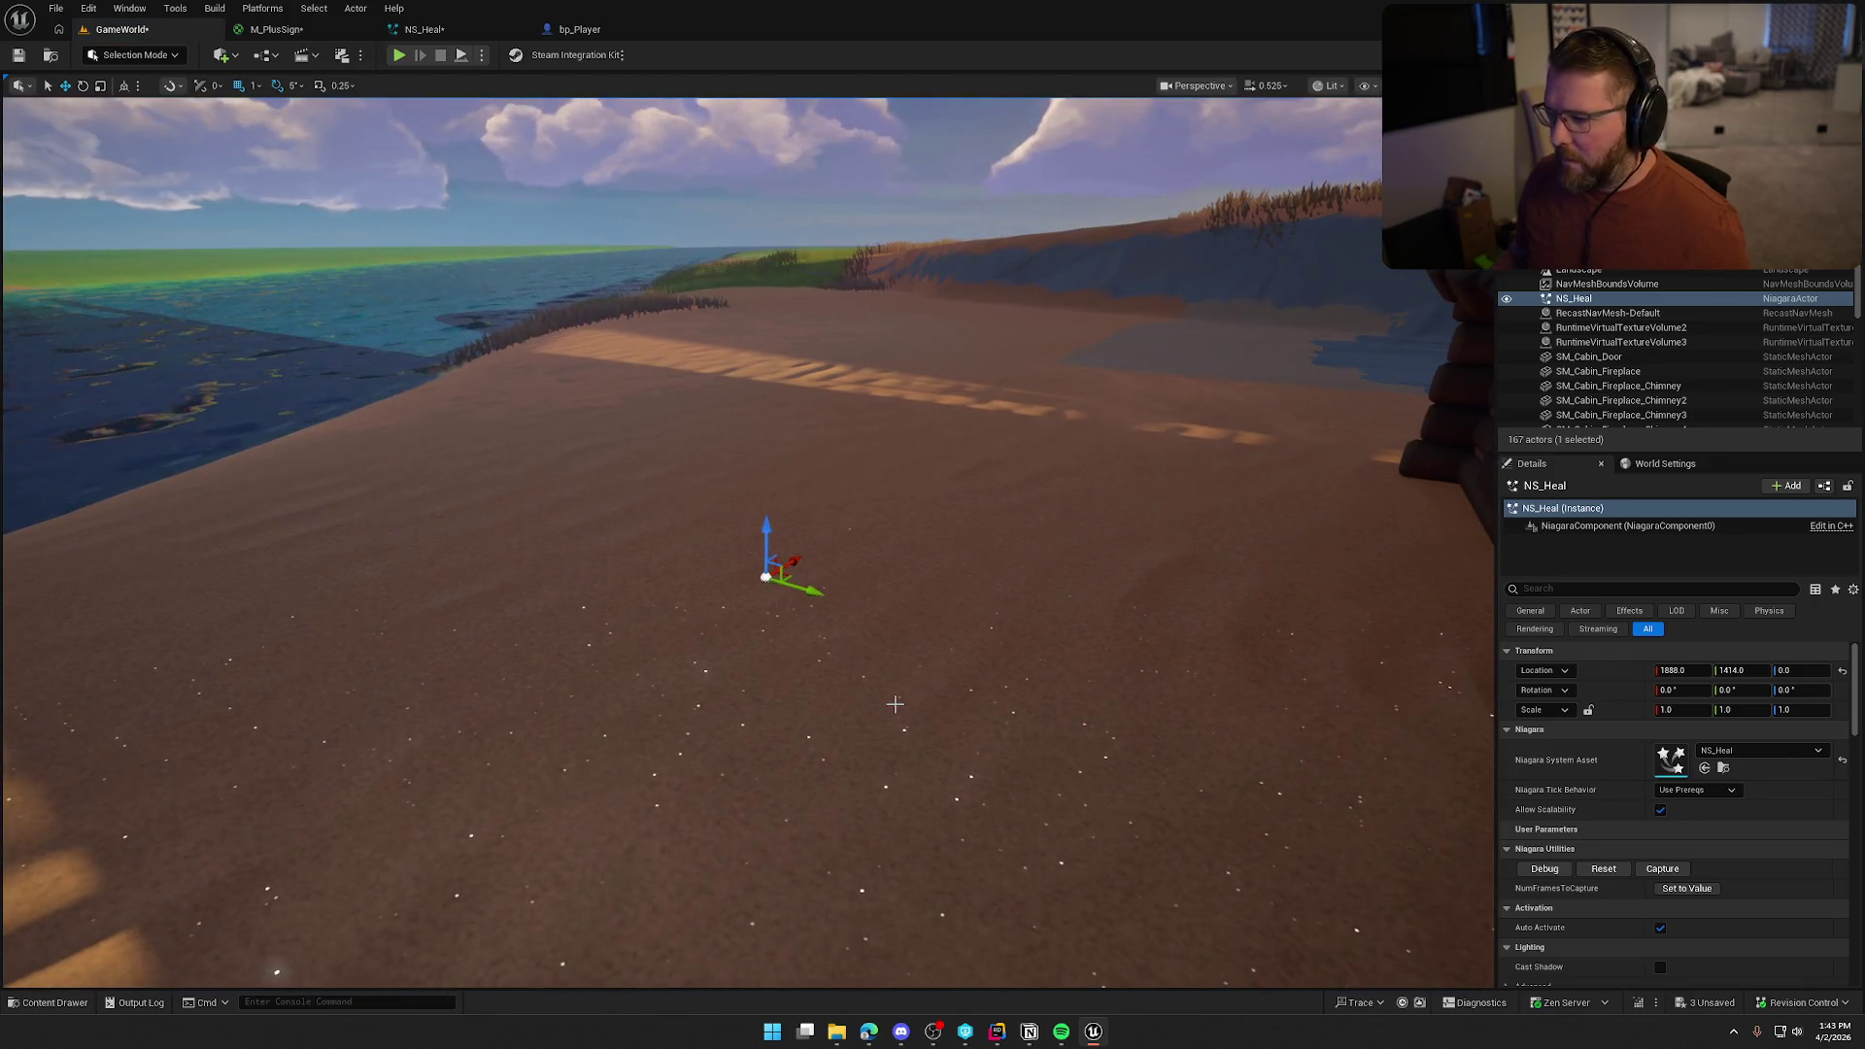
pyautogui.click(1604, 869)
pyautogui.press('Escape')
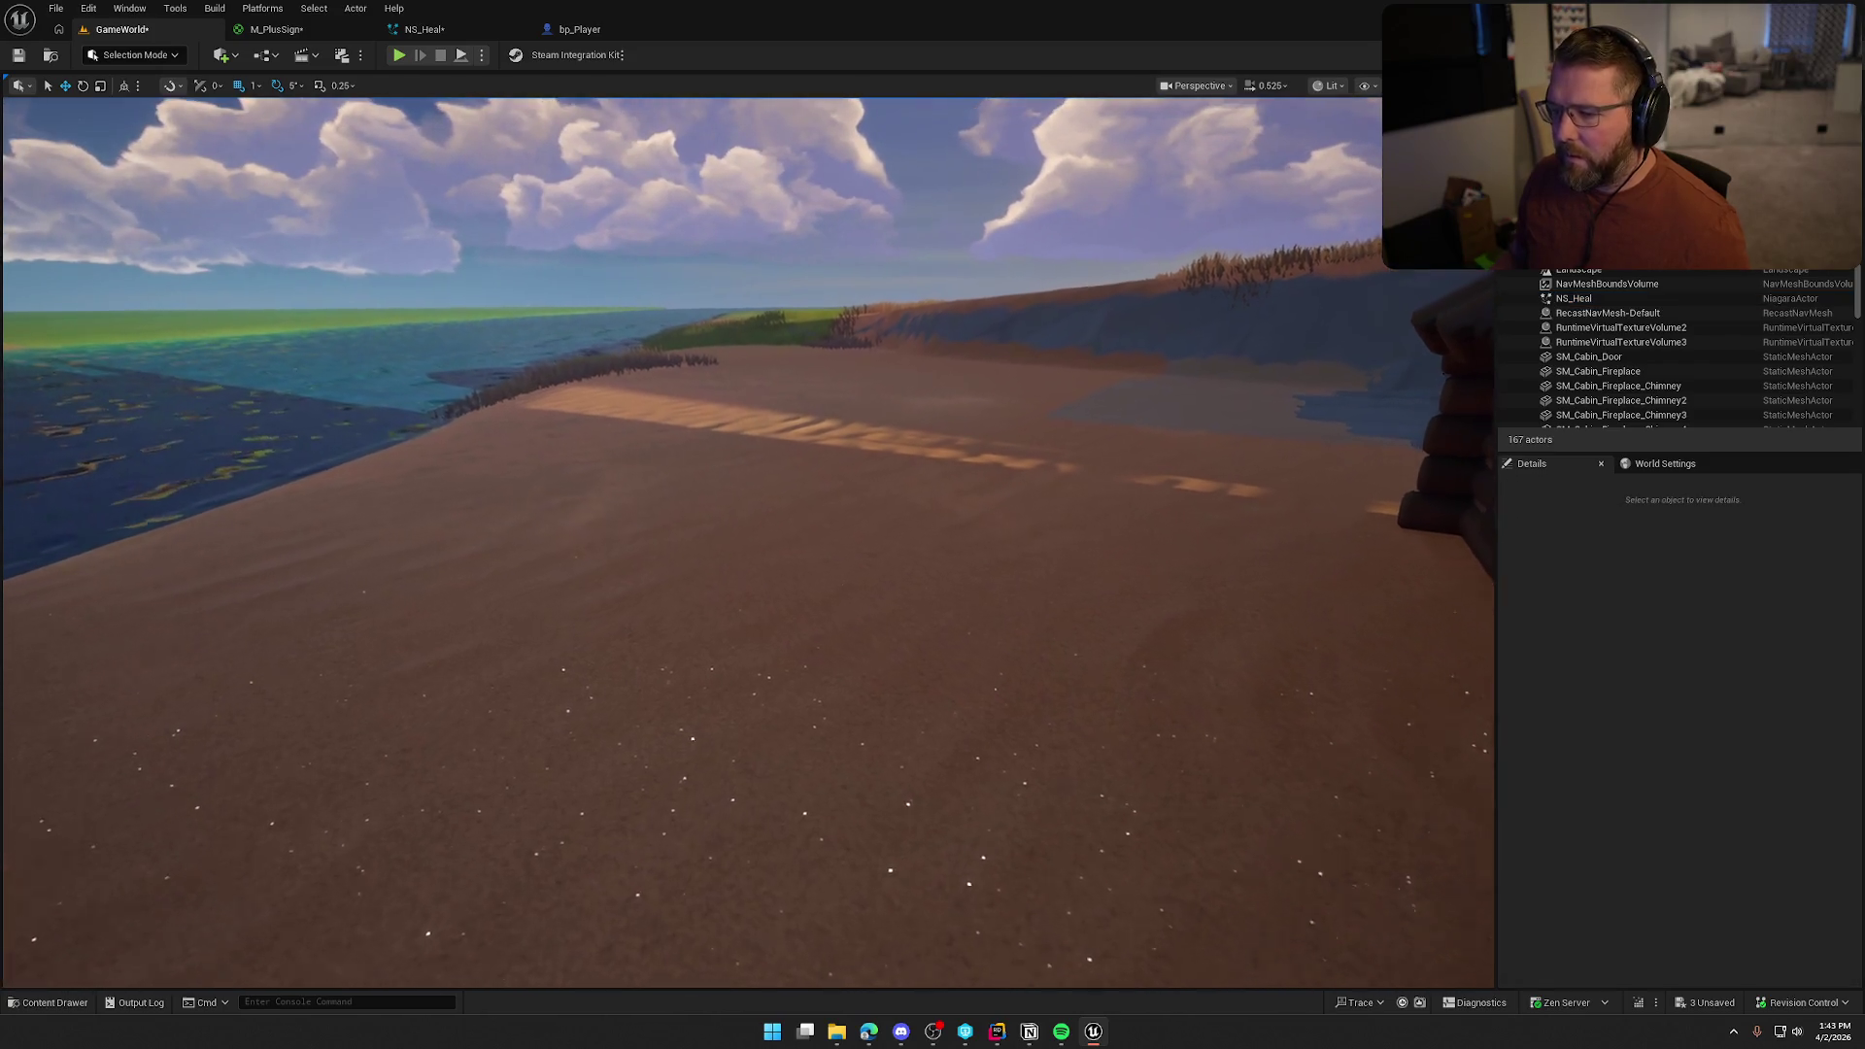
pyautogui.moveTo(1004, 524); pyautogui.dragTo(1004, 523)
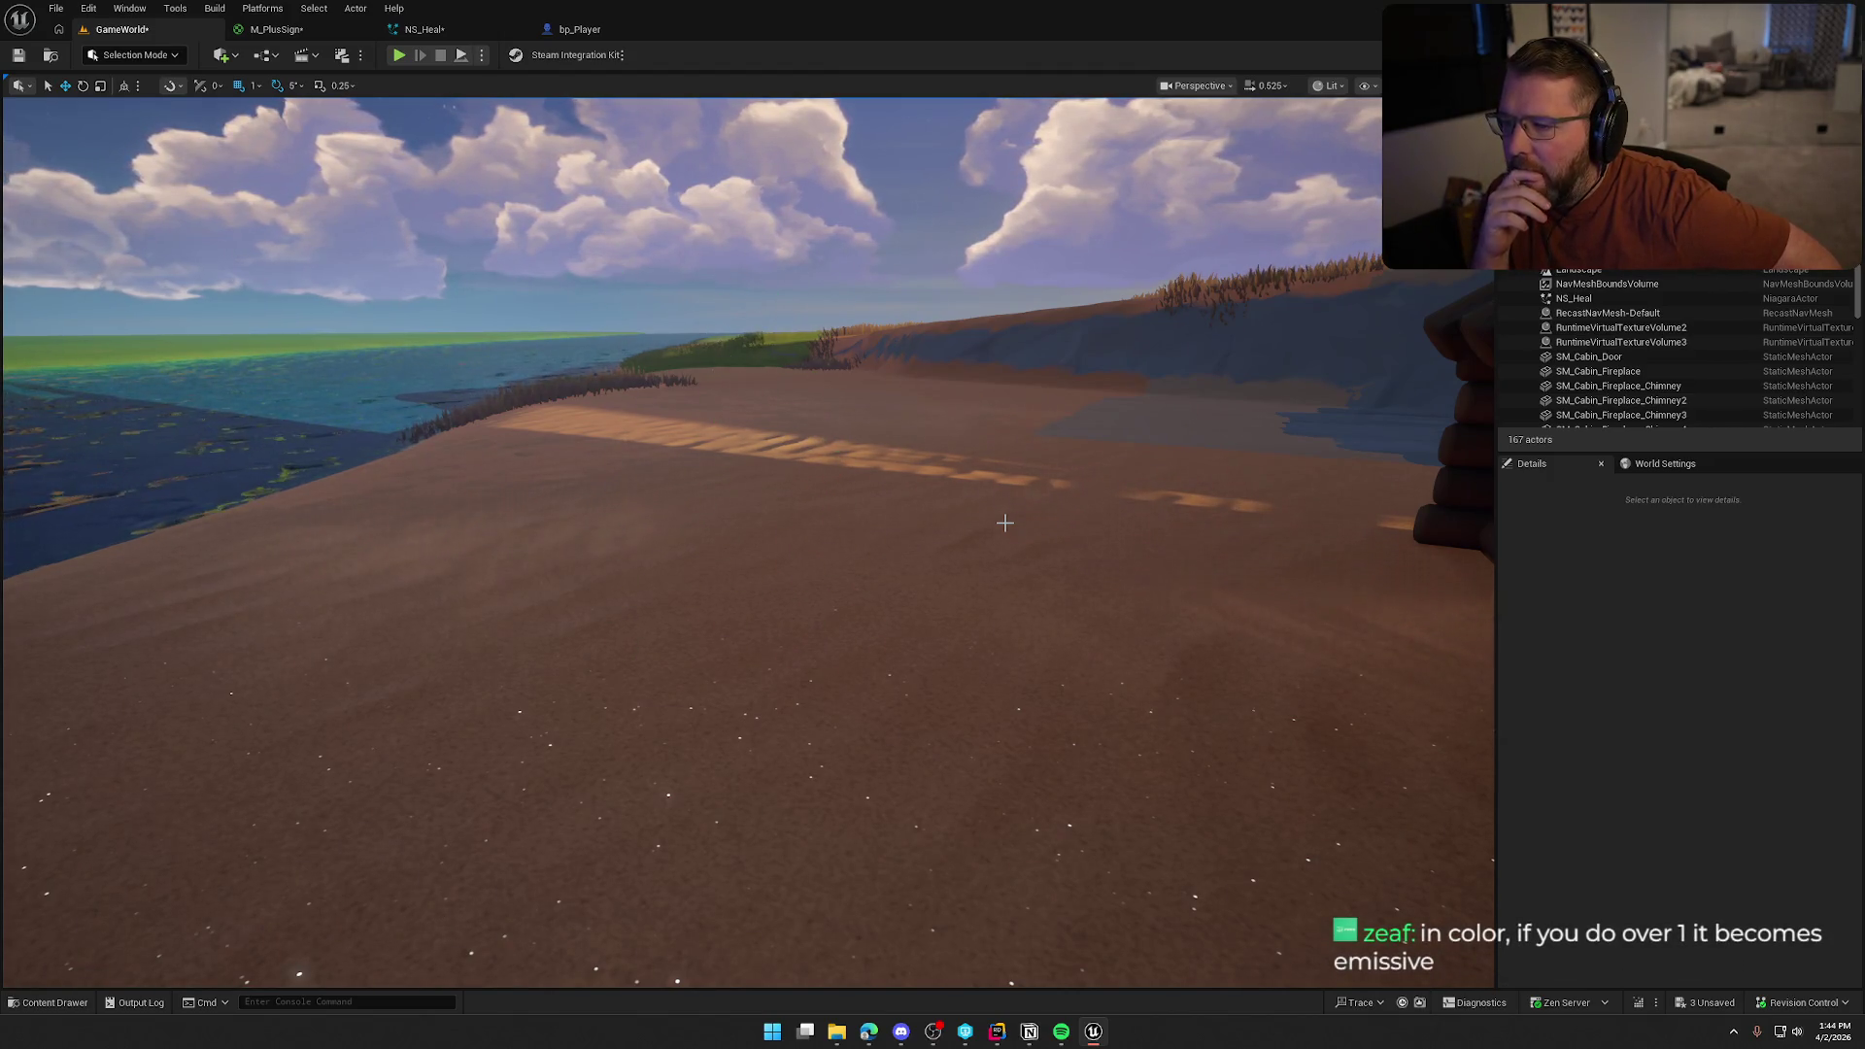
pyautogui.moveTo(1004, 523)
pyautogui.mouseDown()
pyautogui.moveTo(996, 612)
pyautogui.moveTo(801, 472)
pyautogui.mouseUp()
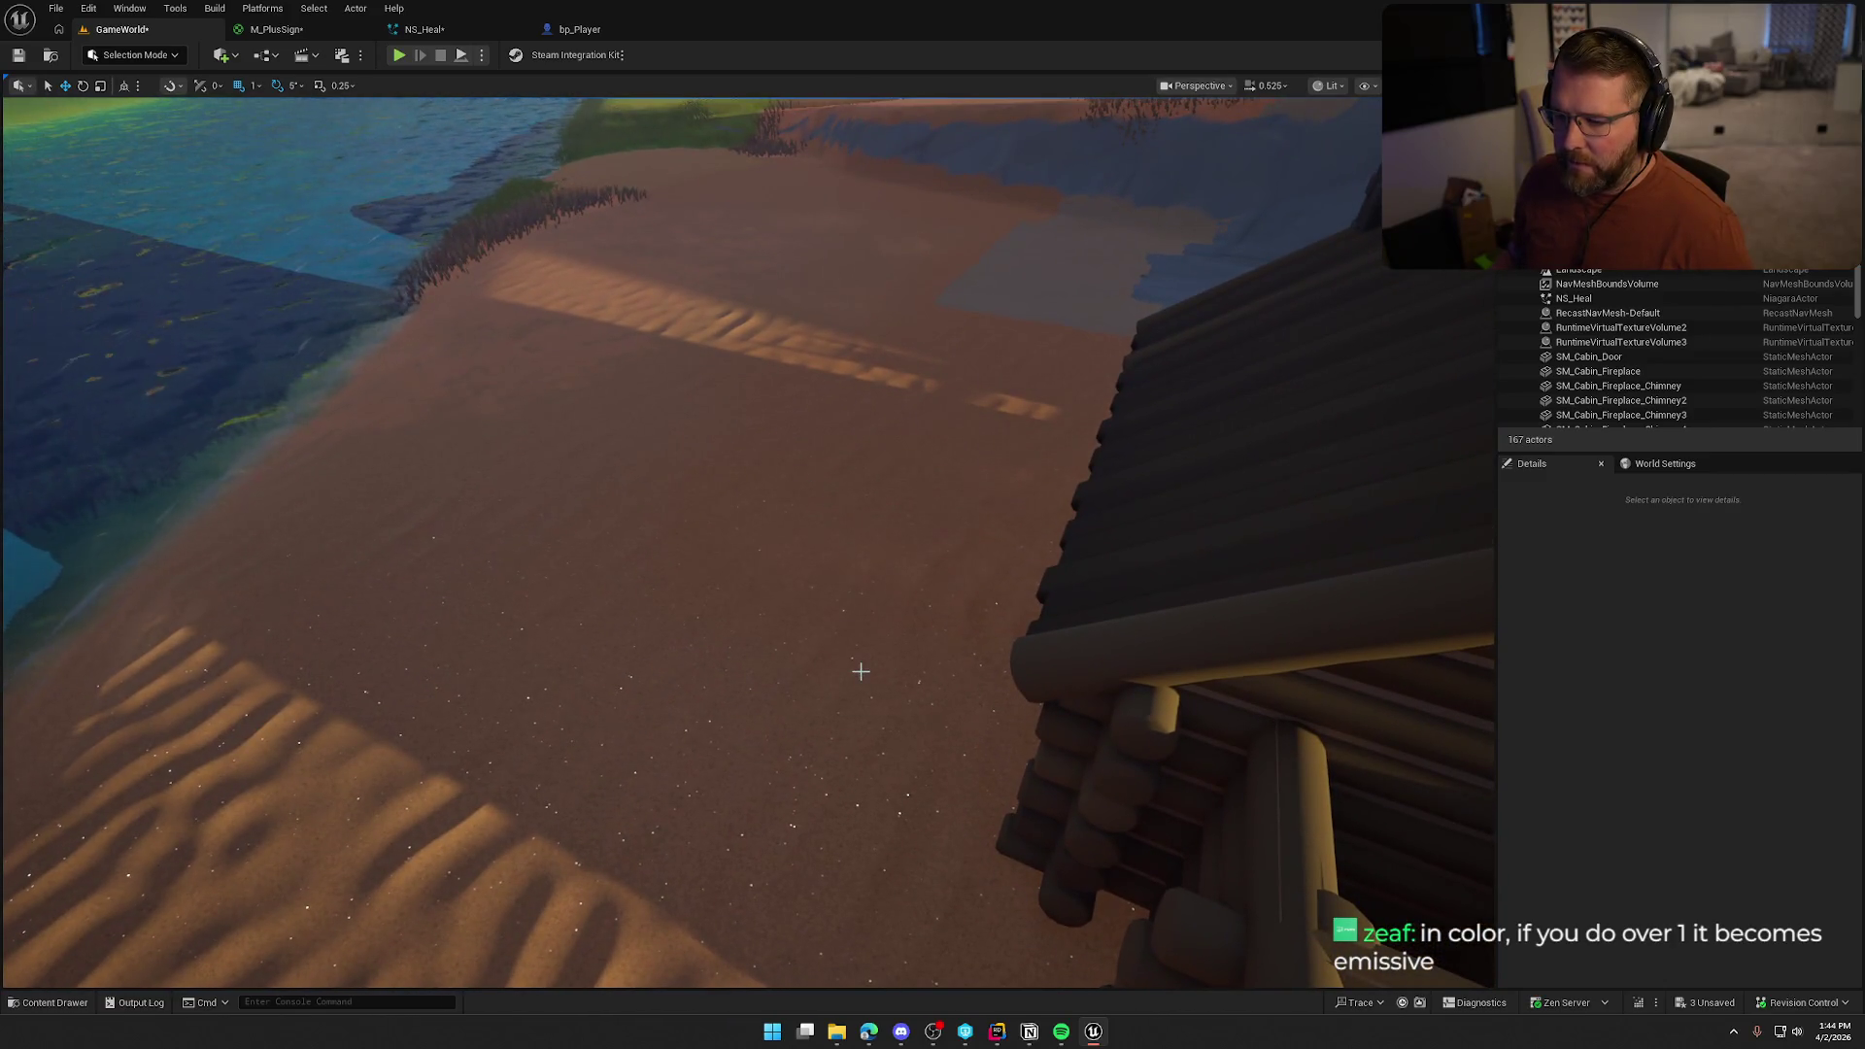
pyautogui.click(580, 29)
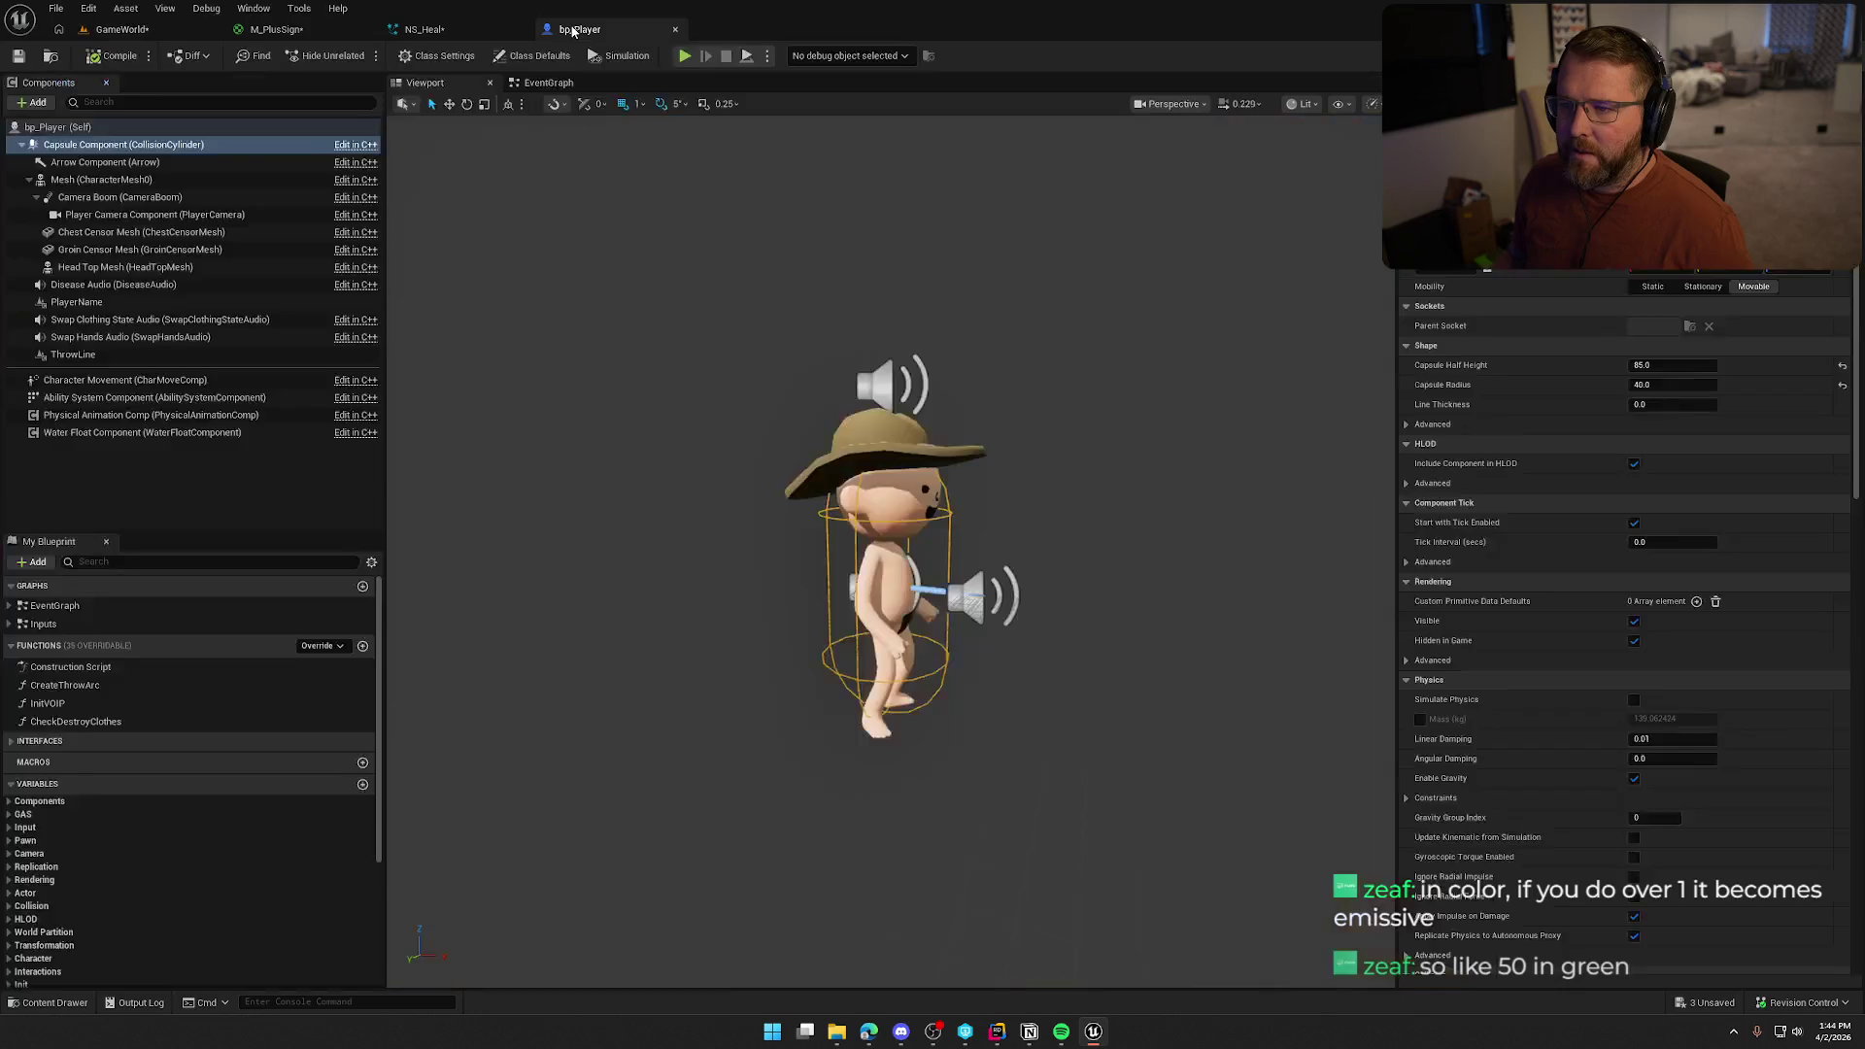
# Set the Initialize Particle colour to overbright green: R 0, G 50, B 0
pyautogui.click(427, 29)
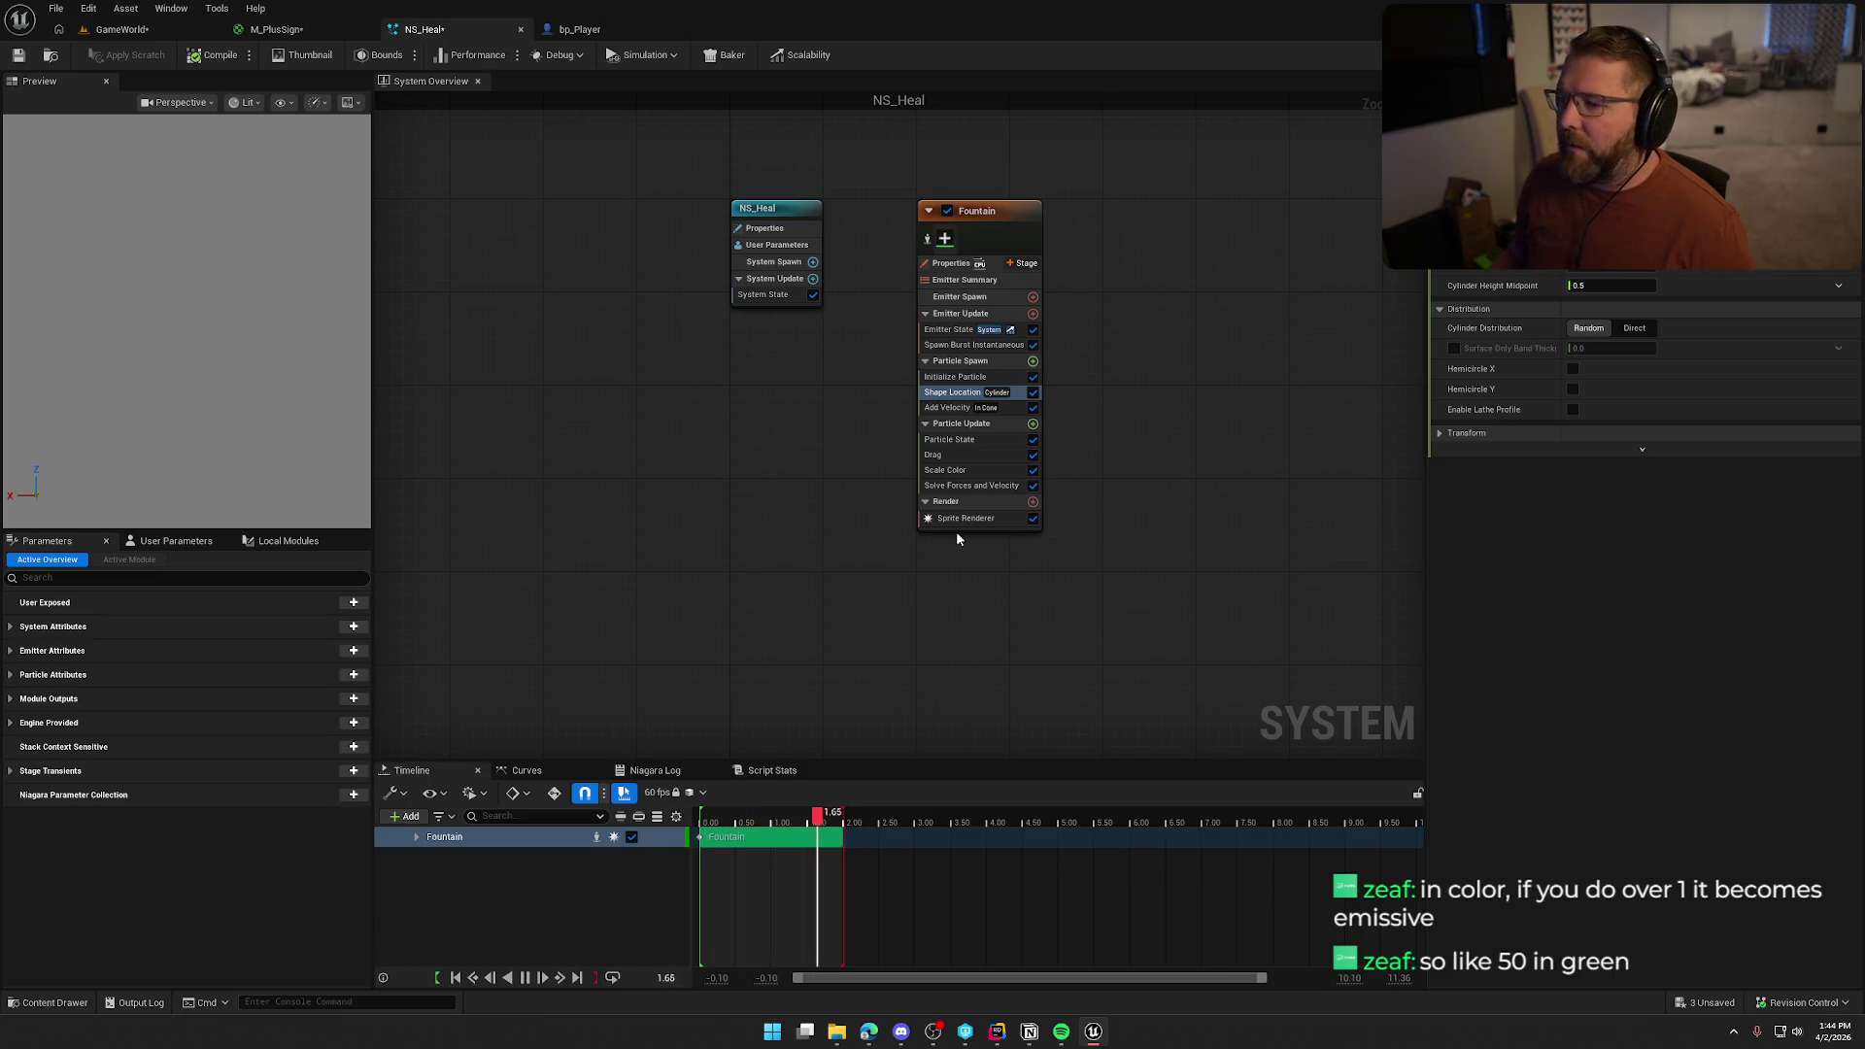
pyautogui.click(950, 376)
pyautogui.scroll(-2, 1566, 493)
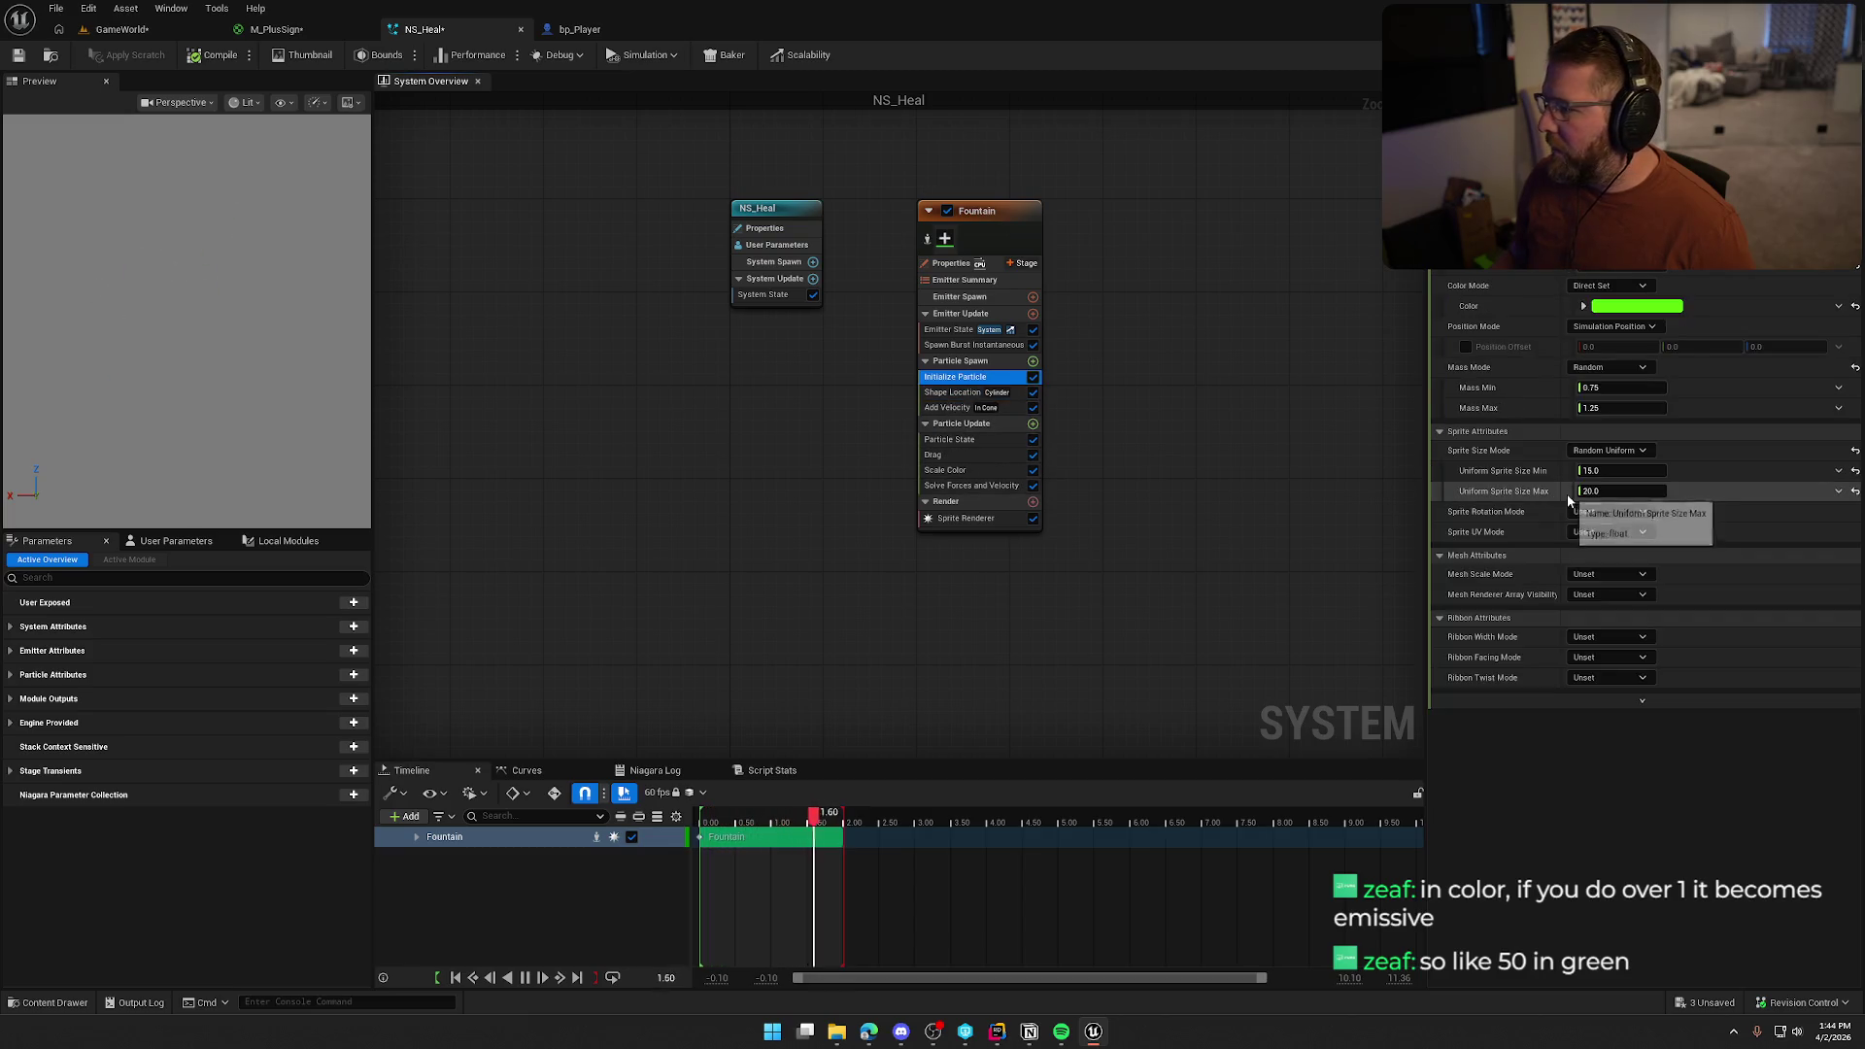
pyautogui.click(1646, 309)
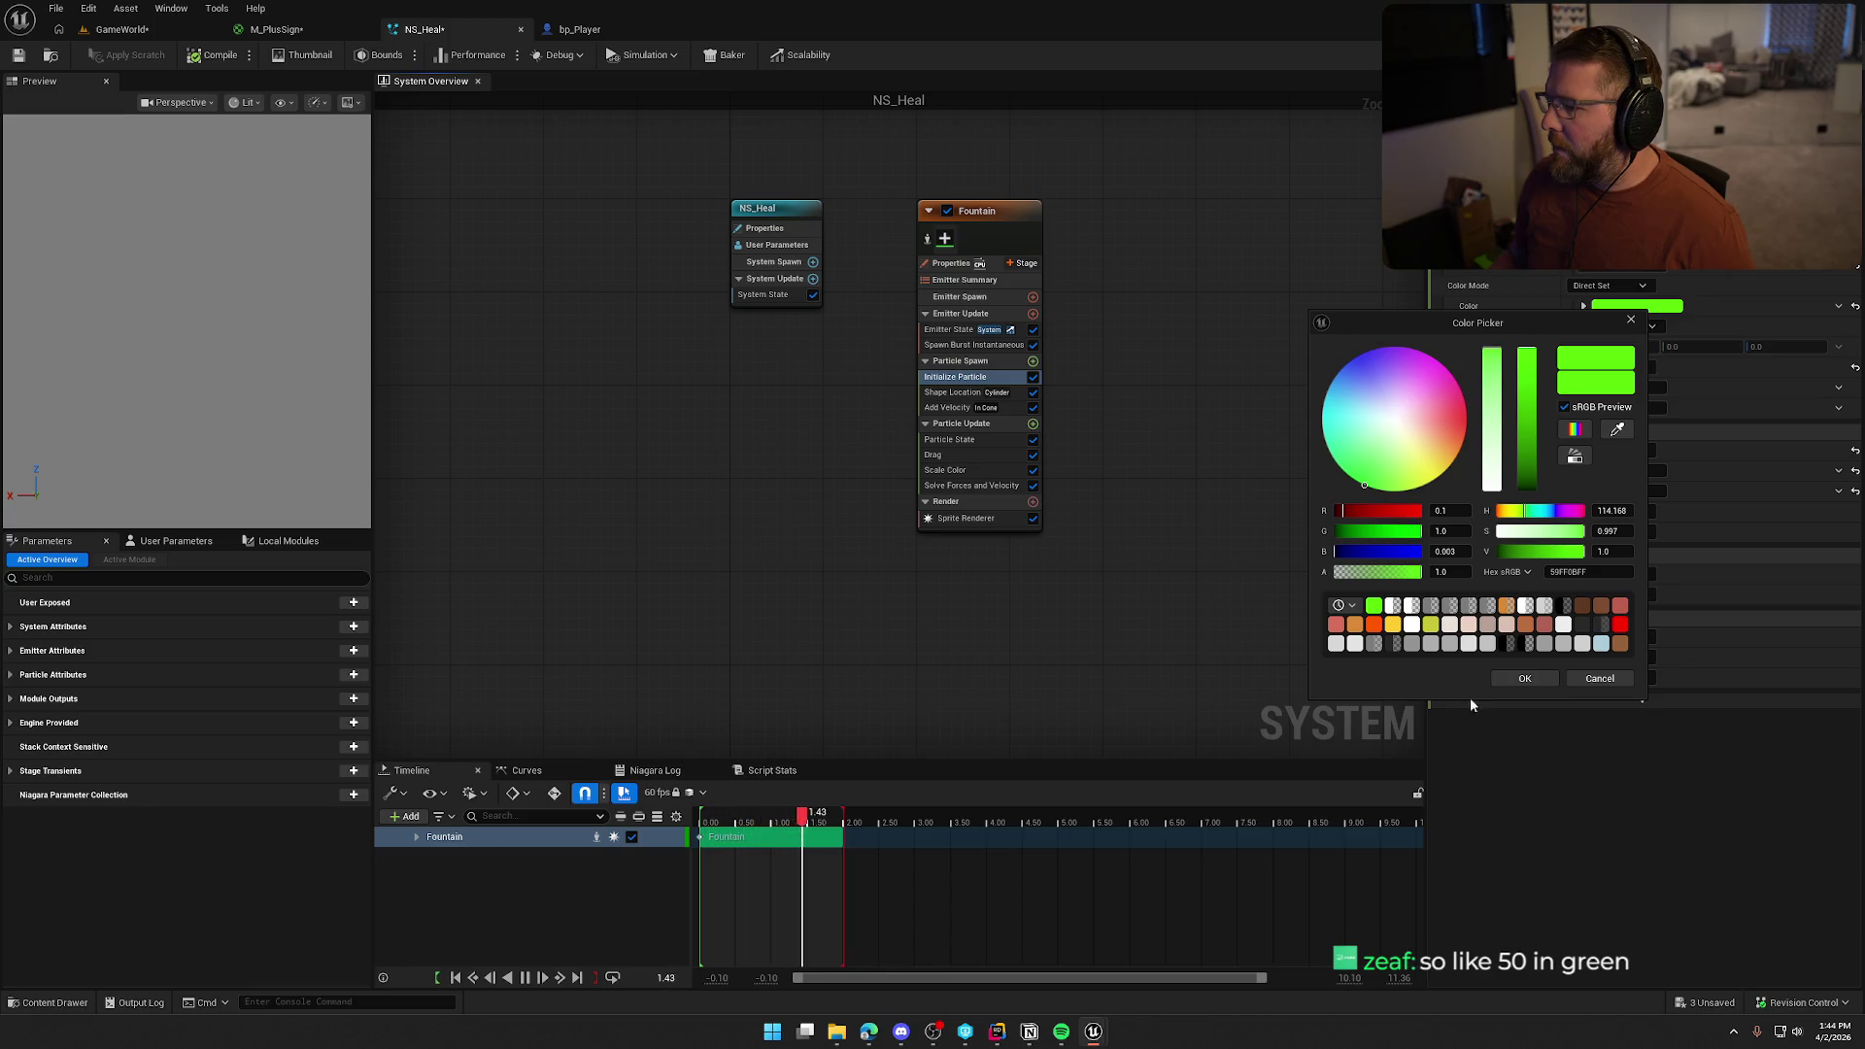
pyautogui.write('0')
pyautogui.press('Return')
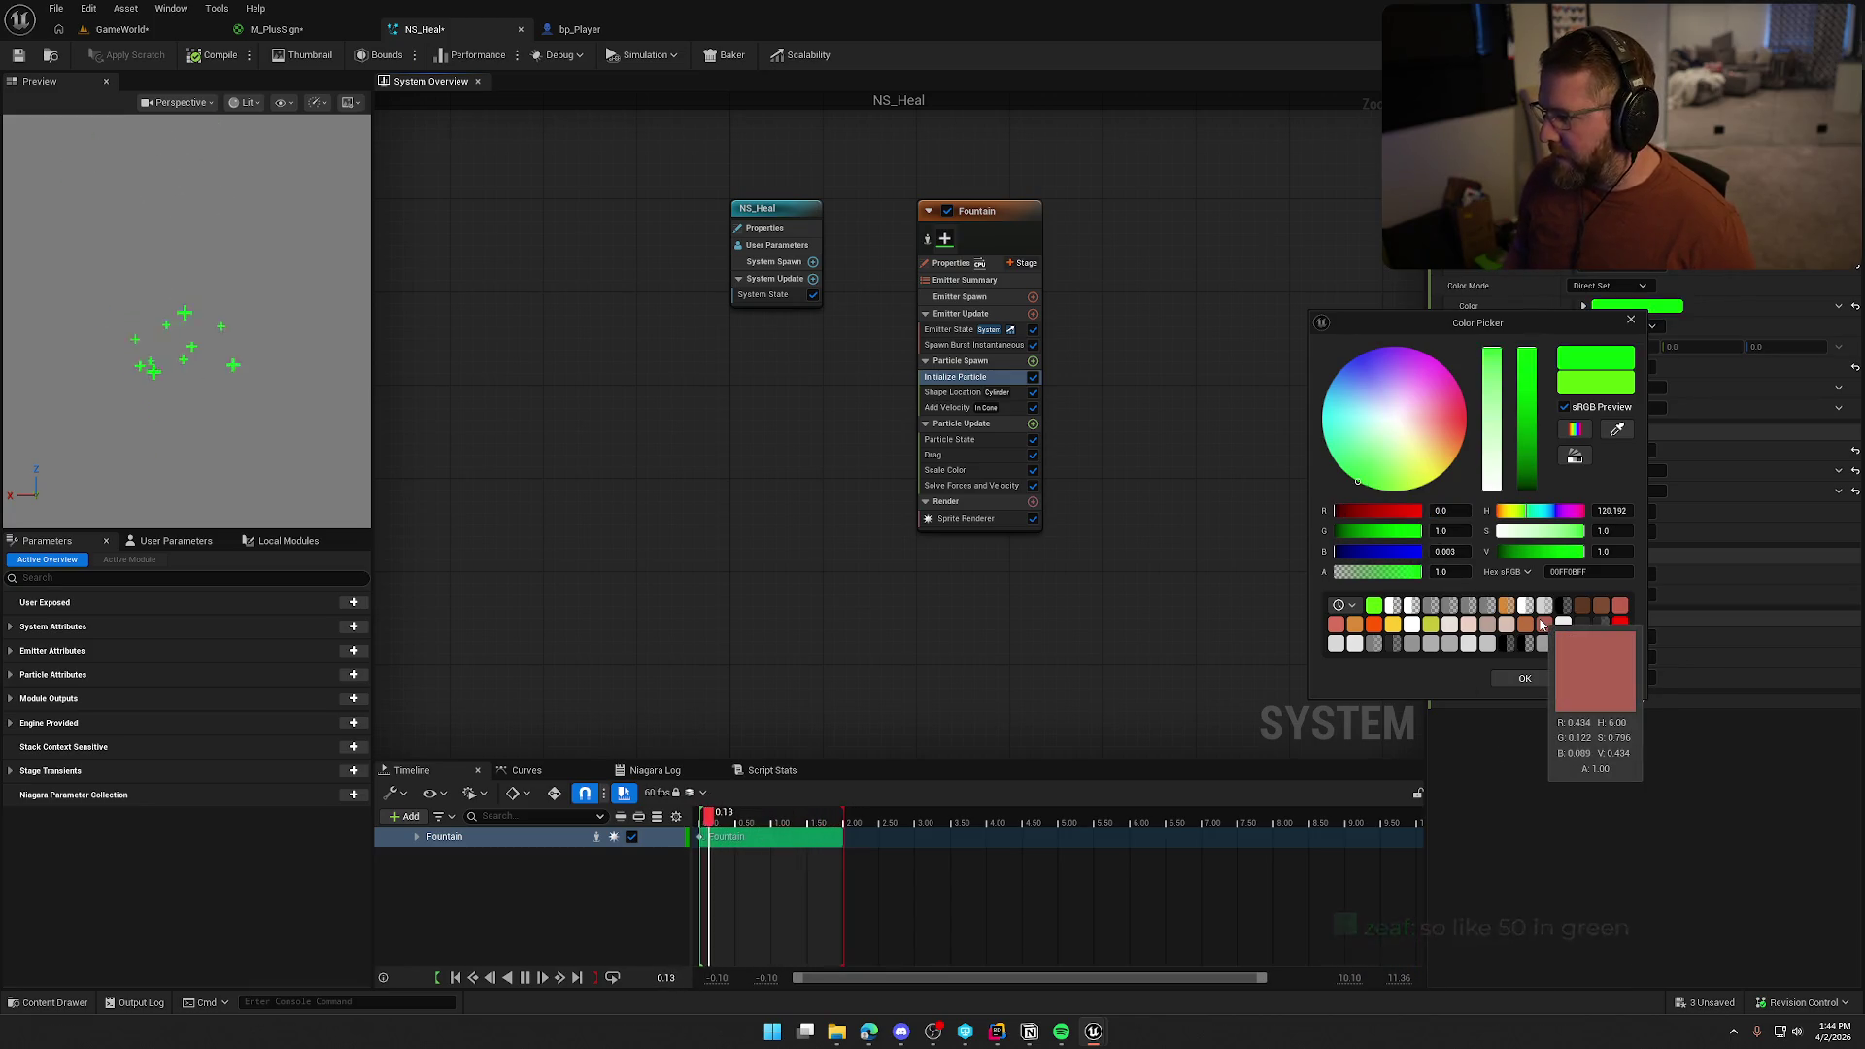
pyautogui.write('50')
pyautogui.press('Tab')
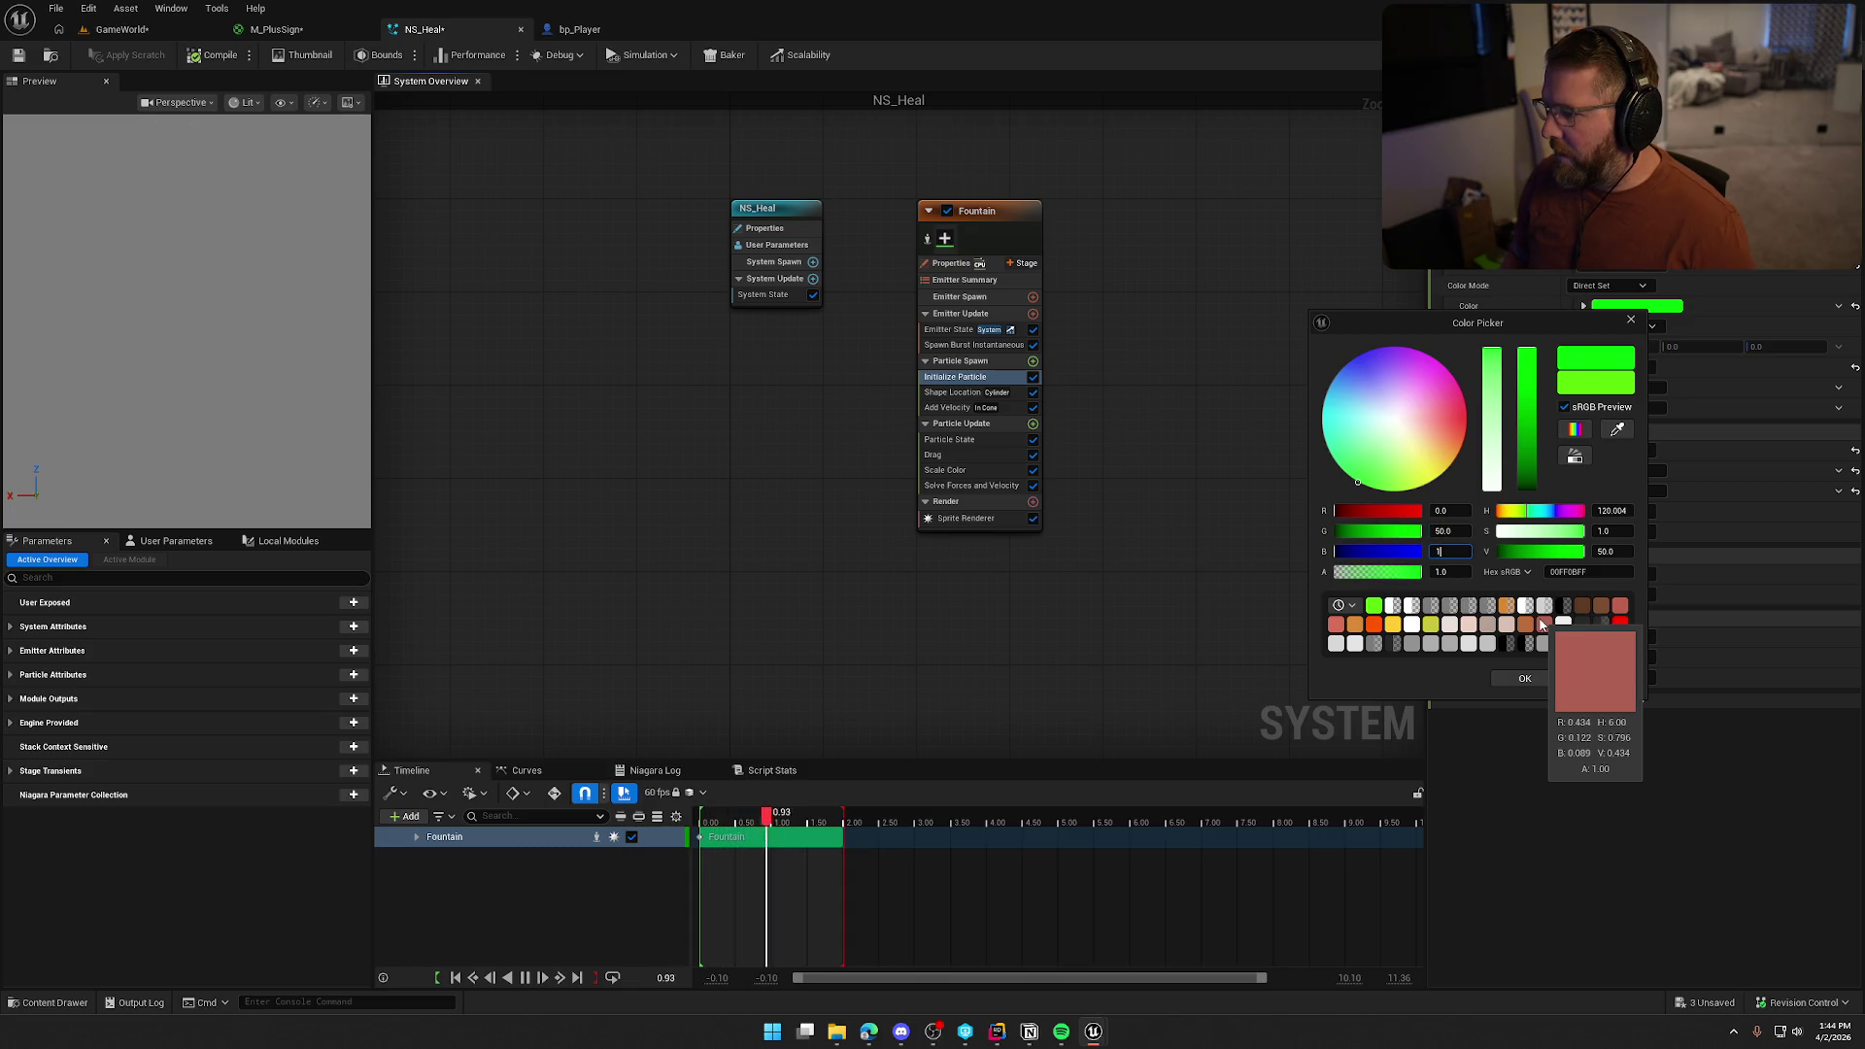
pyautogui.press('BackSpace')
pyautogui.write('0')
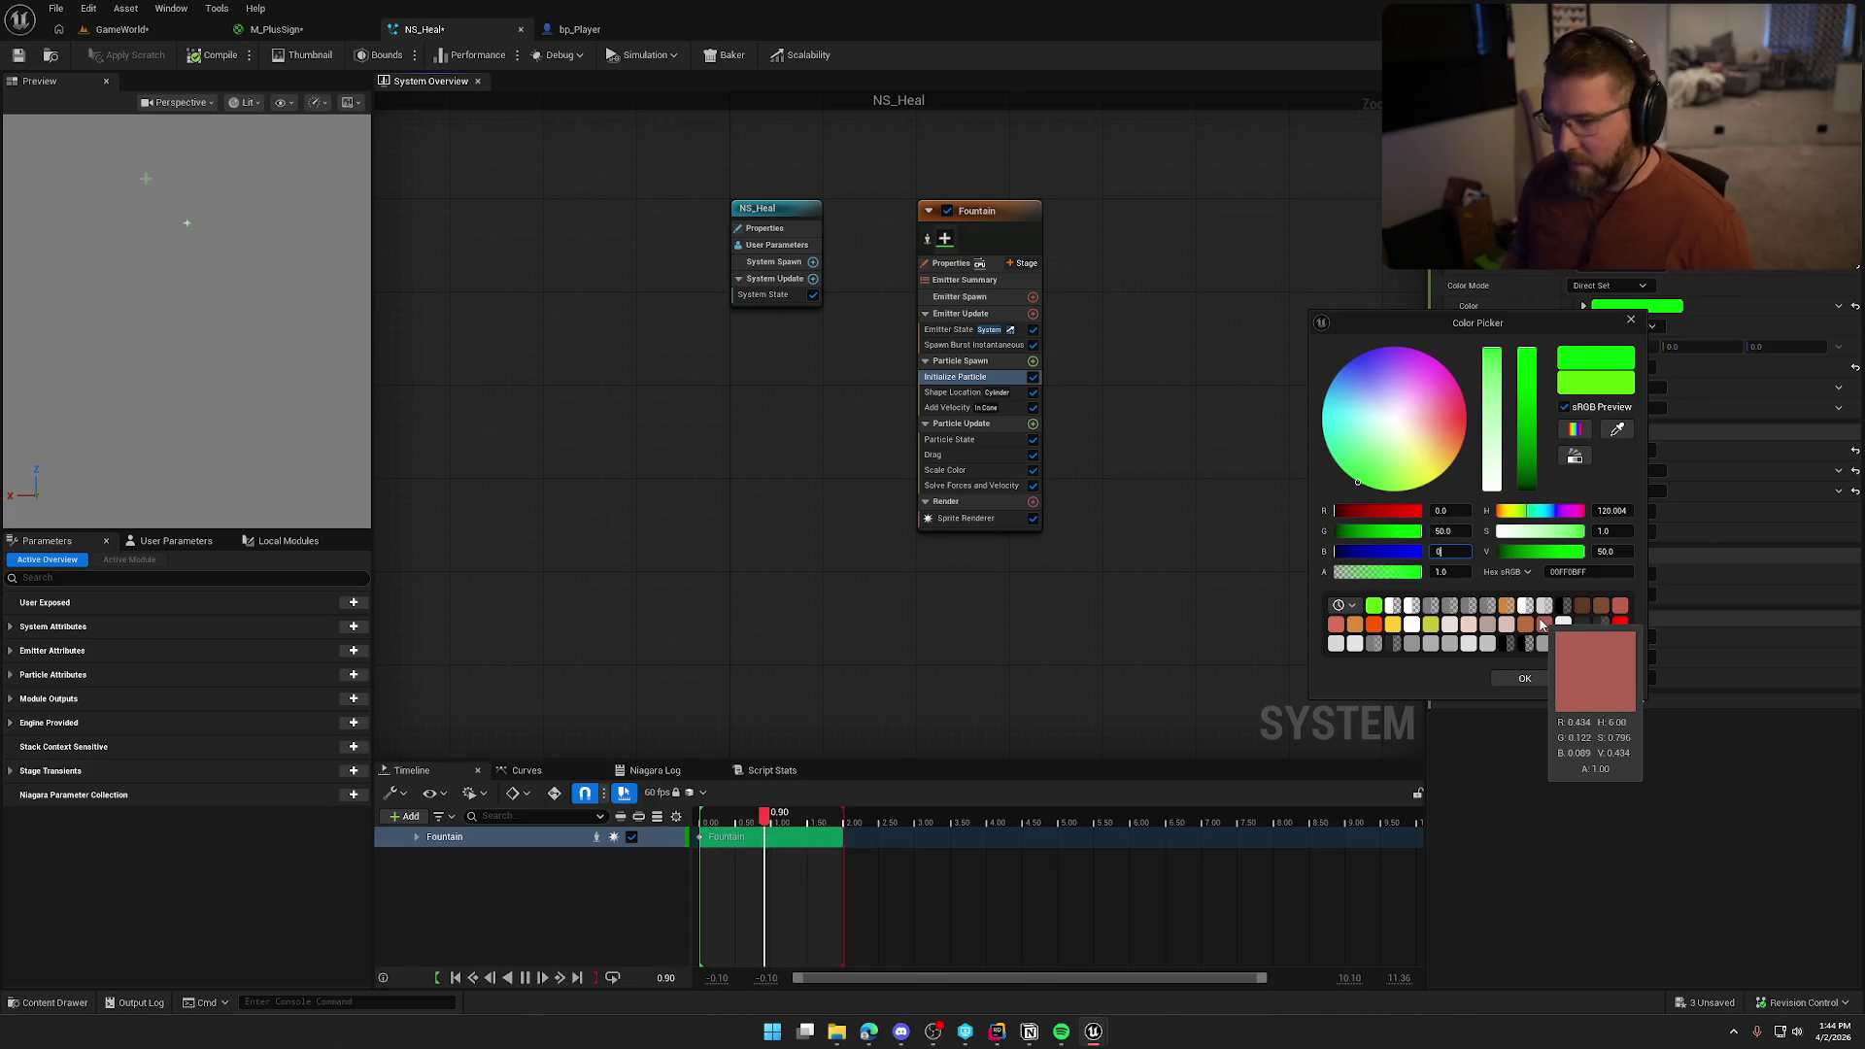
pyautogui.press('Return')
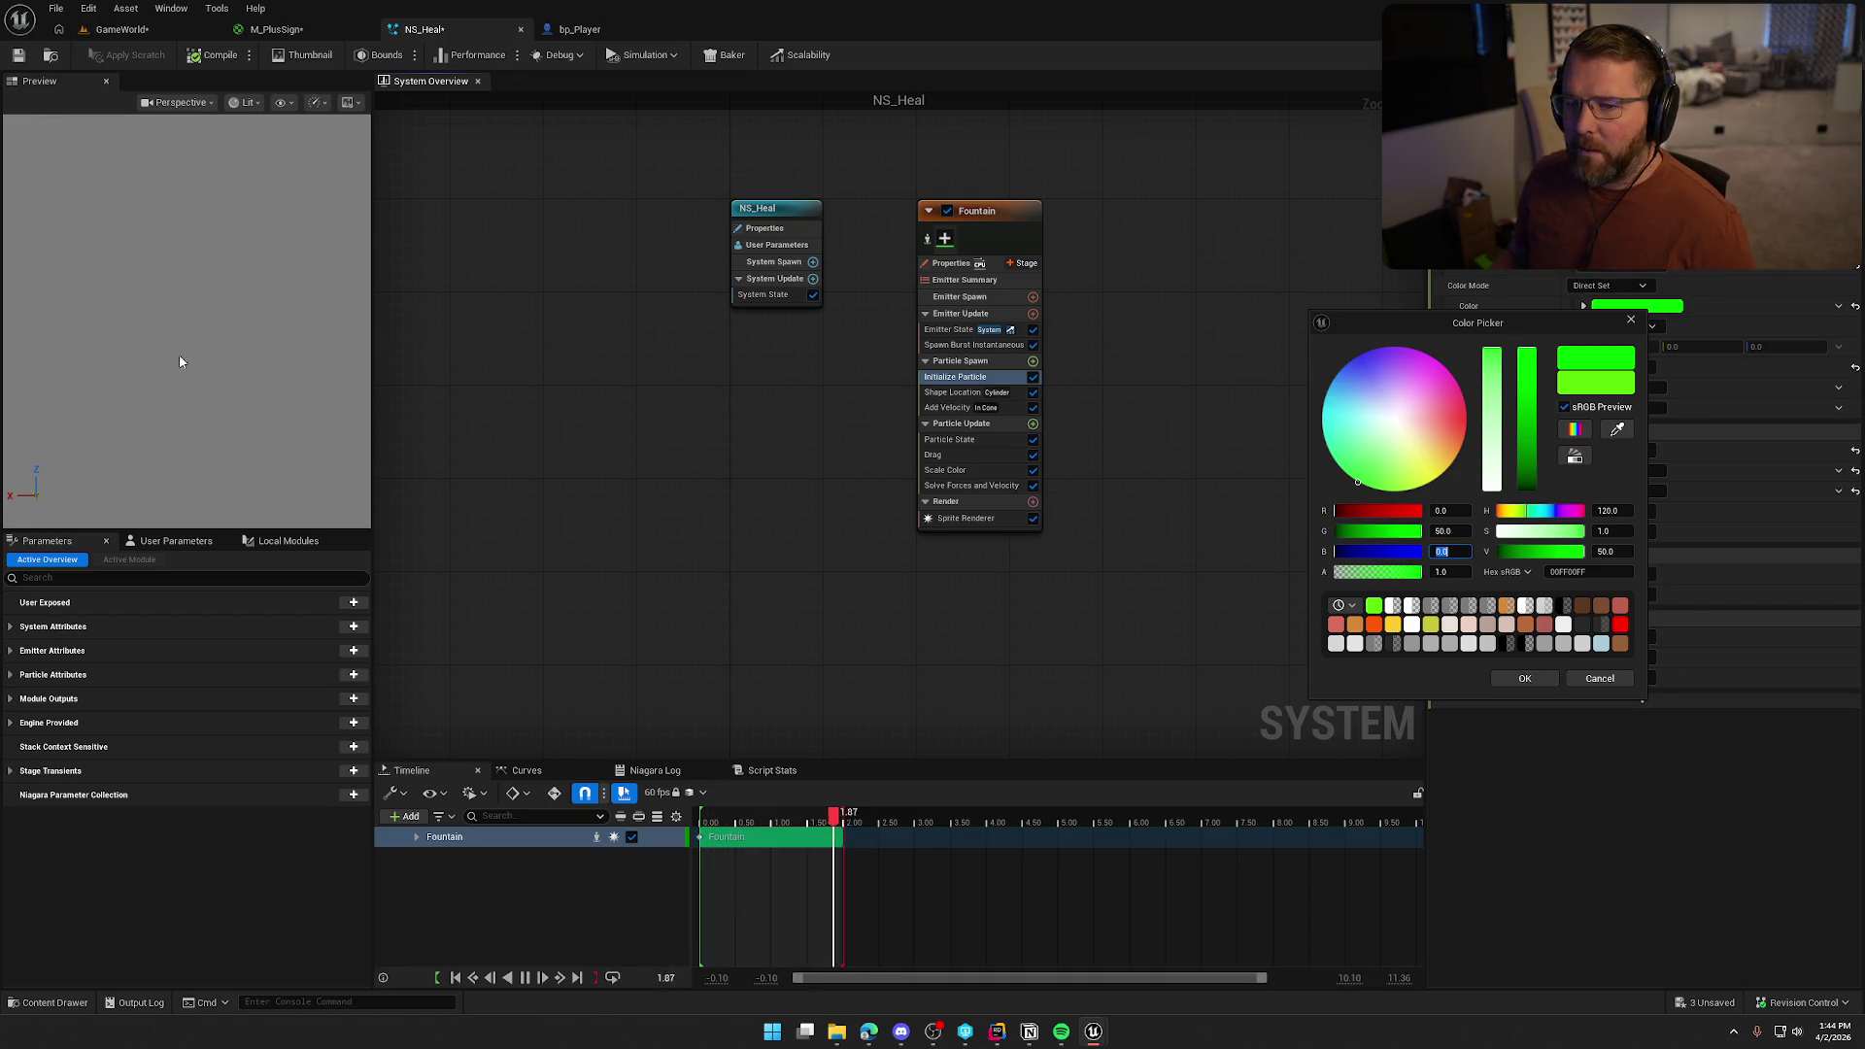
pyautogui.click(1525, 680)
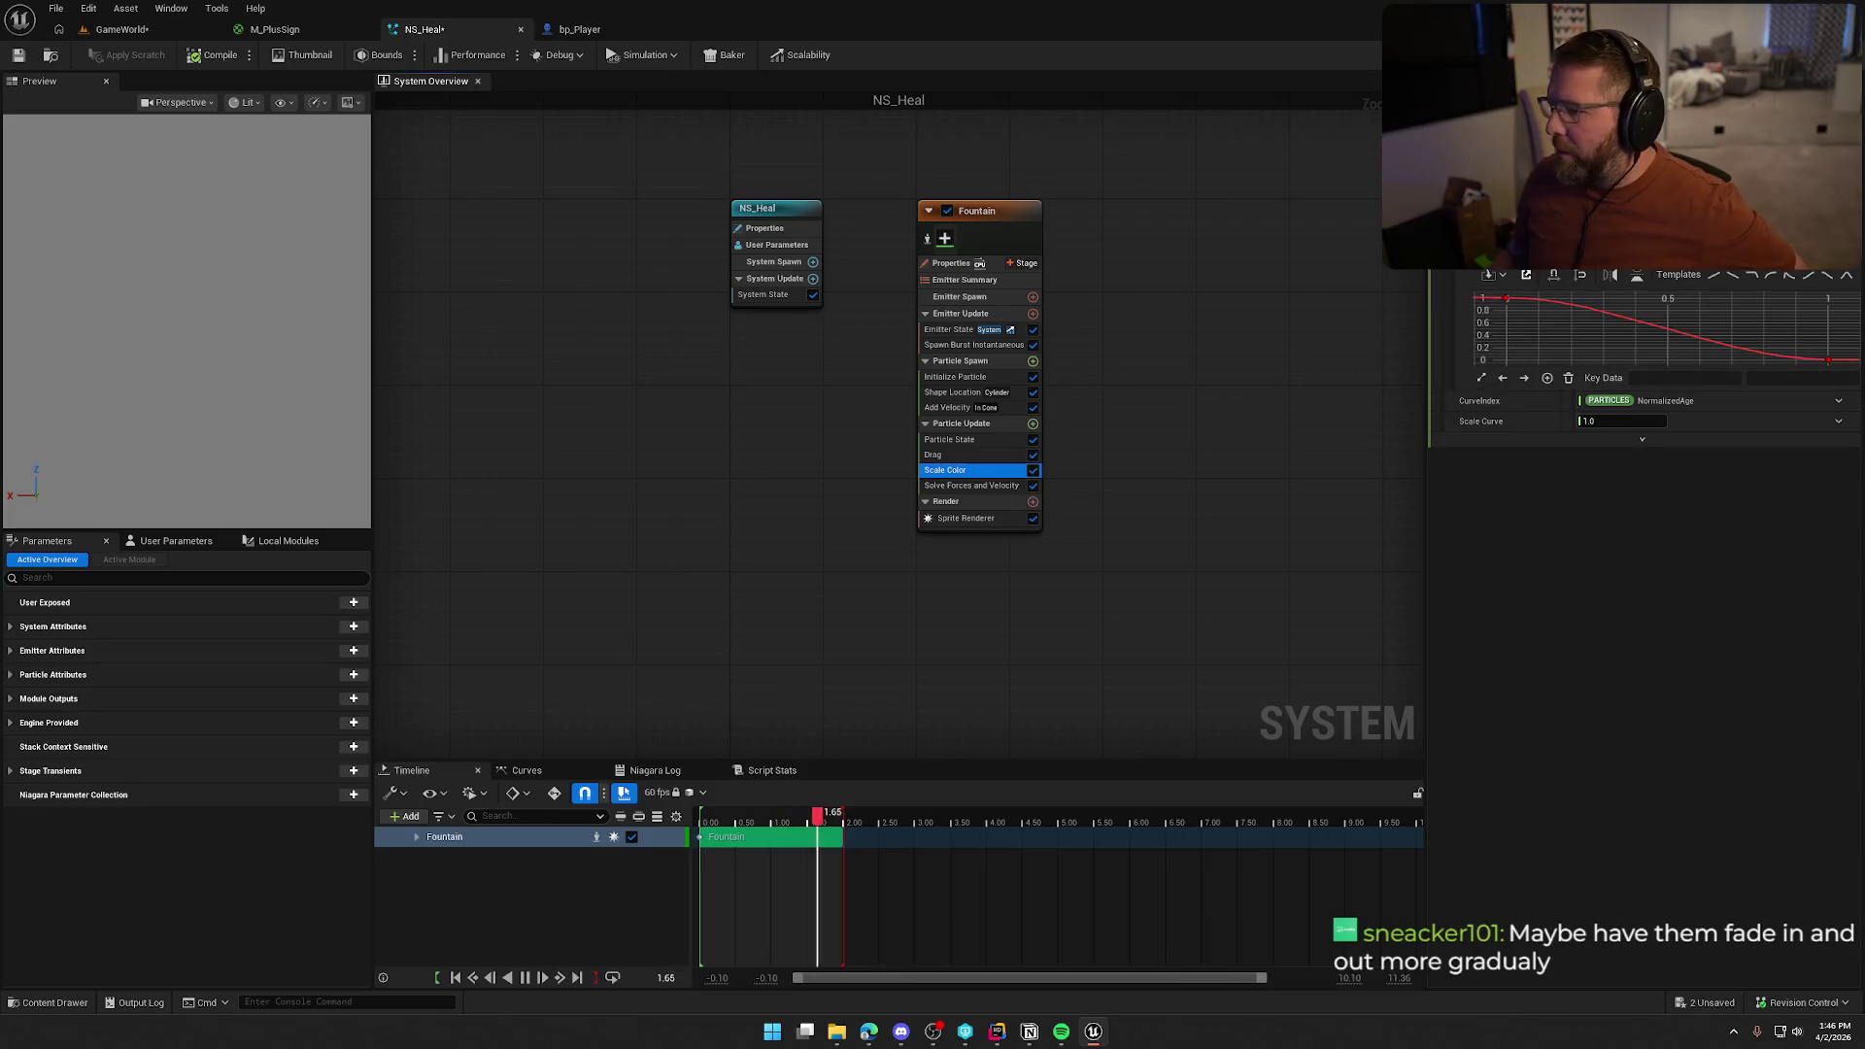
pyautogui.click(1034, 424)
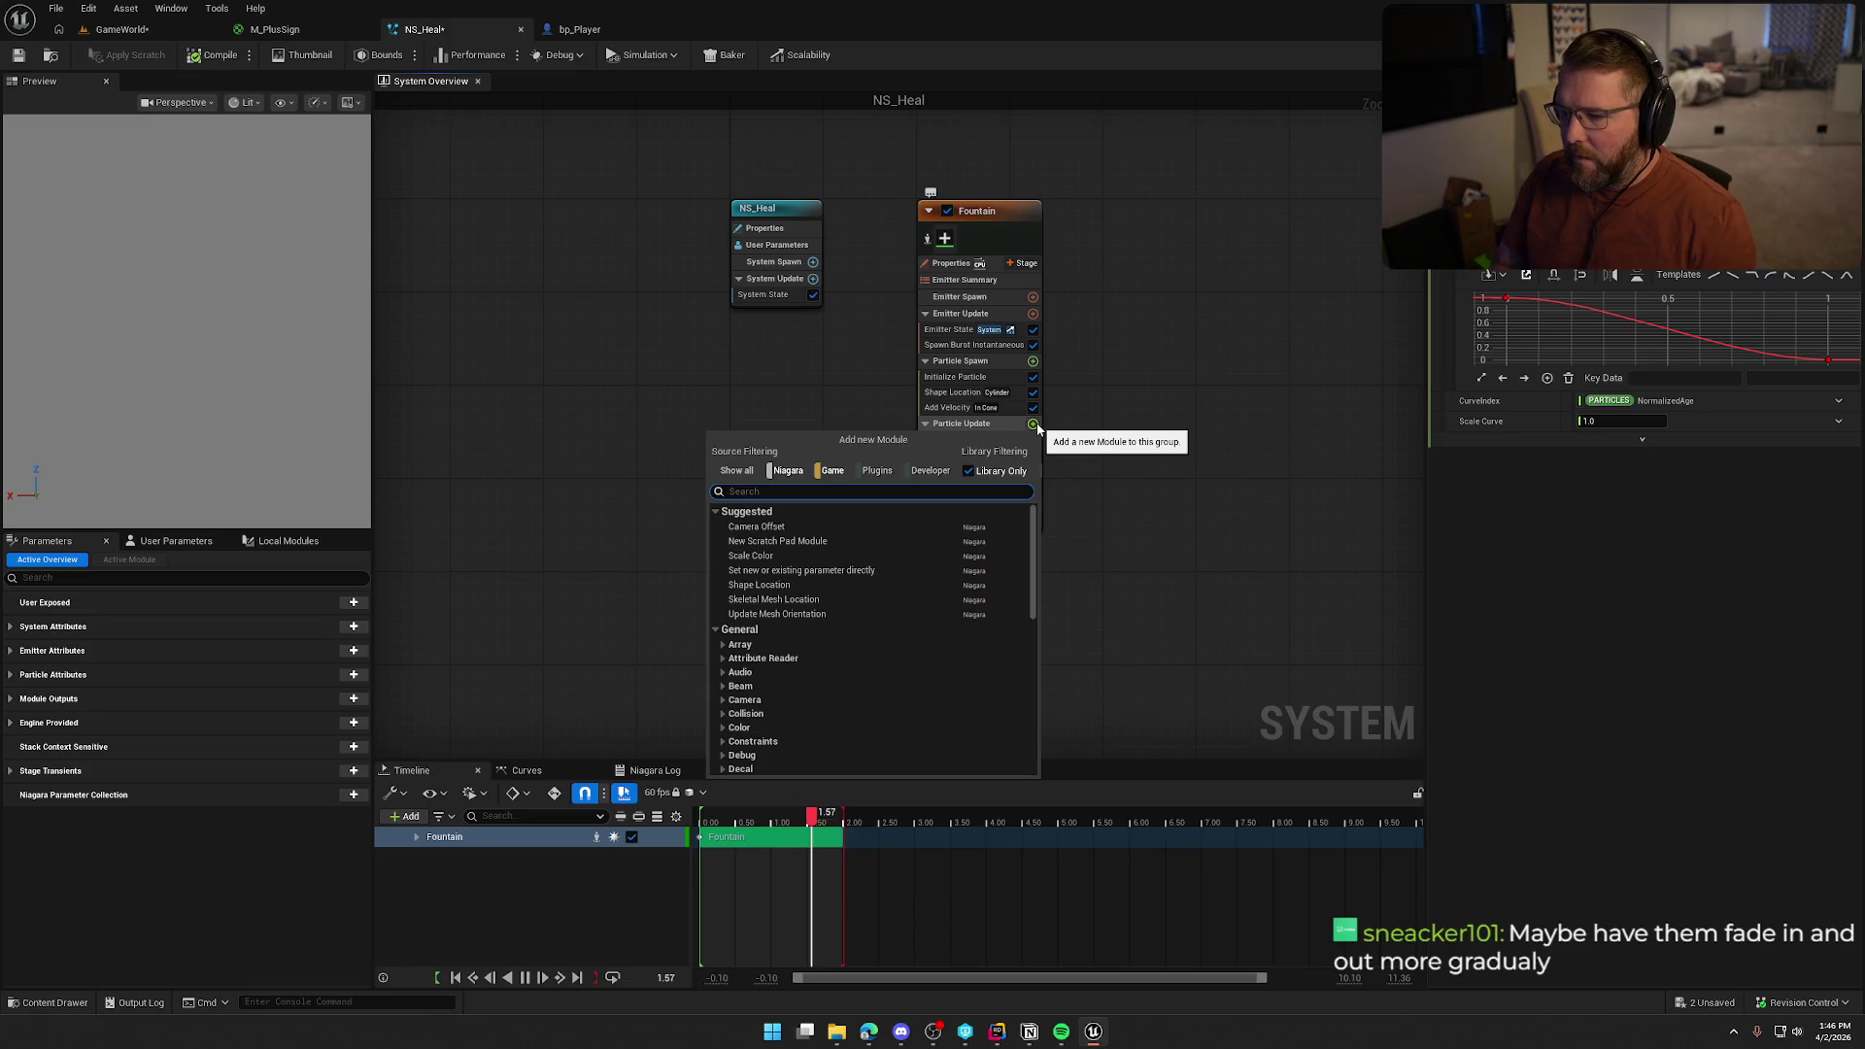
# Search the Particle Update module list for 'scale' and glance at the level preview
pyautogui.write('scale')
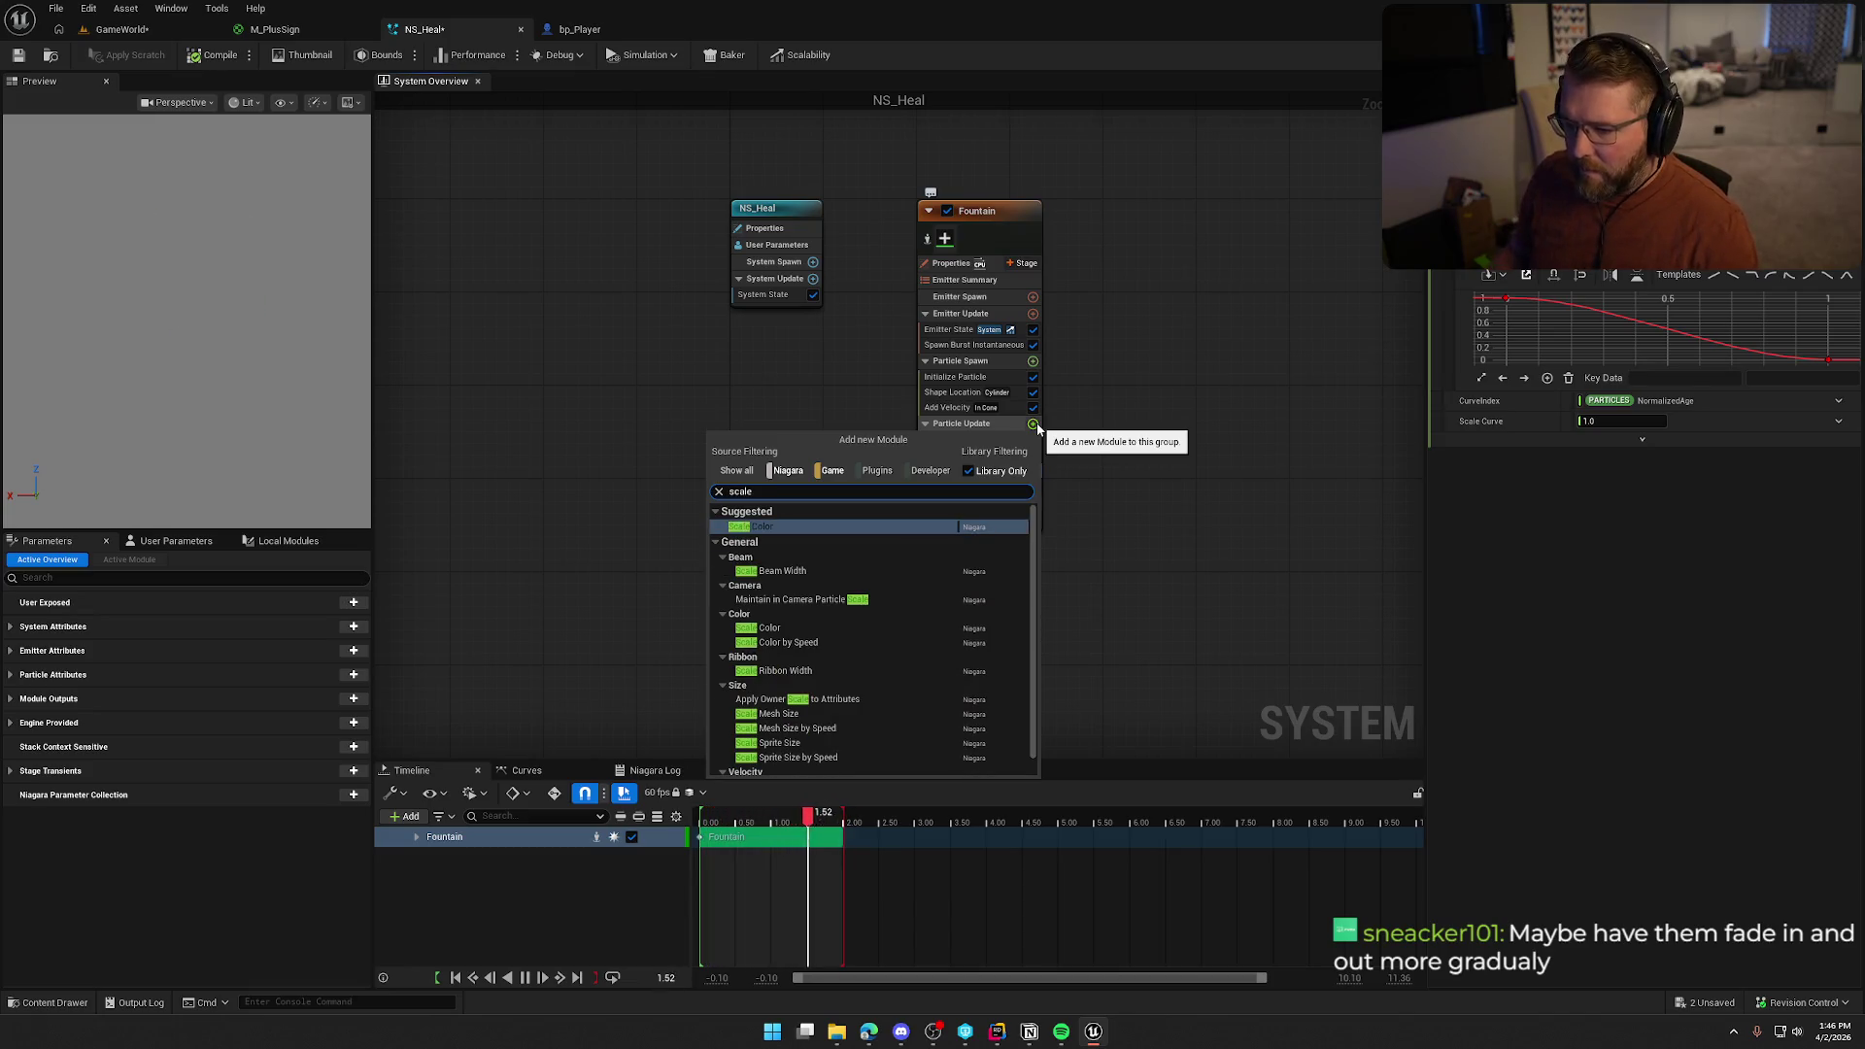
pyautogui.scroll(-1, 890, 651)
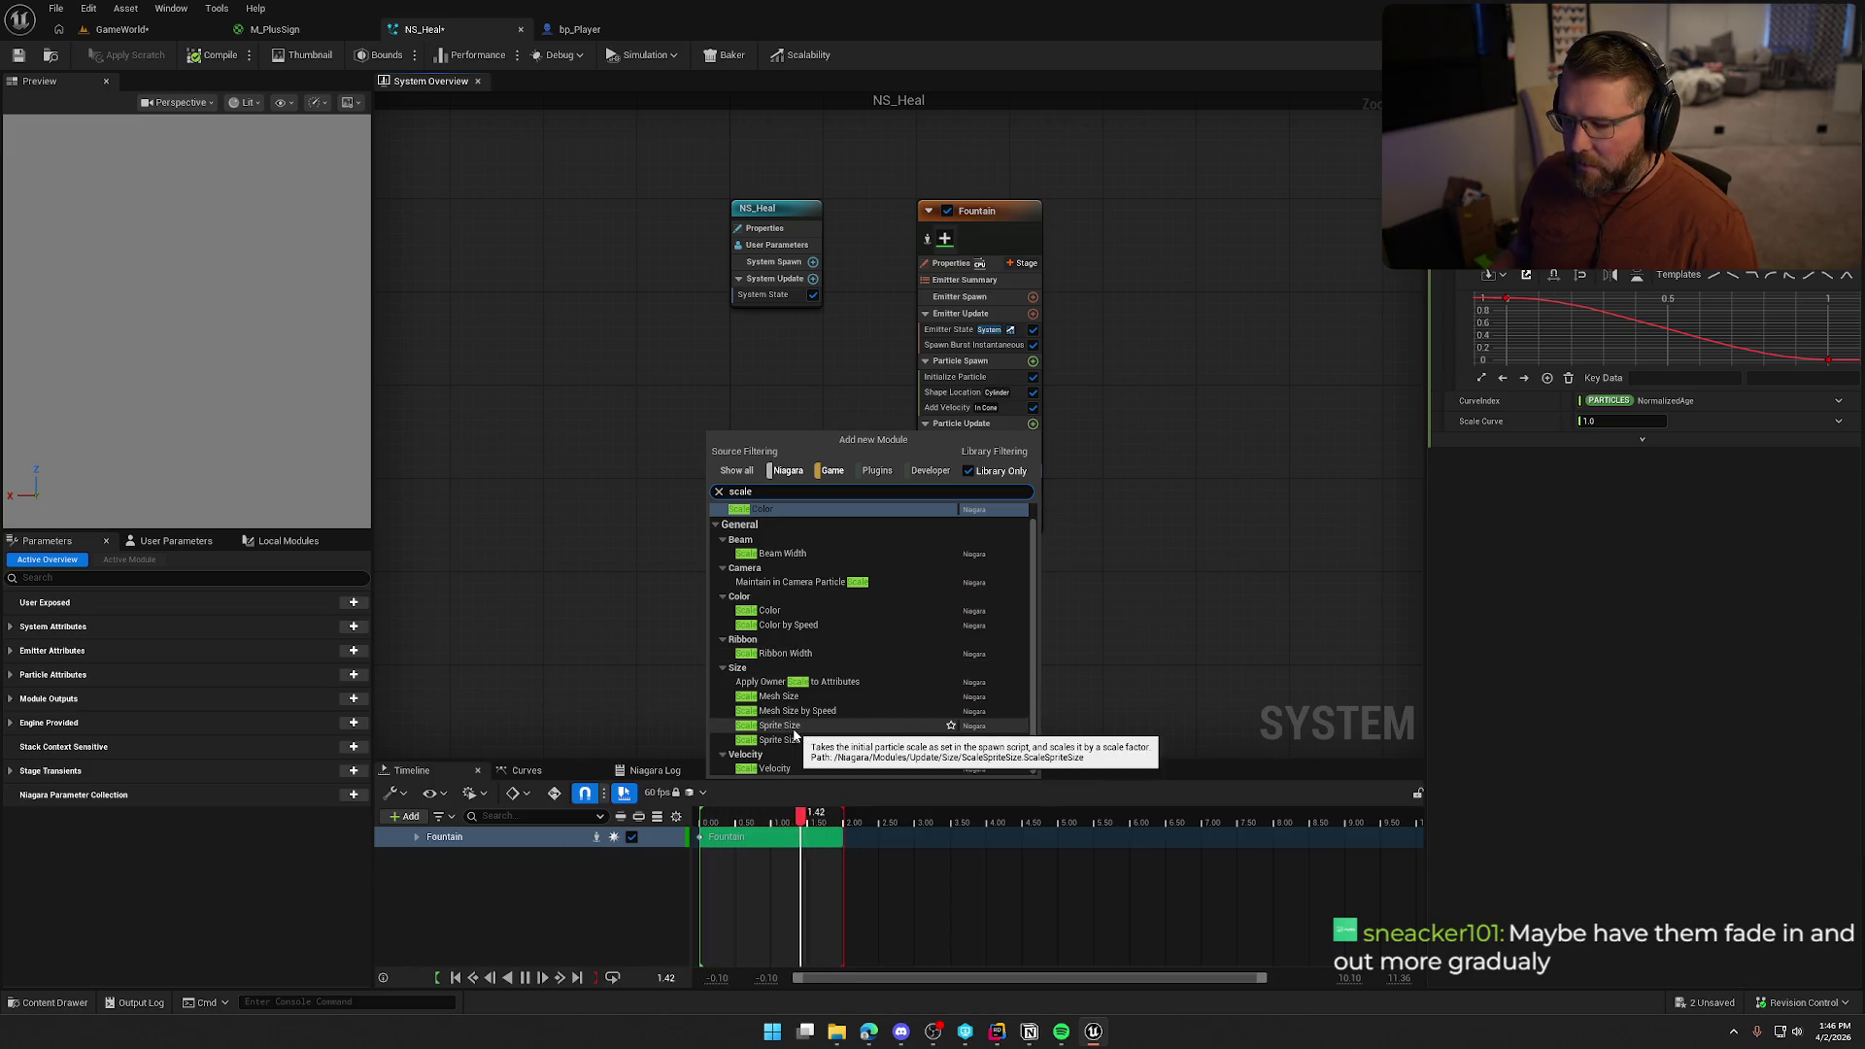
pyautogui.press('Return')
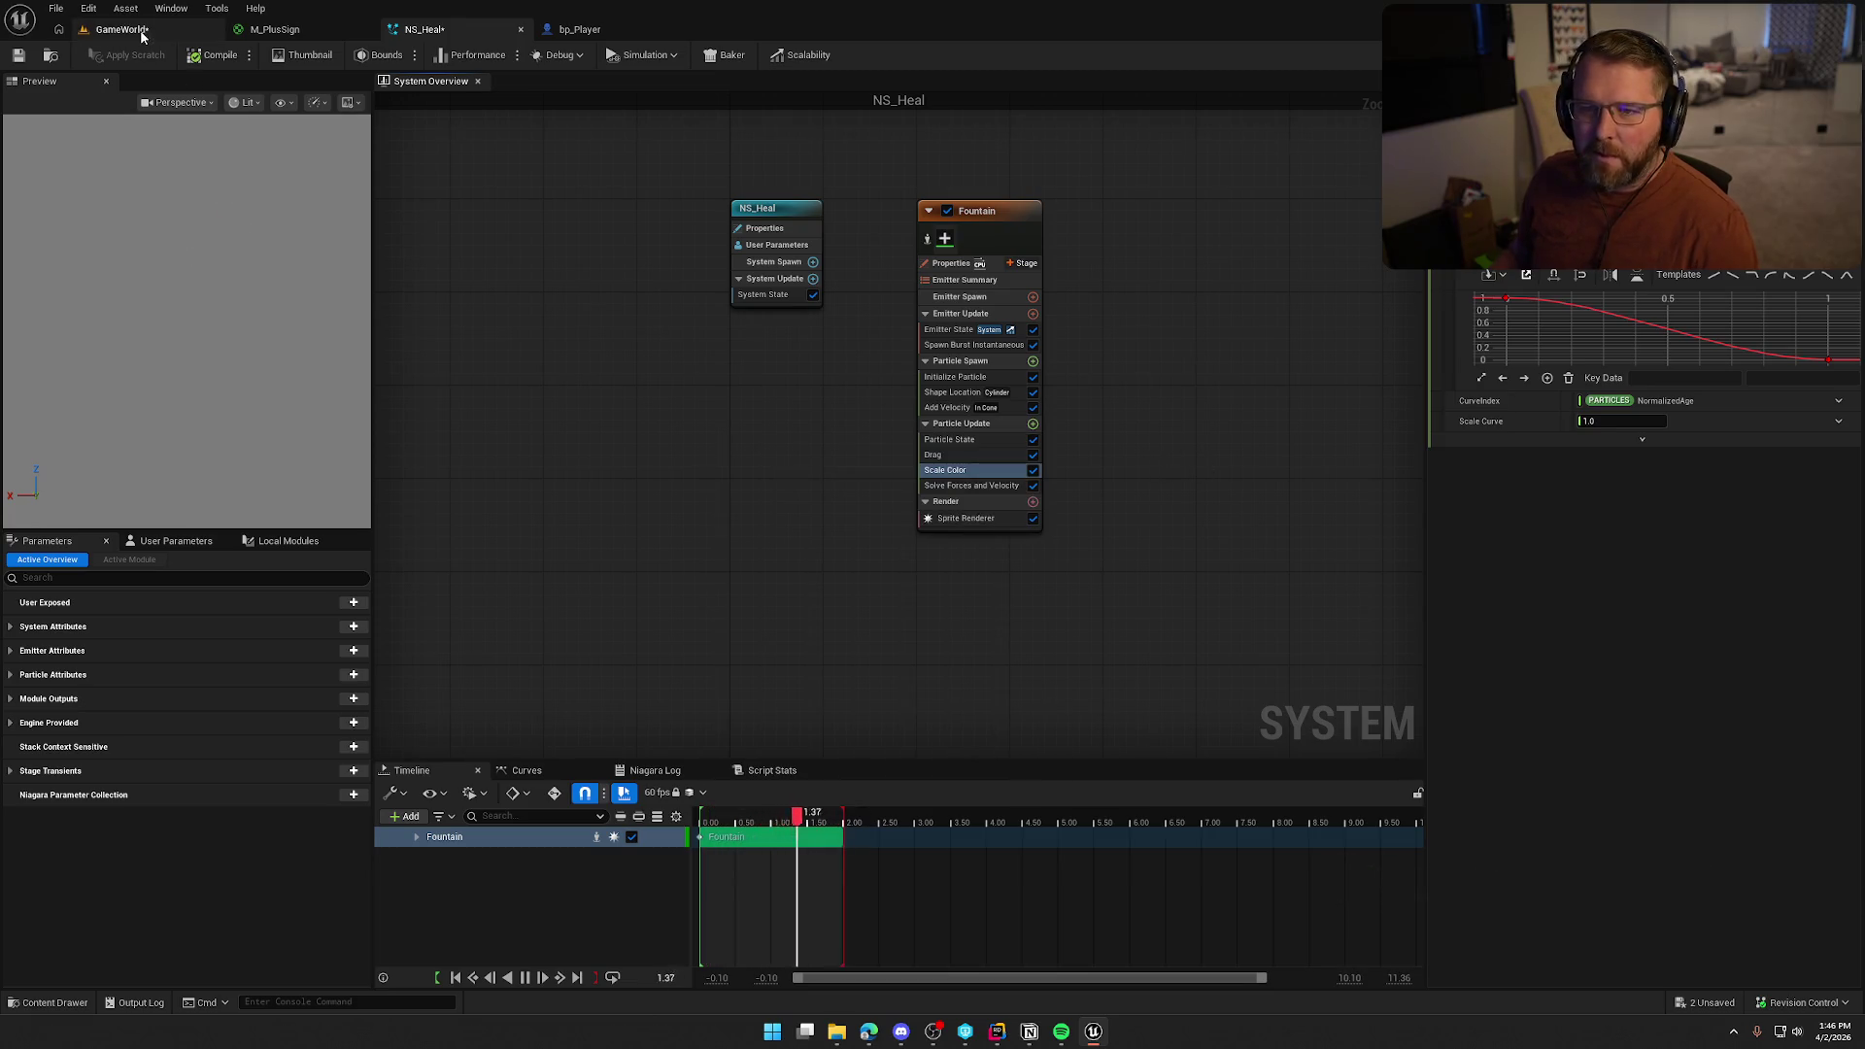
pyautogui.click(140, 29)
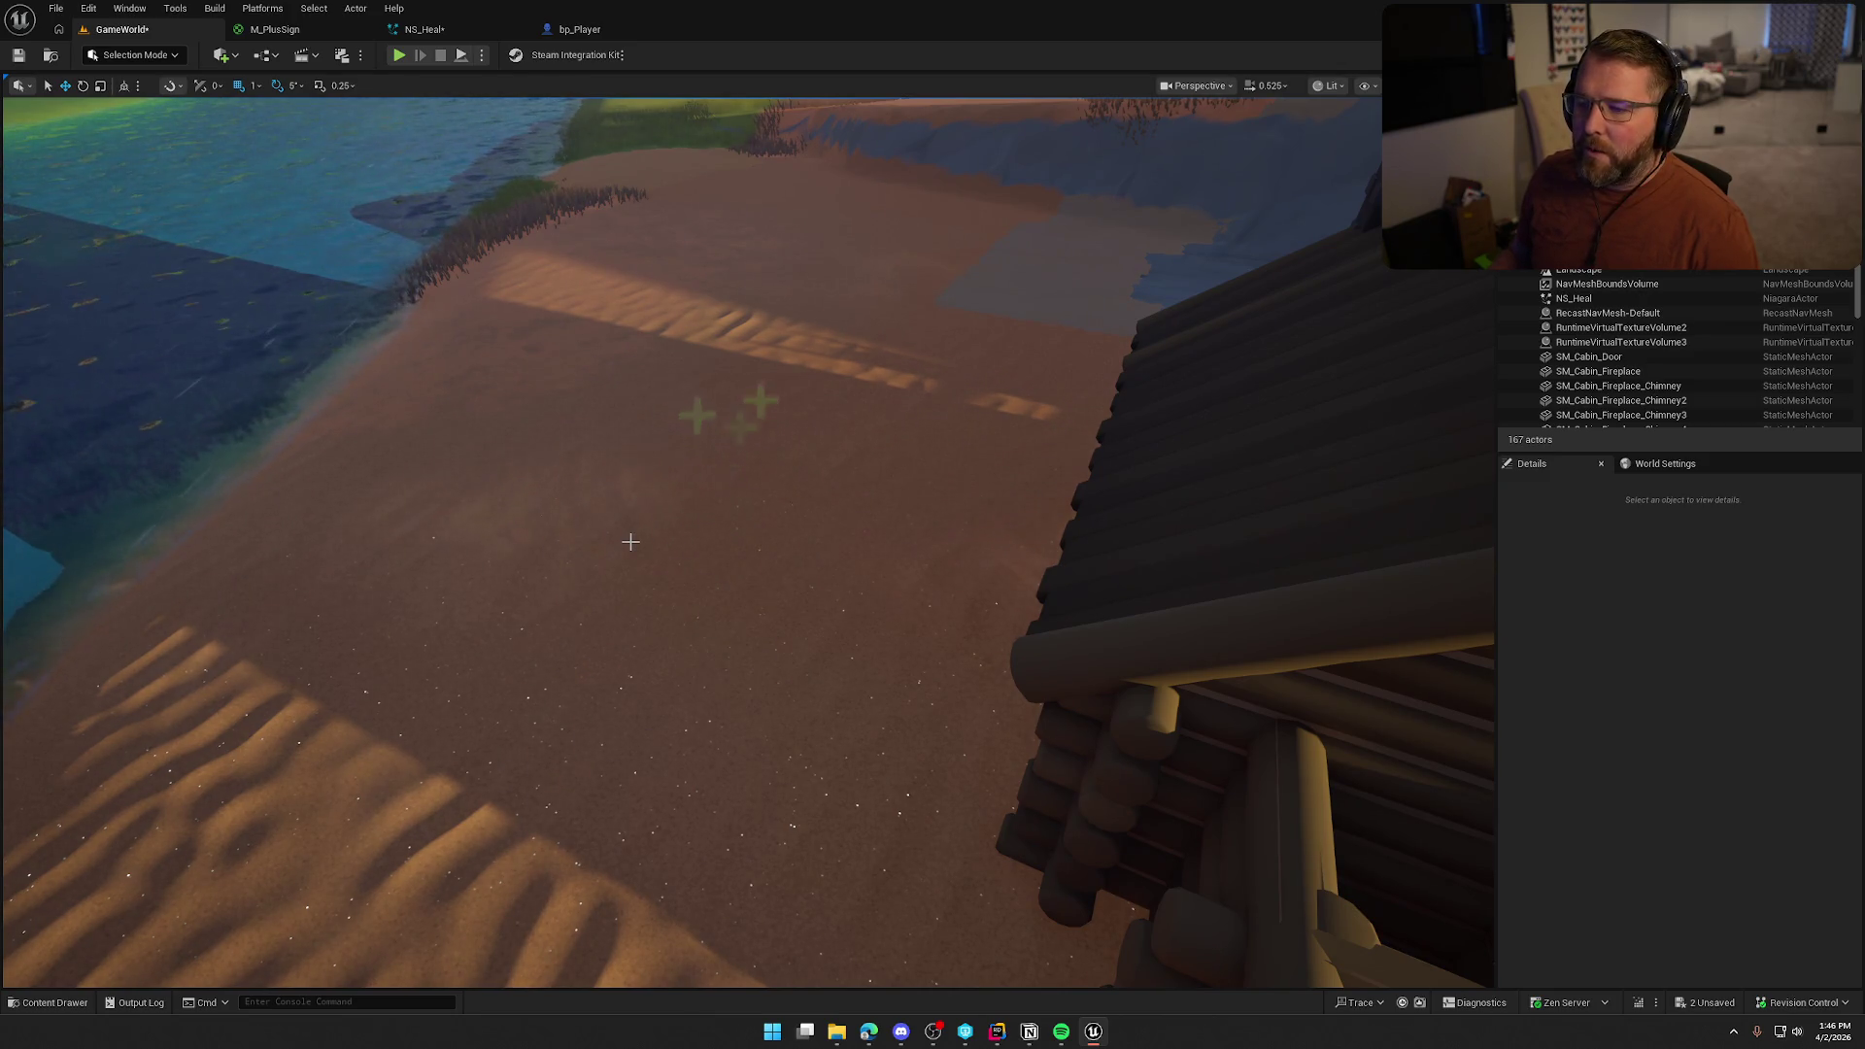
pyautogui.click(464, 28)
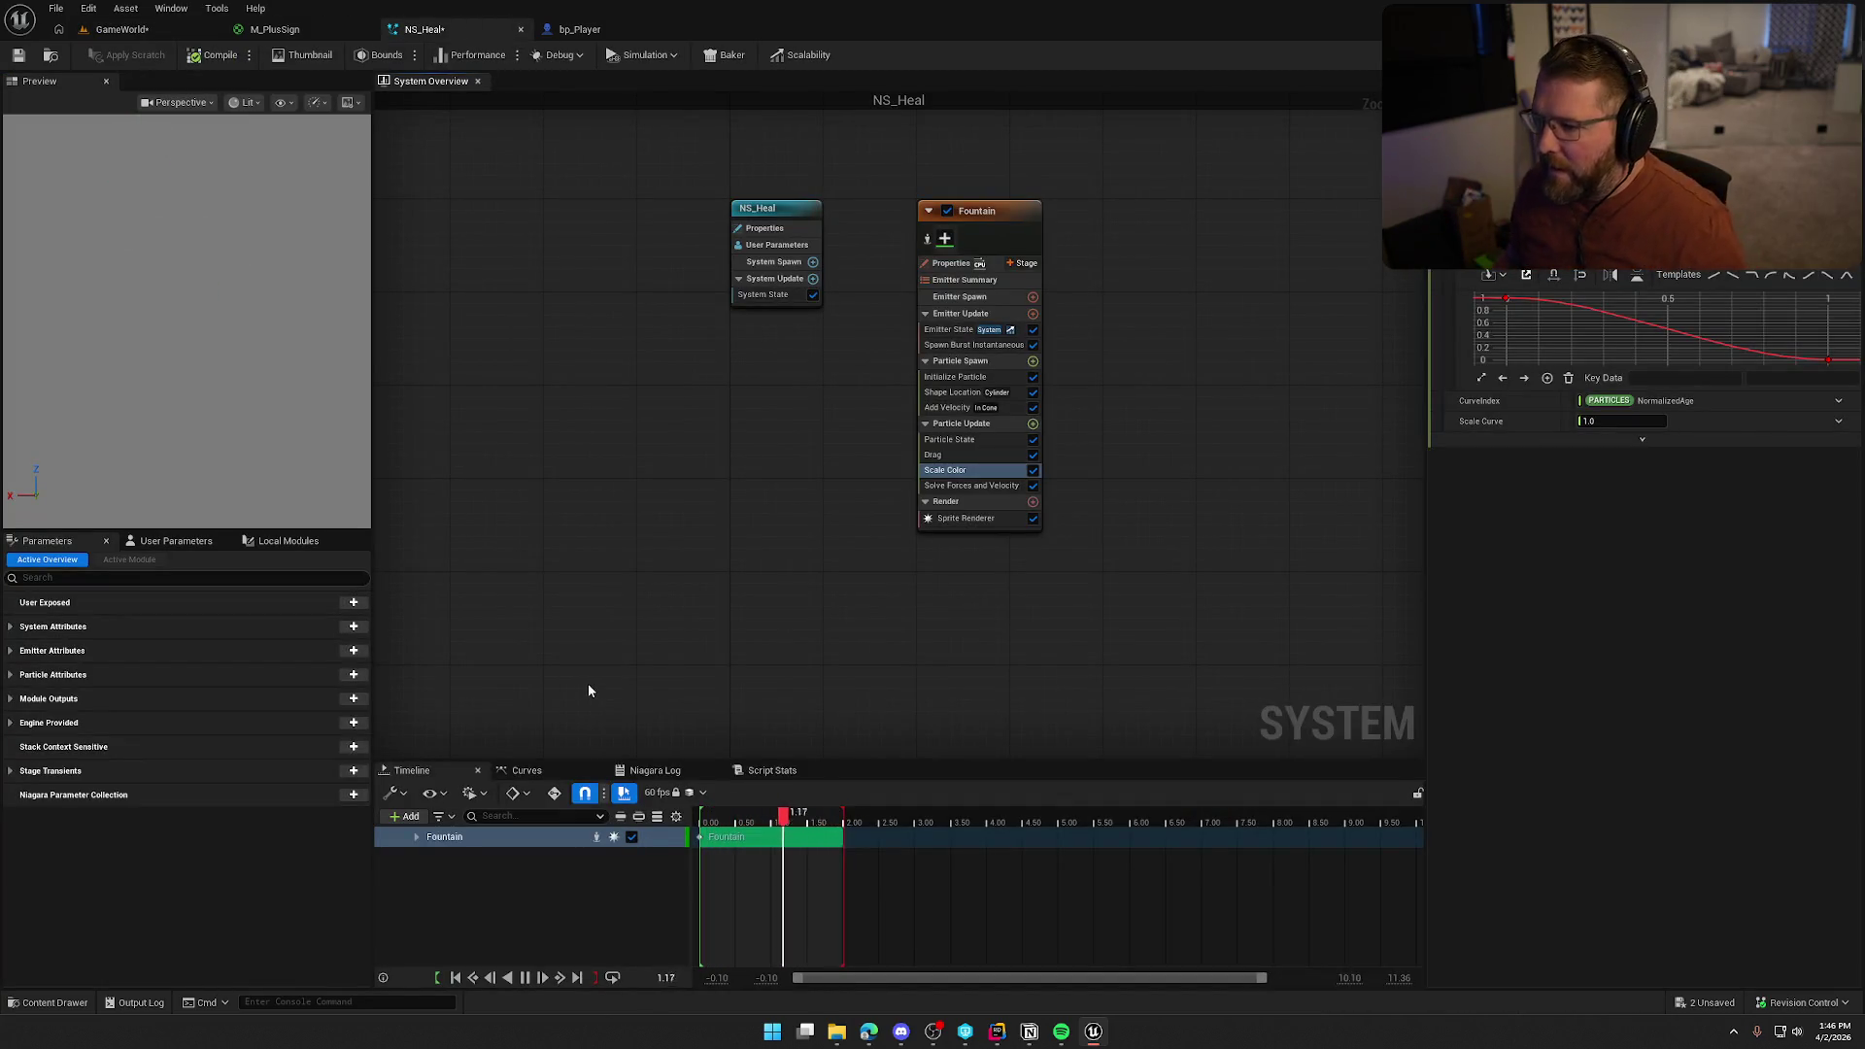
# Add Scale Sprite Size to Particle Update with a bell-shaped curve and recompile
pyautogui.click(1032, 424)
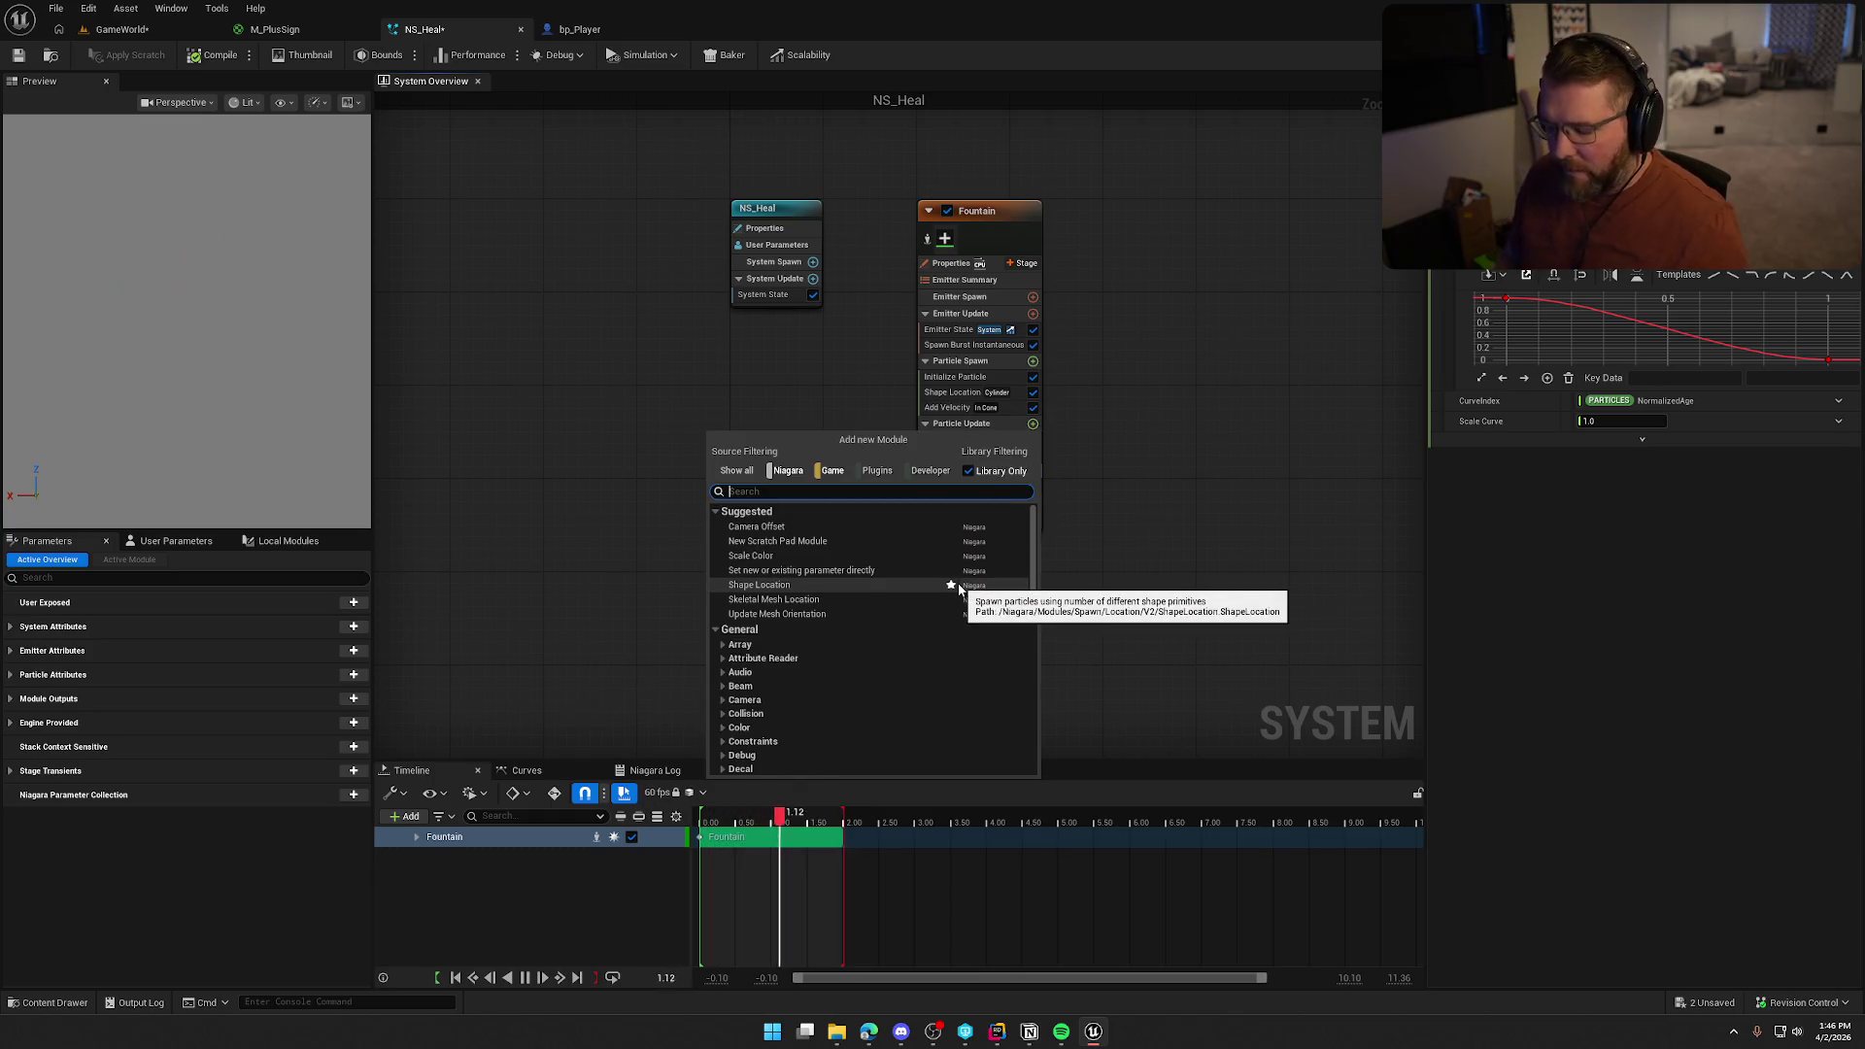
pyautogui.write('scale')
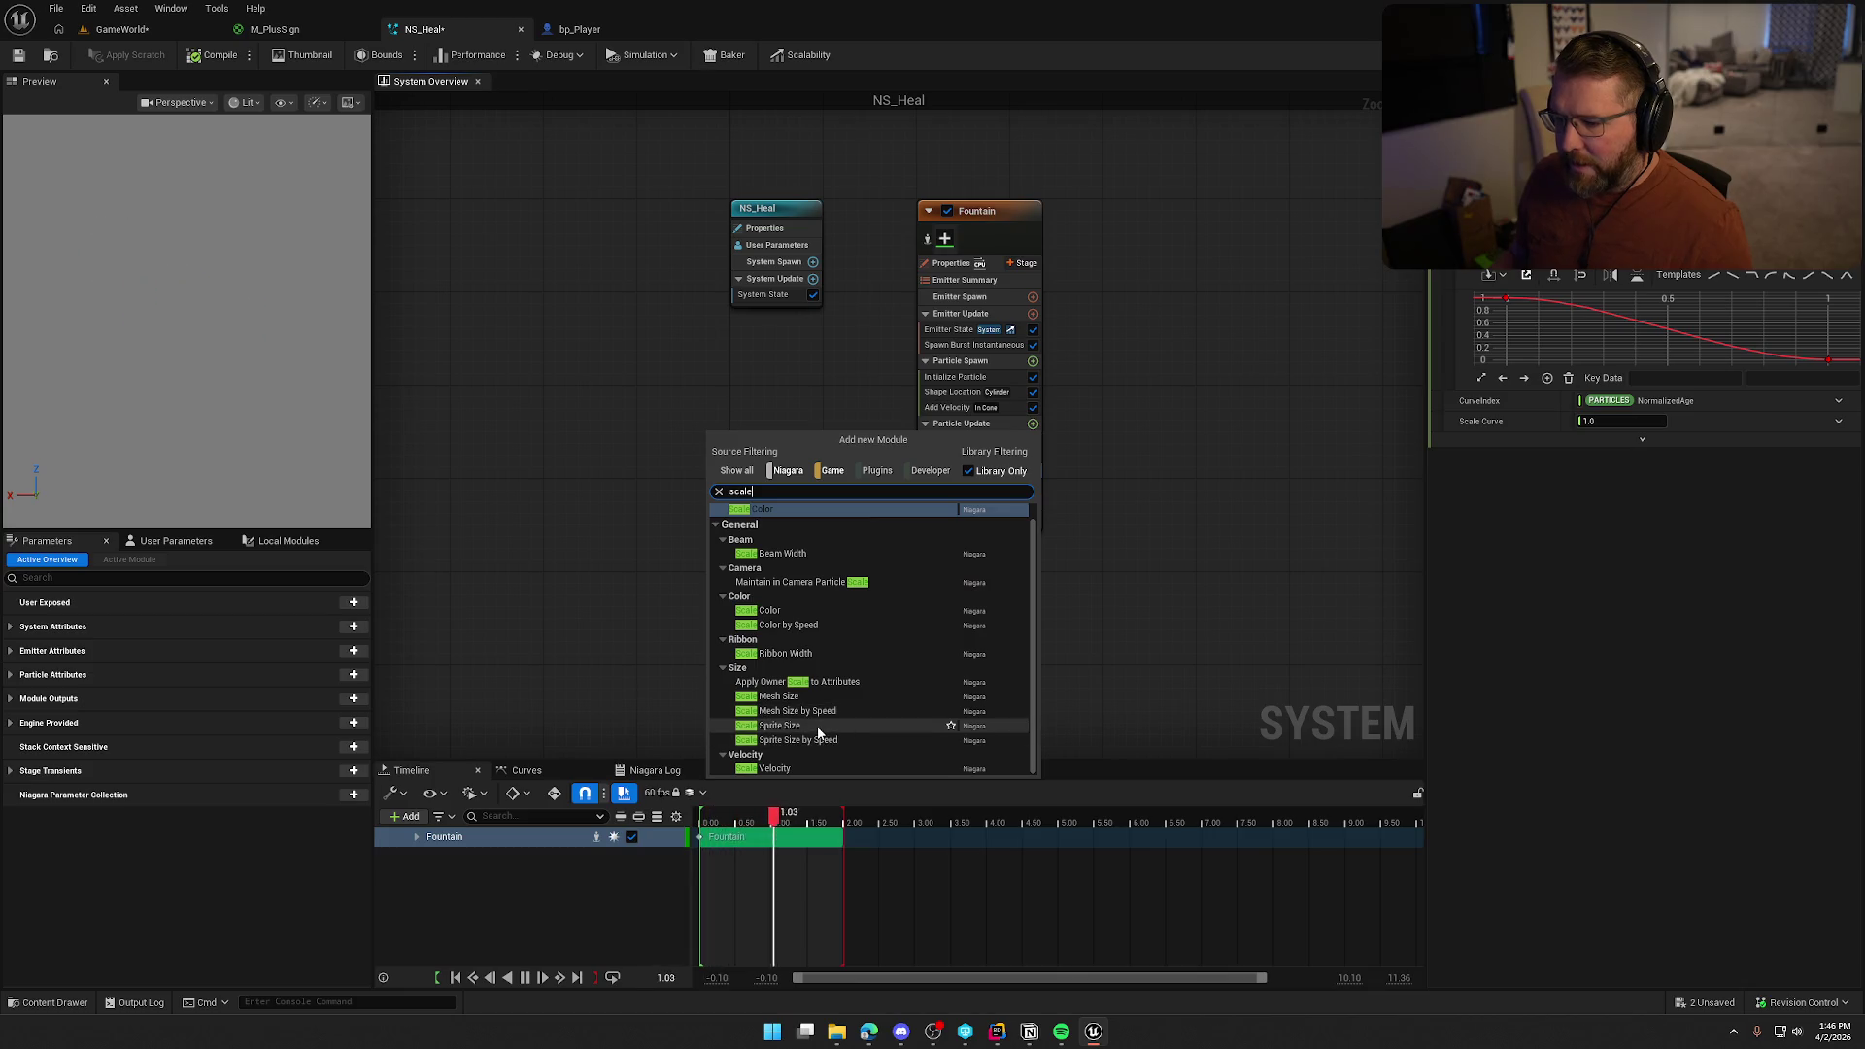
pyautogui.click(841, 726)
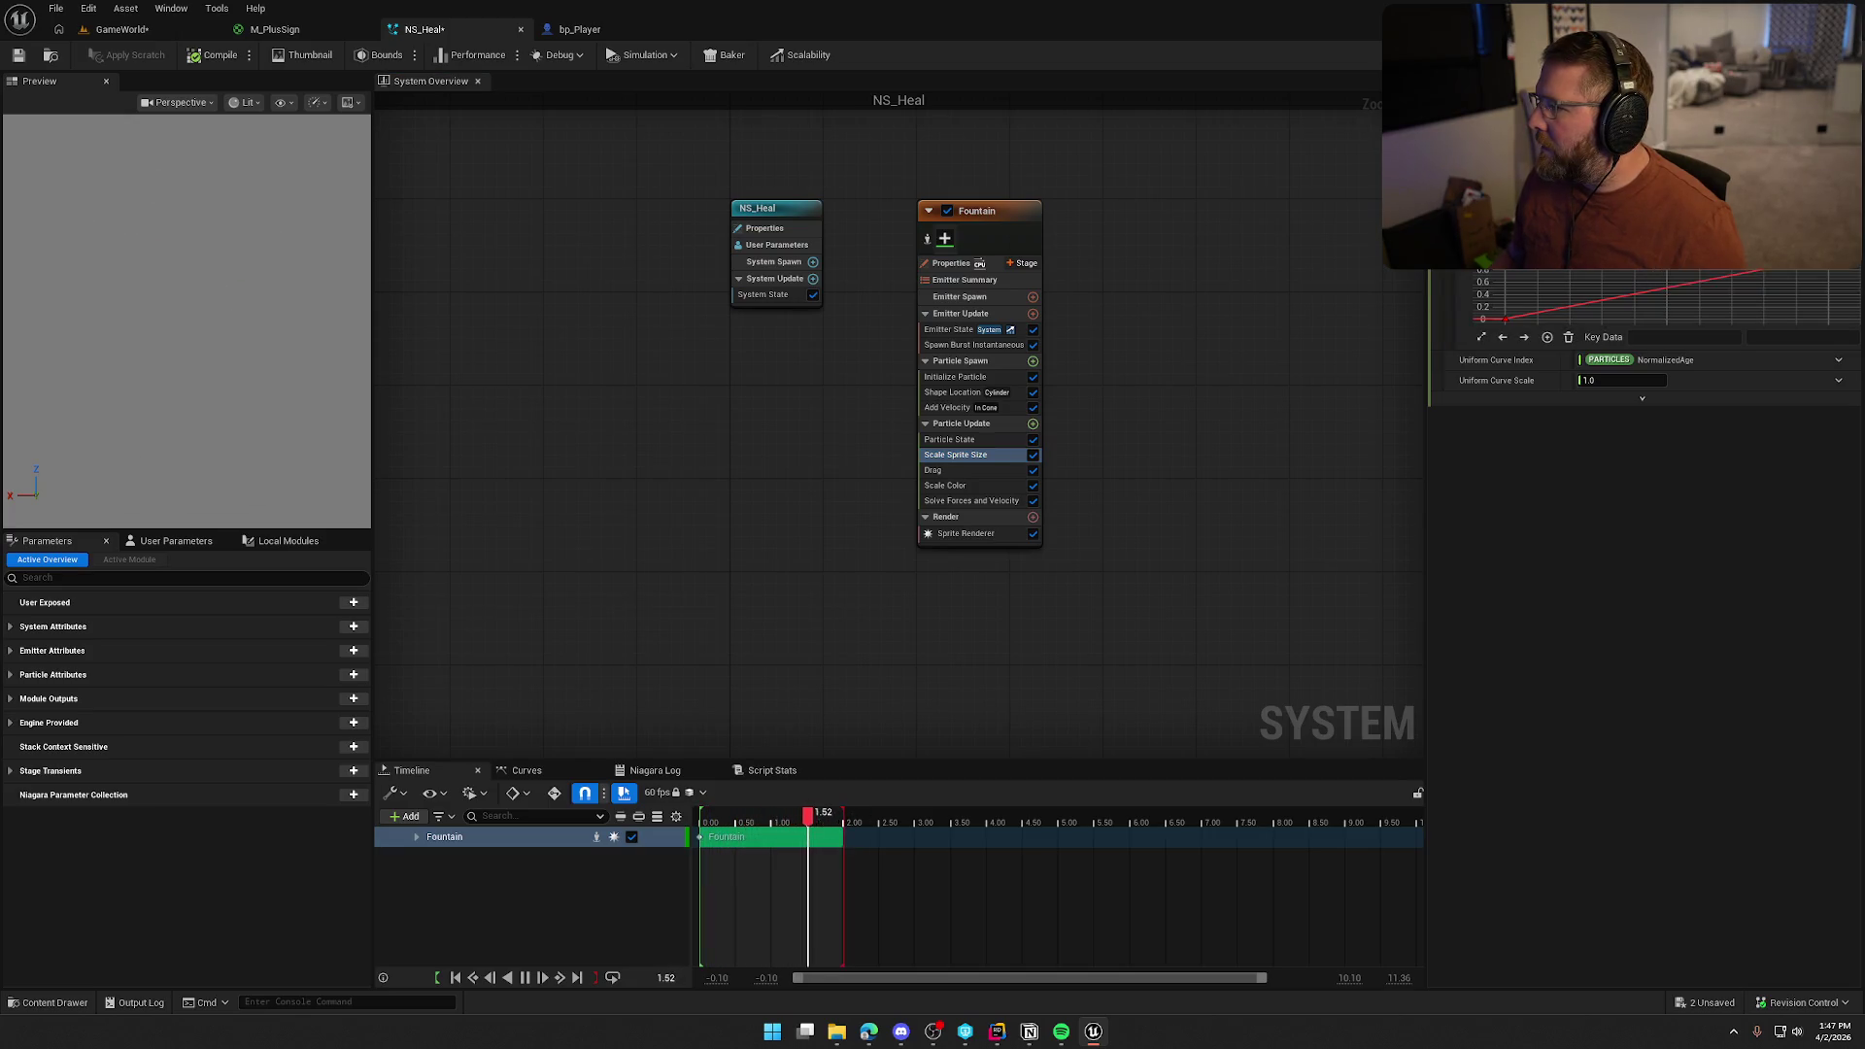
pyautogui.click(1651, 254)
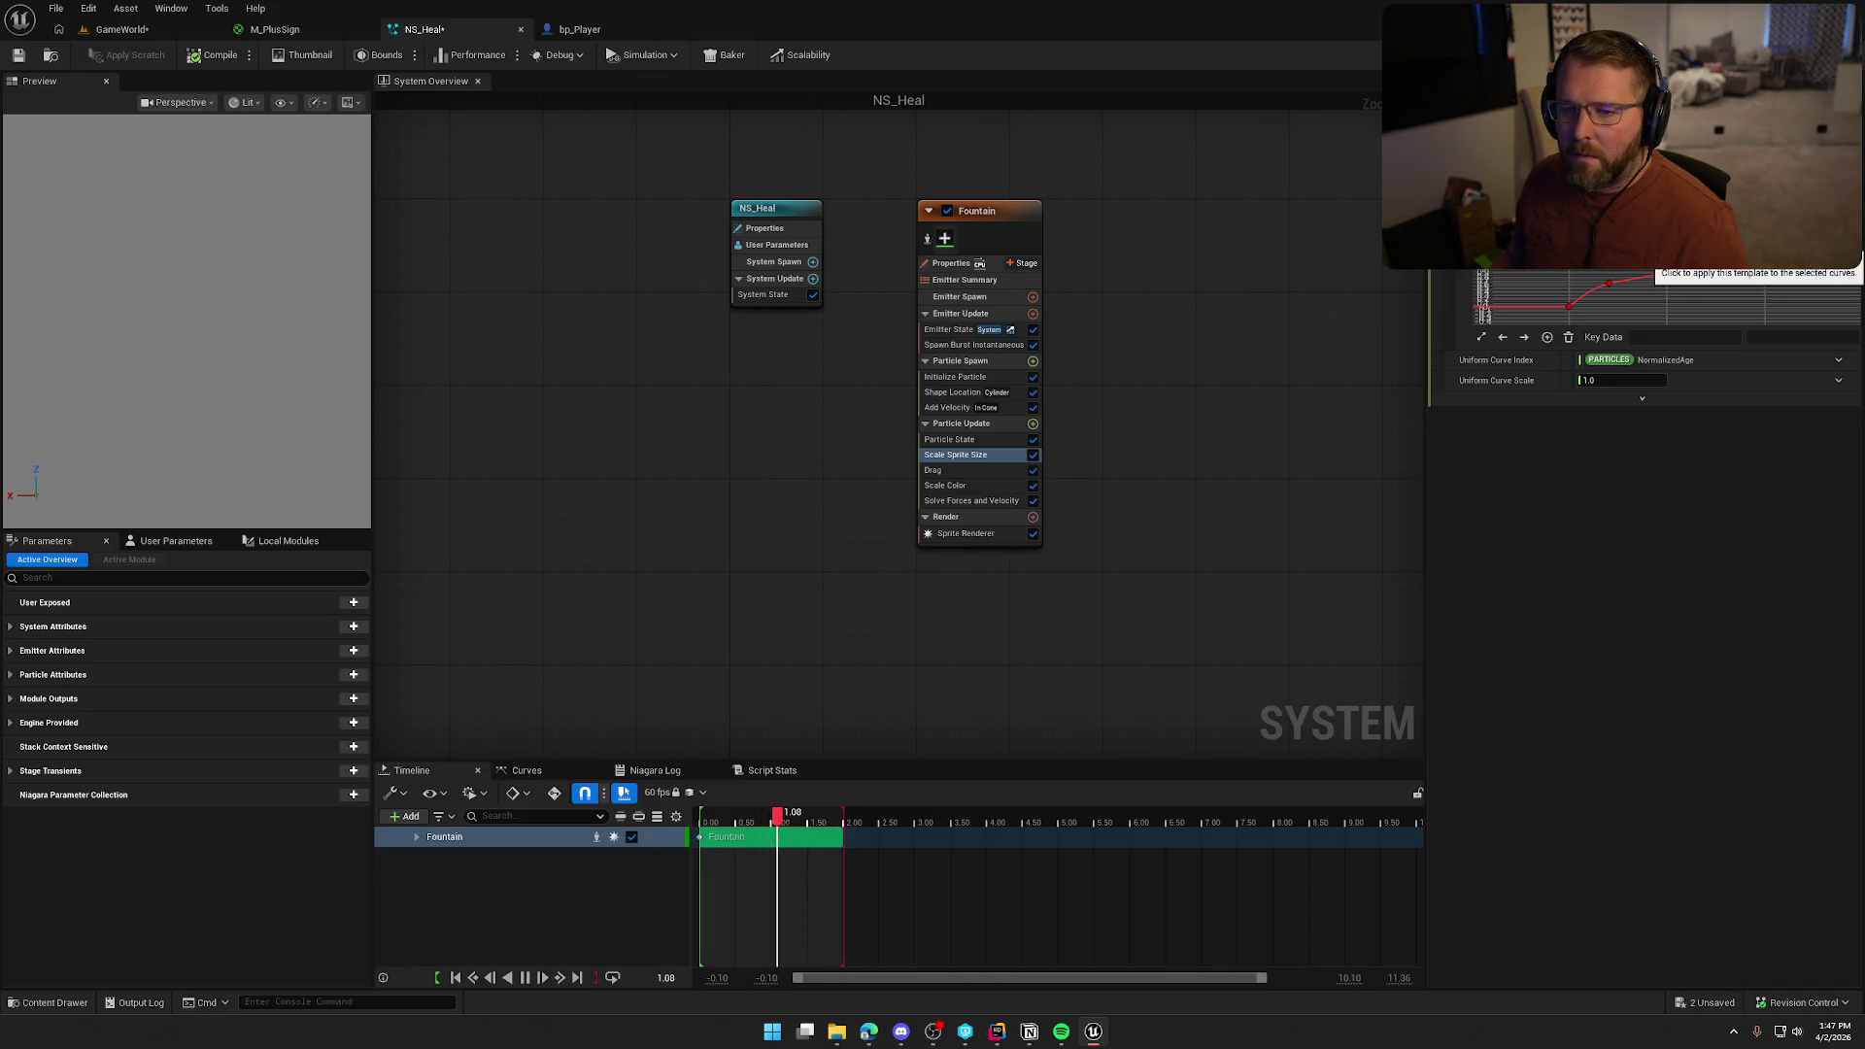
pyautogui.click(1791, 266)
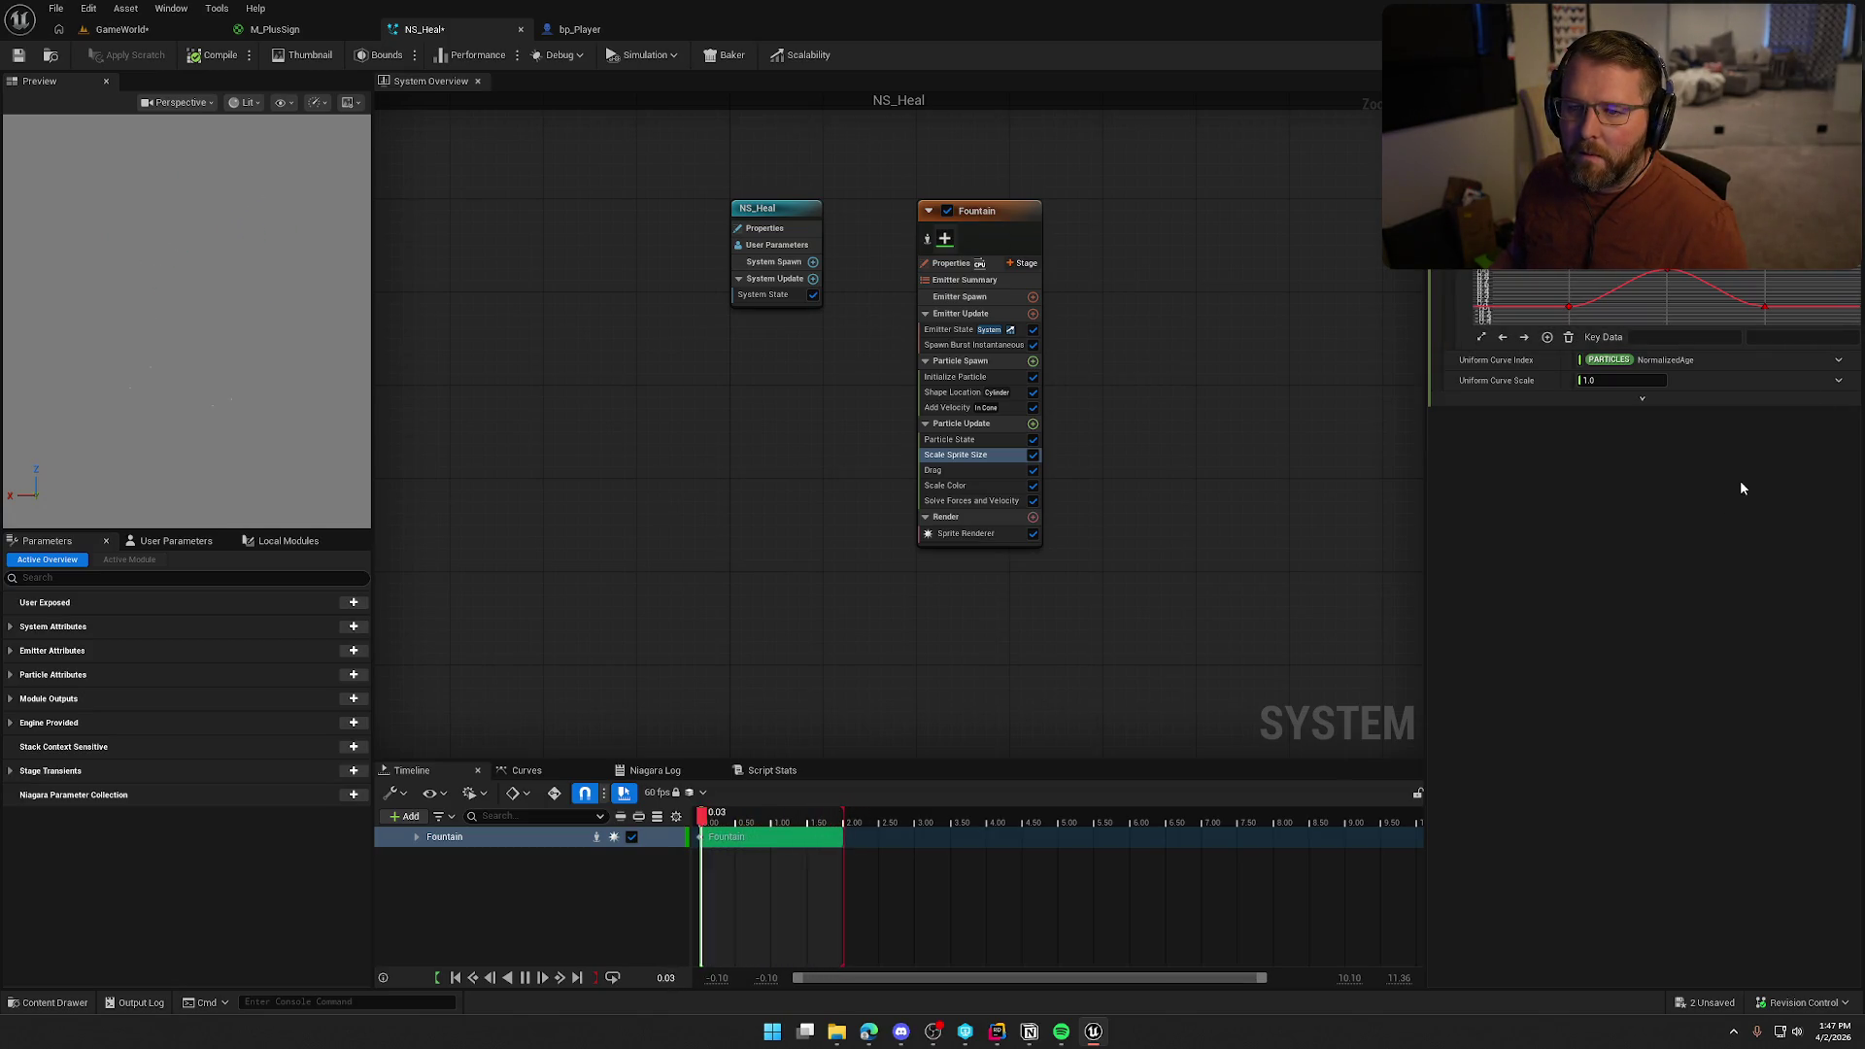
pyautogui.click(211, 61)
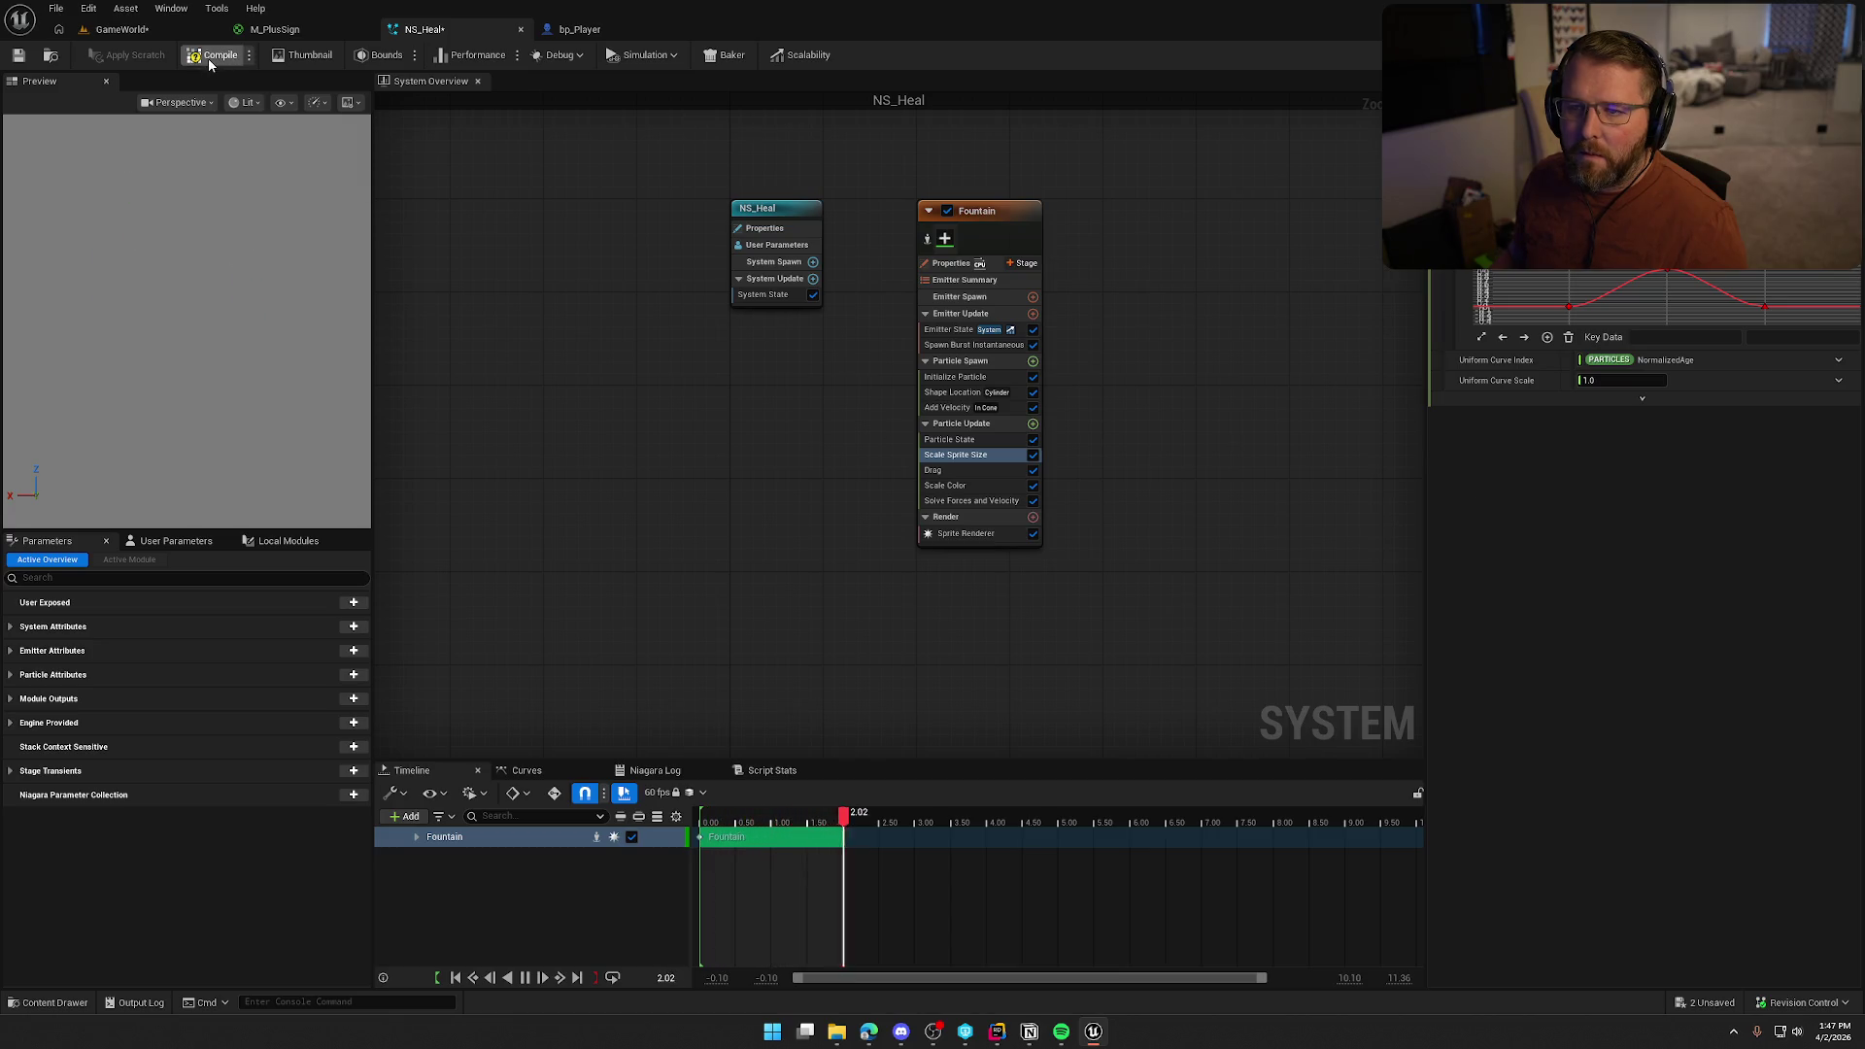
pyautogui.click(122, 29)
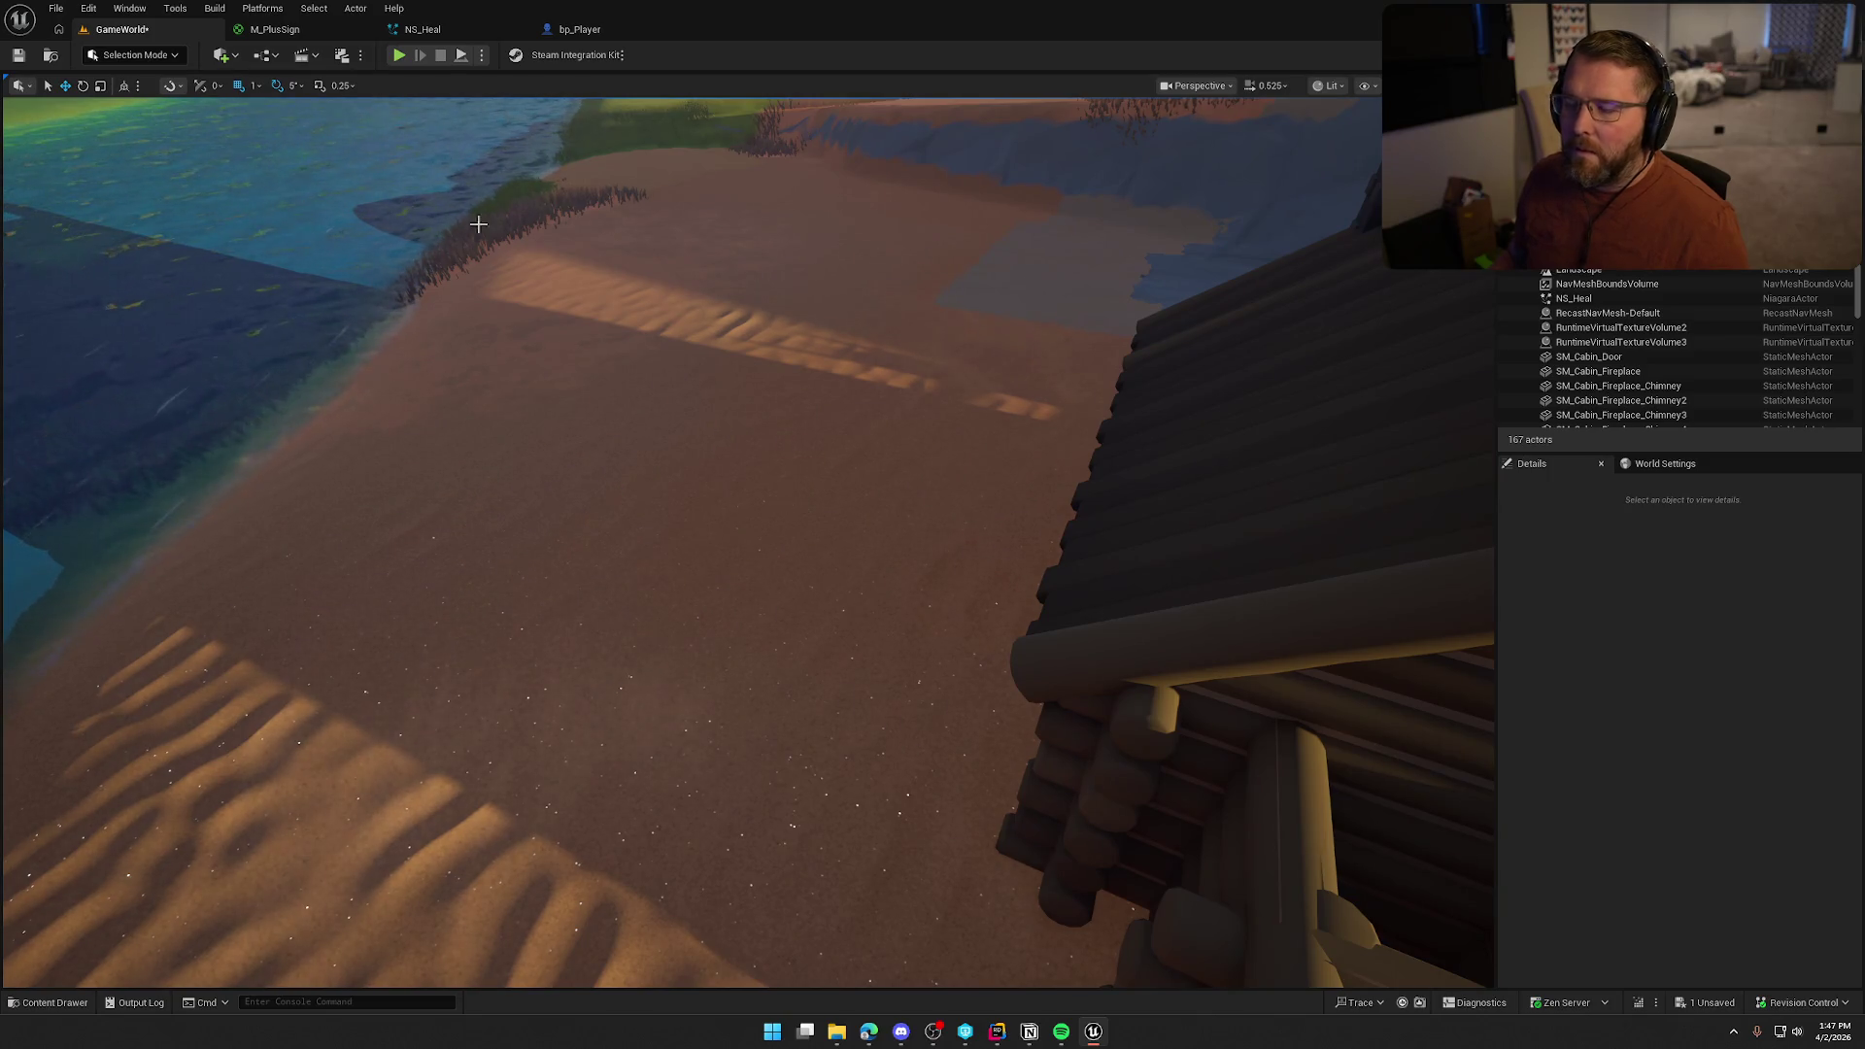
# Adjust a Shape Location cylinder setting in the NS_Heal Fountain emitter
pyautogui.click(428, 29)
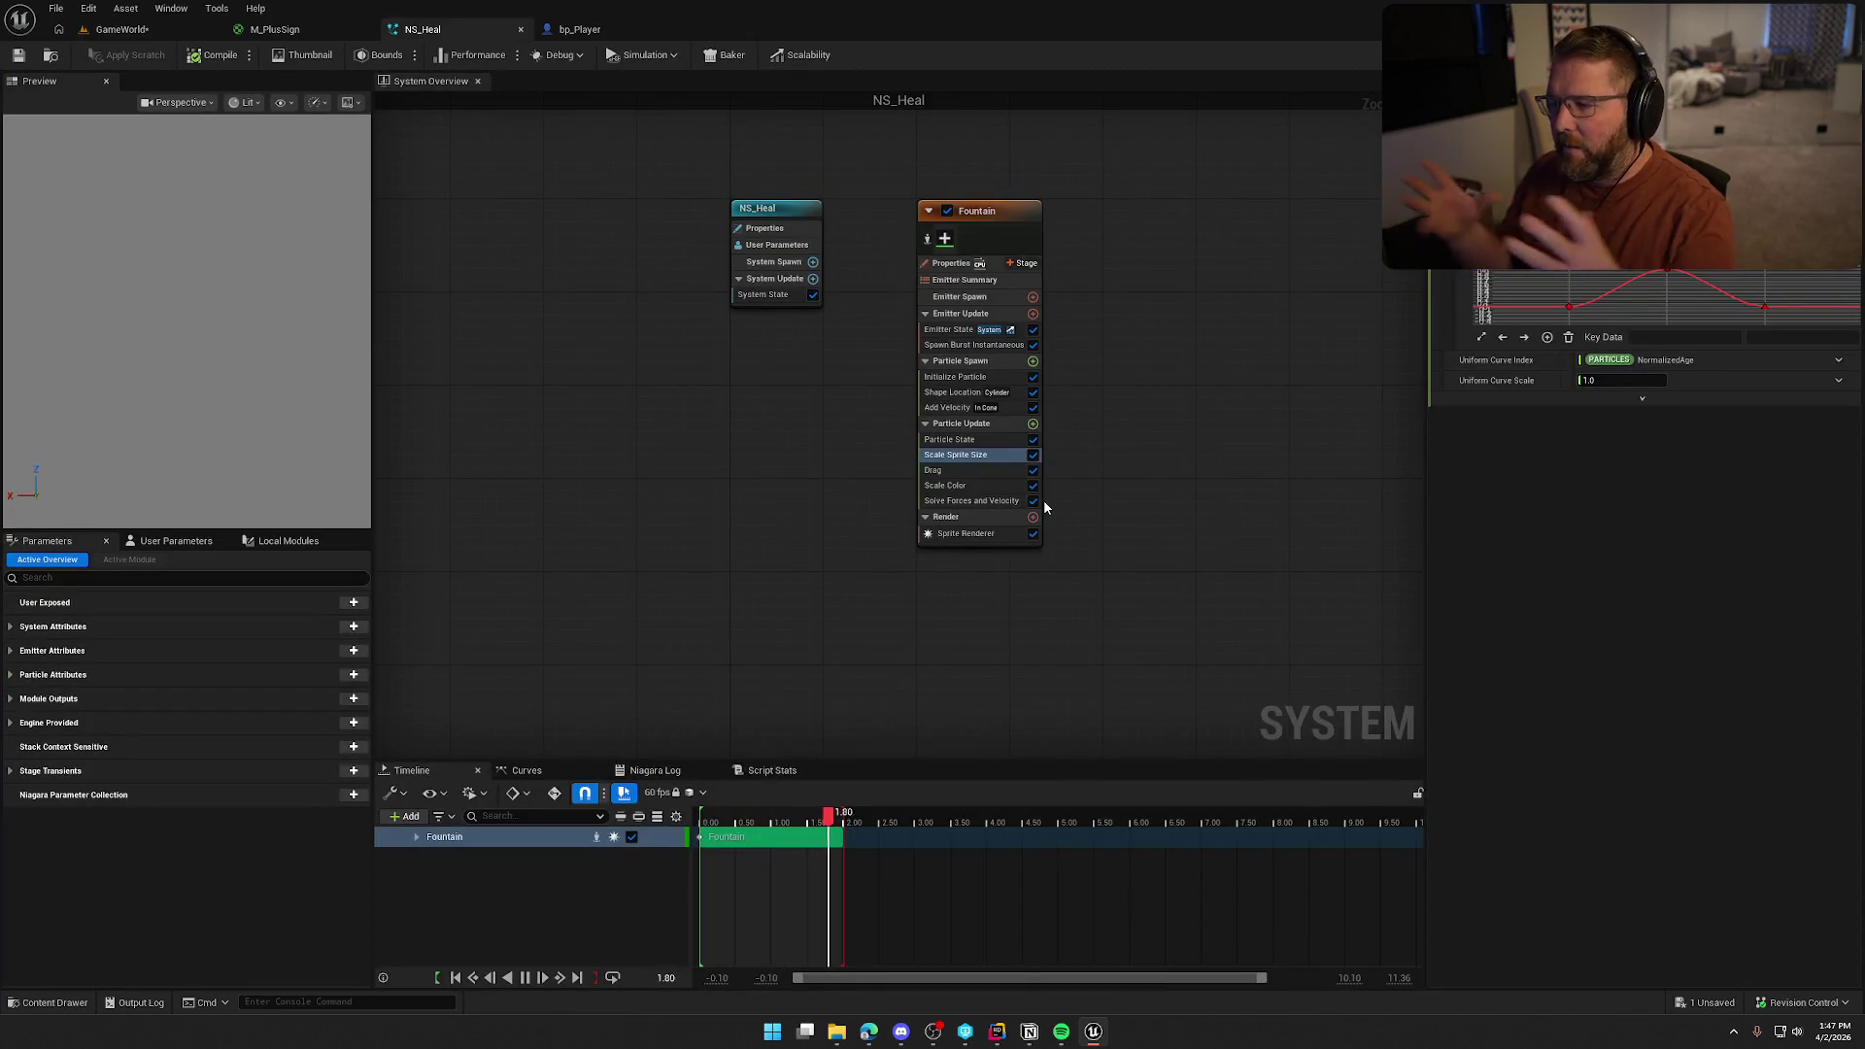
pyautogui.click(959, 396)
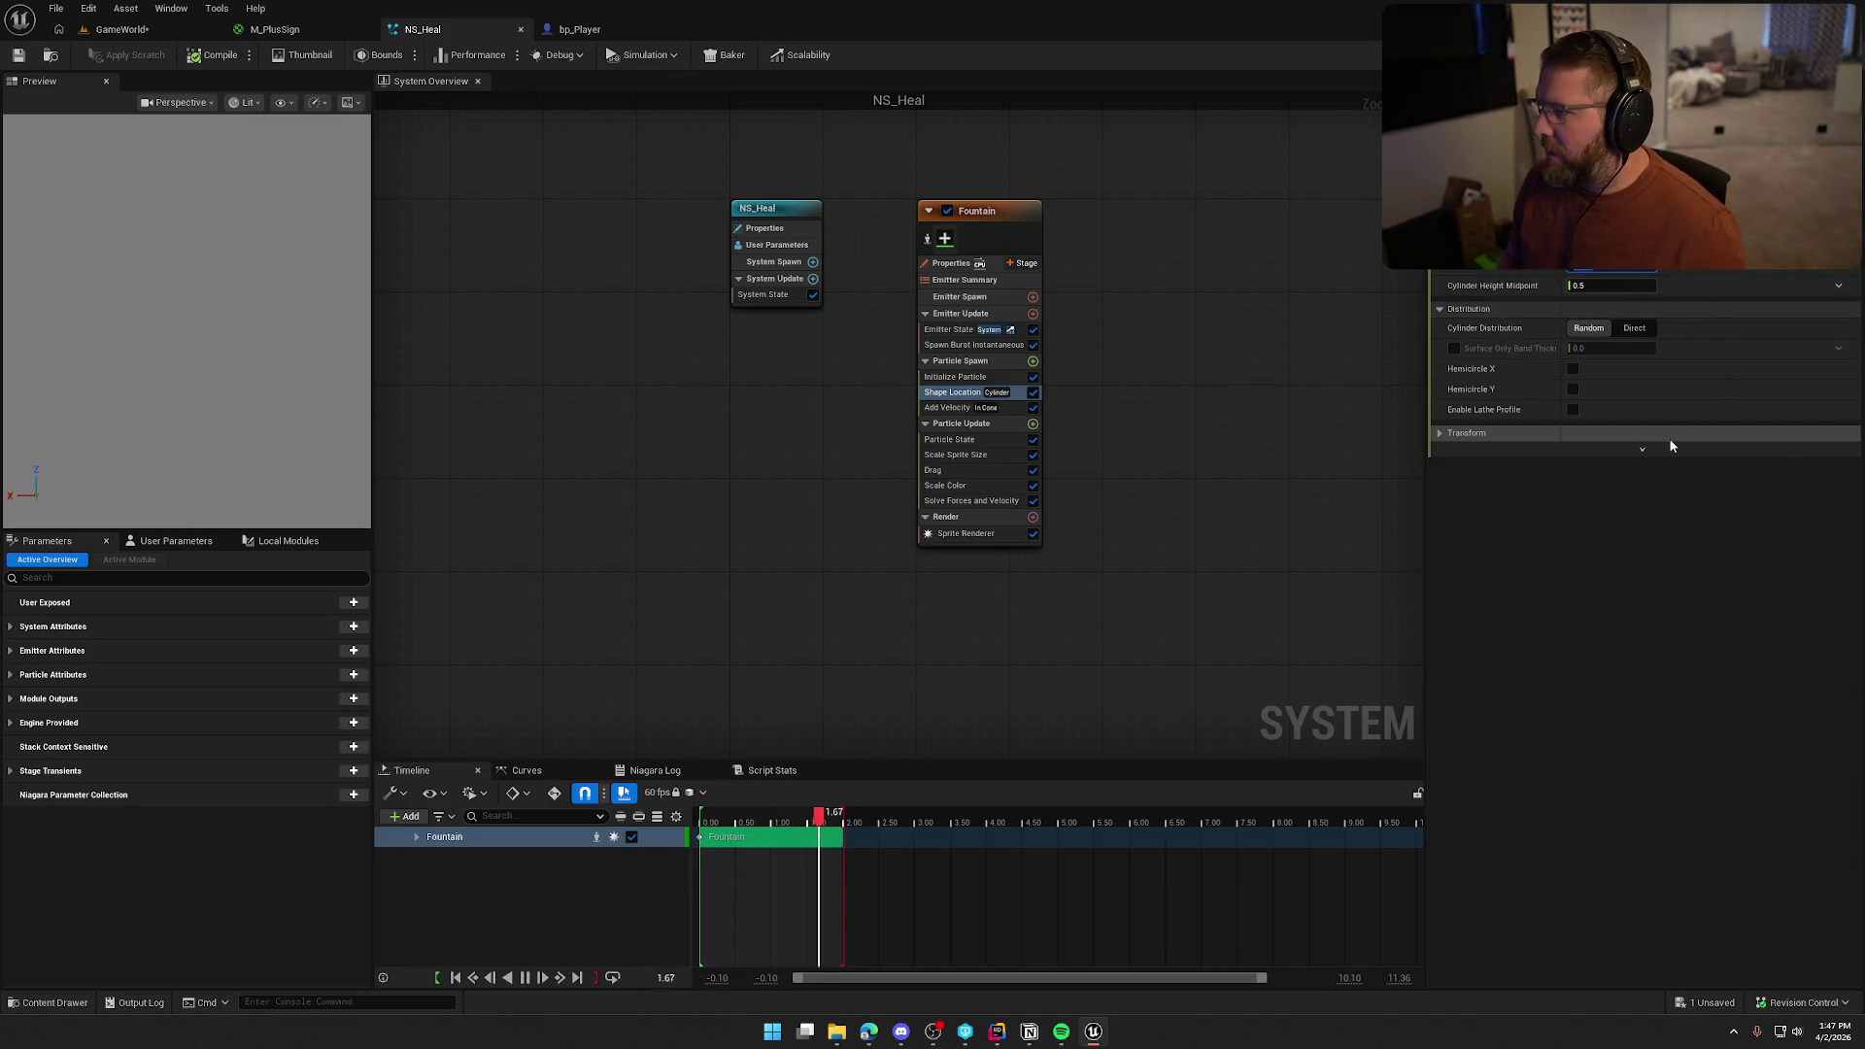
pyautogui.click(583, 30)
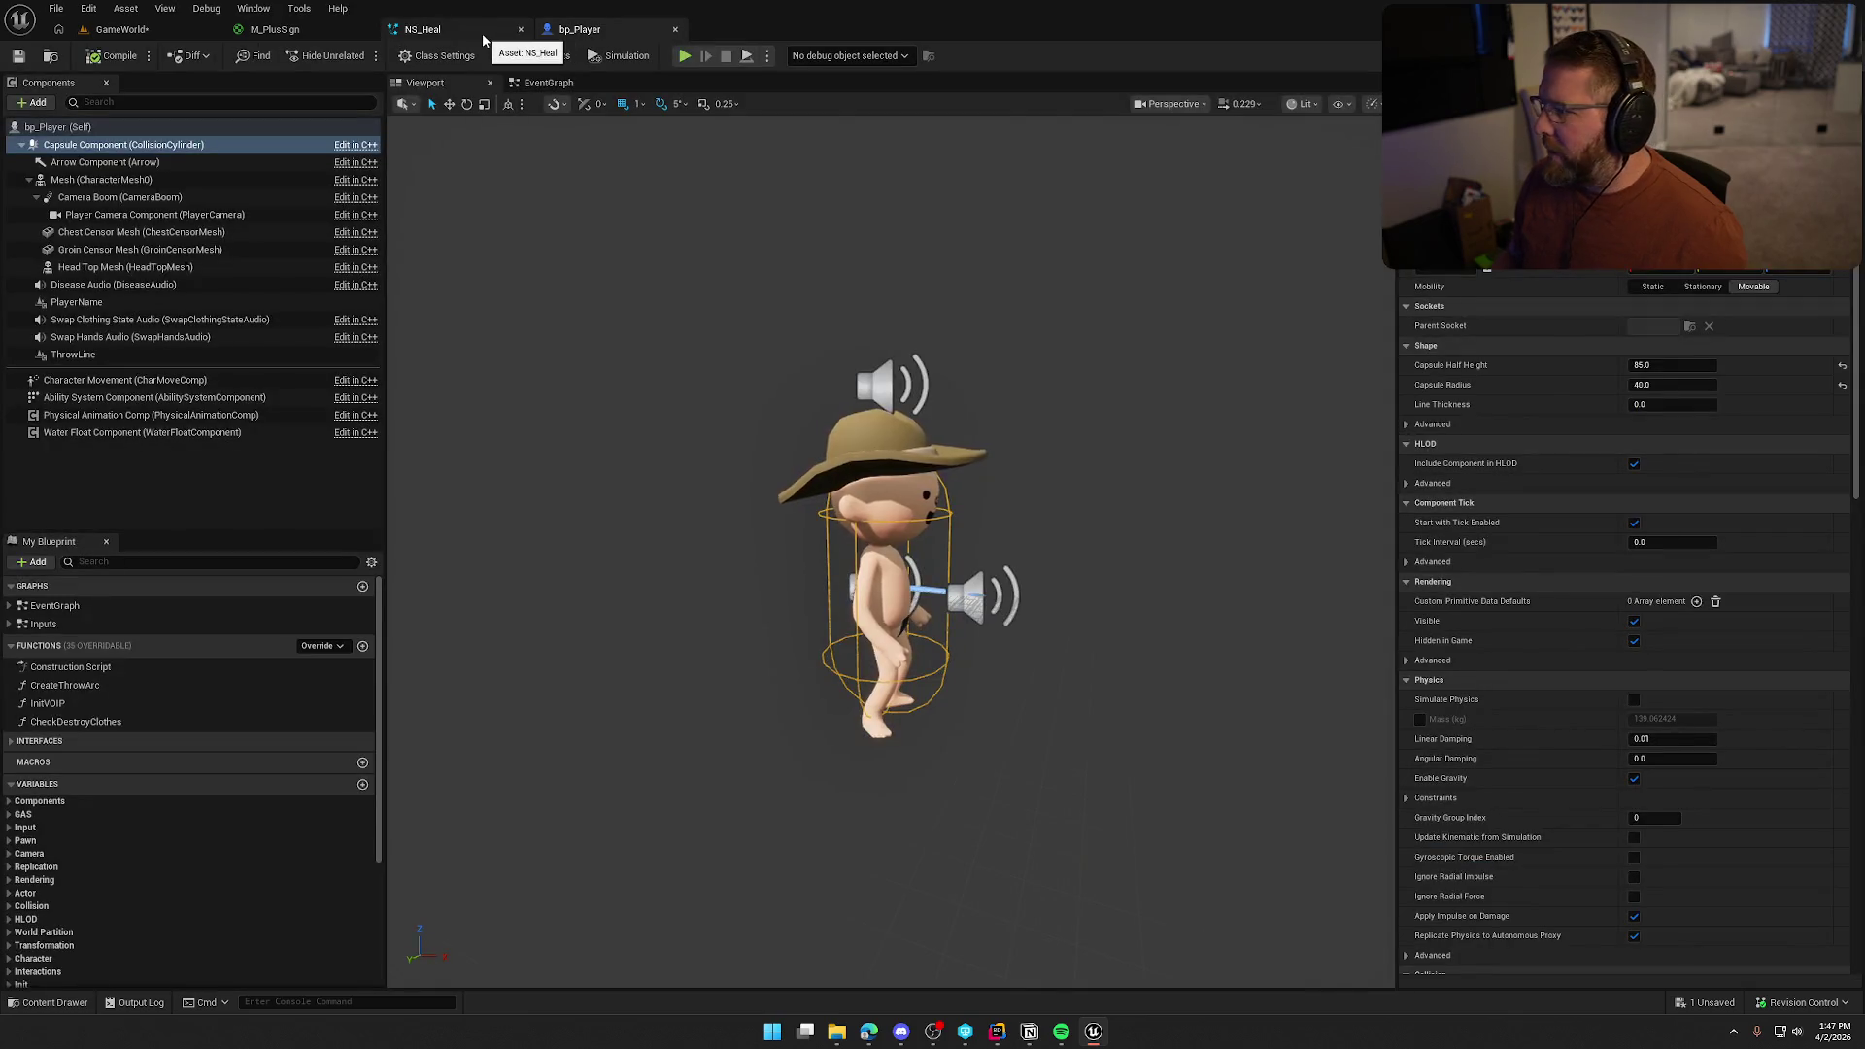
pyautogui.click(481, 33)
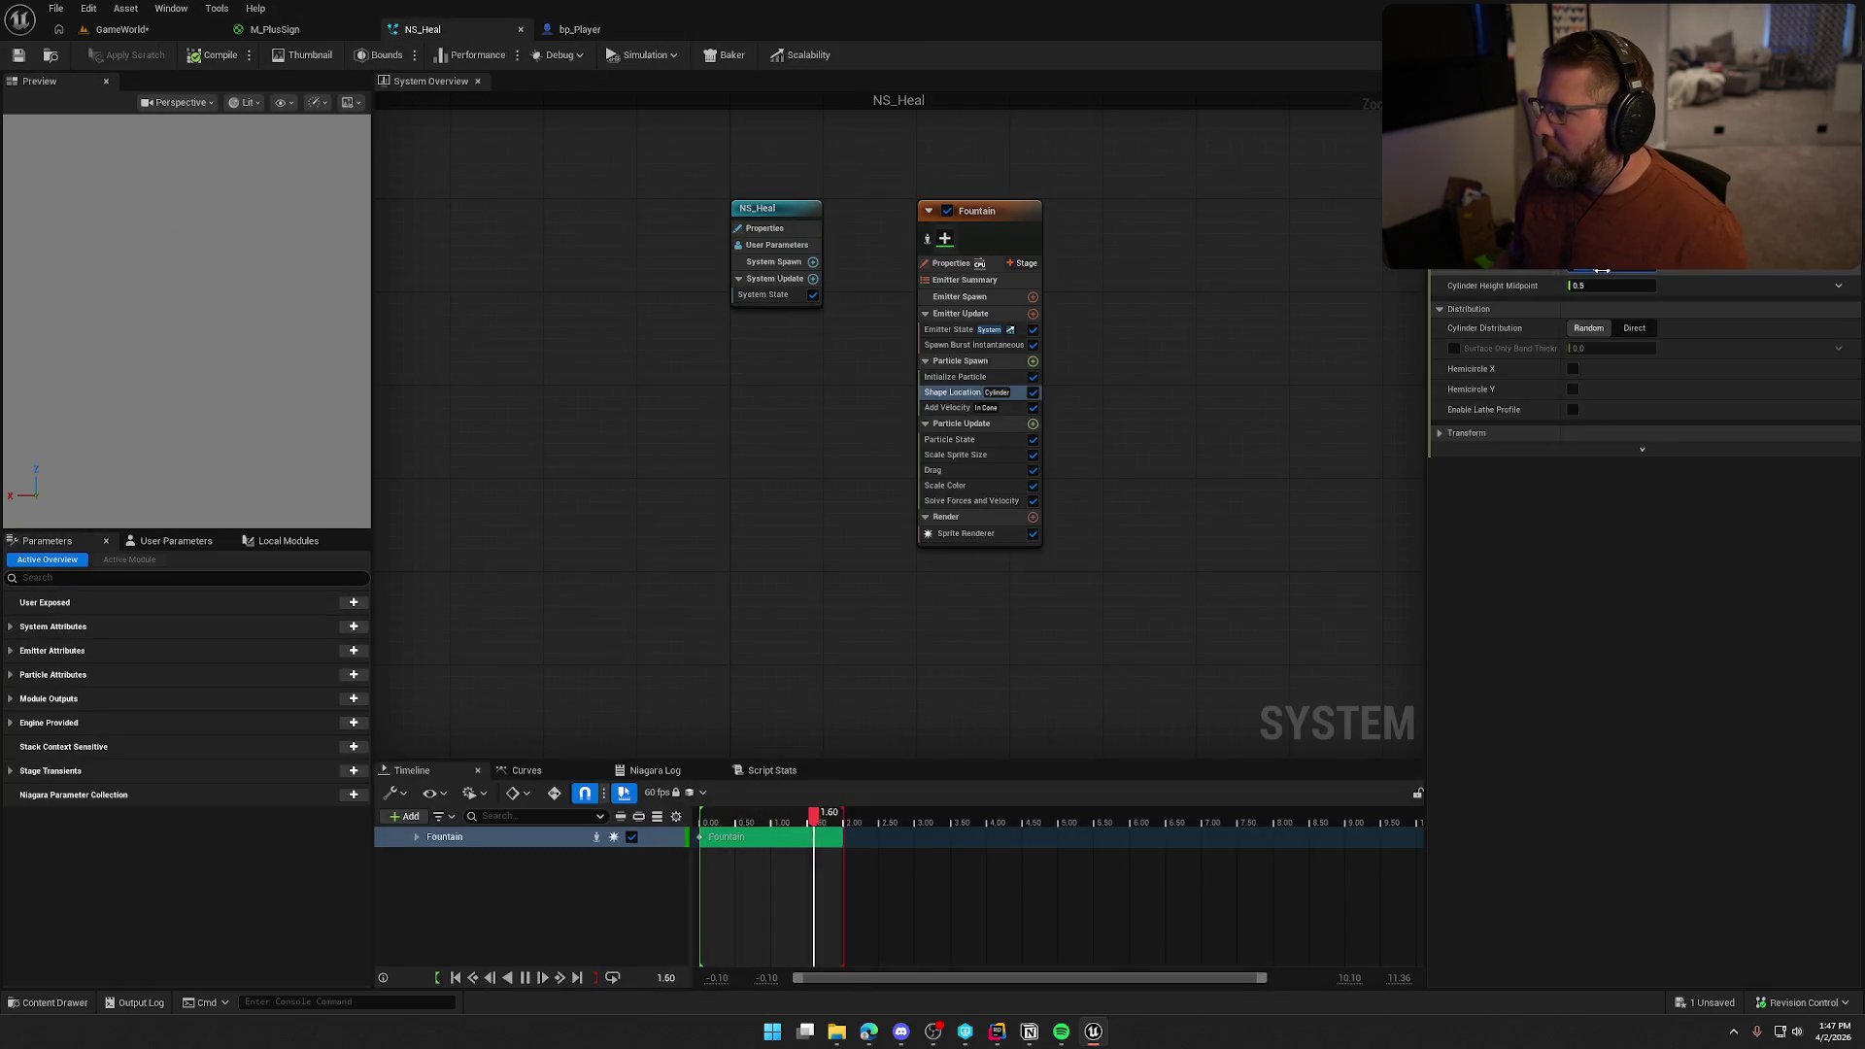
pyautogui.moveTo(1601, 270); pyautogui.dragTo(1642, 270)
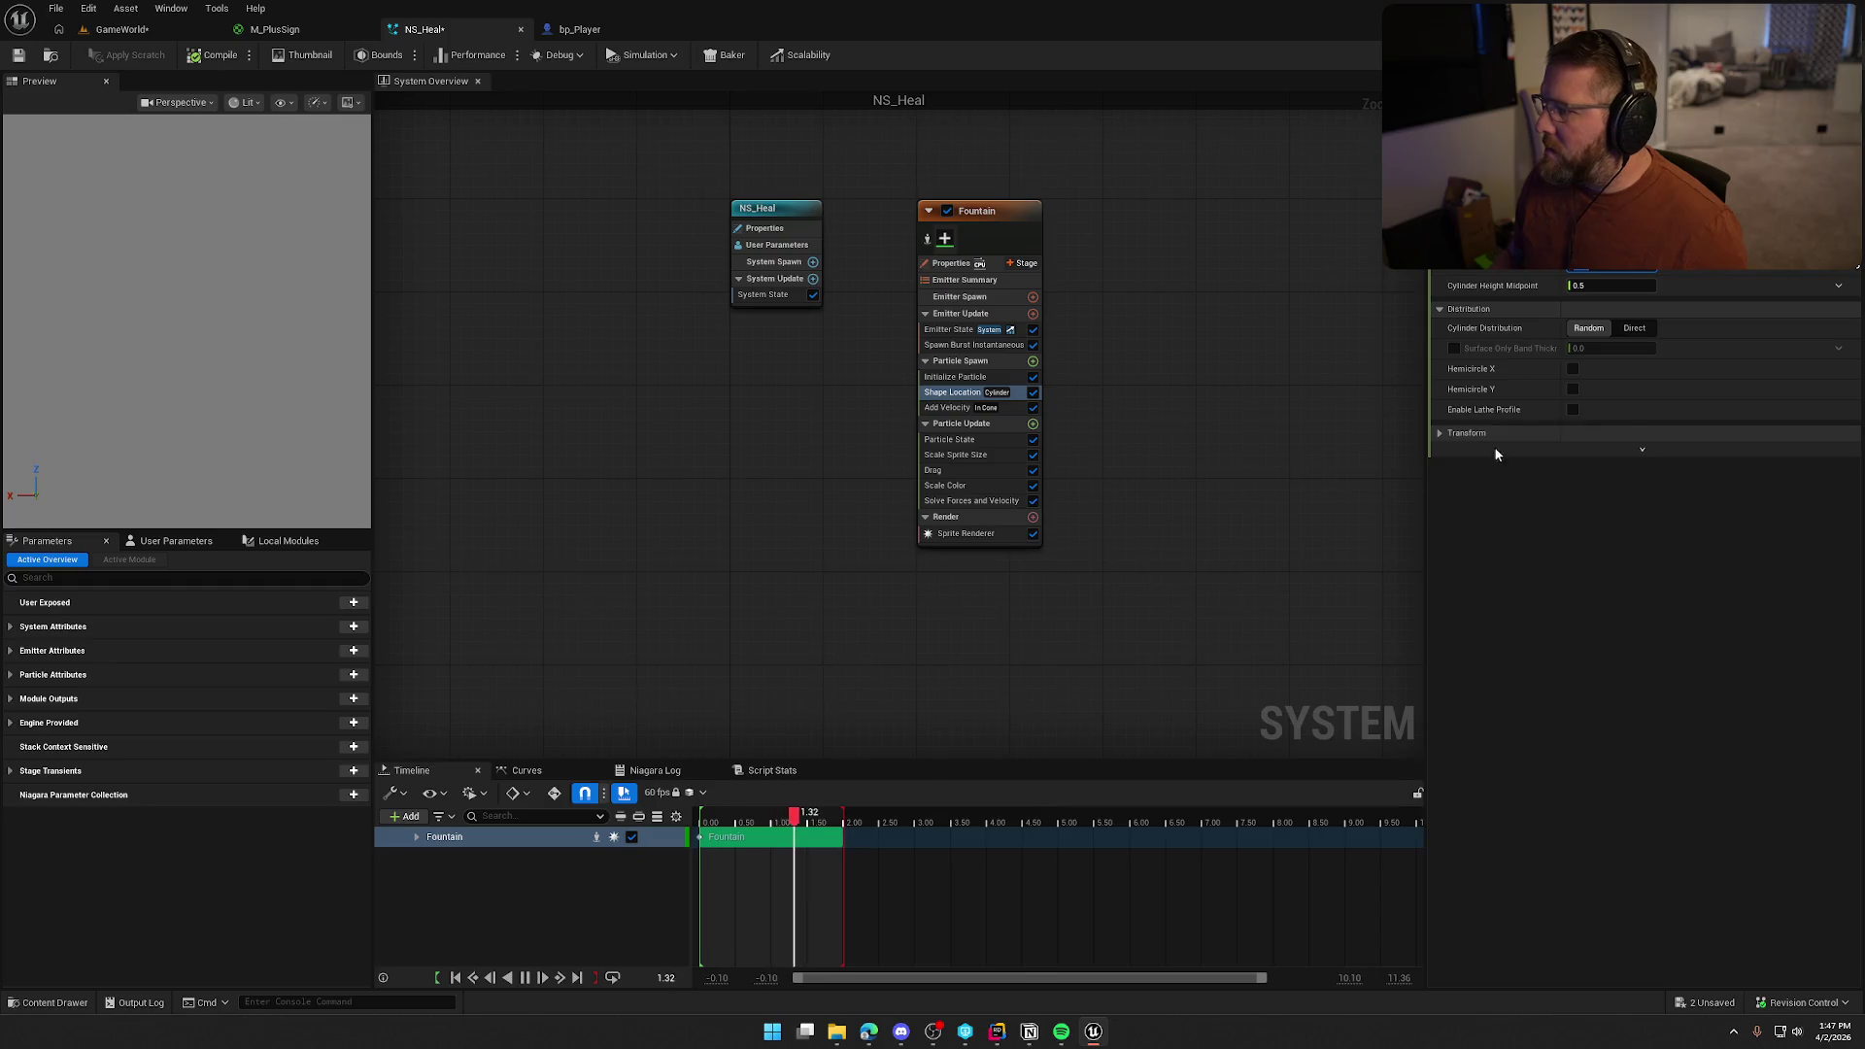
# Switch Add Velocity from In Cone to Linear, recompile, and check the particles in GameWorld
pyautogui.click(947, 407)
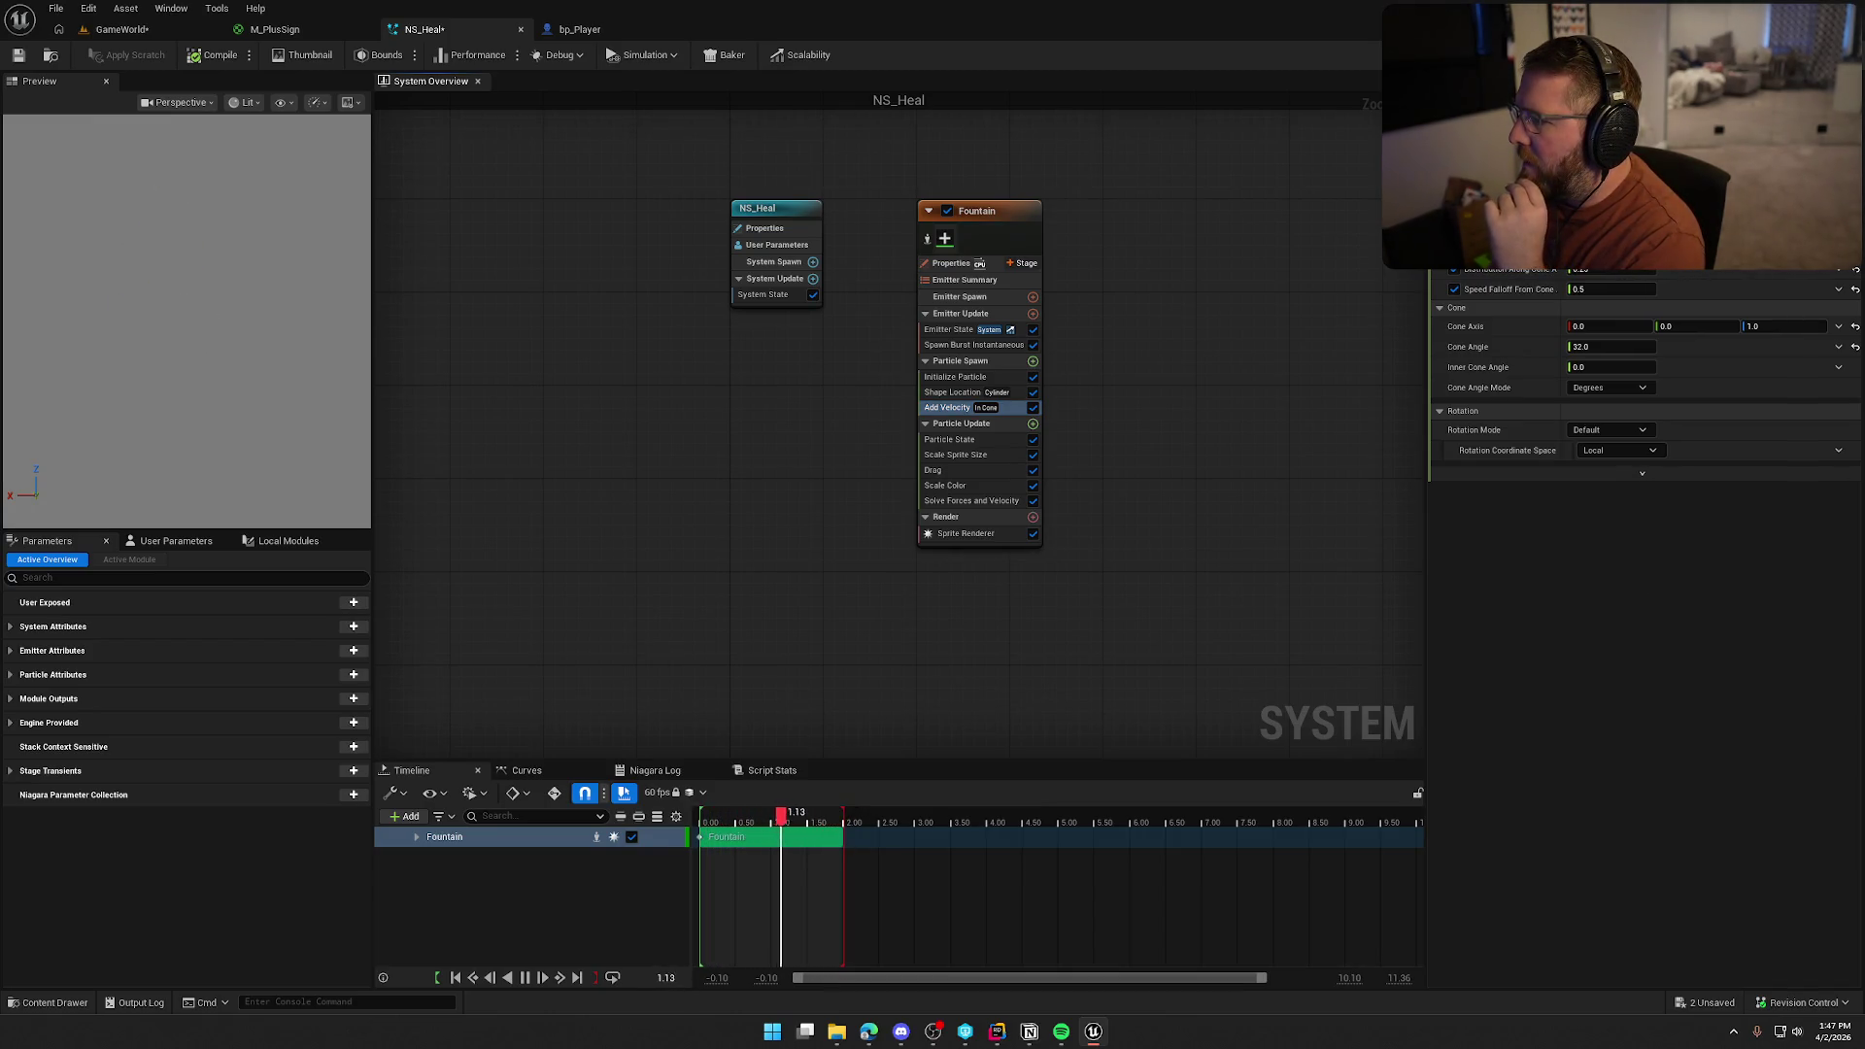
pyautogui.click(1602, 243)
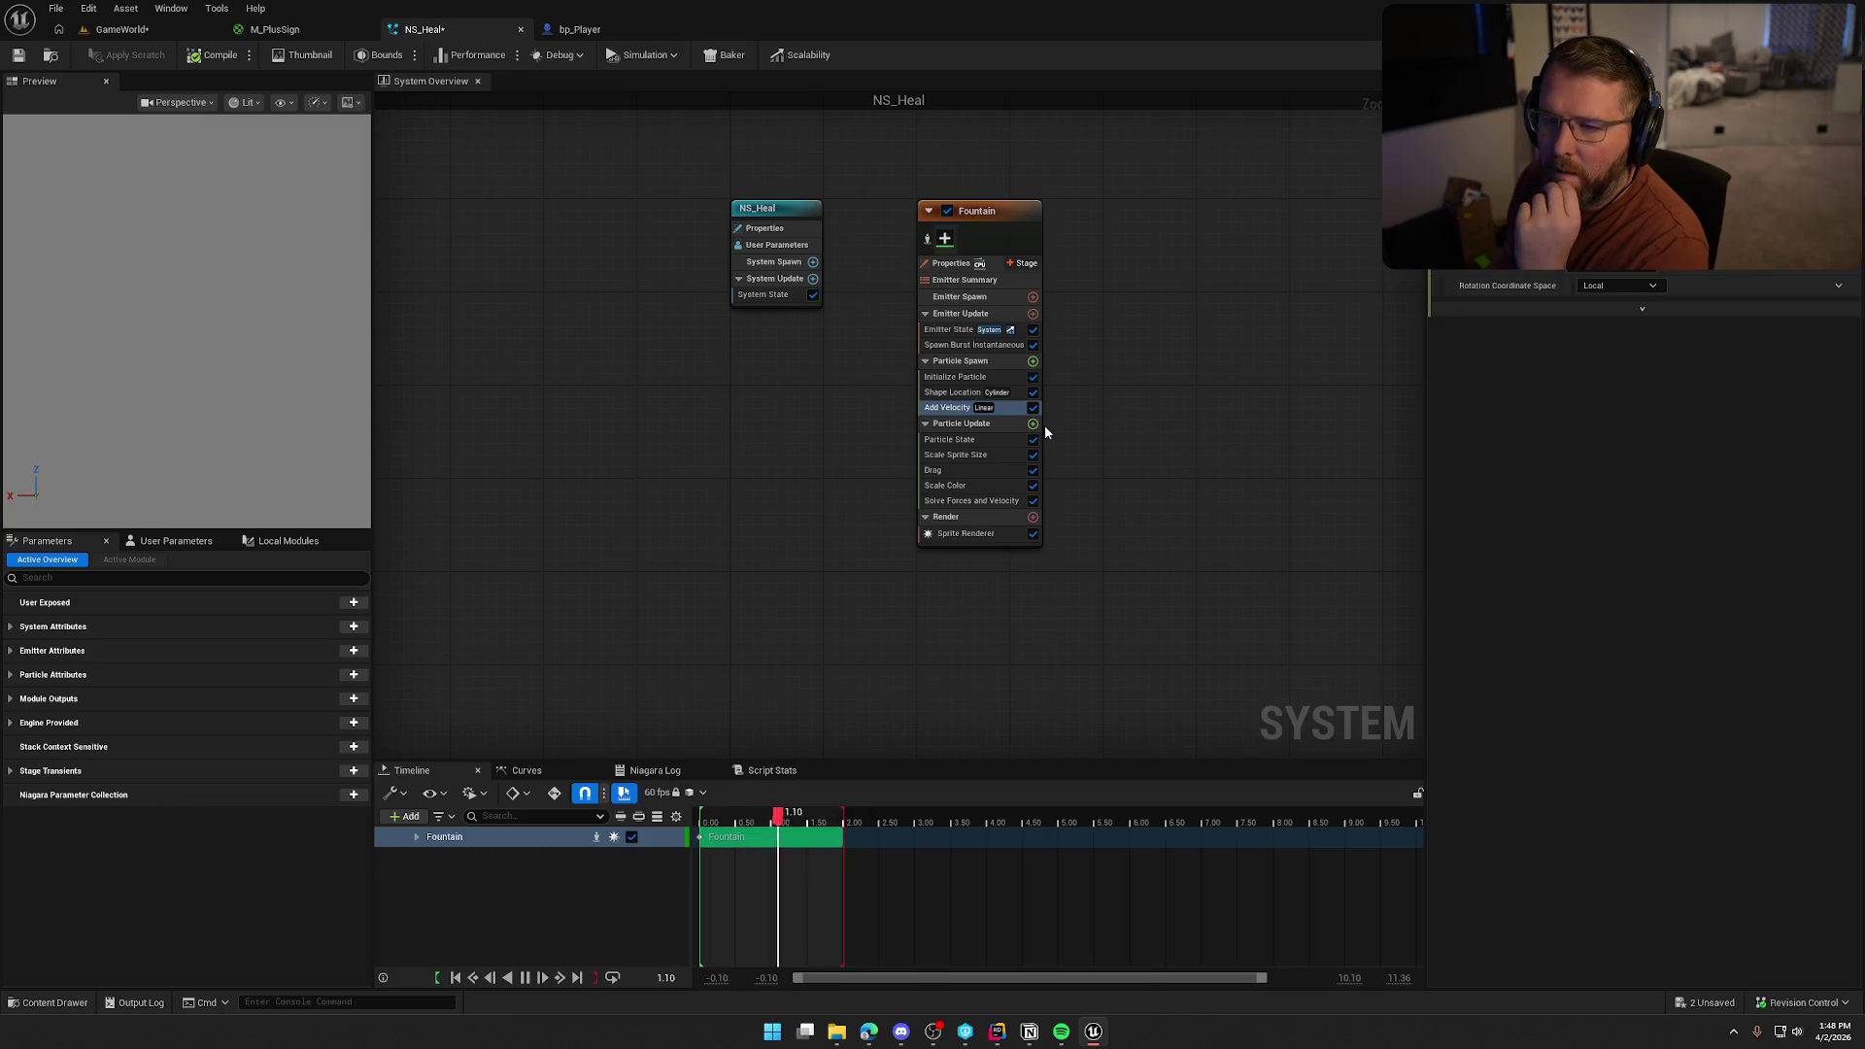
pyautogui.click(209, 55)
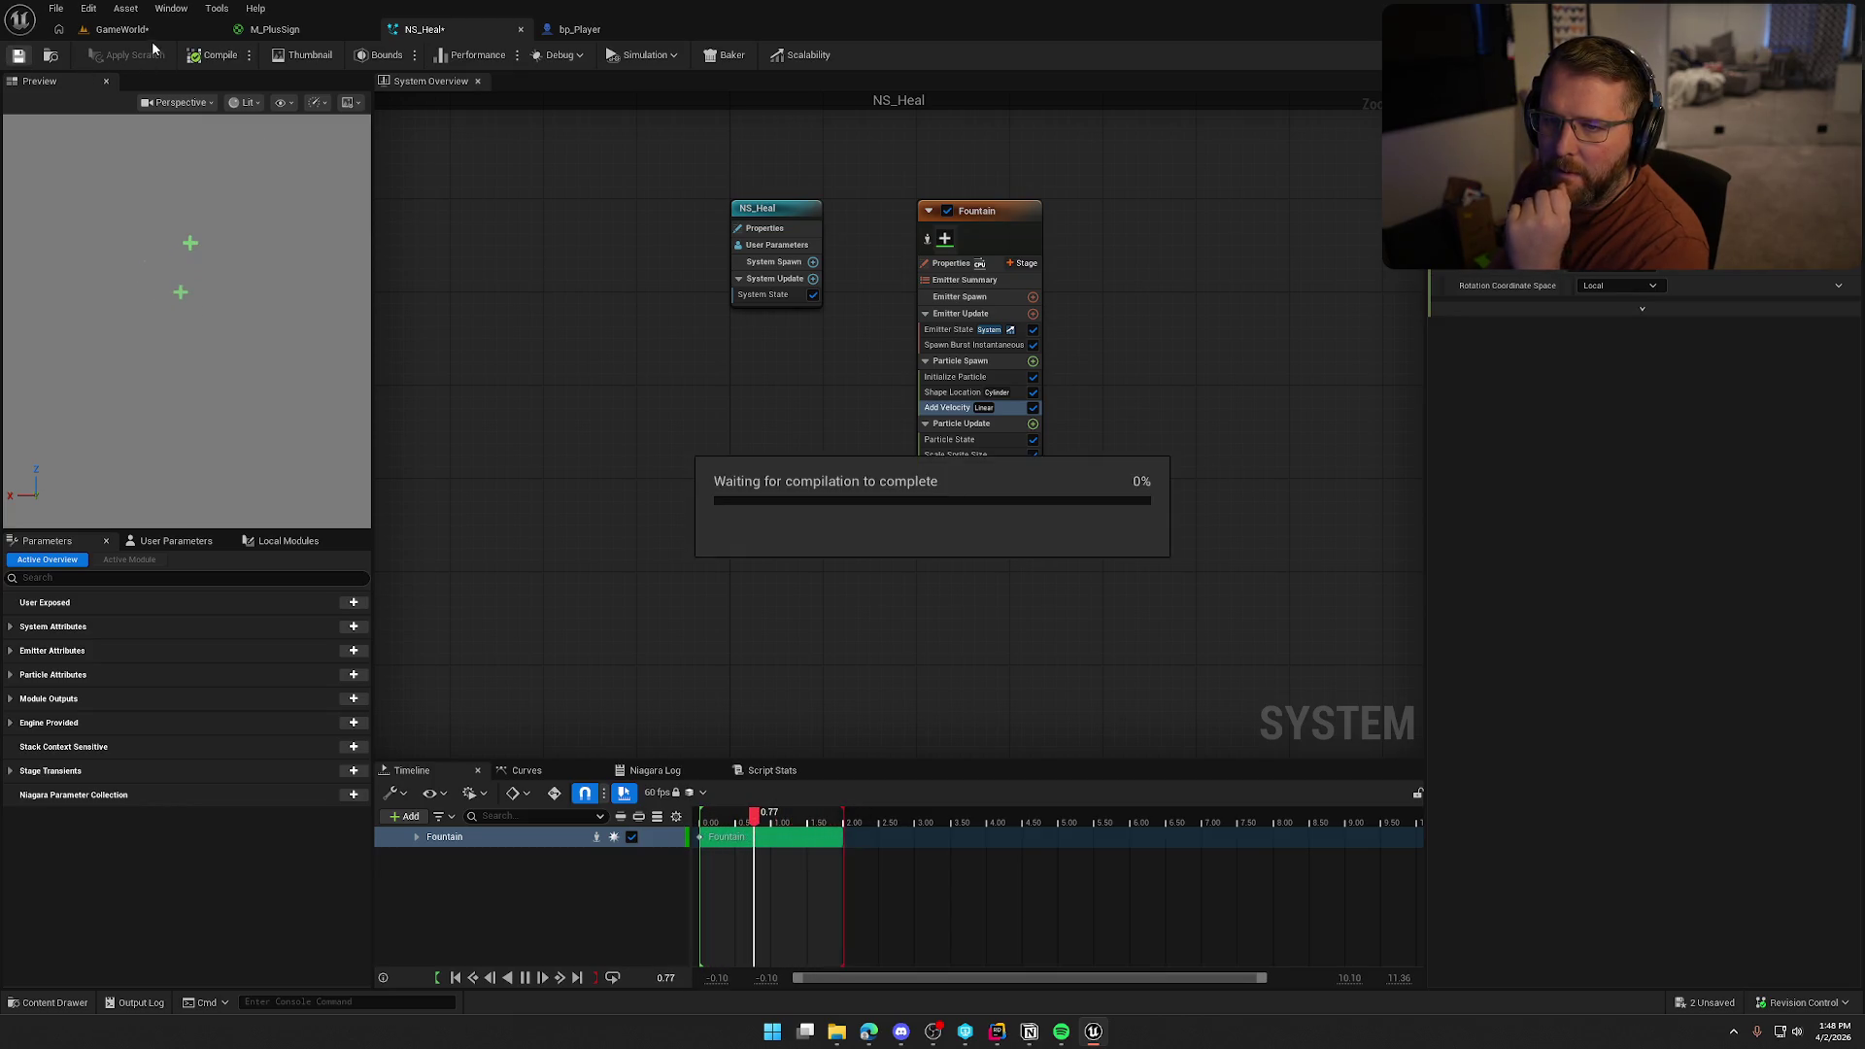
pyautogui.click(121, 29)
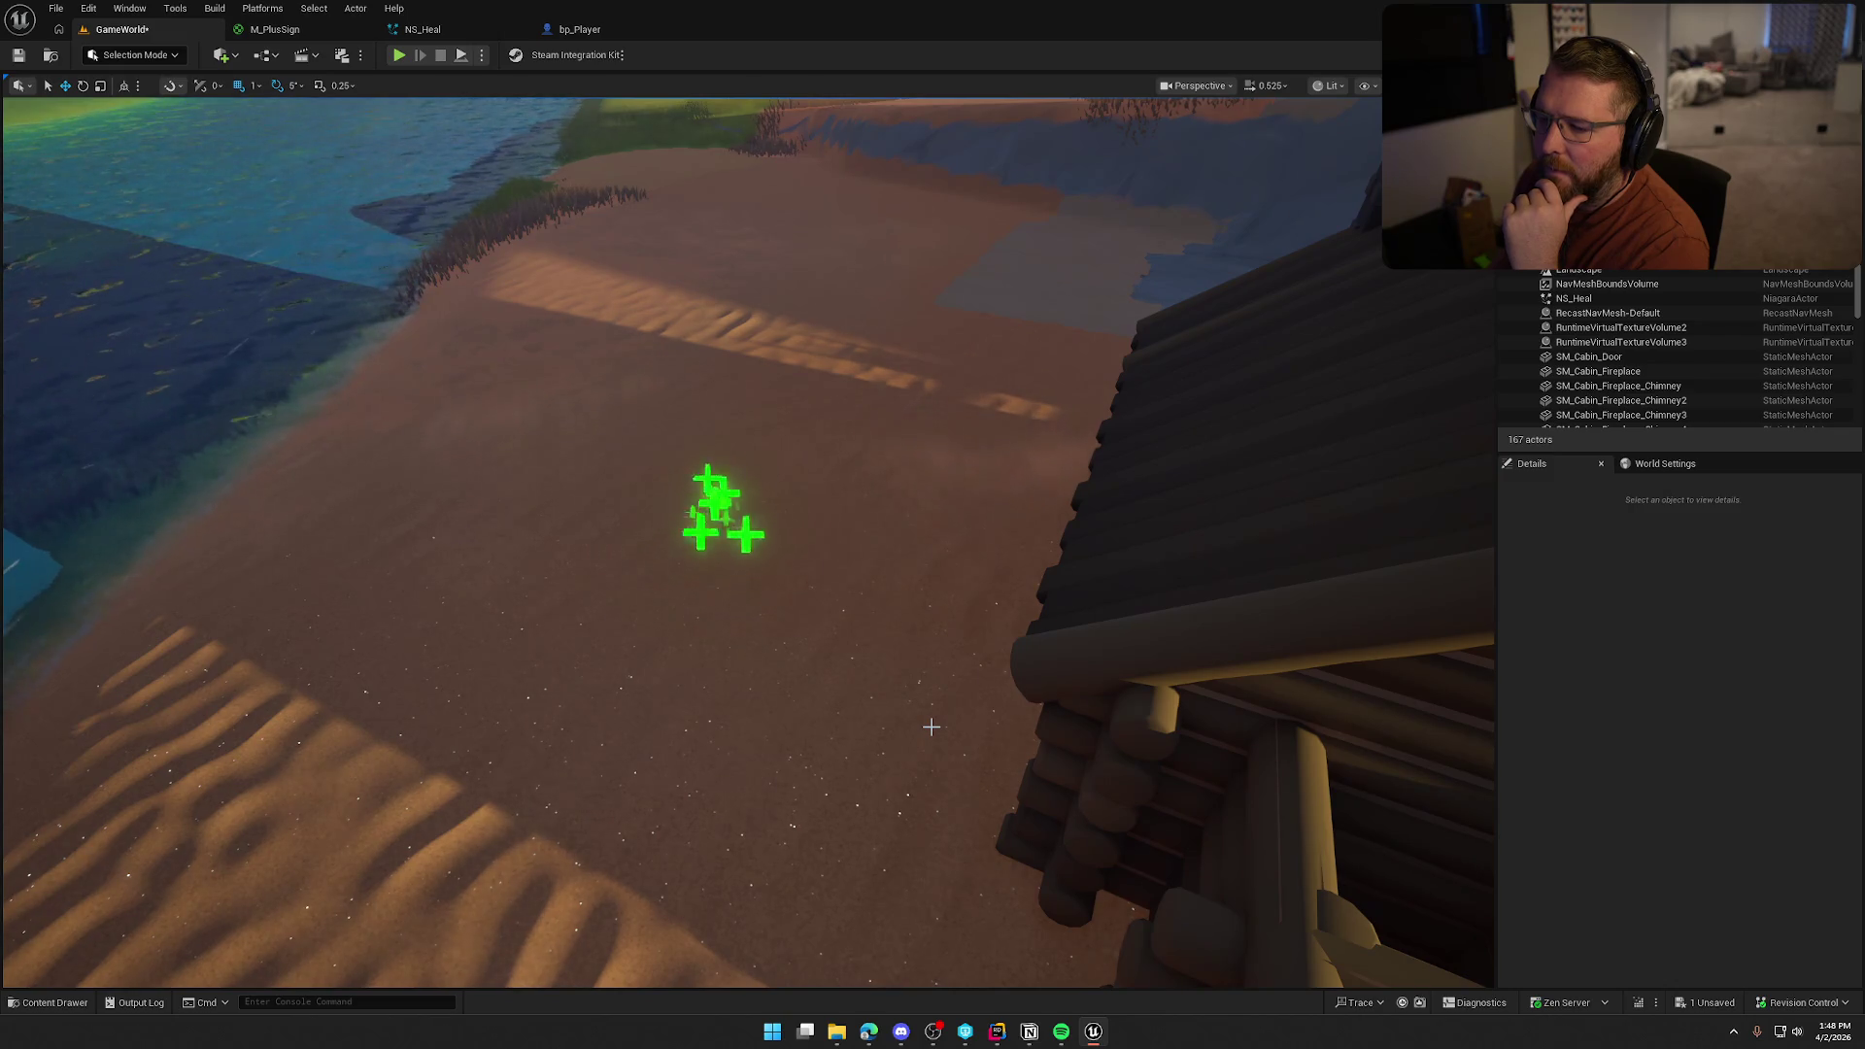
pyautogui.click(455, 30)
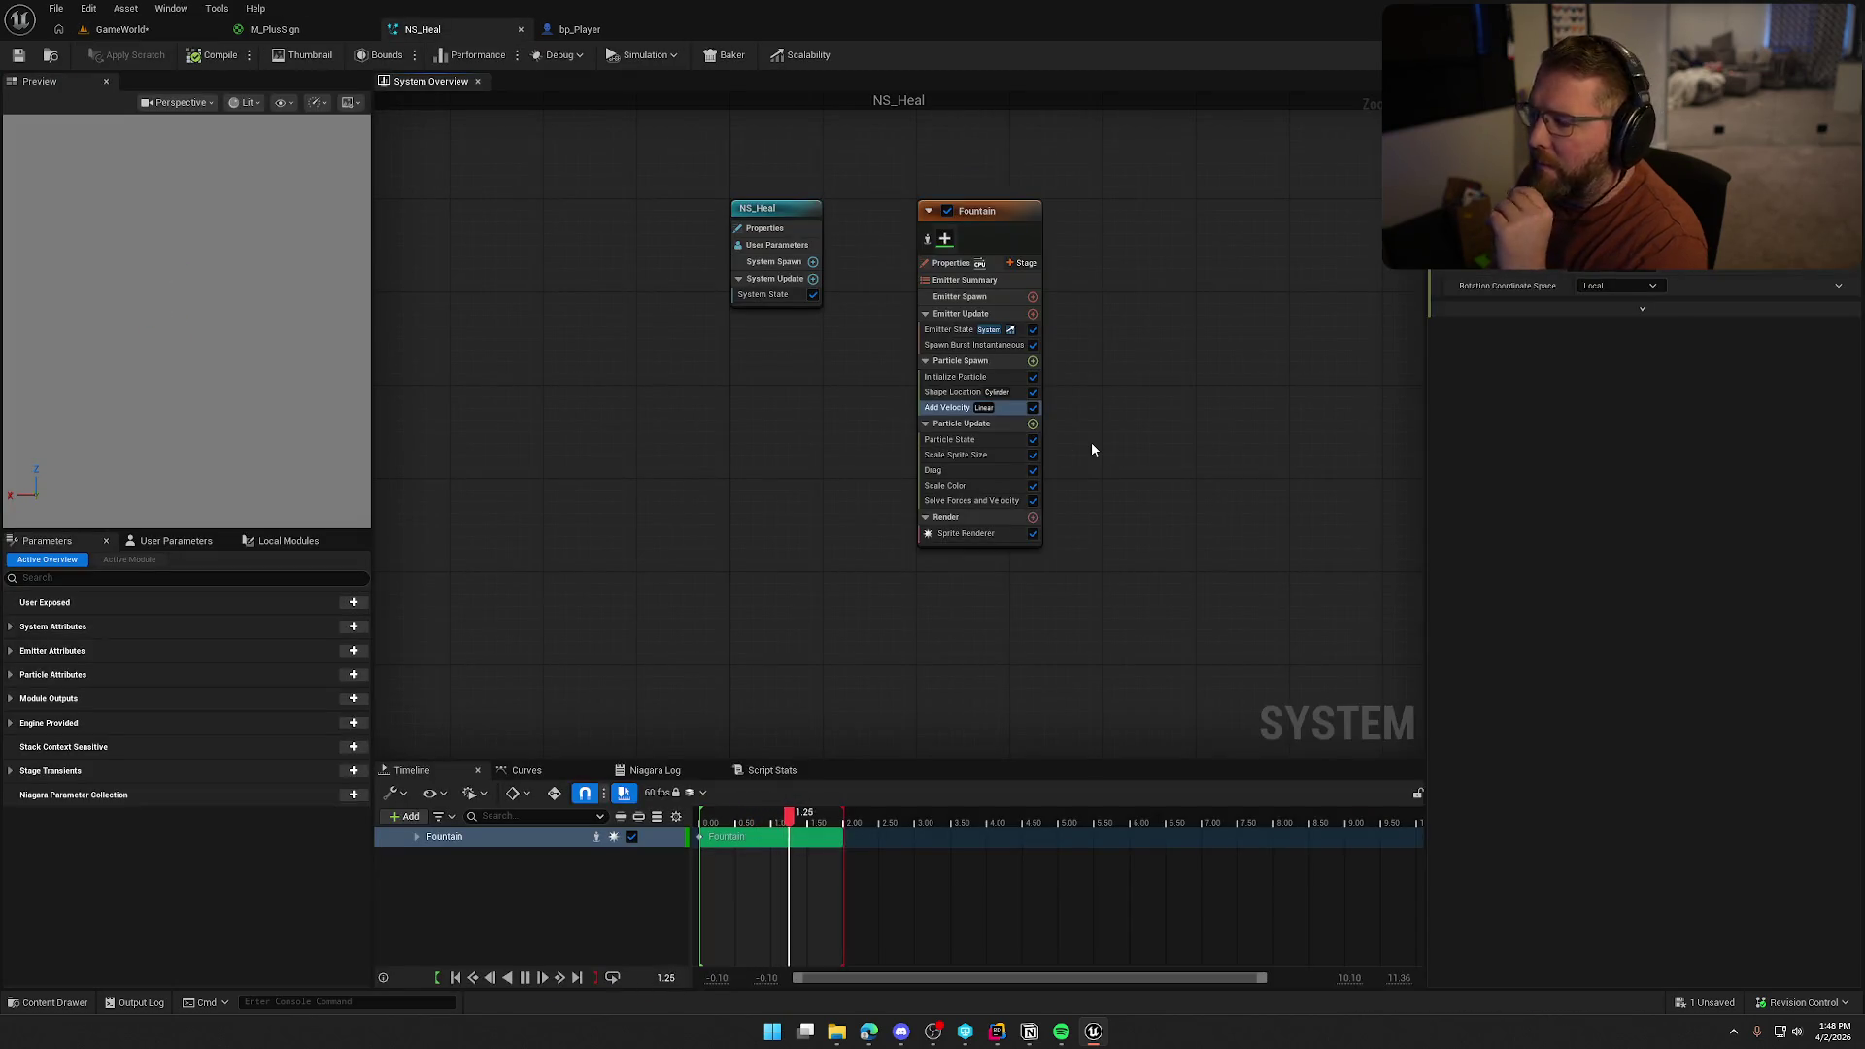
pyautogui.click(971, 344)
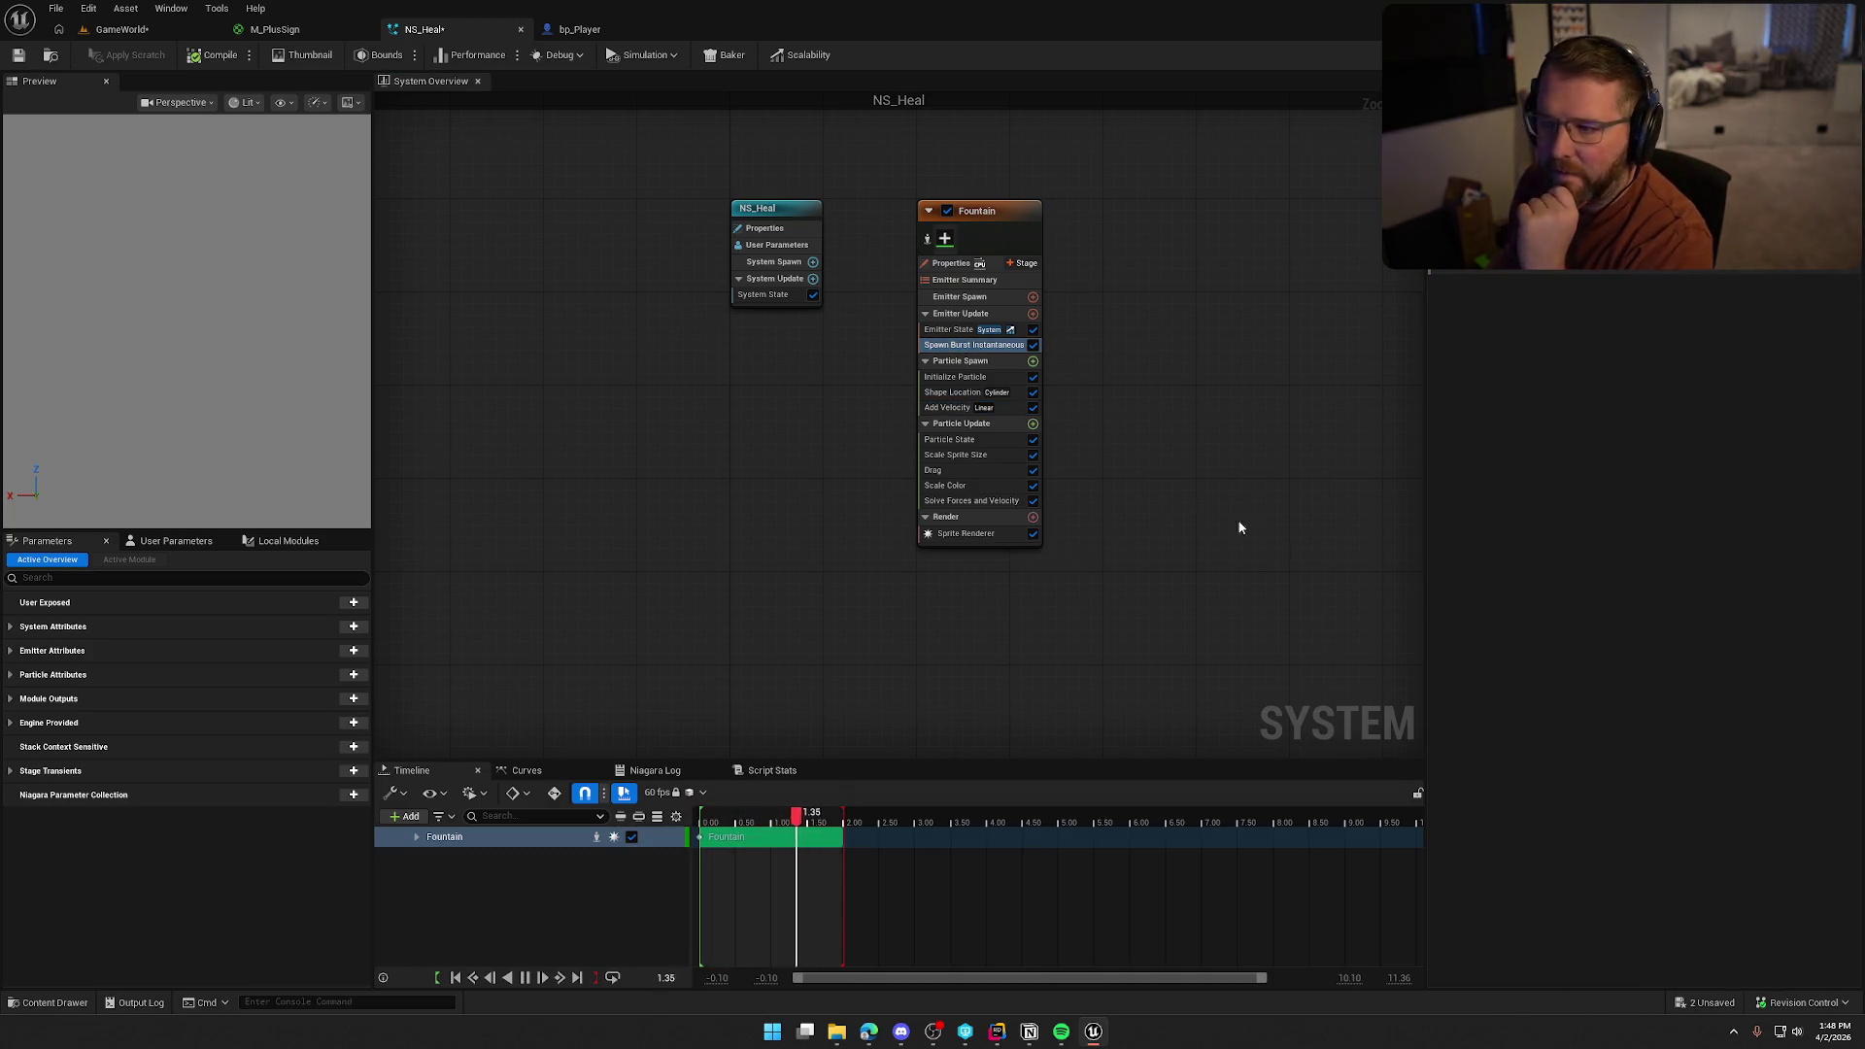
# Drag the Shape Location Cylinder Height Midpoint value higher in the Fountain emitter
pyautogui.click(959, 378)
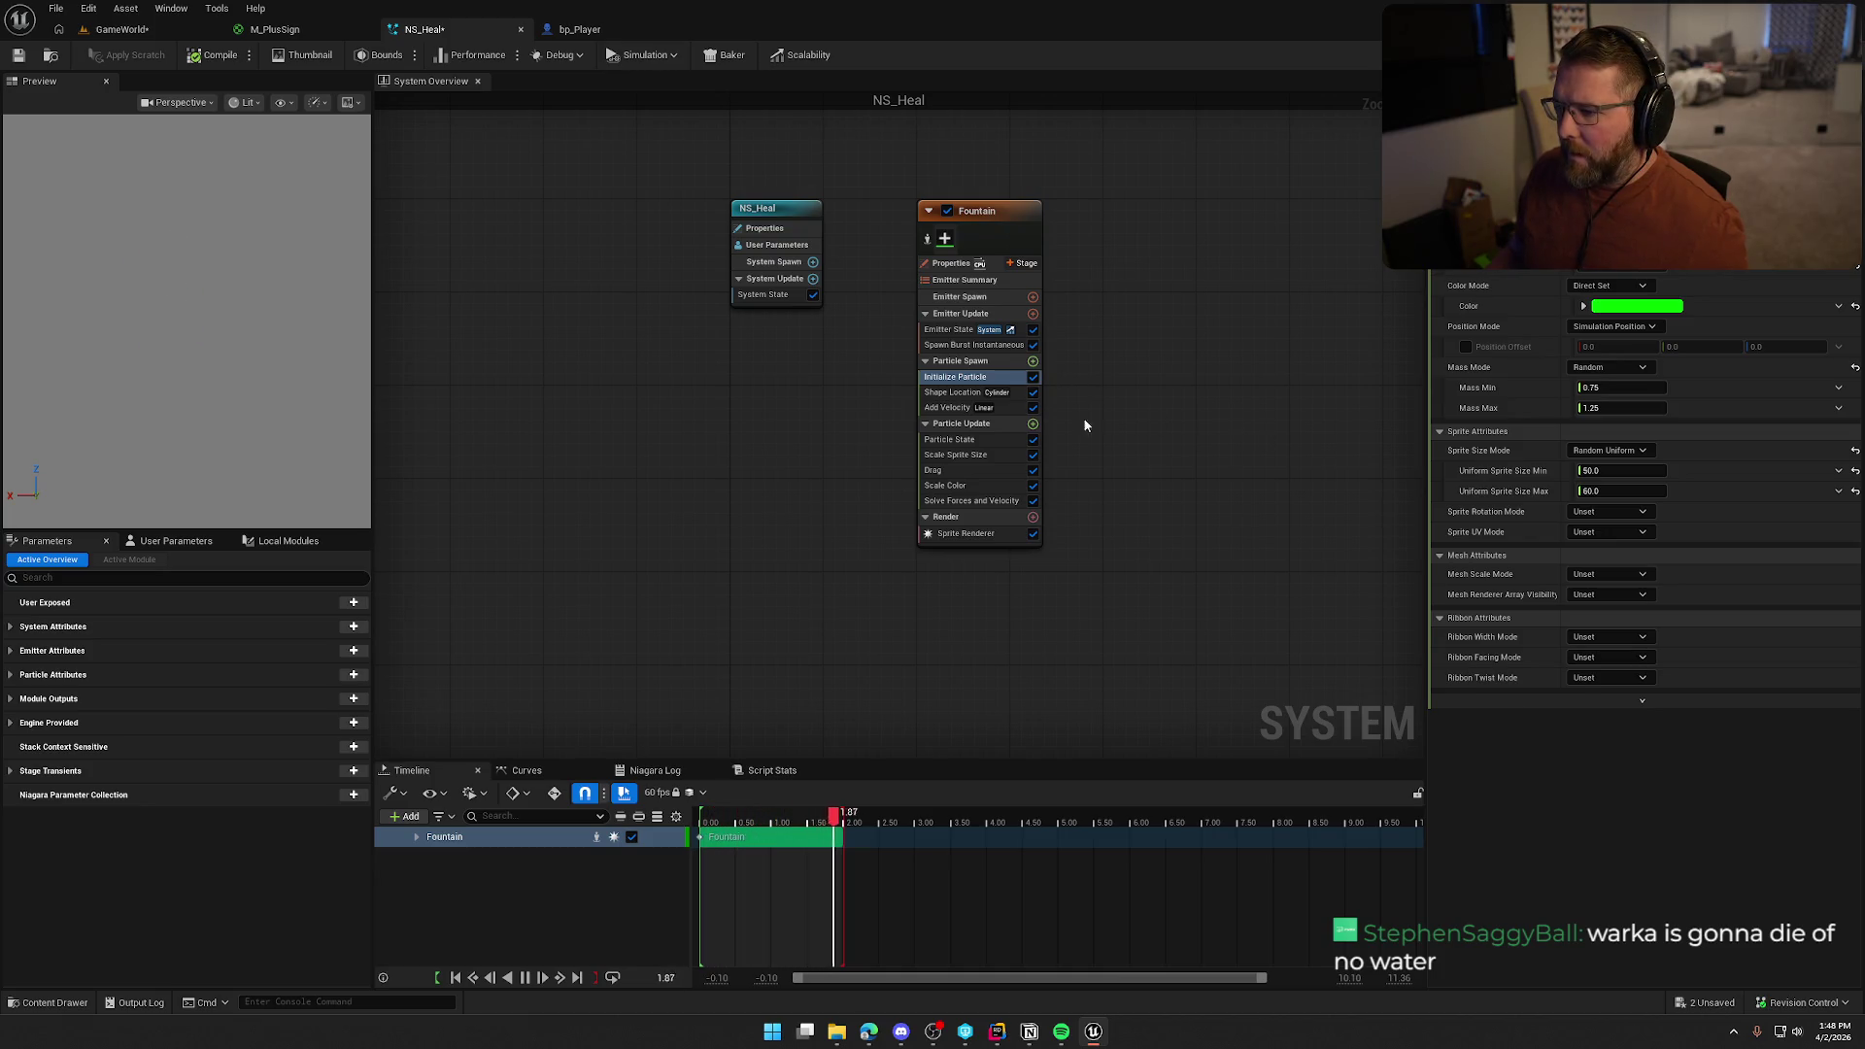
pyautogui.click(951, 392)
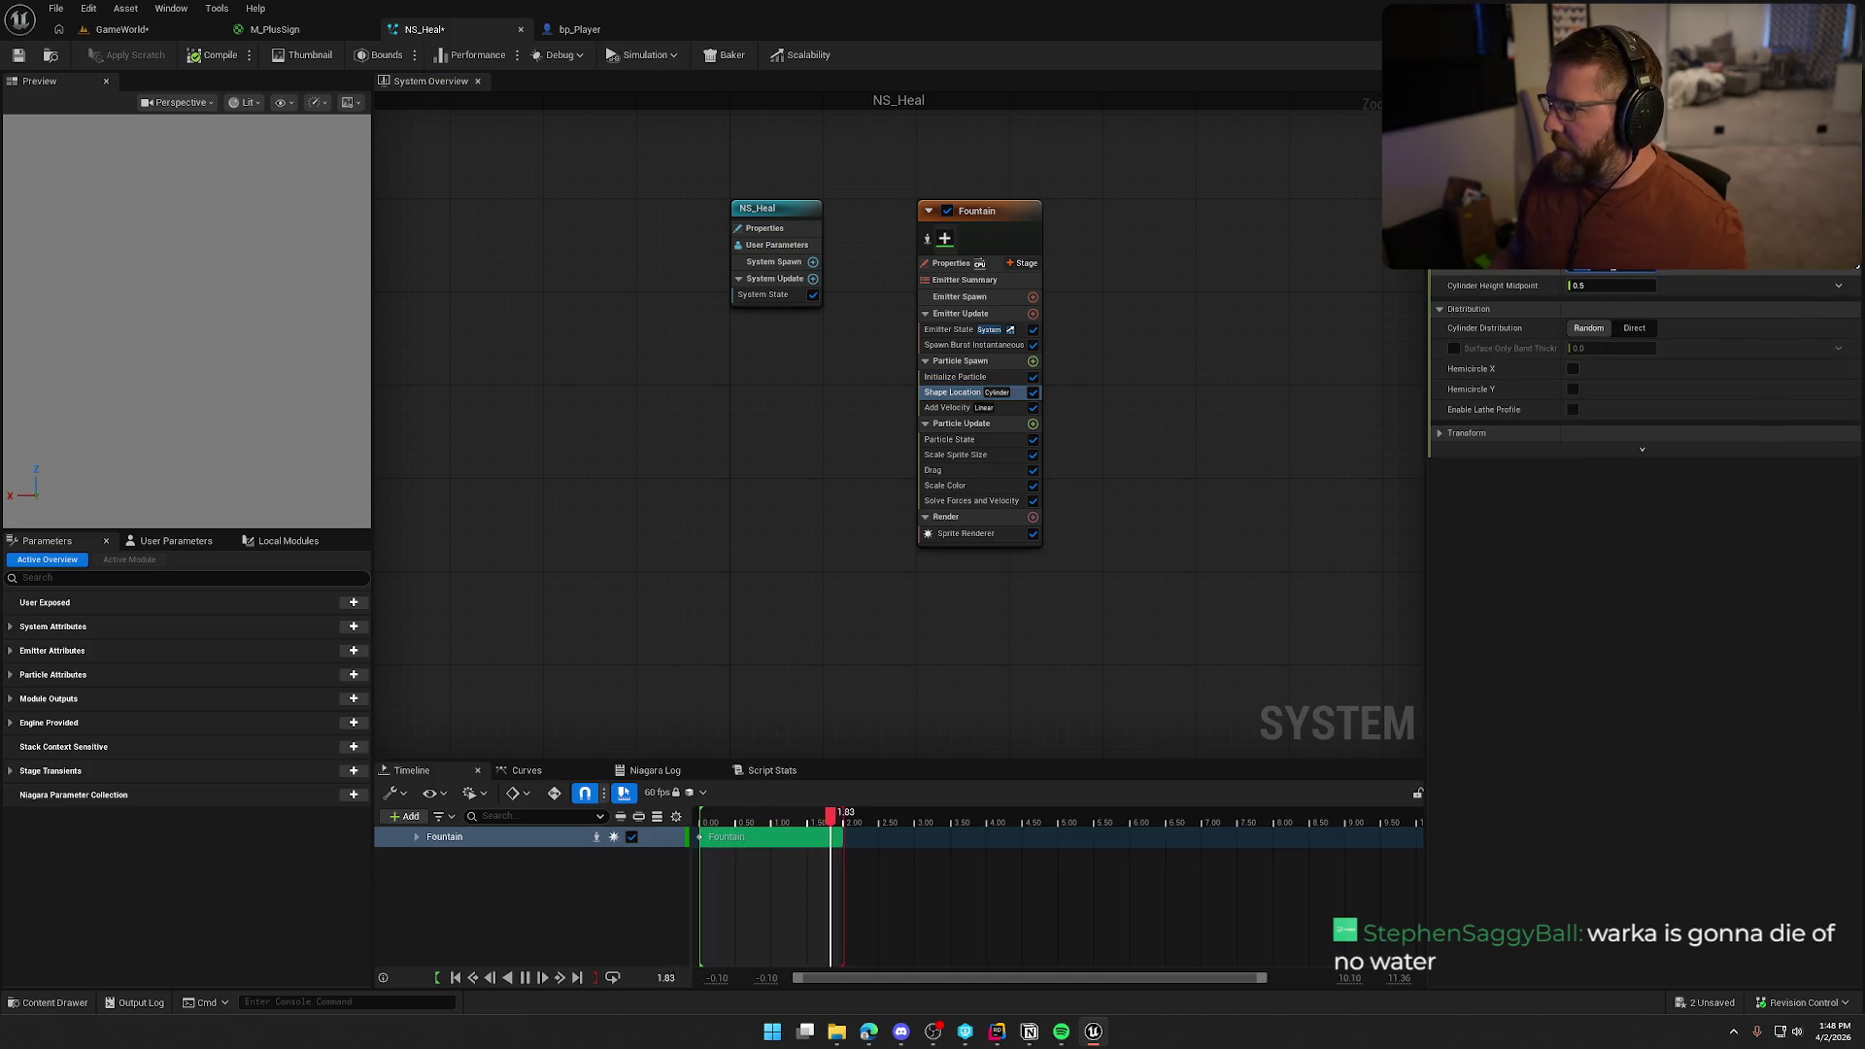
pyautogui.moveTo(1636, 283); pyautogui.dragTo(1653, 282)
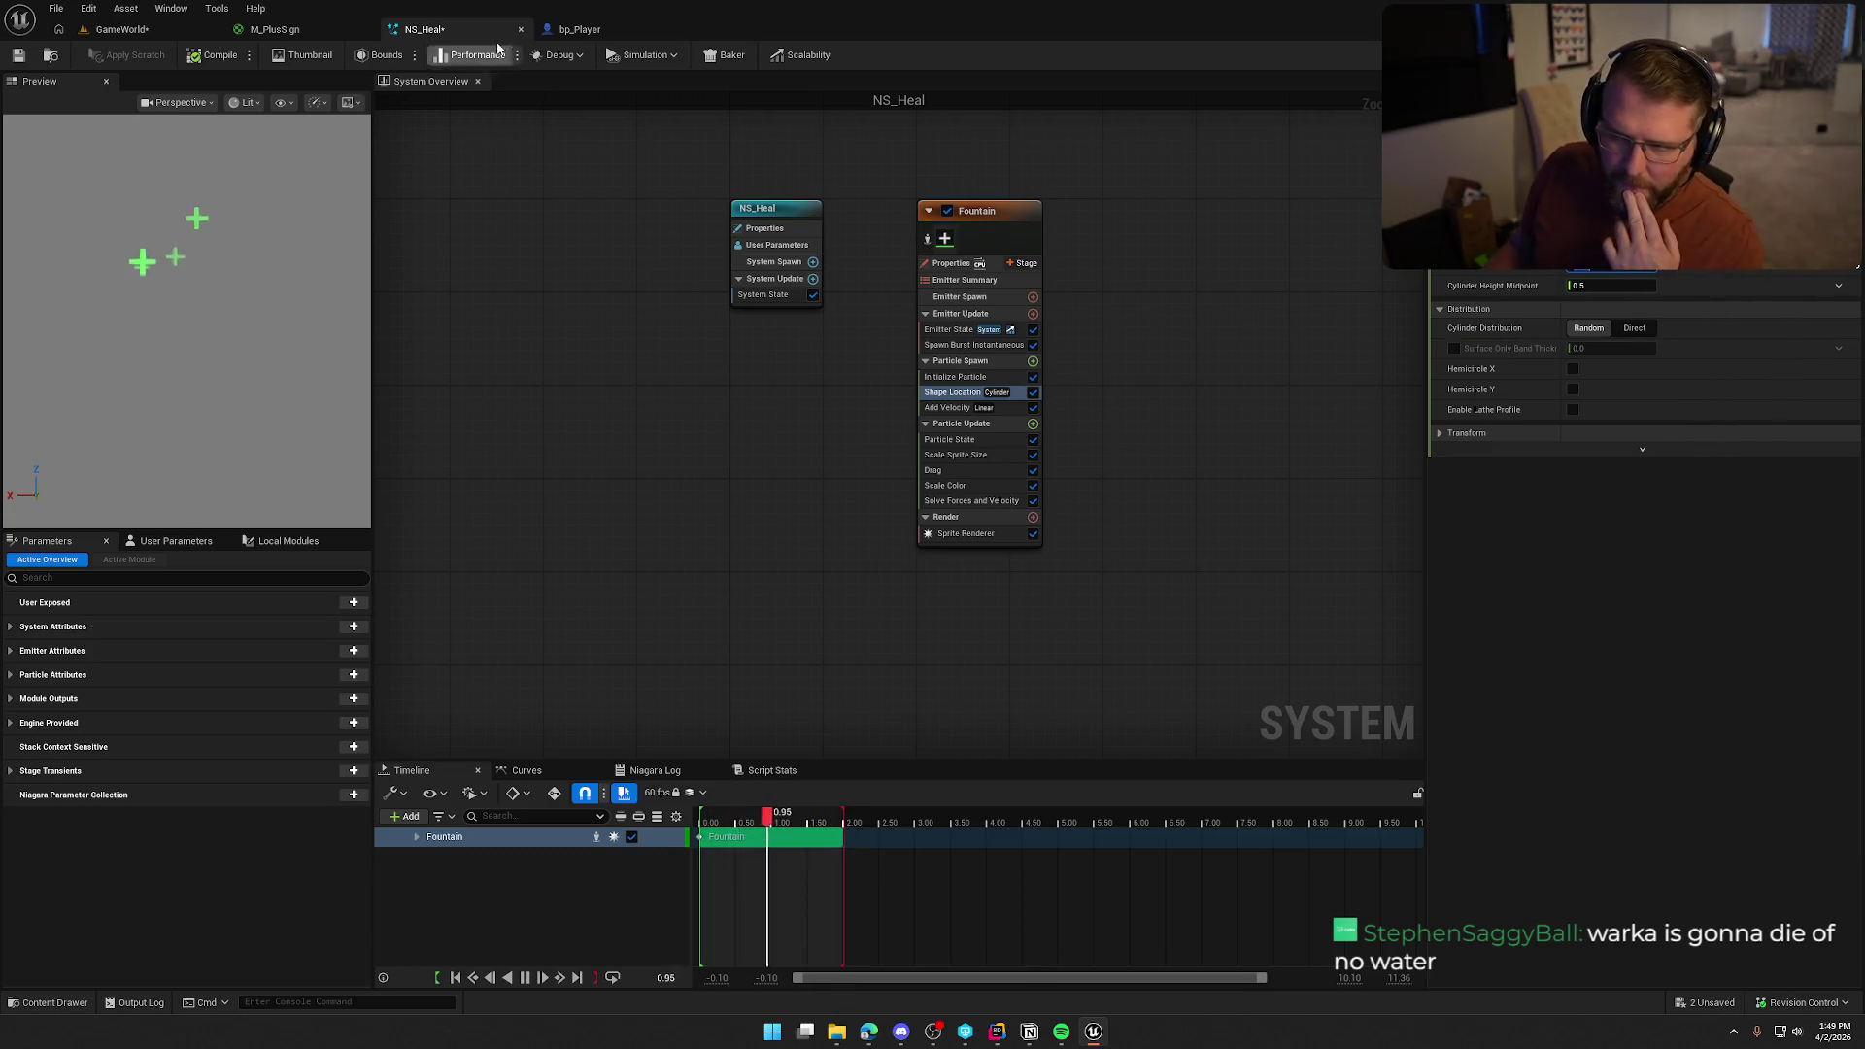
pyautogui.click(580, 29)
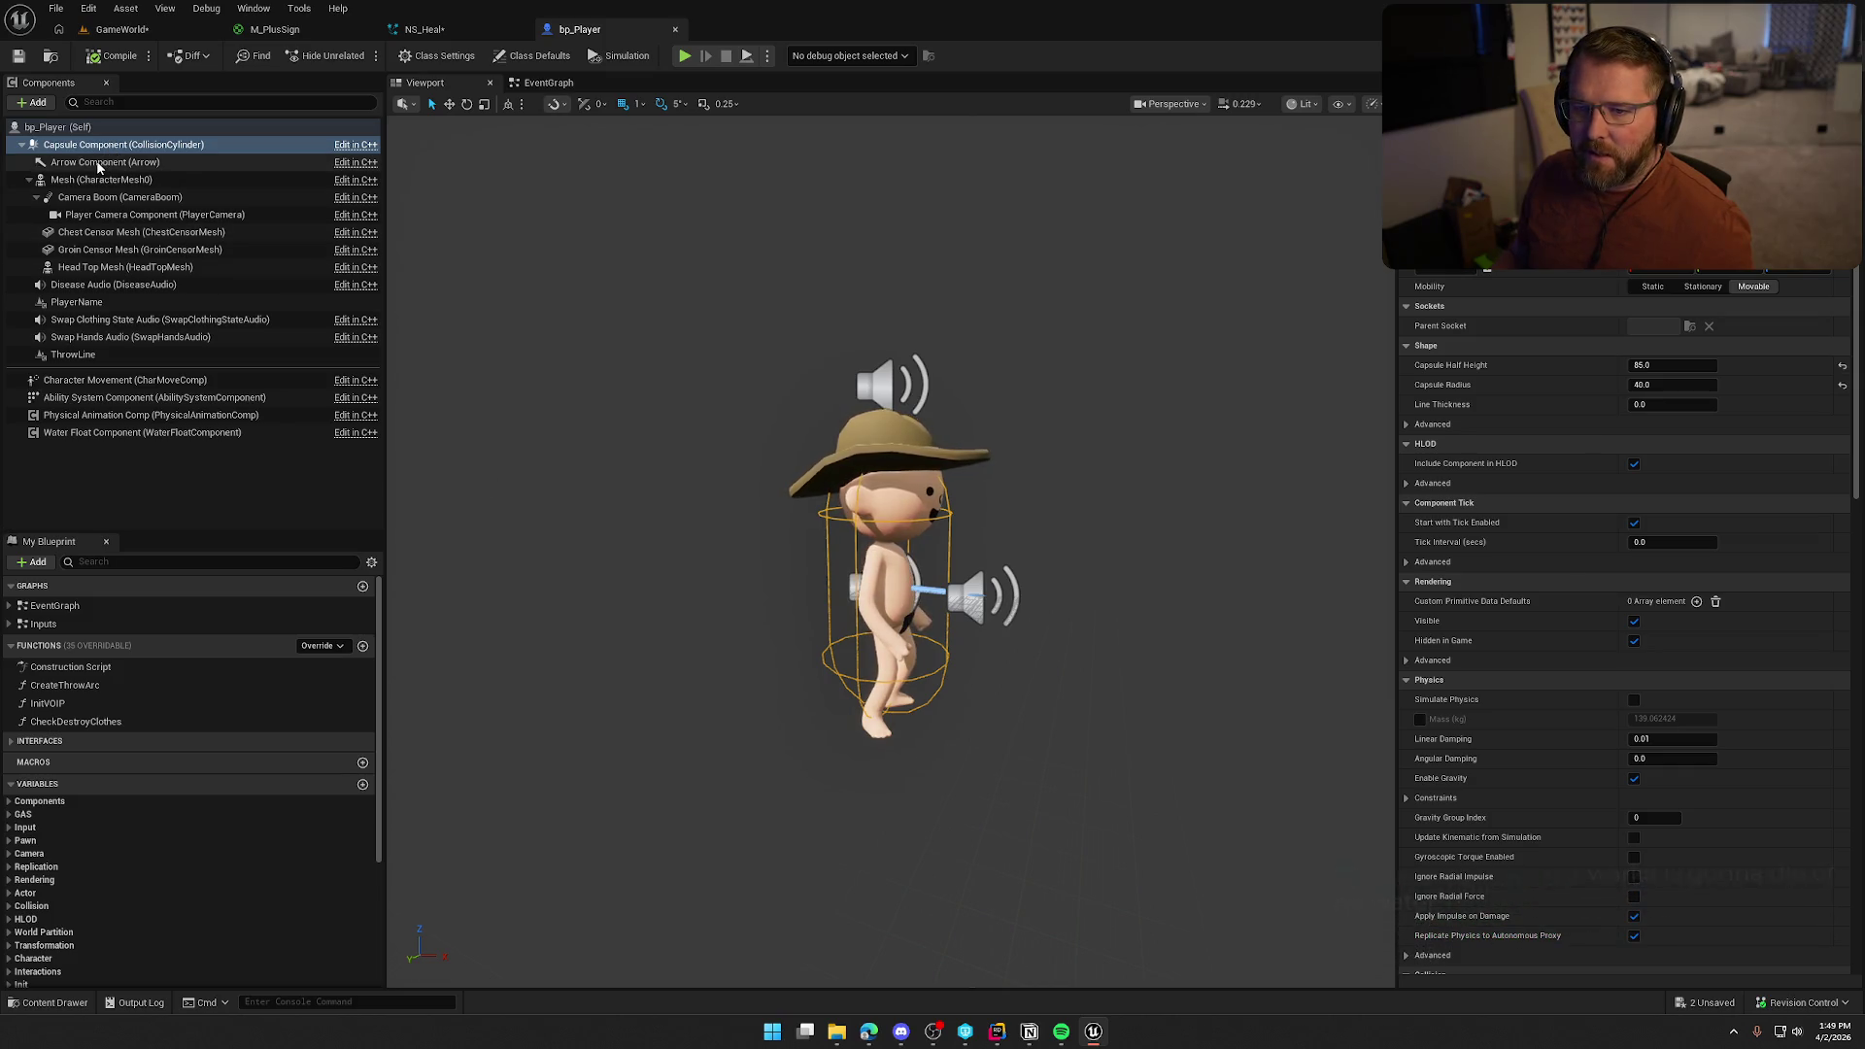
# Select bp_Player's Arrow and Mesh components, save the GameWorld level, and return to NS_Heal
pyautogui.click(887, 592)
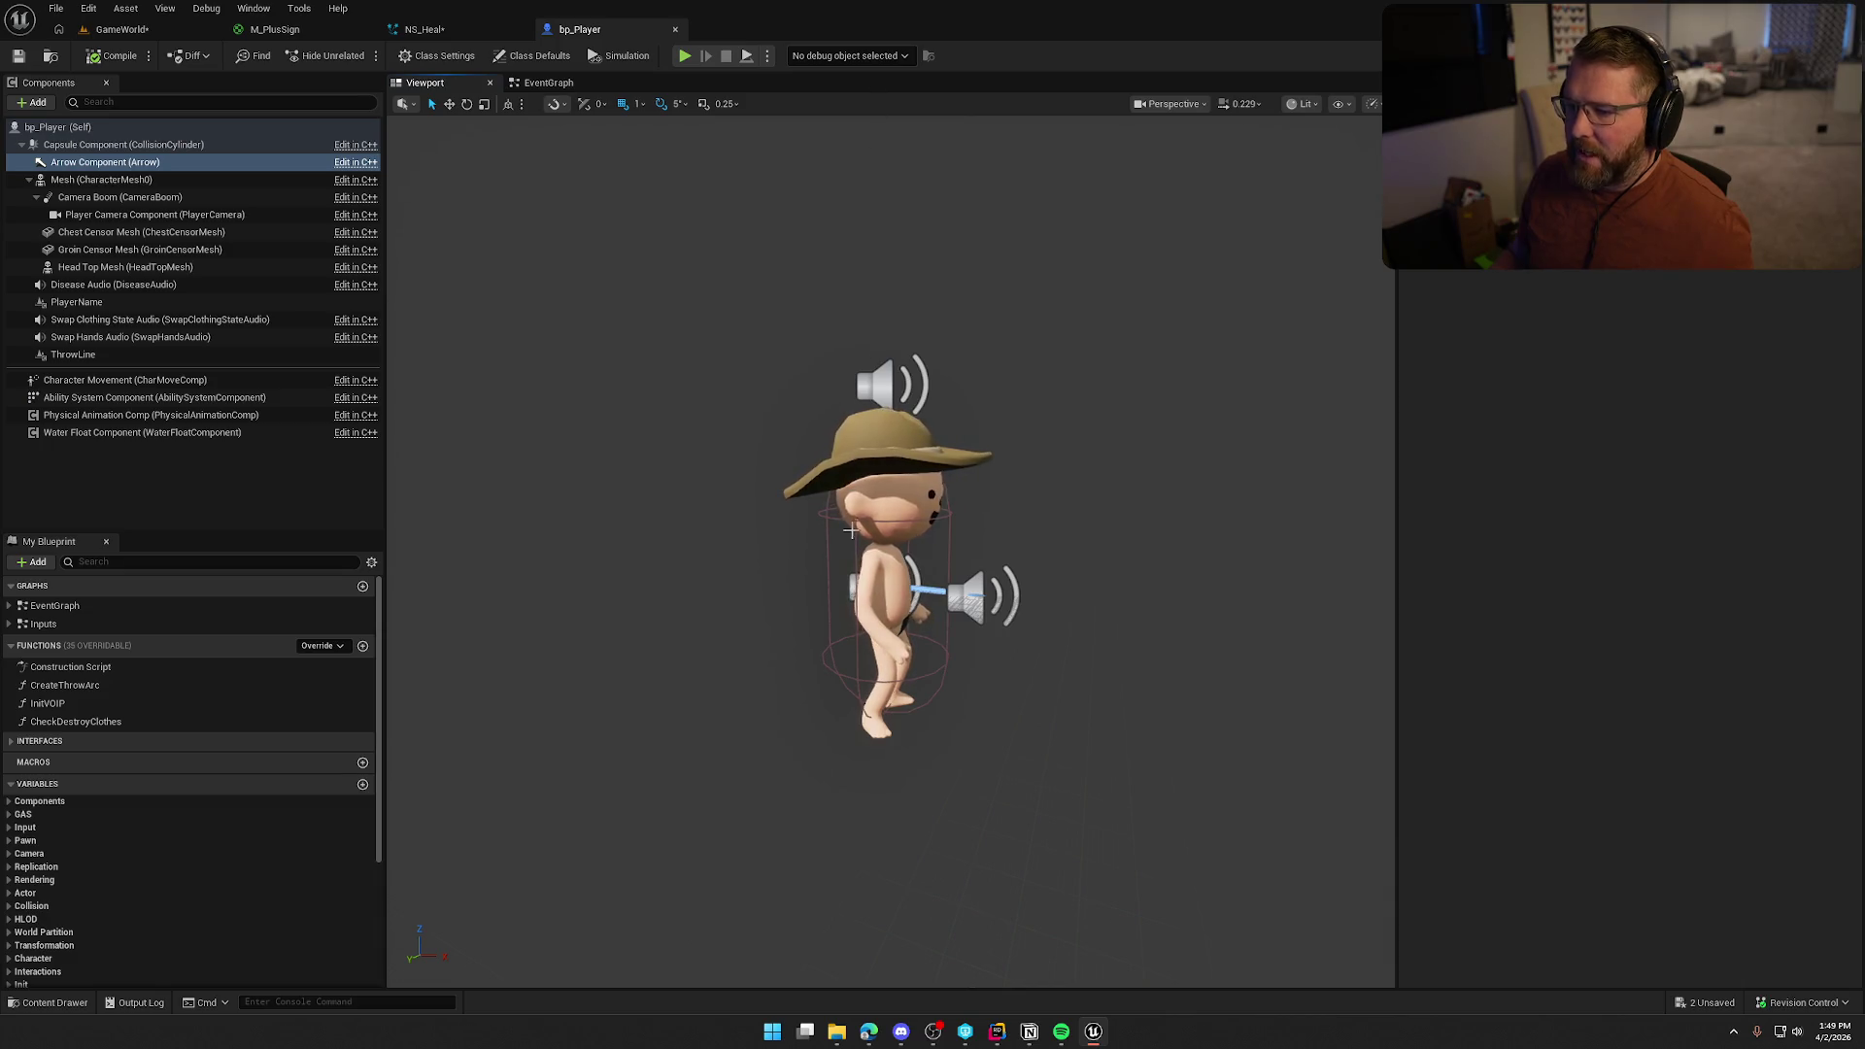
pyautogui.click(887, 719)
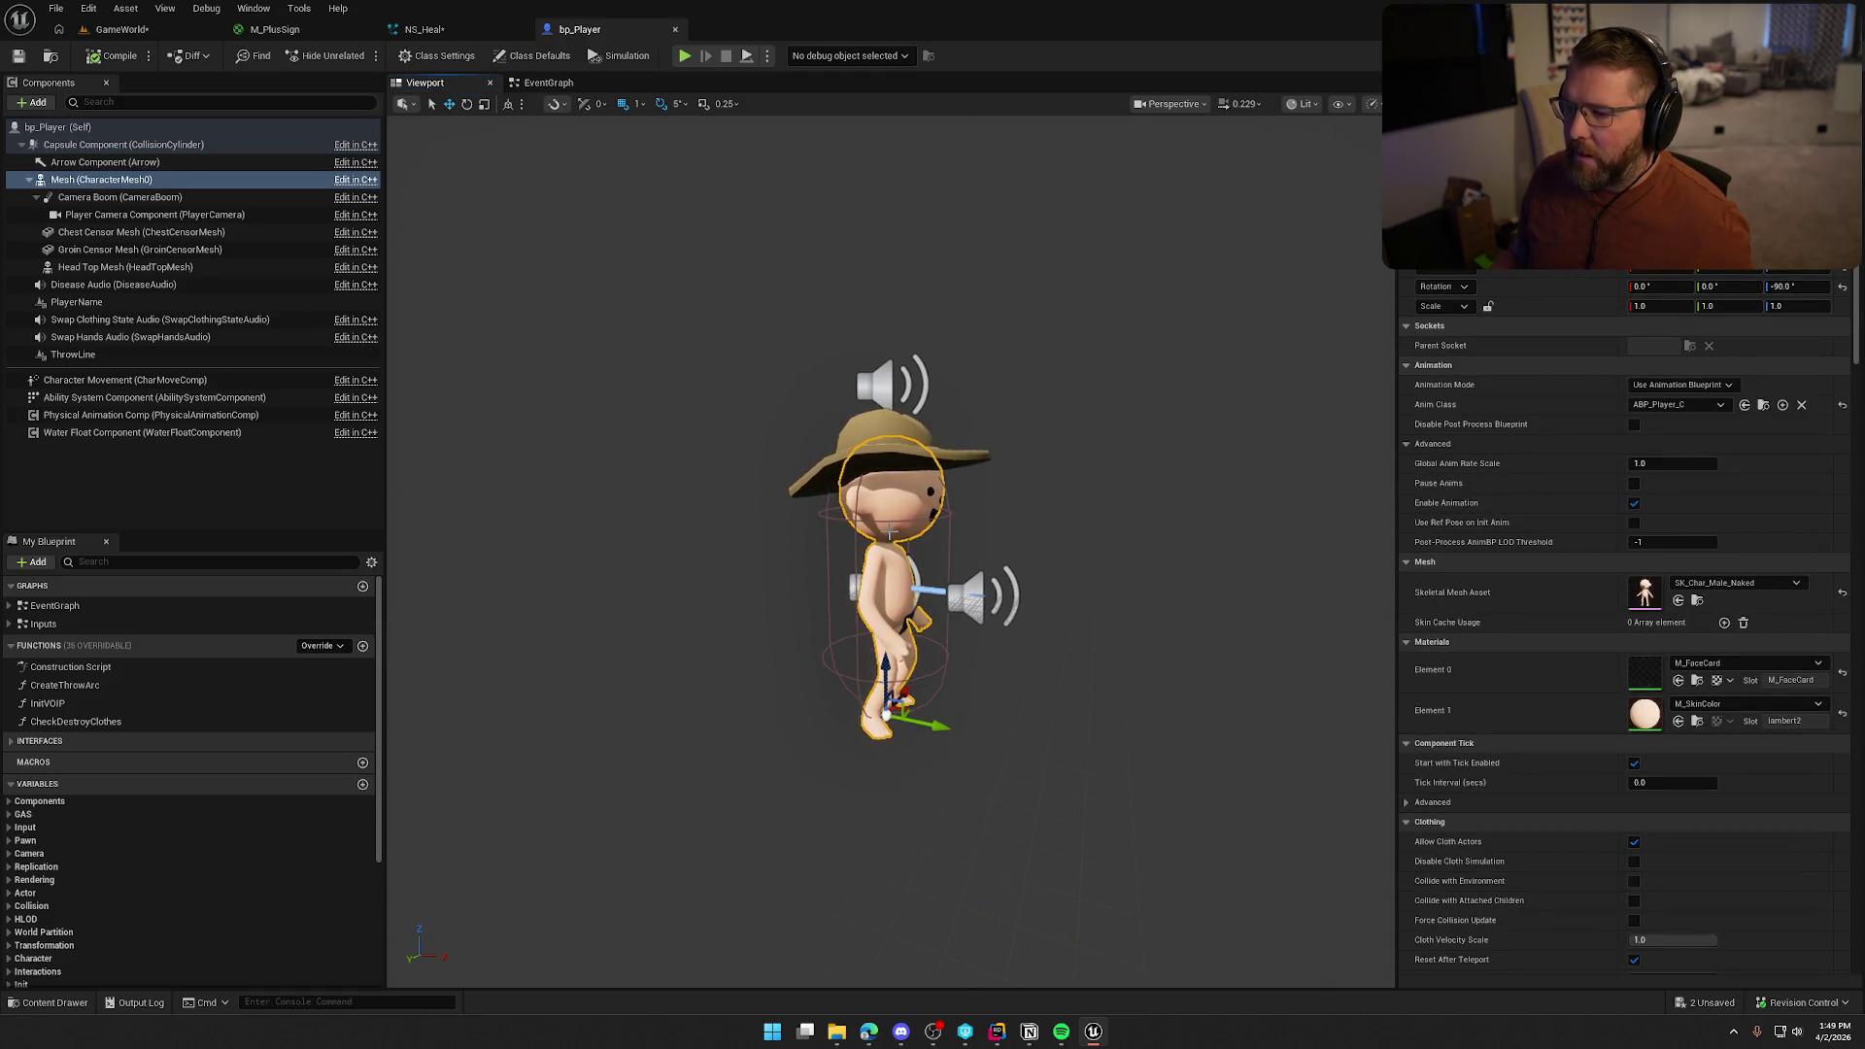
pyautogui.click(122, 29)
pyautogui.hotkey('ctrl', 's')
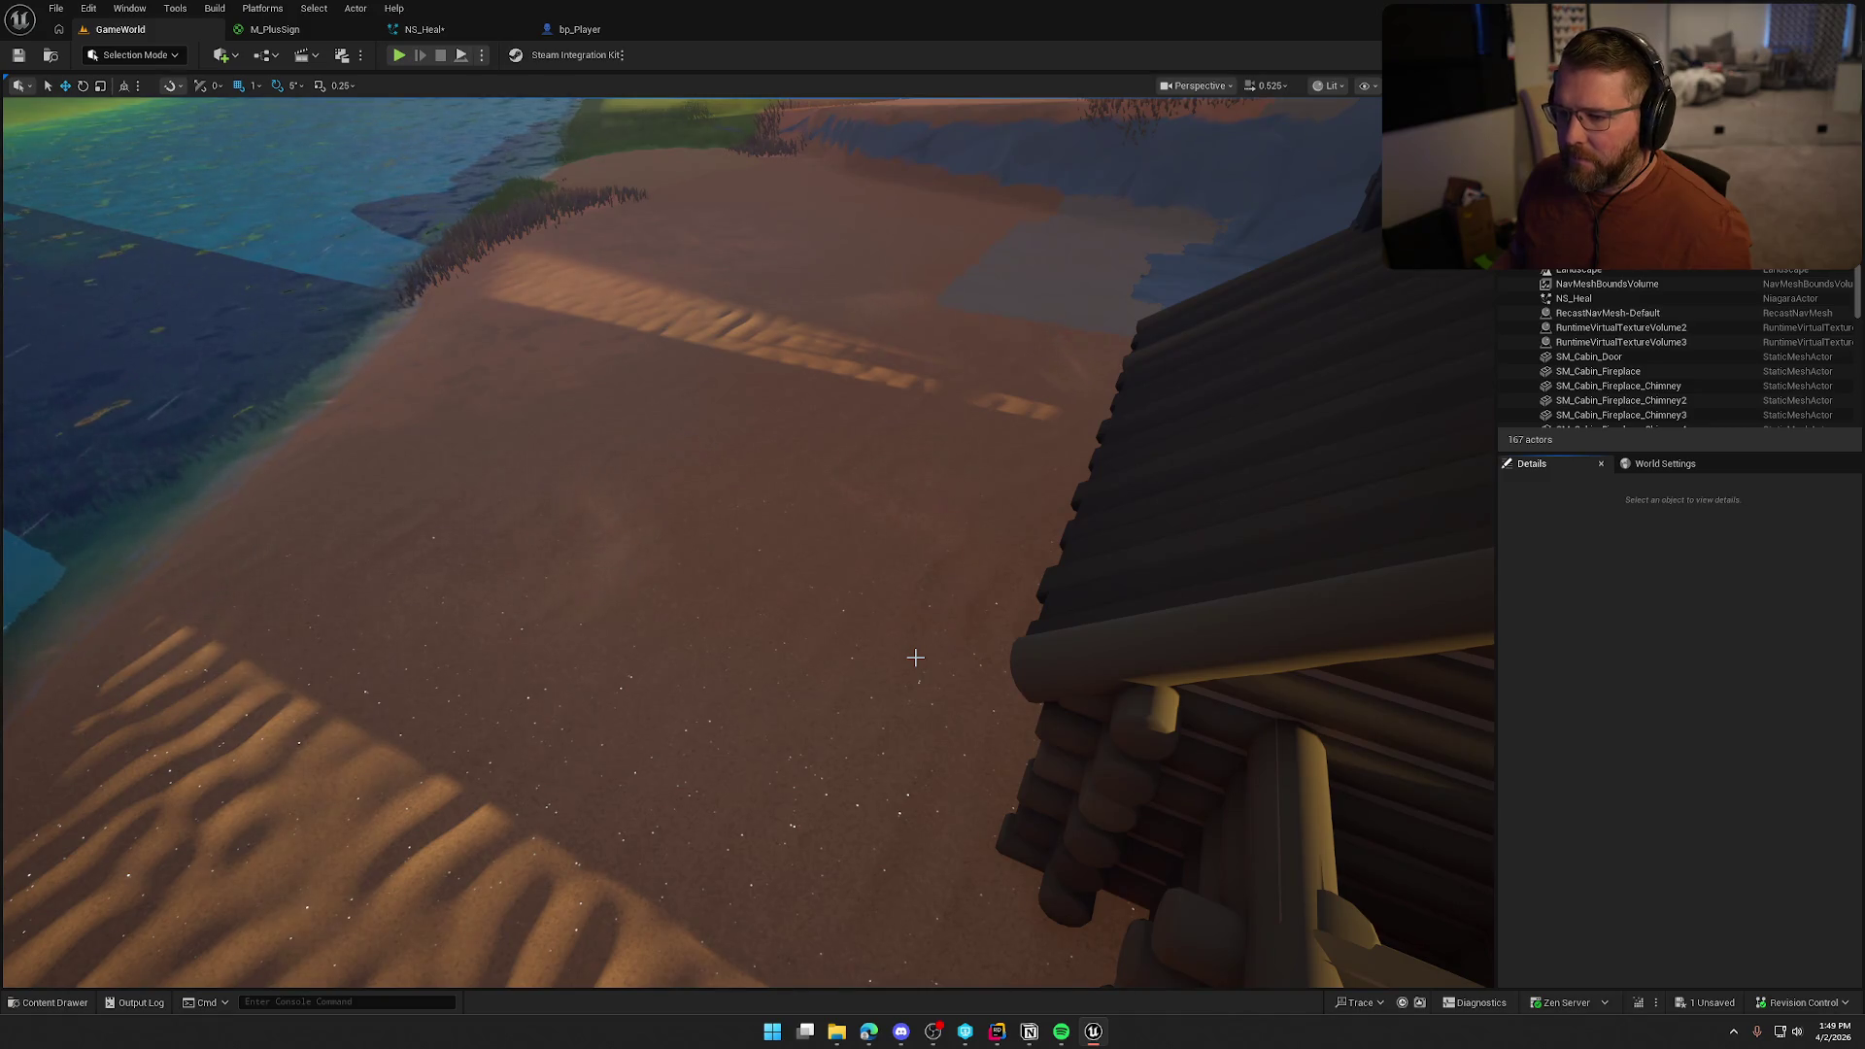
pyautogui.click(474, 27)
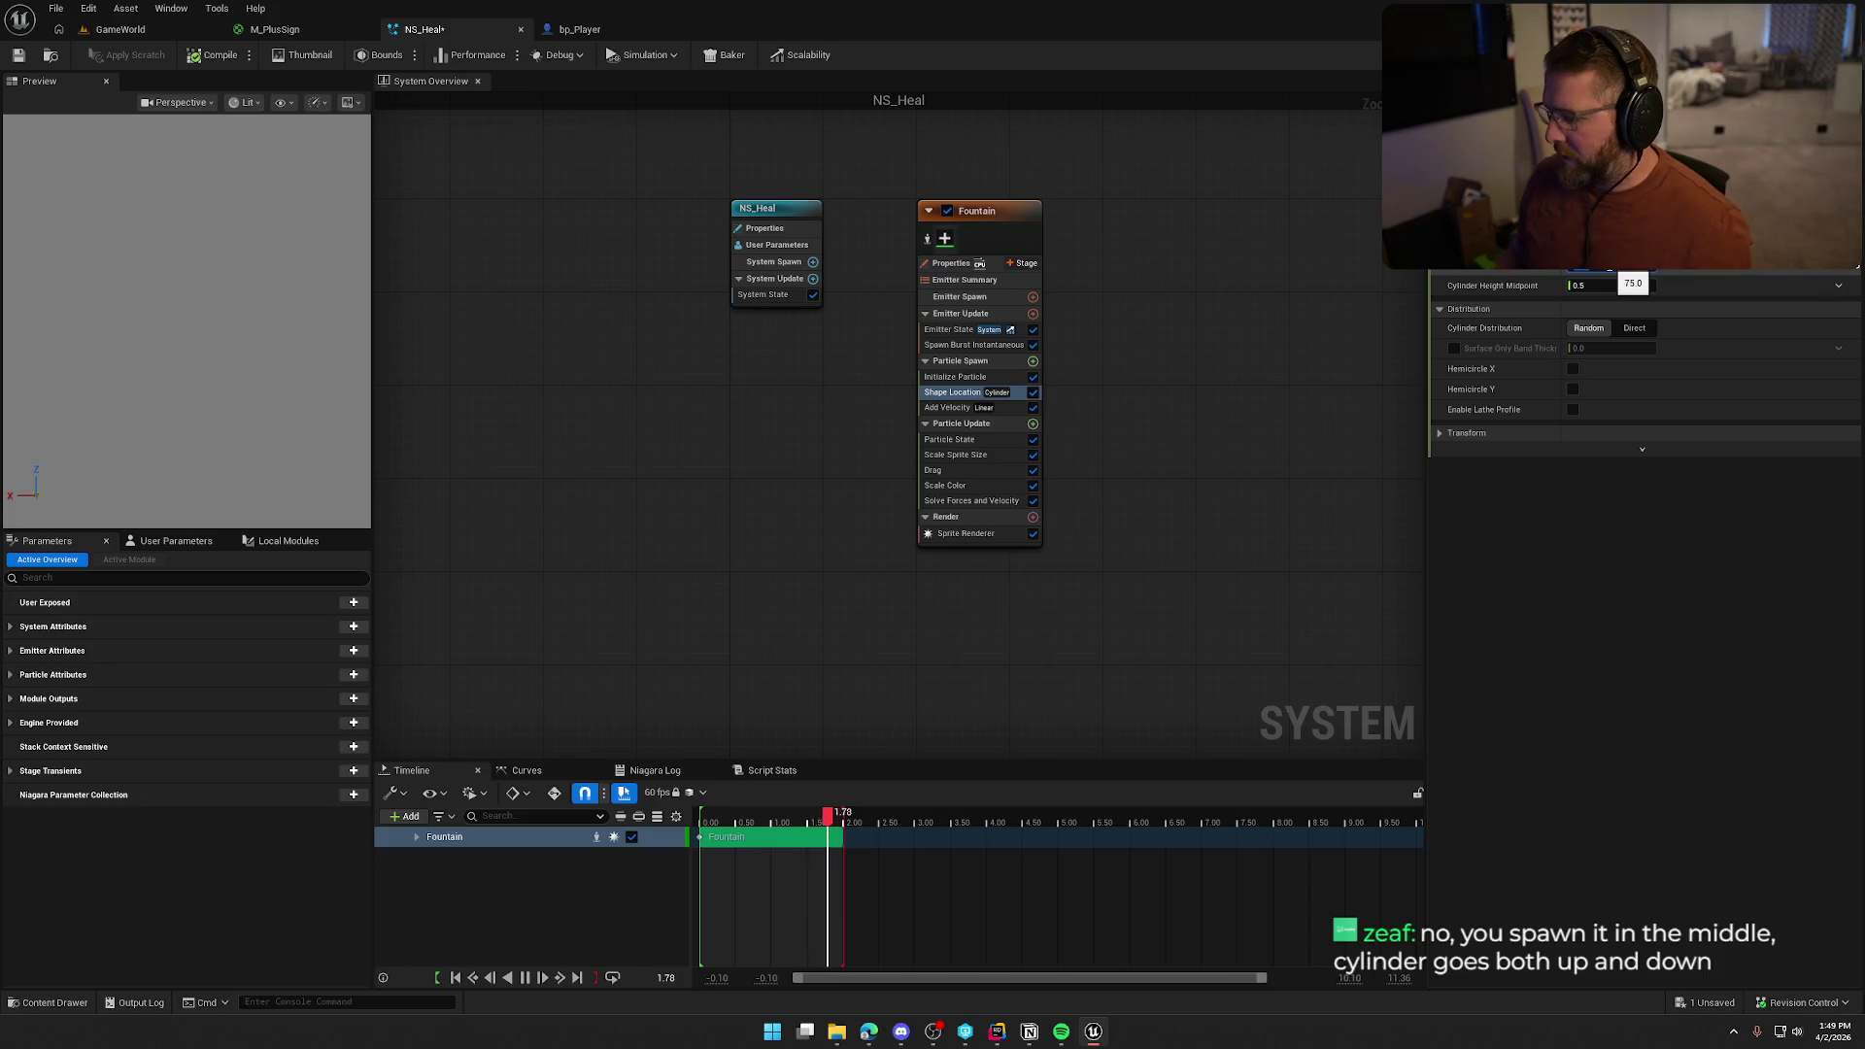
# Save NS_Heal and go back to the GameWorld level, pulling the camera back
pyautogui.click(21, 56)
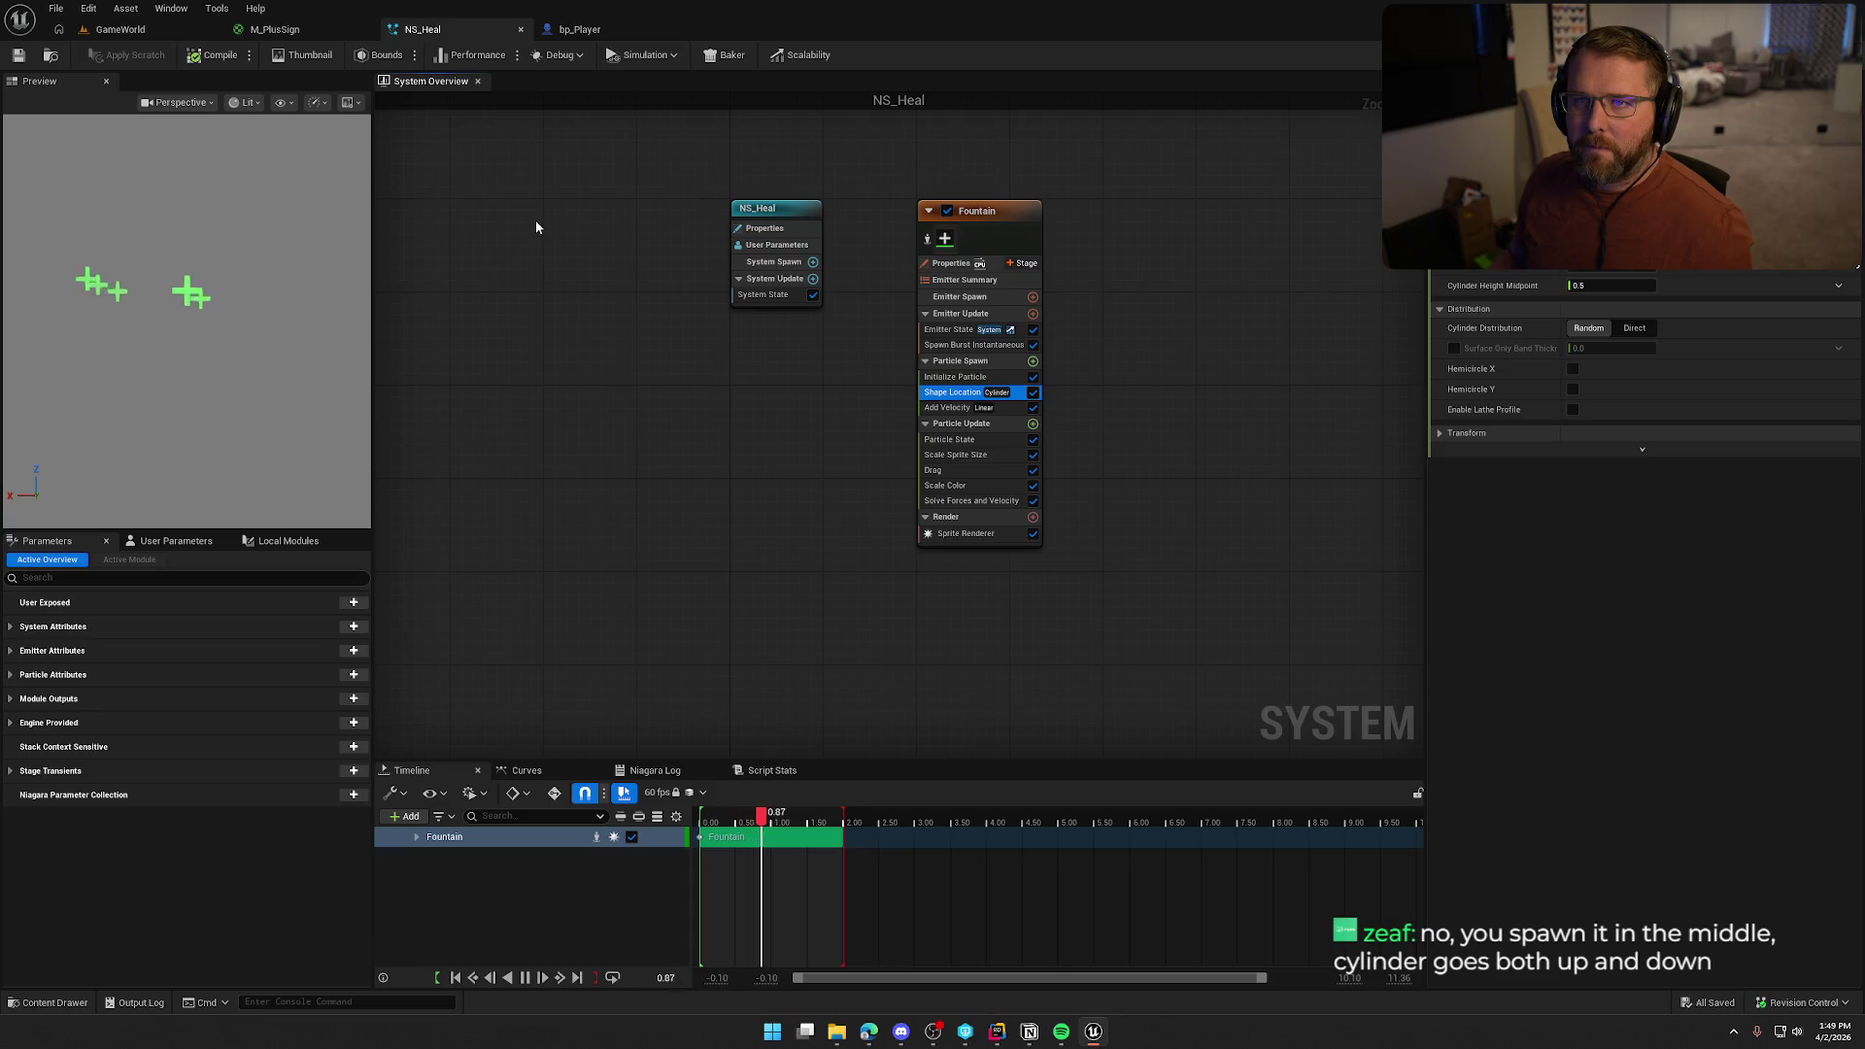
pyautogui.click(121, 29)
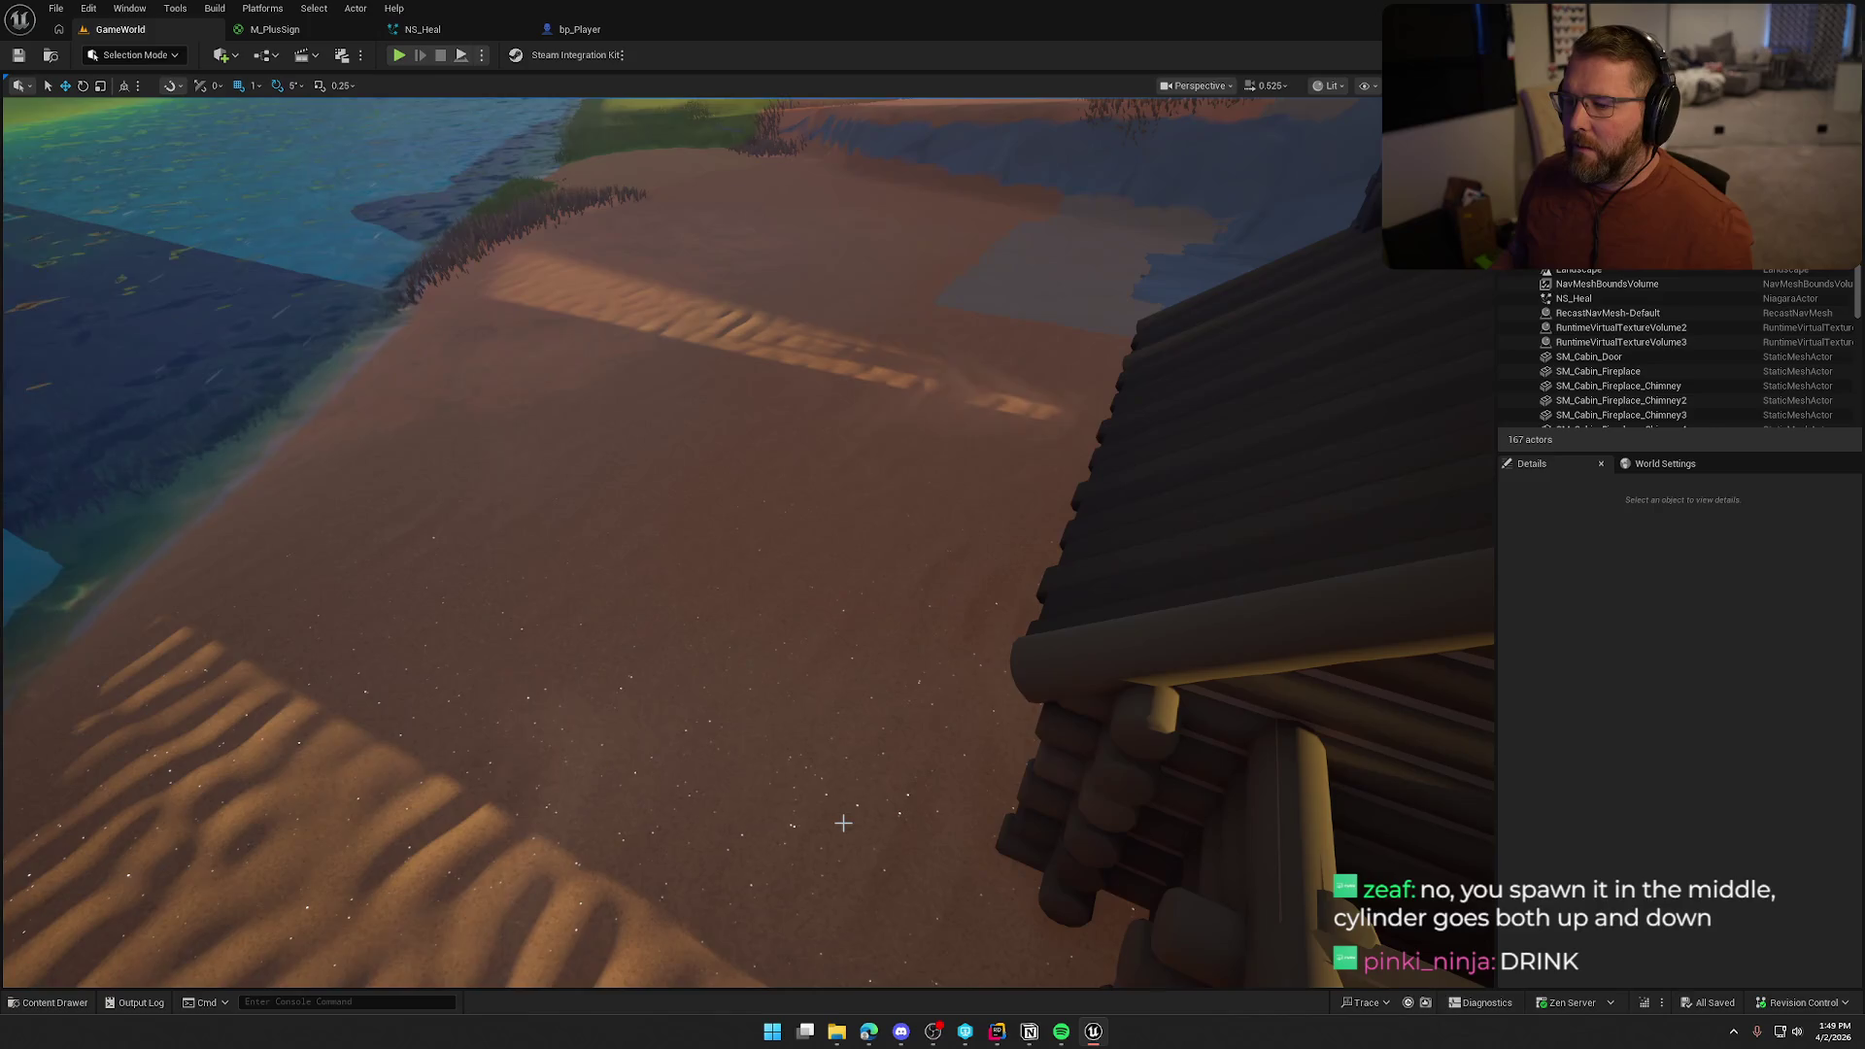
pyautogui.moveTo(843, 823)
pyautogui.mouseDown()
pyautogui.moveTo(902, 707)
pyautogui.moveTo(938, 820)
pyautogui.mouseUp()
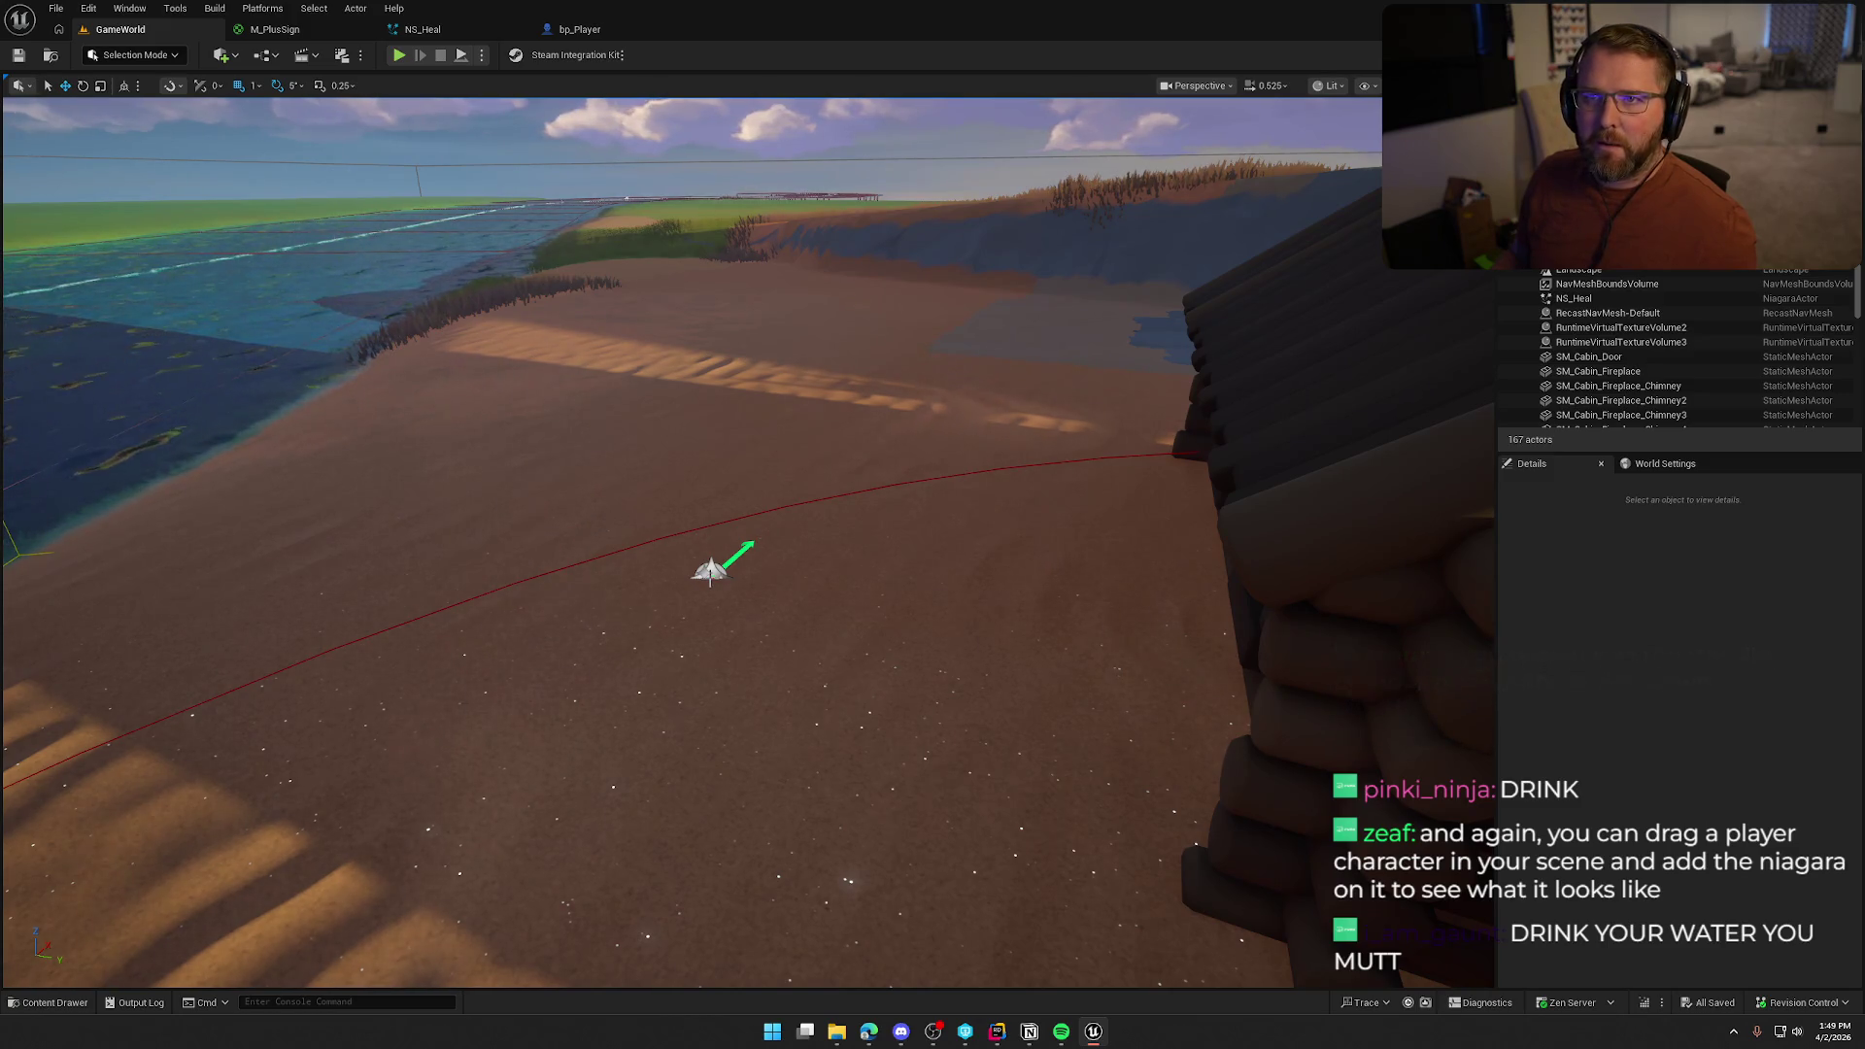
# Raise the NS_Heal actor, preview it in Game View, and snap it down onto the sand
pyautogui.click(710, 570)
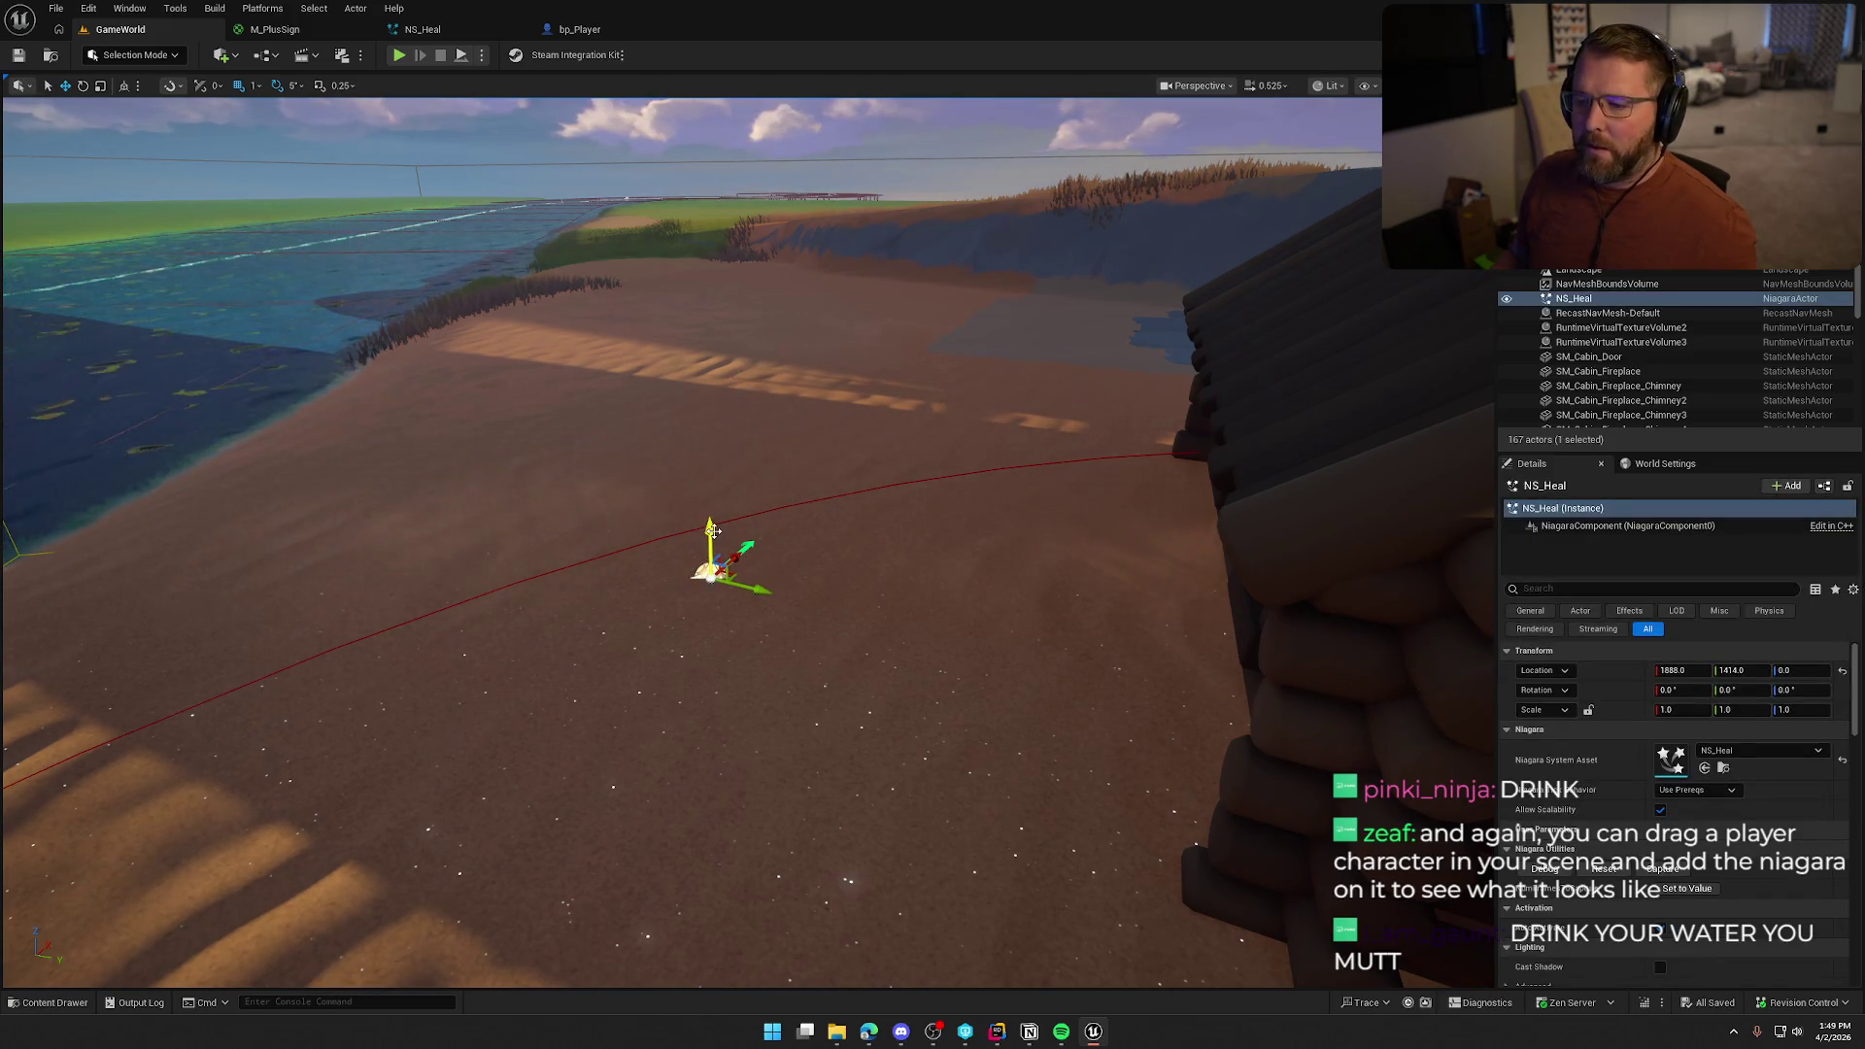
pyautogui.moveTo(712, 515); pyautogui.dragTo(708, 361)
pyautogui.press('g')
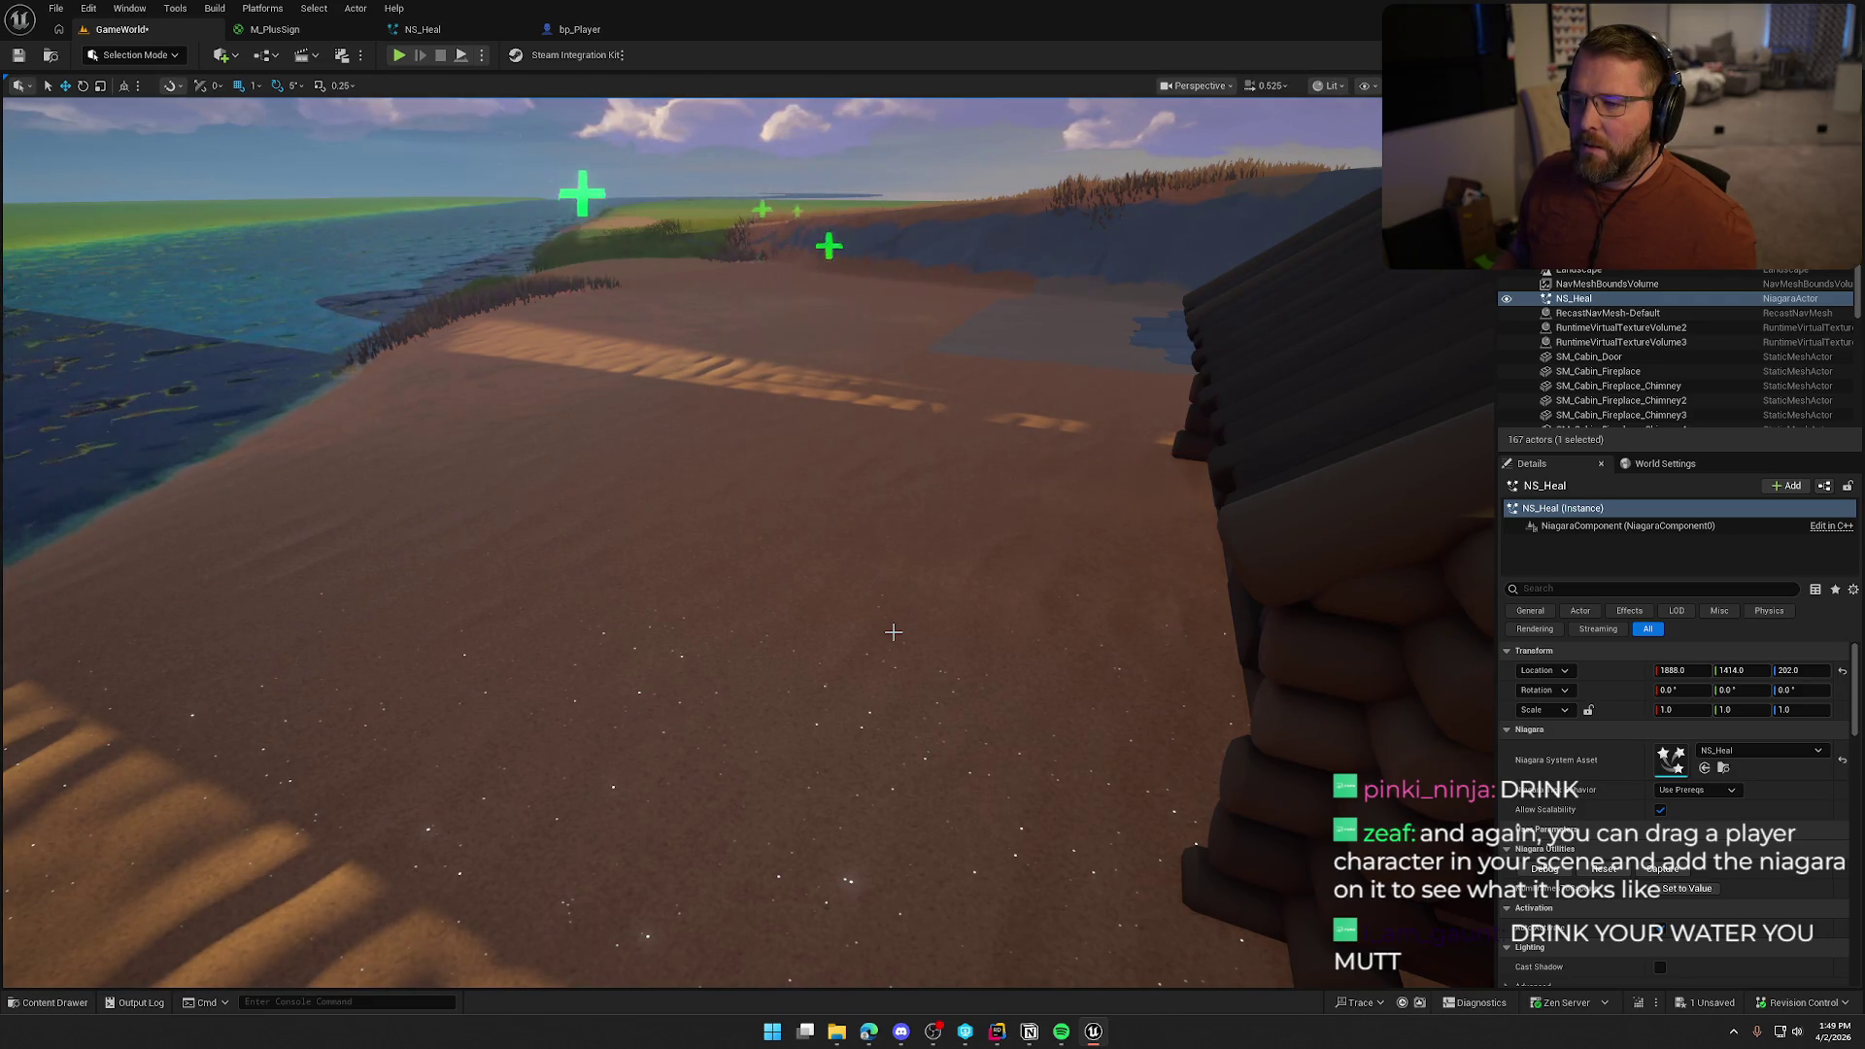
pyautogui.press('g')
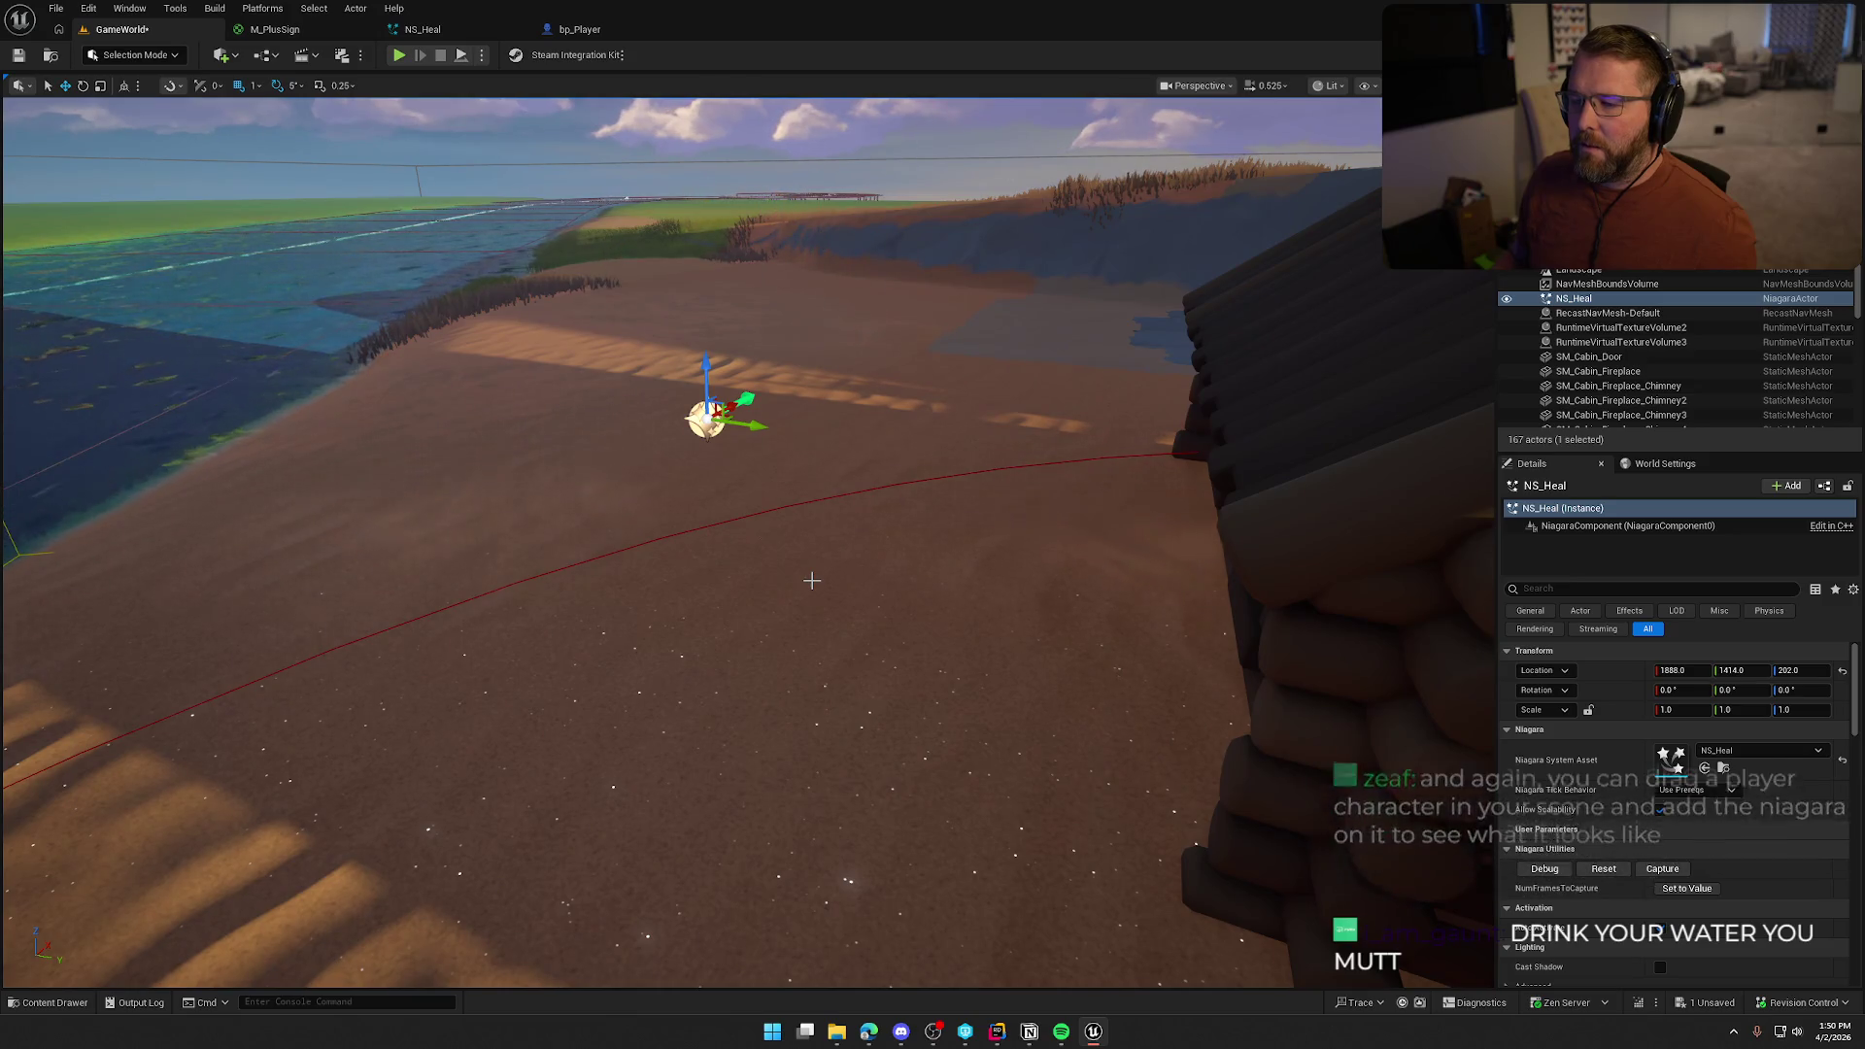
pyautogui.press('End')
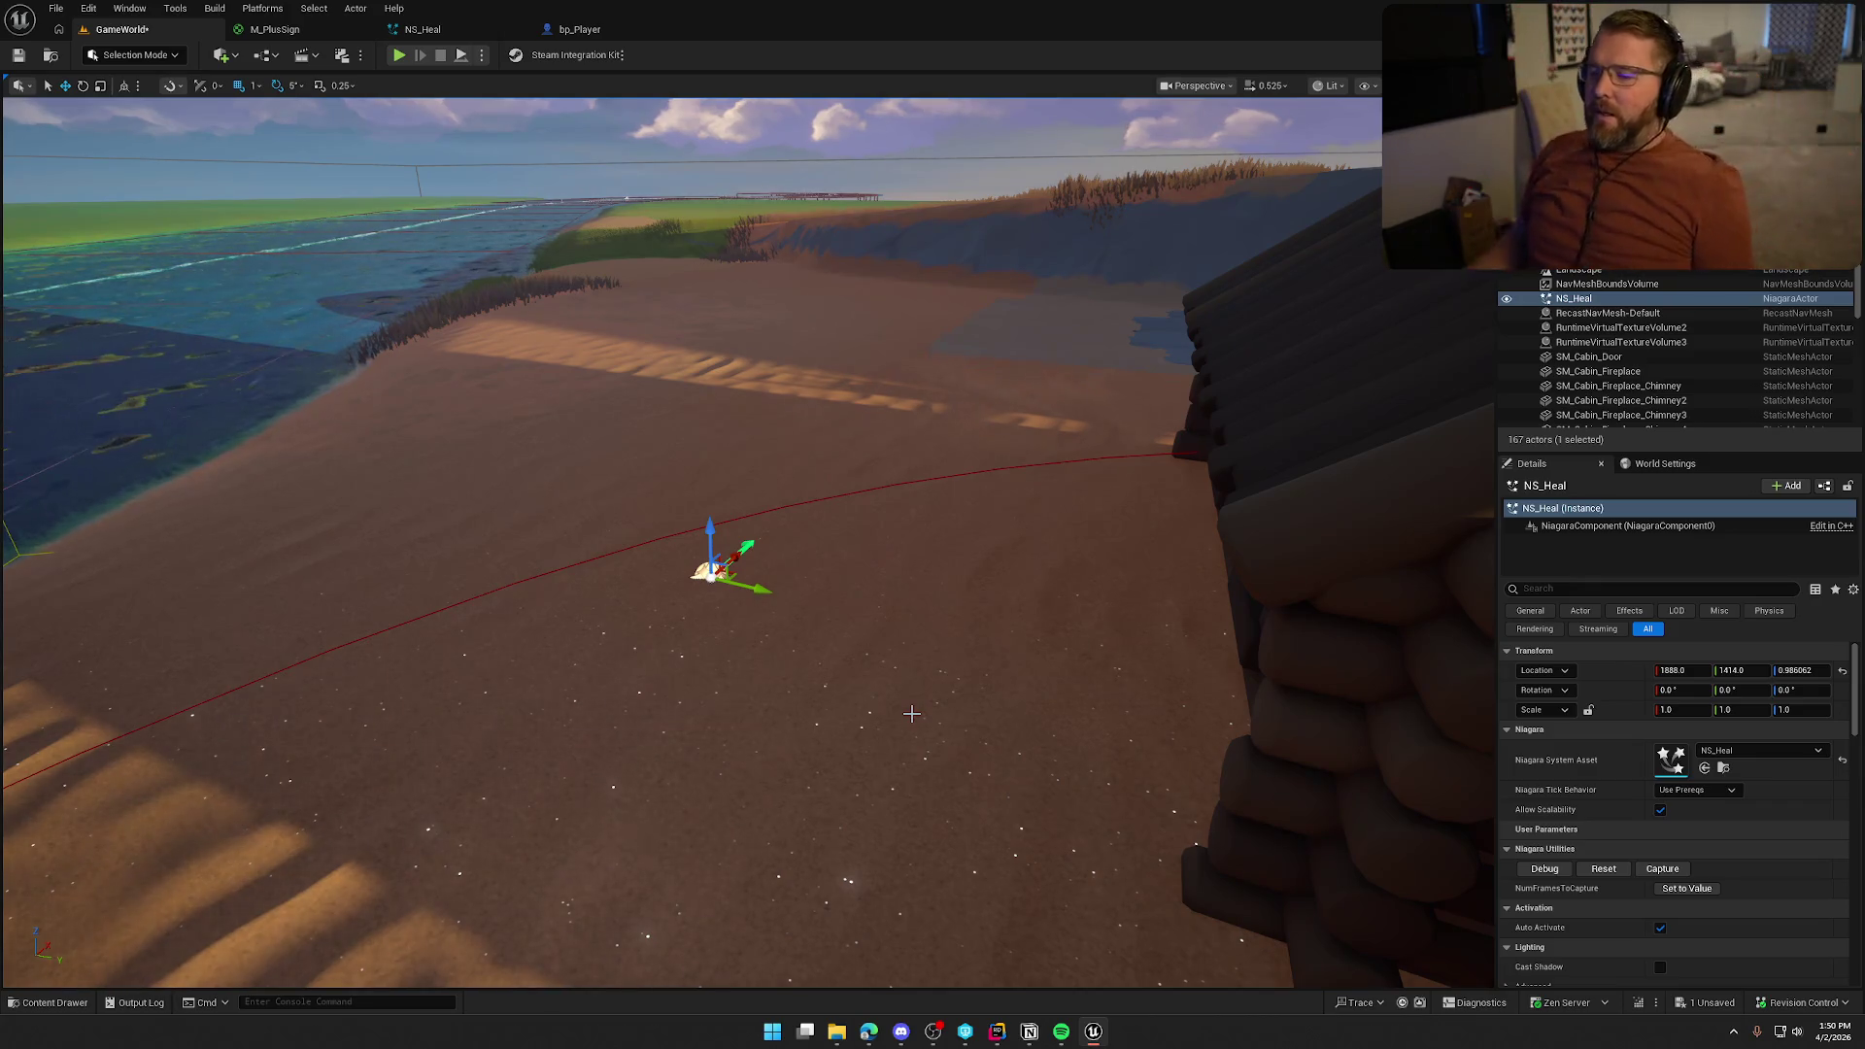
pyautogui.hotkey('ctrl', 'space')
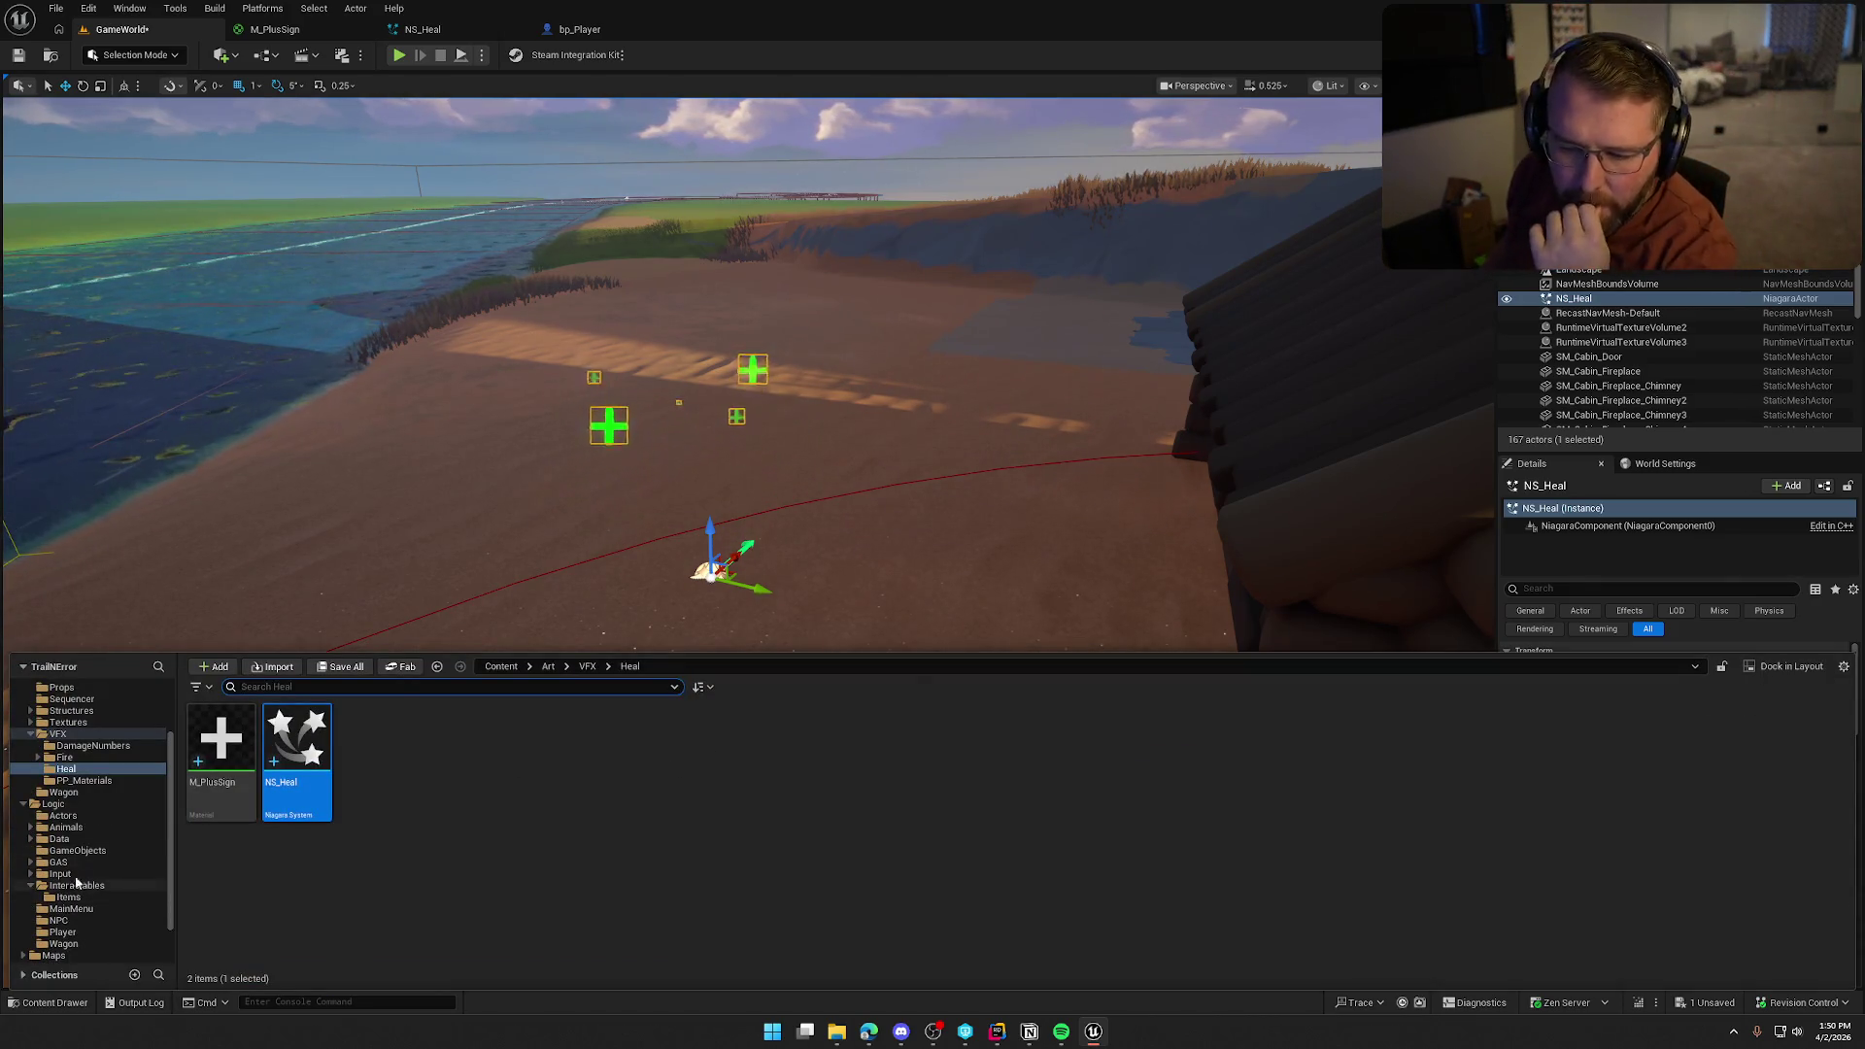
# Place SK_Char_Male_Clothed from Characters/Player/Male into the level and frame it
pyautogui.scroll(3, 83, 833)
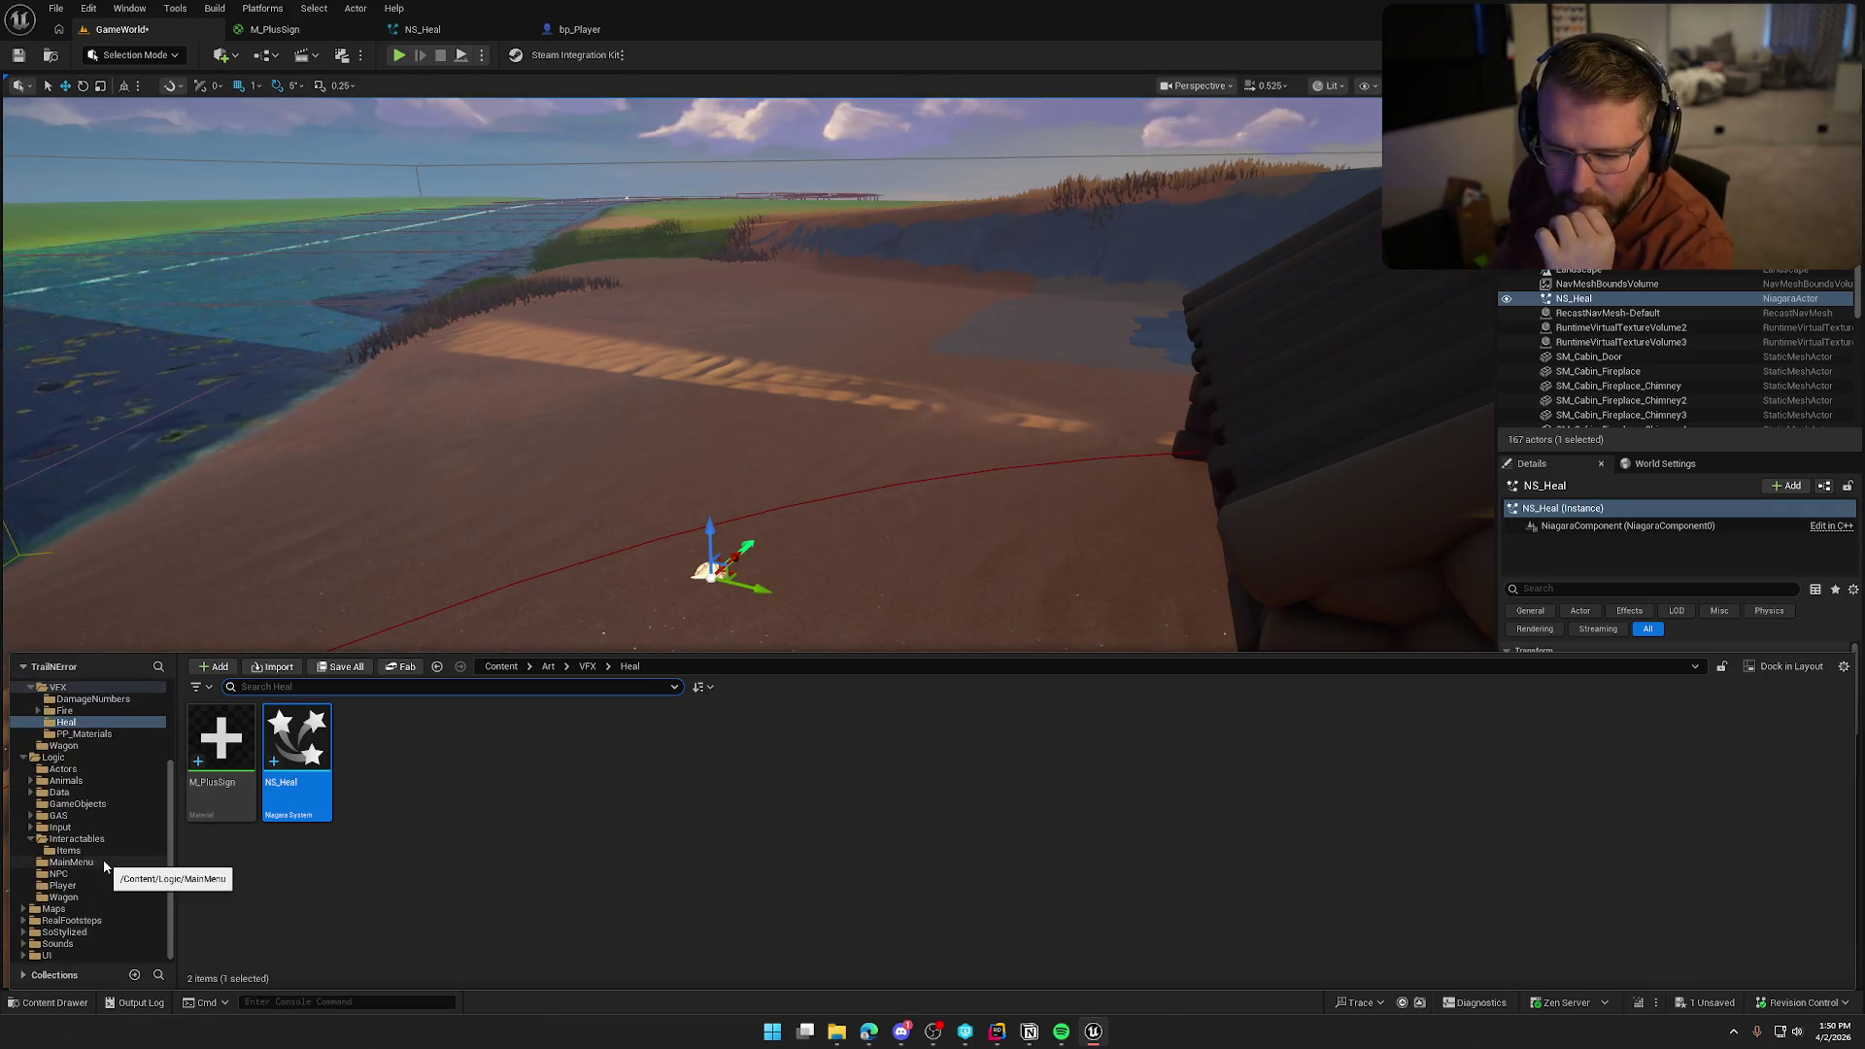
pyautogui.click(66, 721)
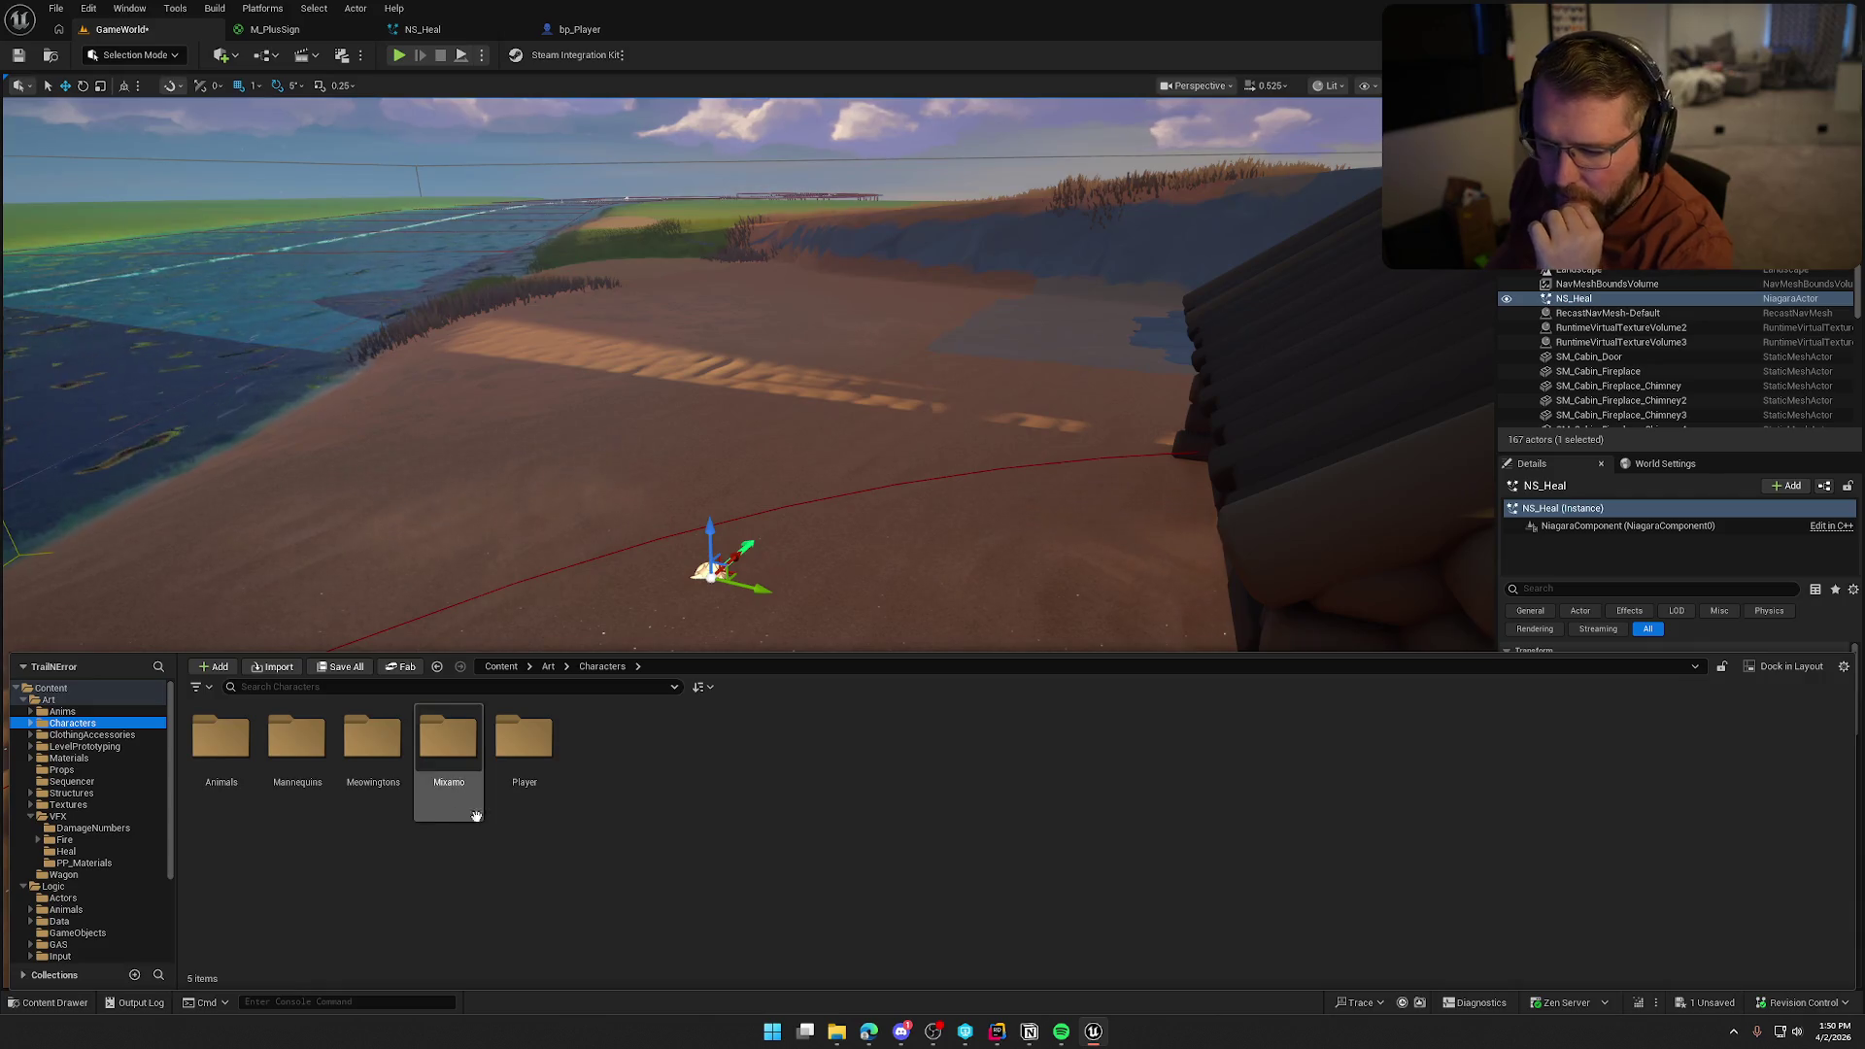
pyautogui.doubleClick(504, 767)
pyautogui.doubleClick(372, 762)
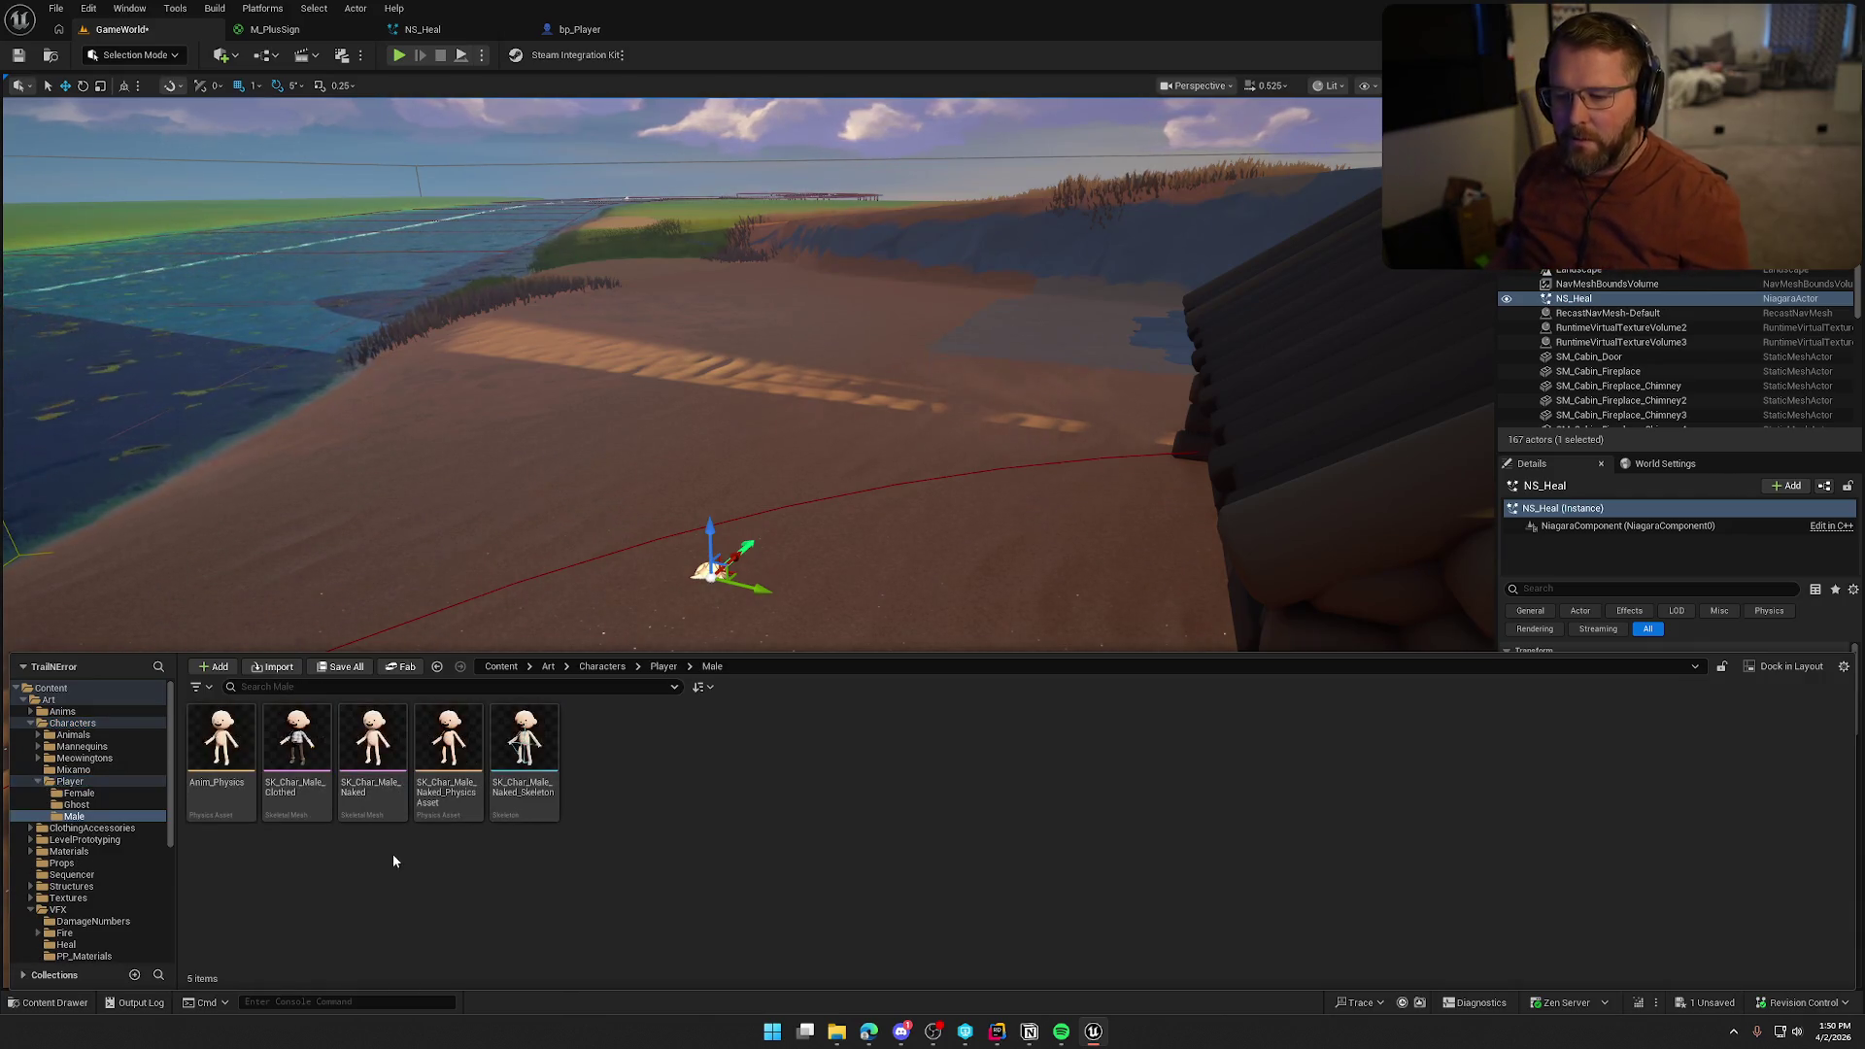
pyautogui.moveTo(296, 747)
pyautogui.mouseDown()
pyautogui.moveTo(728, 524)
pyautogui.moveTo(741, 580)
pyautogui.mouseUp()
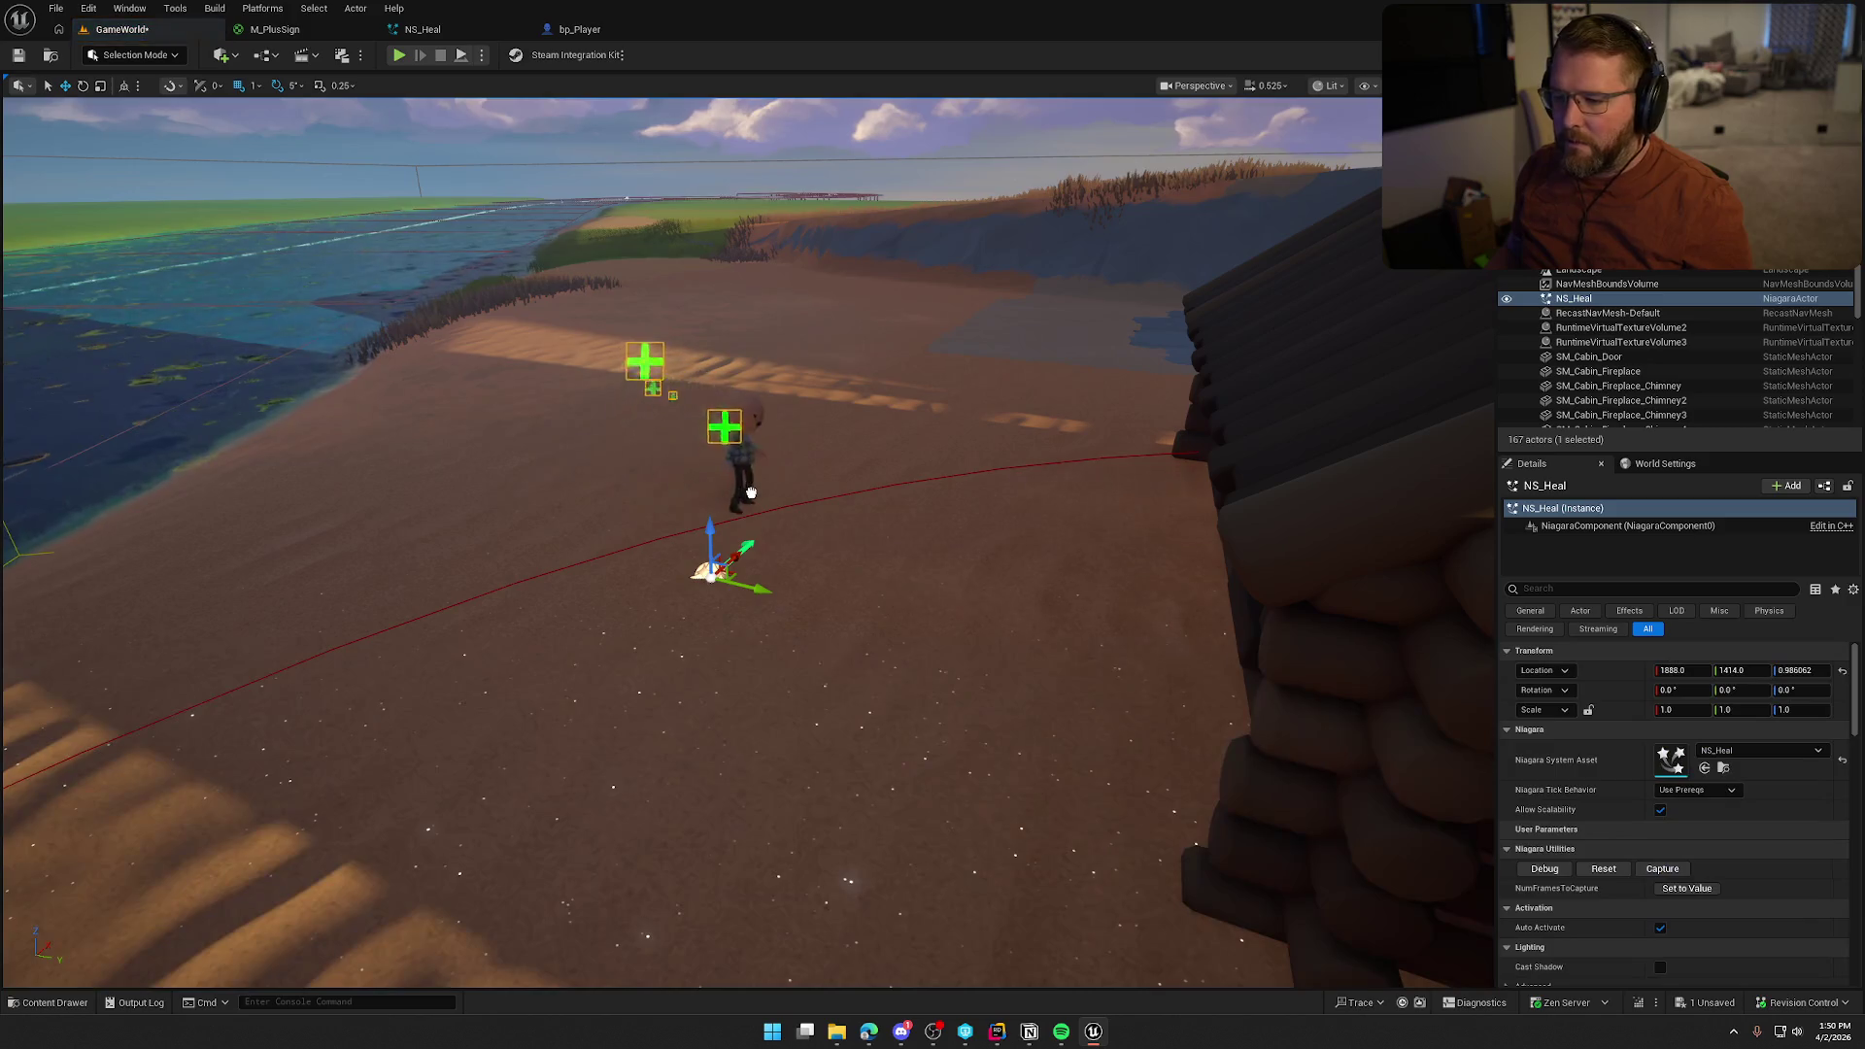
pyautogui.press('f')
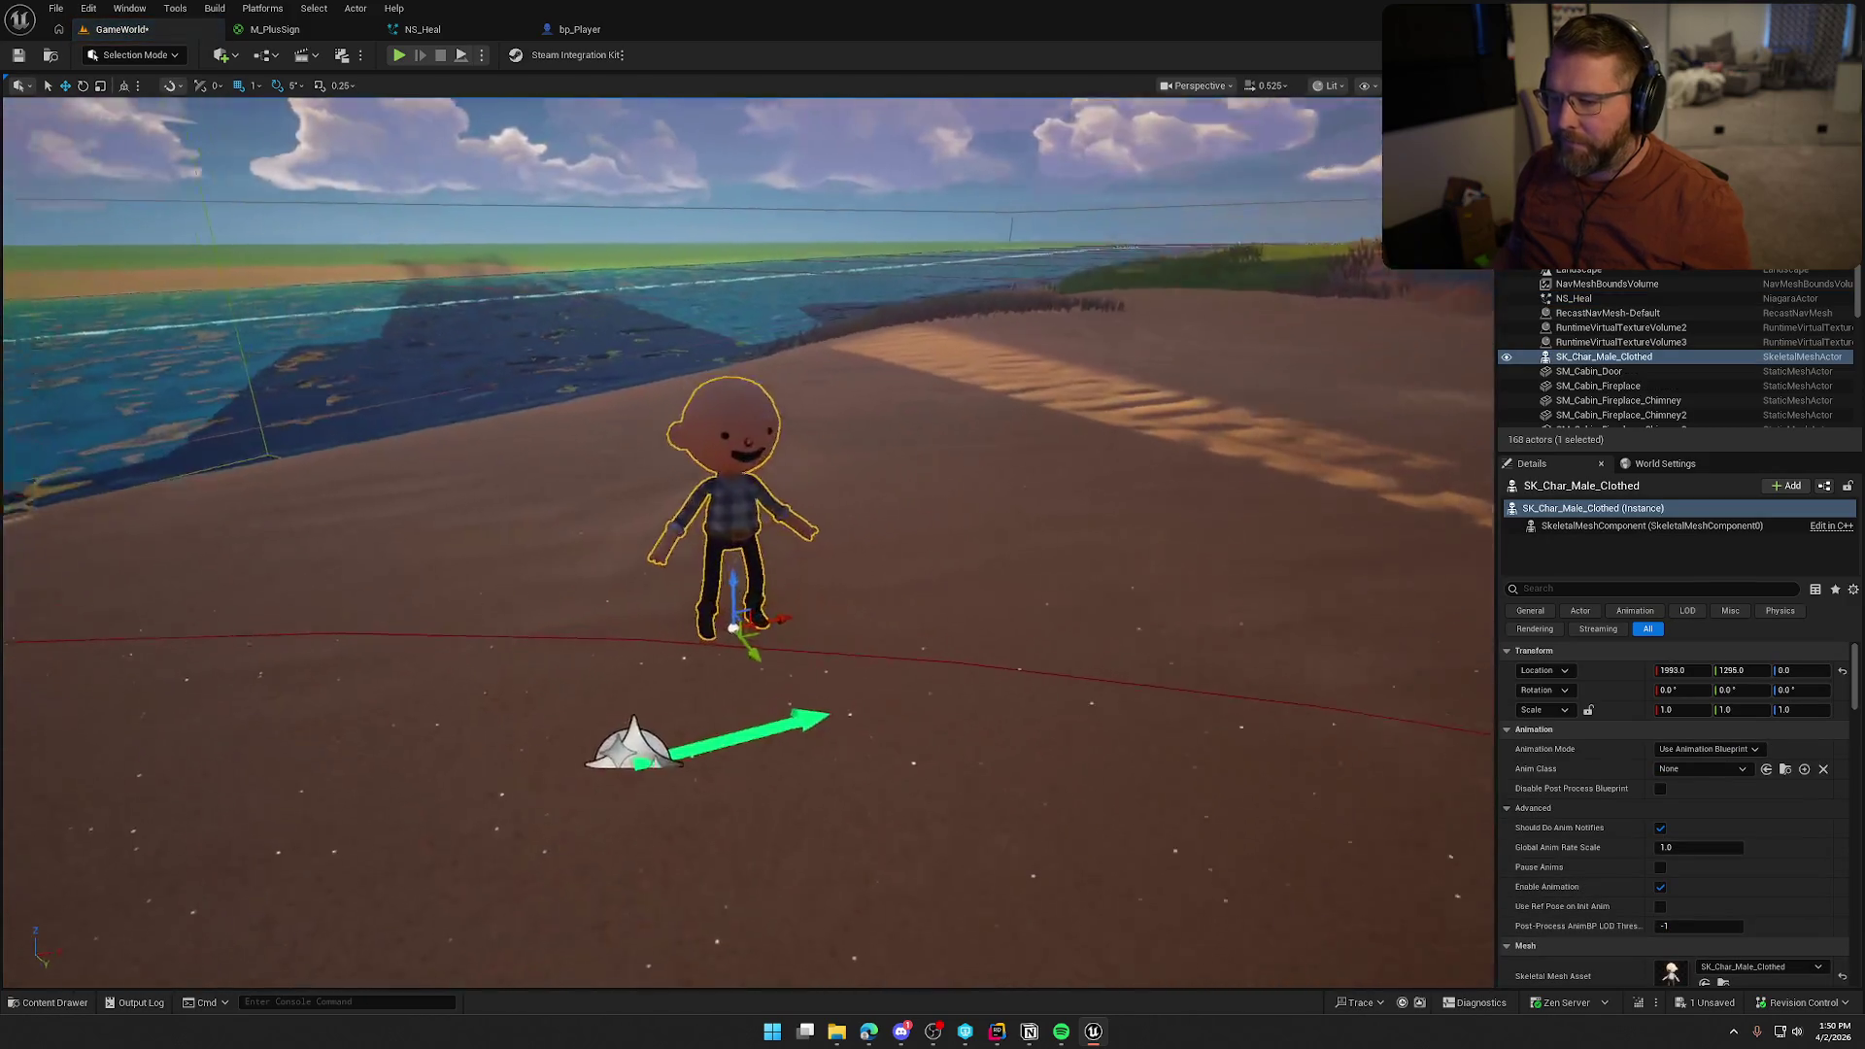
# Delete the standalone NS_Heal actor and give the character a Niagara component using NS_Heal
pyautogui.click(610, 698)
pyautogui.press('Delete')
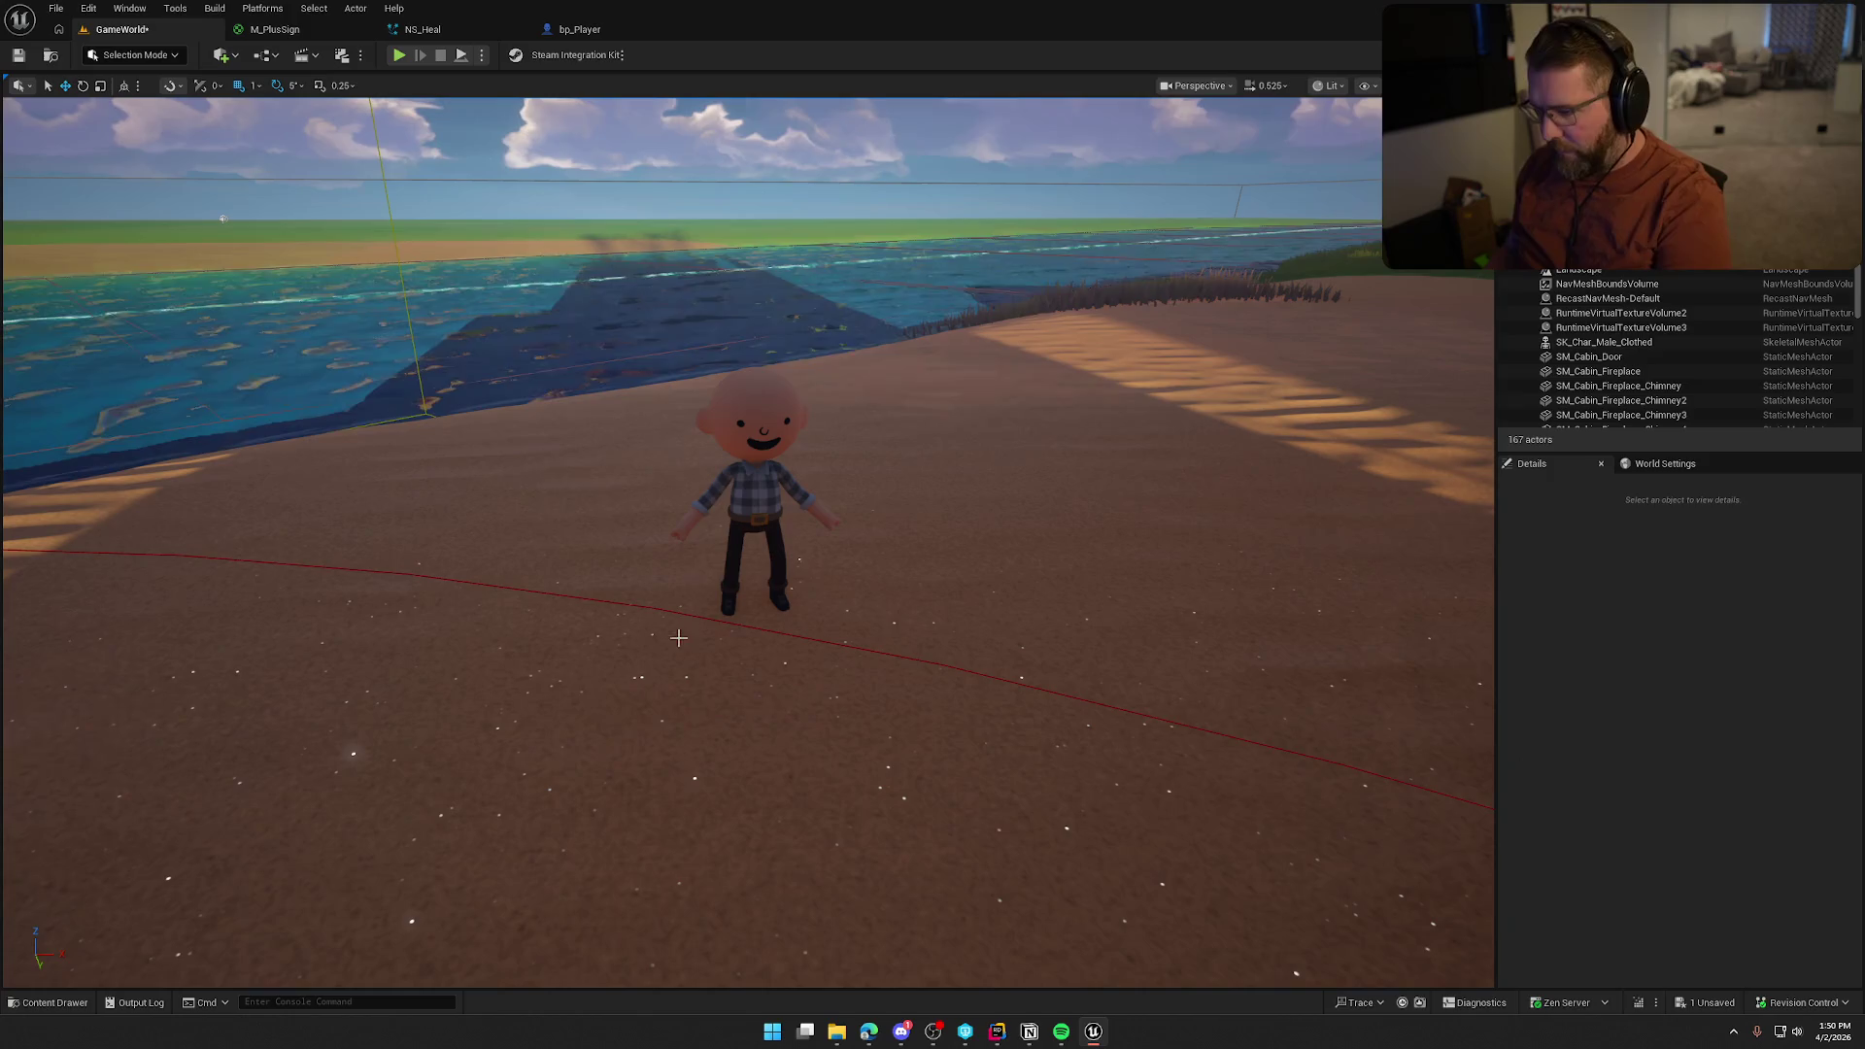
pyautogui.click(755, 495)
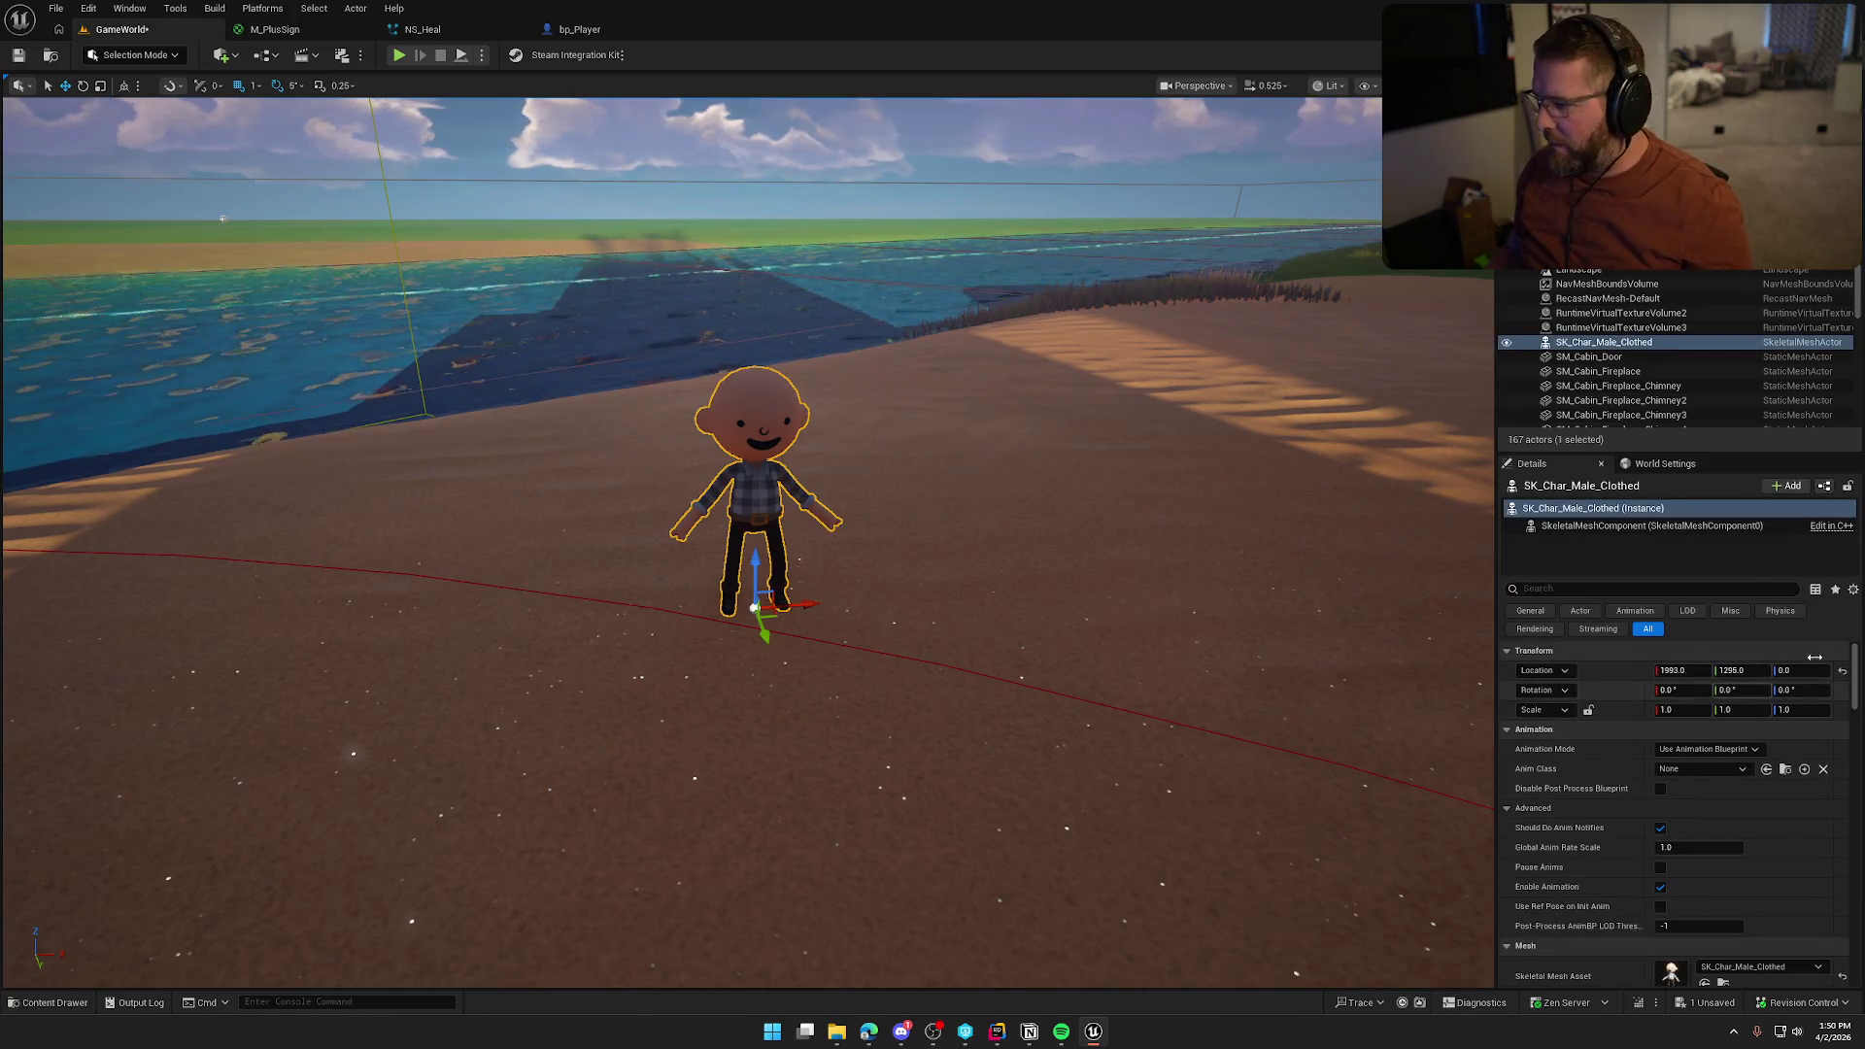
pyautogui.click(1787, 486)
pyautogui.click(1767, 597)
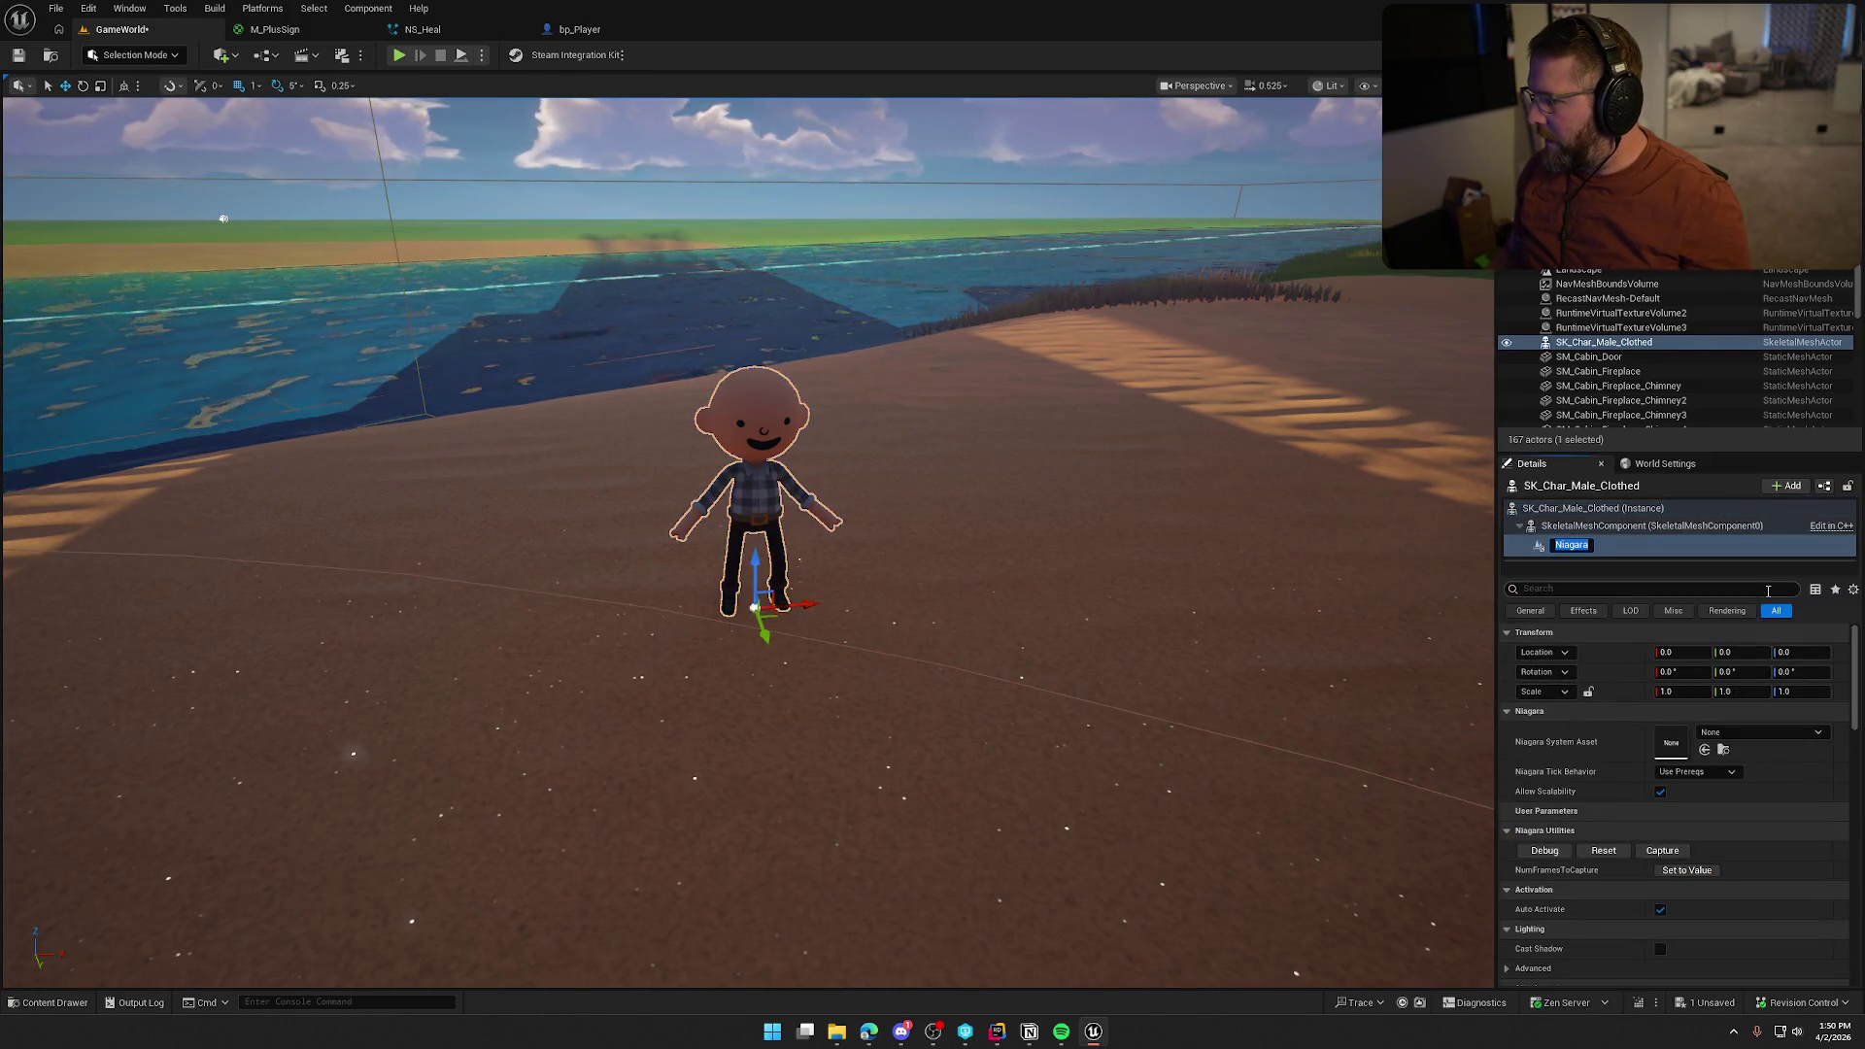
pyautogui.click(1753, 732)
pyautogui.click(1739, 710)
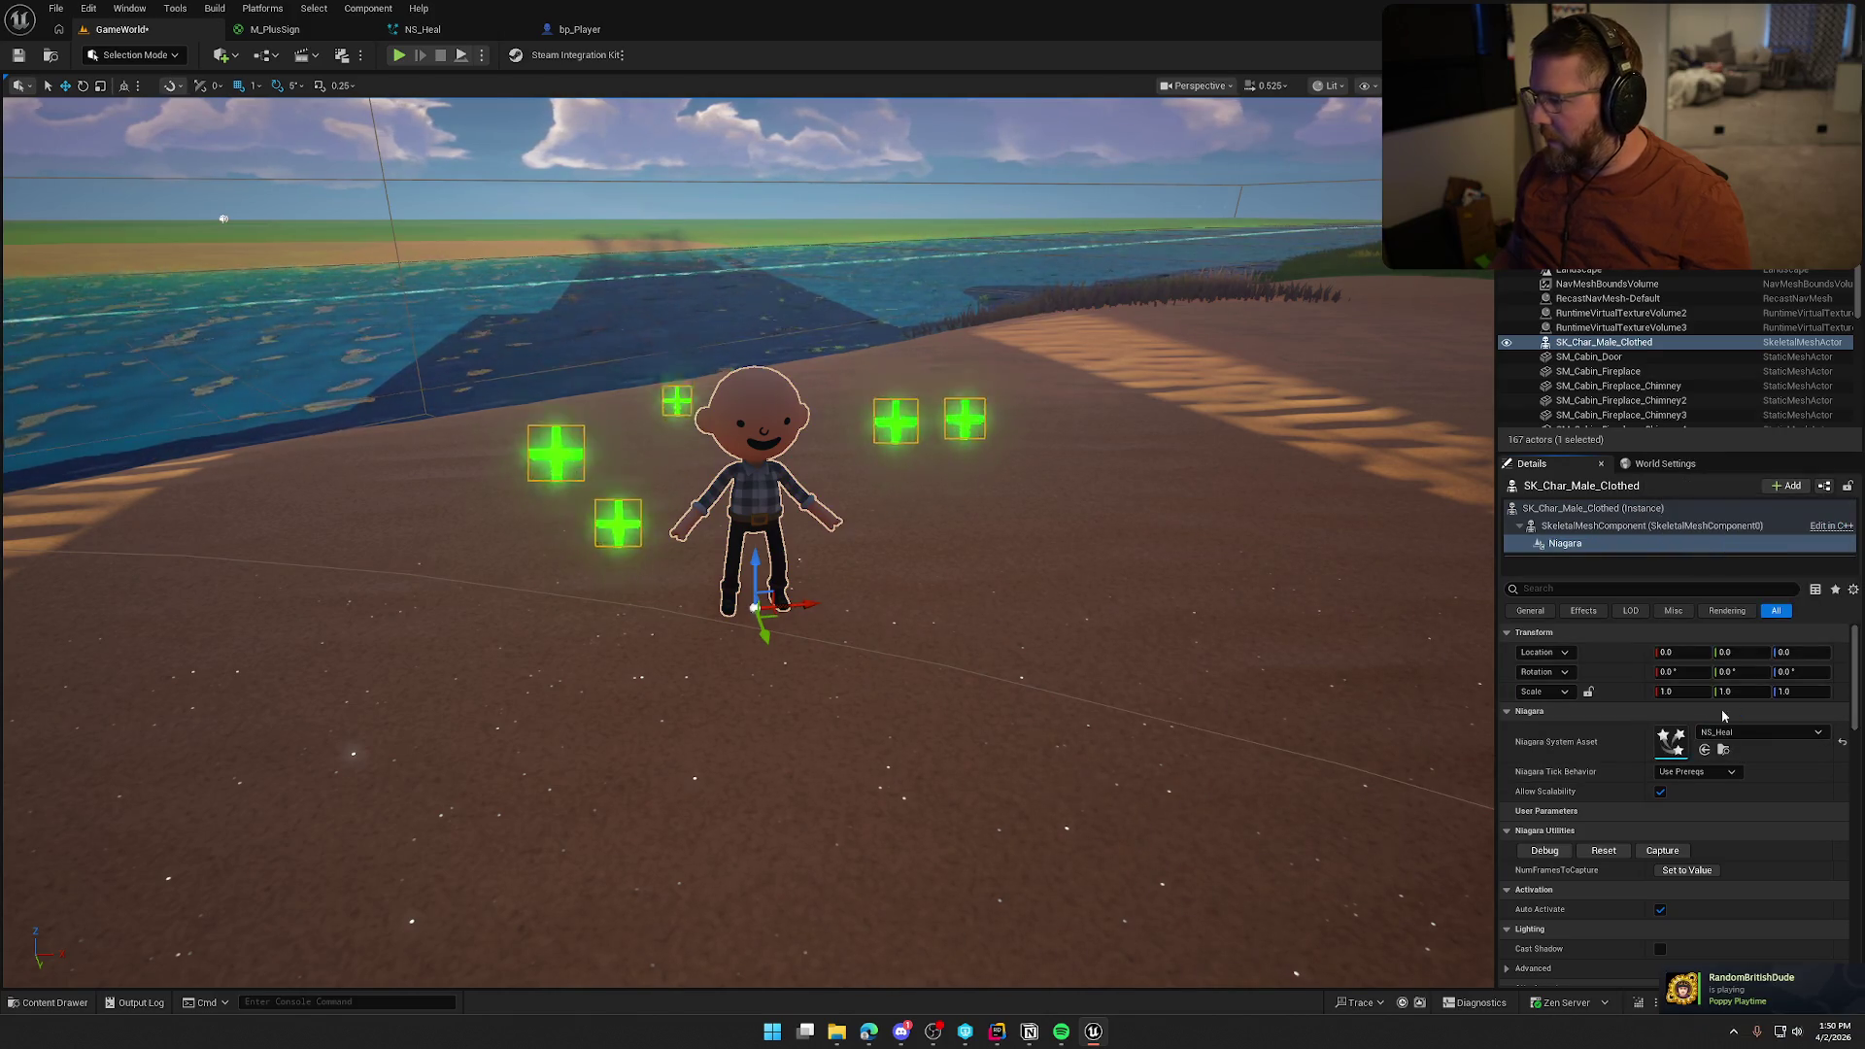
# Cancel an accidental menu, fly the camera toward the cabin, and return to NS_Heal
pyautogui.rightClick(1079, 566)
pyautogui.write('asa')
pyautogui.press('Escape')
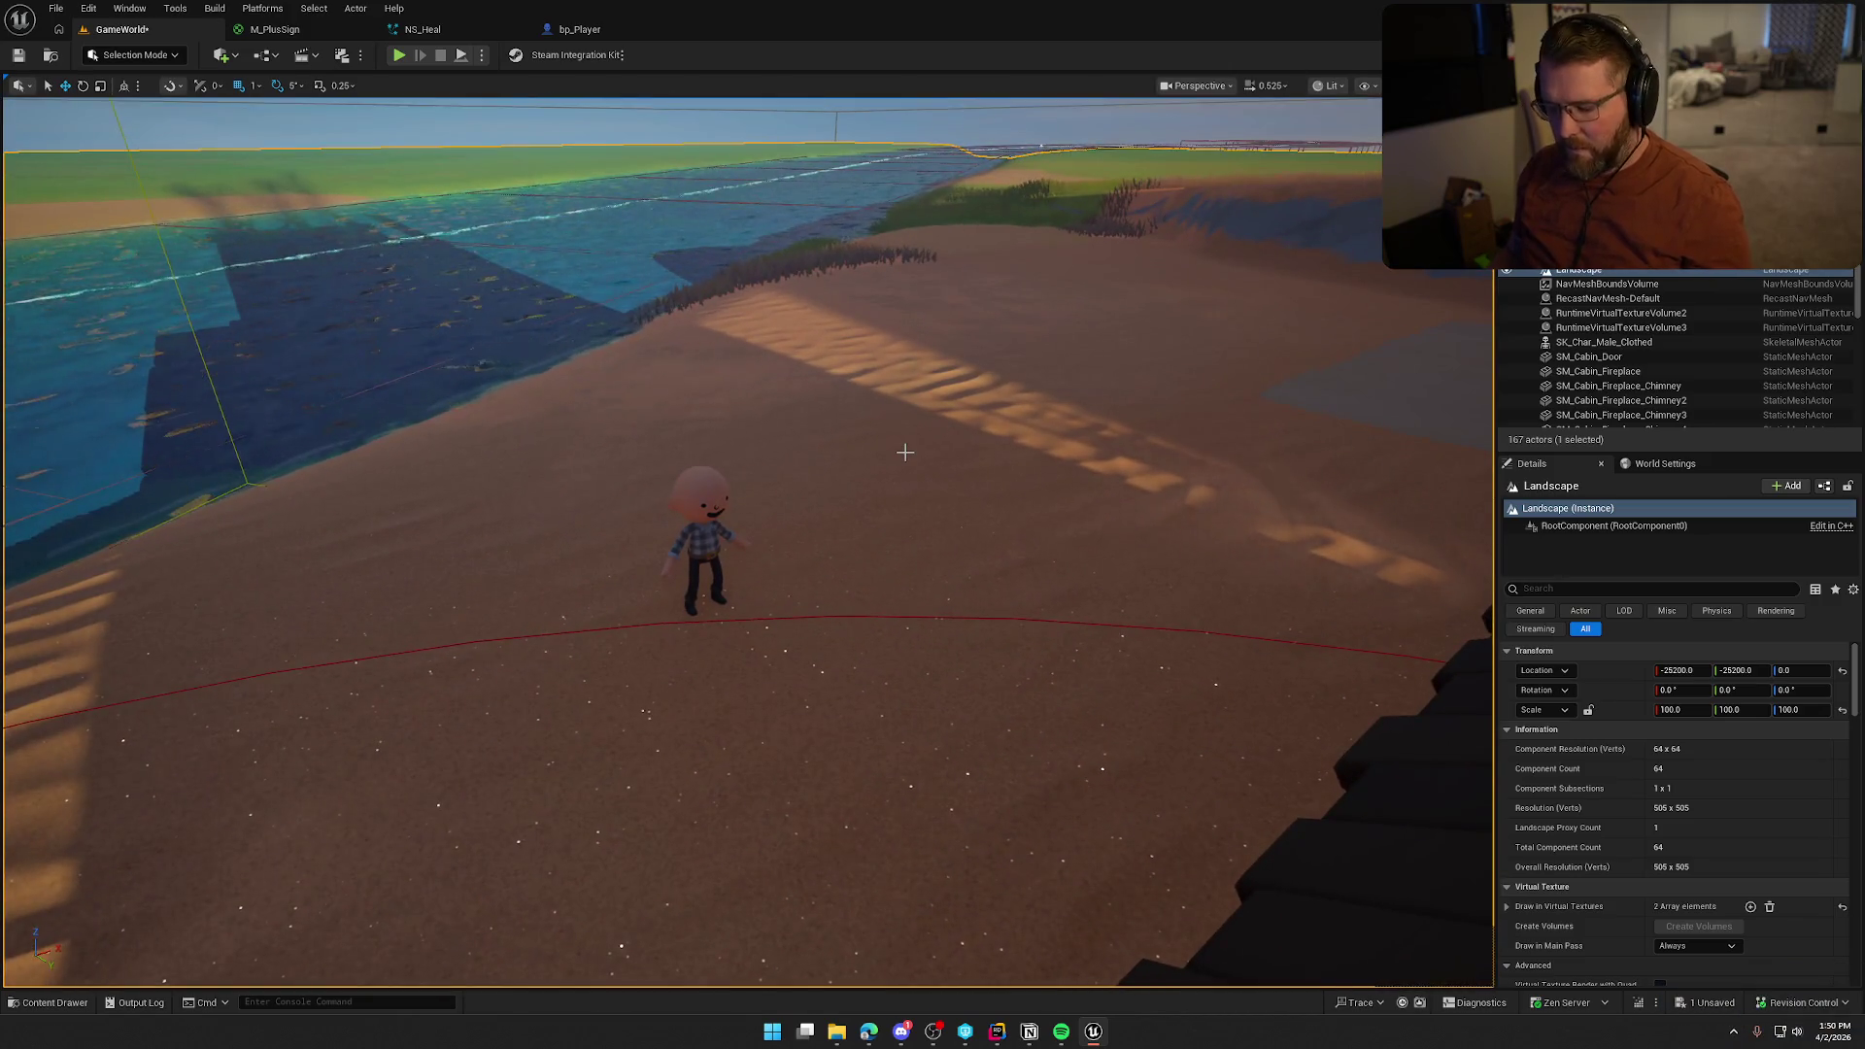
pyautogui.scroll(3, 949, 512)
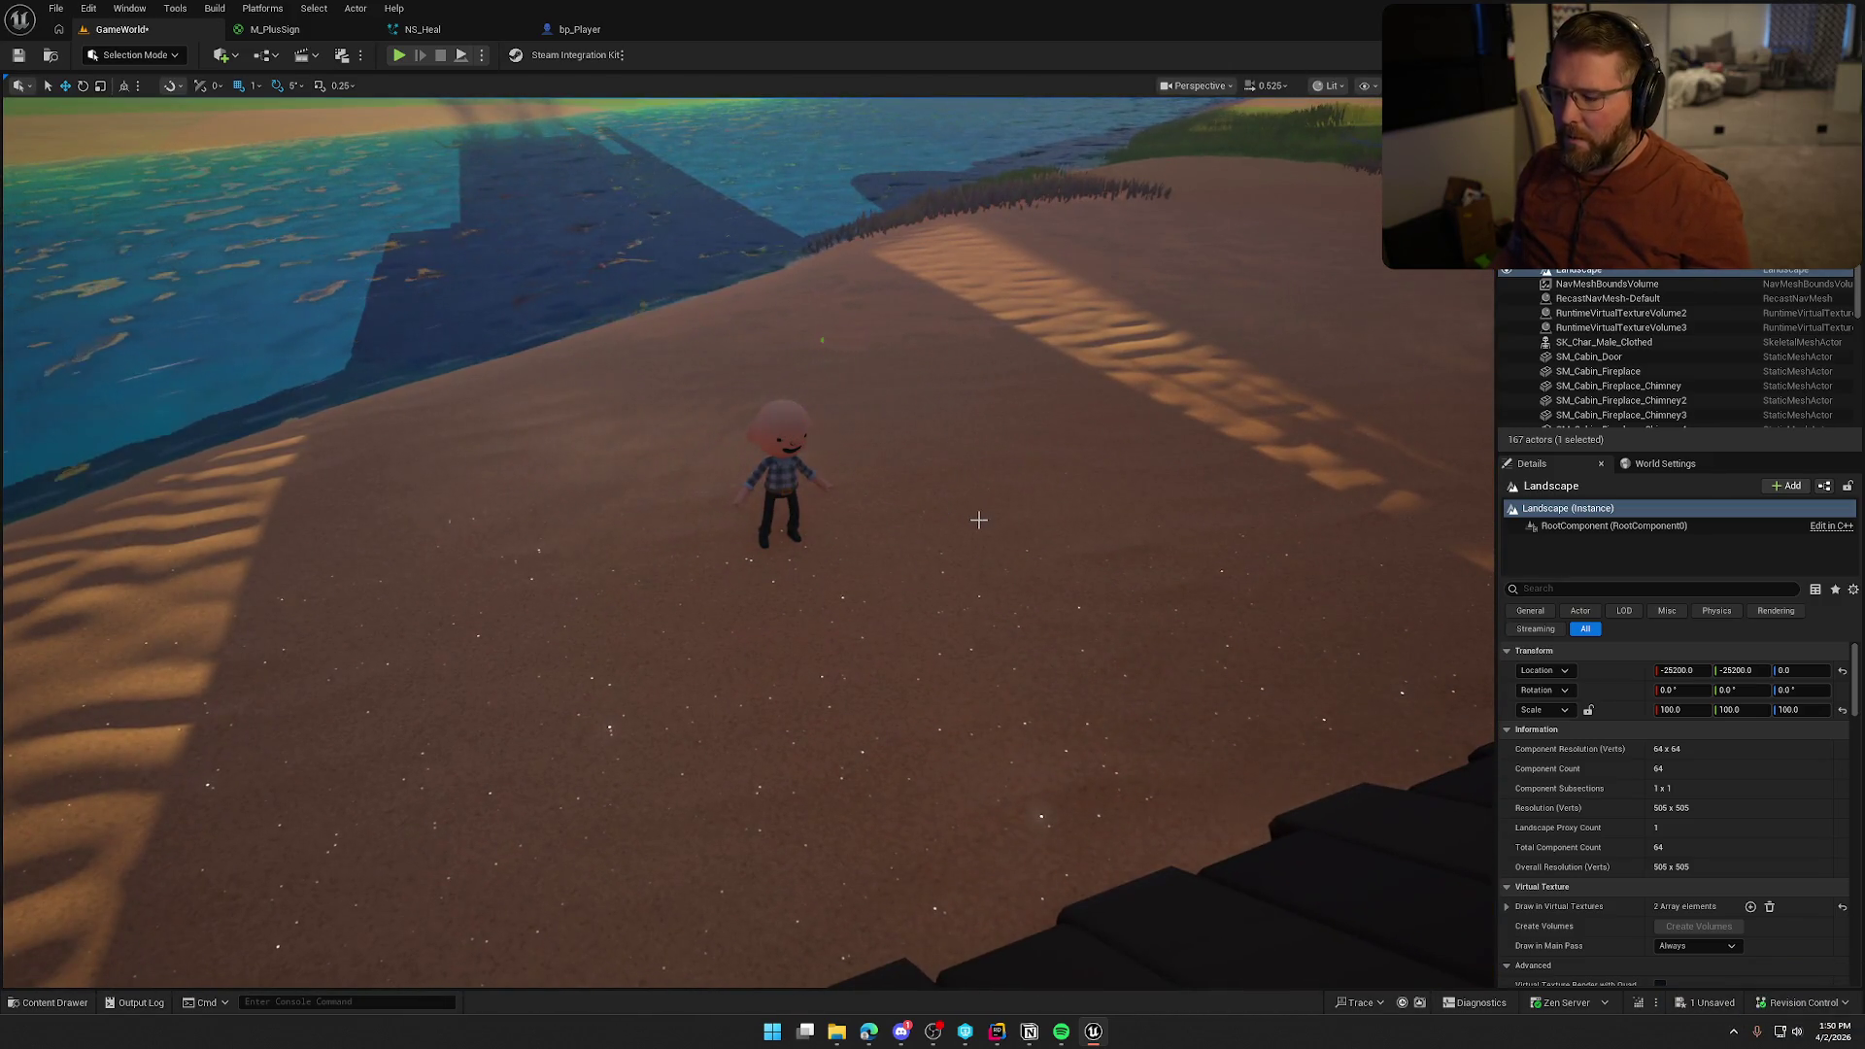
pyautogui.moveTo(951, 513)
pyautogui.mouseDown()
pyautogui.moveTo(991, 437)
pyautogui.moveTo(918, 442)
pyautogui.mouseUp()
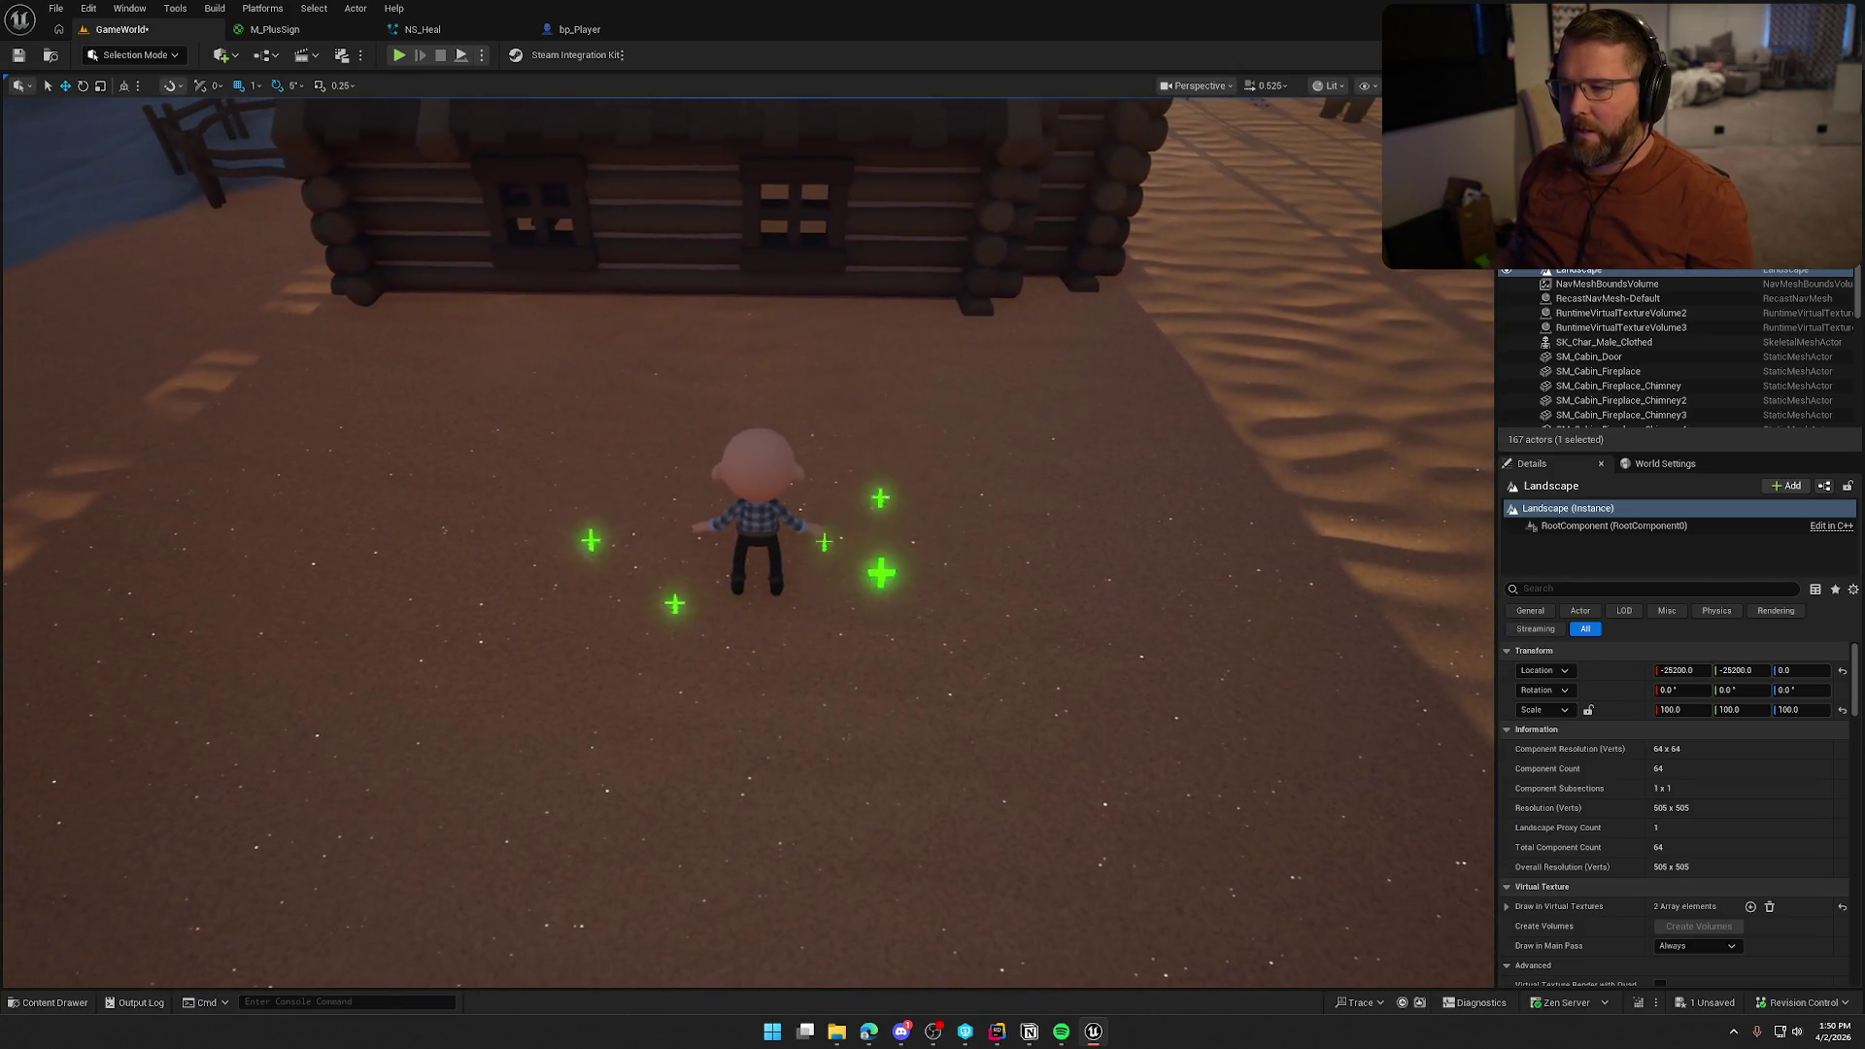
pyautogui.click(486, 30)
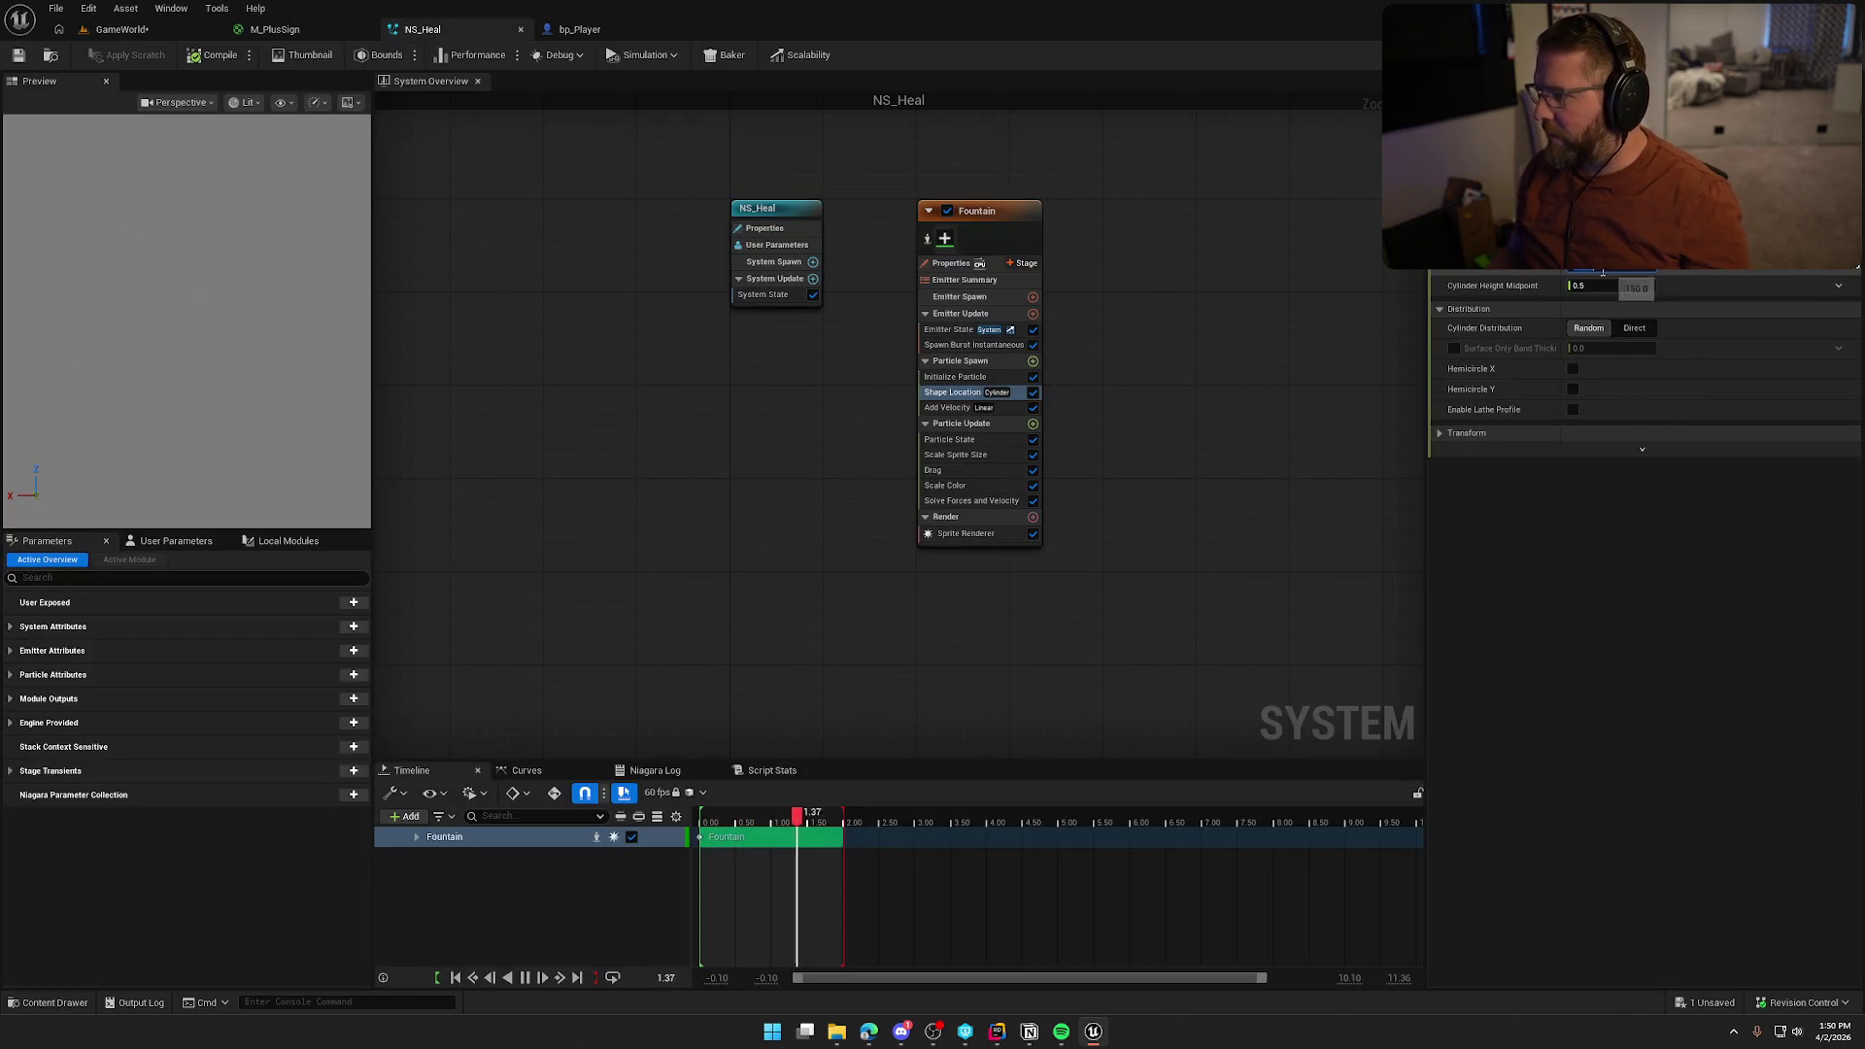
pyautogui.click(218, 58)
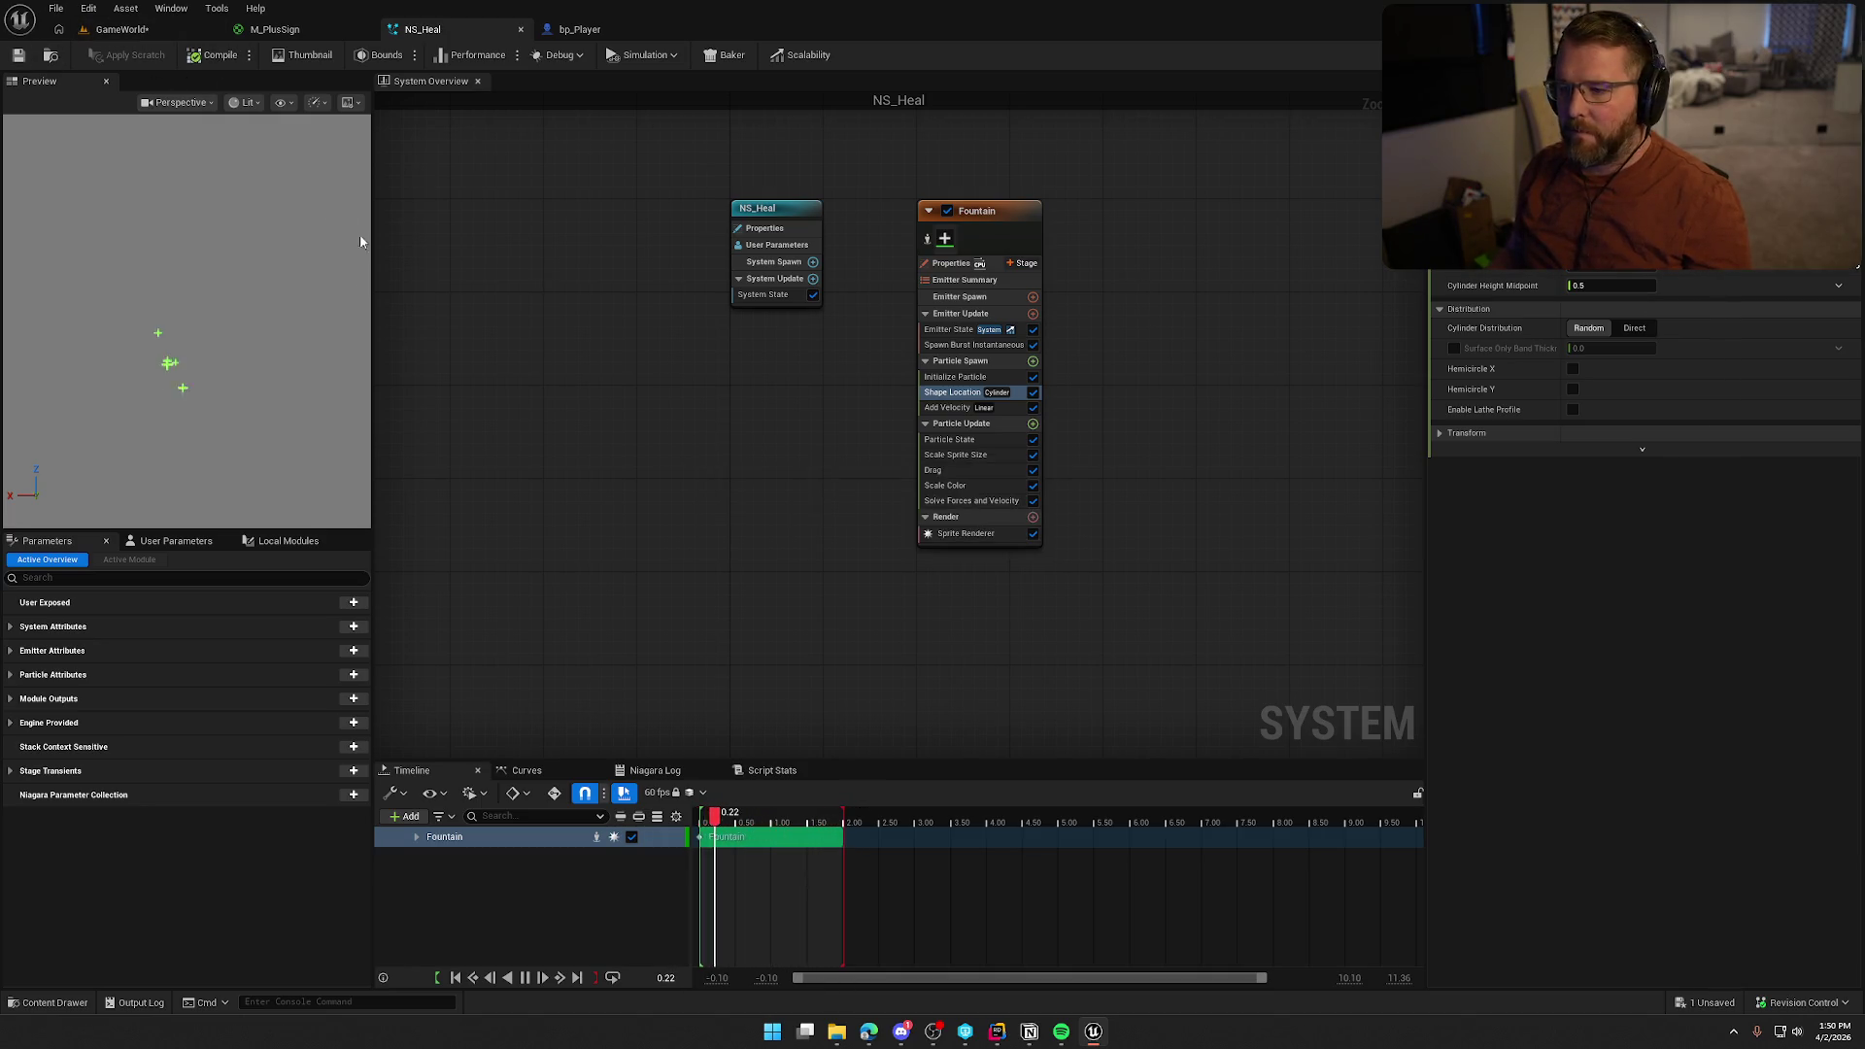
pyautogui.click(158, 29)
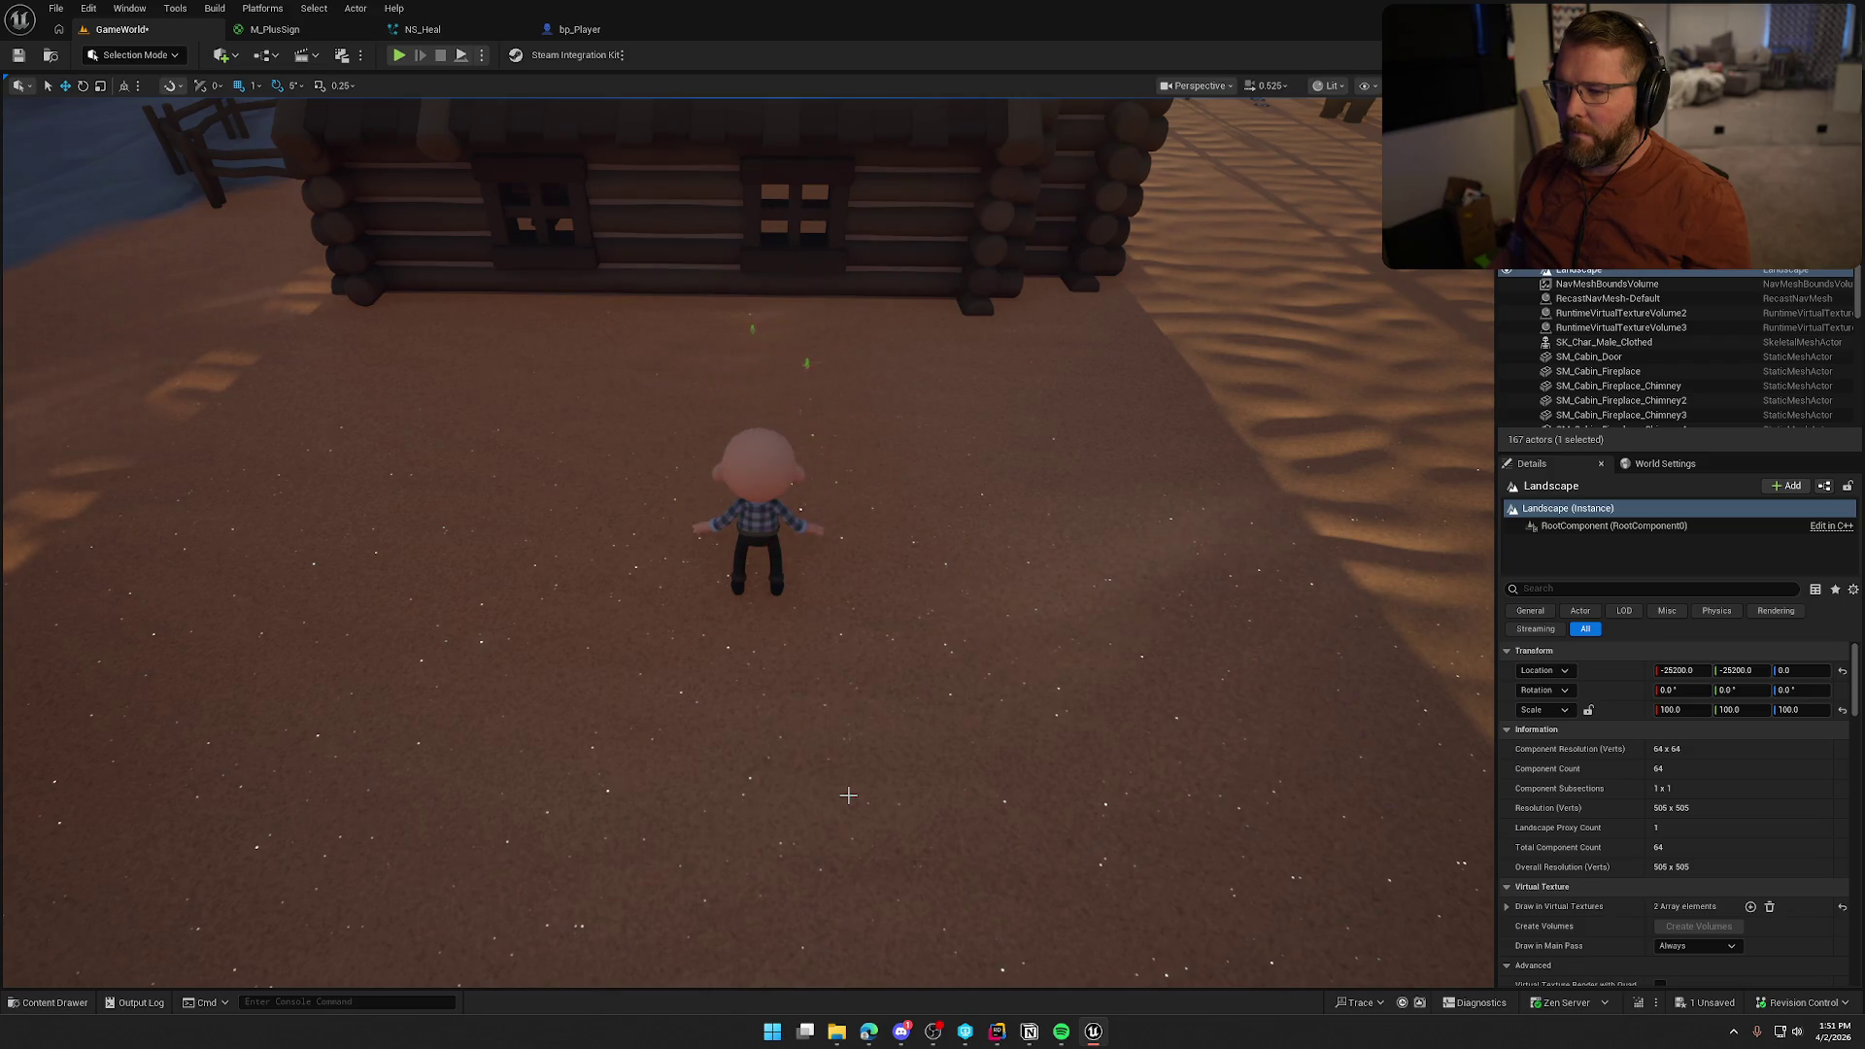
pyautogui.click(579, 29)
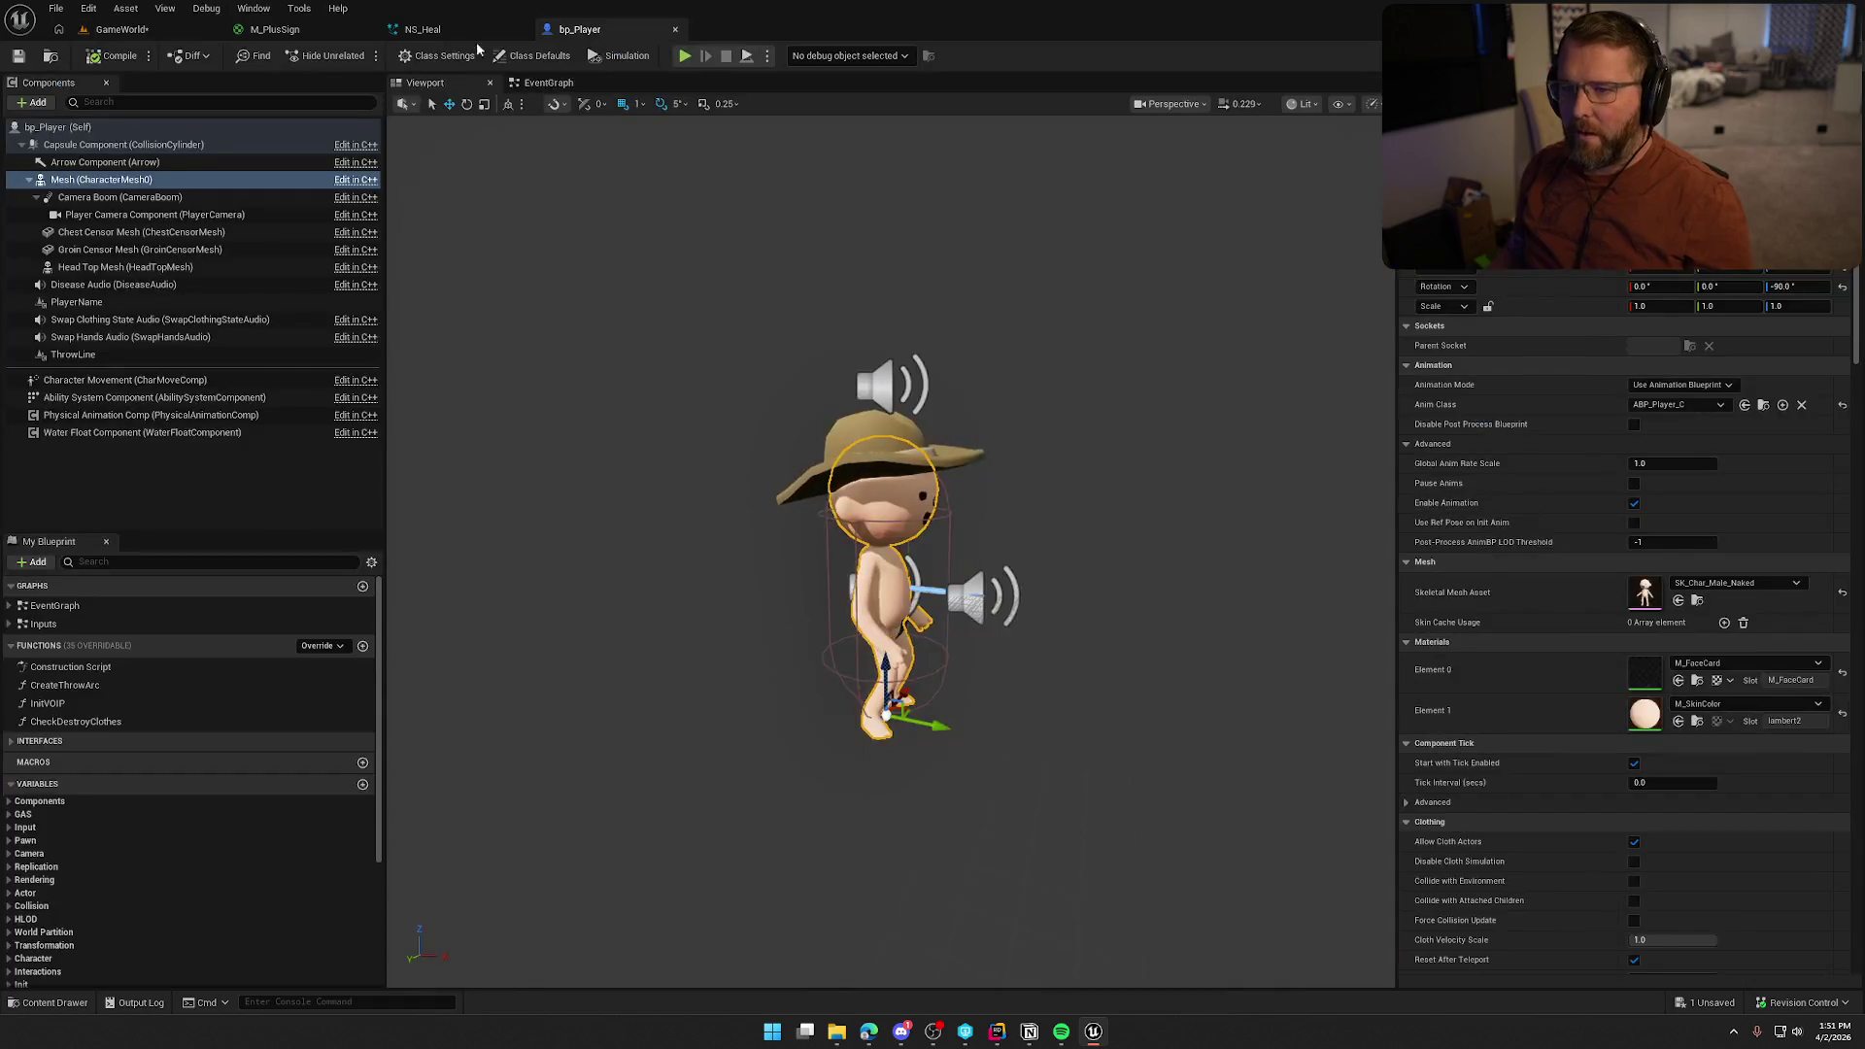
pyautogui.click(437, 31)
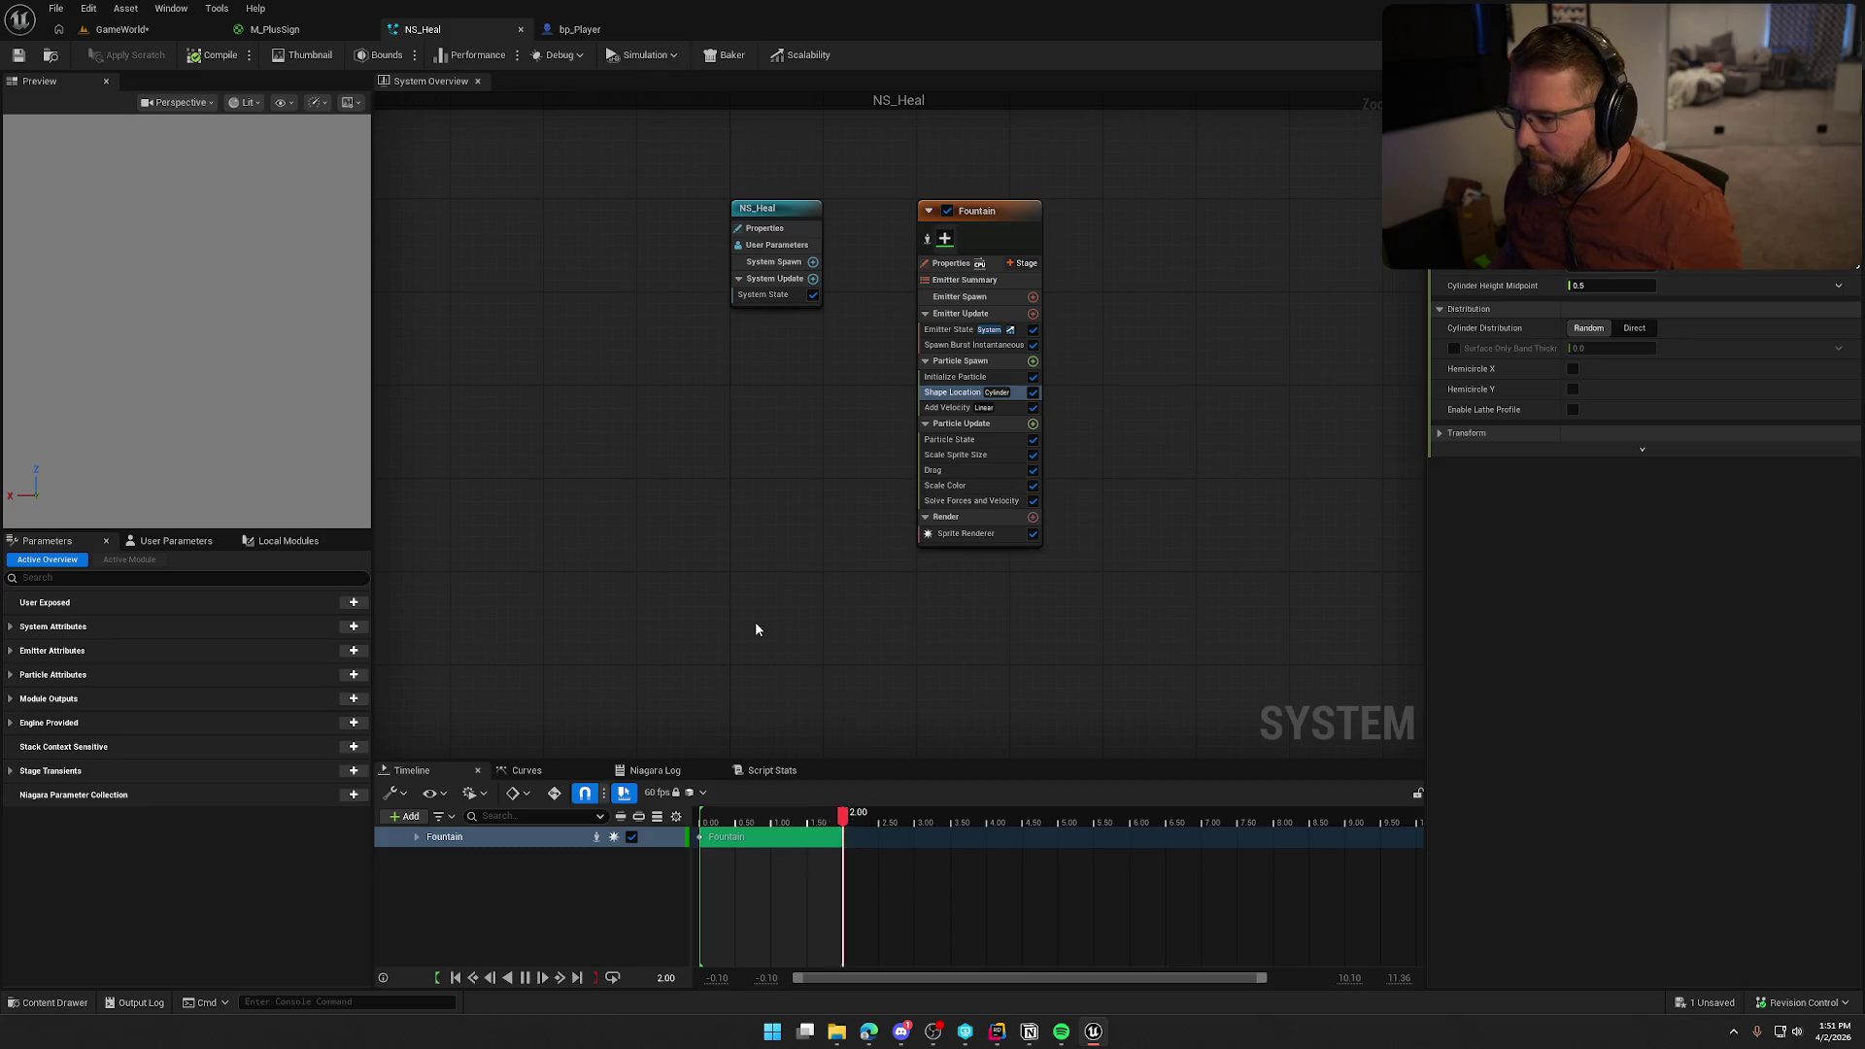
pyautogui.click(952, 470)
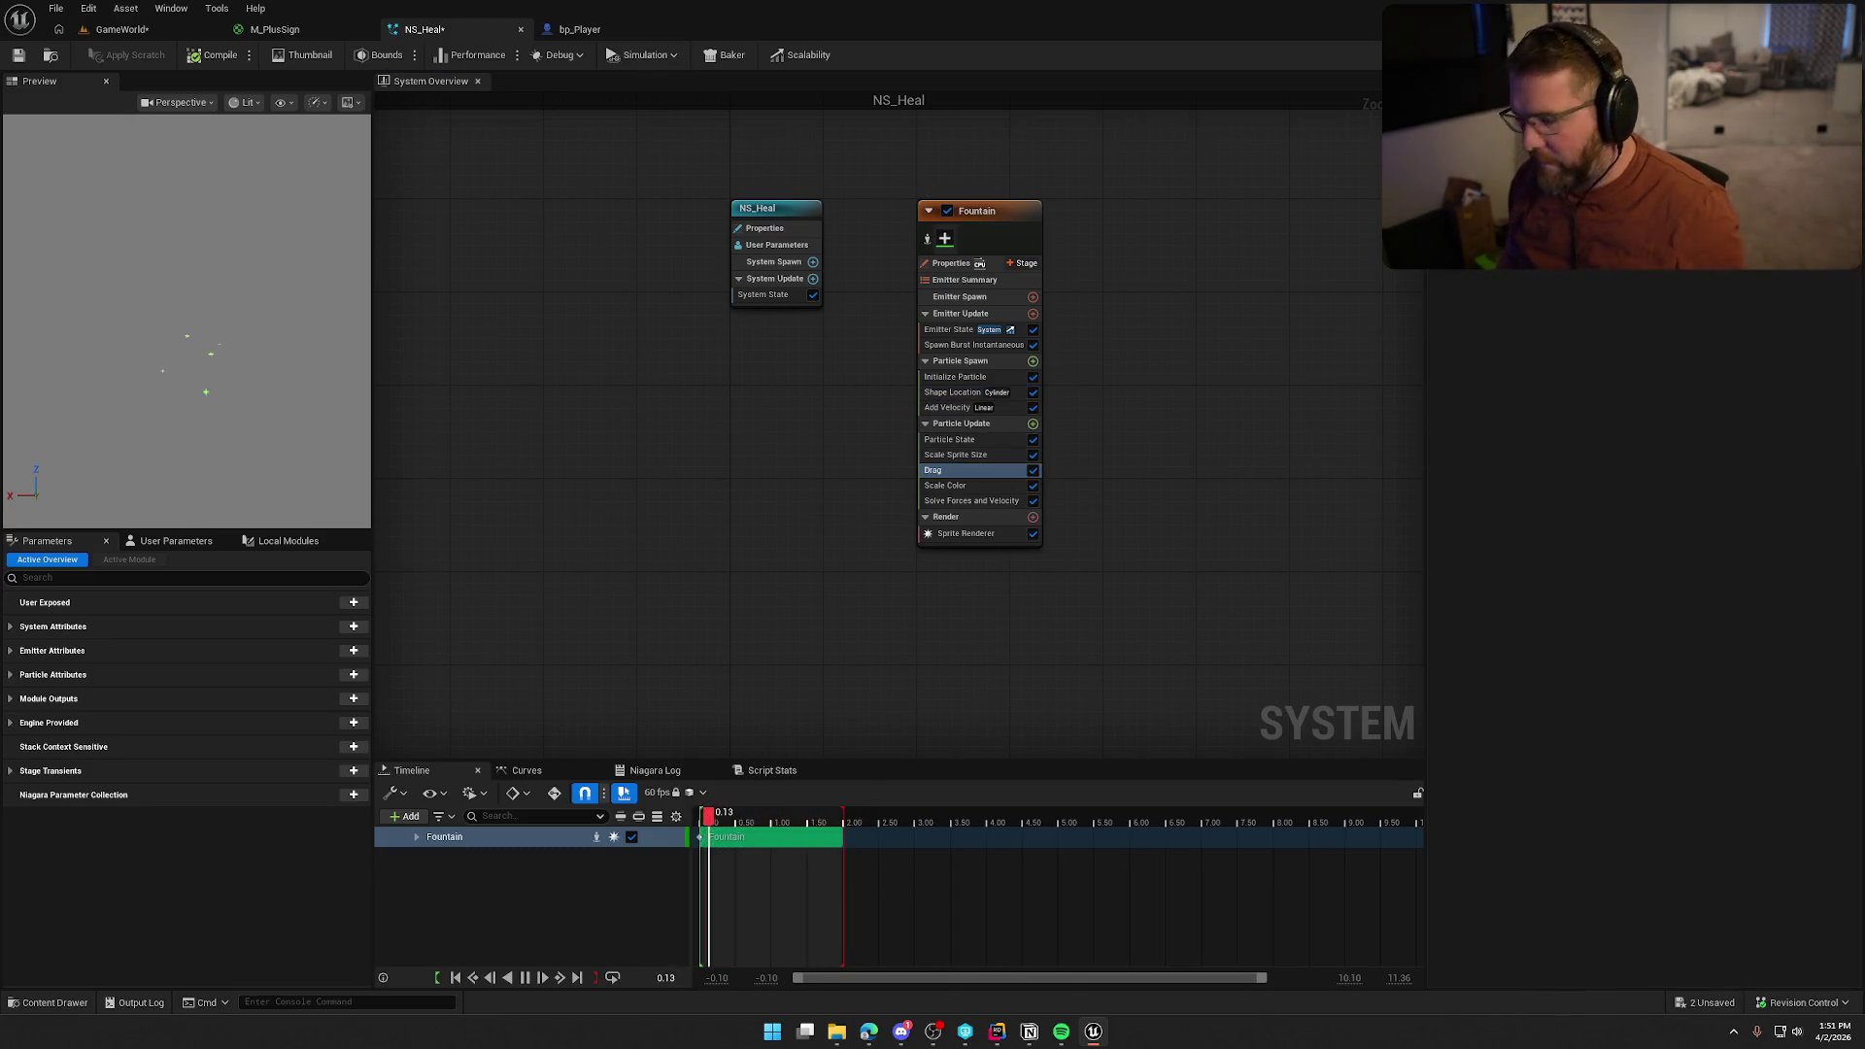
# Set Add Velocity's Velocity Mode to In Cone and adjust the Cone Angle
pyautogui.click(948, 406)
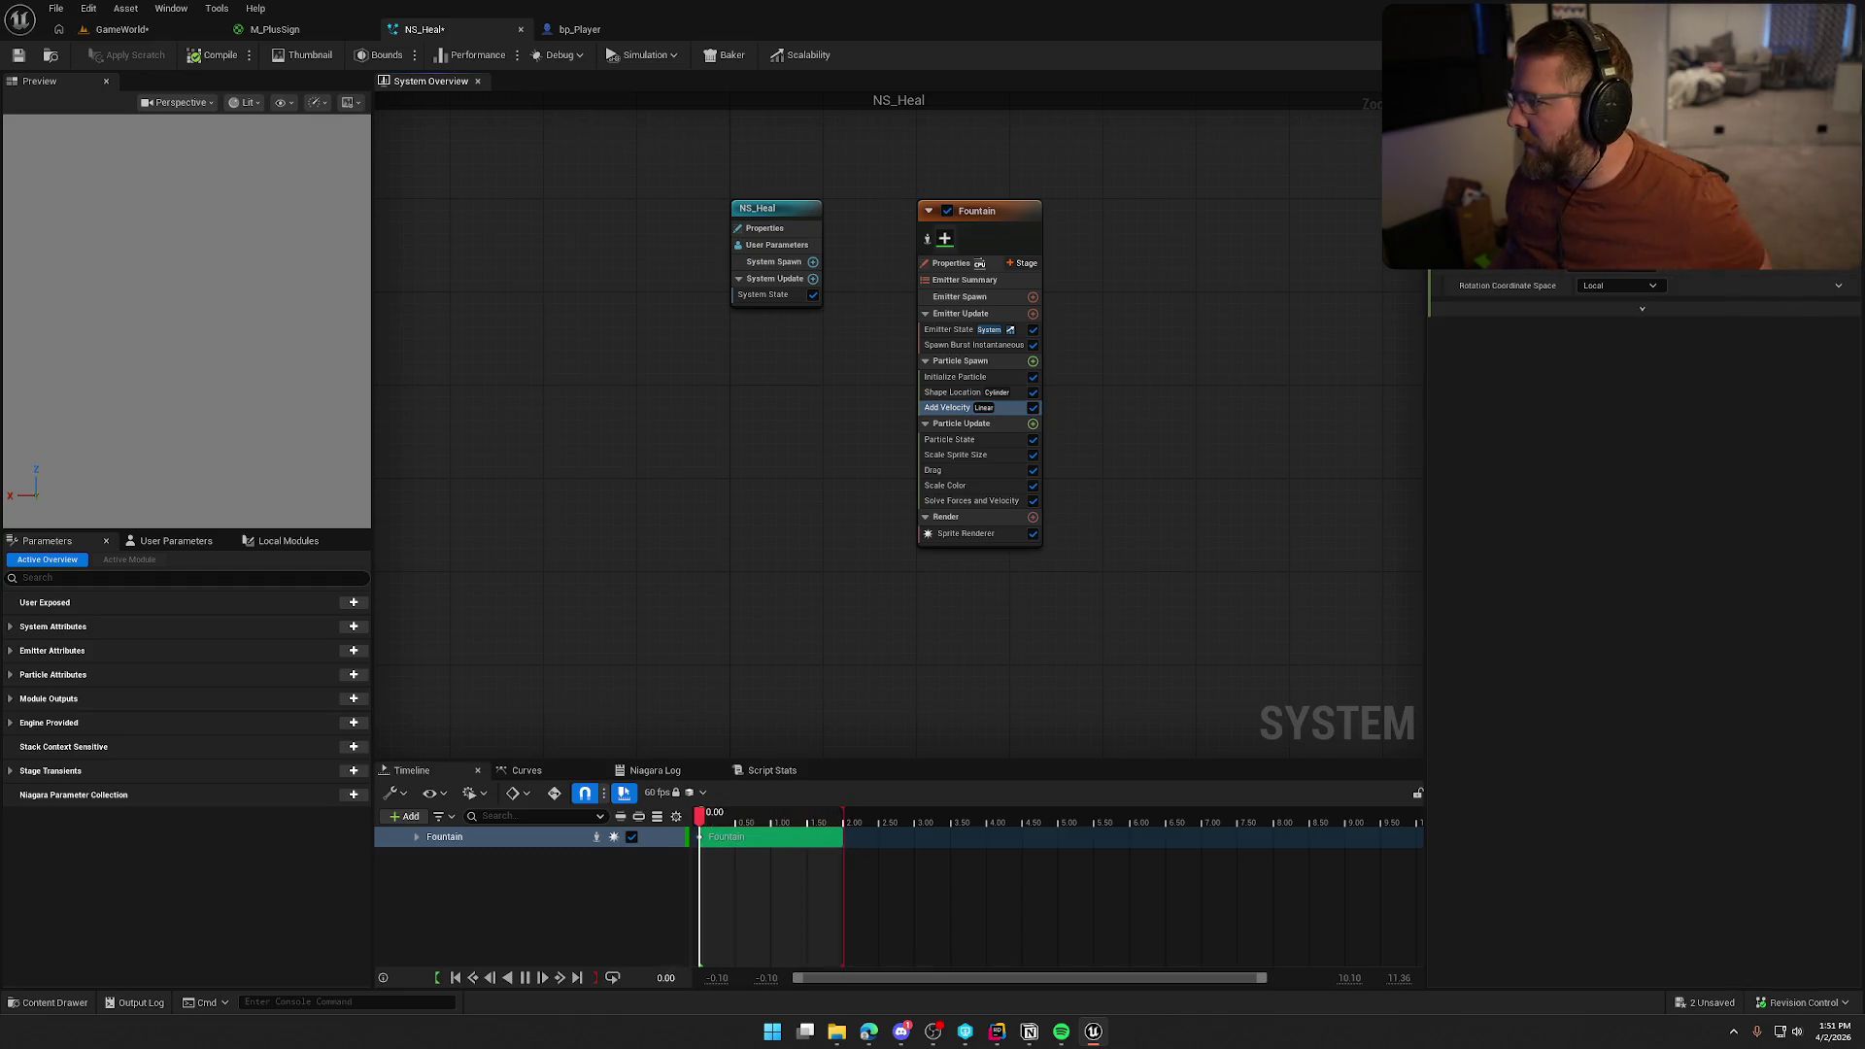
pyautogui.click(1612, 233)
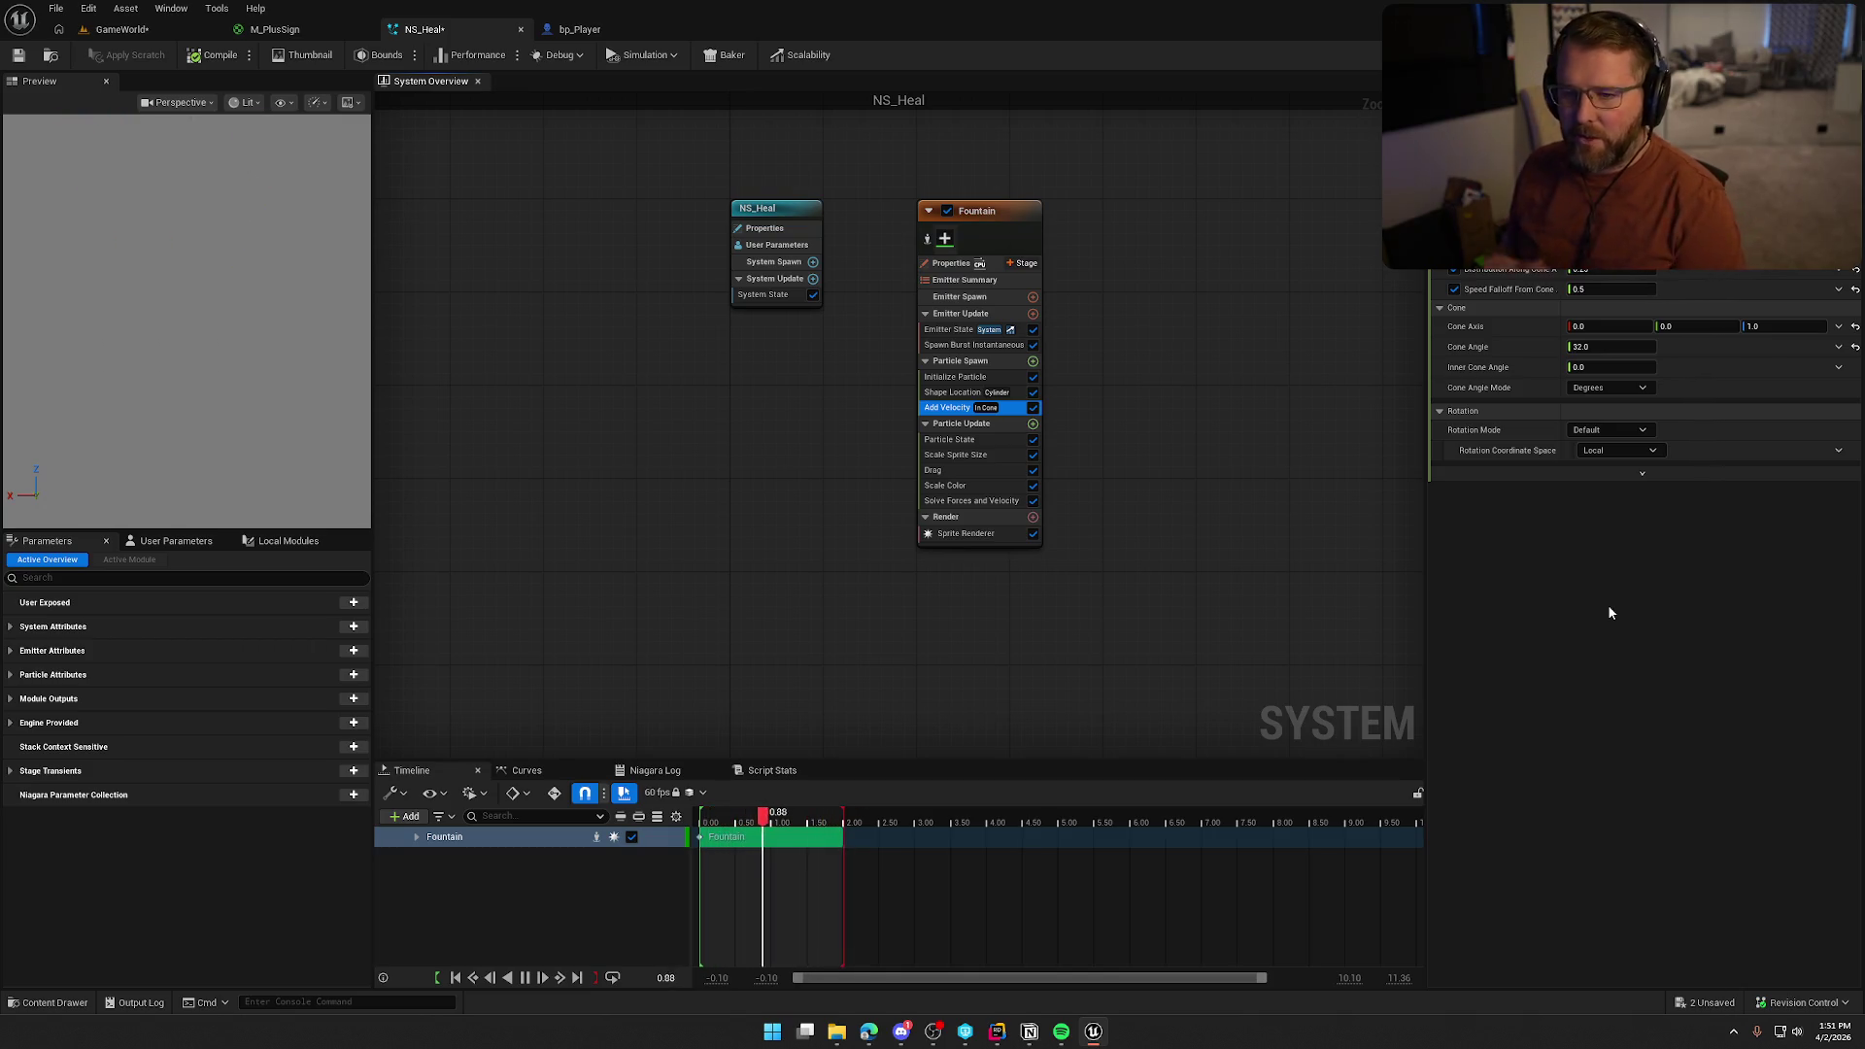
pyautogui.click(1607, 347)
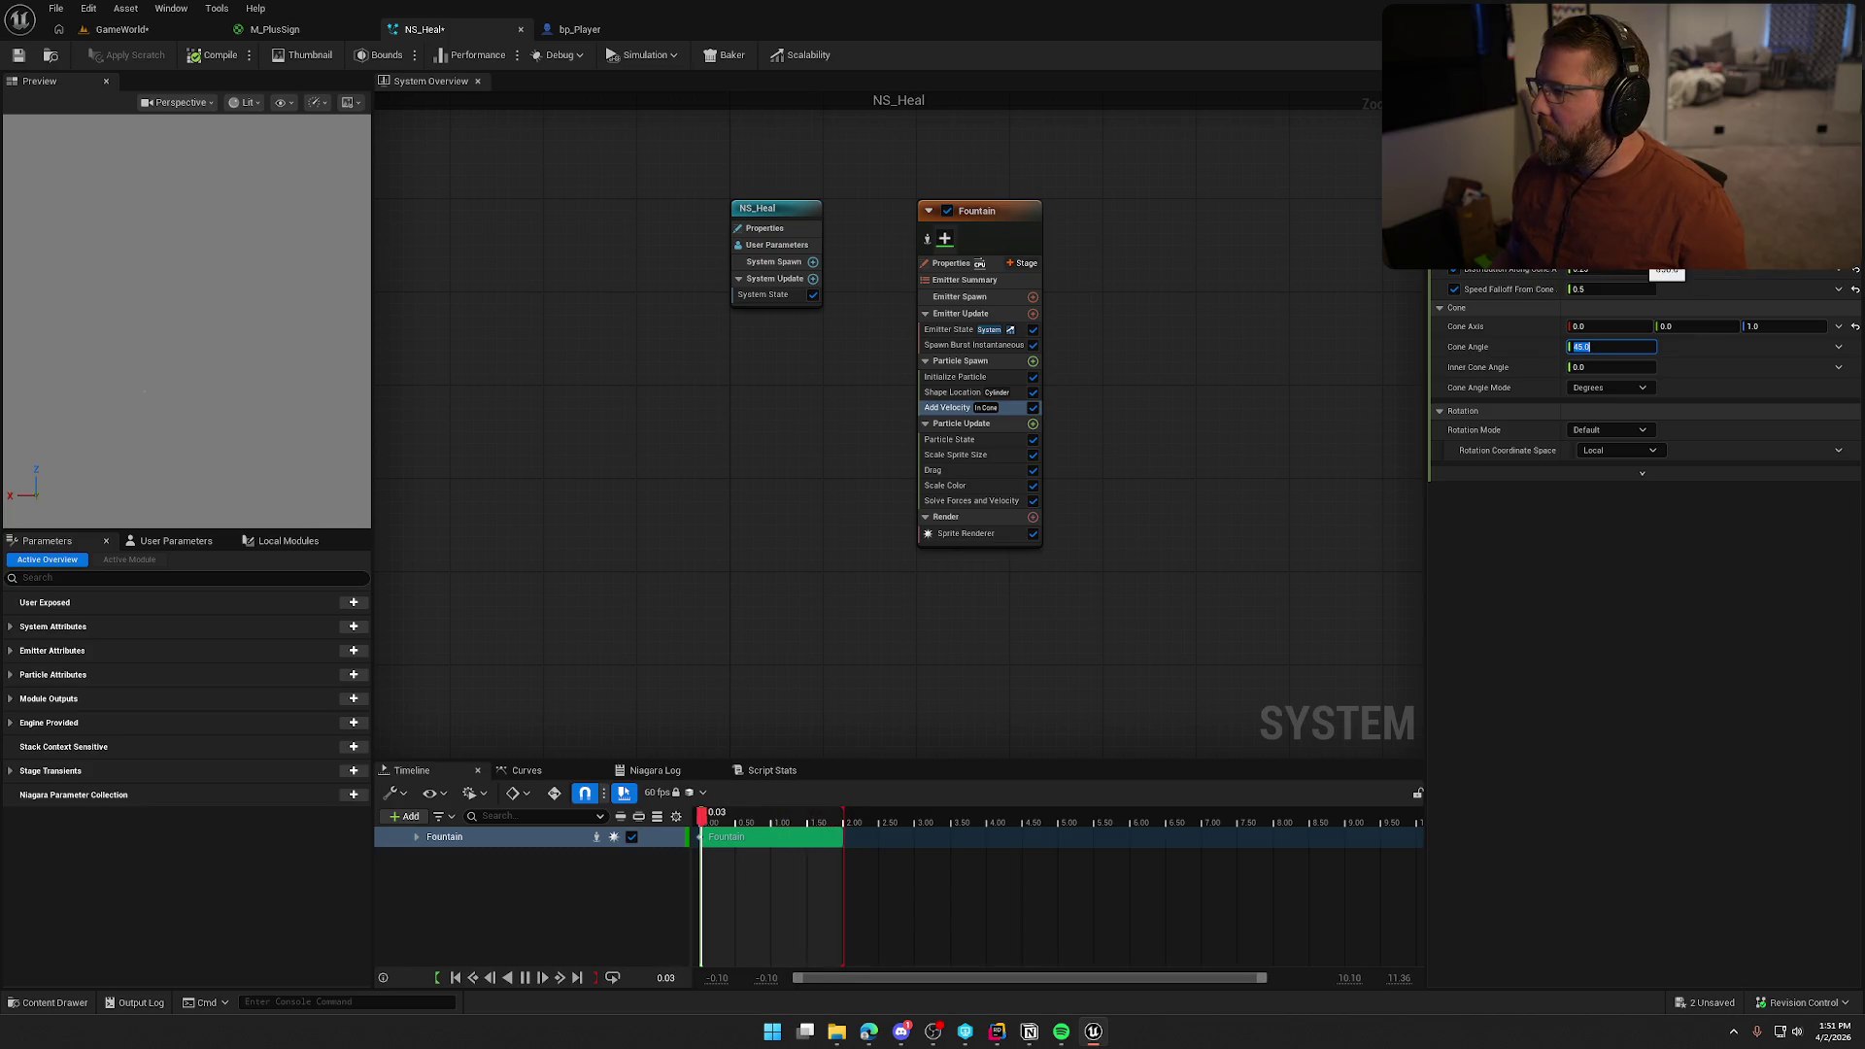
pyautogui.click(959, 472)
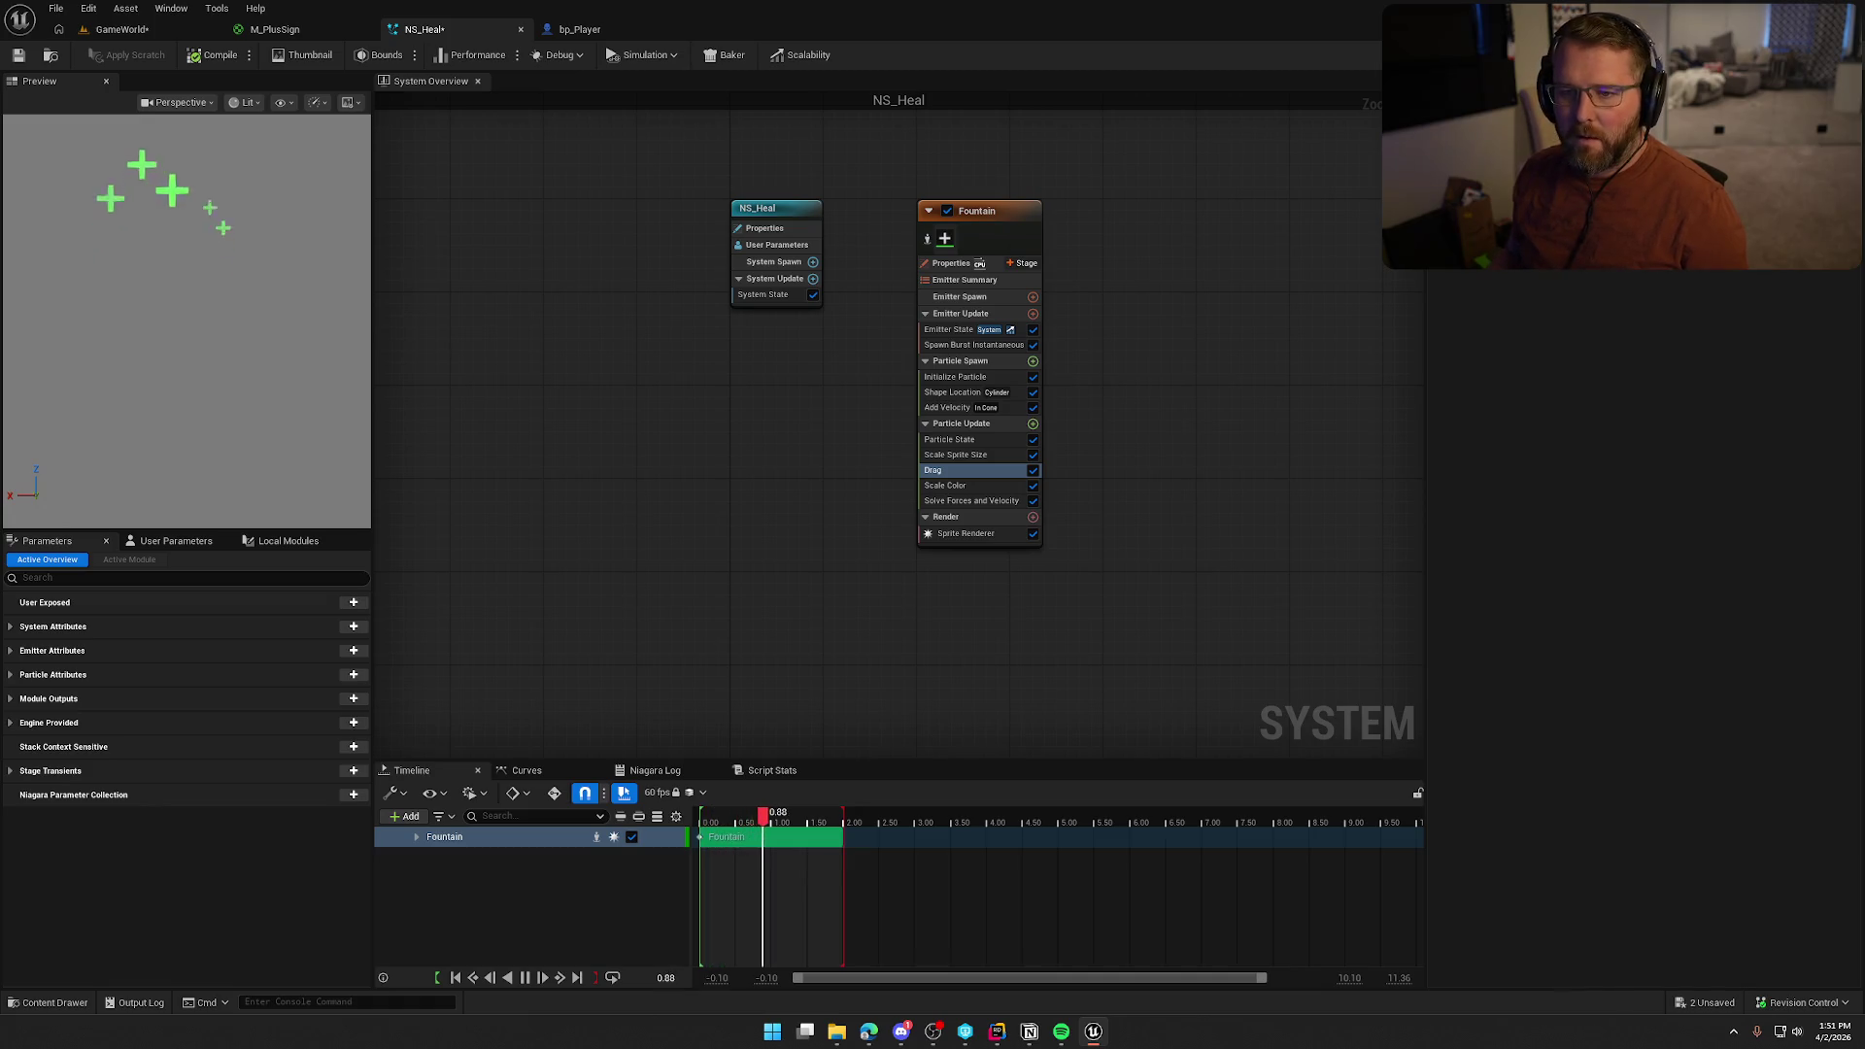
# Save the NS_Heal system and return to the GameWorld level to view the particles
pyautogui.click(17, 55)
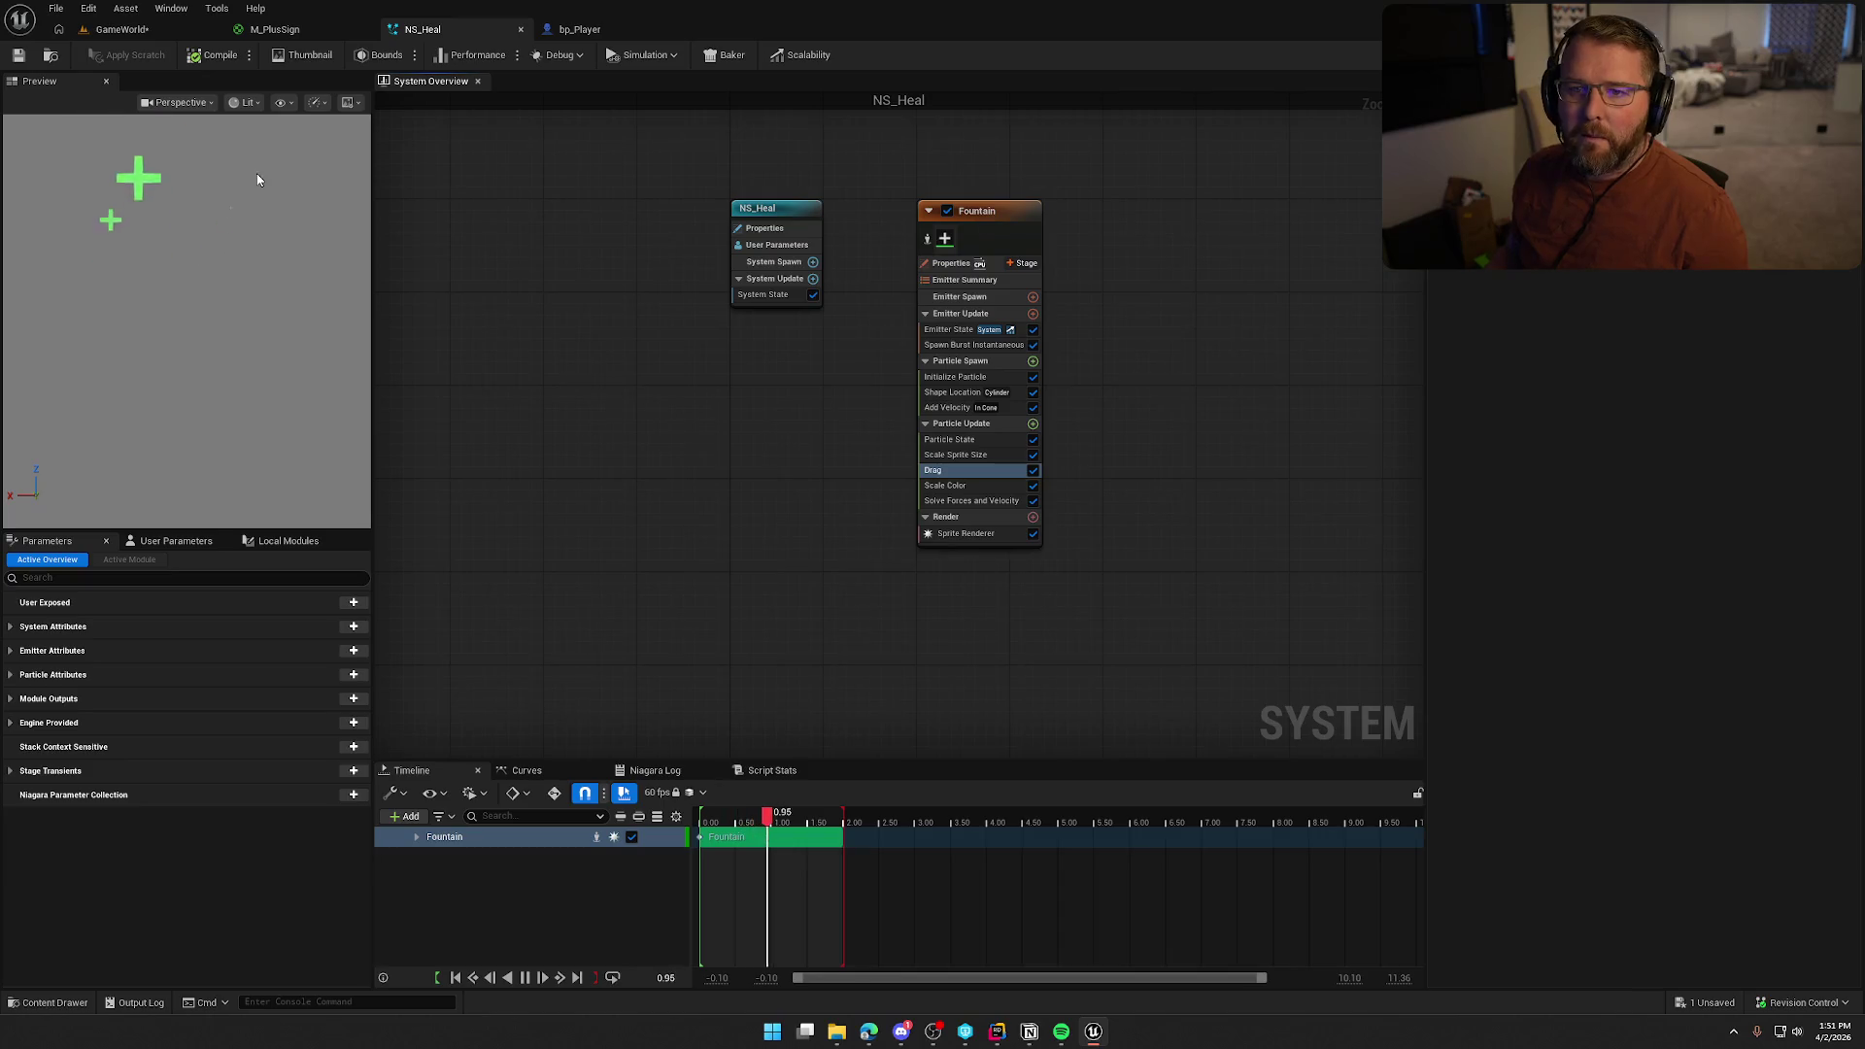
pyautogui.click(121, 29)
pyautogui.moveTo(629, 195); pyautogui.dragTo(607, 270)
pyautogui.moveTo(680, 470); pyautogui.dragTo(687, 470)
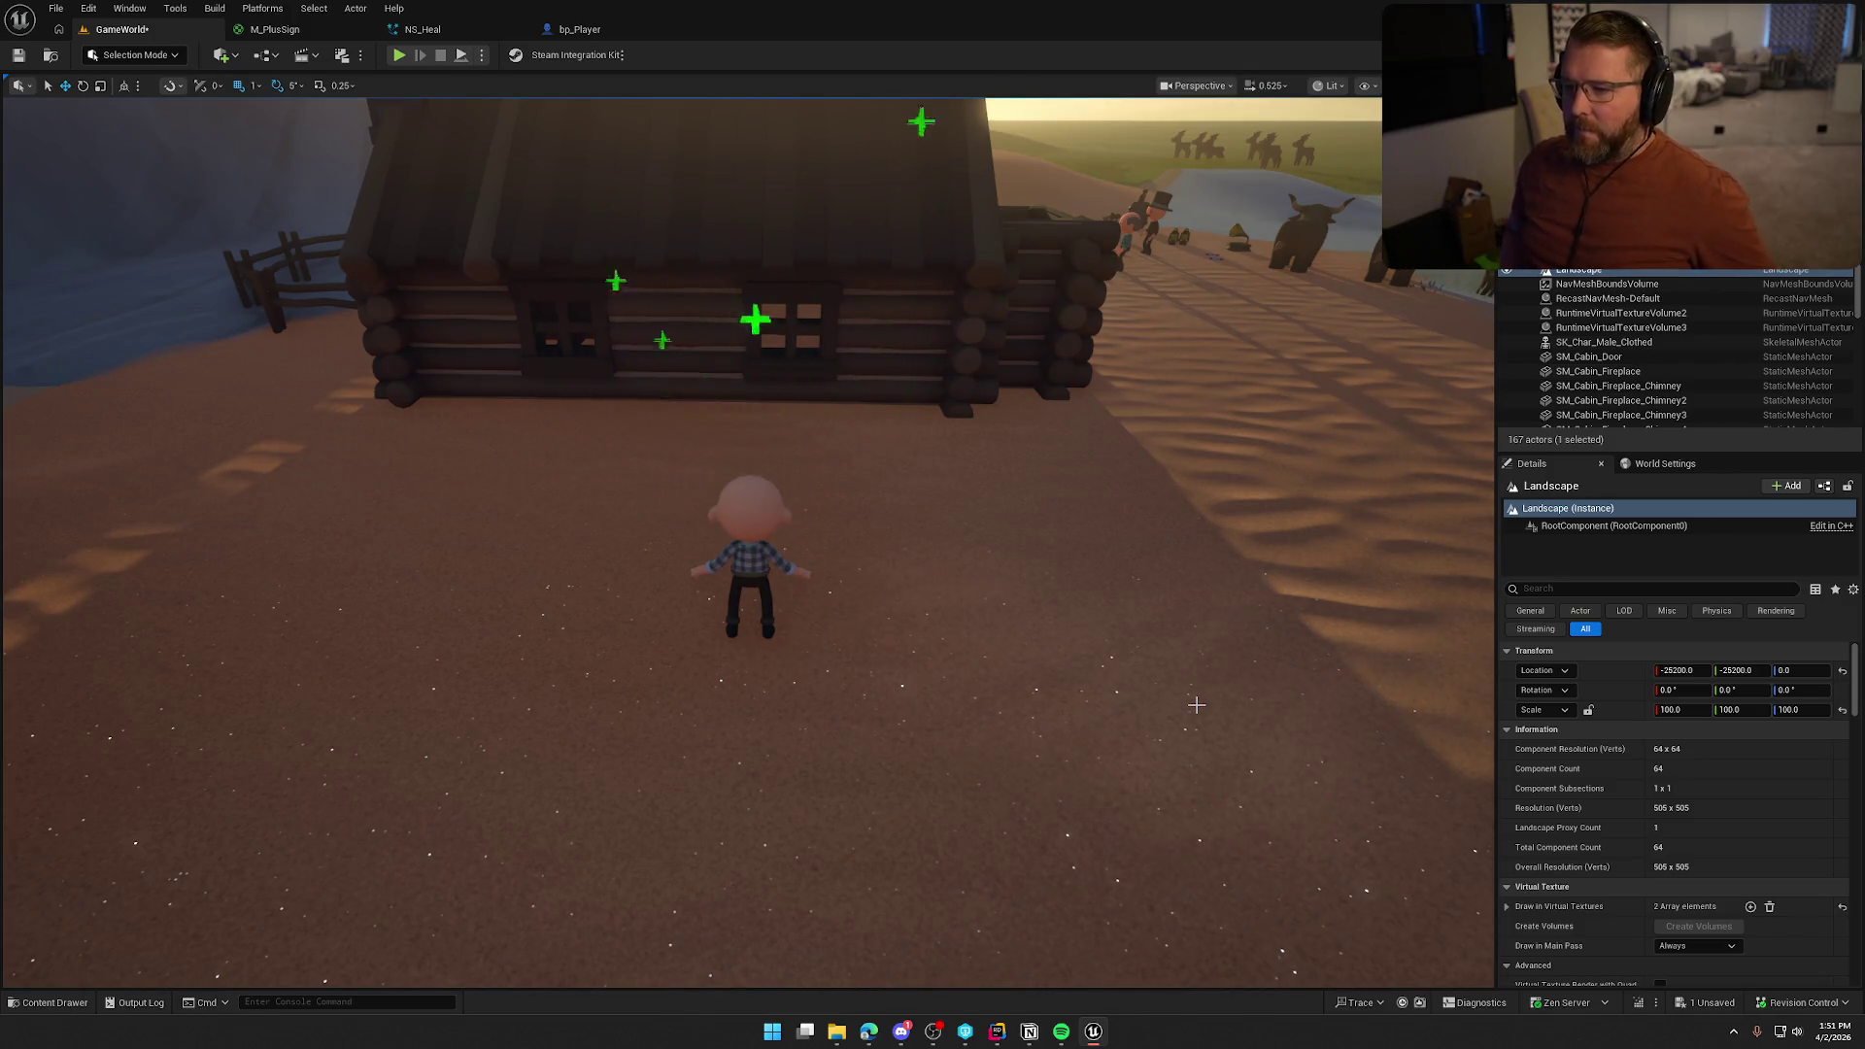
# Undock and maximize the NS_Heal editor, then review Add Velocity and Spawn Burst Instantaneous
pyautogui.click(423, 29)
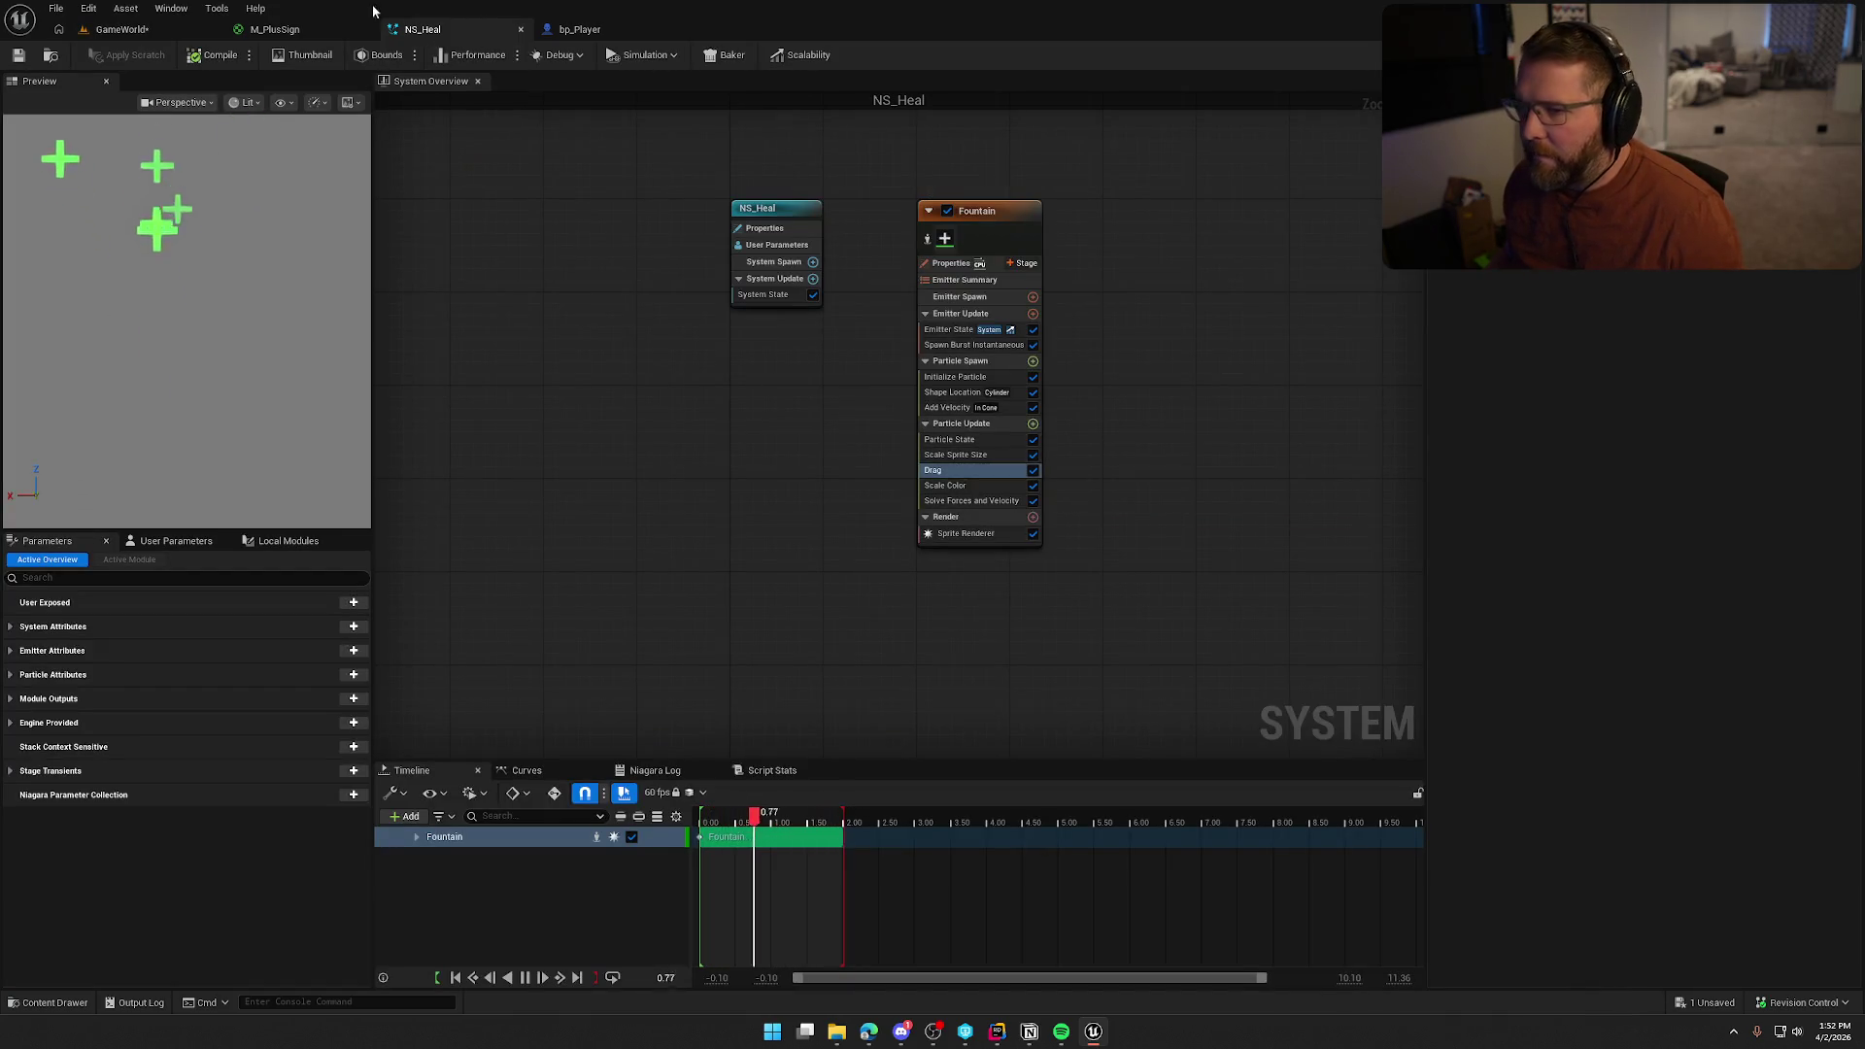
pyautogui.moveTo(418, 37)
pyautogui.mouseDown()
pyautogui.moveTo(462, 54)
pyautogui.moveTo(326, 399)
pyautogui.mouseUp()
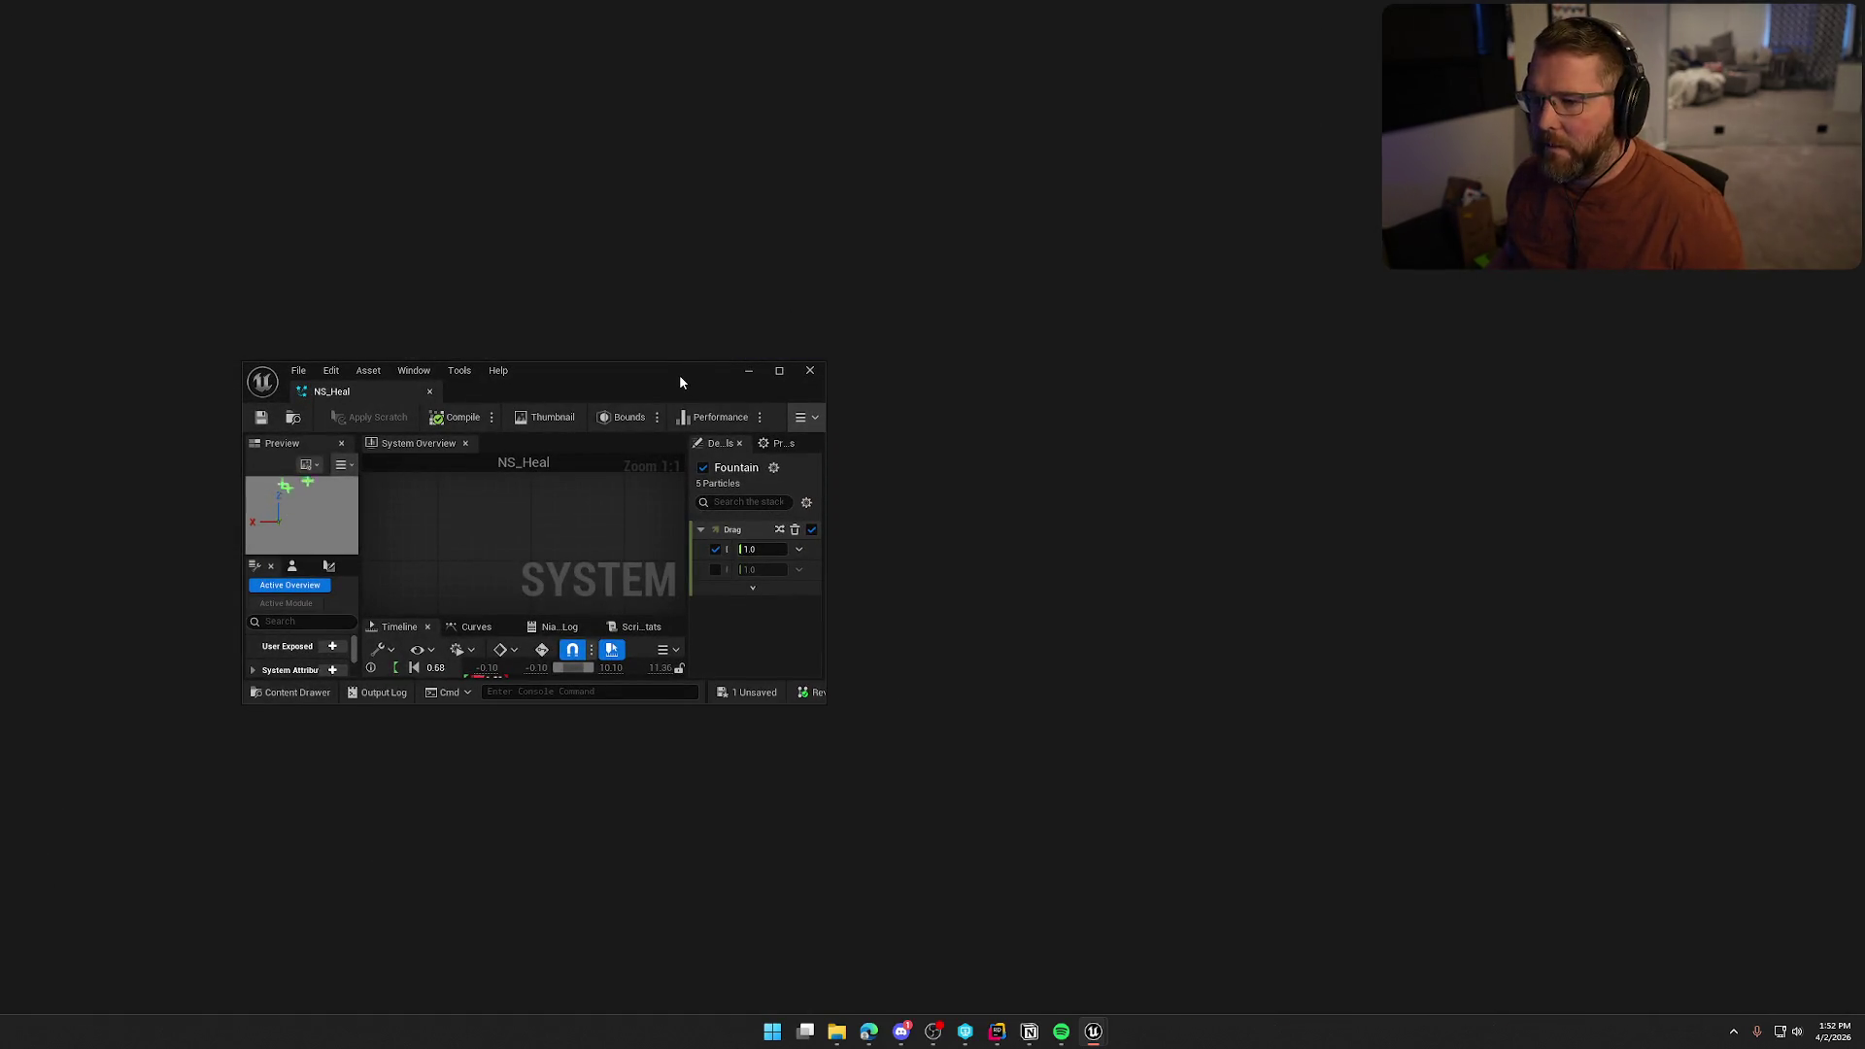
pyautogui.doubleClick(679, 375)
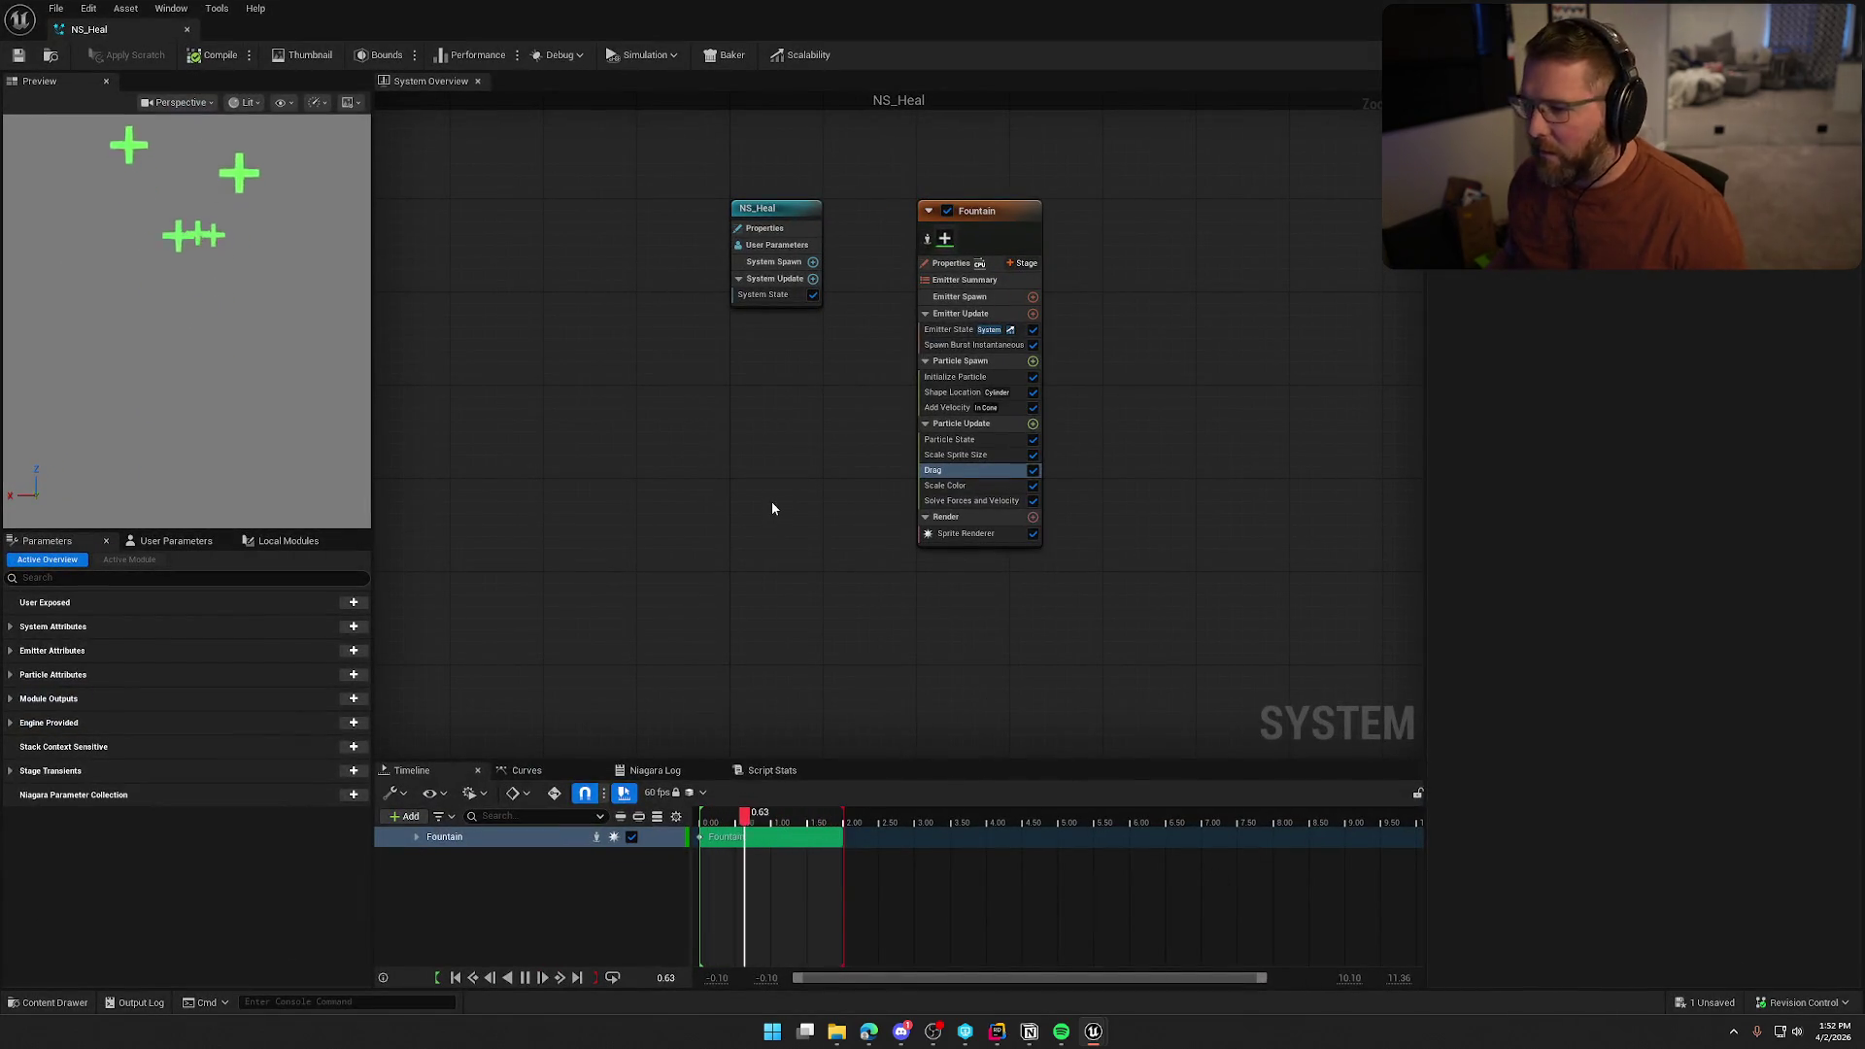
pyautogui.click(948, 408)
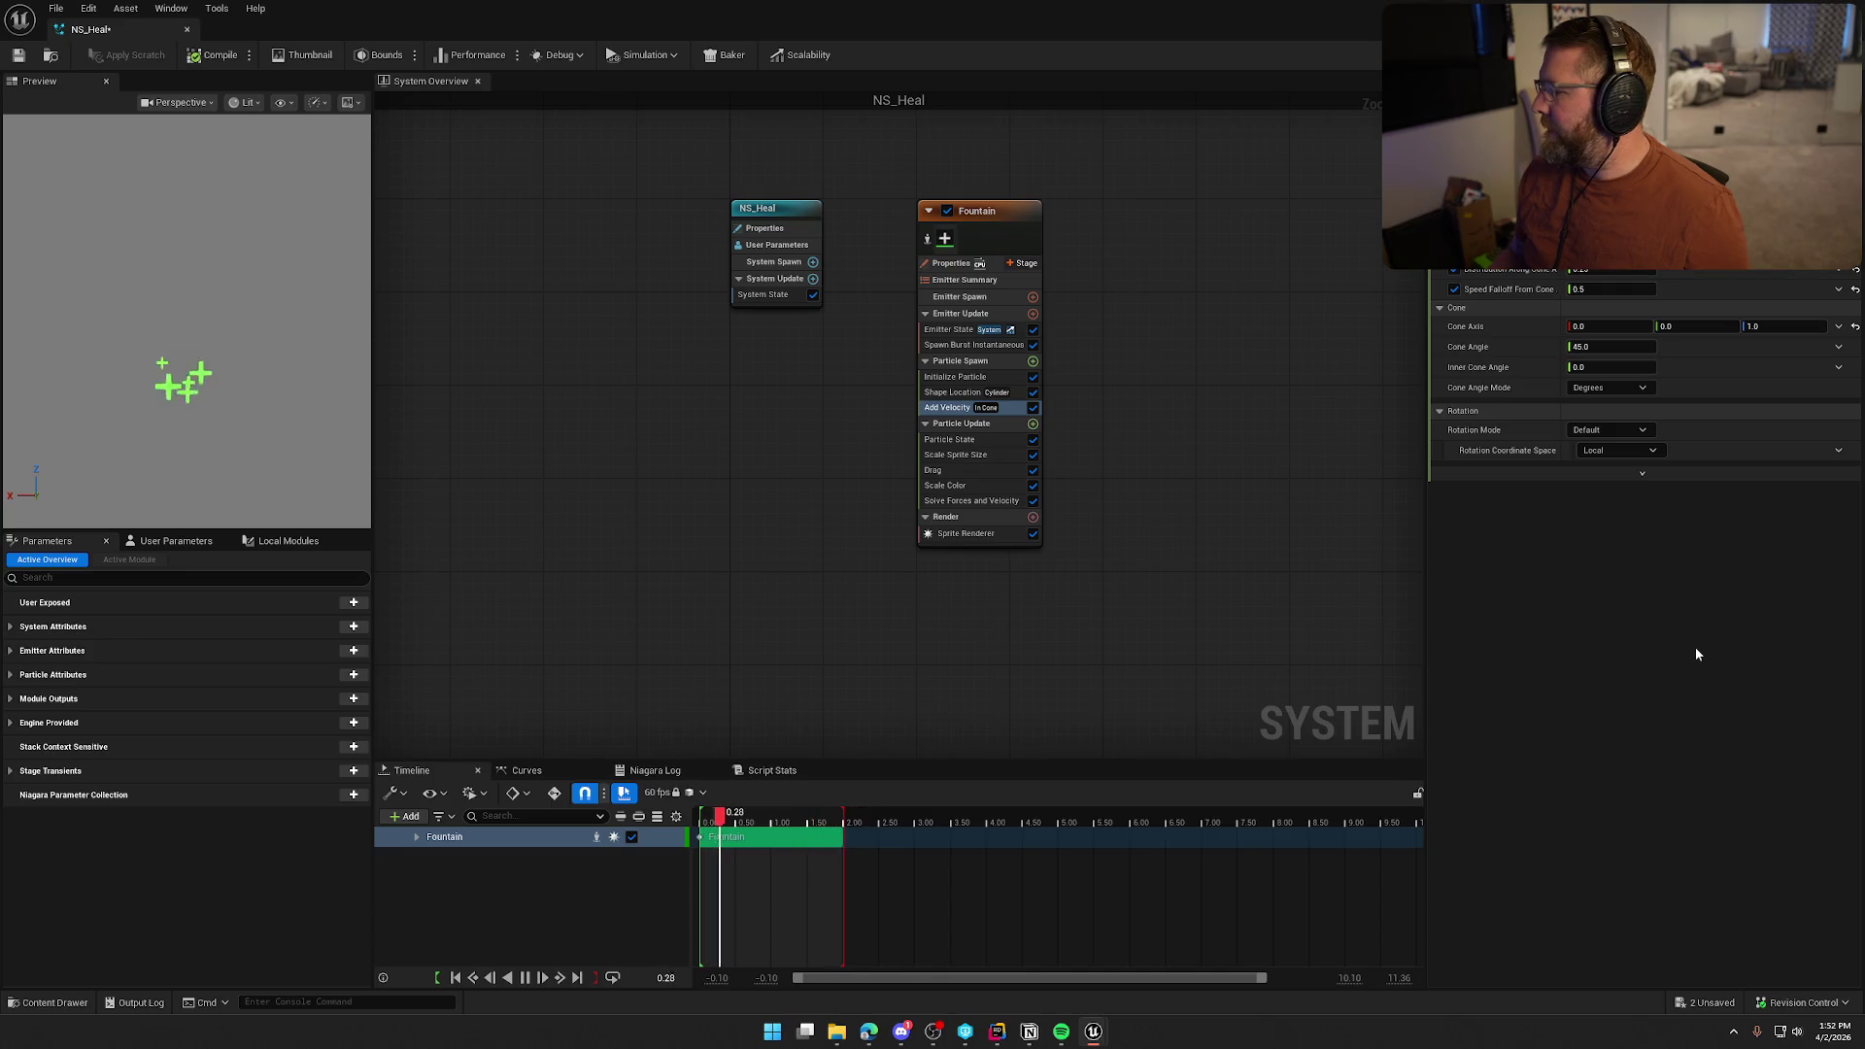
pyautogui.click(957, 346)
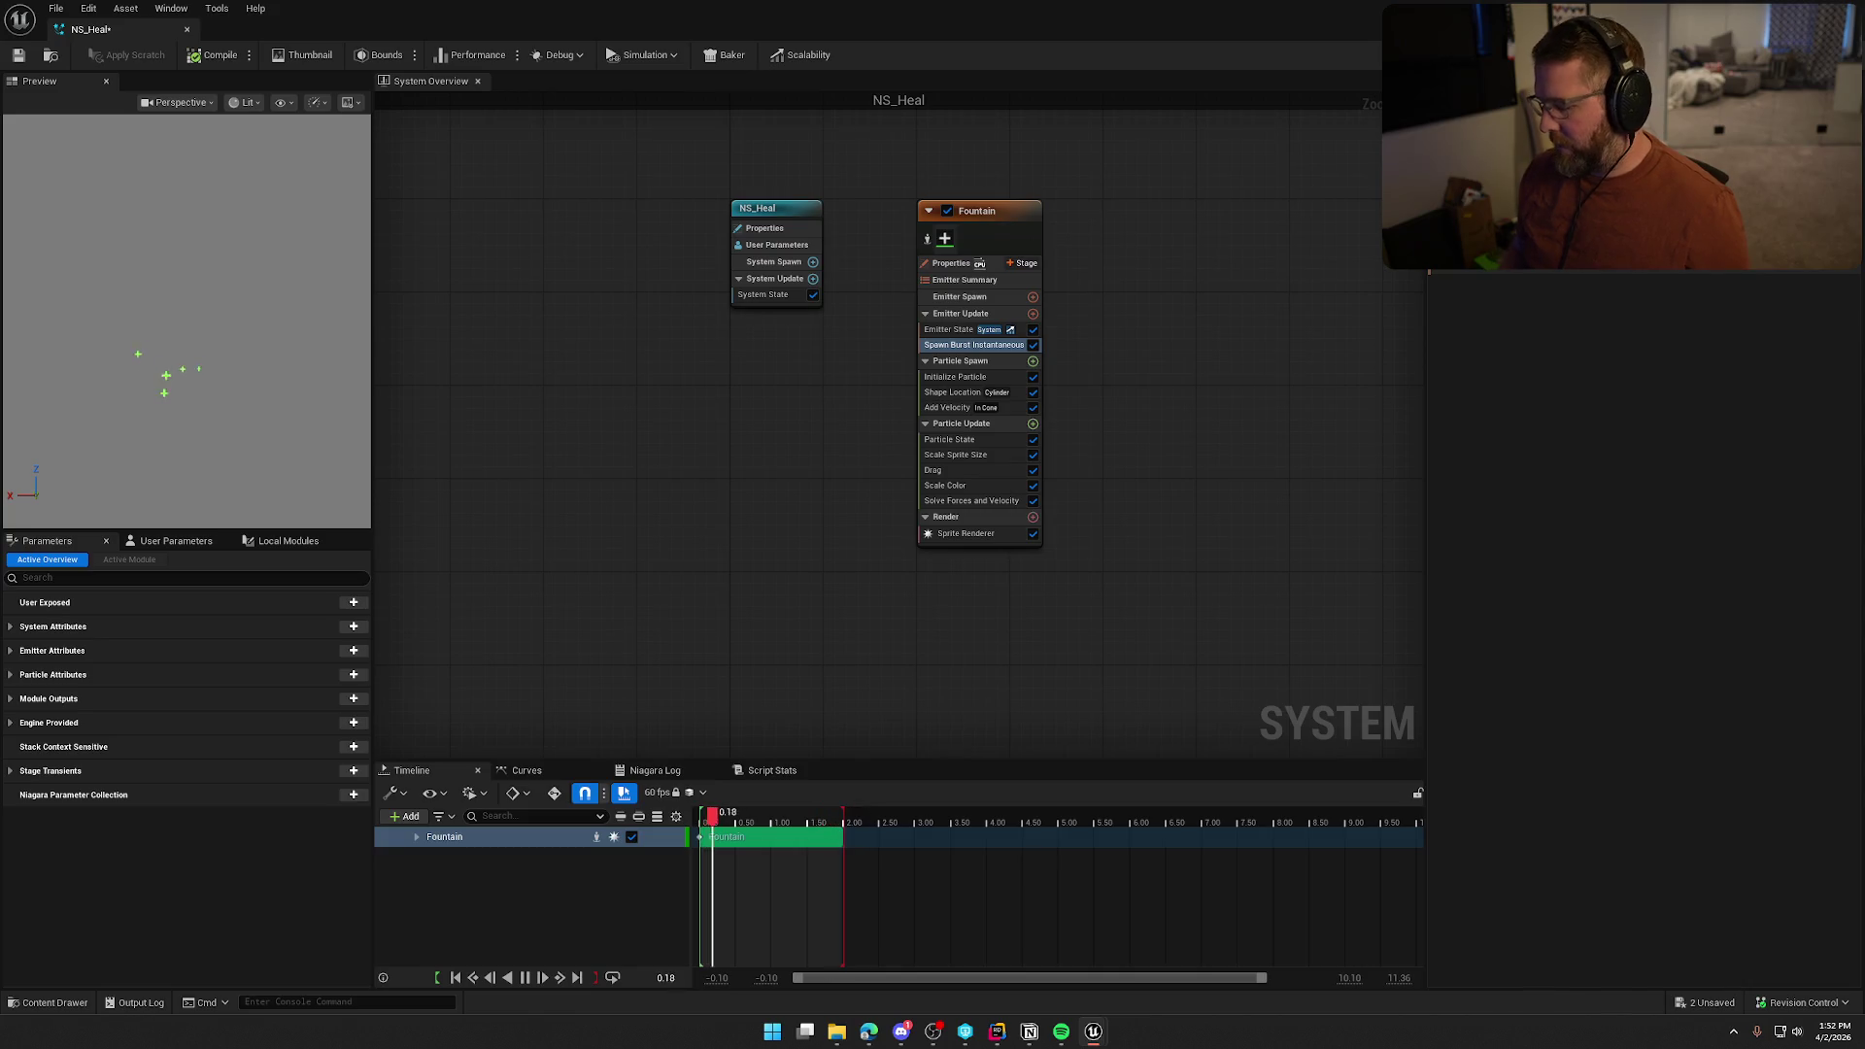
# Set Initialize Particle's Uniform Sprite Size range to Min 25 and Max 30
pyautogui.click(955, 378)
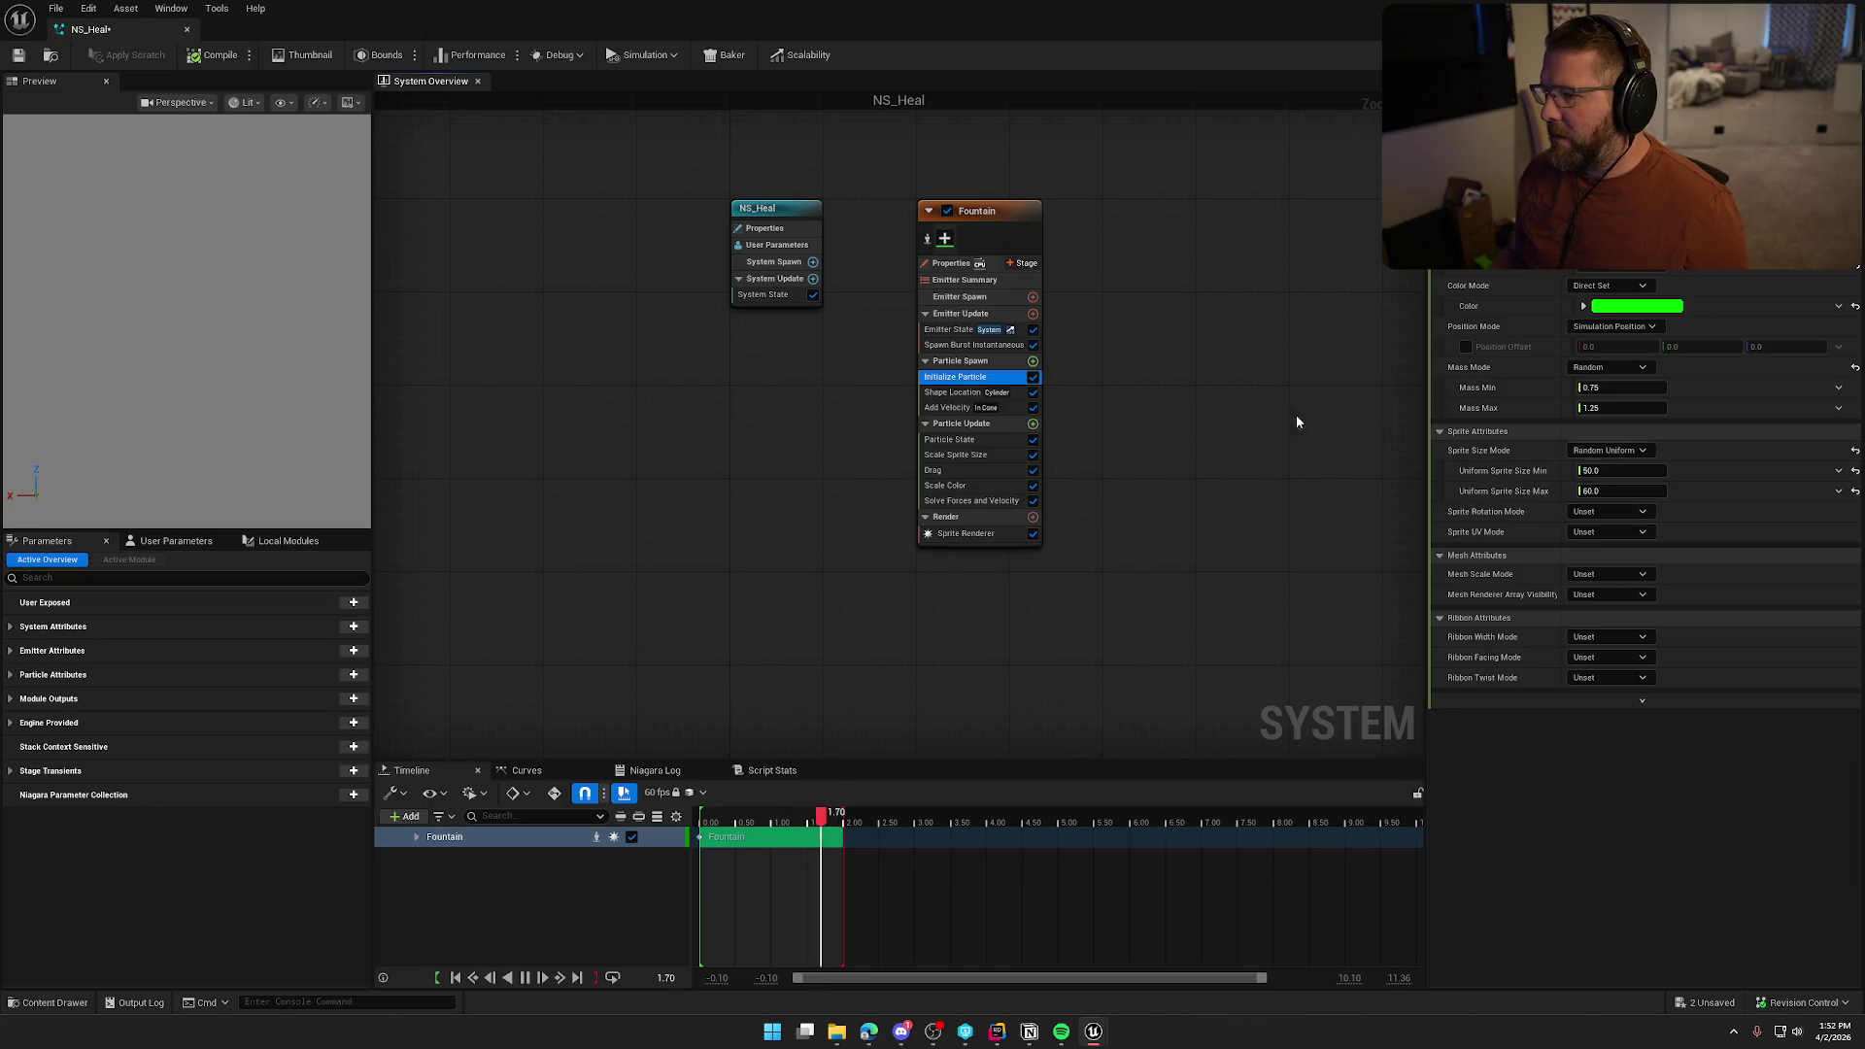
pyautogui.click(1637, 471)
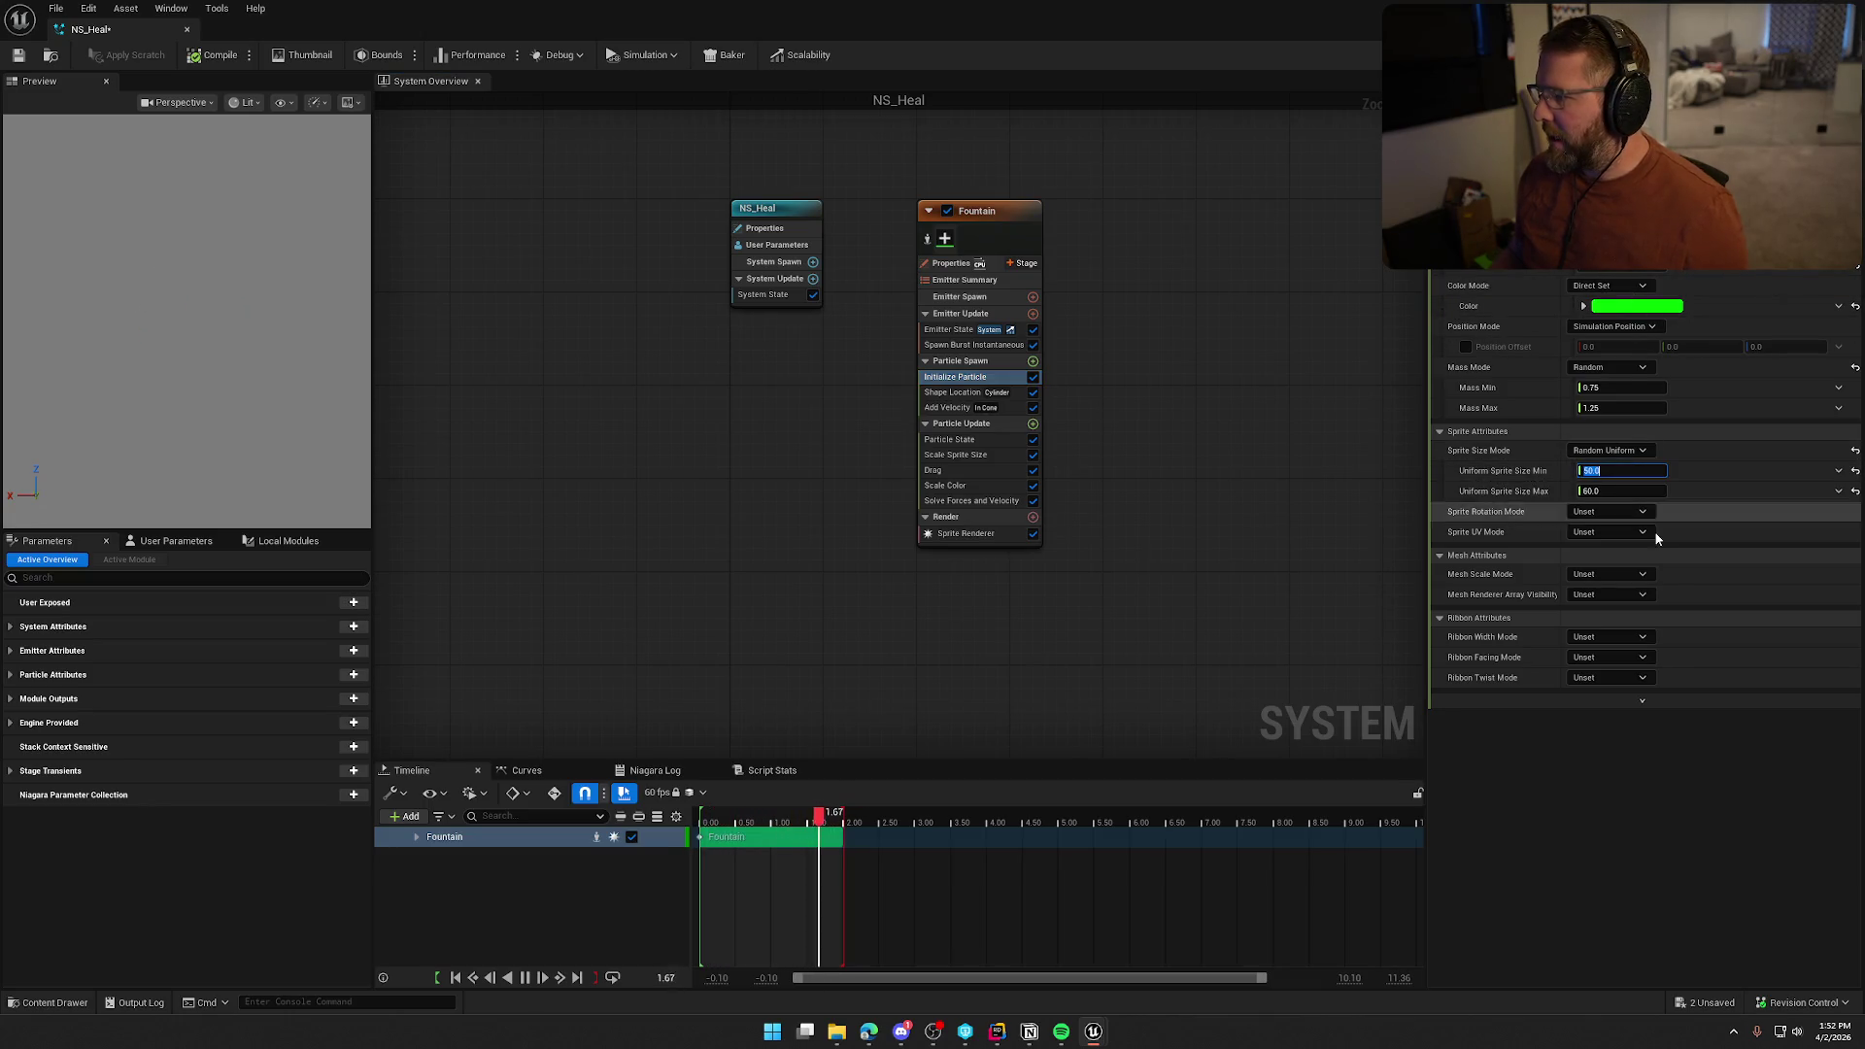
pyautogui.write('25')
pyautogui.press('Tab')
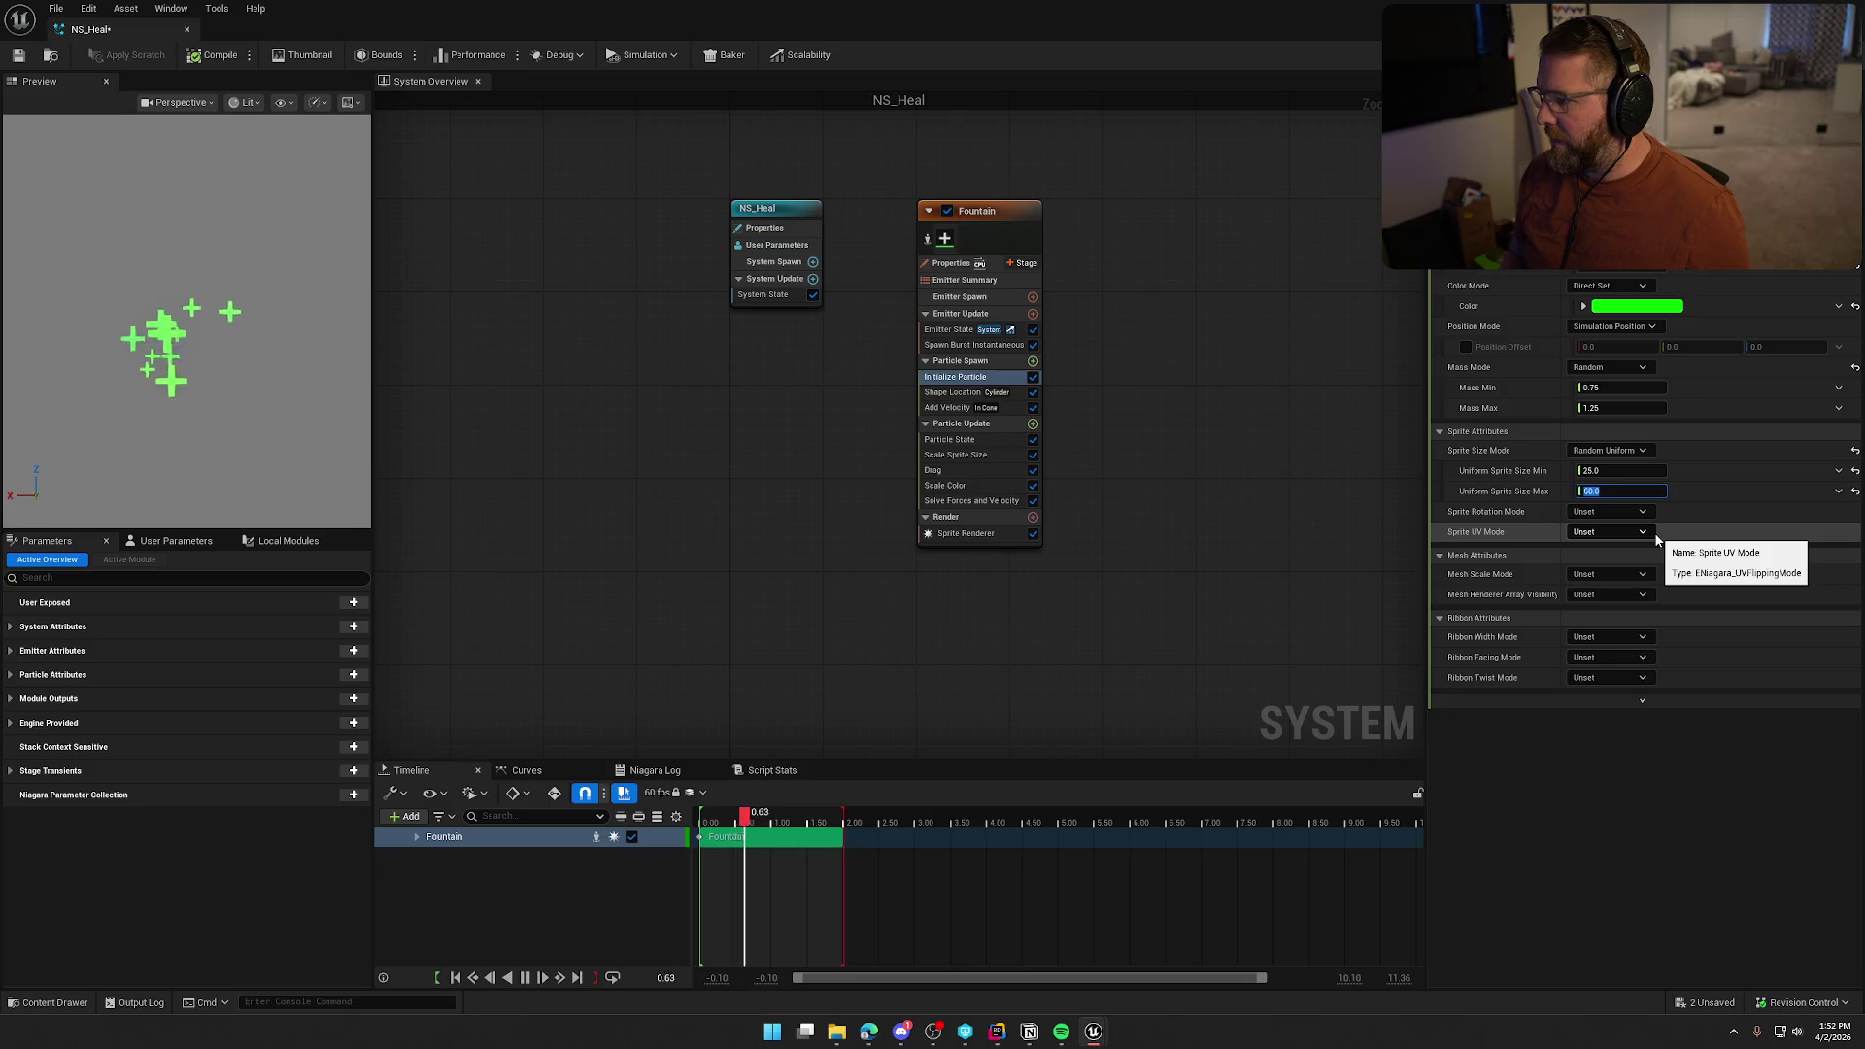
pyautogui.write('30')
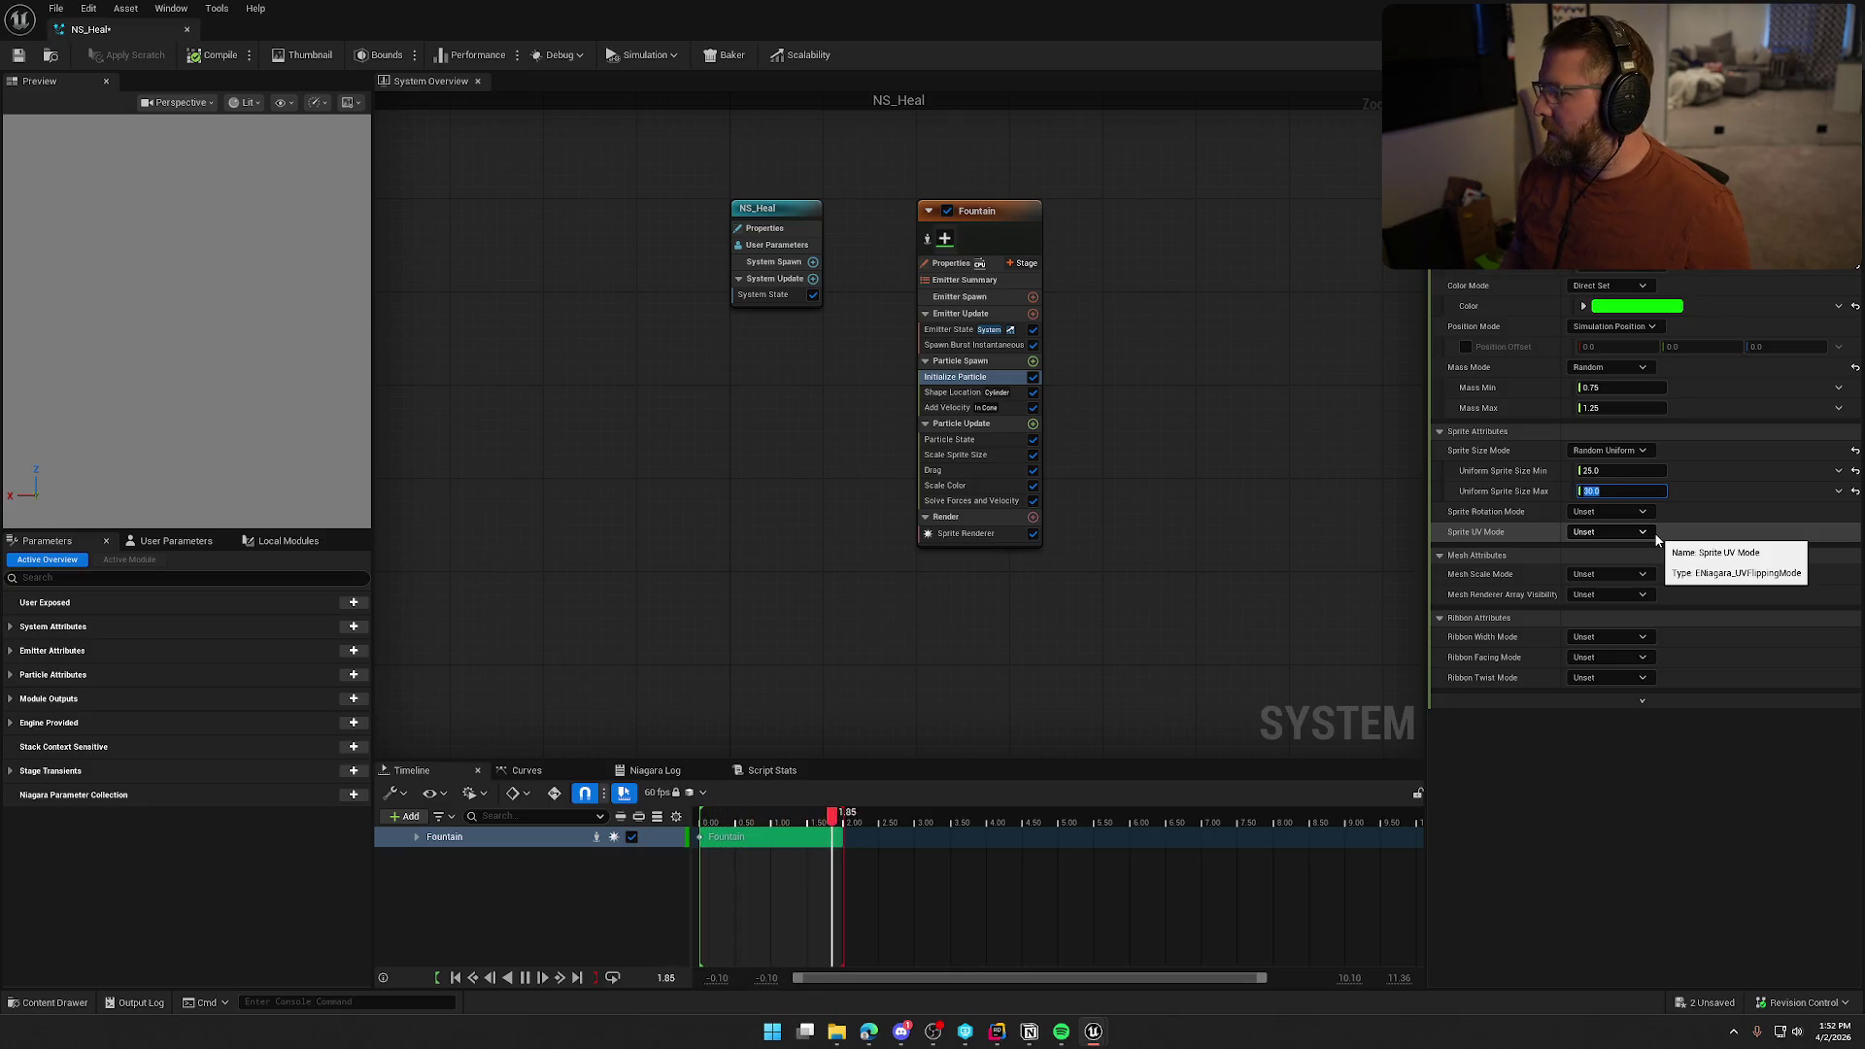
pyautogui.press('Return')
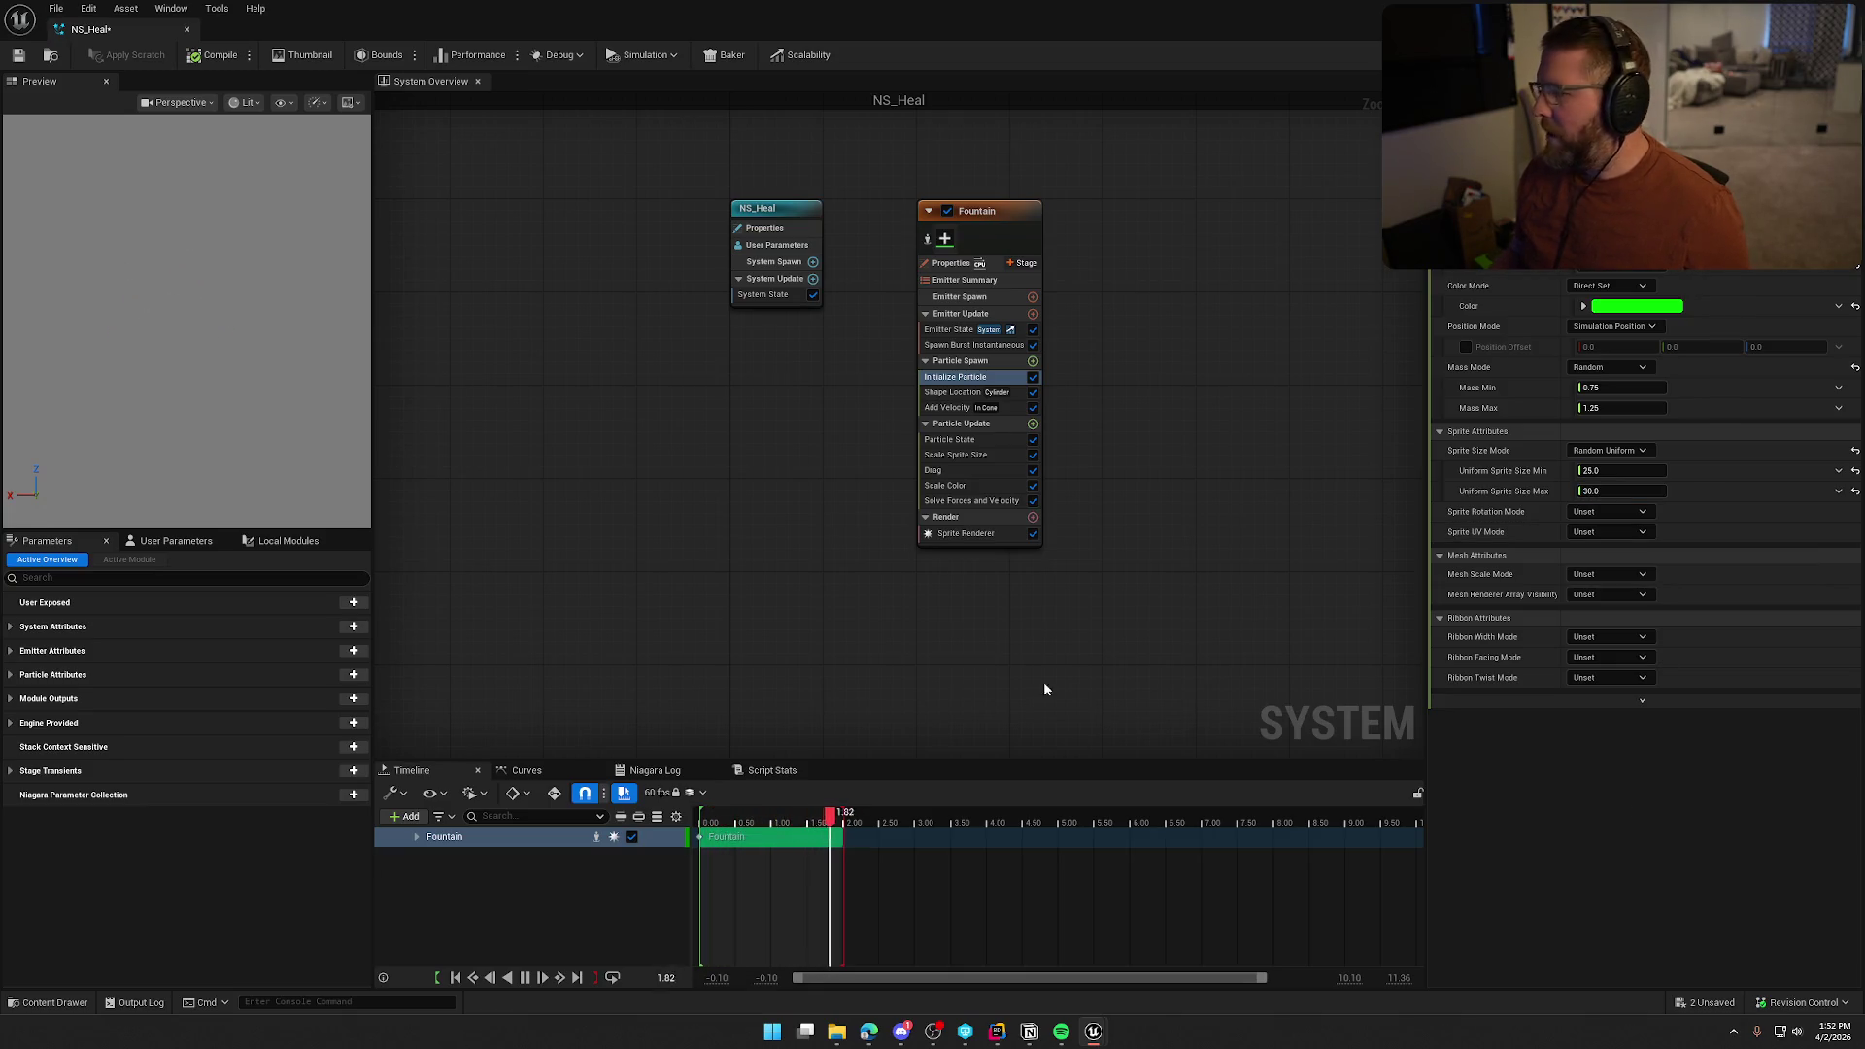
# Add a Vortex Force module to Particle Update via the 'vo' search, then recheck spawn settings
pyautogui.click(1032, 424)
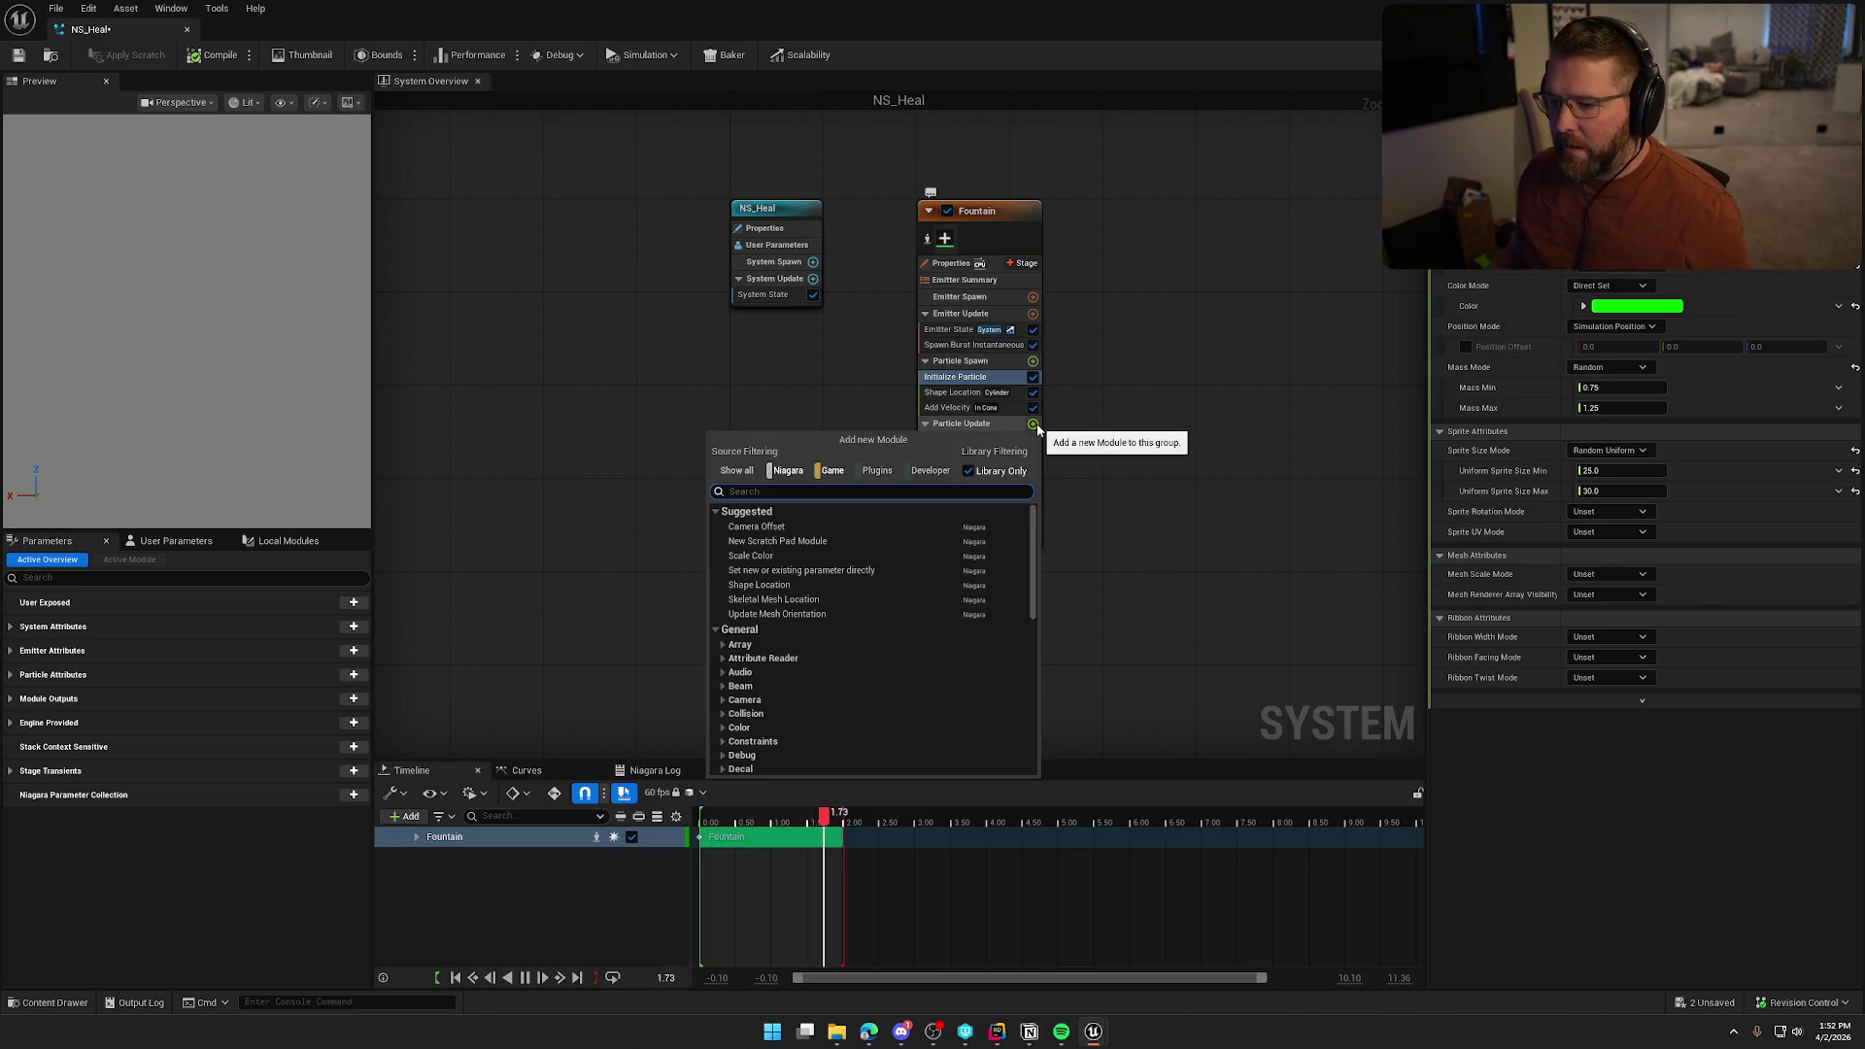
pyautogui.write('vo')
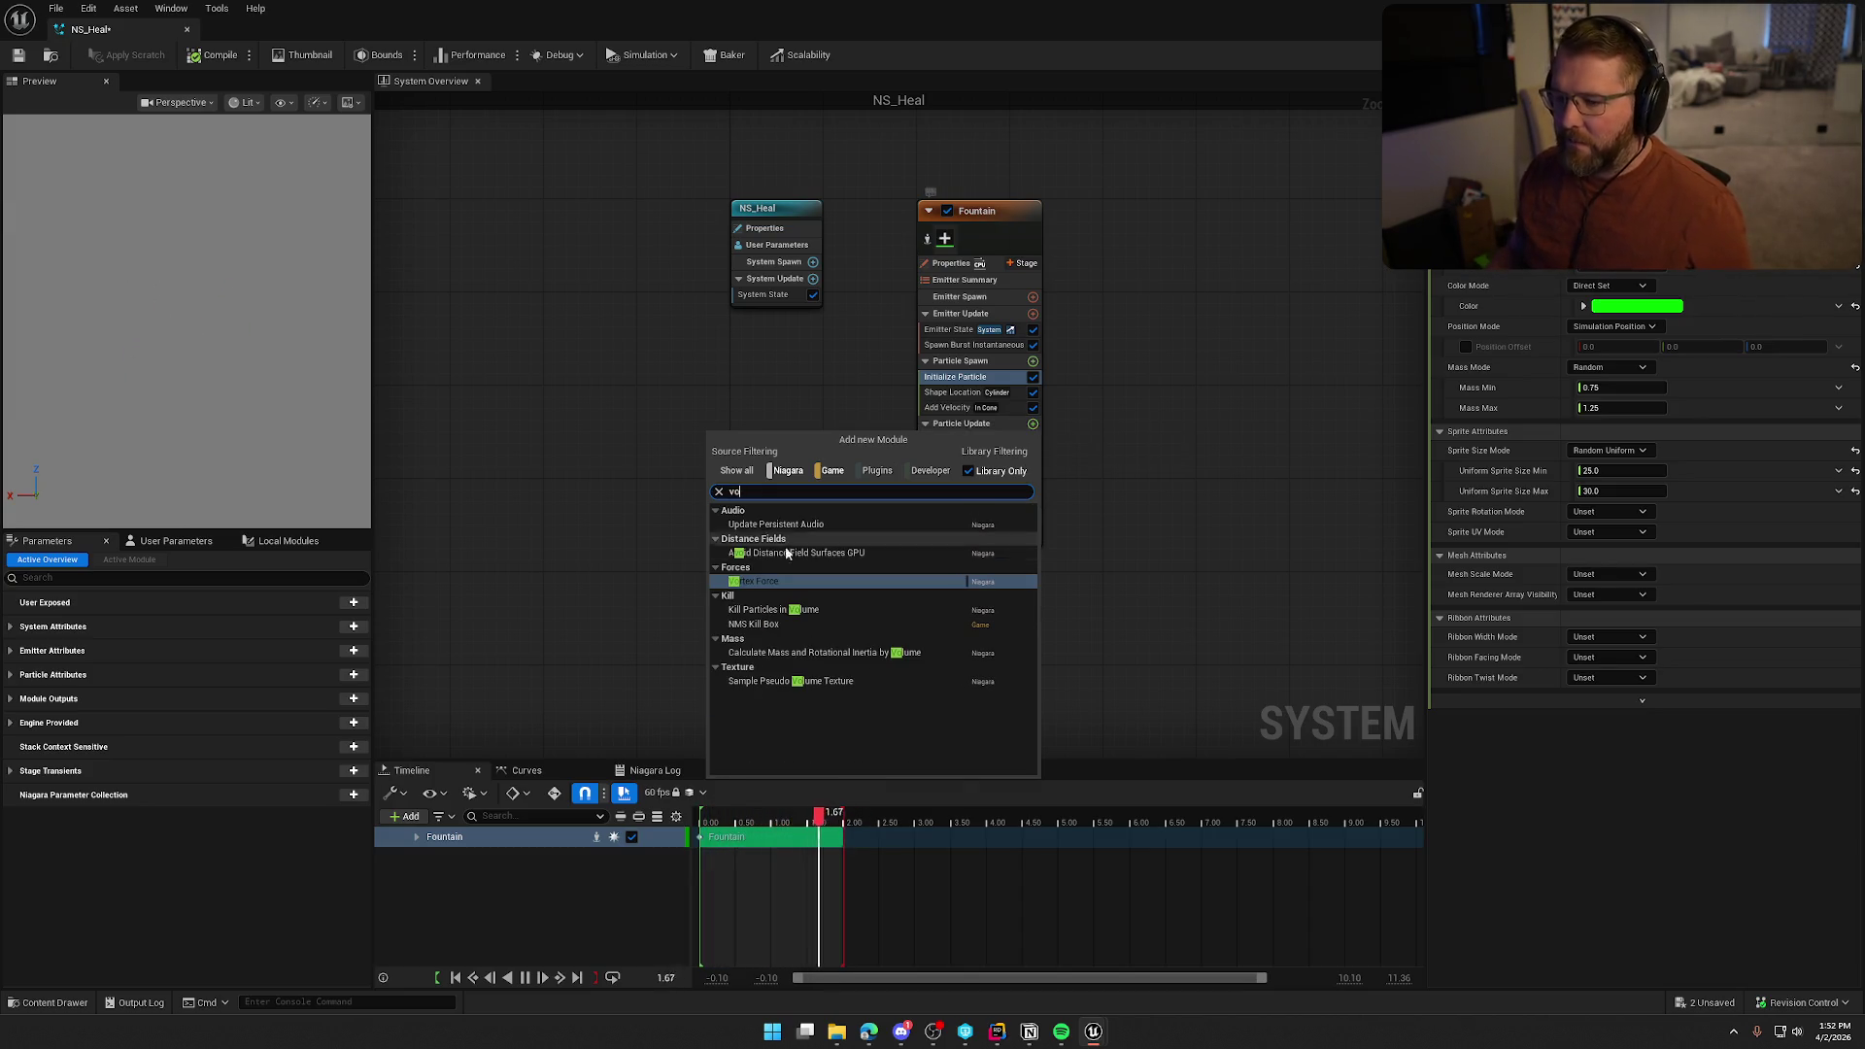
pyautogui.click(750, 581)
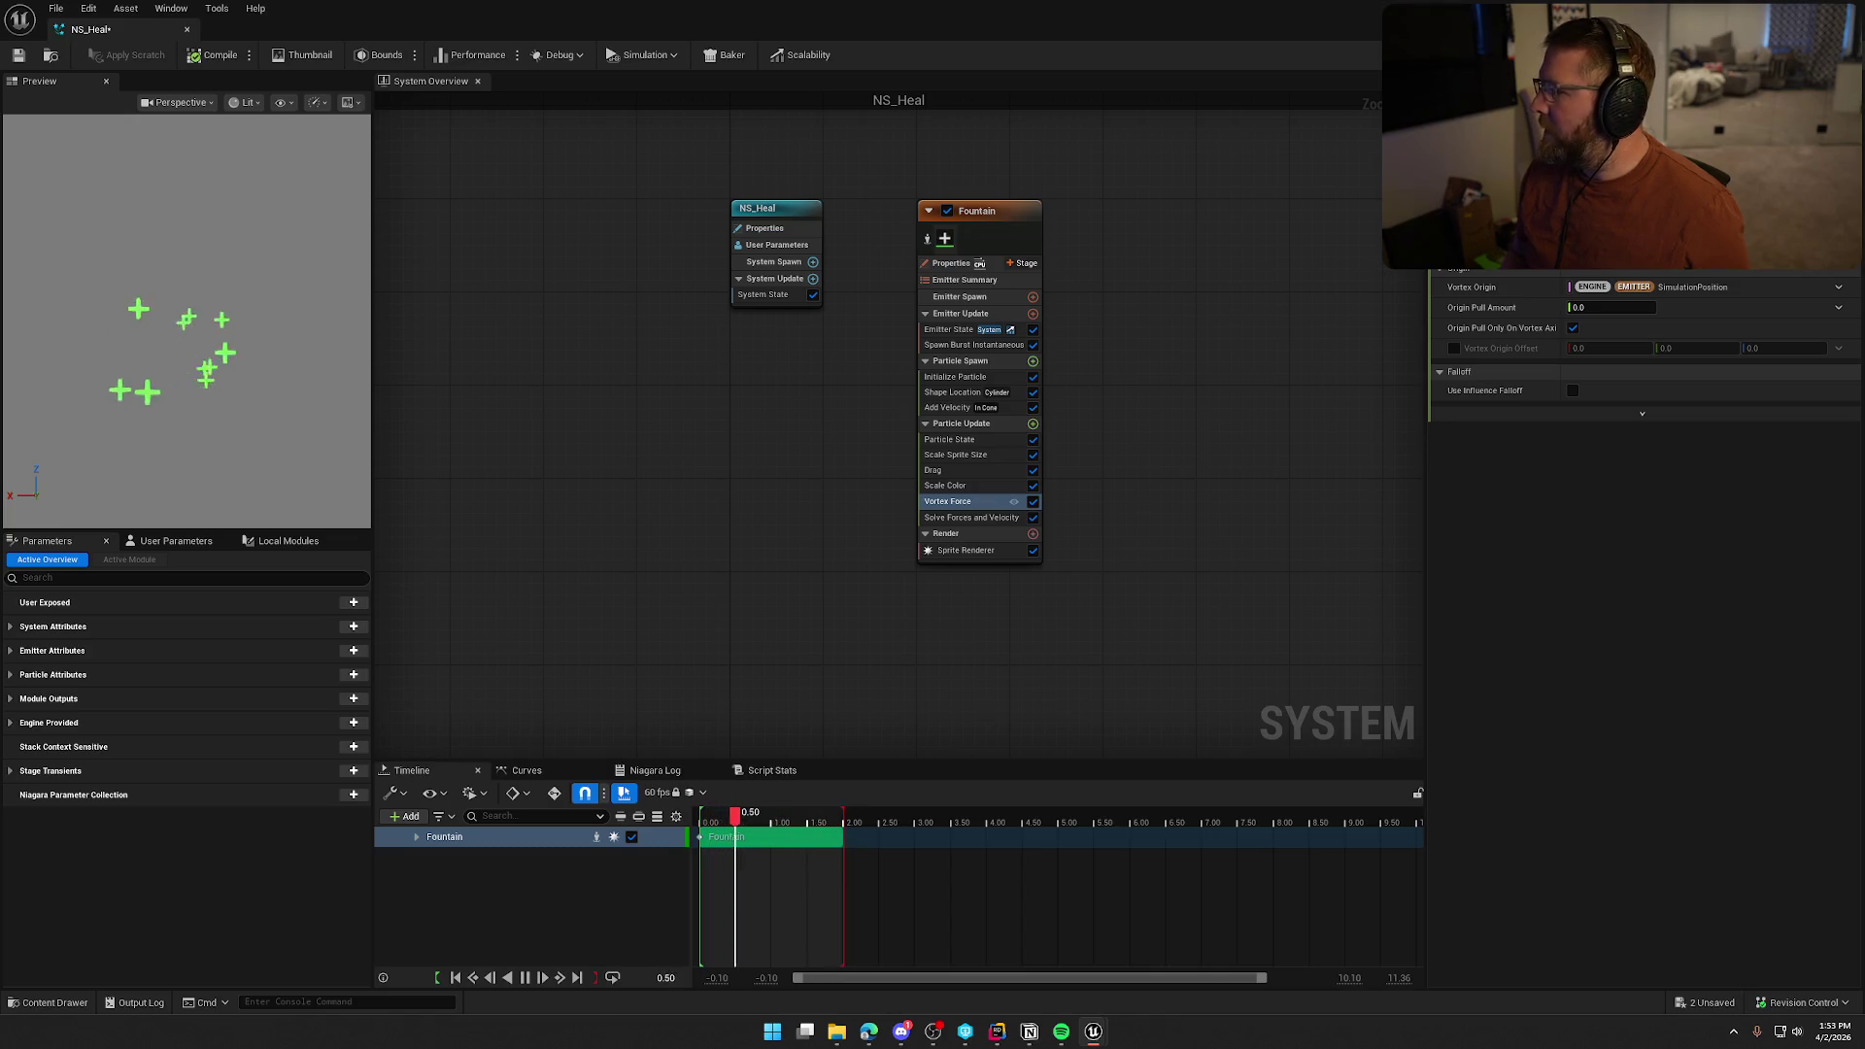
pyautogui.click(971, 344)
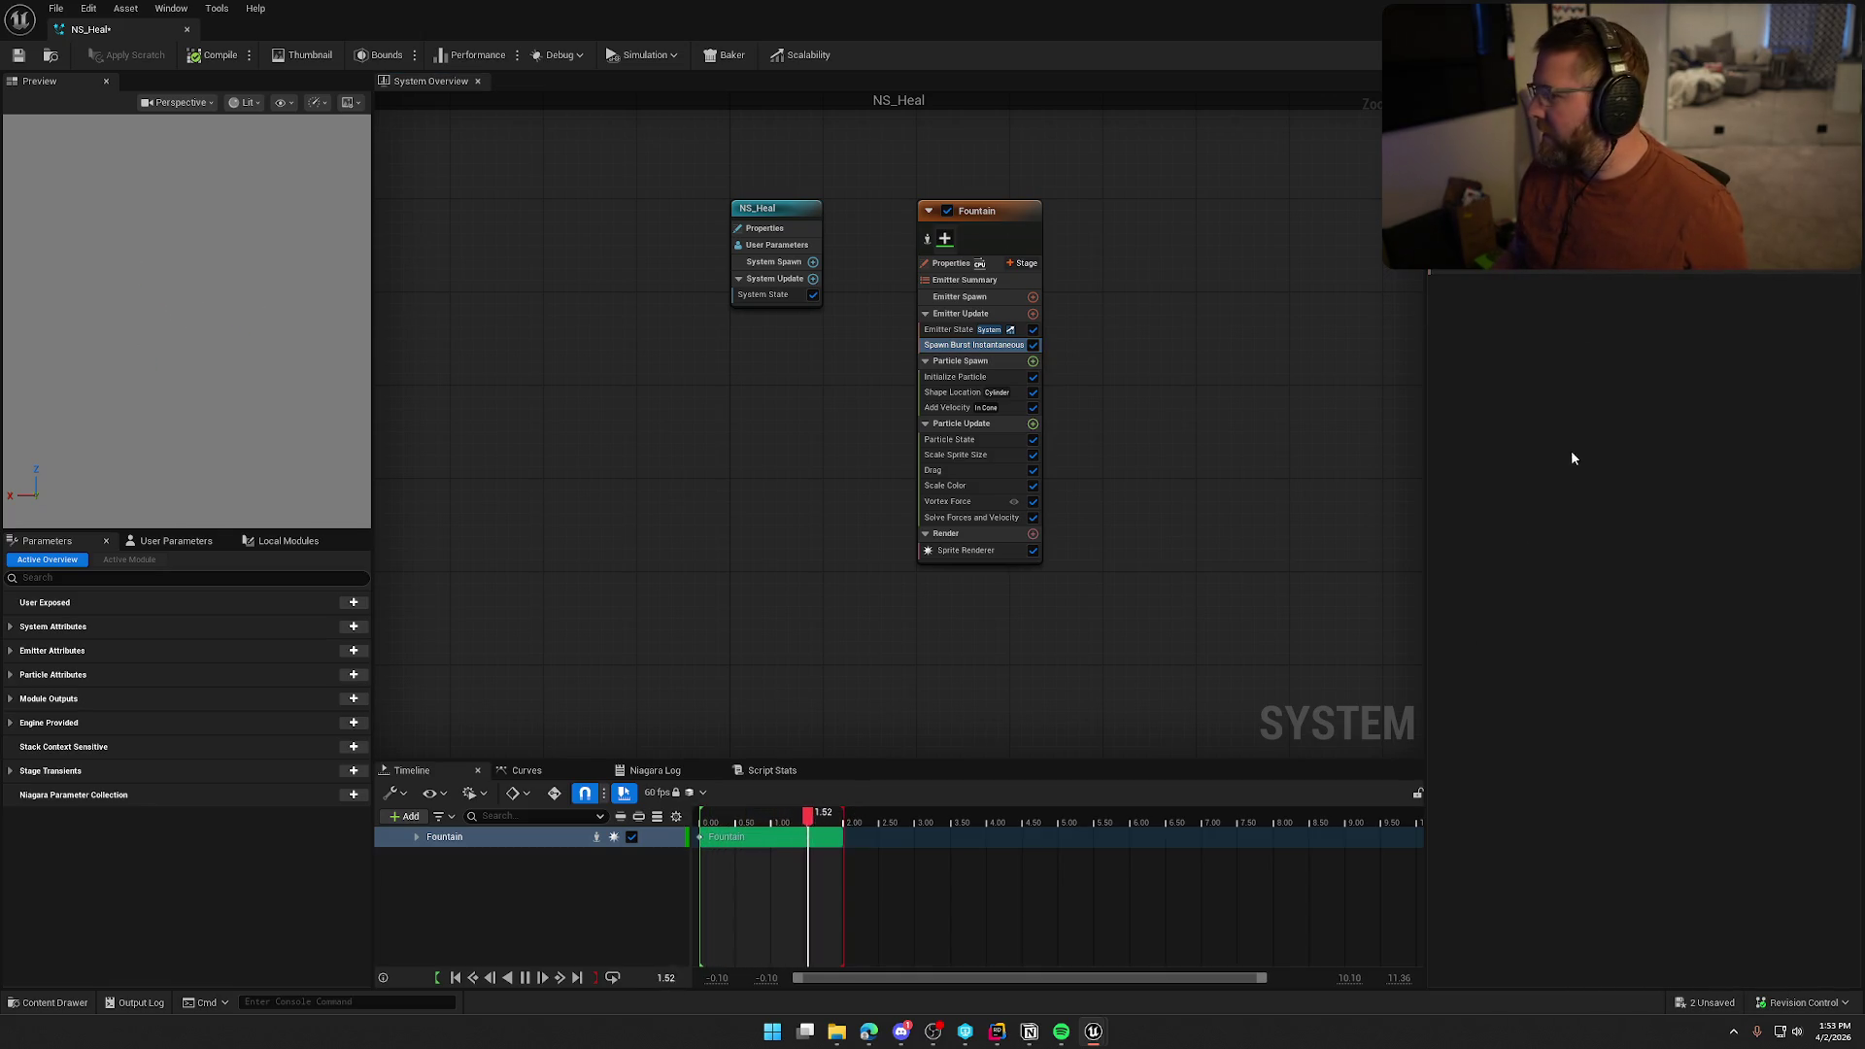
pyautogui.click(954, 376)
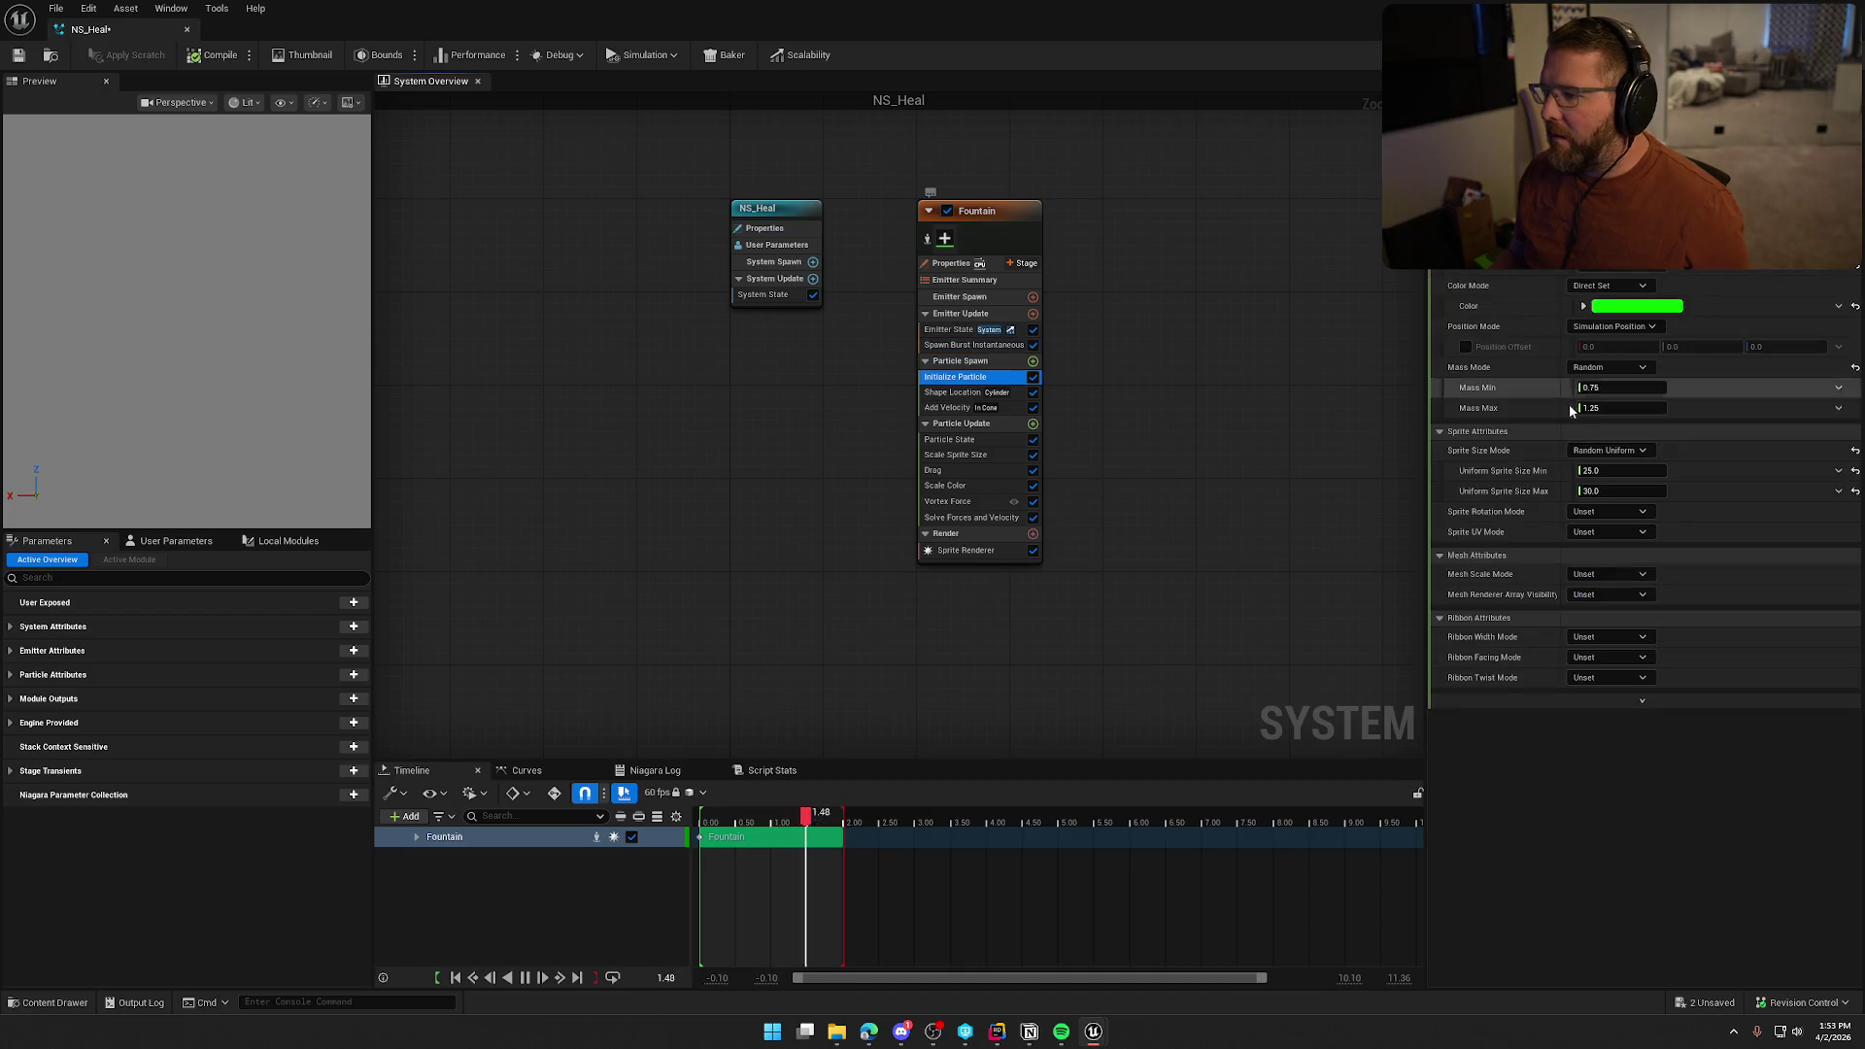
# Raise the minimum sprite size to 35 and review the cylinder Shape Location and Add Velocity settings
pyautogui.click(1620, 470)
pyautogui.write('40')
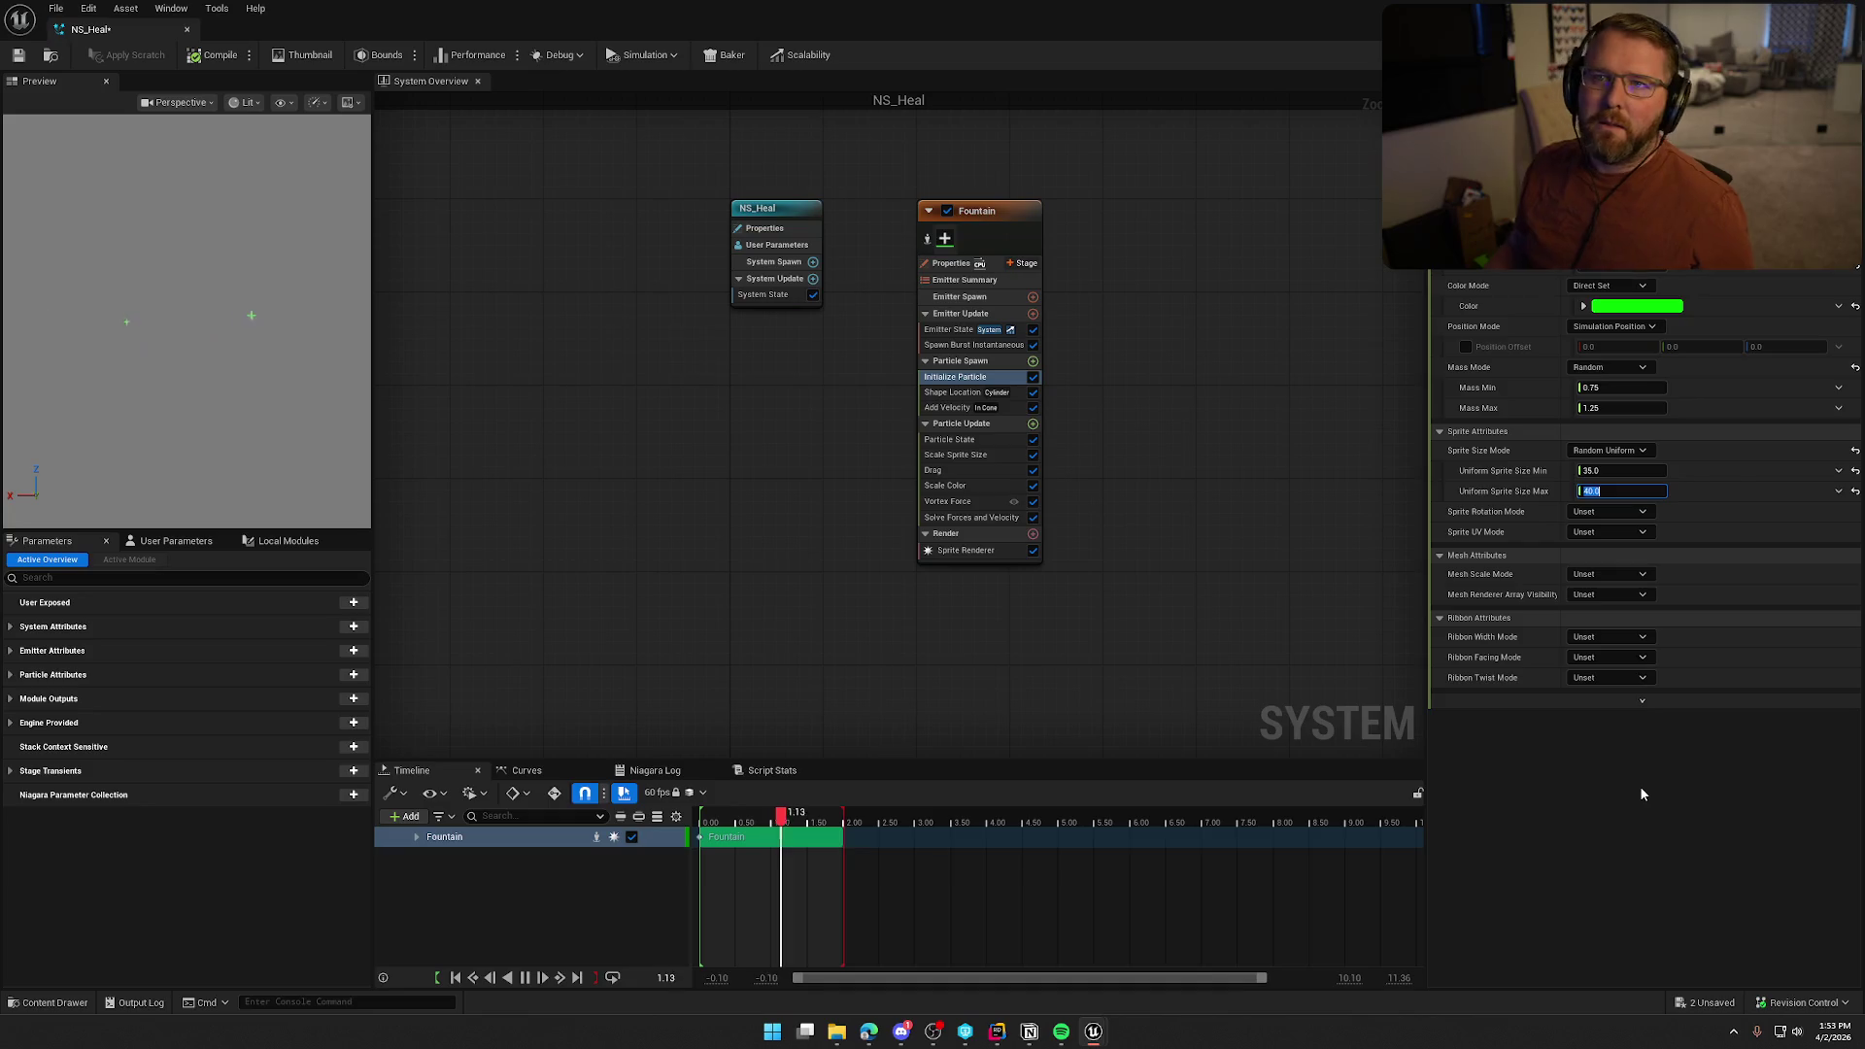
pyautogui.click(952, 393)
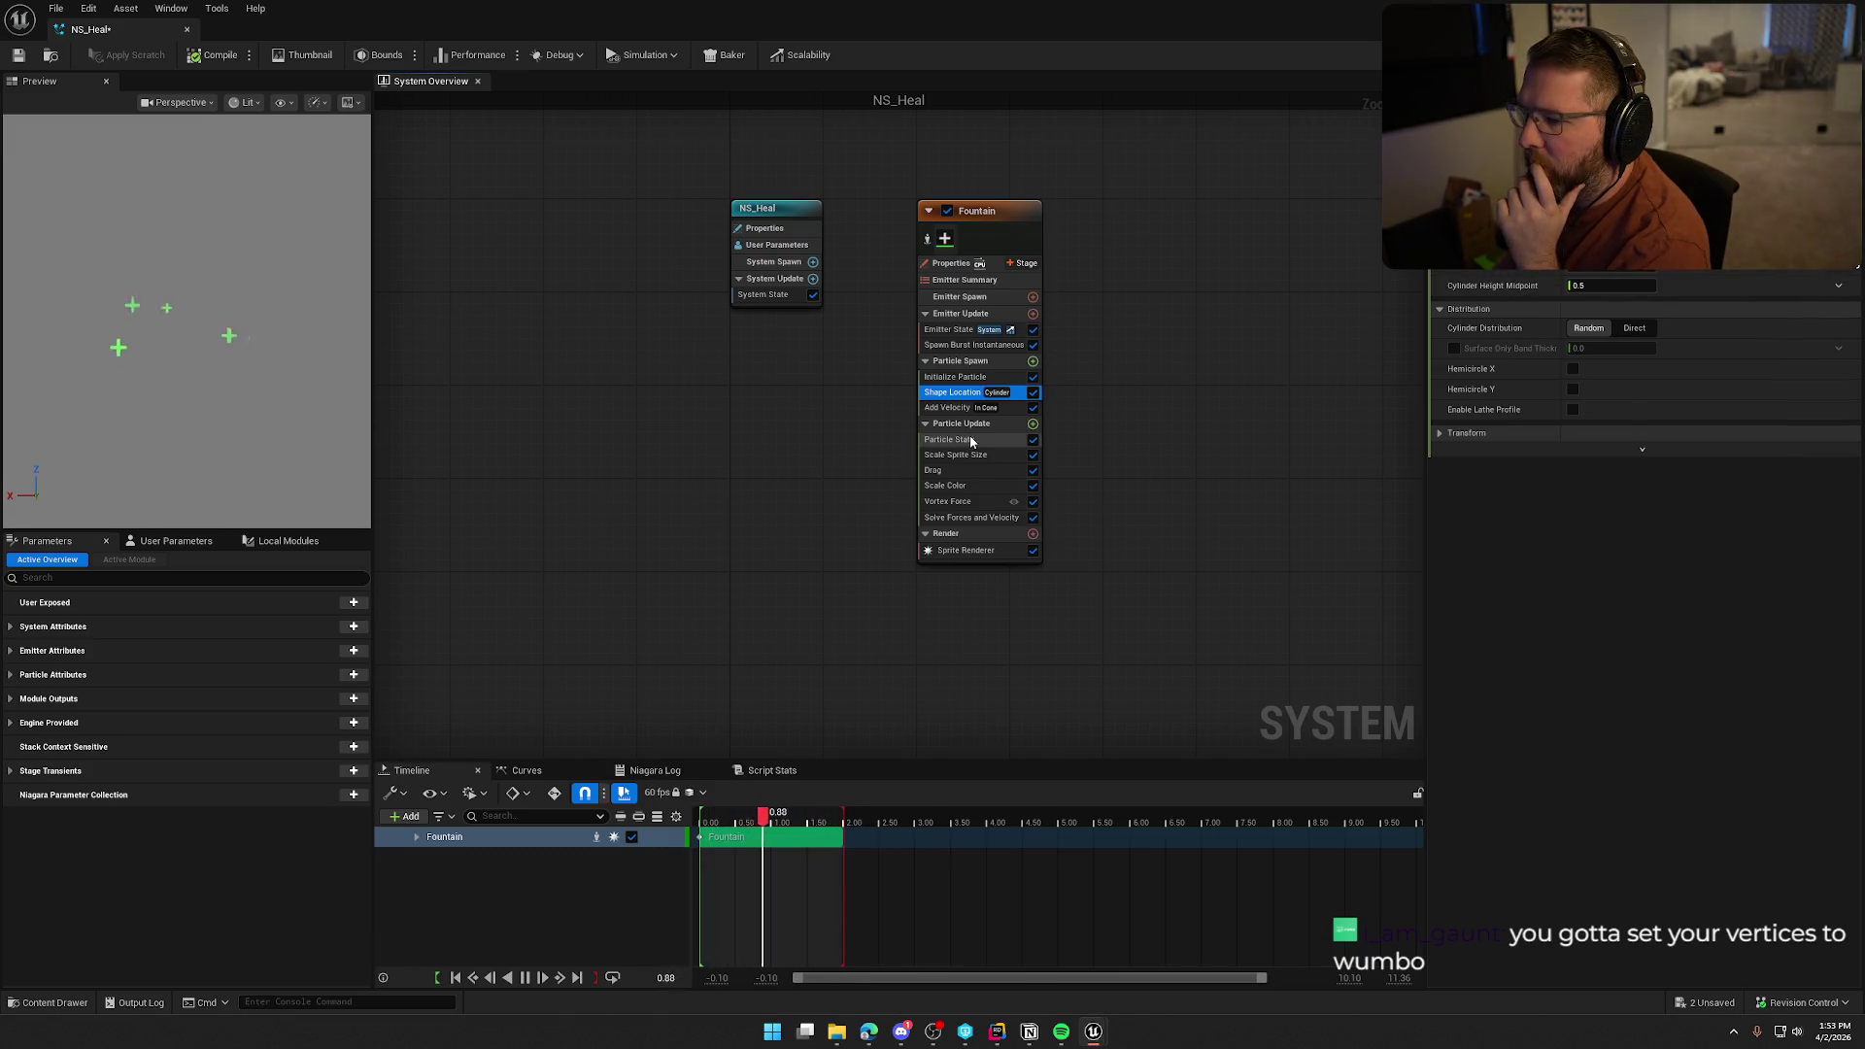
pyautogui.click(948, 412)
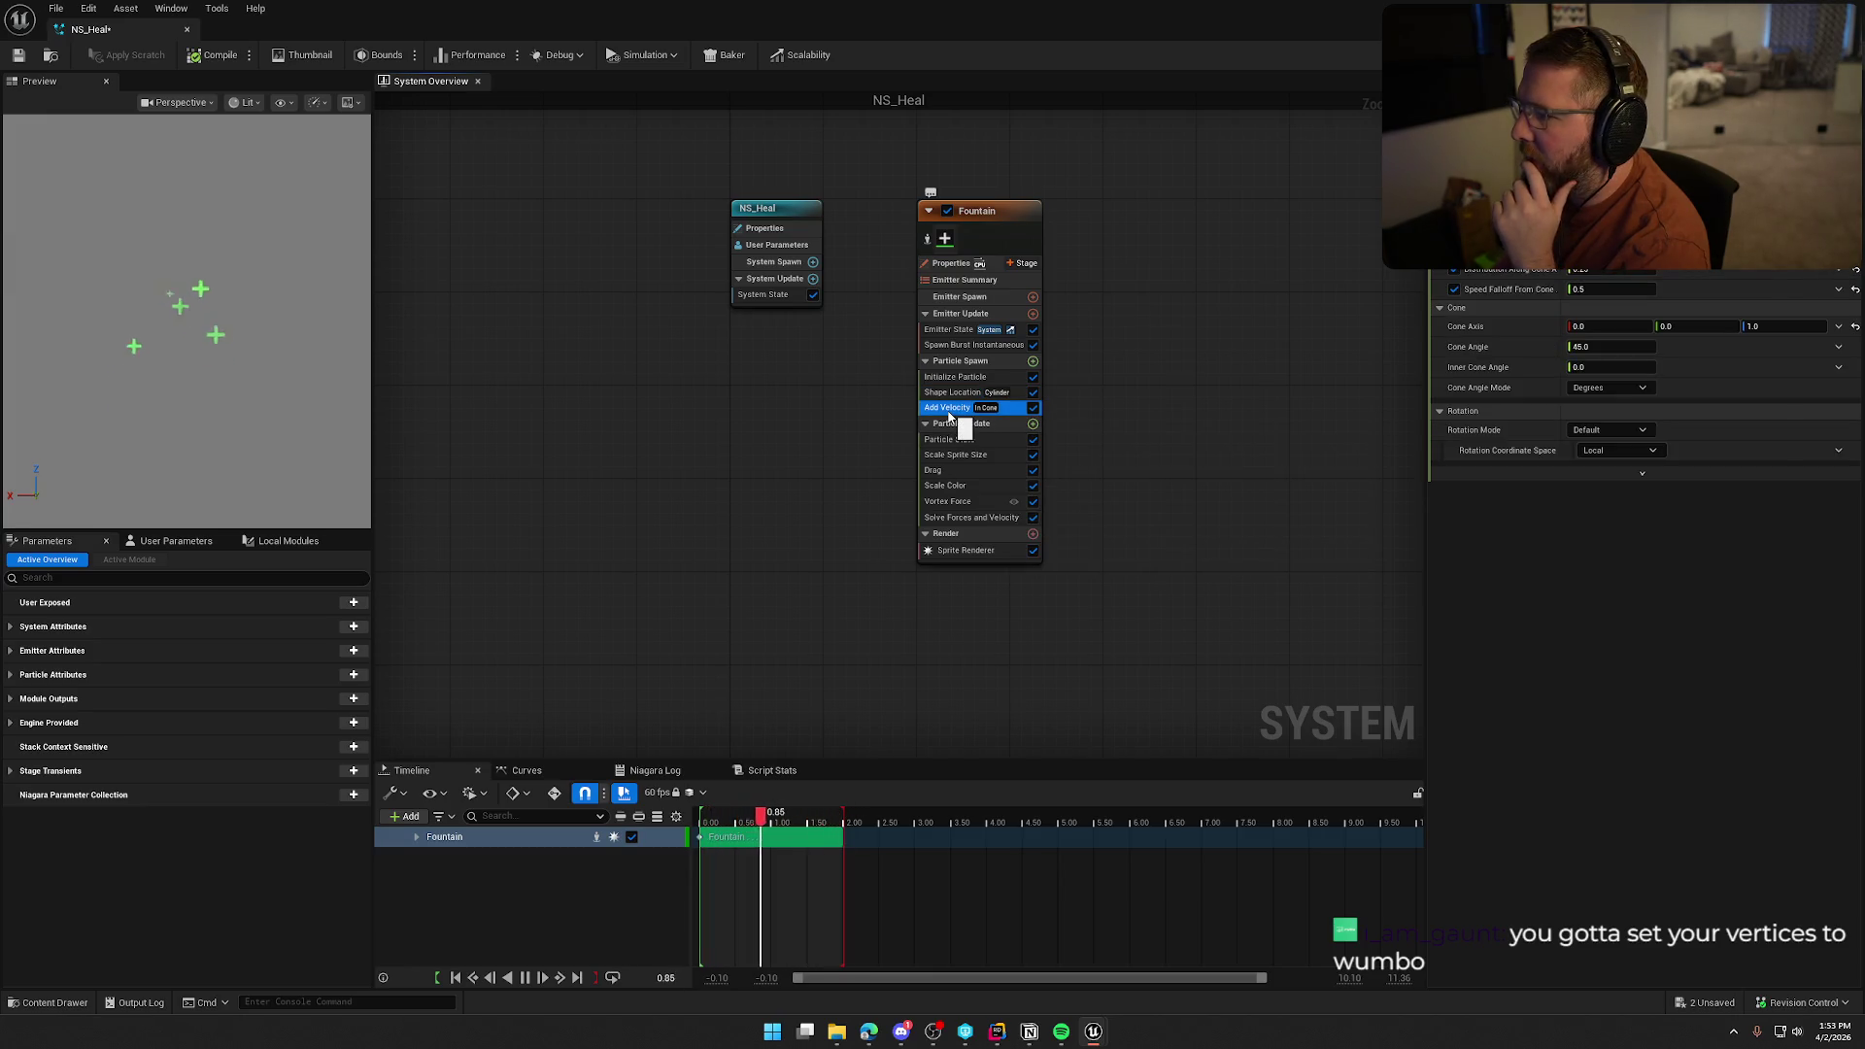
# Inspect Particle State, Scale Sprite Size, Drag, Scale Color and Vortex Force, ending on Sprite Renderer
pyautogui.click(961, 440)
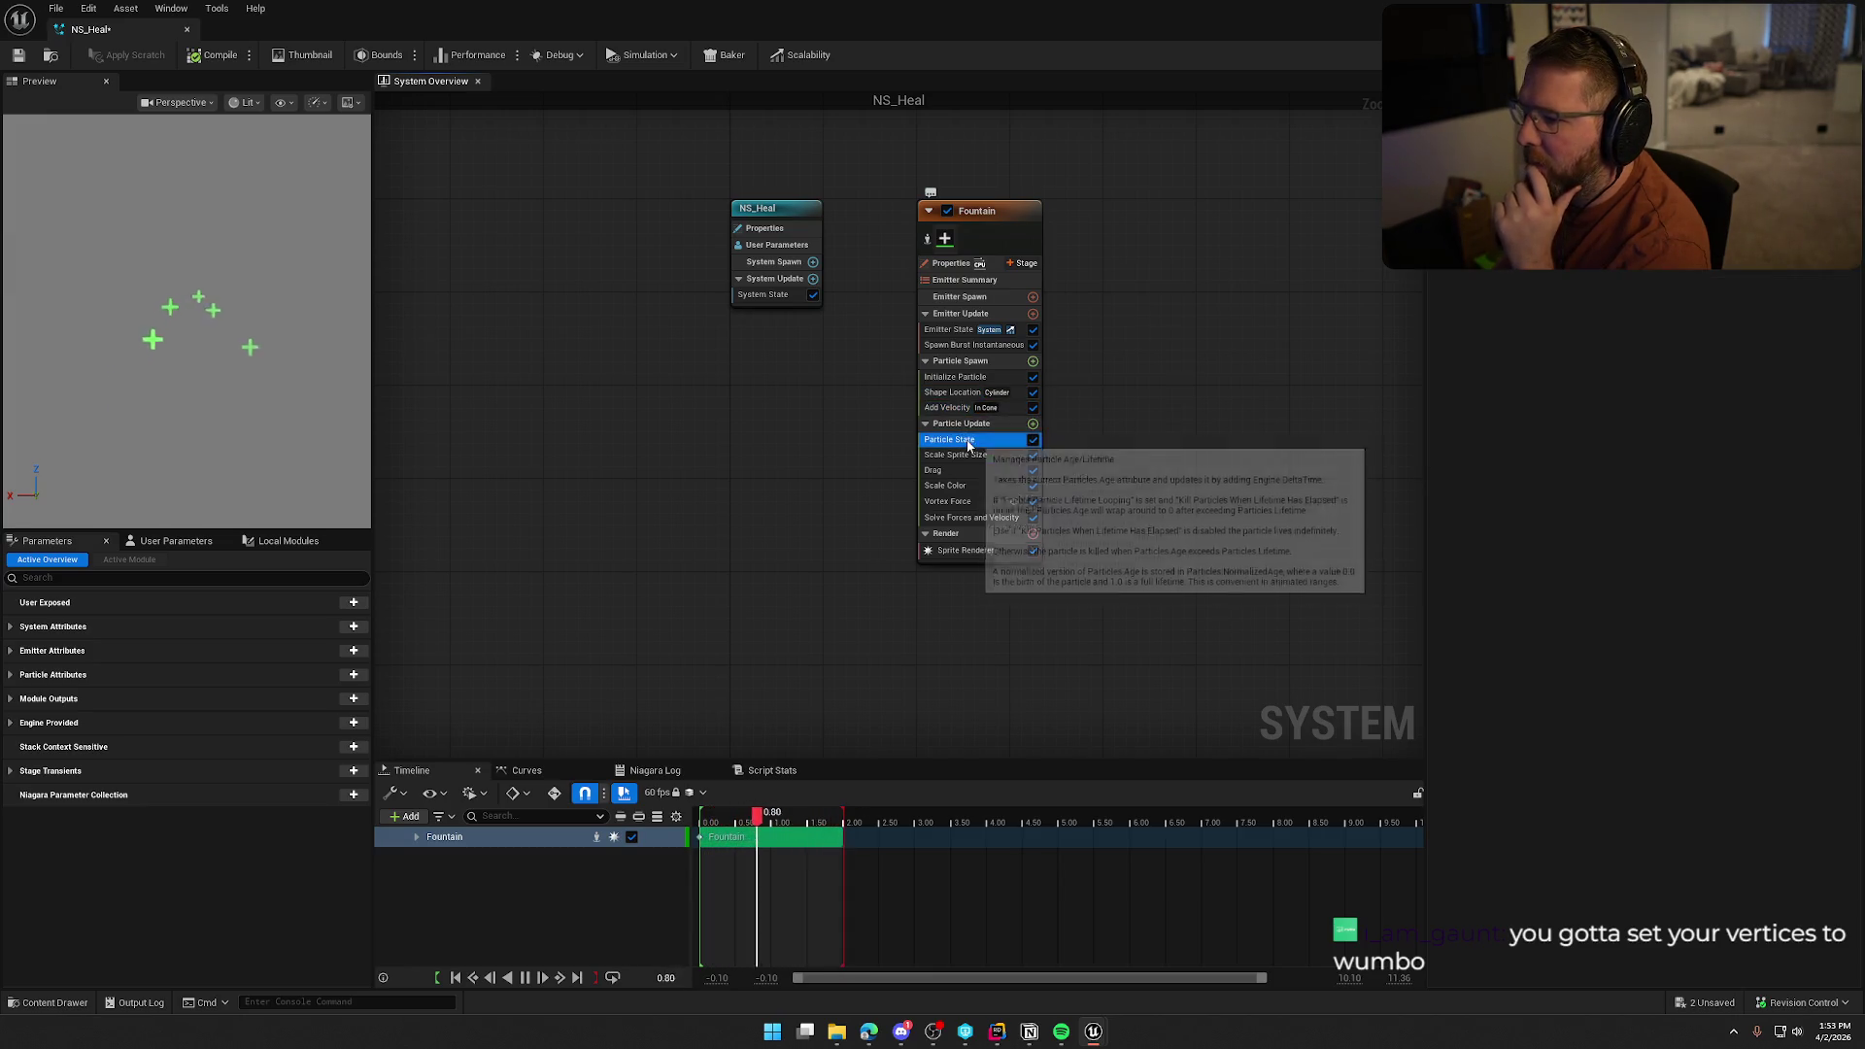
pyautogui.click(969, 456)
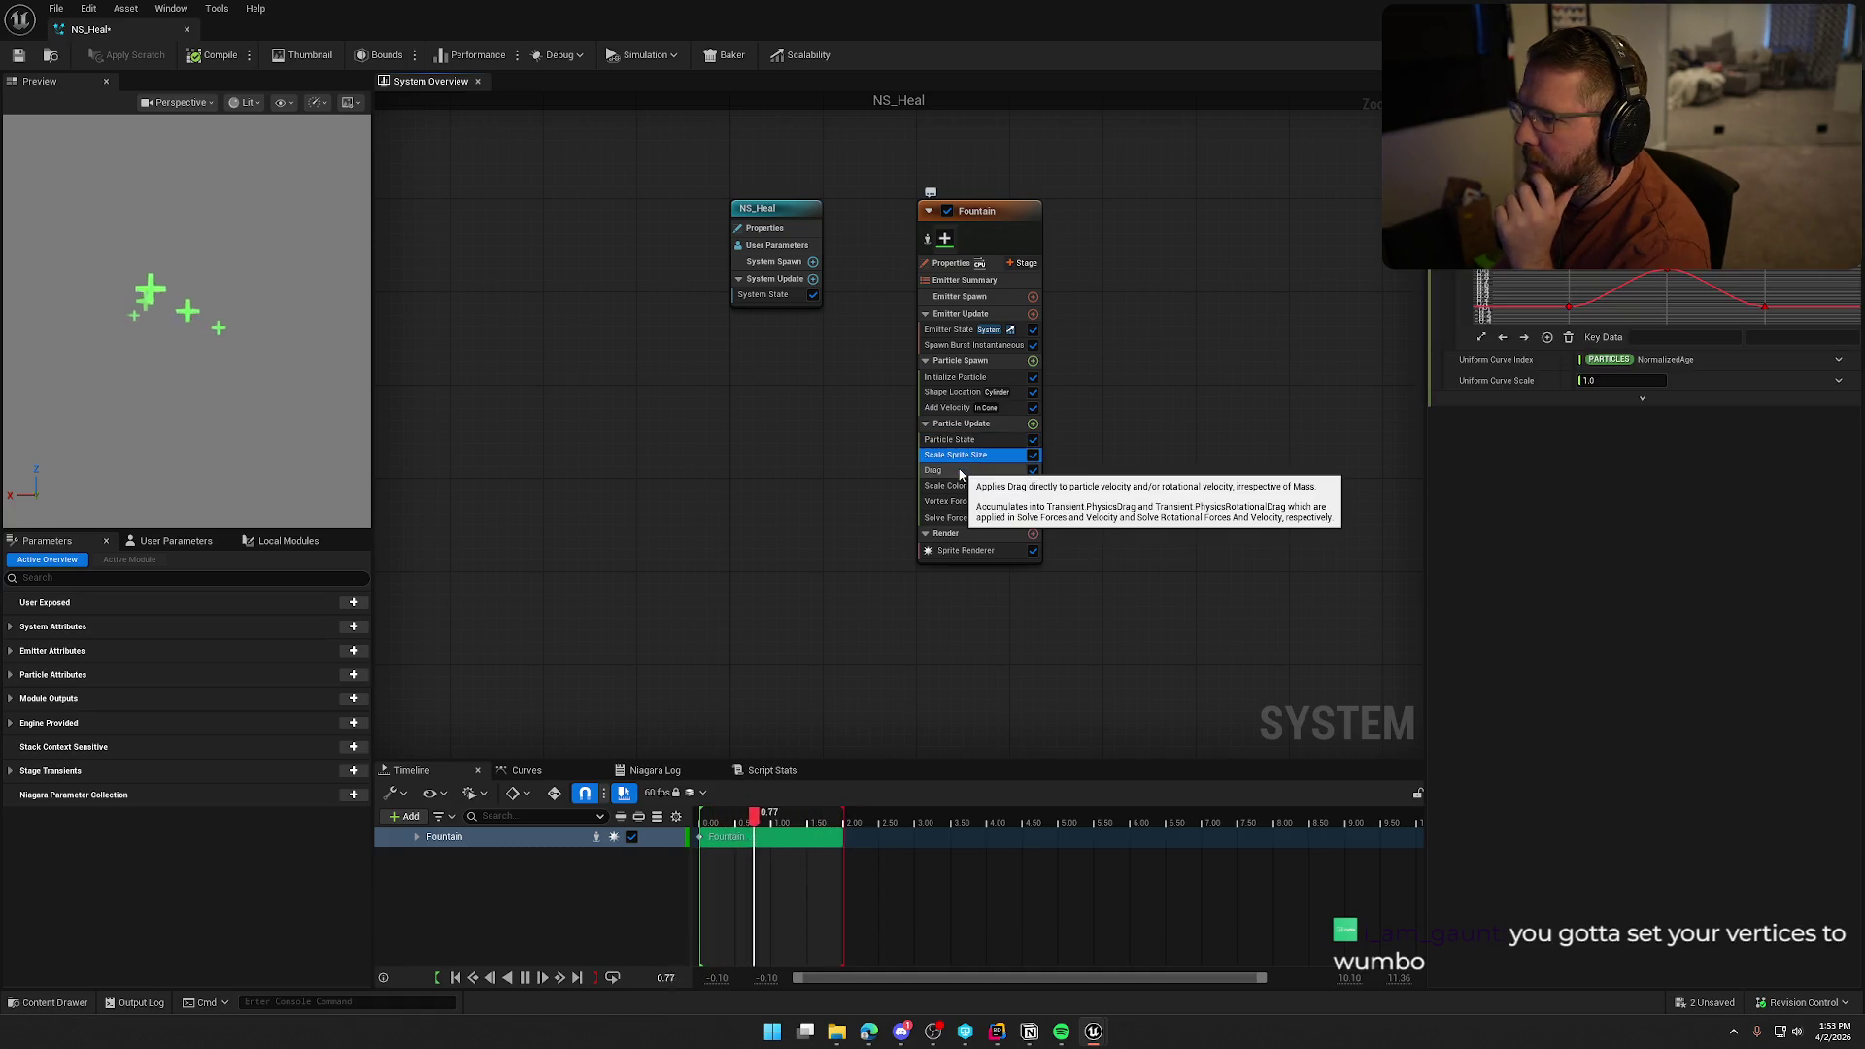
pyautogui.click(968, 470)
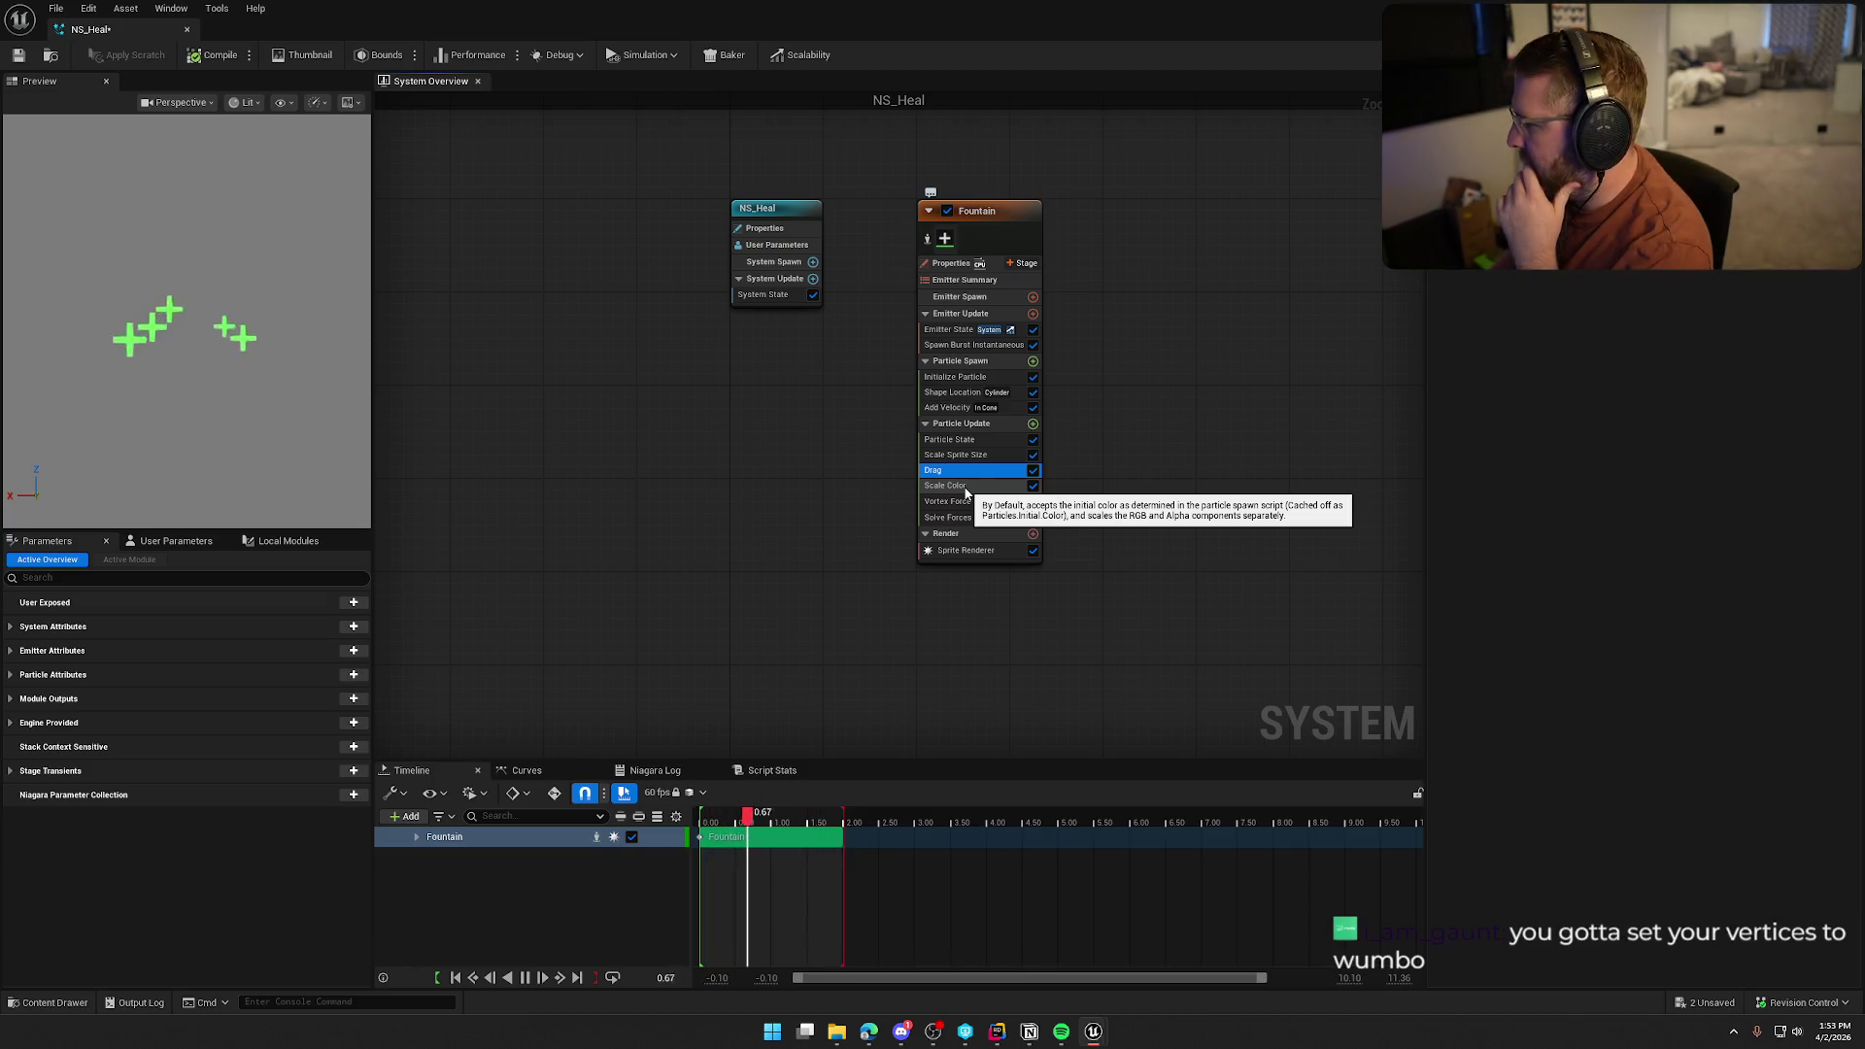
pyautogui.click(968, 489)
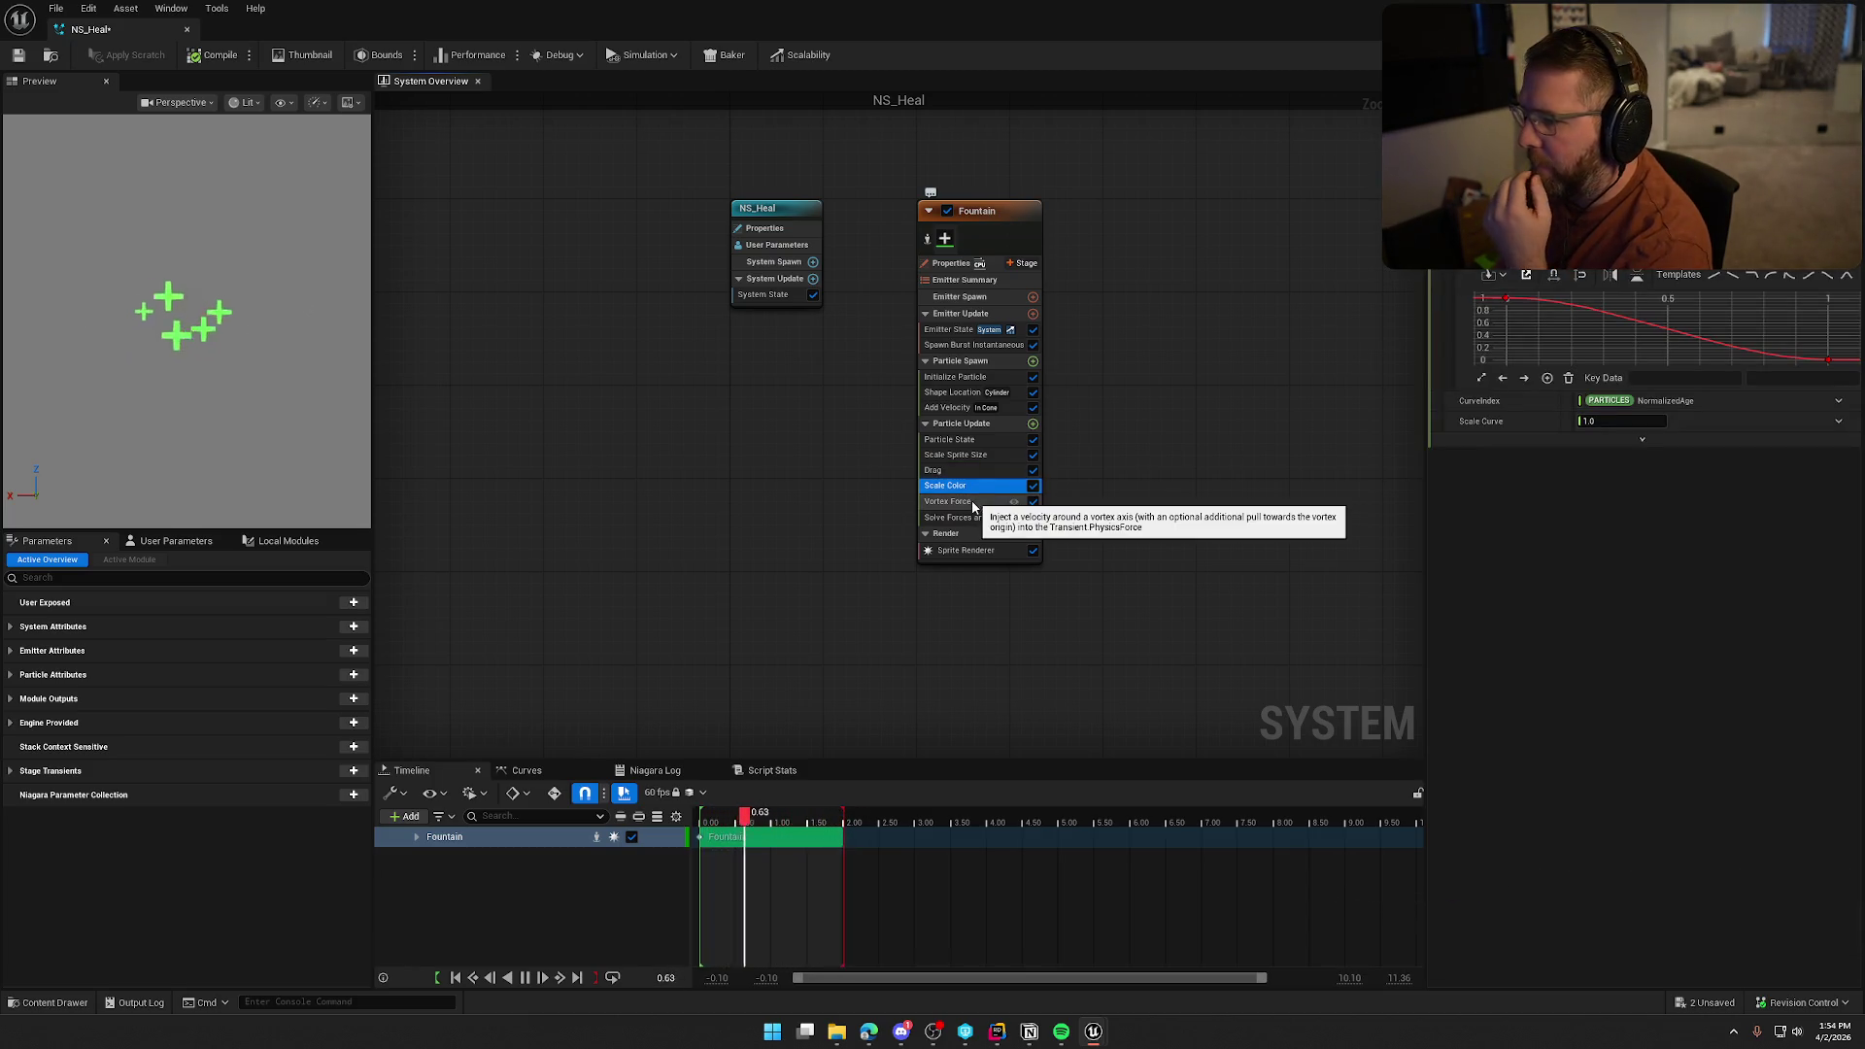
pyautogui.click(971, 501)
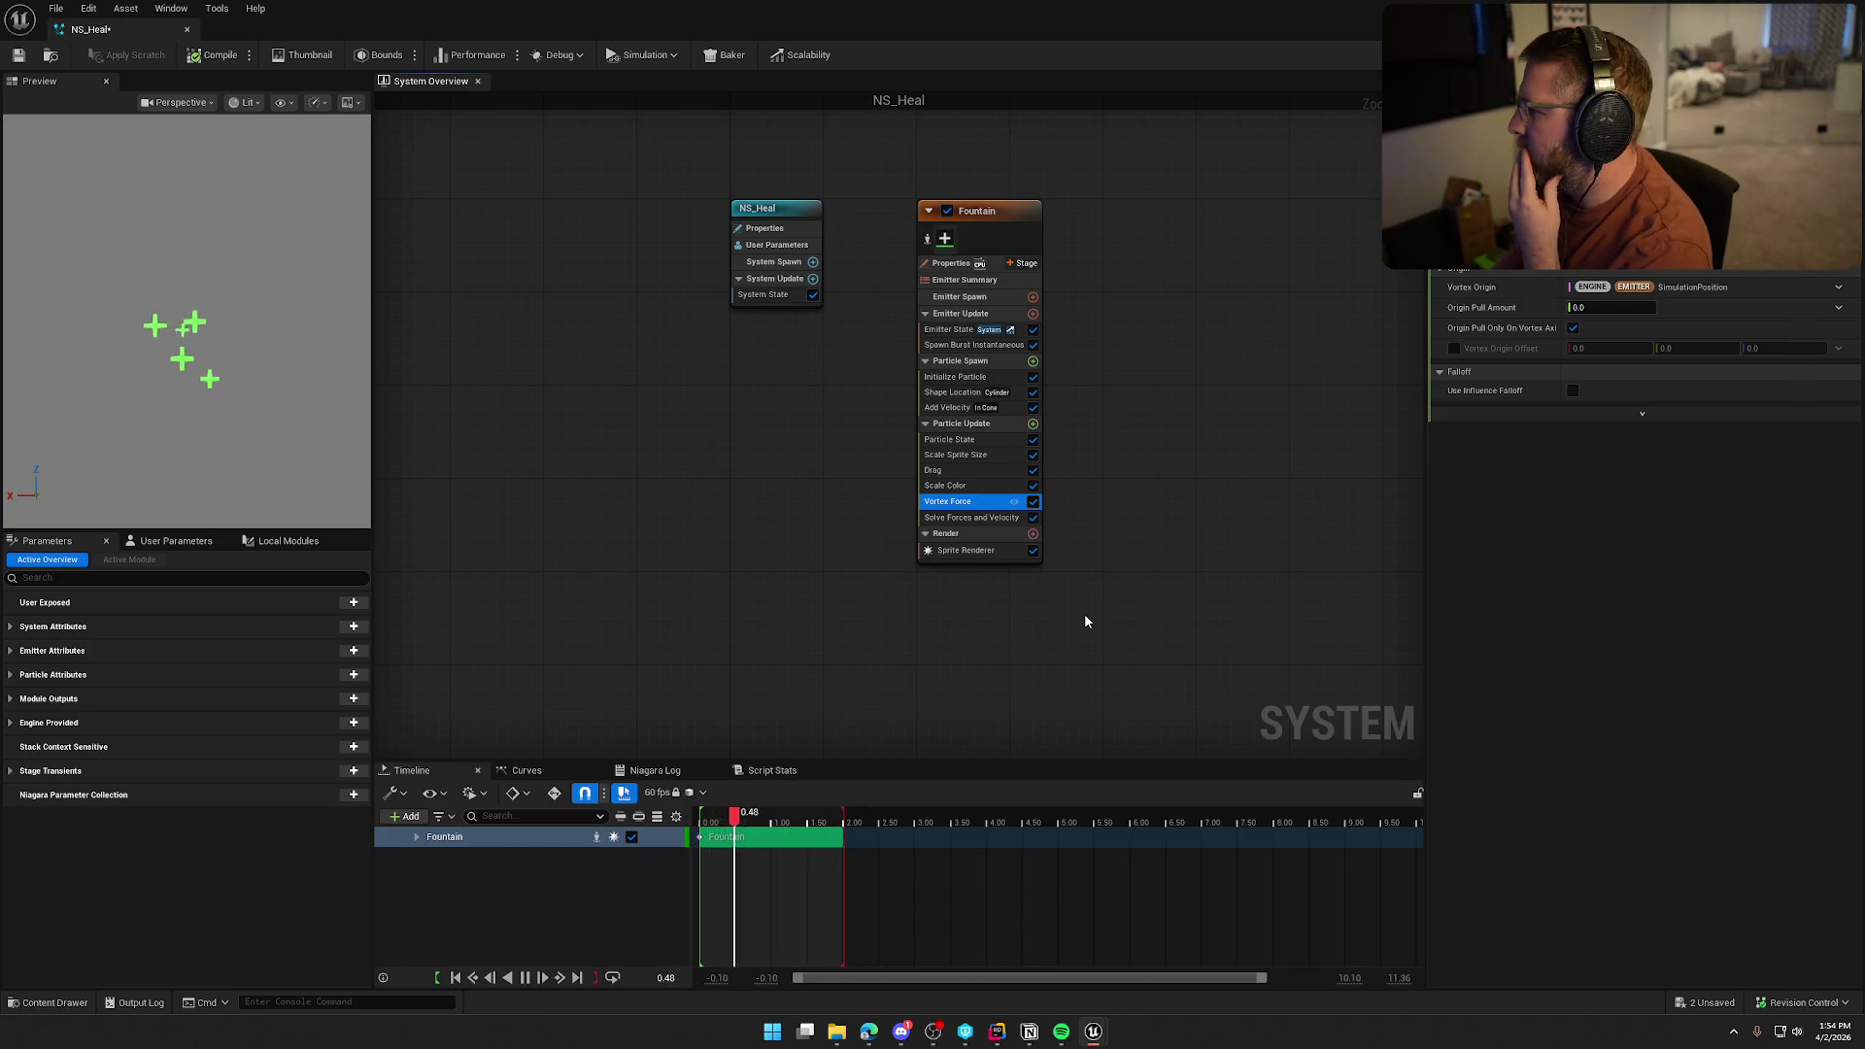
pyautogui.click(959, 551)
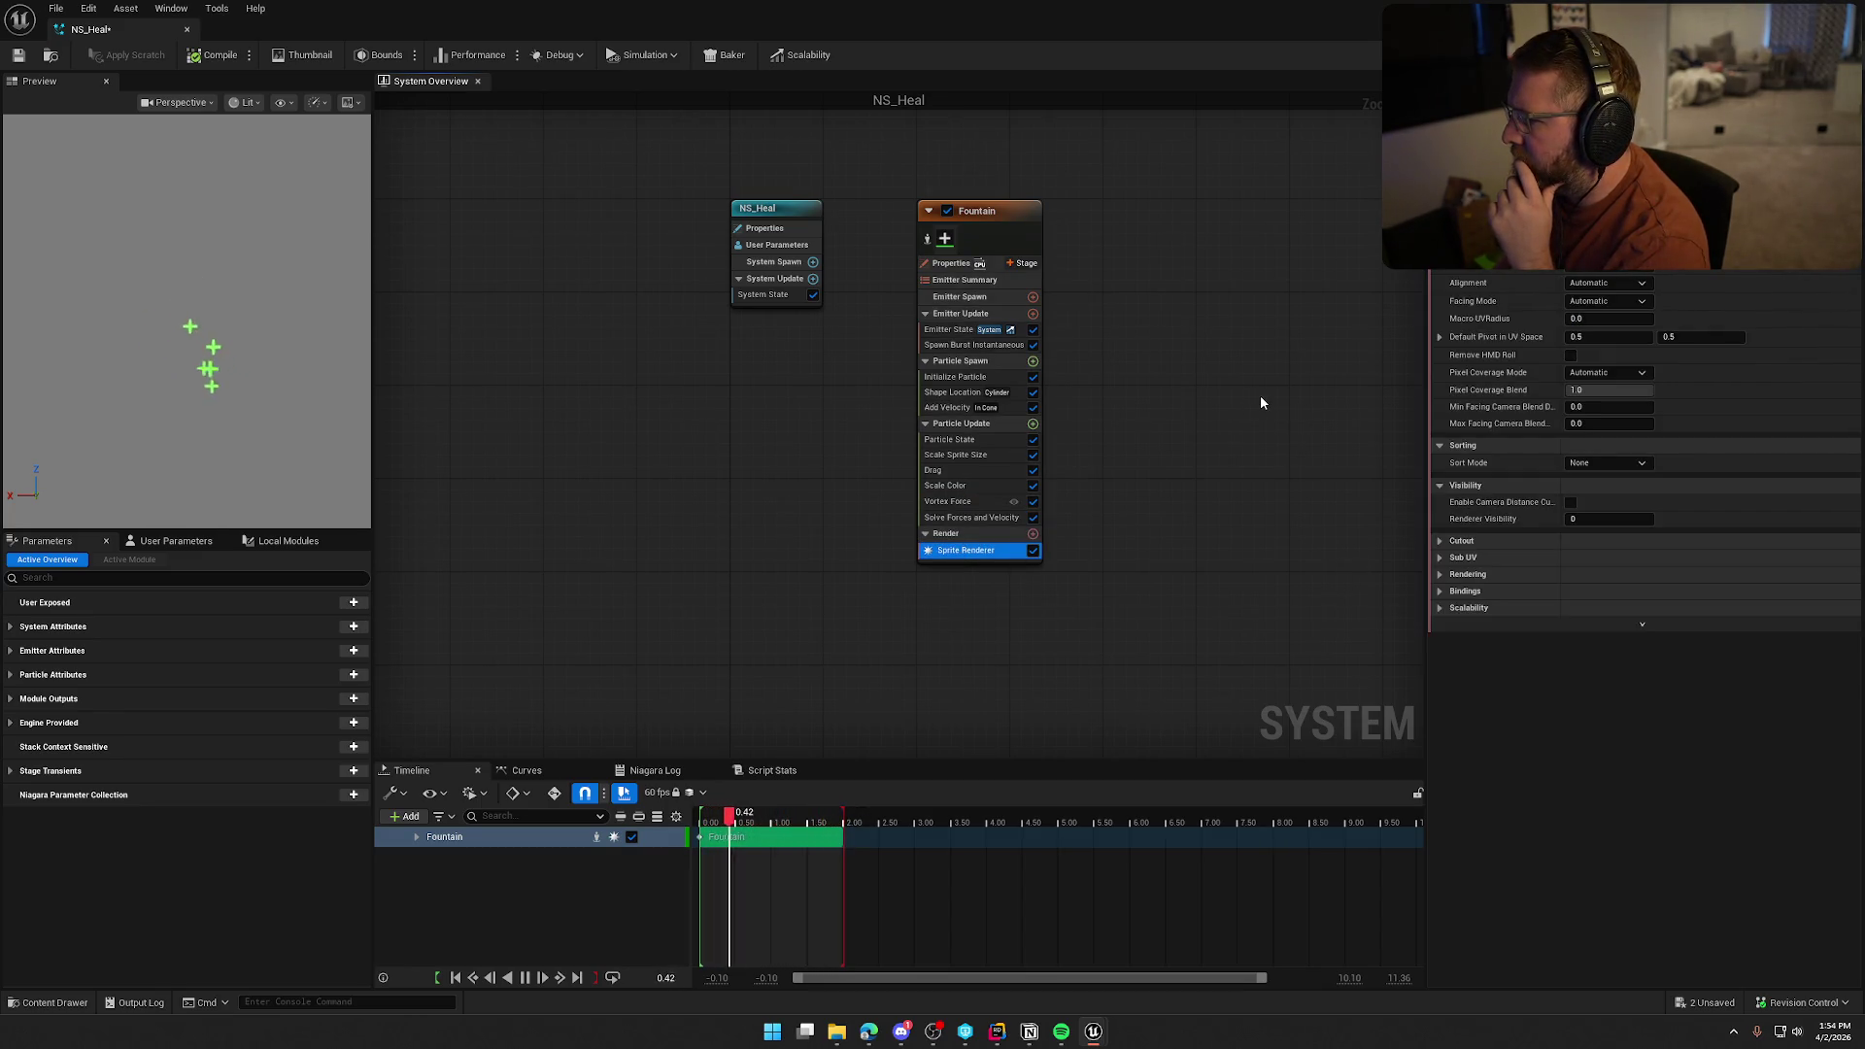
# Set the Sprite Renderer Facing Mode to Face Camera, keeping alignment Automatic, then select Vortex Force
pyautogui.click(1622, 301)
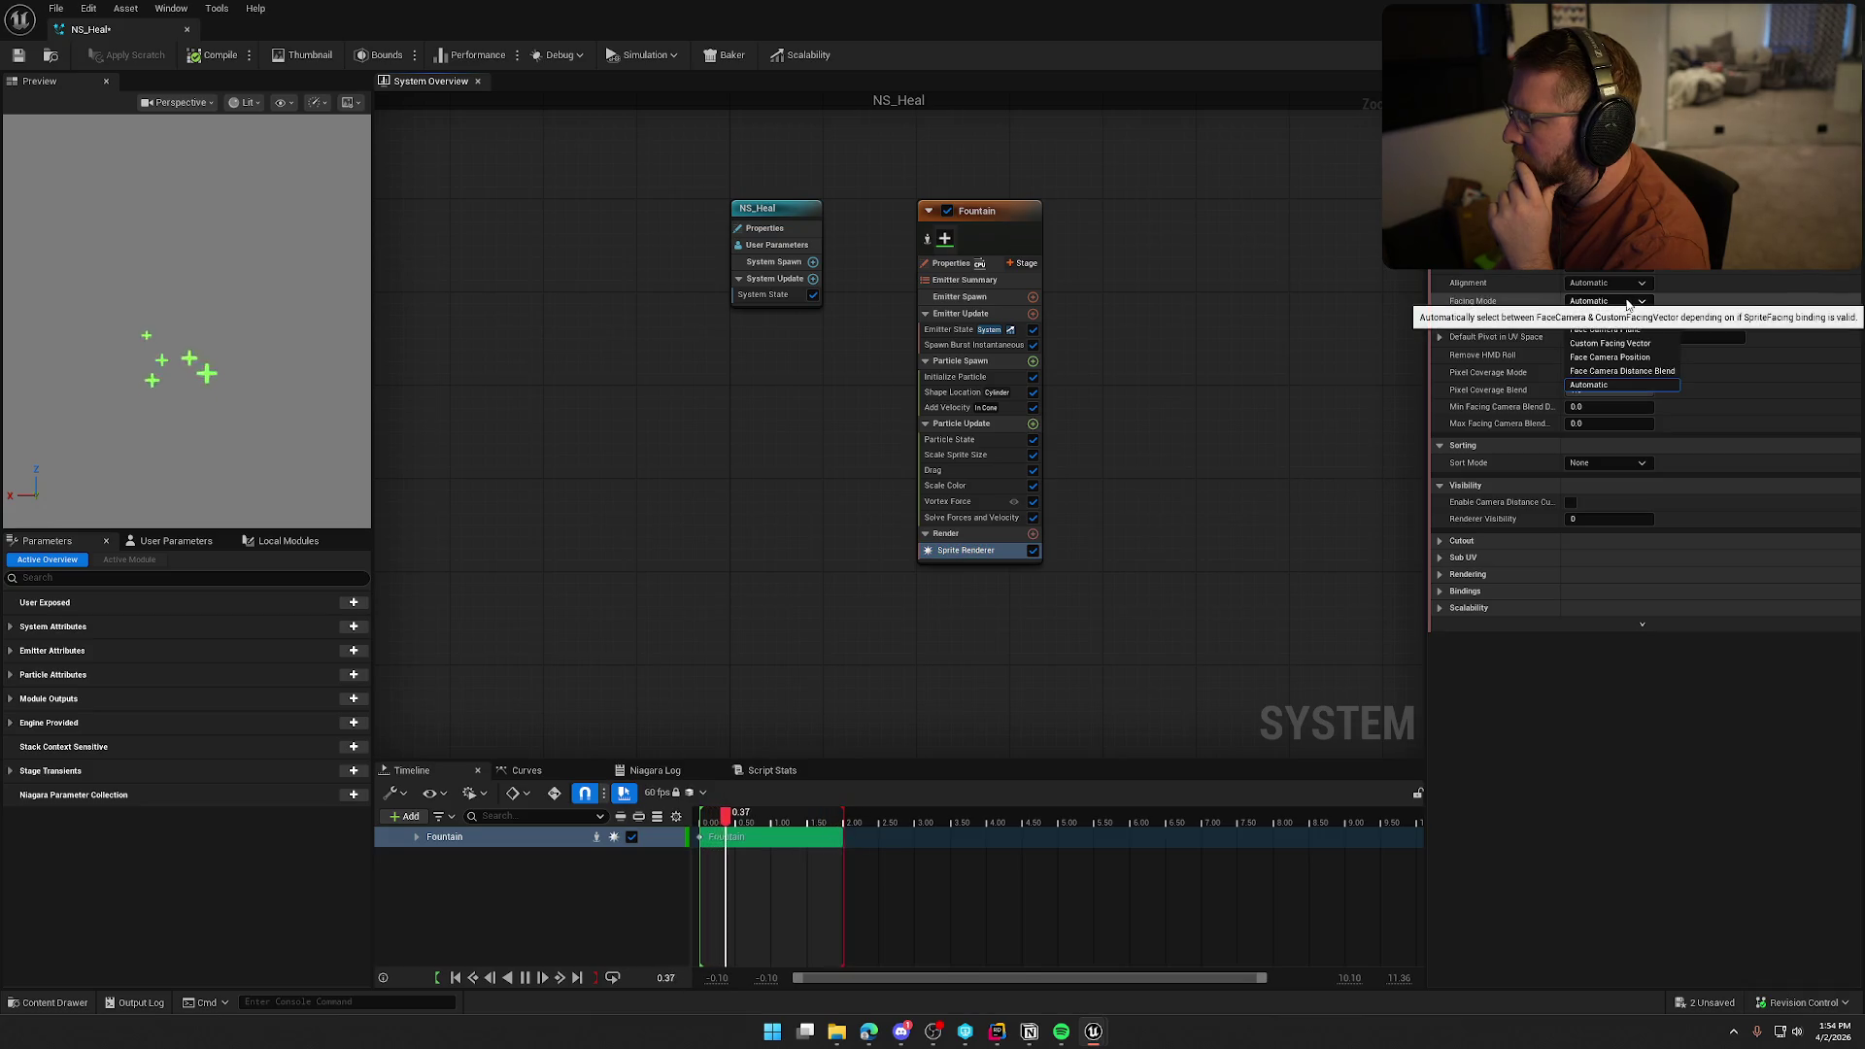
pyautogui.scroll(2, 1612, 350)
pyautogui.click(1607, 325)
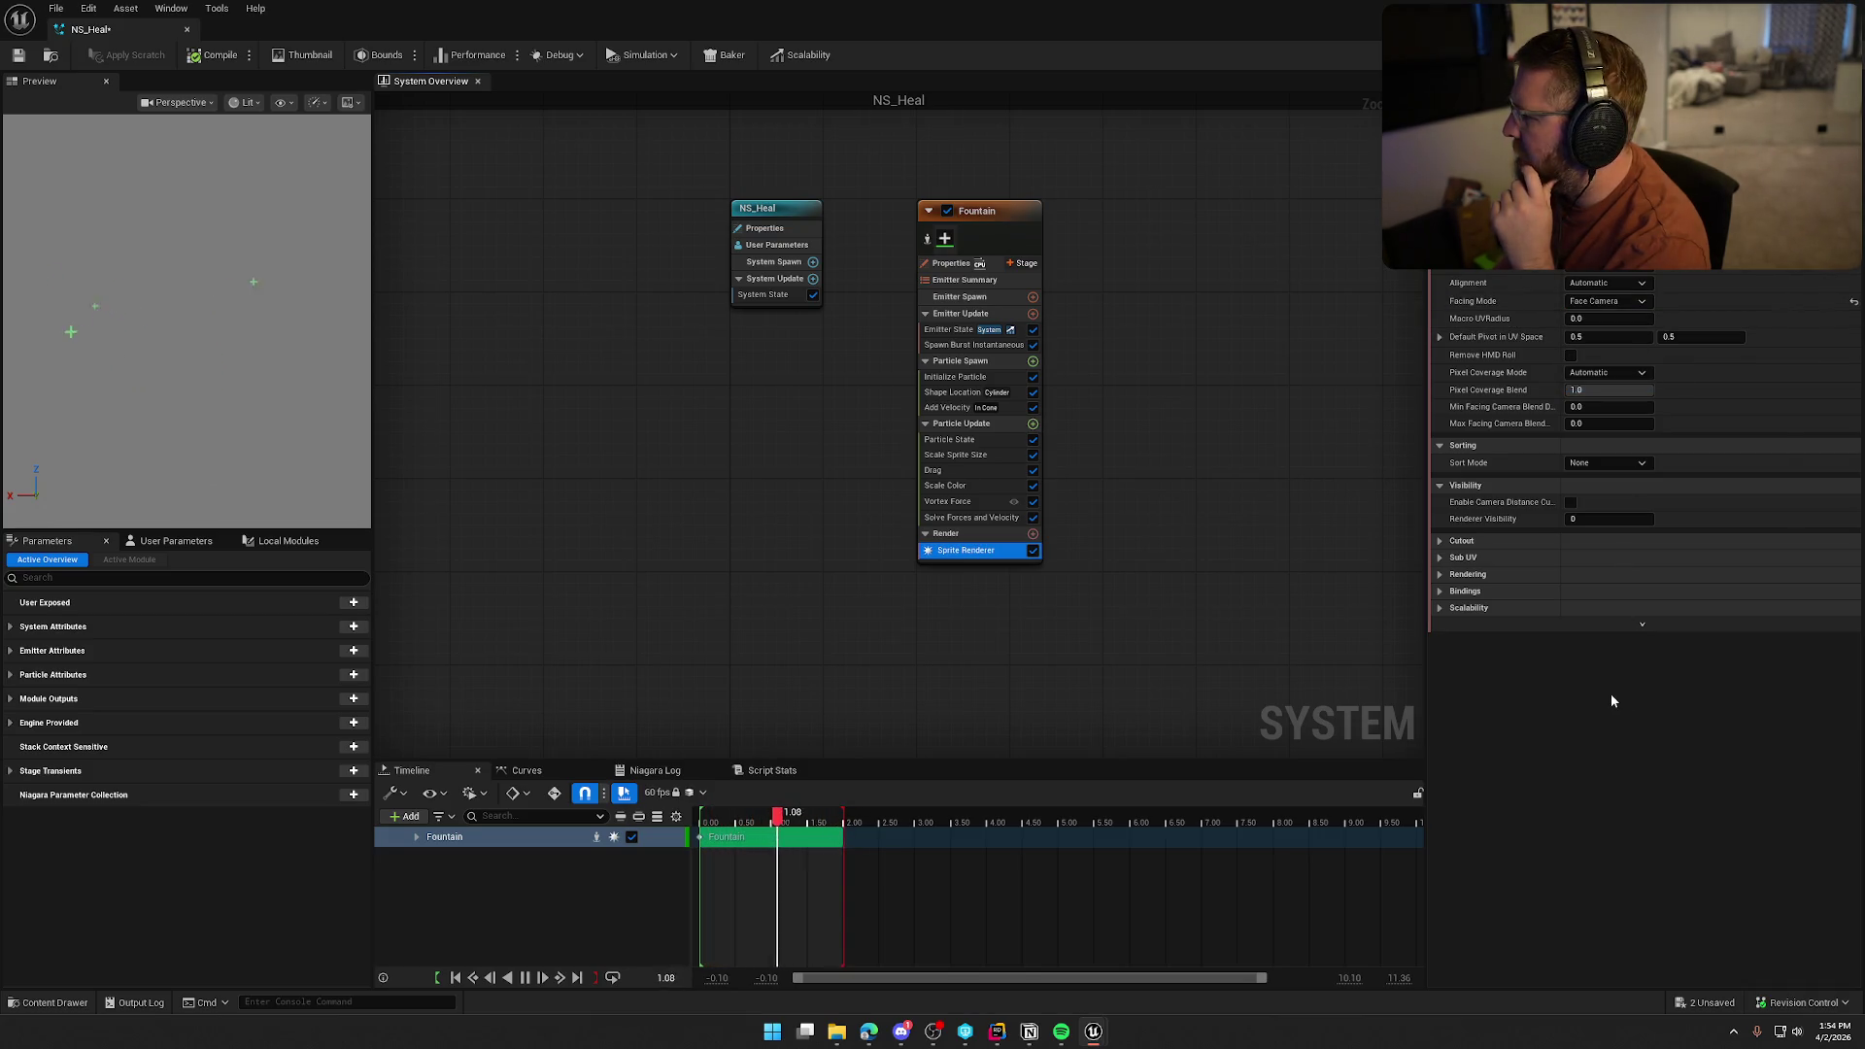
pyautogui.click(1616, 283)
pyautogui.click(1618, 282)
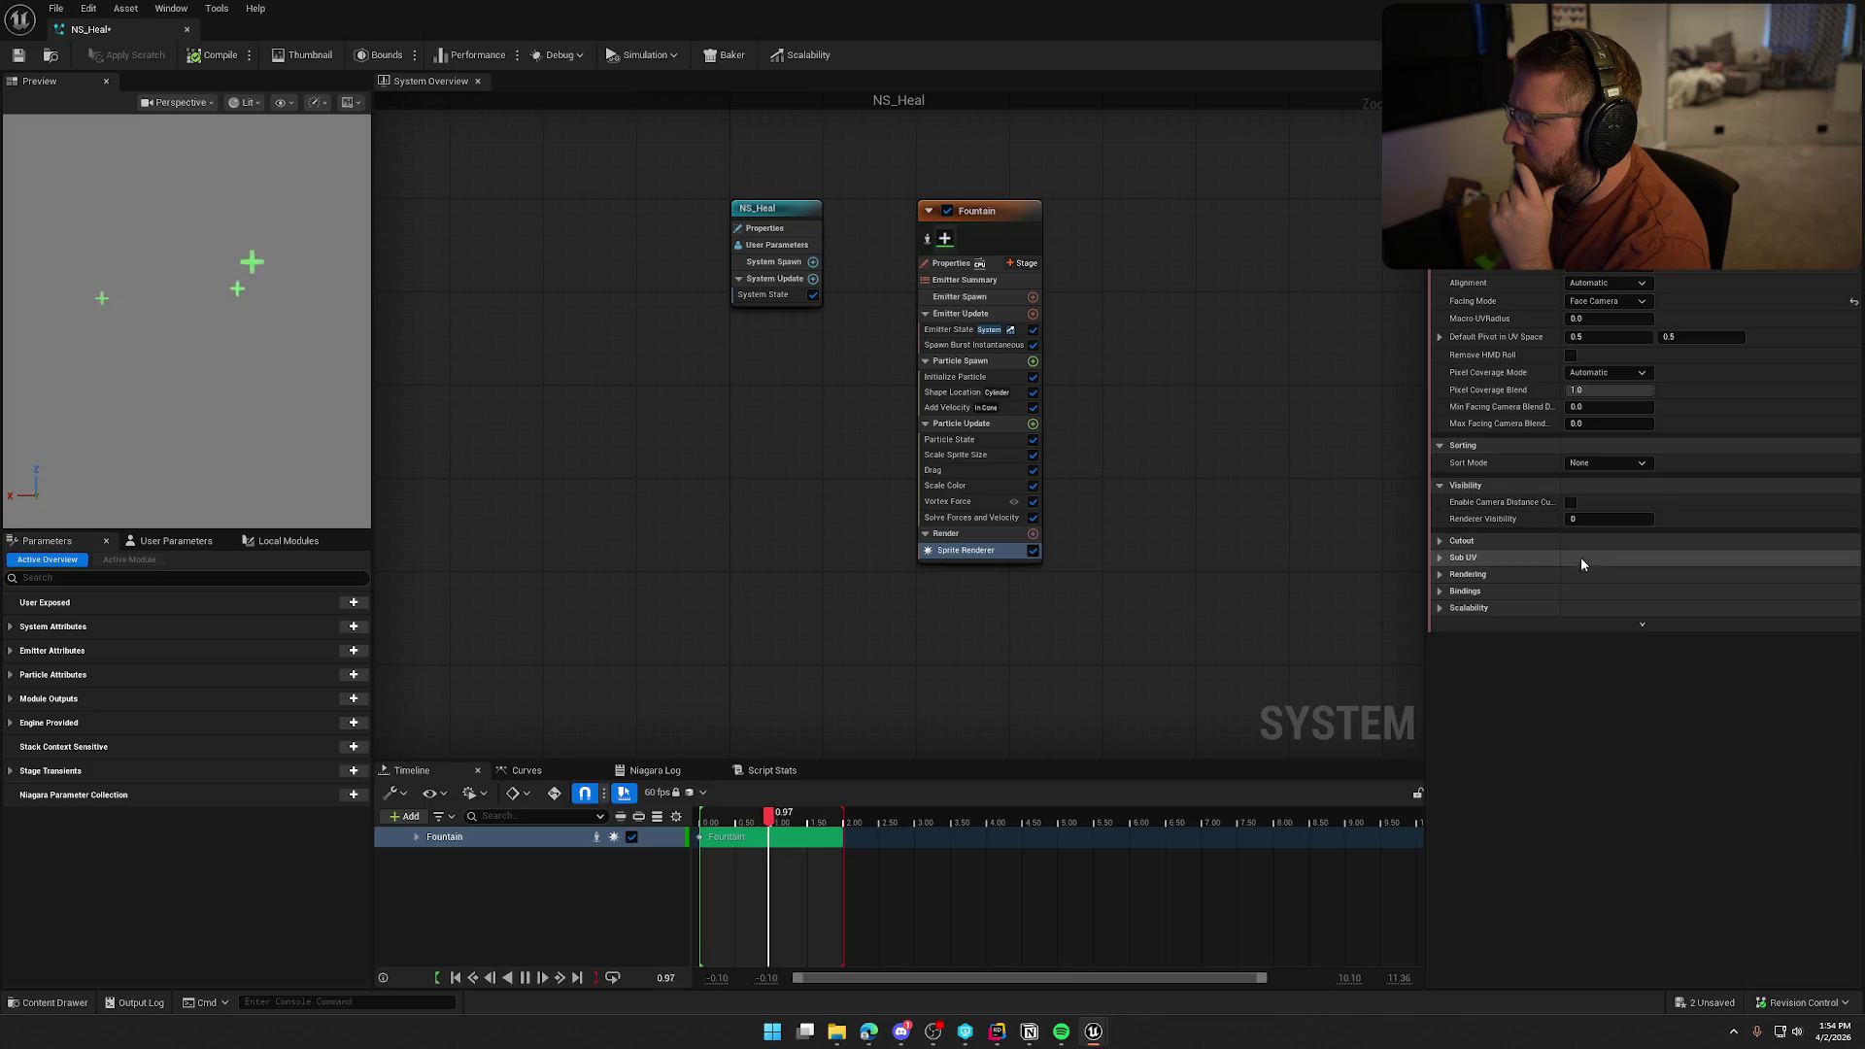
pyautogui.click(962, 521)
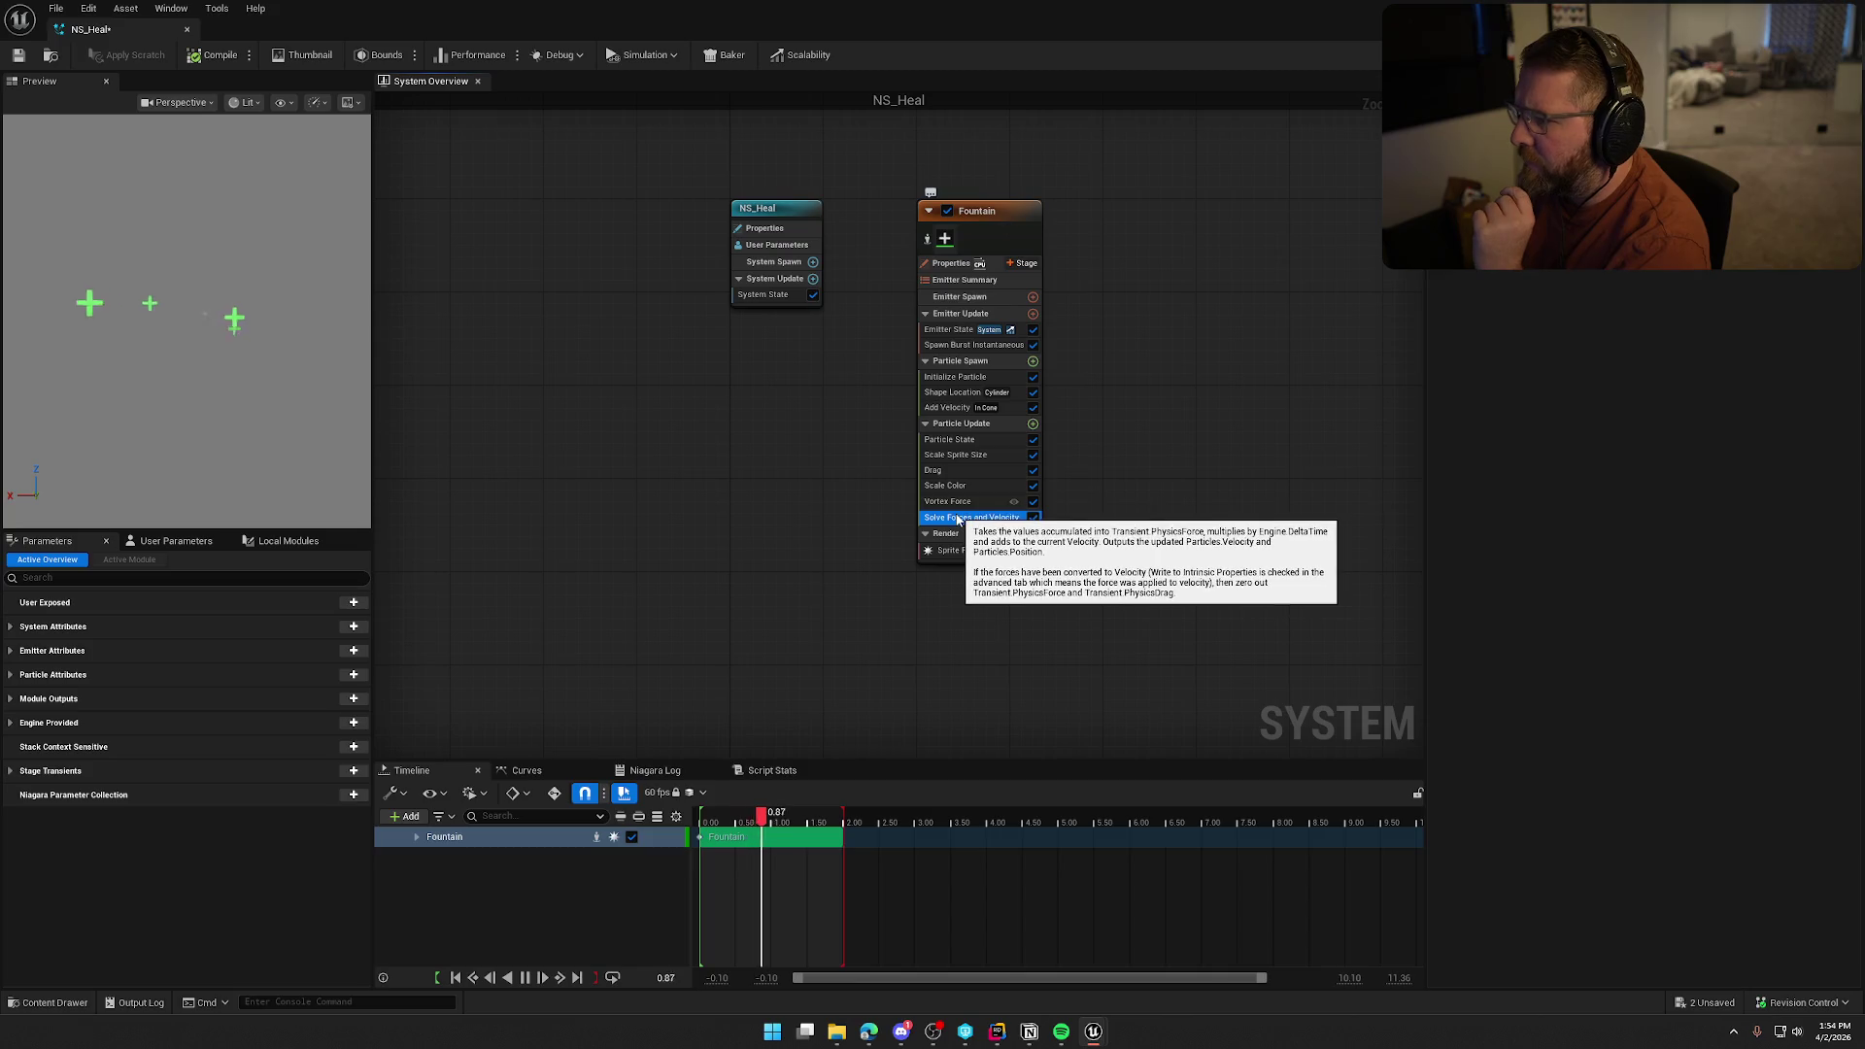
pyautogui.click(950, 502)
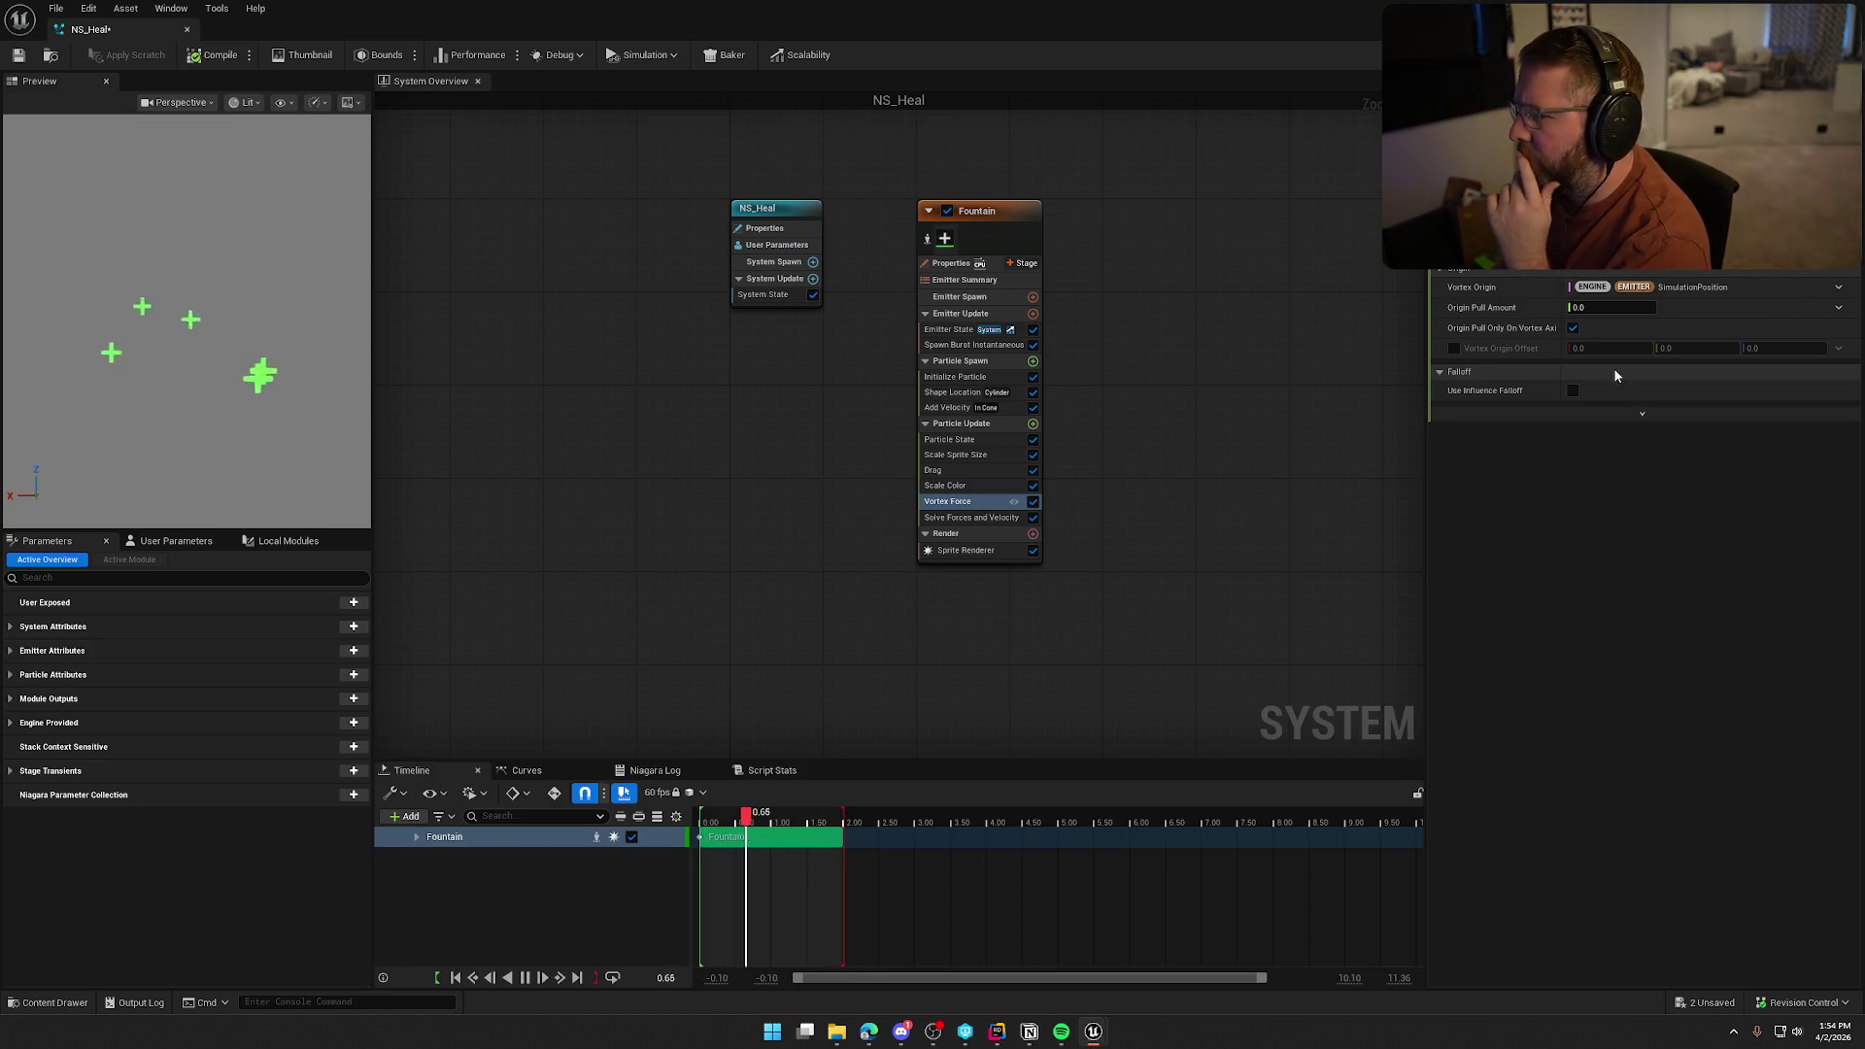
# Set Vortex Force Origin Pull Amount to 500 after first trying 100
pyautogui.click(1597, 307)
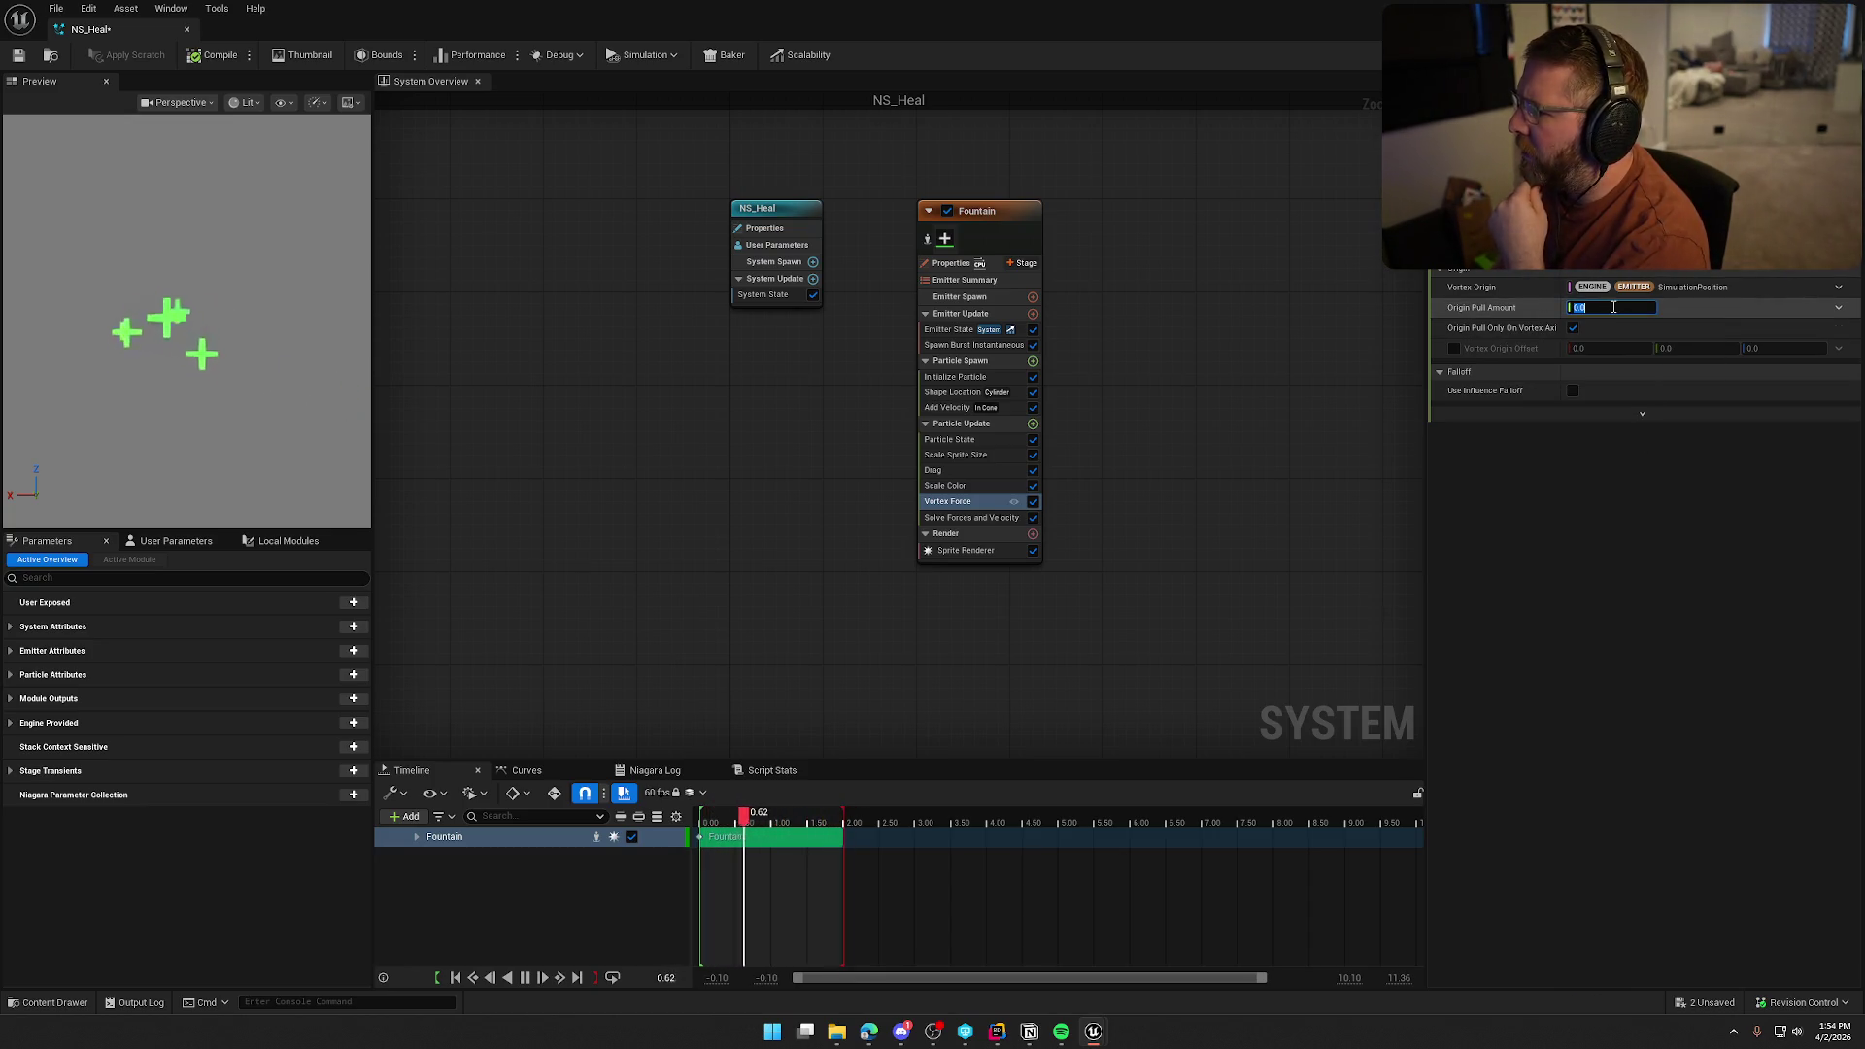
pyautogui.write('100')
pyautogui.press('Return')
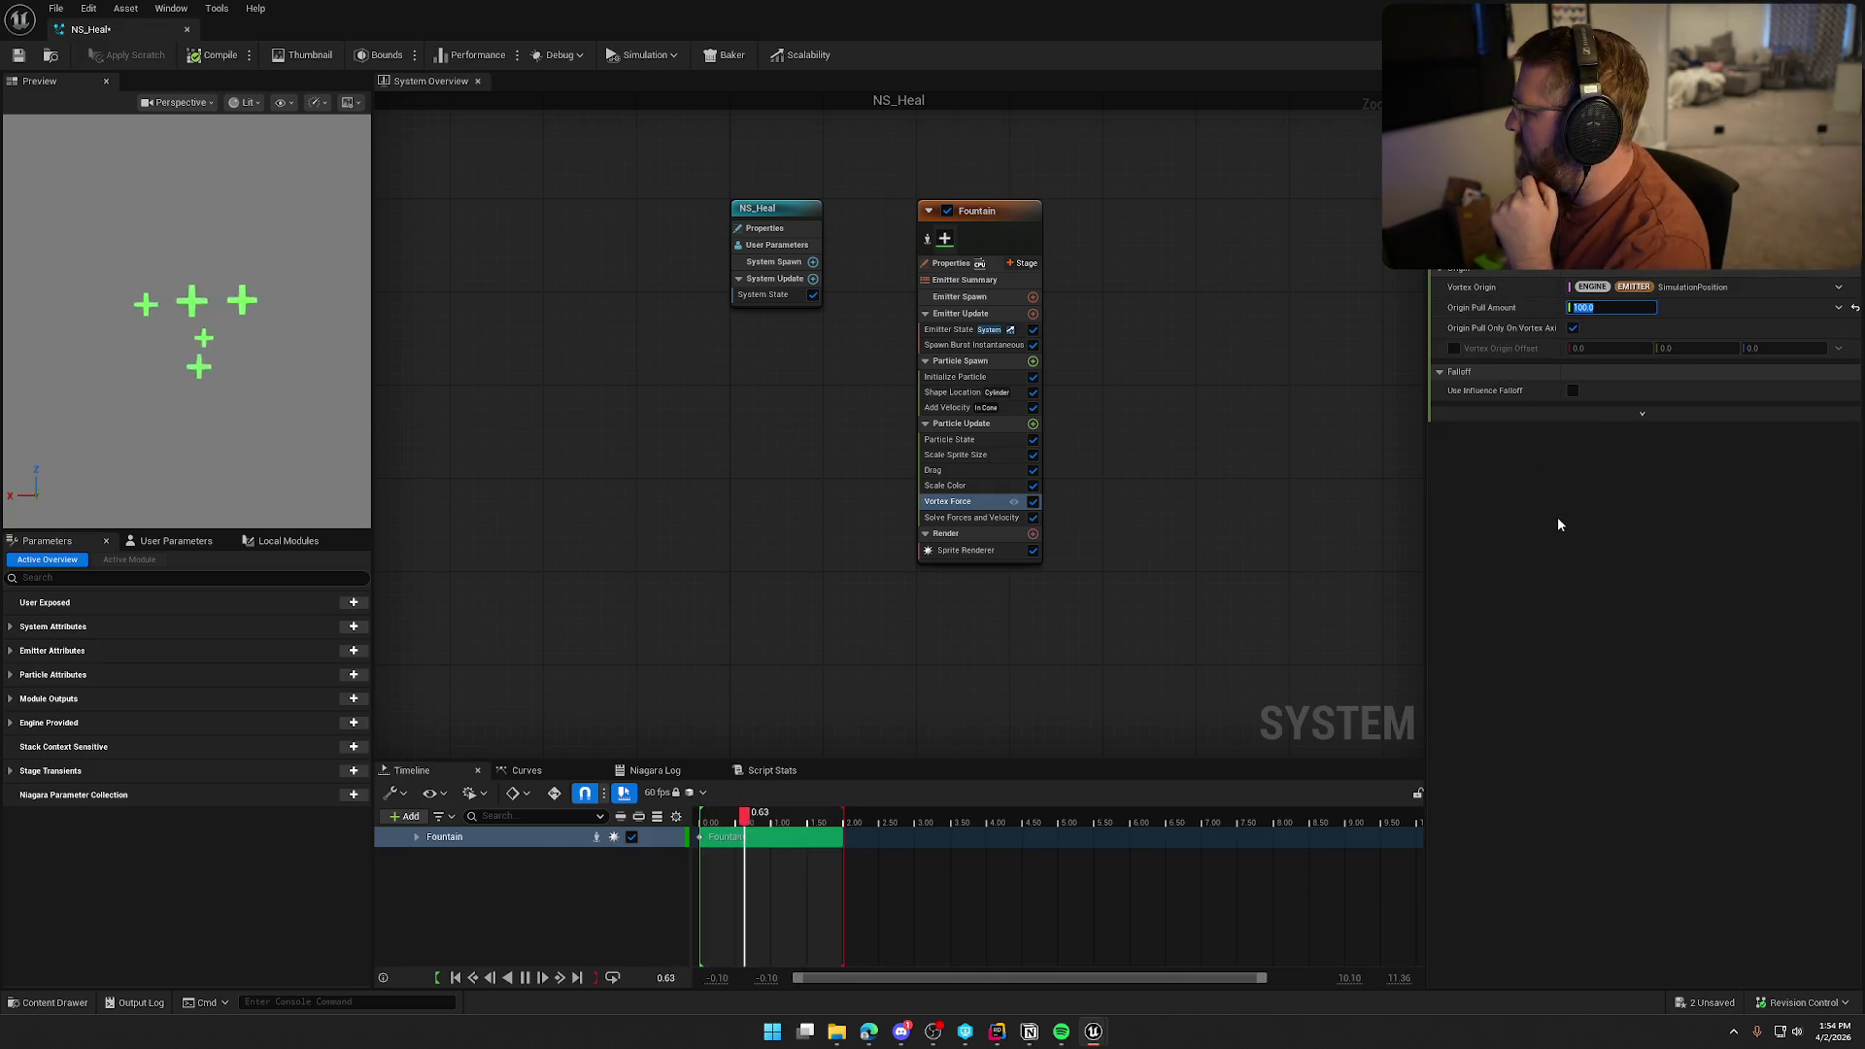
pyautogui.write('500')
pyautogui.press('Return')
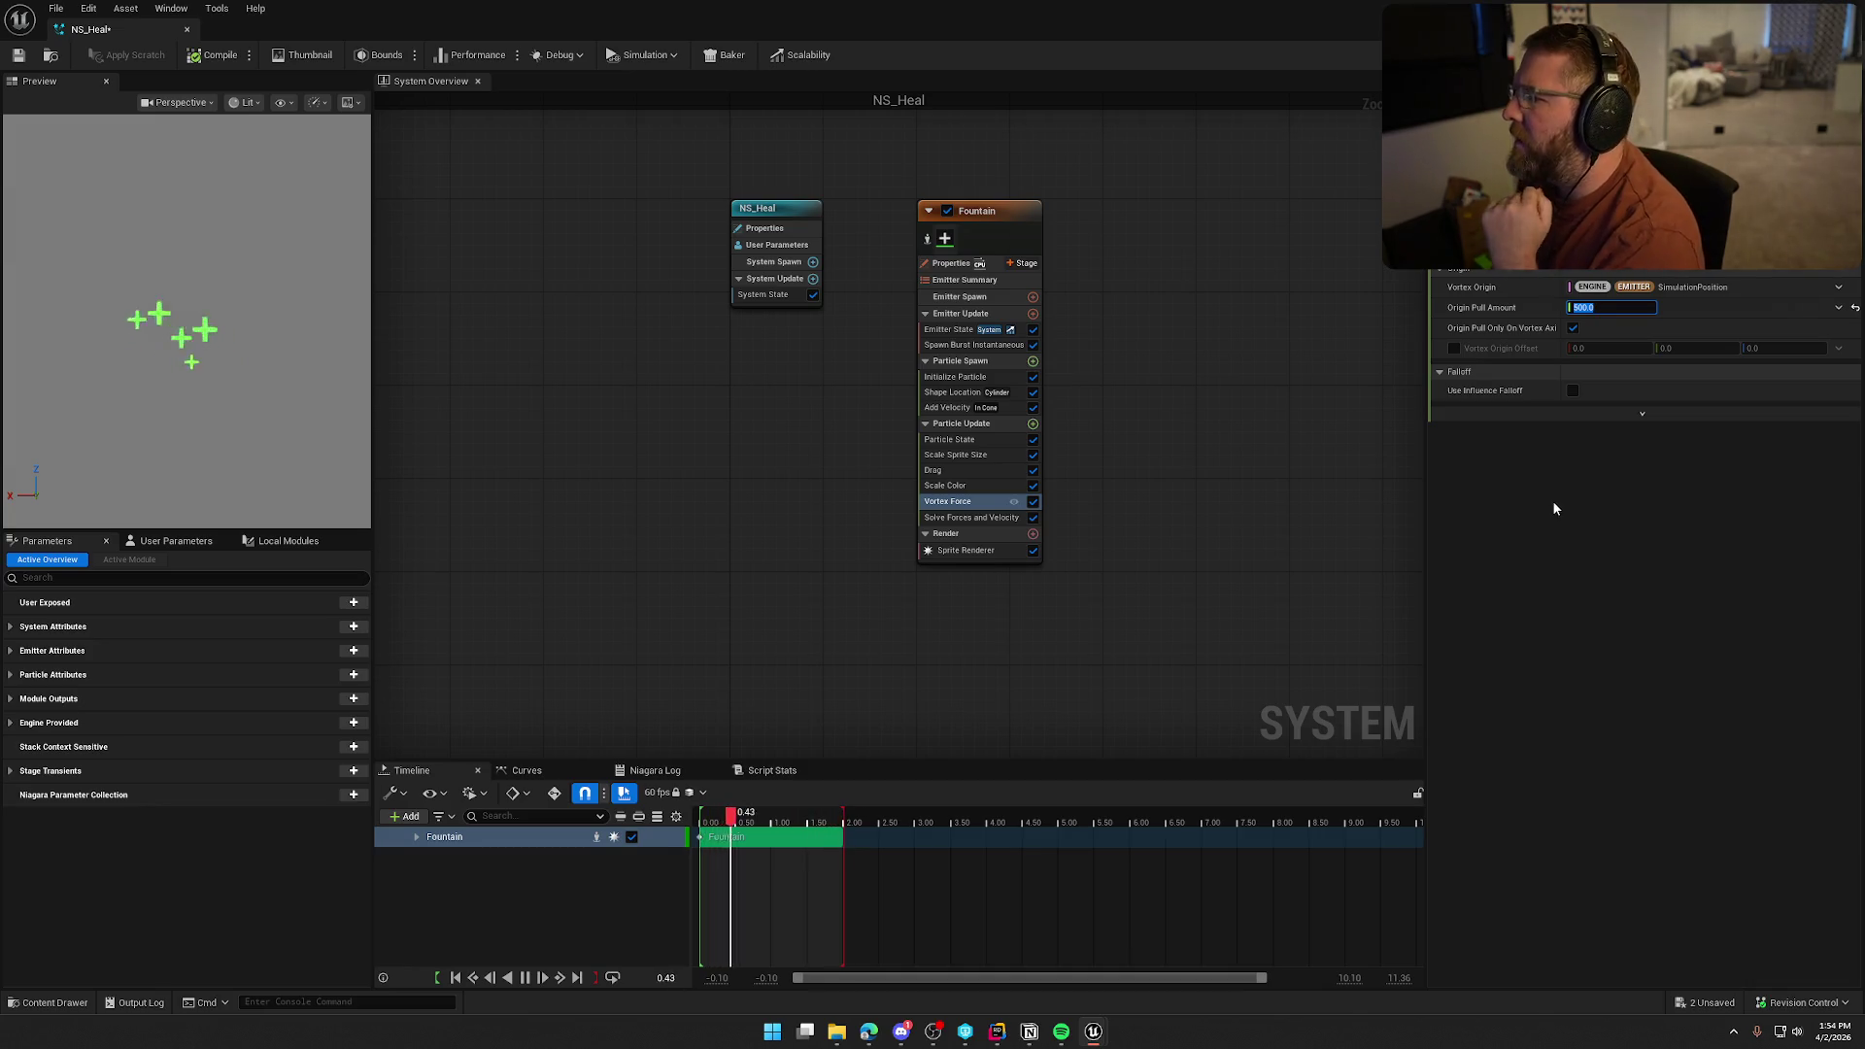
pyautogui.press('Return')
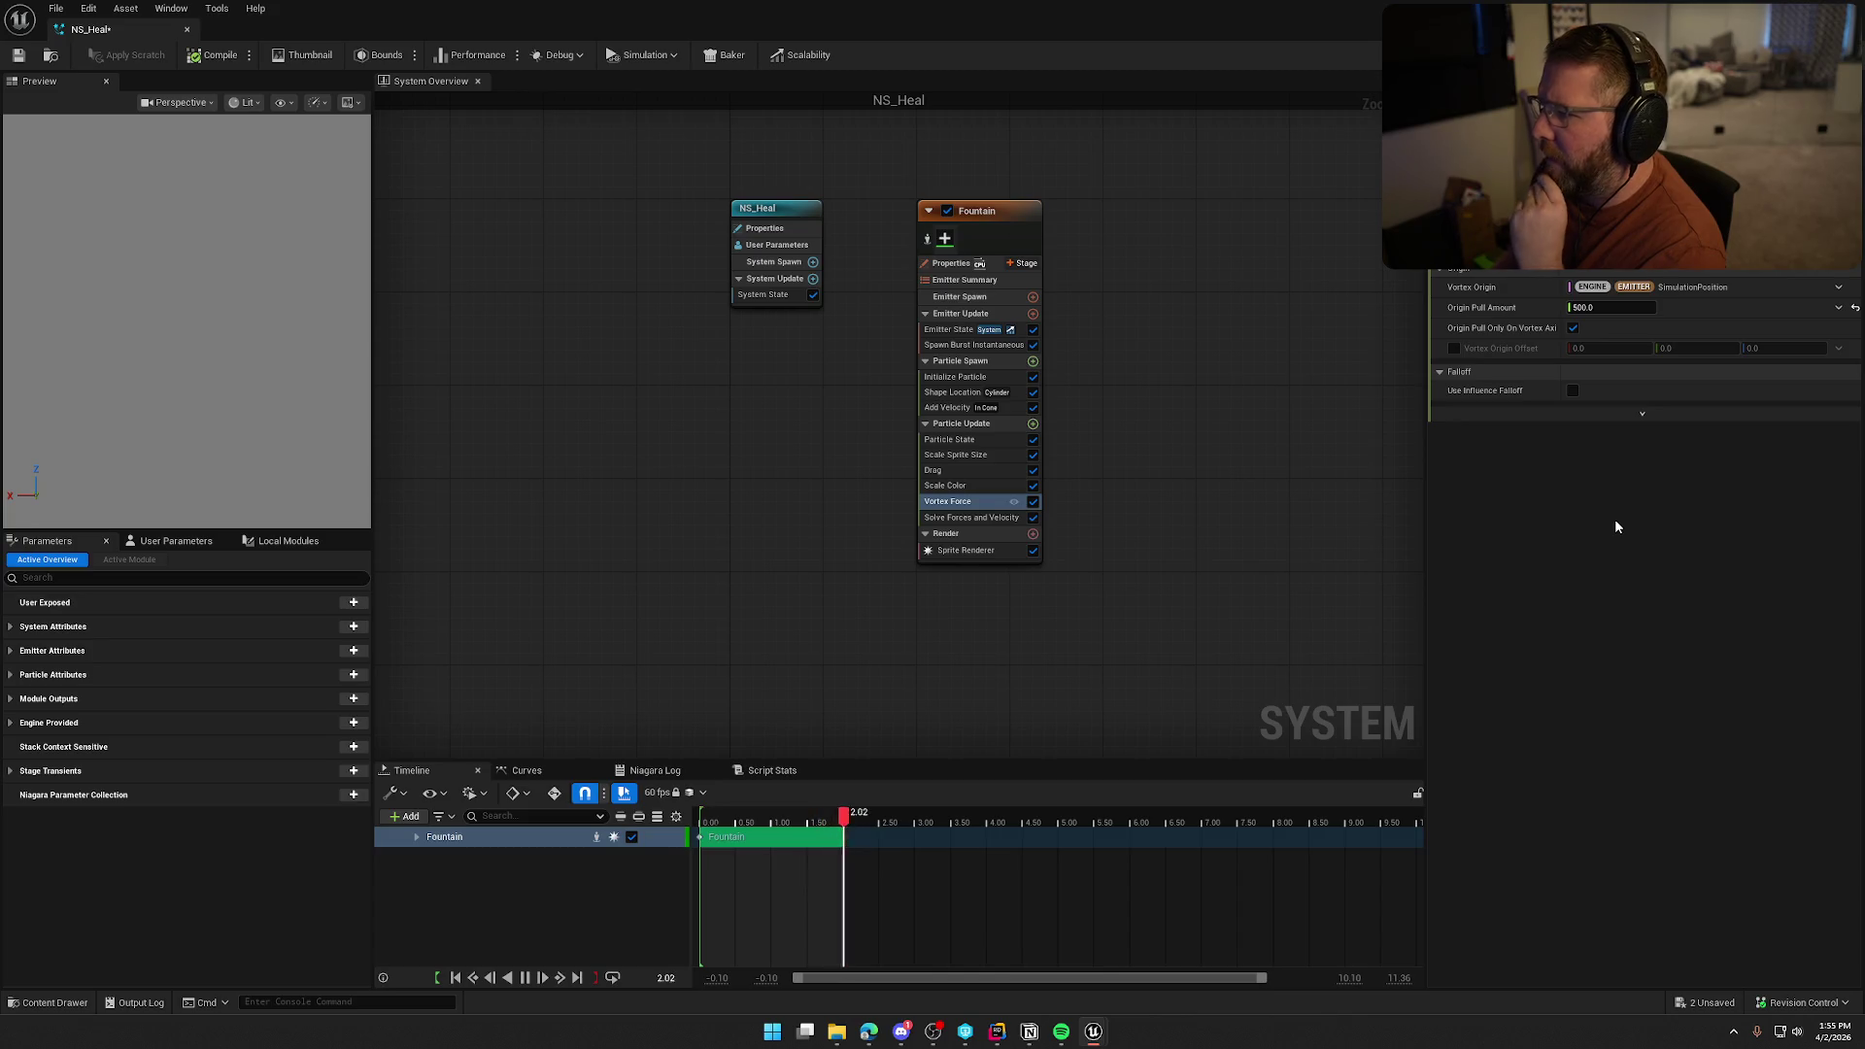
pyautogui.click(944, 378)
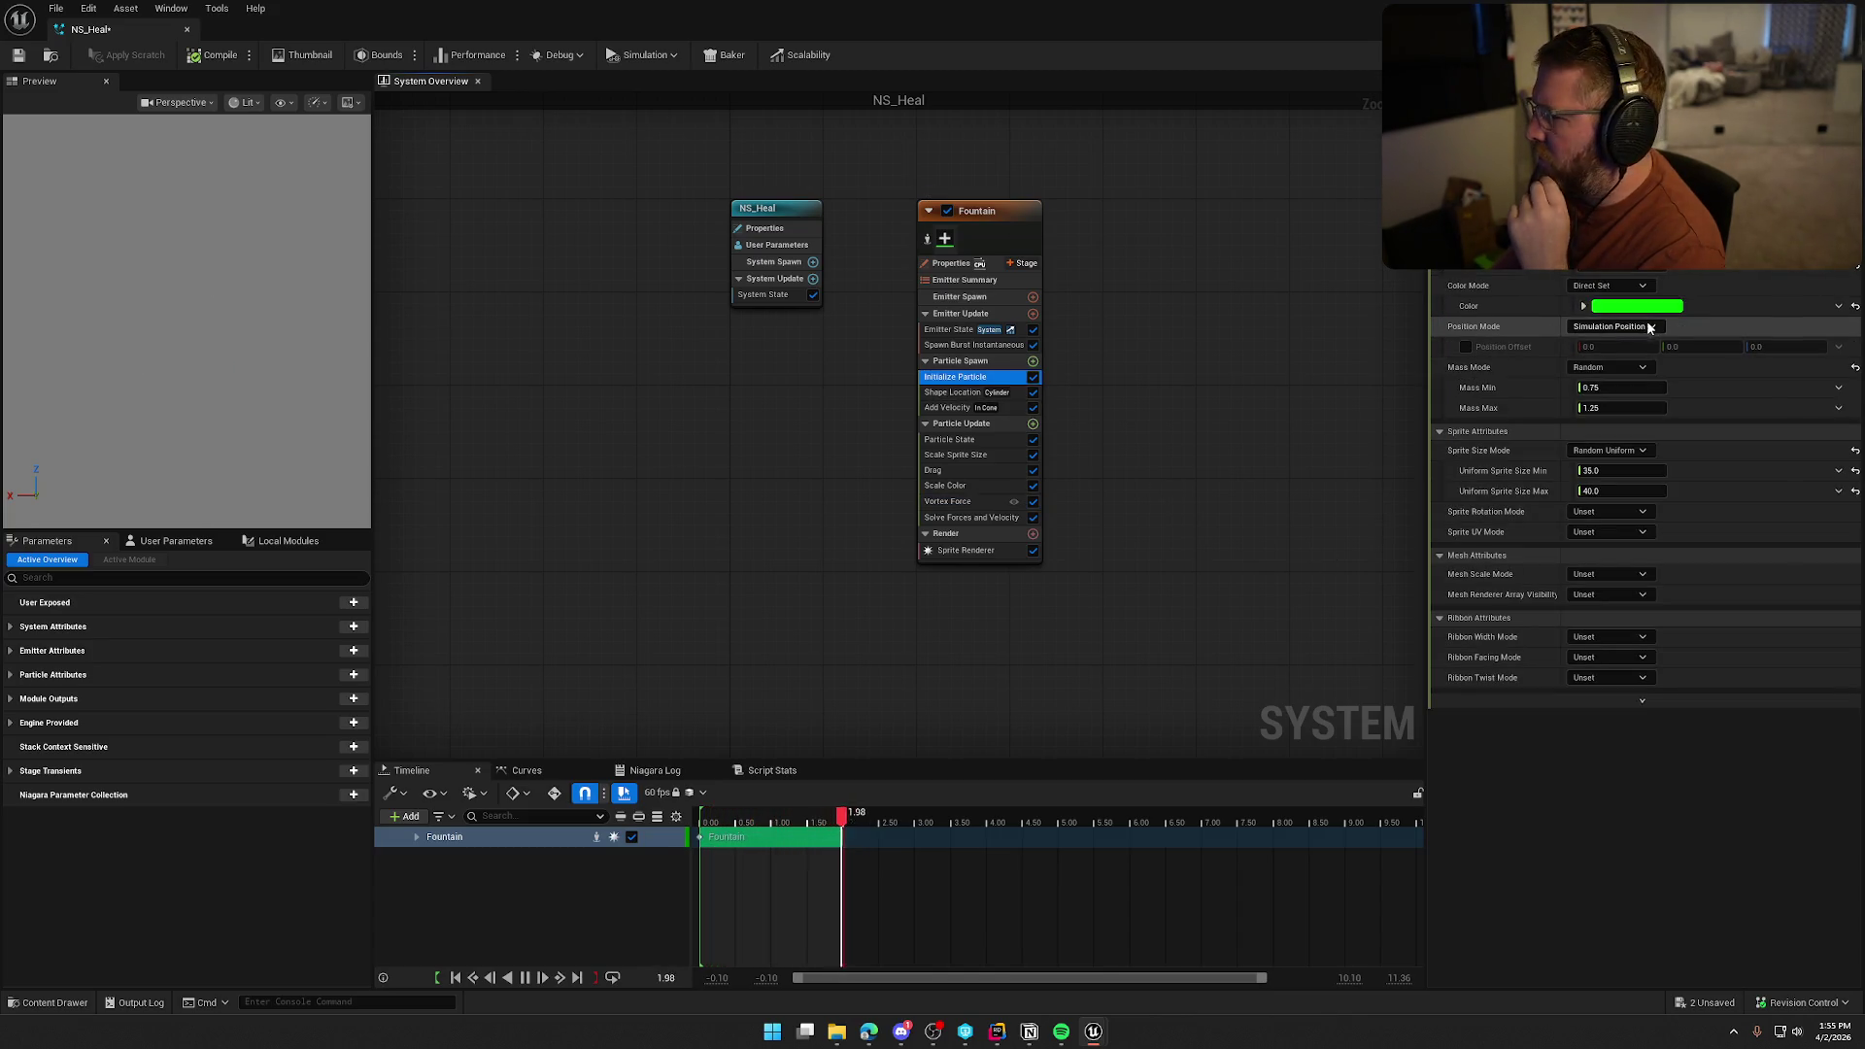
# Check the green value of the Initialize Particle spawn colour, then select the Drag module
pyautogui.click(1637, 306)
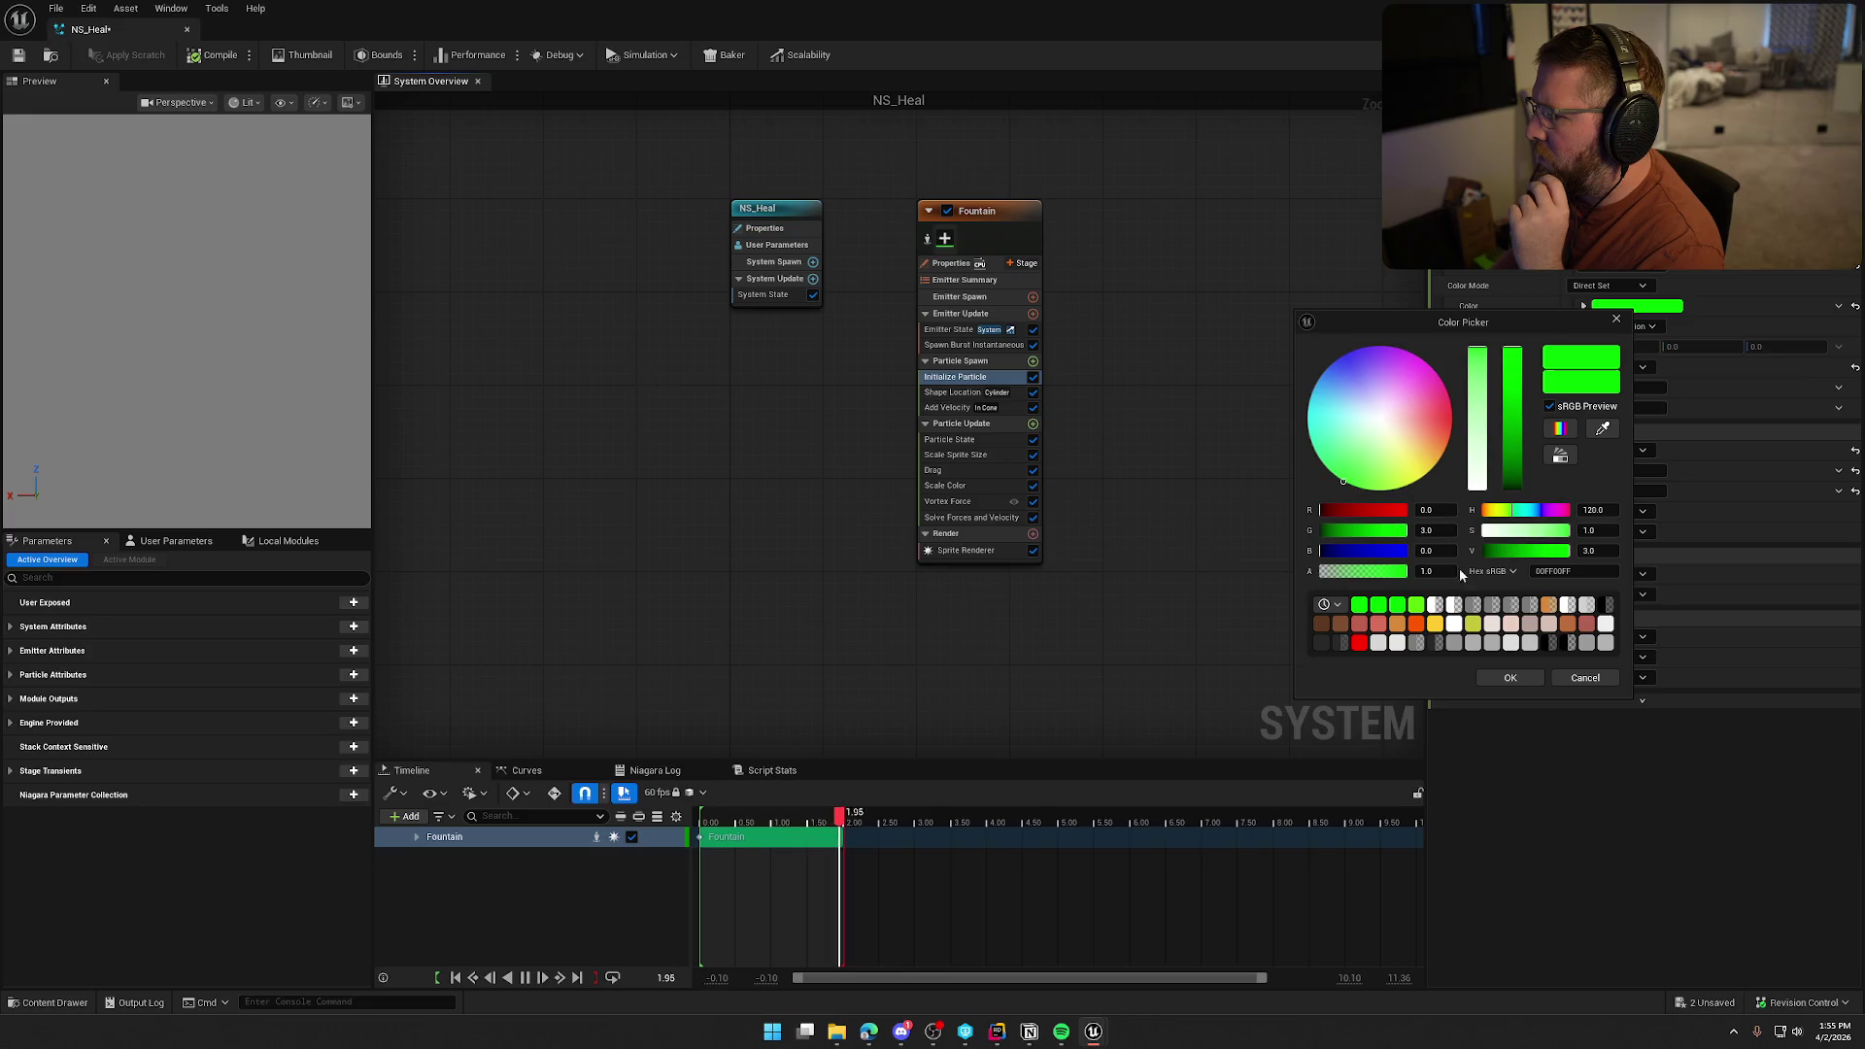
pyautogui.click(1436, 532)
pyautogui.write('5')
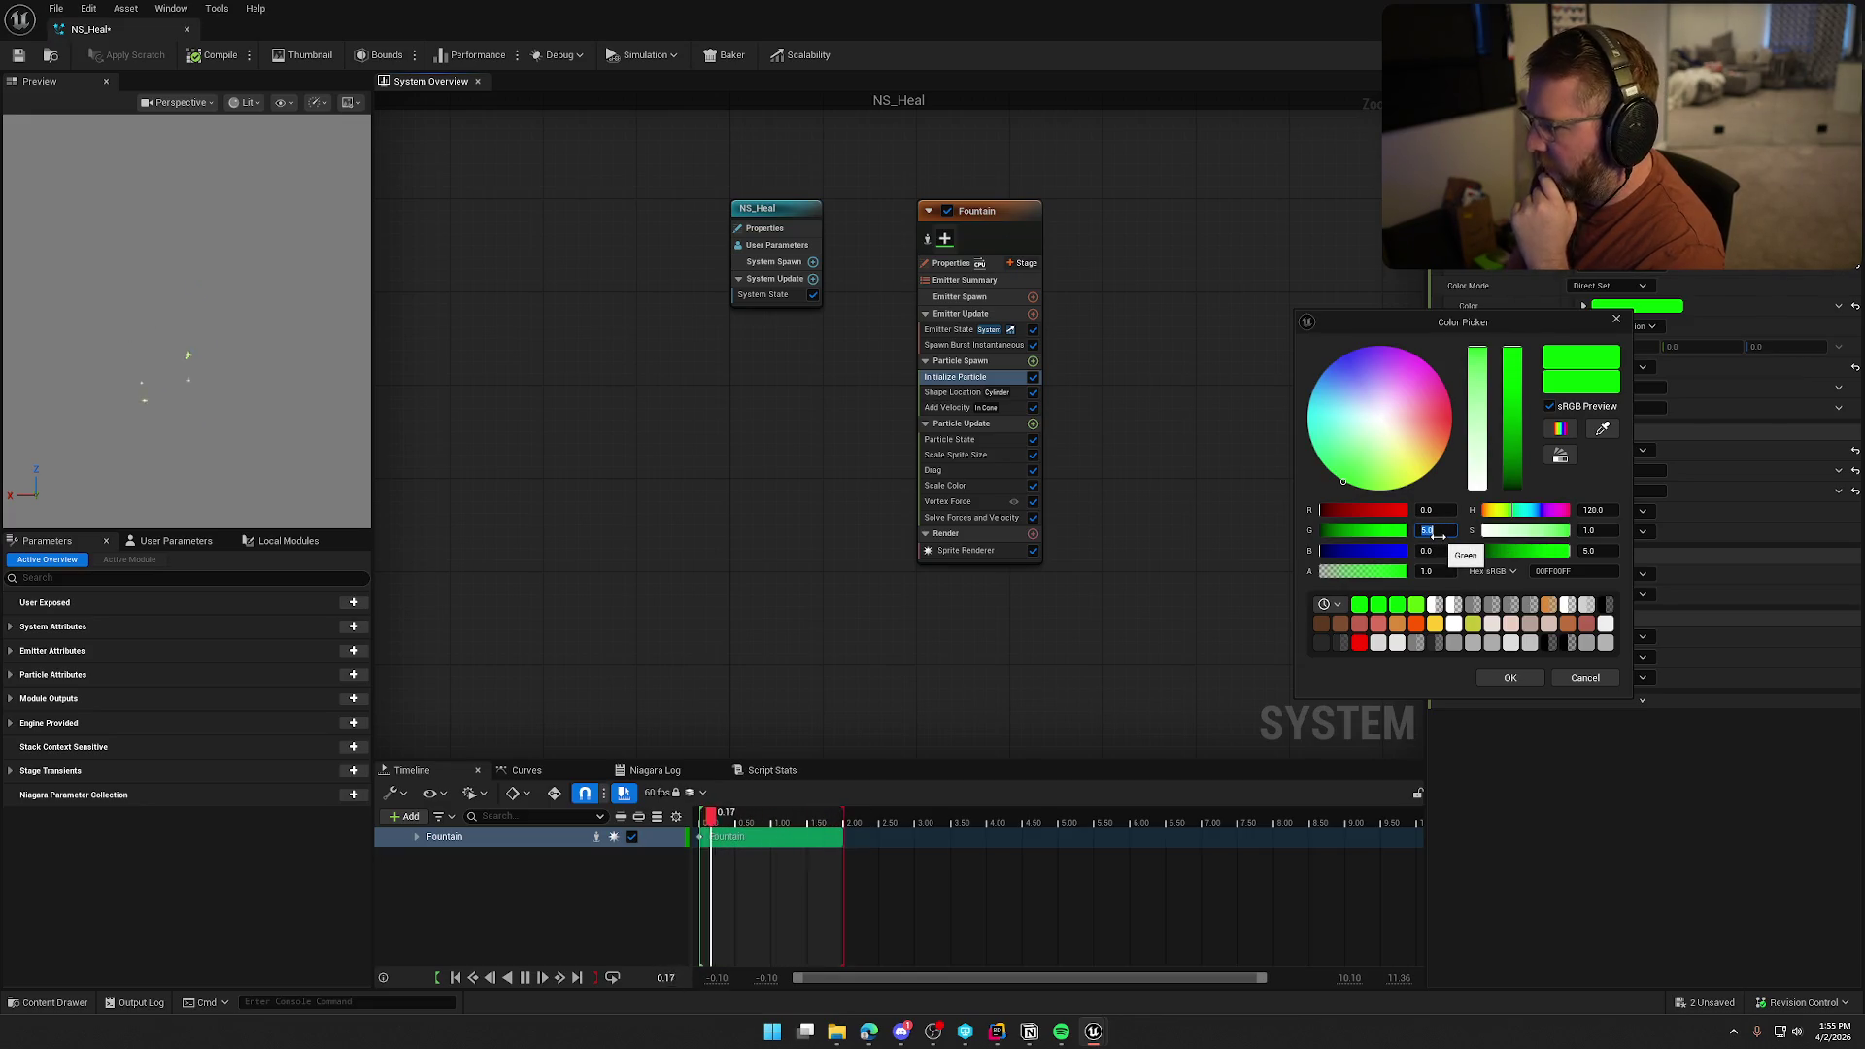
pyautogui.click(1510, 678)
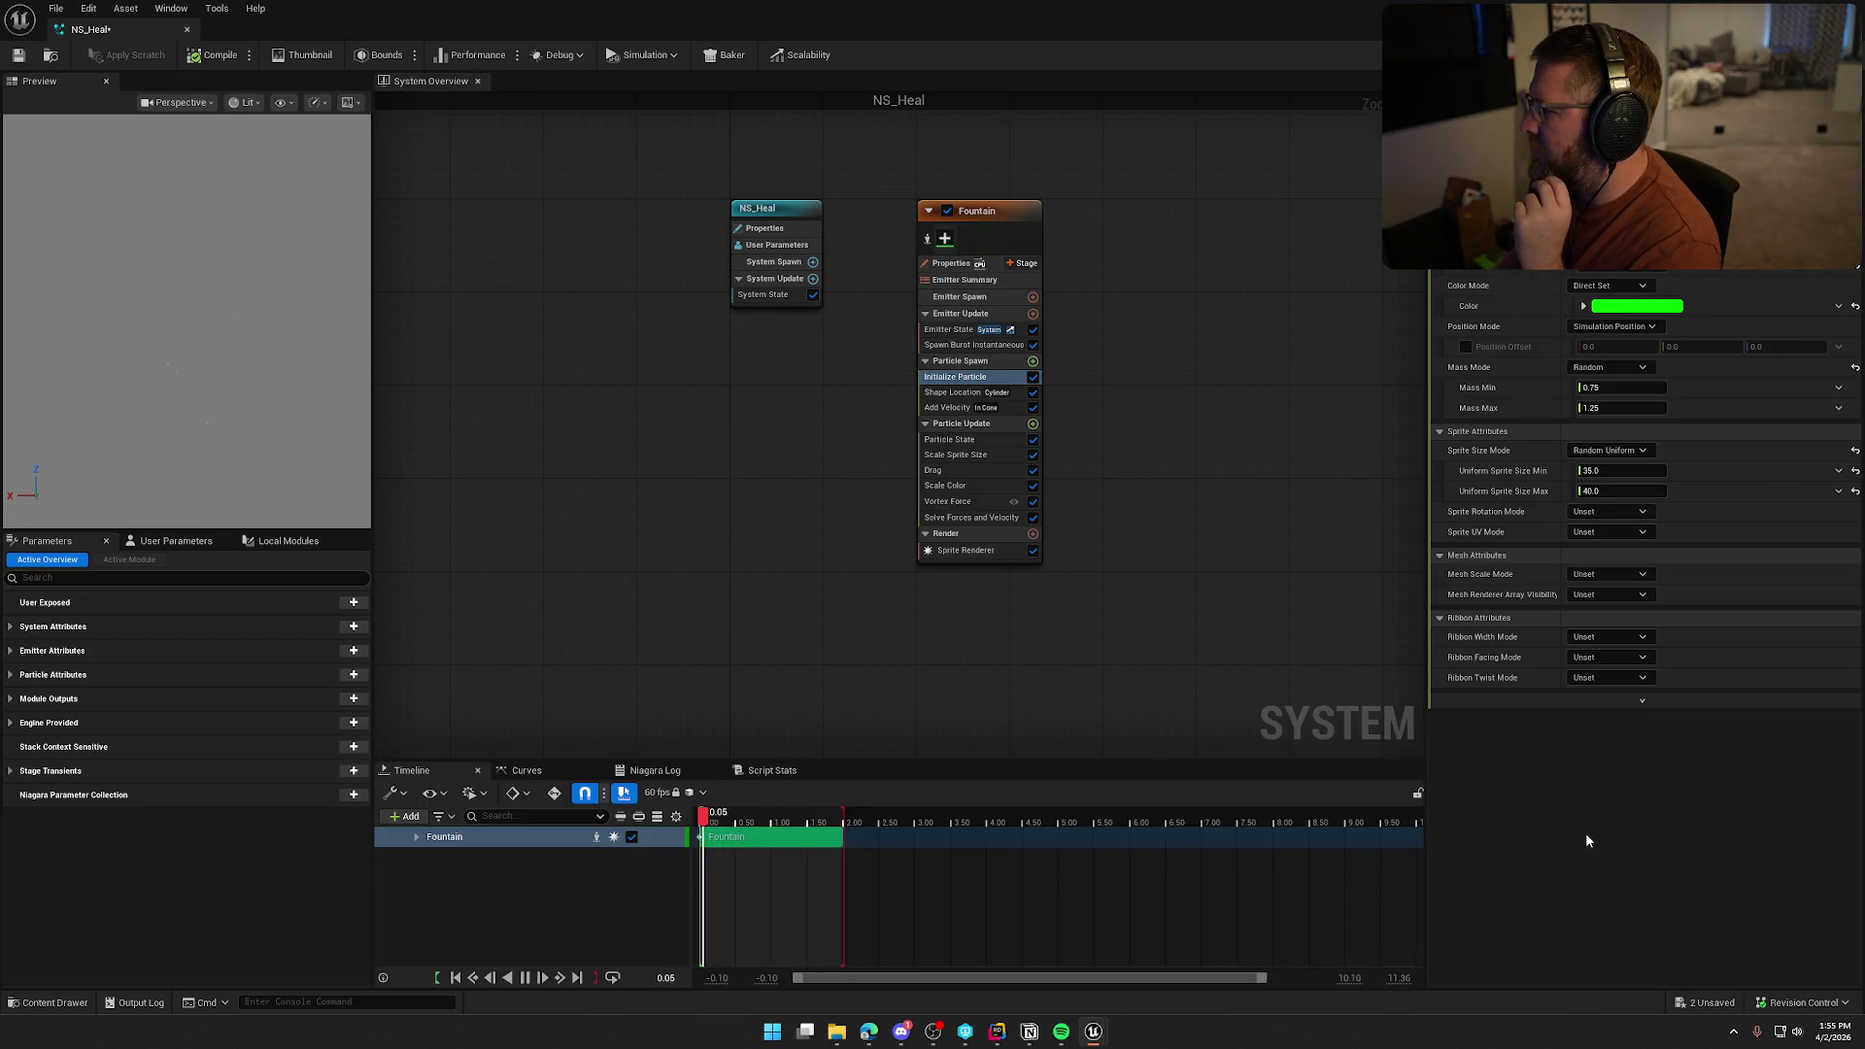
pyautogui.click(956, 470)
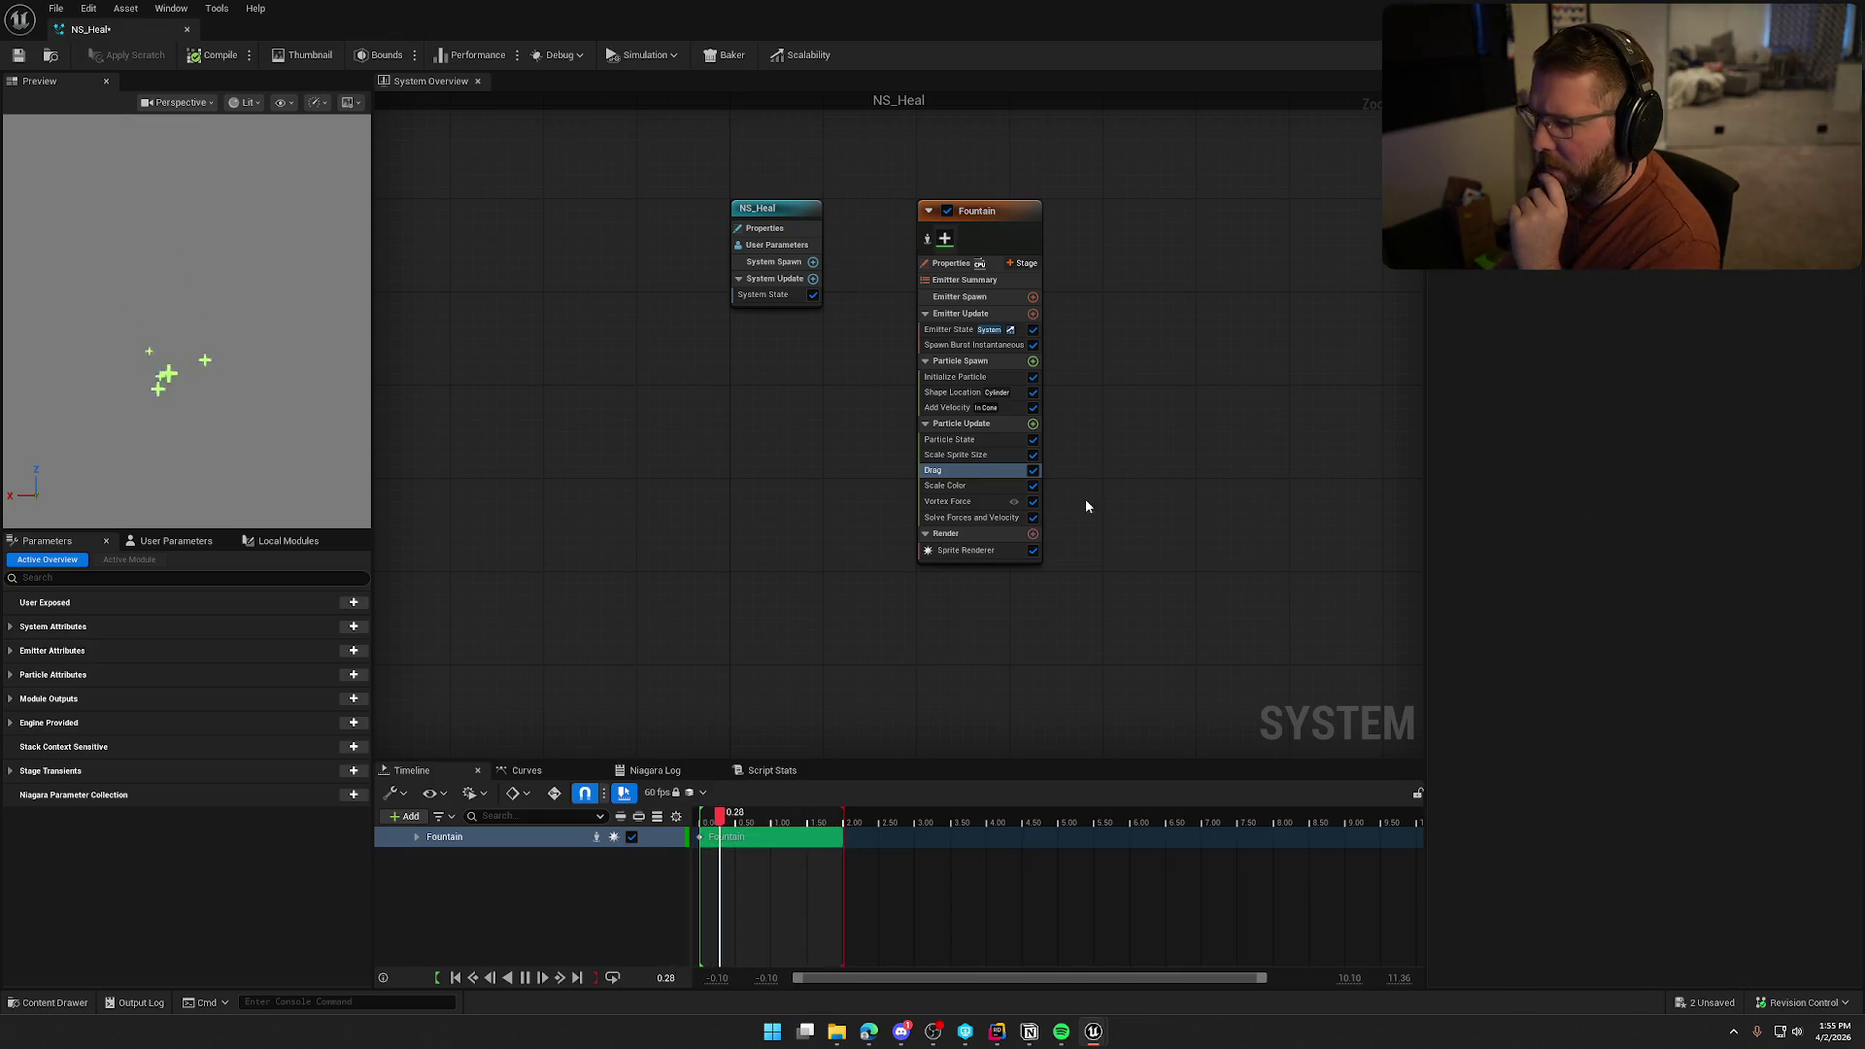
# View the Scale Color module's fade-out curve, then return to the GameWorld level
pyautogui.click(971, 483)
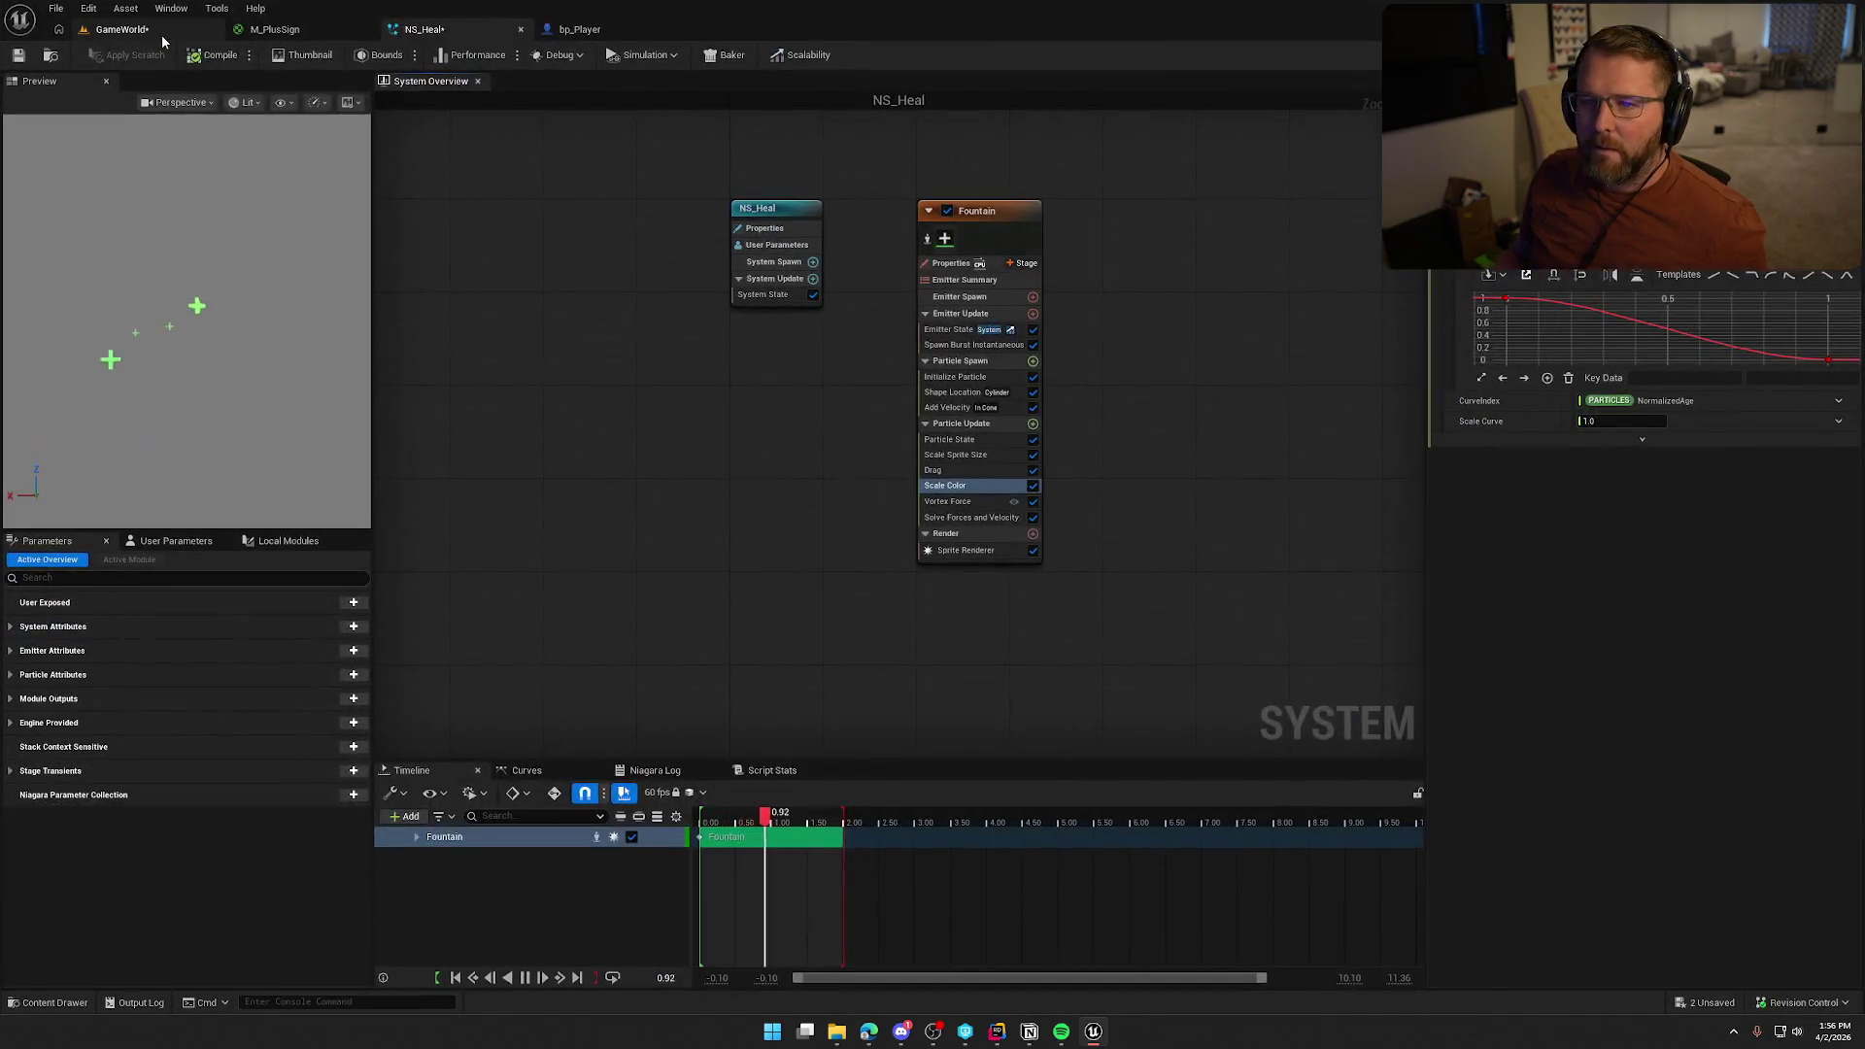
pyautogui.click(161, 33)
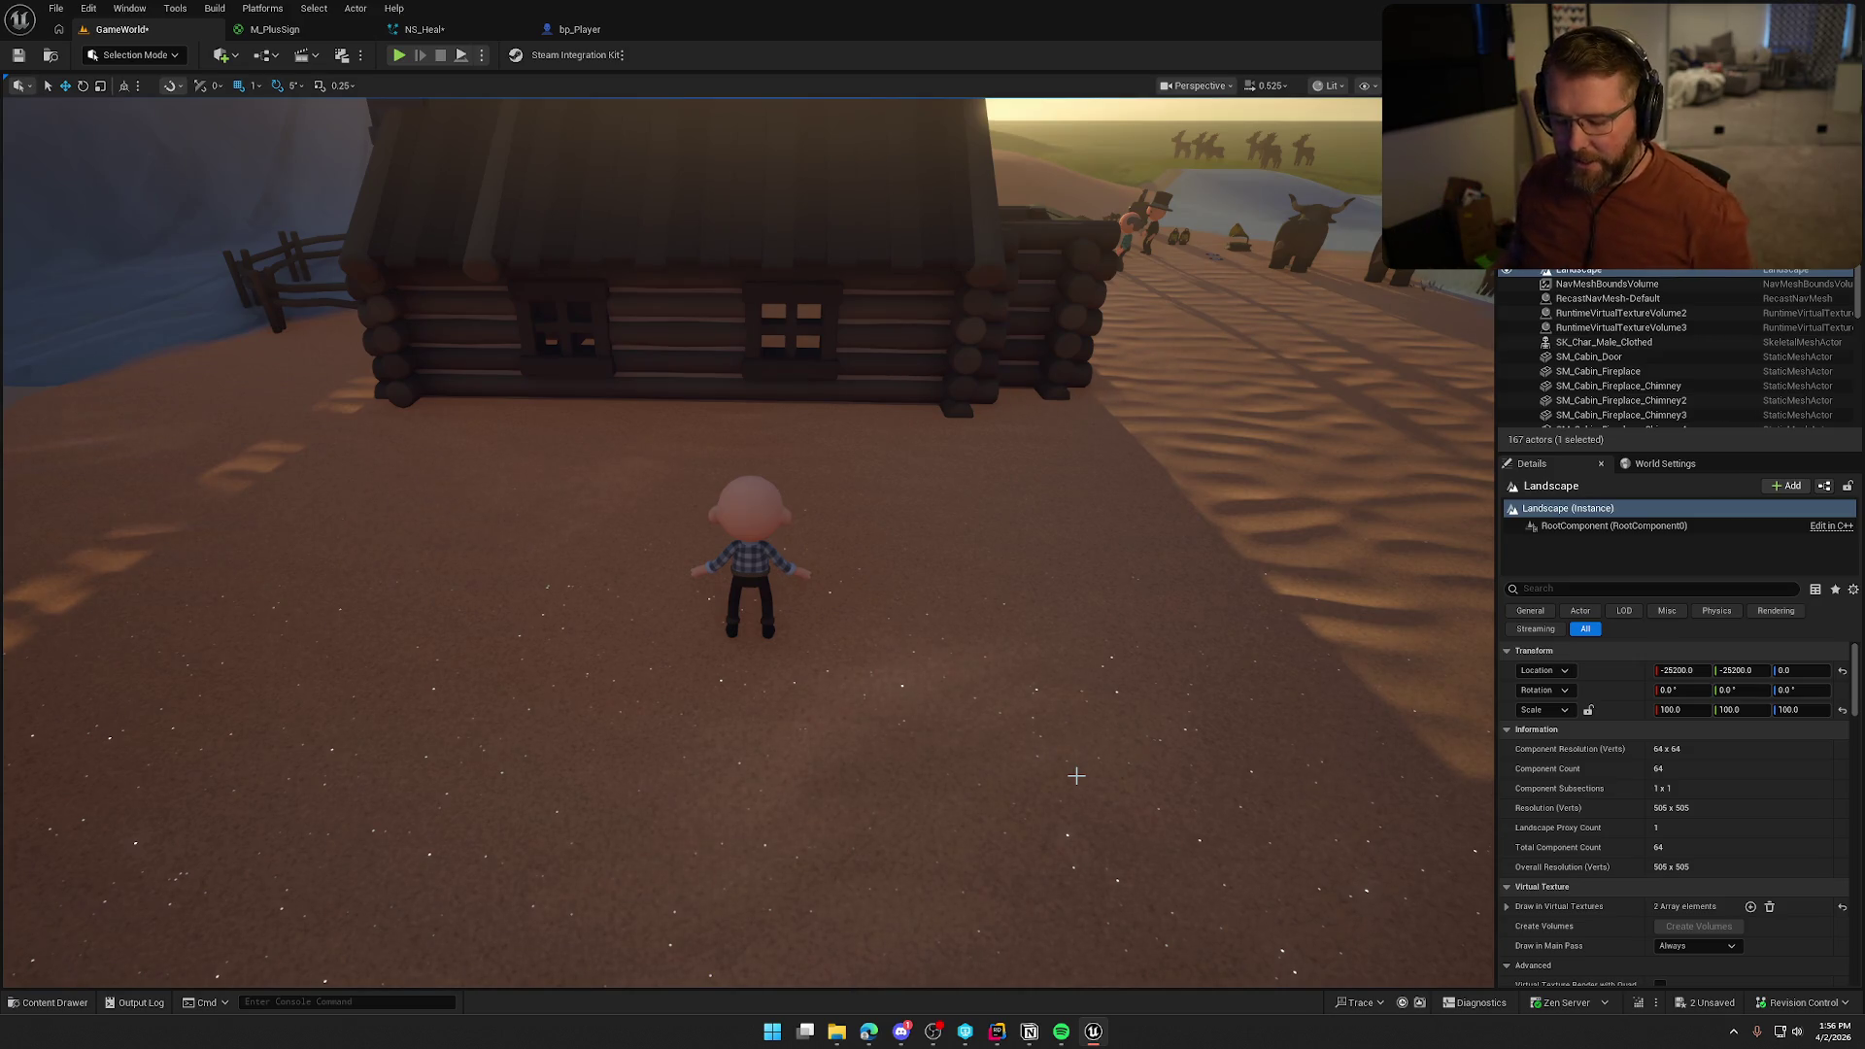
# Search the system for Blender with 'blen', then dismiss the search
pyautogui.press('super')
pyautogui.write('blen')
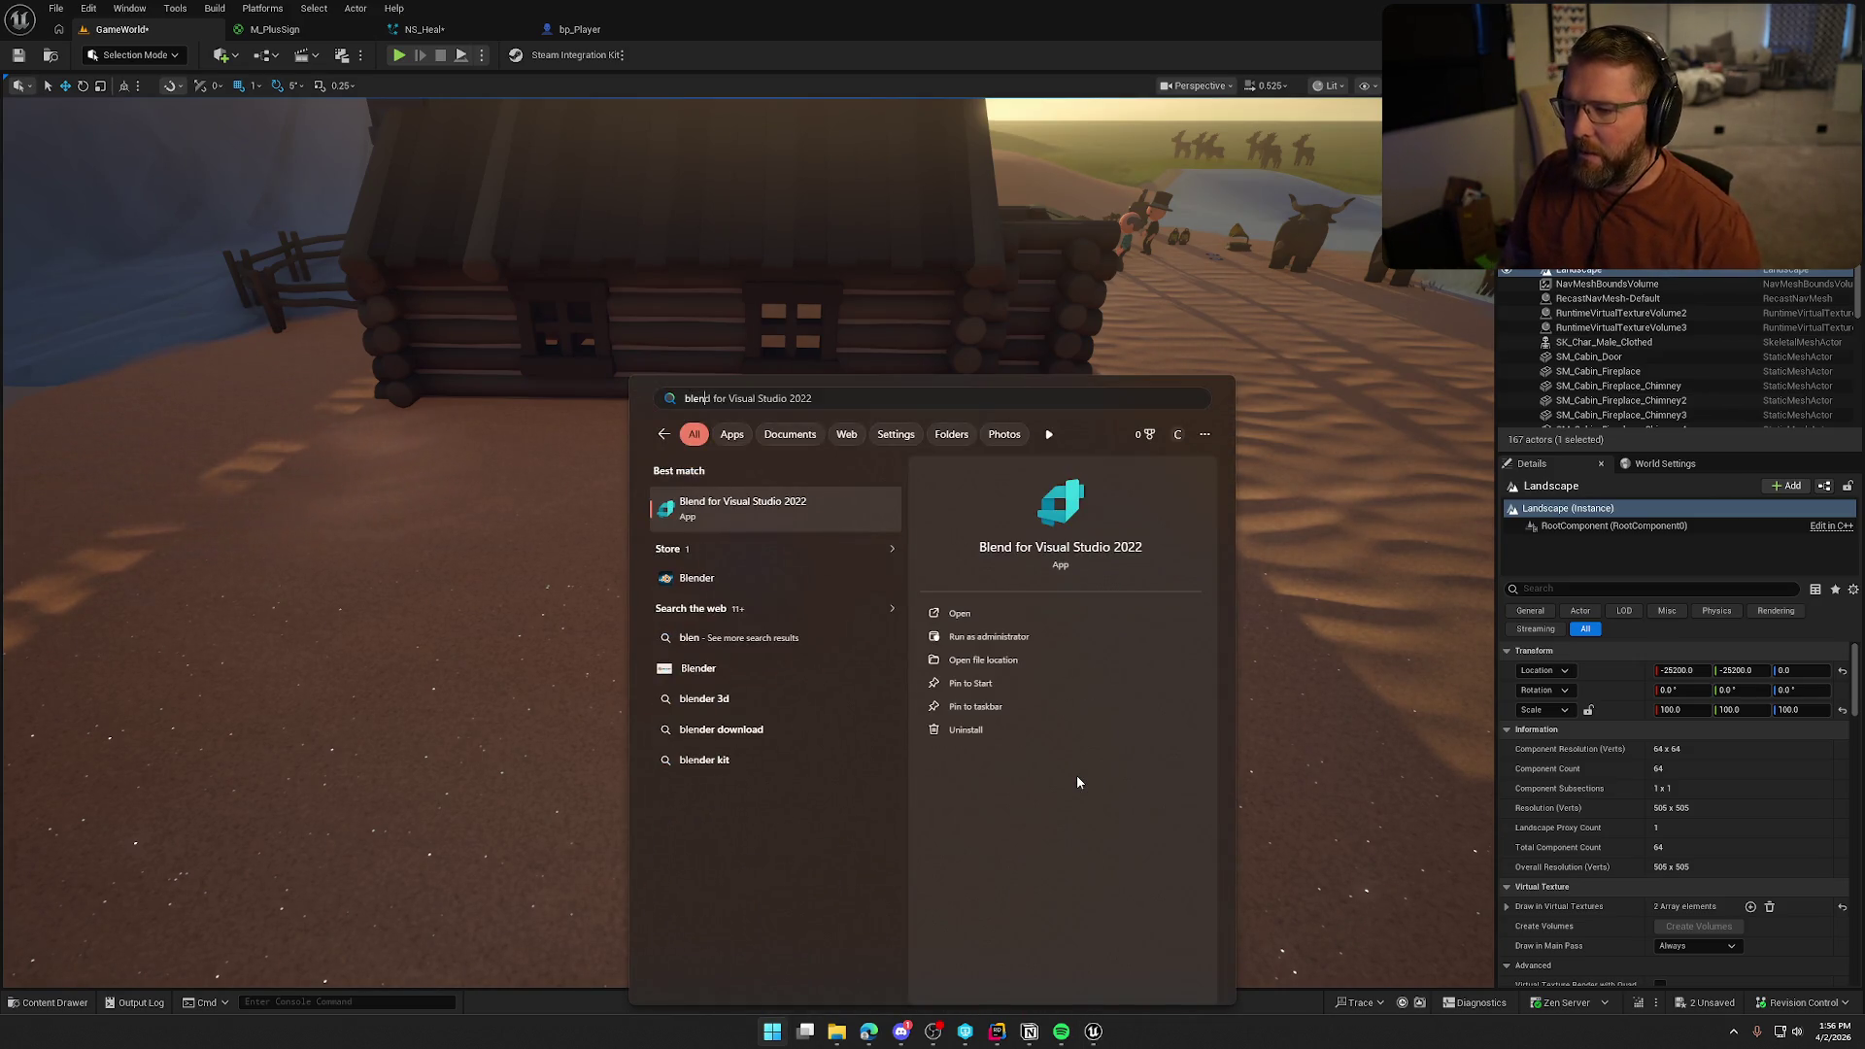
pyautogui.press('Escape')
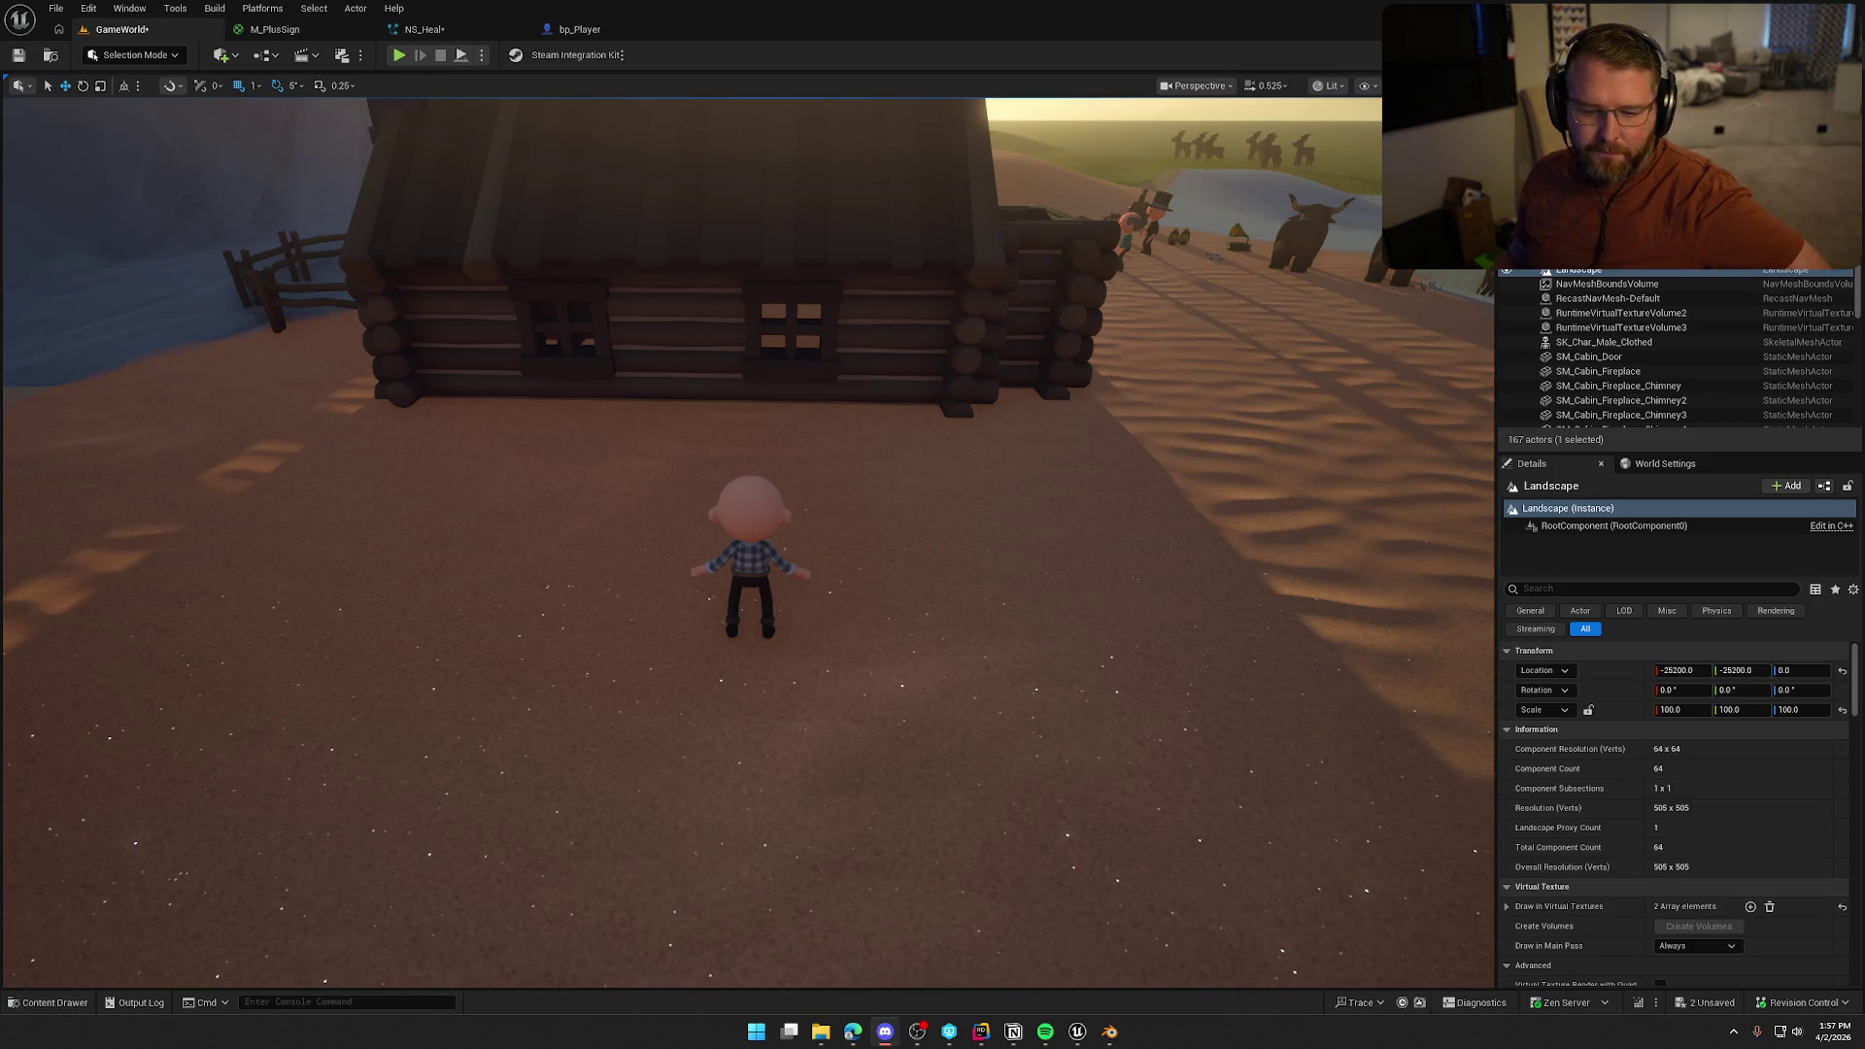
# In Blender, replace the scene's cube, camera and light with a fresh cube at the origin
pyautogui.click(1110, 1032)
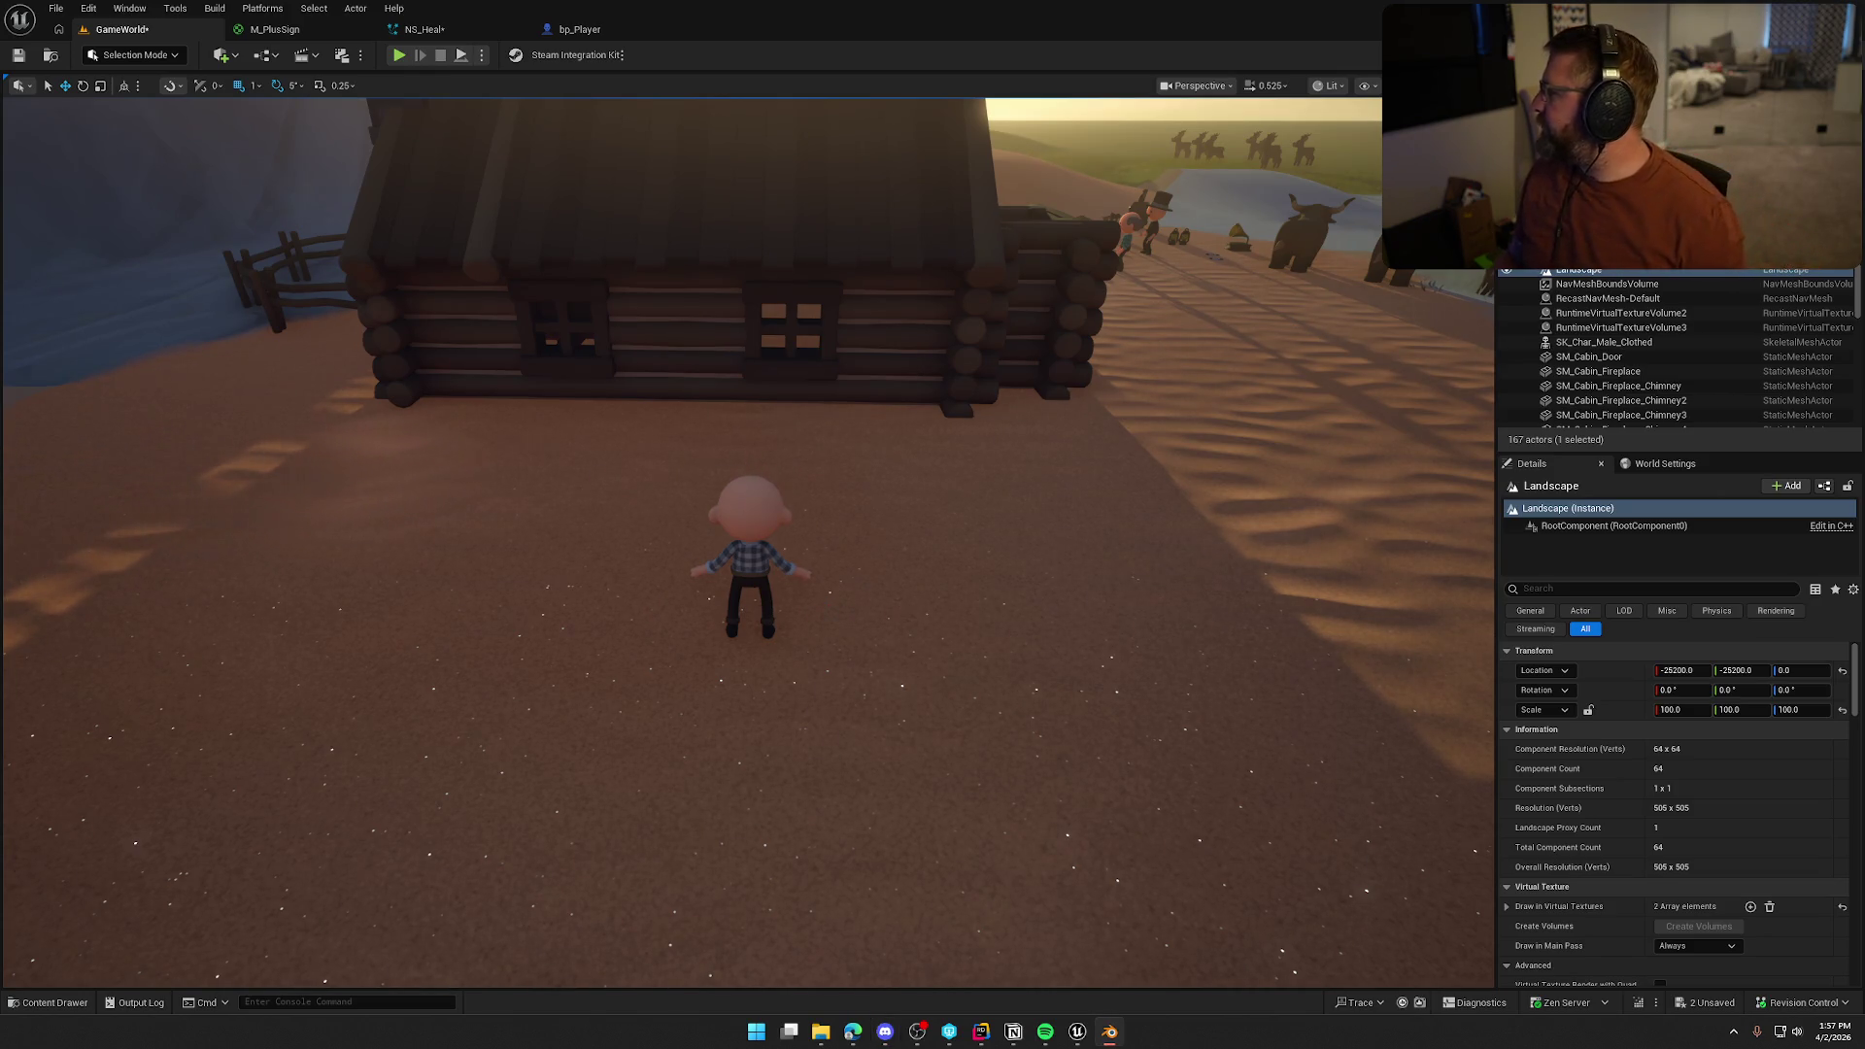
pyautogui.press('a')
pyautogui.press('x')
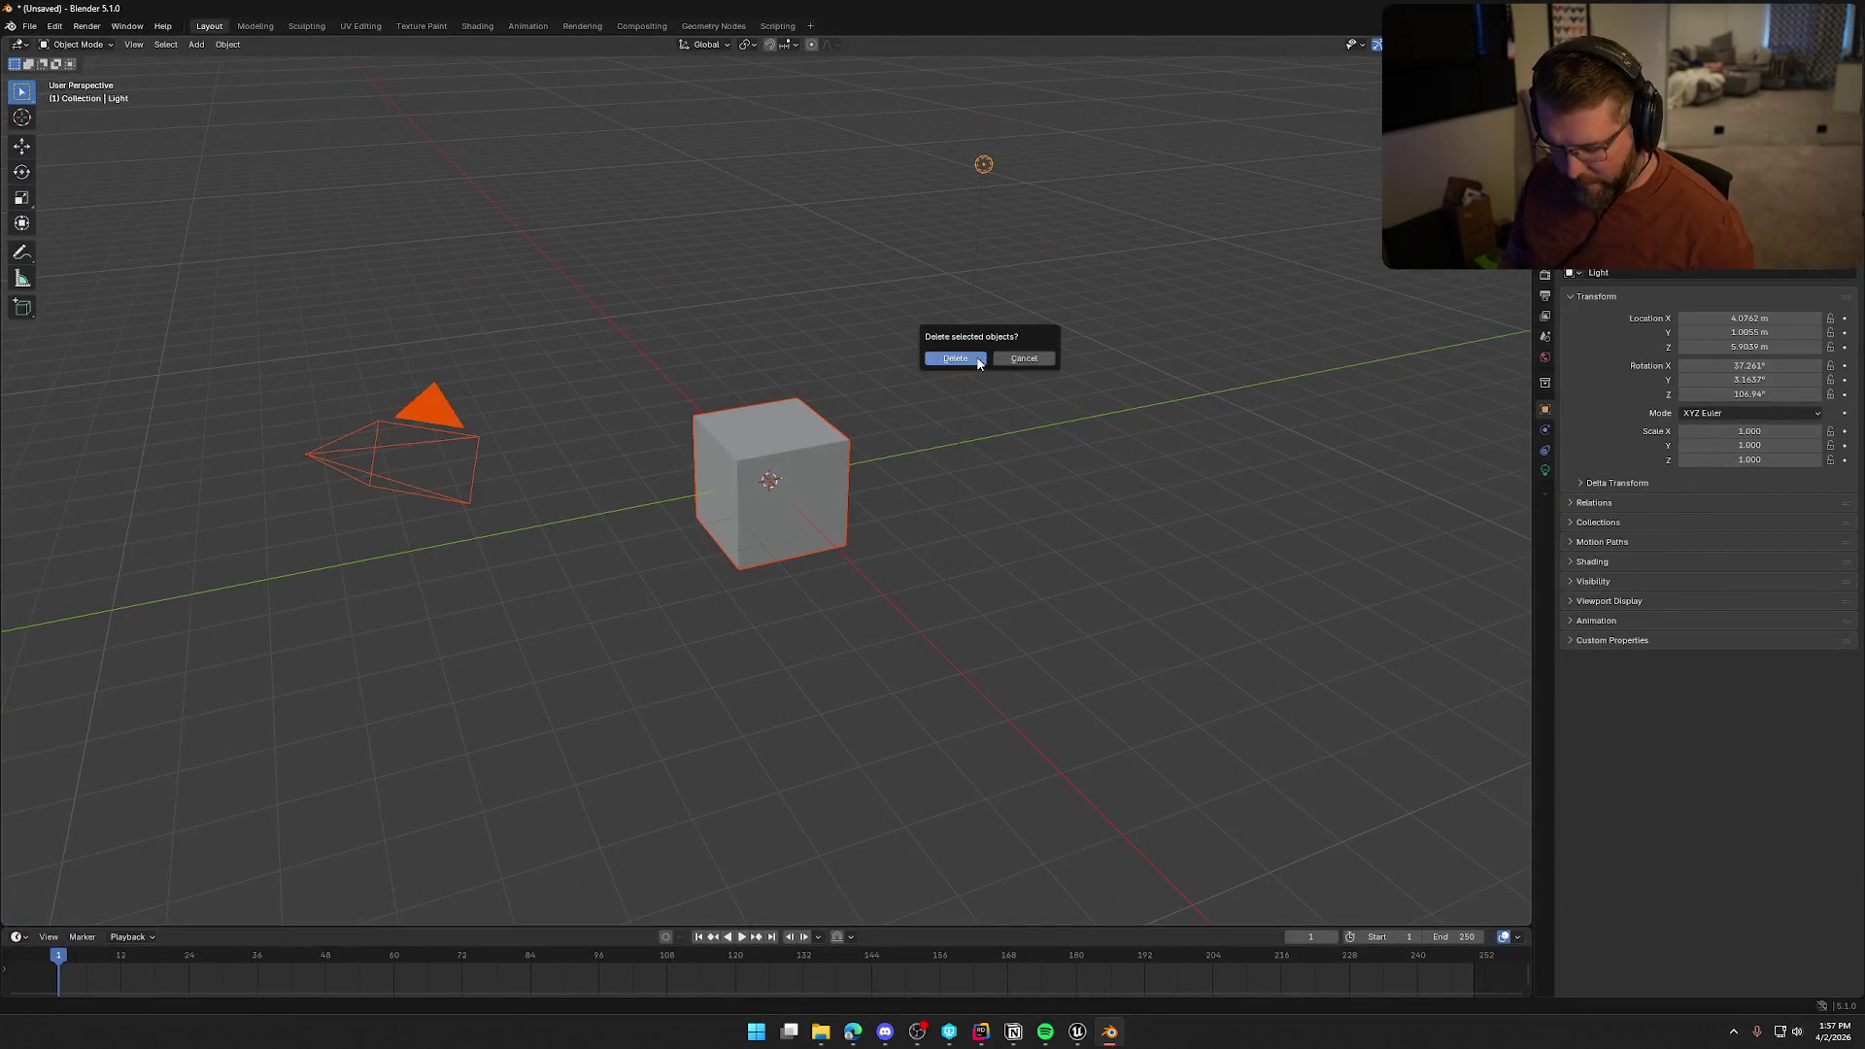
pyautogui.click(977, 360)
pyautogui.press('KP_3')
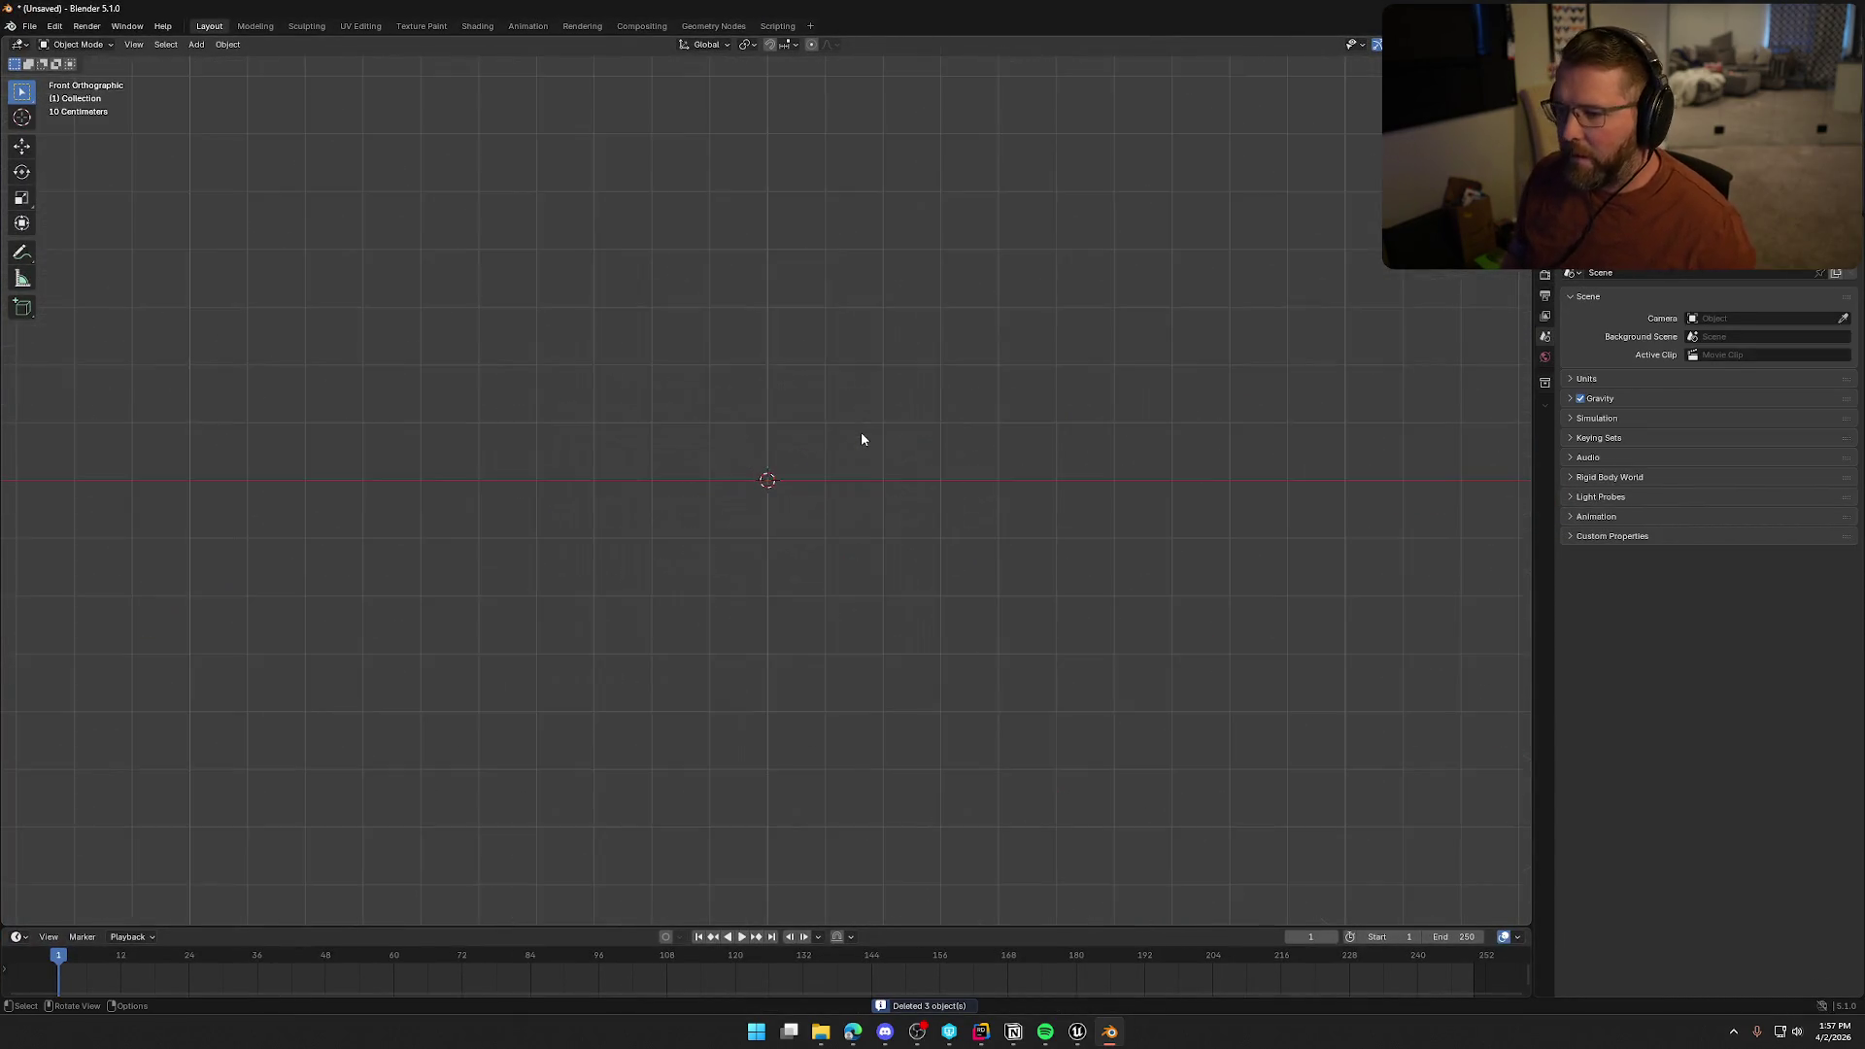
pyautogui.moveTo(862, 437)
pyautogui.mouseDown()
pyautogui.moveTo(878, 503)
pyautogui.moveTo(683, 272)
pyautogui.mouseUp()
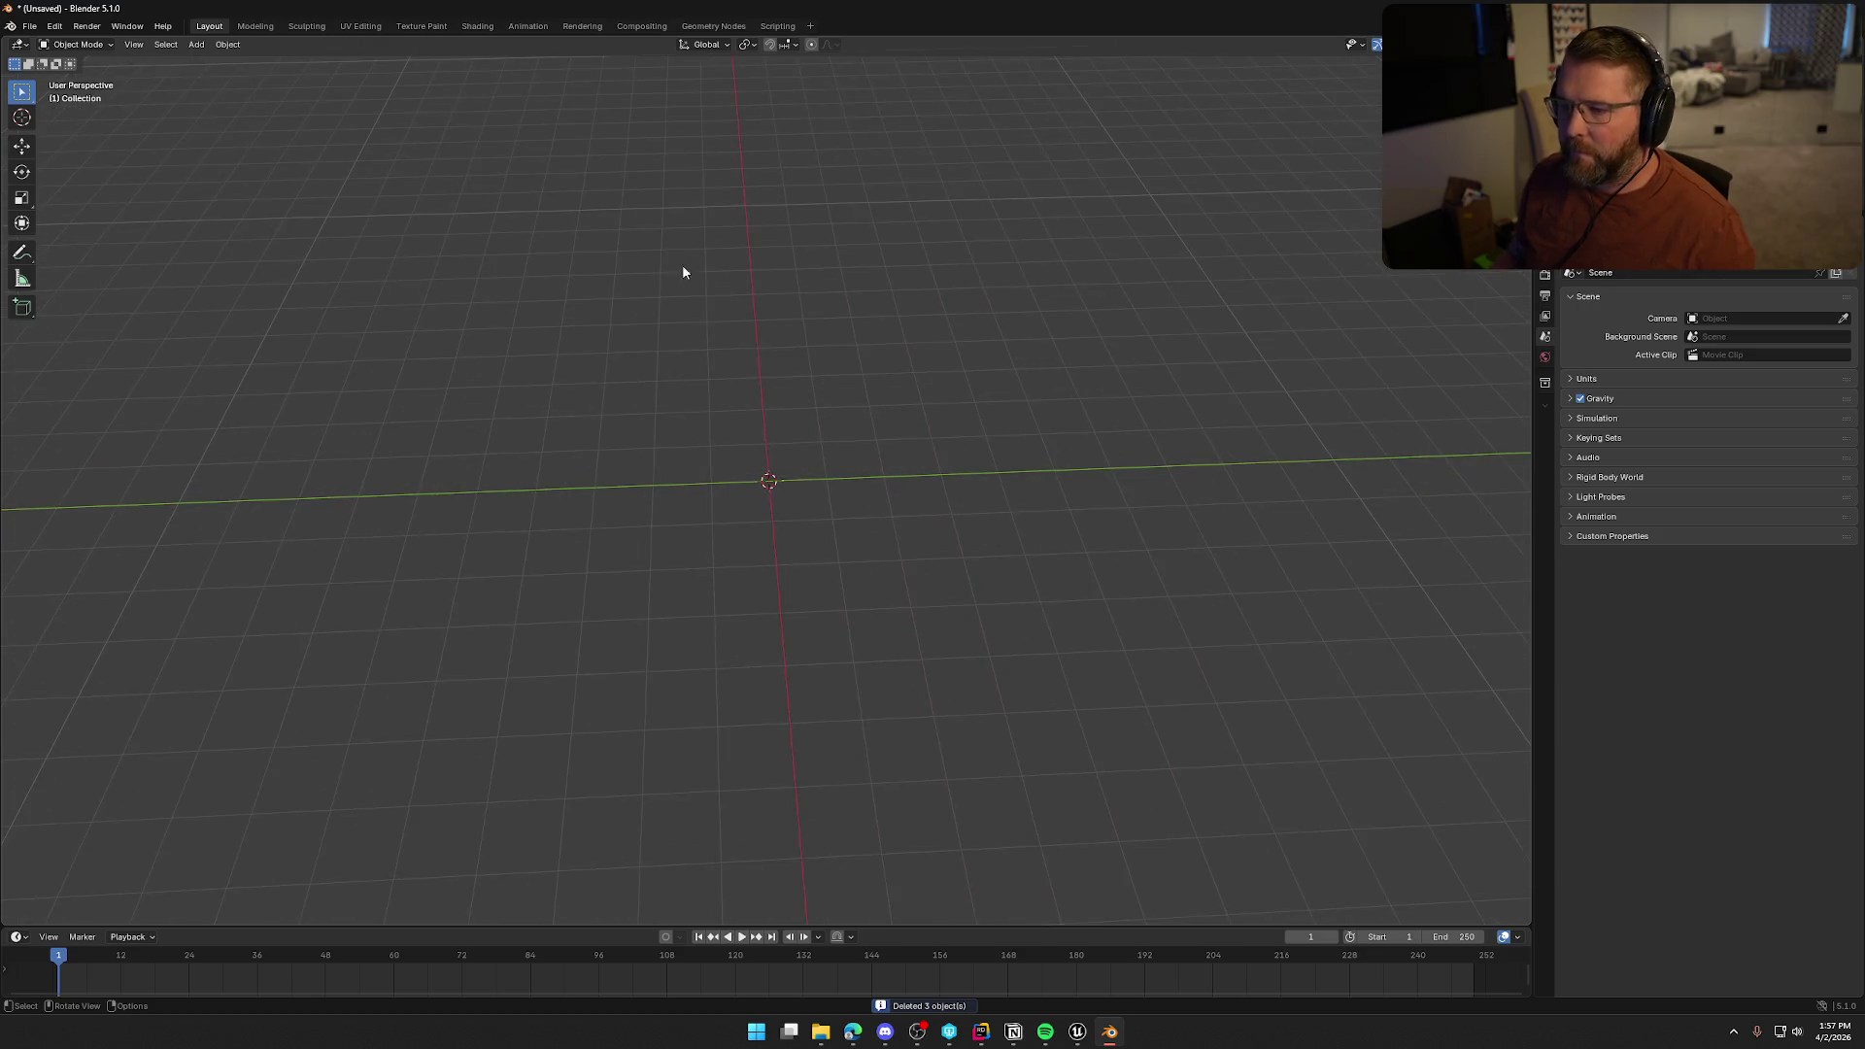
pyautogui.click(196, 44)
pyautogui.moveTo(288, 66)
pyautogui.click(369, 86)
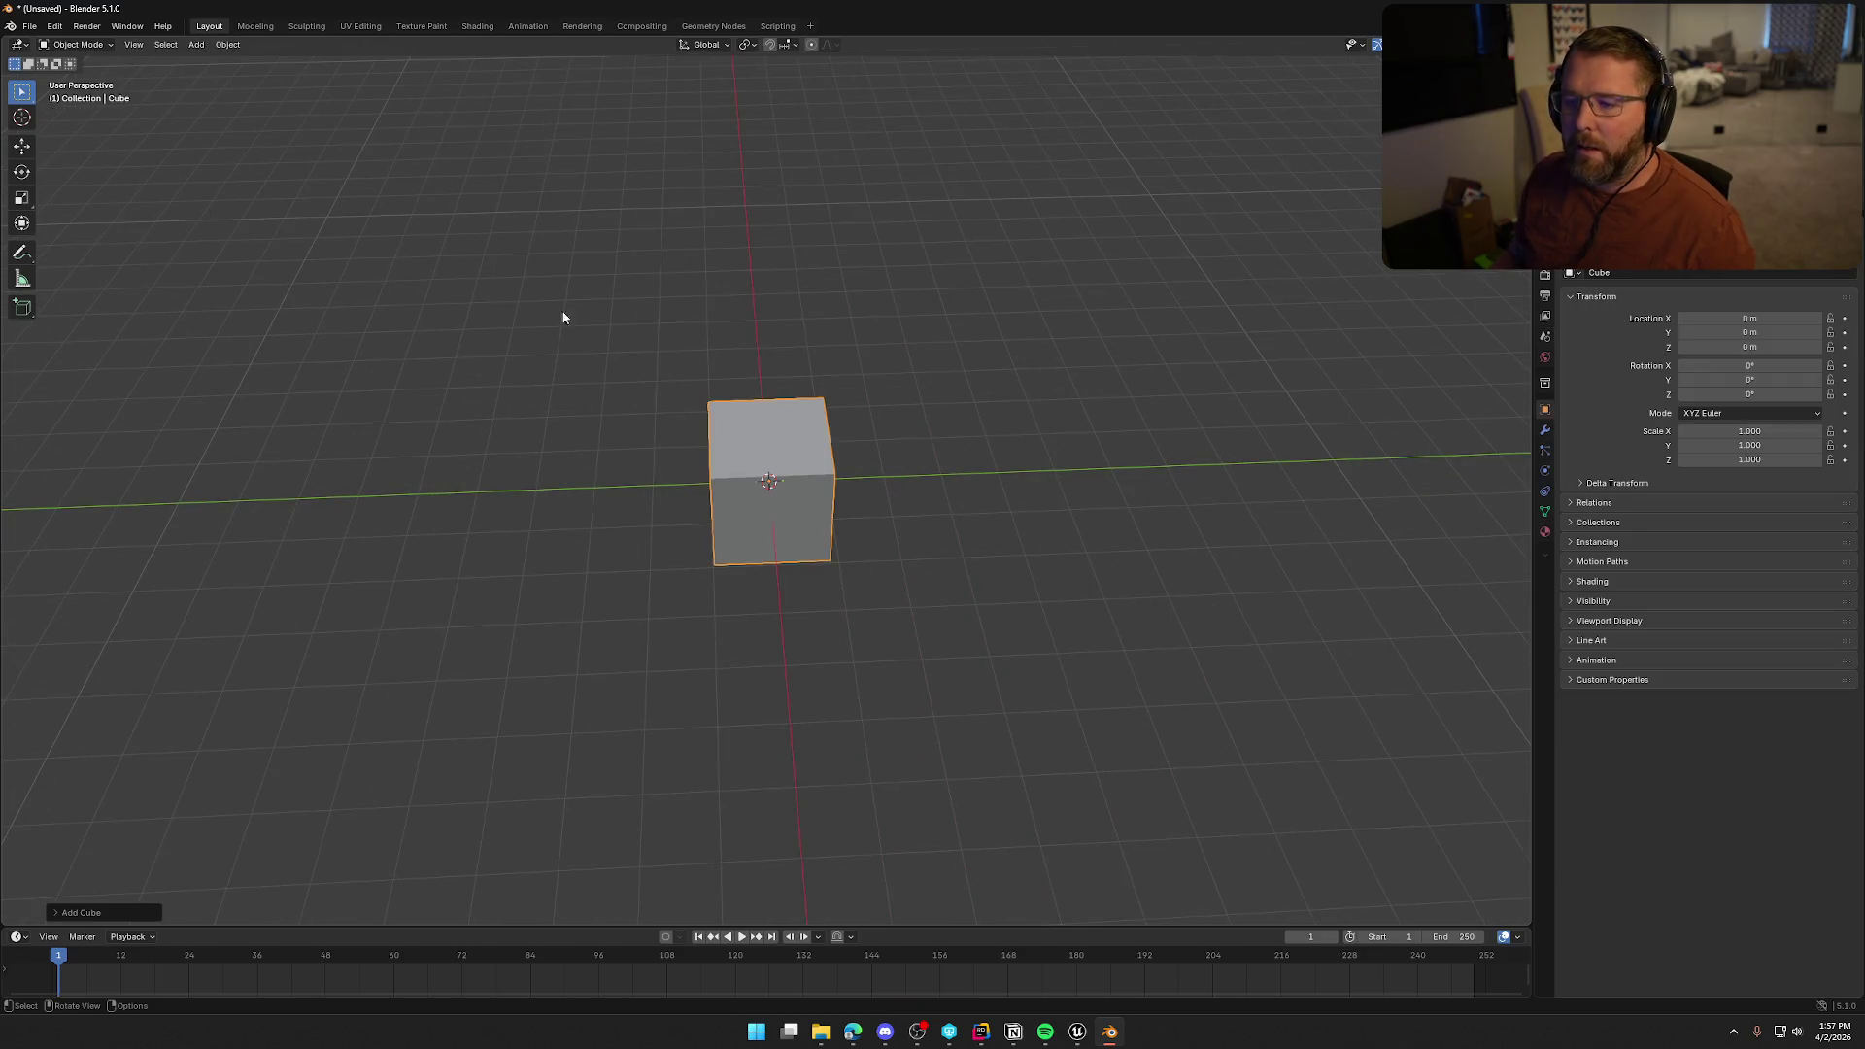
pyautogui.press('KP_3')
pyautogui.scroll(8, 917, 579)
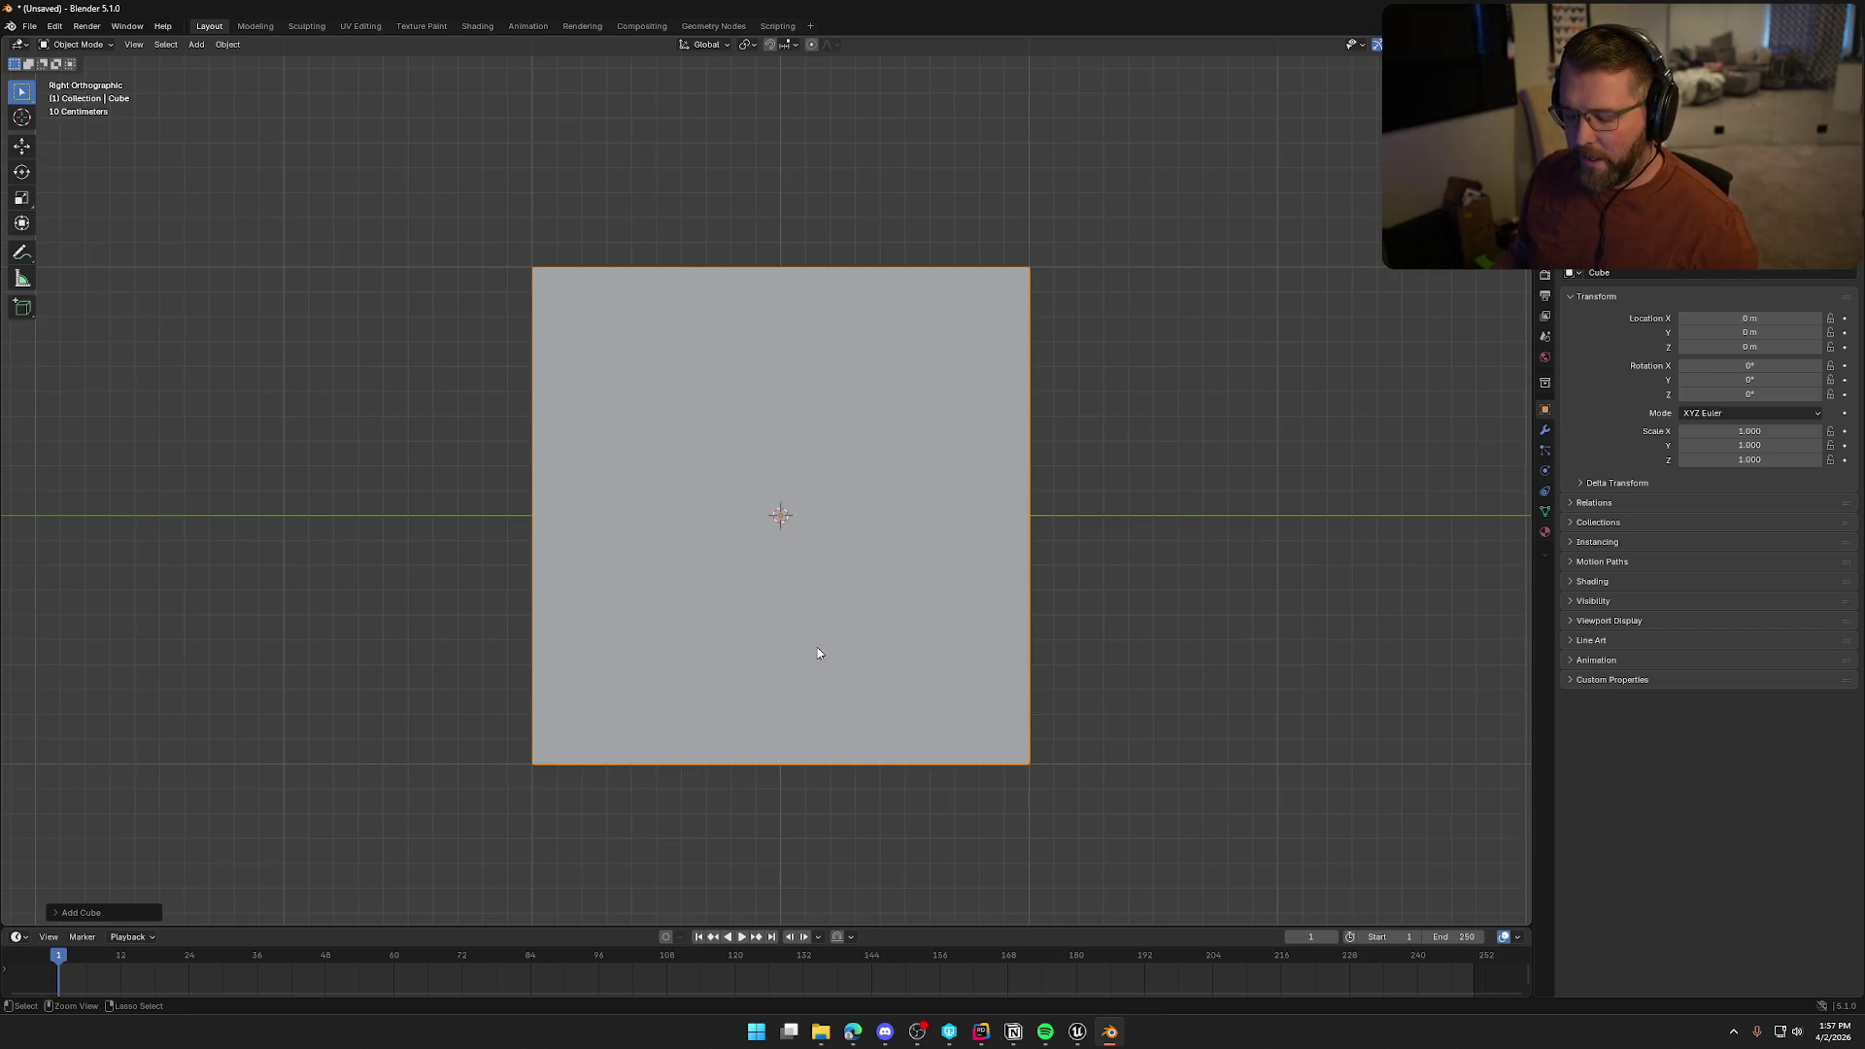
# In Edit Mode, add two vertical loop cuts, one left and one right of centre
pyautogui.press('Tab')
pyautogui.press('KP_8')
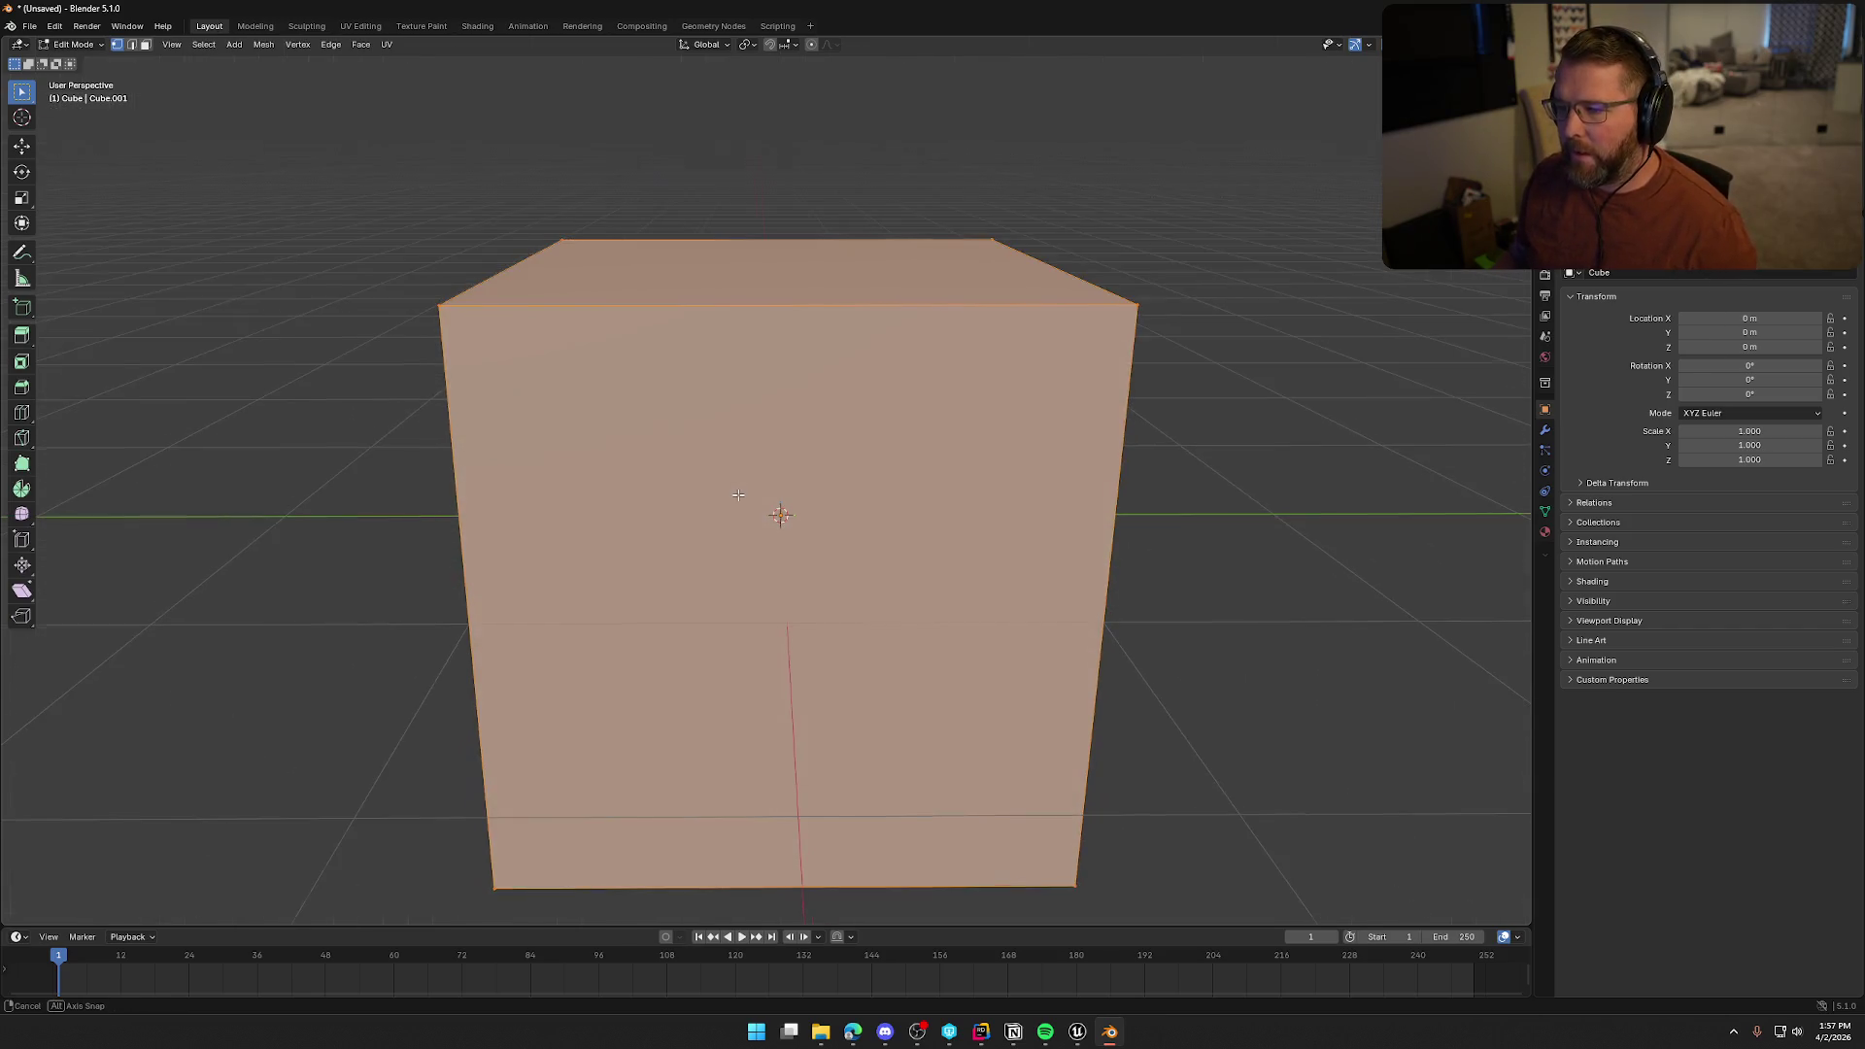
pyautogui.scroll(-3, 703, 472)
pyautogui.hotkey('ctrl', 'r')
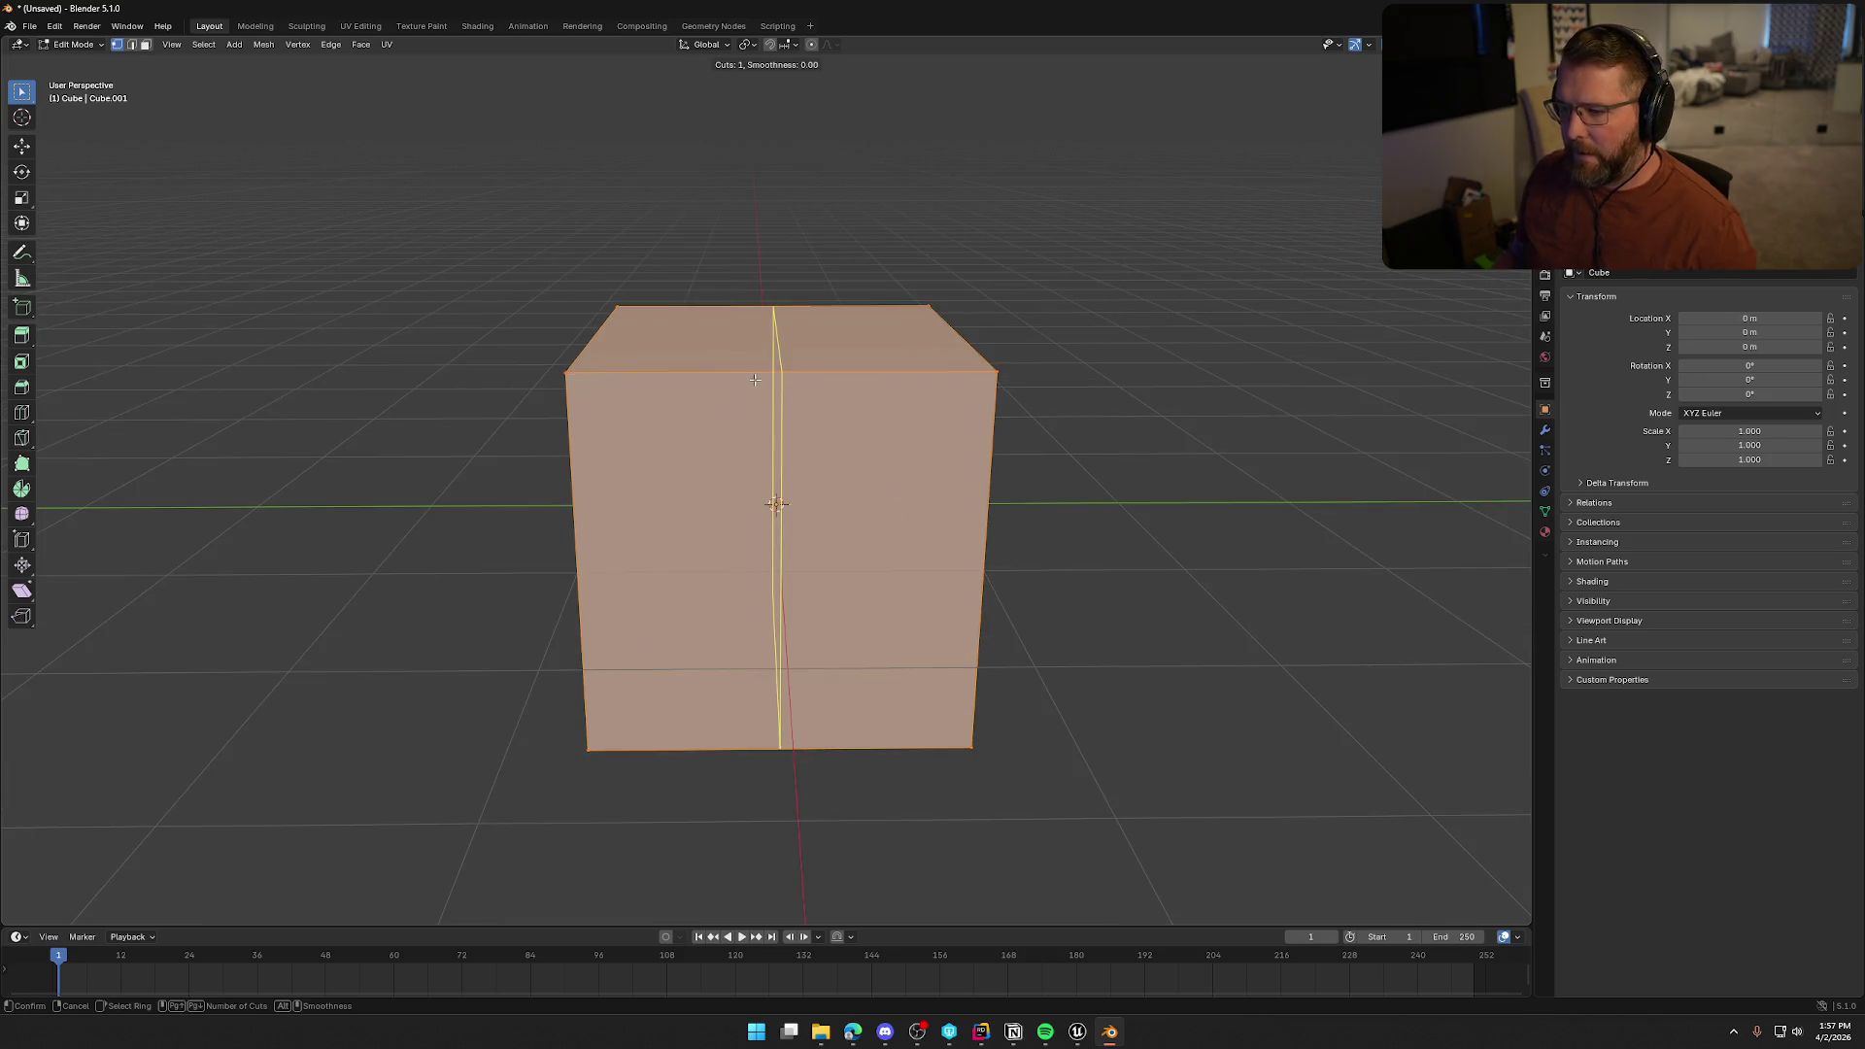
pyautogui.click(754, 380)
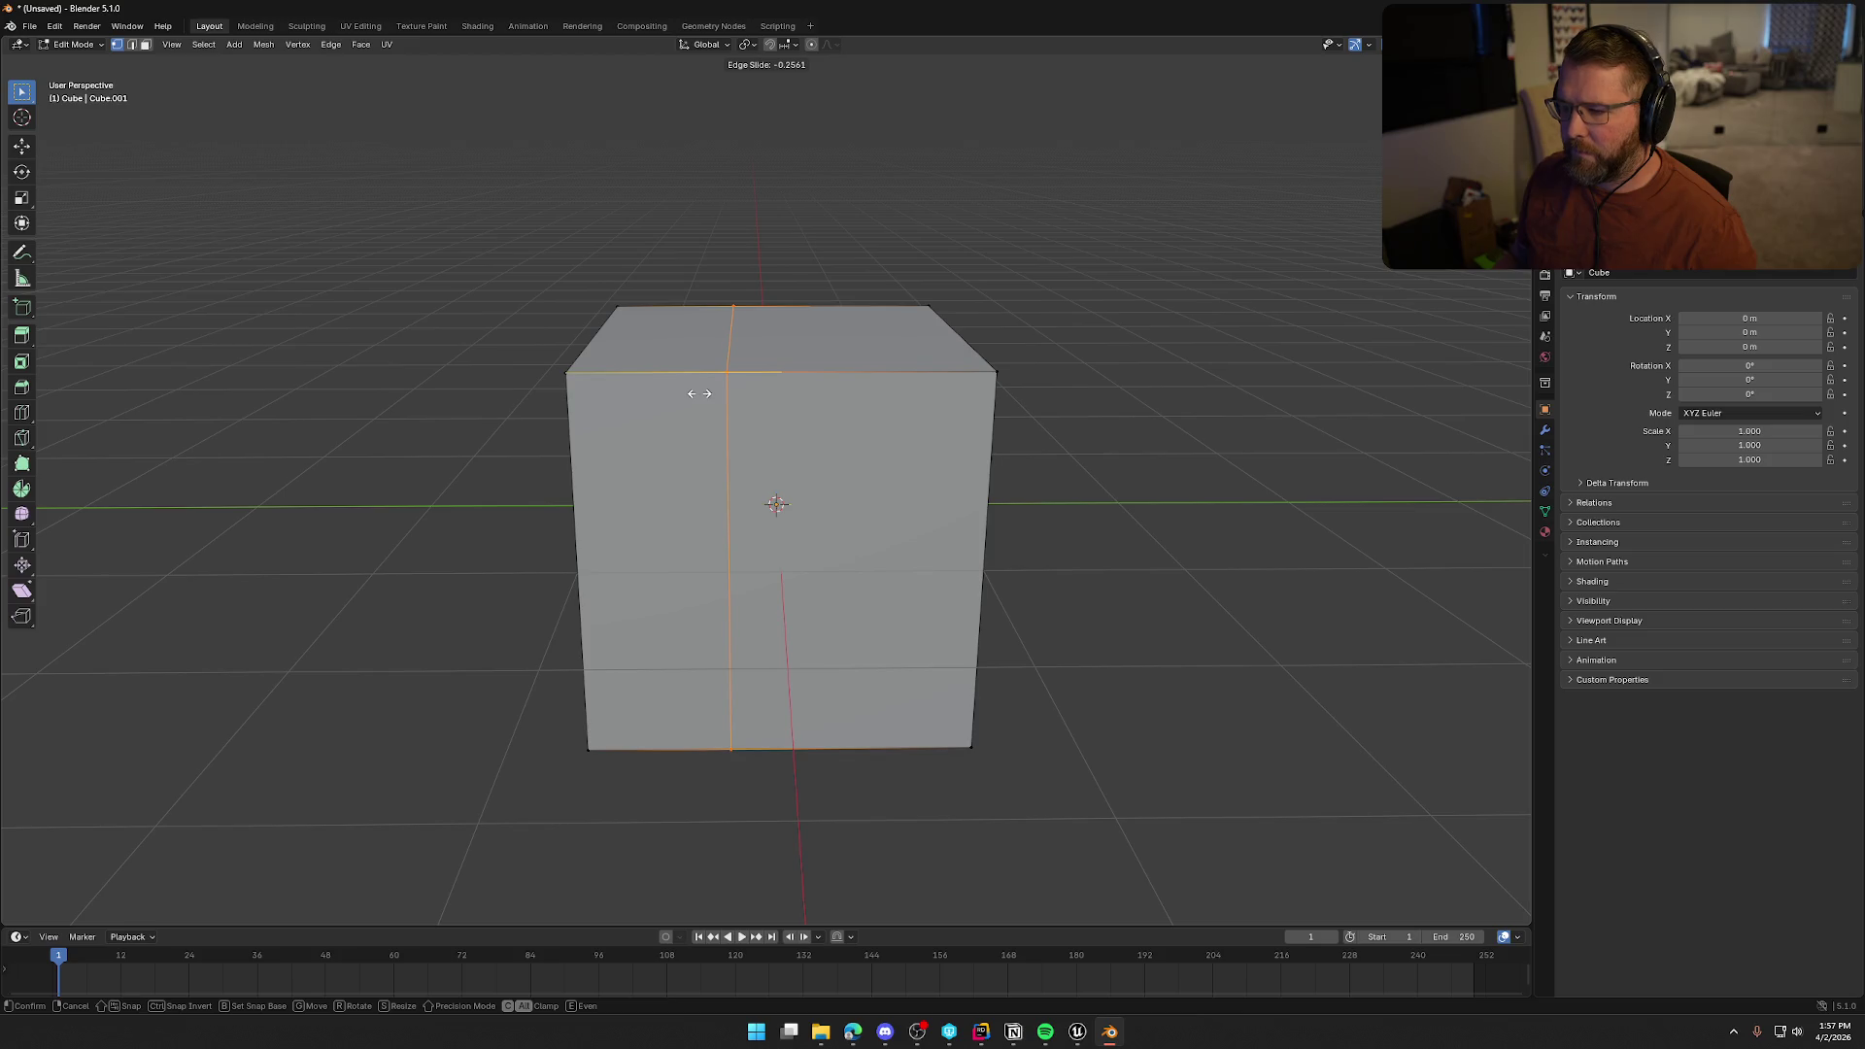
pyautogui.click(700, 395)
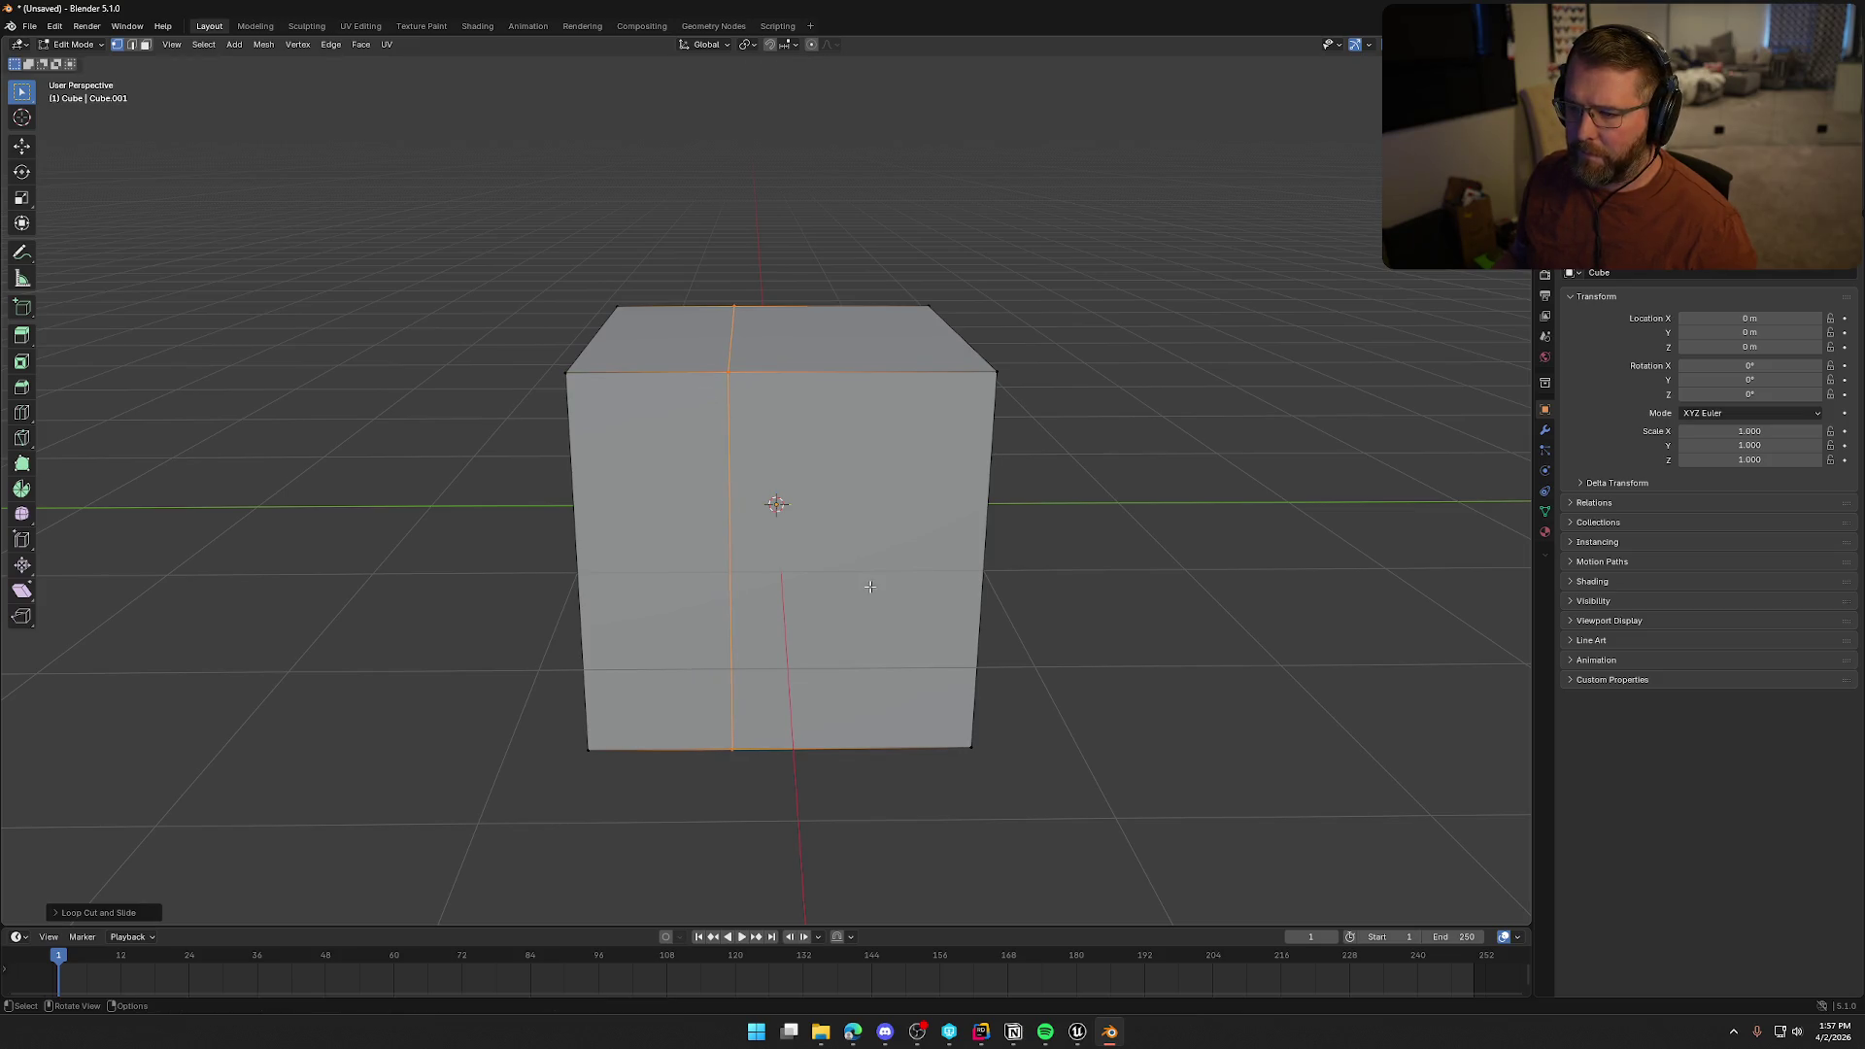
pyautogui.hotkey('ctrl', 'r')
pyautogui.click(835, 369)
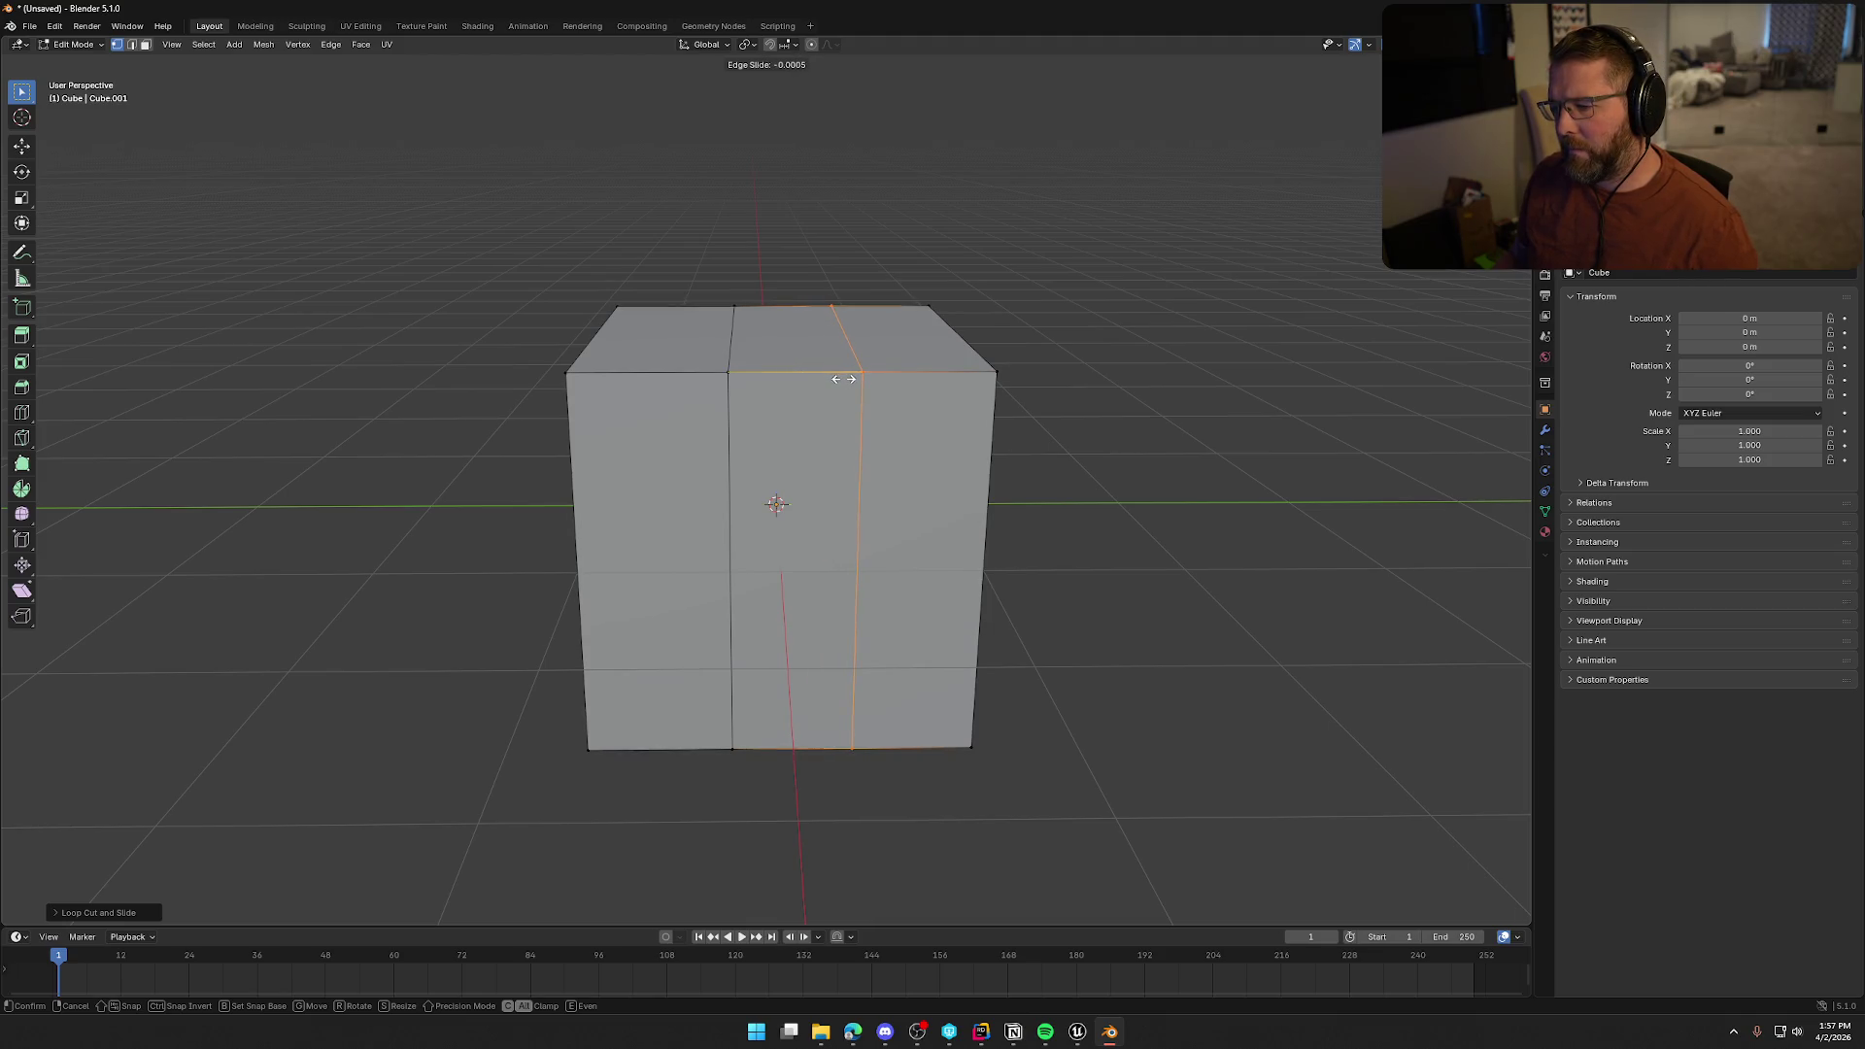
pyautogui.click(843, 379)
# Slide the left and right vertical edge loops to new positions
pyautogui.press('2')
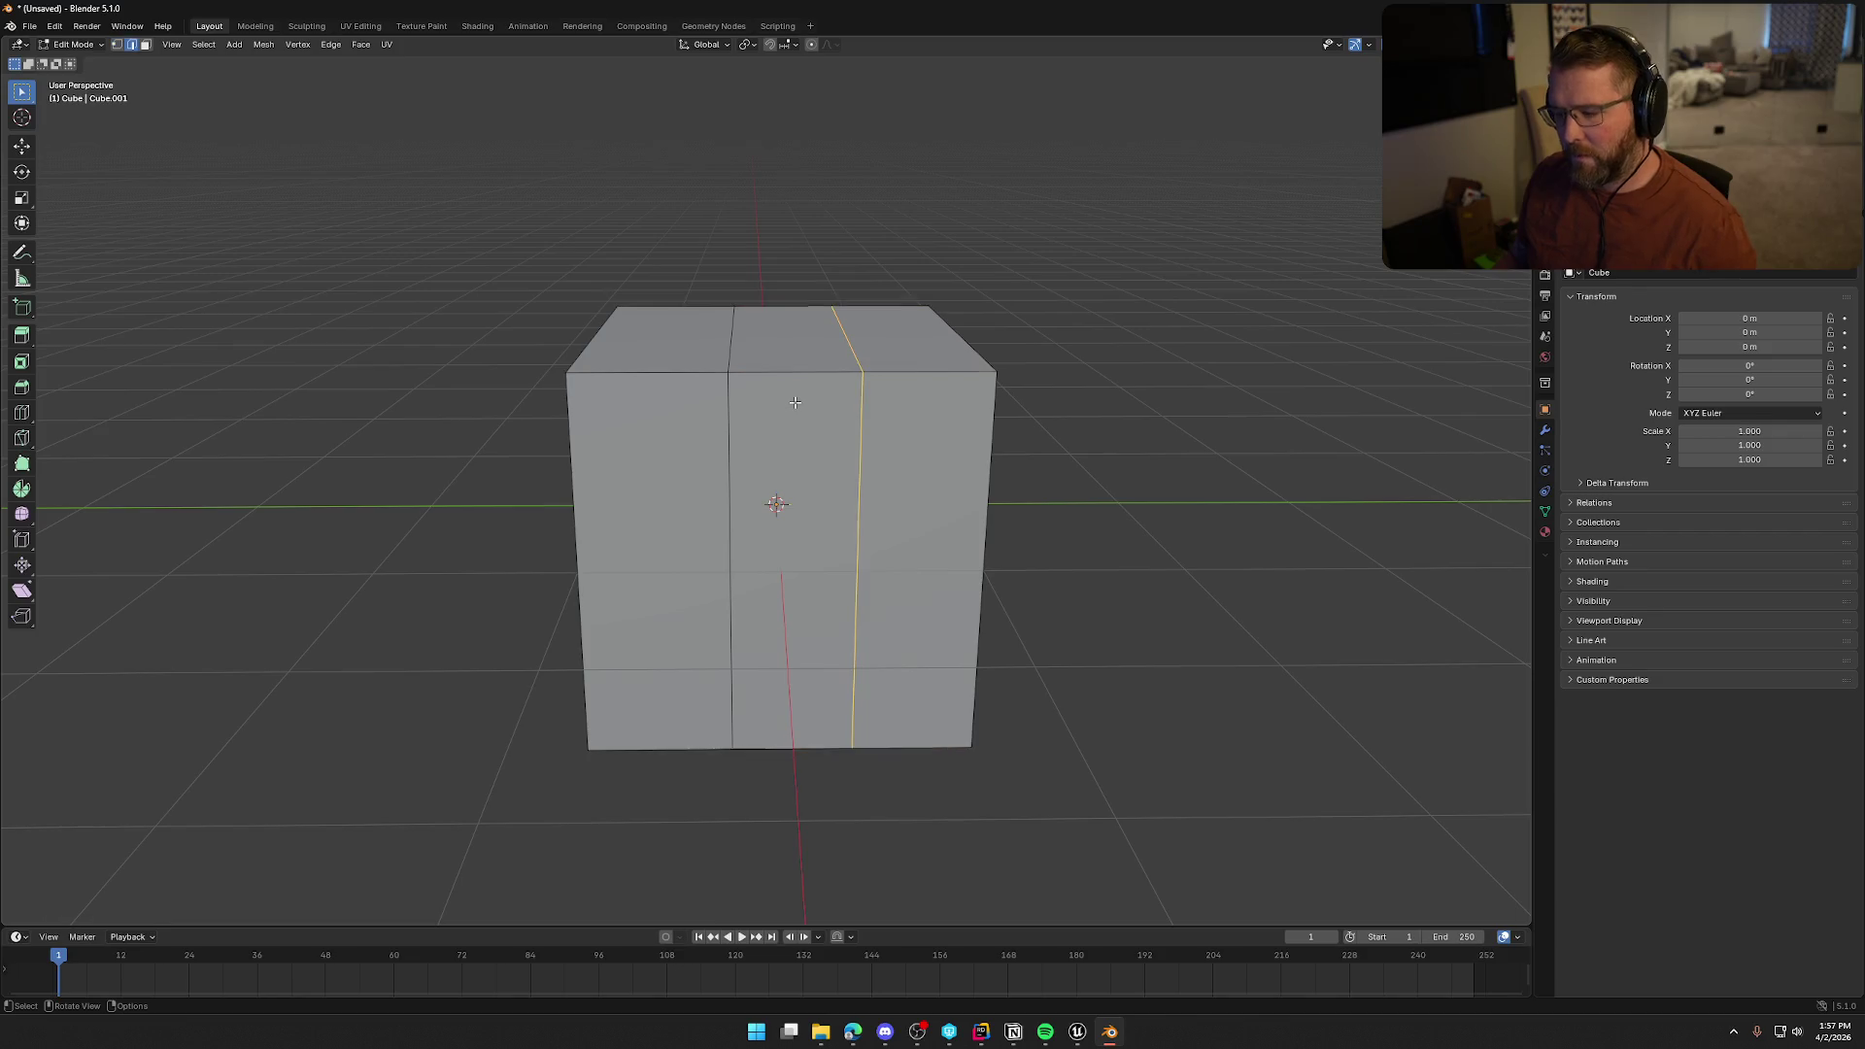
pyautogui.click(726, 408)
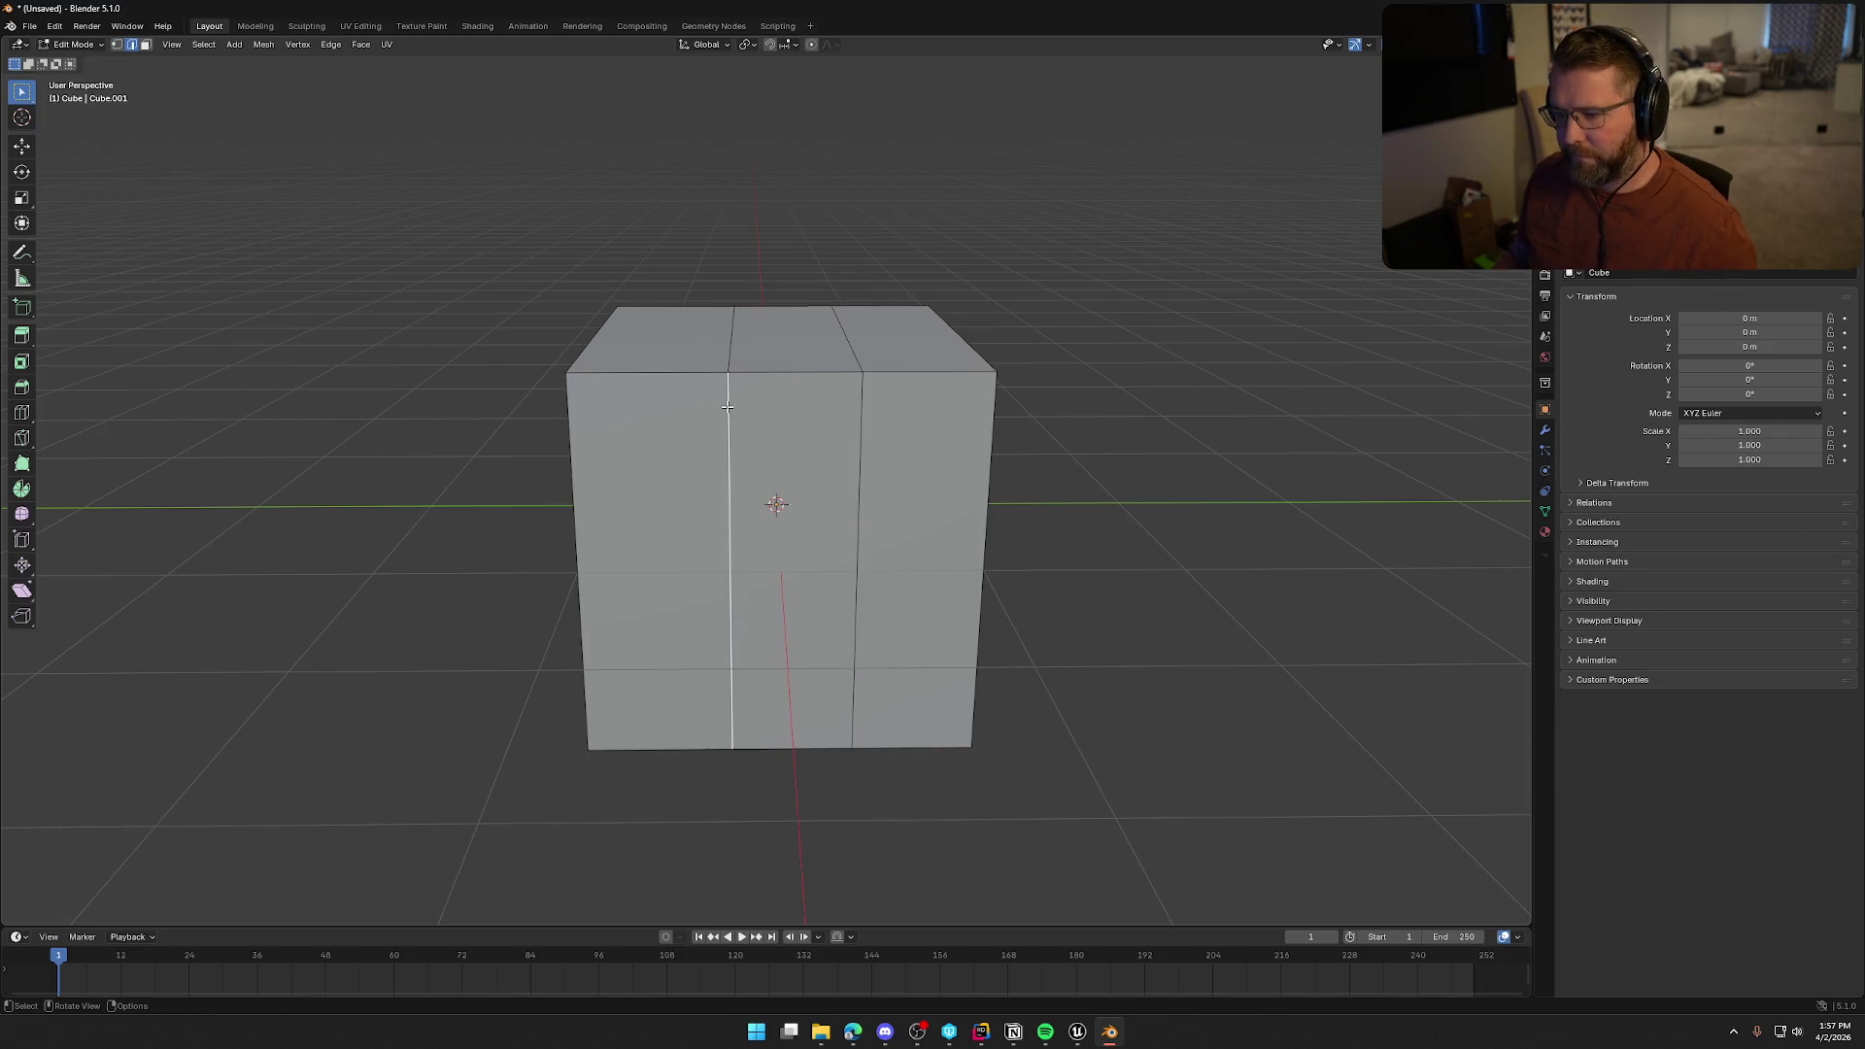
pyautogui.keyDown('alt'); pyautogui.click(730, 358); pyautogui.keyUp('alt')
pyautogui.press('g')
pyautogui.press('g')
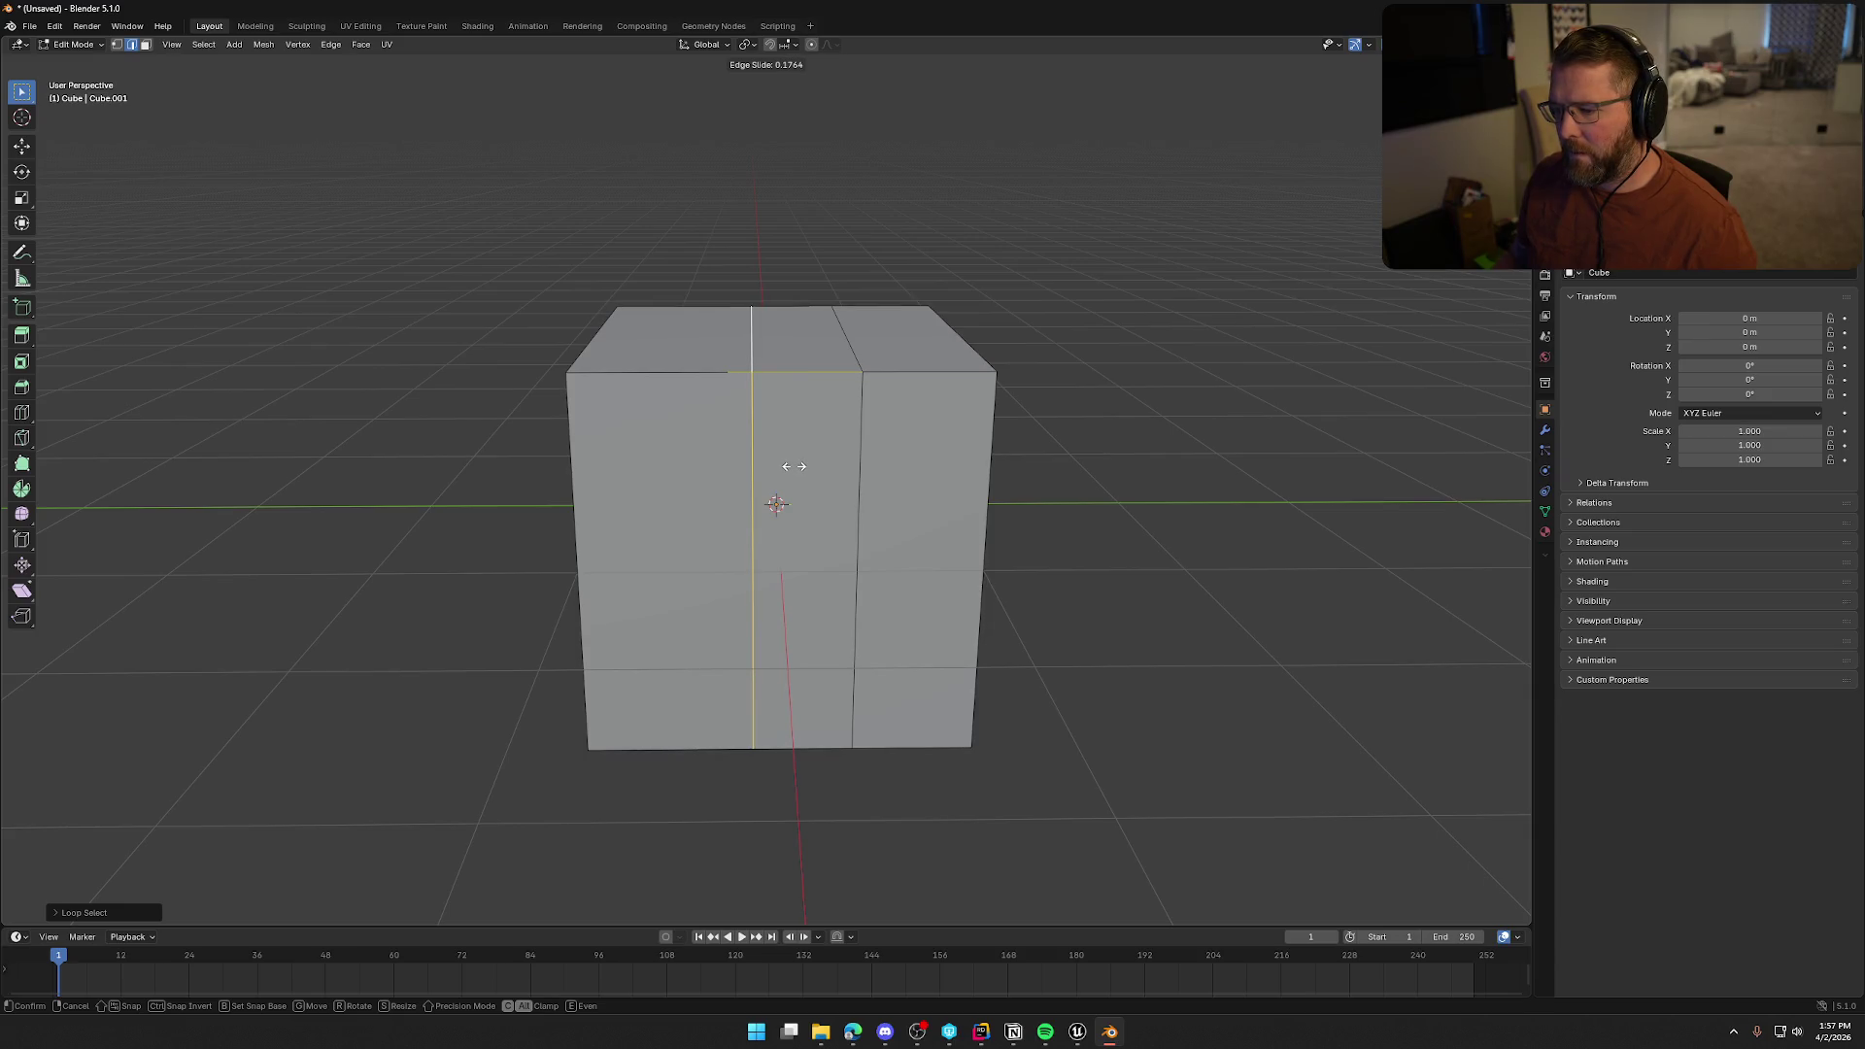
pyautogui.click(793, 467)
pyautogui.click(860, 417)
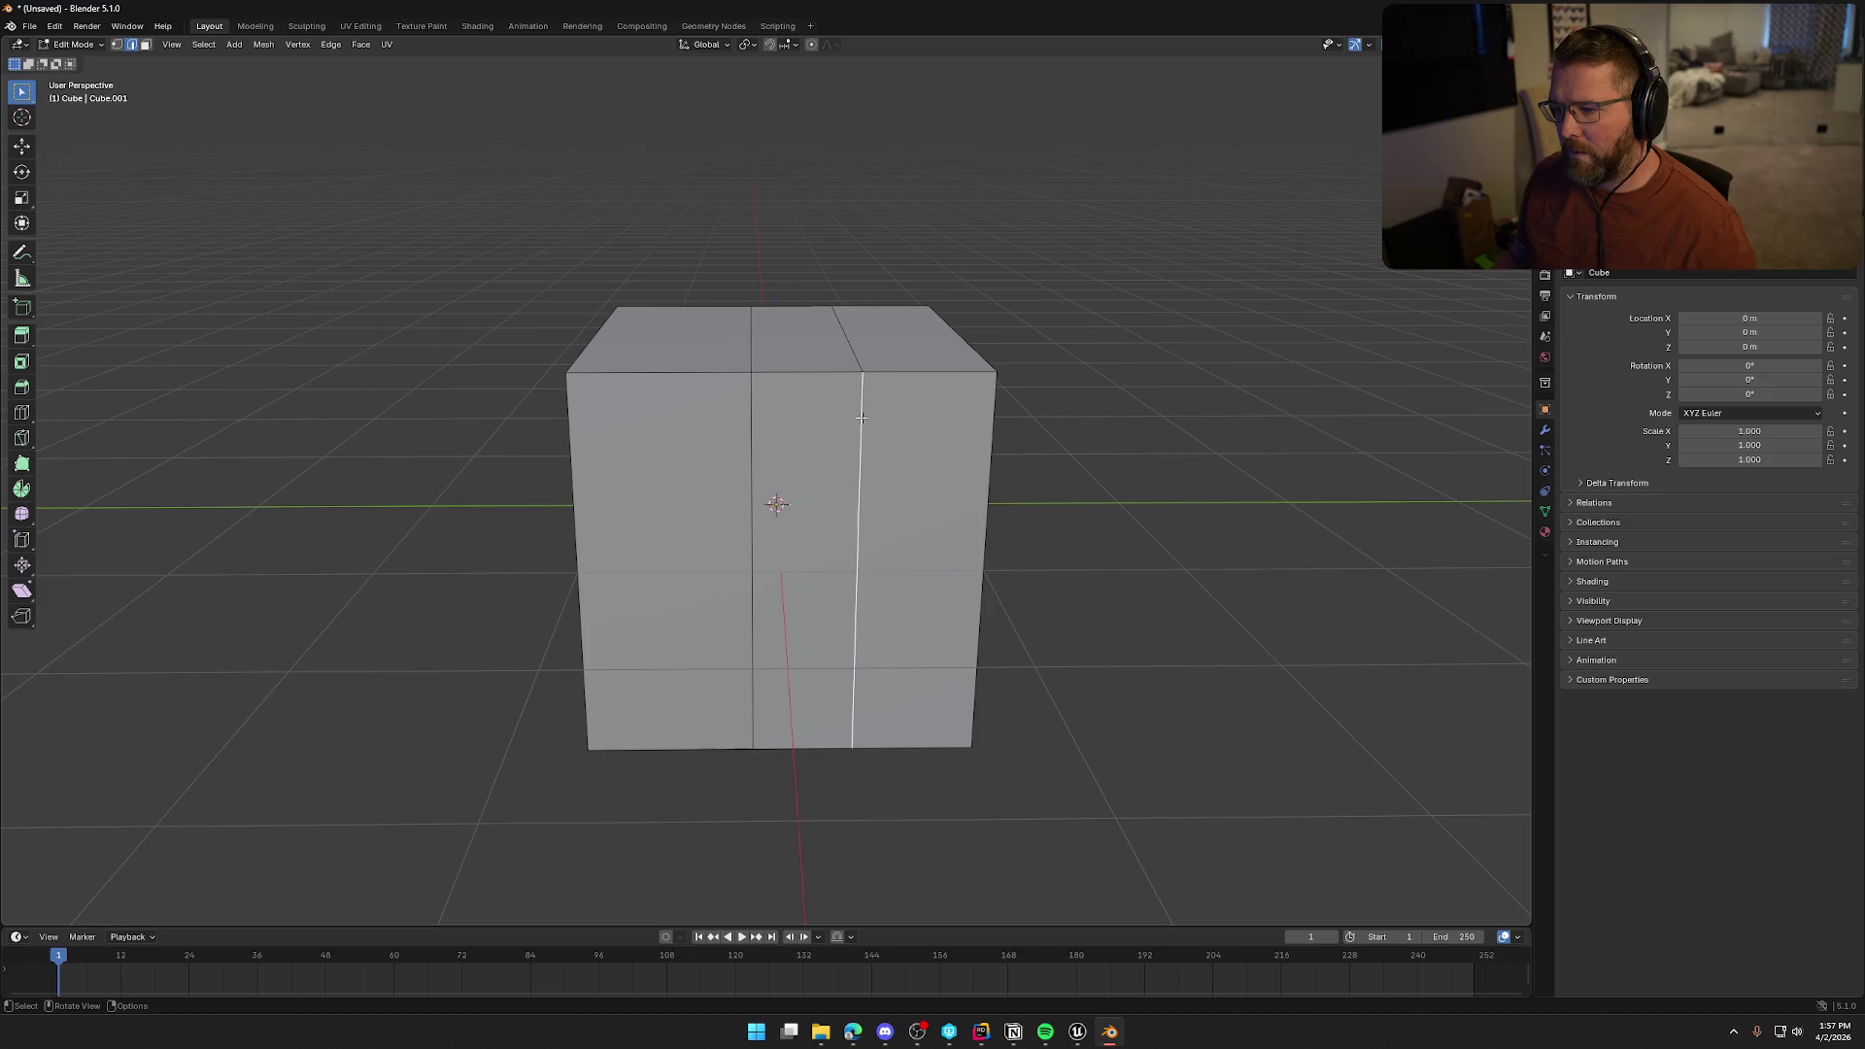
pyautogui.keyDown('alt'); pyautogui.keyDown('shift'); pyautogui.click(860, 418); pyautogui.keyUp('shift'); pyautogui.keyUp('alt')
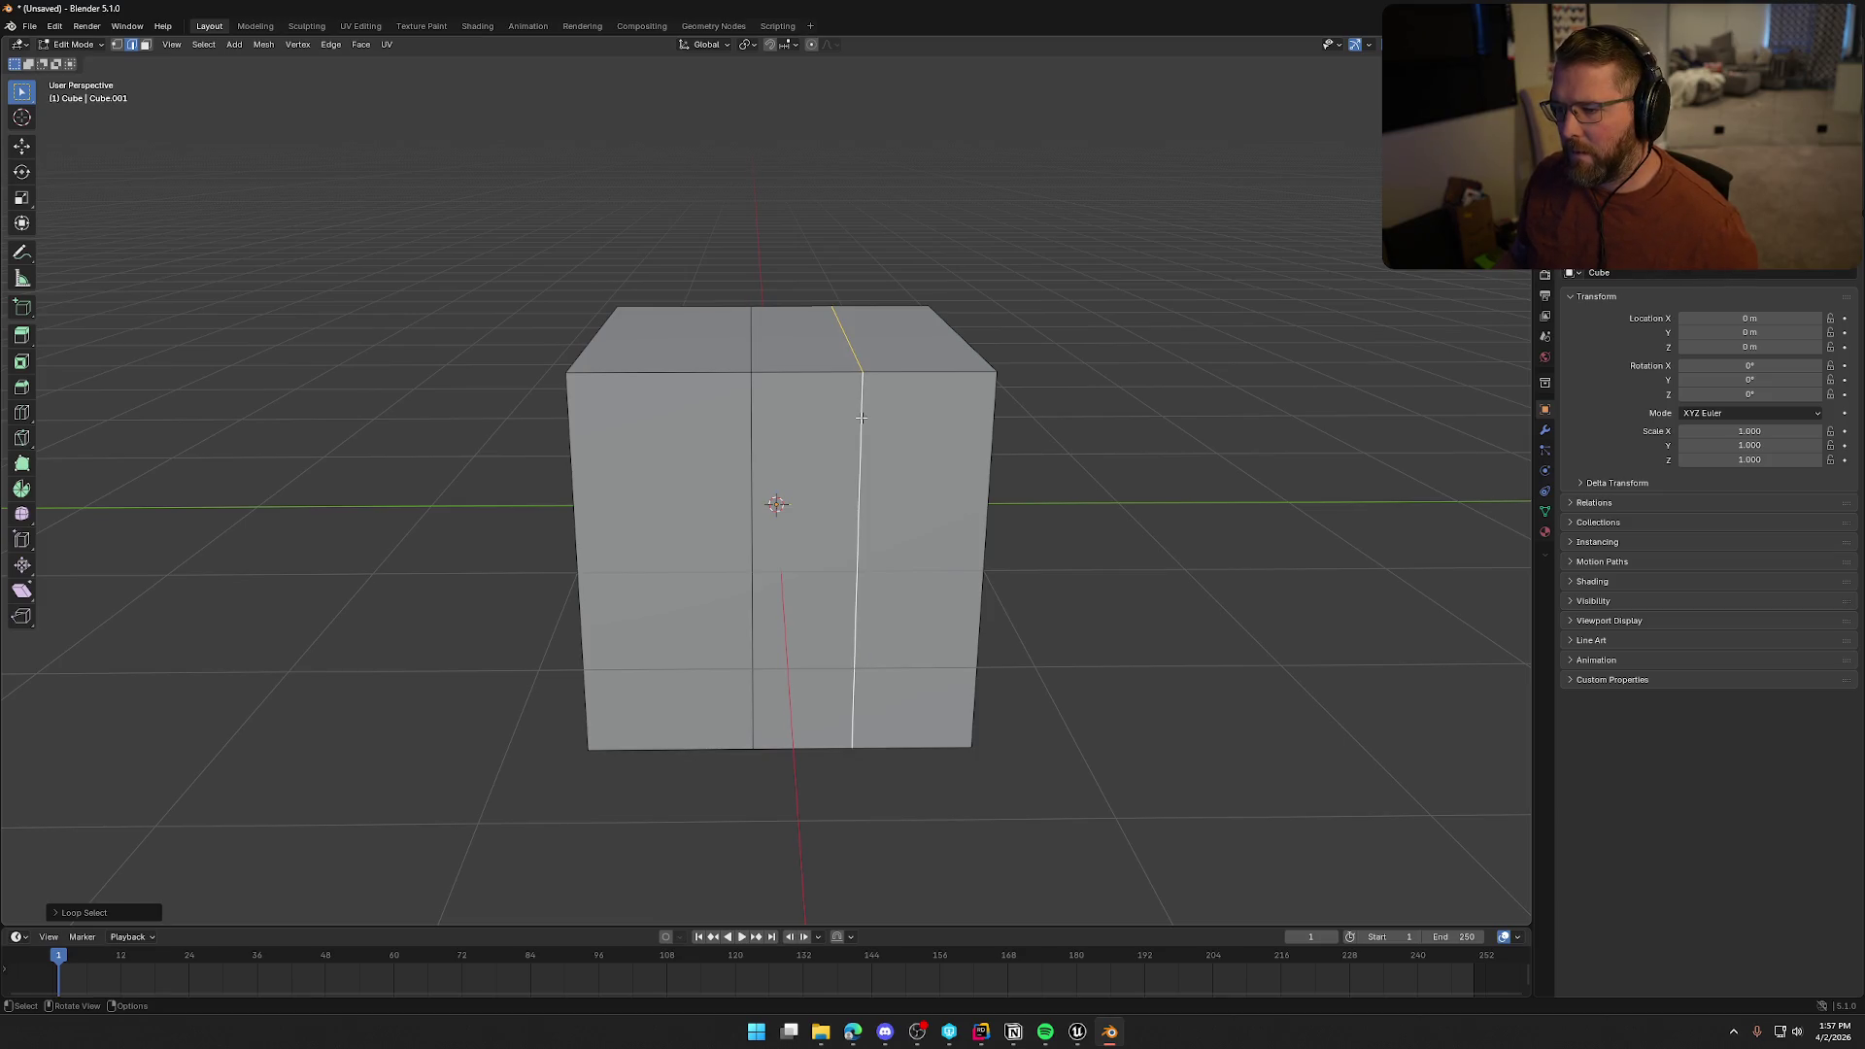
pyautogui.press('g')
pyautogui.press('g')
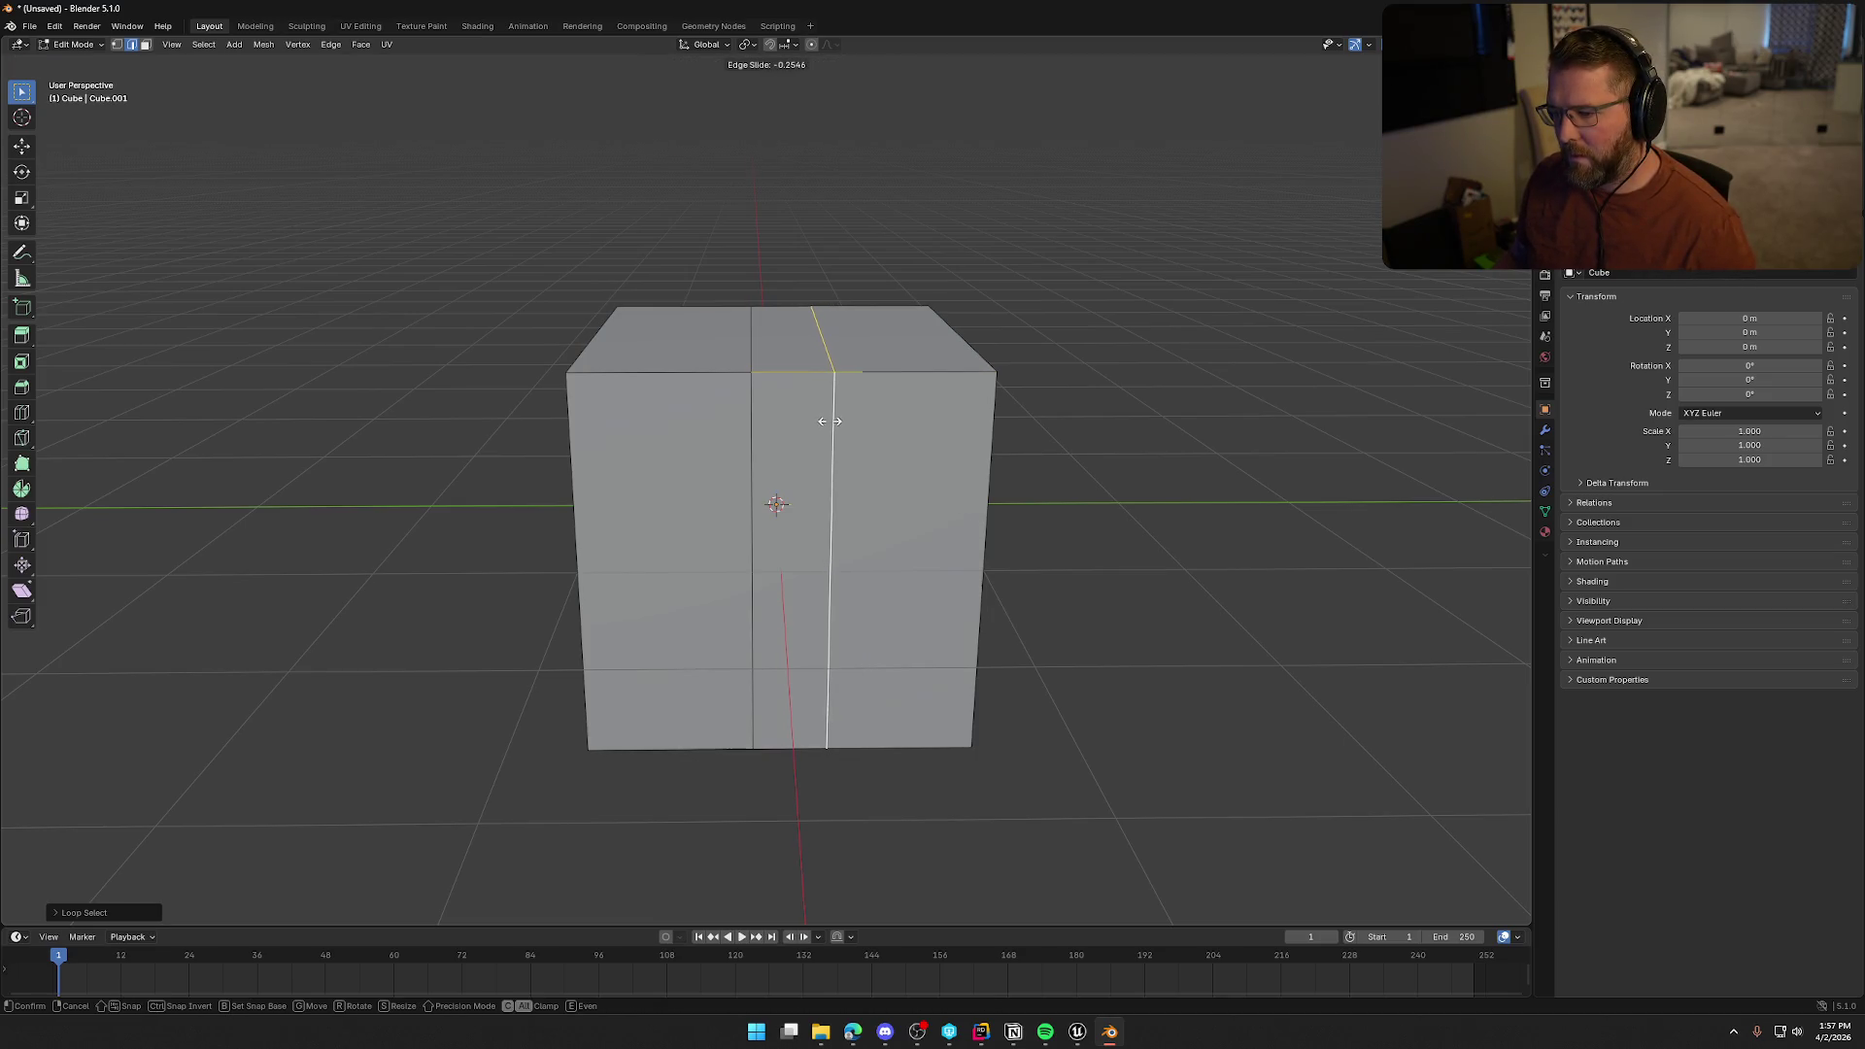
pyautogui.click(833, 422)
# Undo the edge slides and loop cuts back to the uncut cube
pyautogui.moveTo(1165, 625)
pyautogui.mouseDown()
pyautogui.moveTo(1124, 666)
pyautogui.moveTo(1162, 619)
pyautogui.mouseUp()
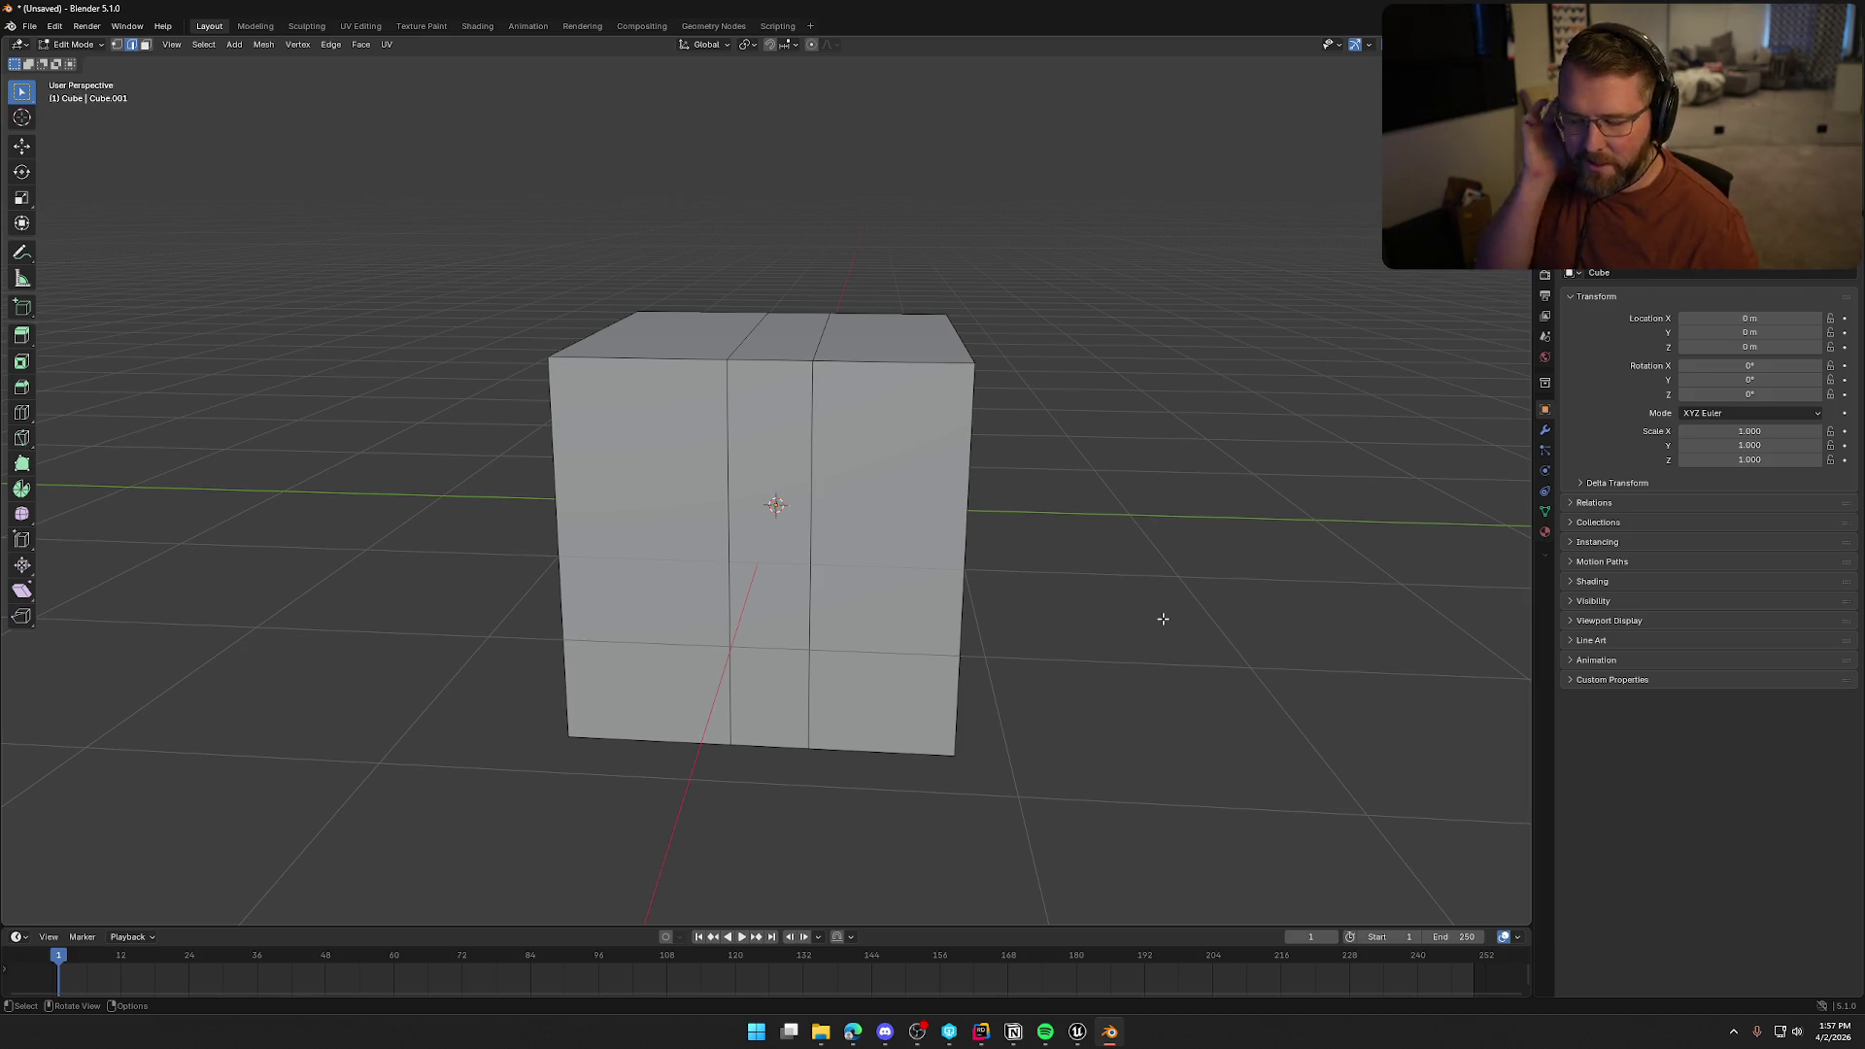
pyautogui.hotkey('ctrl', 'z')
pyautogui.hotkey('ctrl', 'z')
pyautogui.hotkey('ctrl', 'z')
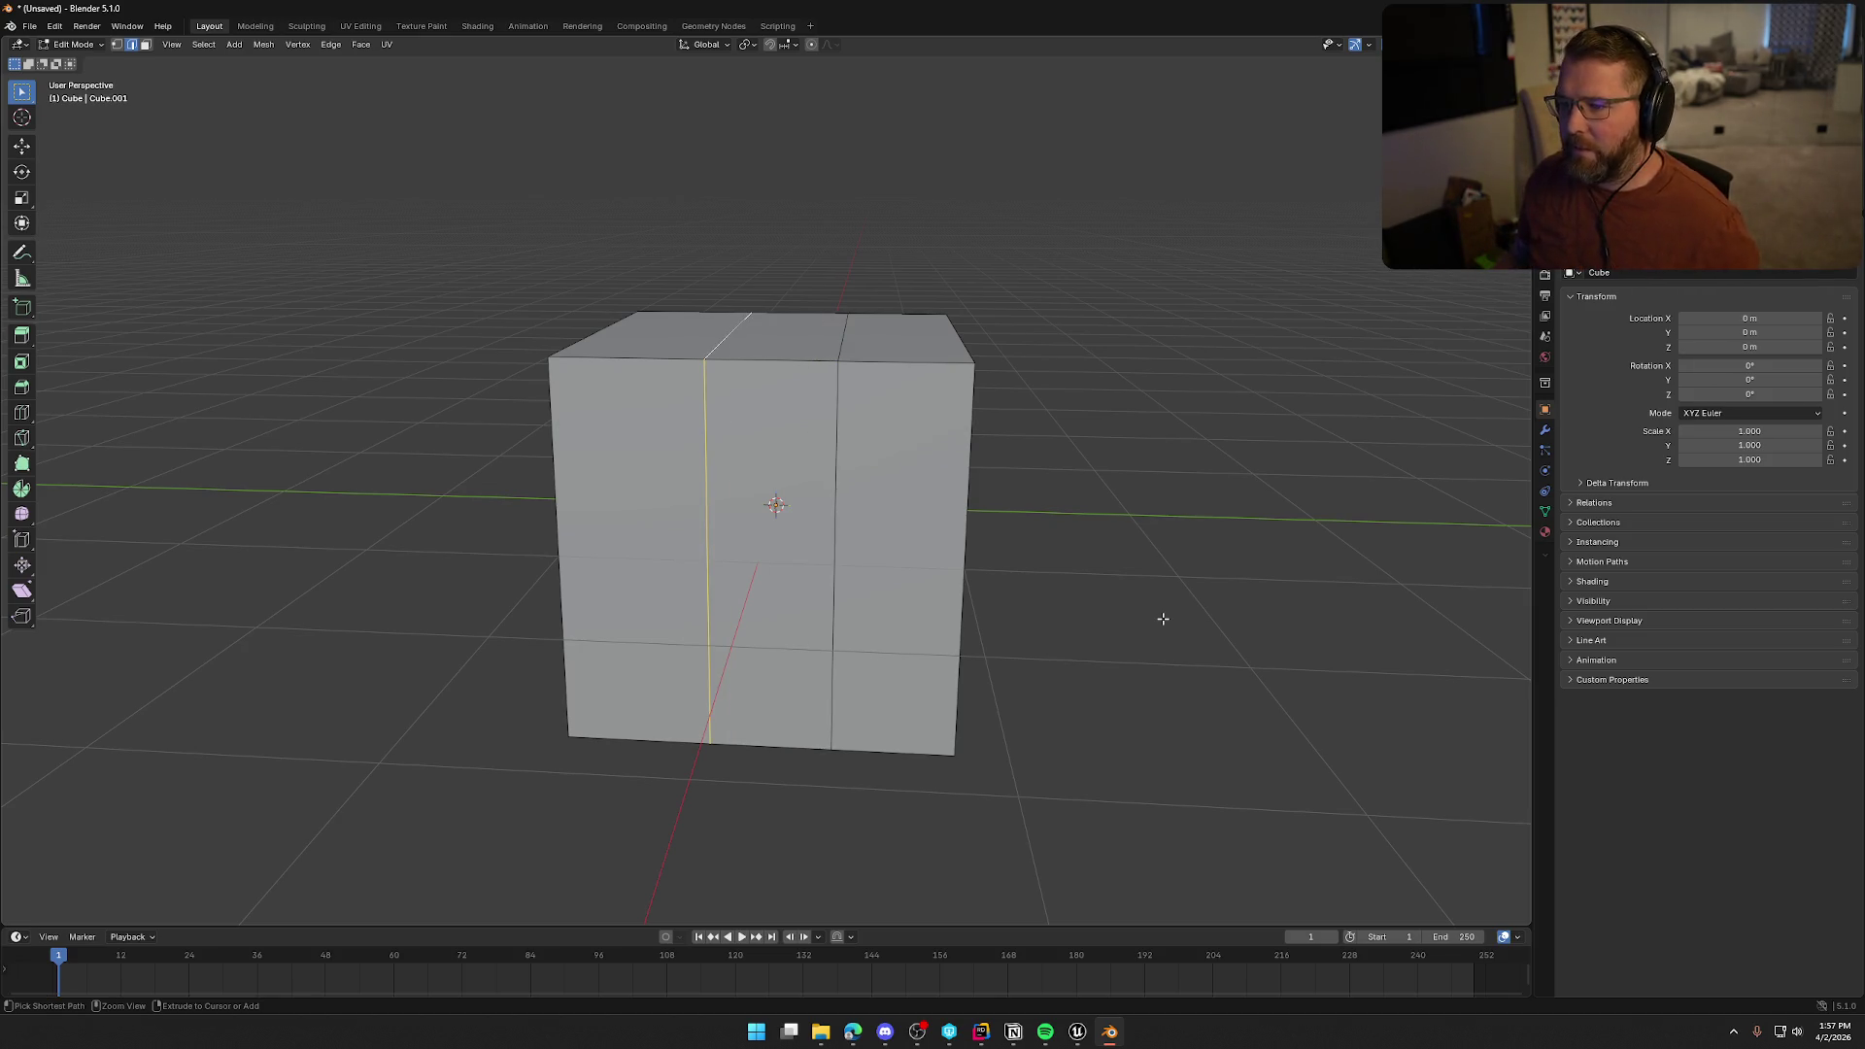
pyautogui.hotkey('ctrl', 'z')
pyautogui.hotkey('ctrl', 'z')
pyautogui.hotkey('ctrl', 'z')
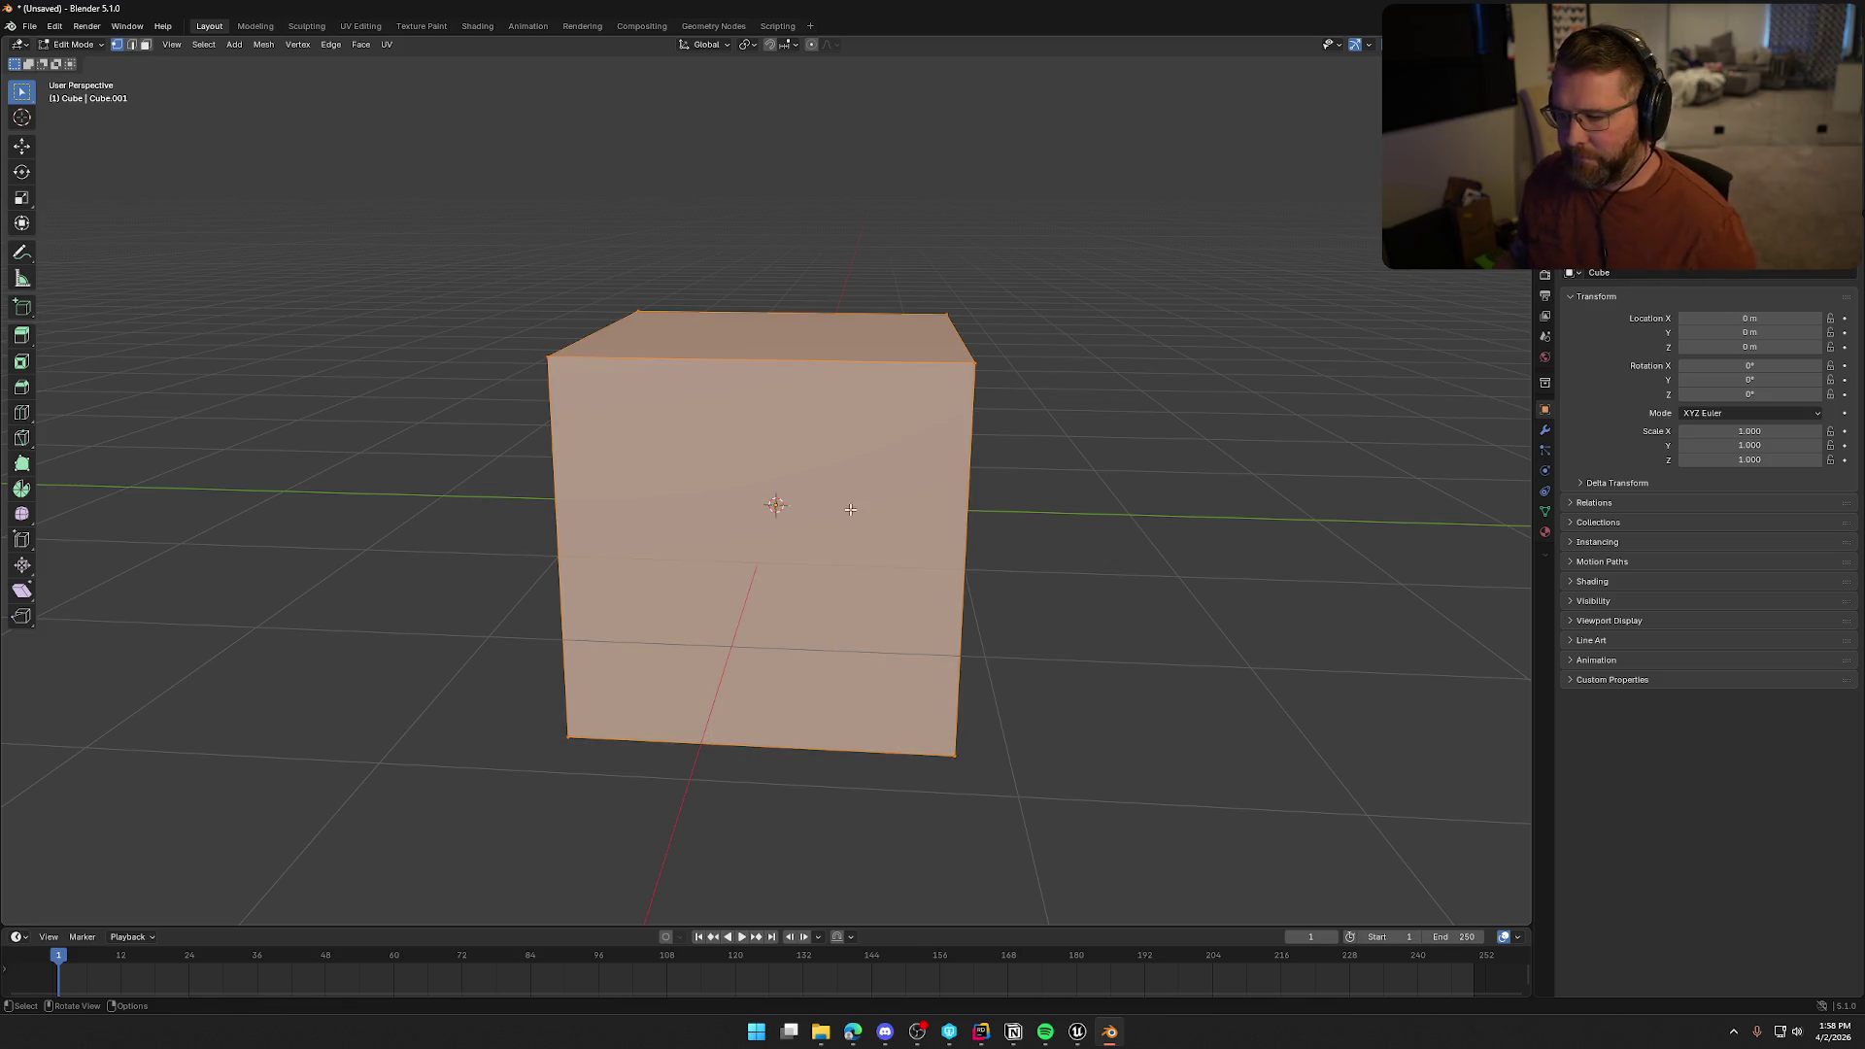
# Apply Subdivide twice to the fully selected cube
pyautogui.rightClick(850, 509)
pyautogui.click(835, 513)
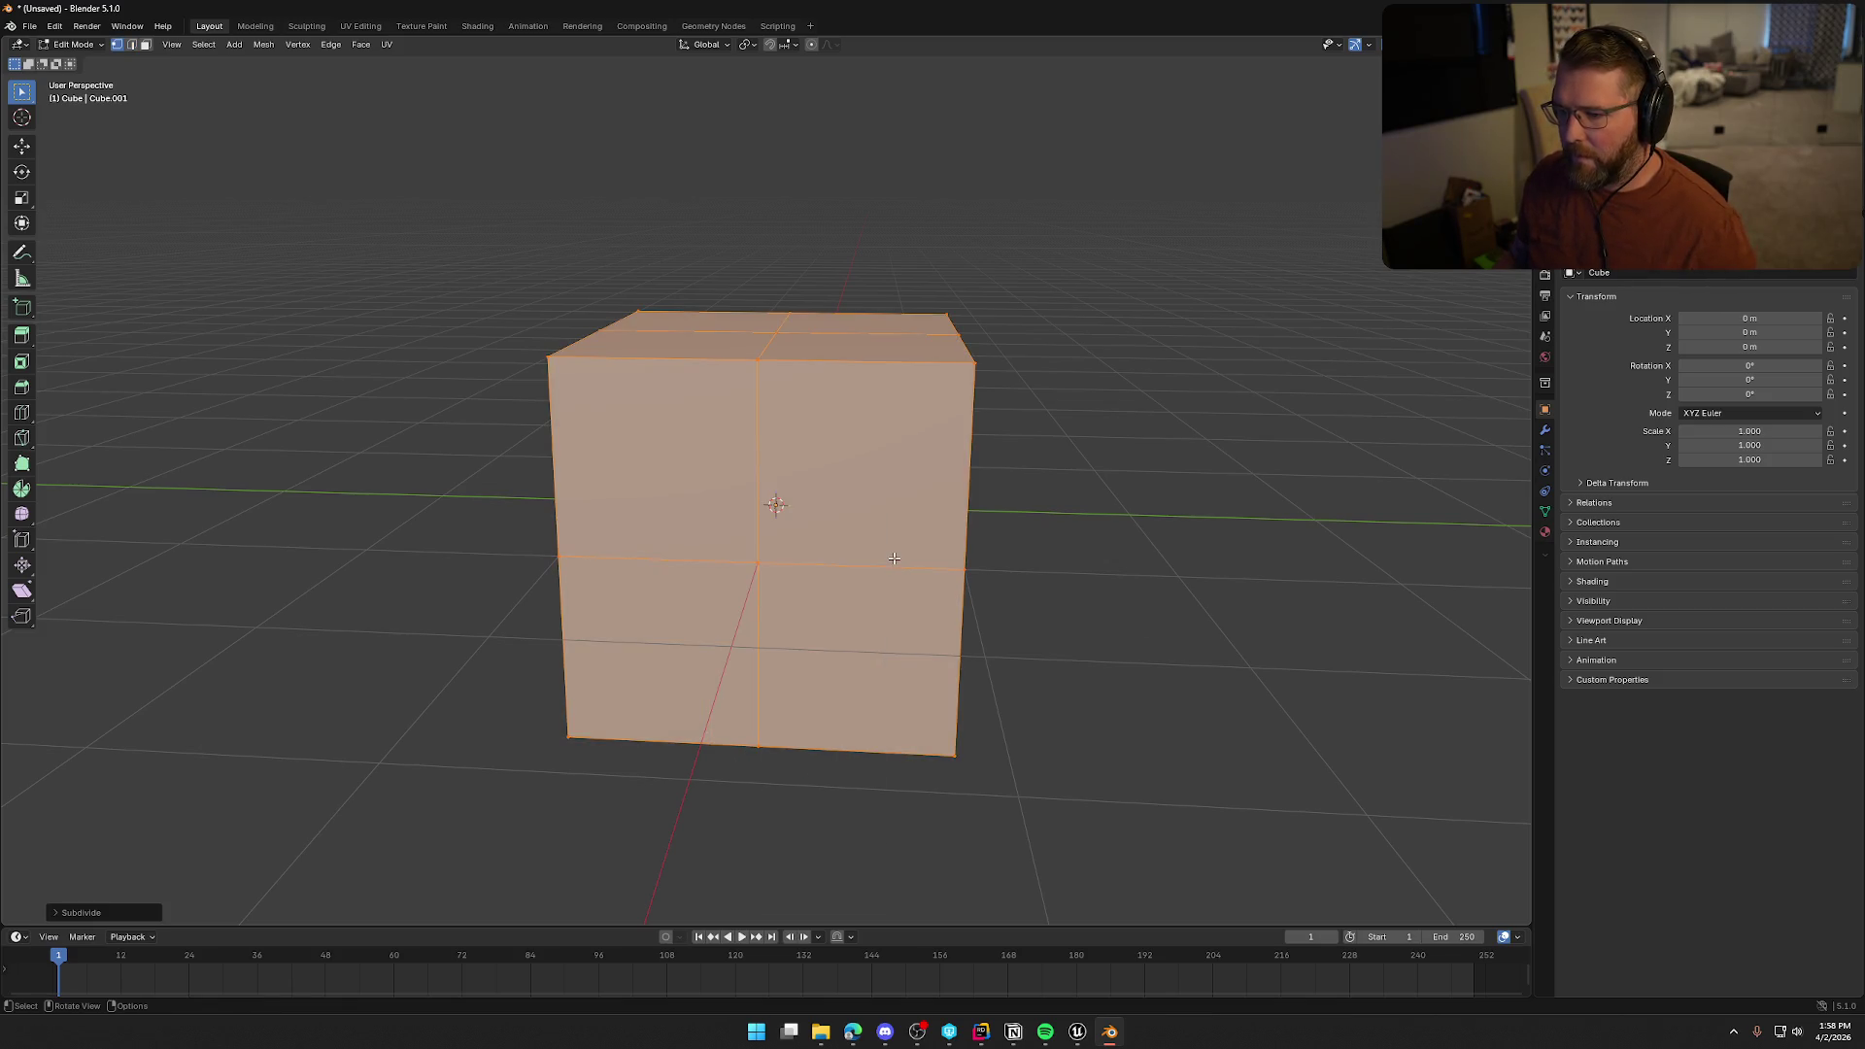
pyautogui.press('KP_1')
pyautogui.press('KP_8')
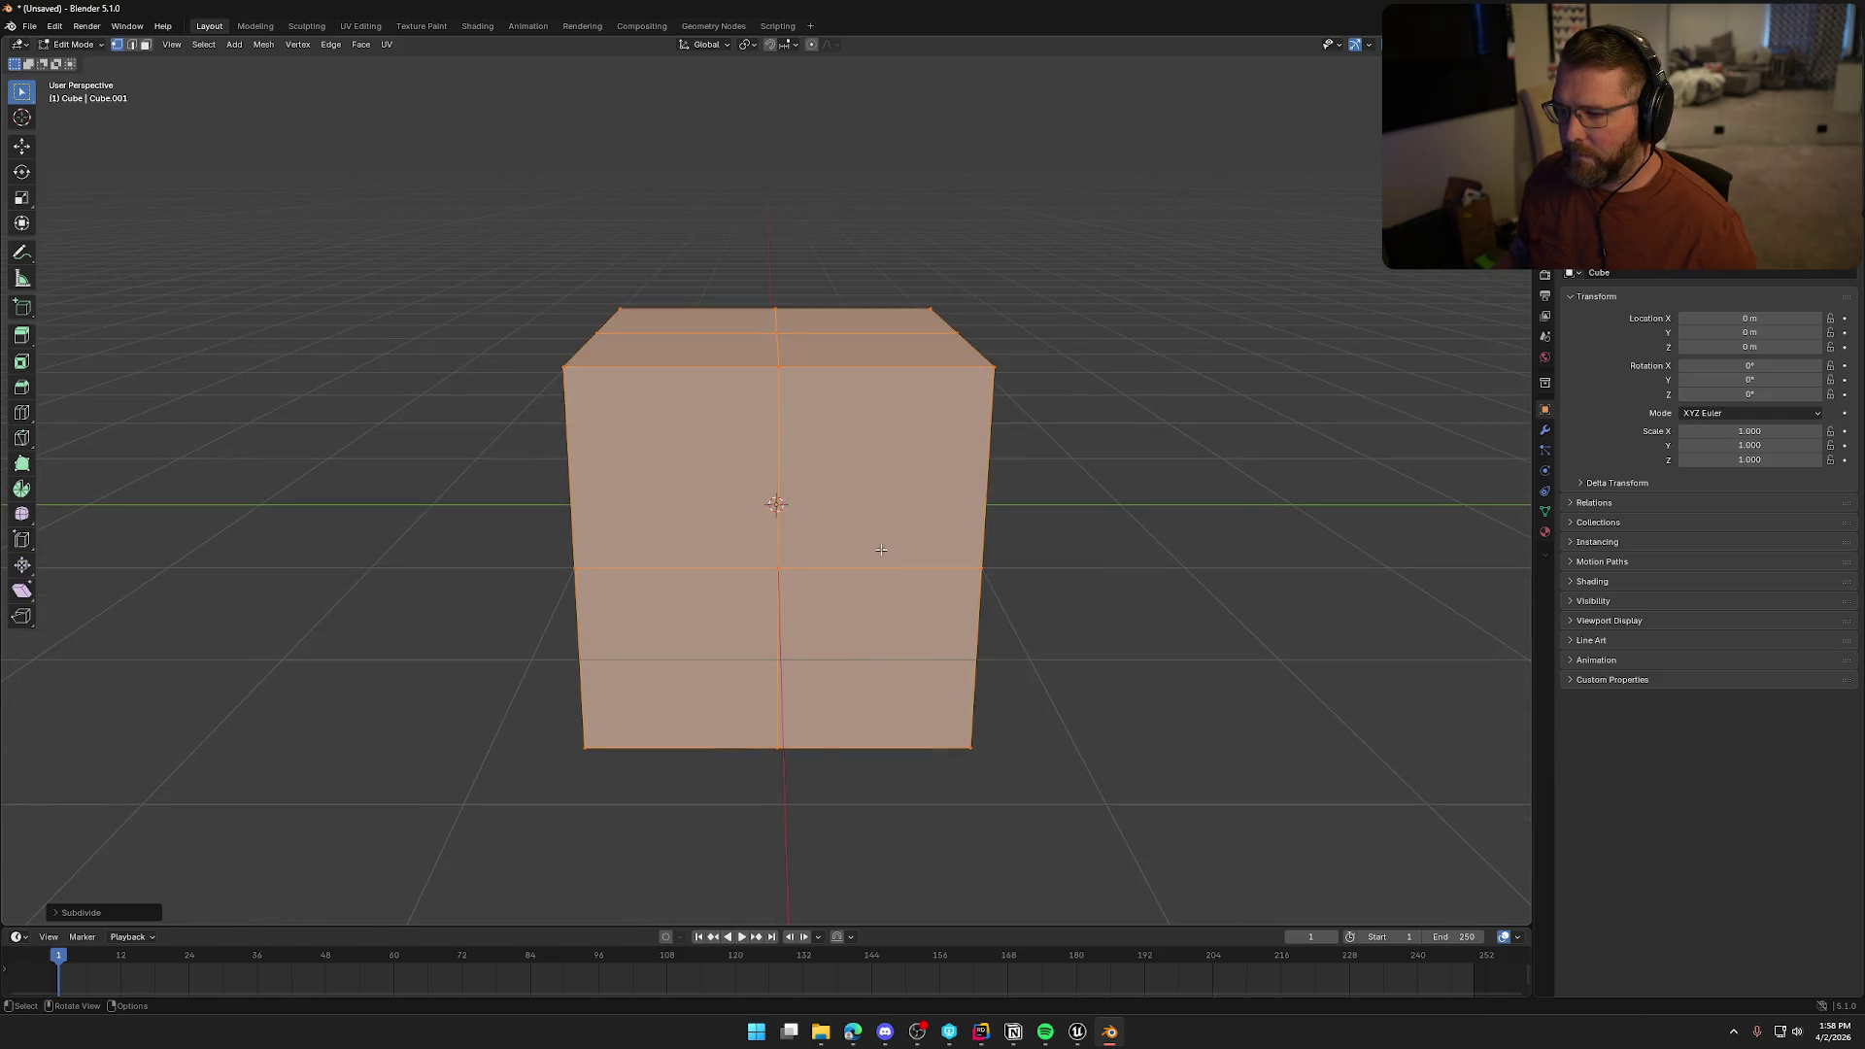
pyautogui.rightClick(865, 486)
pyautogui.click(865, 486)
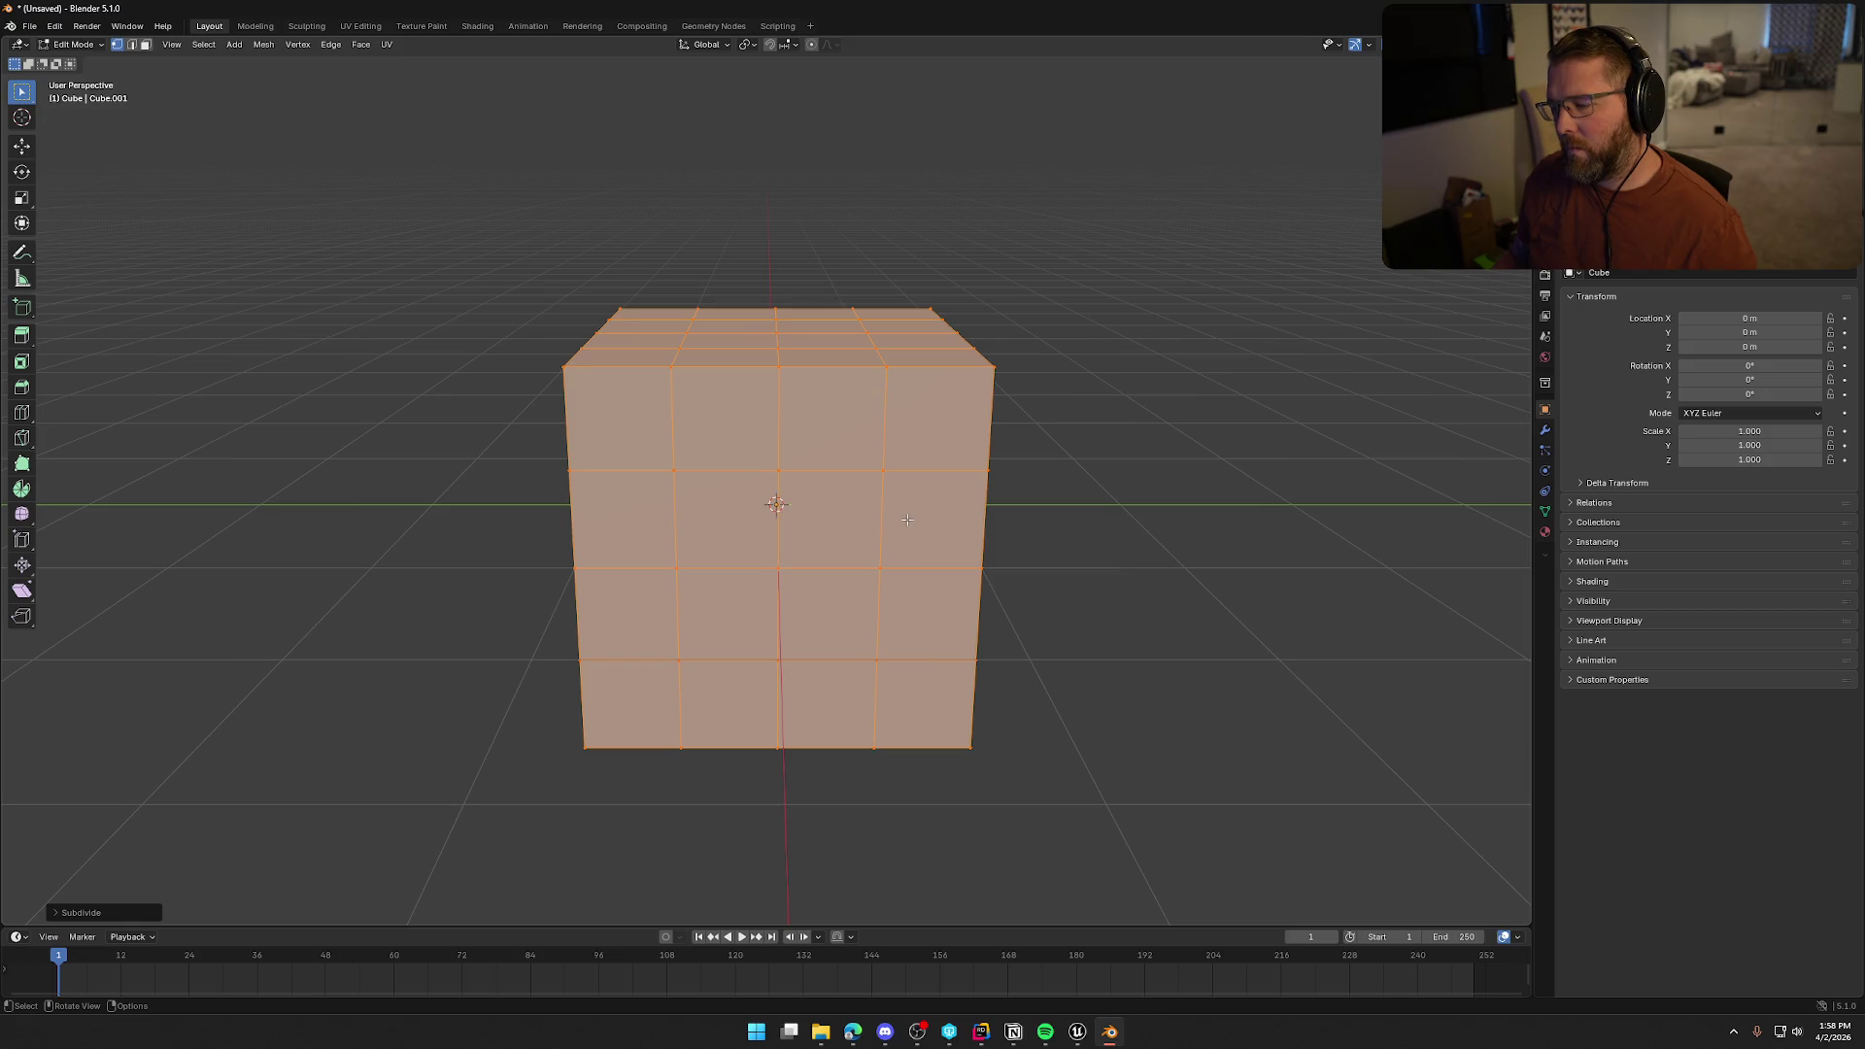
# Clear the face selection and pick a top corner face of the cube
pyautogui.moveTo(907, 519); pyautogui.dragTo(1074, 520)
pyautogui.click(486, 331)
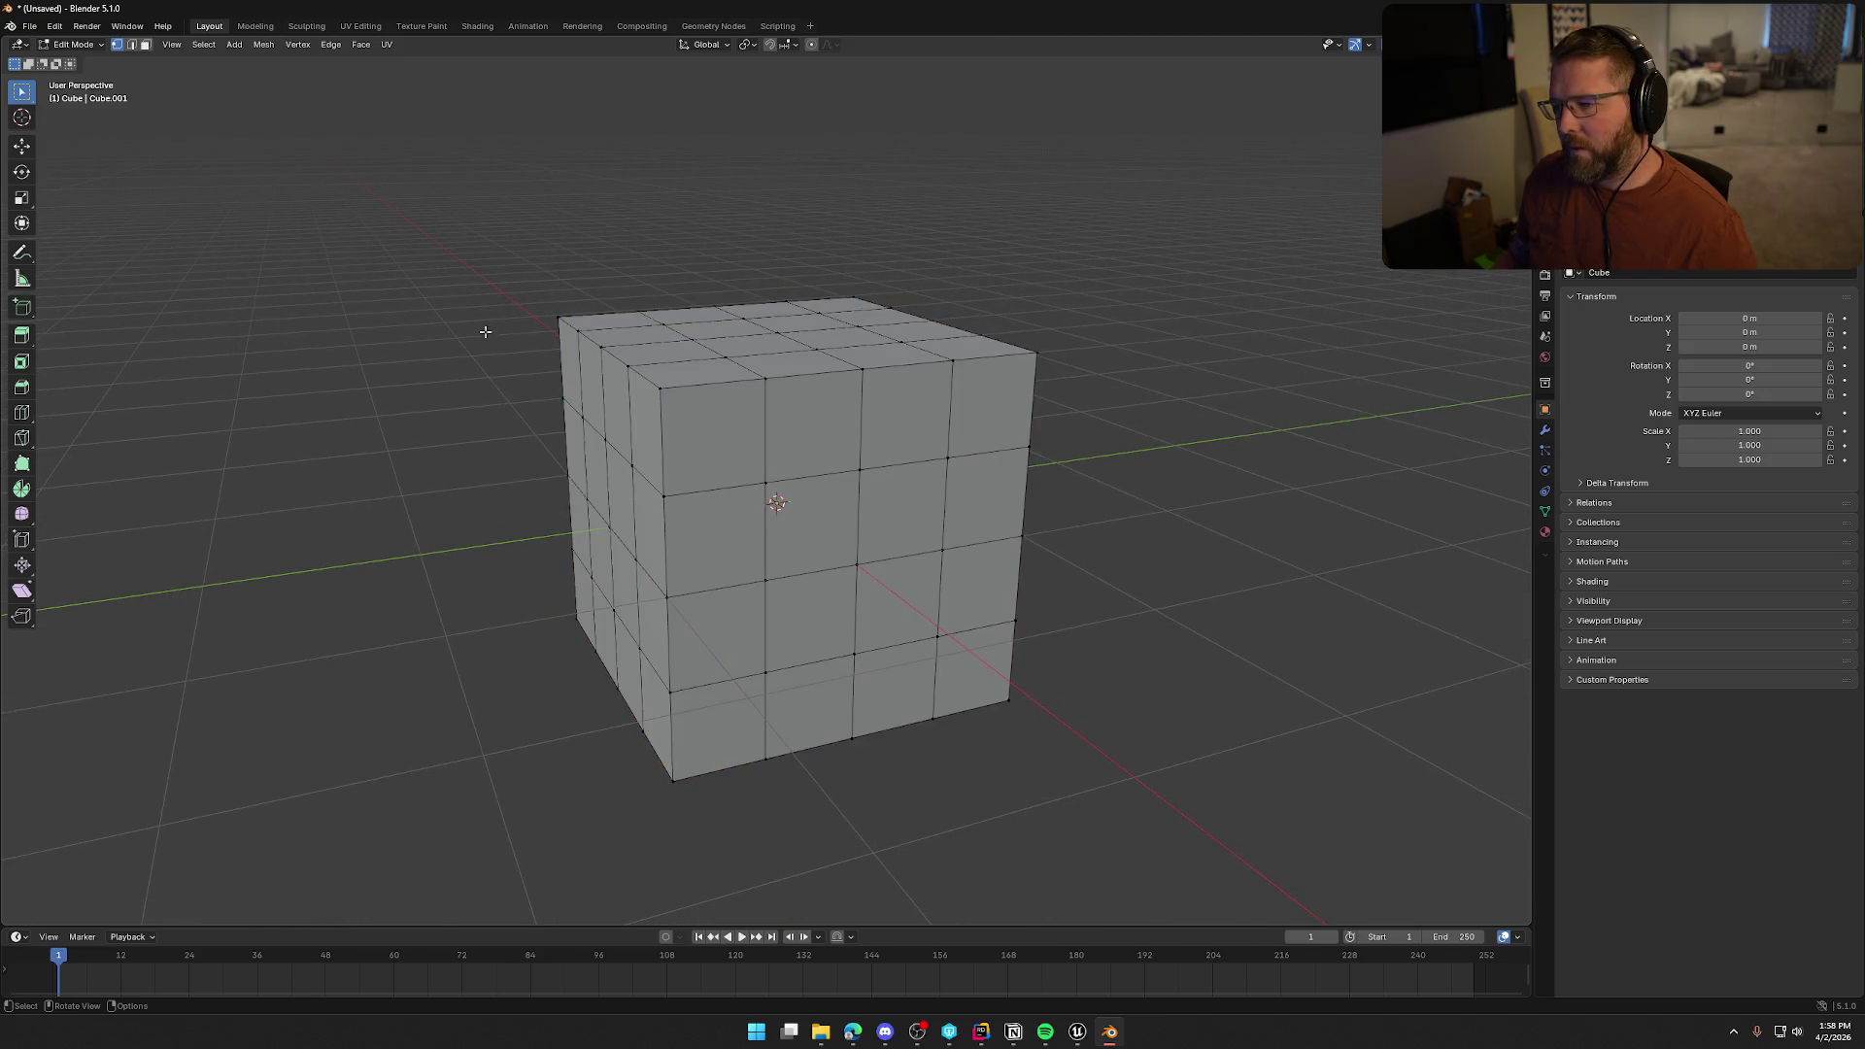
pyautogui.moveTo(1155, 607)
pyautogui.mouseDown()
pyautogui.moveTo(1078, 583)
pyautogui.moveTo(1109, 600)
pyautogui.moveTo(1120, 663)
pyautogui.mouseUp()
pyautogui.scroll(-2, 1107, 656)
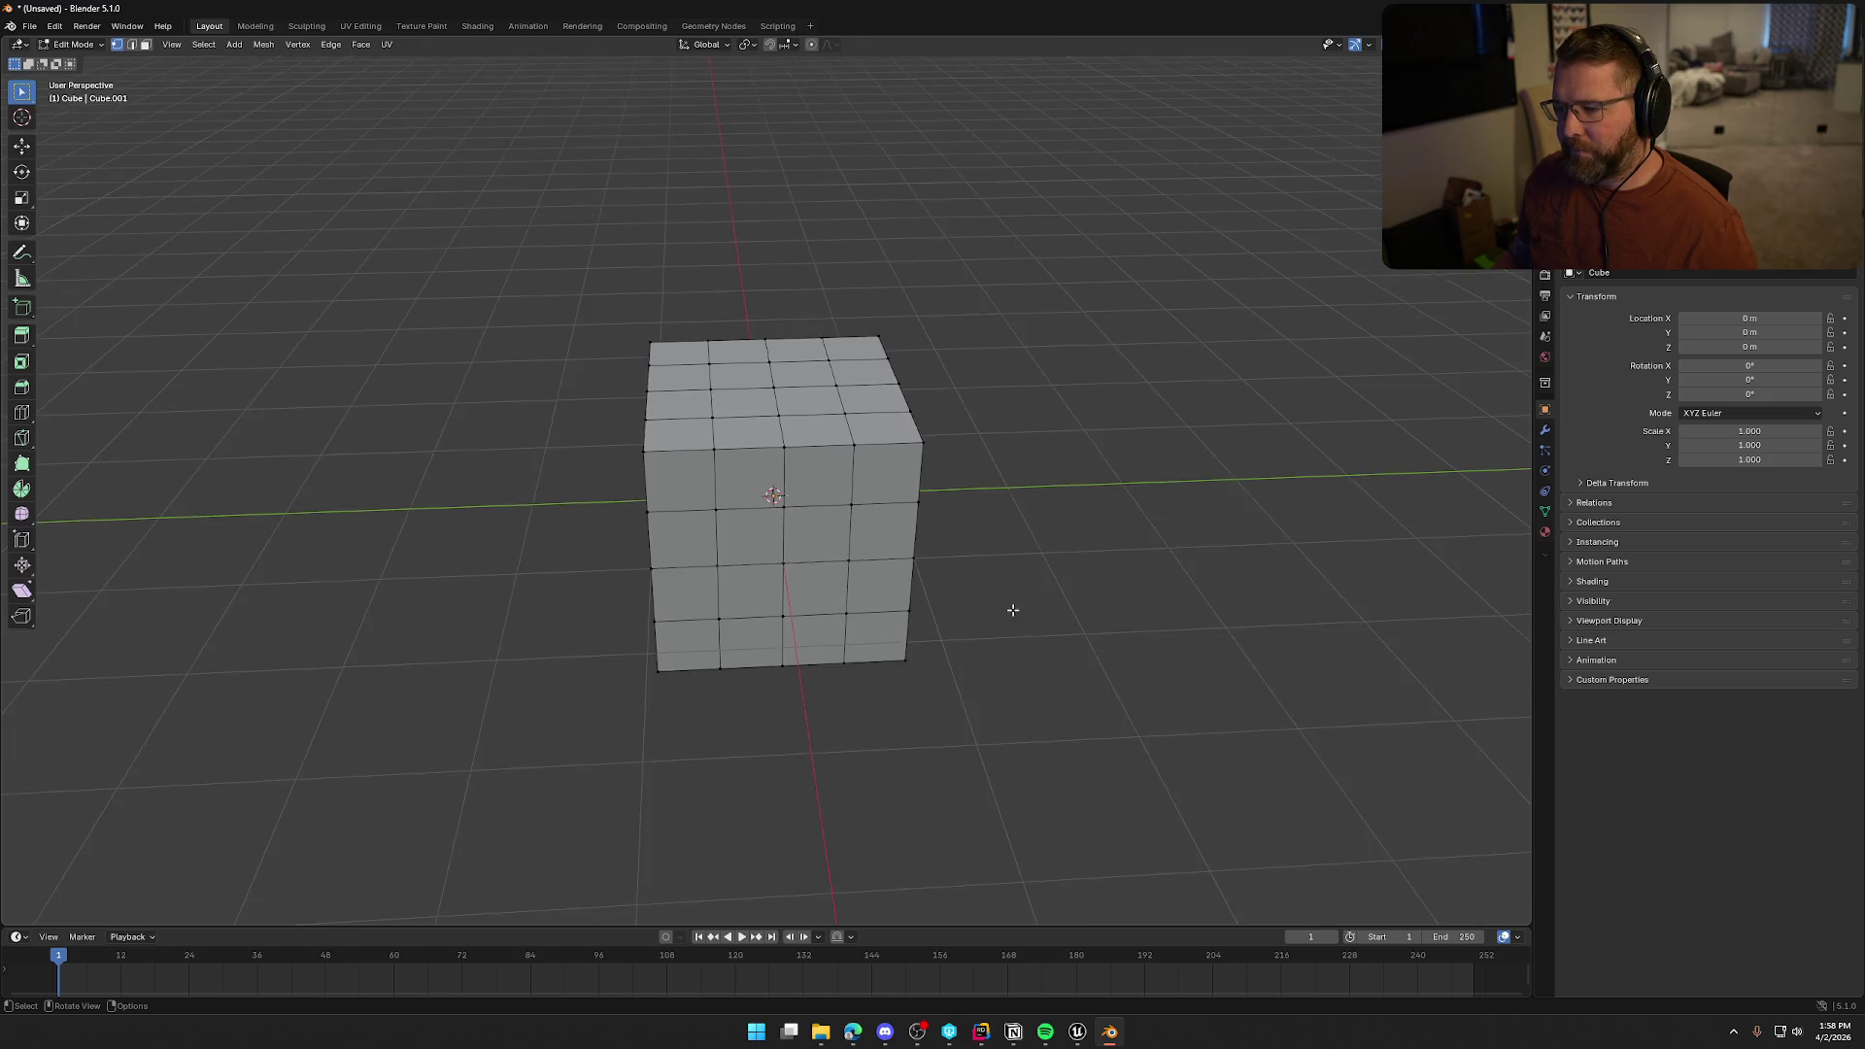
pyautogui.scroll(1, 1012, 612)
pyautogui.click(844, 599)
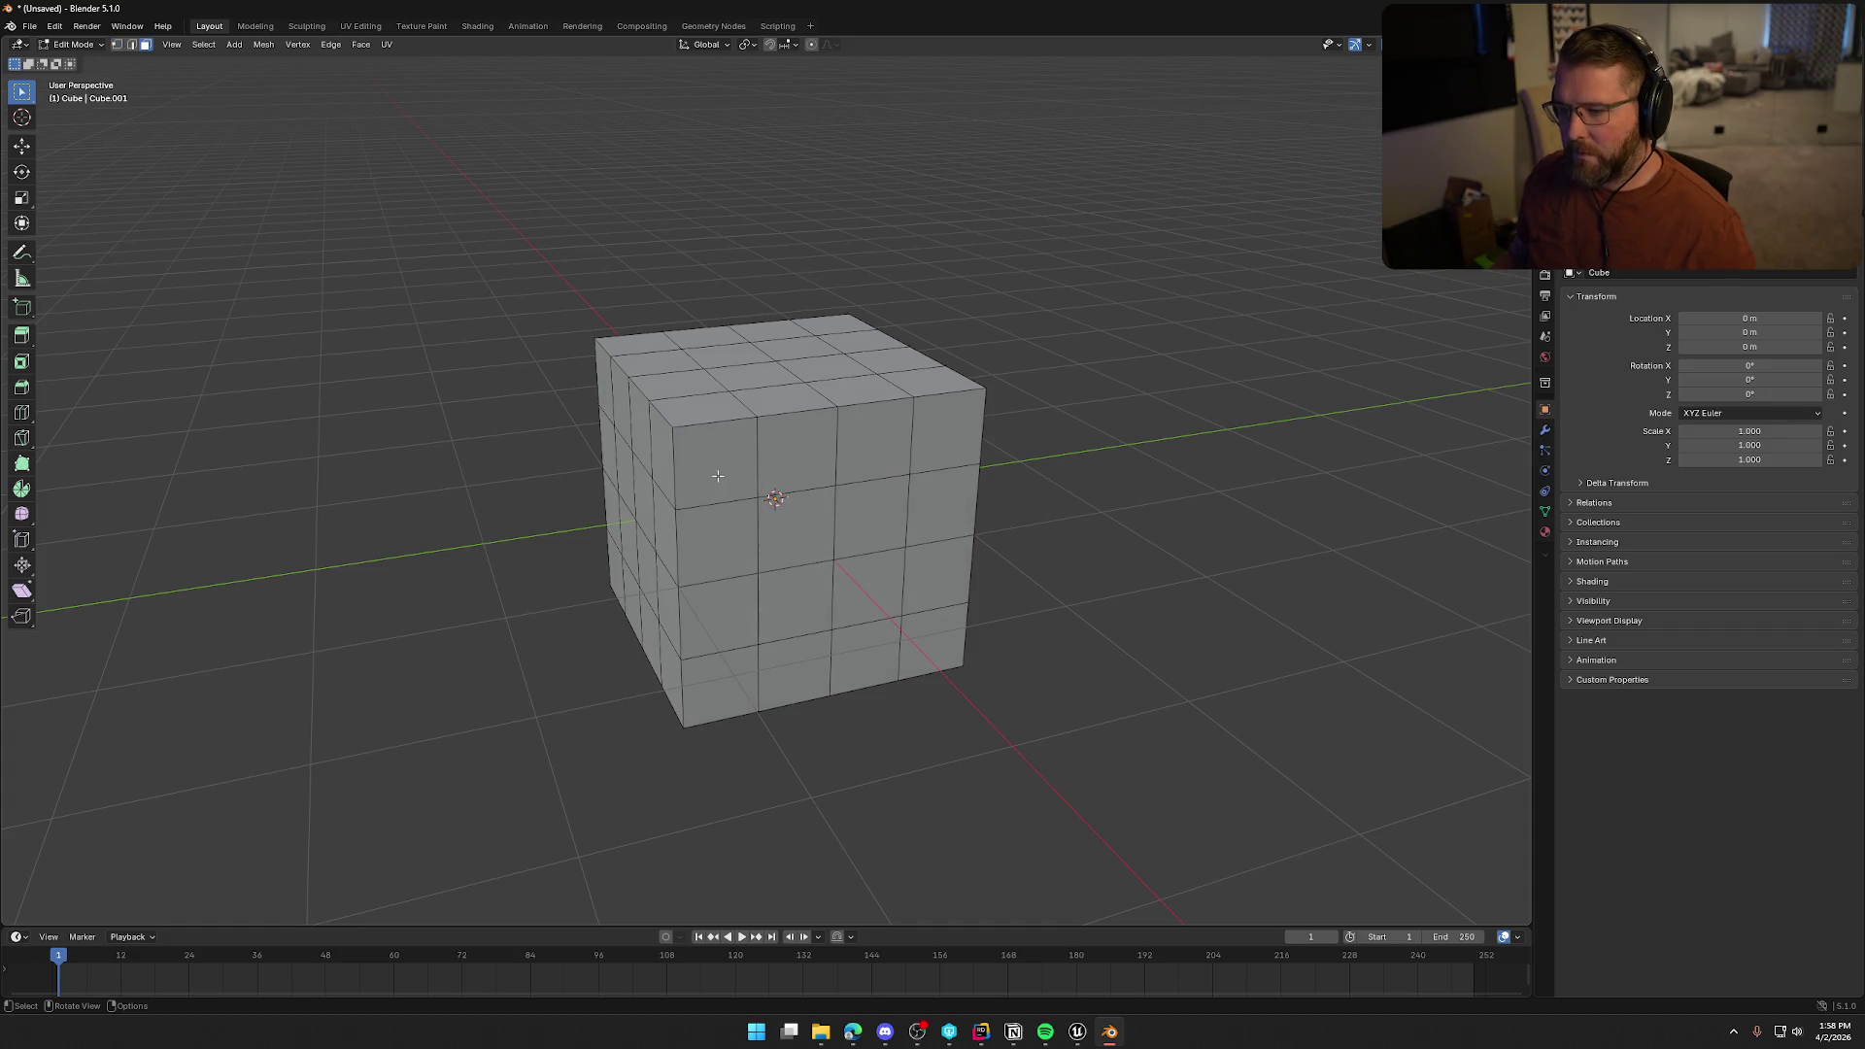
pyautogui.click(606, 345)
# Select the band of faces along the top corner edge and delete them
pyautogui.keyDown('shift'); pyautogui.click(637, 396); pyautogui.keyUp('shift')
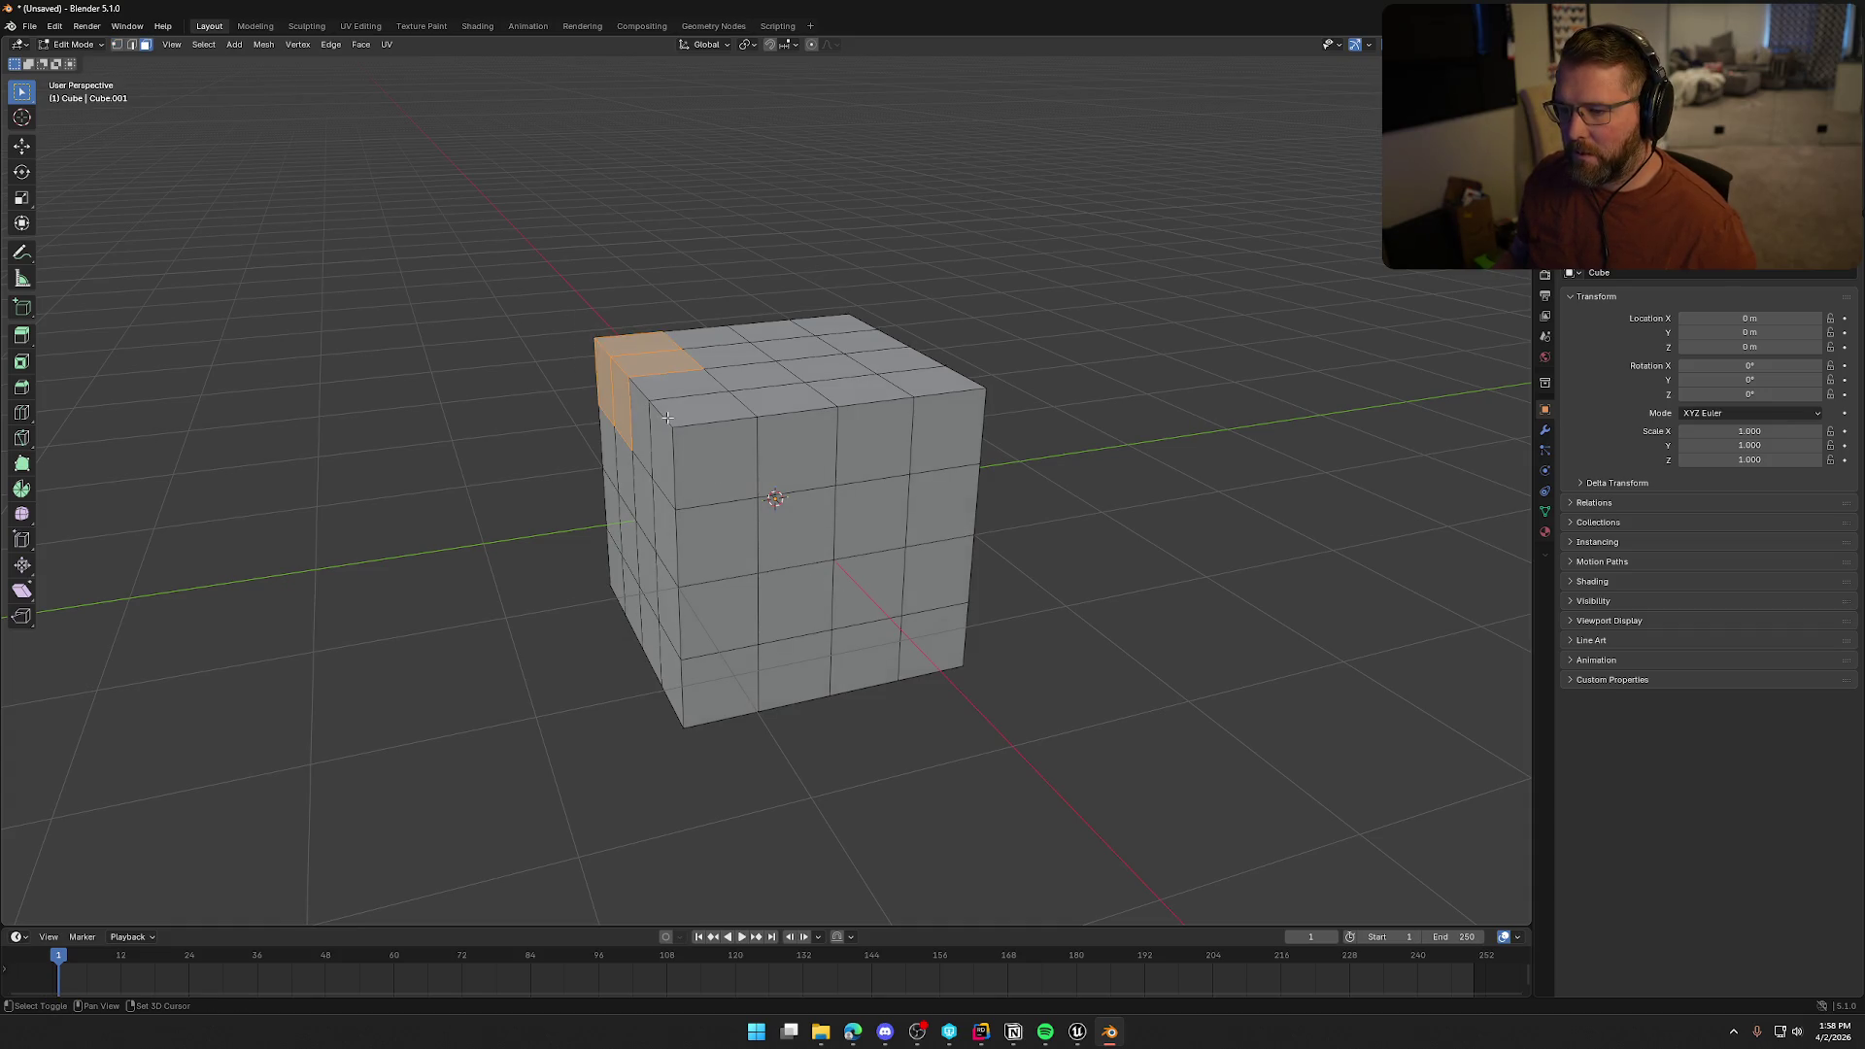
pyautogui.keyDown('ctrl'); pyautogui.keyDown('shift'); pyautogui.click(669, 425); pyautogui.keyUp('shift'); pyautogui.keyUp('ctrl')
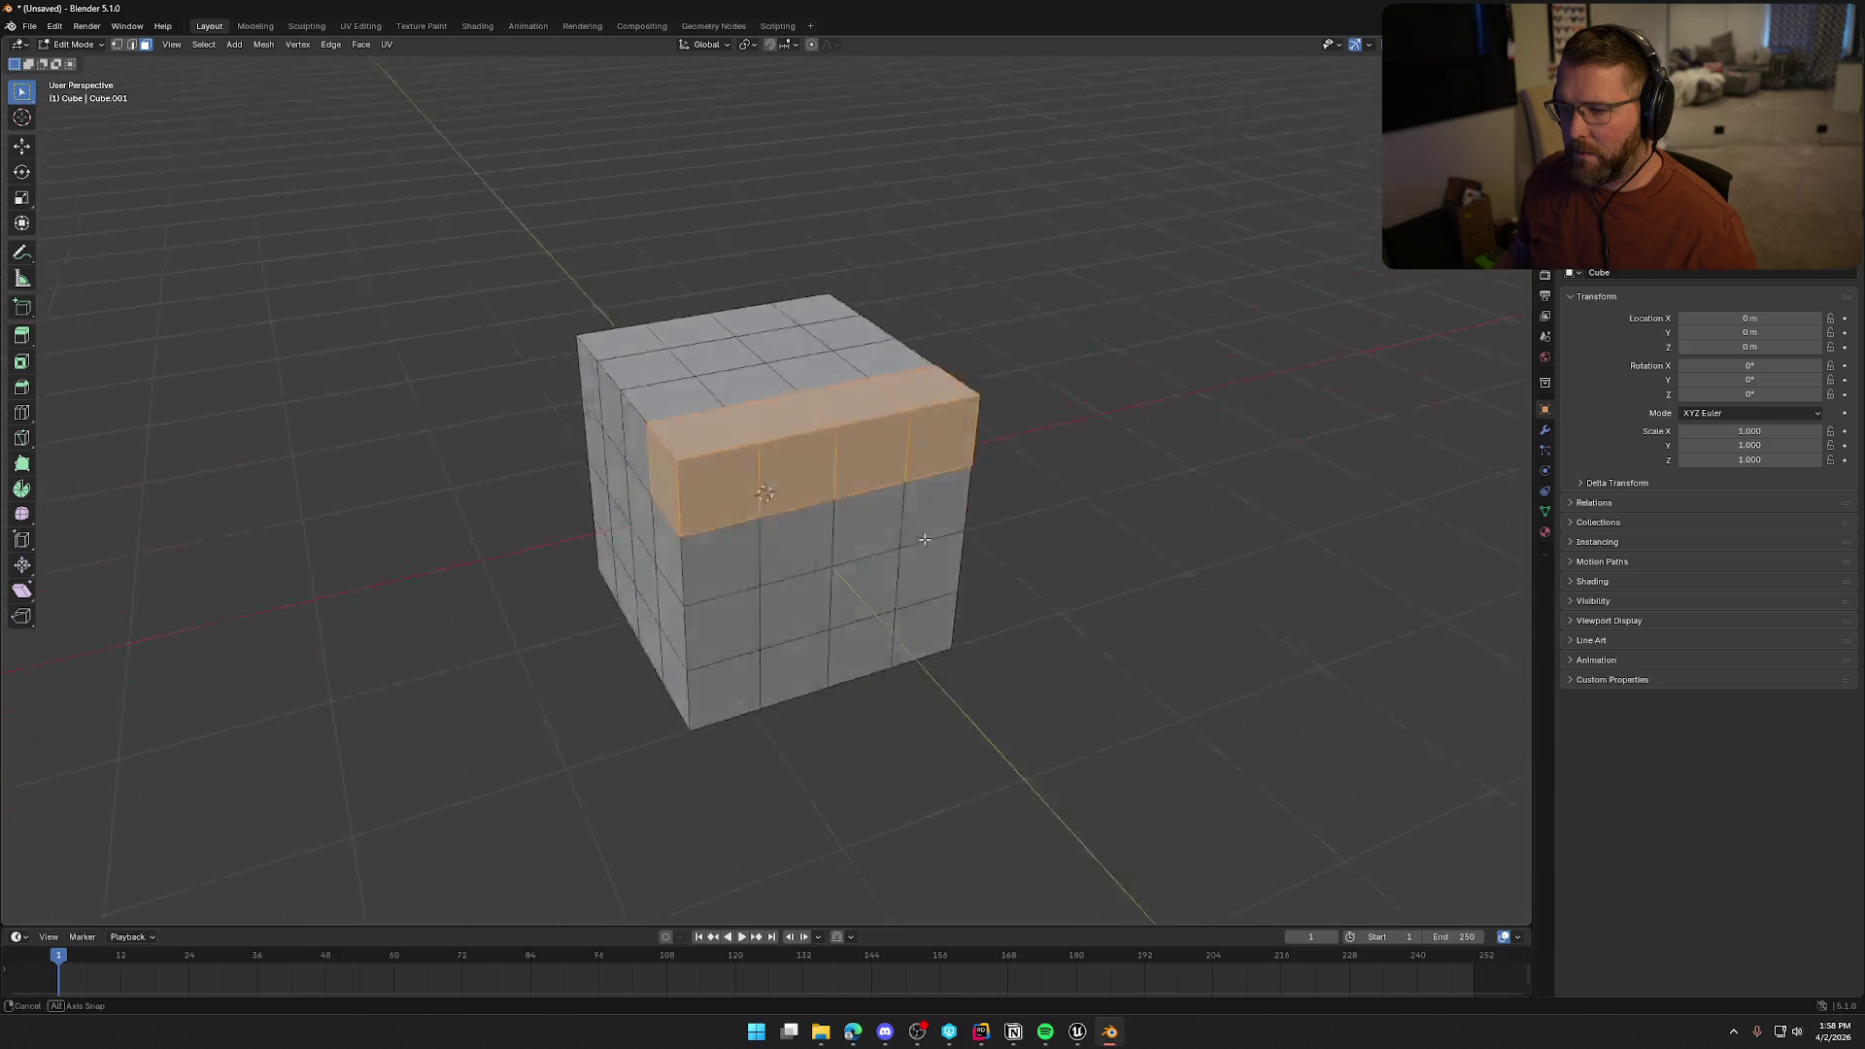
pyautogui.moveTo(821, 466); pyautogui.dragTo(756, 473)
pyautogui.press('x')
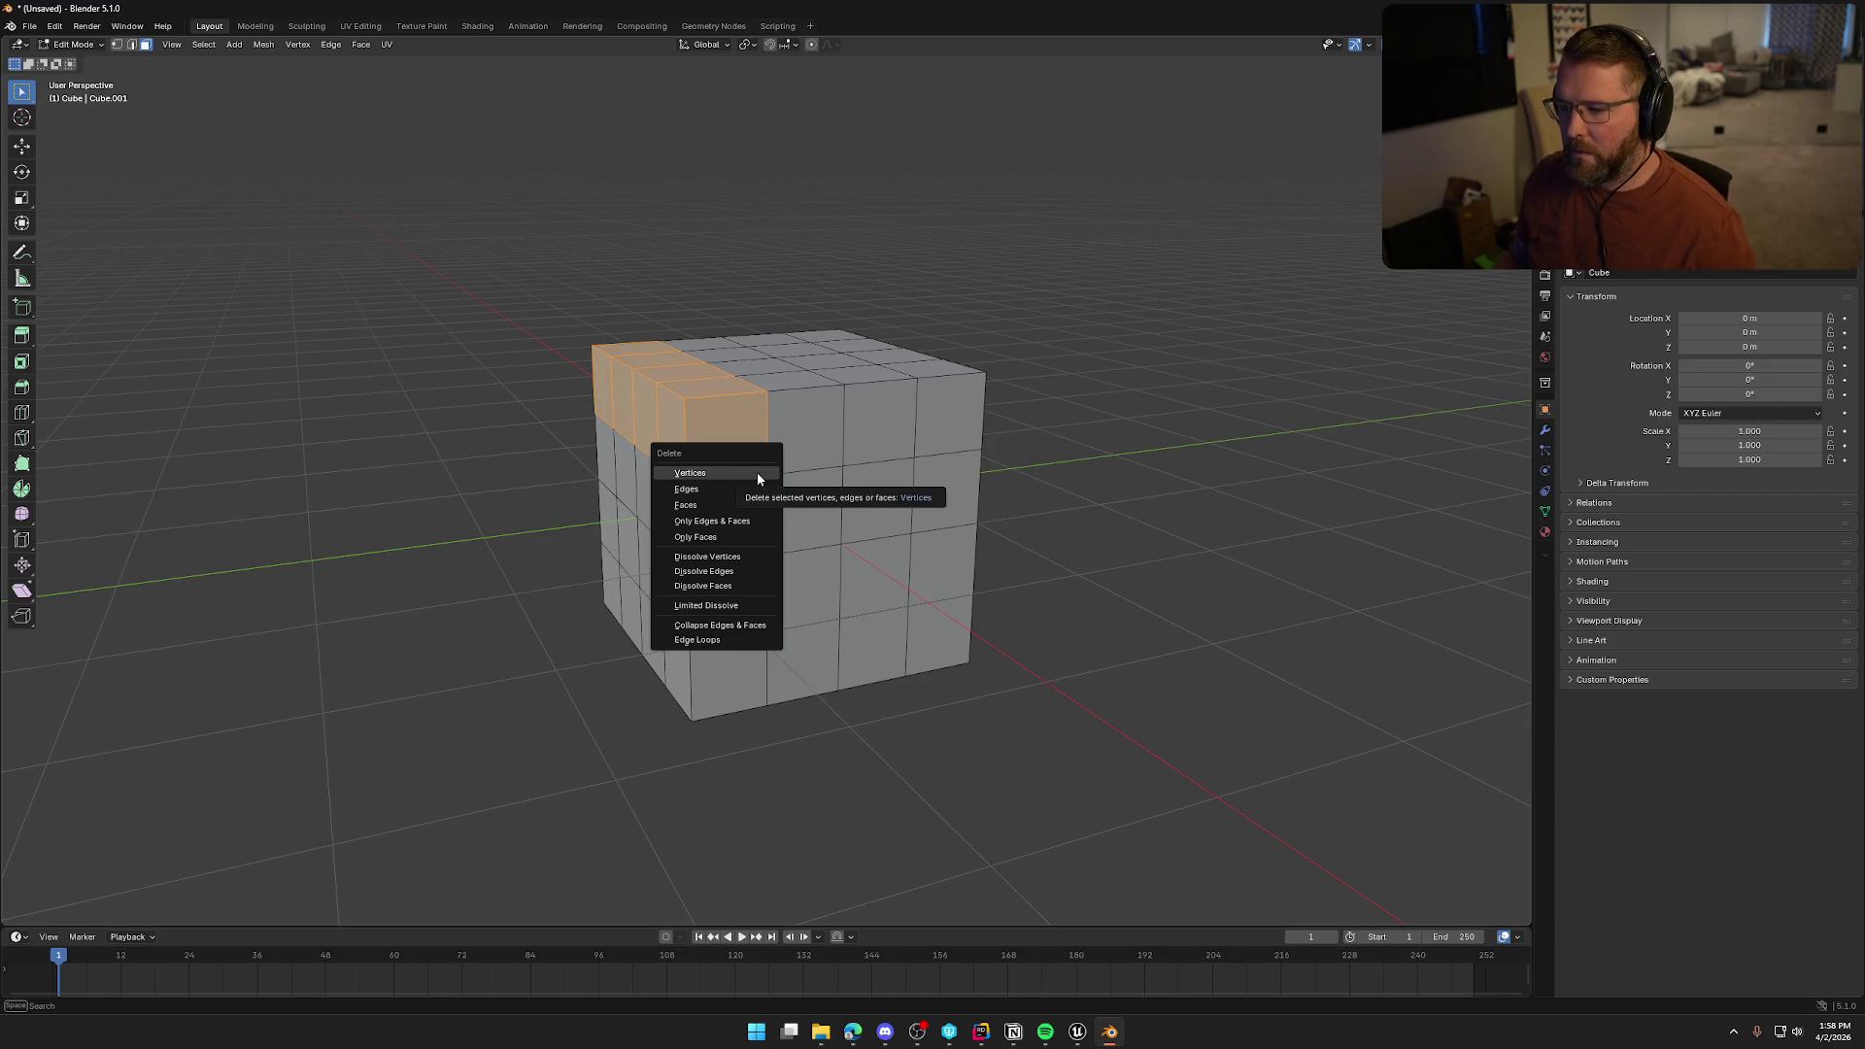
pyautogui.click(729, 509)
# In side view, box-select the top-right, bottom-right and bottom-left corner faces and delete them
pyautogui.moveTo(978, 638)
pyautogui.mouseDown()
pyautogui.moveTo(1061, 616)
pyautogui.moveTo(1012, 646)
pyautogui.mouseUp()
pyautogui.scroll(3, 1048, 618)
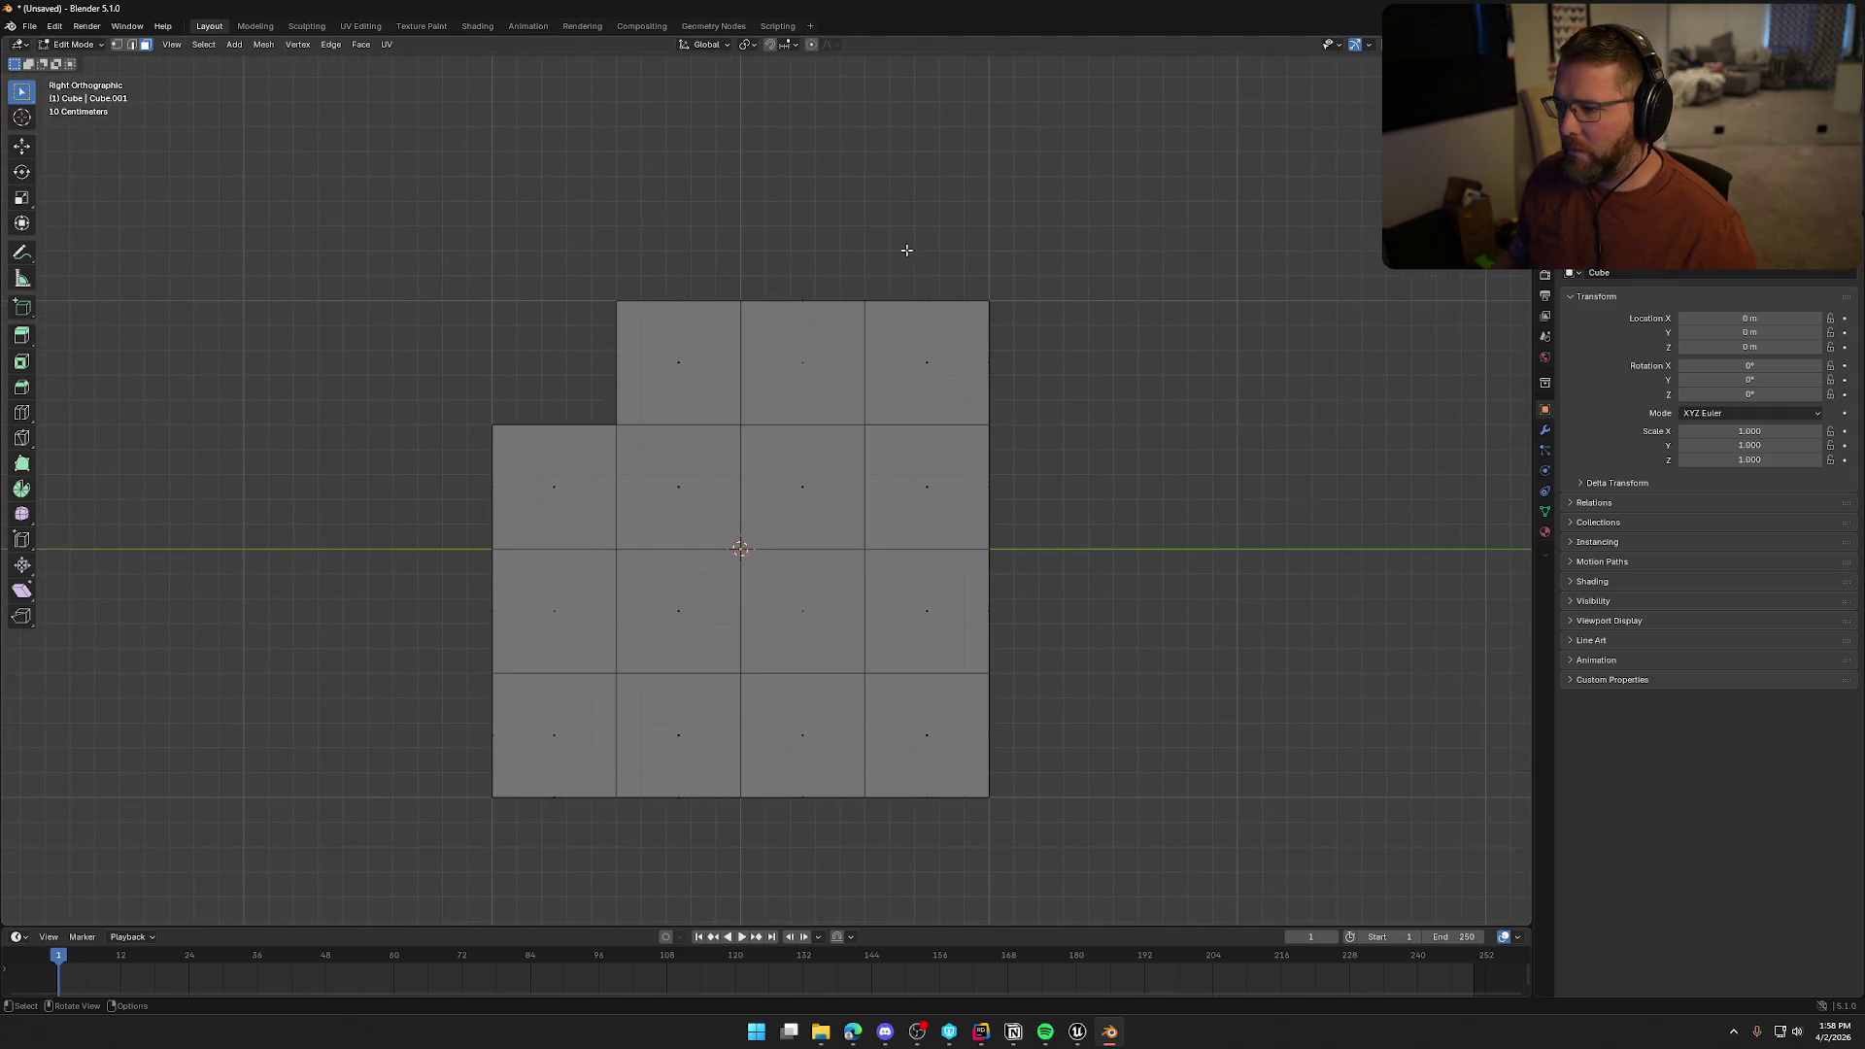
pyautogui.moveTo(906, 250); pyautogui.dragTo(1092, 391)
pyautogui.moveTo(1031, 841); pyautogui.dragTo(891, 708)
pyautogui.moveTo(449, 709); pyautogui.dragTo(571, 827)
pyautogui.press('x')
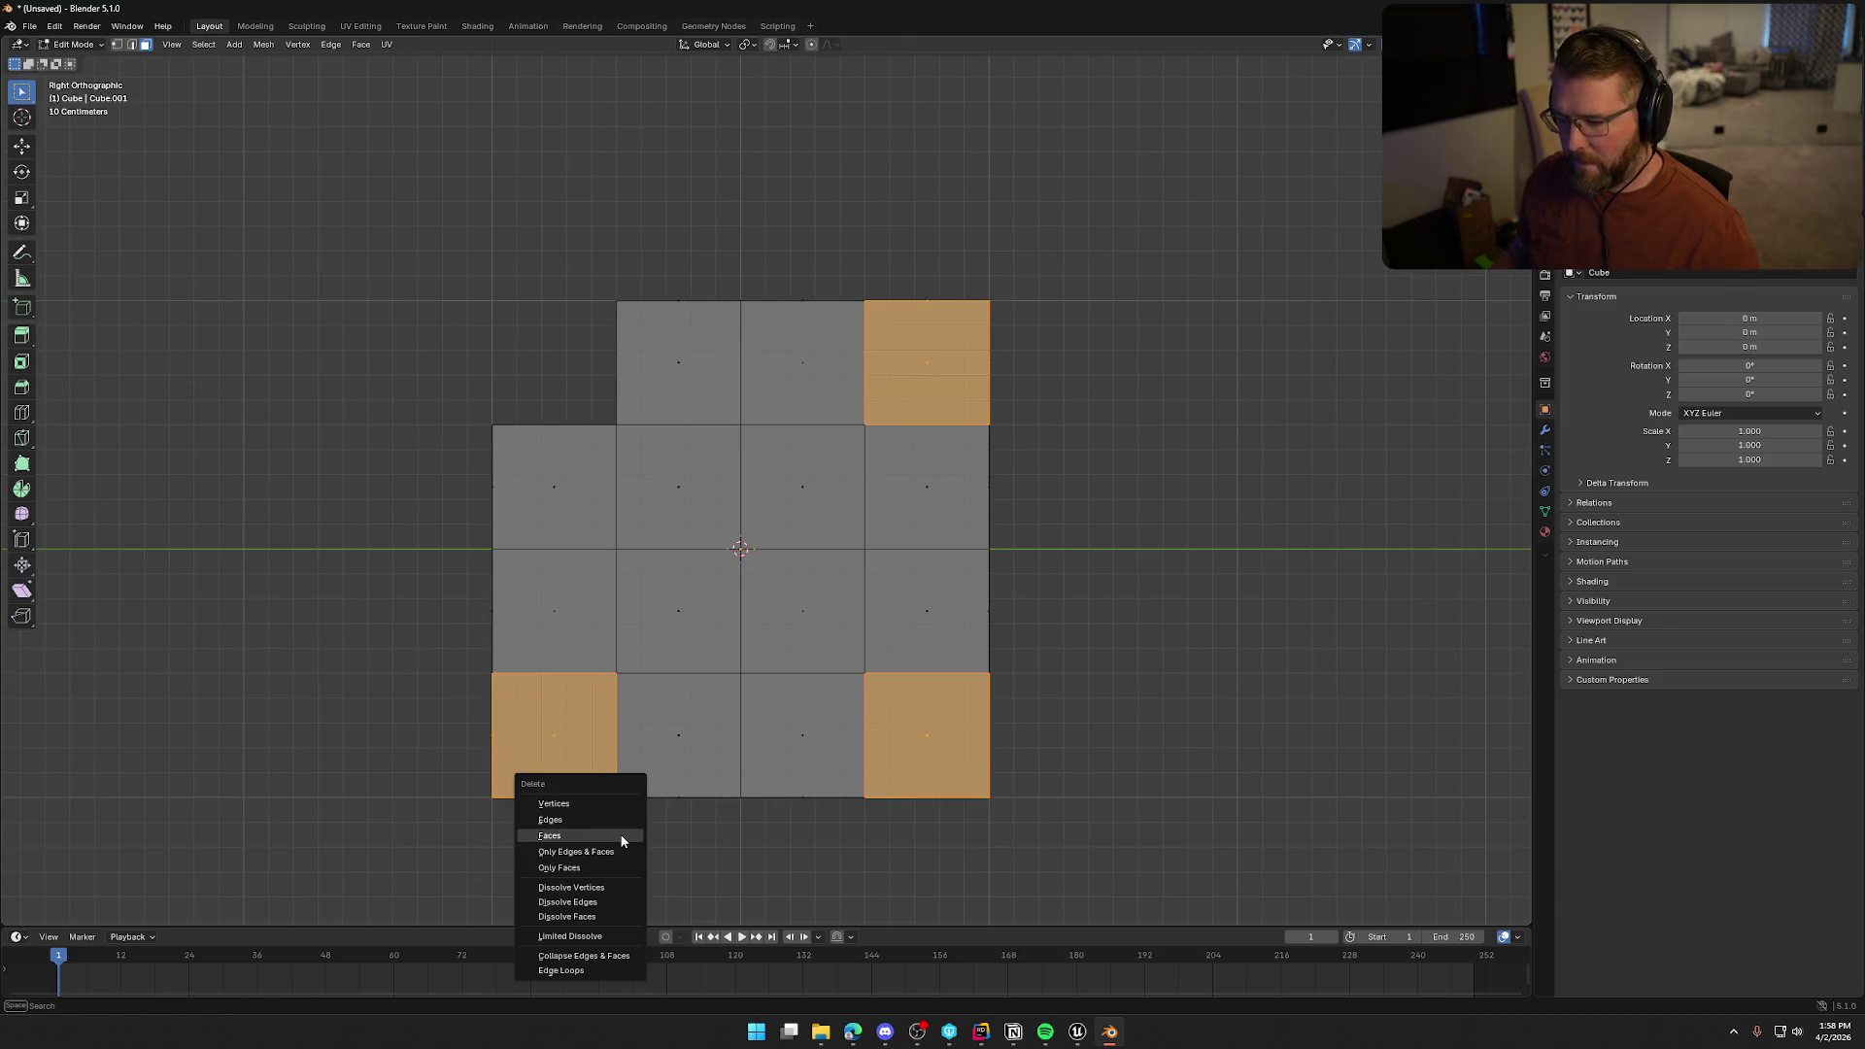
pyautogui.click(604, 839)
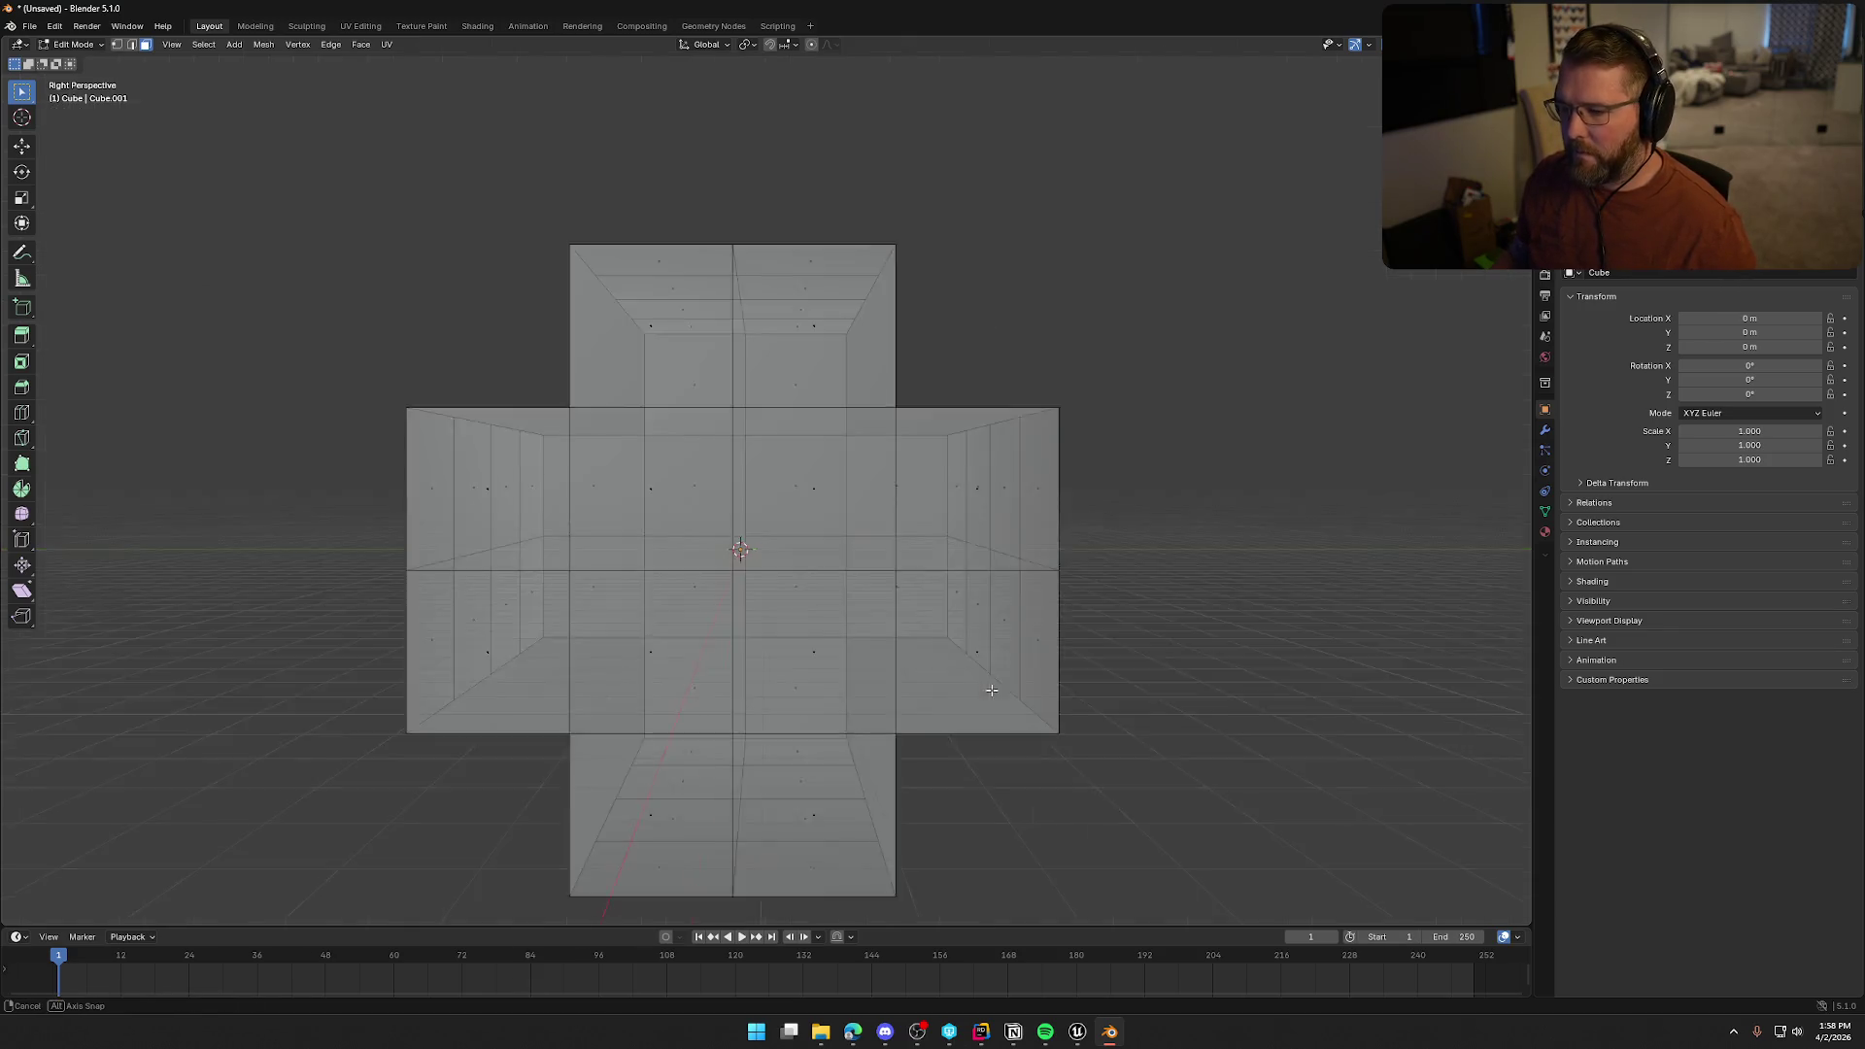
# Turn off X-ray display and return to Object Mode
pyautogui.scroll(-3, 1040, 741)
pyautogui.moveTo(1034, 722)
pyautogui.mouseDown()
pyautogui.moveTo(1095, 695)
pyautogui.moveTo(1087, 718)
pyautogui.mouseUp()
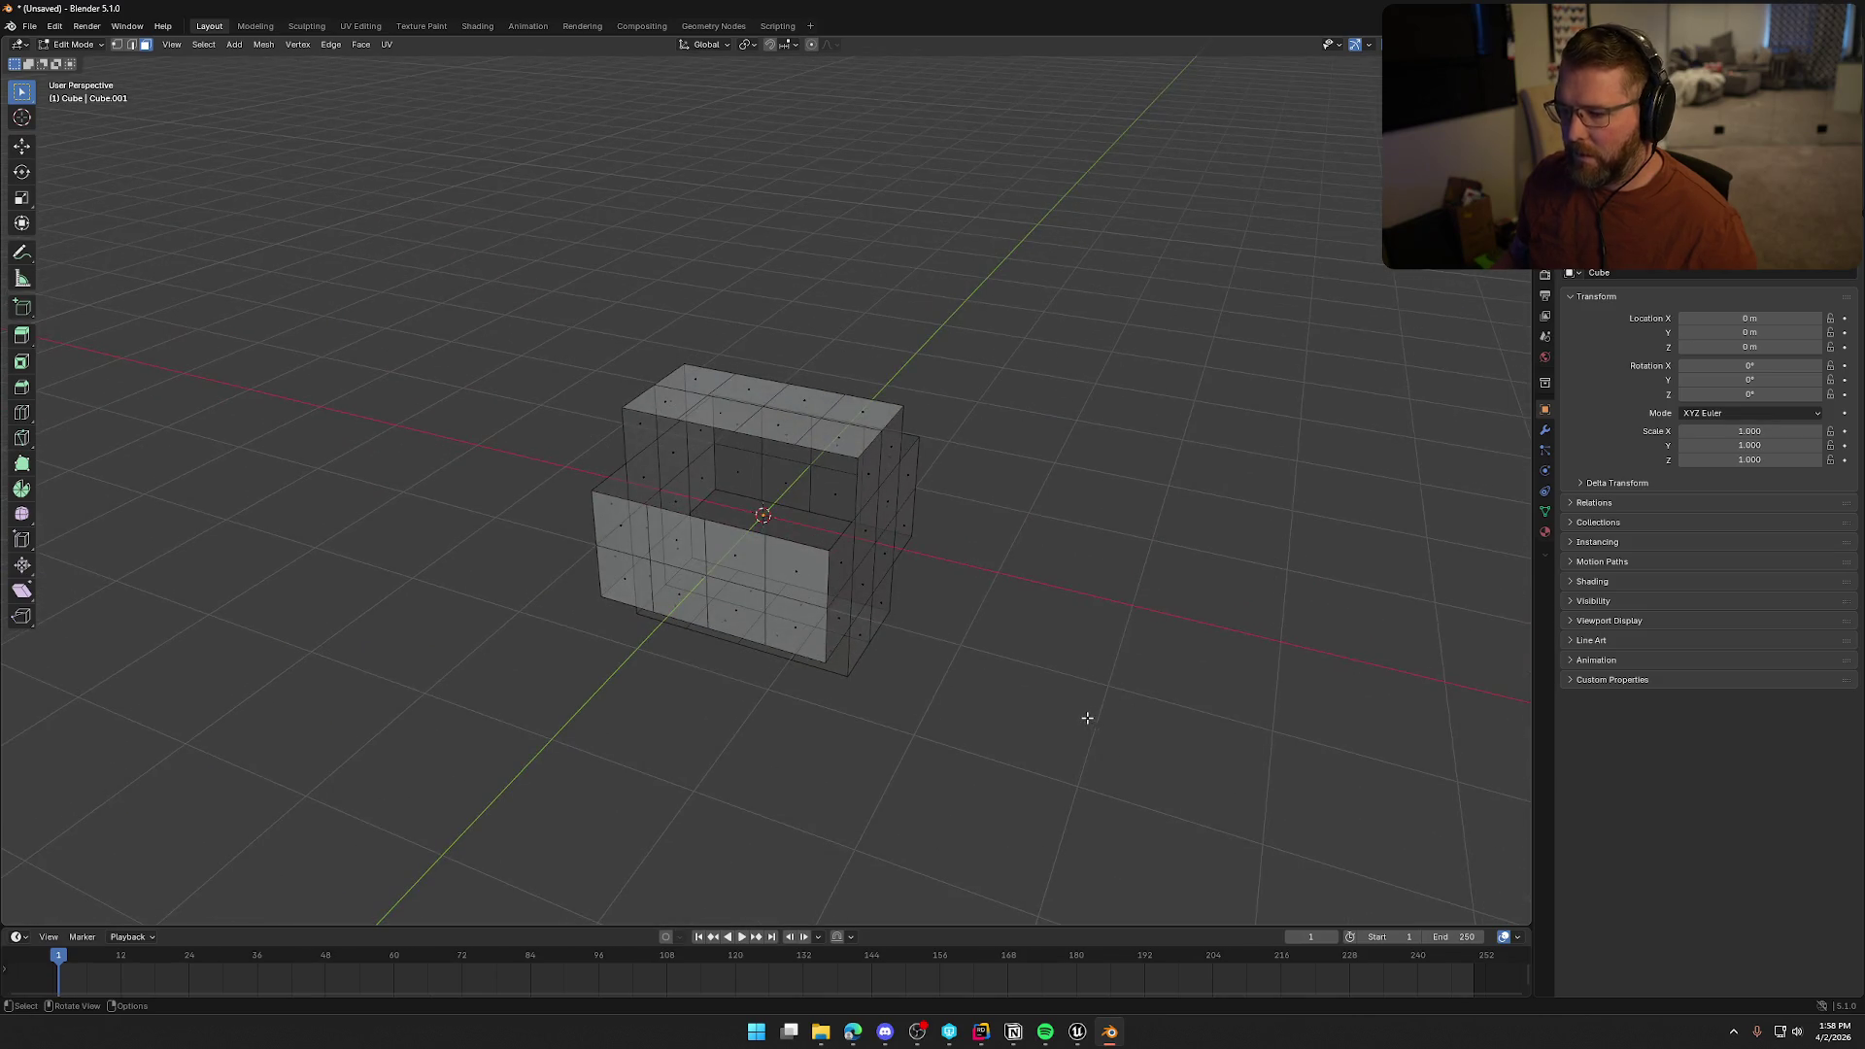
pyautogui.hotkey('alt', 'z')
pyautogui.moveTo(968, 586); pyautogui.dragTo(965, 617)
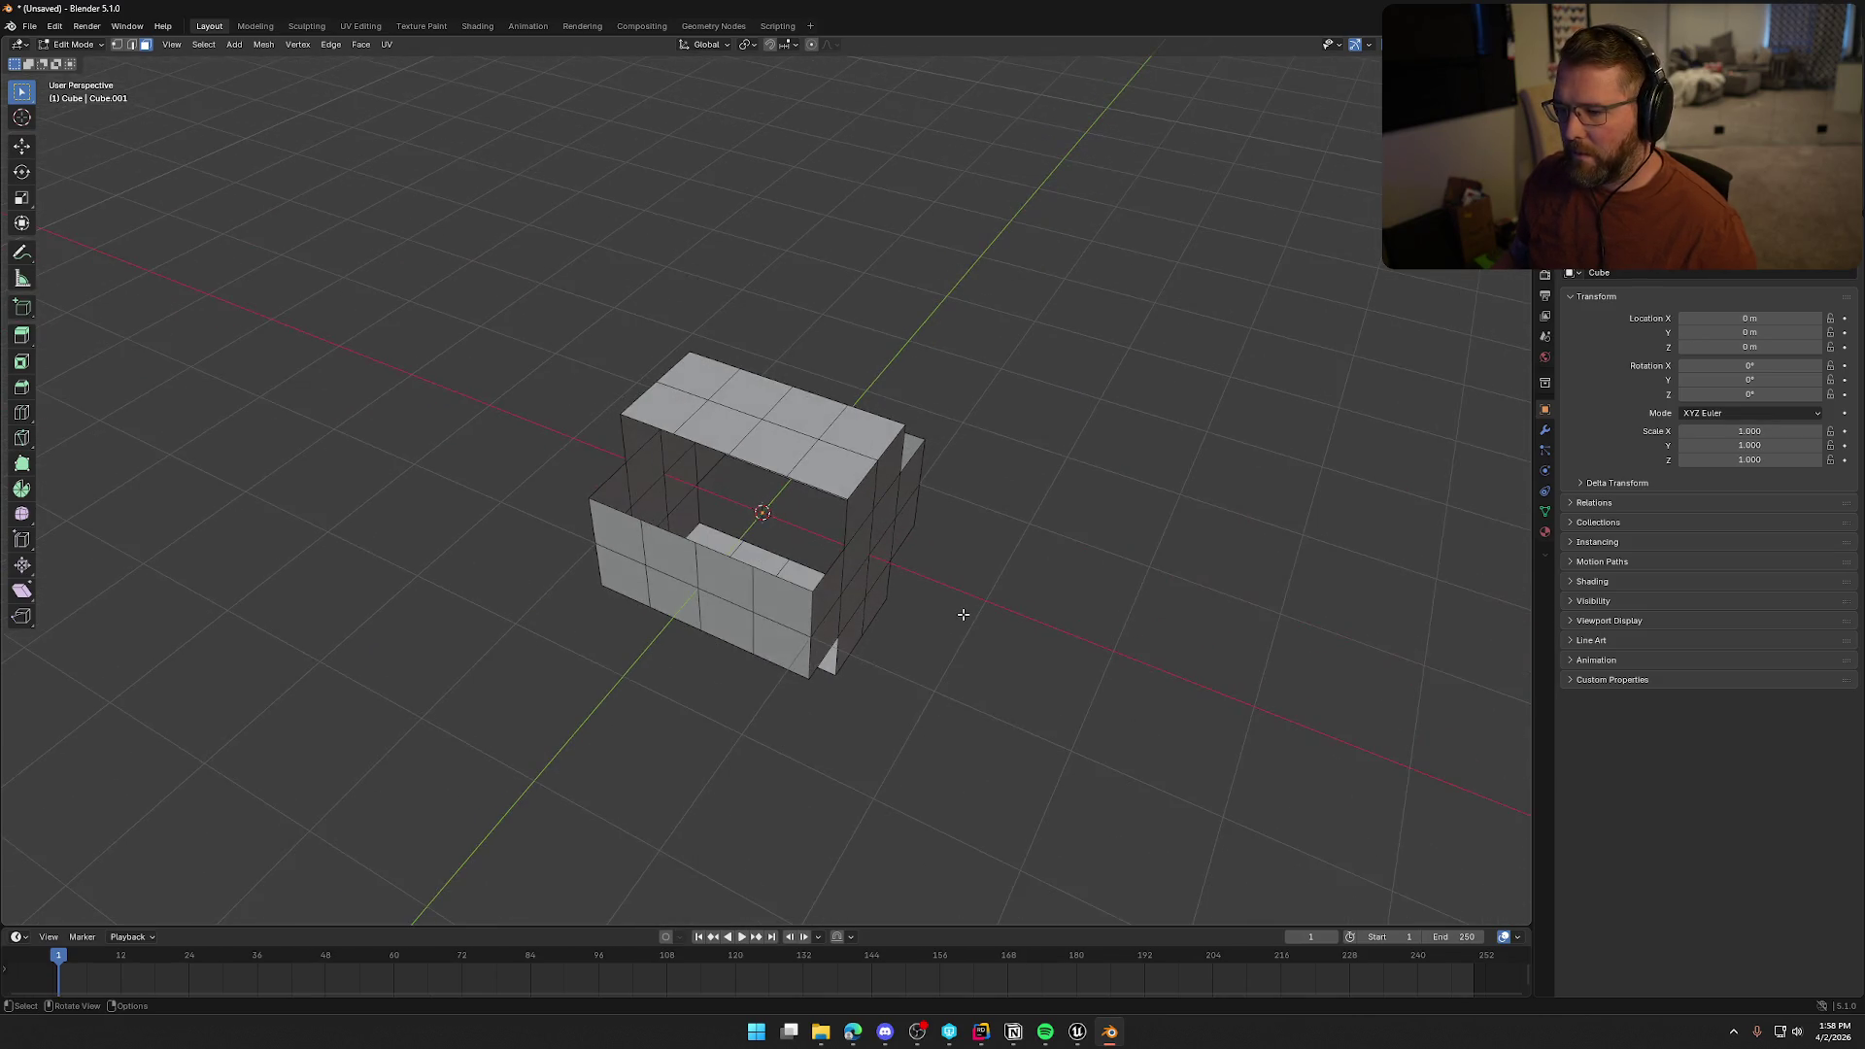
pyautogui.press('Tab')
# Scale the cross along X to 0.217 and recentre it in the side view
pyautogui.press('s')
pyautogui.press('x')
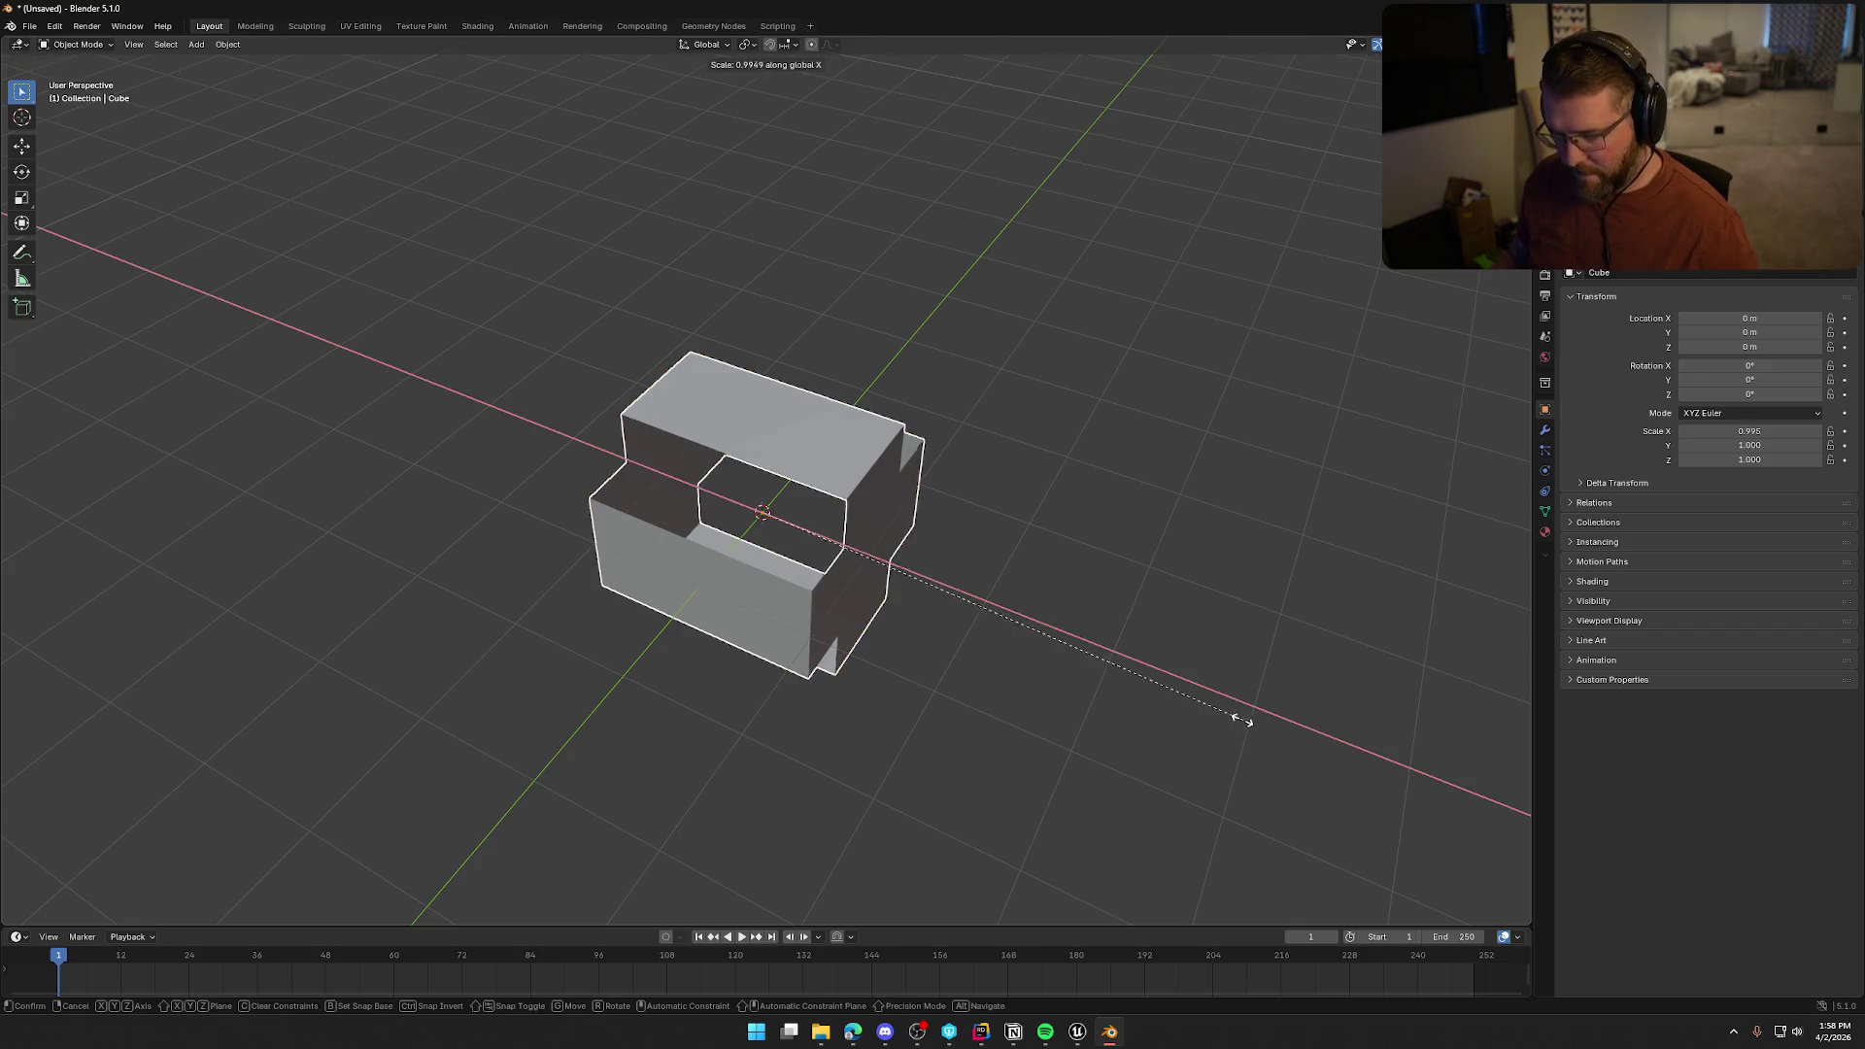
pyautogui.click(855, 563)
pyautogui.press('KP_3')
pyautogui.moveTo(922, 634); pyautogui.dragTo(953, 680)
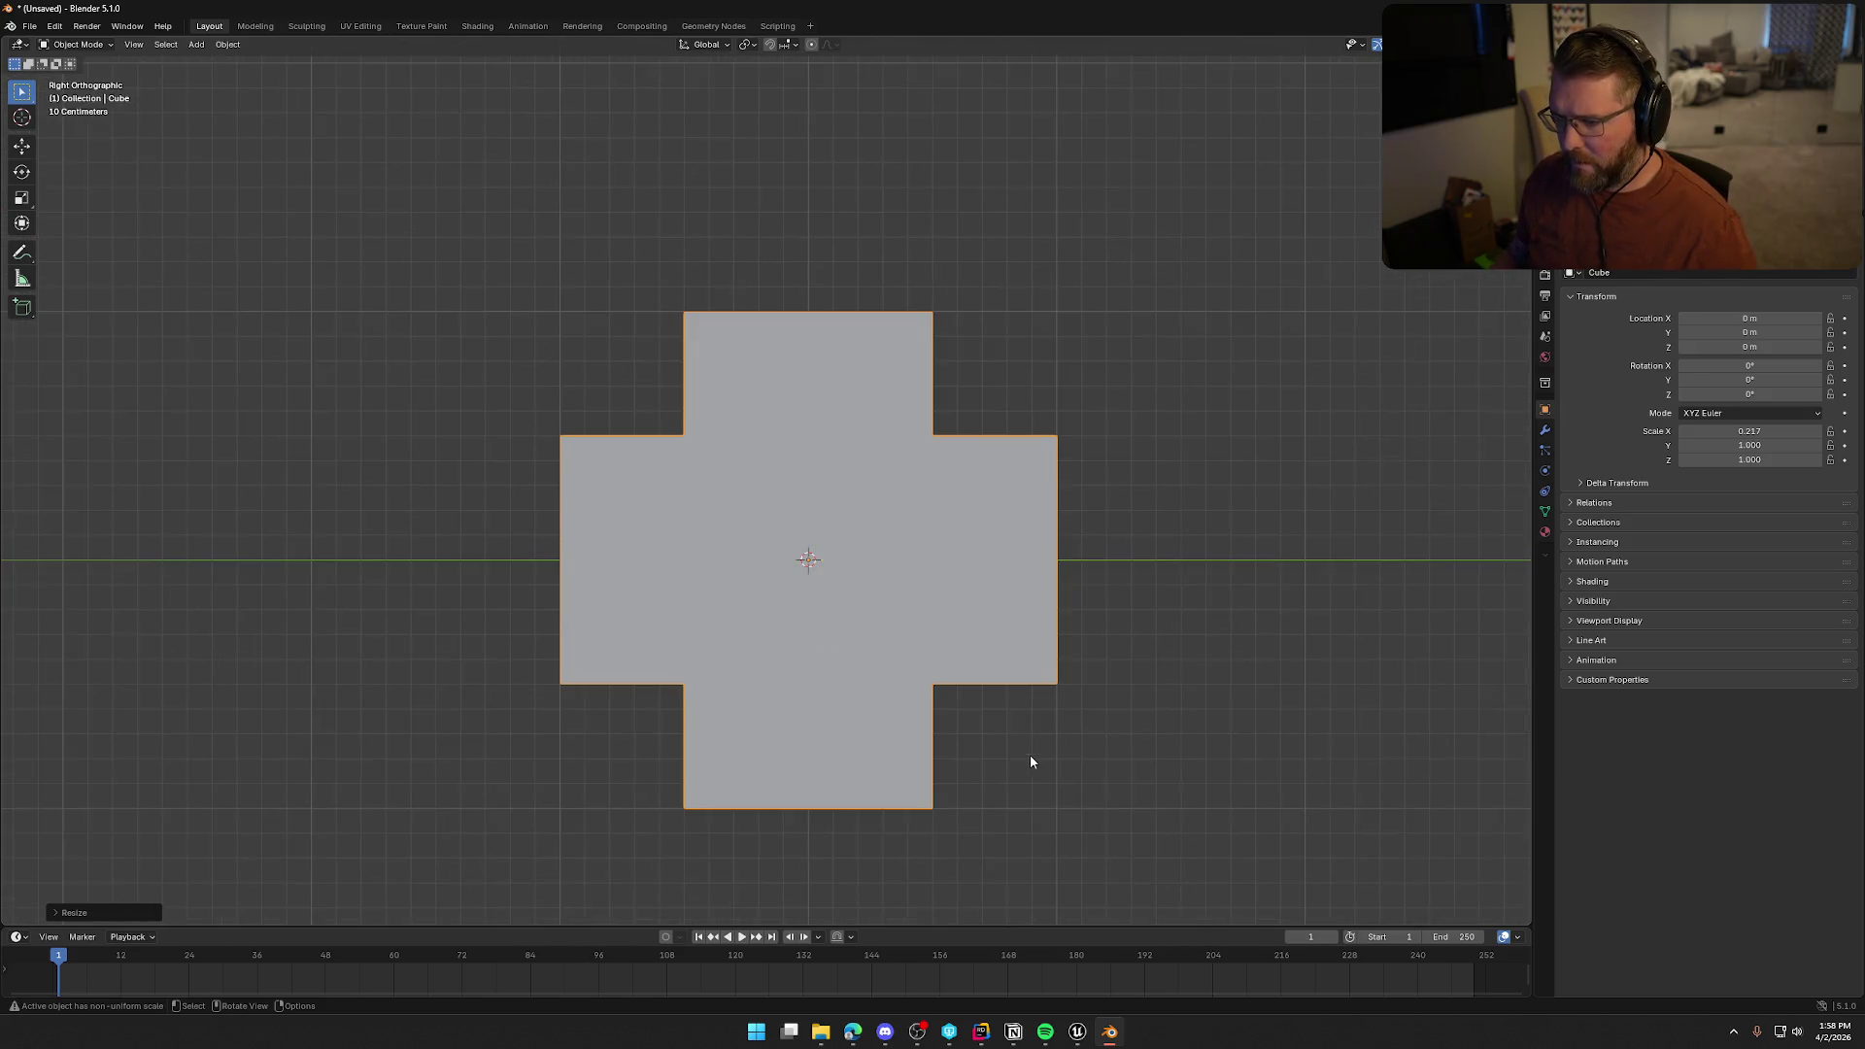
pyautogui.moveTo(1029, 754); pyautogui.dragTo(1004, 736)
pyautogui.moveTo(1034, 652)
pyautogui.mouseDown()
pyautogui.moveTo(1061, 749)
pyautogui.moveTo(1018, 676)
pyautogui.mouseUp()
# In Edit Mode, box-select the cross's side faces and dissolve them into one face
pyautogui.press('Tab')
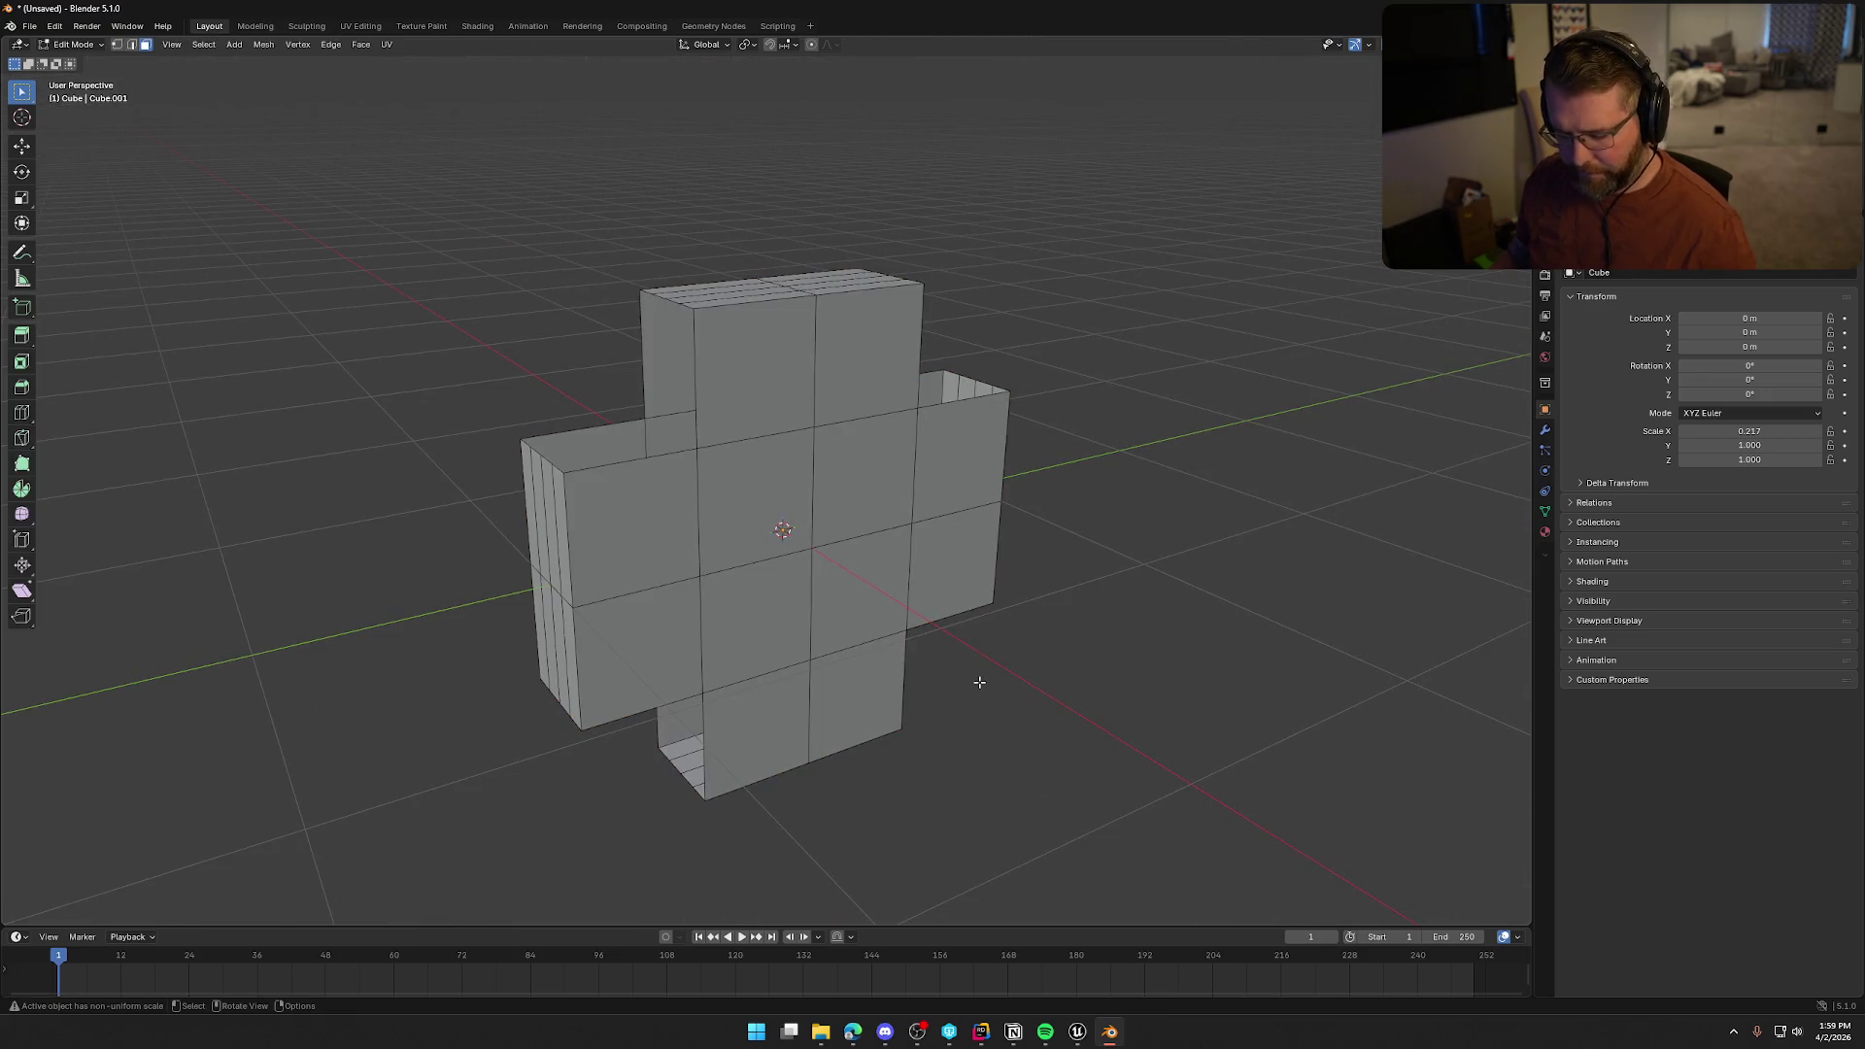
pyautogui.moveTo(629, 590); pyautogui.dragTo(766, 492)
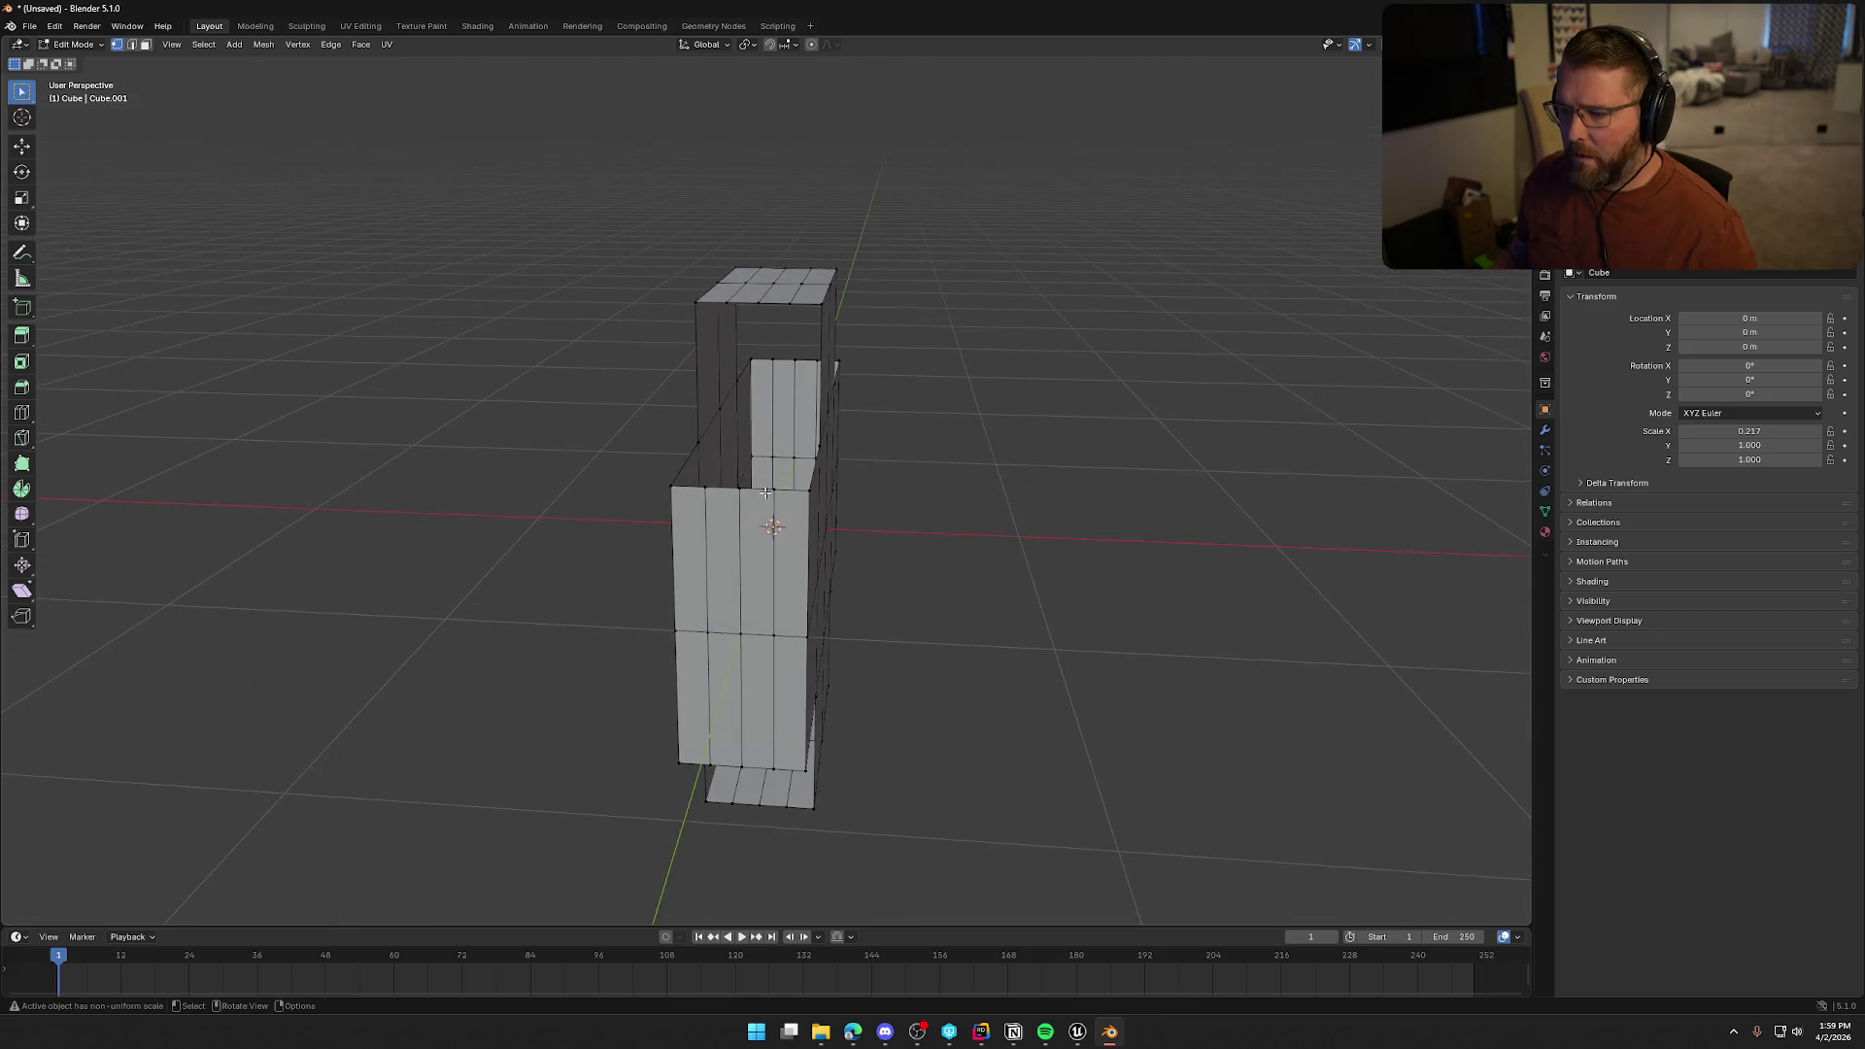
pyautogui.moveTo(773, 636)
pyautogui.mouseDown()
pyautogui.moveTo(500, 625)
pyautogui.moveTo(562, 529)
pyautogui.moveTo(812, 624)
pyautogui.mouseUp()
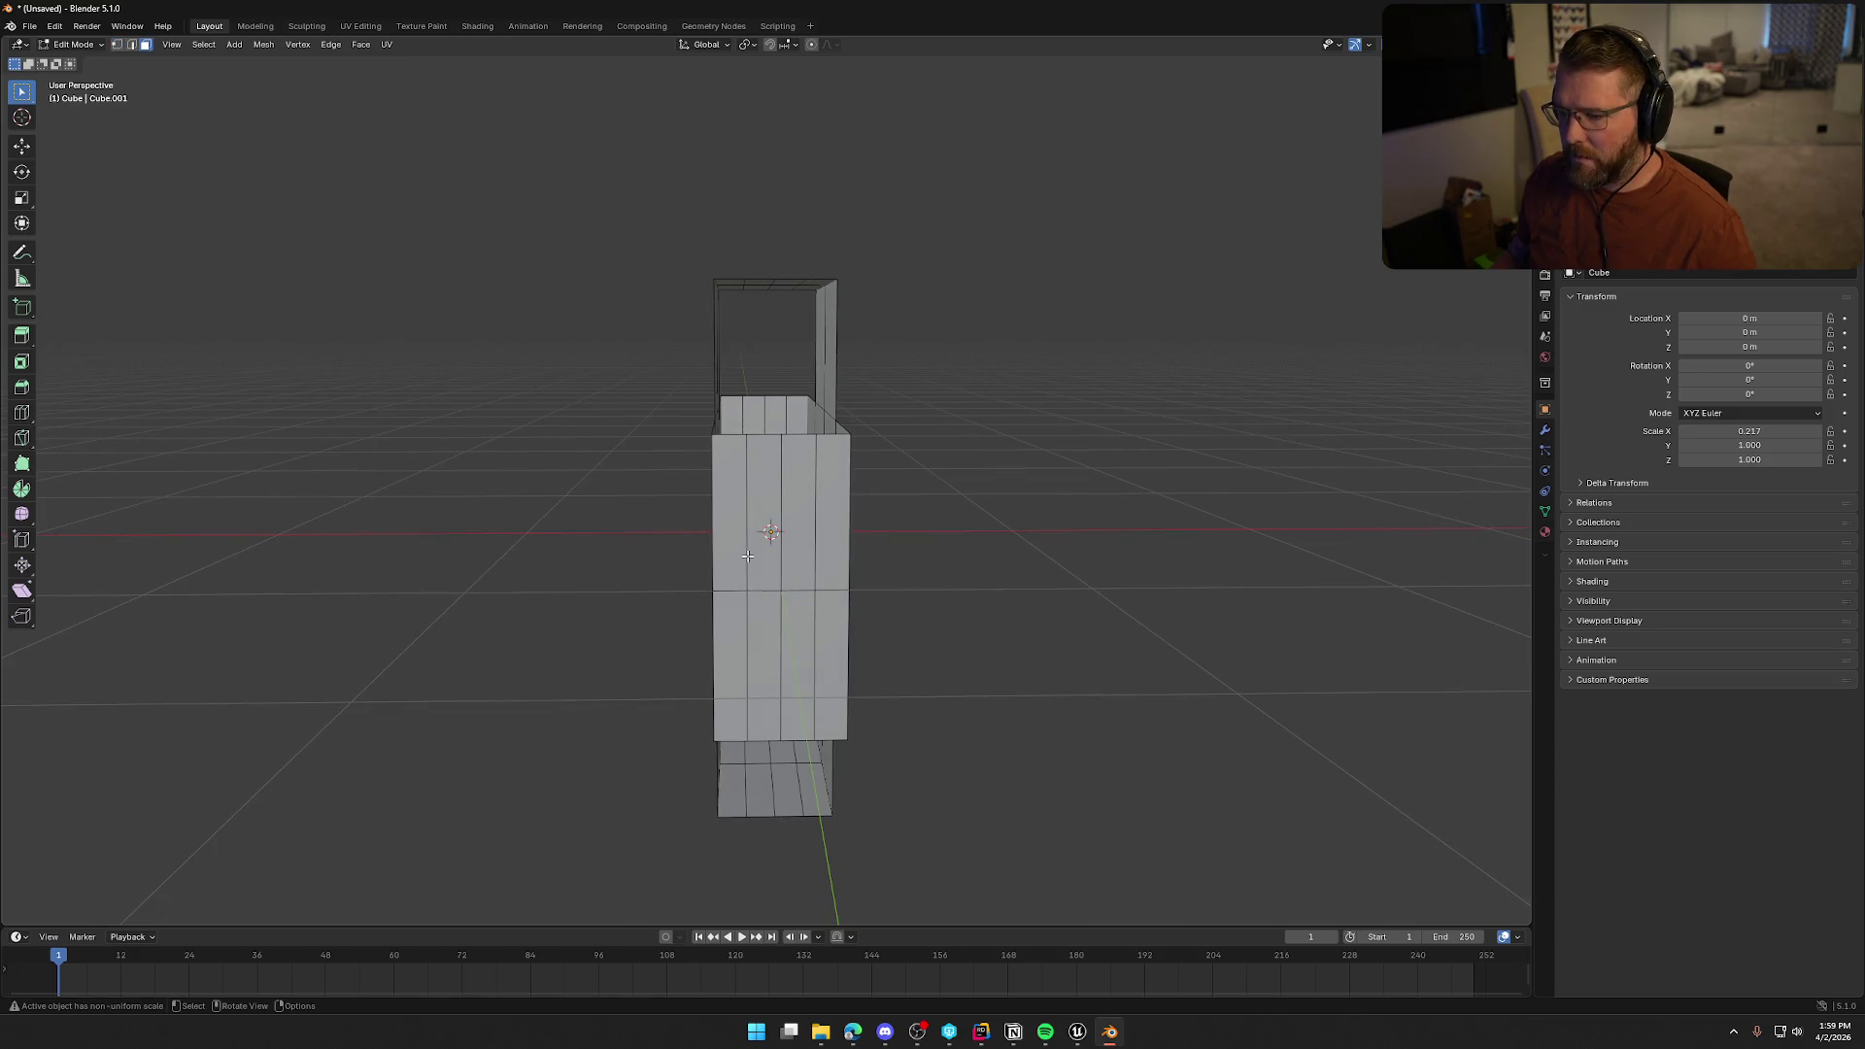
pyautogui.moveTo(728, 523)
pyautogui.mouseDown()
pyautogui.moveTo(824, 675)
pyautogui.moveTo(798, 673)
pyautogui.mouseUp()
pyautogui.press('x')
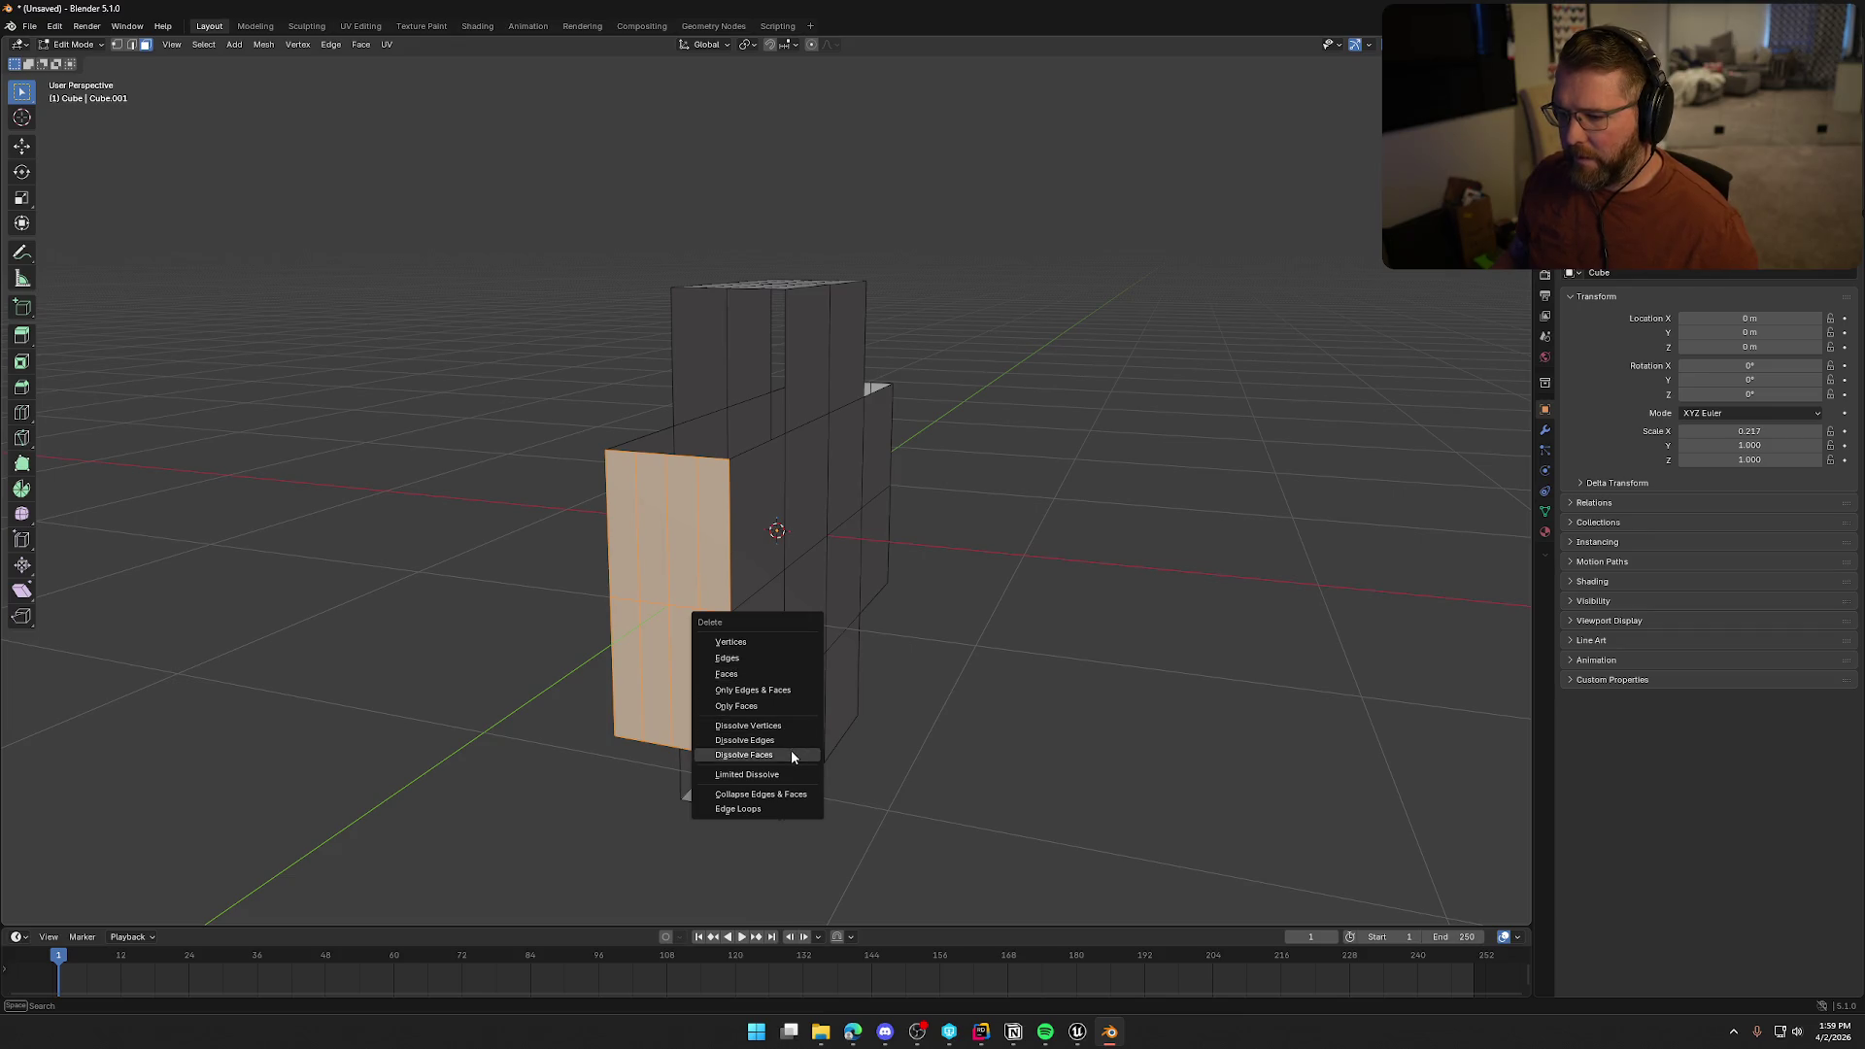
pyautogui.click(791, 750)
# Select the slab's front faces and bring up the dissolve options again
pyautogui.moveTo(791, 750)
pyautogui.mouseDown()
pyautogui.moveTo(763, 709)
pyautogui.moveTo(591, 708)
pyautogui.moveTo(716, 582)
pyautogui.mouseUp()
pyautogui.click(826, 695)
pyautogui.press('x')
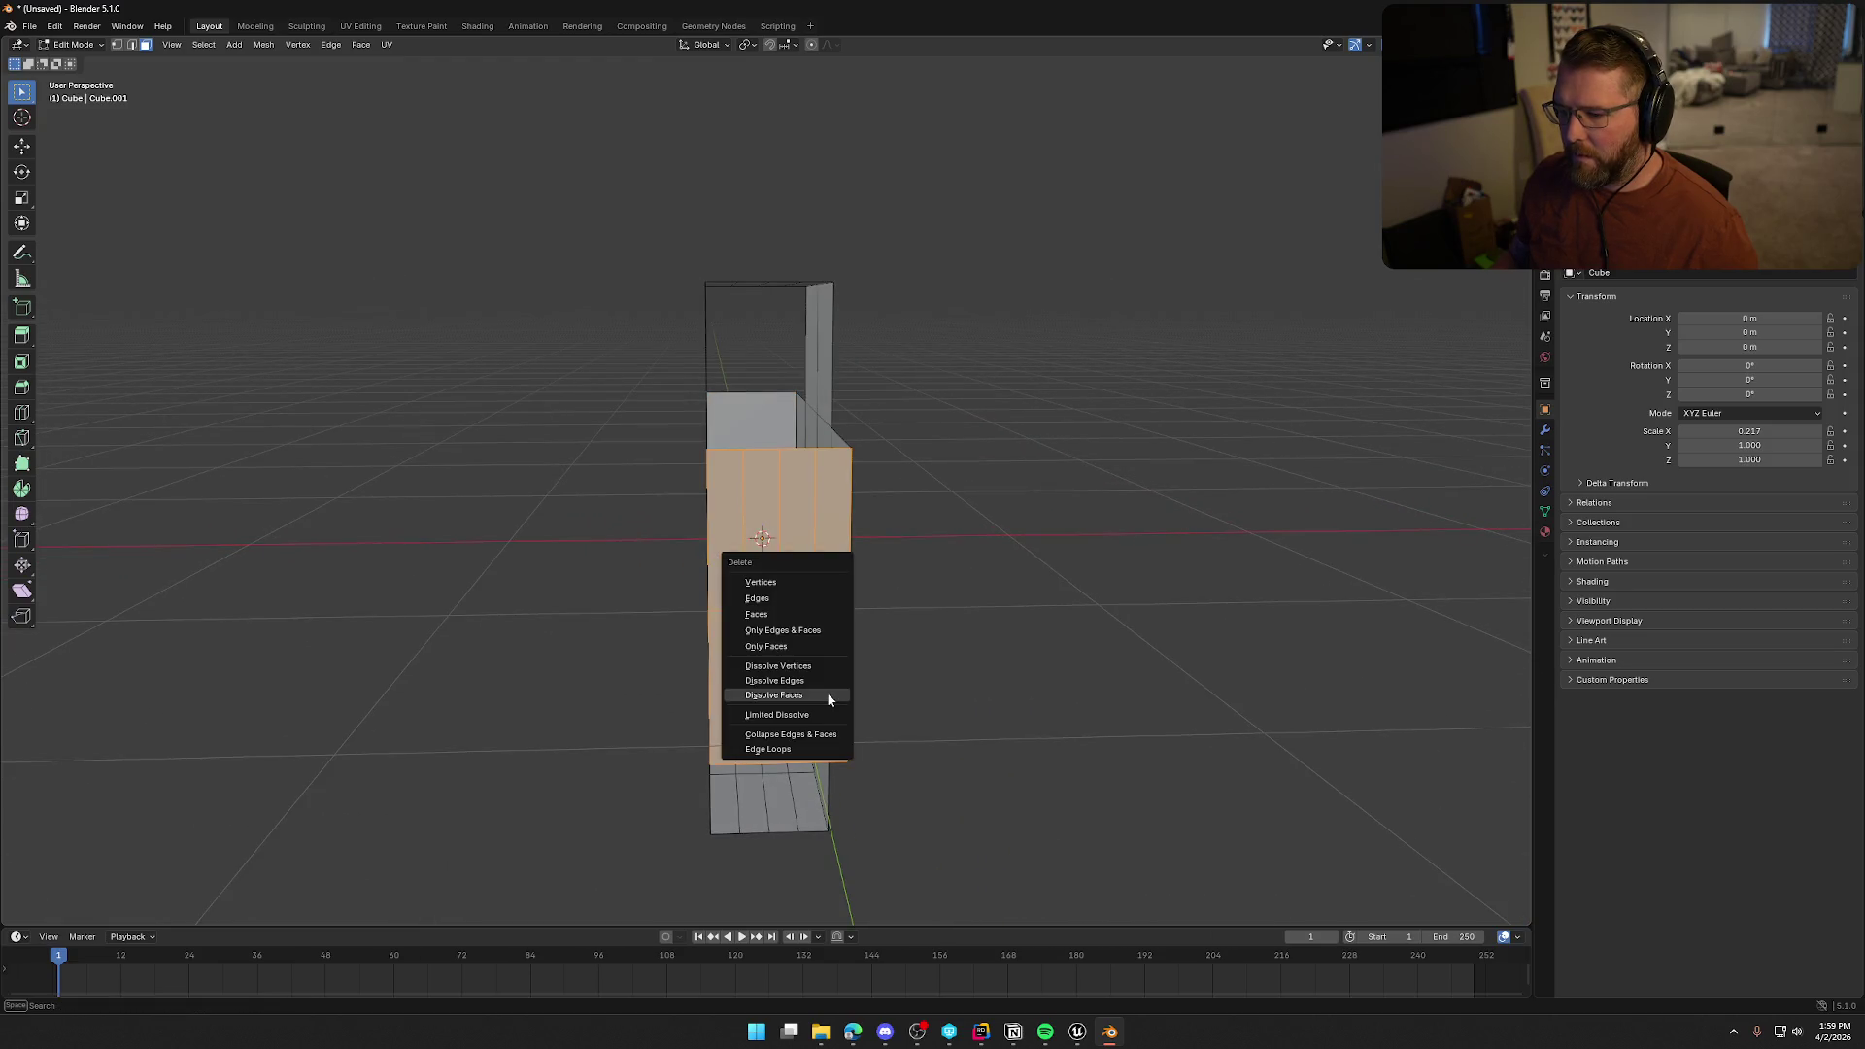